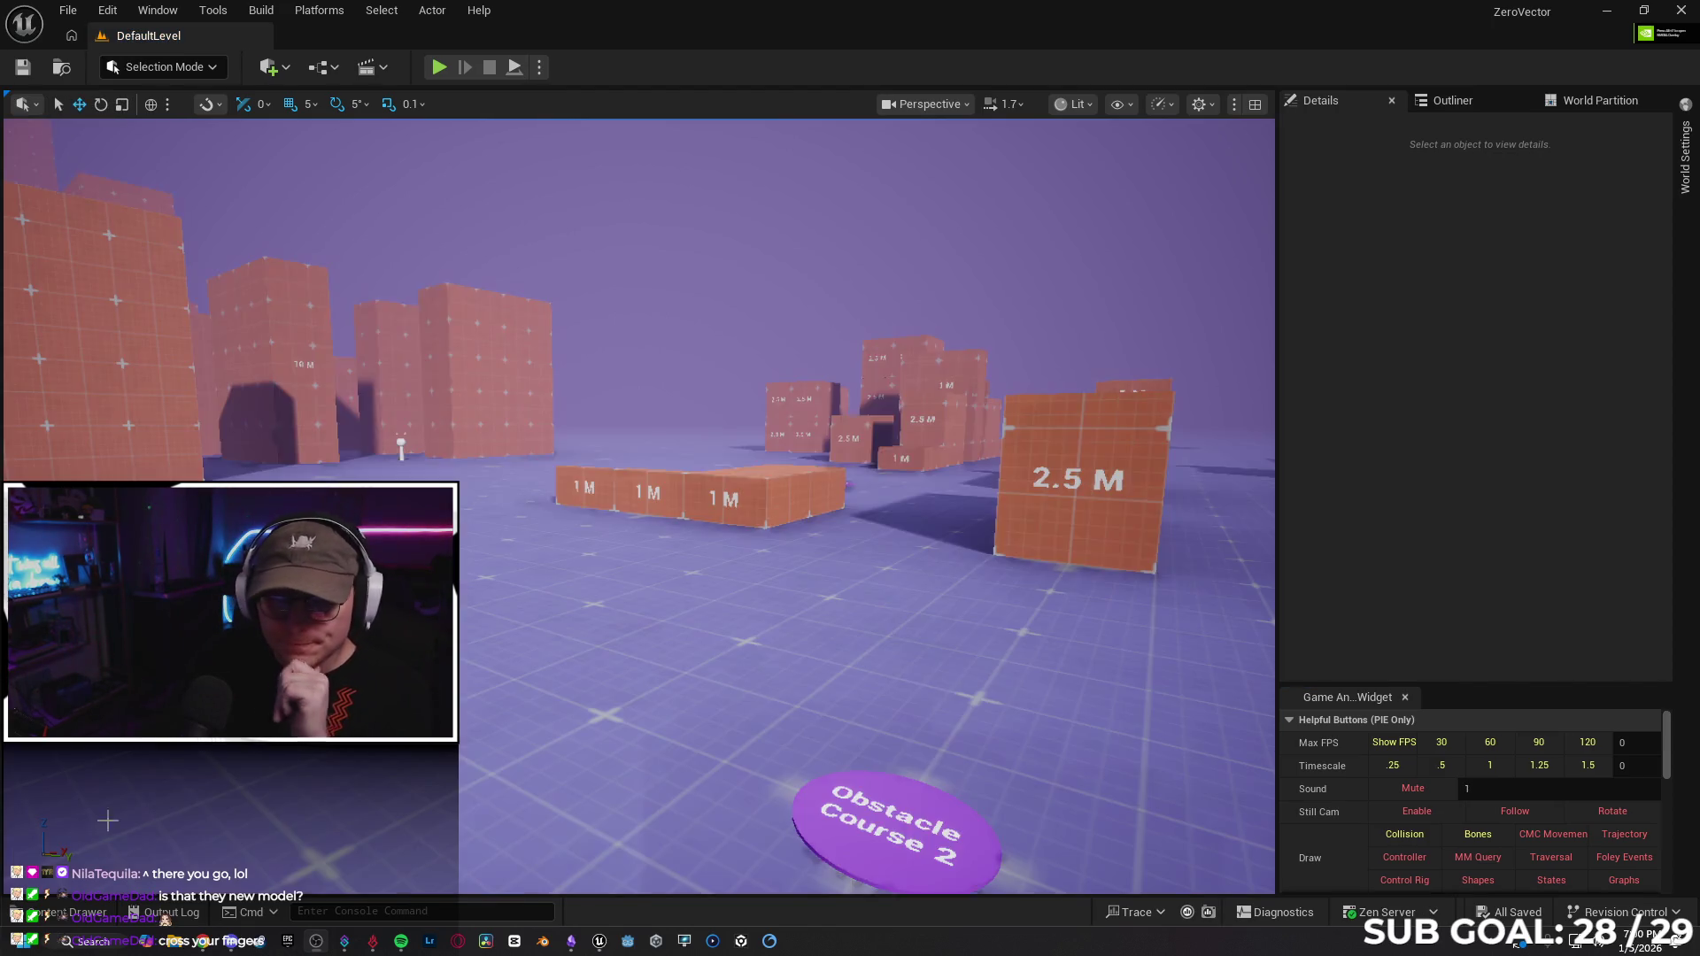
Open the Content Drawer and browse from the character folder into the Blueprints folder.
click(77, 917)
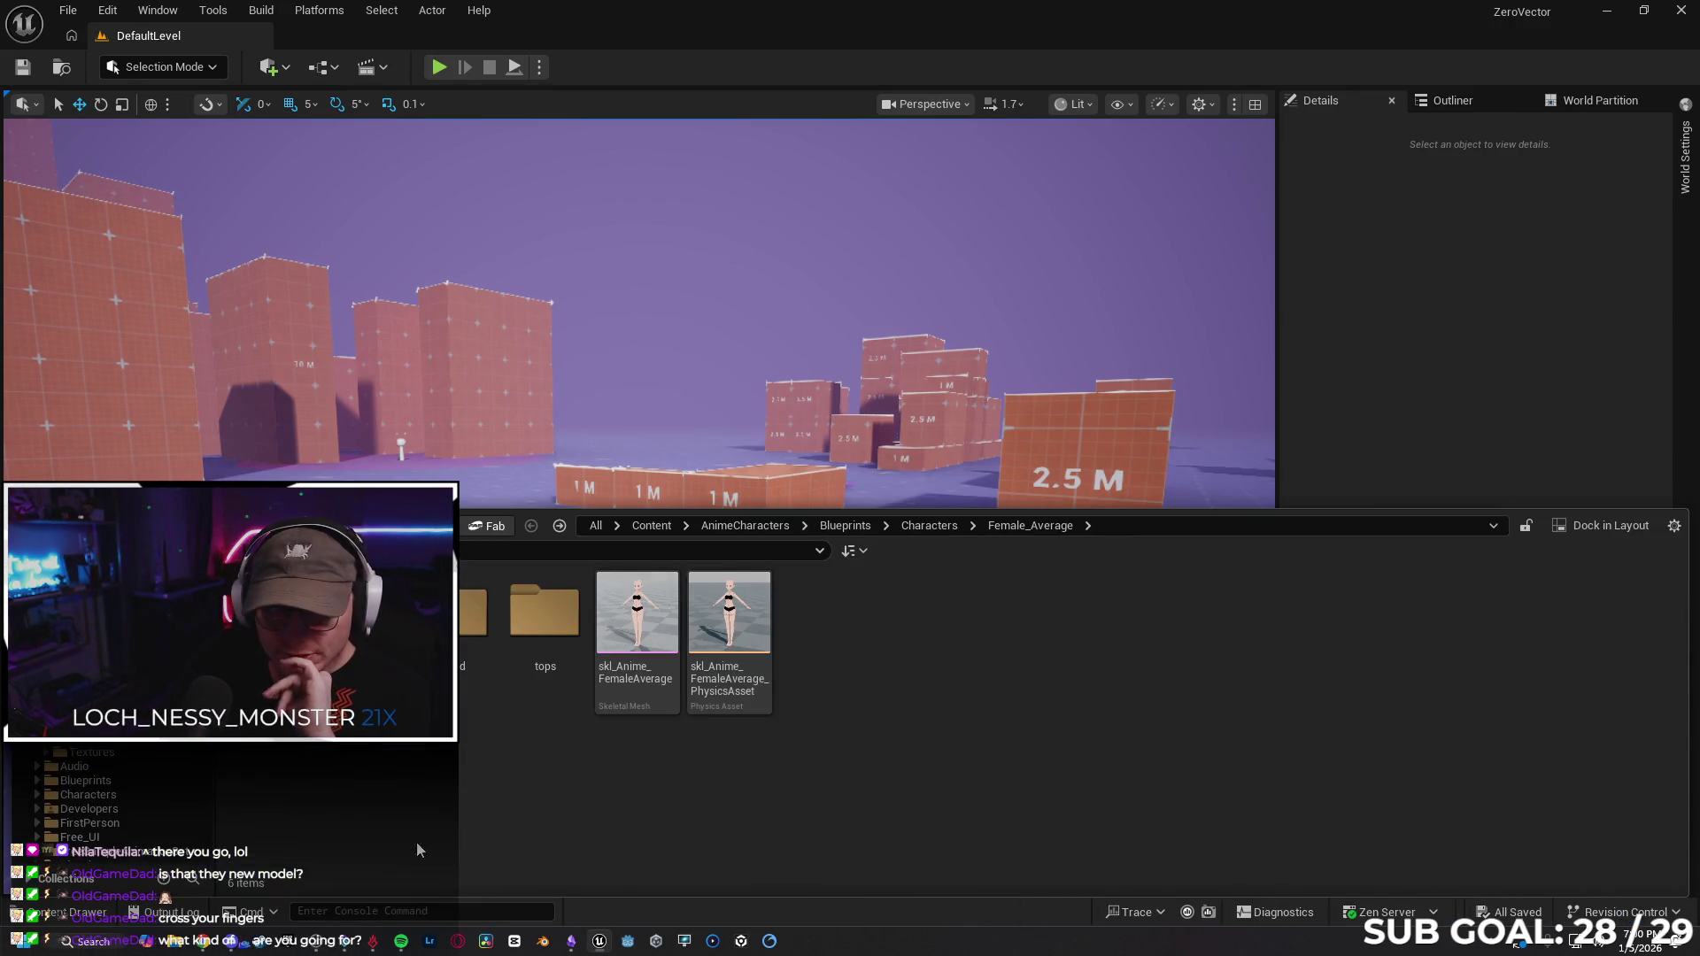
click(88, 709)
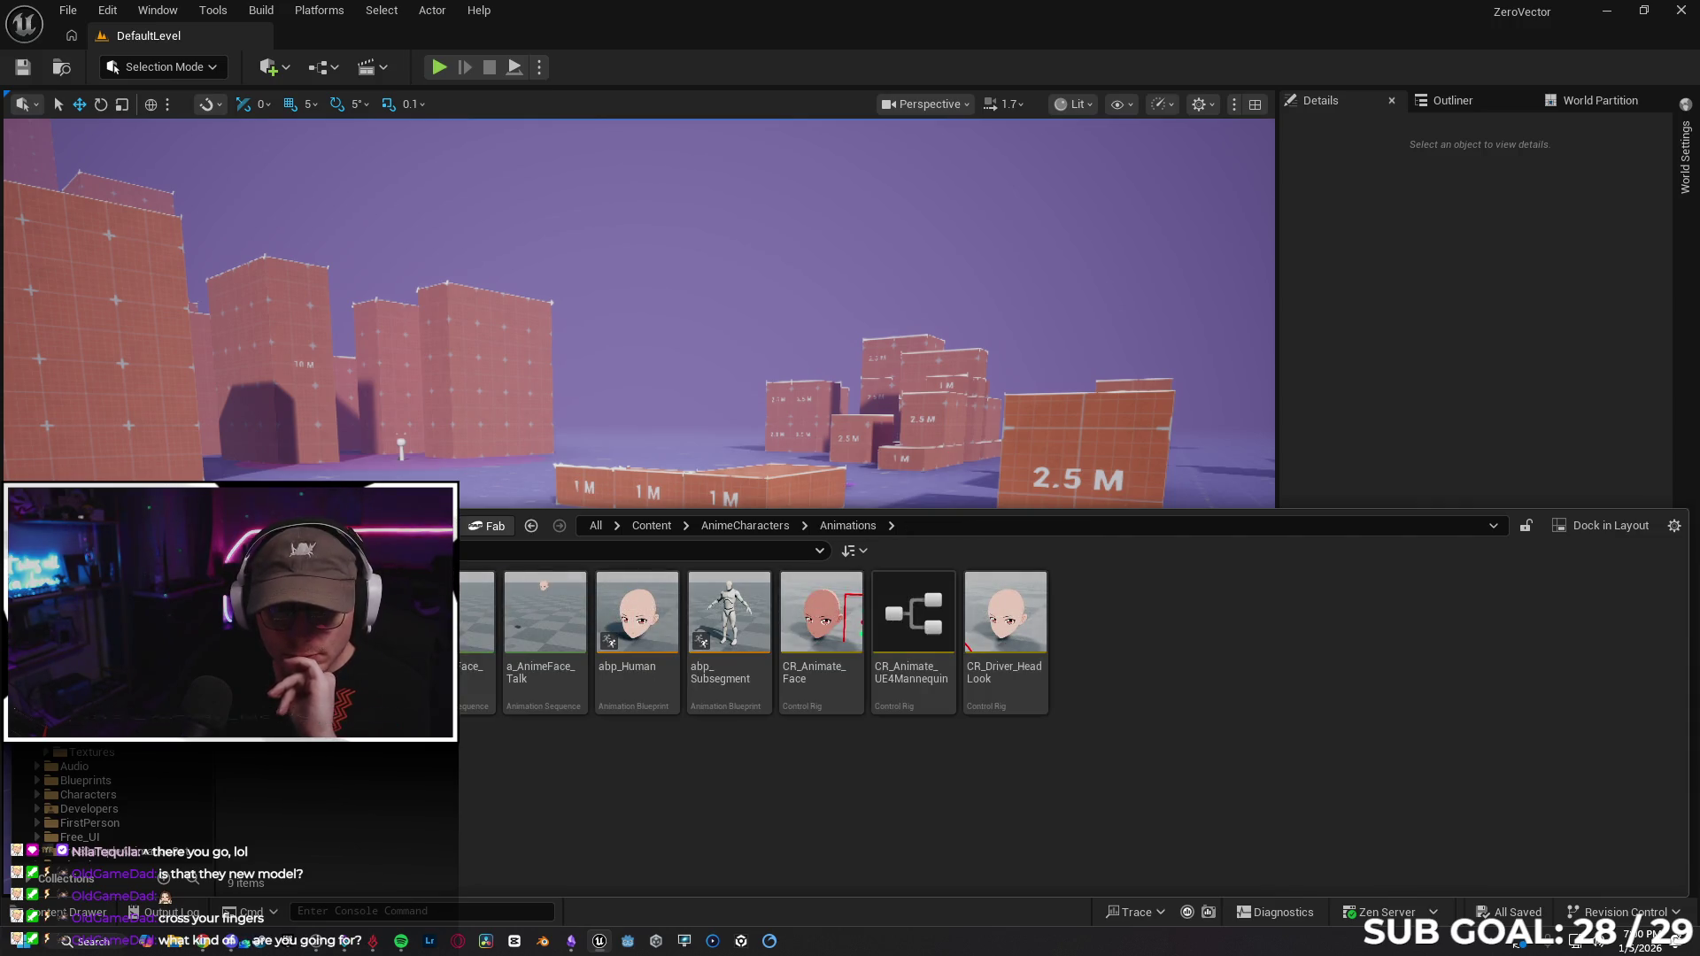
click(70, 620)
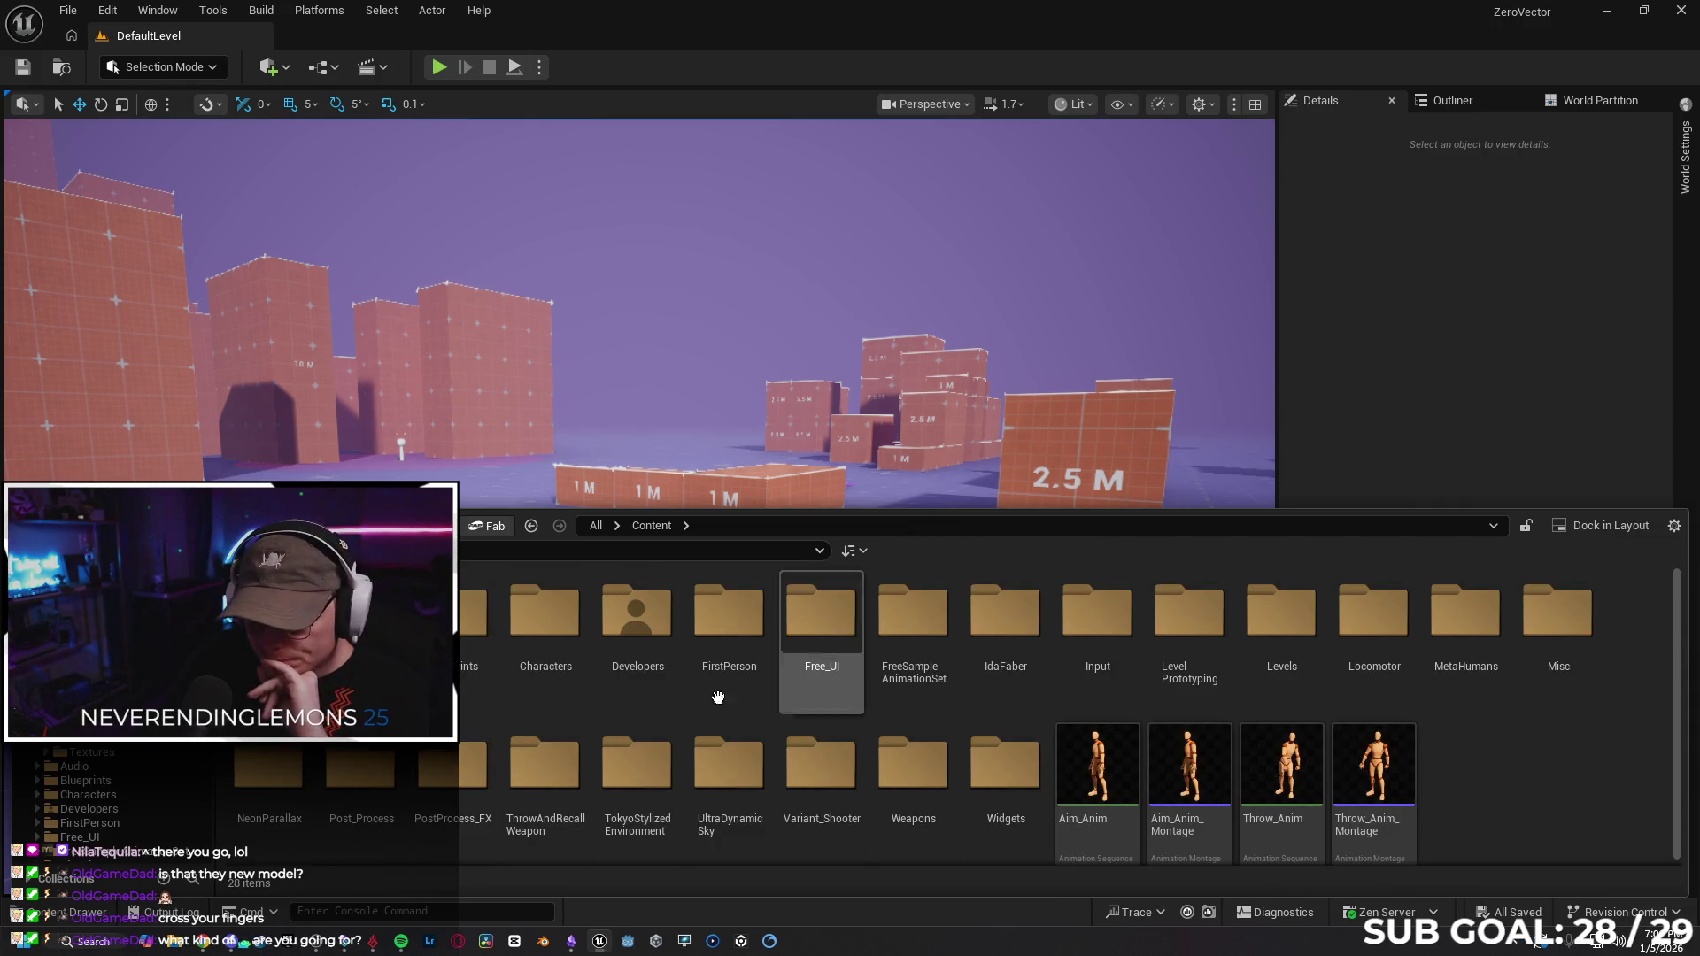
click(474, 638)
double_click(460, 629)
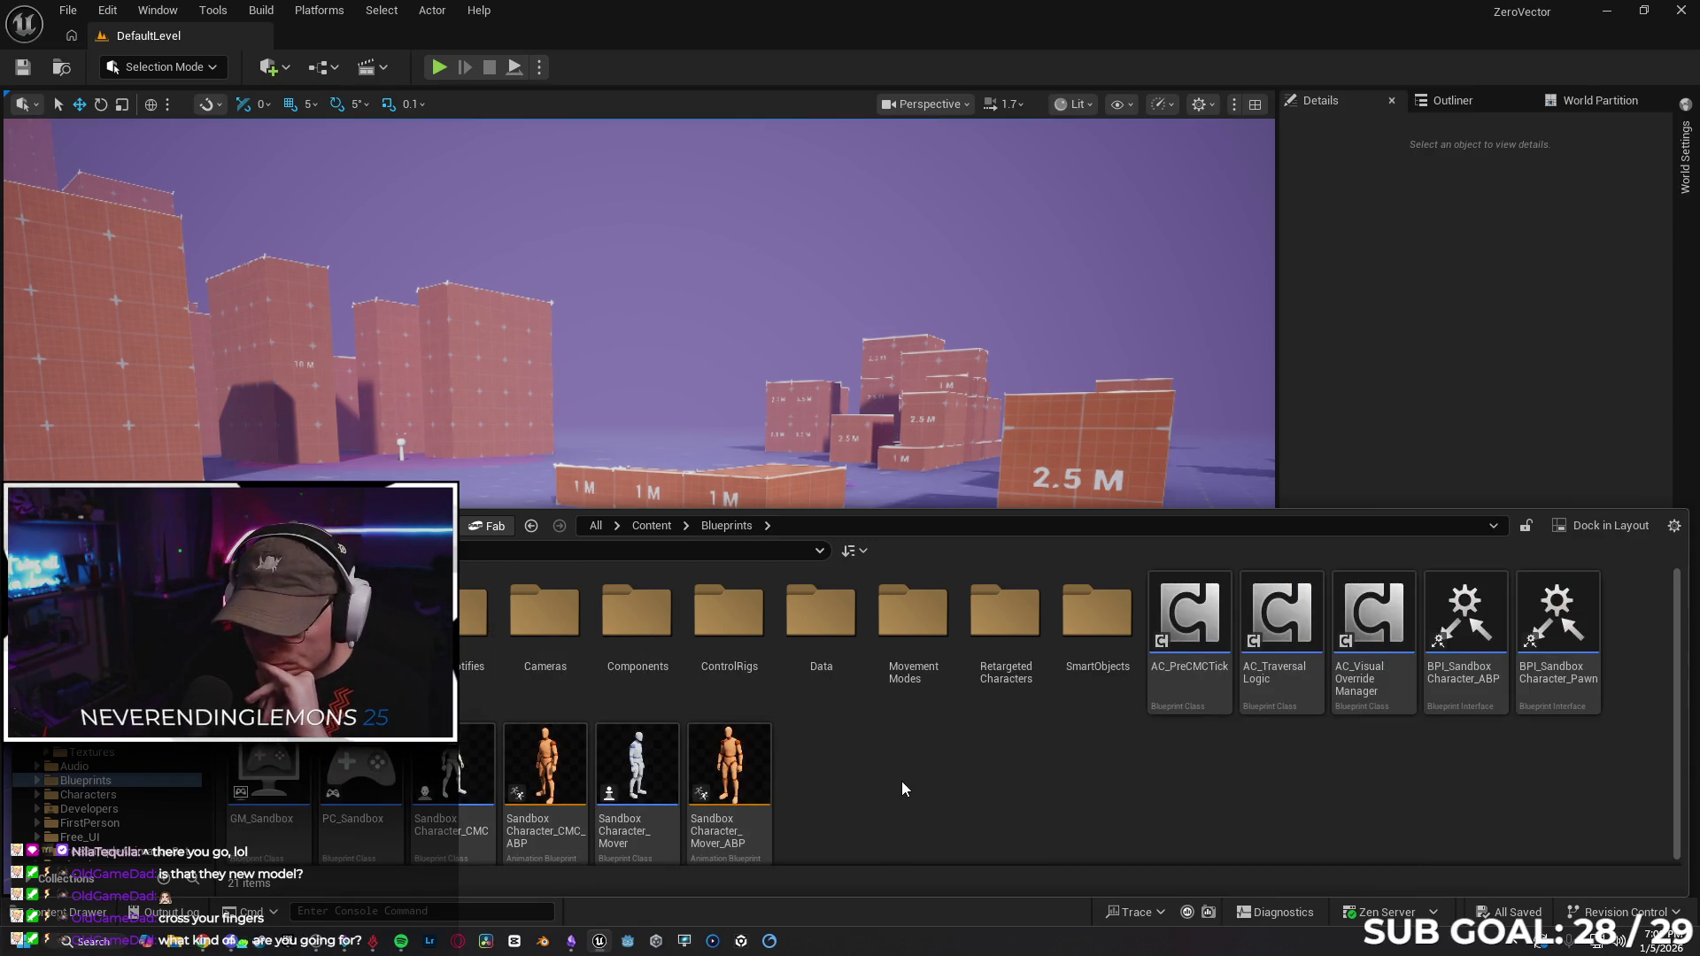
Search the Content root for 'echo' and open BP_Echo.
click(652, 525)
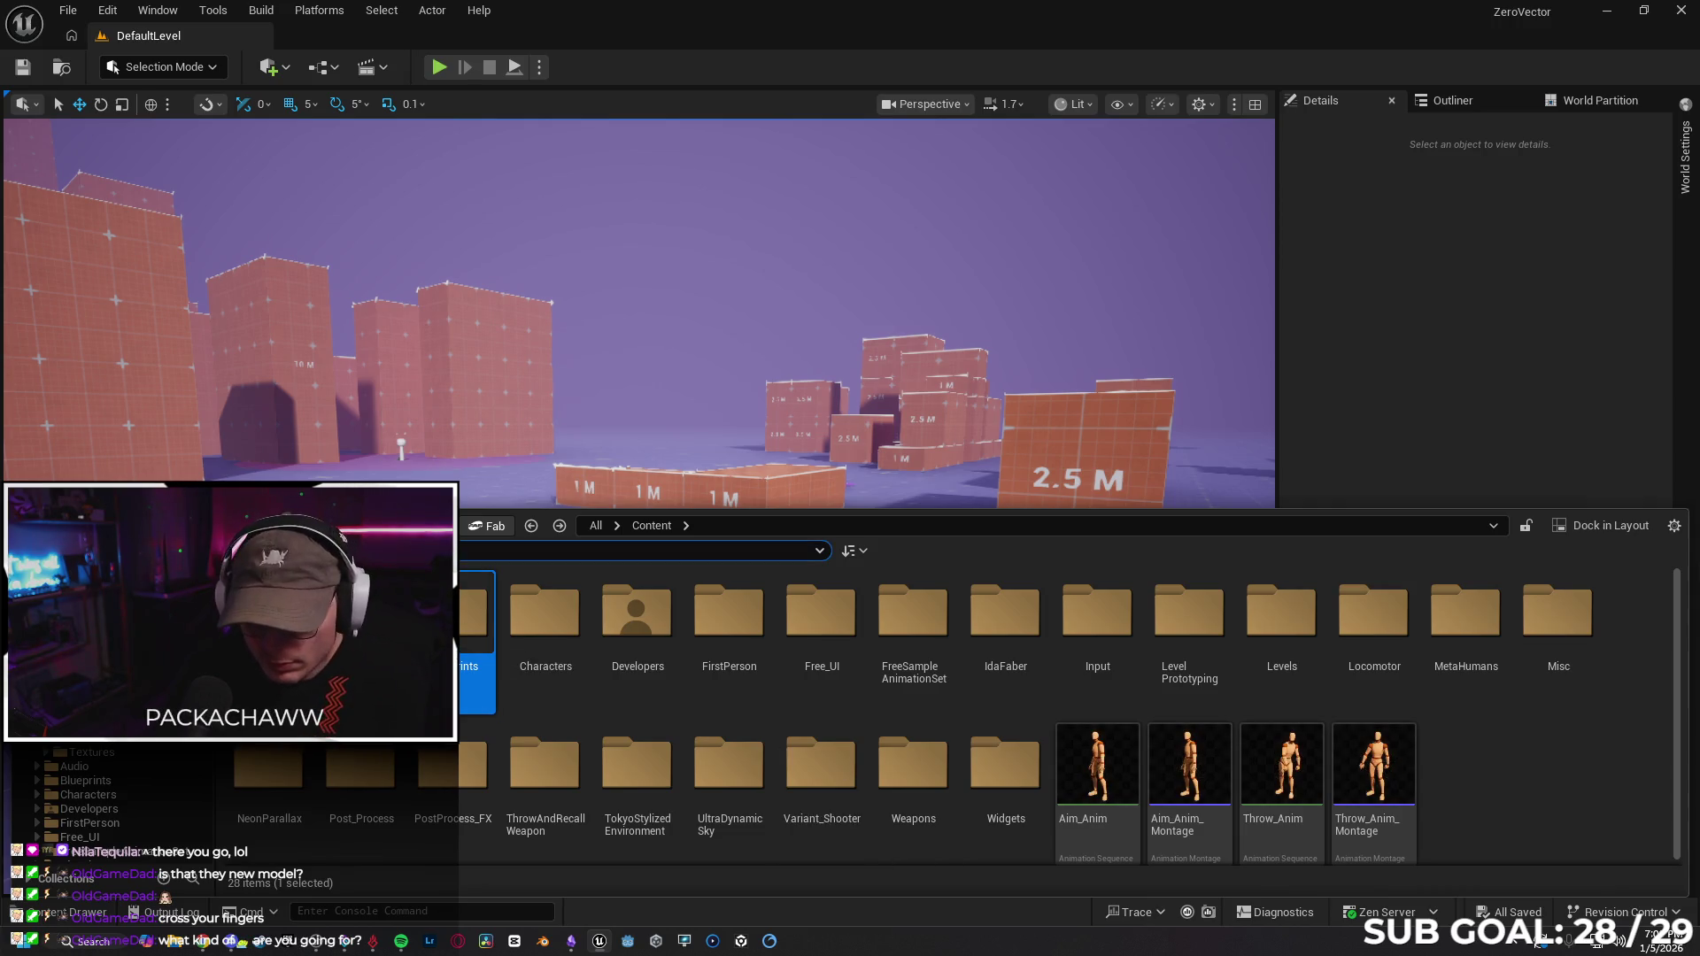
text(echo)
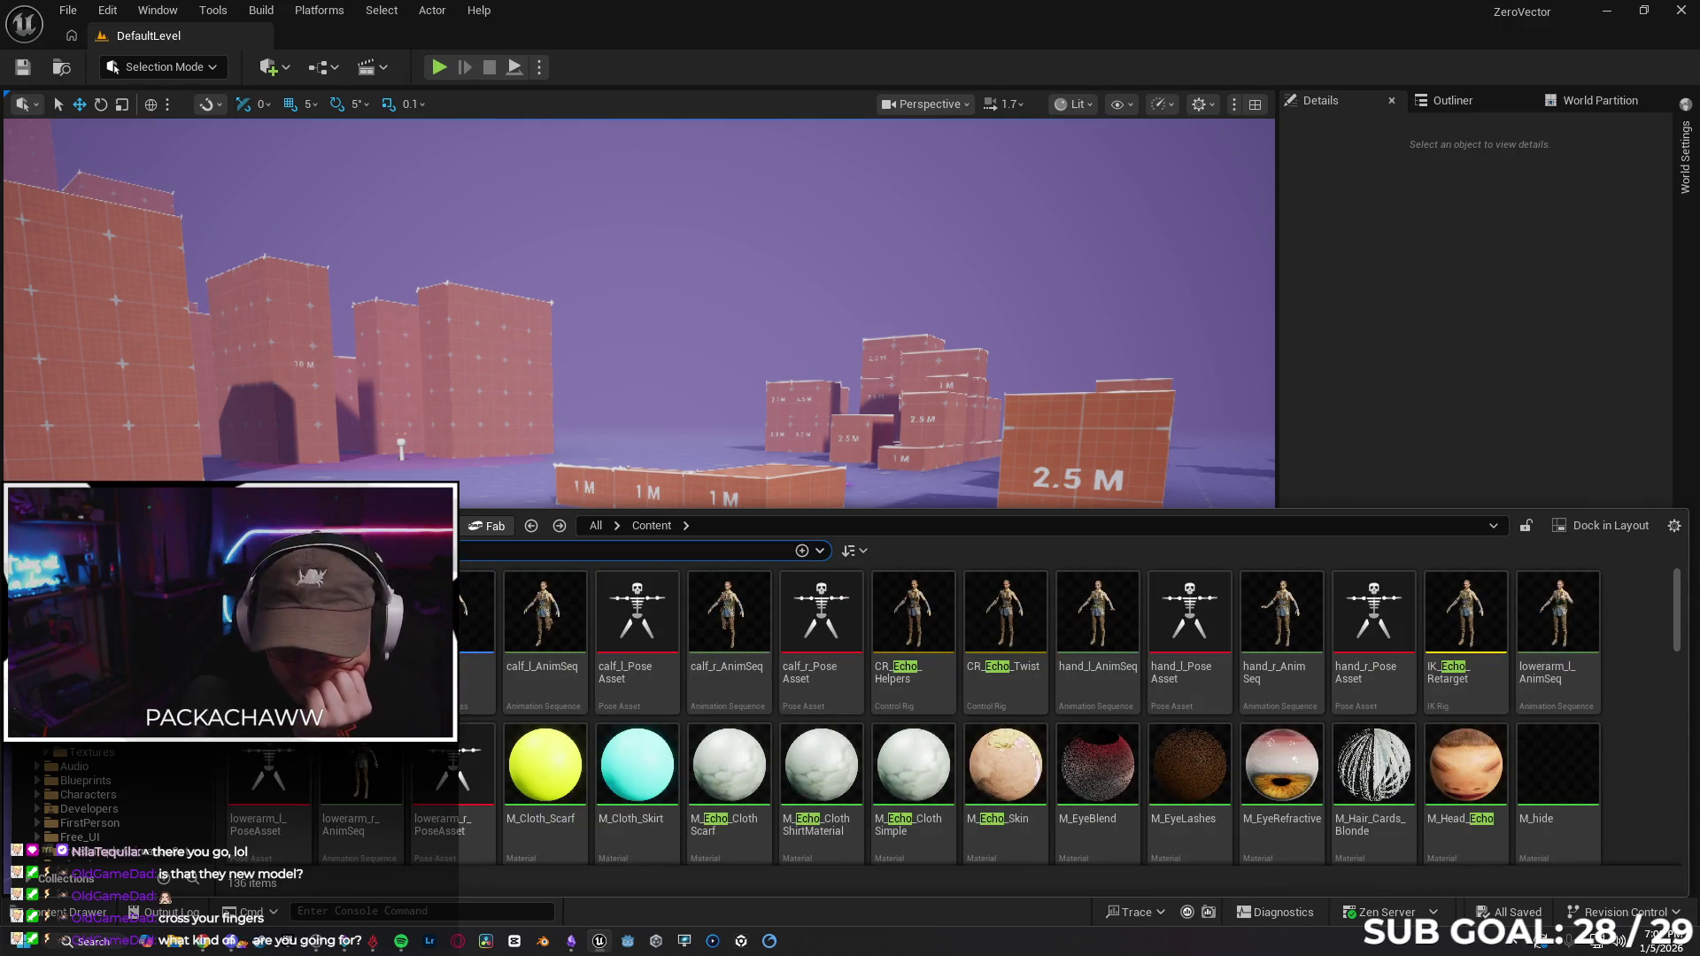
double_click(473, 611)
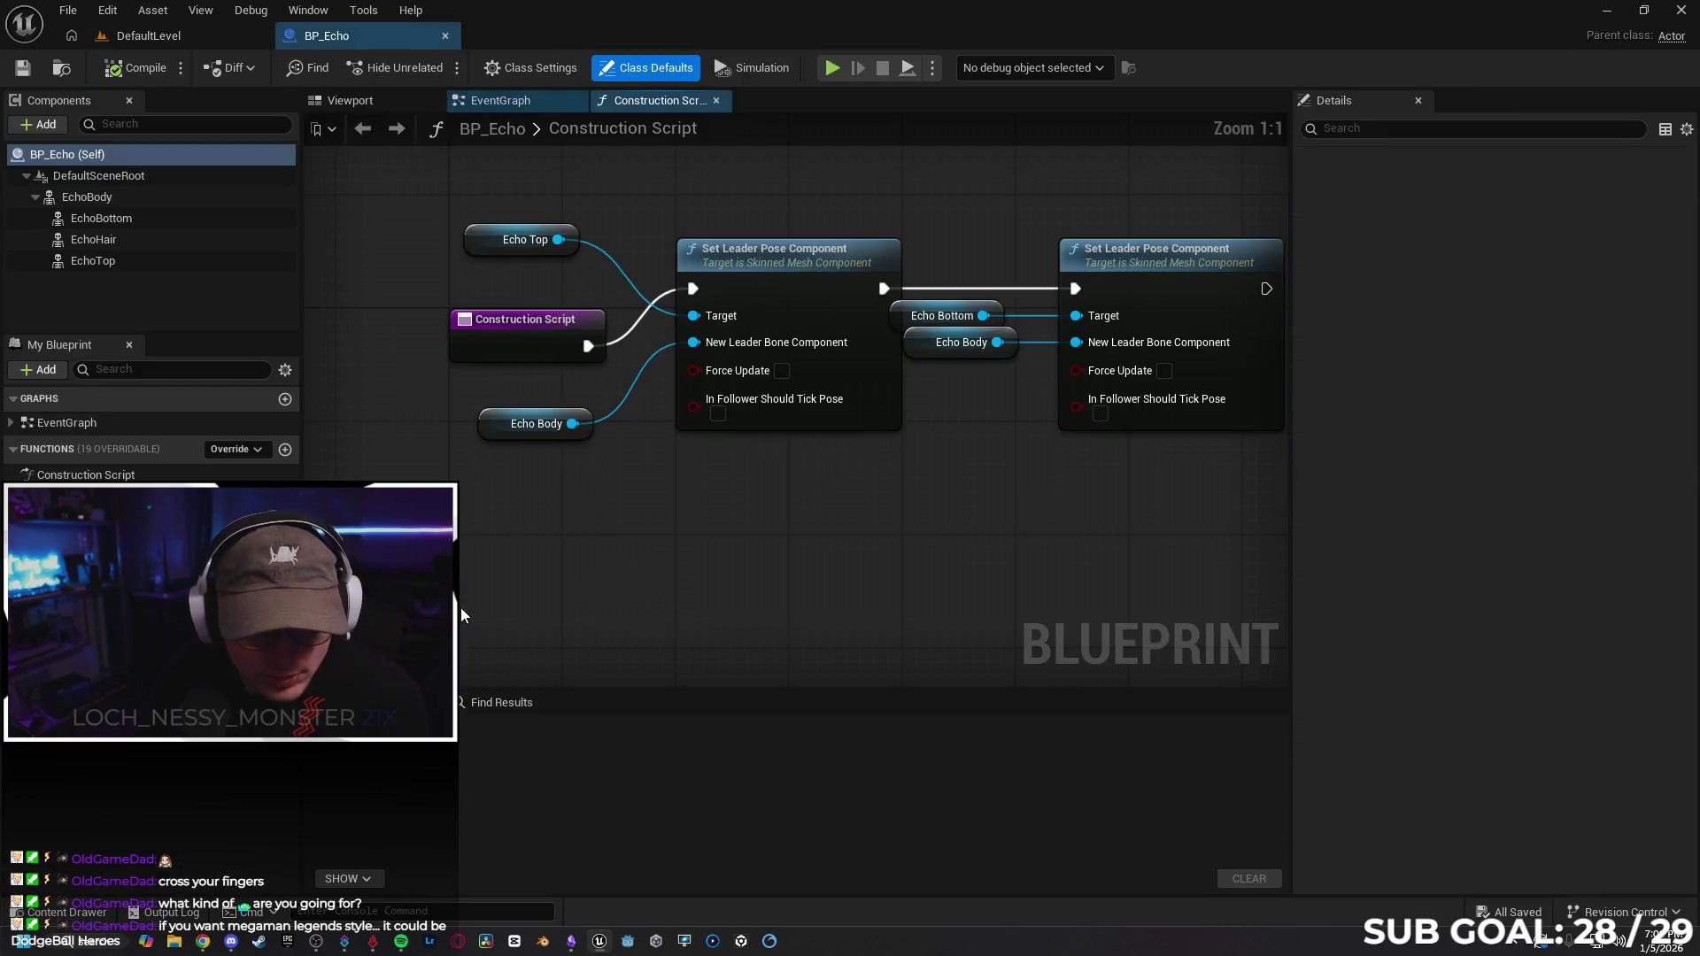
Set the EchoBody component's Anim Class to ABP_Quinn_C.
click(151, 195)
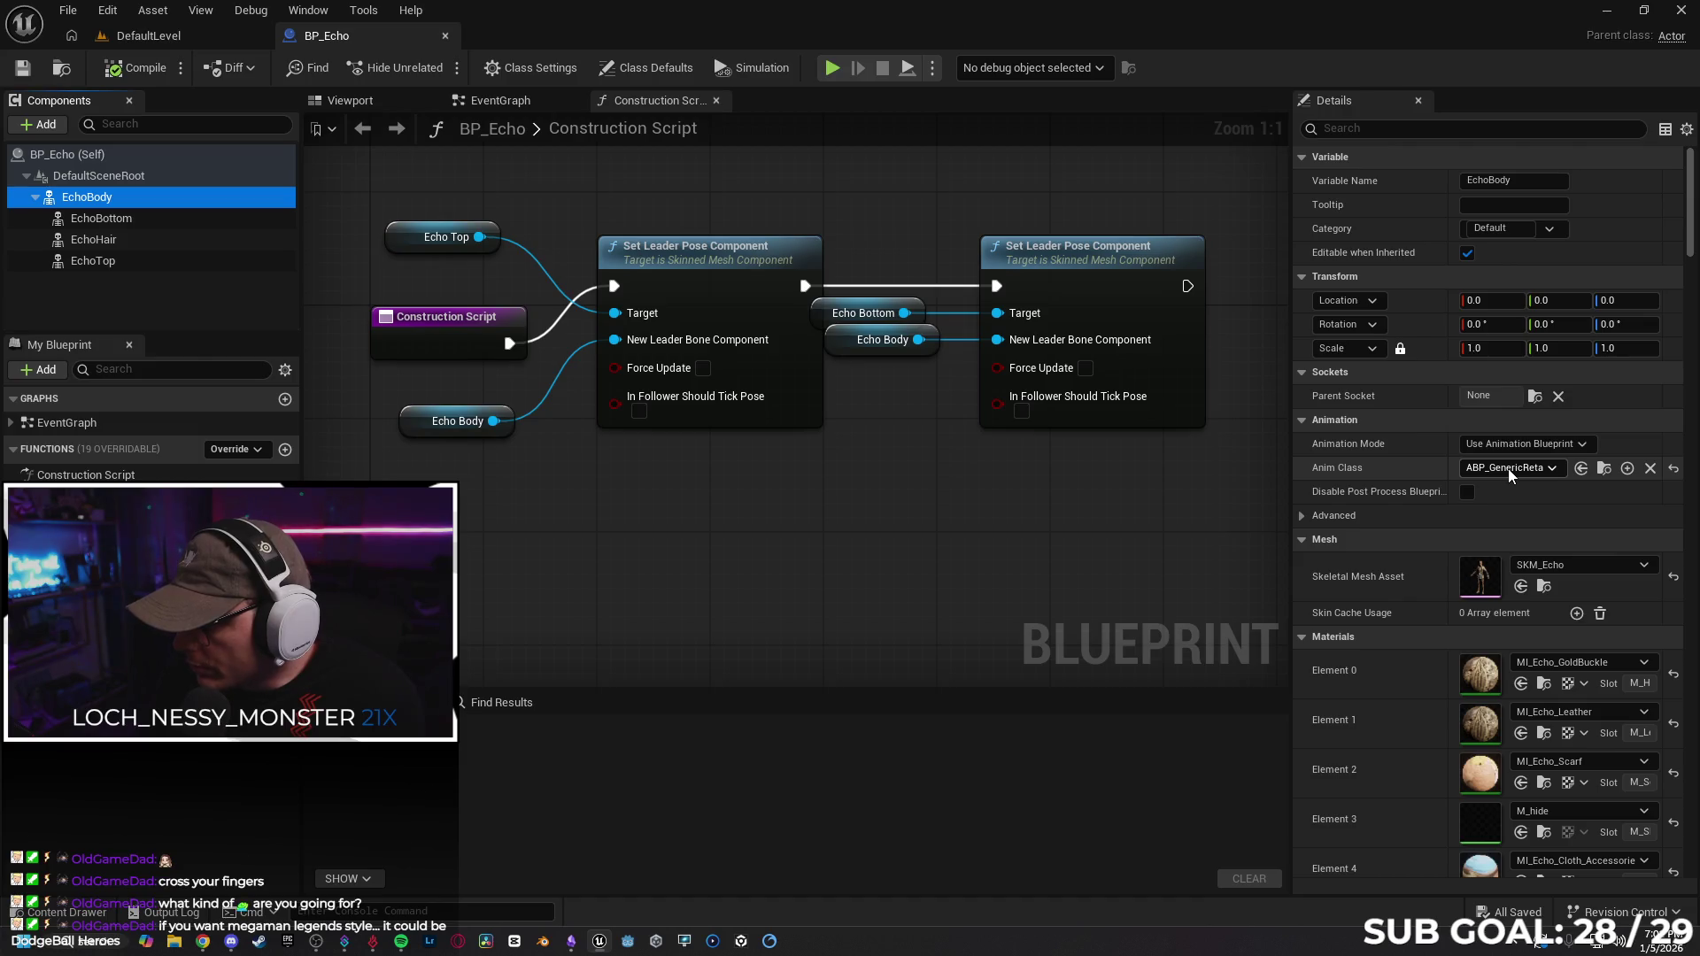
click(1523, 468)
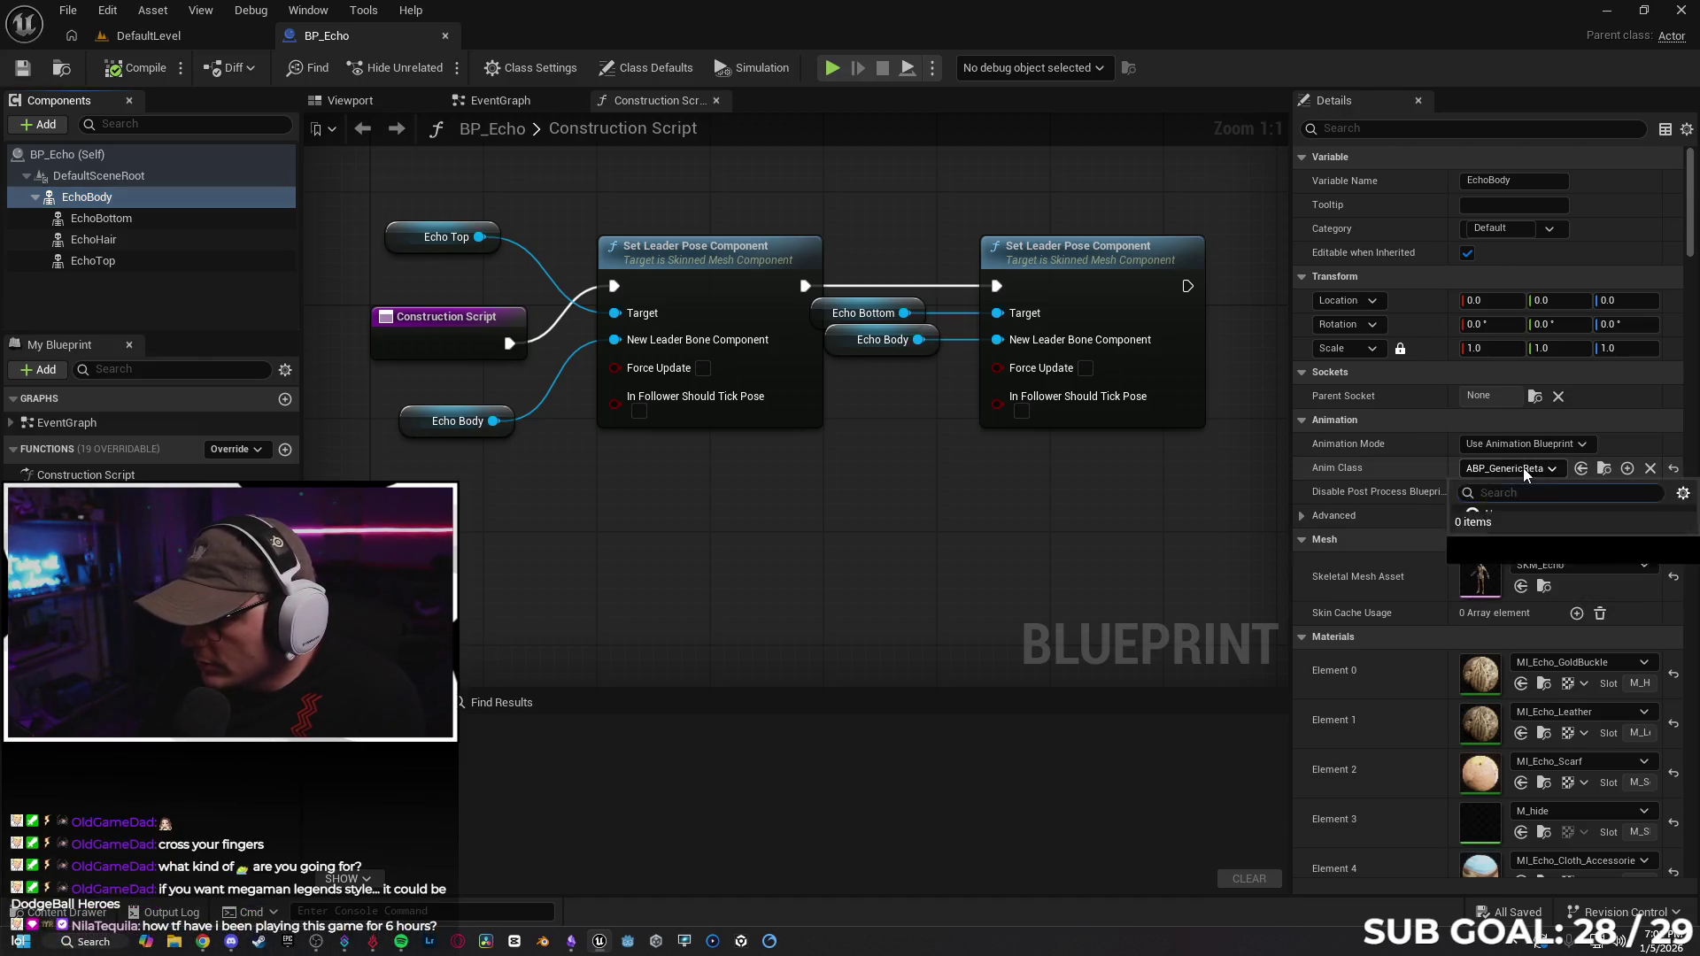
click(1523, 467)
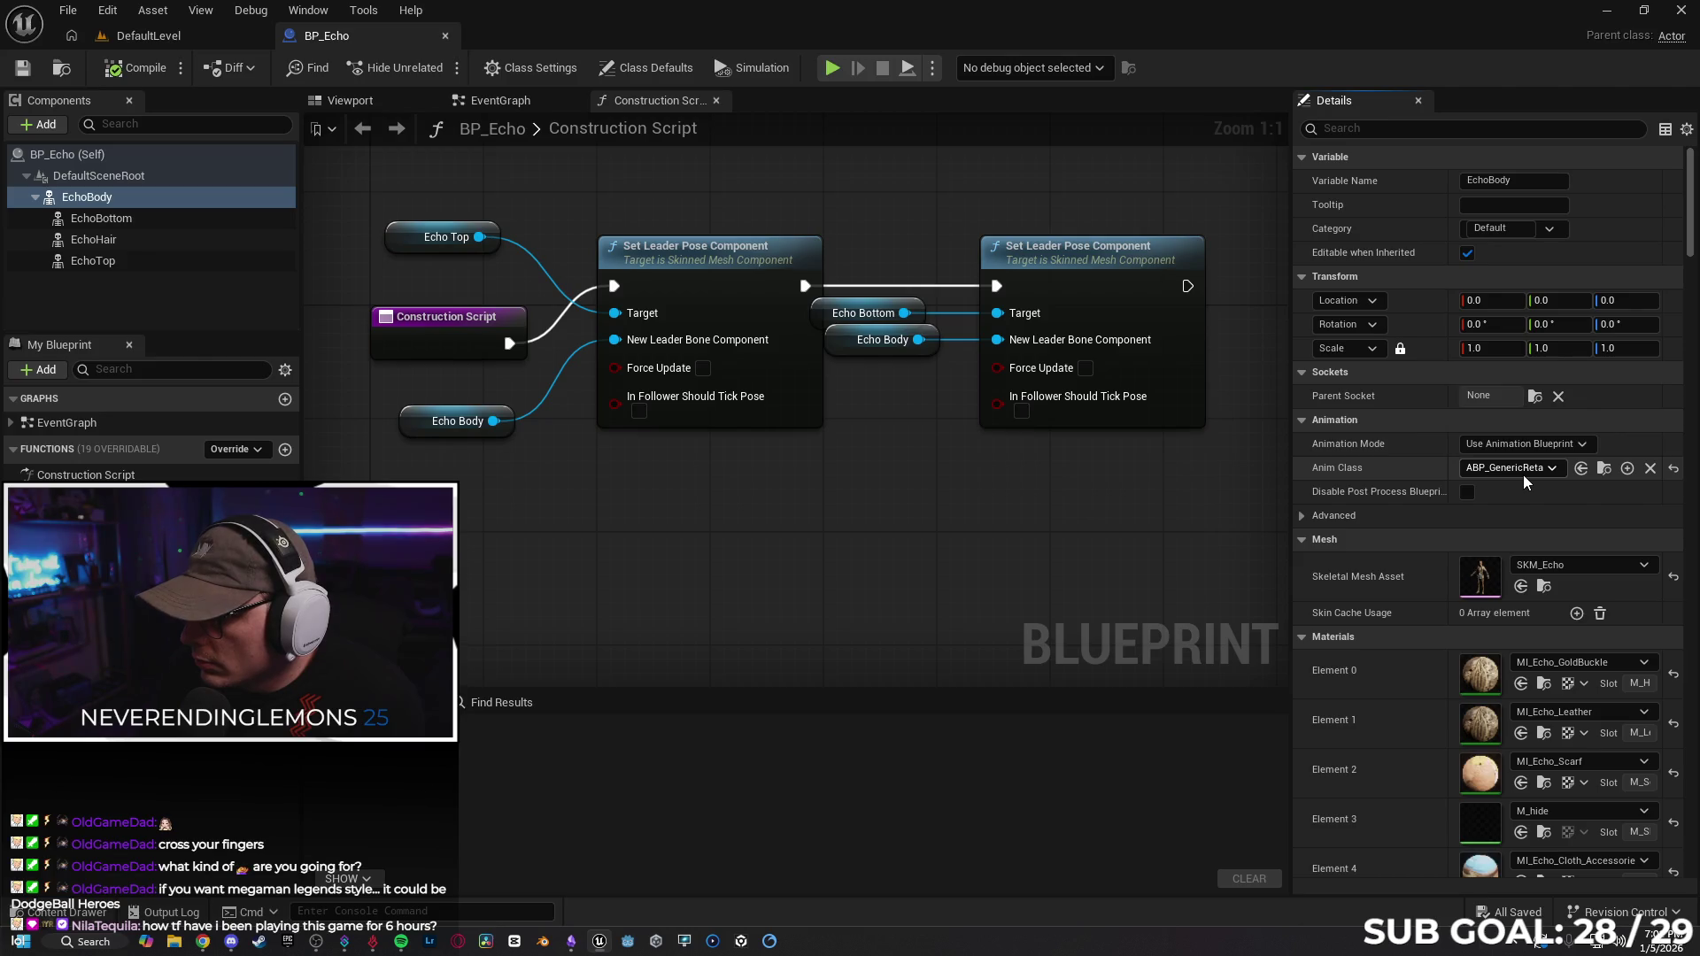
mouse_move(1286, 462)
mouse_down()
mouse_move(1156, 467)
mouse_move(1255, 466)
mouse_up()
click(1507, 468)
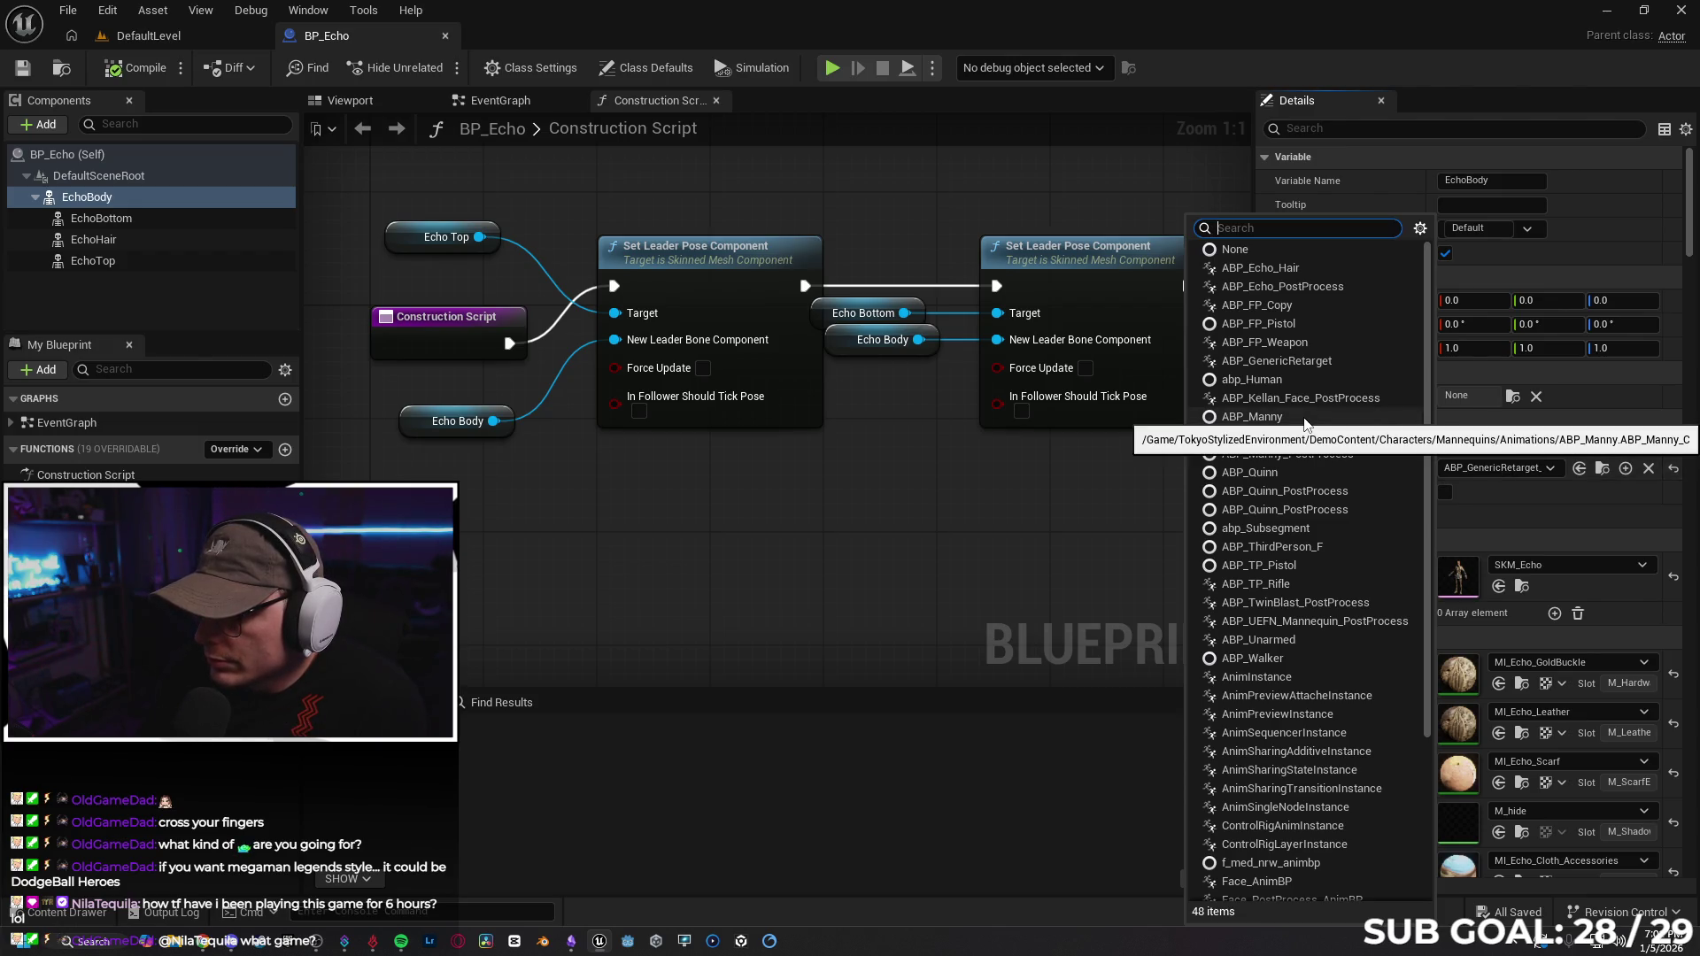
click(1305, 474)
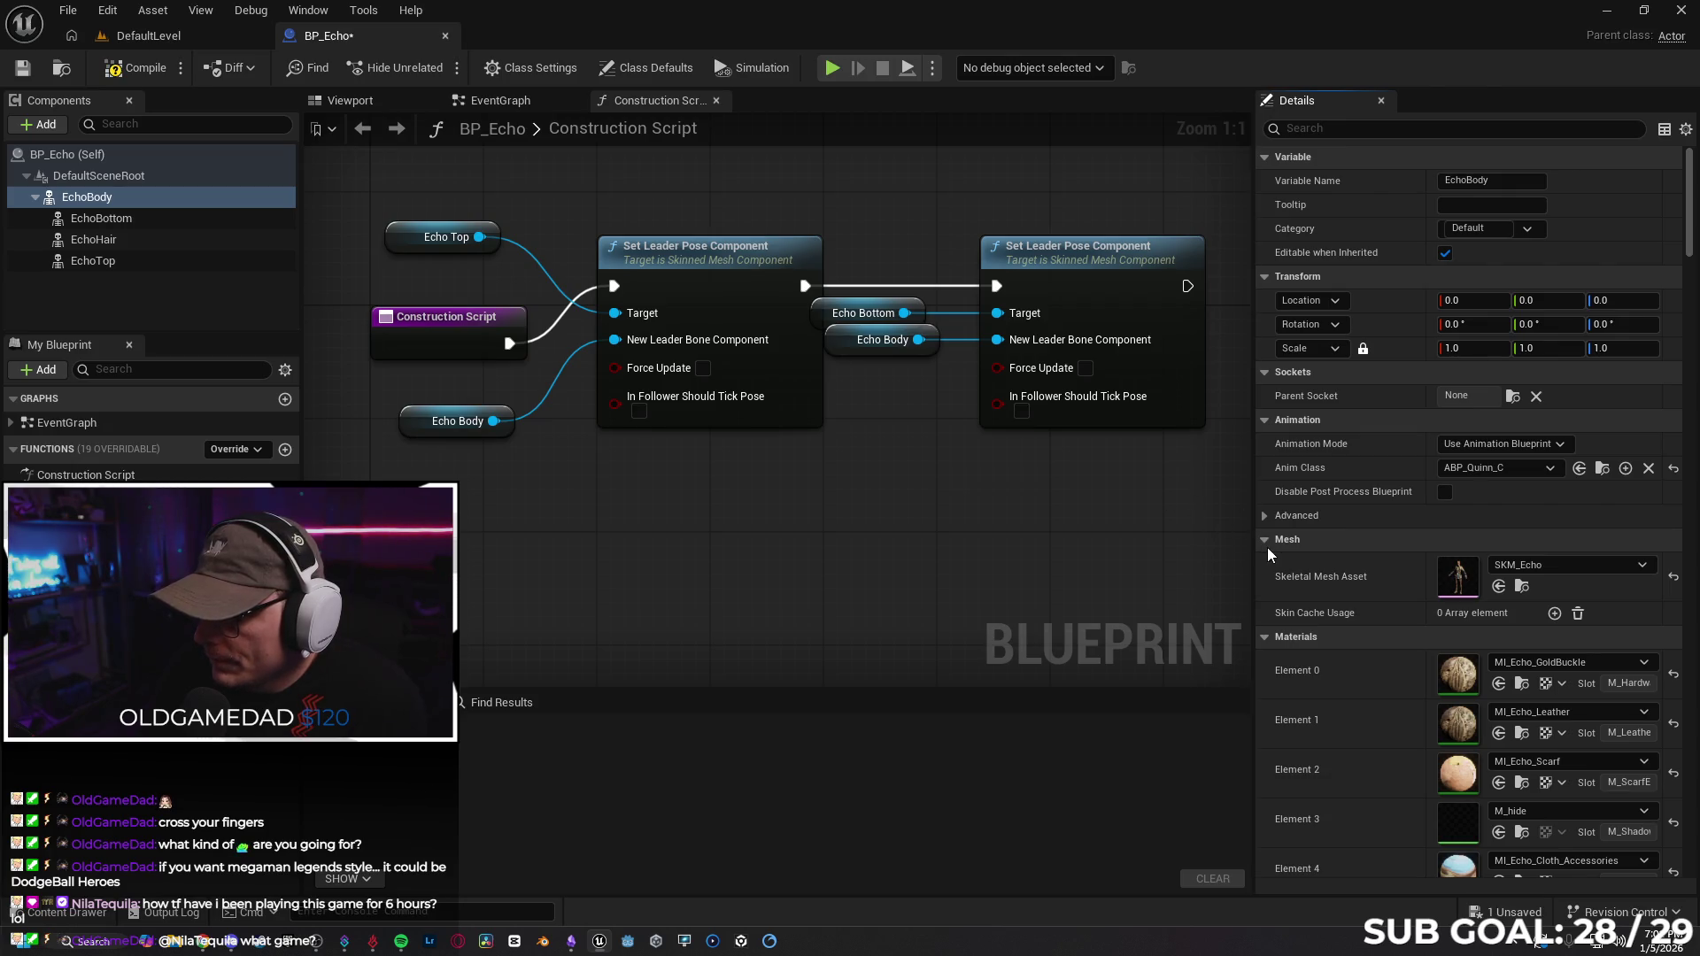
Save BP_Echo with Save Selected.
click(1513, 912)
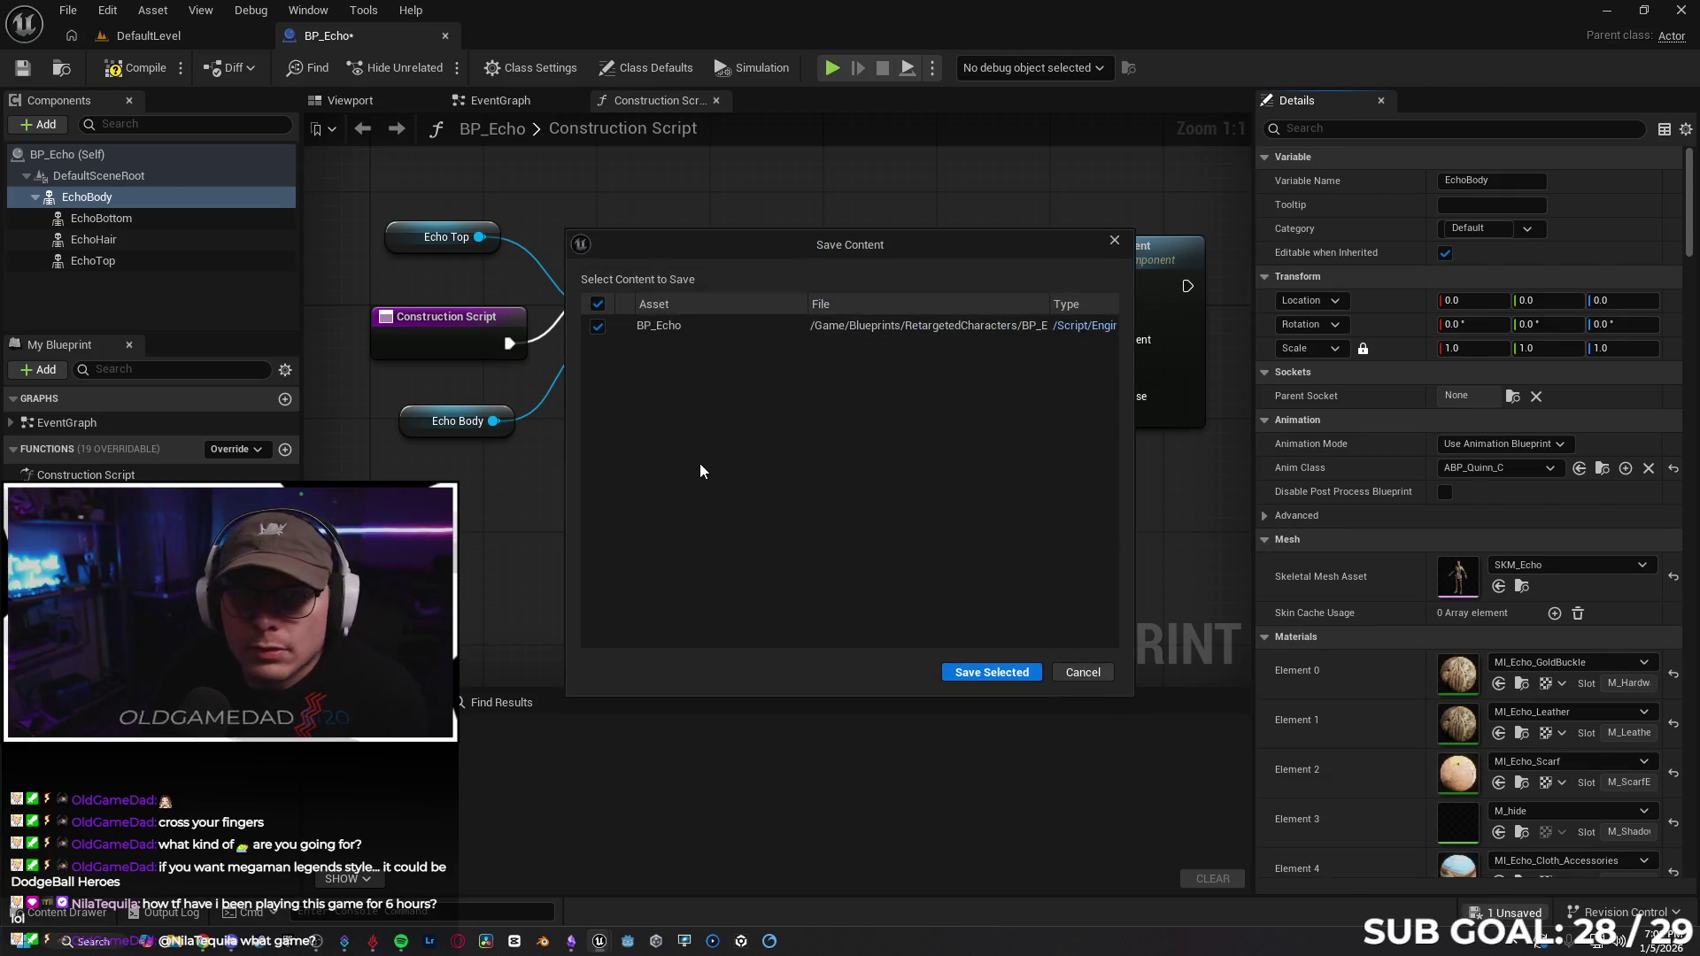
click(991, 671)
scroll(1422, 512, down, 4)
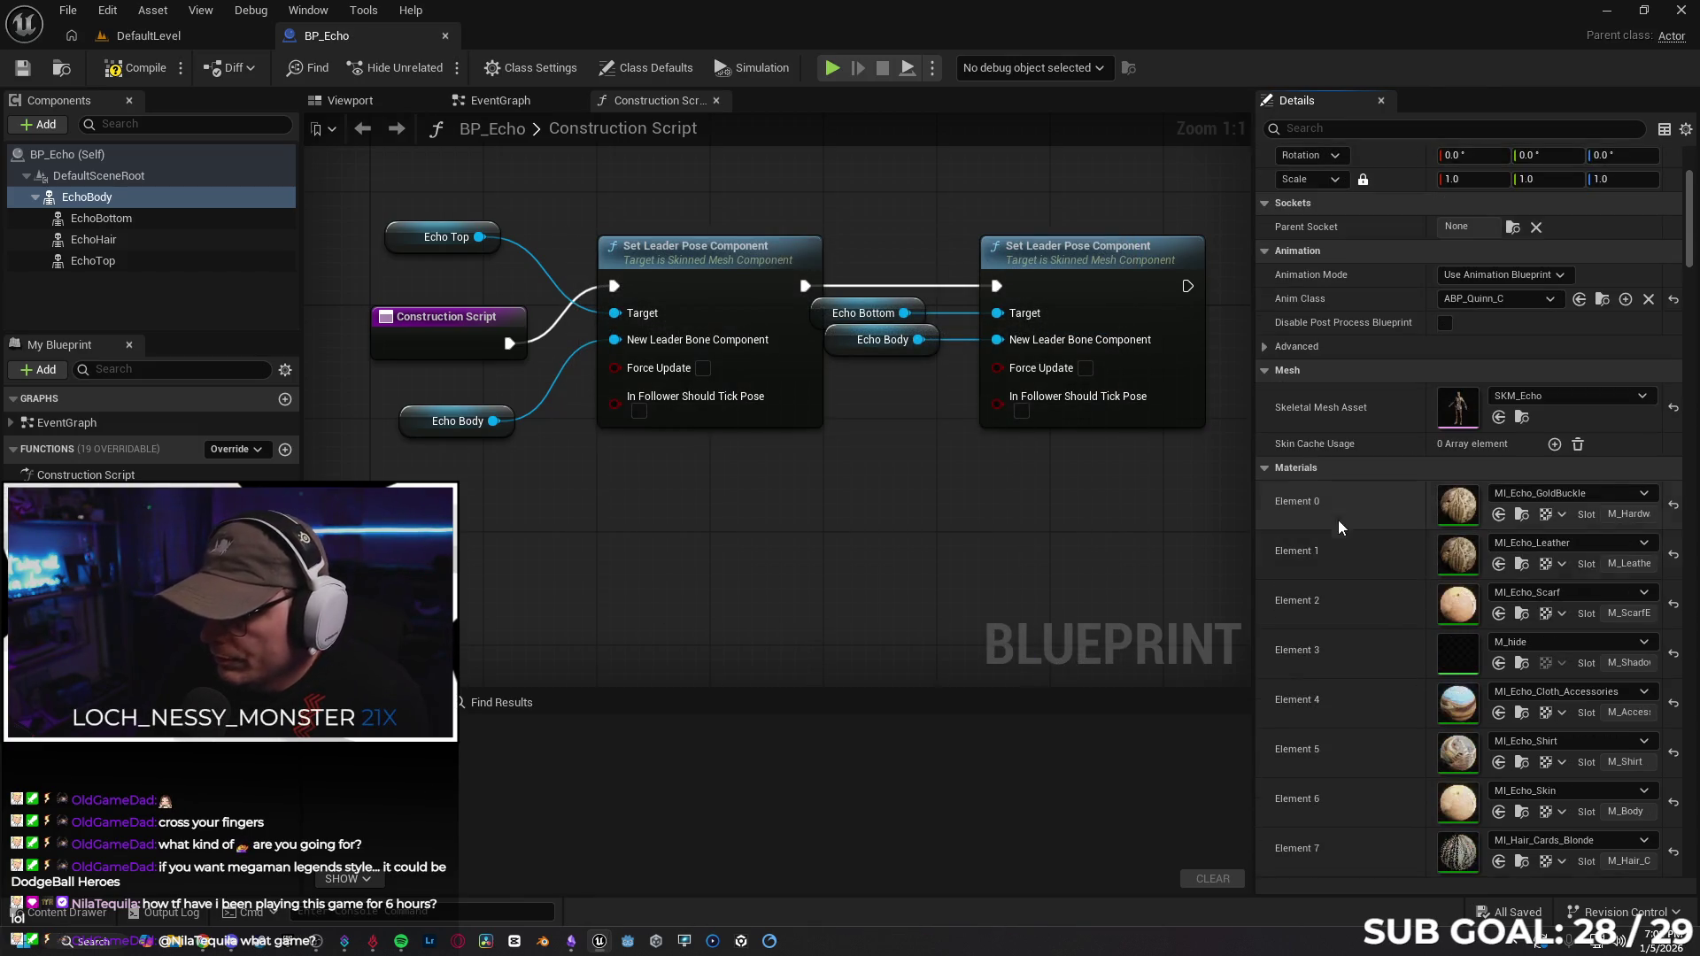
Preview Echo in the viewport, review the Construction Script, and return to DefaultLevel.
click(350, 100)
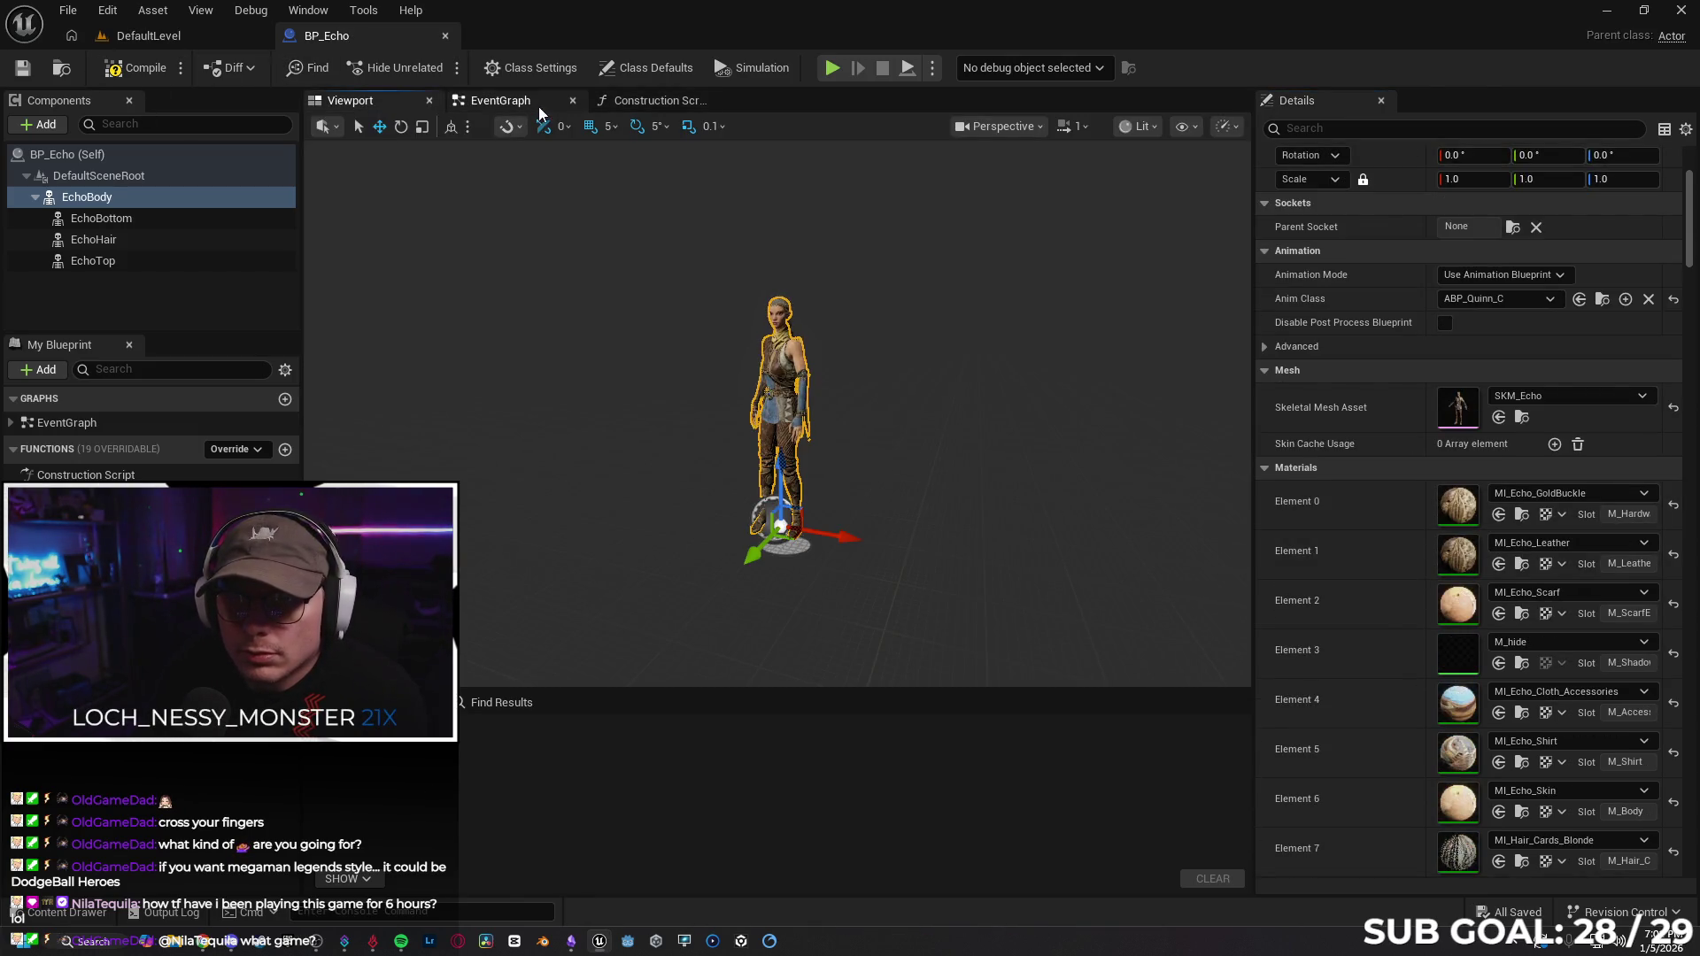
click(645, 106)
scroll(1405, 603, down, 7)
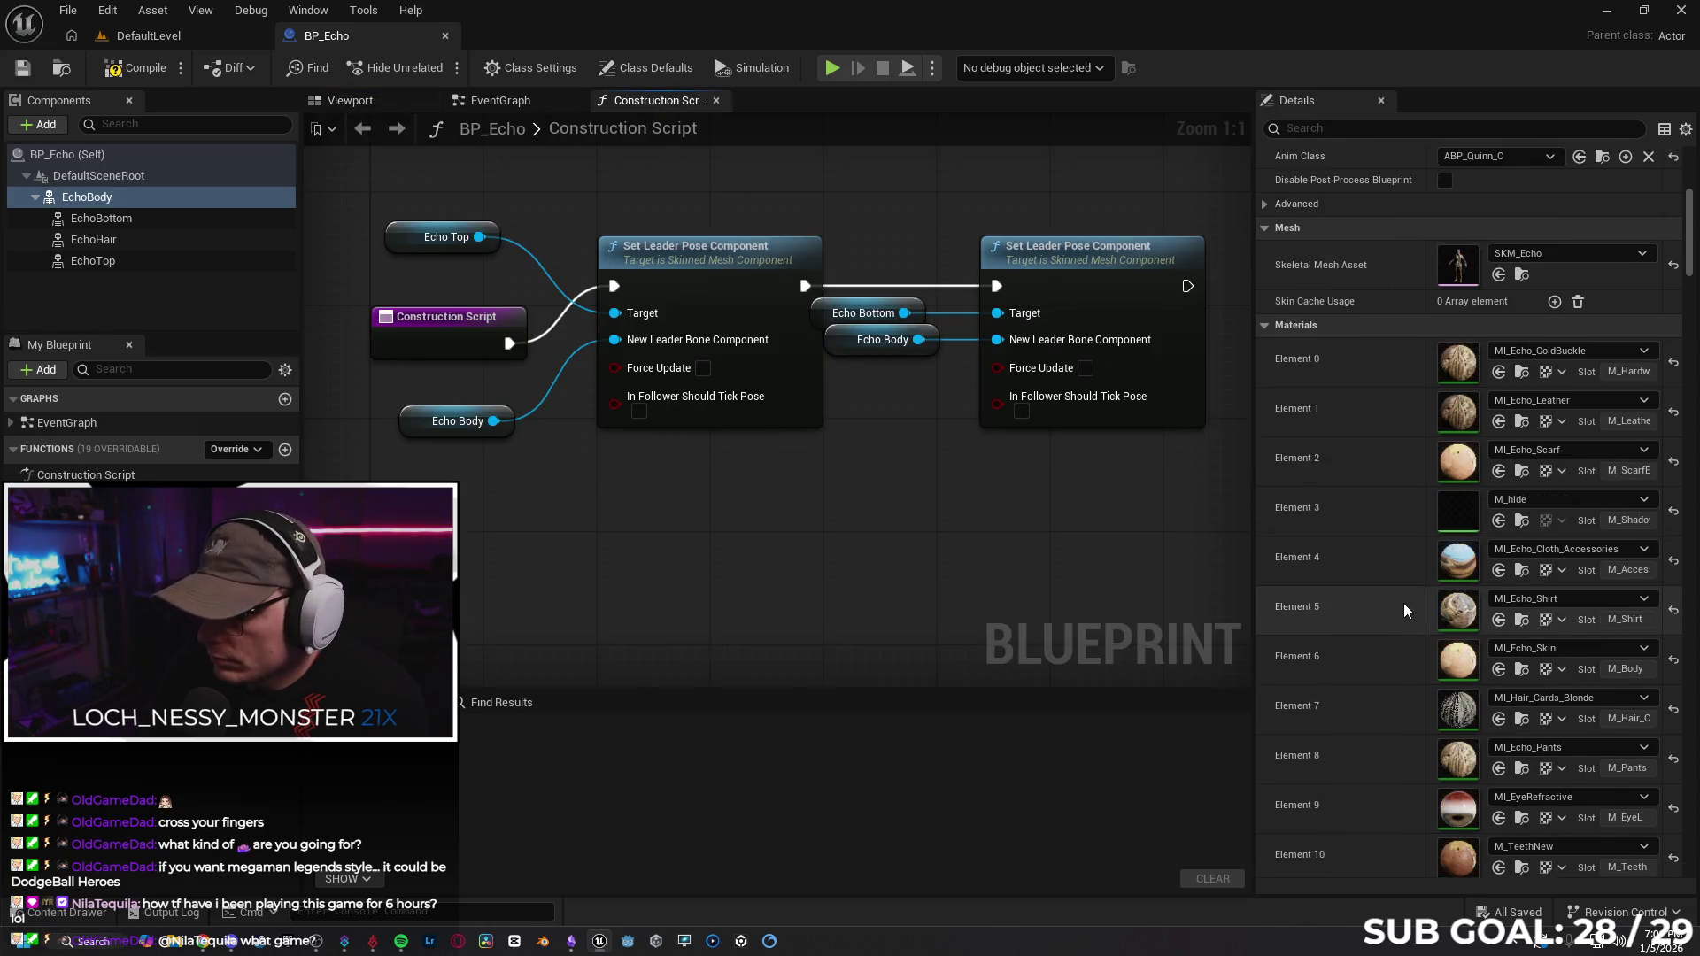
scroll(1375, 605, down, 10)
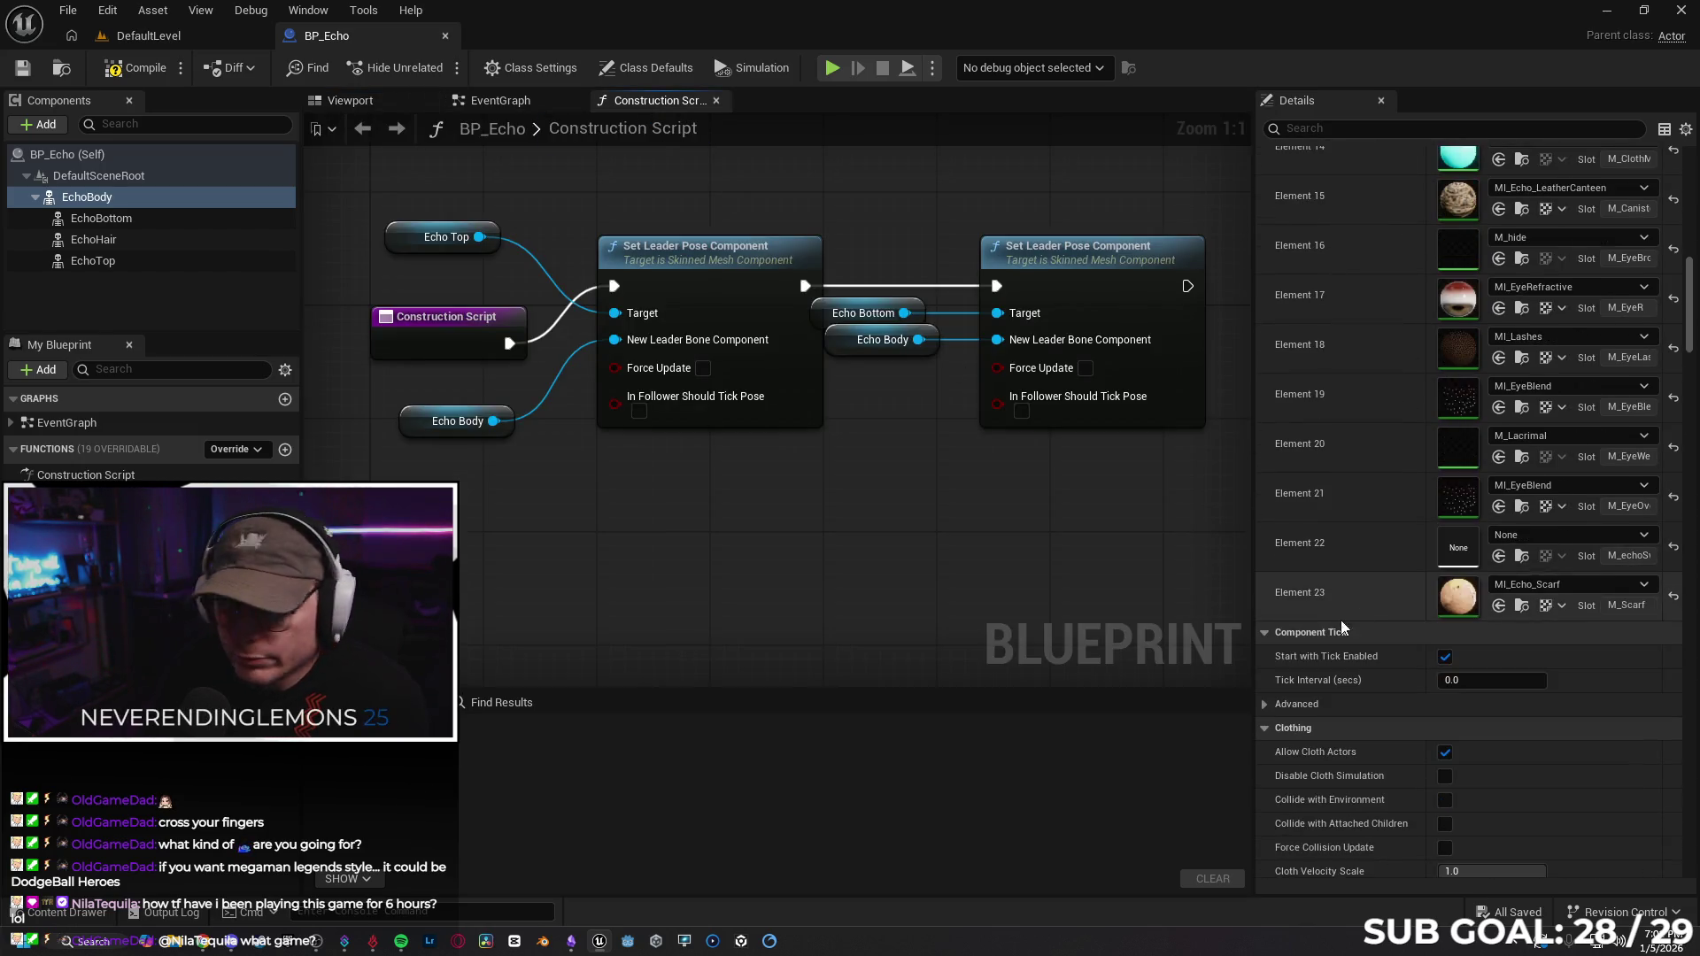
scroll(1337, 582, up, 15)
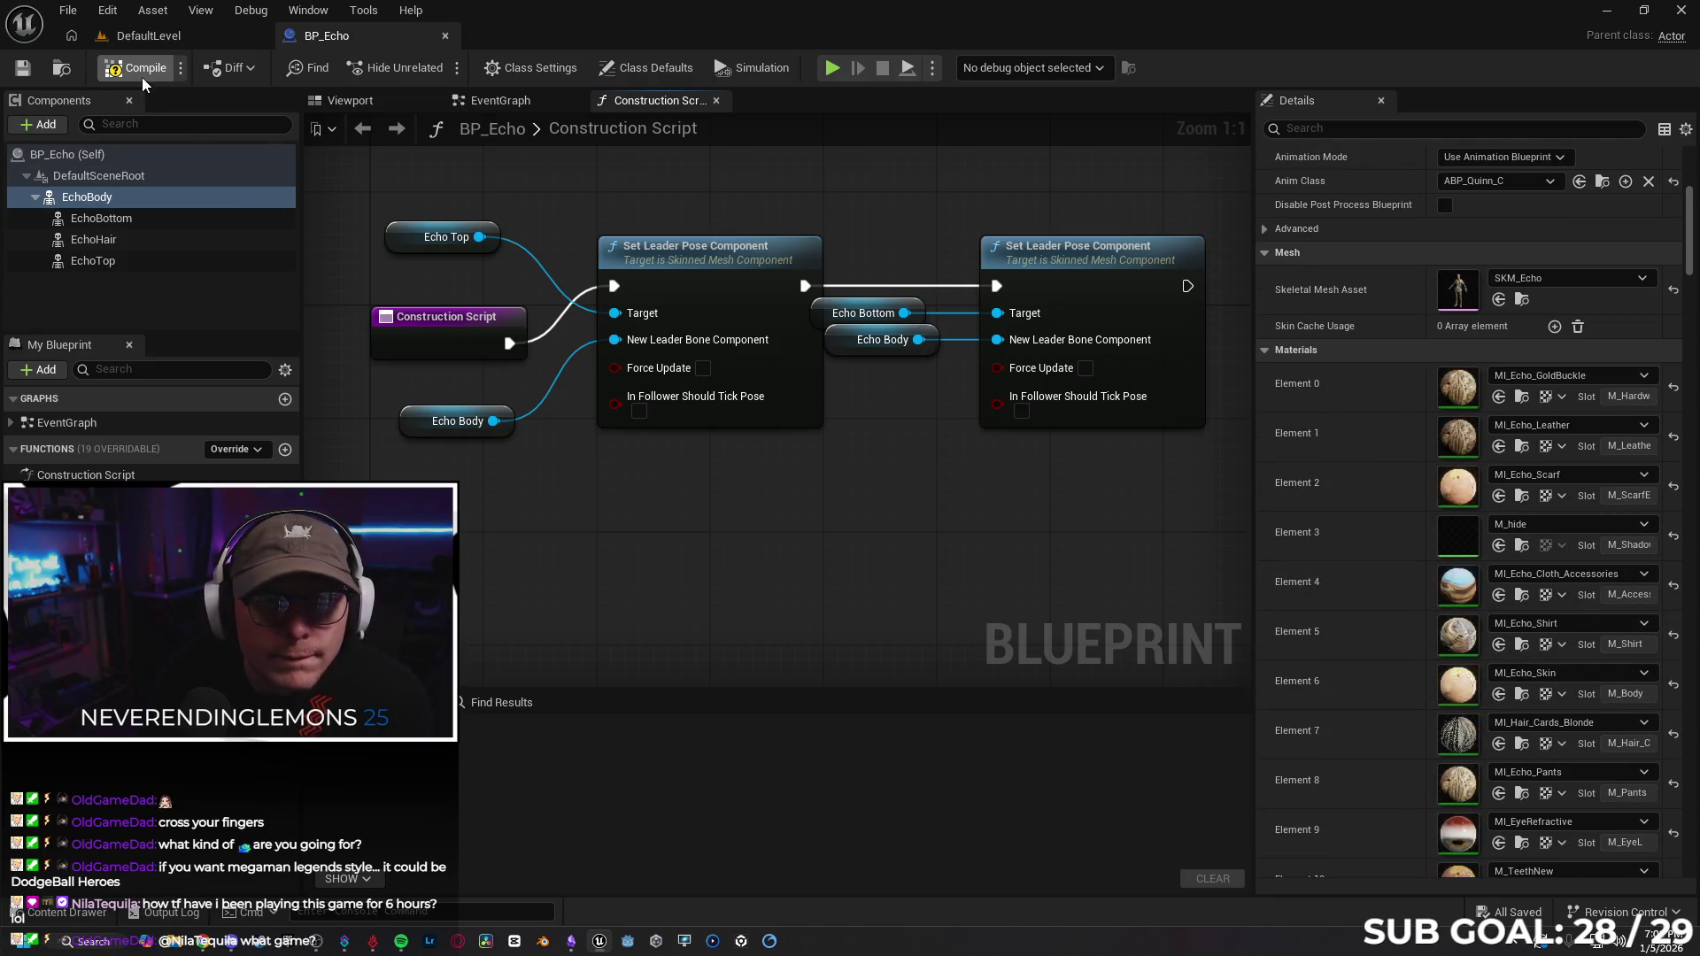
click(156, 37)
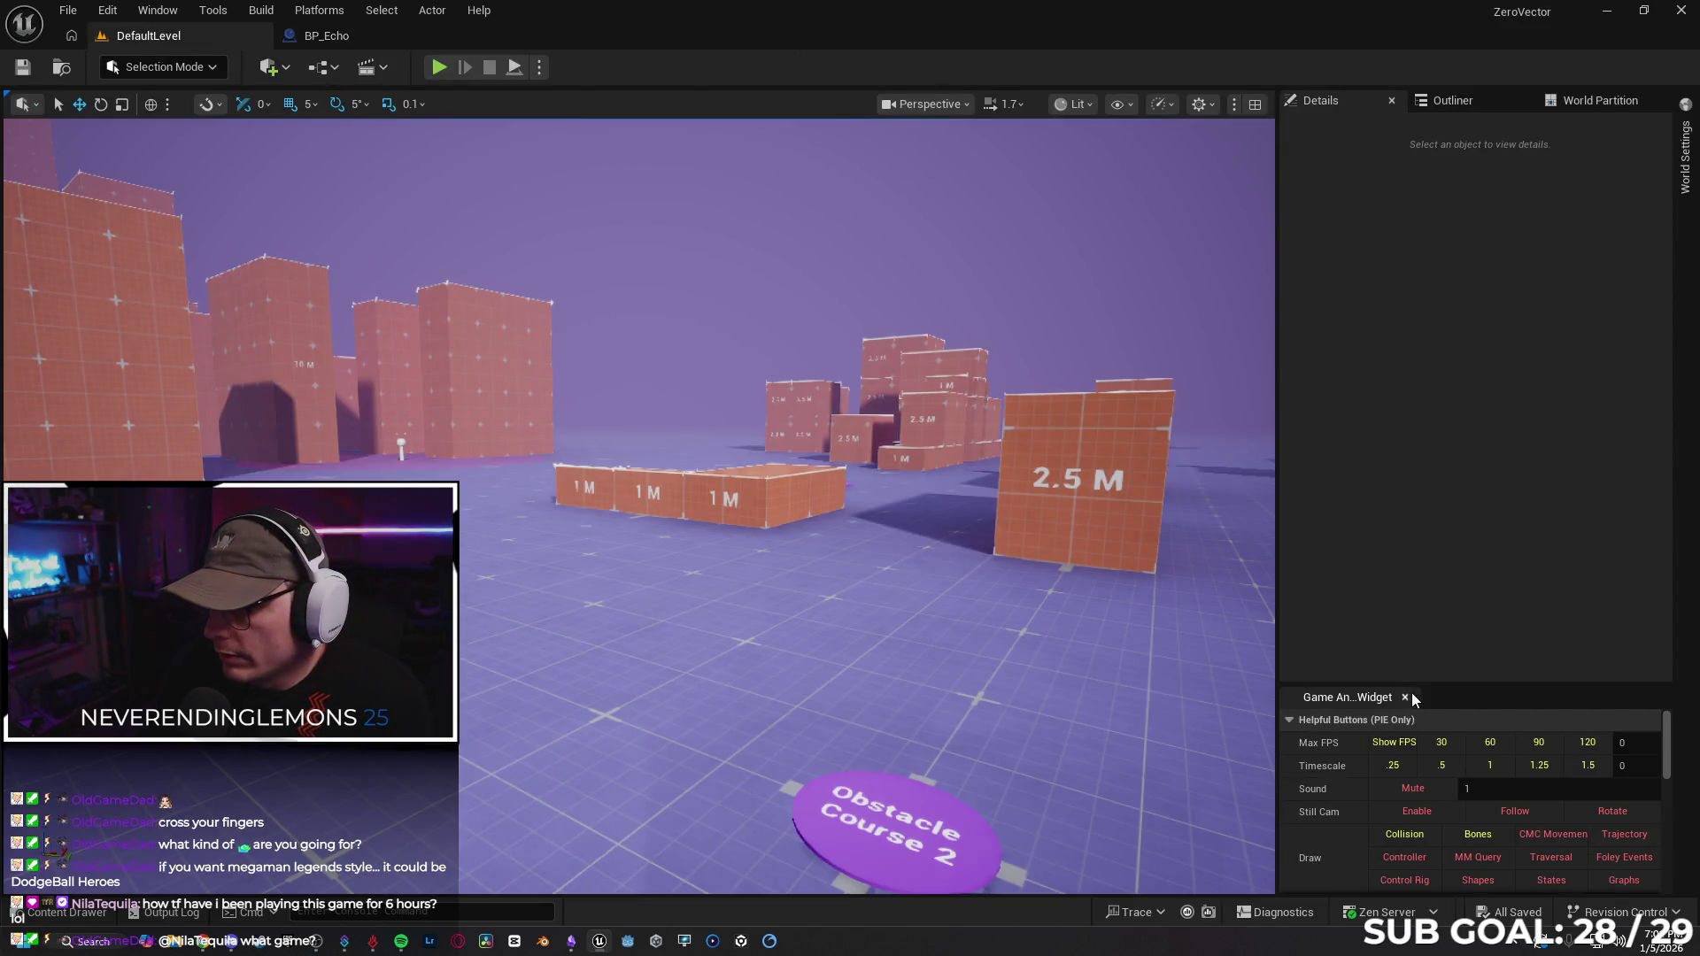
Play-test DefaultLevel with the Echo visual override, then stop and return to BP_Echo.
drag(1427, 682, 1445, 141)
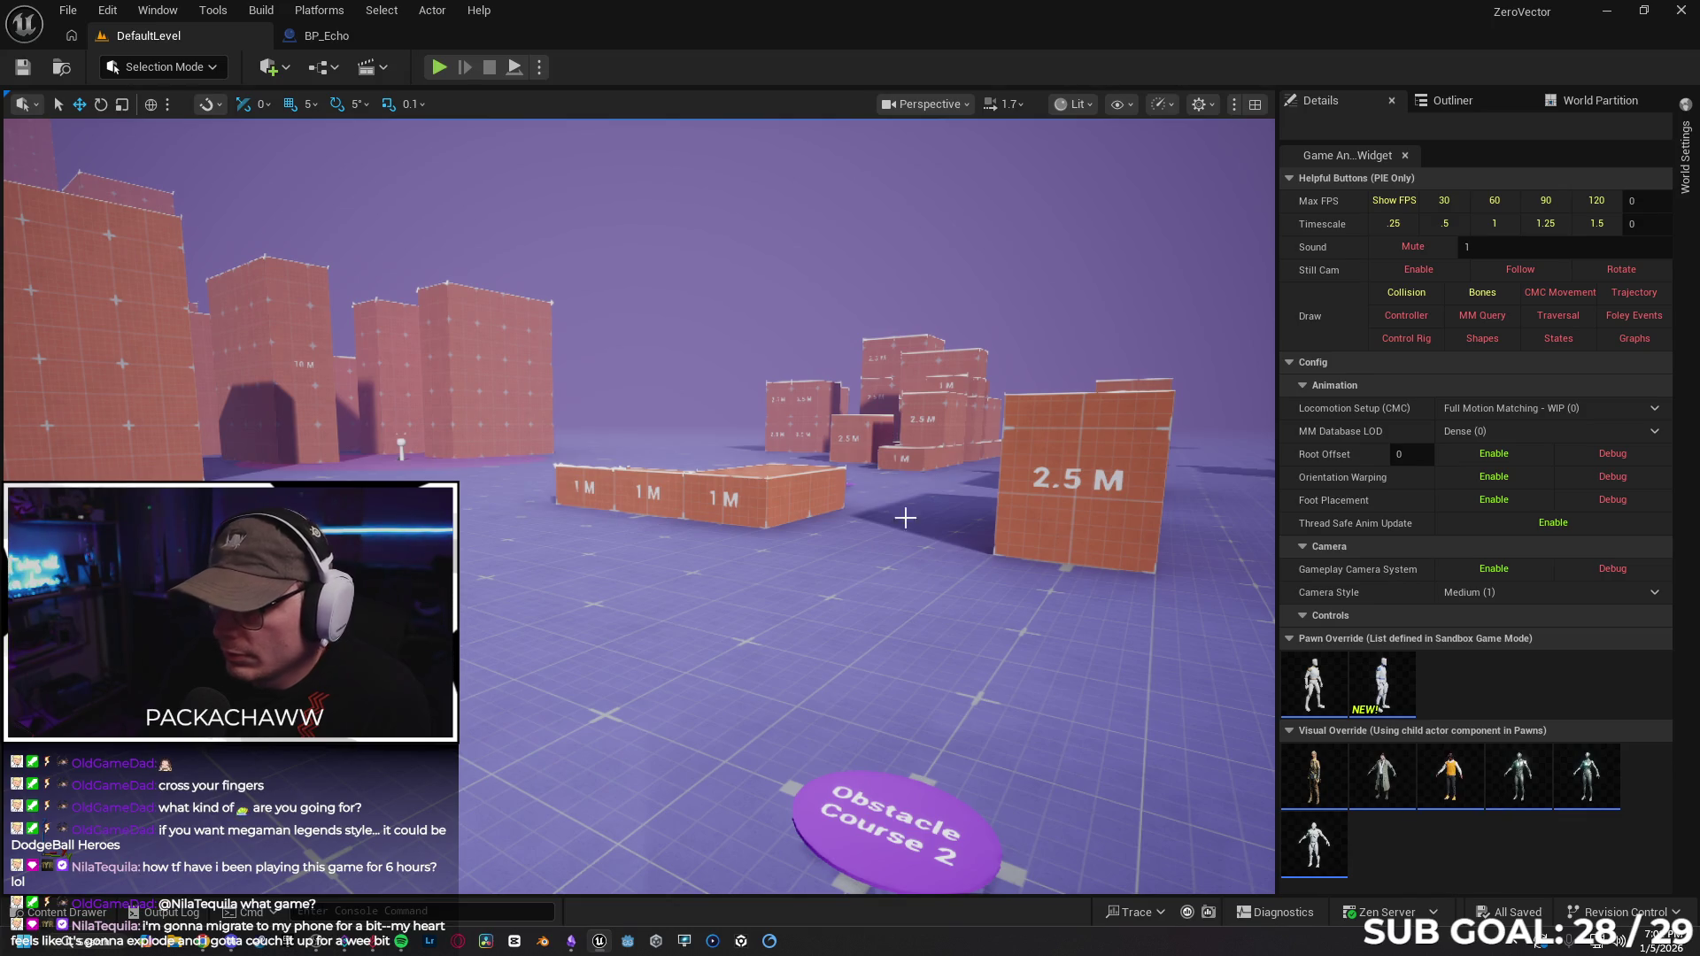
key(alt+p)
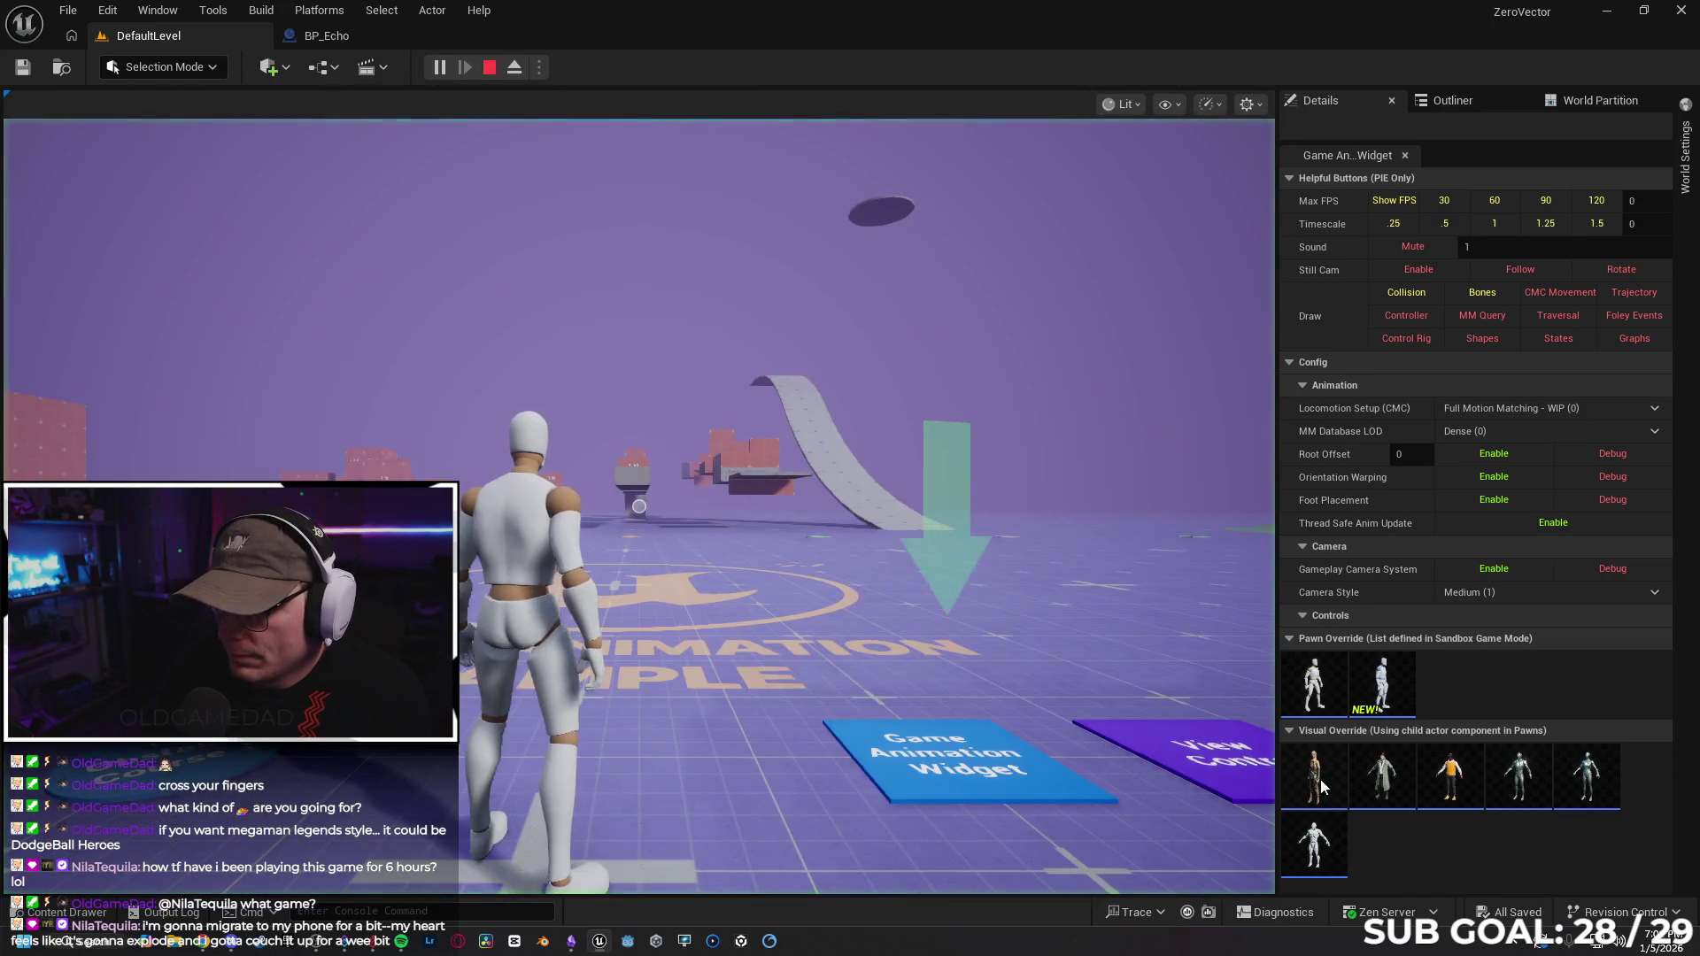
click(1118, 811)
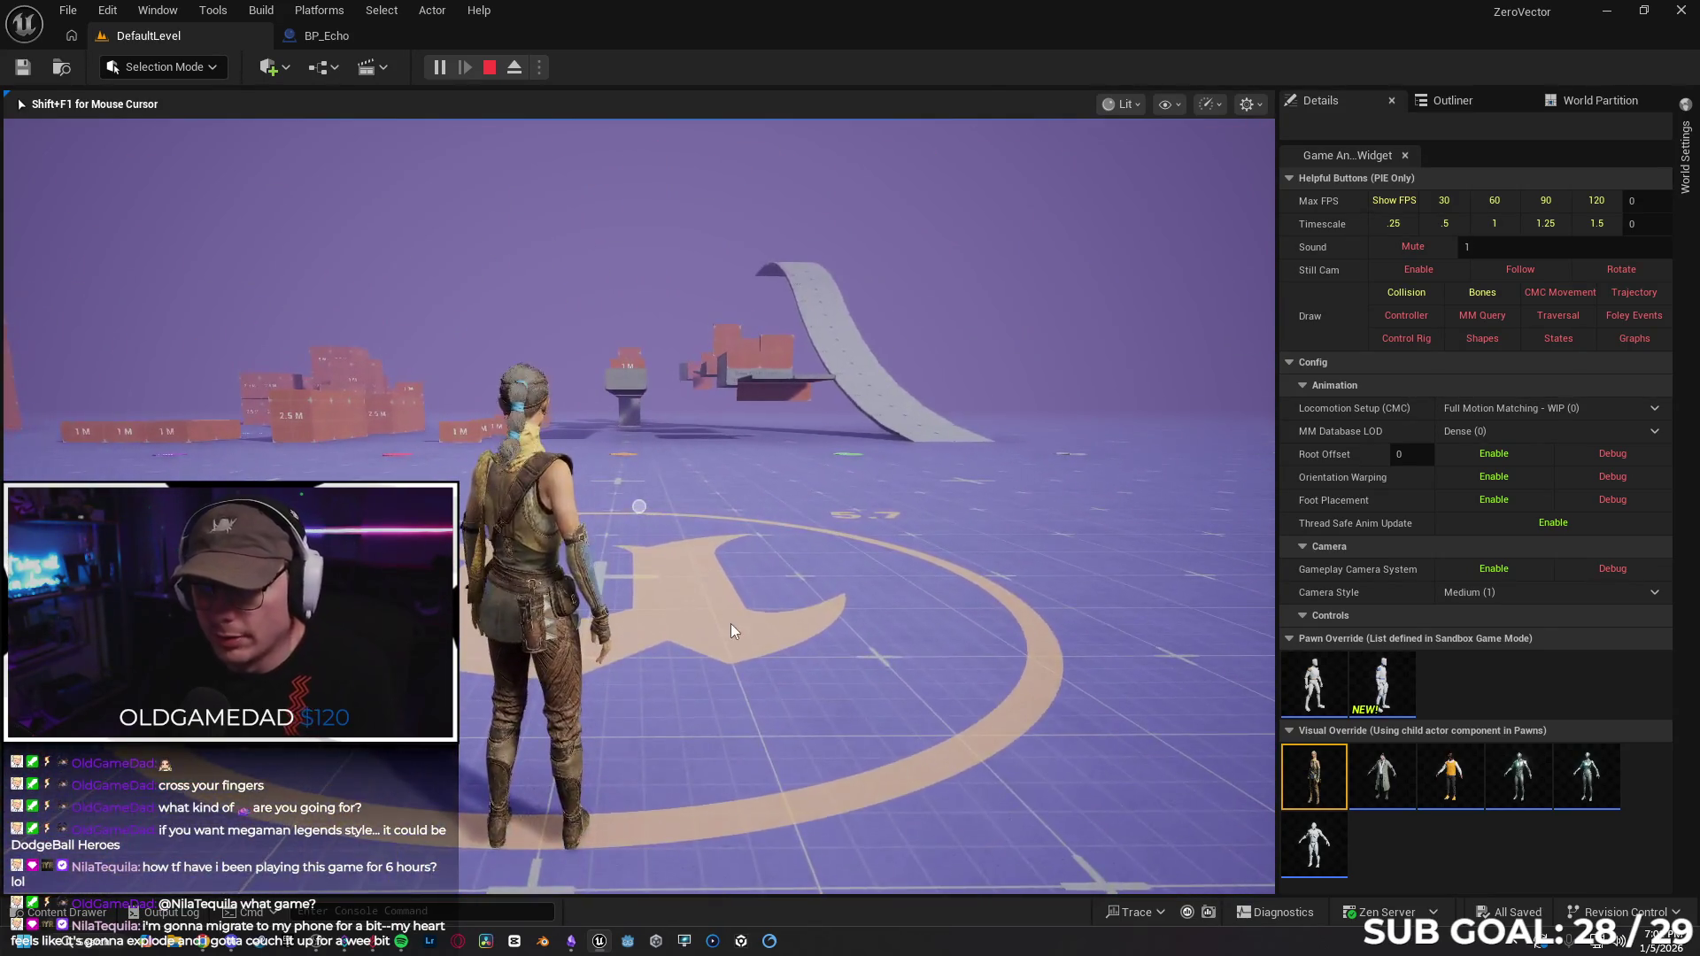
key(Escape)
click(326, 36)
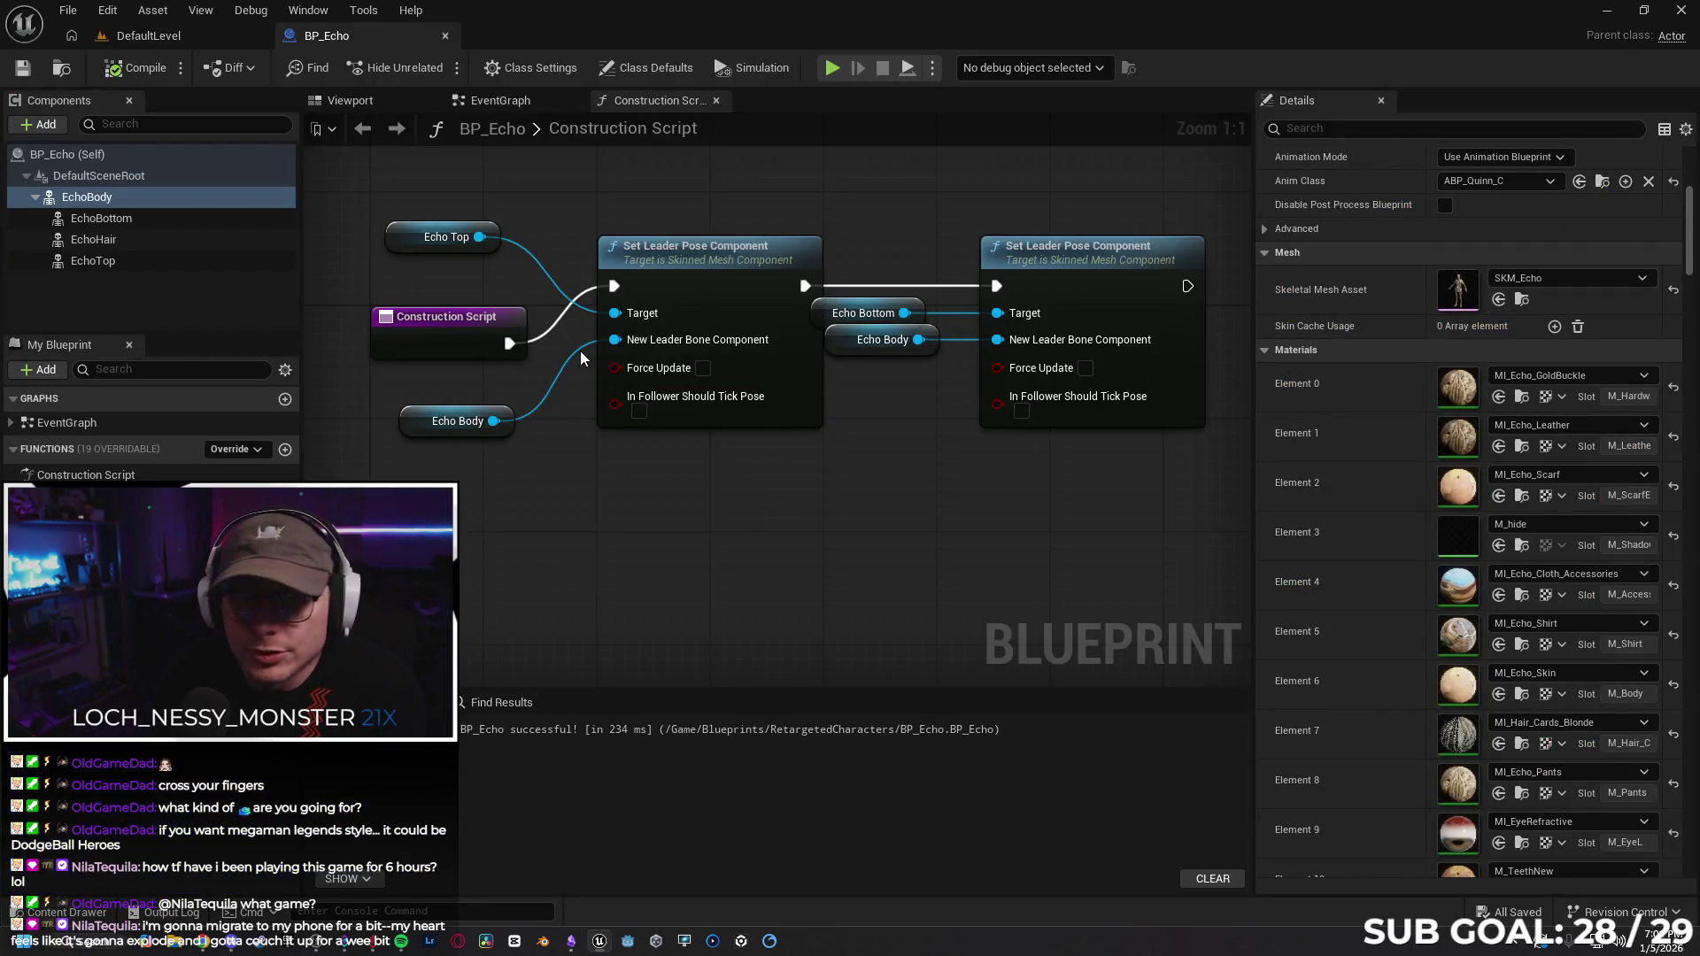
Filter the Content Browser by 'retarget' and select AnimeFemale and RTG_AutoGenerated.
click(66, 912)
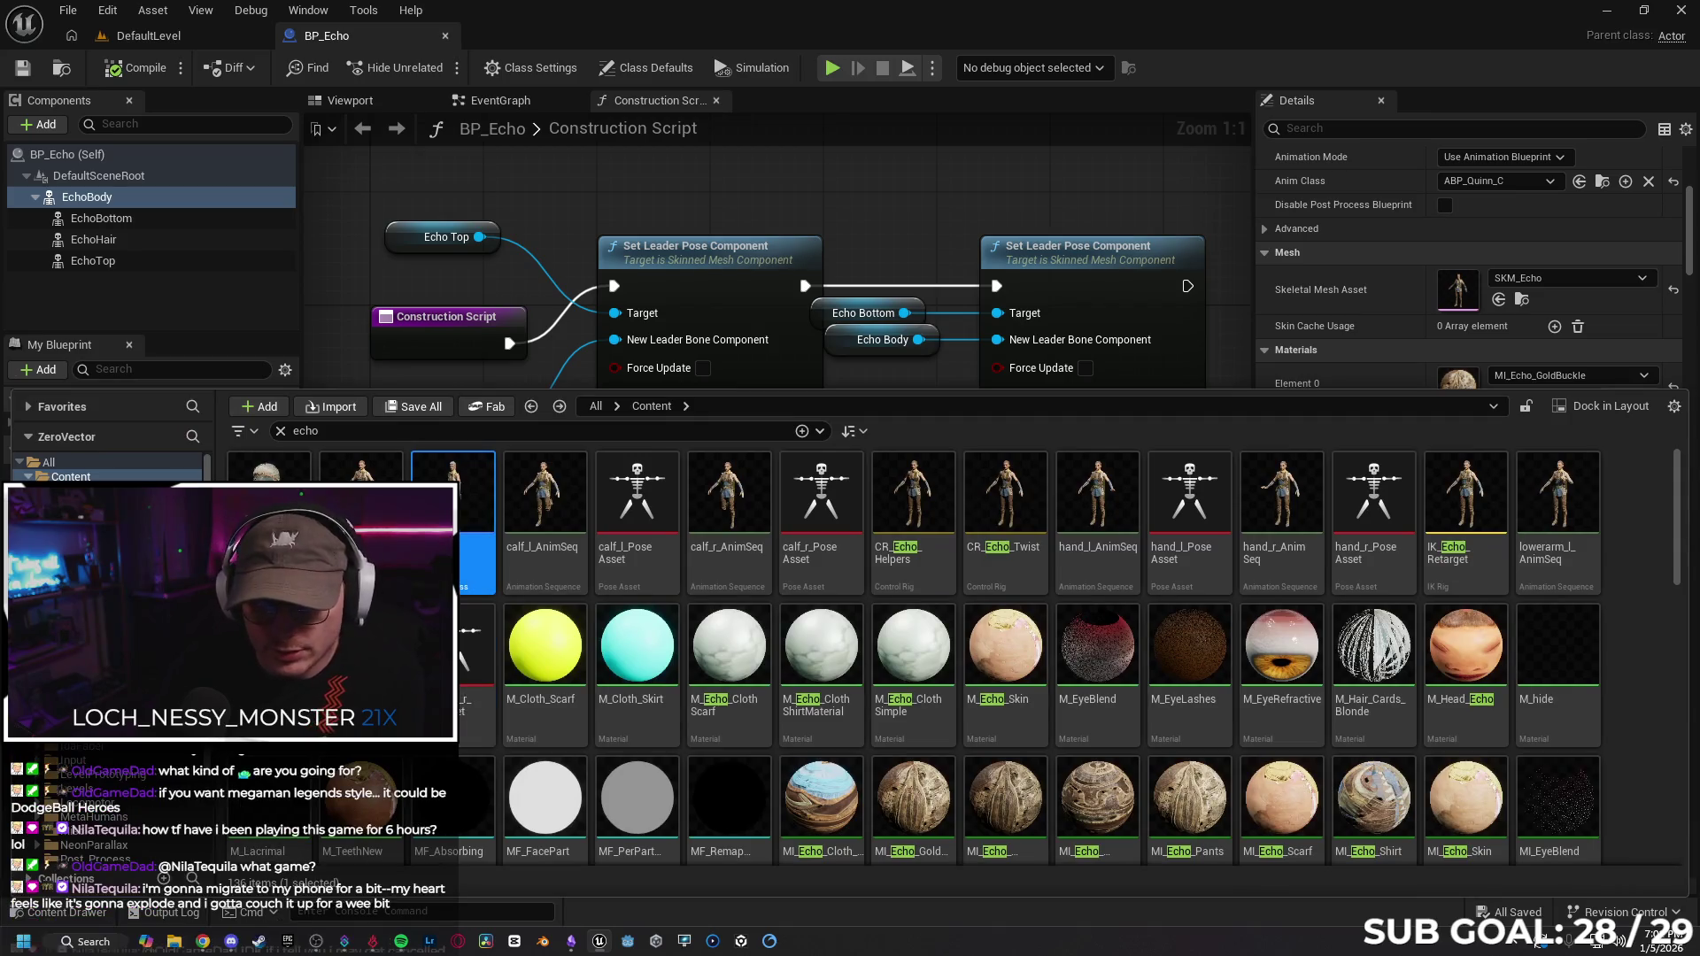
click(280, 432)
text(re)
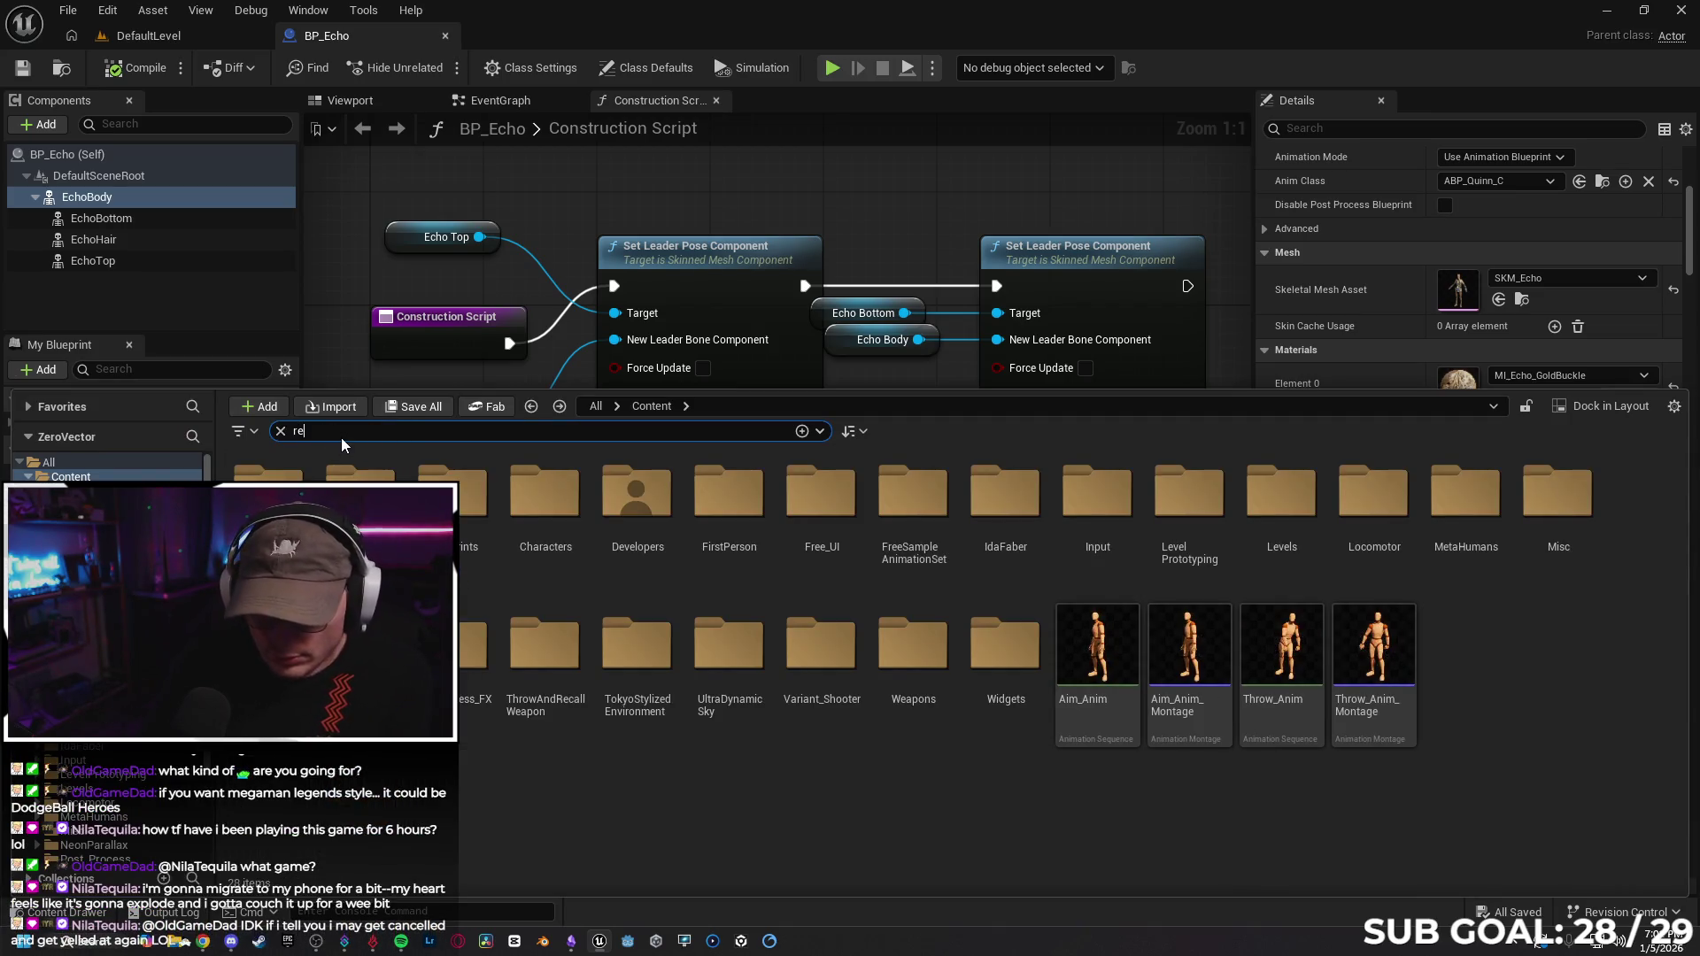
text(target)
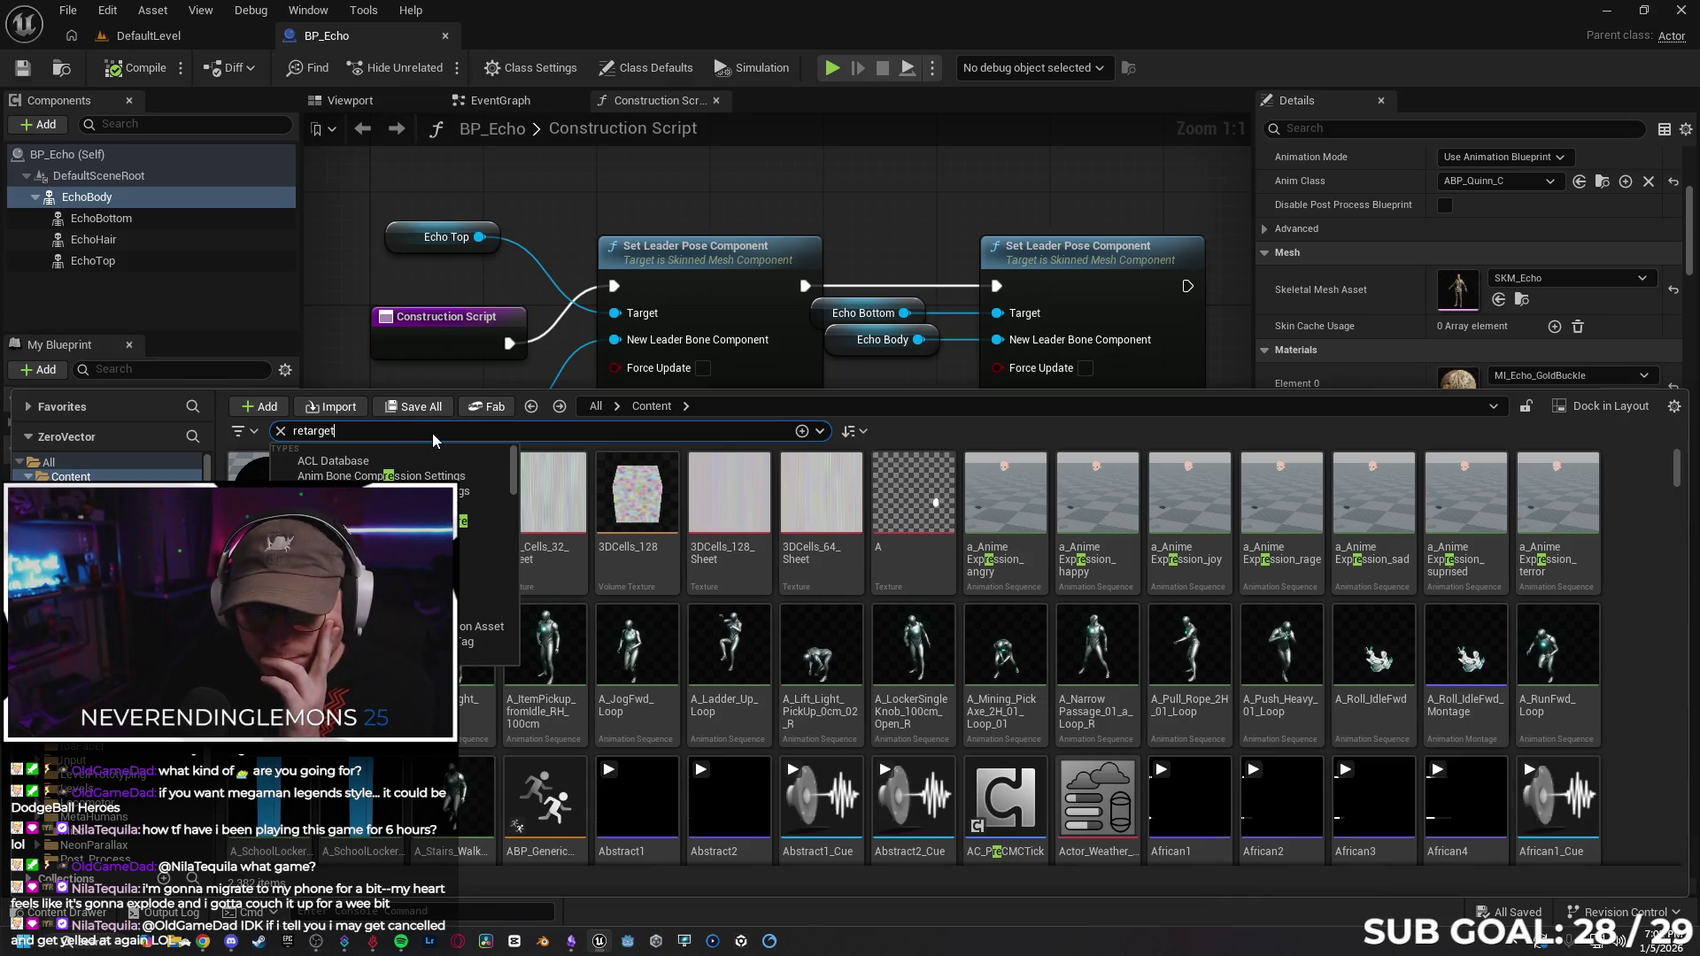
key(Return)
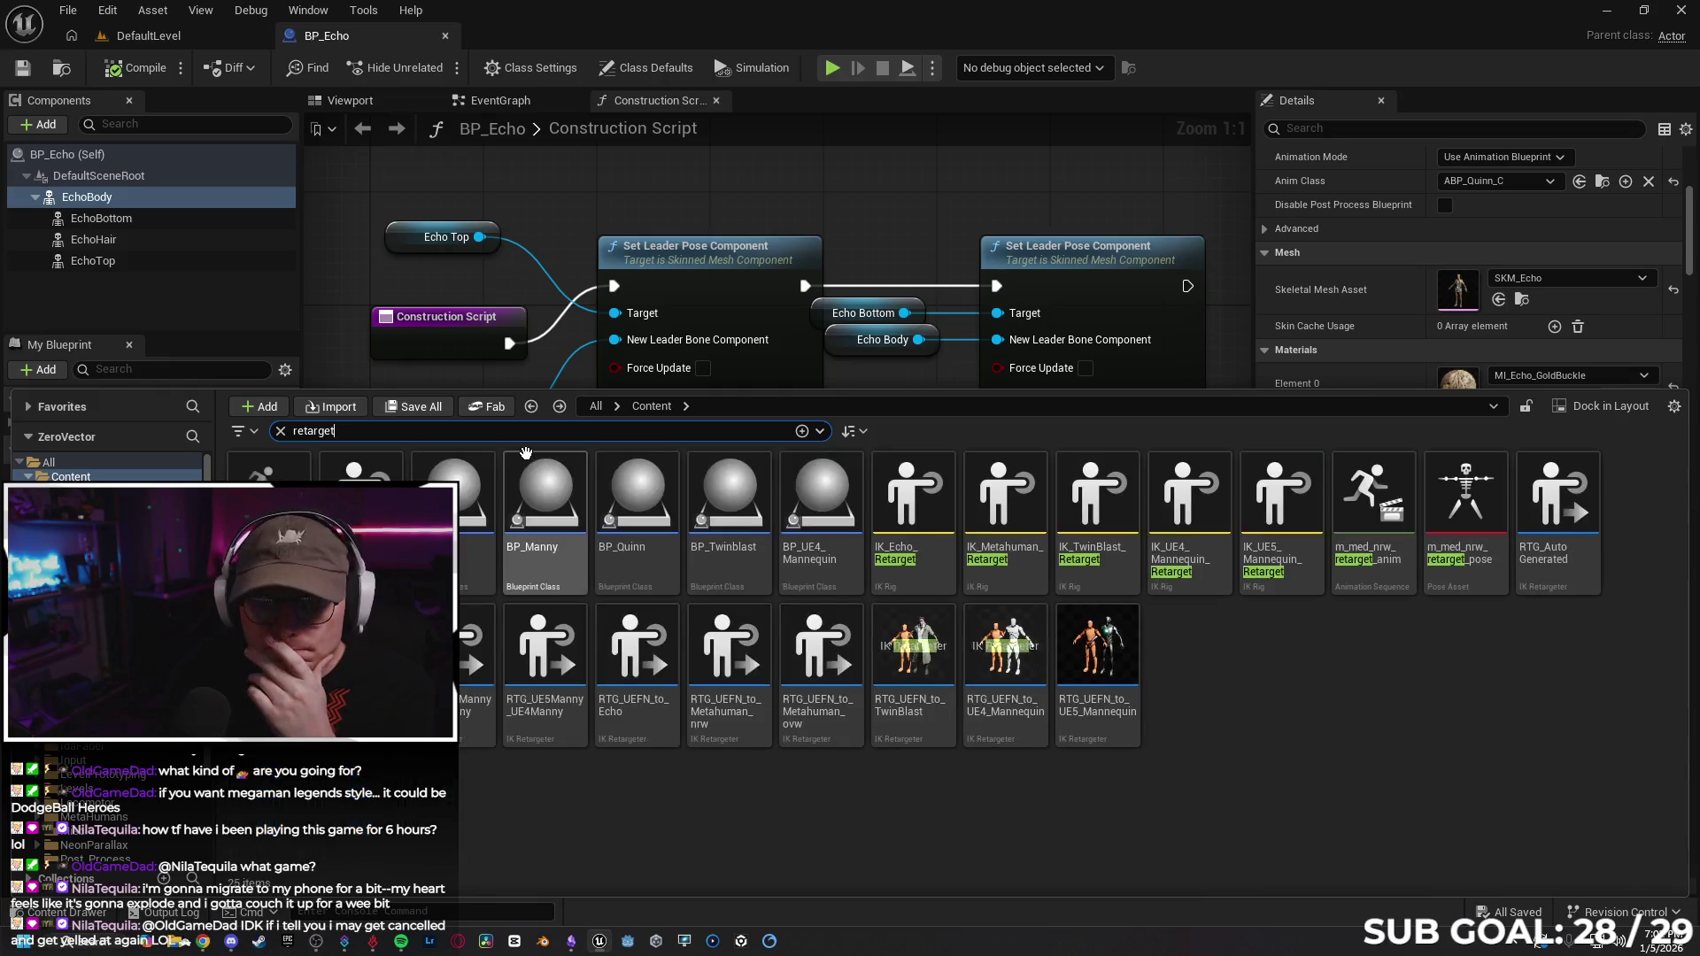
click(361, 514)
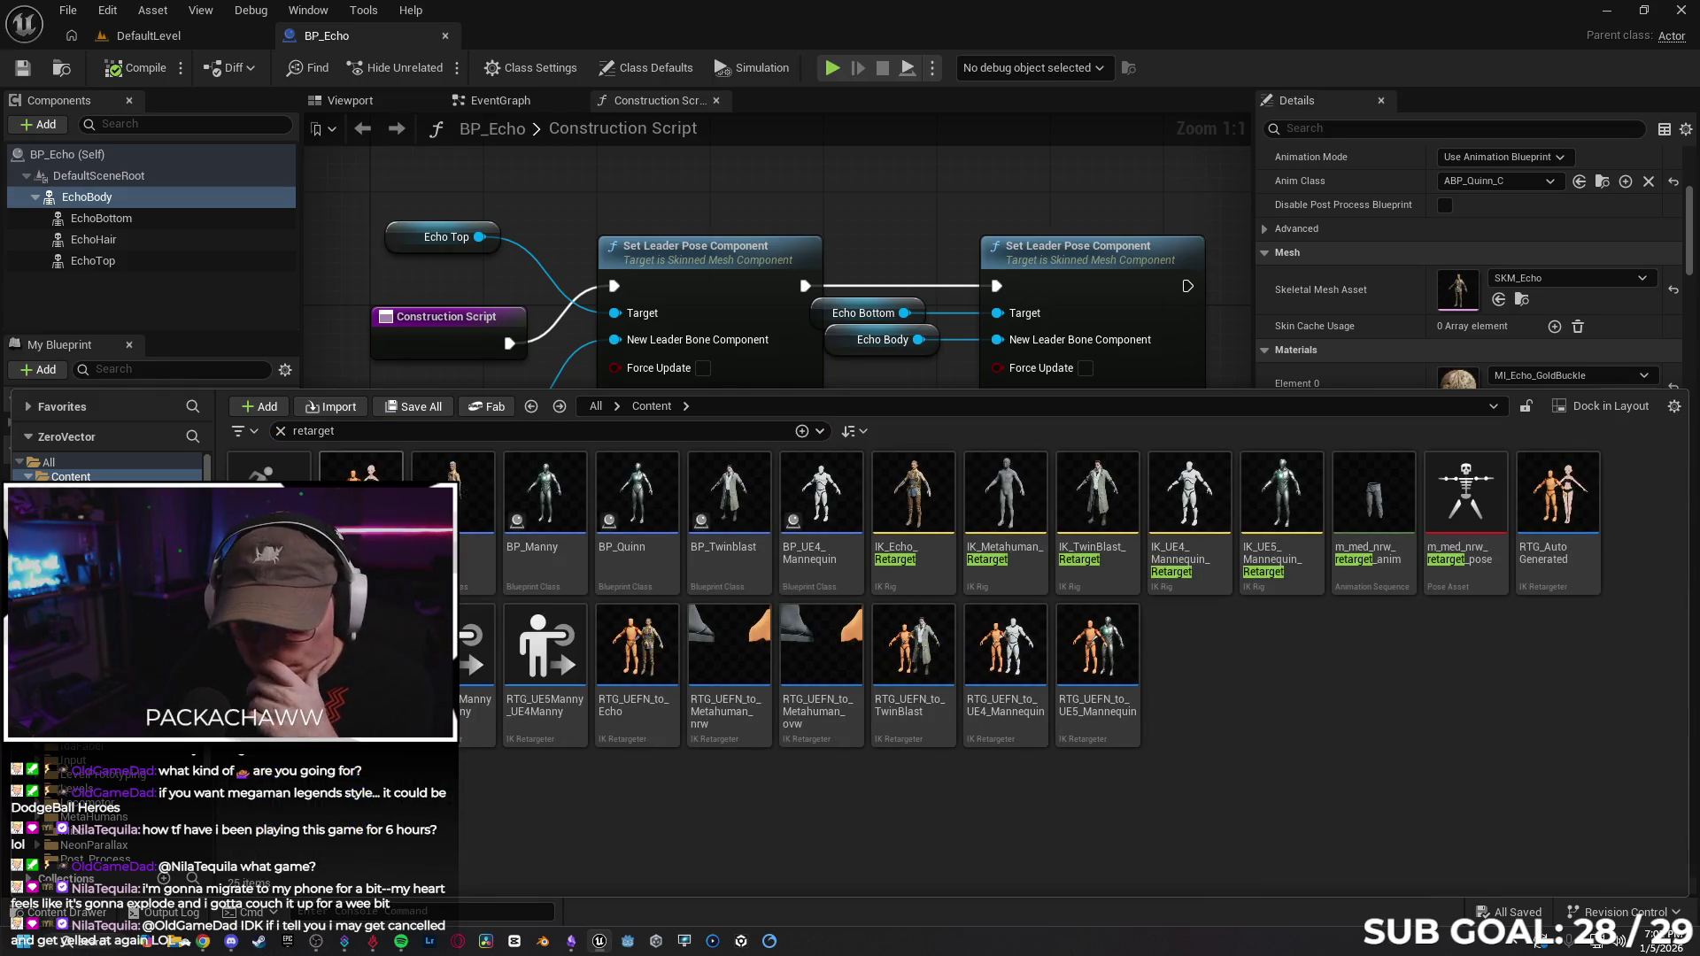
ctrl+click(1558, 522)
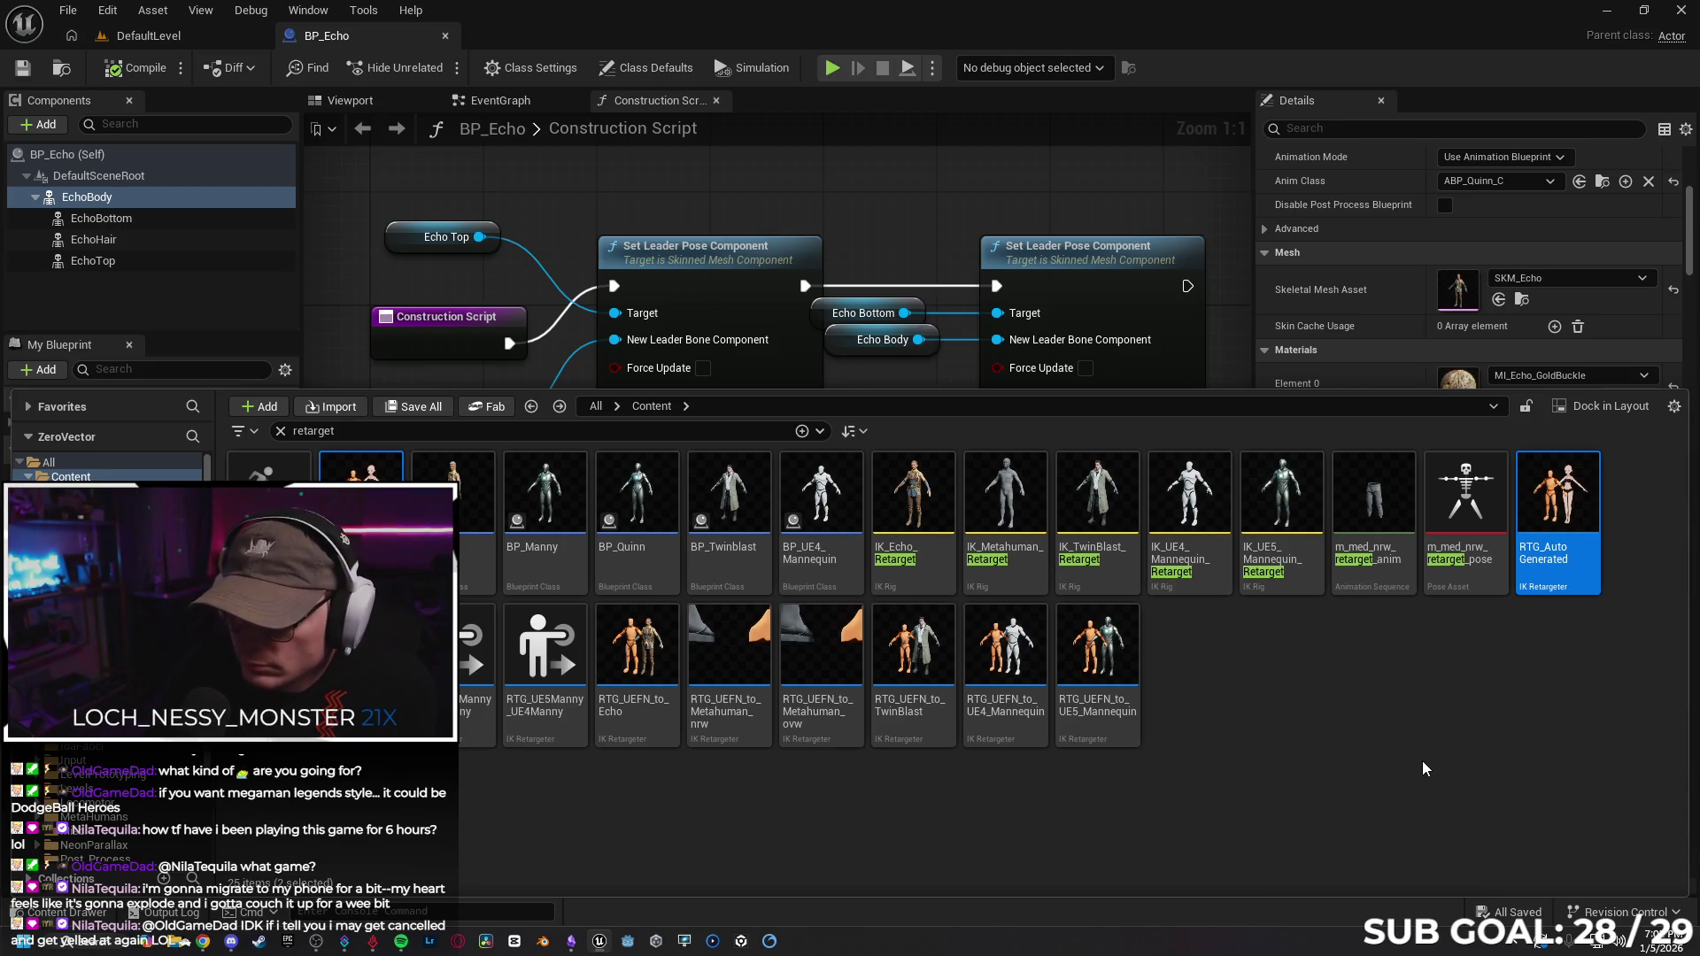
Start deleting AnimeFemale and RTG_AutoGenerated, then cancel the deletion.
key(Delete)
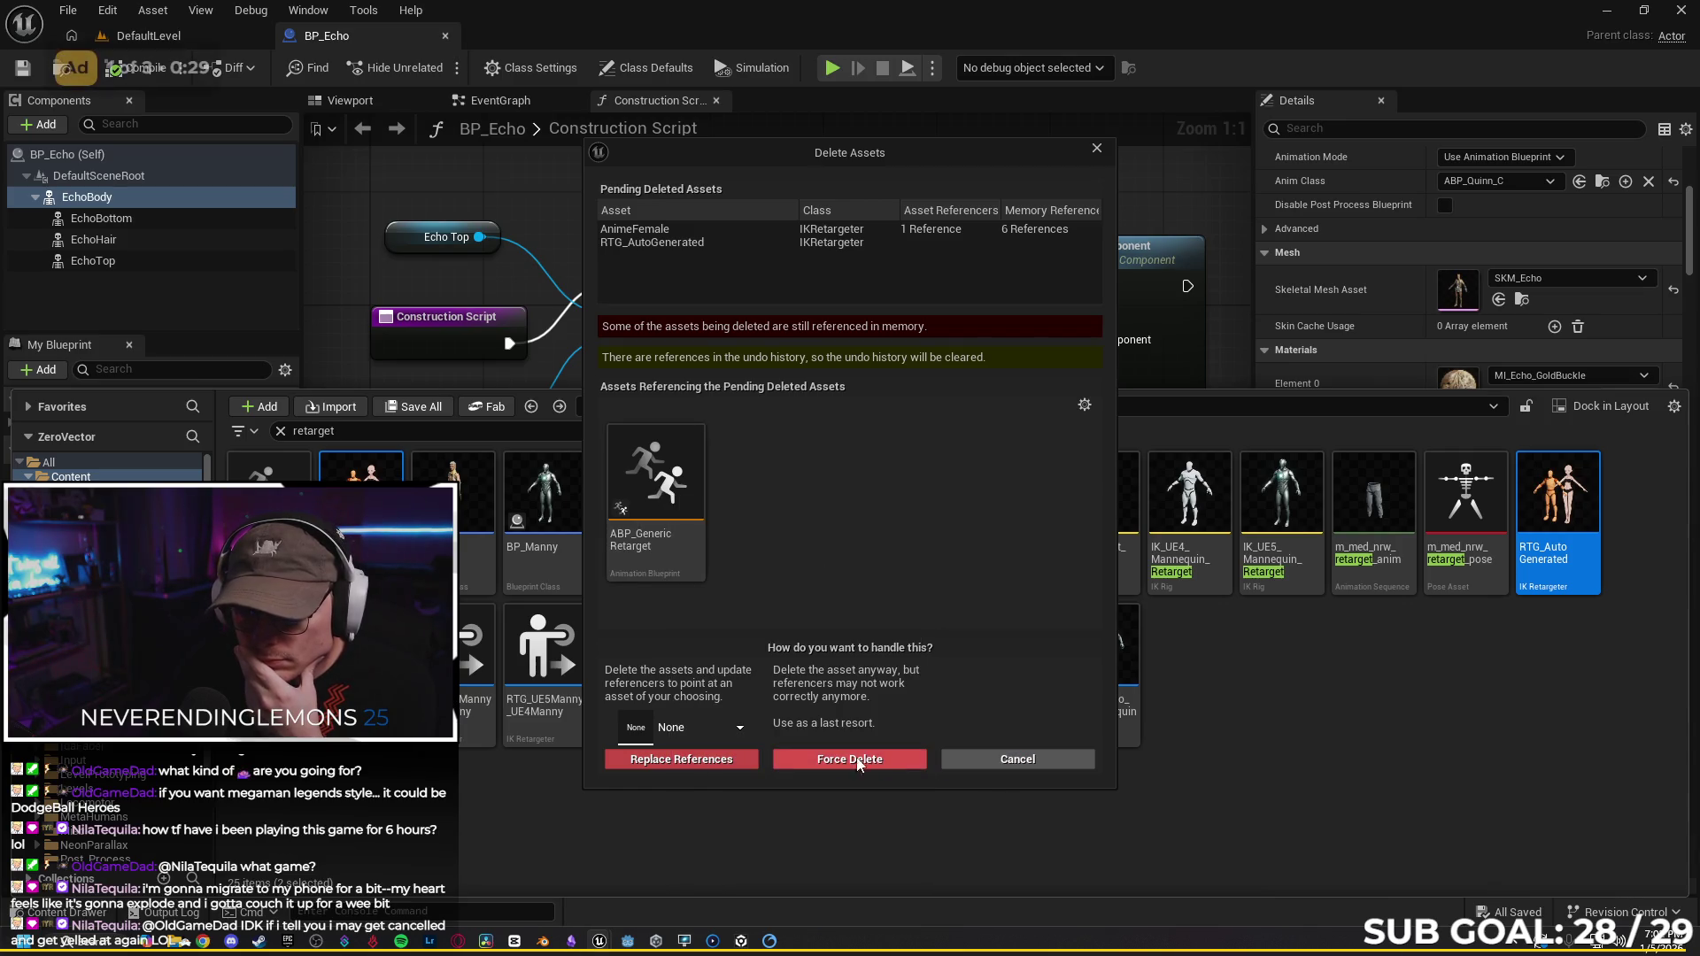
click(1020, 763)
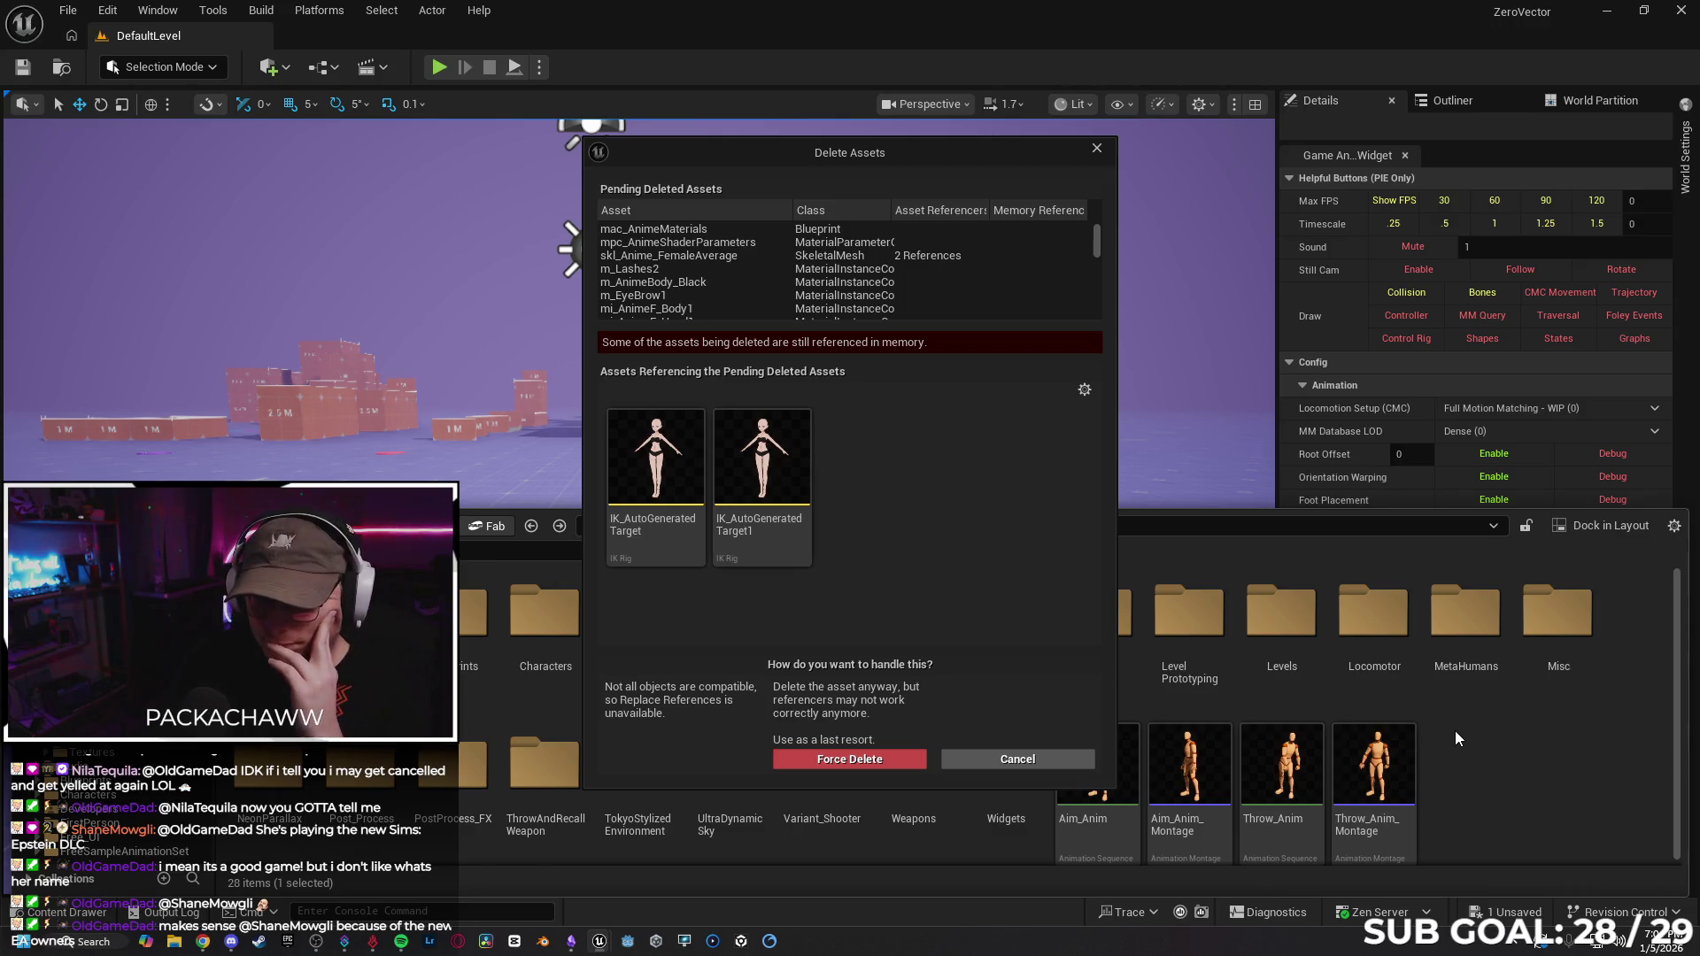
Force-delete the anime assets, send the crash report, and bring up the Epic Games Launcher.
mouse_move(656, 534)
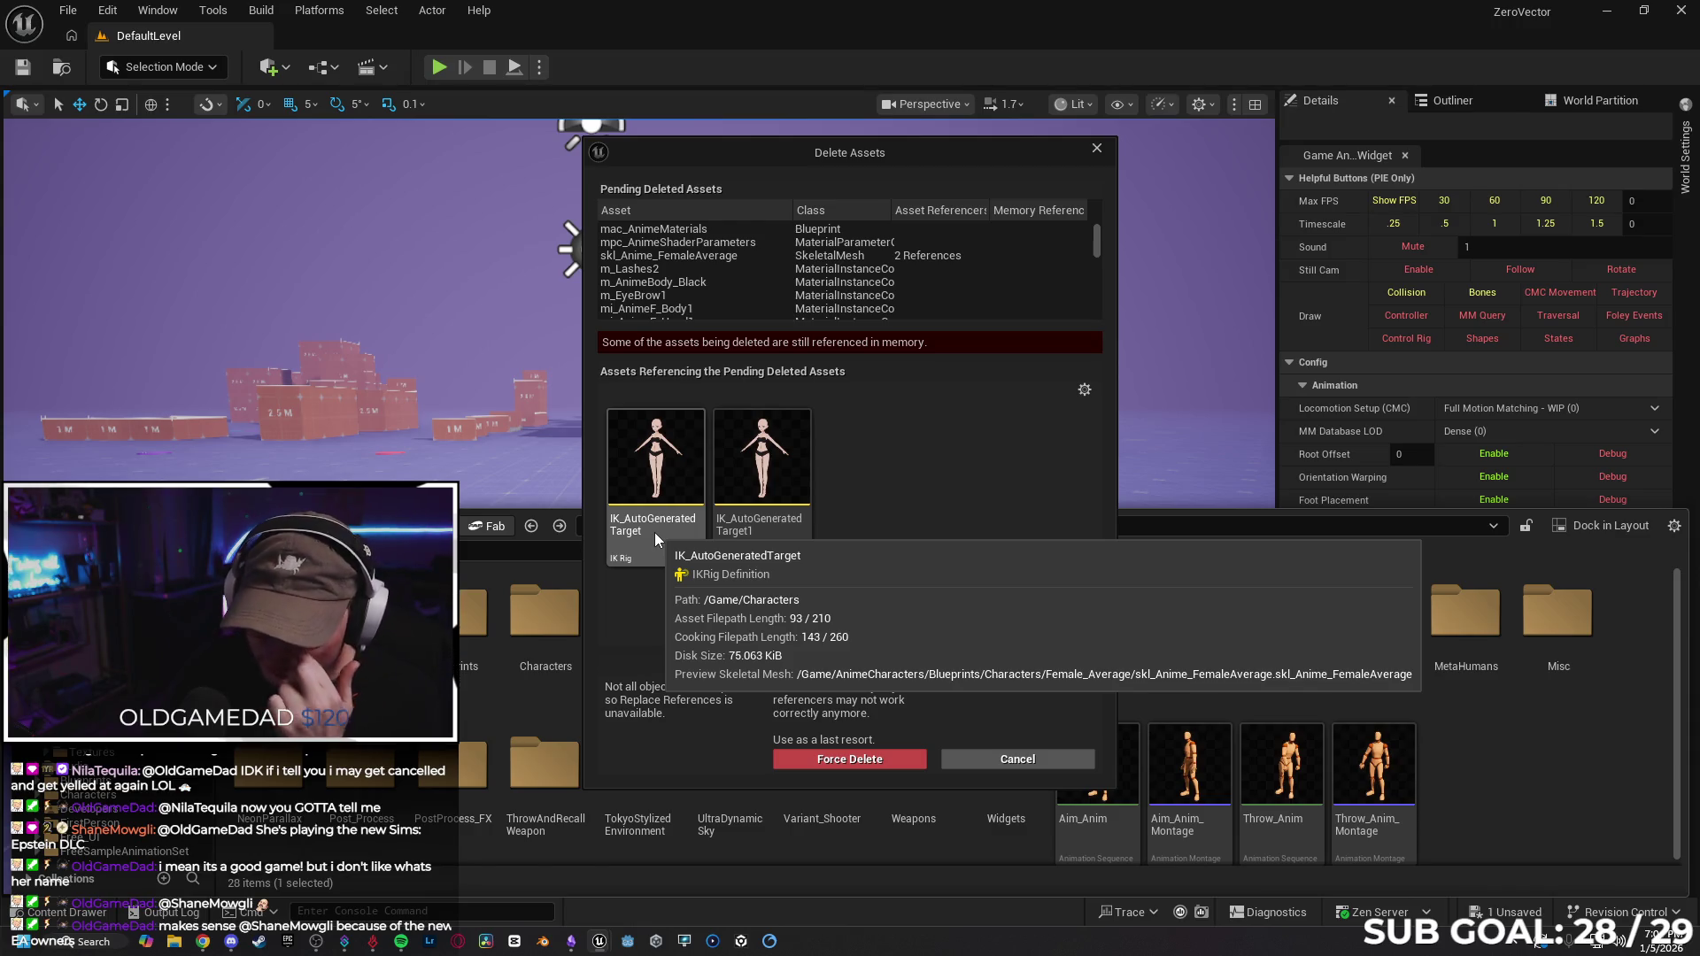
click(853, 762)
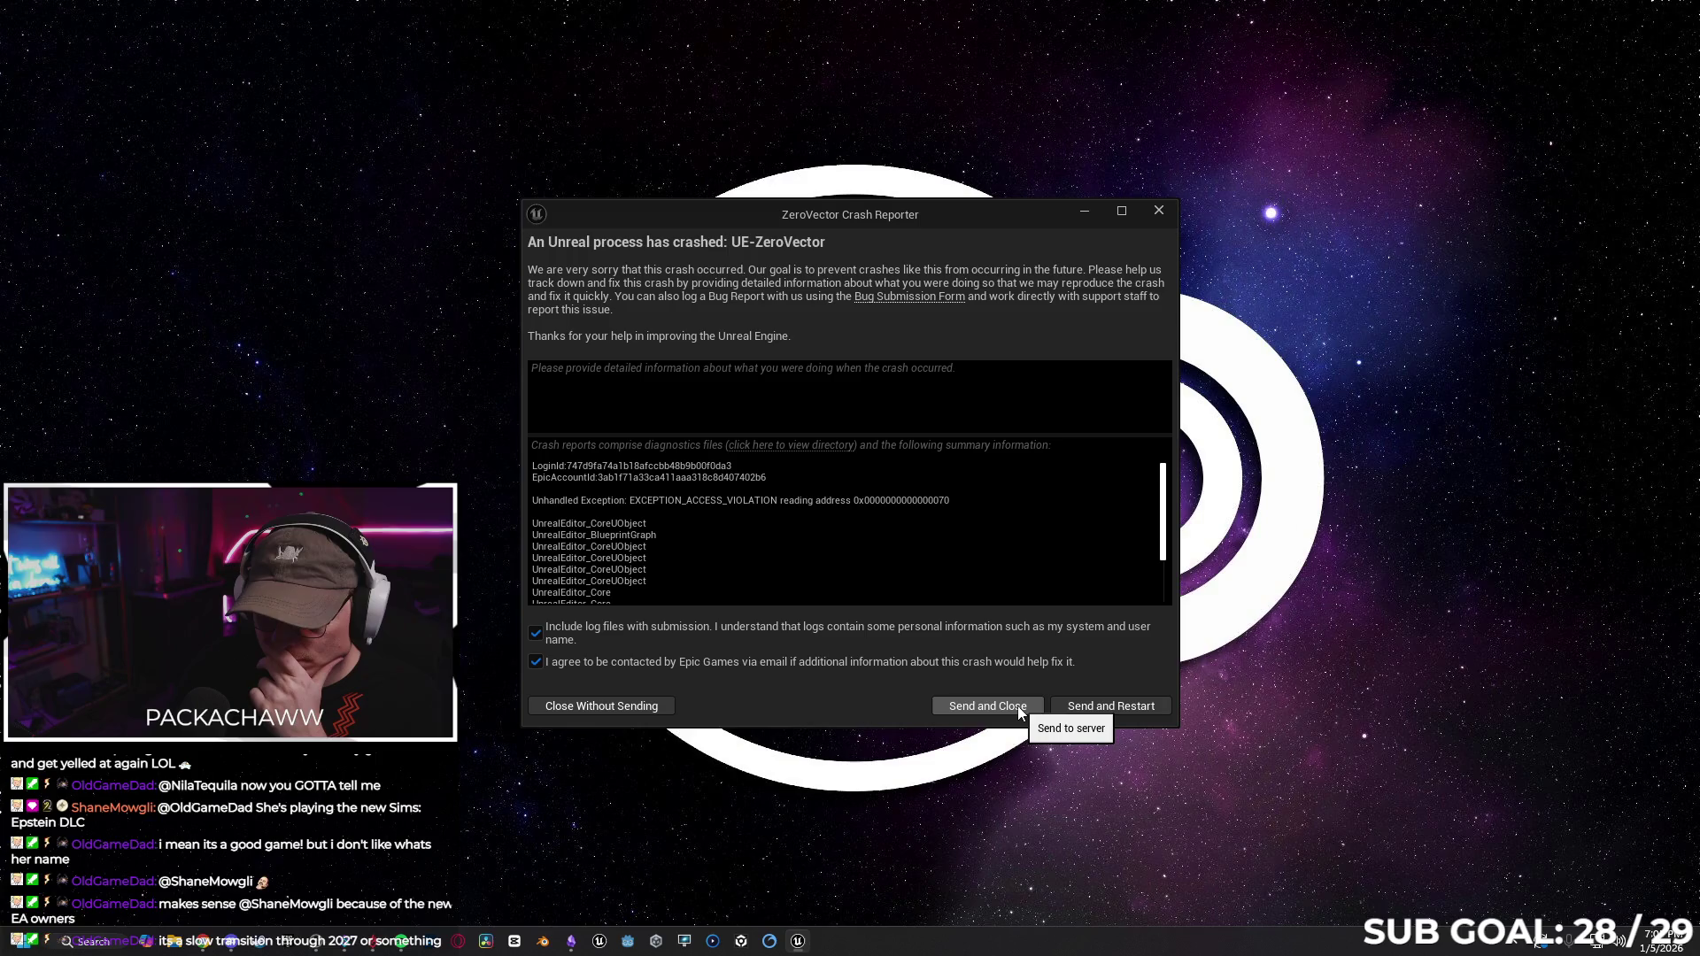
click(1017, 705)
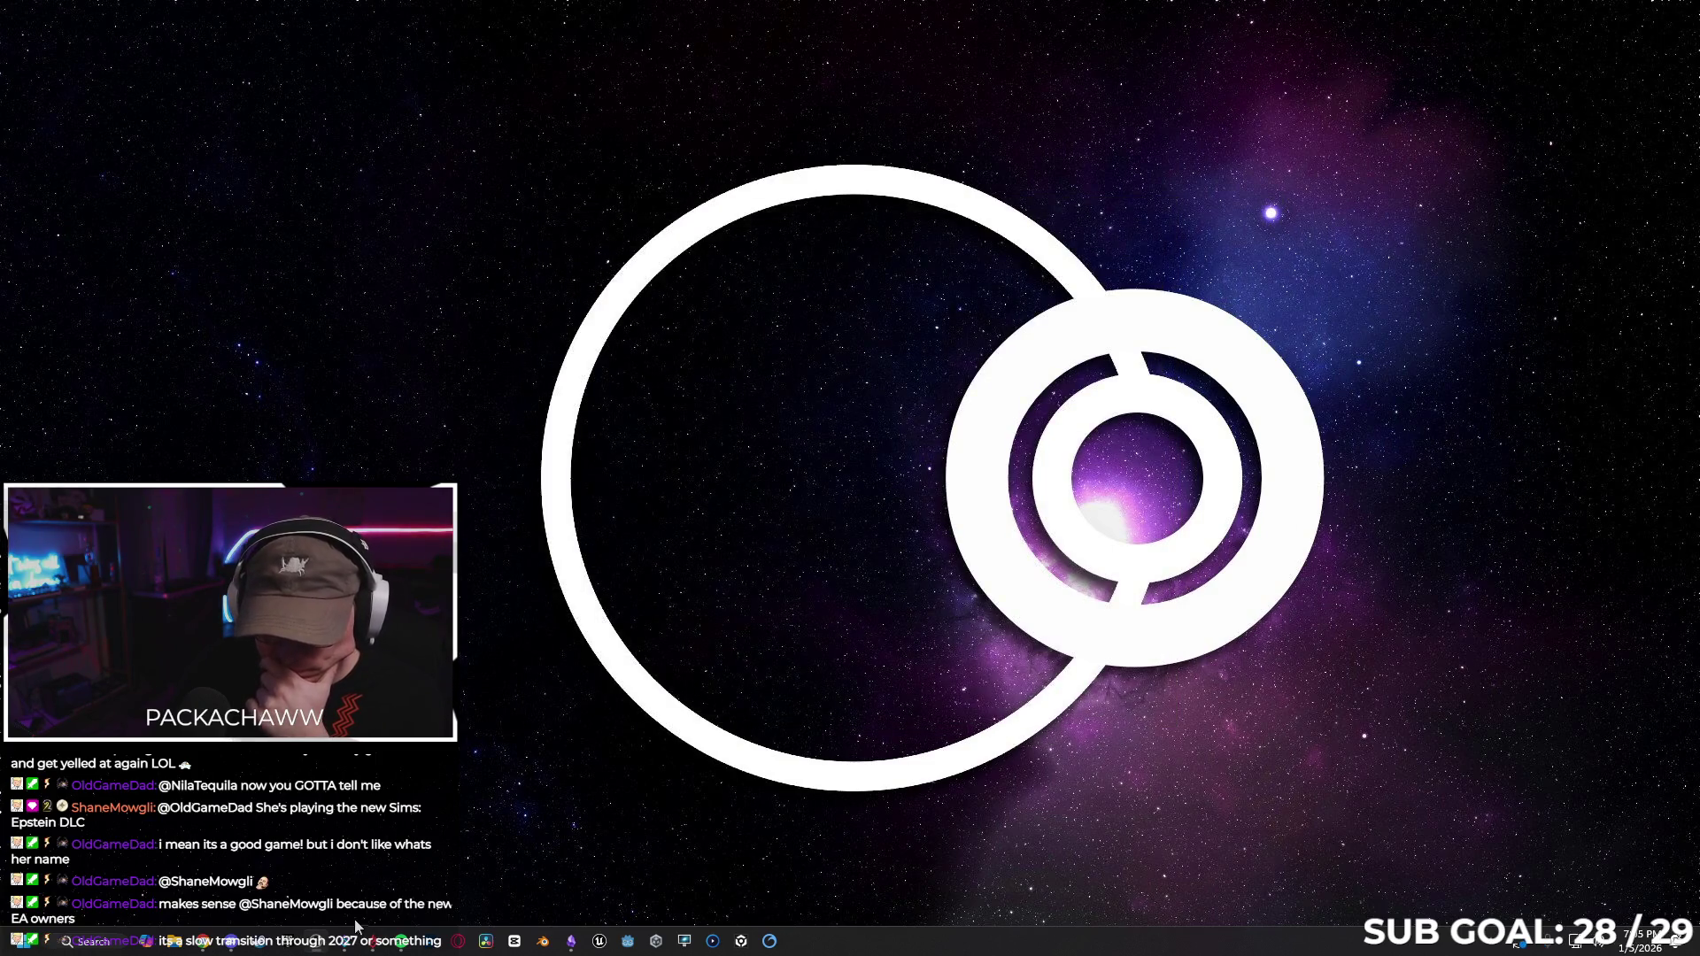
click(299, 946)
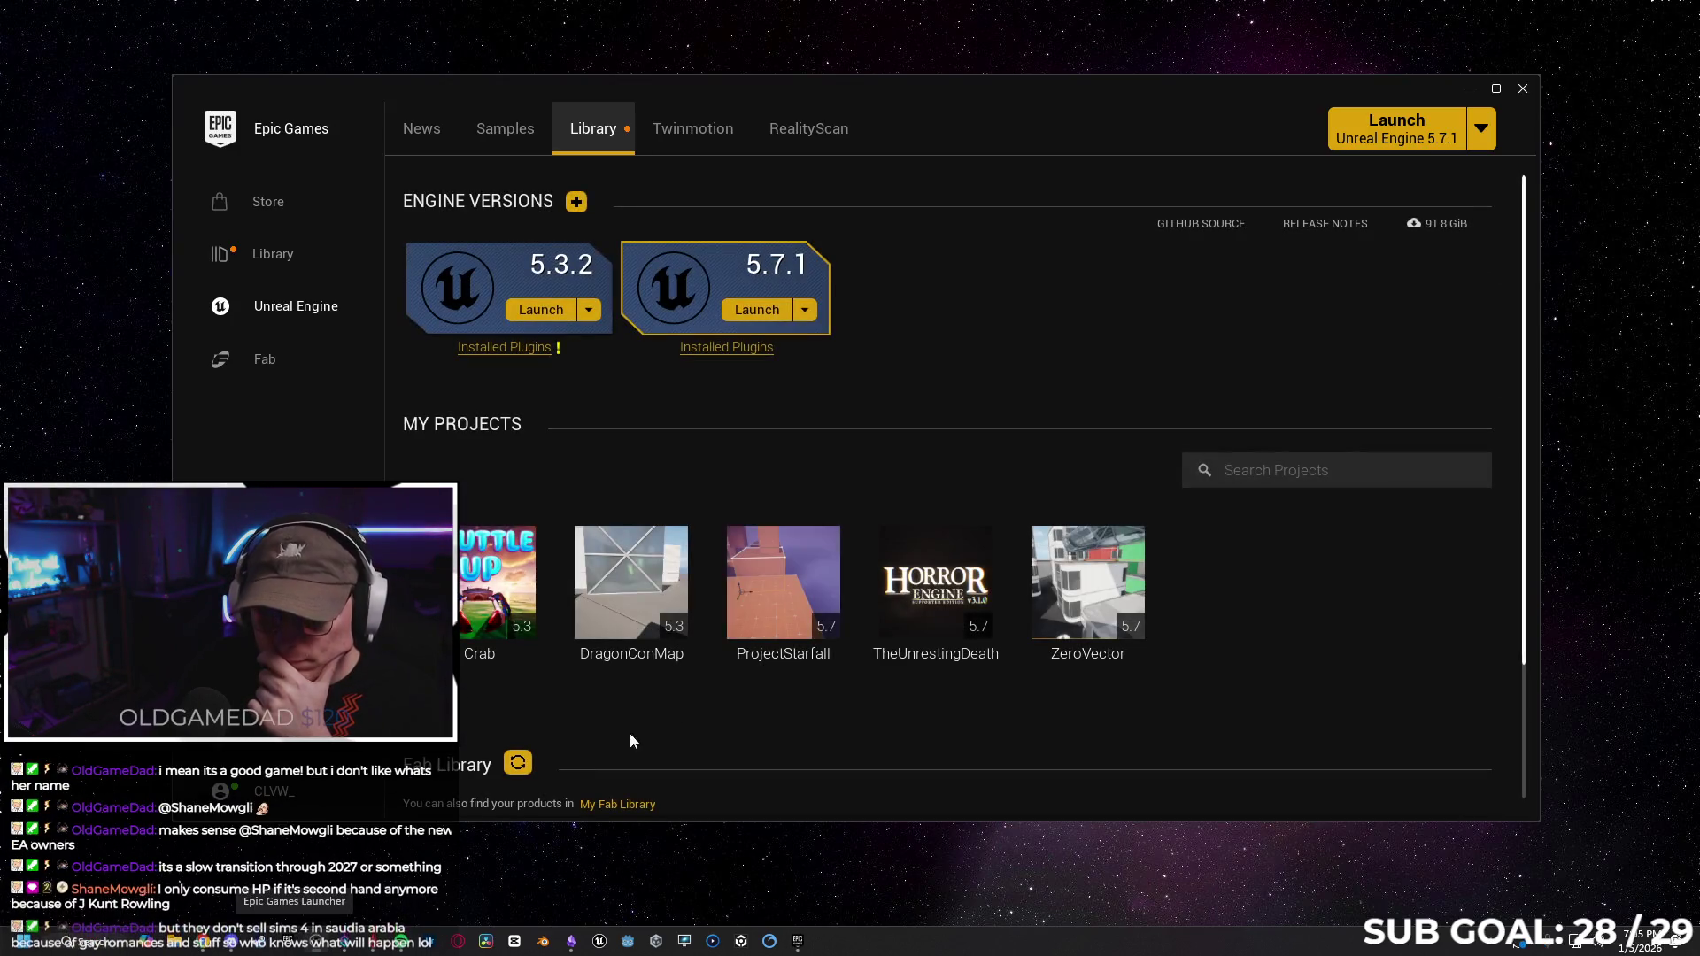
Add the 5.3 Anime Character Pack (Legacy) to ZeroVector, listing all projects.
scroll(1231, 581, down, 3)
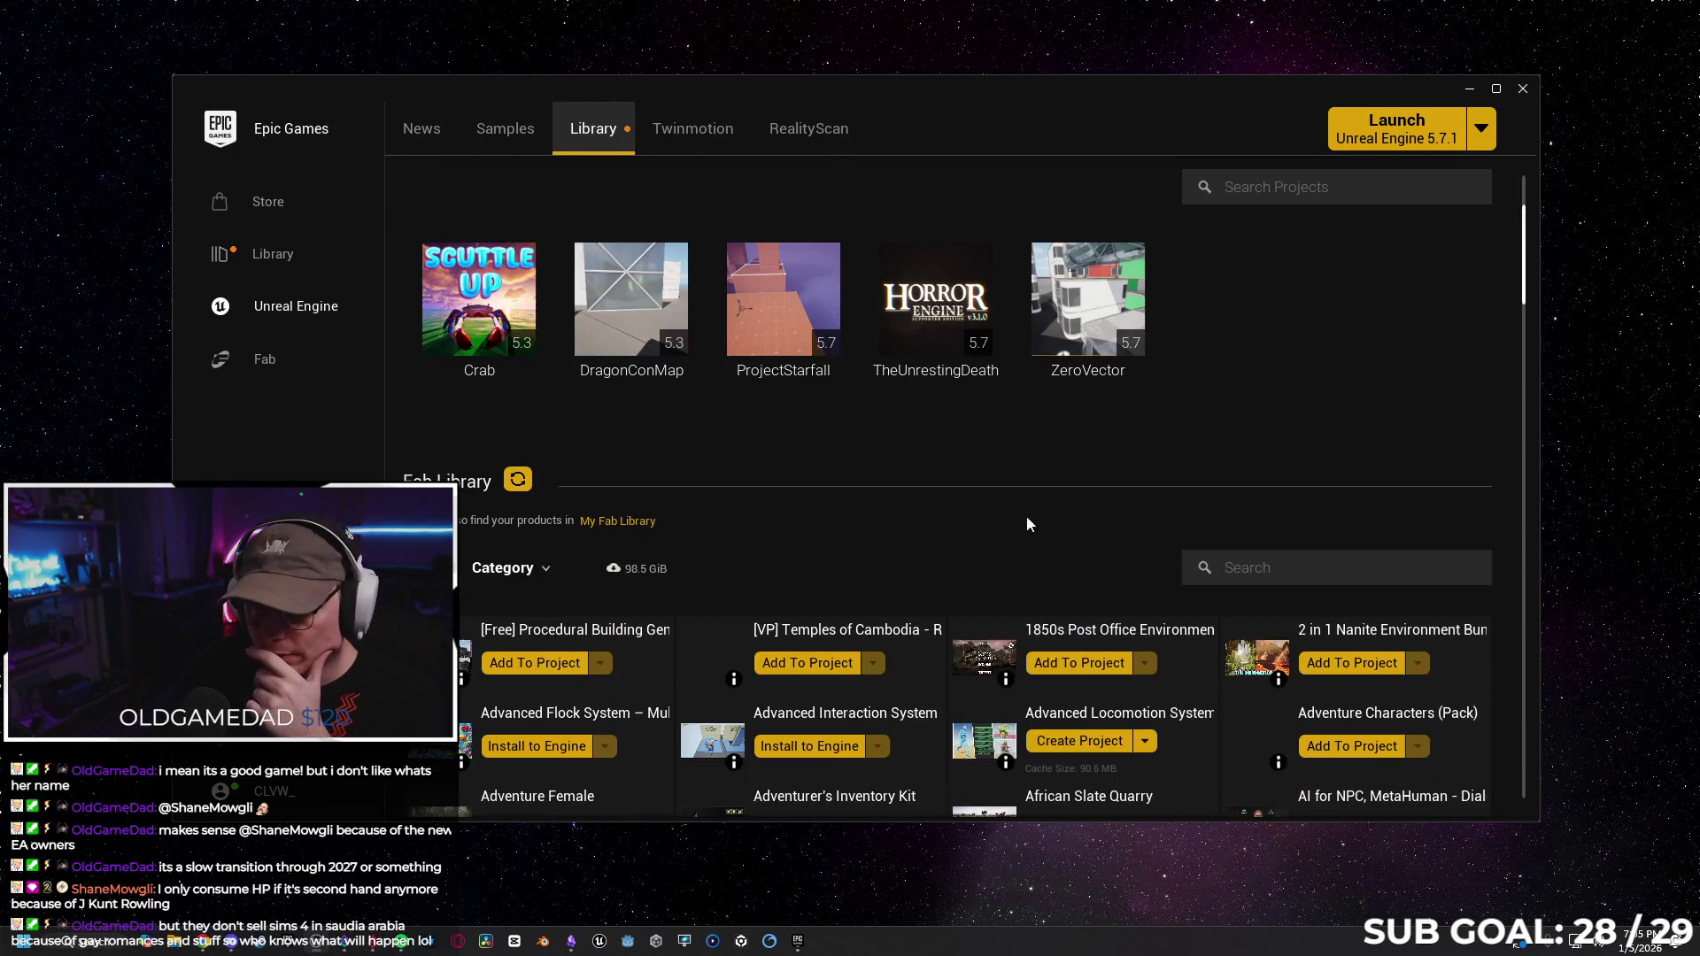
scroll(999, 479, down, 1)
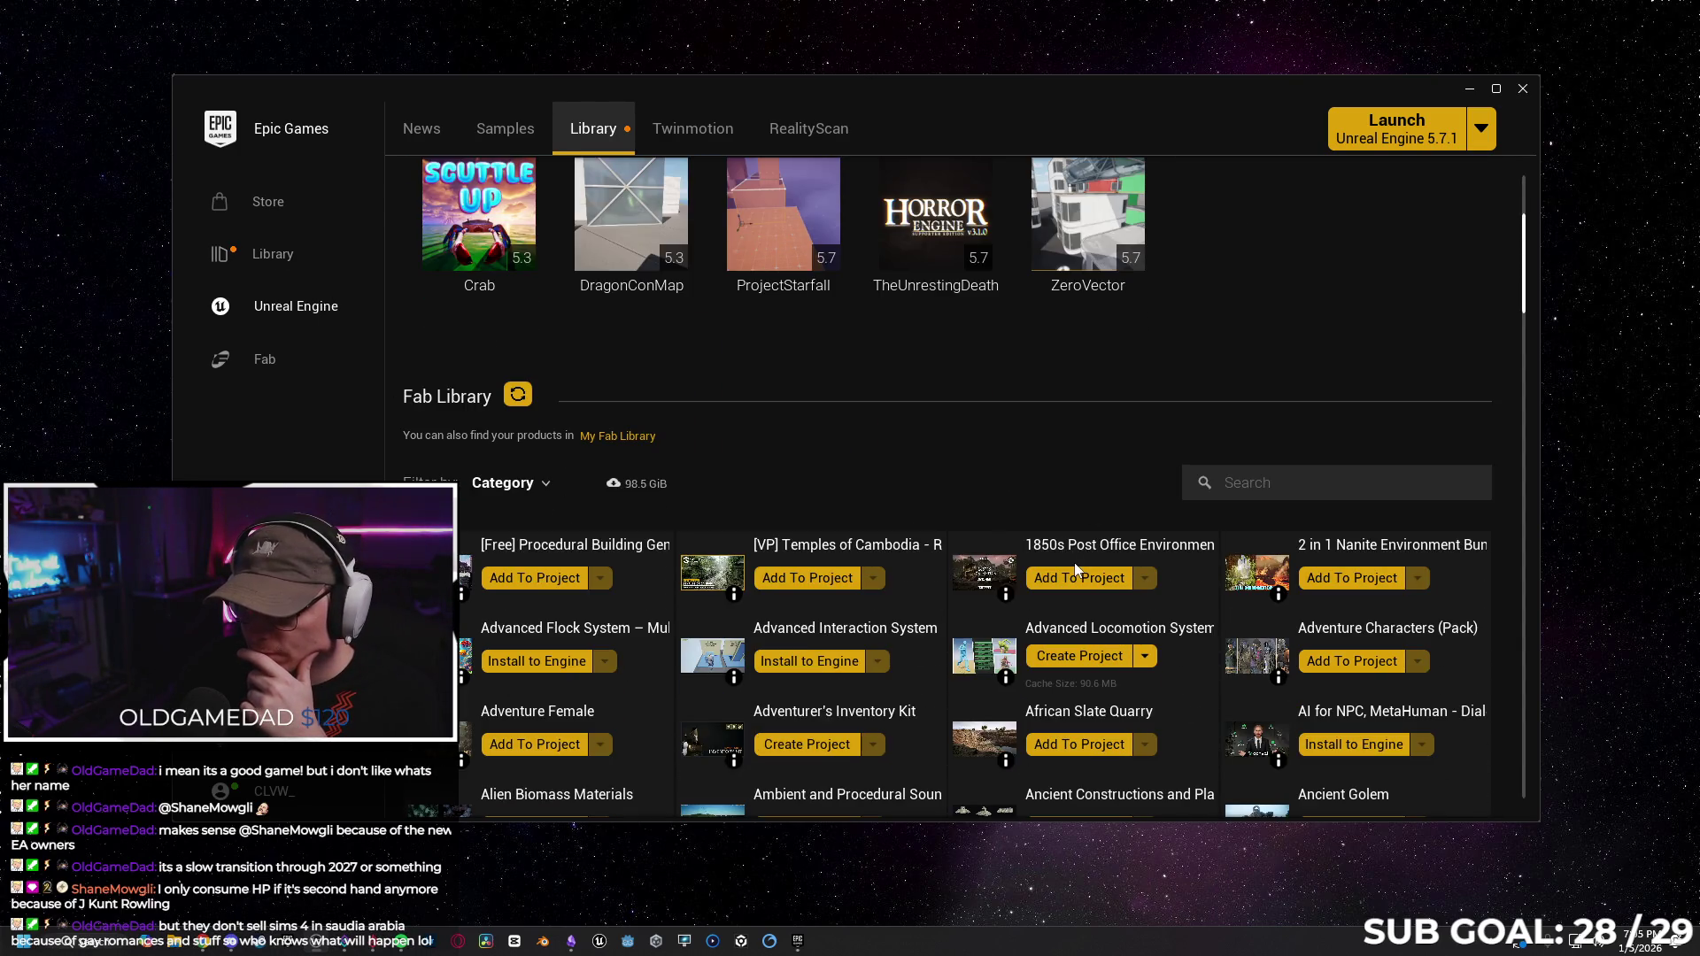
scroll(1212, 662, down, 1)
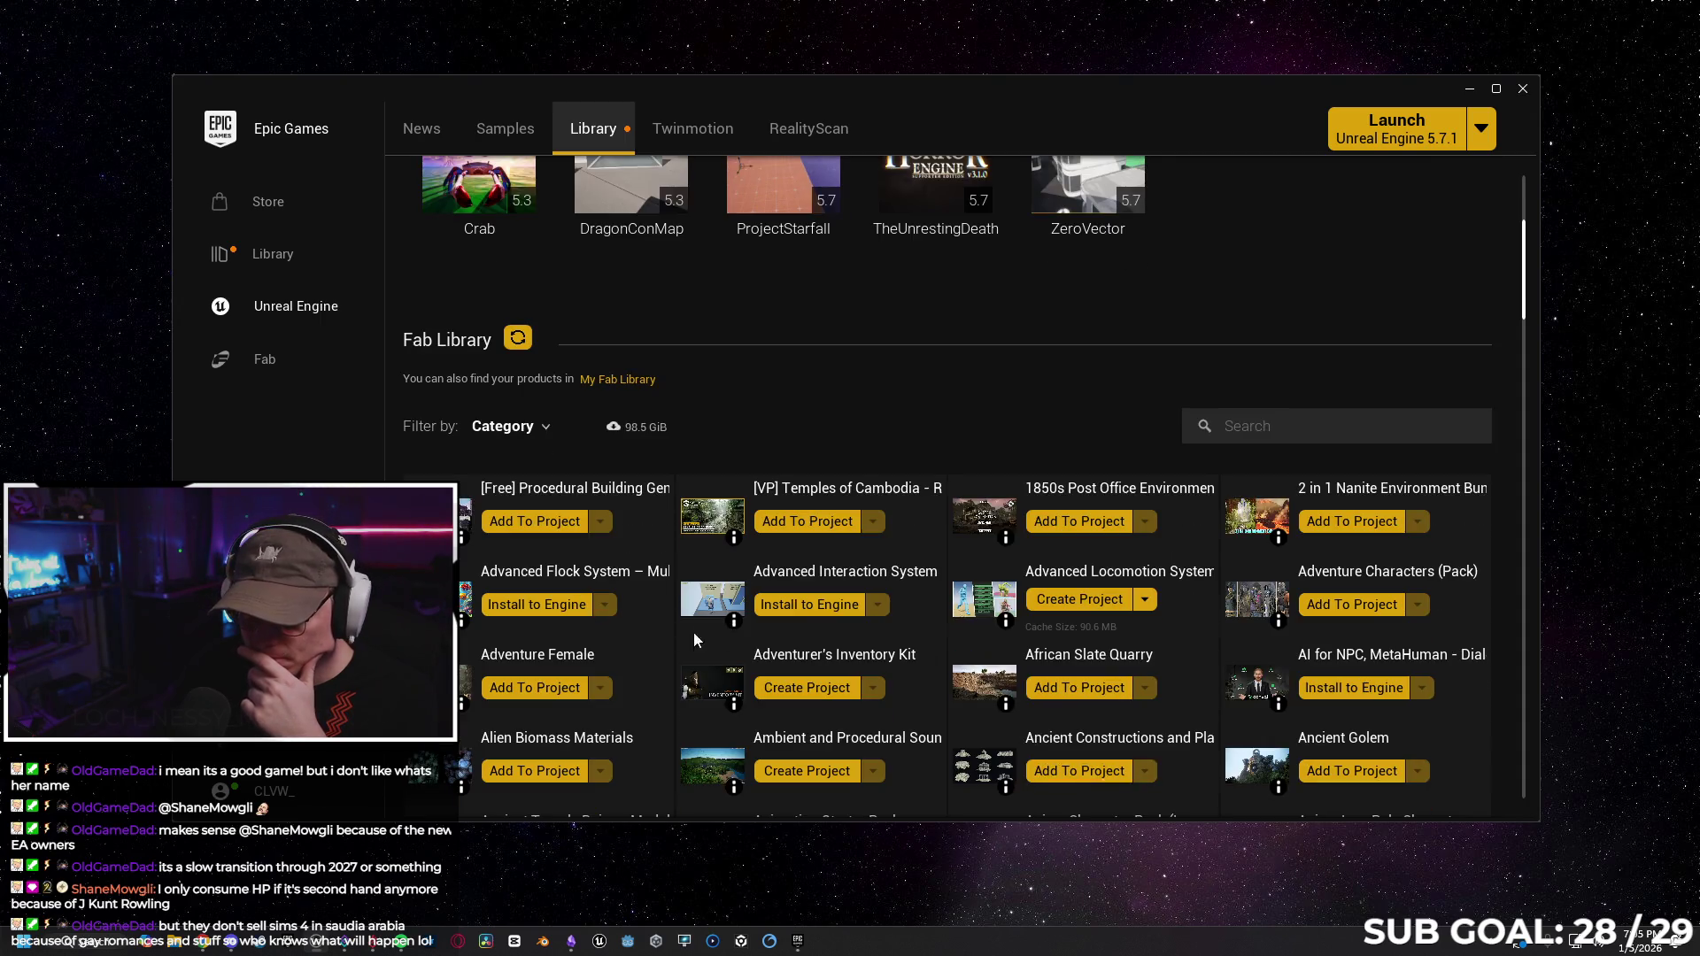
scroll(958, 635, down, 2)
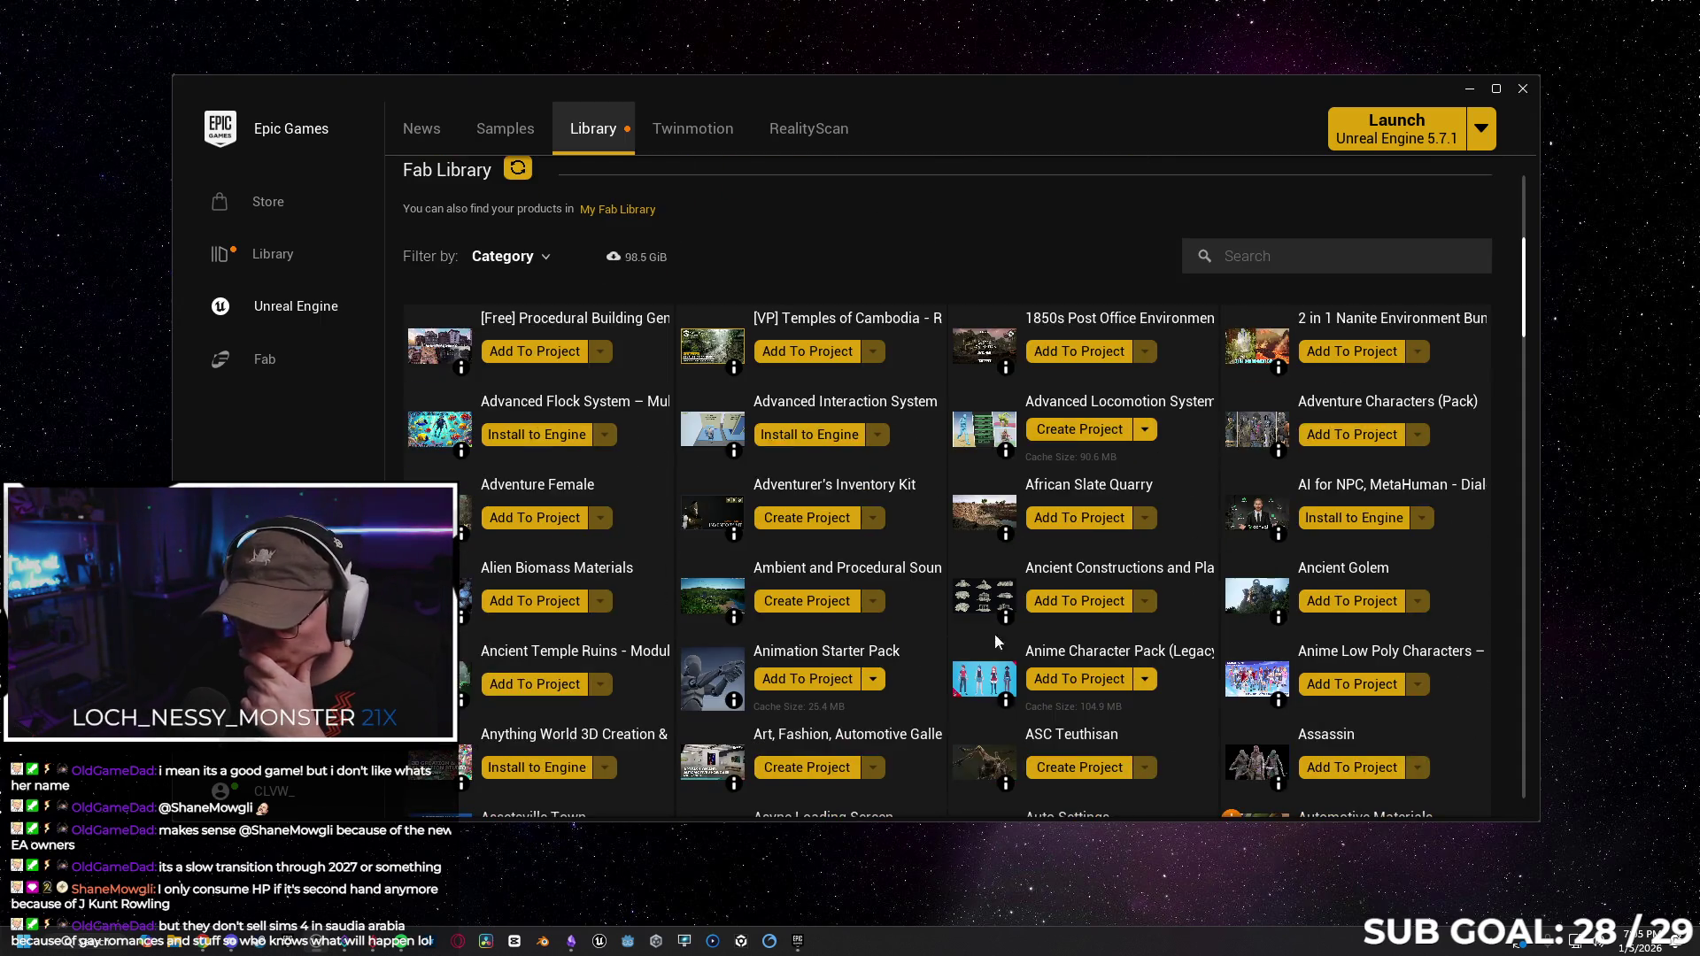
click(1113, 680)
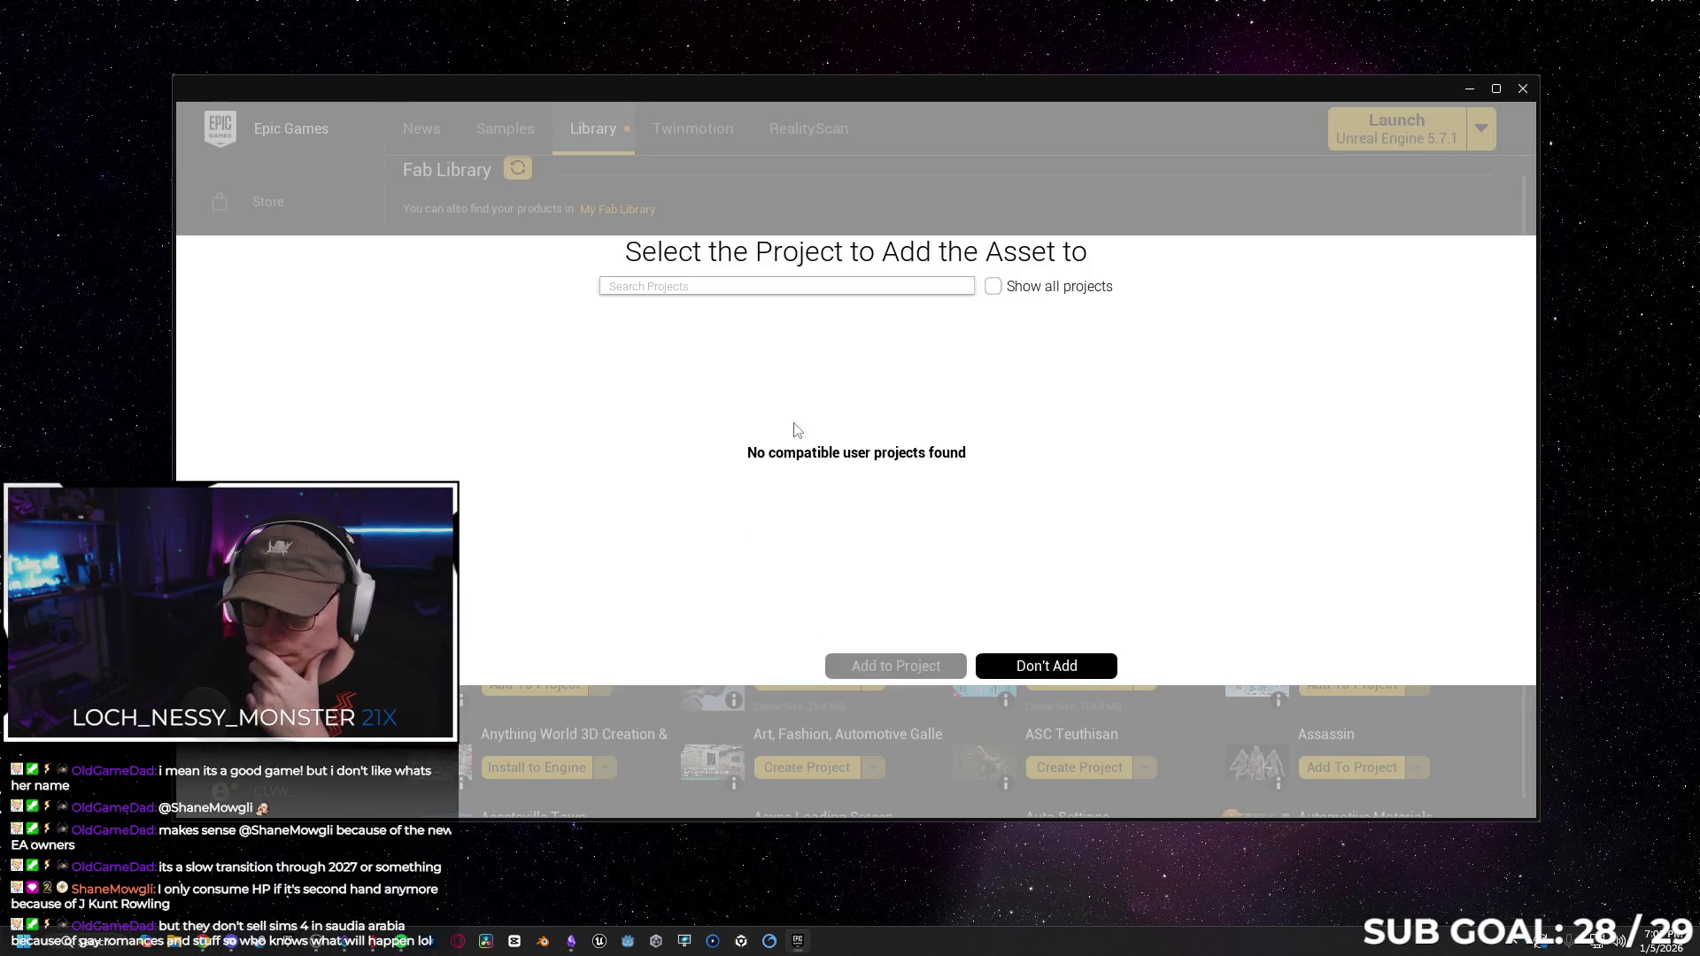
click(992, 287)
click(686, 497)
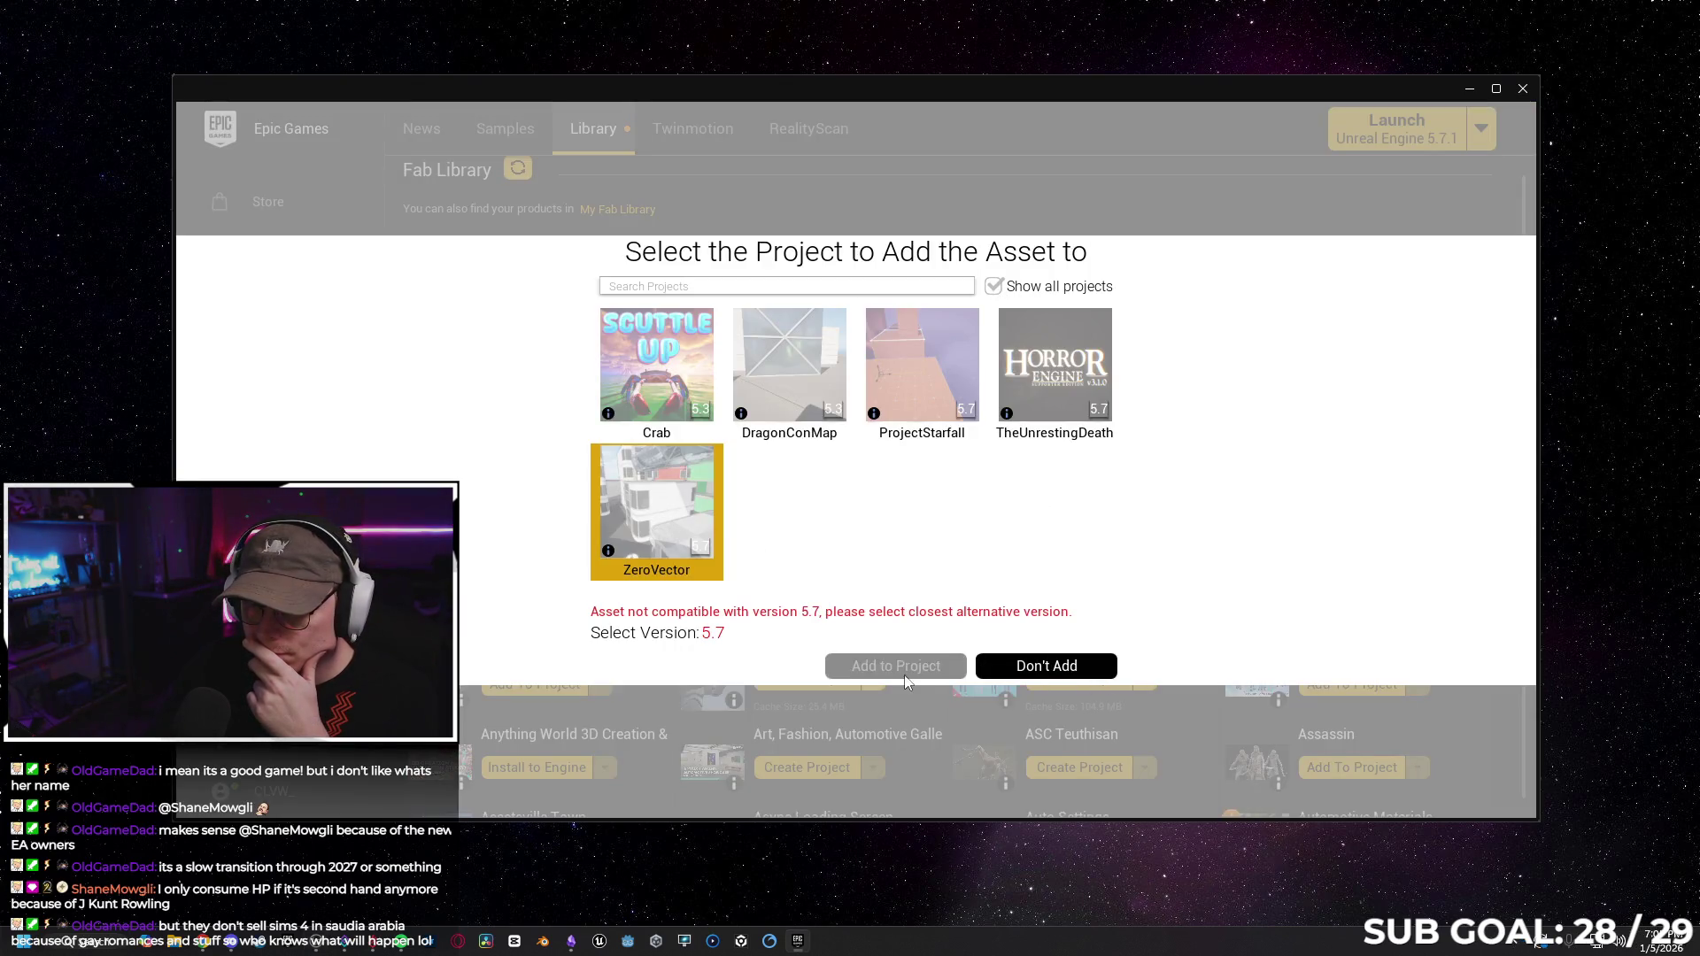
click(709, 632)
click(722, 713)
click(947, 666)
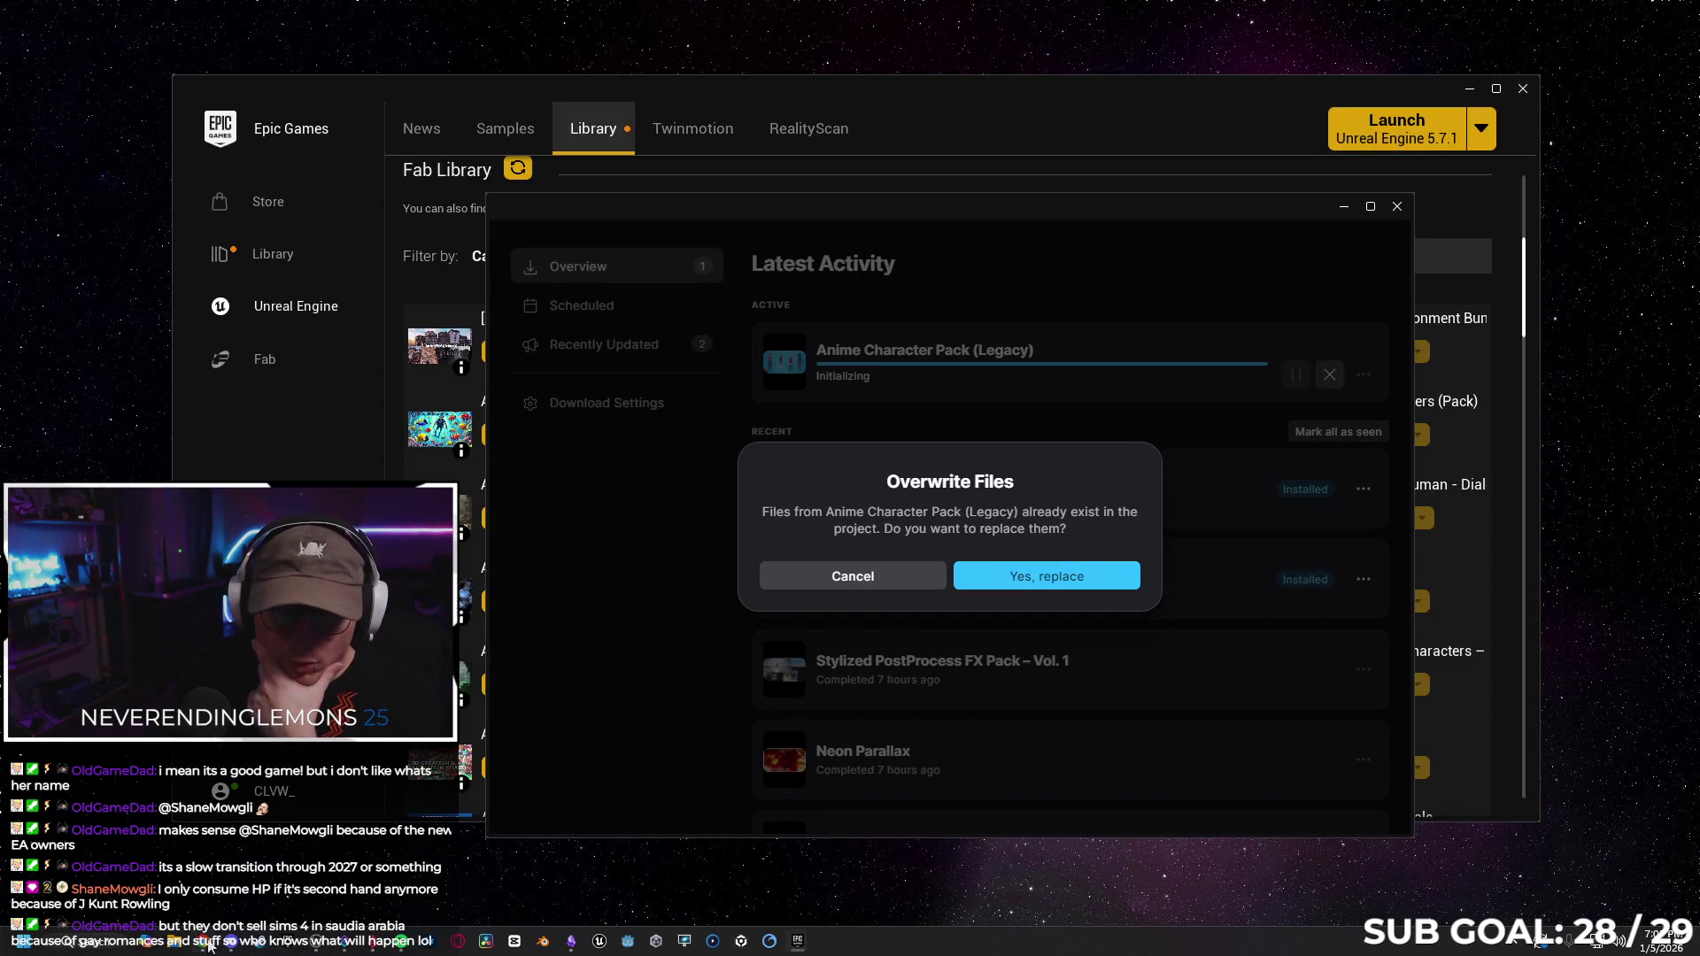
click(210, 946)
scroll(502, 380, up, 10)
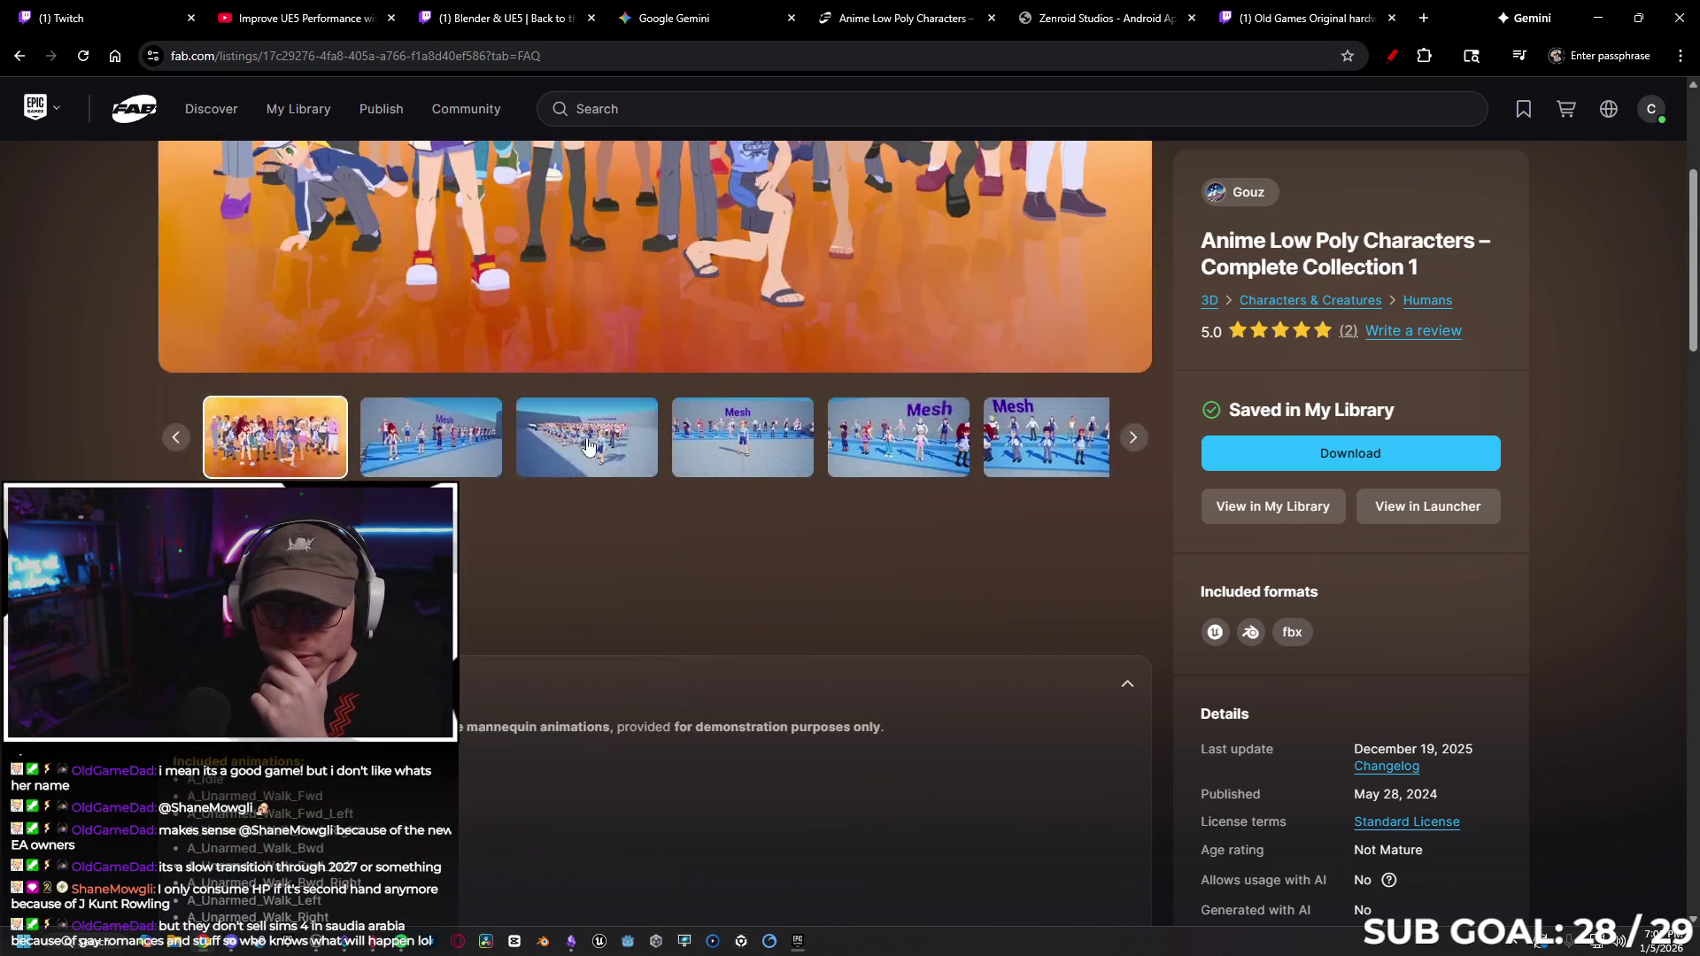
Open the pack creator's store in a new tab and browse its products.
scroll(578, 572, up, 4)
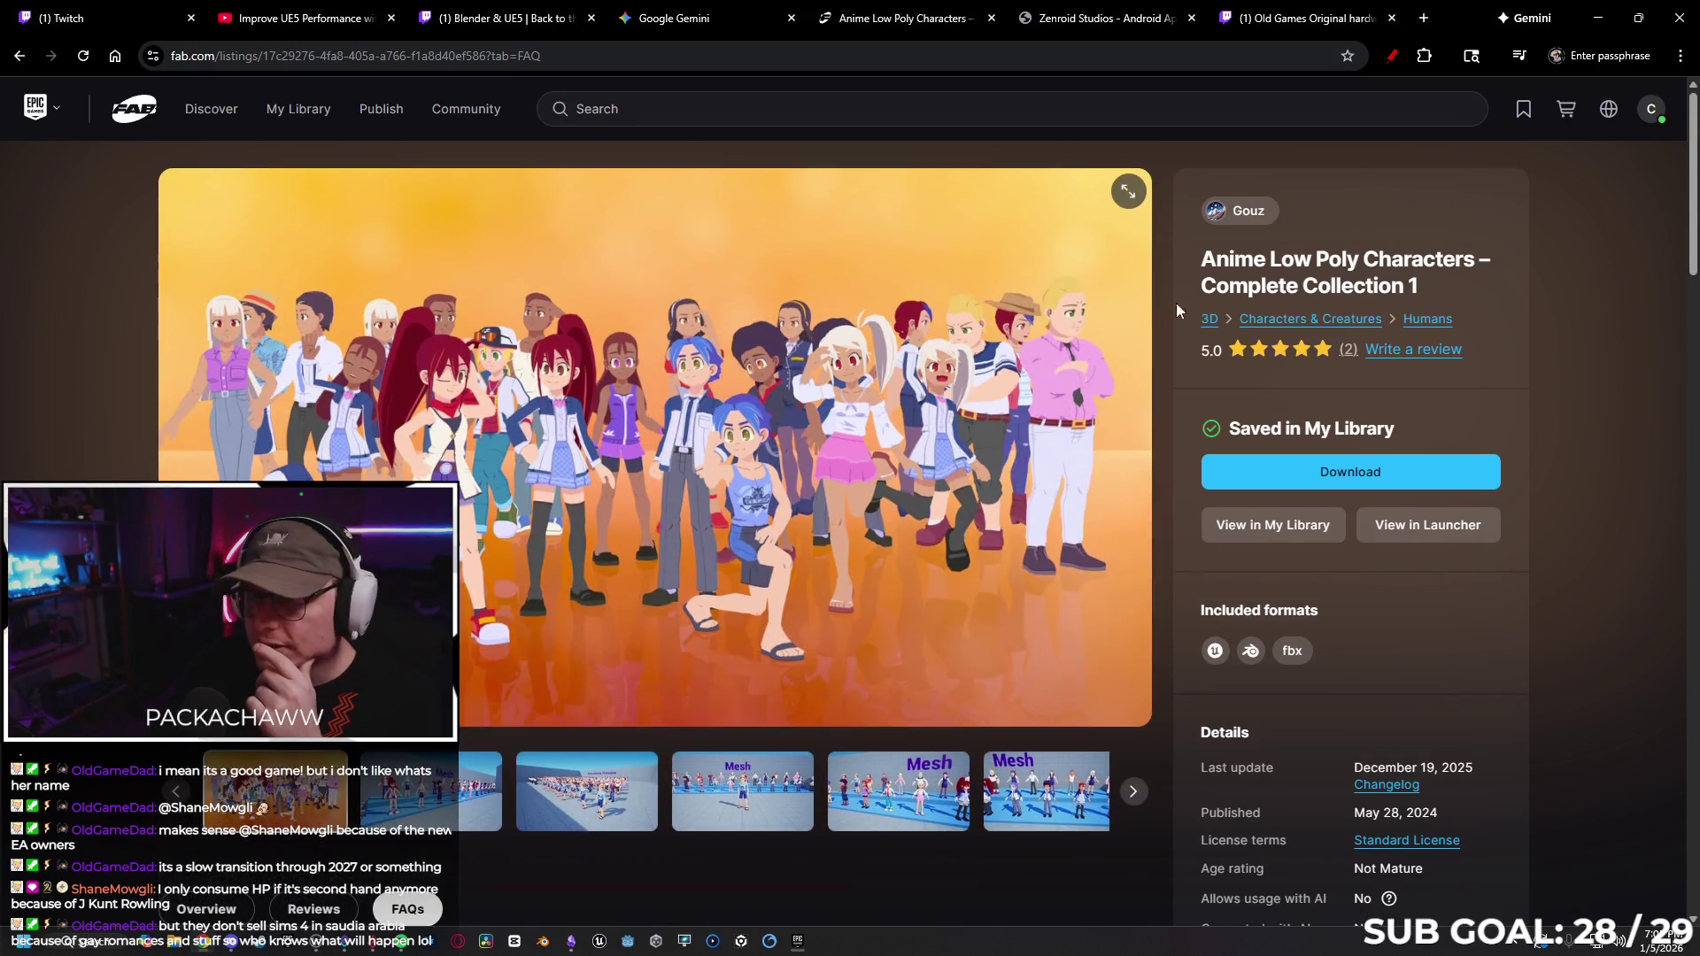
middle_click(1243, 221)
click(938, 17)
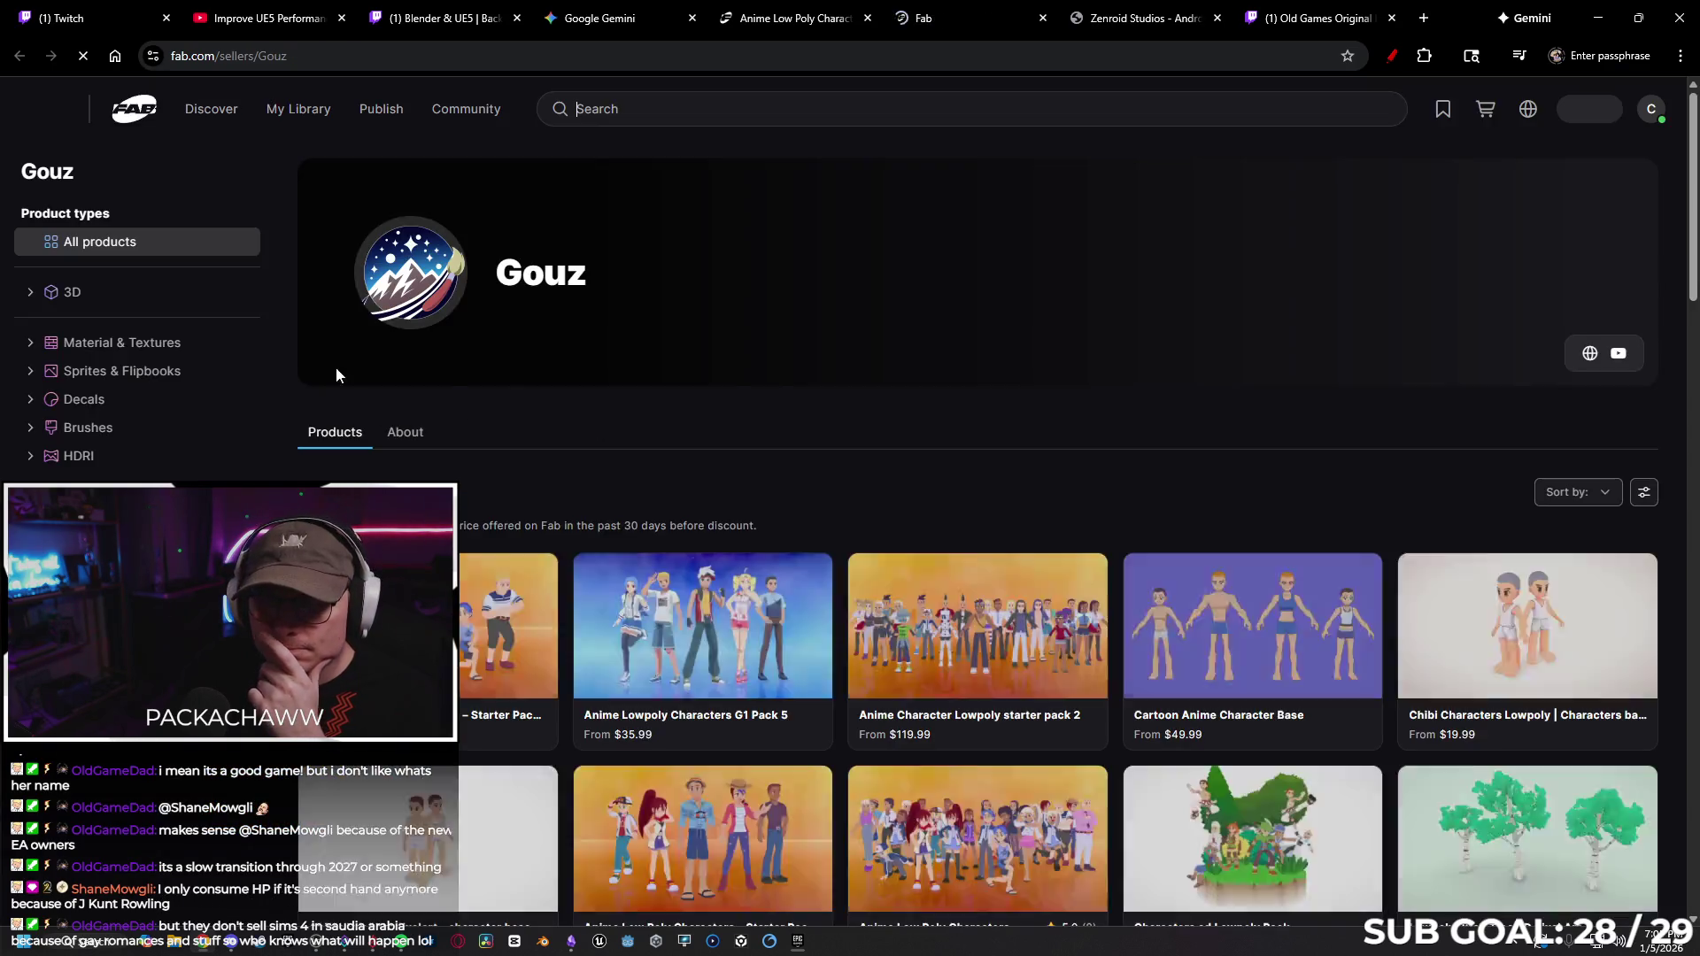
scroll(337, 384, down, 2)
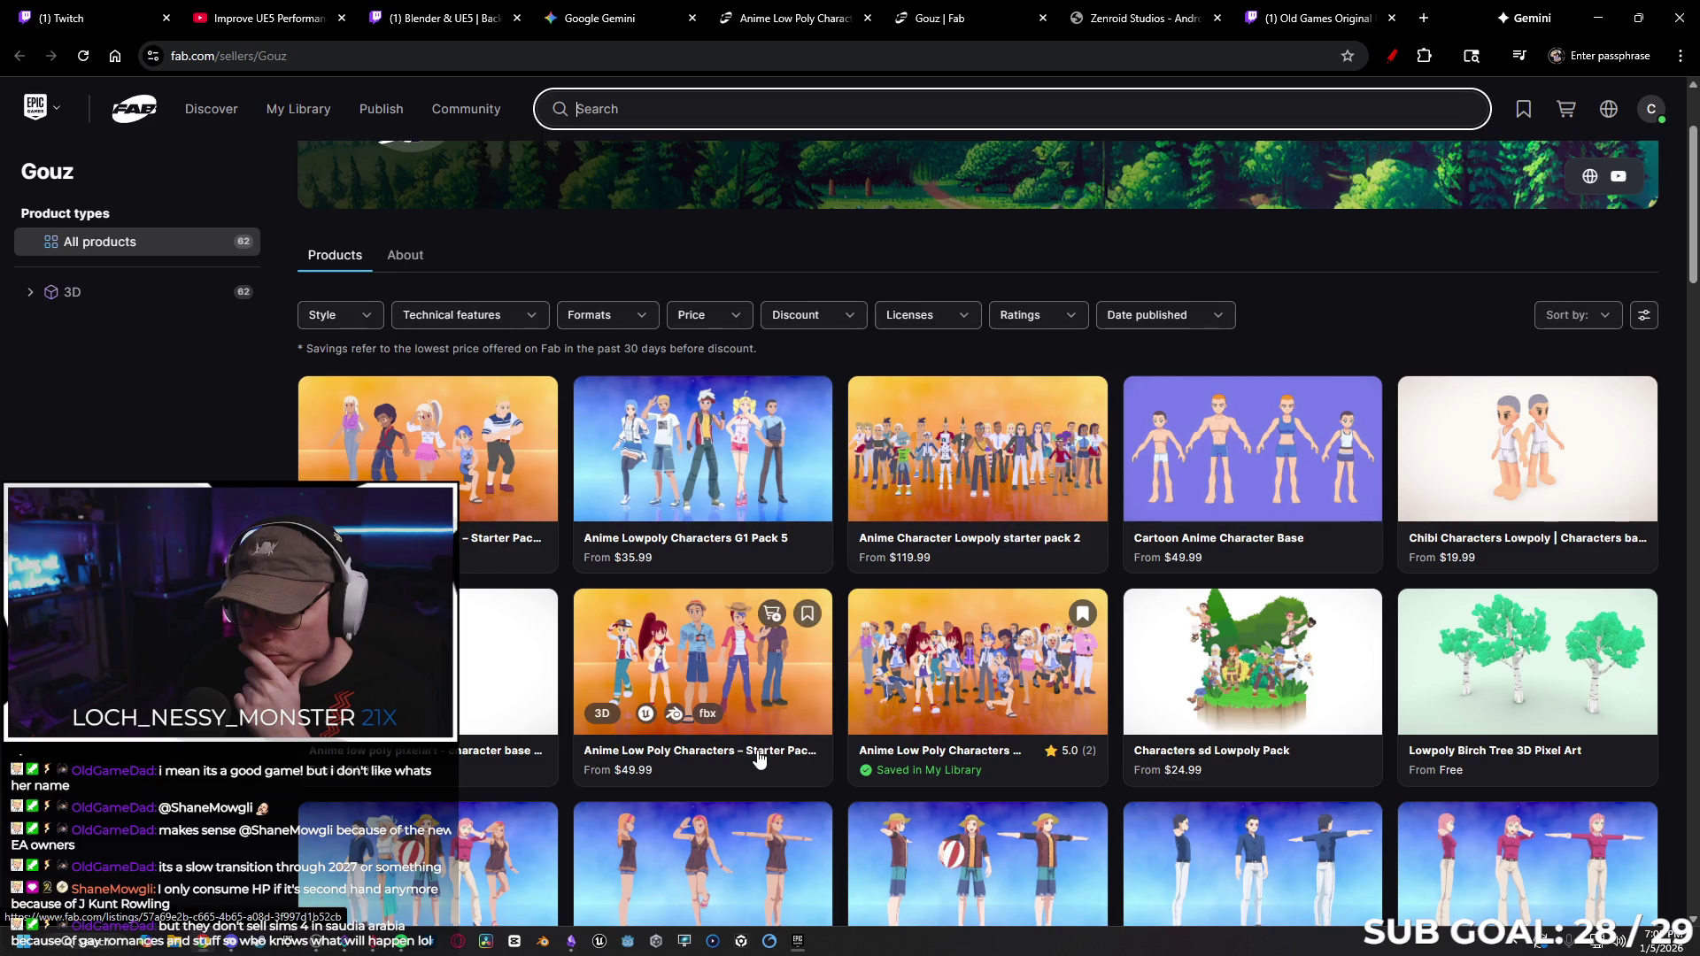
View the Anime Character Lowpoly starter pack 2 listing and gallery, then open Complete Collection 1.
click(941, 542)
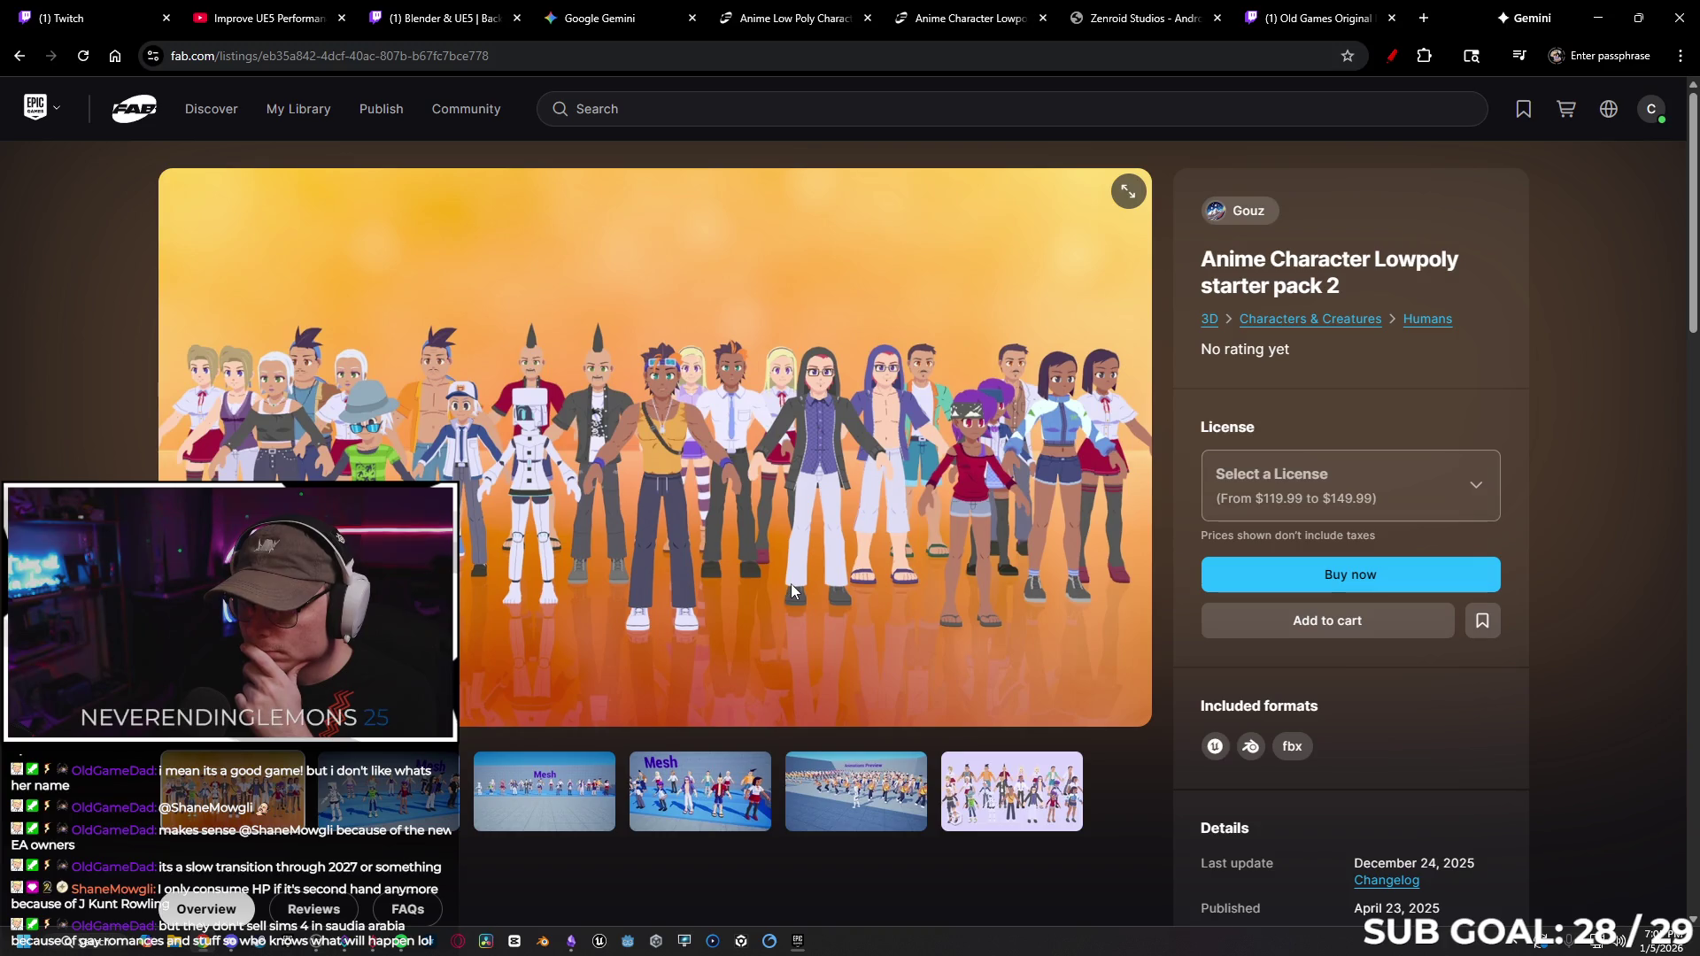
scroll(631, 547, down, 1)
scroll(631, 548, down, 3)
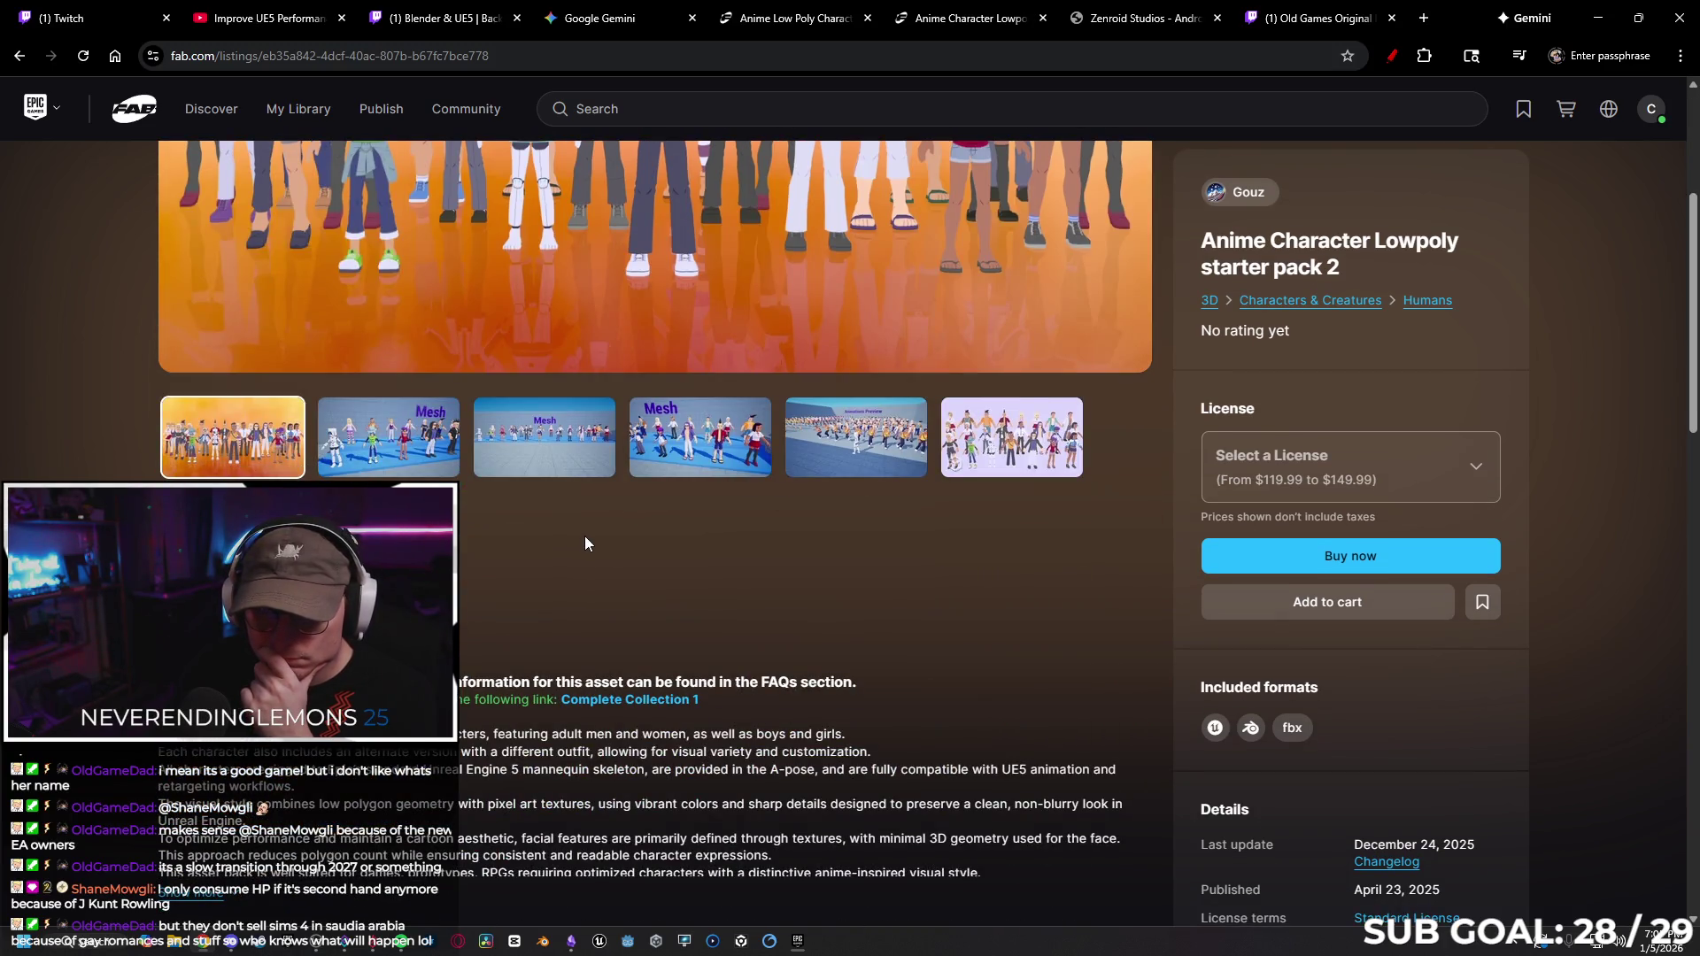
scroll(575, 535, down, 5)
scroll(570, 531, up, 7)
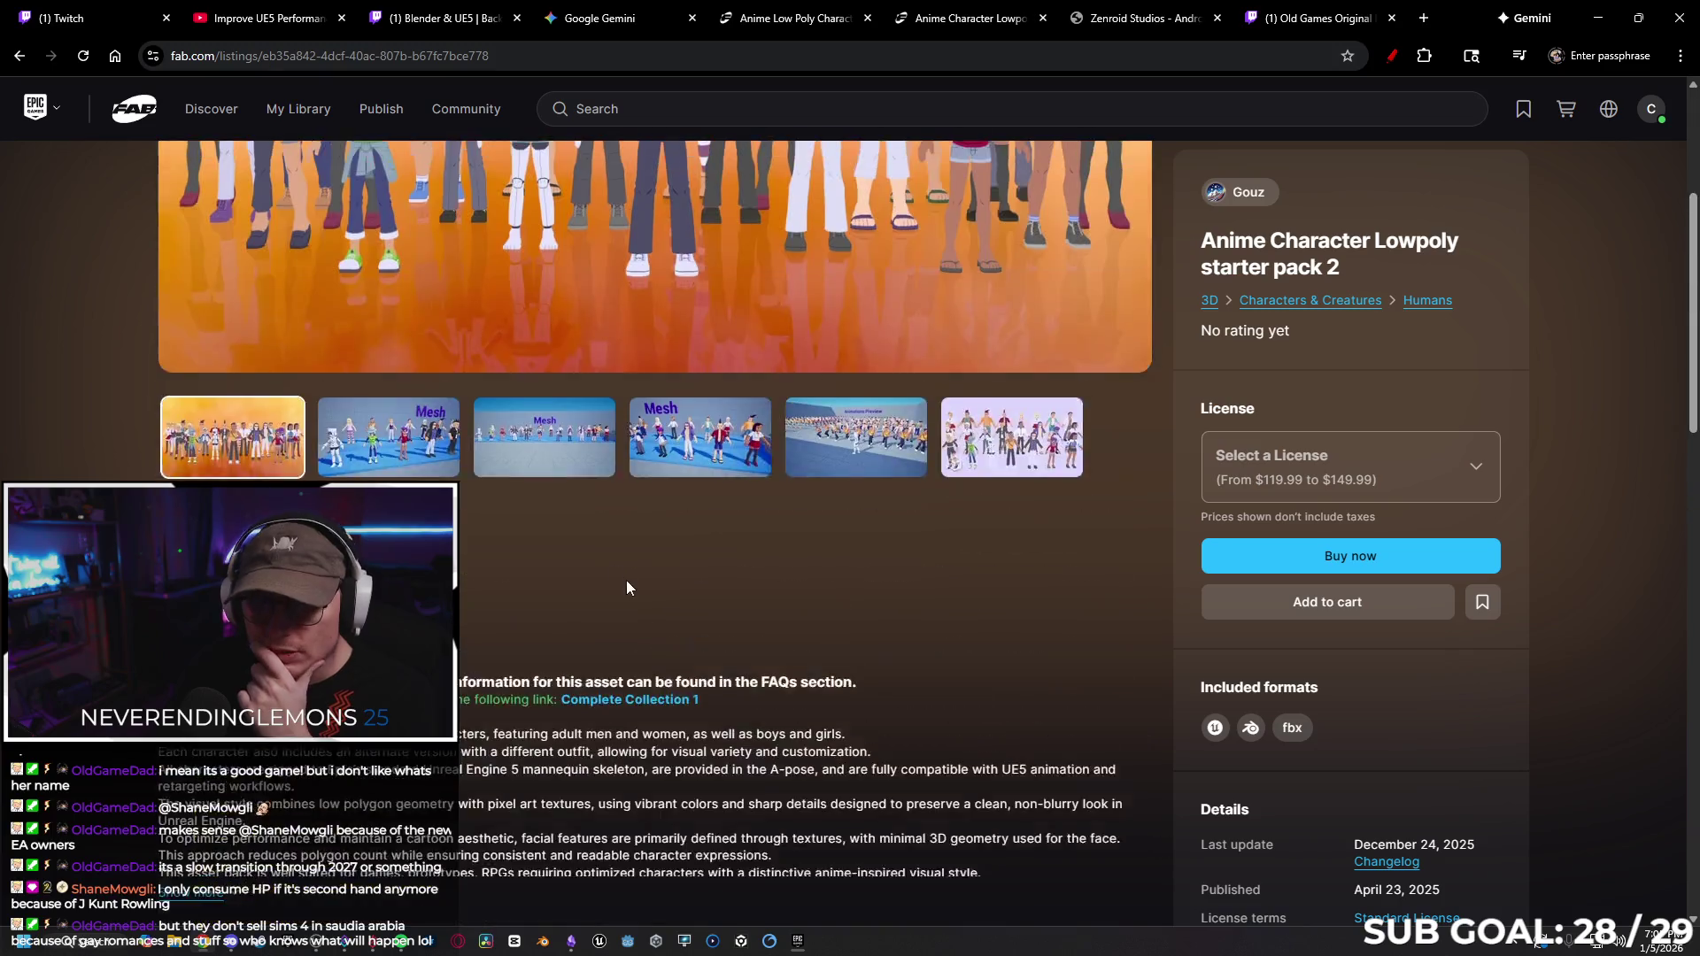
scroll(656, 607, up, 2)
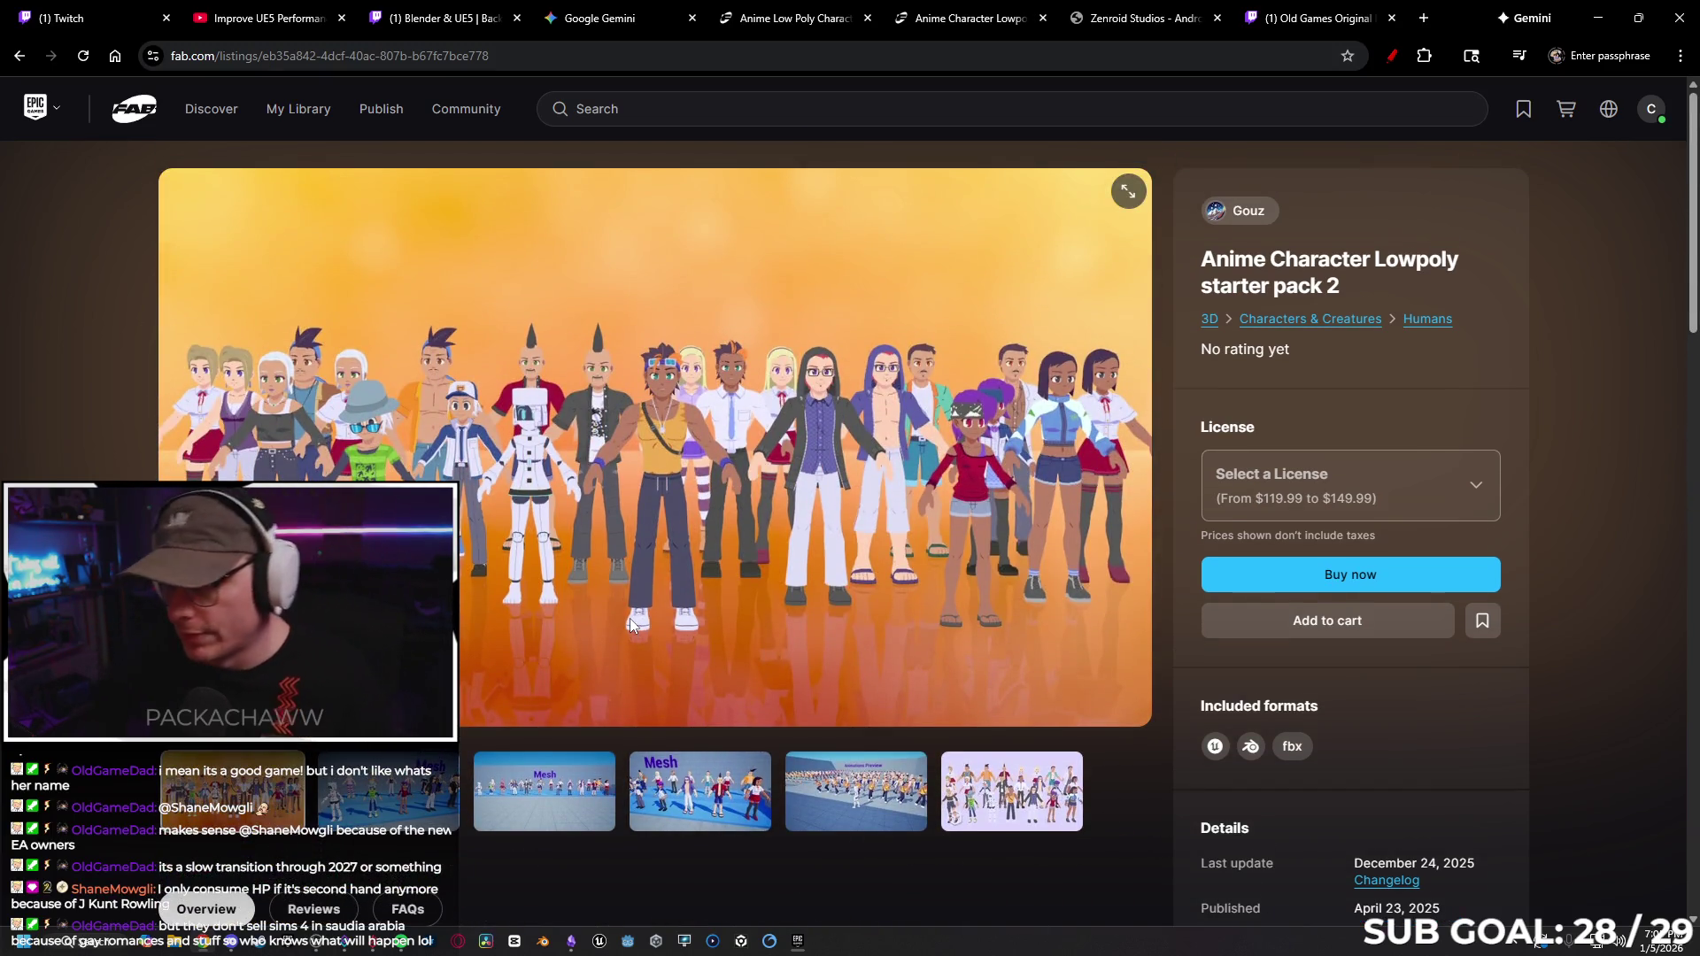
scroll(470, 484, down, 1)
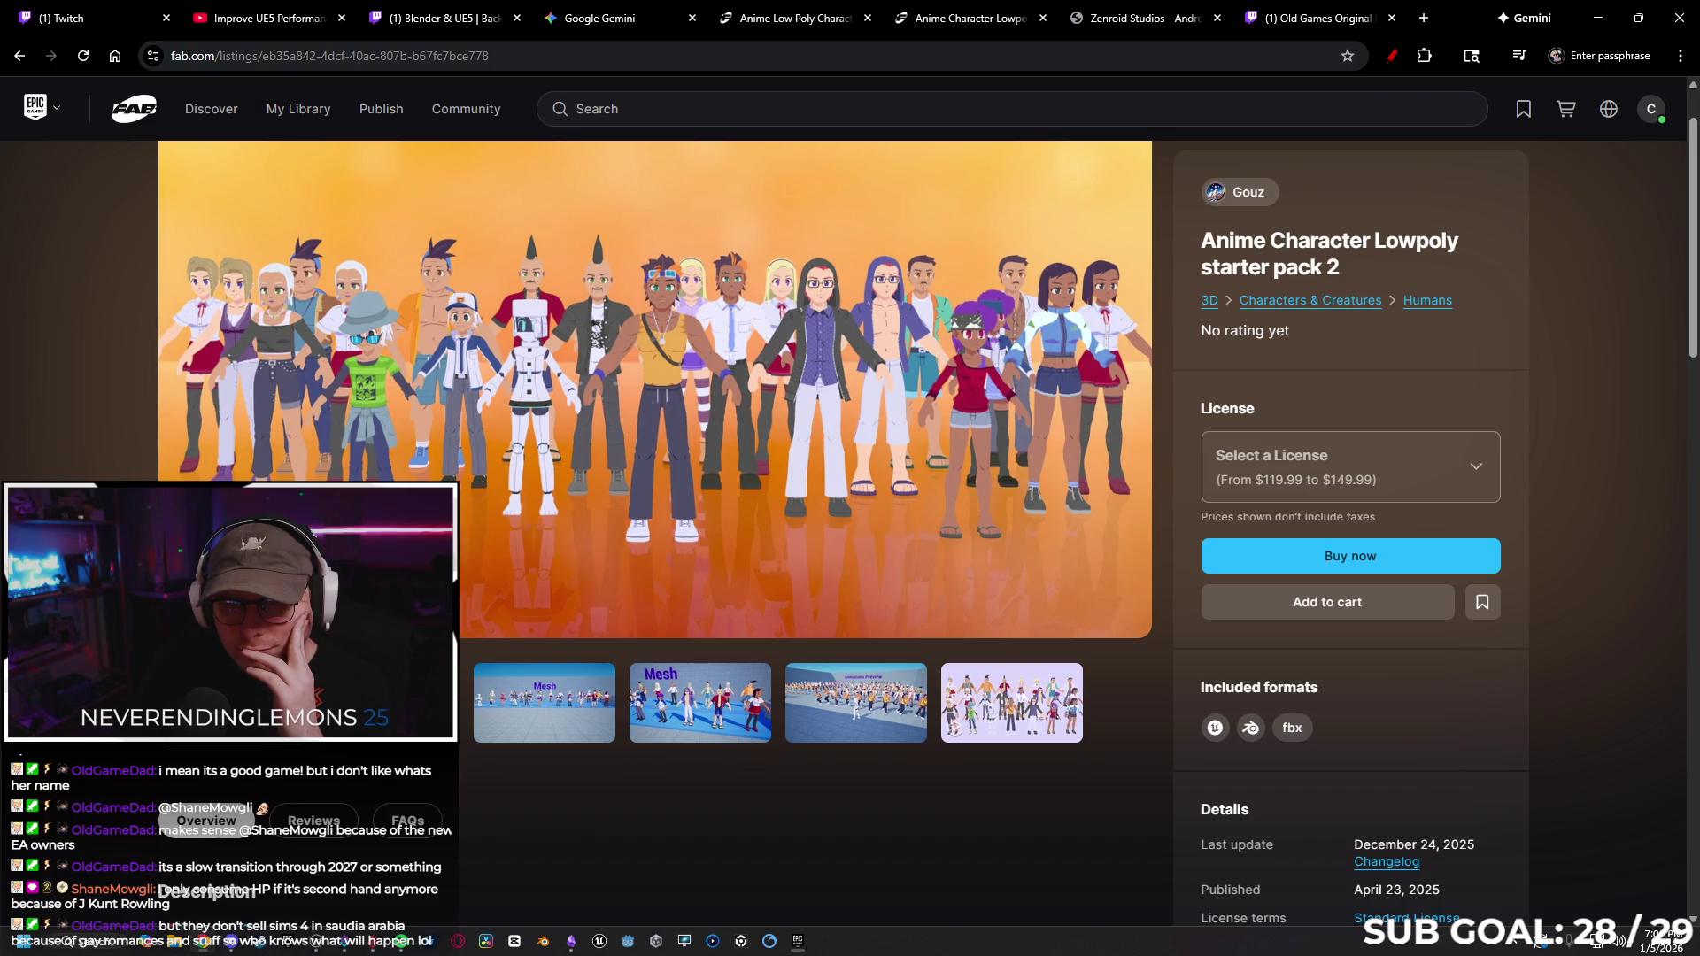
key(Right)
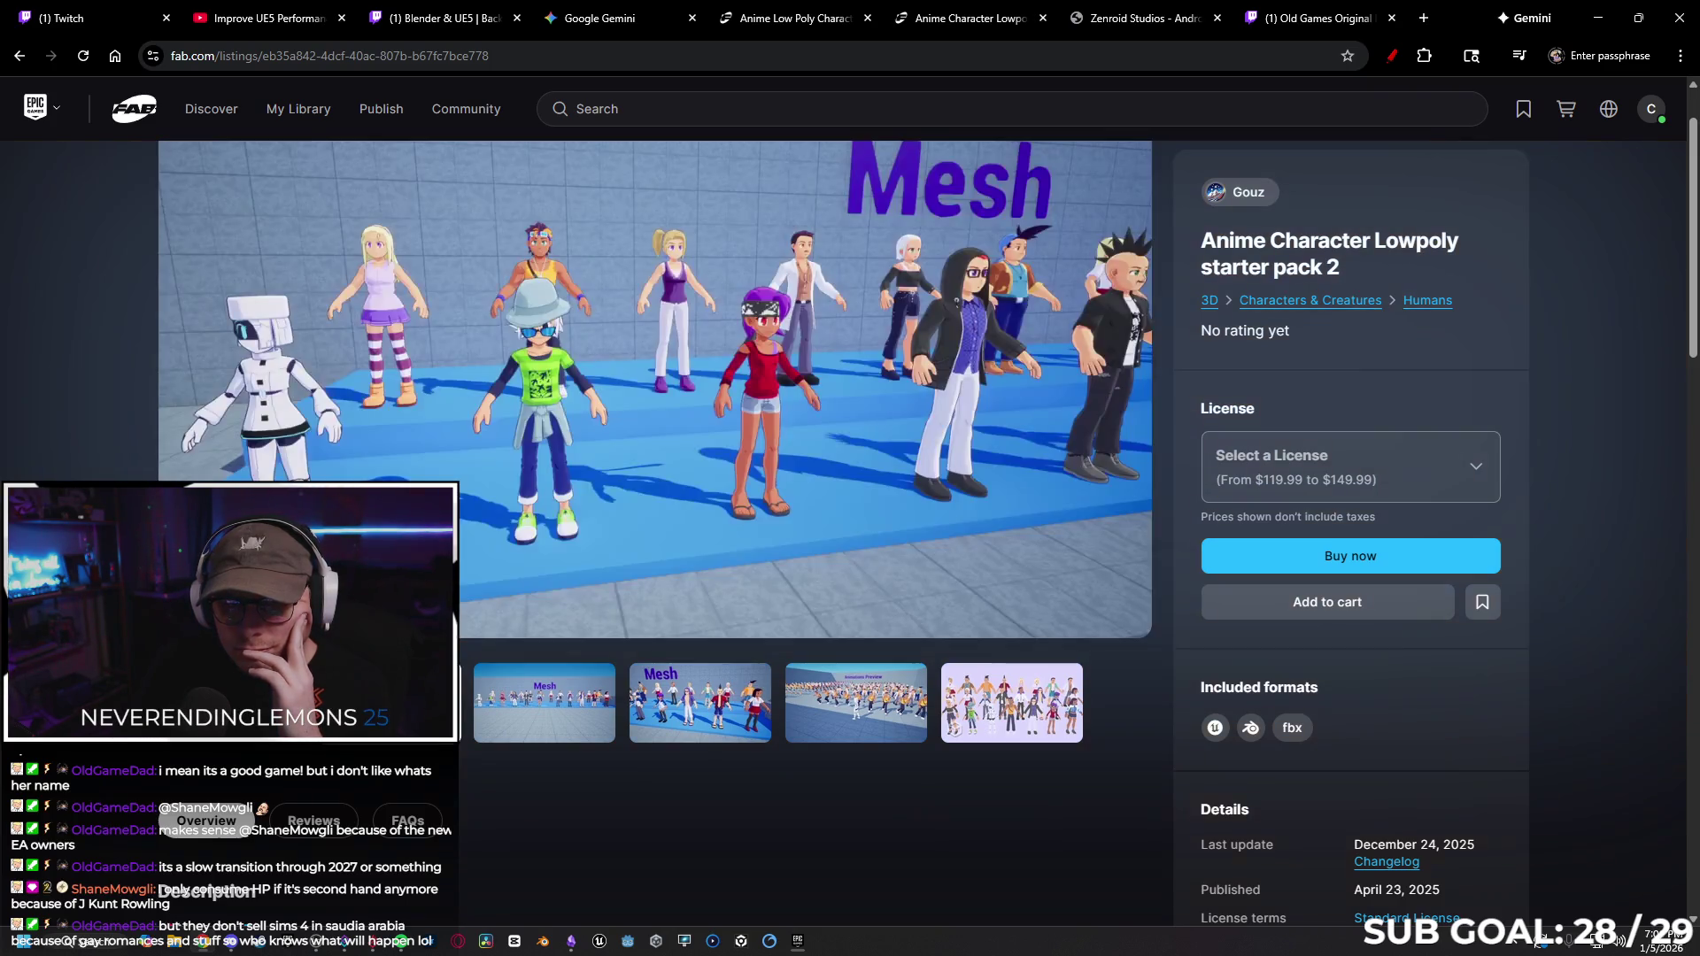
key(alt+Left)
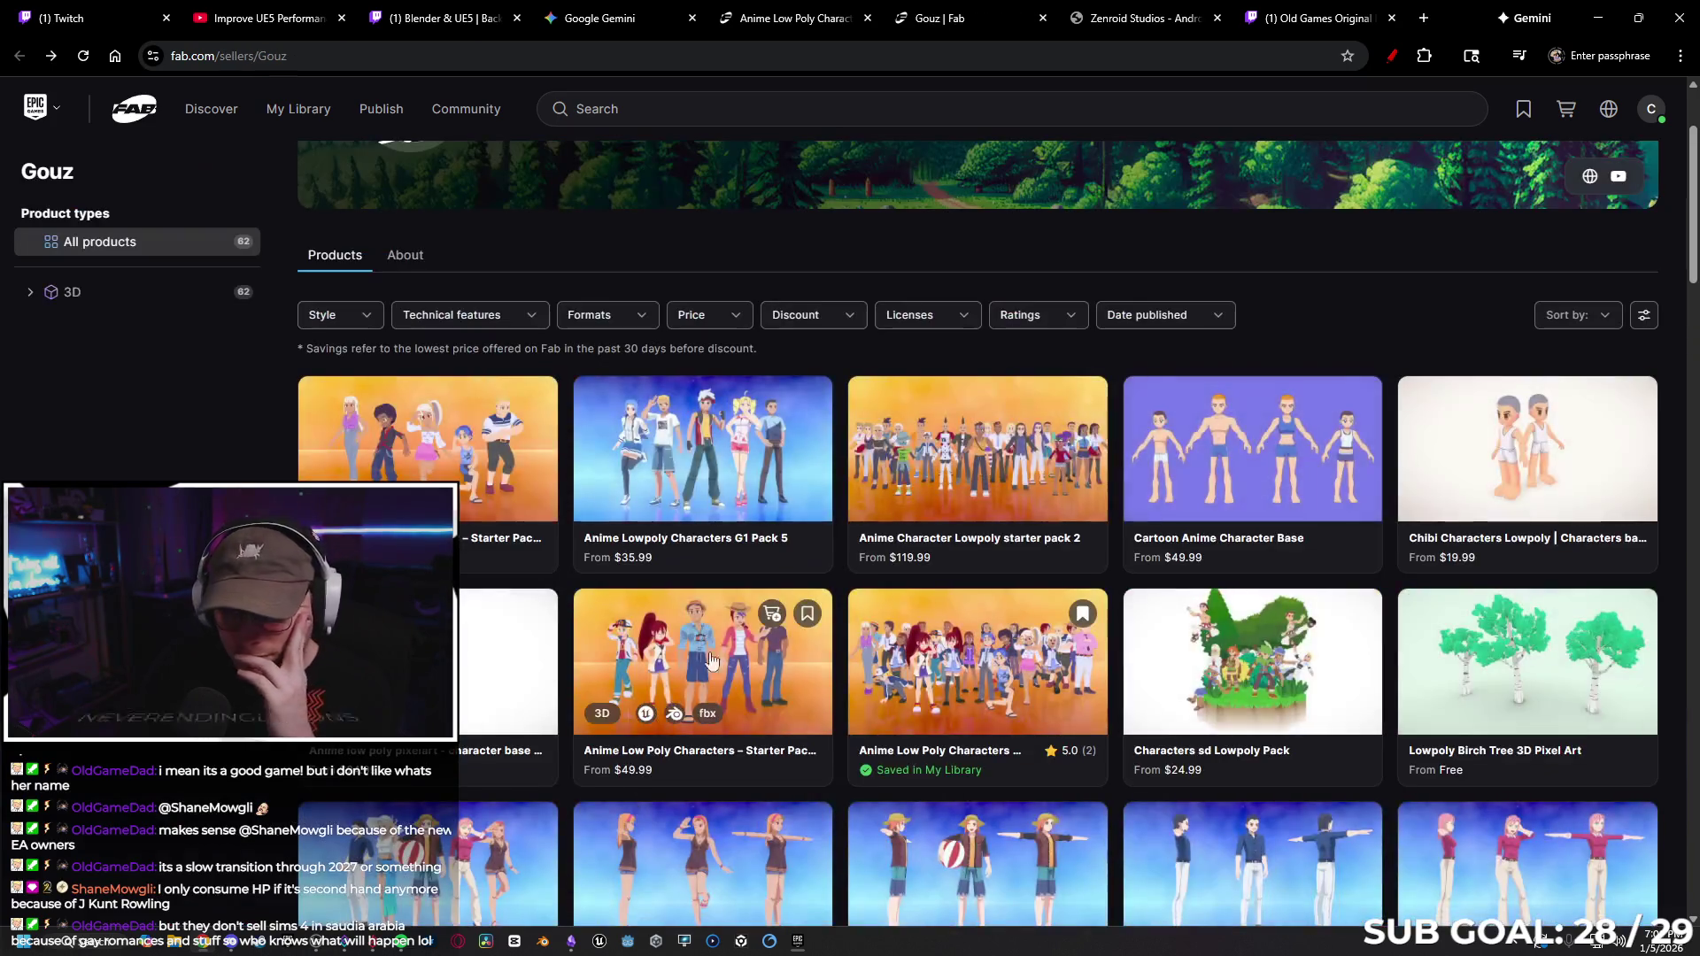
click(709, 545)
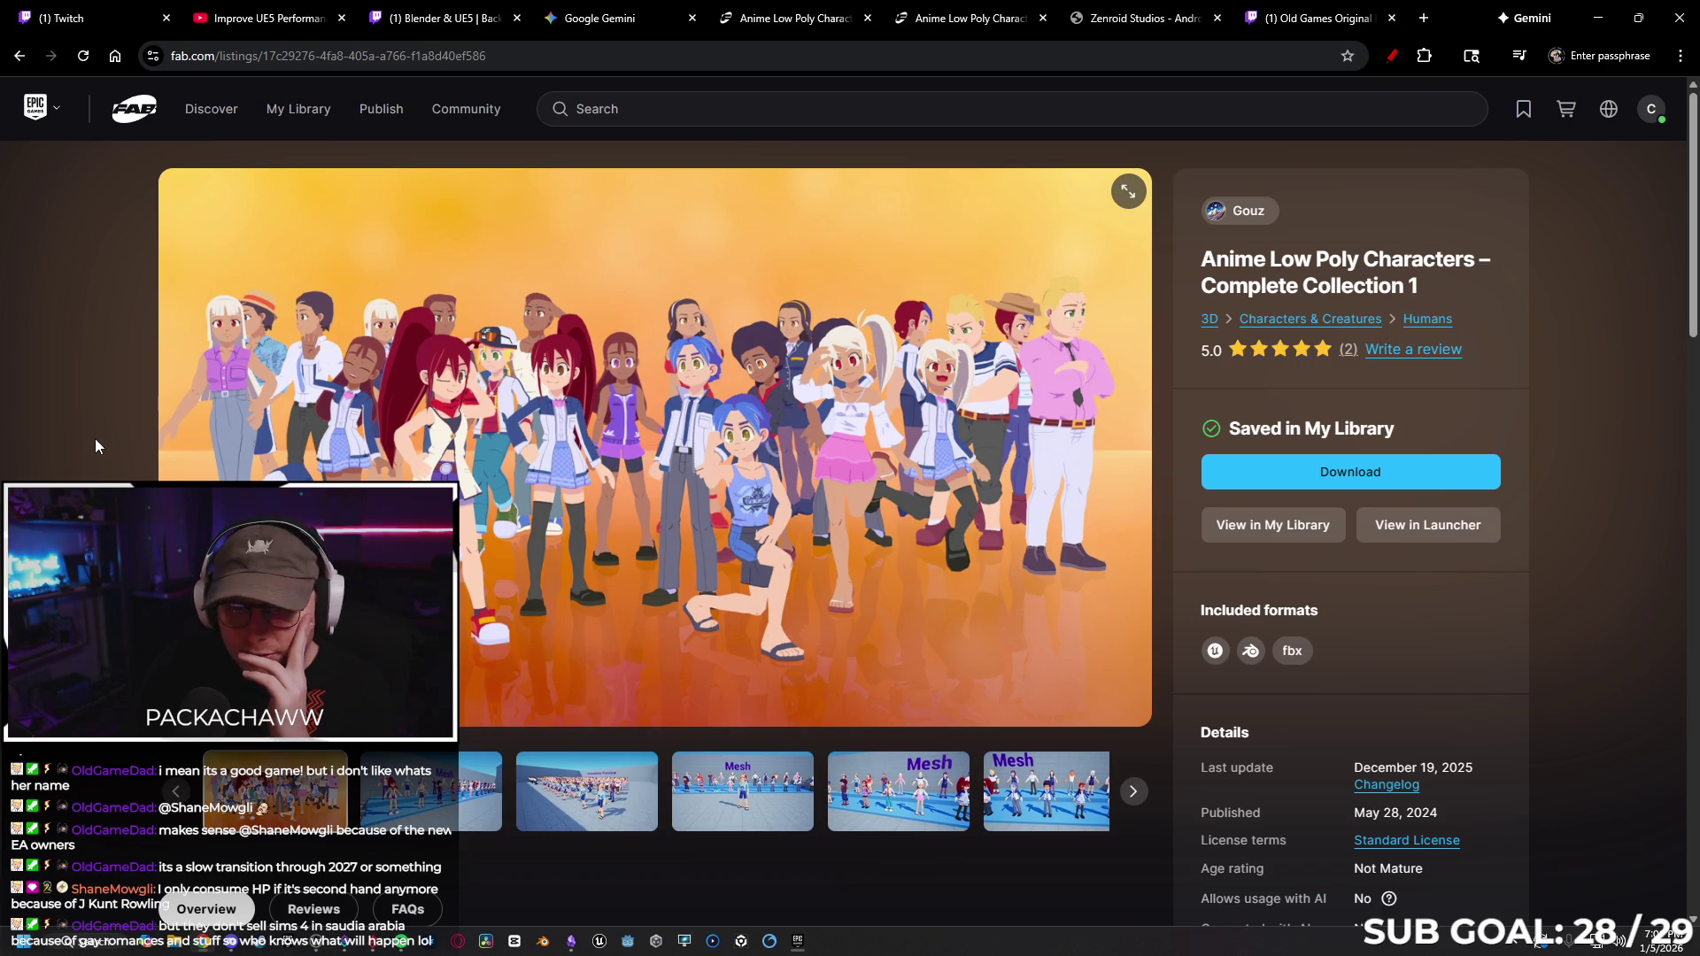
Check the G1 Pack 5 and Starter Pack Vol. 2 listings, returning each time to the Gouz store.
key(alt+Left)
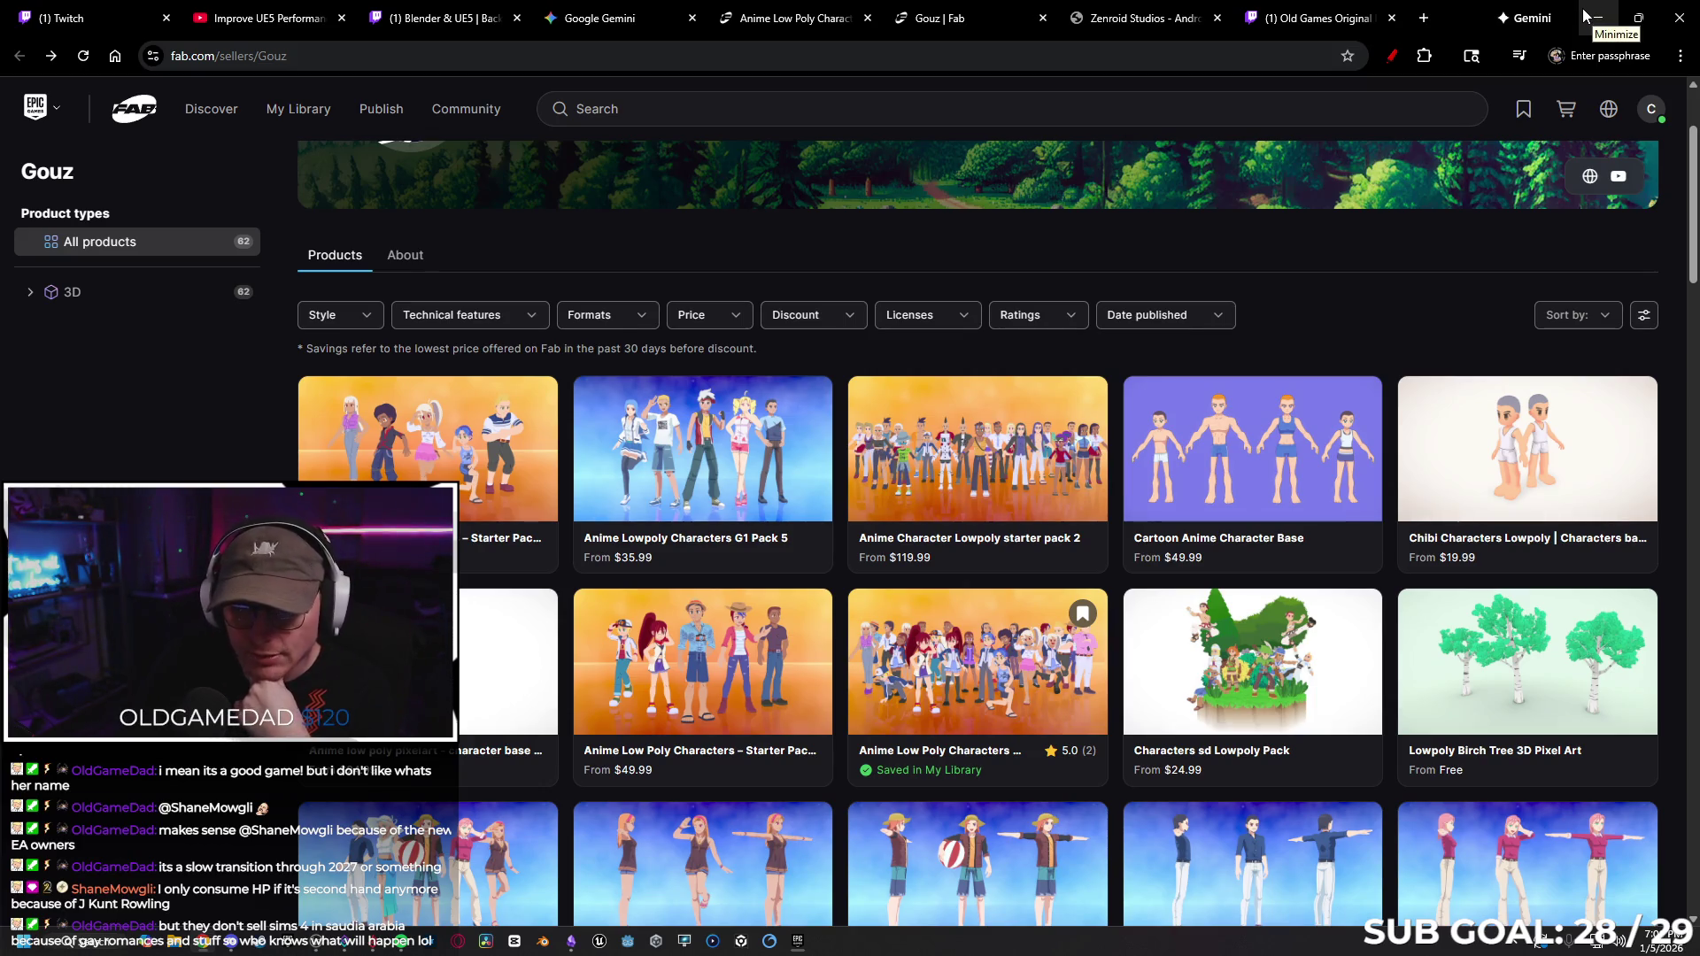
click(746, 438)
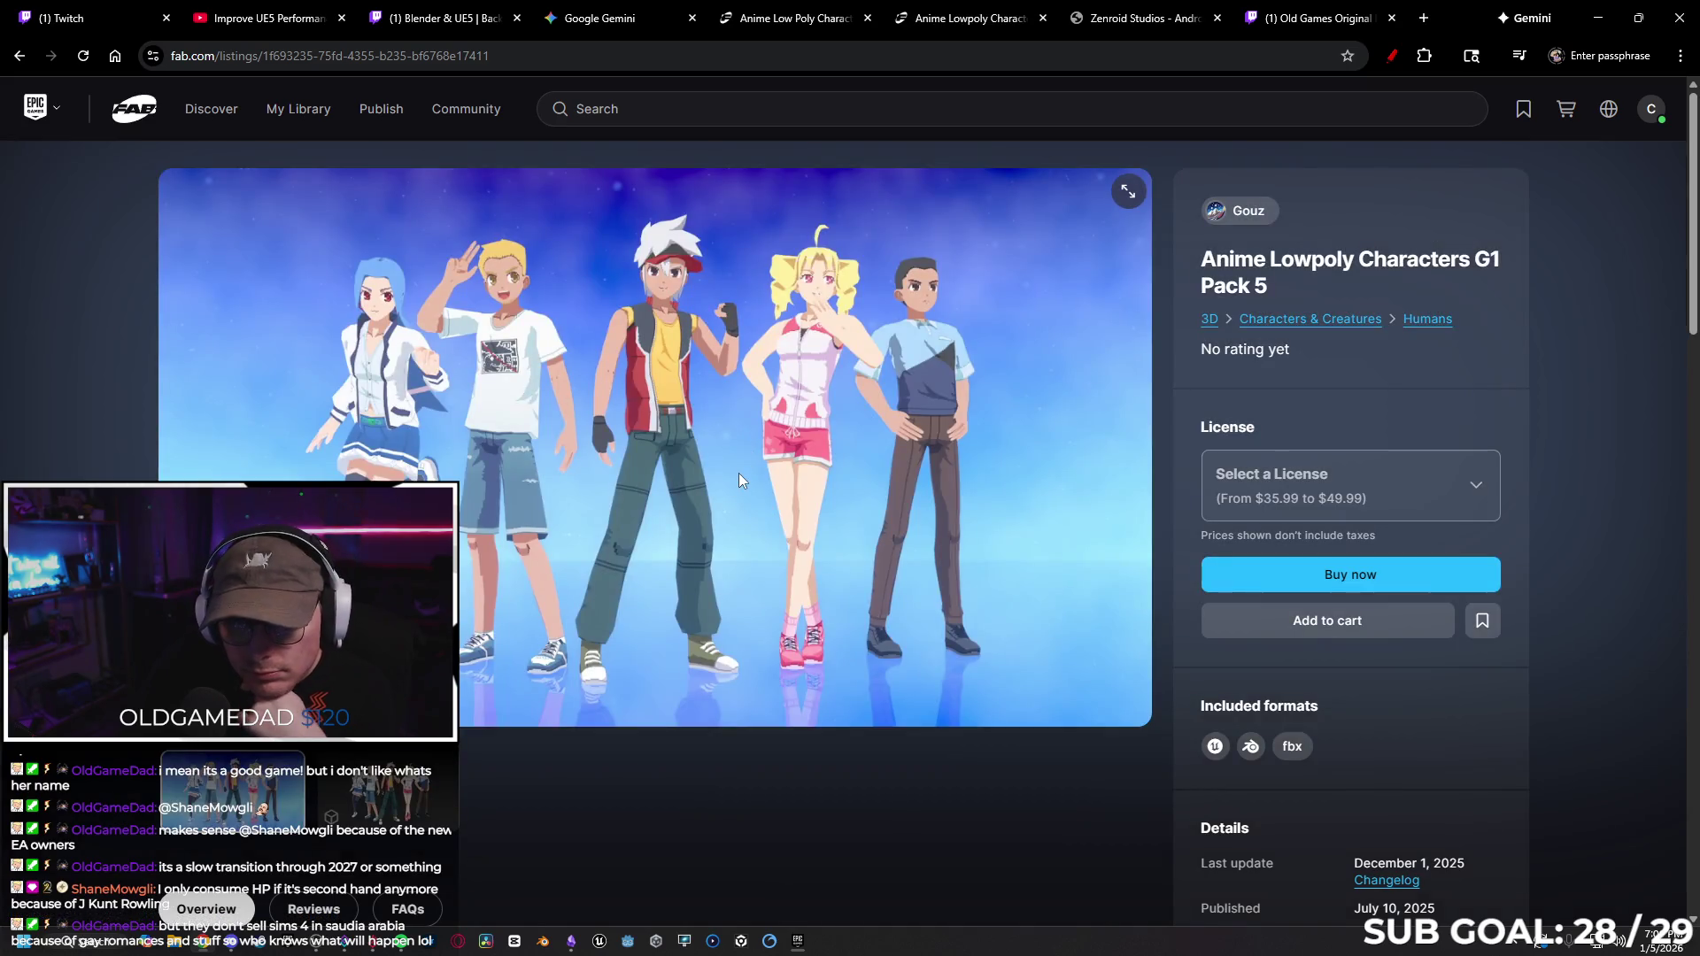
key(alt+Left)
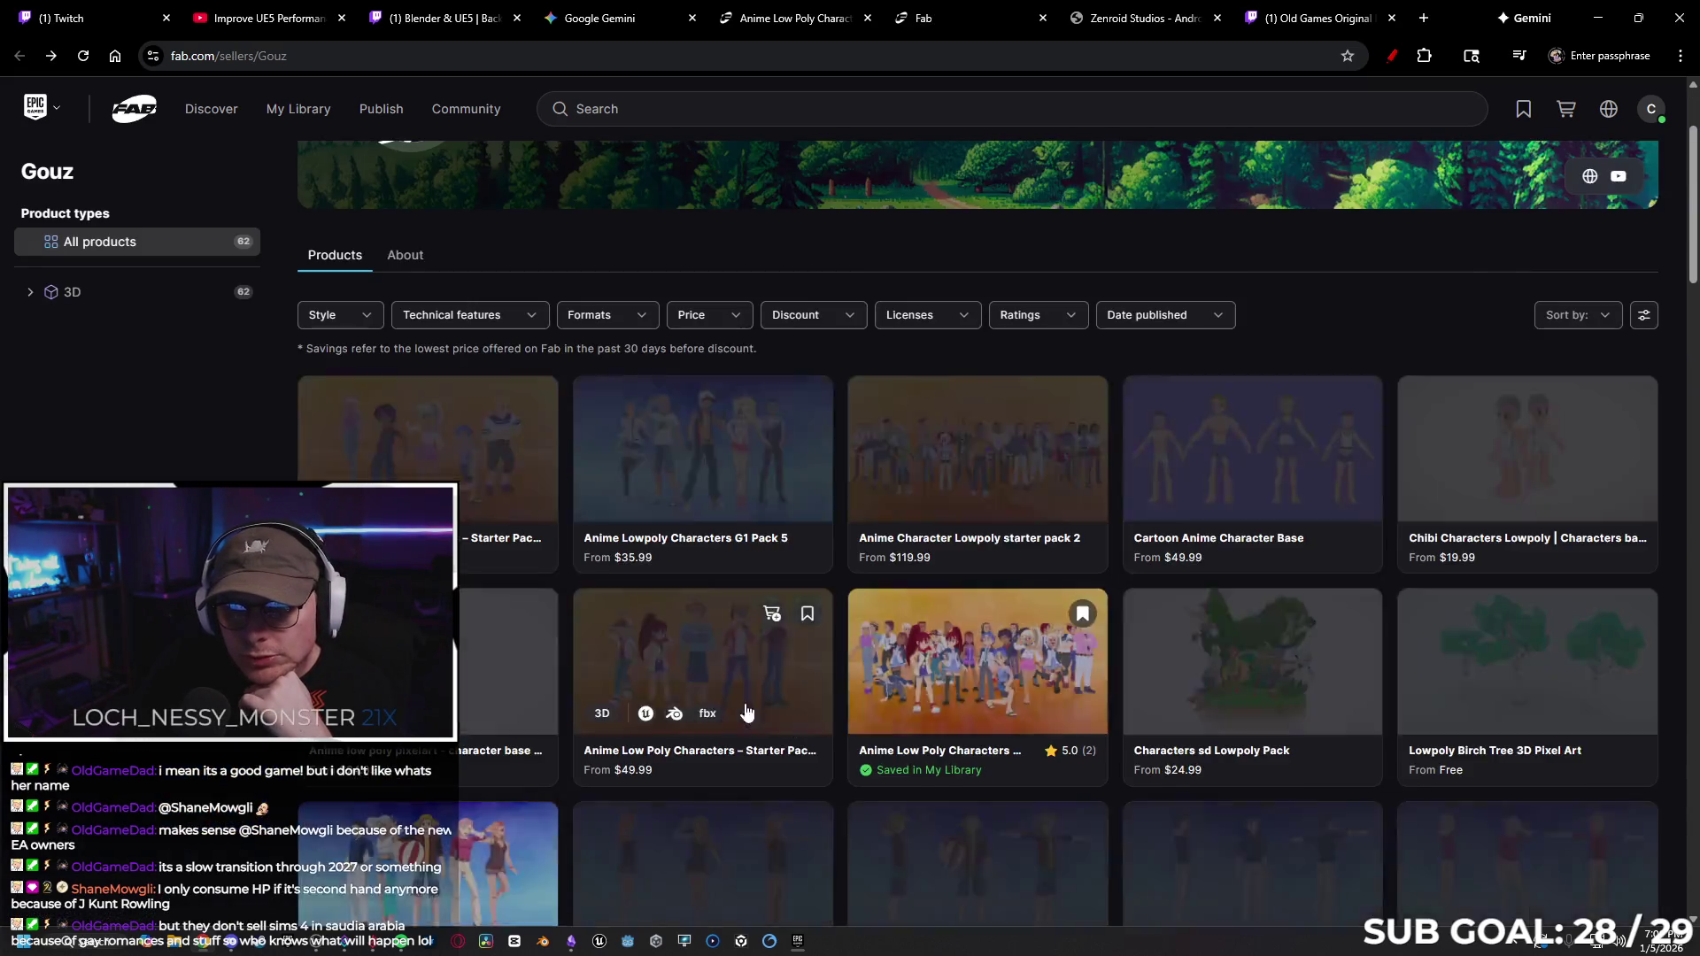
click(770, 713)
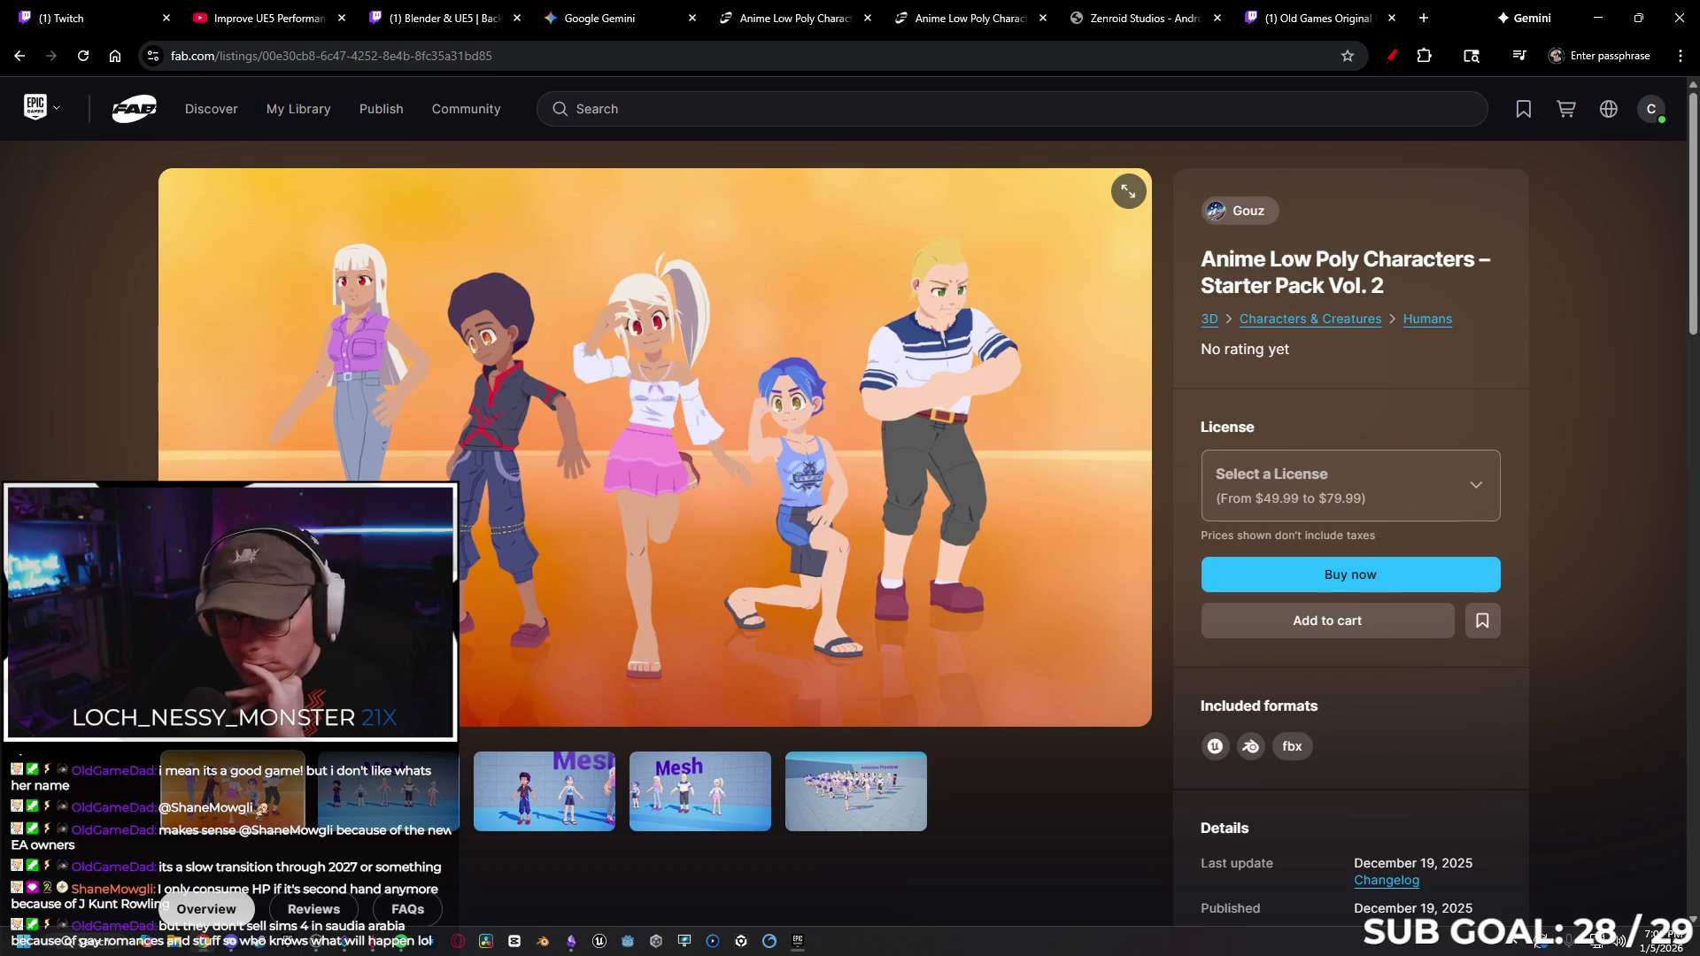
key(alt+Left)
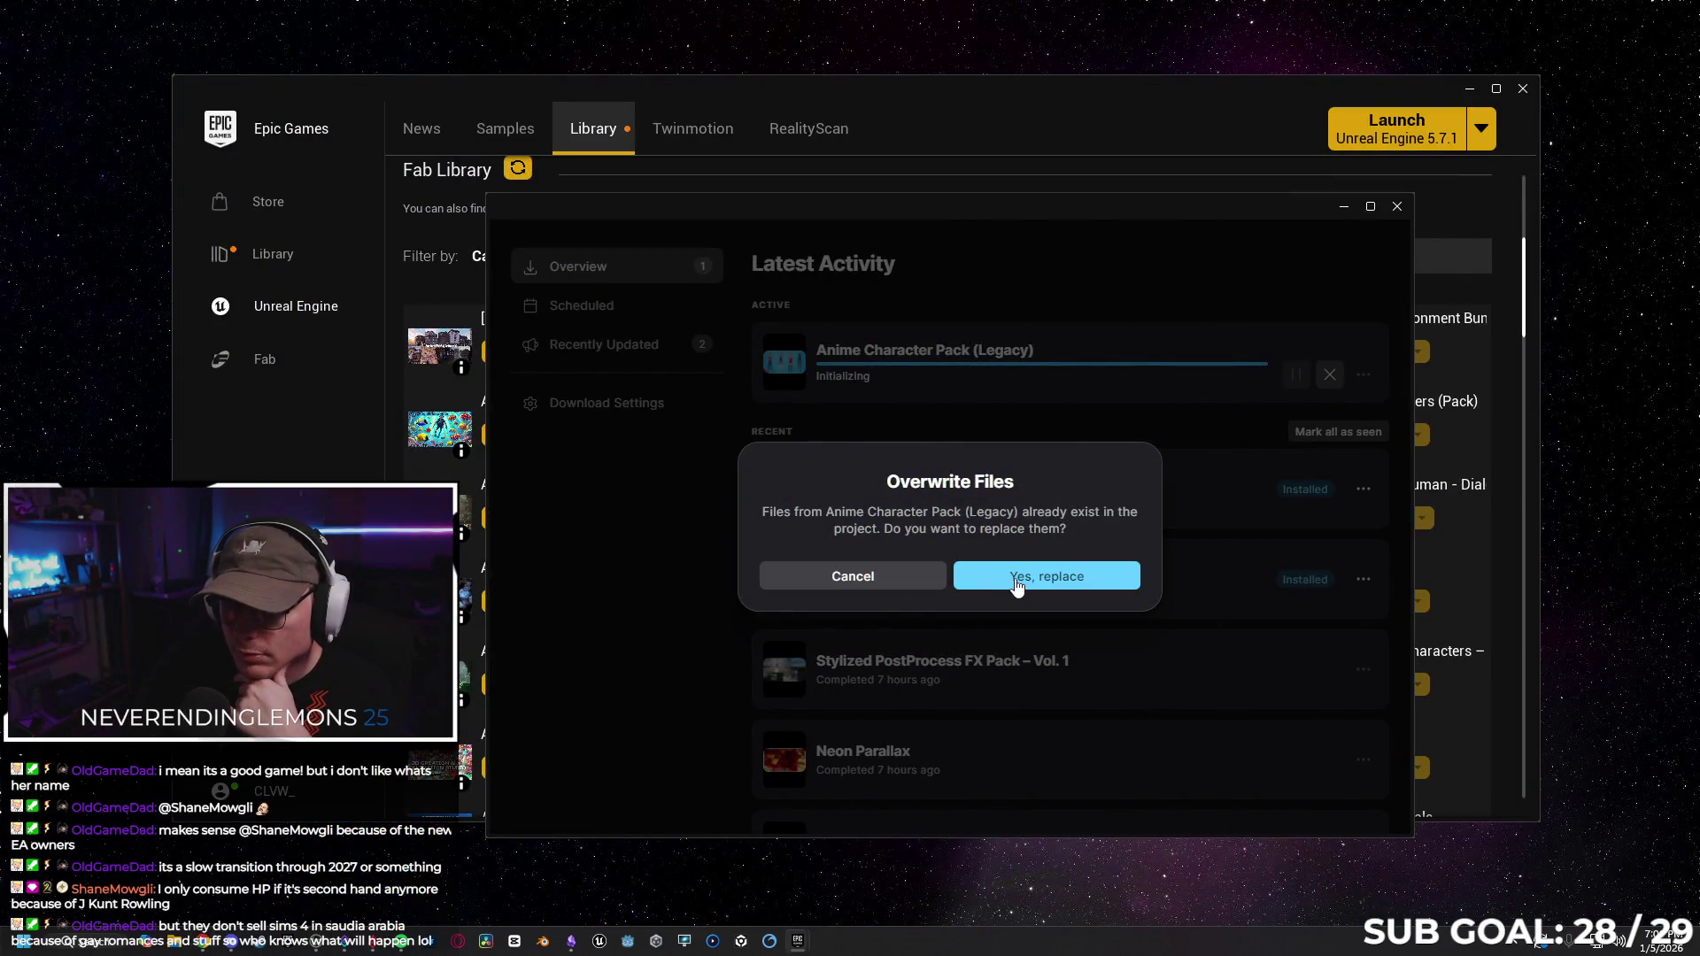
Replace the existing pack files, close Latest Activity, and launch ZeroVector from My Projects.
click(1014, 584)
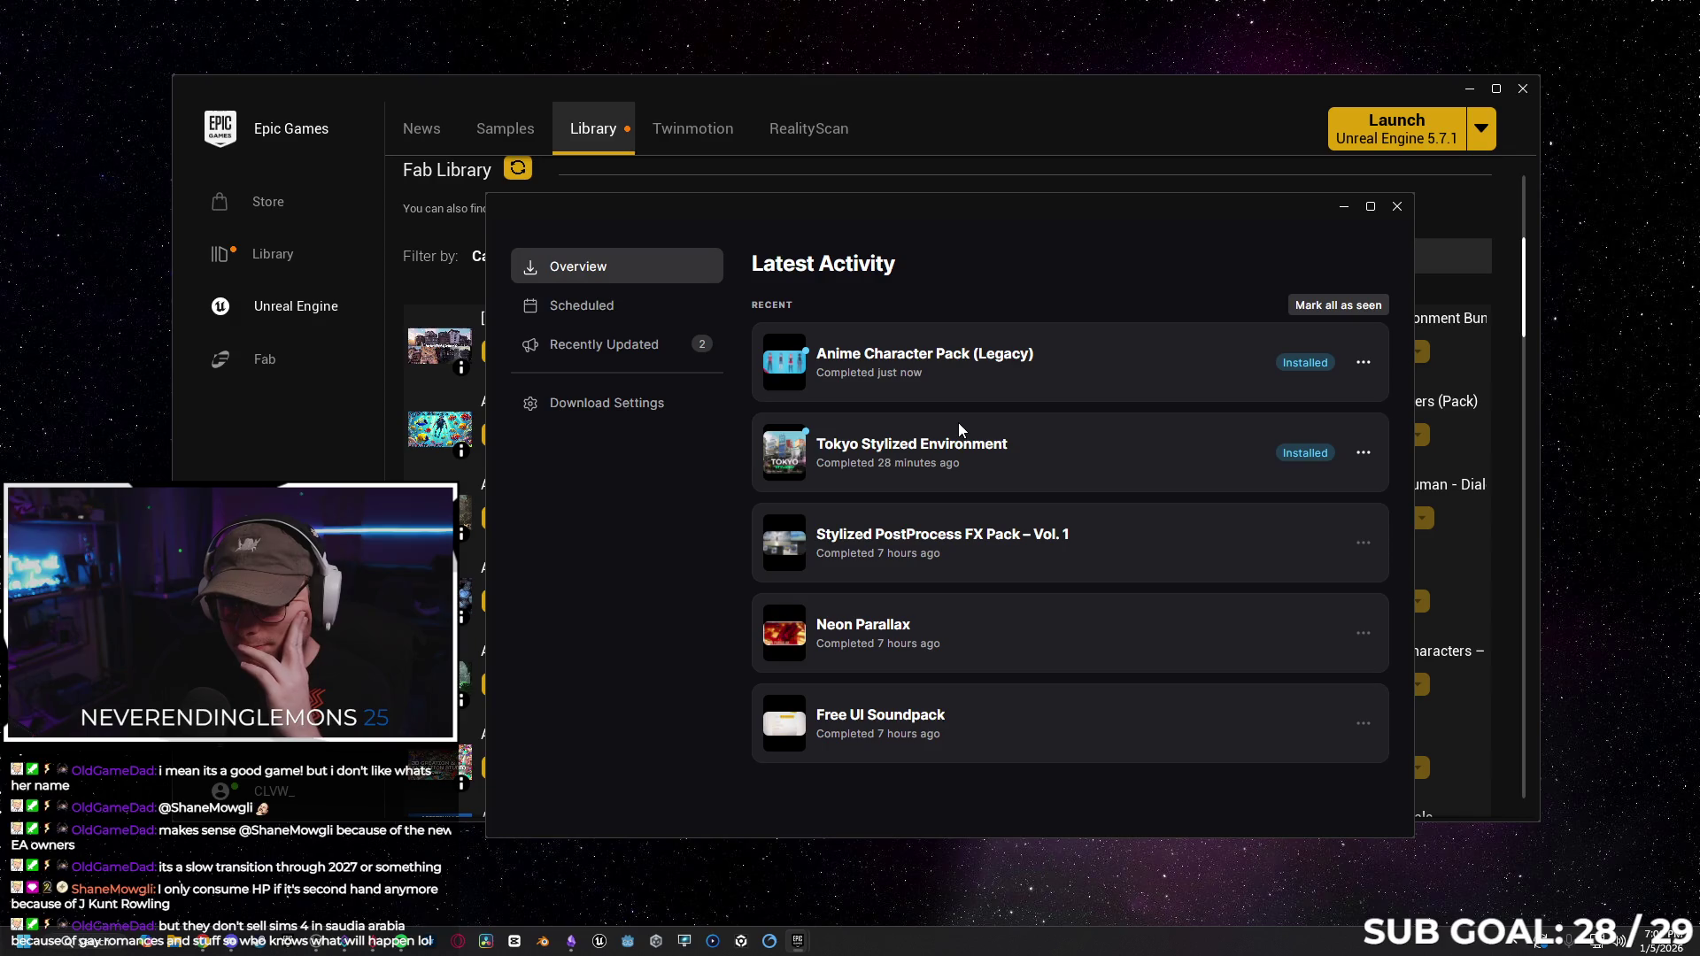
click(1397, 207)
scroll(797, 346, up, 5)
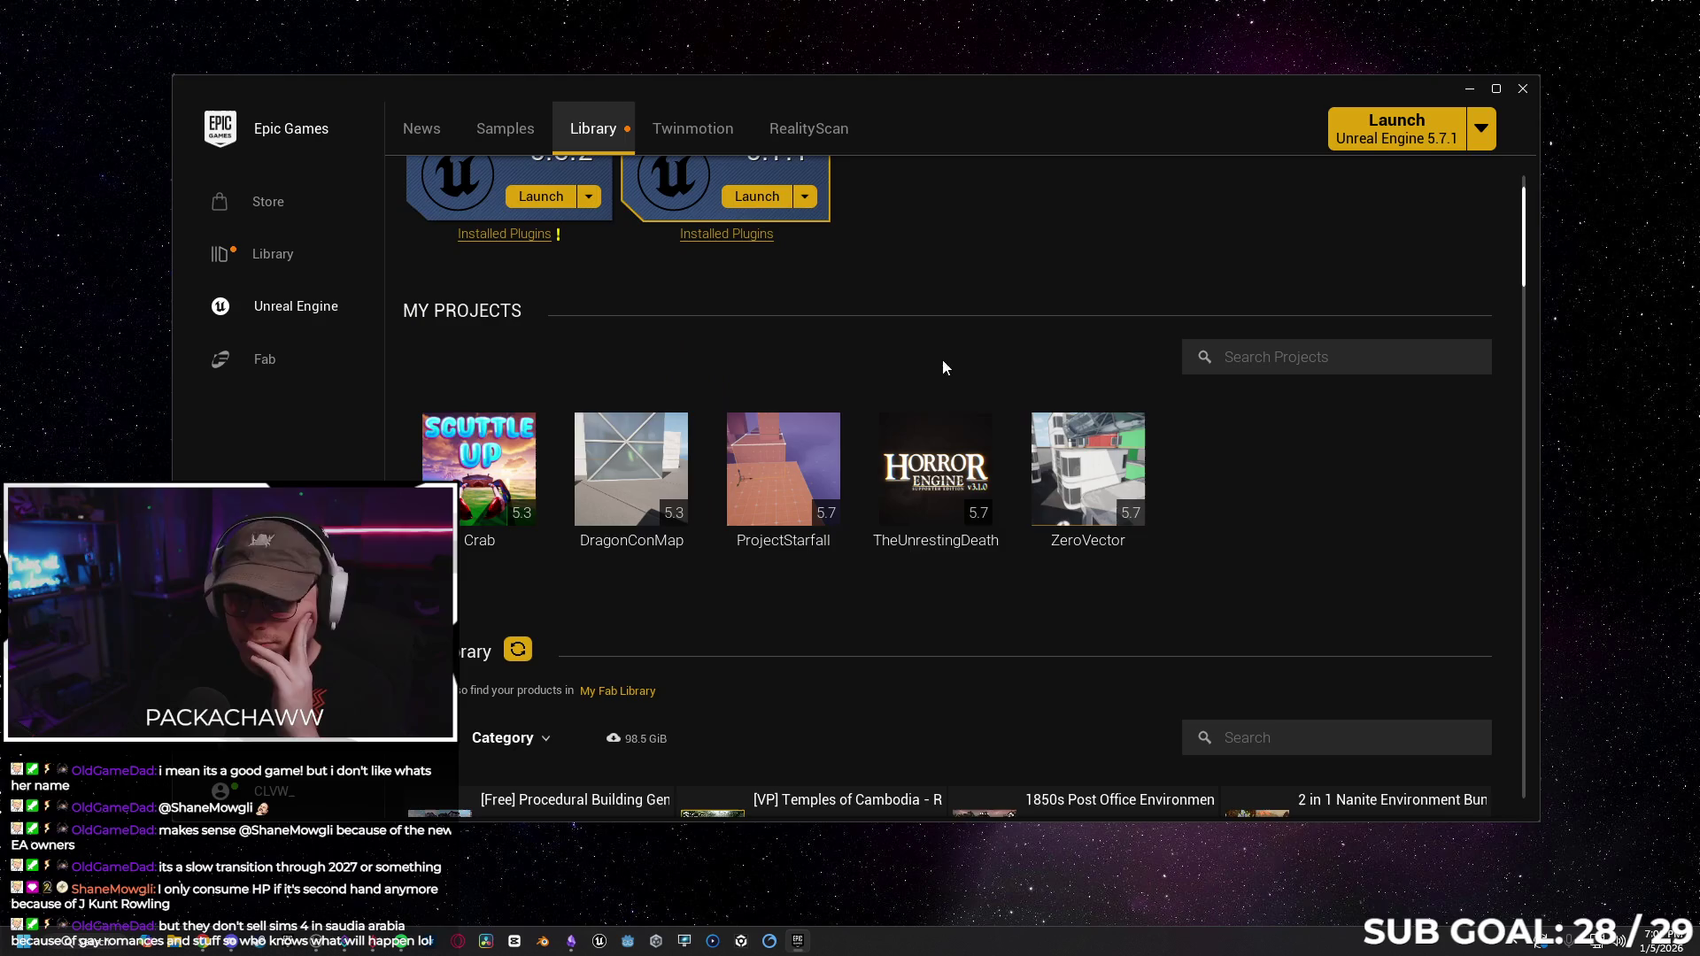
double_click(1103, 476)
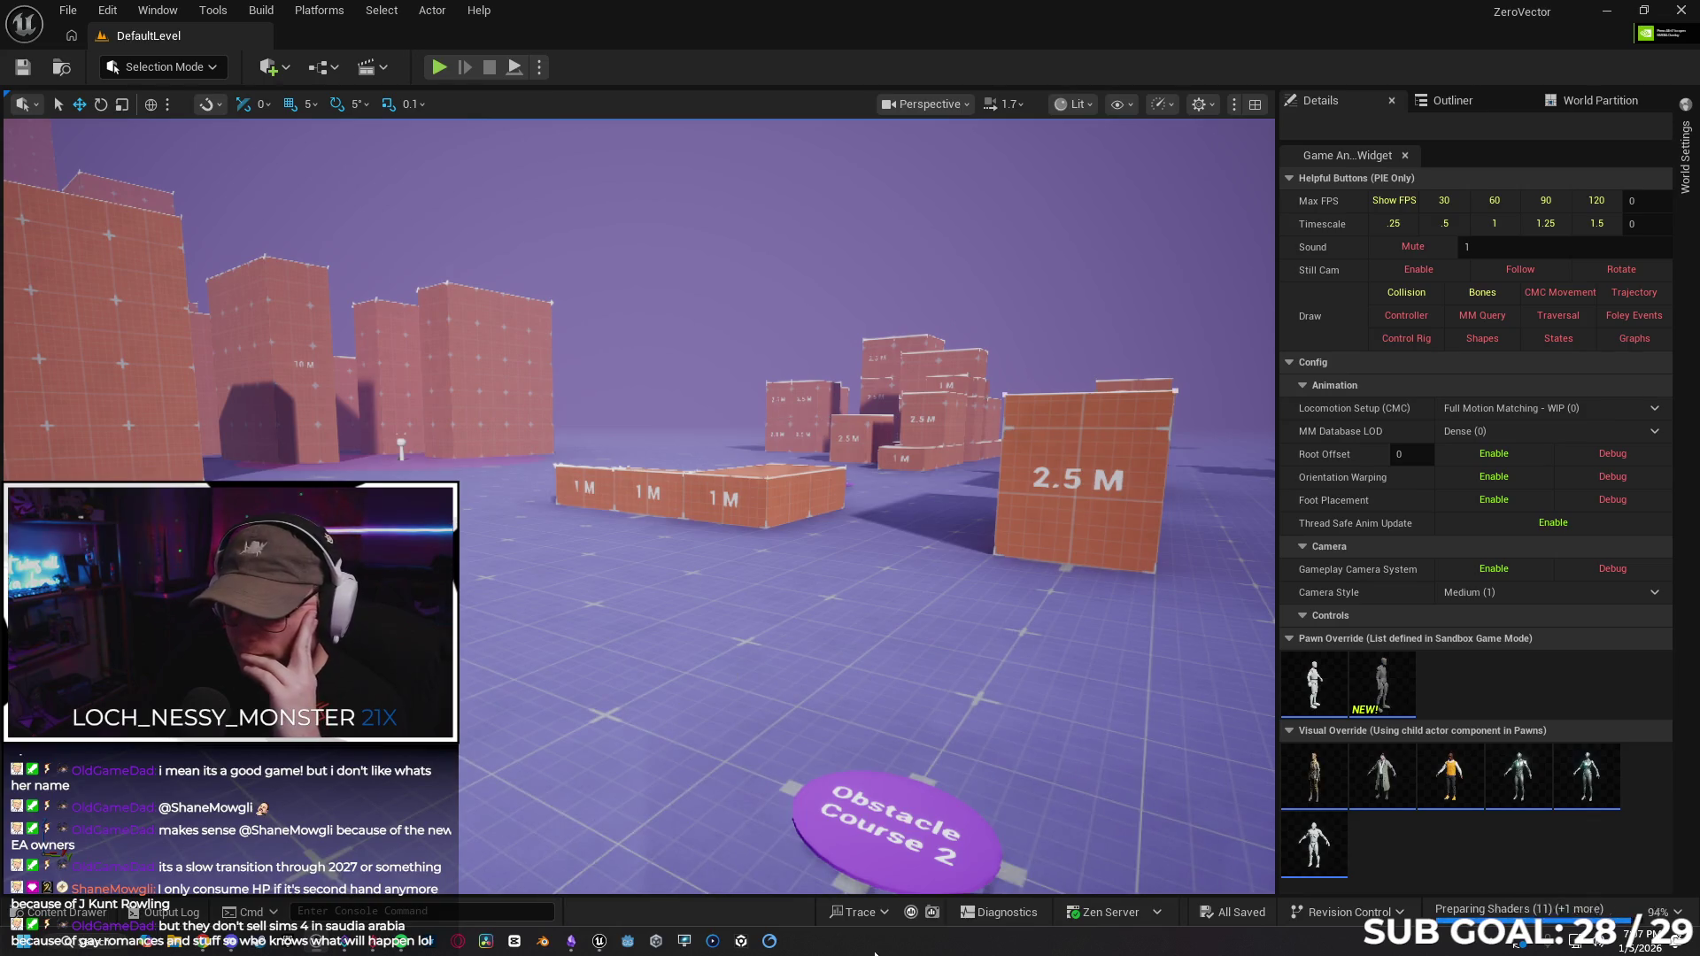
Browse the Content Drawer from the top Content folder into the Characters folder.
click(72, 914)
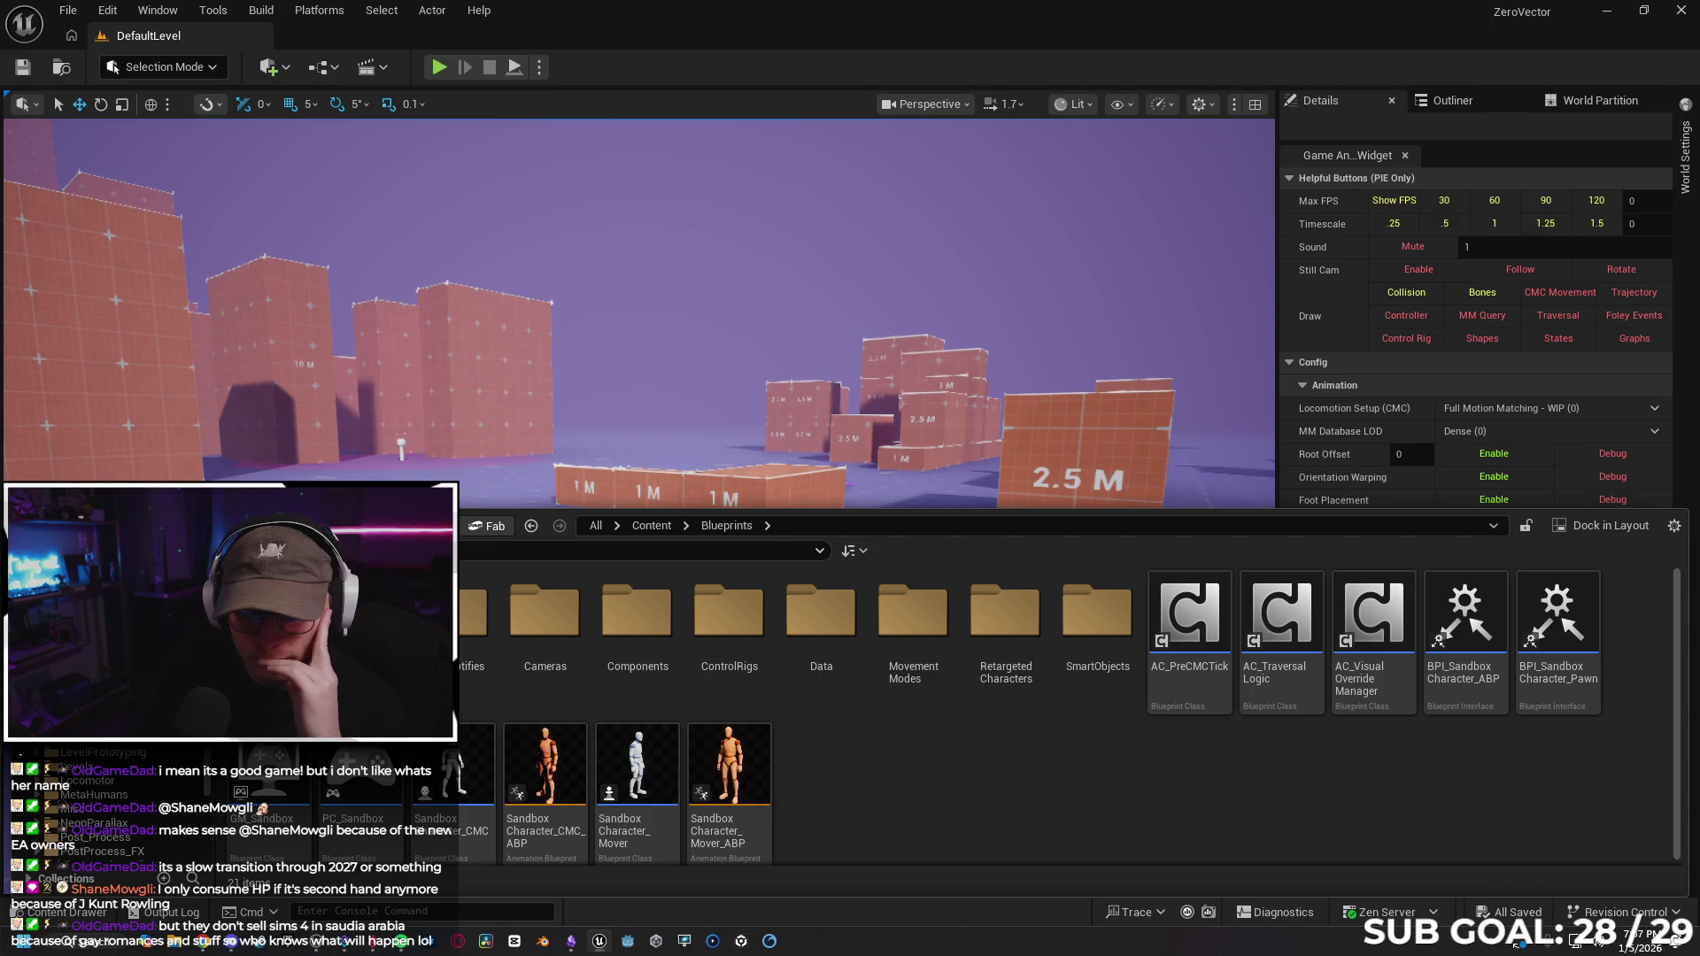
key(alt+Left)
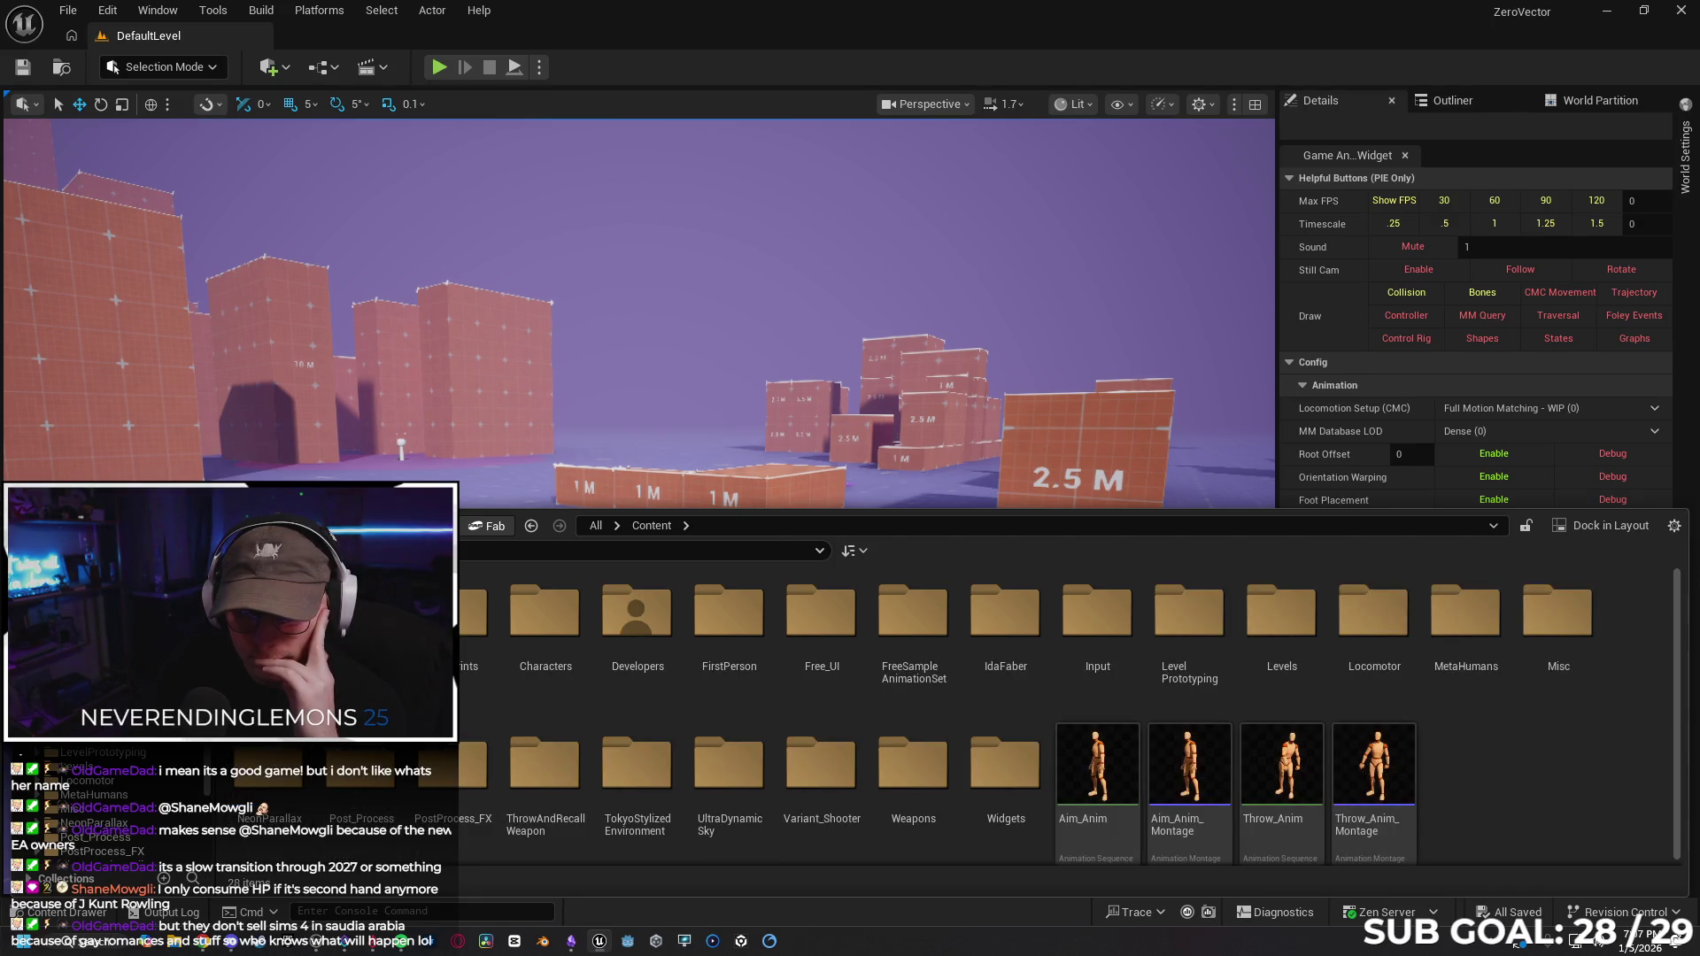
double_click(363, 620)
double_click(363, 620)
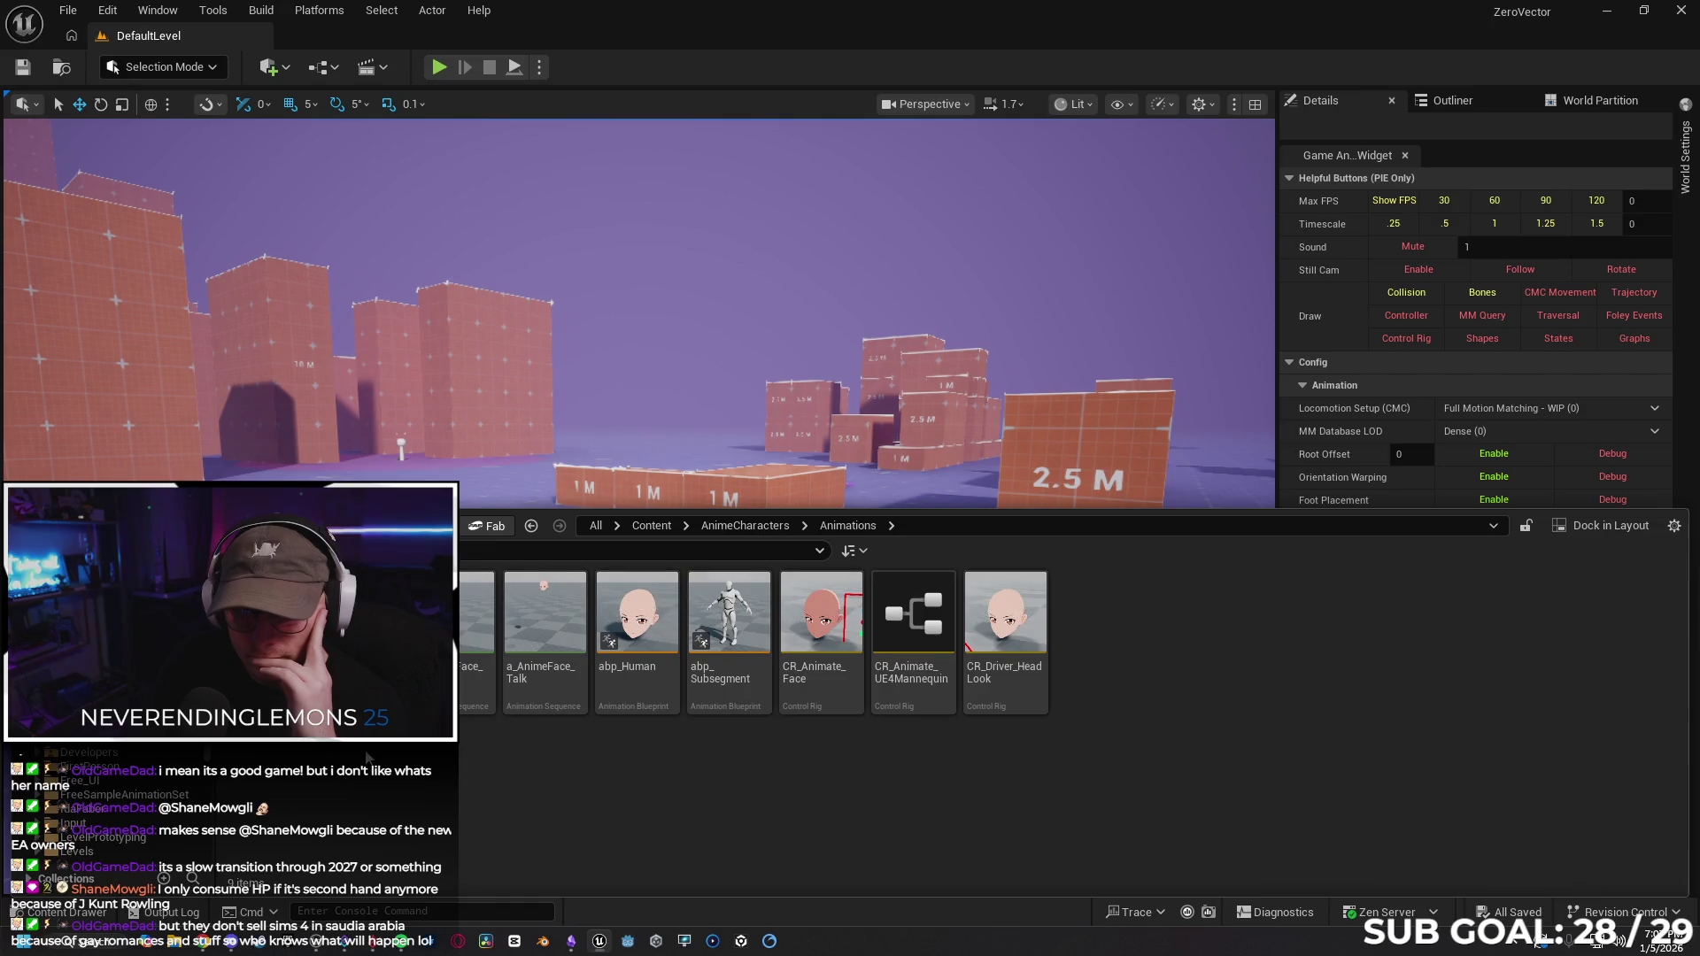
key(alt+Left)
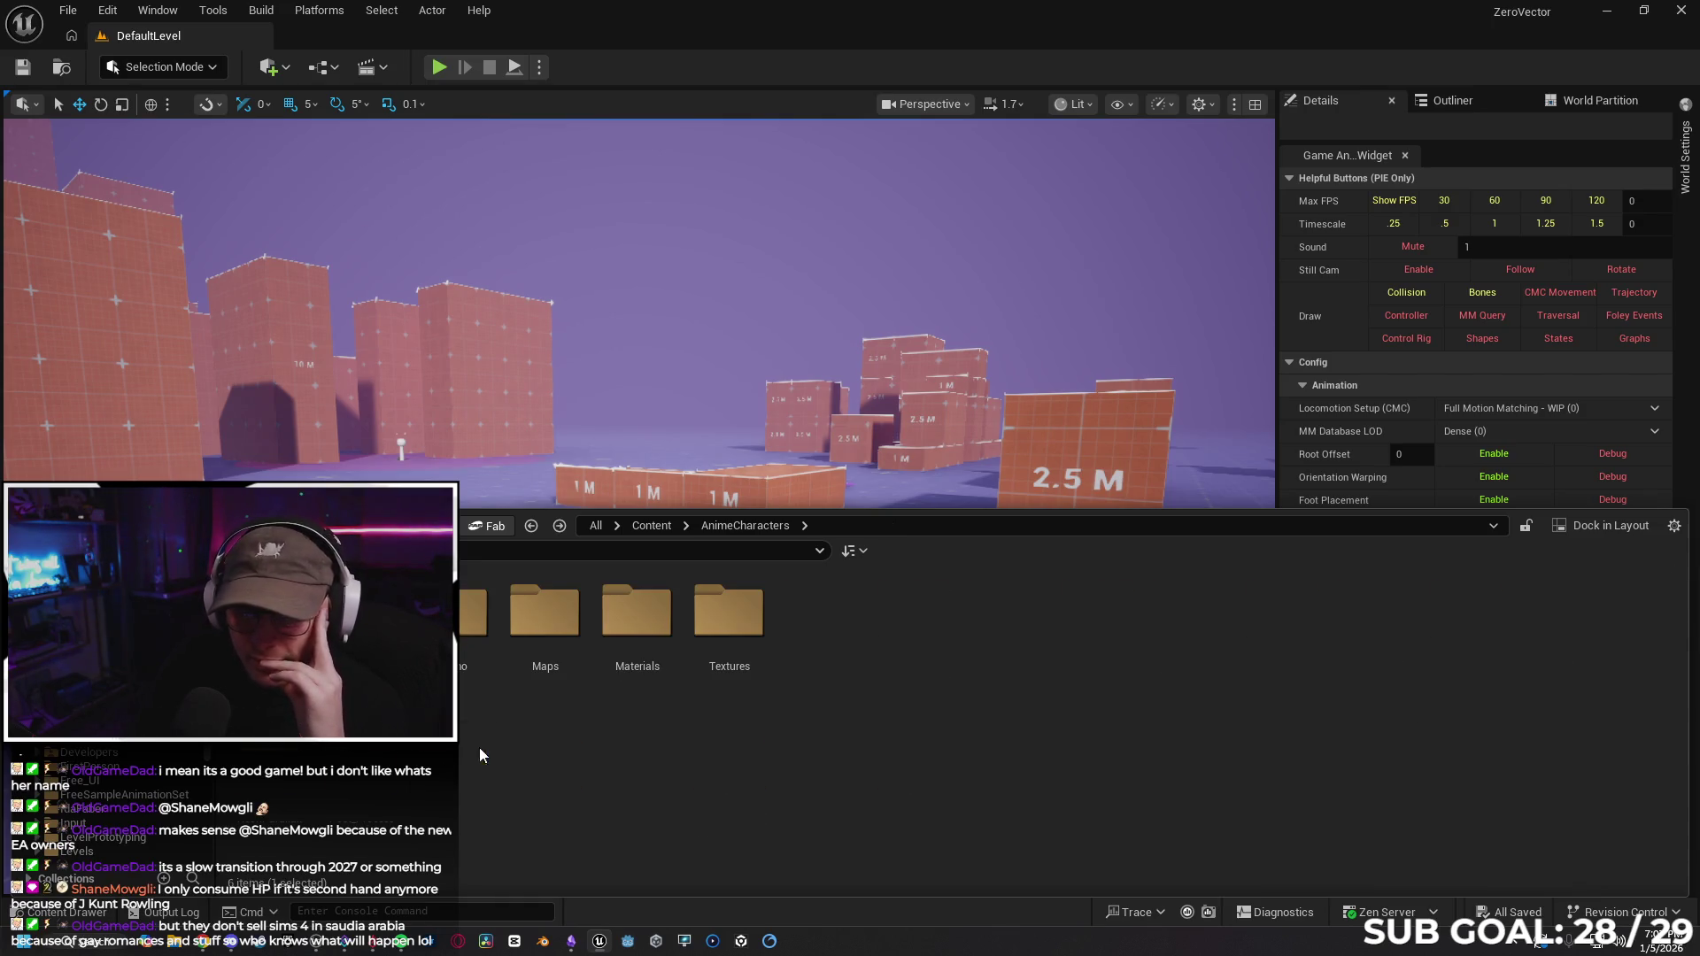
key(alt+Left)
double_click(544, 611)
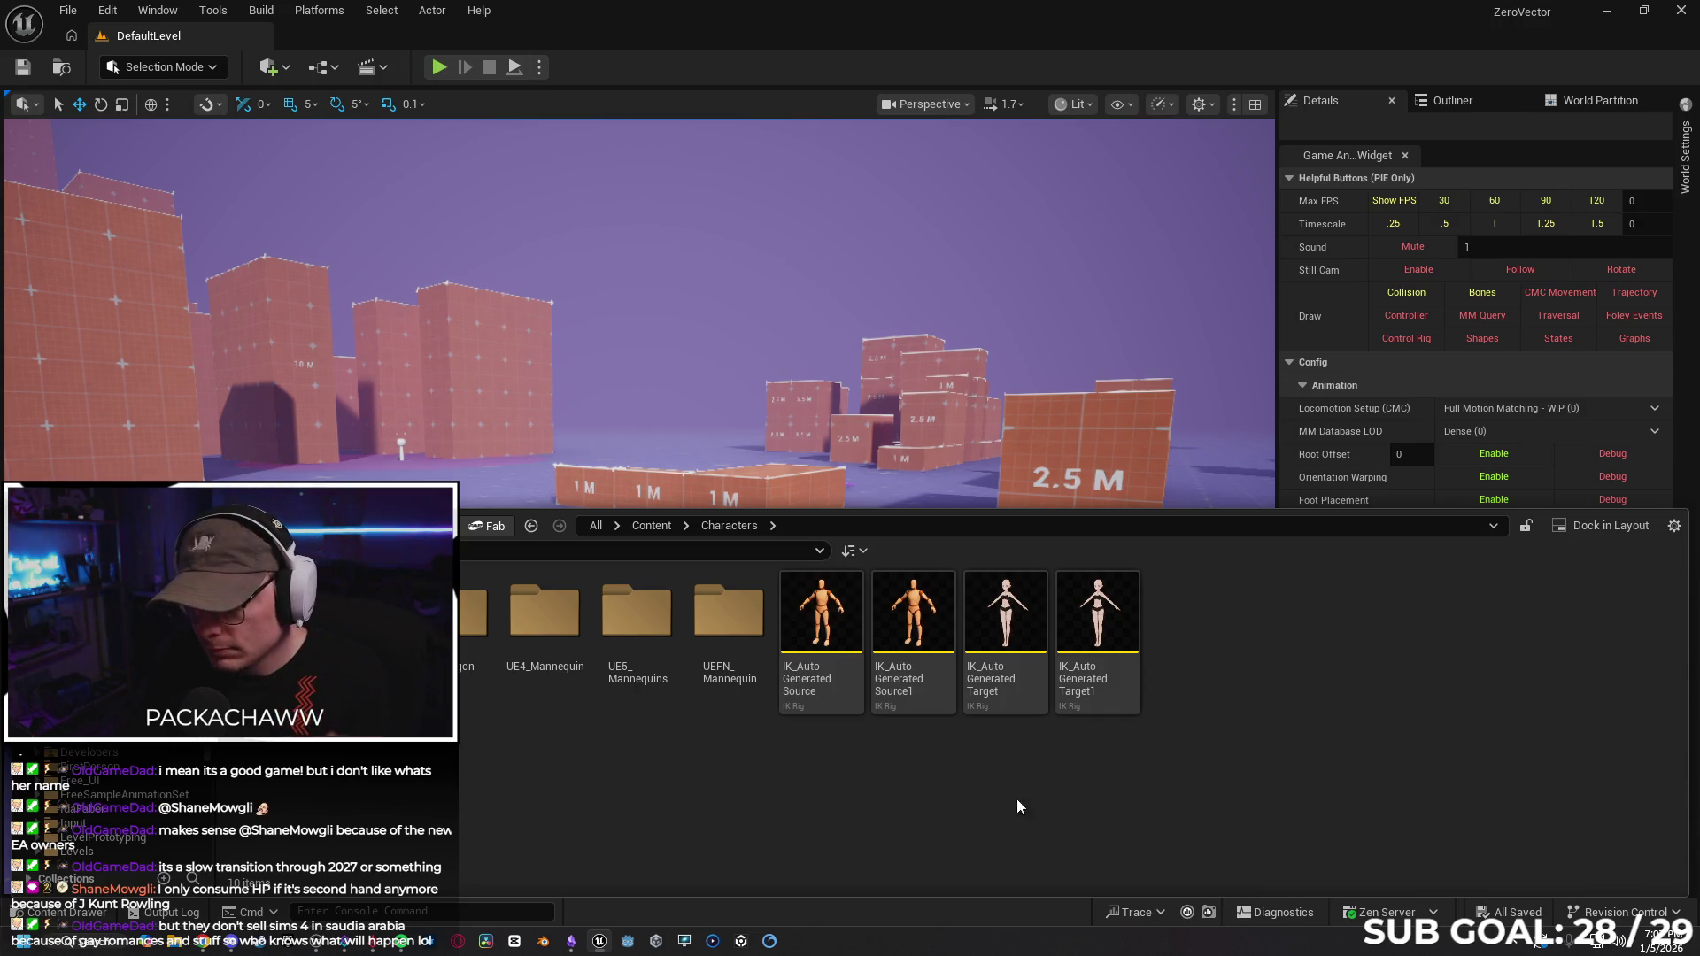
Delete IK_AutoGeneratedTarget and IK_AutoGeneratedTarget1, keeping only the two Source IK rigs.
mouse_move(856, 711)
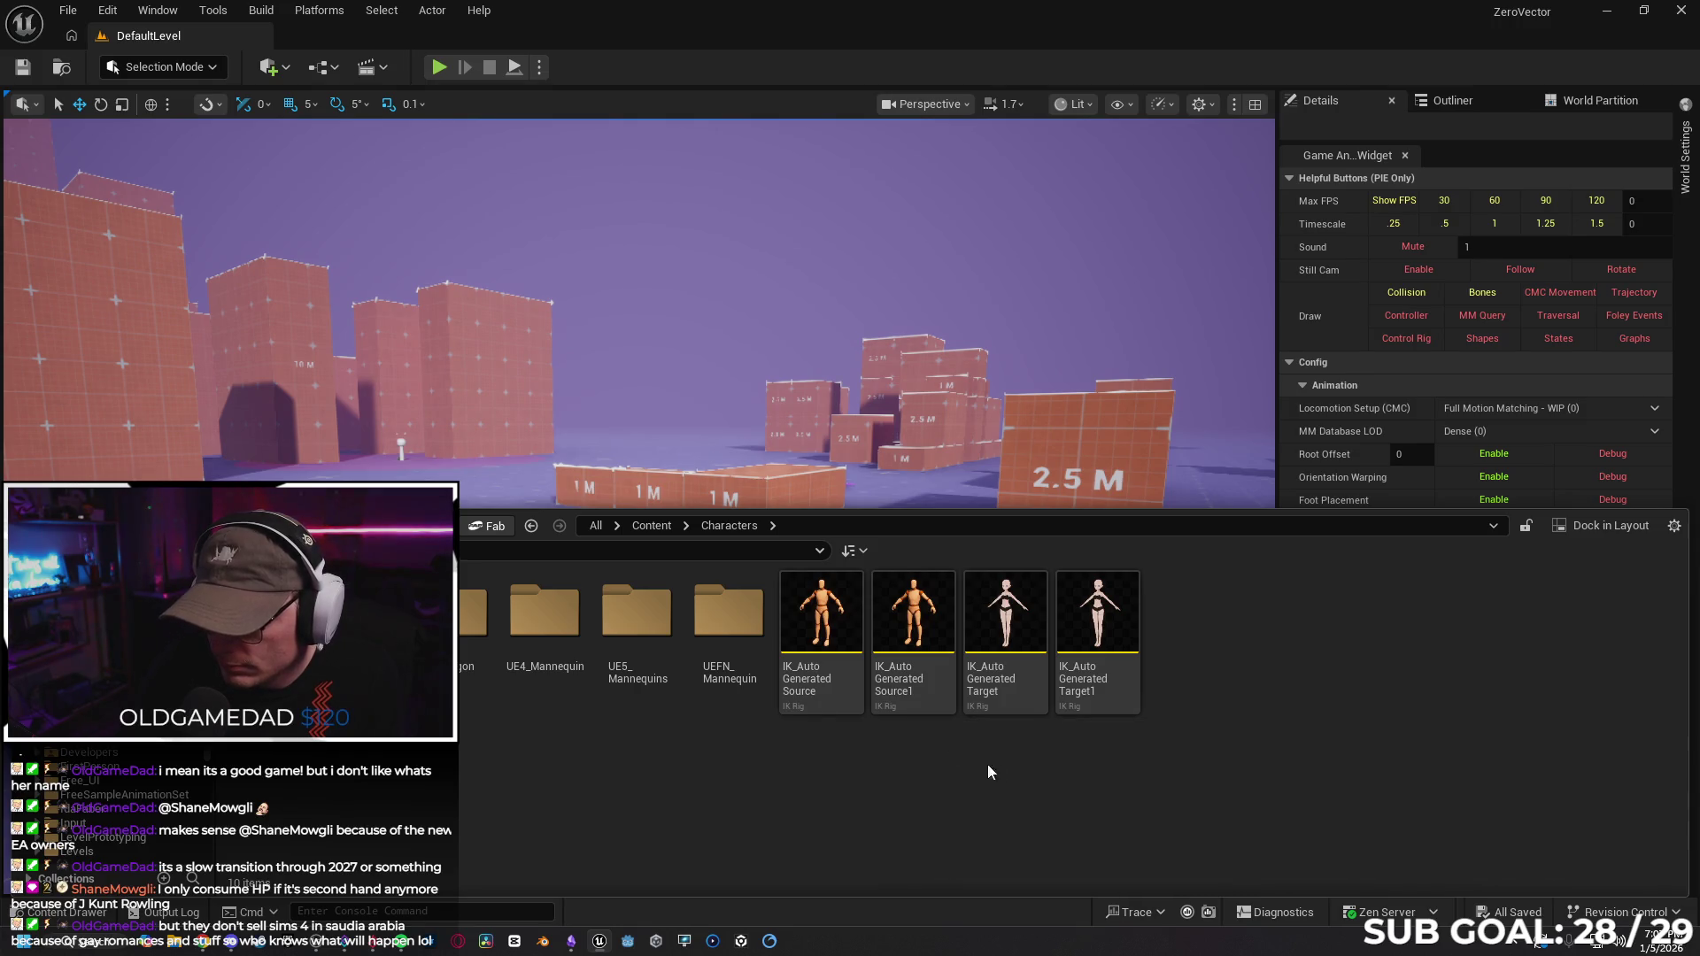
click(993, 703)
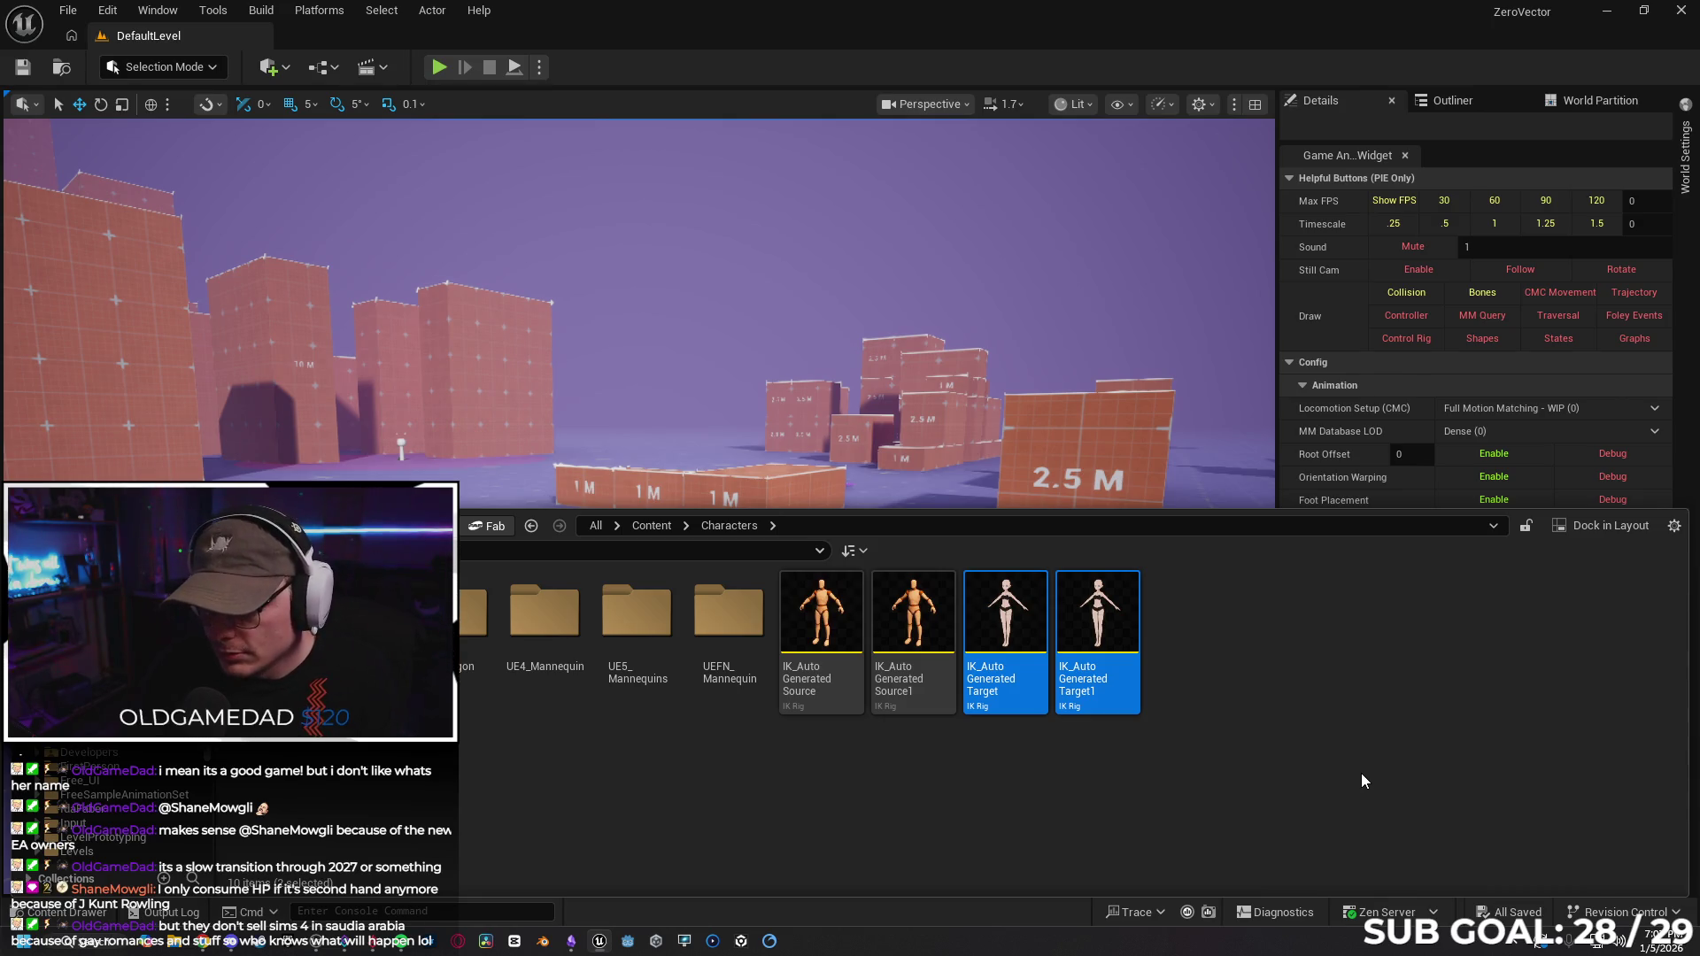
key(Delete)
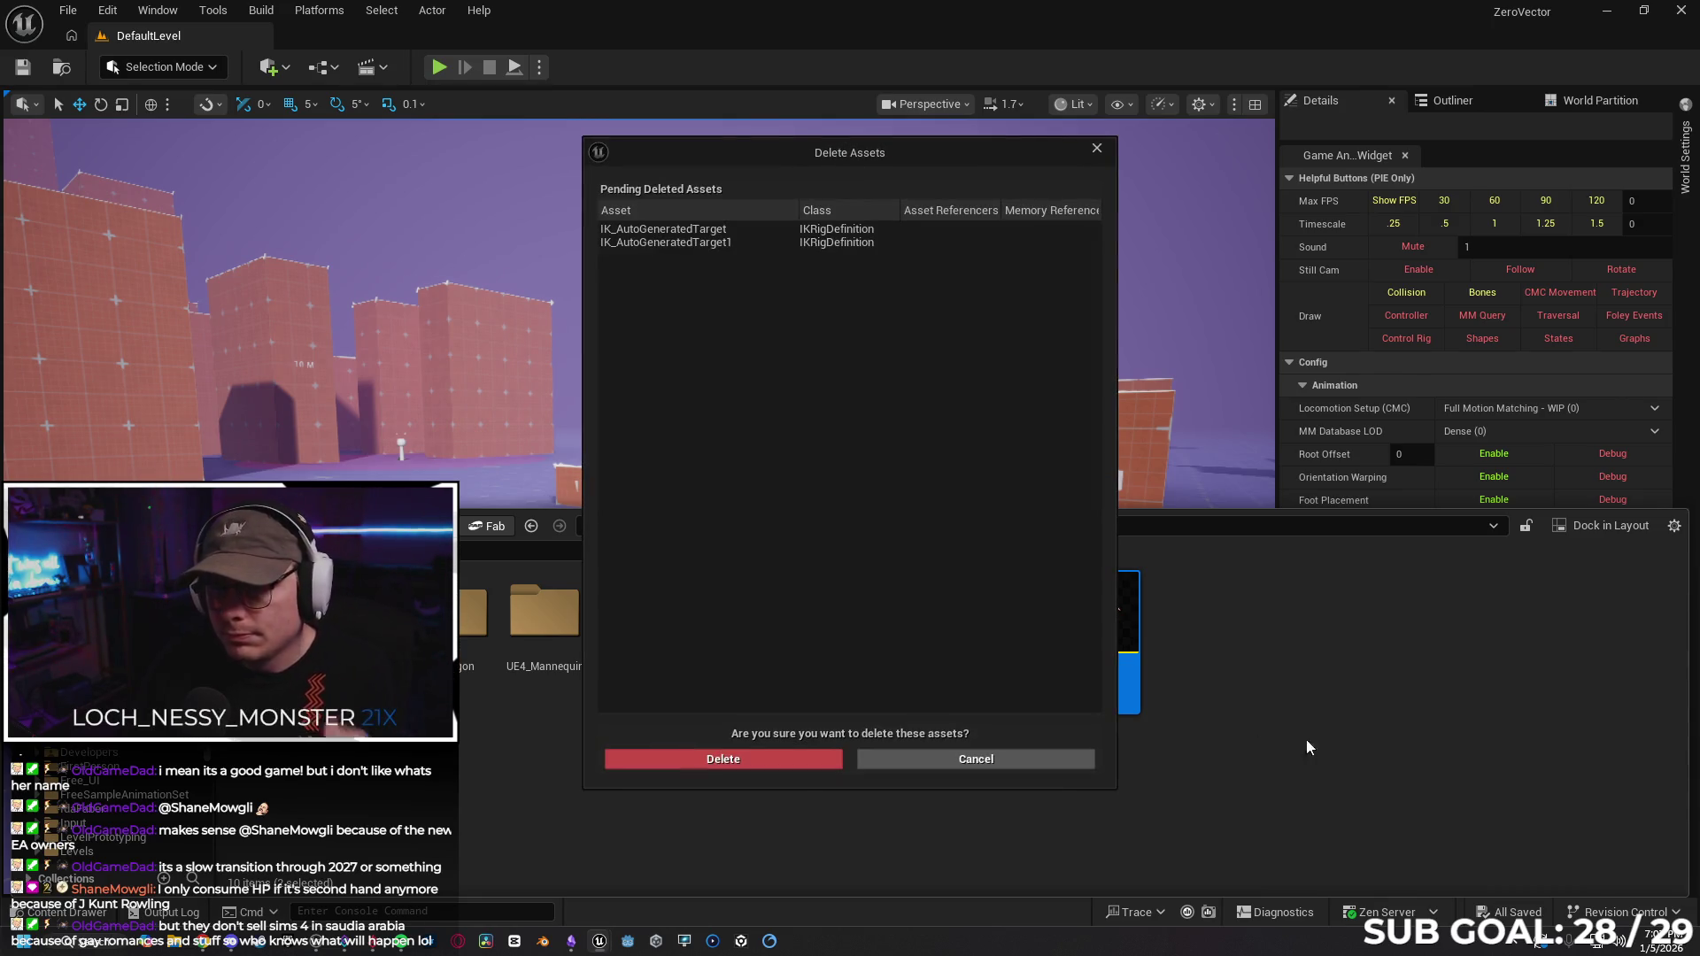
click(772, 767)
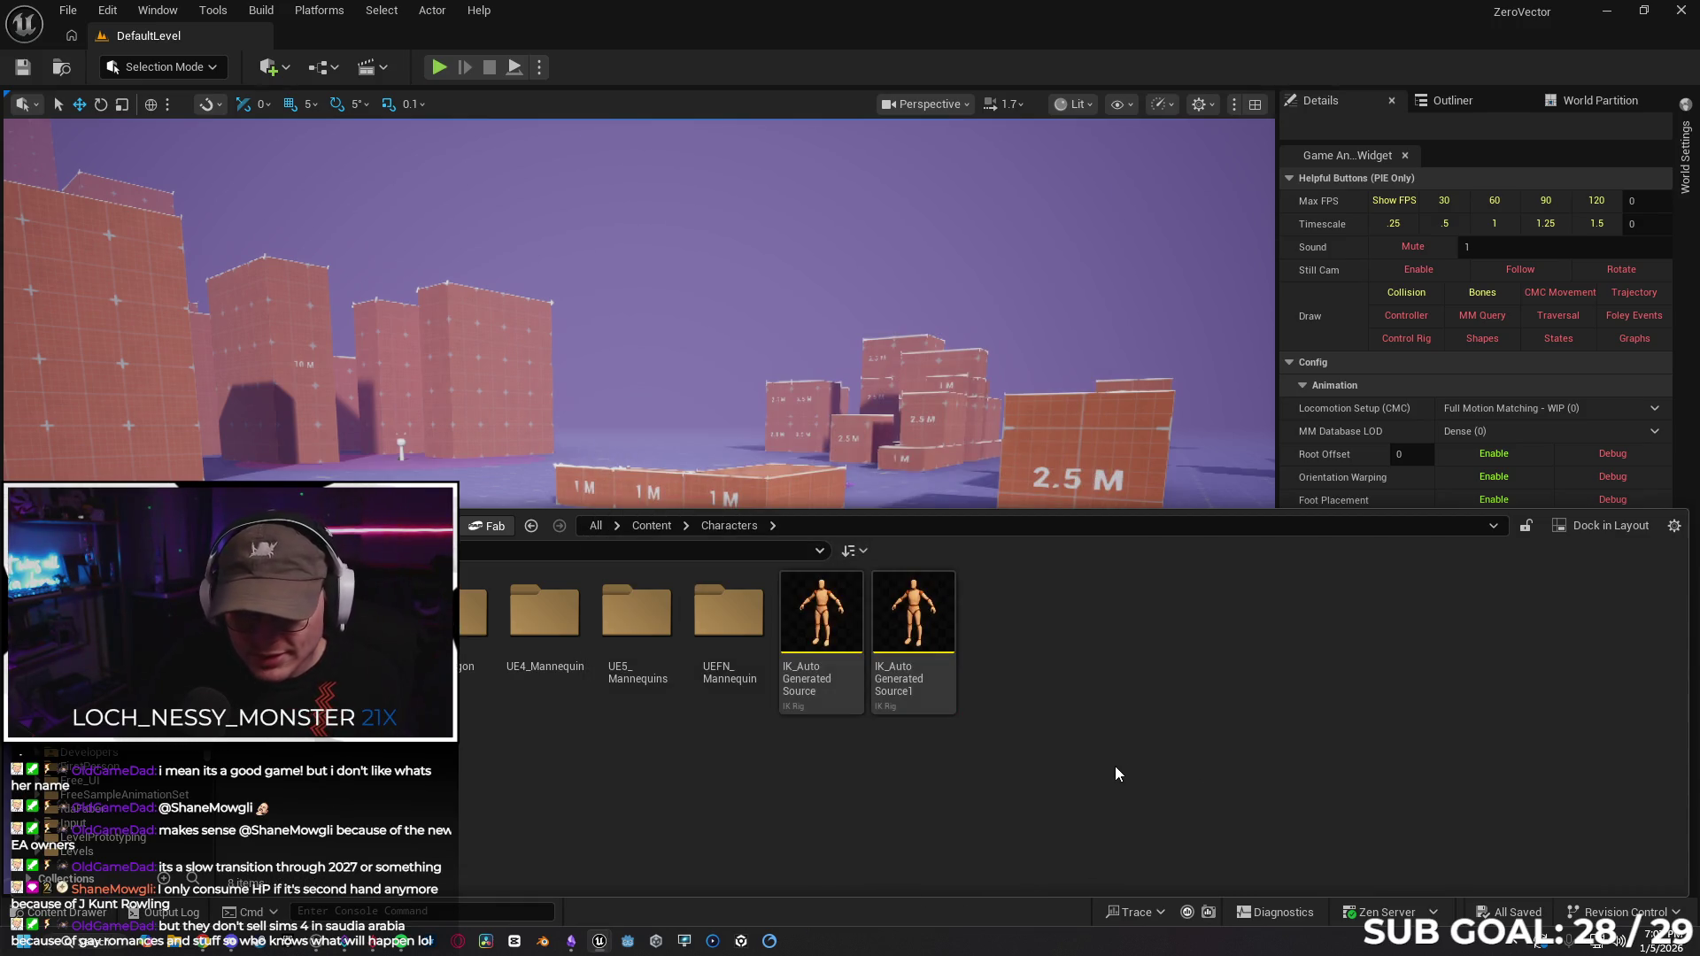
key(alt+Left)
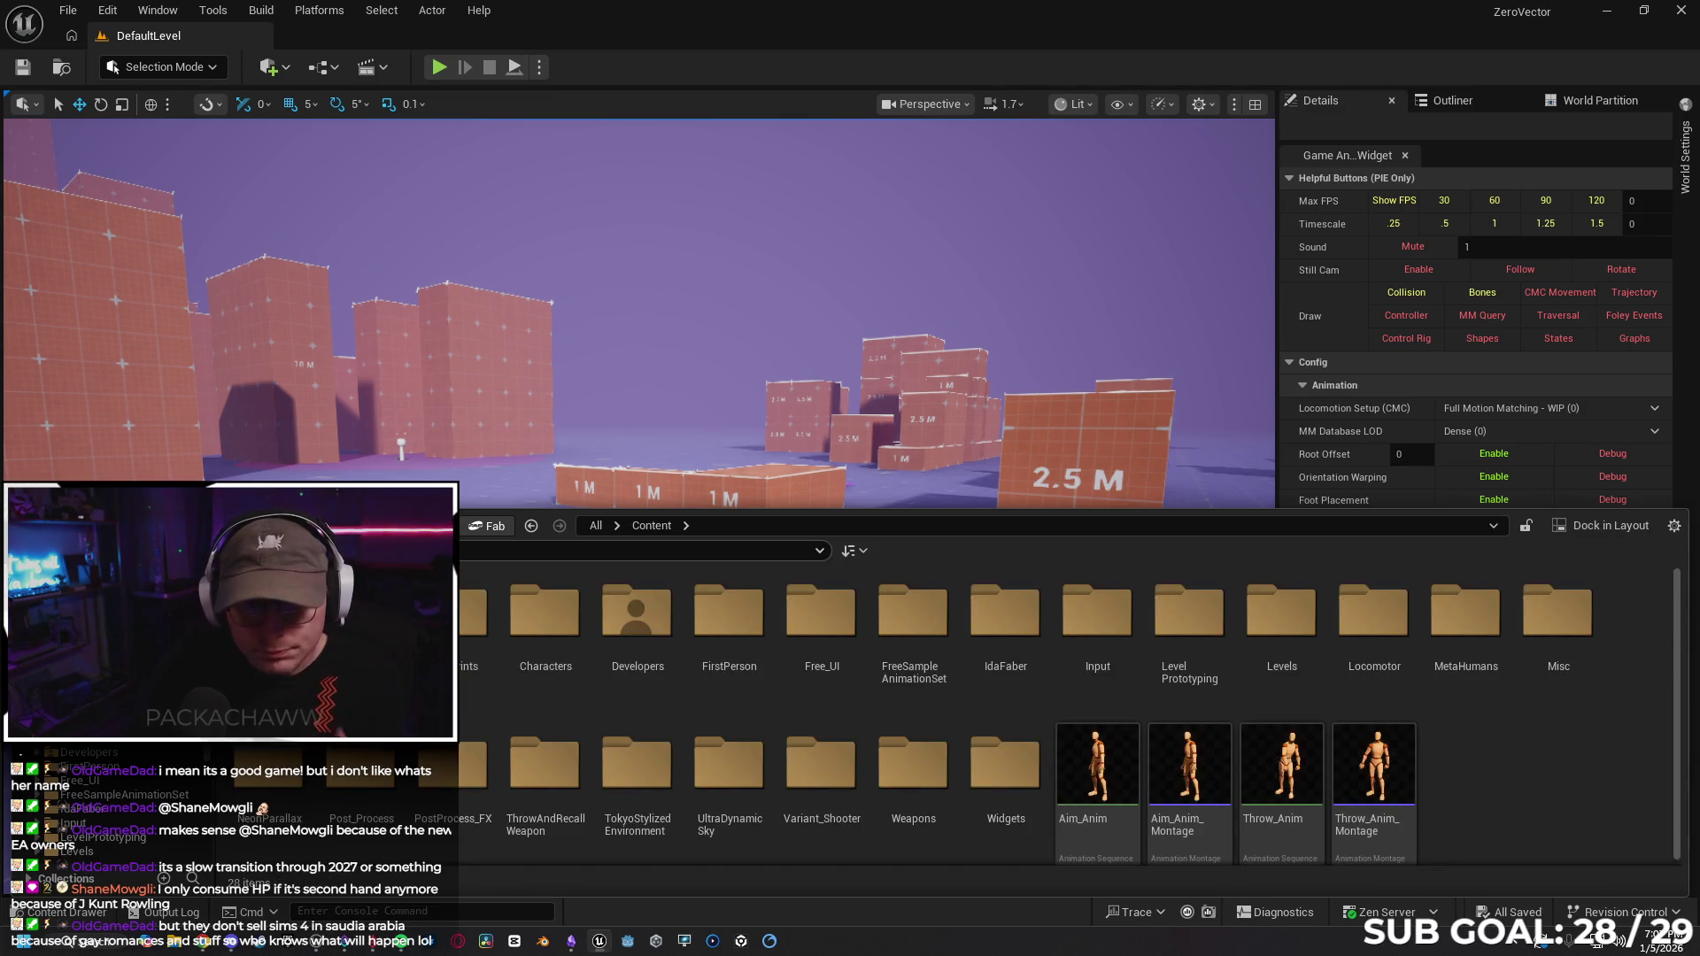
Search the content for 'anime', look through the results, then clear the search.
text(anime)
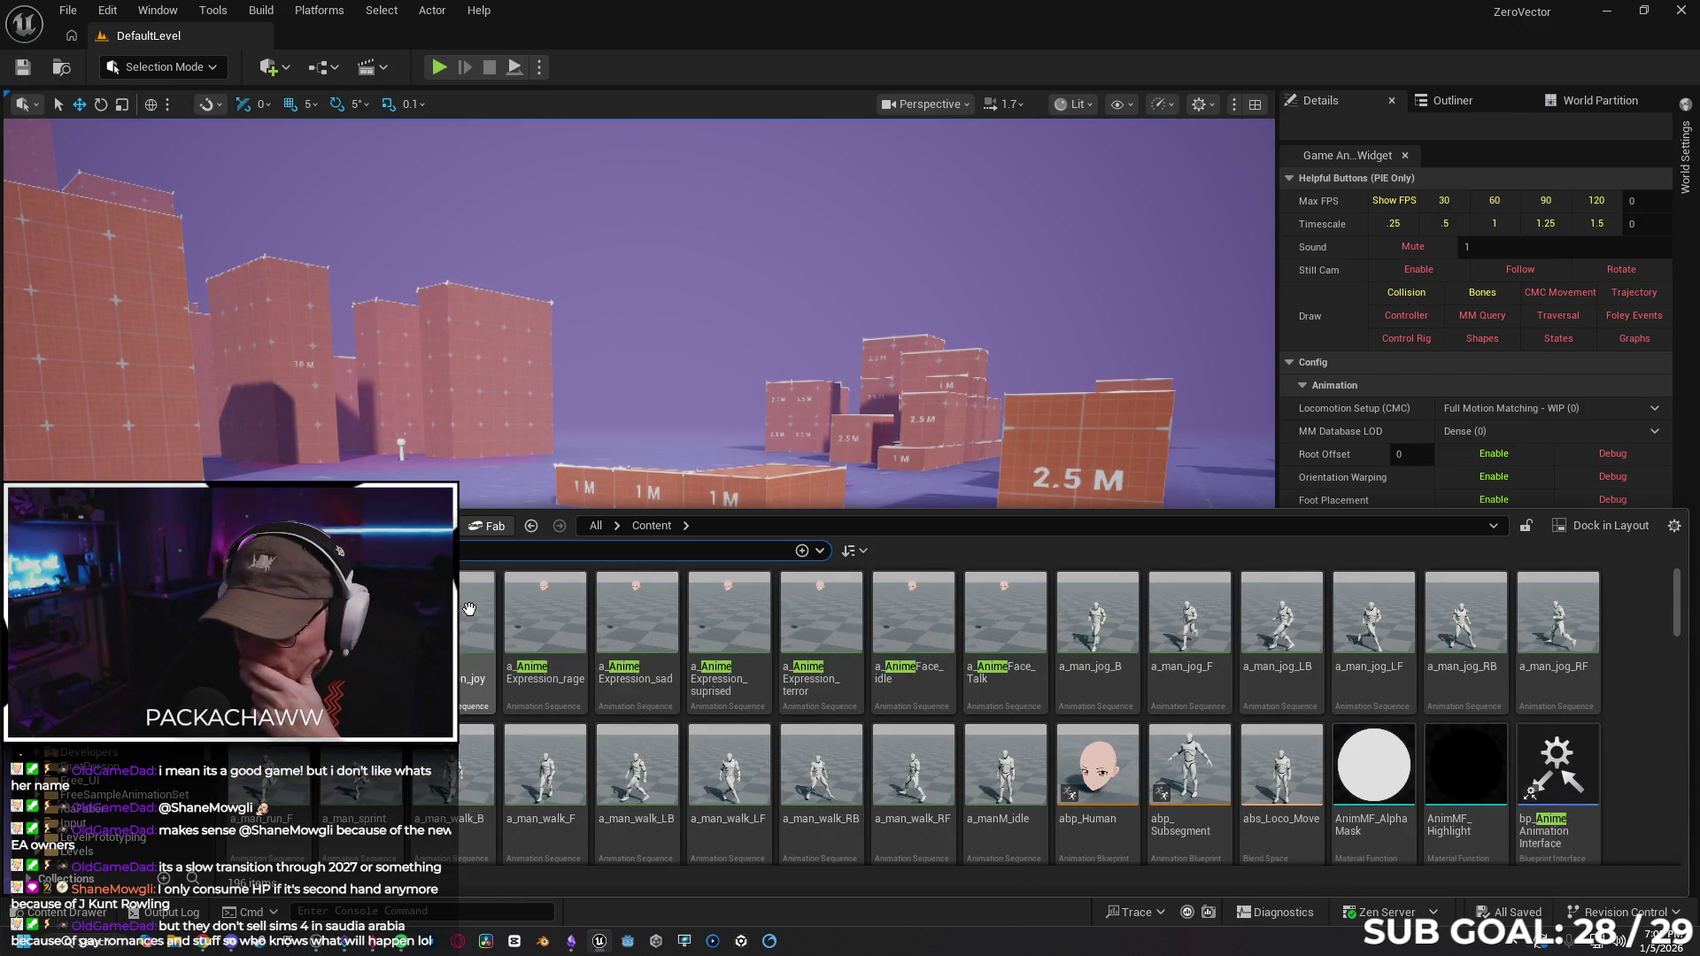
scroll(505, 668, down, 10)
scroll(505, 669, down, 5)
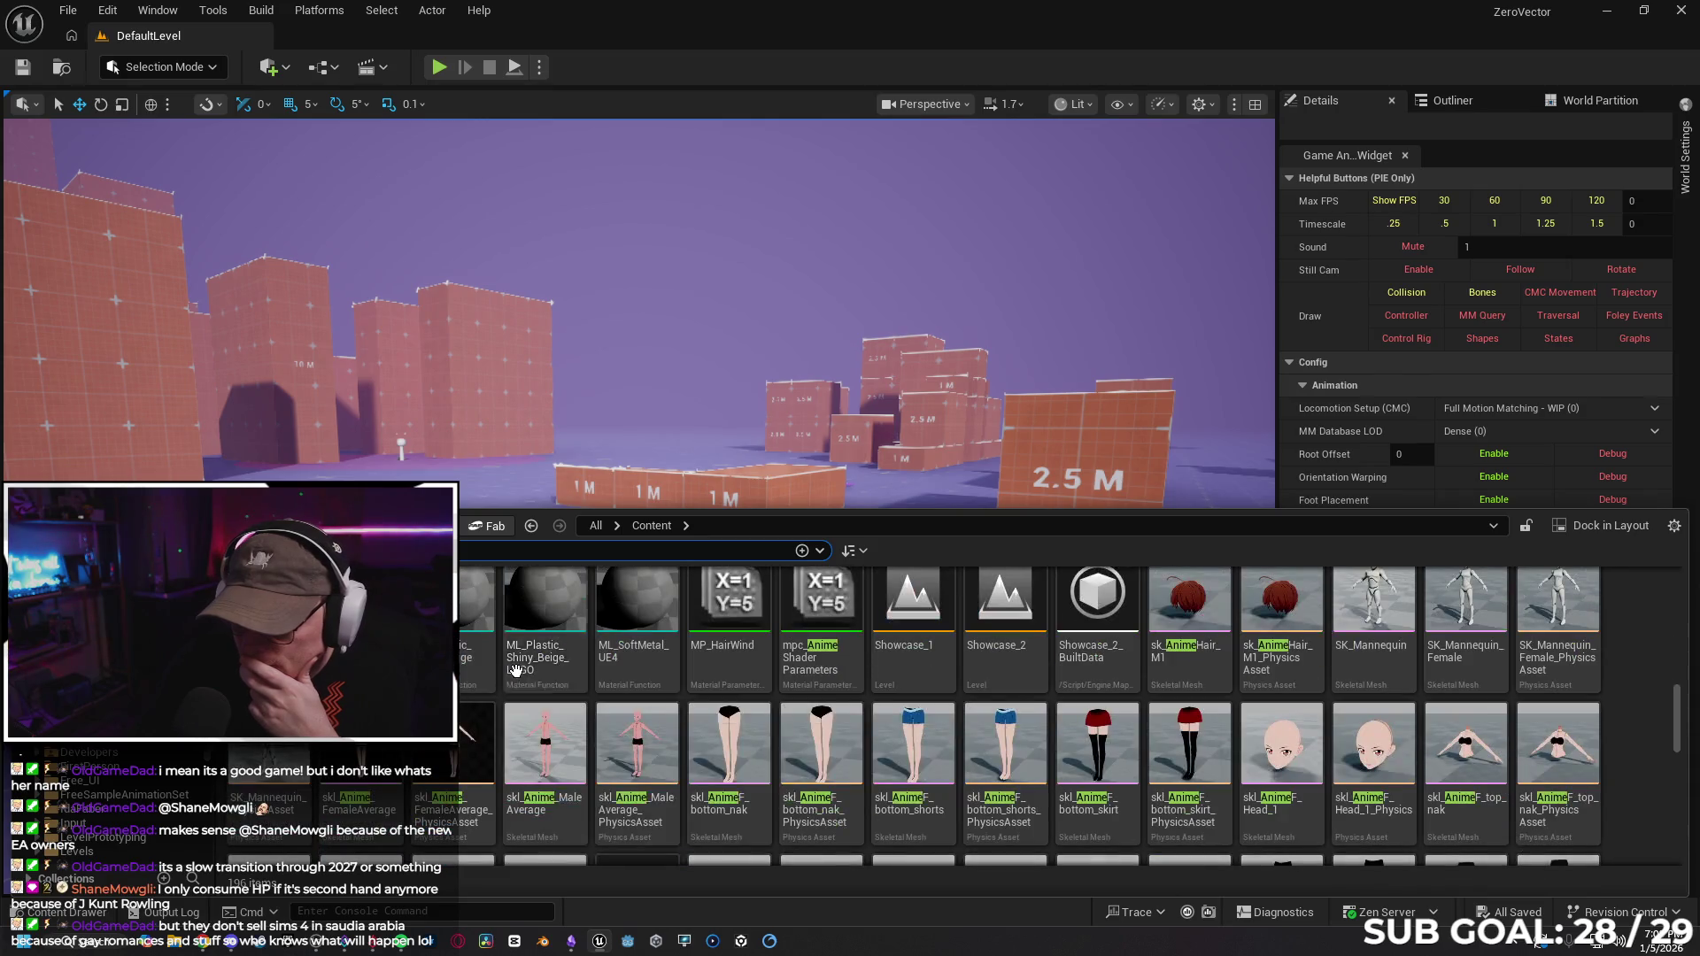
scroll(507, 676, down, 5)
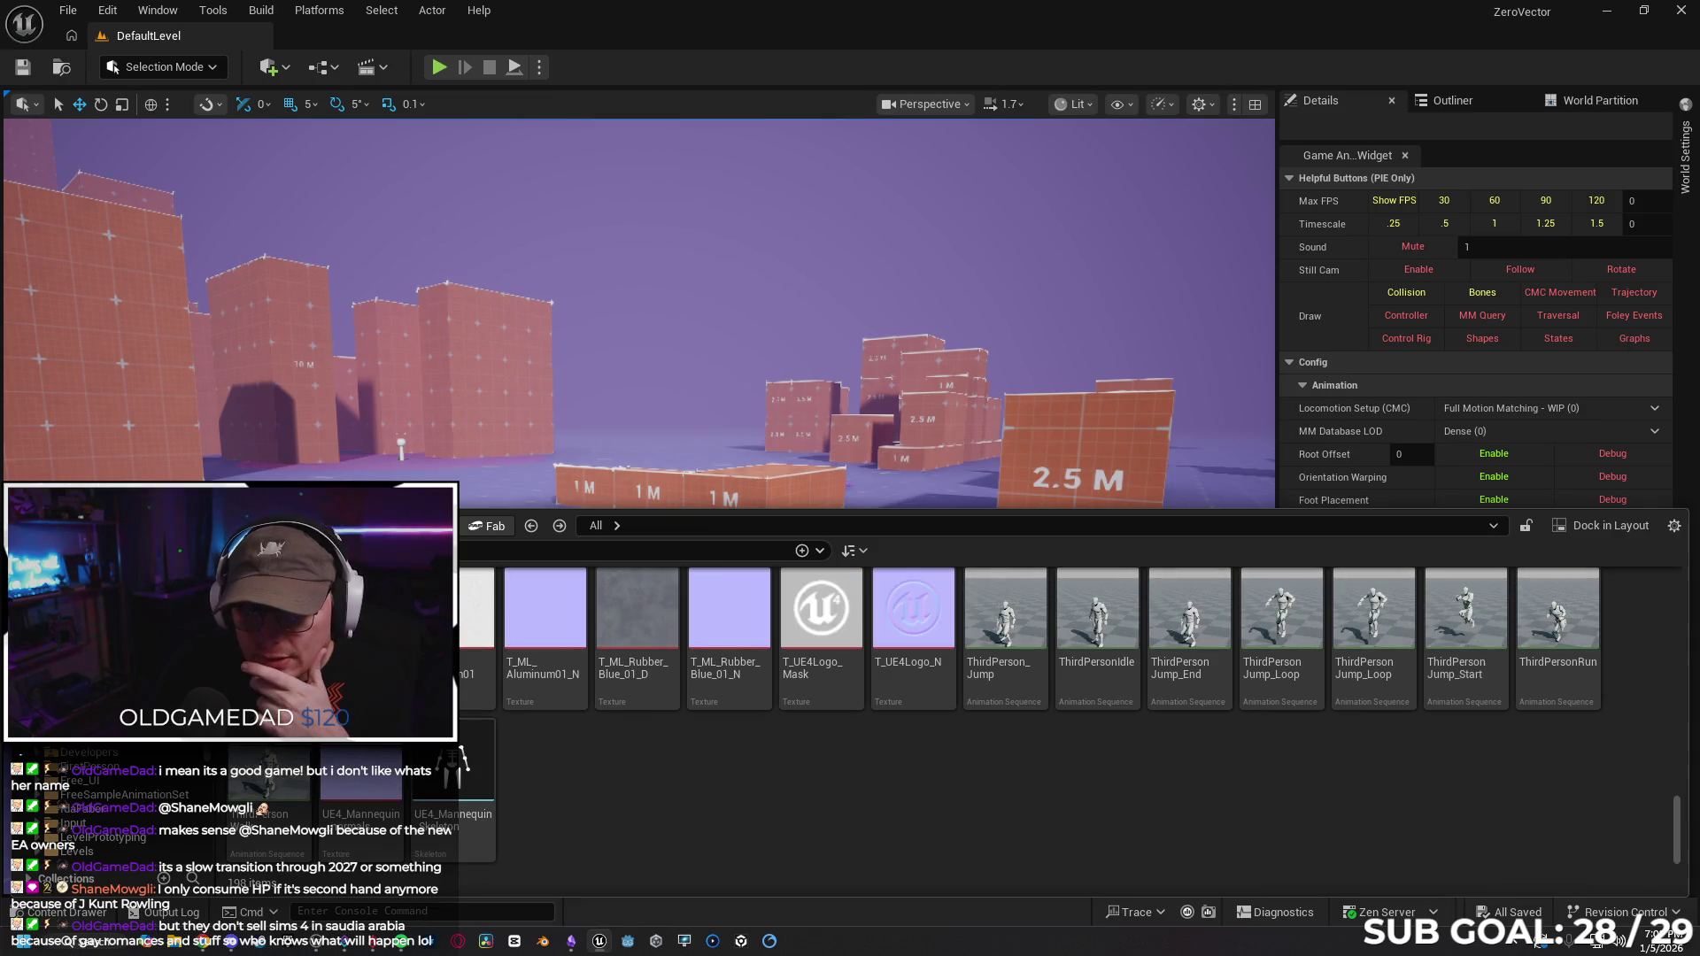
key(Escape)
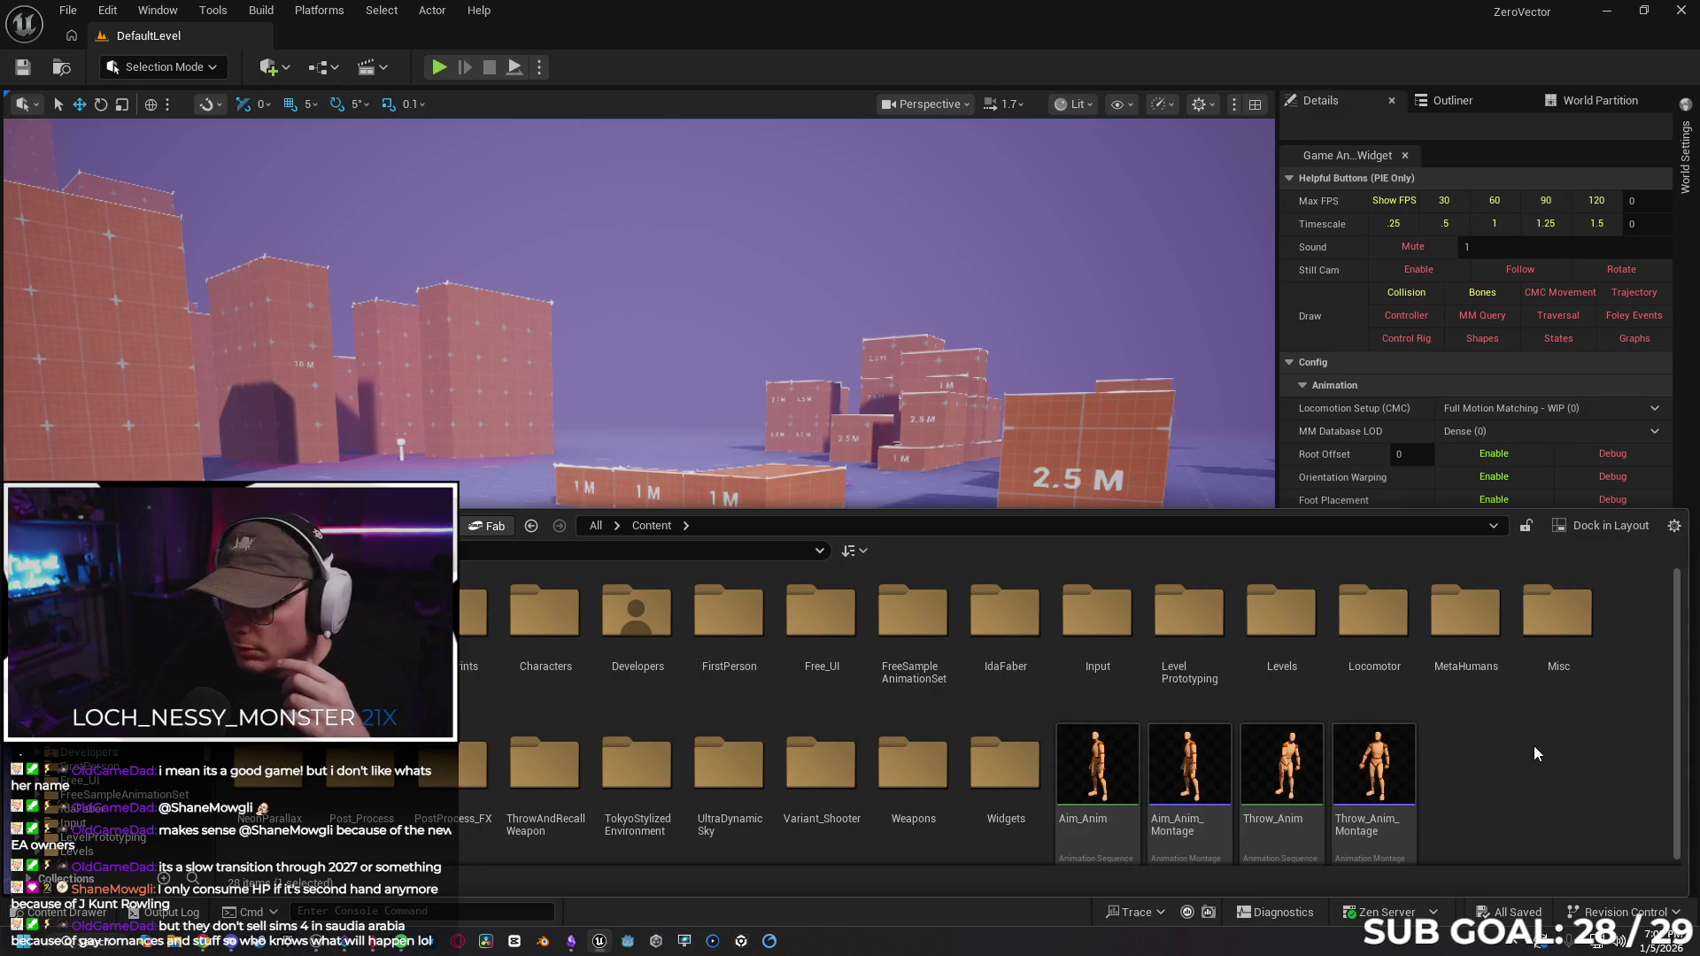
Delete the AnimeCharacters folder, agreeing to load its 144 assets for deletion.
key(Delete)
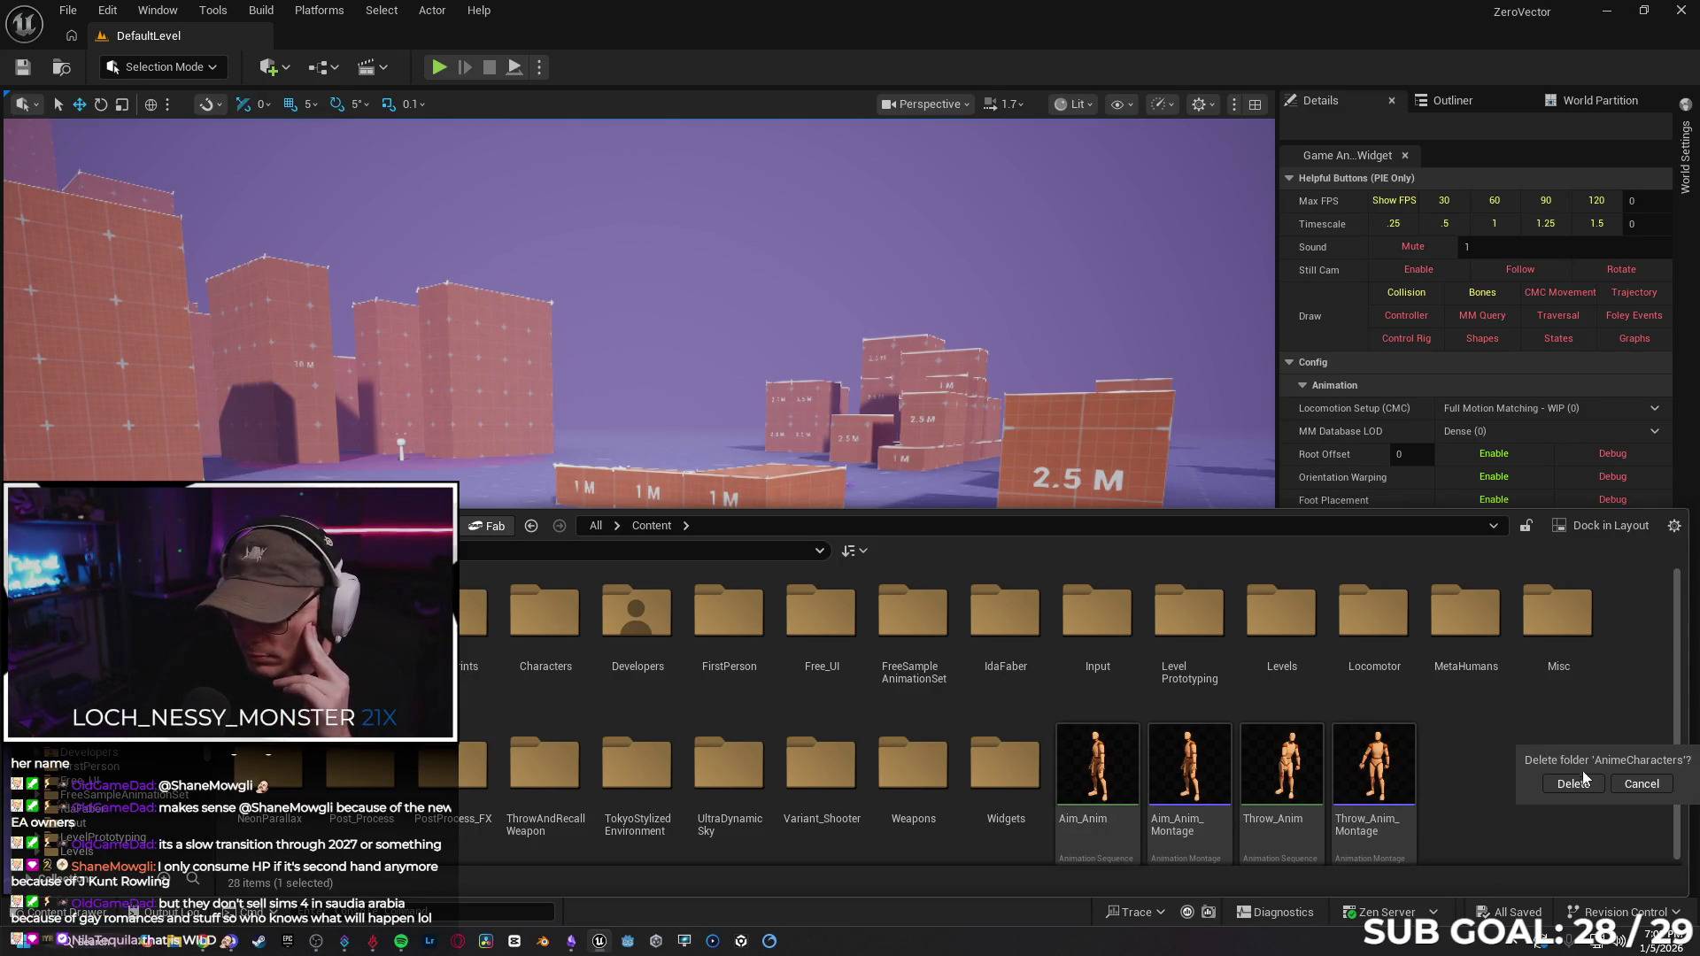
click(1585, 784)
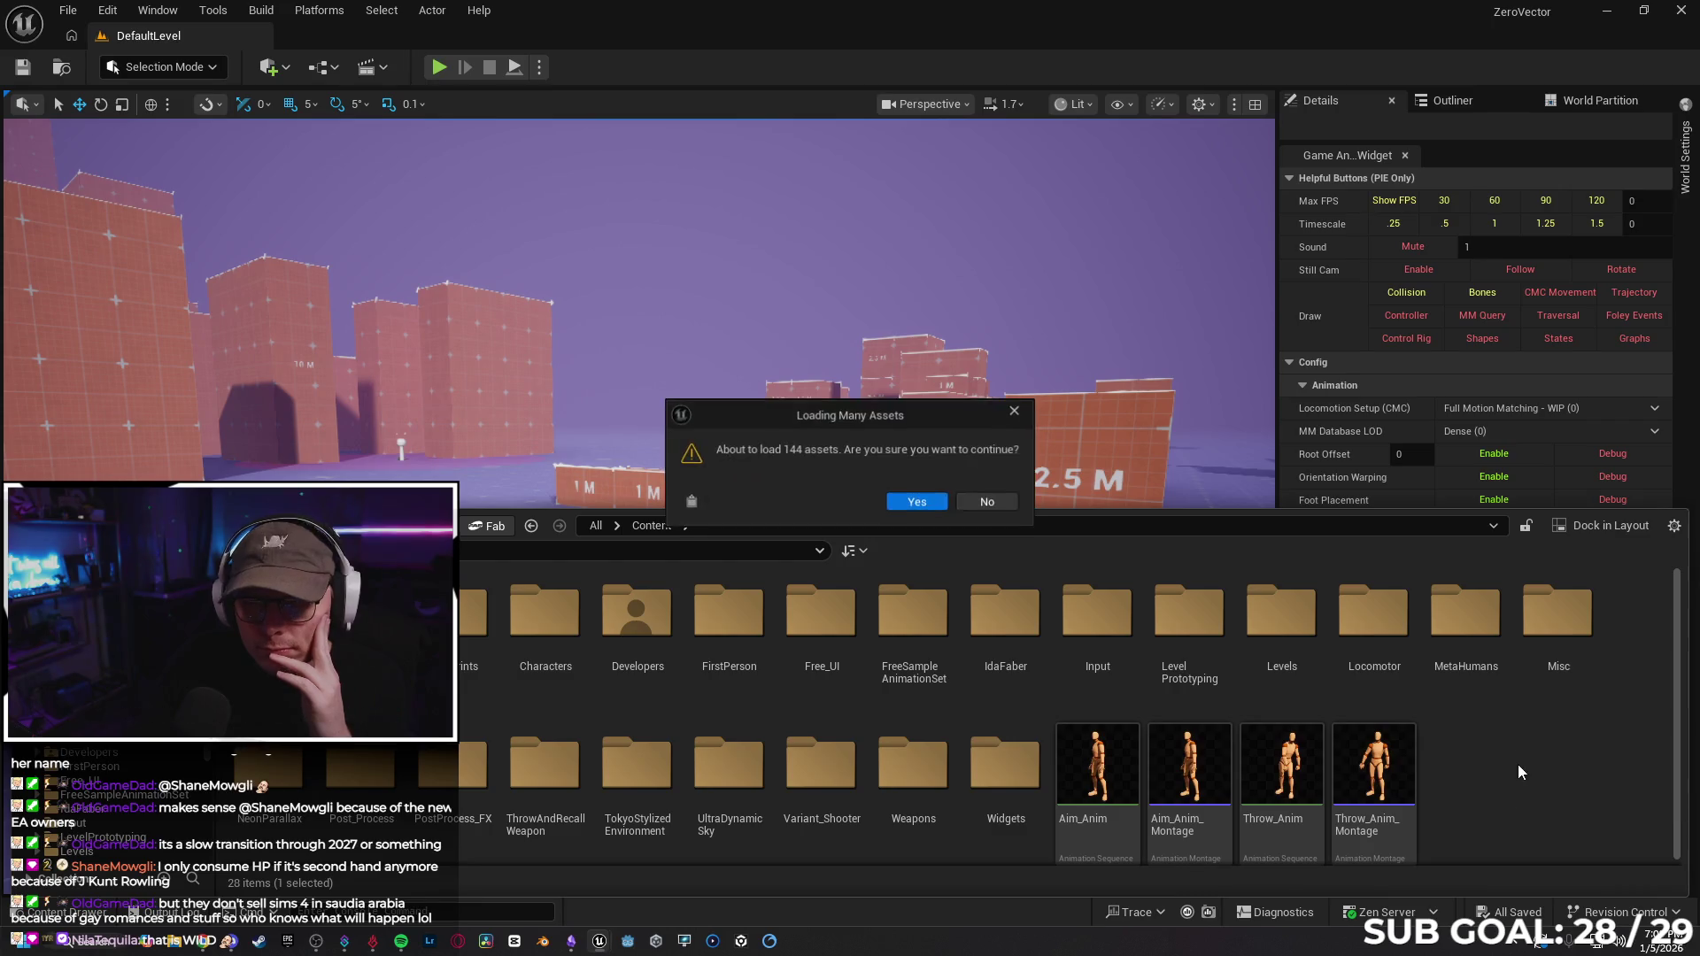
click(910, 509)
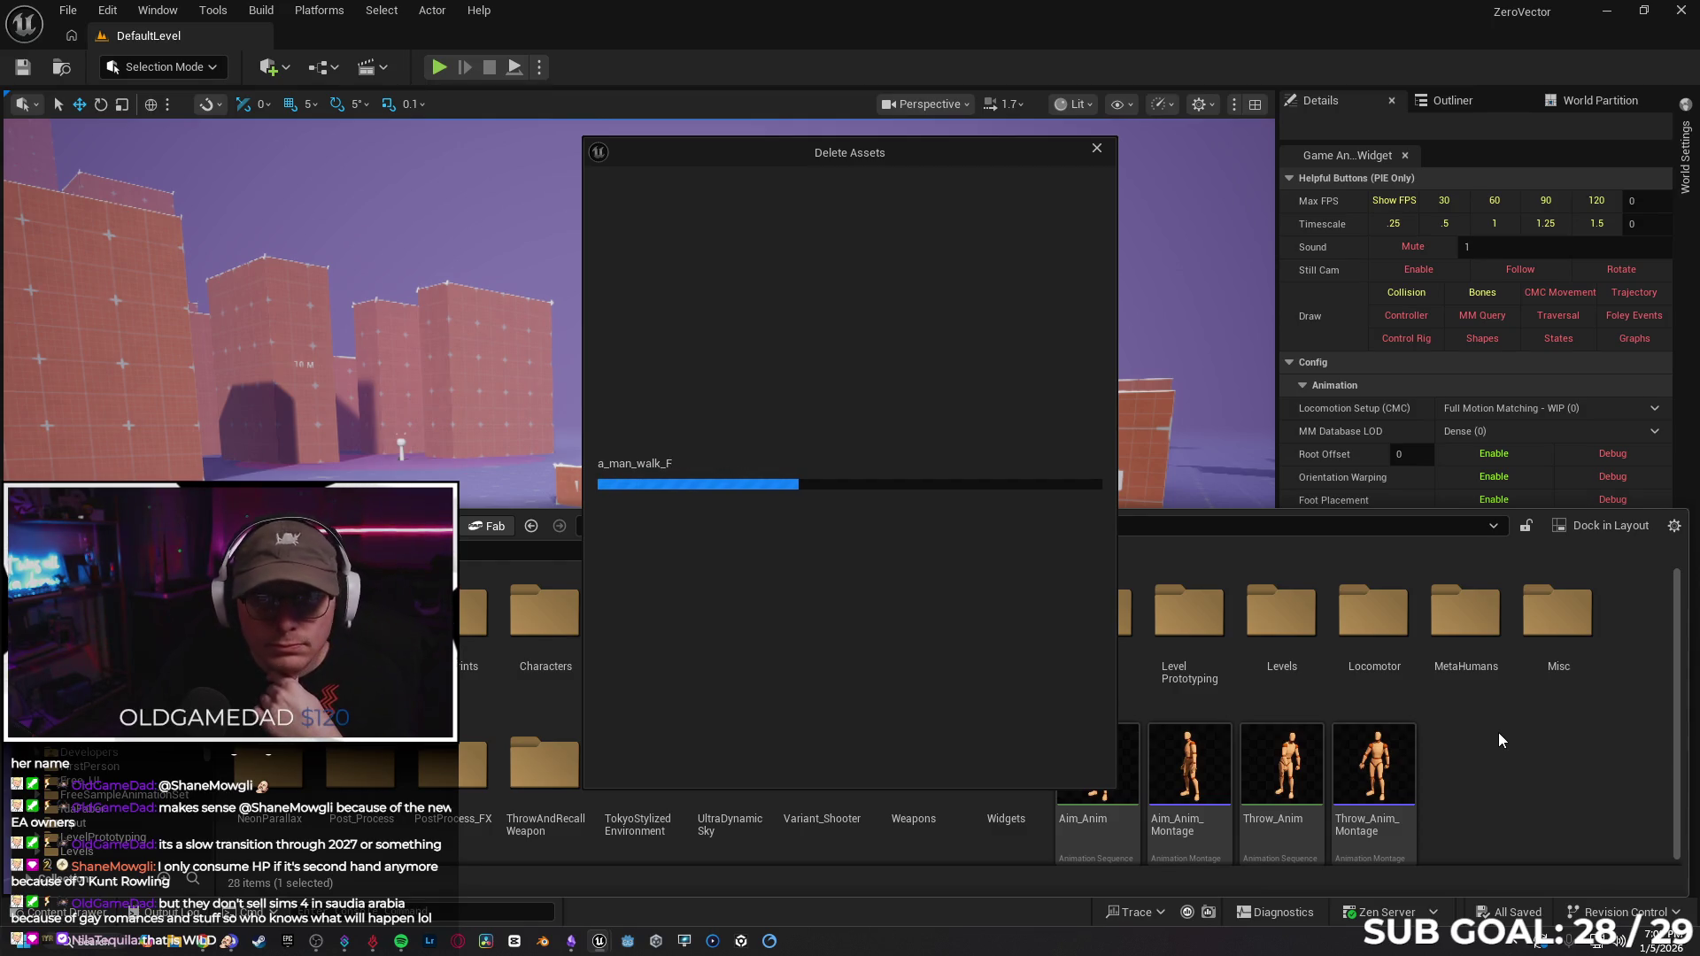
key(alt+Tab)
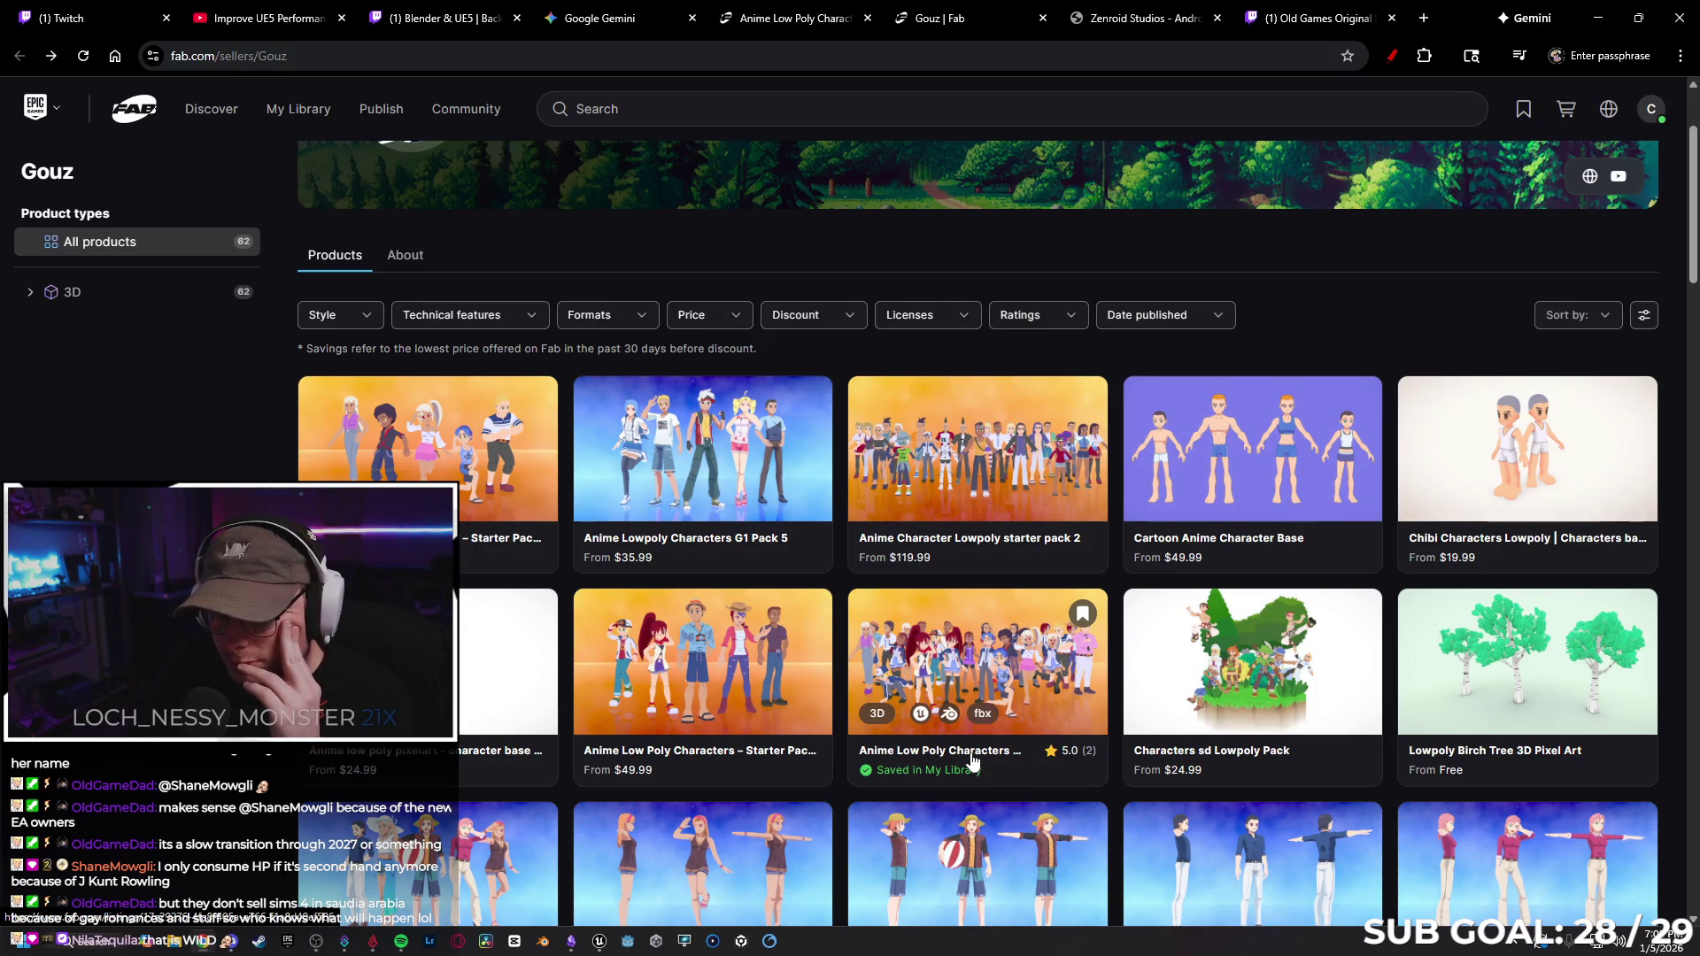
Open Fab's Anime Low Poly Characters – Complete Collection 1 listing and skim it.
click(876, 713)
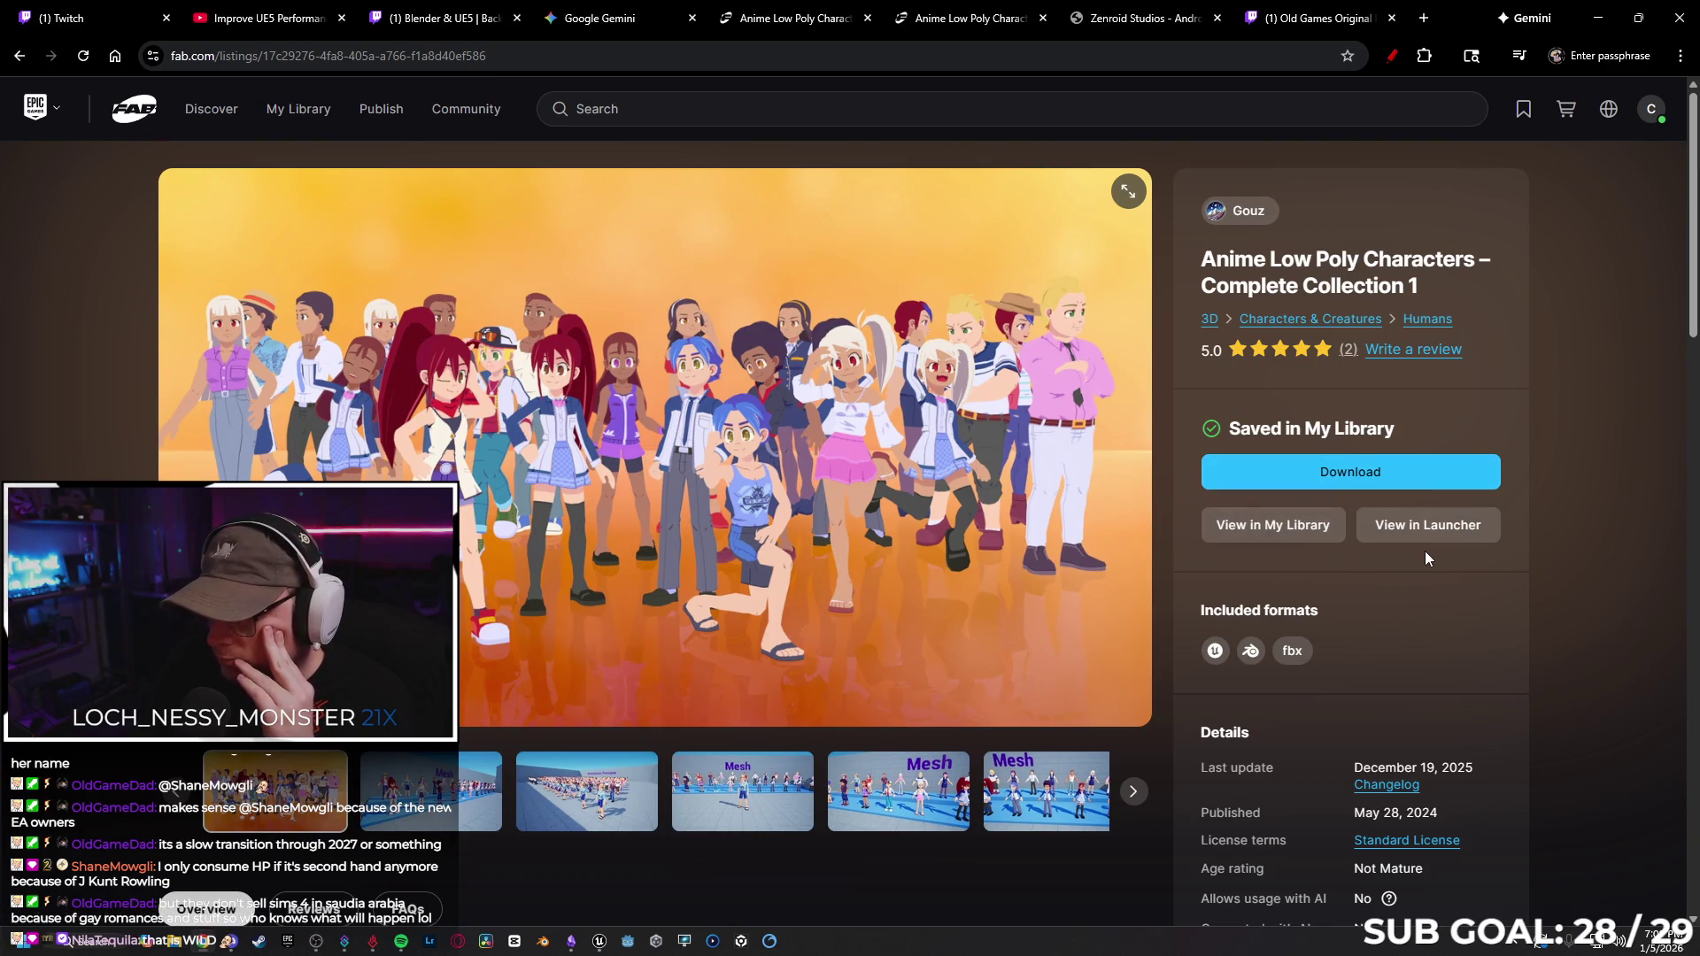
scroll(1430, 553, down, 4)
scroll(1026, 668, up, 4)
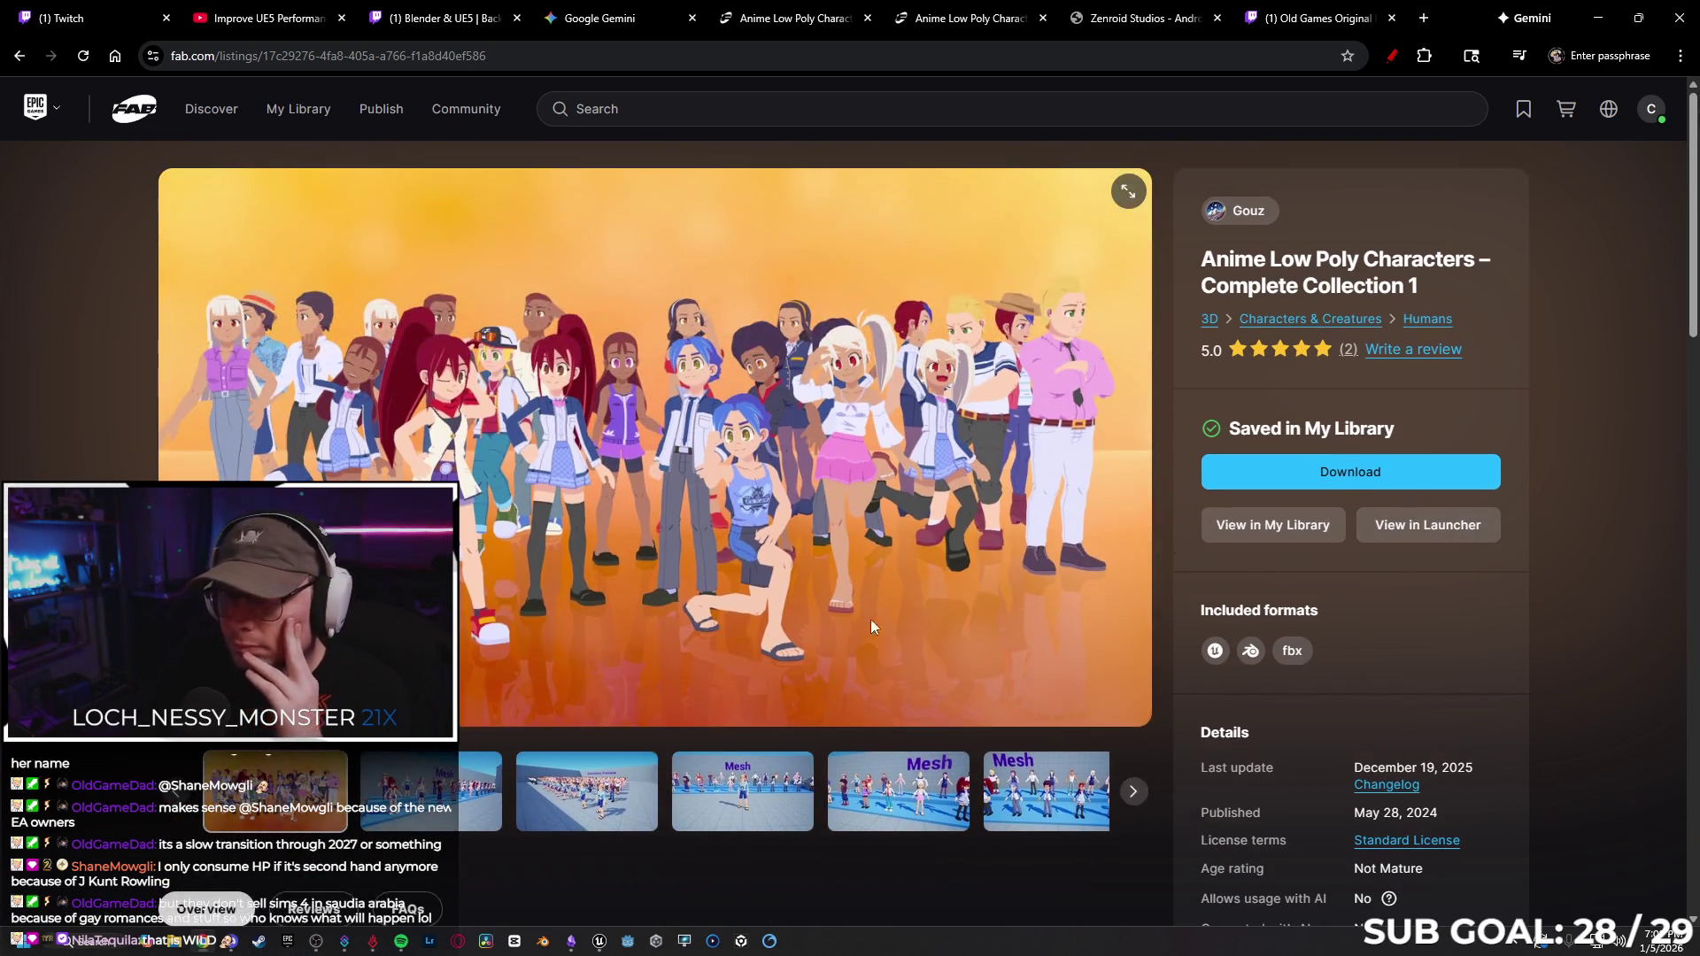
Search the web for 'refund fab asset' to find Fab's refund policy.
click(1414, 17)
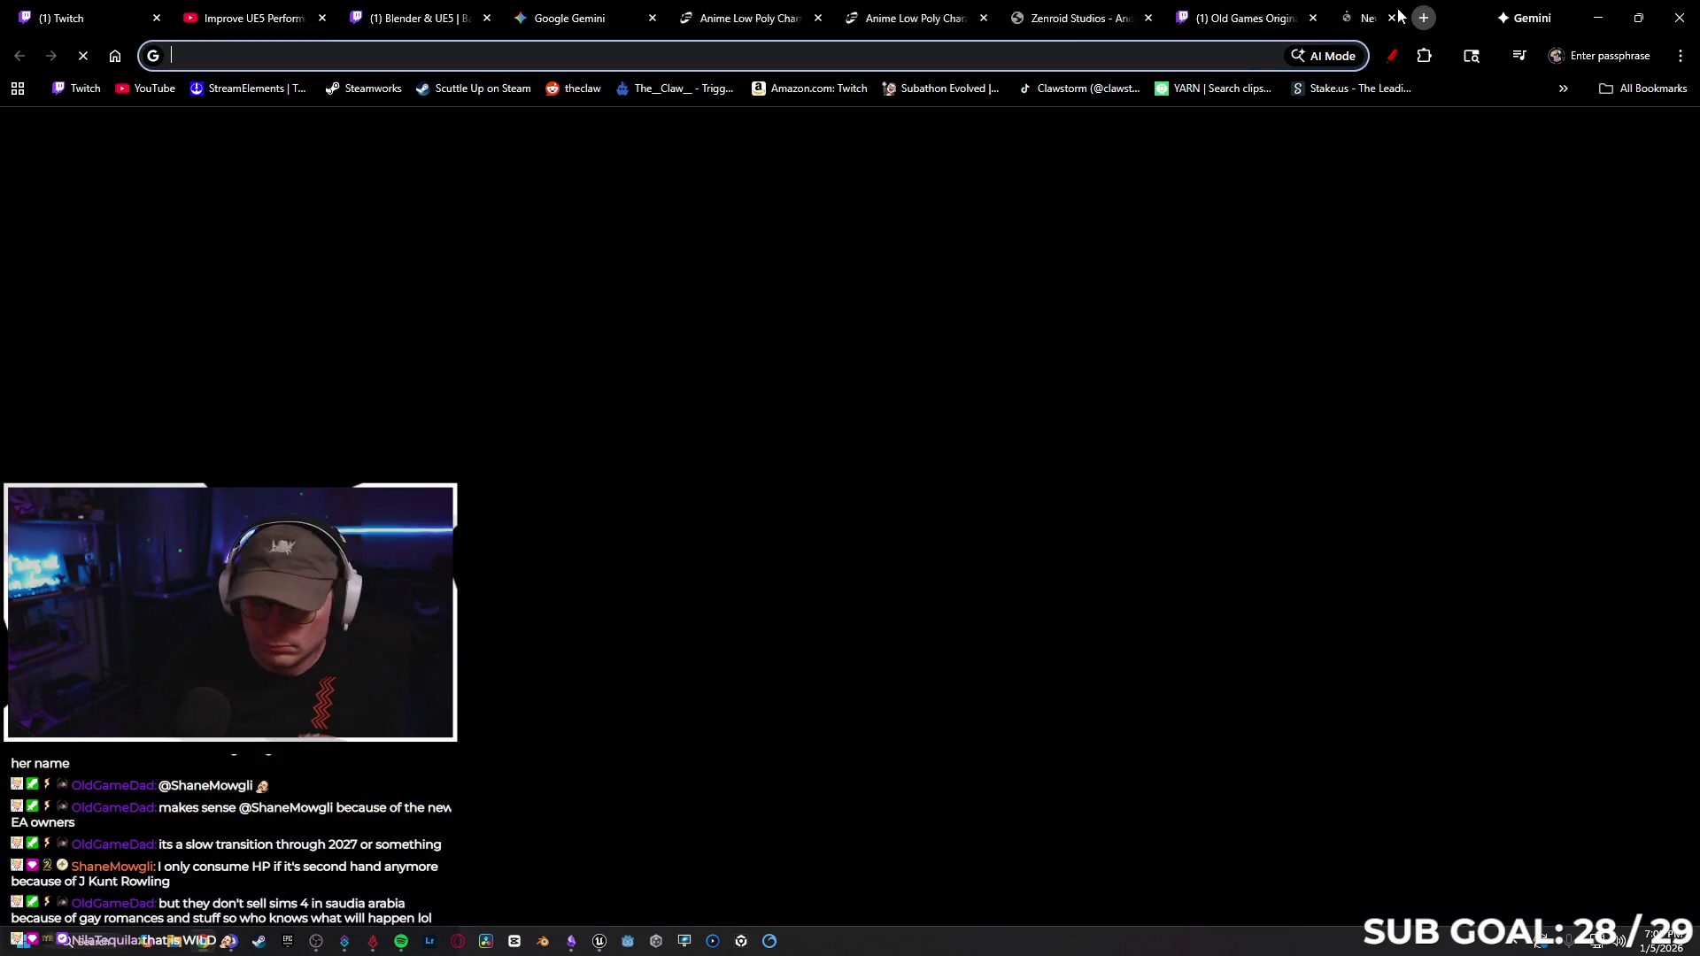
text(refund fab asset)
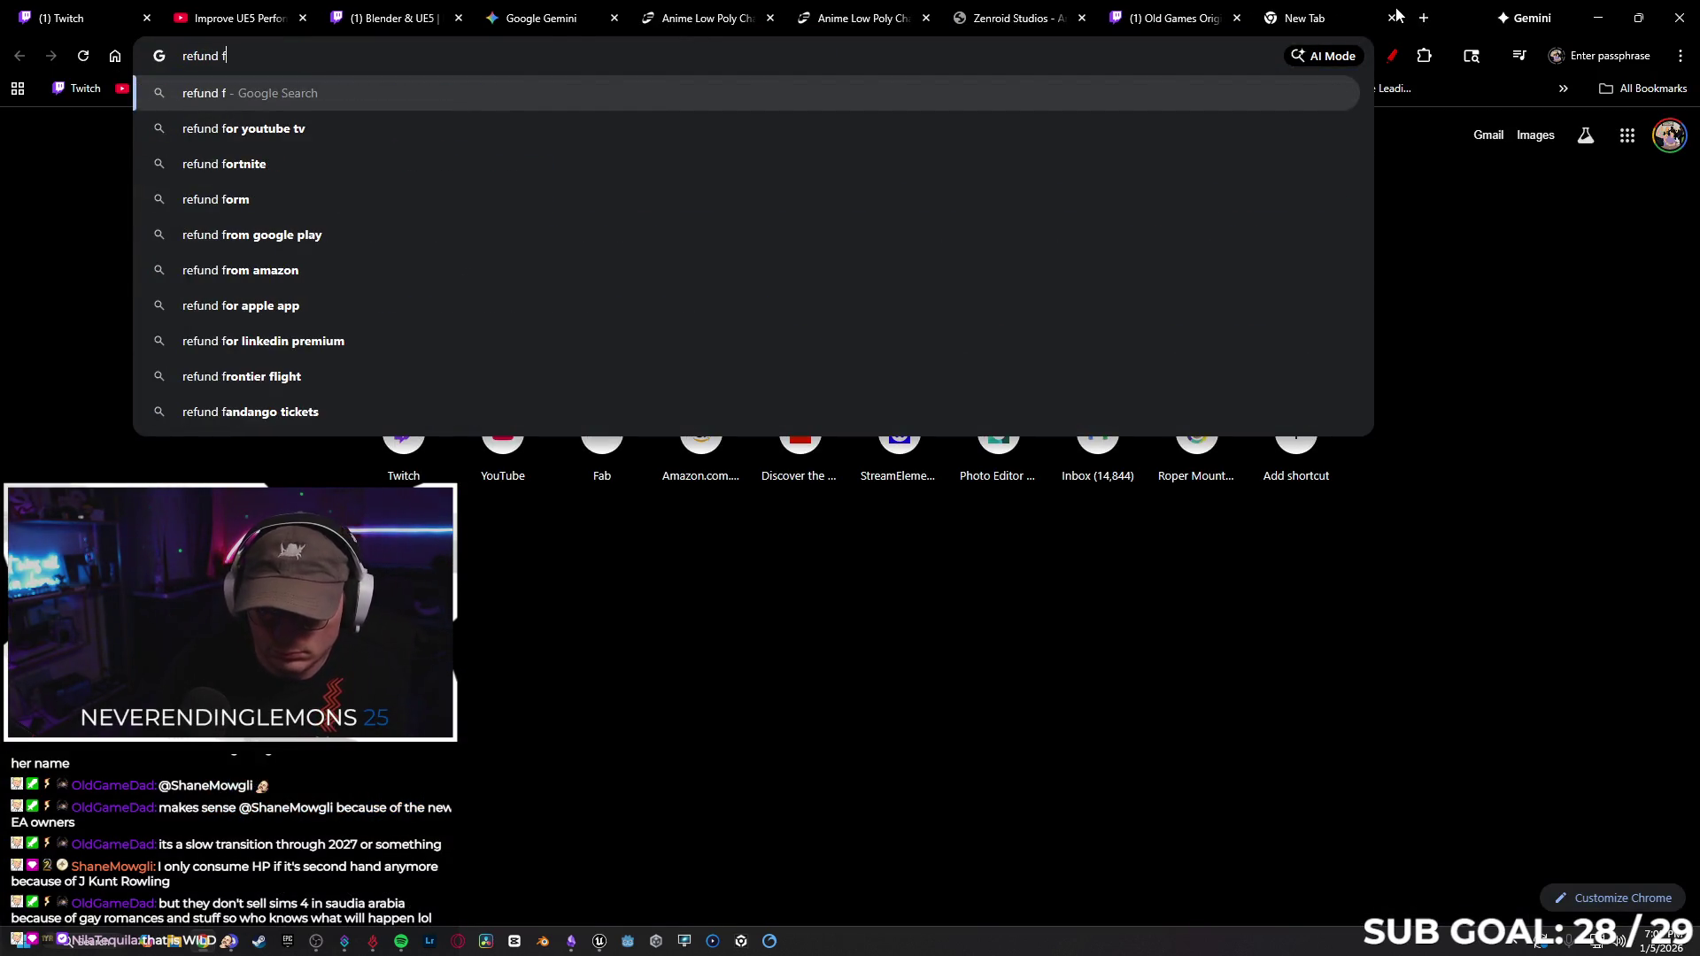
key(Return)
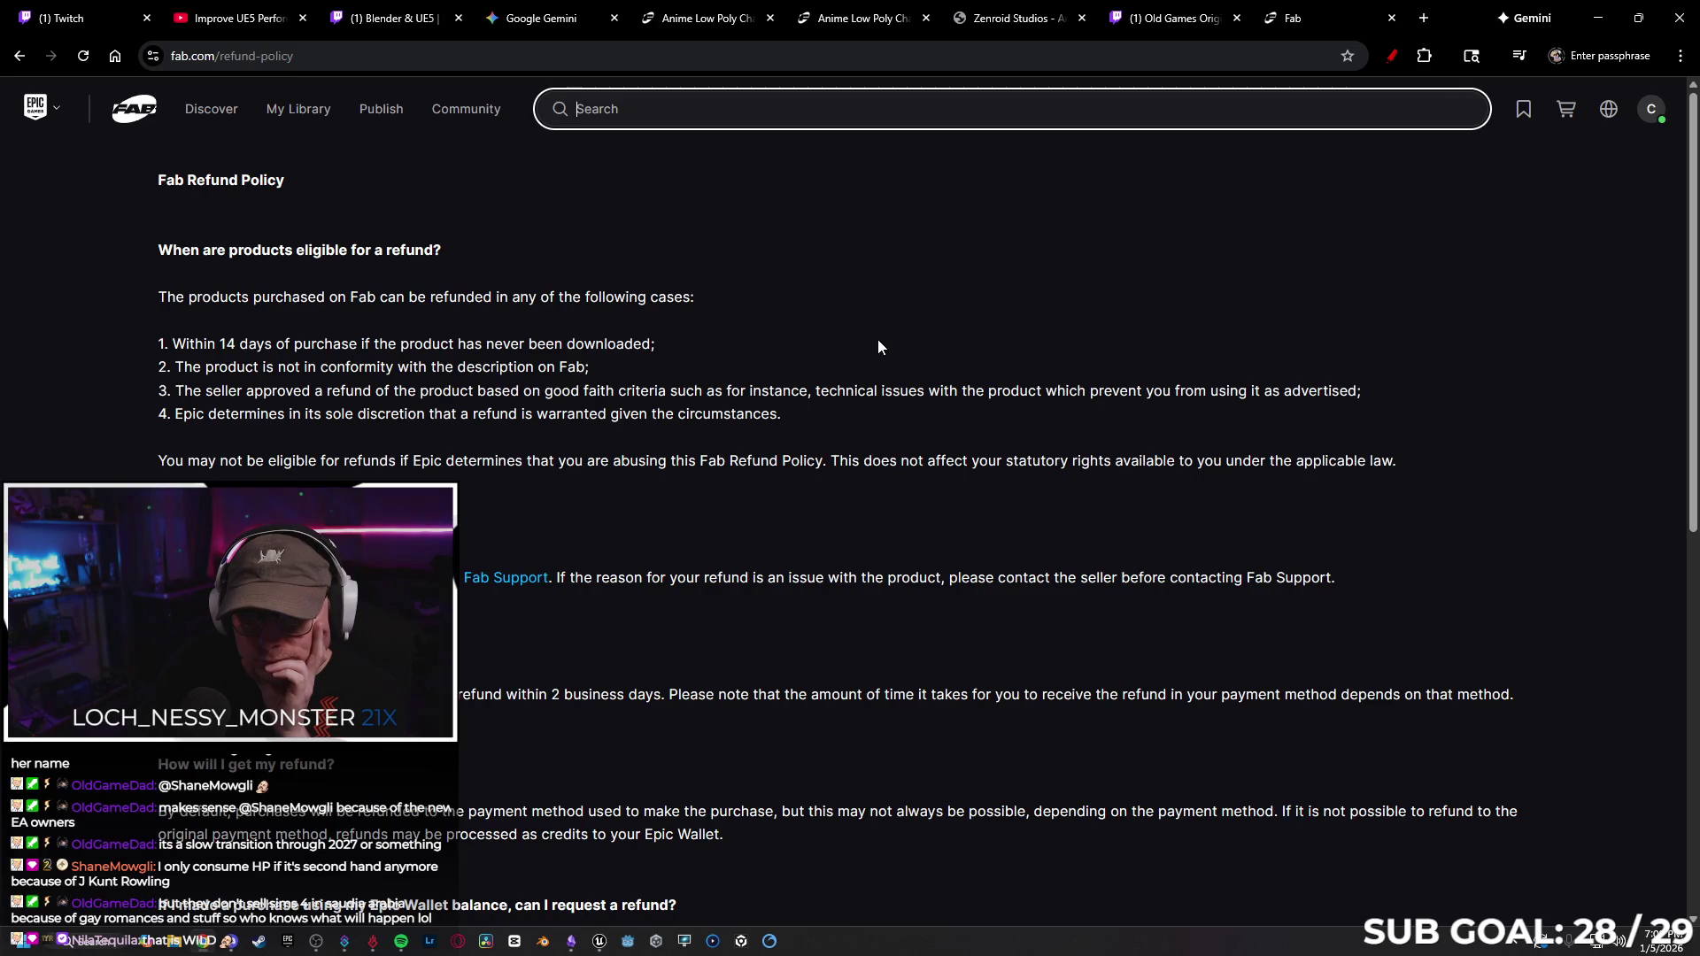
click(1601, 21)
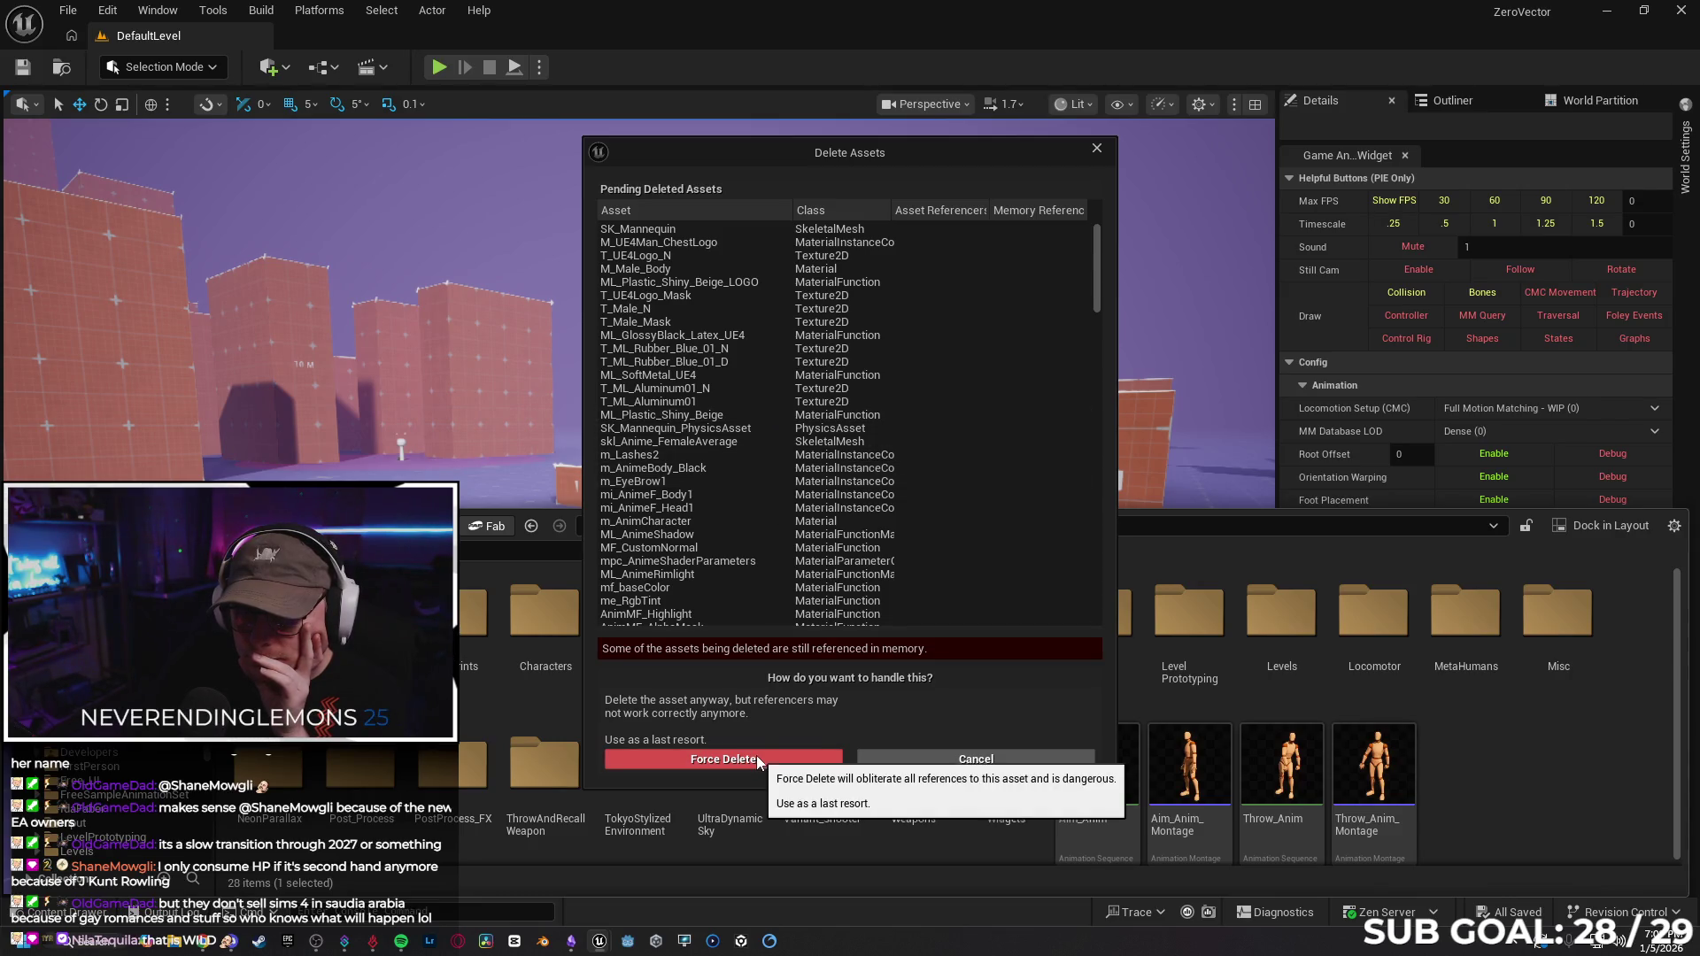
Force delete the anime assets despite remaining references, crashing the ZeroVector editor.
scroll(757, 519, down, 10)
drag(1097, 381, 1080, 614)
click(725, 760)
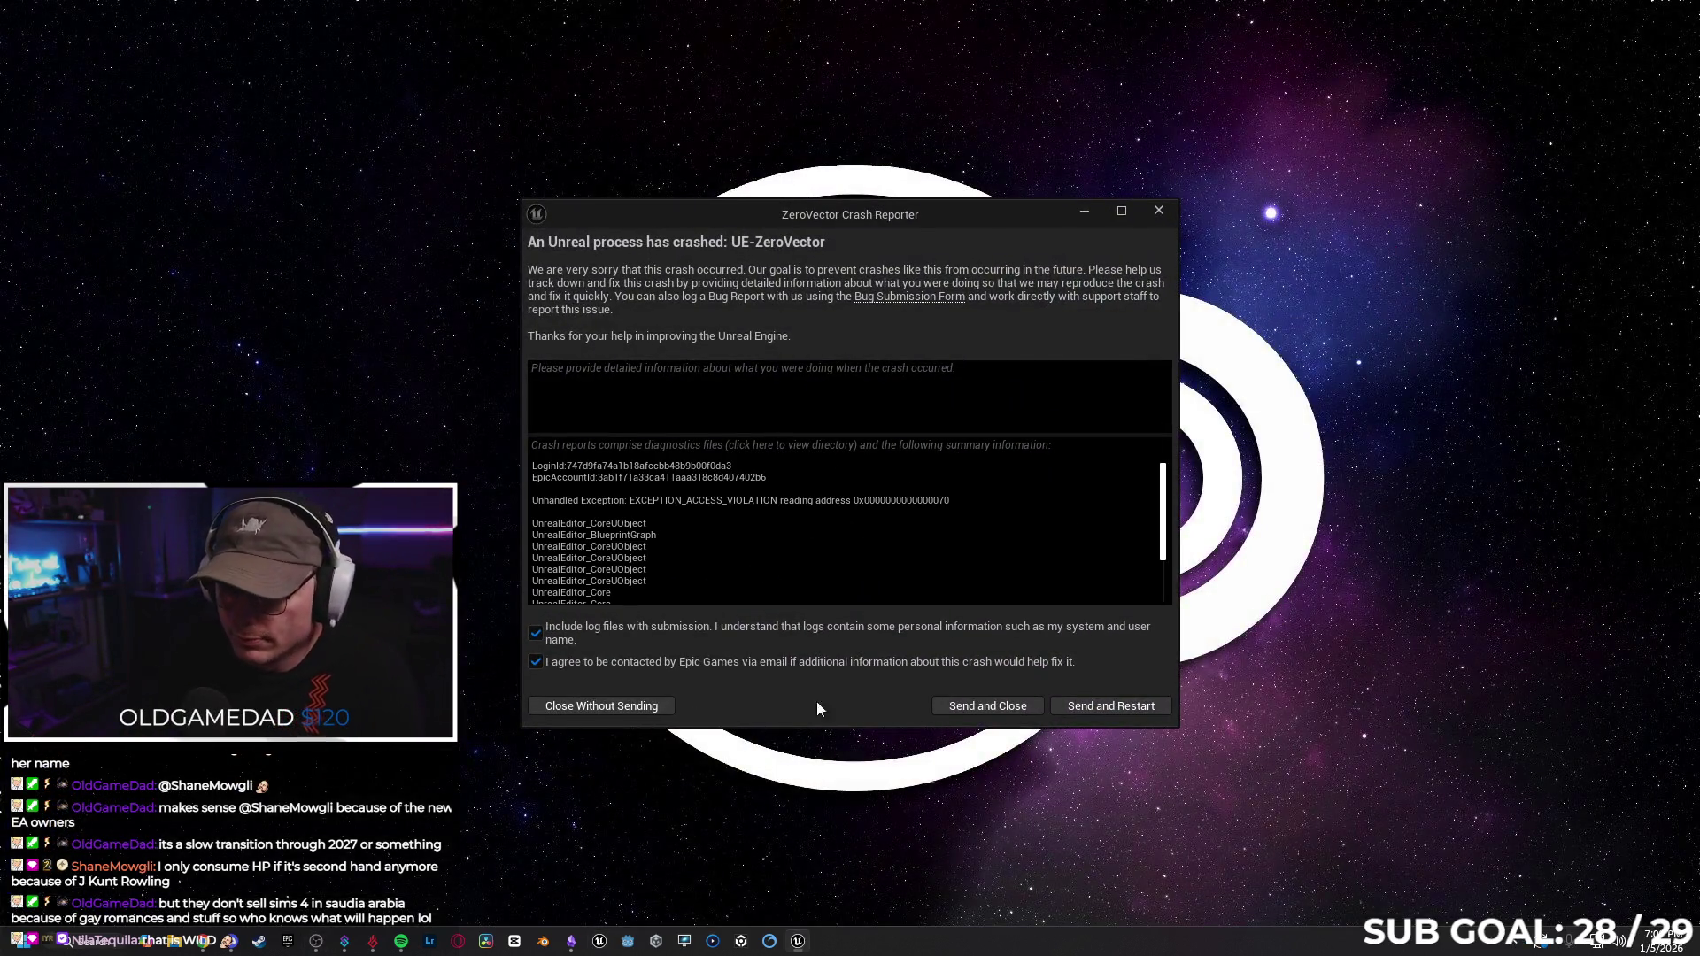
Dismiss the crash report unsent and browse File Explorer to Unreal Projects > ZeroVector > Content.
click(651, 705)
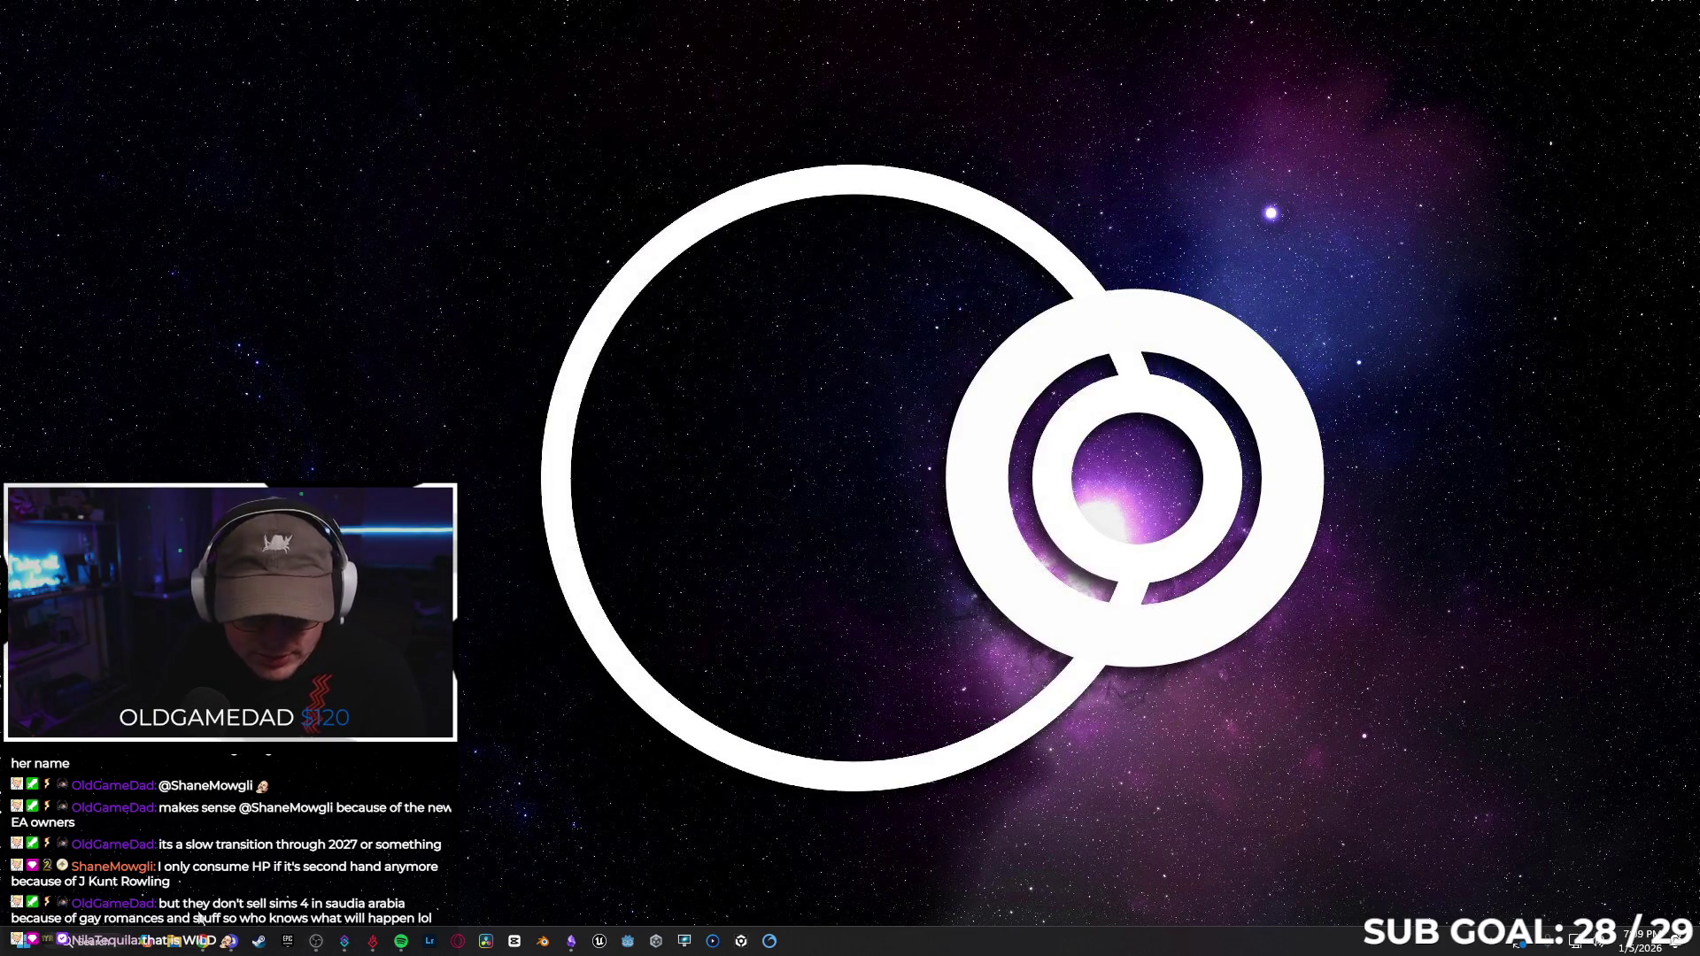
click(181, 942)
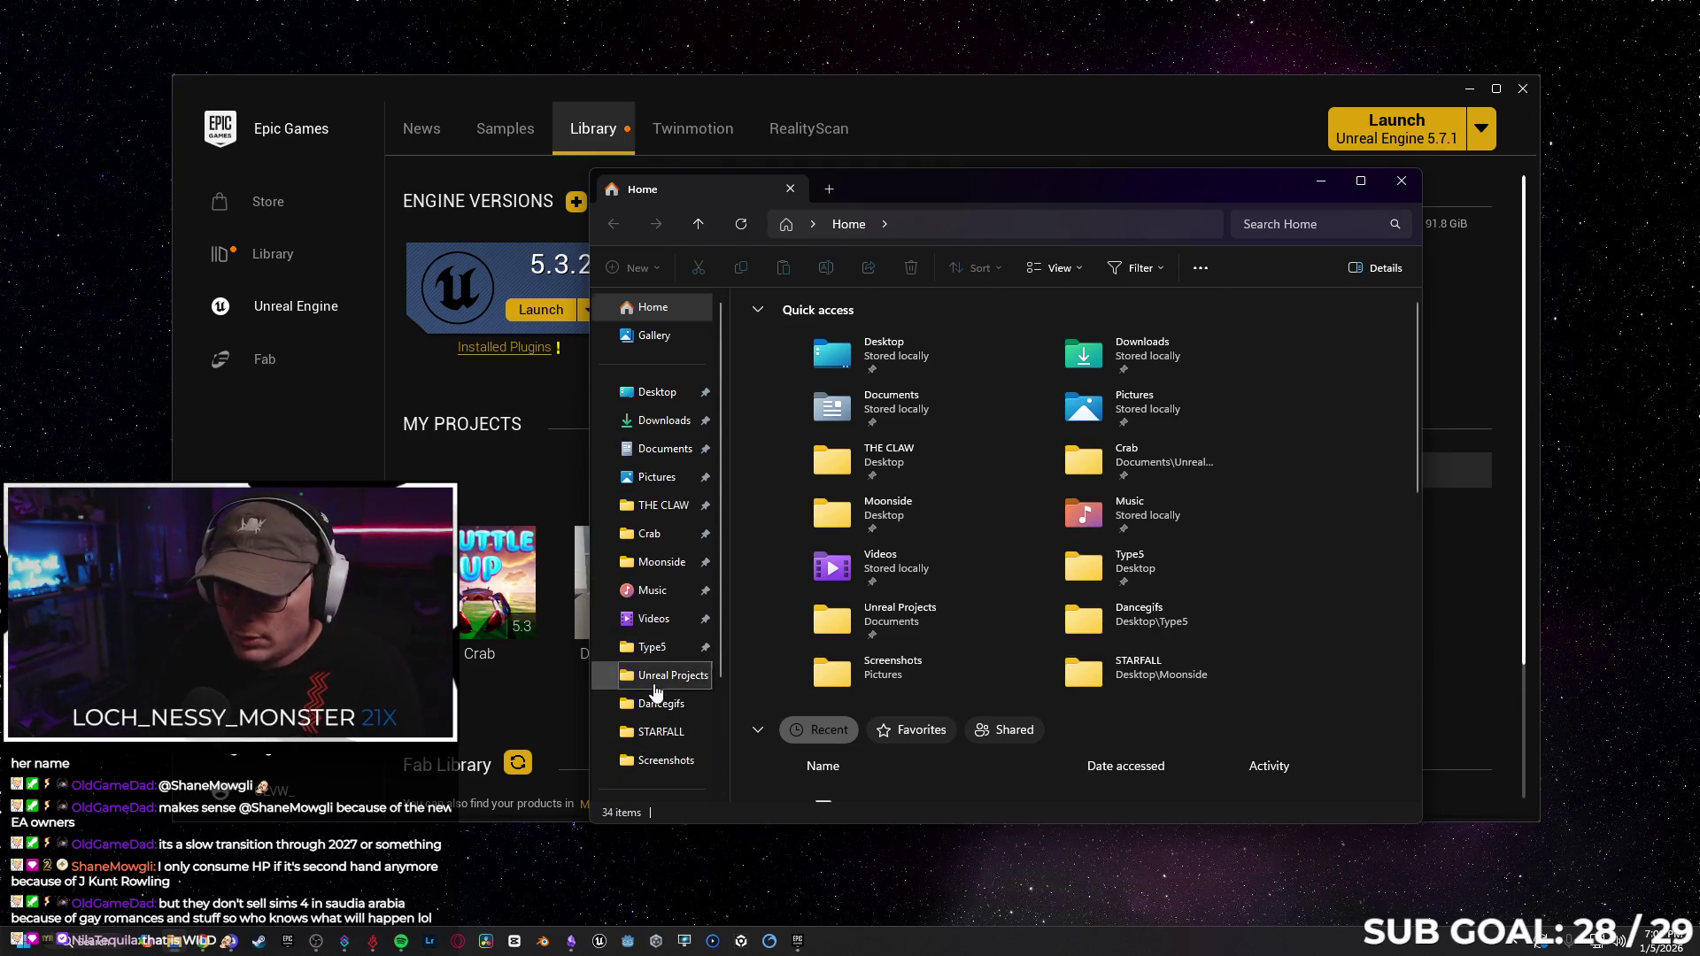
click(664, 675)
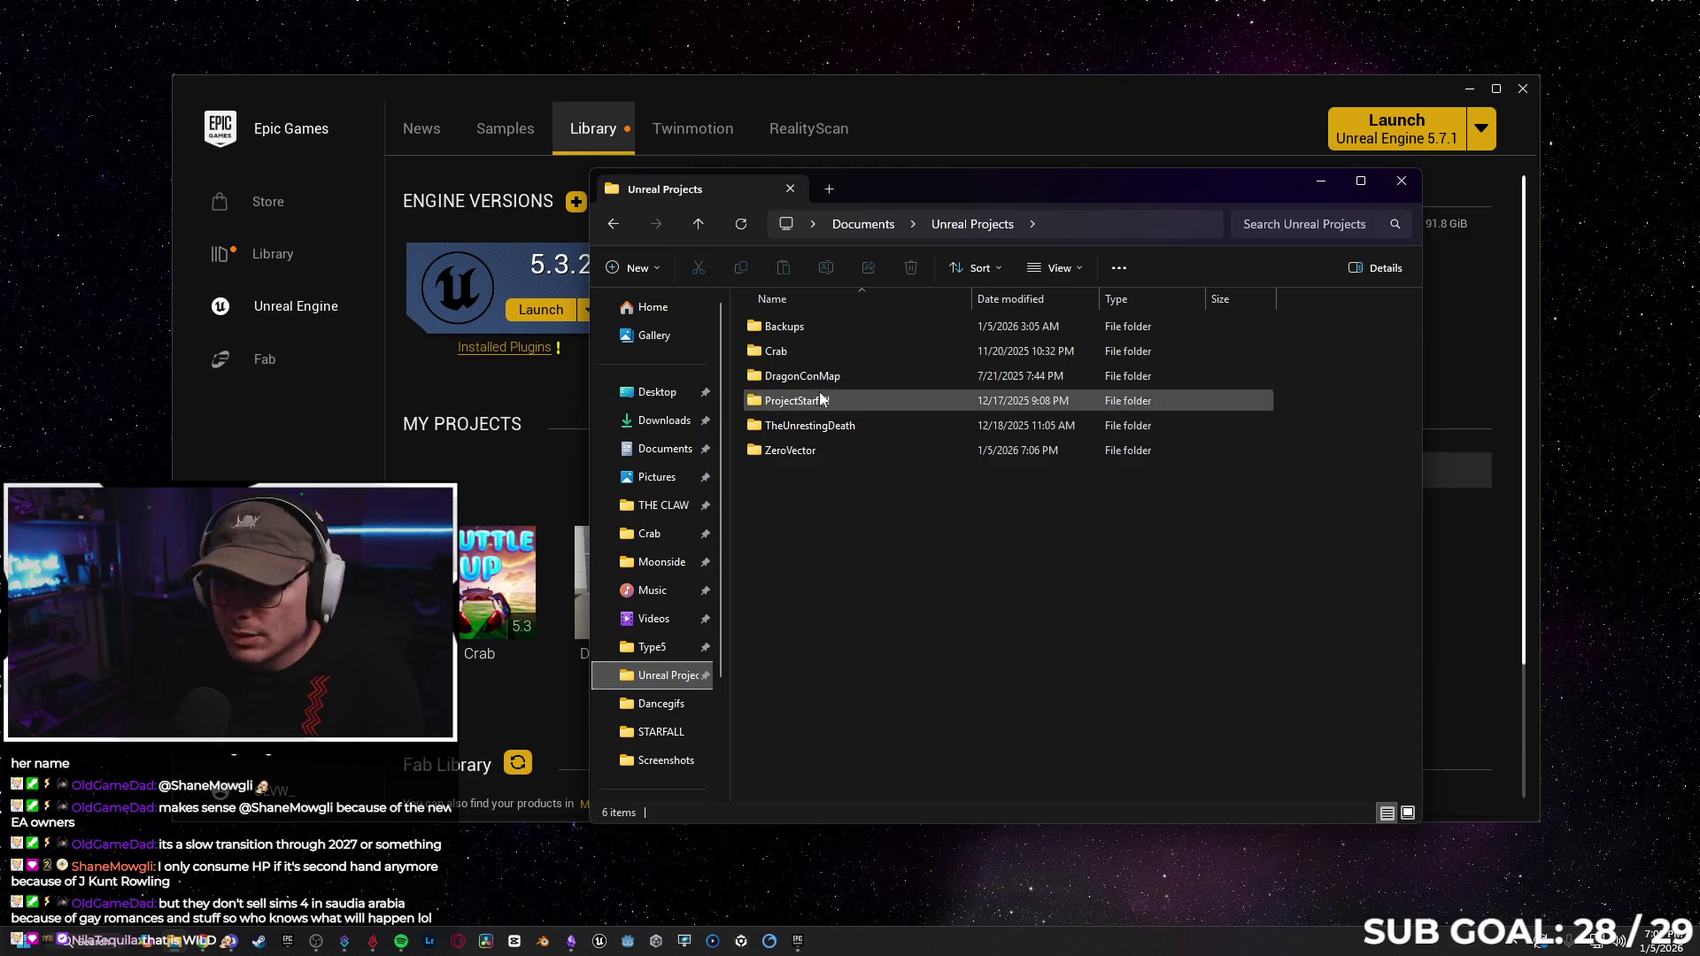
double_click(826, 454)
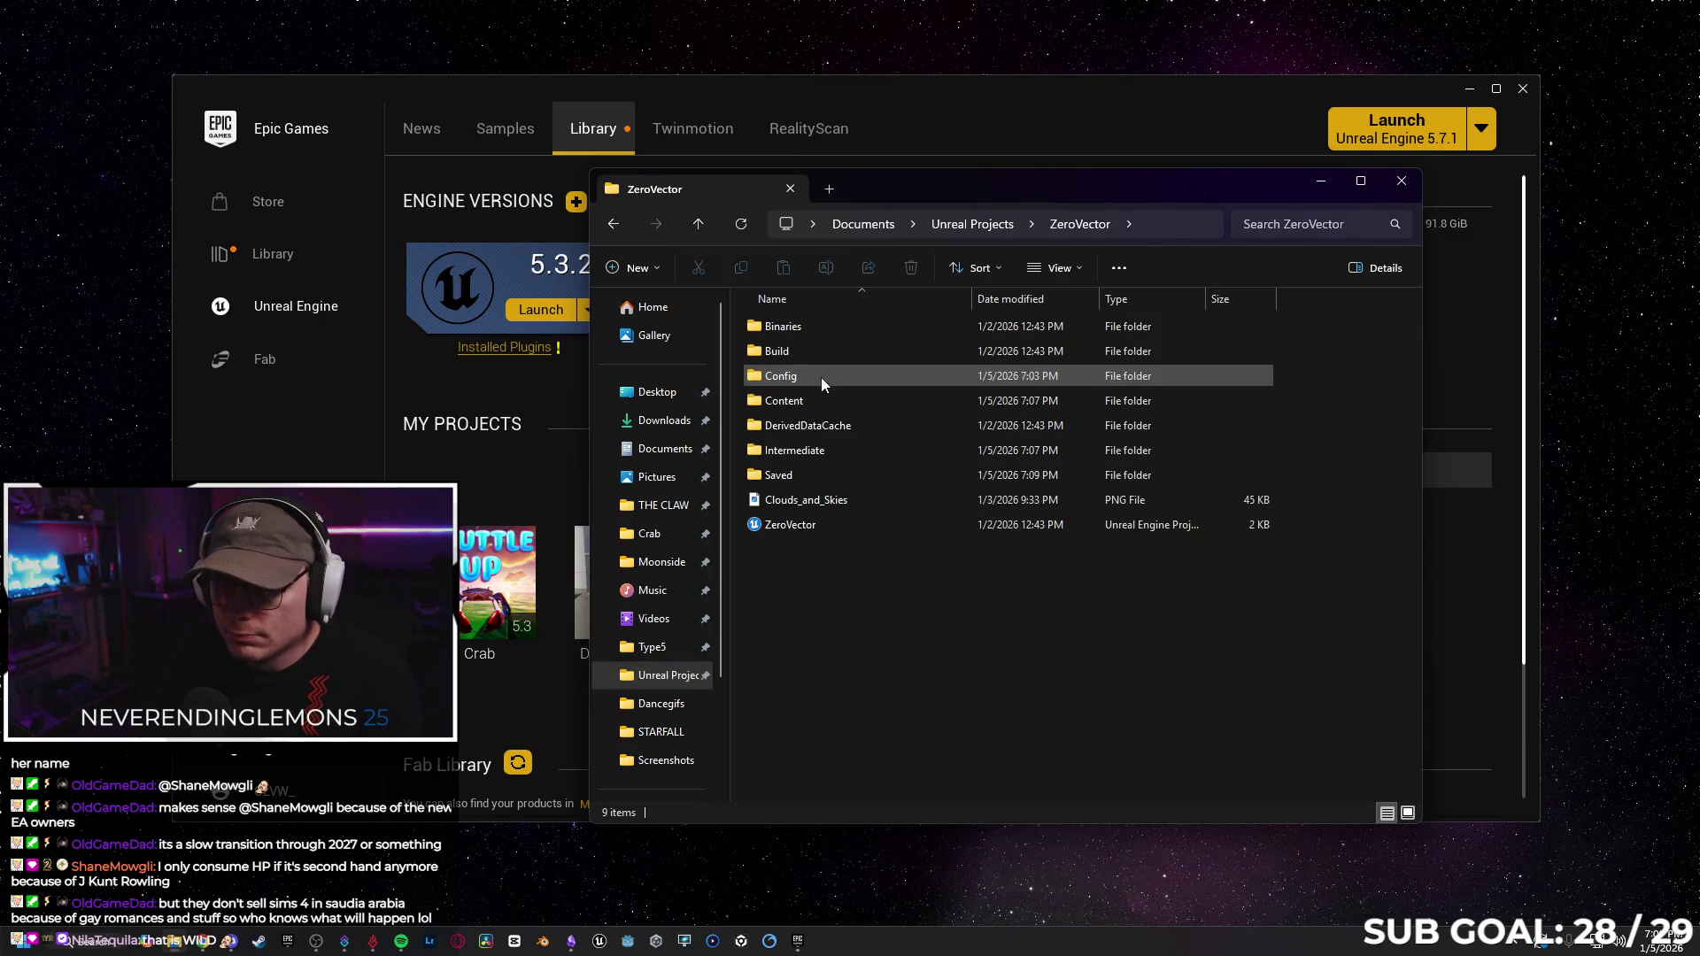
double_click(822, 401)
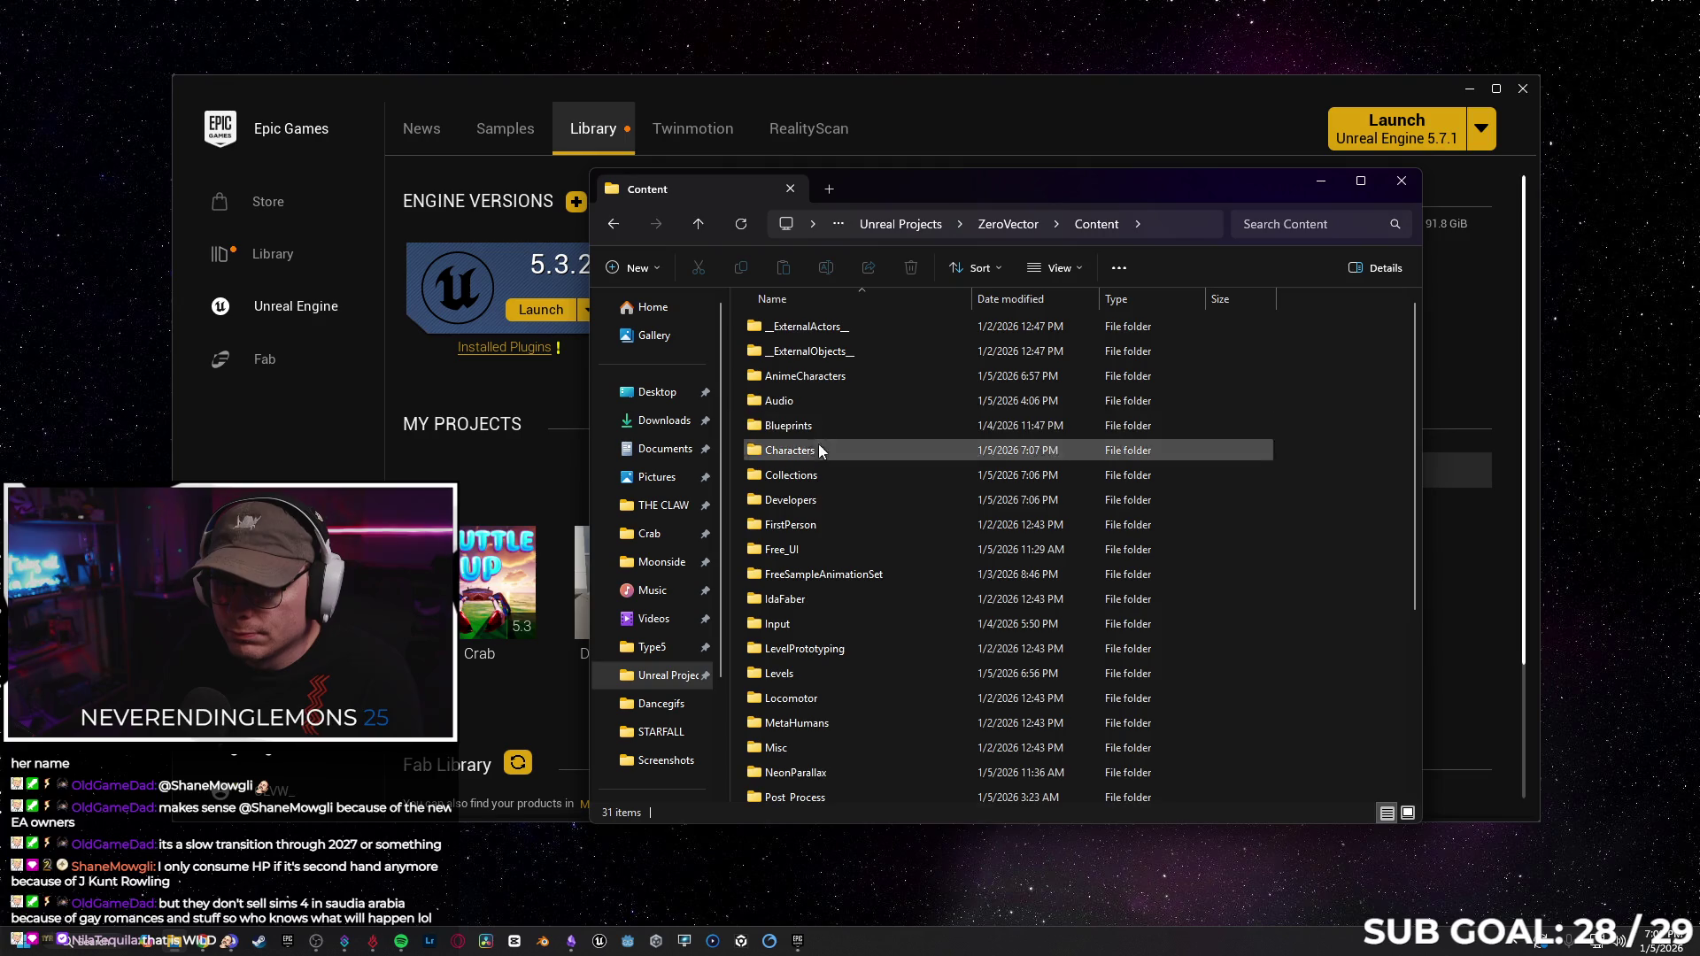
Permanently delete the AnimeCharacters folder, leaving Content with 30 items.
click(840, 379)
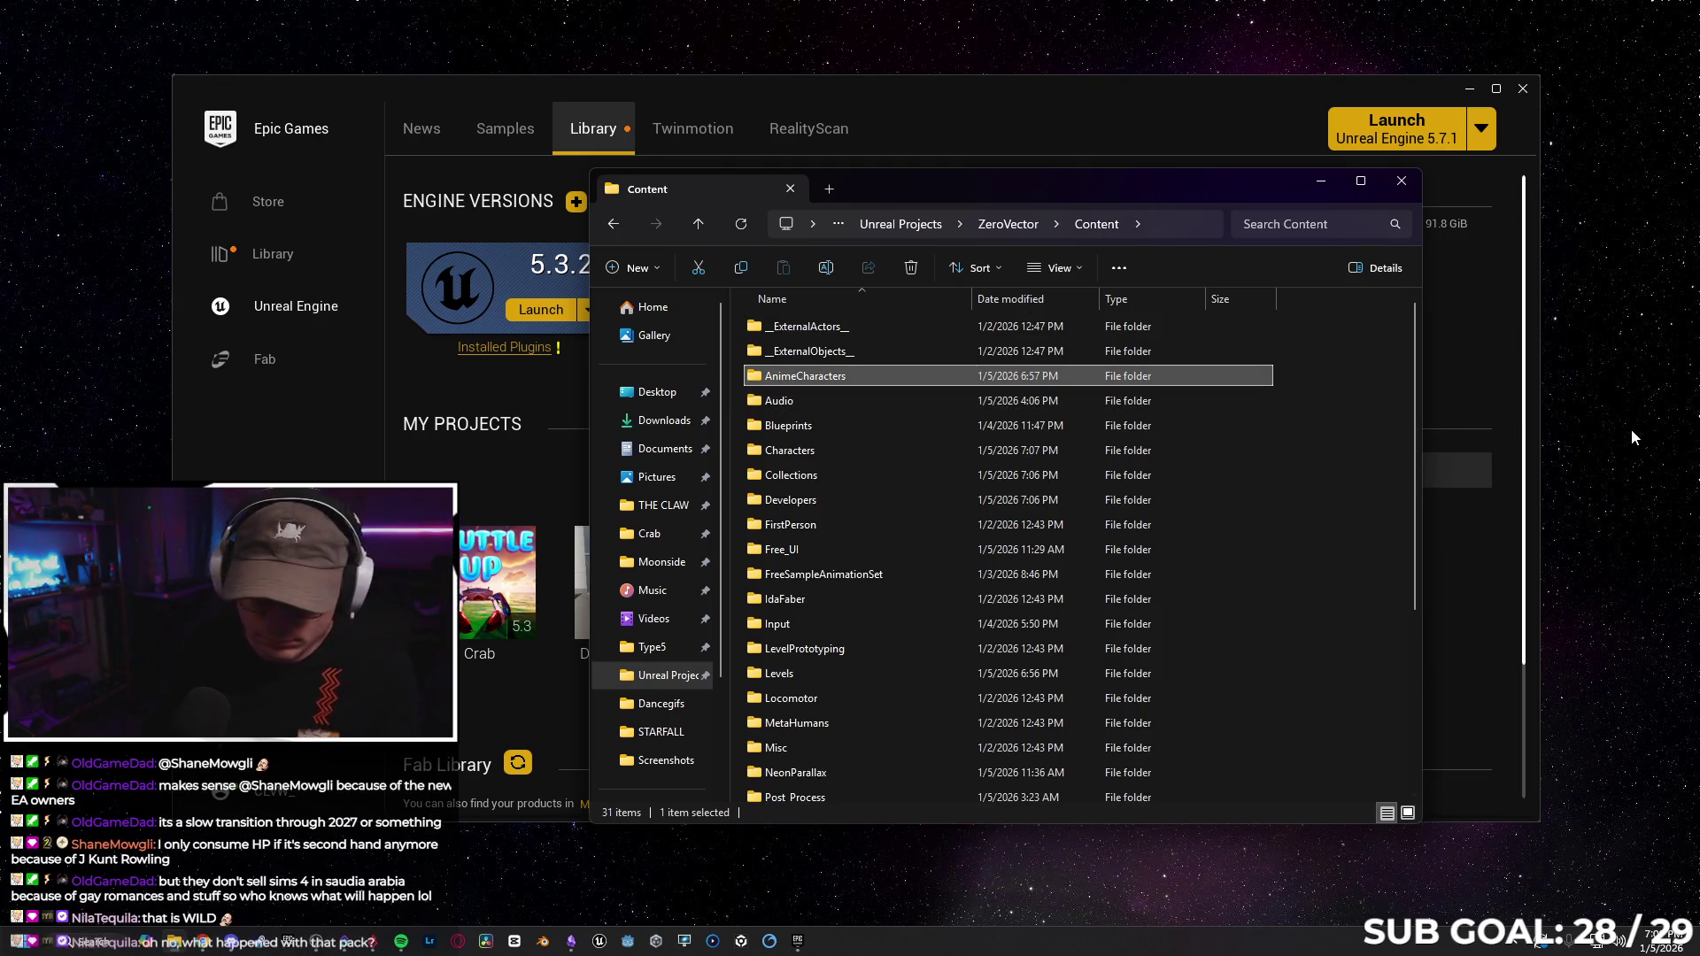
key(shift+Delete)
key(Return)
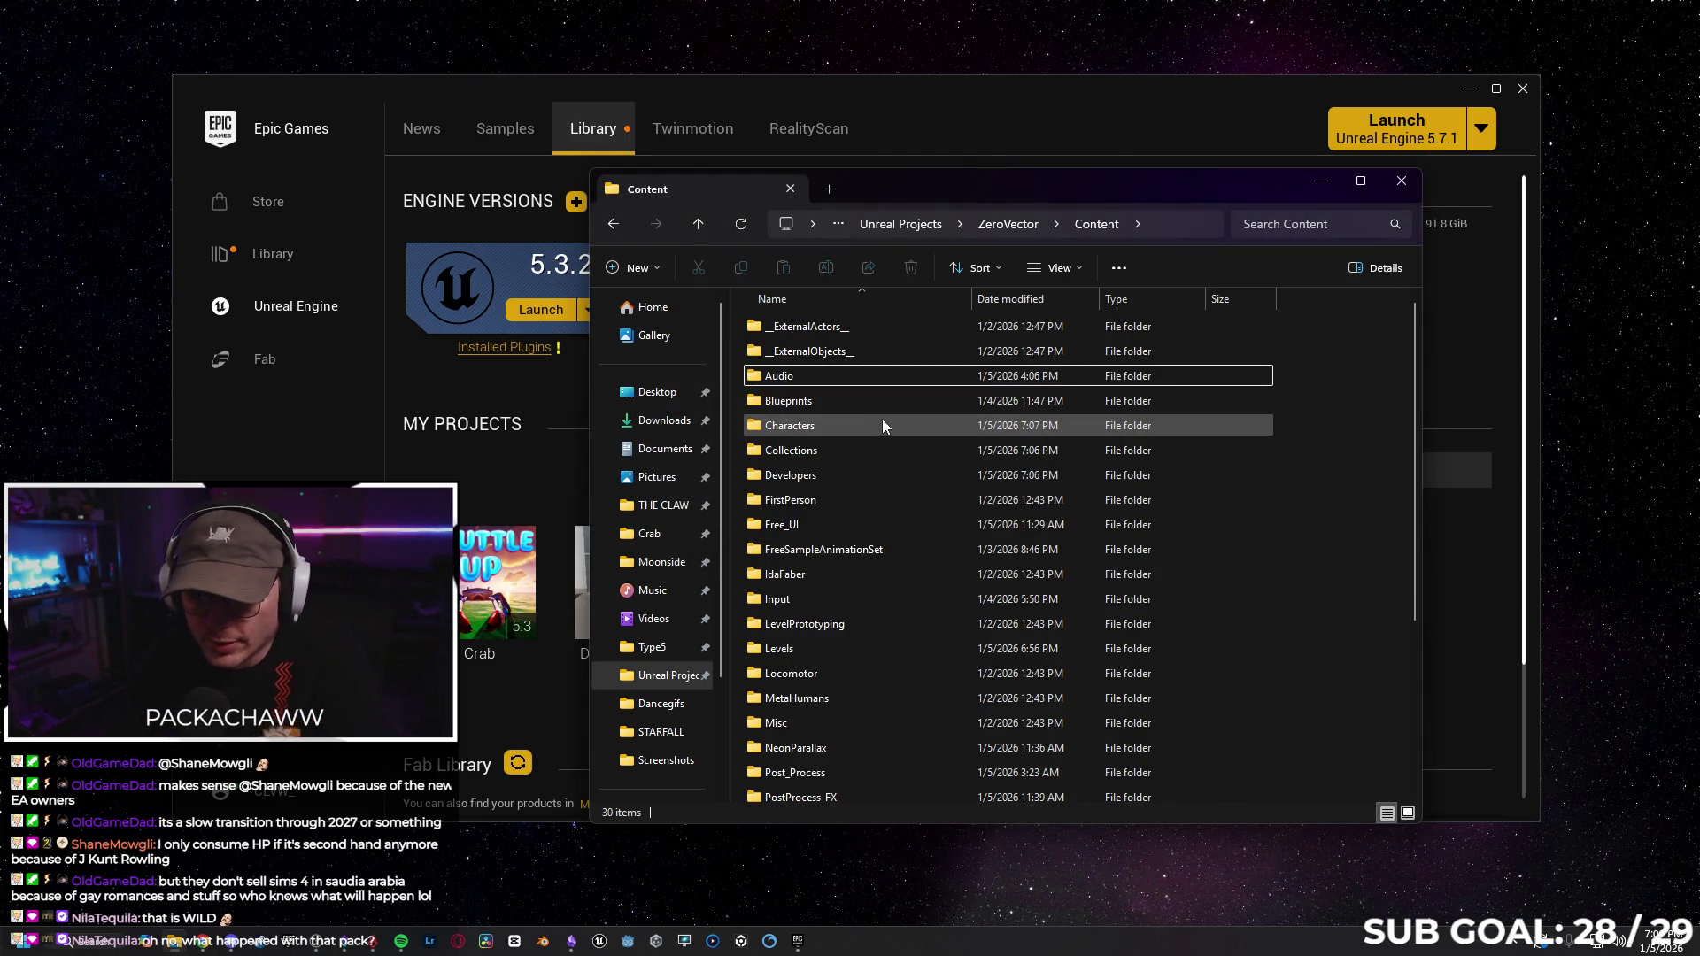
scroll(876, 420, down, 3)
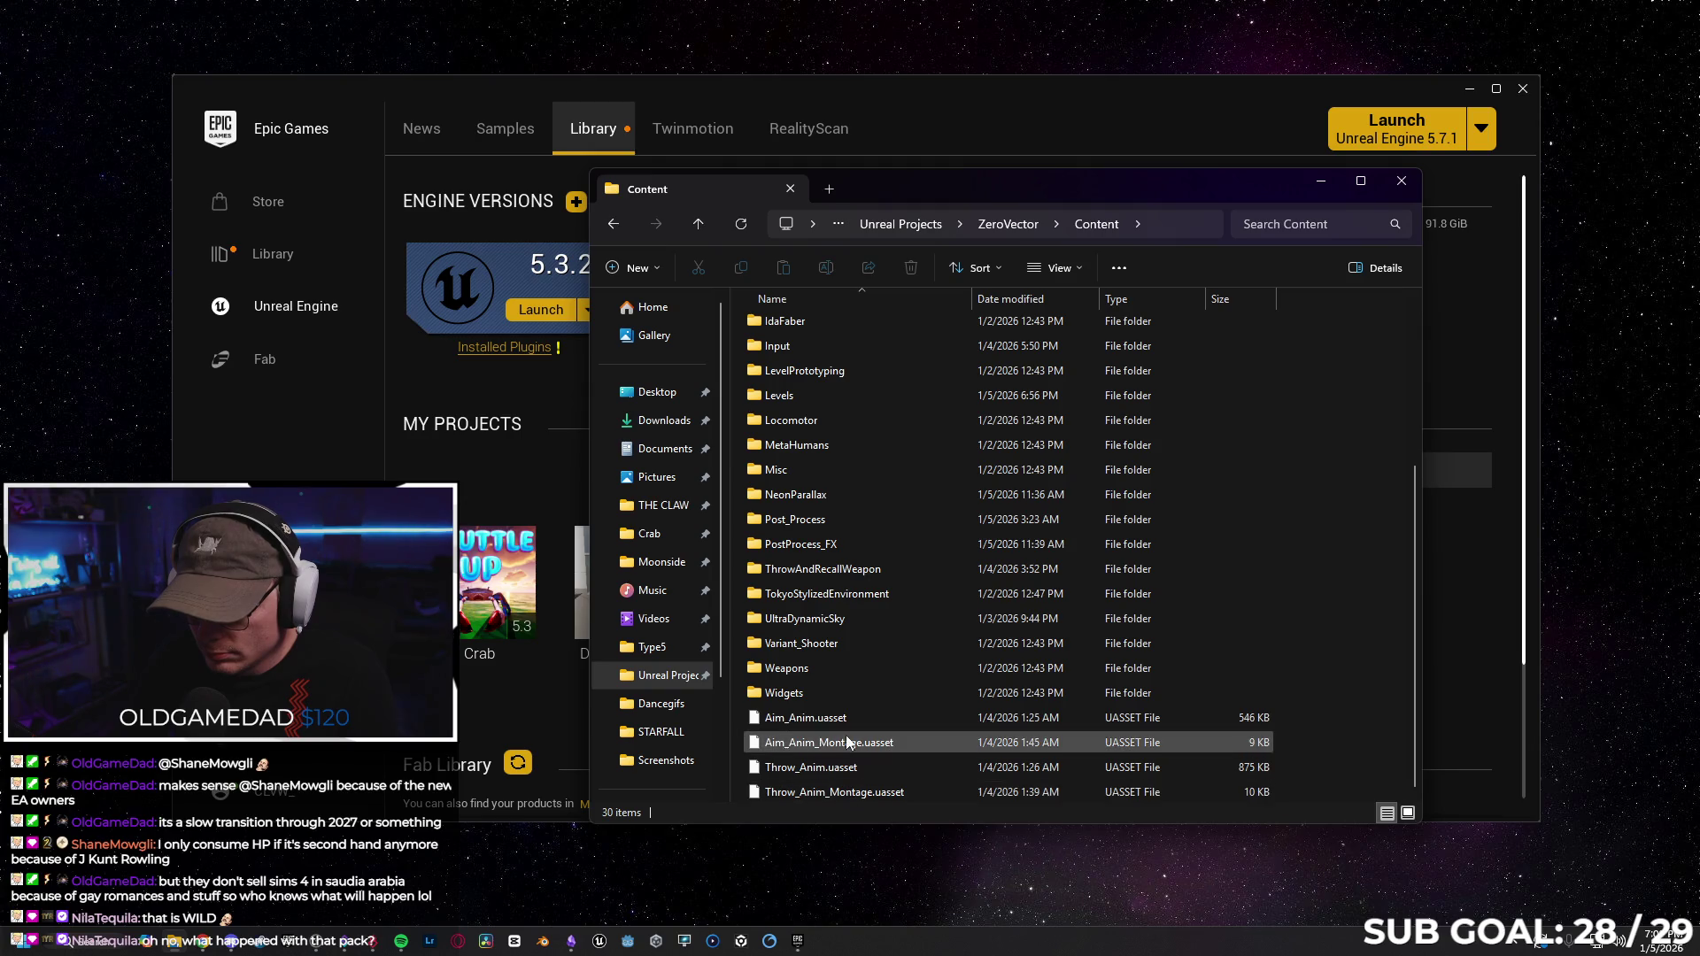
click(1399, 181)
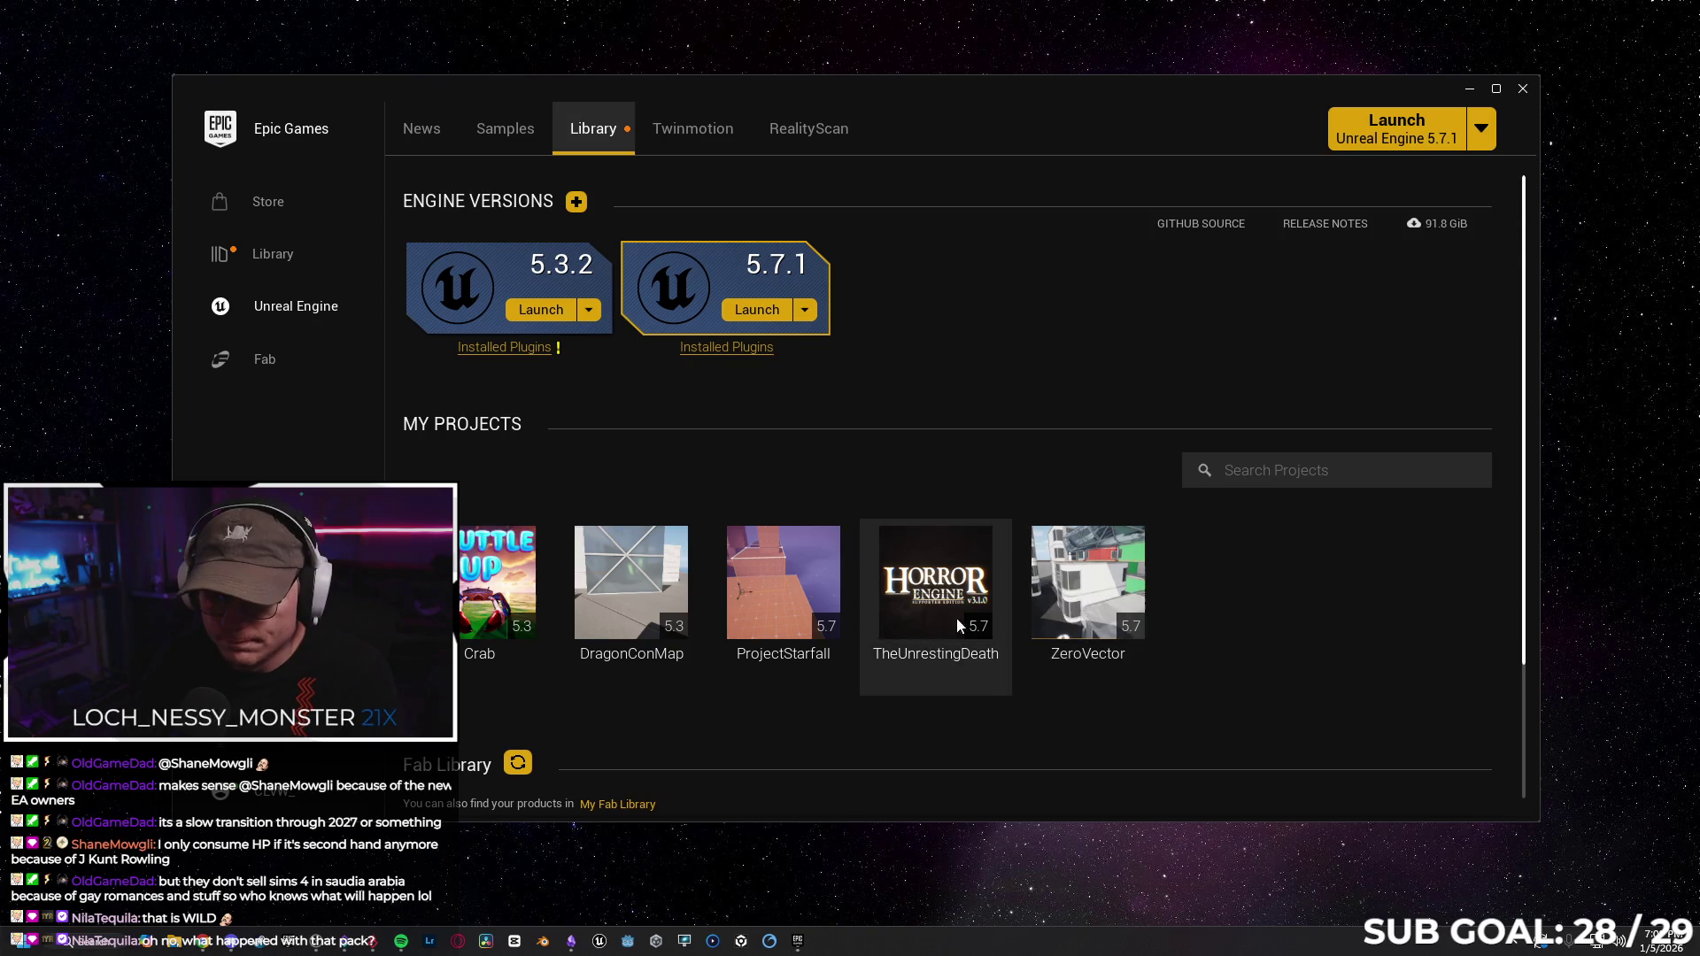
Add Anime Character Pack (Legacy) version 5.0 to ZeroVector, listing all projects.
scroll(948, 620, down, 10)
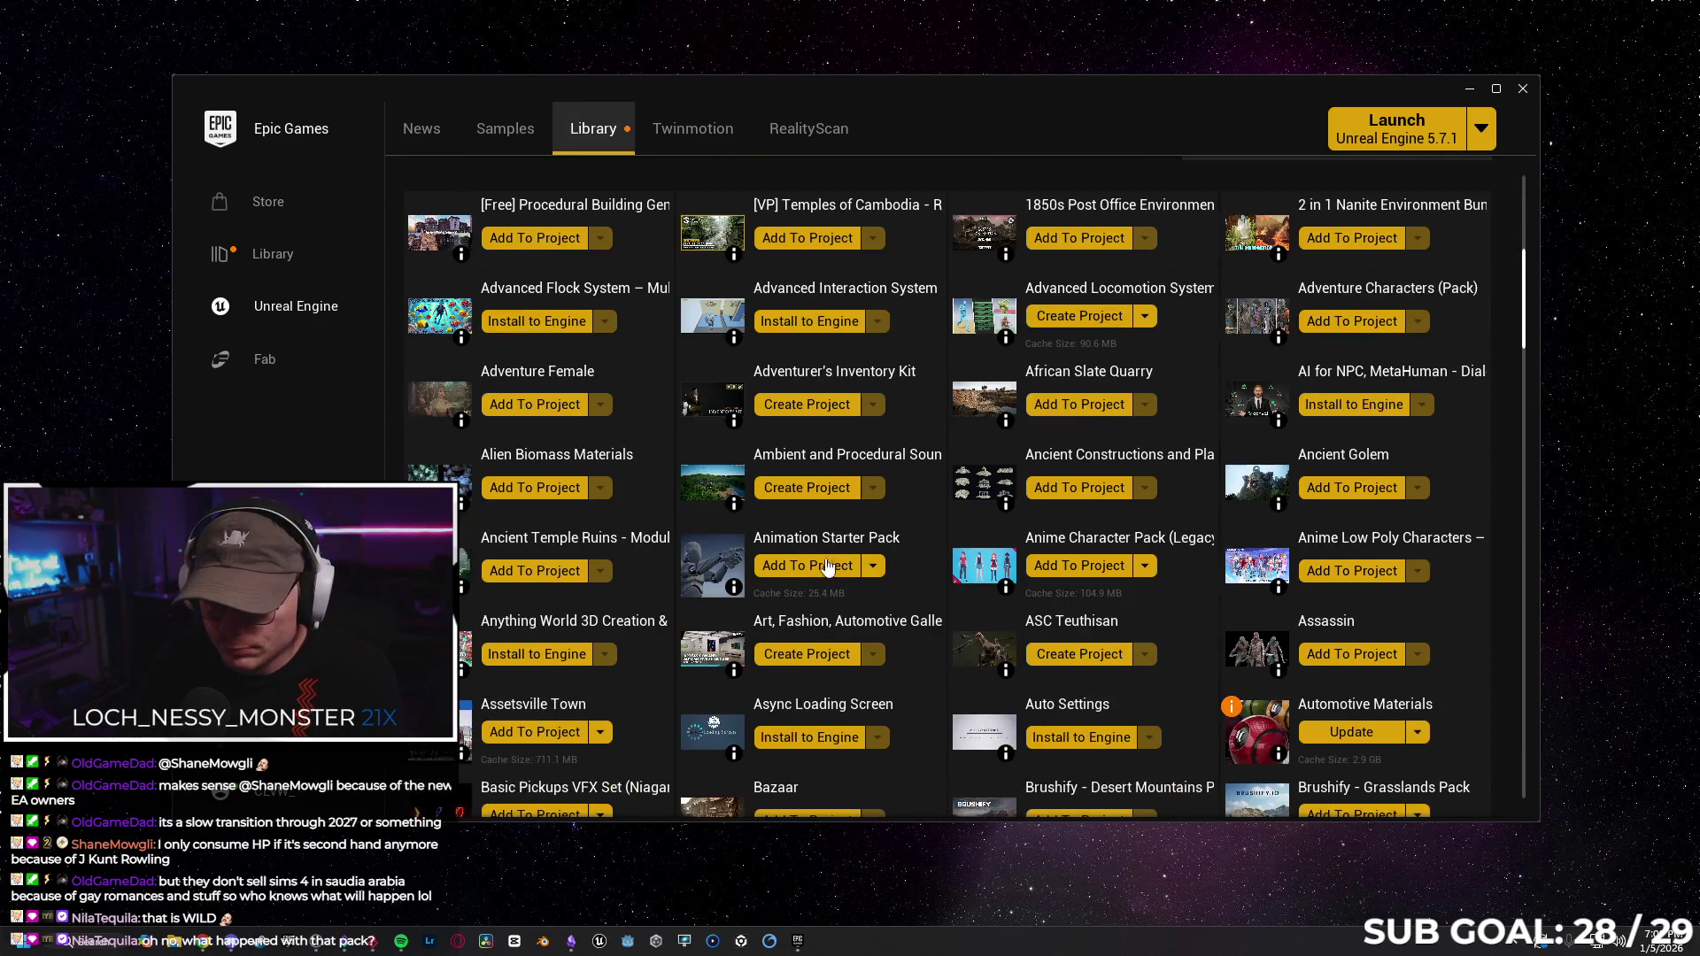
click(1080, 567)
click(993, 286)
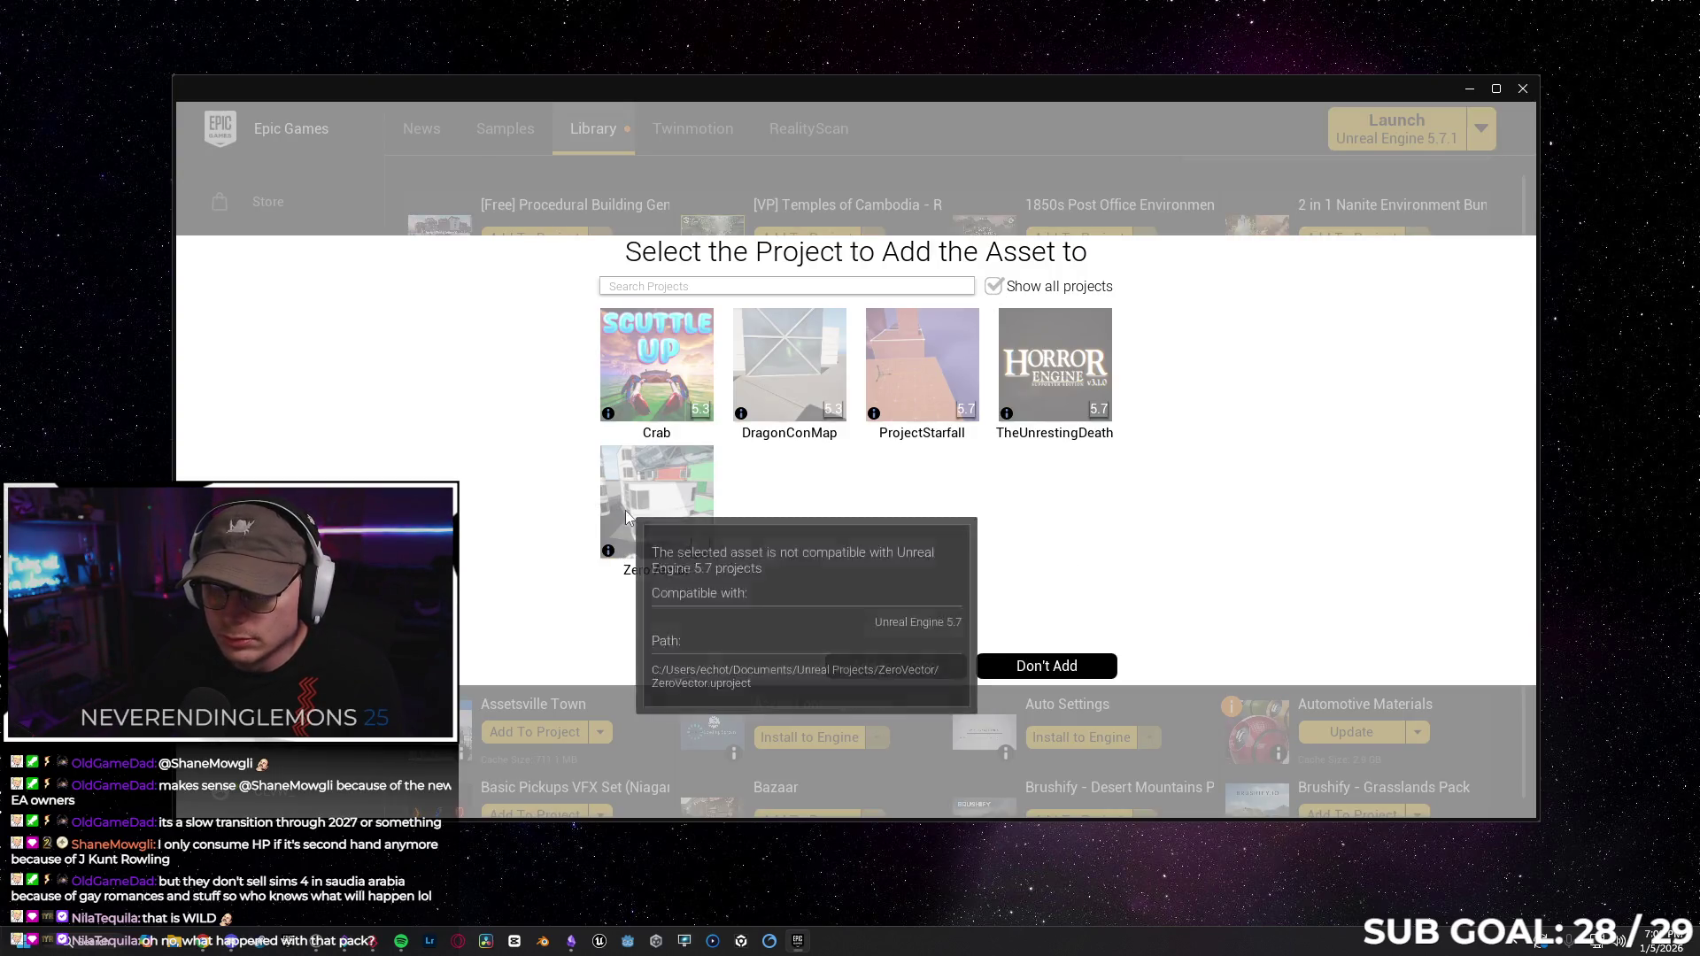
click(625, 510)
click(732, 640)
click(741, 709)
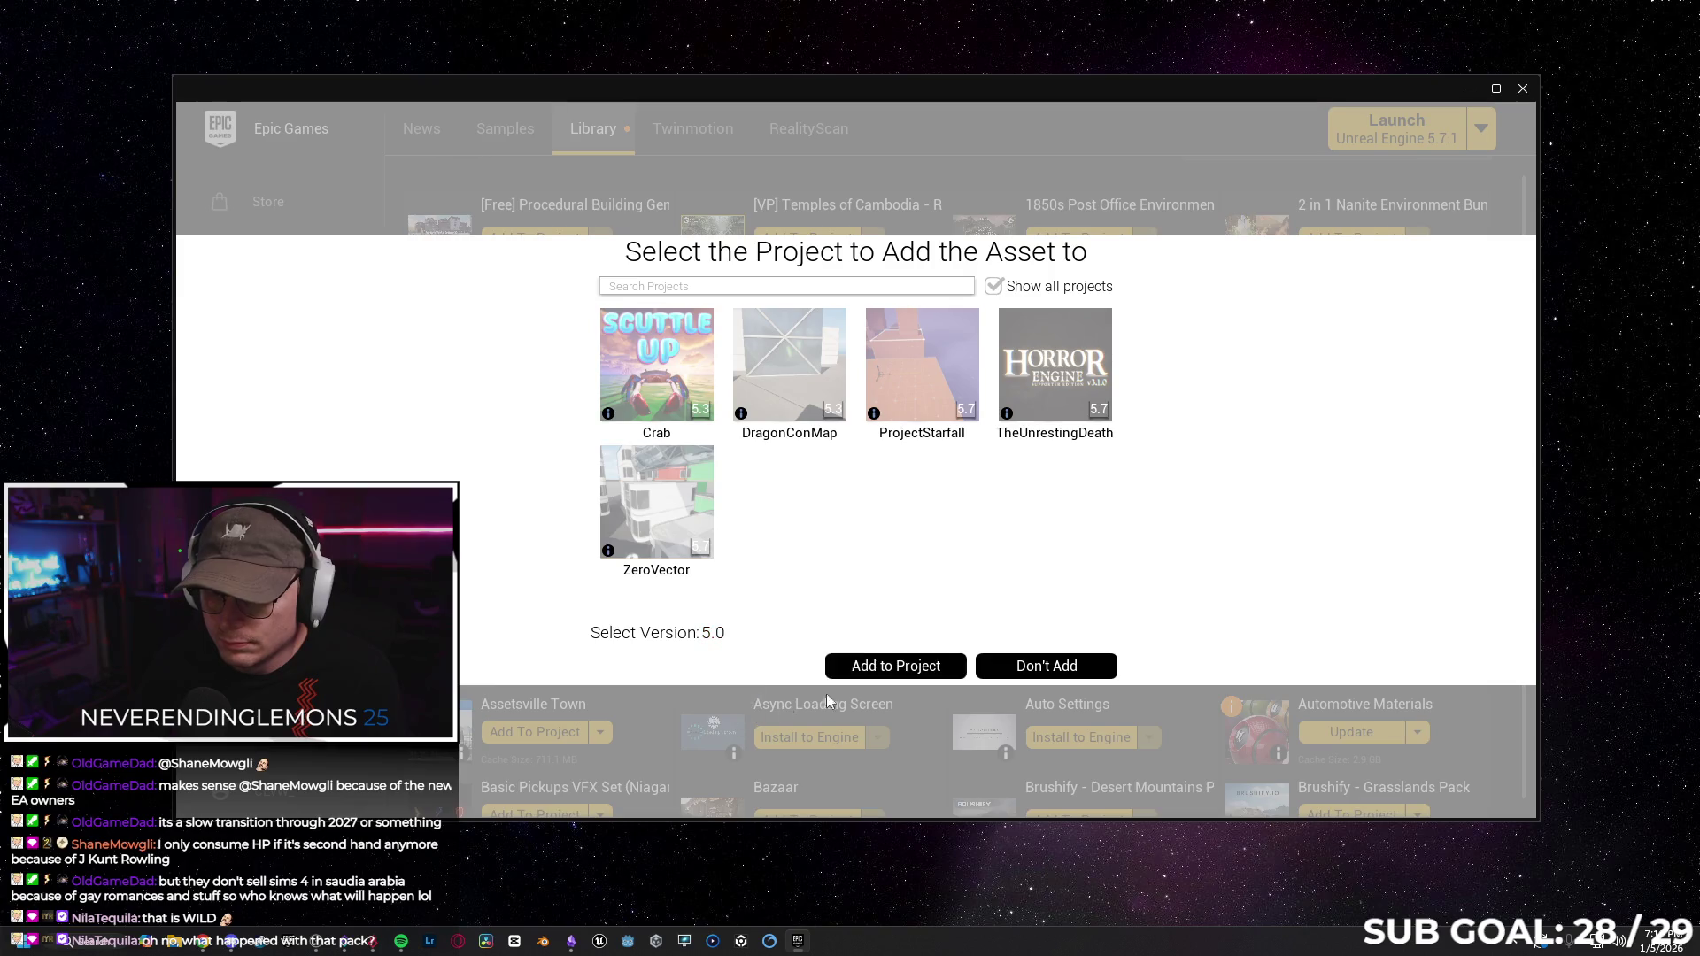
click(895, 670)
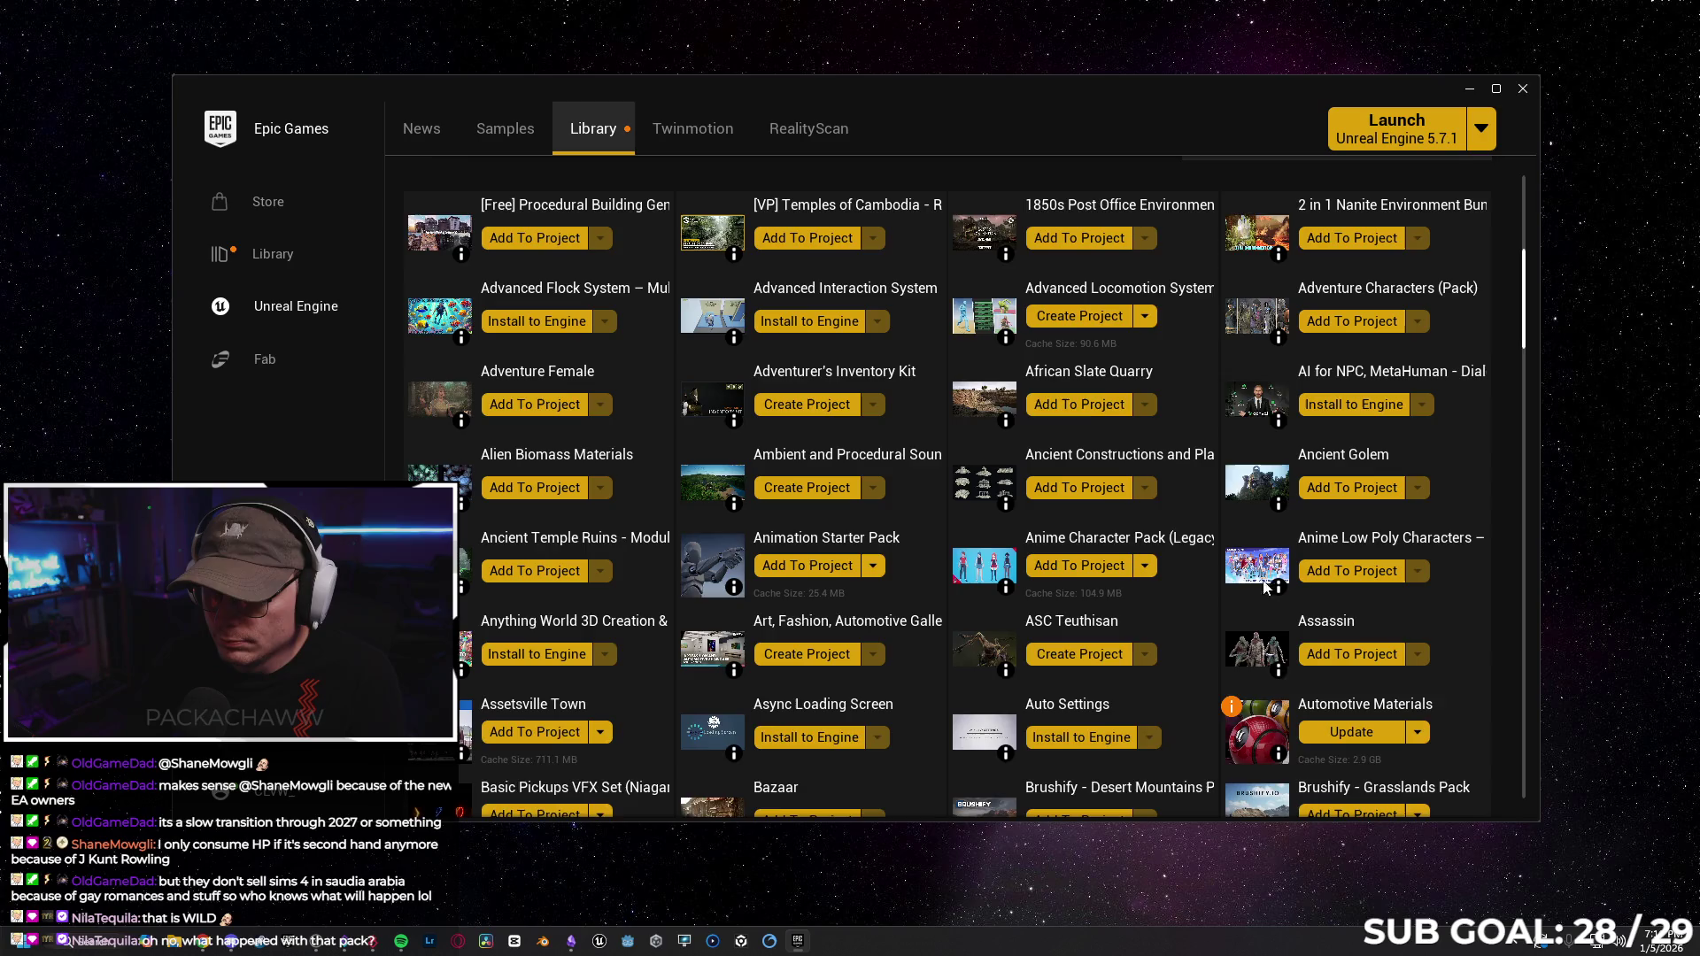
scroll(1160, 613, up, 5)
scroll(1160, 618, up, 2)
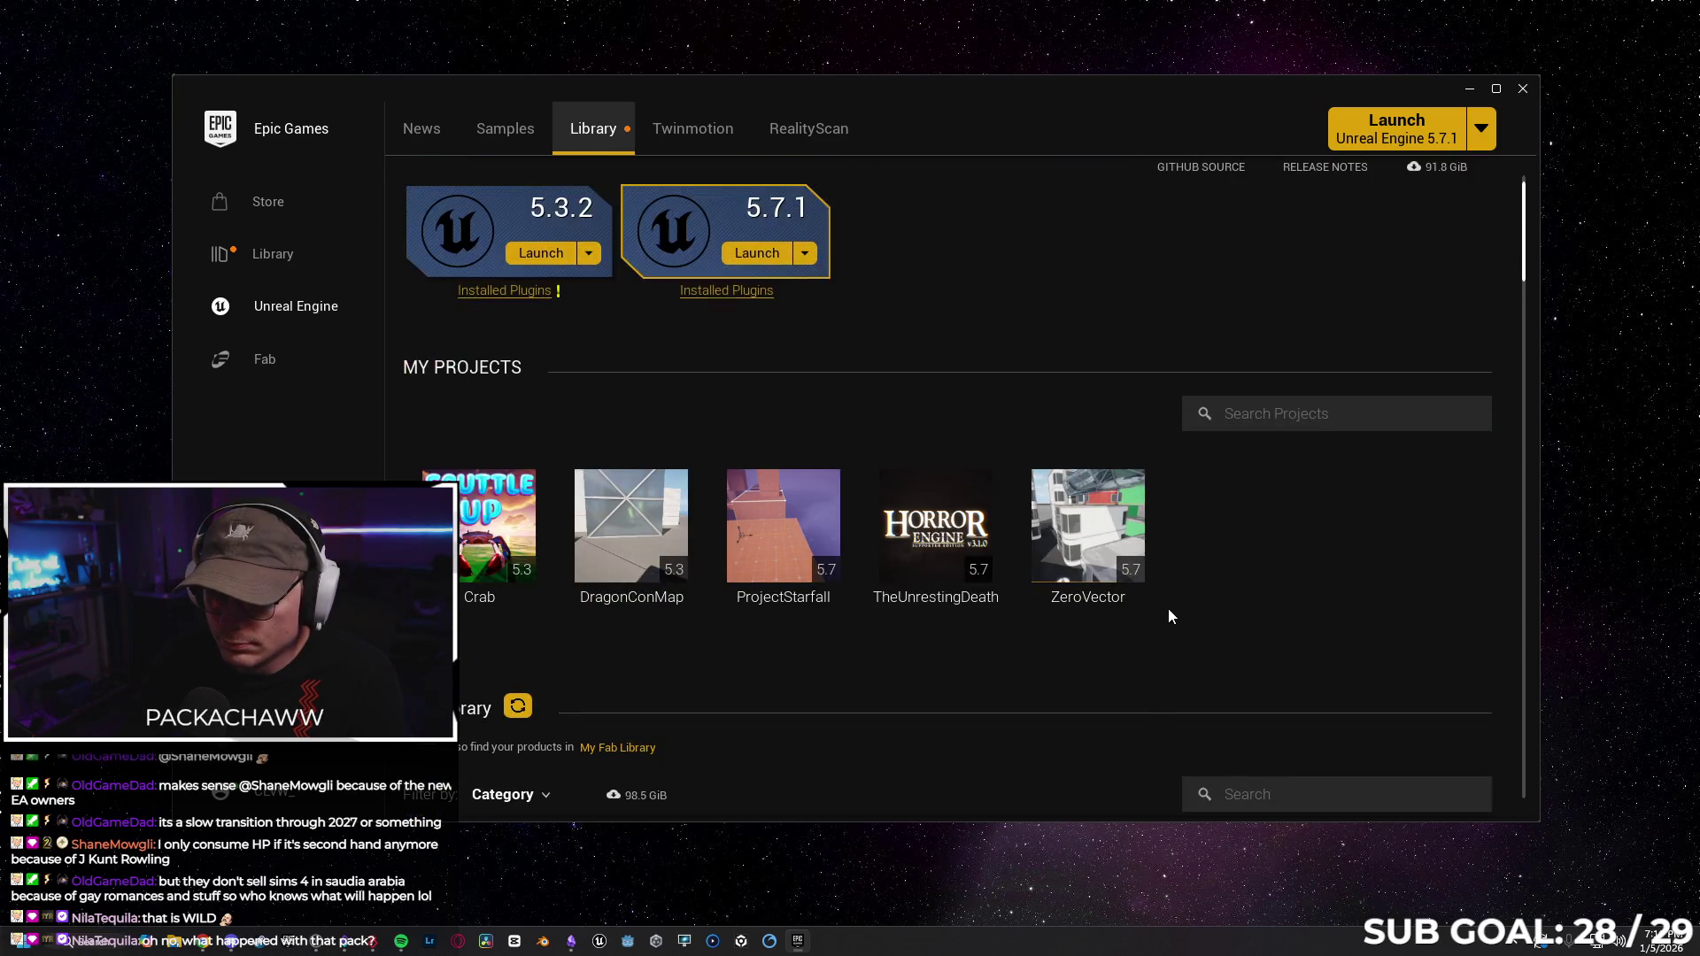
click(176, 944)
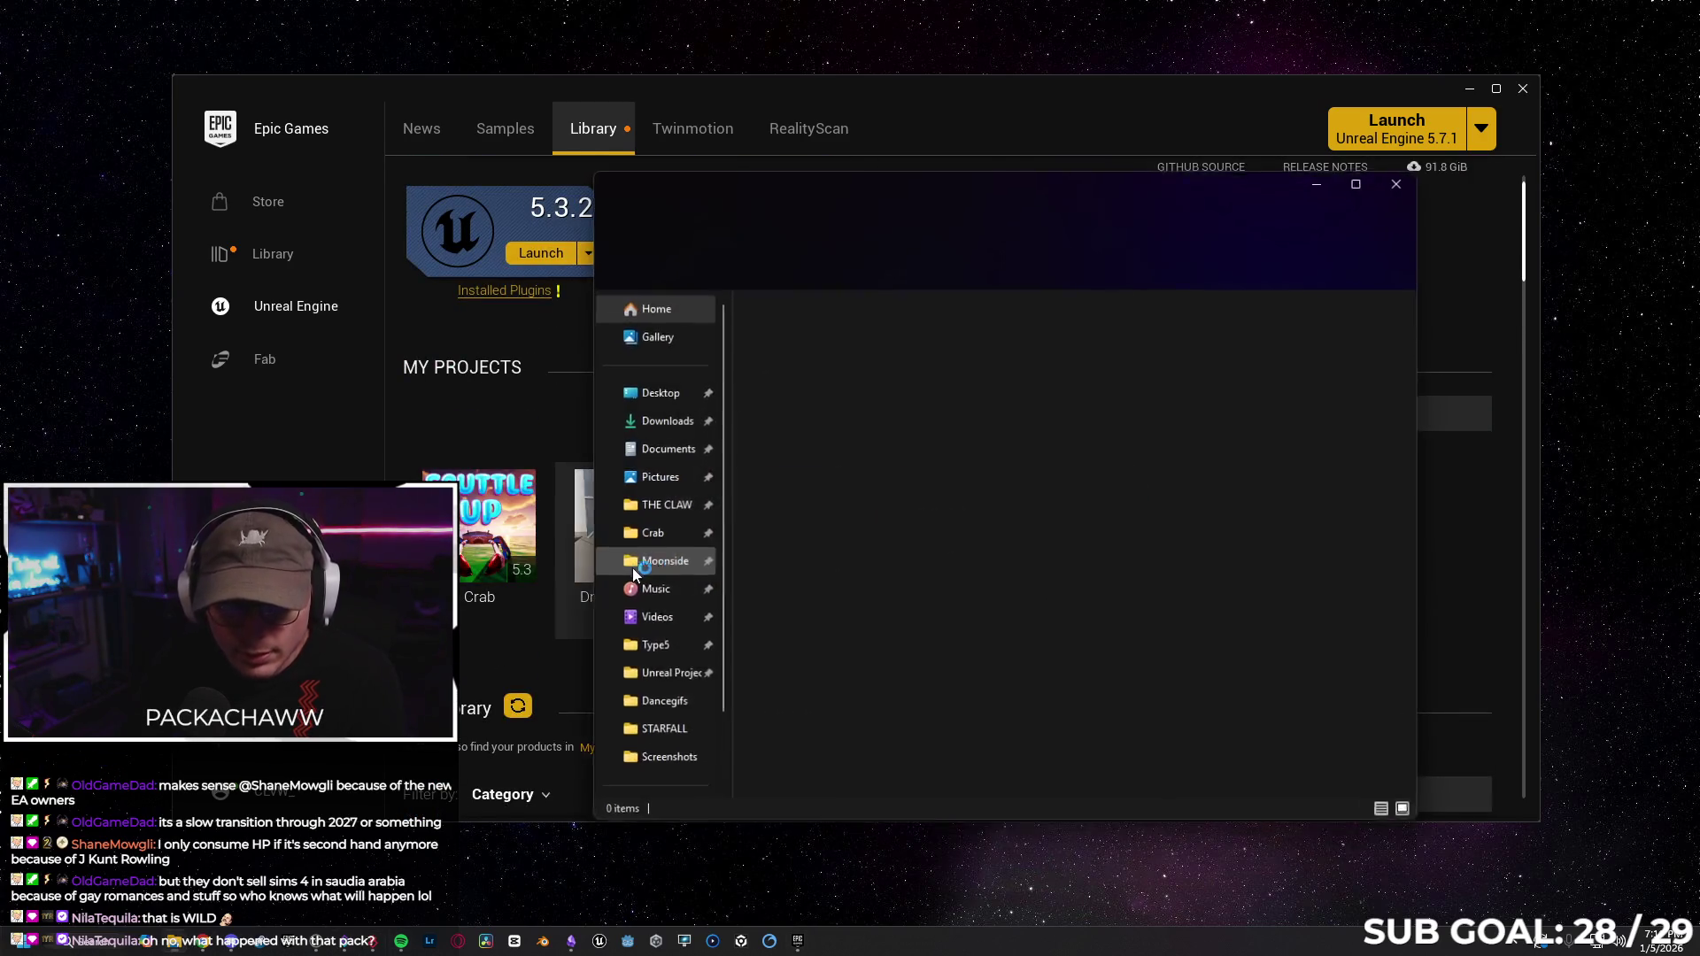
Browse ZeroVector > Content > AnimeCharacters > Blueprints to inspect the re-added pack.
click(664, 677)
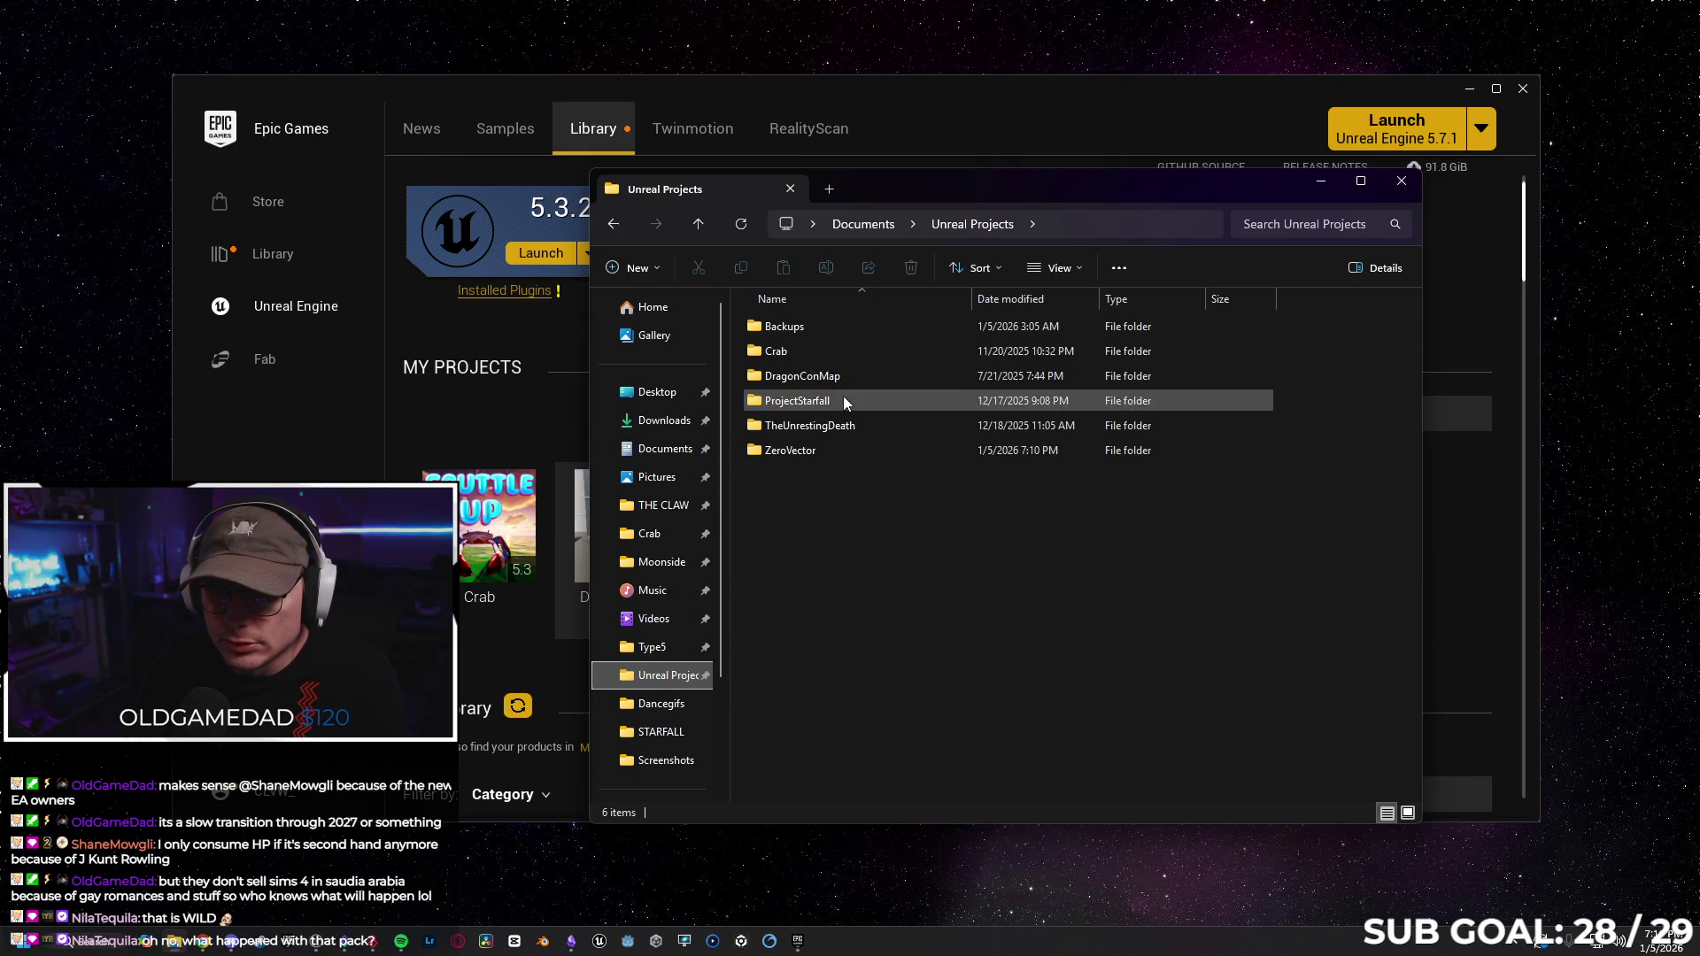
click(831, 452)
double_click(830, 450)
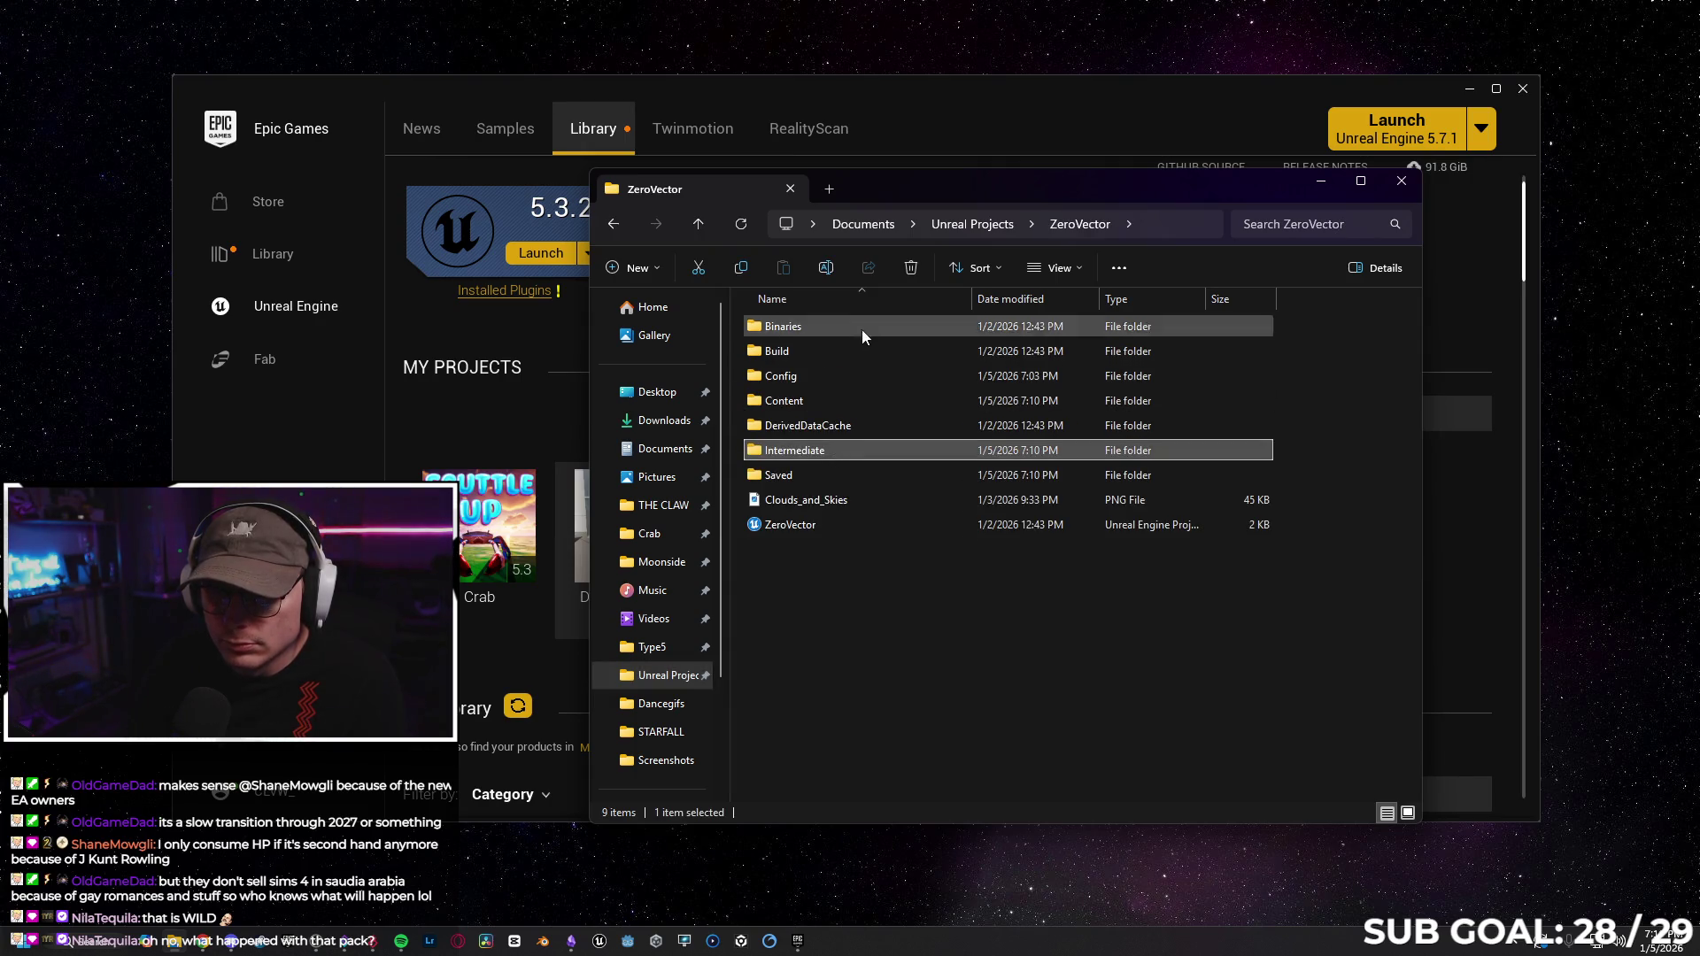
double_click(827, 402)
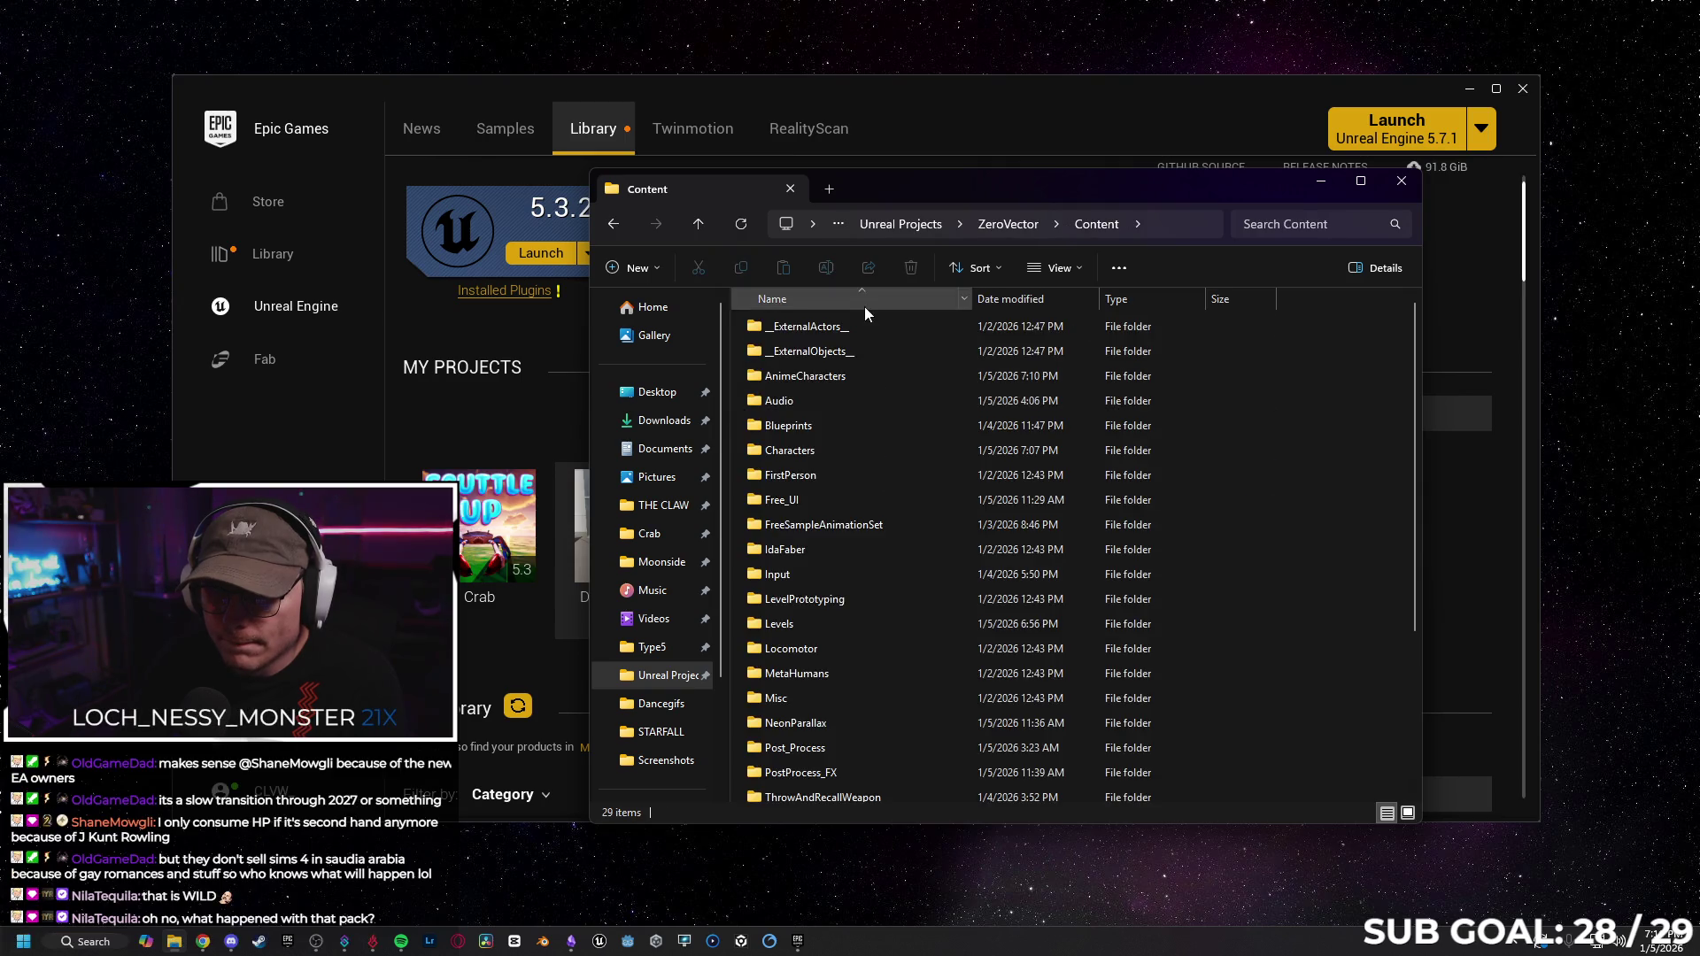
double_click(852, 377)
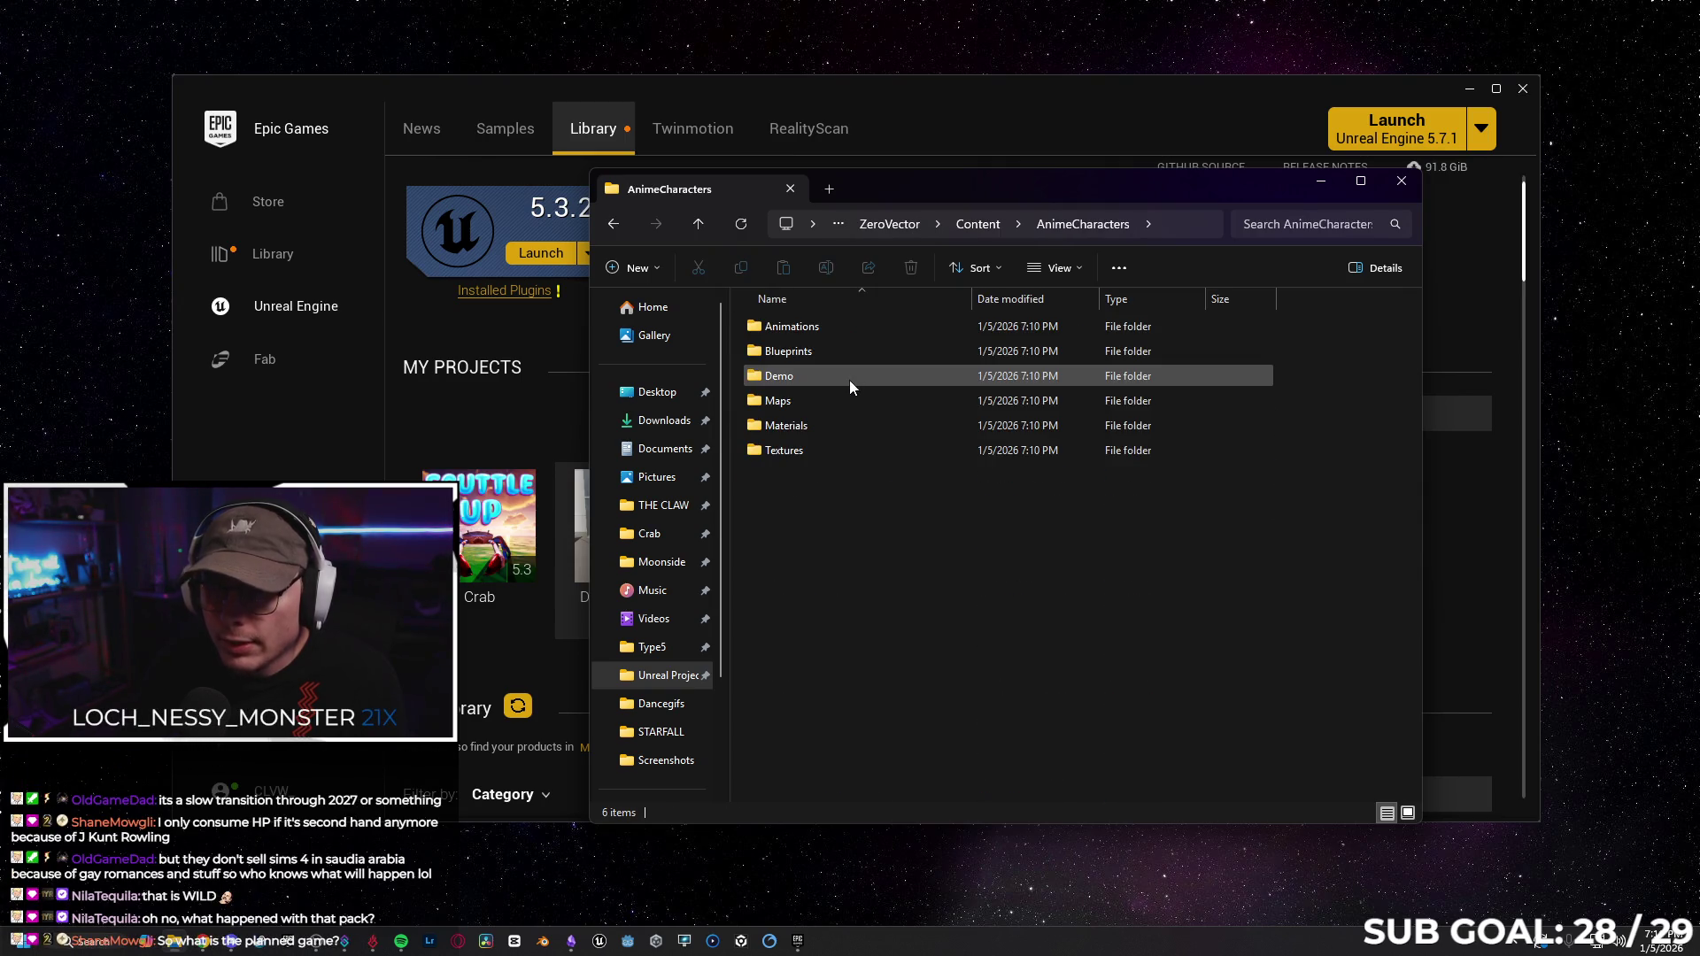
double_click(831, 353)
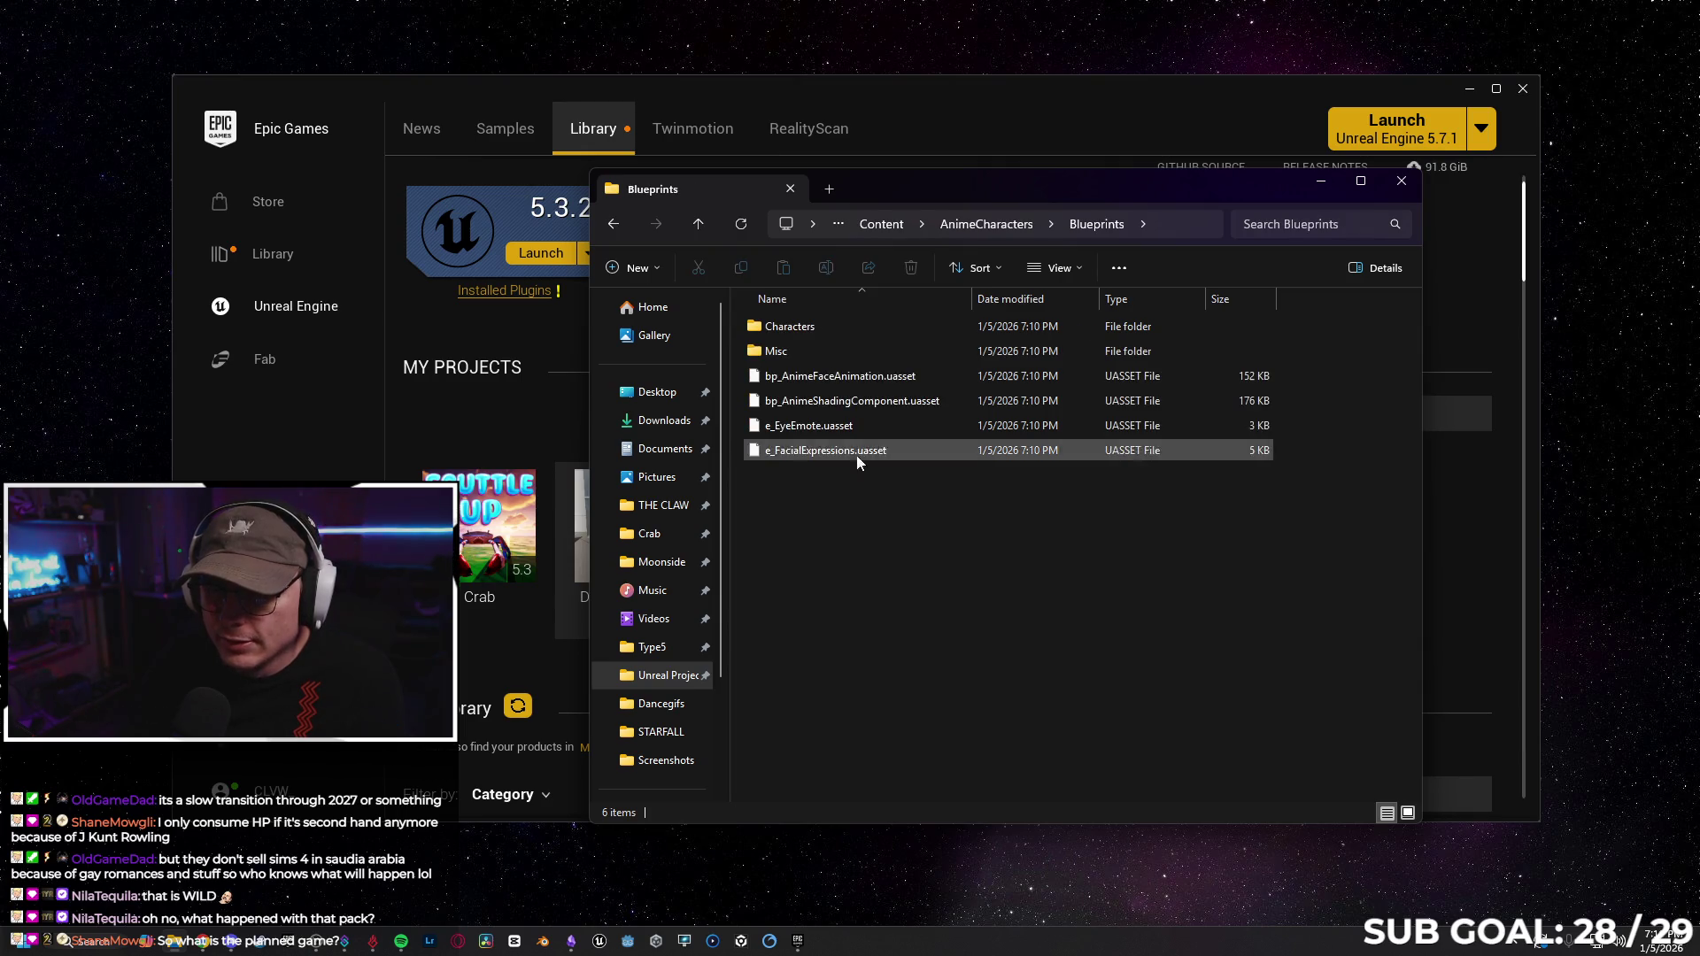
key(alt+Left)
key(alt+Left)
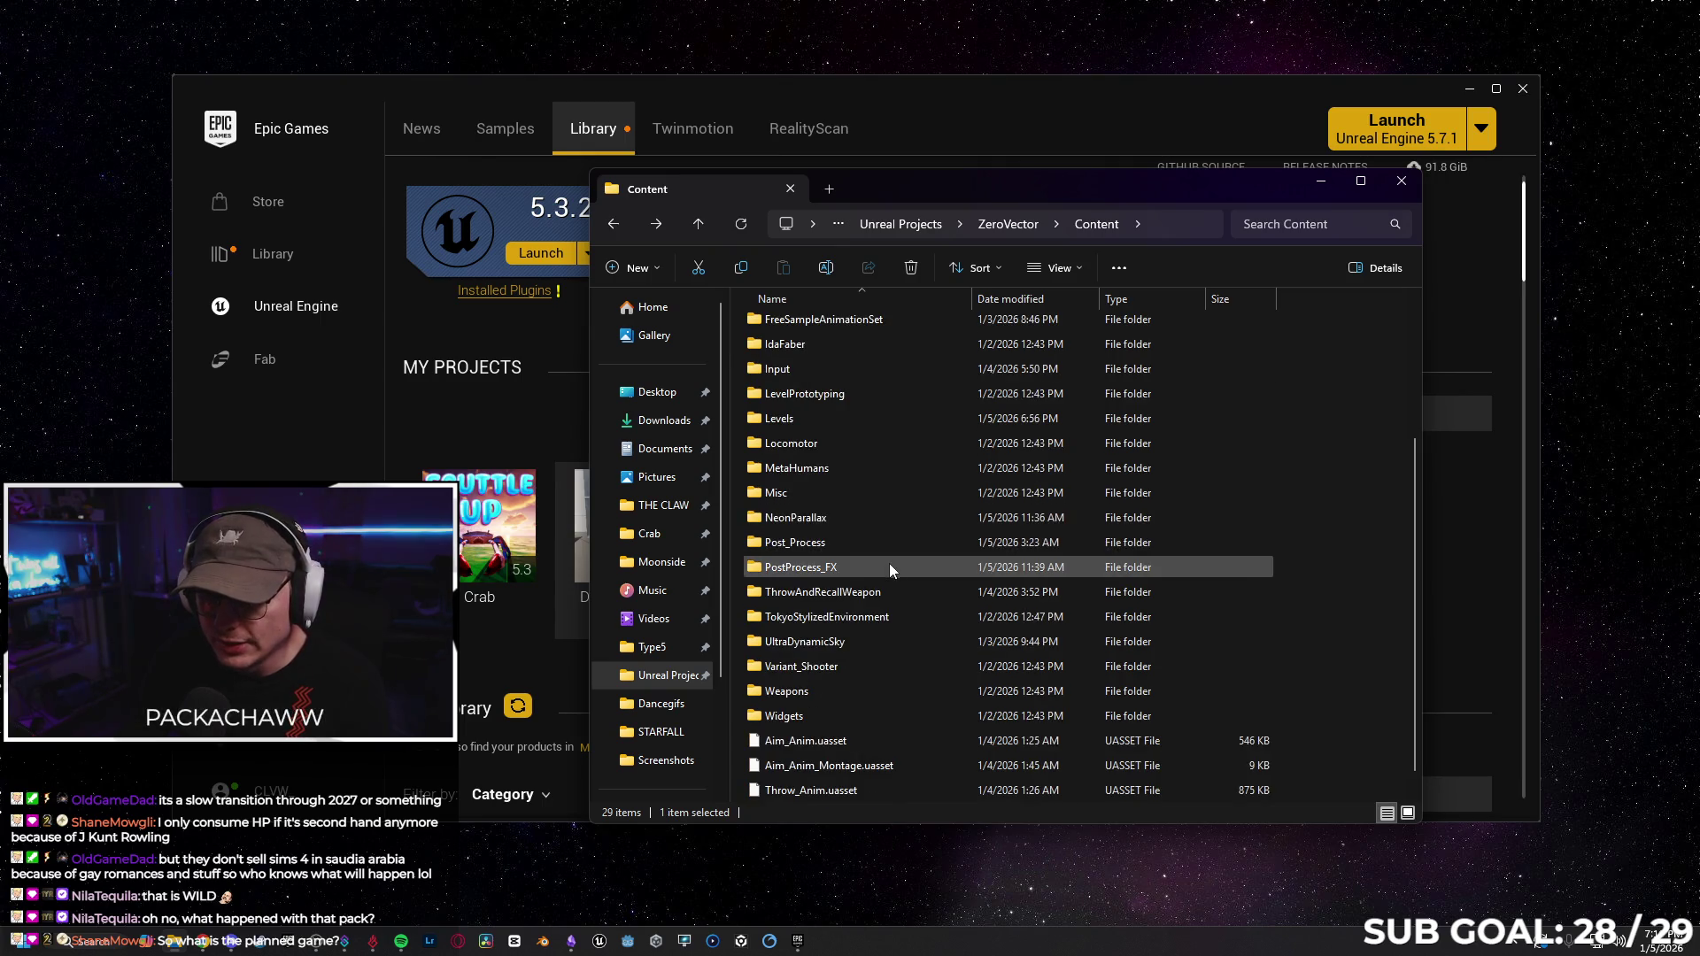
Permanently delete the re-added AnimeCharacters folder with Shift+Delete.
click(924, 379)
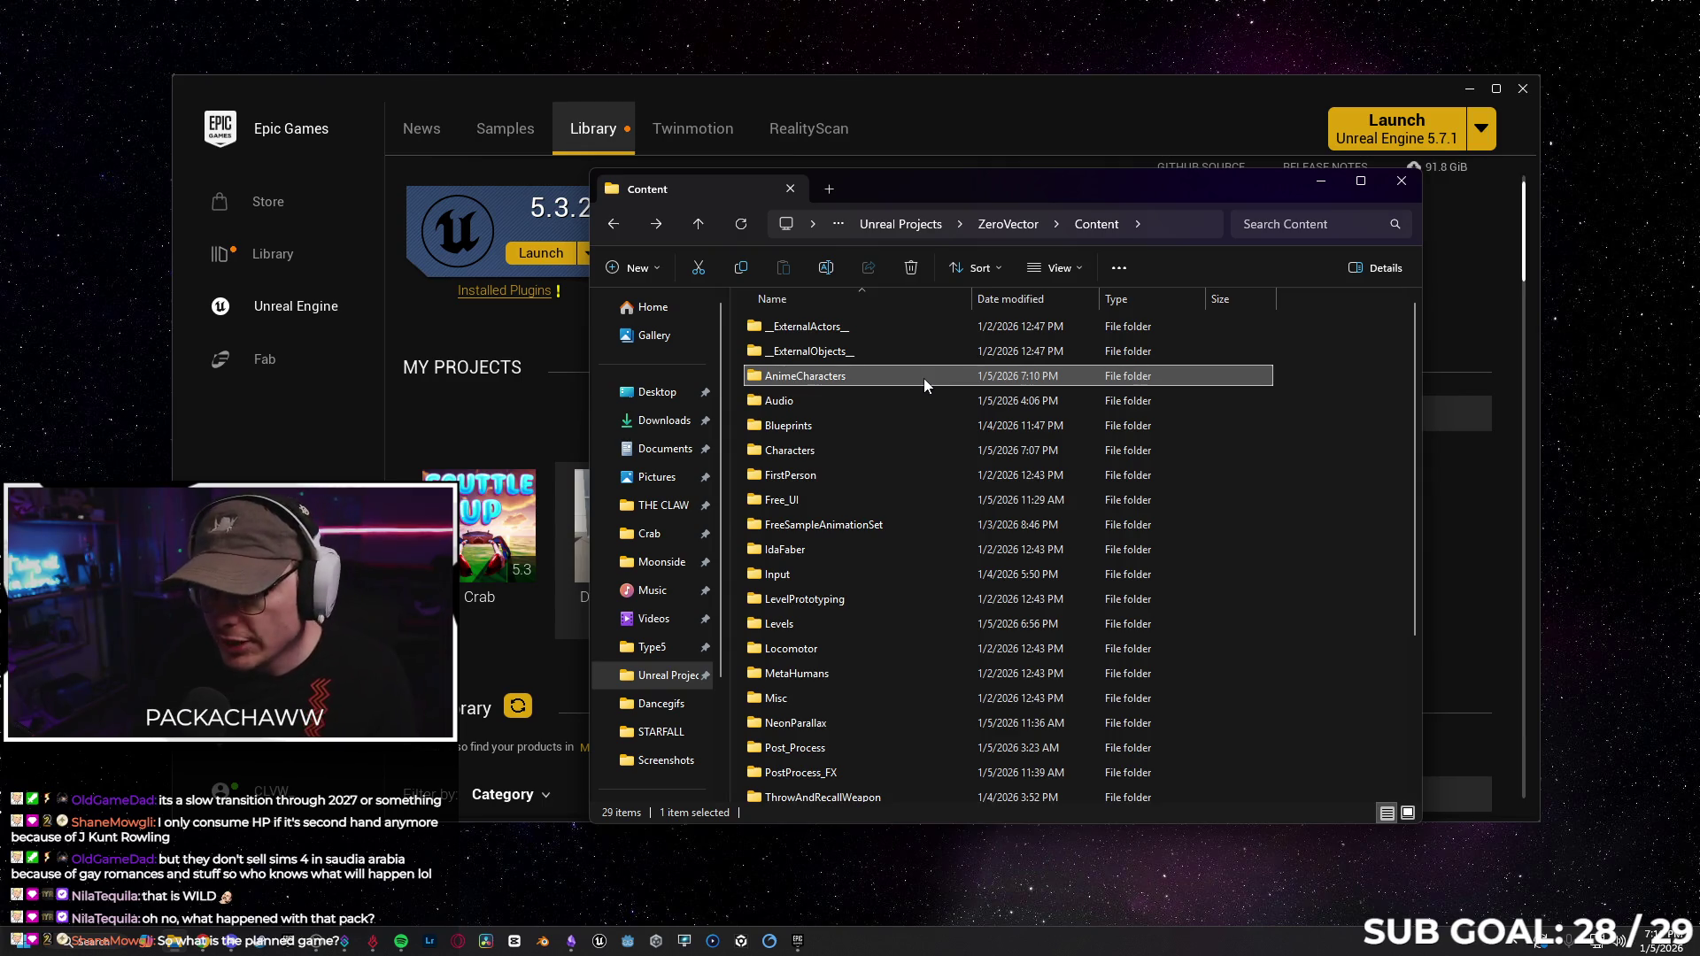
key(shift+Delete)
click(918, 521)
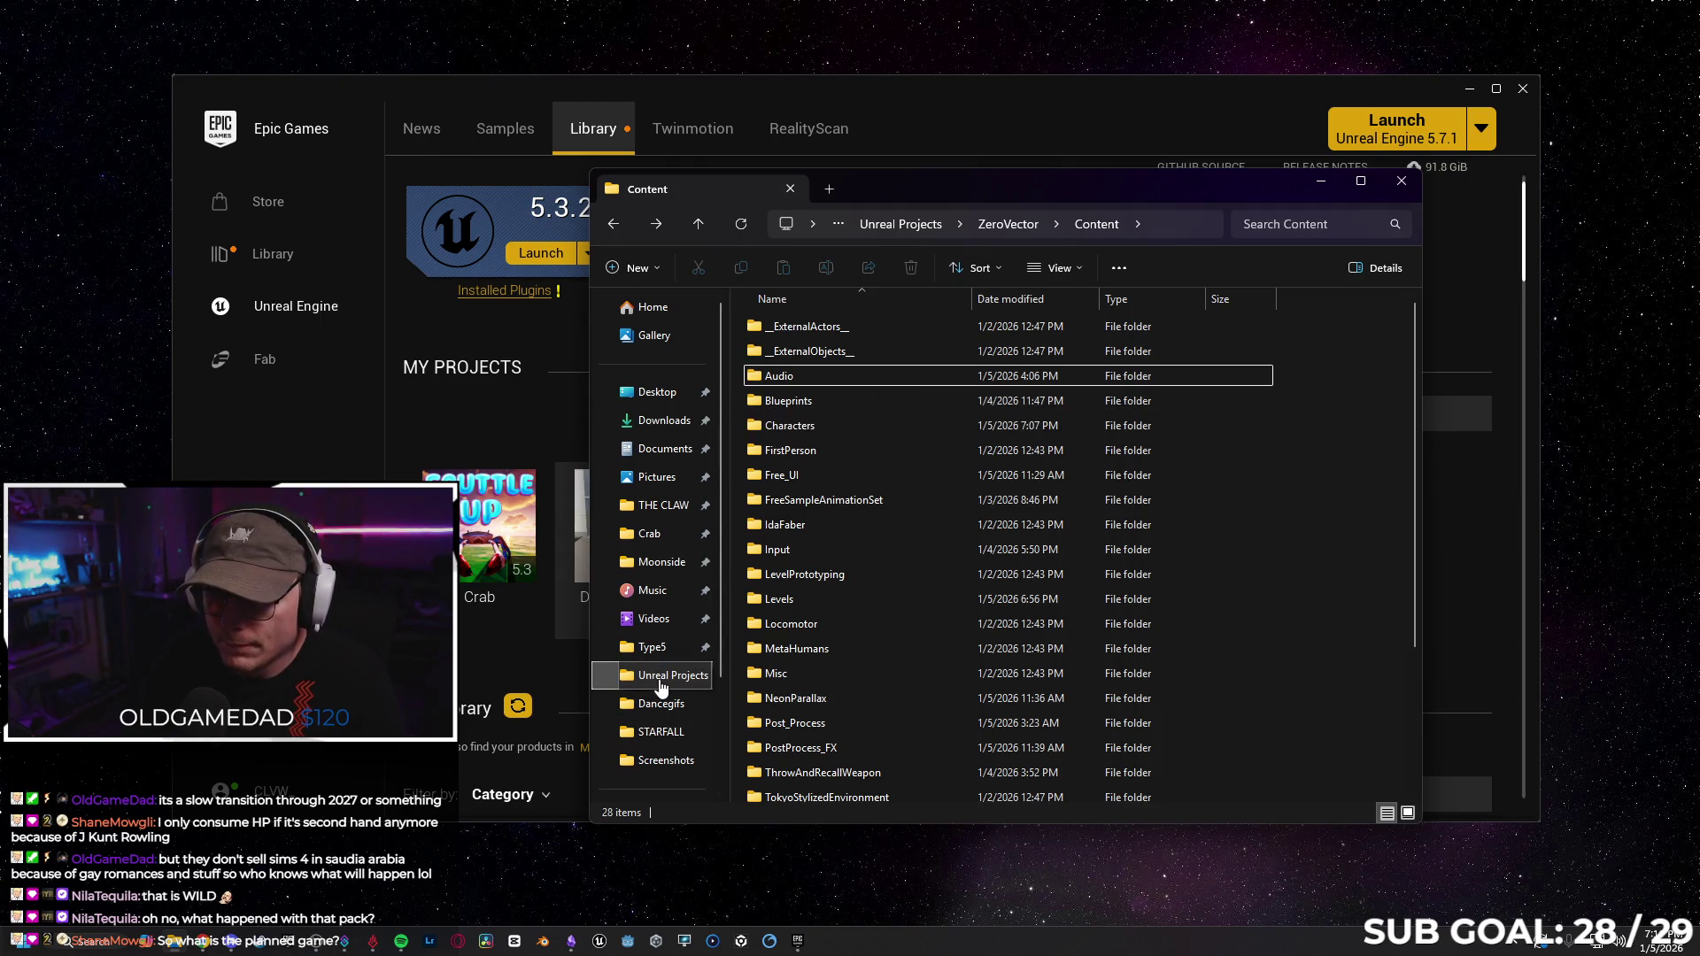
Recheck ZeroVector's Content folder, now 28 items, then return to the launcher.
click(660, 683)
double_click(847, 454)
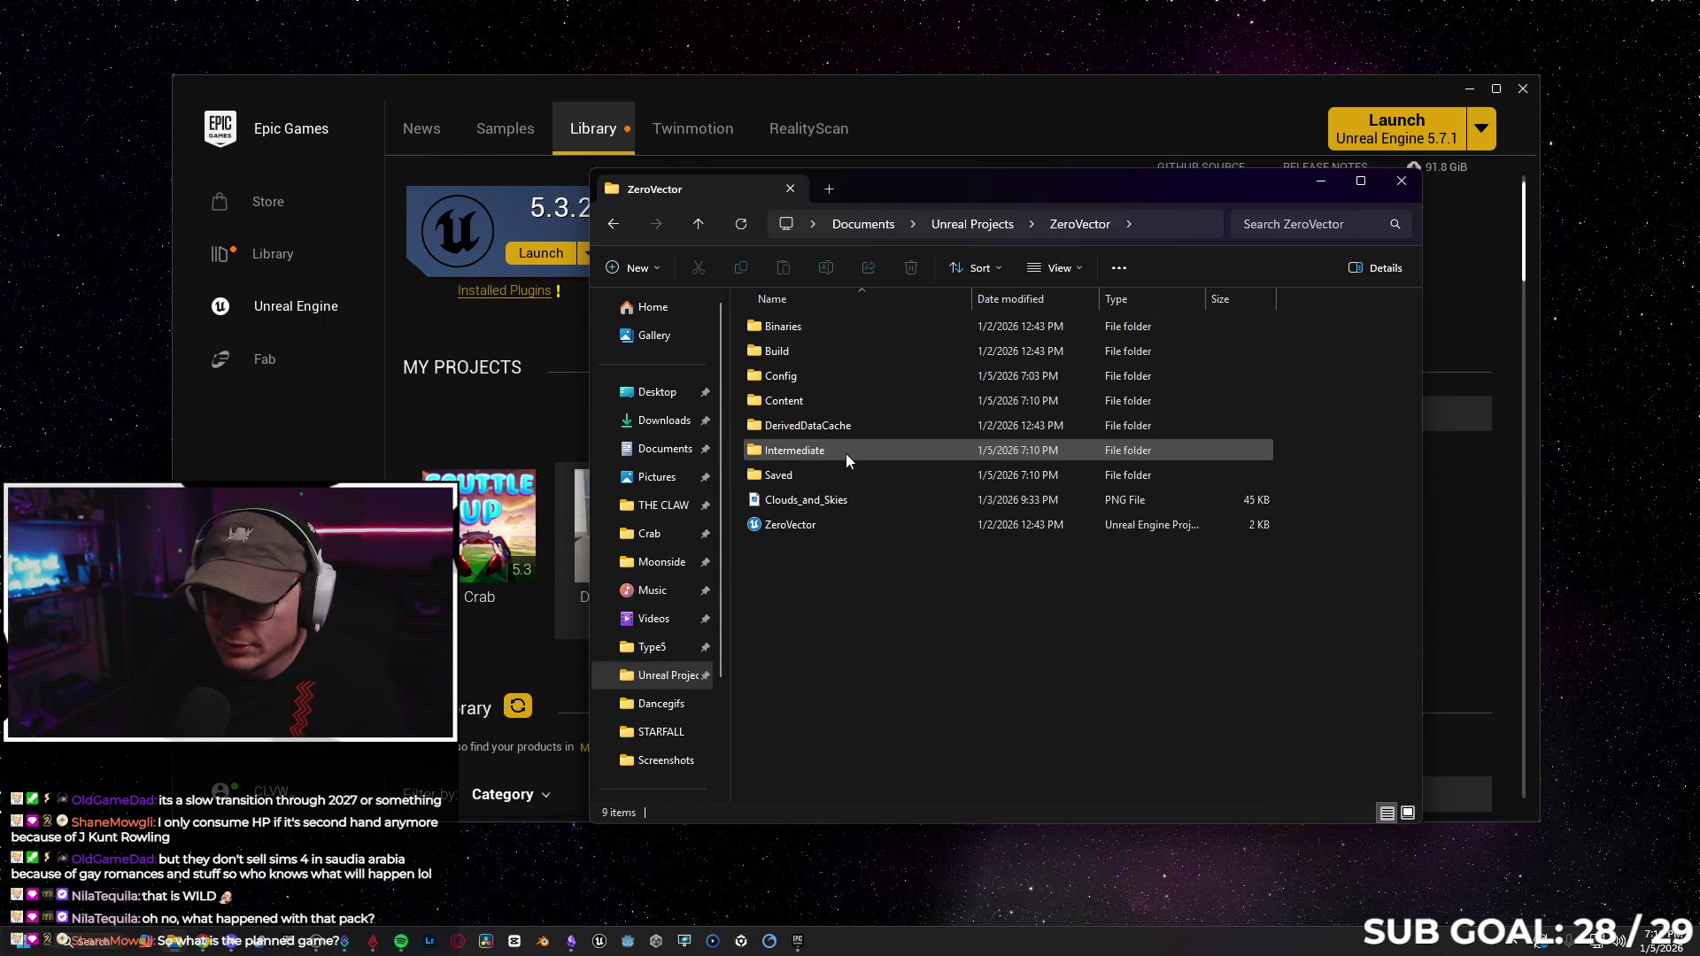
double_click(847, 400)
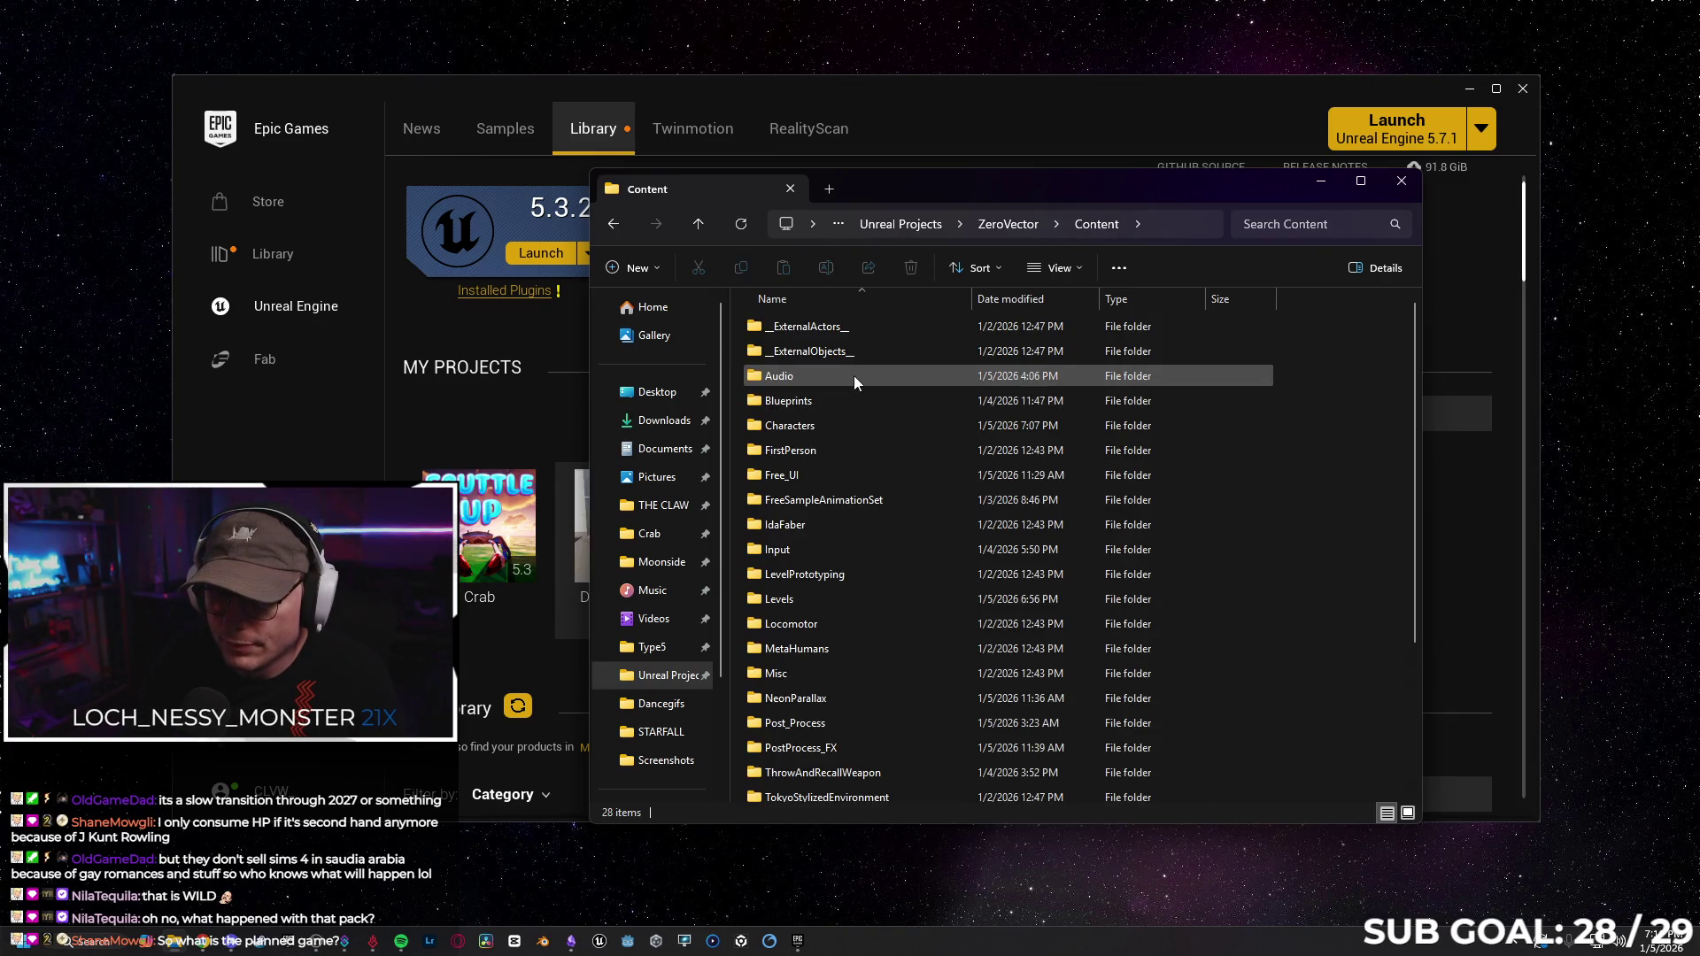
scroll(872, 469, down, 3)
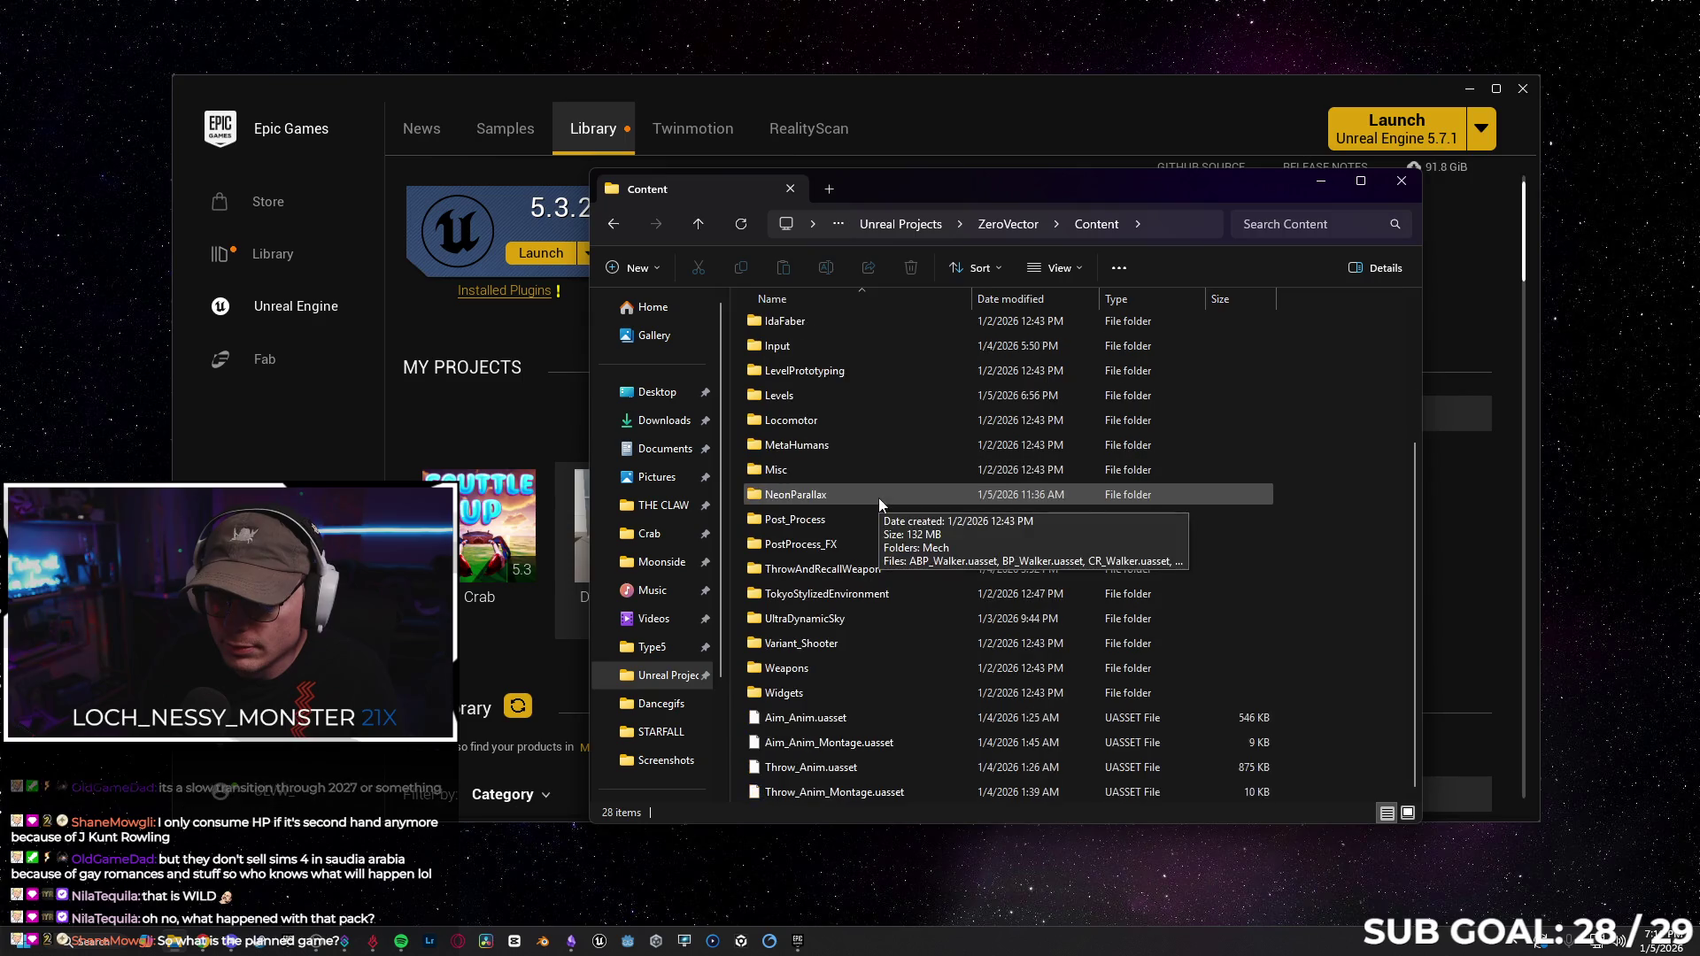
scroll(860, 670, up, 3)
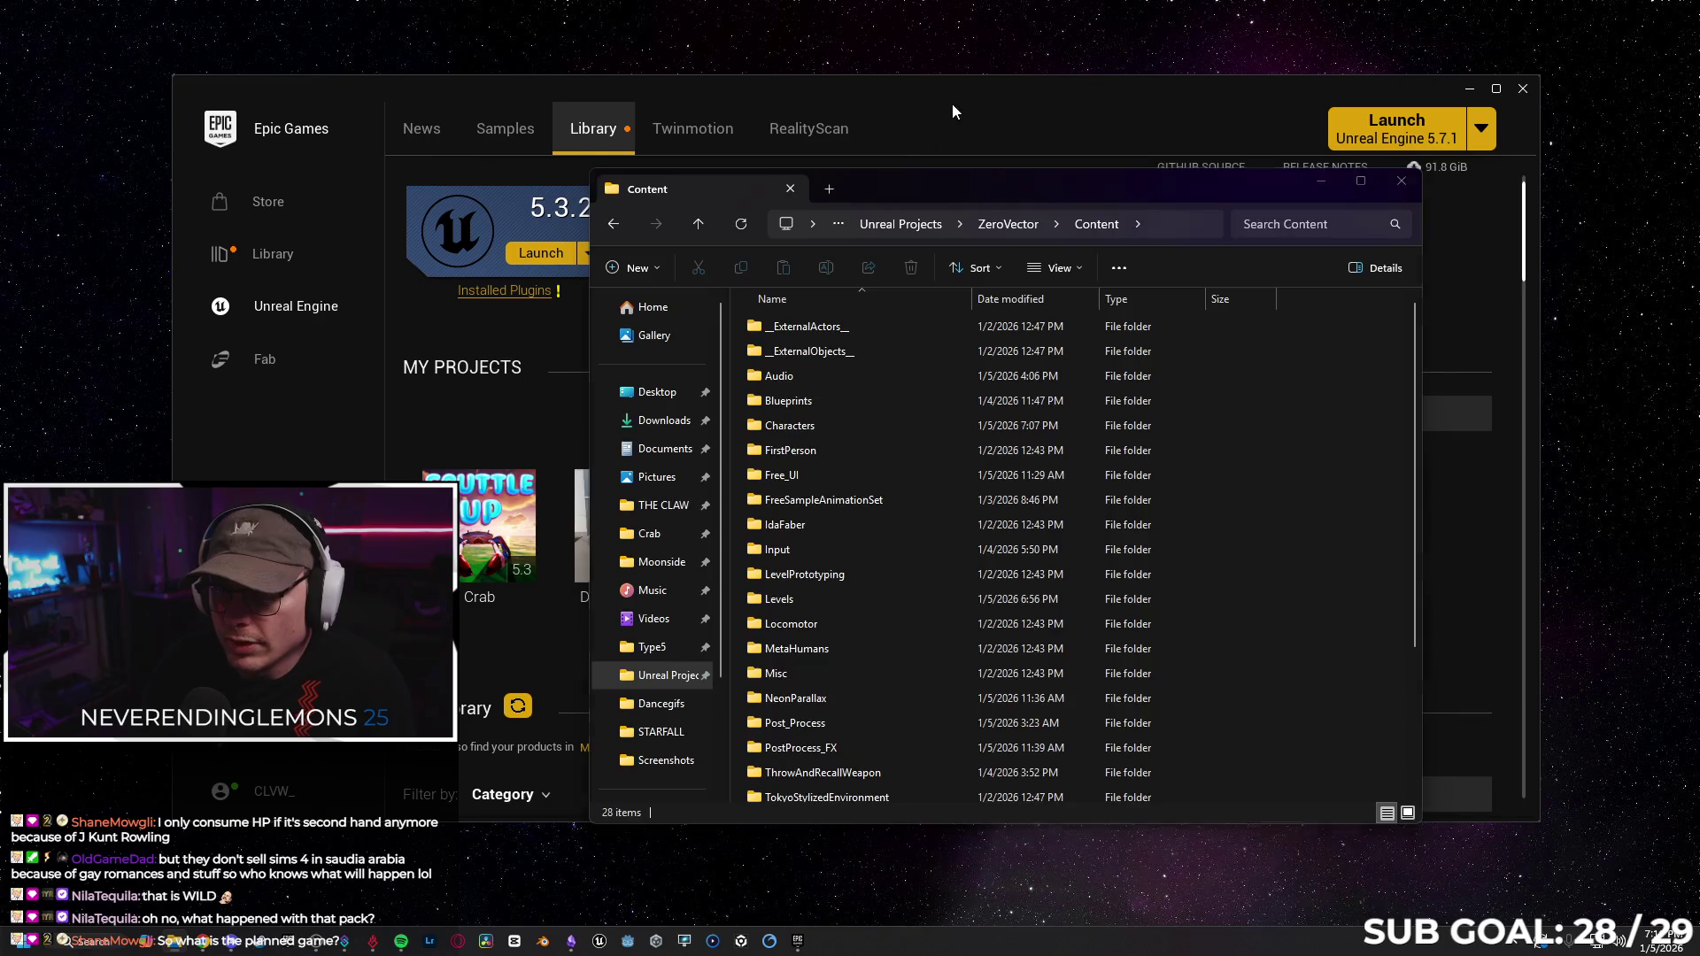
click(953, 103)
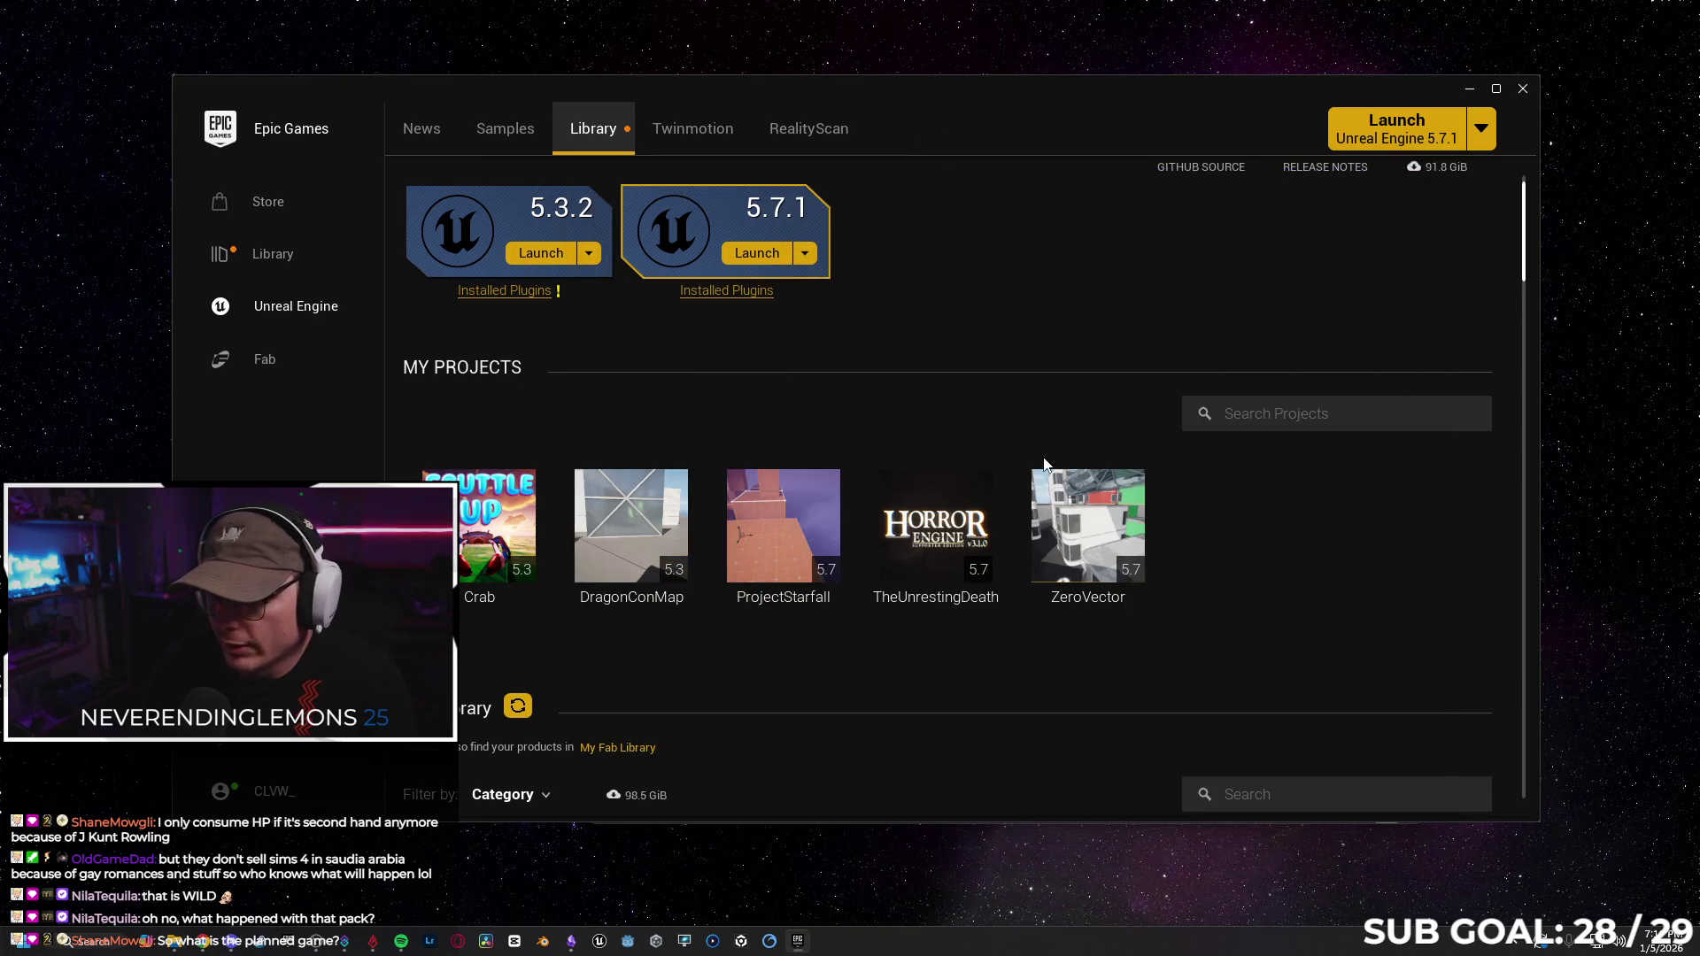
Open ZeroVector in the editor, close the launcher, check the Content Drawer, then close the editor.
double_click(1088, 531)
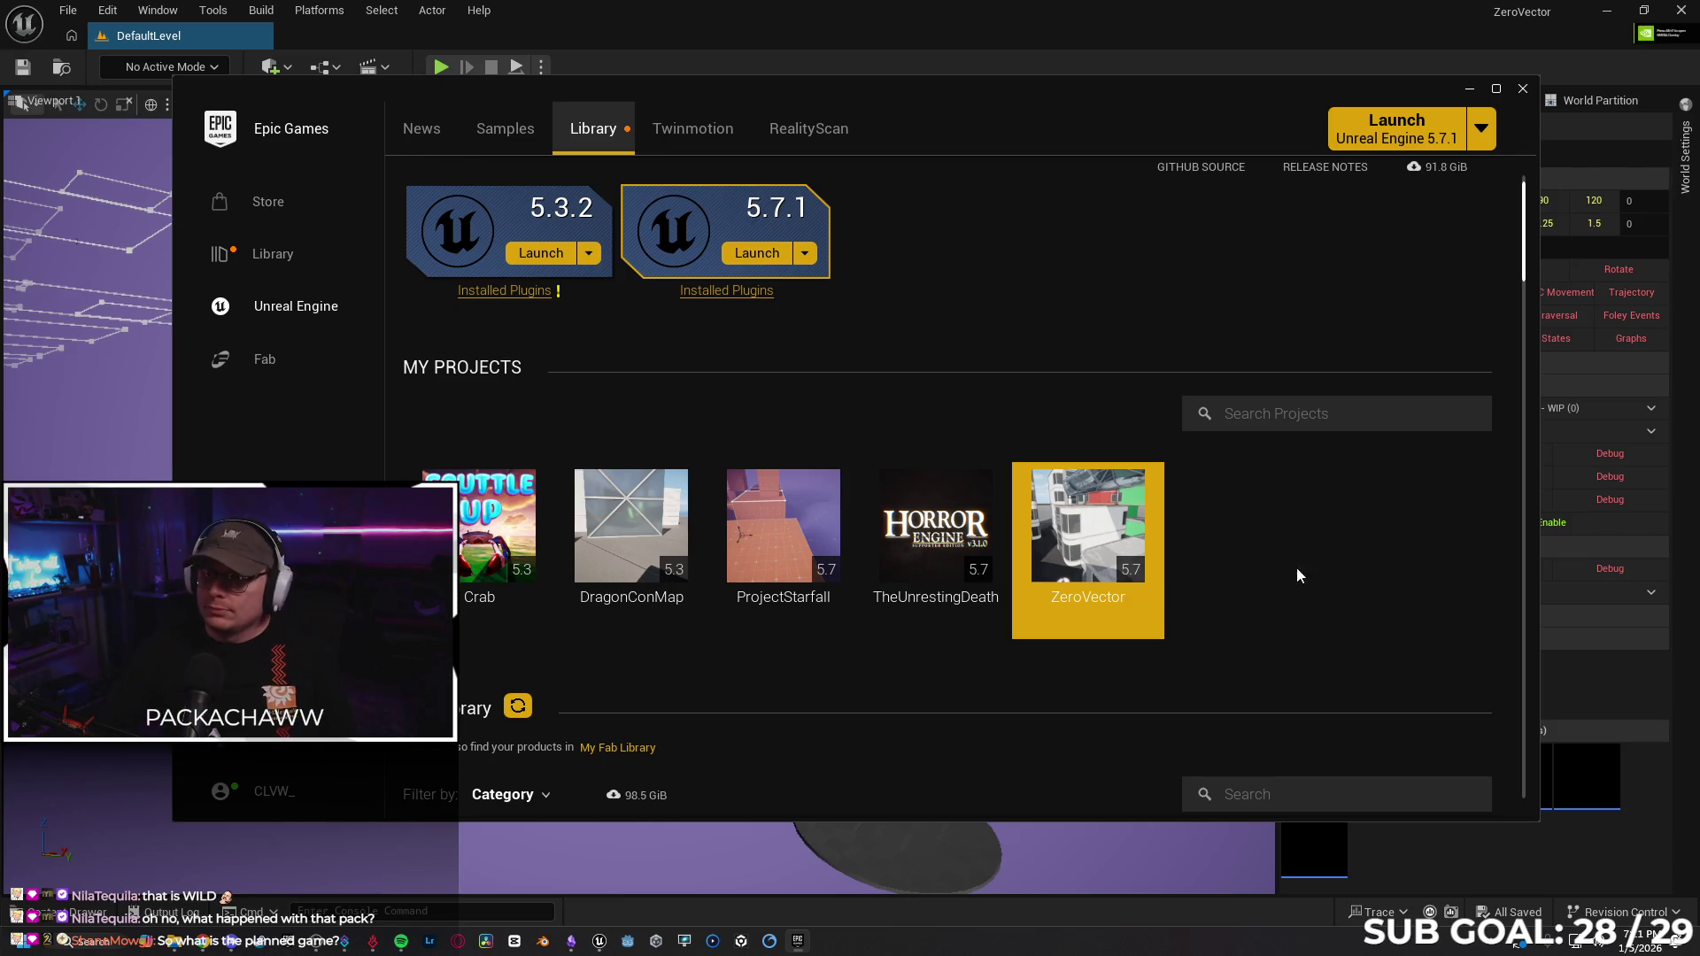
click(1520, 92)
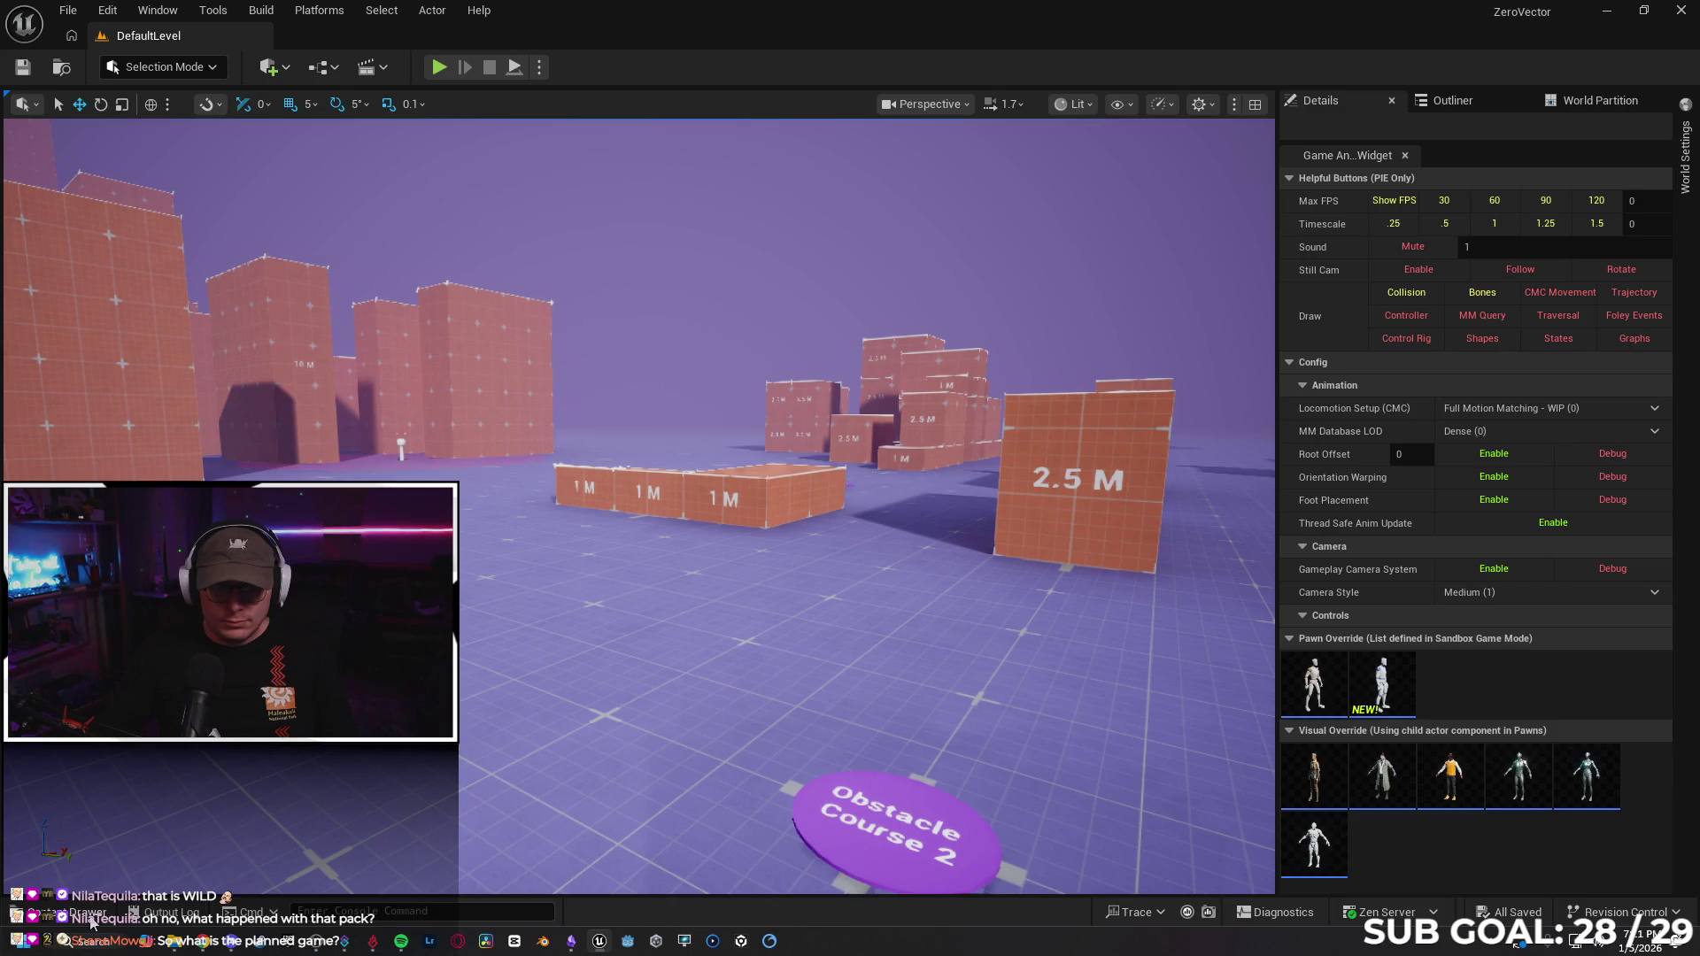
click(92, 921)
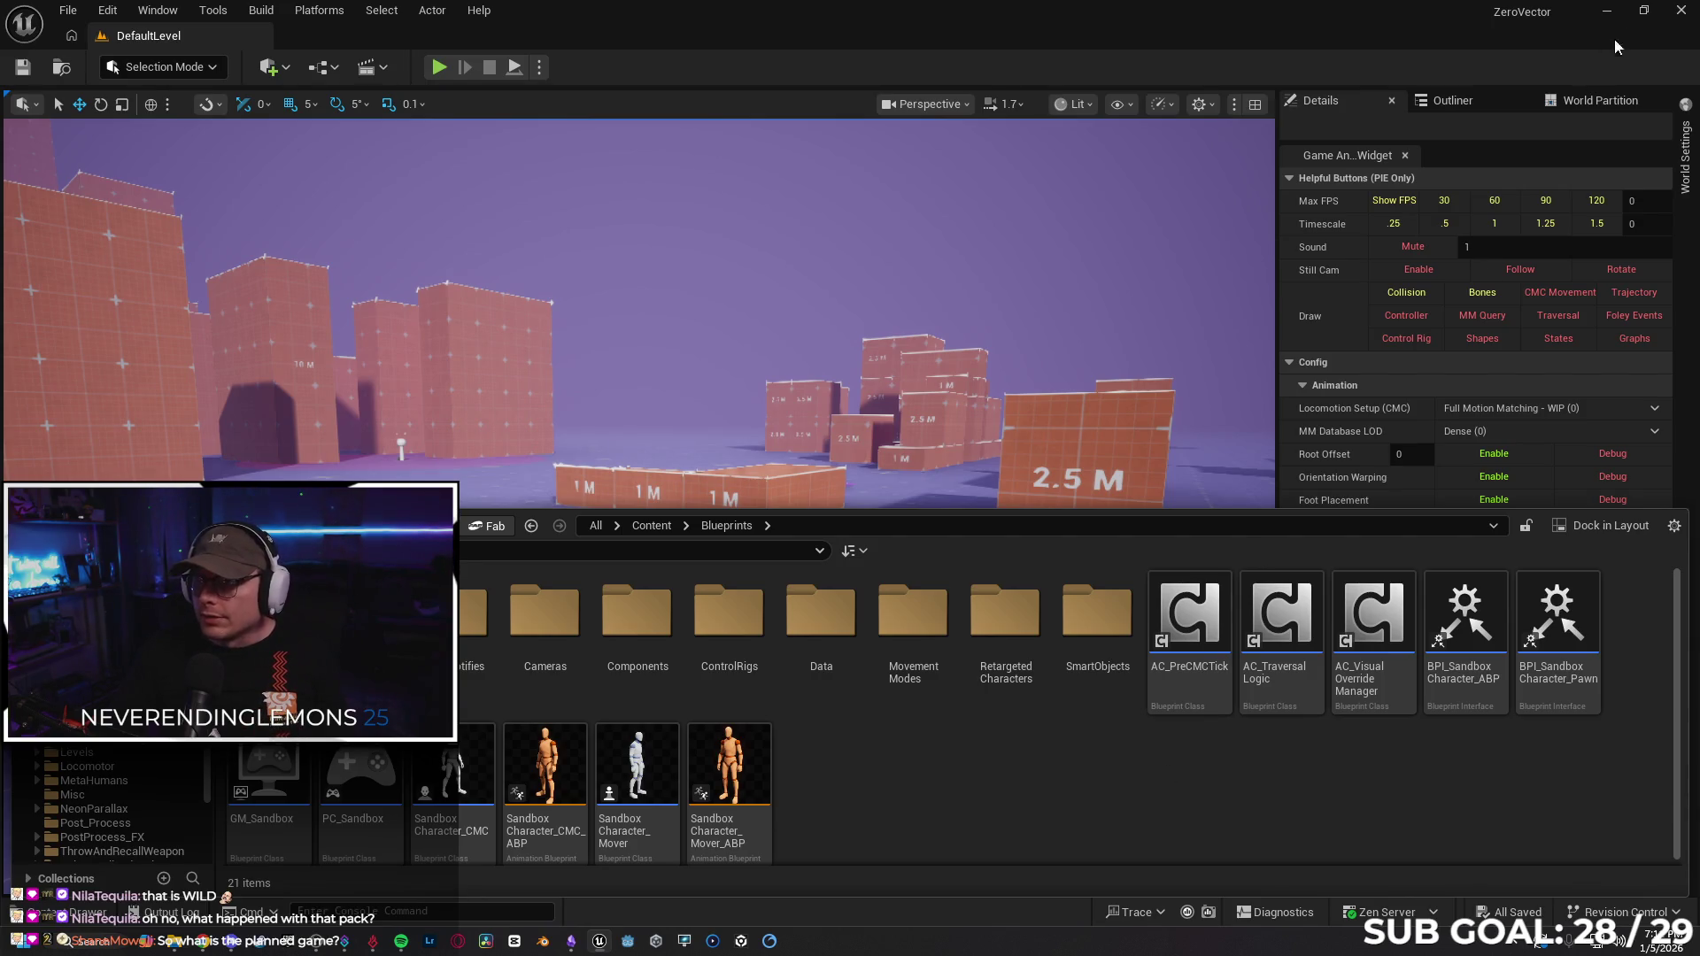
click(1681, 10)
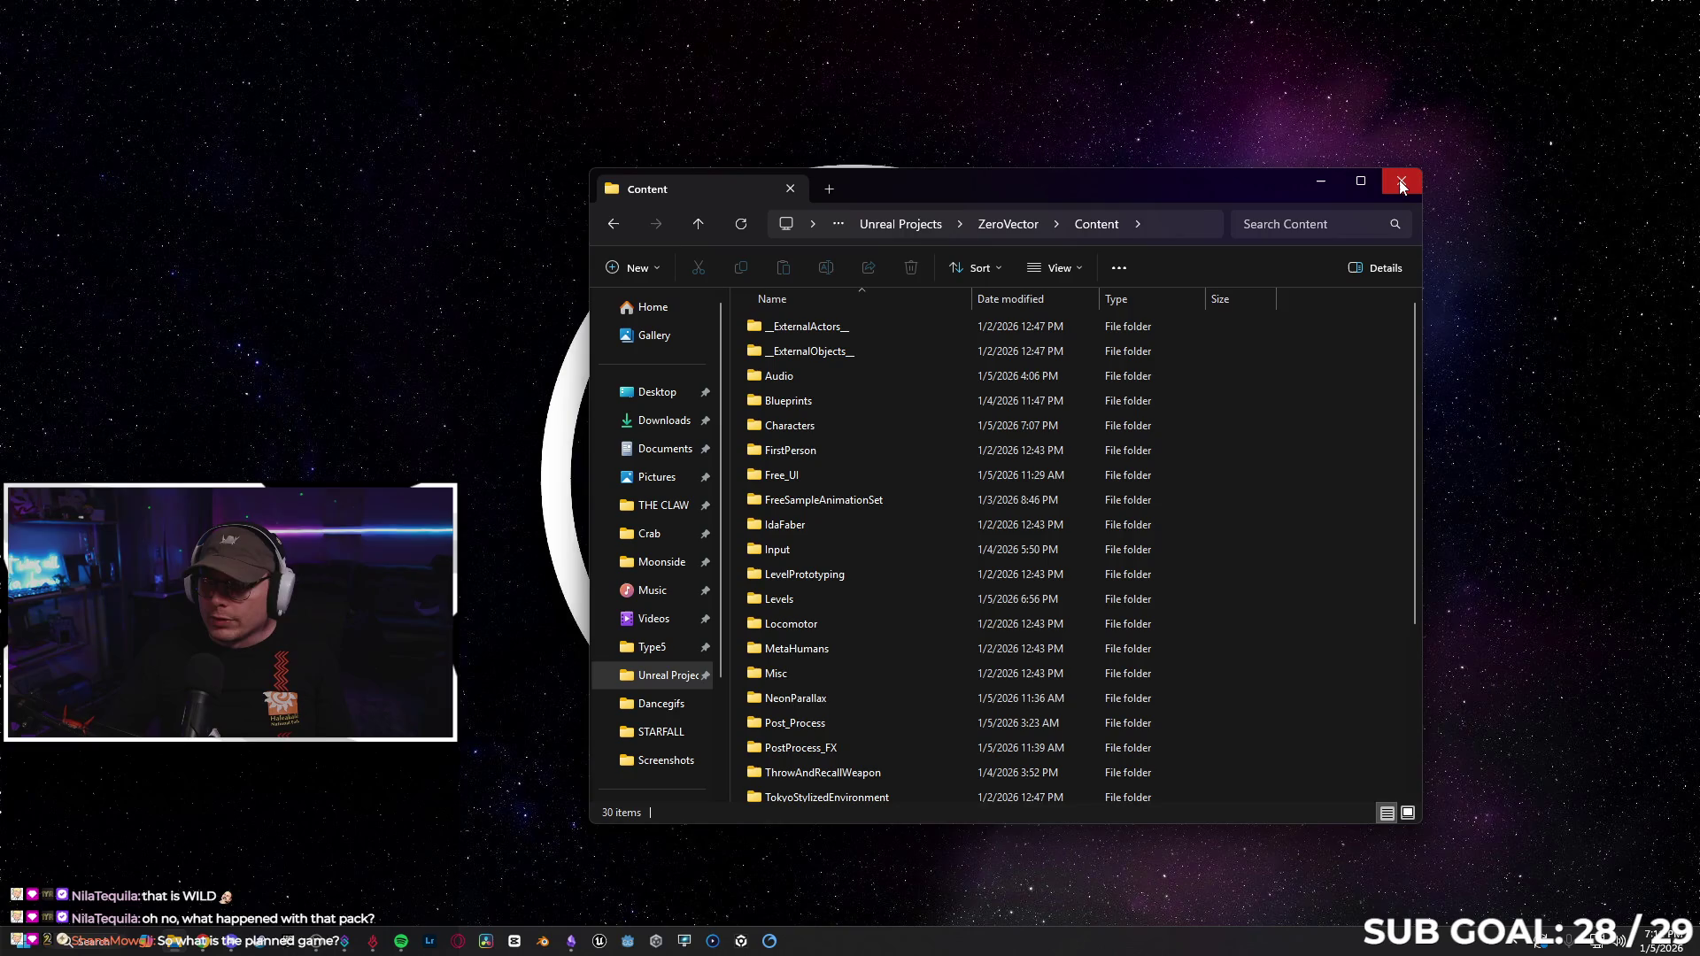
Close the Content folder window and exit the Epic Games Launcher from the system tray.
click(1400, 180)
click(1486, 948)
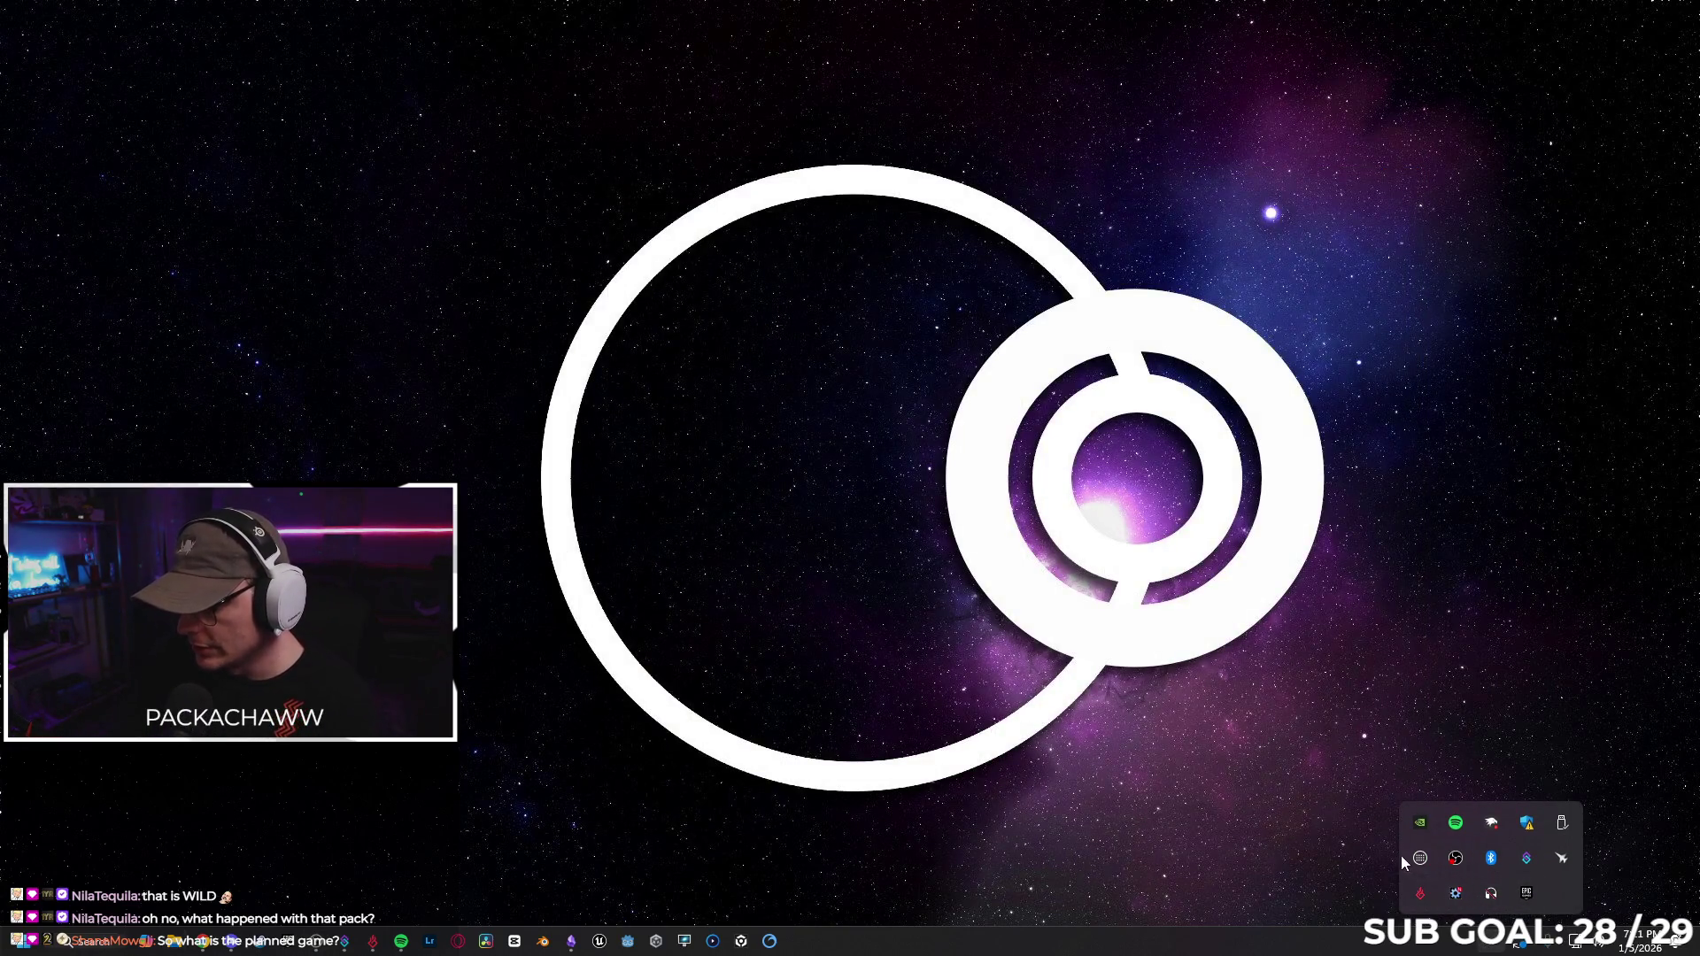
right_click(1526, 893)
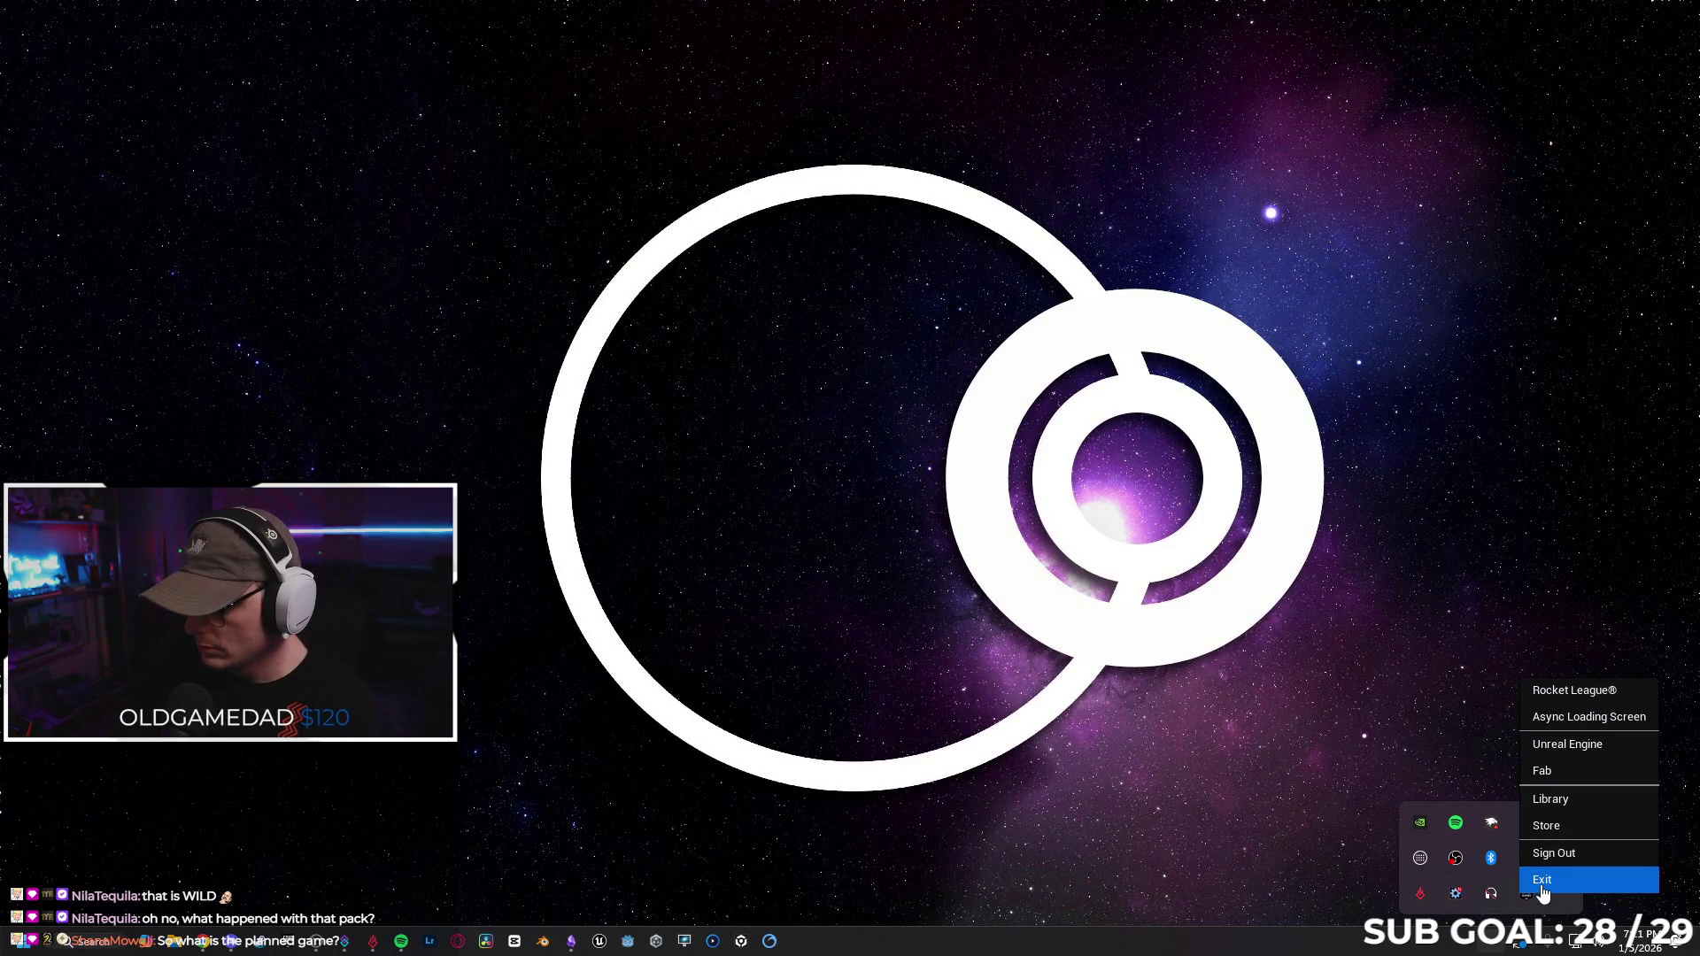
click(1541, 881)
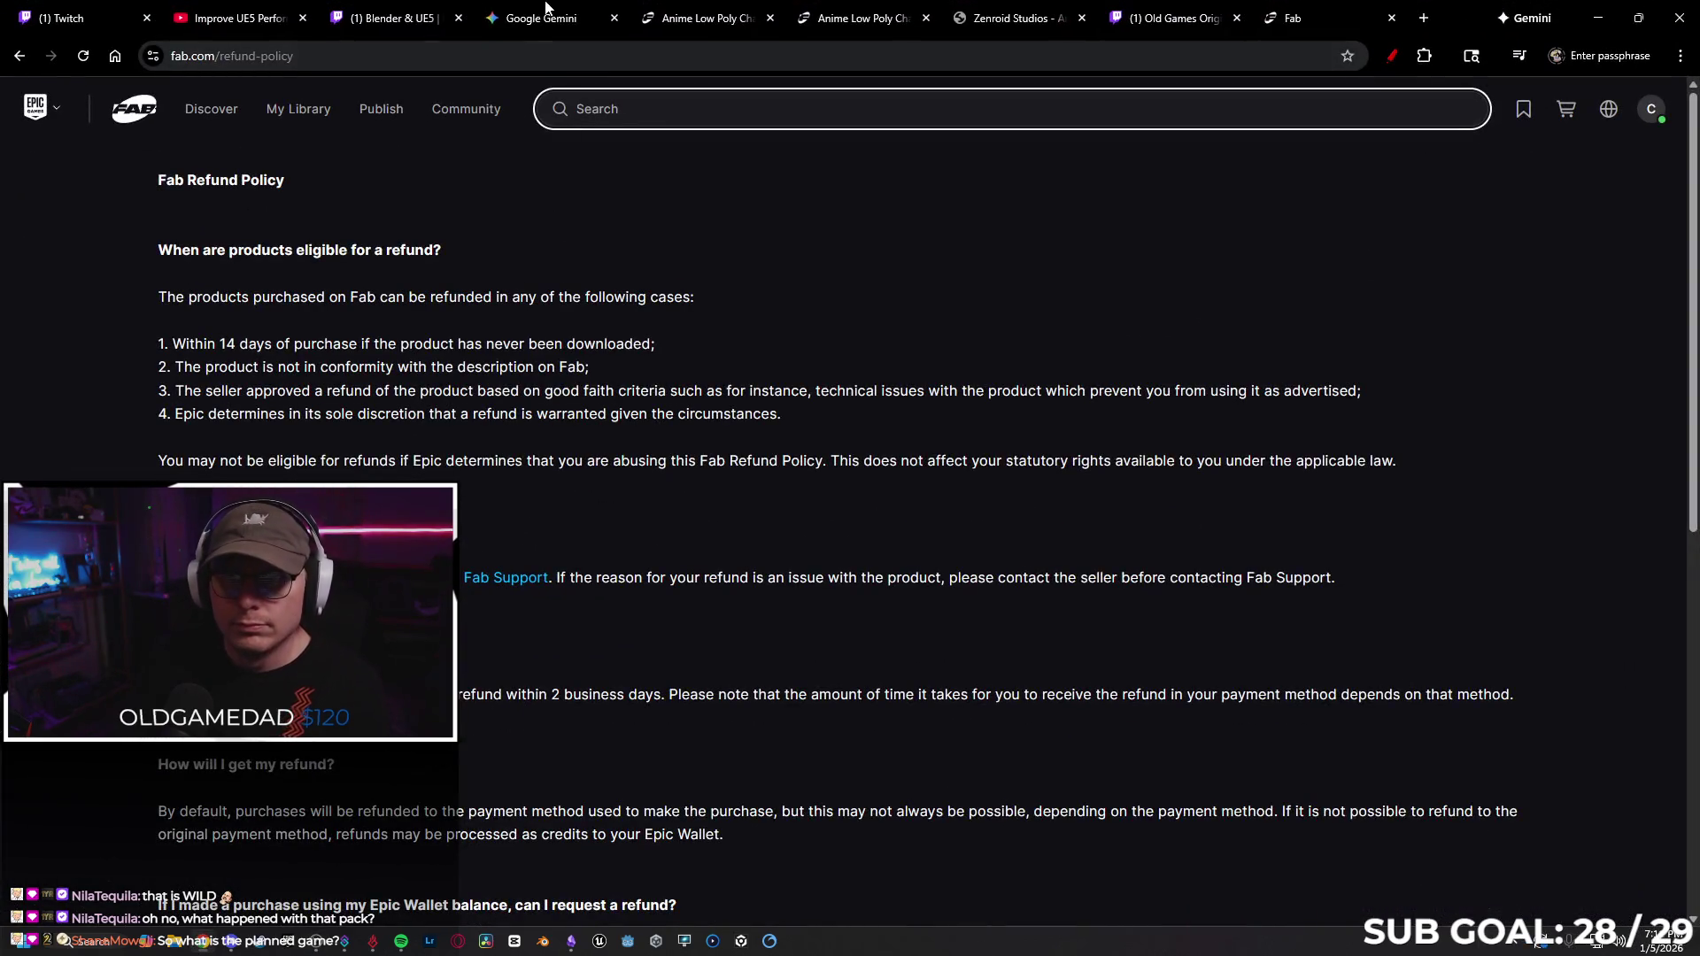
Ask Gemini whether the Unreal cache can be cleared without restarting the PC.
click(540, 18)
click(764, 813)
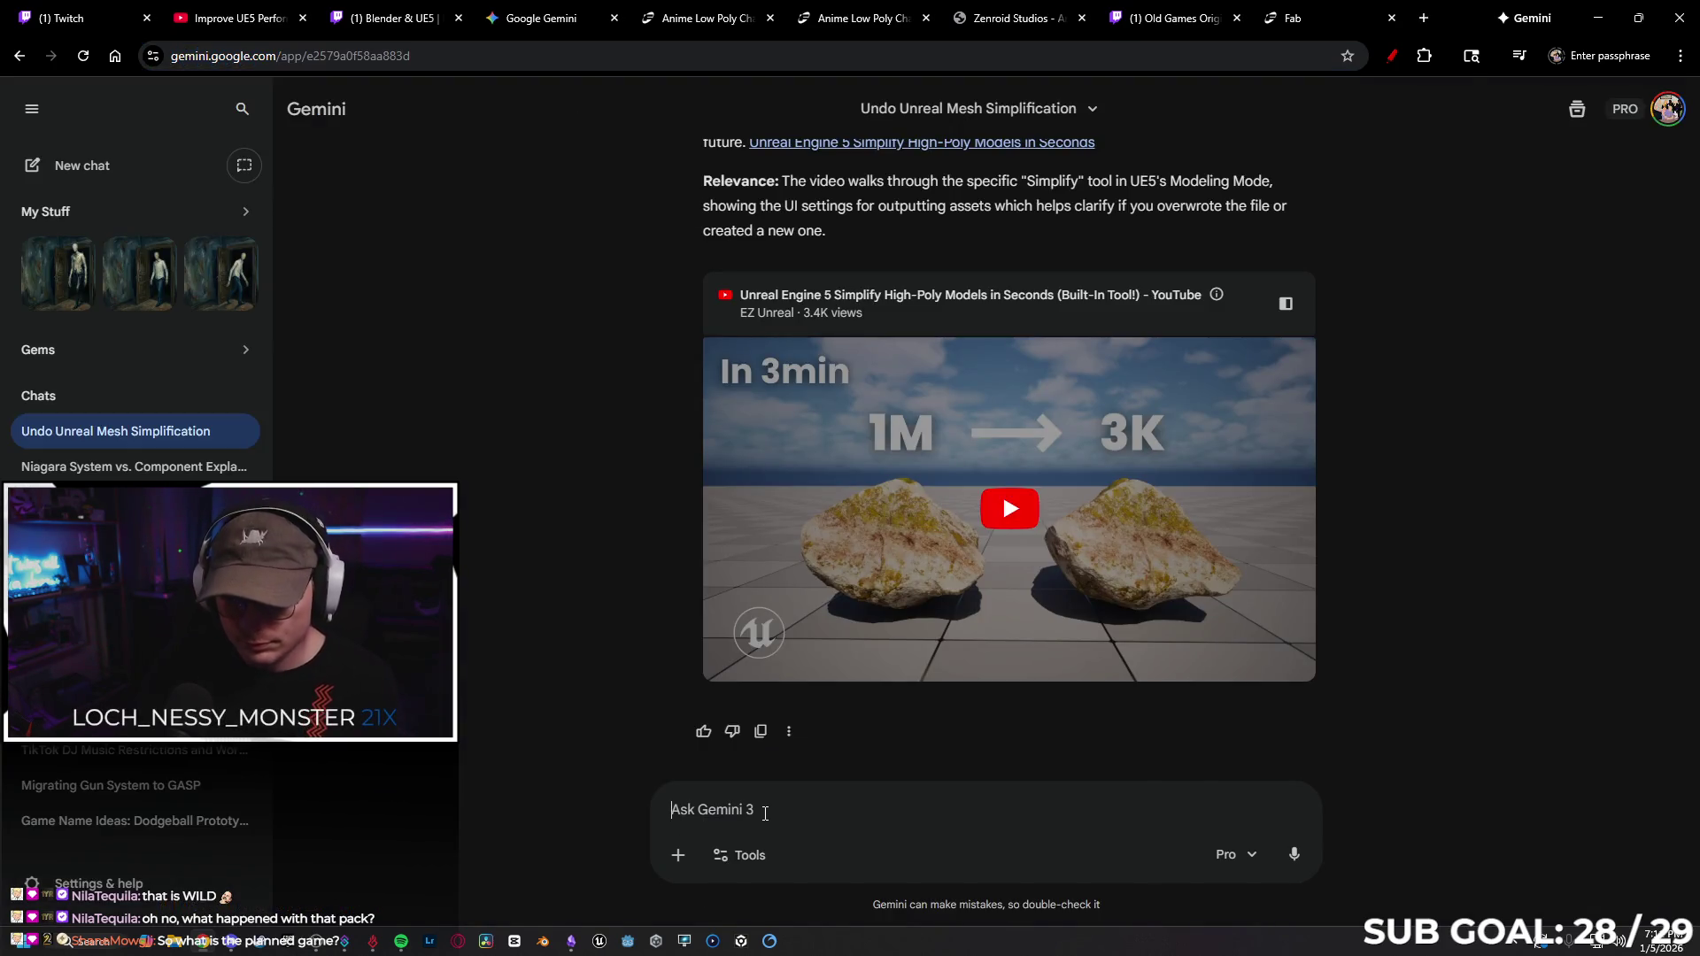
text(can i clear)
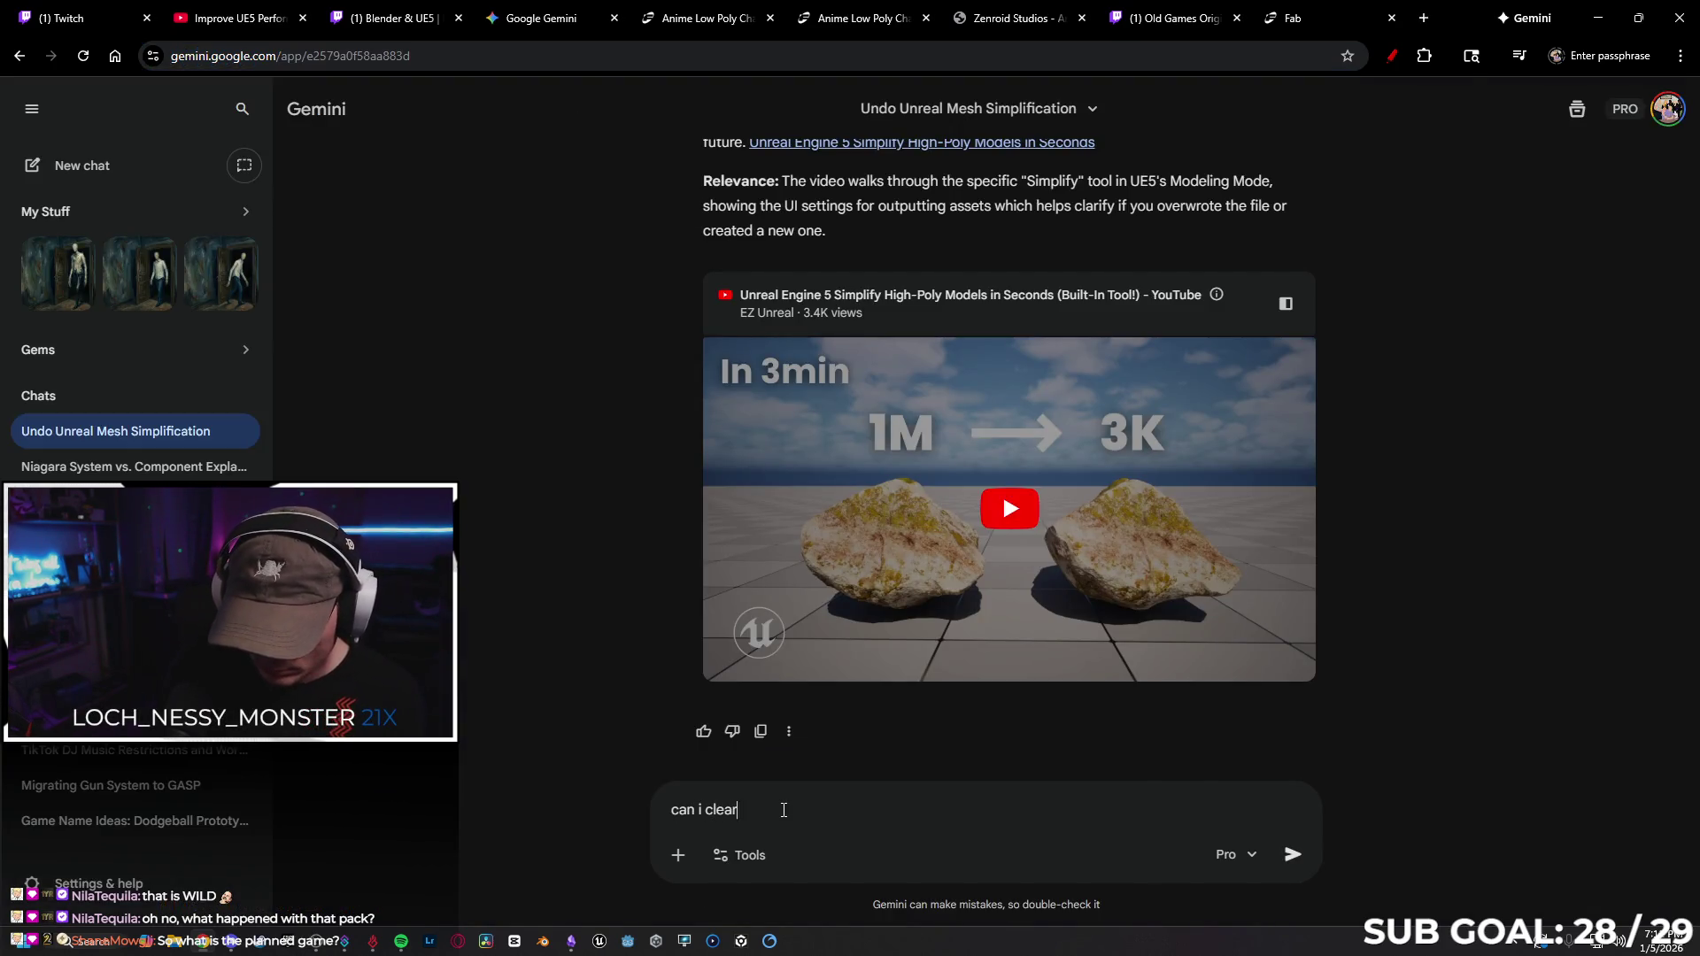
text(cach)
text(e without restarting my pc?)
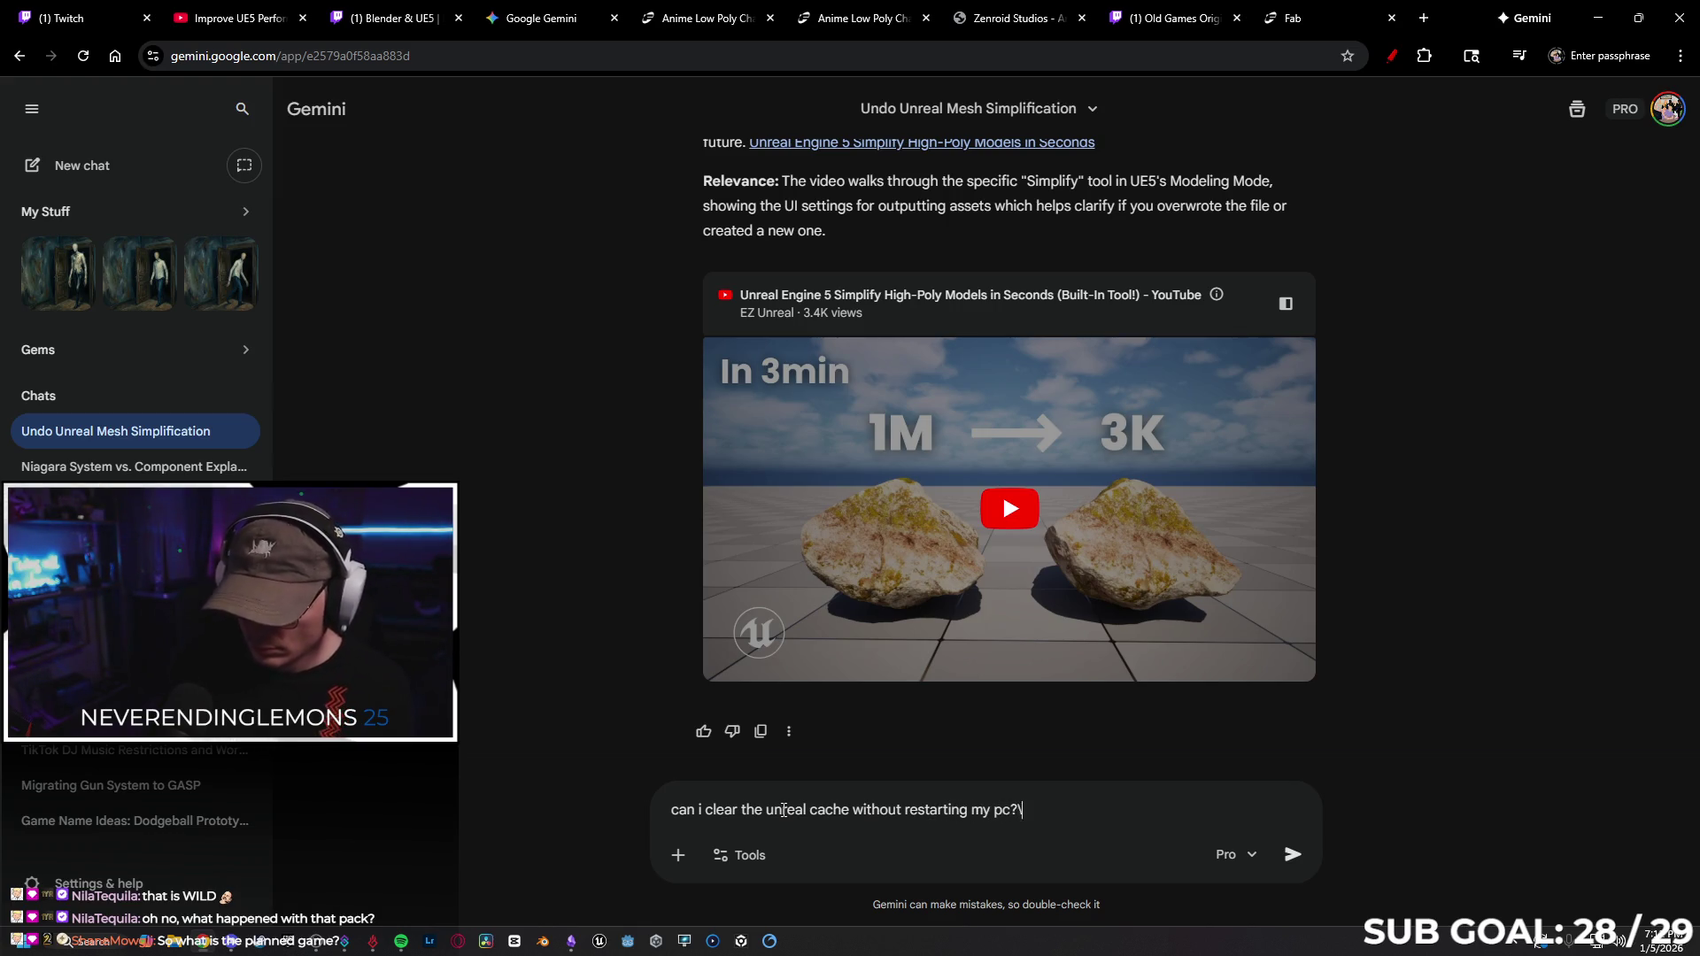
text(\)
key(Return)
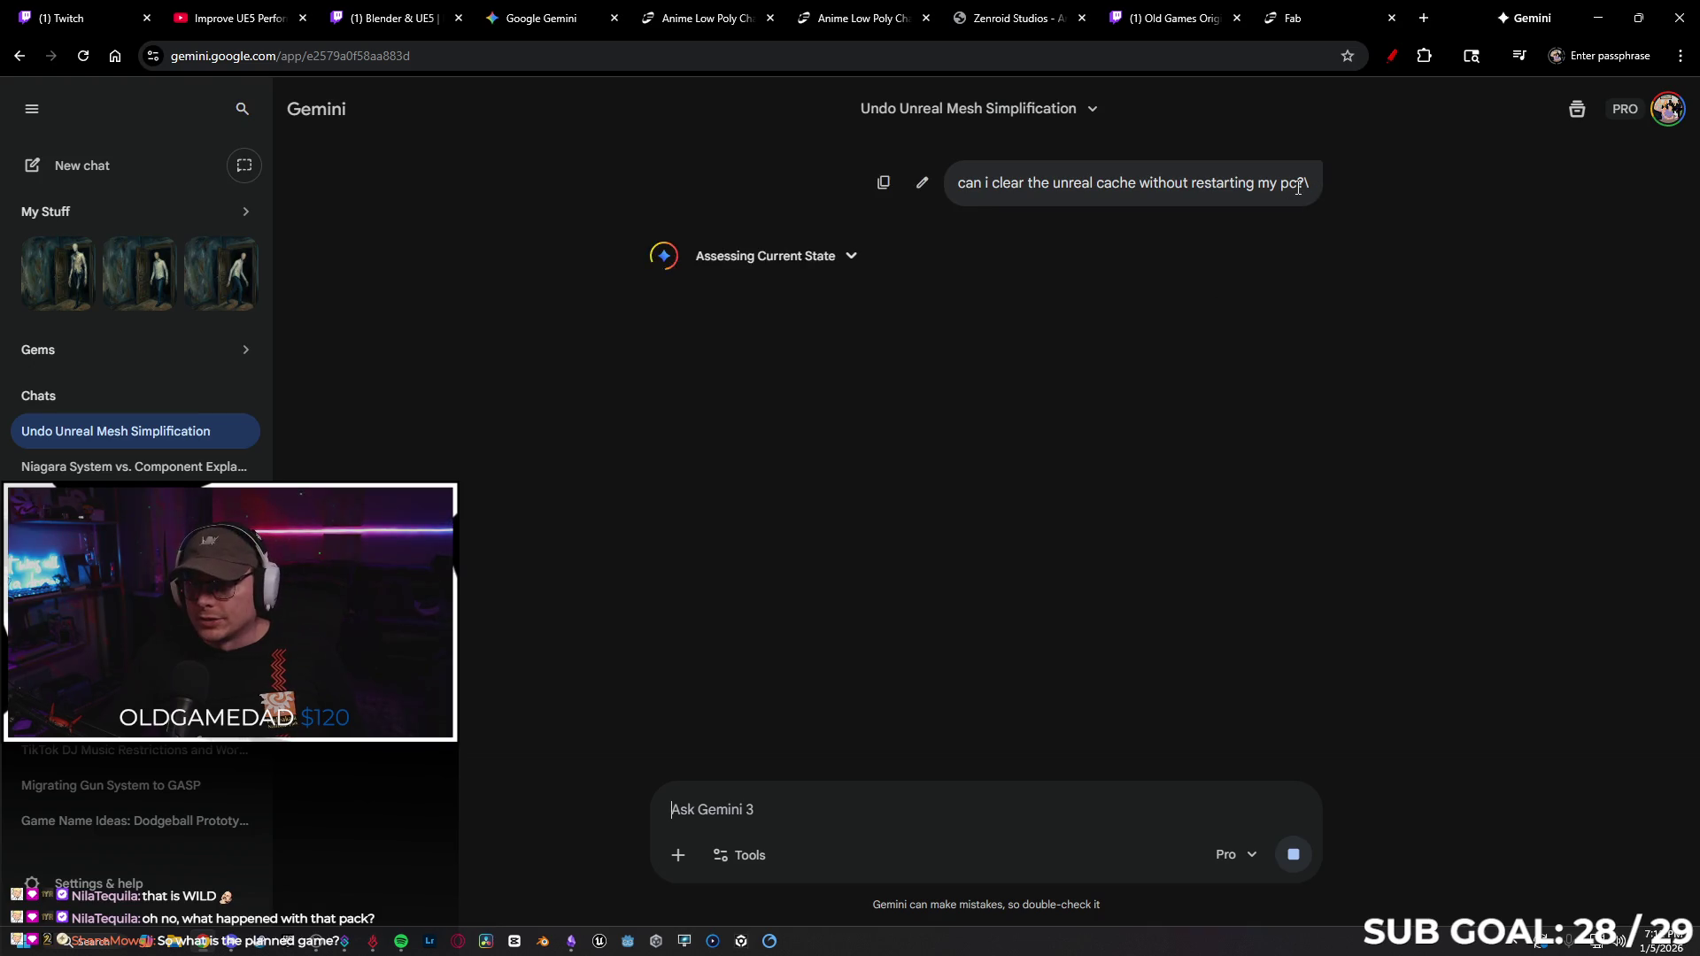
Copy the sent question, read Gemini's cache-clearing answer, and open File Explorer.
drag(1294, 187, 964, 176)
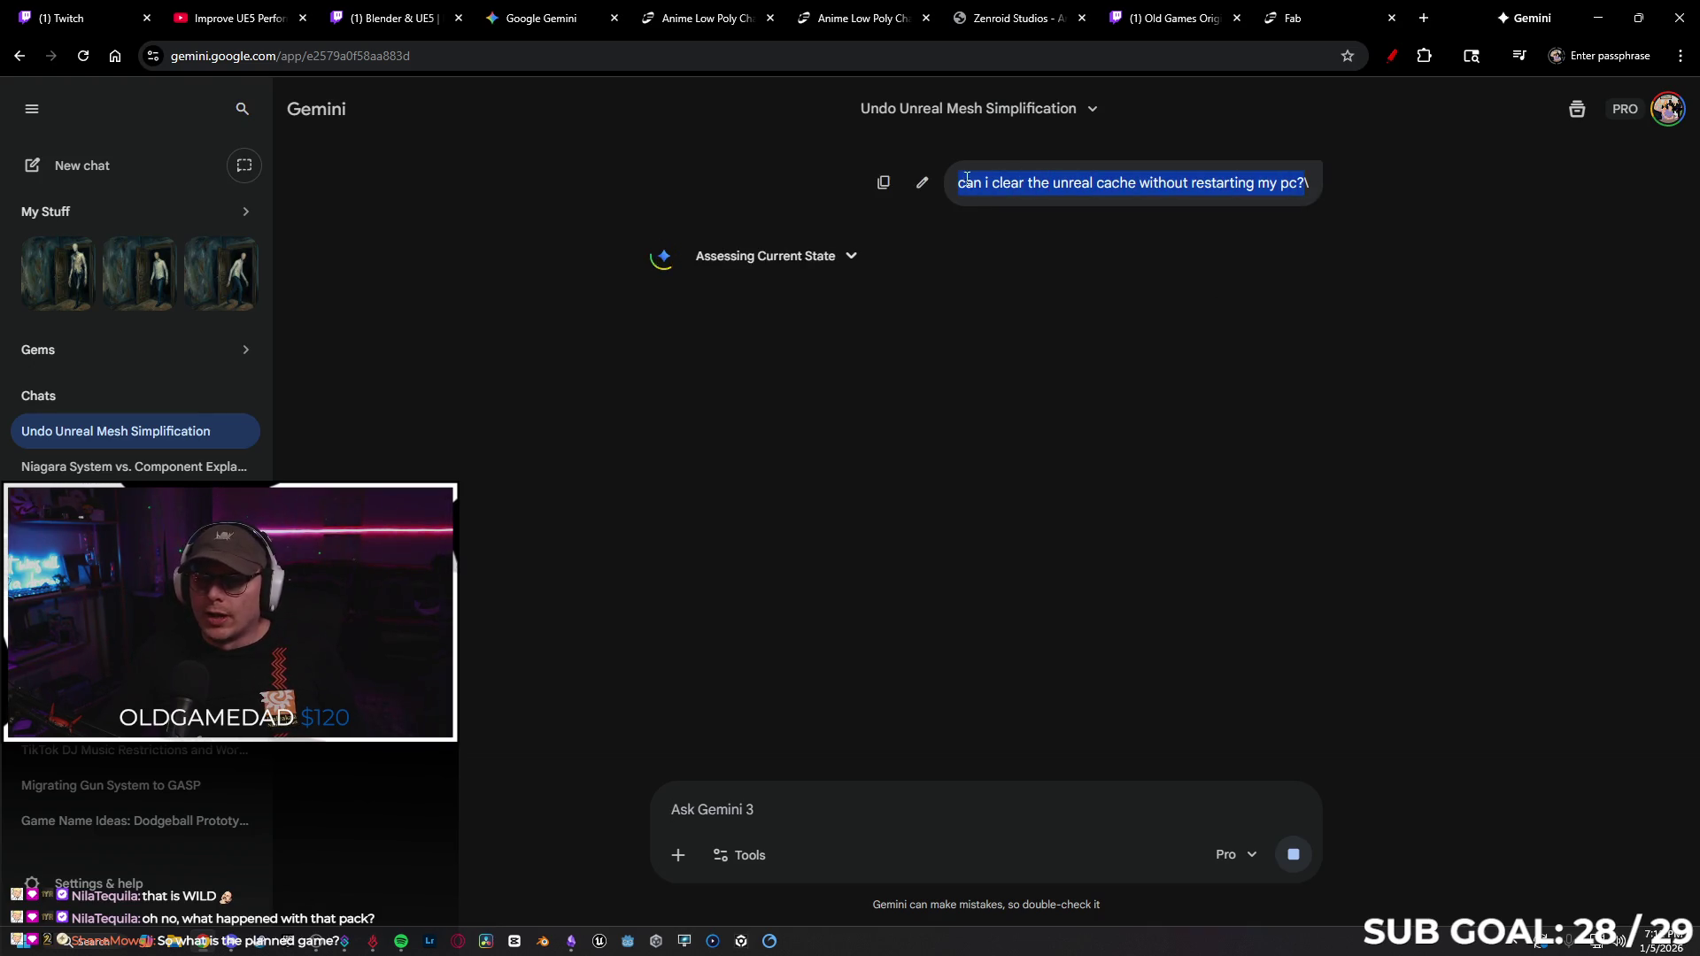
right_click(965, 180)
click(1020, 212)
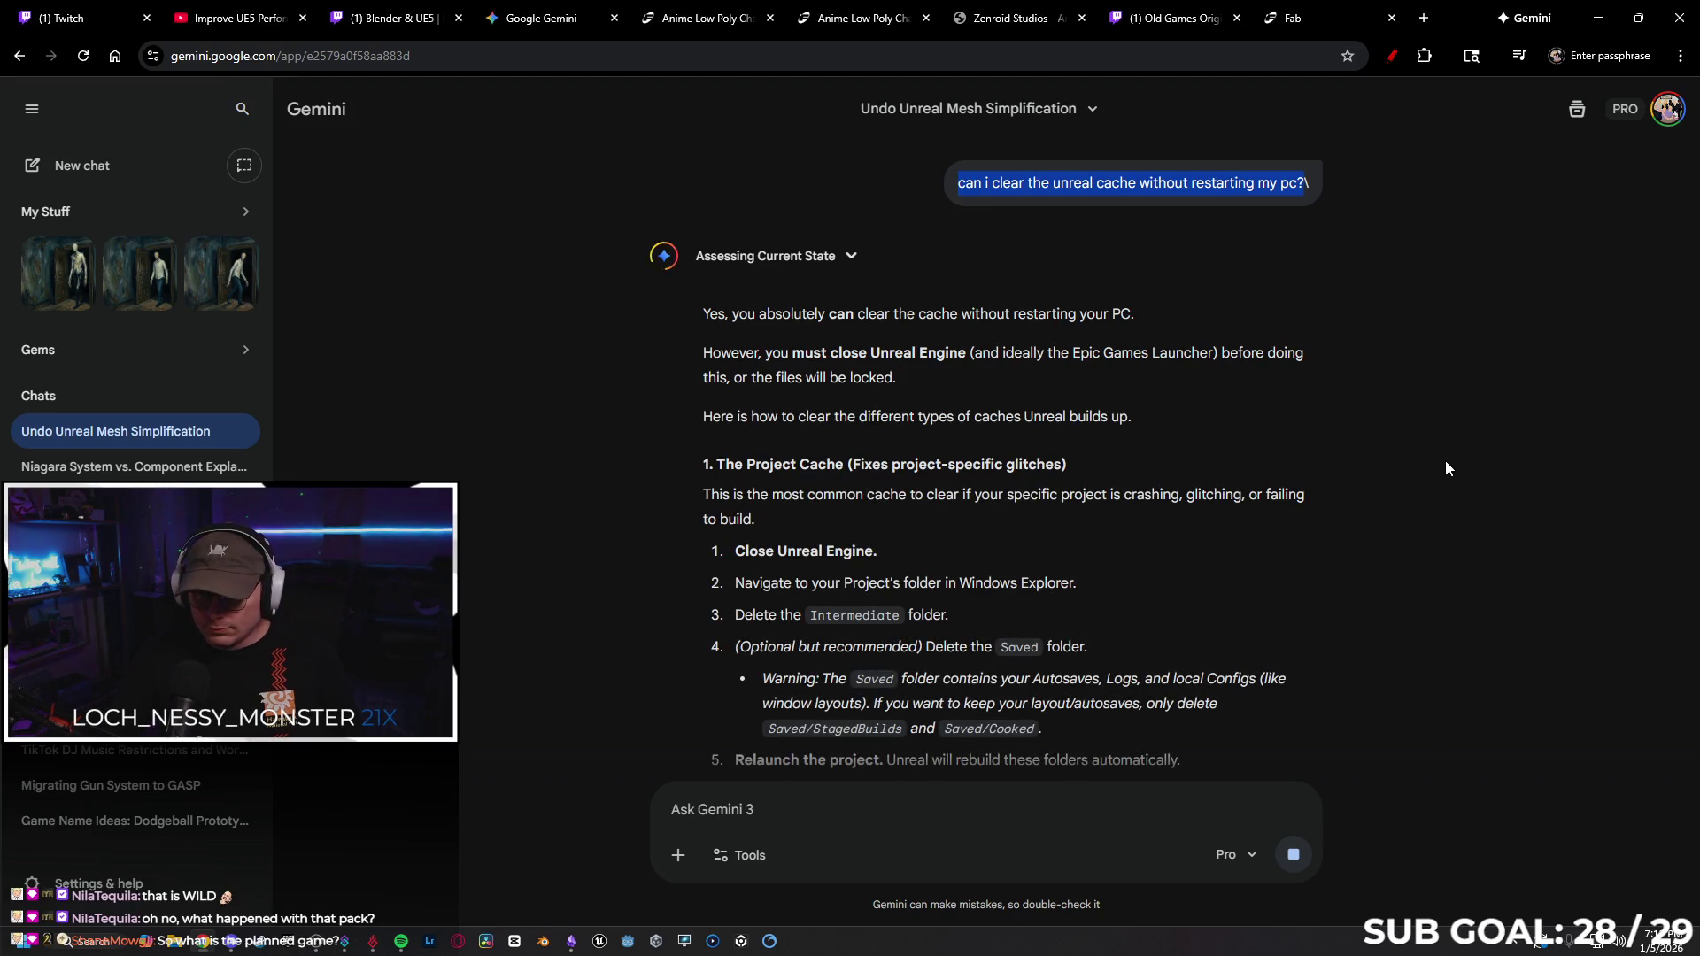
scroll(1443, 460, down, 3)
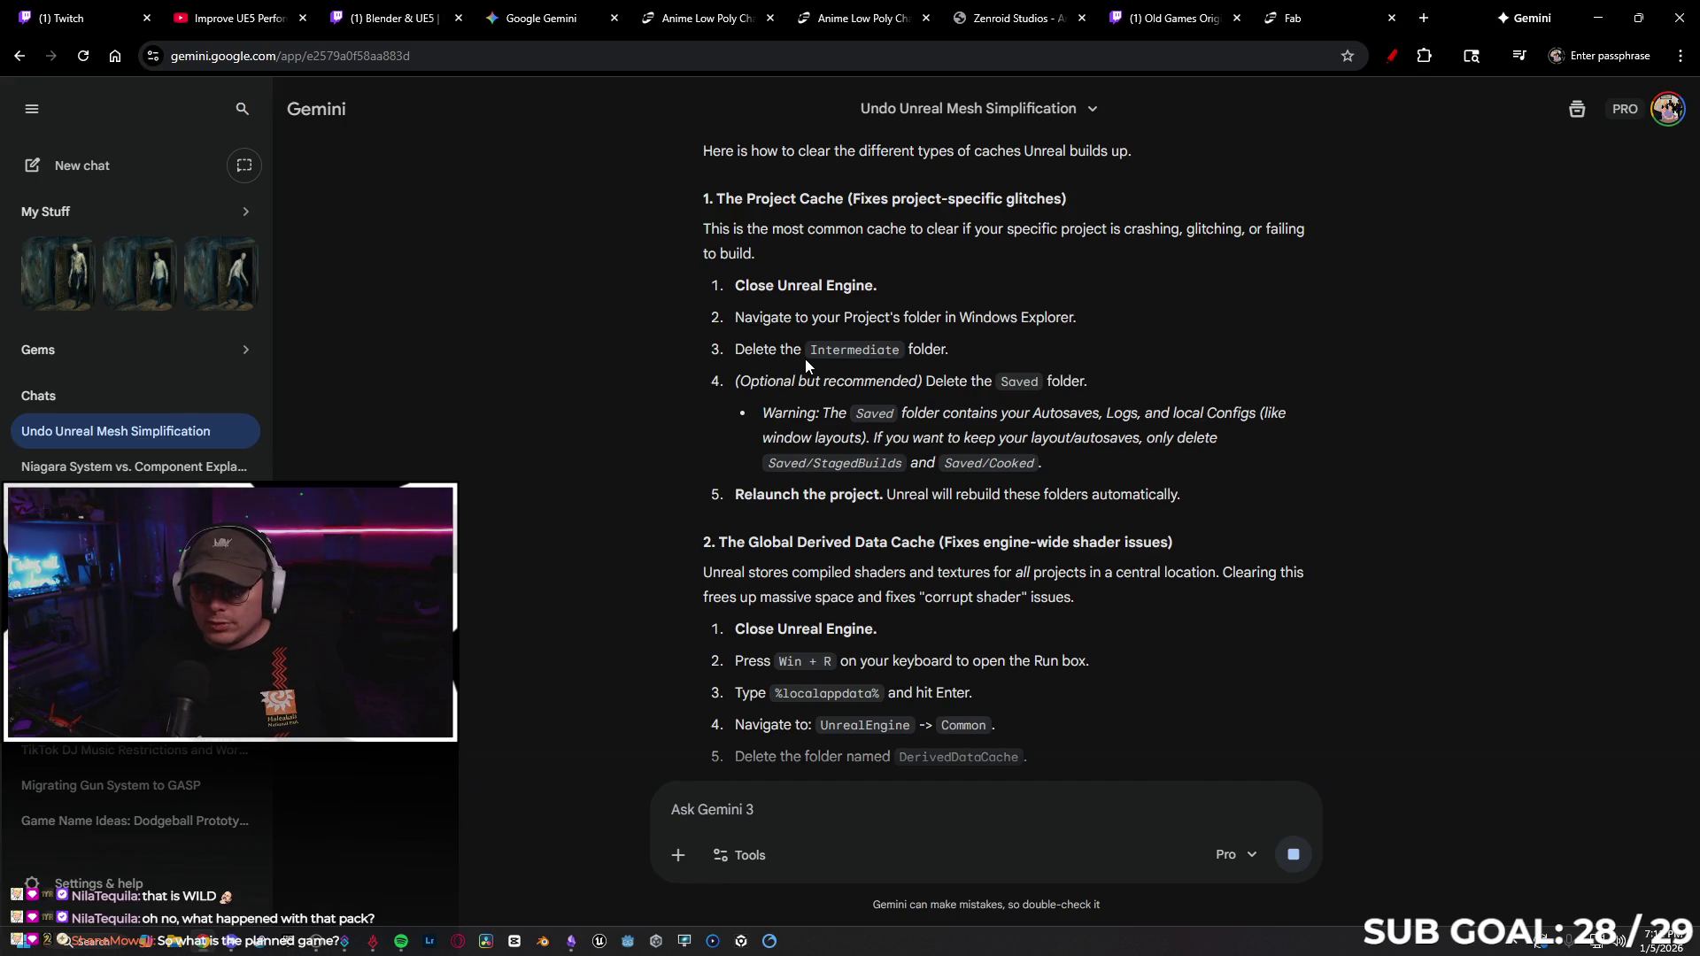
scroll(1222, 334, down, 1)
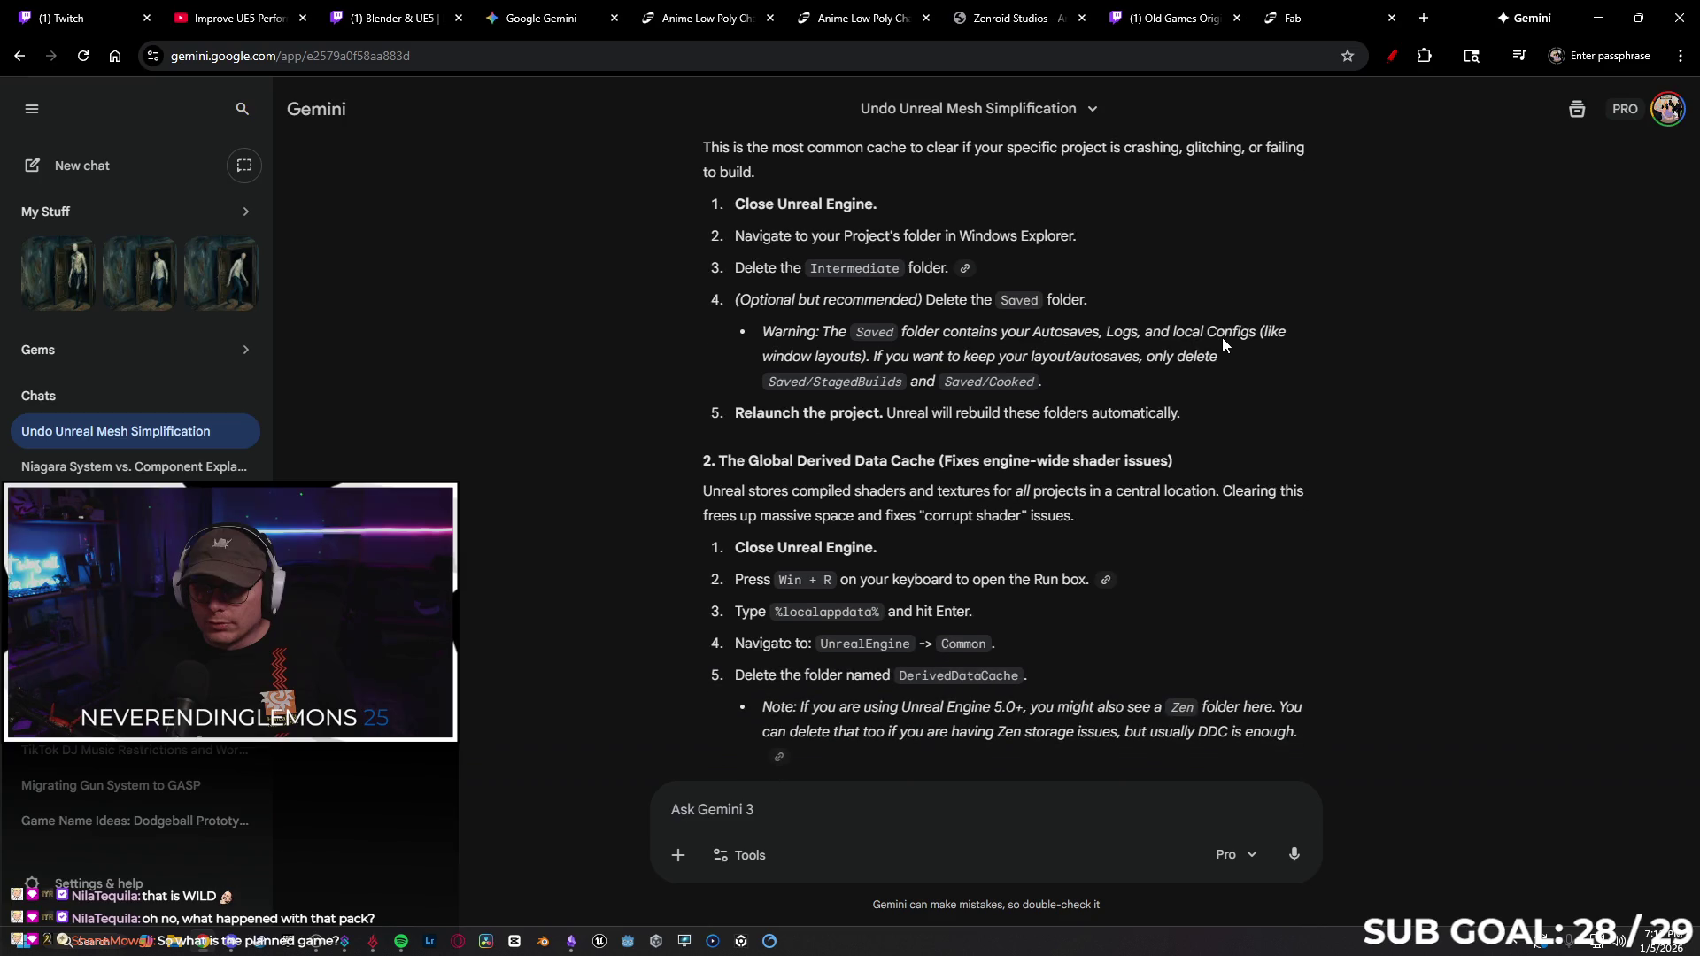
key(super+e)
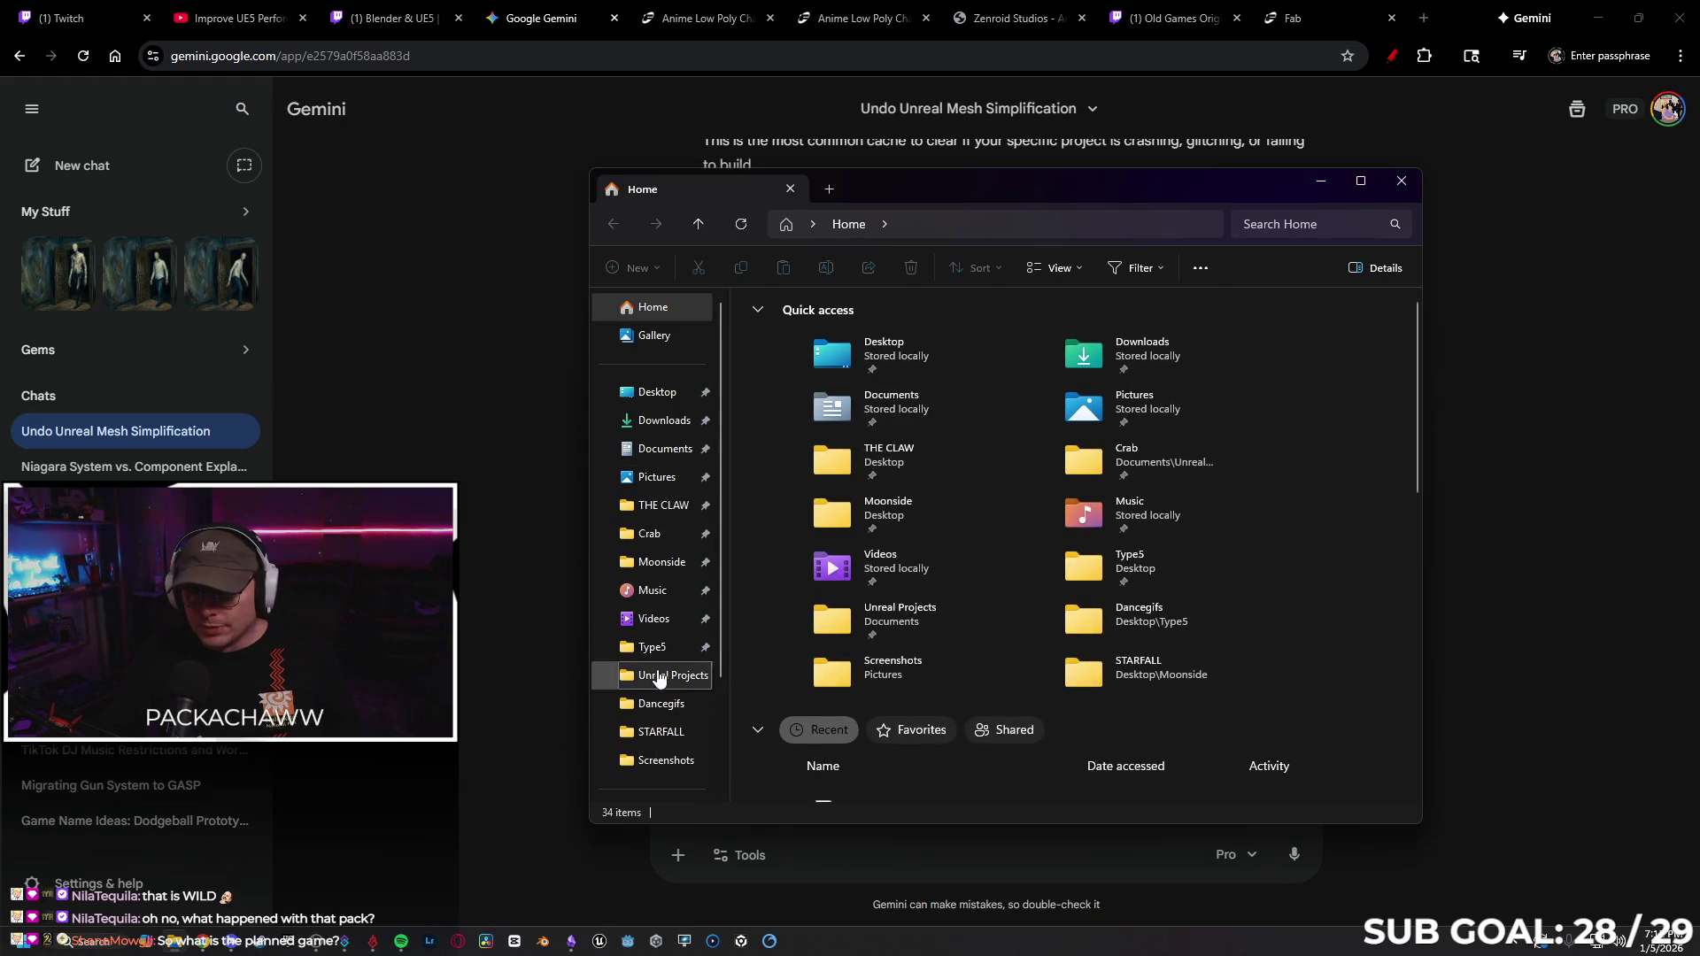
Delete the Intermediate and Saved folders and Clouds_and_Skies.png from Unreal Projects\ZeroVector.
click(662, 676)
click(789, 452)
double_click(789, 452)
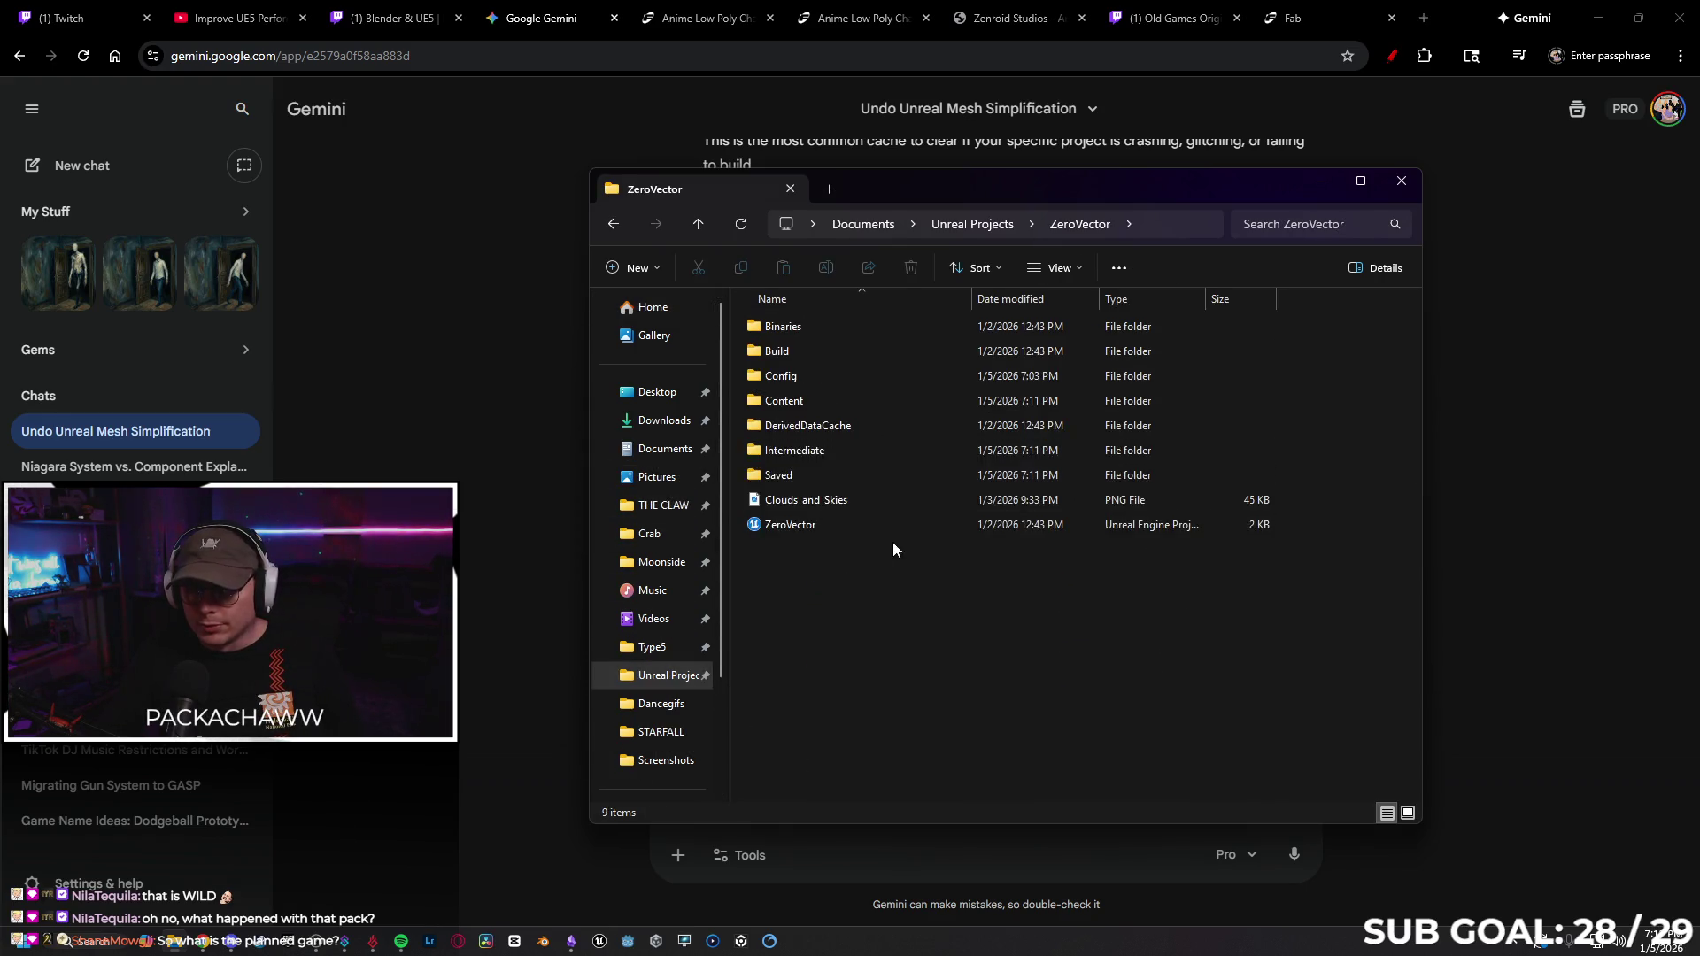
click(818, 453)
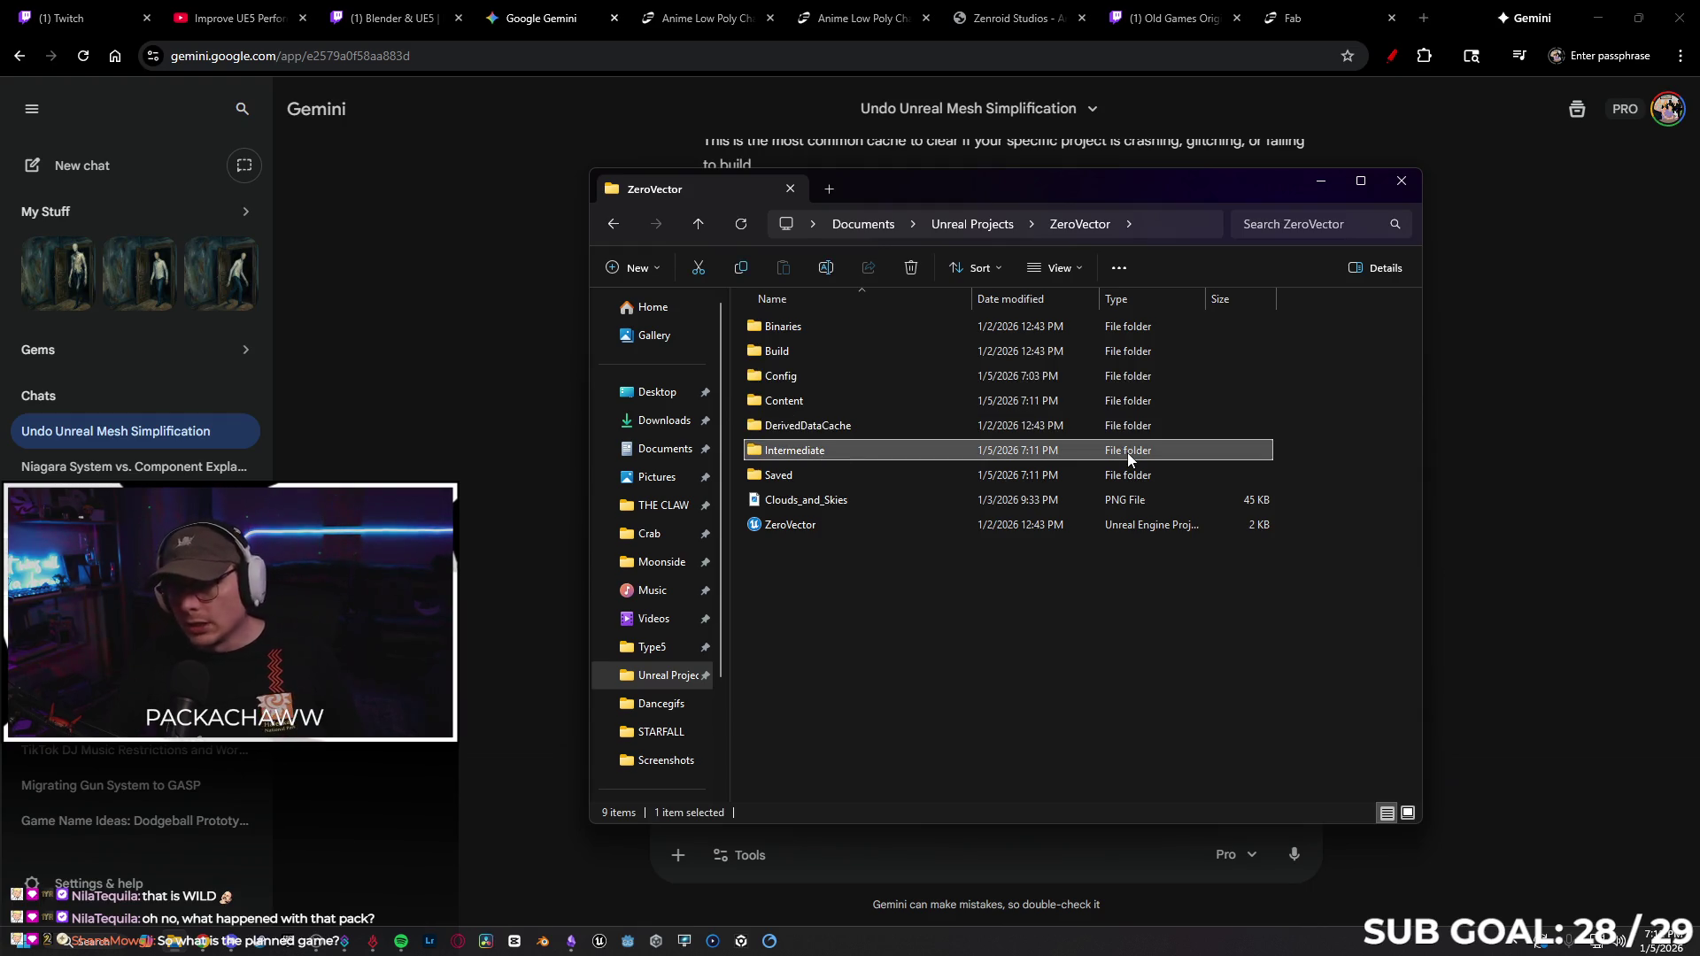
key(Delete)
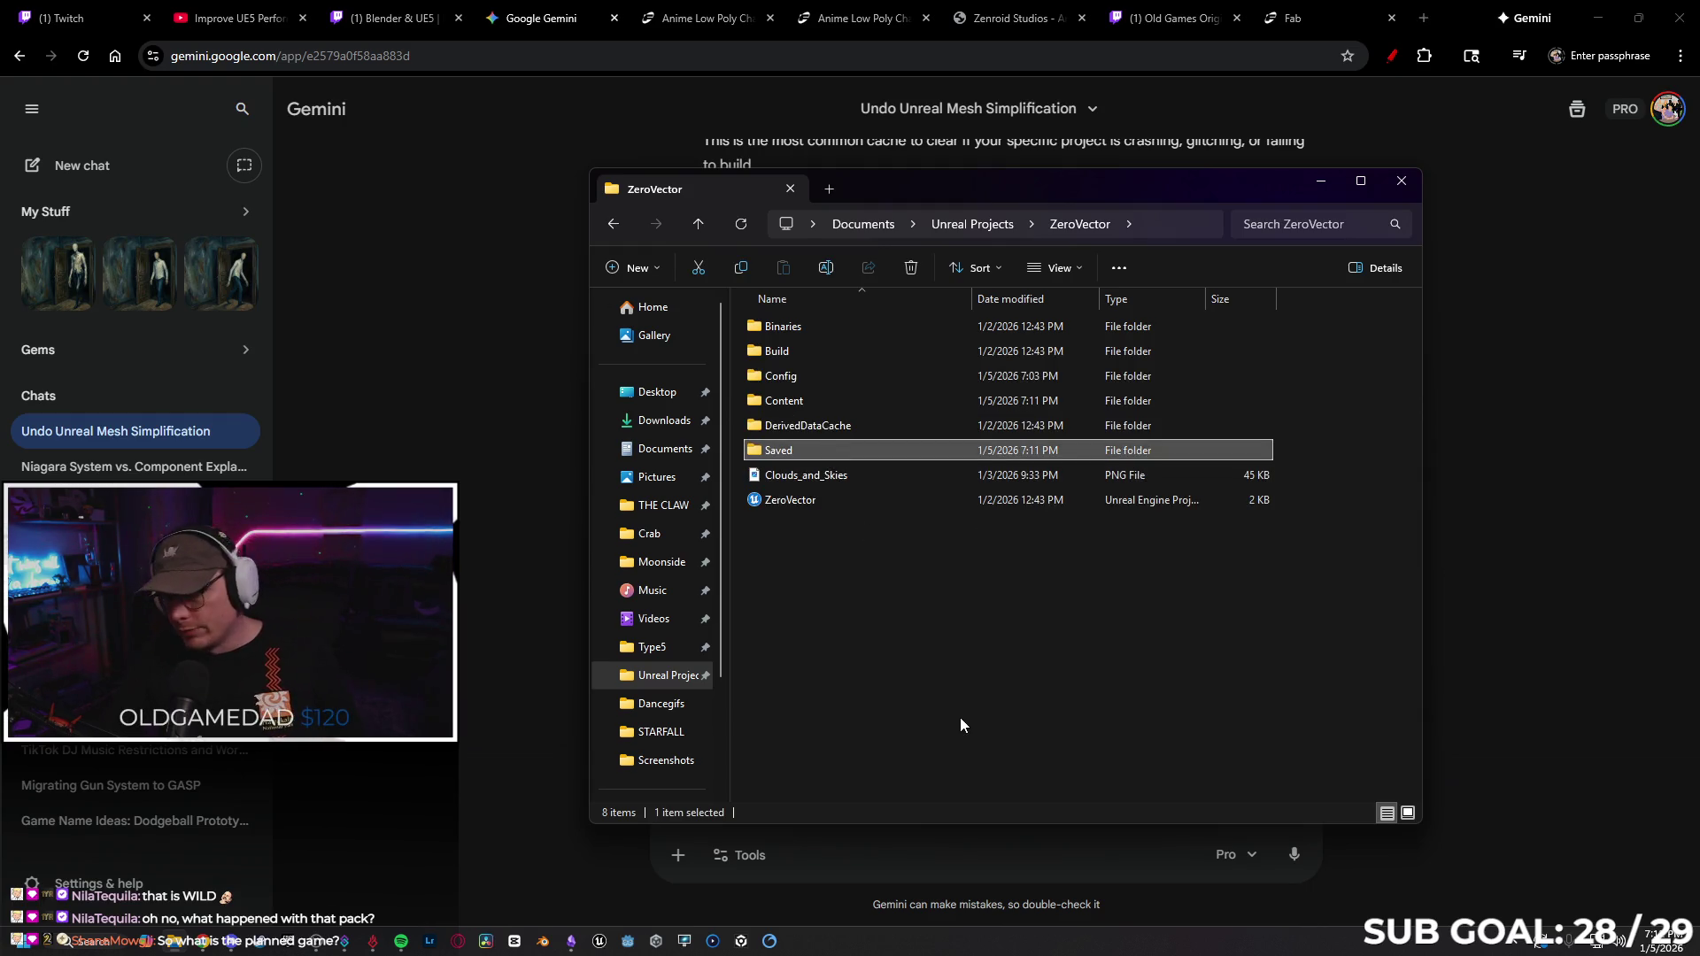
key(Delete)
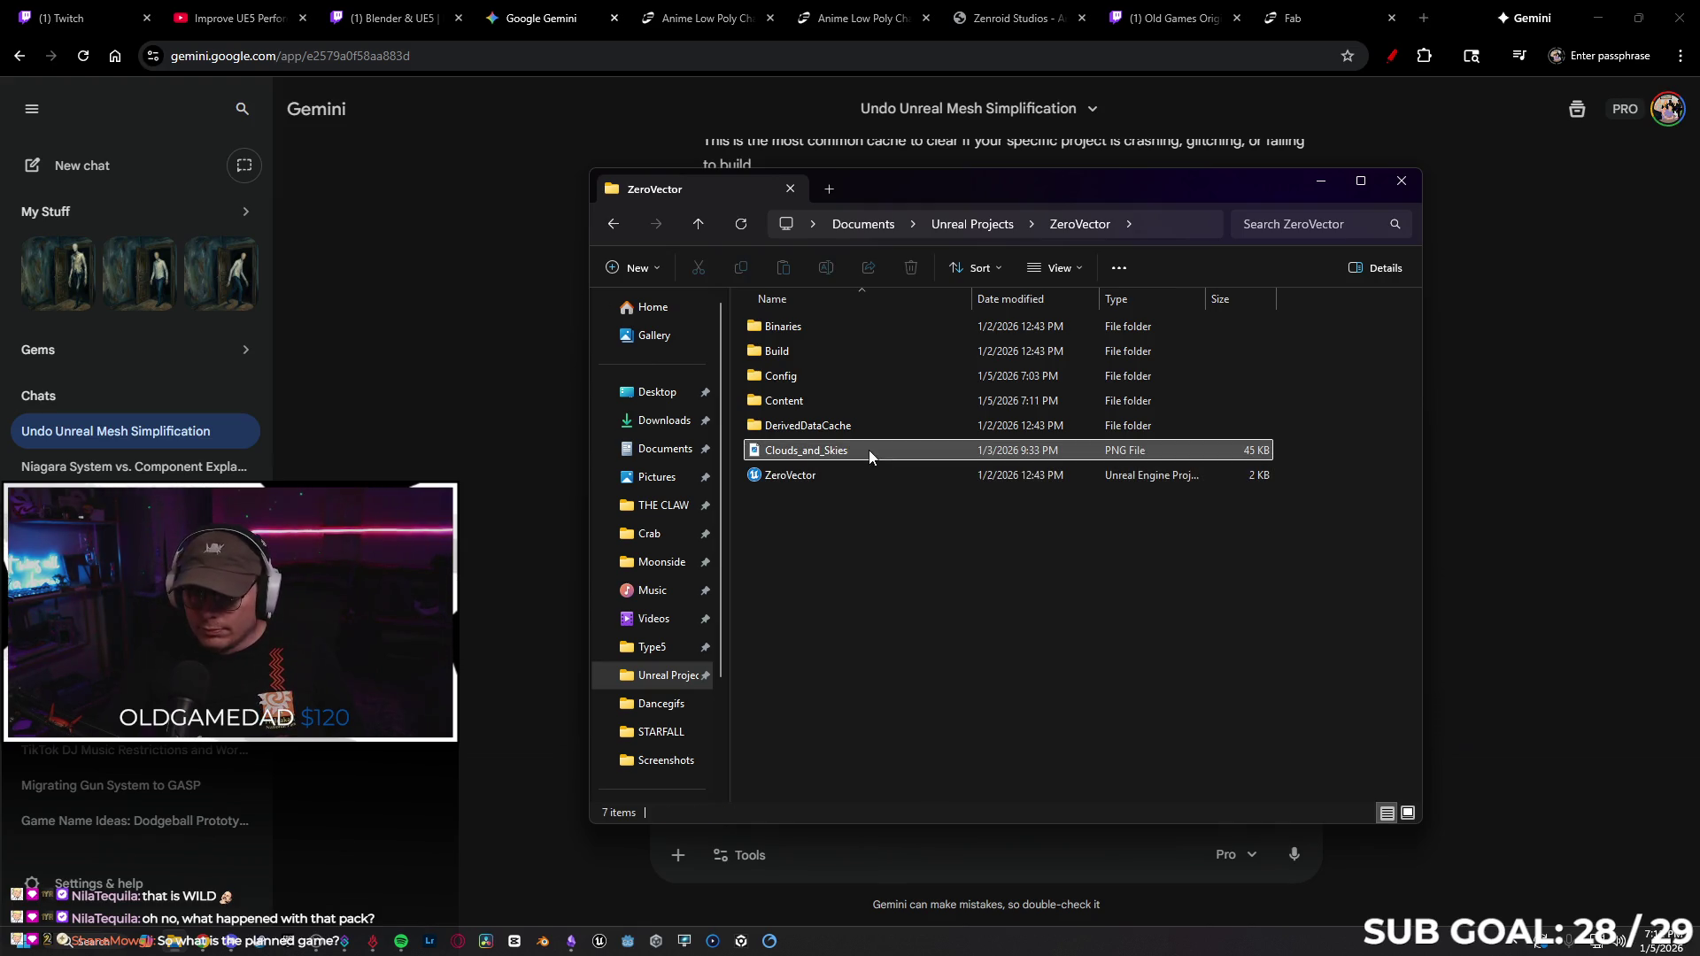
click(869, 449)
key(Delete)
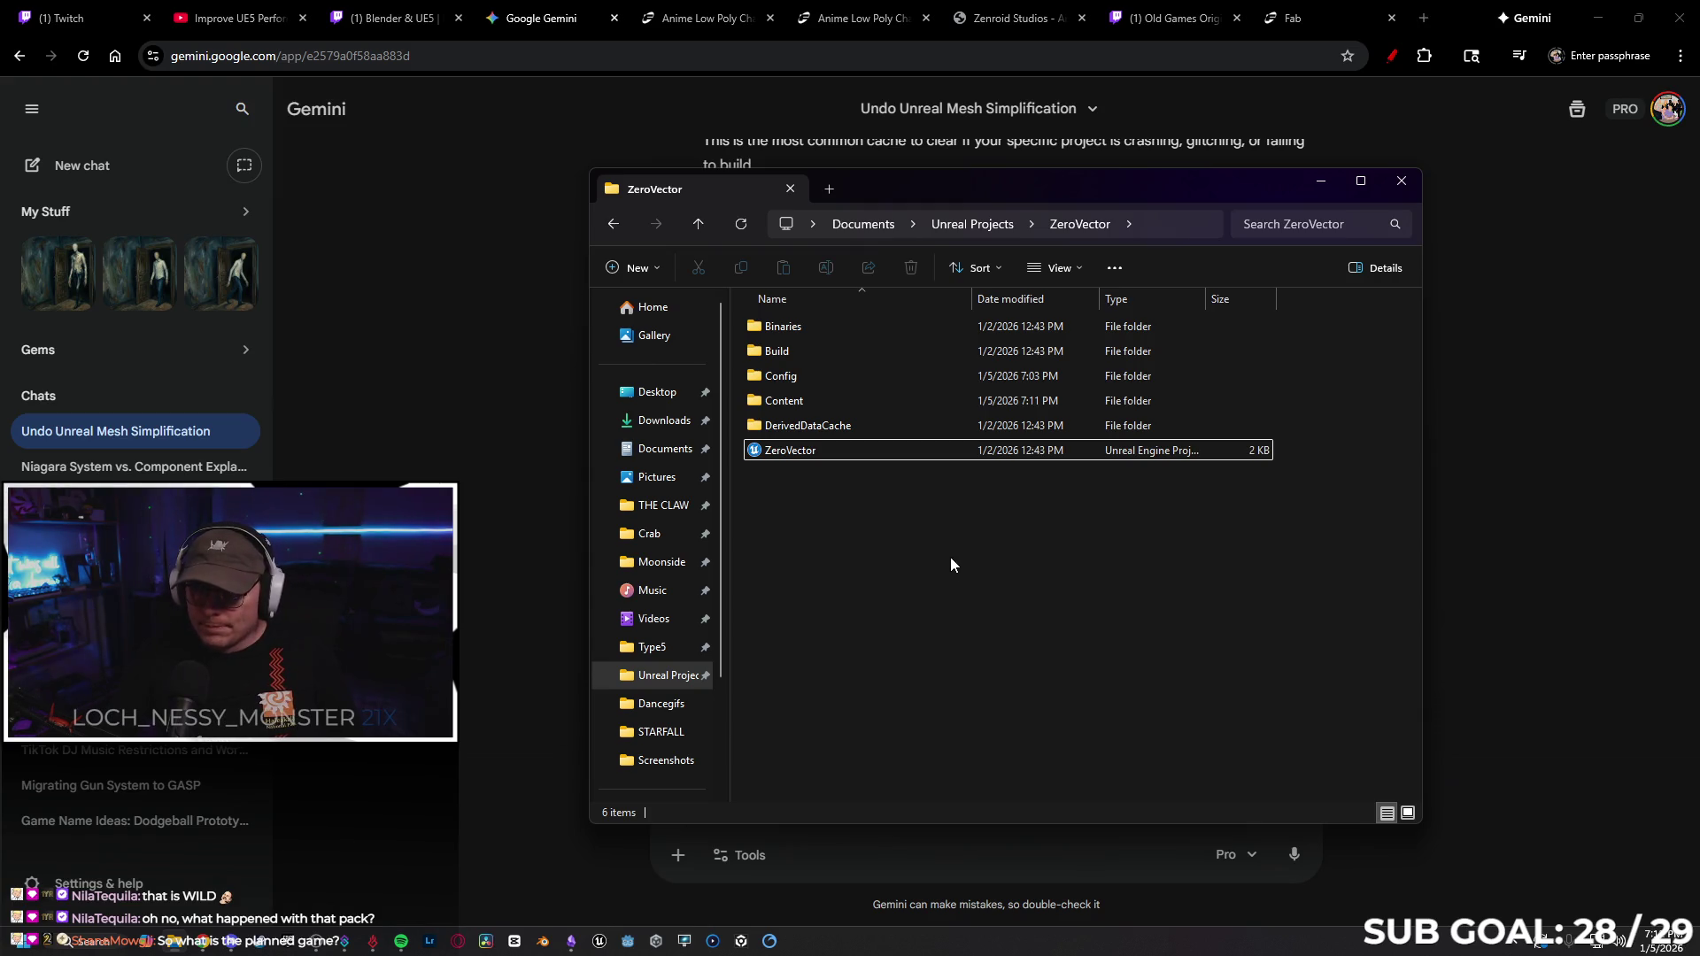
click(1401, 181)
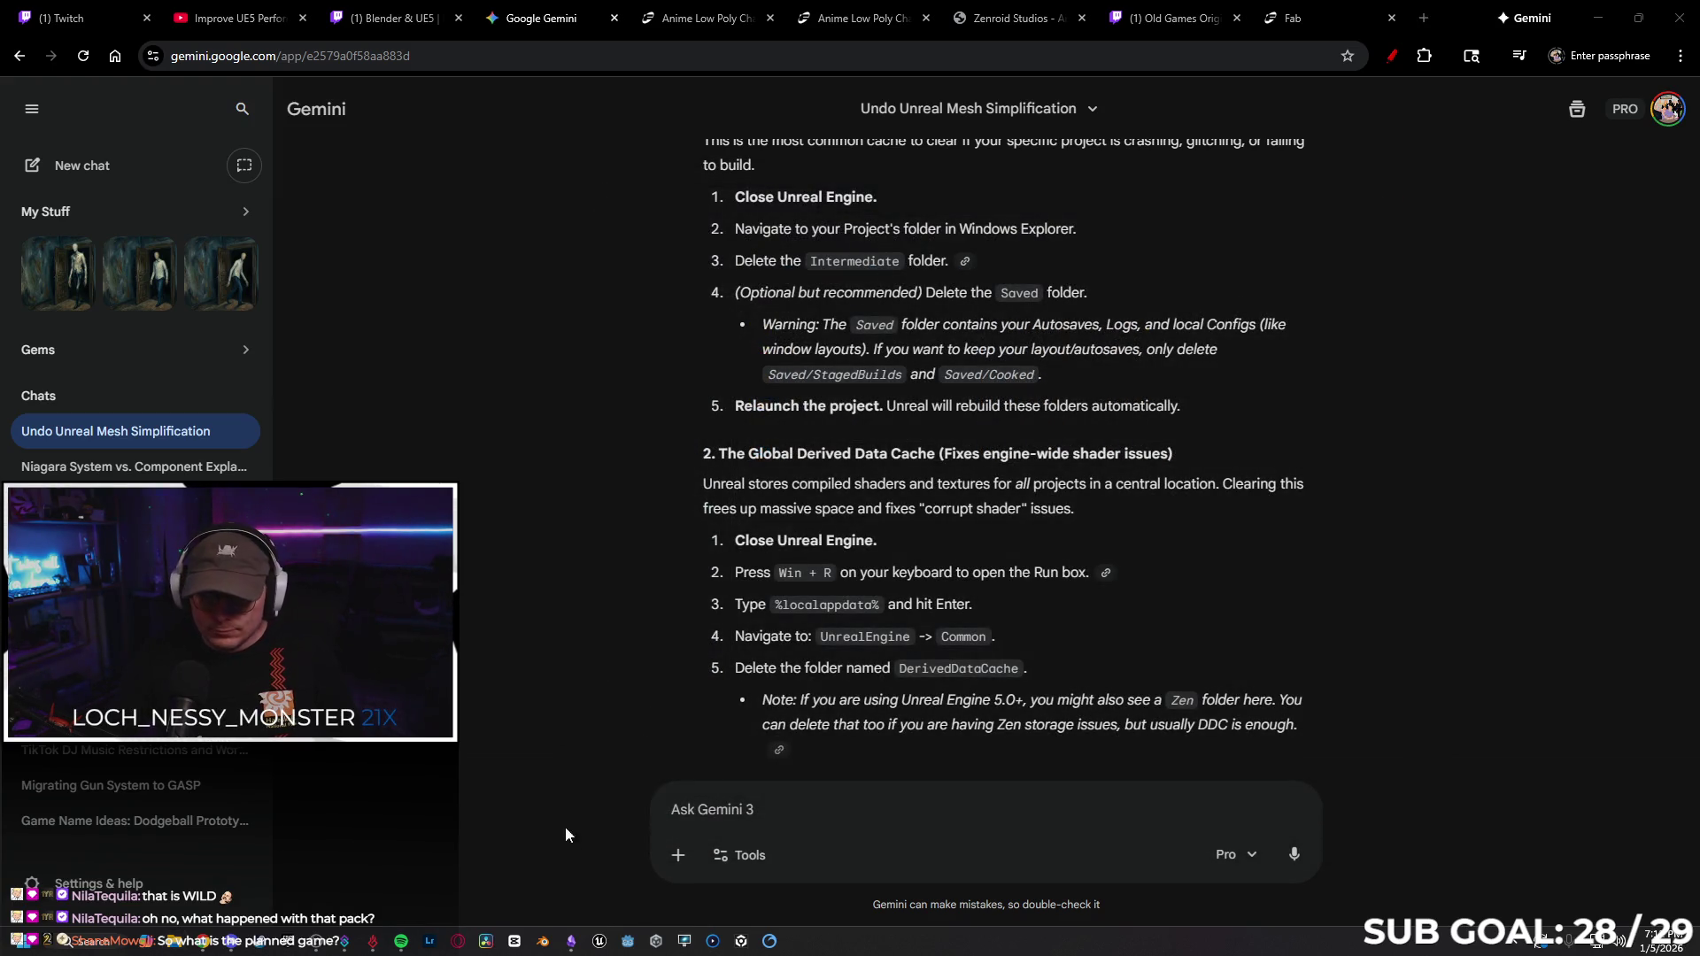
Start Unreal Engine 5.7 and read further down to Gemini's derived data cache steps.
click(602, 942)
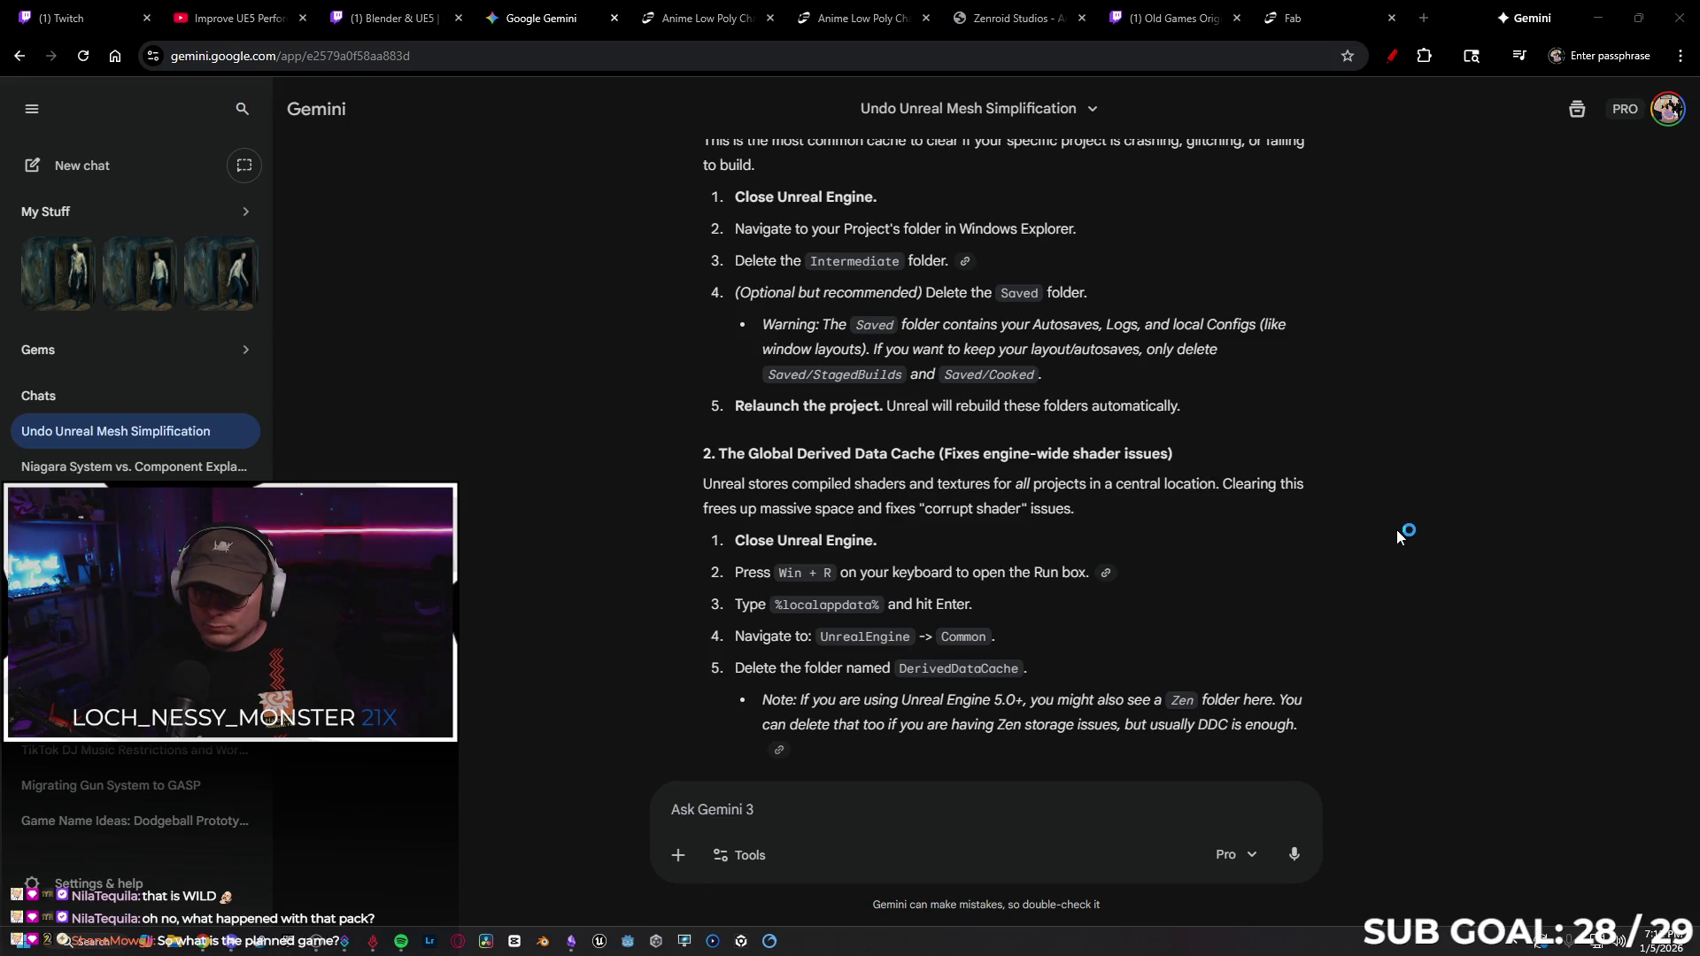
scroll(1377, 524, down, 1)
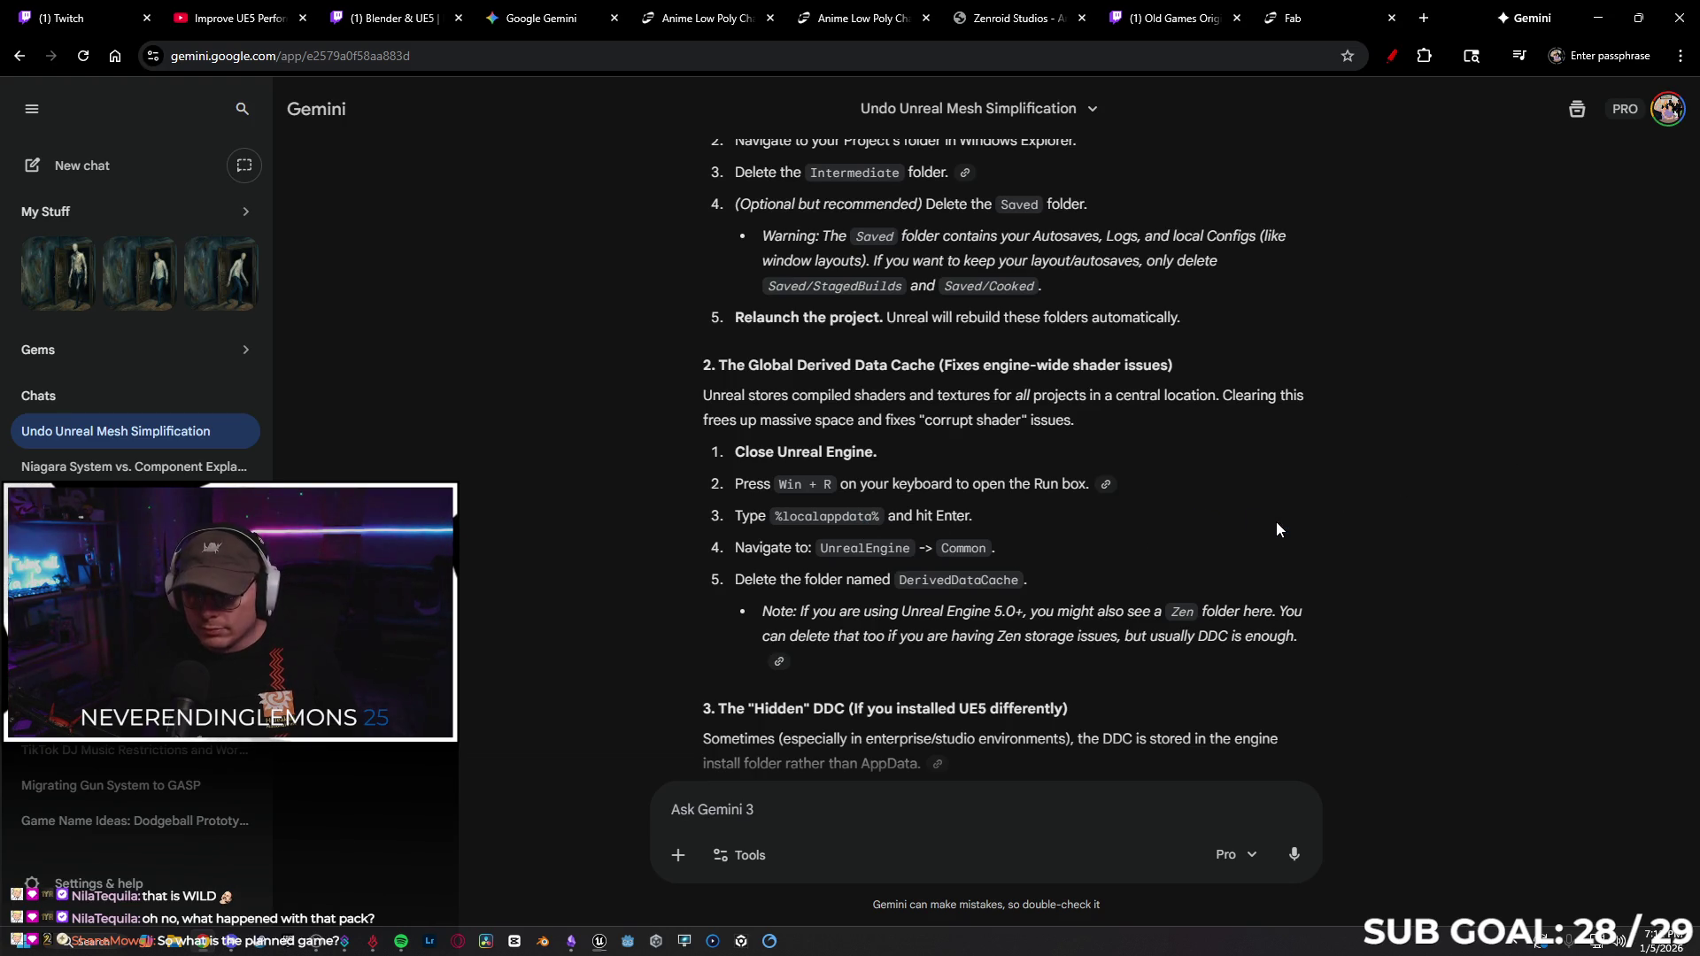
scroll(1310, 510, down, 1)
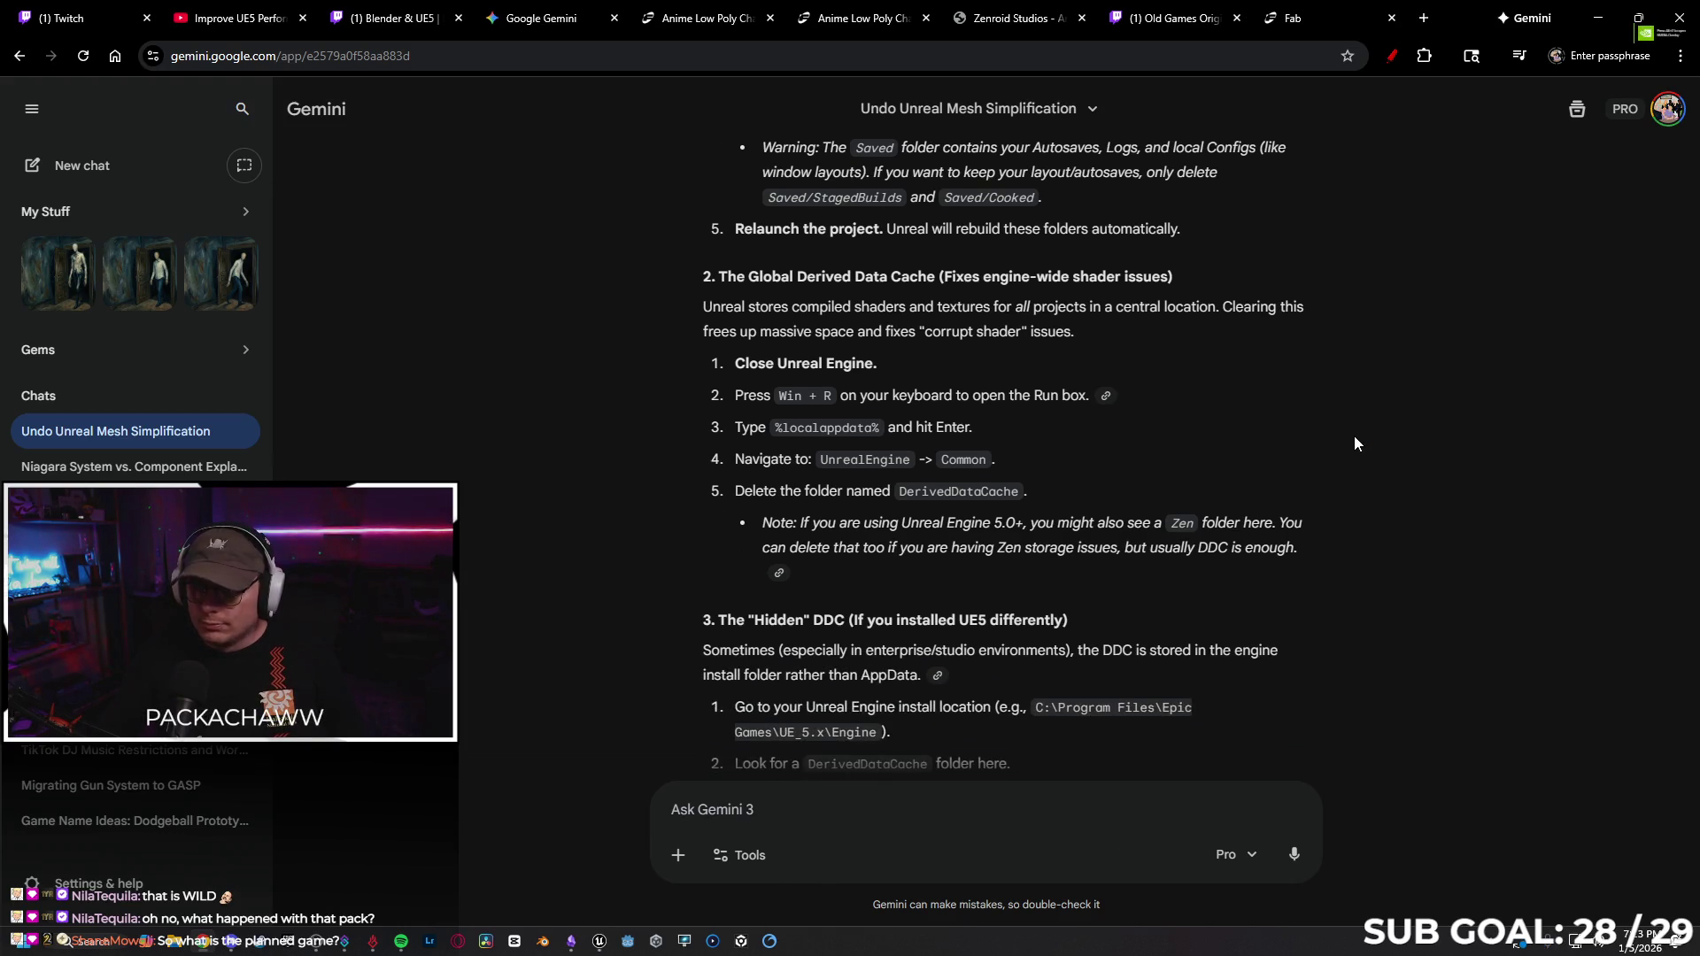
Minimize the loading Unreal Engine window and open the Windows Run box.
click(600, 942)
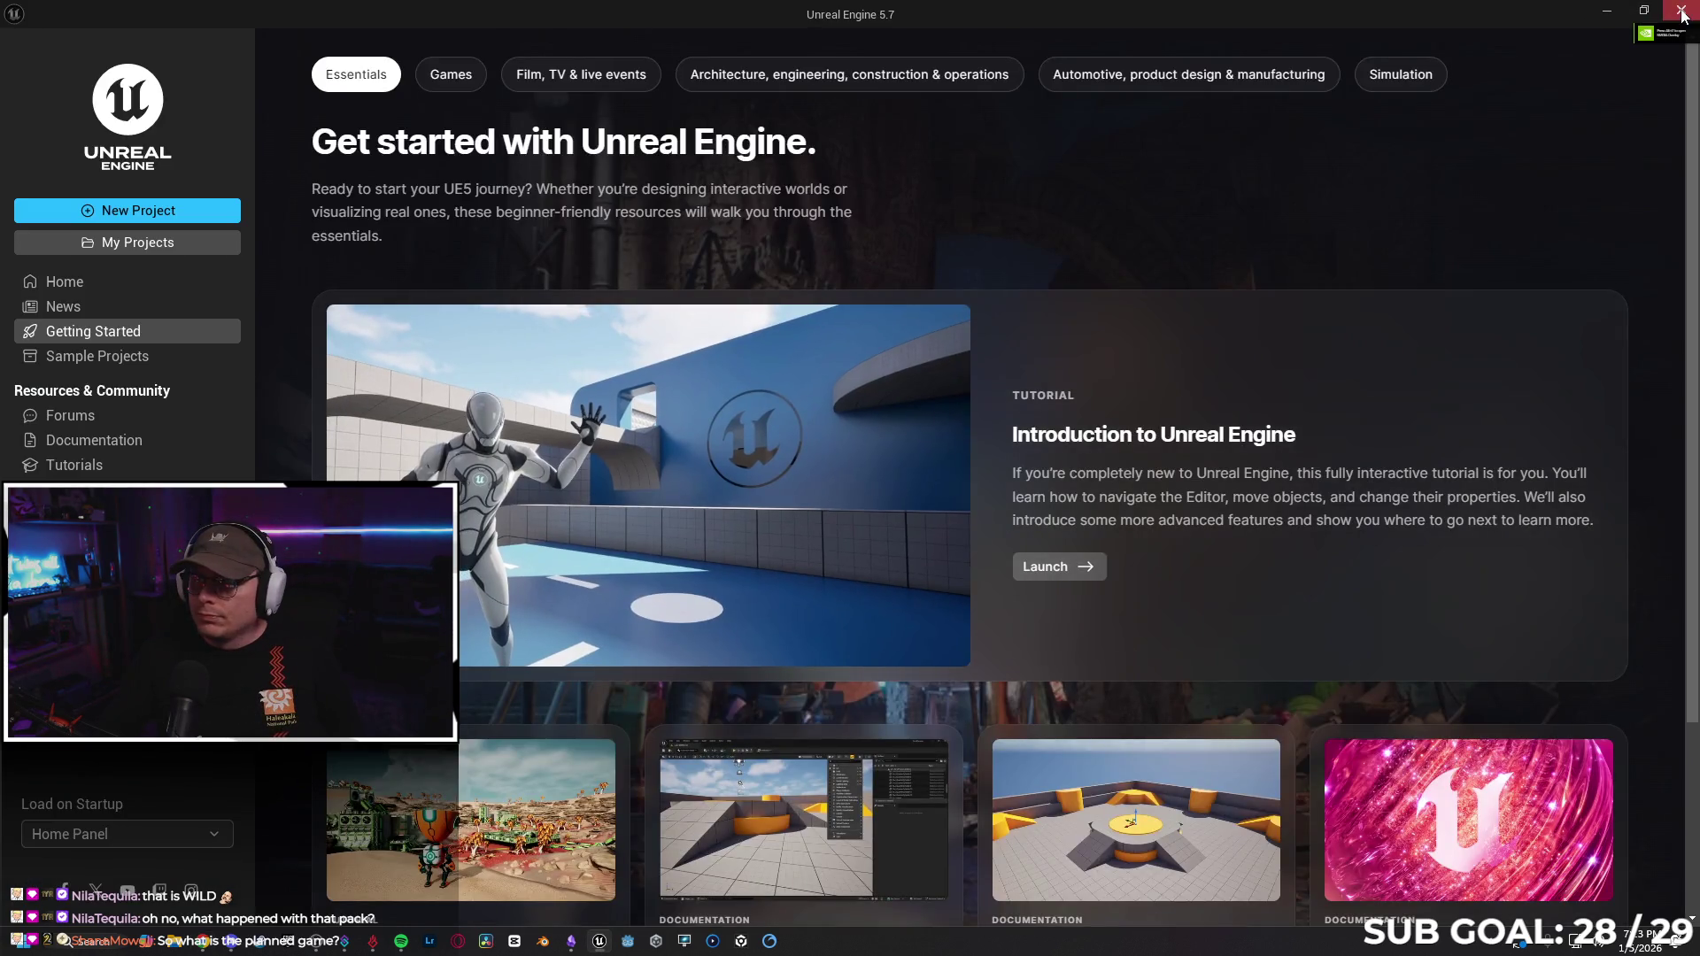
click(1607, 15)
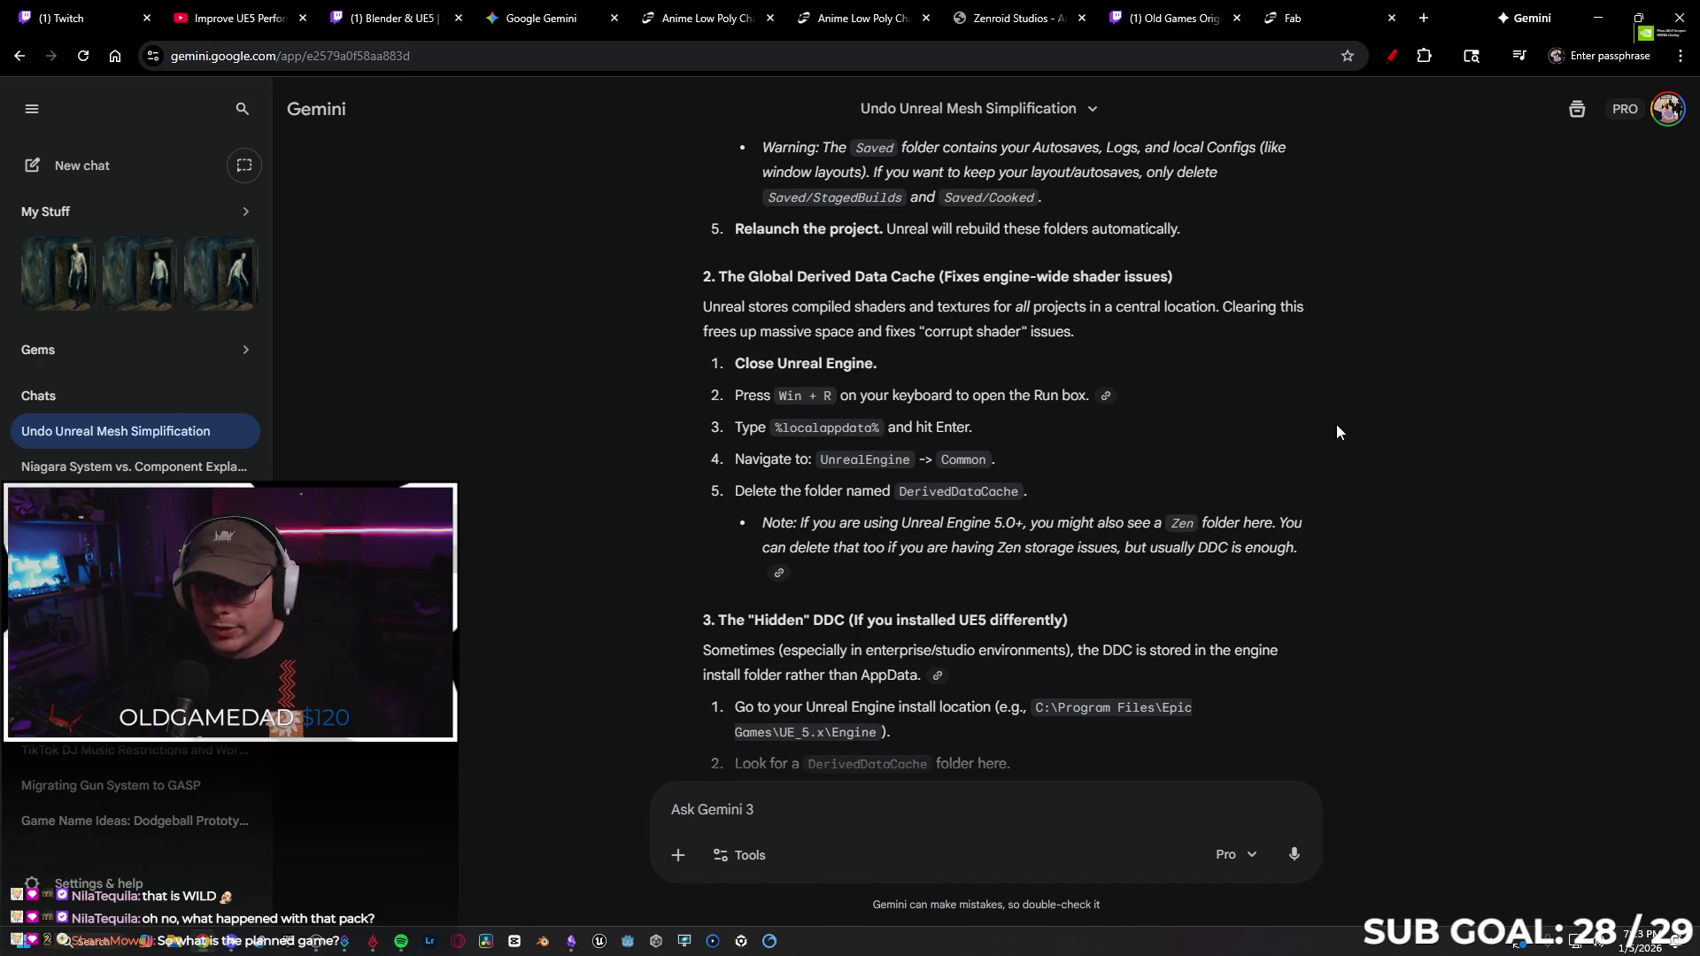
key(super+r)
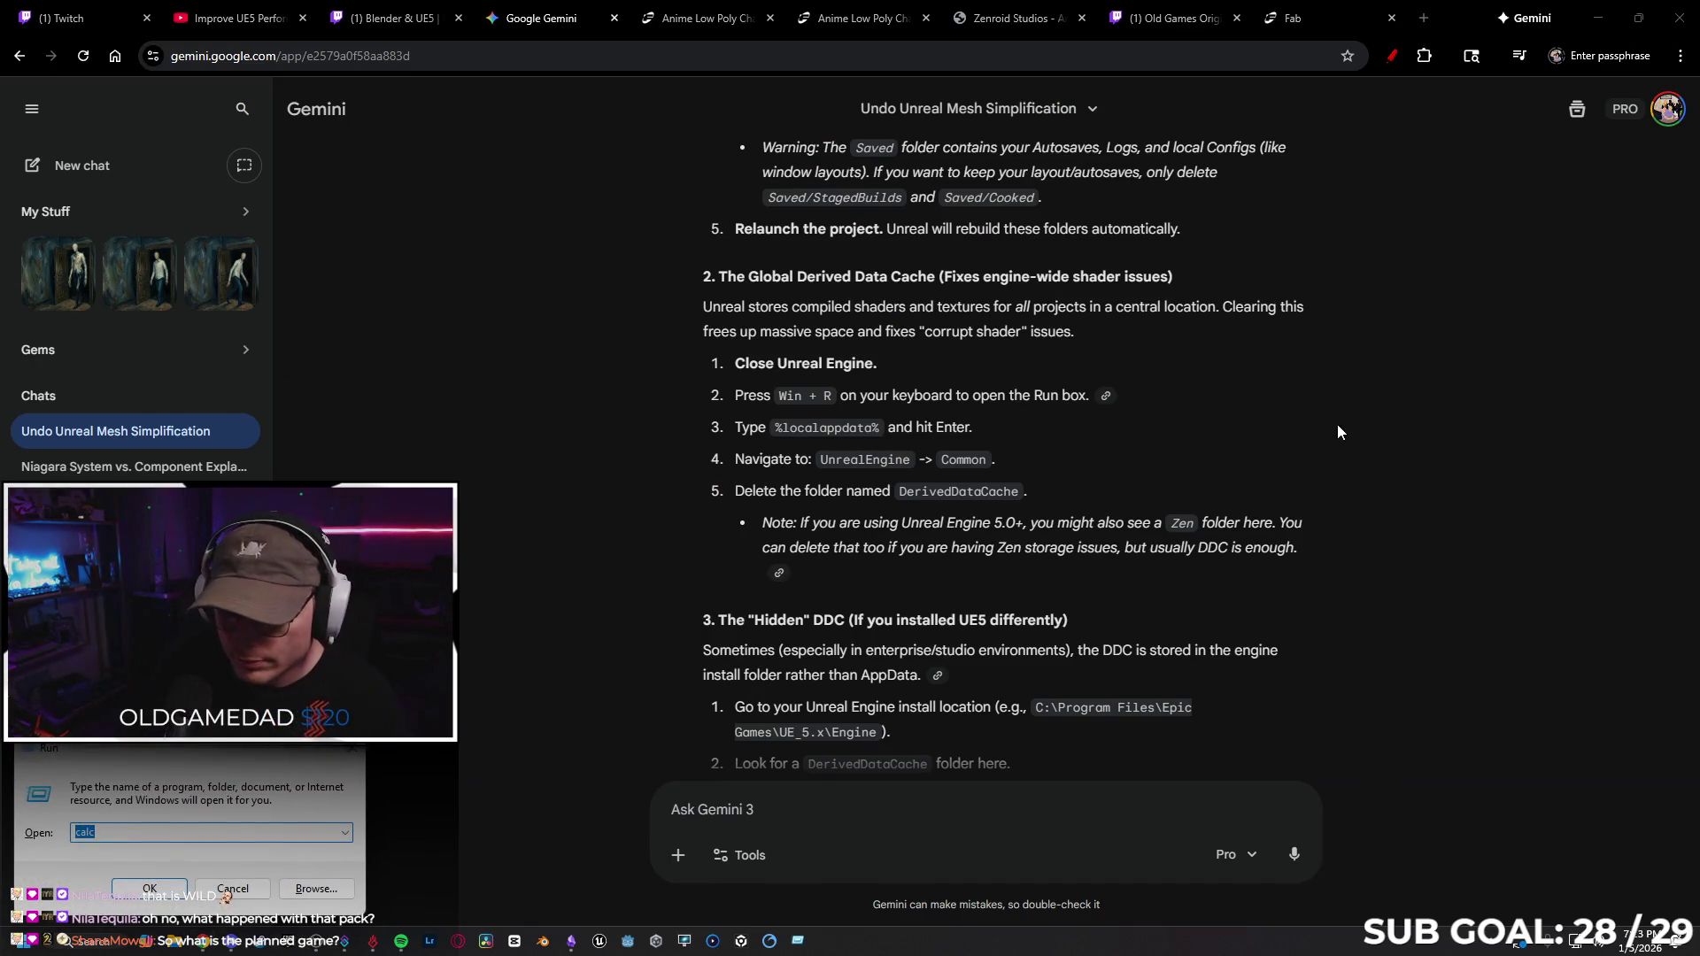
Copy %localappdata% from Gemini's answer and run it to open the local app data folder.
click(883, 432)
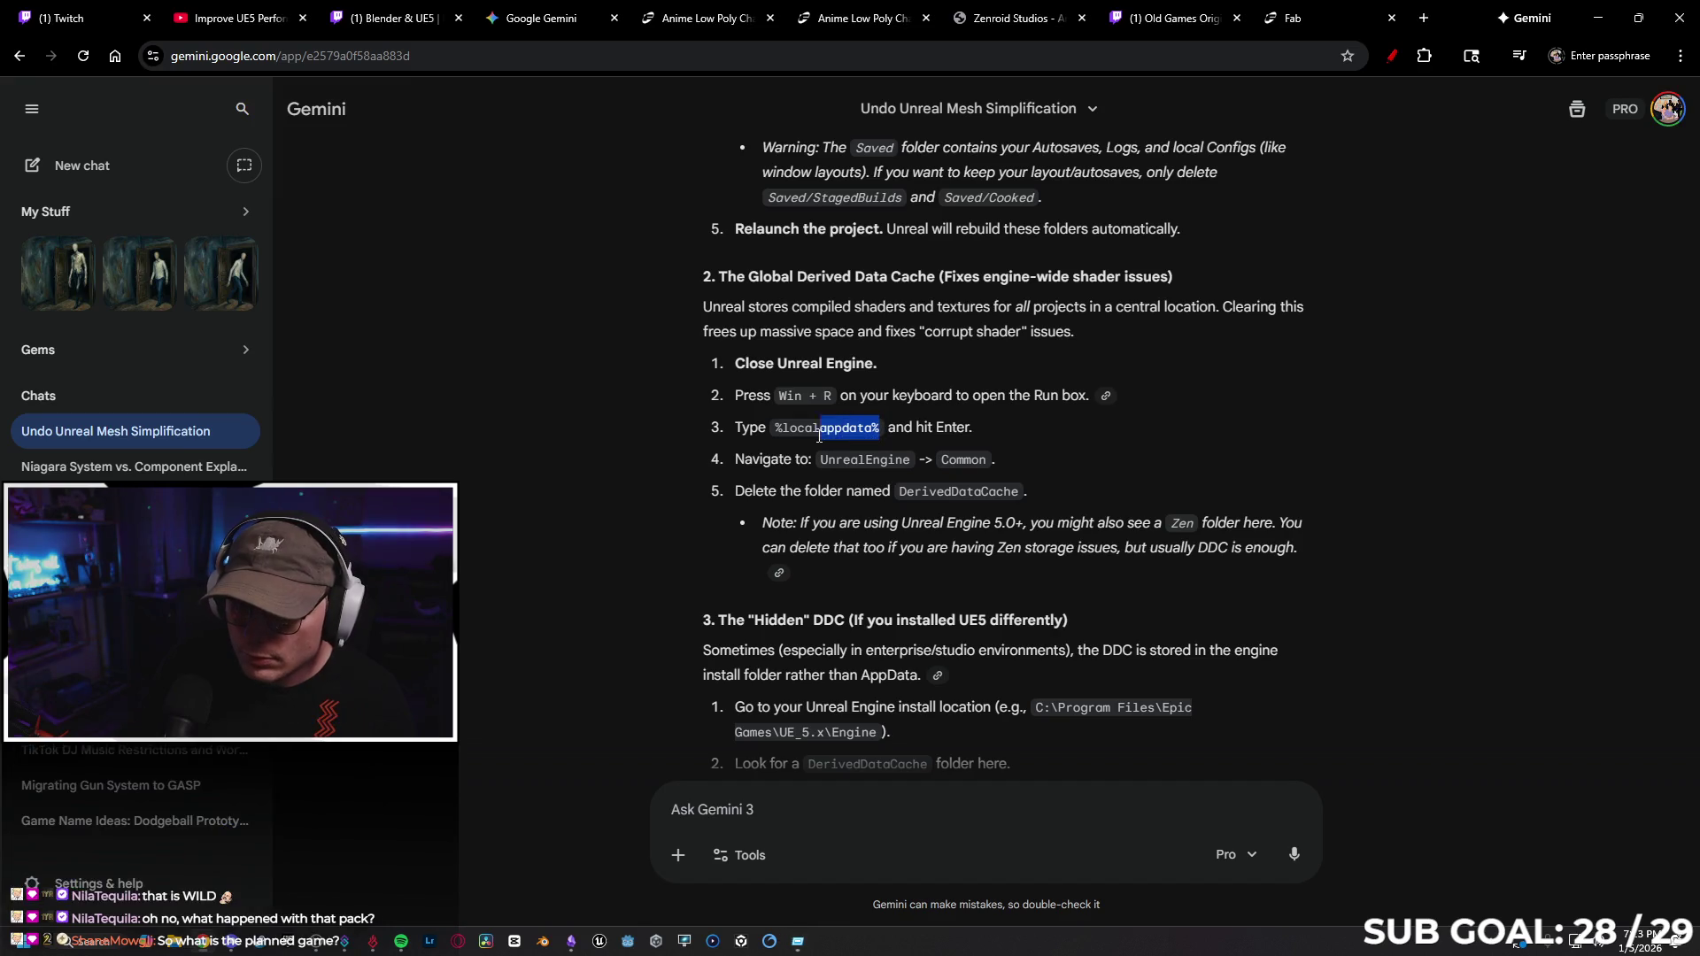
drag(881, 429, 775, 429)
key(ctrl+c)
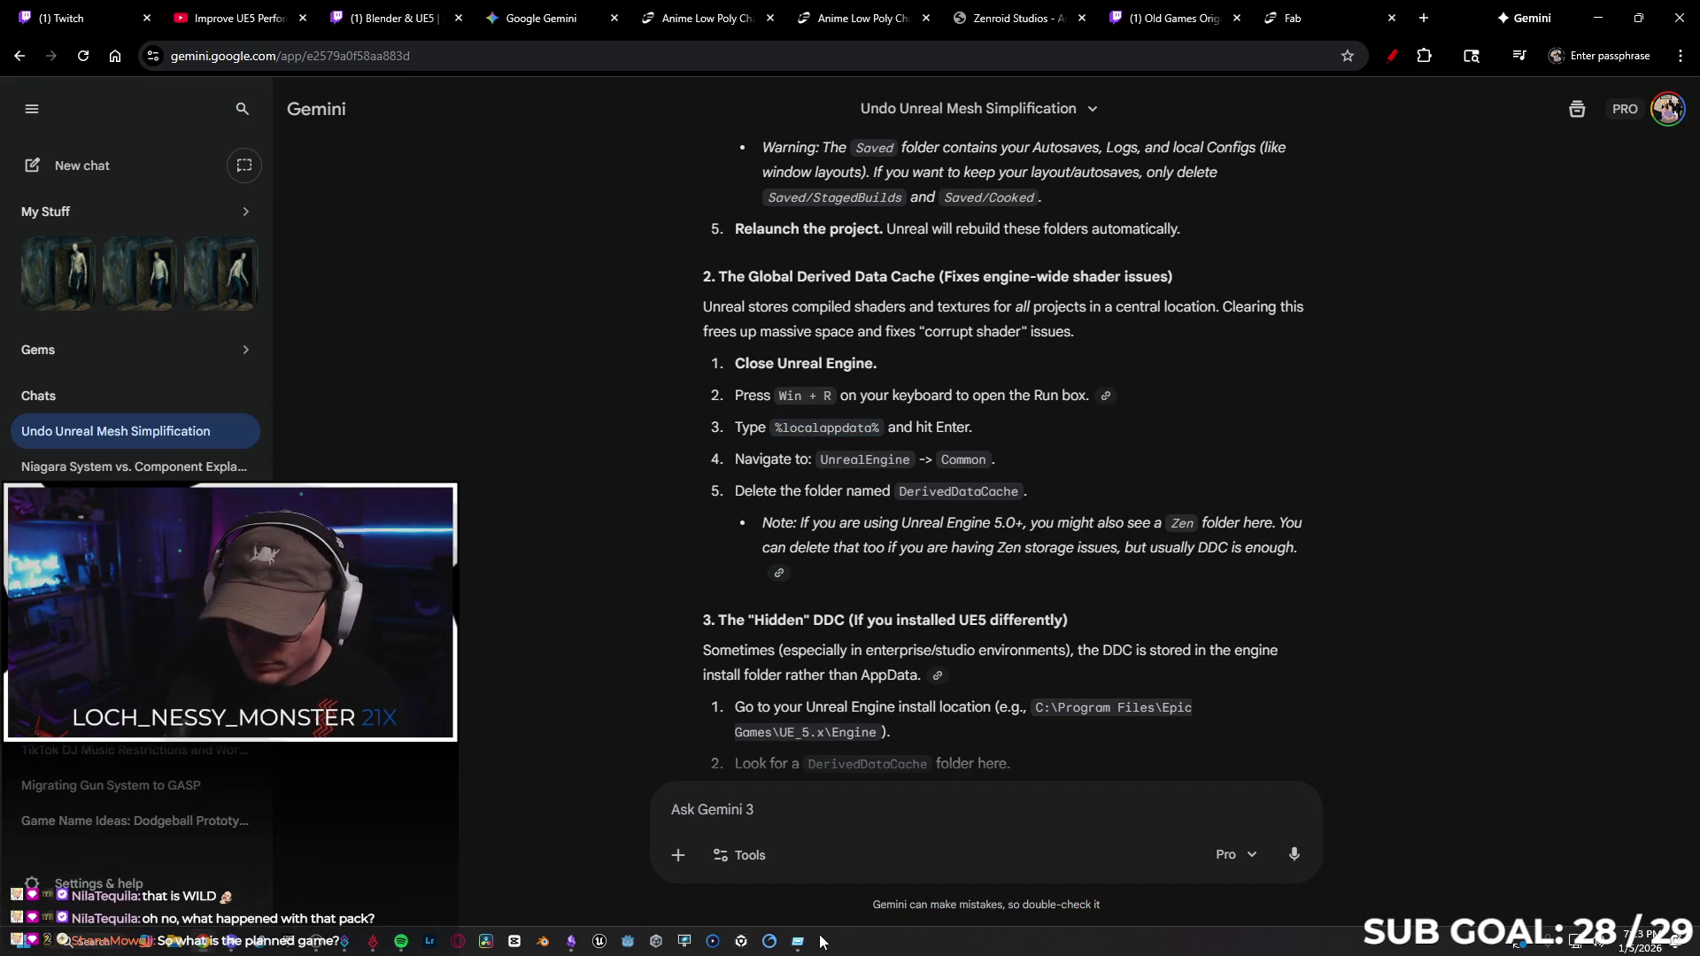
click(798, 941)
key(ctrl+v)
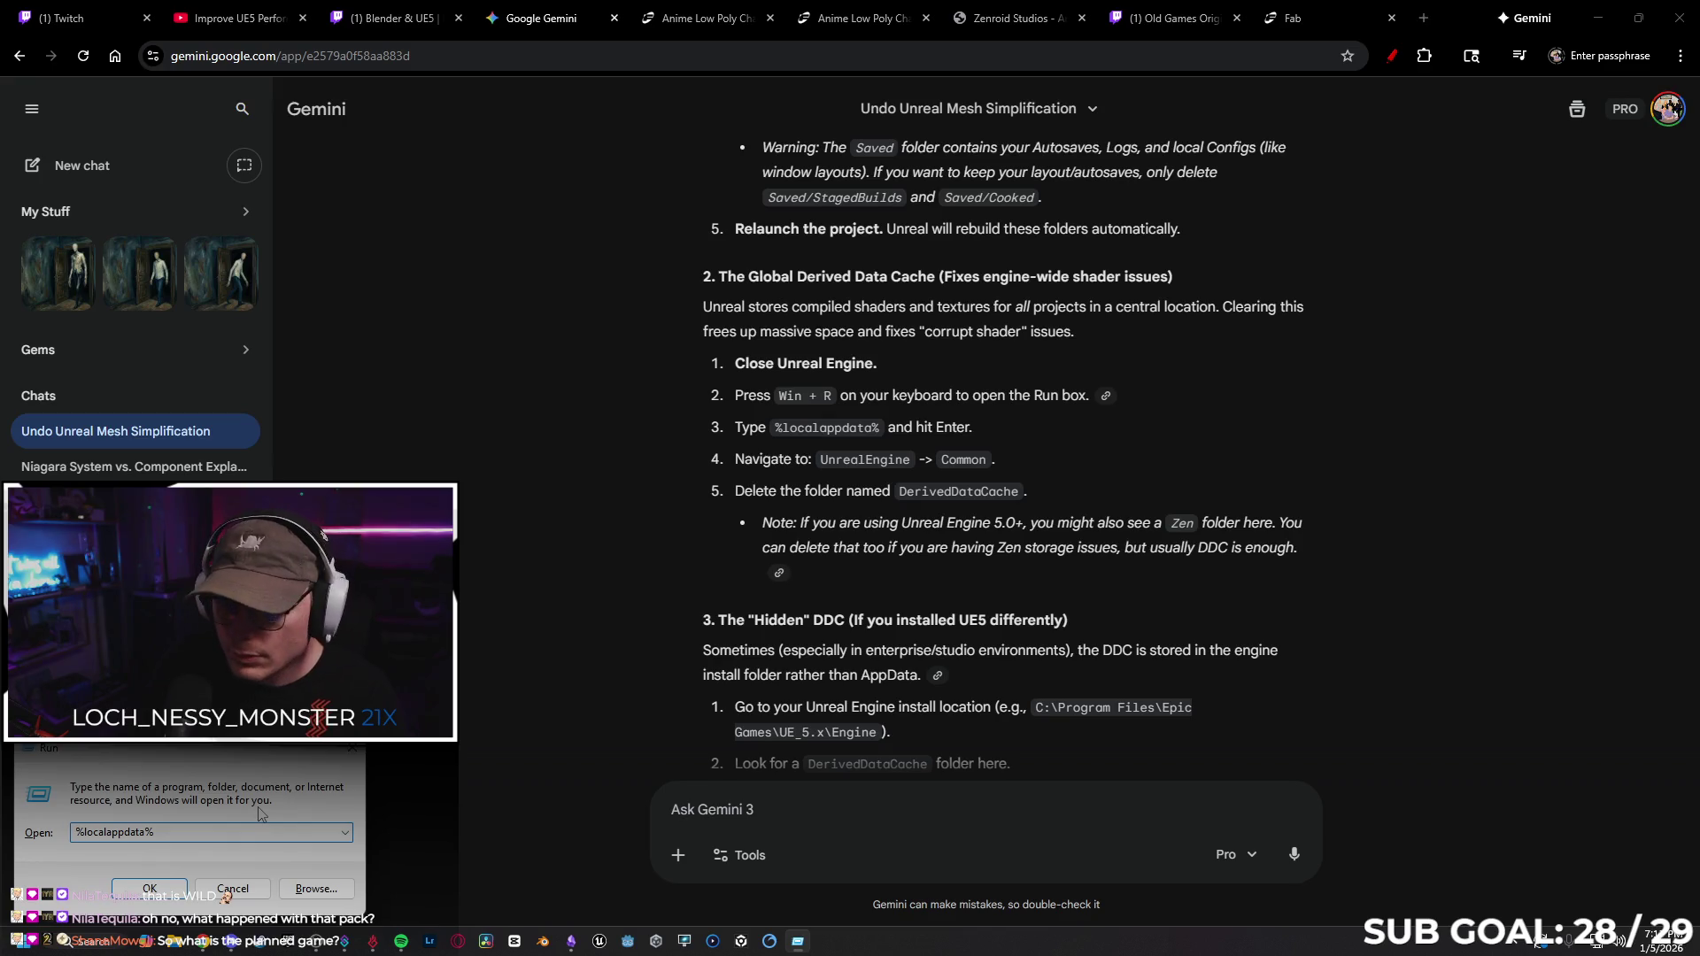
key(Return)
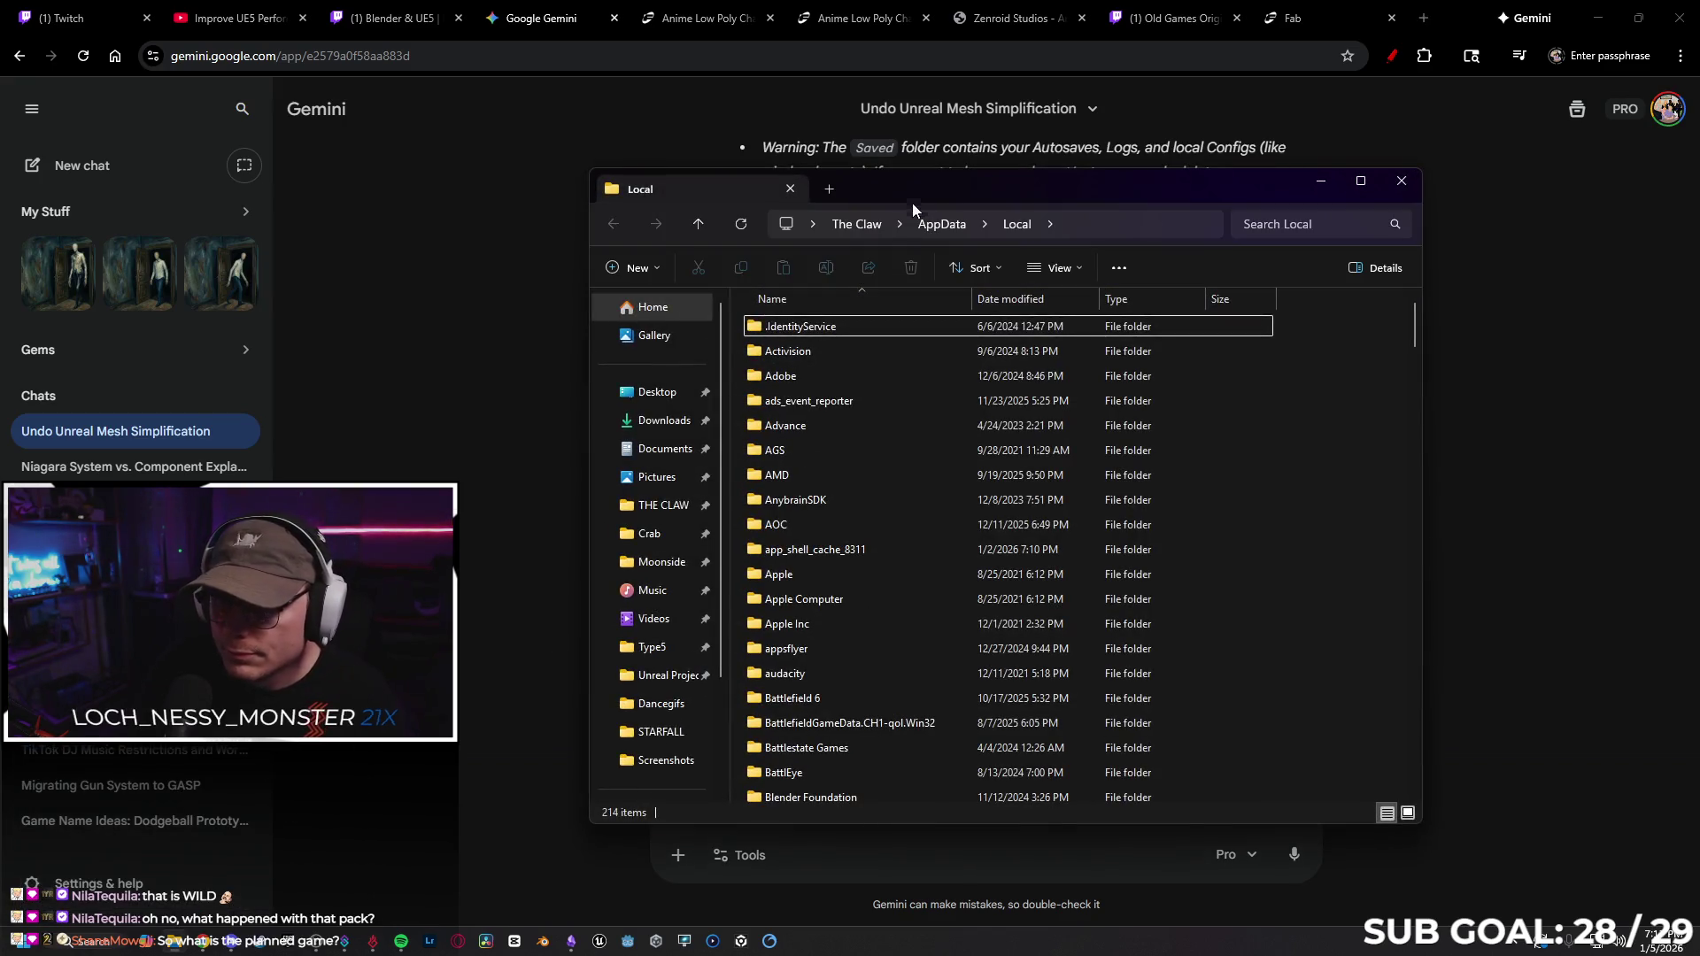
Browse local app data, peeking into the Oregon folder's Saved subfolder before returning.
drag(913, 210, 214, 220)
scroll(221, 399, down, 4)
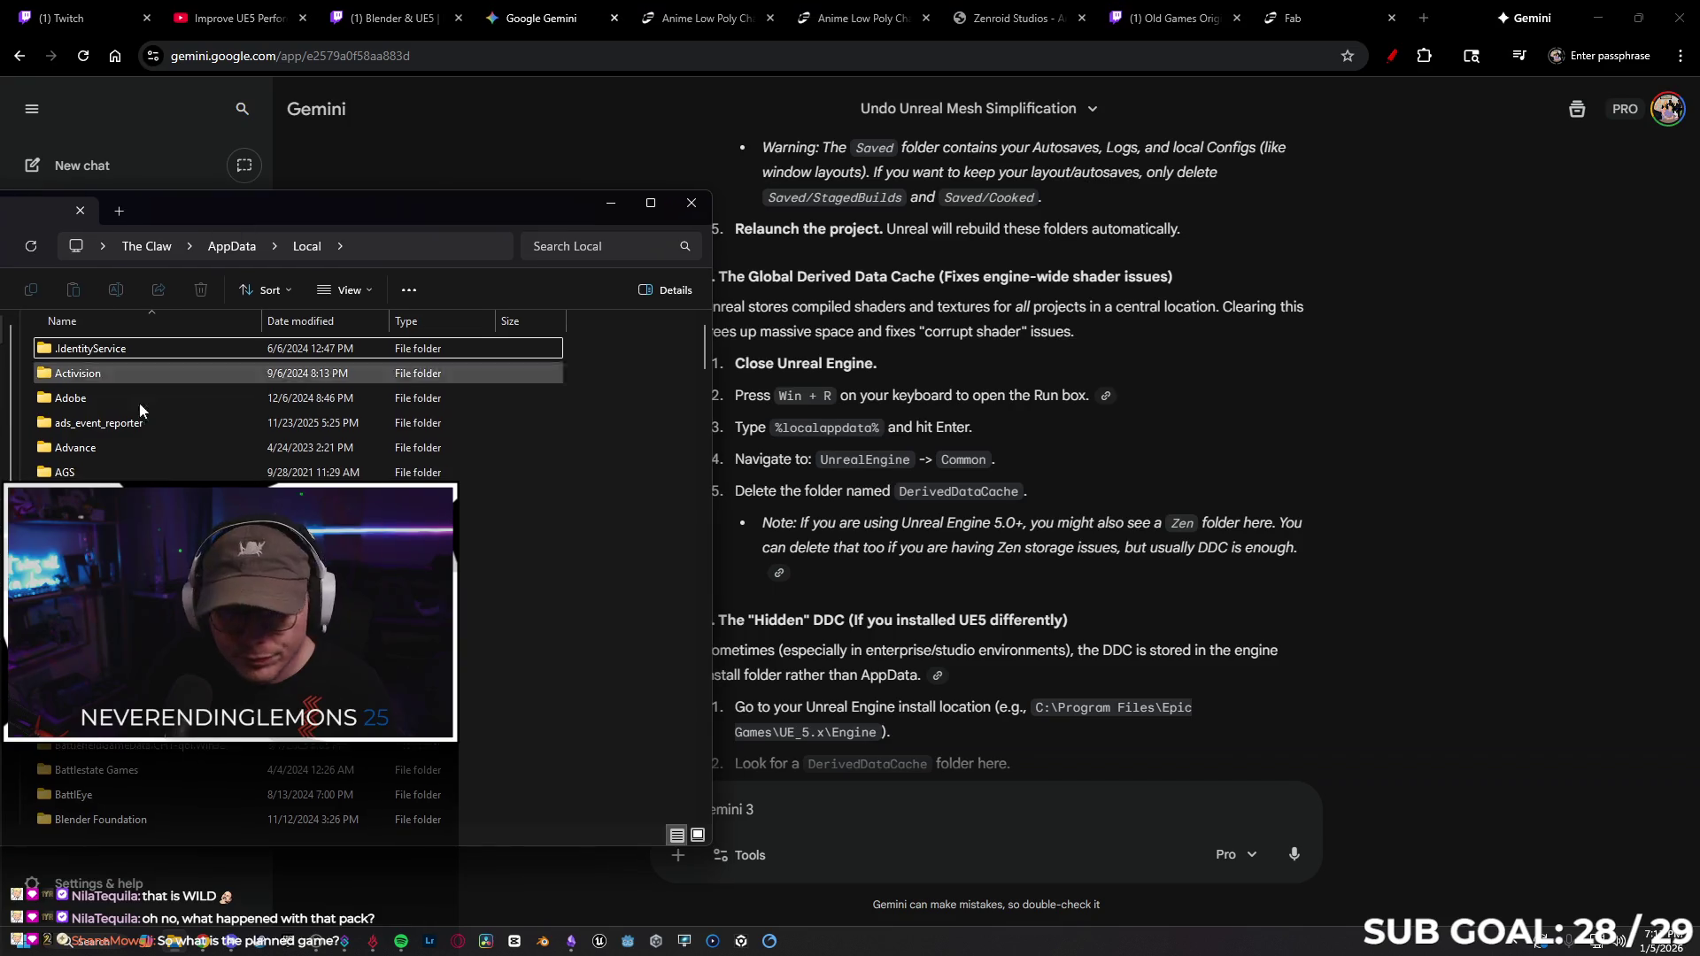
scroll(221, 399, down, 15)
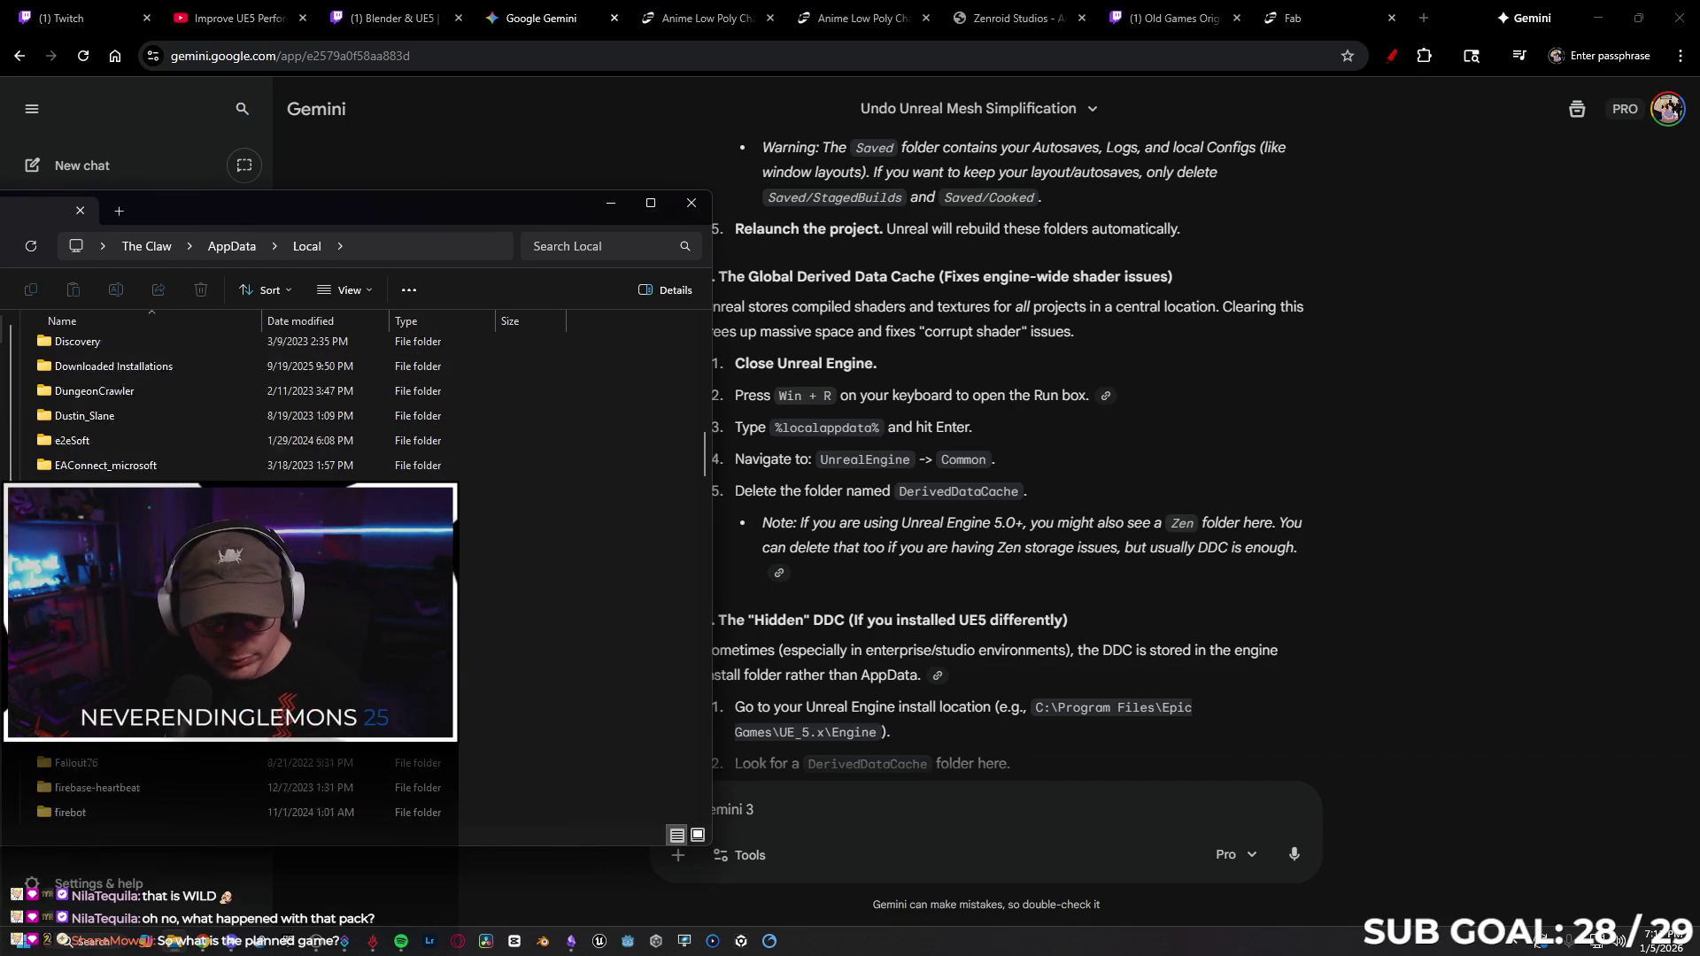
scroll(221, 399, down, 8)
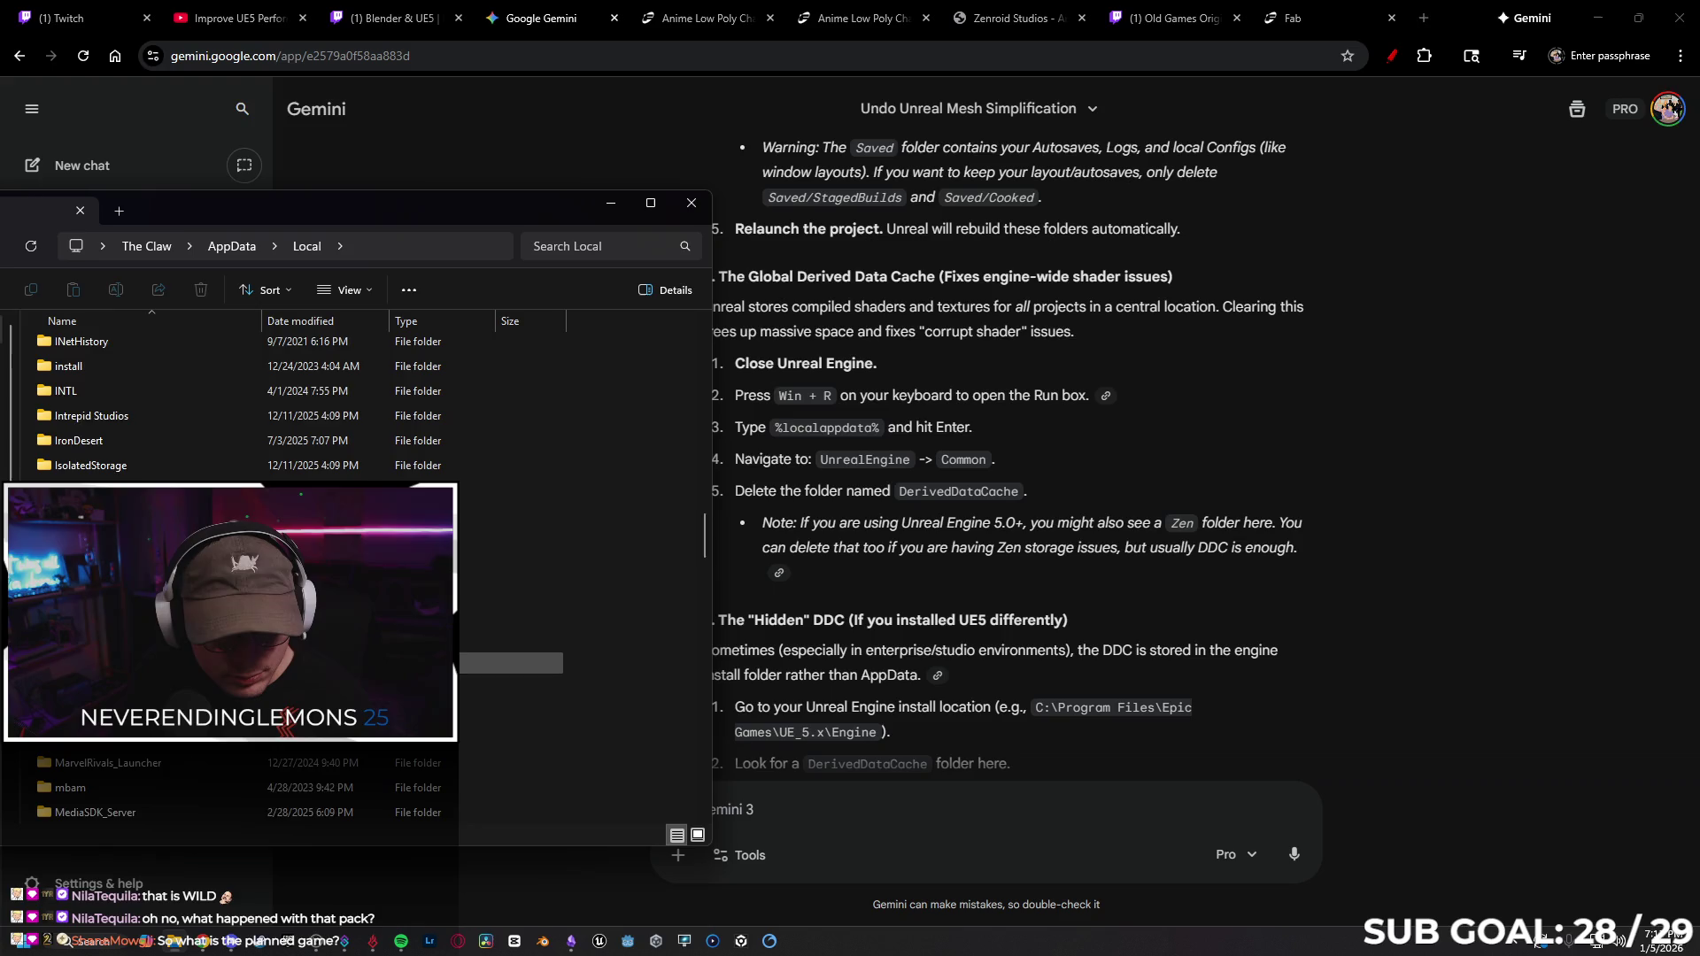
scroll(164, 476, down, 8)
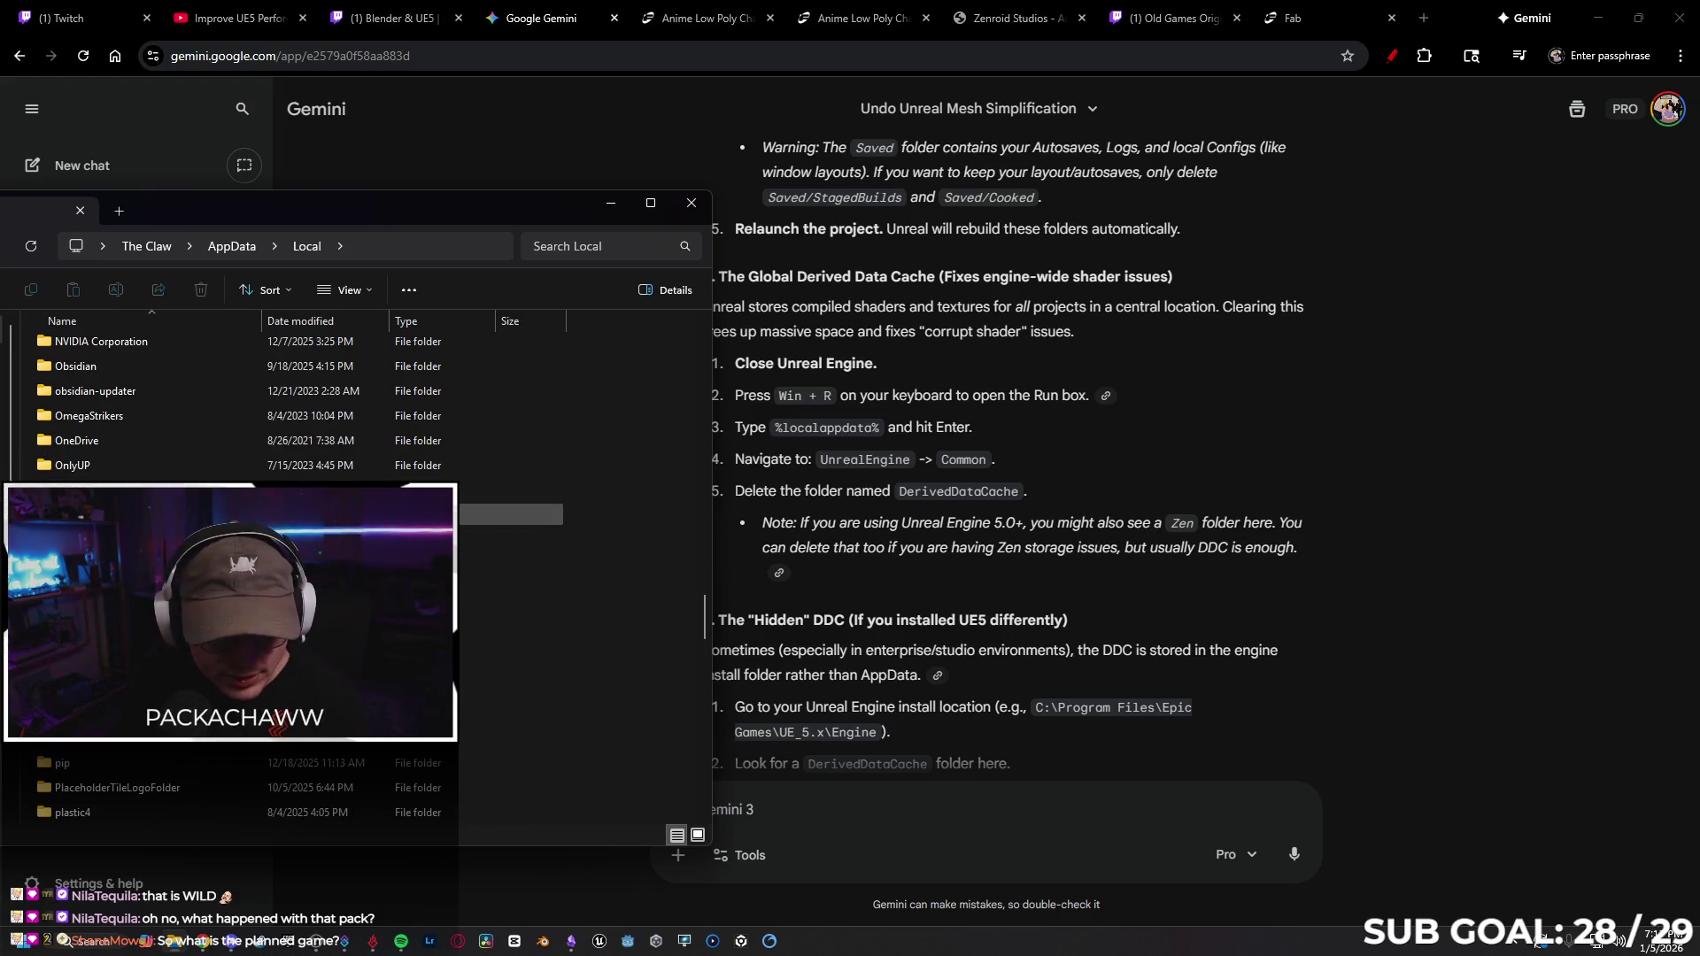
double_click(142, 514)
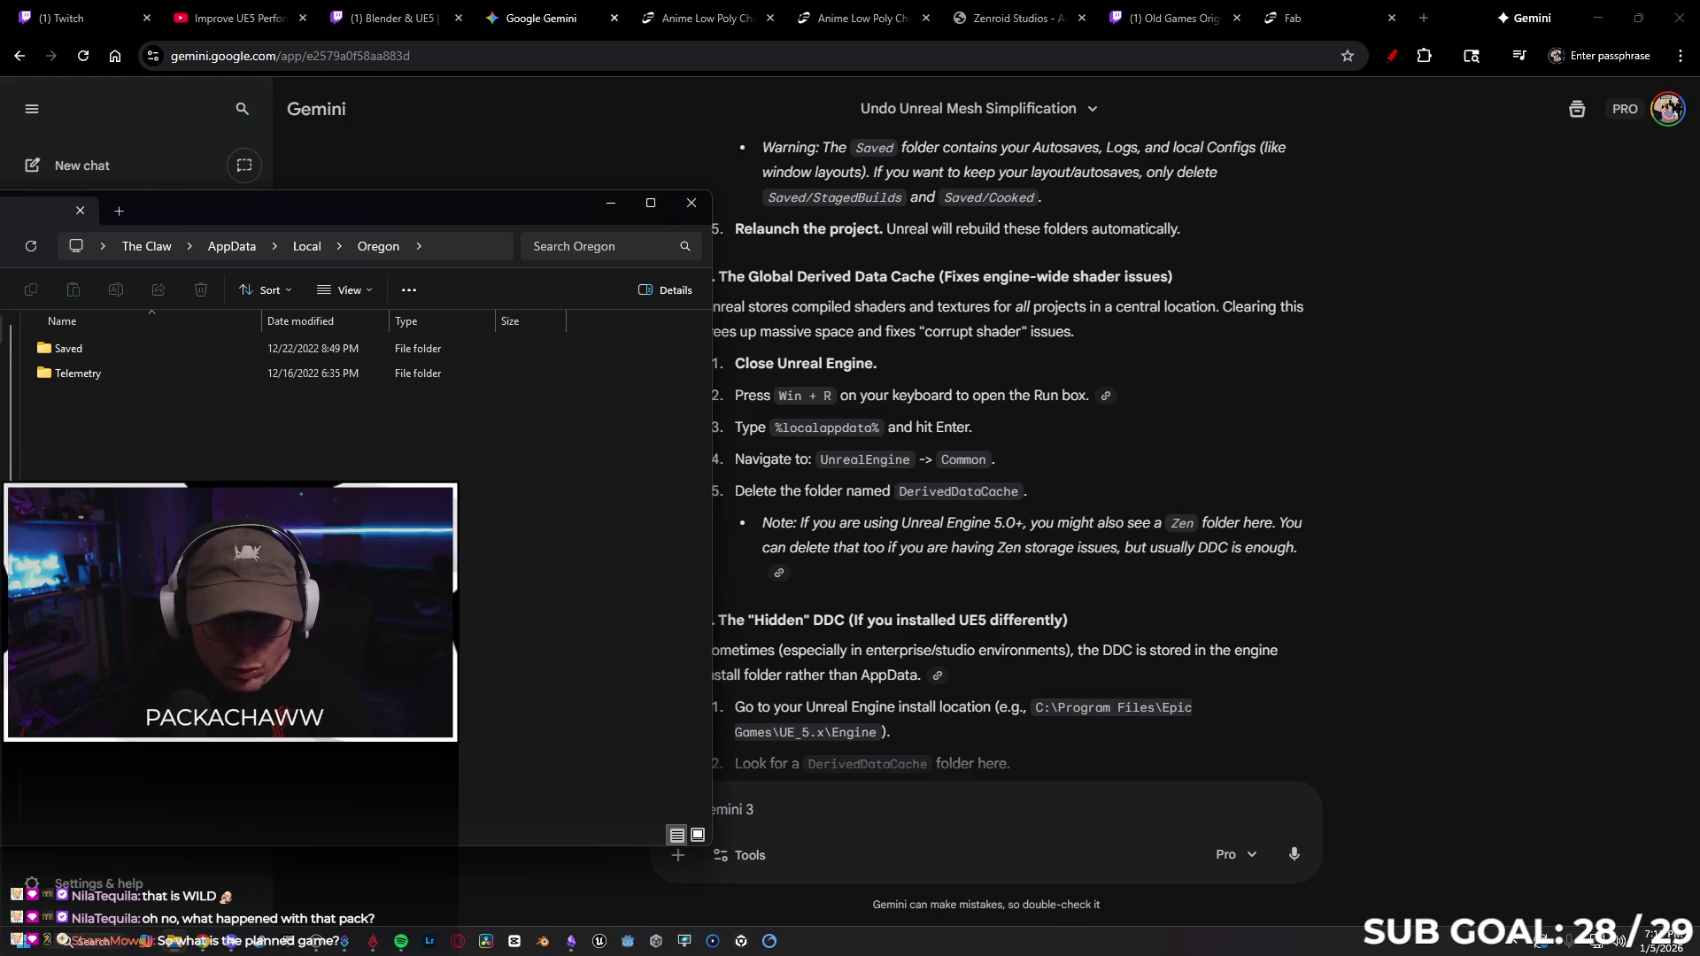
double_click(139, 349)
key(alt+Left)
key(alt+Left)
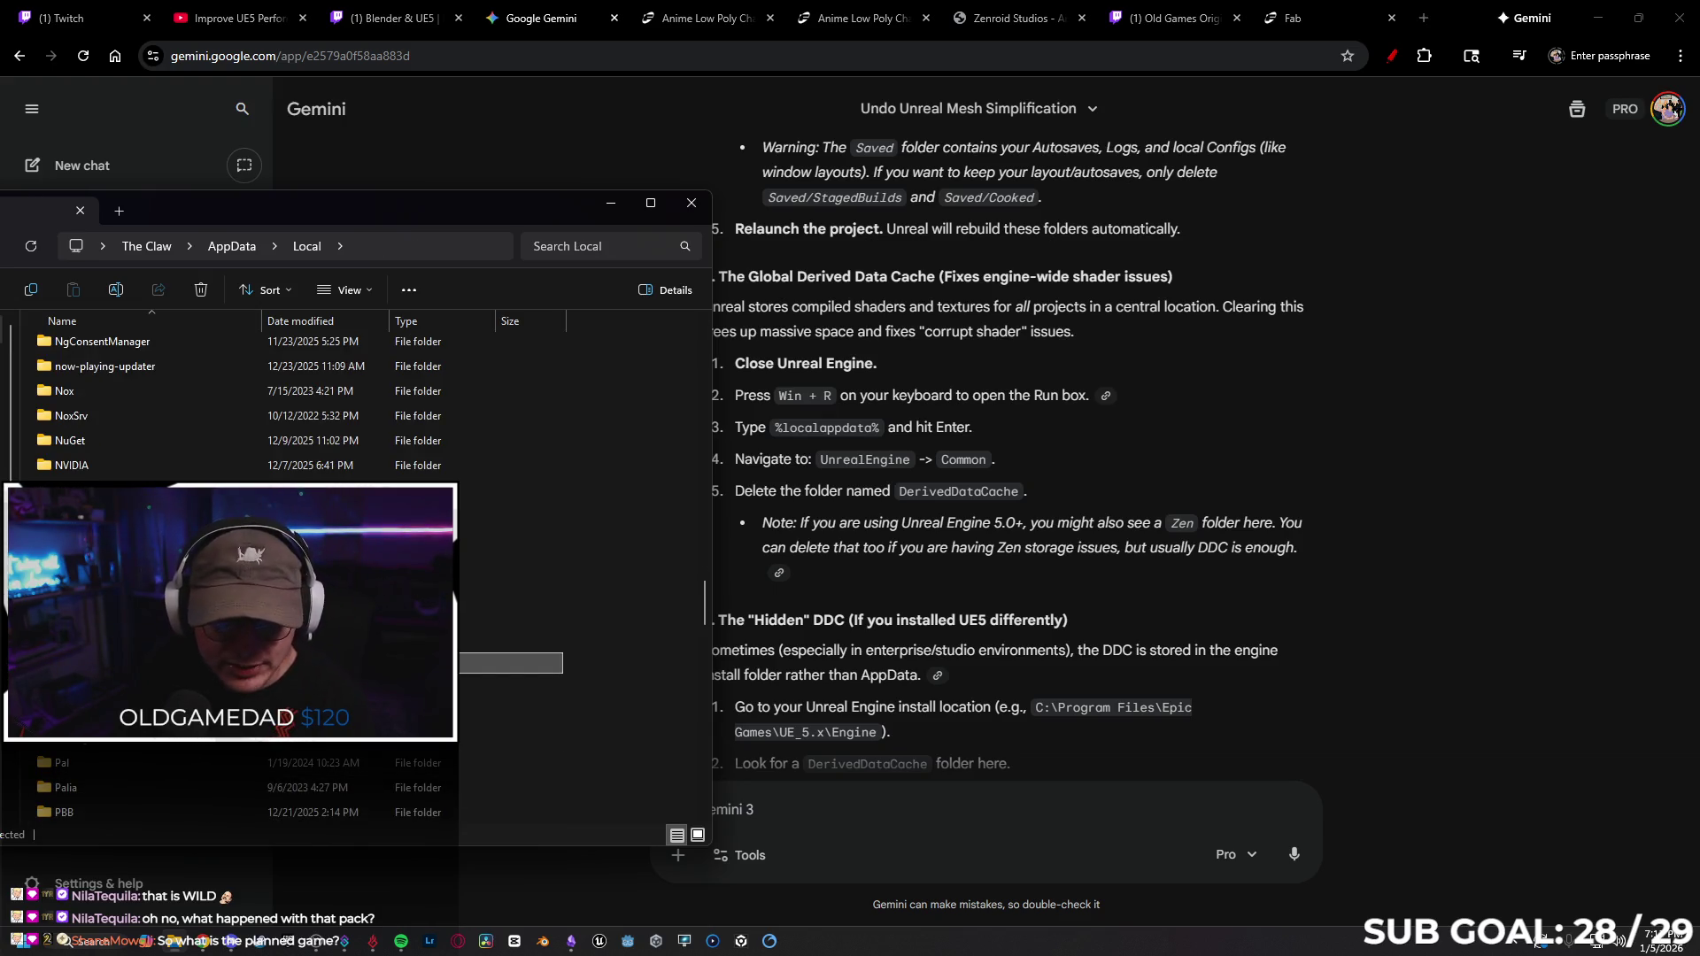
mouse_move(358, 213)
mouse_down()
mouse_move(935, 142)
mouse_move(980, 161)
mouse_up()
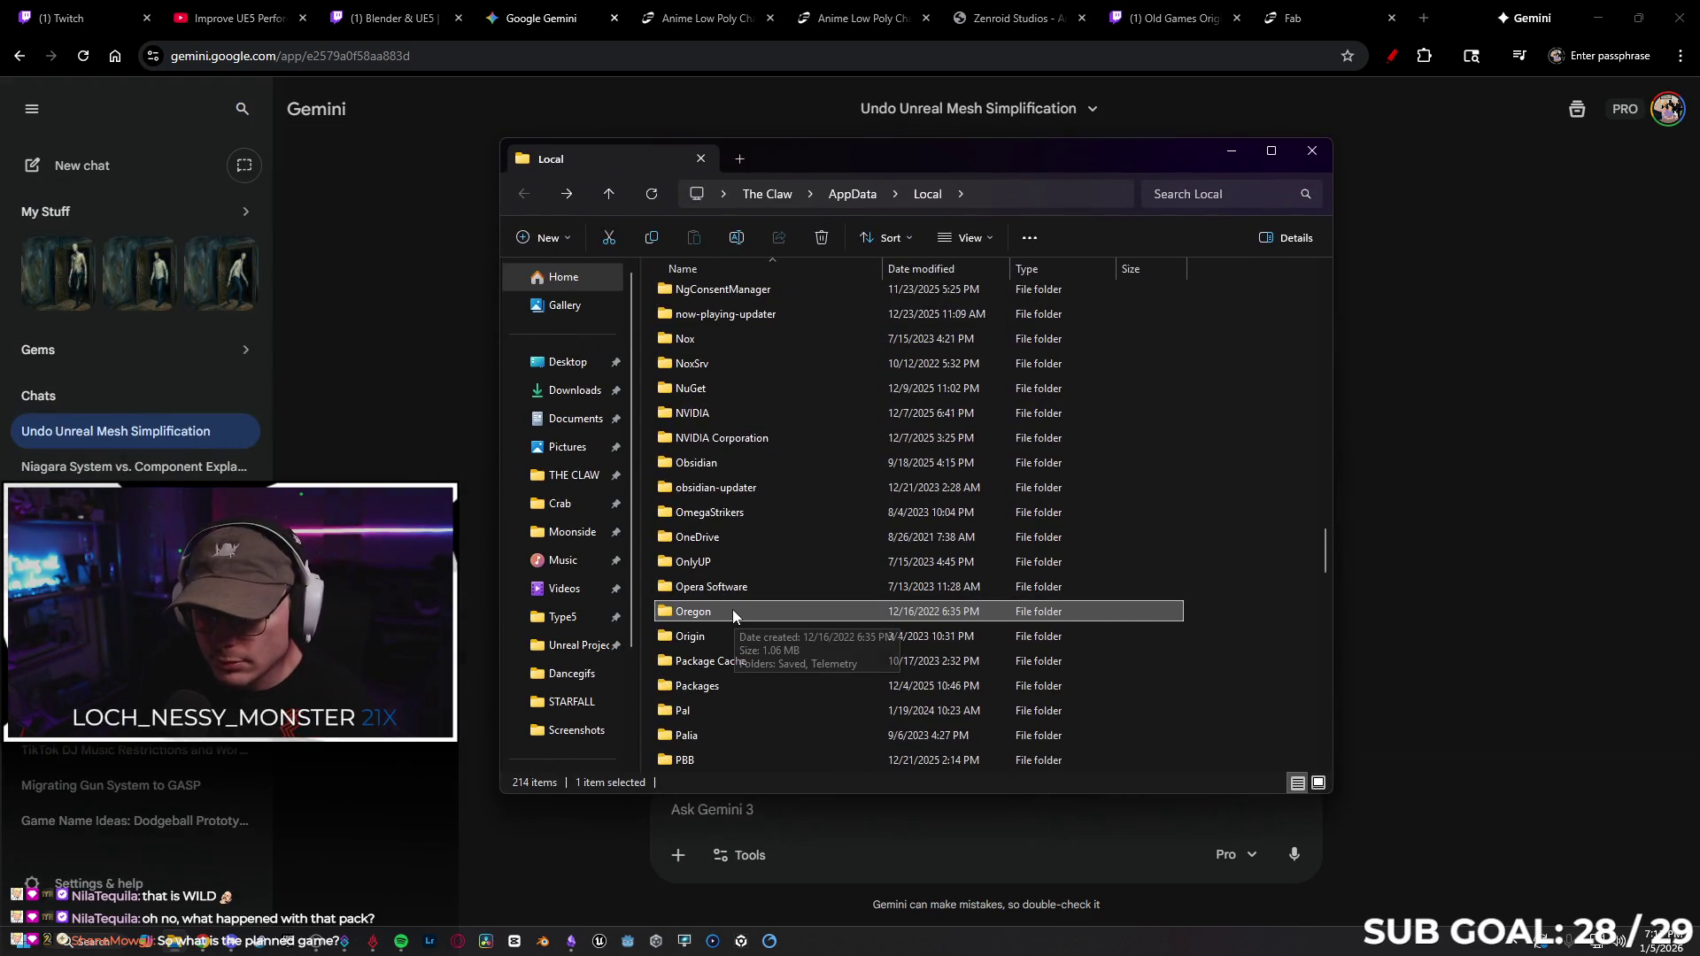
scroll(732, 609, down, 10)
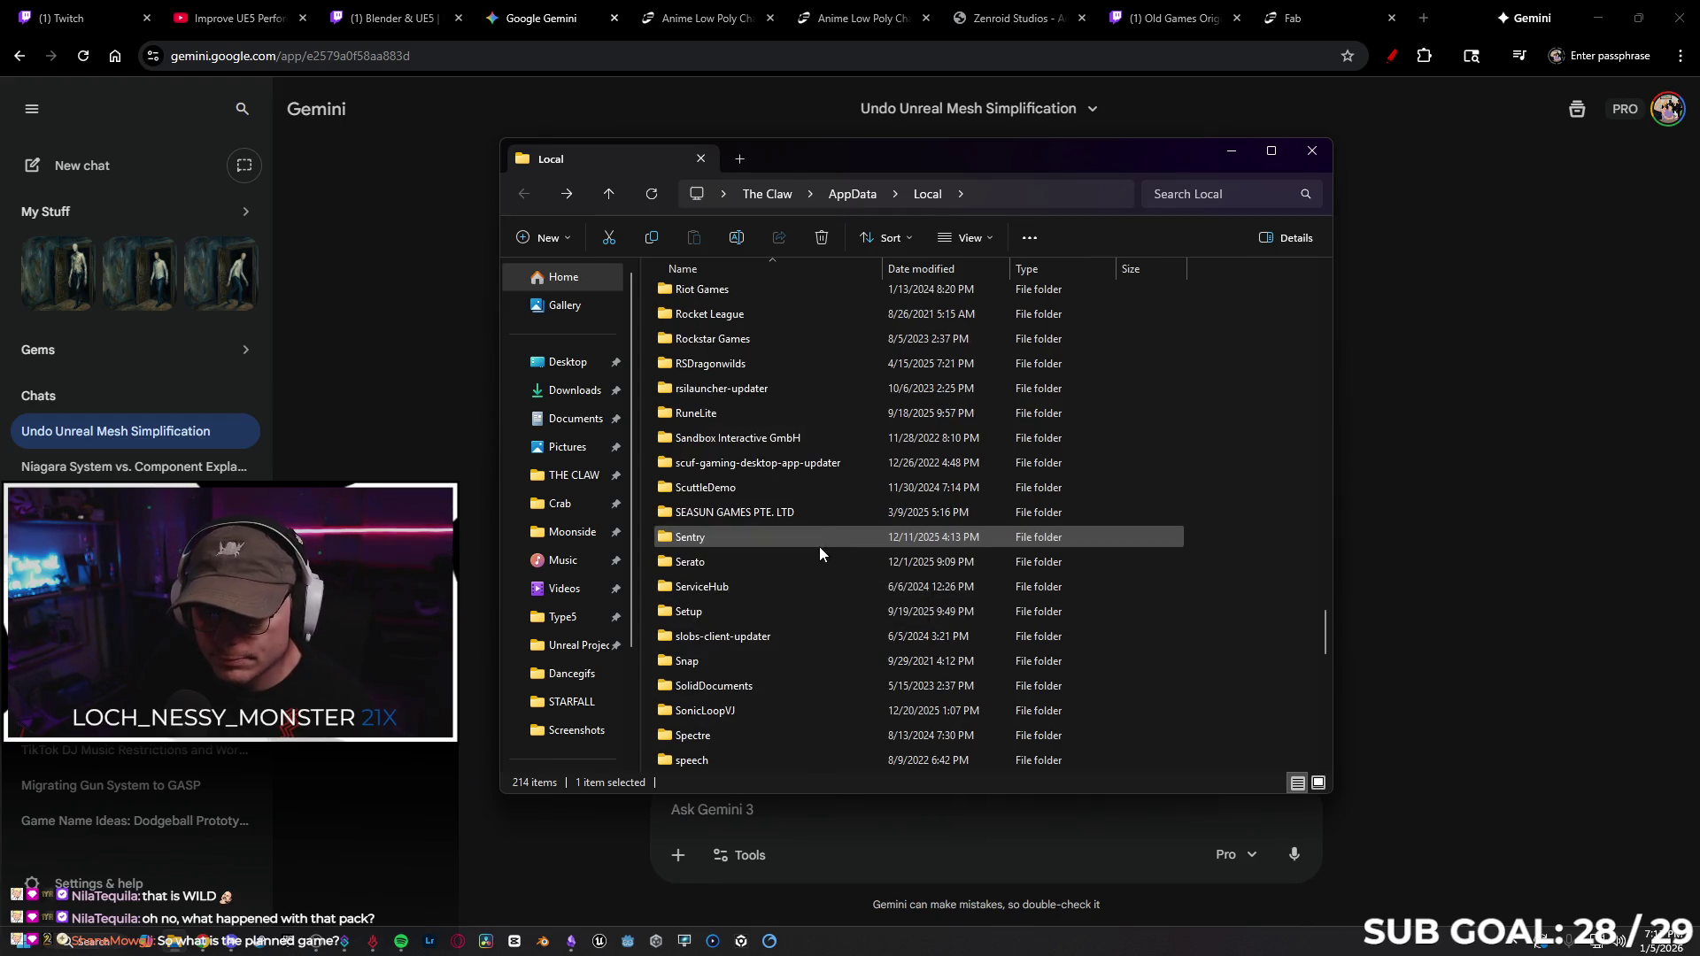
scroll(809, 561, down, 11)
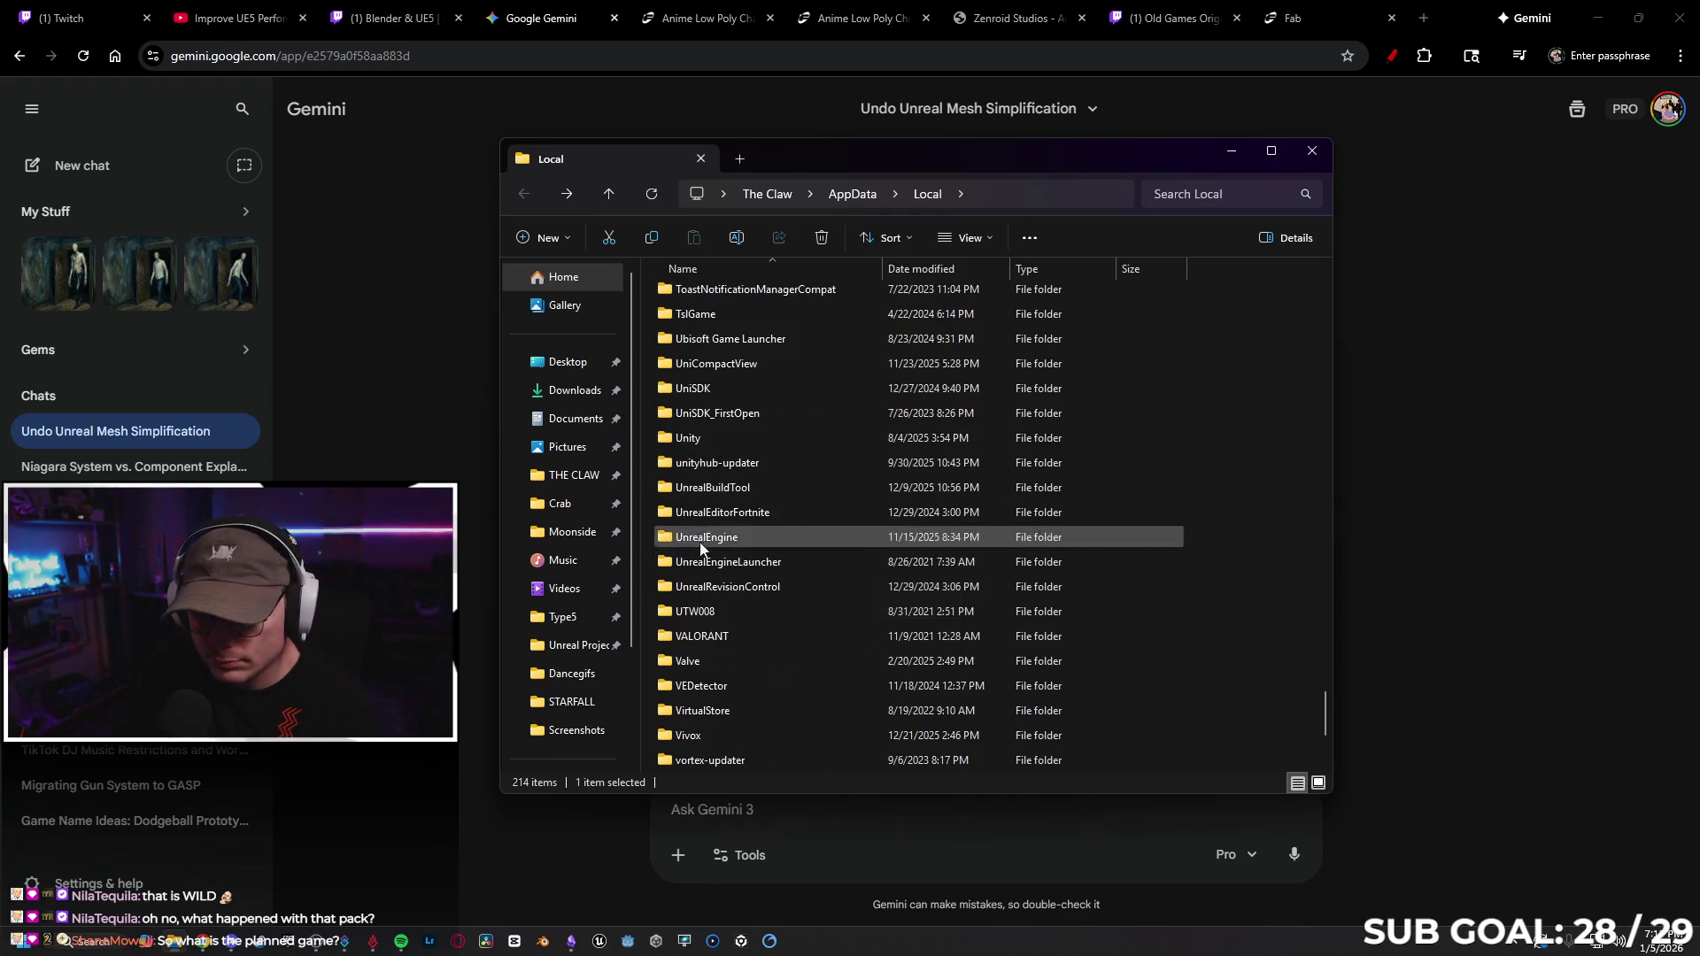
Delete the DerivedDataCache folder from UnrealEngine\Common and close that Explorer window.
double_click(755, 538)
mouse_move(891, 152)
mouse_down()
mouse_move(348, 232)
mouse_move(165, 278)
mouse_move(260, 236)
mouse_move(634, 190)
mouse_move(121, 223)
mouse_move(352, 266)
mouse_move(198, 223)
mouse_up()
double_click(493, 683)
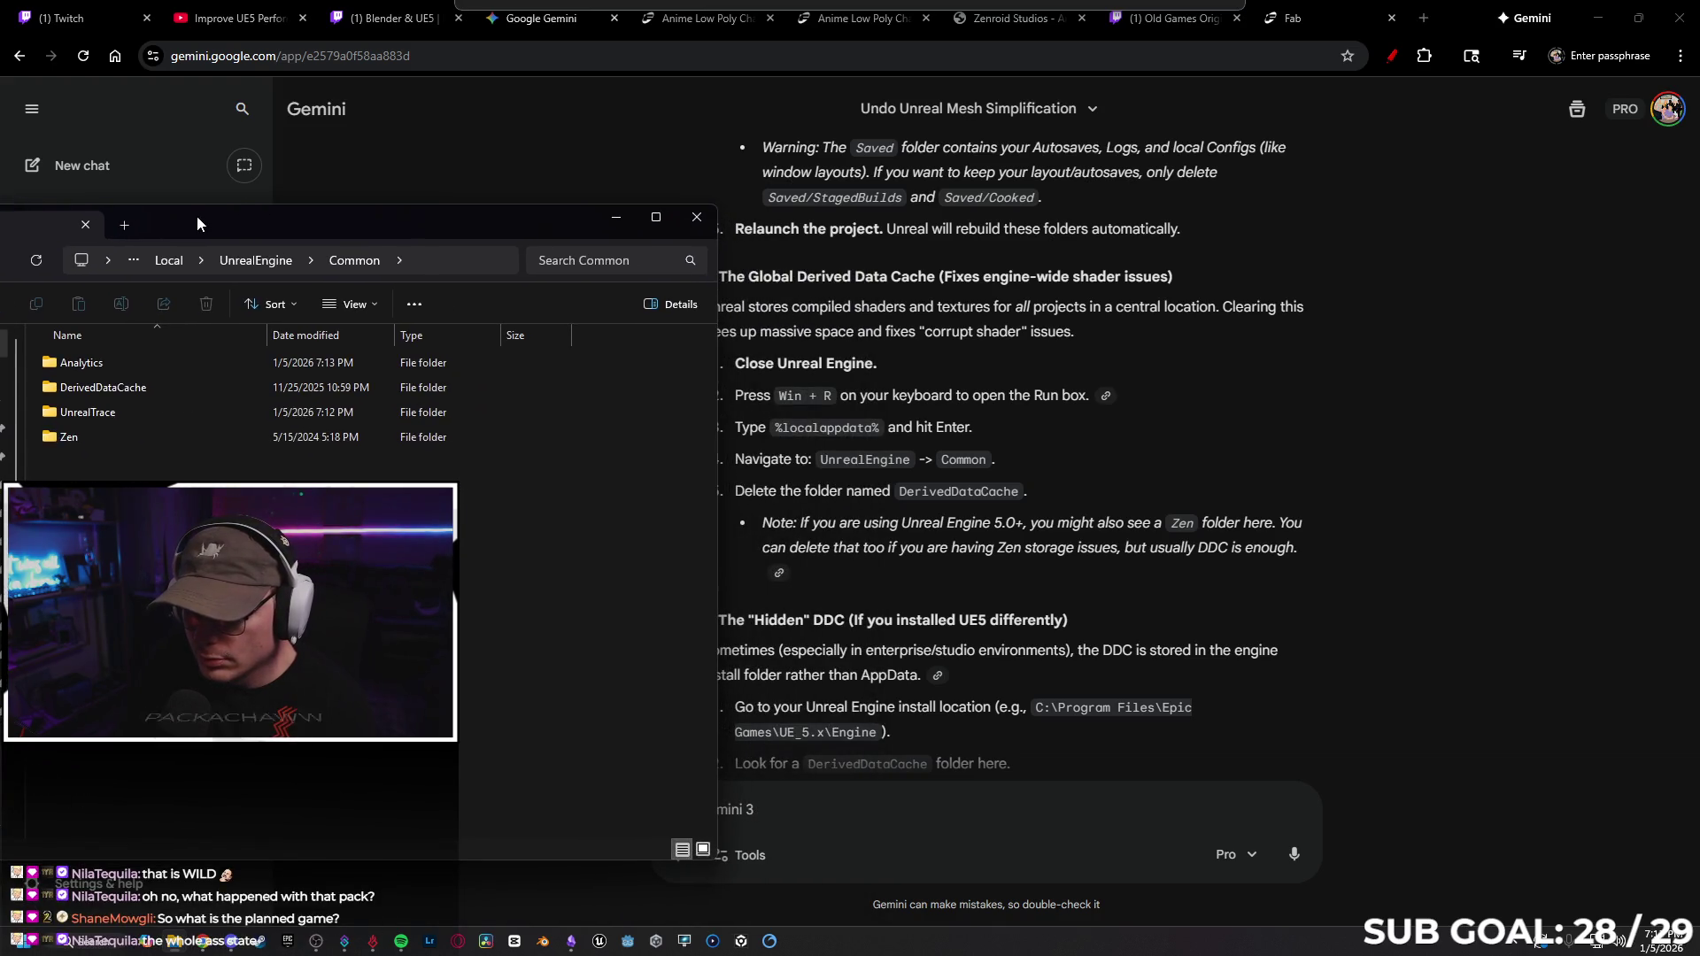
drag(196, 217, 164, 212)
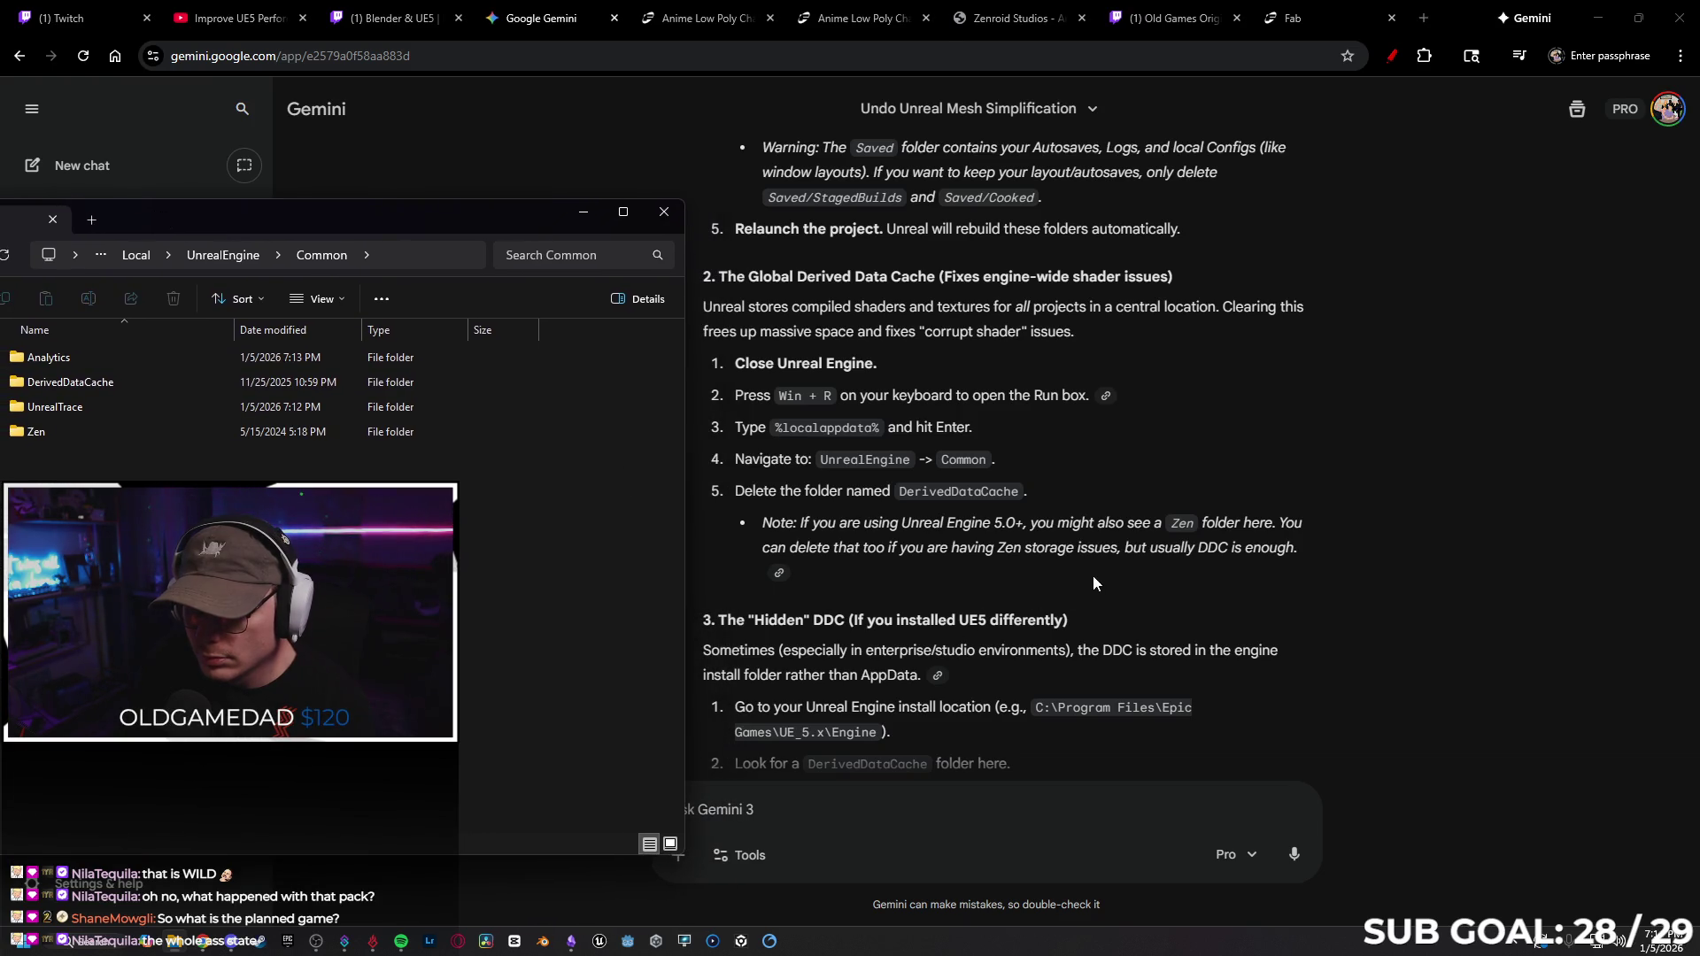
click(137, 379)
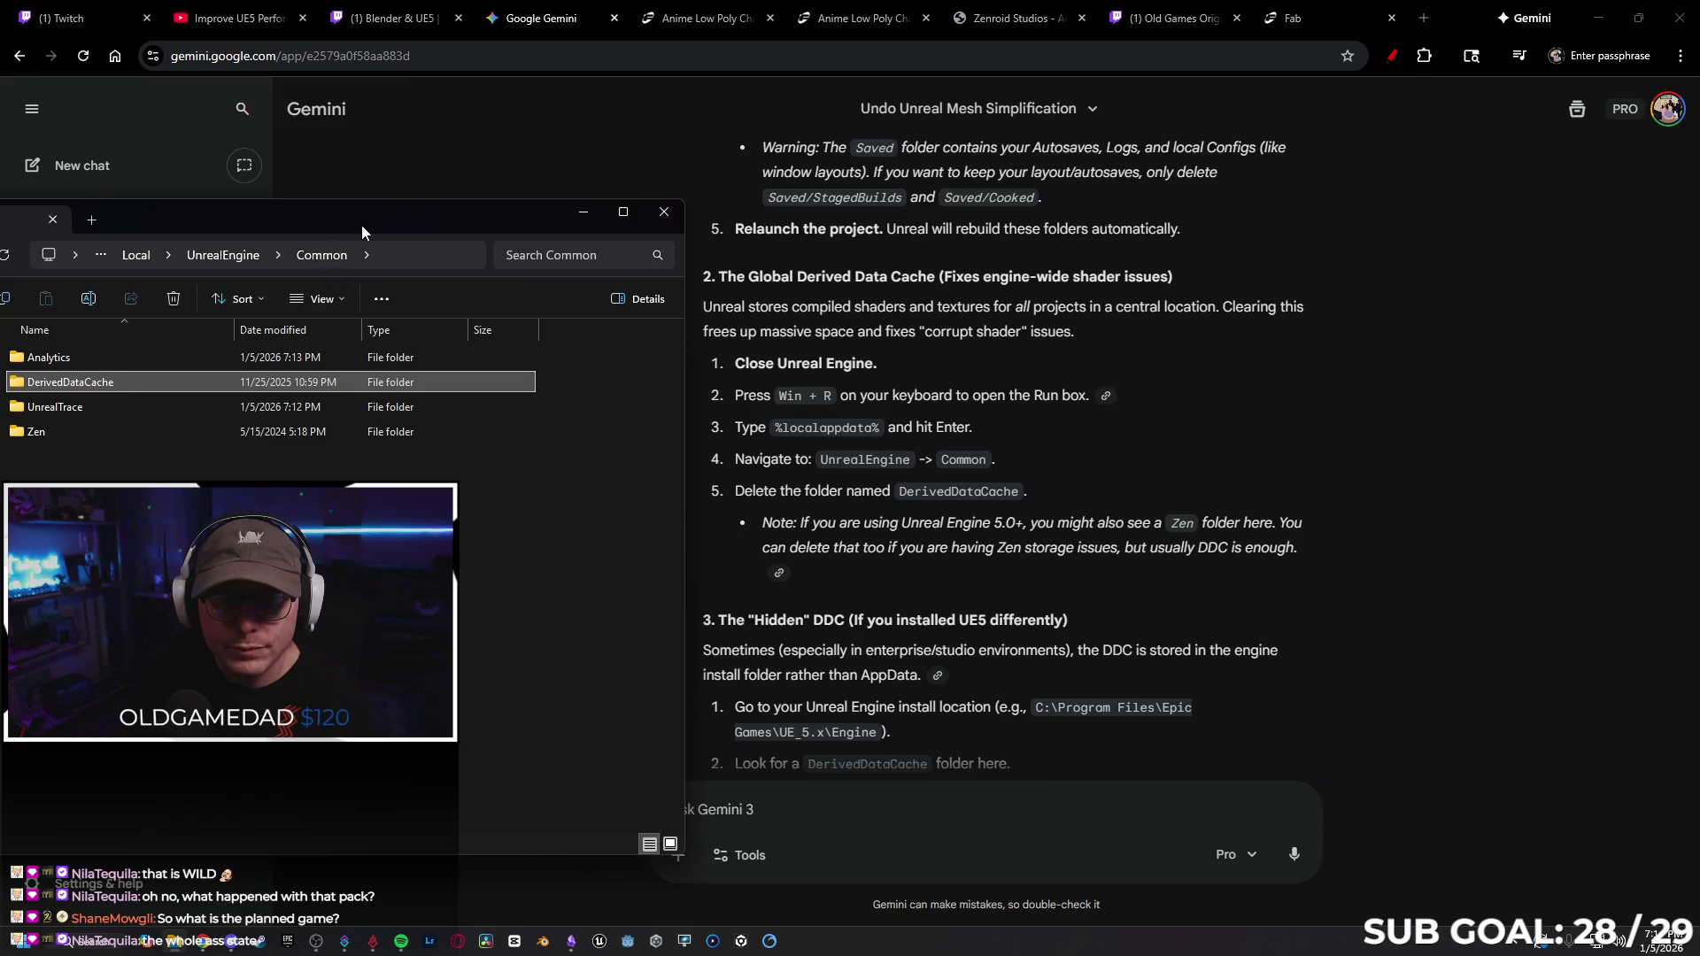
drag(363, 220, 669, 209)
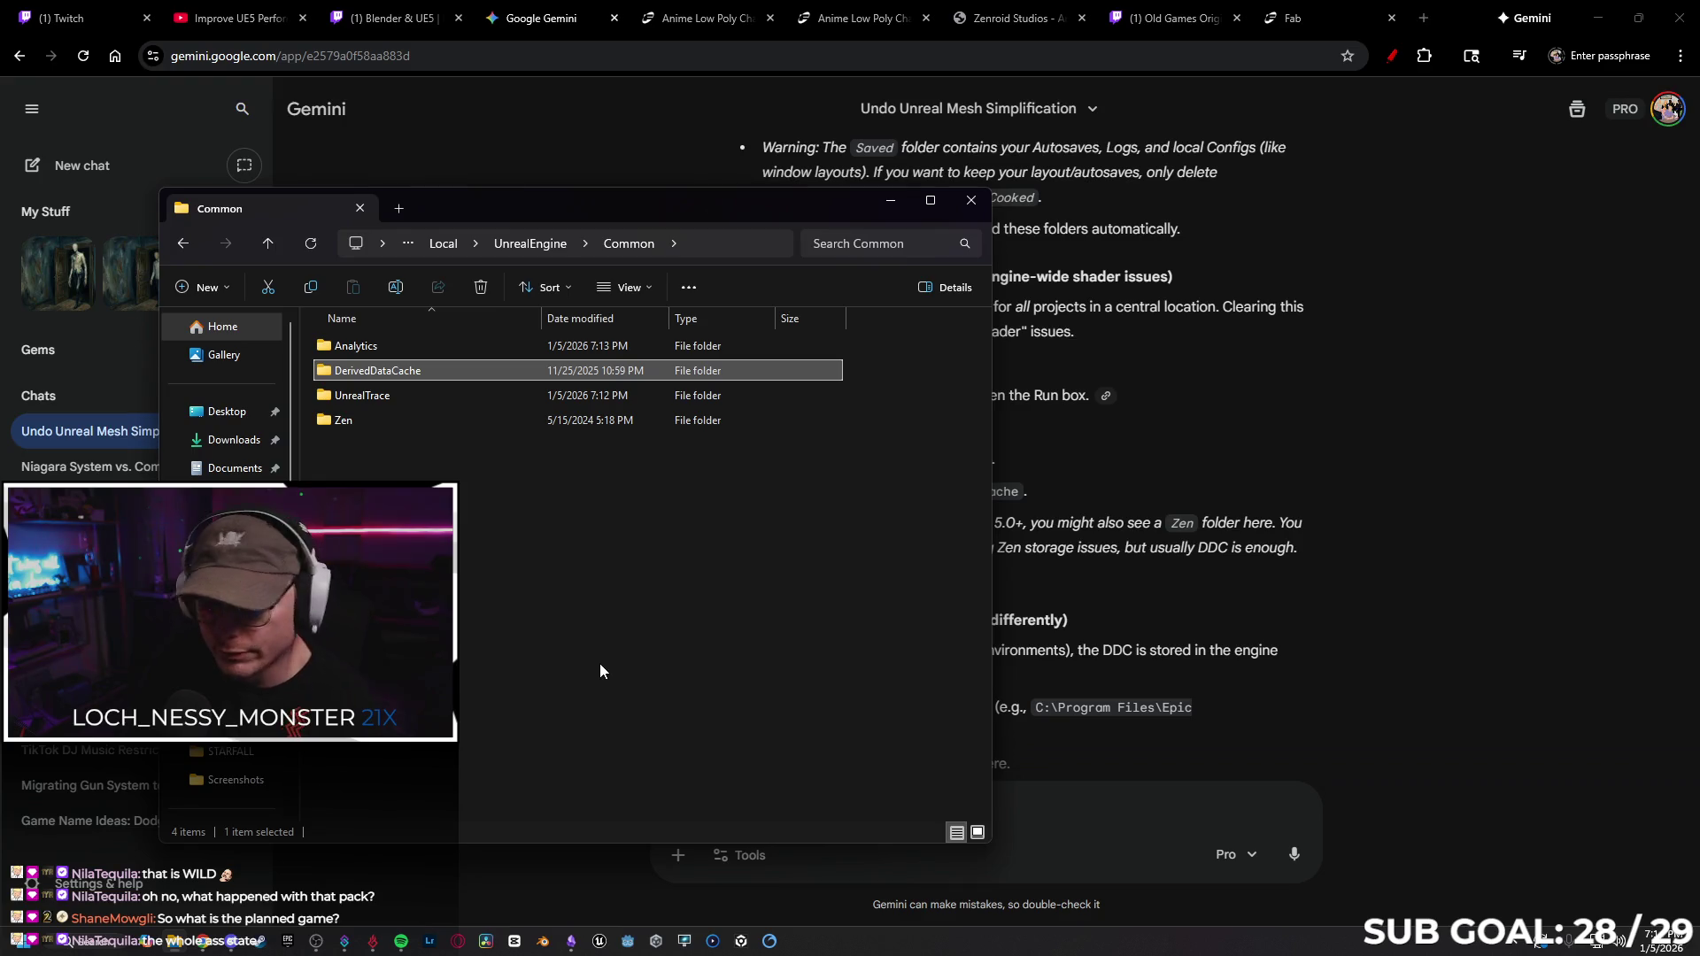
key(Delete)
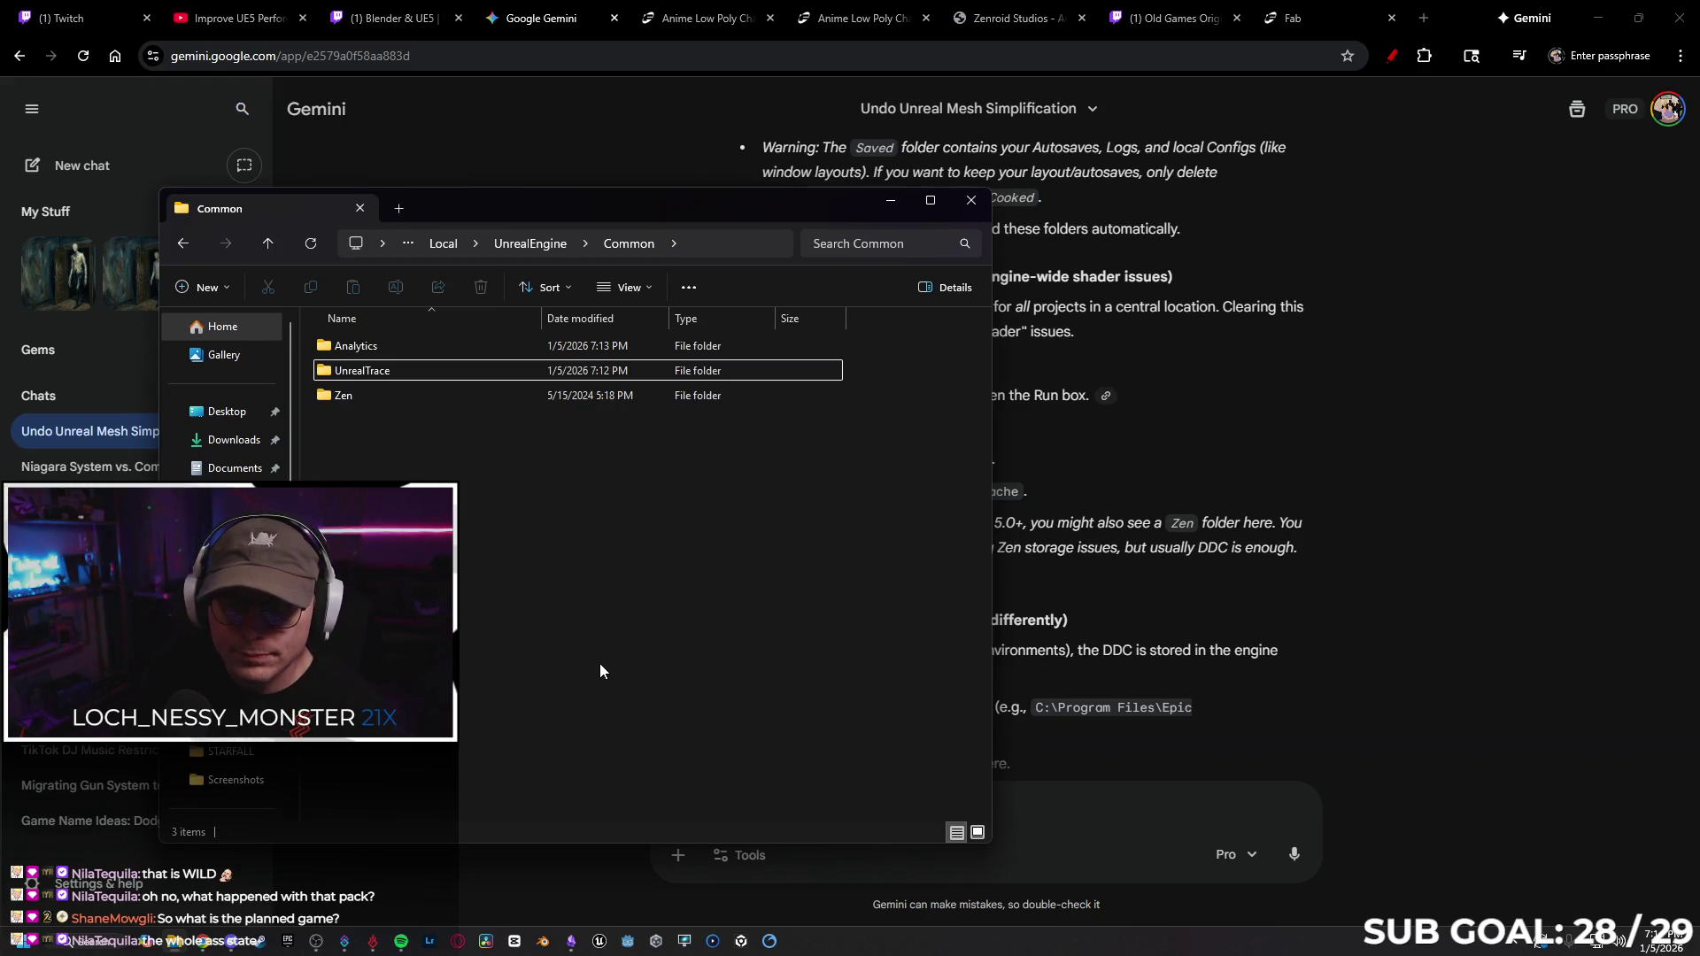
click(971, 202)
click(600, 940)
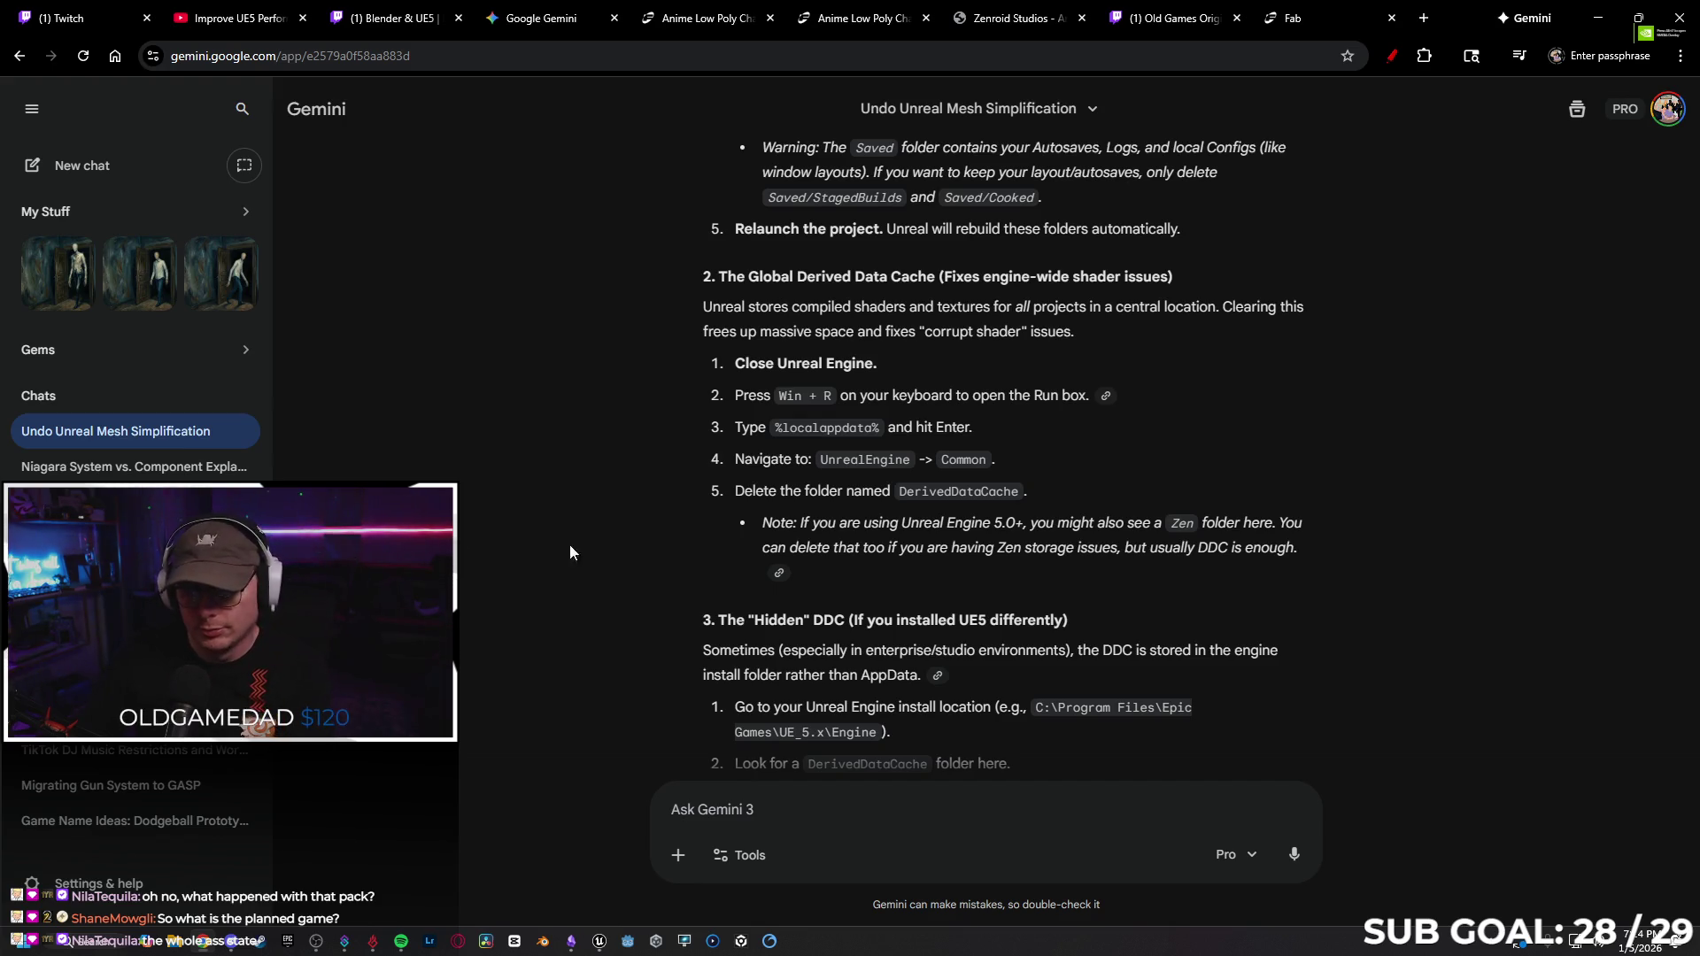
Open the ZeroVector project from the Unreal launcher's My Projects list.
click(1599, 17)
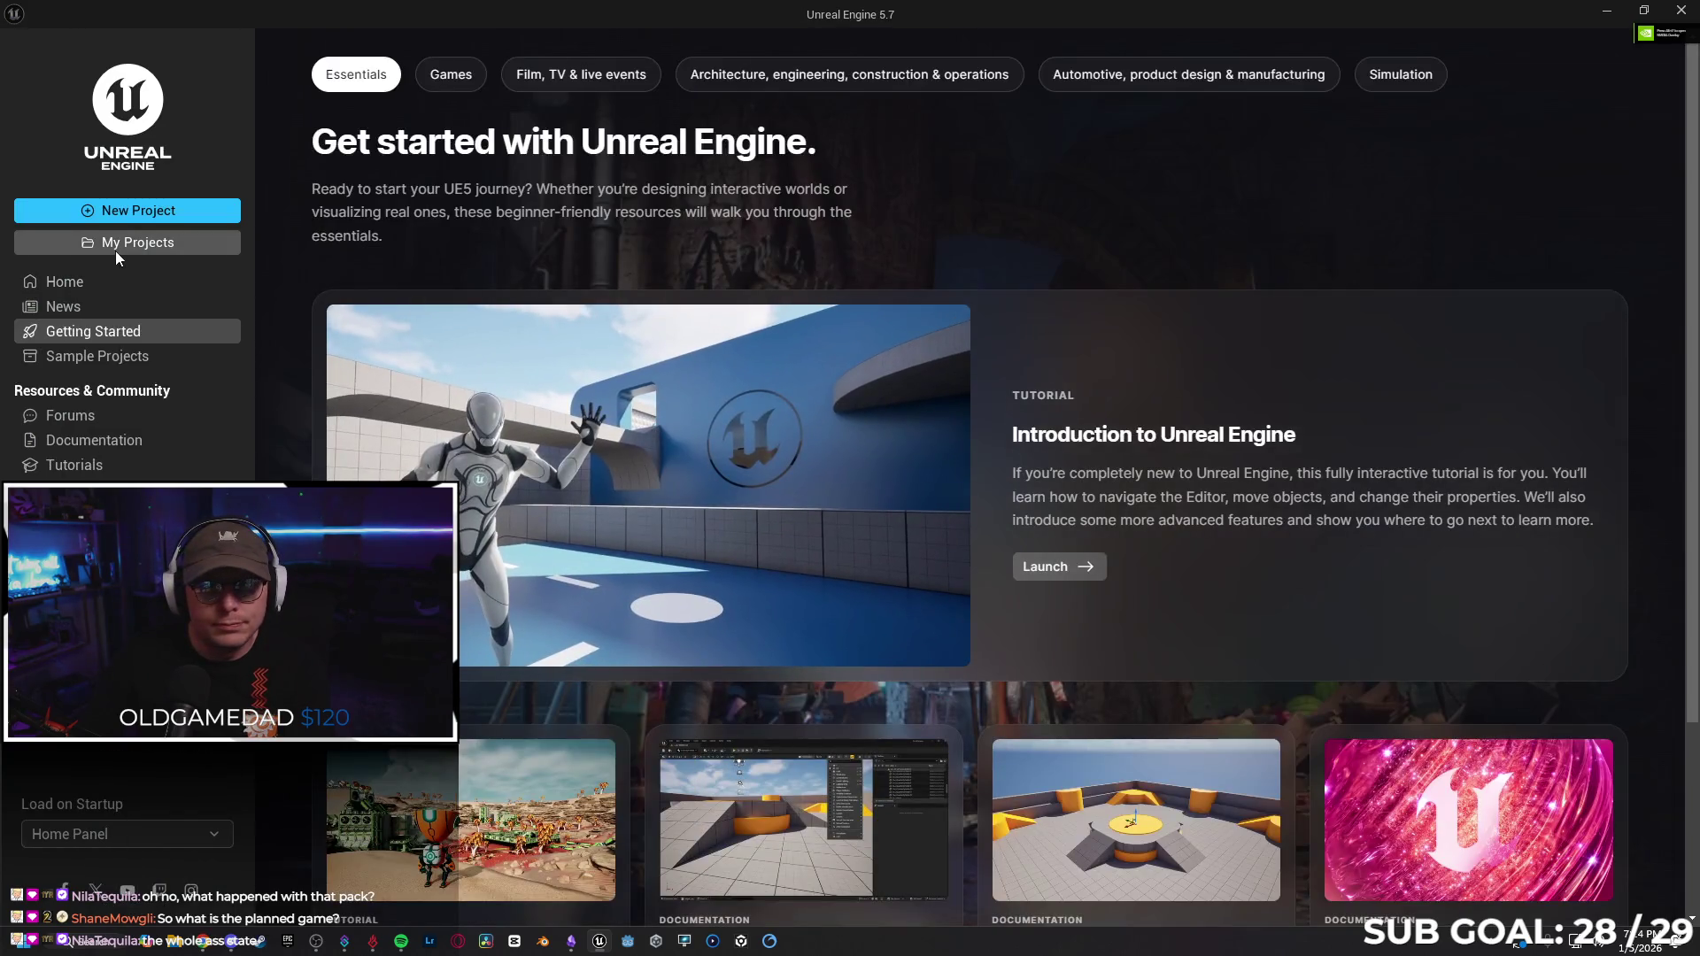
click(120, 243)
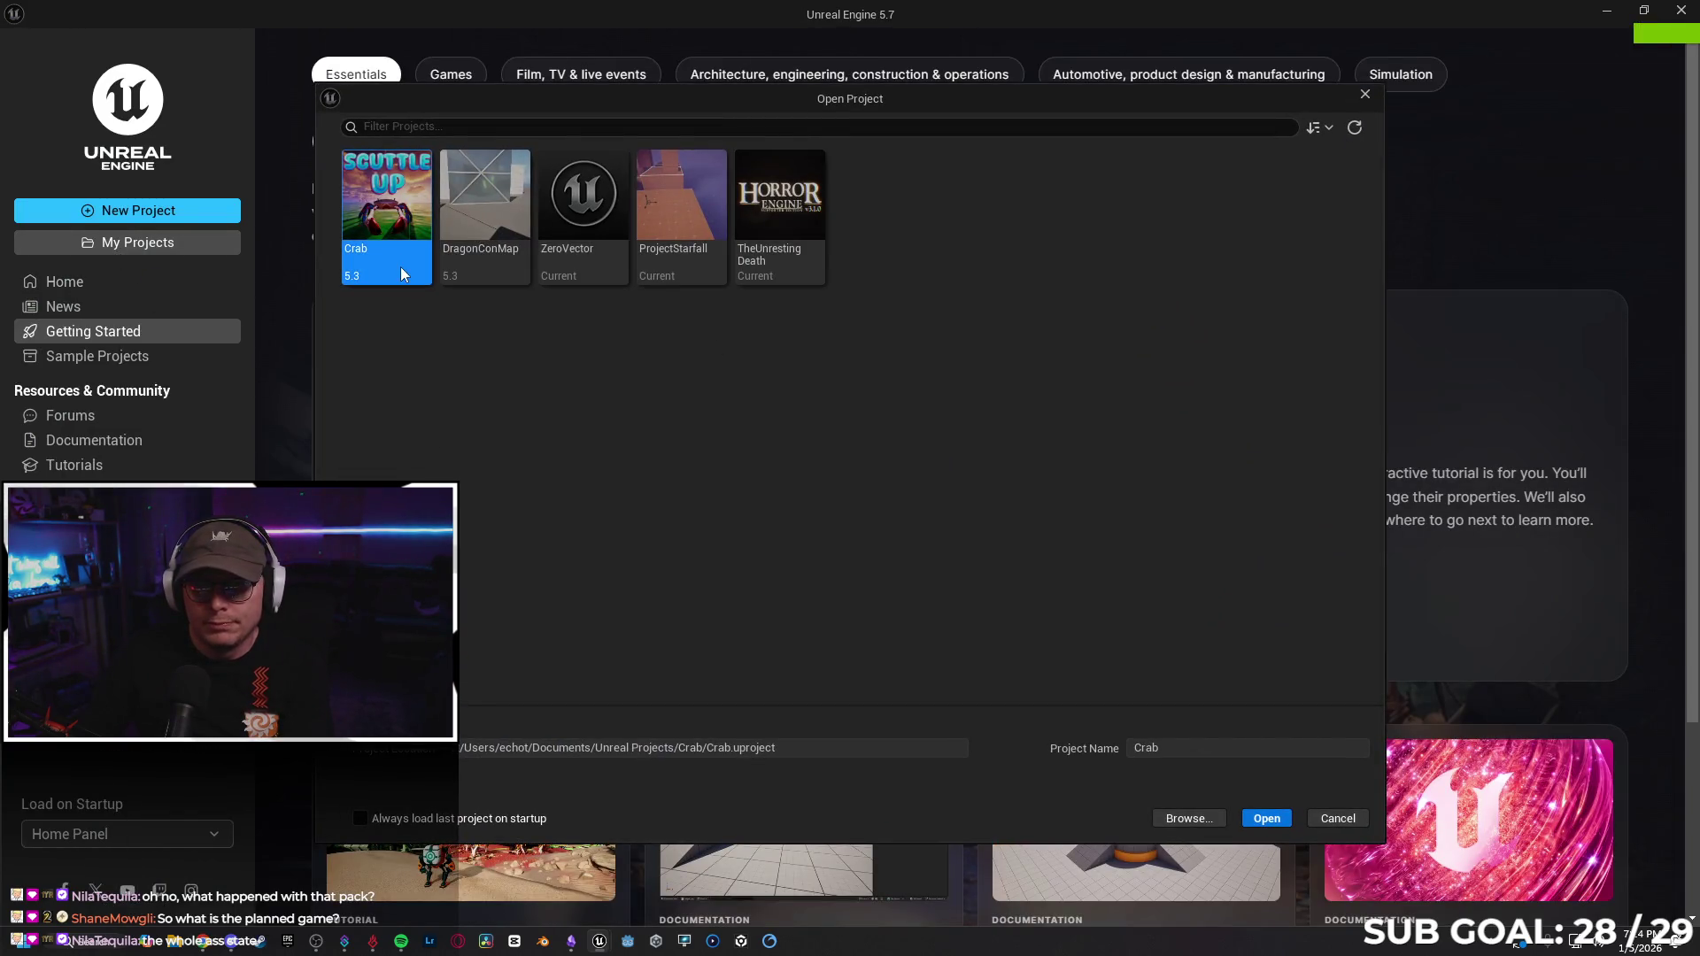
click(602, 198)
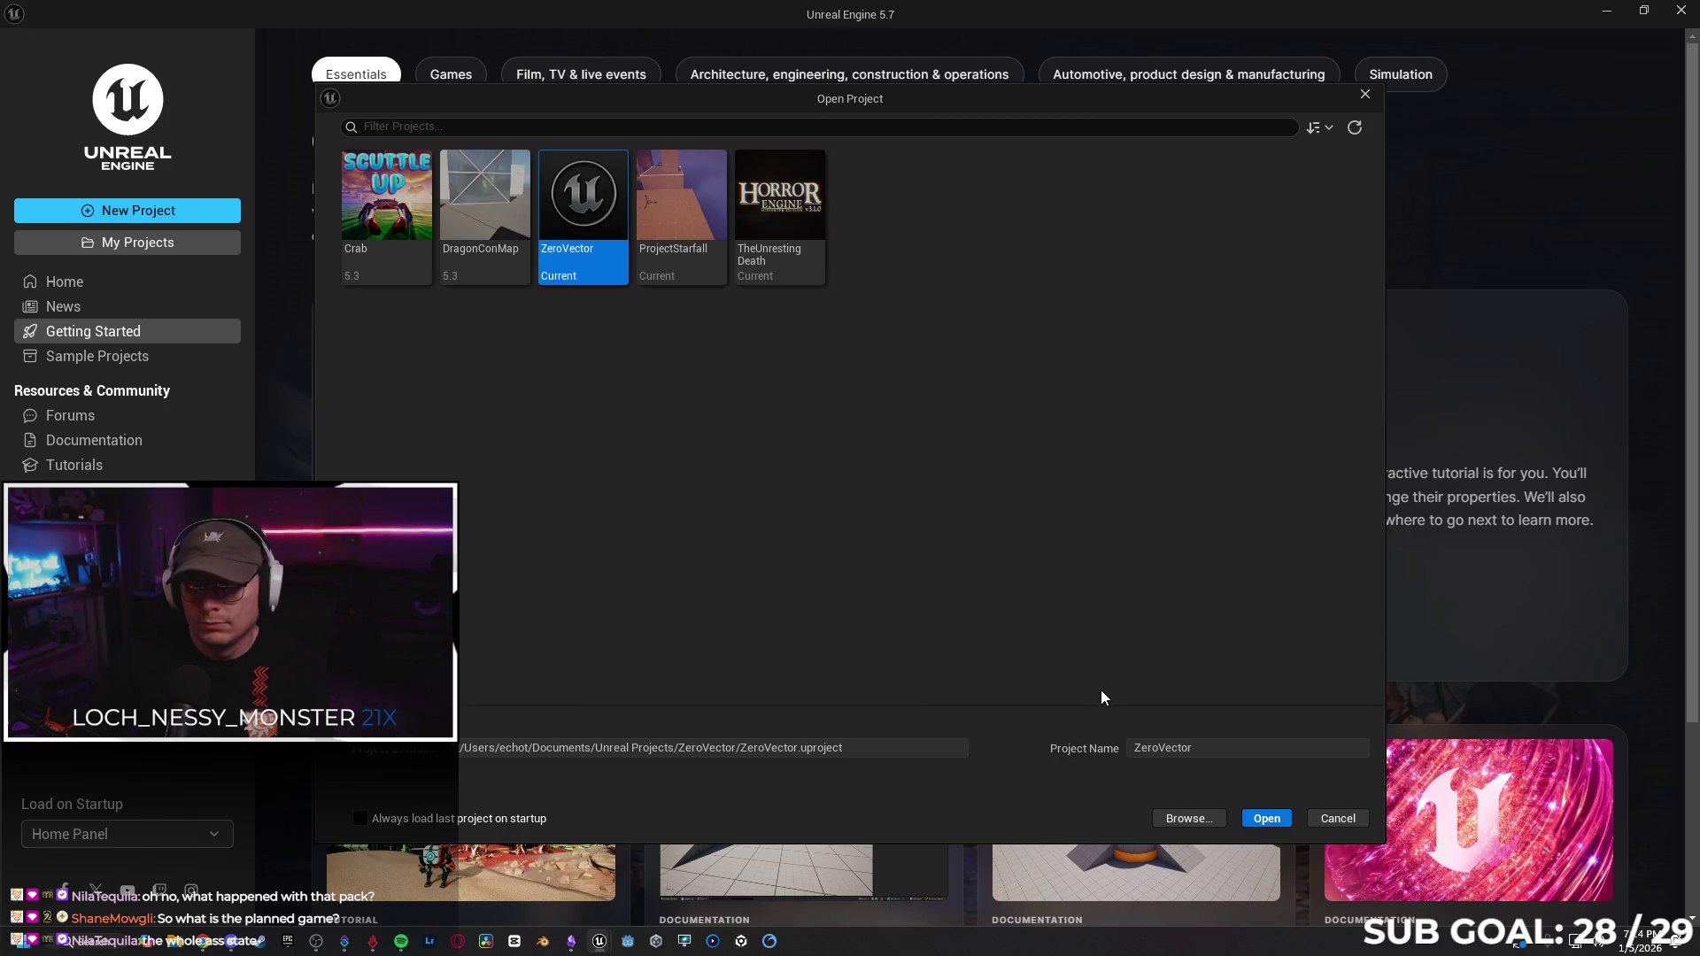
click(1275, 821)
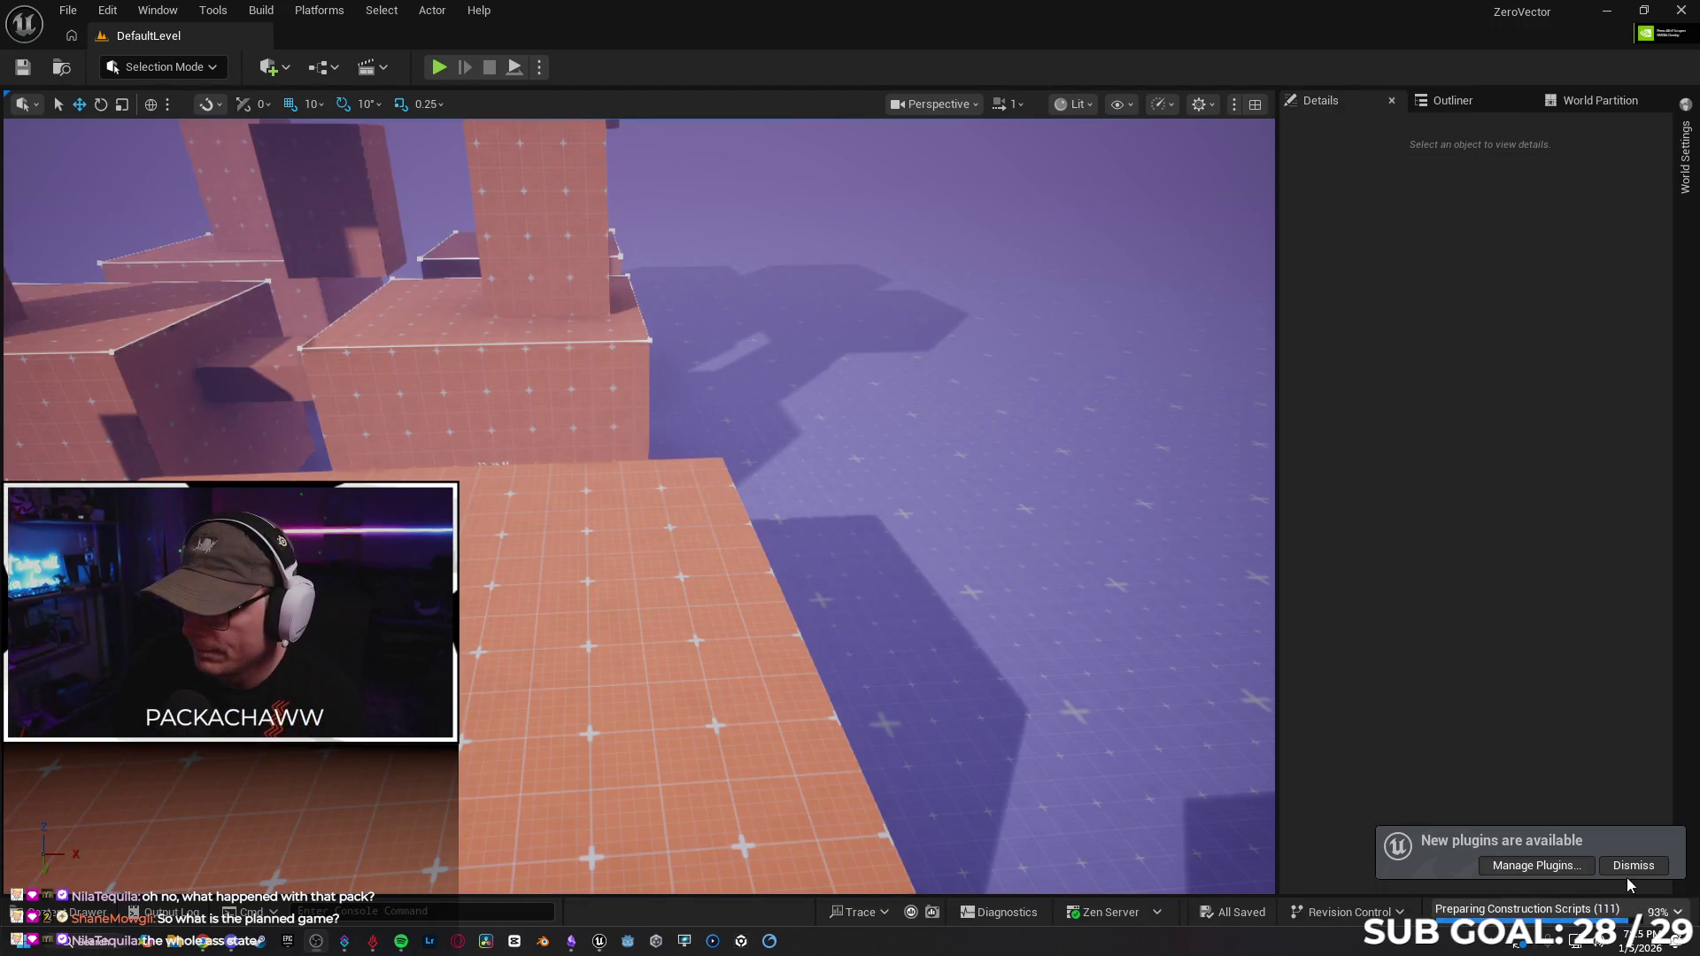
Dismiss the new-plugins notice and open the Content Drawer listing the project's 27 items.
click(1634, 866)
mouse_move(911, 559)
mouse_down()
mouse_move(974, 566)
mouse_move(894, 602)
mouse_move(911, 558)
mouse_up()
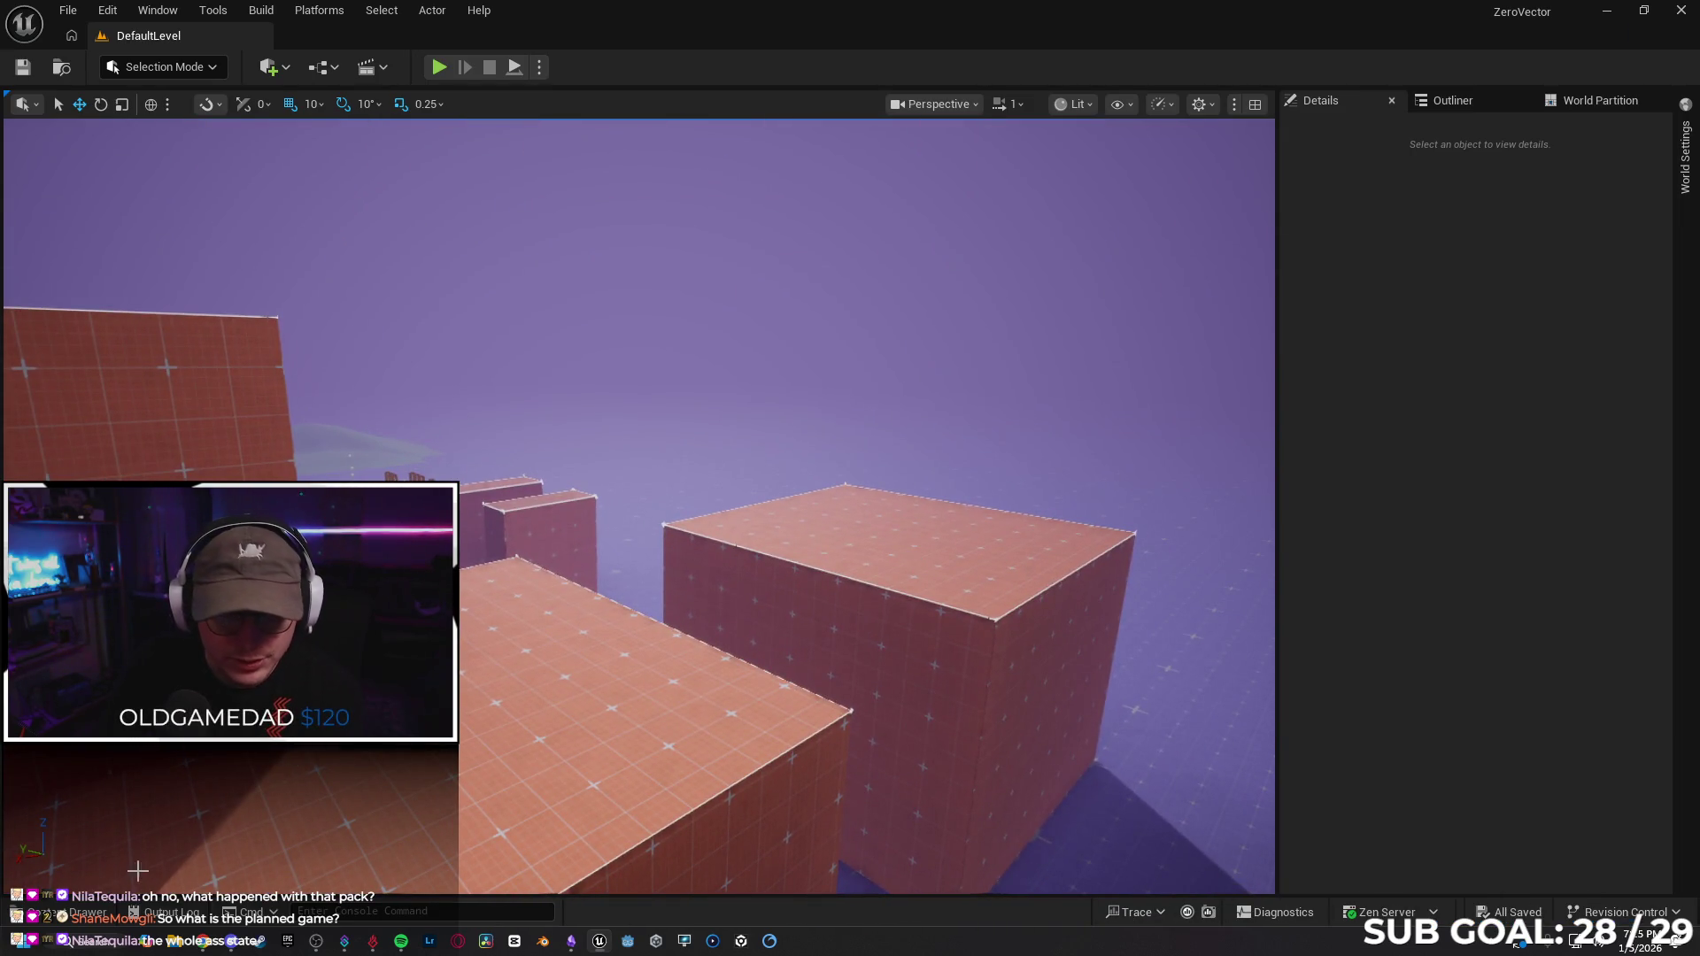
click(37, 918)
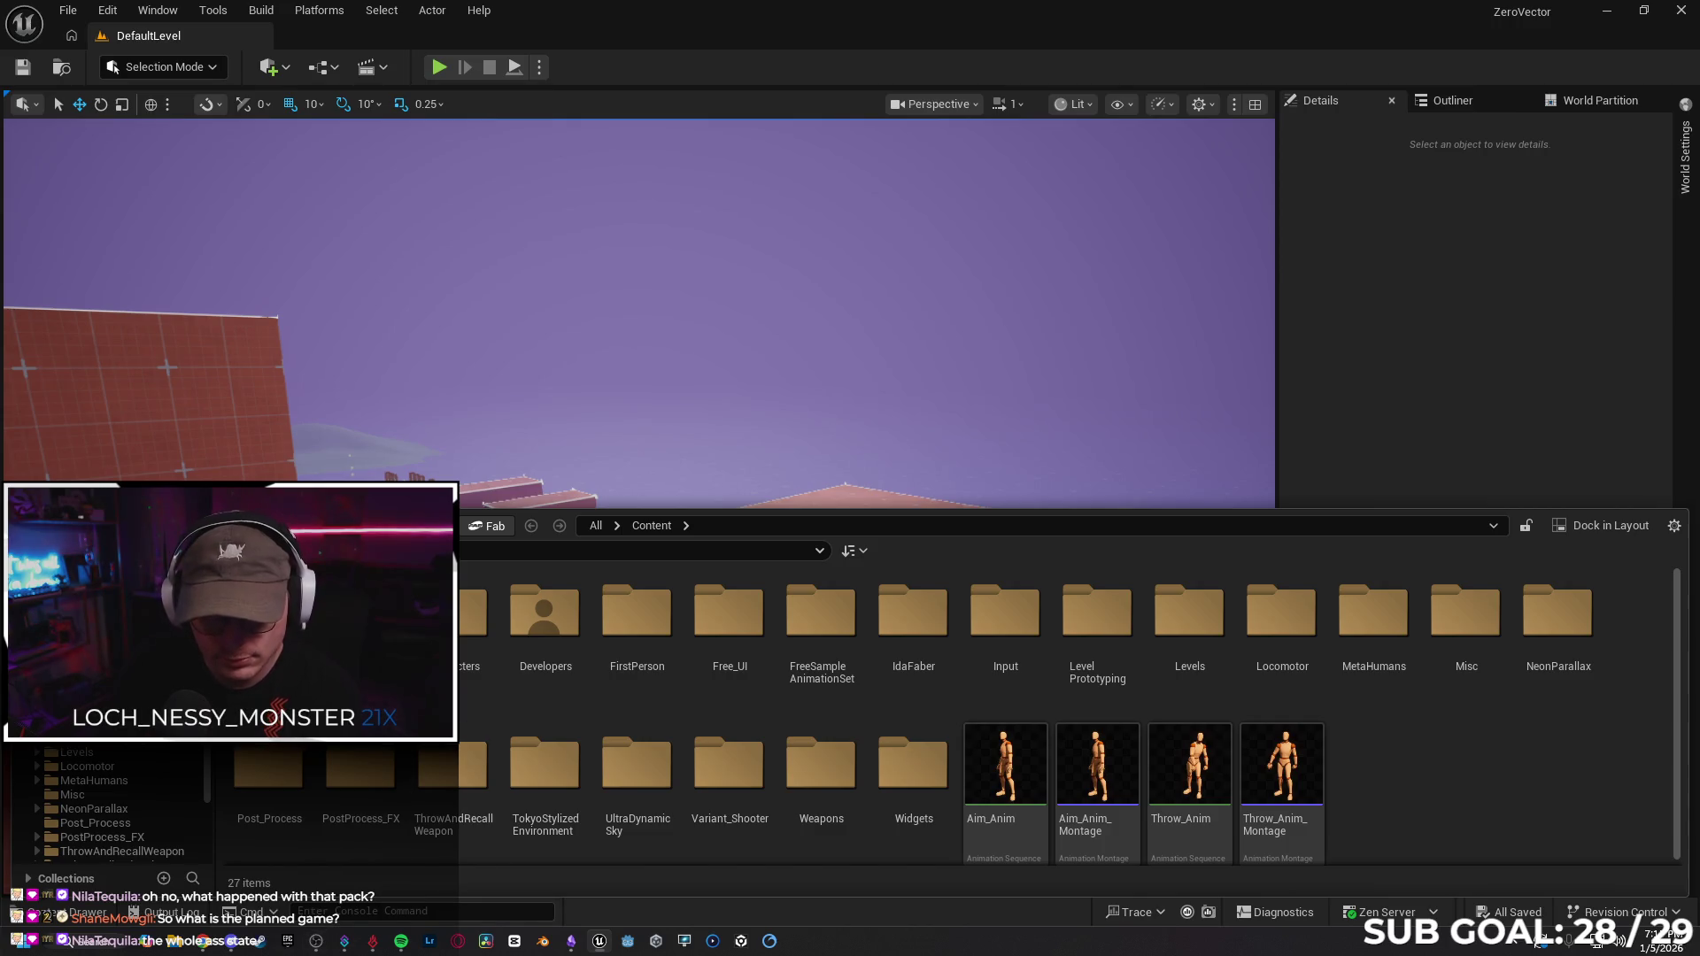
click(207, 953)
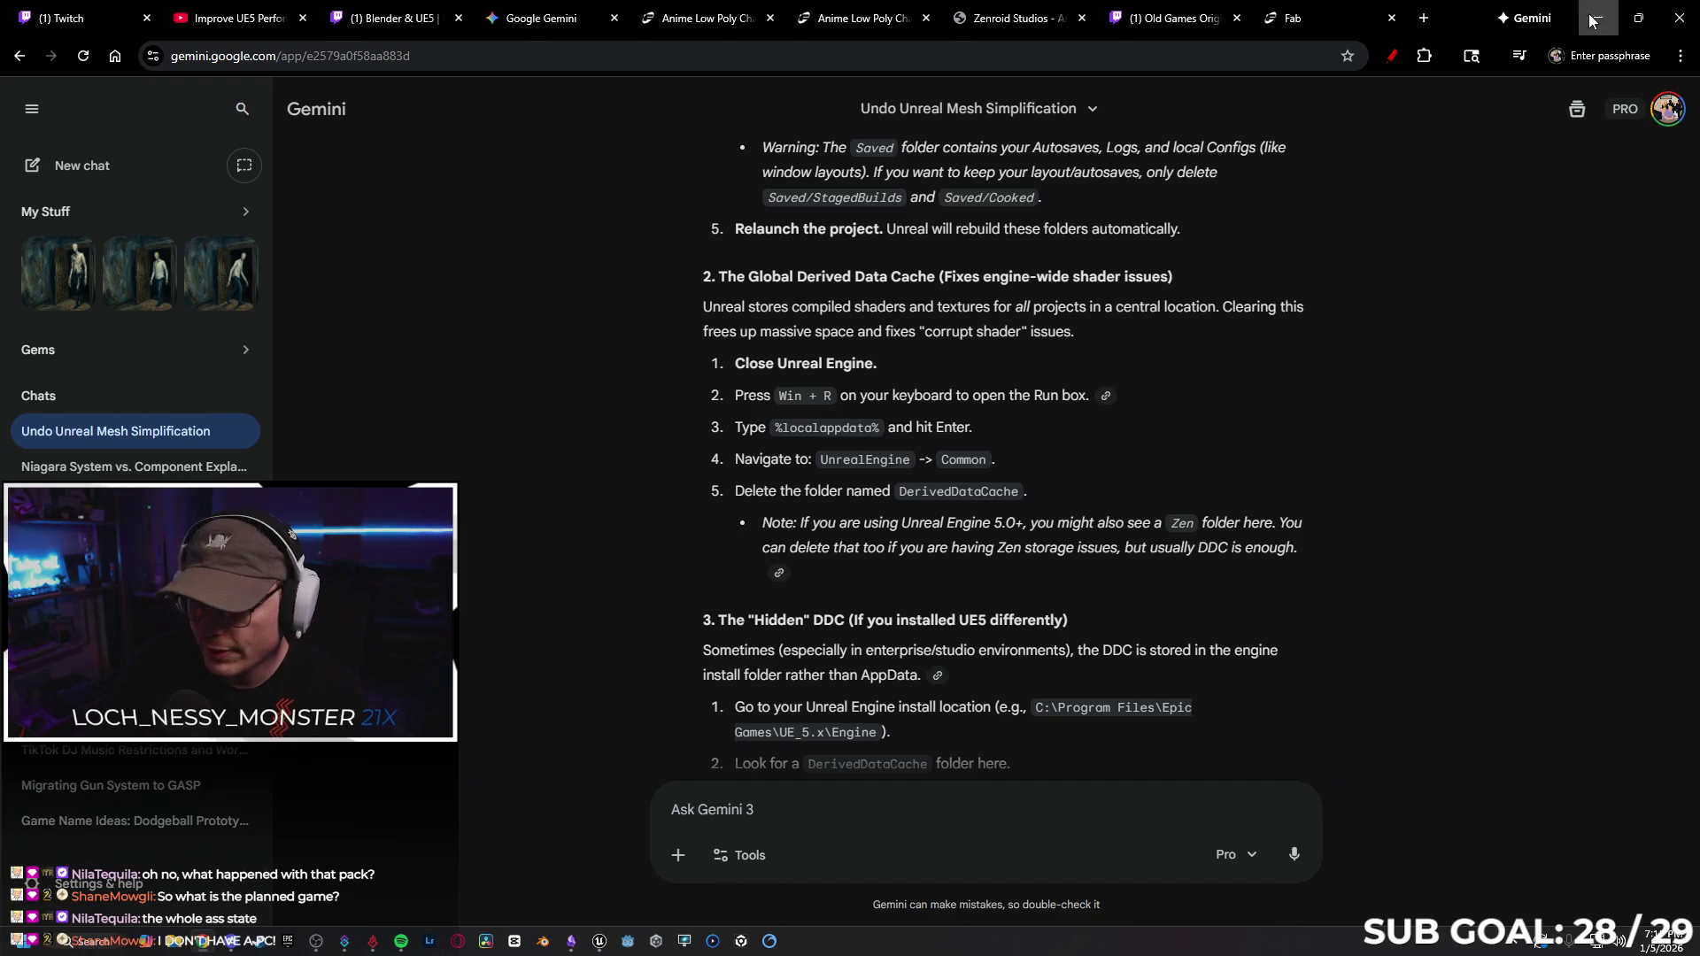
Go to the Epic Games Launcher's Unreal Engine Library, closing the holiday sale notification.
click(319, 946)
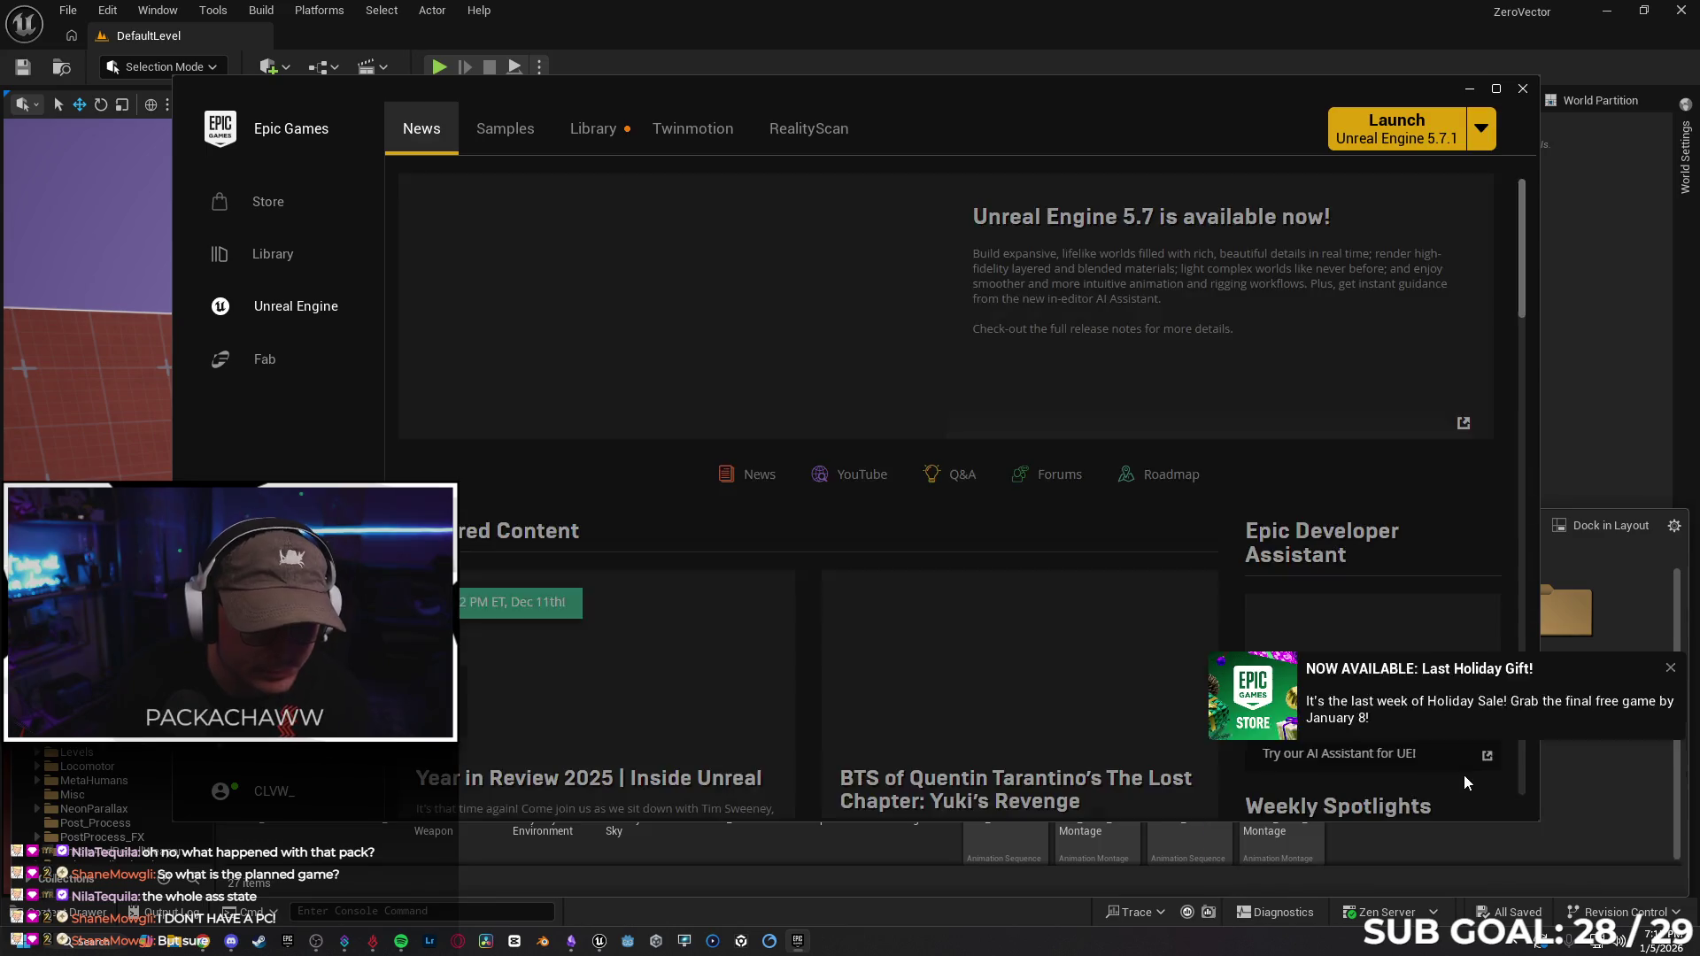
click(272, 272)
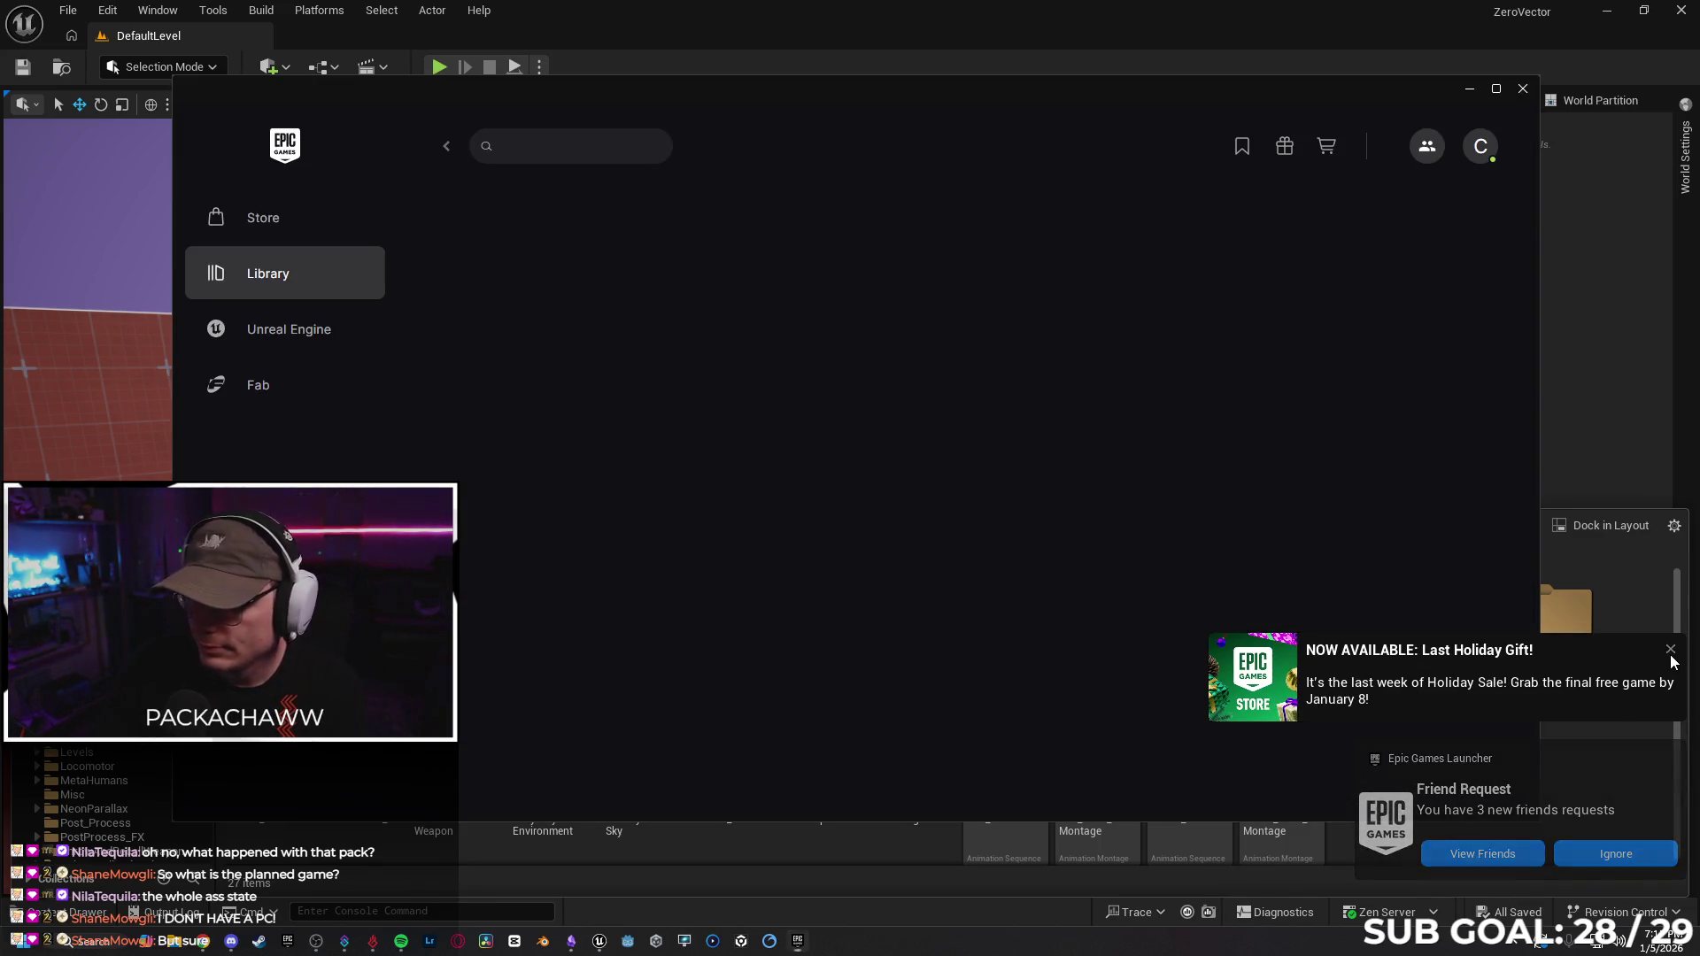
click(1672, 653)
click(274, 329)
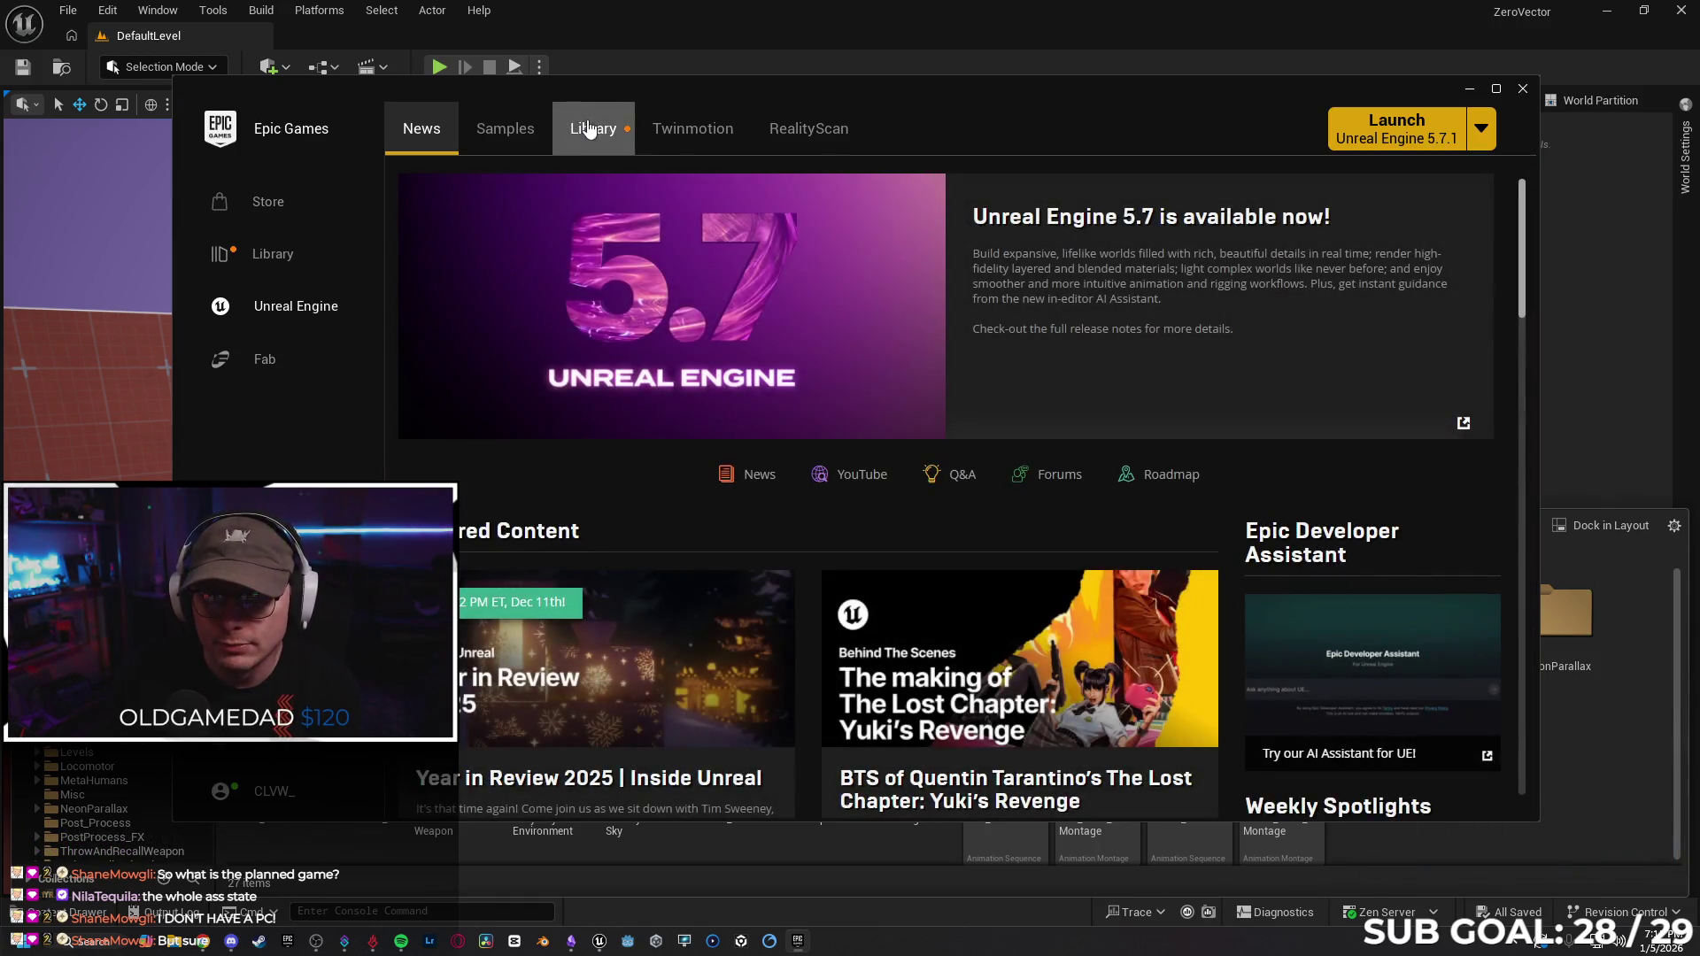
click(589, 129)
scroll(1320, 596, down, 5)
scroll(930, 398, down, 3)
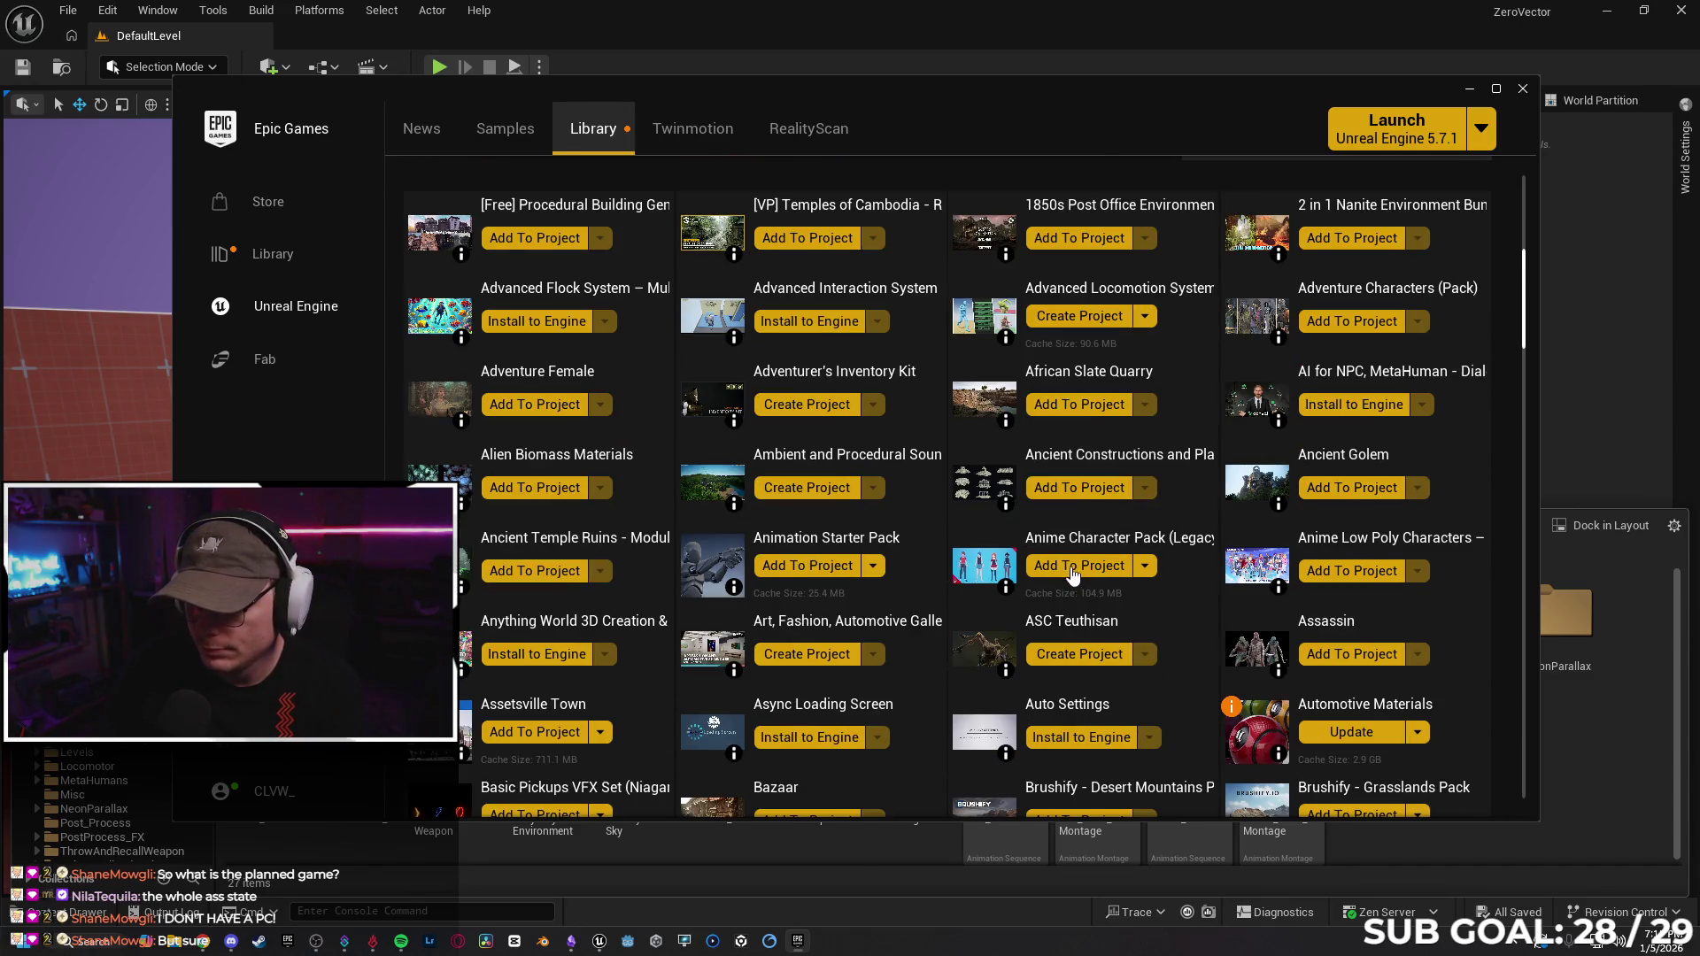
Add version 5.3 of the Anime Character Pack to the ZeroVector project.
click(1073, 567)
click(1004, 289)
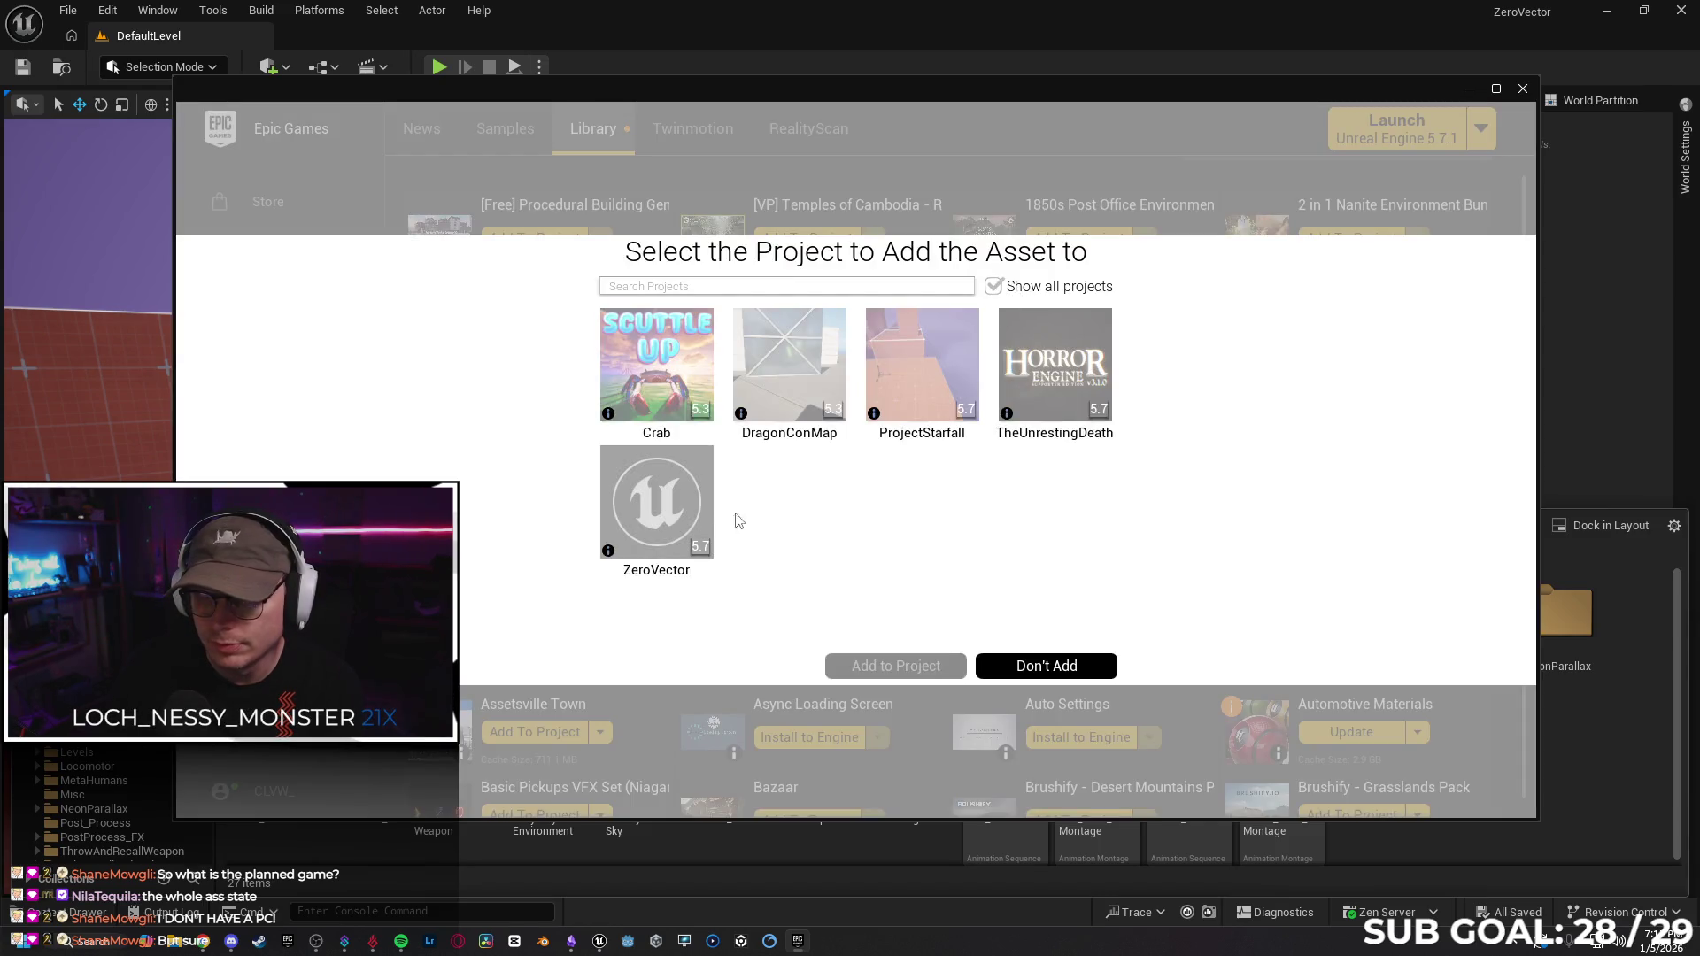
click(678, 510)
click(714, 634)
click(724, 709)
click(896, 666)
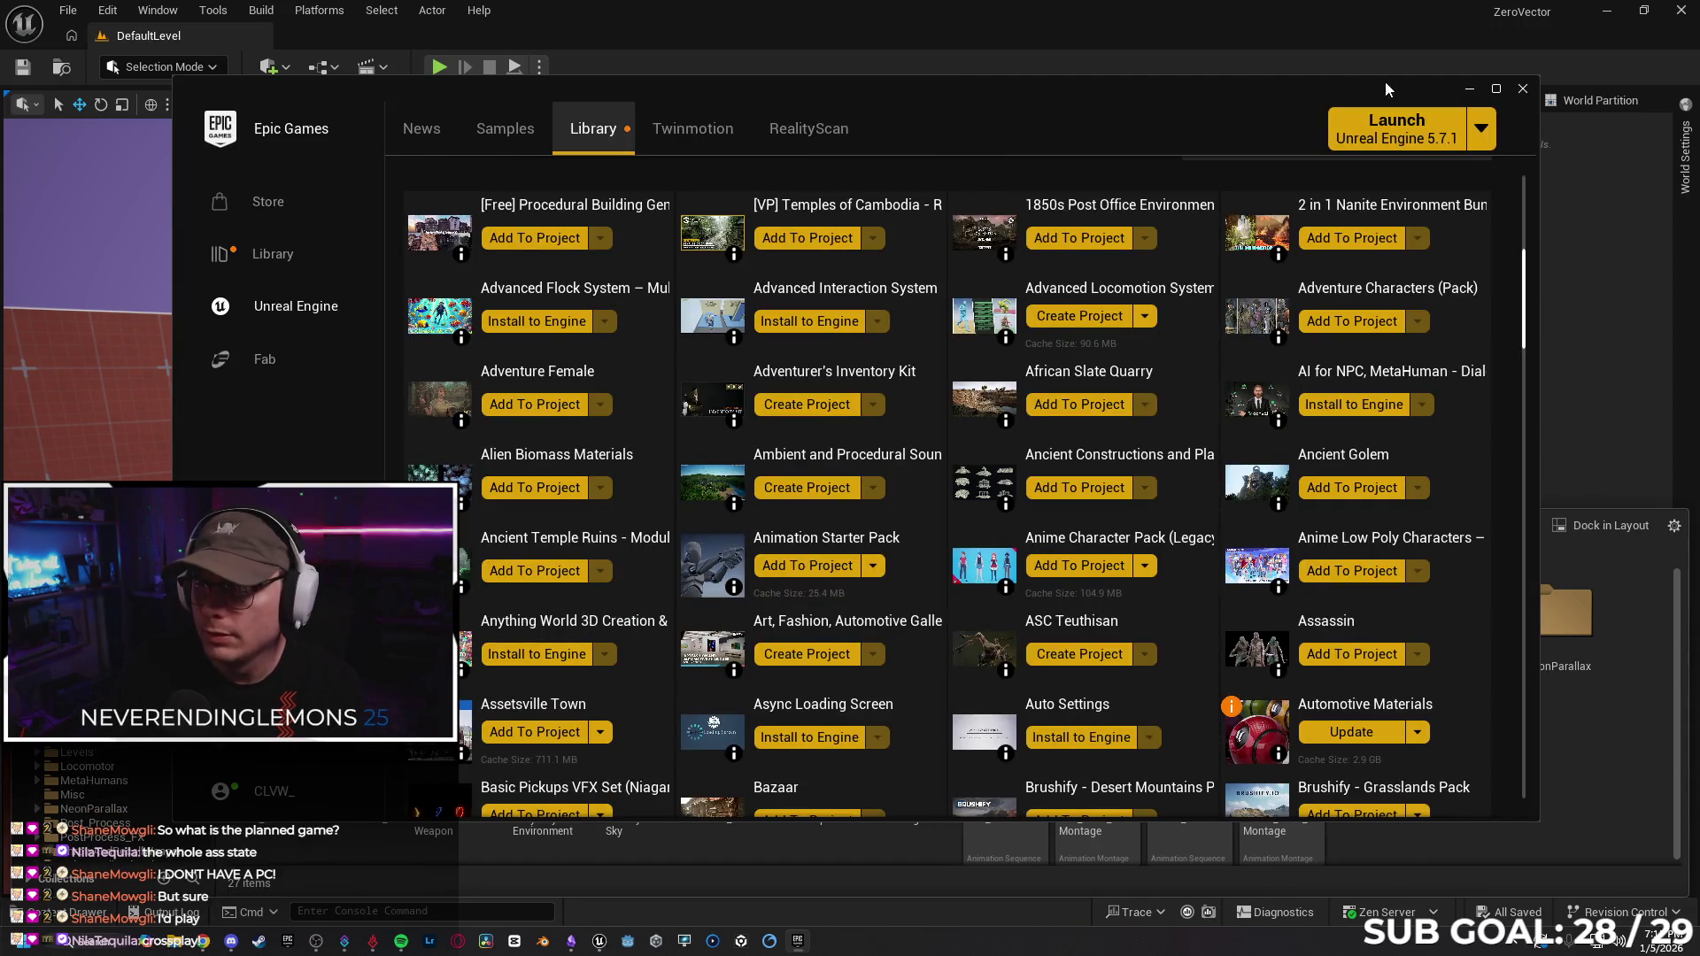
click(1466, 92)
Browse AnimeCharacters > Blueprints > Characters, then go back up to the AnimeCharacters folder.
double_click(368, 757)
double_click(361, 611)
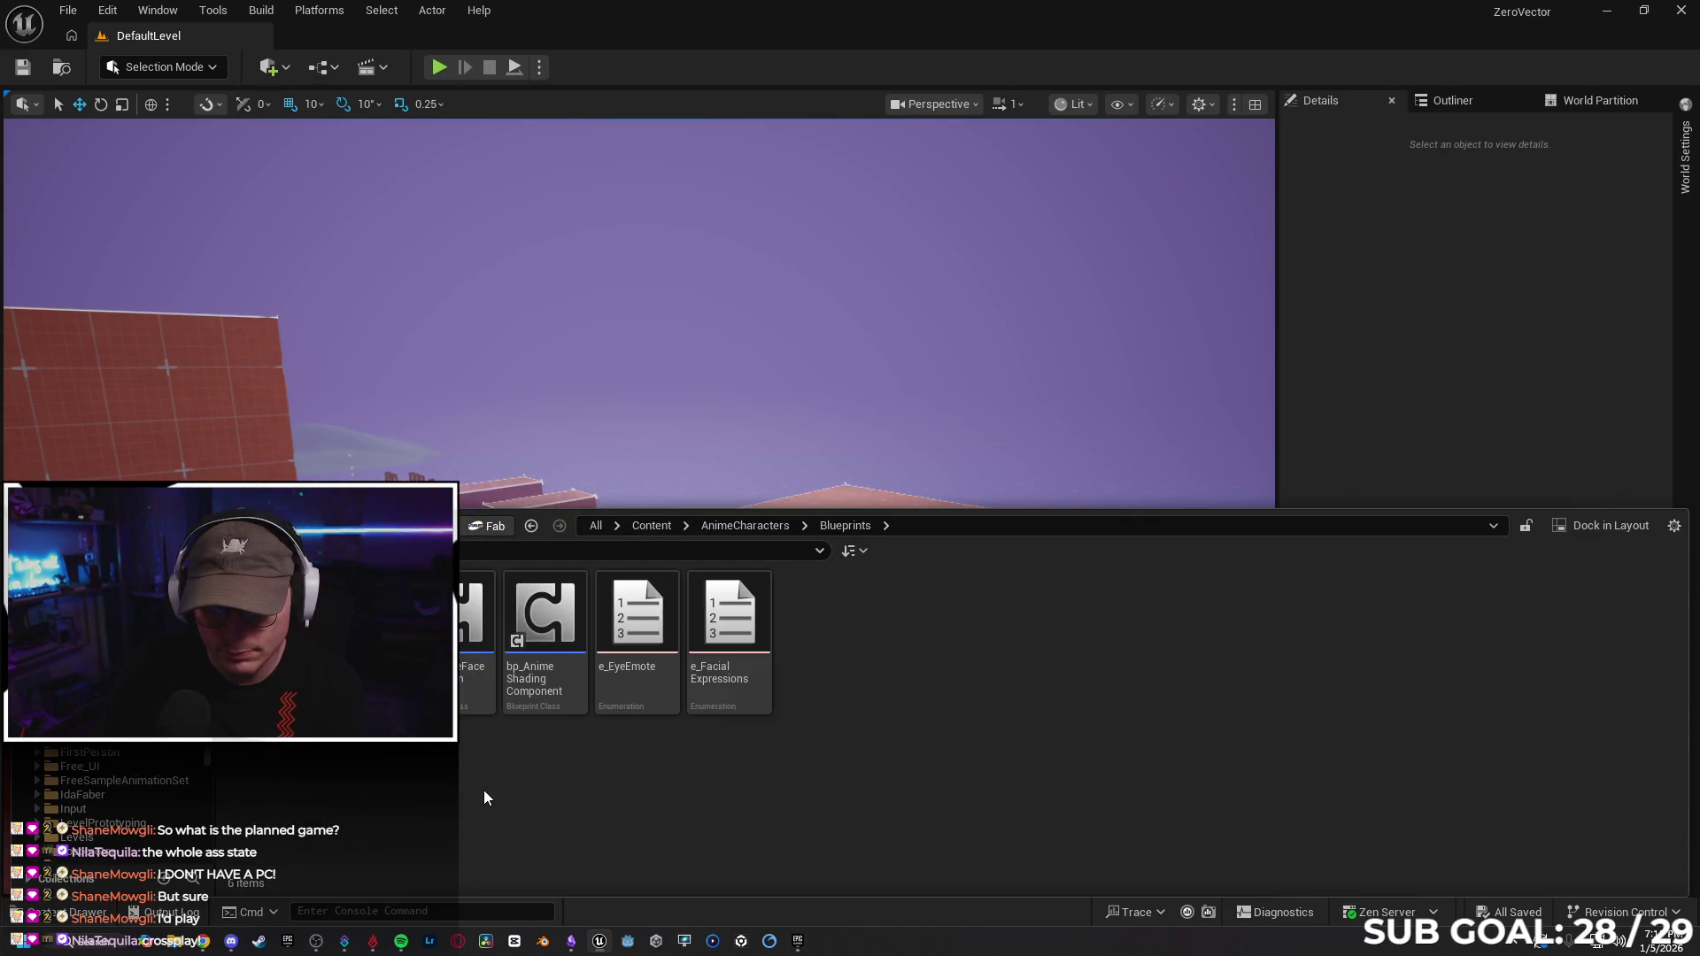
double_click(269, 620)
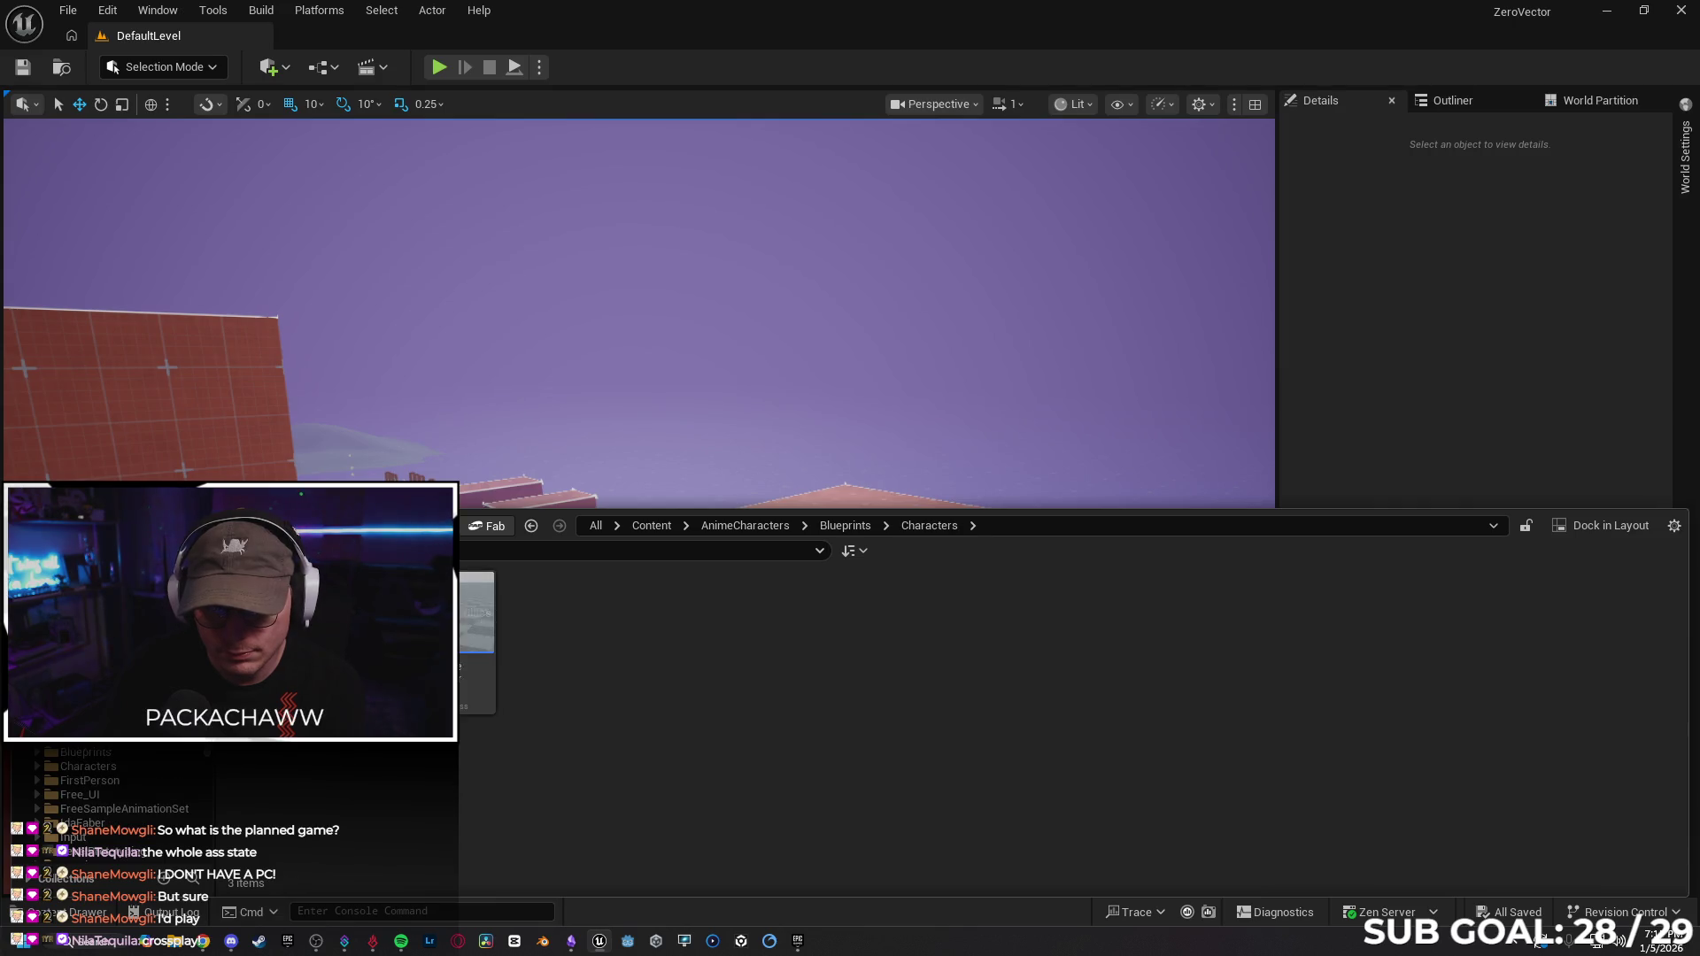
key(alt+Left)
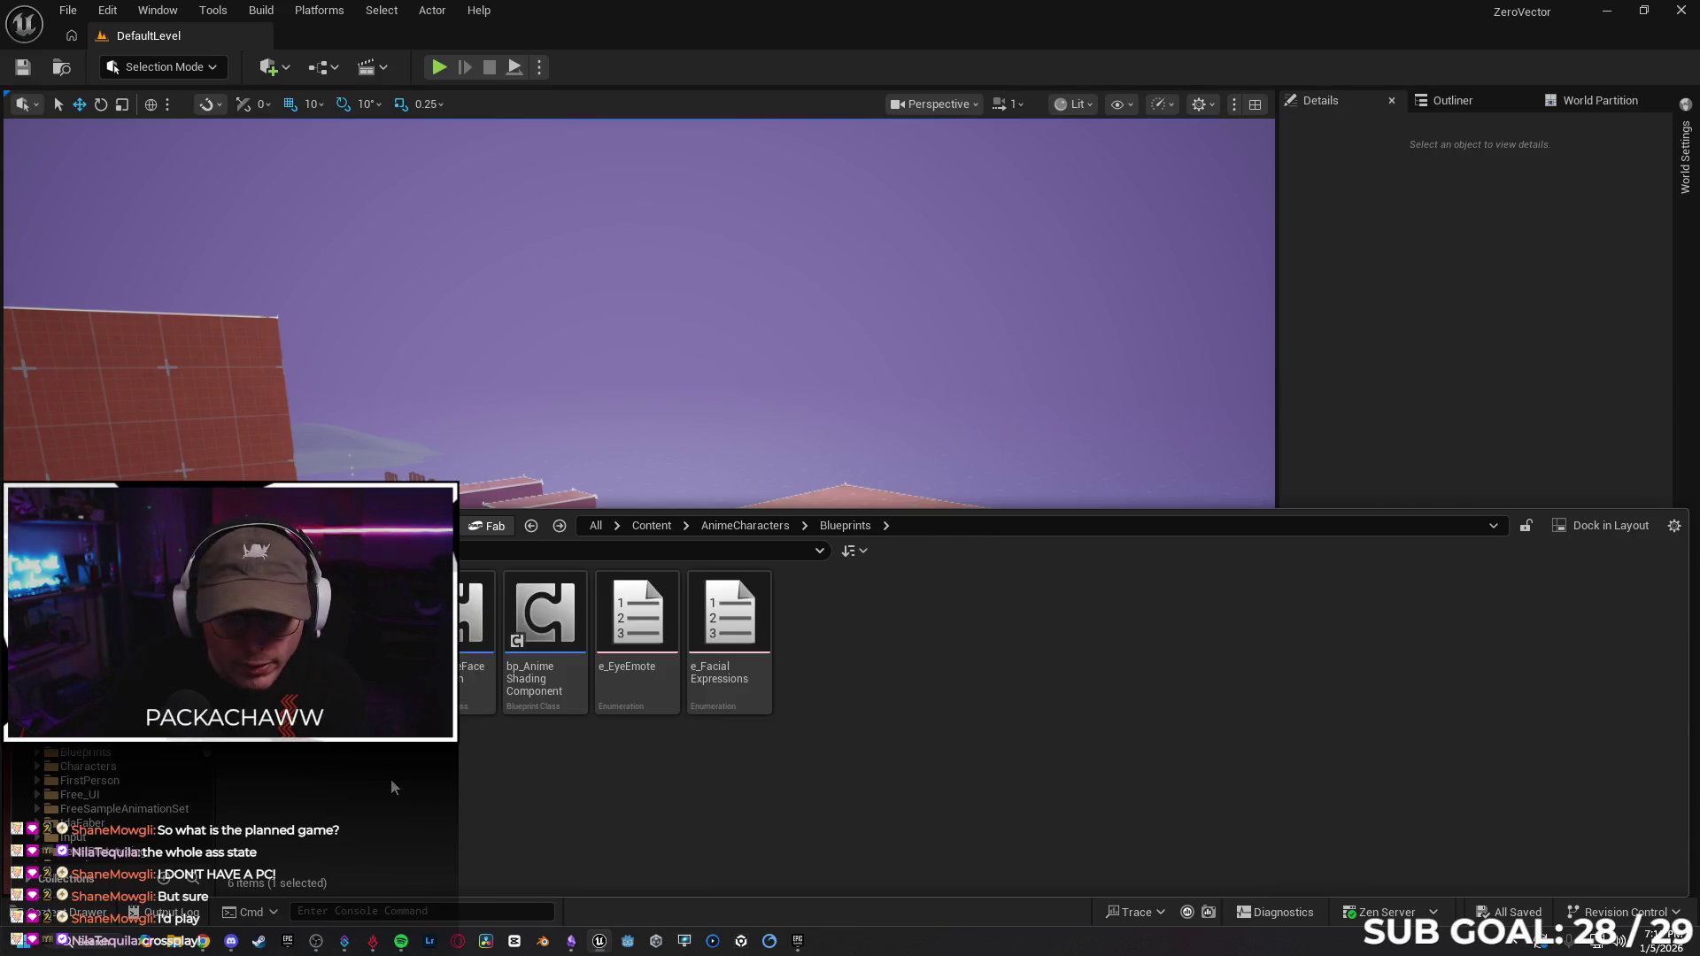
key(alt+Left)
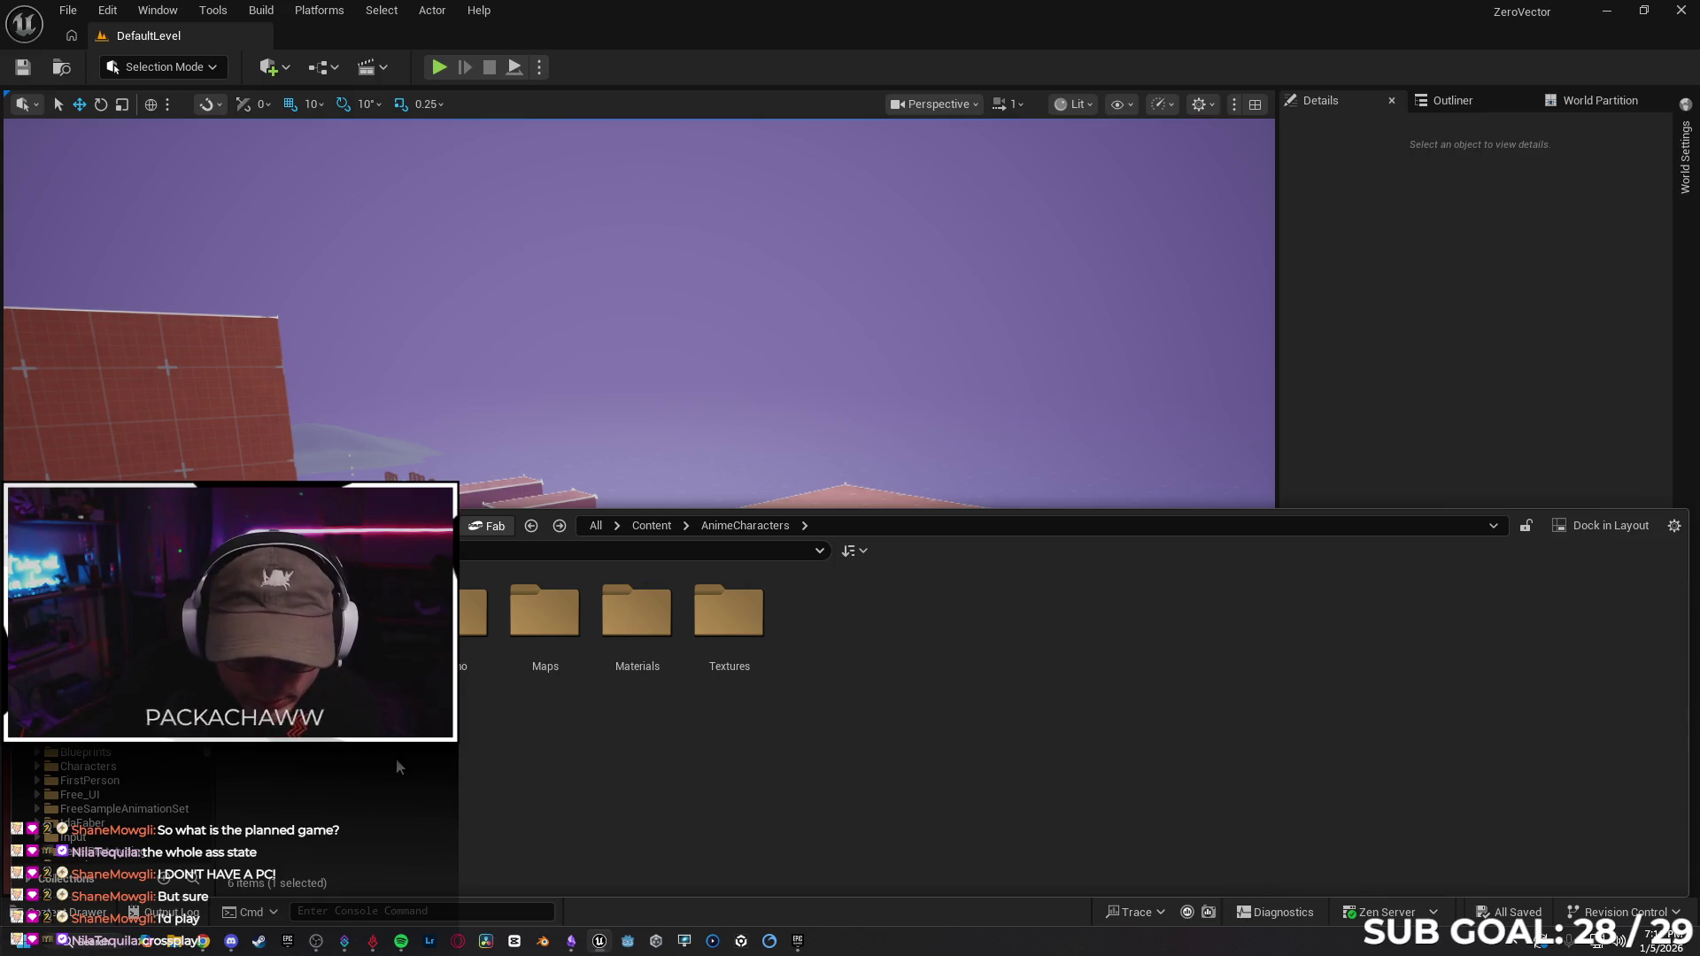
click(797, 941)
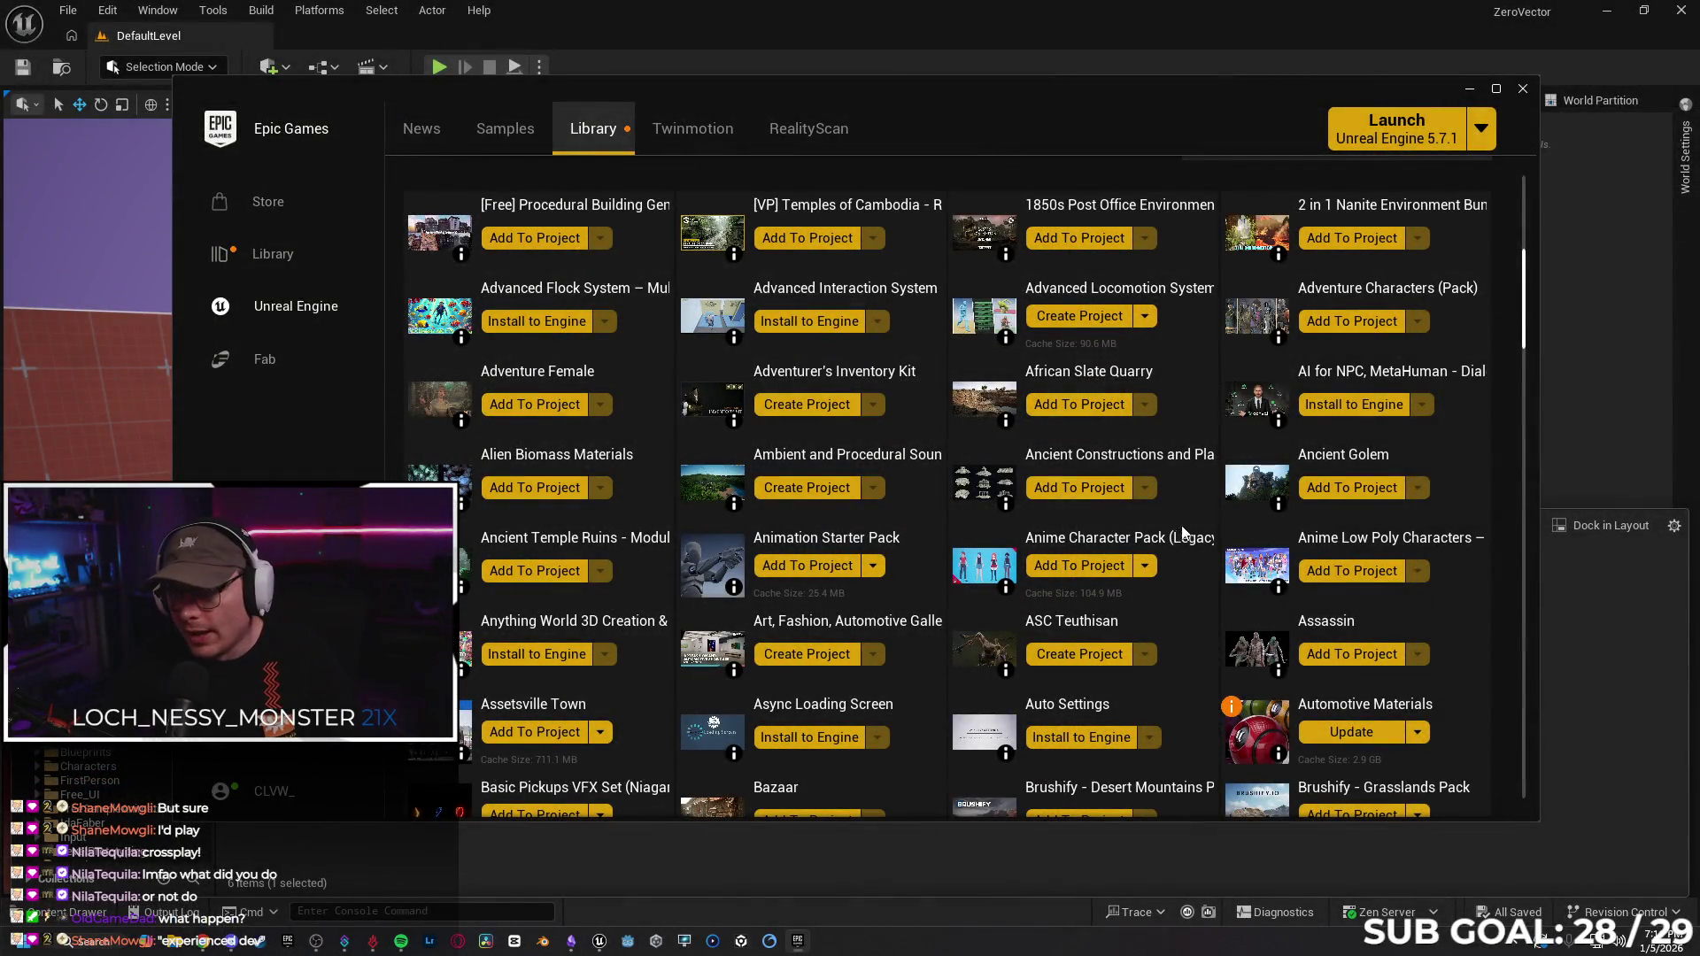
Navigate the Content Browser back to the Content root.
click(647, 878)
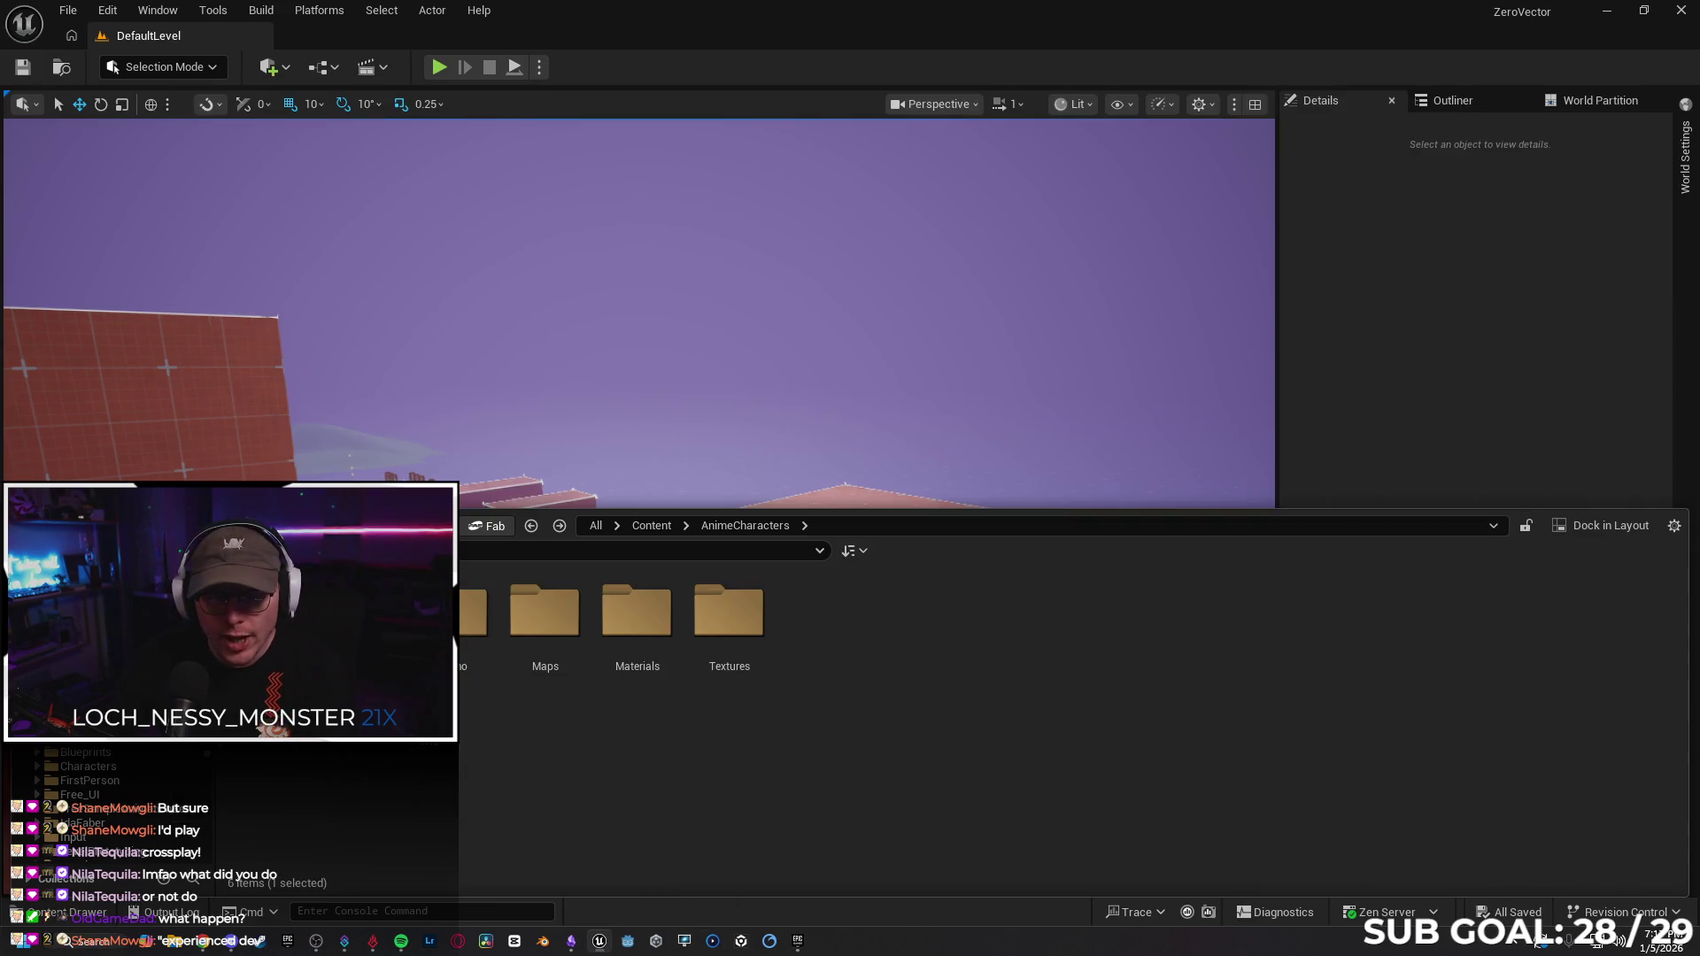
key(alt+Left)
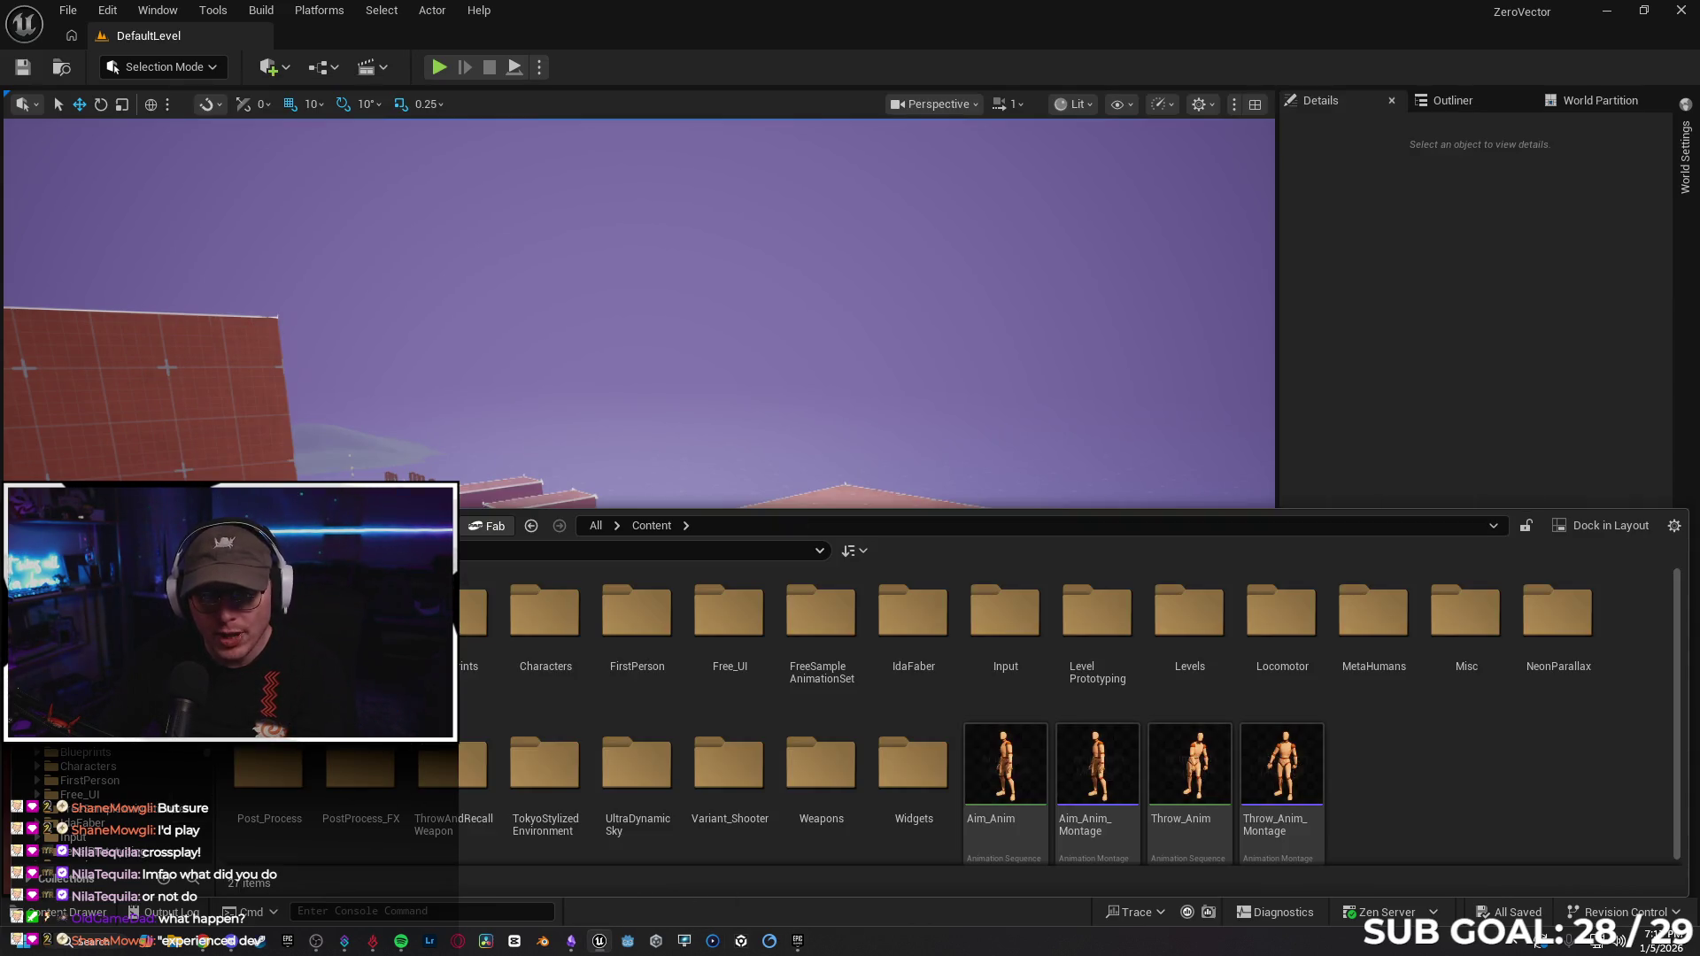
key(alt+Right)
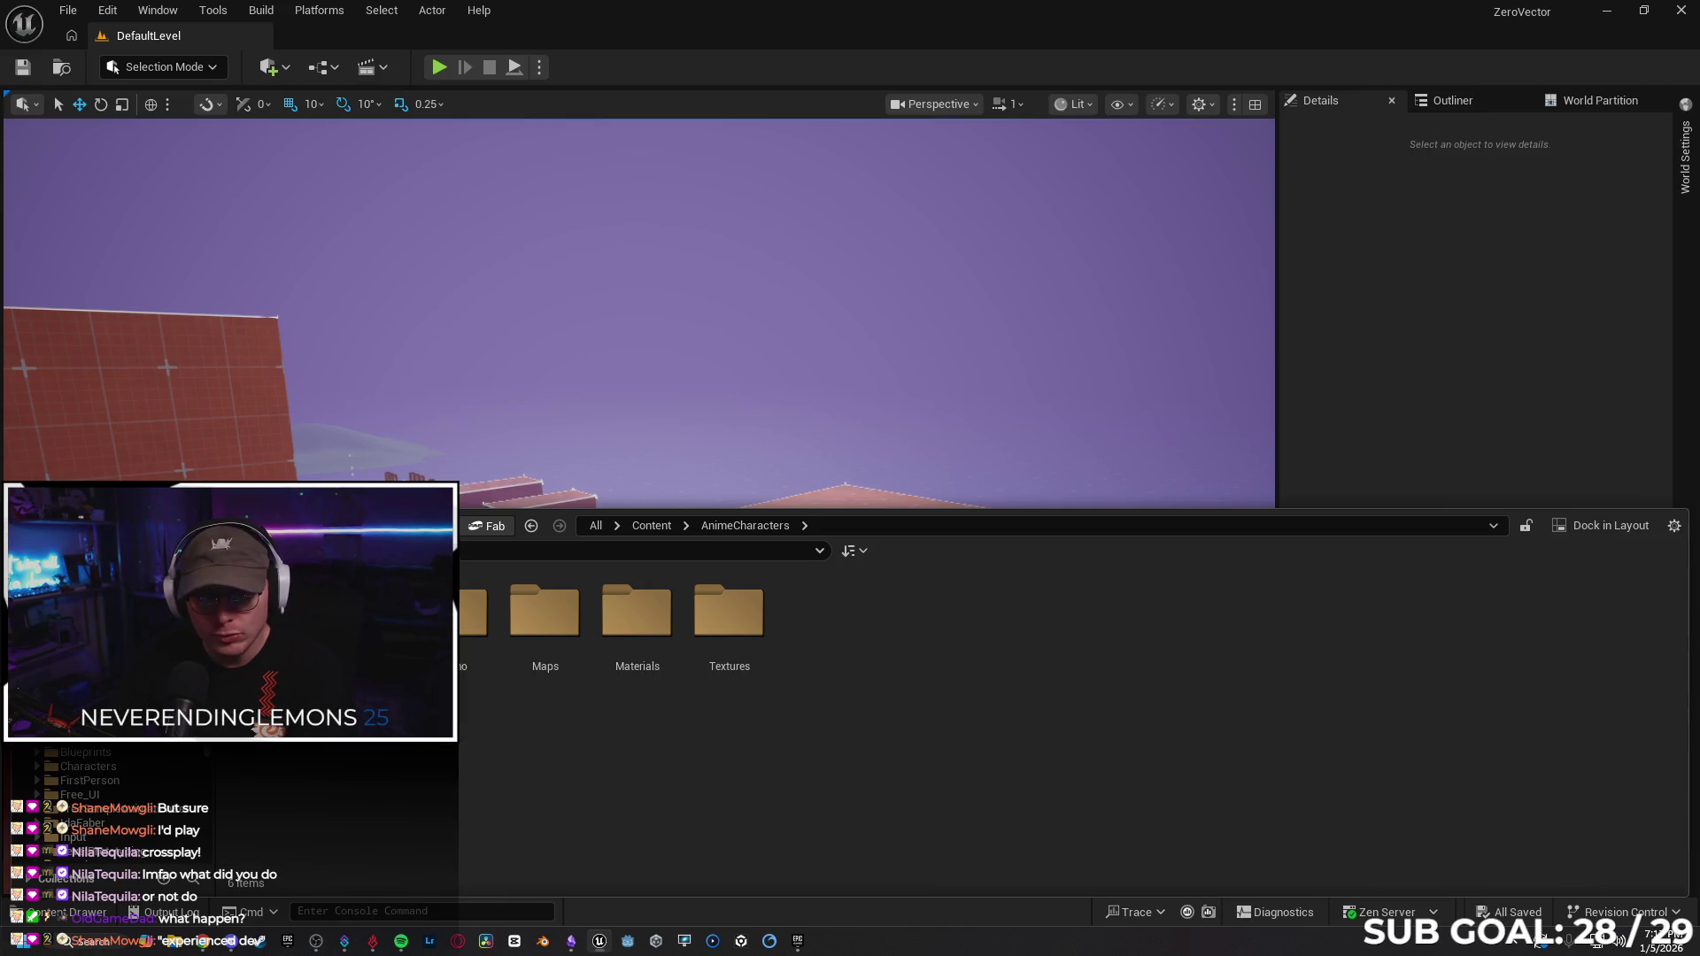
key(alt+Left)
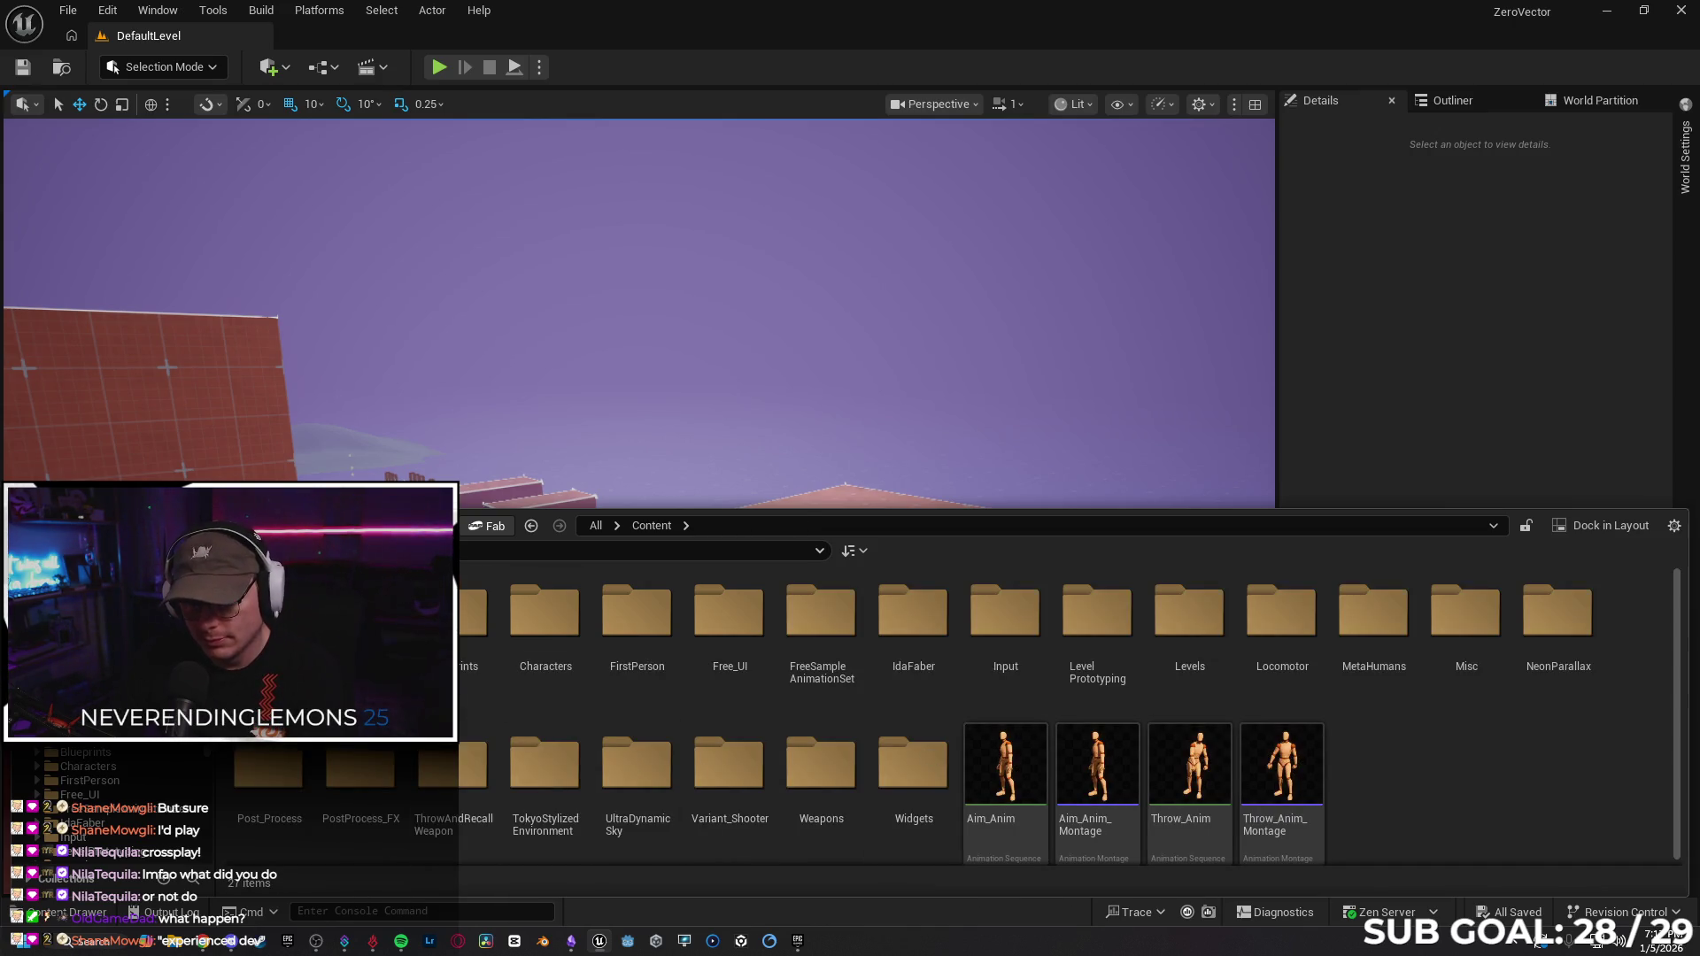
mouse_move(376, 952)
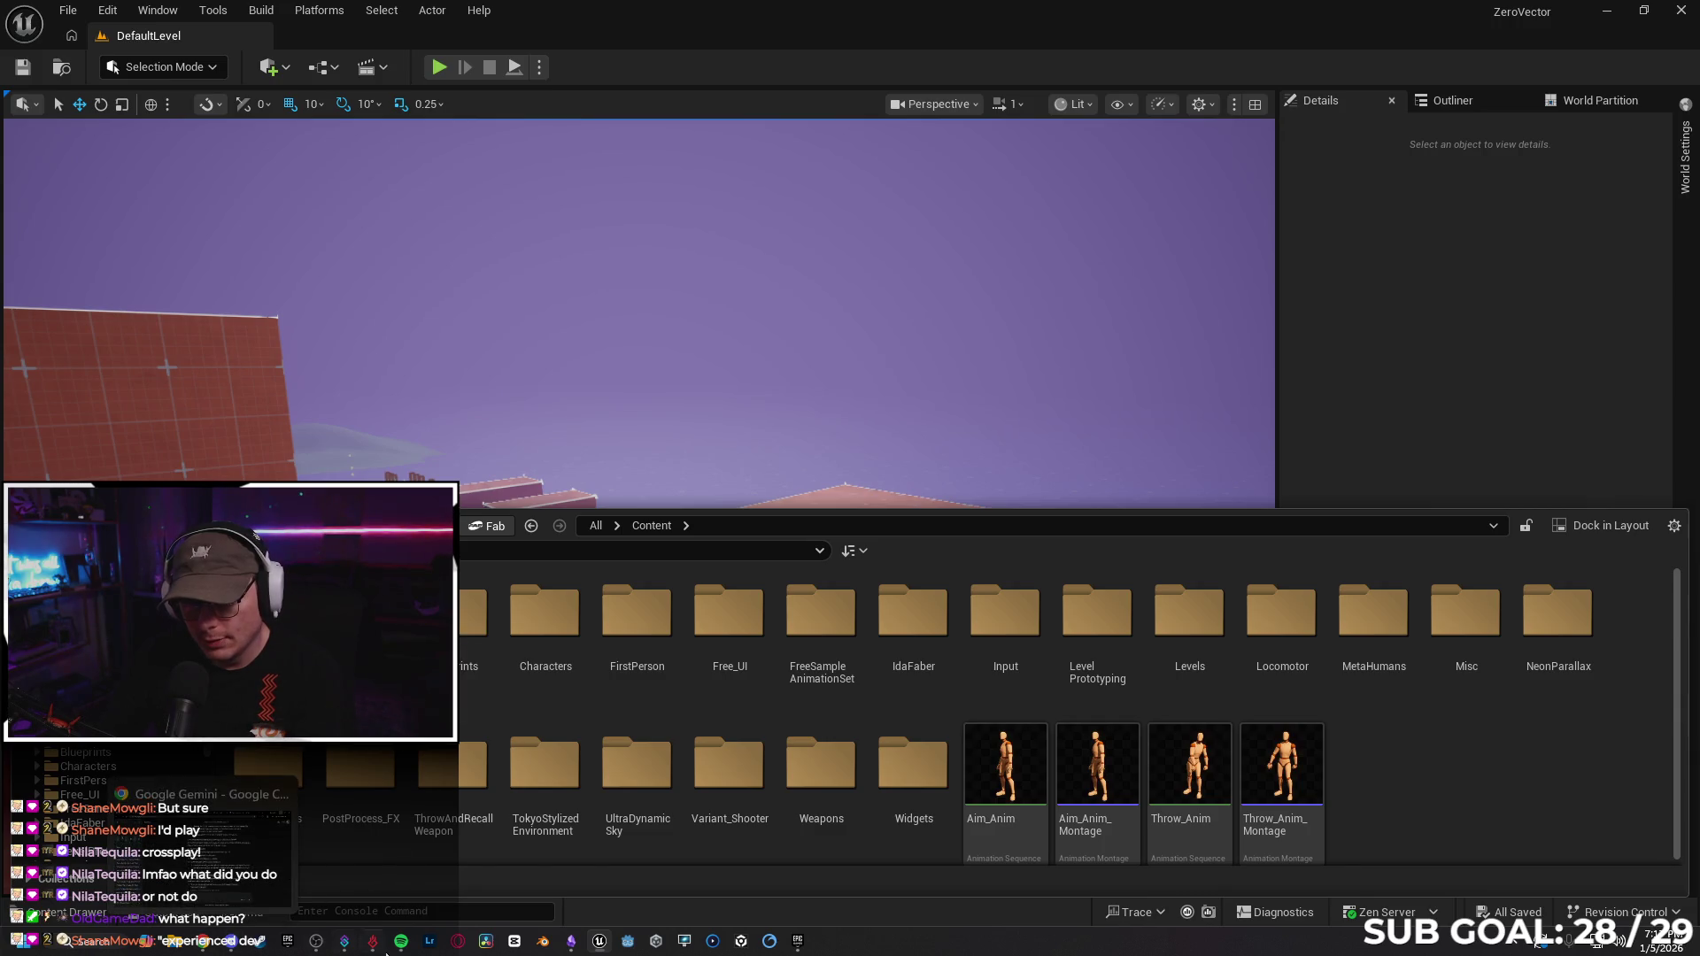
click(797, 941)
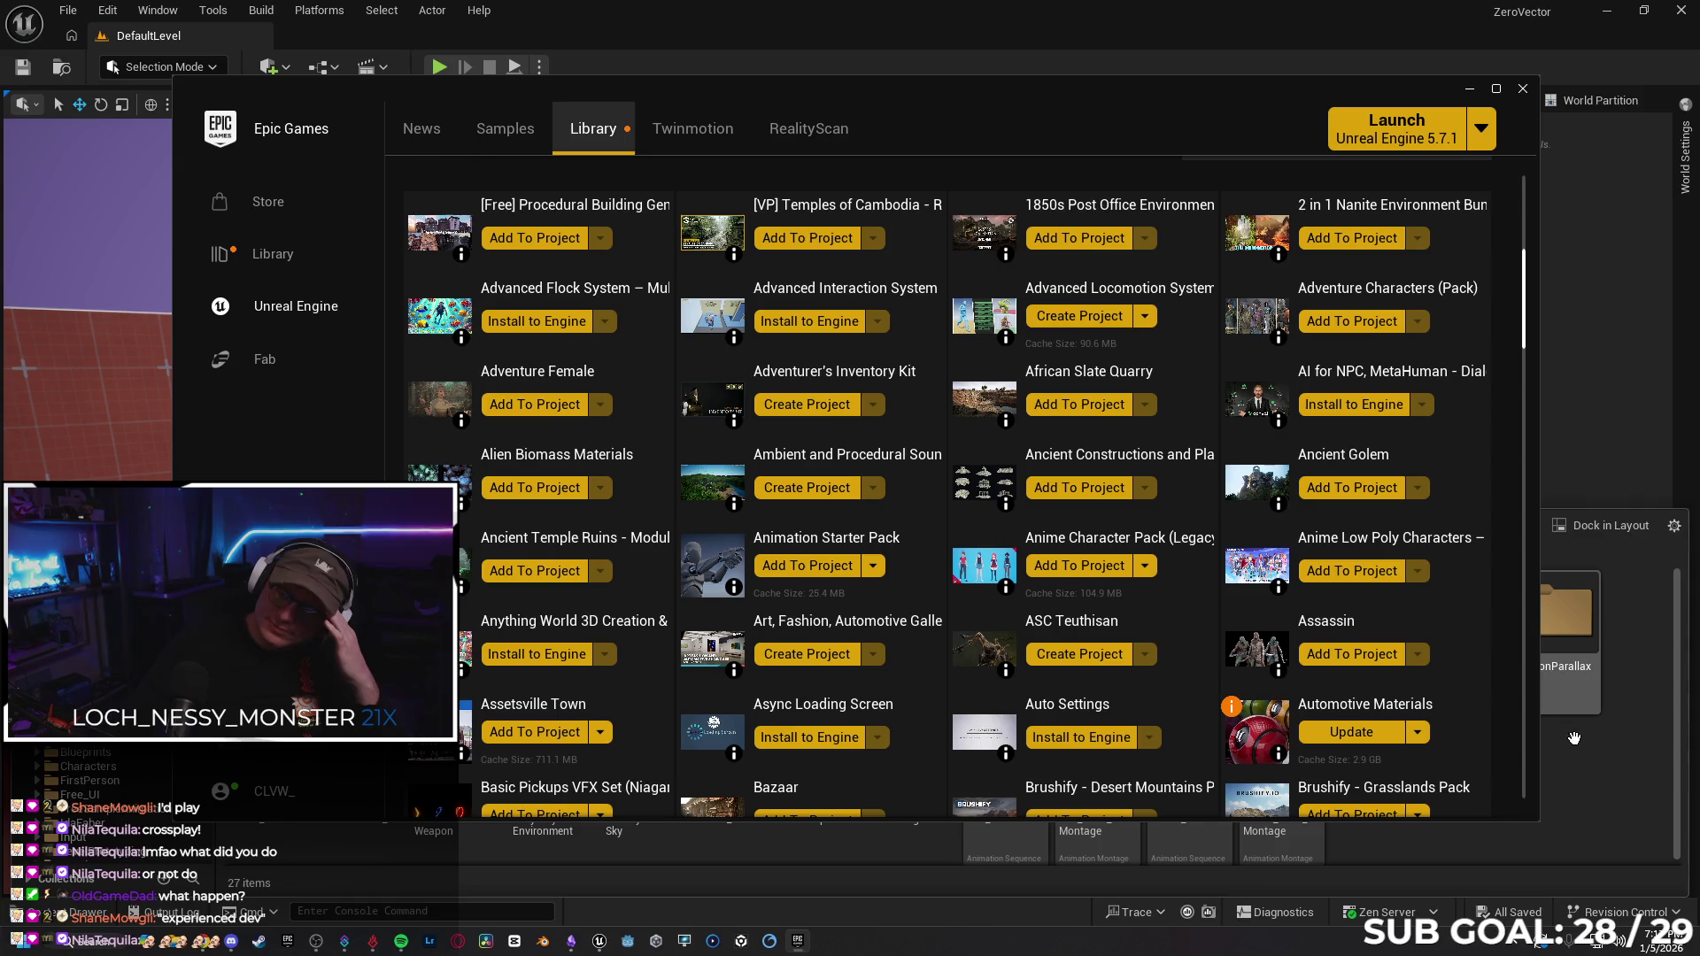
Delete the AnimeCharacters folder, confirming and agreeing to load its 196 assets.
click(1590, 762)
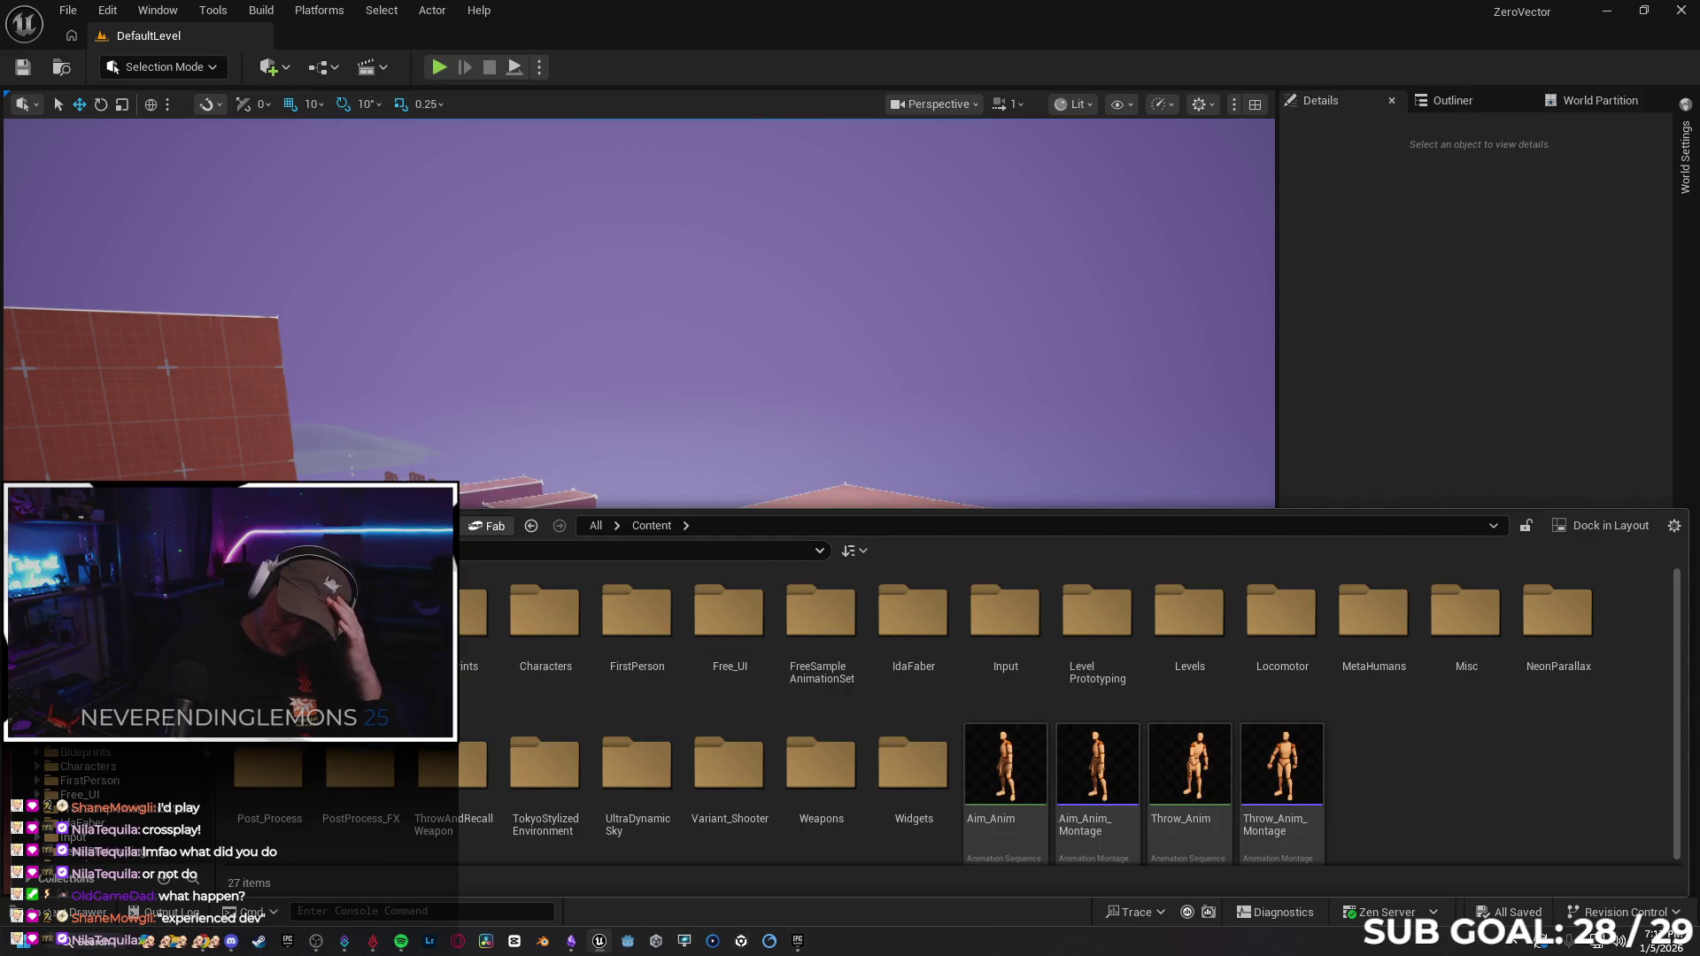
key(Delete)
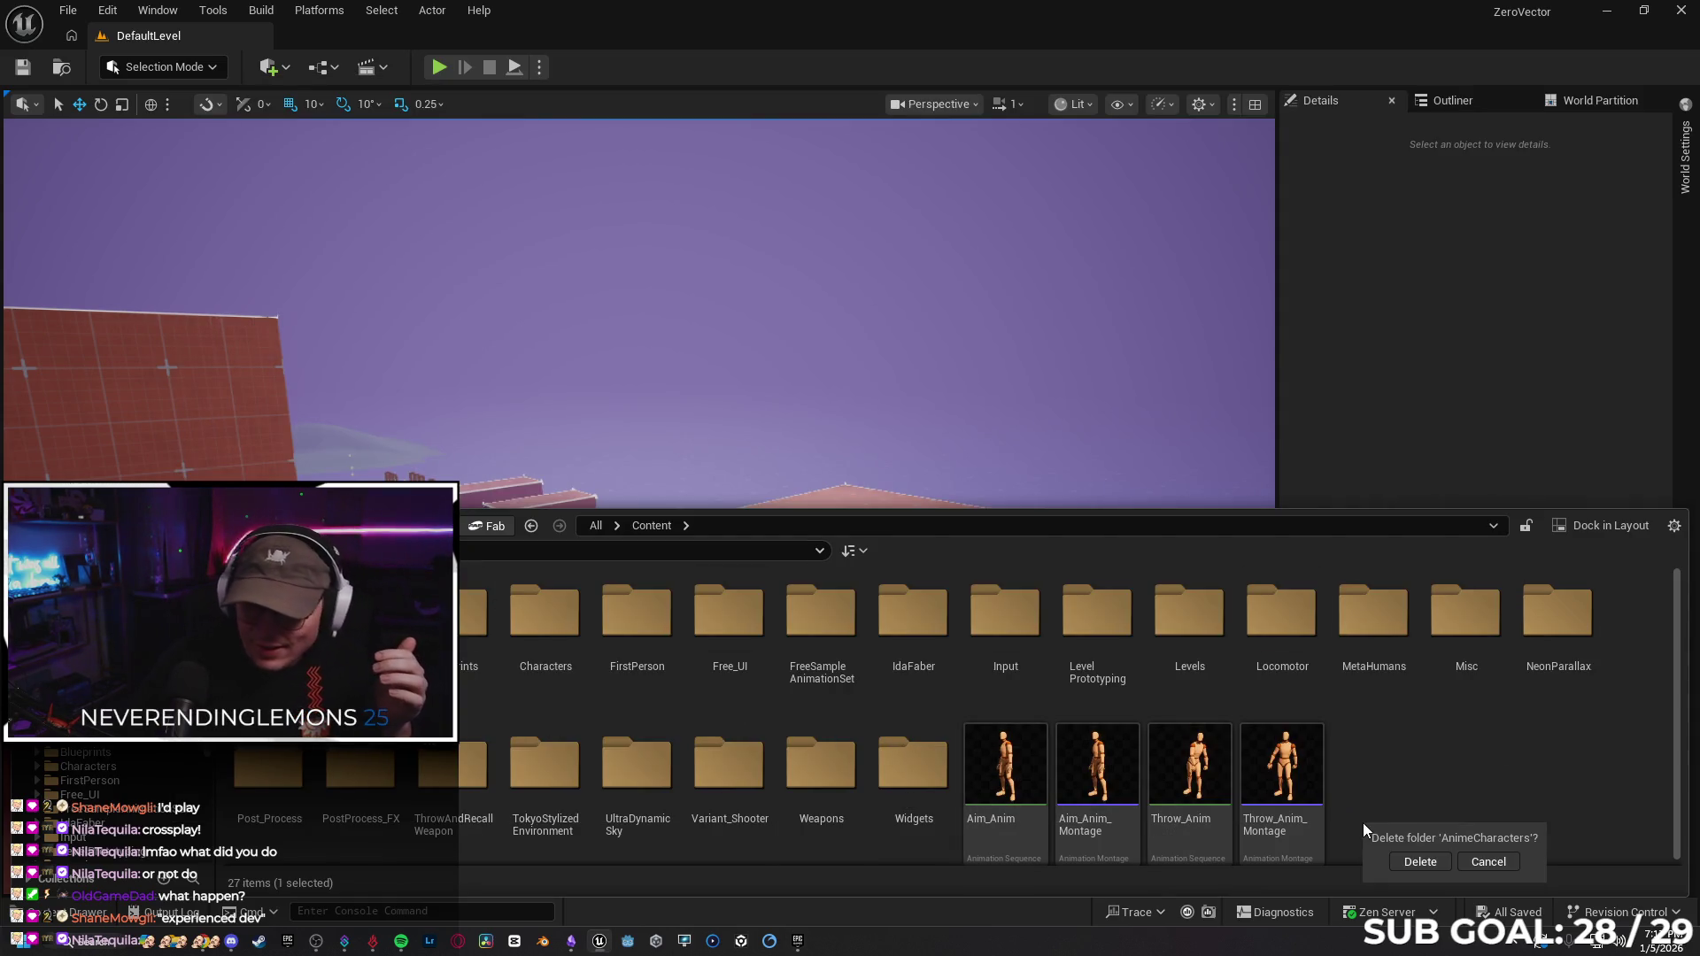
click(1396, 864)
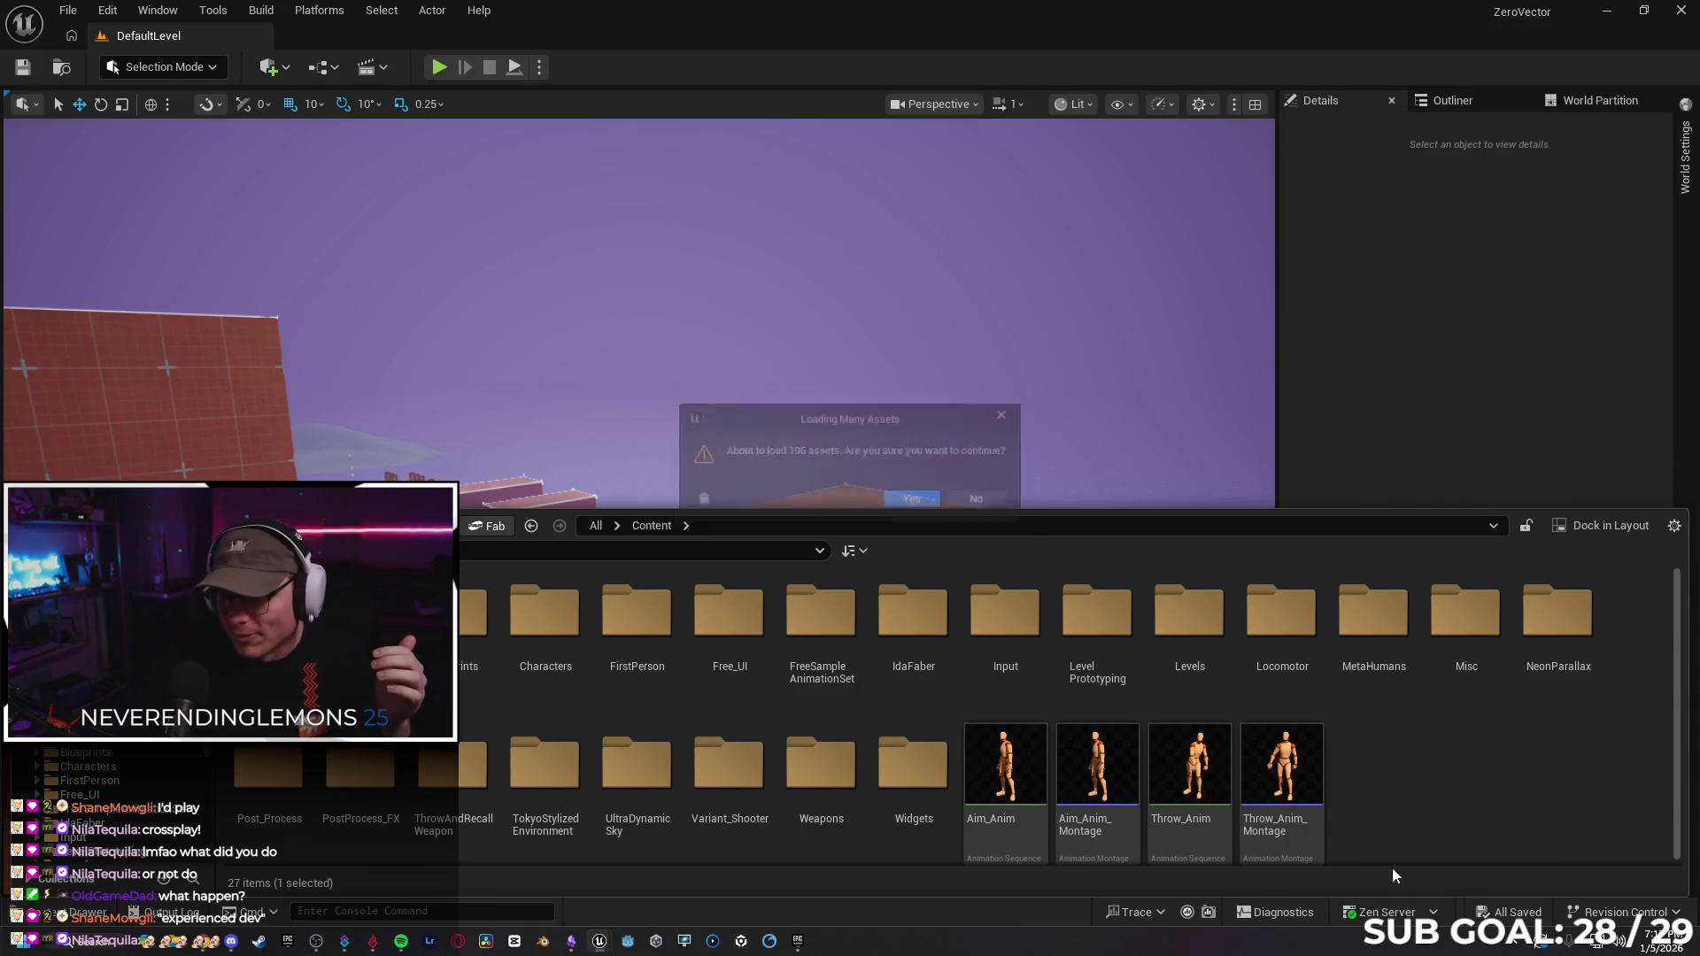
click(903, 505)
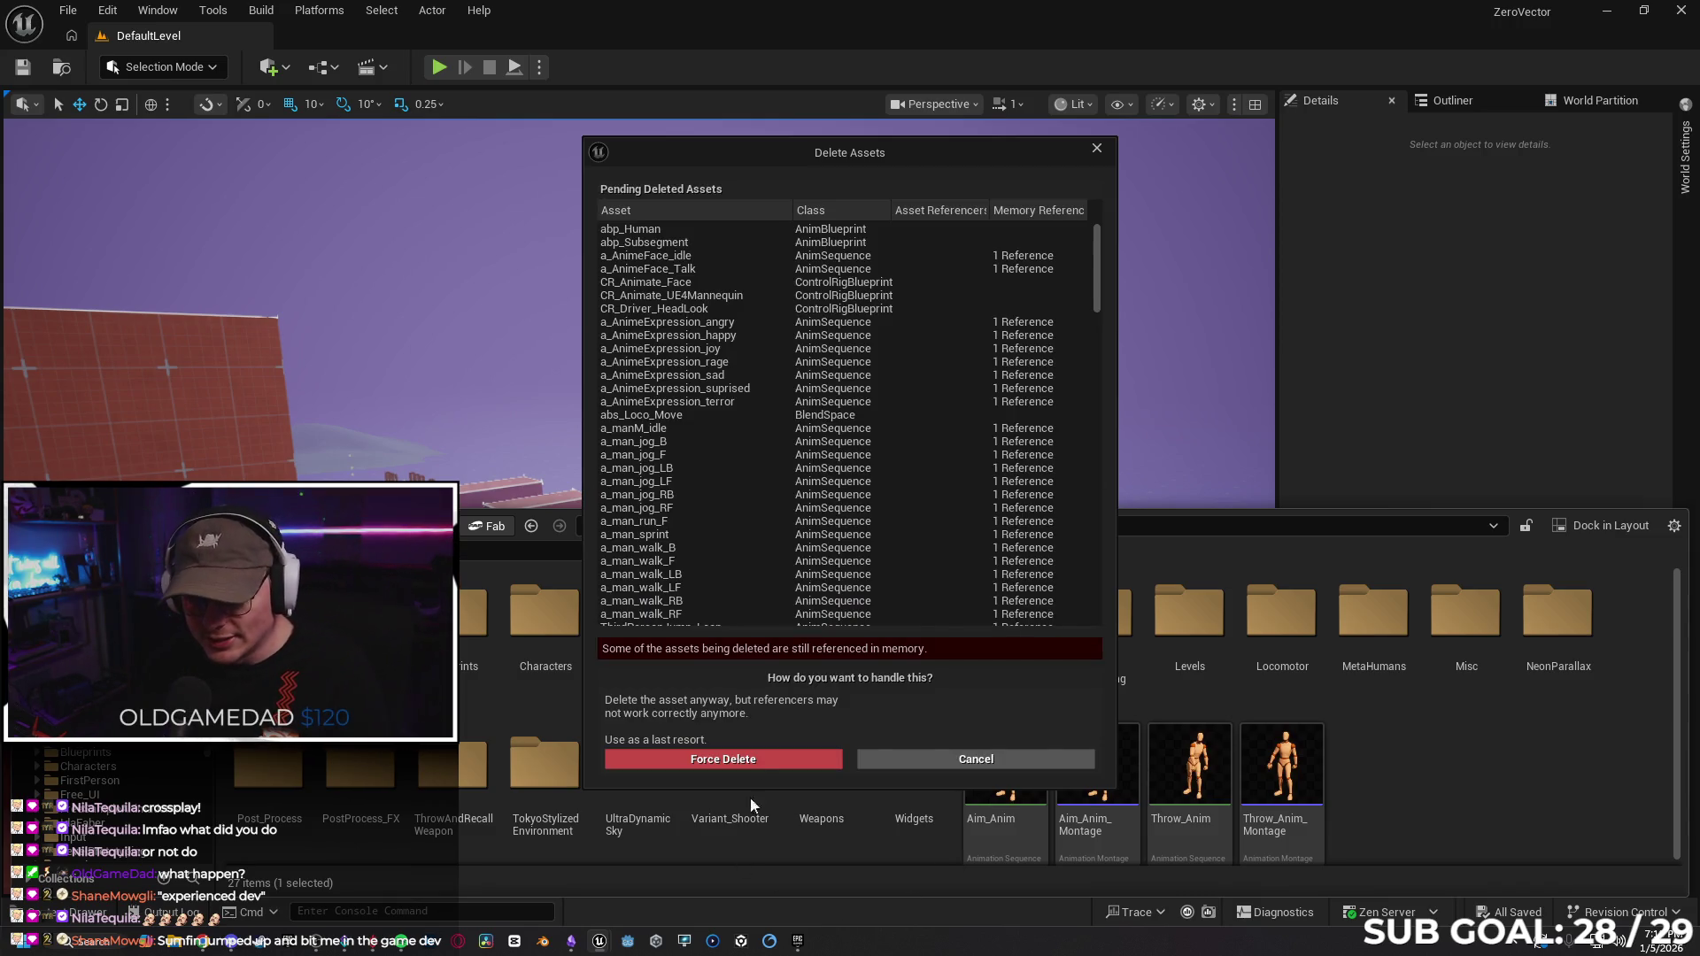
Force-delete the AnimeCharacters assets despite their remaining in-memory references.
click(763, 758)
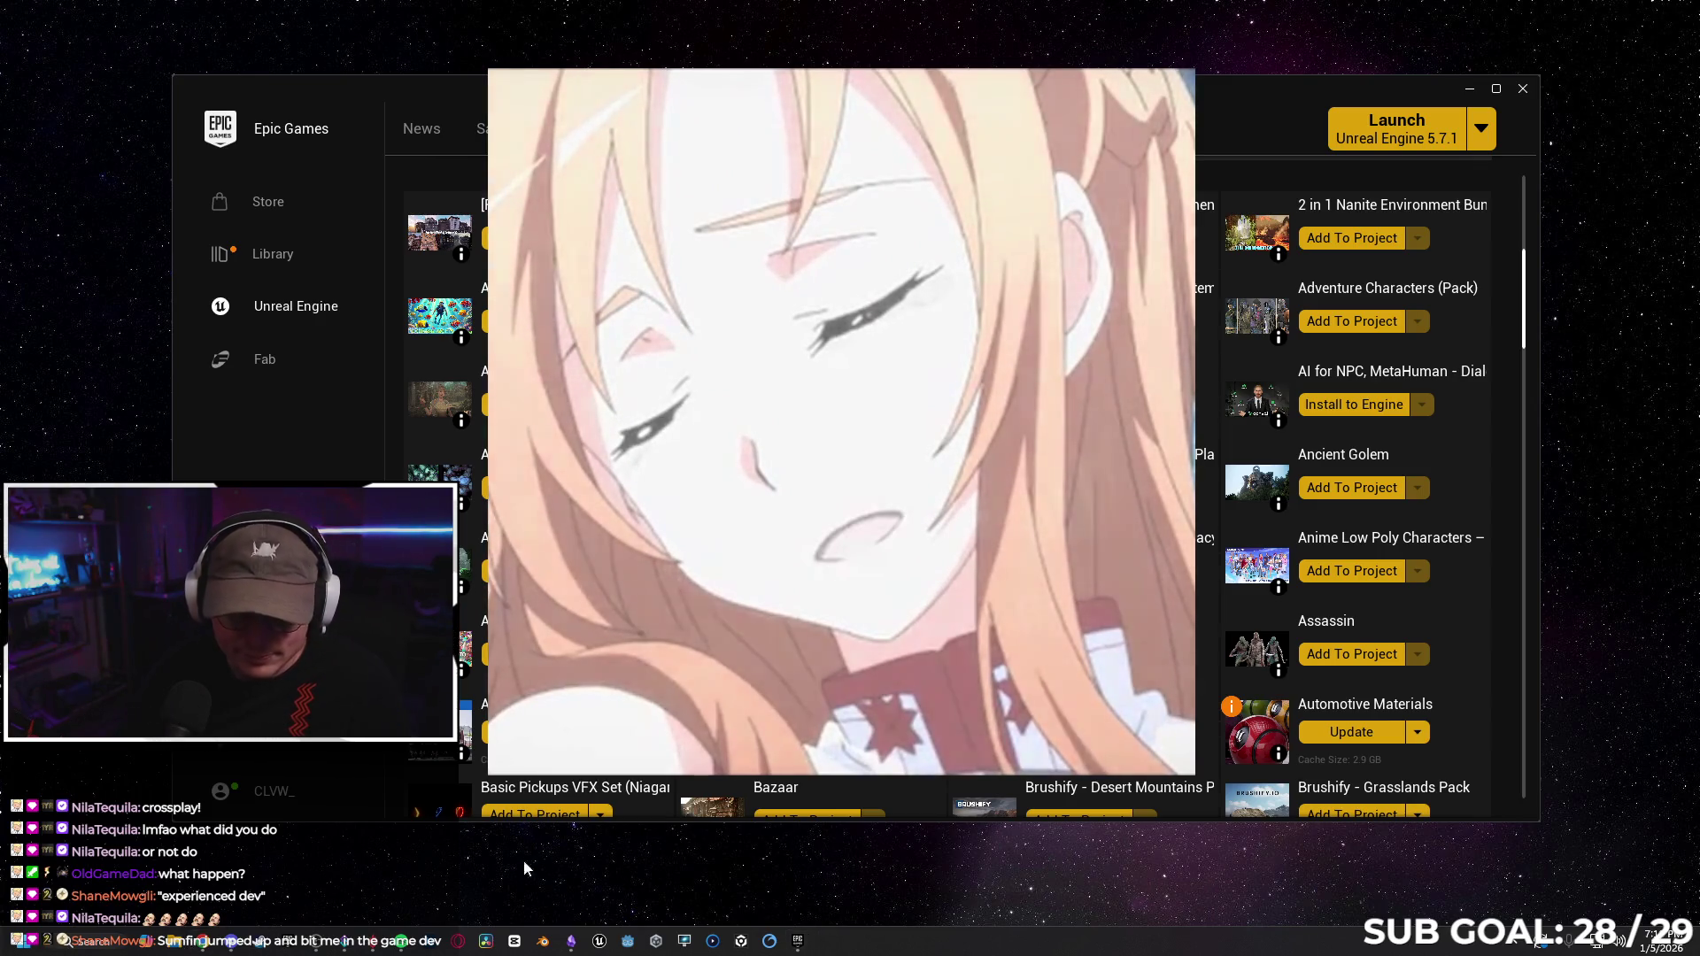
Permanently delete the AnimeCharacters folder from ZeroVector\Content on disk.
key(super+e)
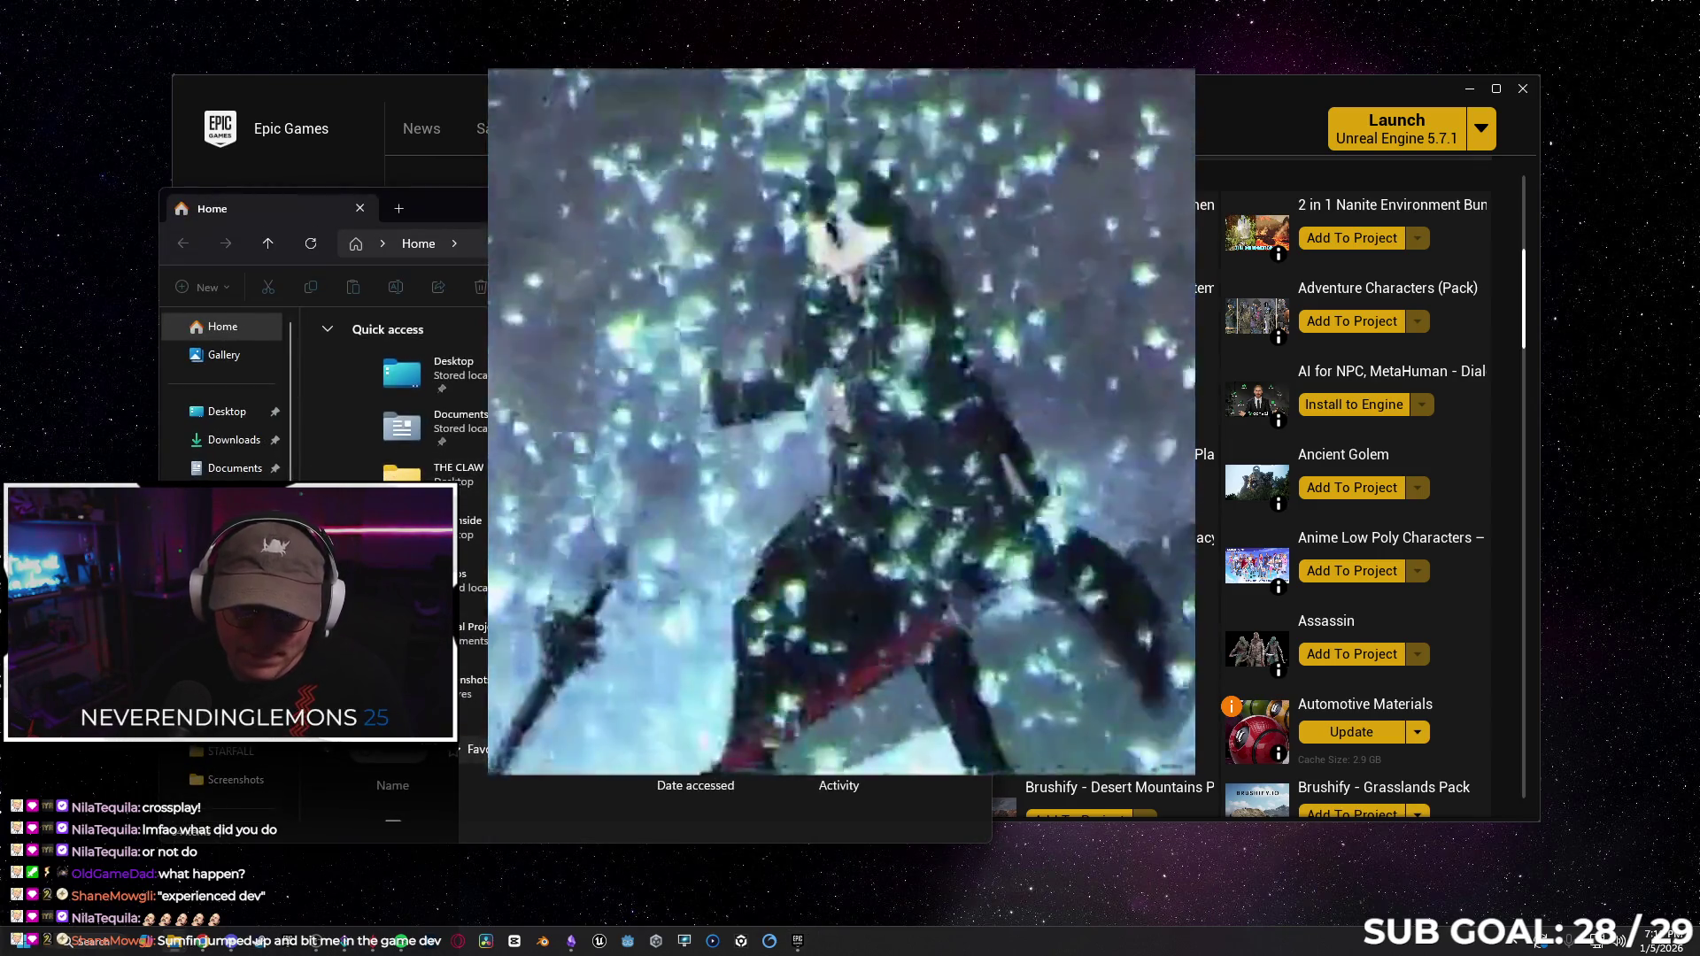
double_click(421, 471)
click(453, 420)
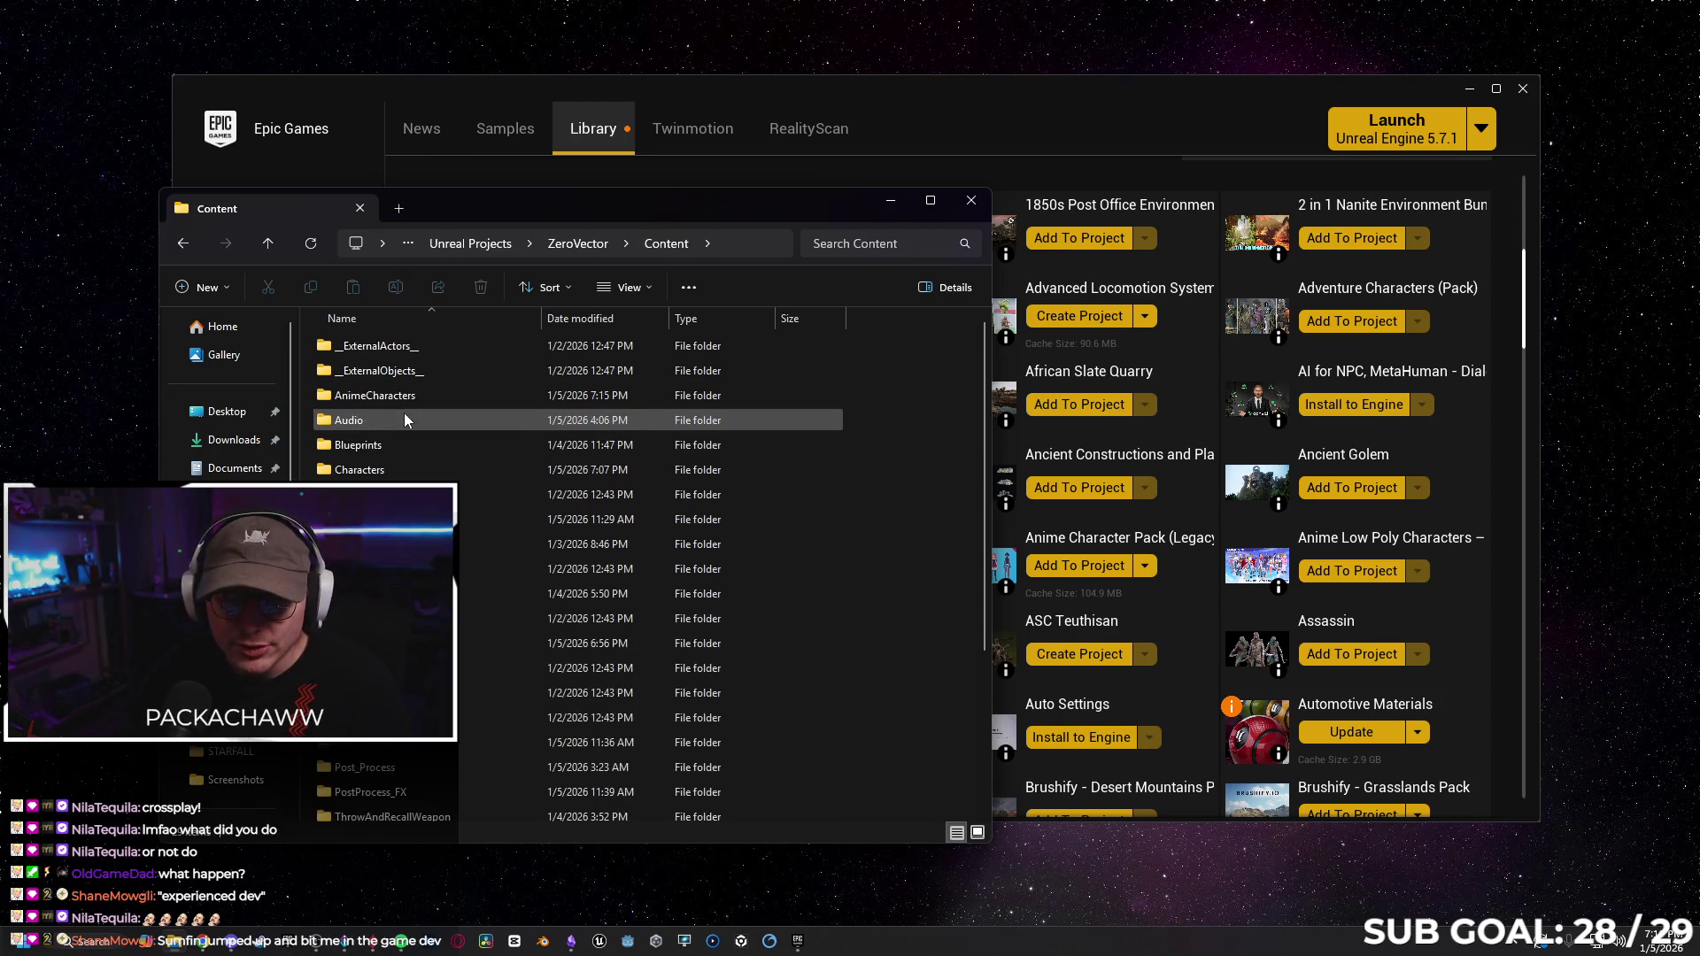
click(401, 399)
ctrl+click(816, 373)
key(shift+Delete)
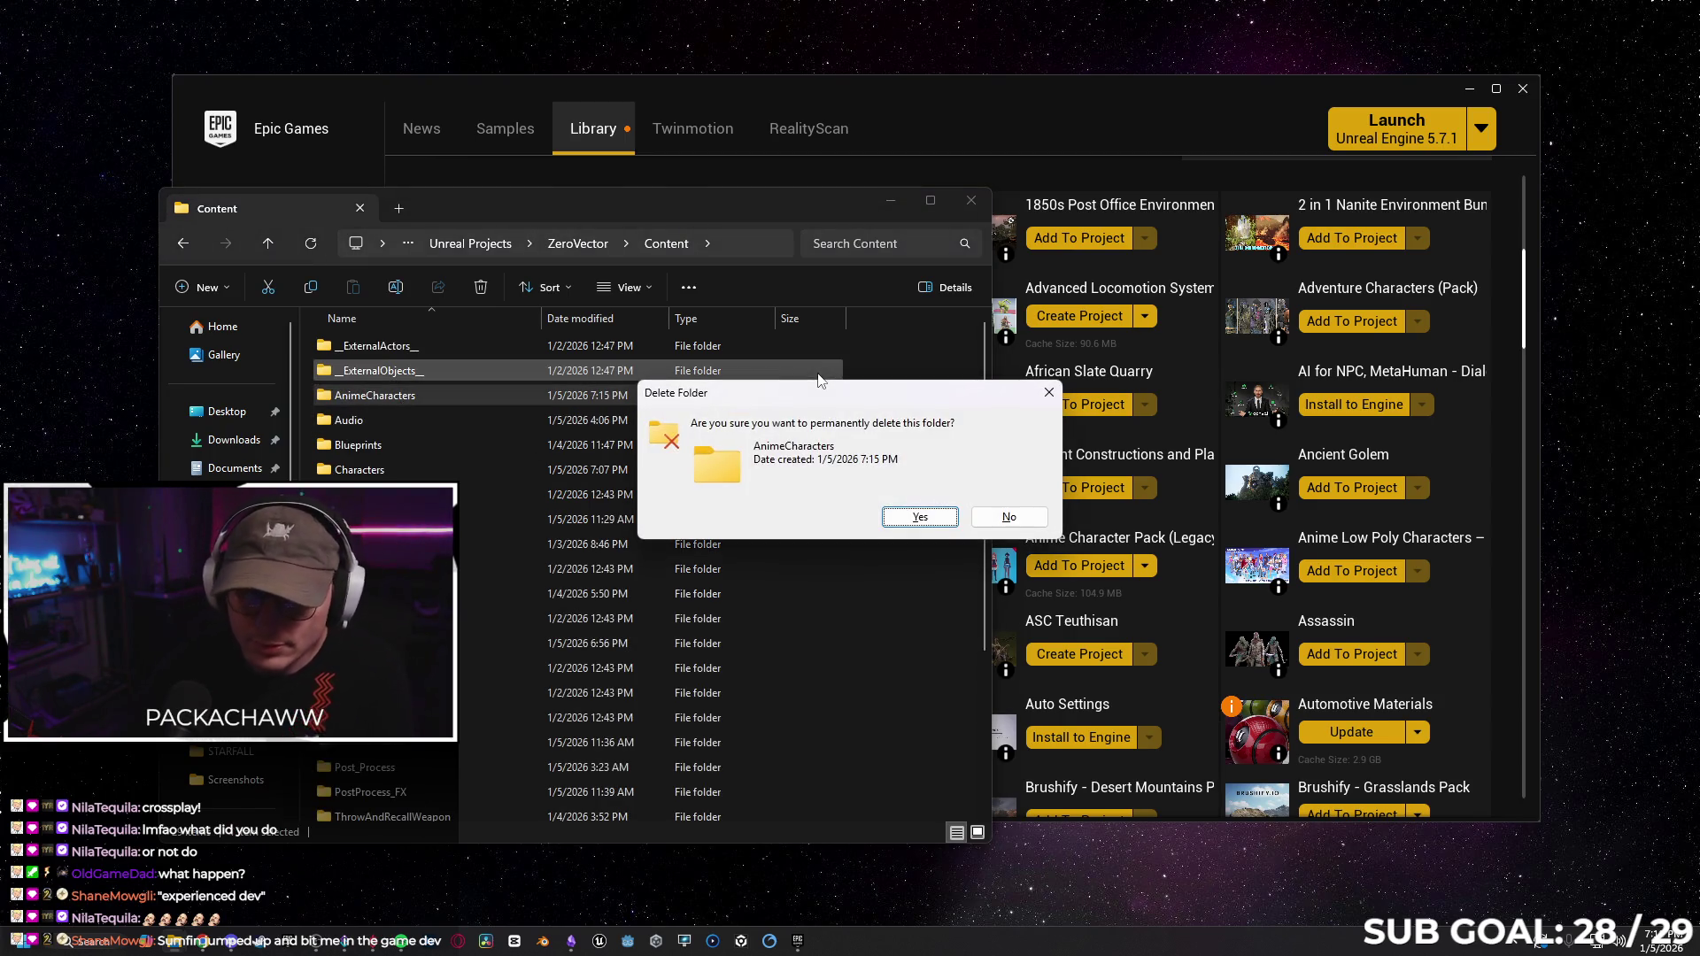
click(896, 520)
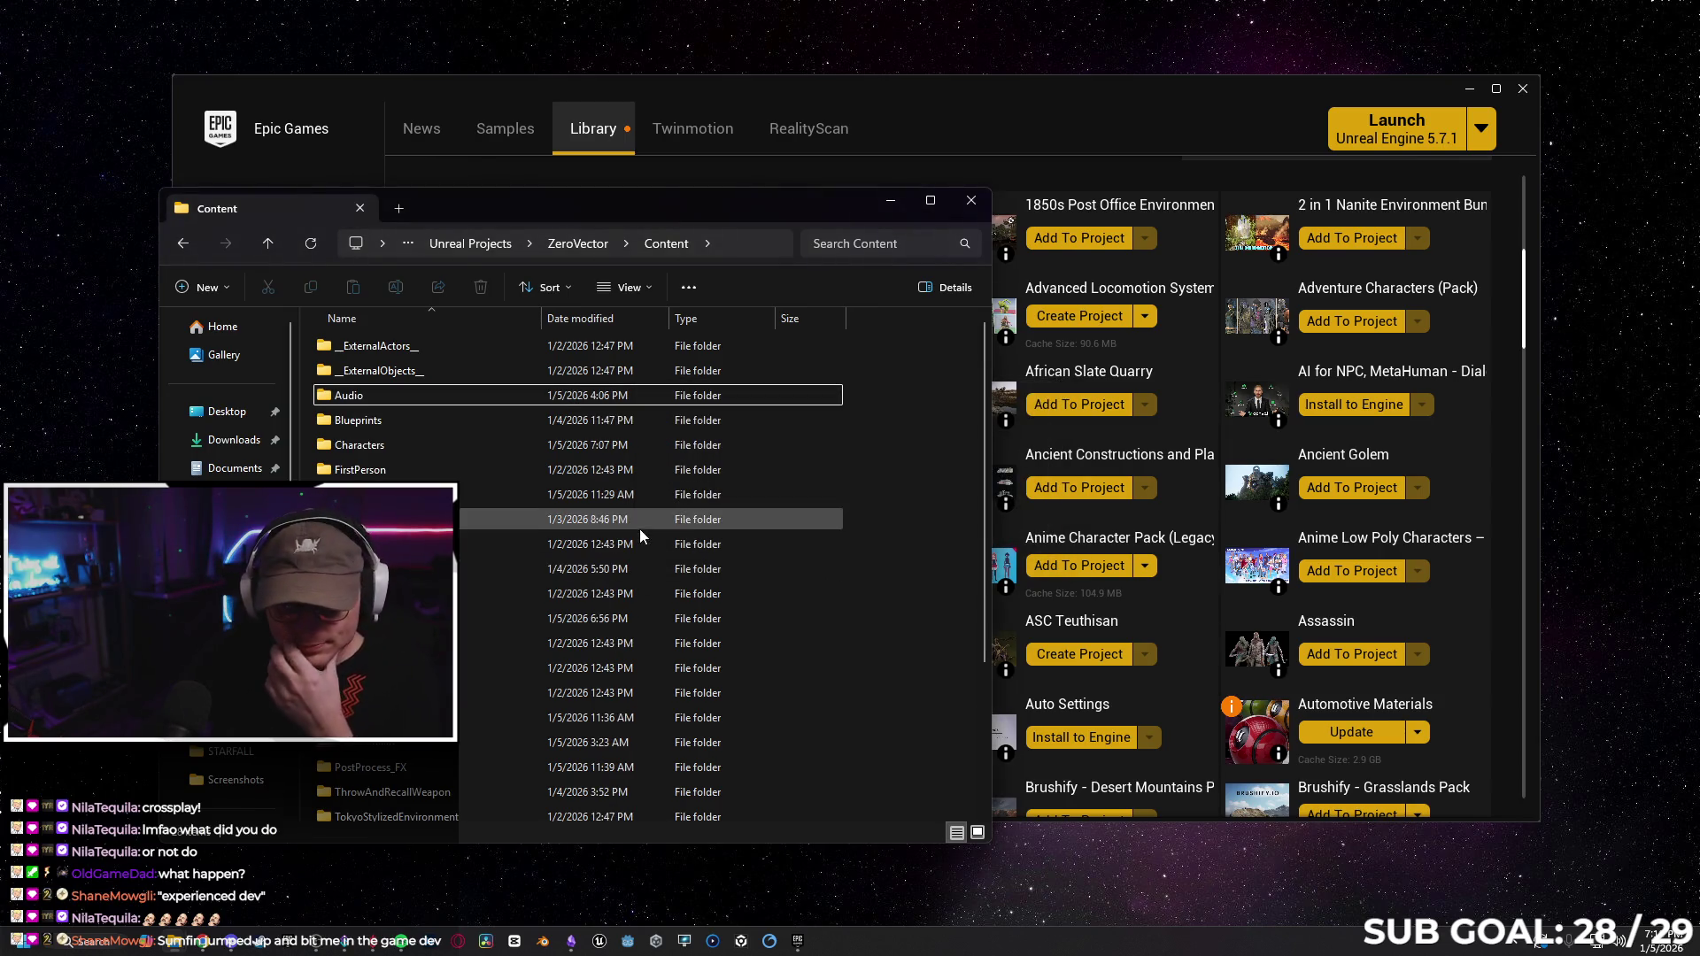
key(ctrl+w)
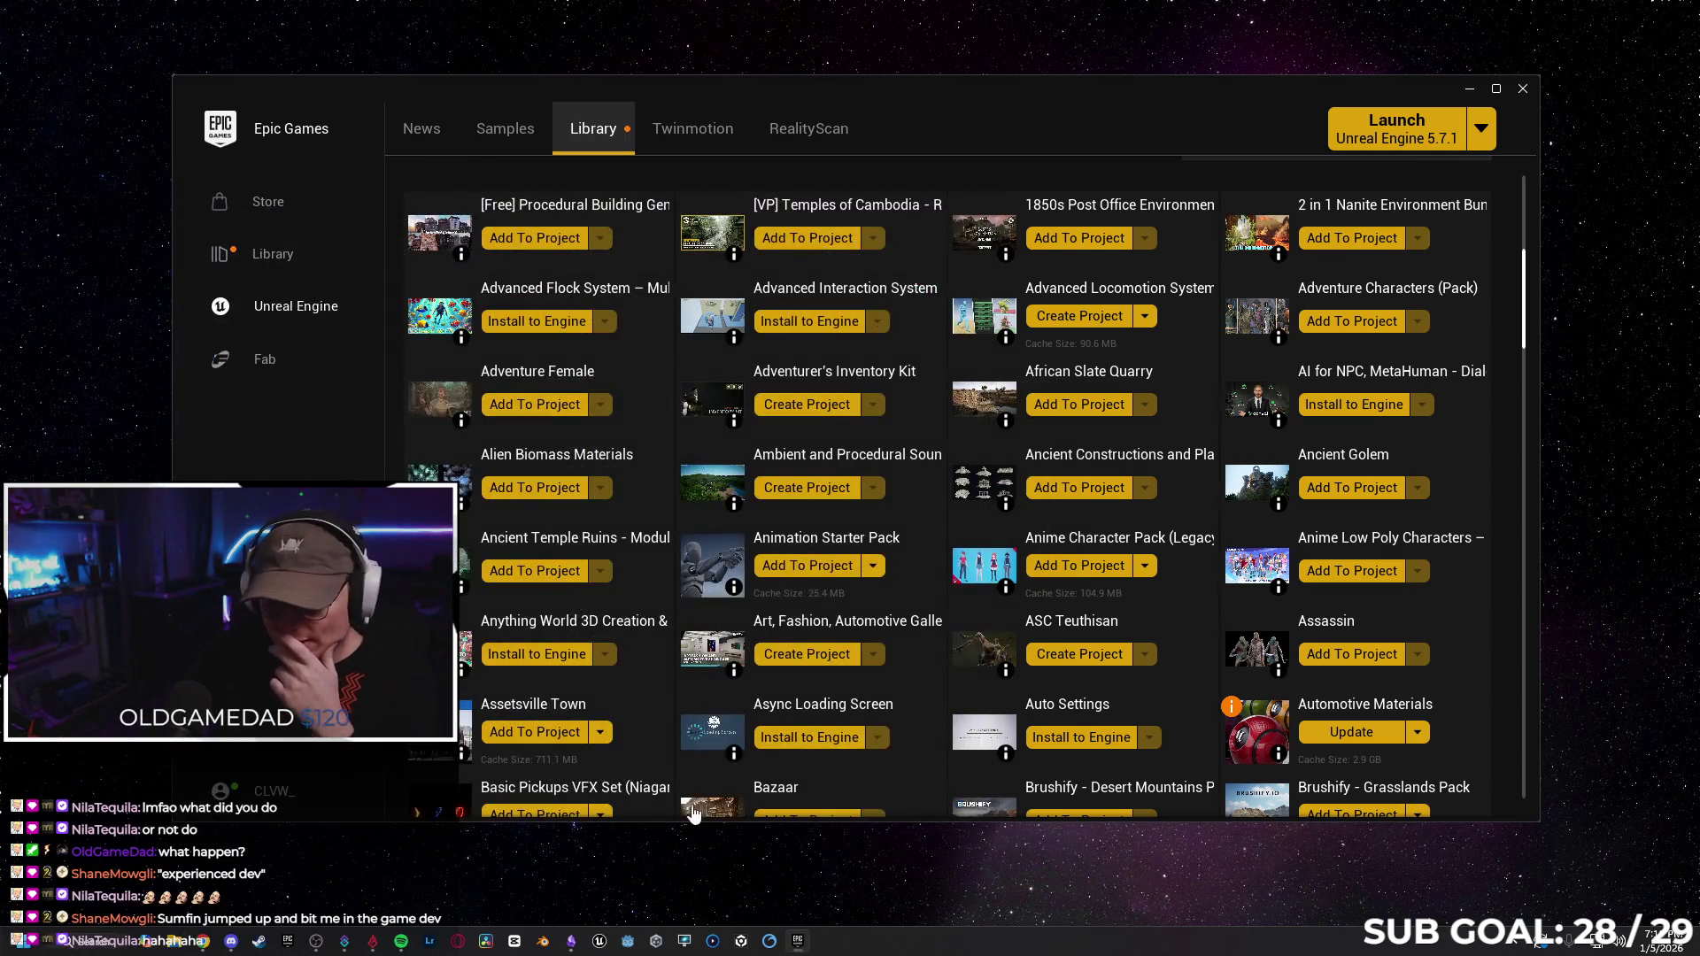
Relaunch the ZeroVector project from the Epic Games Launcher.
click(805, 949)
click(805, 949)
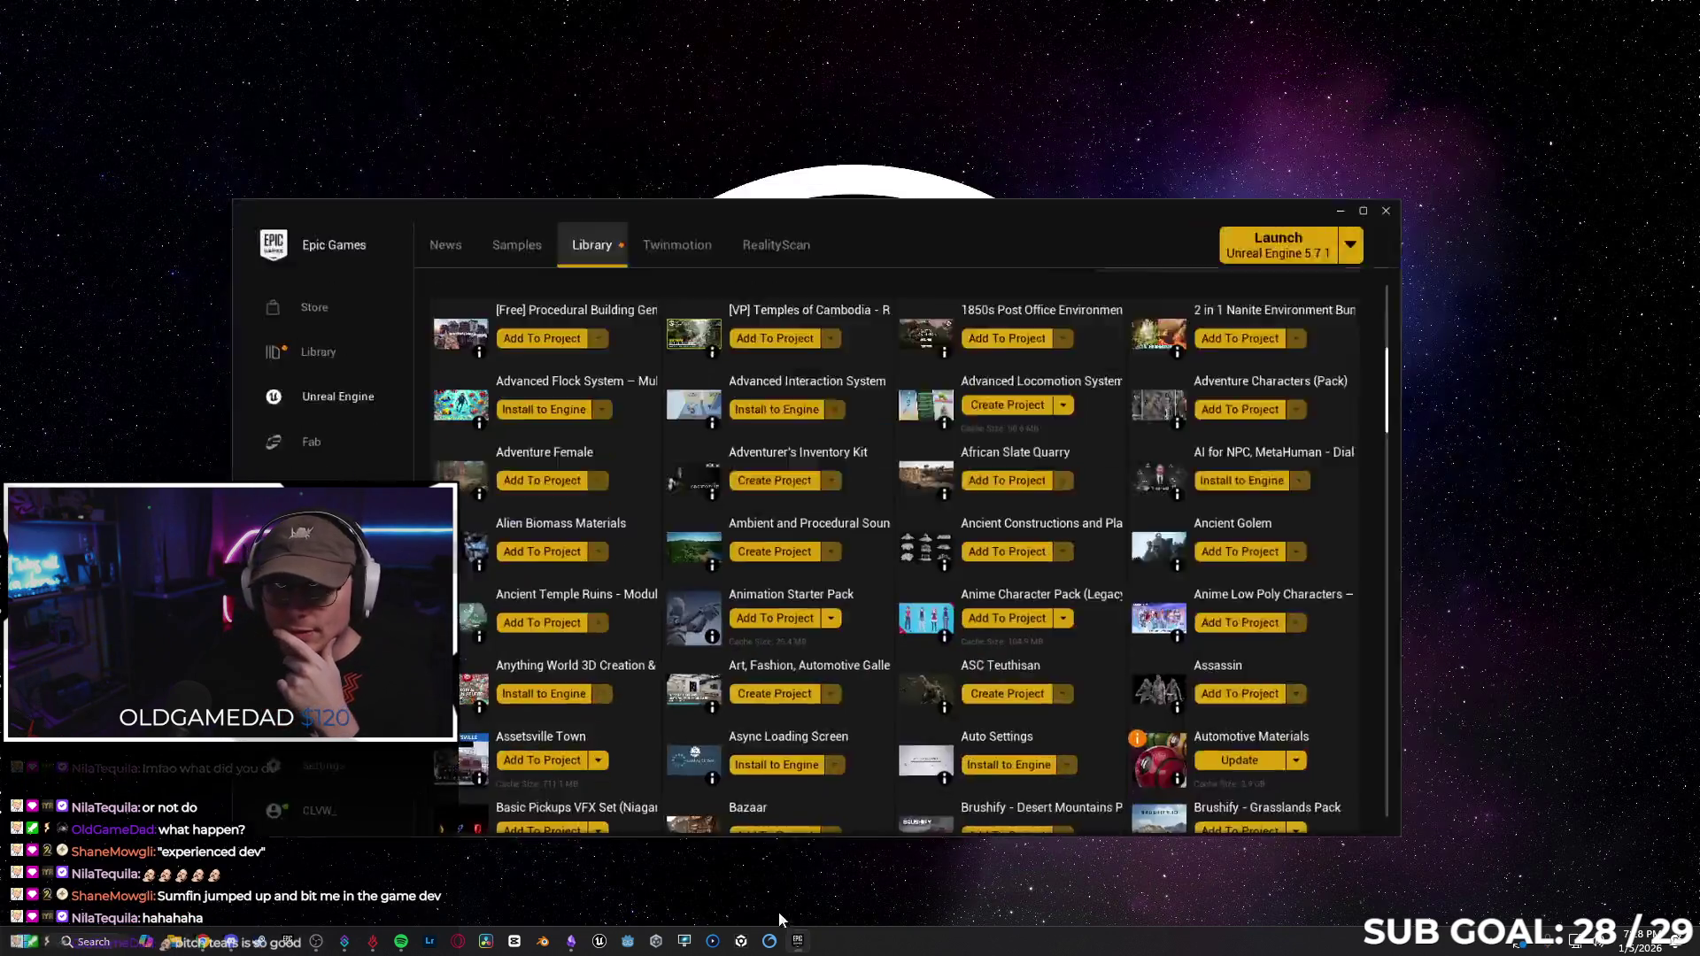
scroll(749, 363, up, 3)
scroll(750, 370, up, 3)
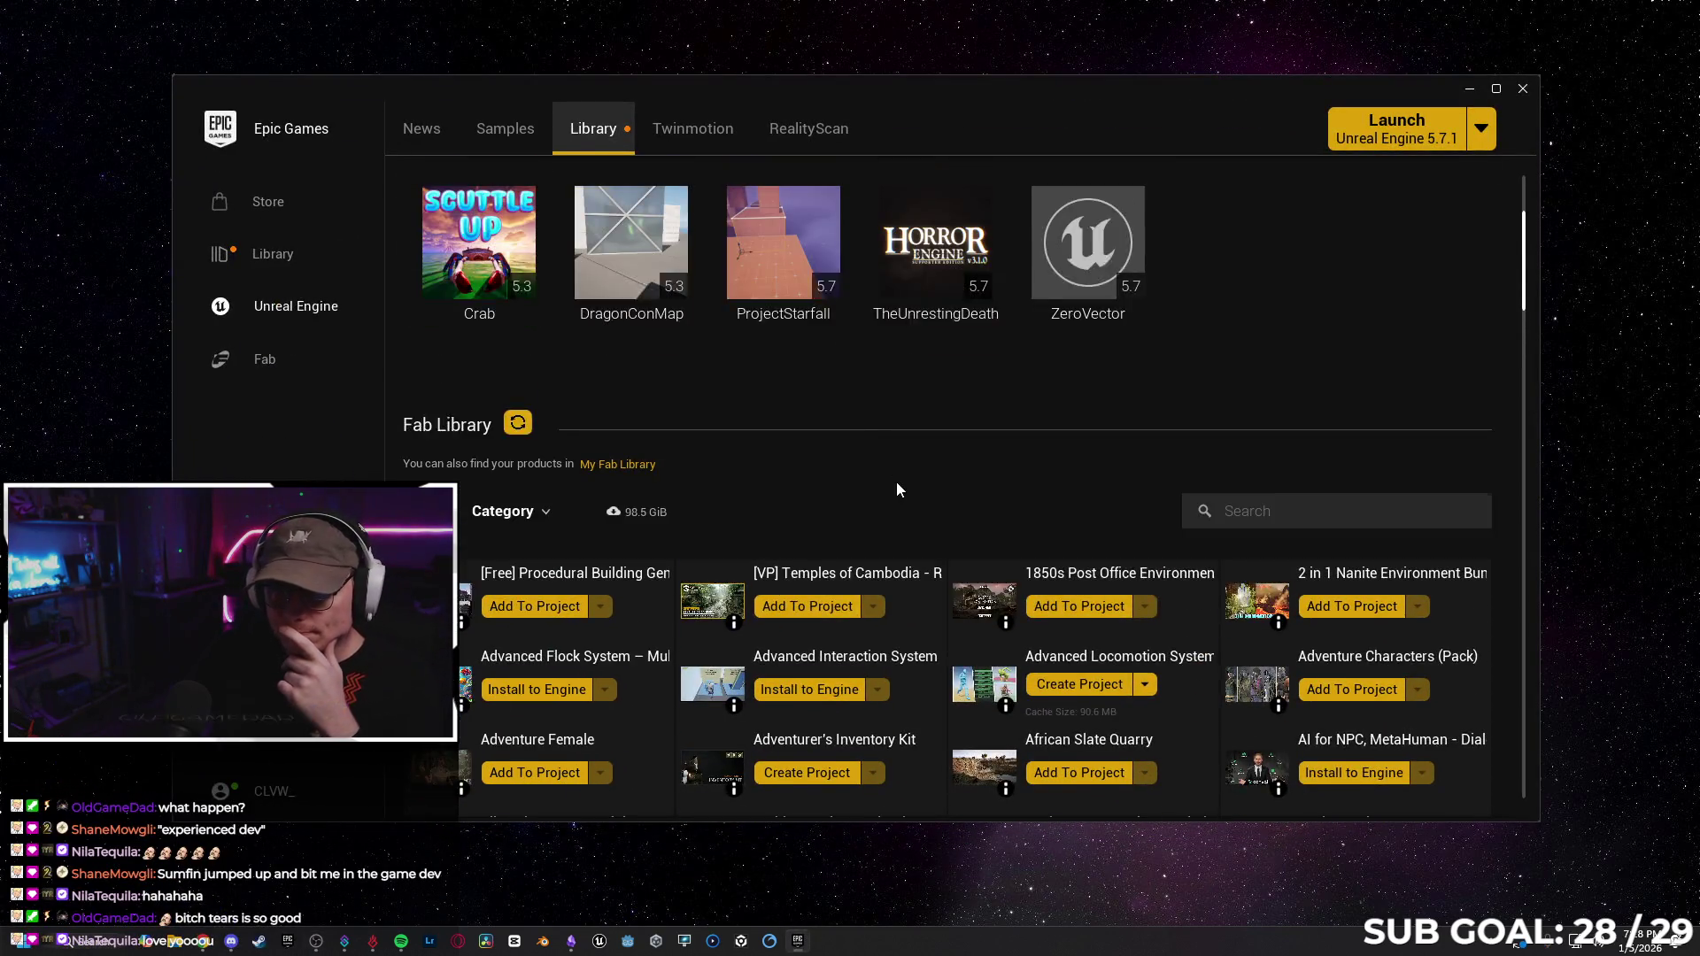
double_click(1057, 384)
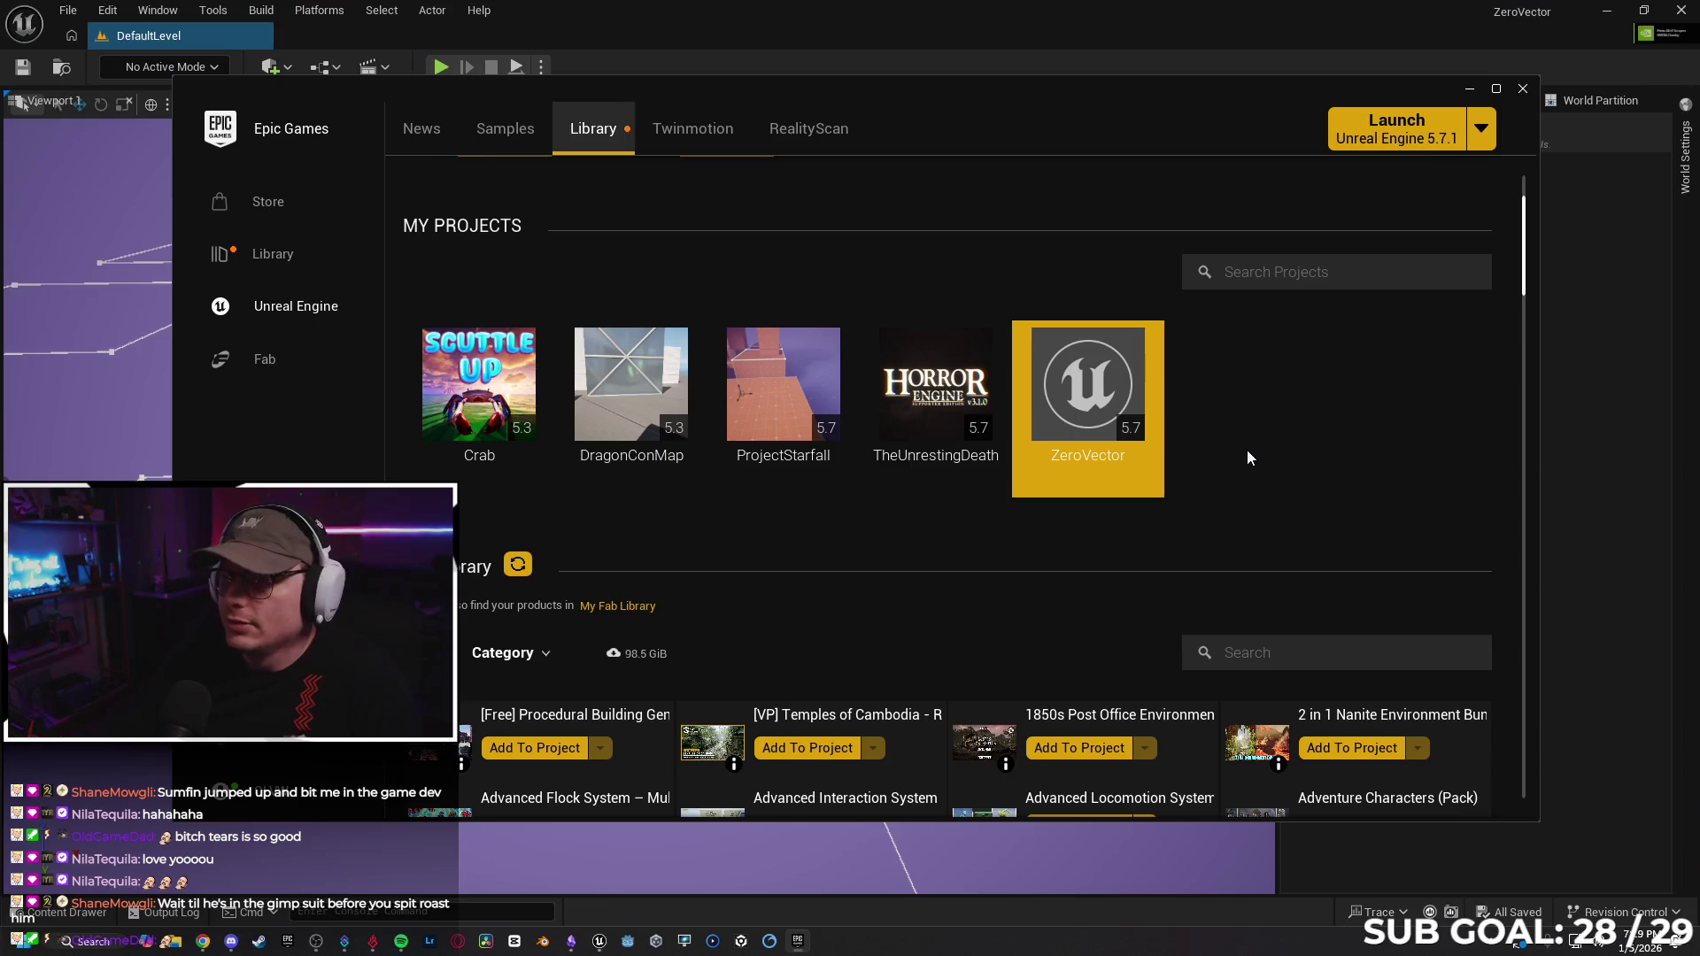
Scroll the launcher Library down to the ZeroVector project so it can be relaunched.
scroll(1178, 466, down, 3)
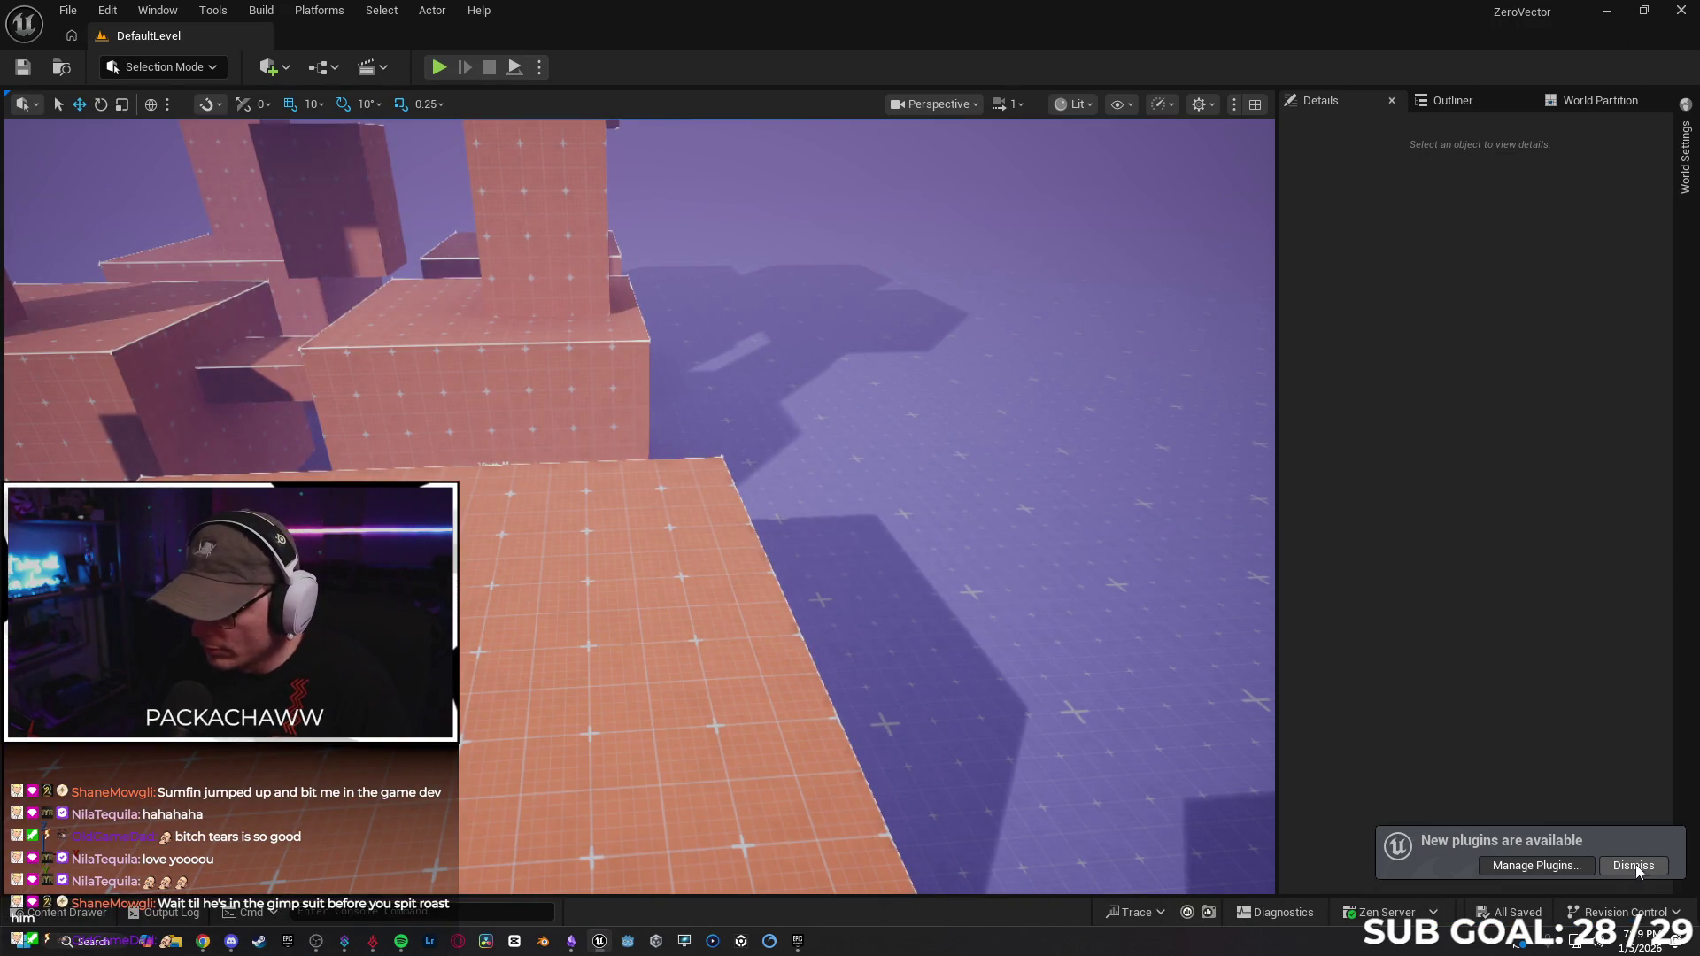
Dismiss the new plugins notice, then briefly show and hide the Content Drawer.
click(1634, 866)
click(50, 916)
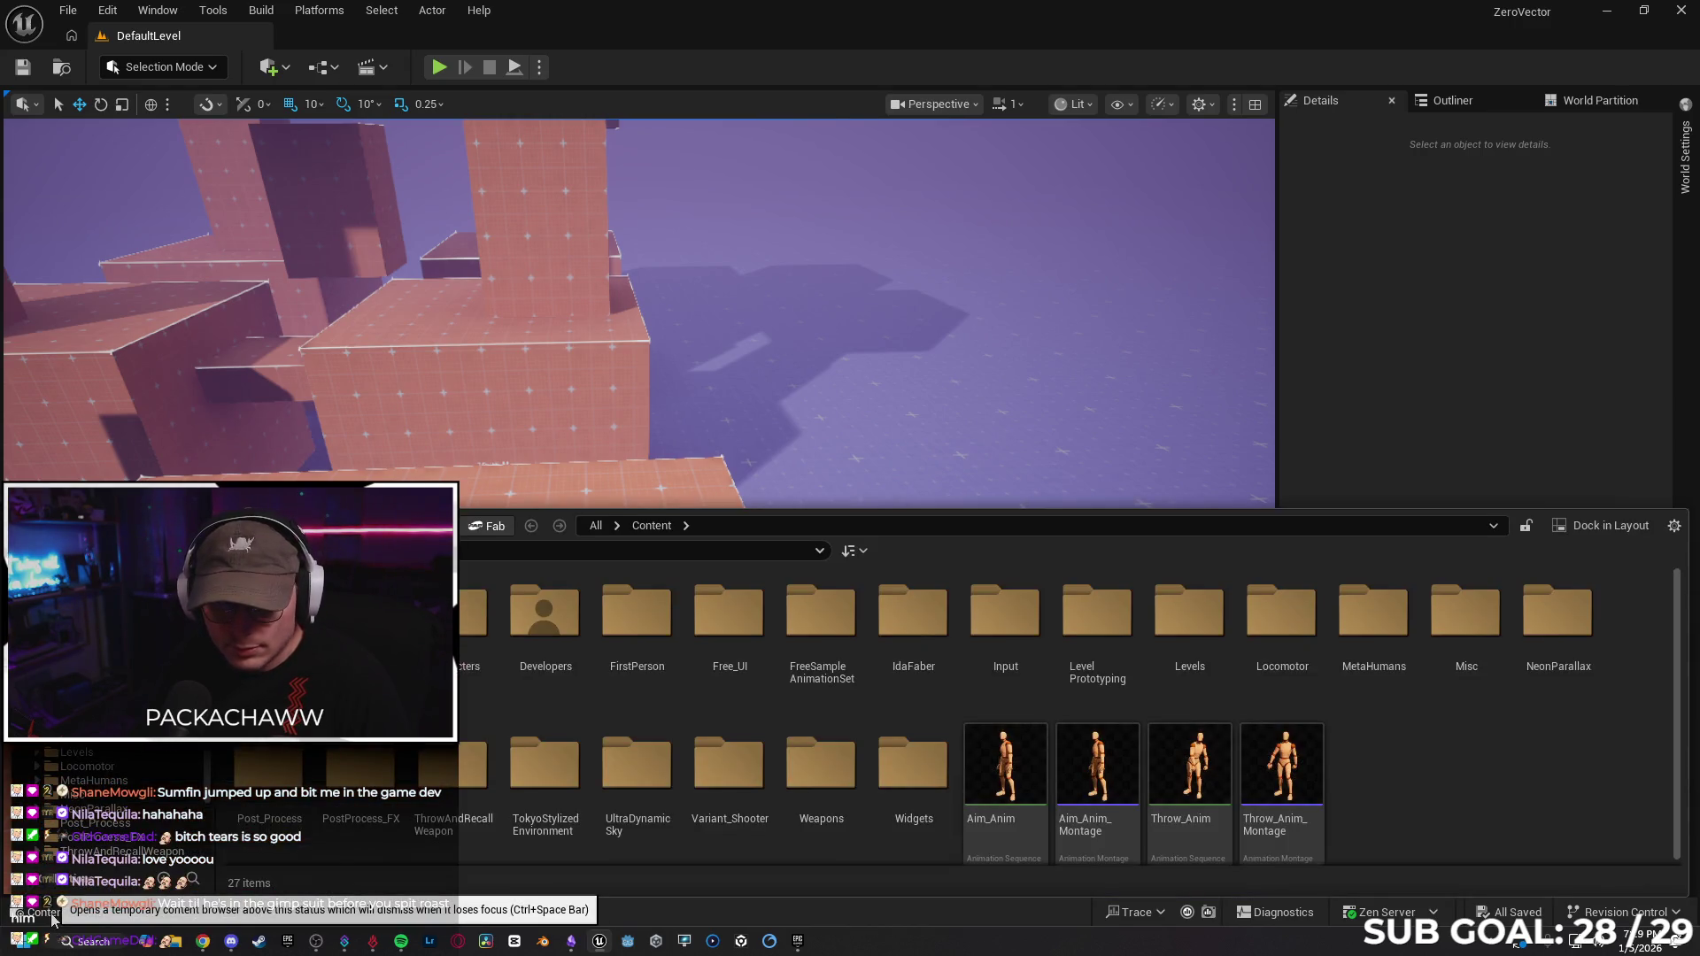
click(53, 914)
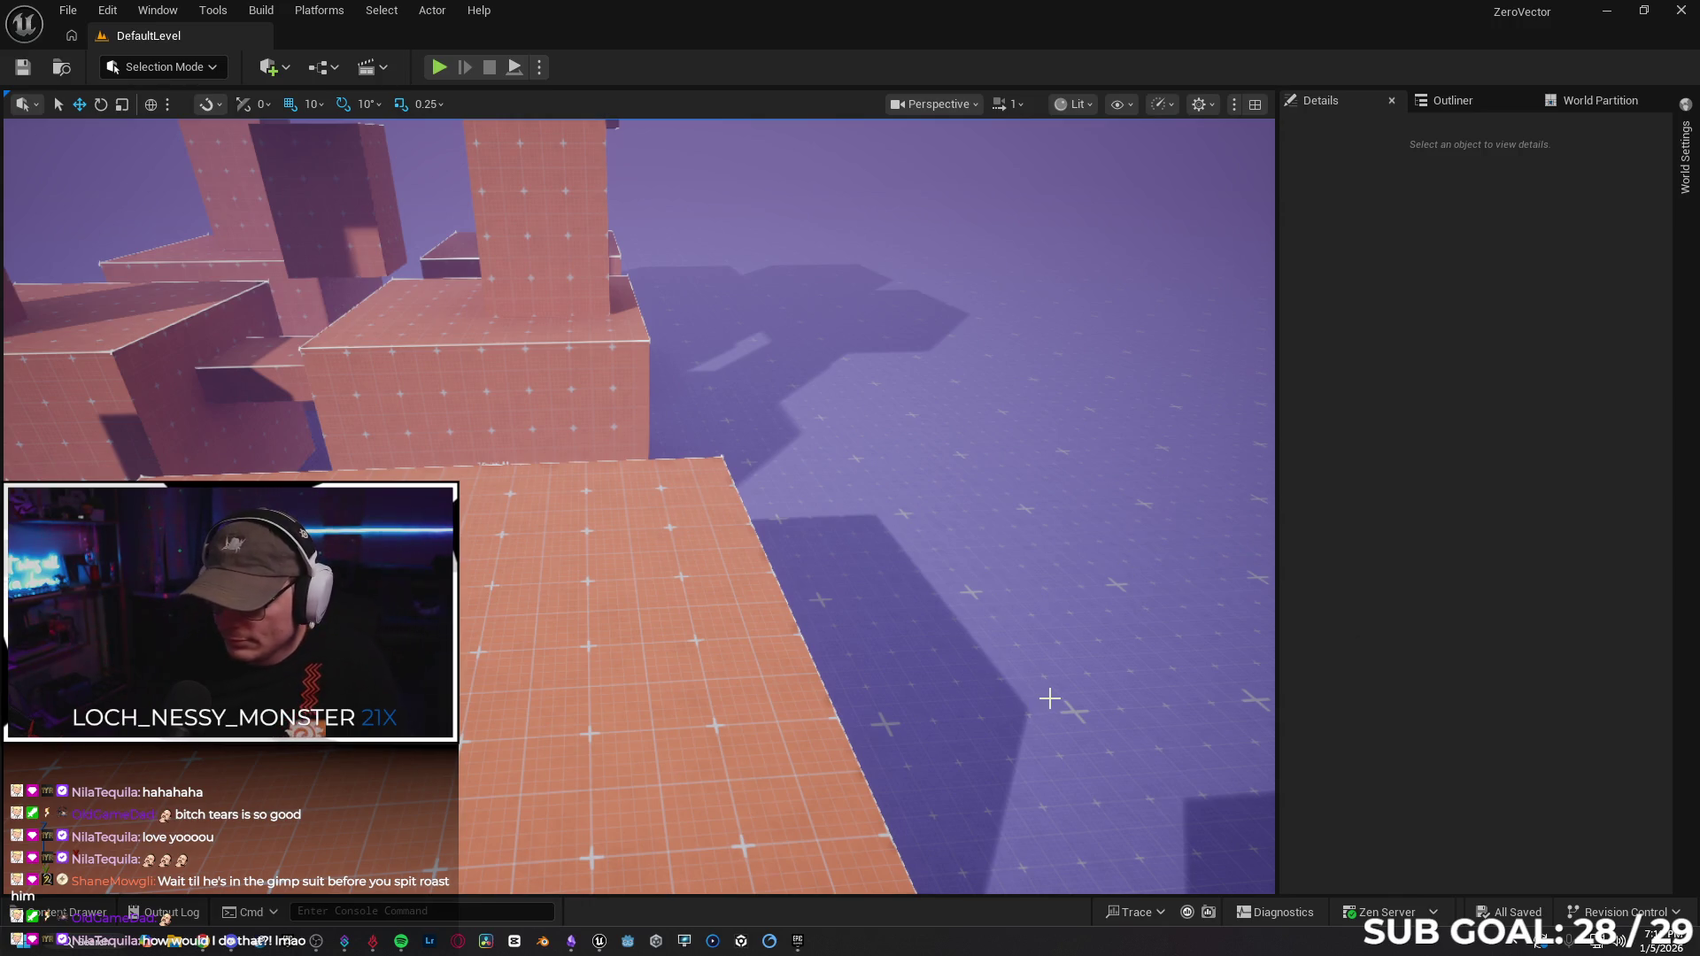
Check and close the Zen Server cache options, then bring Epic Games Launcher forward.
click(1434, 914)
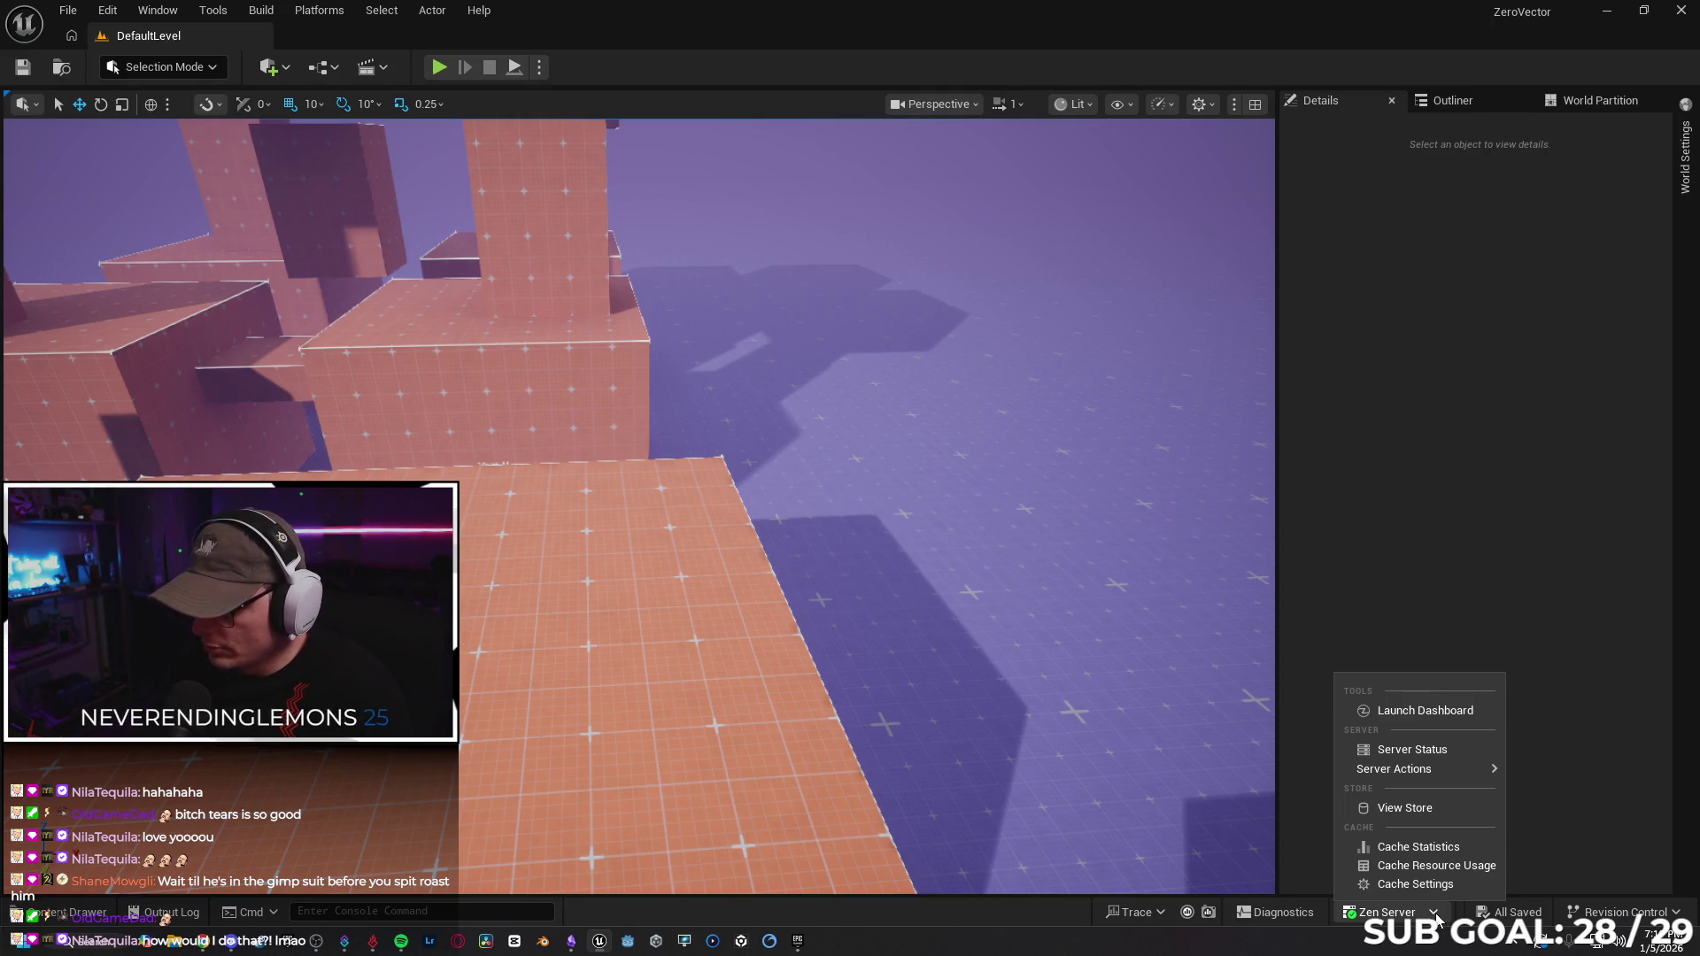
mouse_move(1439, 769)
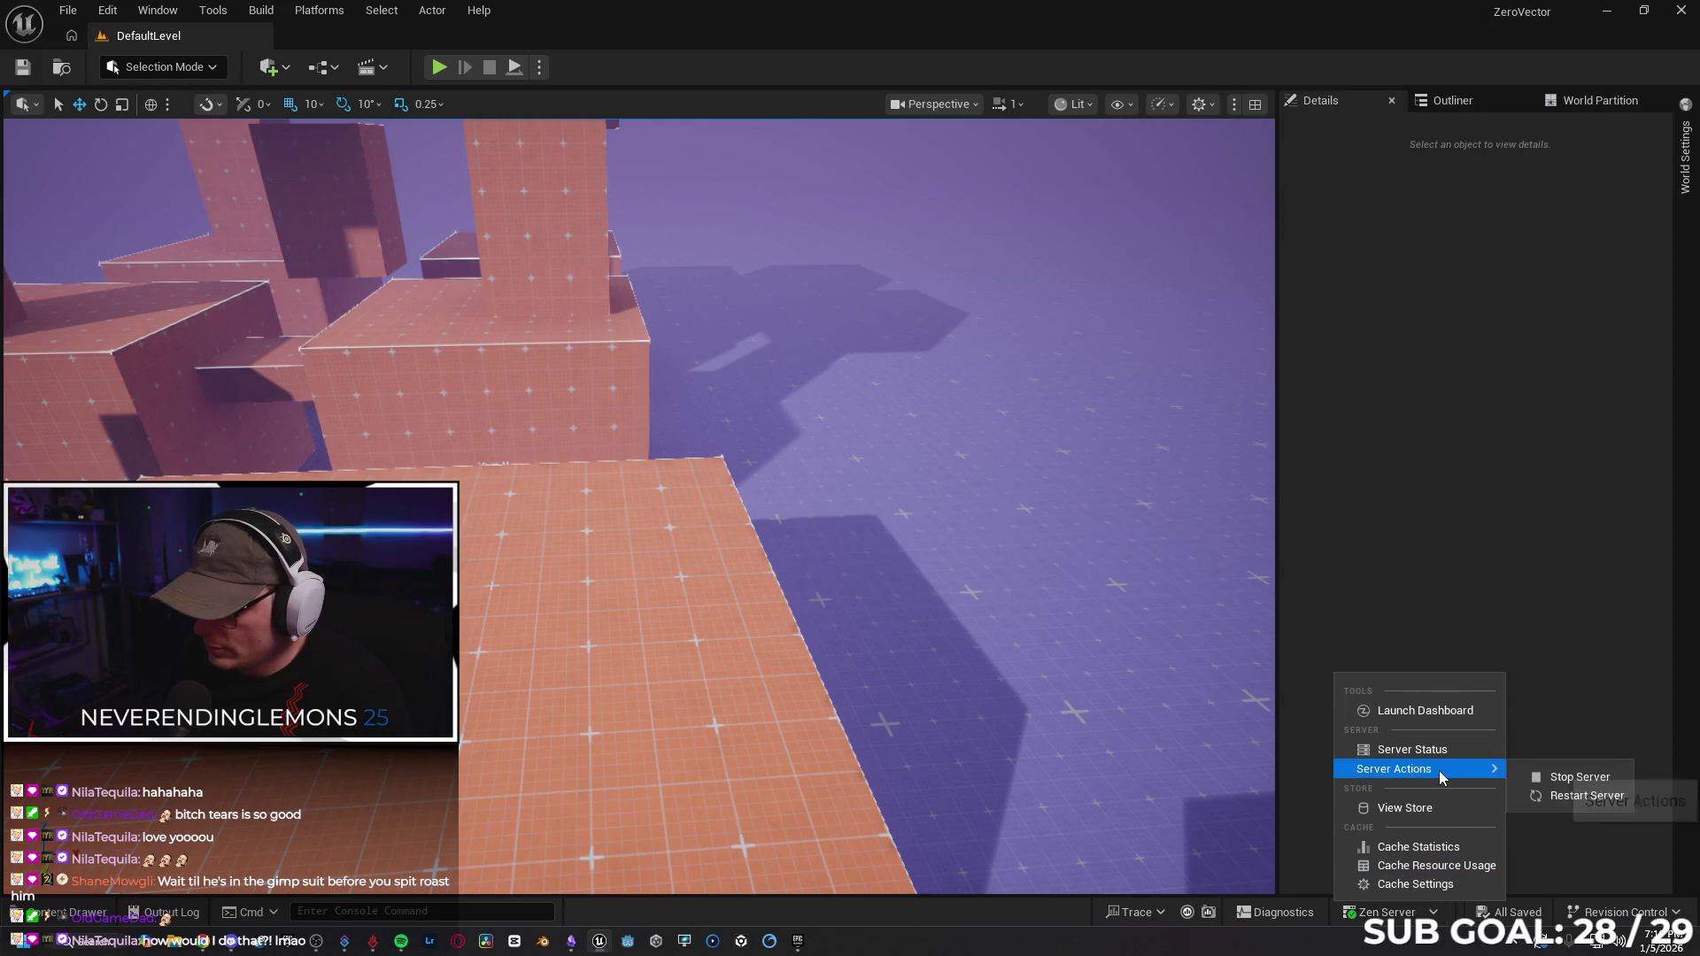
click(1439, 916)
click(800, 943)
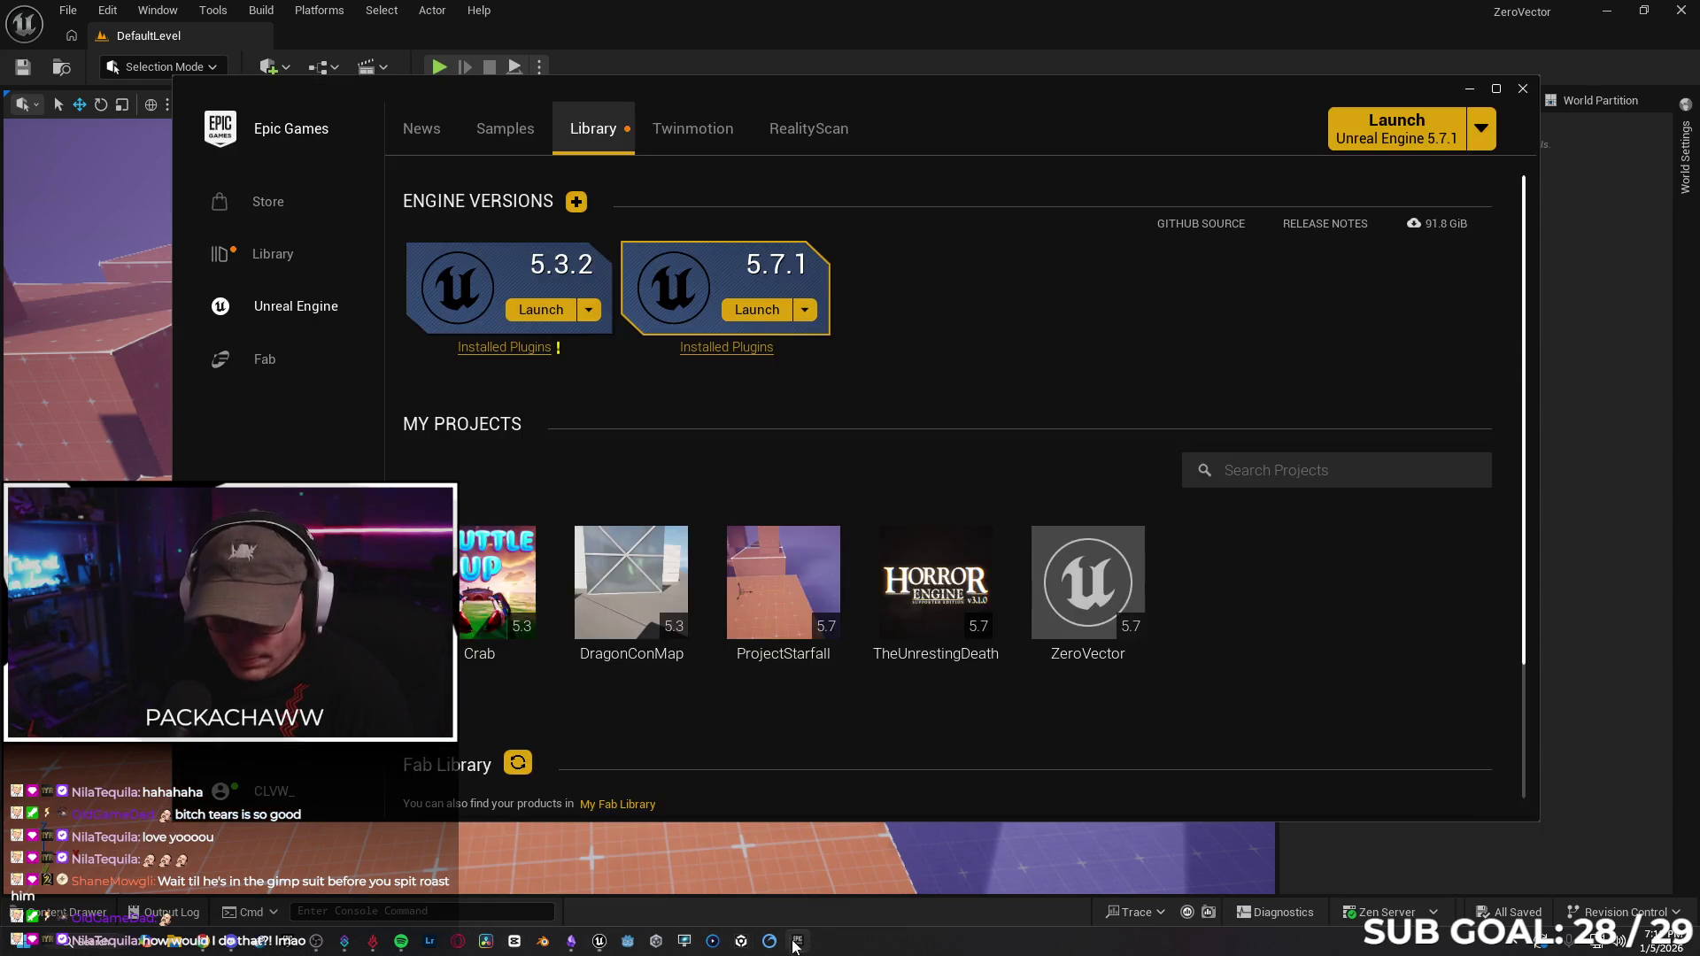
Add the Fab Library's Anime Low Poly Characters pack to ZeroVector, then close the launcher.
scroll(1262, 644, down, 5)
scroll(1240, 660, down, 1)
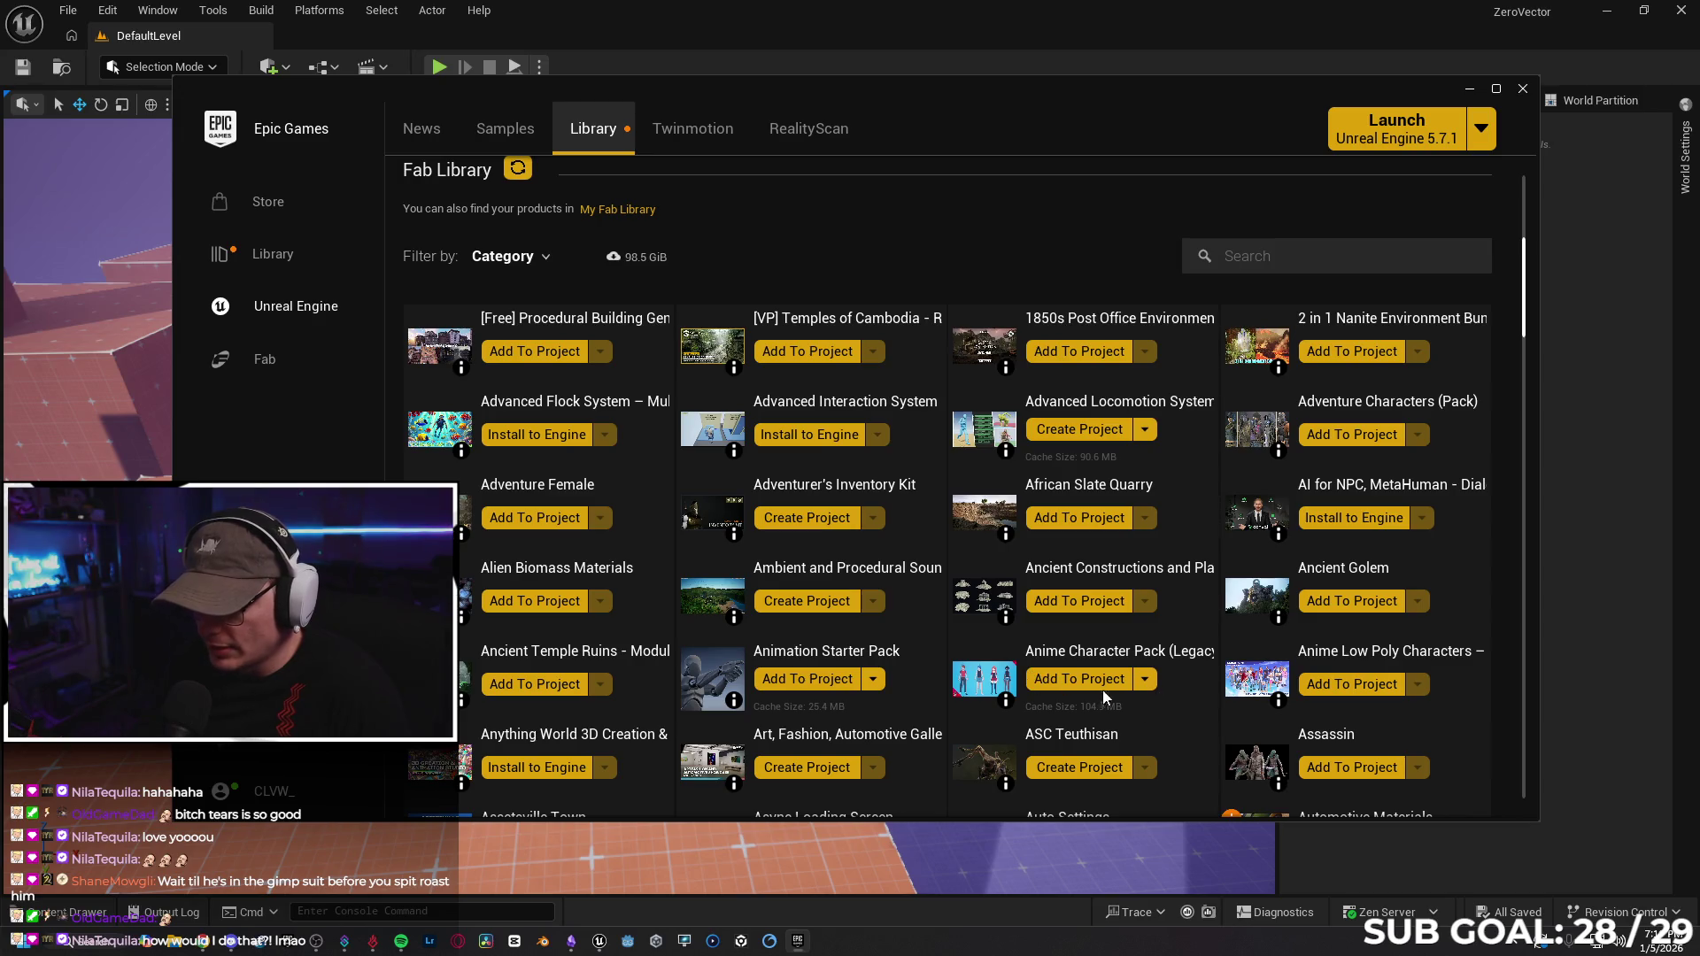
click(1339, 687)
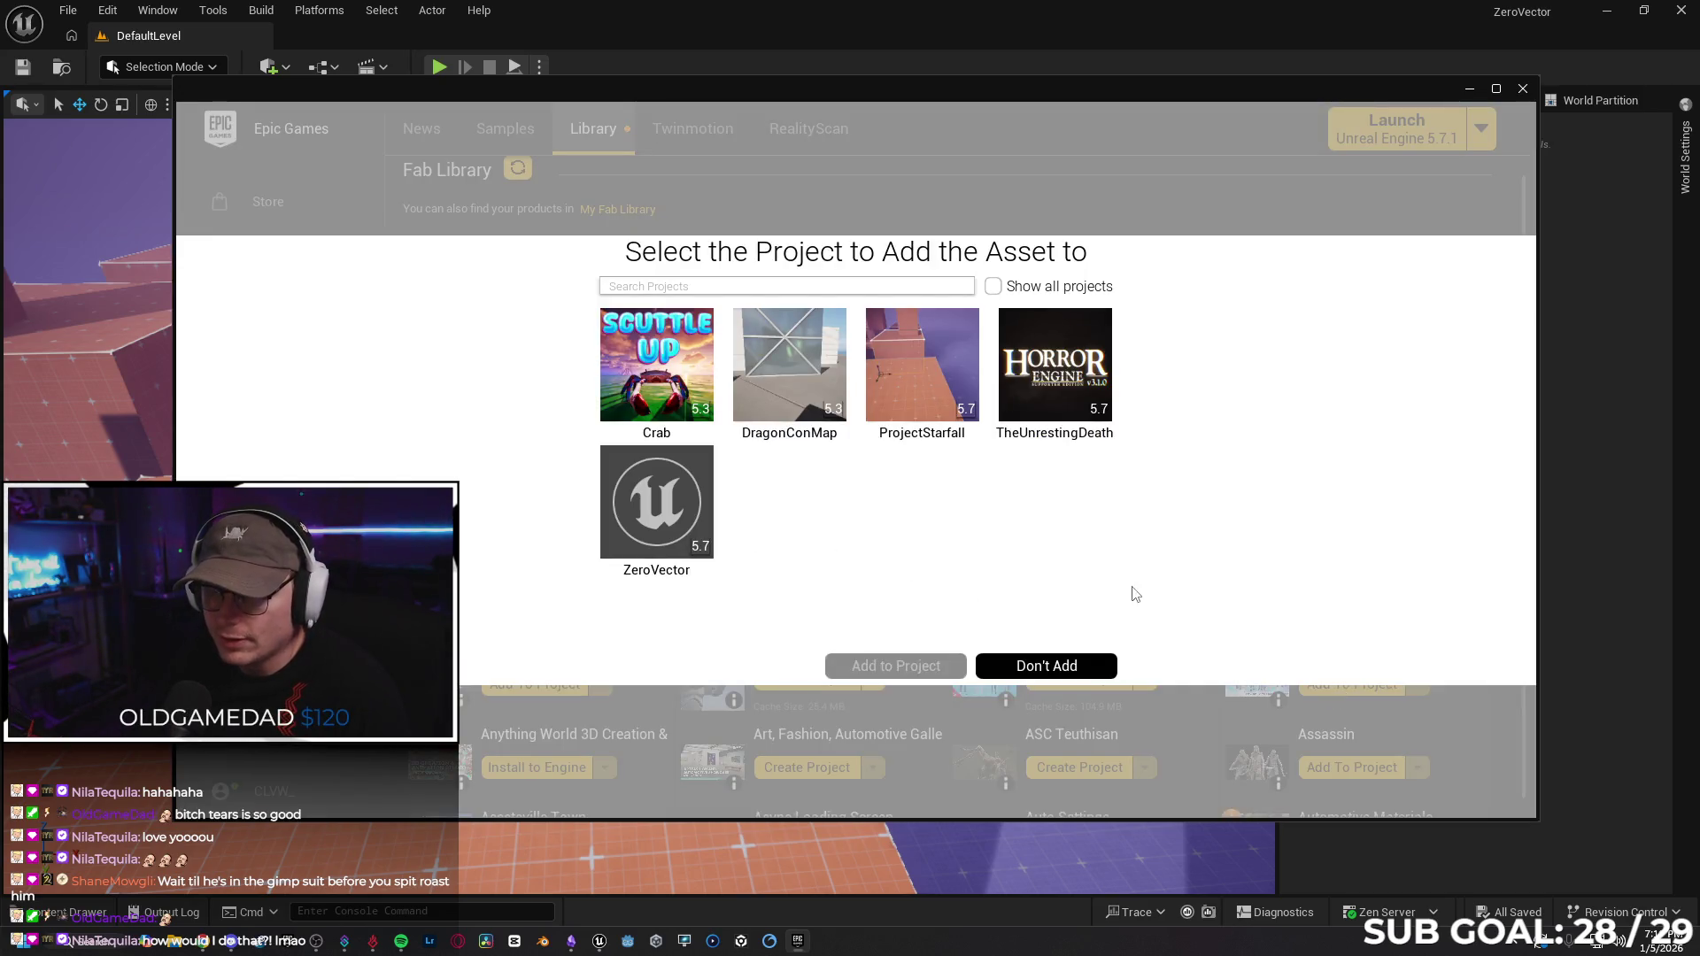
click(651, 488)
click(896, 666)
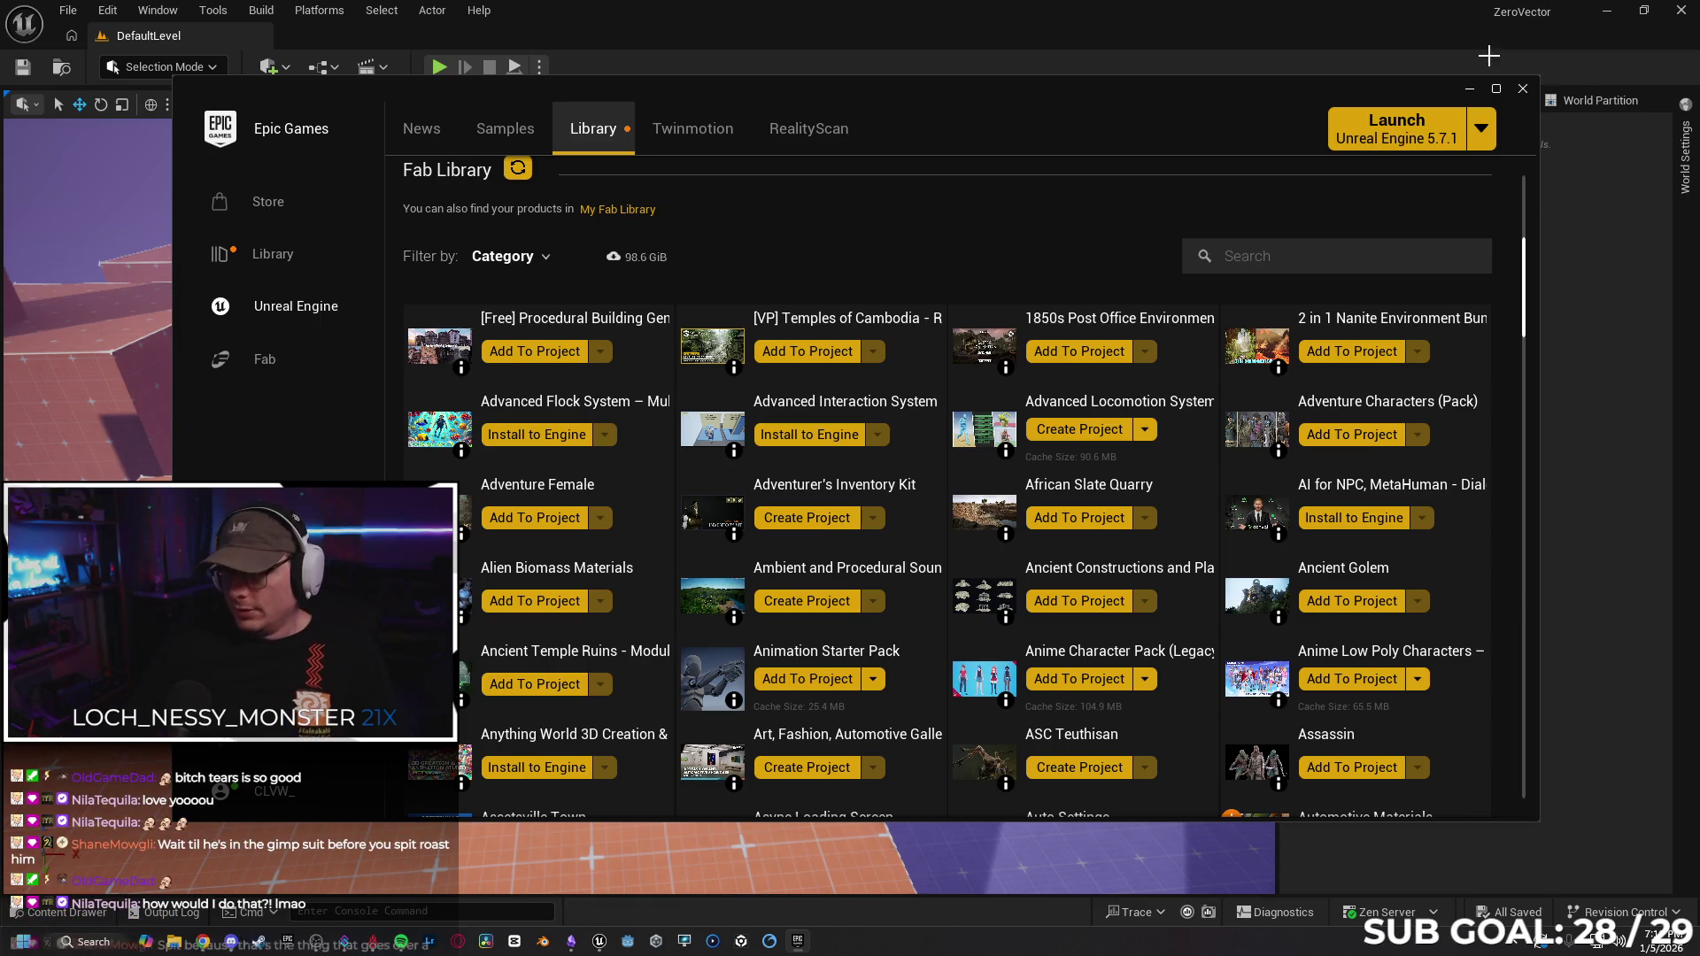
click(1523, 90)
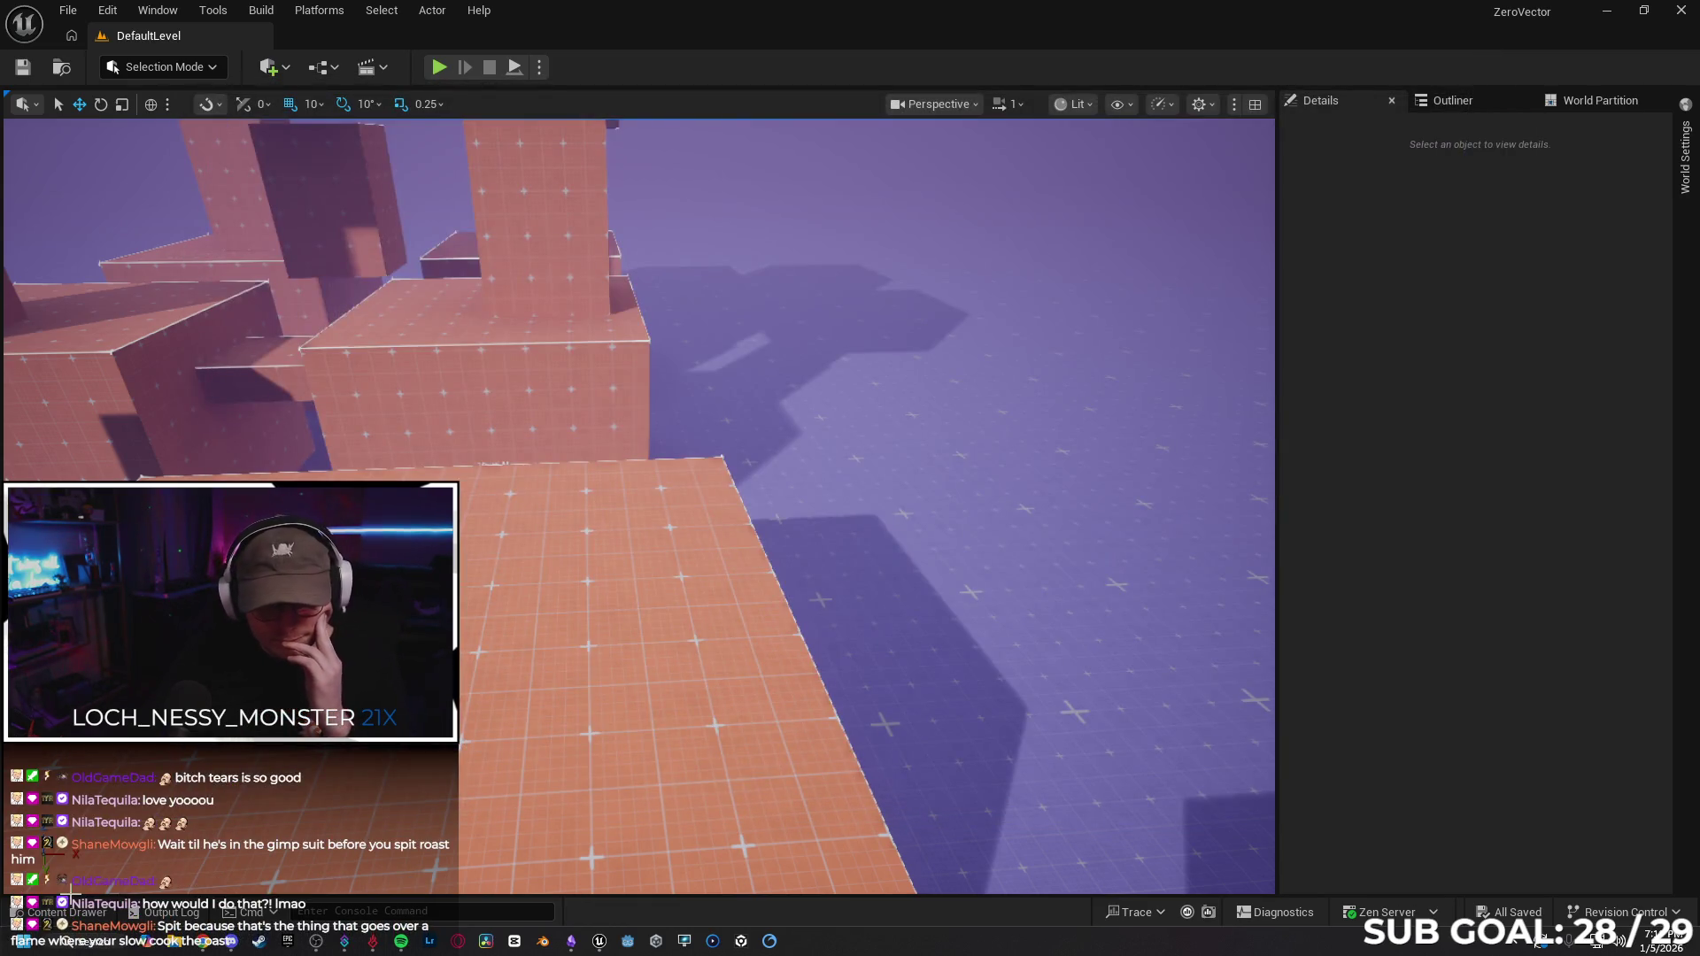
click(65, 921)
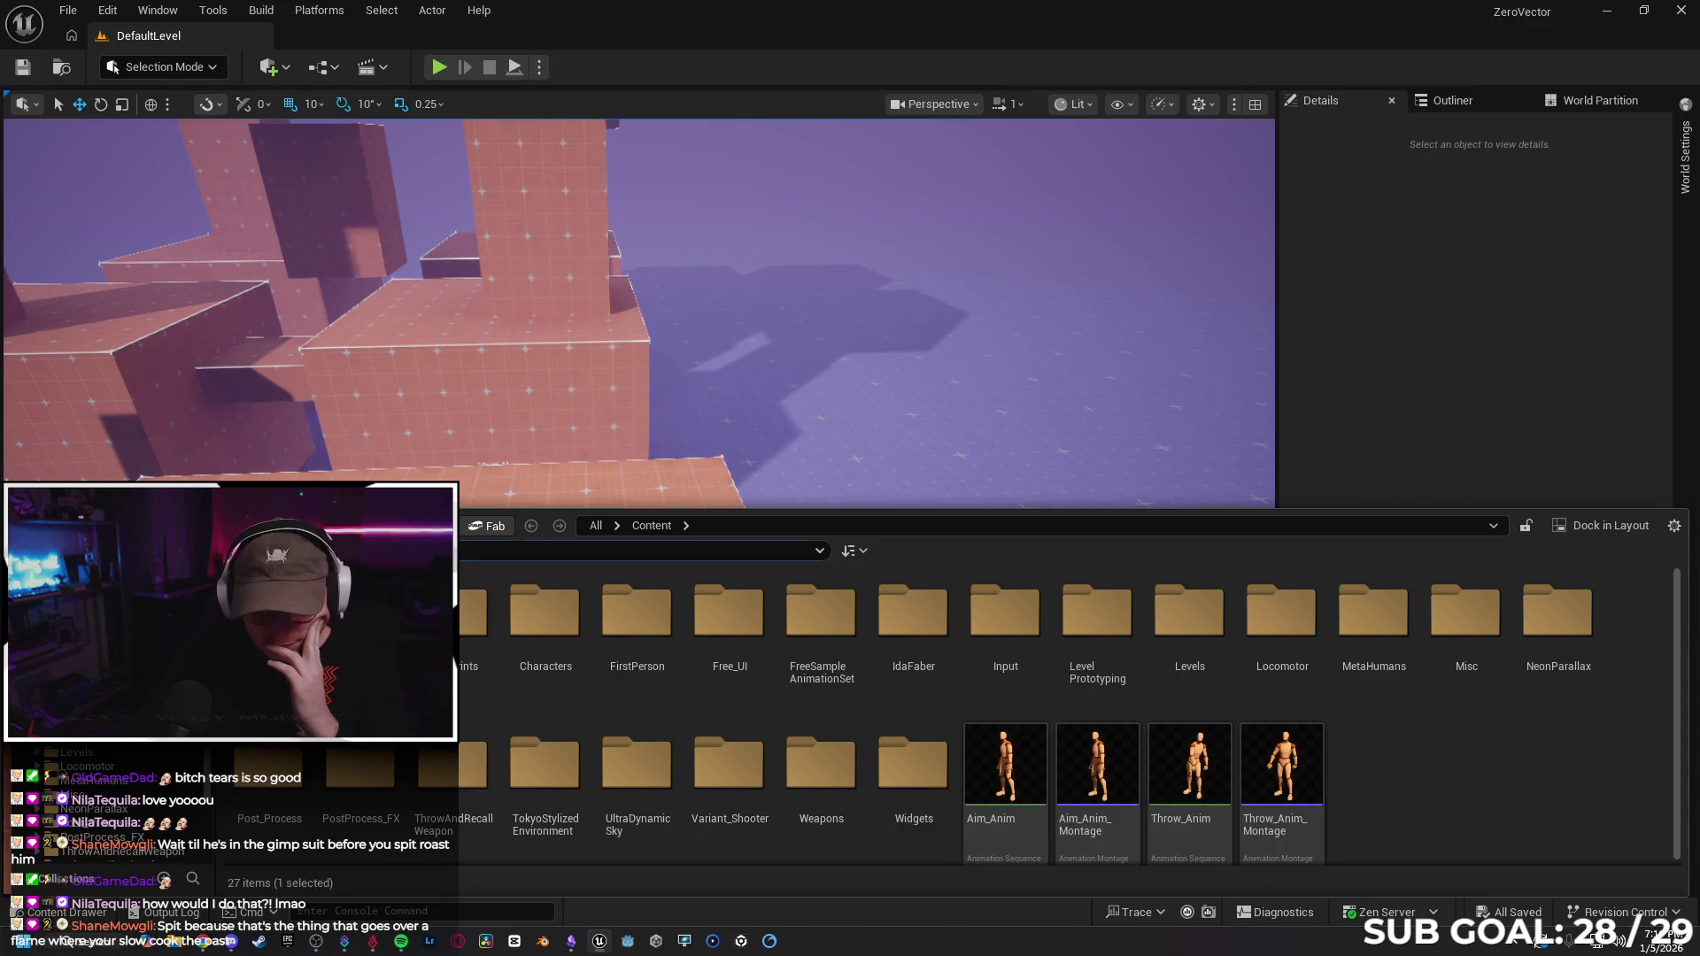
Open Level_AllCharacters from the Anime_LowPoly > Demo folder.
double_click(326, 748)
double_click(361, 611)
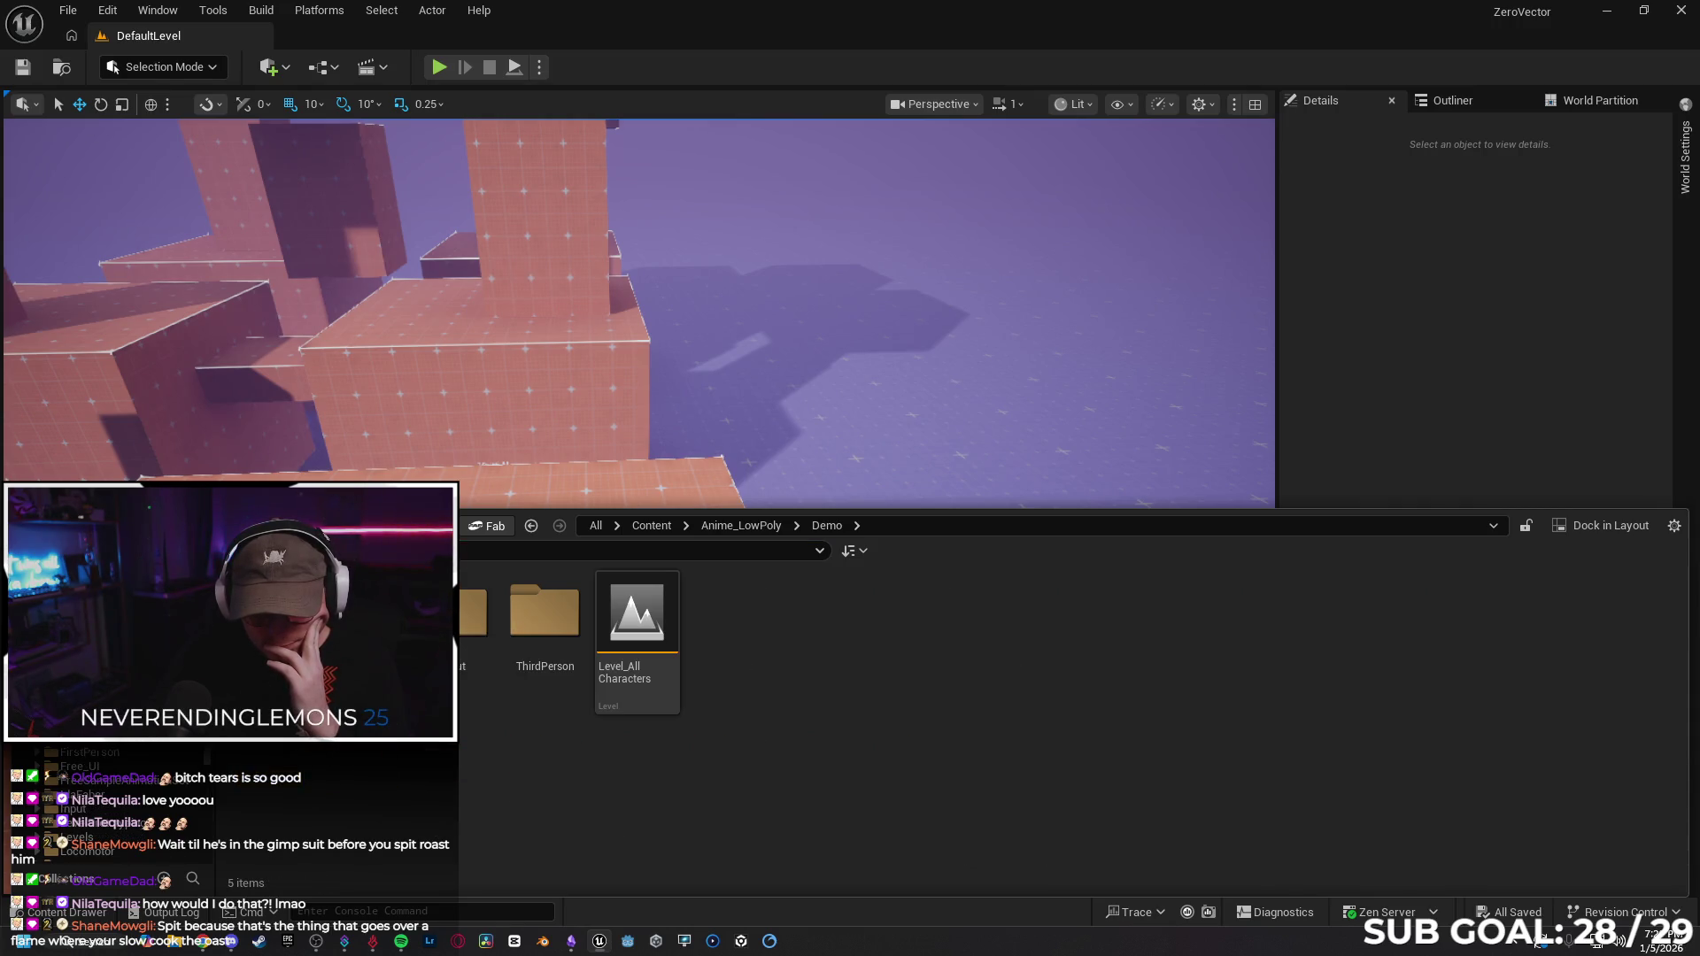
double_click(637, 620)
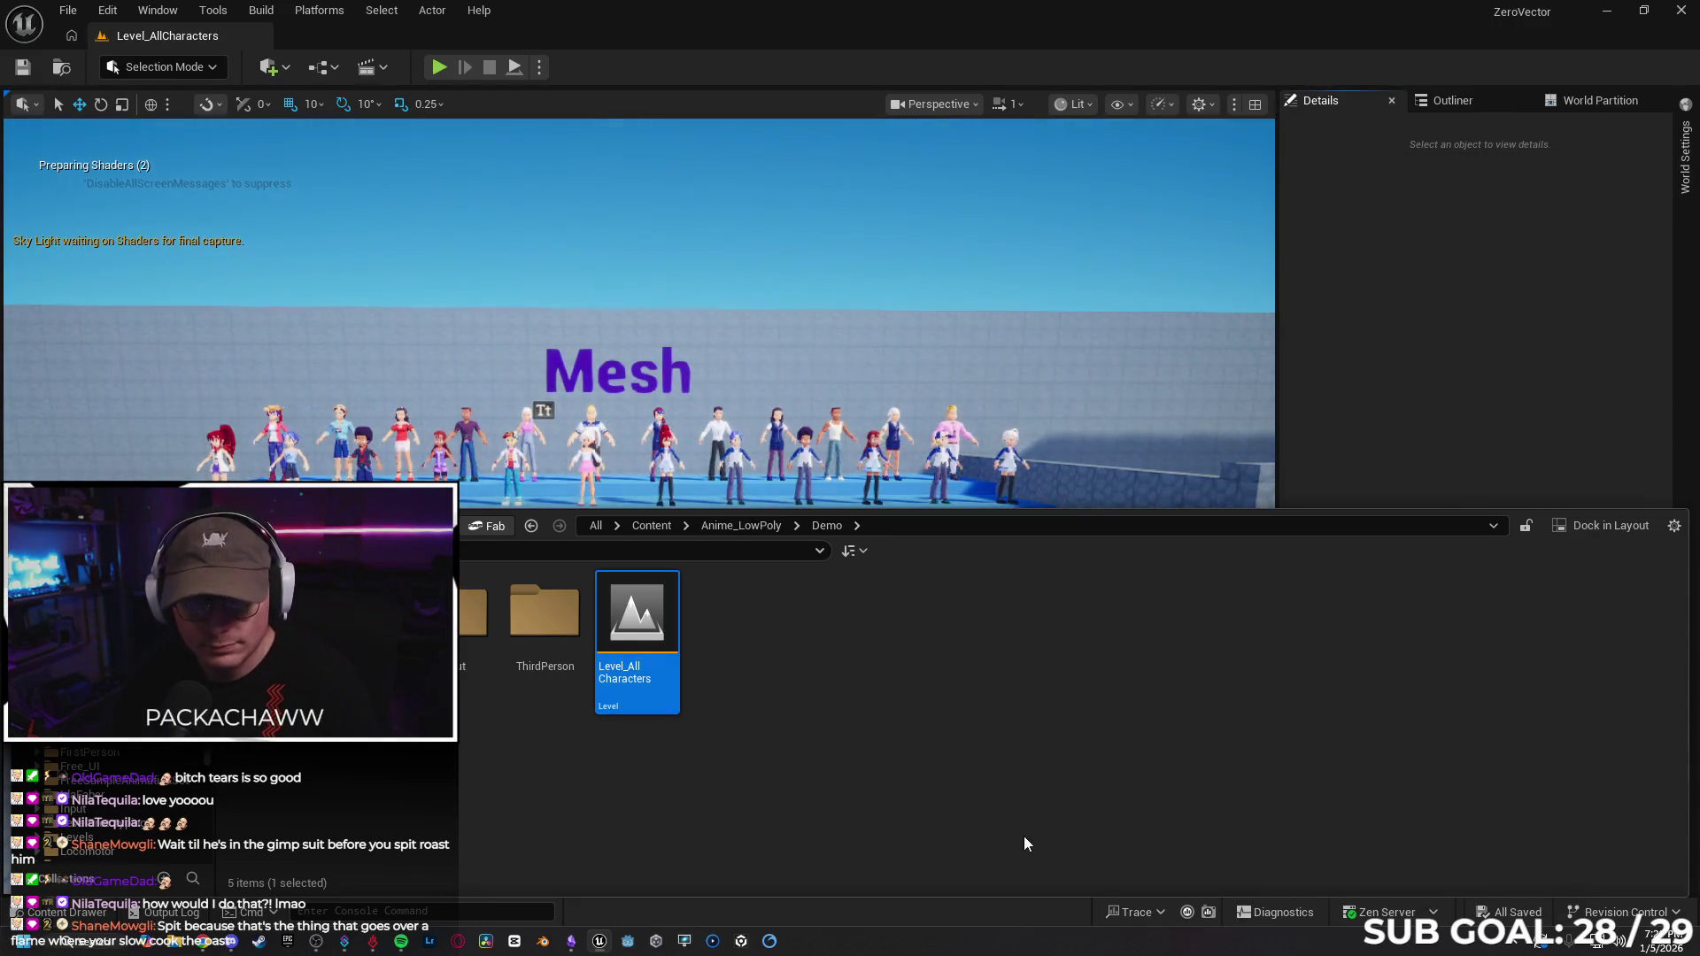
Fly the camera forward toward the row of characters.
right_click(638, 355)
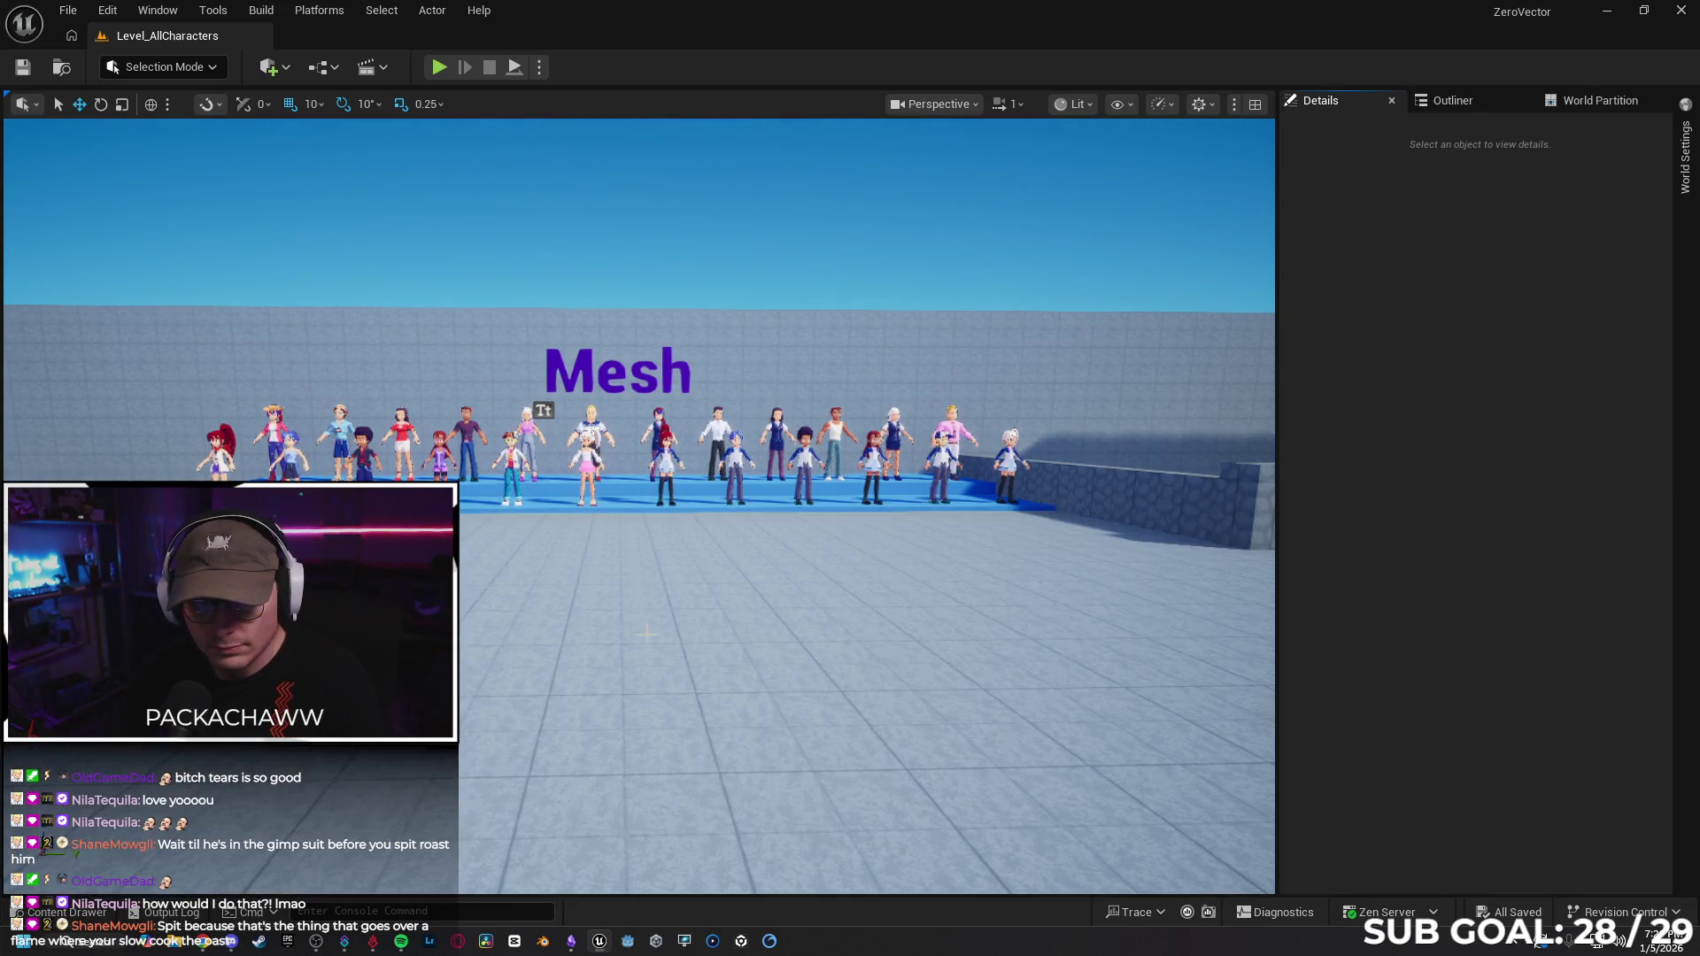
key(w)
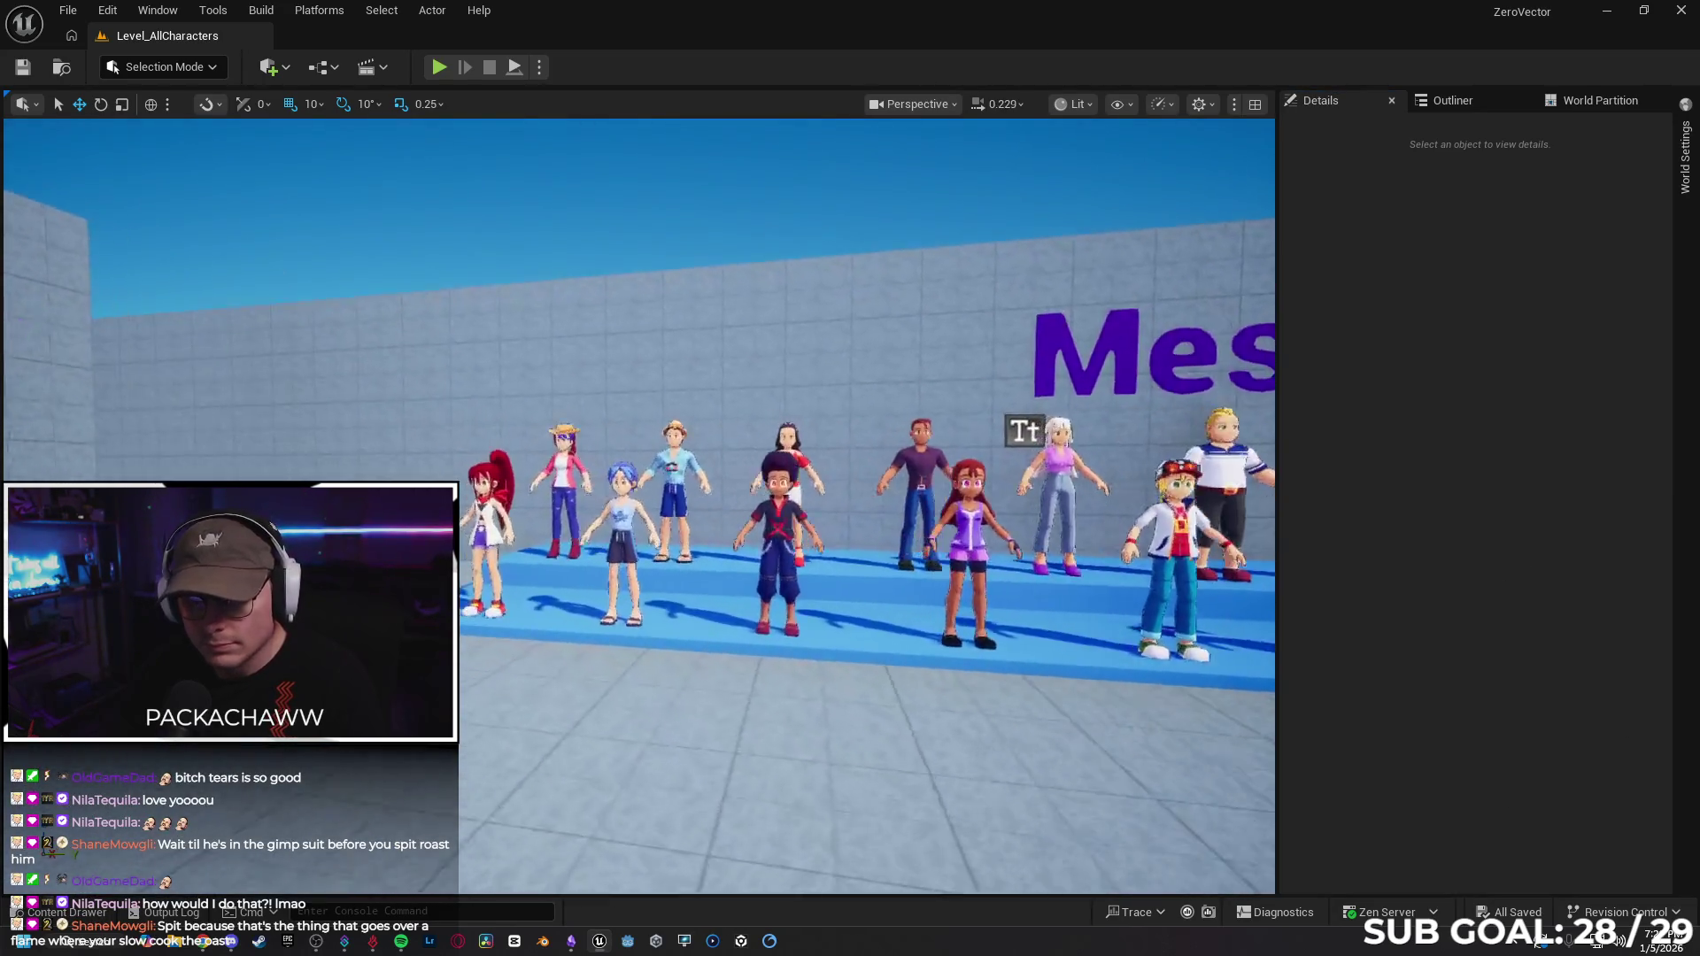
scroll(638, 505, down, 3)
Strafe along the line-up toward the Mesh sign, closing in on the red- and blue-haired characters.
key(d)
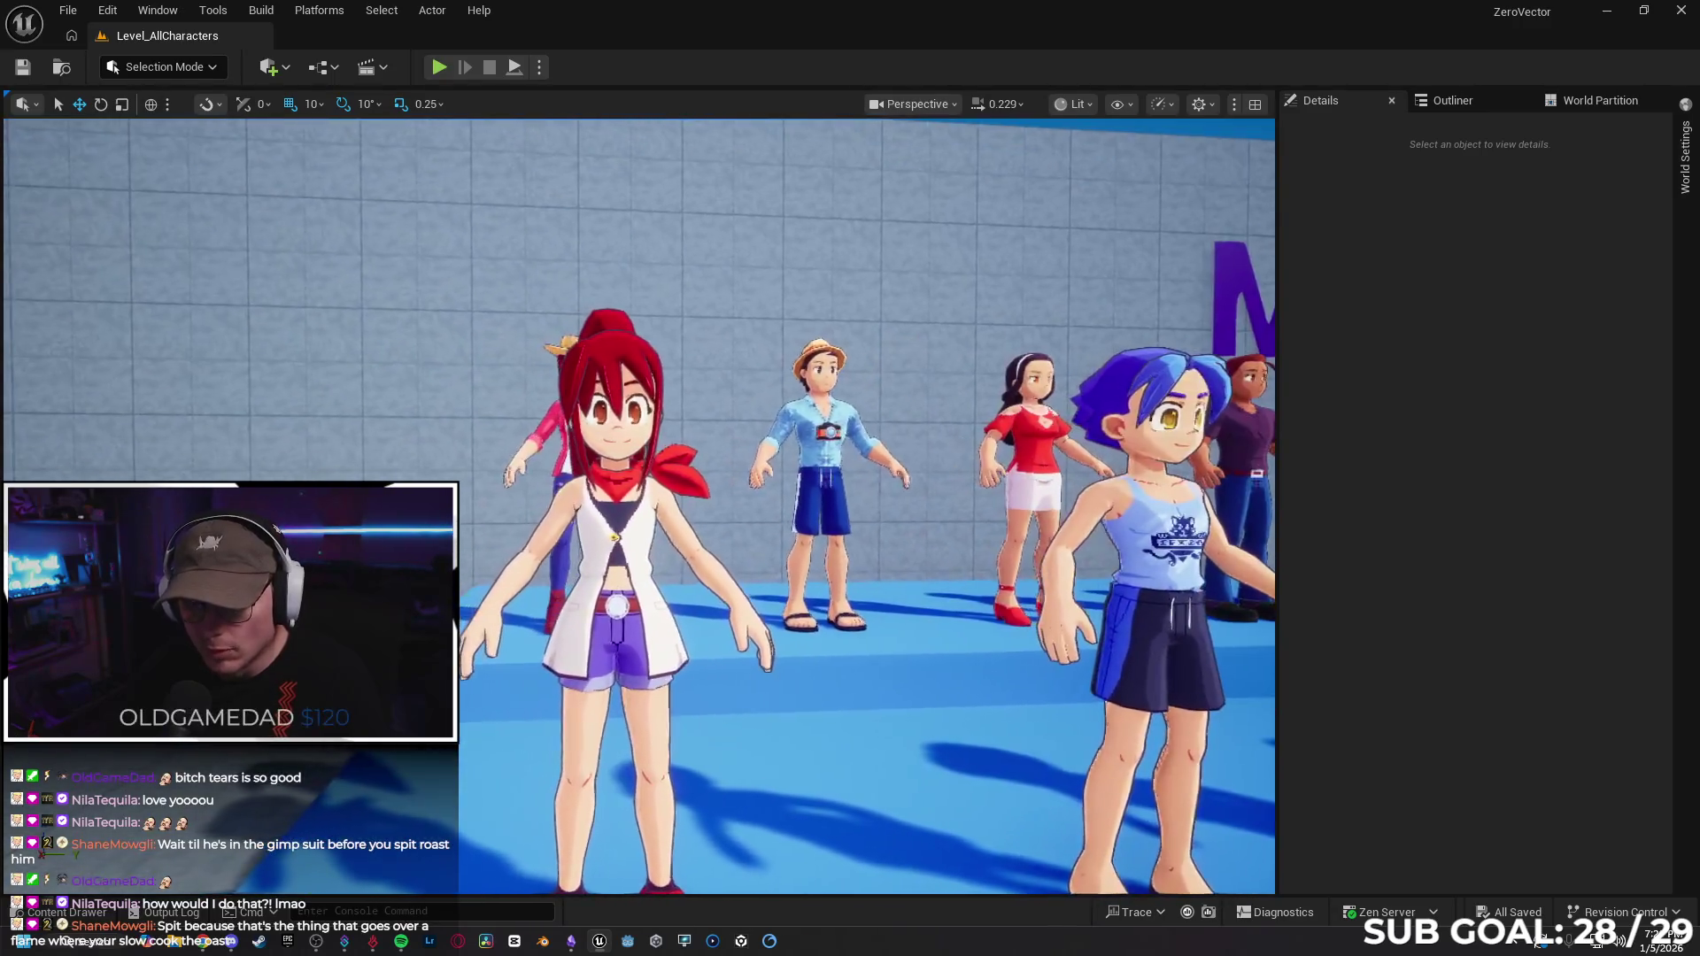
key(d)
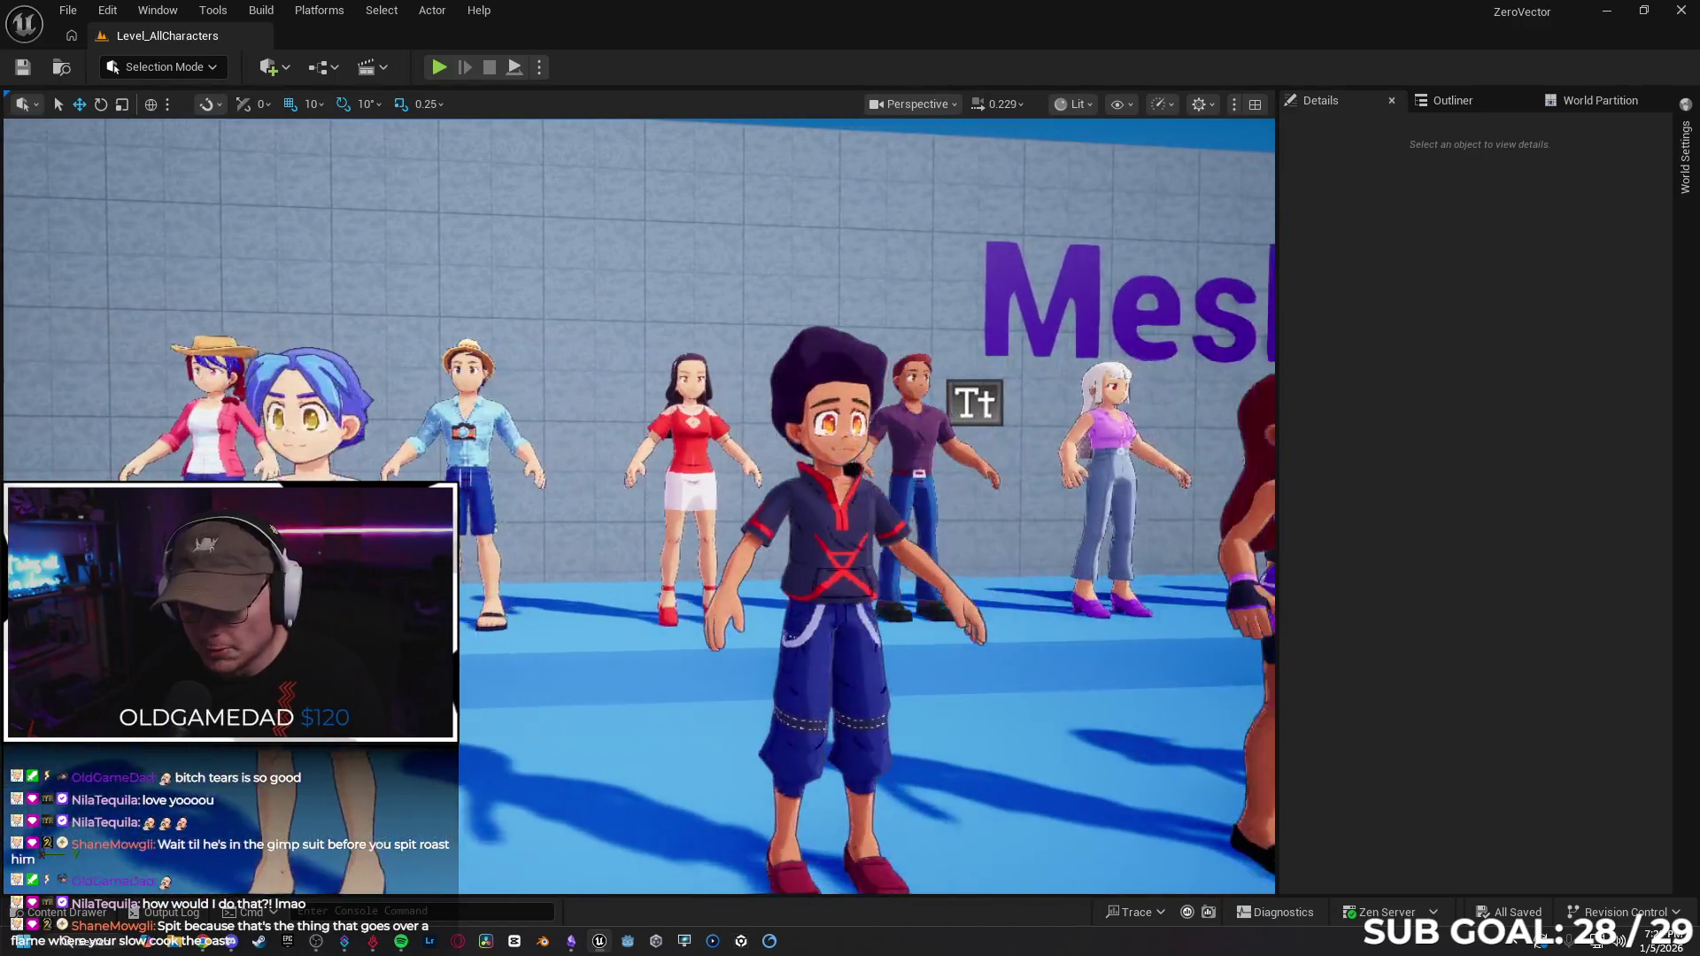
key(d)
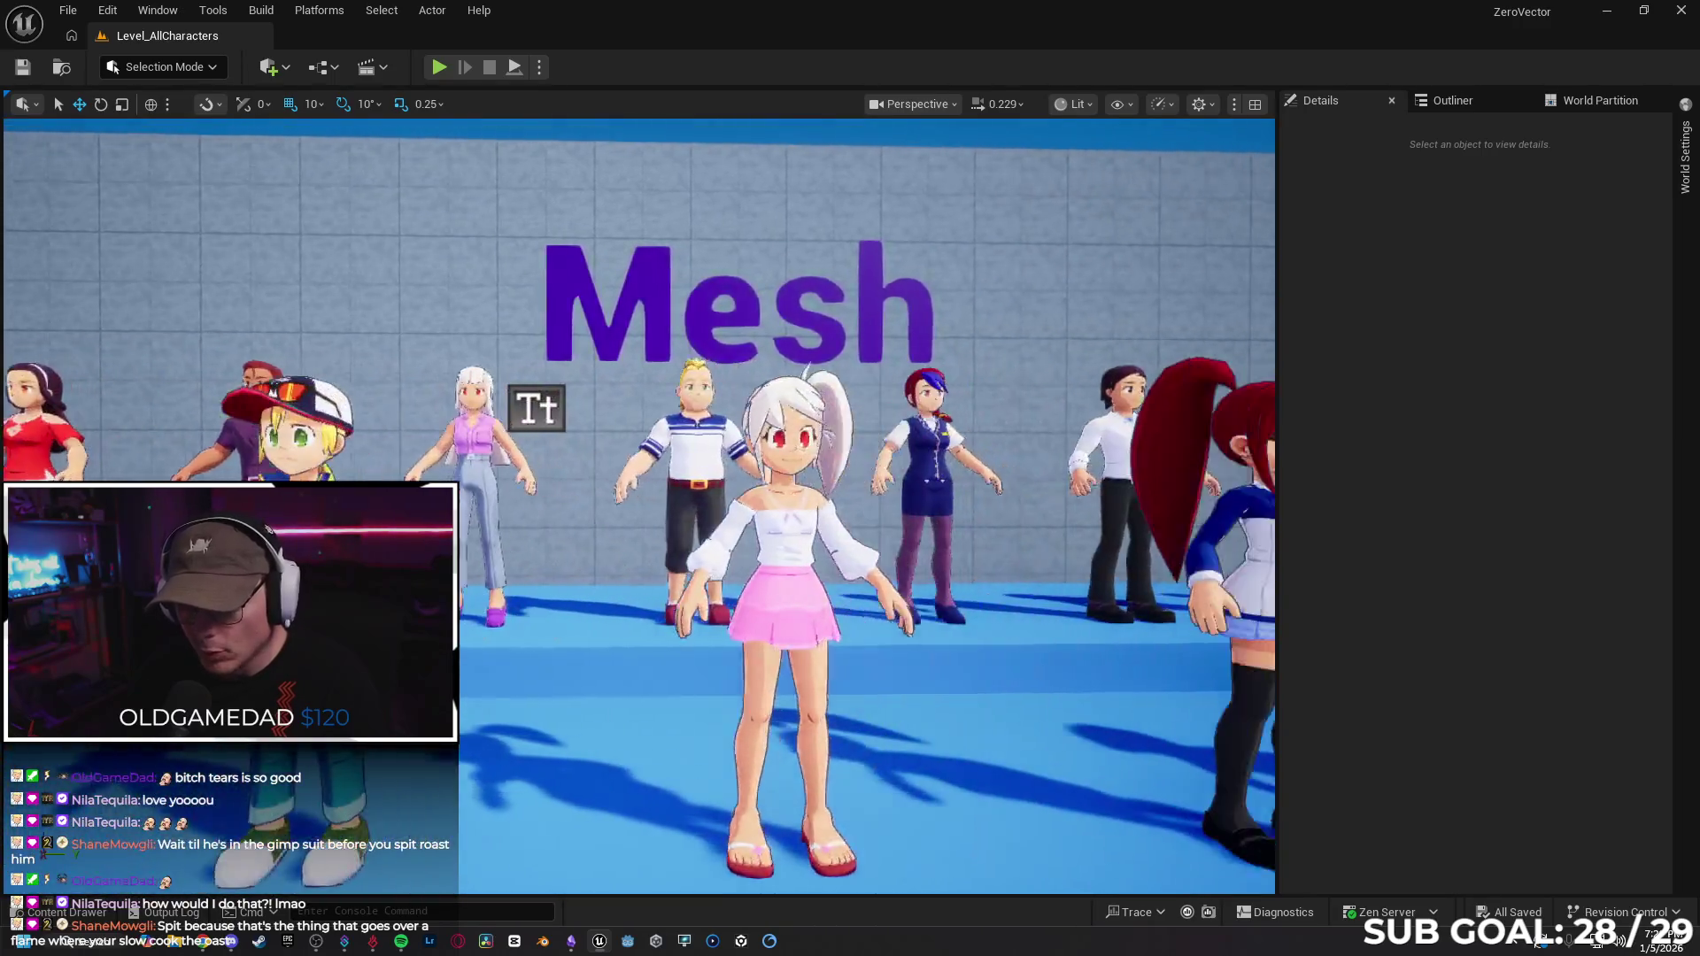
key(d)
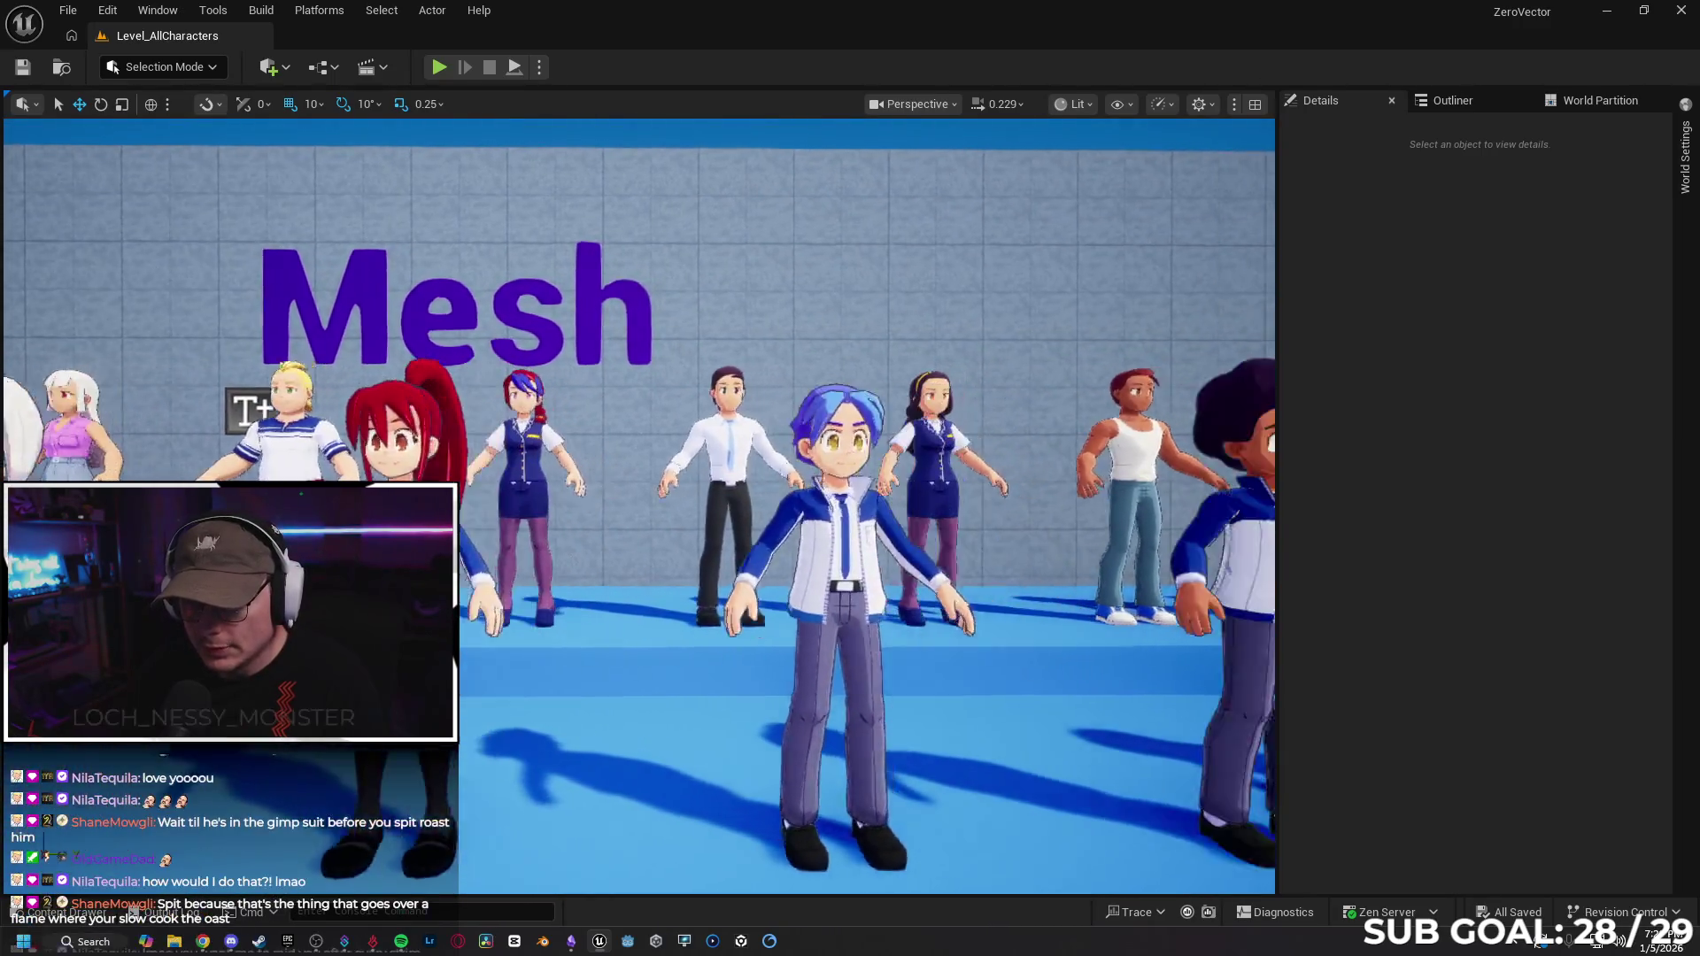
key(w)
key(a)
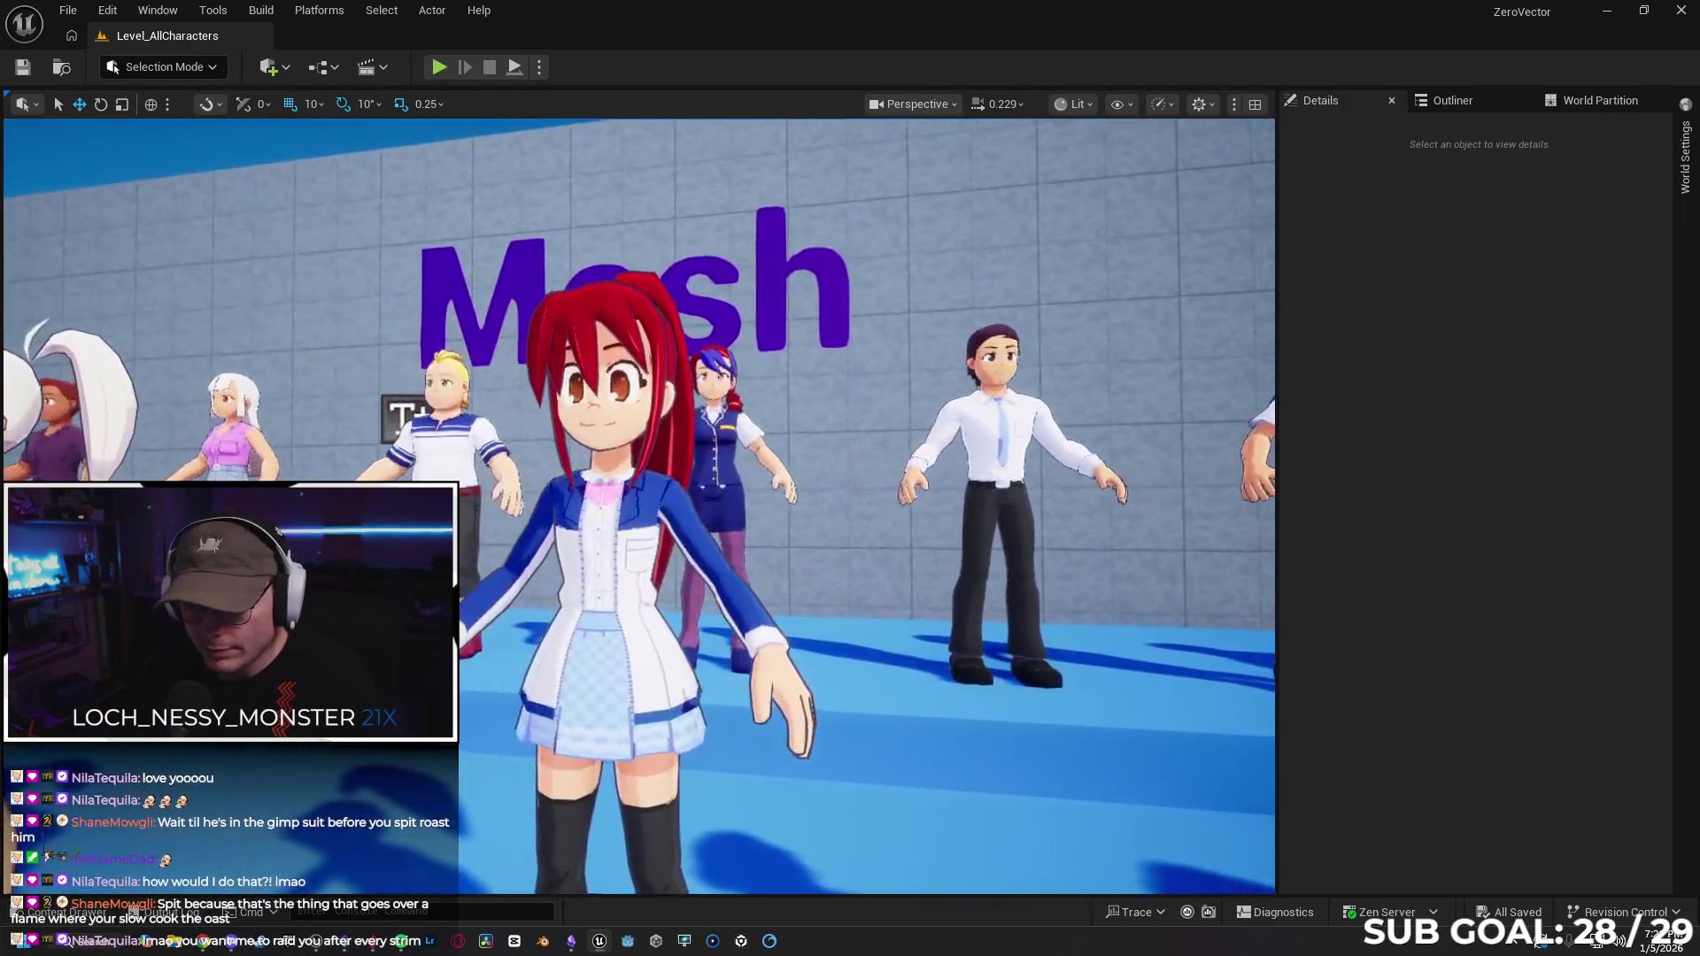
key(d)
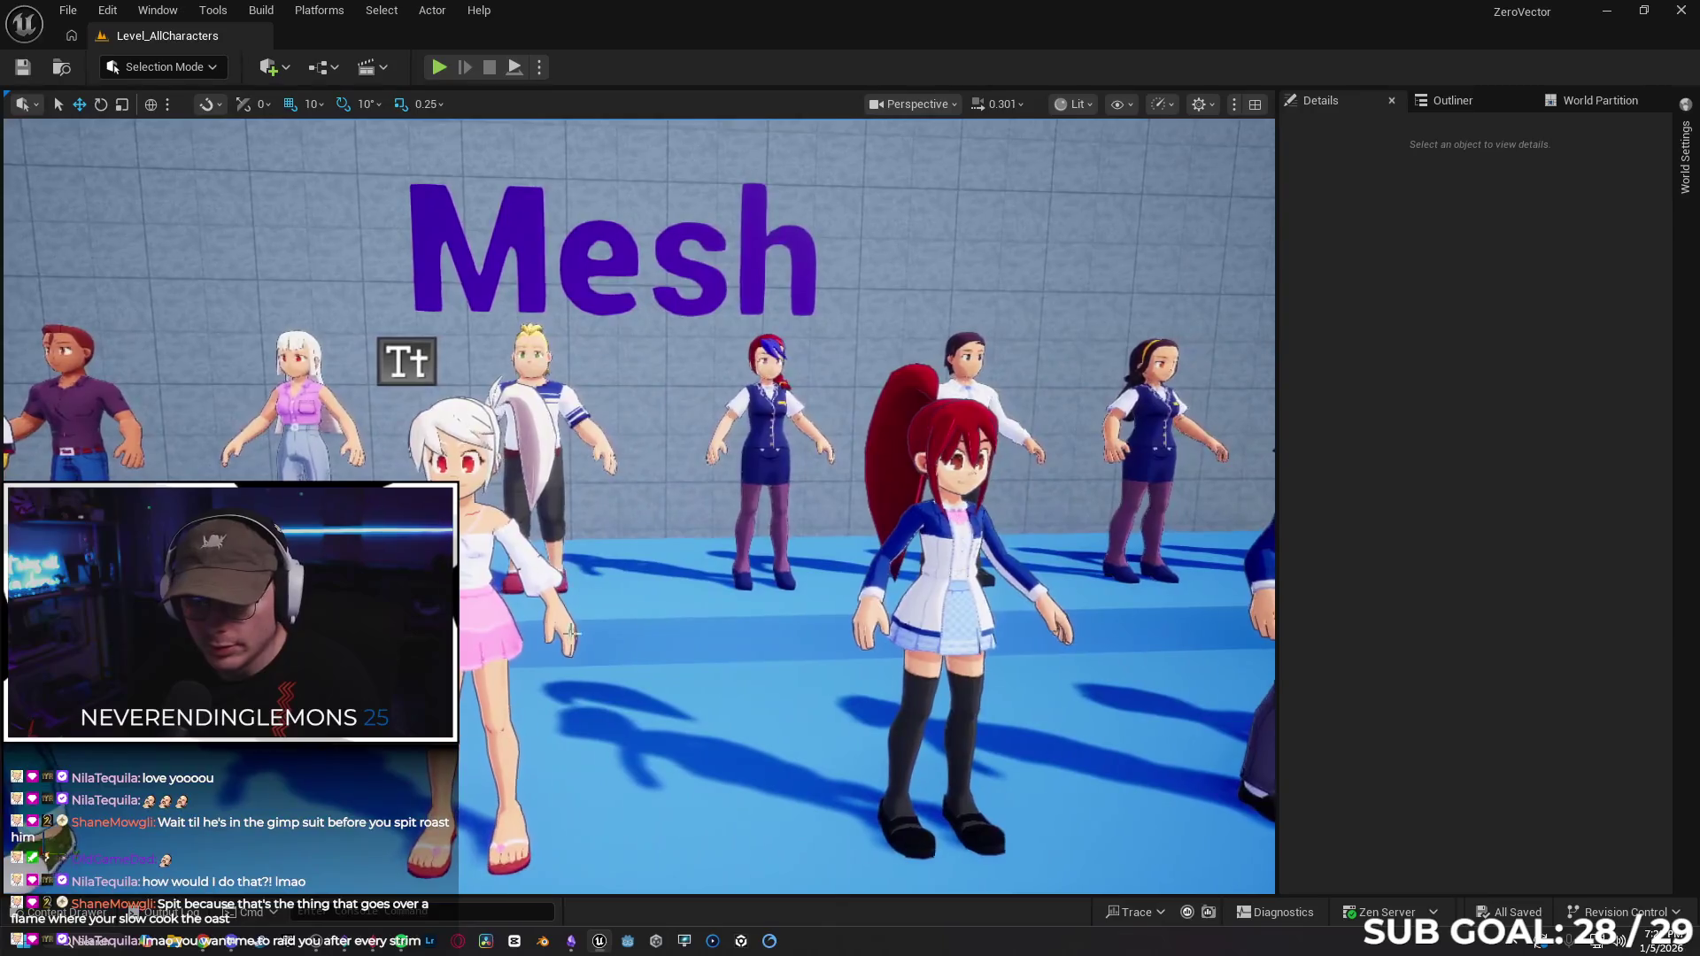
Select Character_10 and Character_09 to compare their mesh and material Details.
click(500, 567)
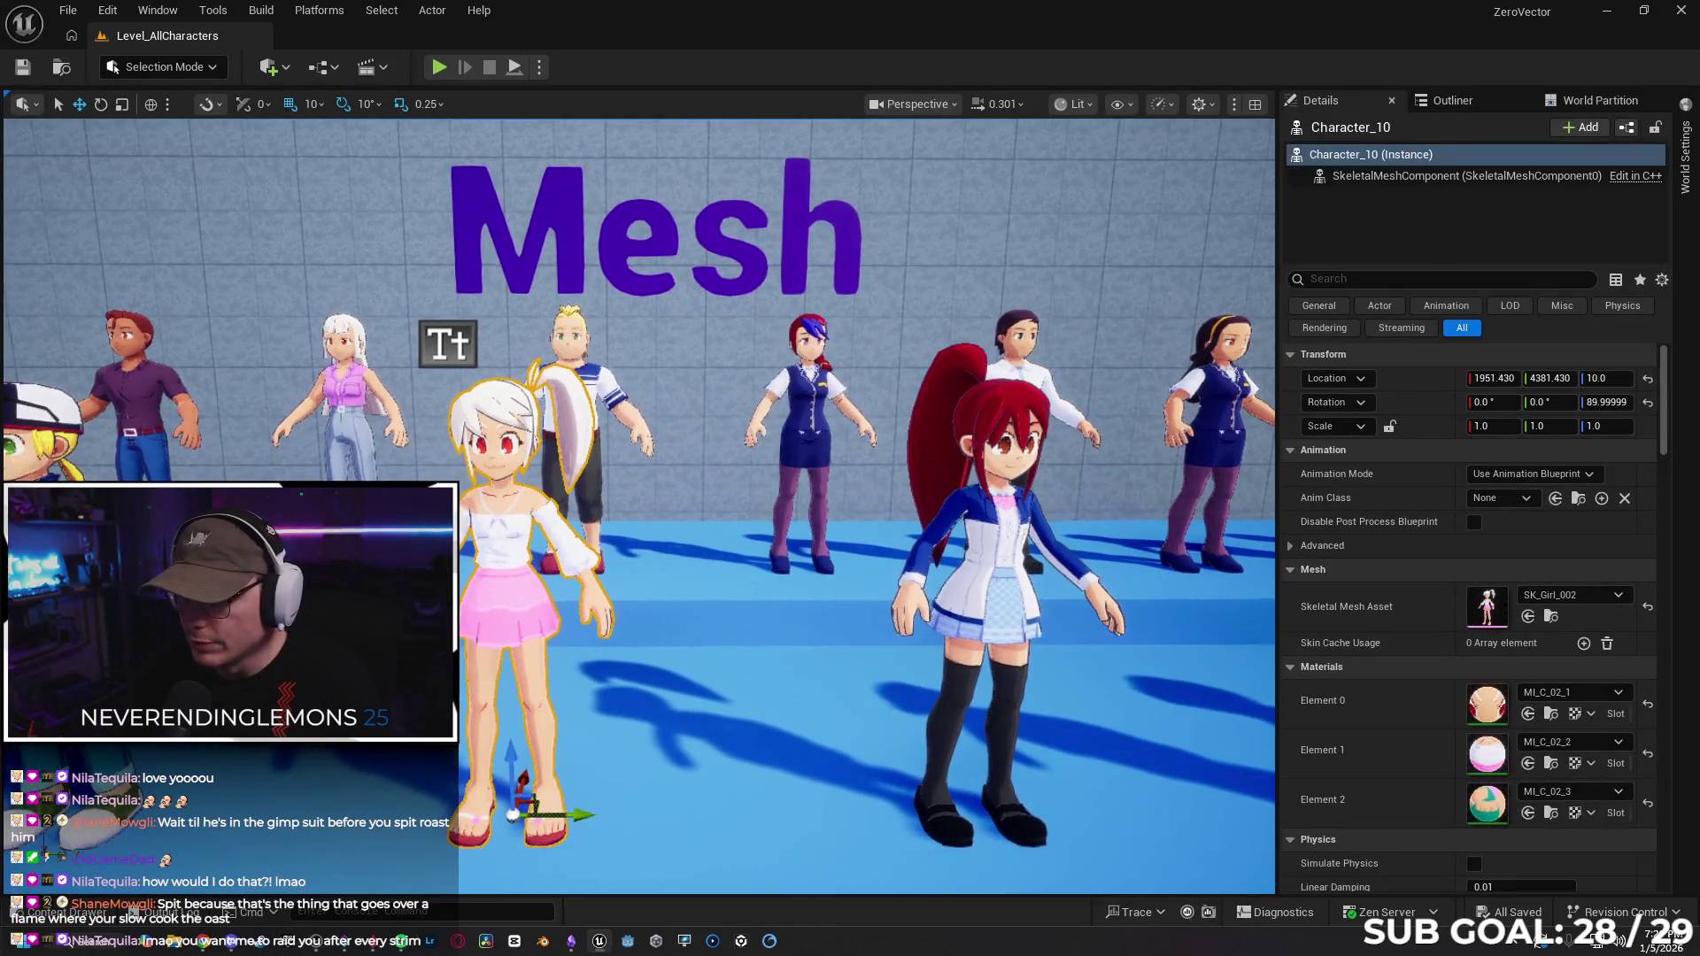
key(d)
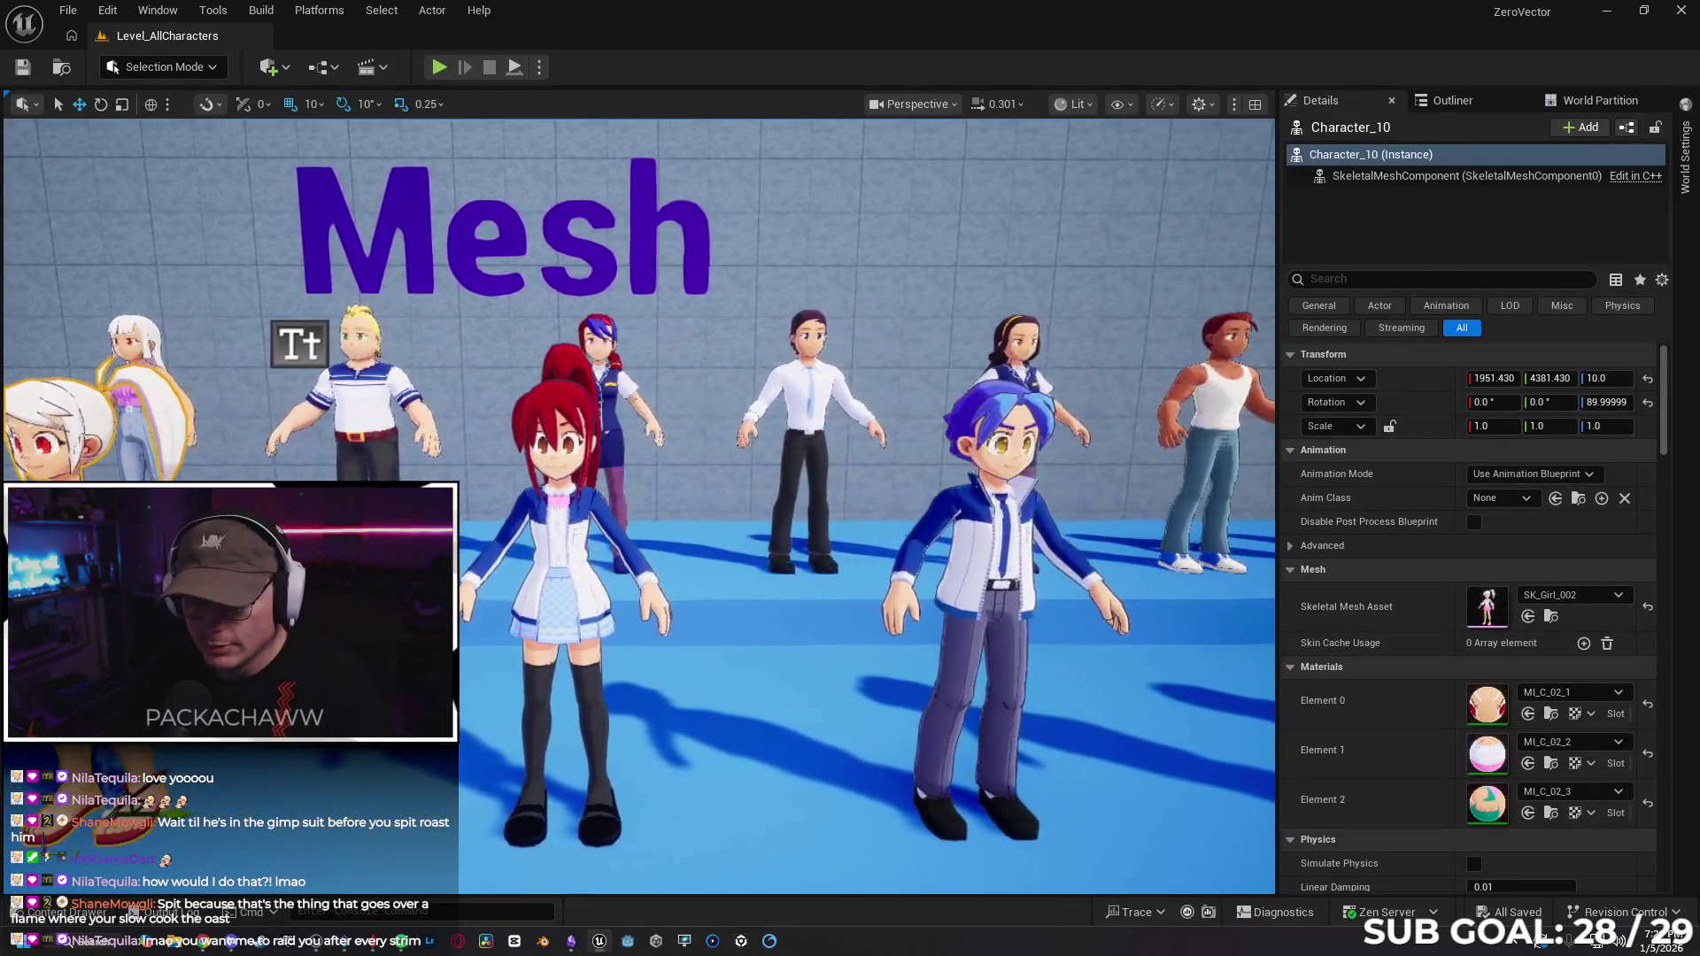
click(549, 625)
key(d)
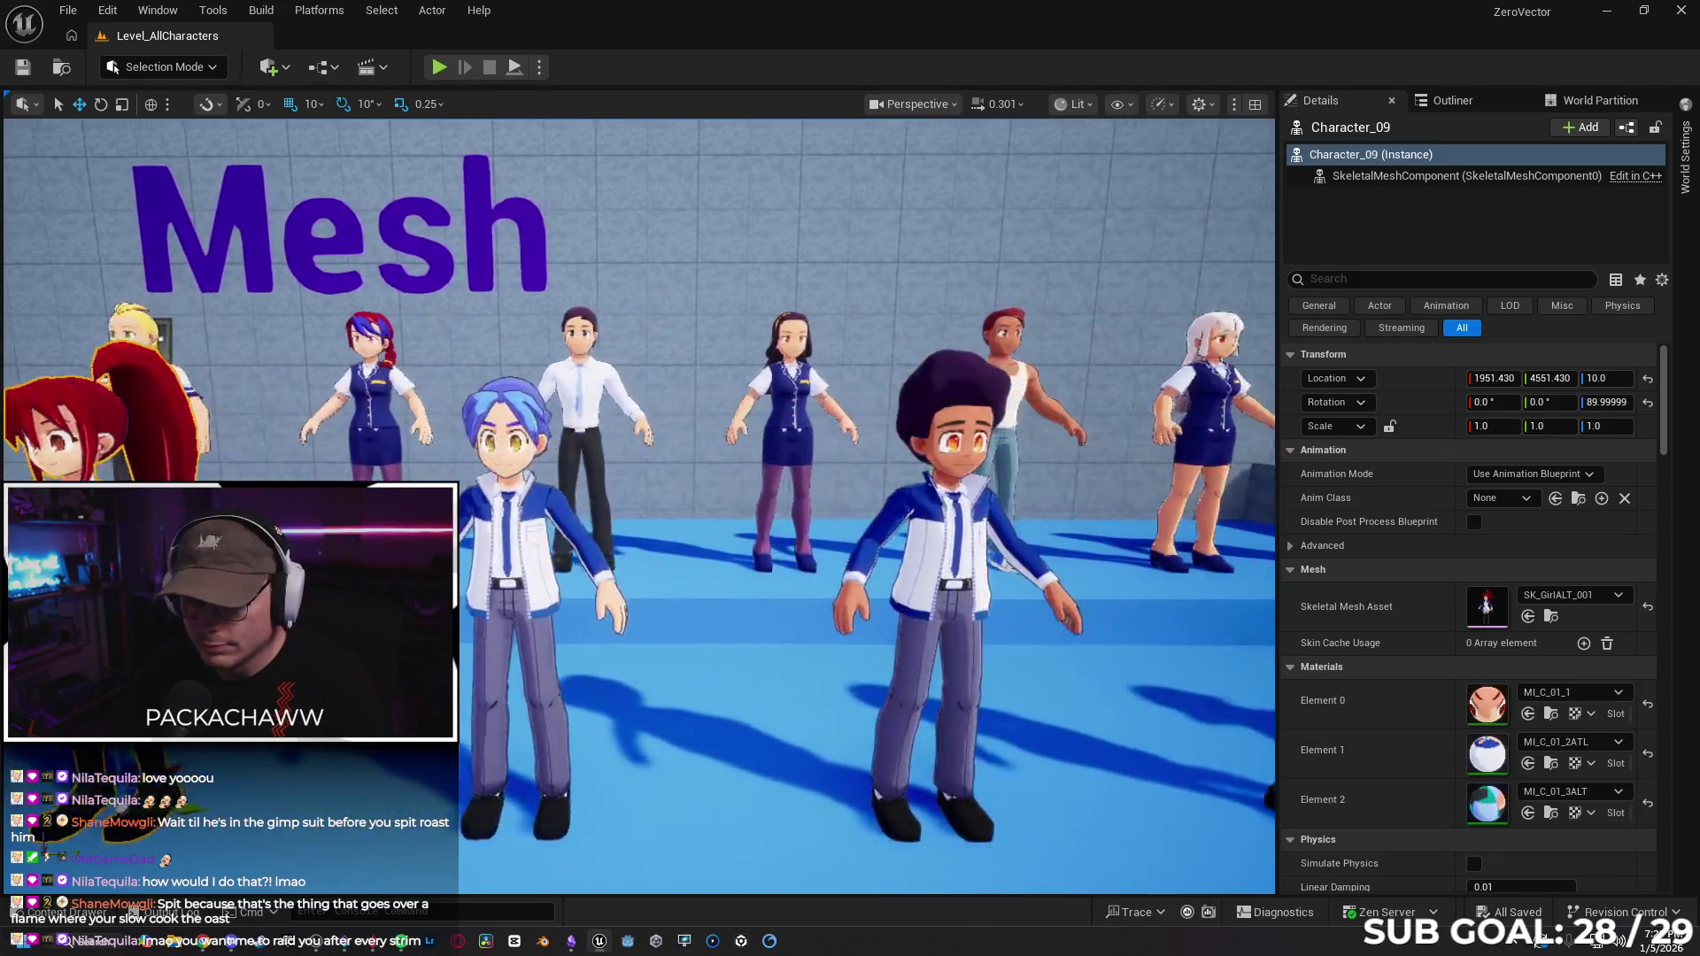
key(d)
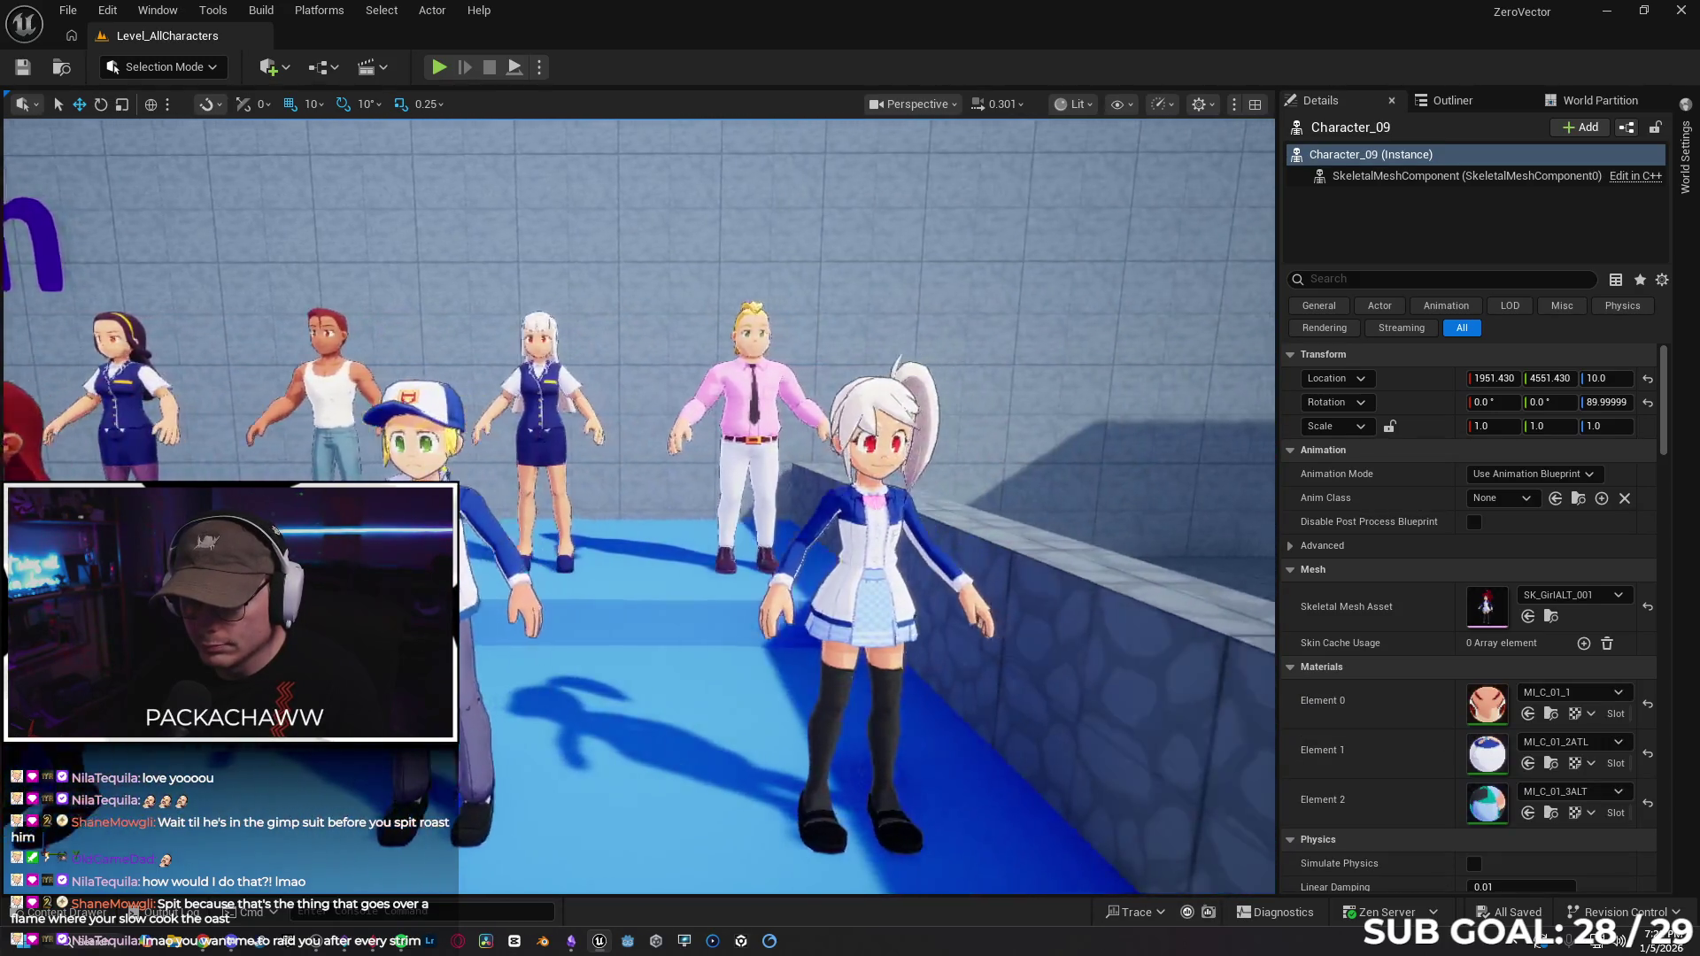
Select and circle Character_11, then reopen the Content Drawer at the Anime_LowPoly folder.
click(699, 557)
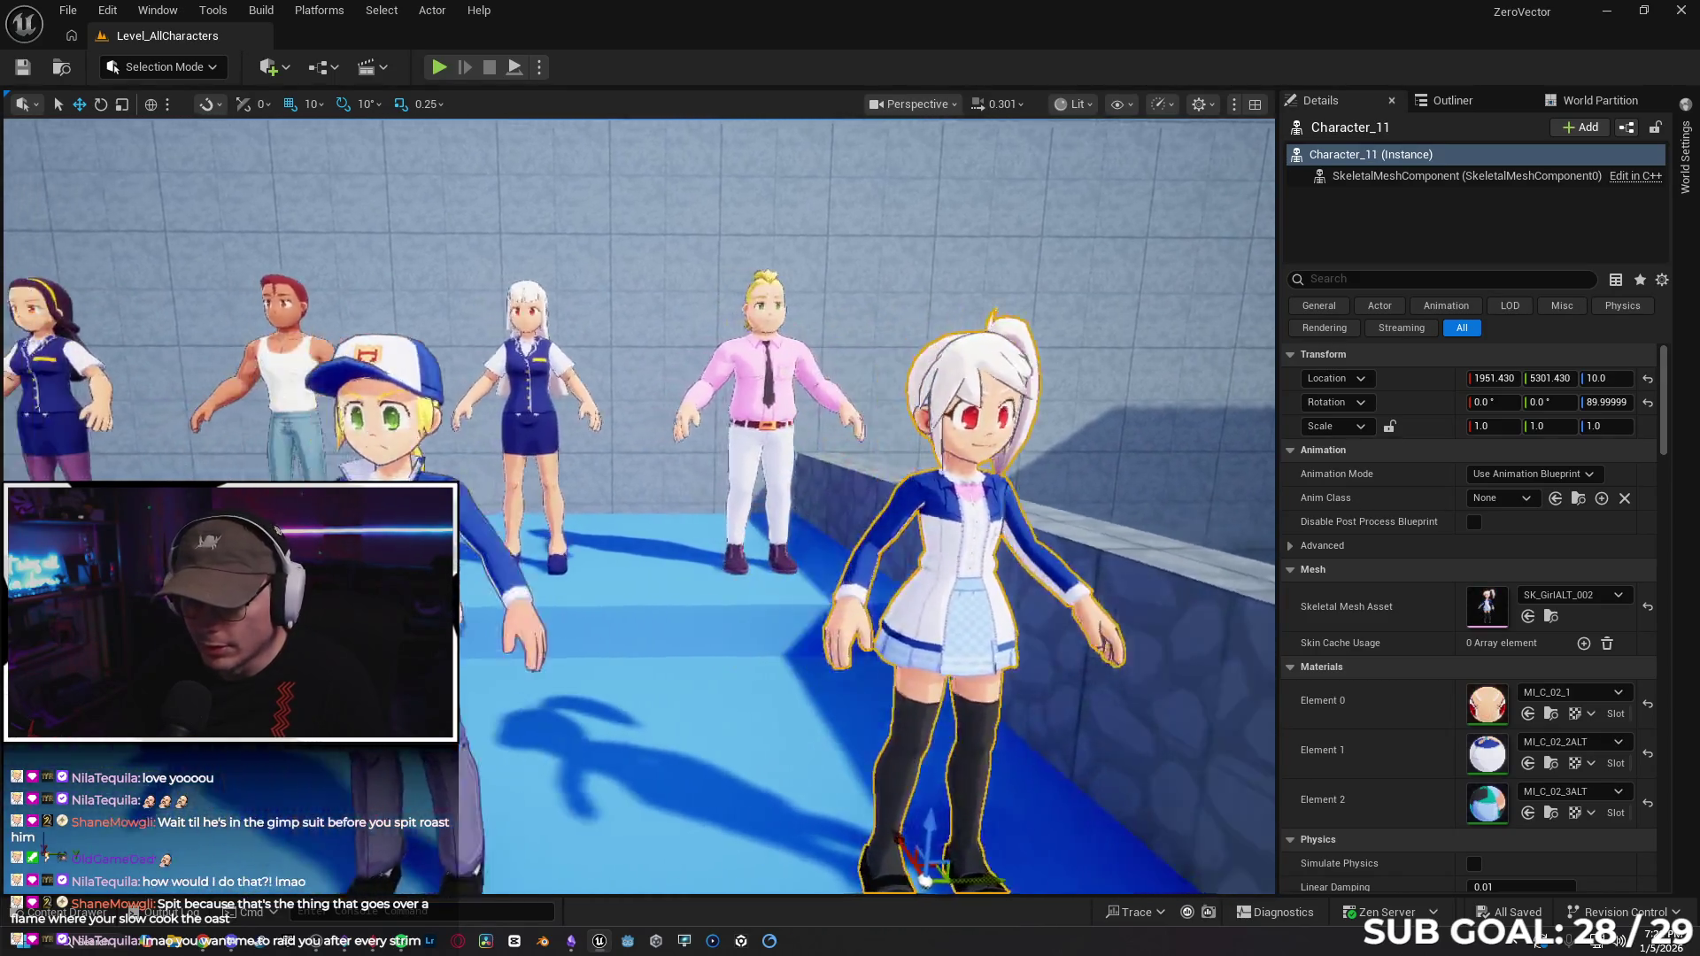
key(d)
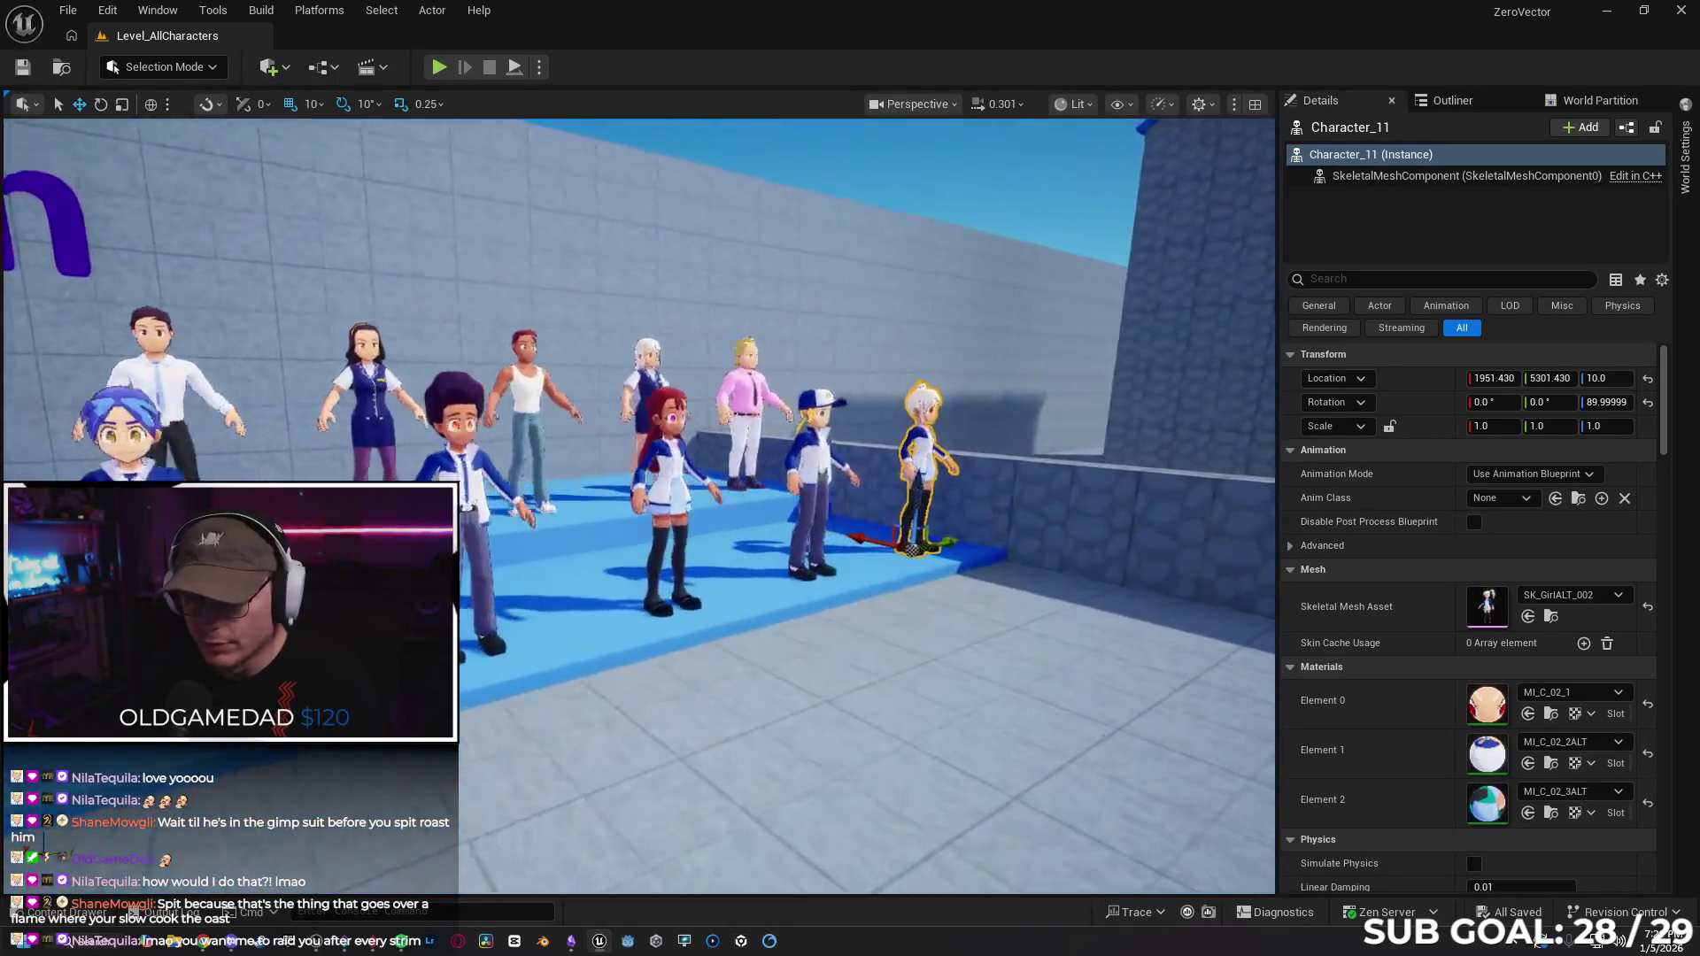
key(w)
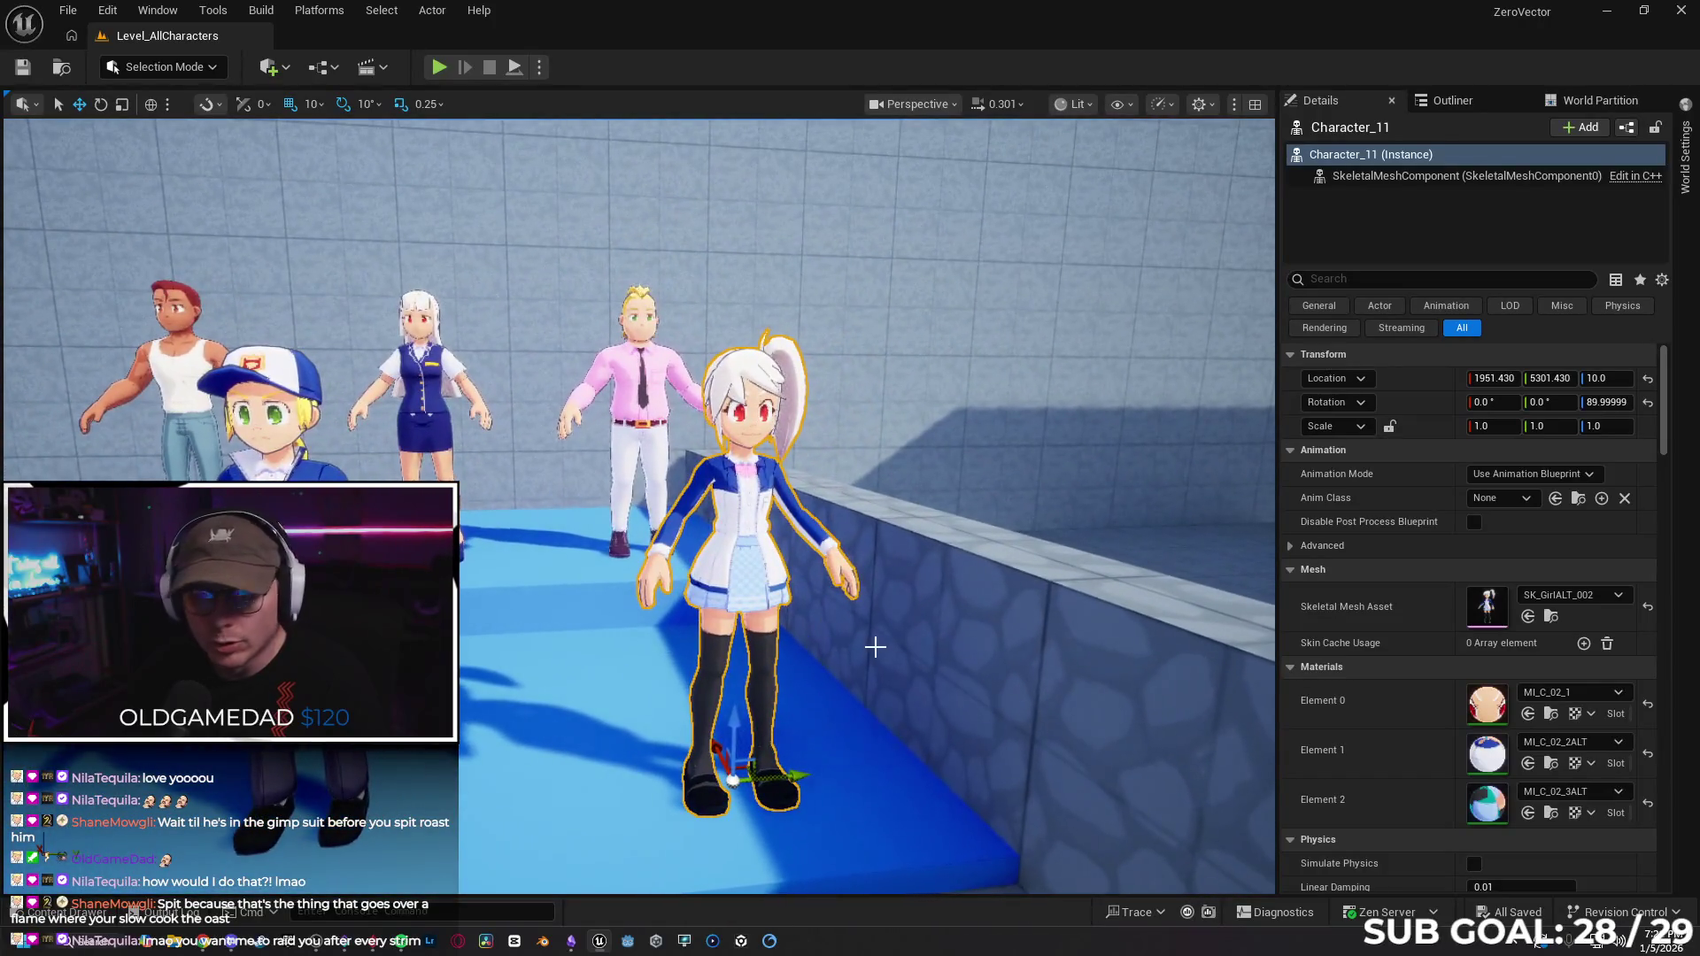
key(s)
key(d)
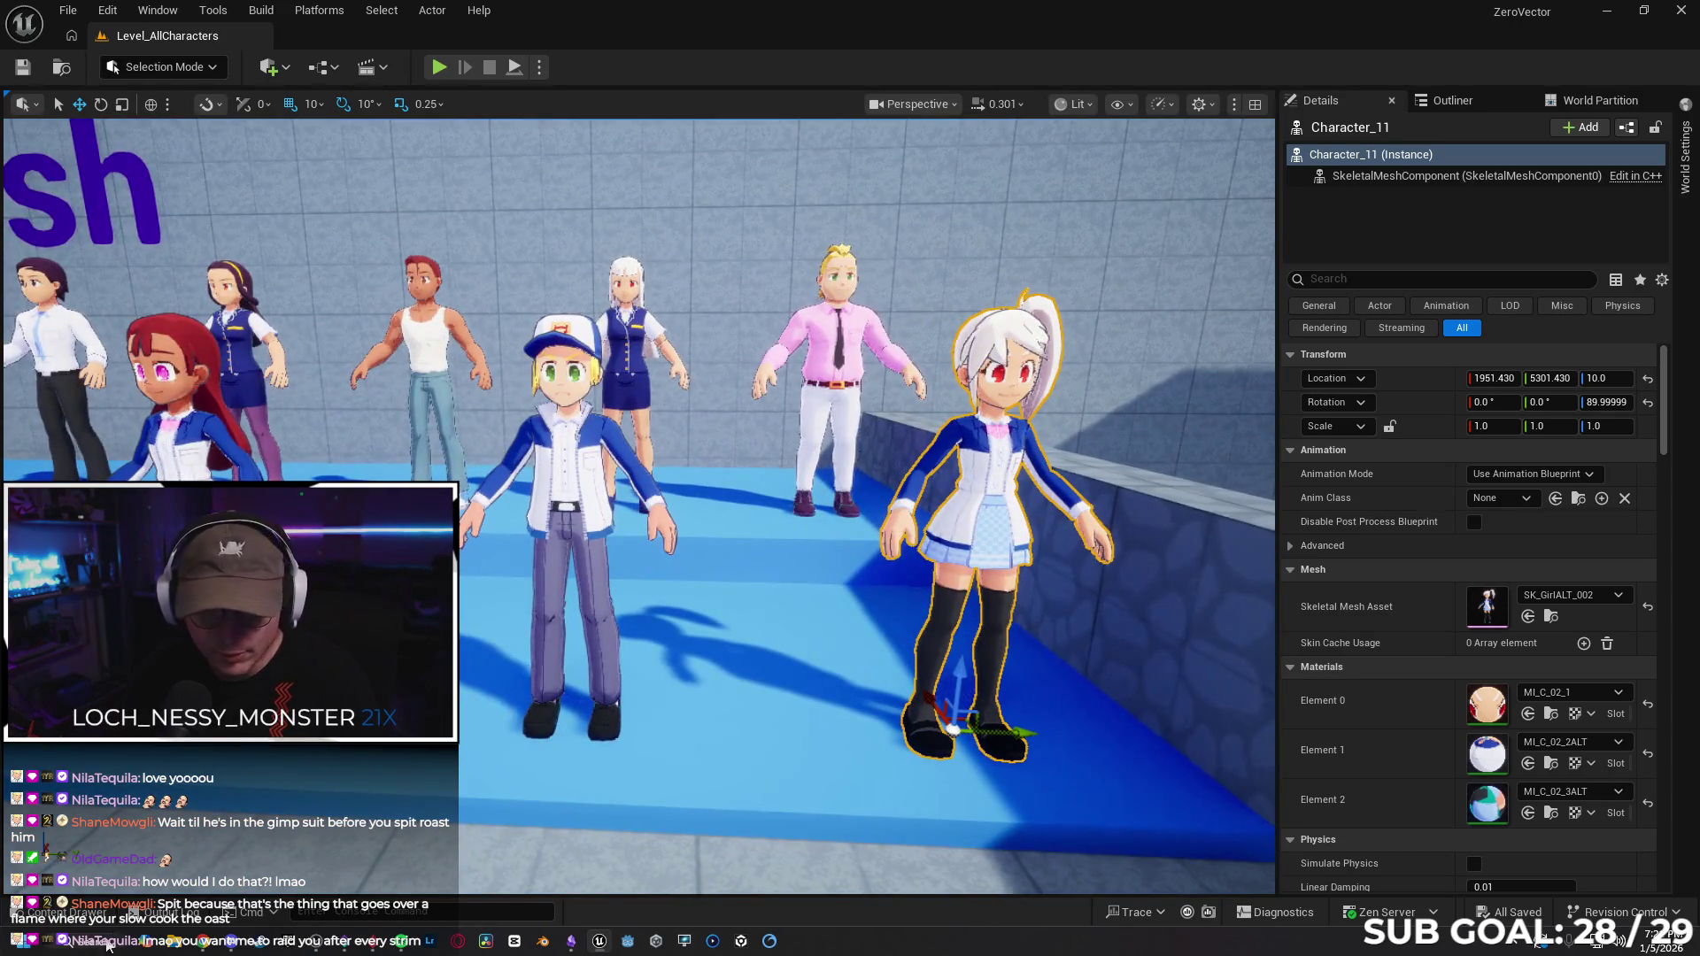
click(62, 912)
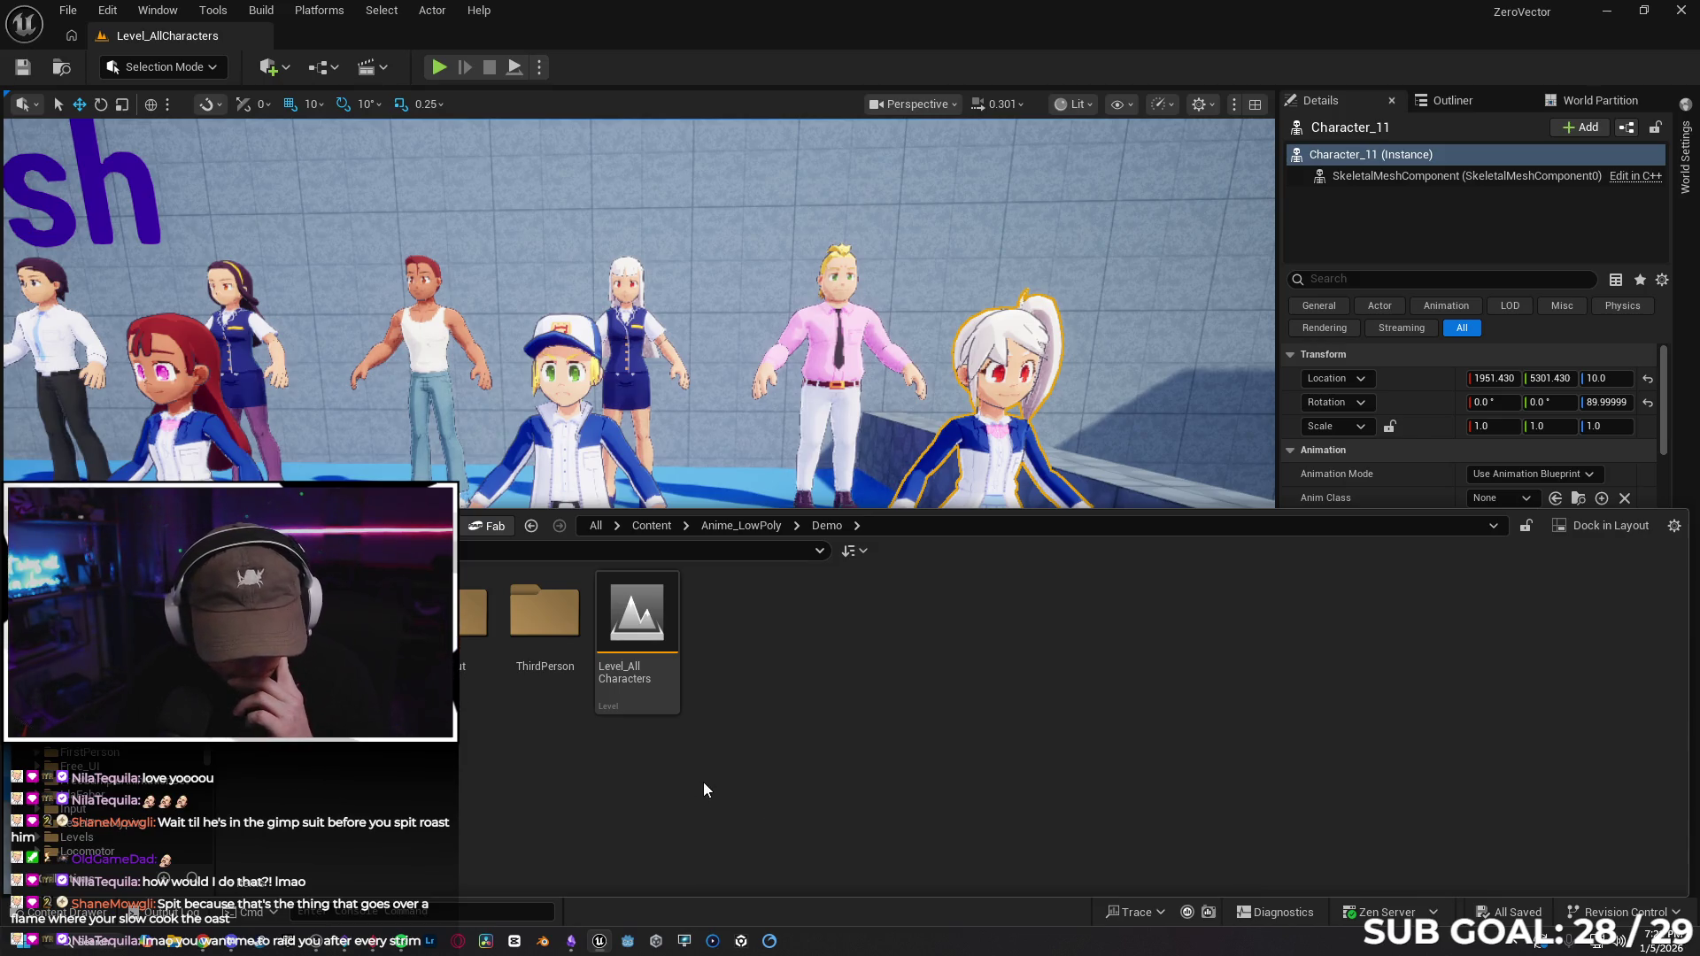
key(alt+Left)
Peek into the Meshes and Rigs folders, then back out to the top Content folder.
double_click(483, 673)
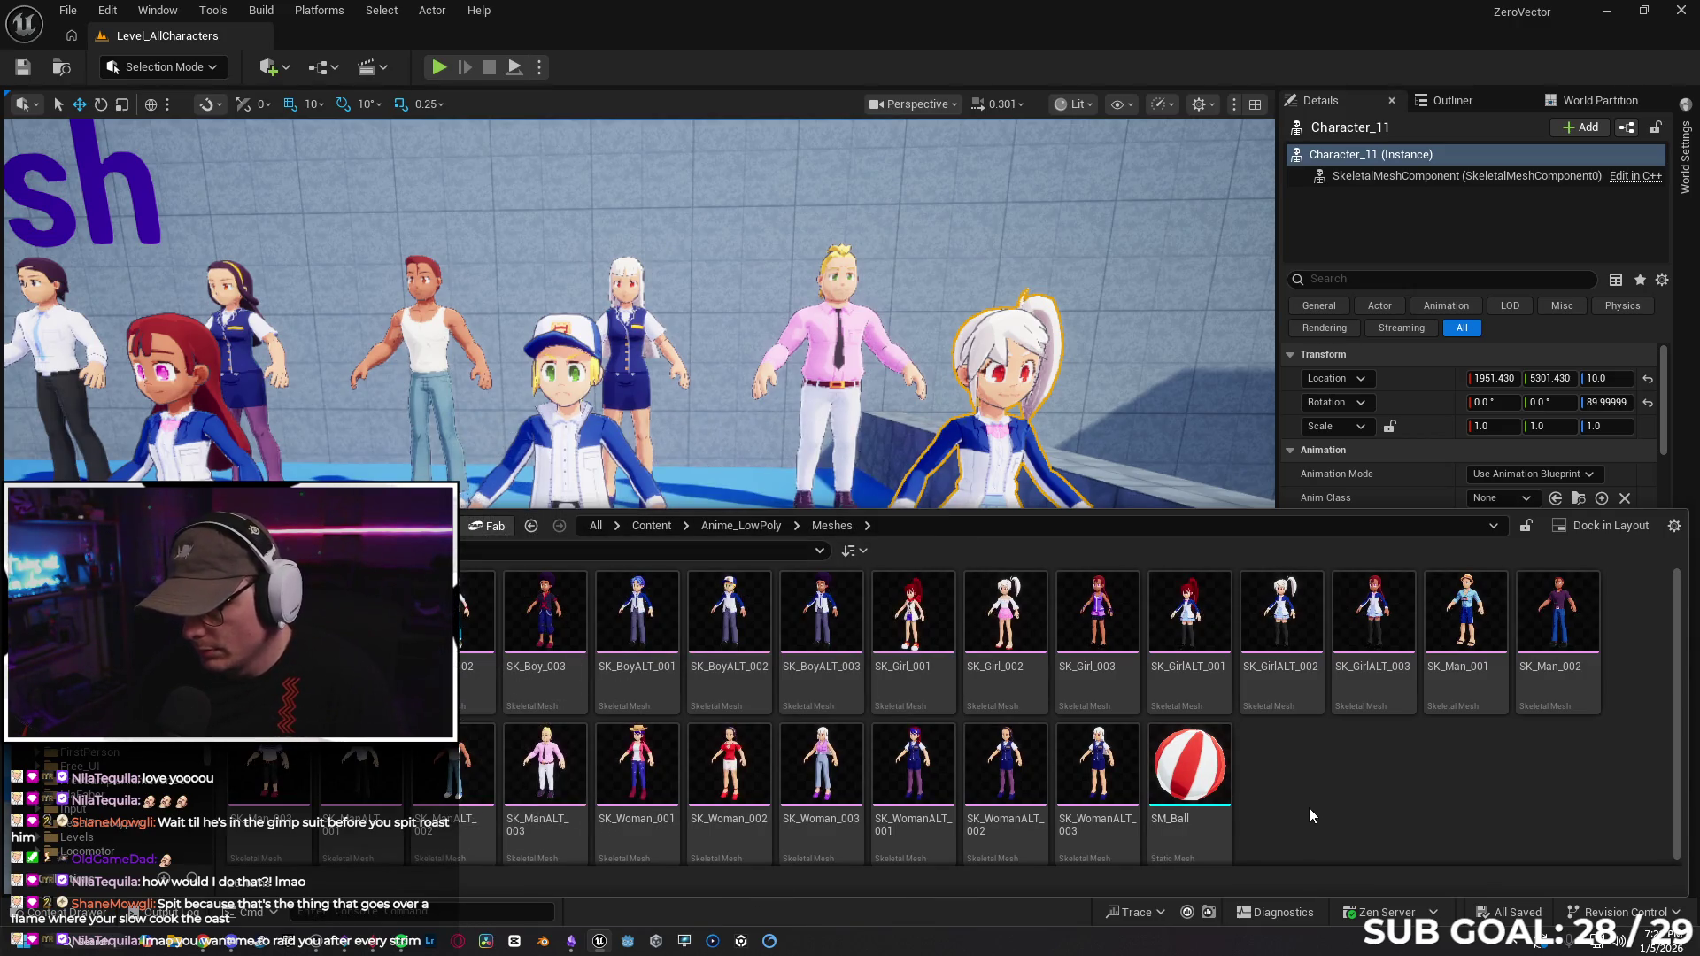
mouse_move(1216, 778)
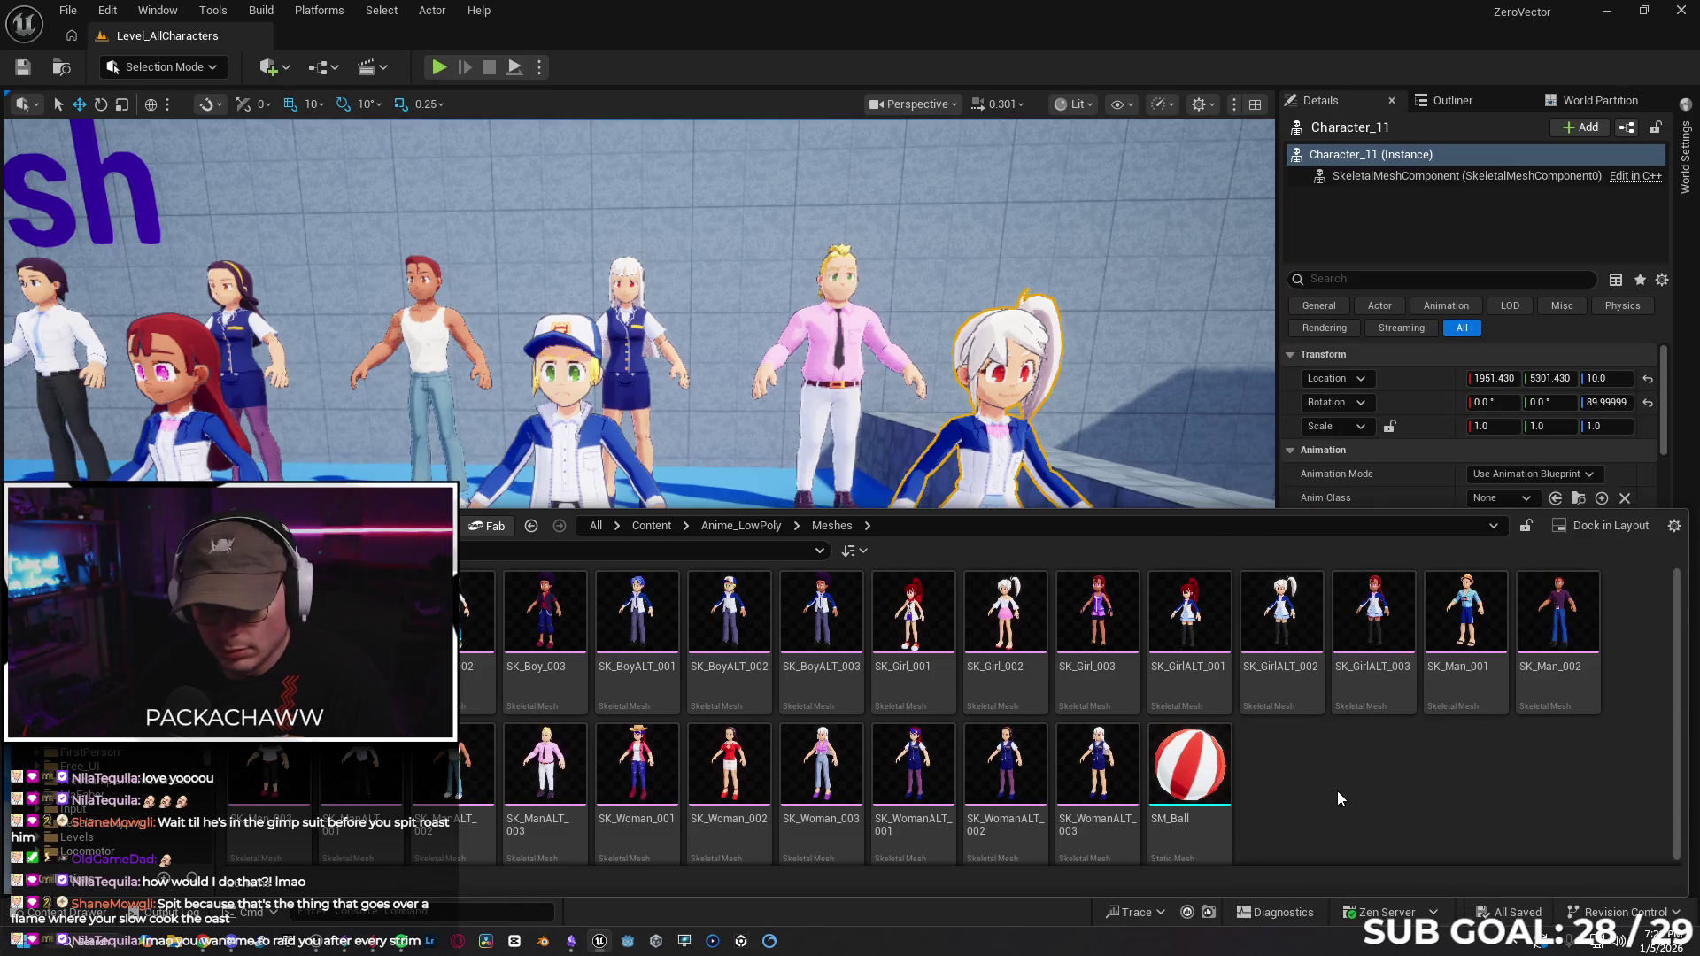
key(alt+Left)
key(Right)
key(Return)
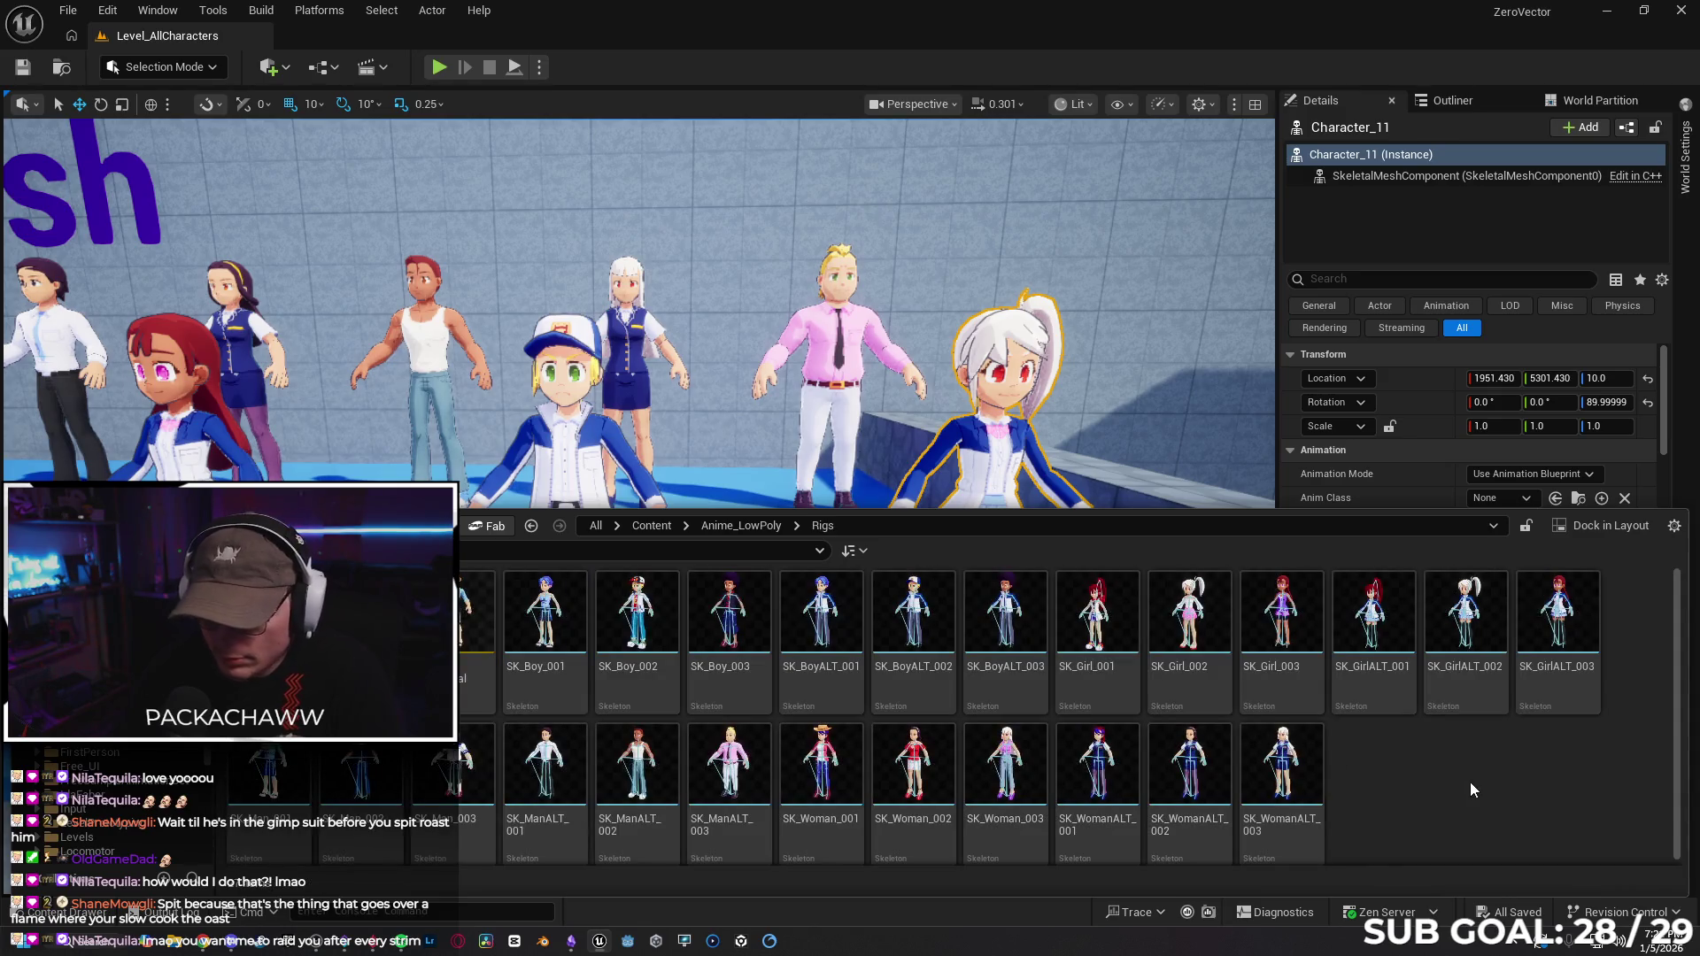
key(alt+Left)
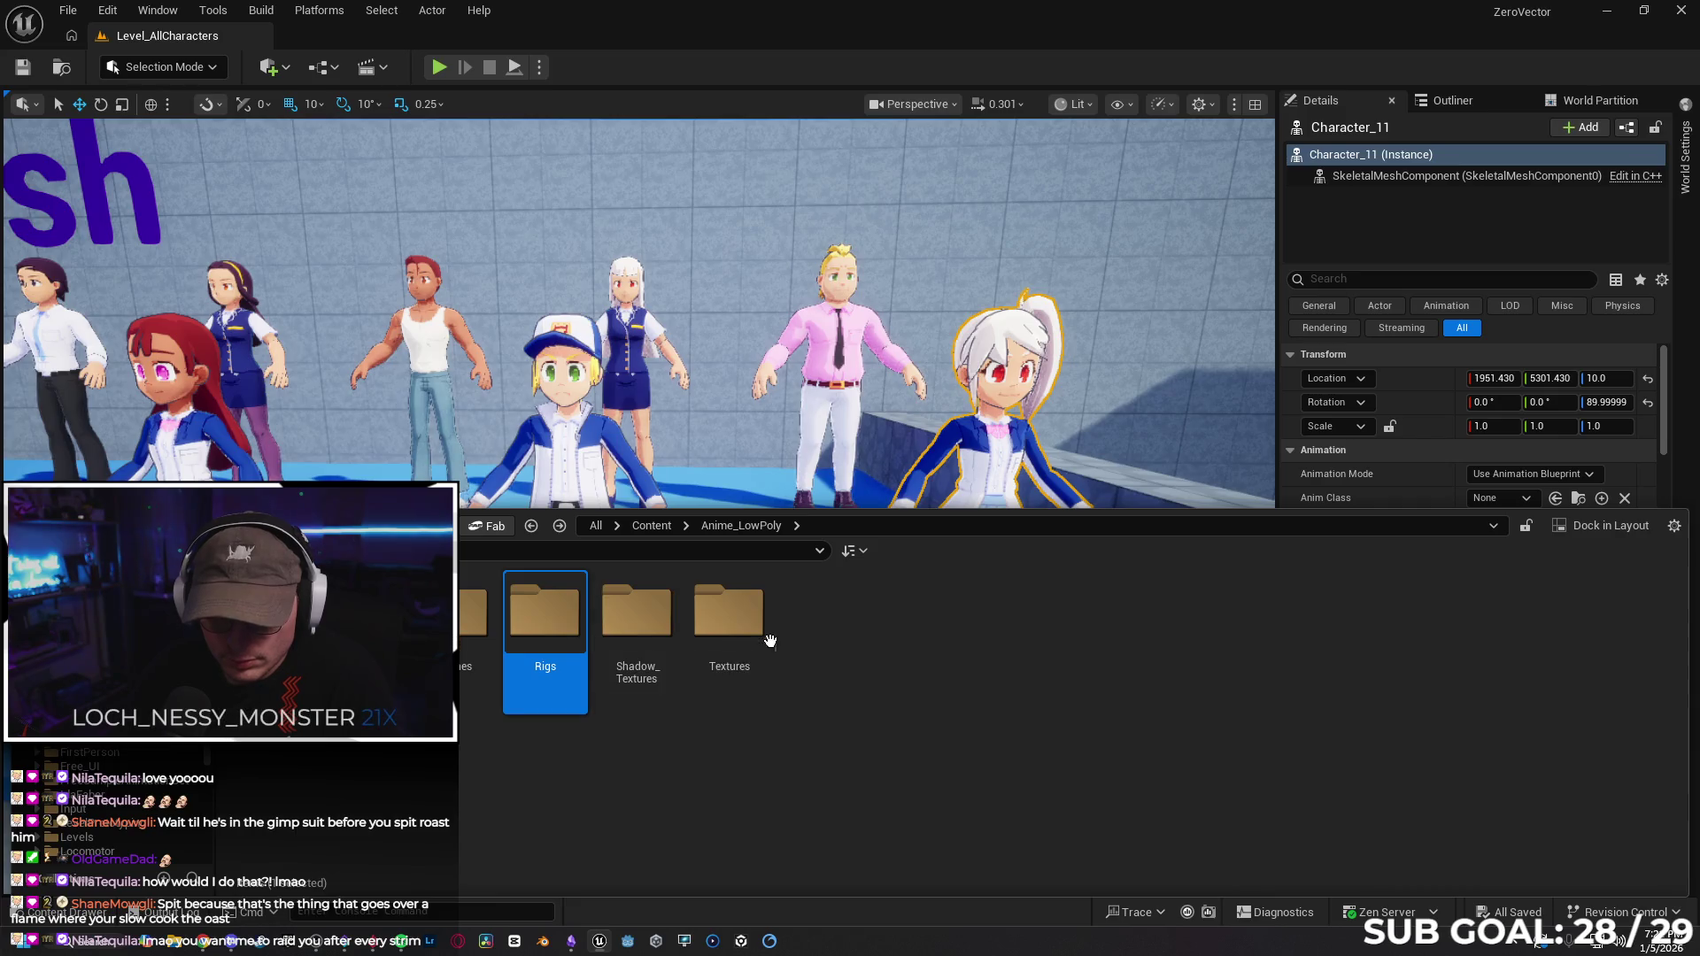
key(alt+Left)
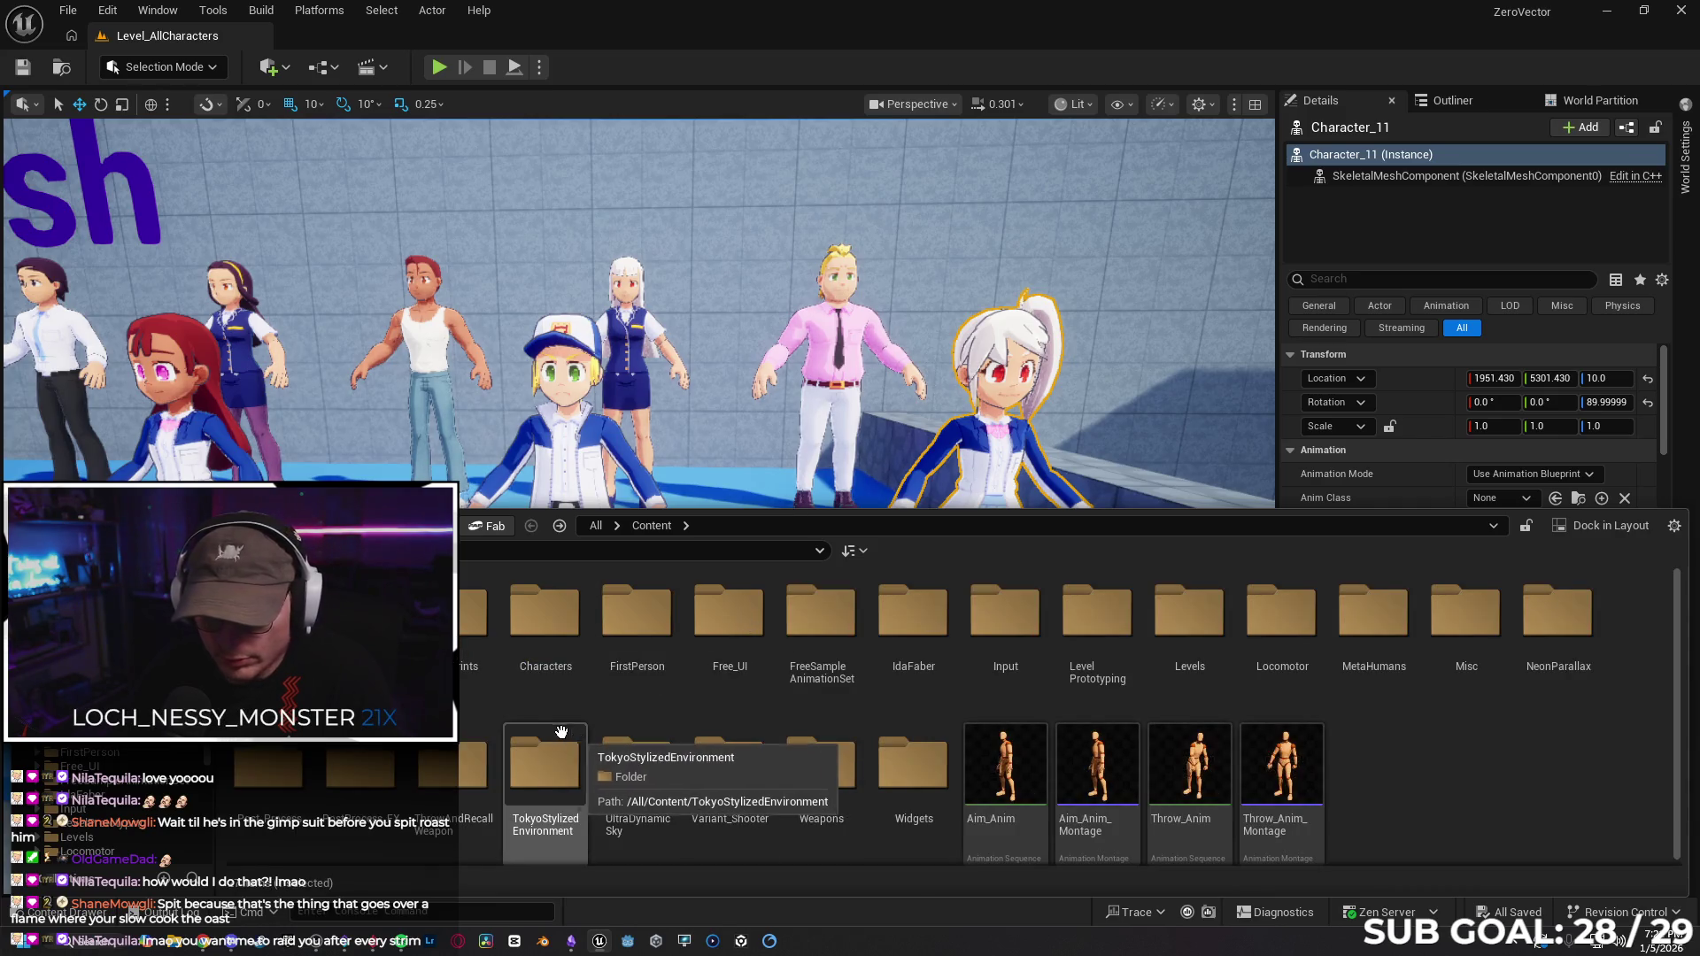
Reopen Anime_LowPoly, glance at Materials, and settle in the Meshes folder.
double_click(360, 611)
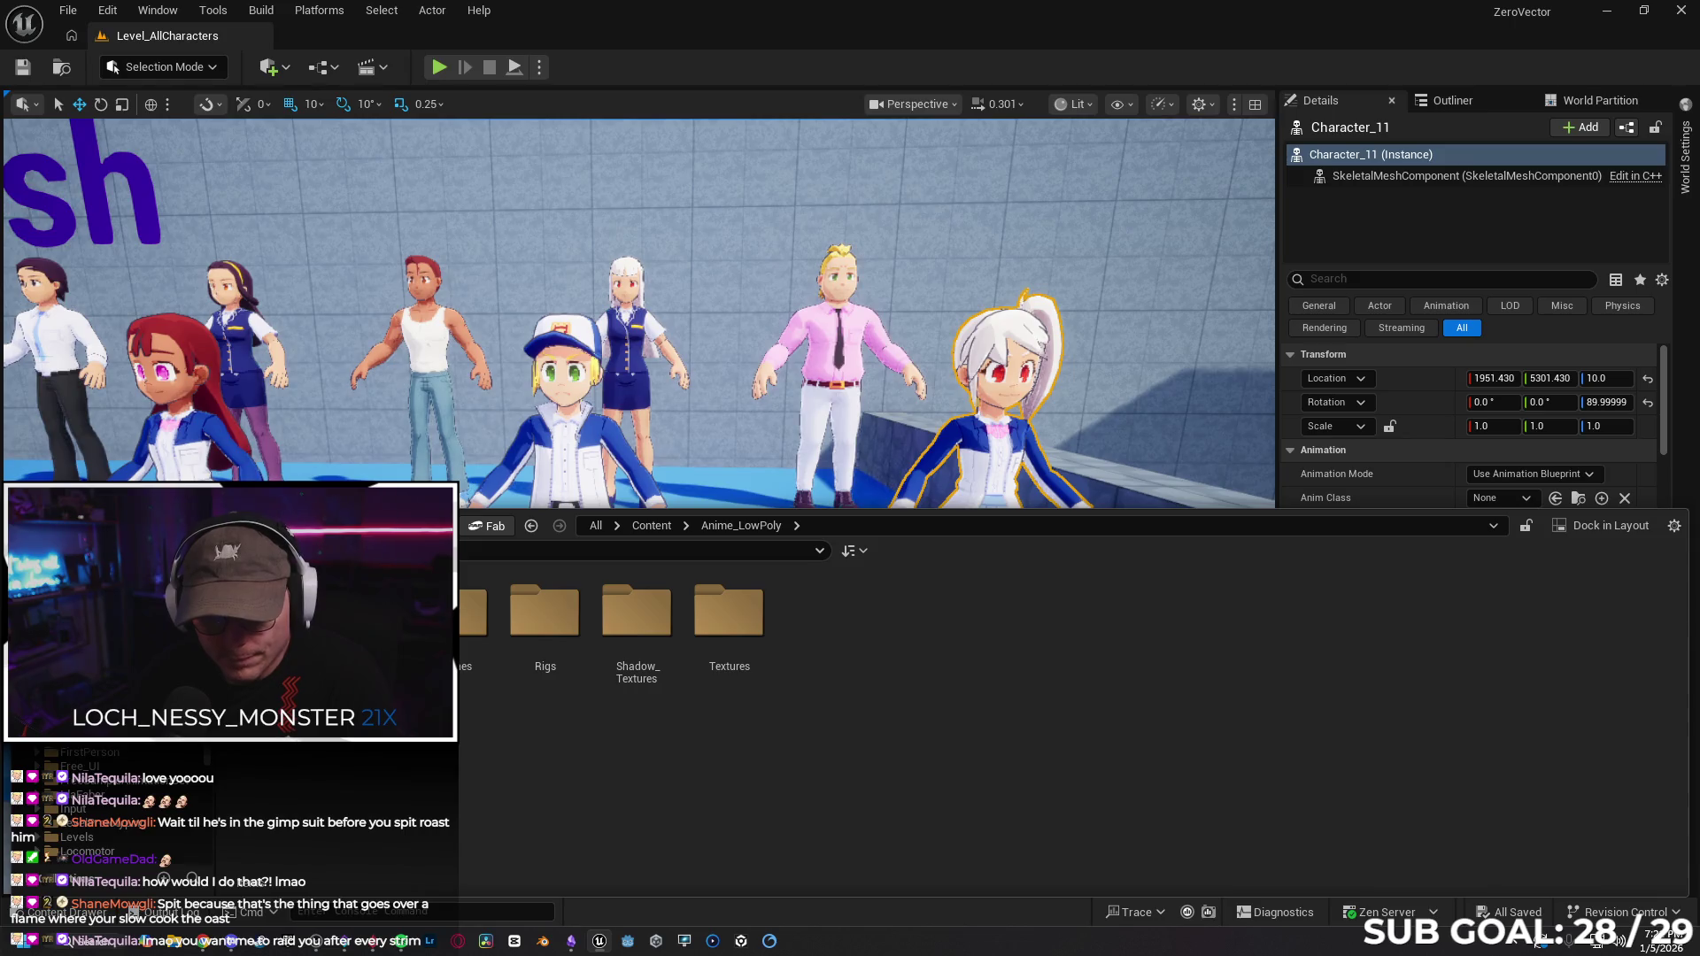
double_click(361, 612)
click(531, 525)
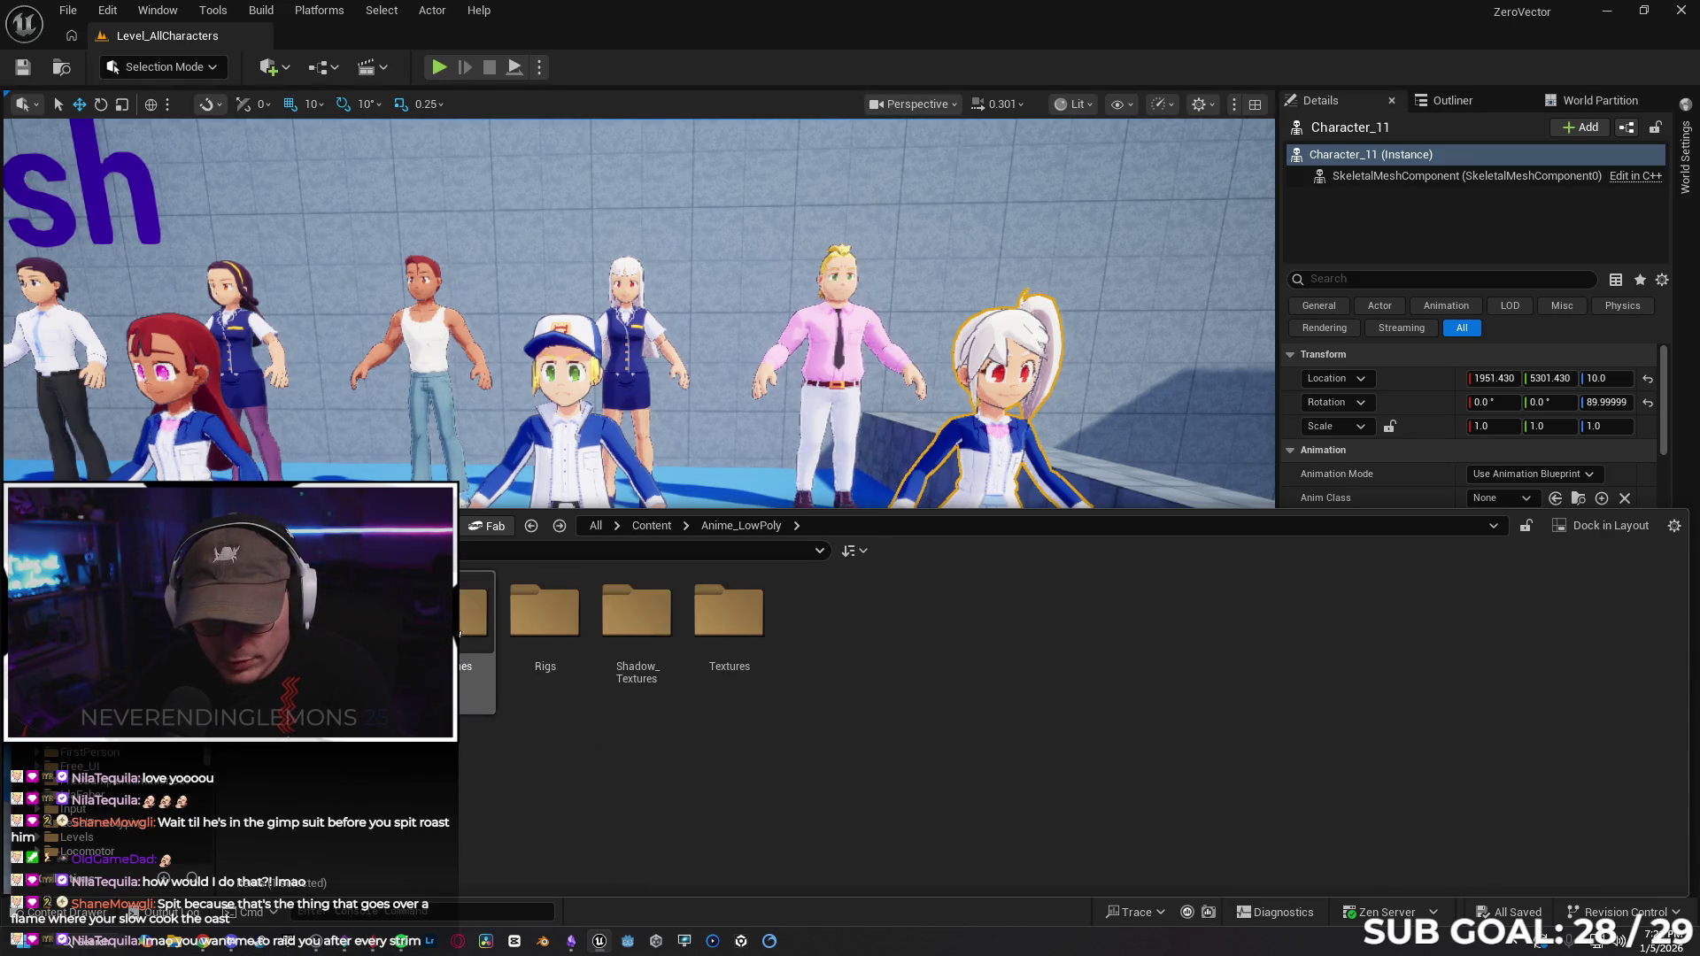
double_click(474, 612)
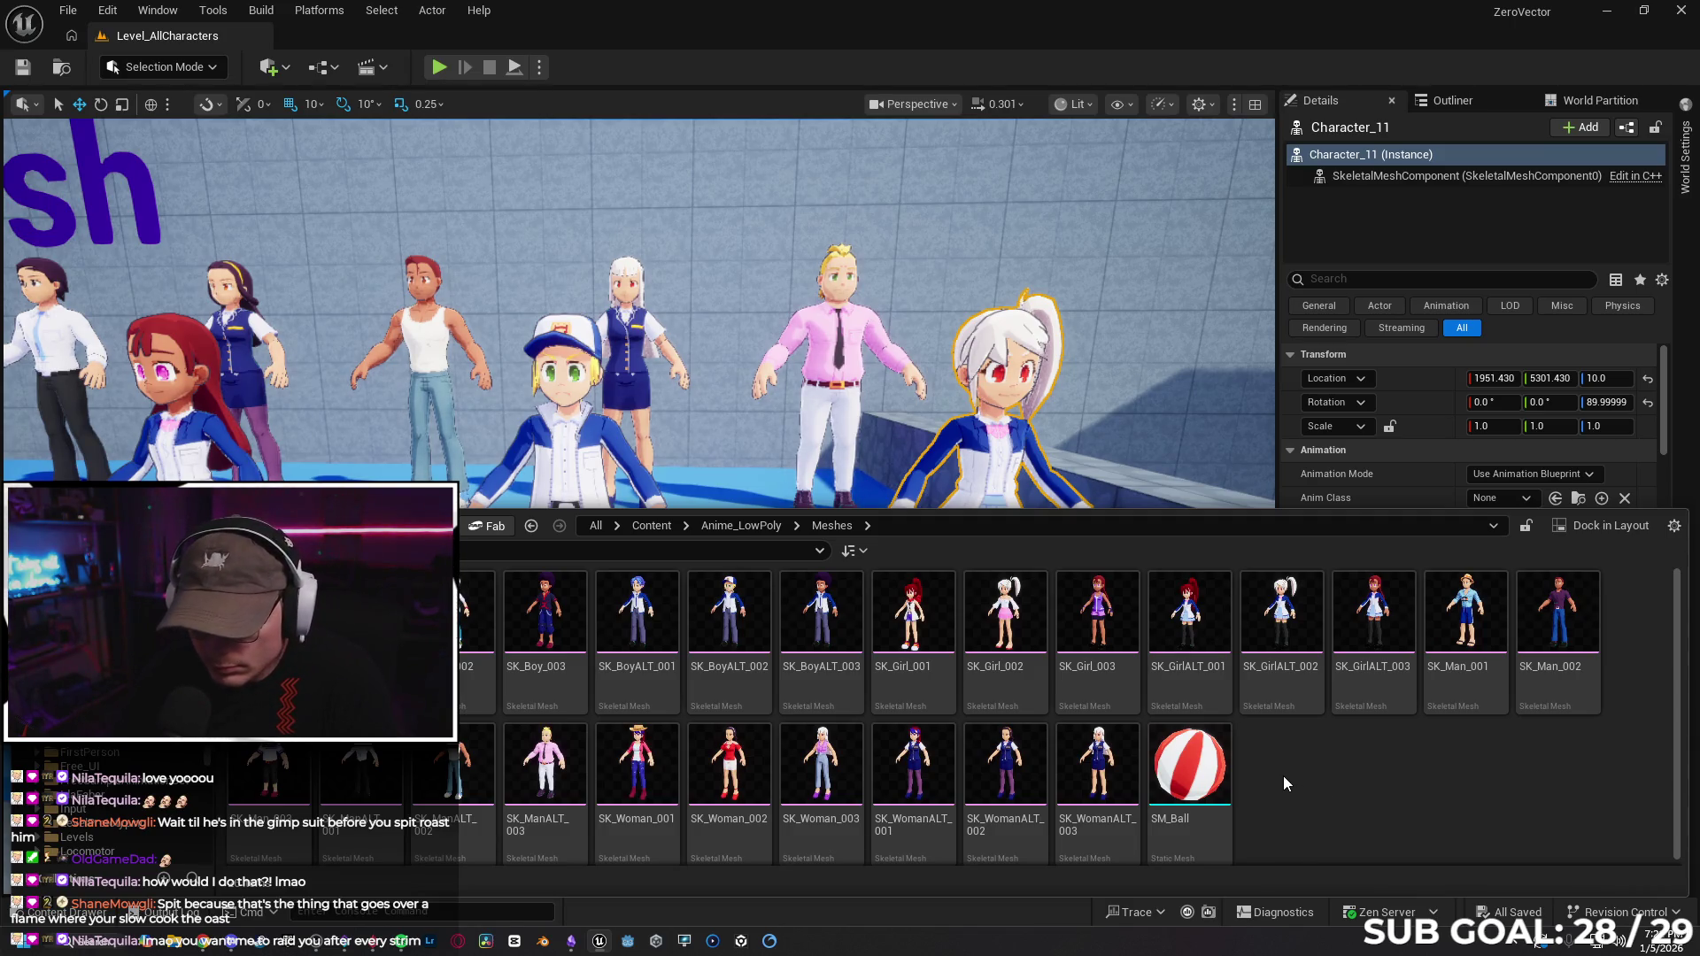
mouse_move(1098, 778)
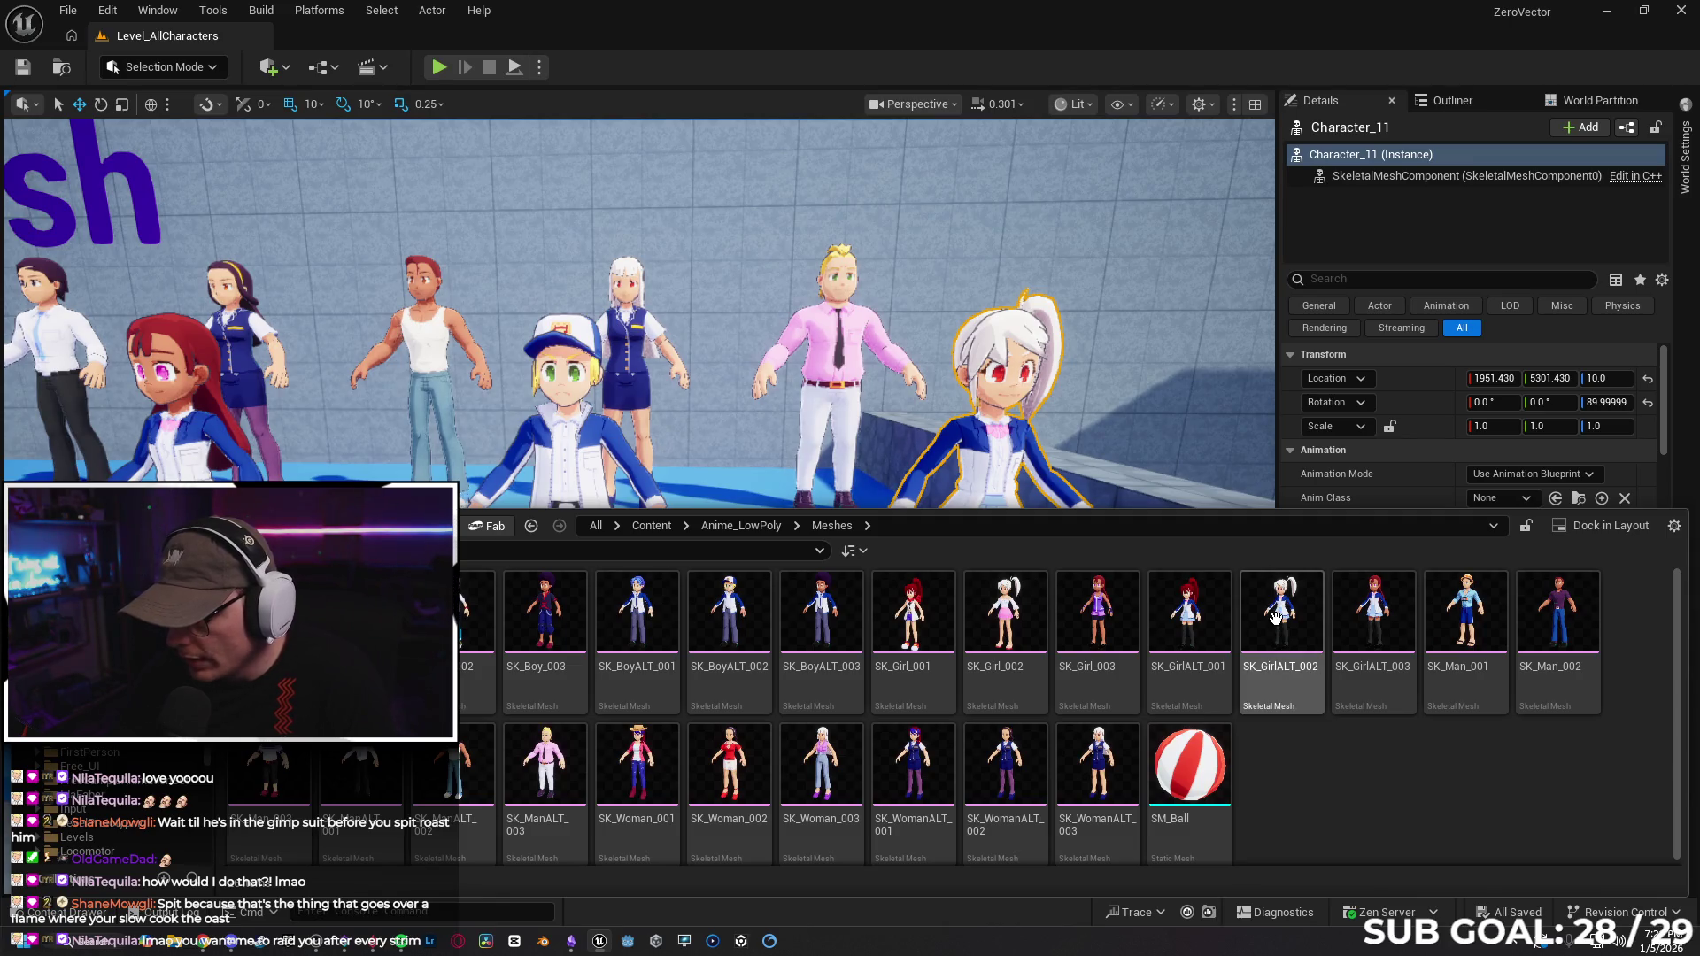
Preview SK_GirlALT_002 in the Skeletal Mesh editor, close it, and reopen the Content Drawer.
mouse_move(1275, 615)
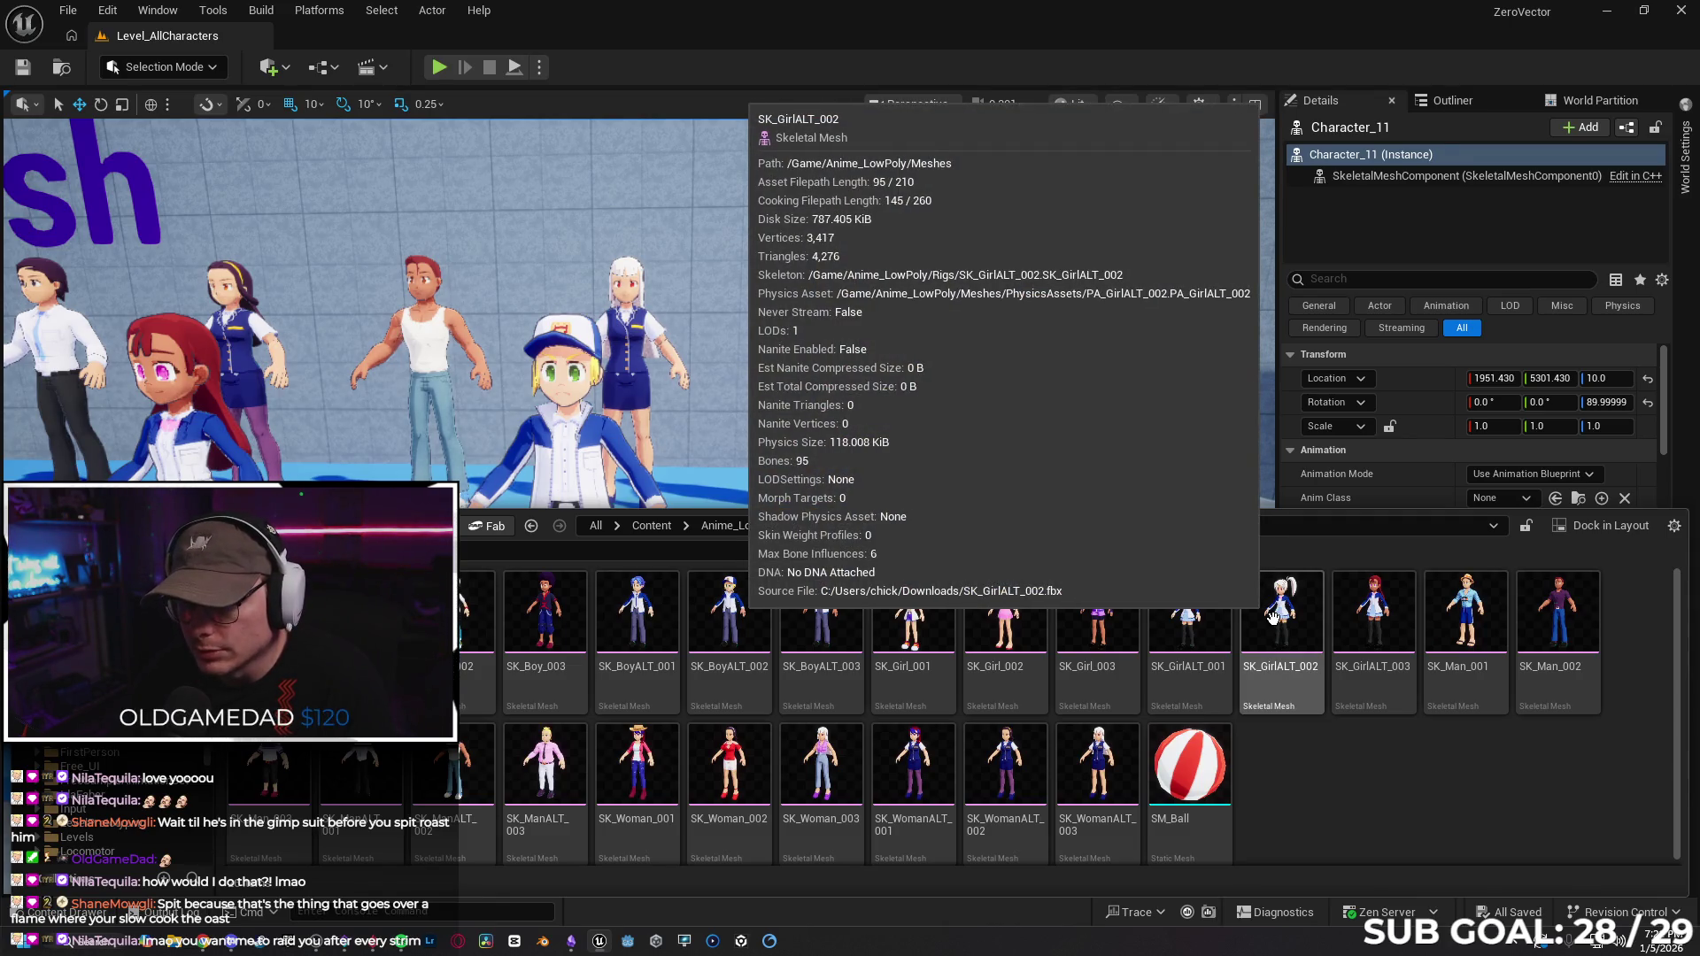
double_click(1273, 618)
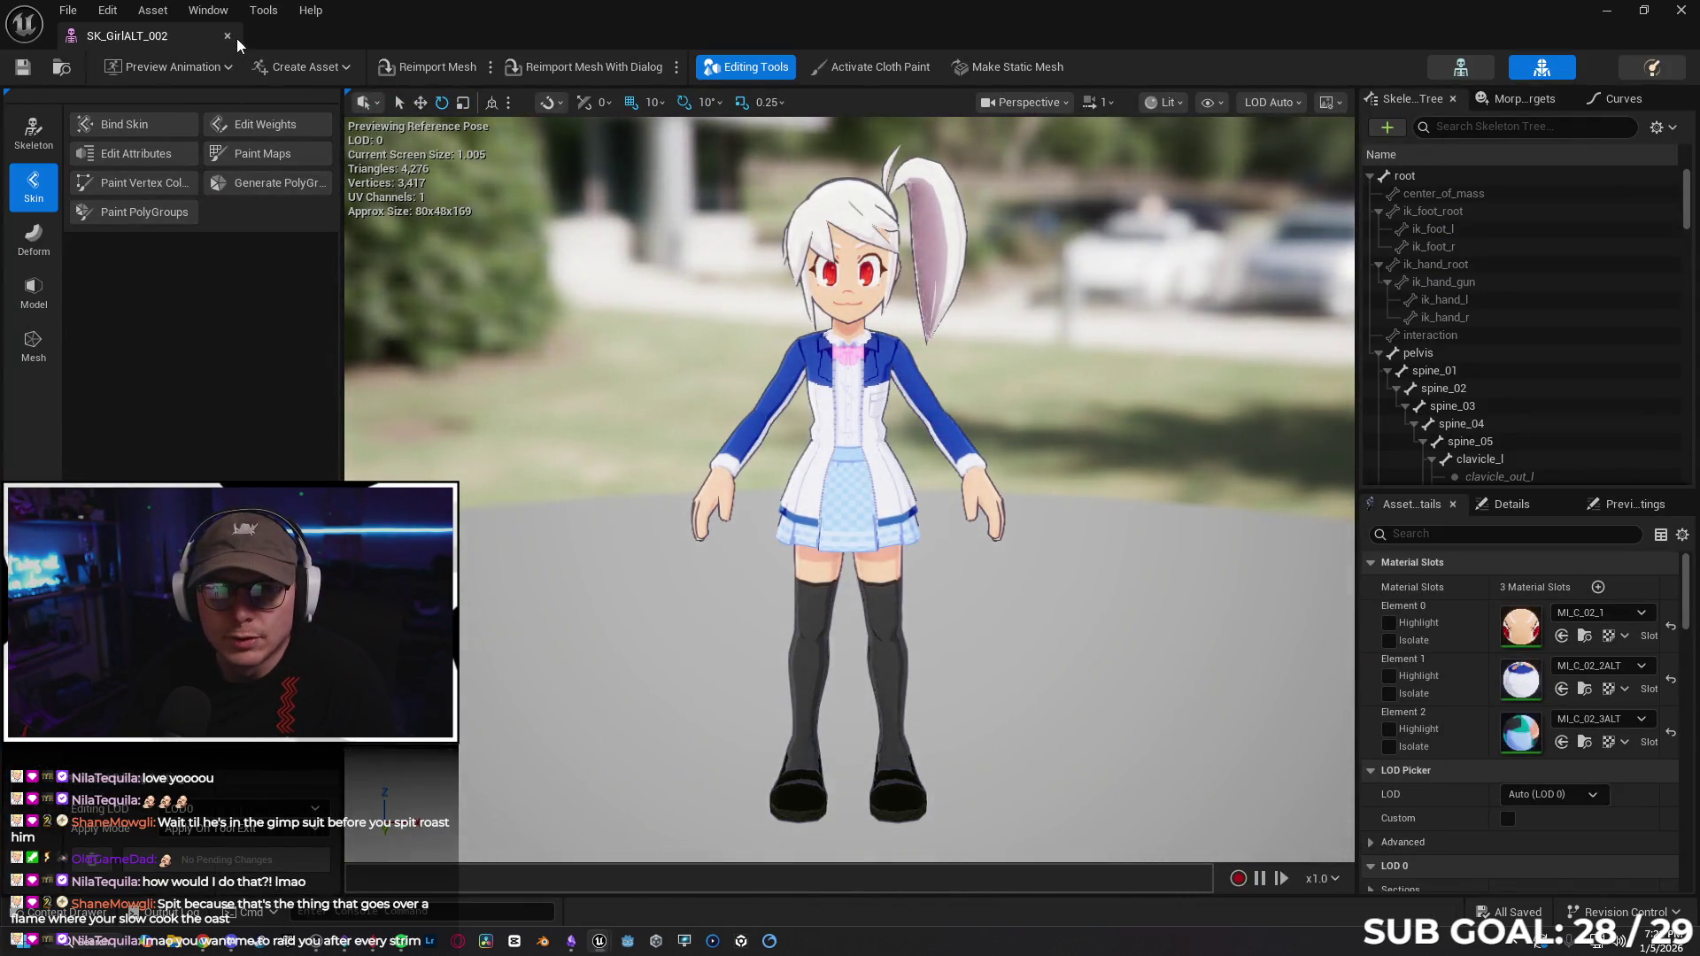
click(227, 35)
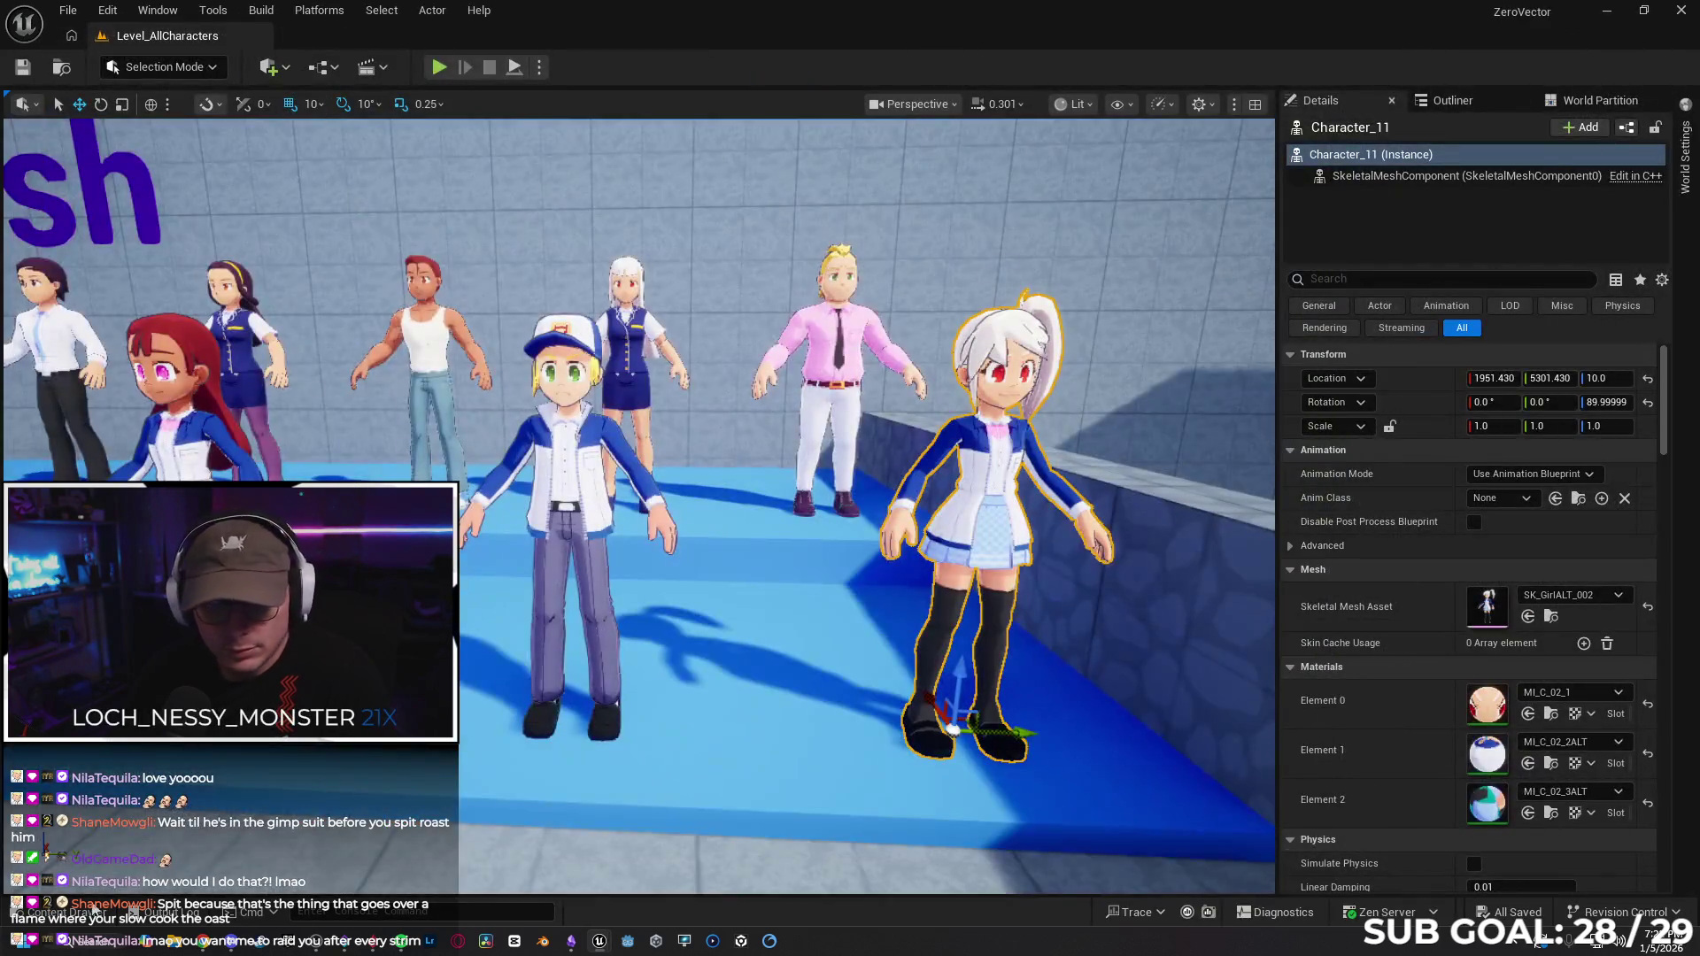
click(66, 912)
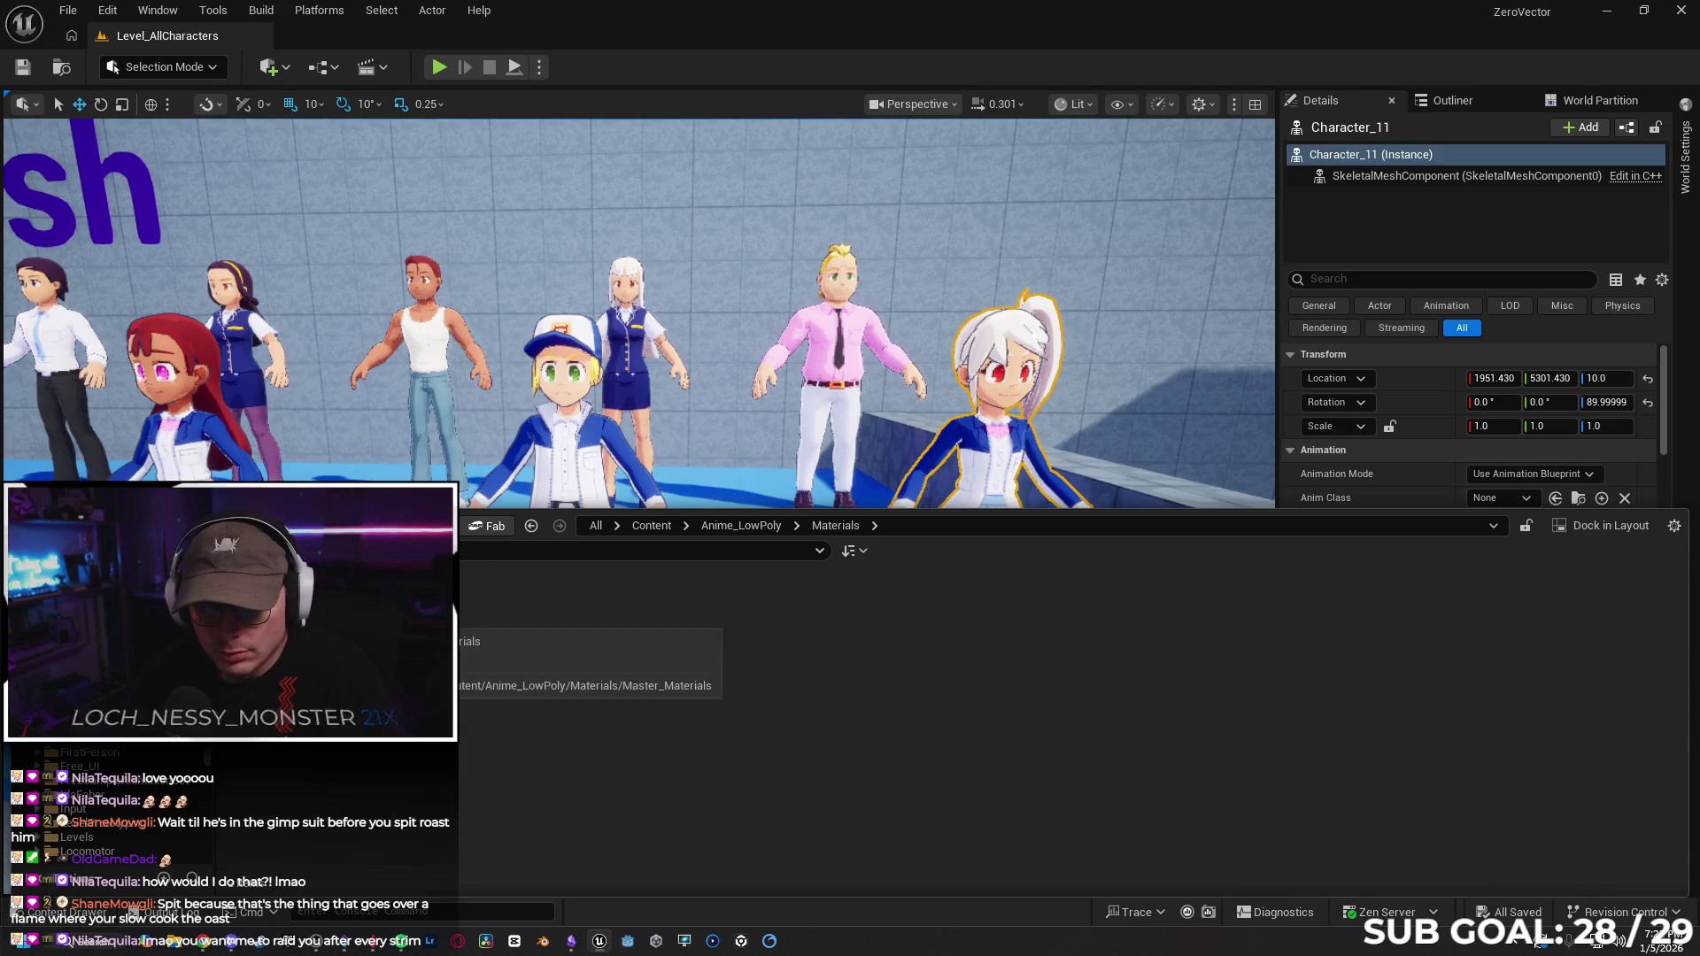
Browse the Anime_LowPoly Meshes and Rigs folders.
double_click(480, 620)
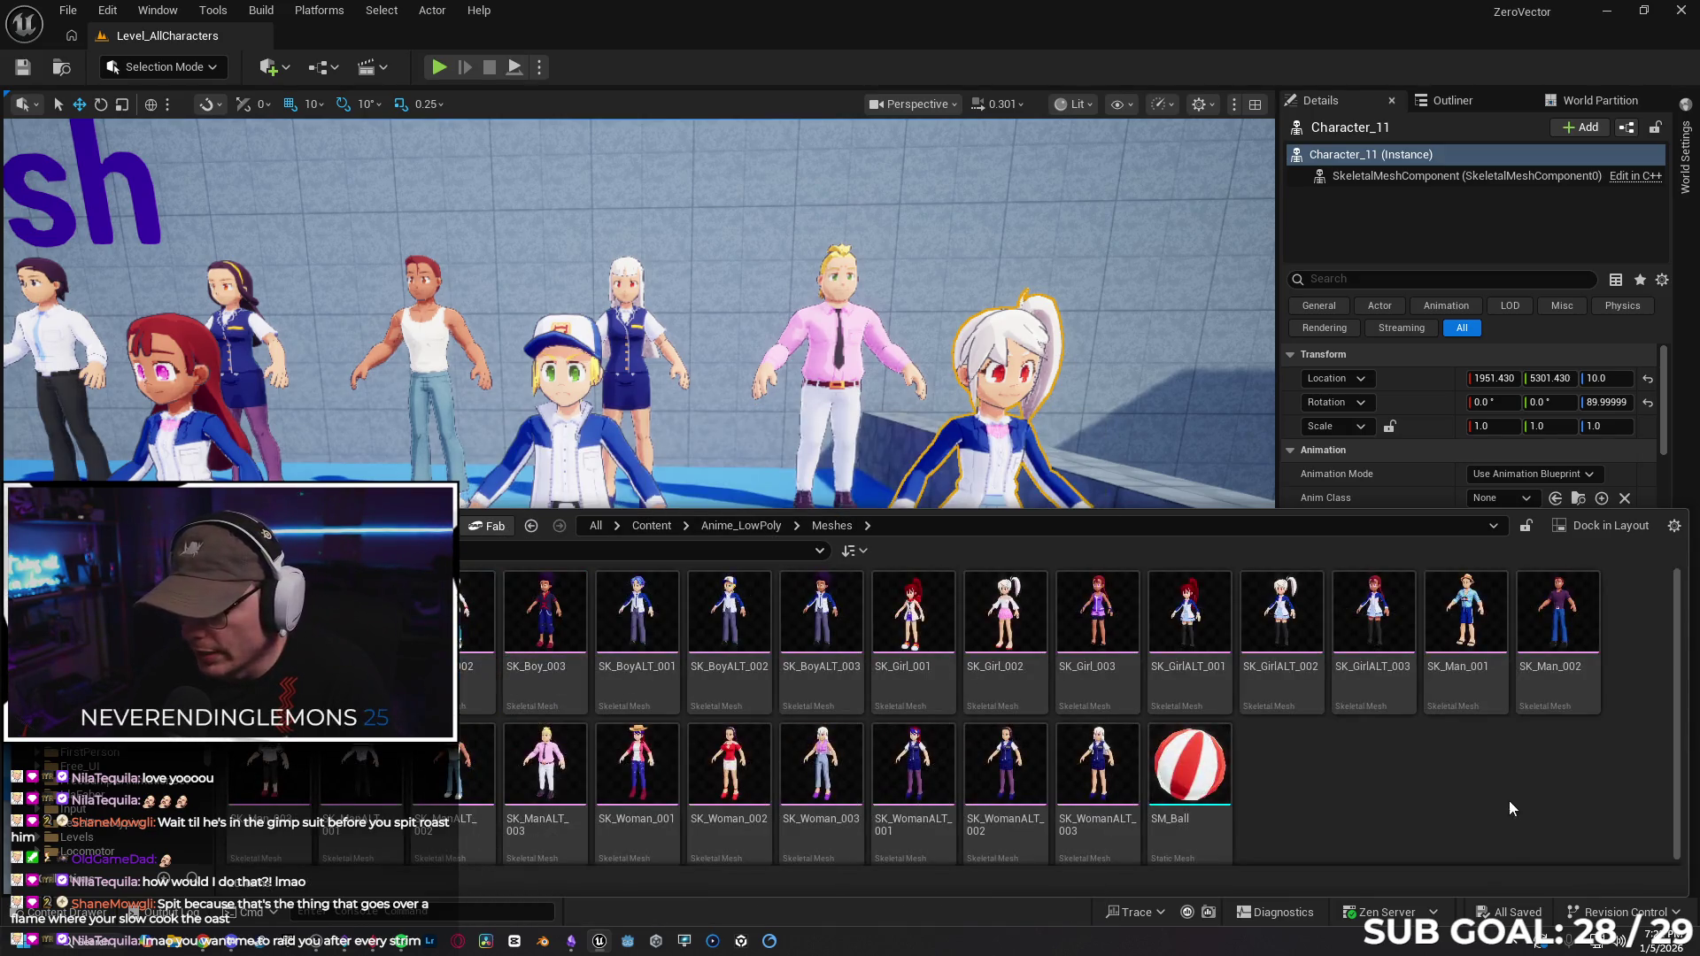
key(alt+Left)
double_click(545, 620)
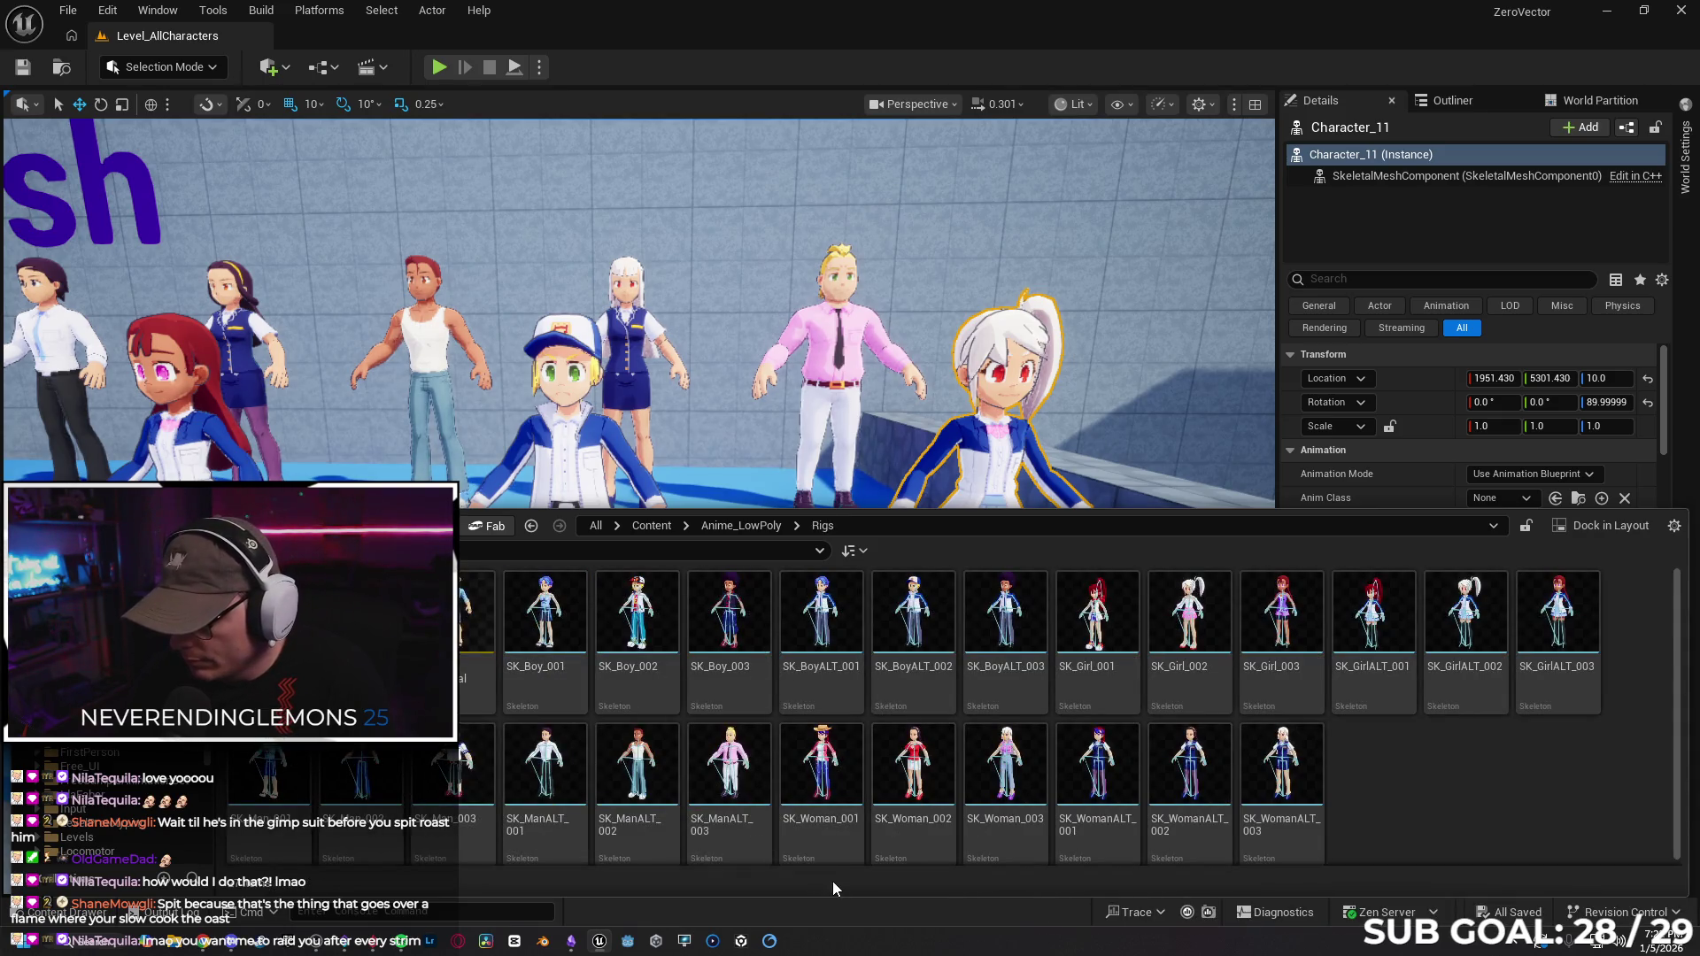
key(alt+Left)
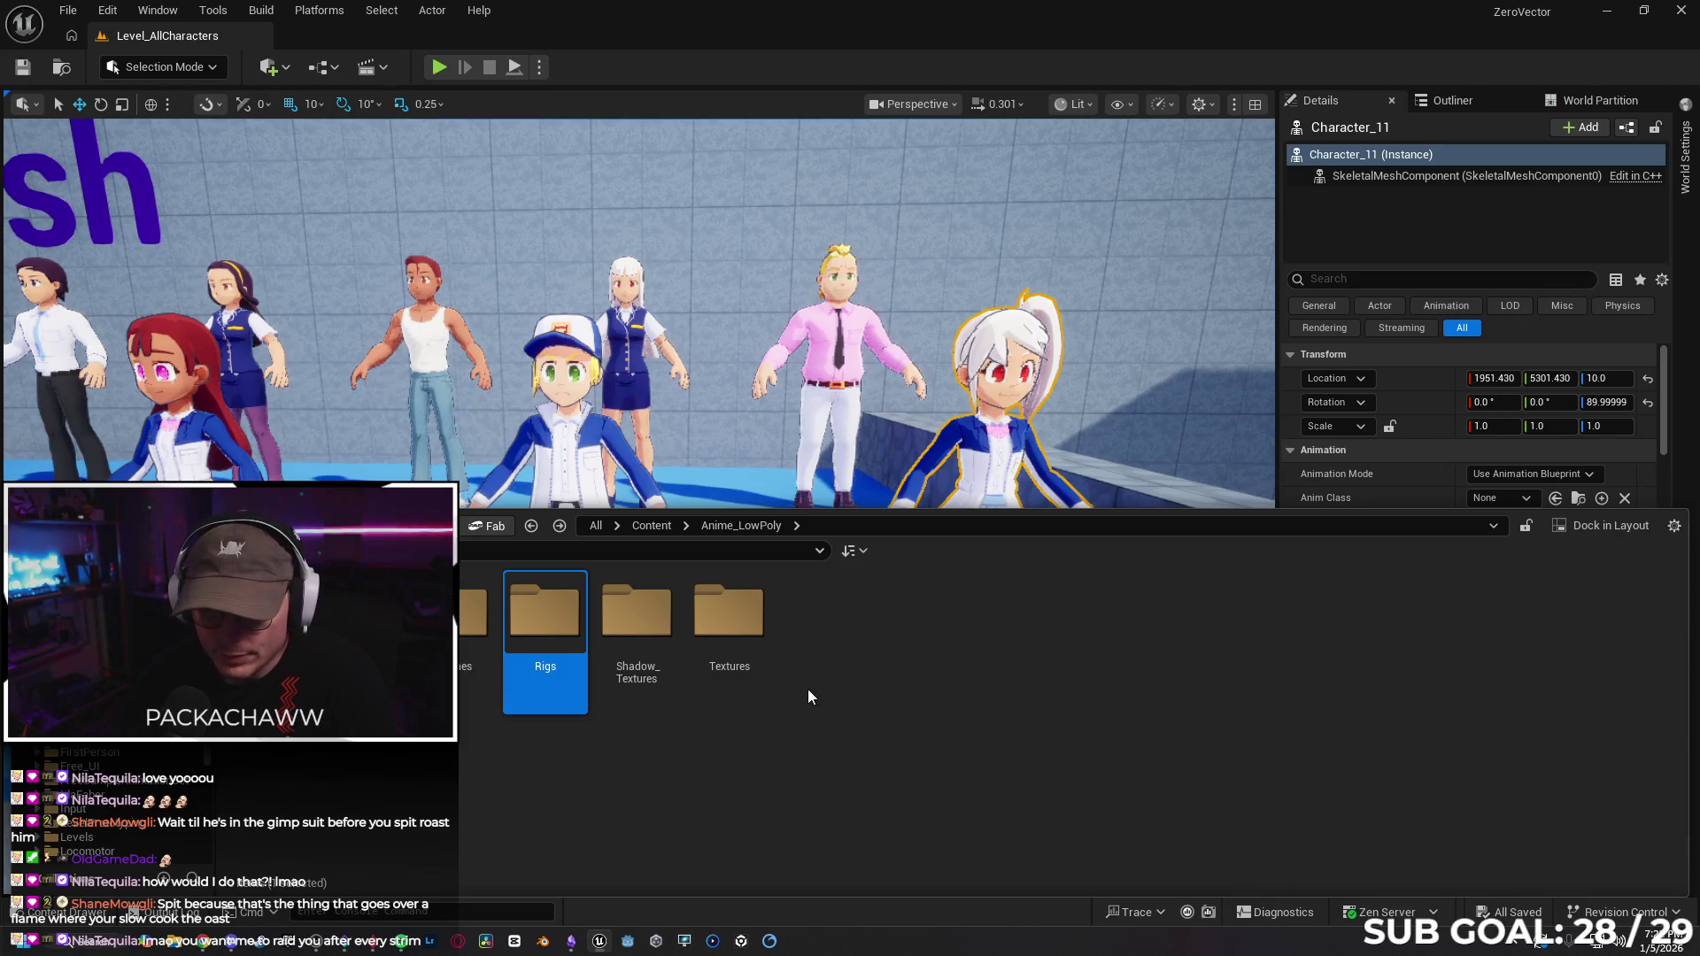
Scroll through the Shadow_Textures folder, then go up and open the Characters folder.
double_click(635, 613)
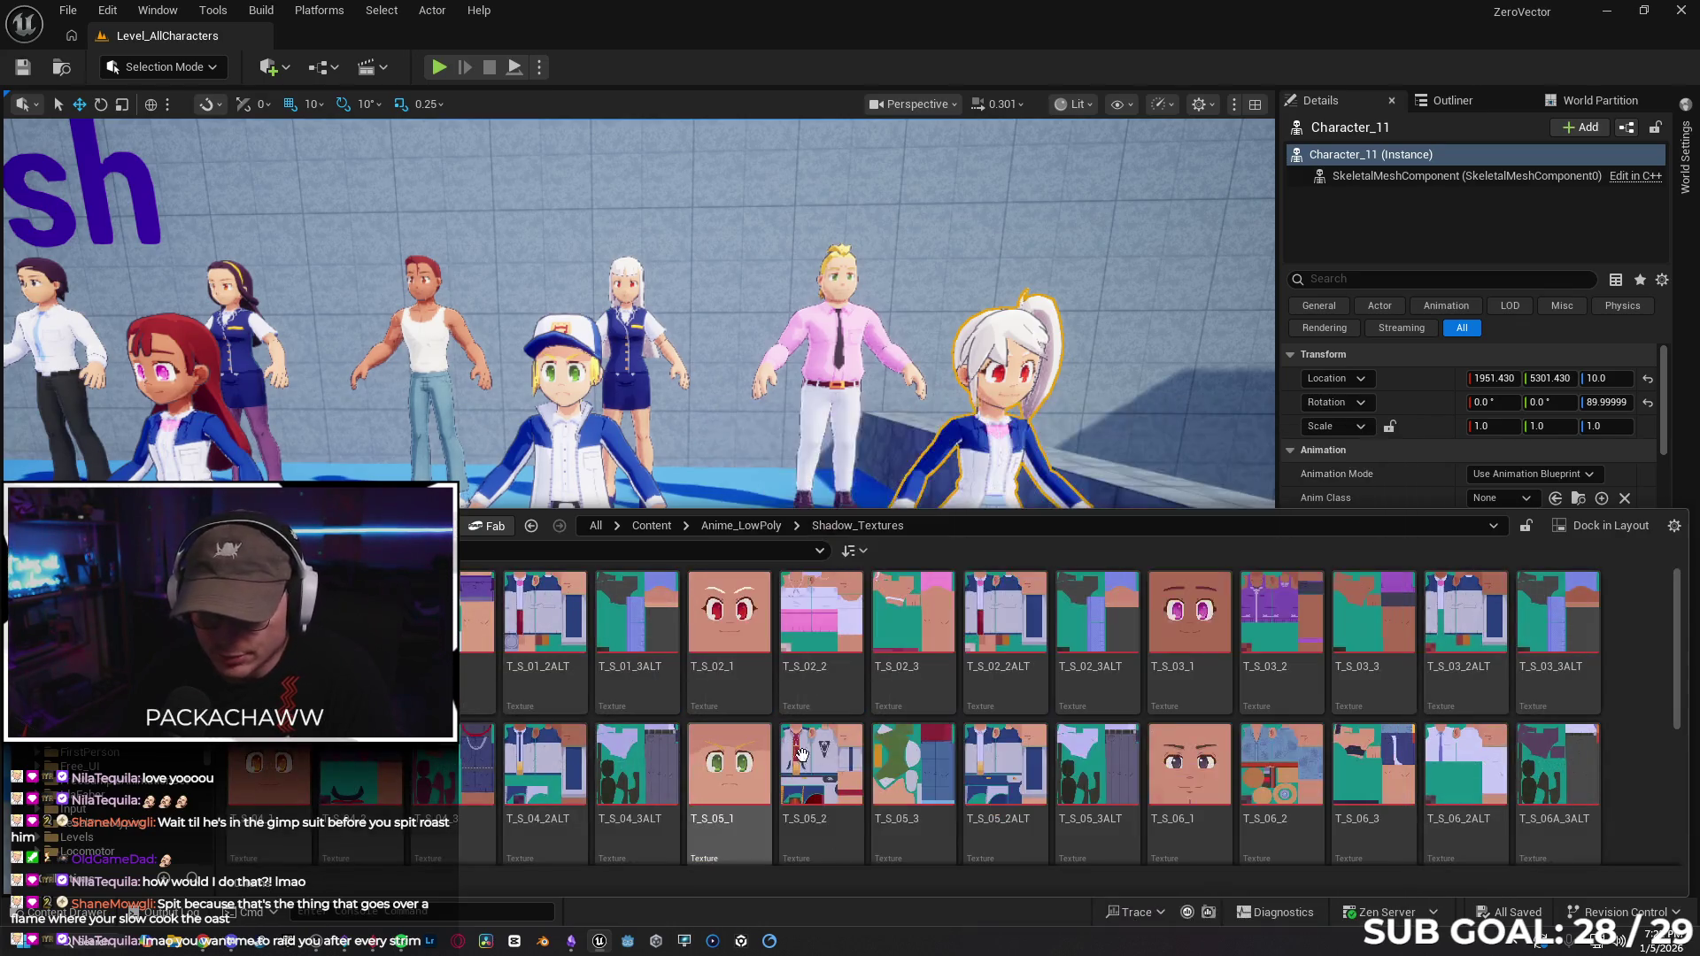
key(alt+Left)
double_click(634, 642)
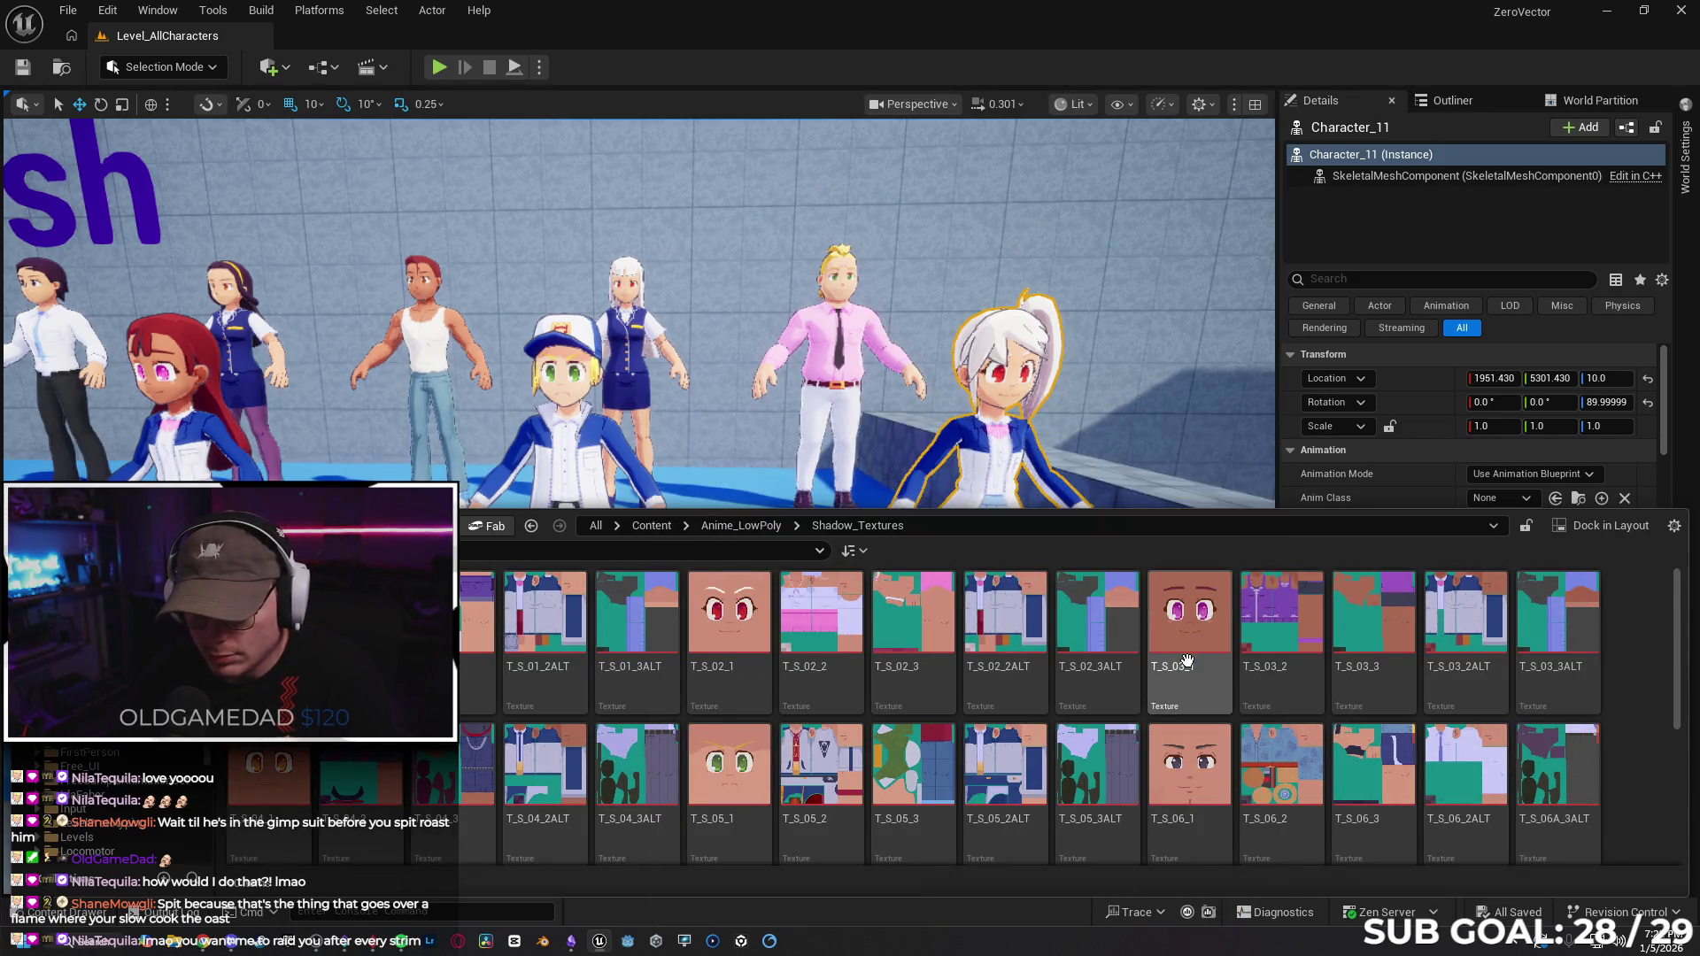
scroll(1186, 660, down, 4)
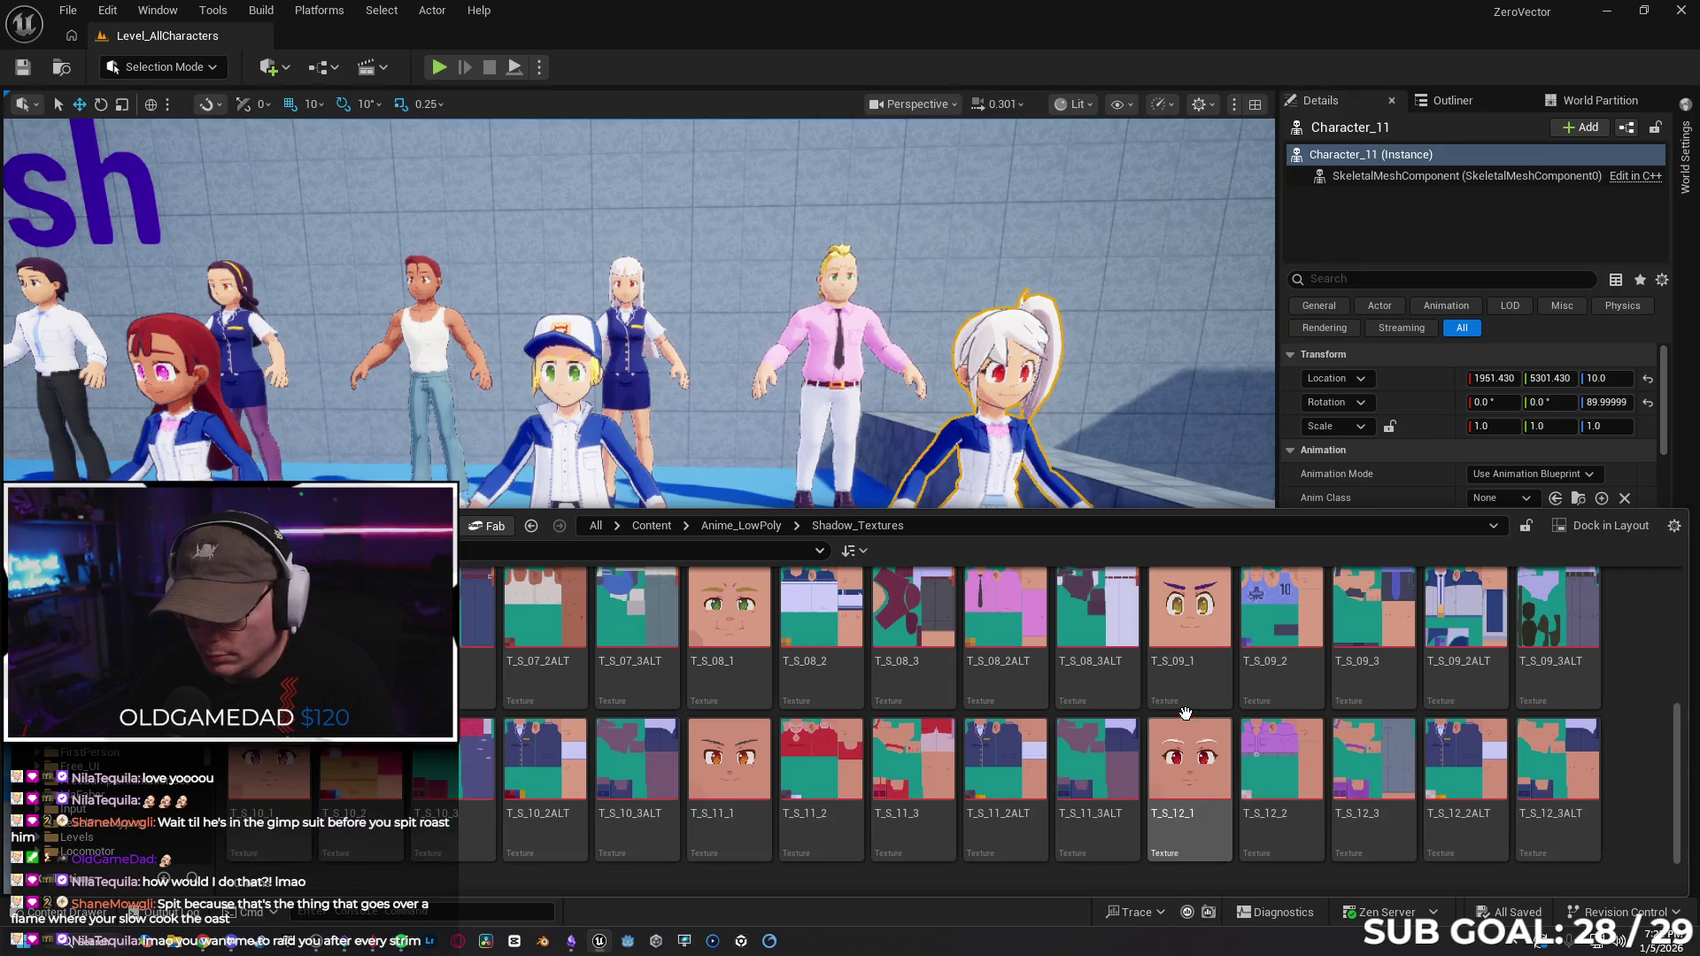
key(alt+Left)
key(alt+Left)
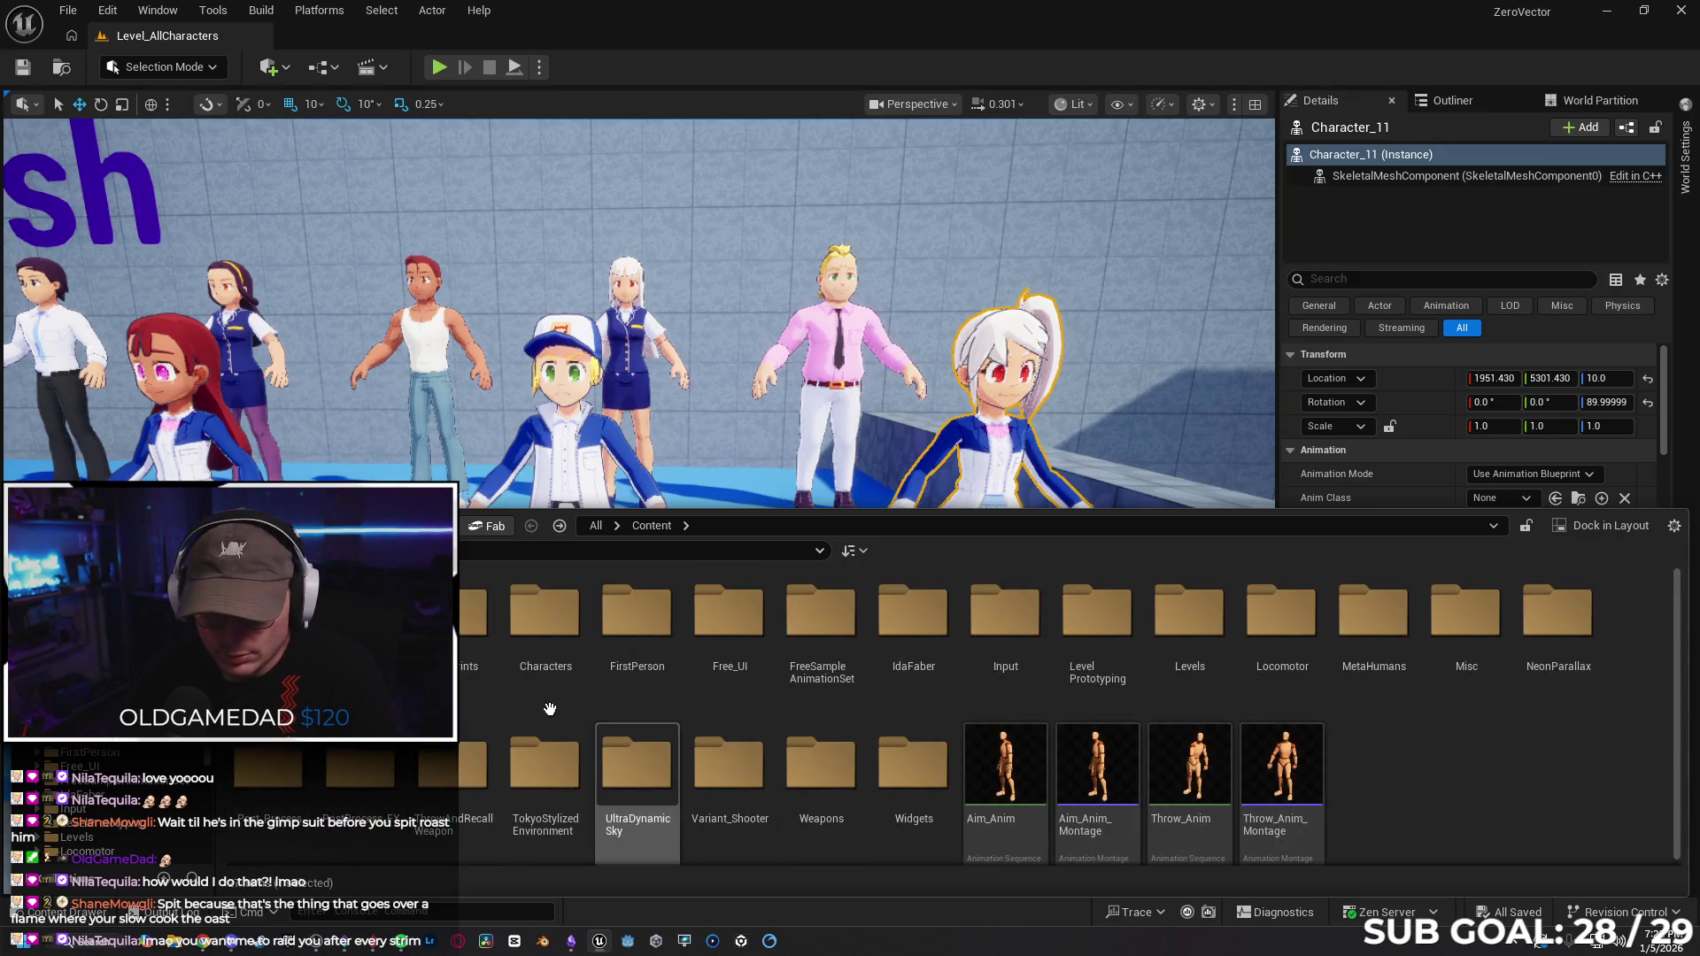
double_click(545, 611)
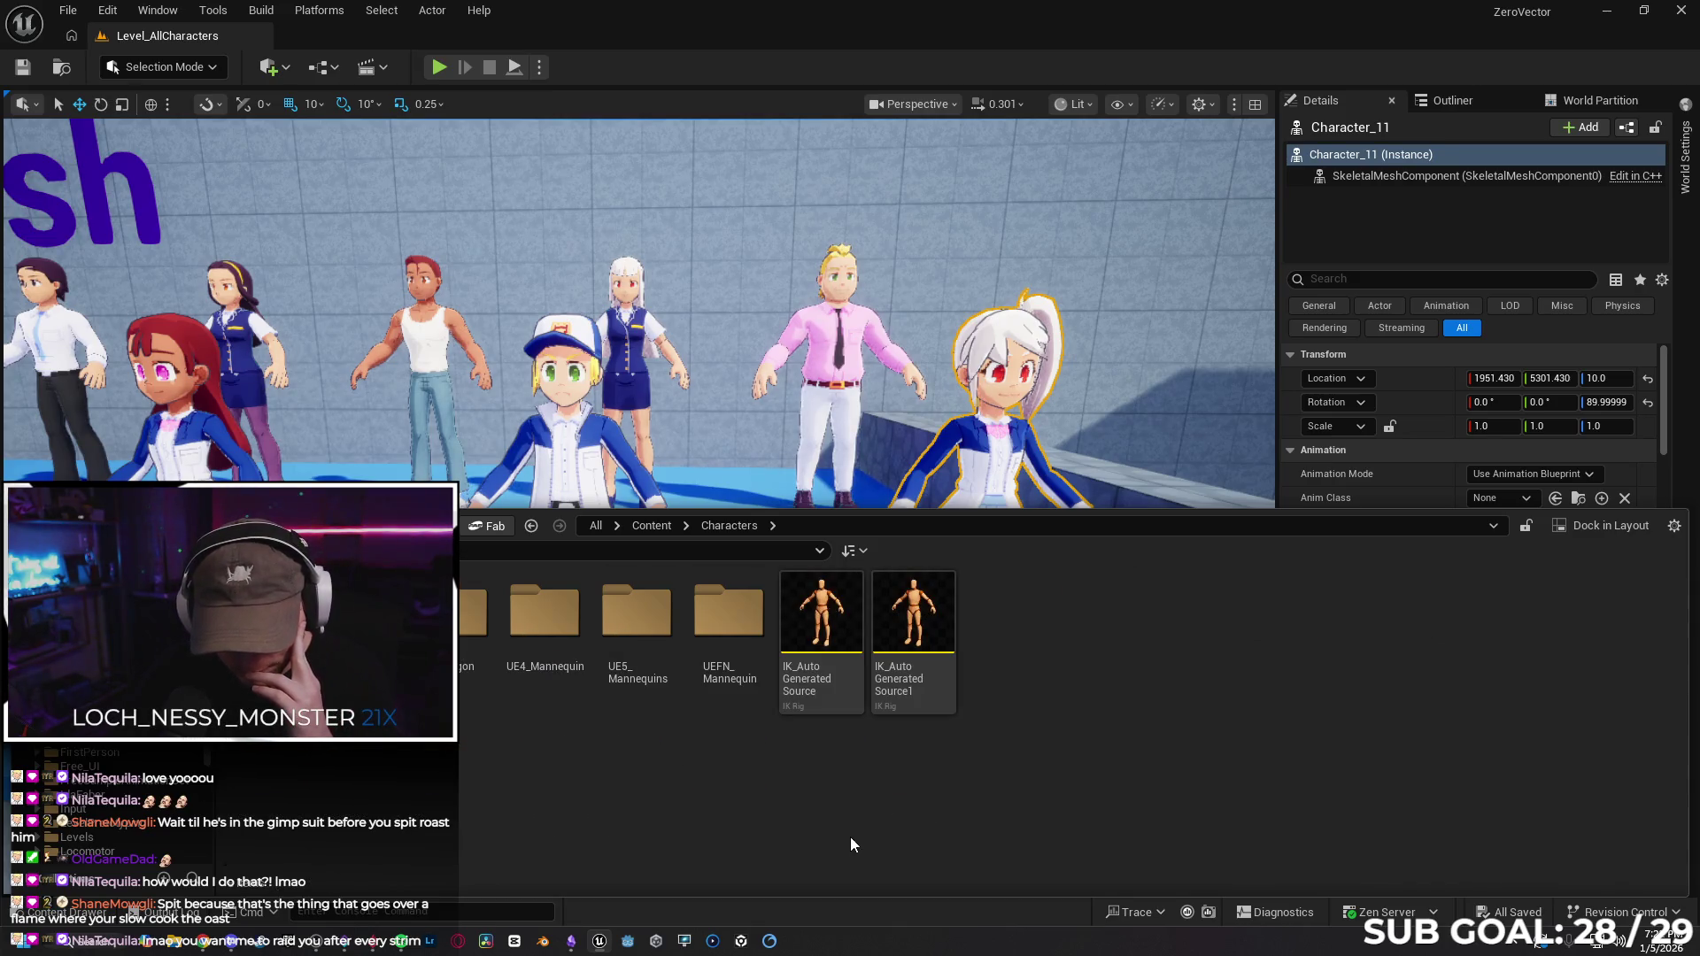
Open Characters > Echo > Meshes and view the Hair mesh's context menu.
key(Return)
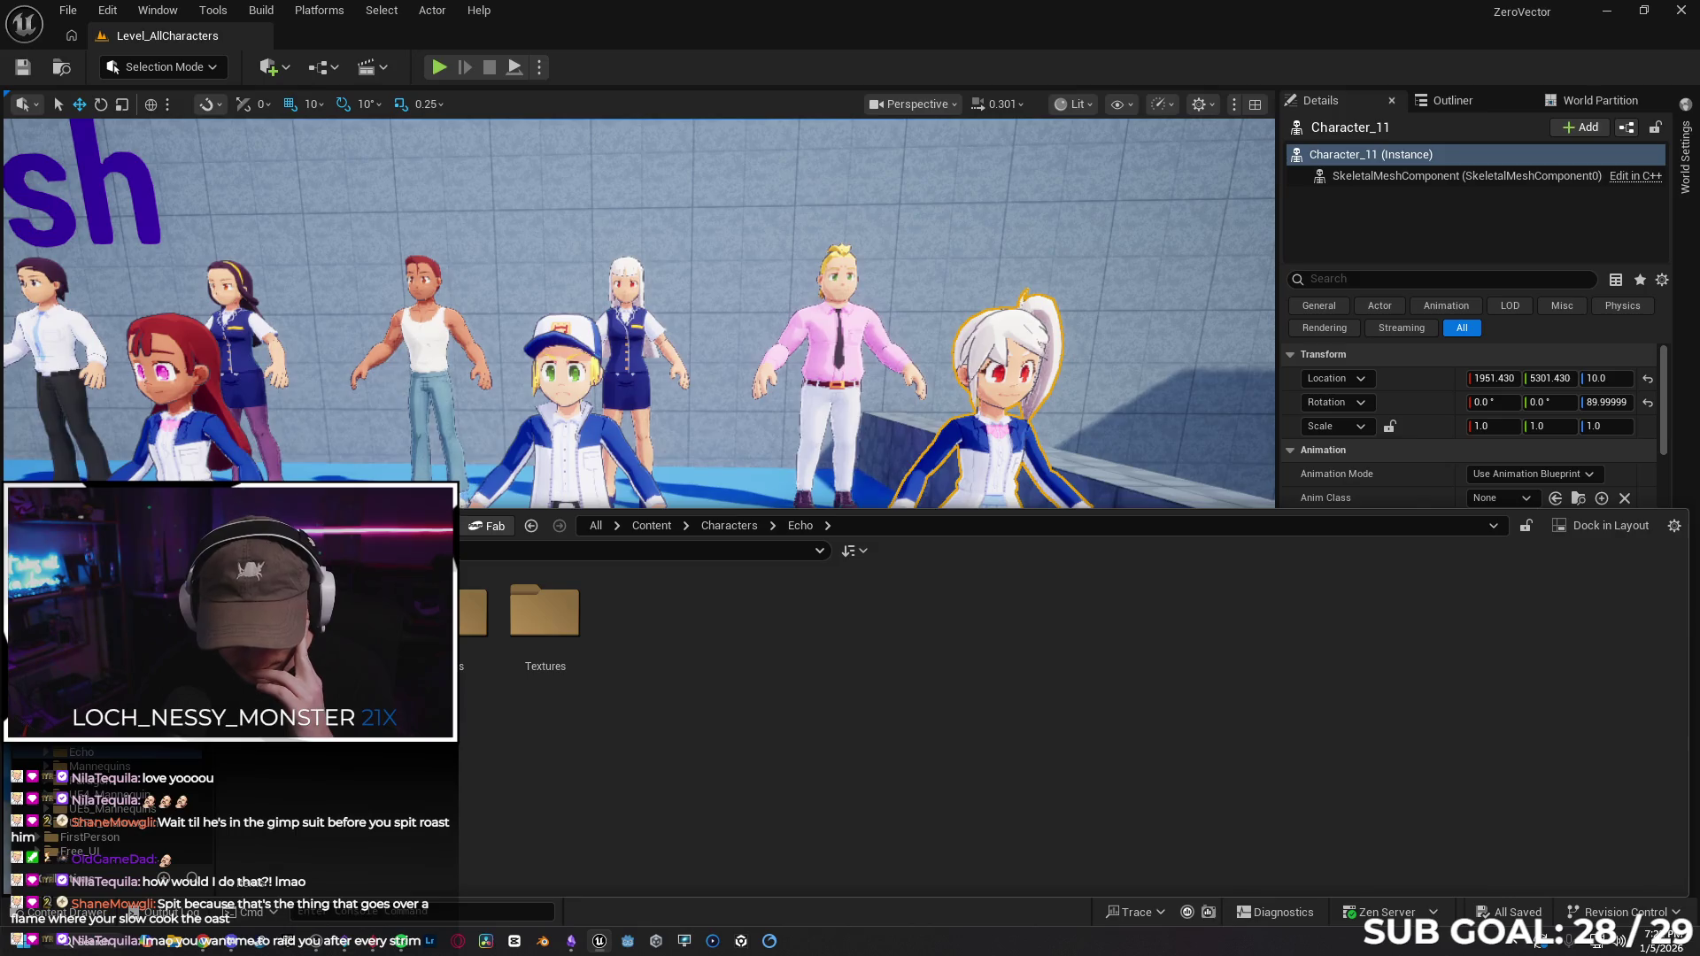
double_click(473, 611)
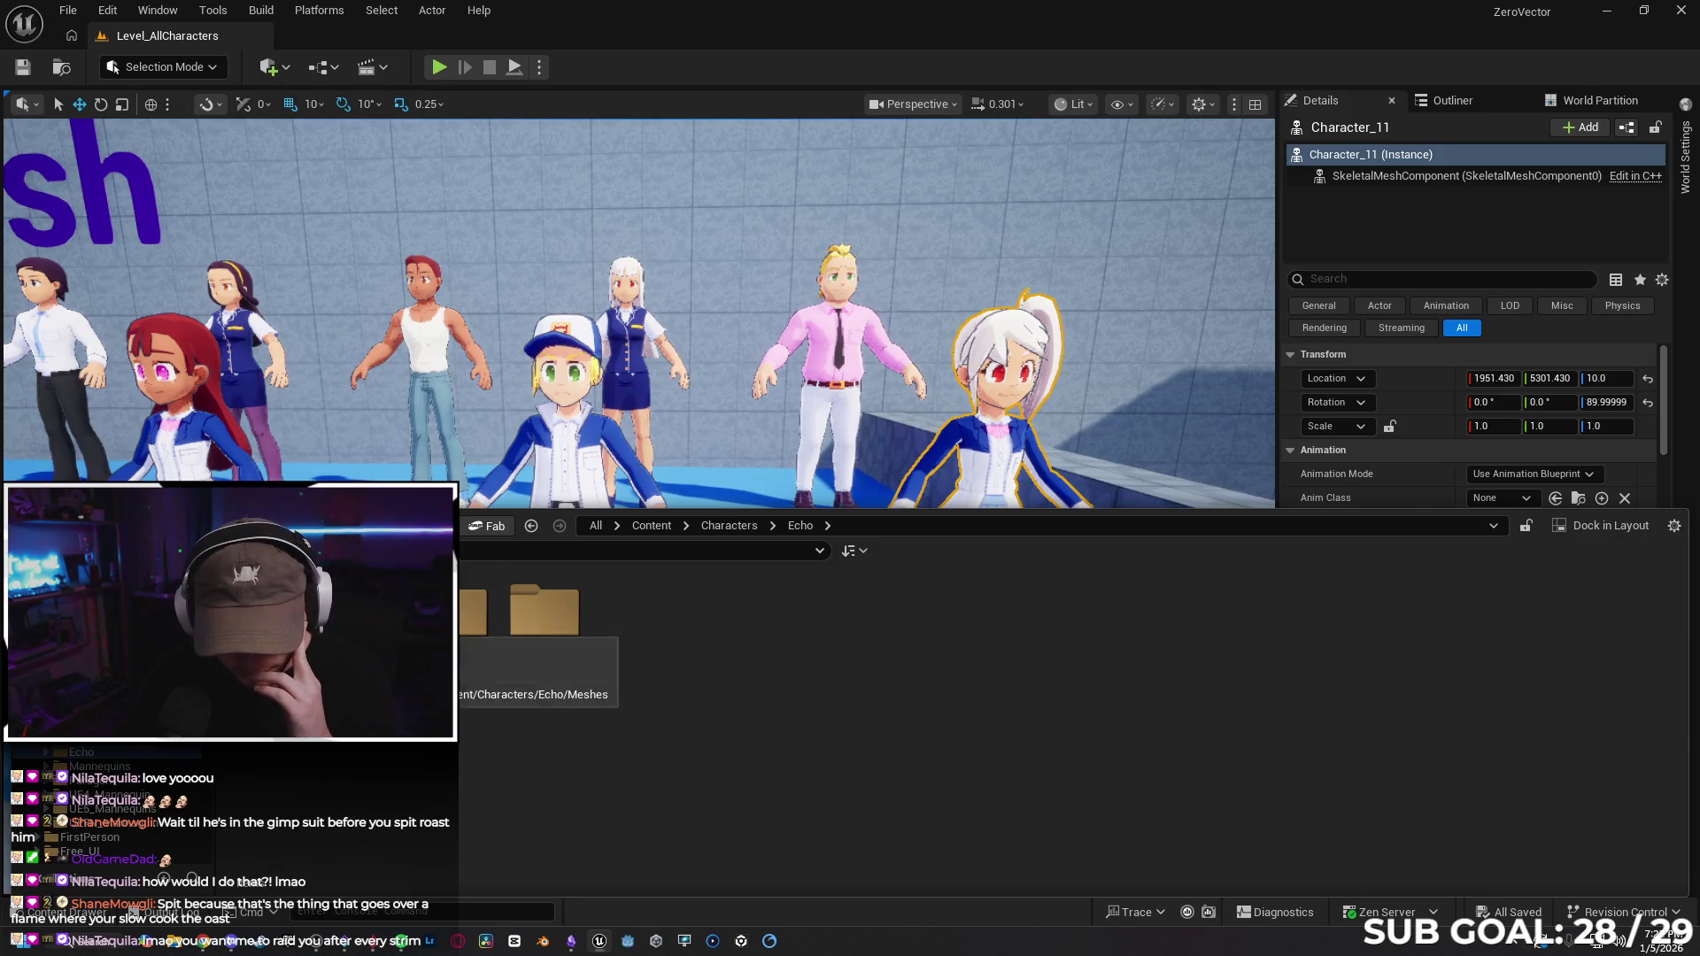
right_click(475, 620)
mouse_move(478, 624)
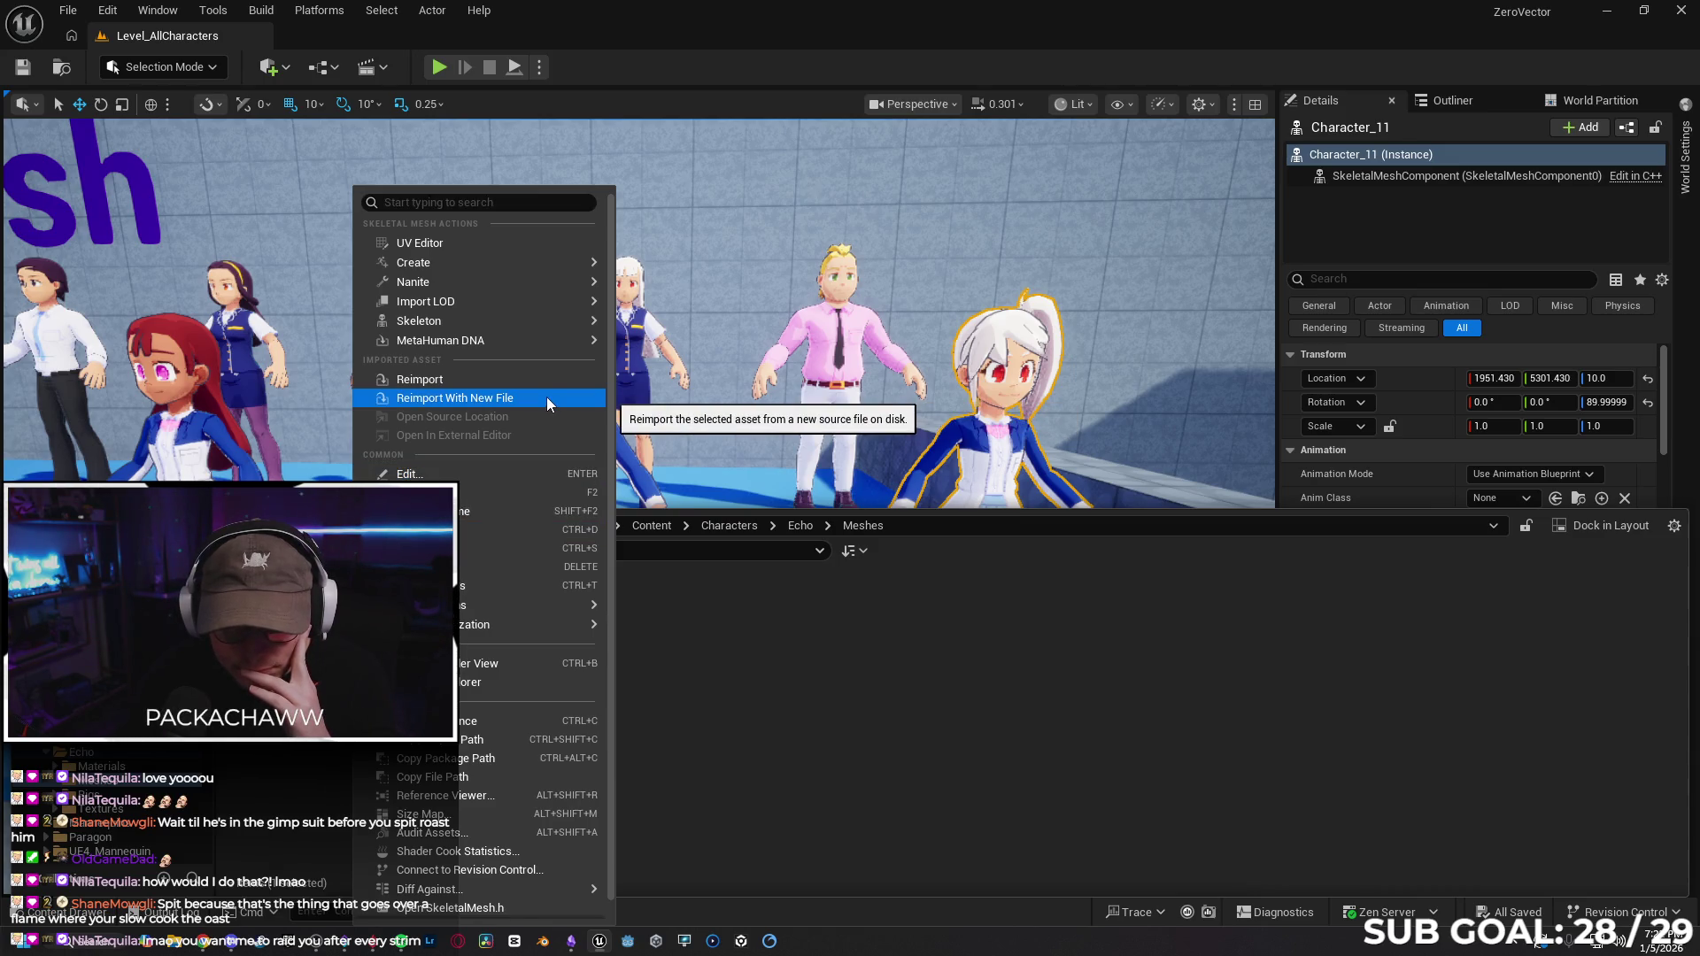
click(756, 769)
Return to Content, reopen Characters and Echo, then switch to the Blueprints folder.
click(532, 525)
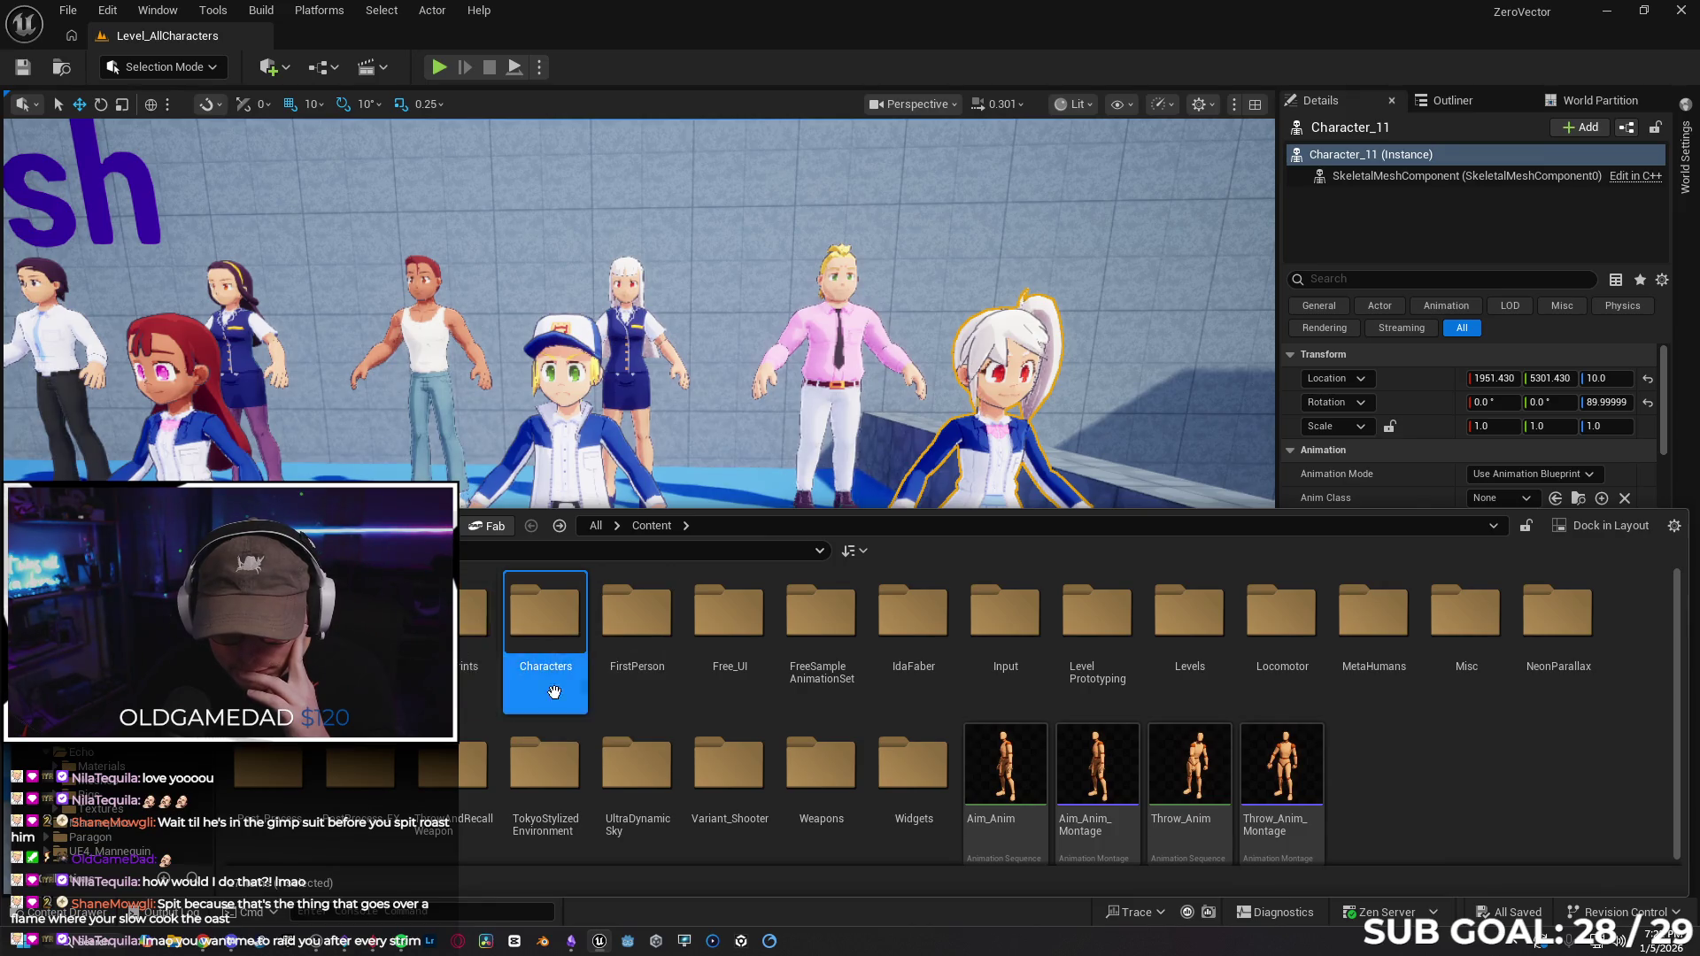
double_click(534, 647)
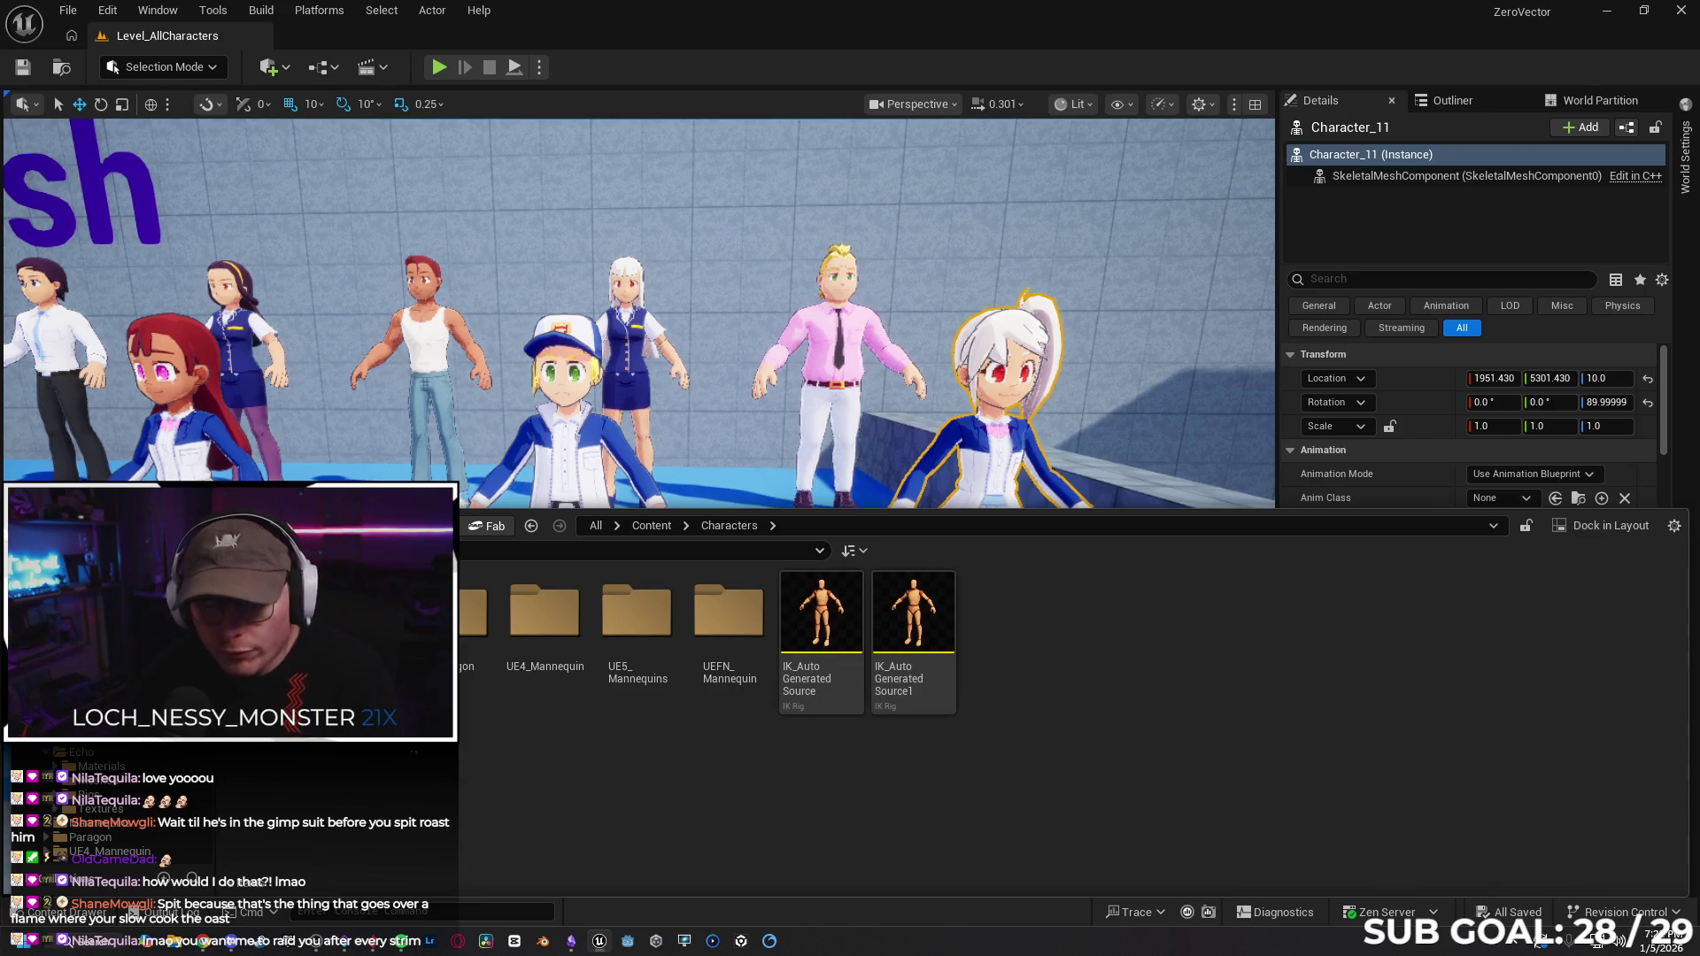
click(81, 752)
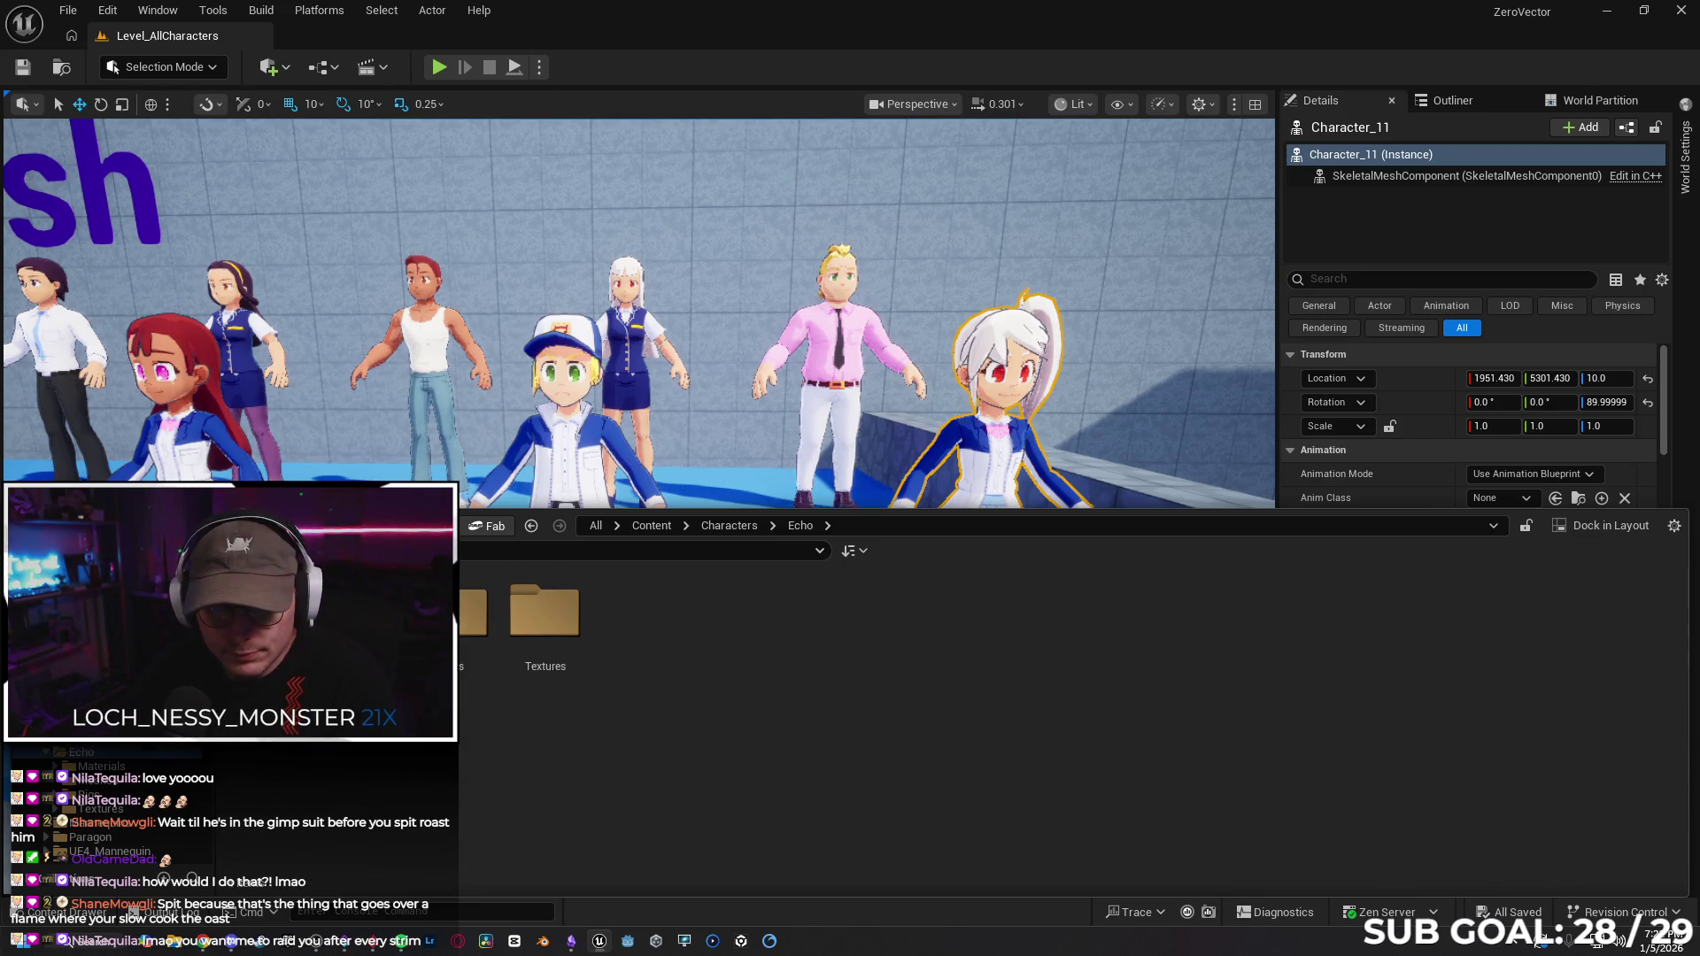
click(266, 657)
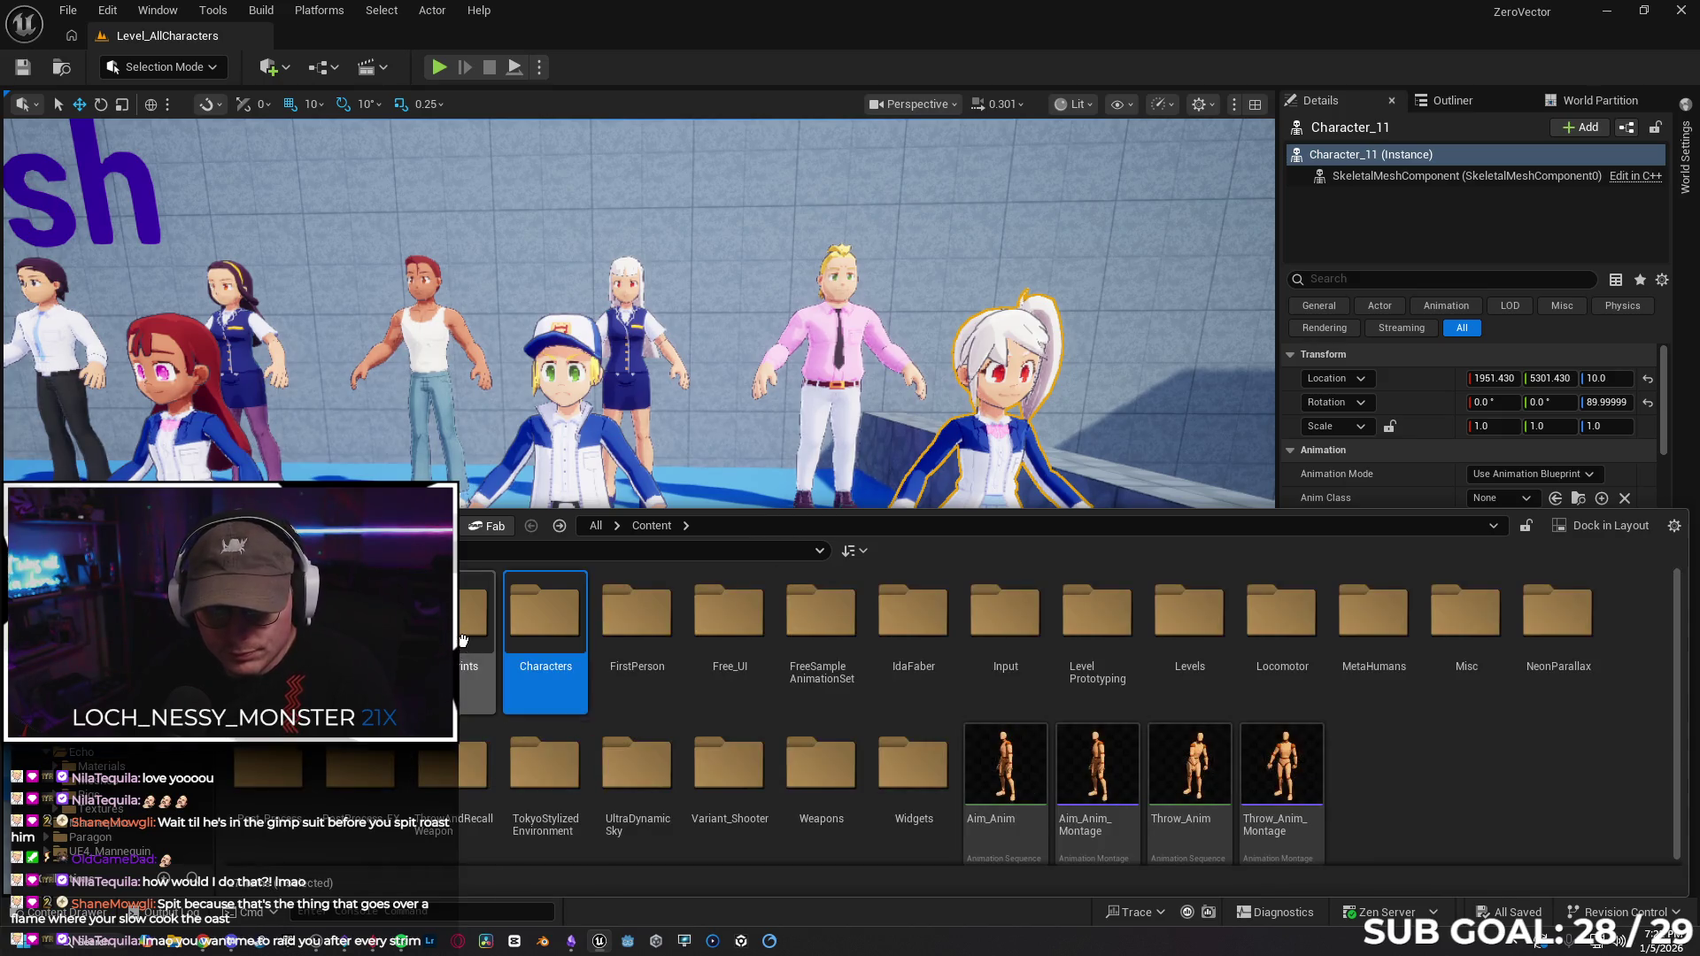
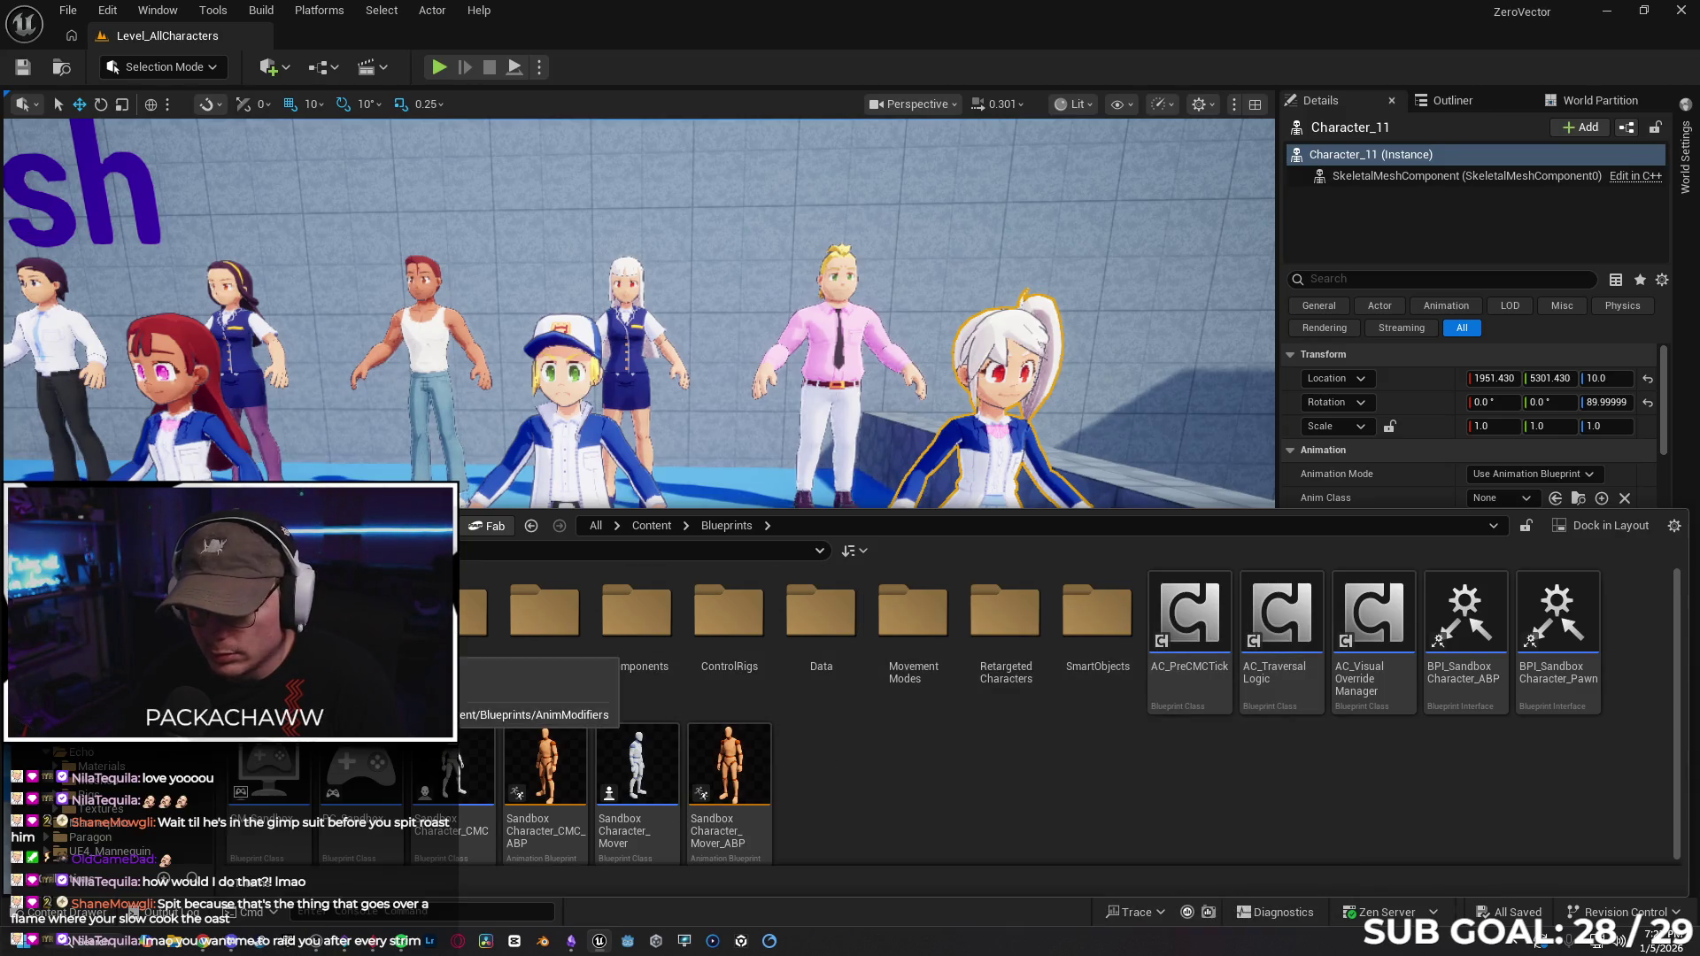
Browse the Blueprints and Characters folders, then search 'Echo' and open BP_Echo.
double_click(1006, 613)
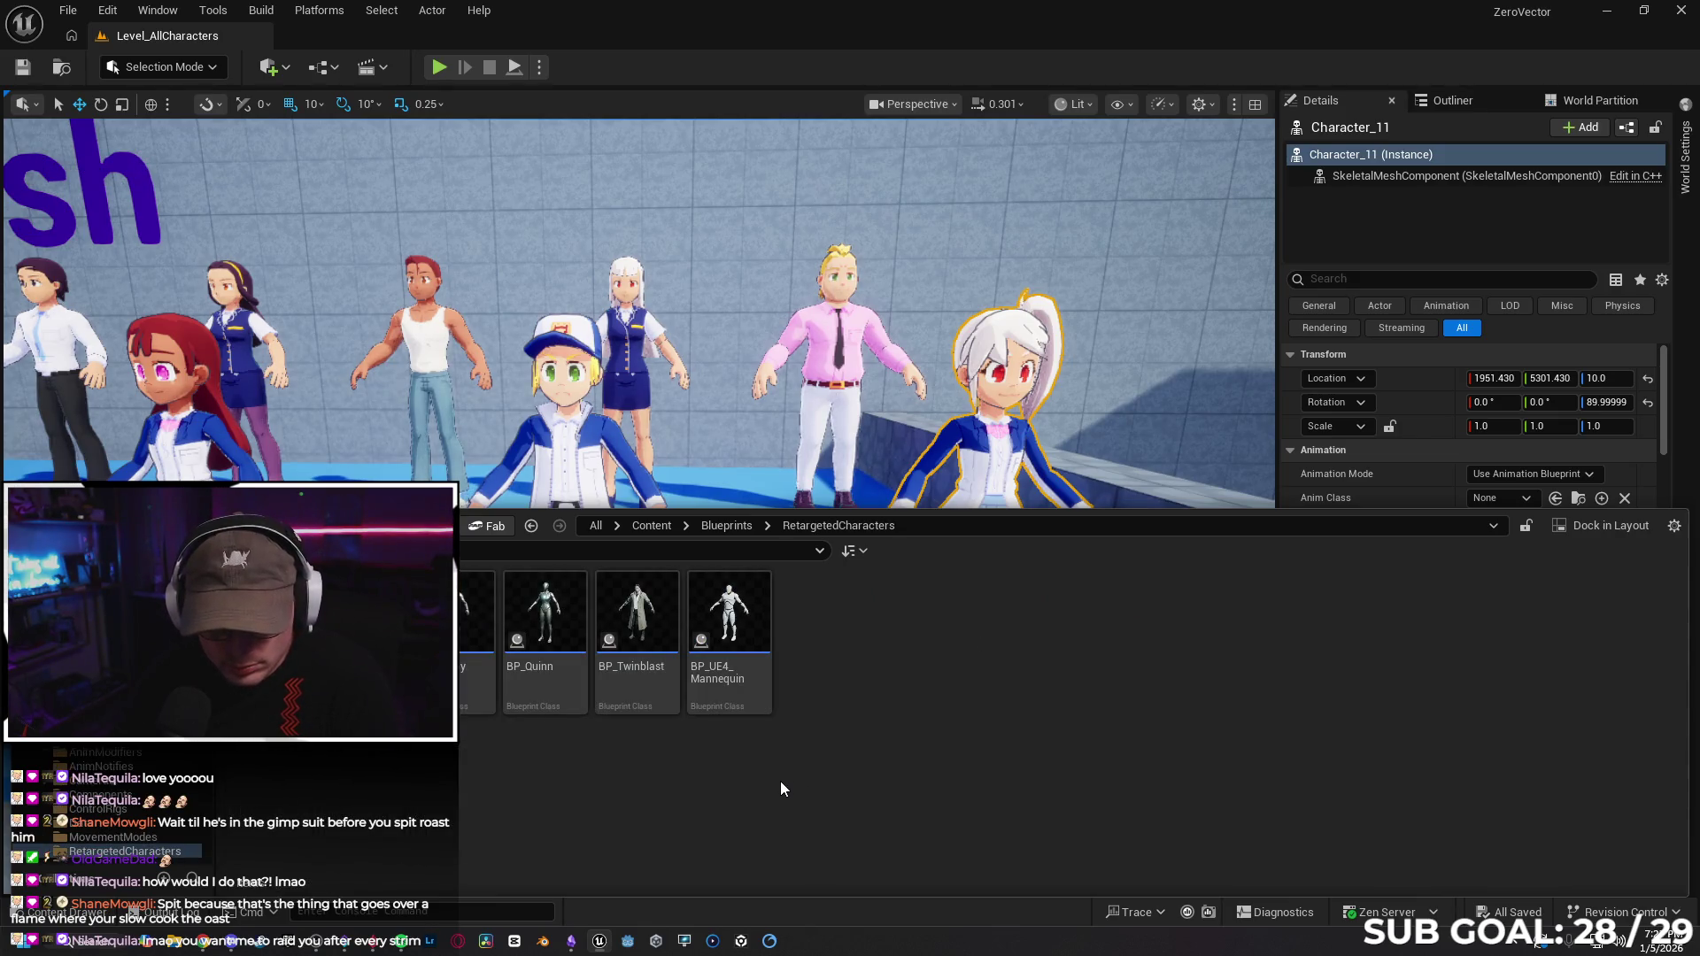
key(alt+Left)
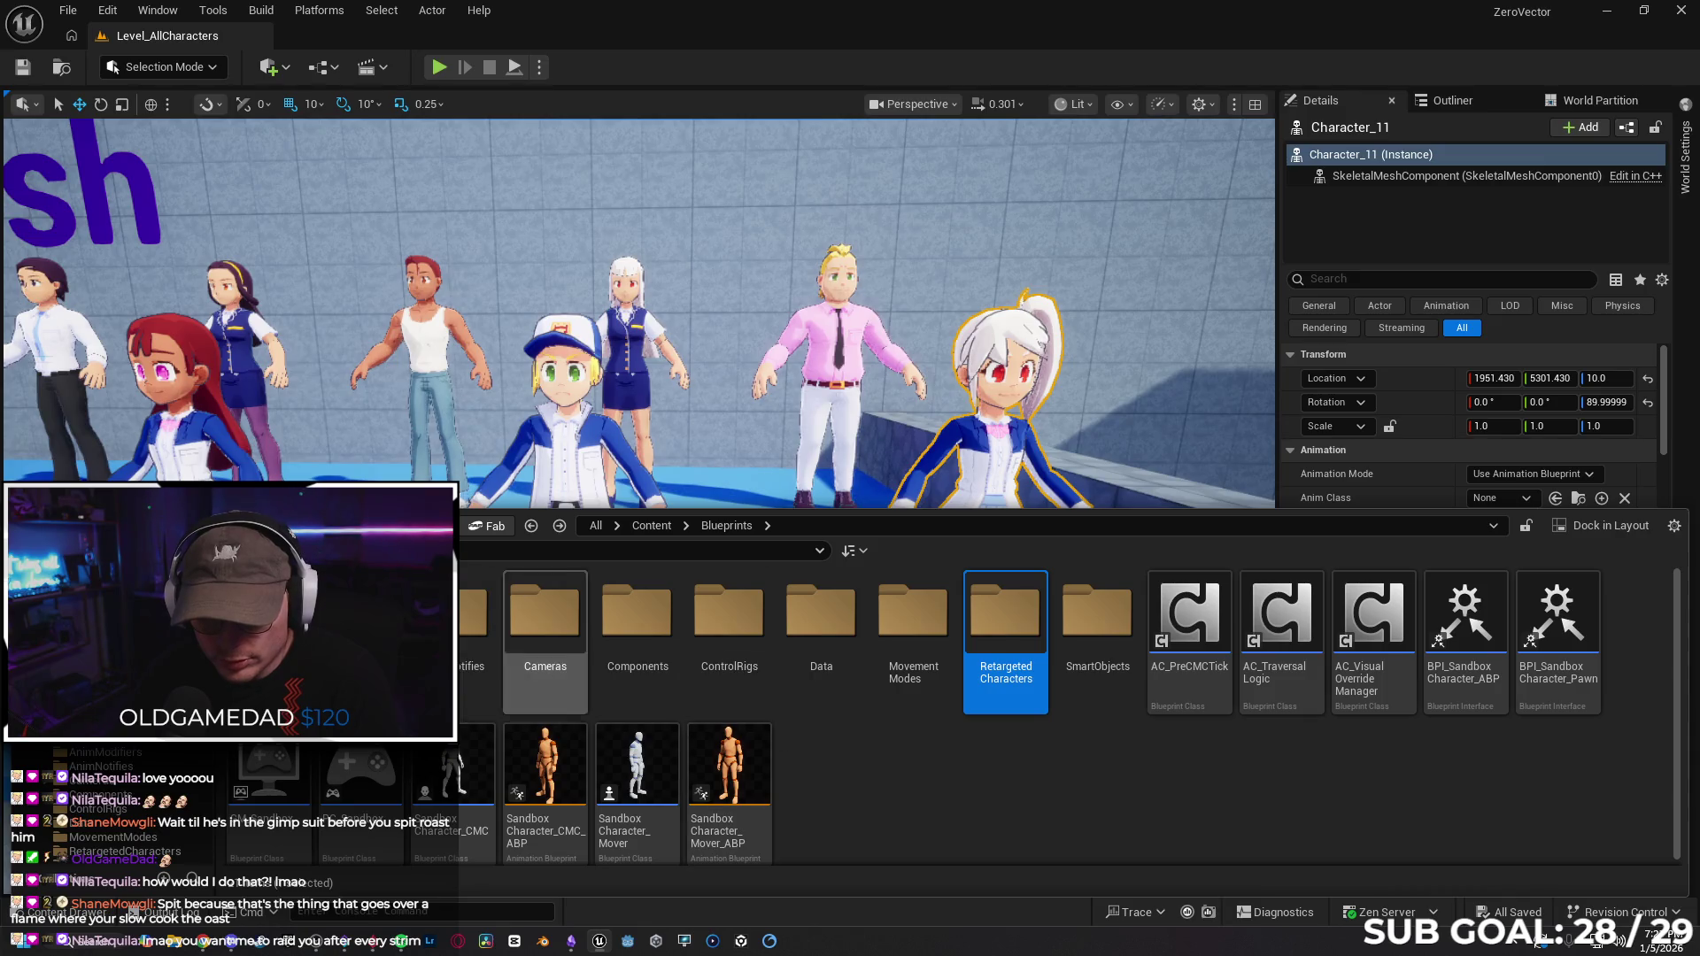
key(alt+Left)
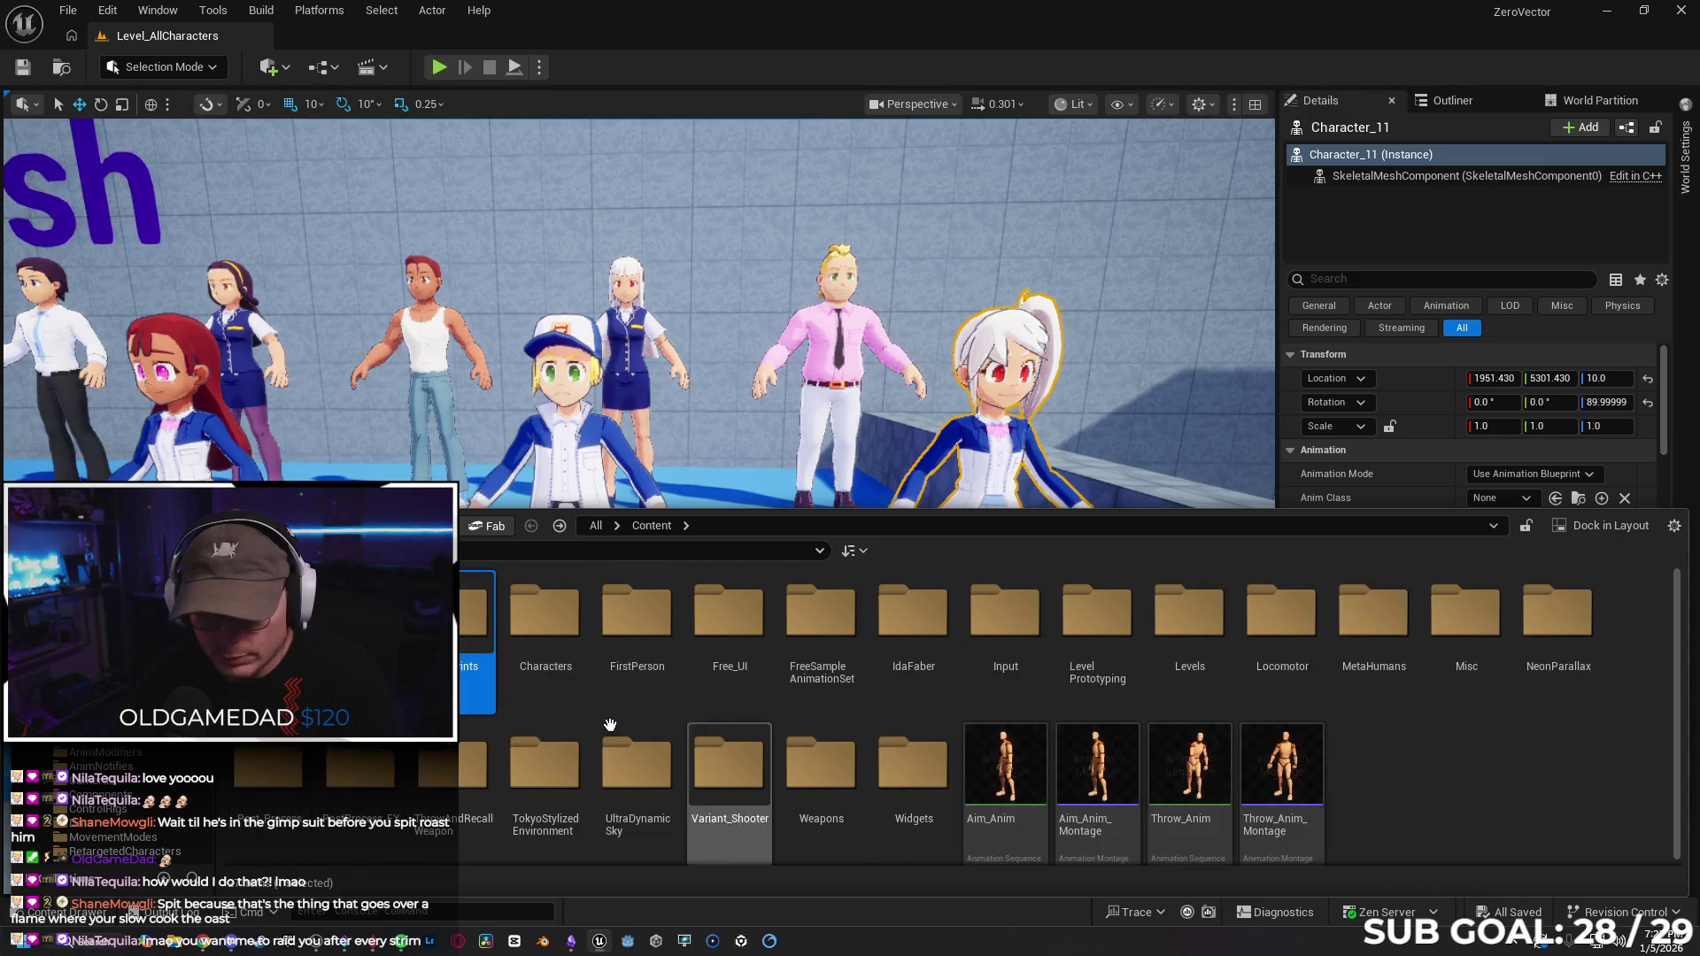
double_click(517, 632)
key(Return)
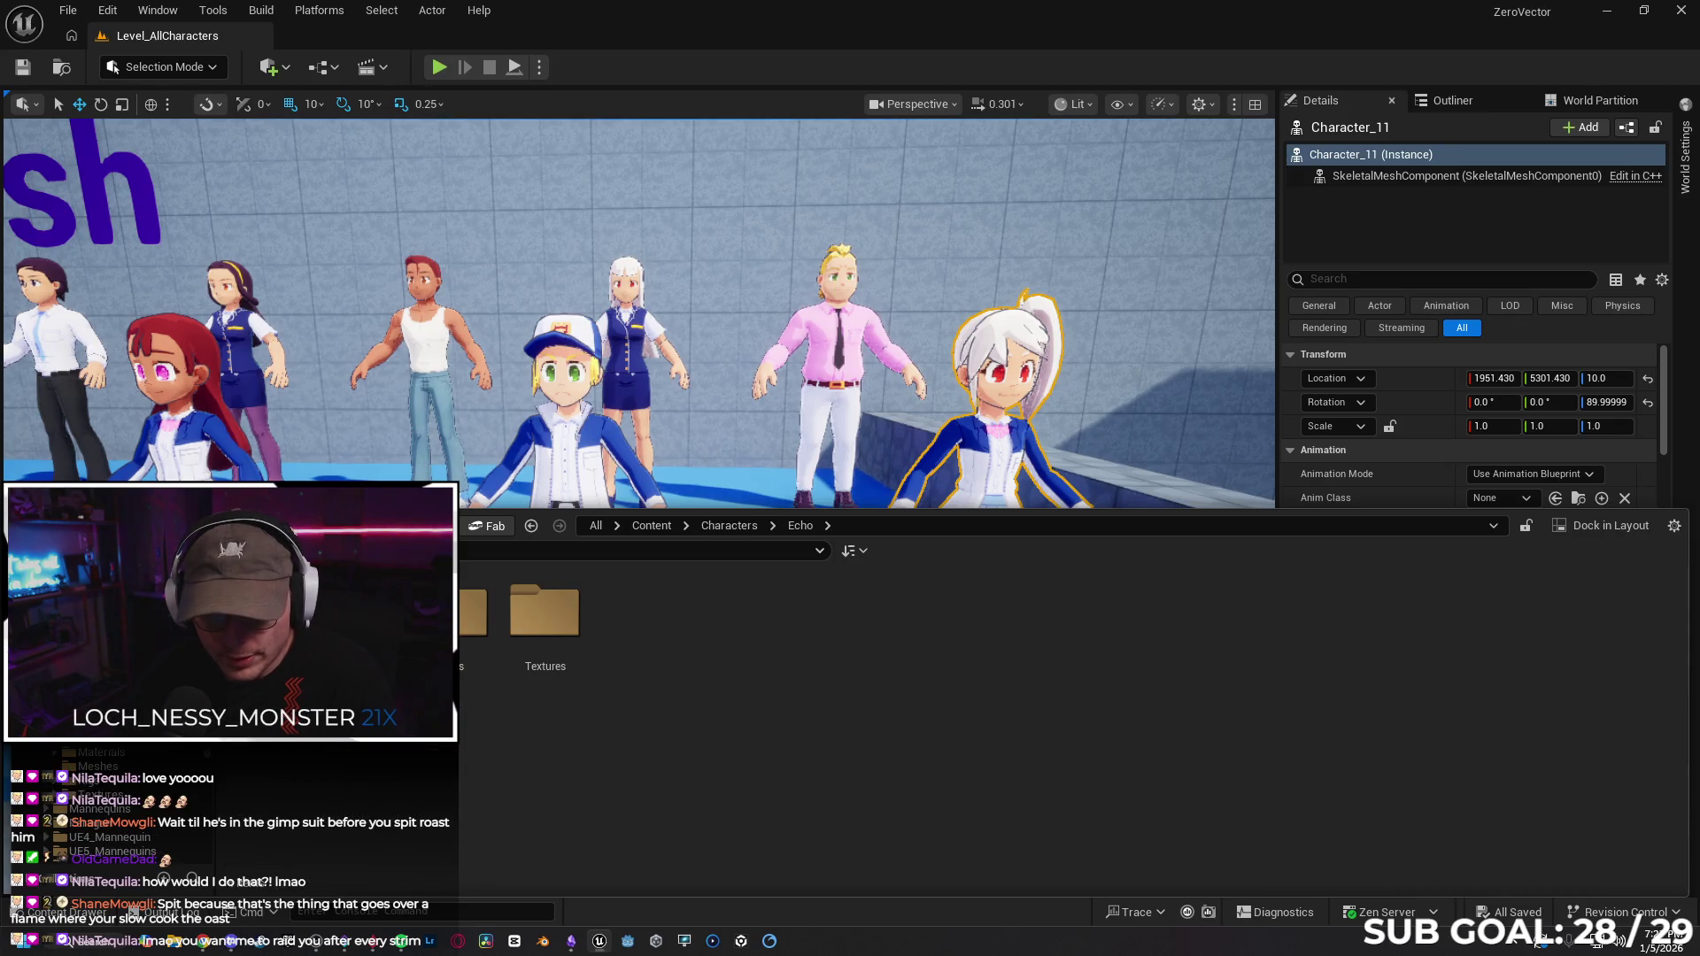
key(alt+Left)
key(alt+Left)
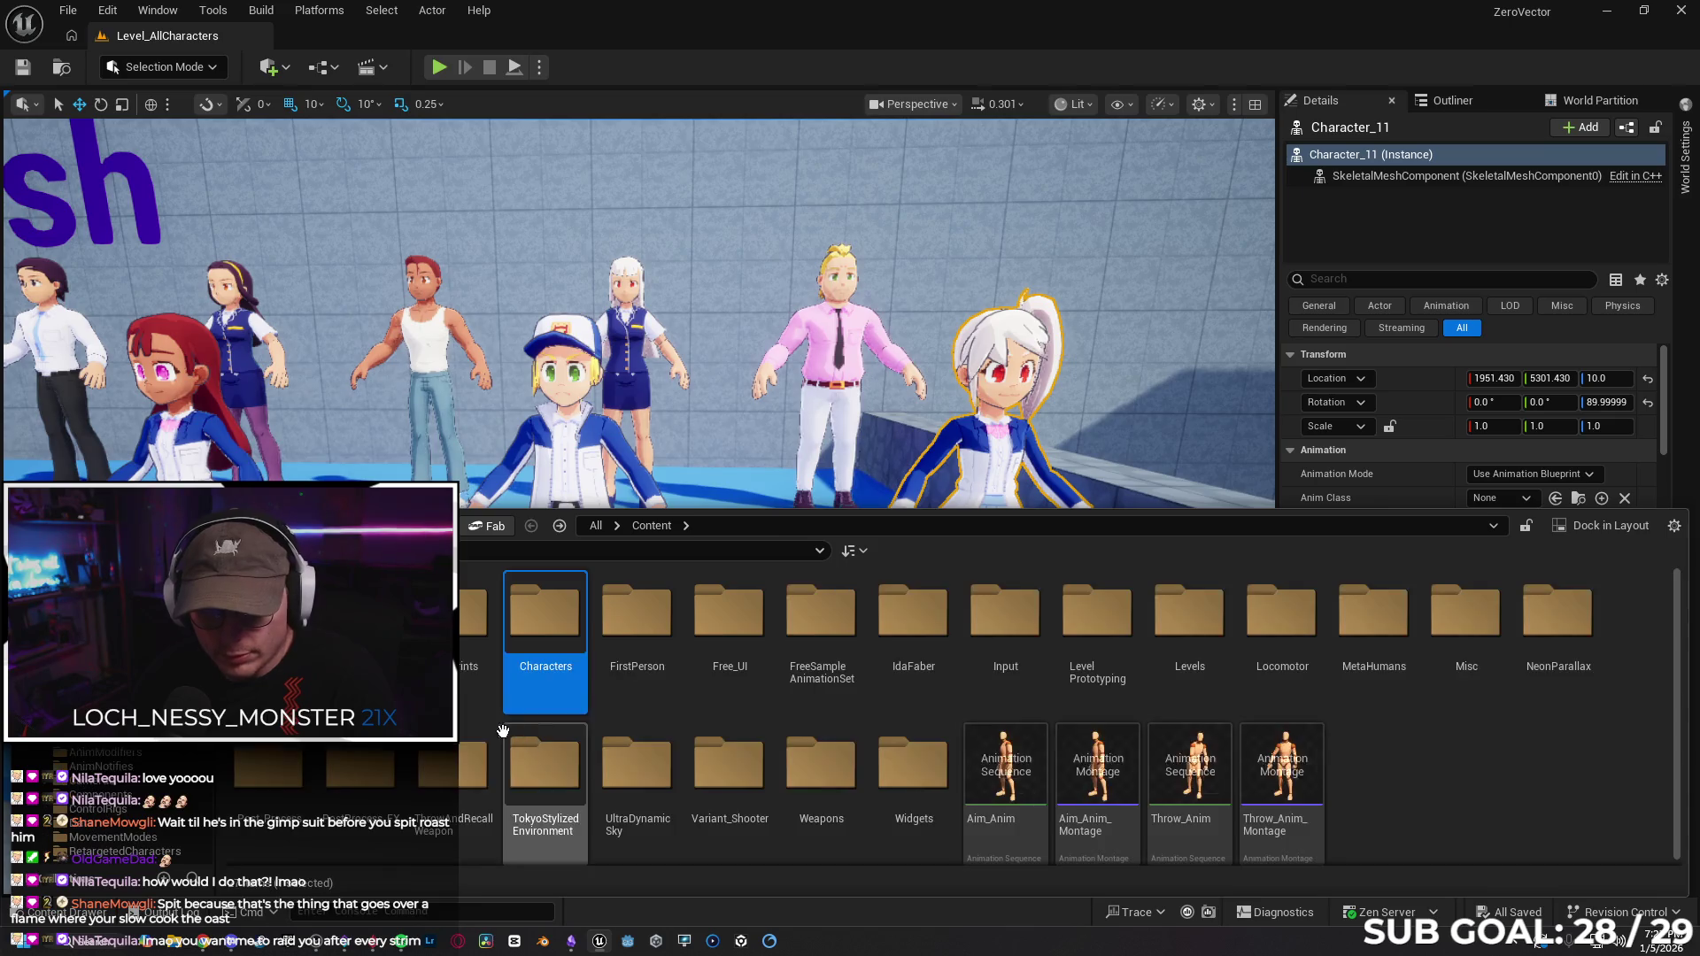
key(Left)
key(Return)
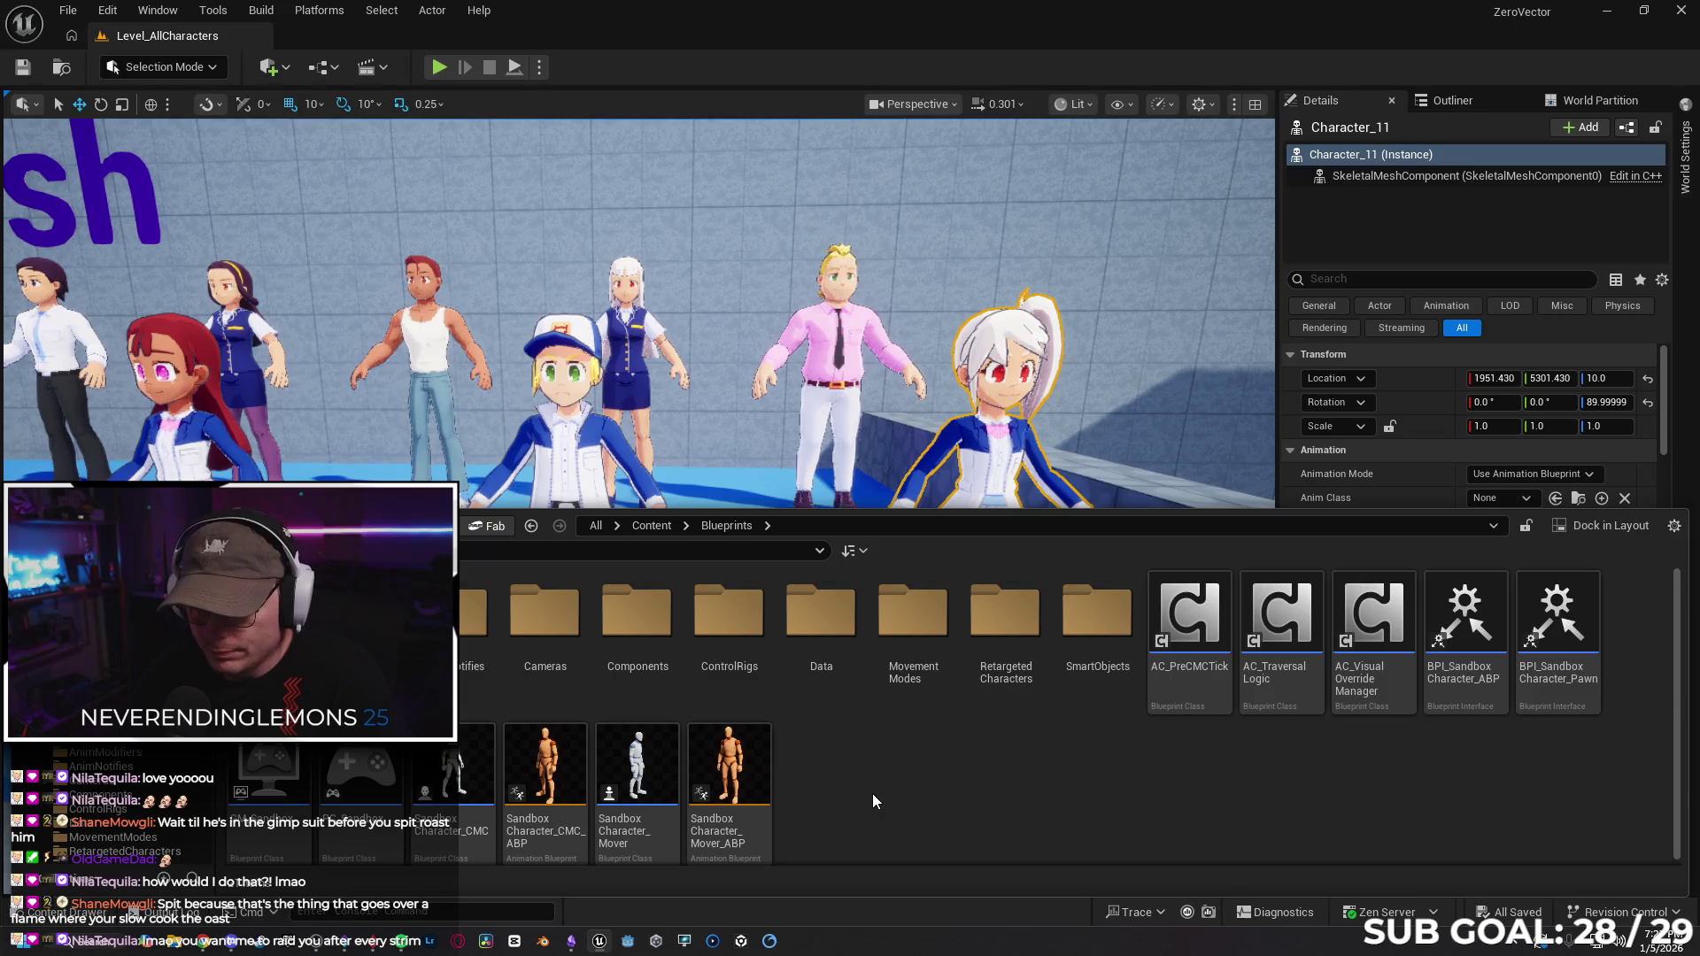
key(alt+Left)
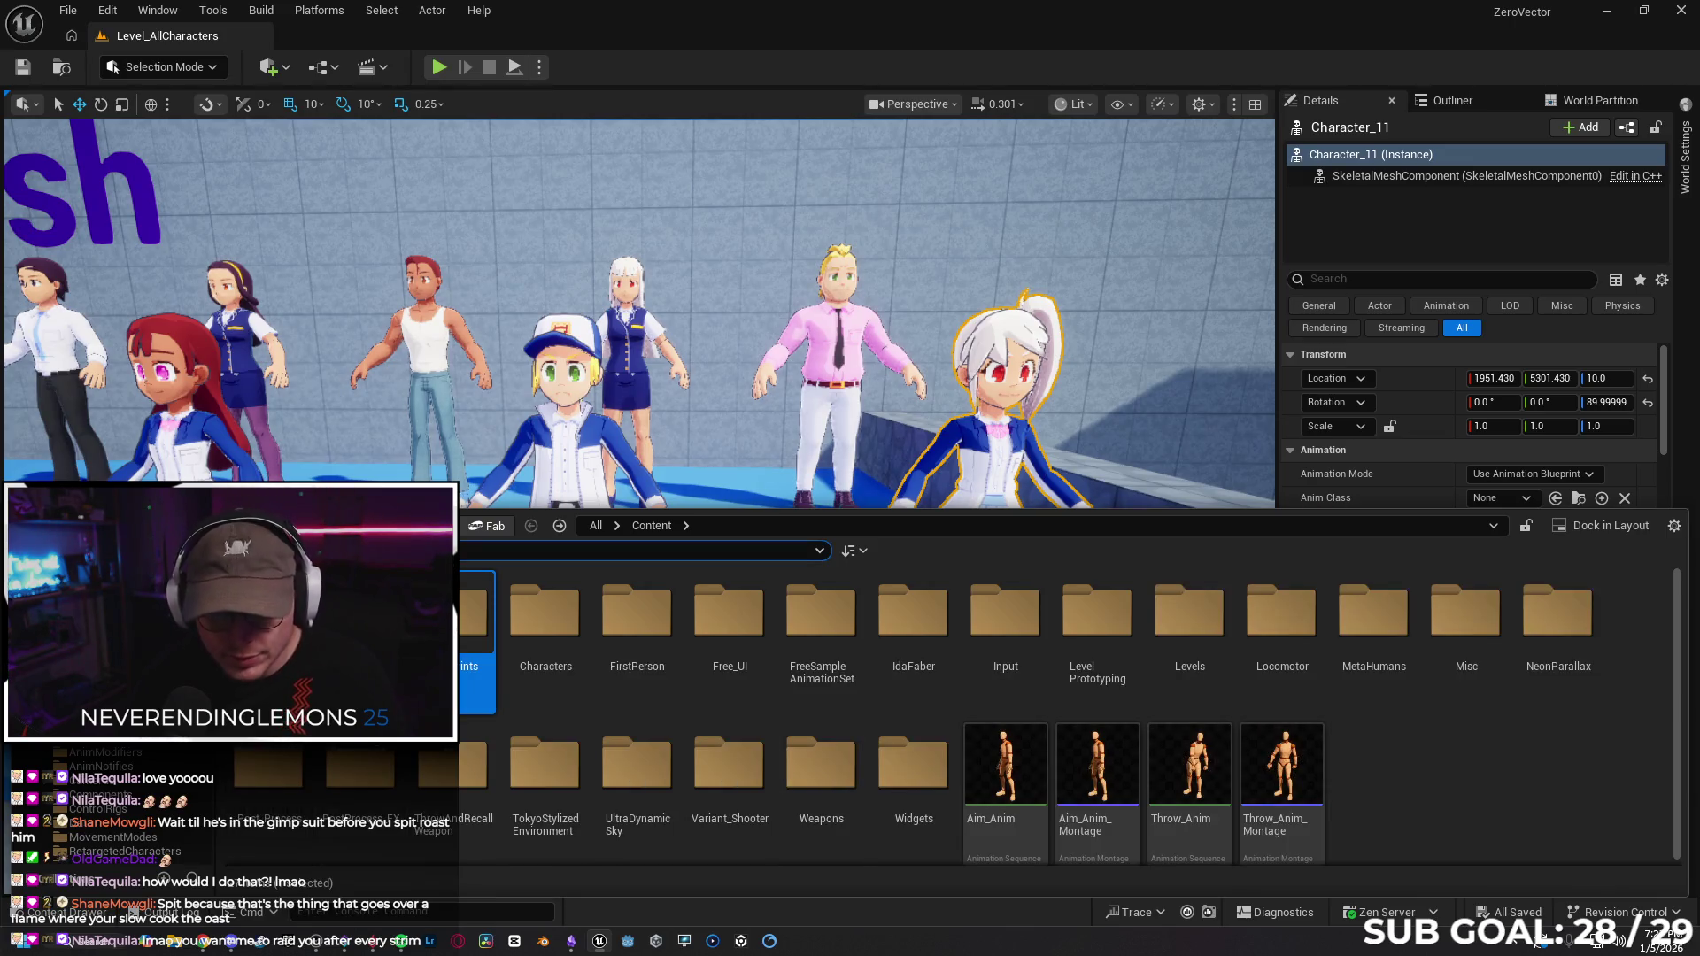
text(Echo)
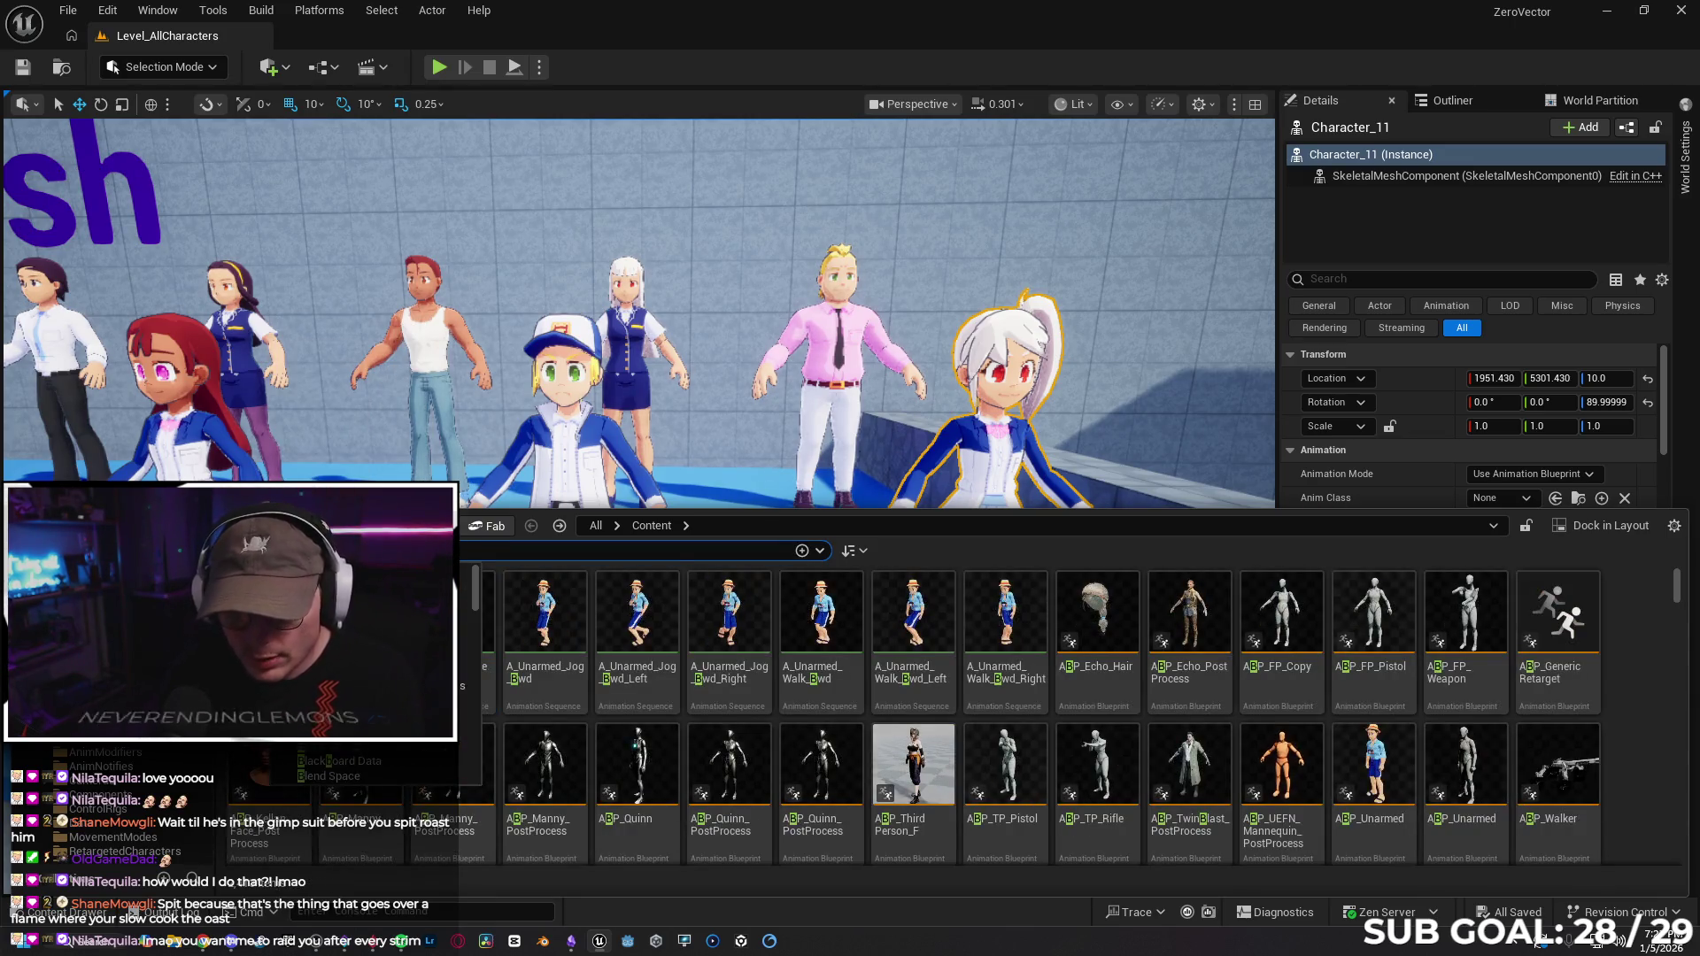
double_click(787, 571)
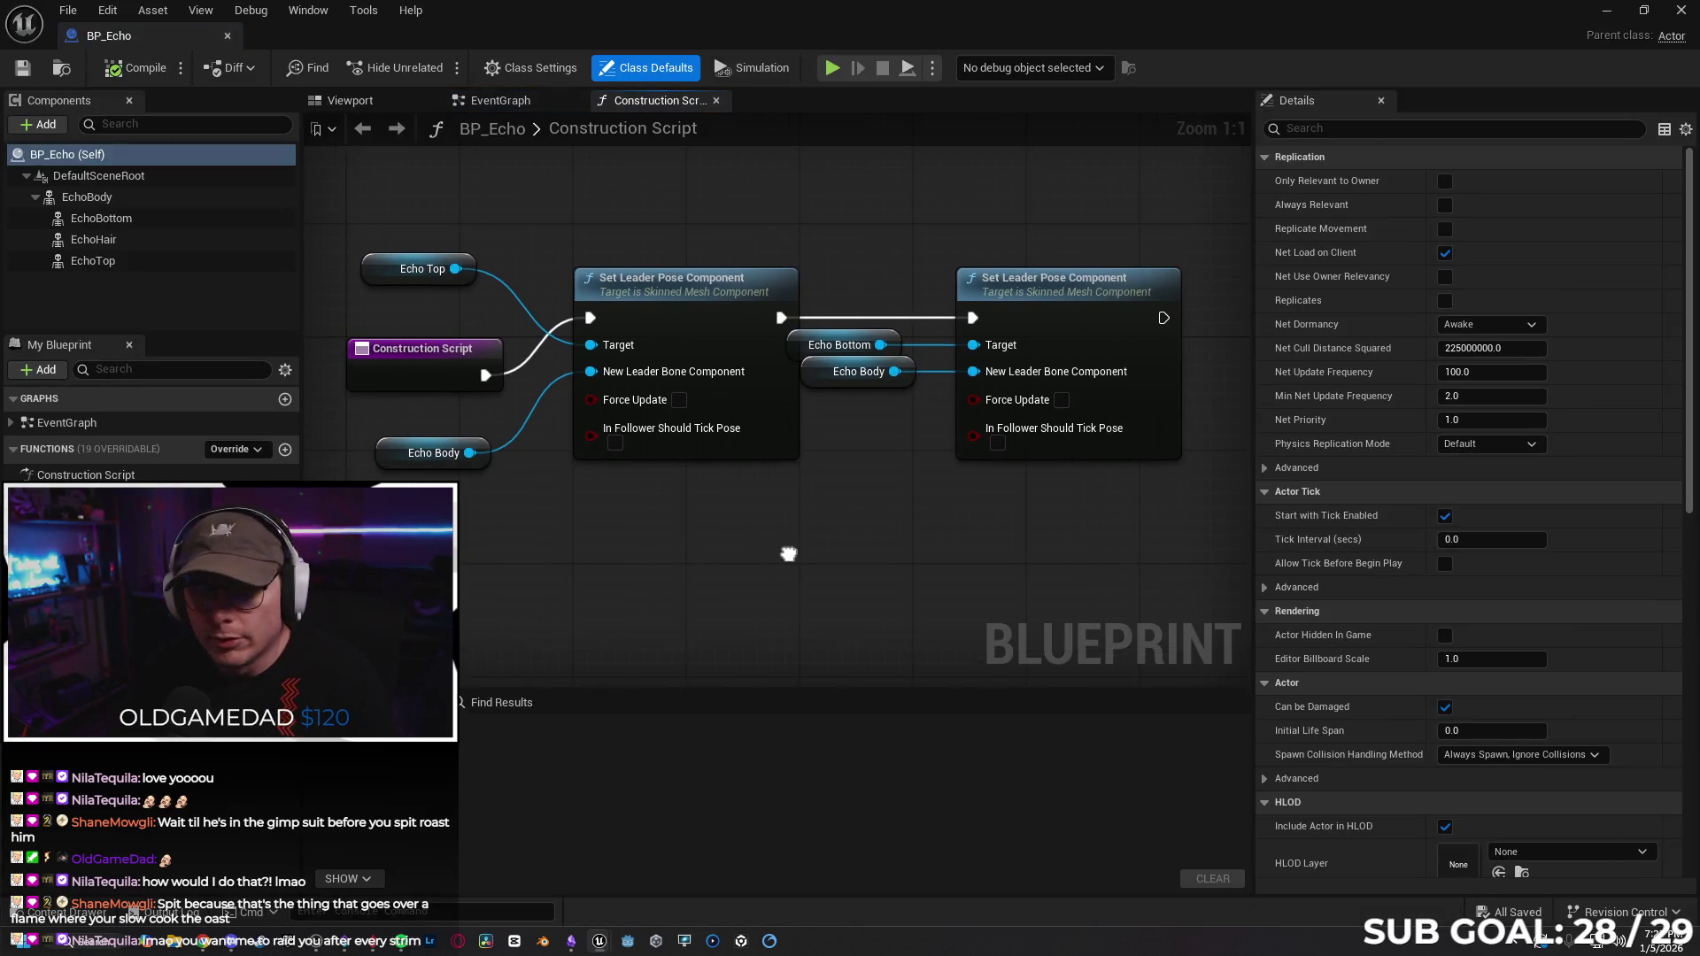
In the Viewport, set the EchoBody component's skeletal mesh to SK_Girl_002.
click(336, 101)
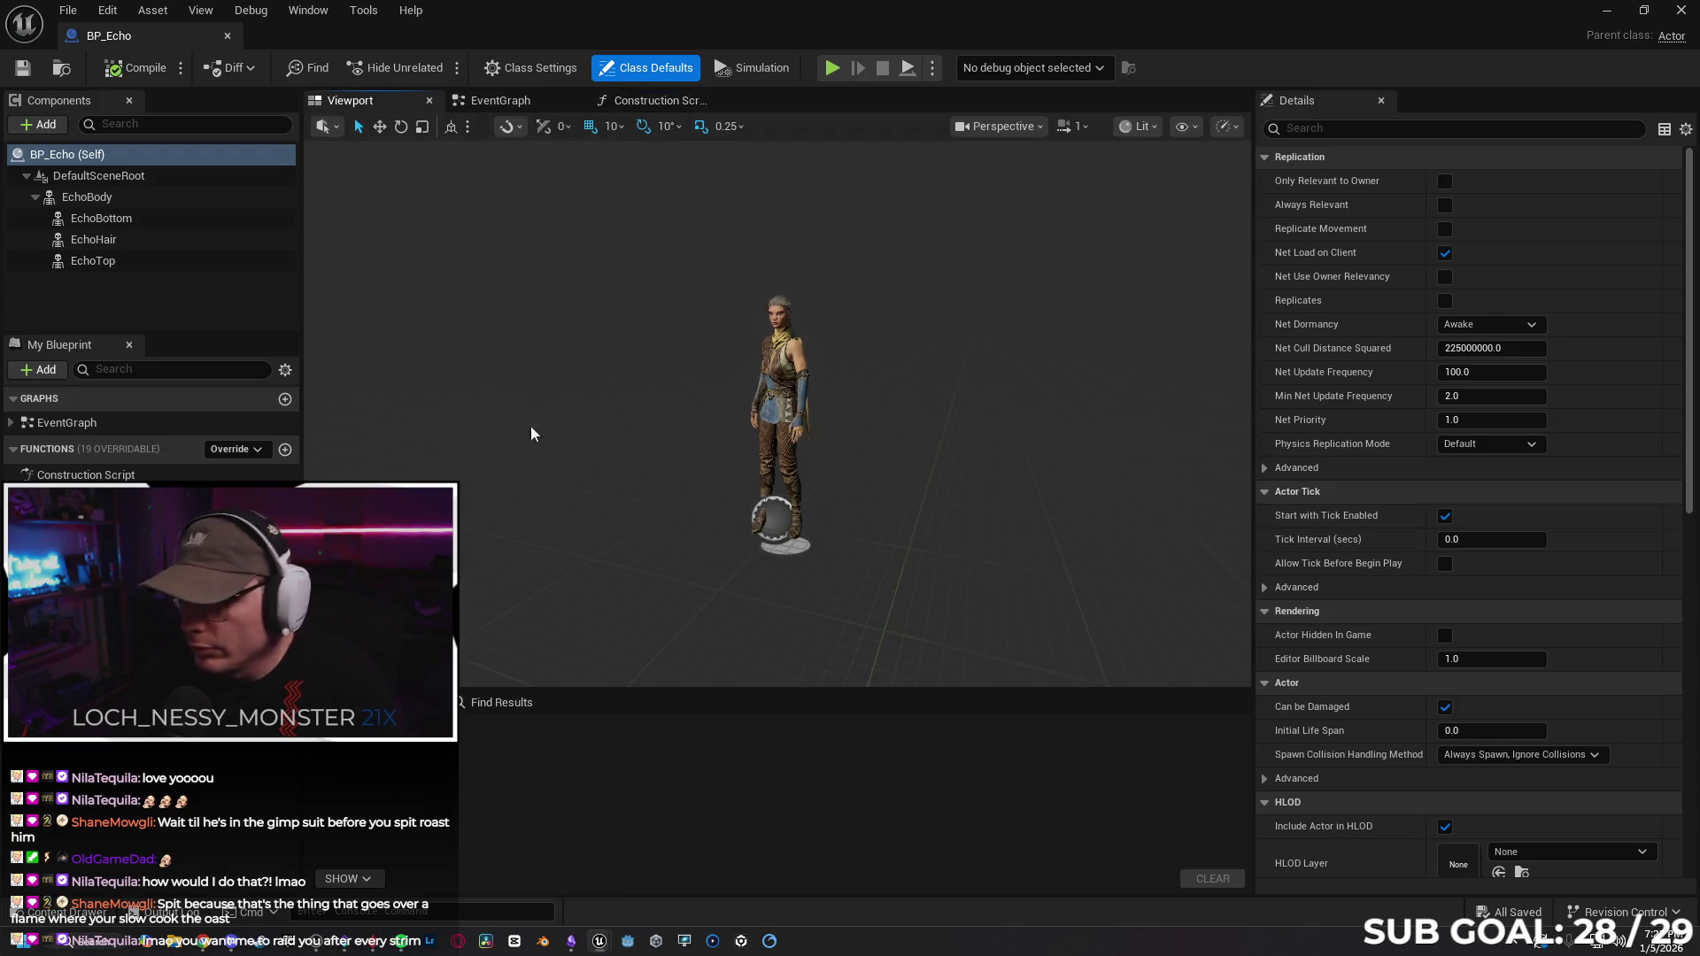
click(173, 197)
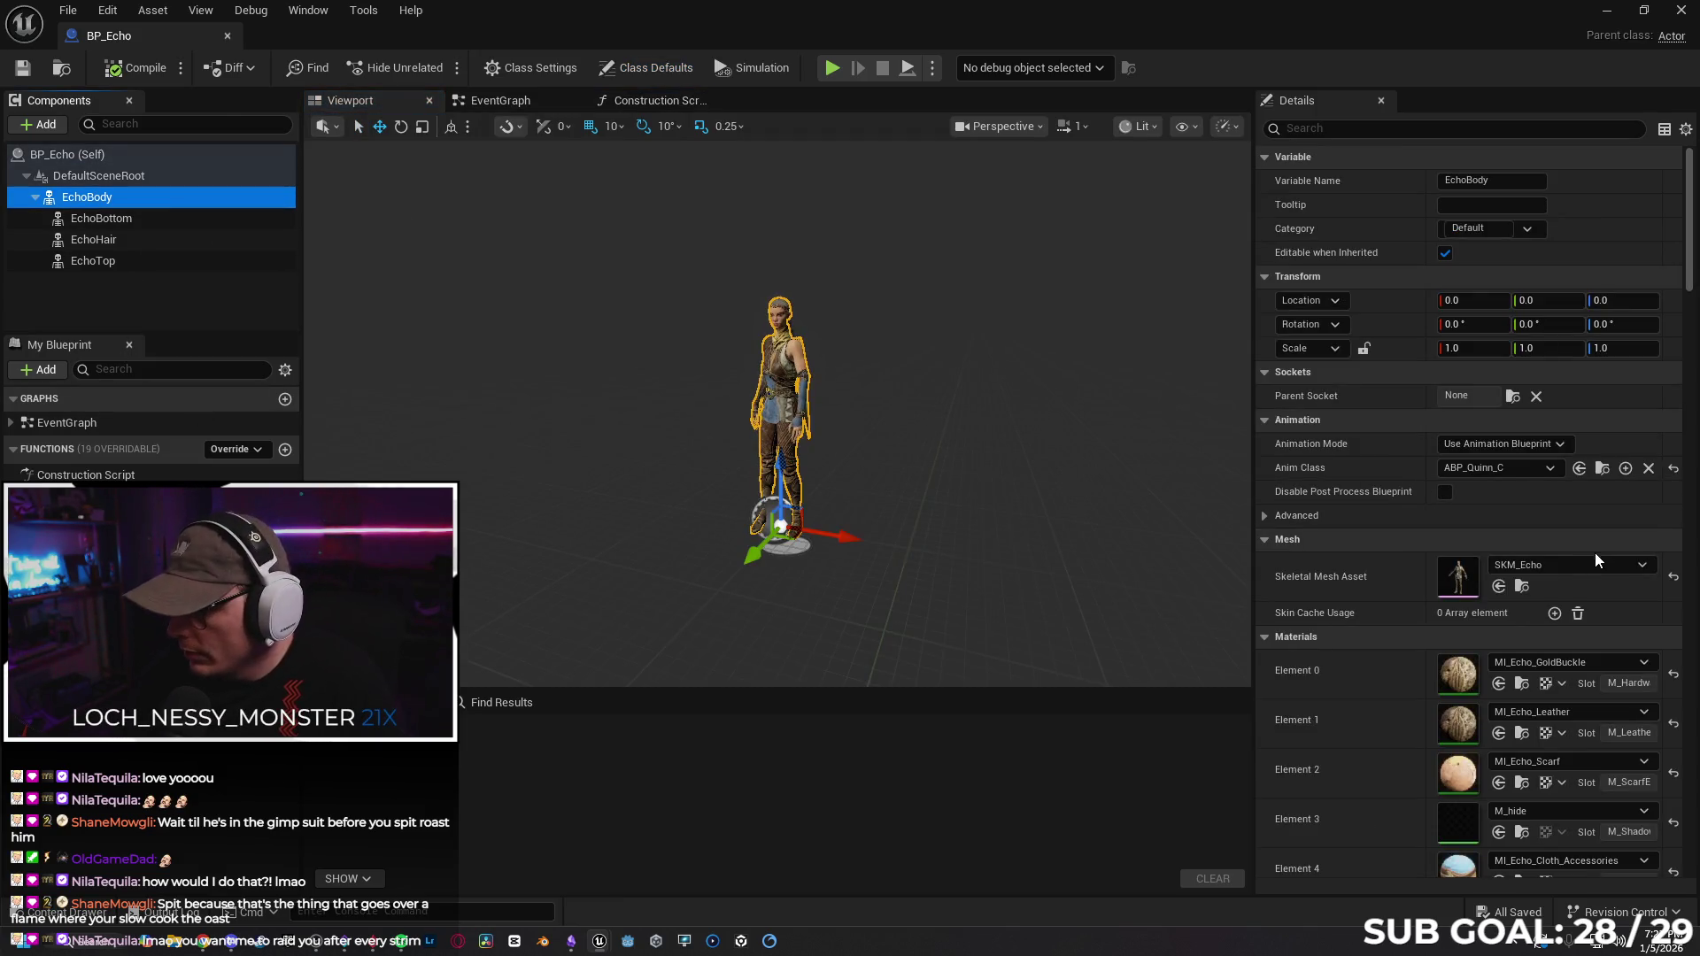
click(1592, 563)
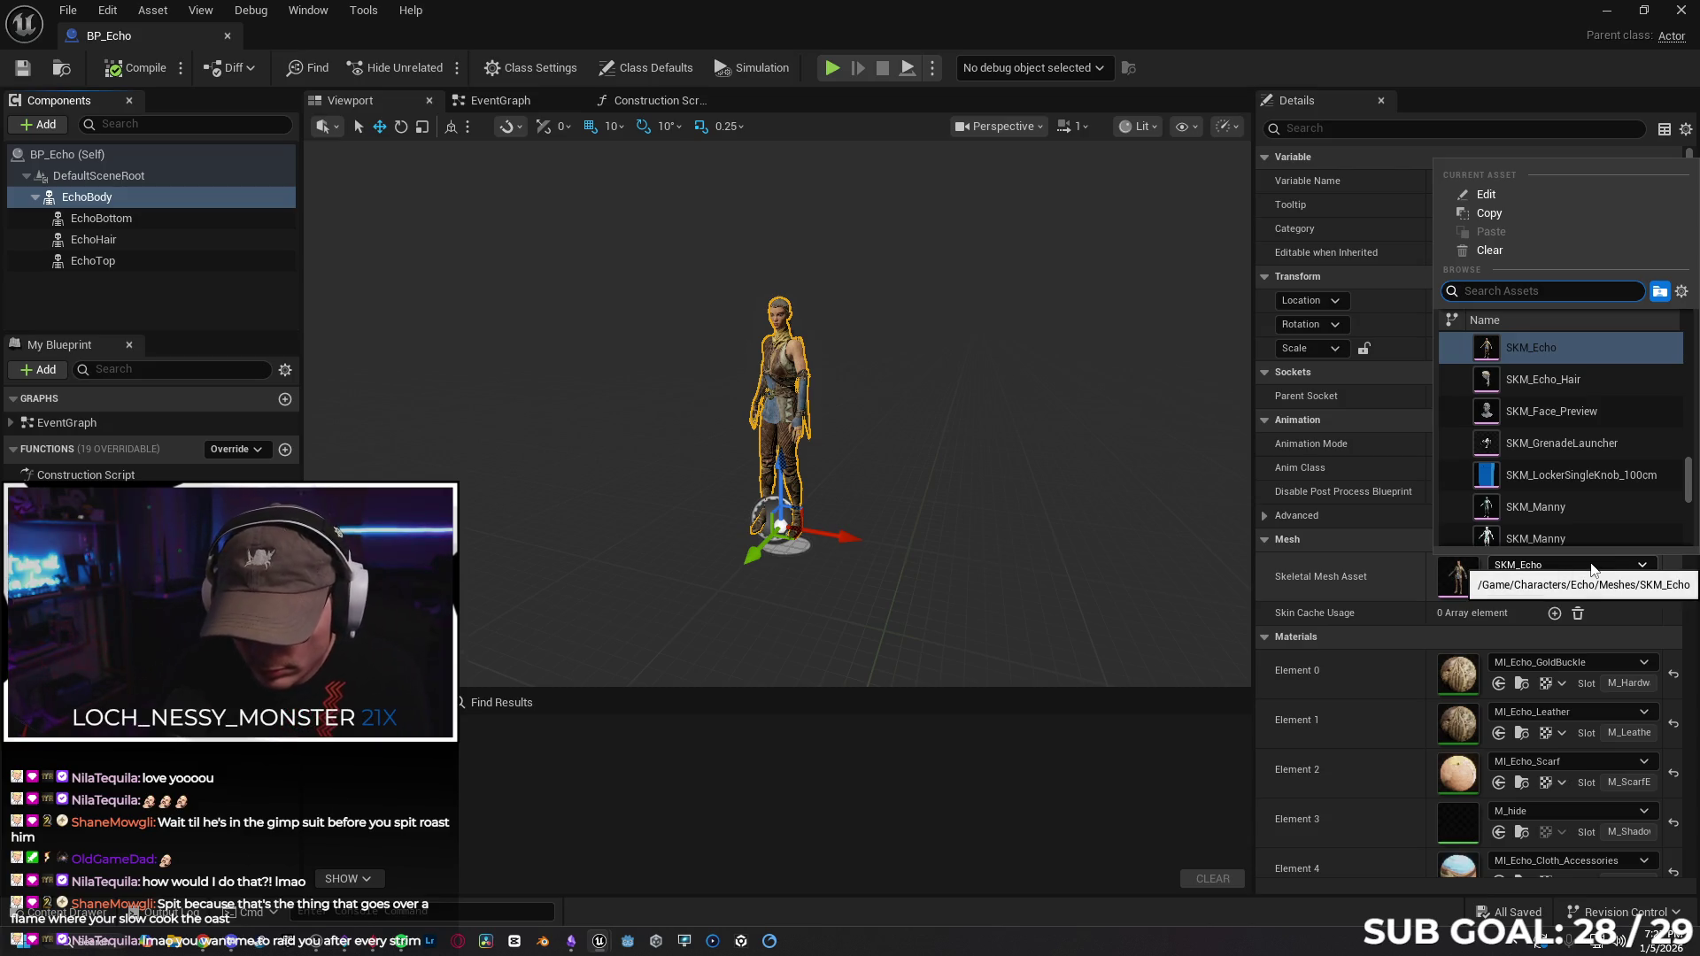
text(002)
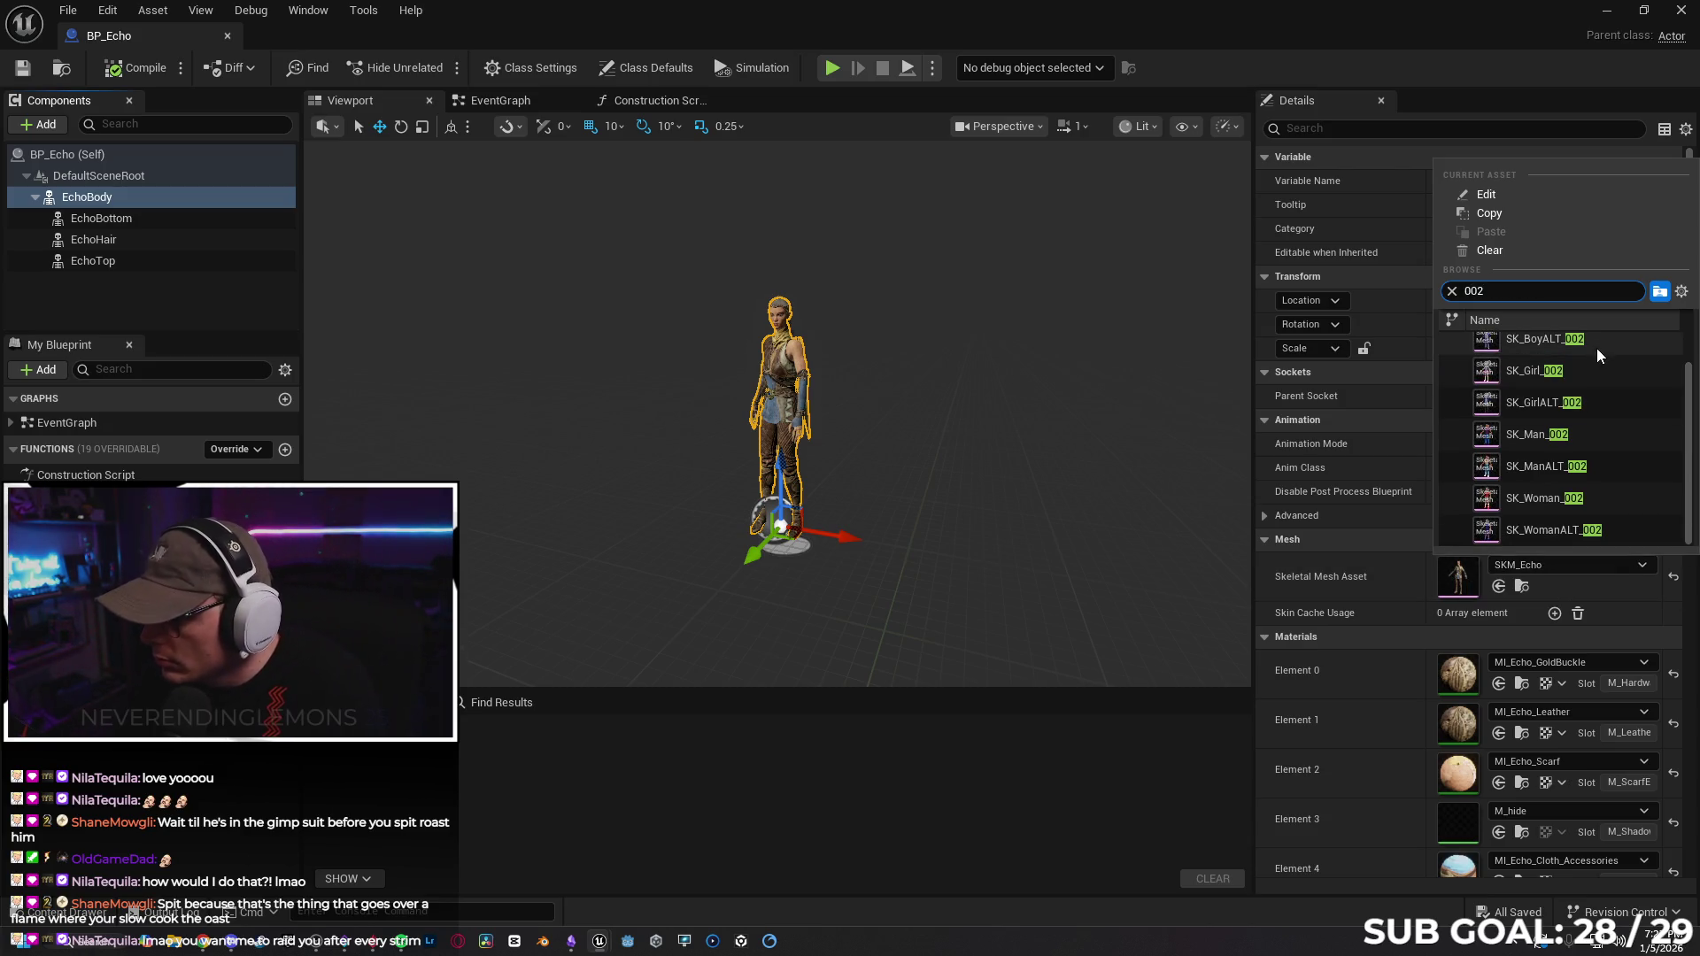
click(1593, 376)
scroll(991, 480, up, 6)
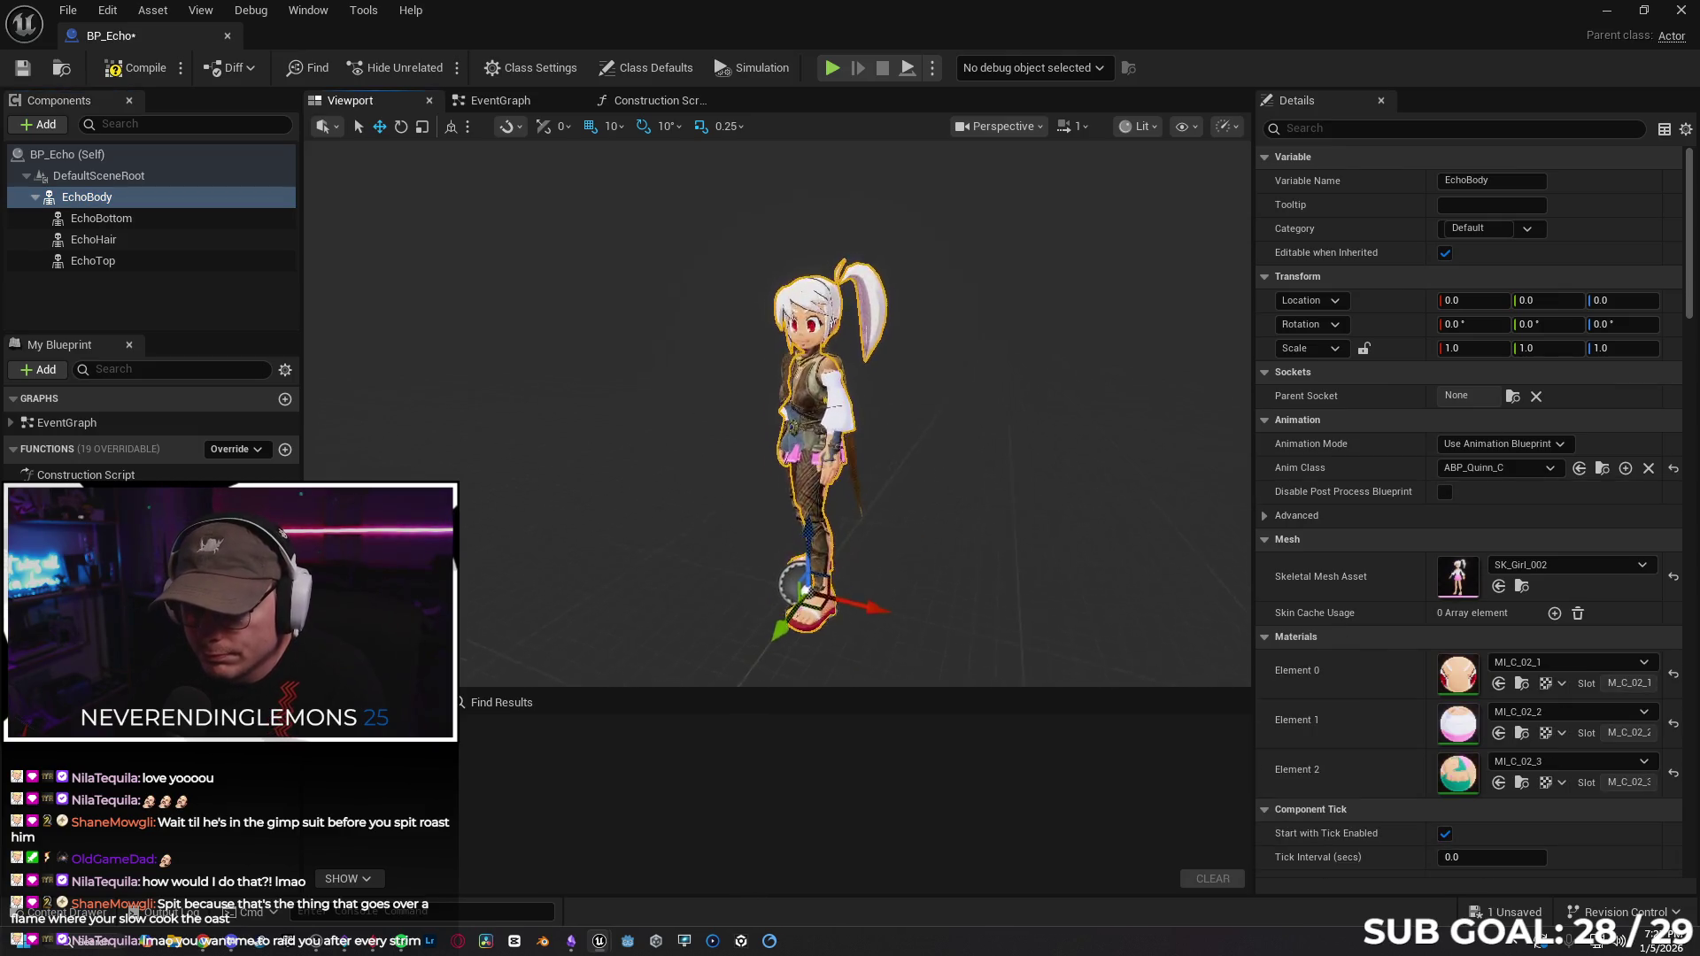
scroll(991, 480, down, 5)
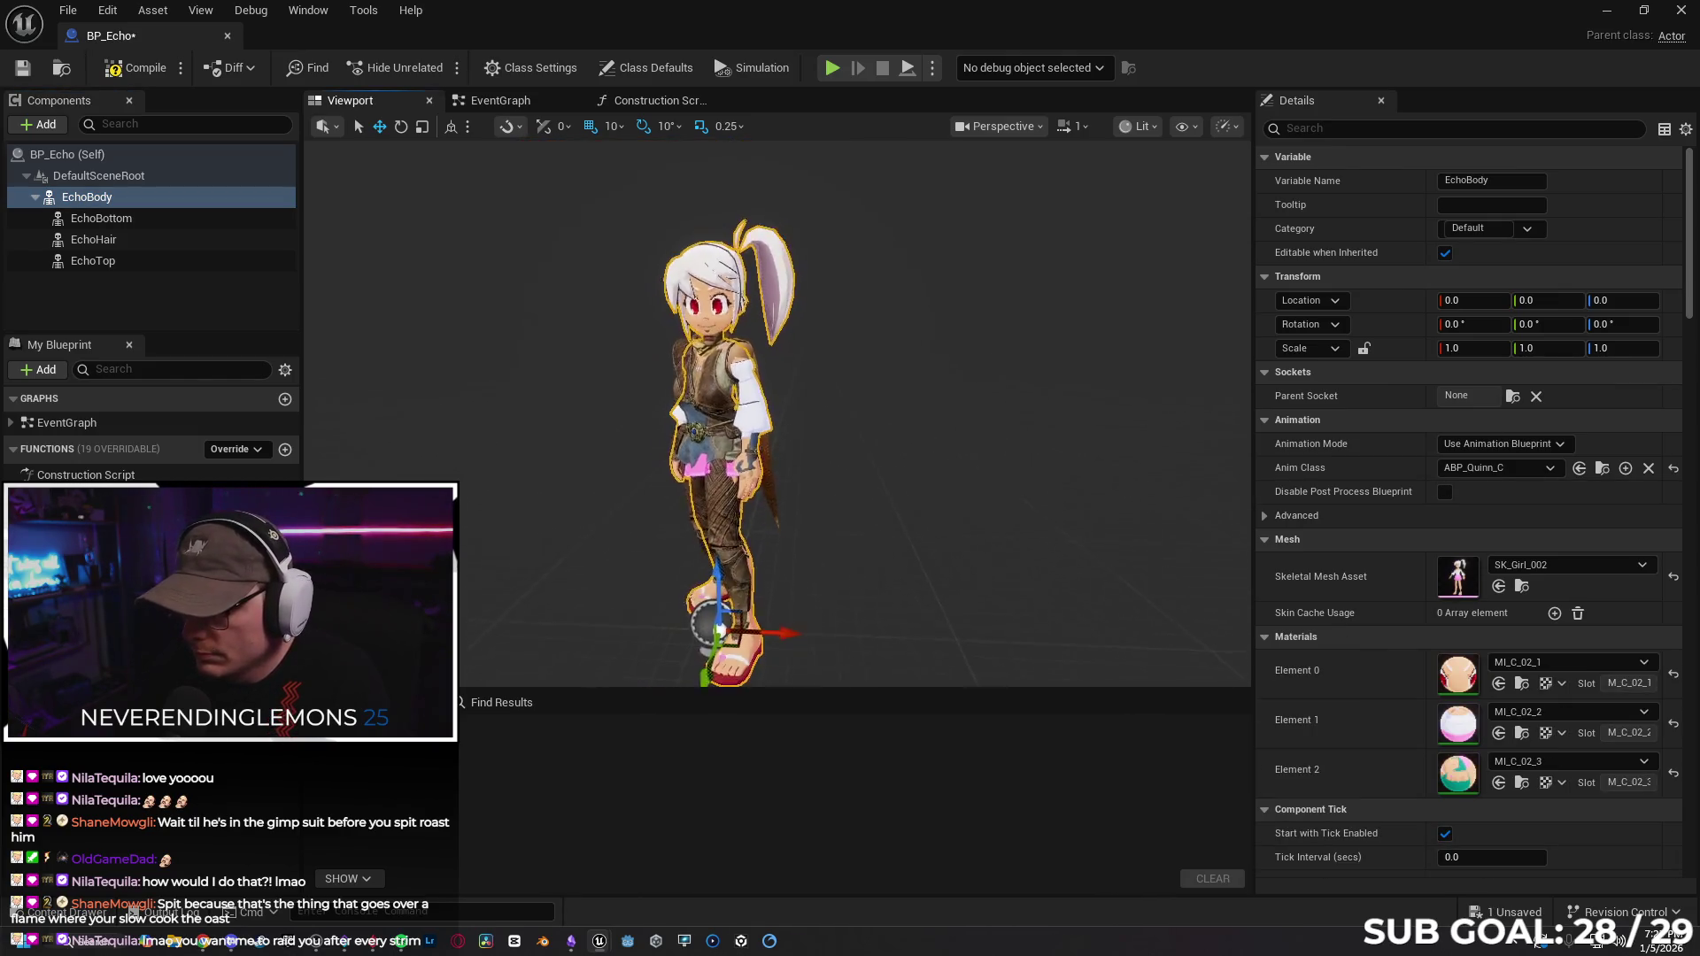
scroll(1357, 586, down, 10)
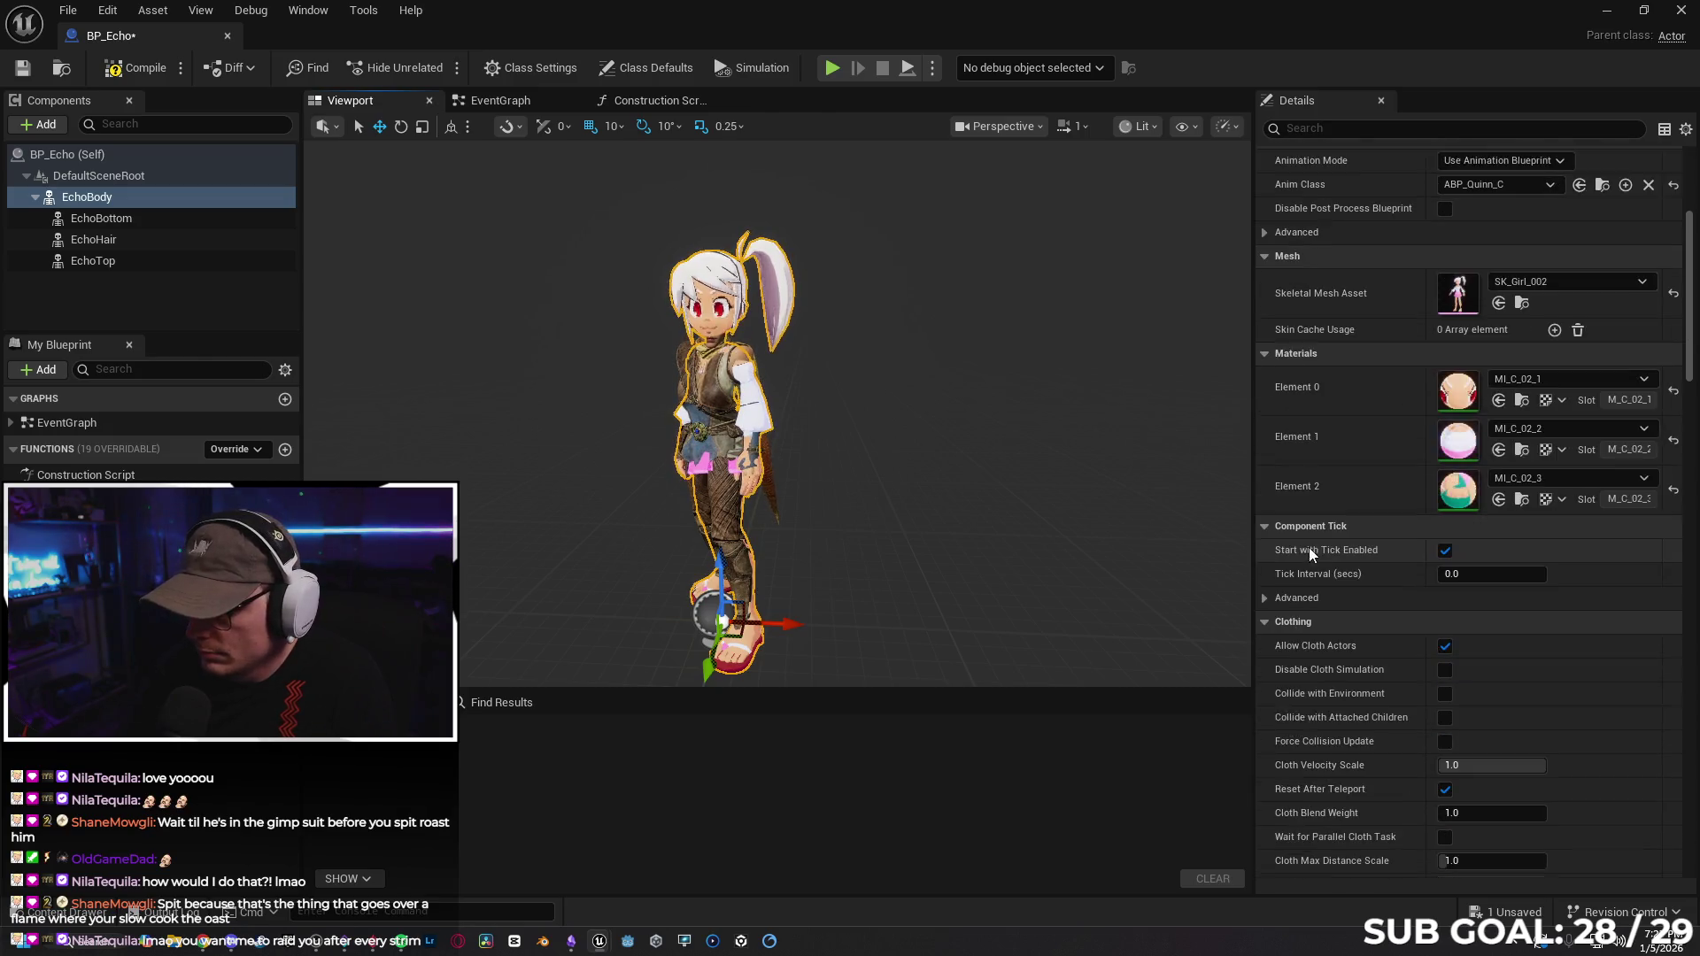
scroll(1340, 544, down, 2)
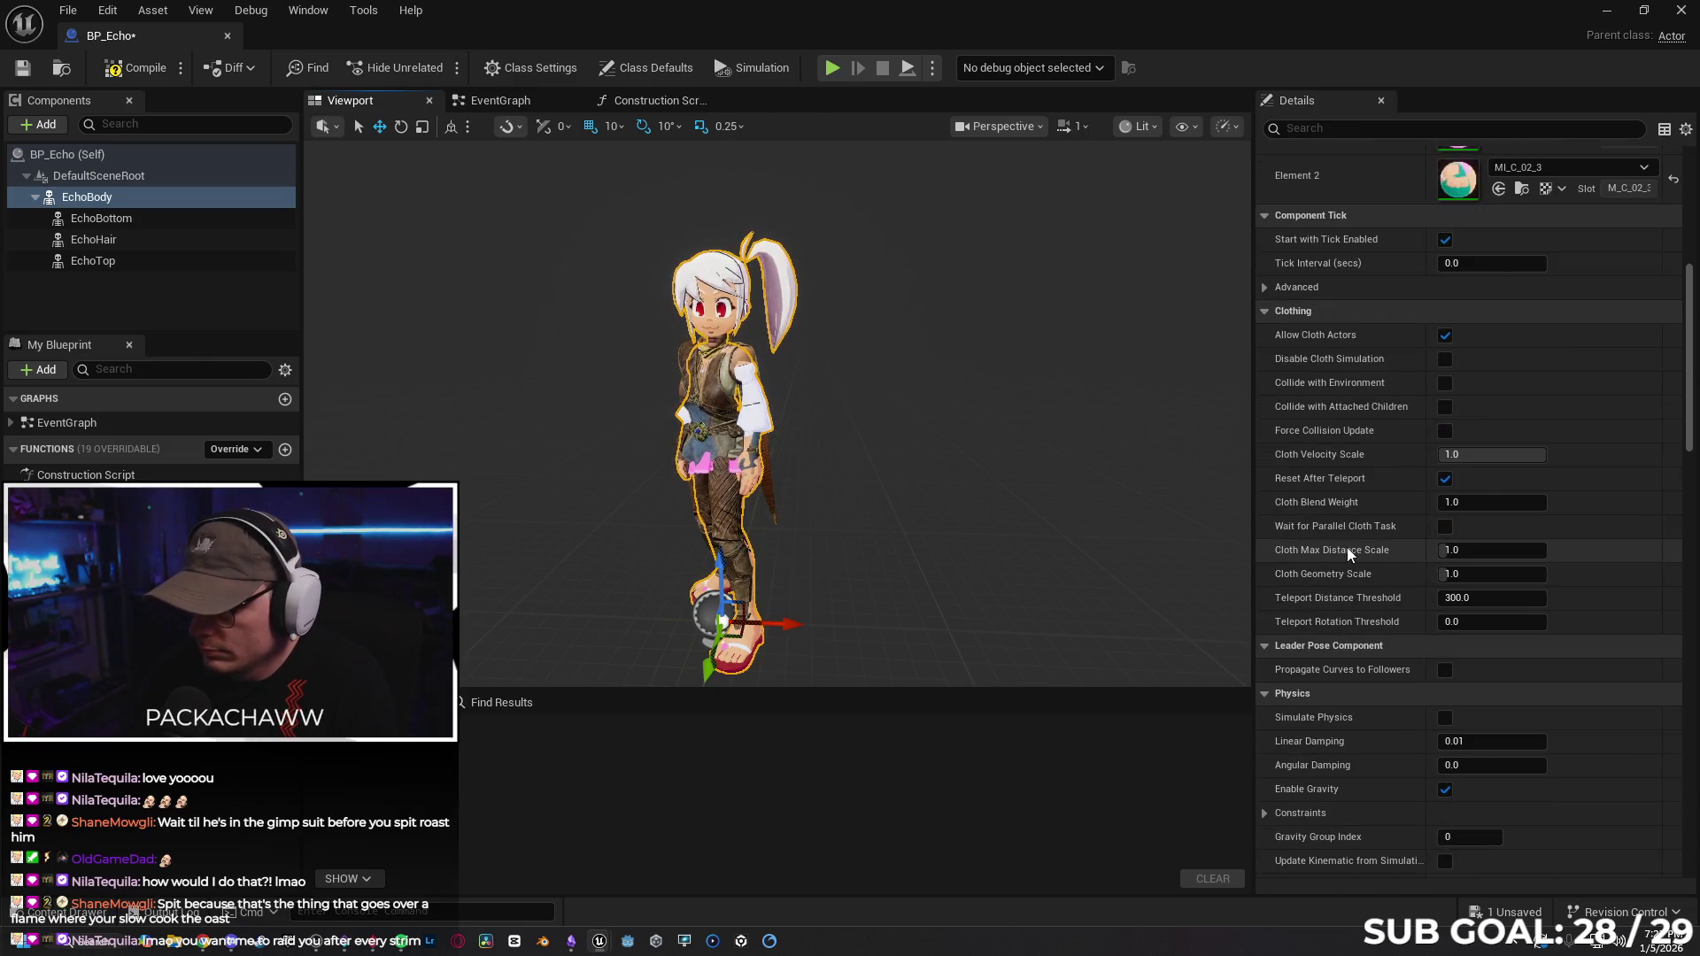
Try SK_GirlALT_002 on EchoBottom, then delete the EchoBottom component.
click(151, 223)
scroll(1360, 485, up, 5)
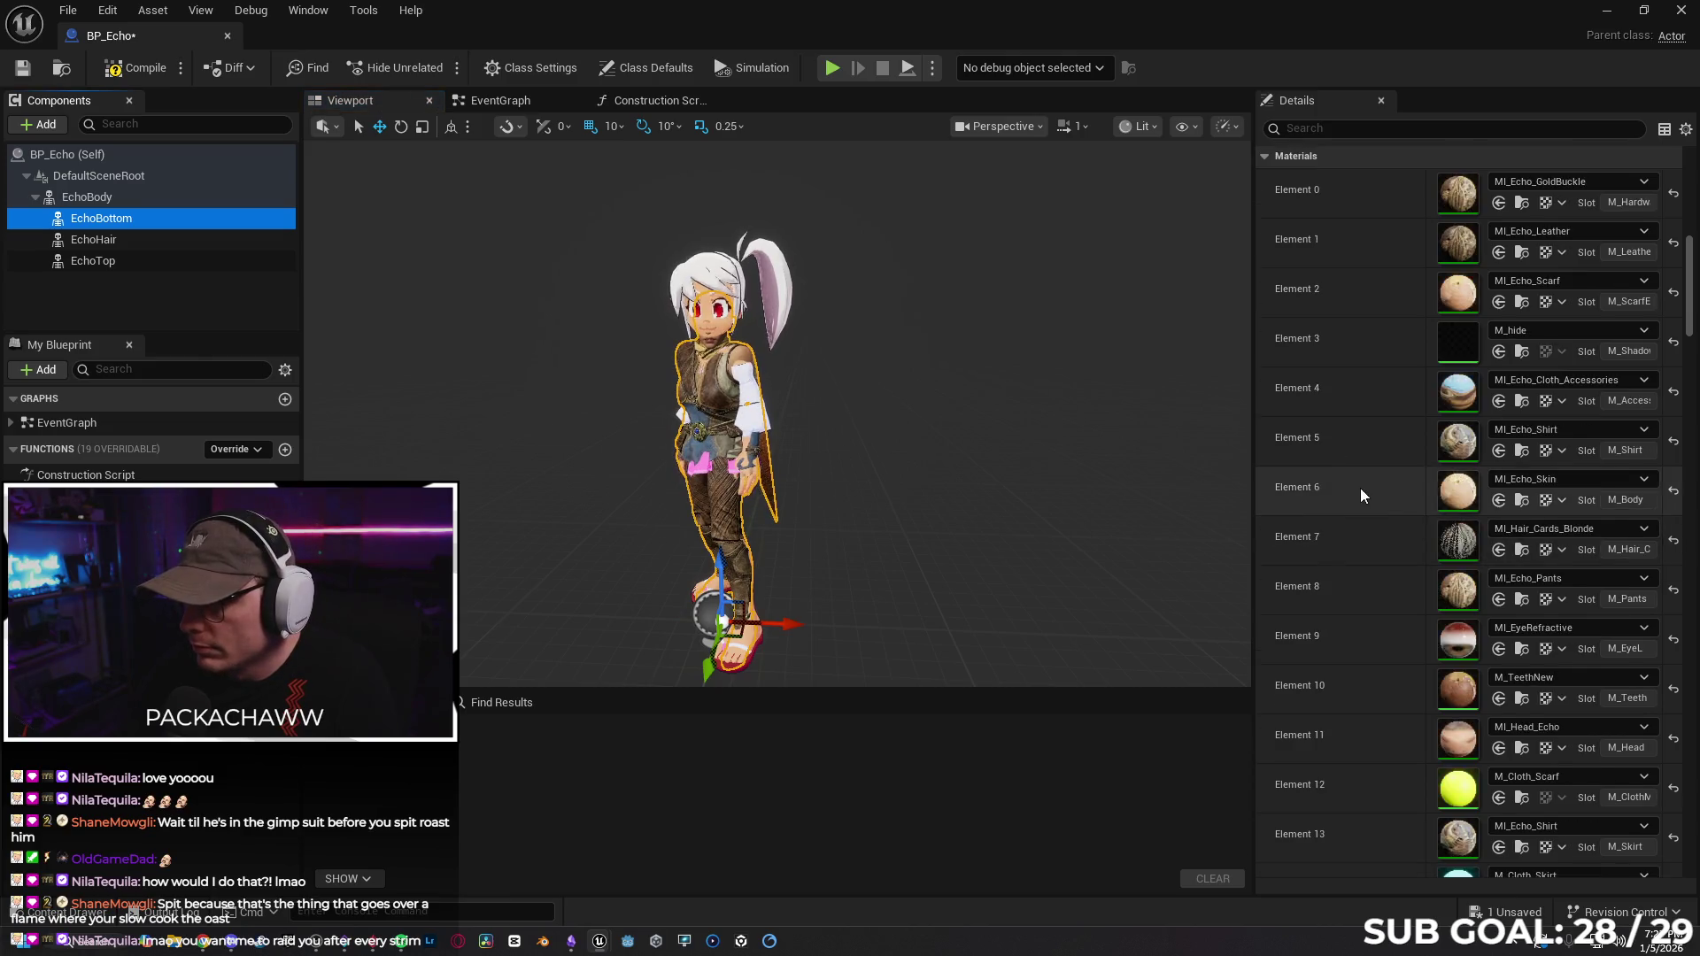
click(1544, 336)
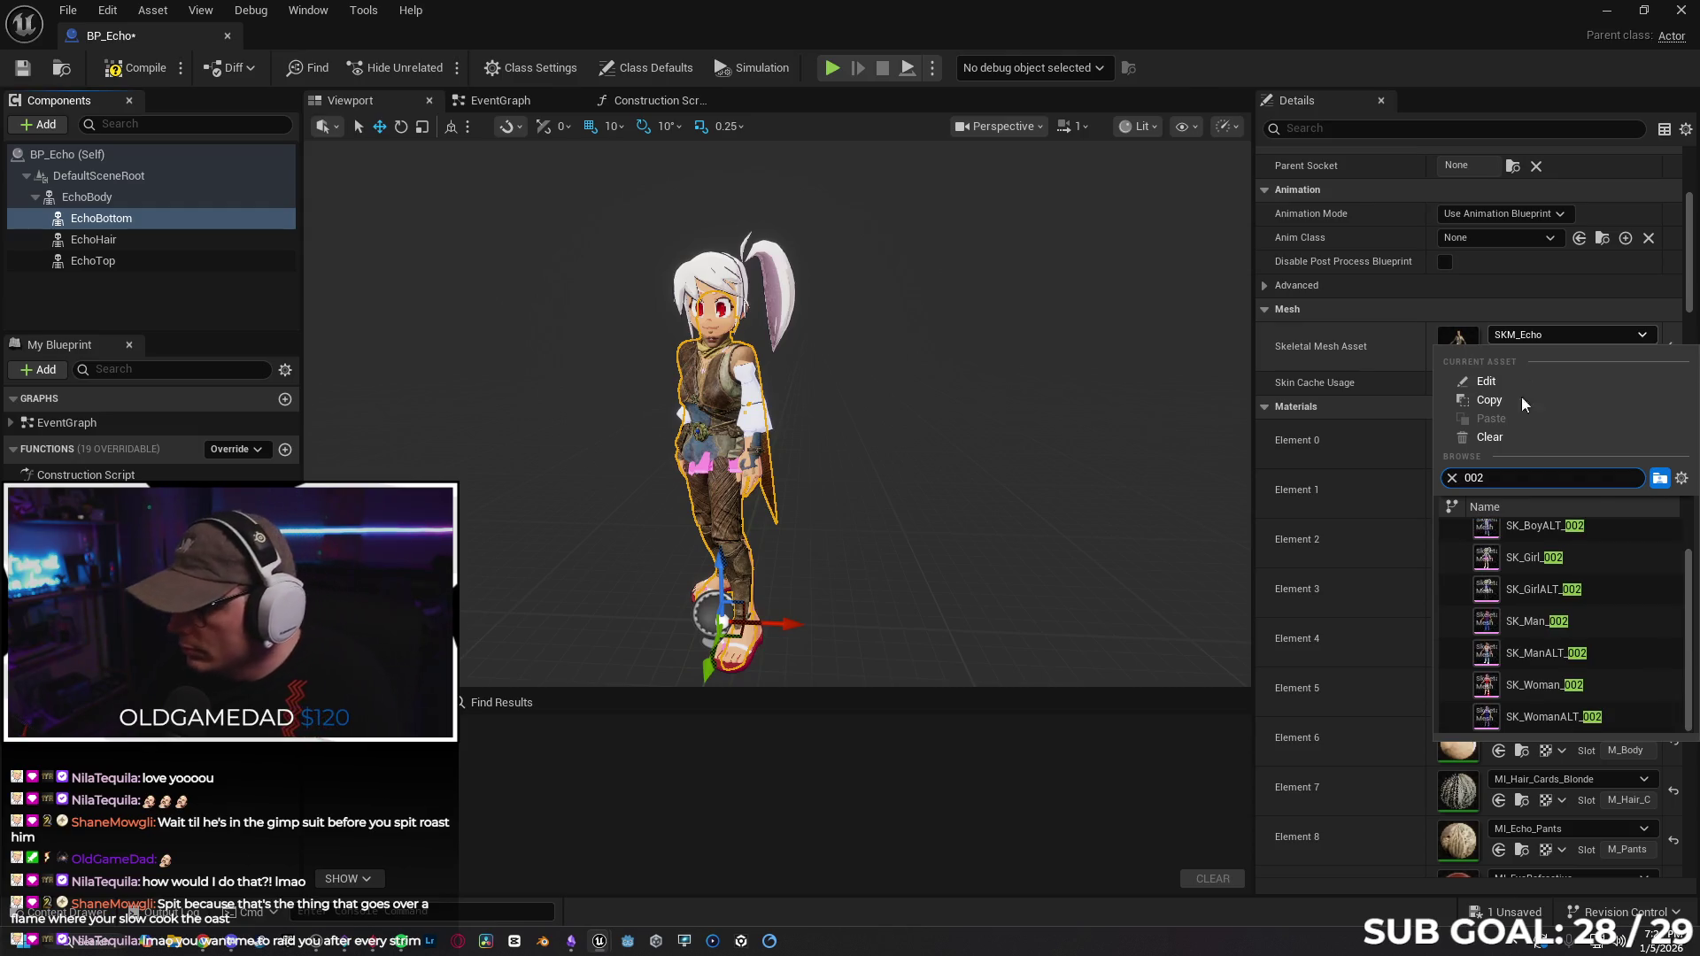
key(Escape)
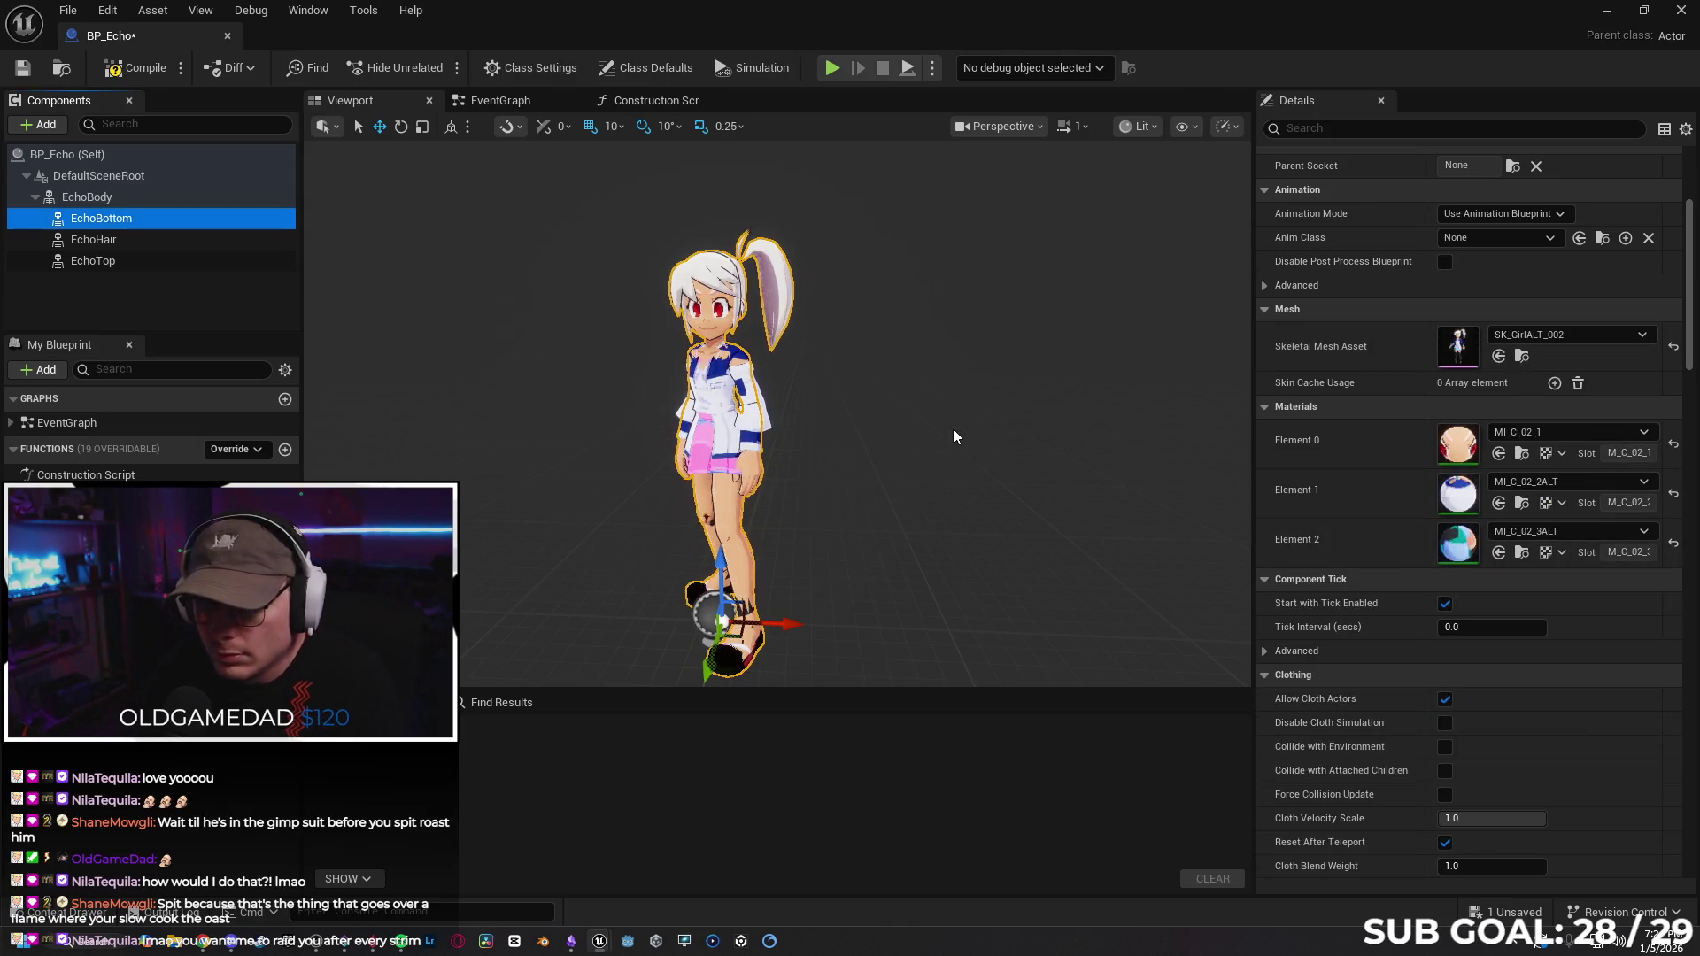
scroll(777, 414, up, 4)
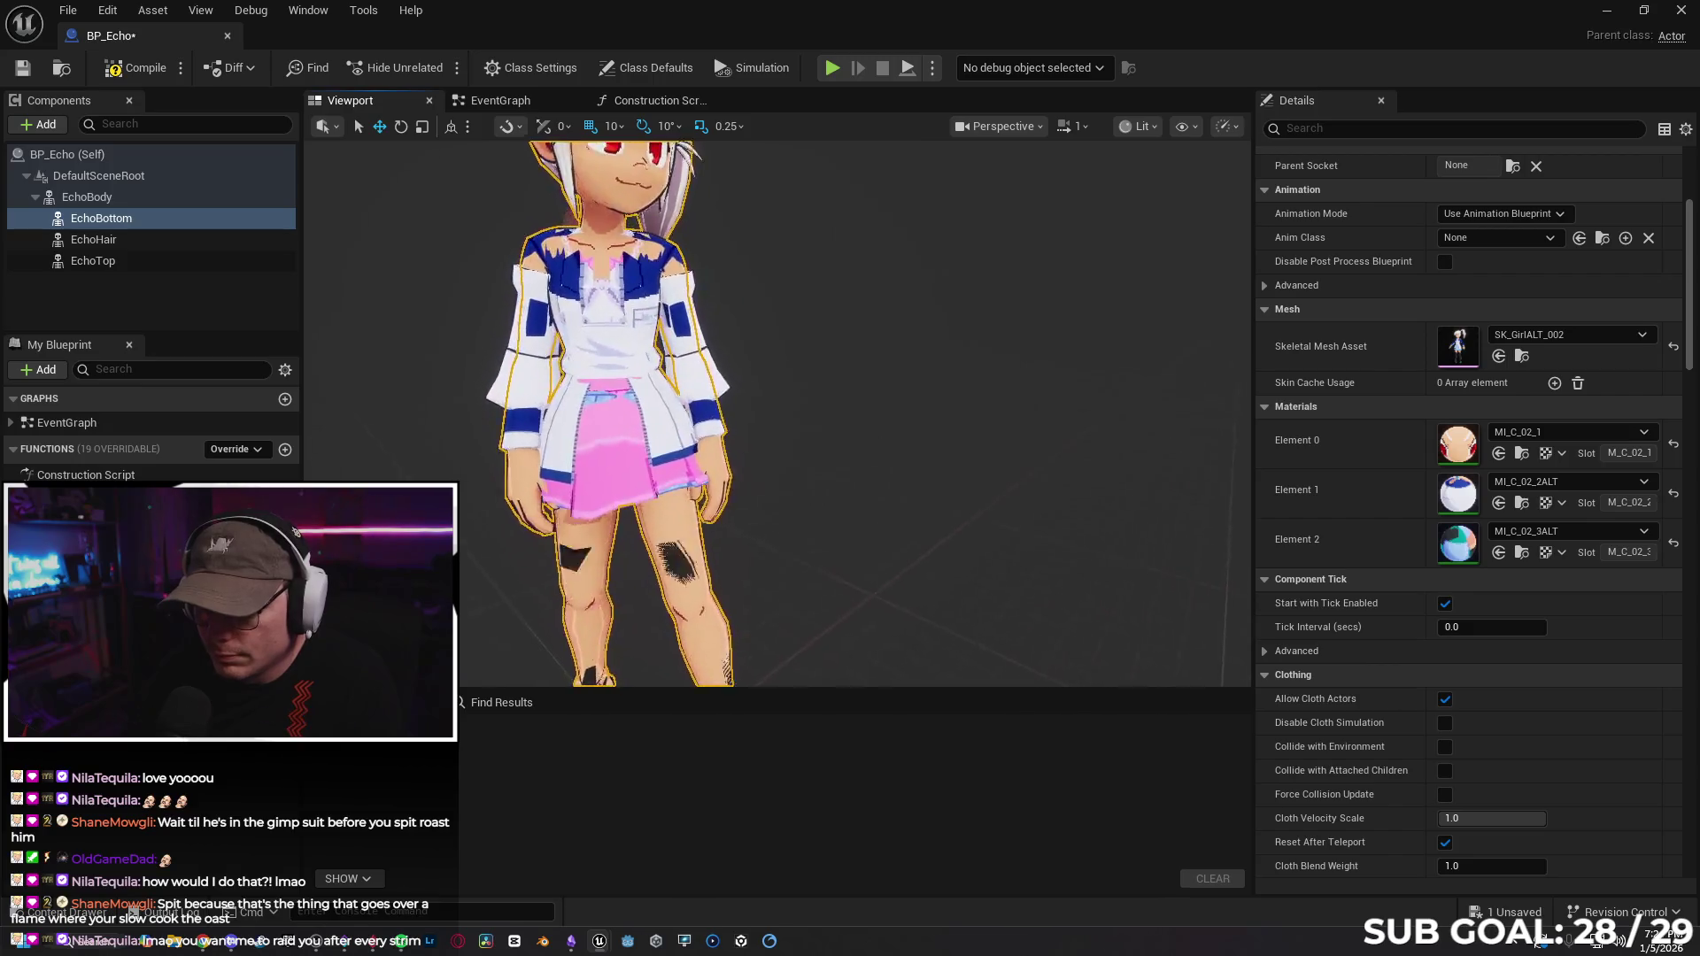
drag(425, 393, 425, 393)
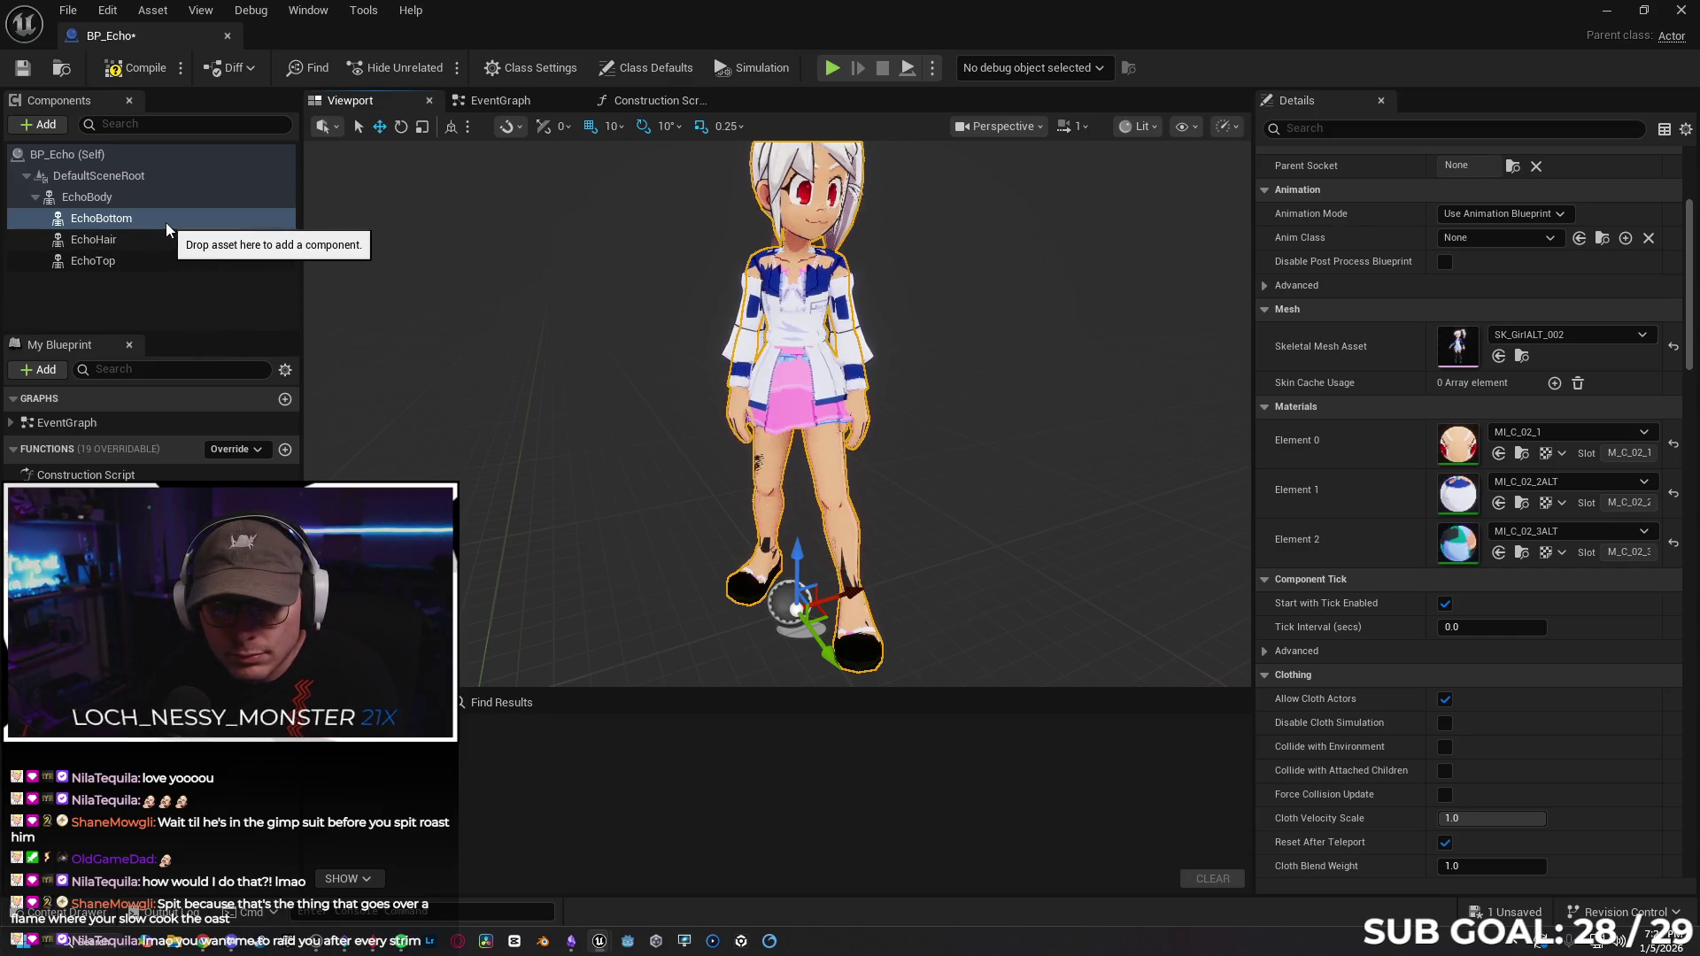
click(166, 221)
key(Delete)
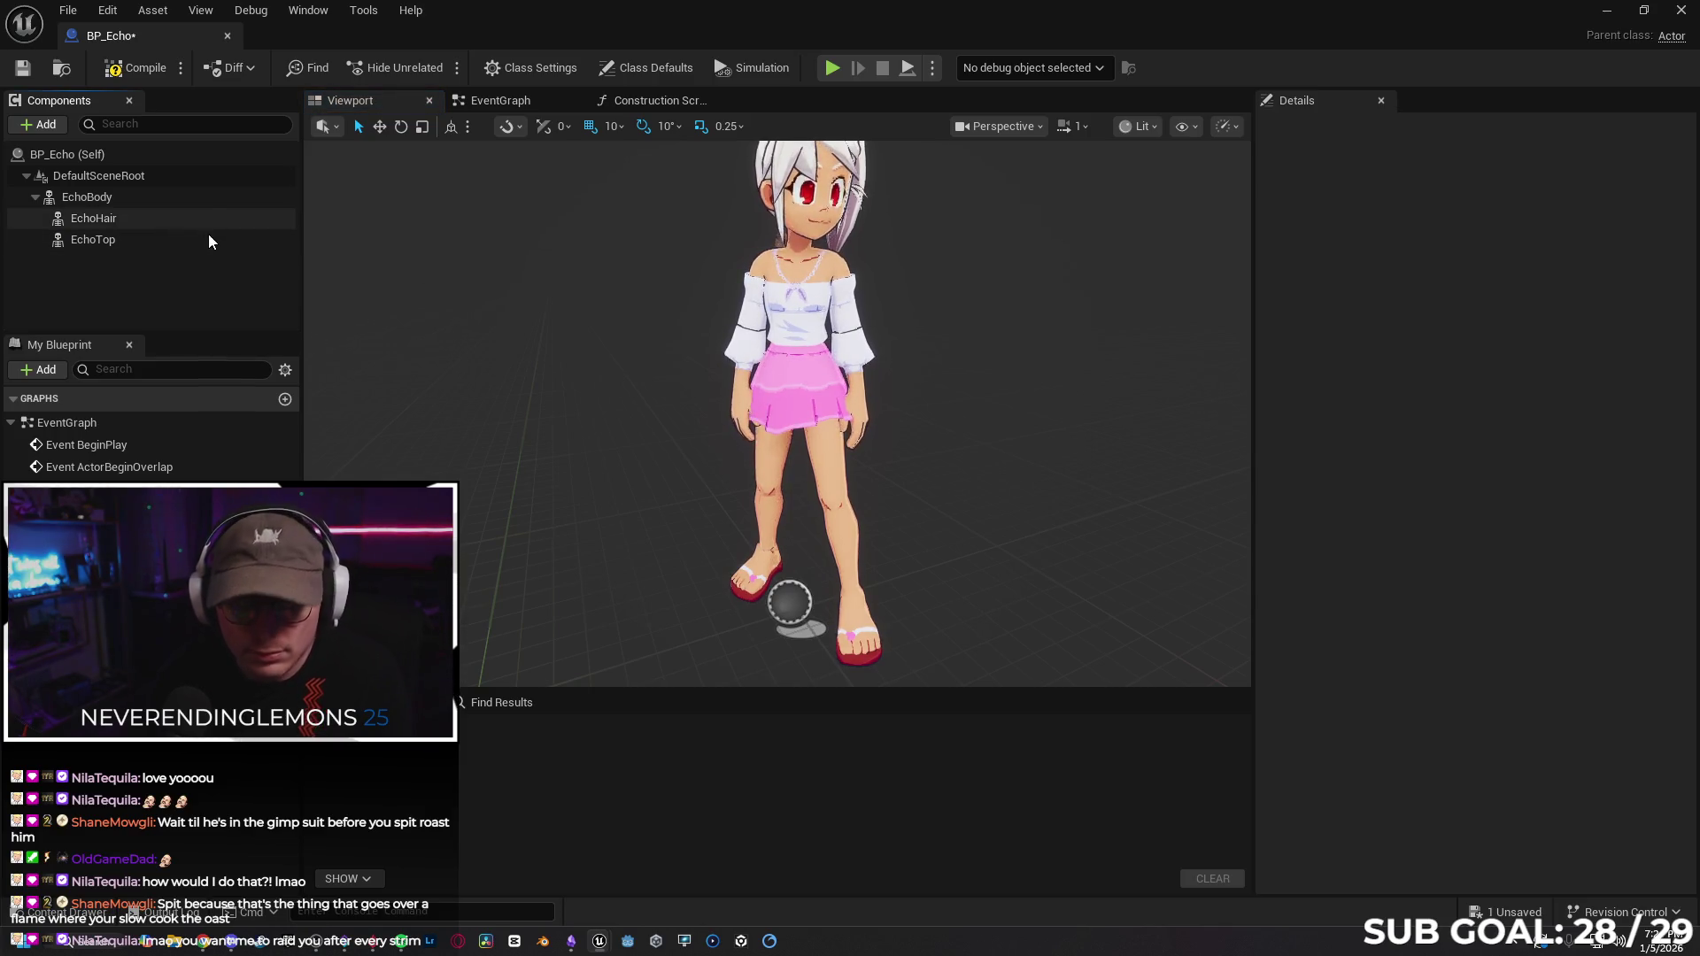
Remove the EchoBottom, EchoHair and EchoTop components from BP_Echo.
key(ctrl+z)
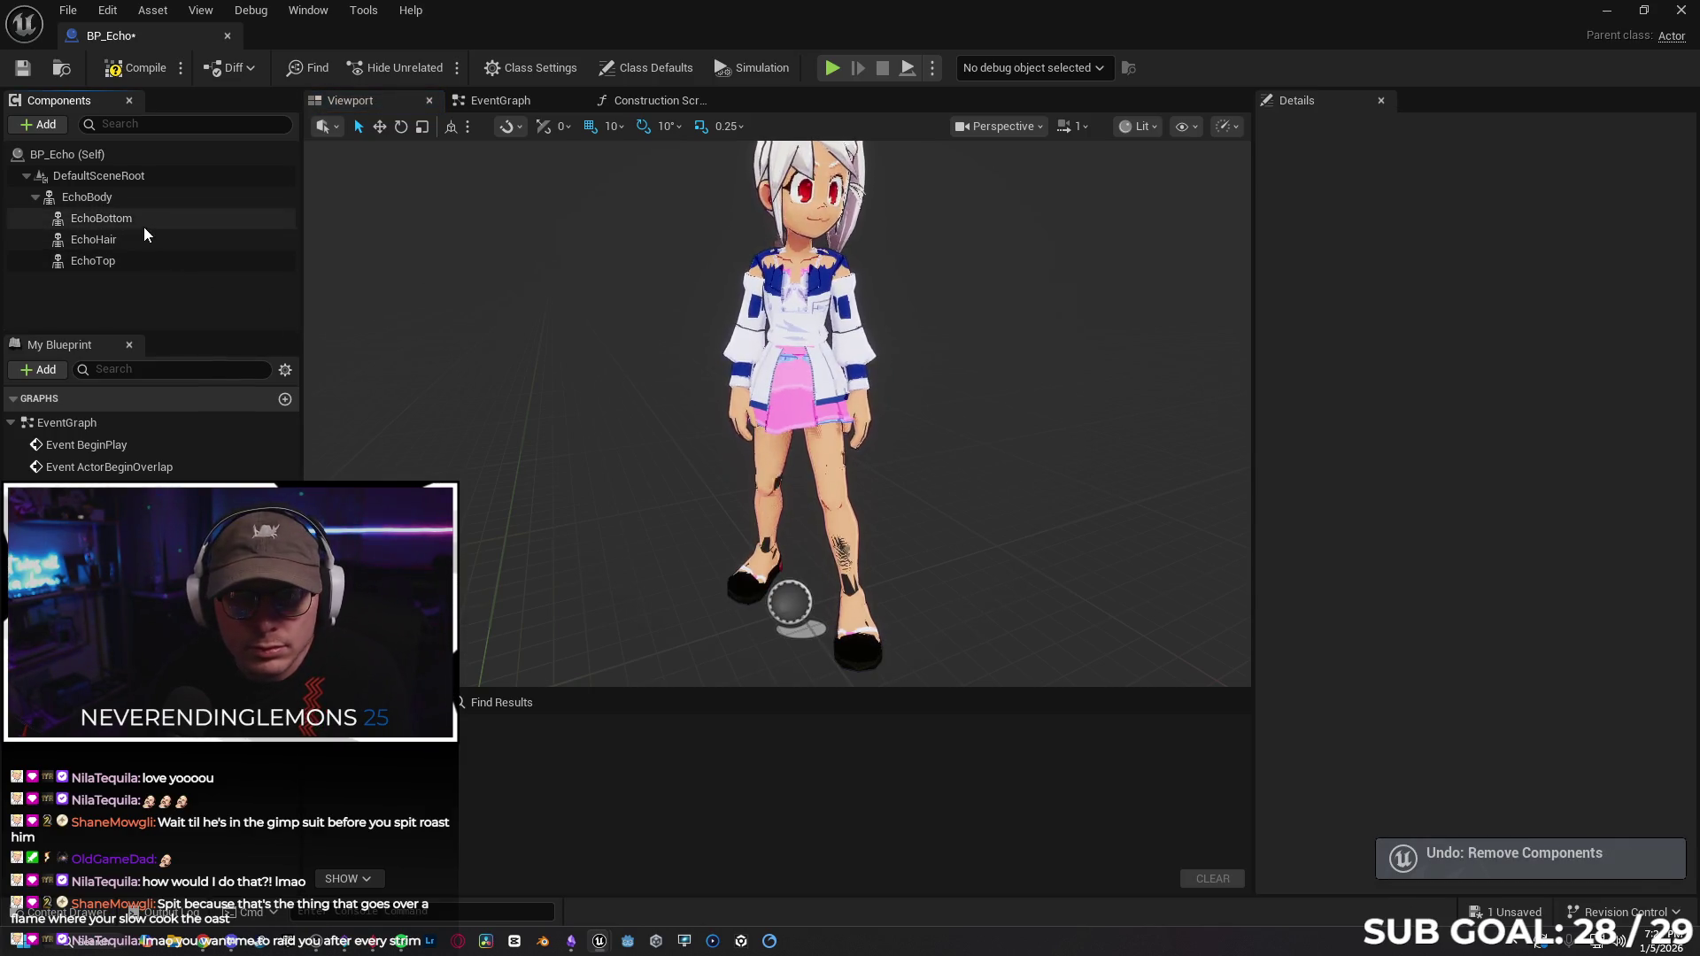
click(142, 221)
key(Delete)
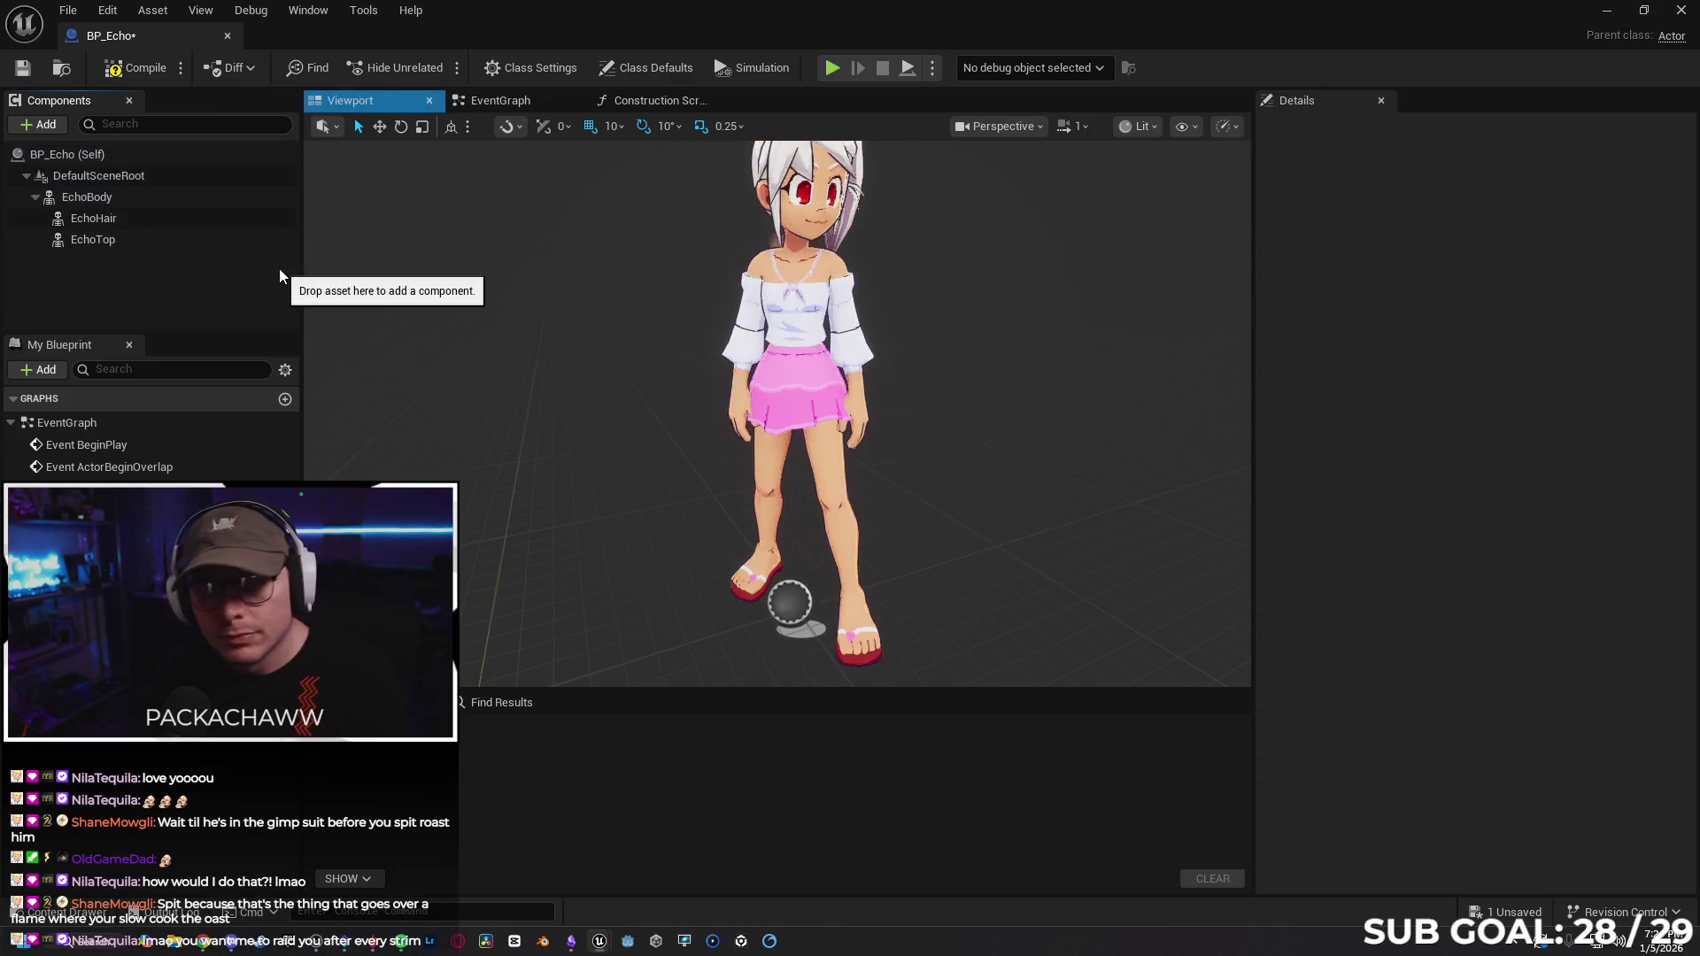
click(152, 222)
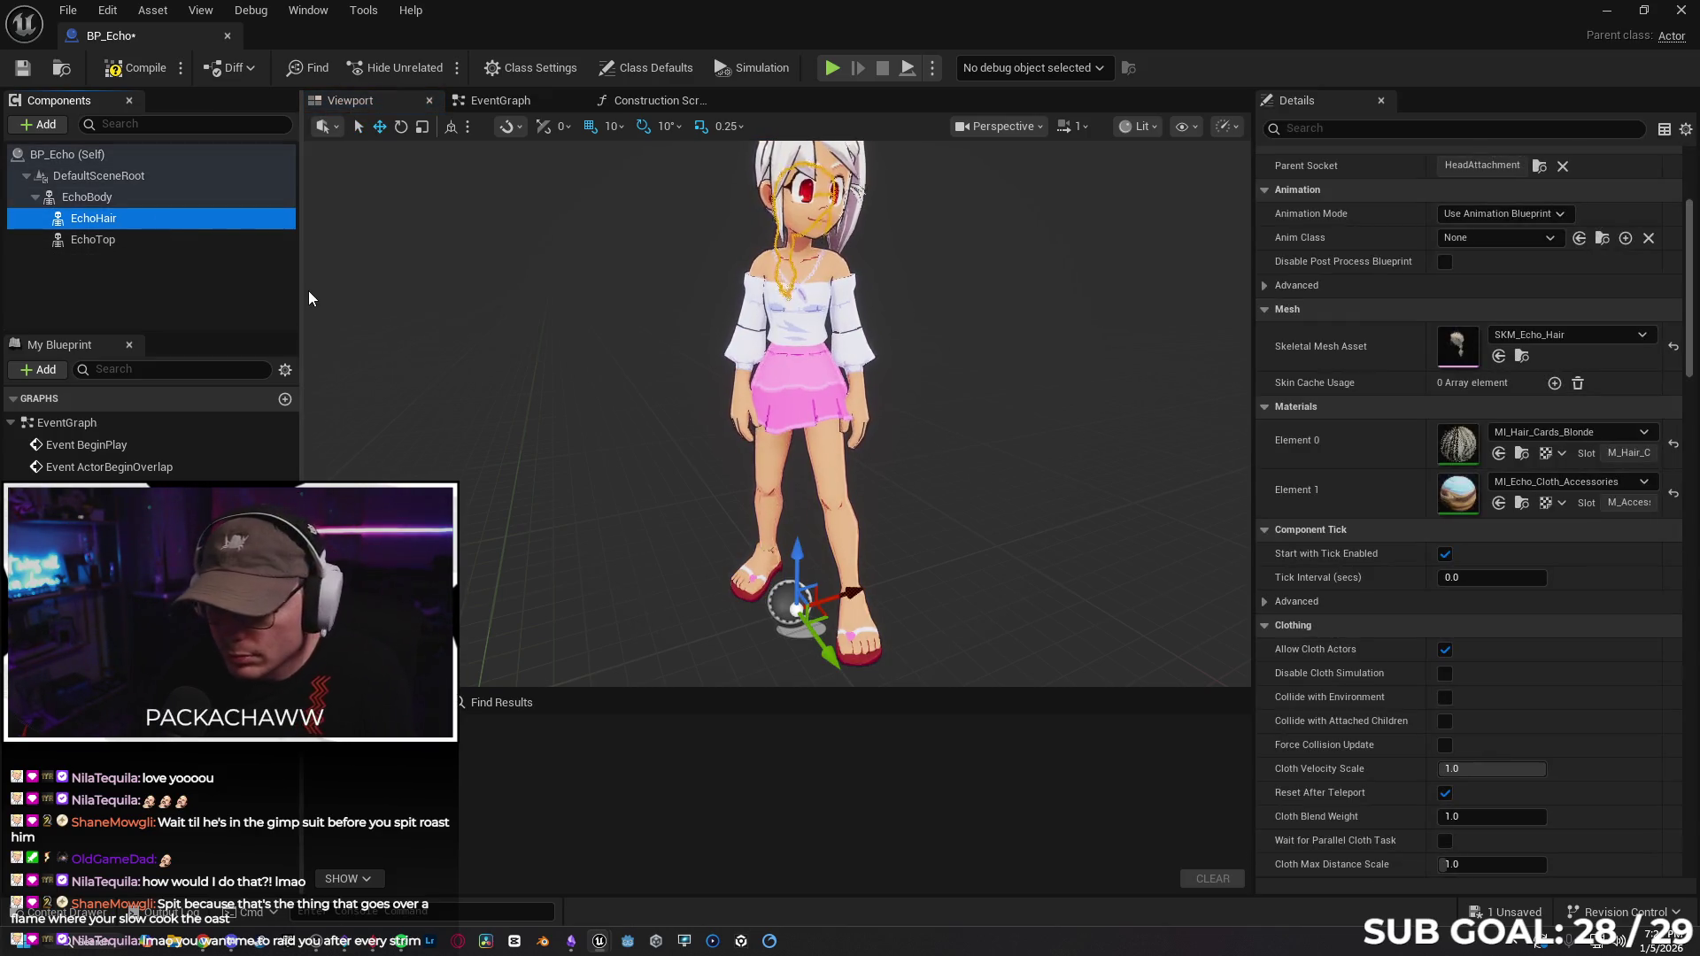
key(Delete)
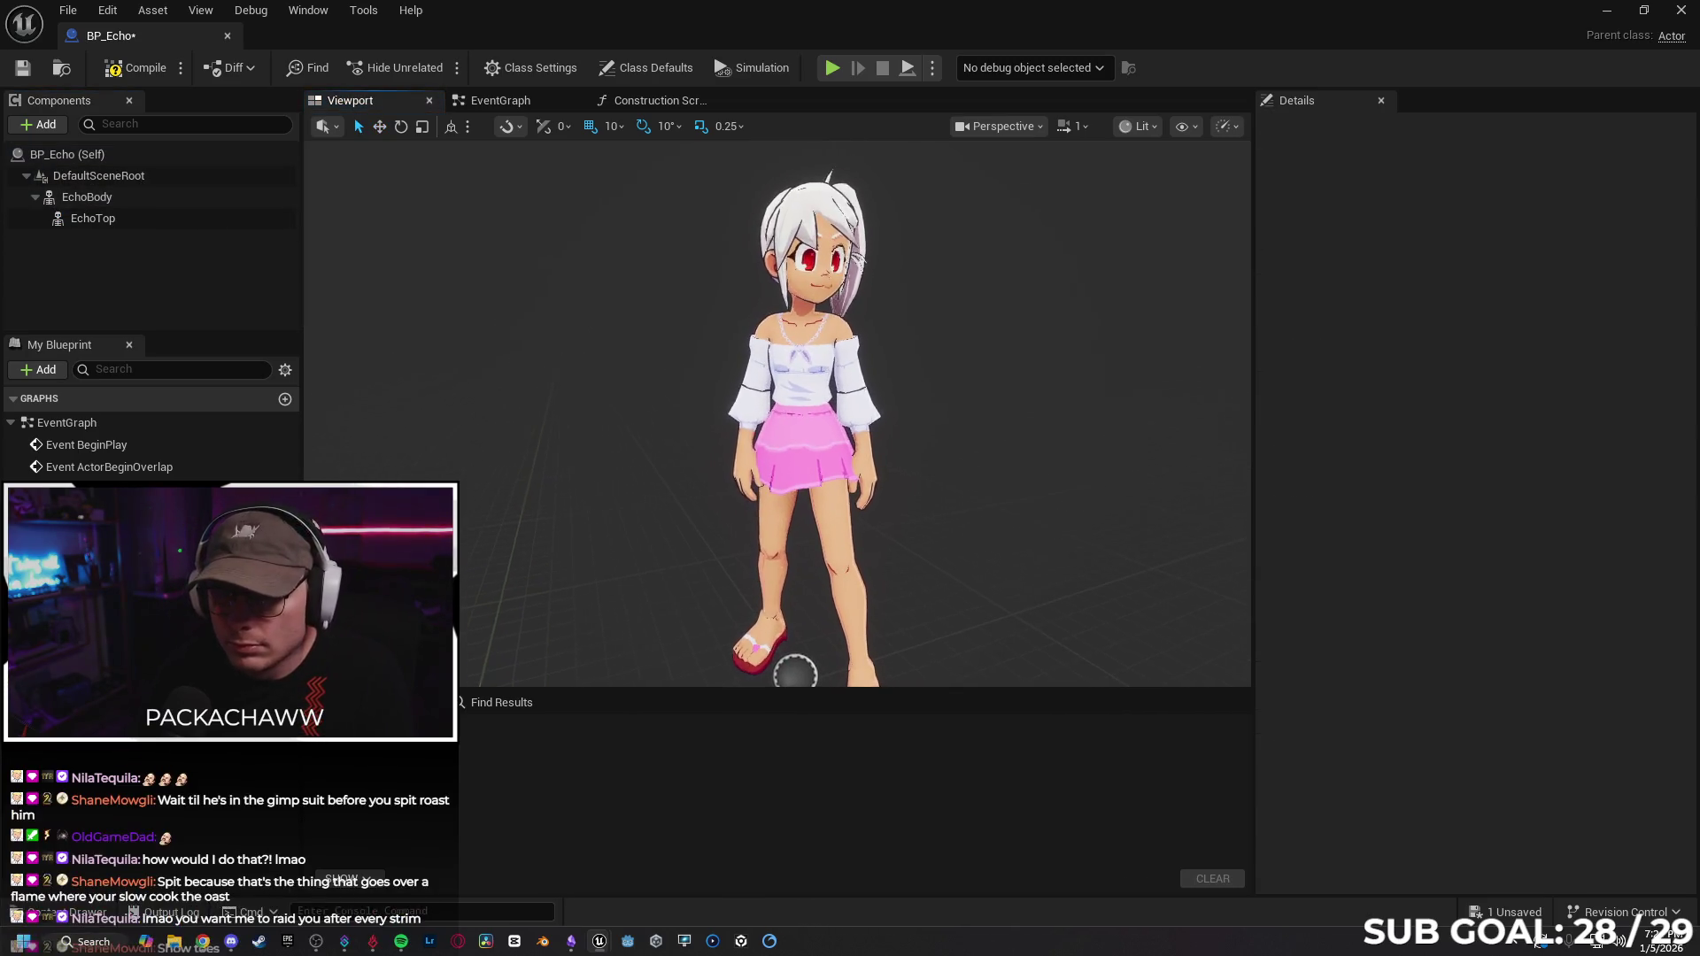
click(191, 221)
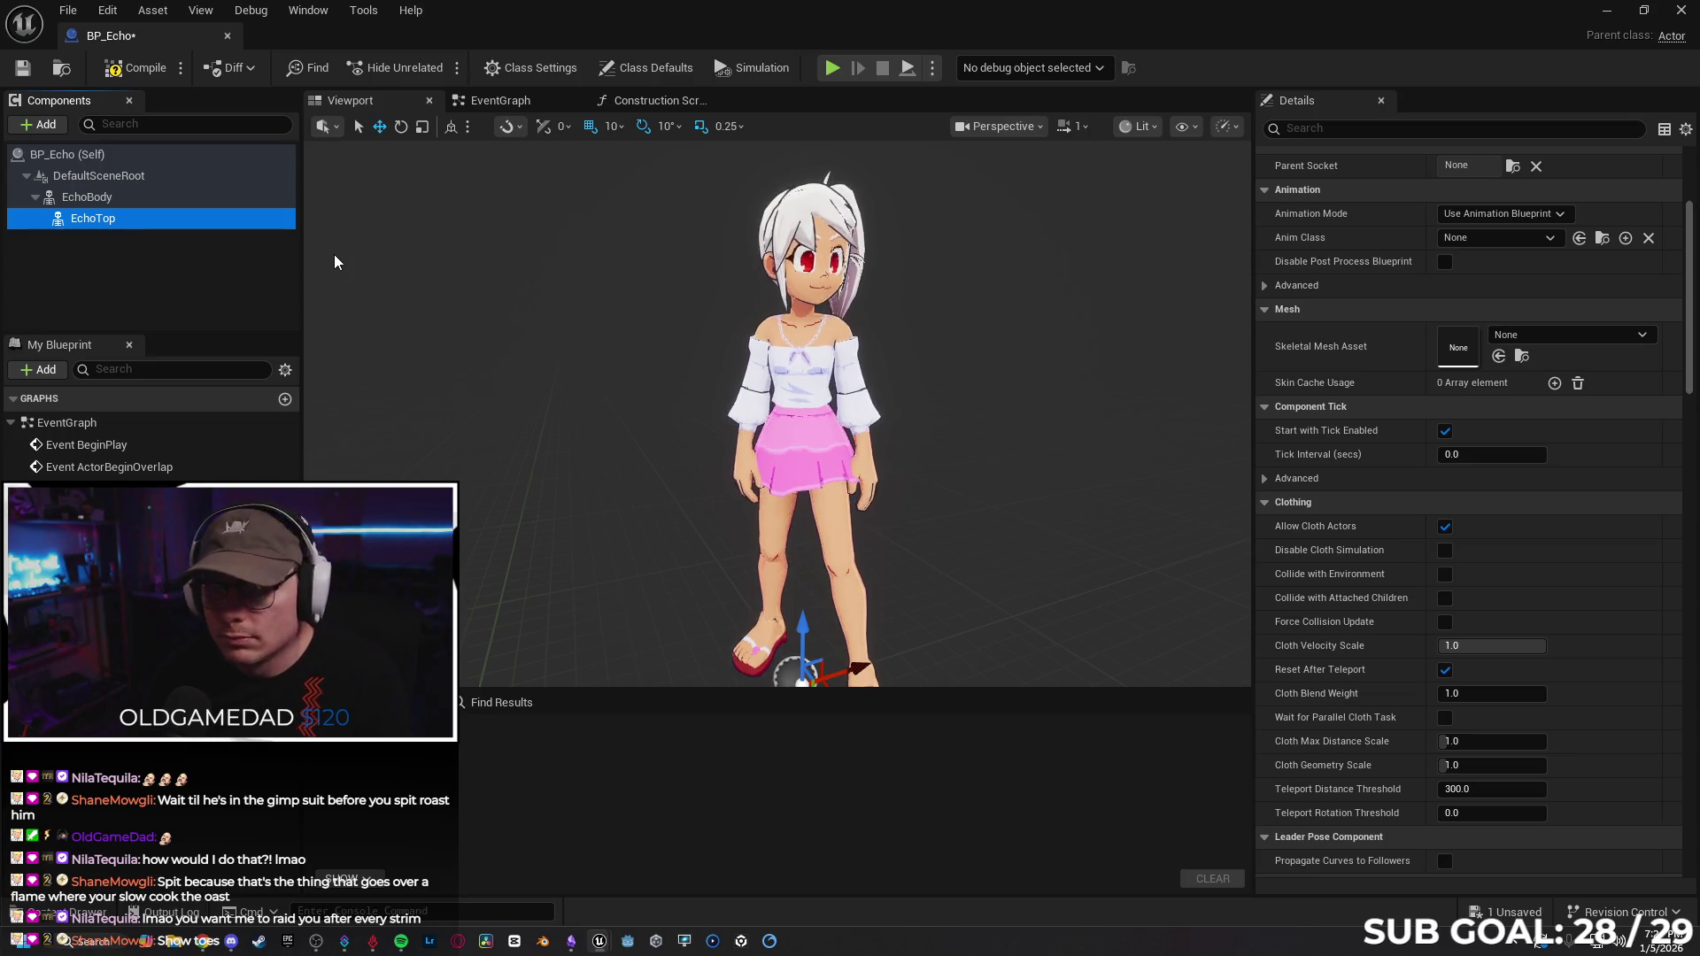
key(Delete)
Set EchoBody's skeletal mesh to SK_GirlALT_002 and compile the blueprint.
click(198, 199)
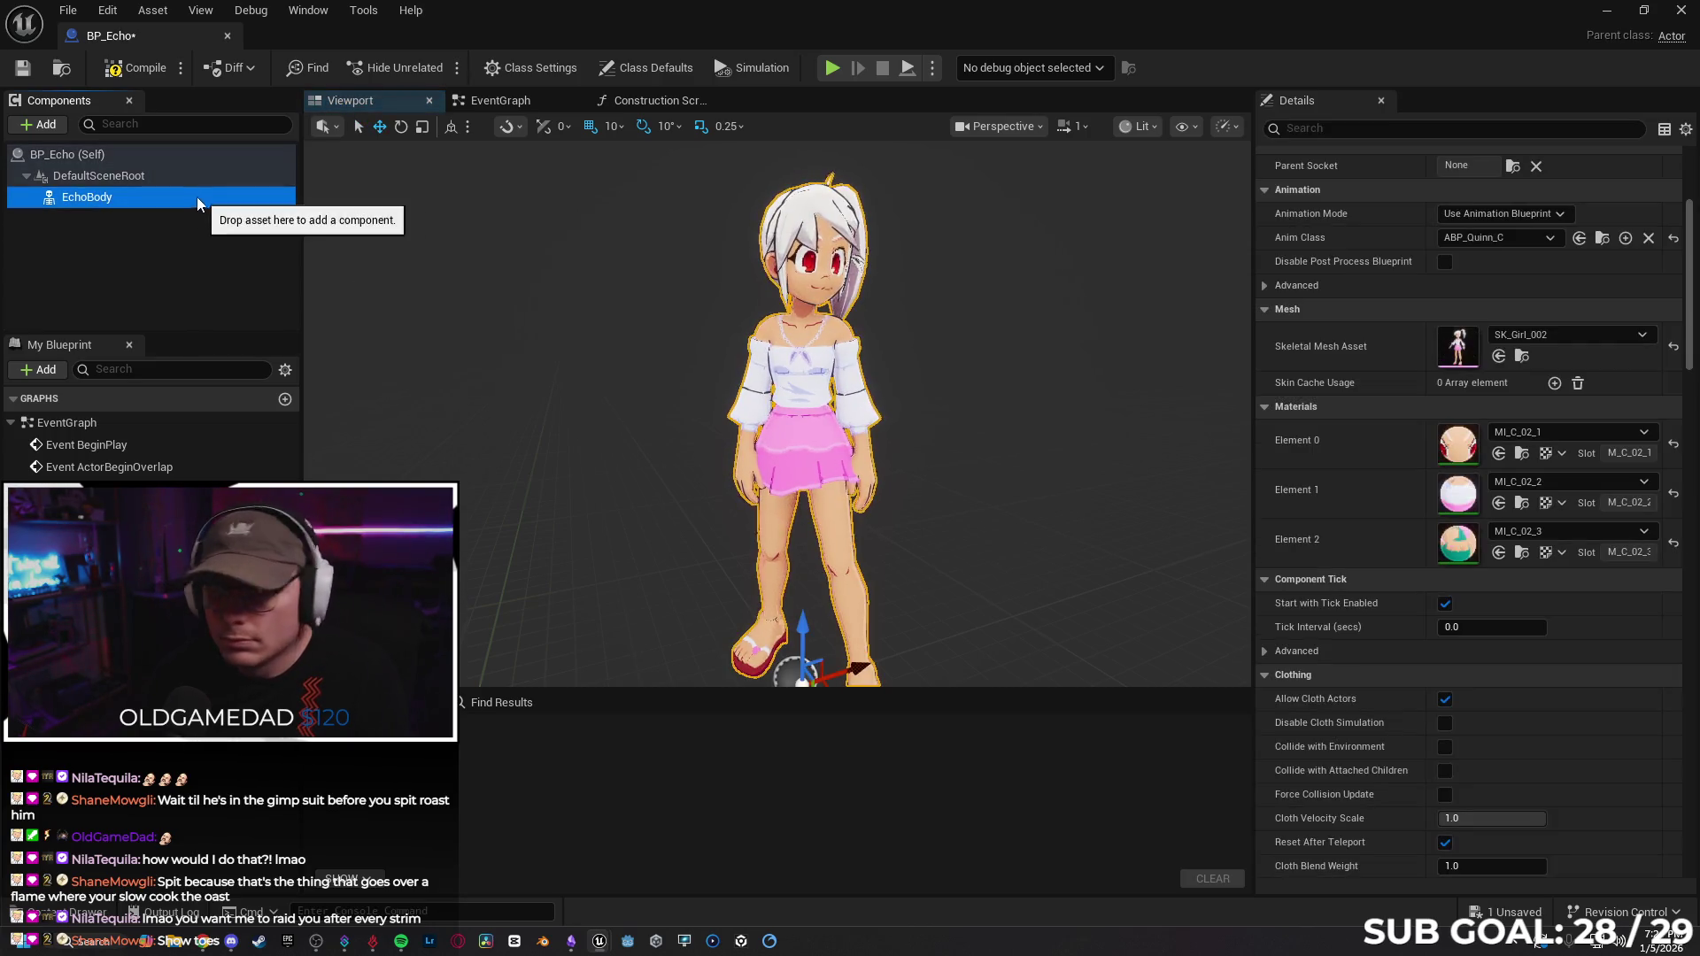
click(1536, 334)
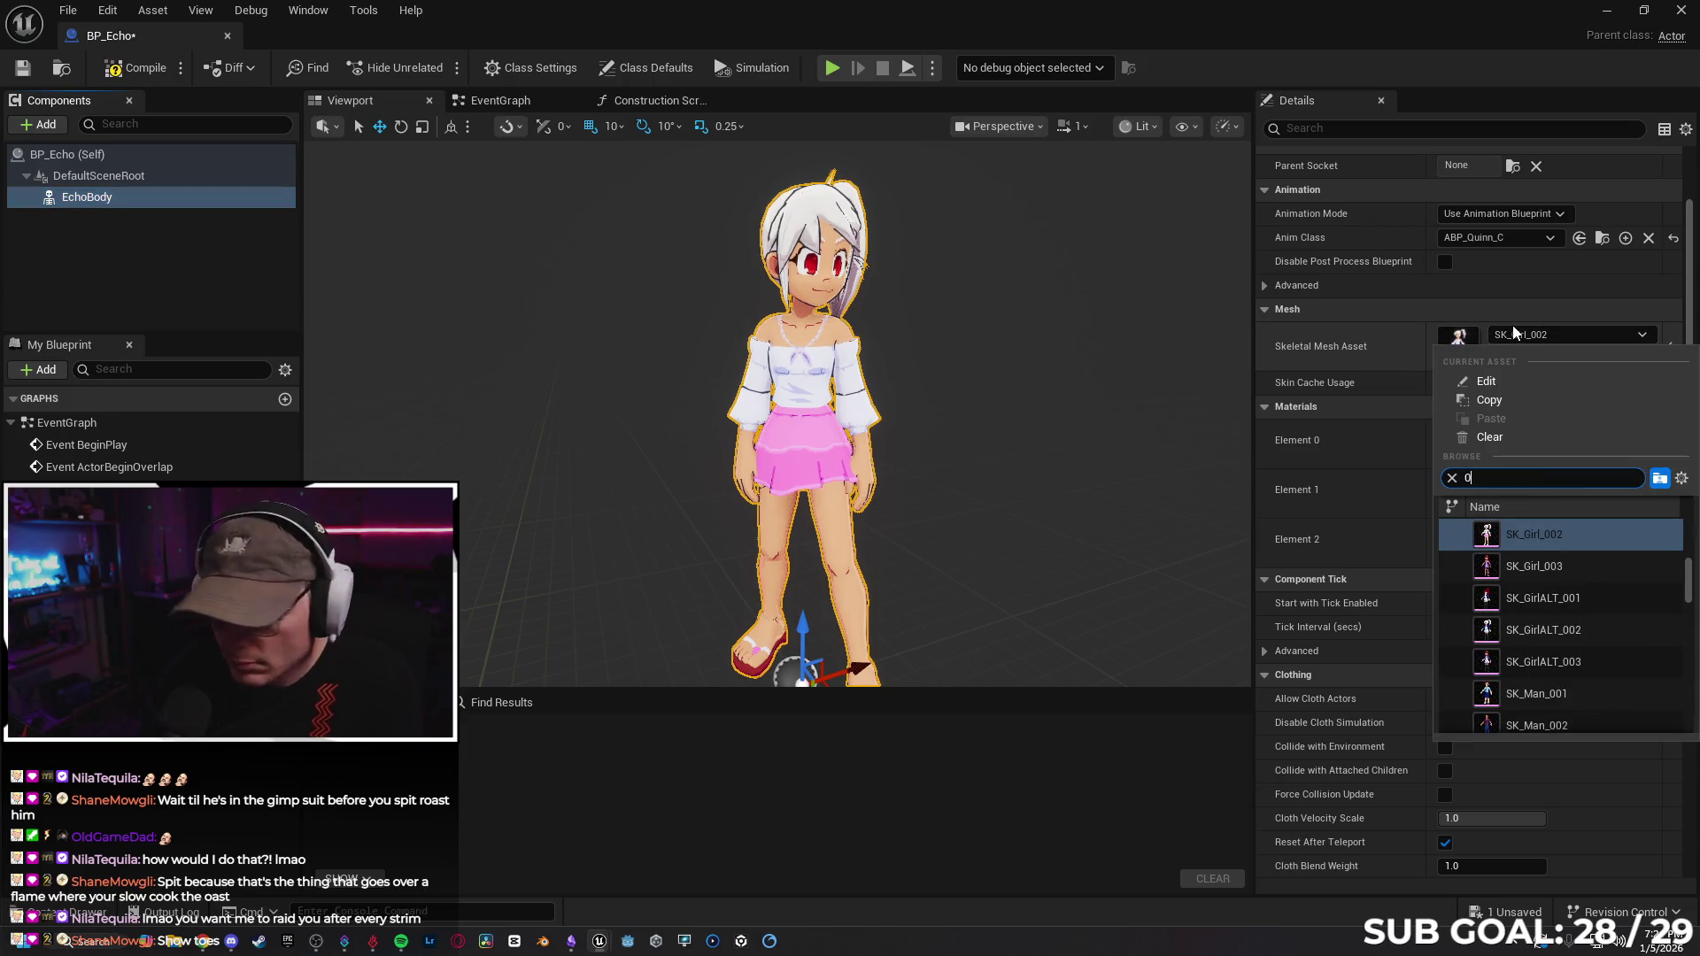
text(002)
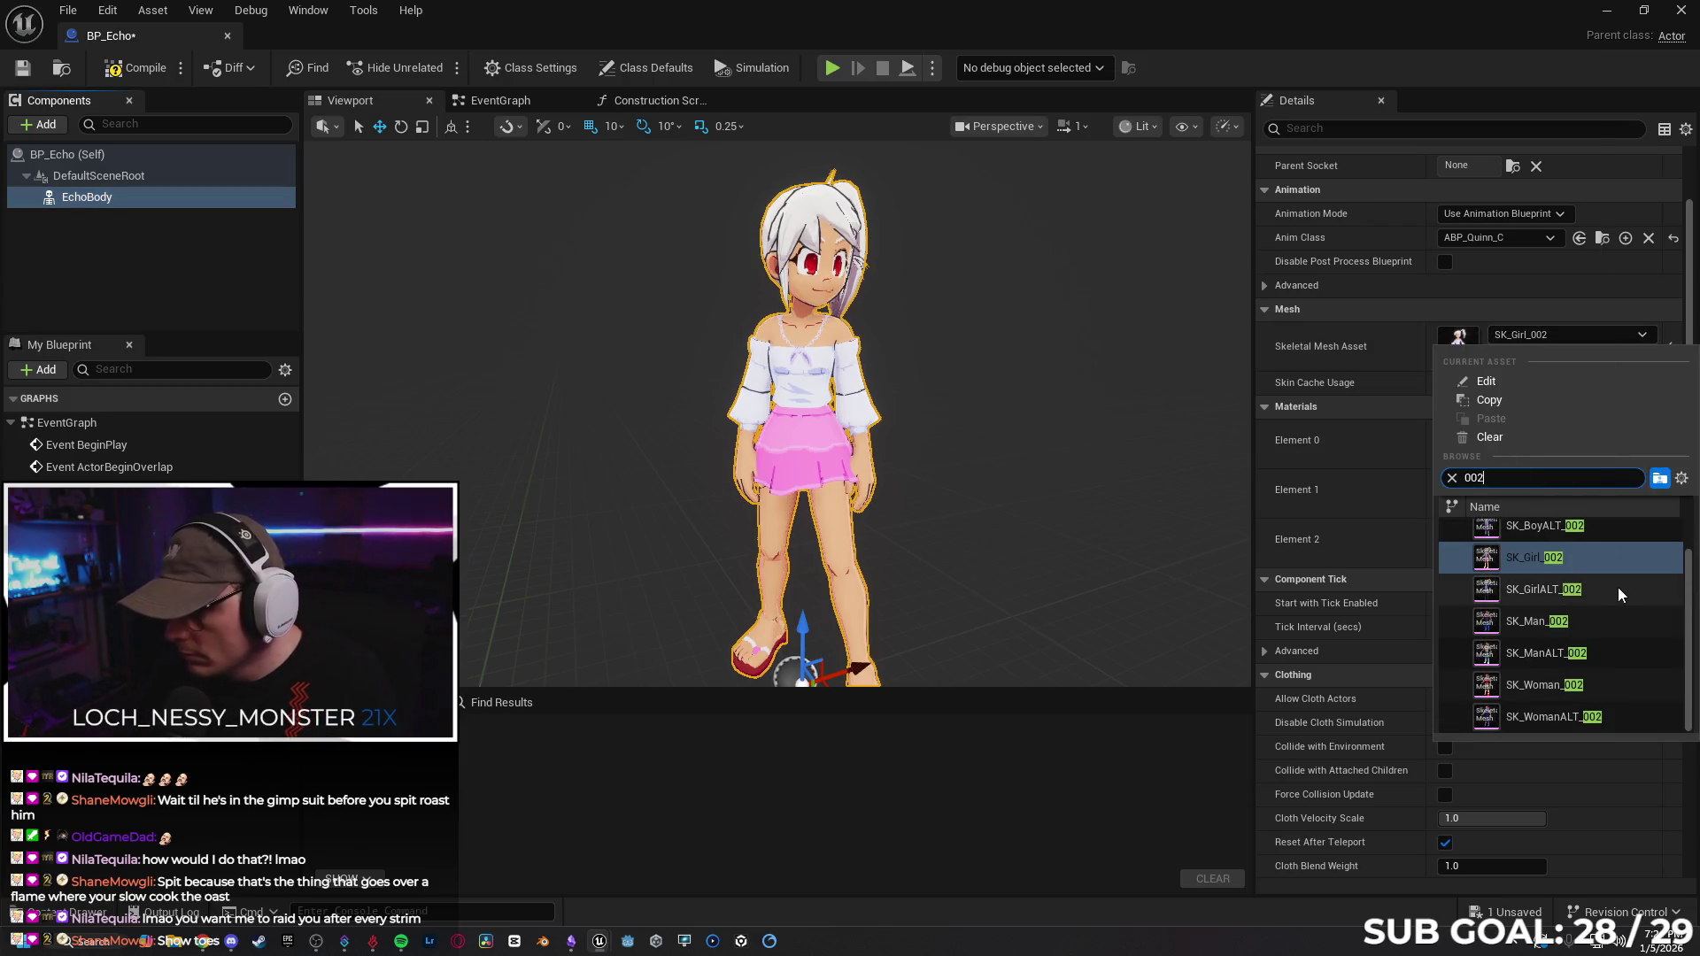
click(1618, 589)
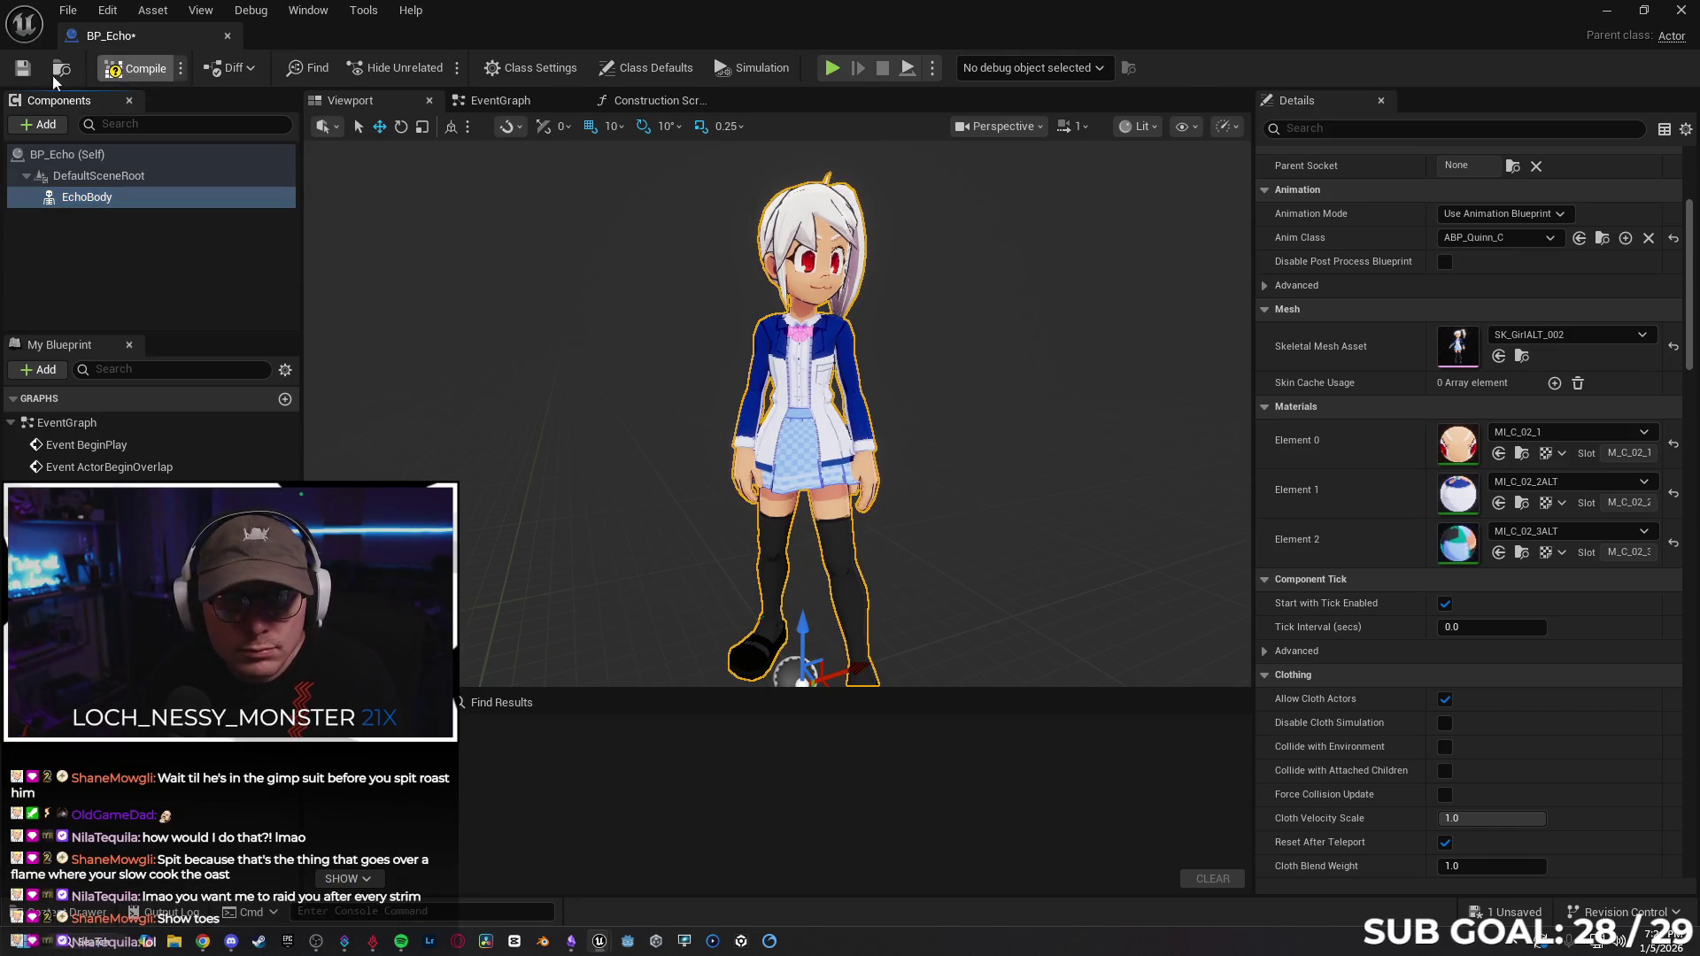
click(133, 68)
Trace the compile errors and undo to bring back EchoTop and EchoBottom.
click(760, 732)
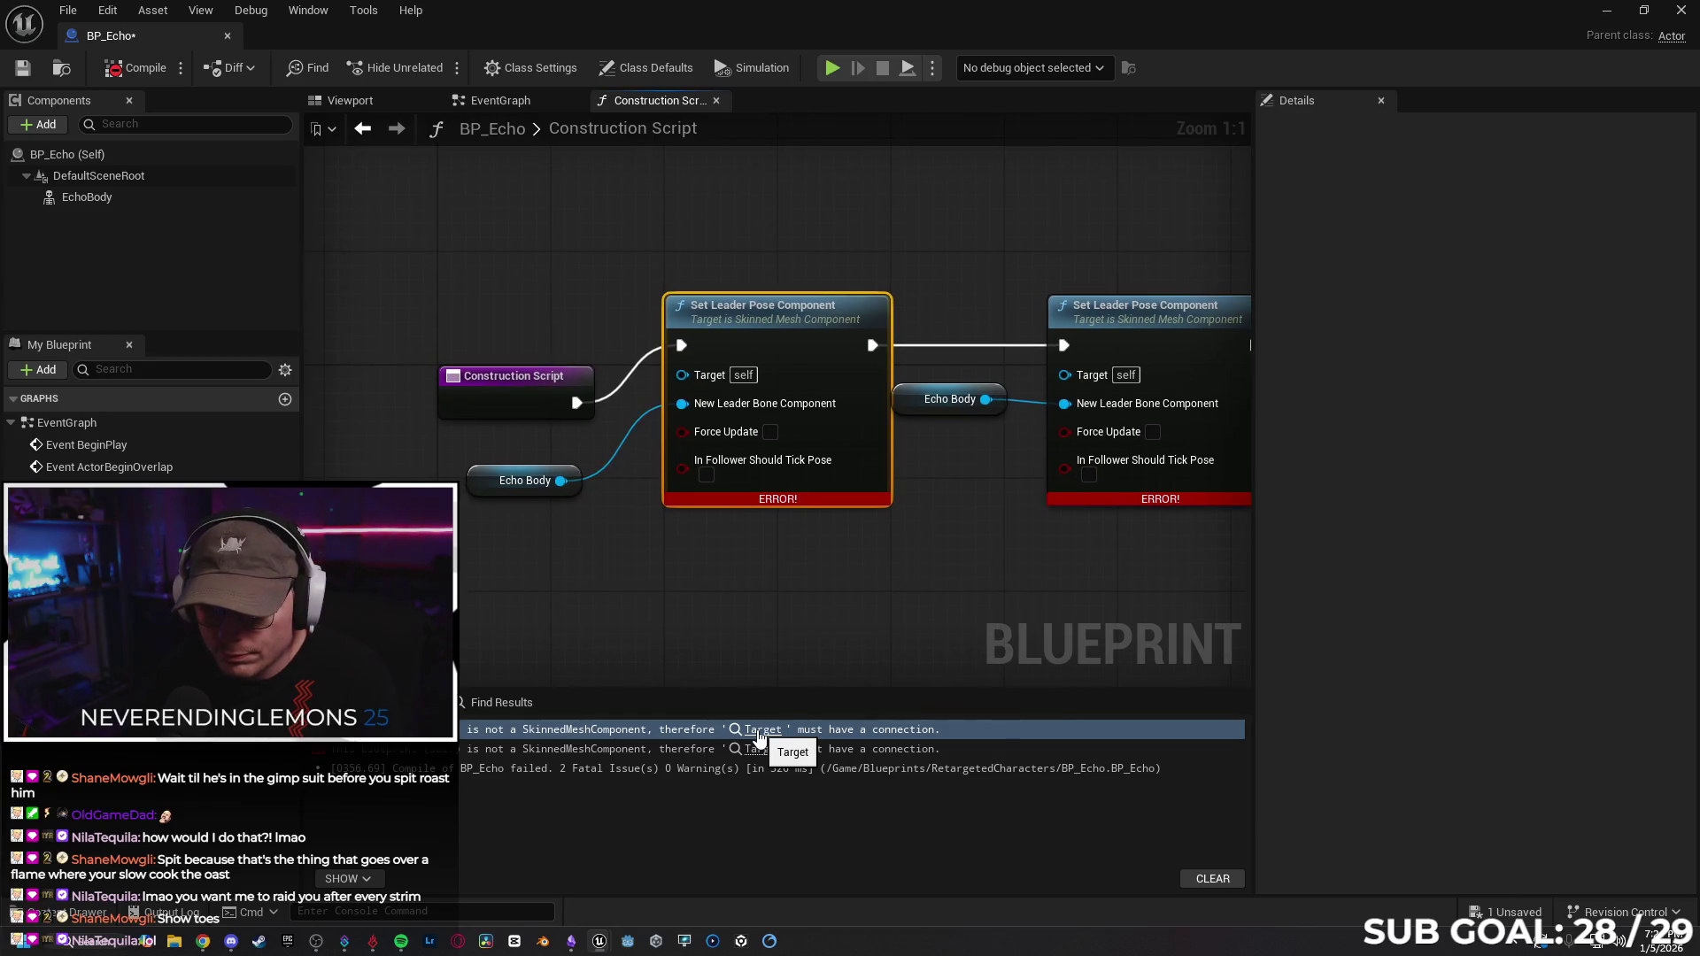
key(ctrl+z)
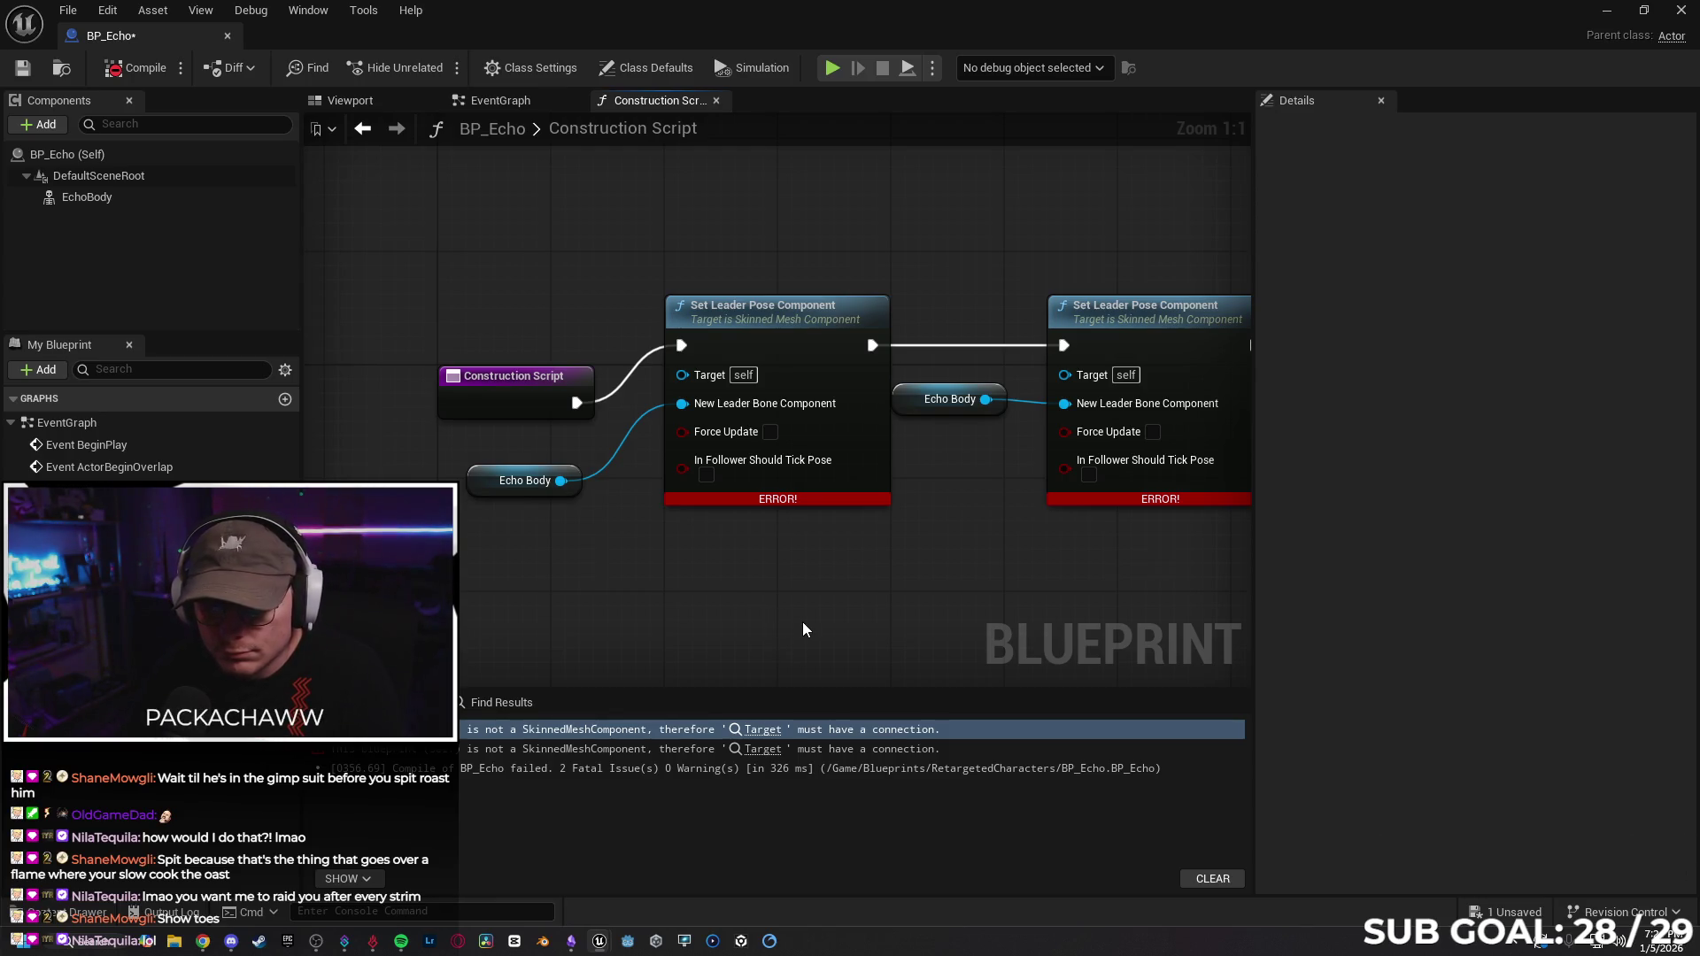
key(ctrl+z)
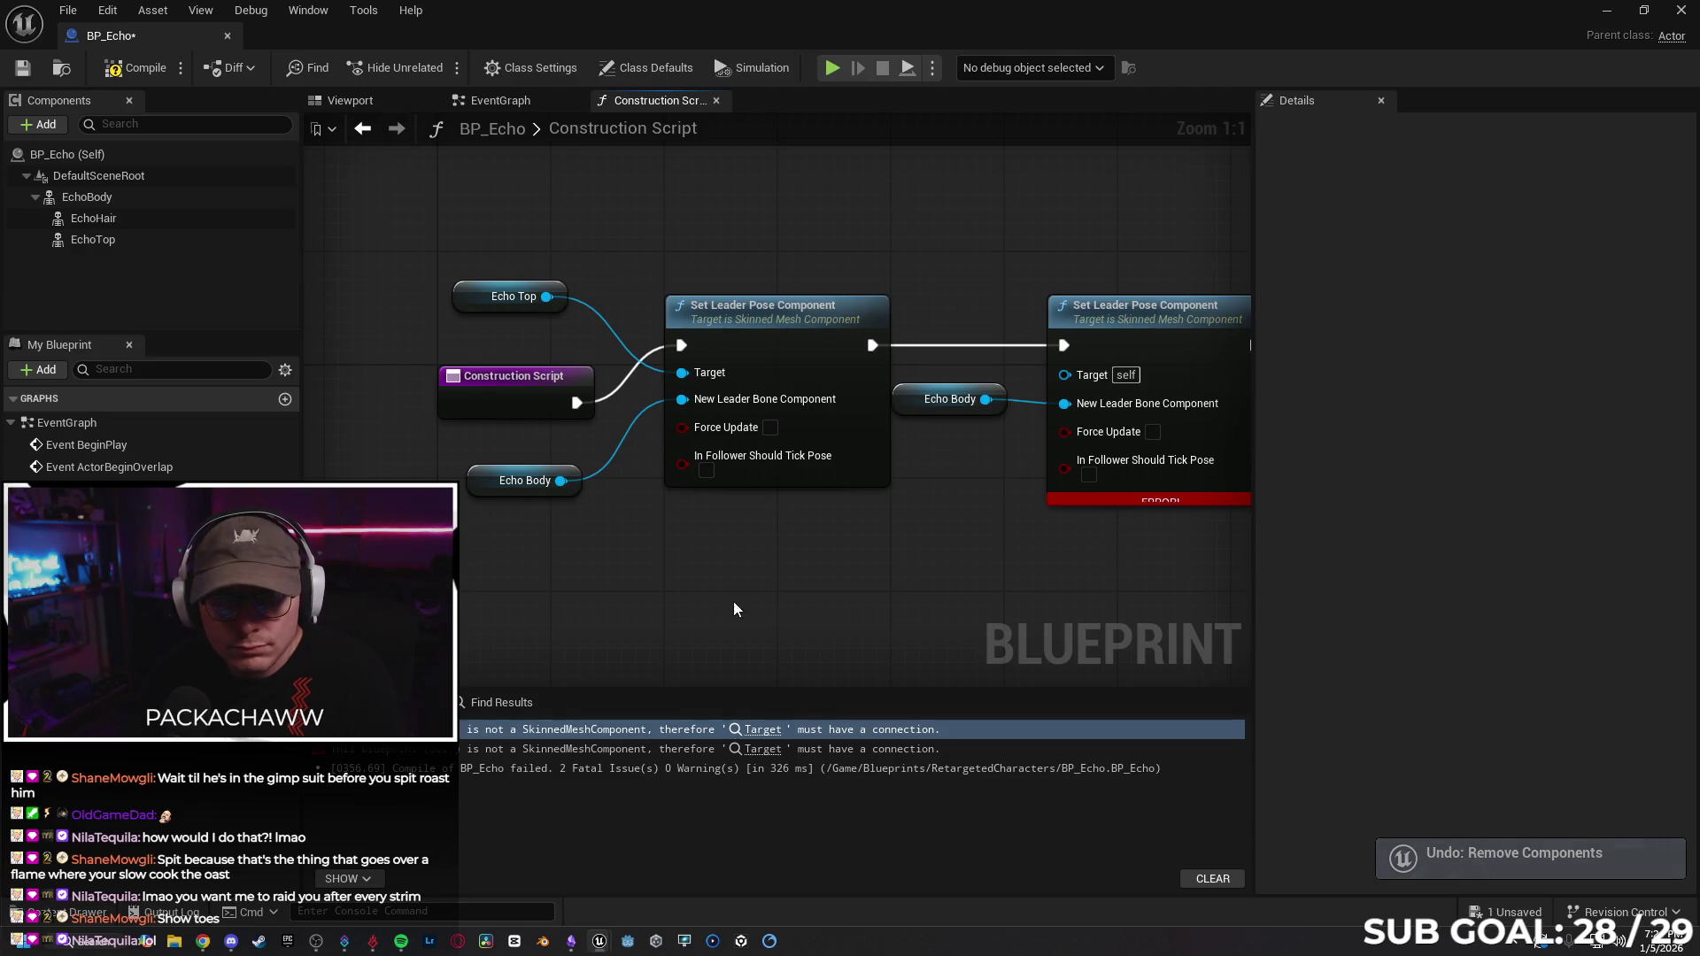
click(126, 68)
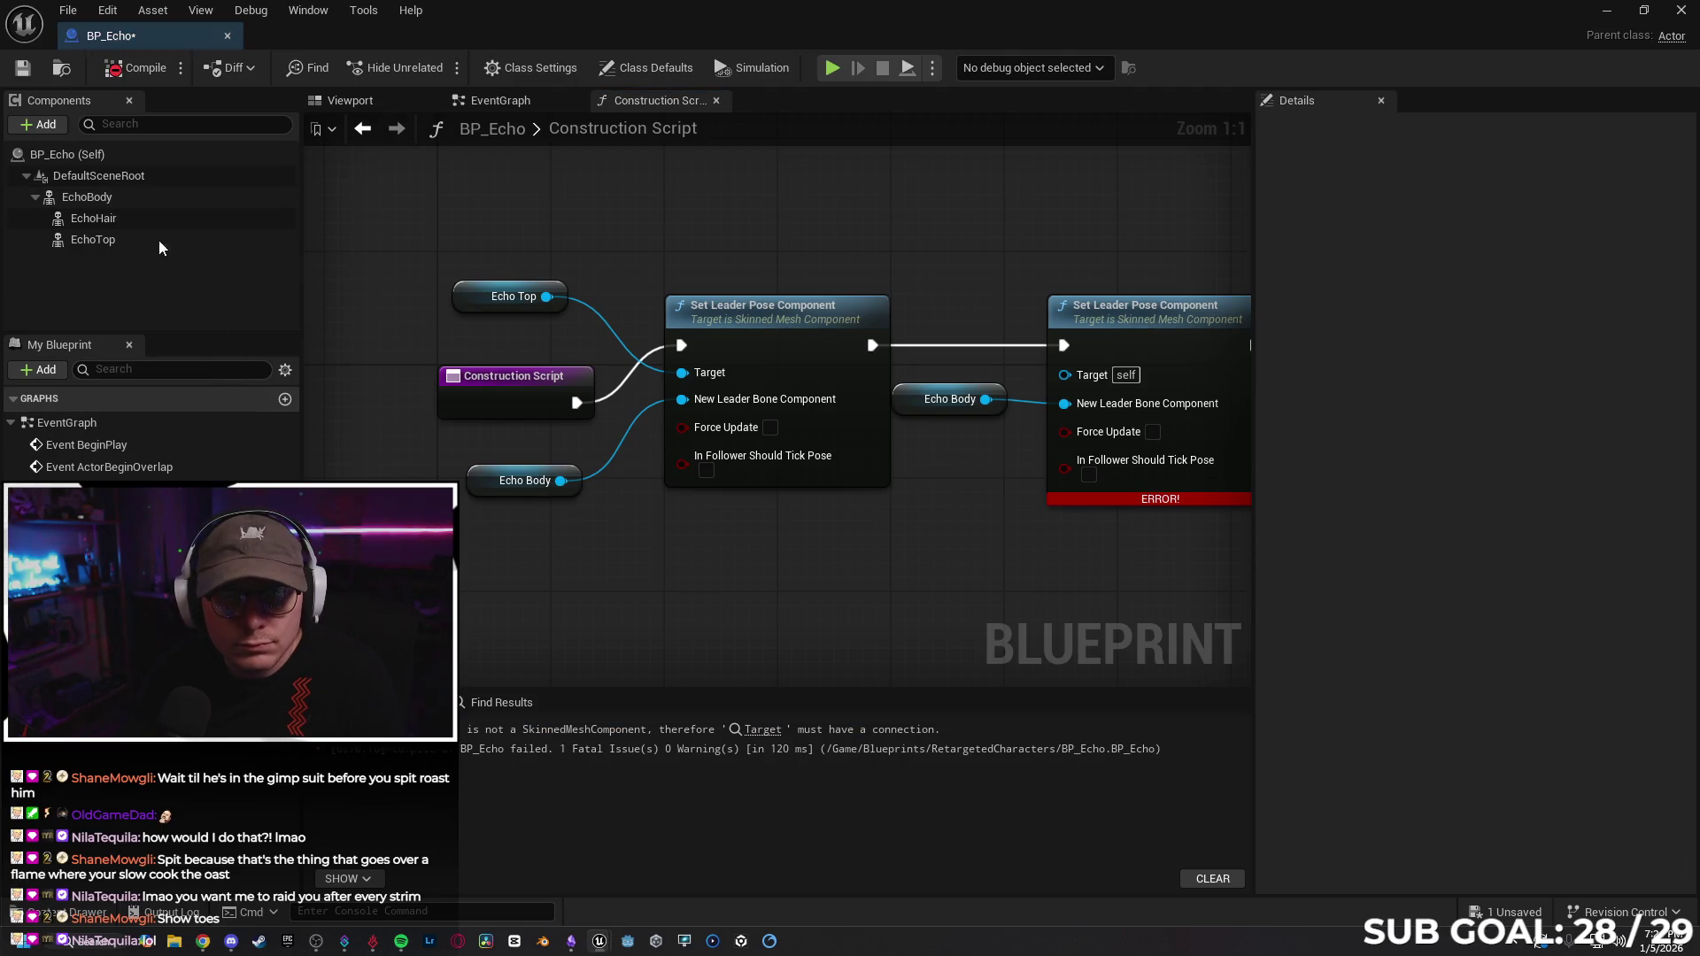
click(757, 731)
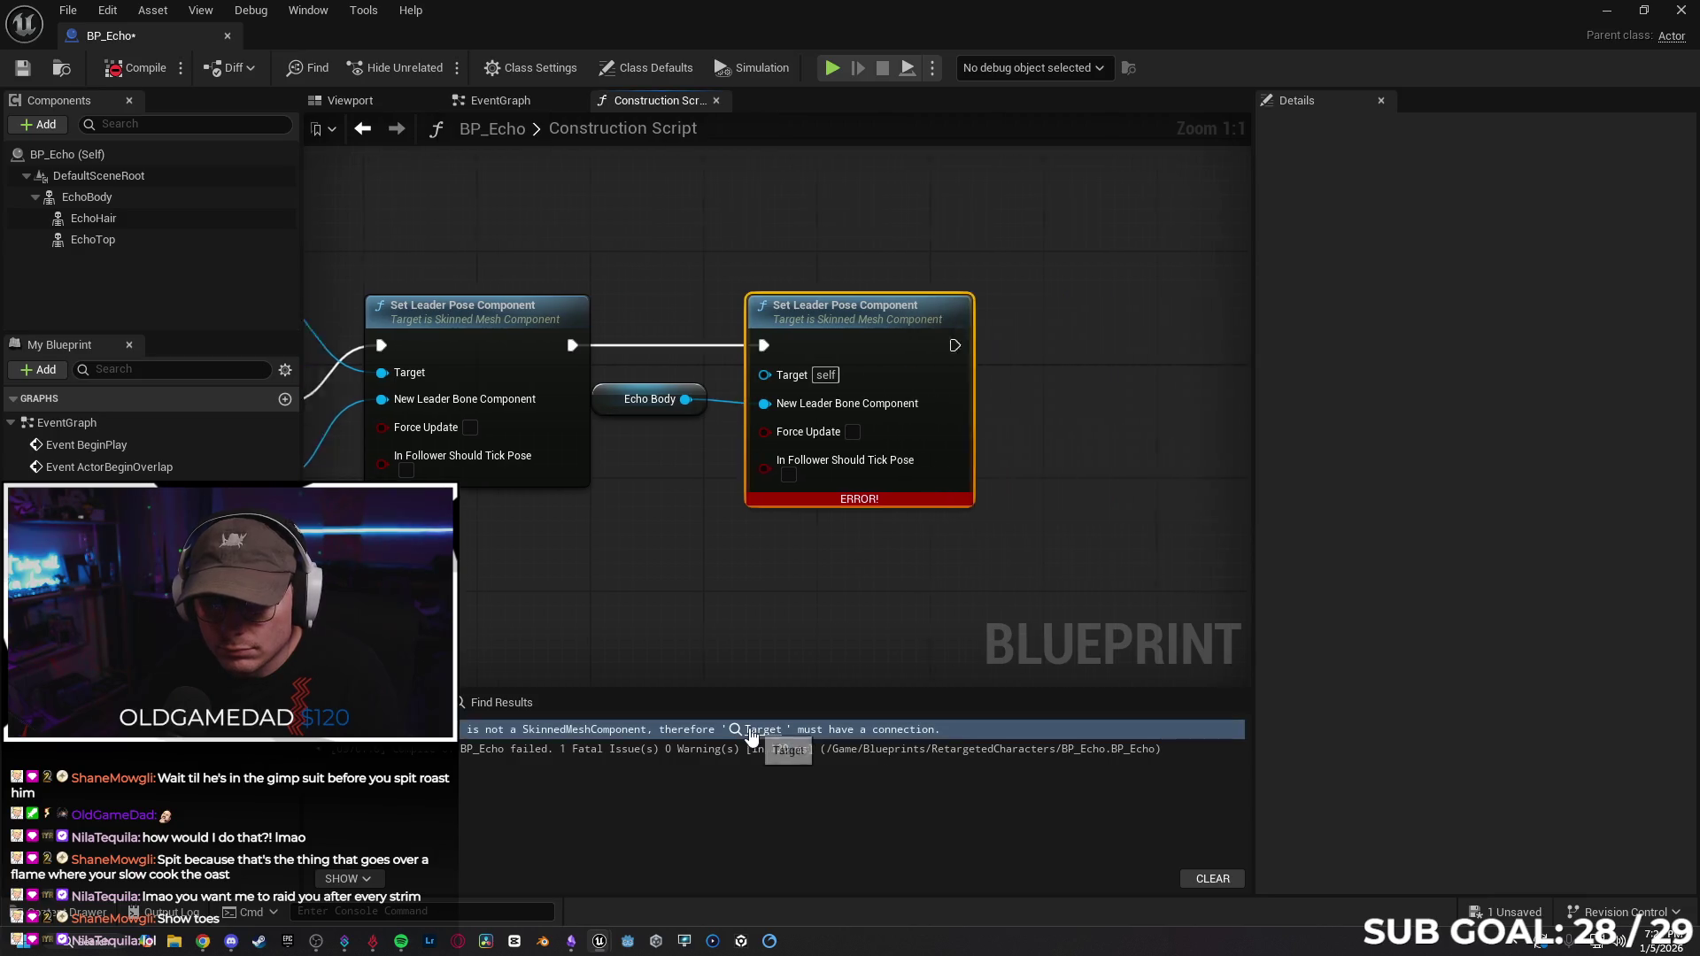
click(175, 264)
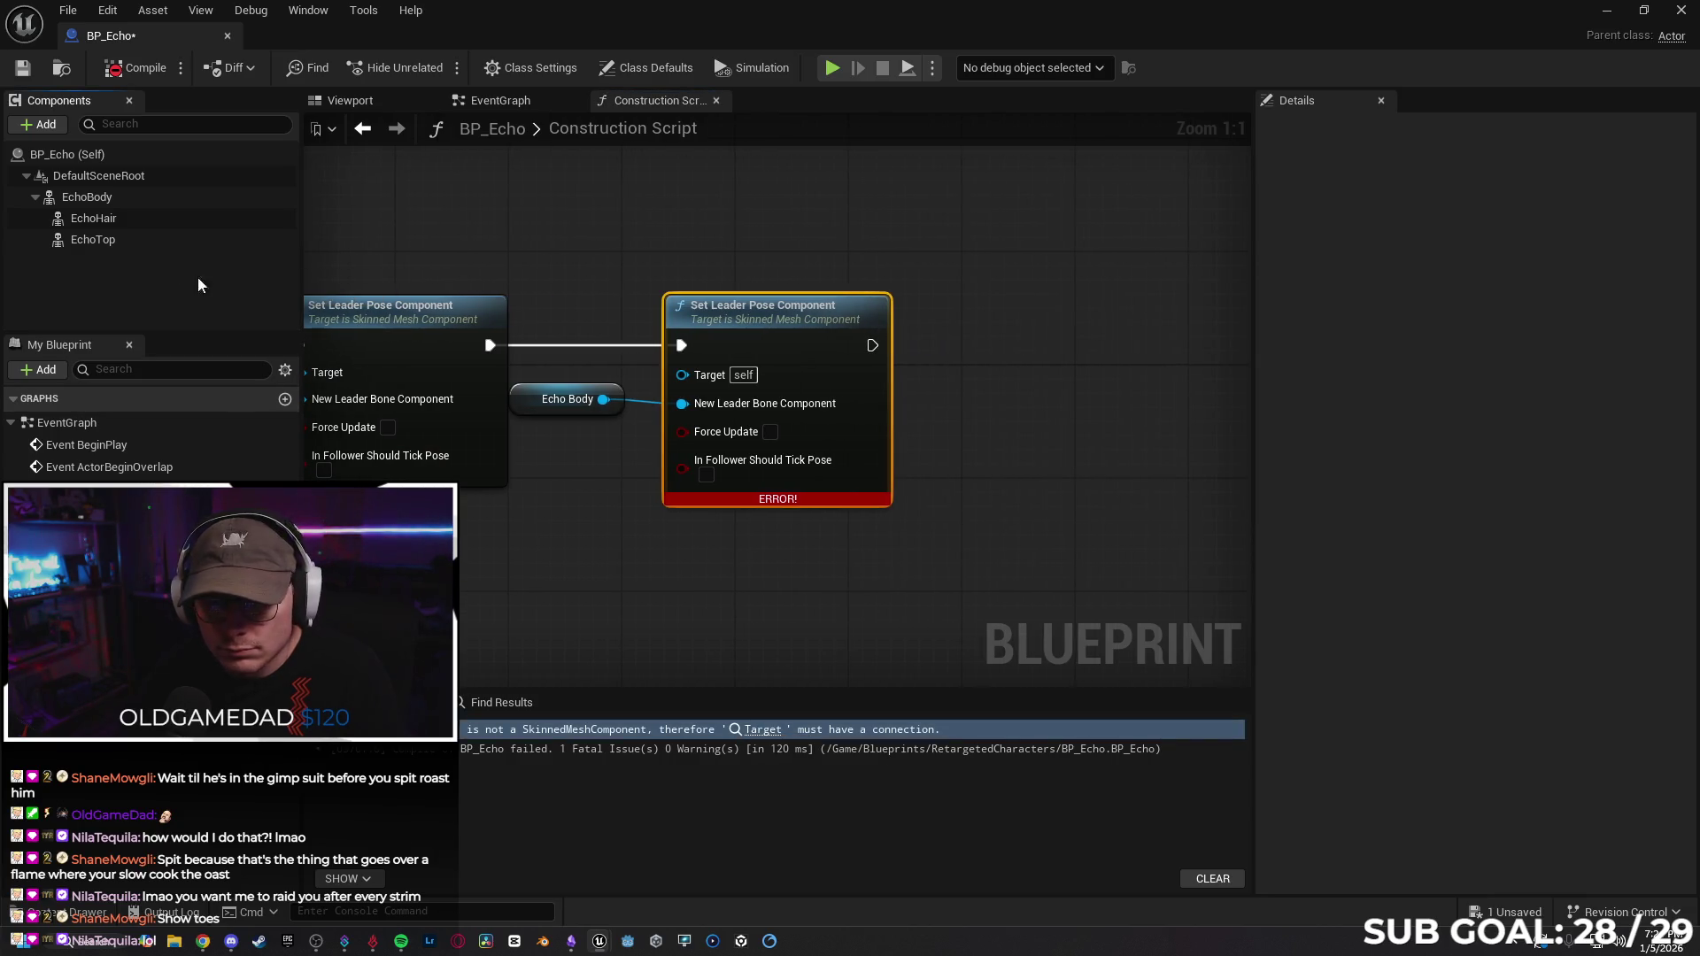
key(ctrl+z)
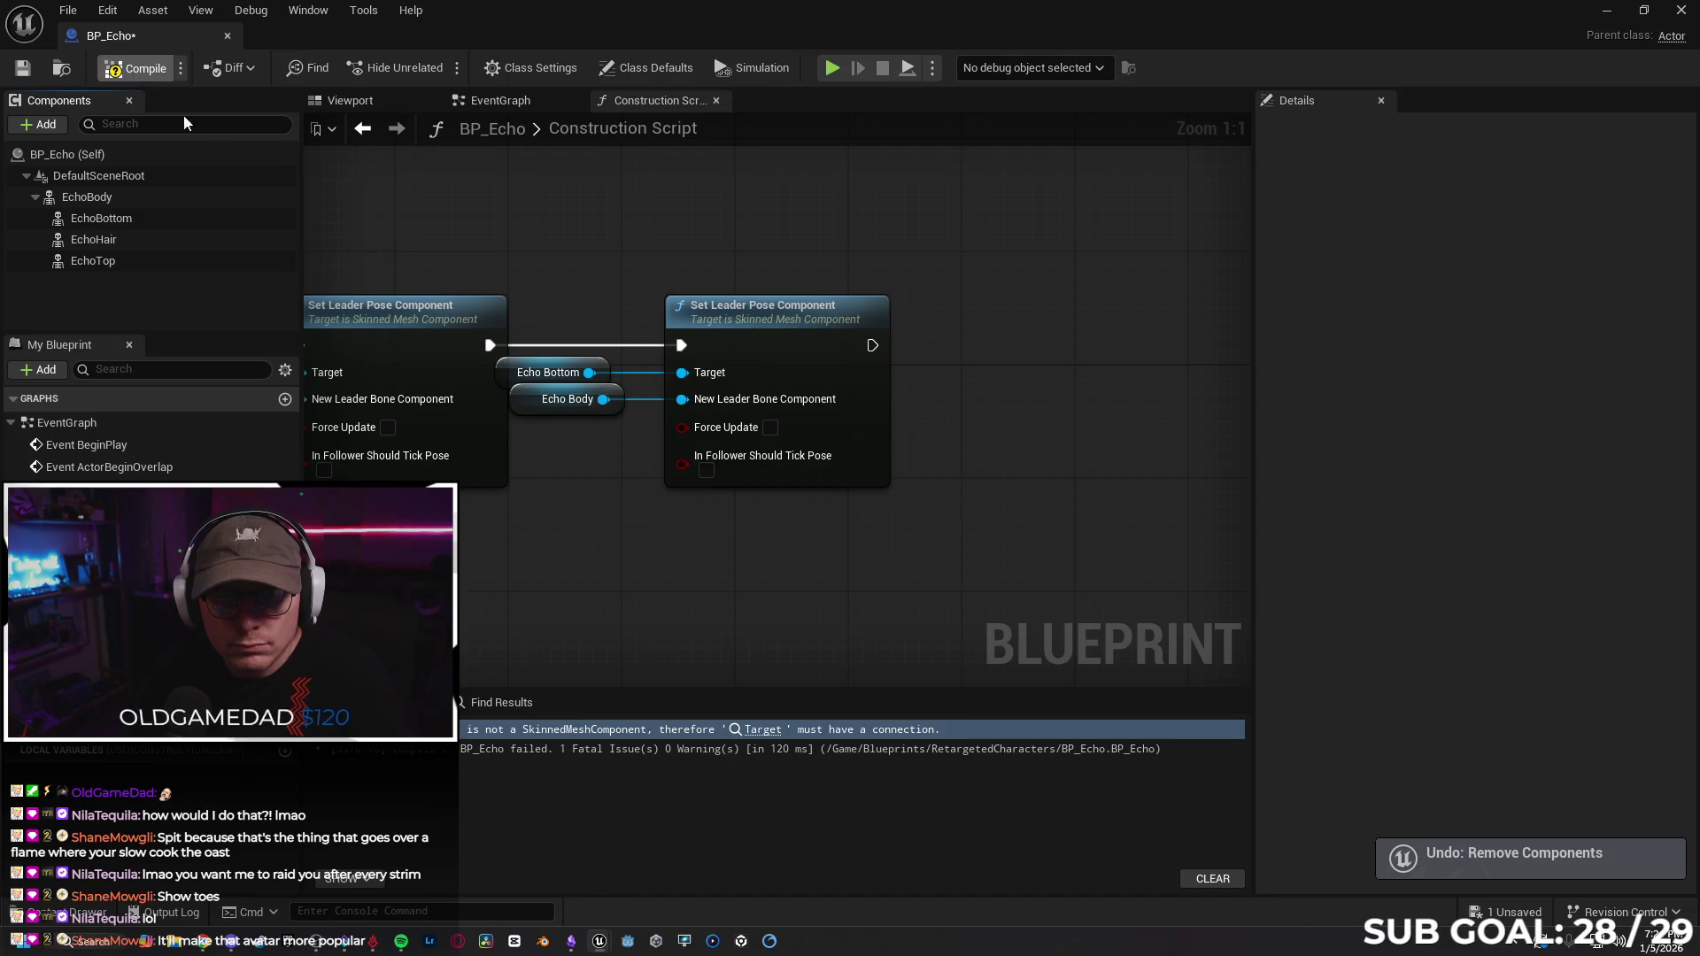
click(121, 199)
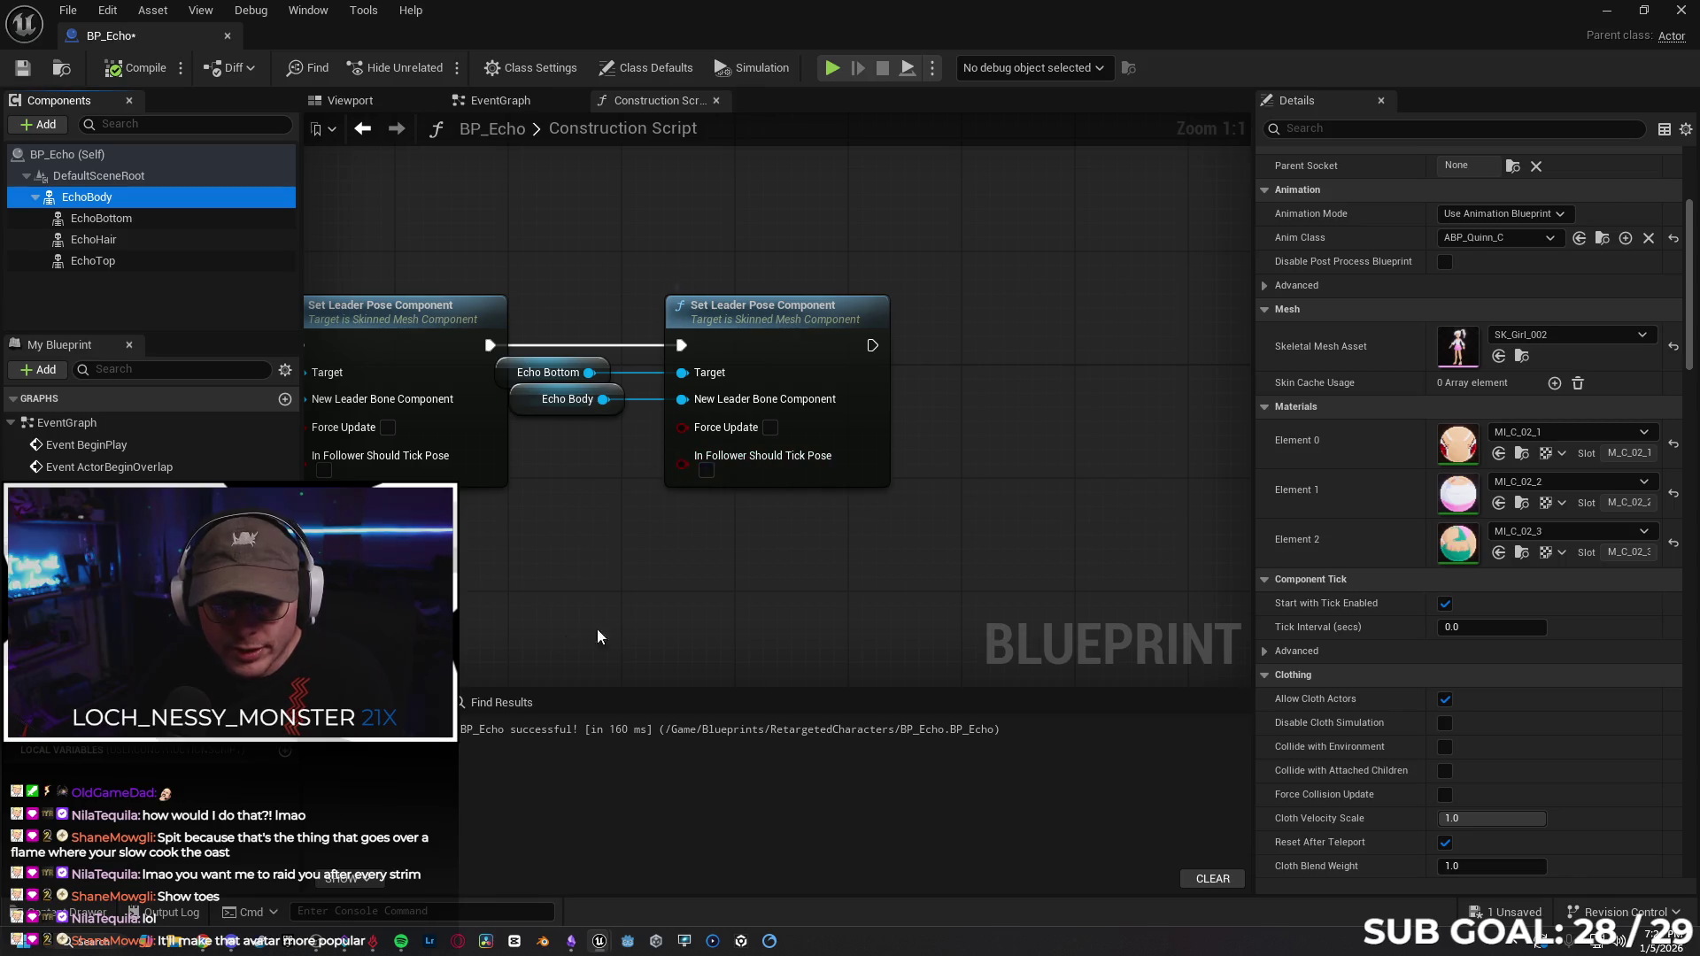
Revert EchoBody to the original SKM_Echo mesh, then save and compile BP_Echo.
drag(642, 577, 776, 557)
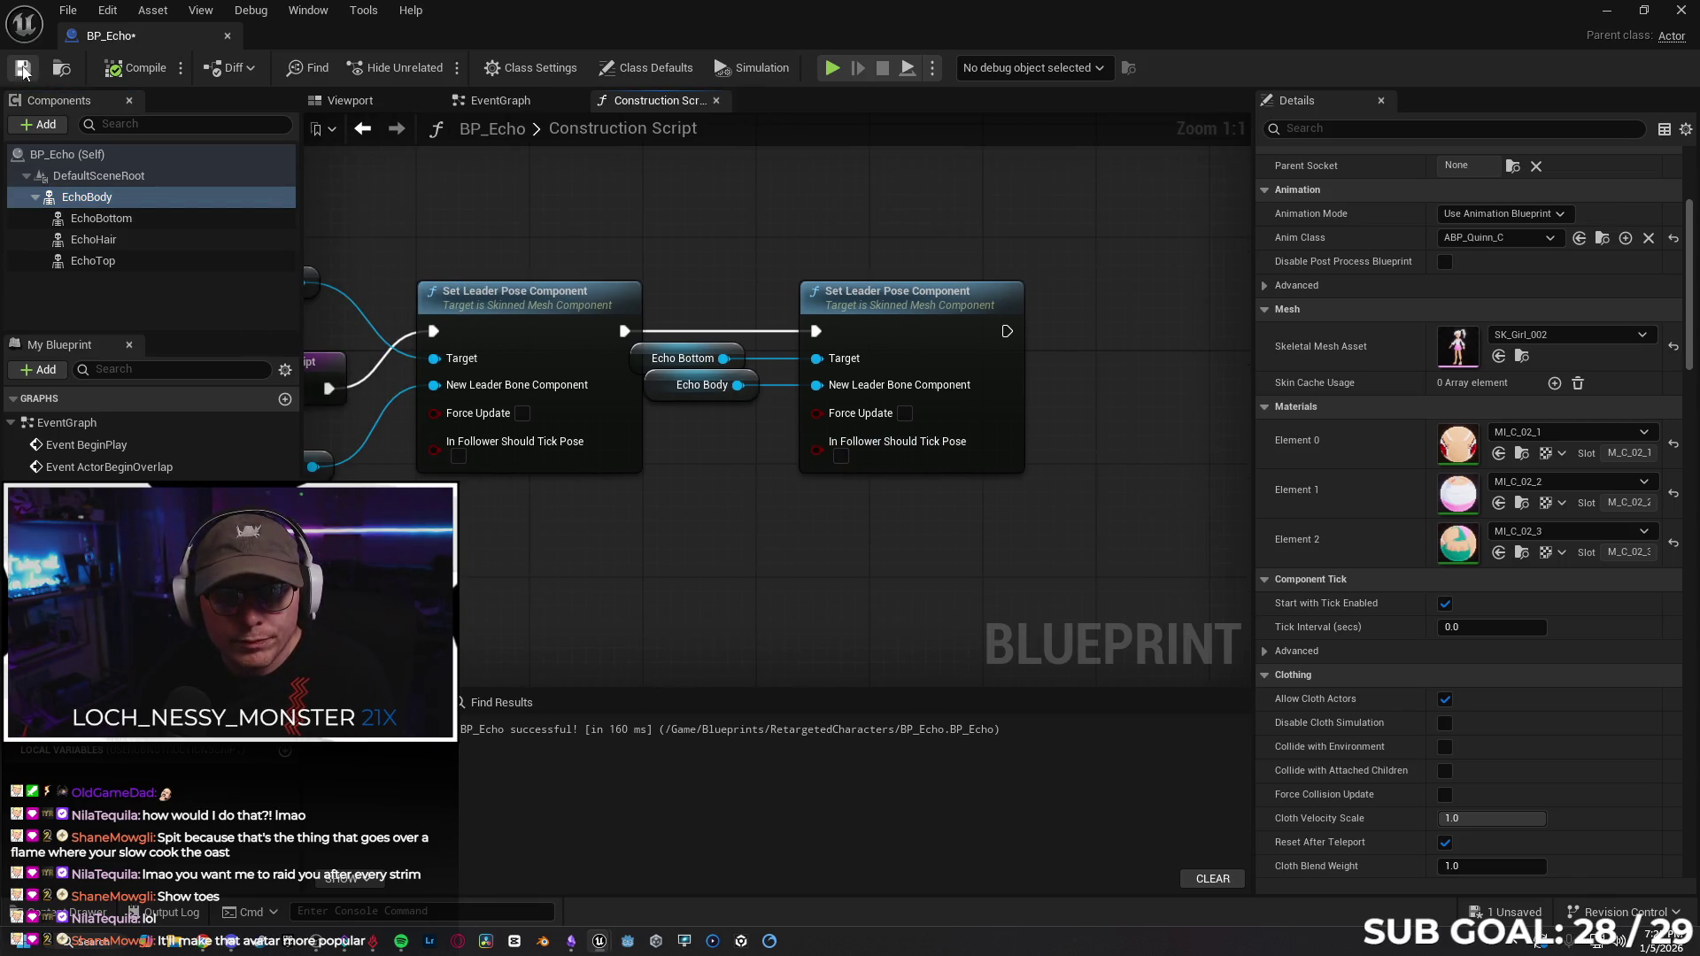
click(363, 106)
key(ctrl+z)
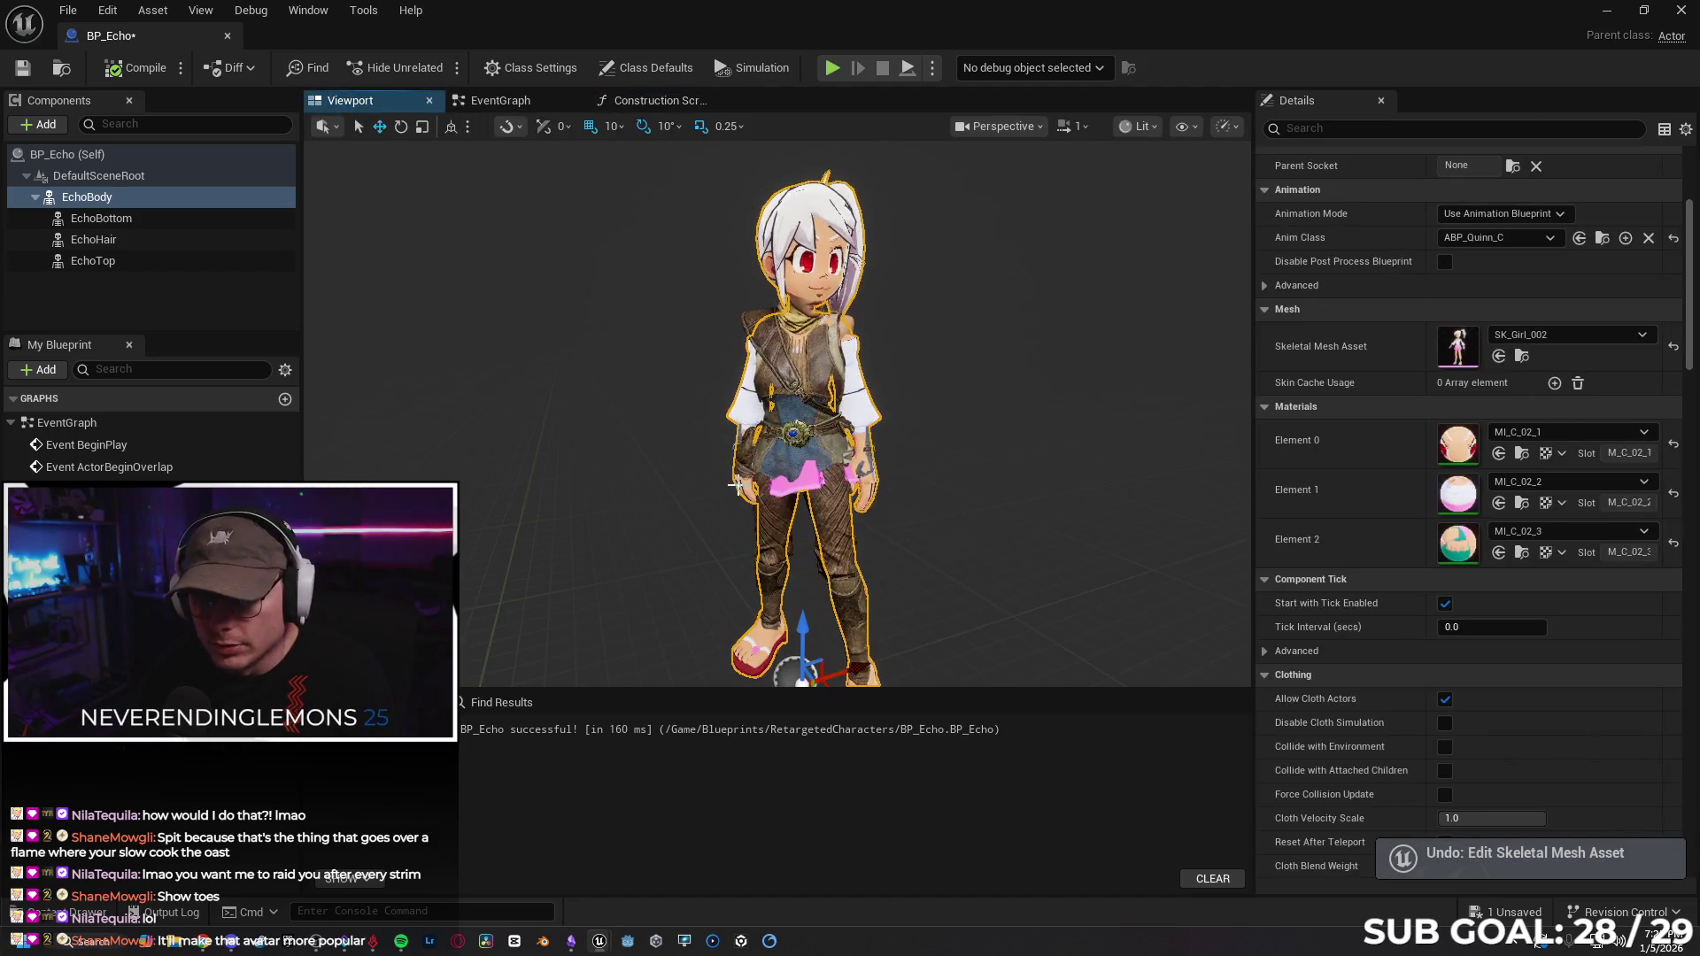
key(ctrl+z)
click(135, 68)
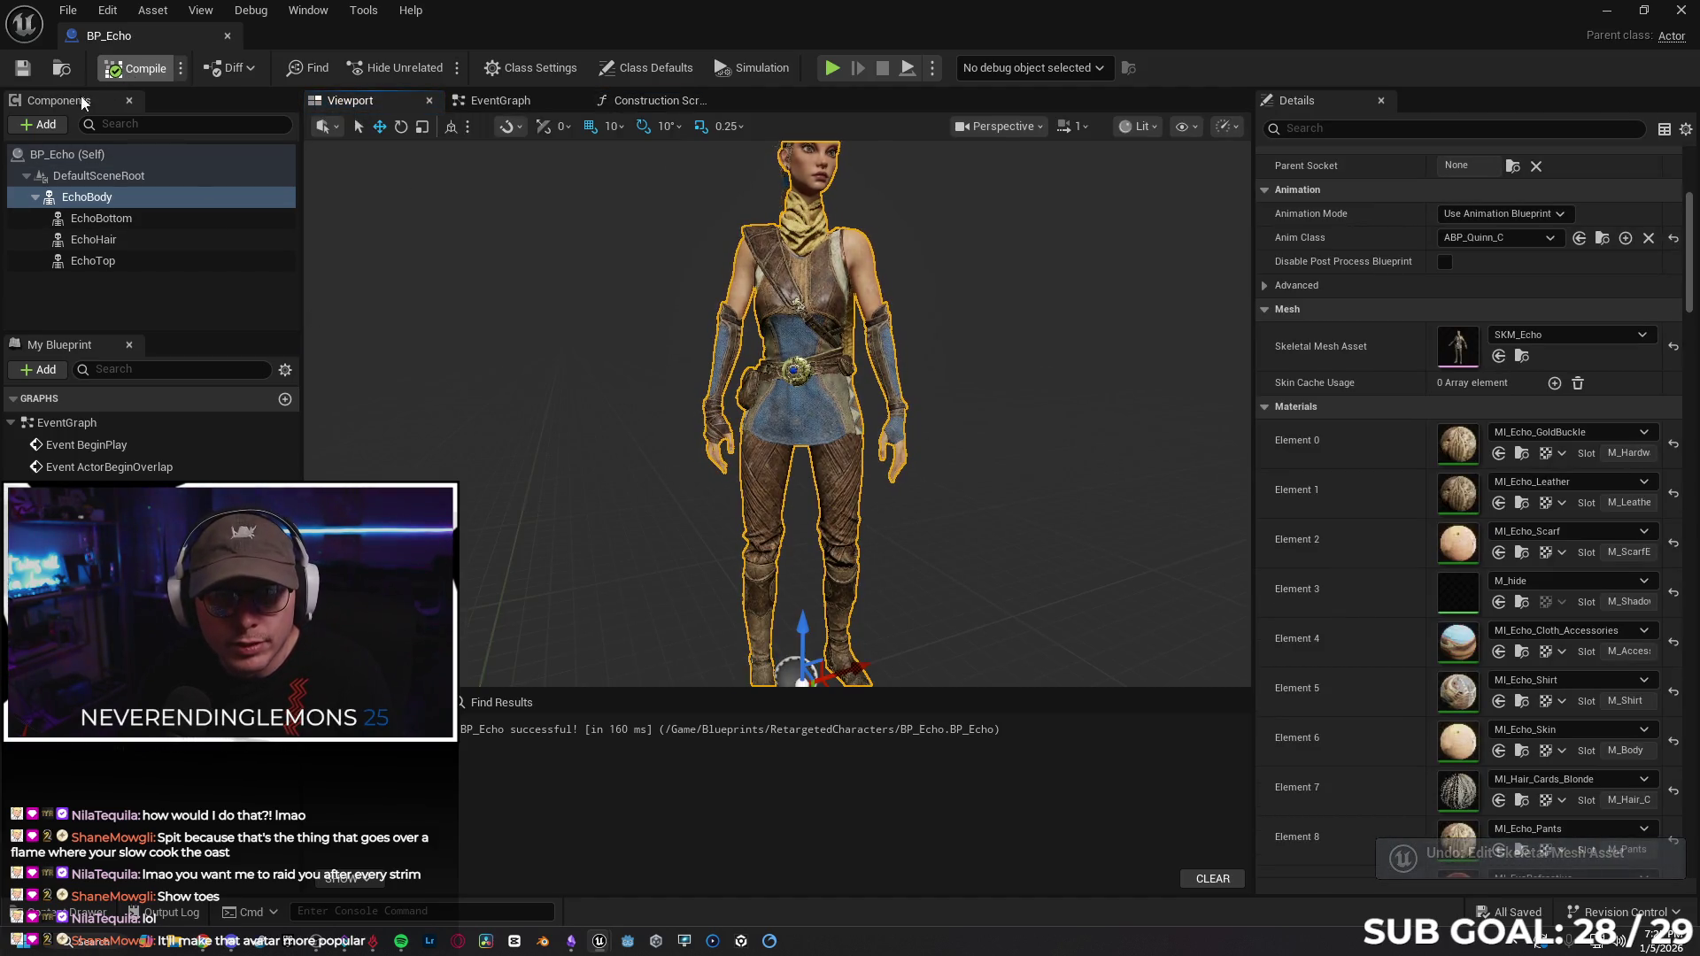
click(134, 68)
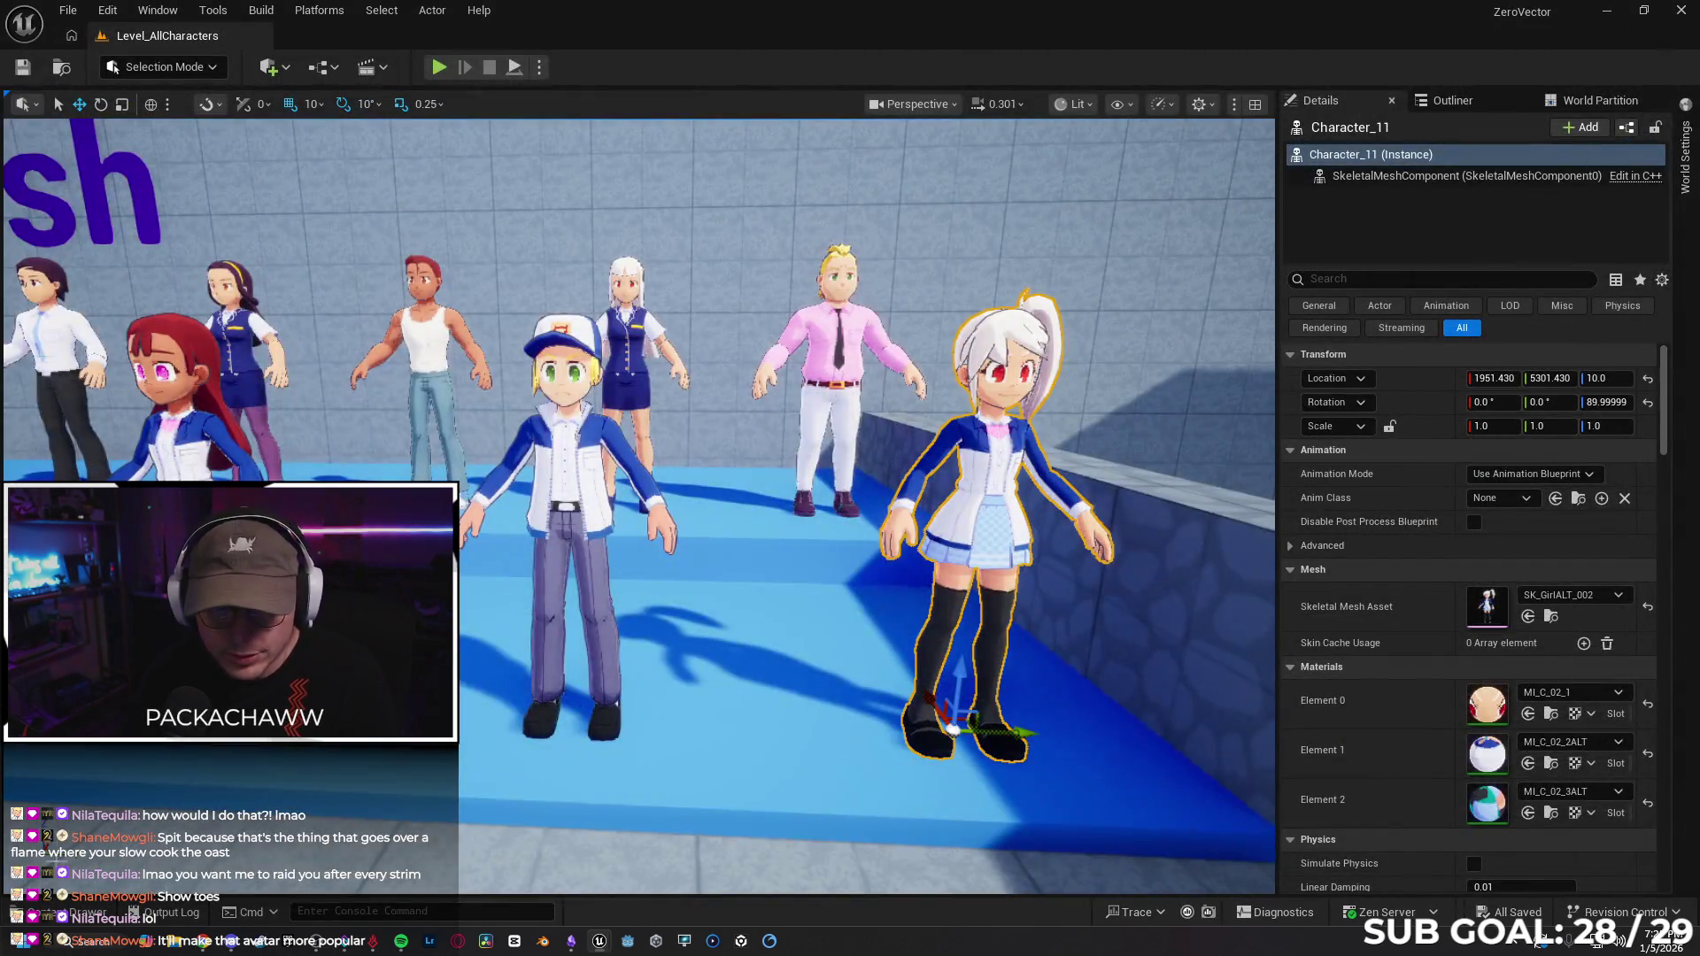
In Anime_LowPoly > Meshes, save the SK_GirlALT_002 mesh asset.
key(ctrl+space)
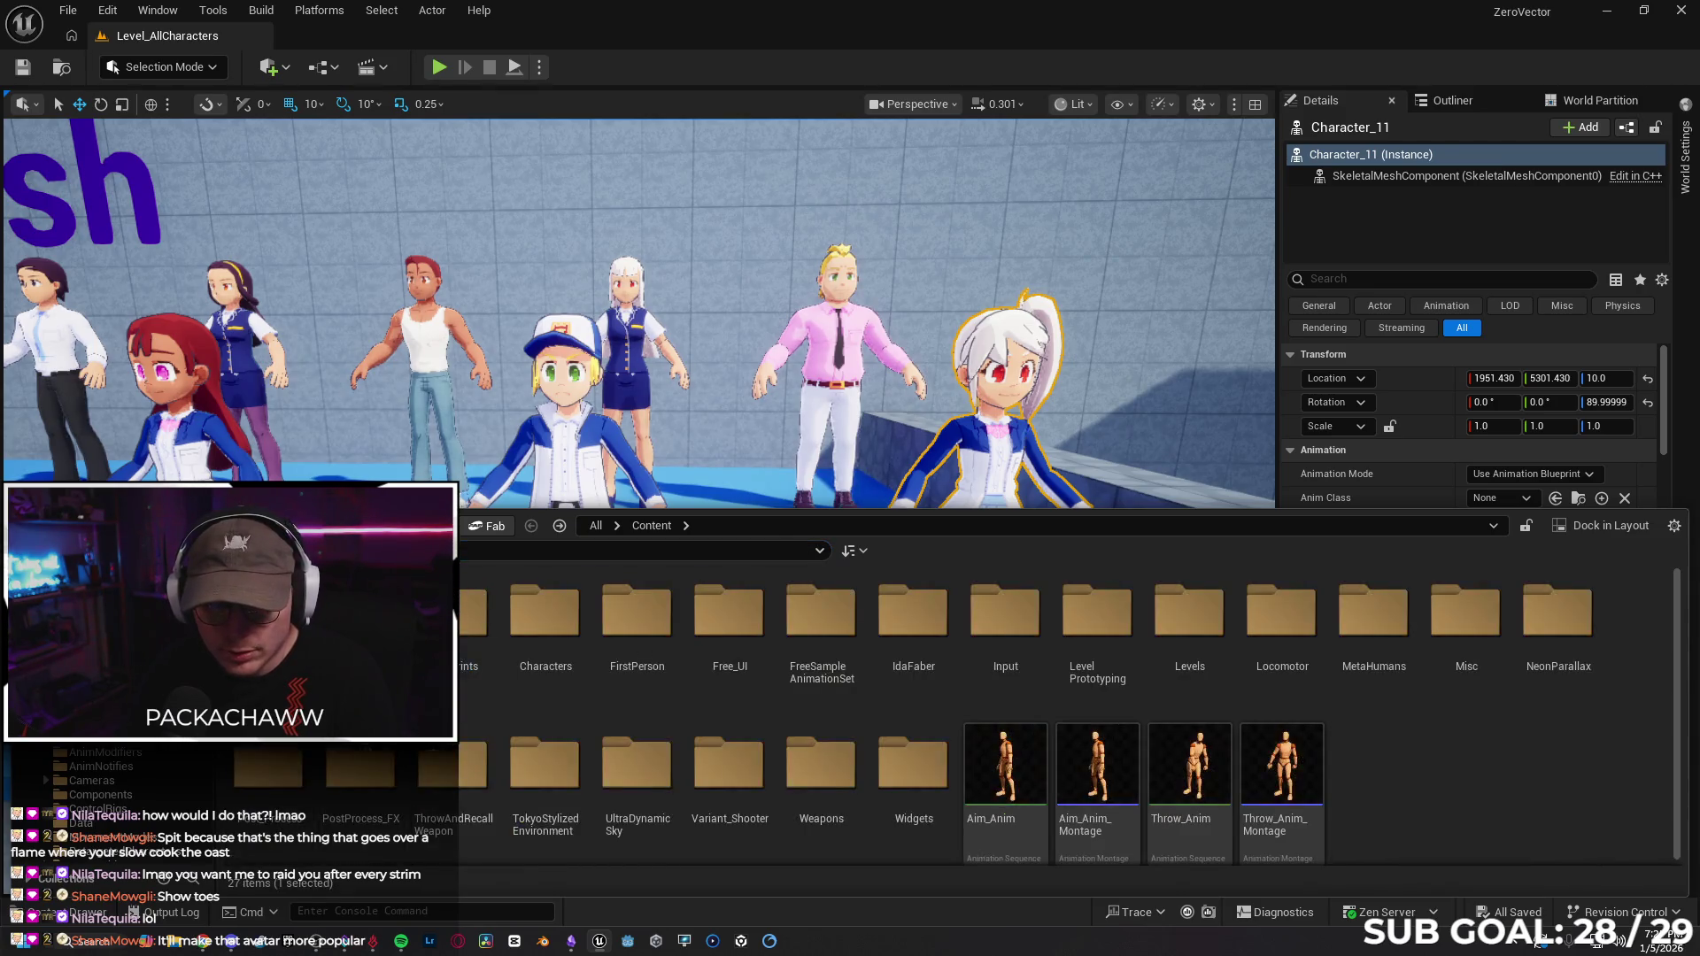
double_click(269, 612)
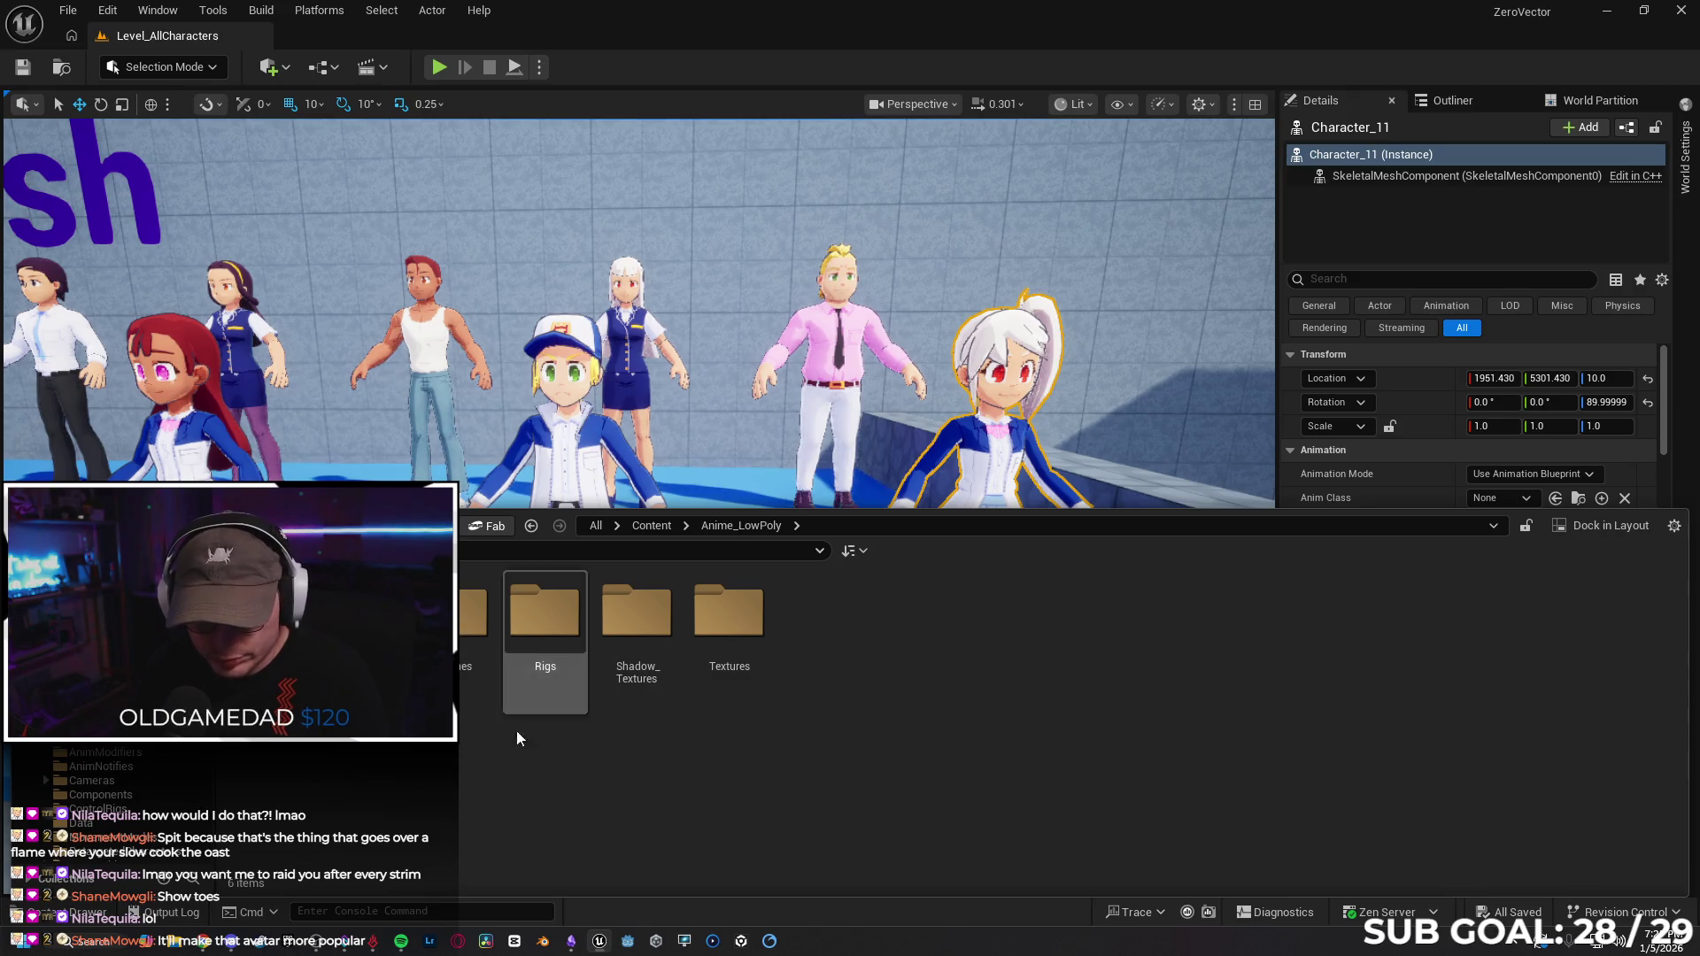
double_click(473, 647)
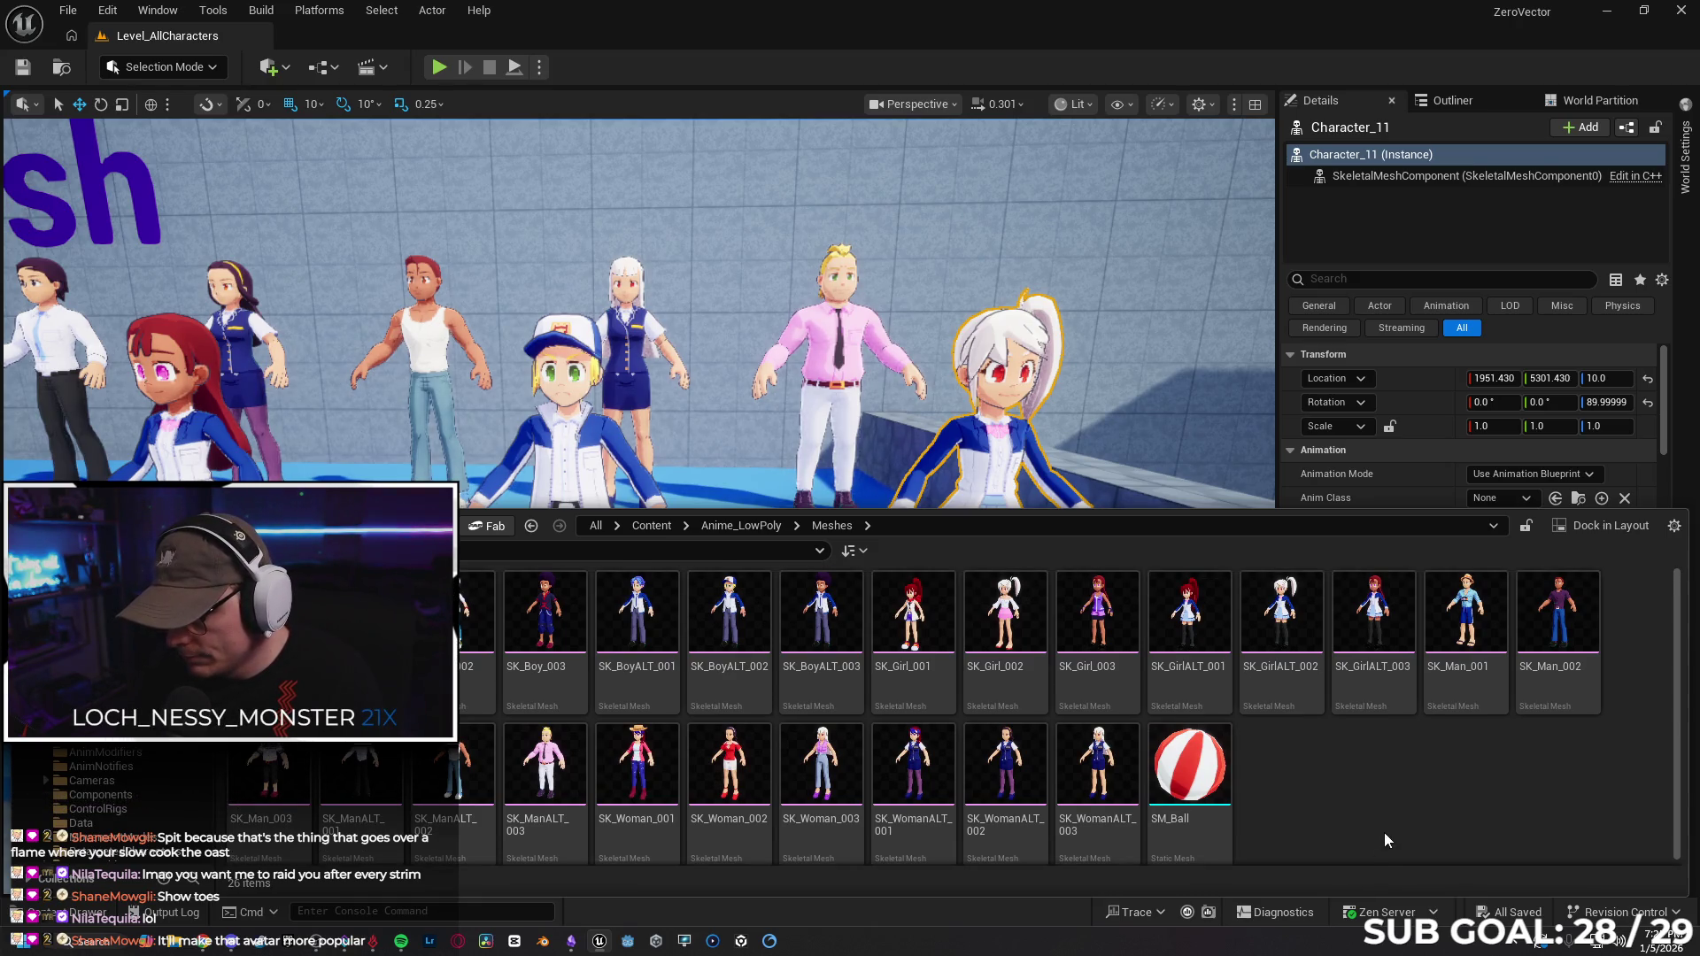
right_click(1268, 625)
mouse_move(1266, 619)
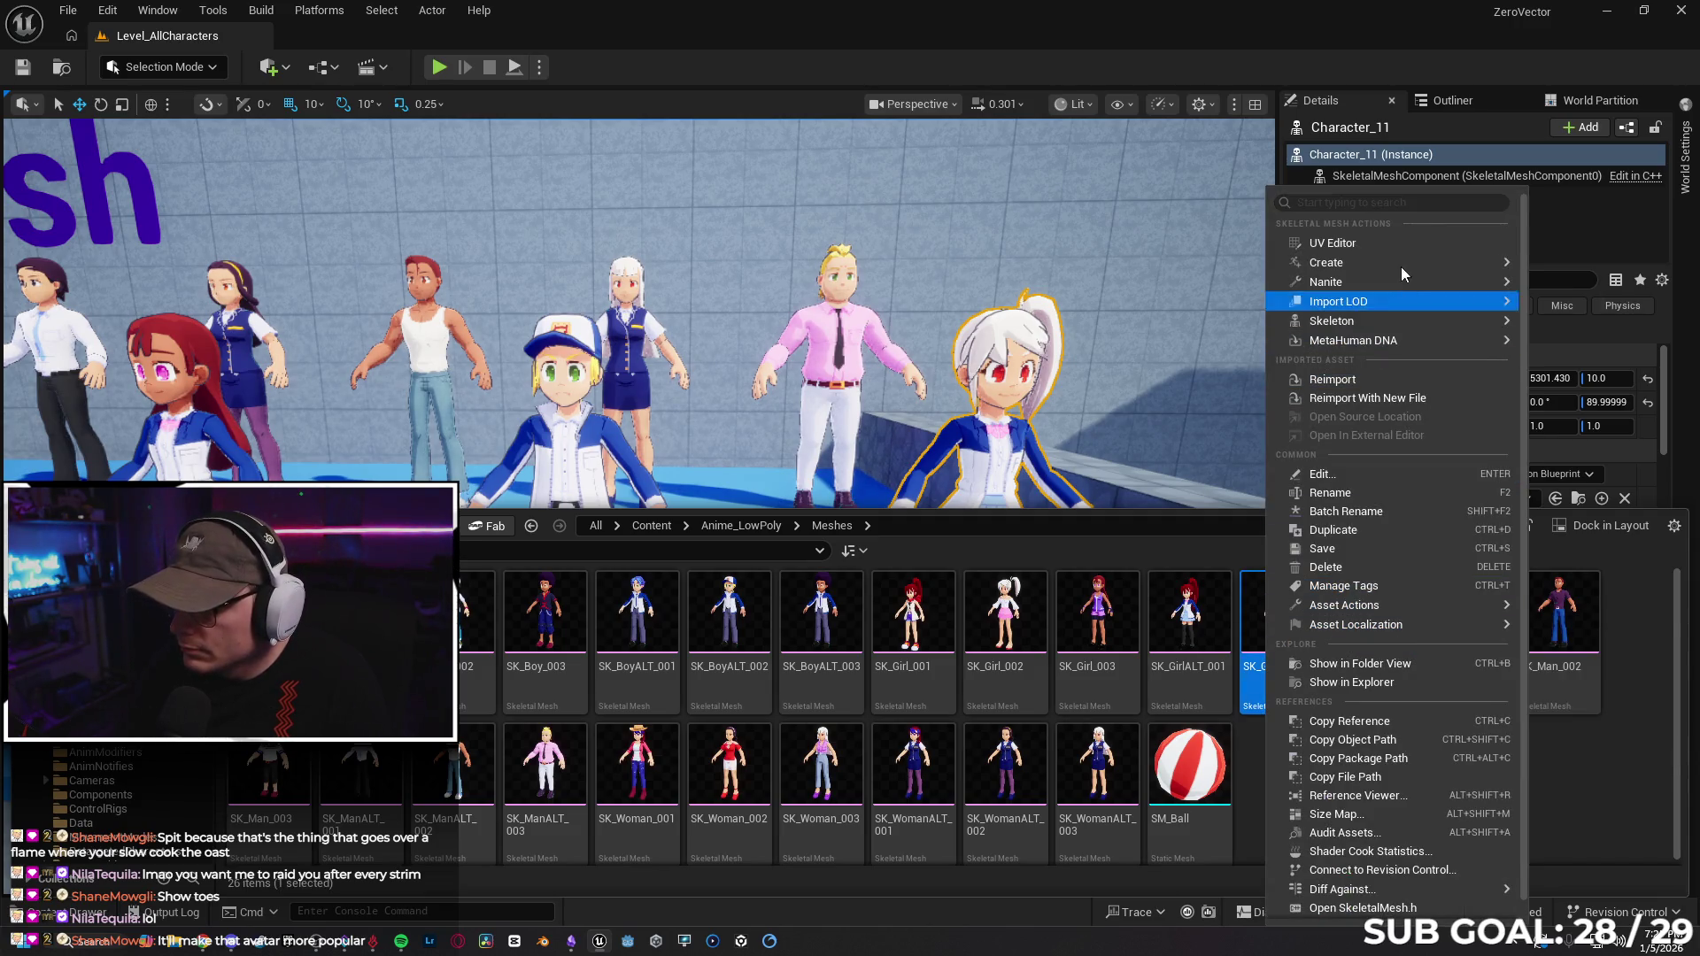
mouse_move(1403, 320)
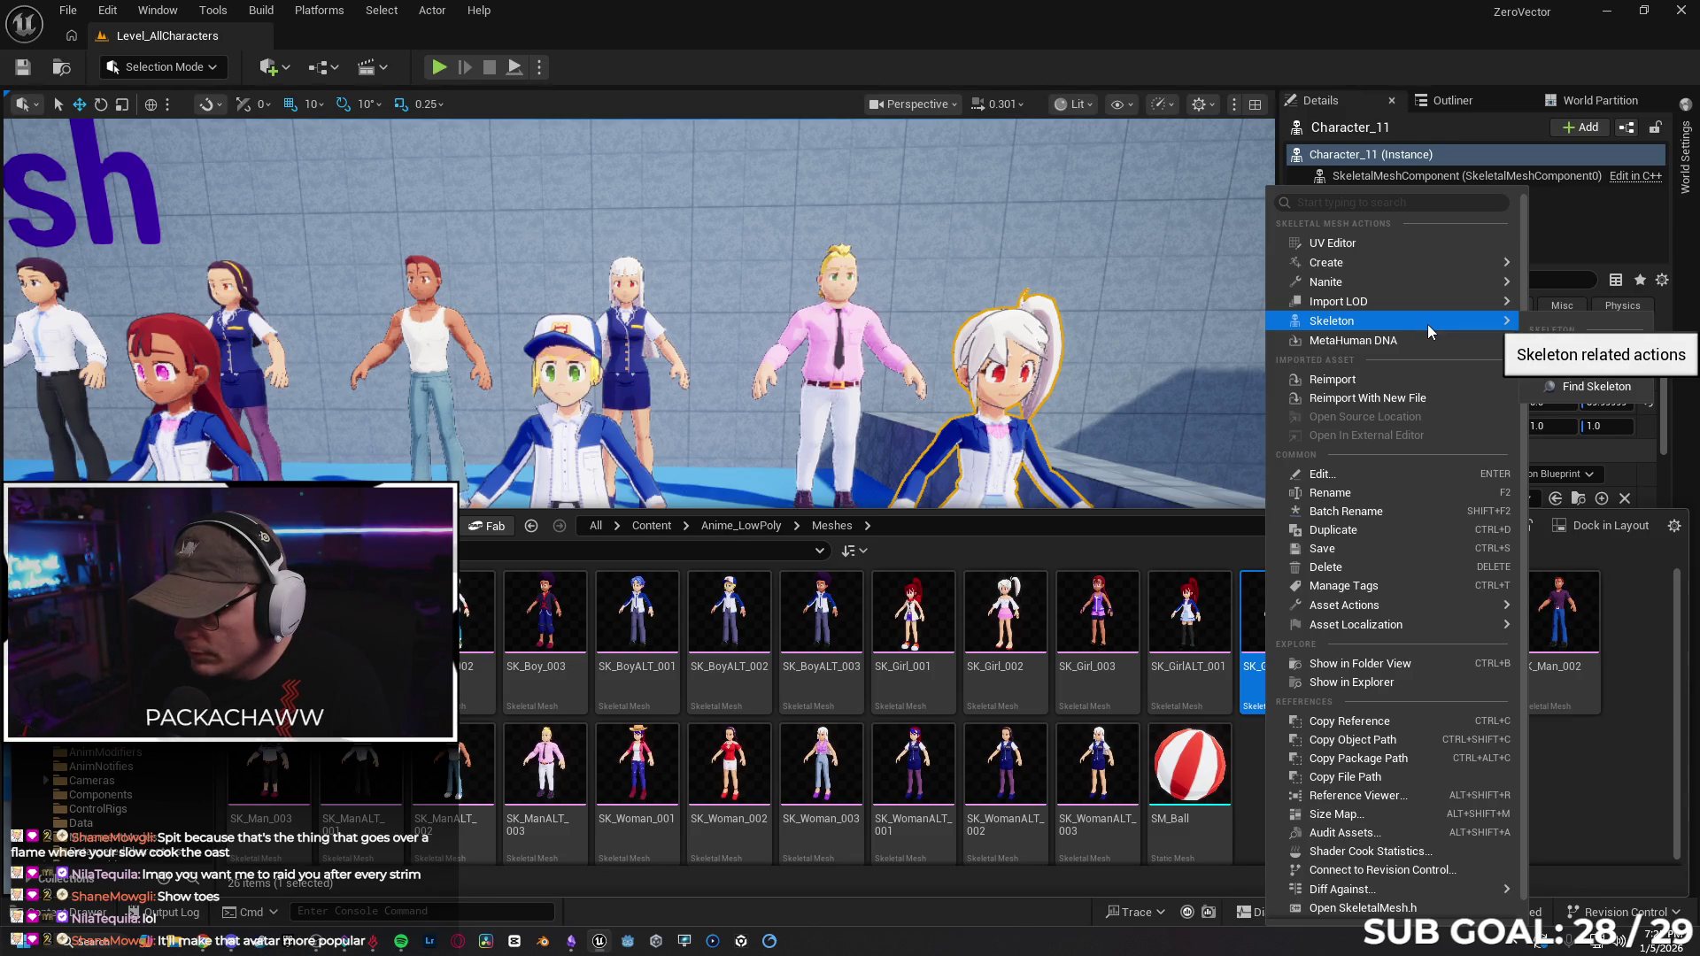
scroll(1442, 524, down, 1)
click(1440, 535)
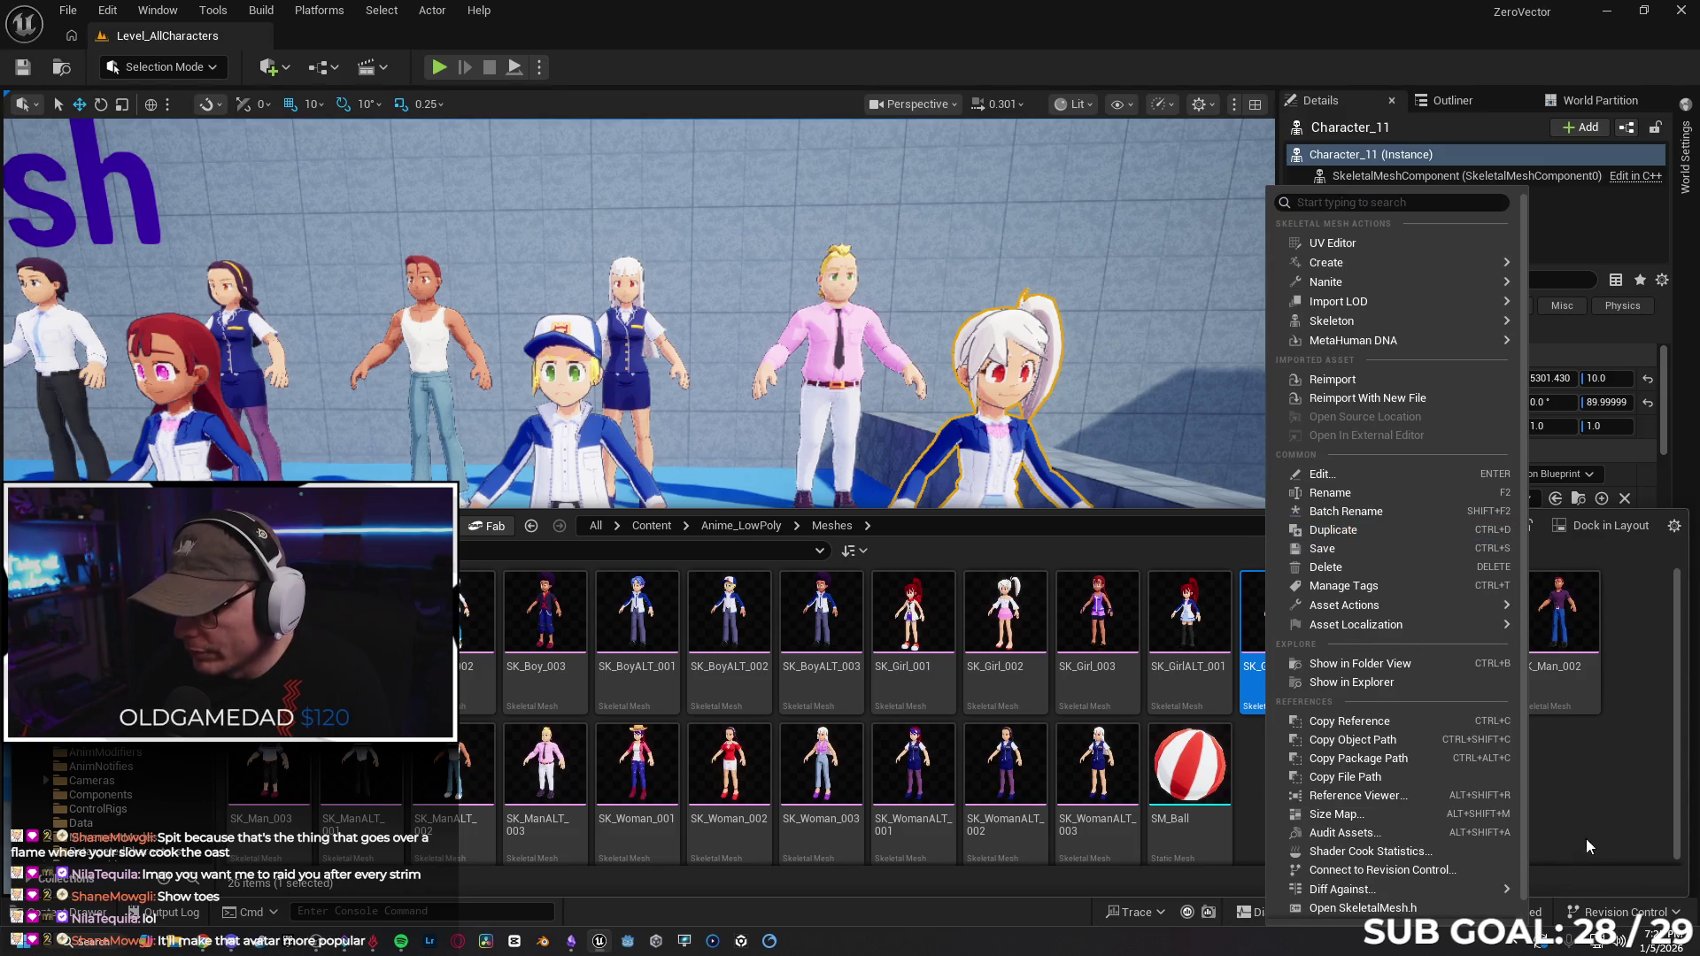
Inspect the SK_GirlALT_002 skeleton's actions in the Rigs folder.
key(alt+Left)
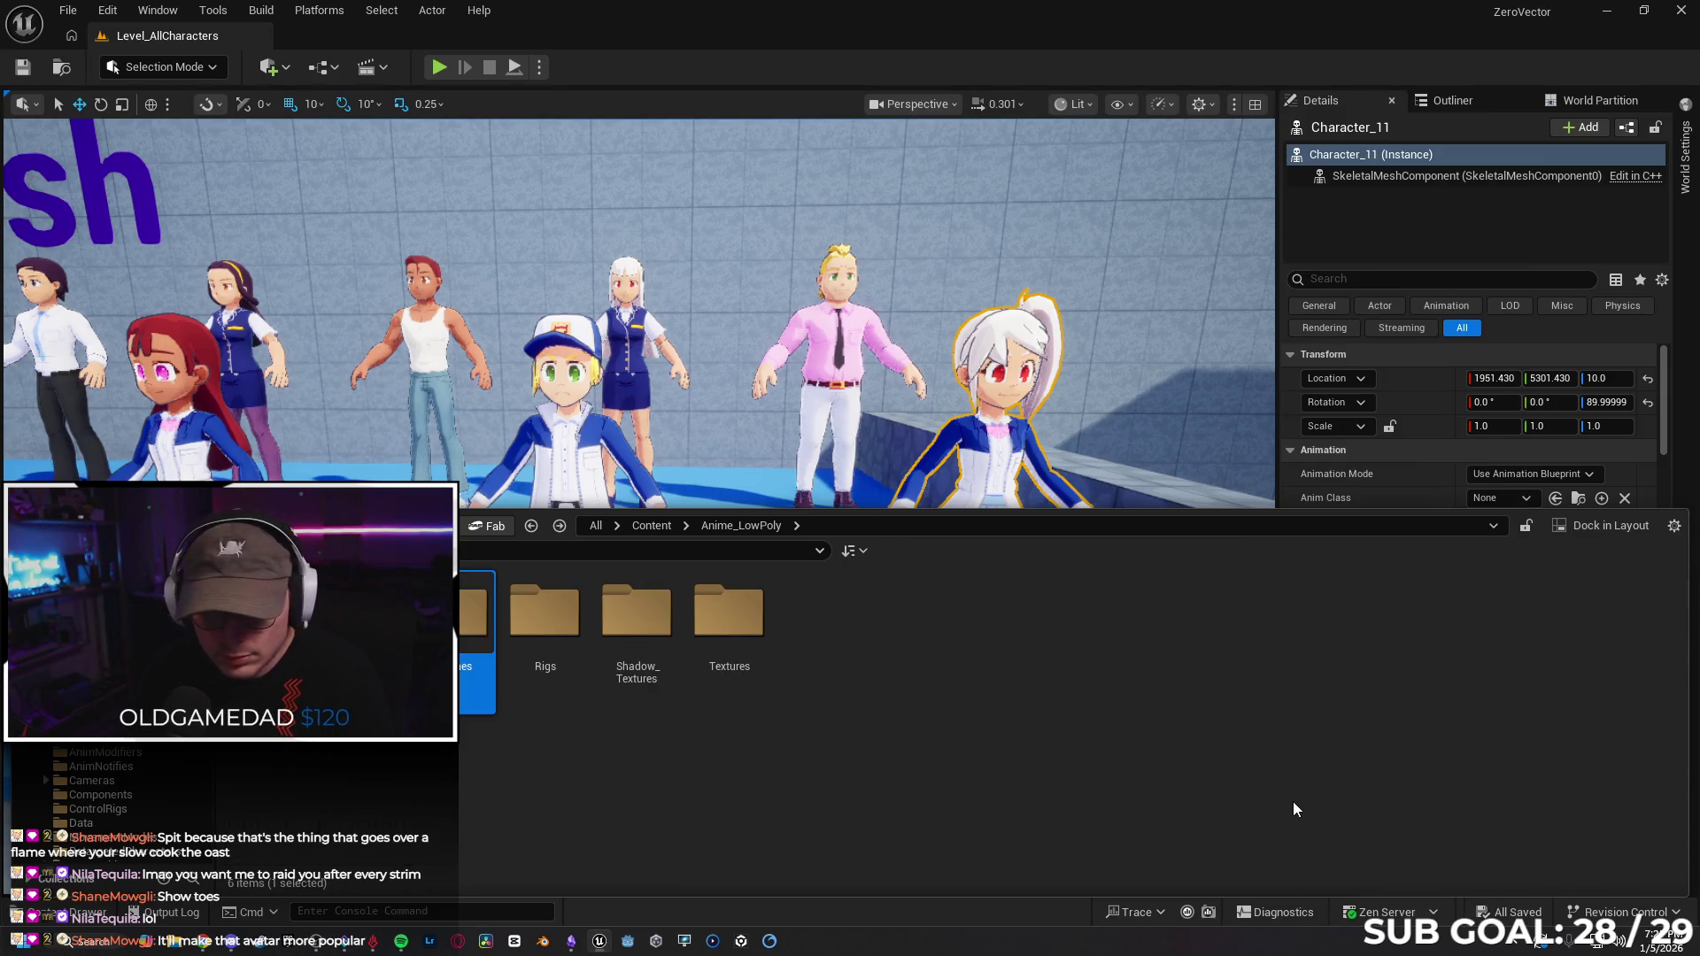
double_click(544, 611)
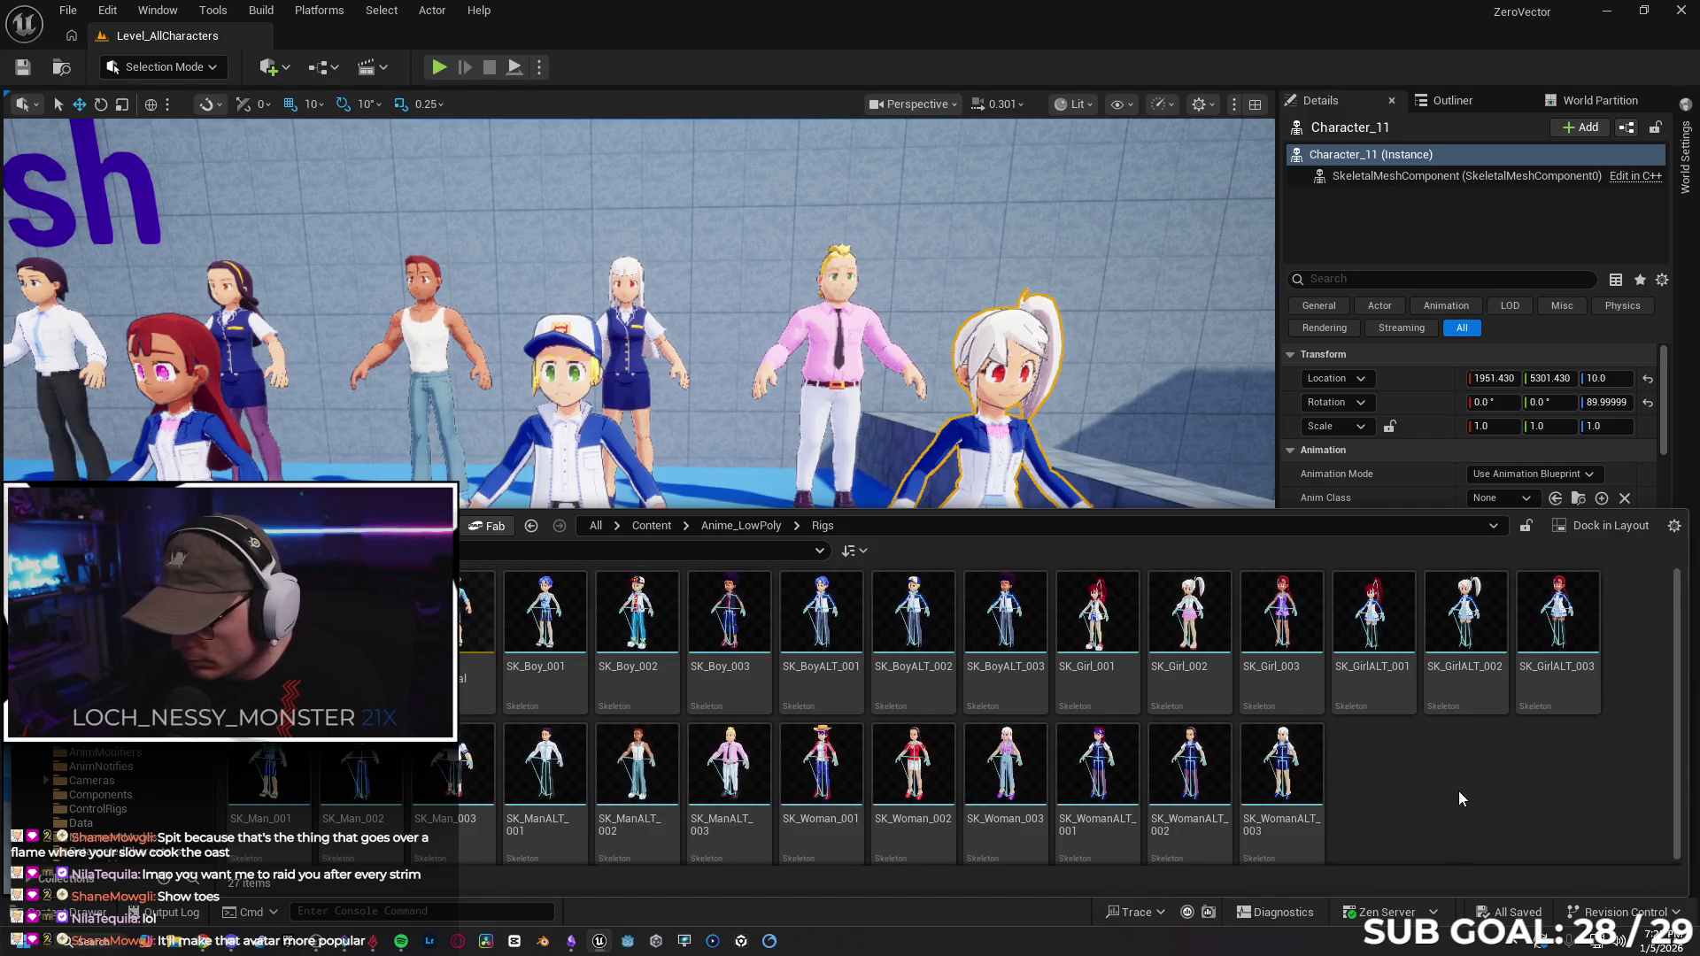
click(1454, 686)
right_click(1454, 685)
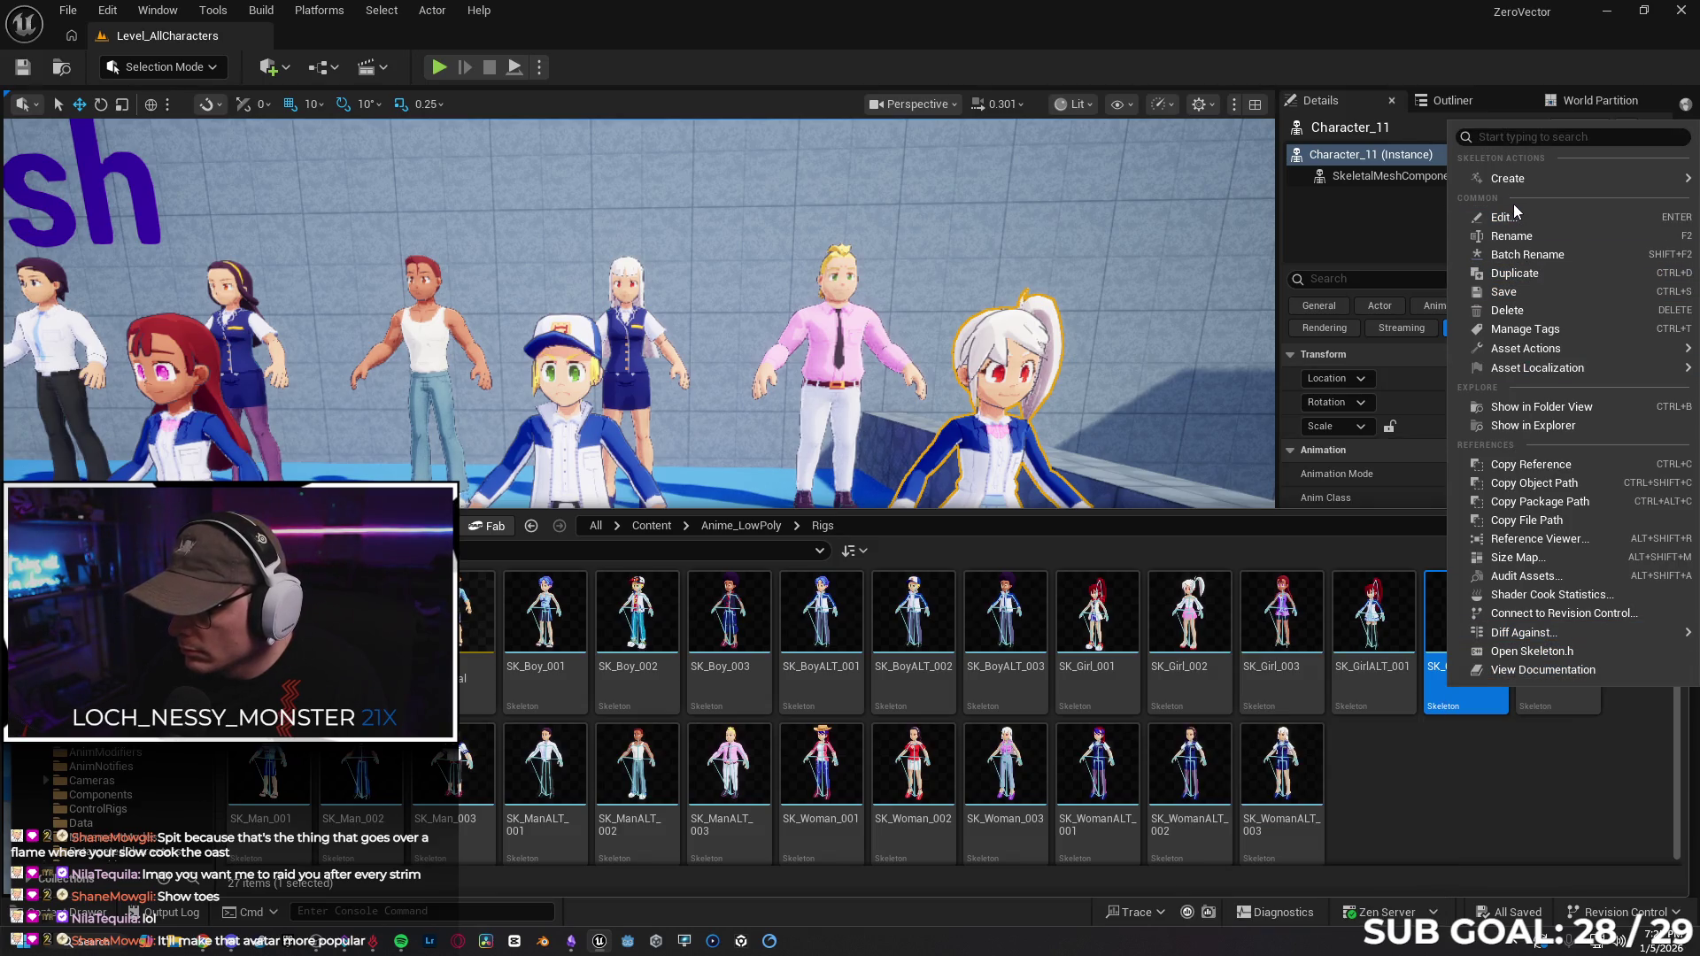
mouse_move(1542, 350)
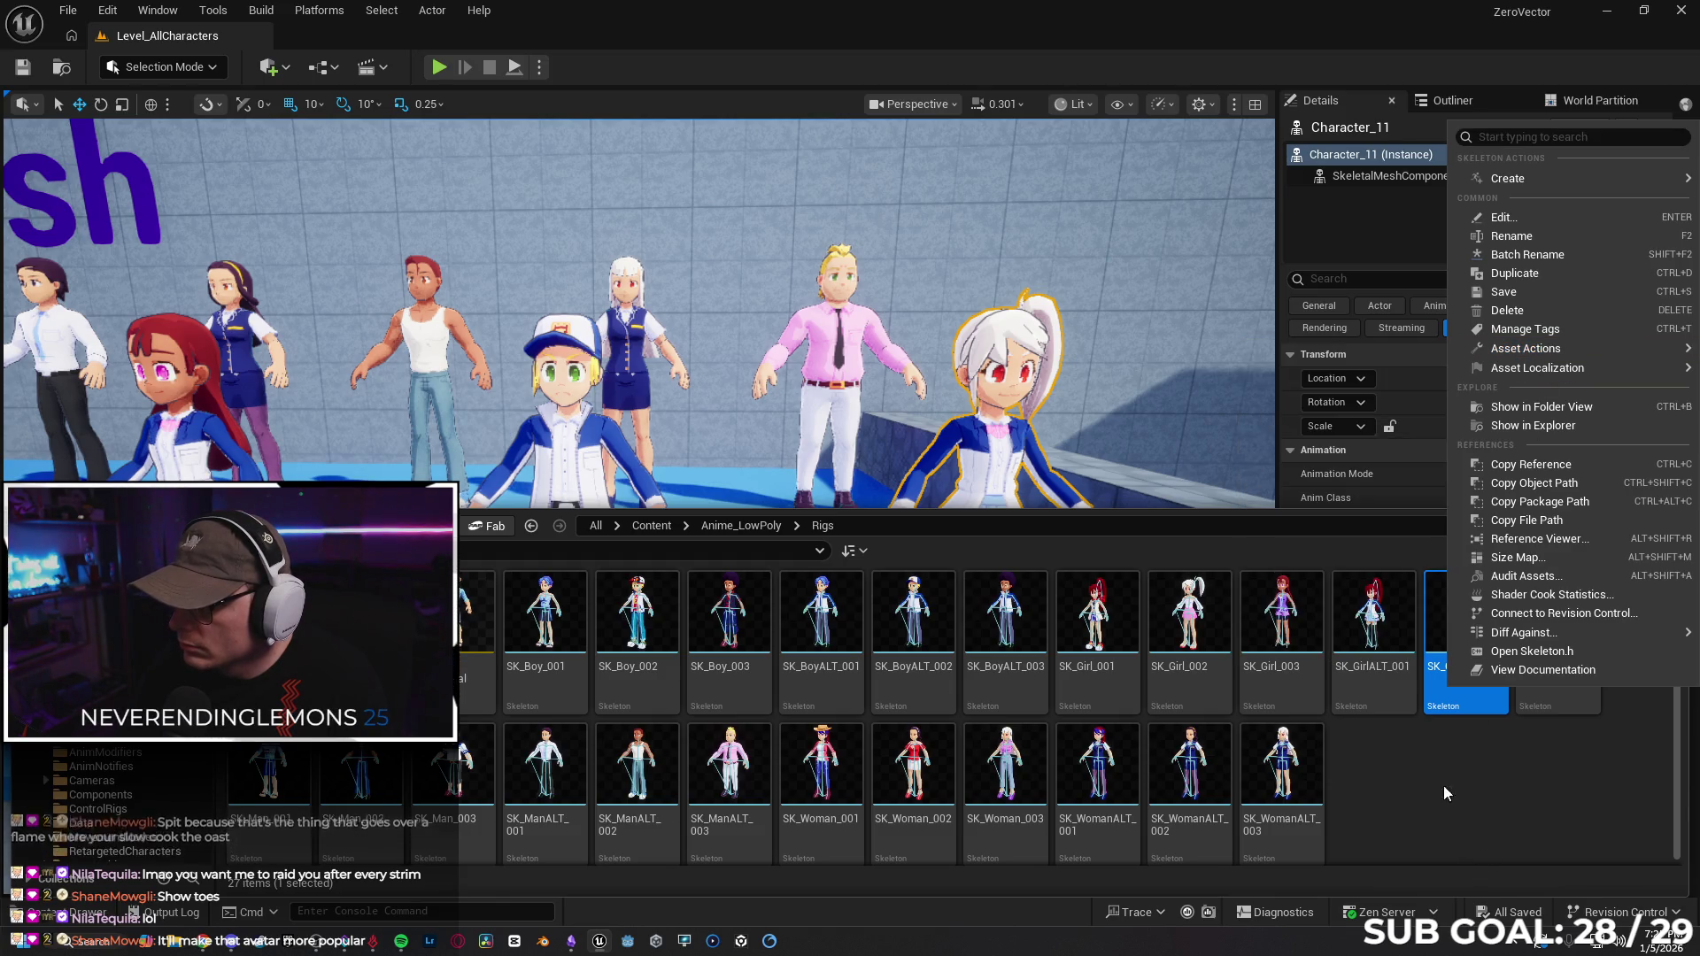
mouse_move(1510, 184)
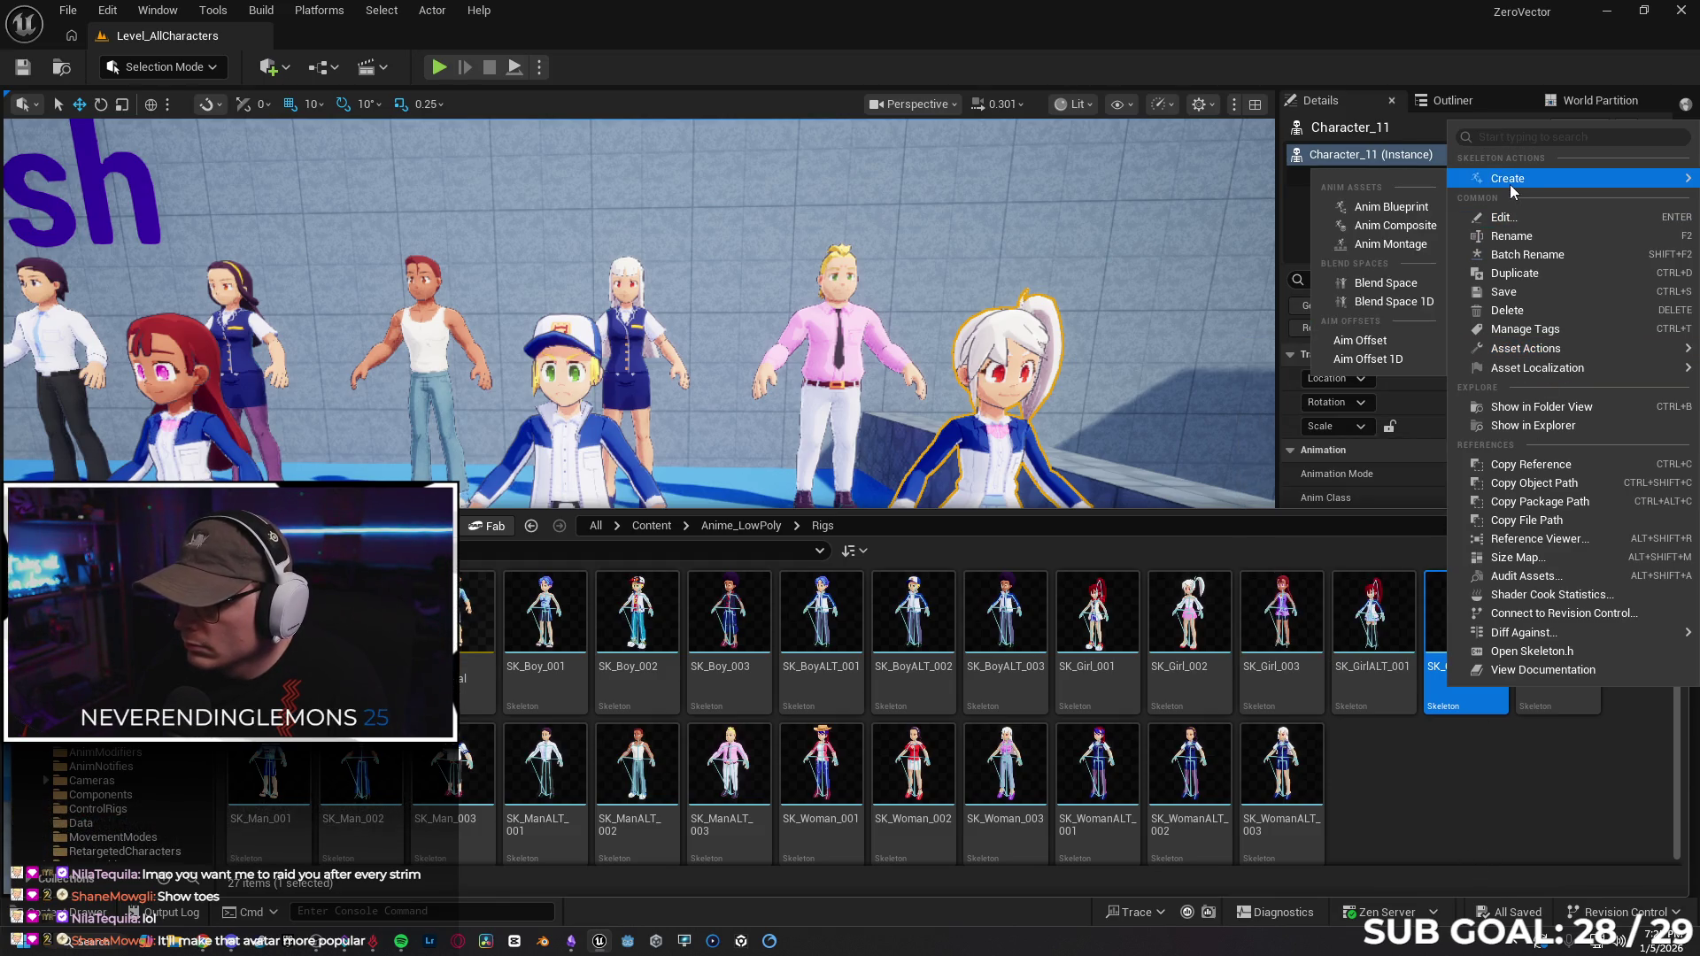
click(1448, 783)
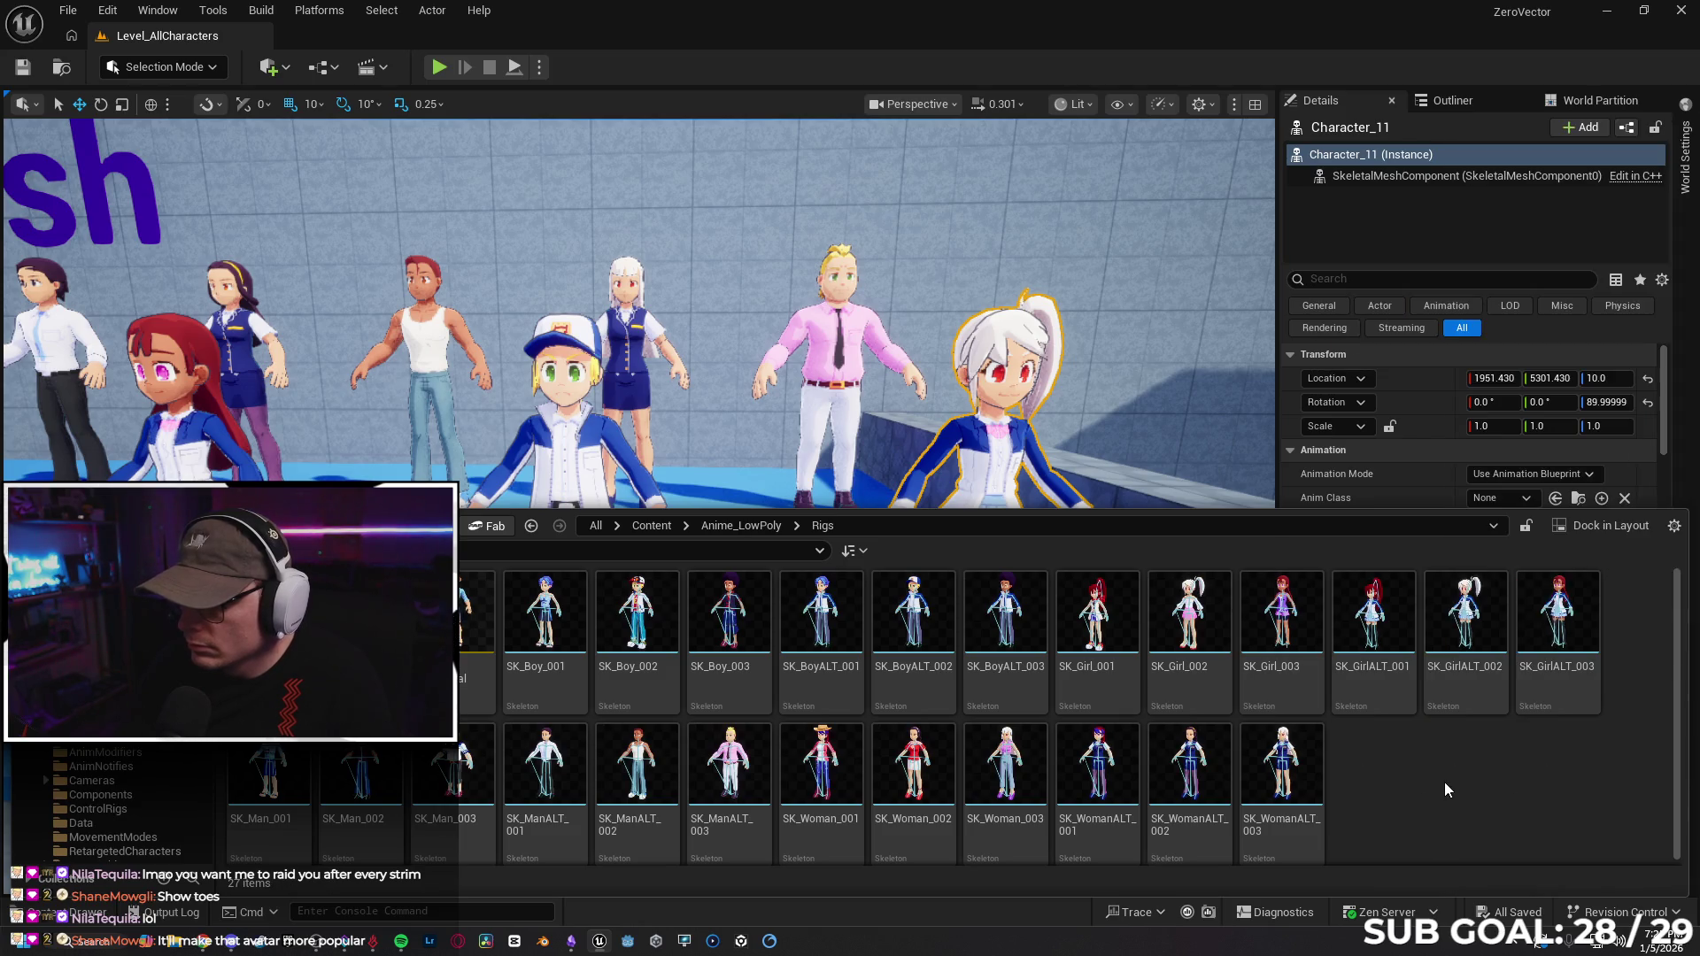
Check PA_GirlALT_003 in PhysicsAssets, then return to the top-level Content folder.
key(alt+Left)
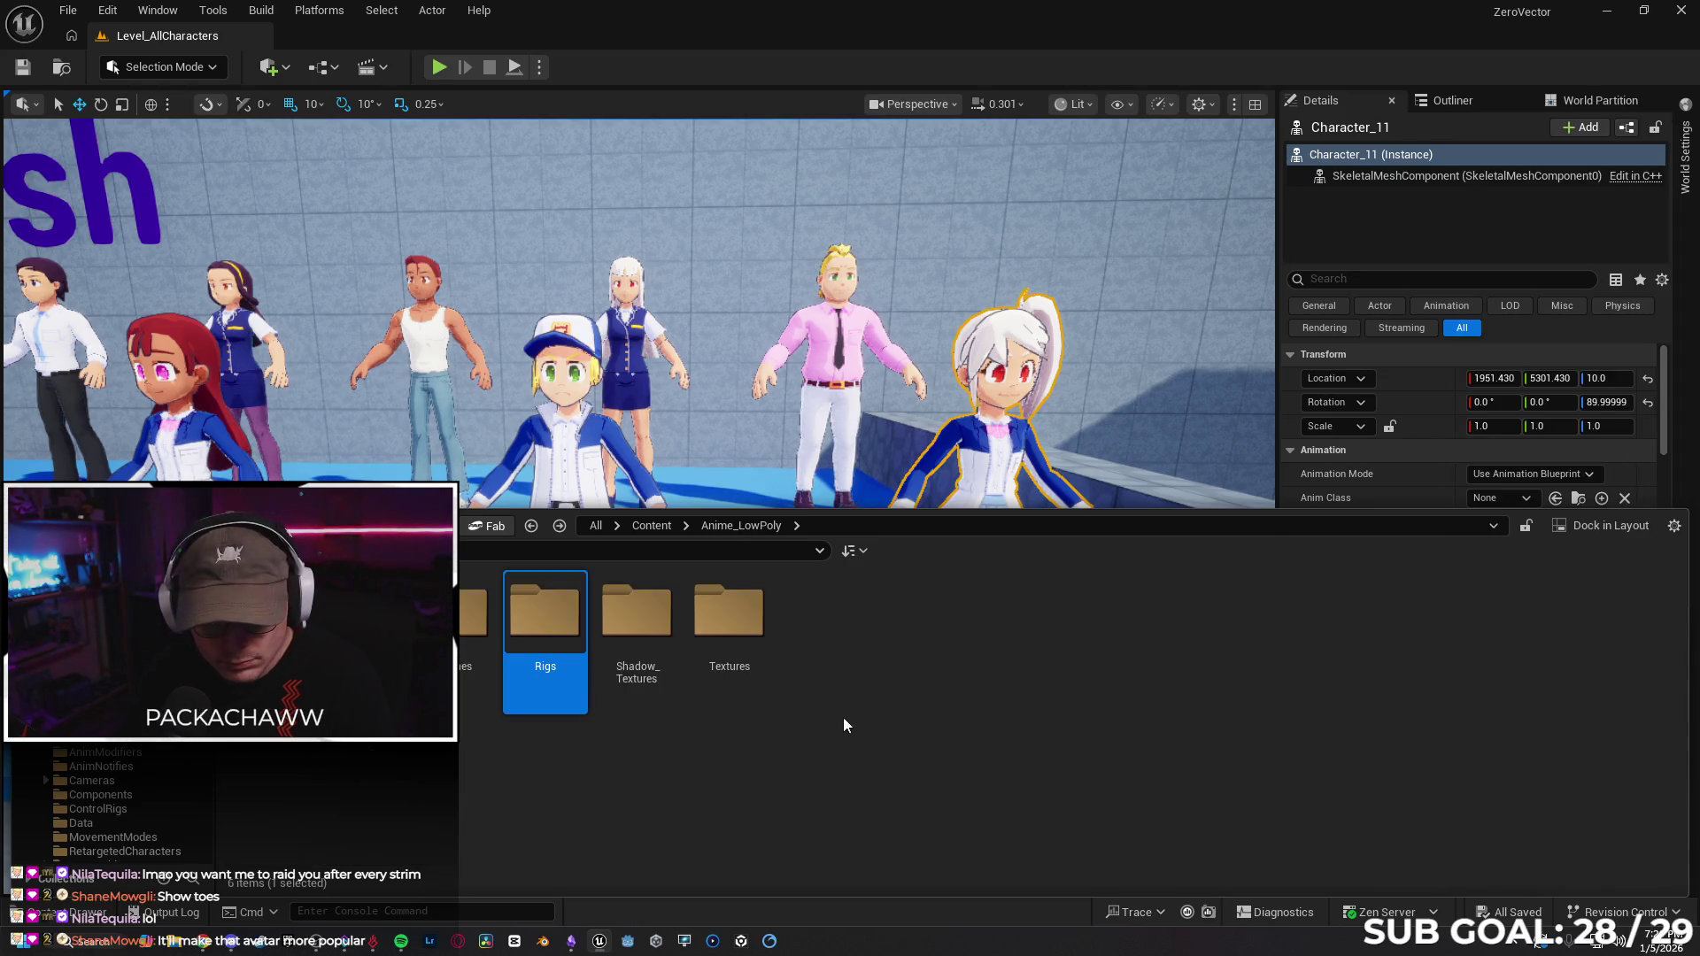
double_click(473, 620)
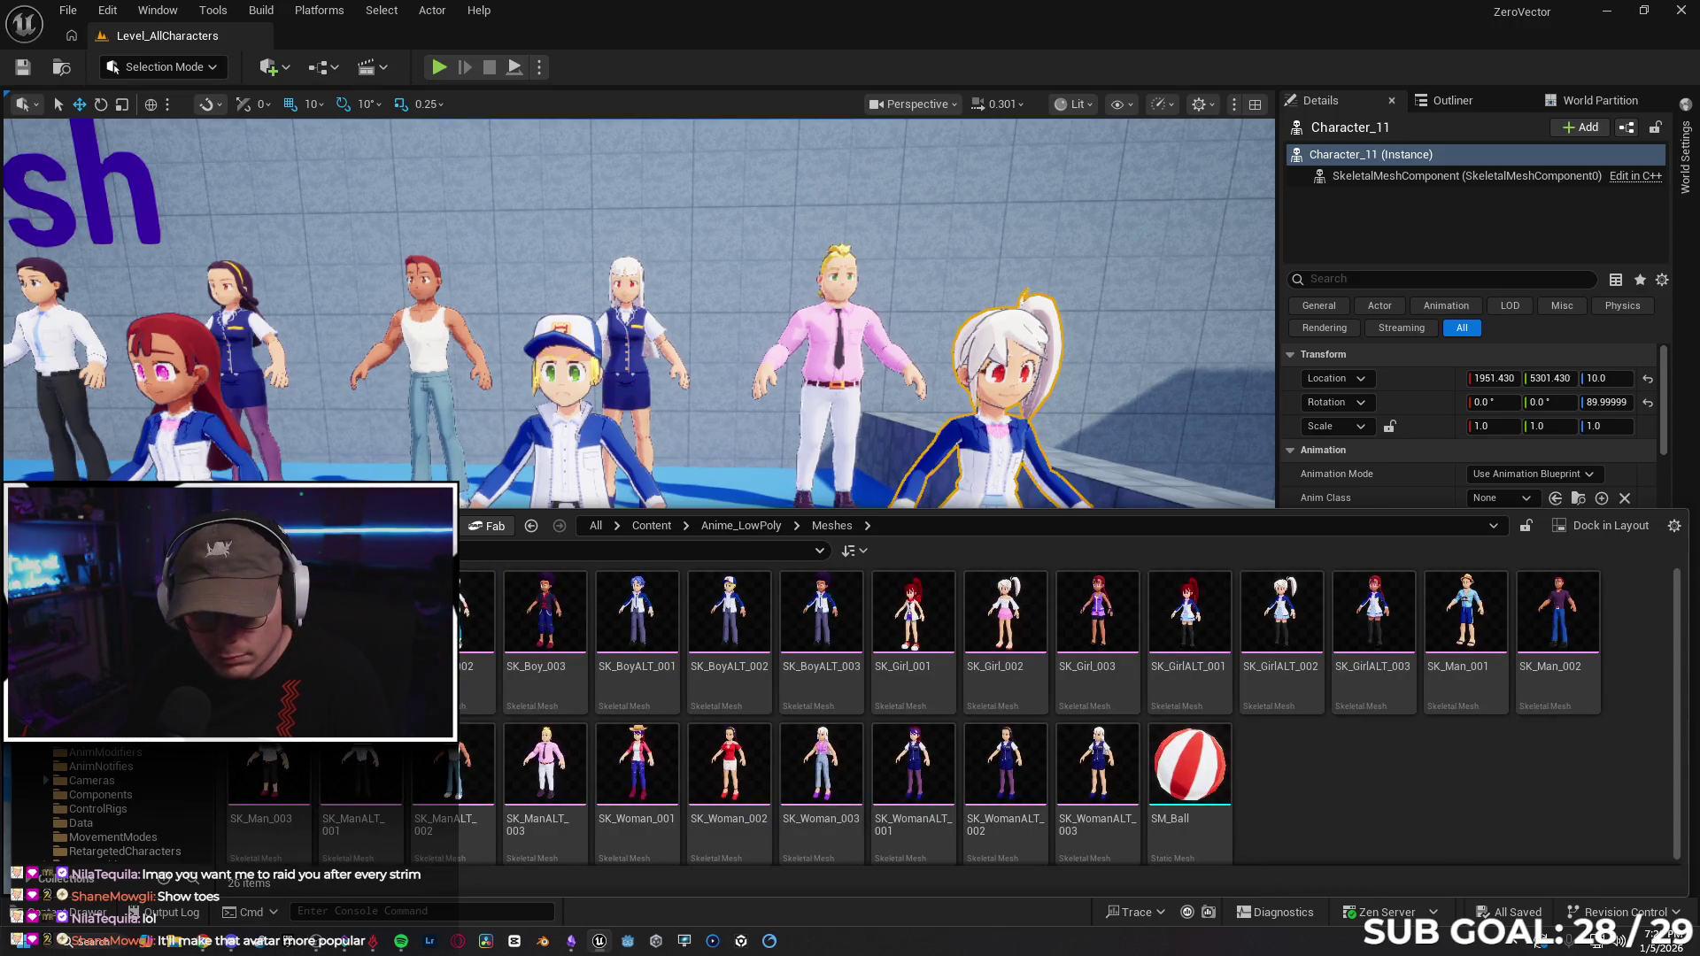
double_click(270, 611)
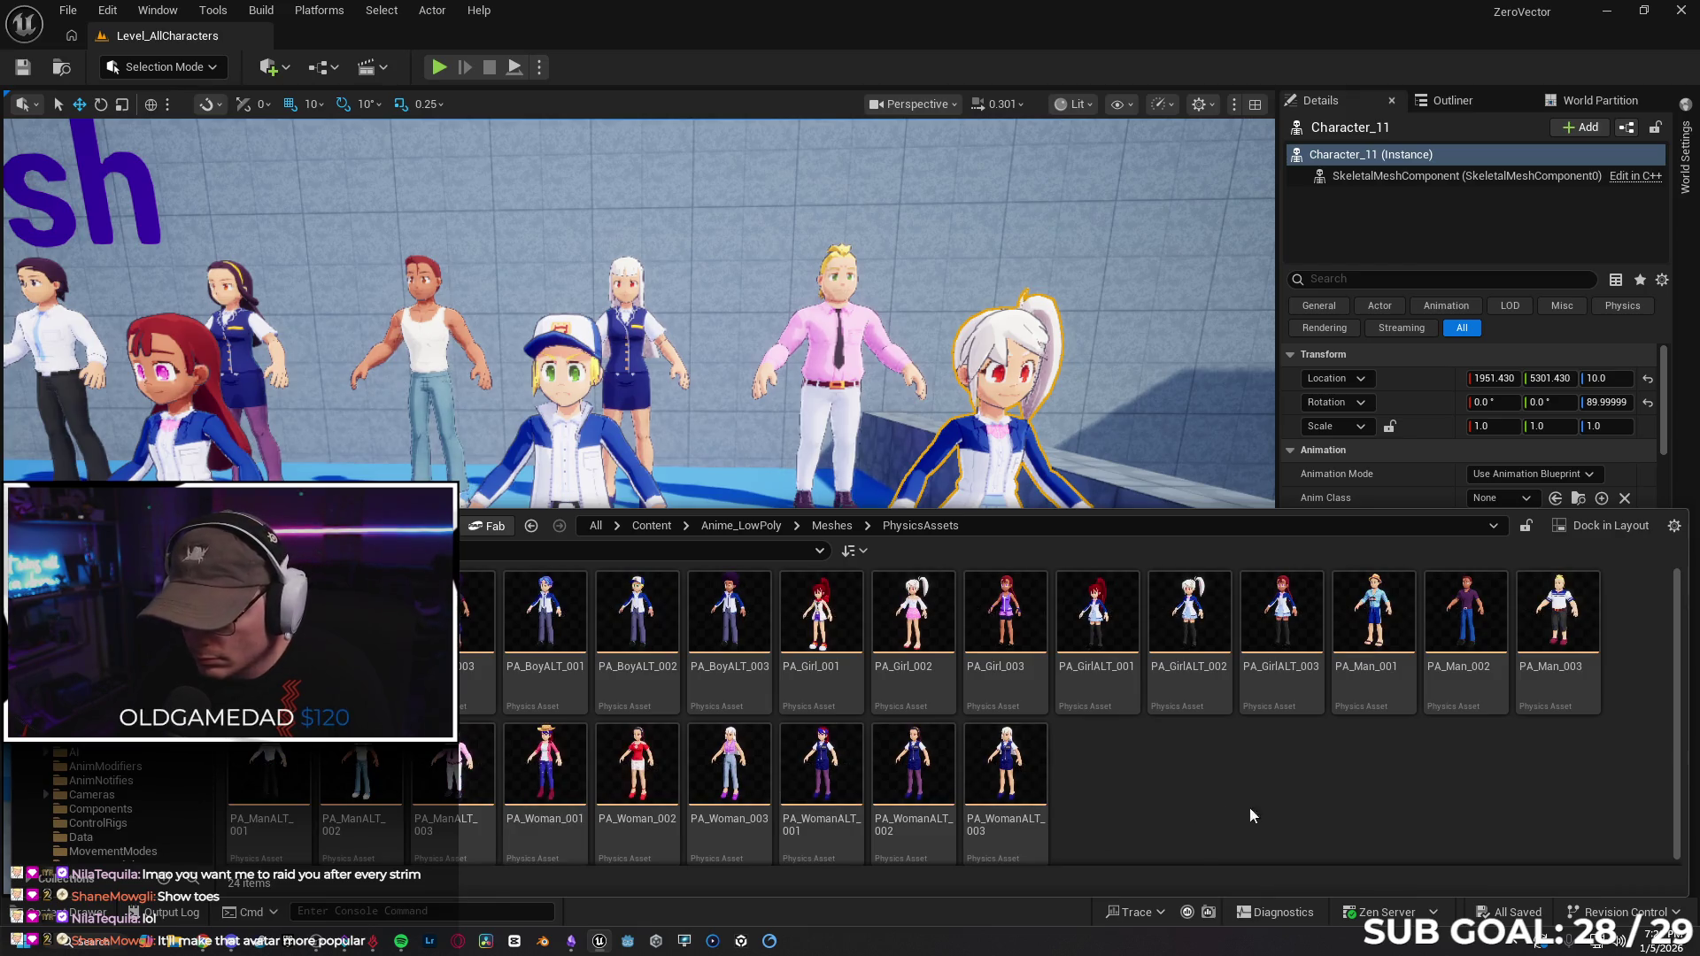
right_click(1276, 611)
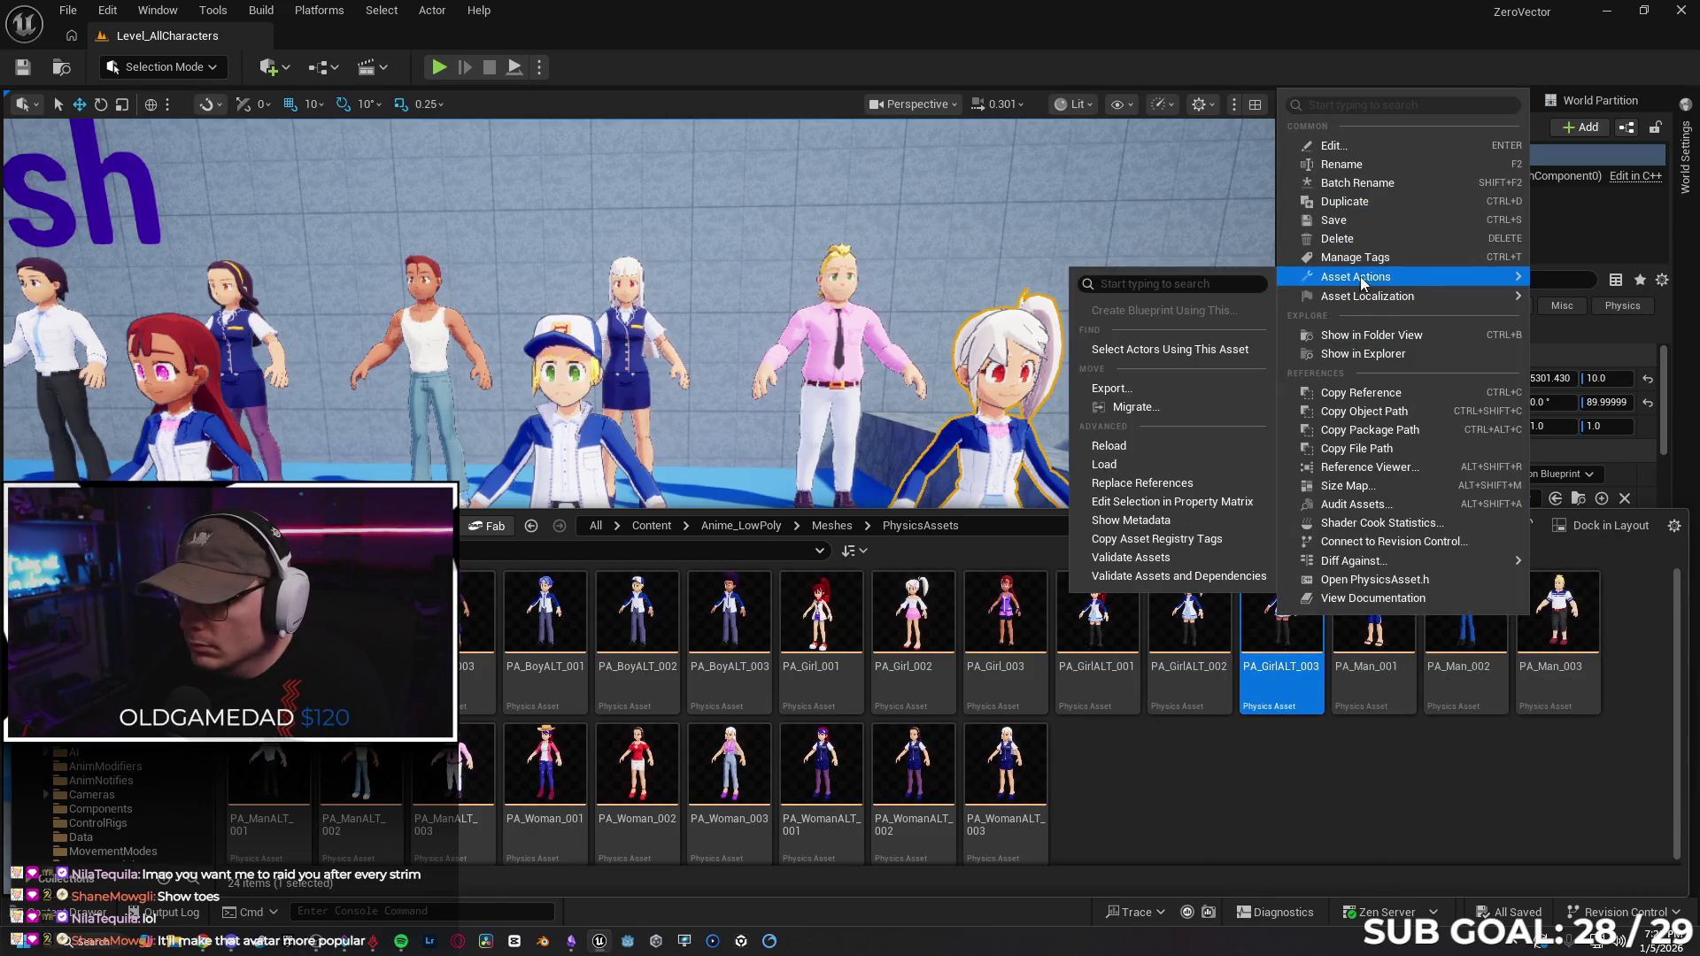
click(1415, 751)
key(alt+Left)
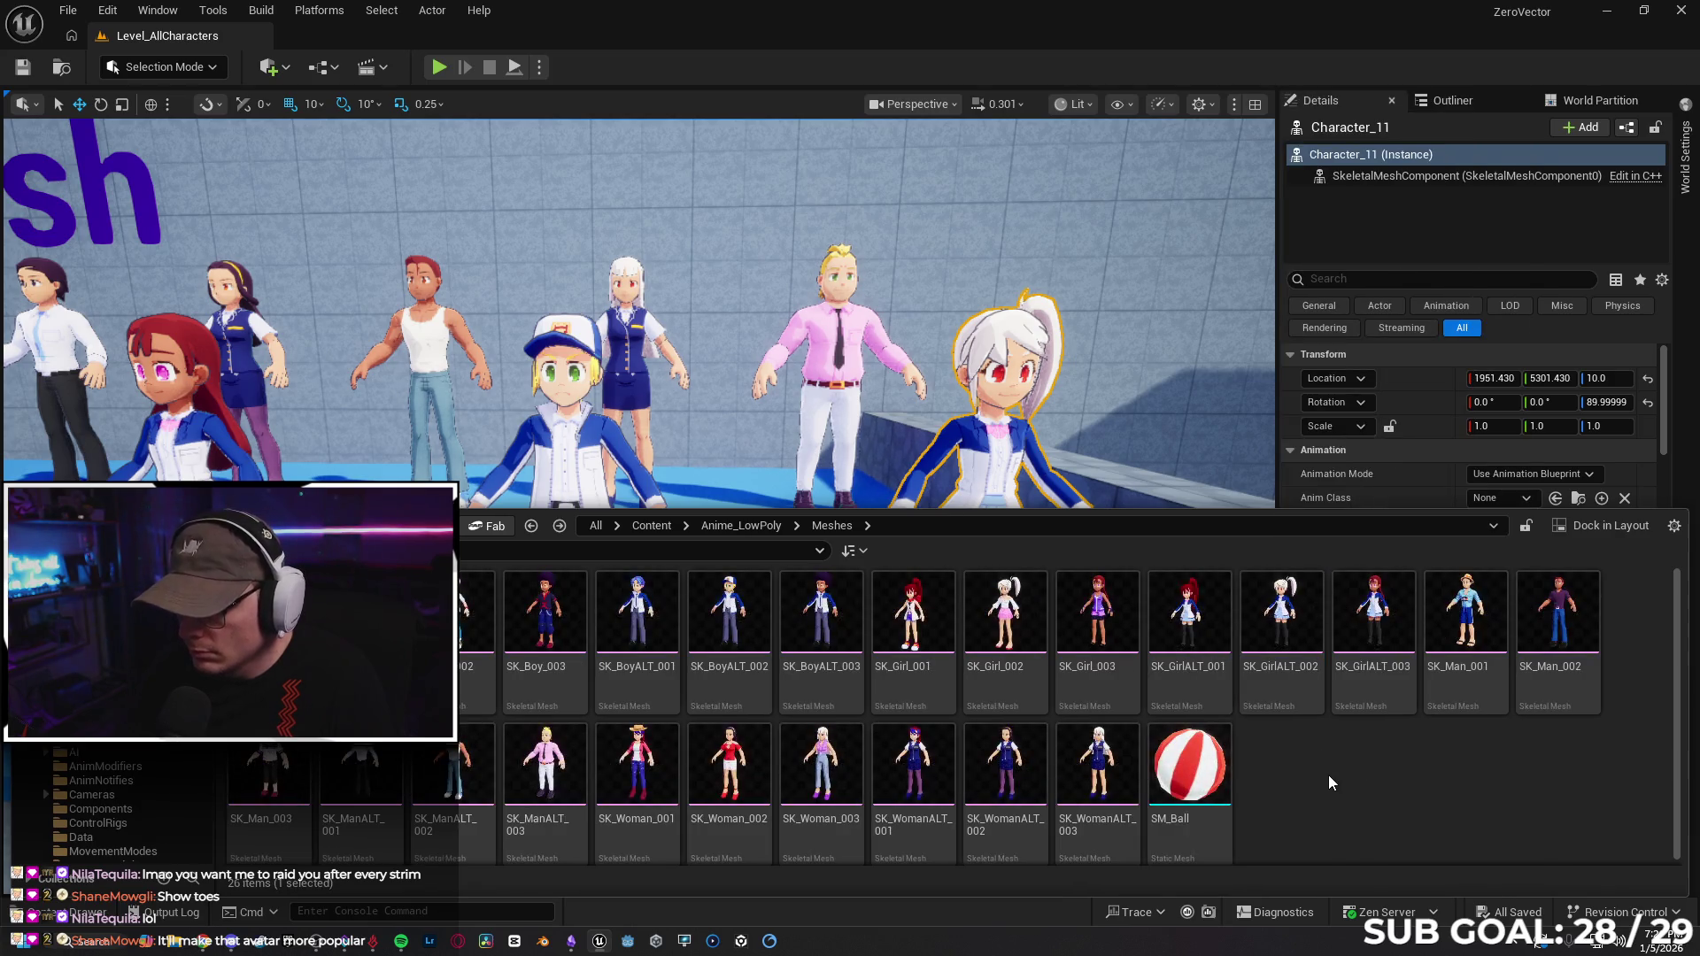
key(alt+Left)
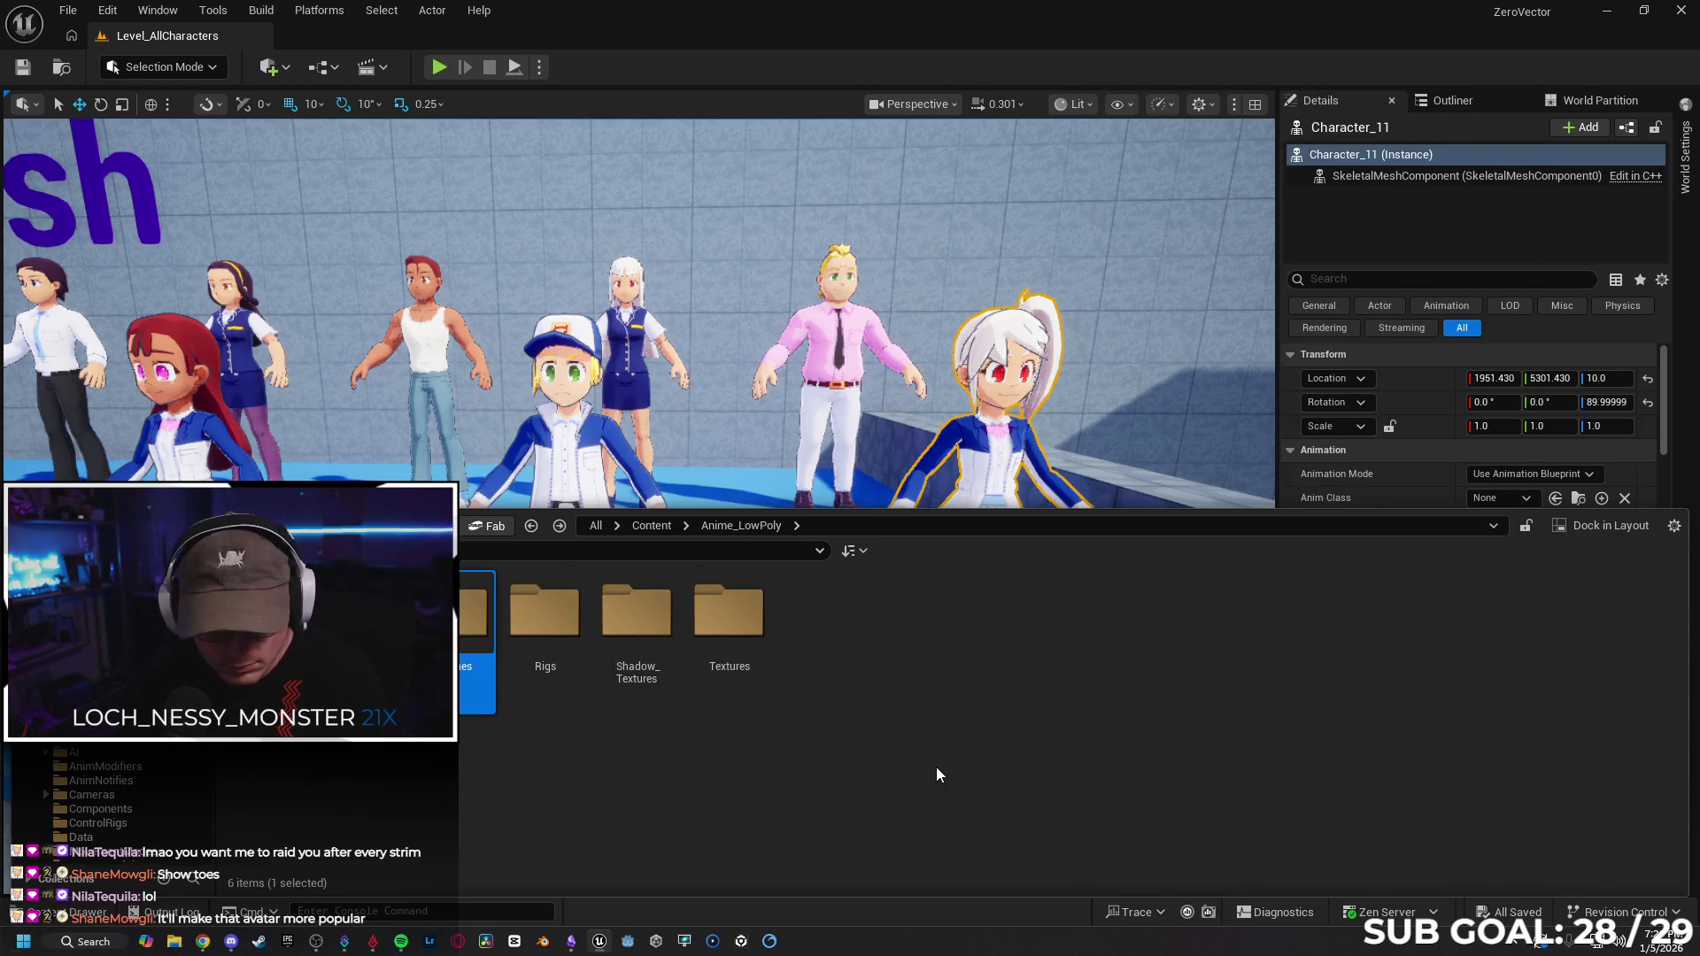
key(alt+Left)
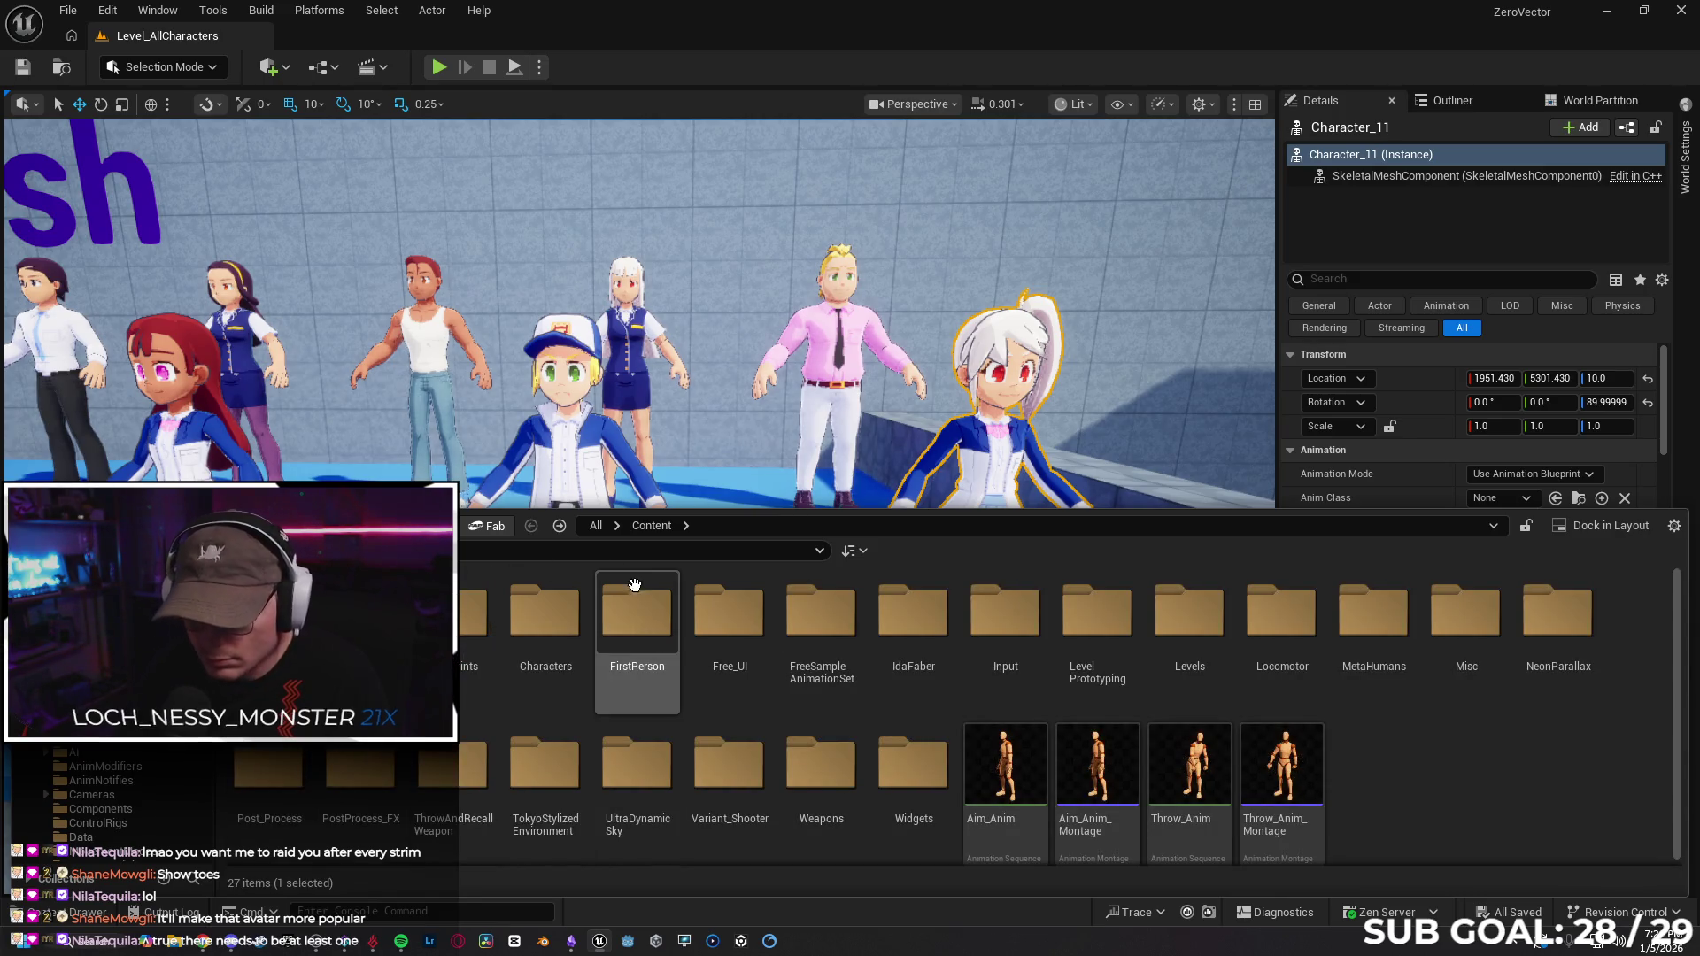
Search the Content Drawer for 'echo' and scroll through the results.
click(513, 544)
text(echo)
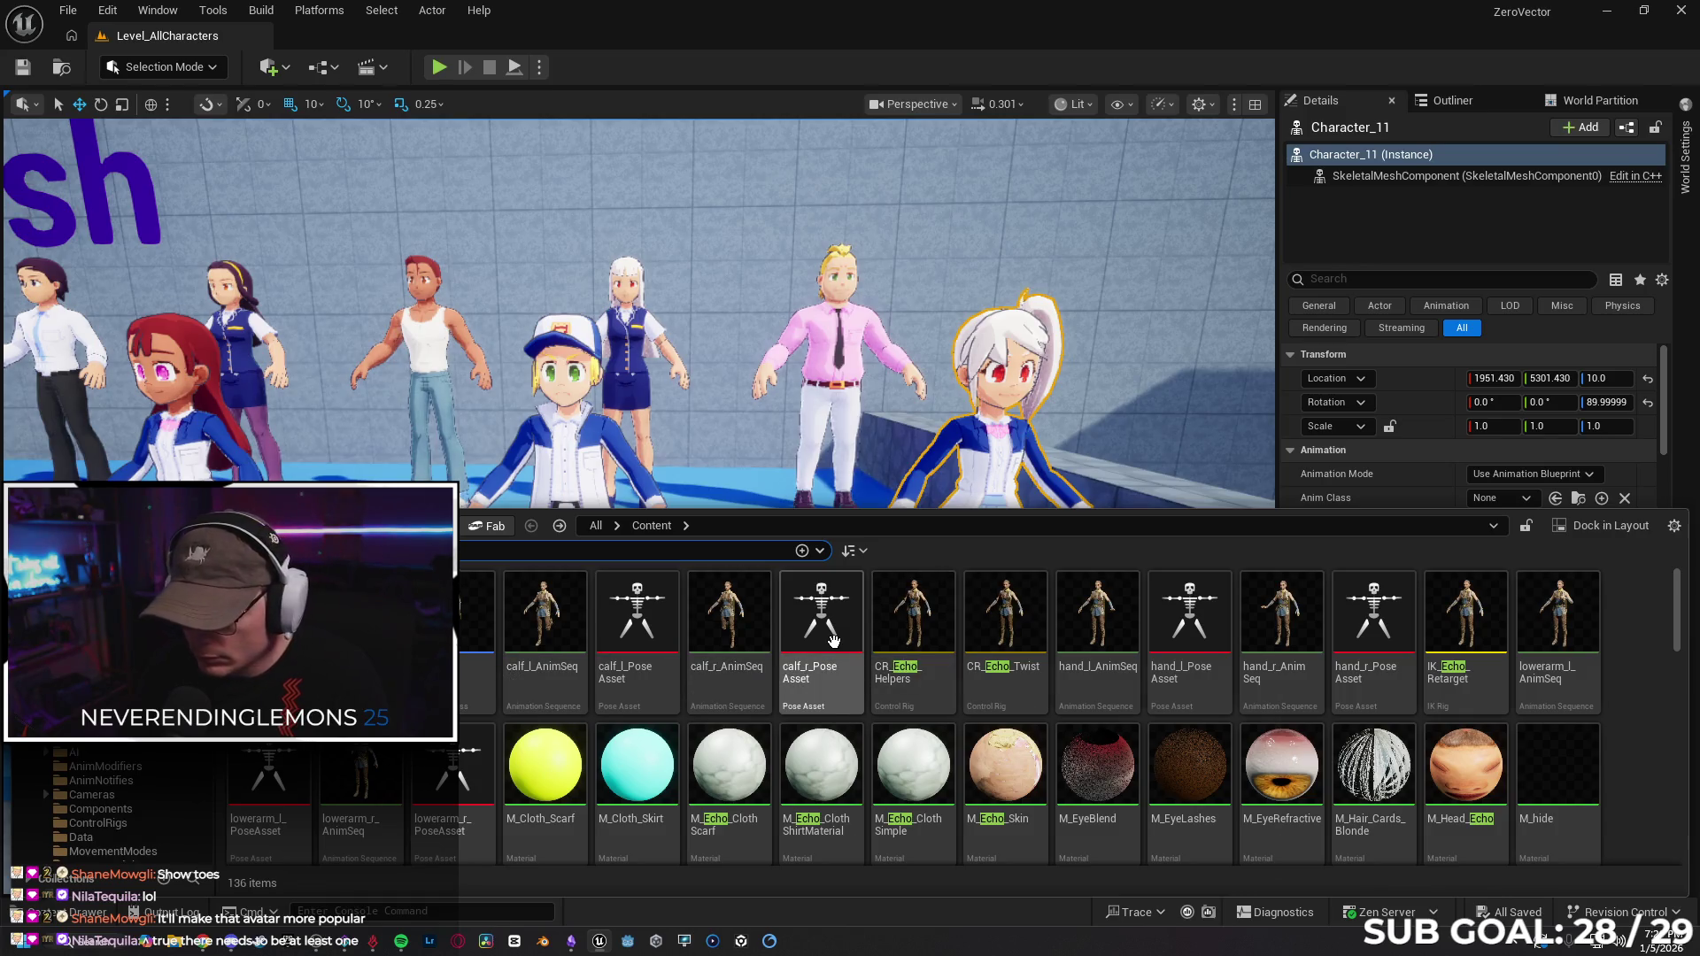
scroll(1062, 717, down, 5)
scroll(1062, 717, up, 4)
scroll(463, 652, up, 1)
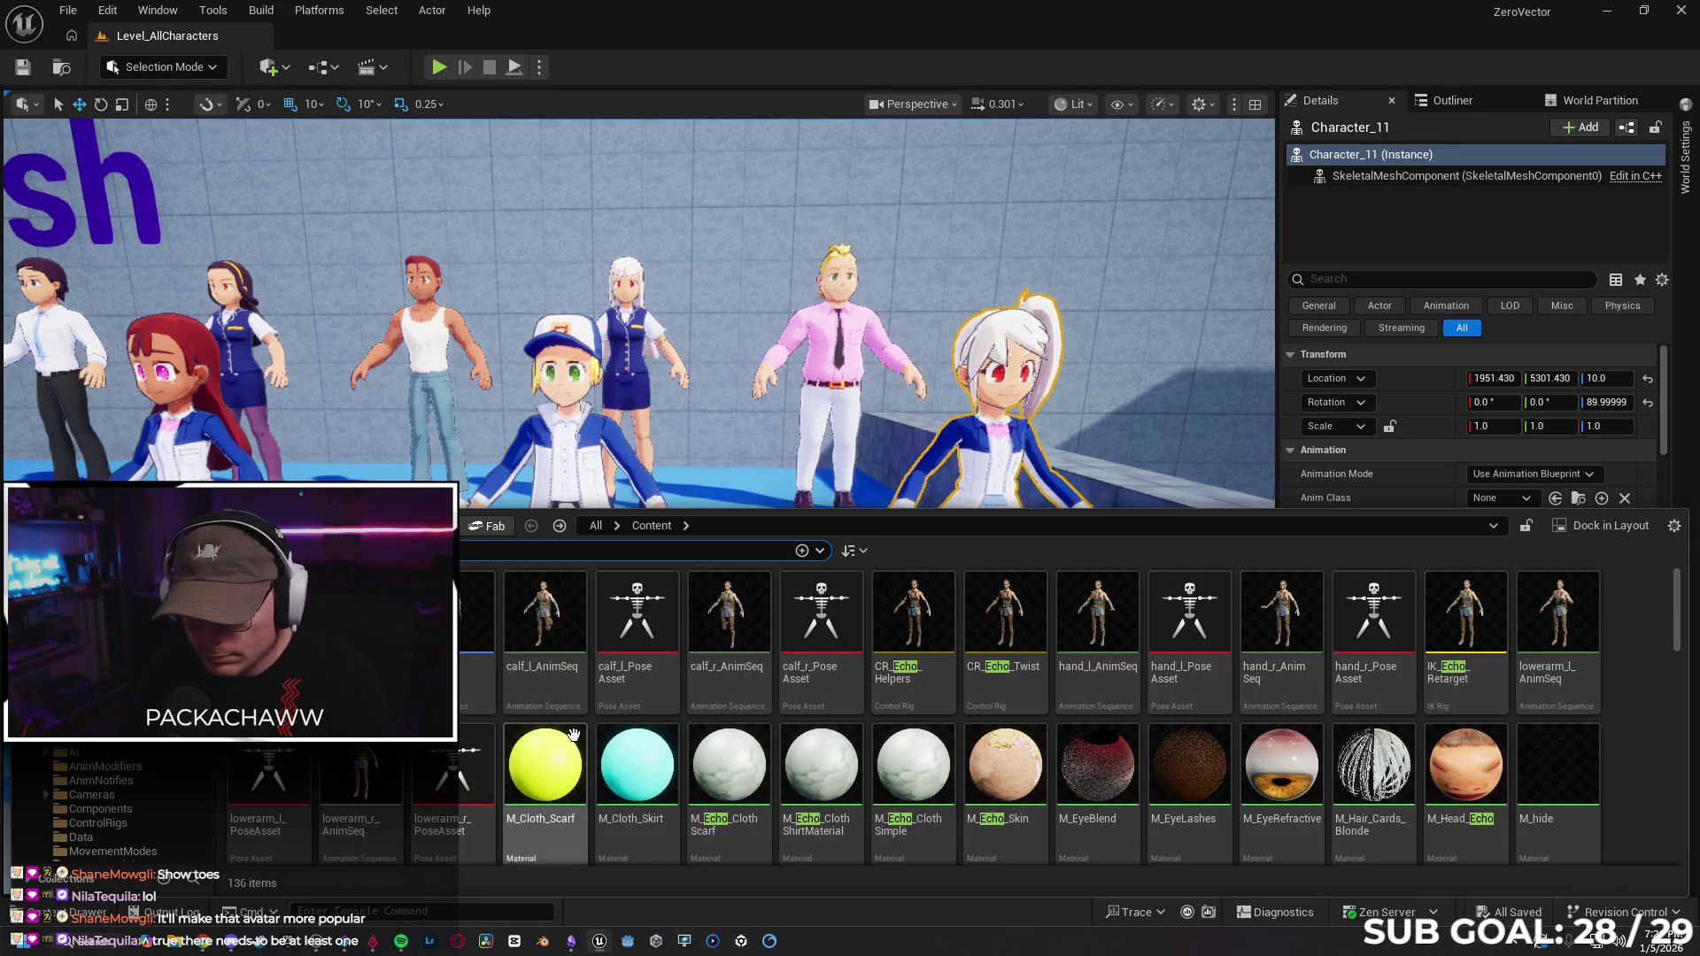
Look at BP_Echo's actions without choosing any, then close the Content Drawer.
right_click(463, 652)
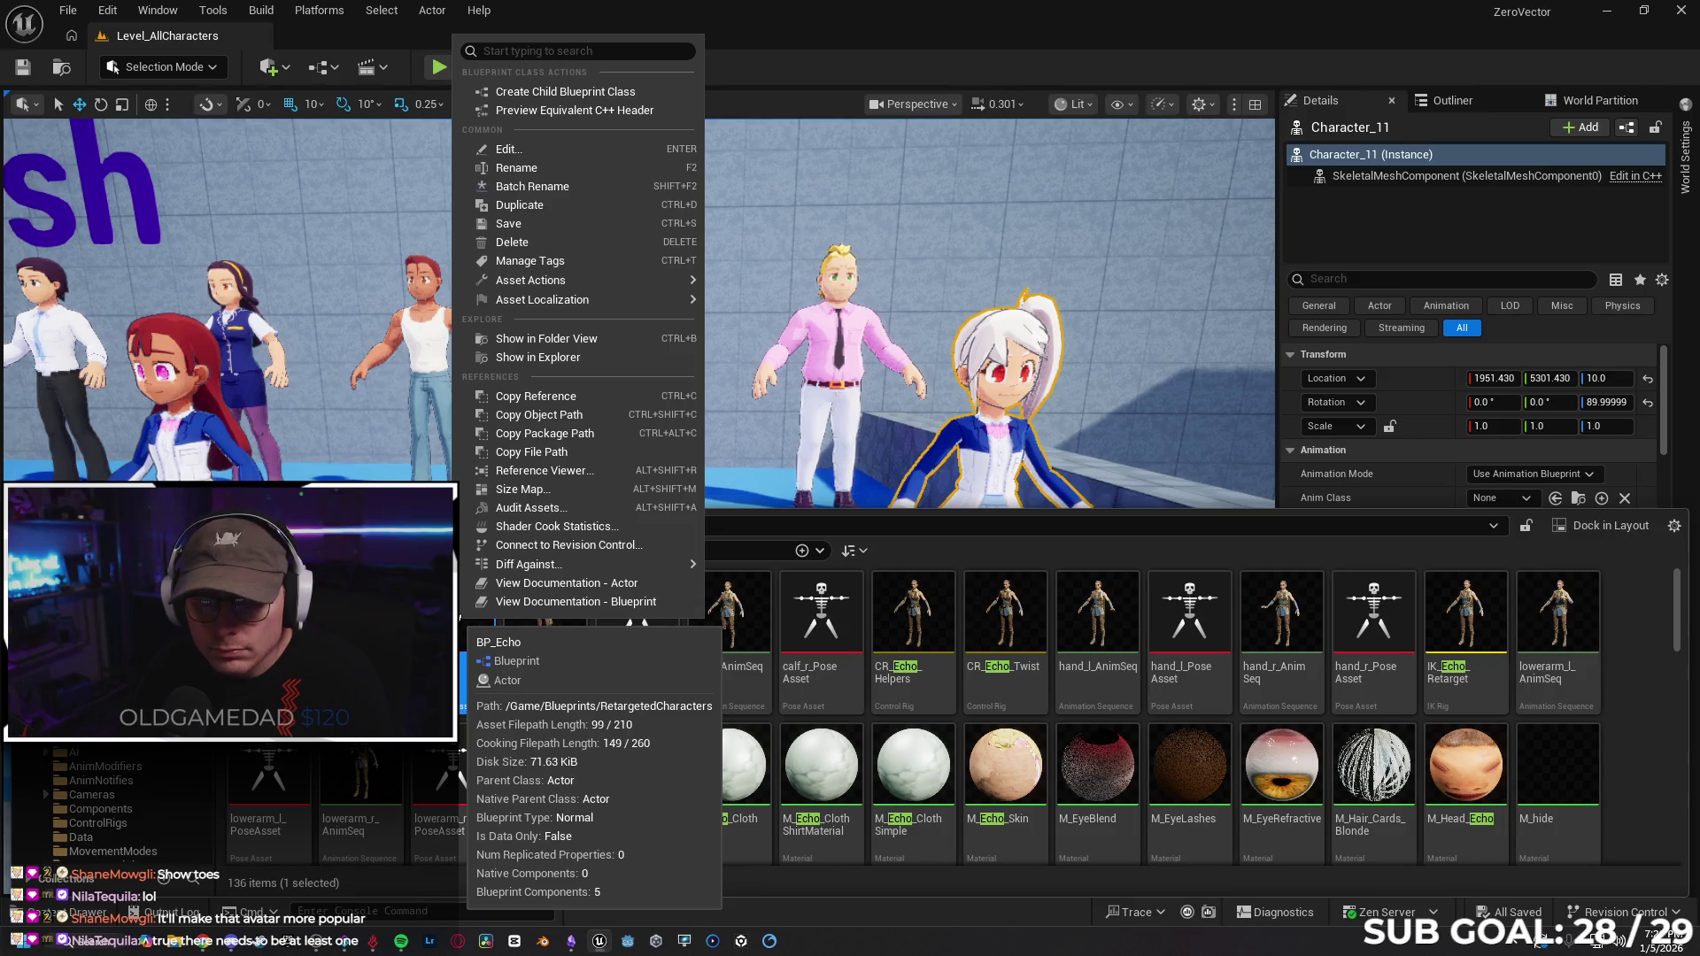
scroll(1589, 741, down, 1)
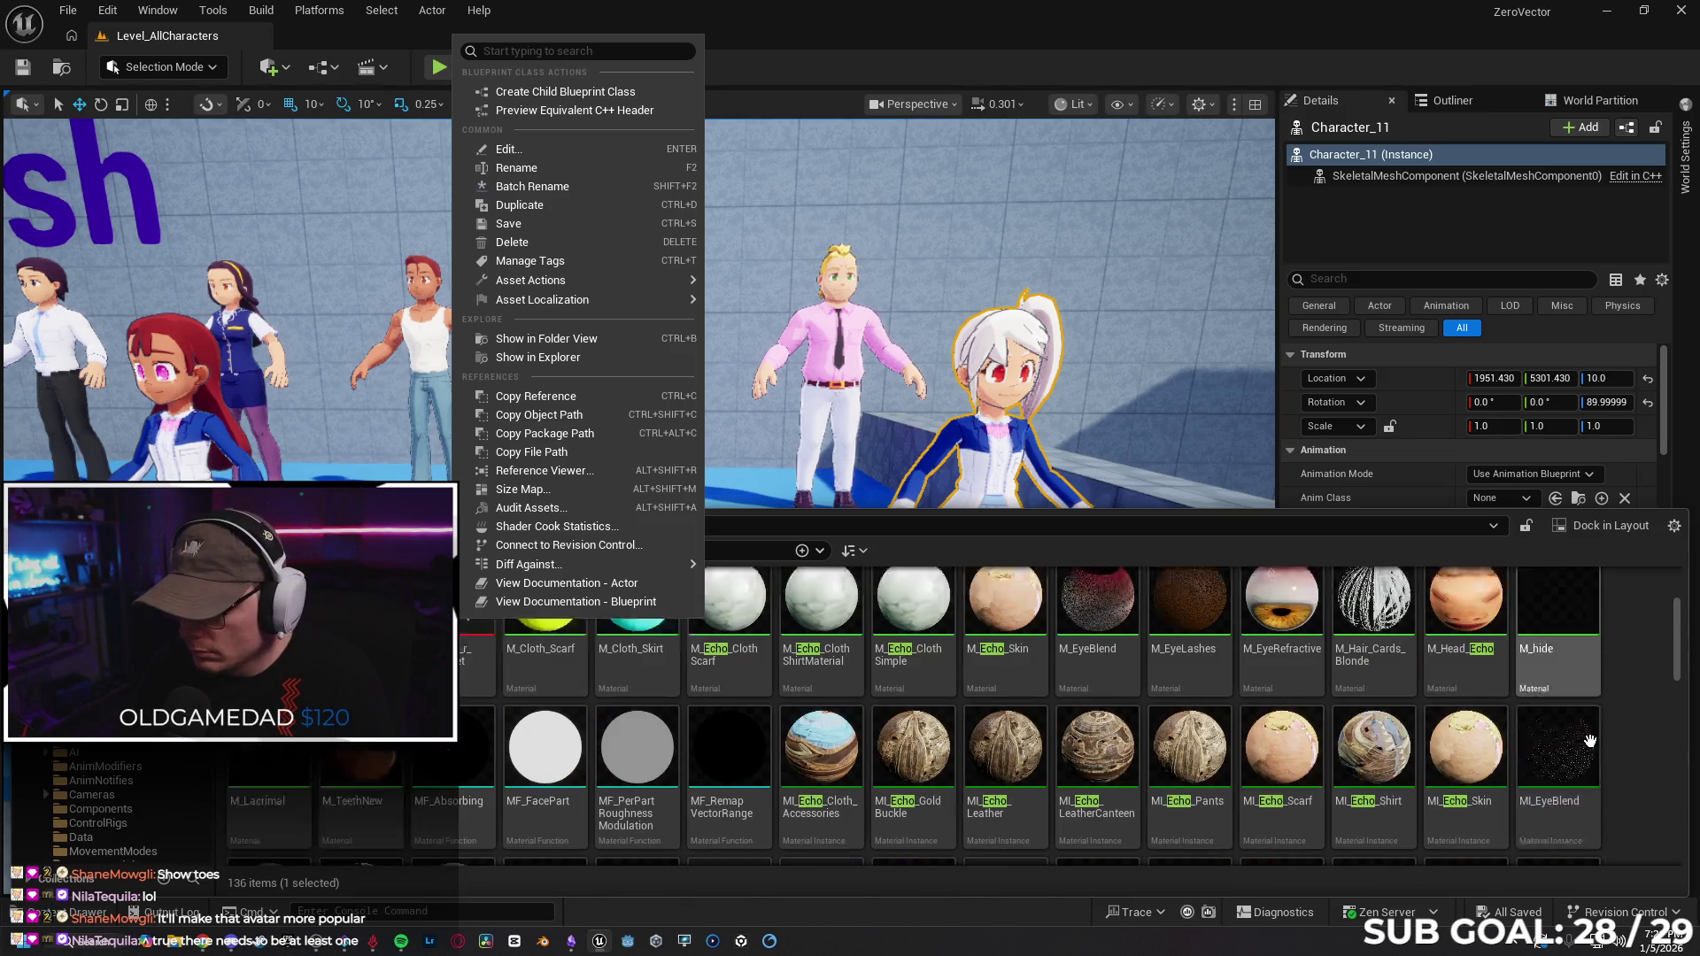
click(1631, 767)
scroll(865, 746, down, 3)
scroll(864, 747, up, 1)
scroll(864, 746, down, 2)
scroll(864, 747, up, 1)
drag(265, 445, 266, 390)
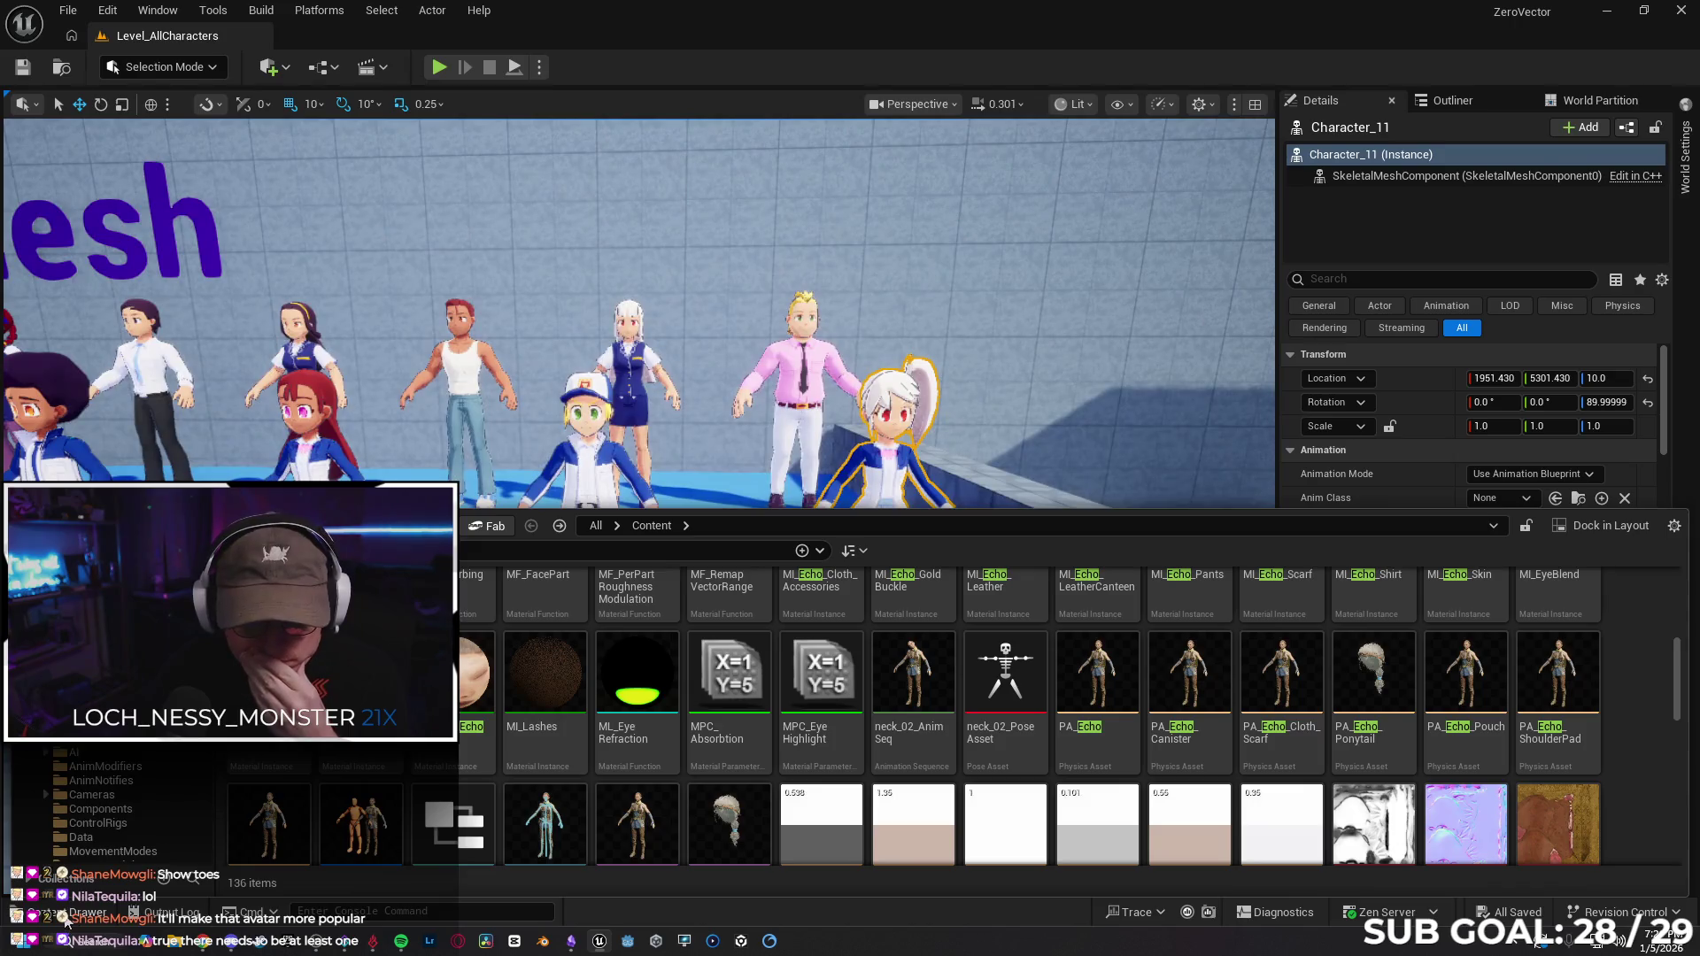
click(67, 921)
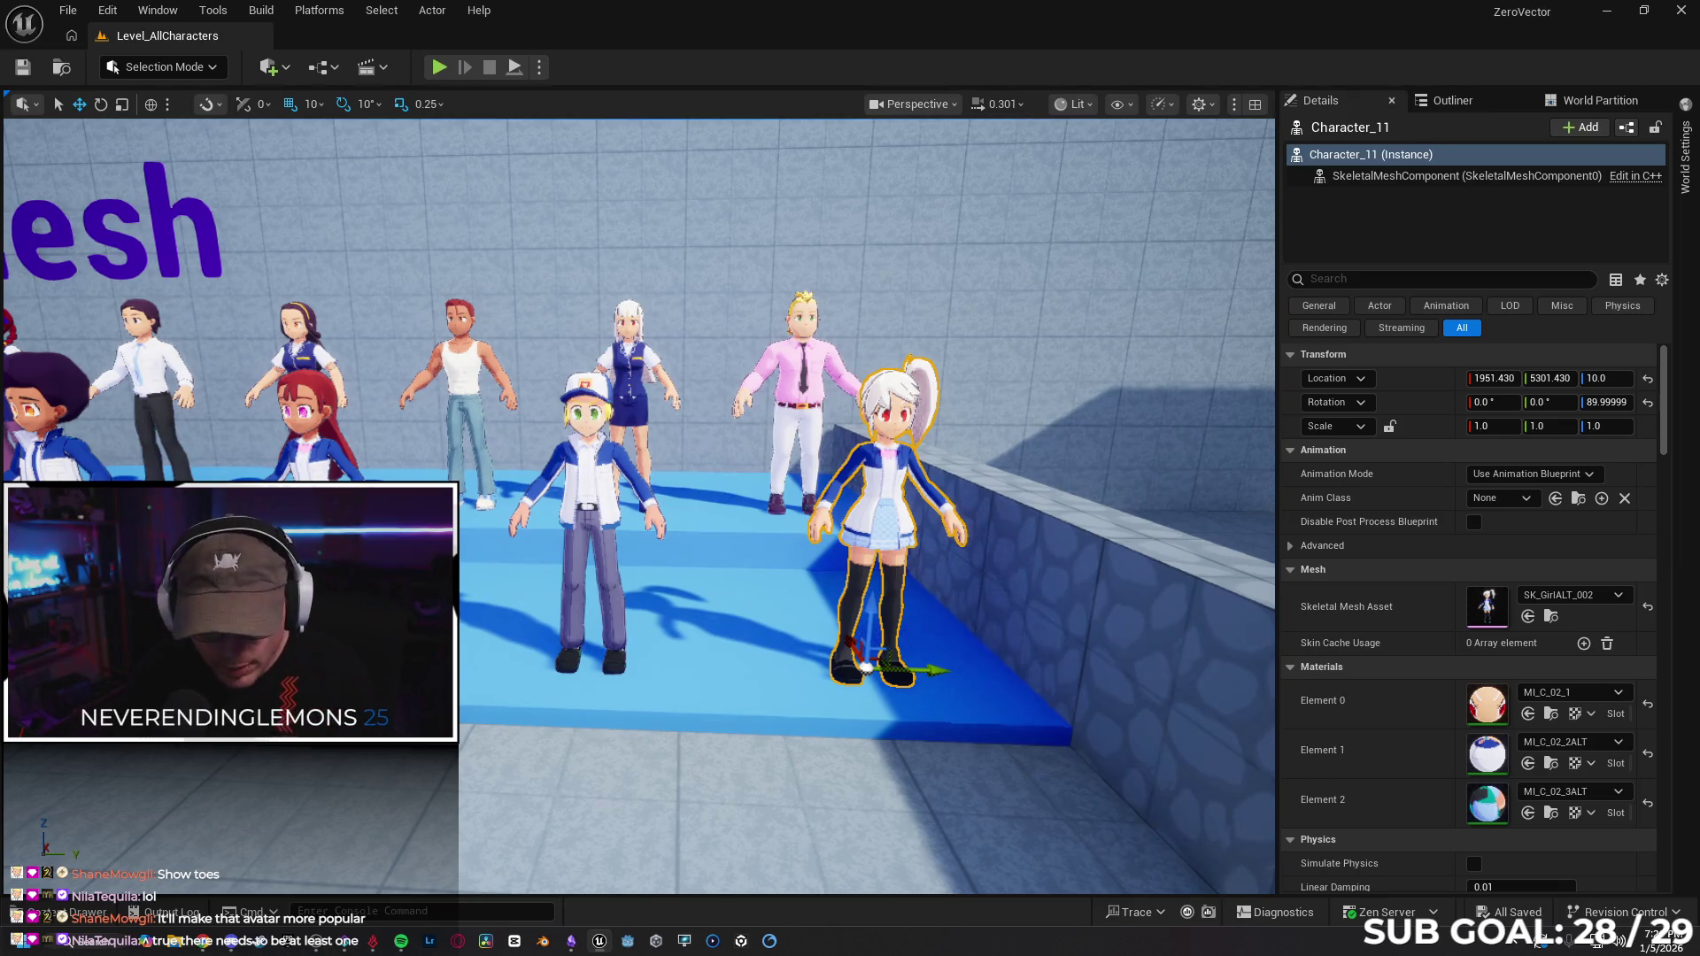
Fly the view in to the character row and her foot, then switch to Gemini in Chrome.
key(w)
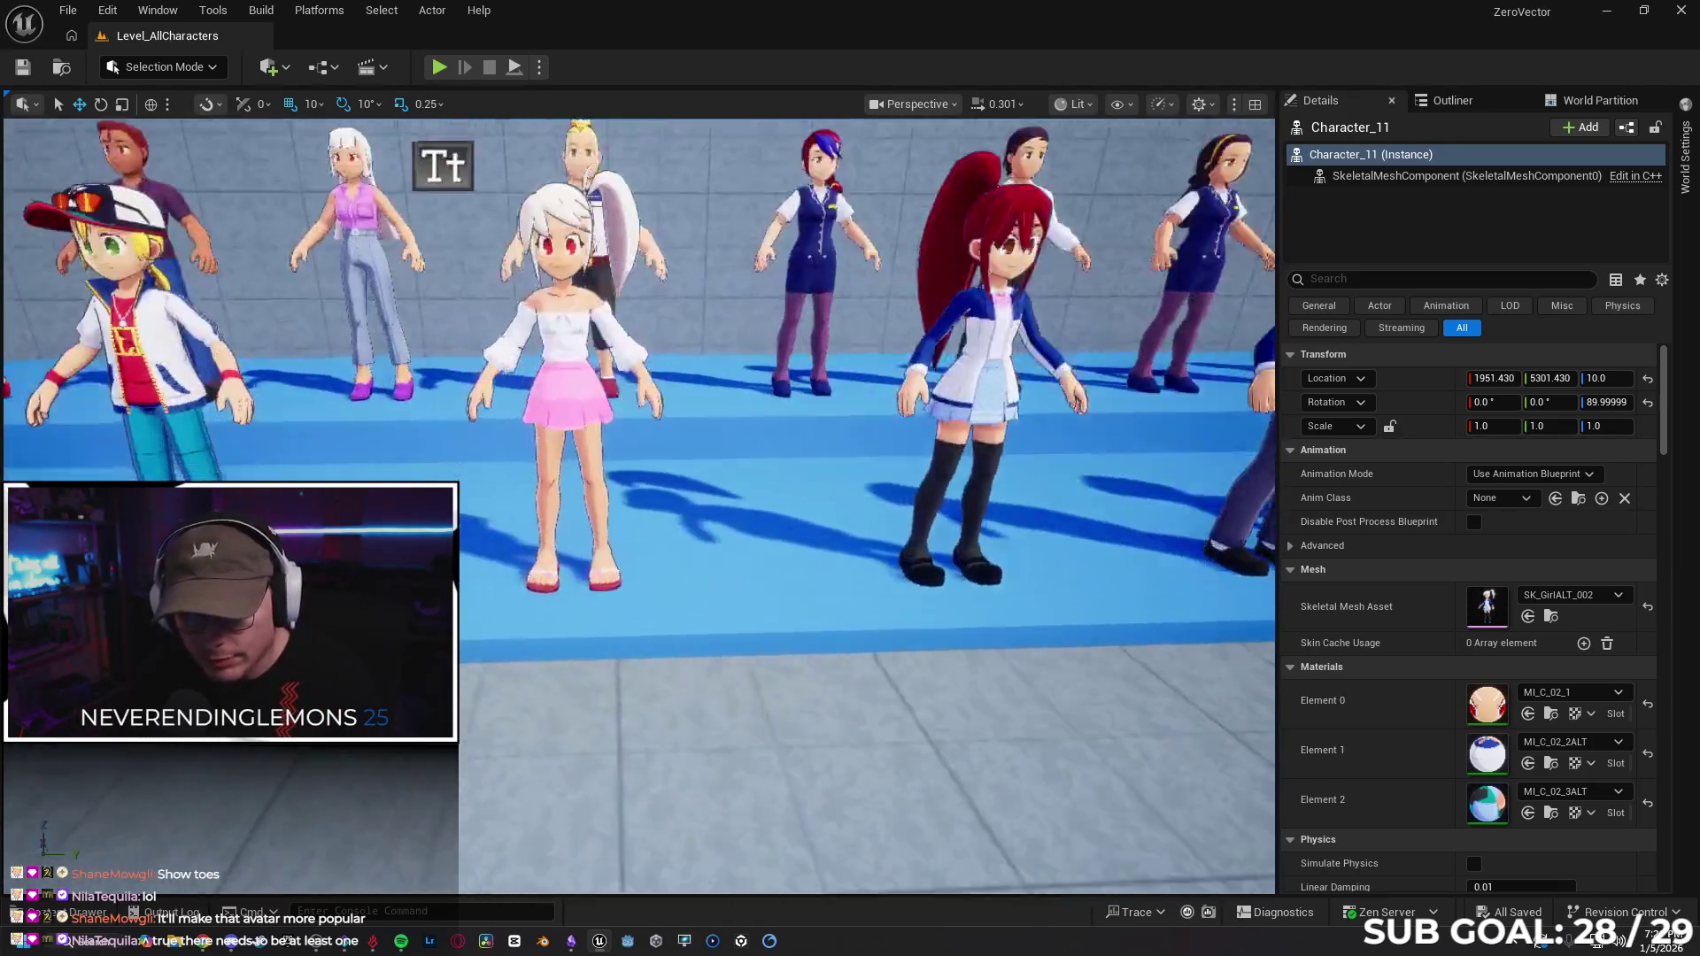
key(w)
key(w)
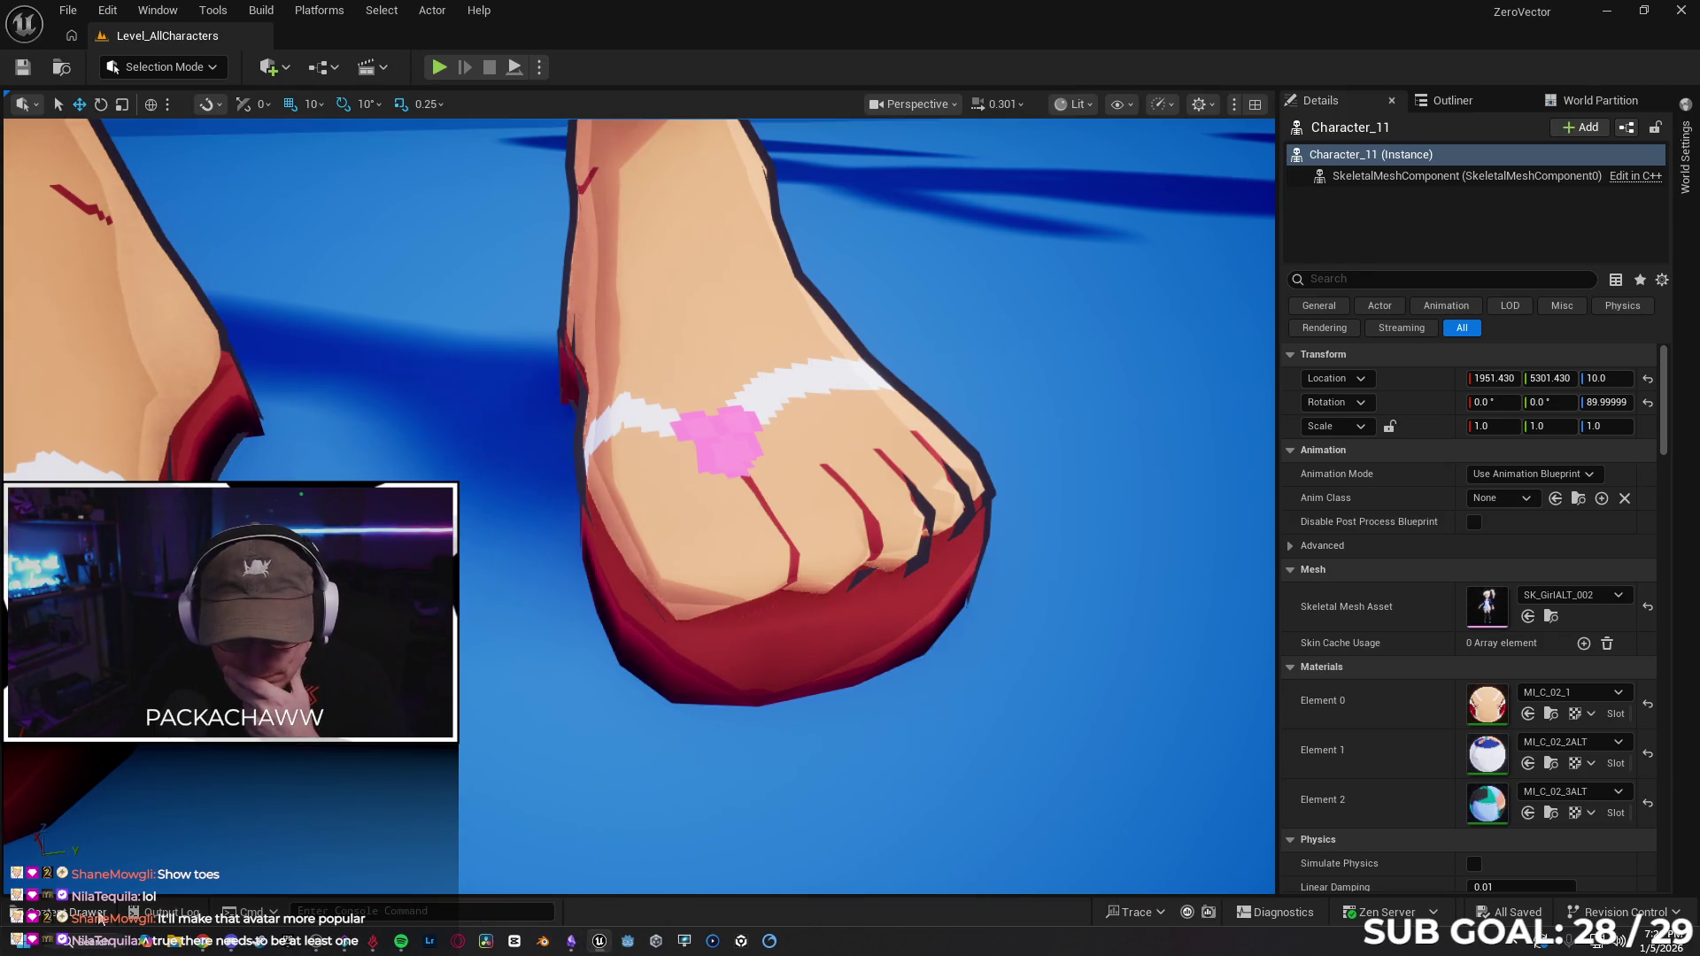
click(203, 941)
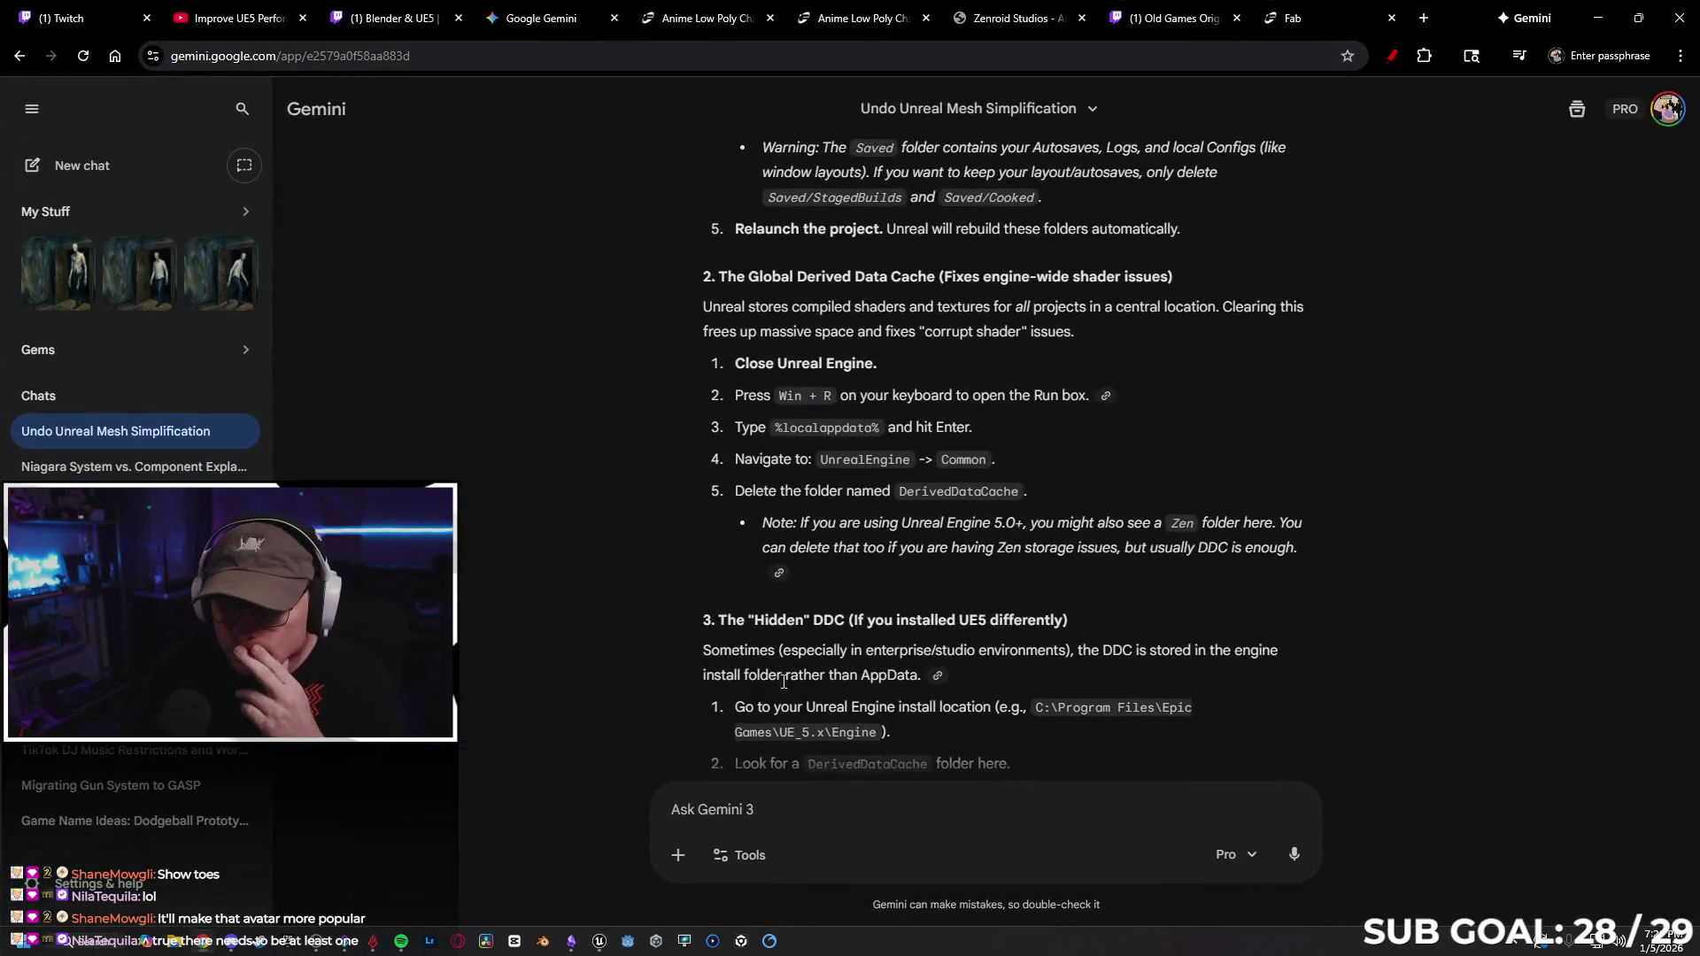
Ask Gemini how to retarget new player-character meshes in GASP, read the reply, then return to Unreal.
scroll(1102, 607, down, 4)
text(I got new meshes )
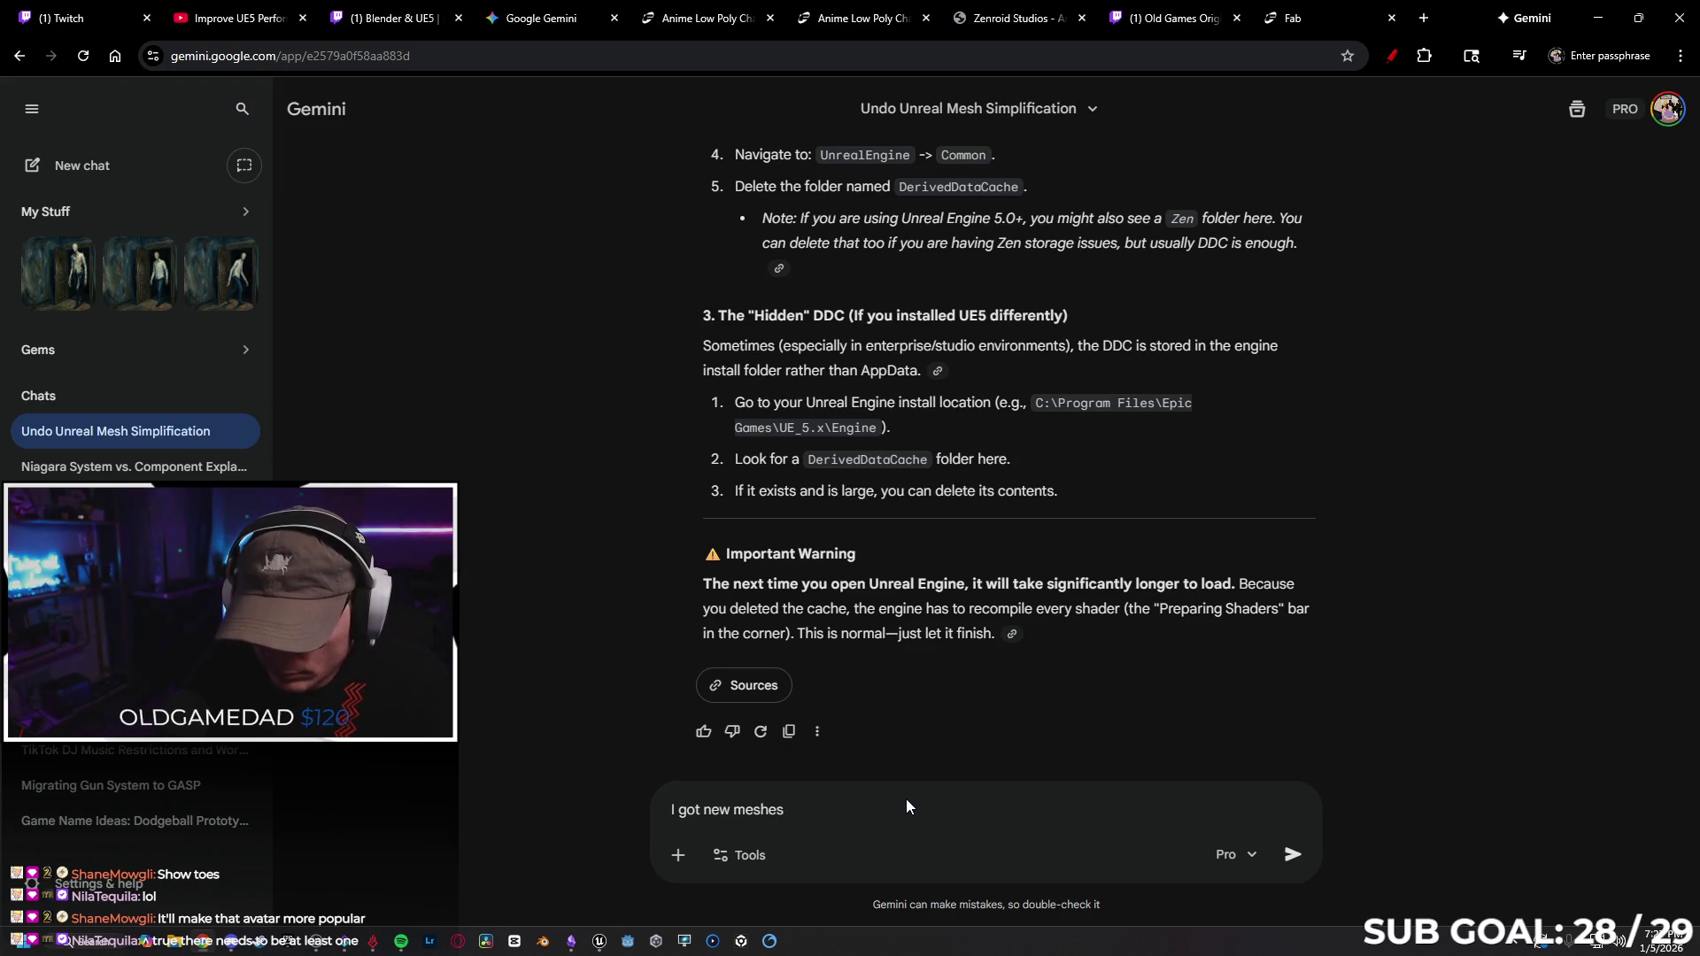
text(for the player character but )
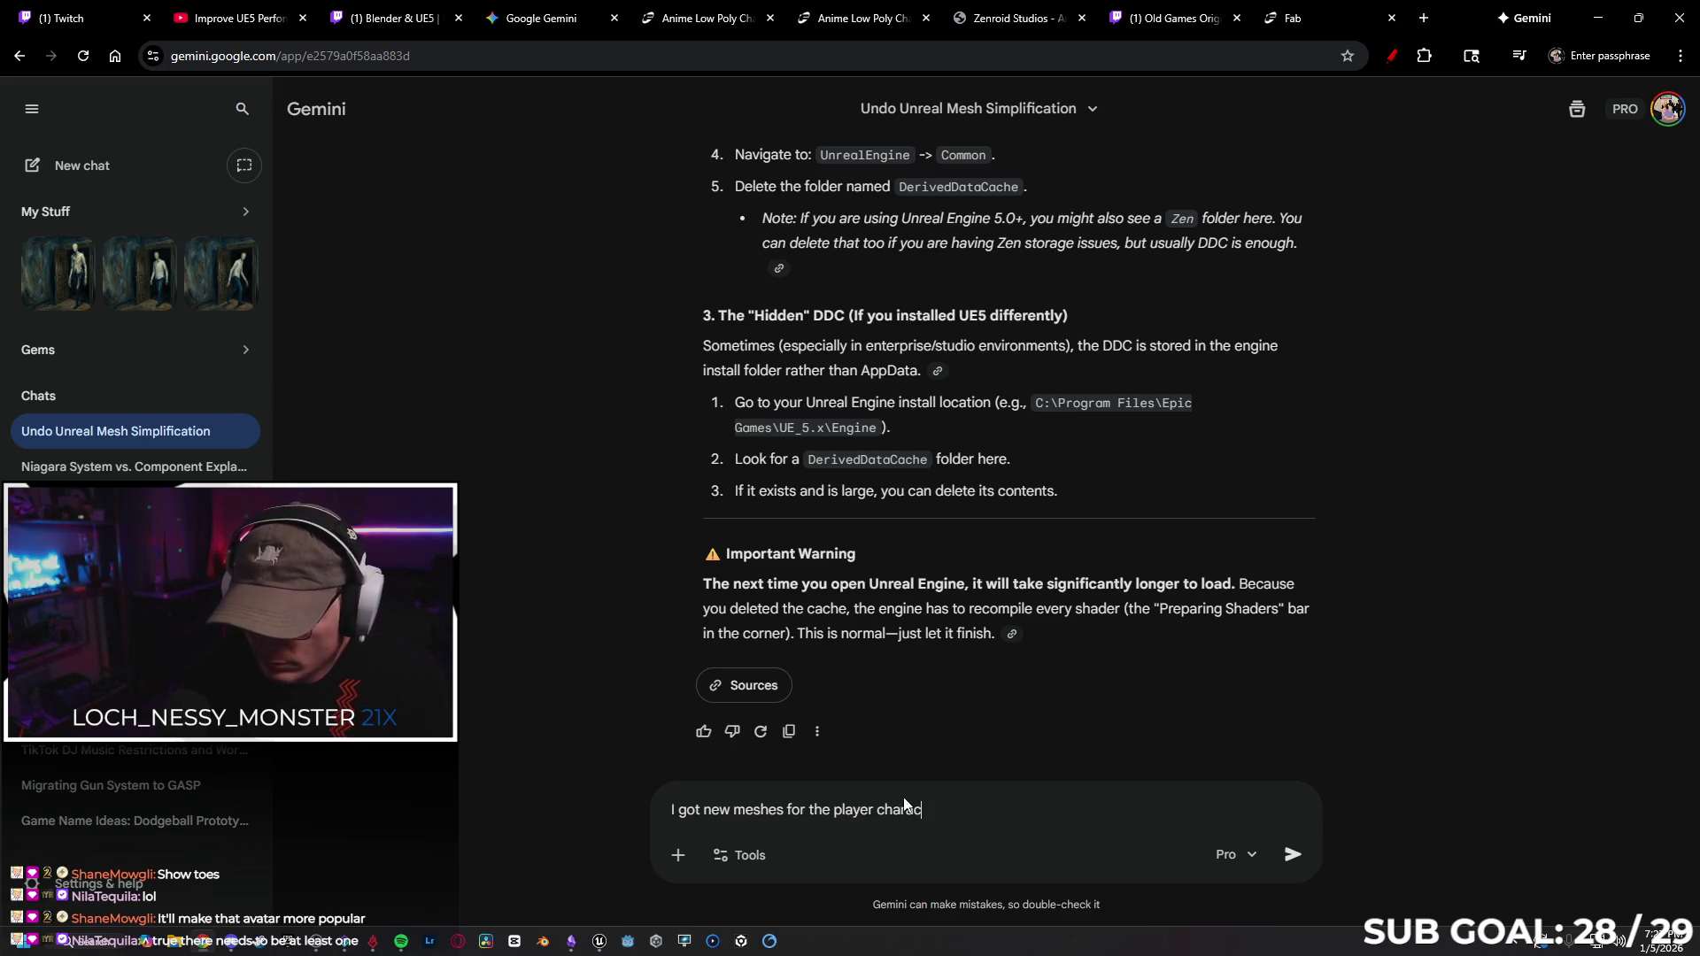
text(I )
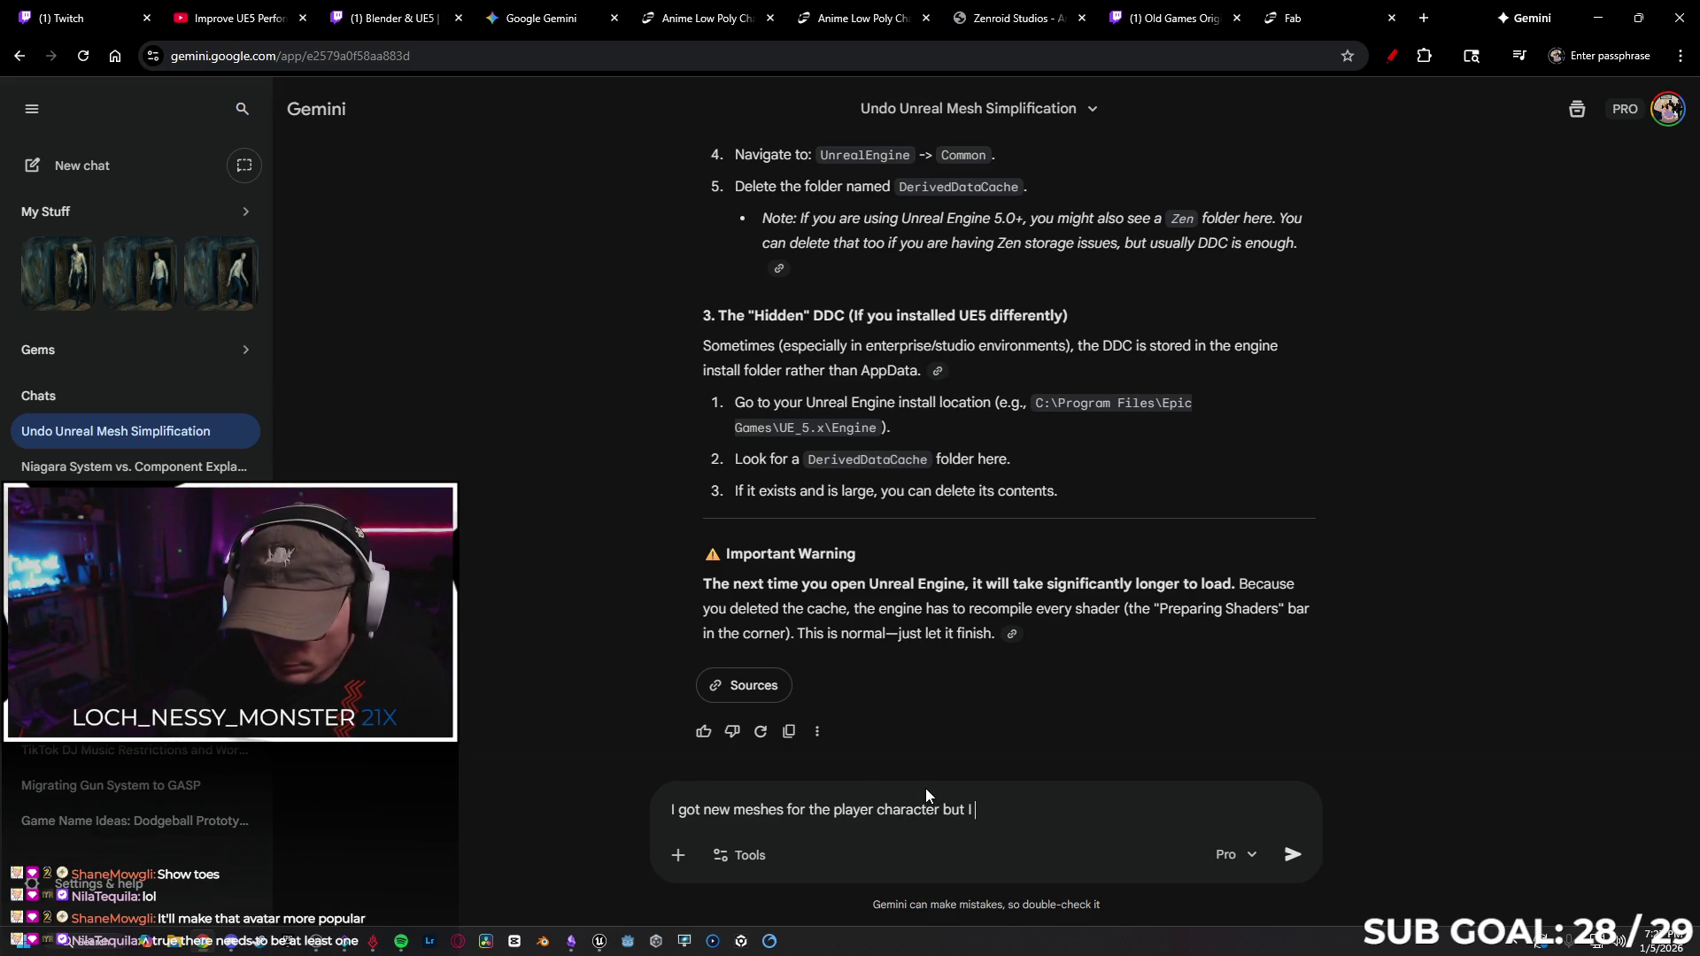
text(forgot how to retarget them in)
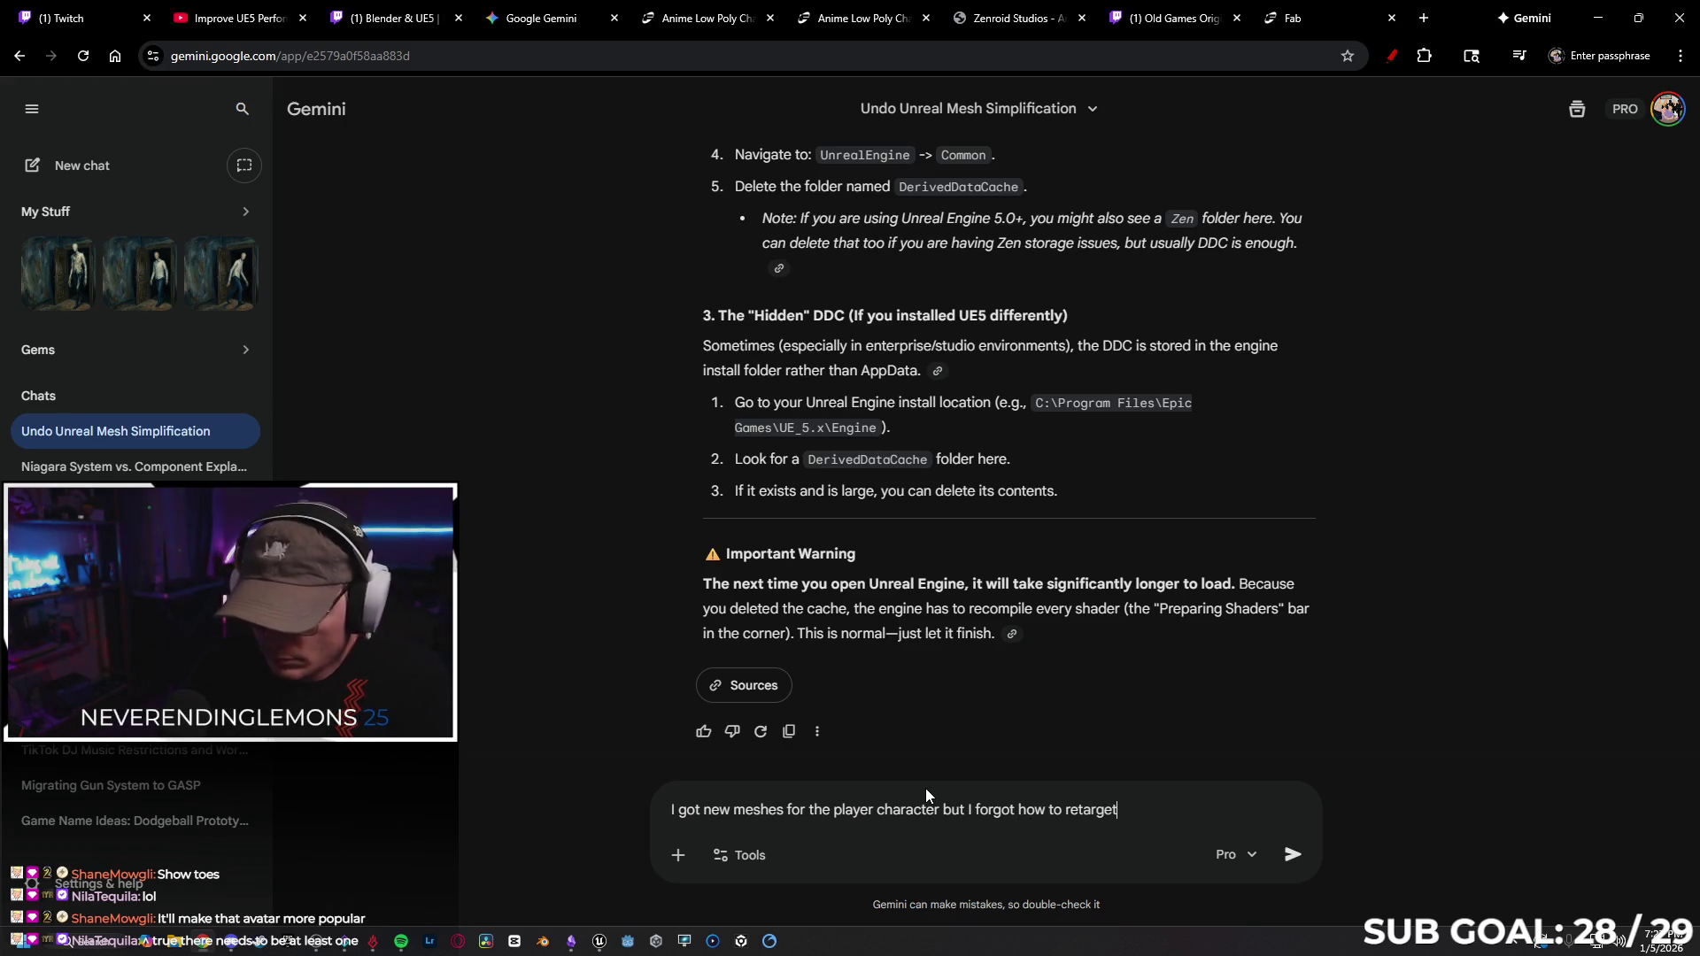
text( GASP)
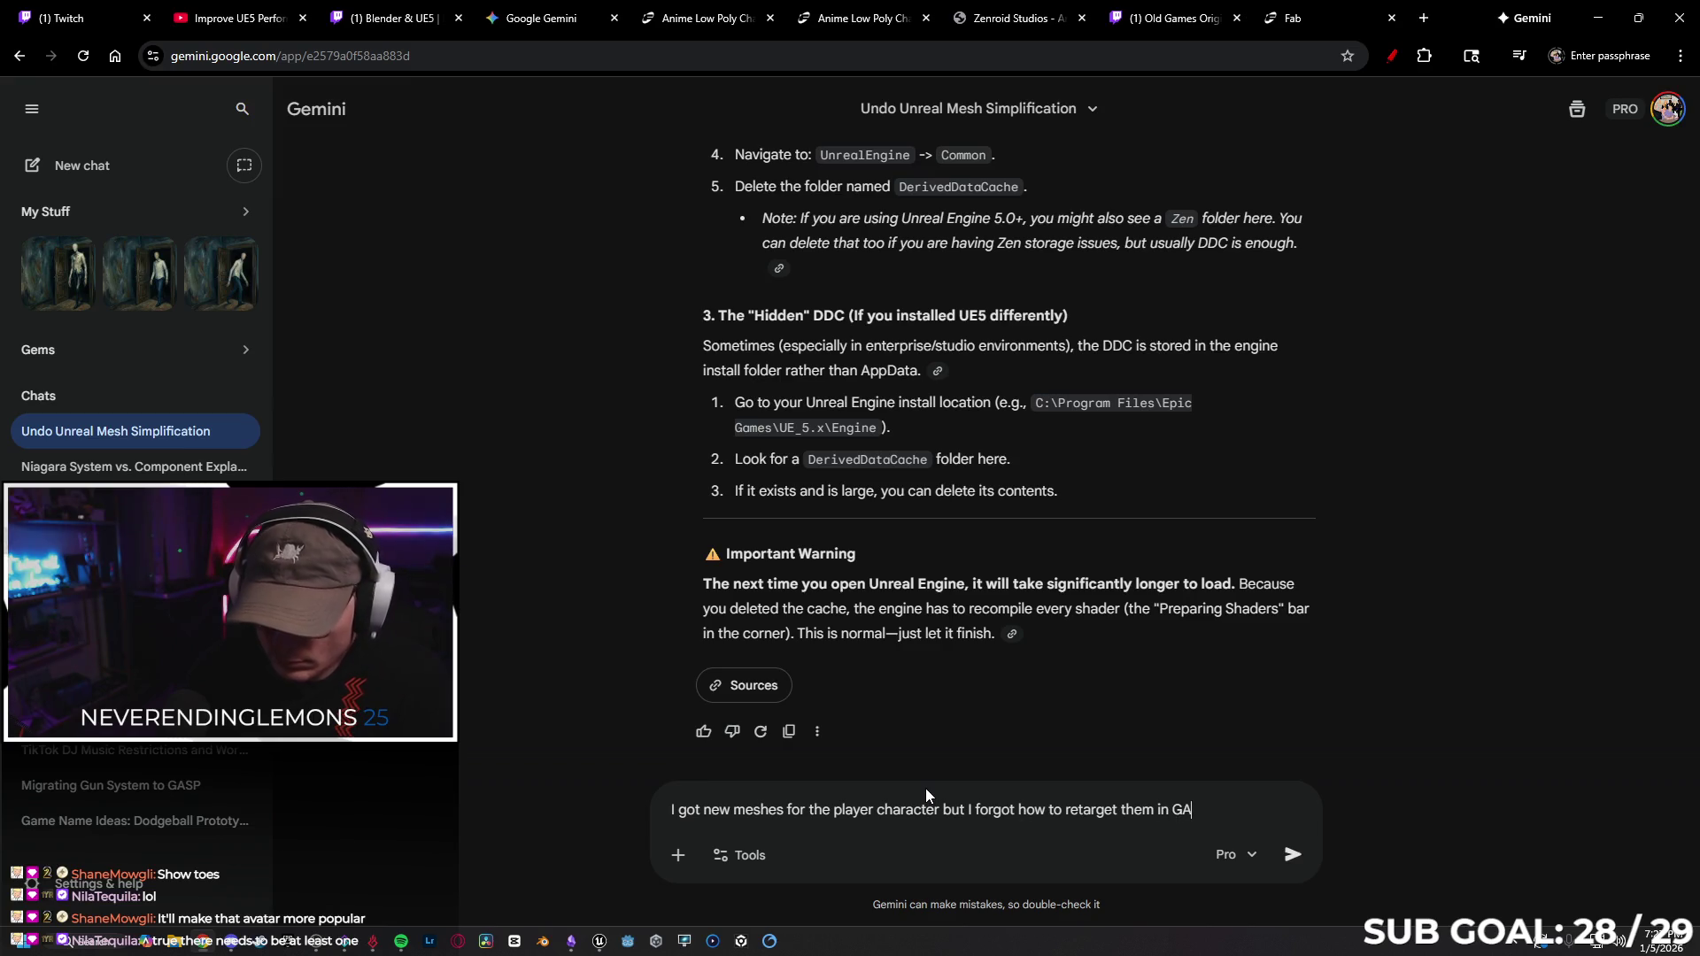
key(Return)
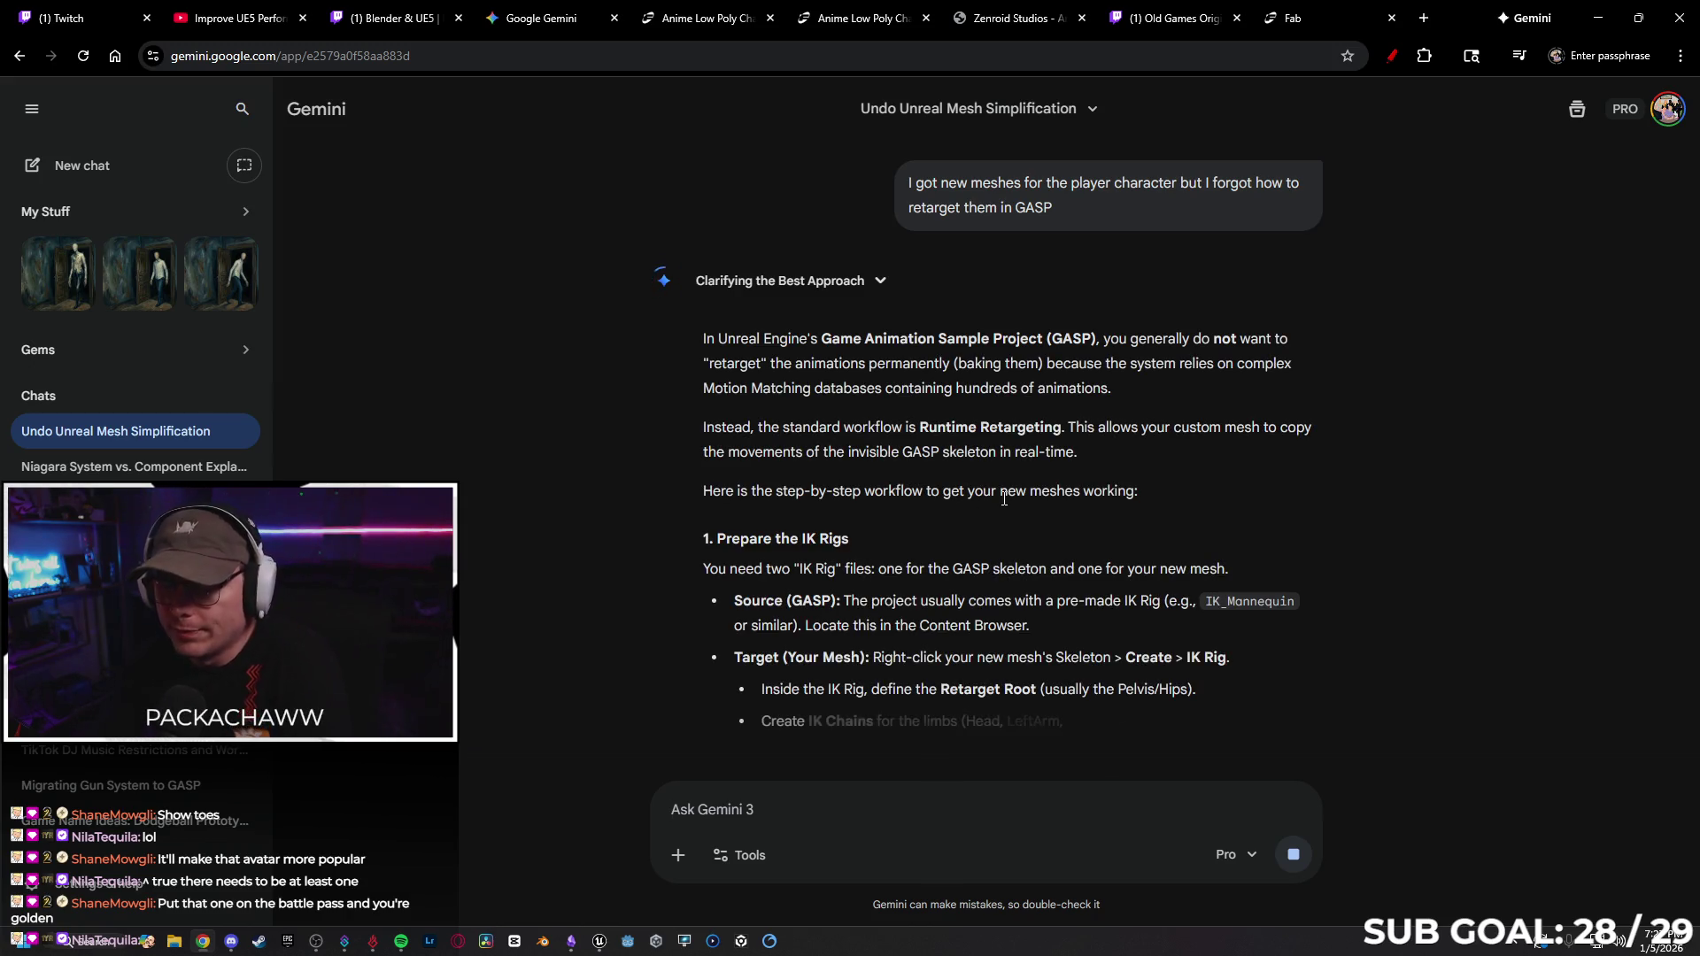
scroll(947, 460, down, 2)
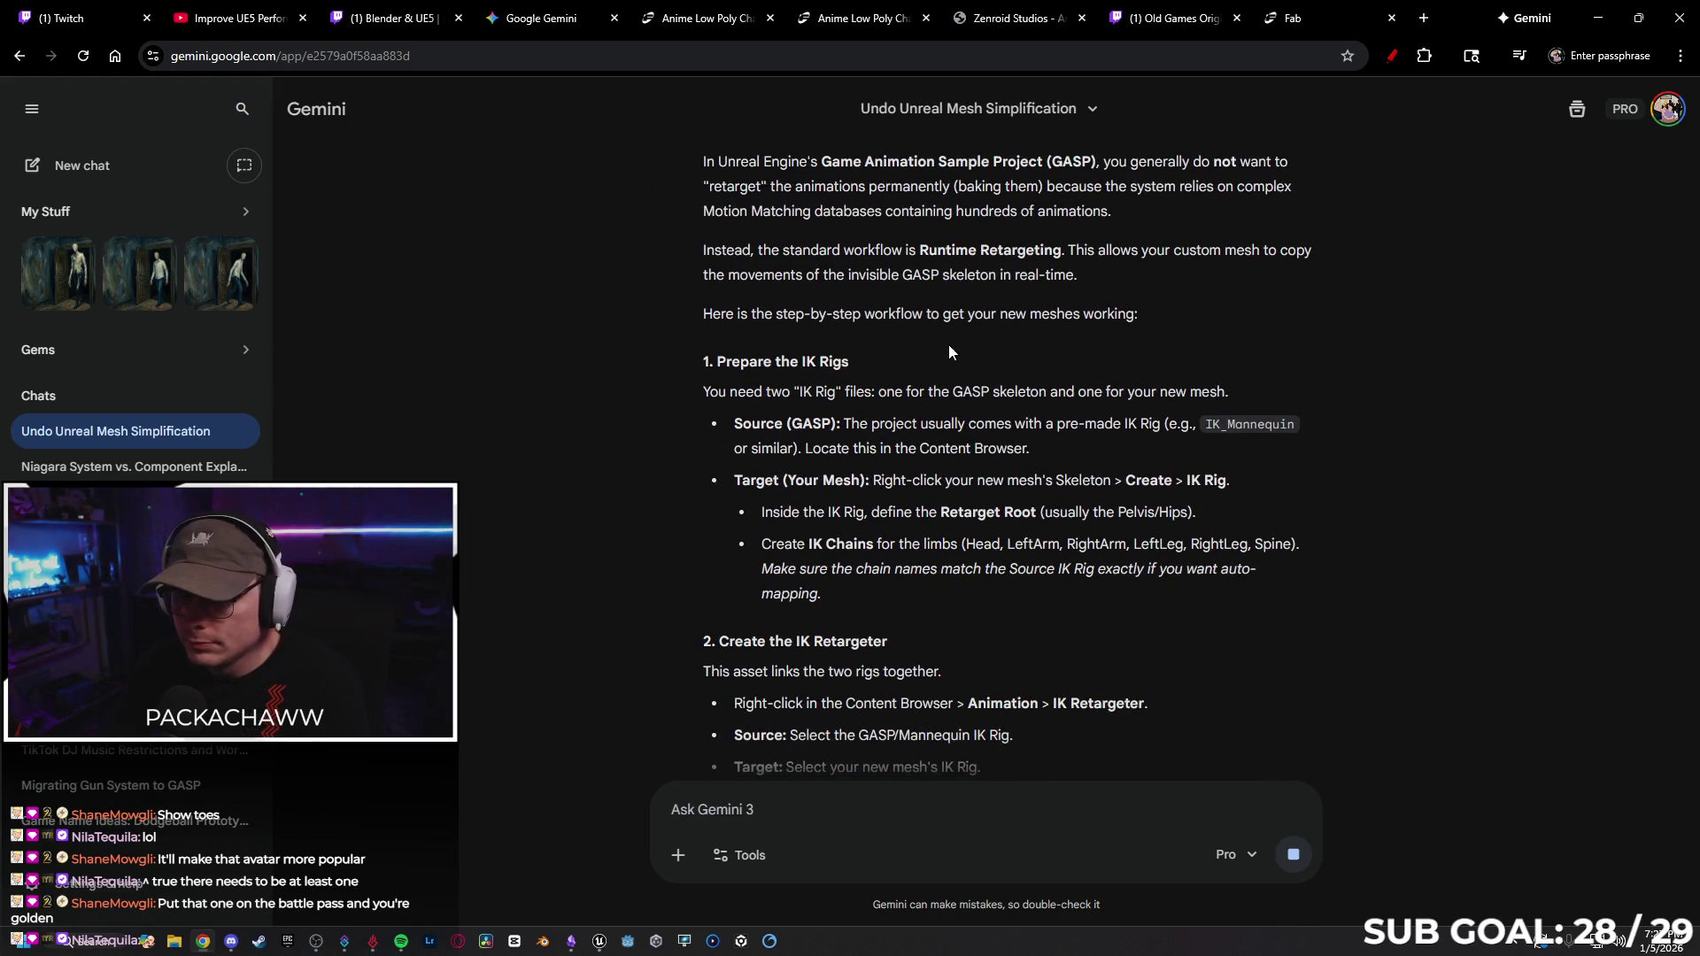
scroll(921, 319, down, 1)
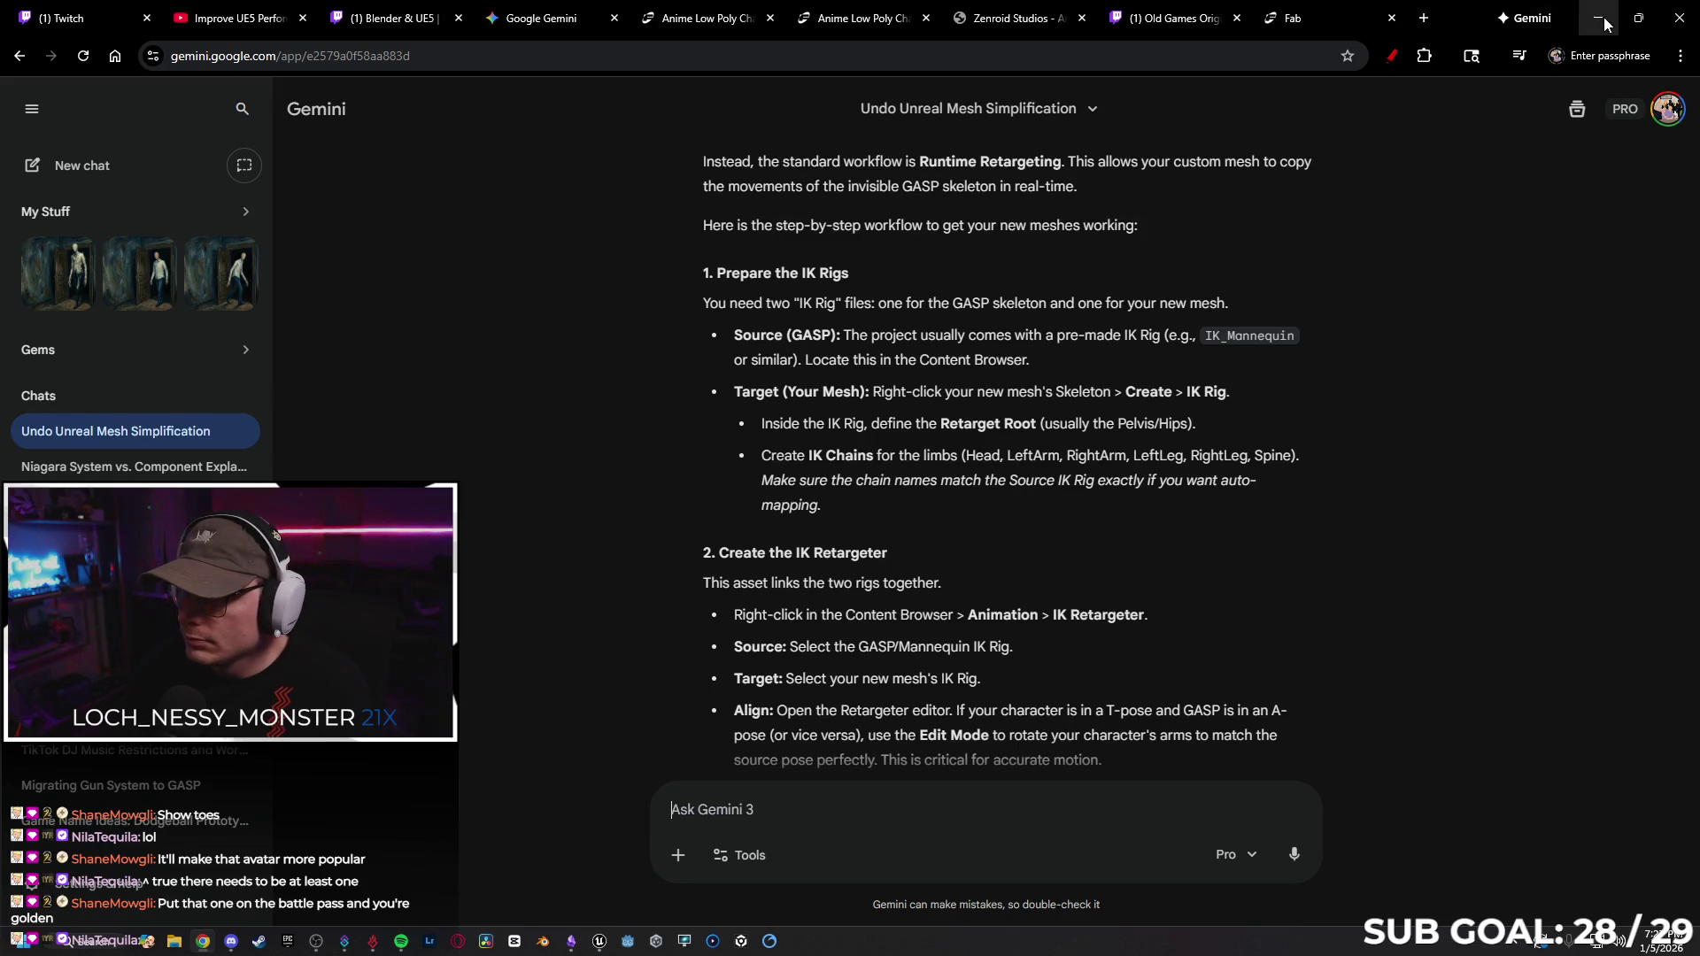
key(alt+Tab)
click(47, 917)
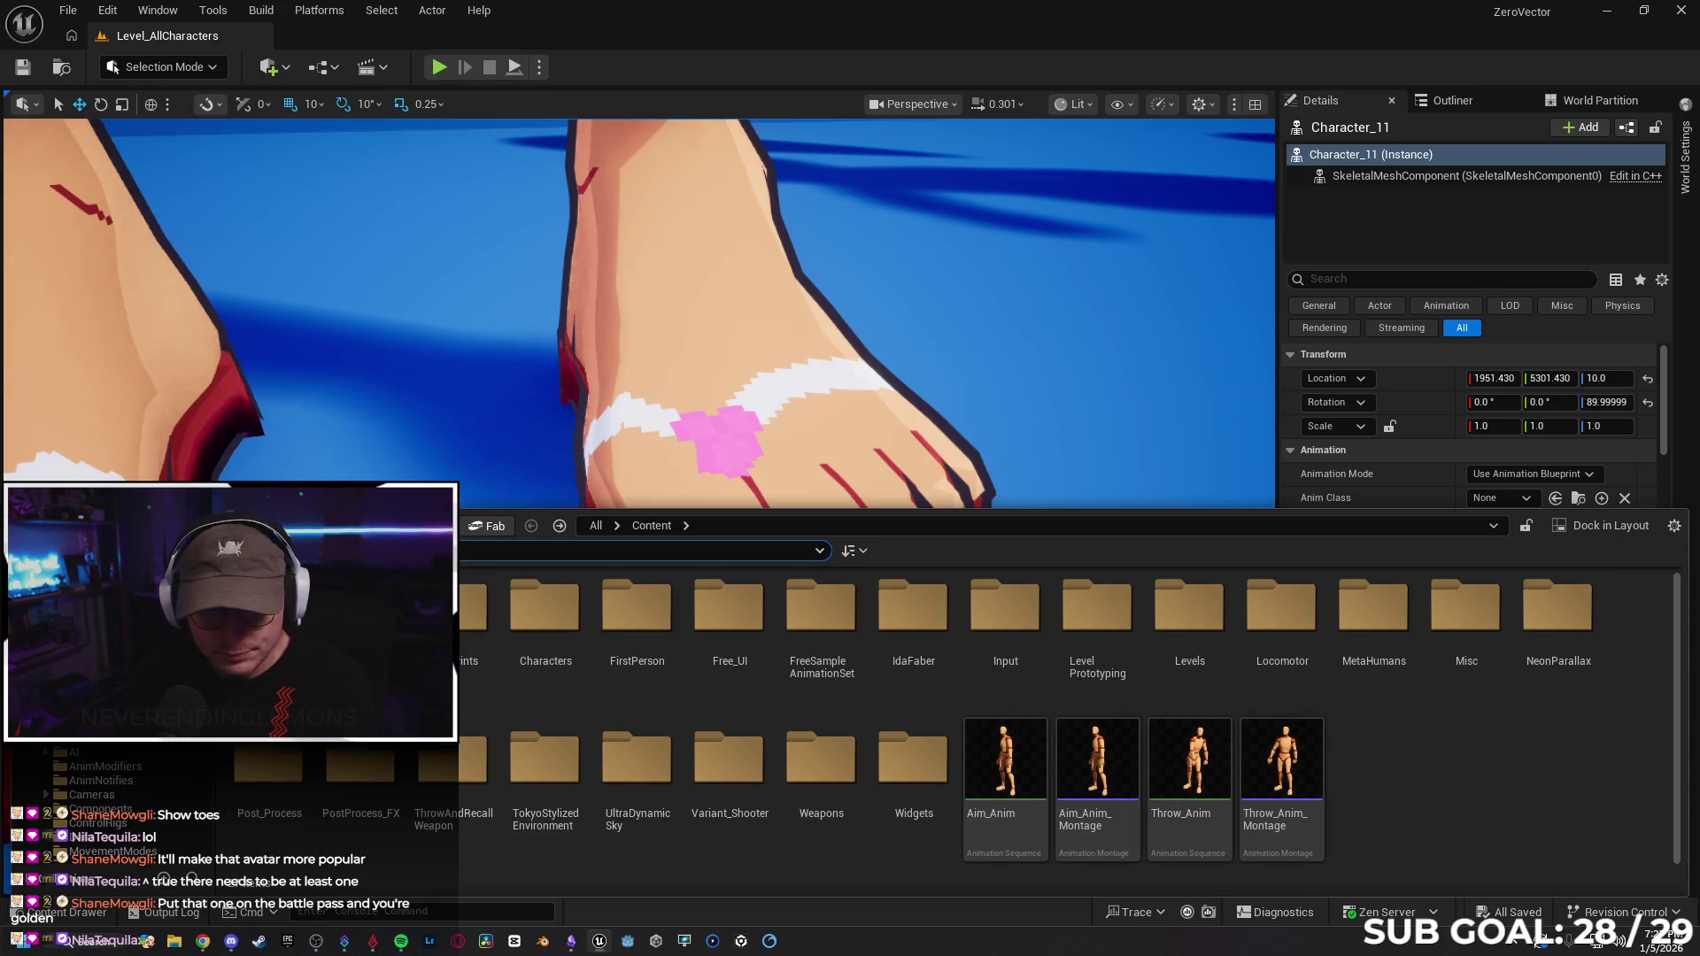
Check the SK_GirlALT_002 skeleton's Create options in Anime_LowPoly > Rigs, then minimize the editor.
double_click(721, 749)
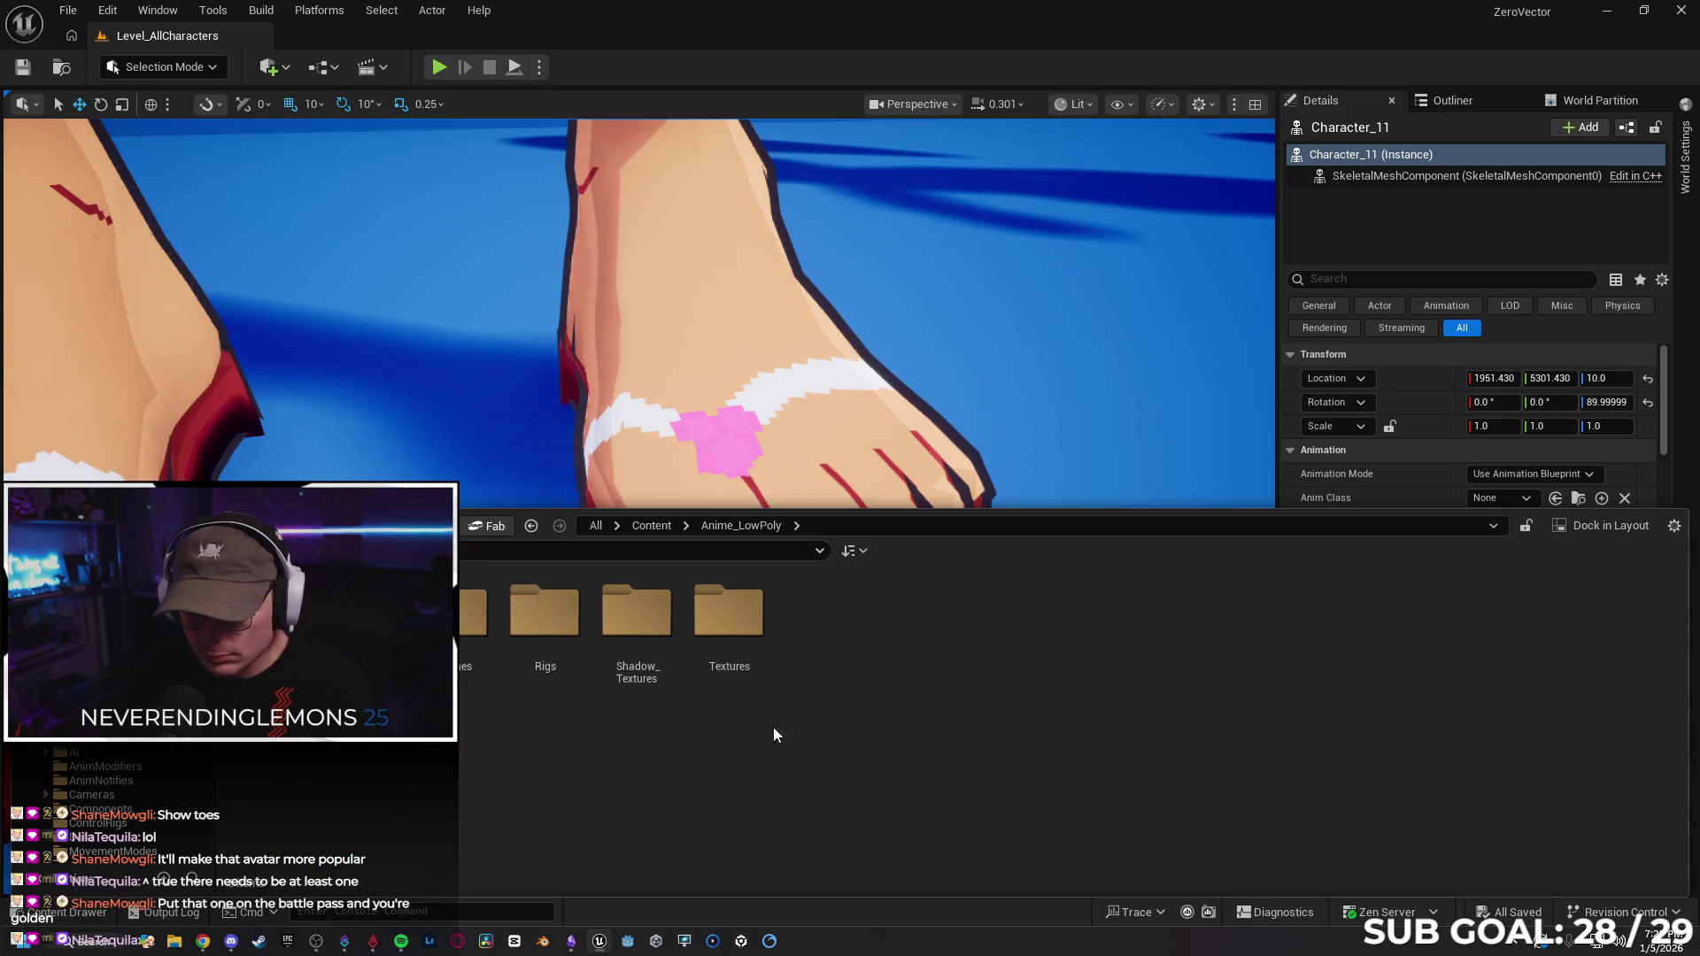
double_click(545, 611)
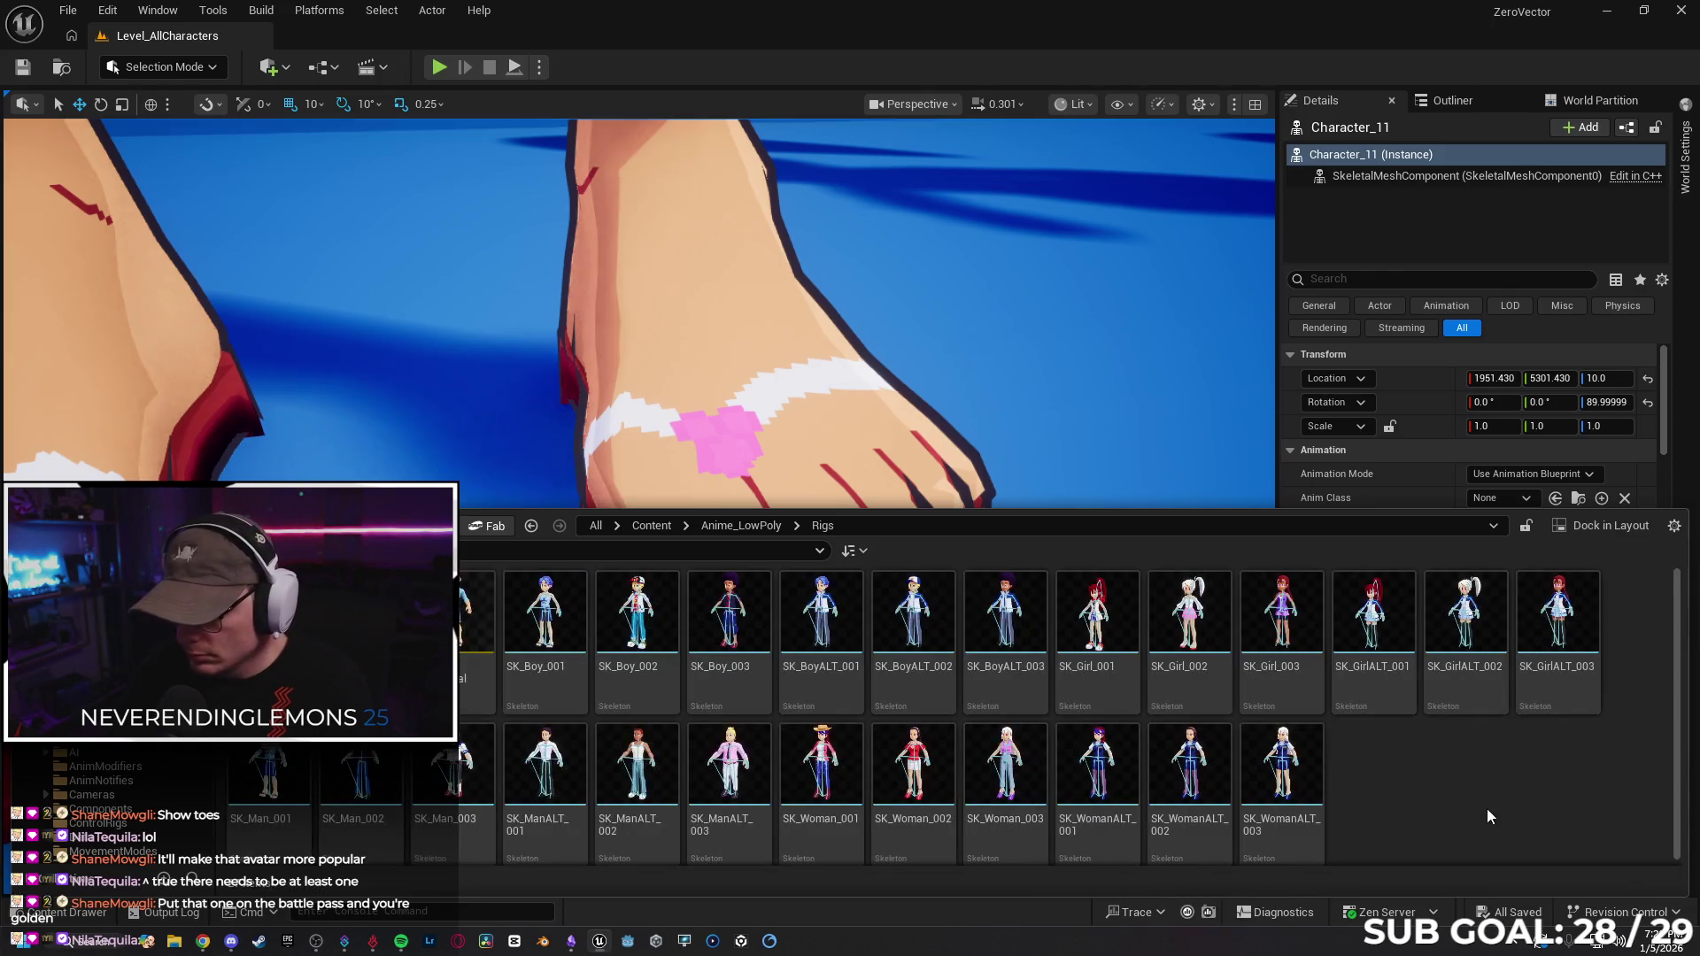
right_click(1437, 620)
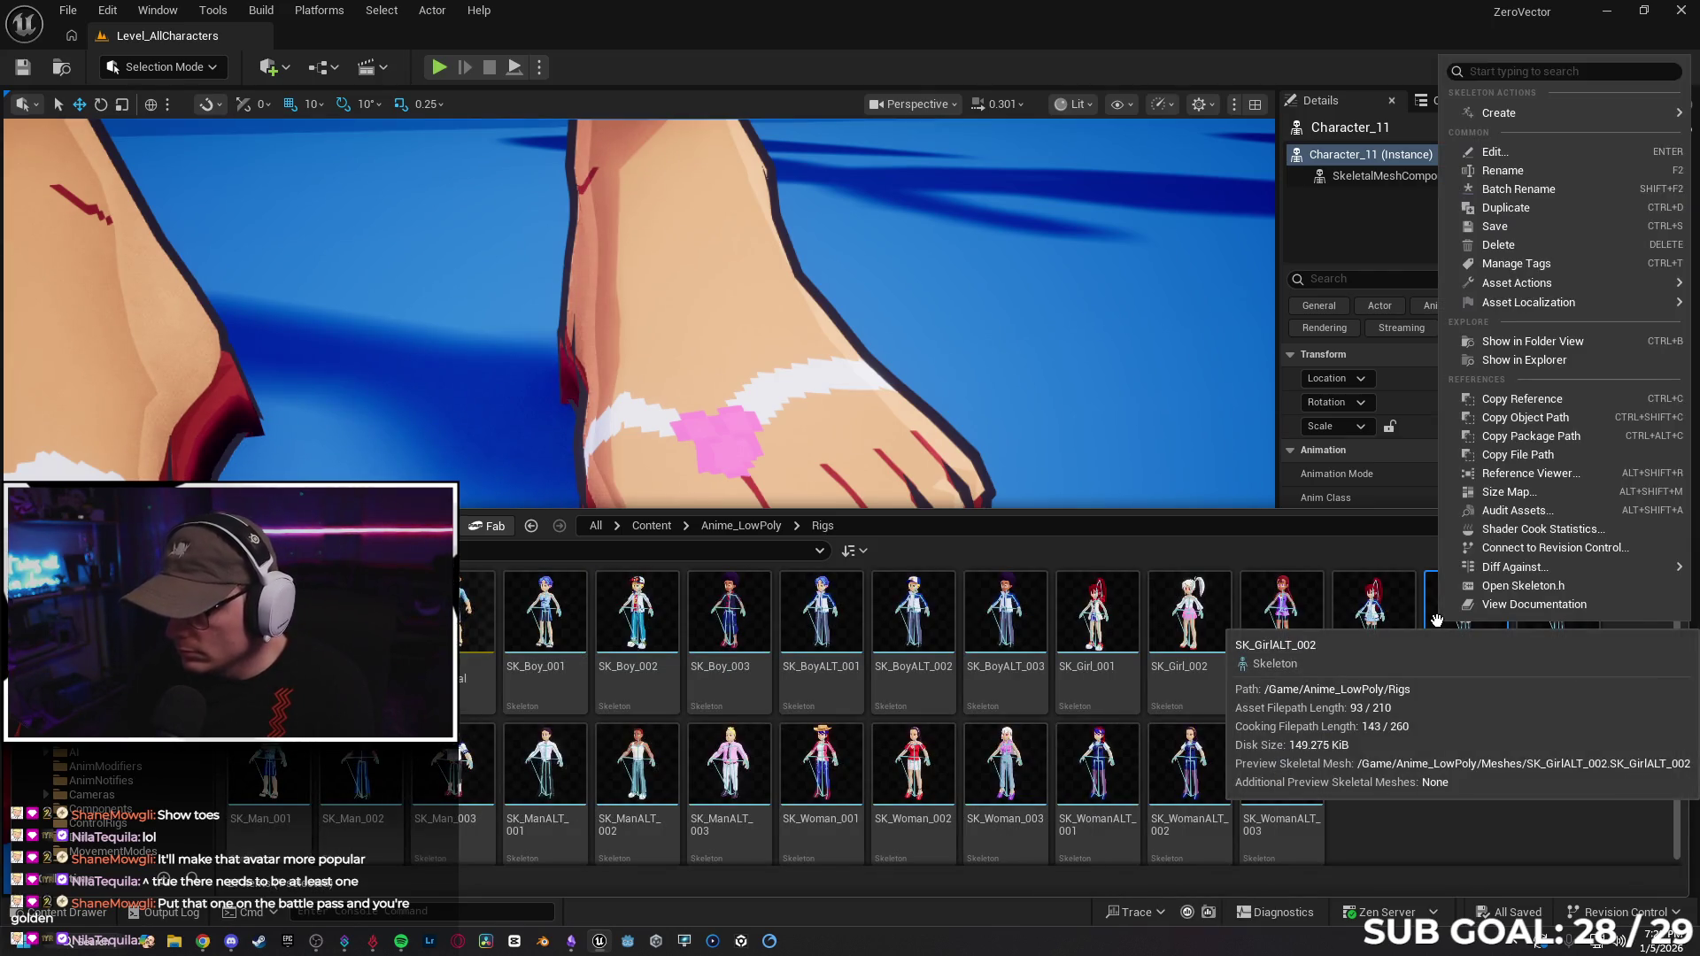
mouse_move(1541, 114)
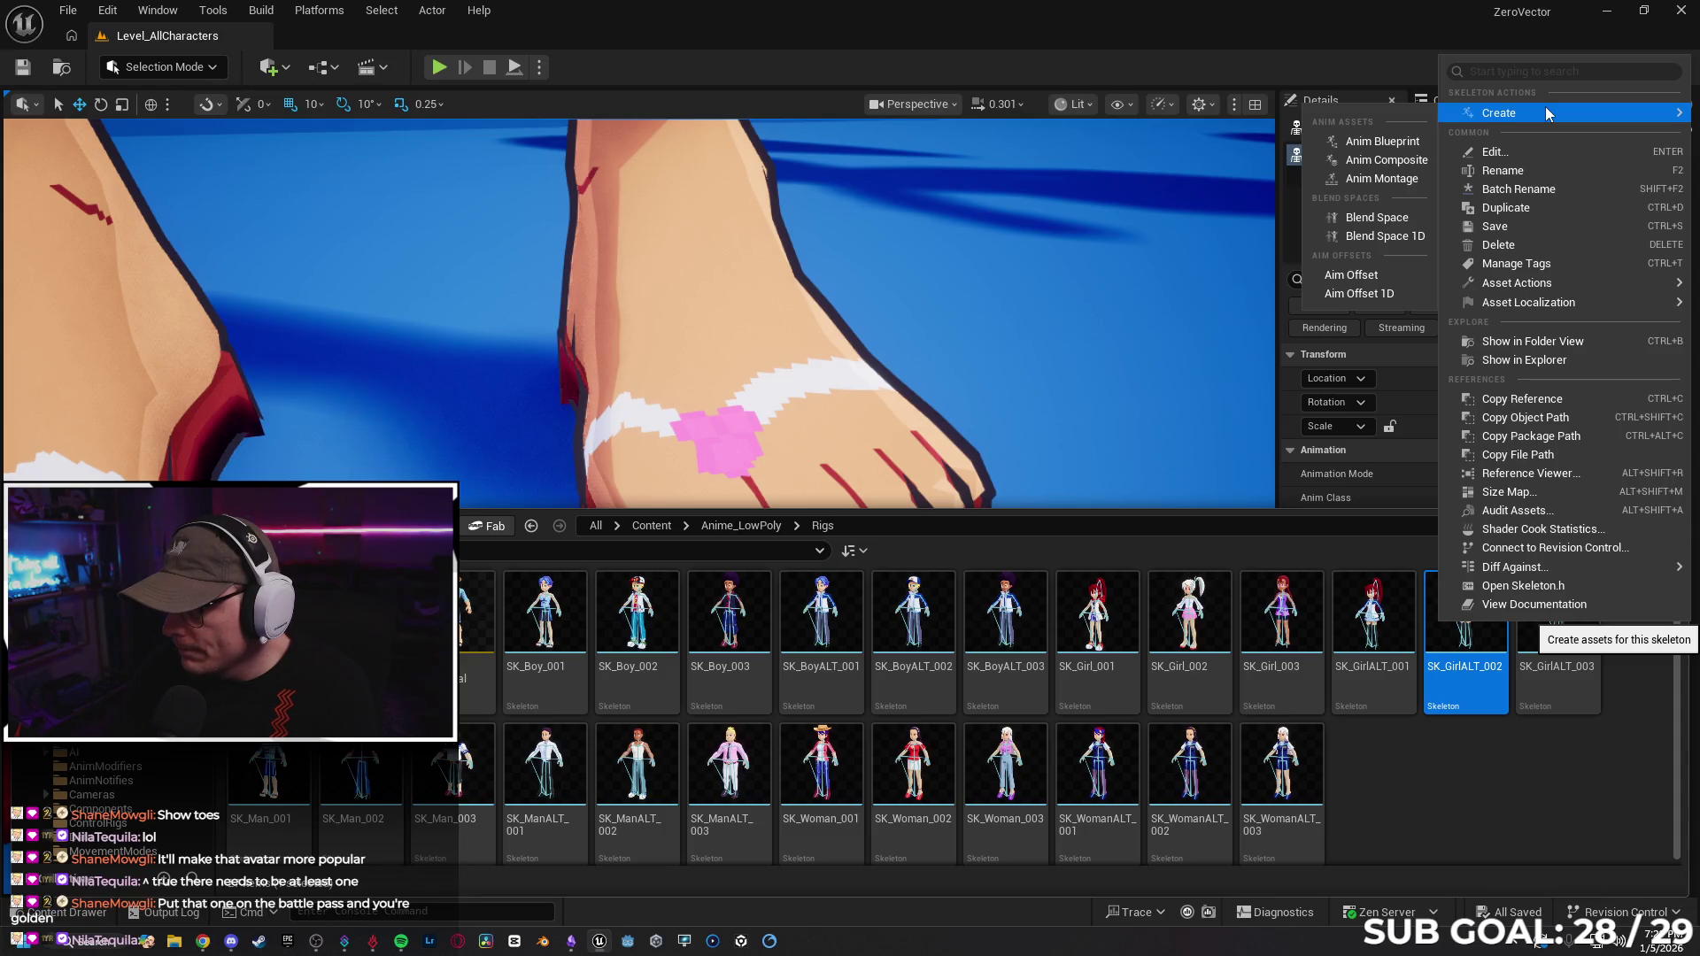
click(1516, 786)
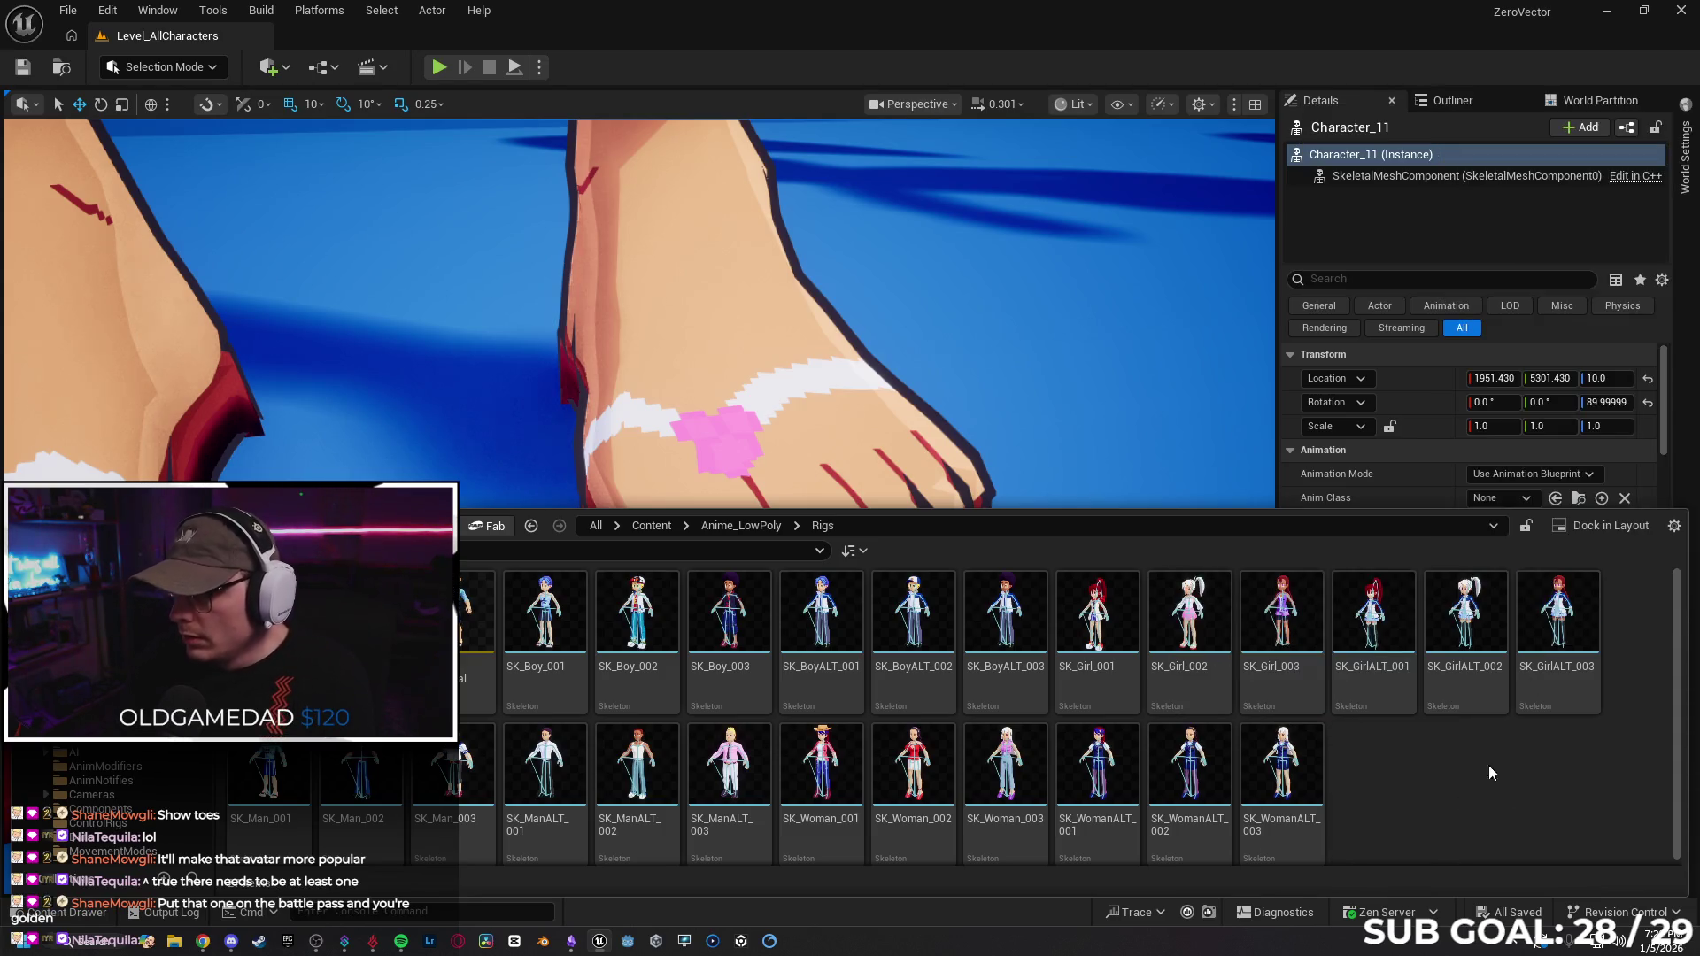
click(1605, 11)
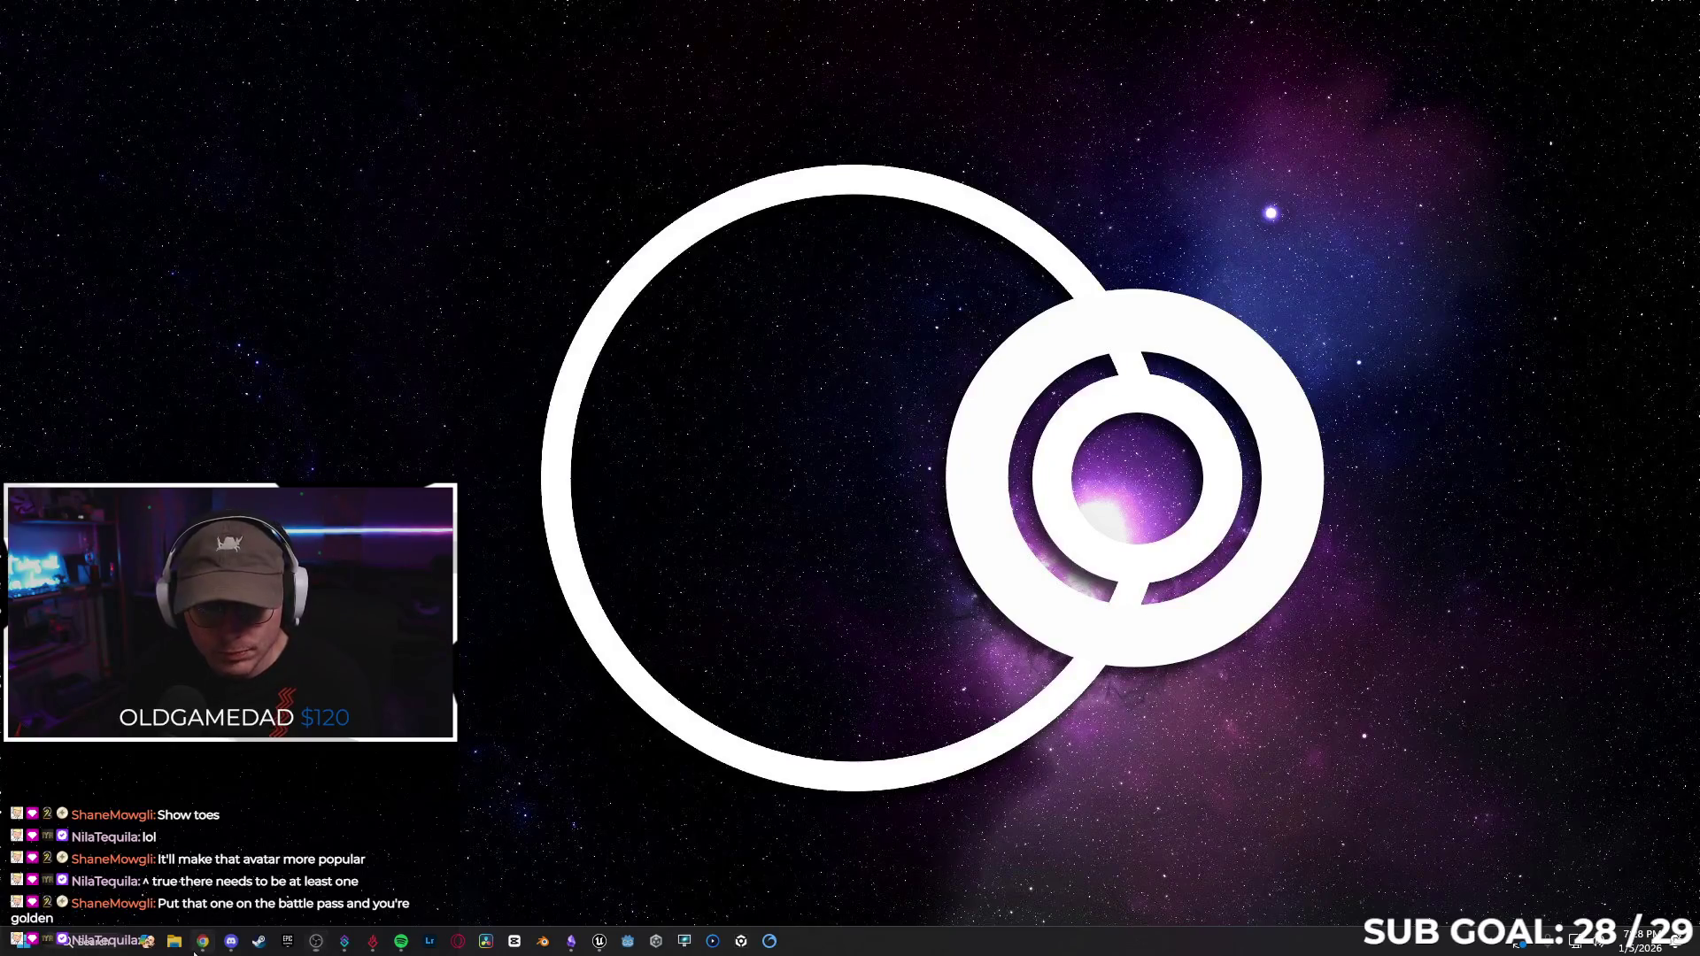
Search YouTube for 'change character gasp'.
click(195, 947)
click(550, 72)
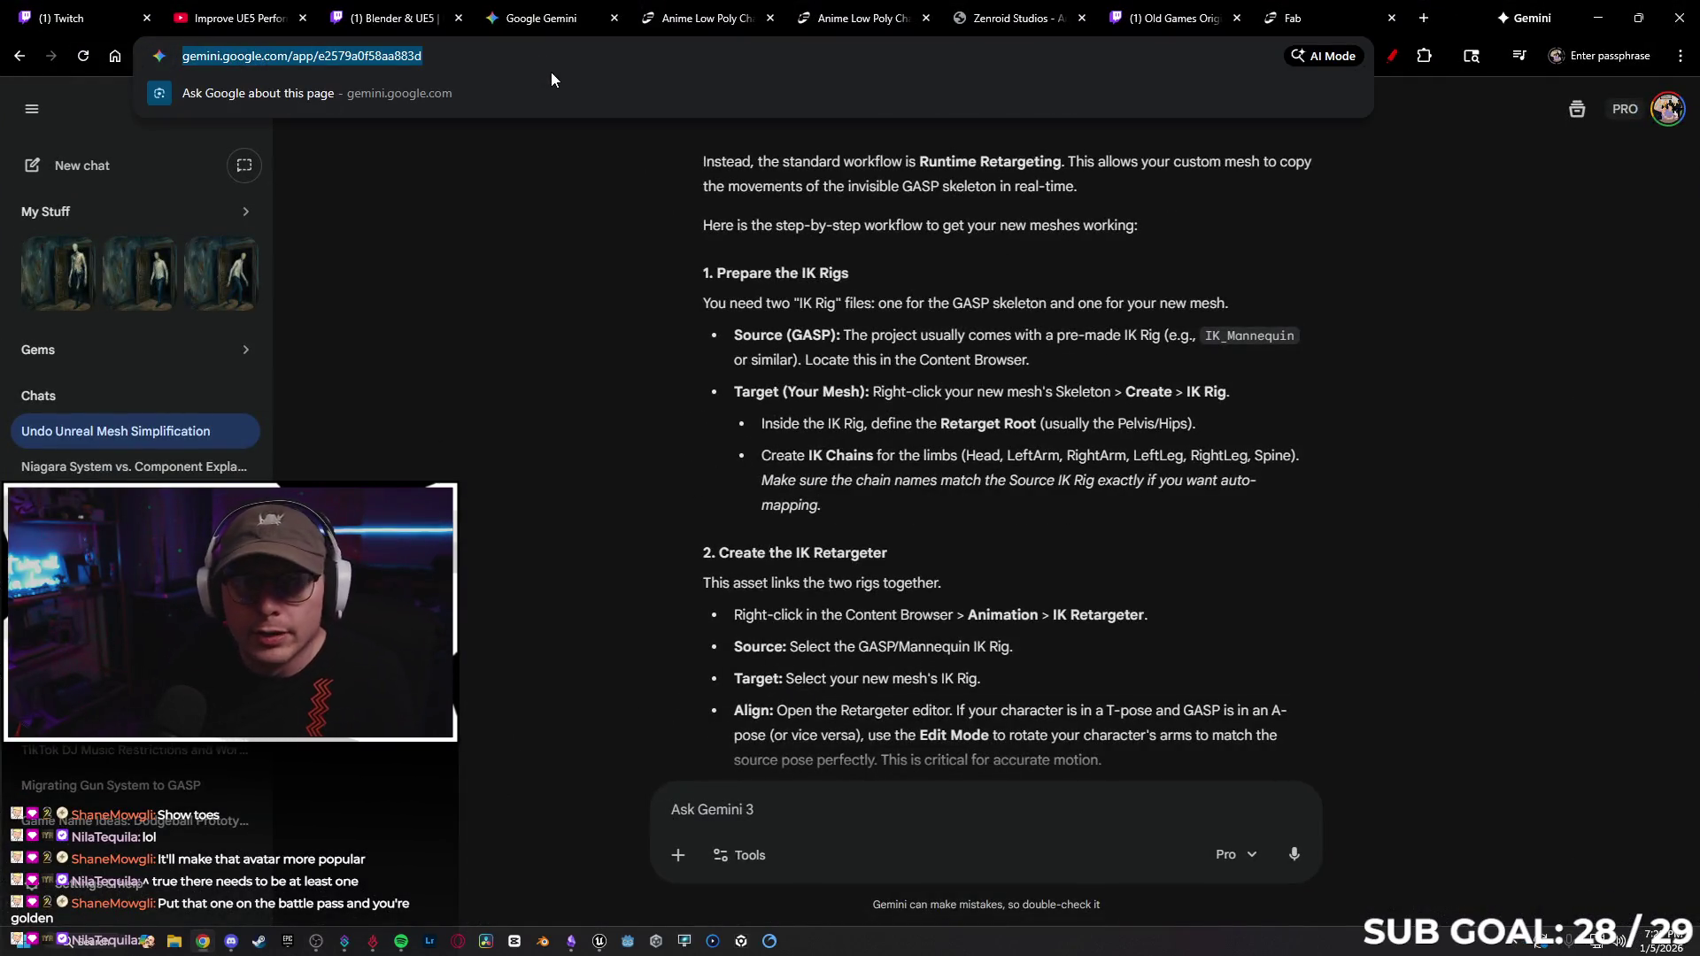
click(235, 18)
click(699, 101)
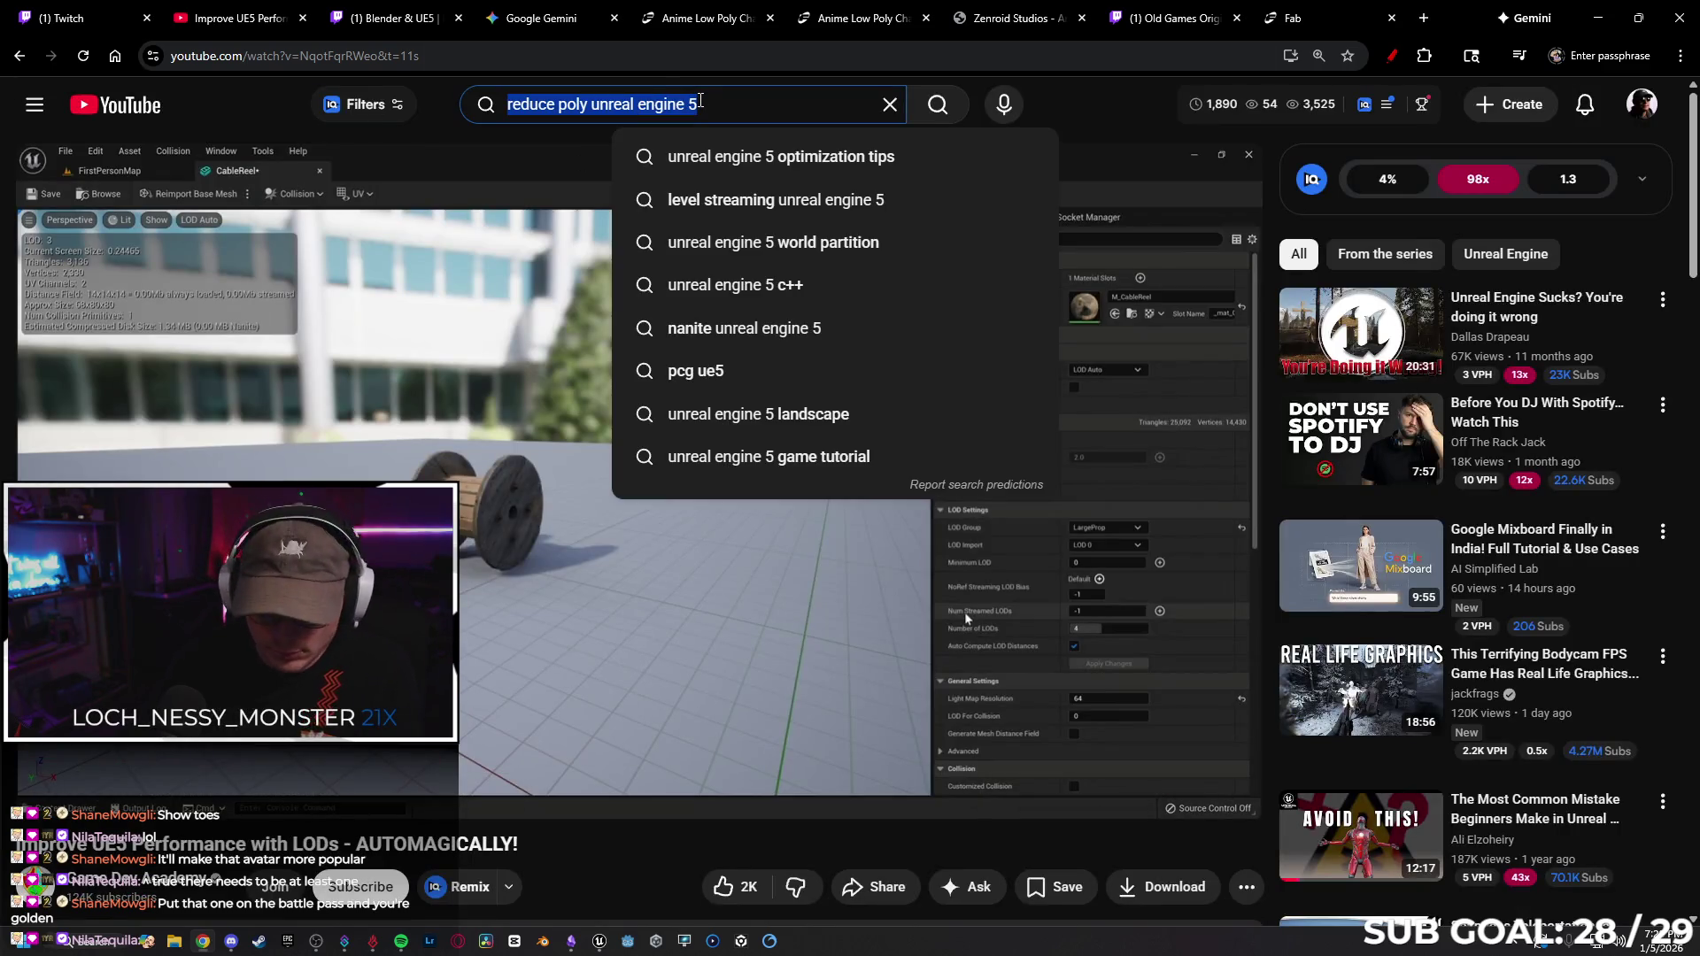
text(change charc)
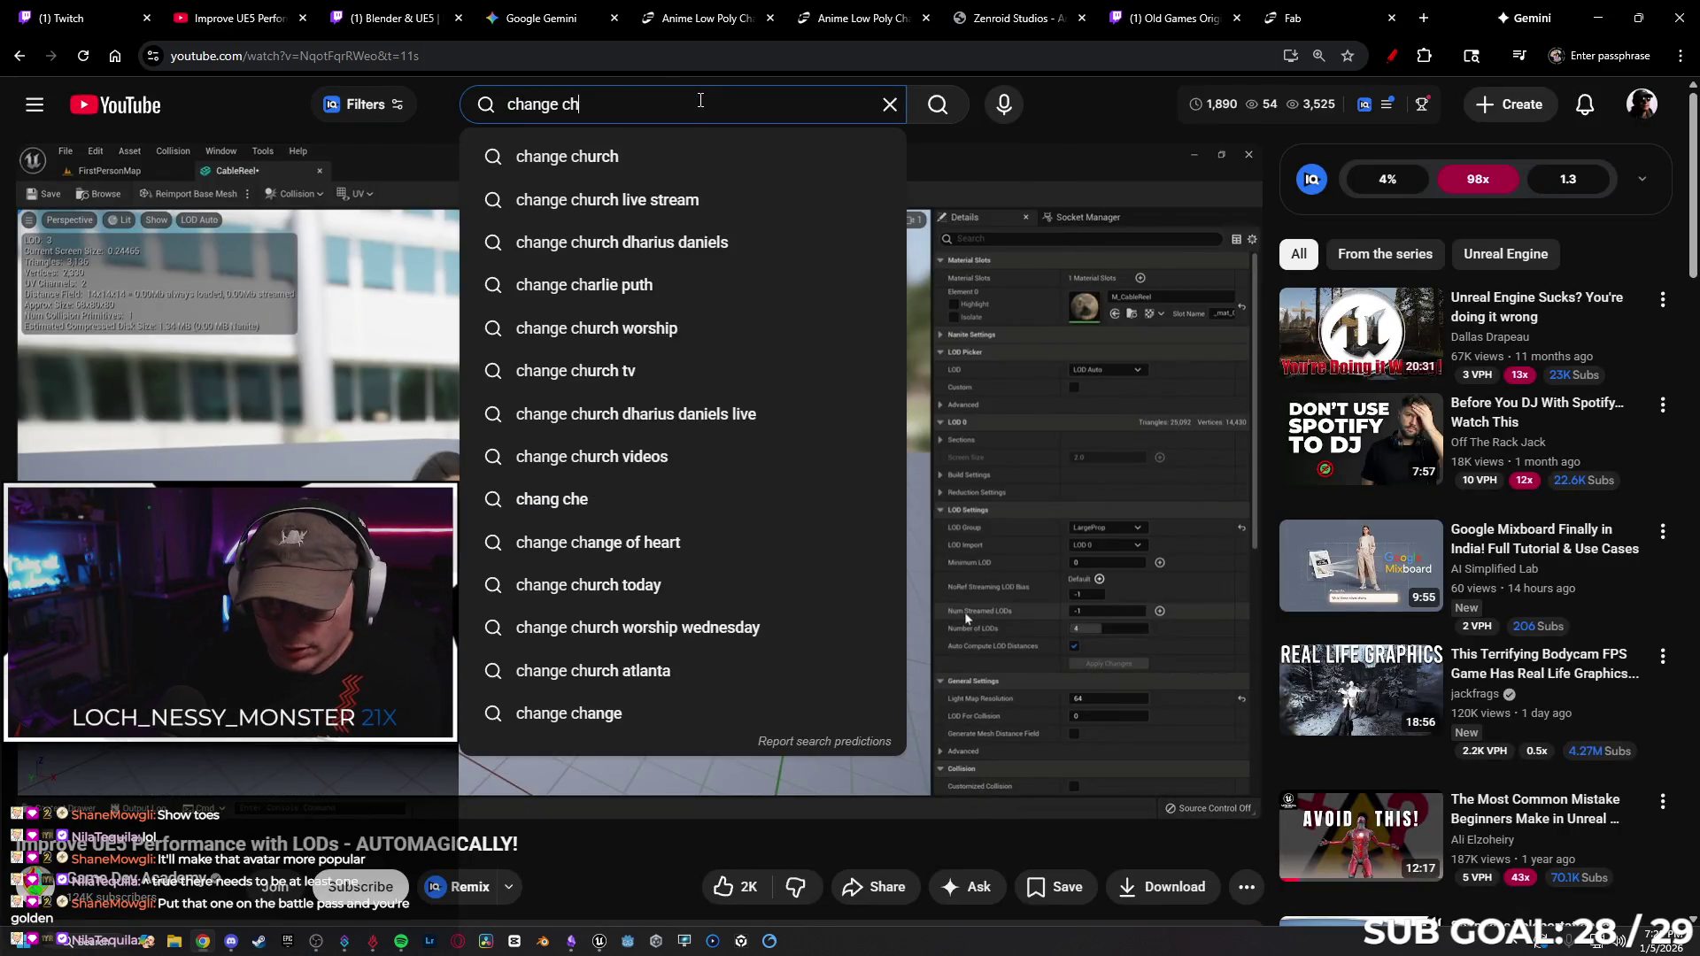
key(BackSpace)
text(ac)
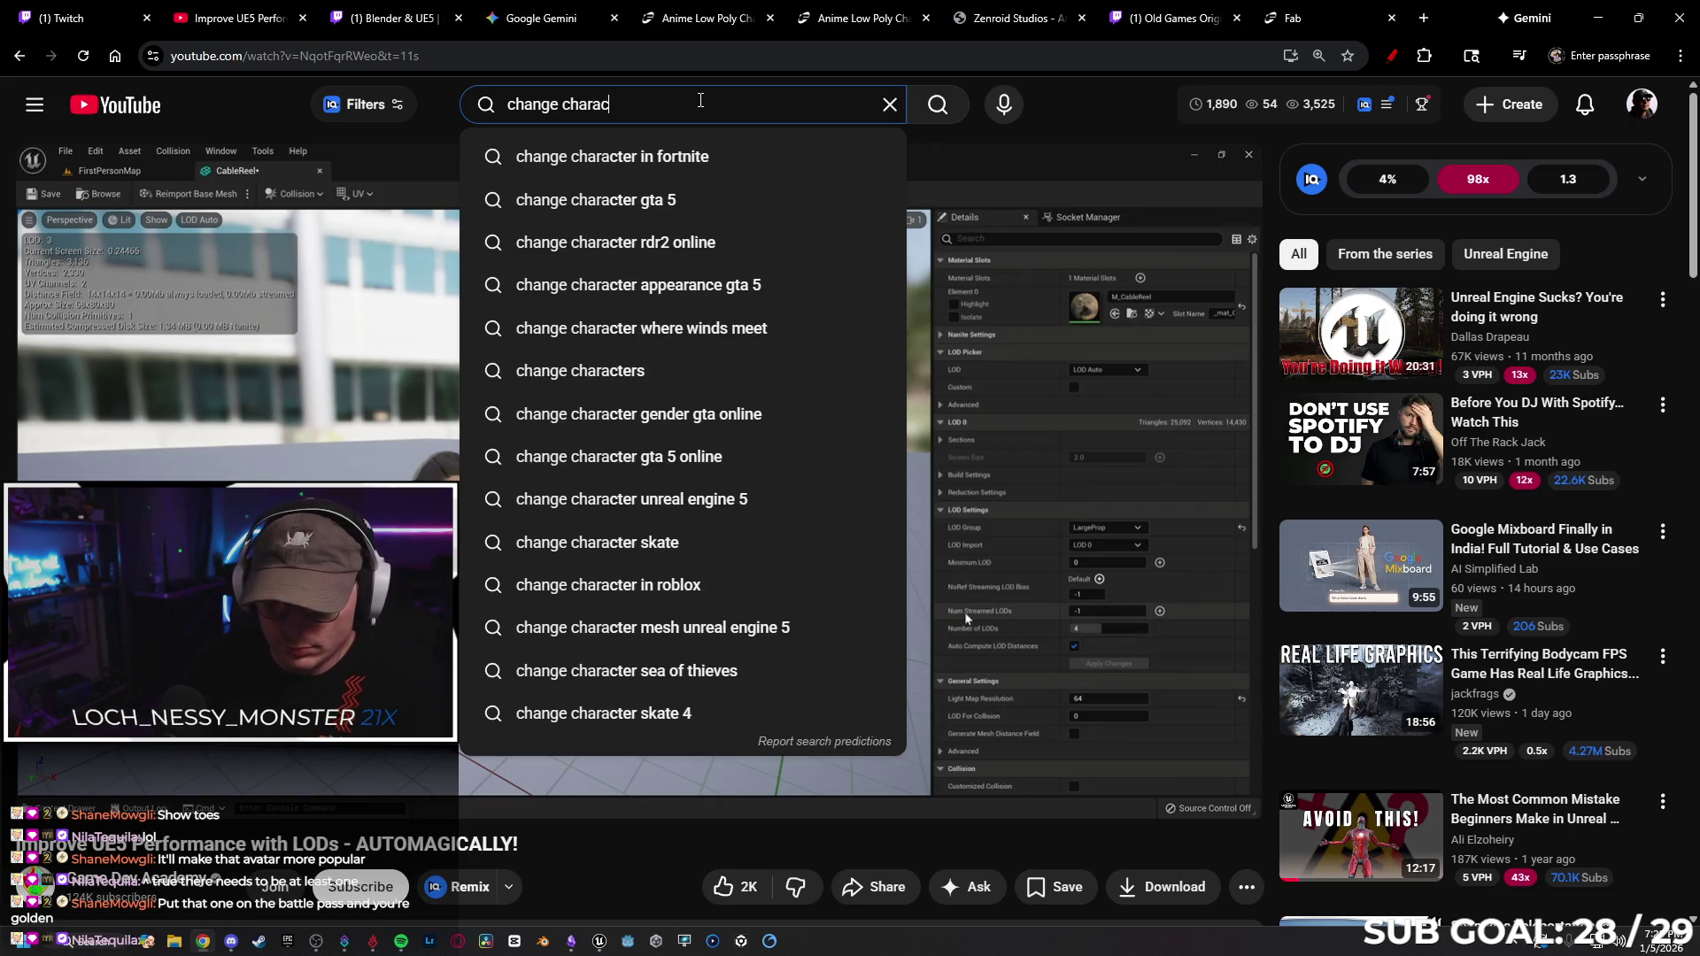
text(ter gasp)
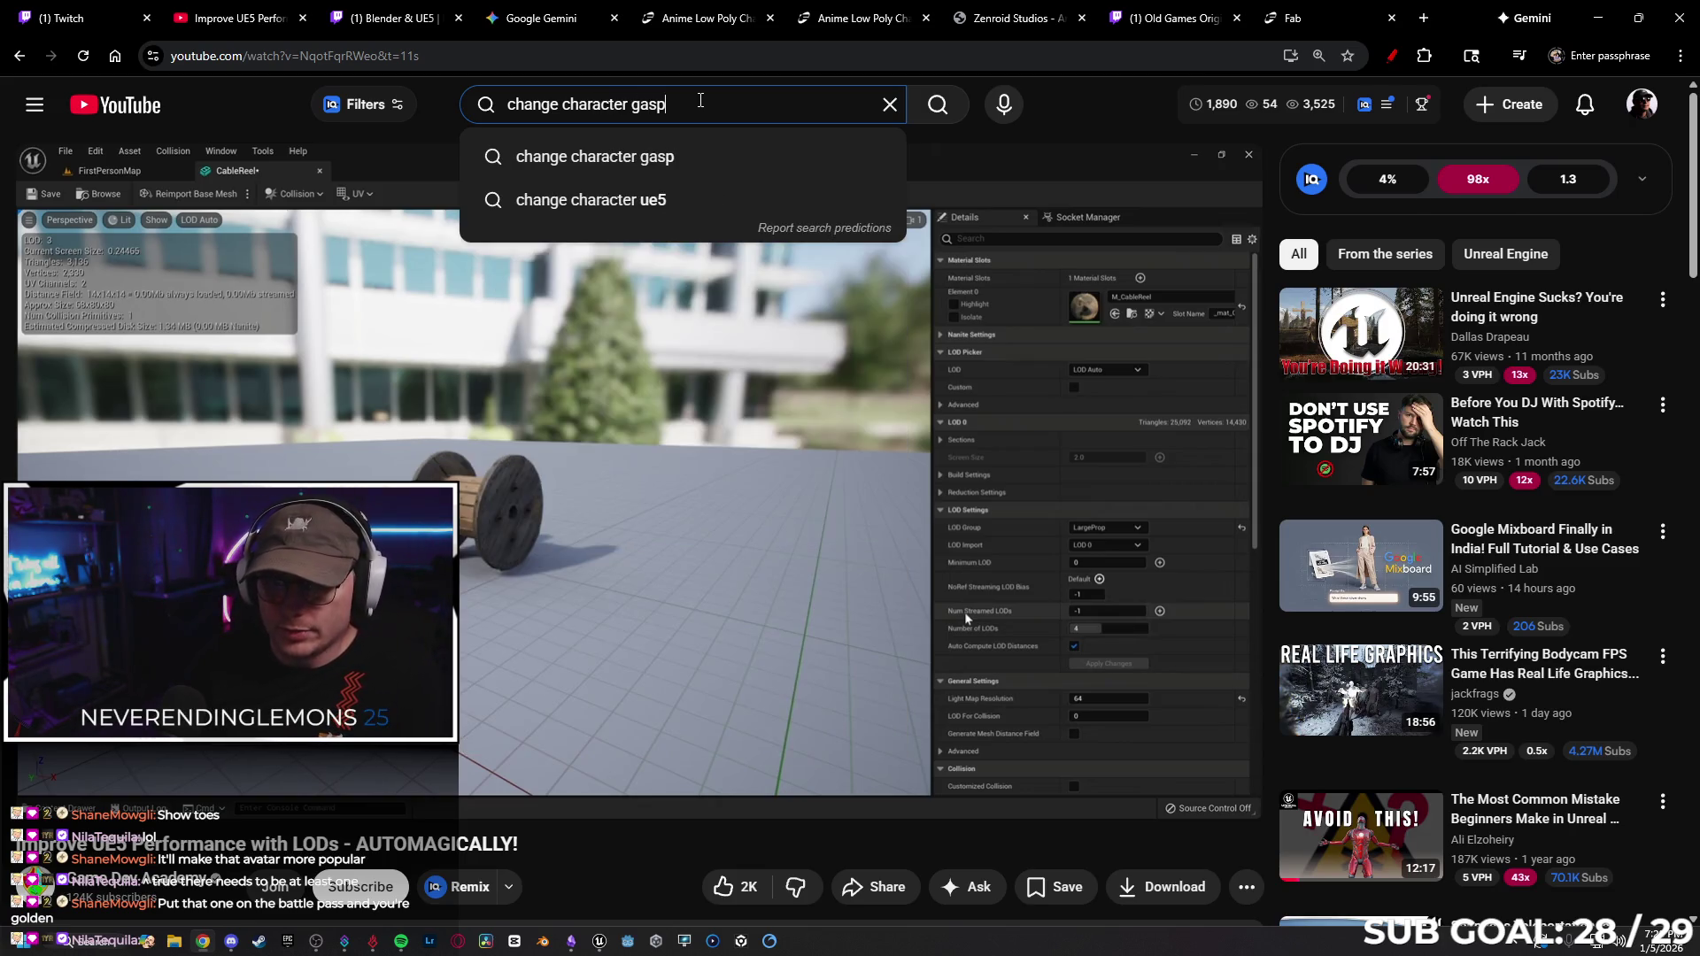
key(Return)
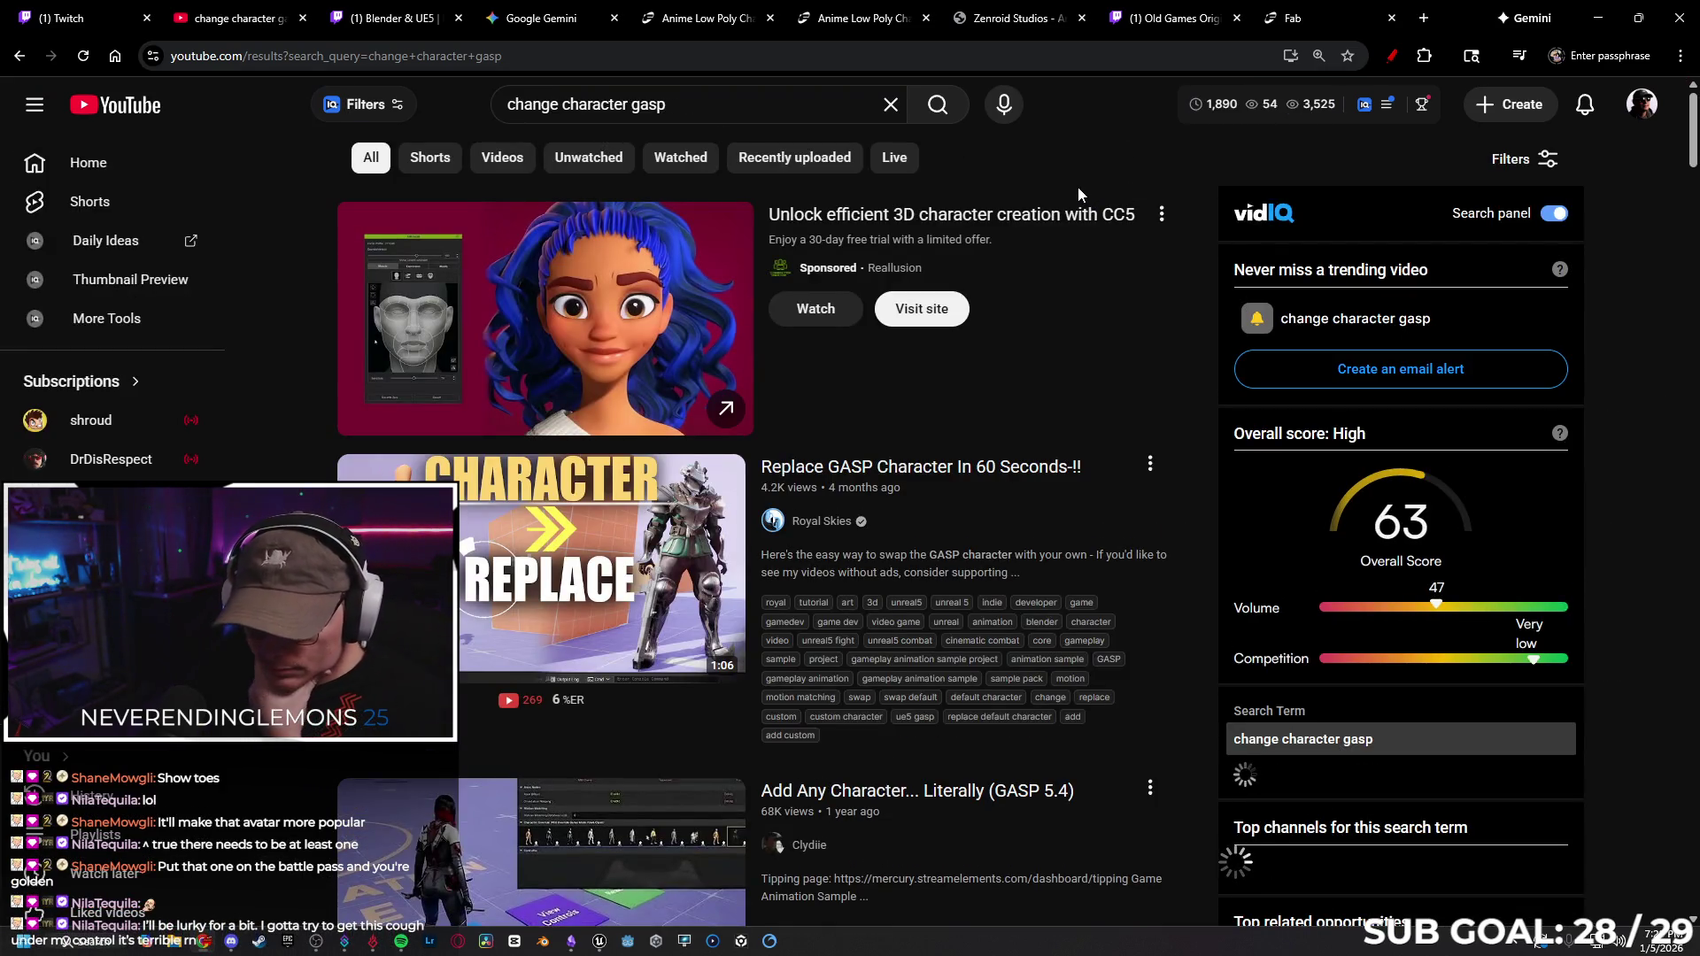
Play the Replace GASP Character tutorial from its retargeting part, then return to Unreal.
click(581, 550)
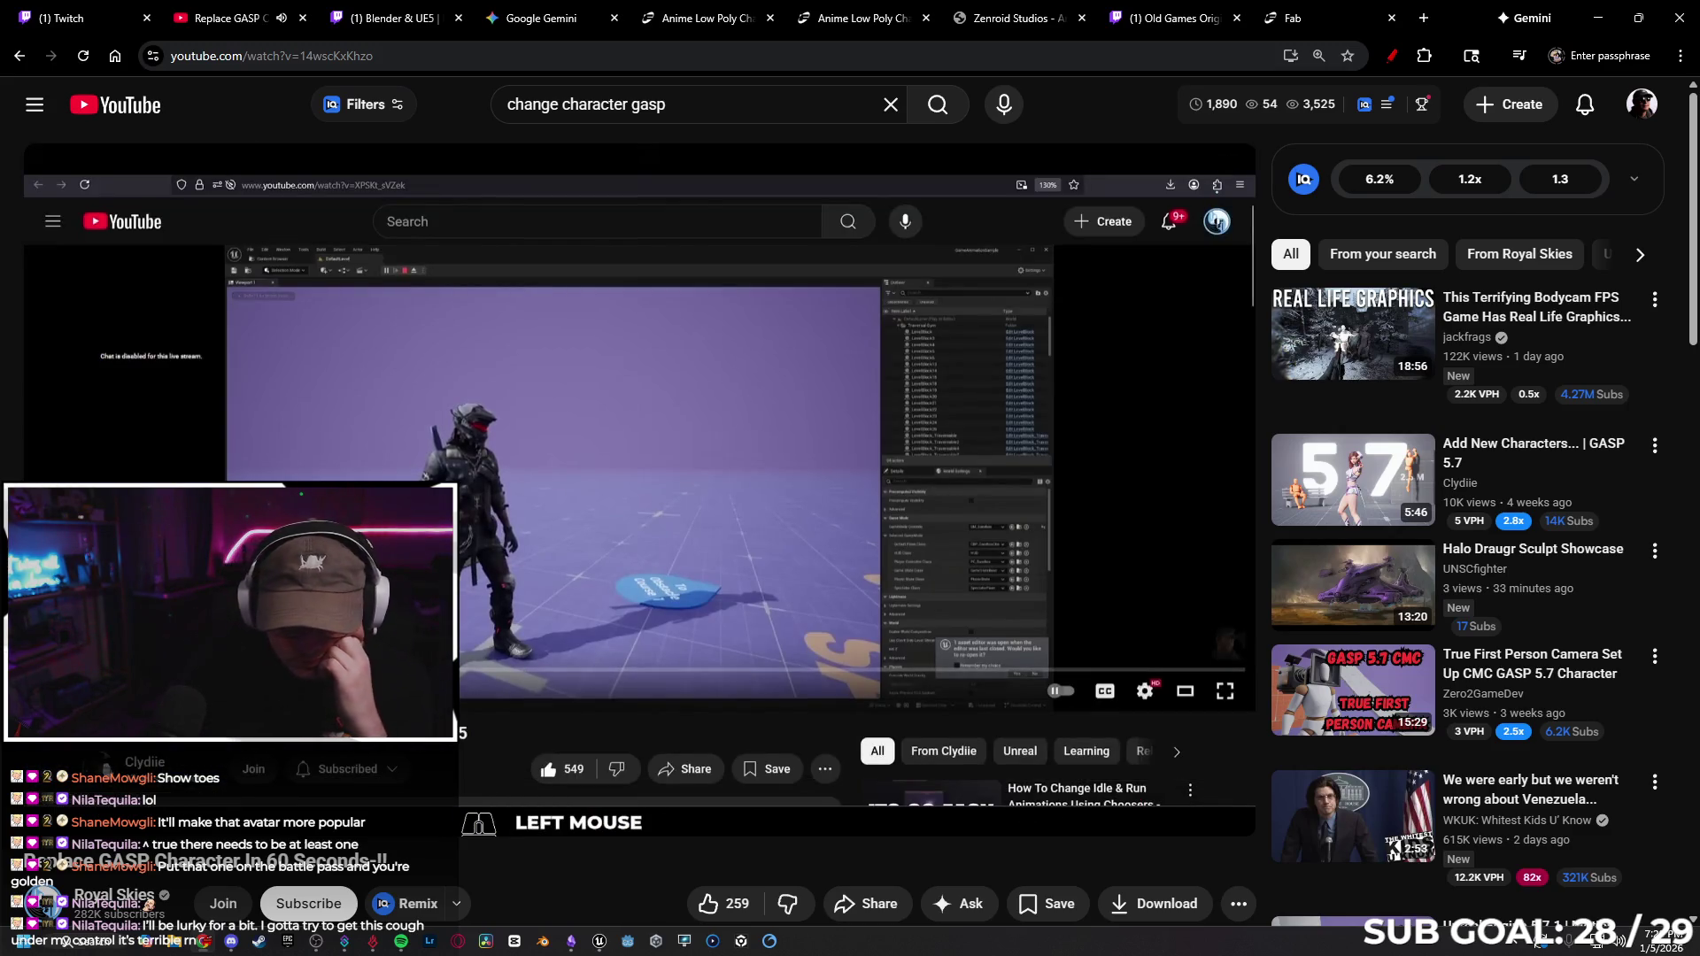
mouse_move(496, 673)
mouse_down()
mouse_move(531, 674)
mouse_move(507, 679)
mouse_up()
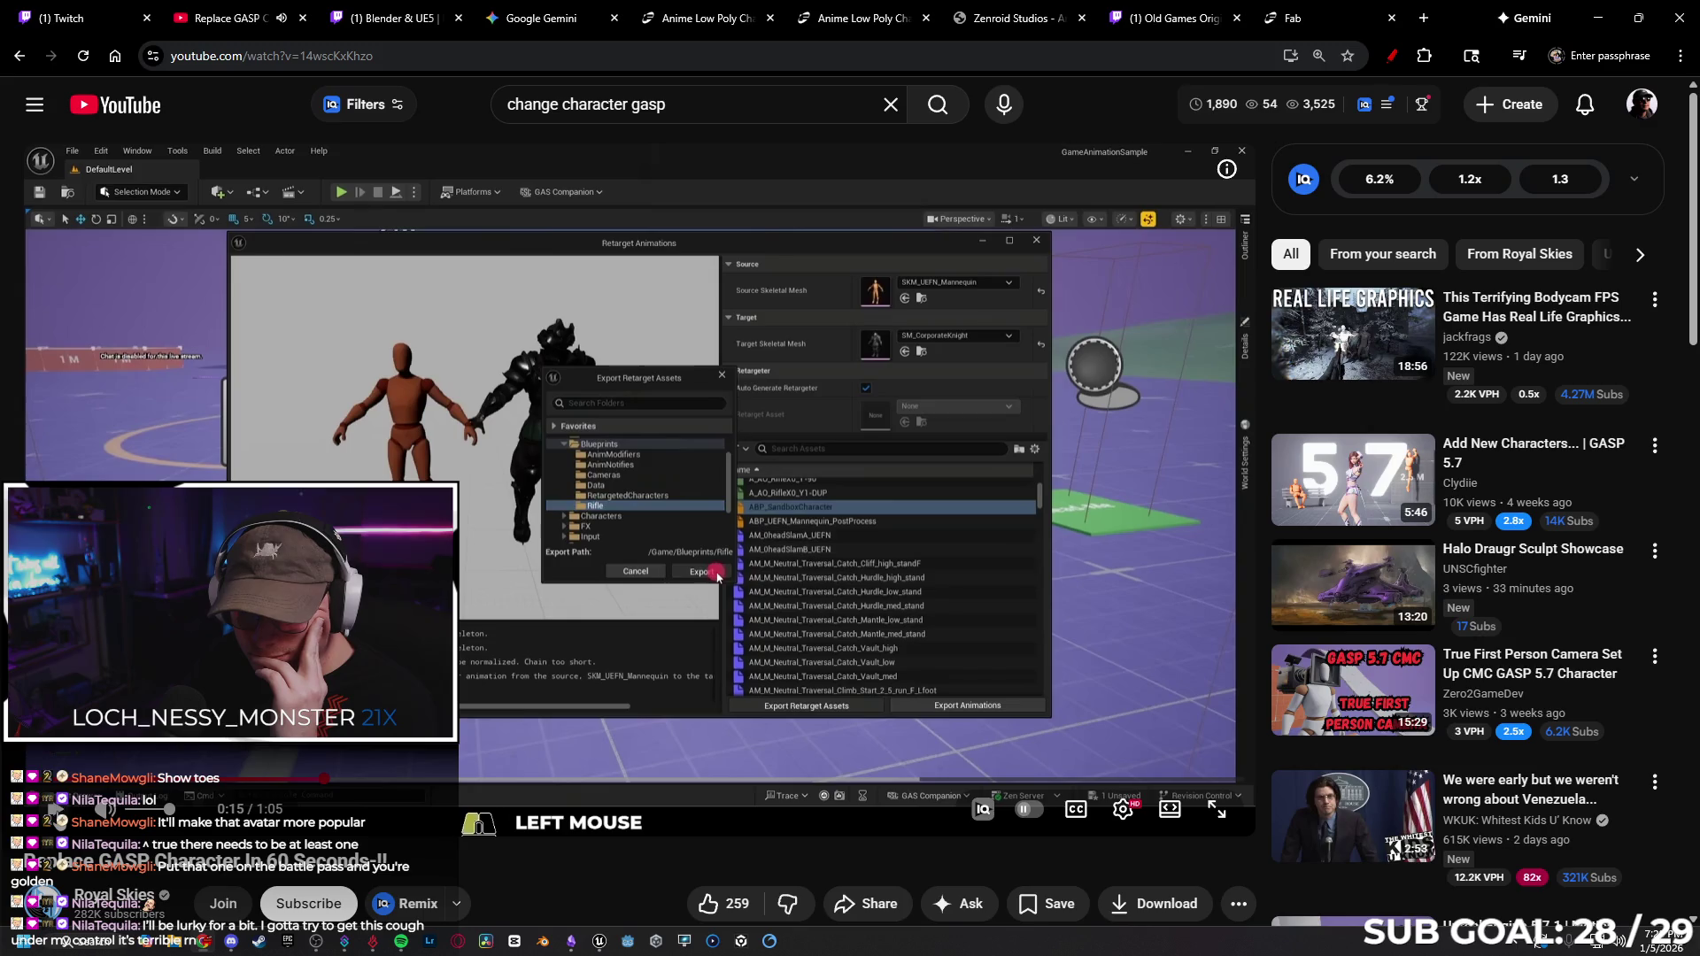
click(593, 944)
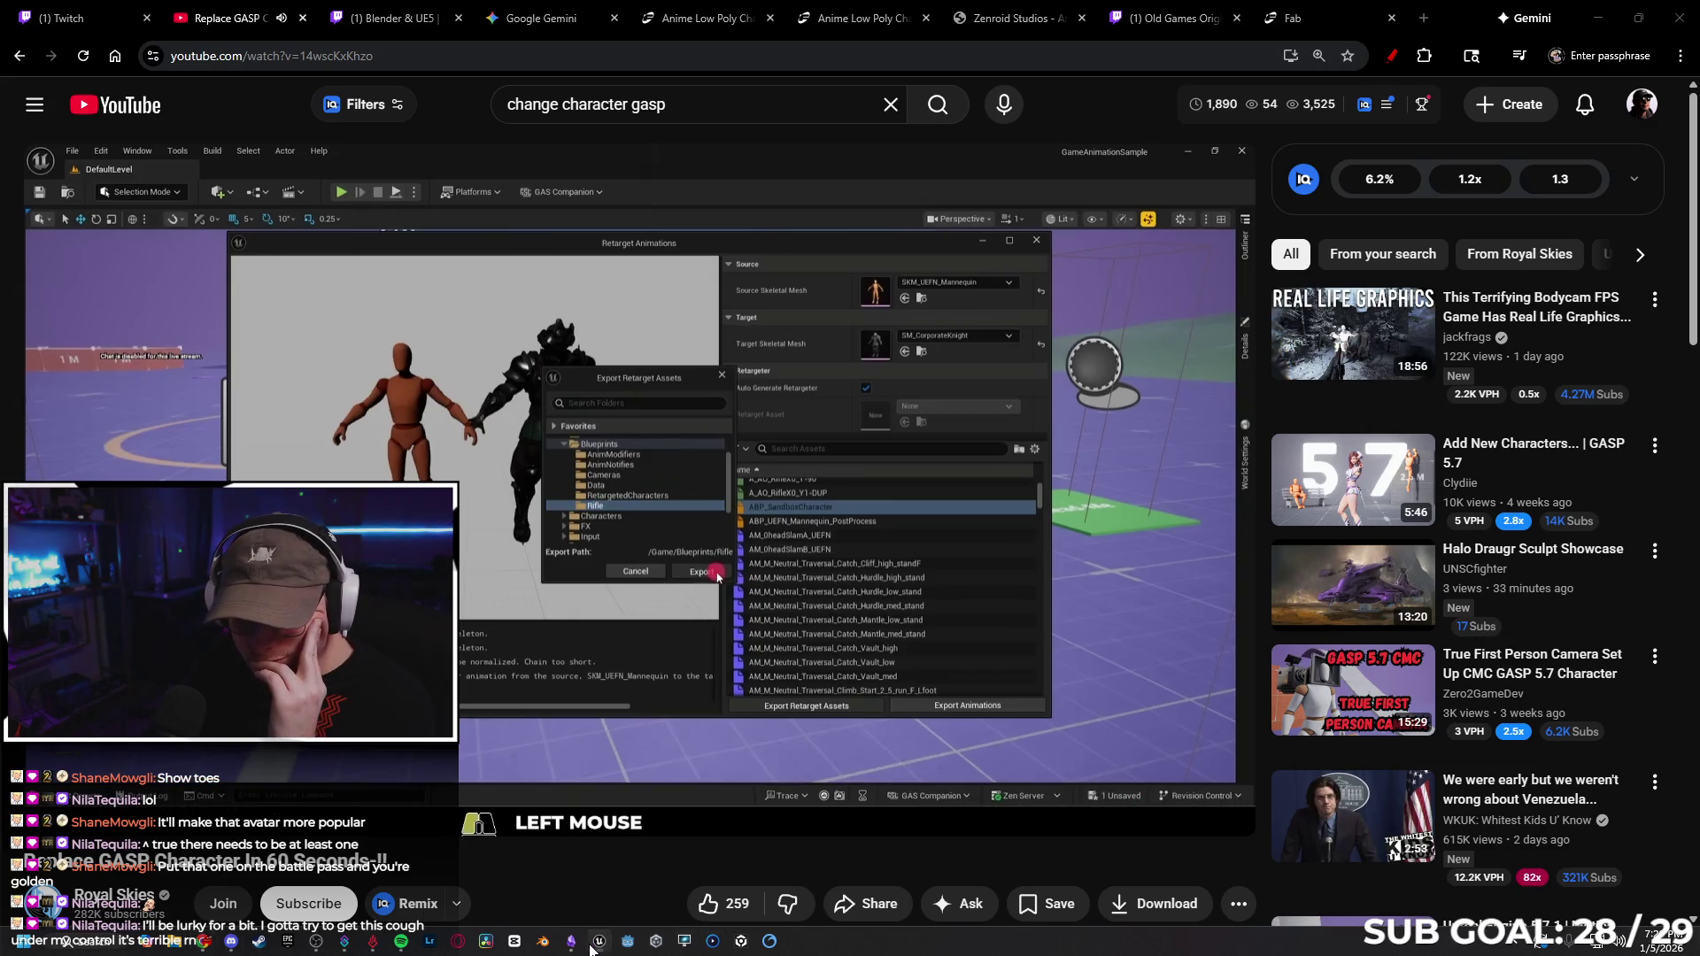
key(alt+Left)
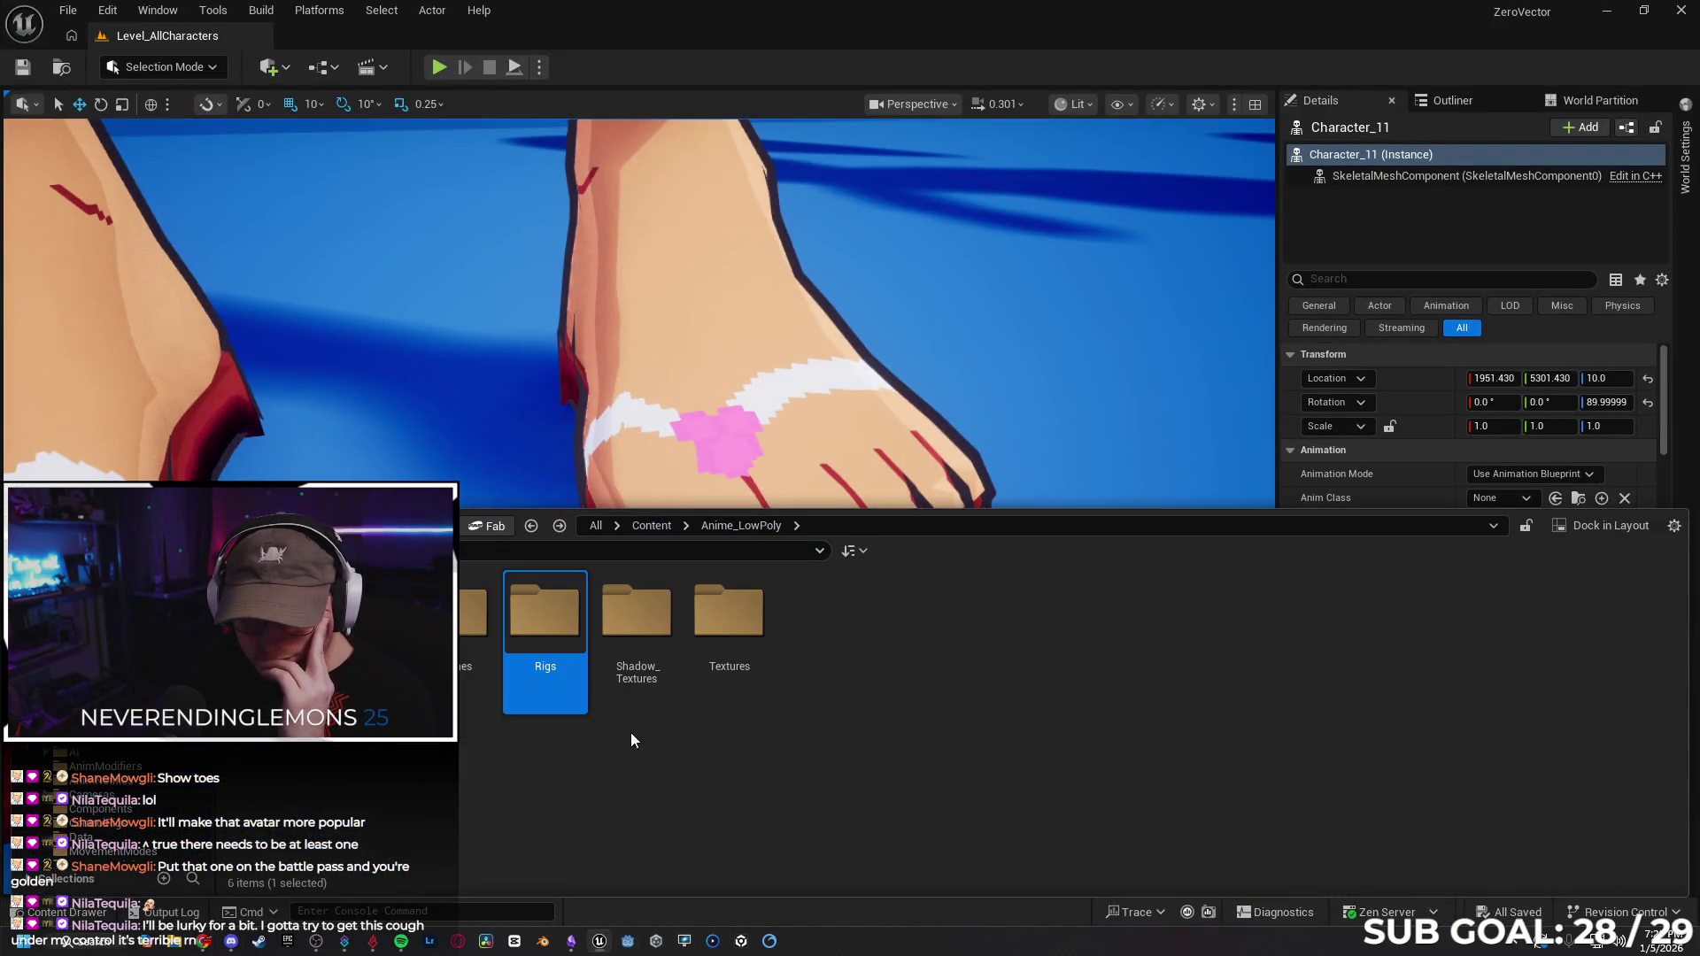
Start Retarget Animations on Sandbox_Character_CMC_ABP in the Blueprints folder.
key(alt+Left)
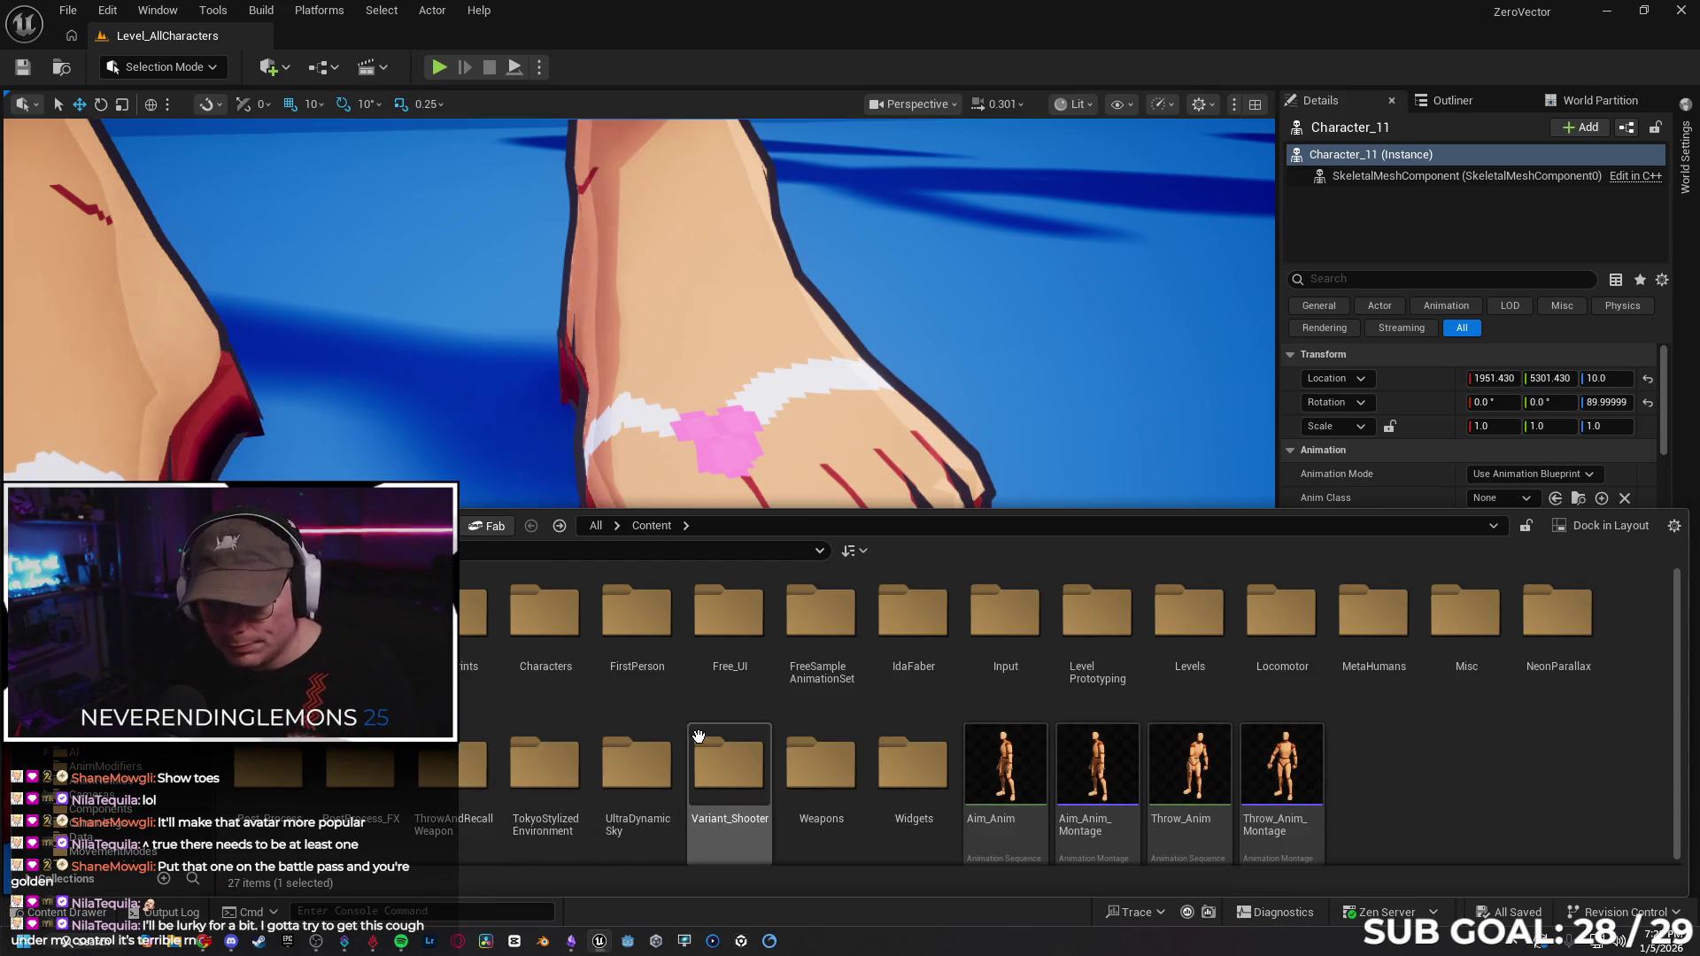
double_click(482, 700)
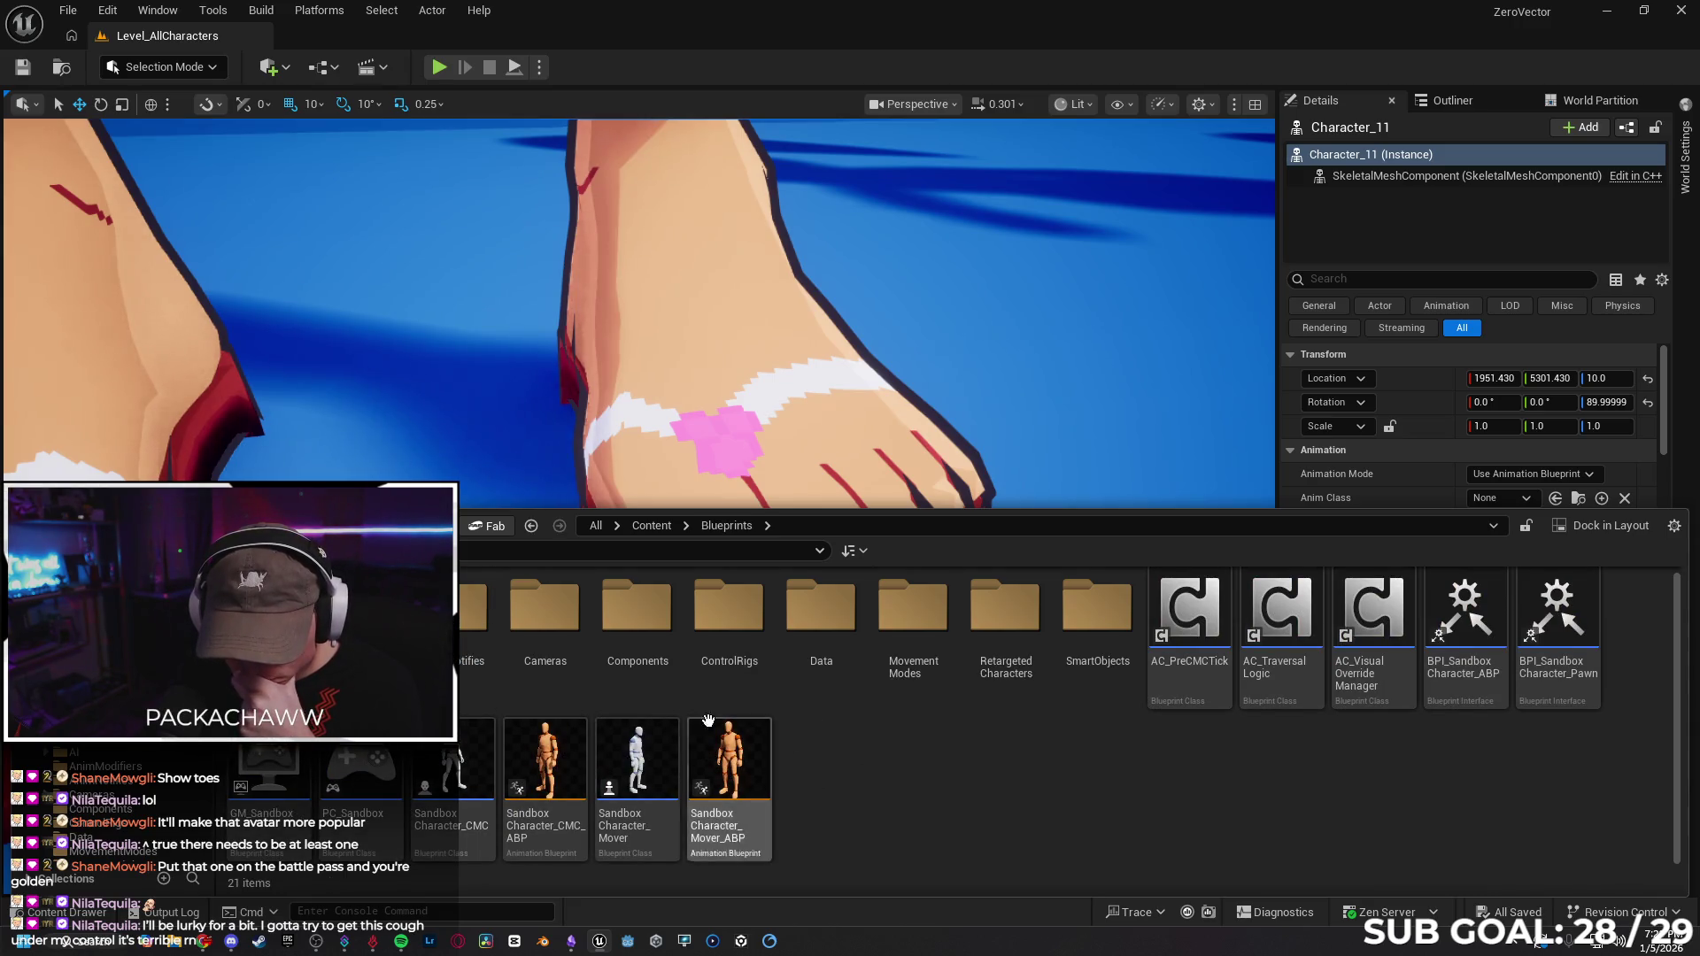
right_click(554, 766)
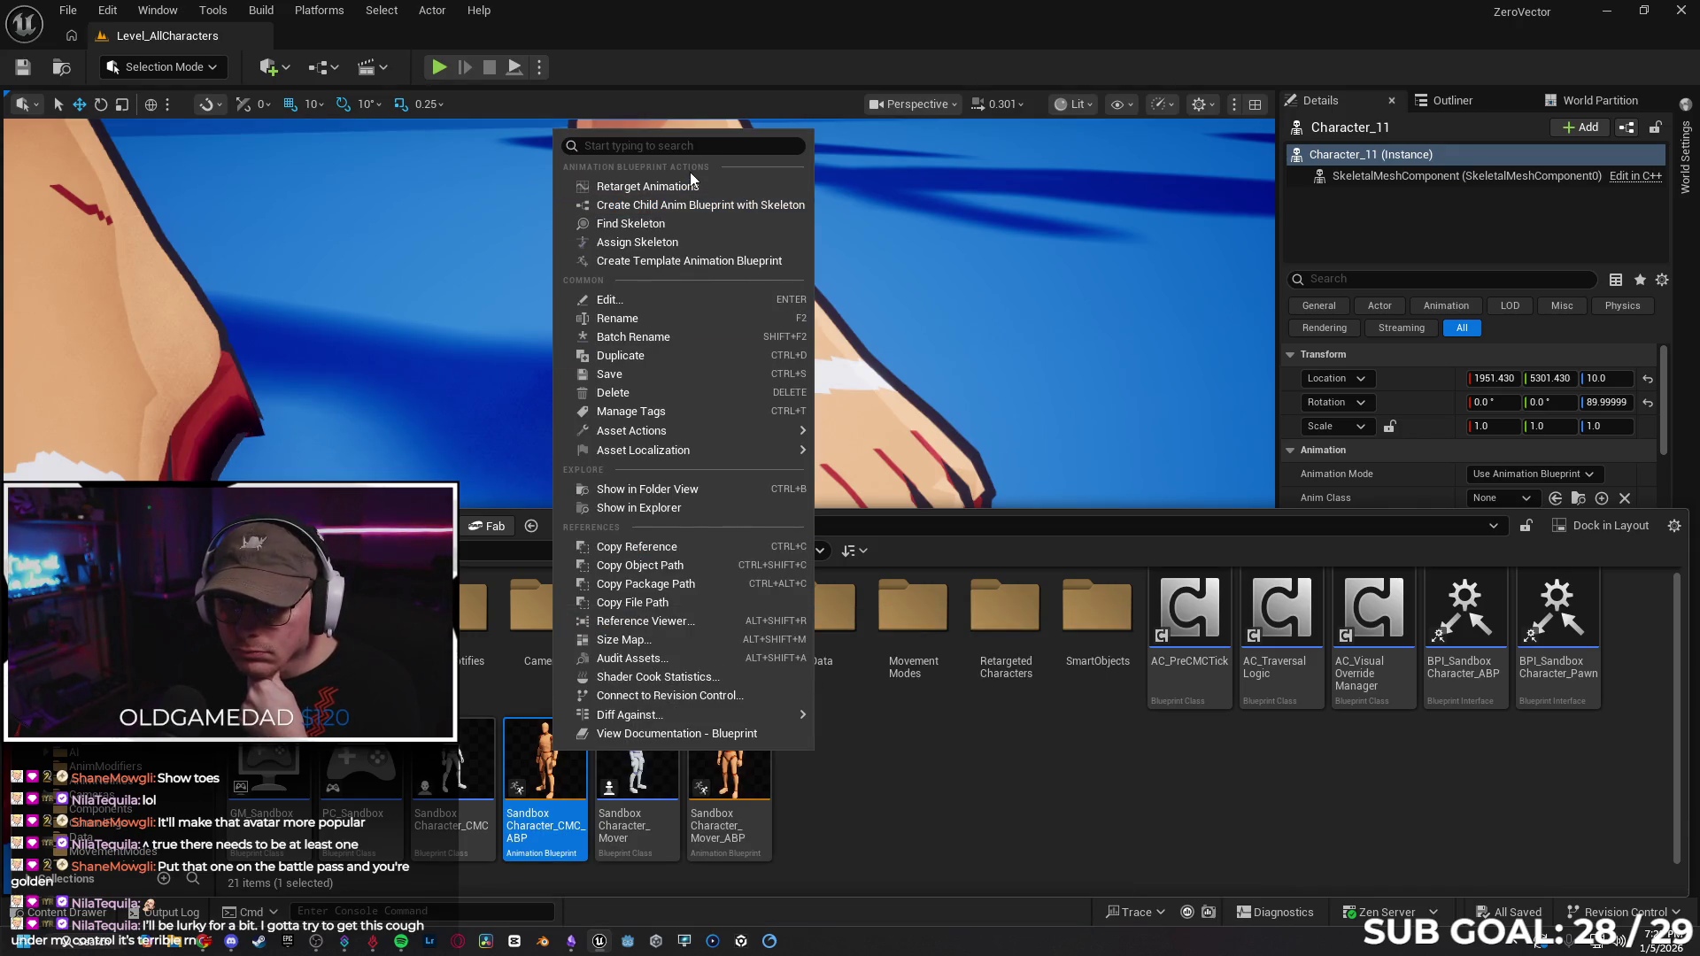
right_click(453, 775)
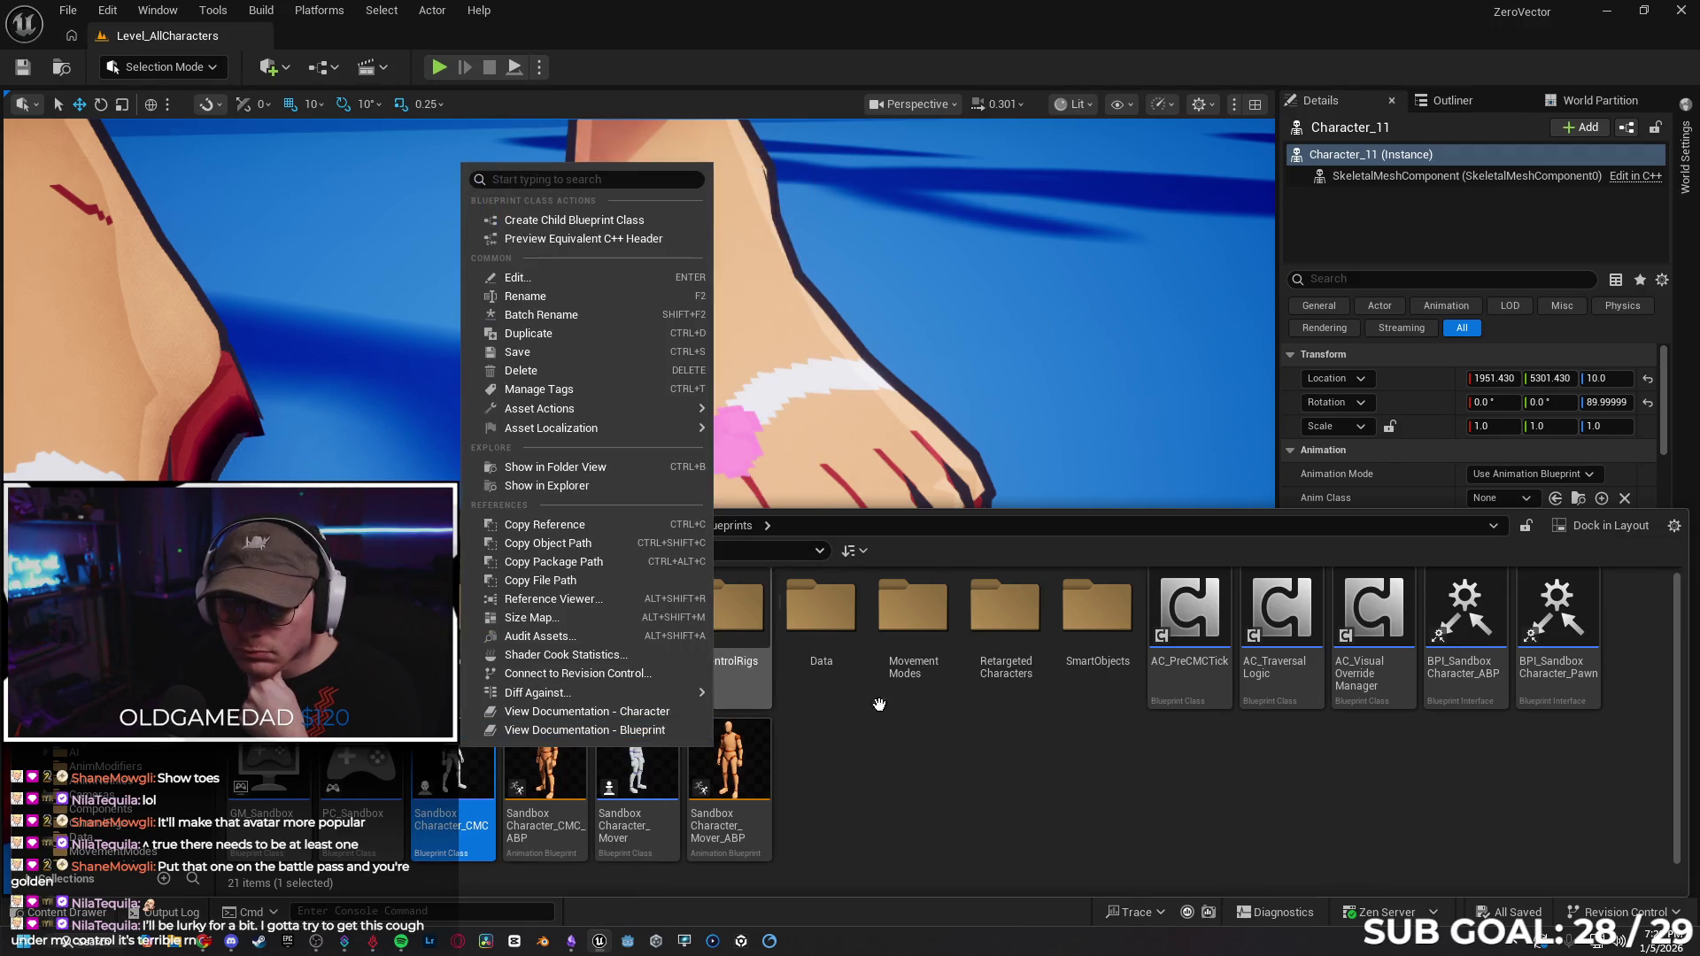
click(545, 771)
right_click(545, 771)
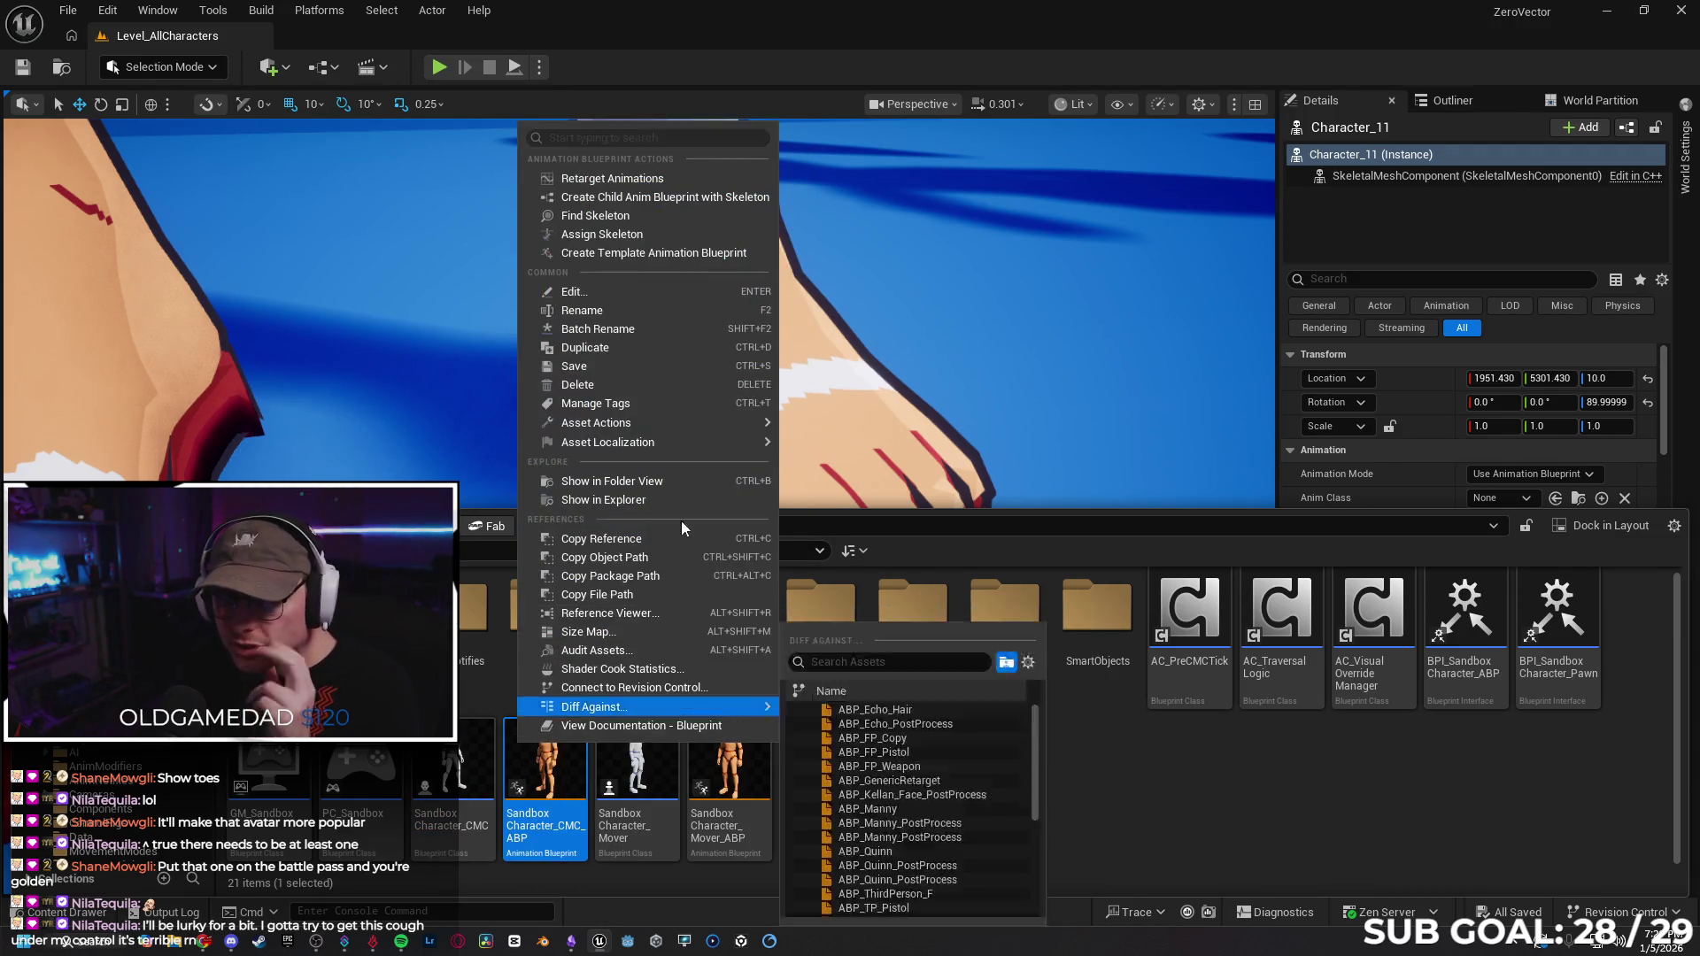
click(680, 179)
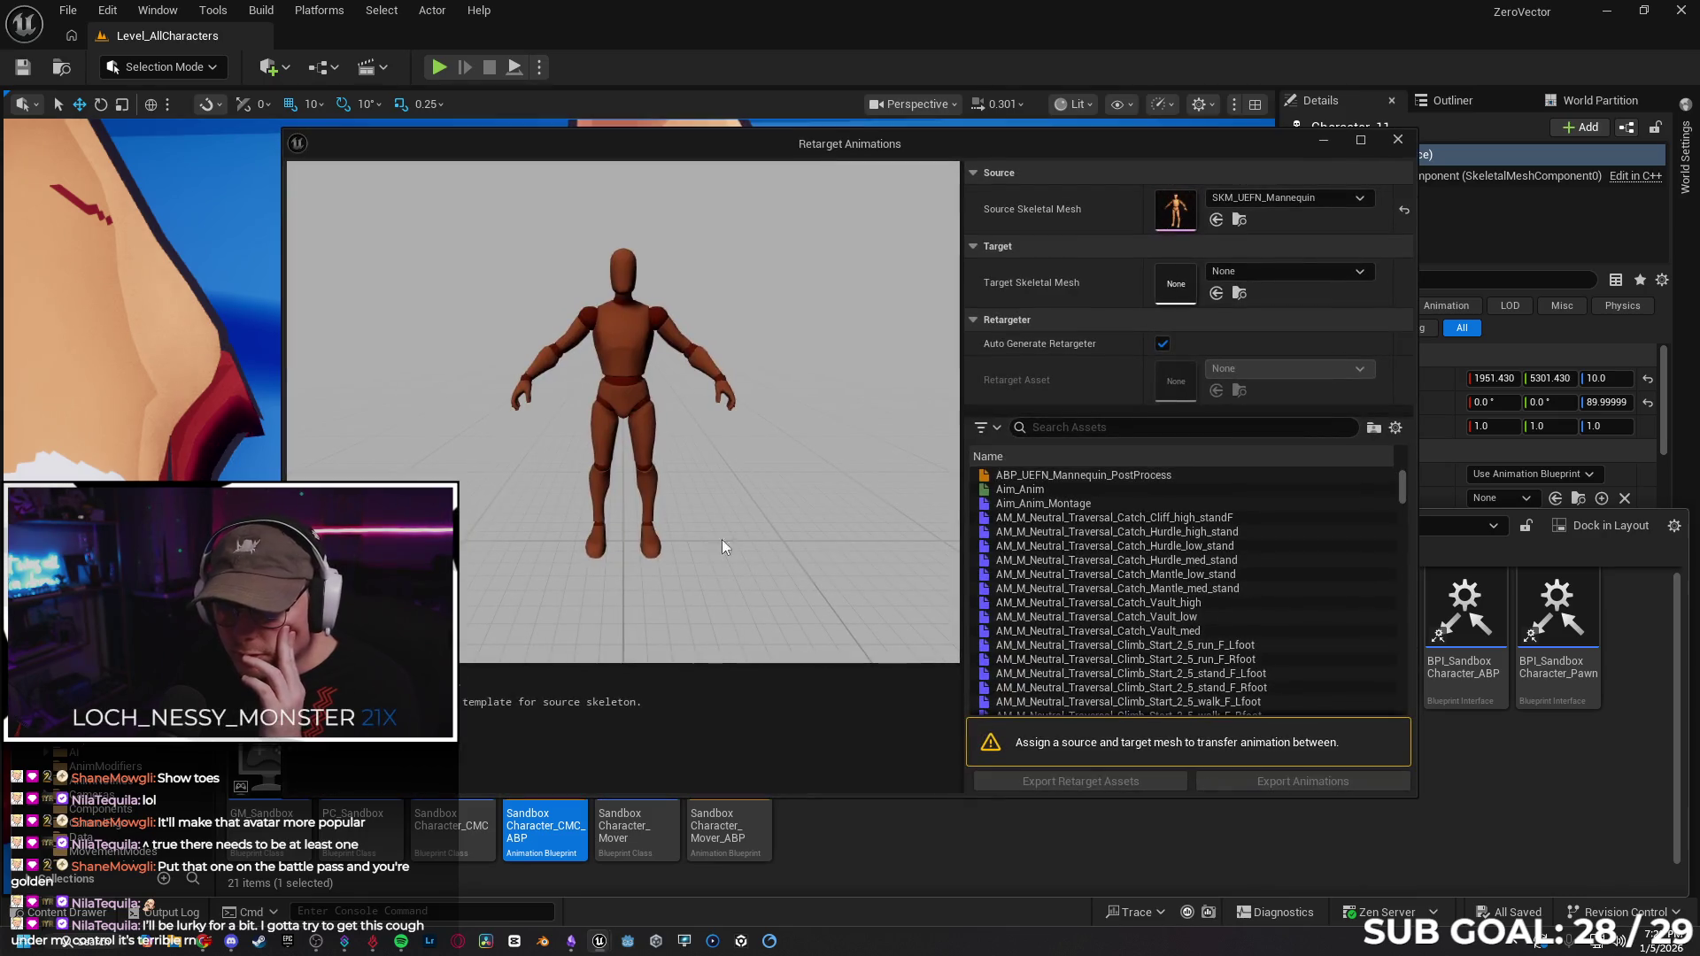
Set the target skeletal mesh to SK_GirlALT_002 and export the retarget assets into Content.
click(1253, 268)
text(alt002)
key(ctrl+a)
key(BackSpace)
text(002)
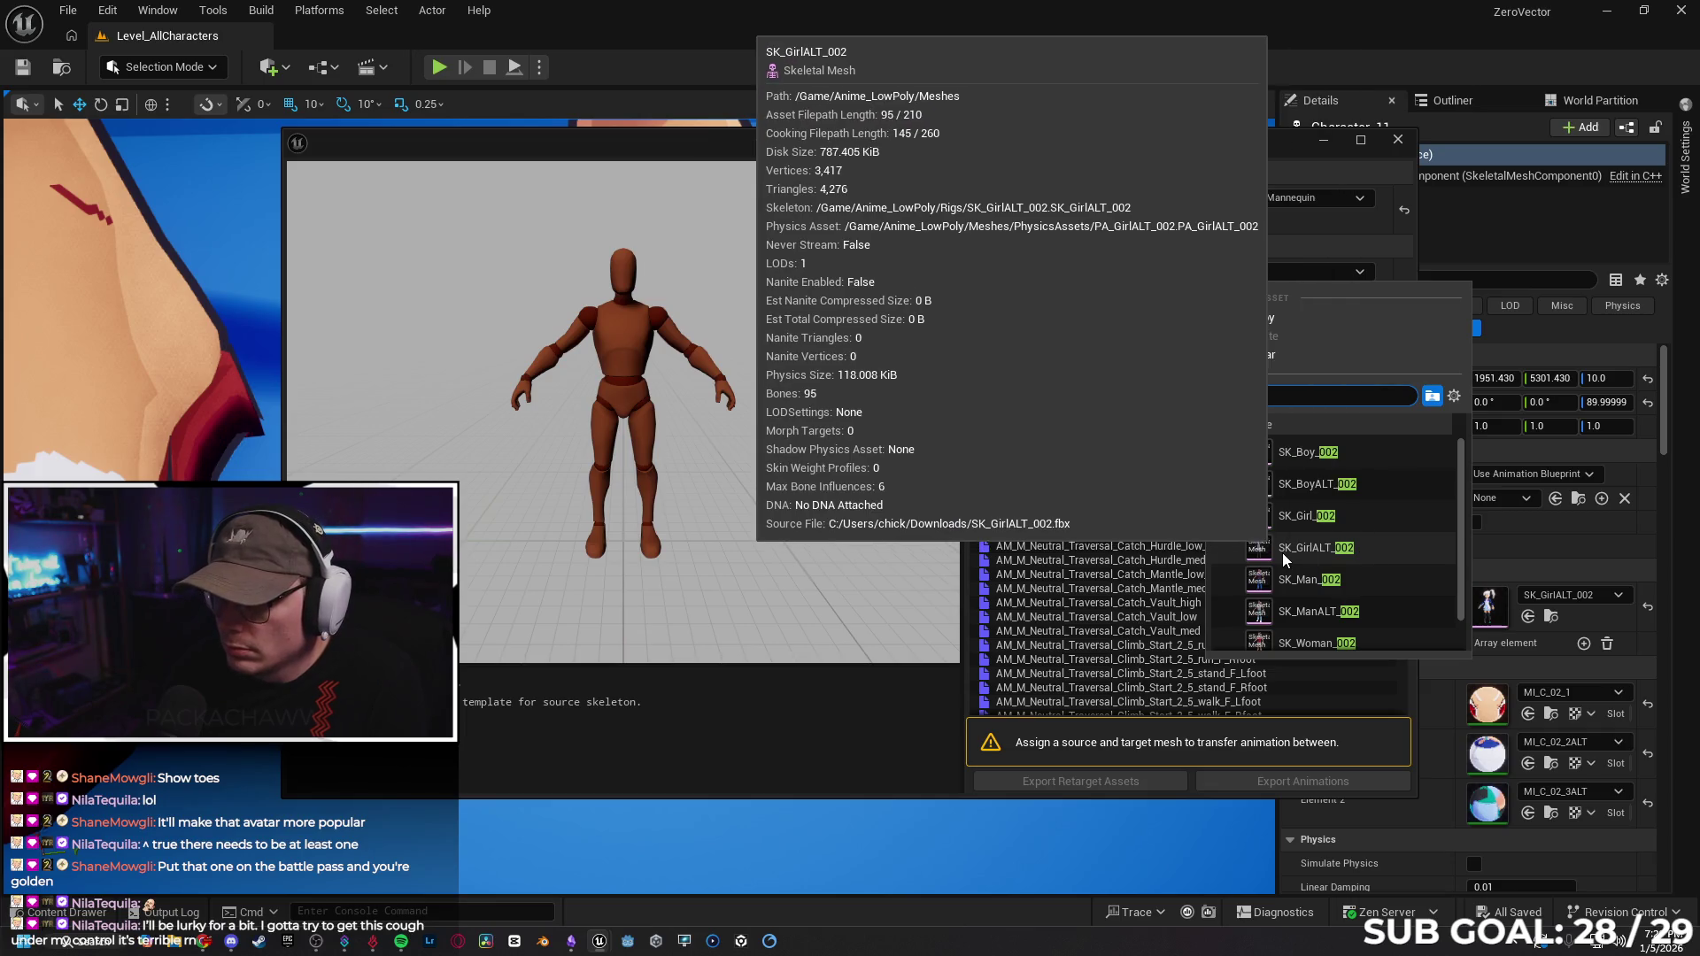
click(1284, 551)
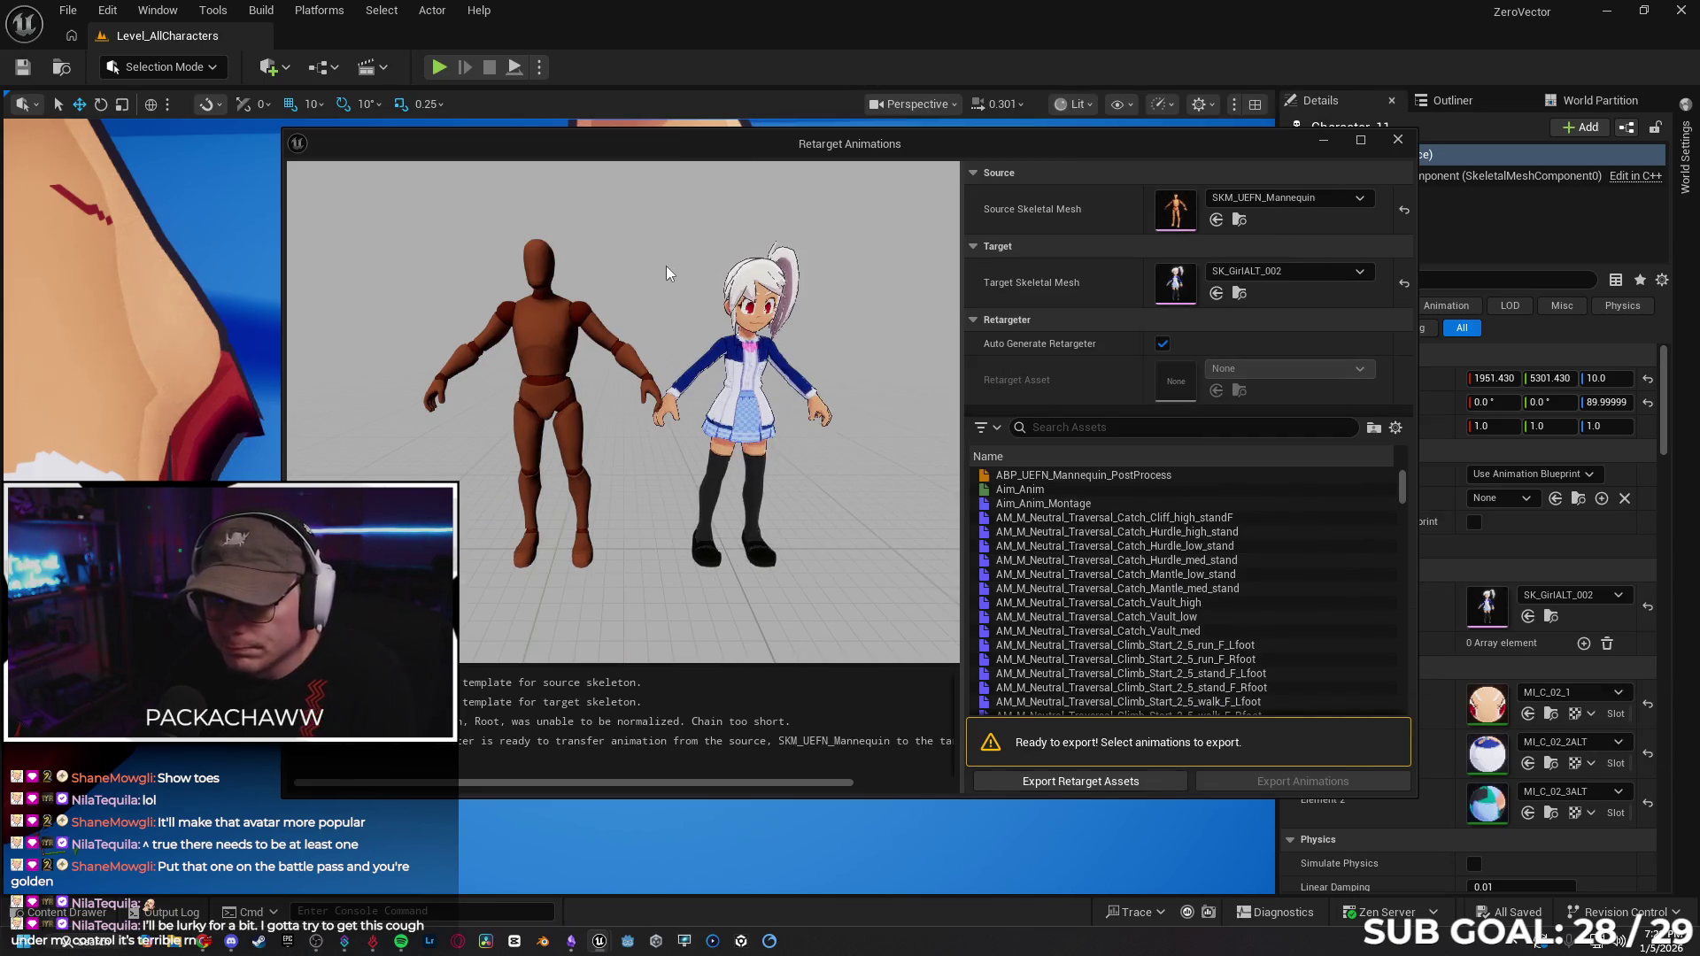
click(1102, 783)
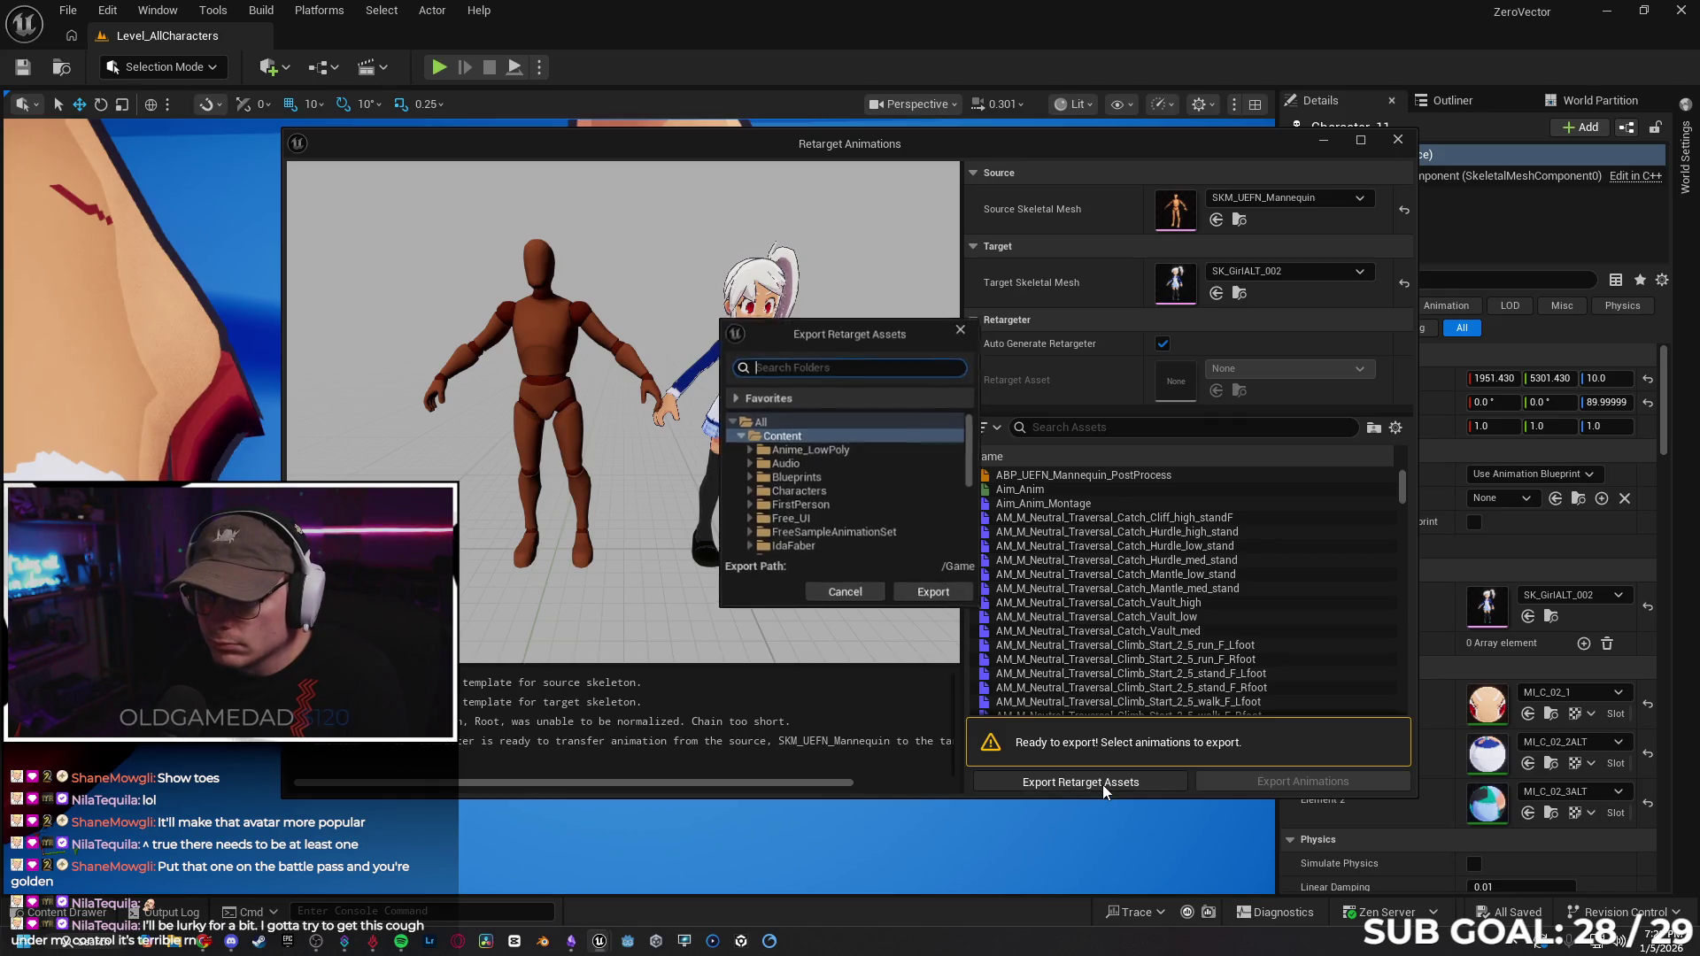
click(936, 599)
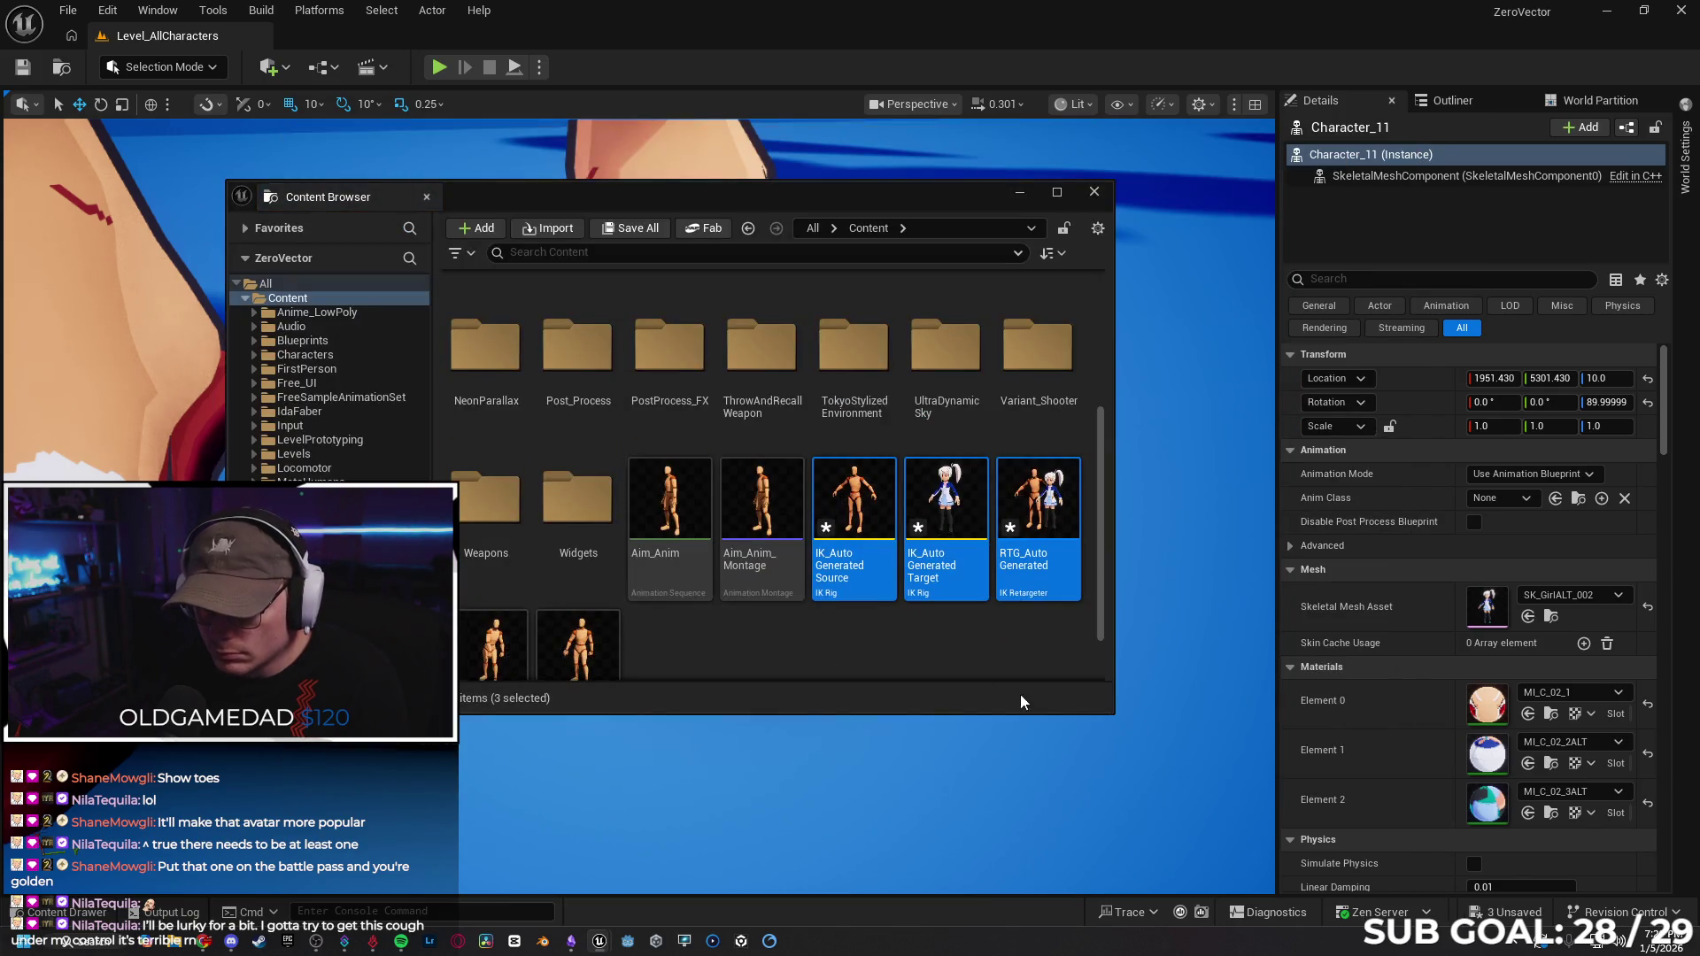
Check the tutorial video, then bring the Content Browser back.
click(204, 942)
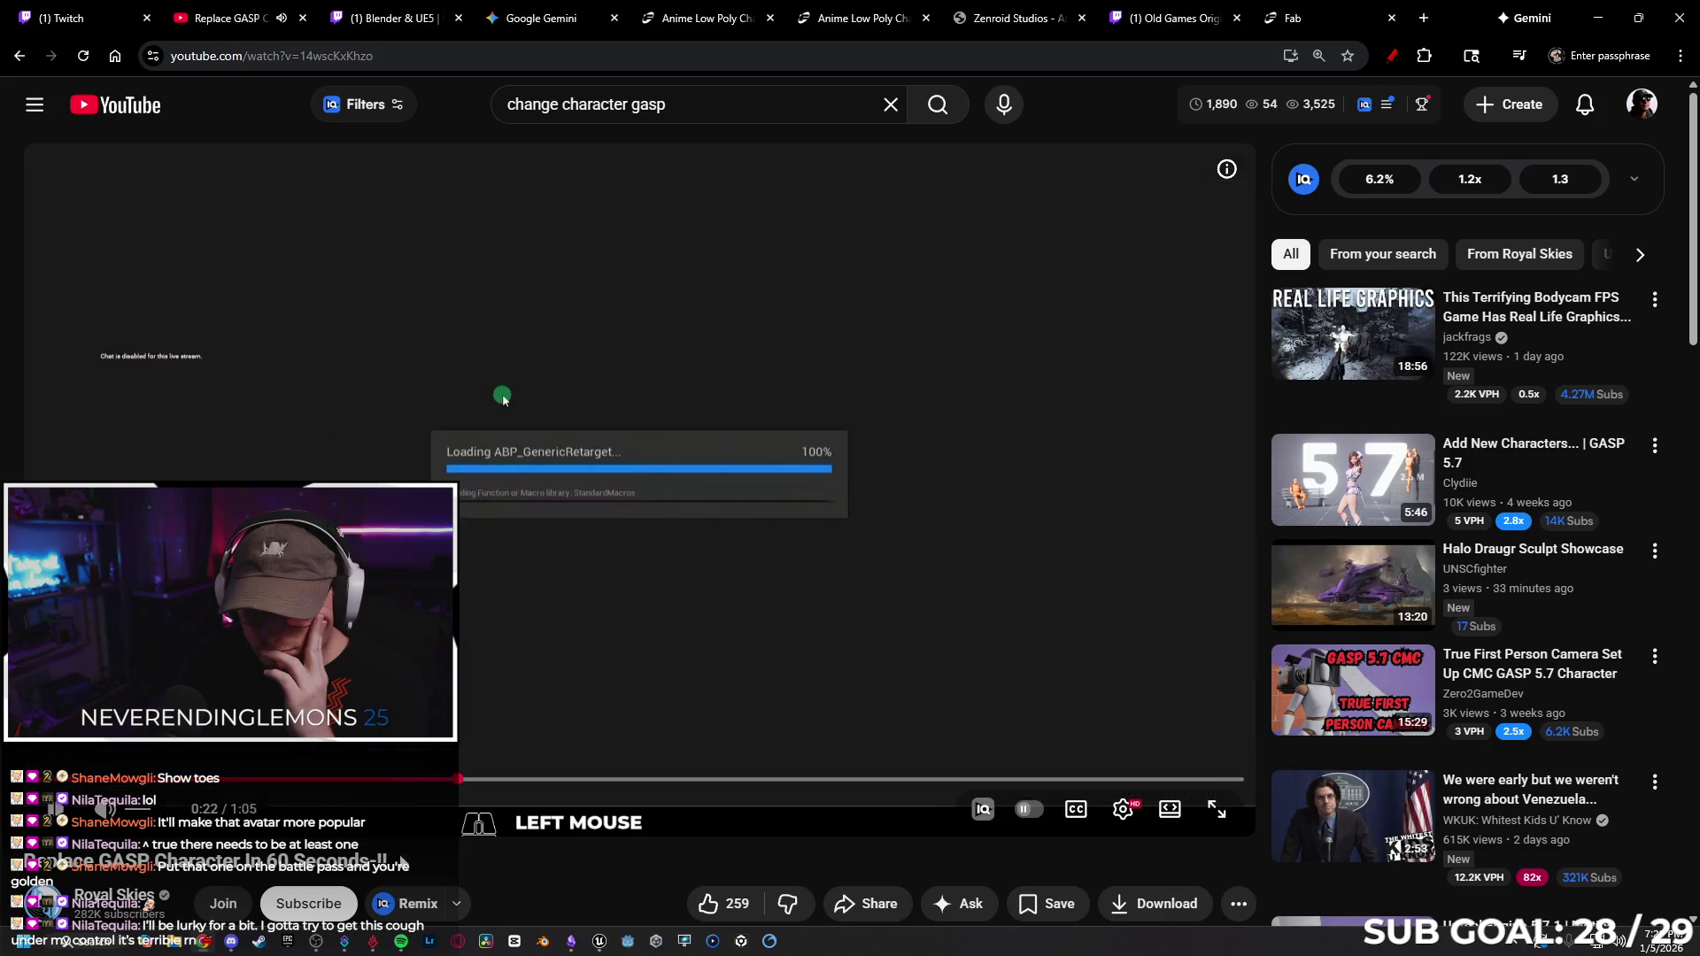
mouse_move(592, 943)
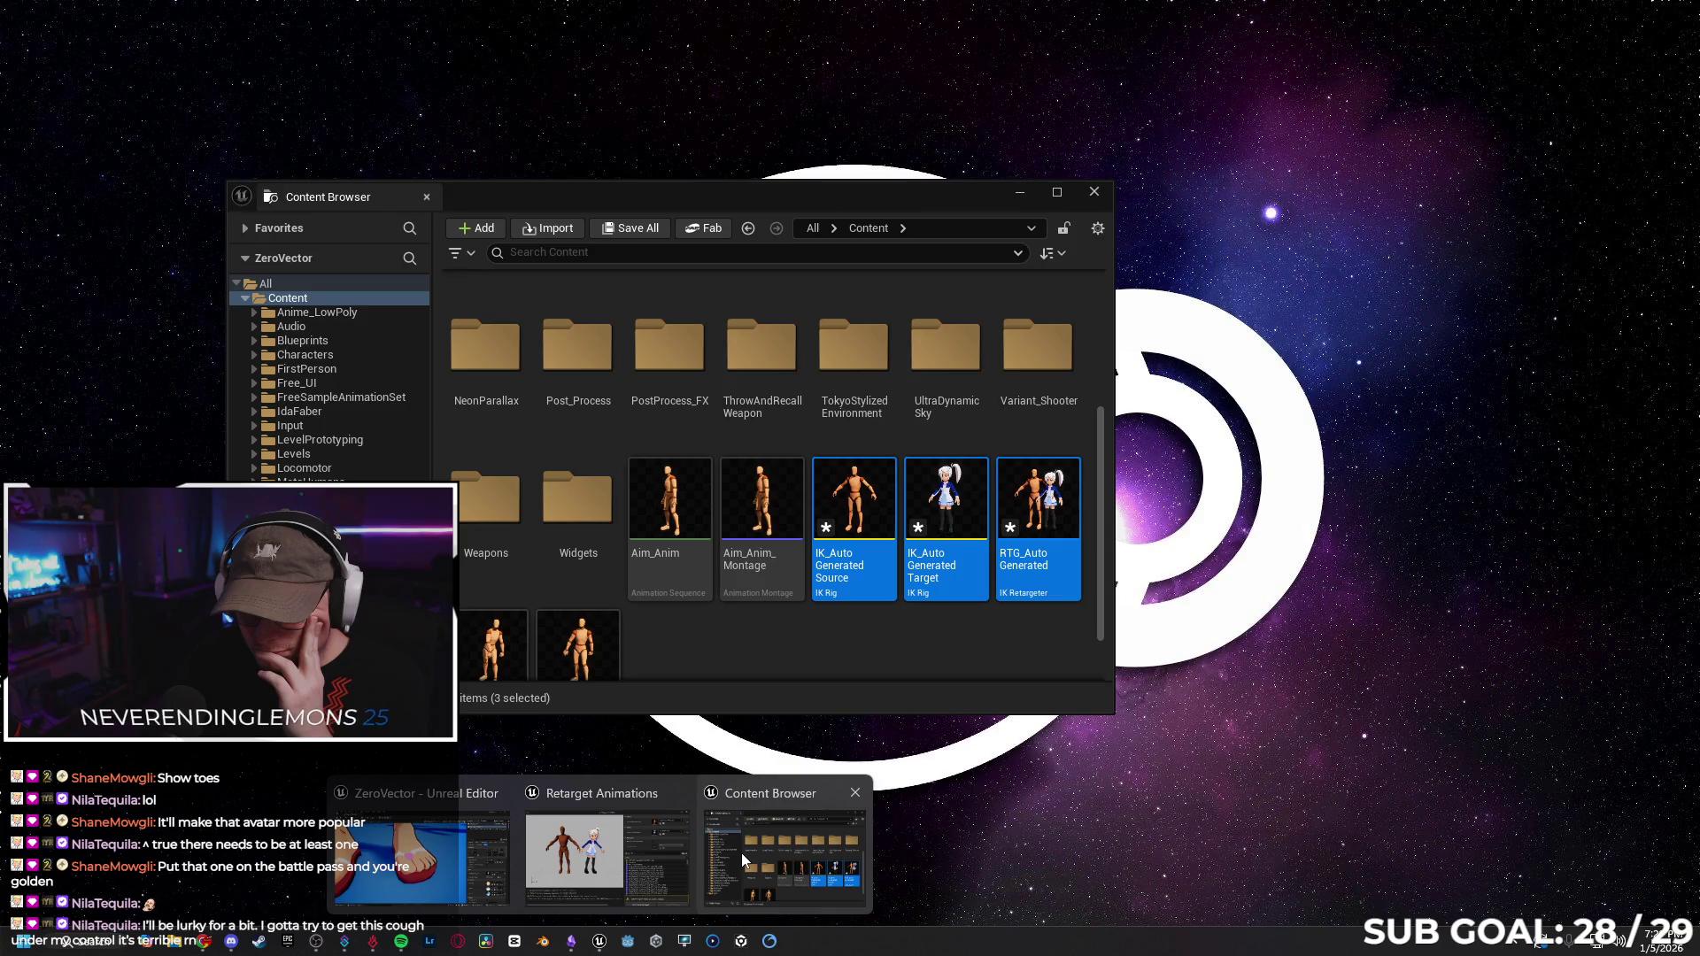
click(741, 853)
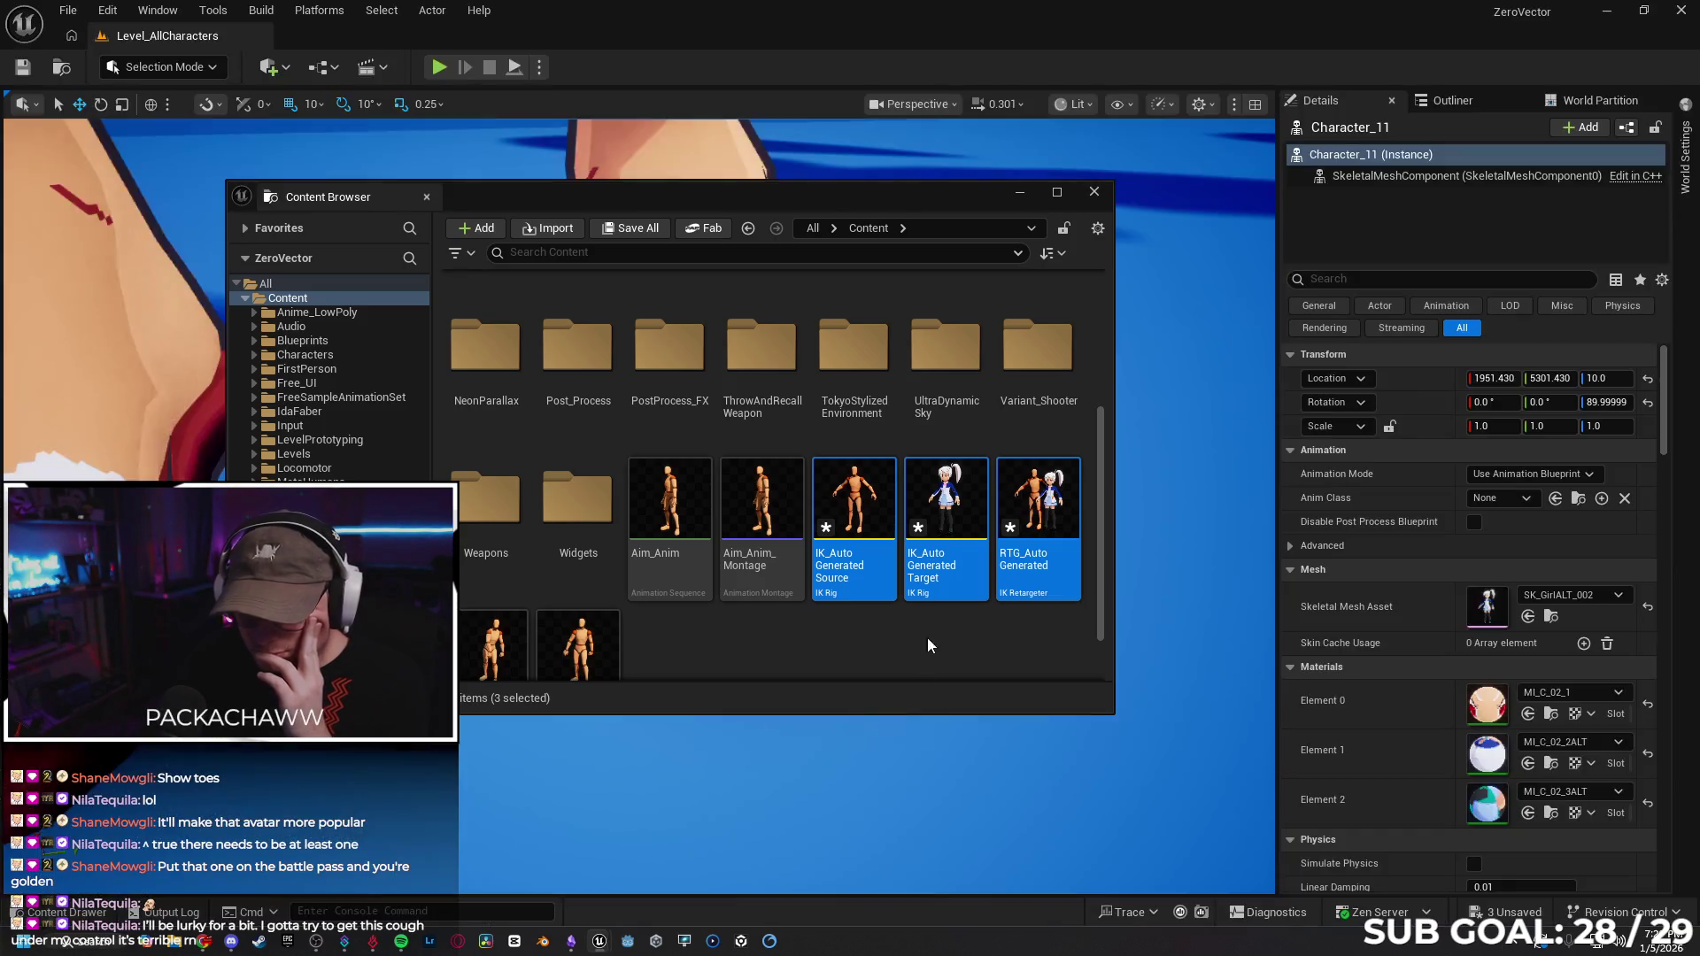
Rename IK_AutoGeneratedTarget to IK_AutoGeneratedTargetGirl002Alt, then return to the tutorial.
click(940, 571)
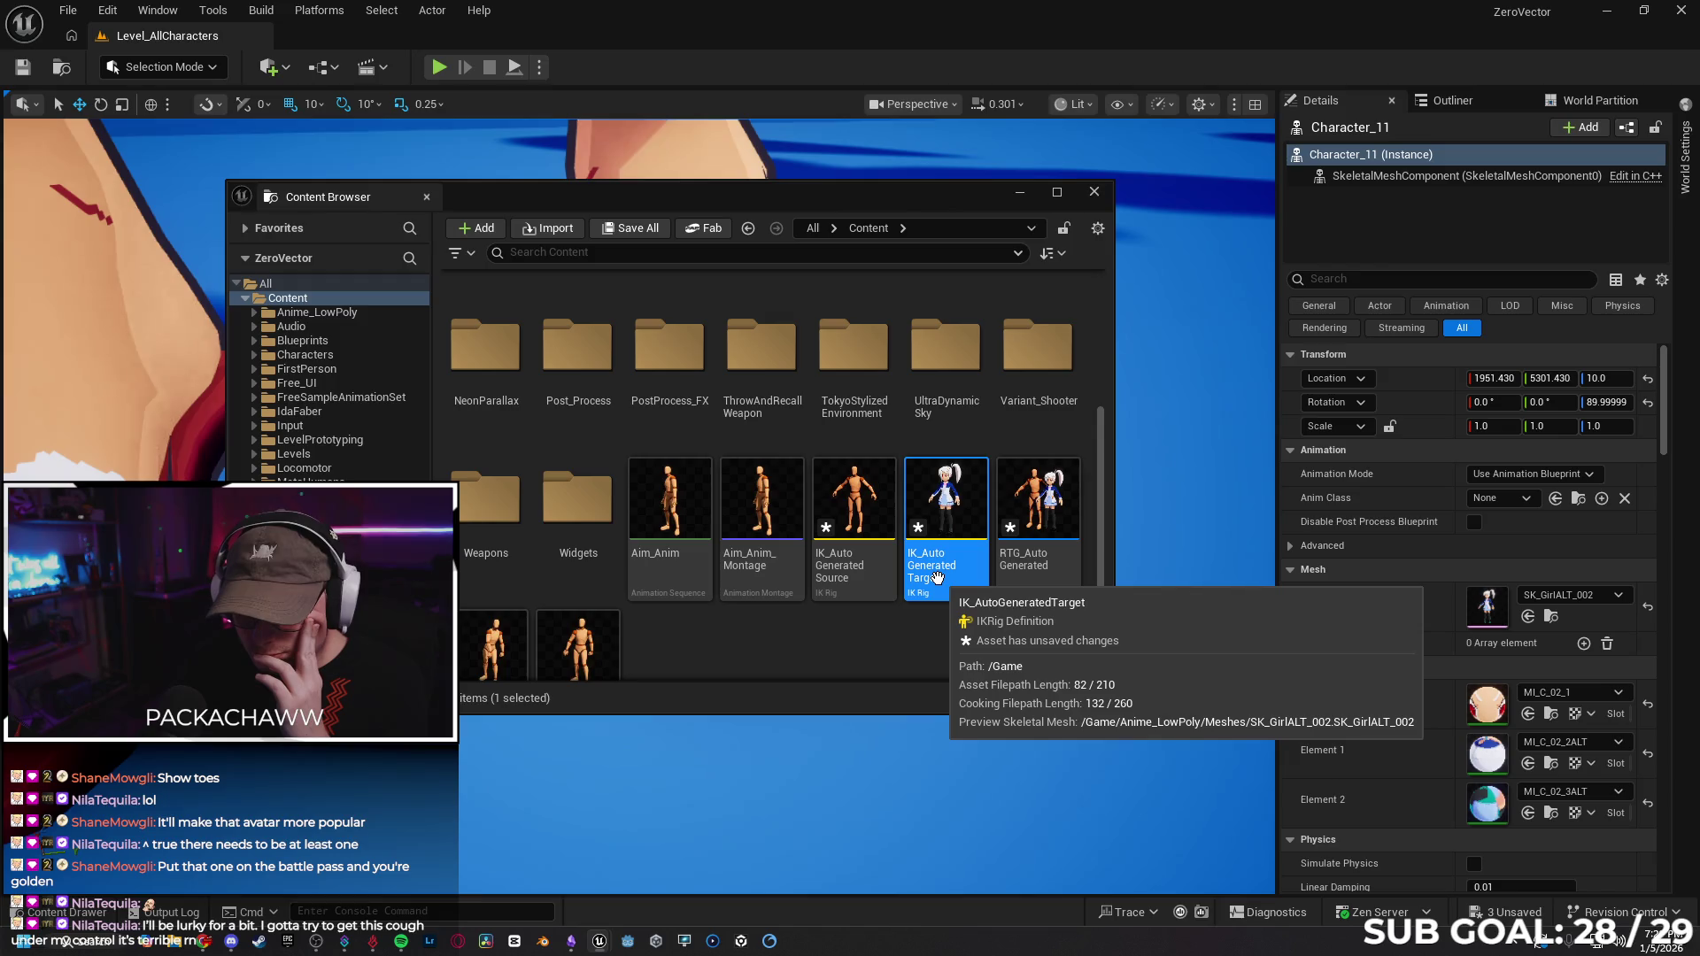
right_click(941, 571)
click(1034, 149)
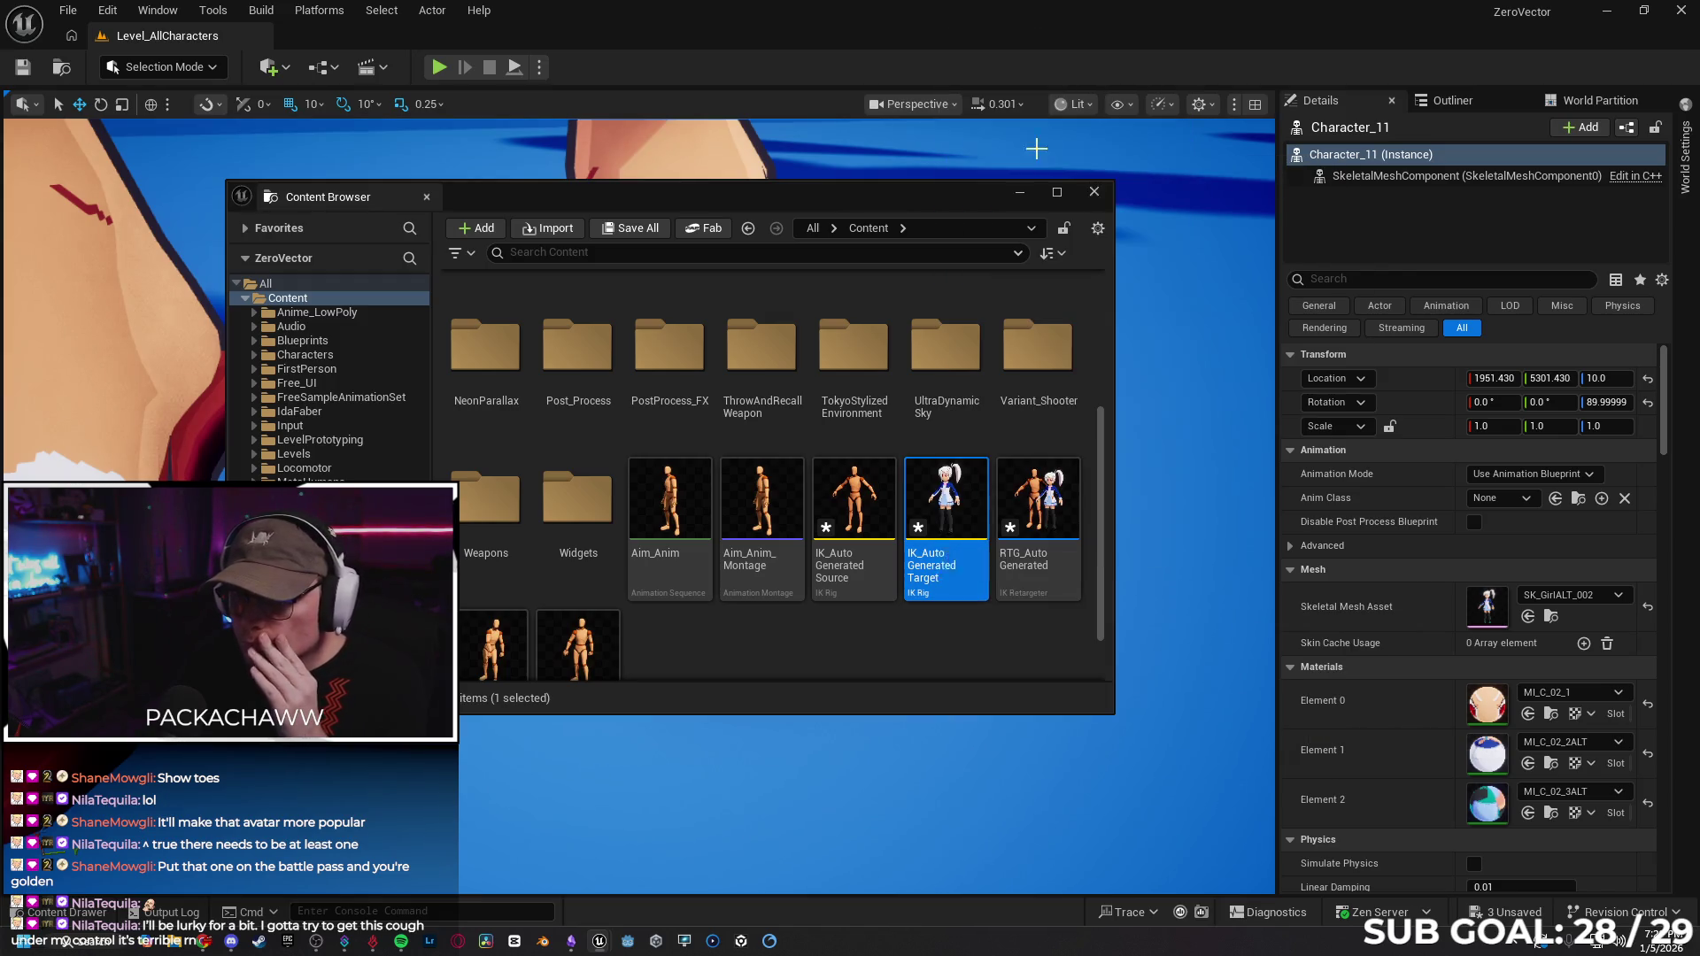
key(End)
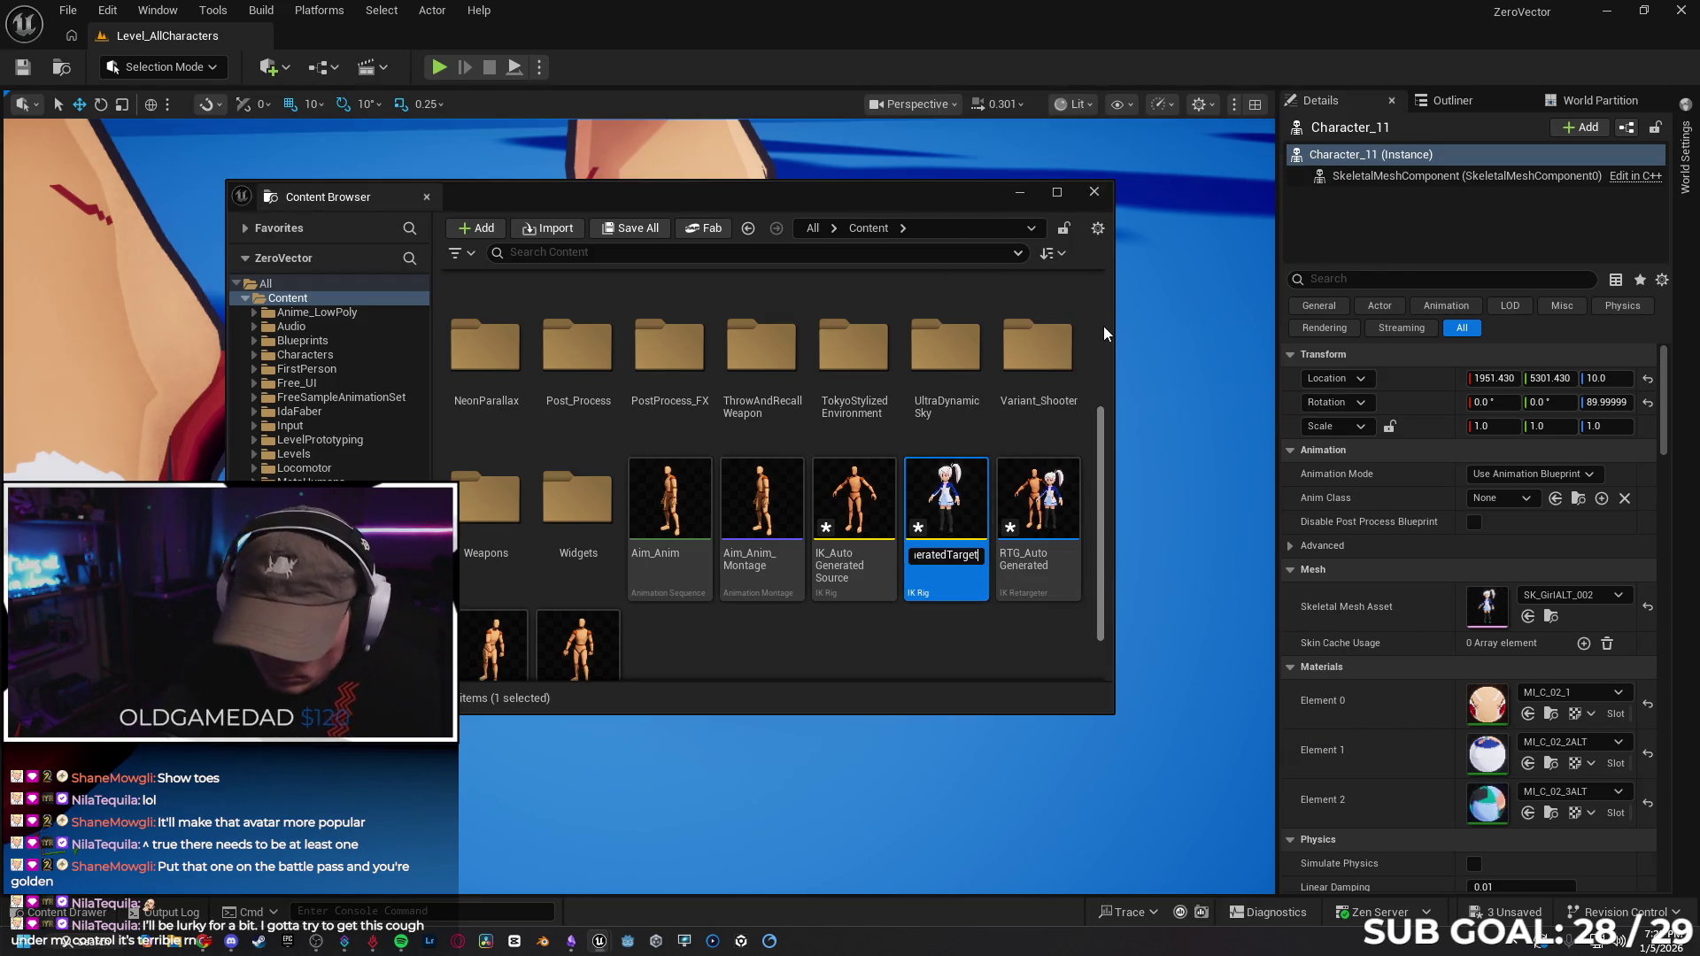
text(Girl)
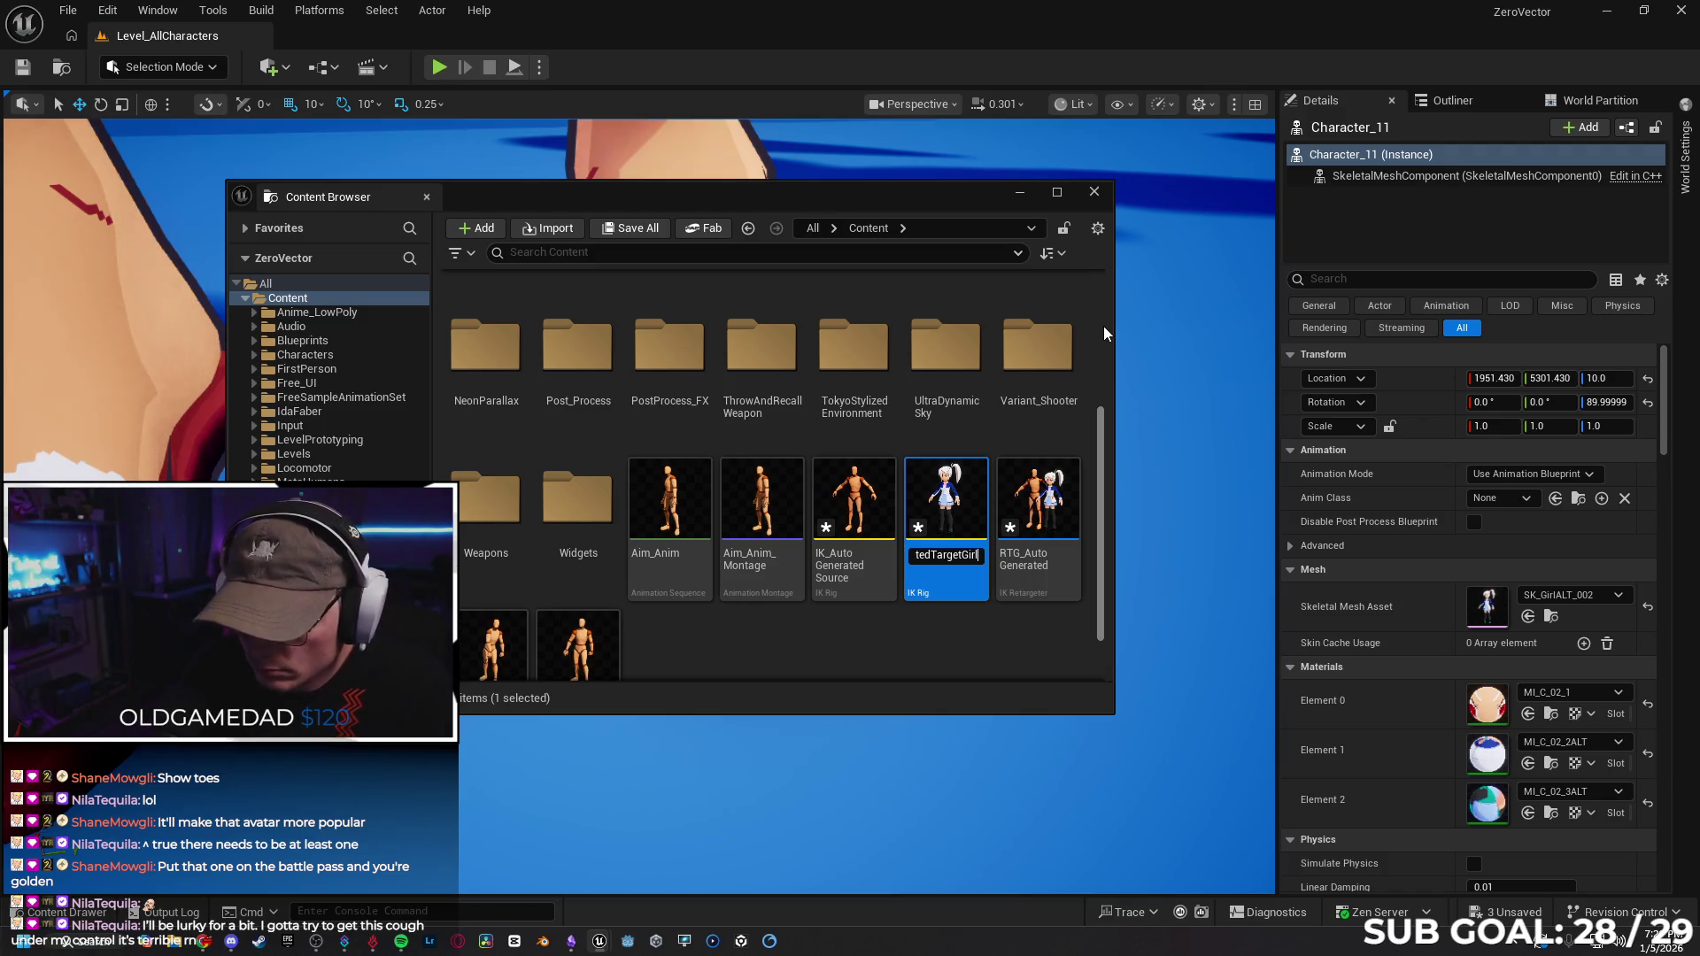
text(002Alt)
key(Return)
right_click(948, 532)
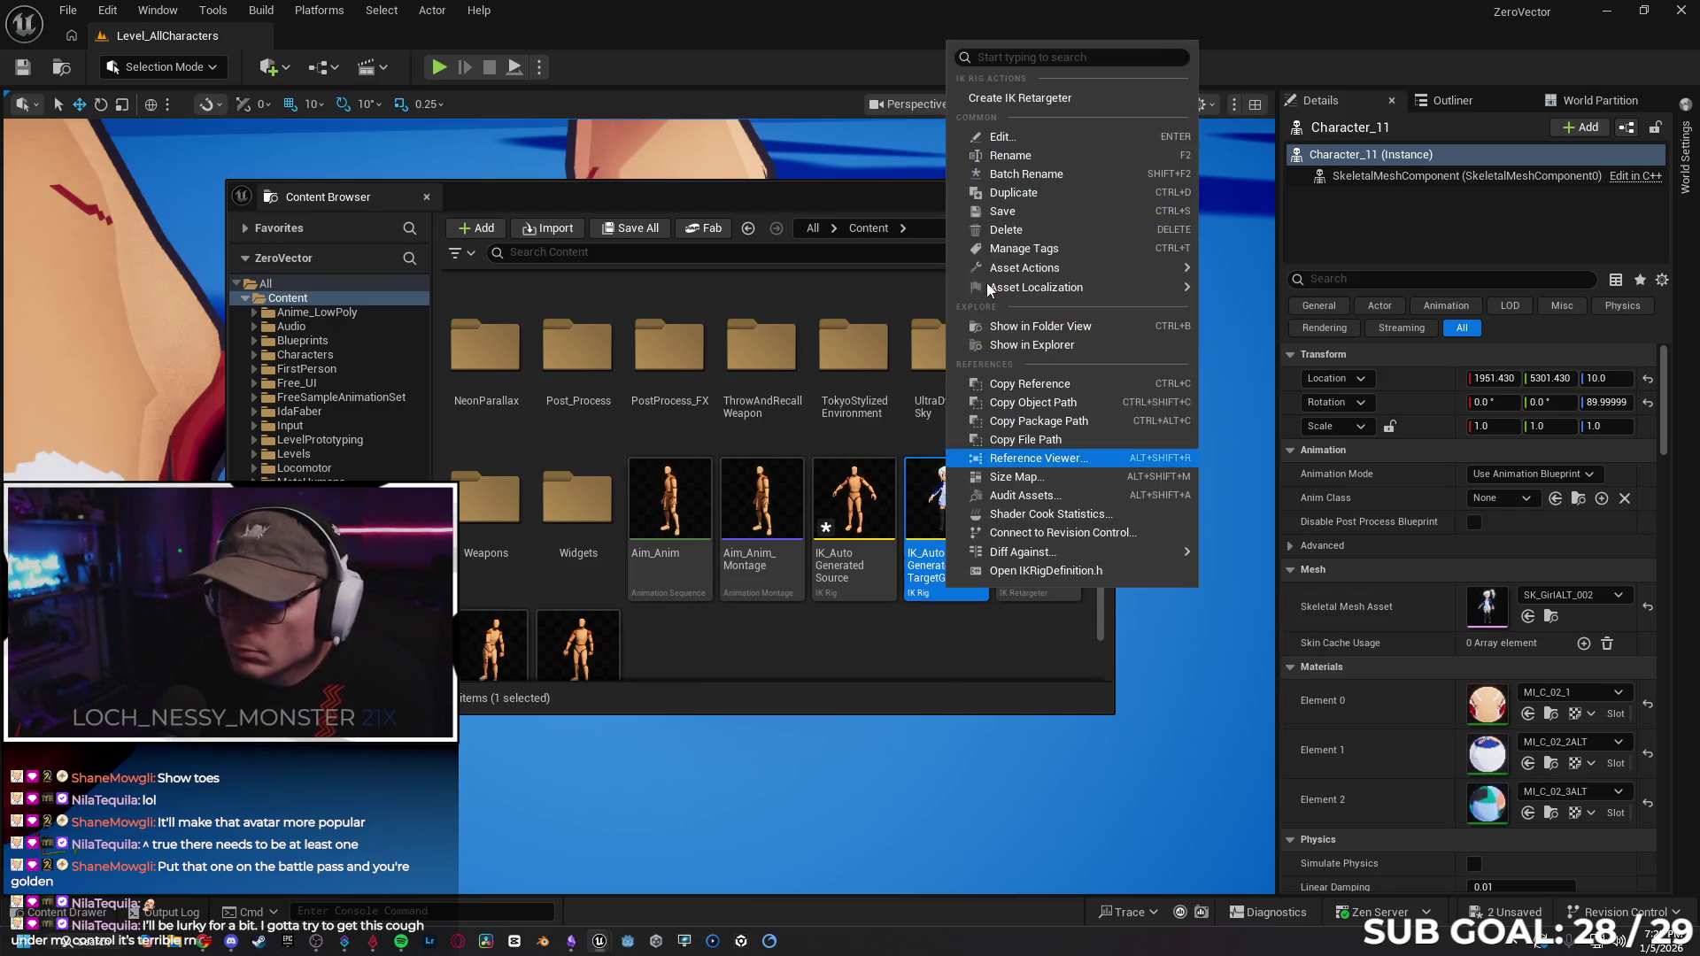
click(1018, 155)
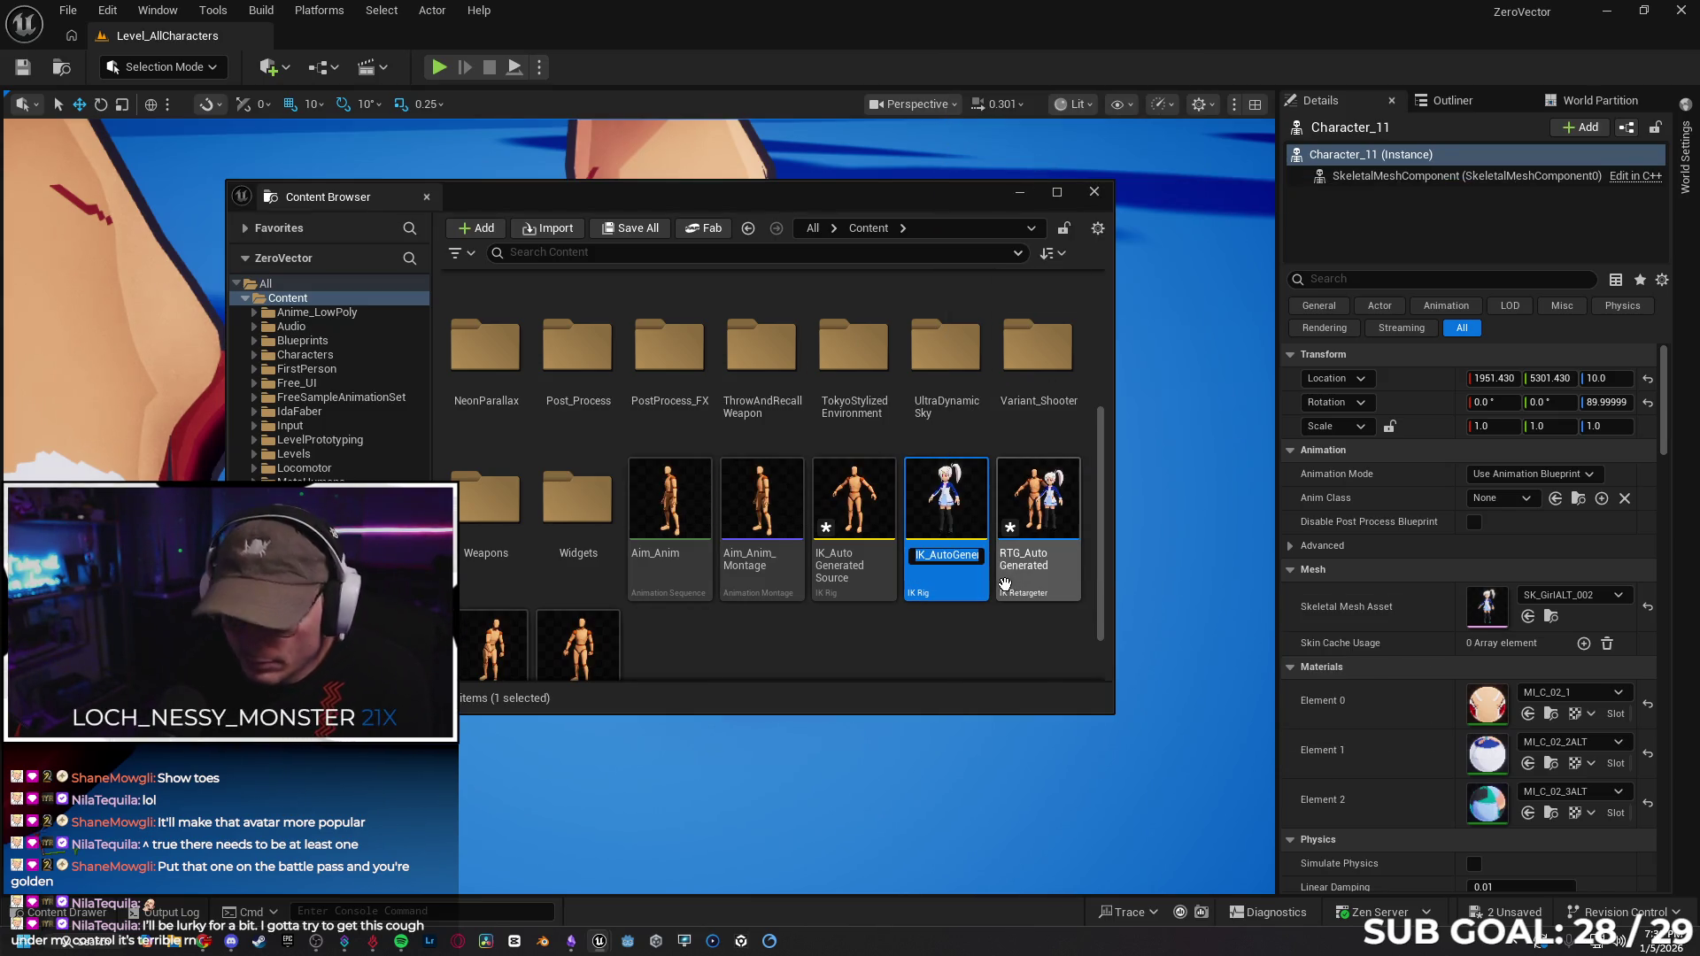
click(976, 629)
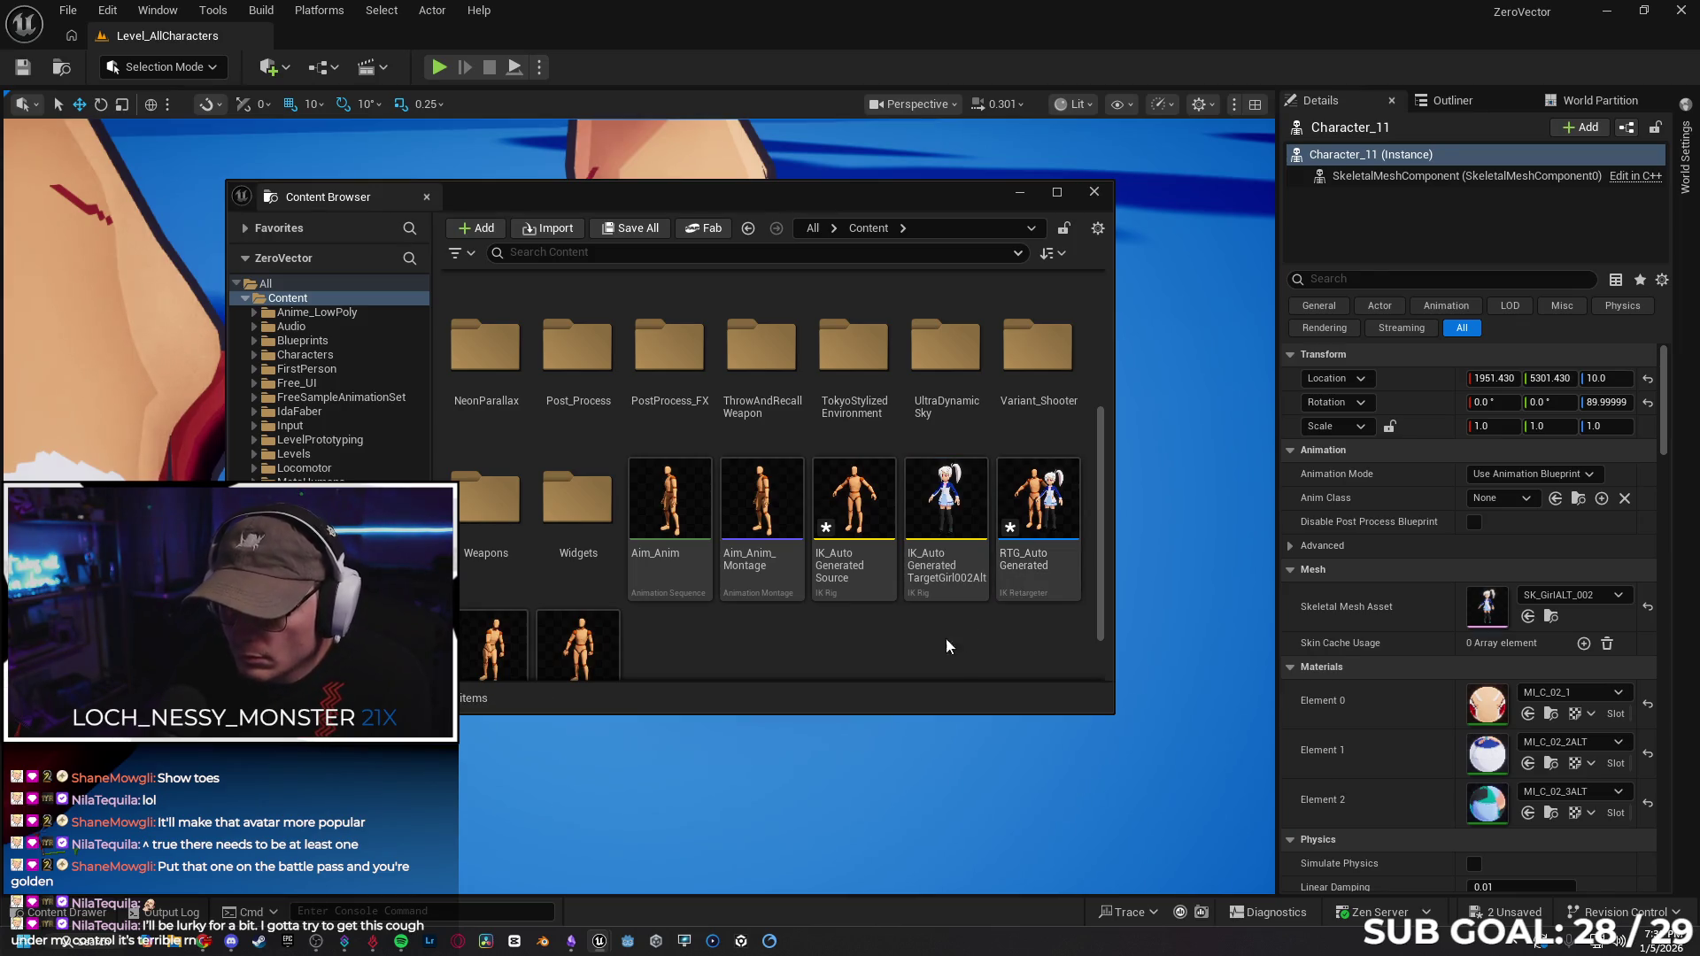
click(199, 944)
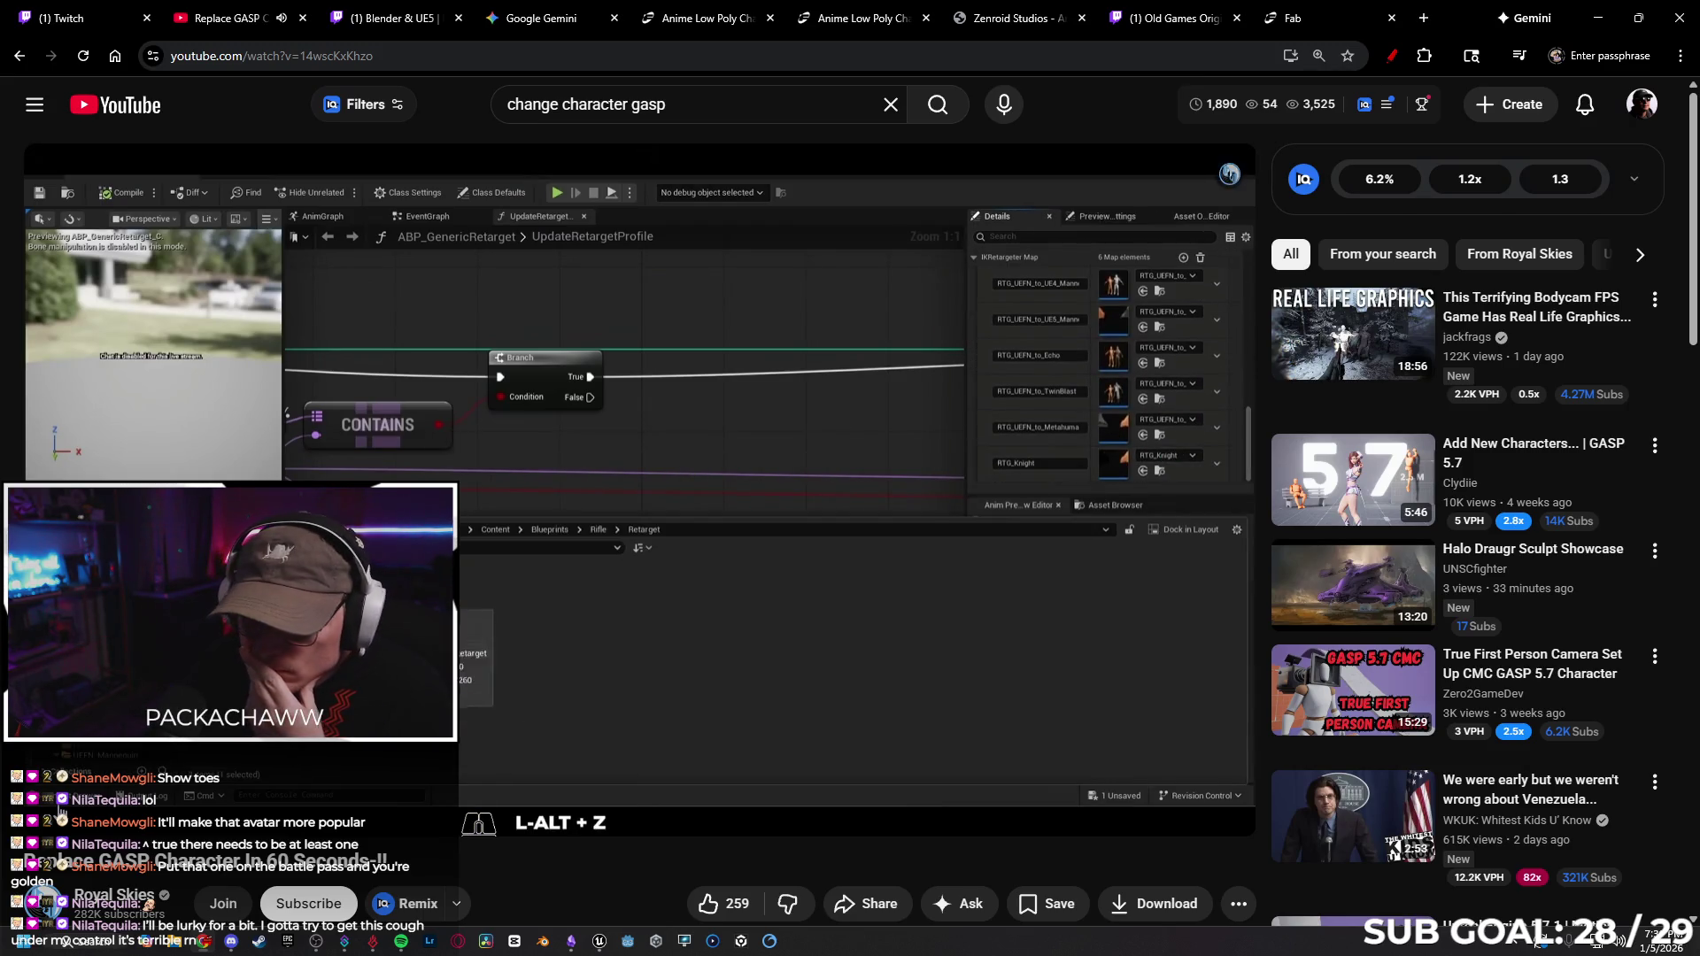
Rewind the tutorial to 0:28 at the retarget-map graph and close the floating Content Browser.
mouse_move(1247, 153)
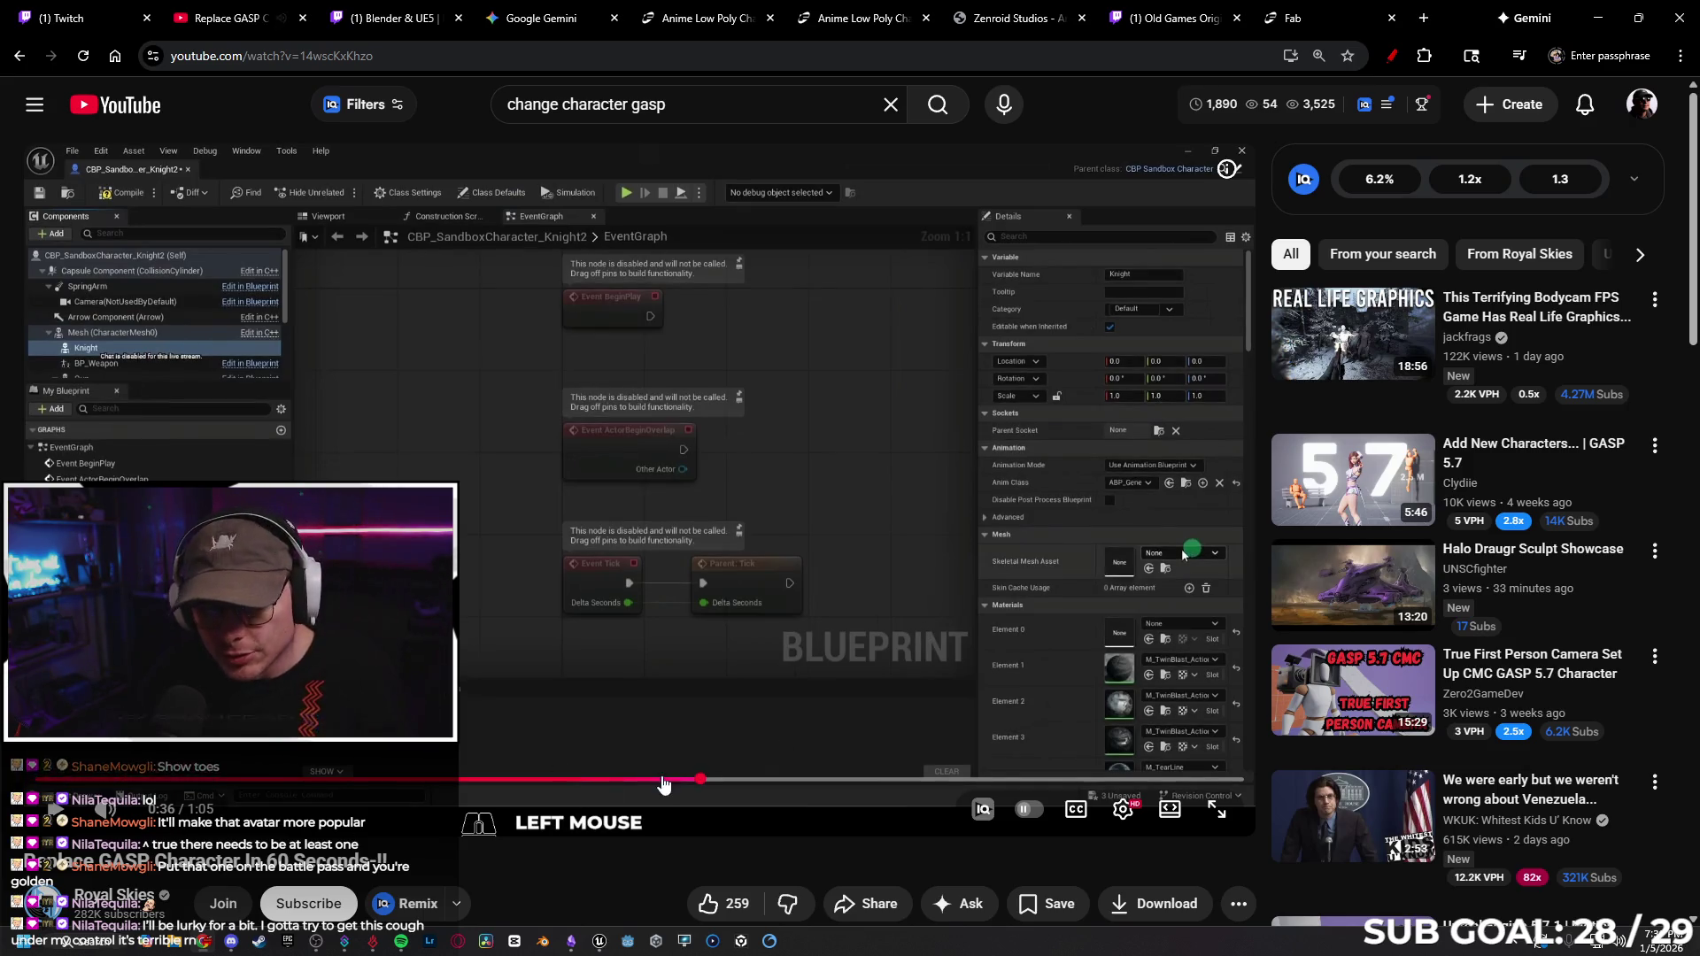
key(Left)
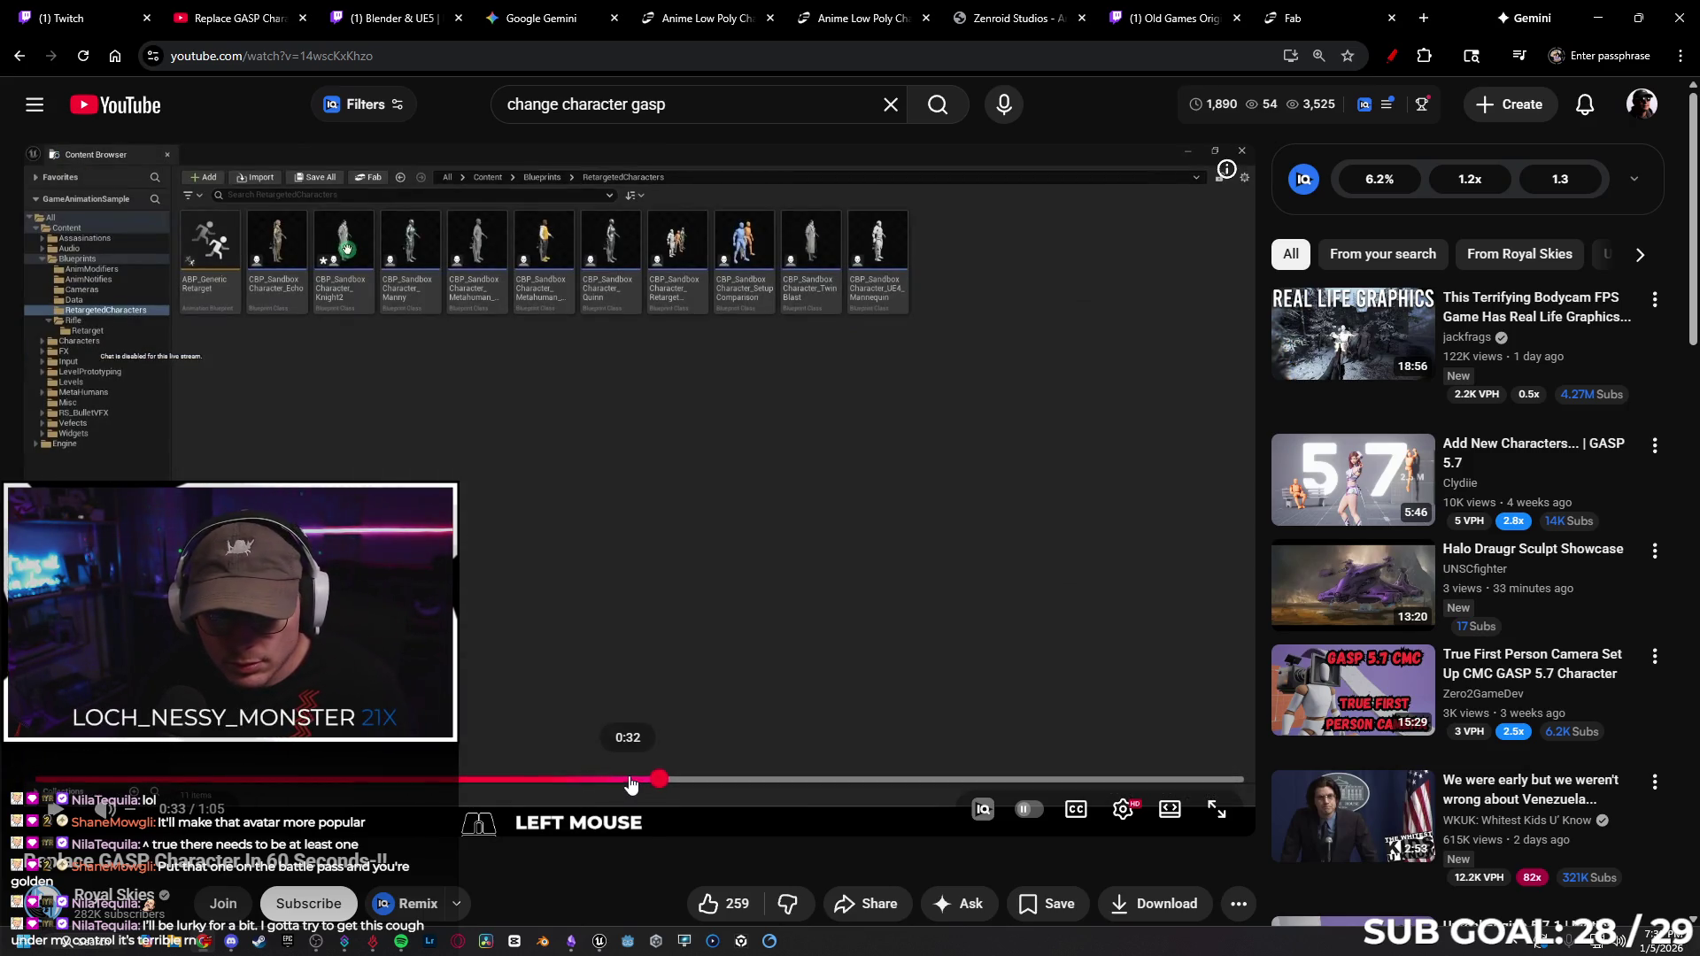
click(630, 780)
click(553, 796)
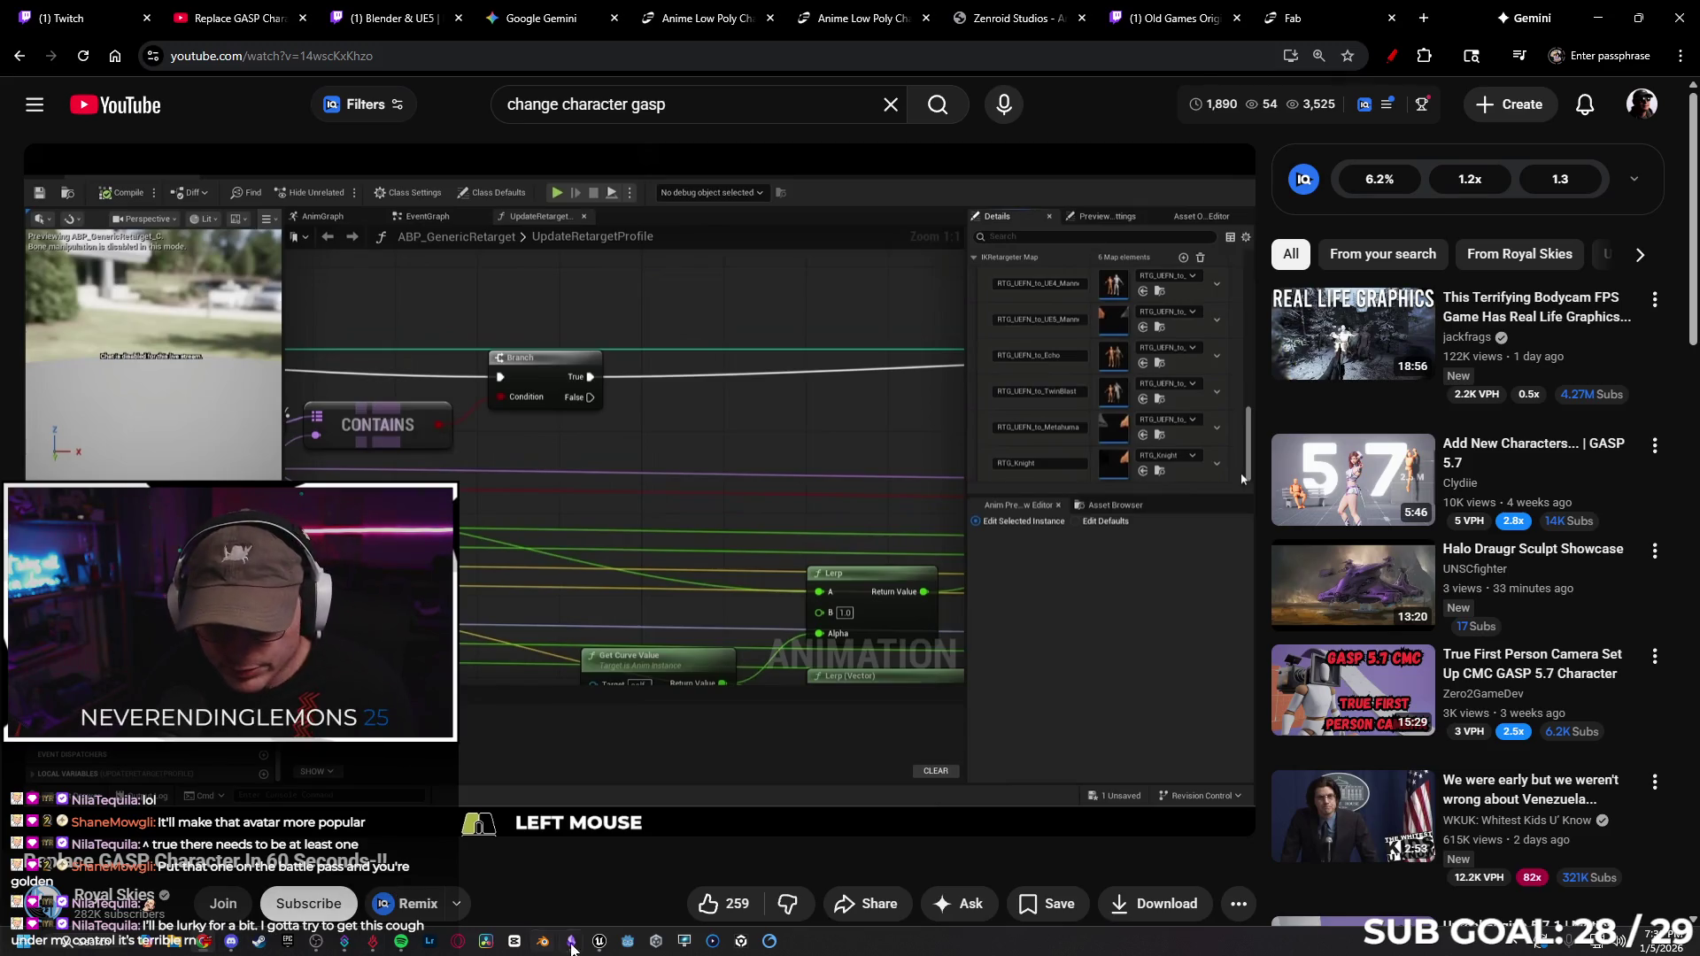
mouse_move(606, 943)
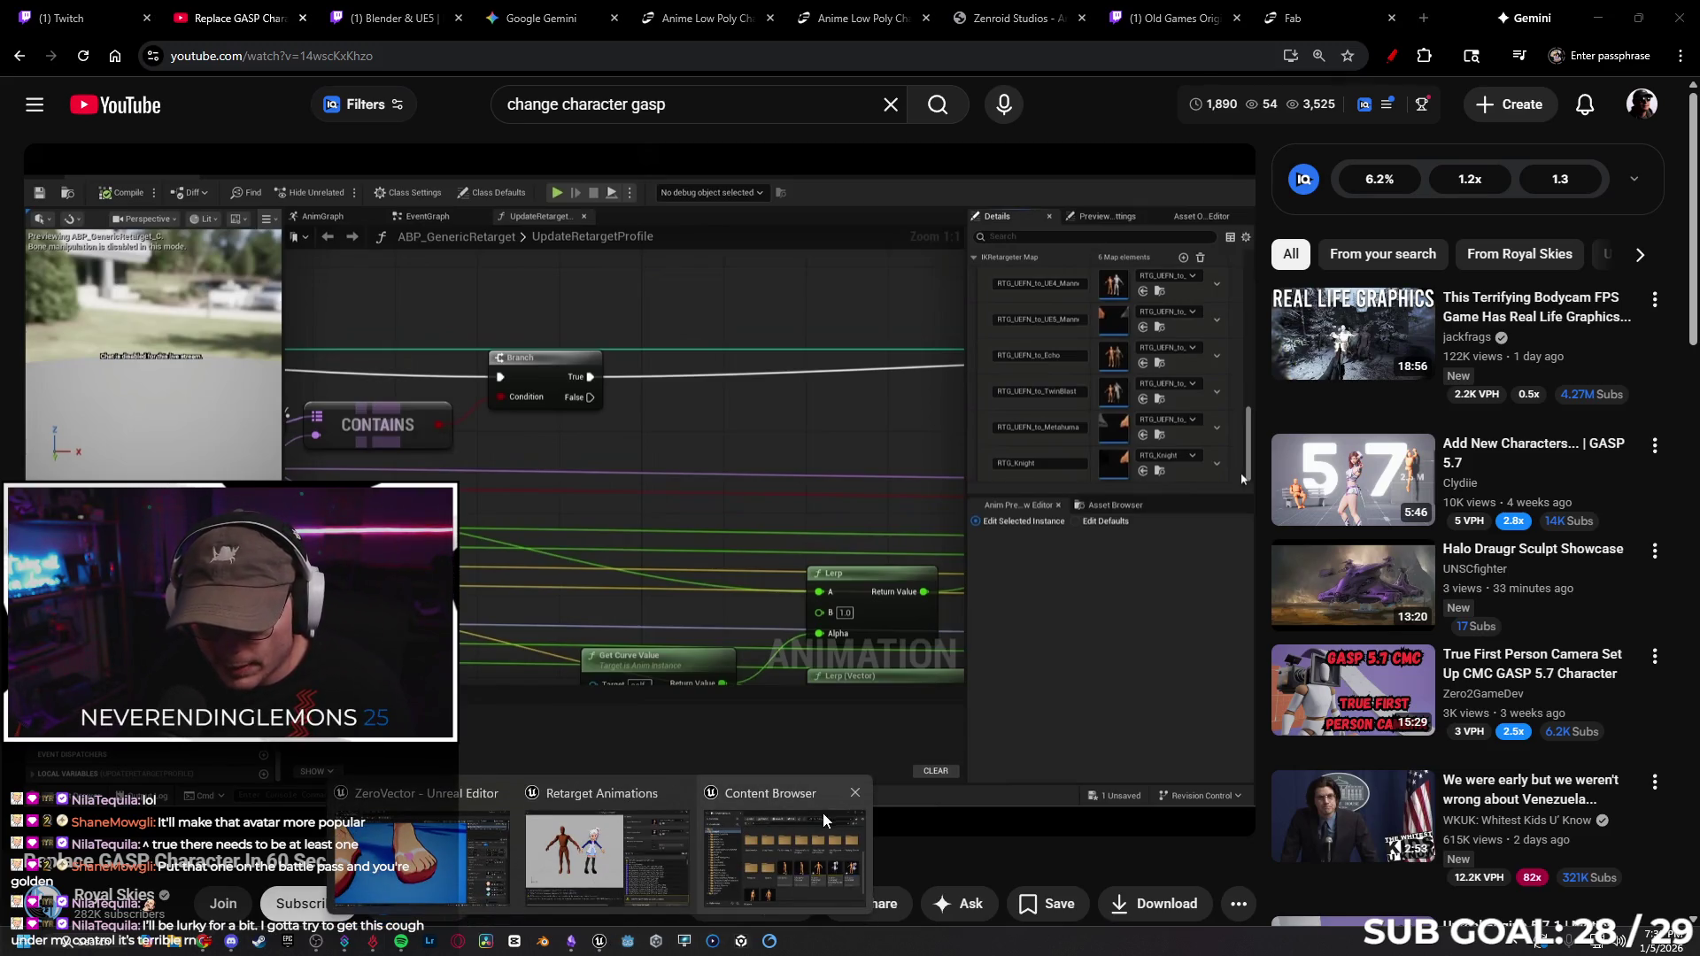
click(855, 793)
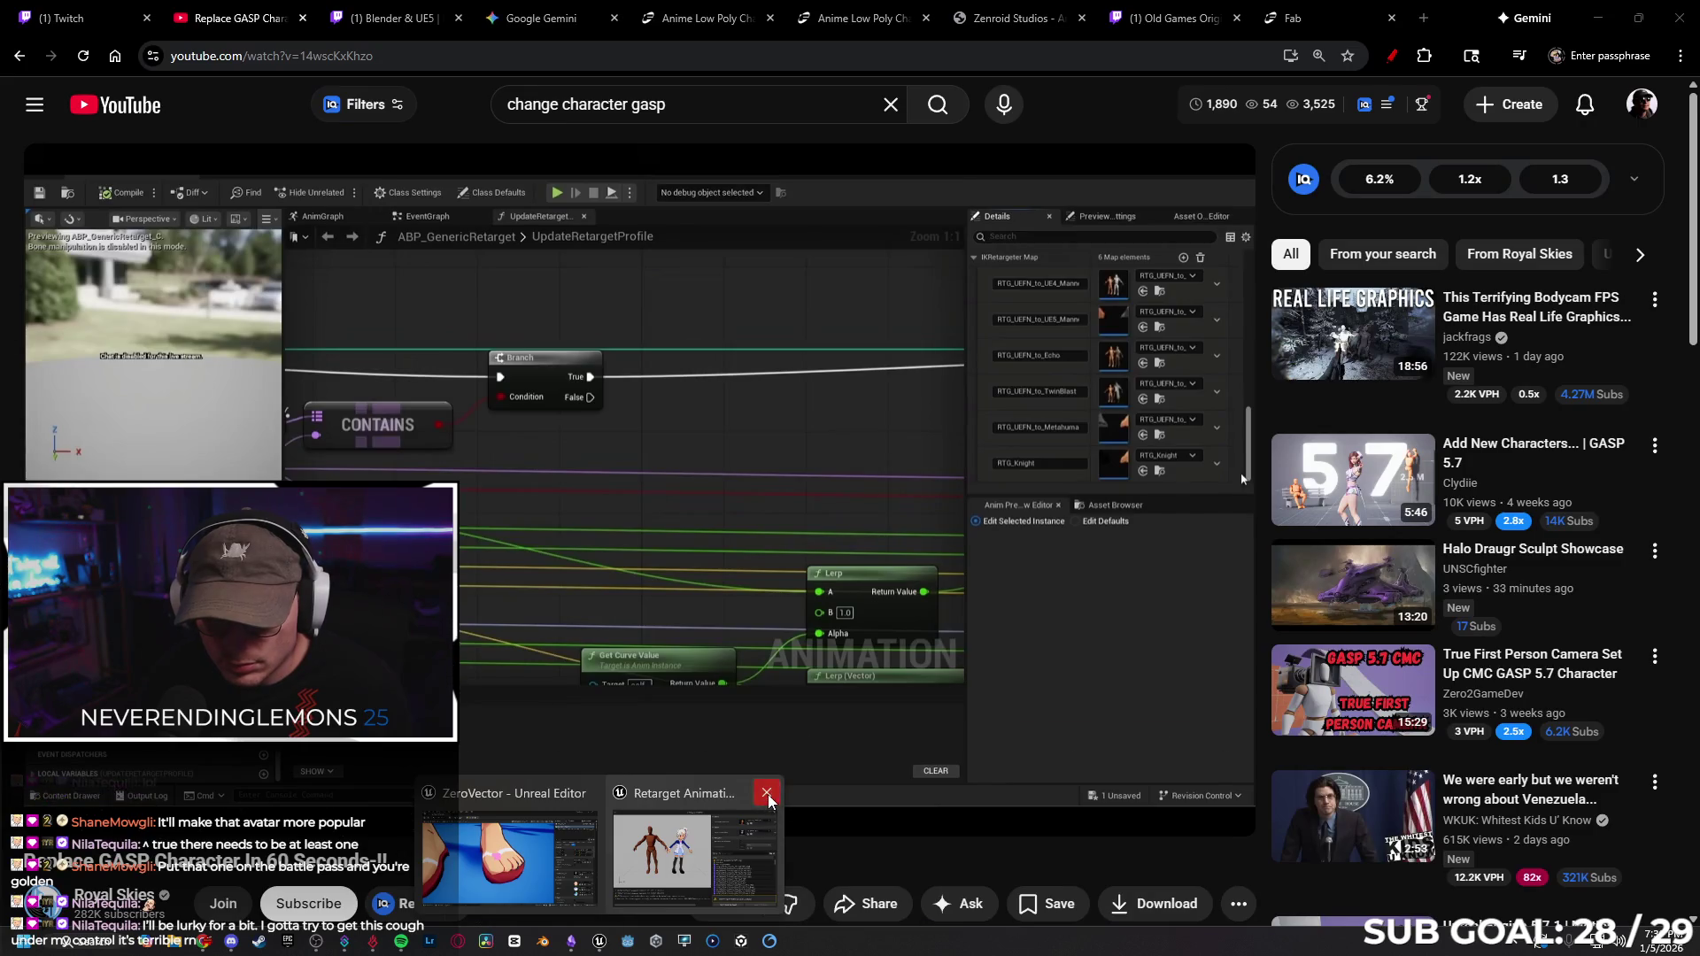
Close the Retarget Animations window and open ABP_GenericRetarget from Blueprints > RetargetedCharacters.
click(765, 793)
click(597, 864)
key(ctrl+space)
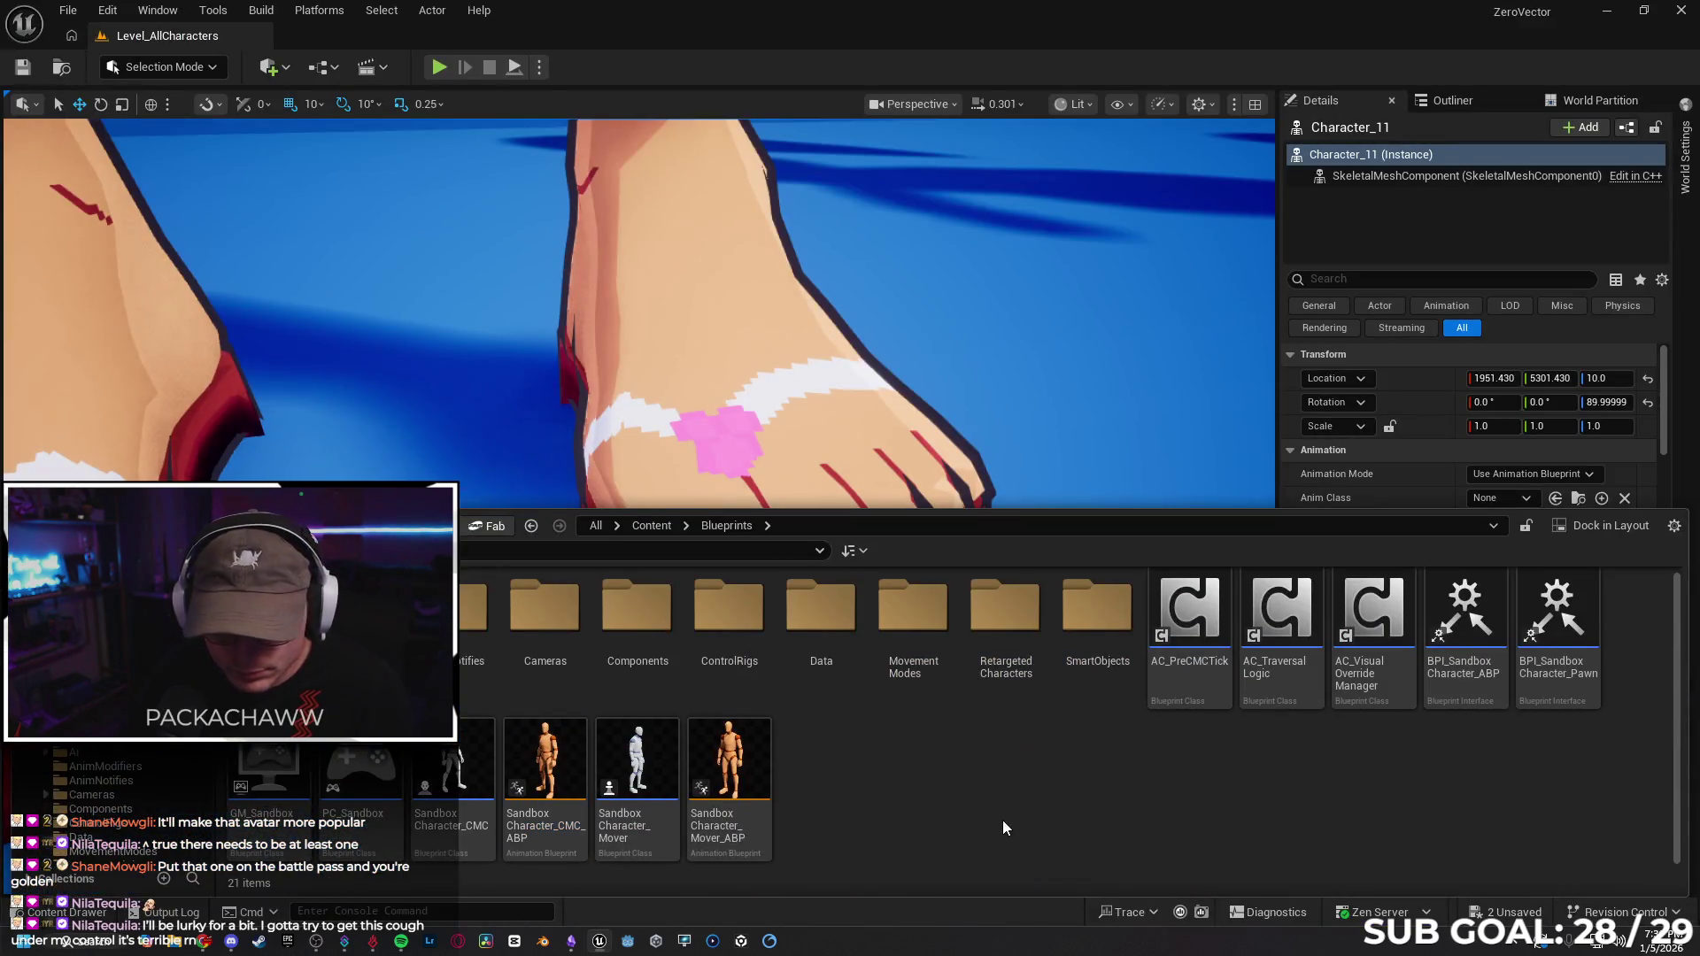
double_click(1006, 611)
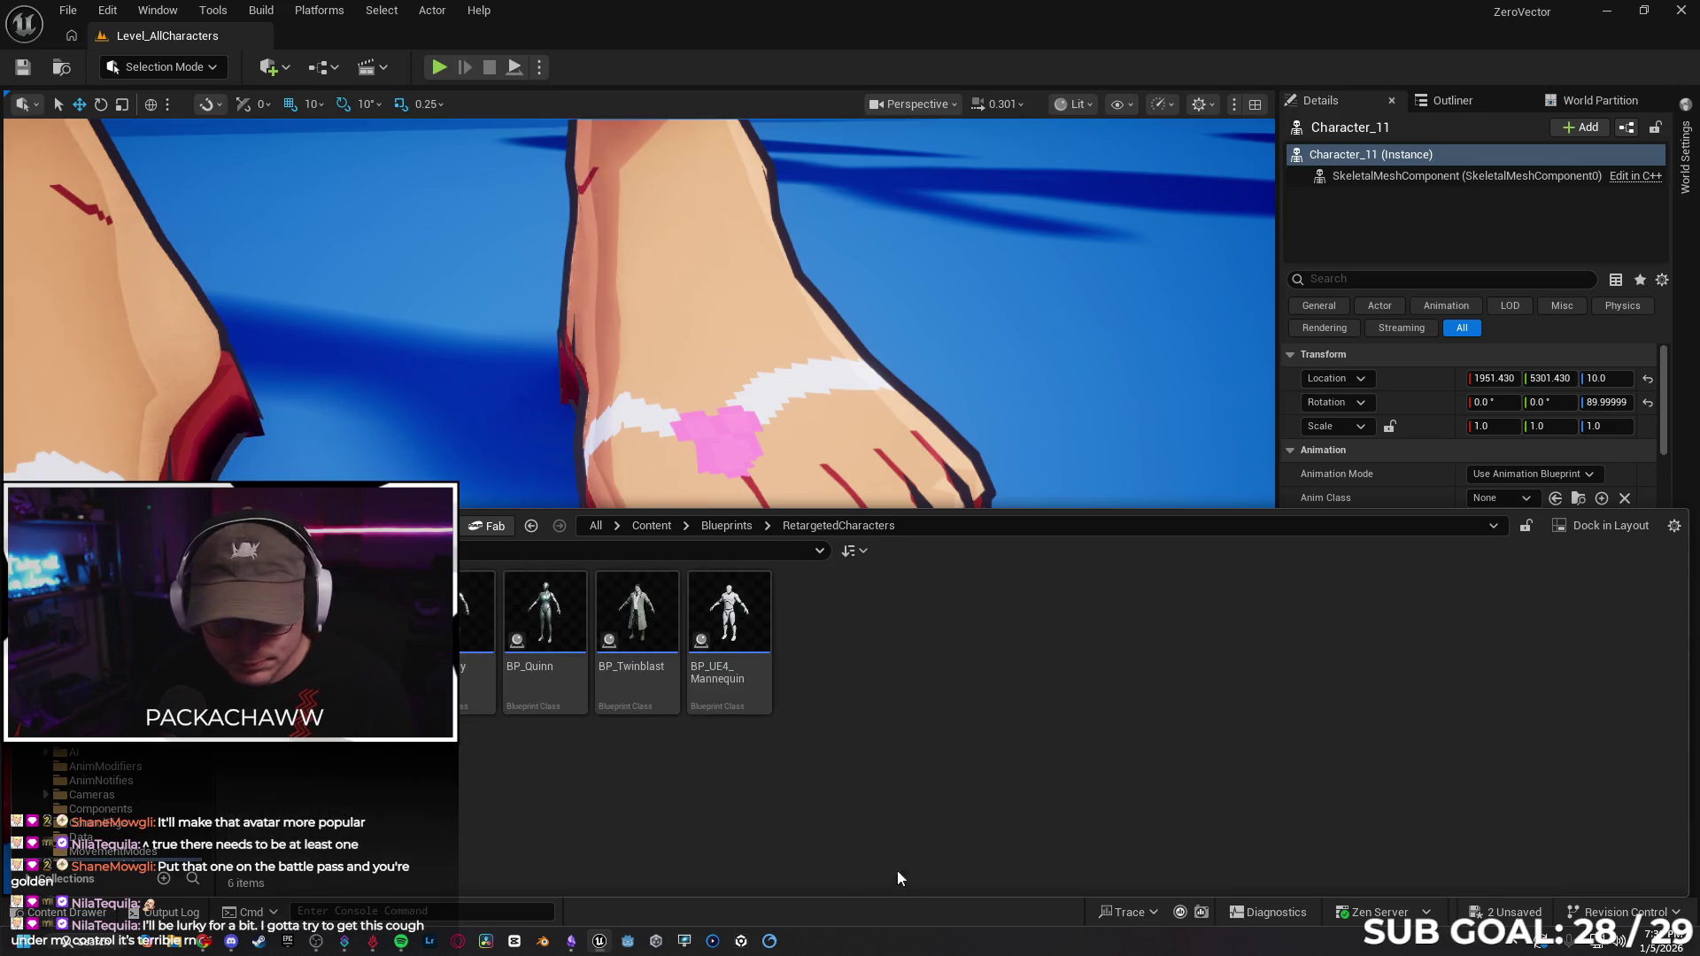
double_click(270, 611)
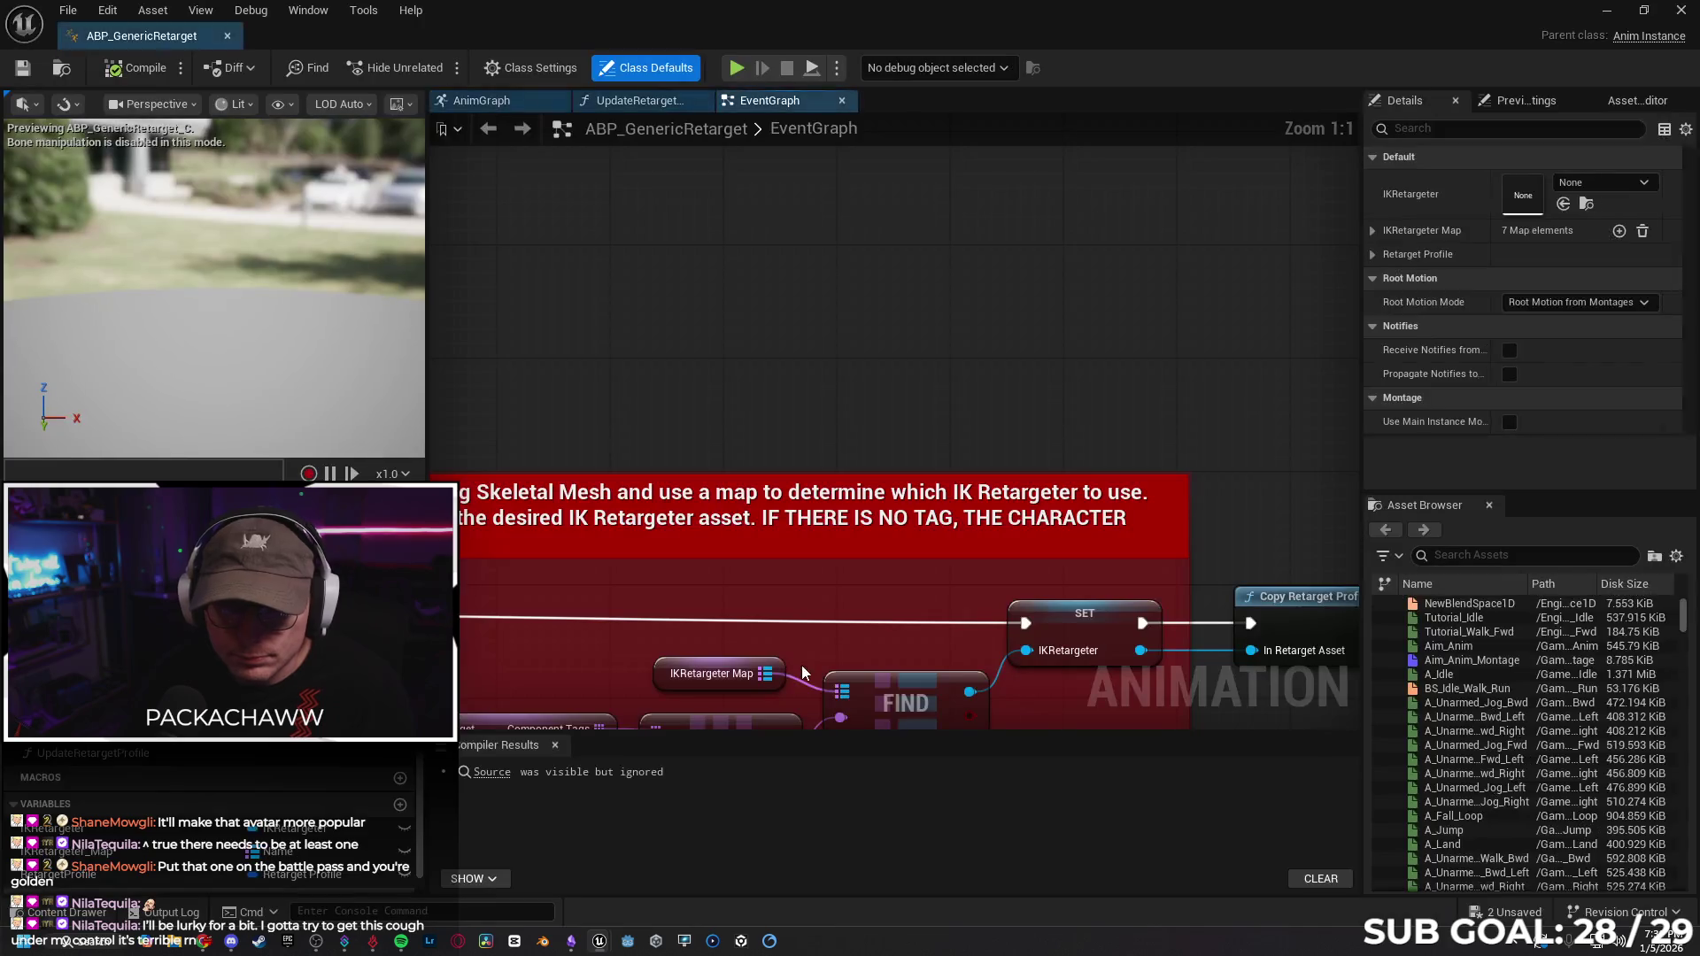
In the IKRetargeter_Map variable, delete the AnimeFemale entry and add a new empty entry.
scroll(126, 760, down, 1)
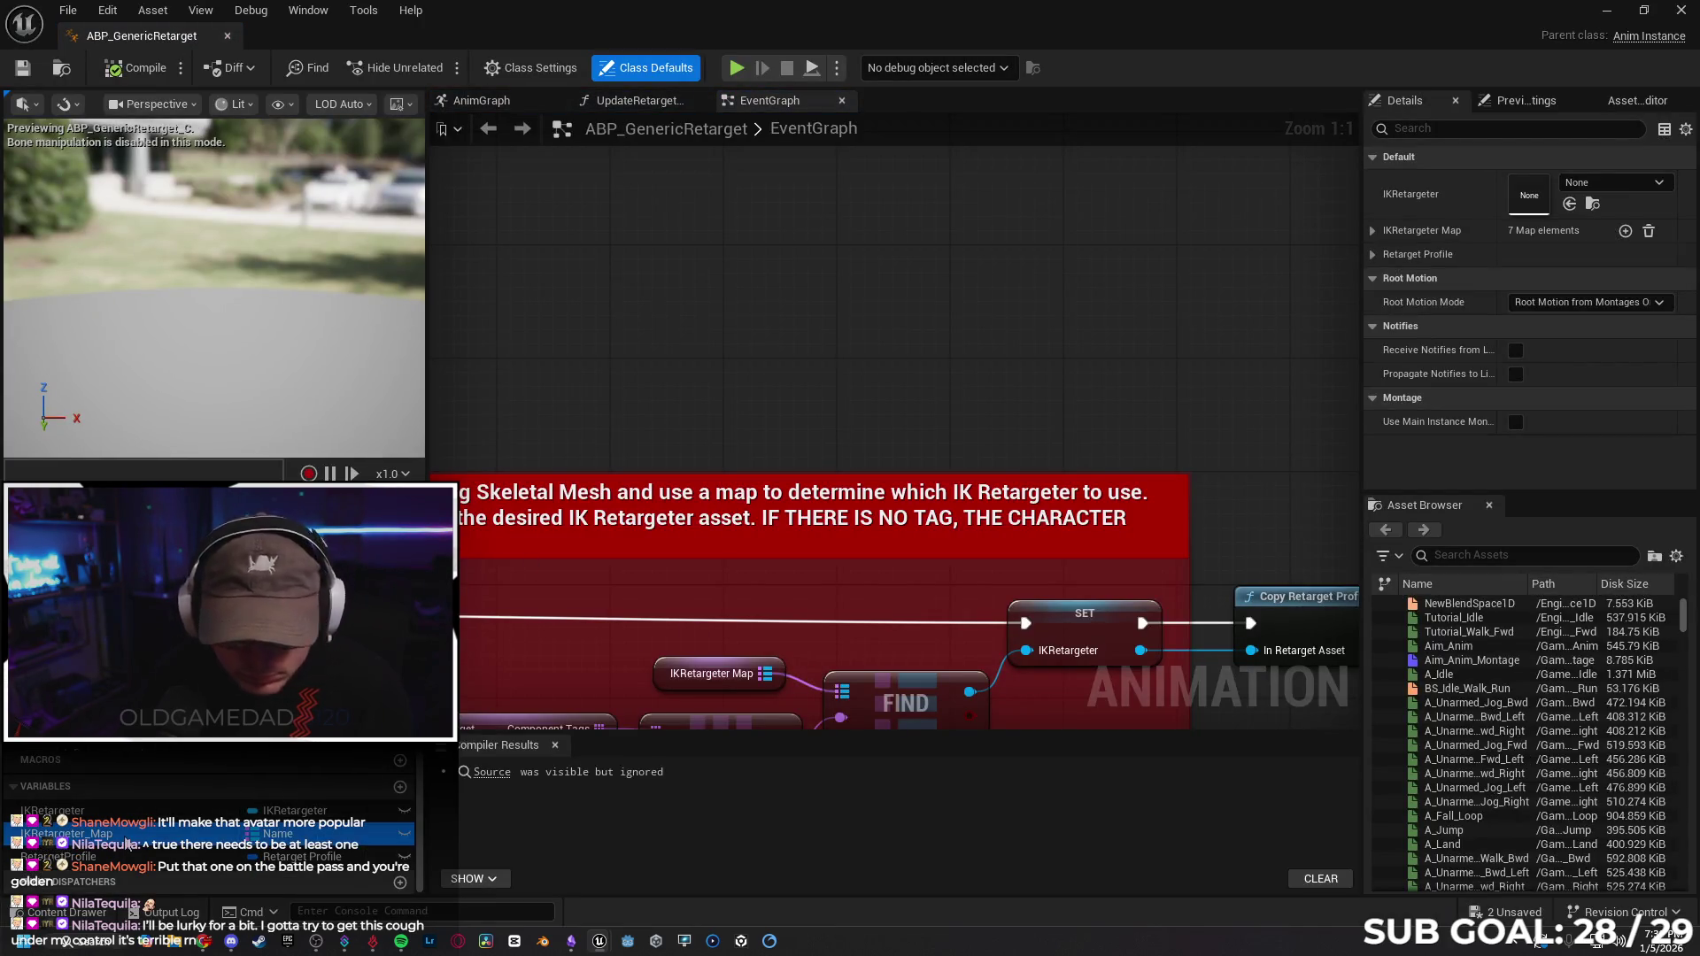
click(89, 834)
click(1373, 460)
scroll(1417, 318, down, 5)
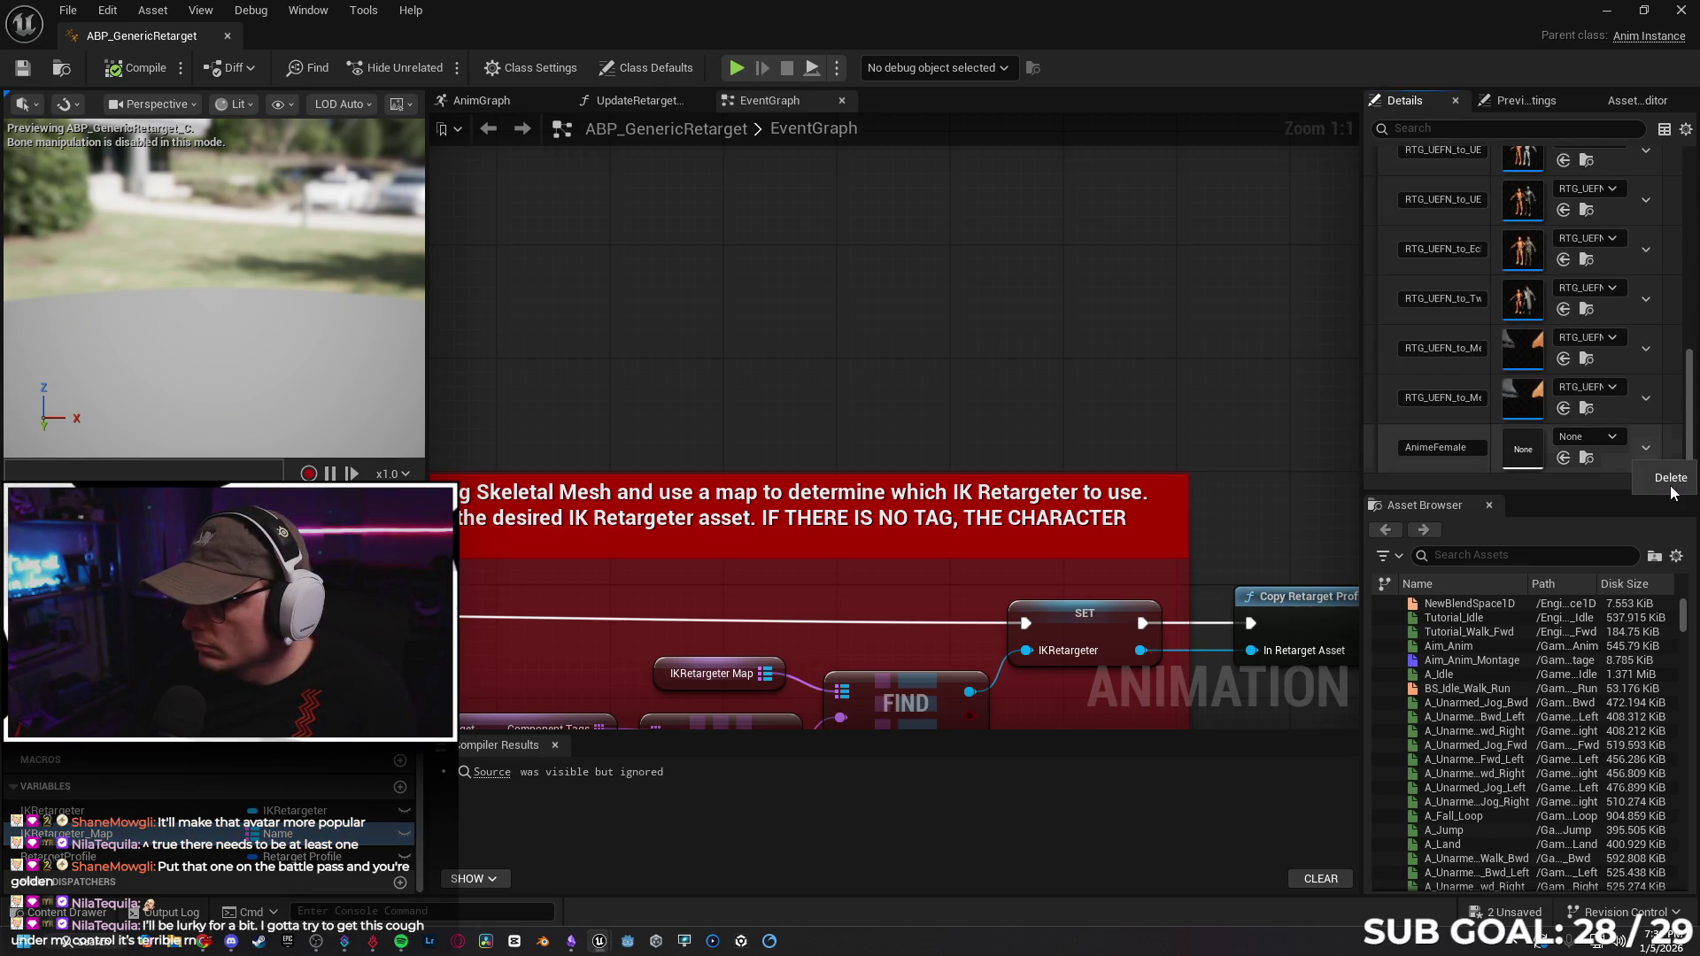
click(1647, 447)
click(1665, 482)
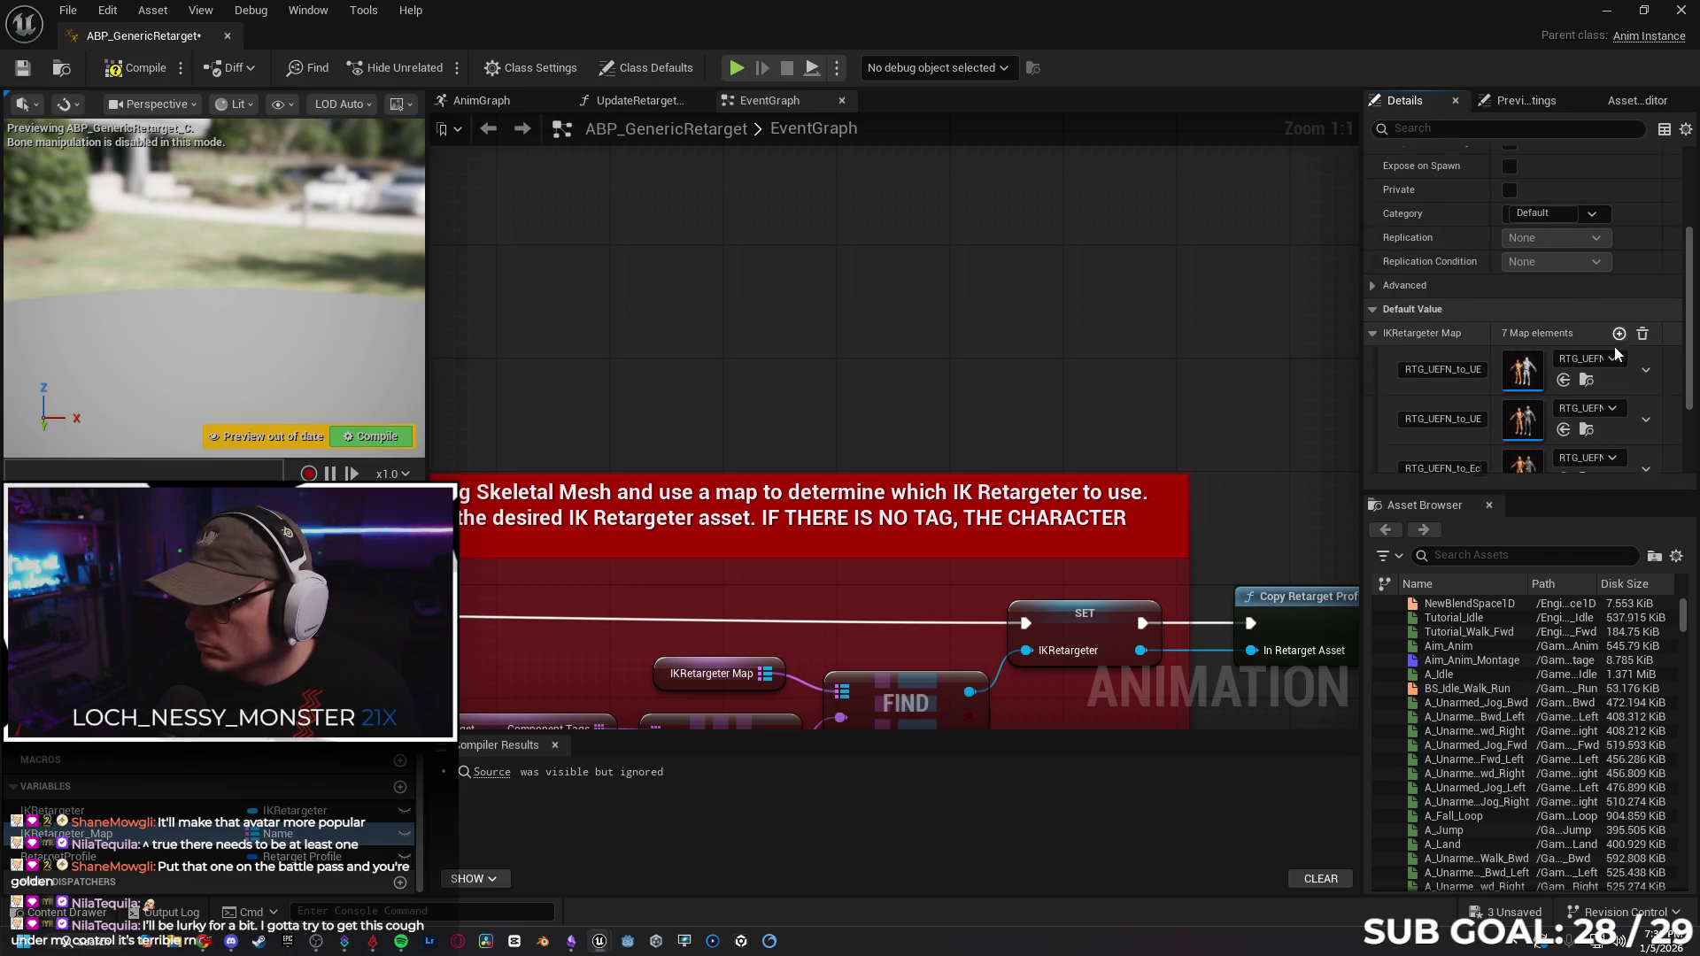
click(1621, 334)
scroll(1639, 396, down, 3)
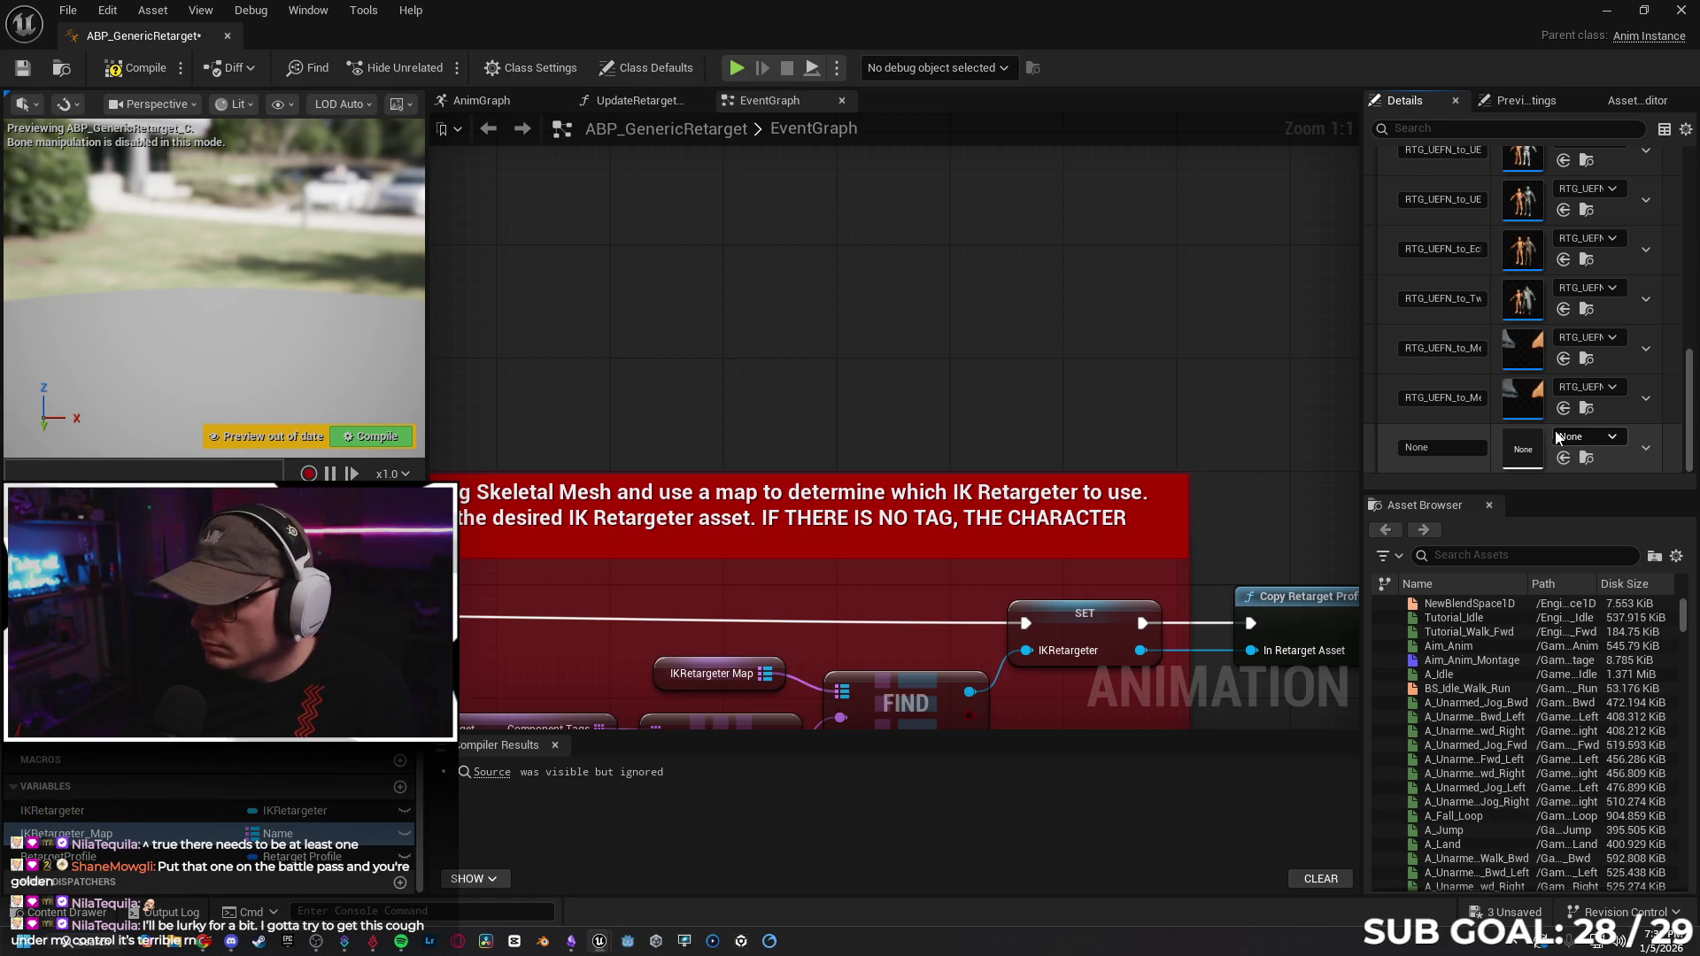
Navigate the content browser up to the top Content folder.
key(ctrl+space)
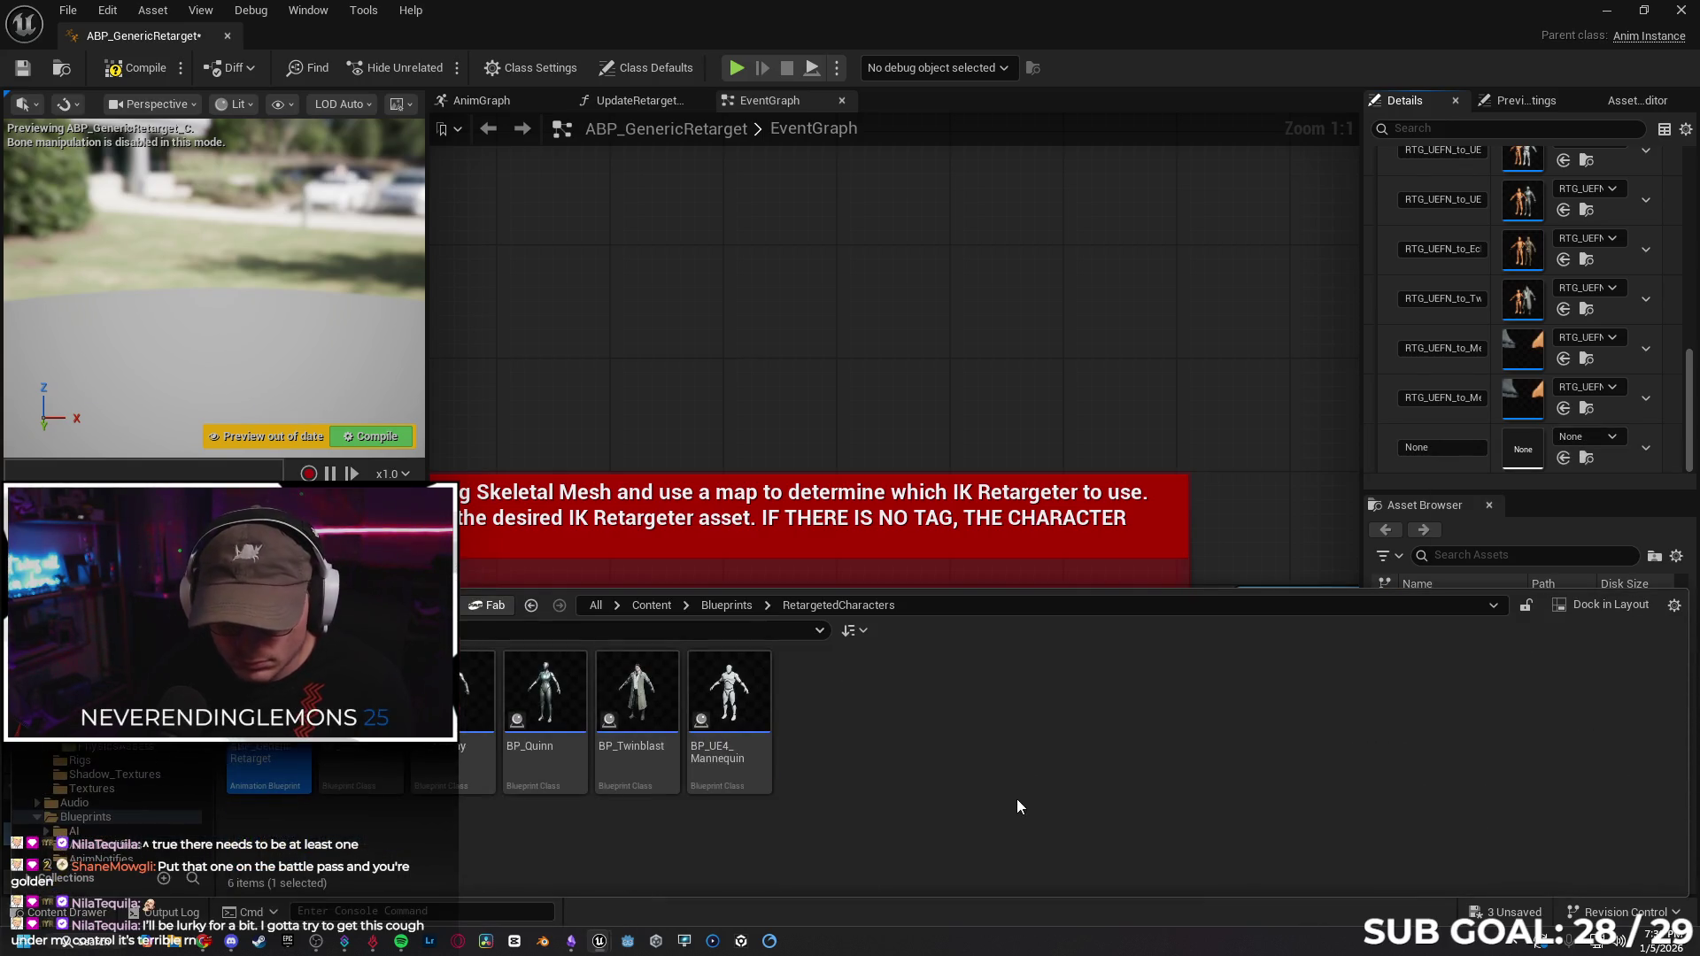
key(alt+Left)
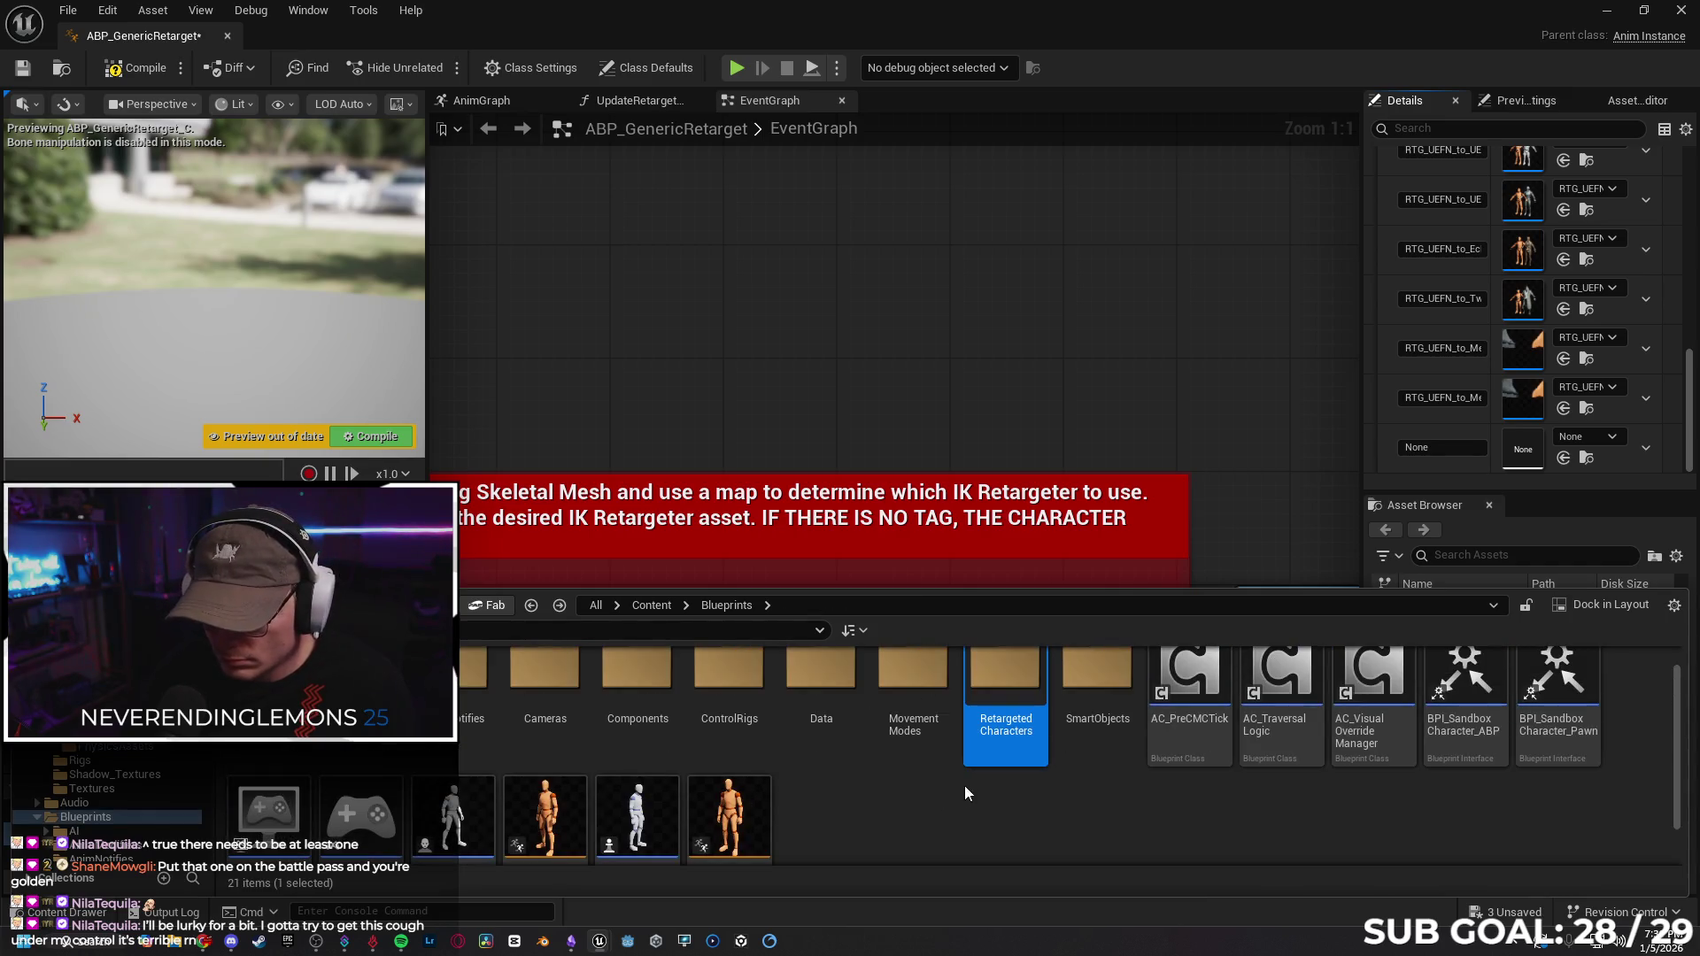
scroll(917, 783, down, 1)
key(alt+Left)
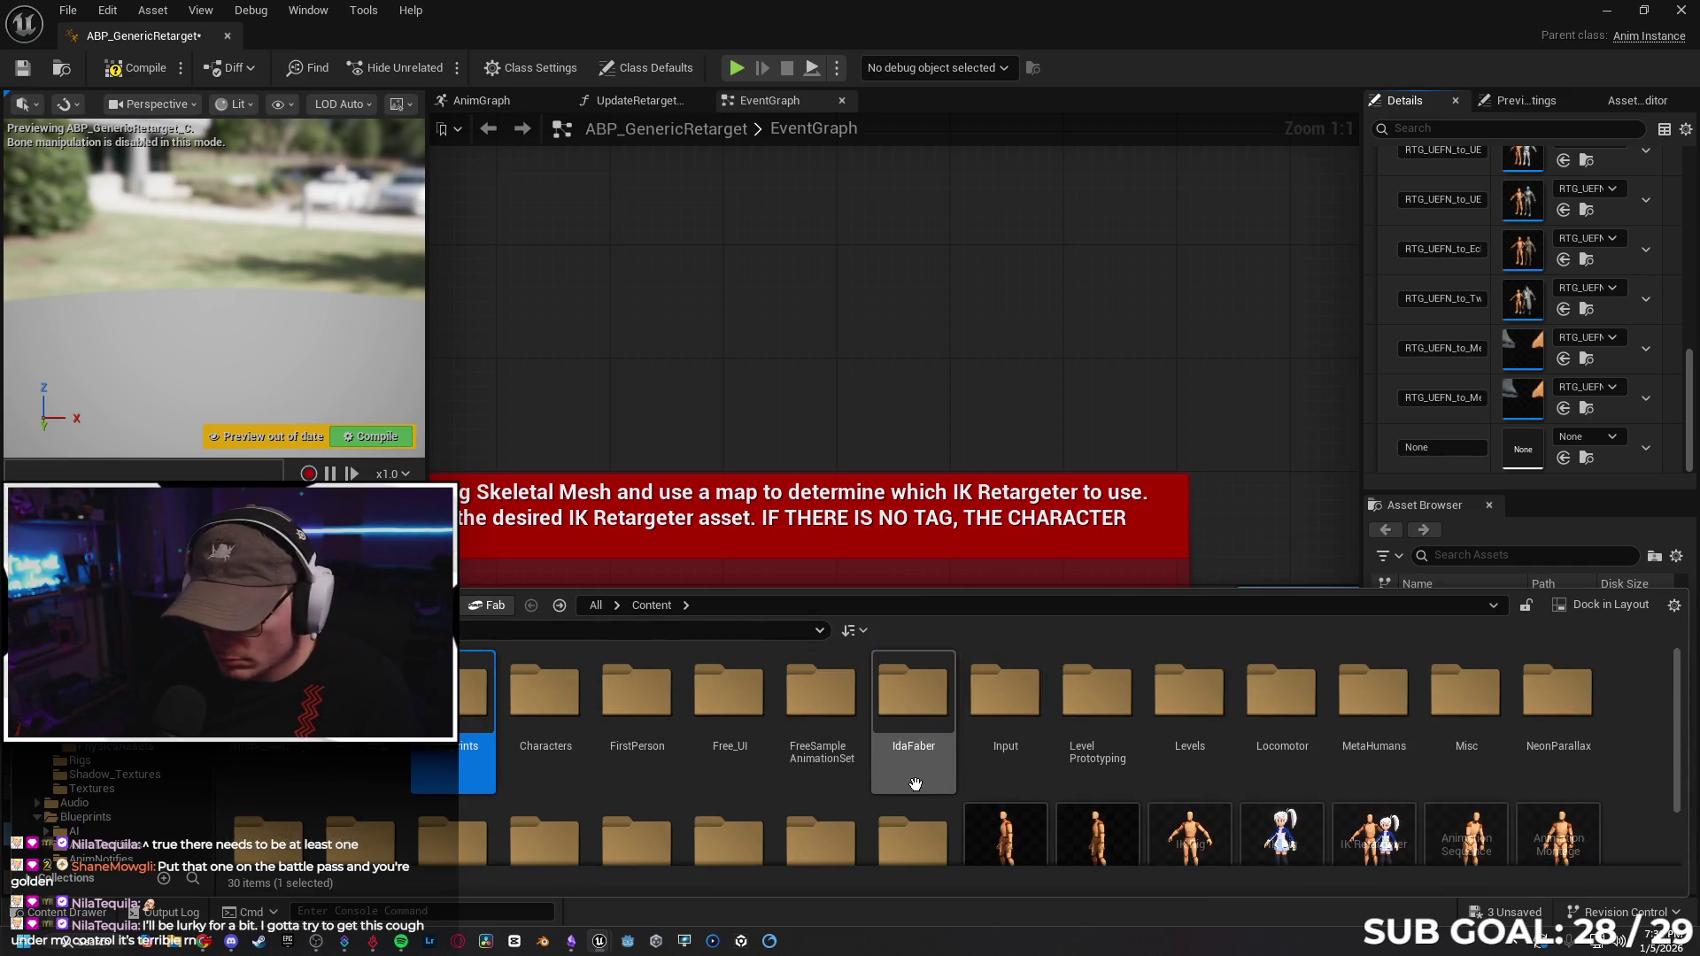
scroll(915, 783, down, 1)
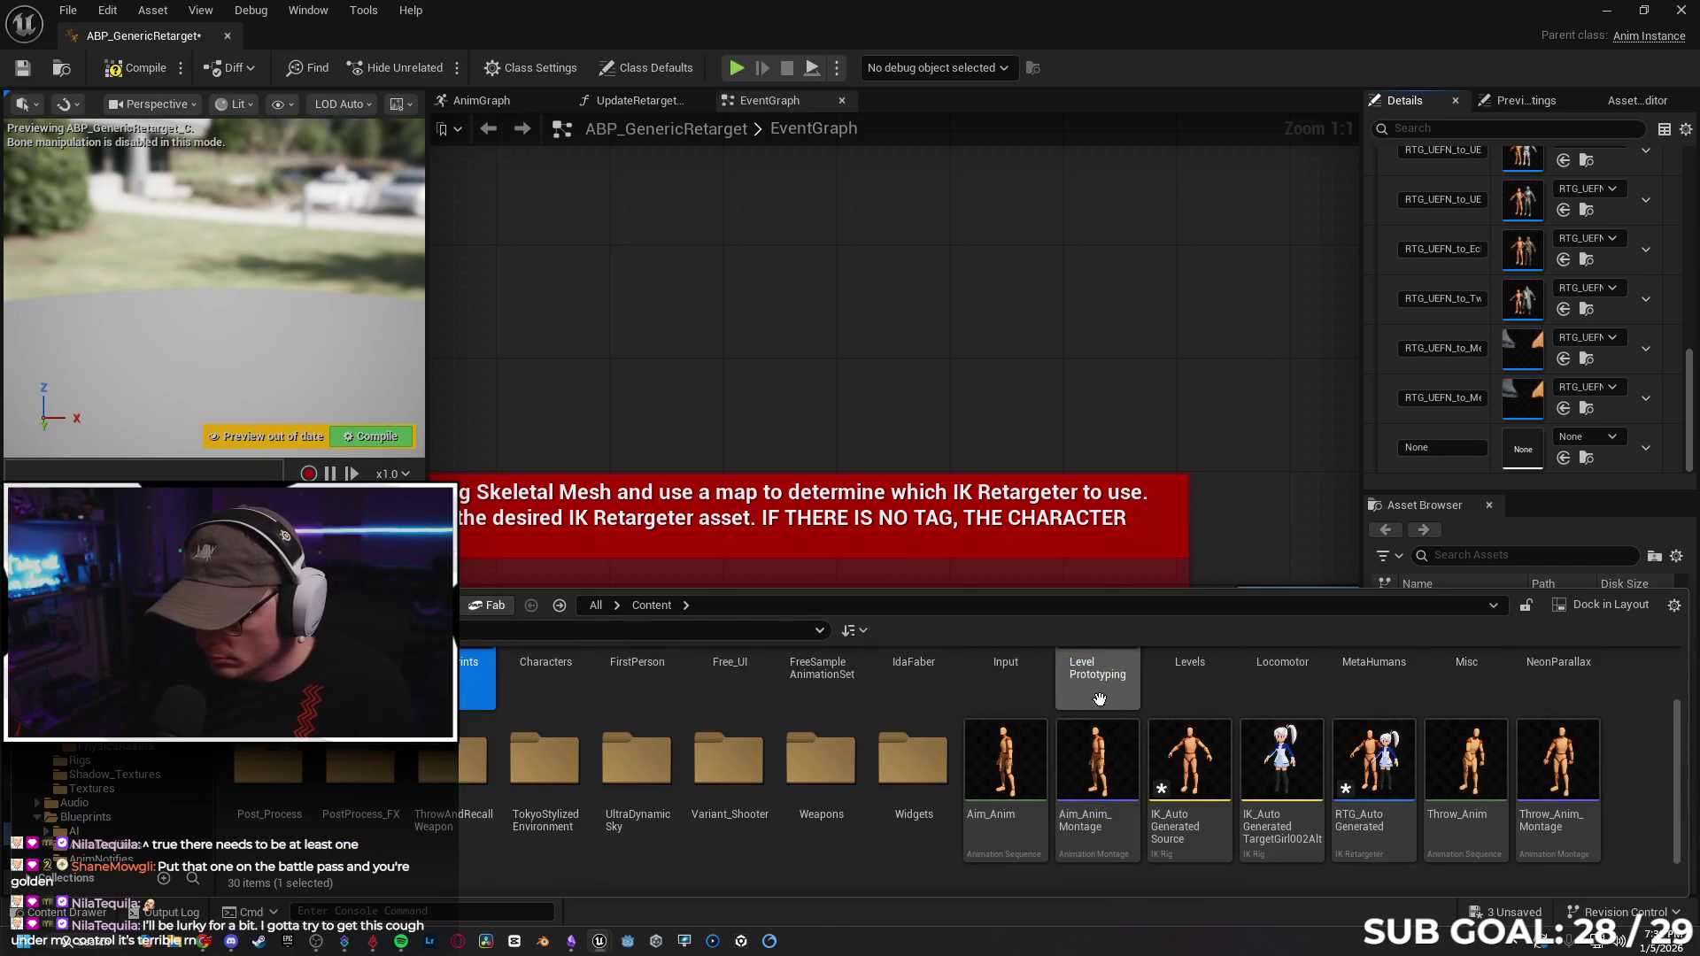
Rename the RTG_AutoGenerated retargeter to RTG_AutoGenerated_Girl002ALT.
click(1378, 827)
right_click(1378, 826)
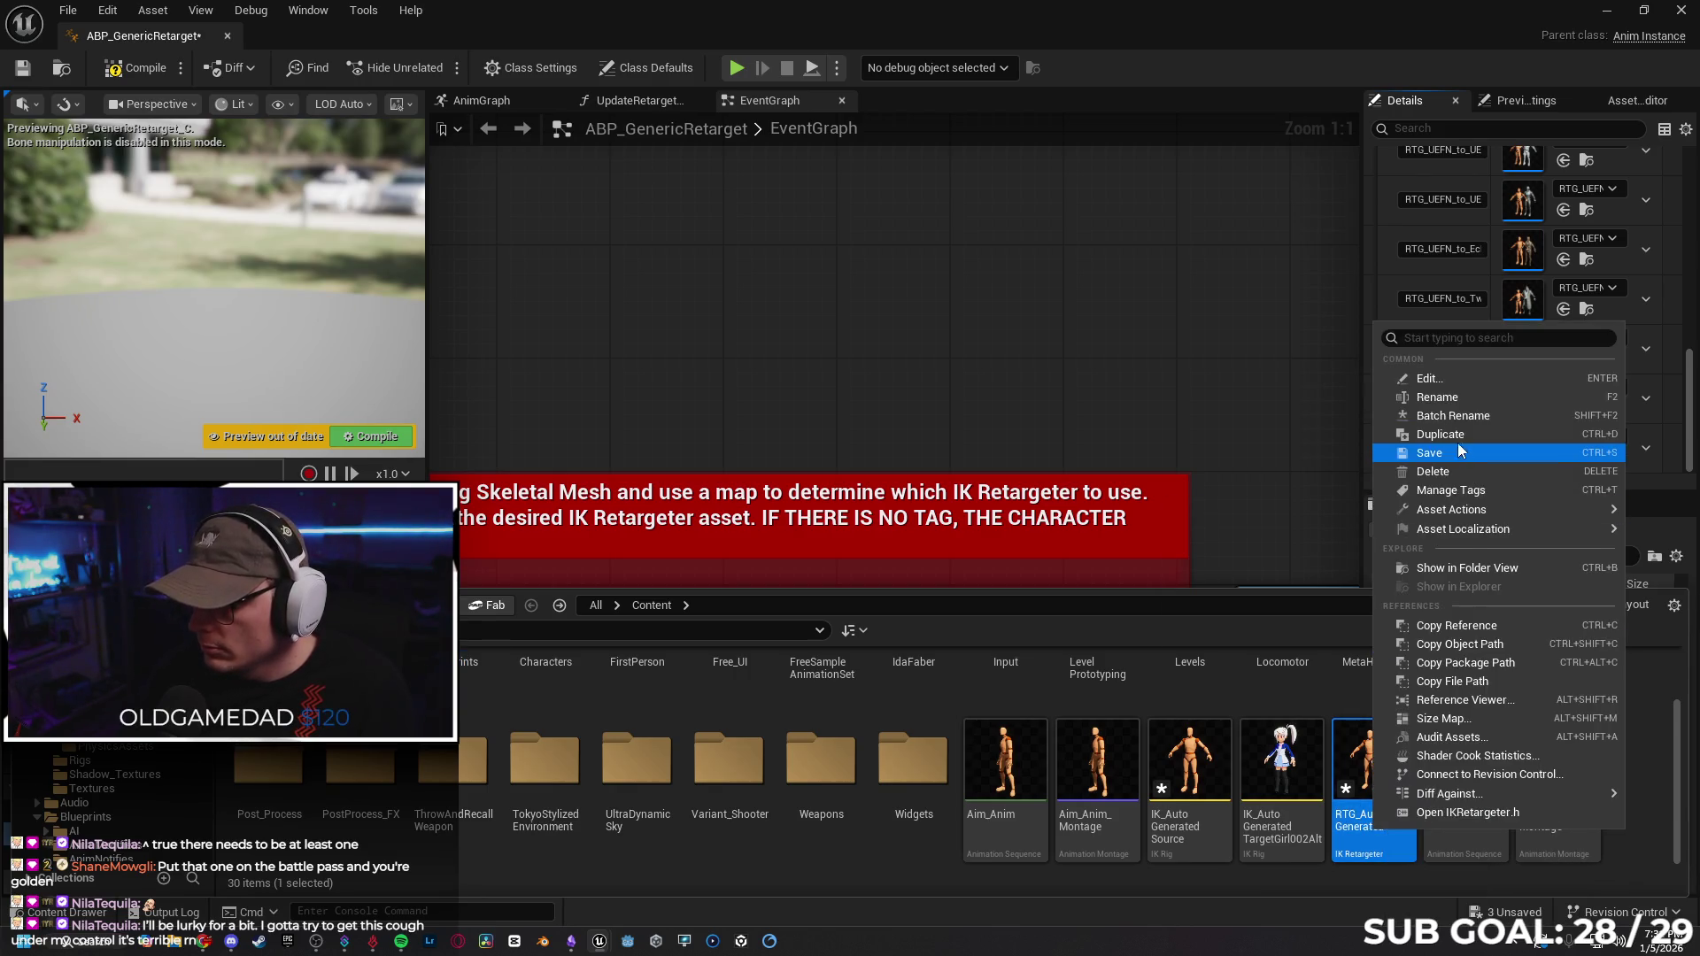
click(1471, 395)
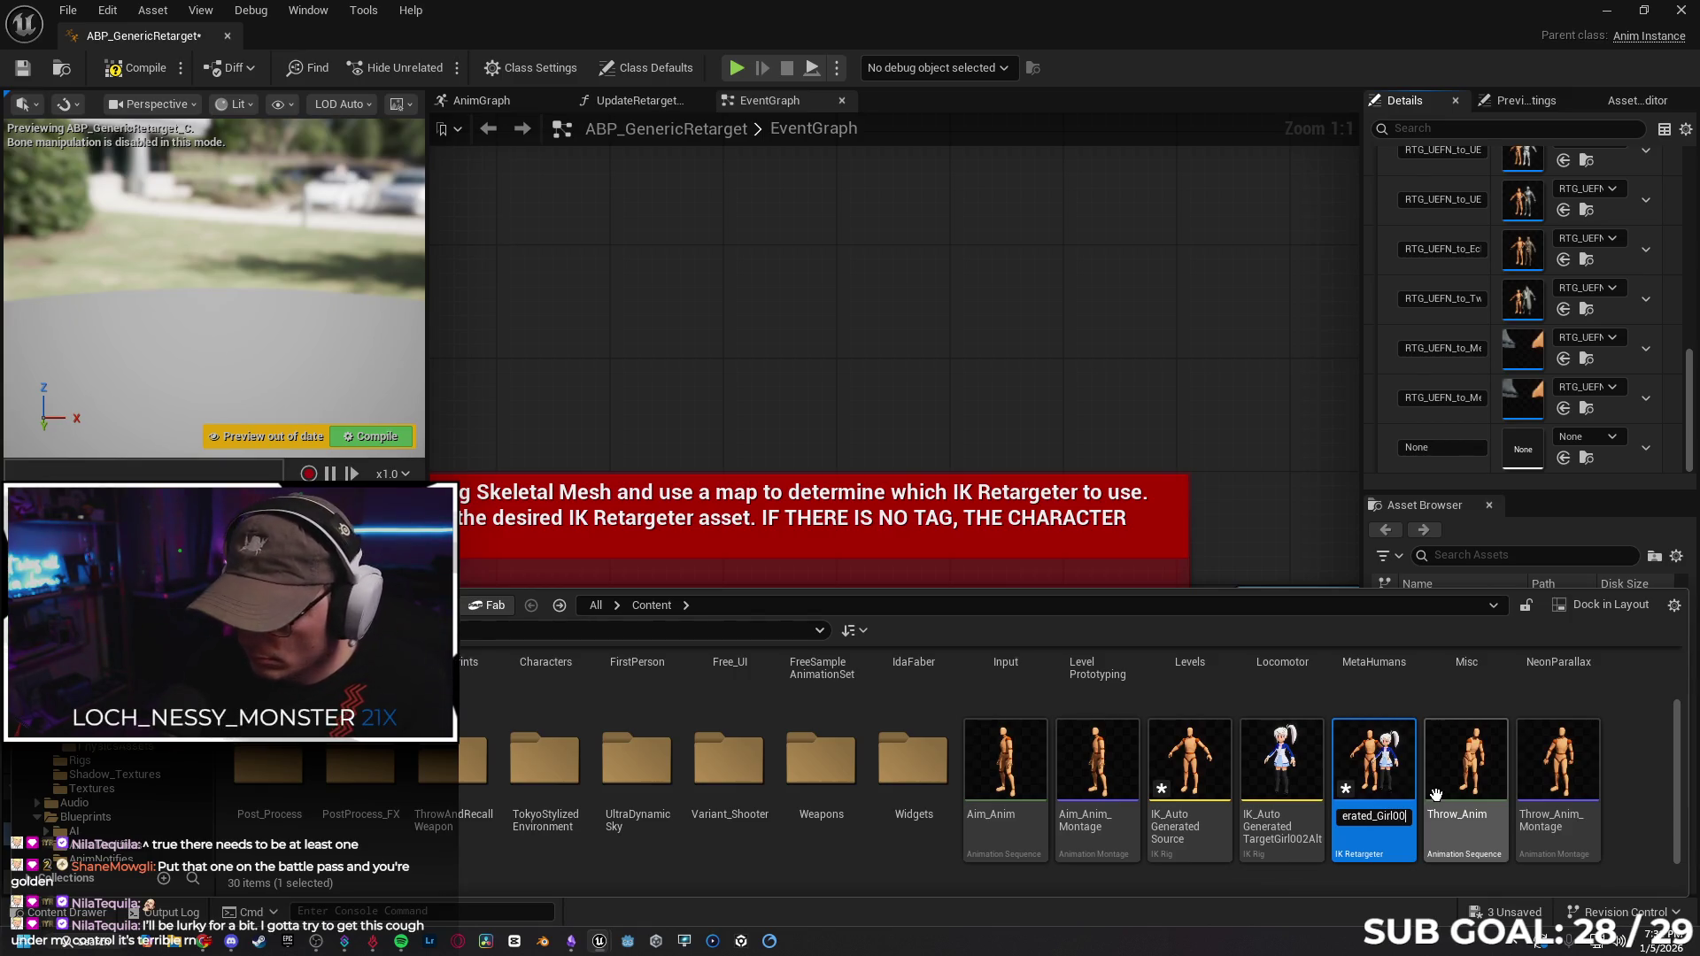
text(RT)
key(Return)
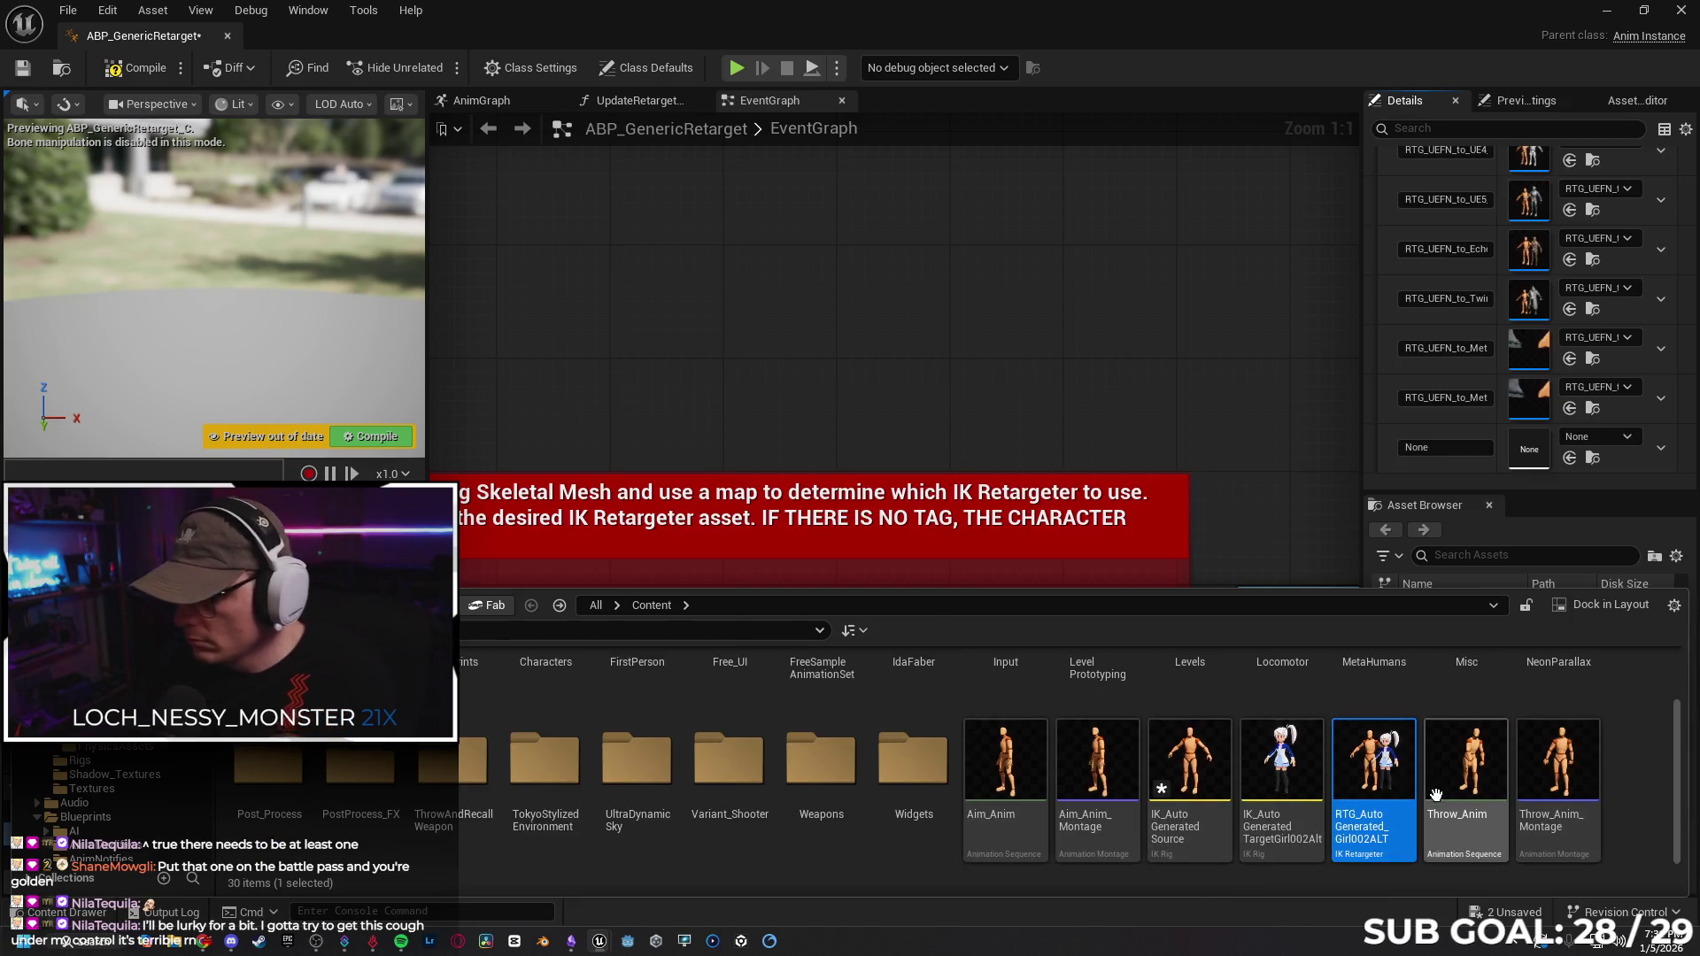
Assign RTG_AutoGenerated_Girl002ALT to the new map entry and use that name as its key.
click(1592, 437)
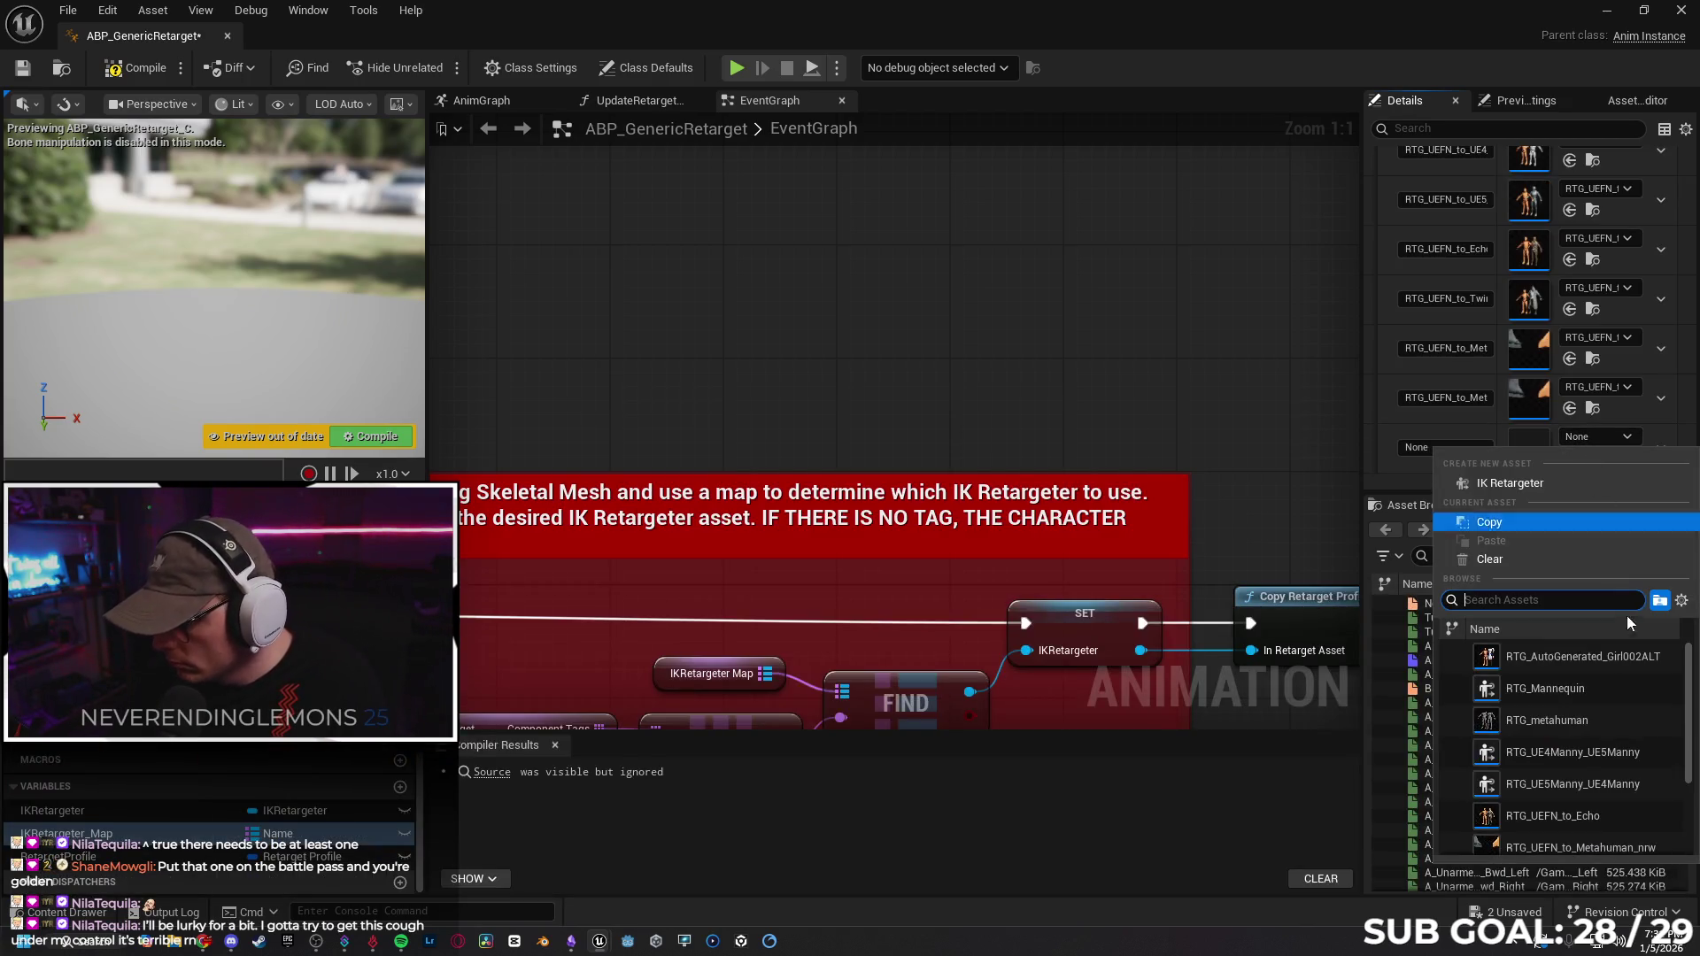
click(1571, 657)
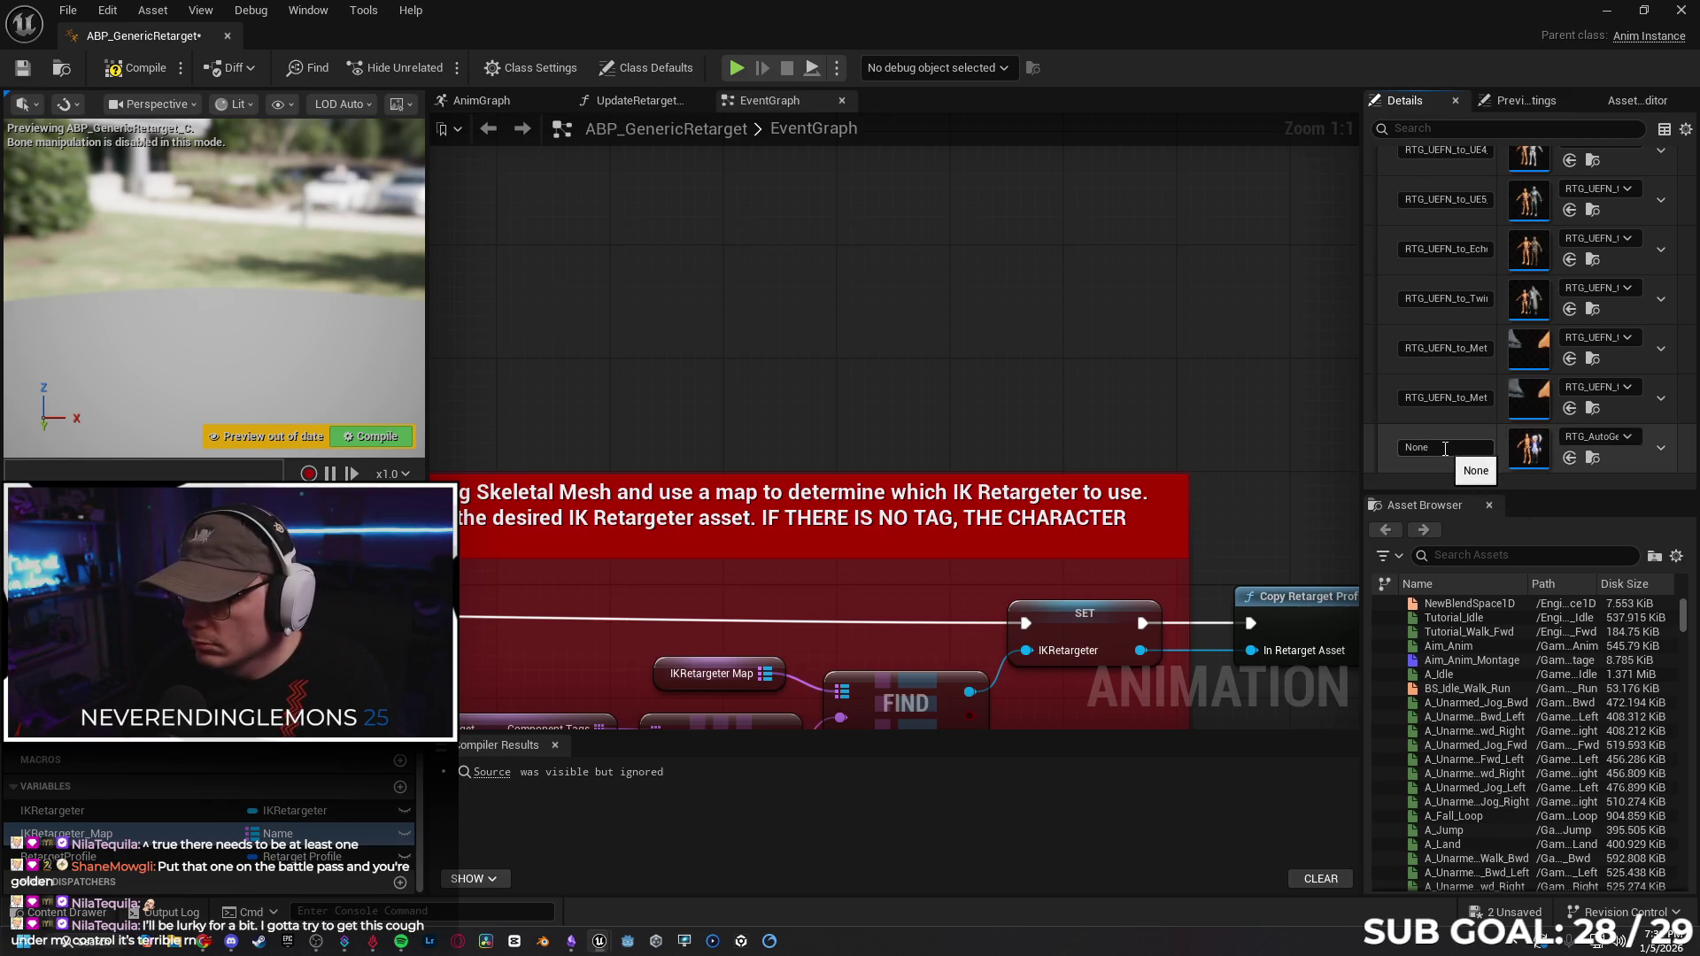
text(IK_AutoGeneratedTargetGirl002Alt)
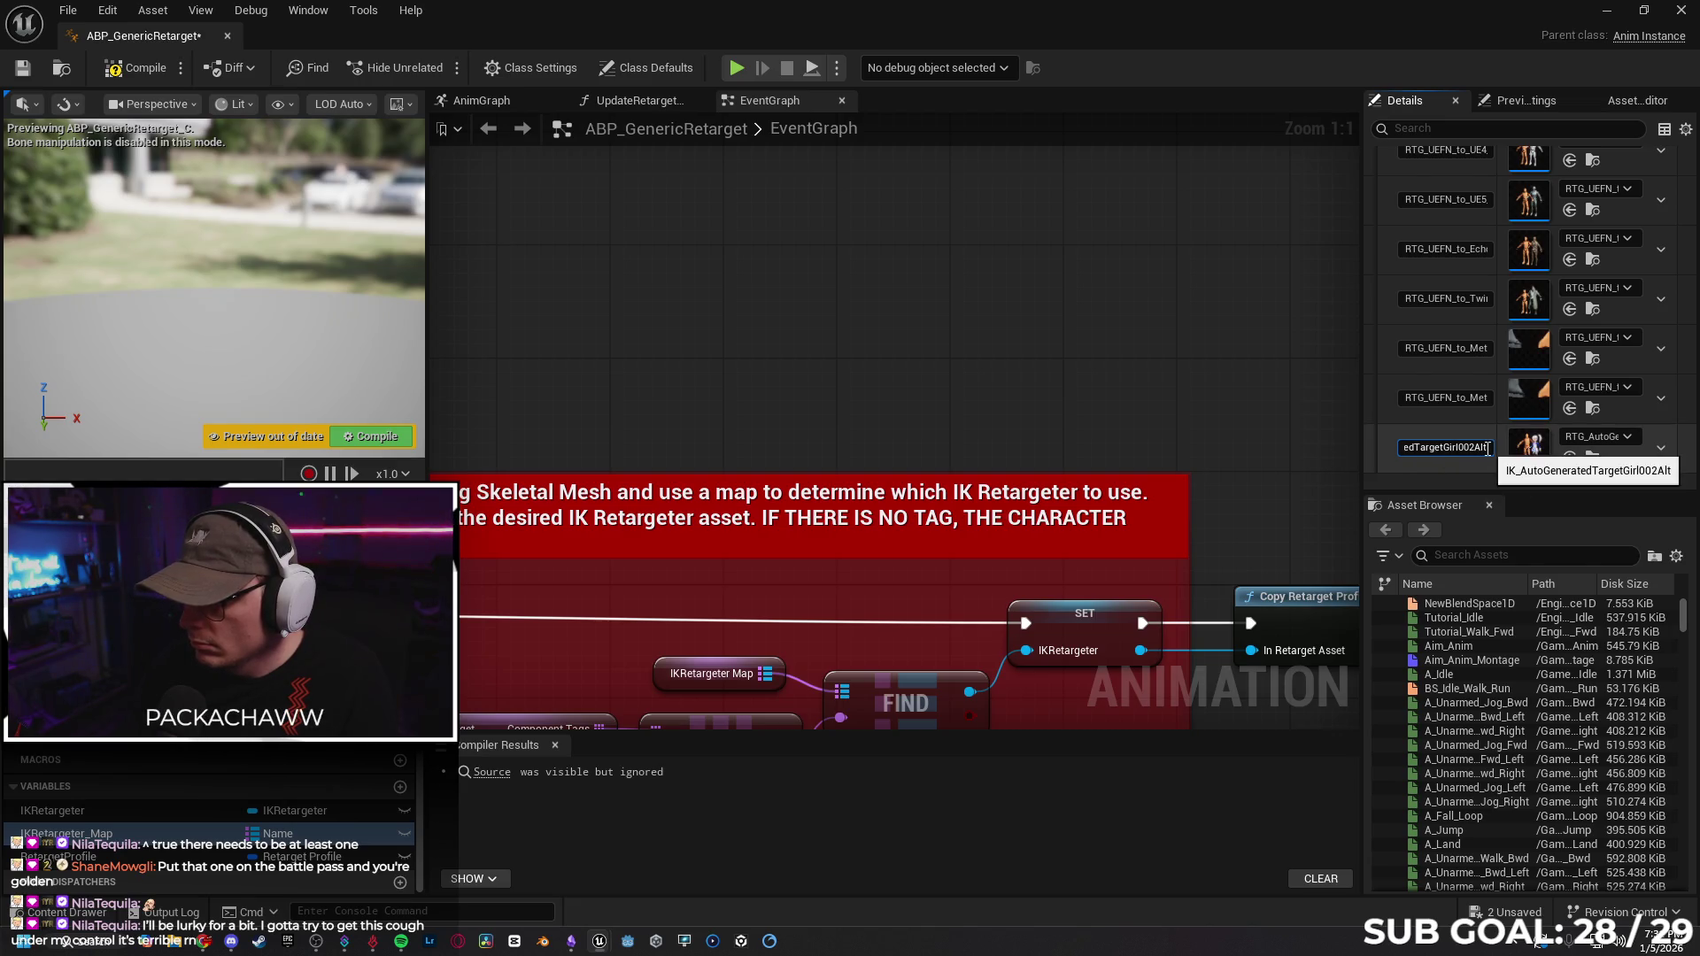
drag(1488, 449, 1313, 450)
key(Escape)
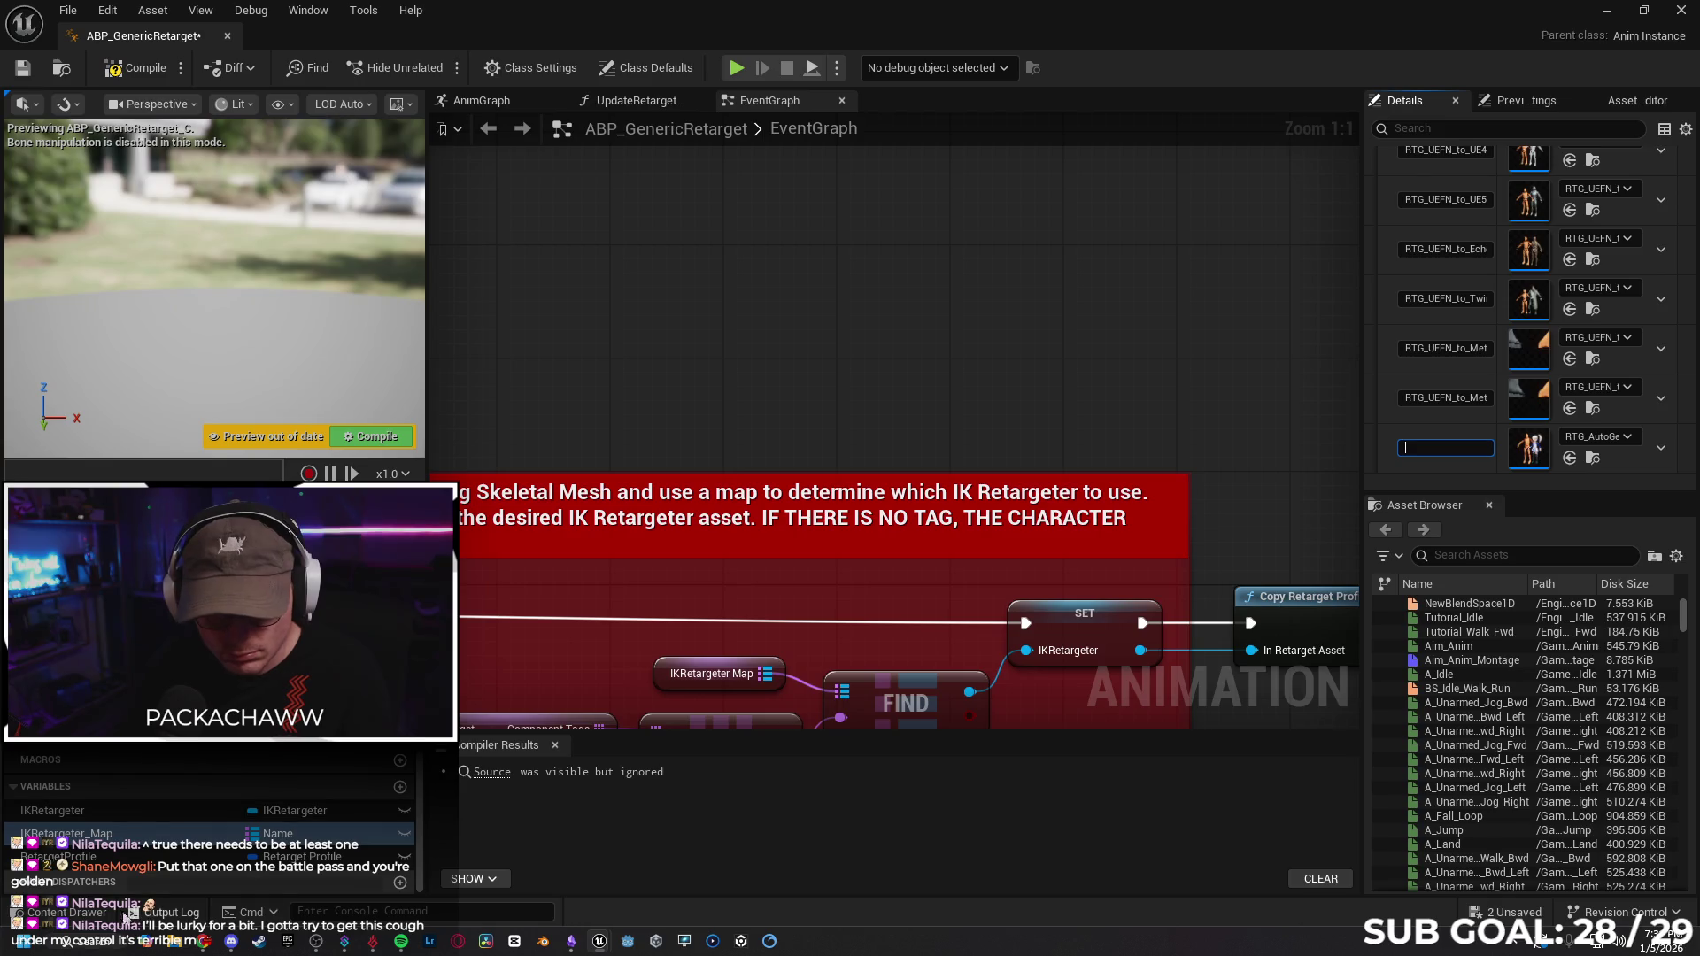
key(ctrl+space)
right_click(1369, 846)
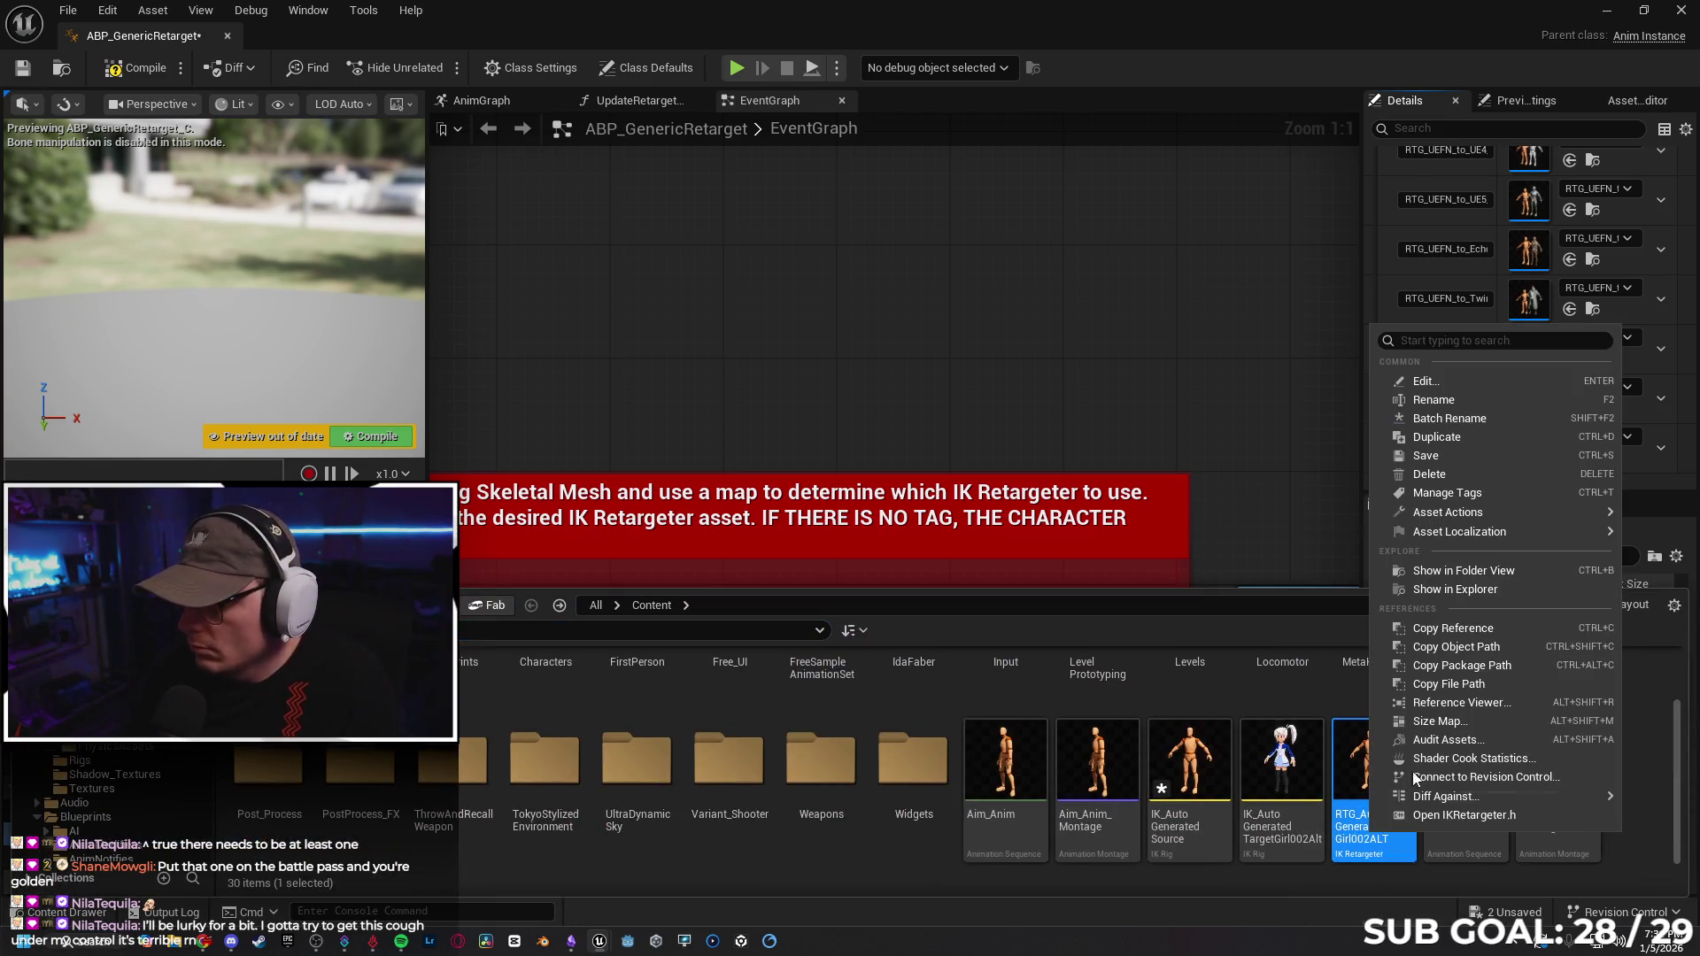
click(1479, 400)
click(1438, 449)
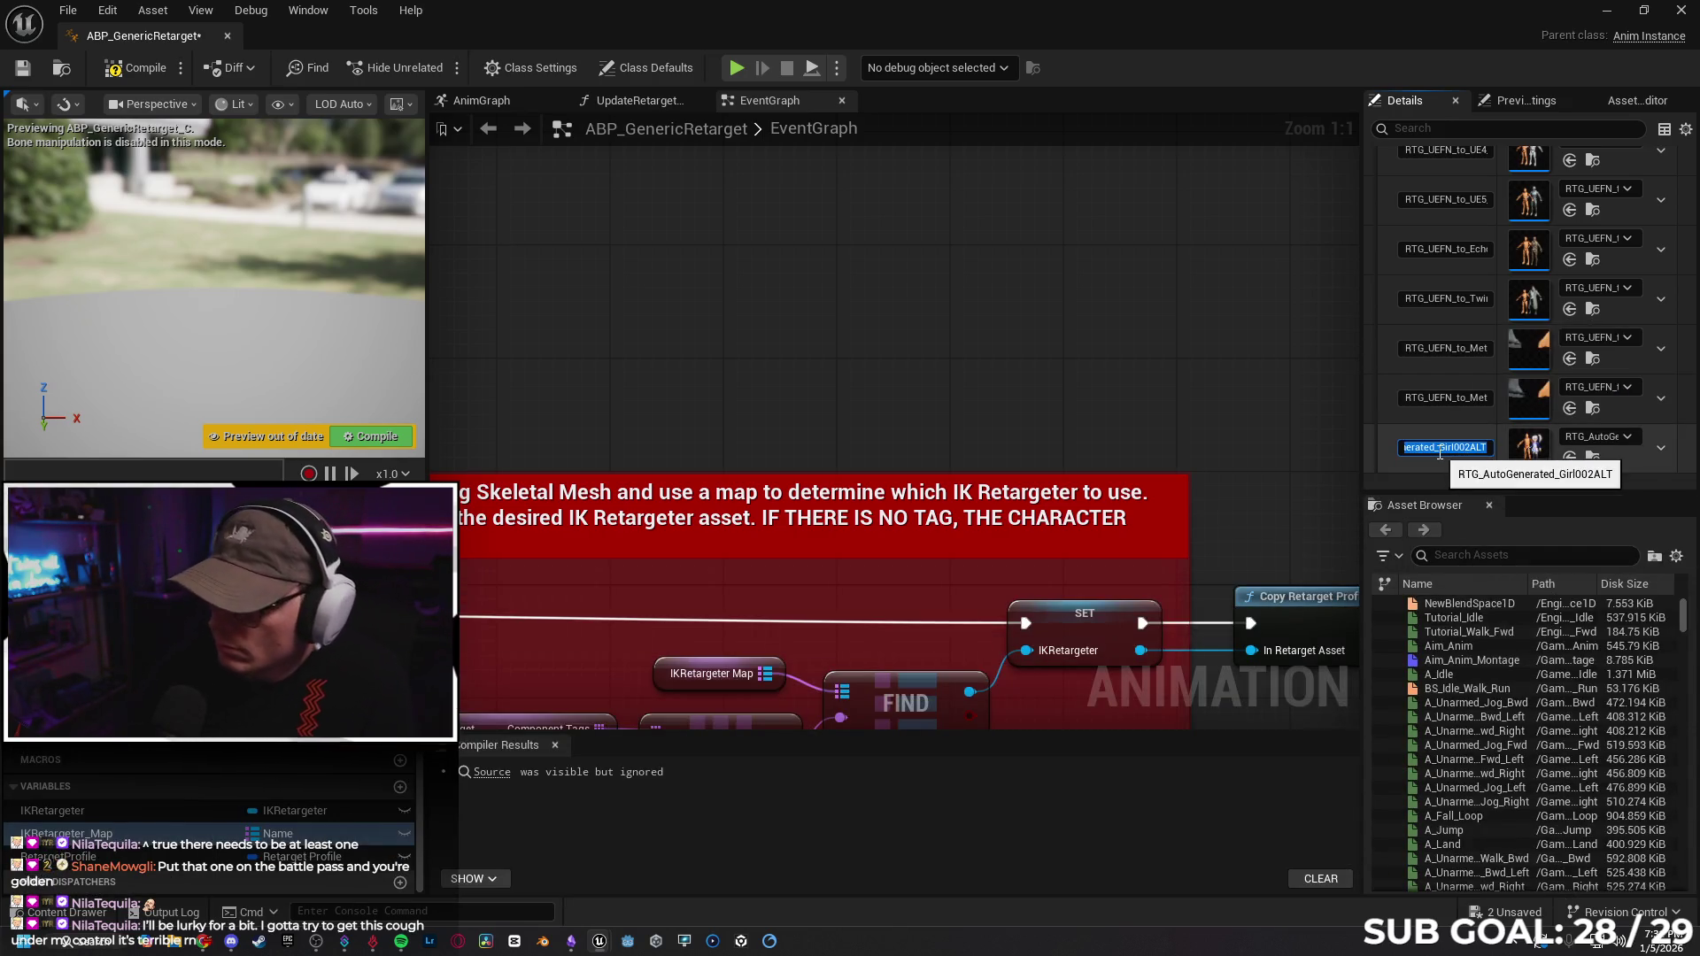
key(Return)
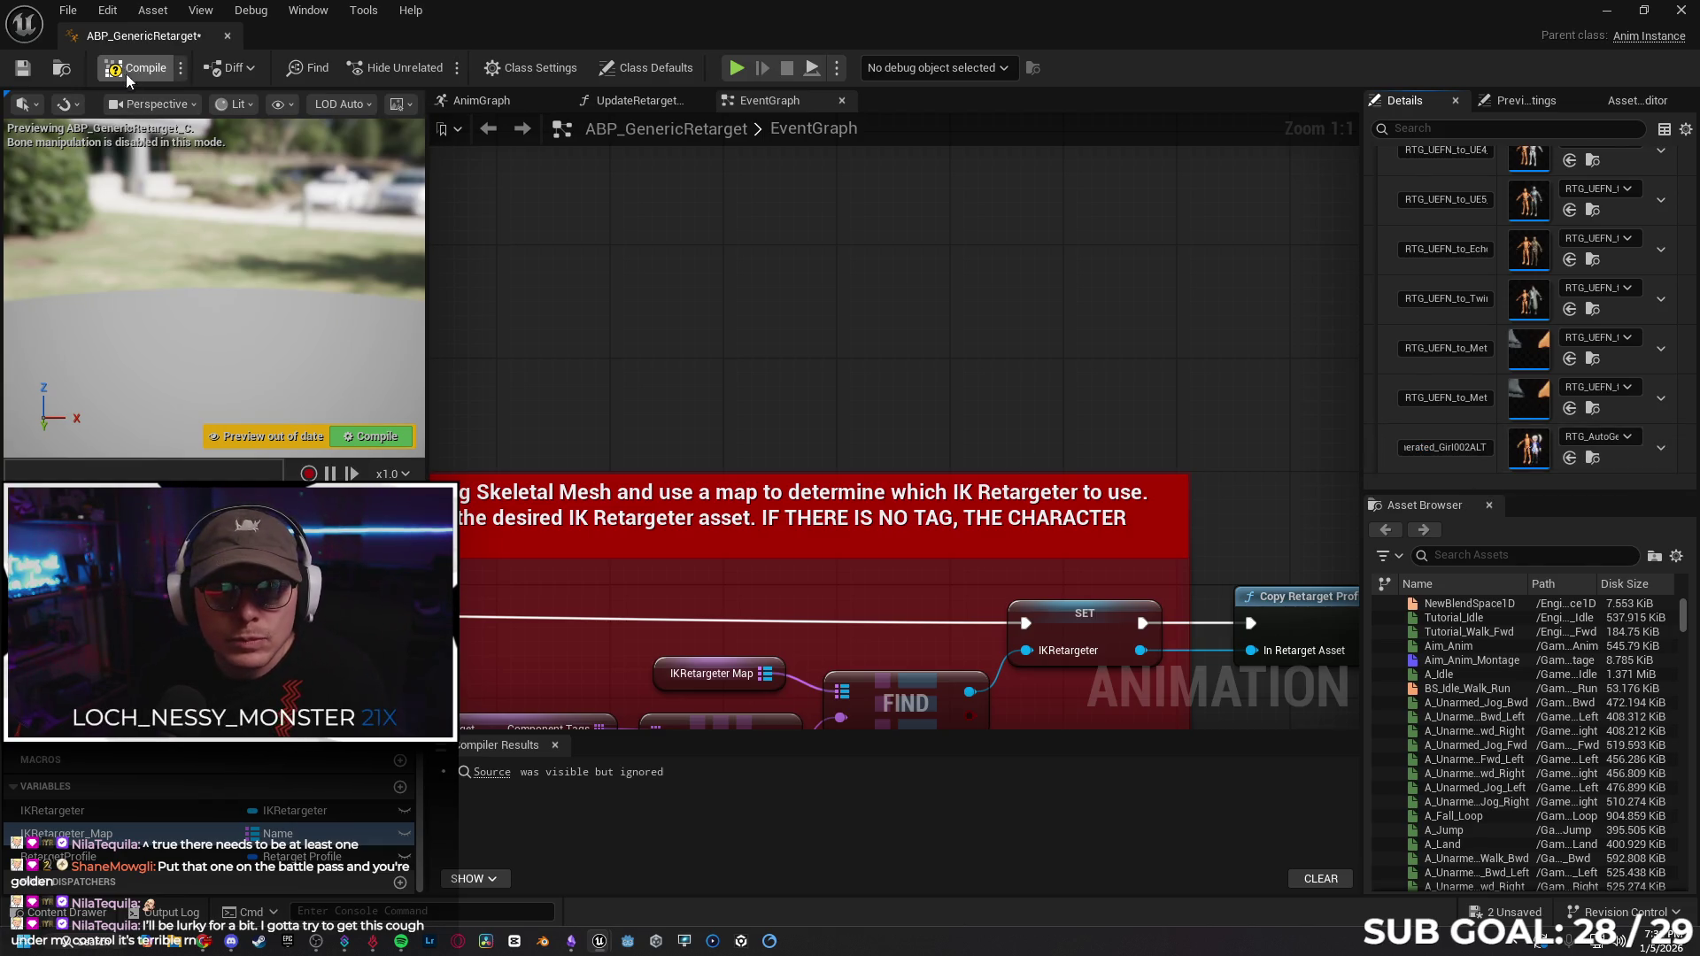
Compile and save the retarget blueprint, then return to the Level_AllCharacters editor.
click(129, 69)
click(22, 68)
click(1606, 10)
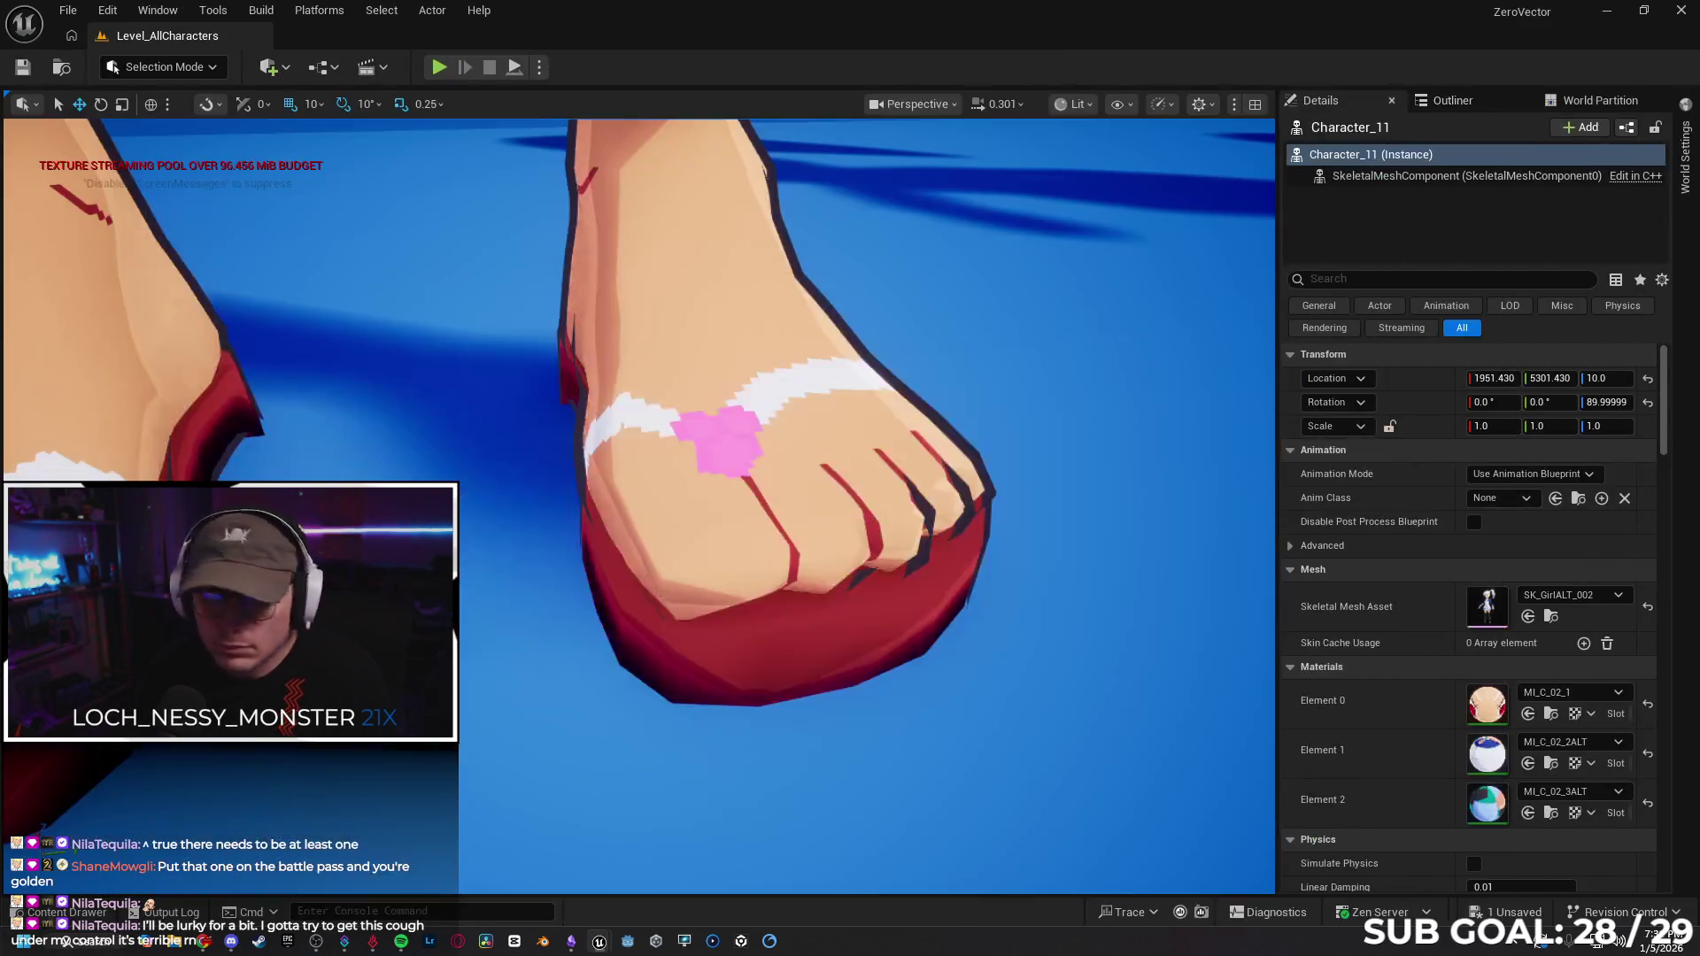
Play the tutorial to 0:41 at the component tag step, then return to ABP_GenericRetarget.
click(71, 912)
click(88, 914)
click(205, 943)
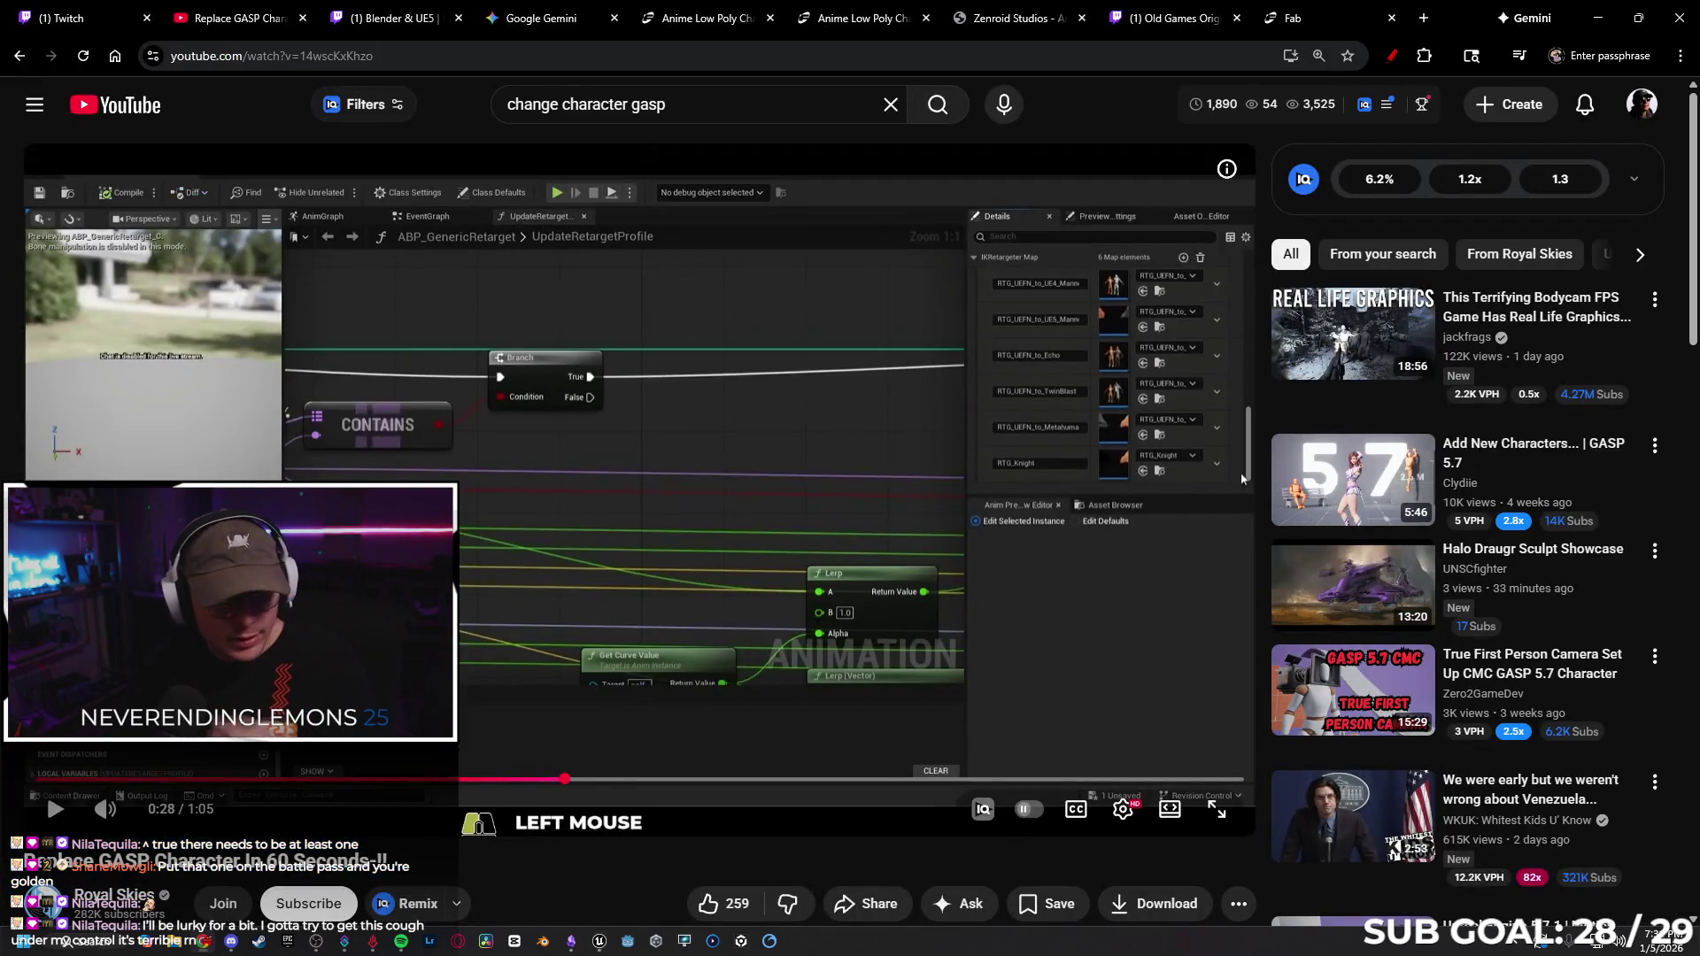
click(54, 813)
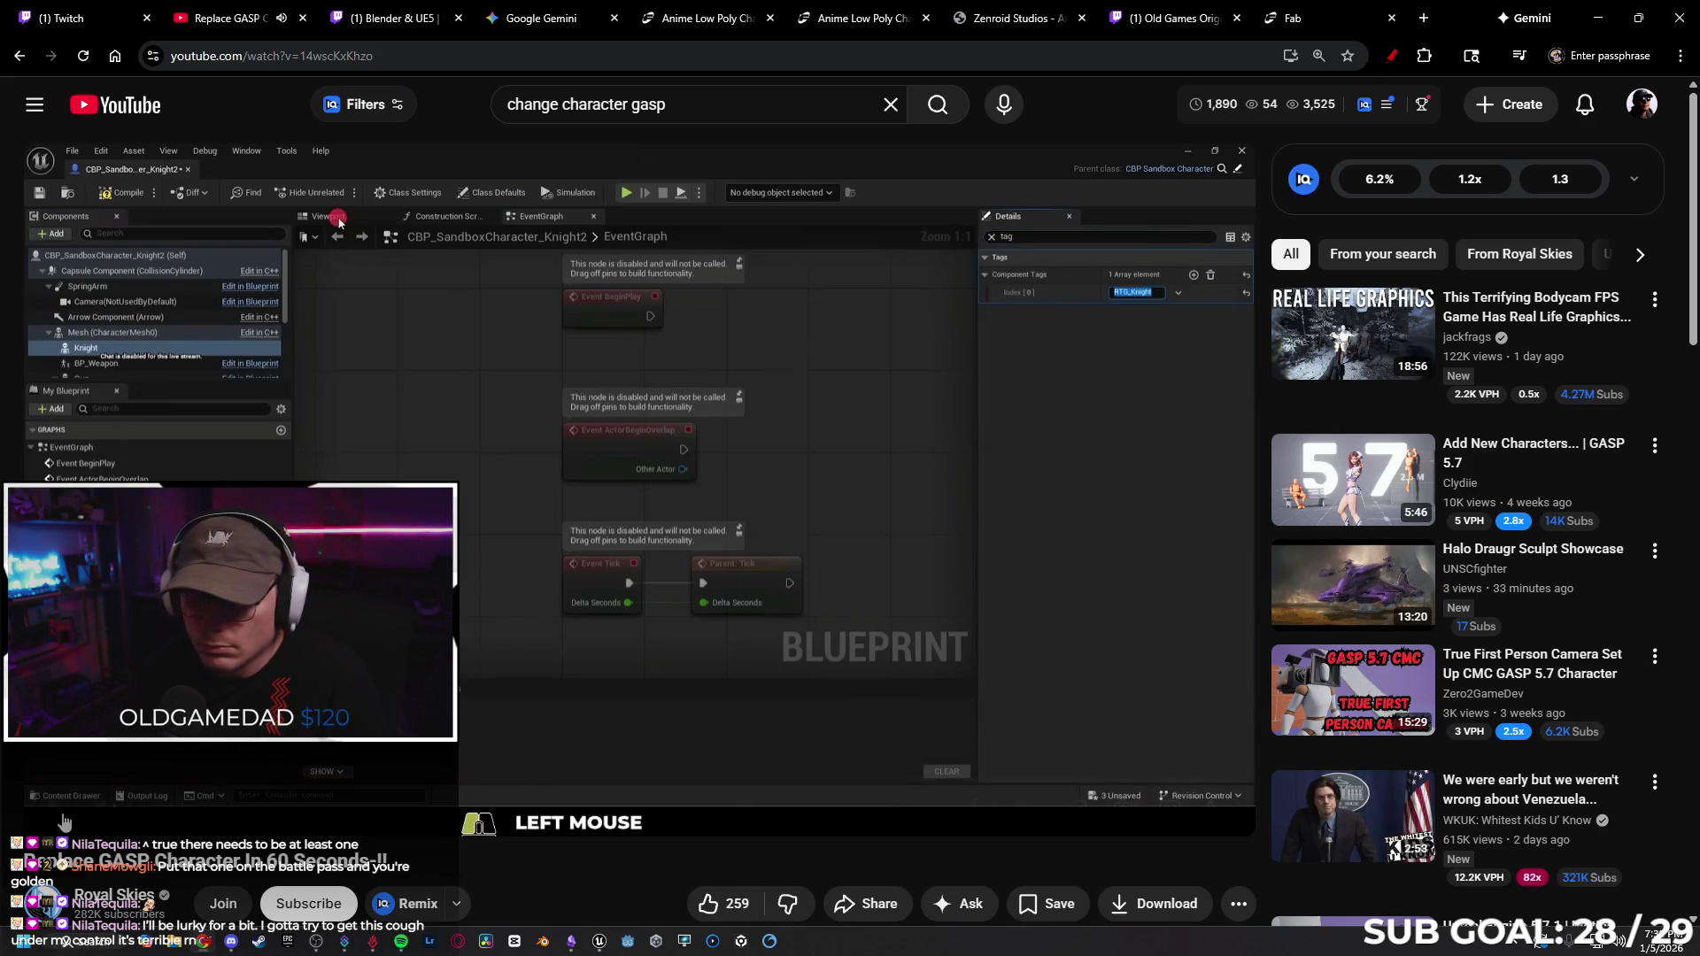
click(479, 573)
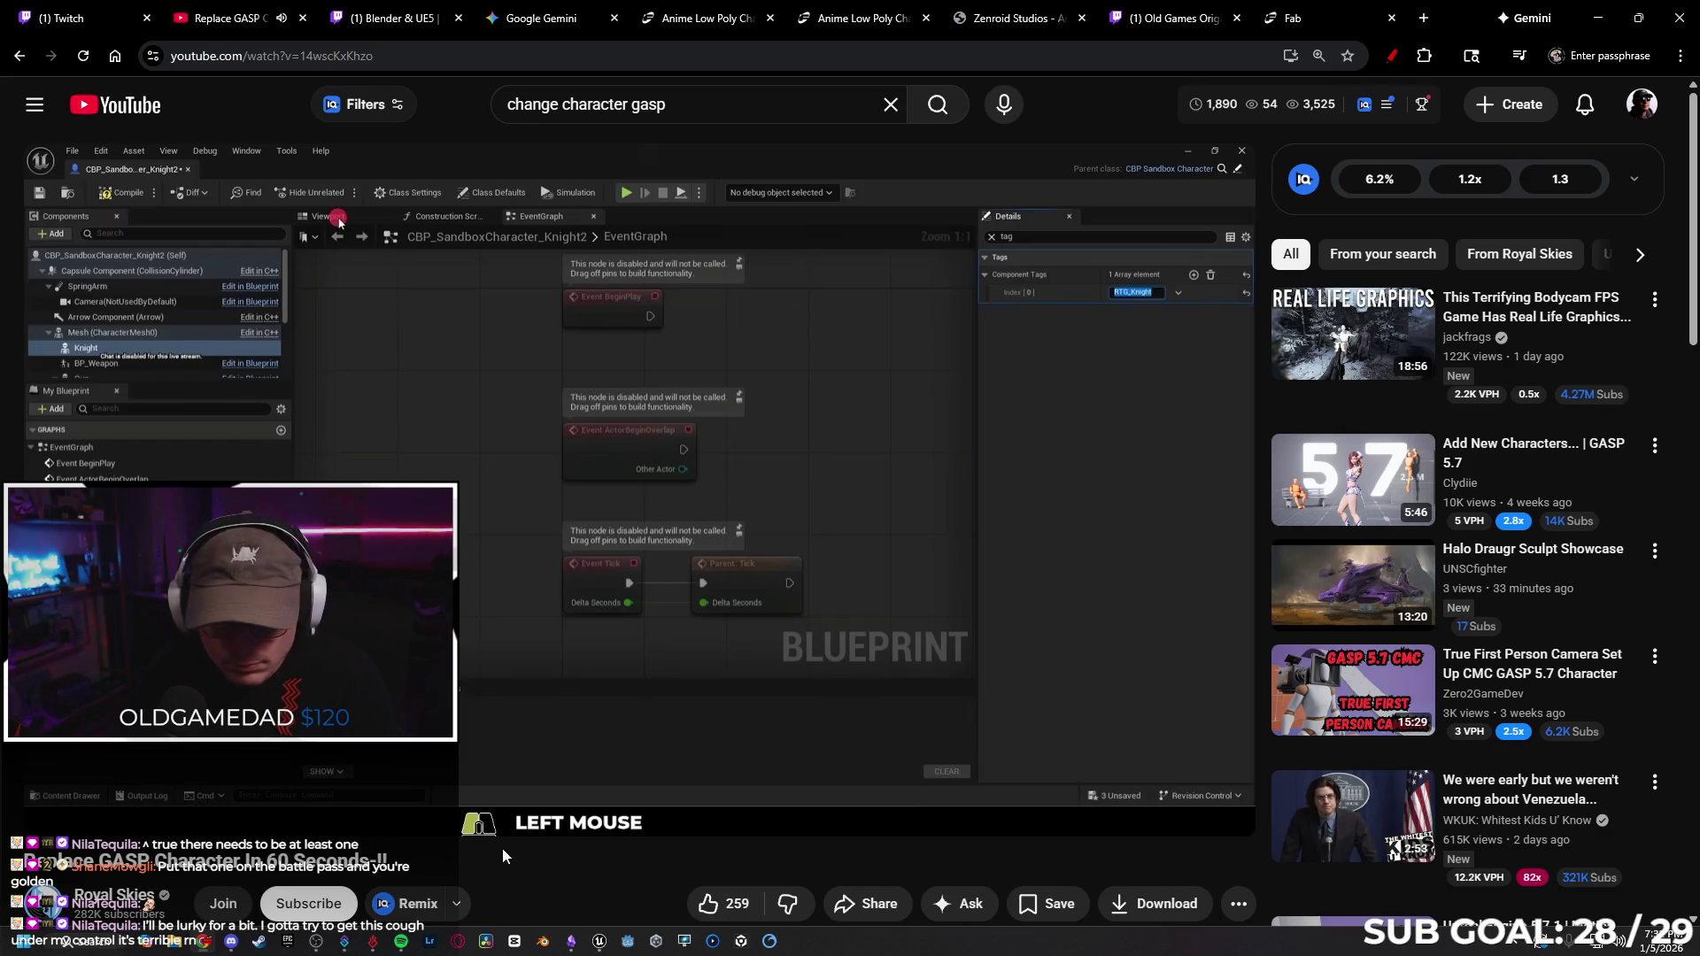
mouse_move(598, 944)
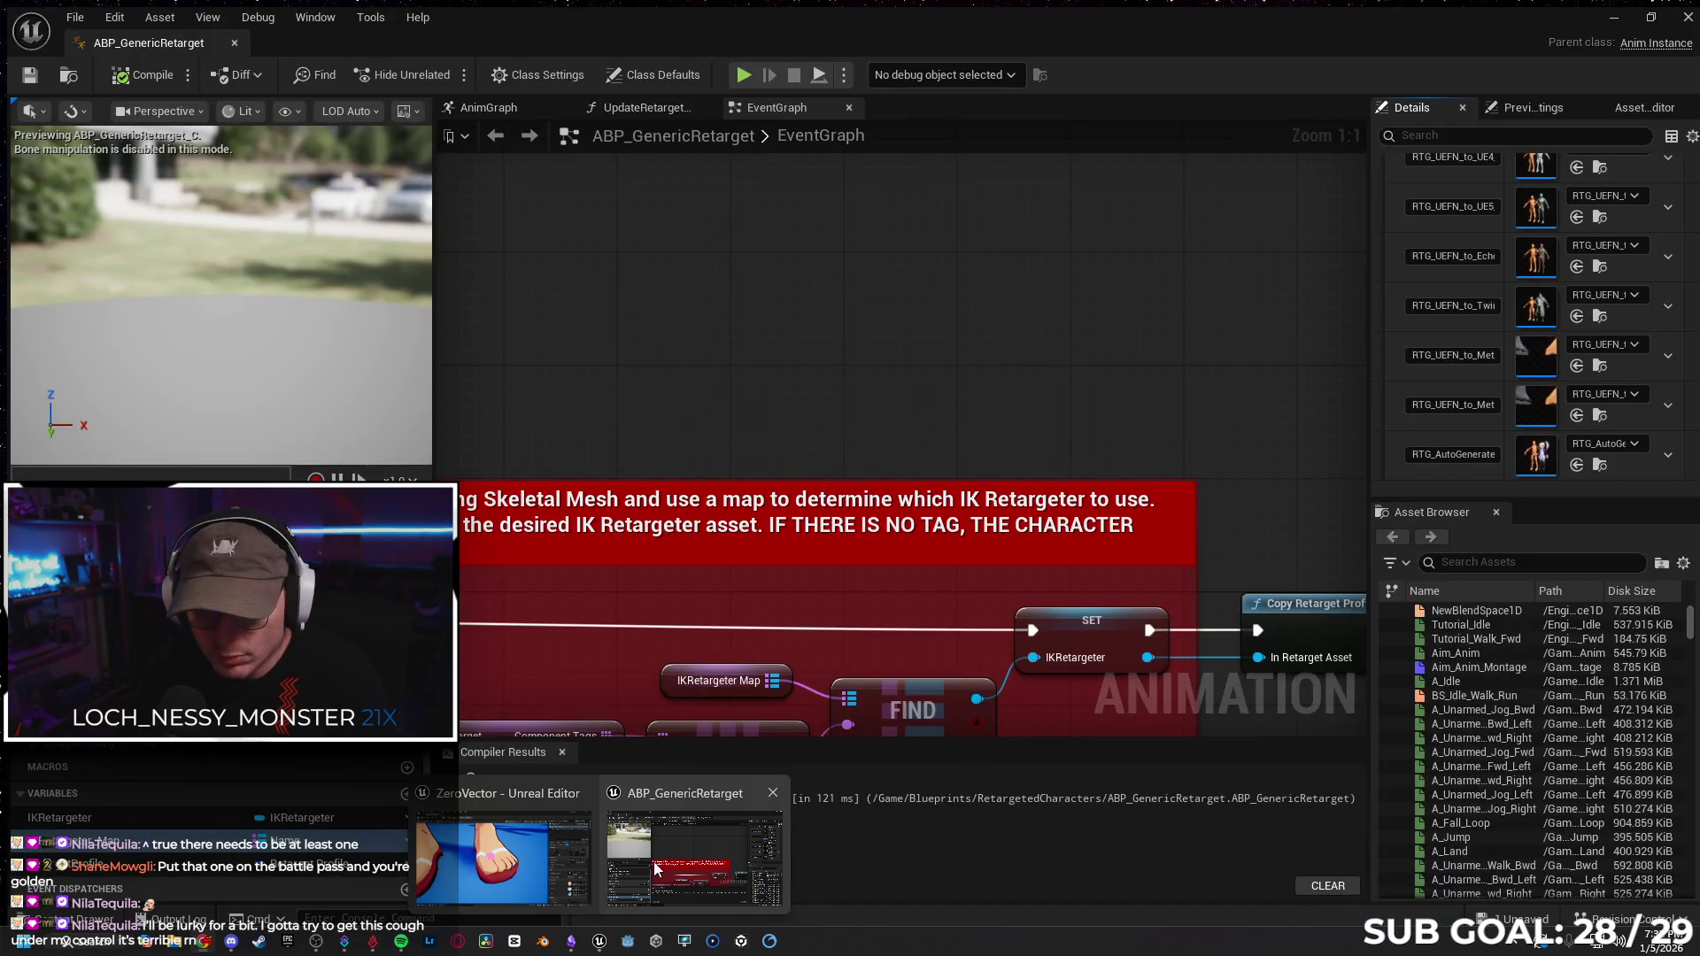
click(656, 870)
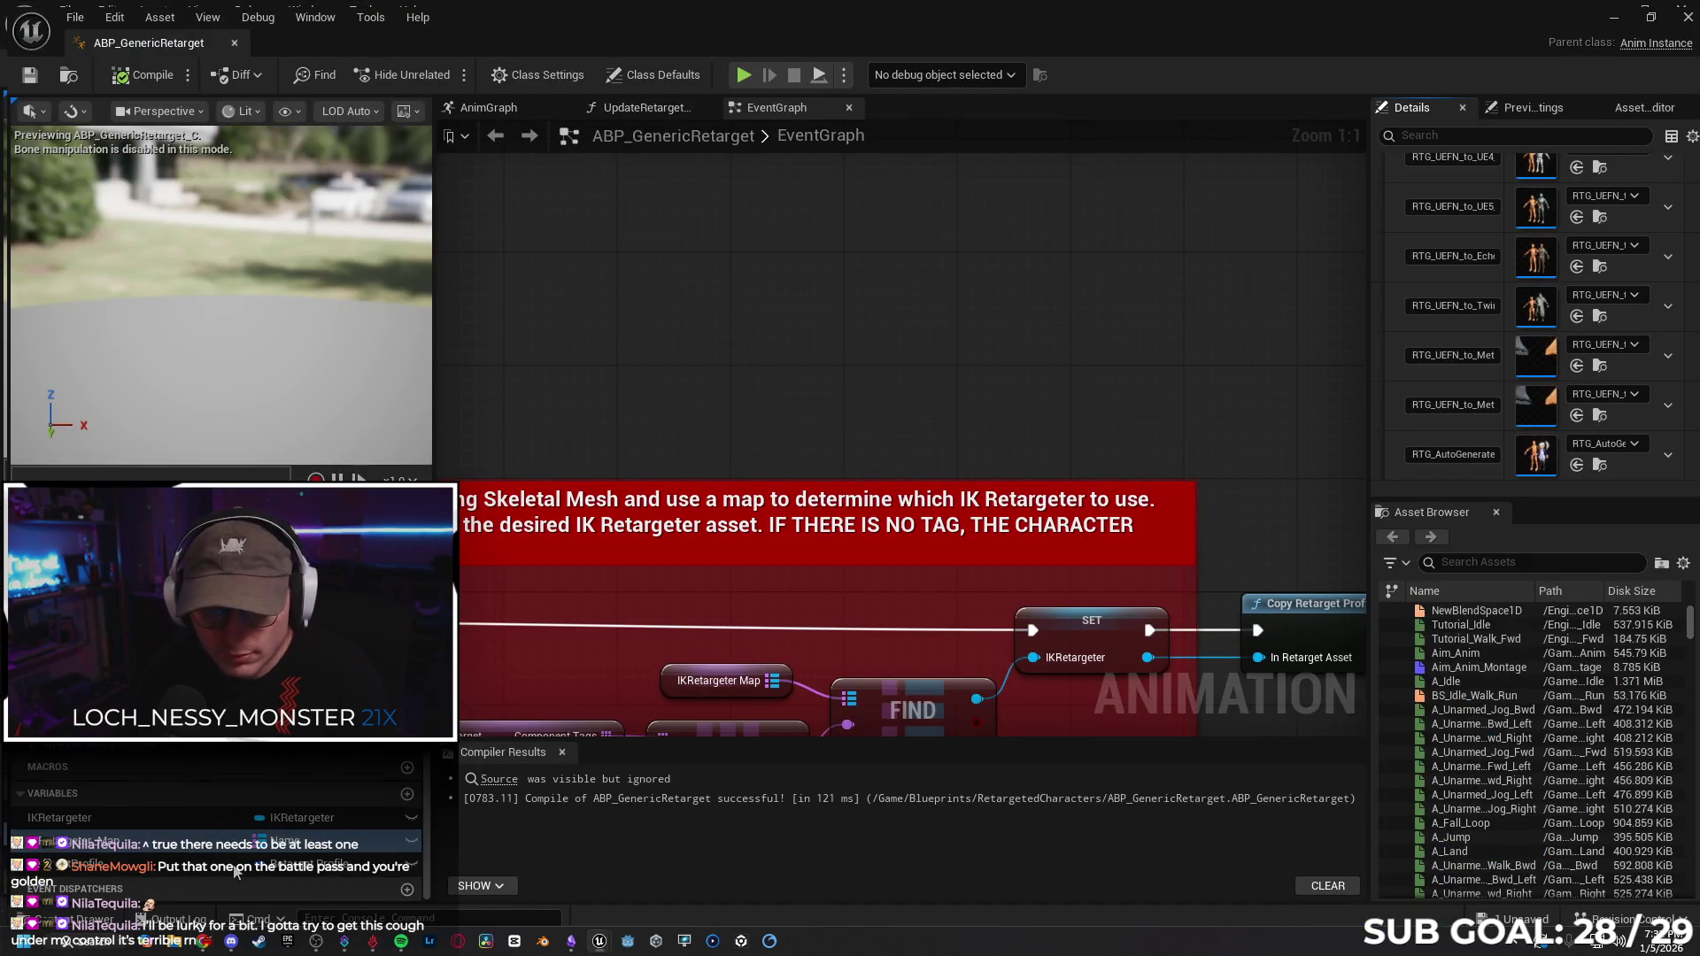
Look inside Characters > Paragon > Heroes > TwinBlast, then go back to Characters.
click(54, 912)
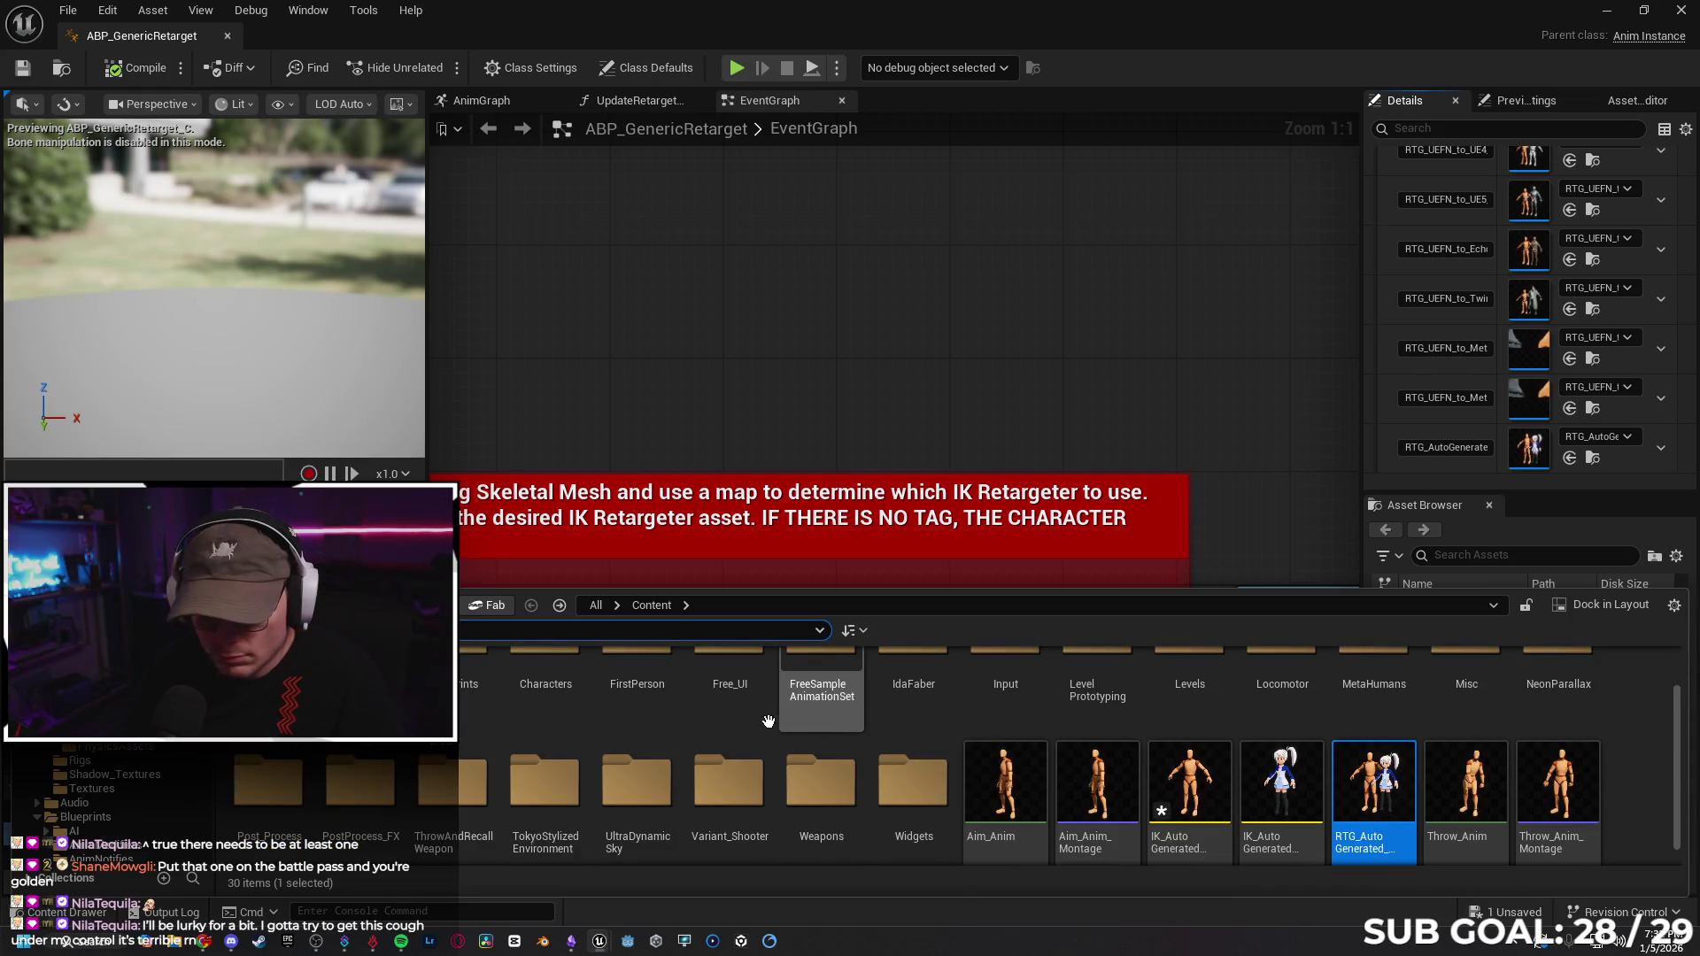
double_click(545, 689)
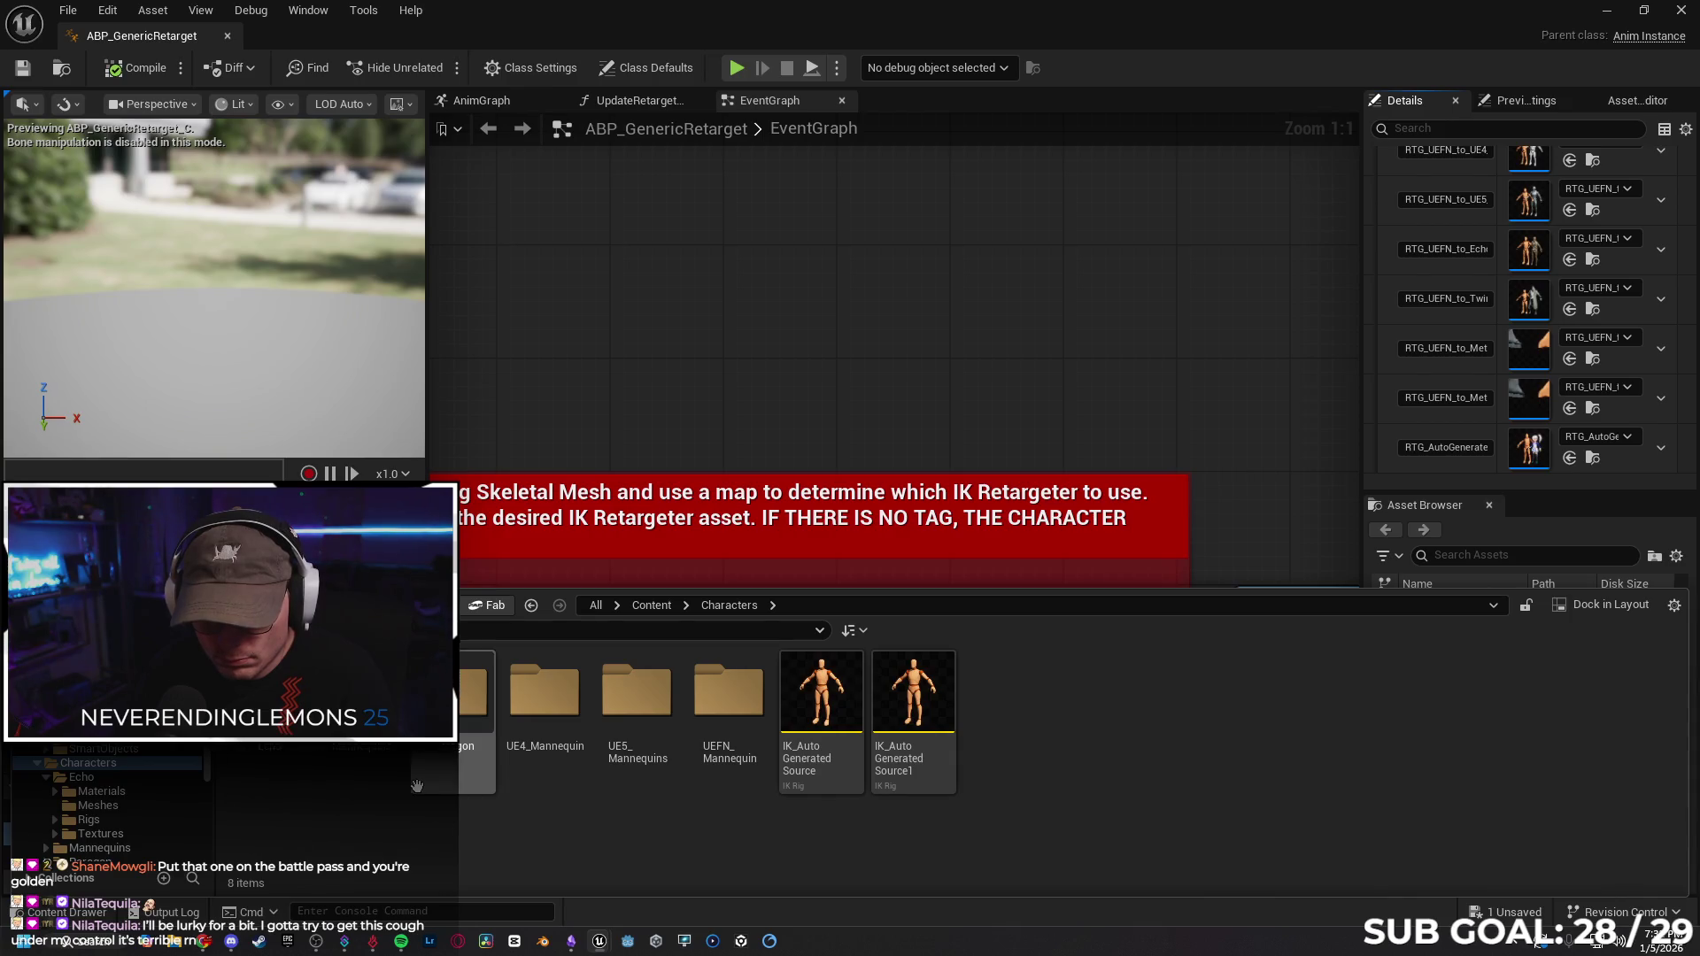
double_click(474, 700)
double_click(361, 708)
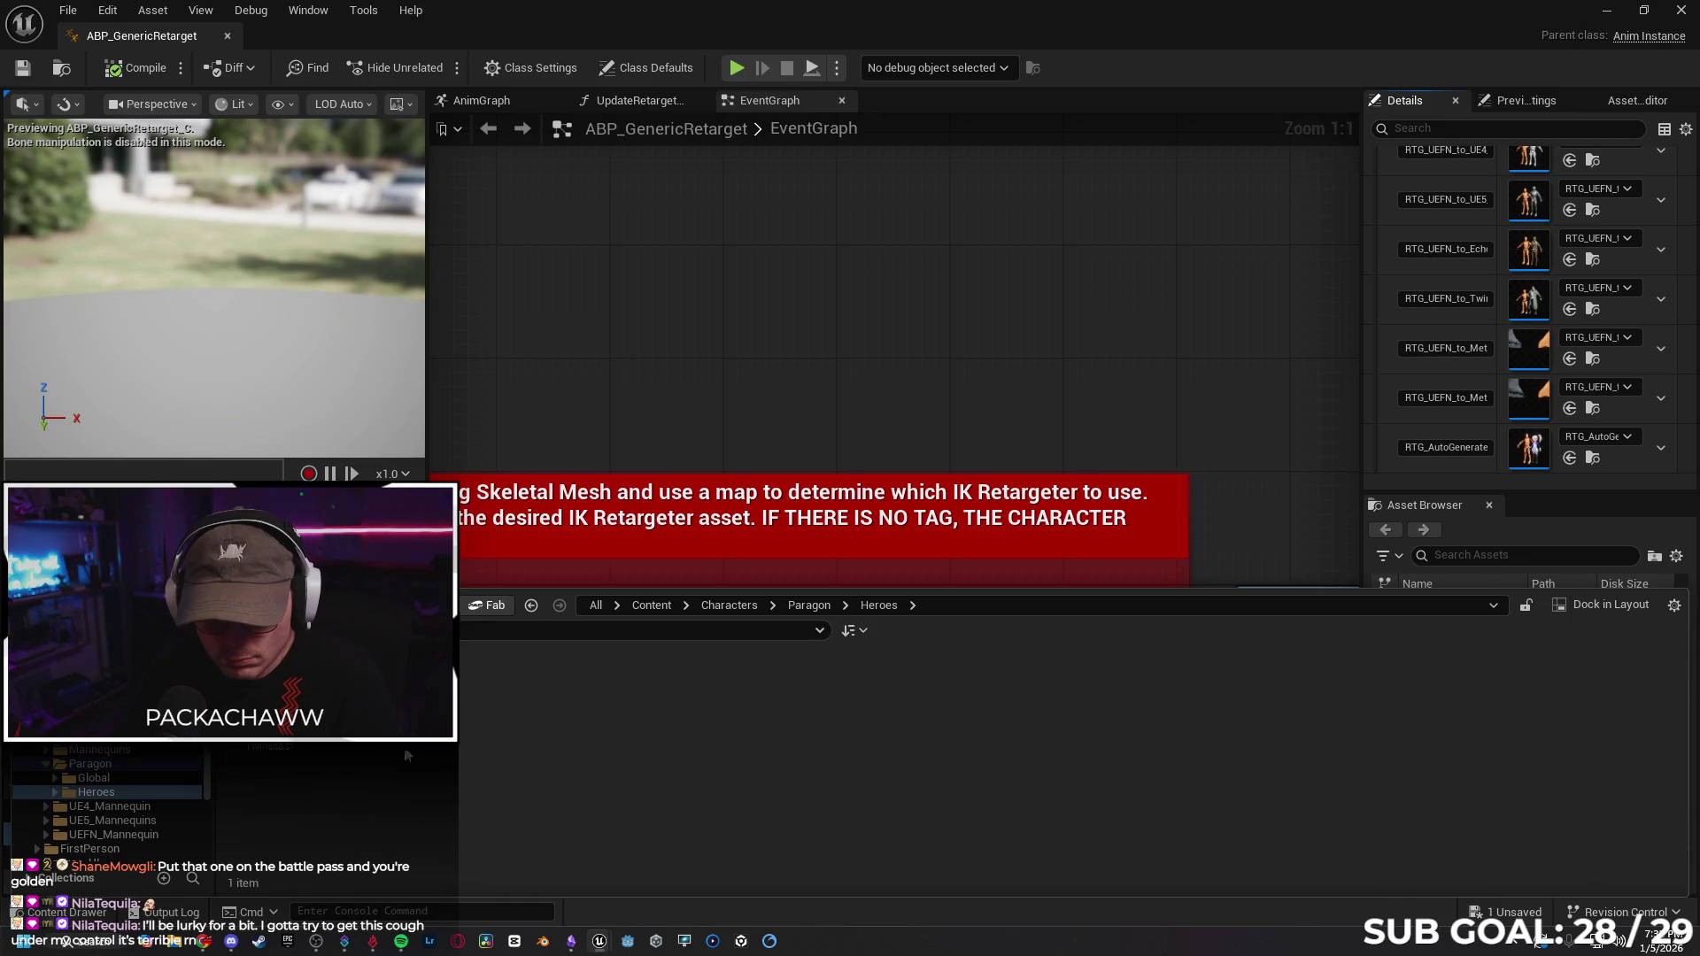
double_click(268, 709)
key(alt+Left)
key(alt+Left)
key(alt+Left)
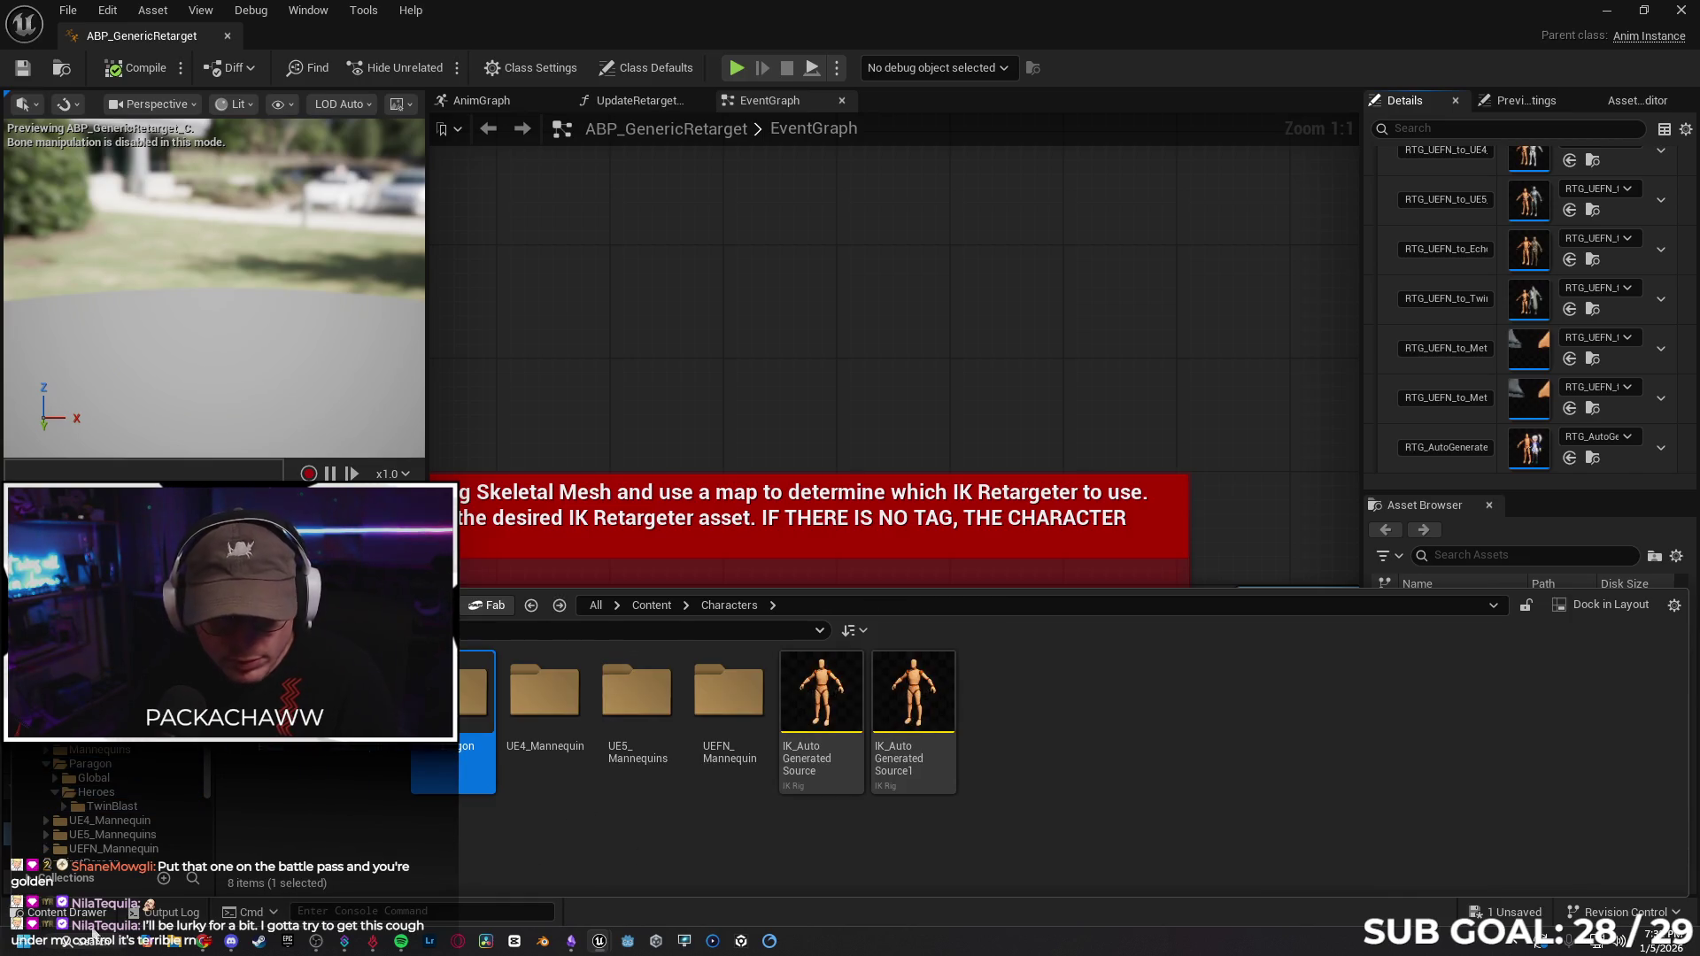
click(203, 942)
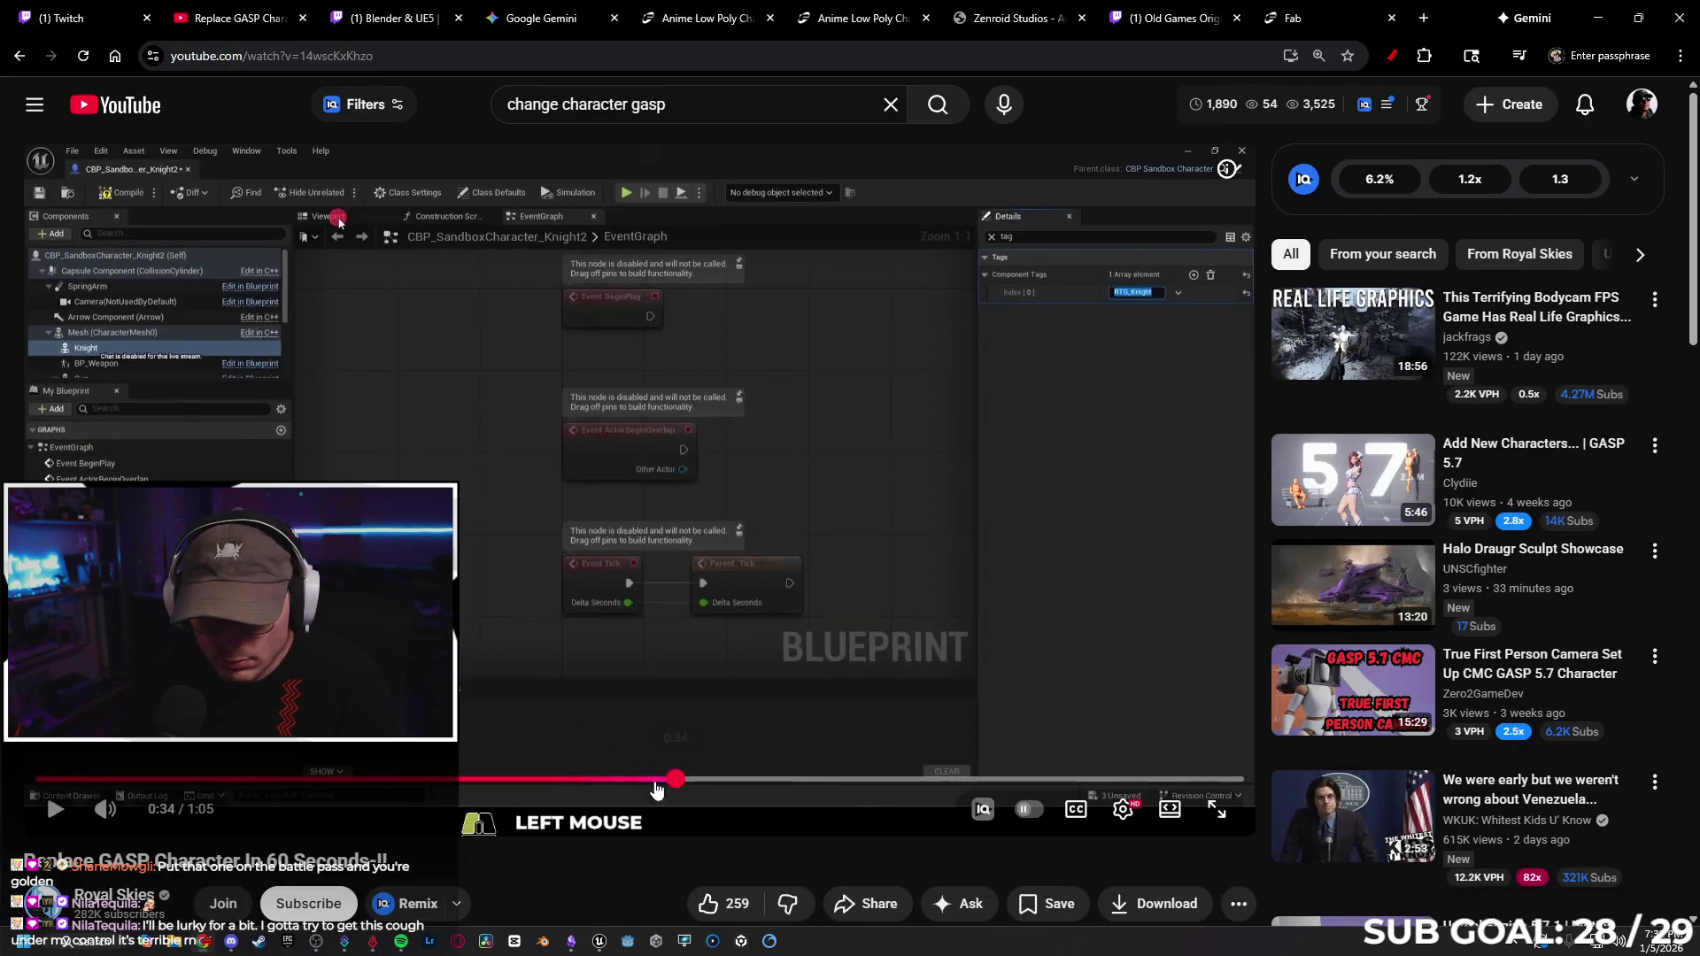
Rewind the tutorial to 0:25 to review the character blueprint's mesh settings, then minimize the browser.
click(350, 242)
click(502, 781)
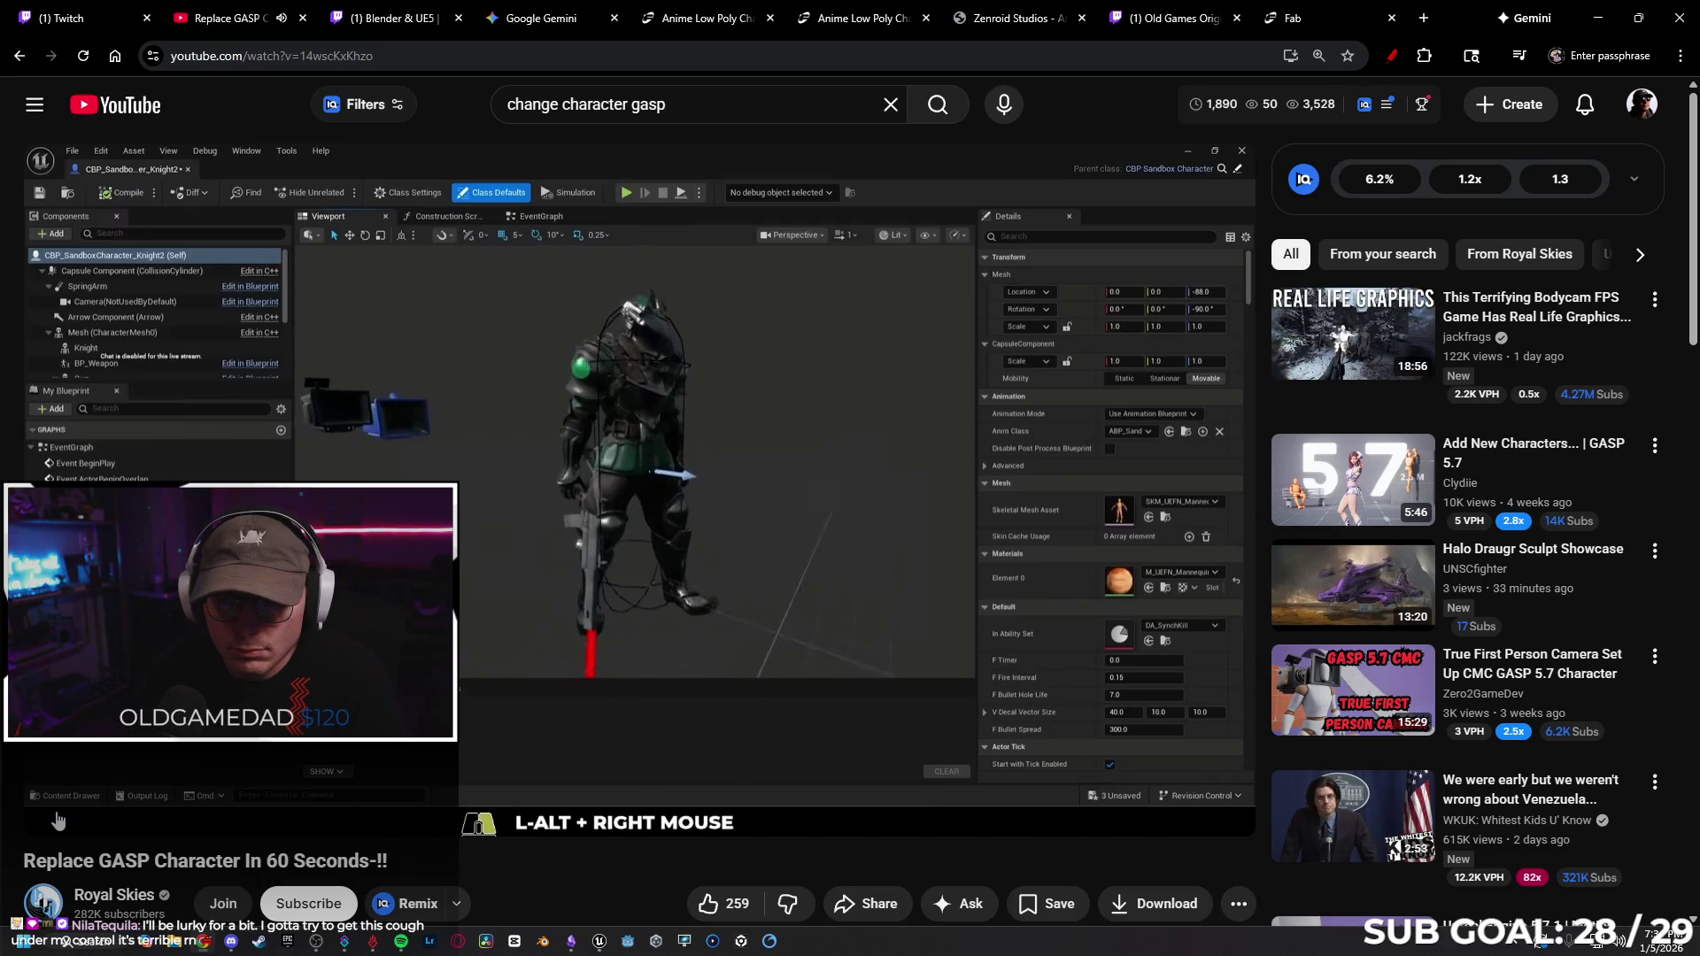
click(1599, 18)
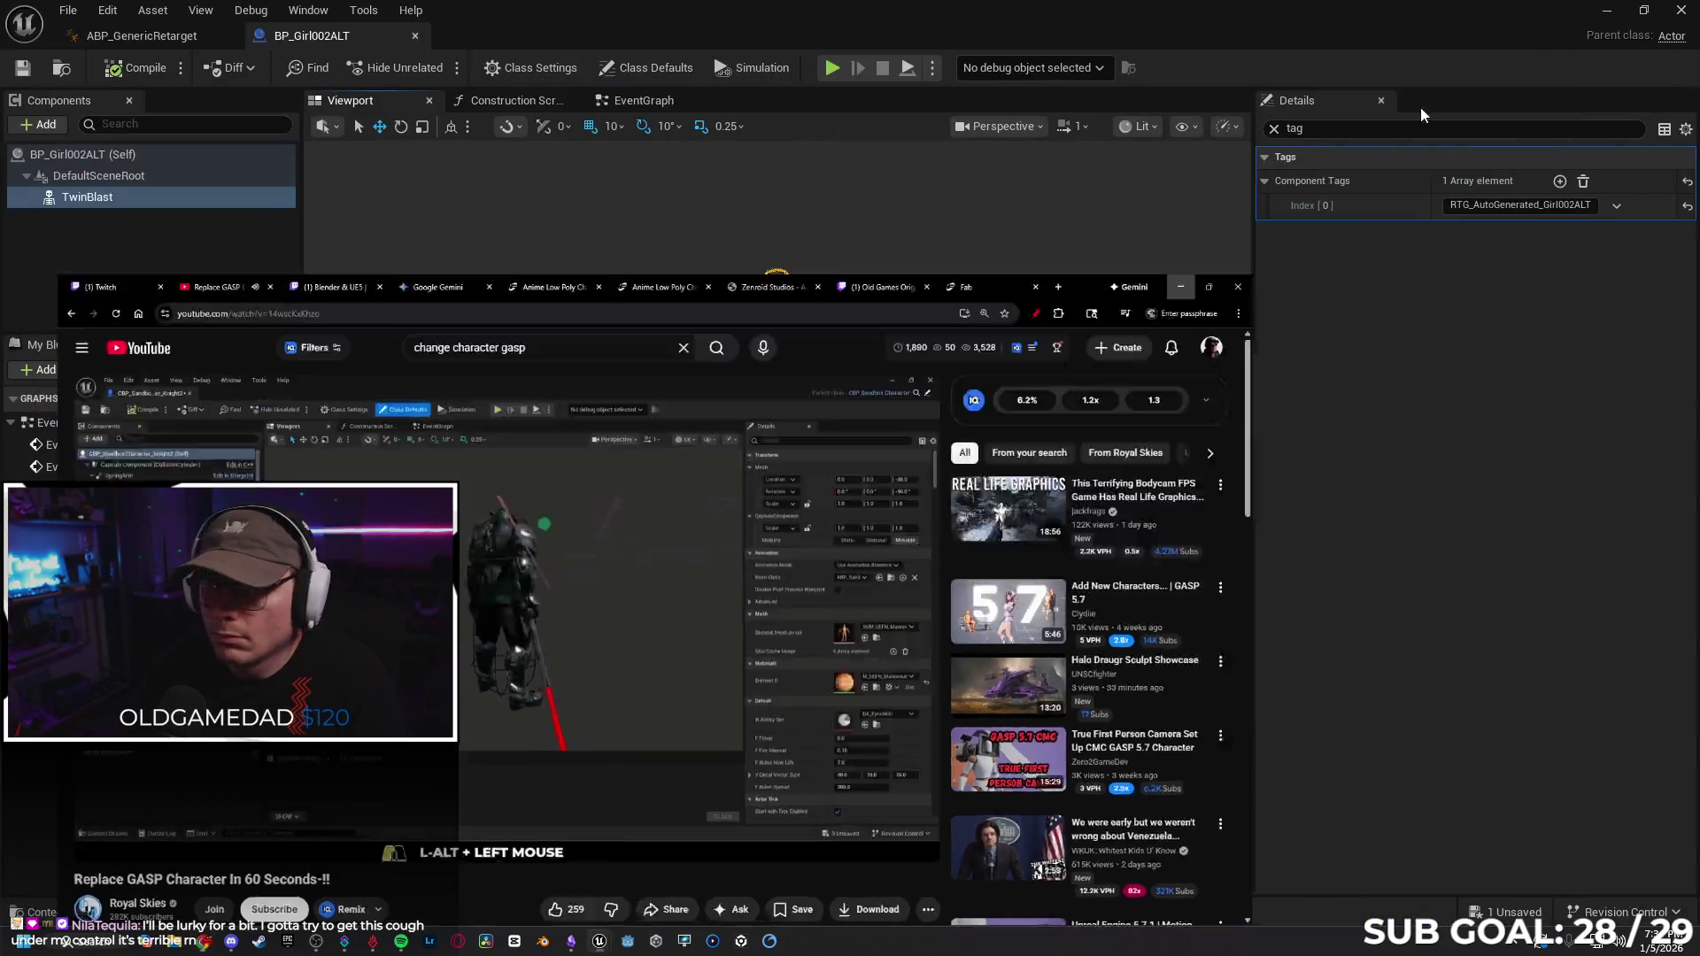
Close the BP_Girl002ALT and ABP_GenericRetarget editors, back to the Level_AllCharacters level.
click(415, 36)
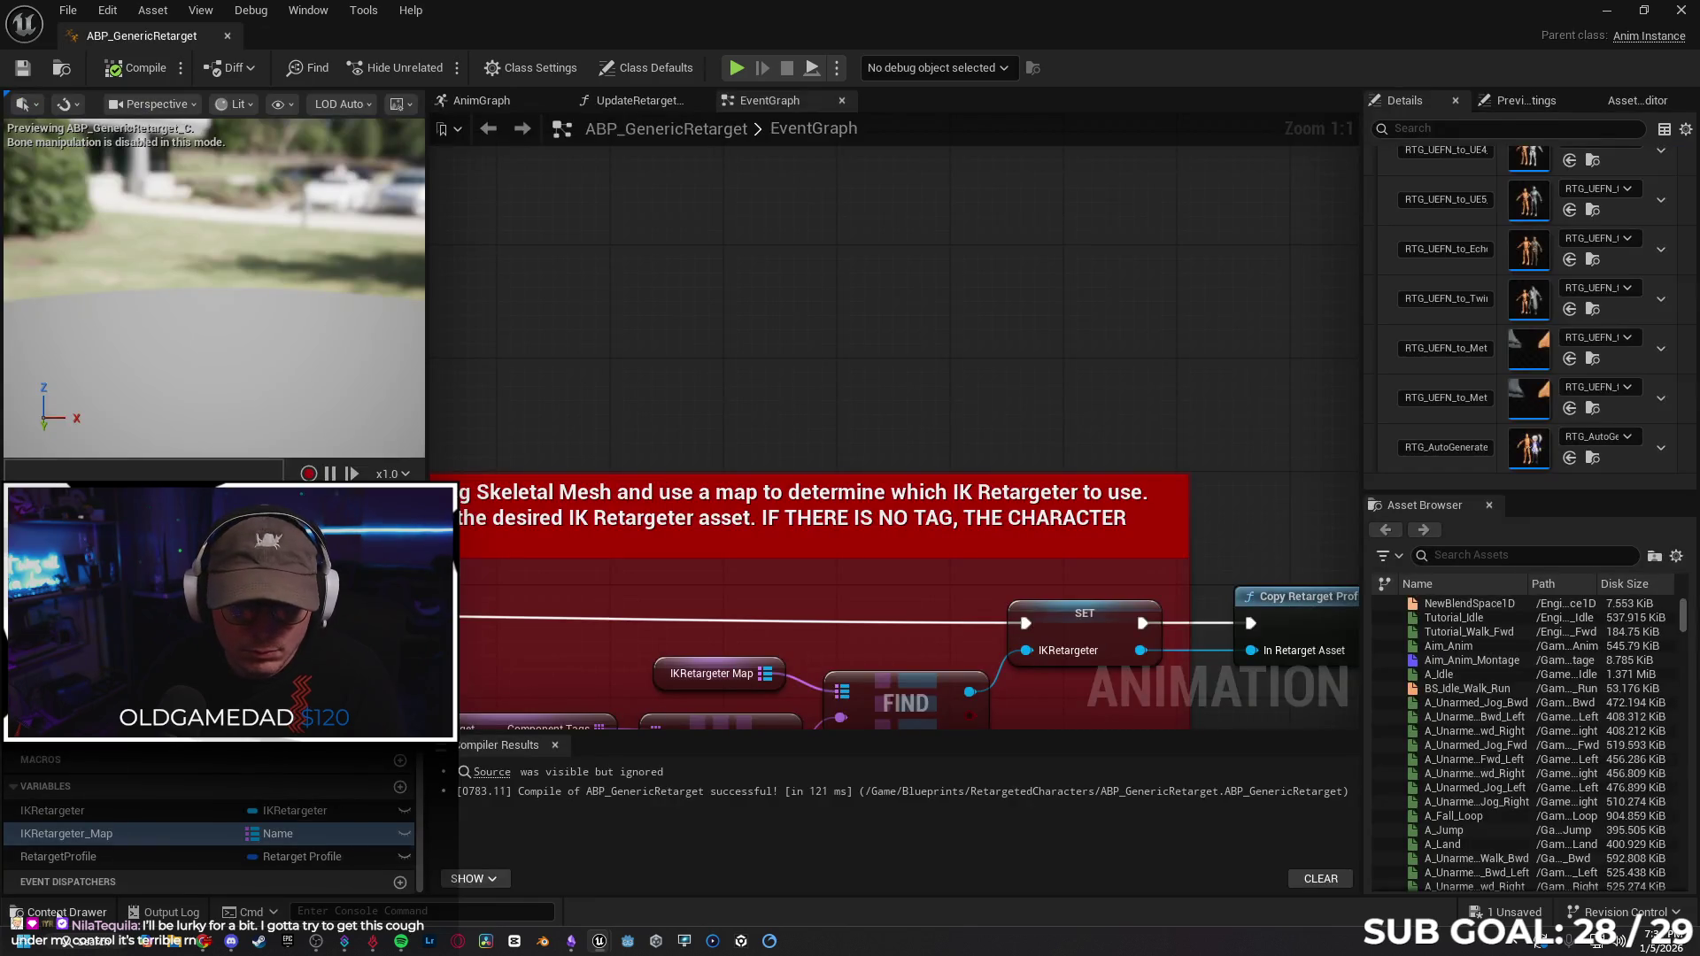
click(59, 912)
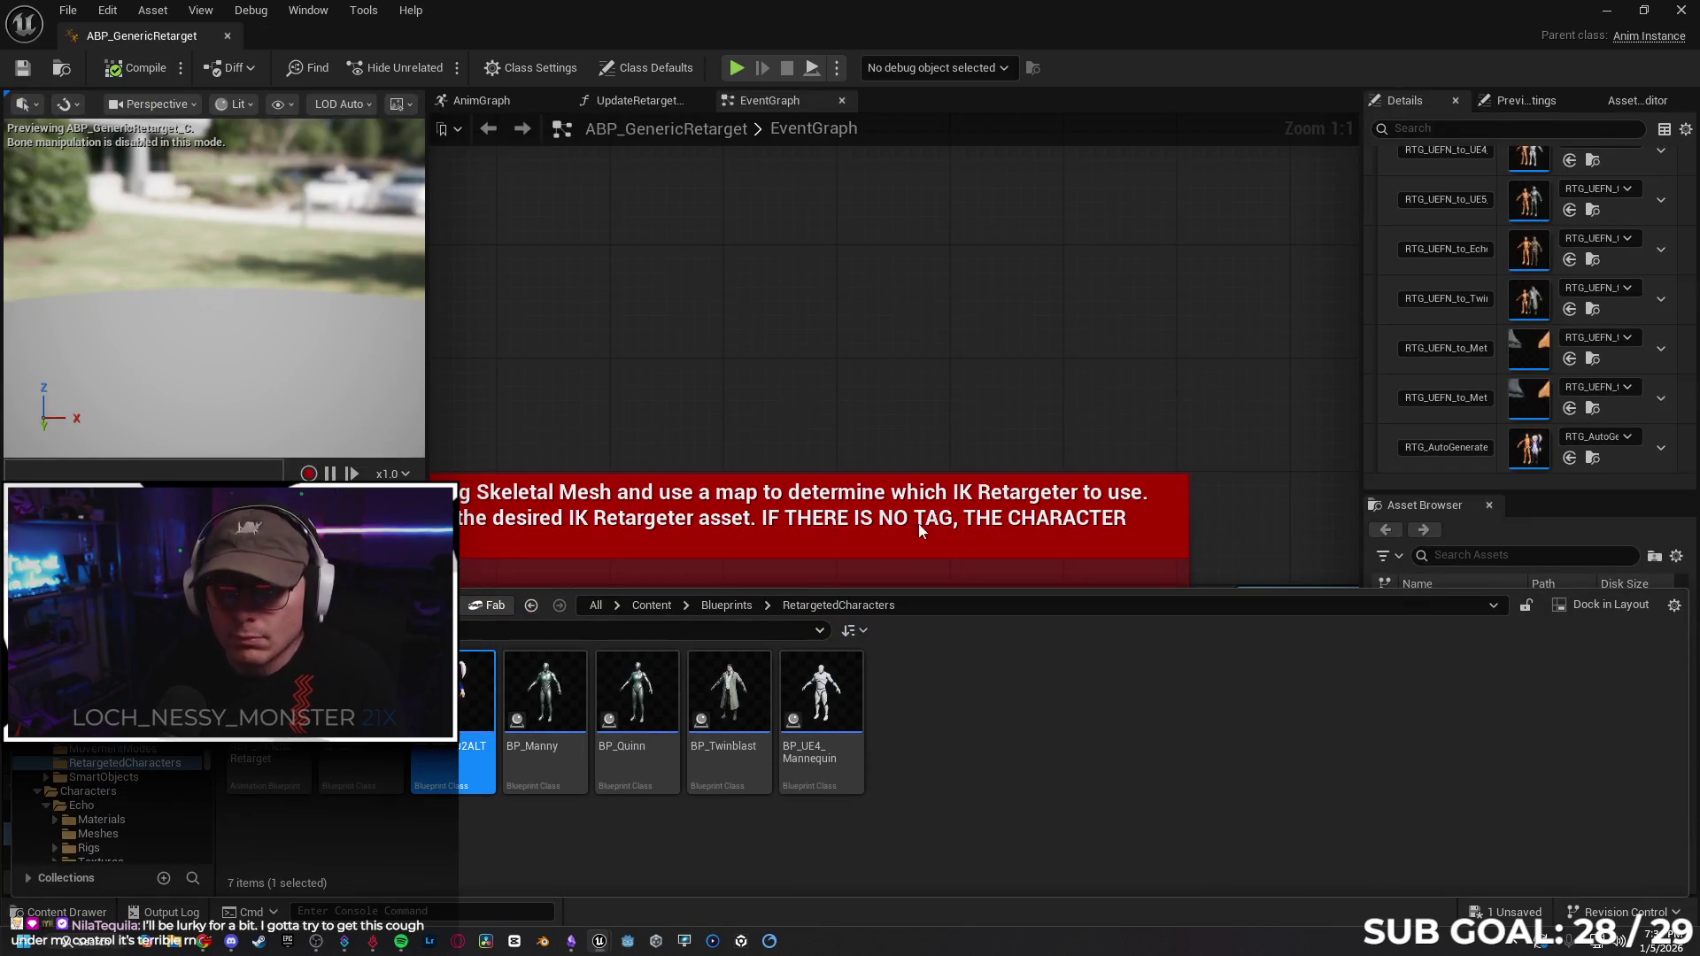
key(Return)
click(336, 102)
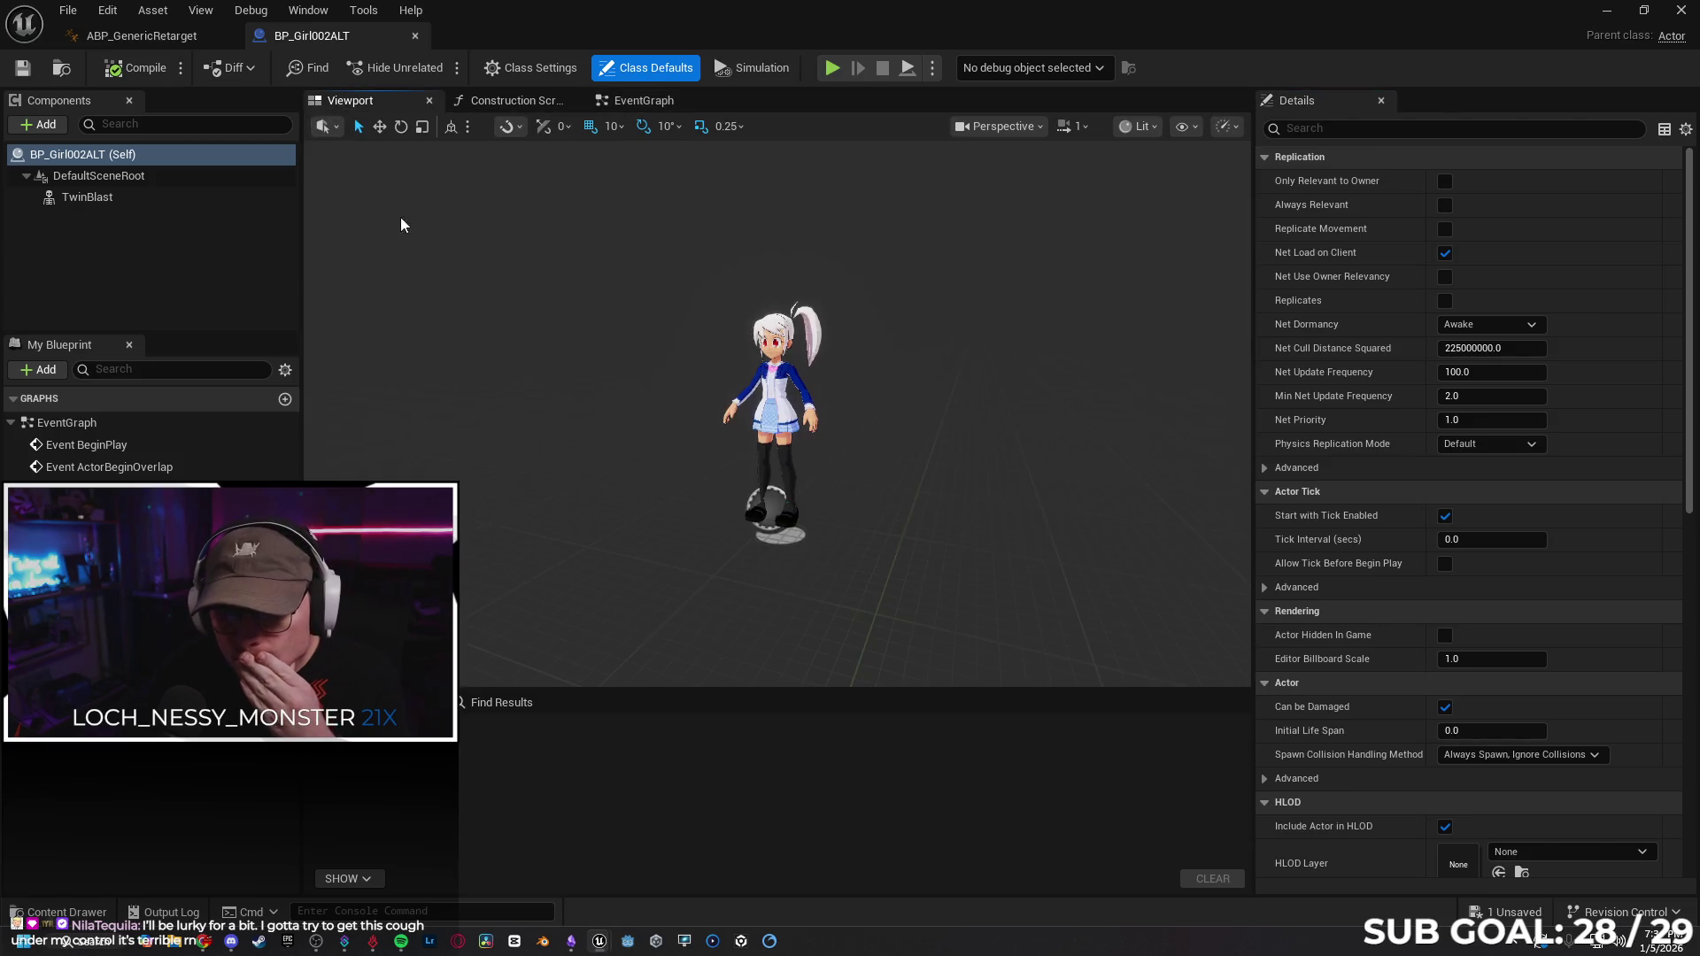
click(191, 39)
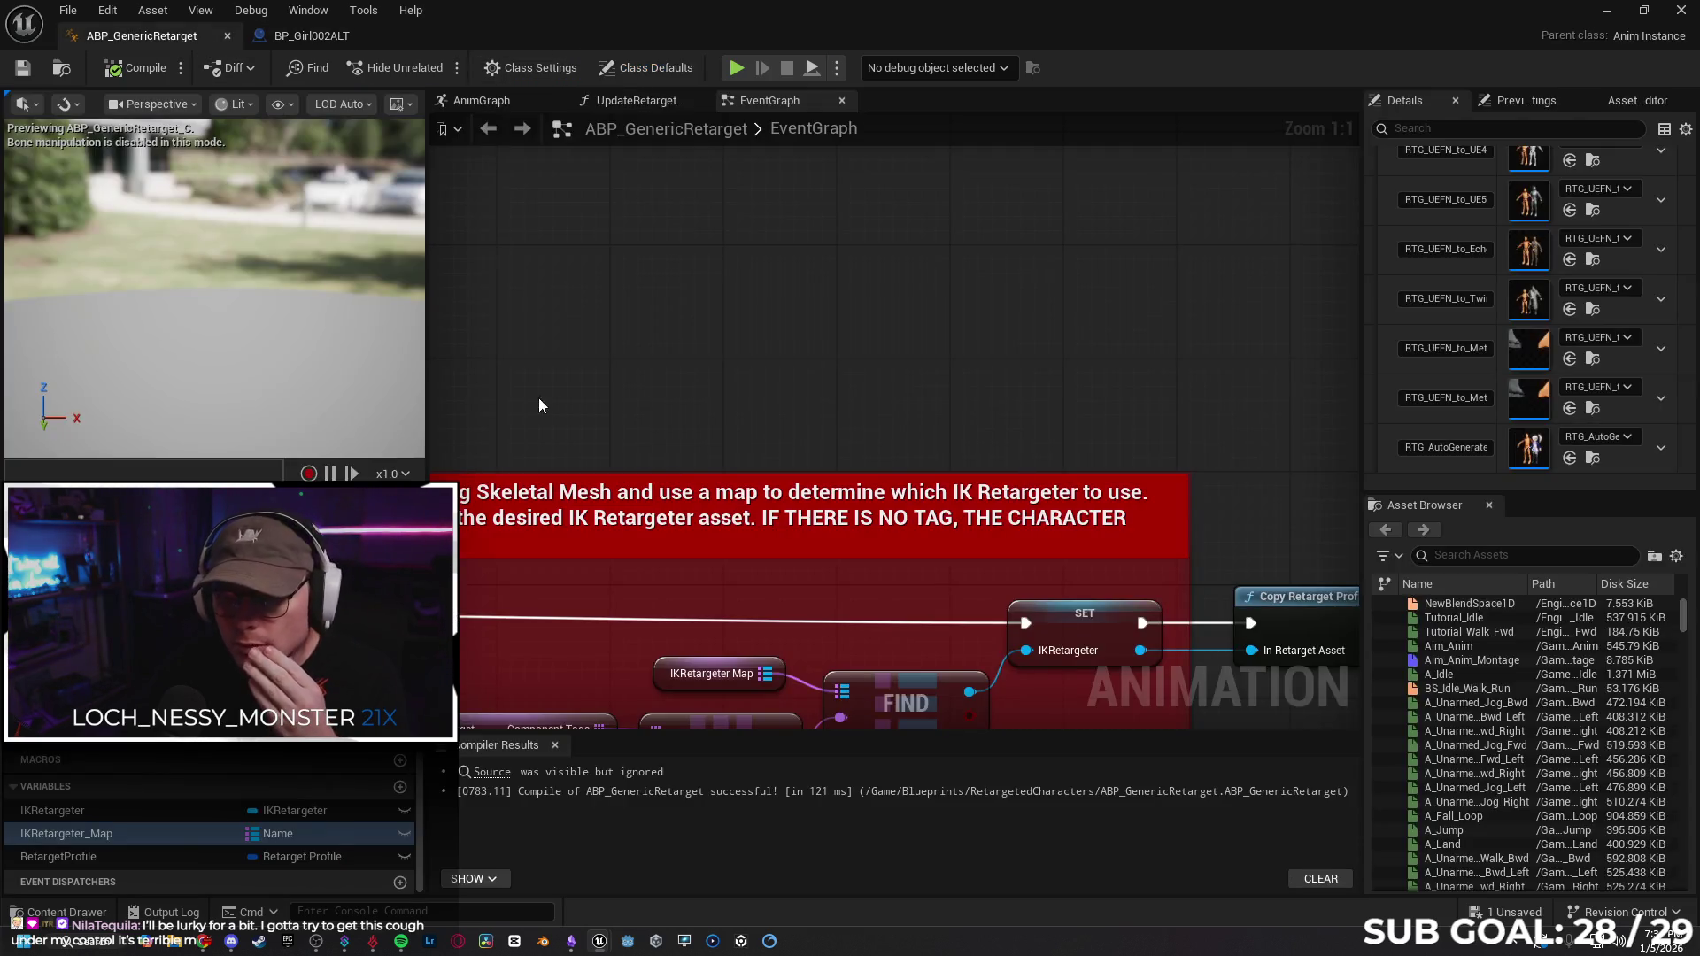
click(227, 36)
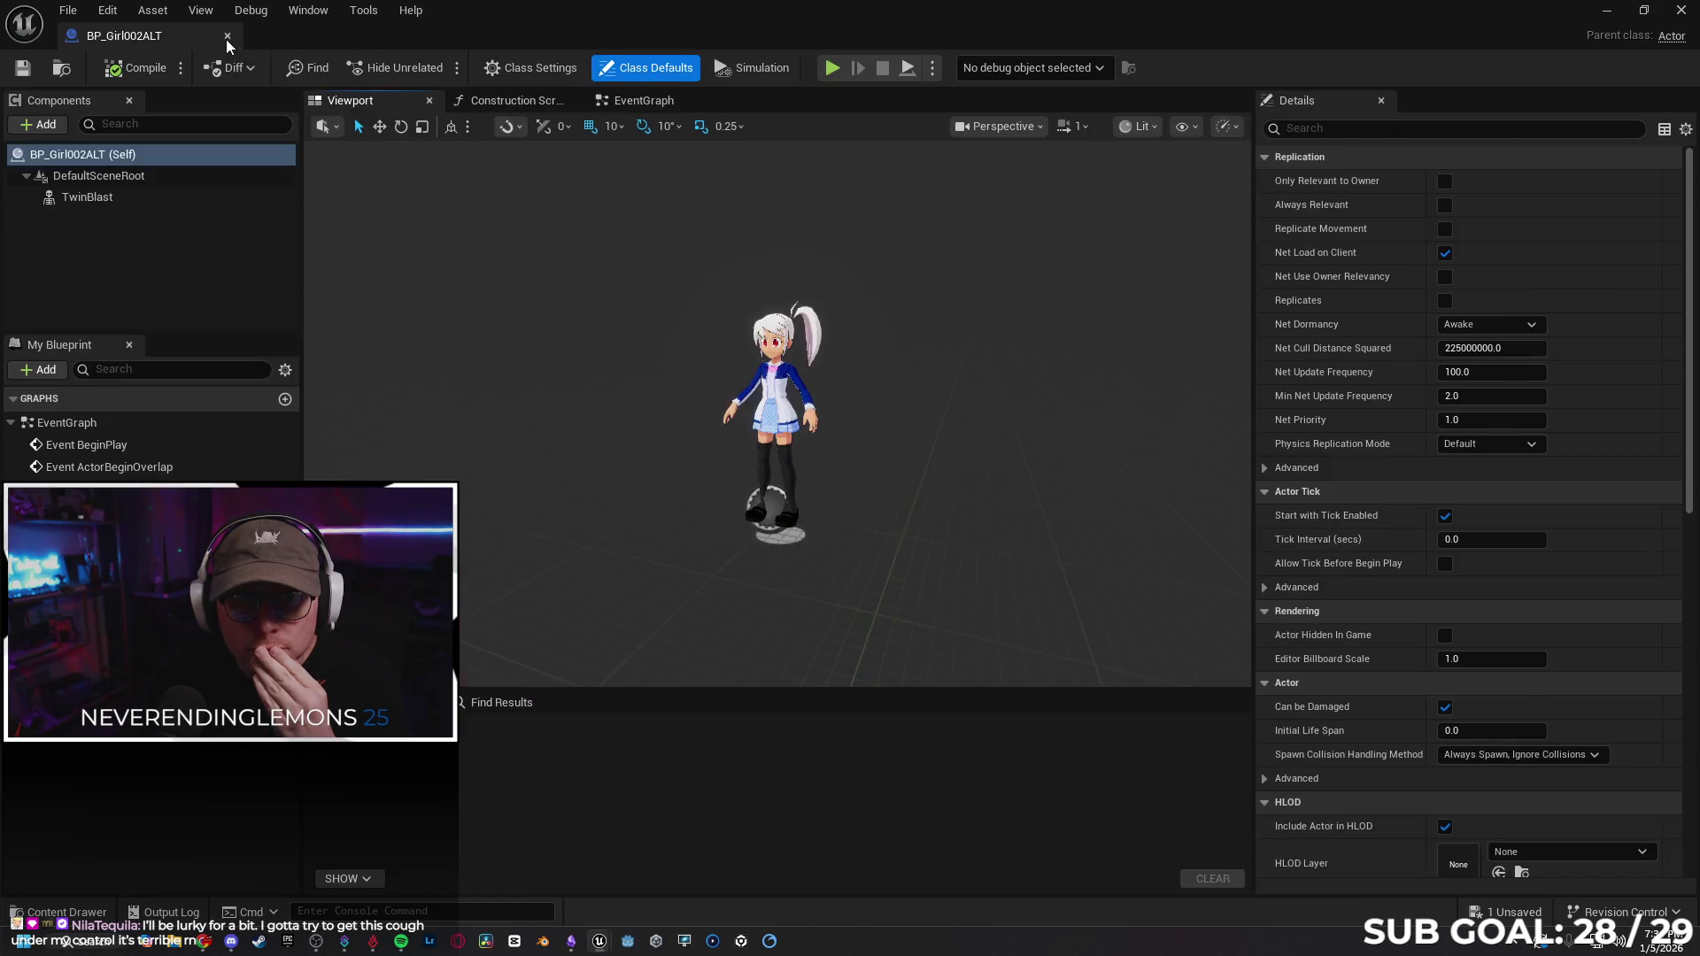
click(227, 37)
scroll(381, 382, down, 10)
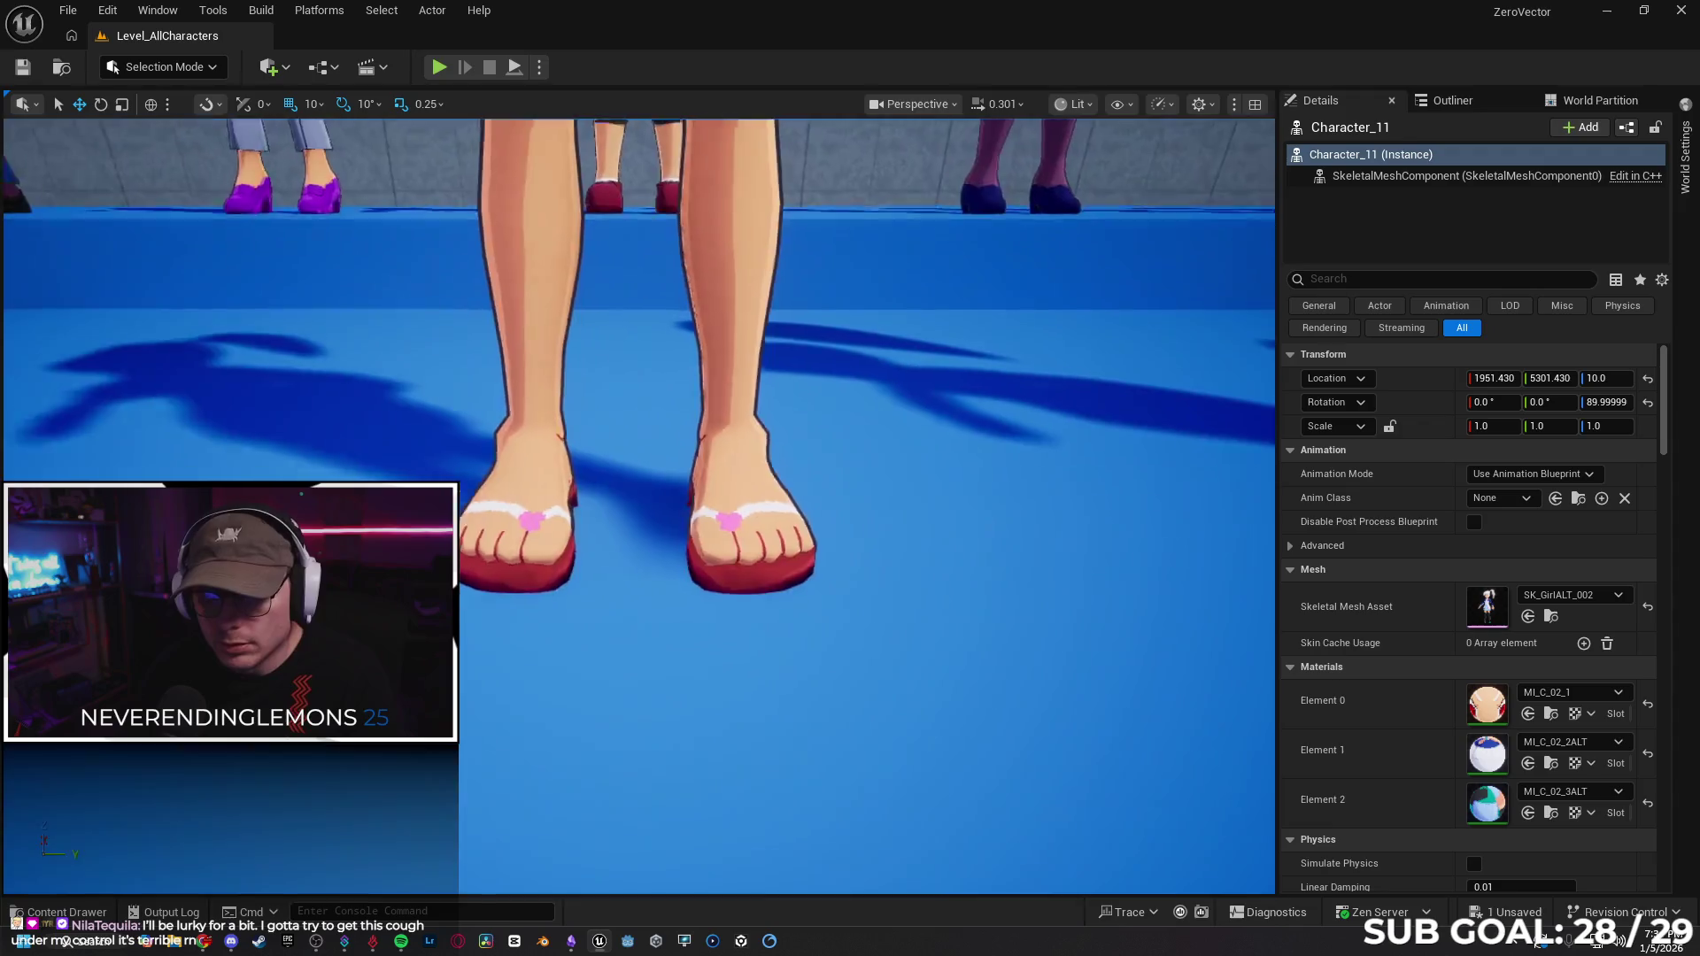
click(67, 9)
Find TestArena by searching Content for 'Test' and open it, saving the pending asset.
mouse_move(162, 122)
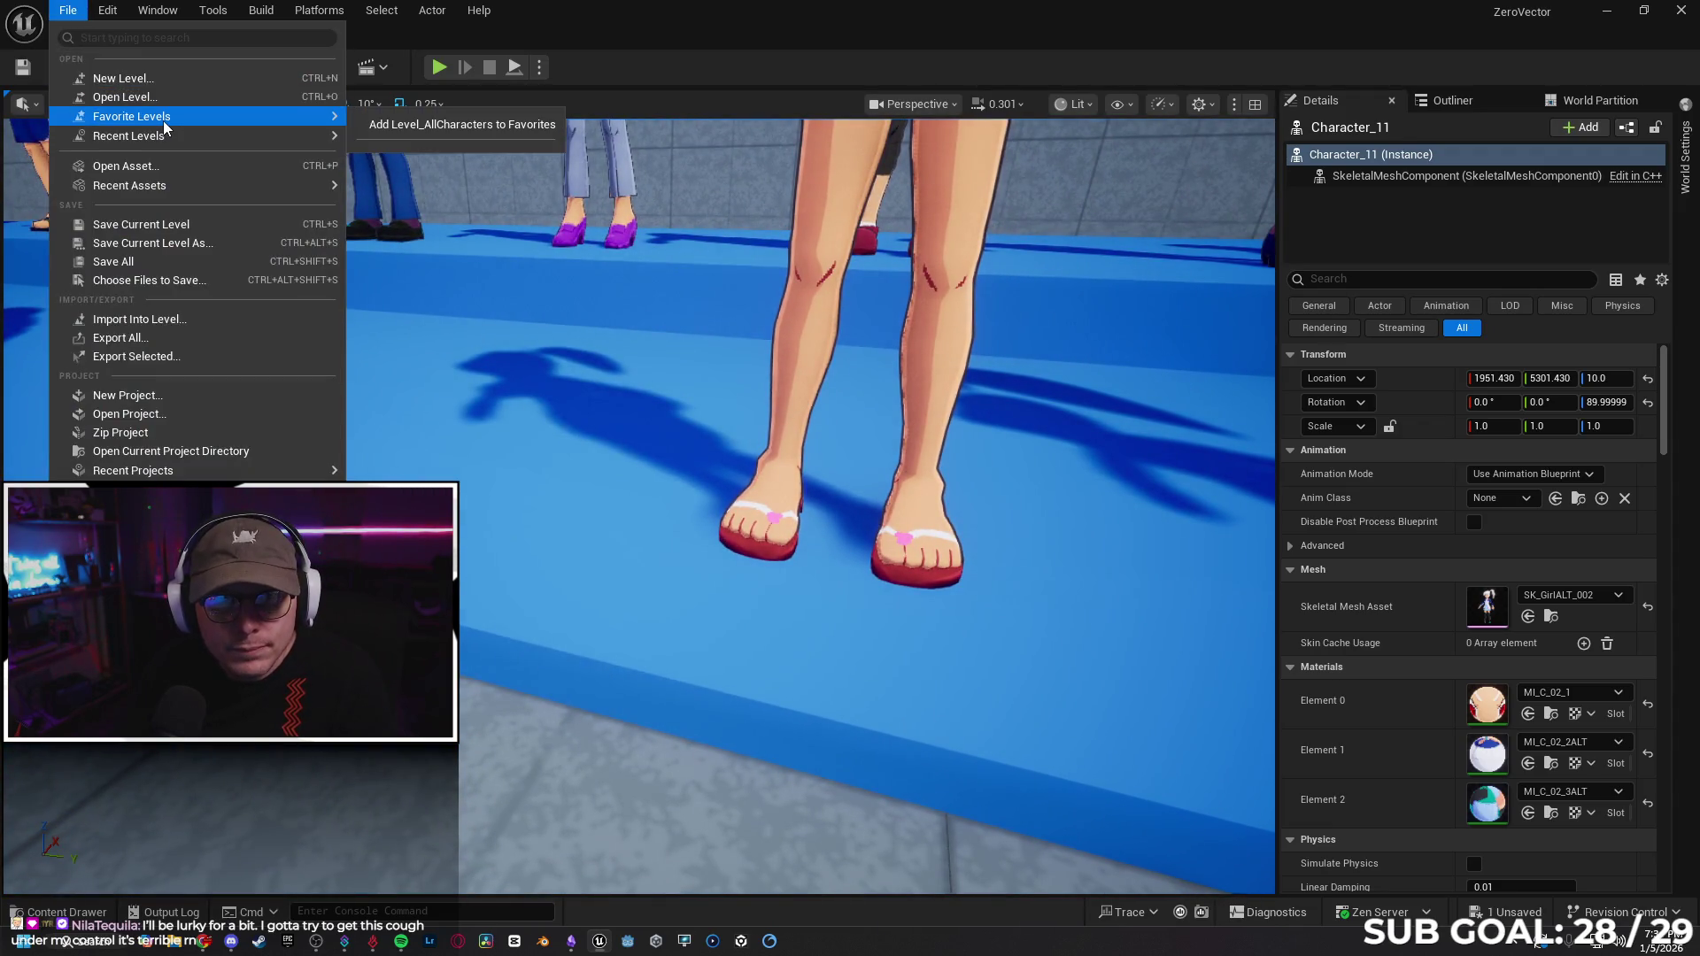
mouse_move(207, 136)
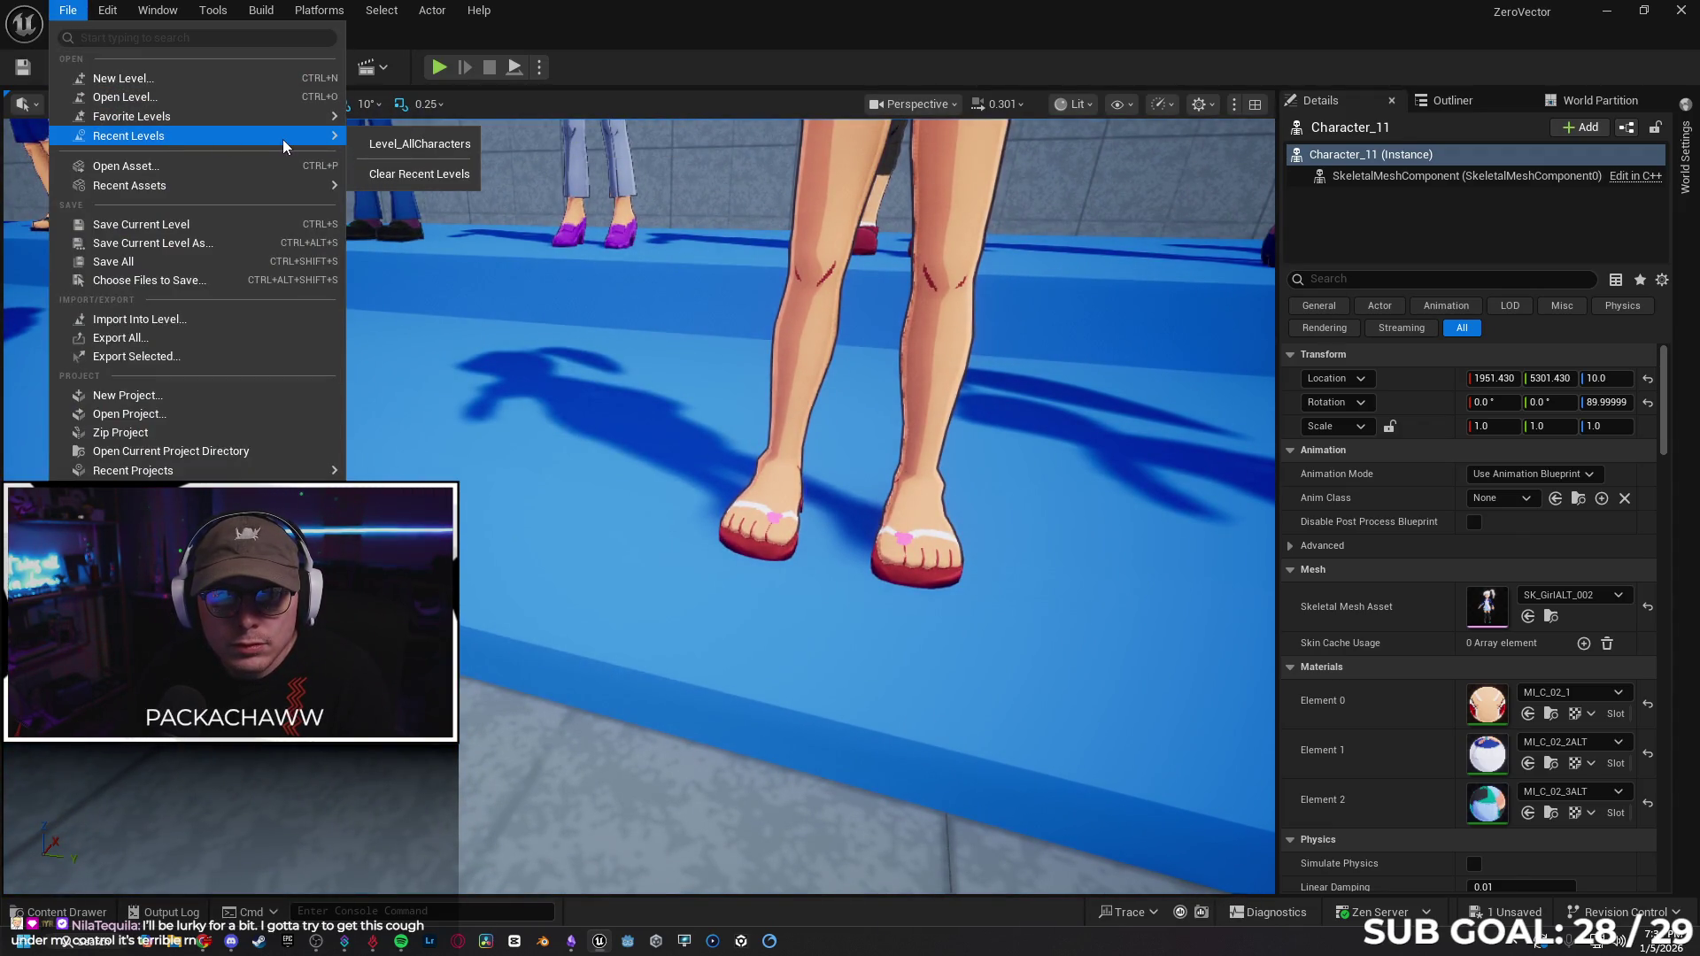
click(62, 913)
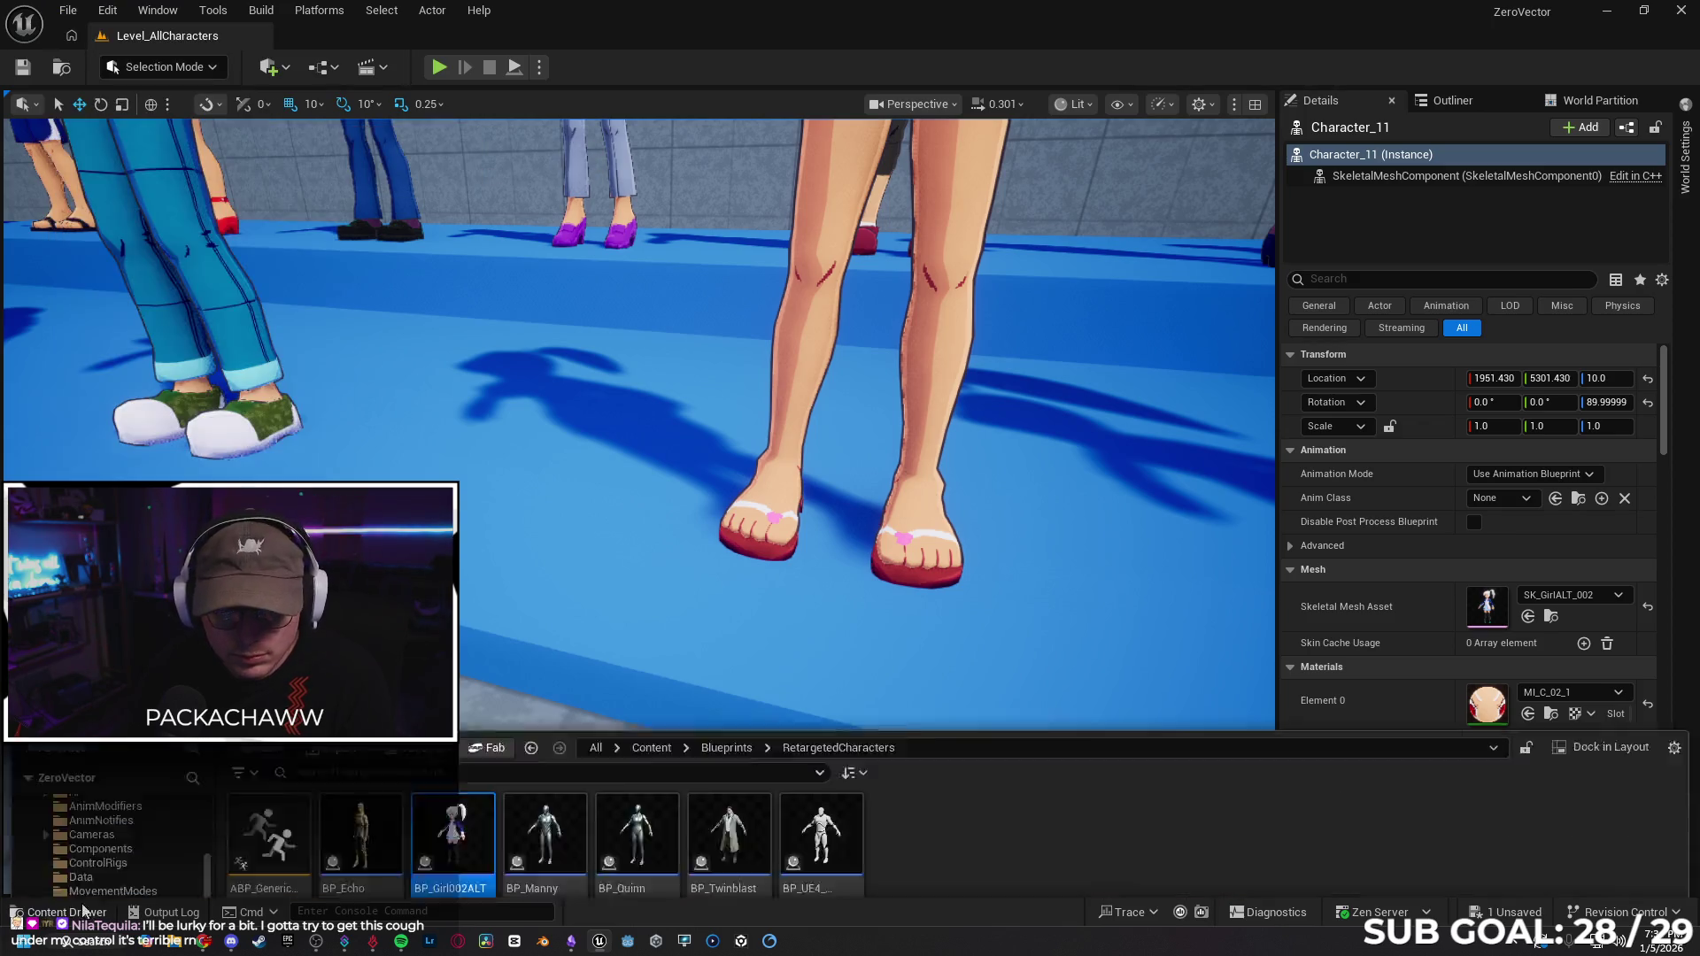
key(alt+Left)
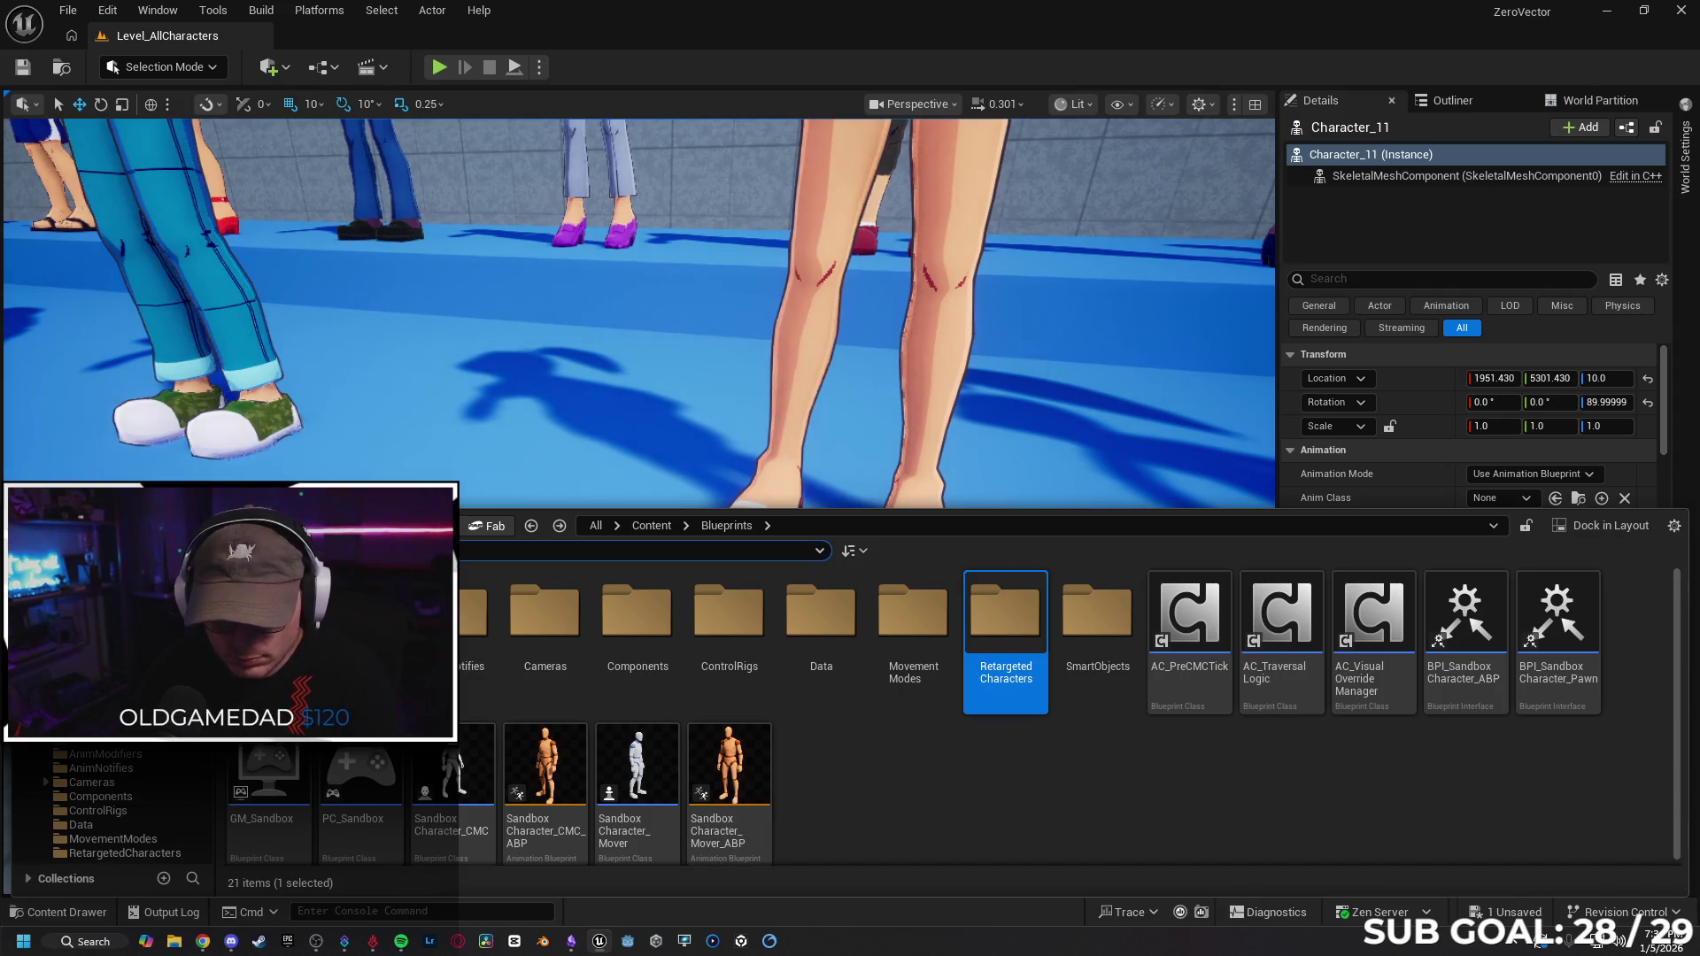
text(m)
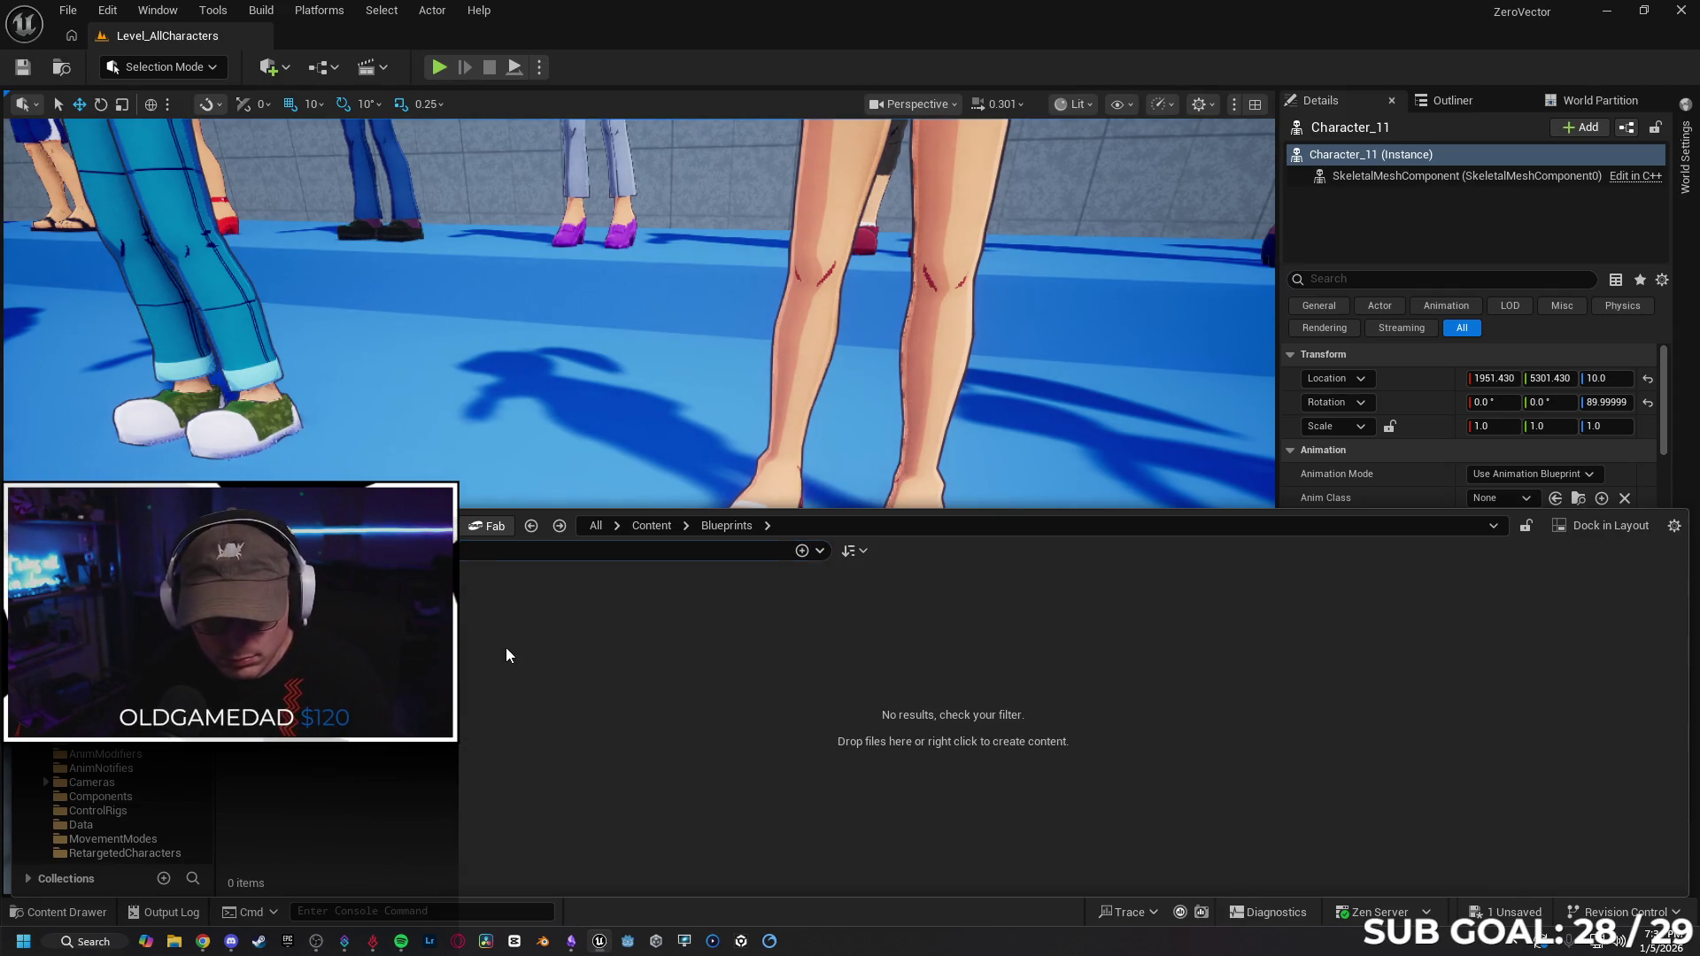
click(651, 525)
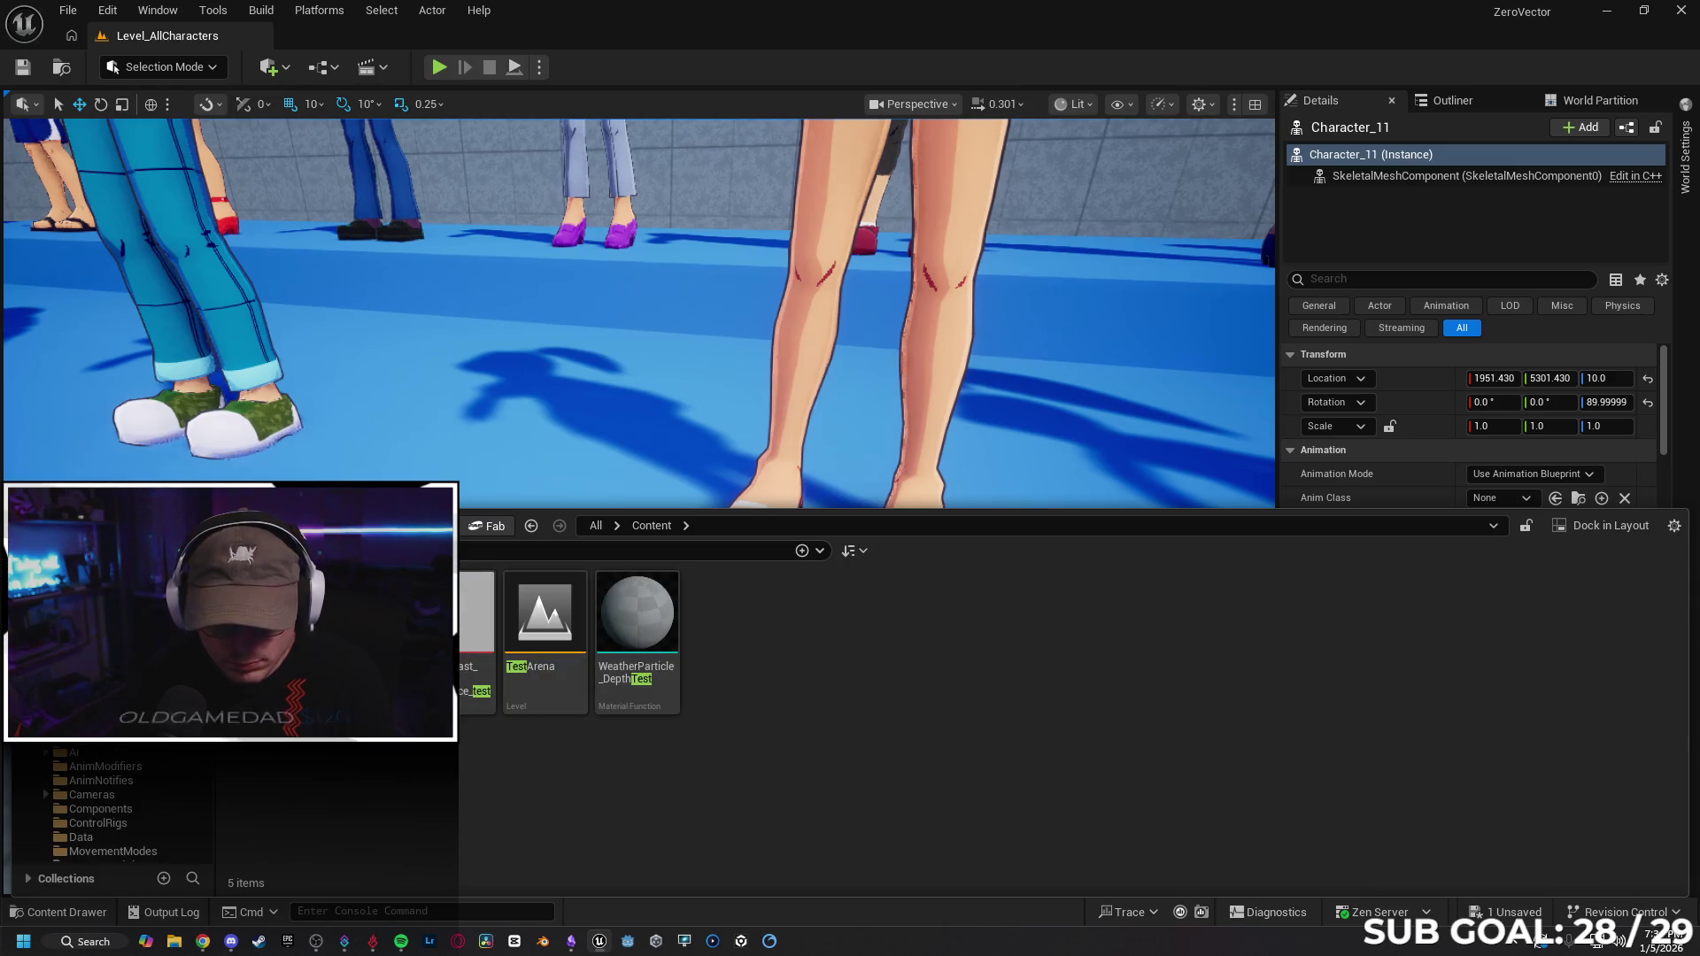
double_click(534, 617)
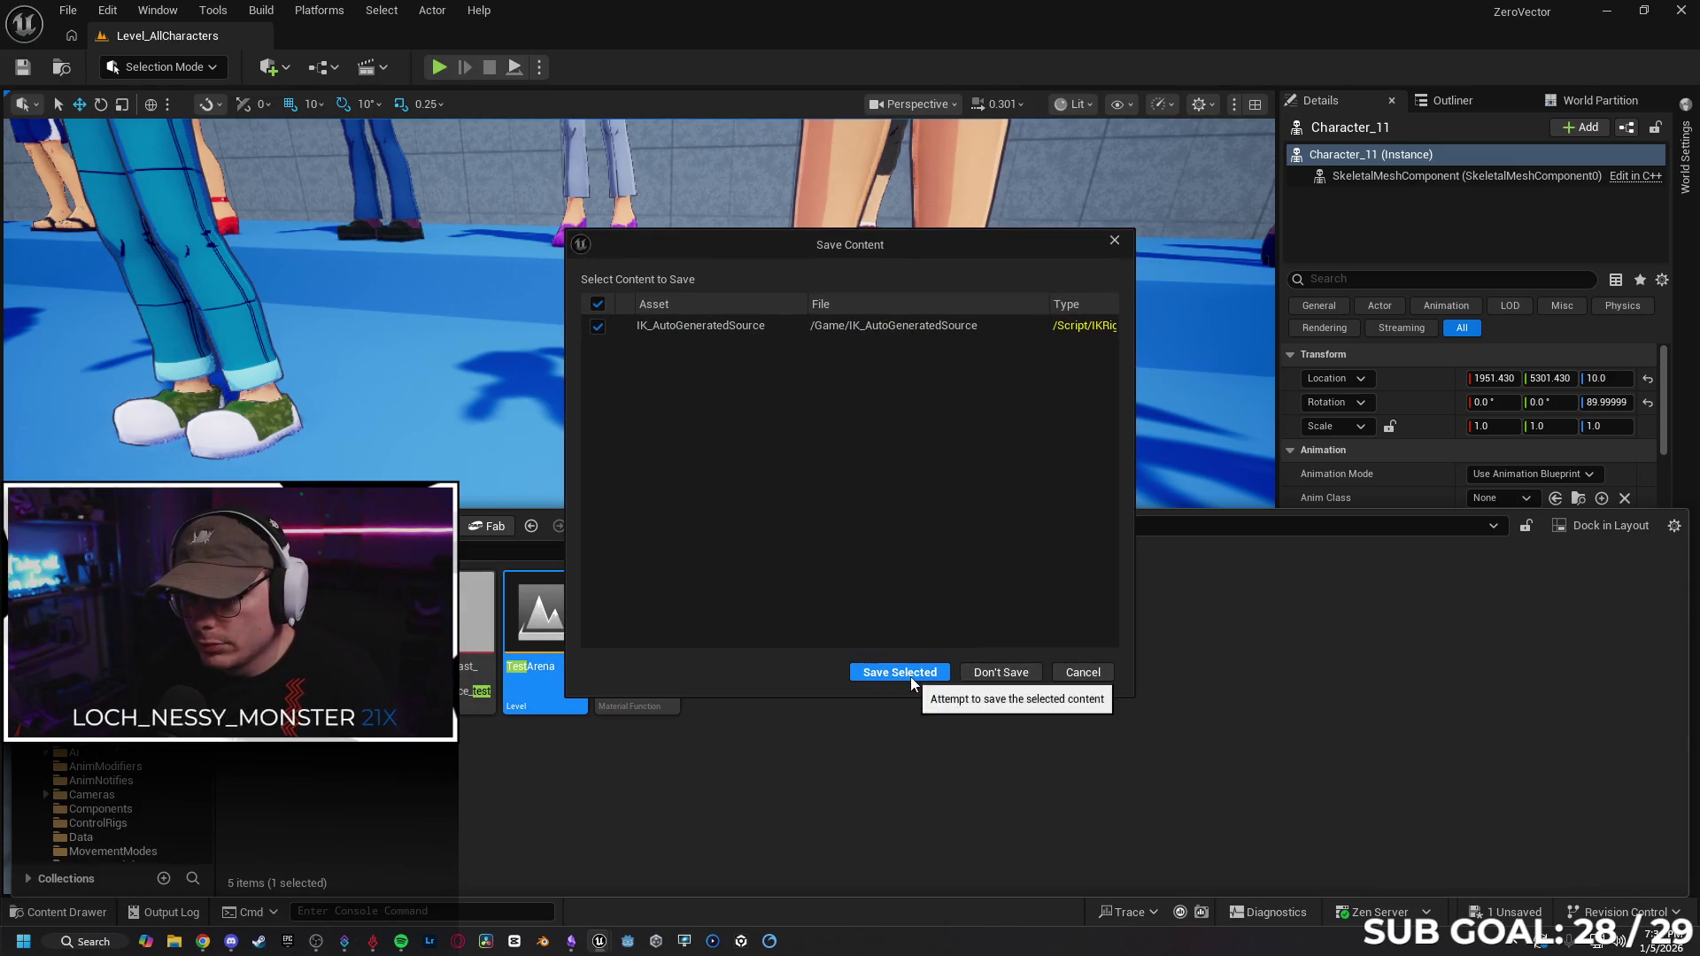
click(911, 676)
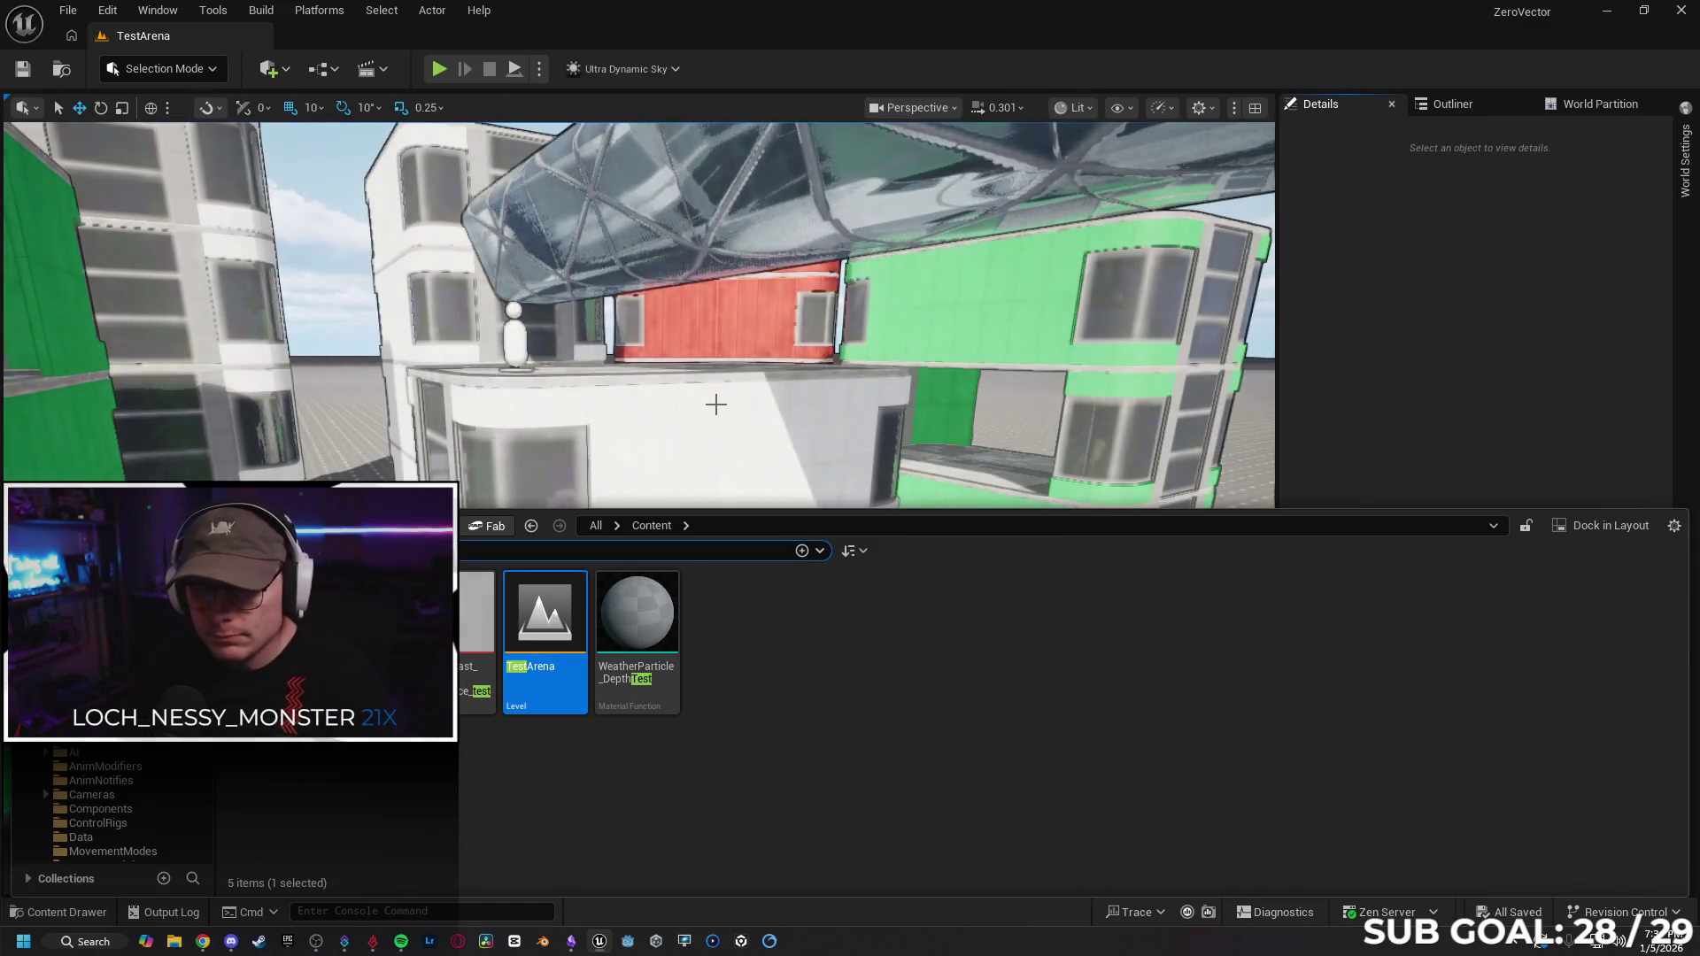
mouse_move(714, 399)
mouse_down()
mouse_move(714, 532)
mouse_move(682, 545)
mouse_move(656, 496)
mouse_move(673, 425)
mouse_move(660, 412)
mouse_up()
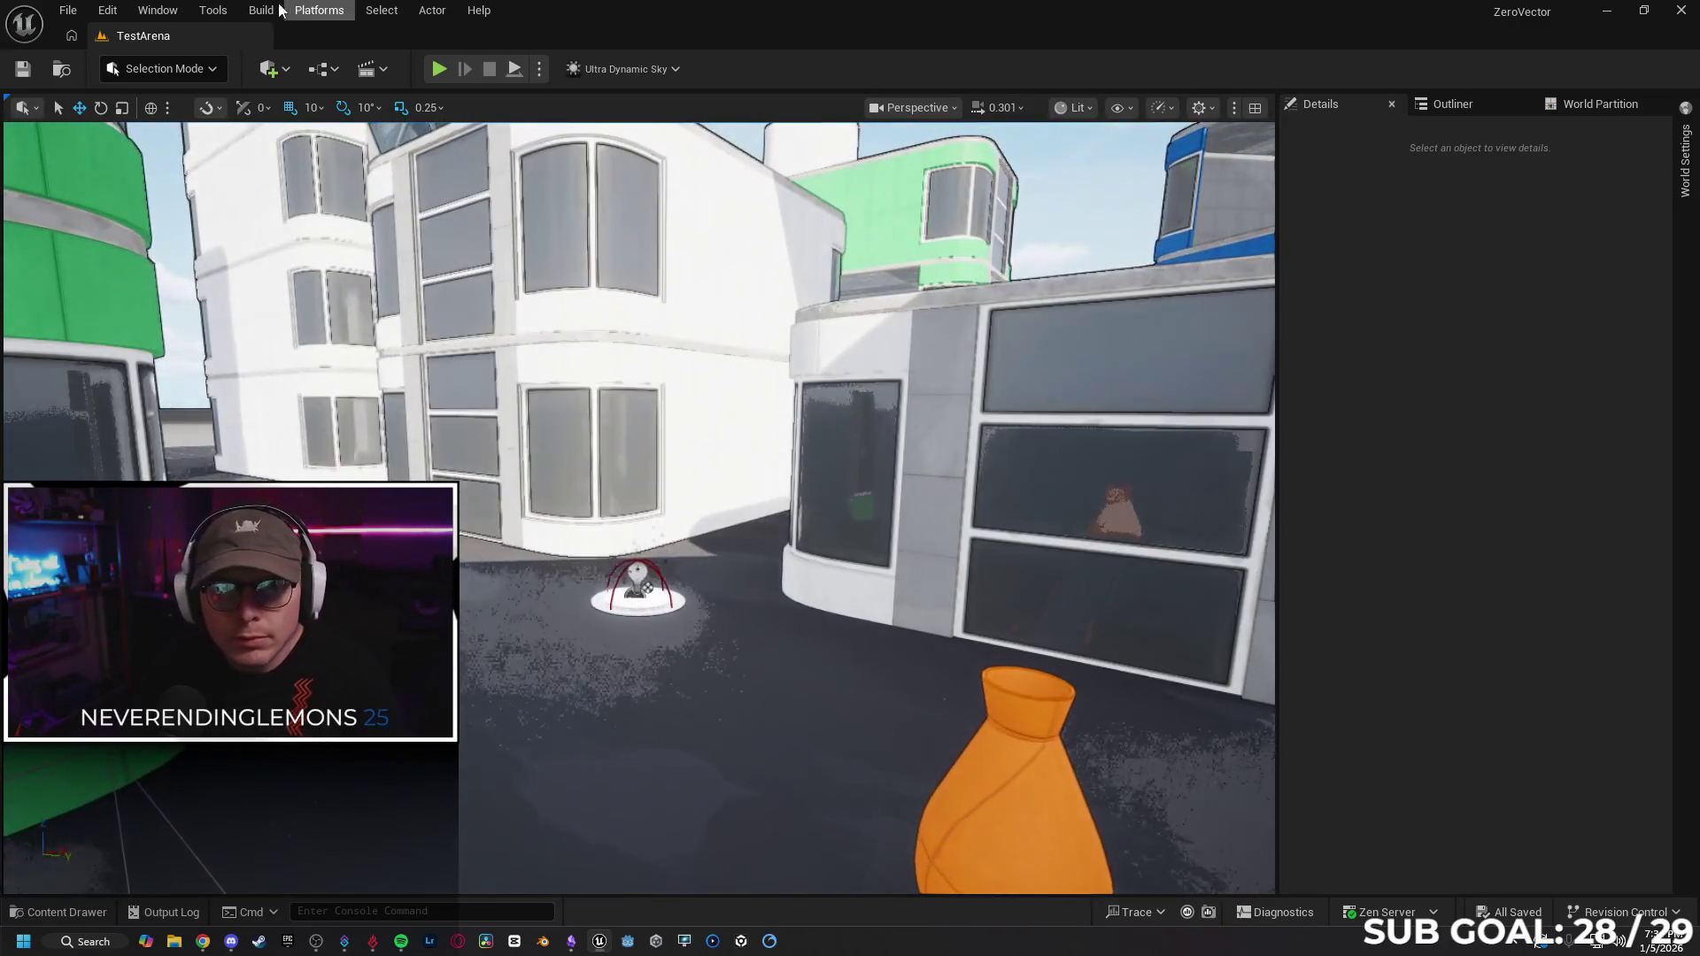
Look through the Window menu's Viewports and Details panel lists, then dismiss the menu.
click(158, 10)
mouse_move(280, 190)
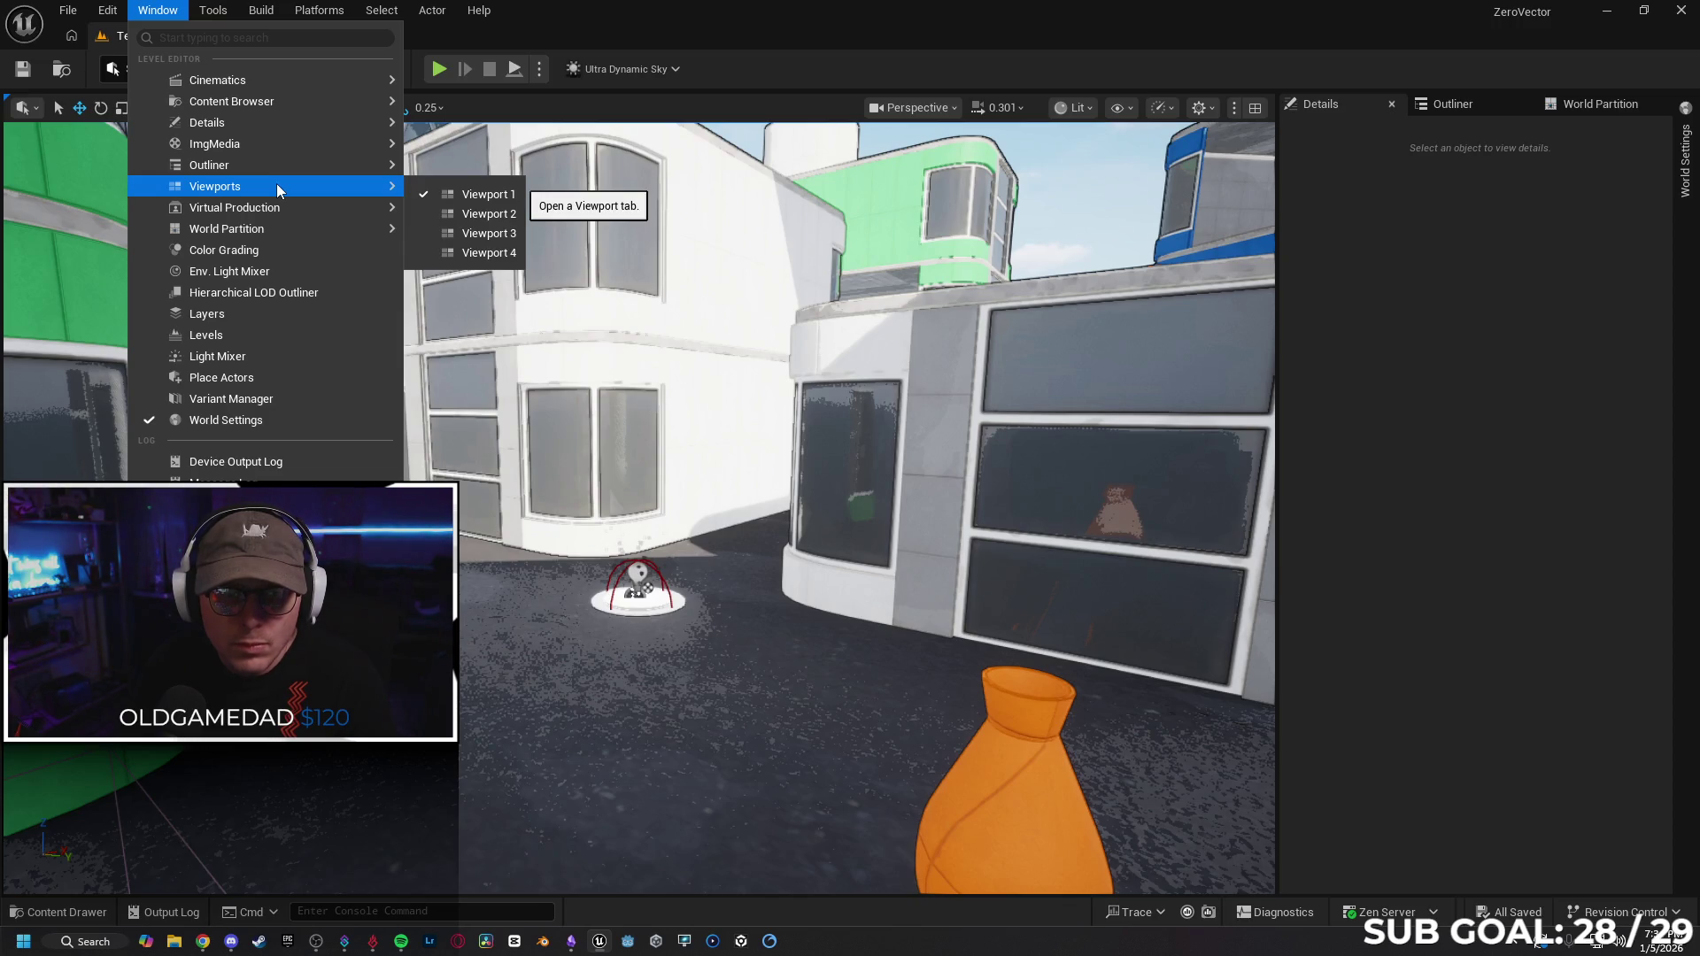
mouse_move(269, 124)
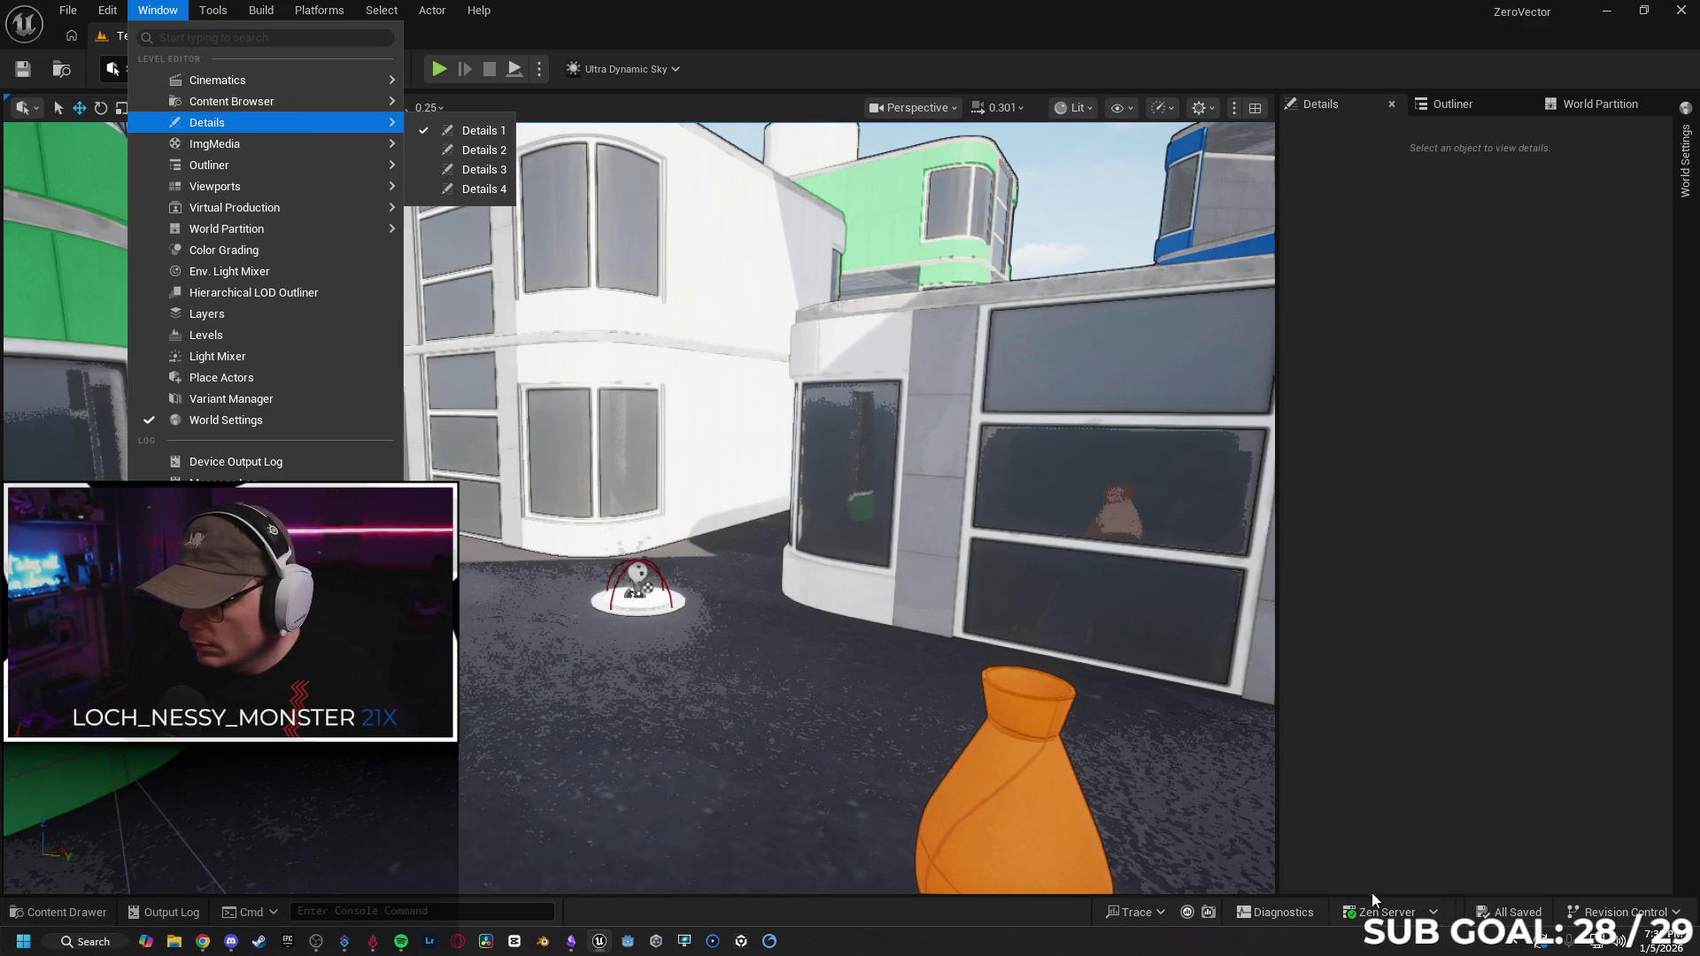
click(1549, 475)
Check the Outliner, World Partition and Details tabs, fly the camera, then return to Chrome.
click(1452, 104)
click(1594, 104)
click(1320, 104)
drag(119, 835, 119, 835)
click(203, 941)
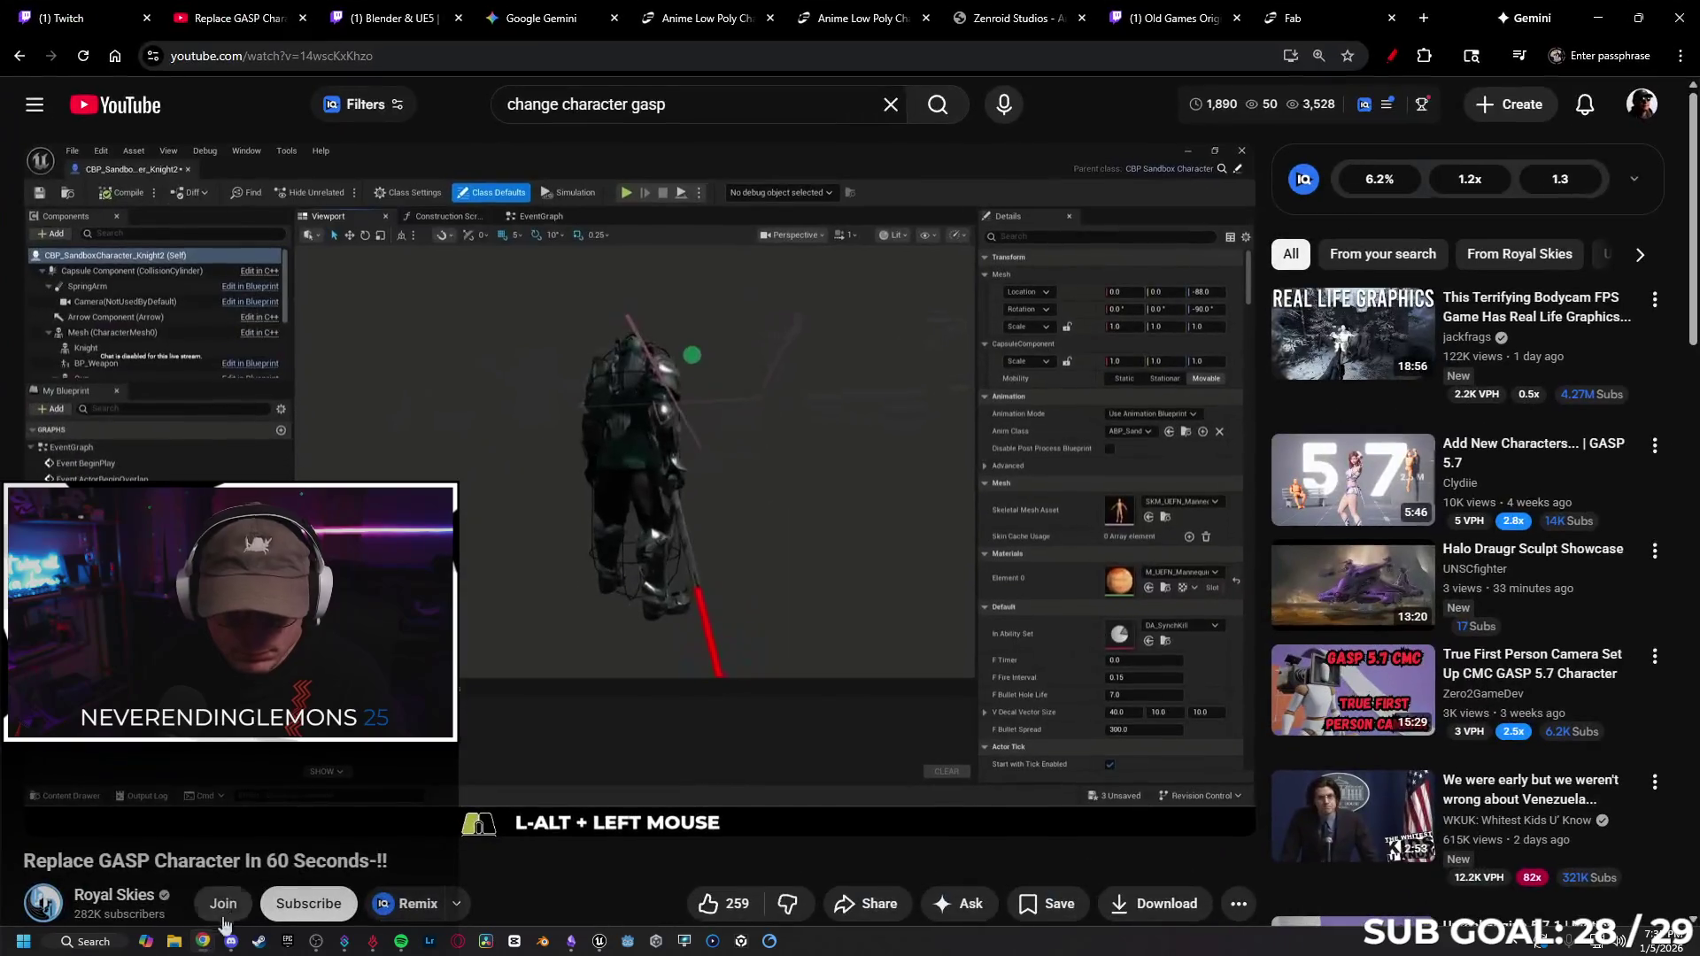
Ask Gemini 'my gasp settings window disappeared', correcting the spelling, then minimize Chrome.
click(531, 17)
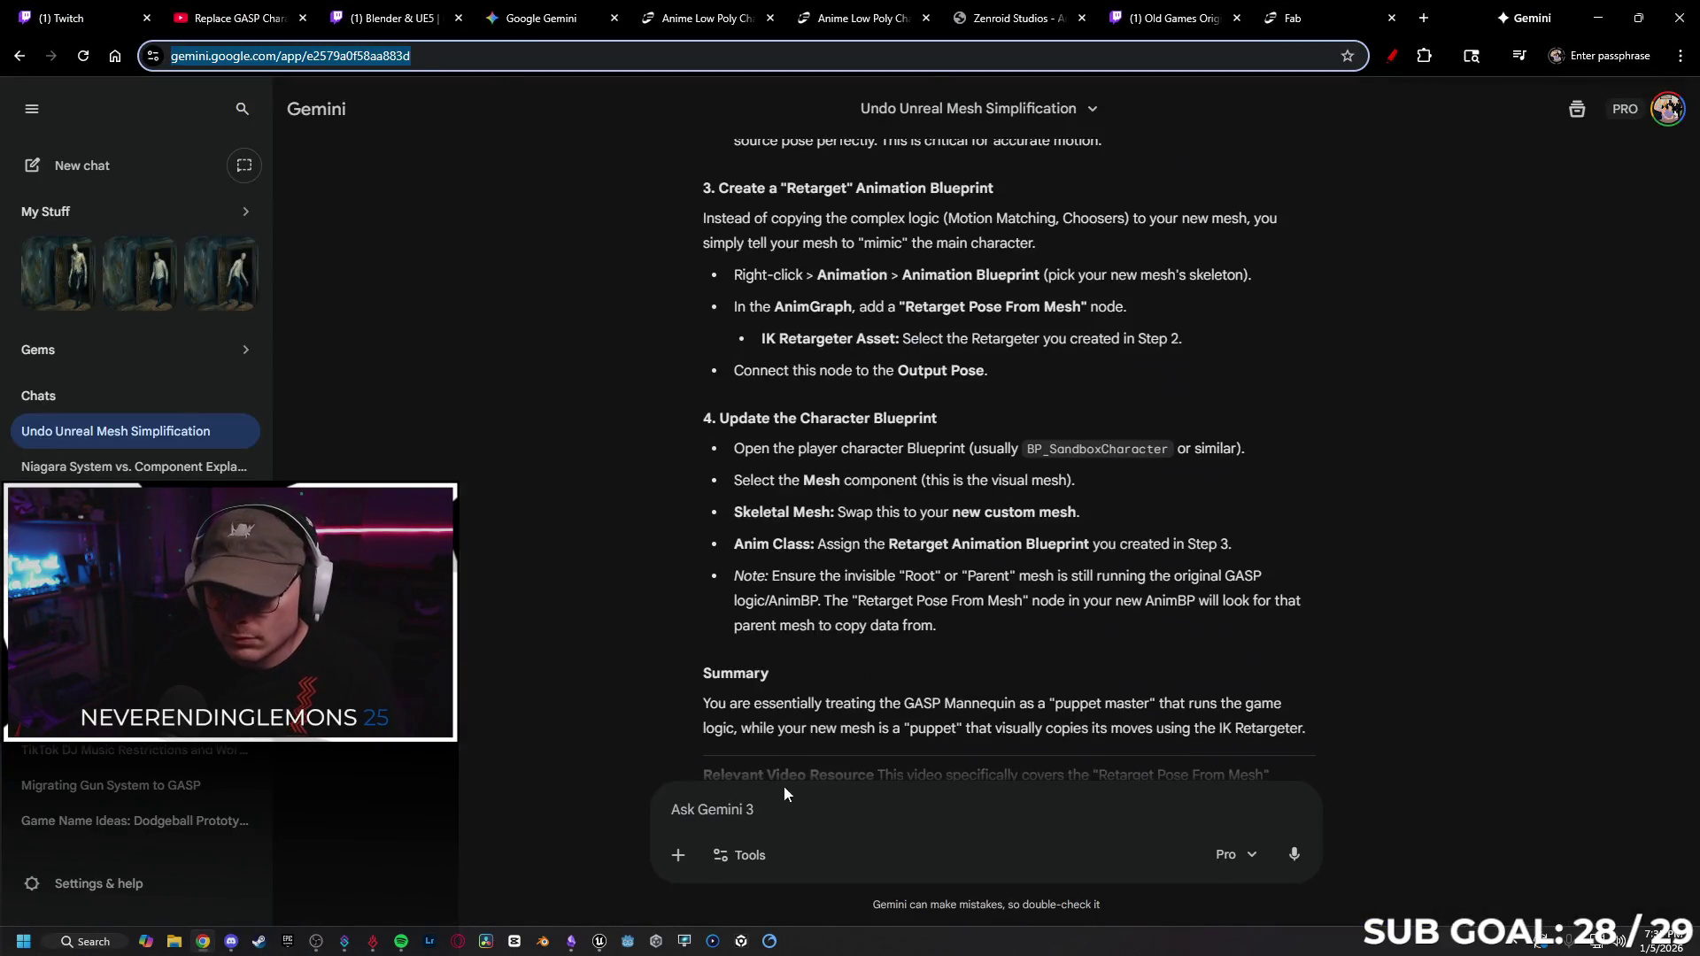
scroll(560, 614, down, 8)
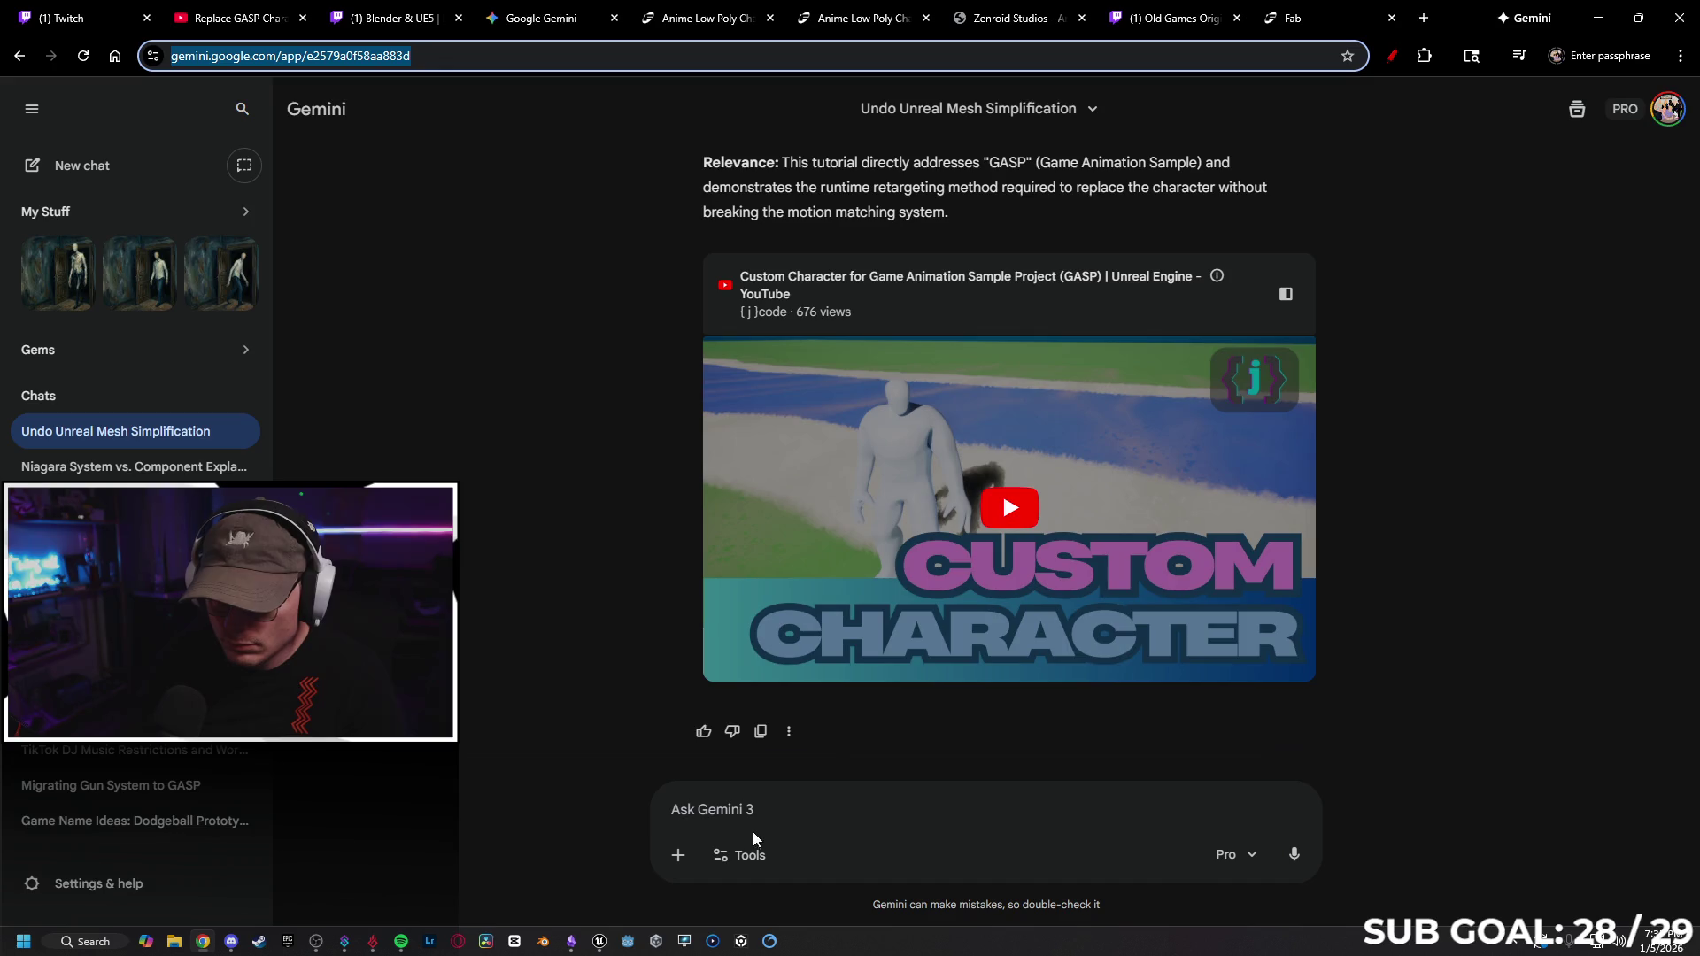
click(778, 815)
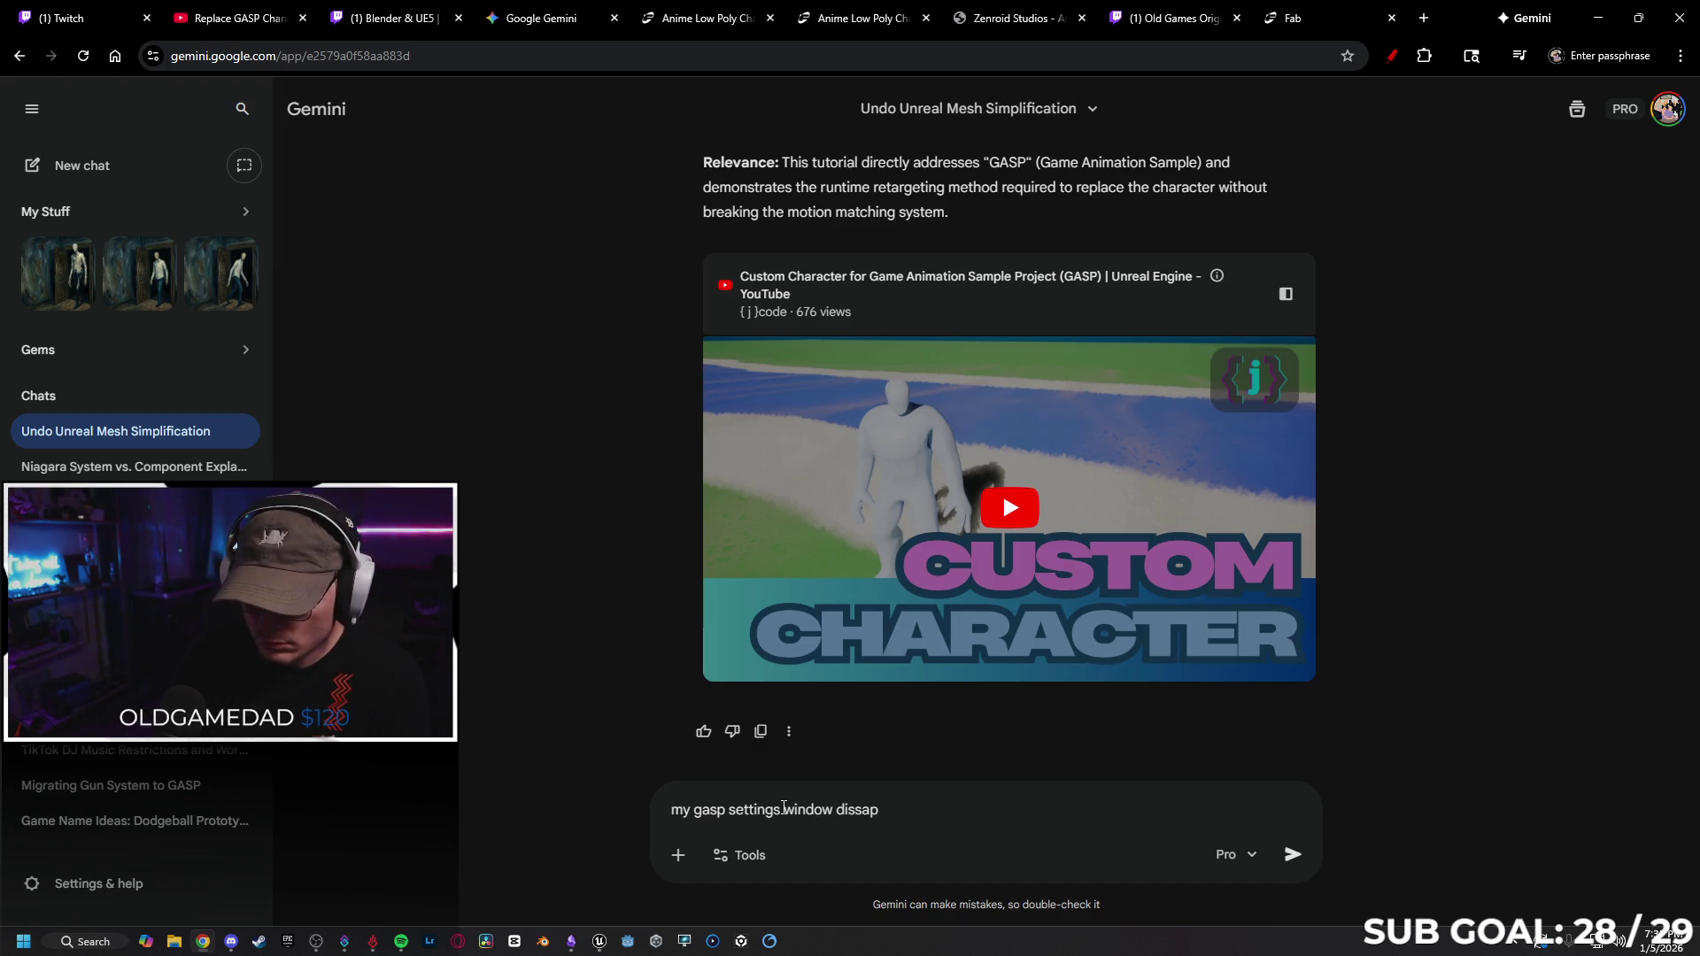
text(my gasp settings window dissappeard)
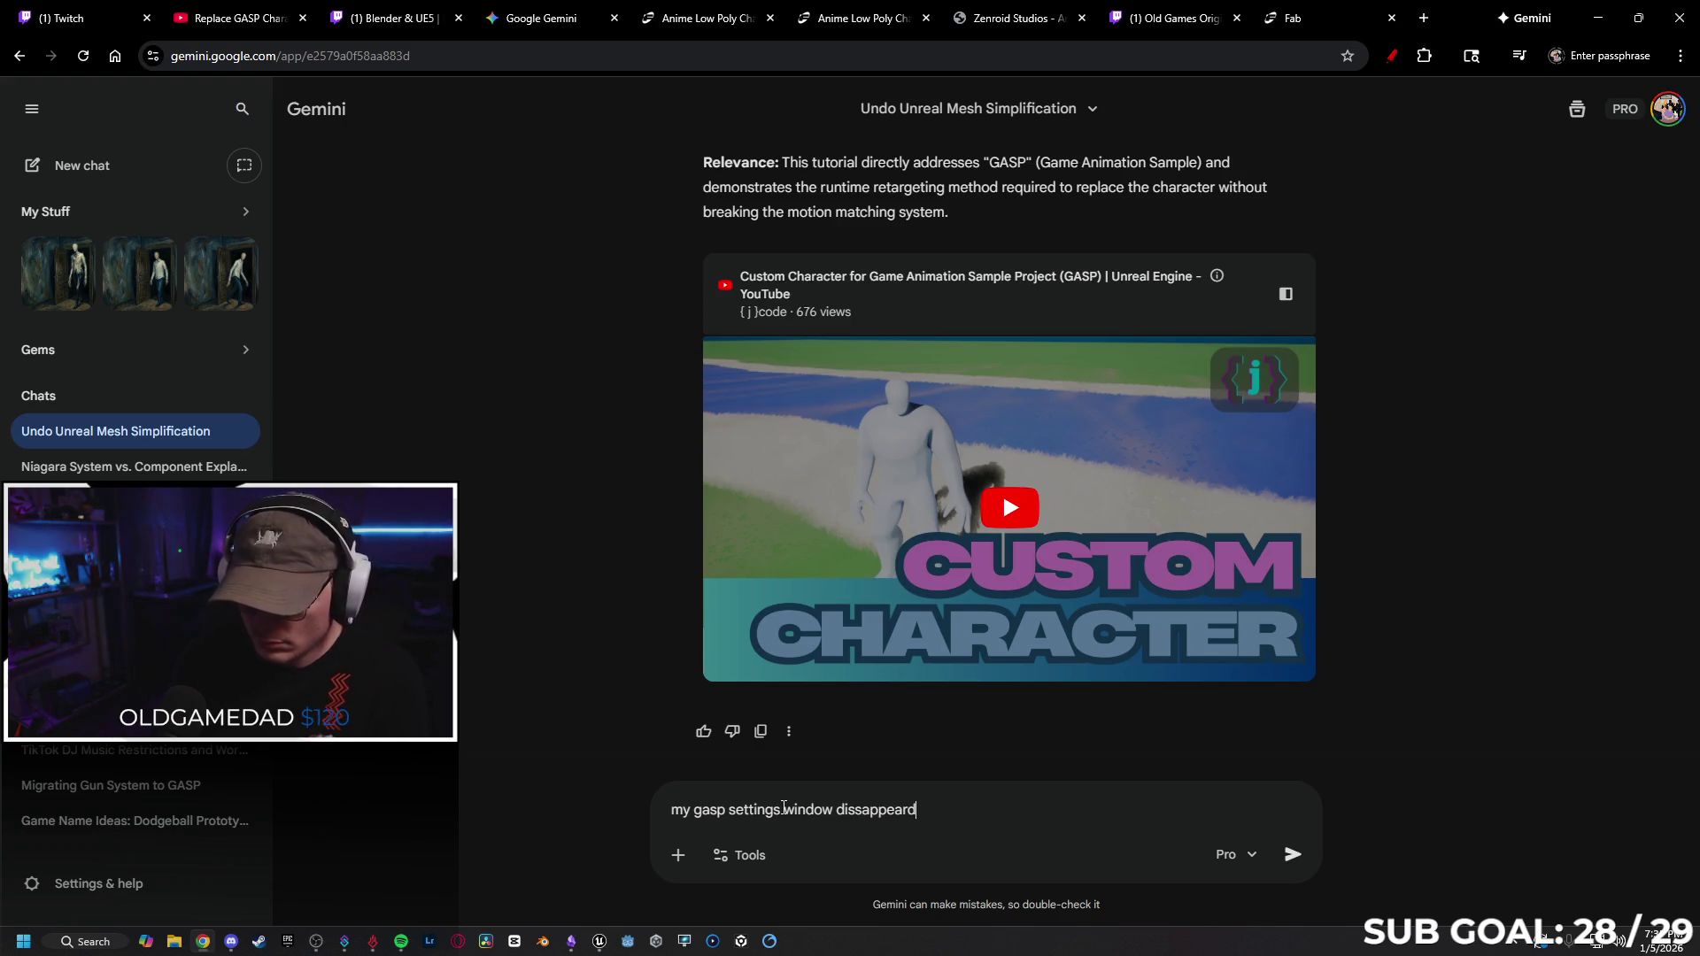
right_click(875, 809)
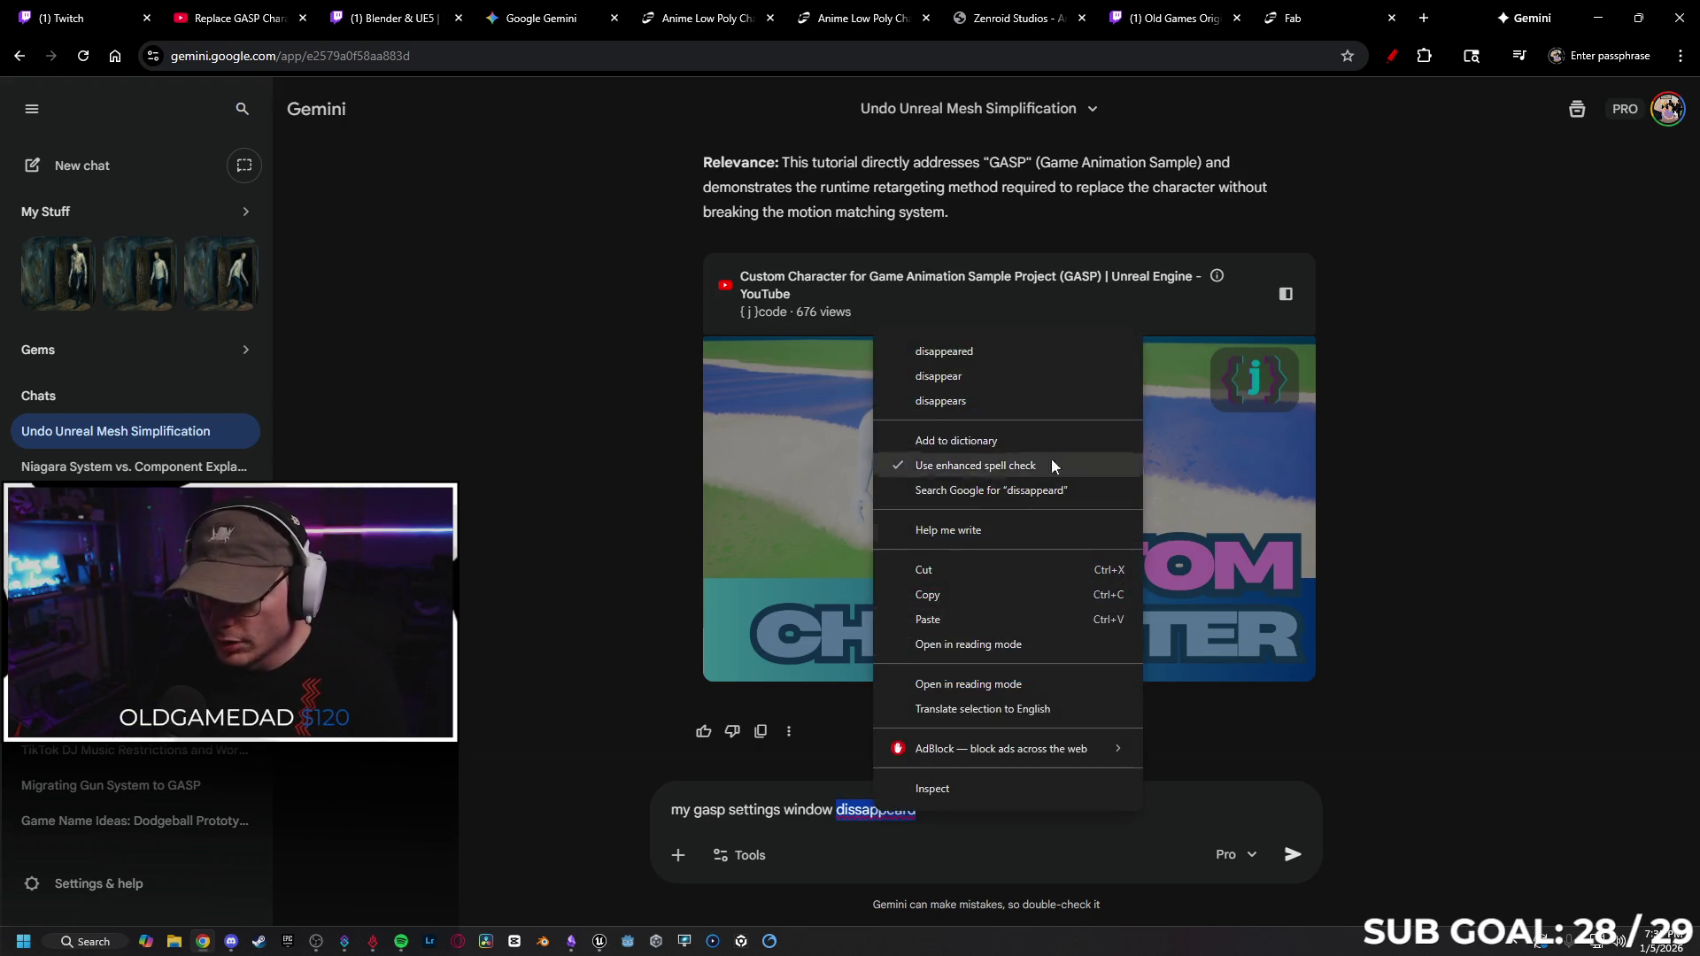
click(1013, 345)
click(1291, 856)
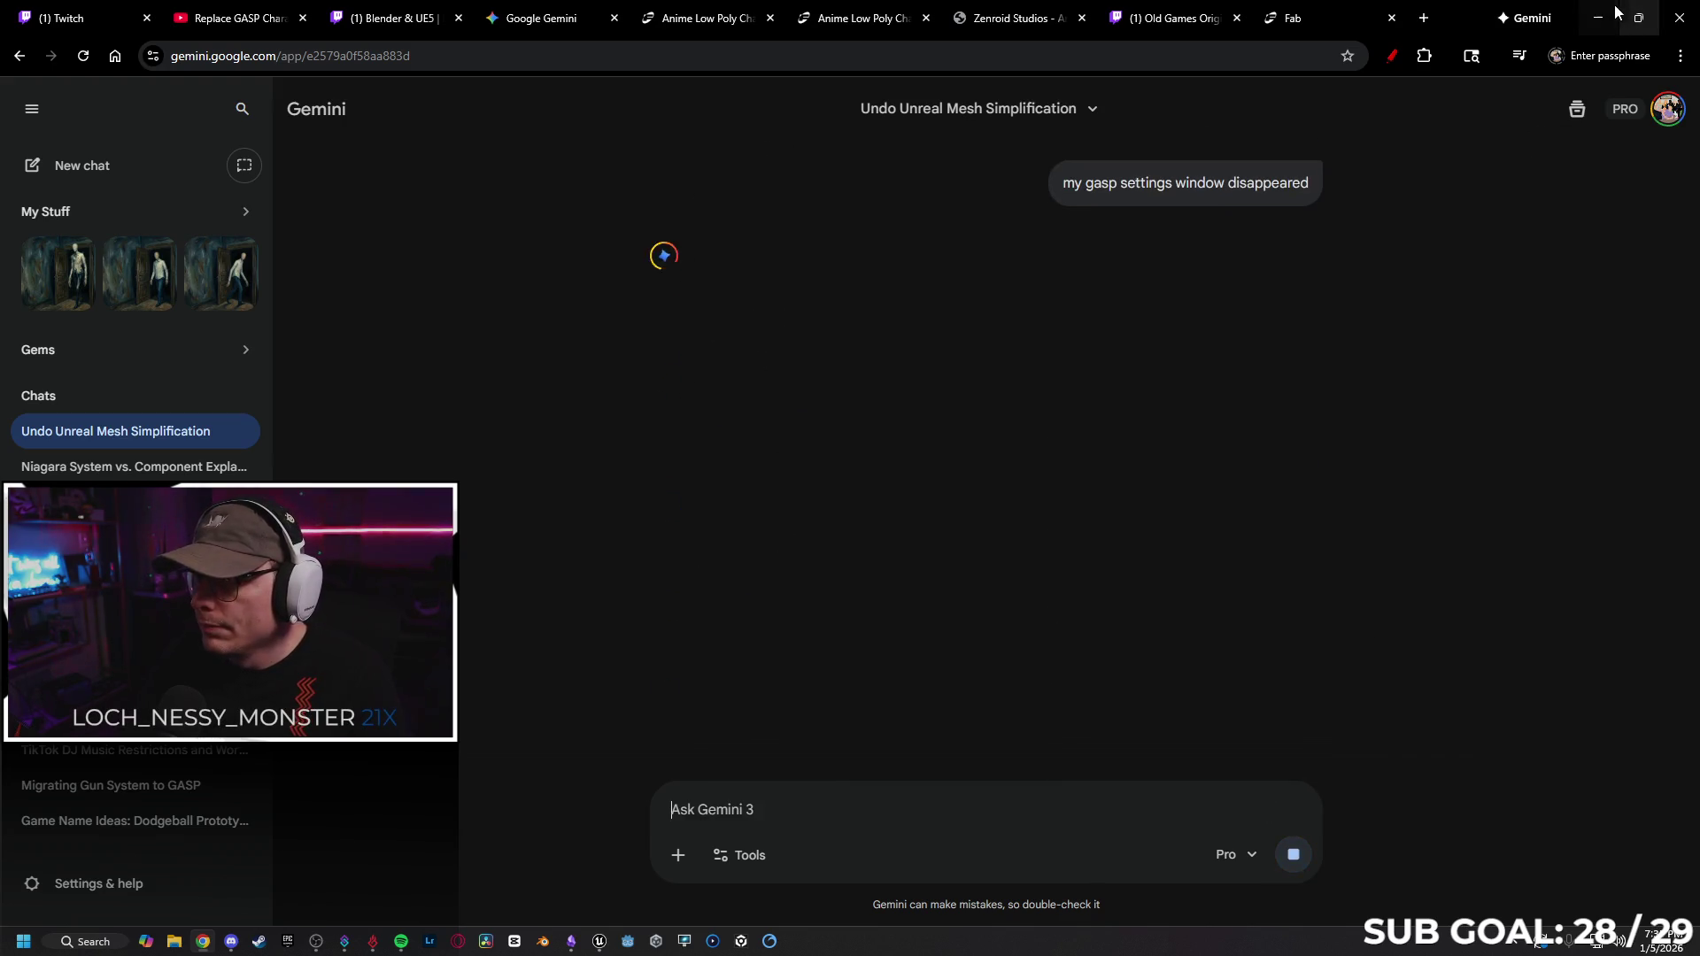
click(1598, 17)
scroll(638, 505, up, 2)
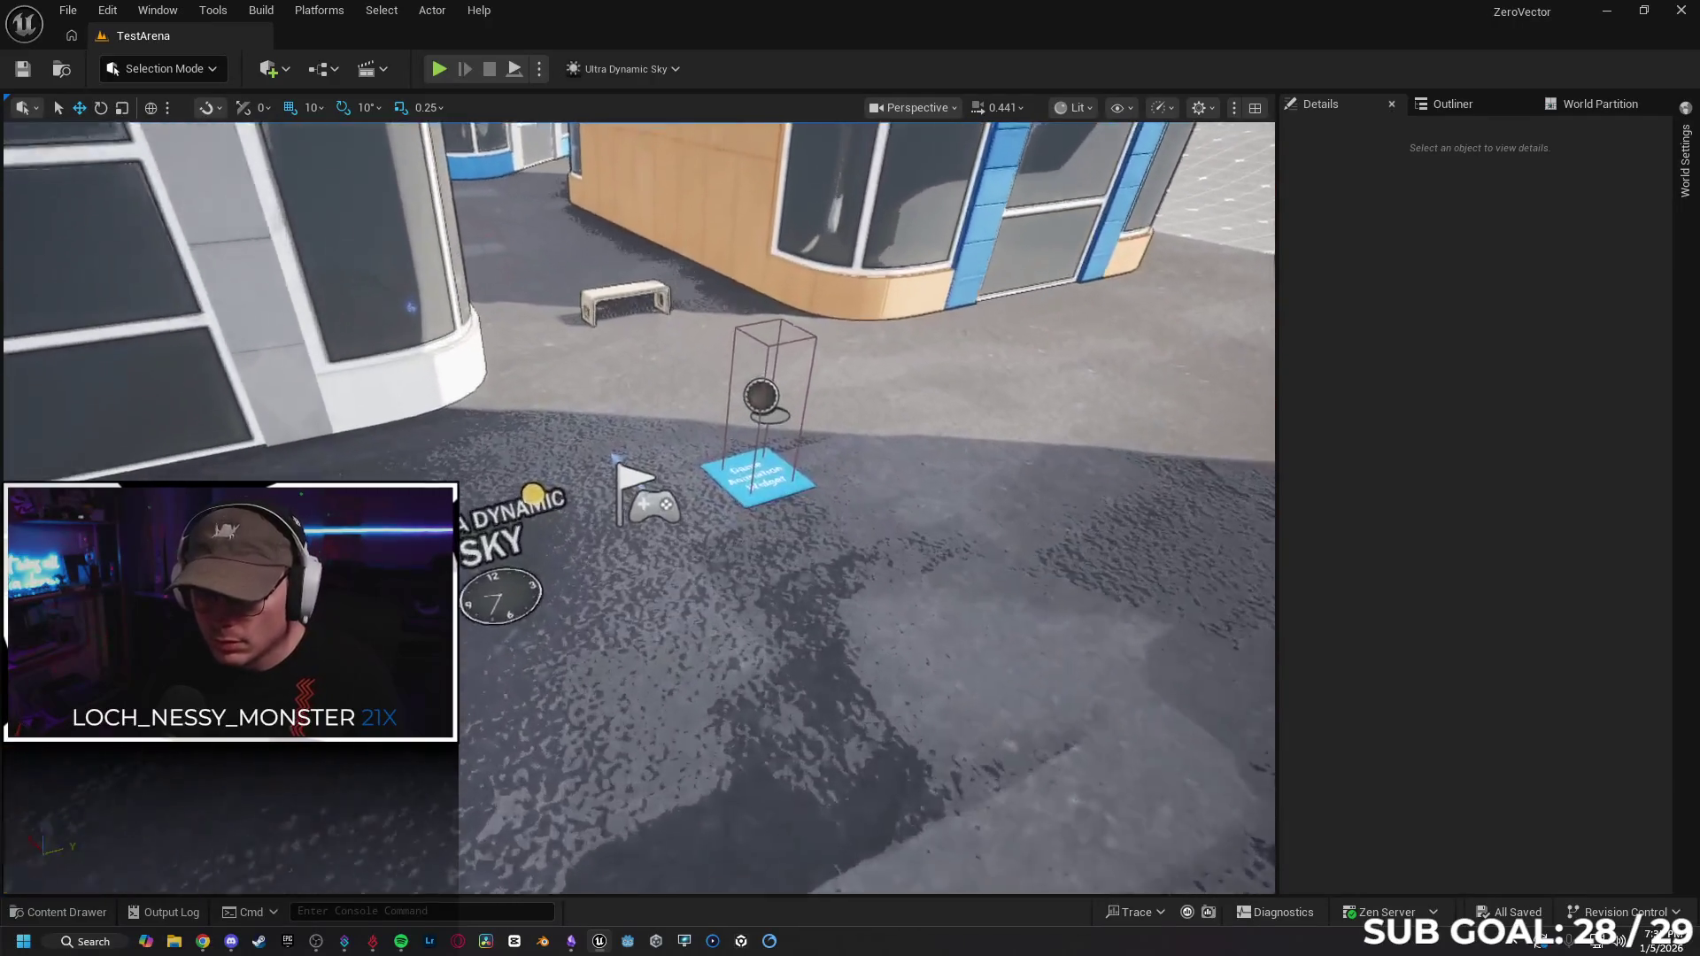
Play TestArena from a ground spot and walk the mannequin onto the Game Animation Widget pad.
drag(974, 478, 1006, 475)
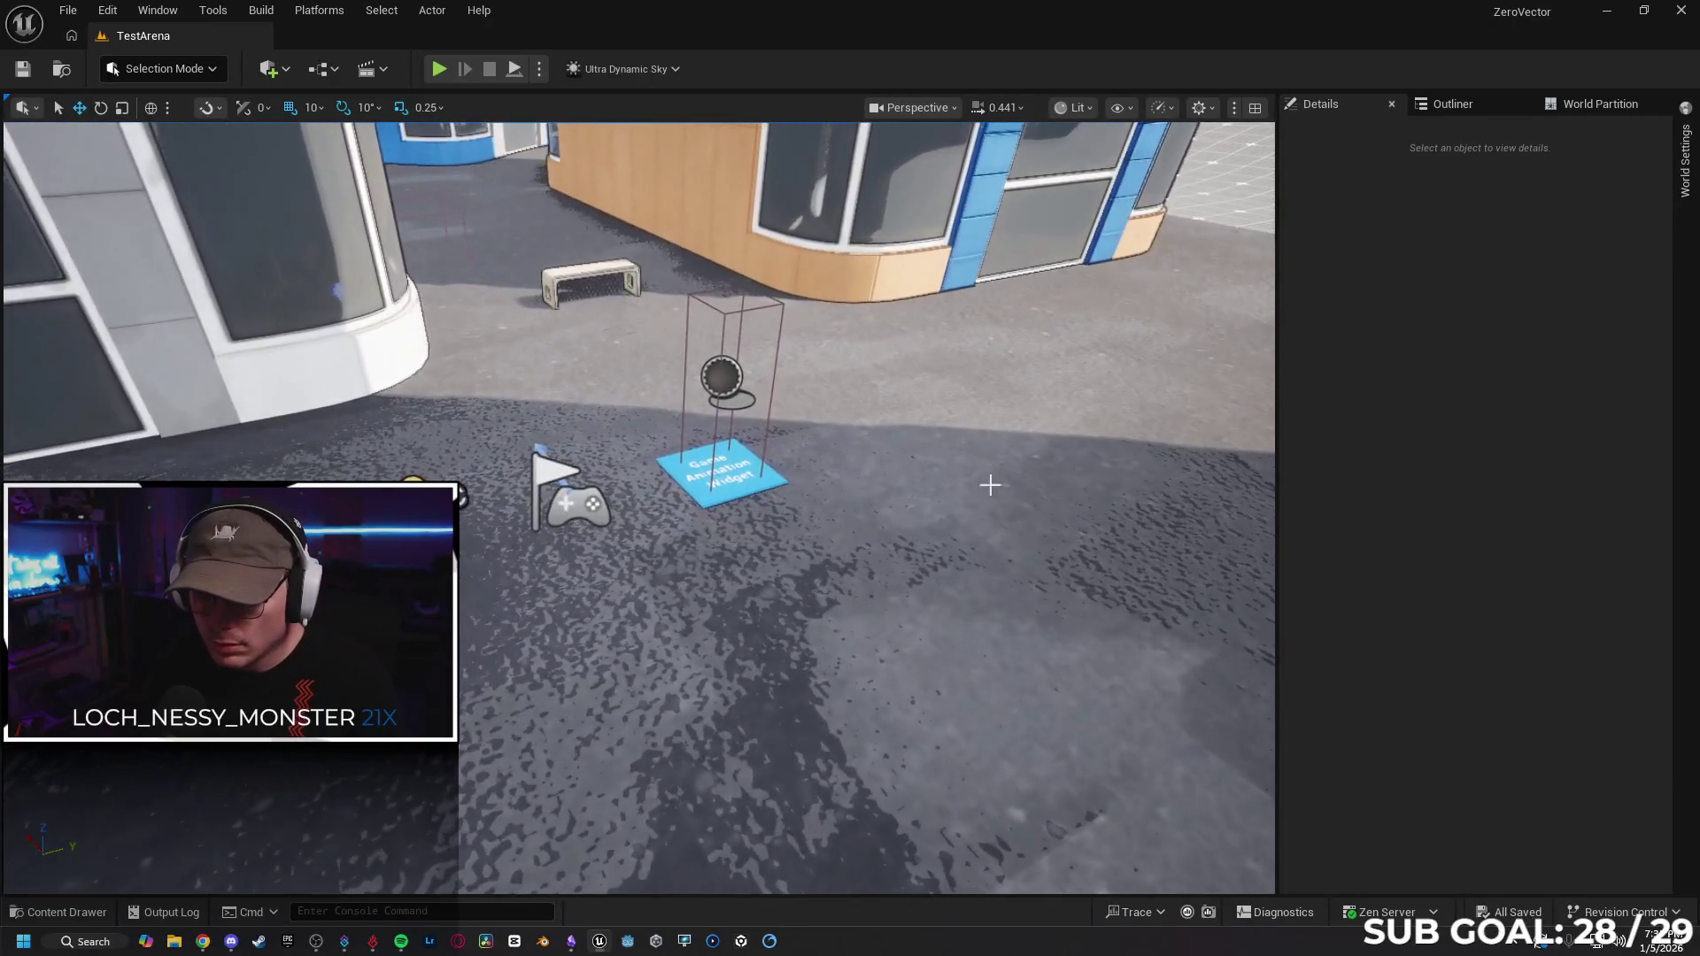
right_click(745, 744)
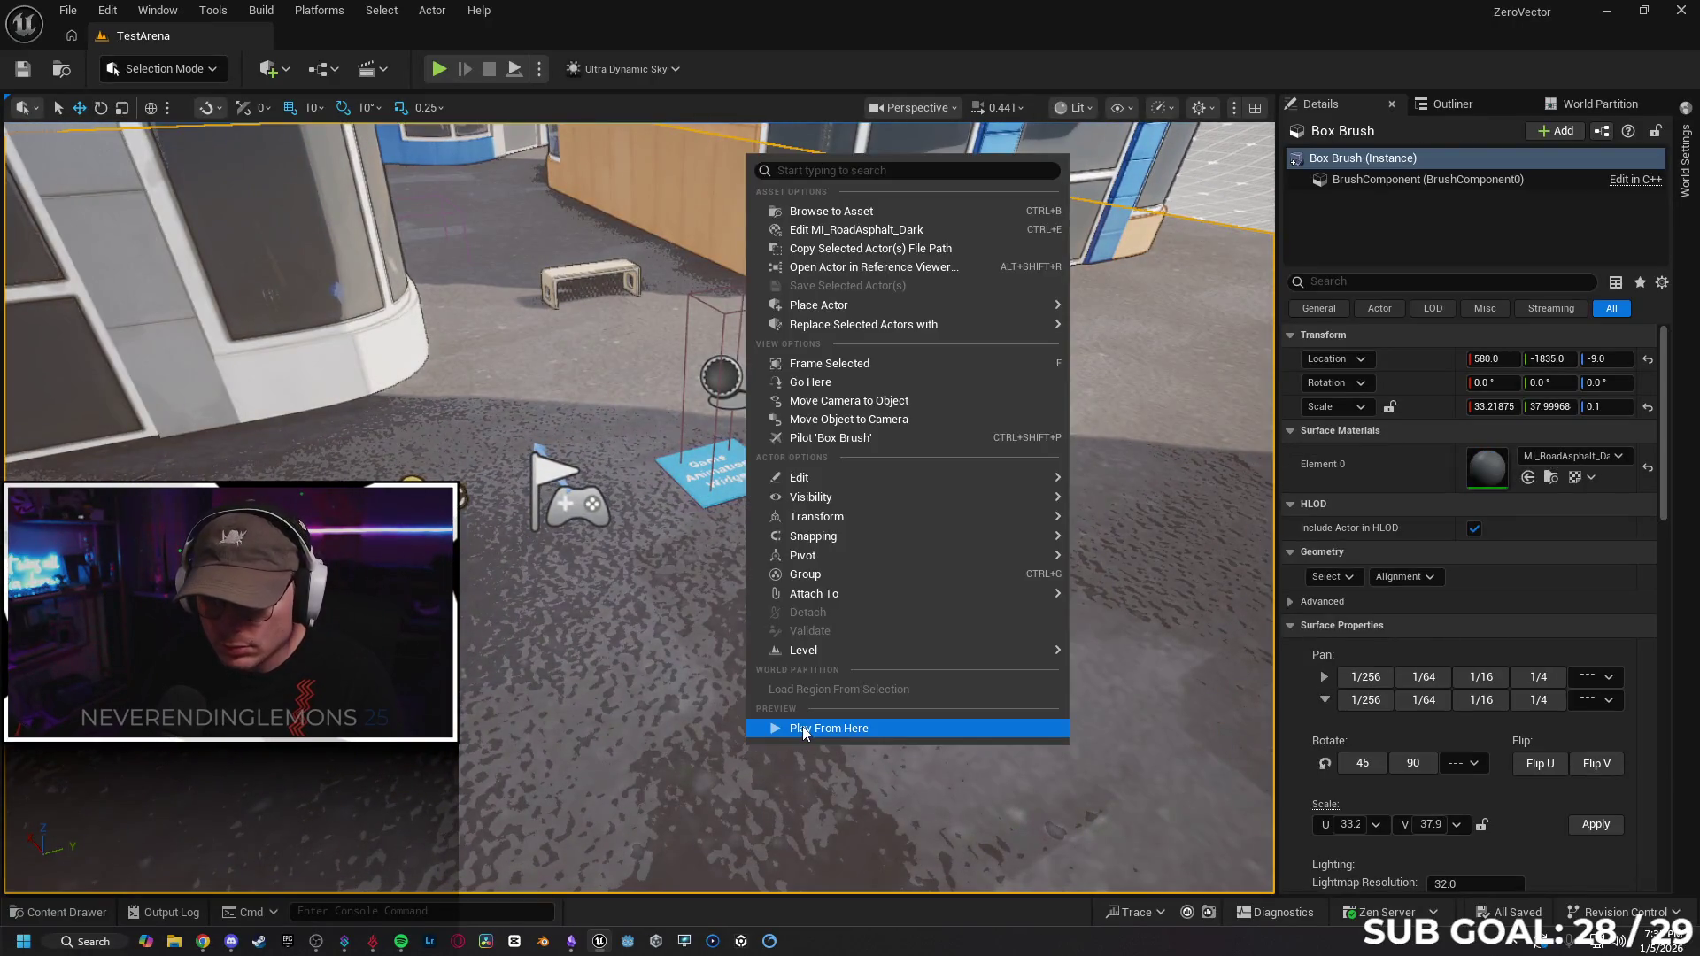
click(803, 726)
click(751, 668)
key(w)
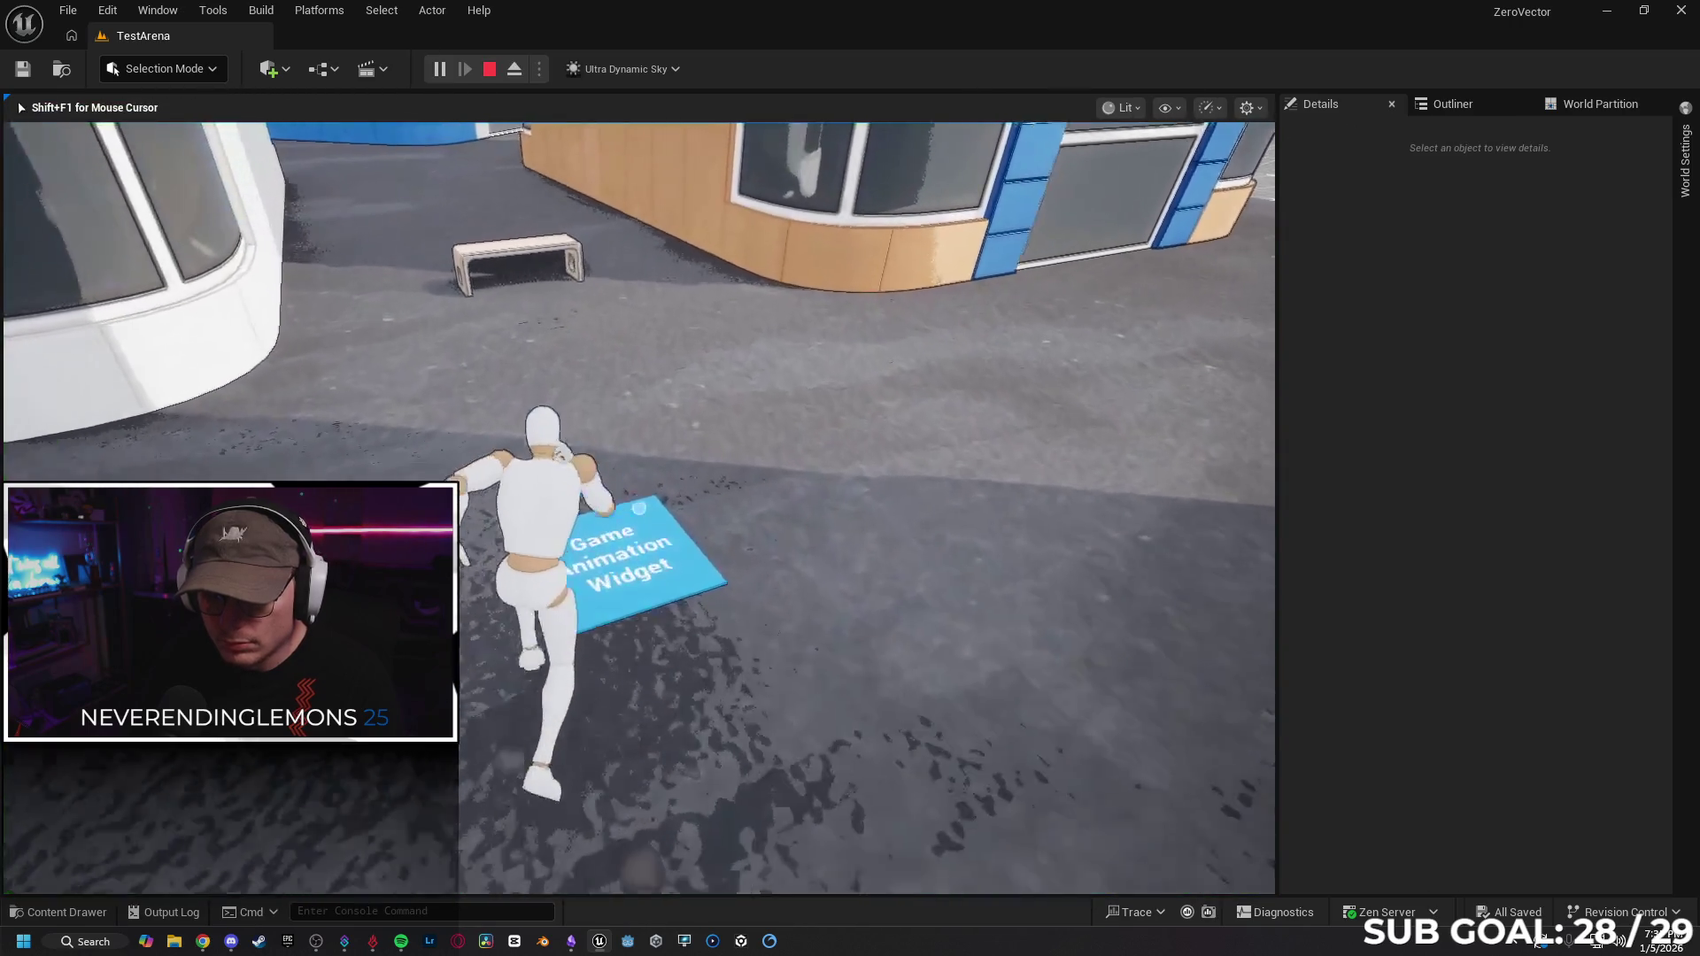
key(s)
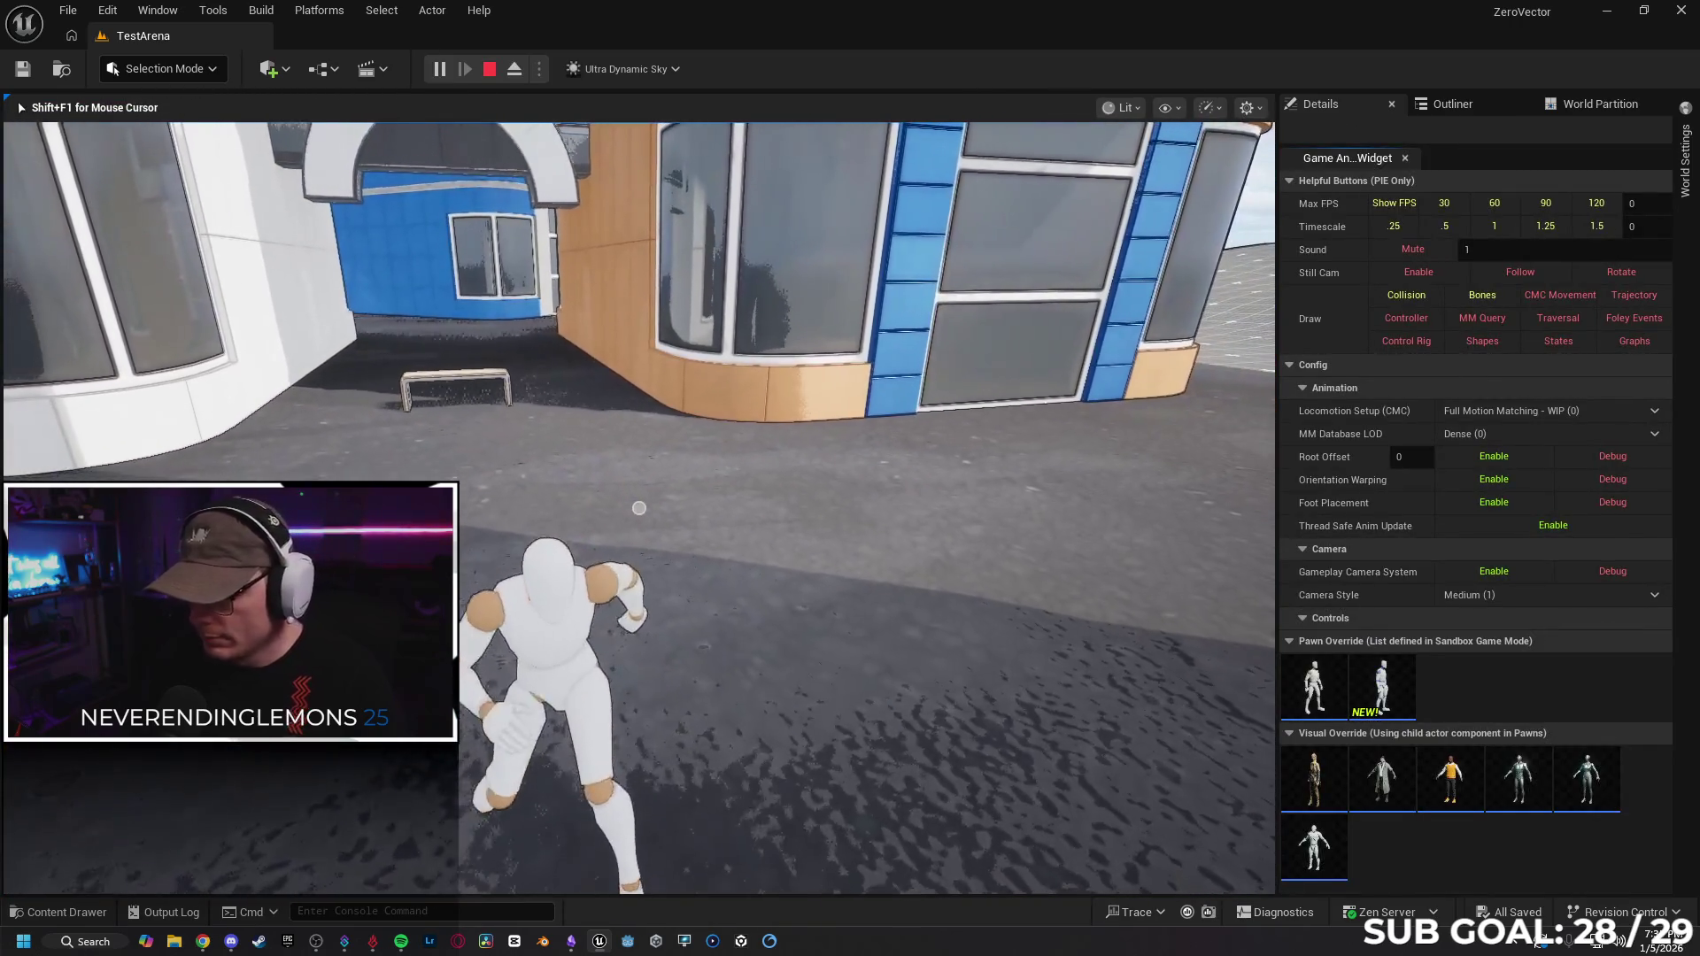
key(shift+F1)
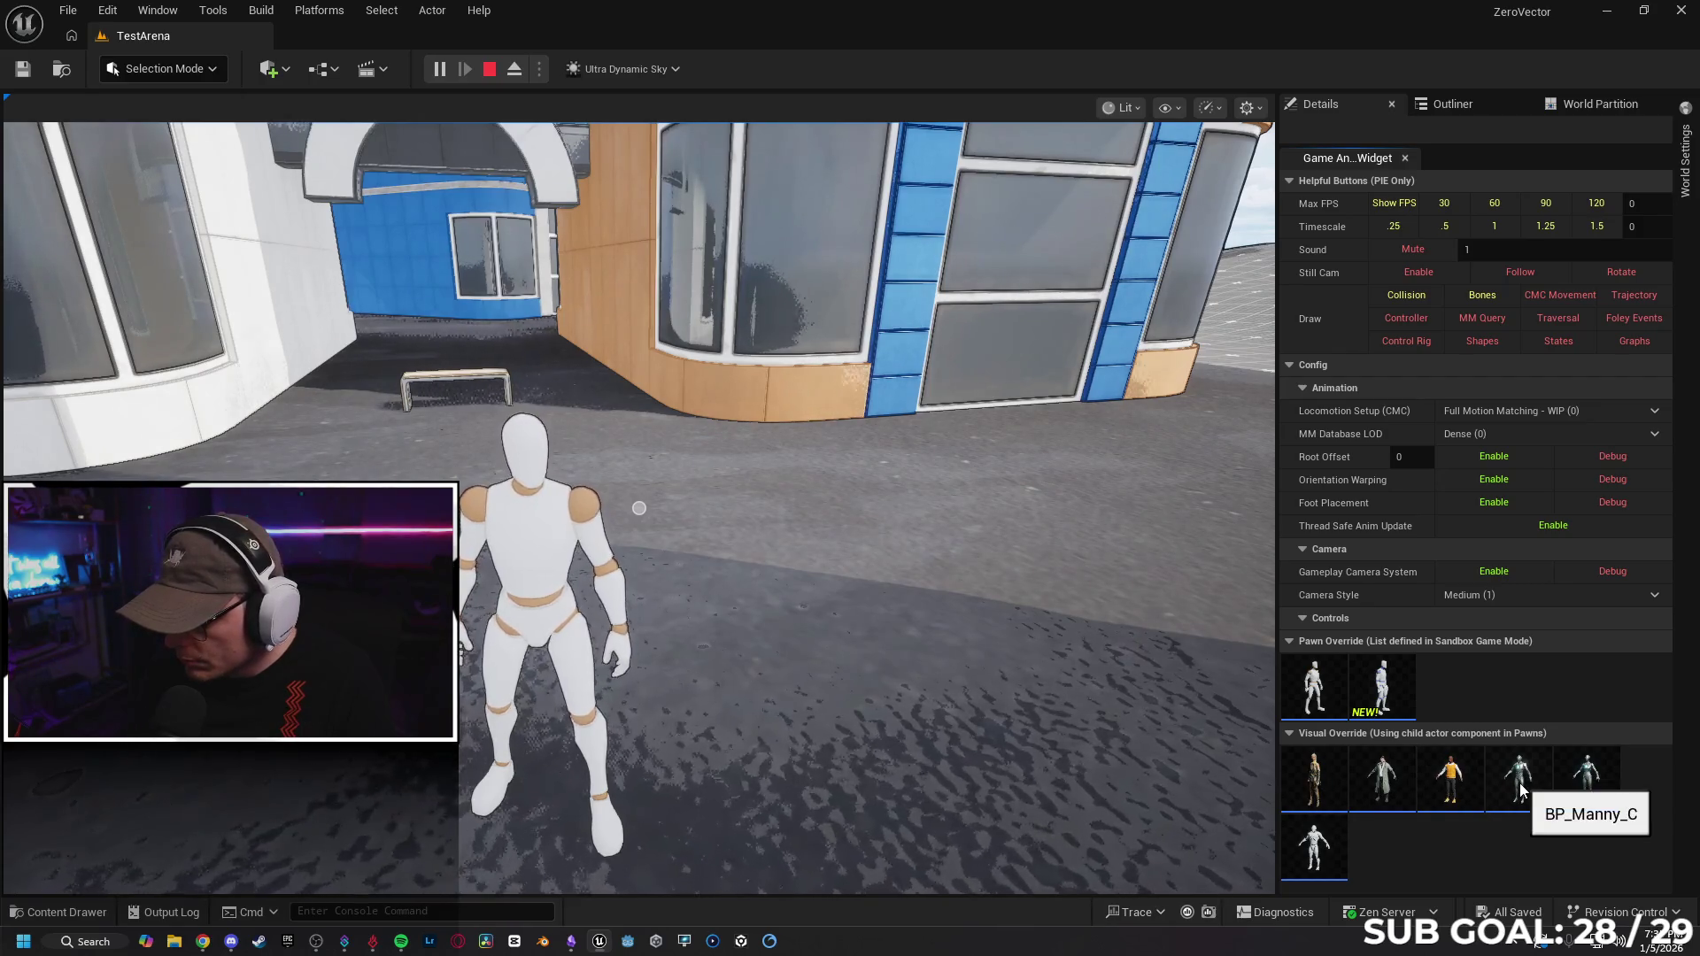
Preview the trench-coat, yellow-hoodie, white mannequin, silver robot and female robot overrides, then stop play.
click(1400, 773)
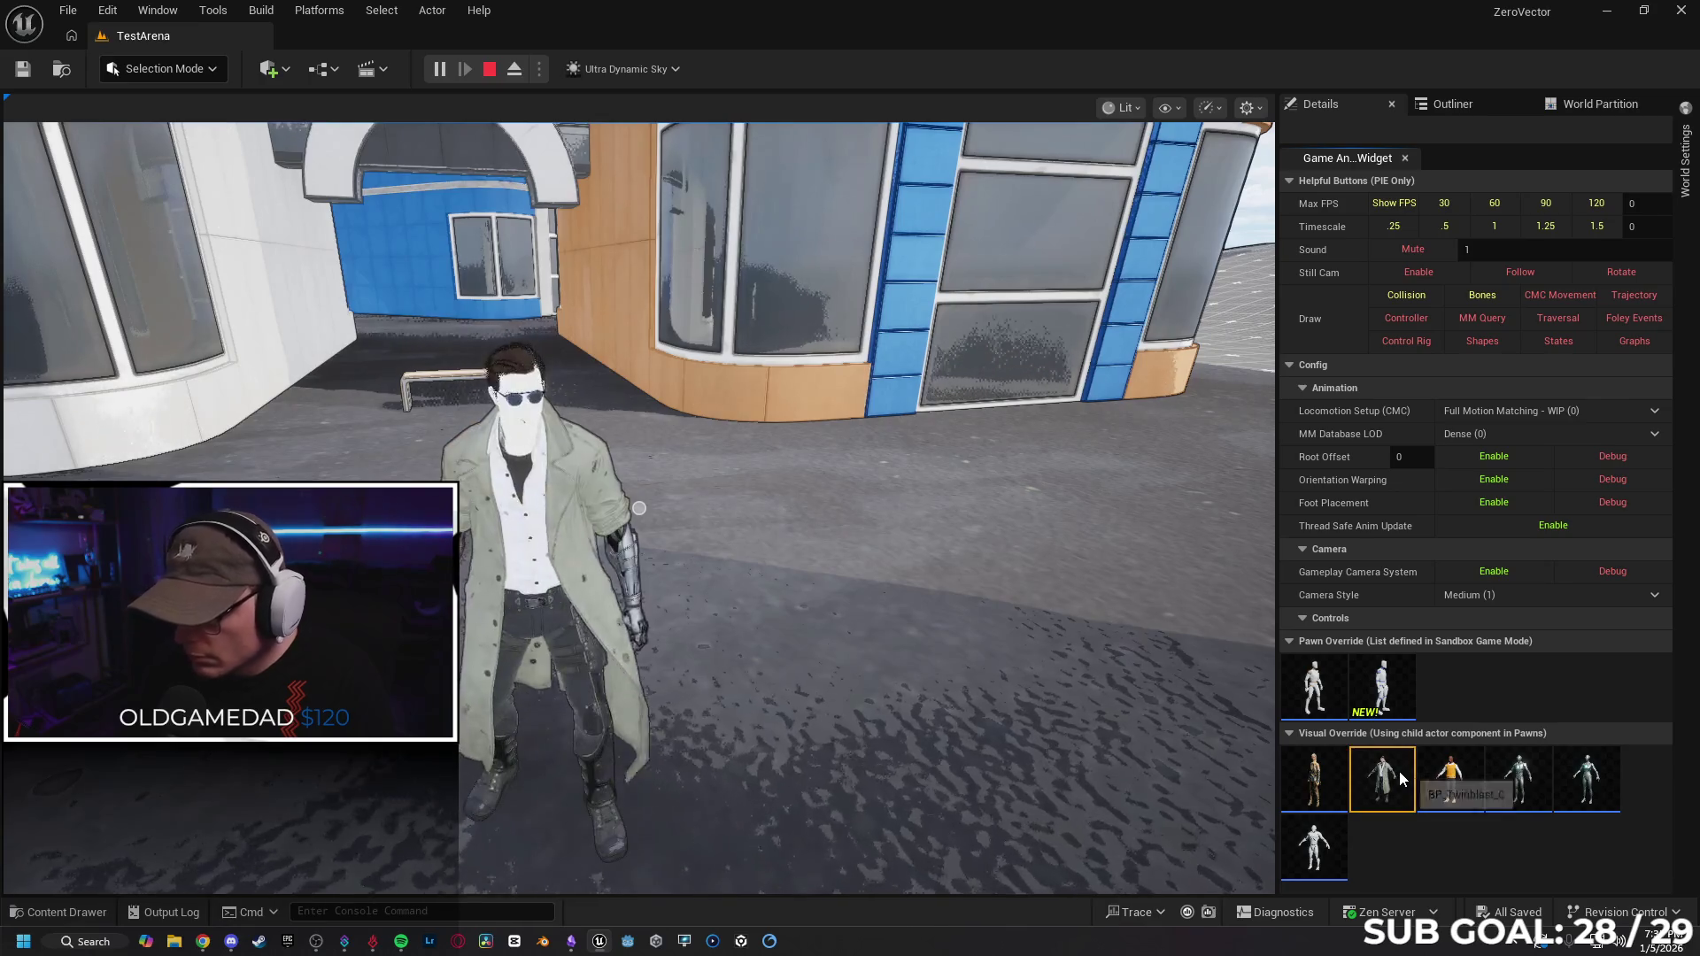
click(1453, 777)
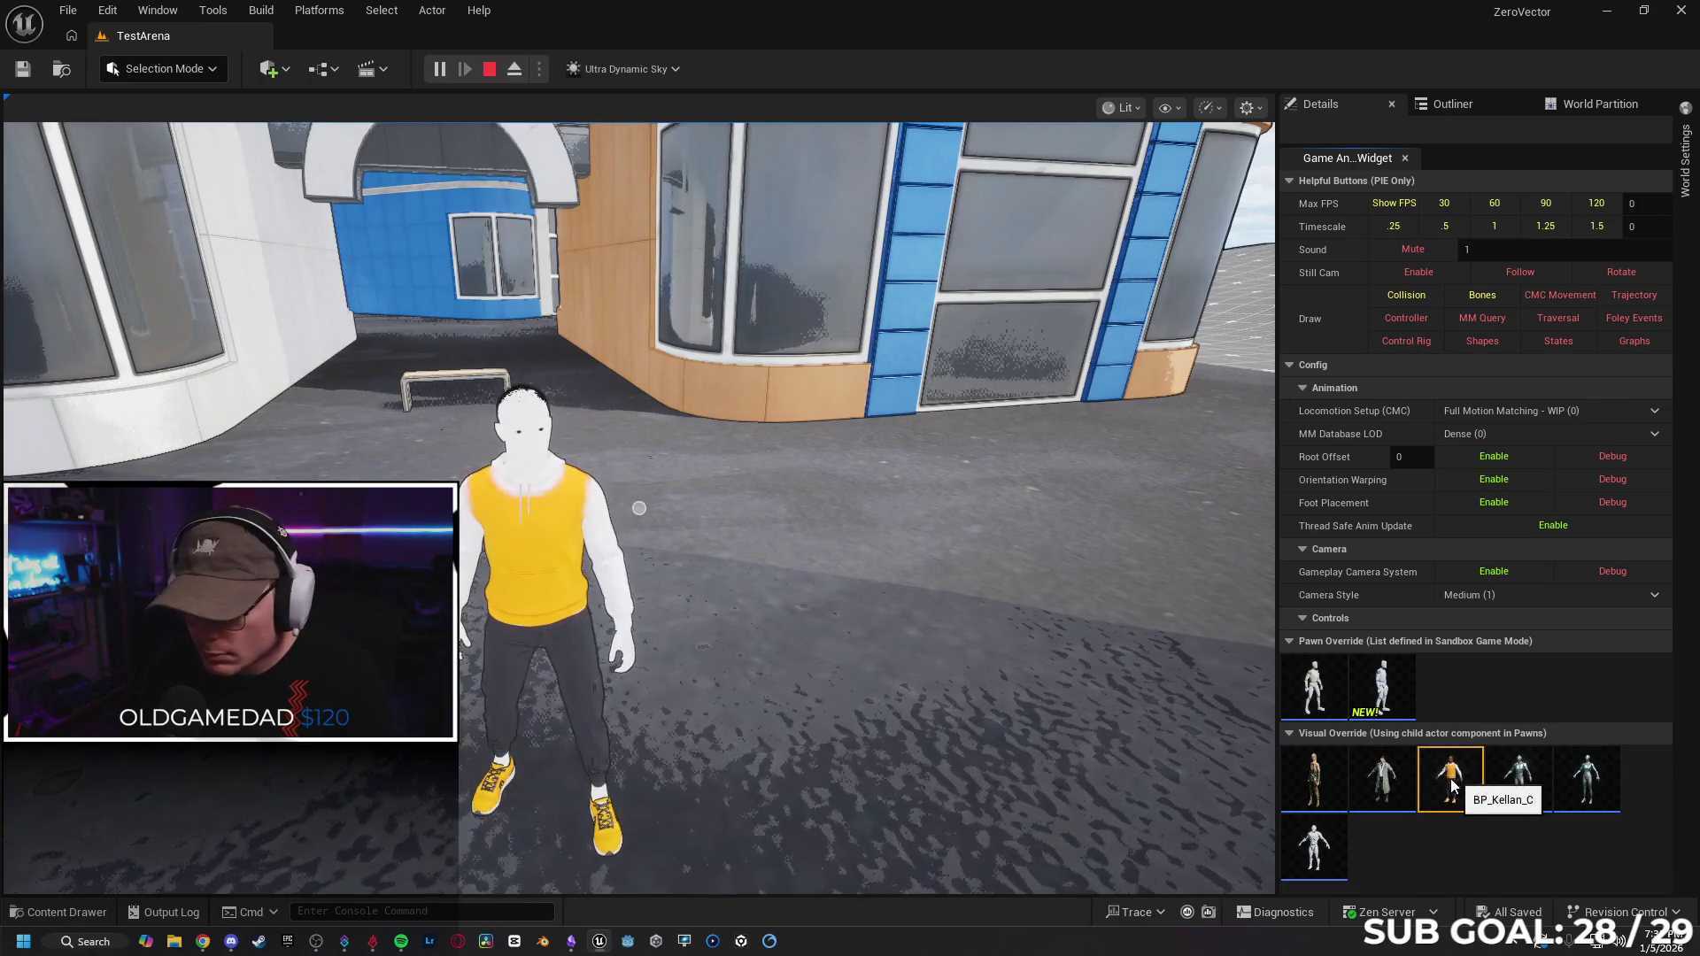
click(1315, 788)
click(1317, 848)
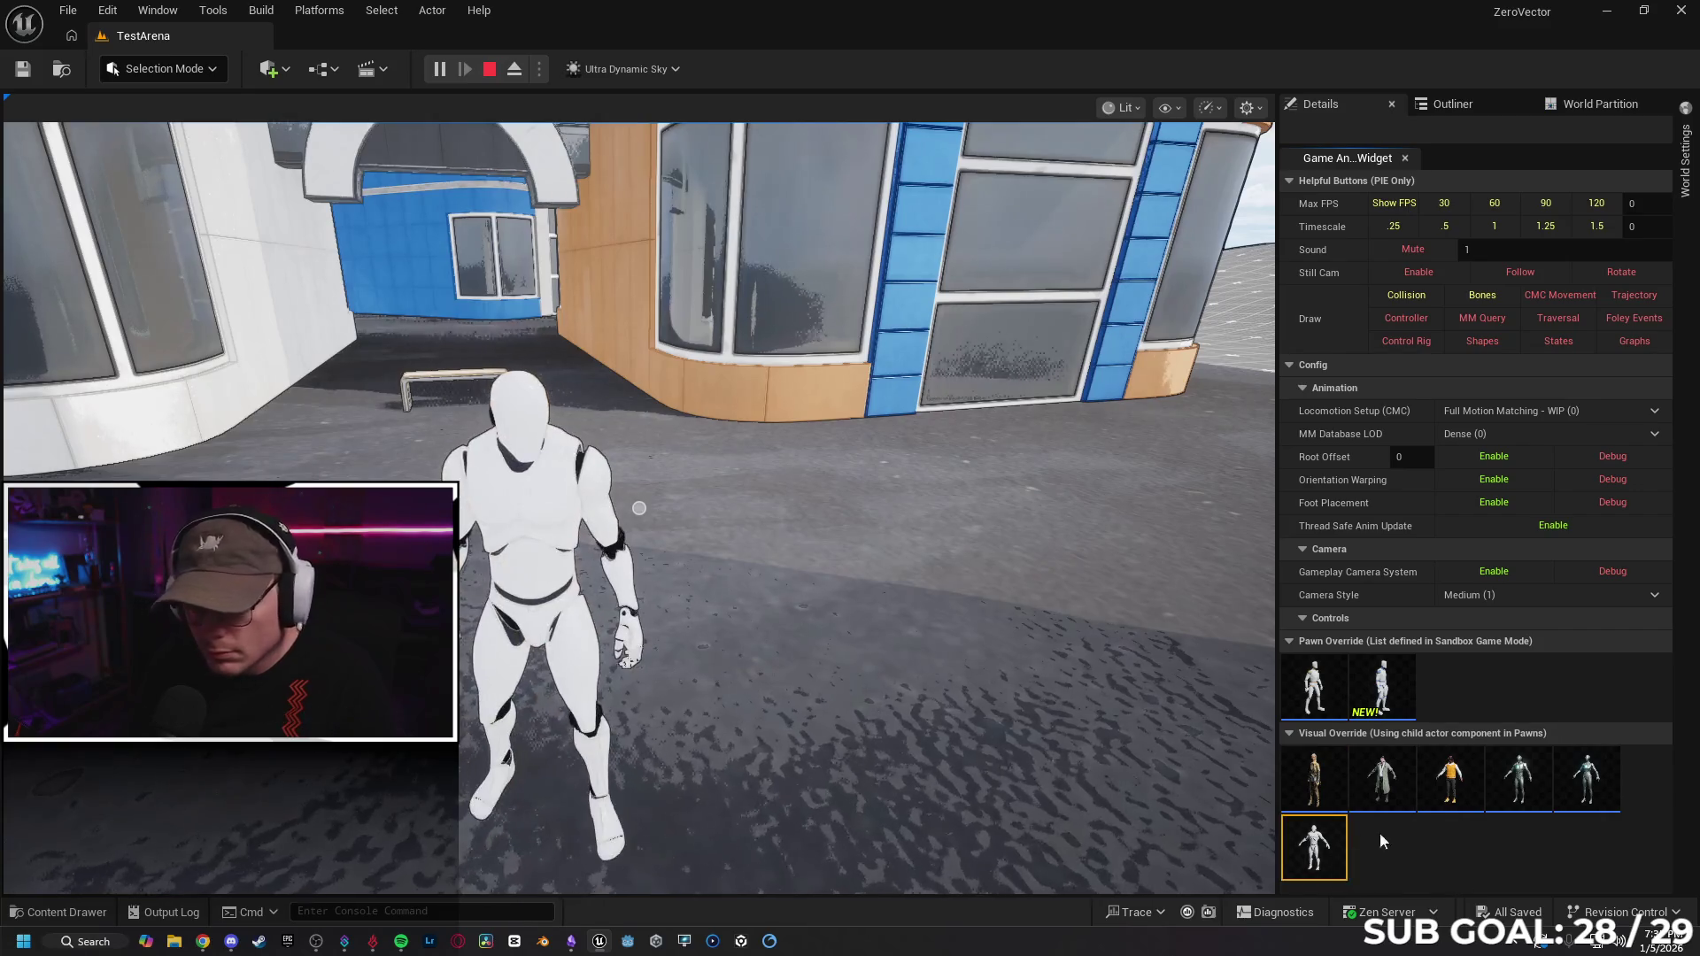
click(1449, 789)
click(1520, 779)
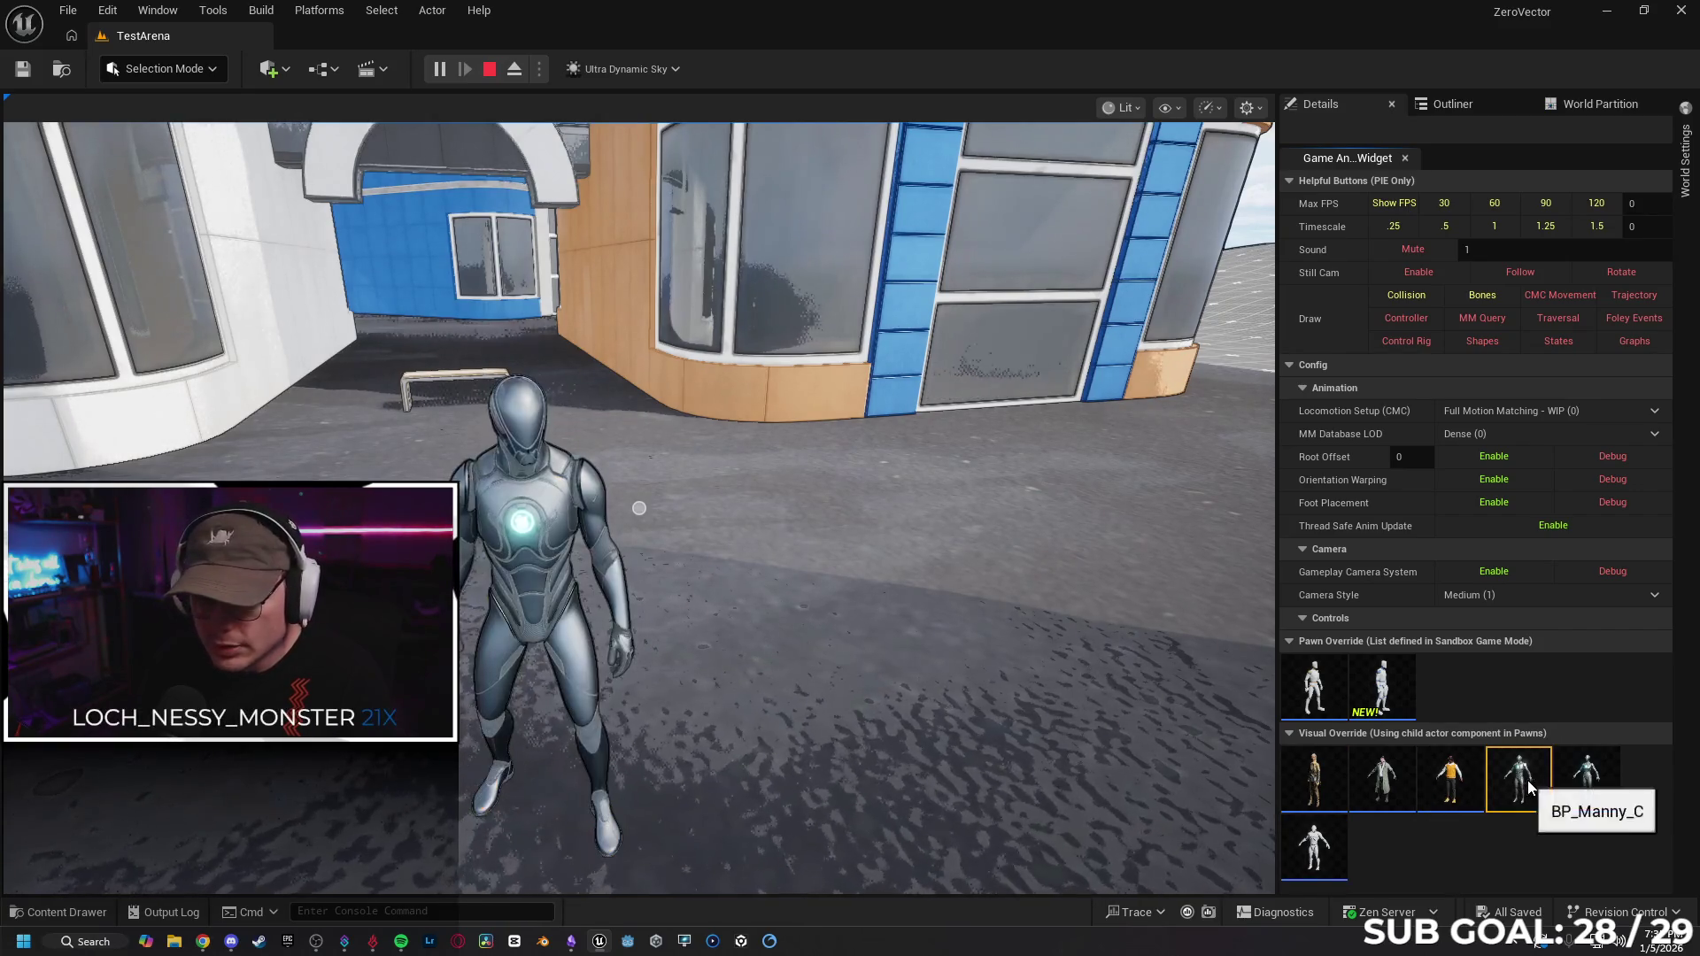
click(1588, 786)
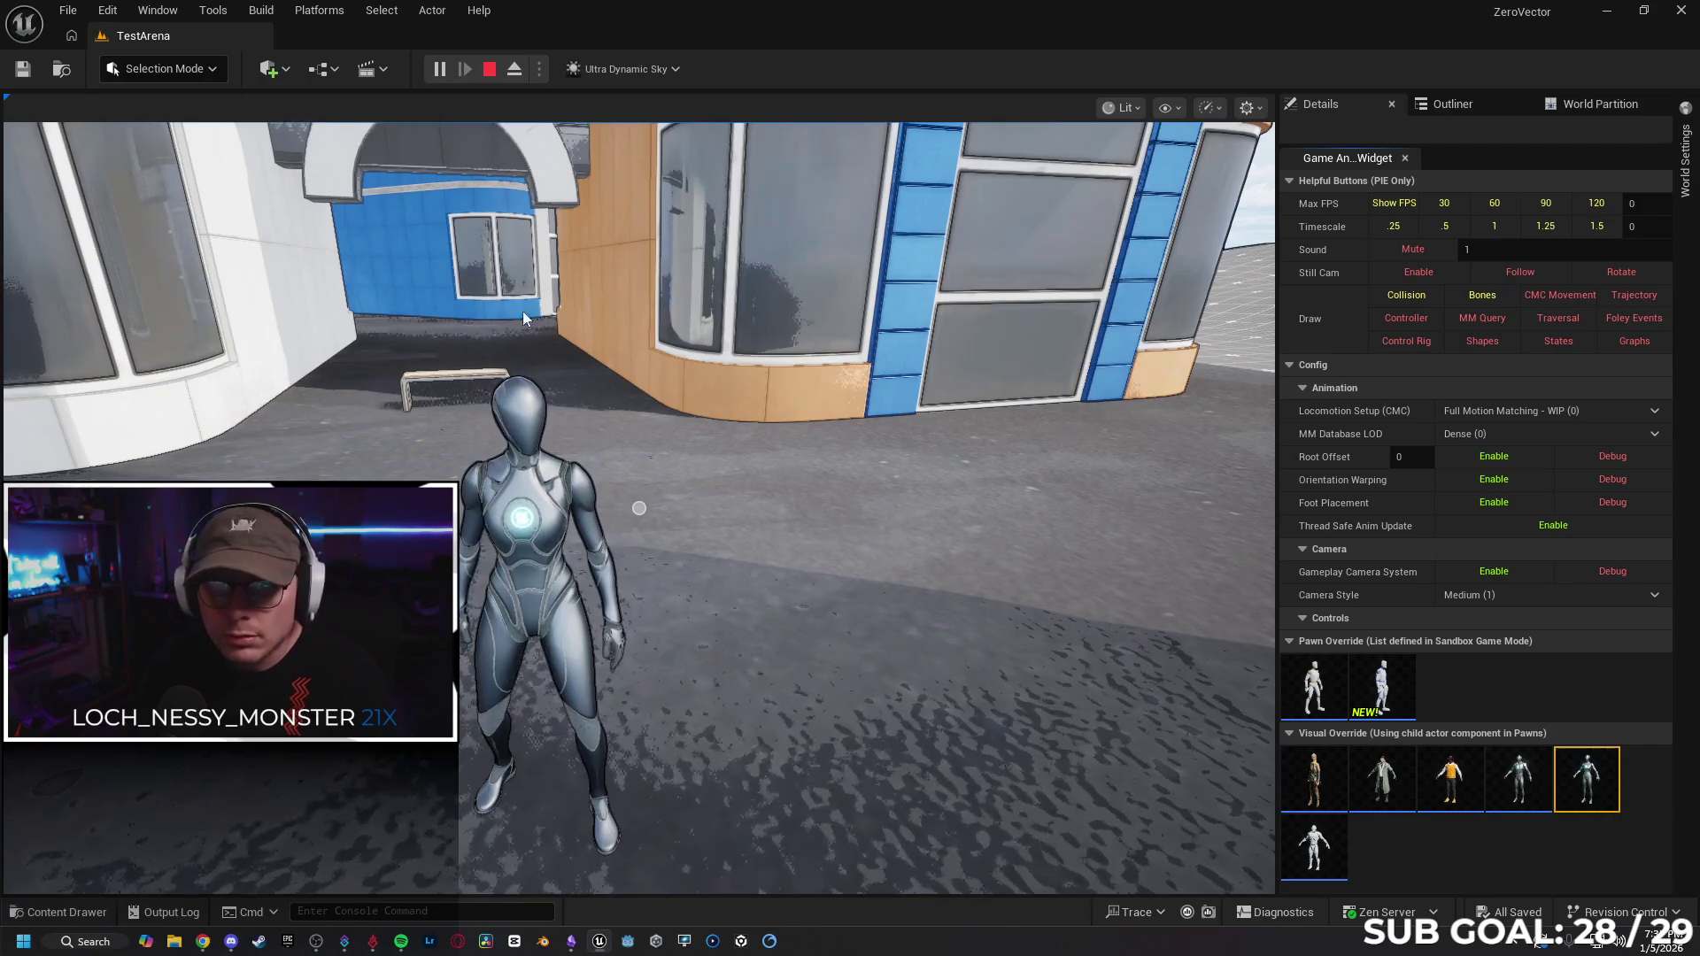
key(Escape)
click(202, 941)
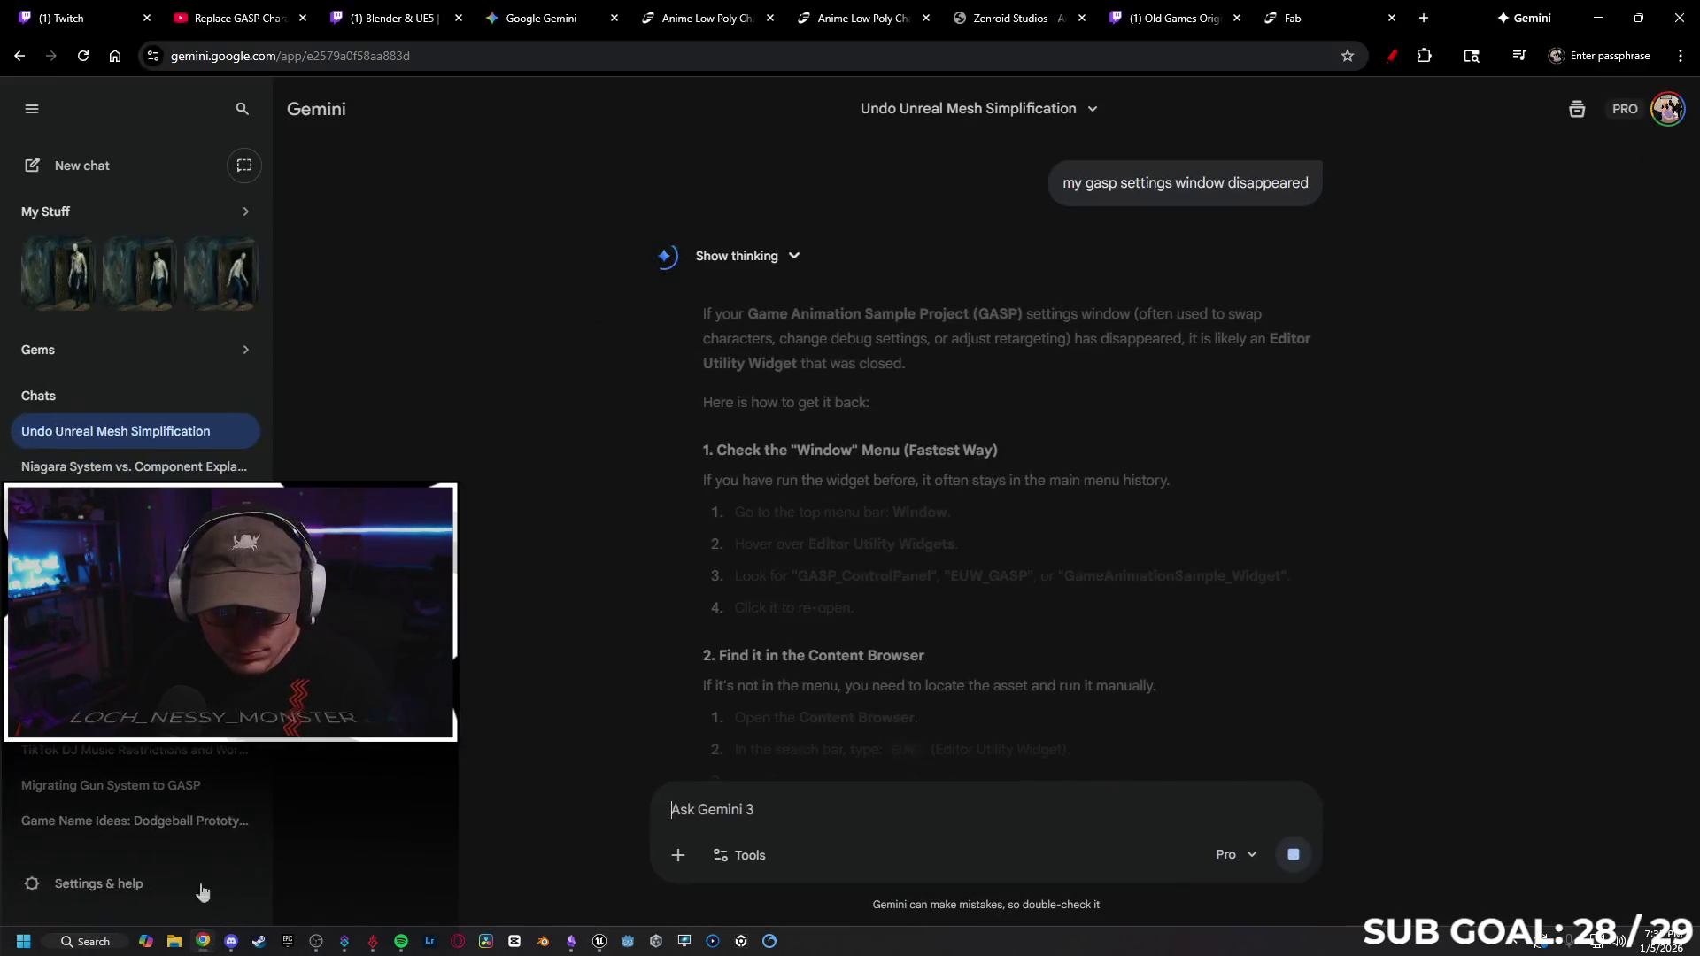
Play the Replace GASP Character video to about 0:55, pause it, and minimise Chrome.
click(1269, 9)
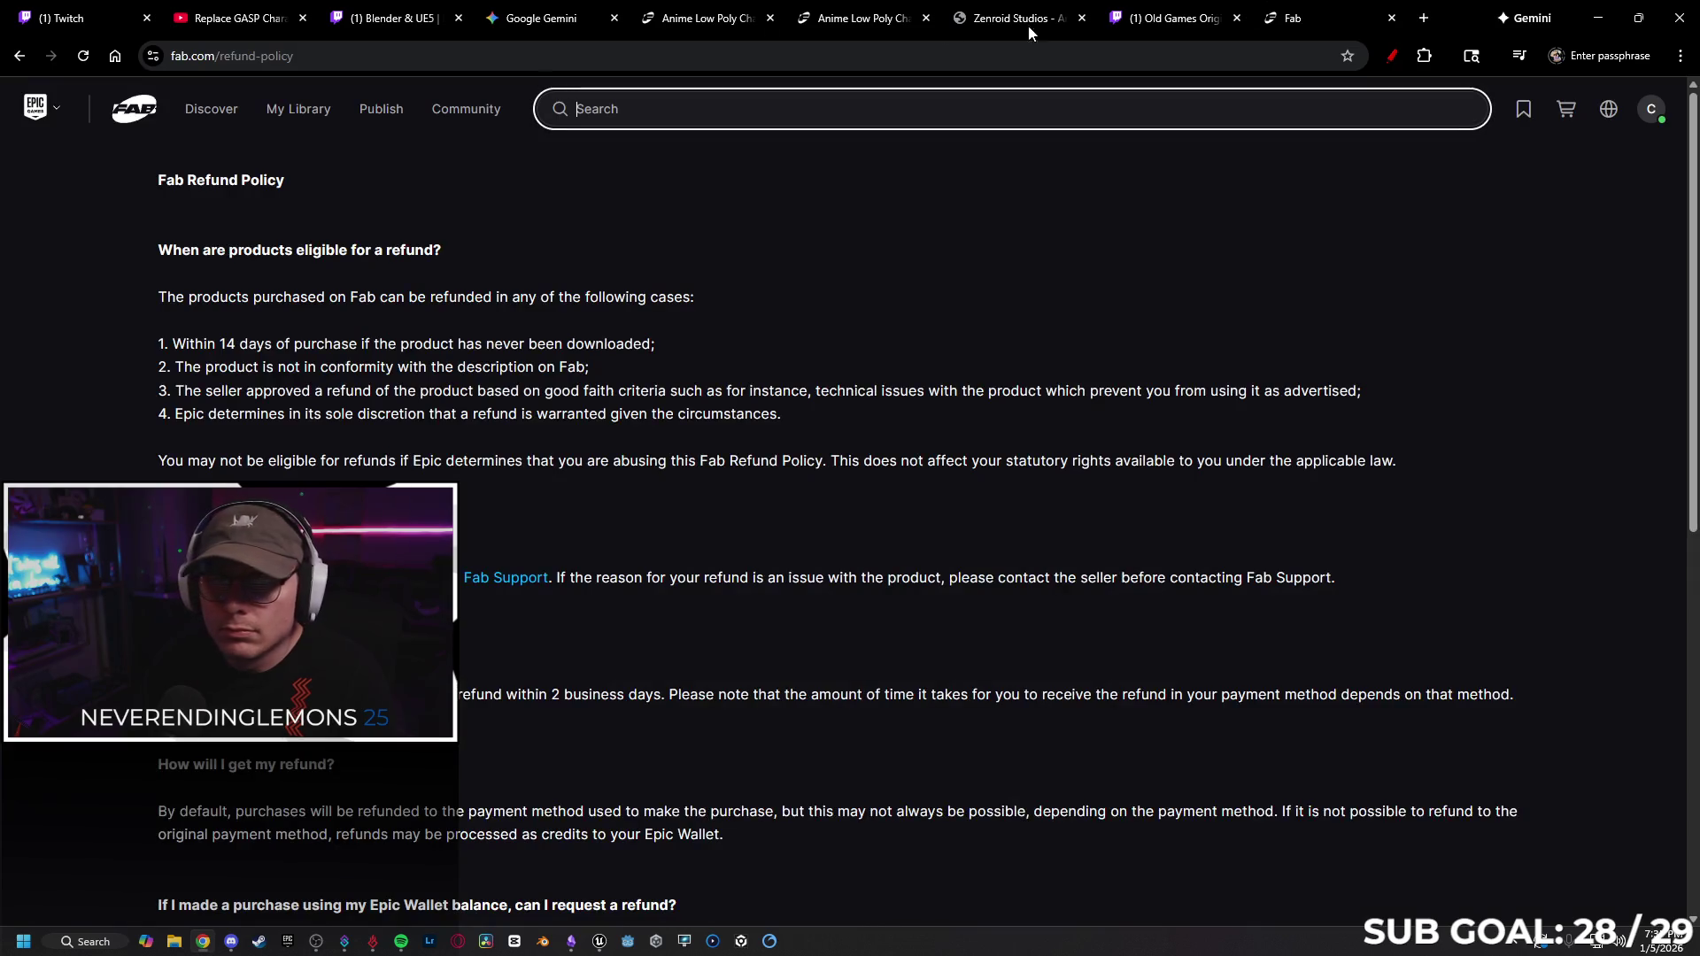
click(263, 16)
click(54, 809)
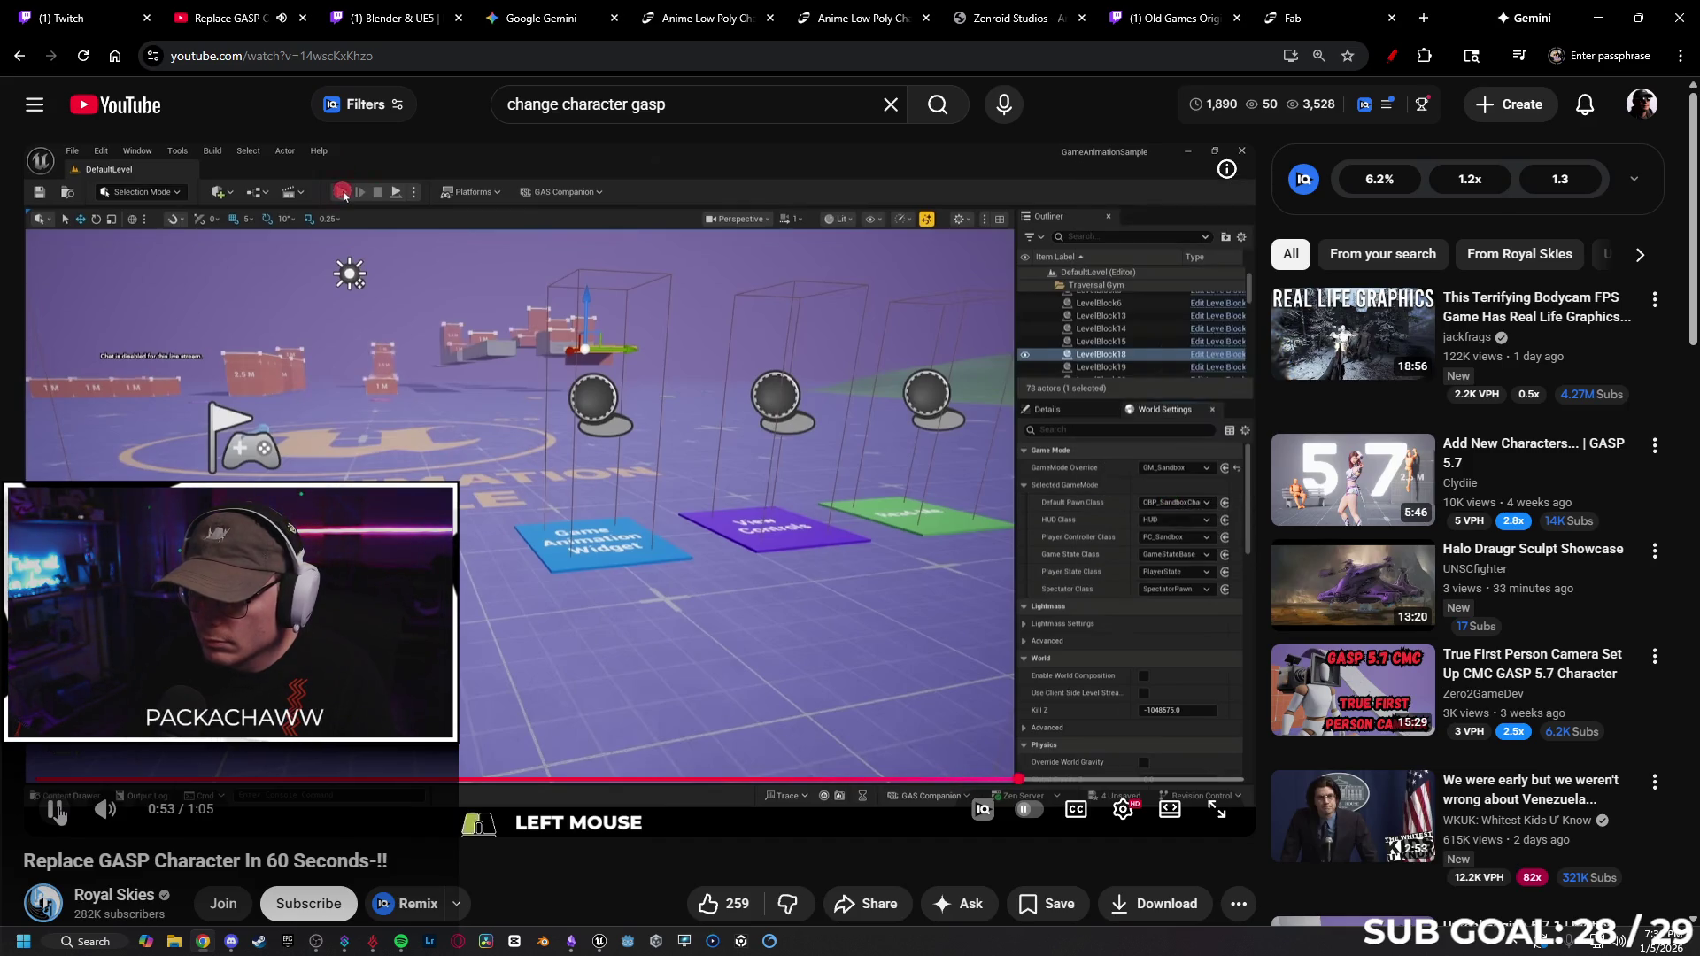
click(56, 812)
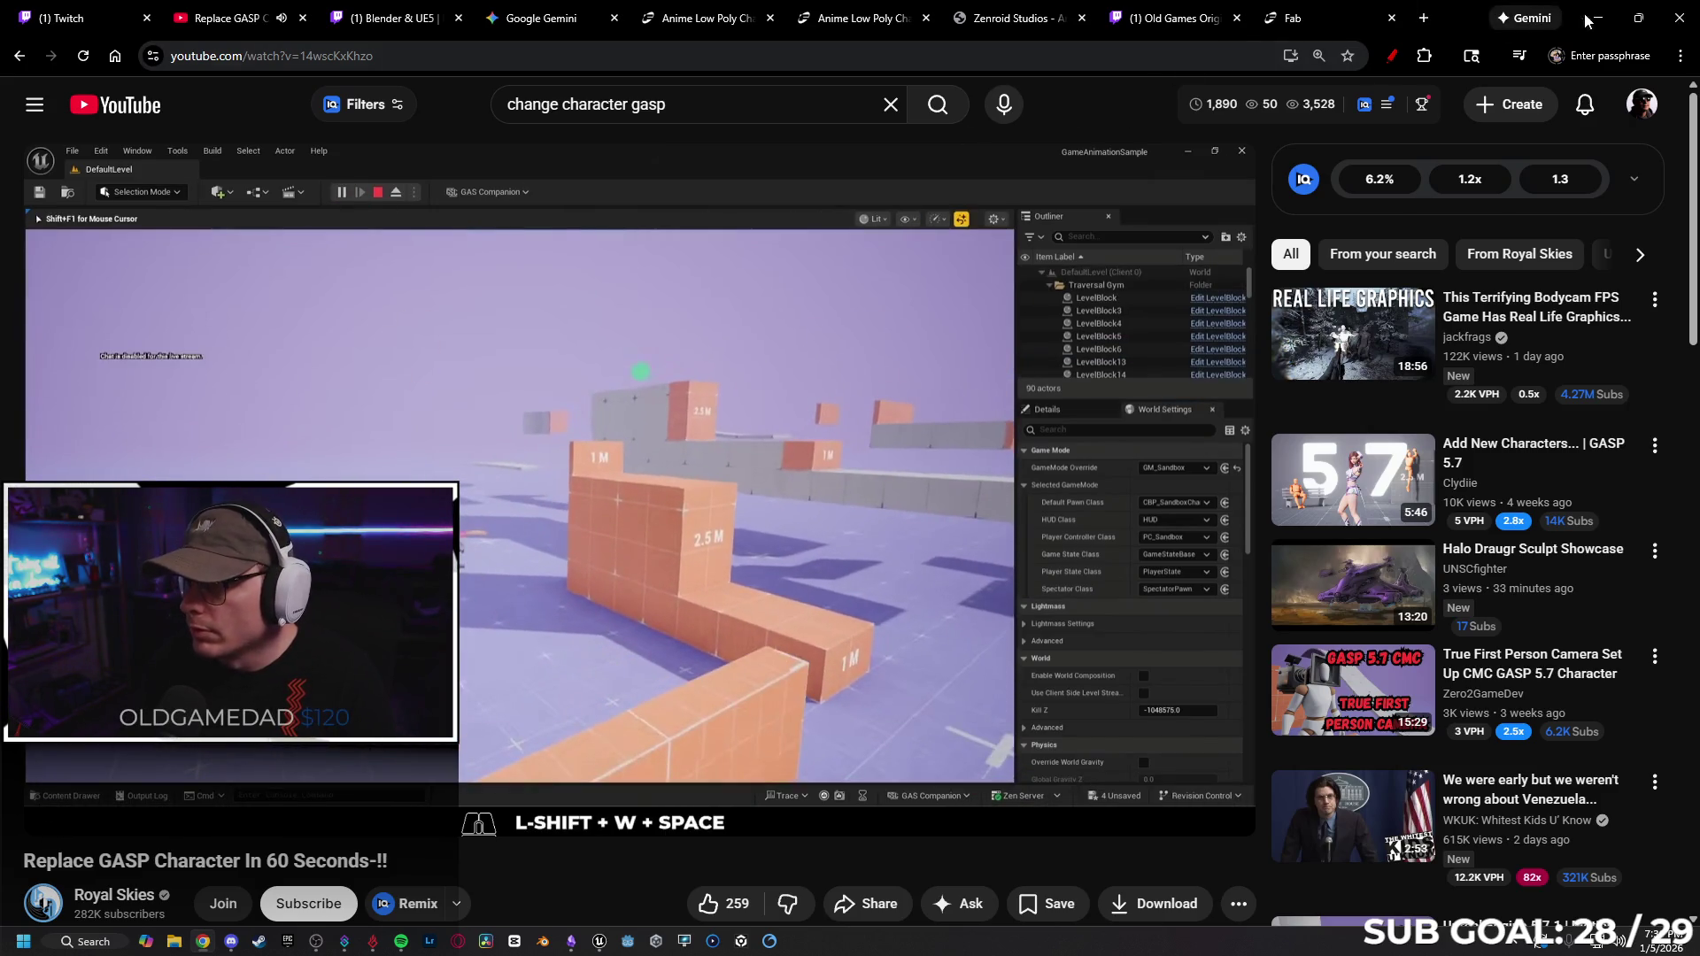
click(1595, 18)
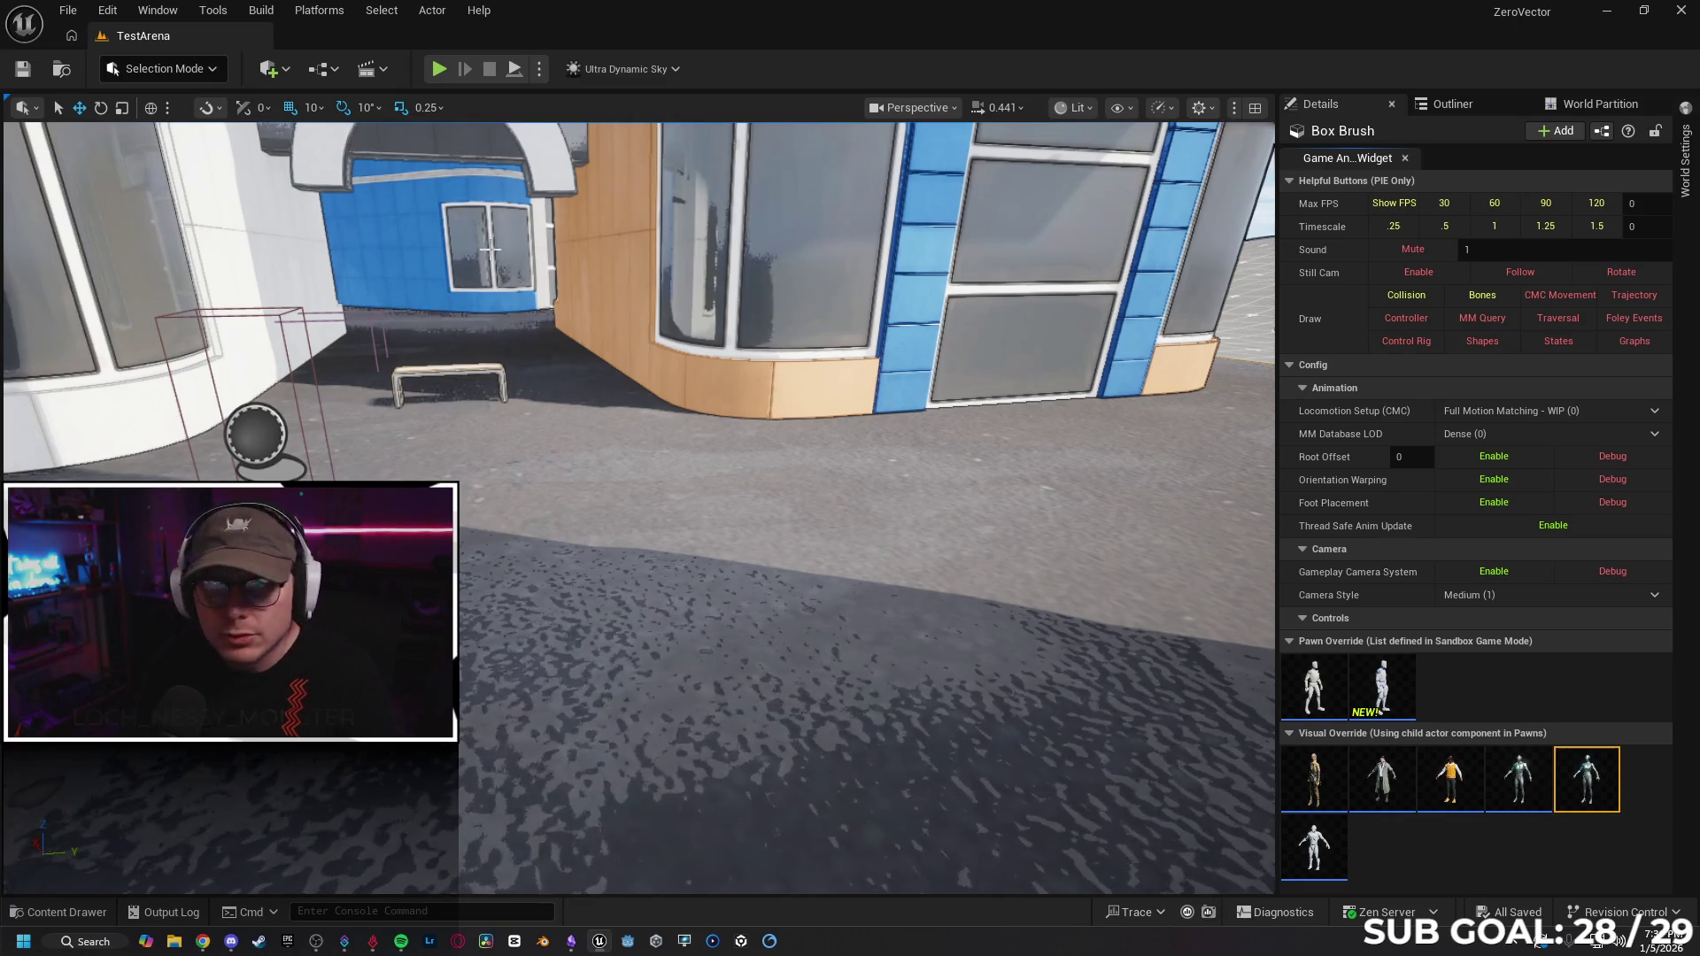
click(1686, 164)
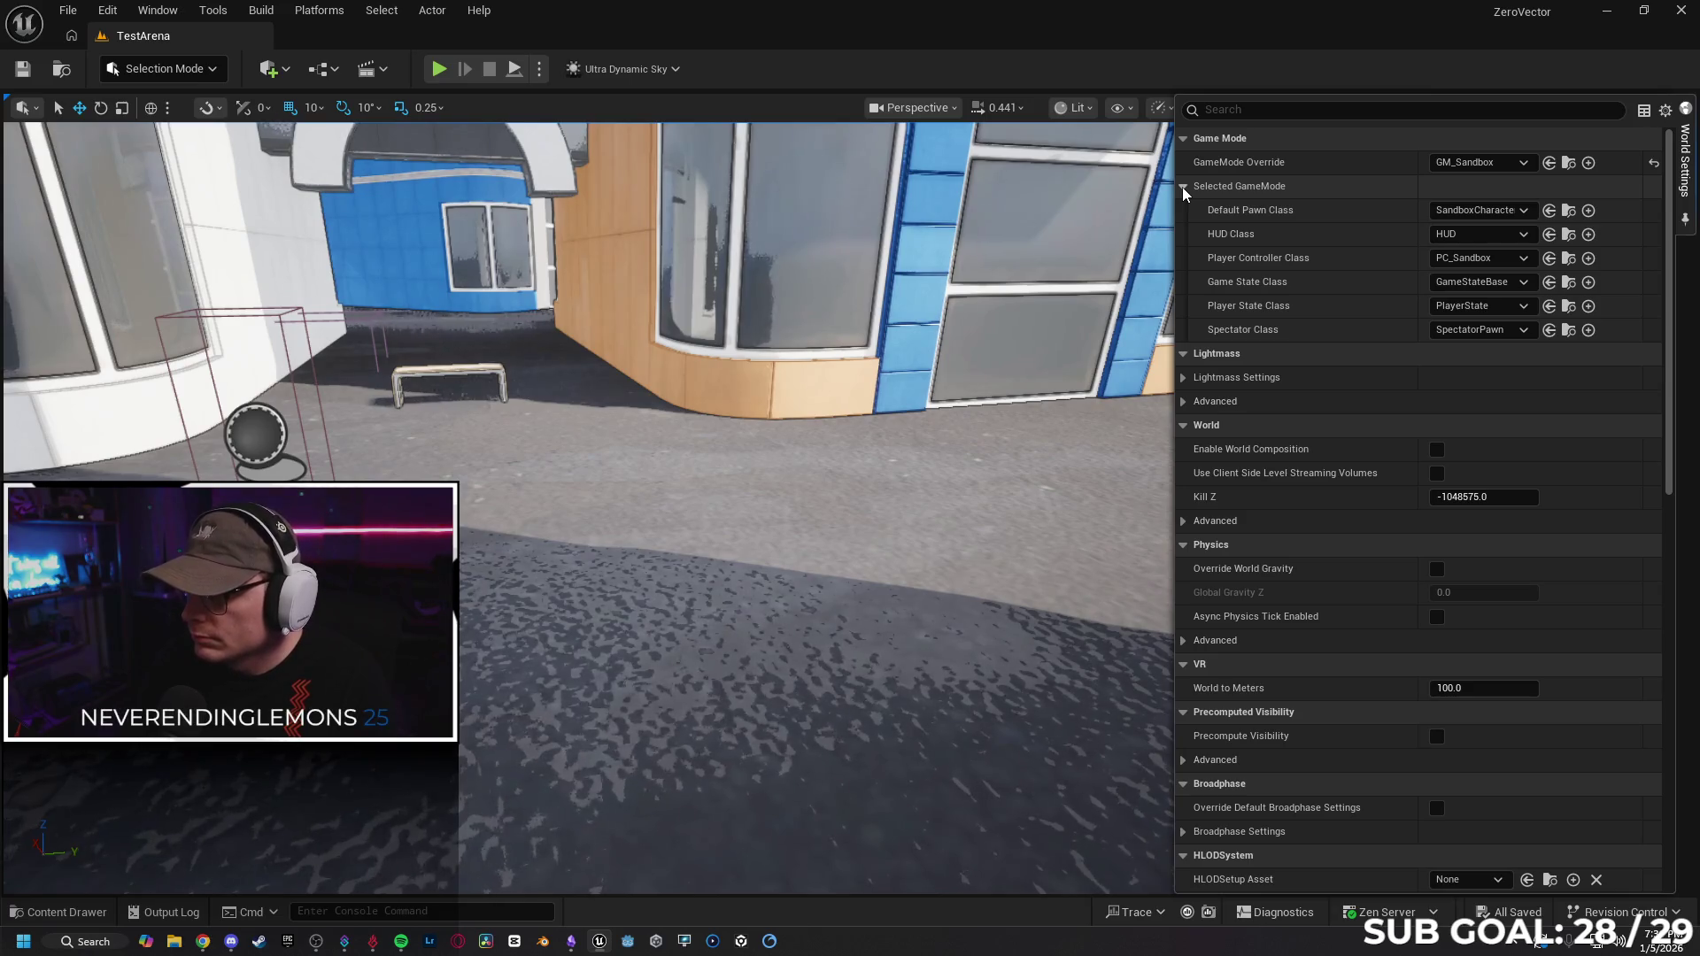
click(1488, 213)
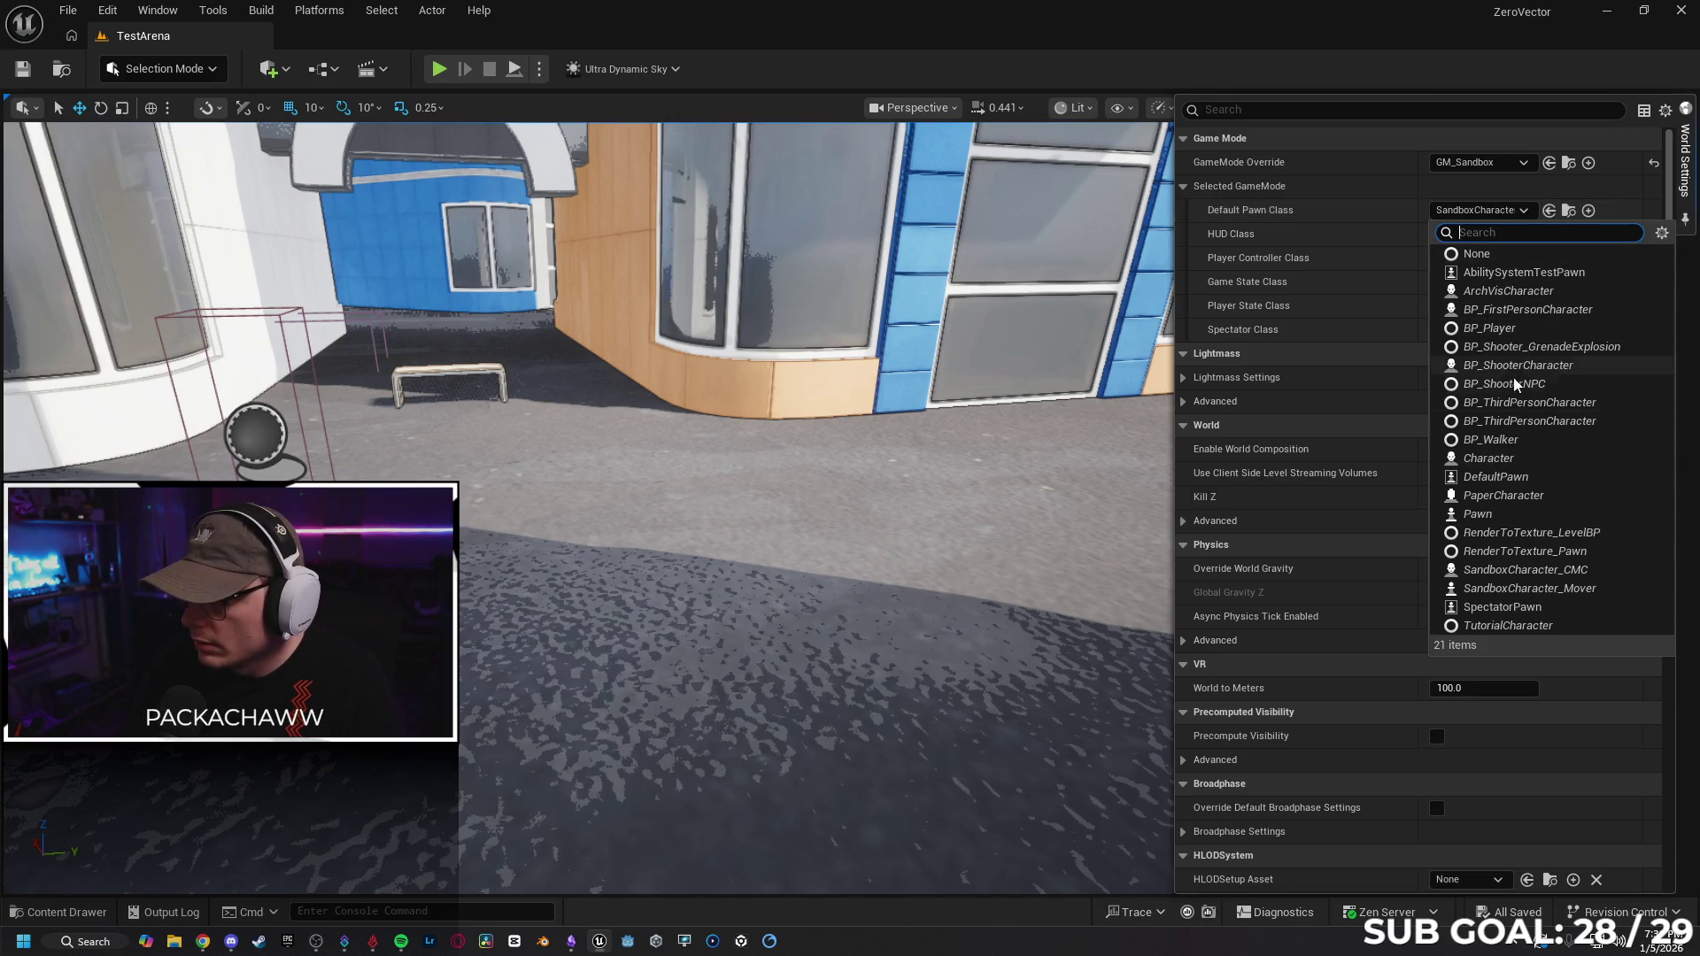
click(1503, 213)
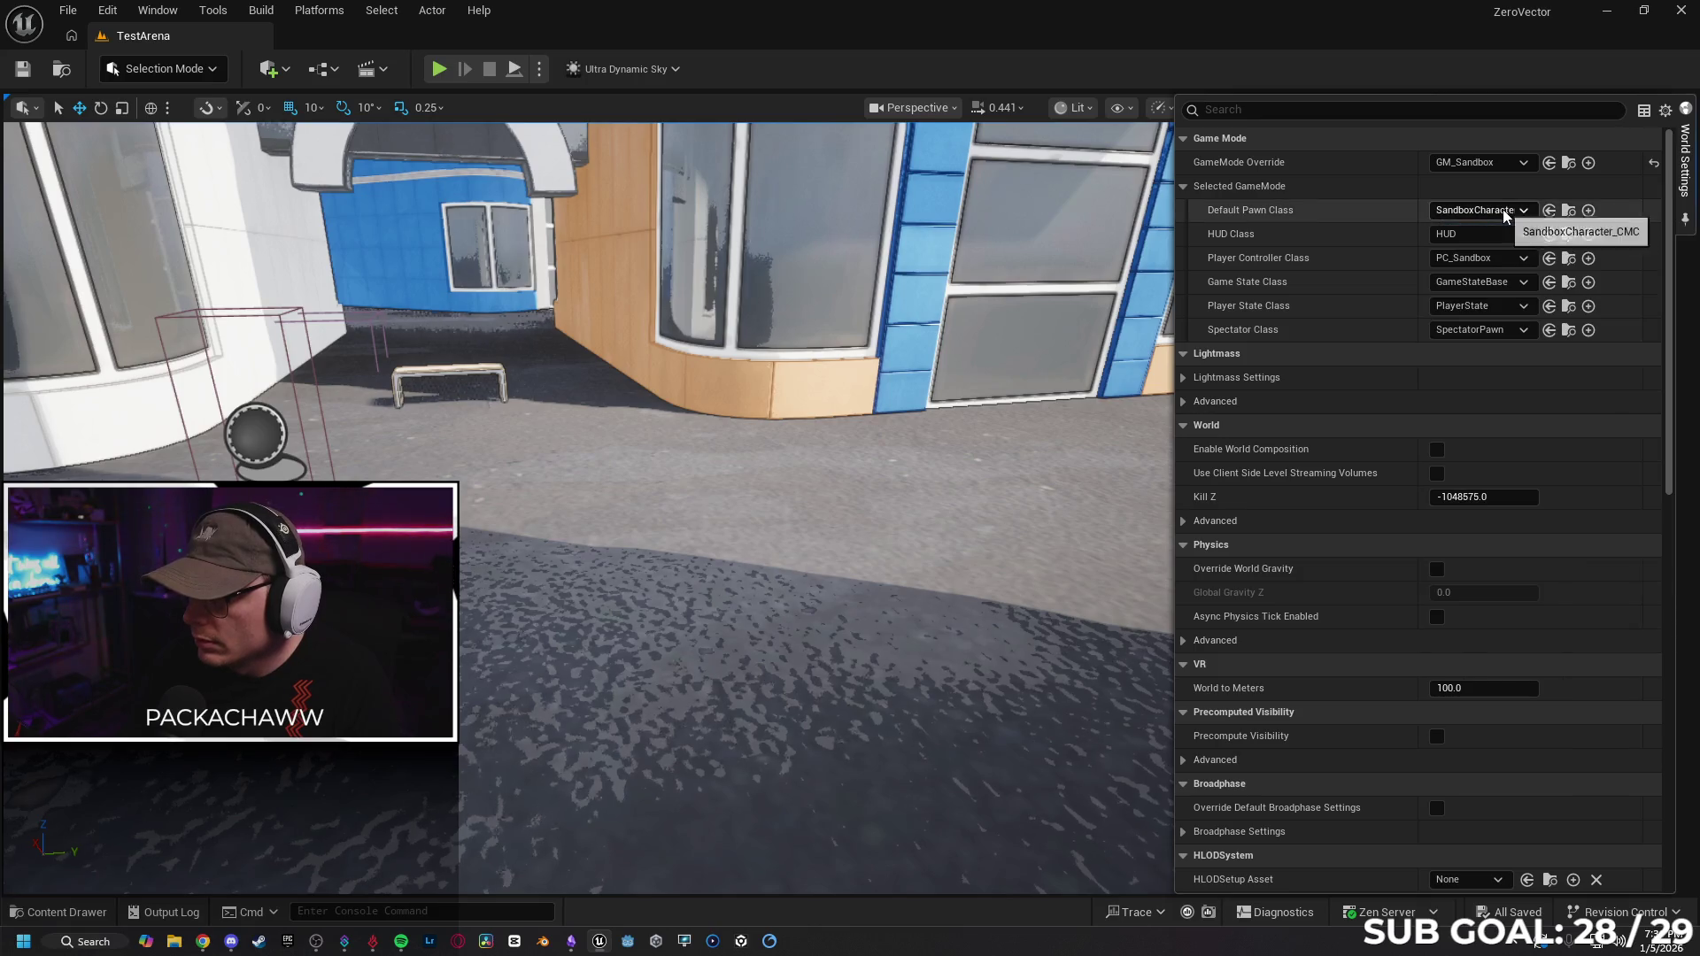
click(1520, 260)
click(1520, 260)
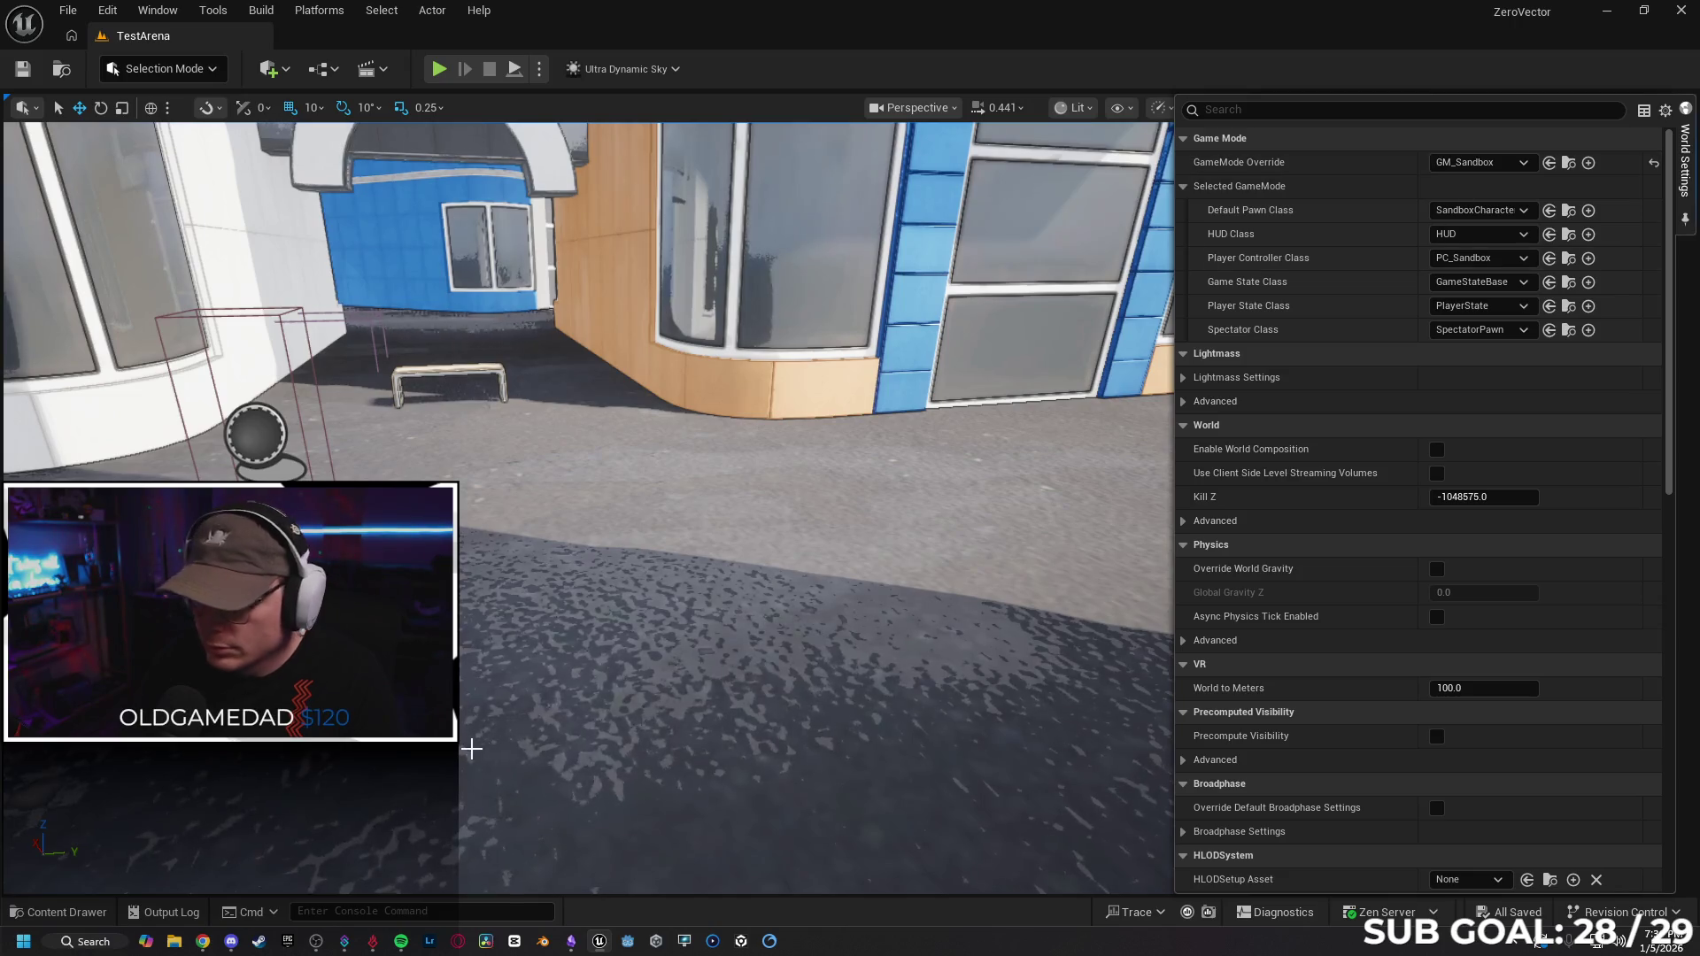
click(60, 912)
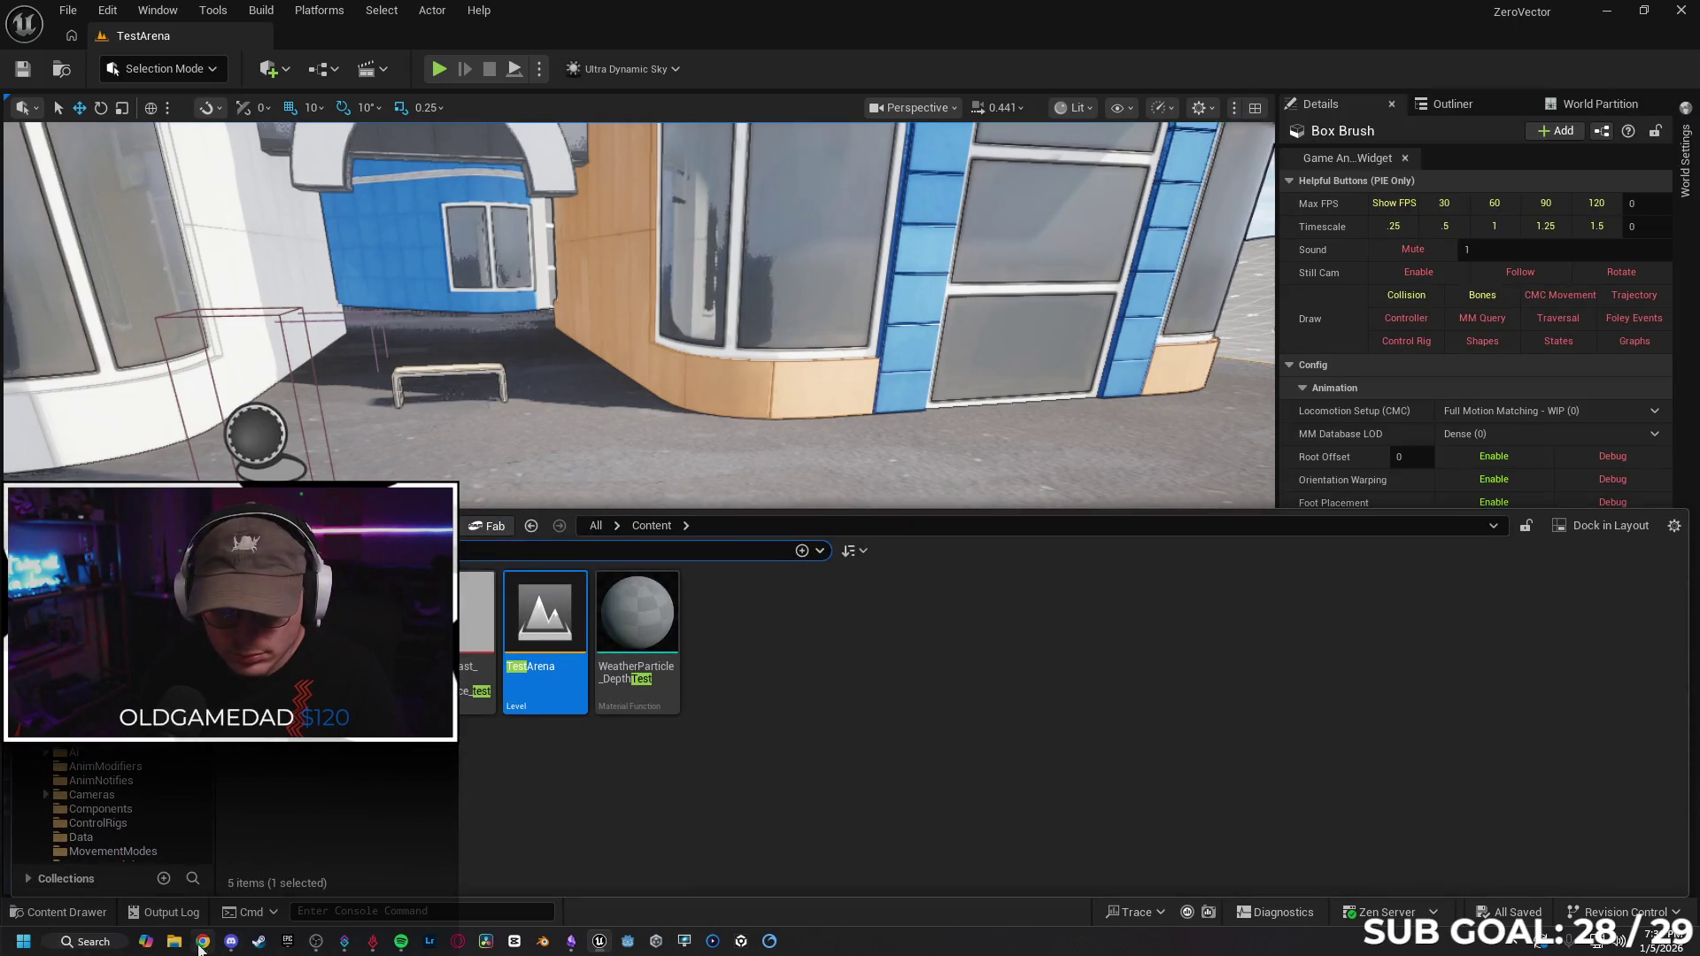
click(201, 942)
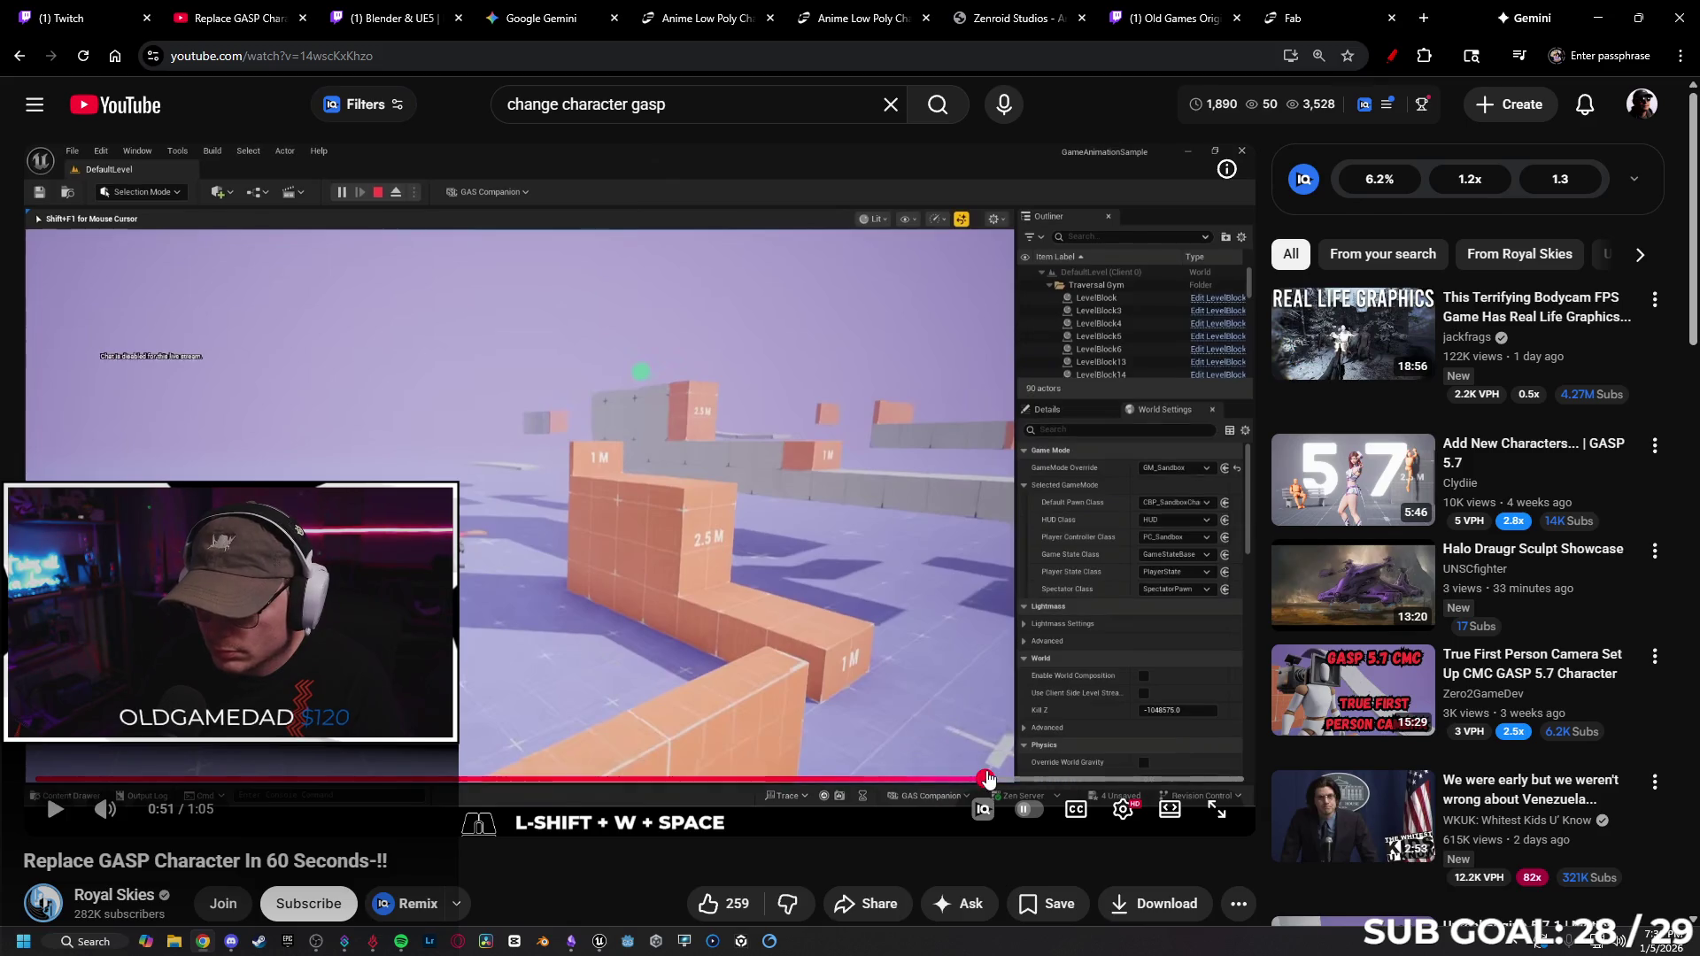
click(987, 779)
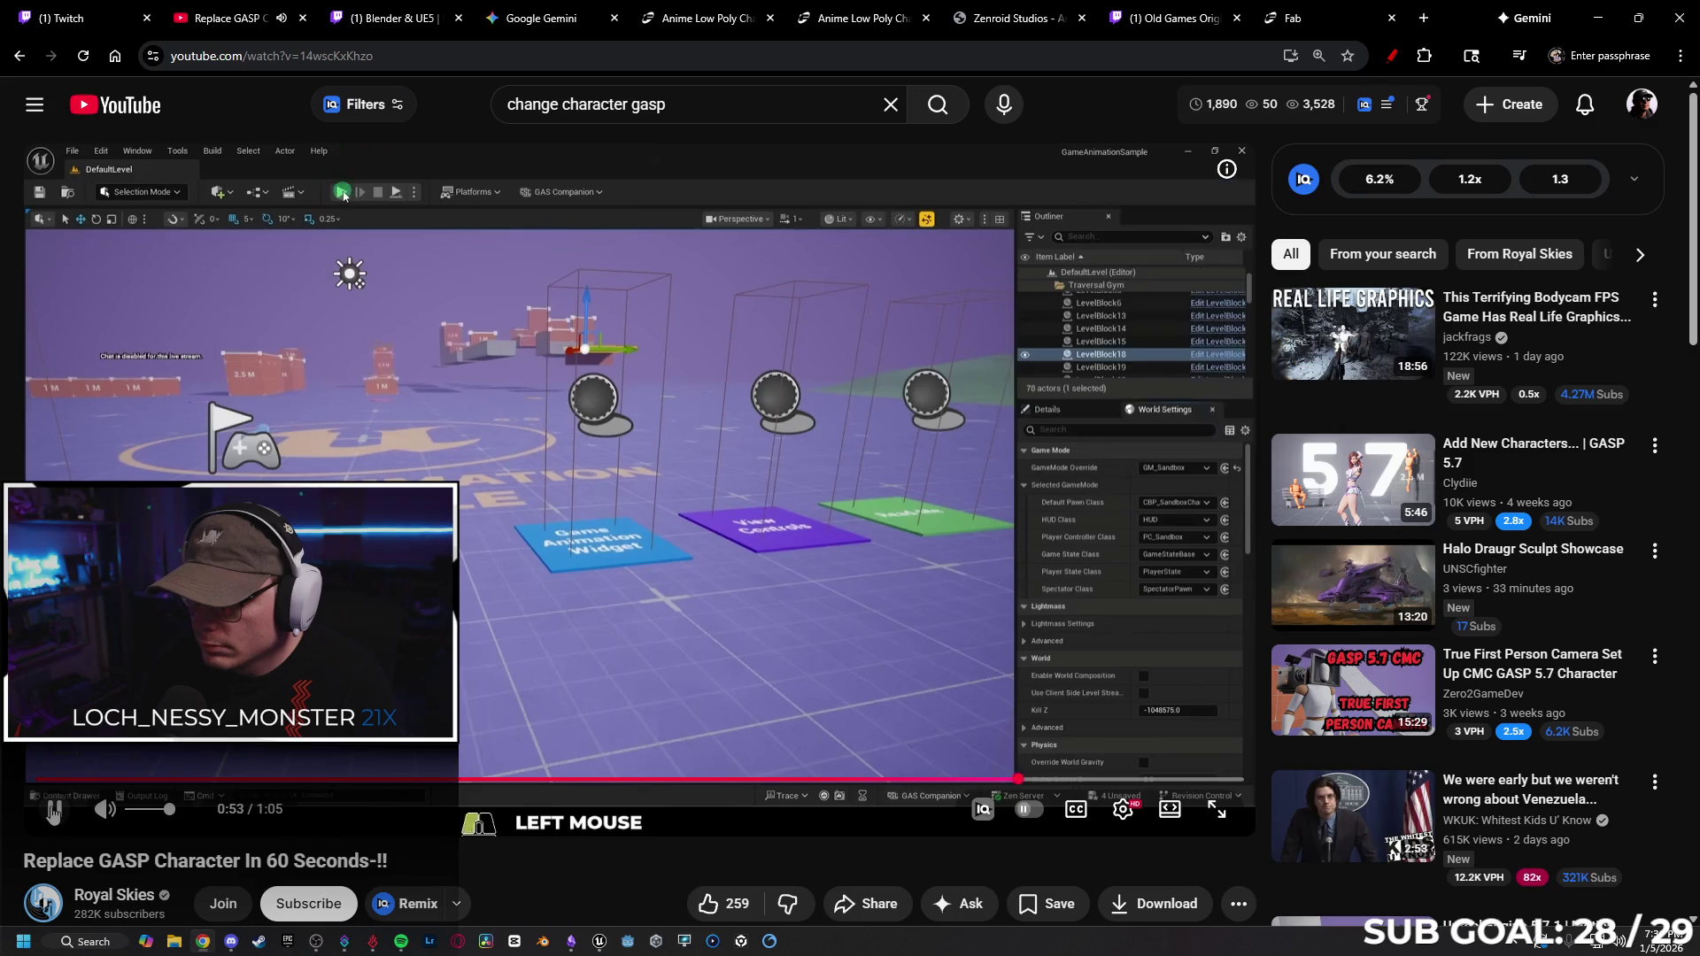
click(1590, 18)
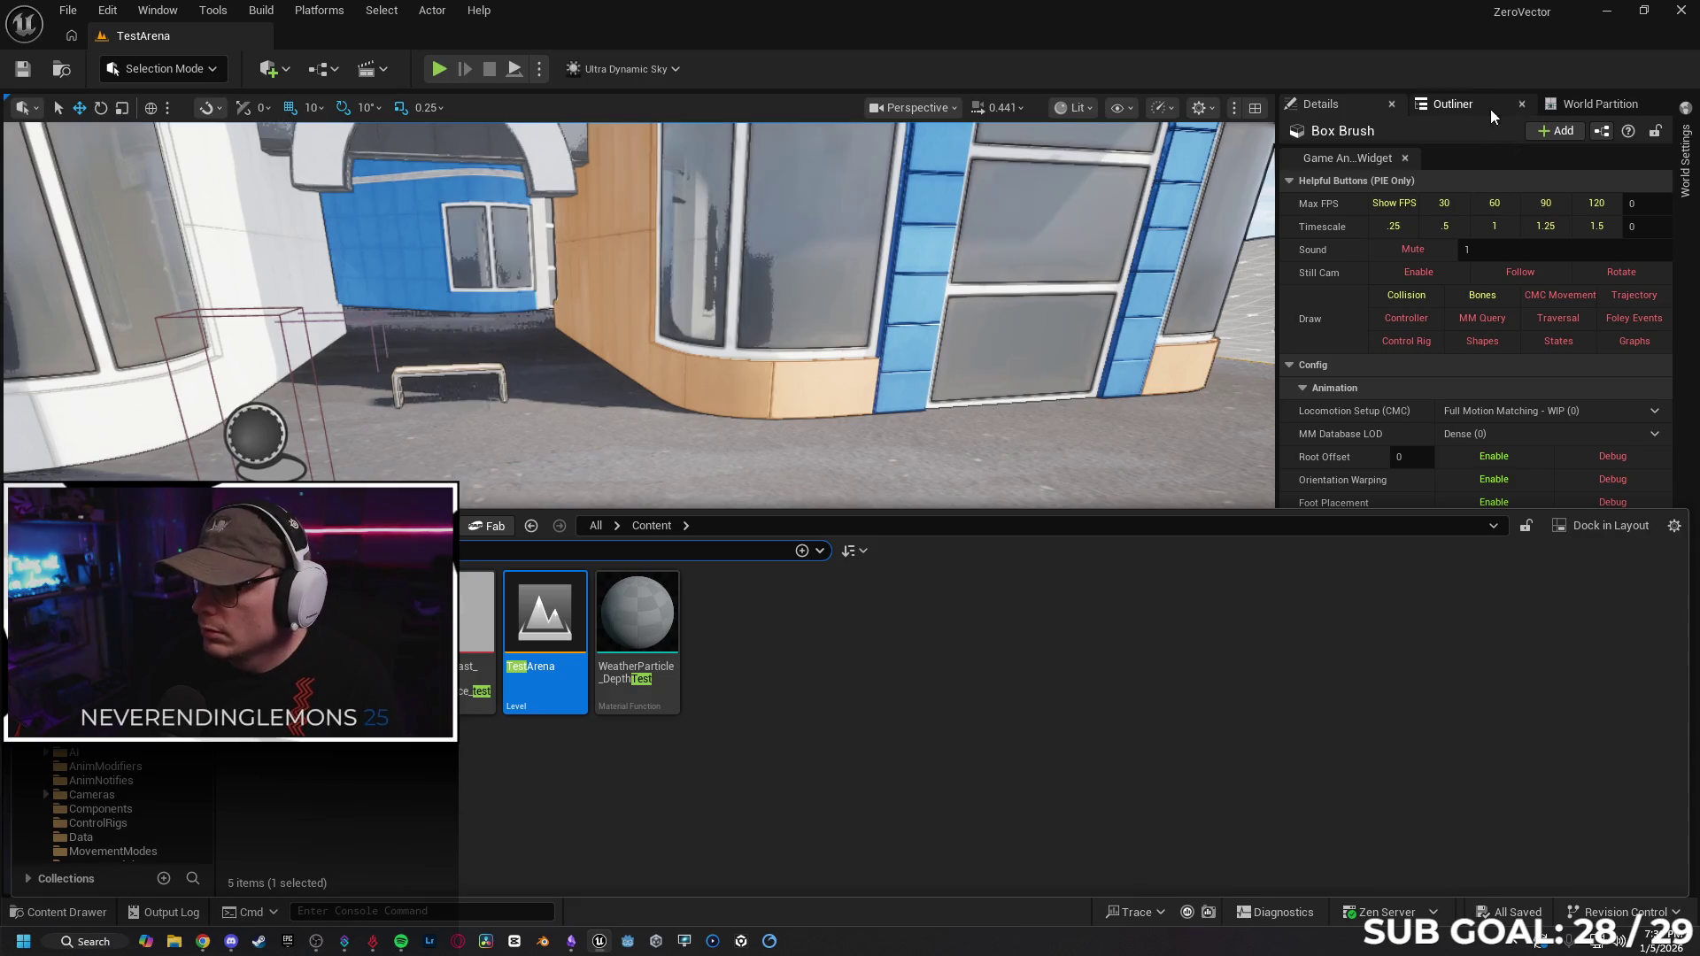
click(1686, 164)
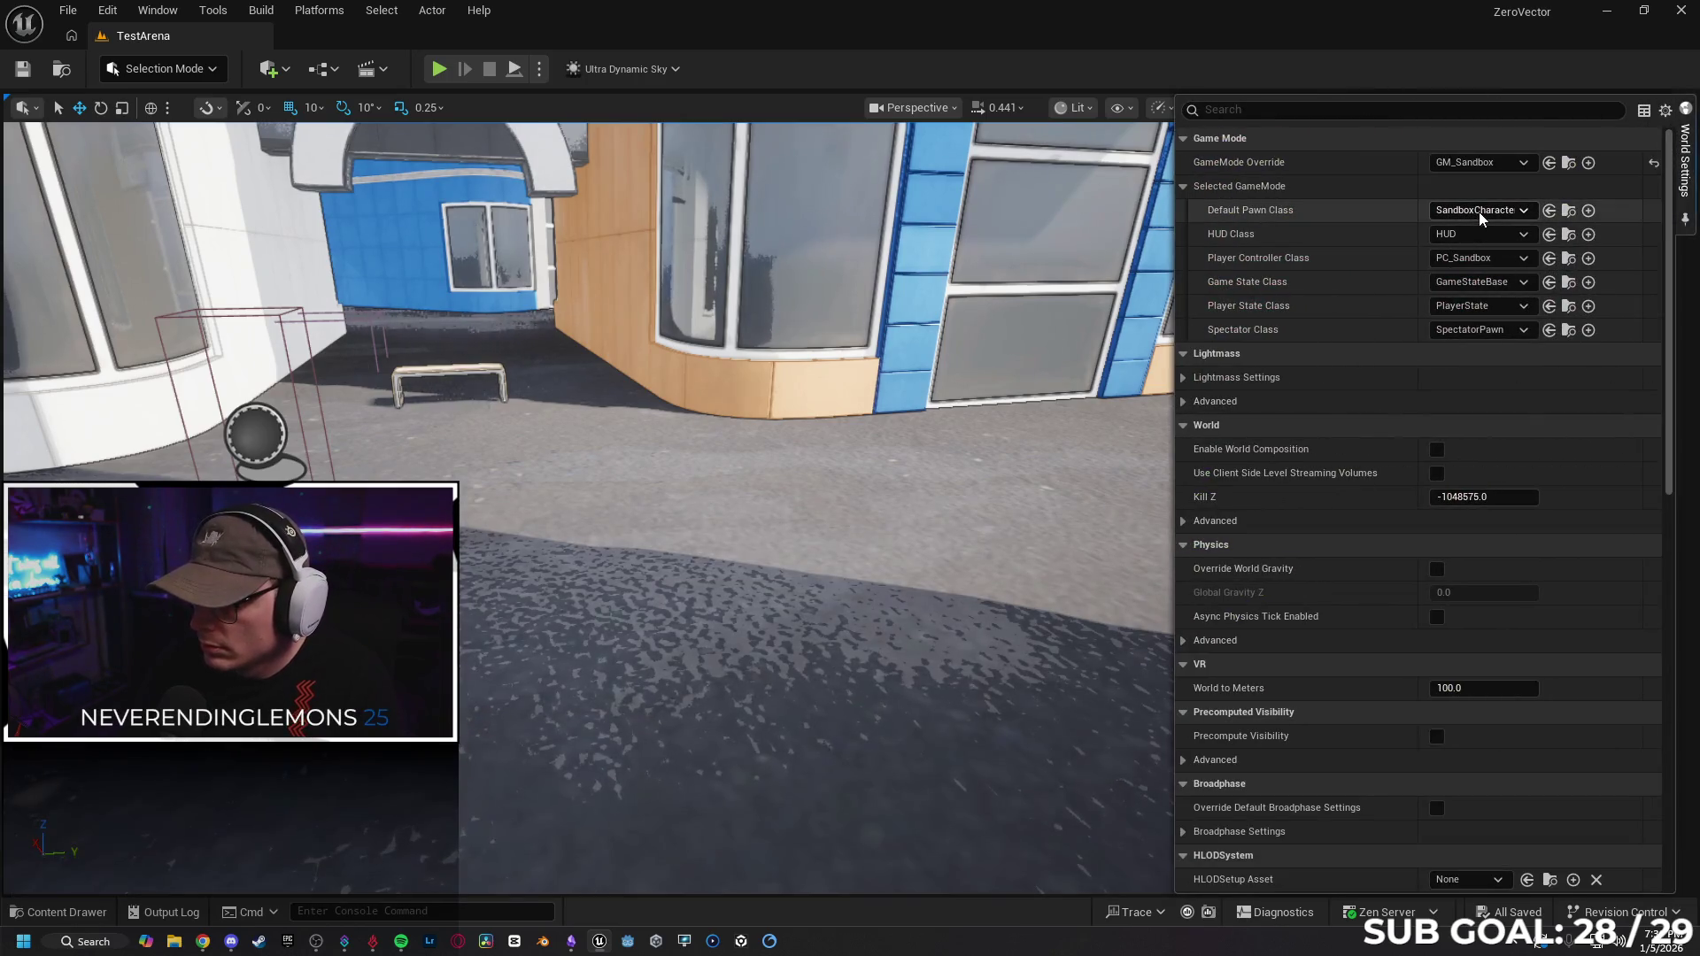
click(1480, 213)
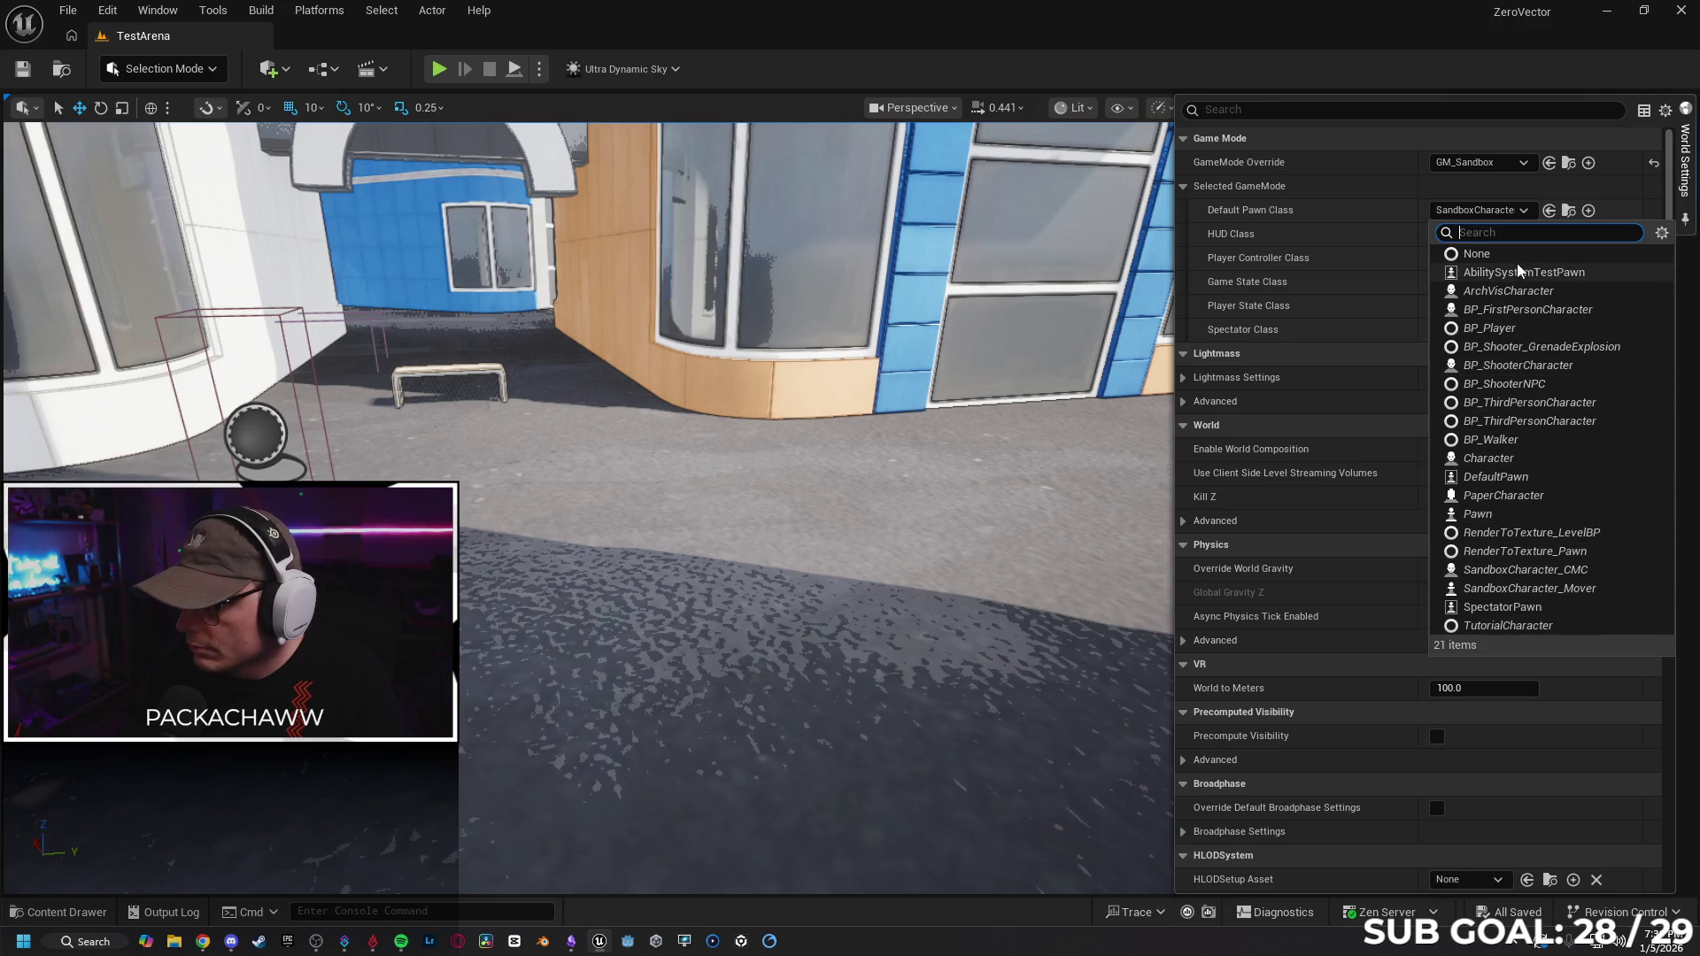
click(1685, 160)
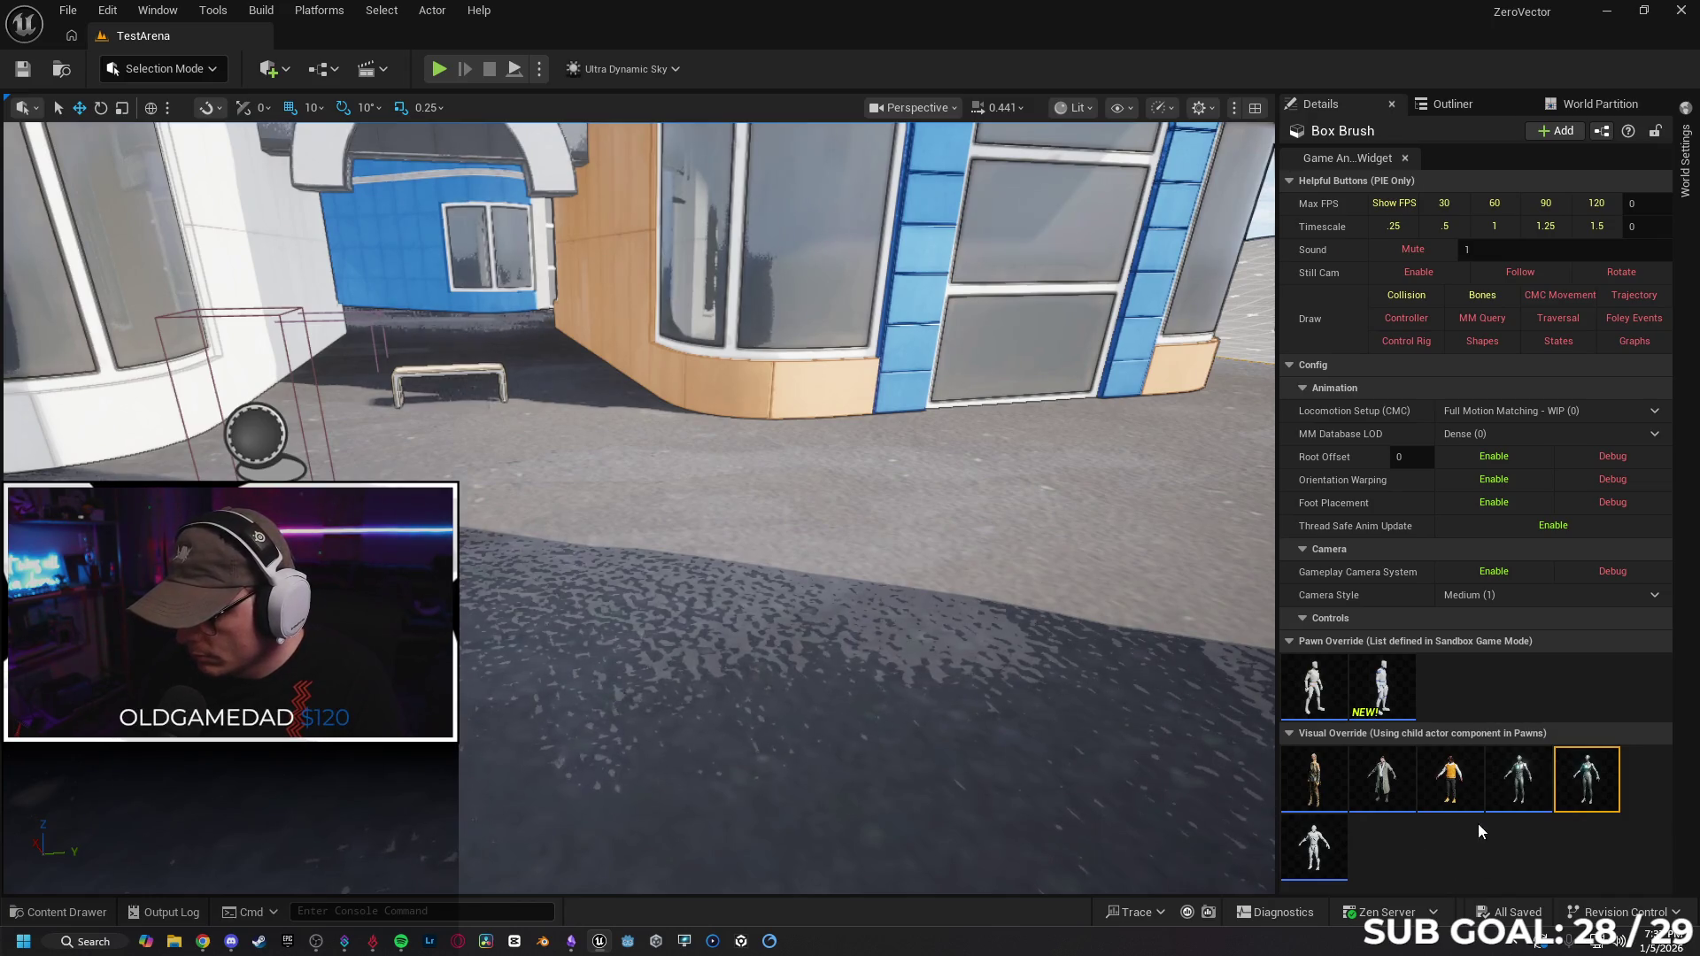
Browse into the Content Drawer's Characters folder and back, then swing the view toward the Ultra Dynamic Sky sign.
click(64, 912)
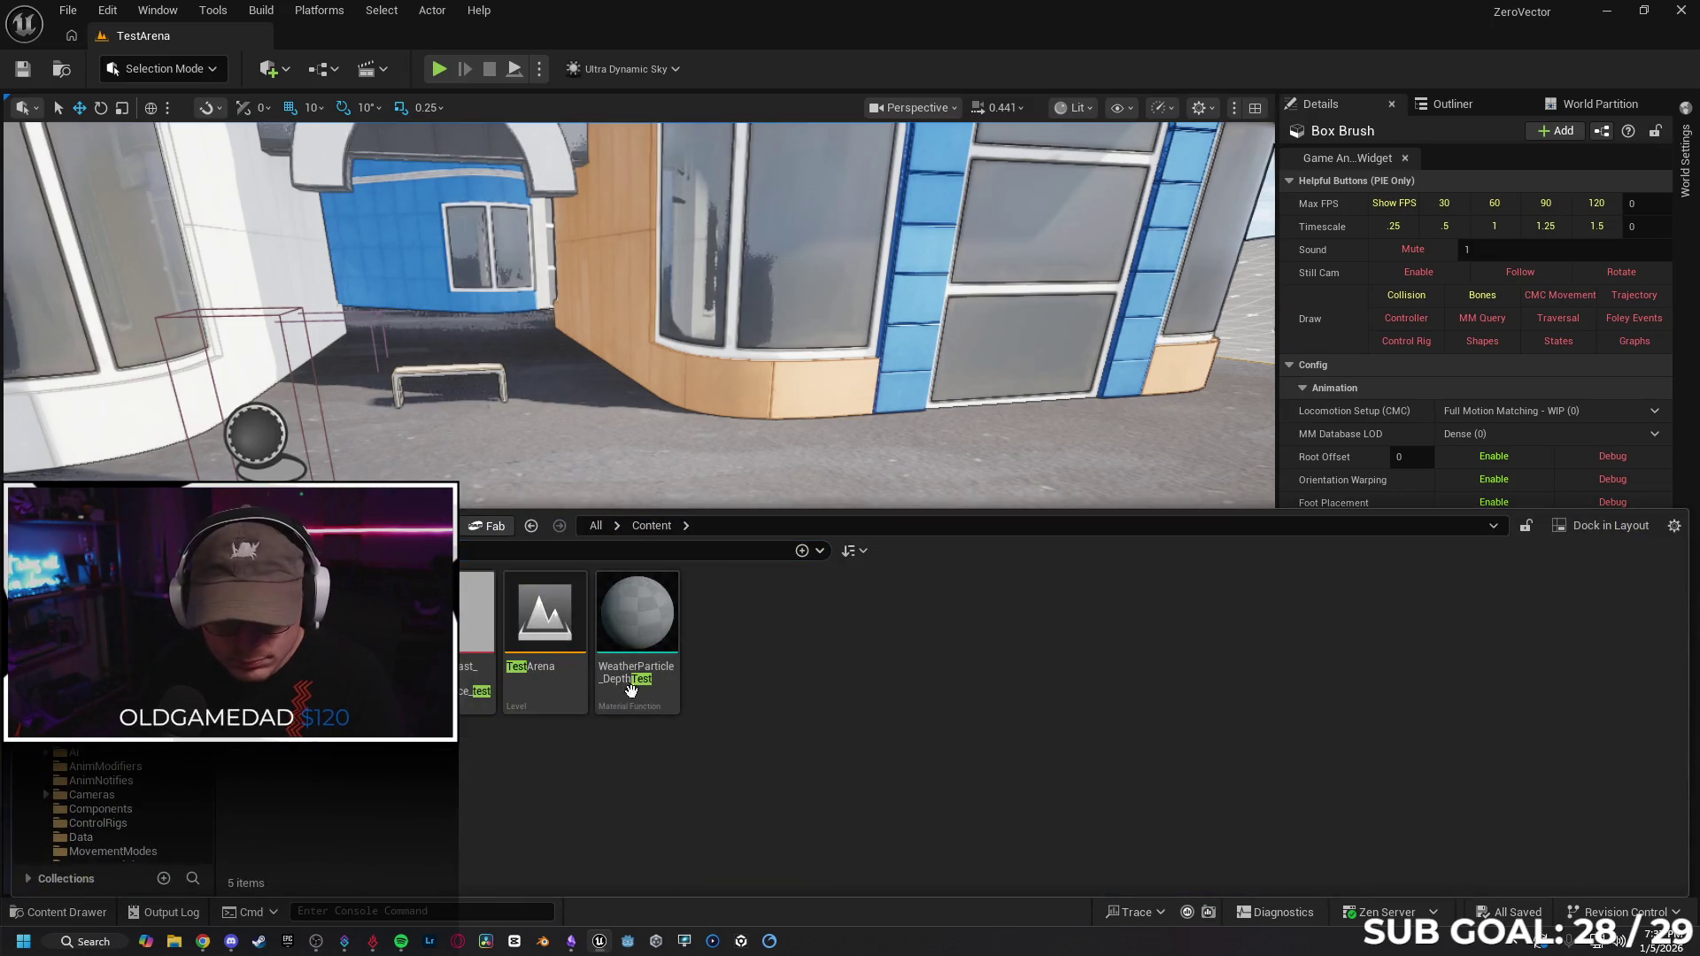
click(802, 550)
click(530, 620)
double_click(530, 620)
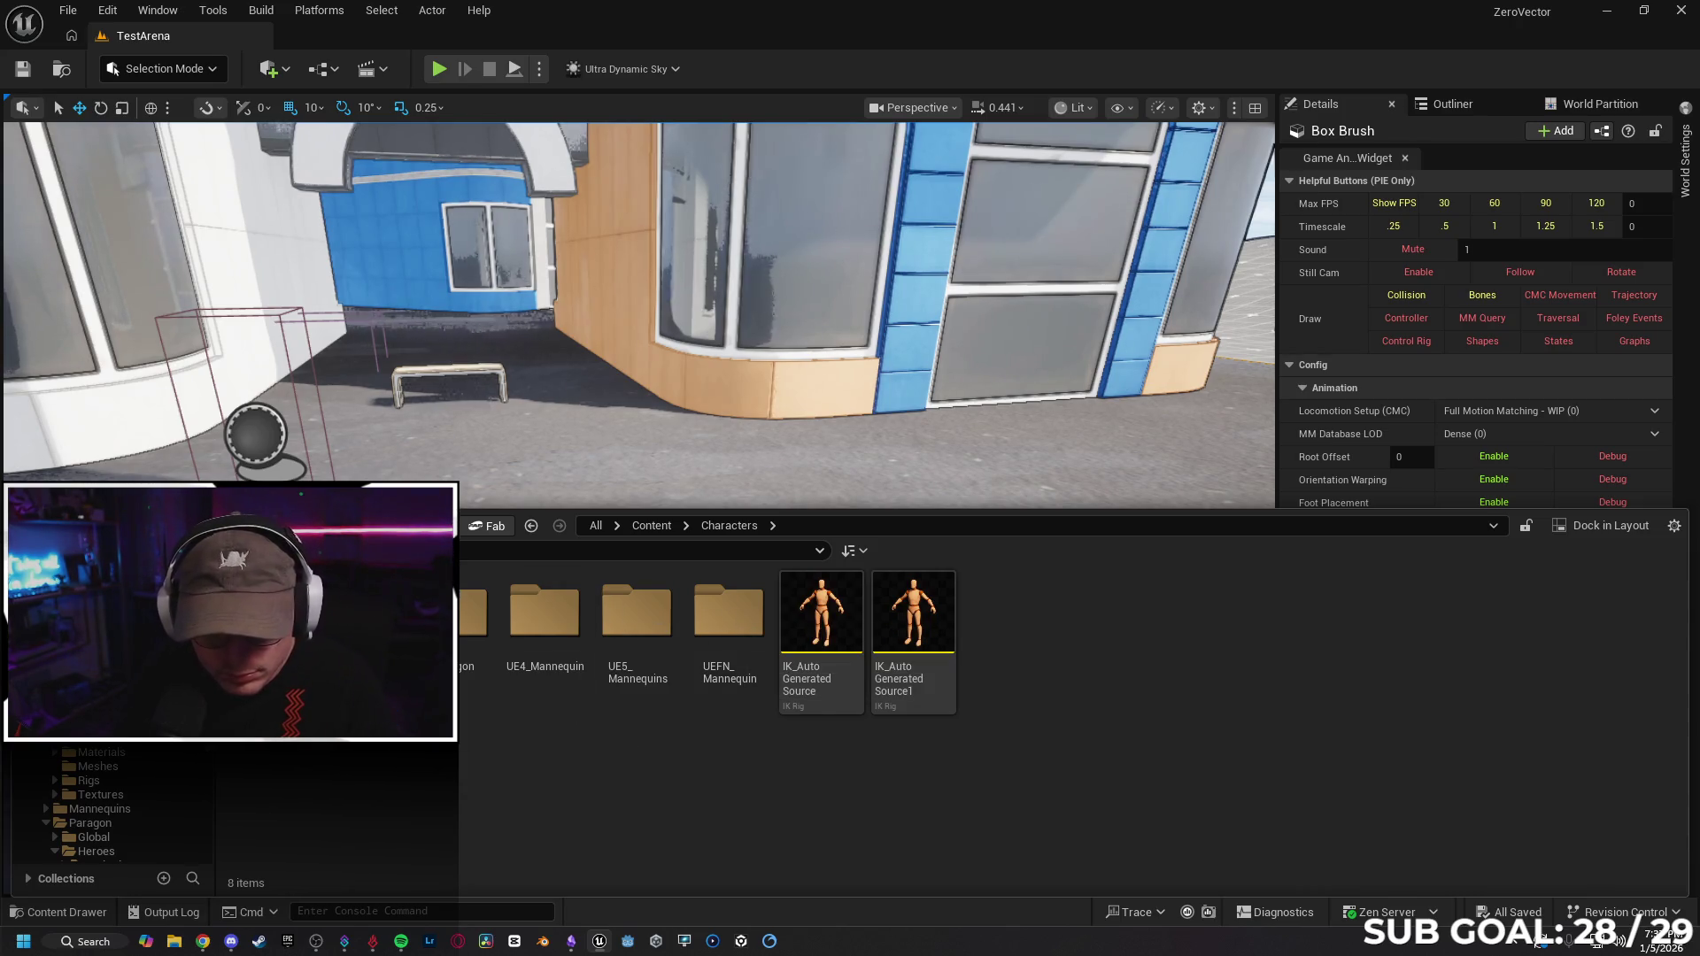
click(651, 525)
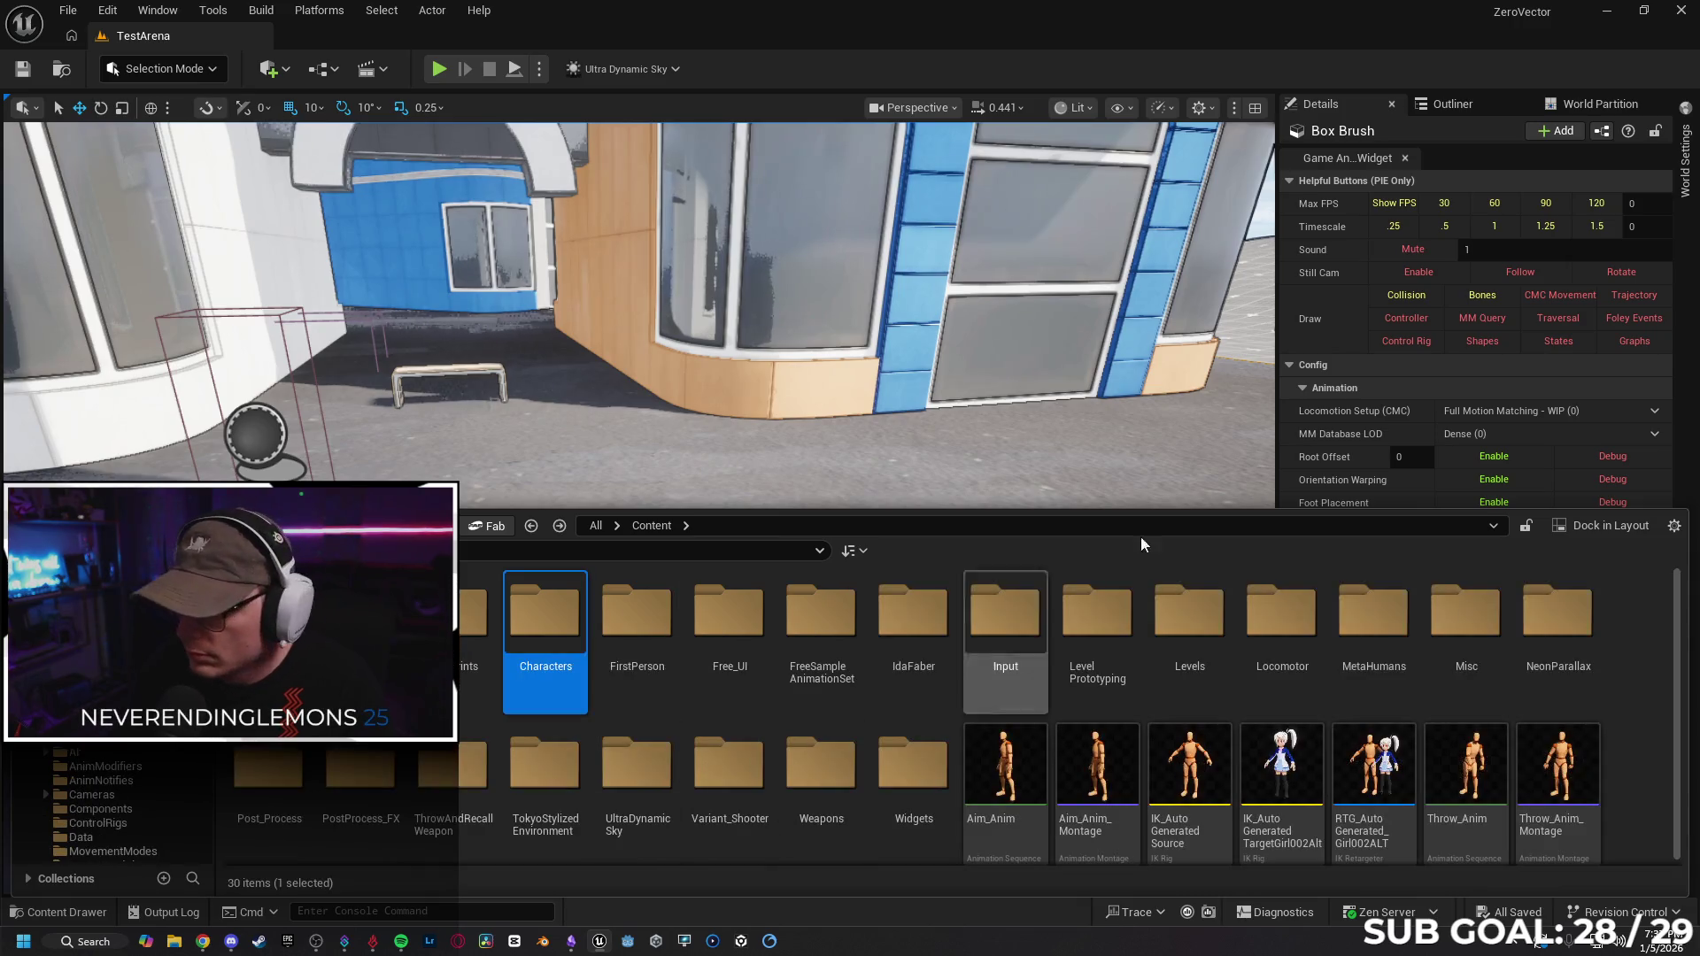
click(1465, 693)
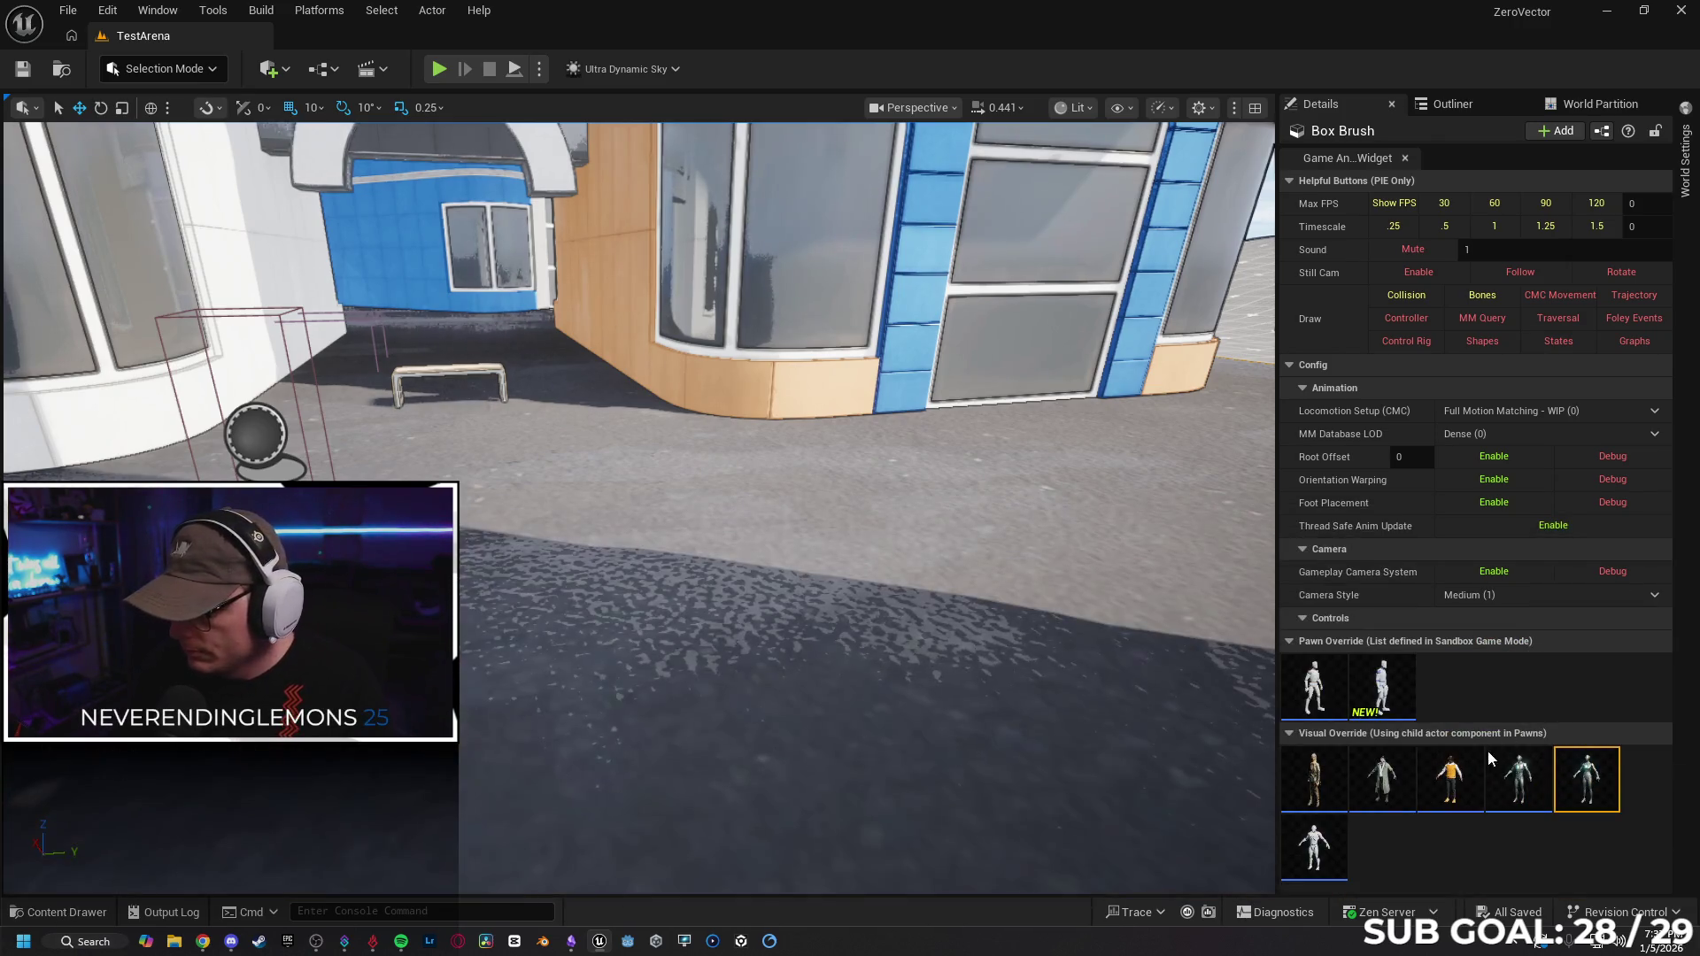
mouse_move(1089, 656)
mouse_down()
mouse_move(886, 726)
mouse_move(851, 691)
mouse_move(1002, 646)
mouse_up()
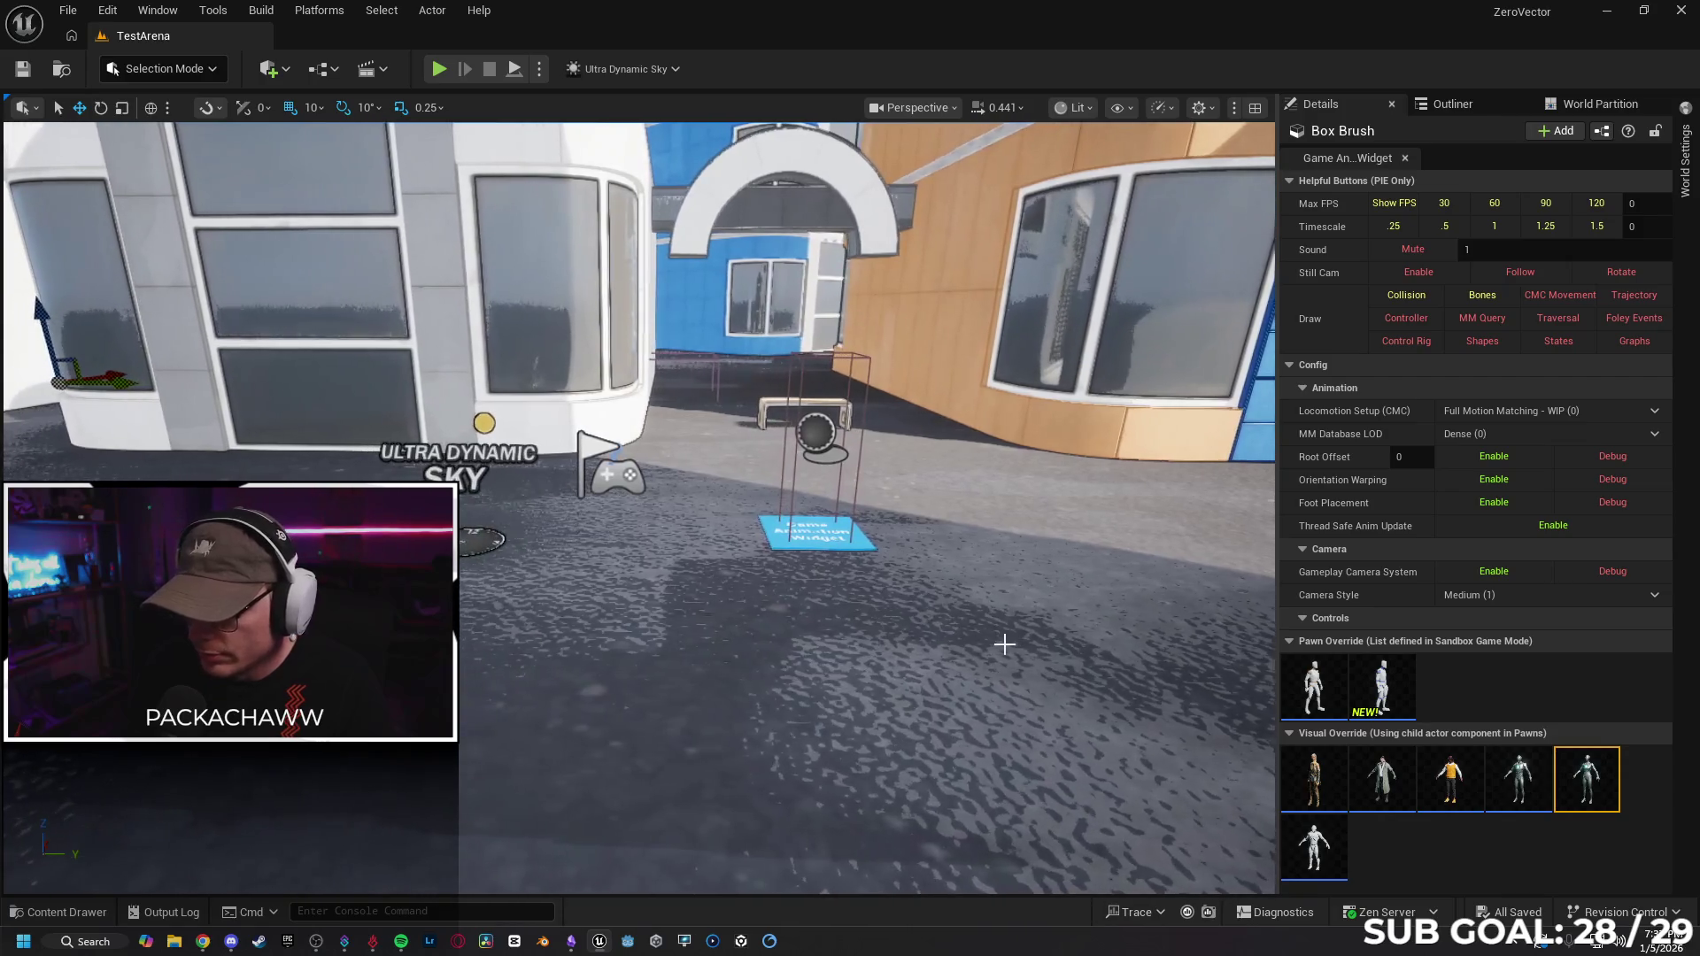
Open World Settings and expand the Default Pawn Class list, currently SandboxCharacter_CMC.
click(78, 921)
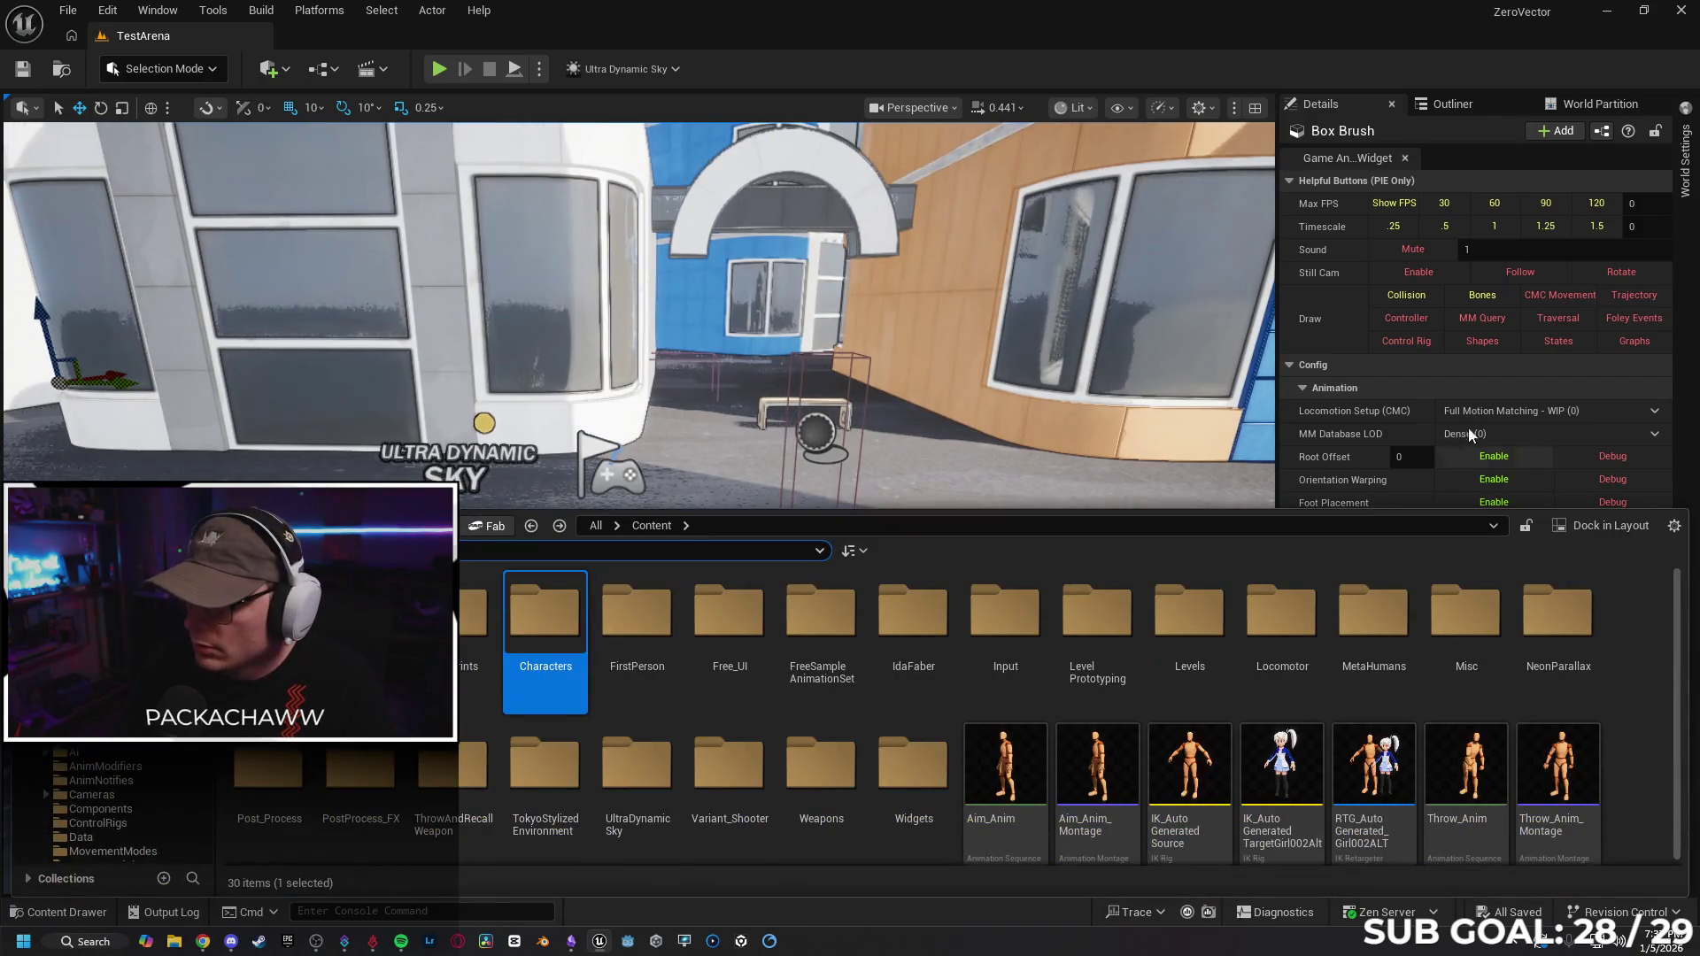
click(1685, 163)
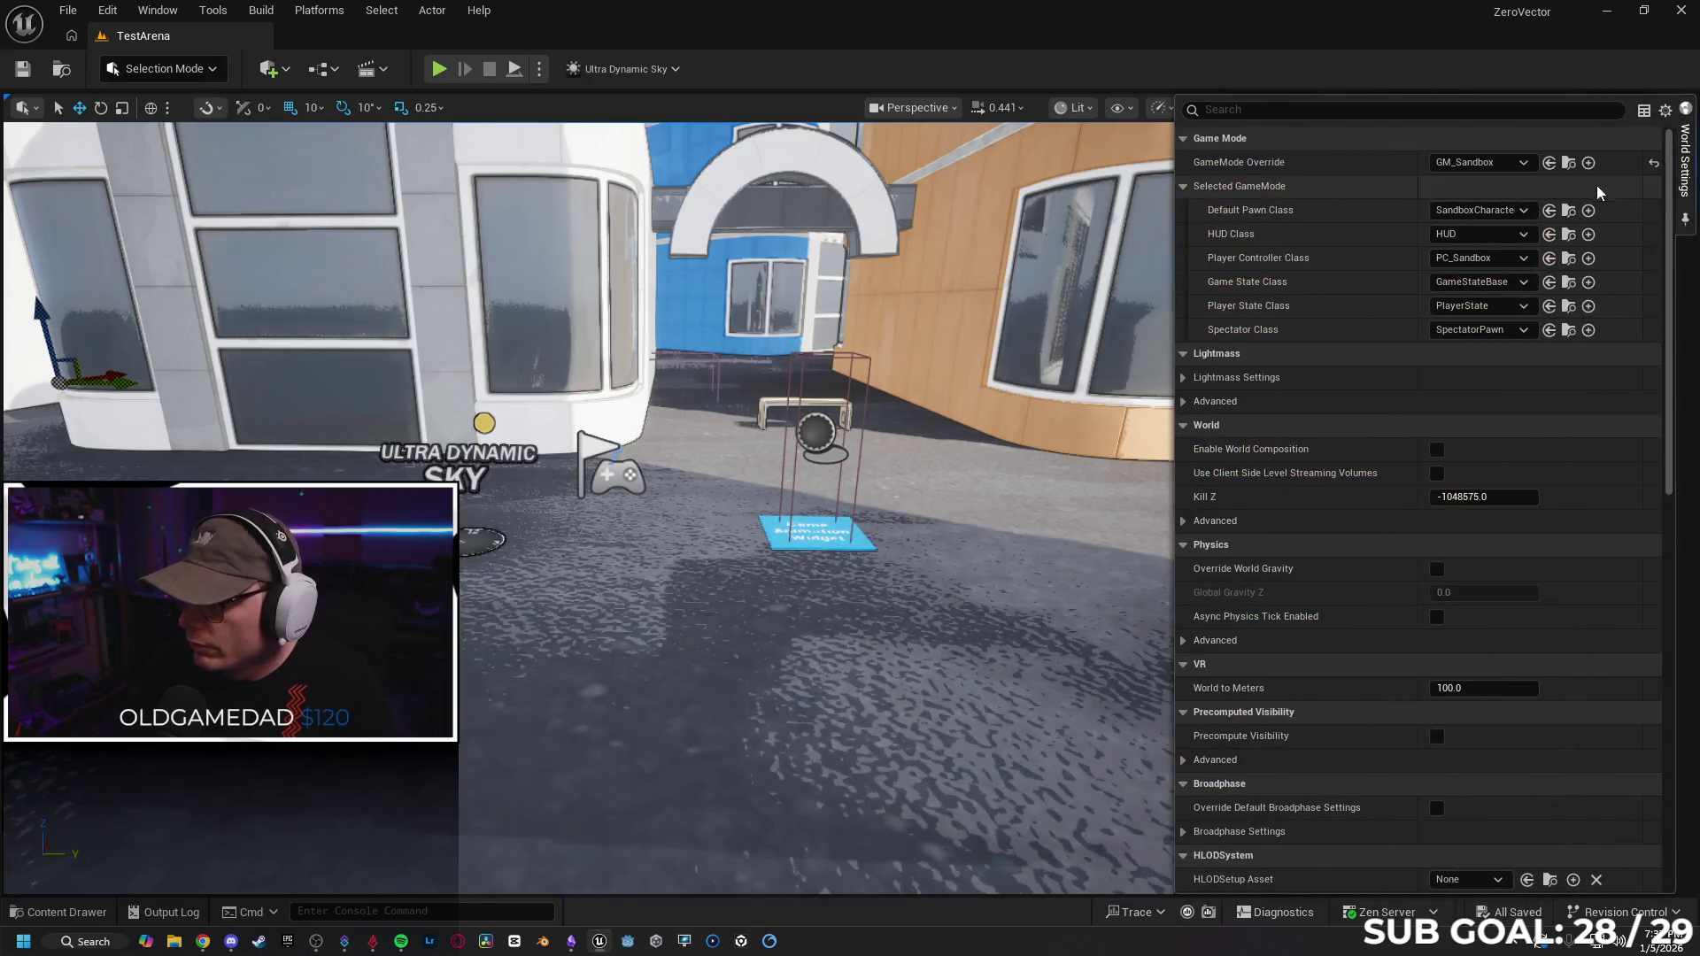
click(1482, 209)
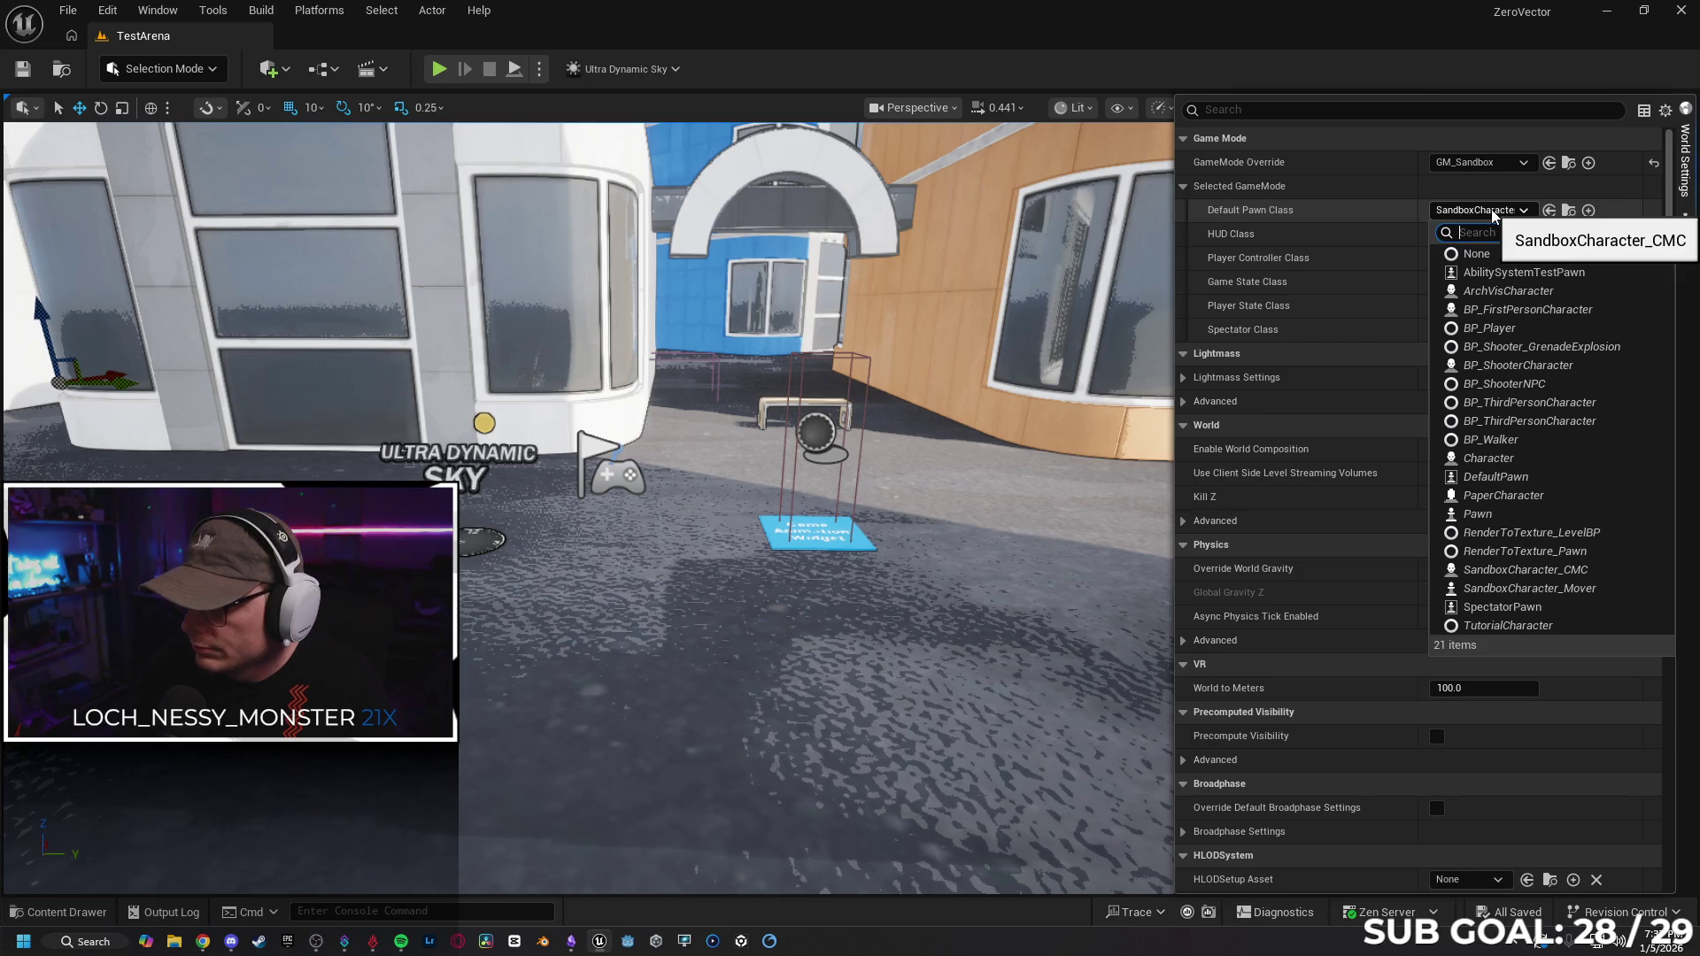
Browse Blueprints > RetargetedCharacters in the Content Drawer and inspect BP_Girl002ALT.
key(Escape)
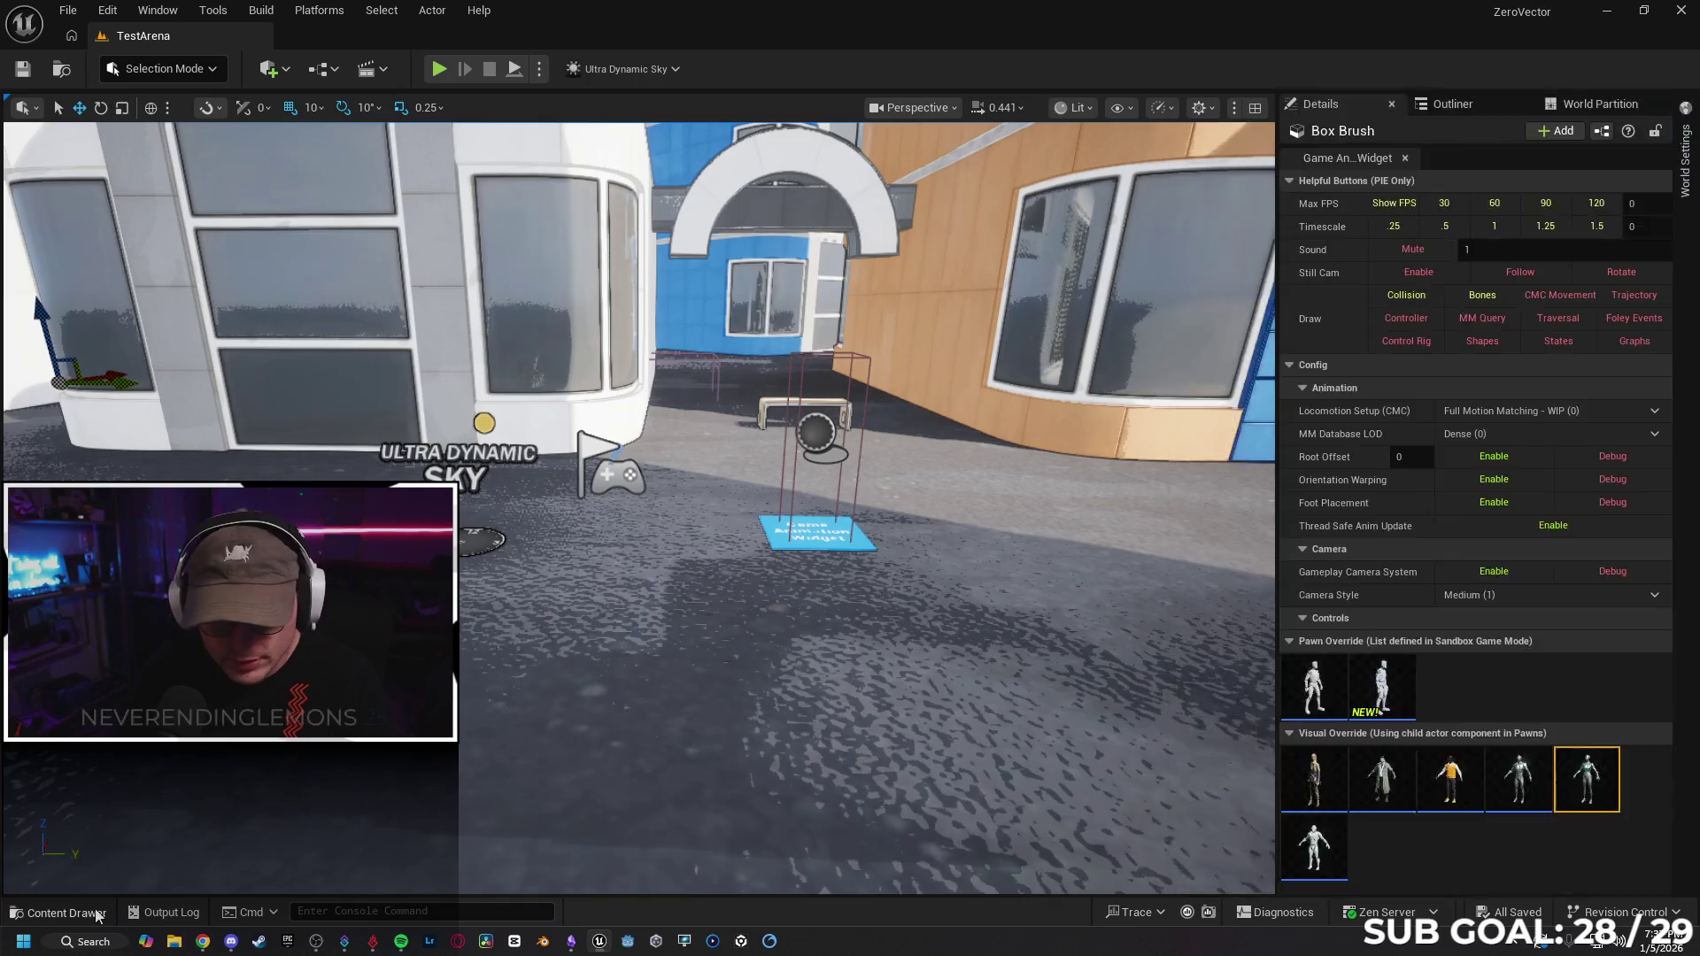
key(ctrl+space)
double_click(544, 620)
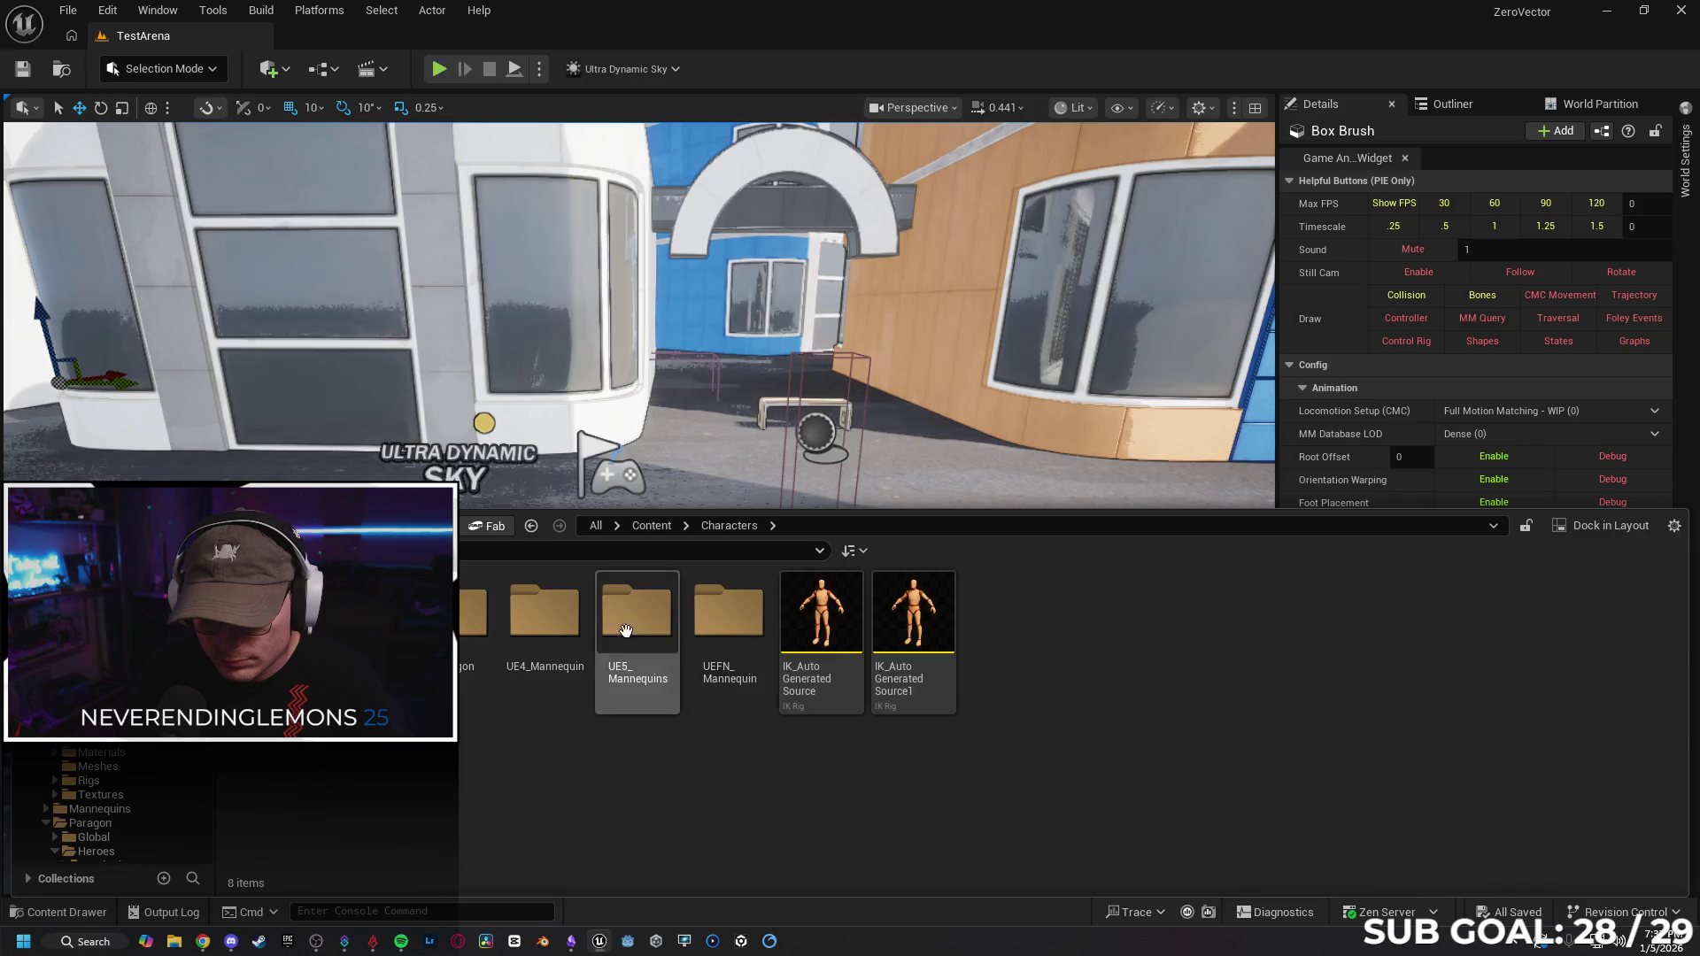
key(alt+Left)
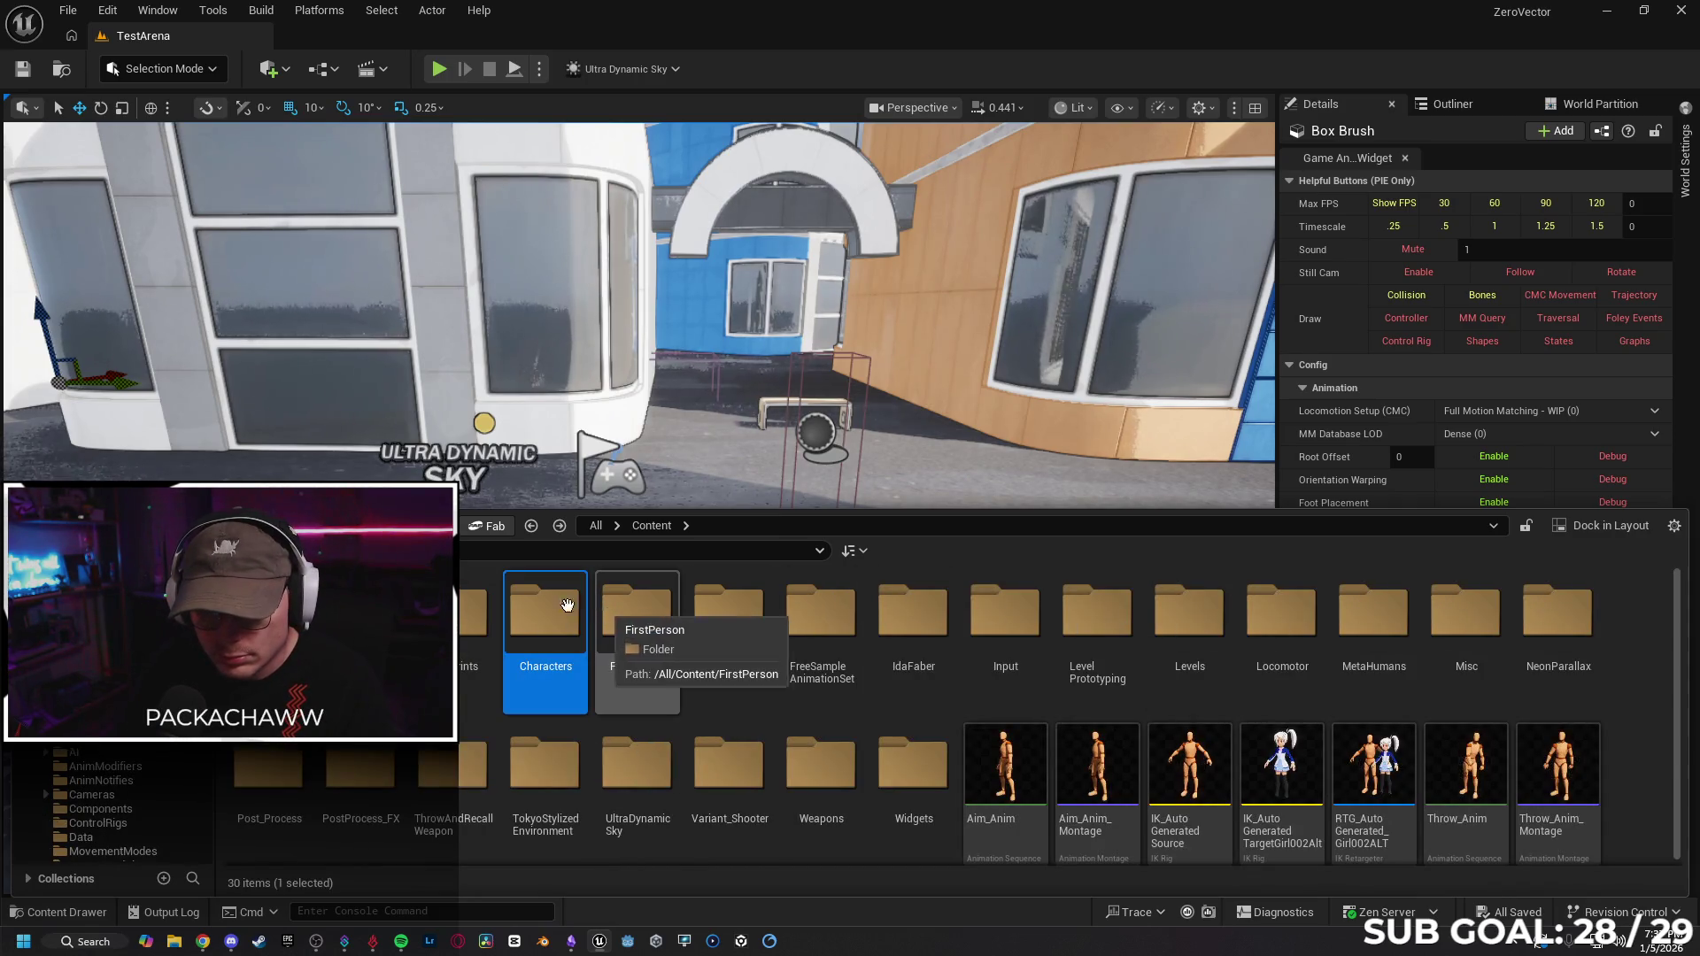
double_click(473, 616)
double_click(972, 622)
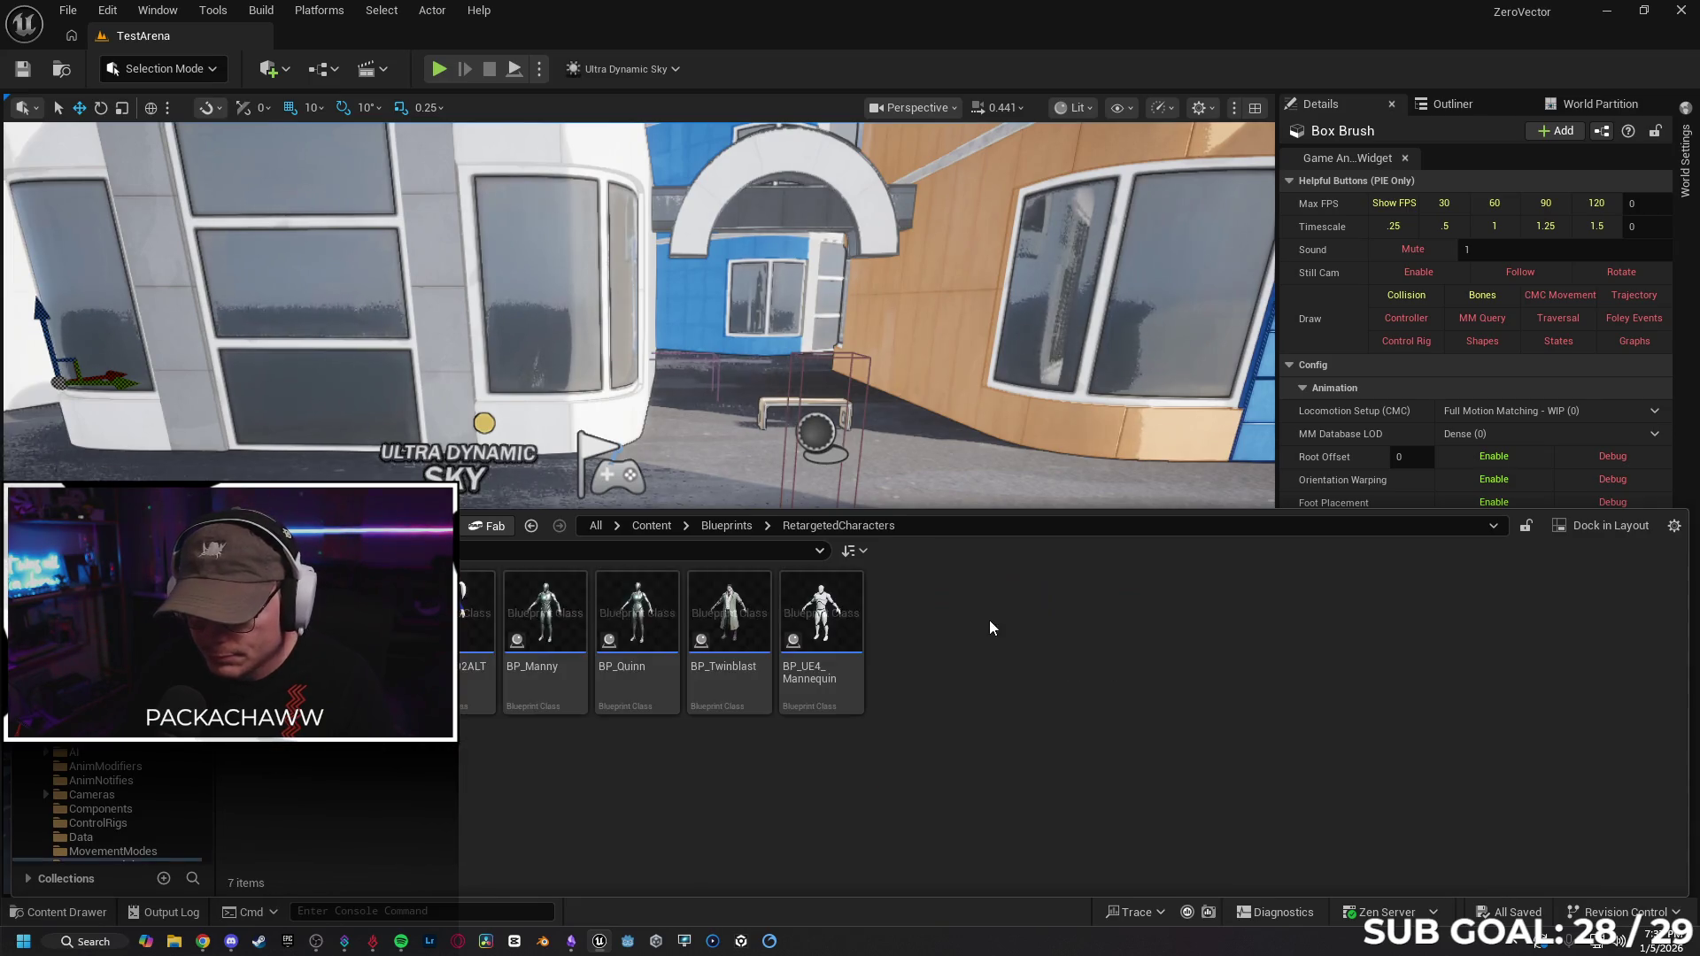
click(470, 620)
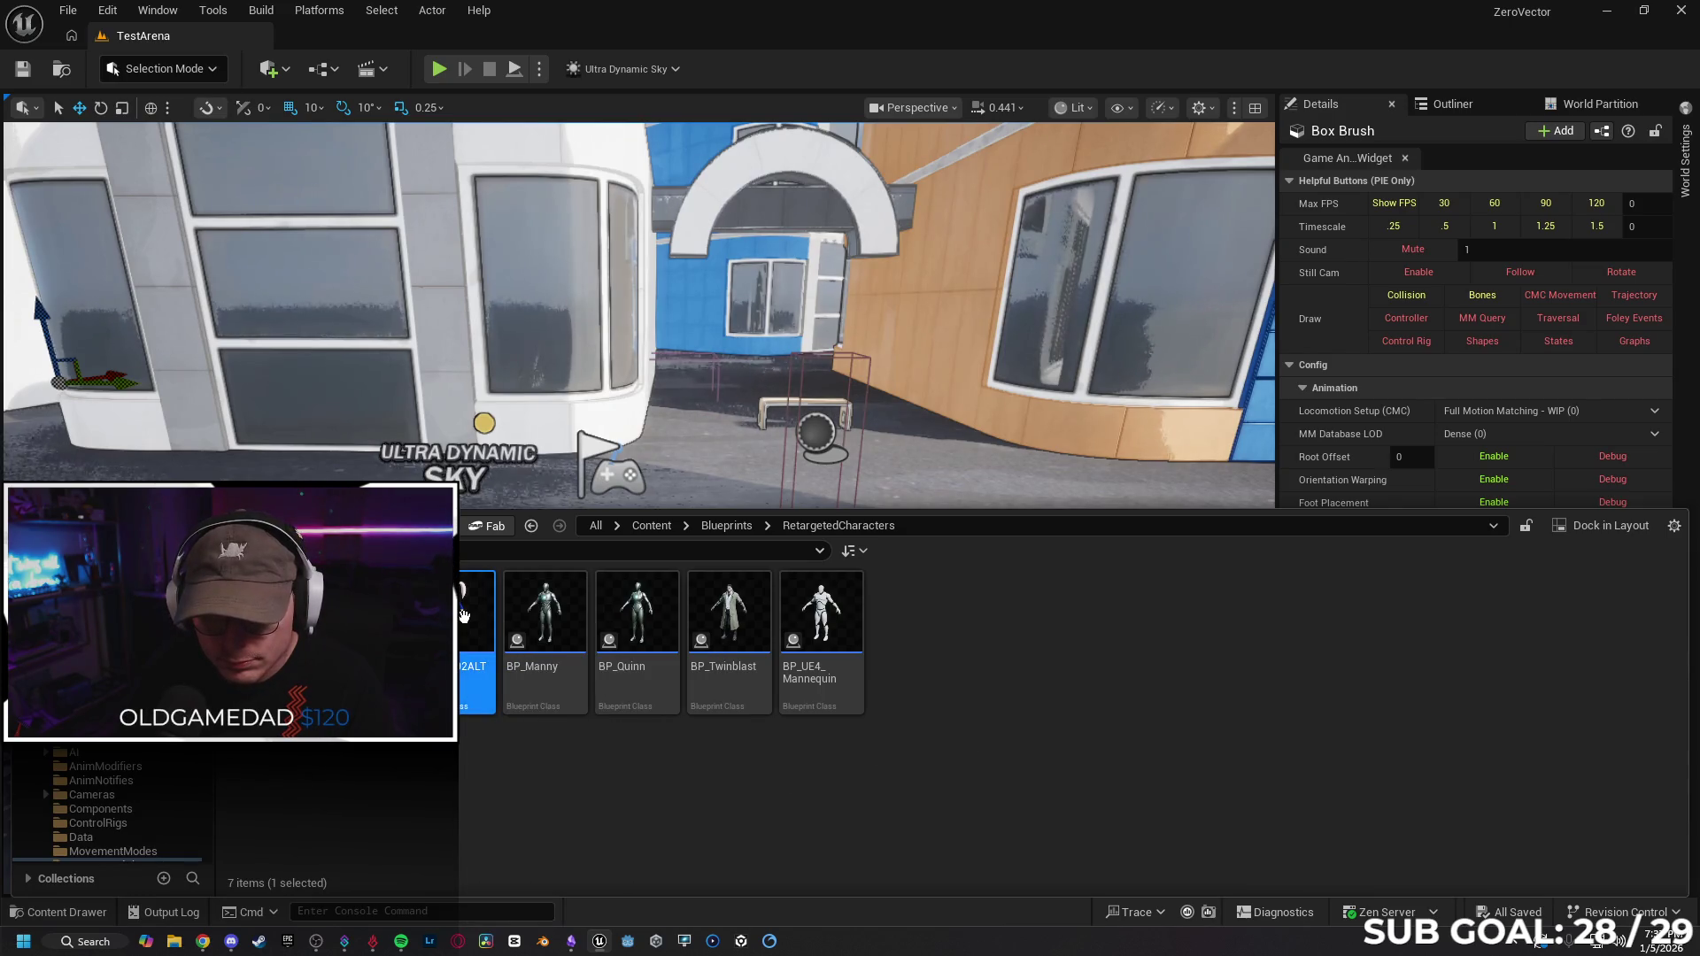
click(1685, 159)
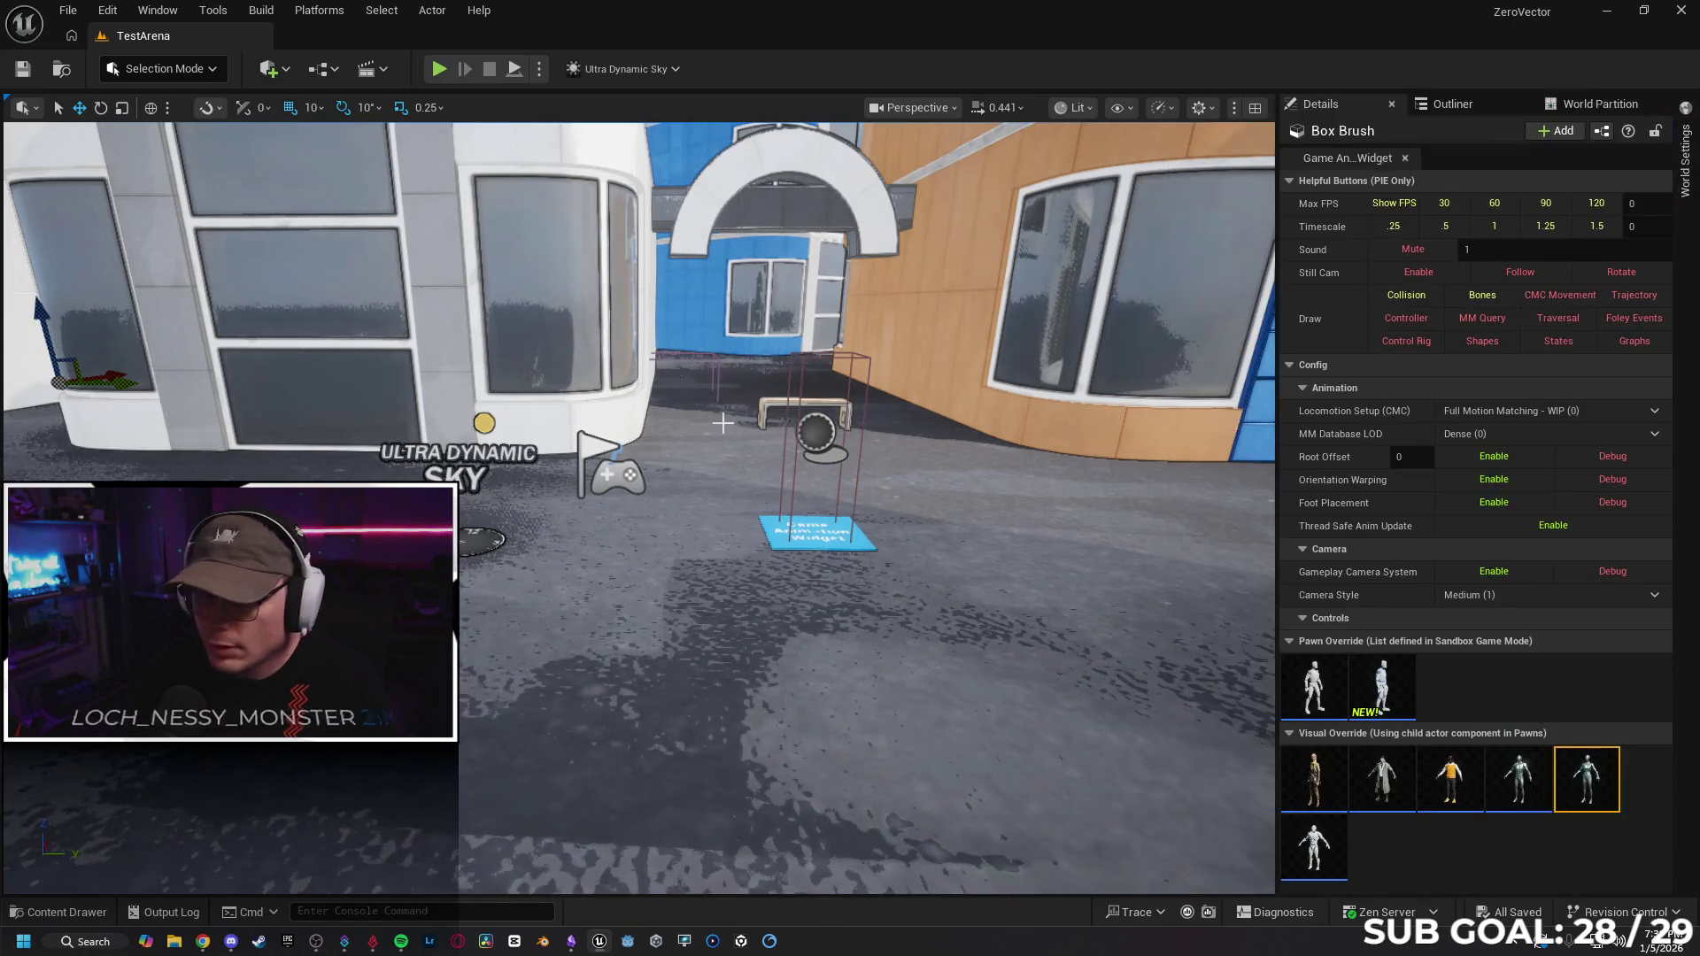
Play-test TestArena with the white mannequin Visual Override, then stop the session.
key(alt+p)
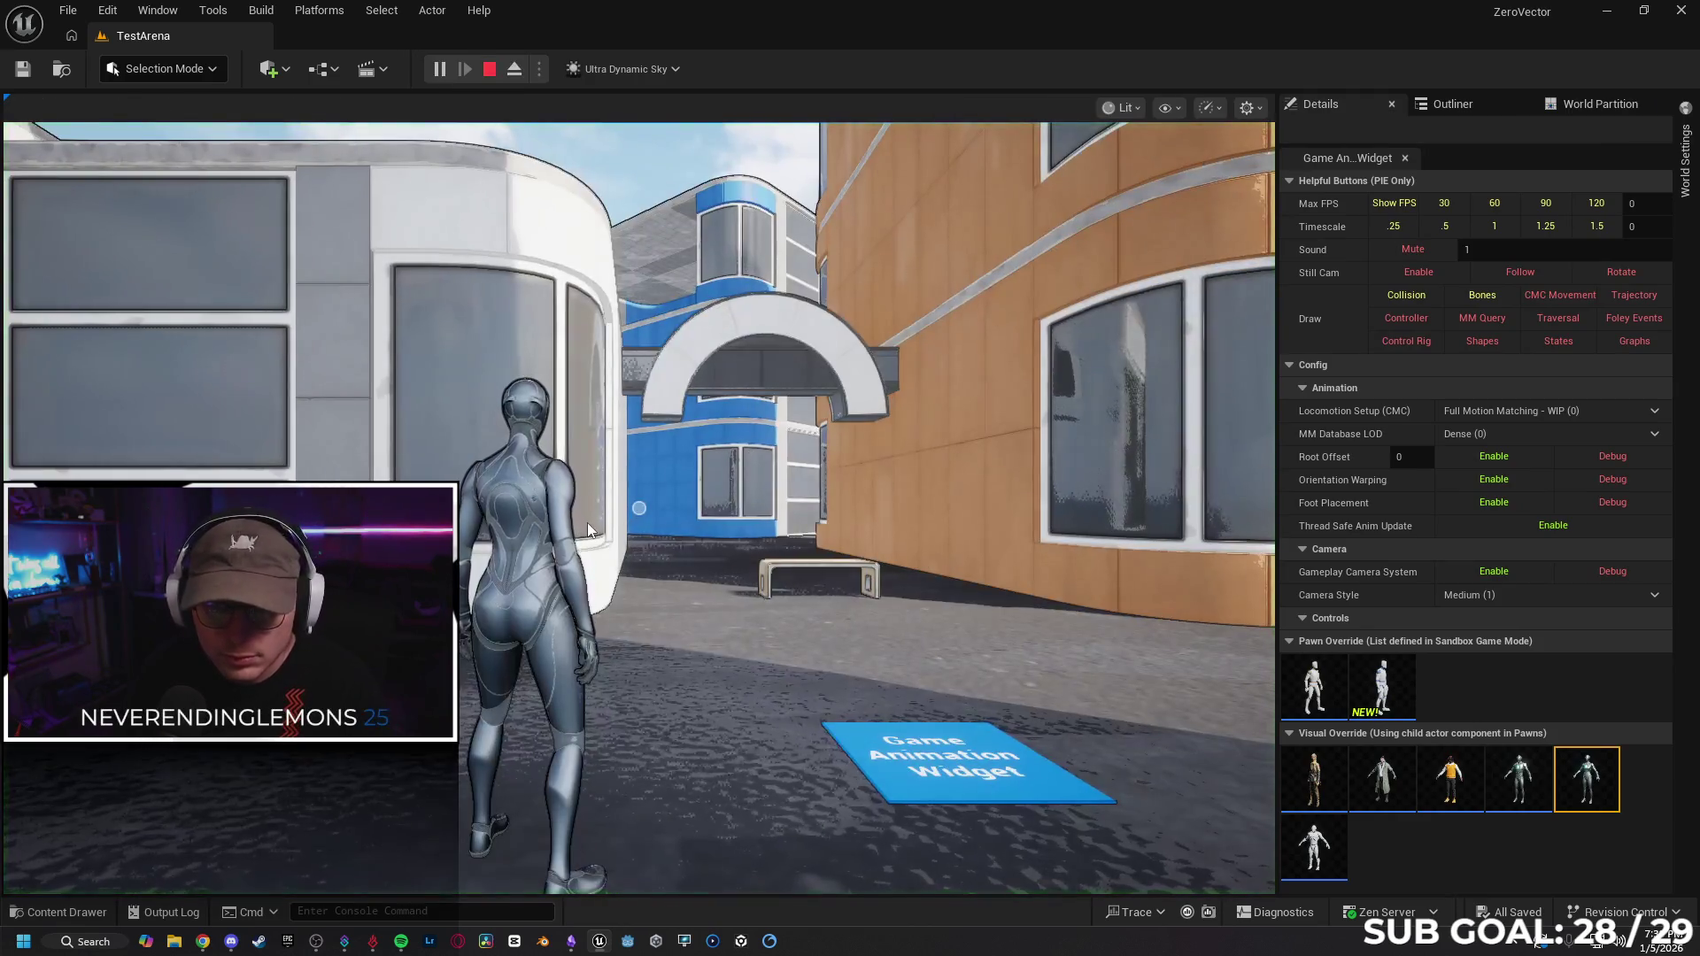
click(1585, 779)
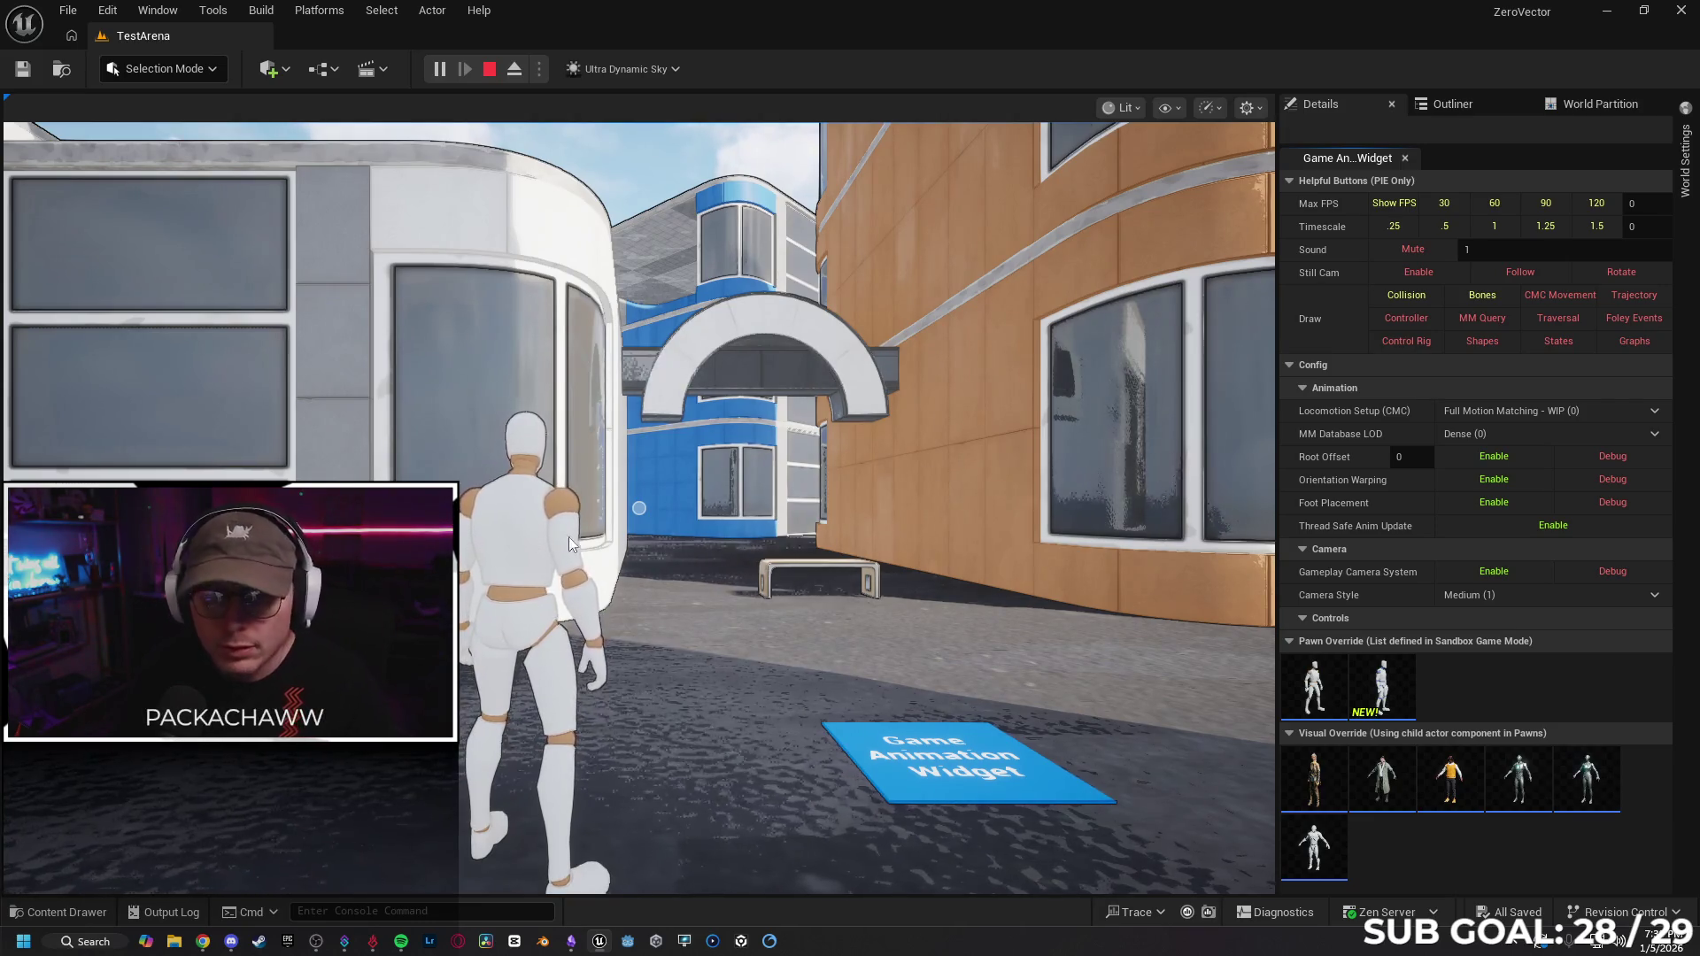
click(629, 593)
key(Escape)
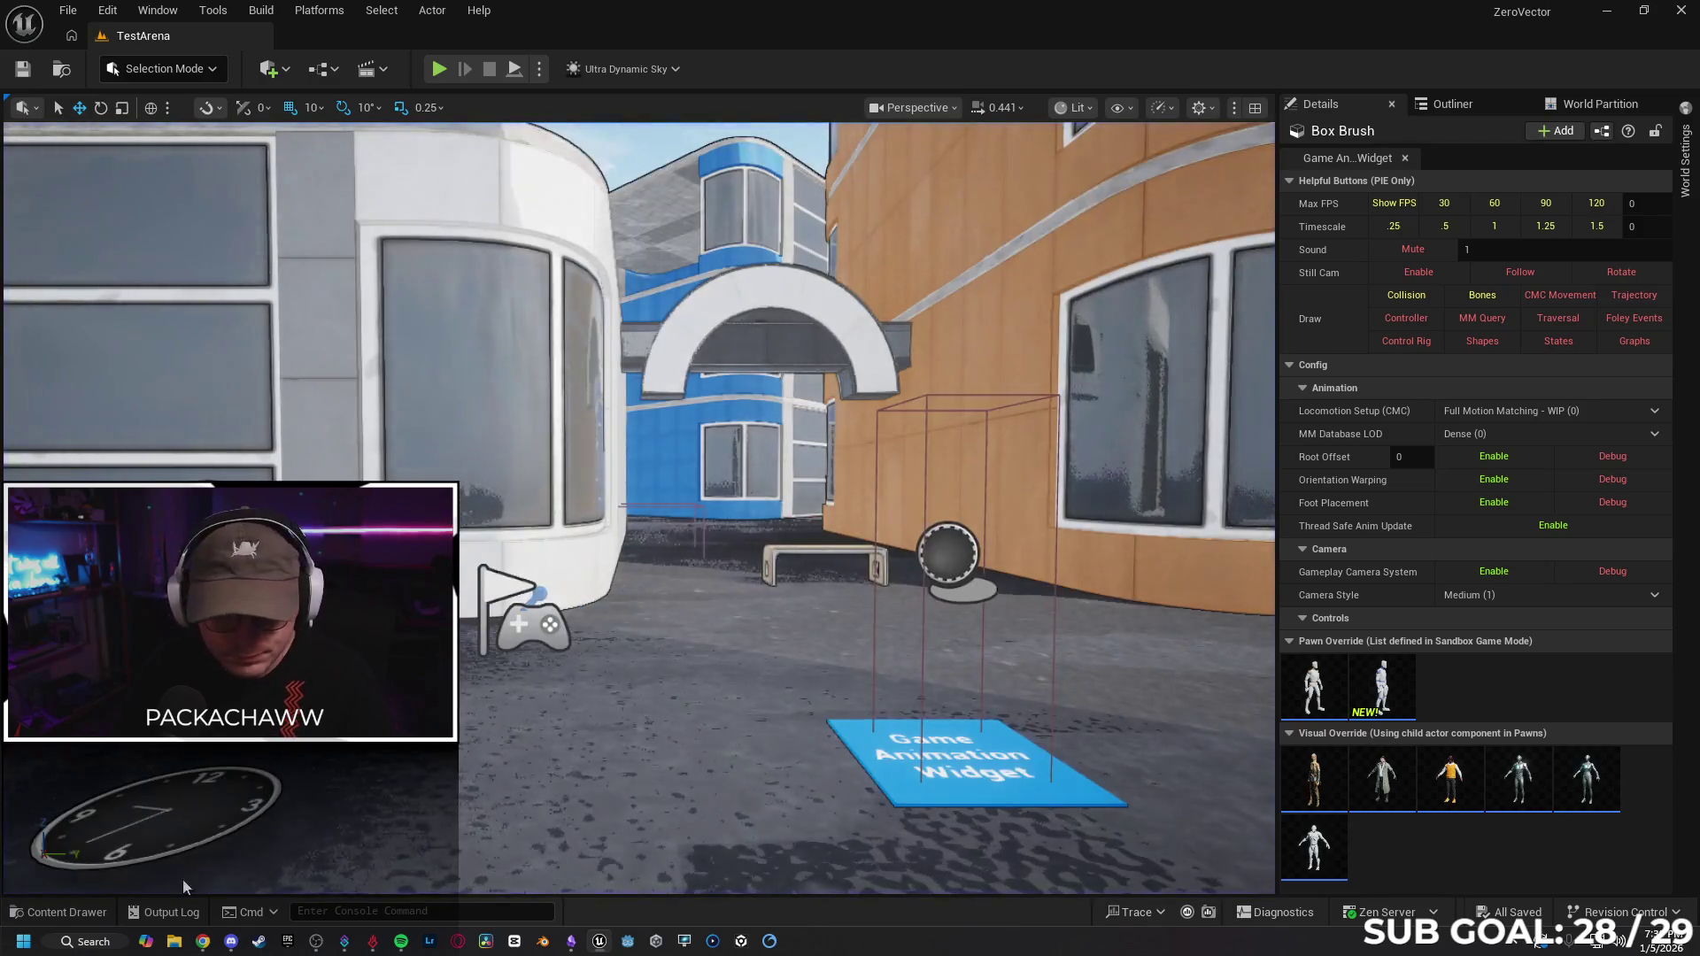
Set BP_Twinblast's TwinBlast Skeletal Mesh Asset to SK_GirlALT_002, compile, and close the blueprint.
click(84, 925)
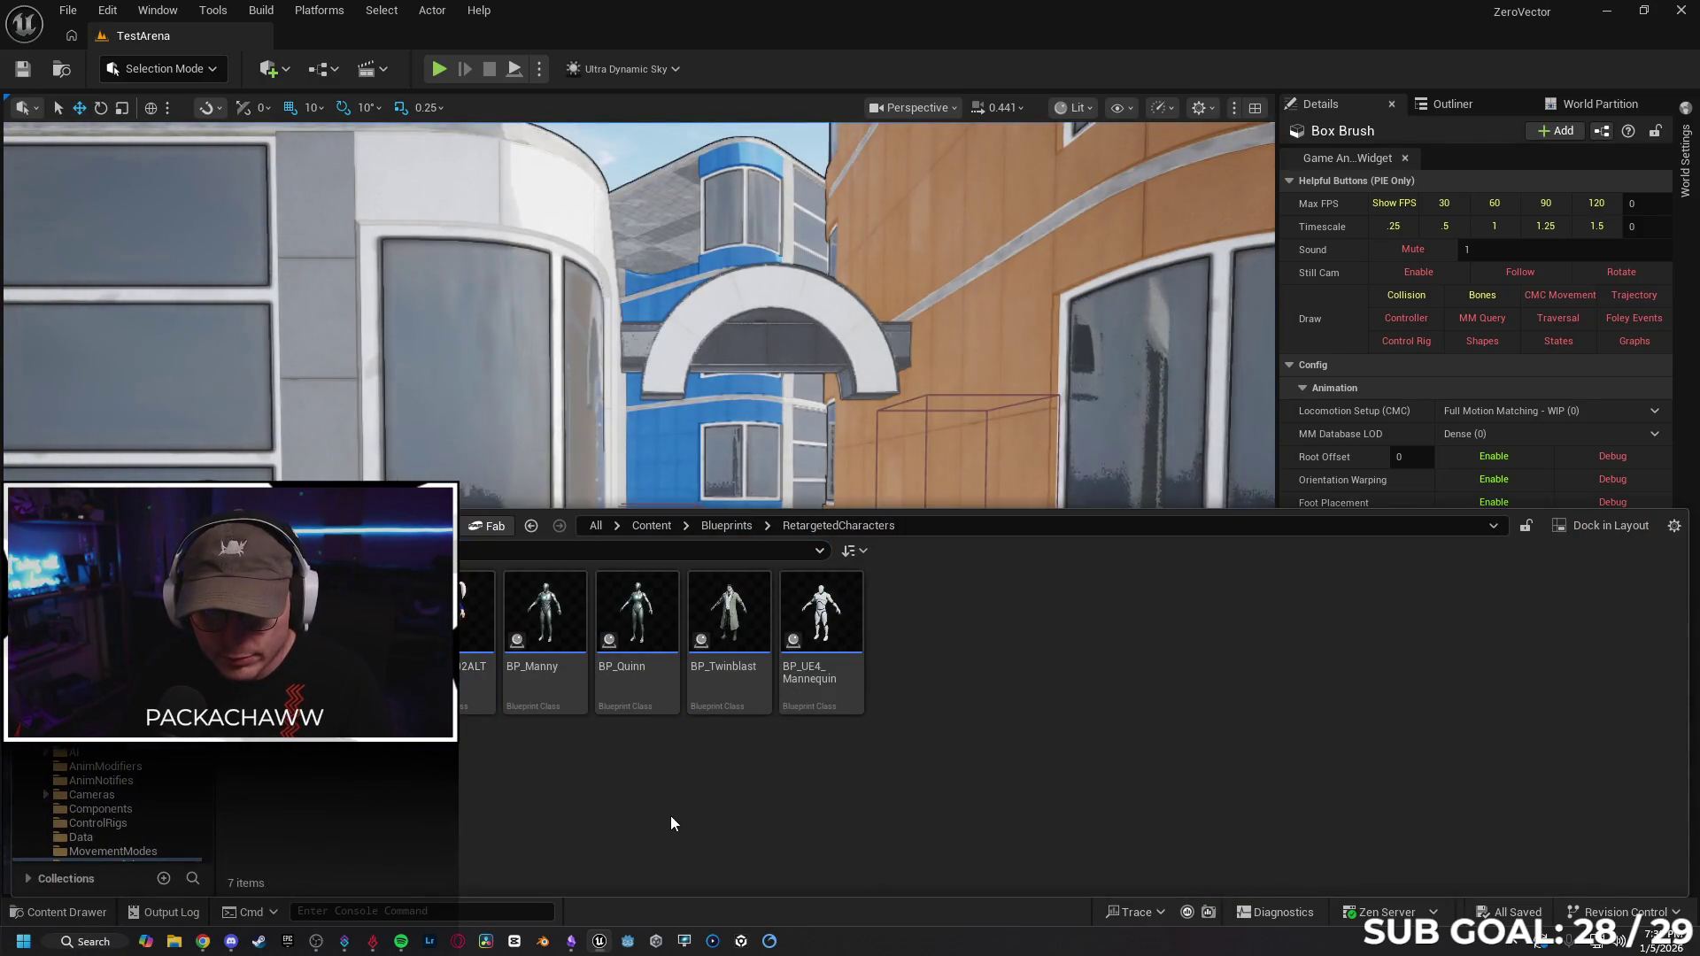
double_click(728, 618)
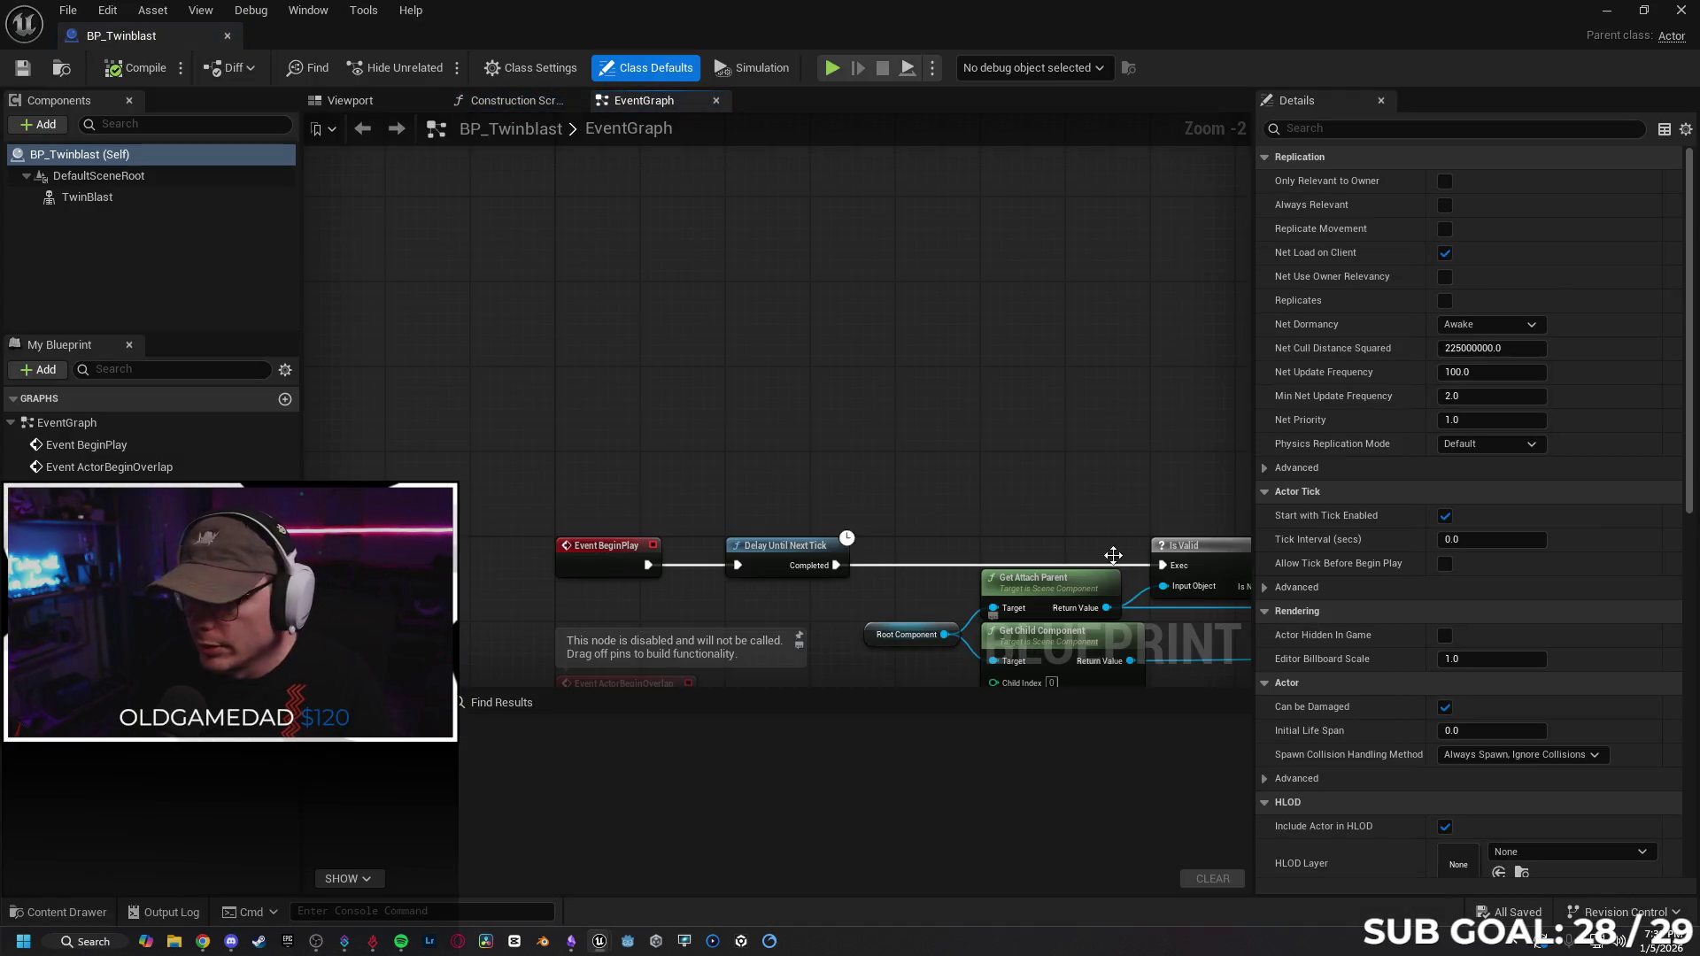
click(168, 196)
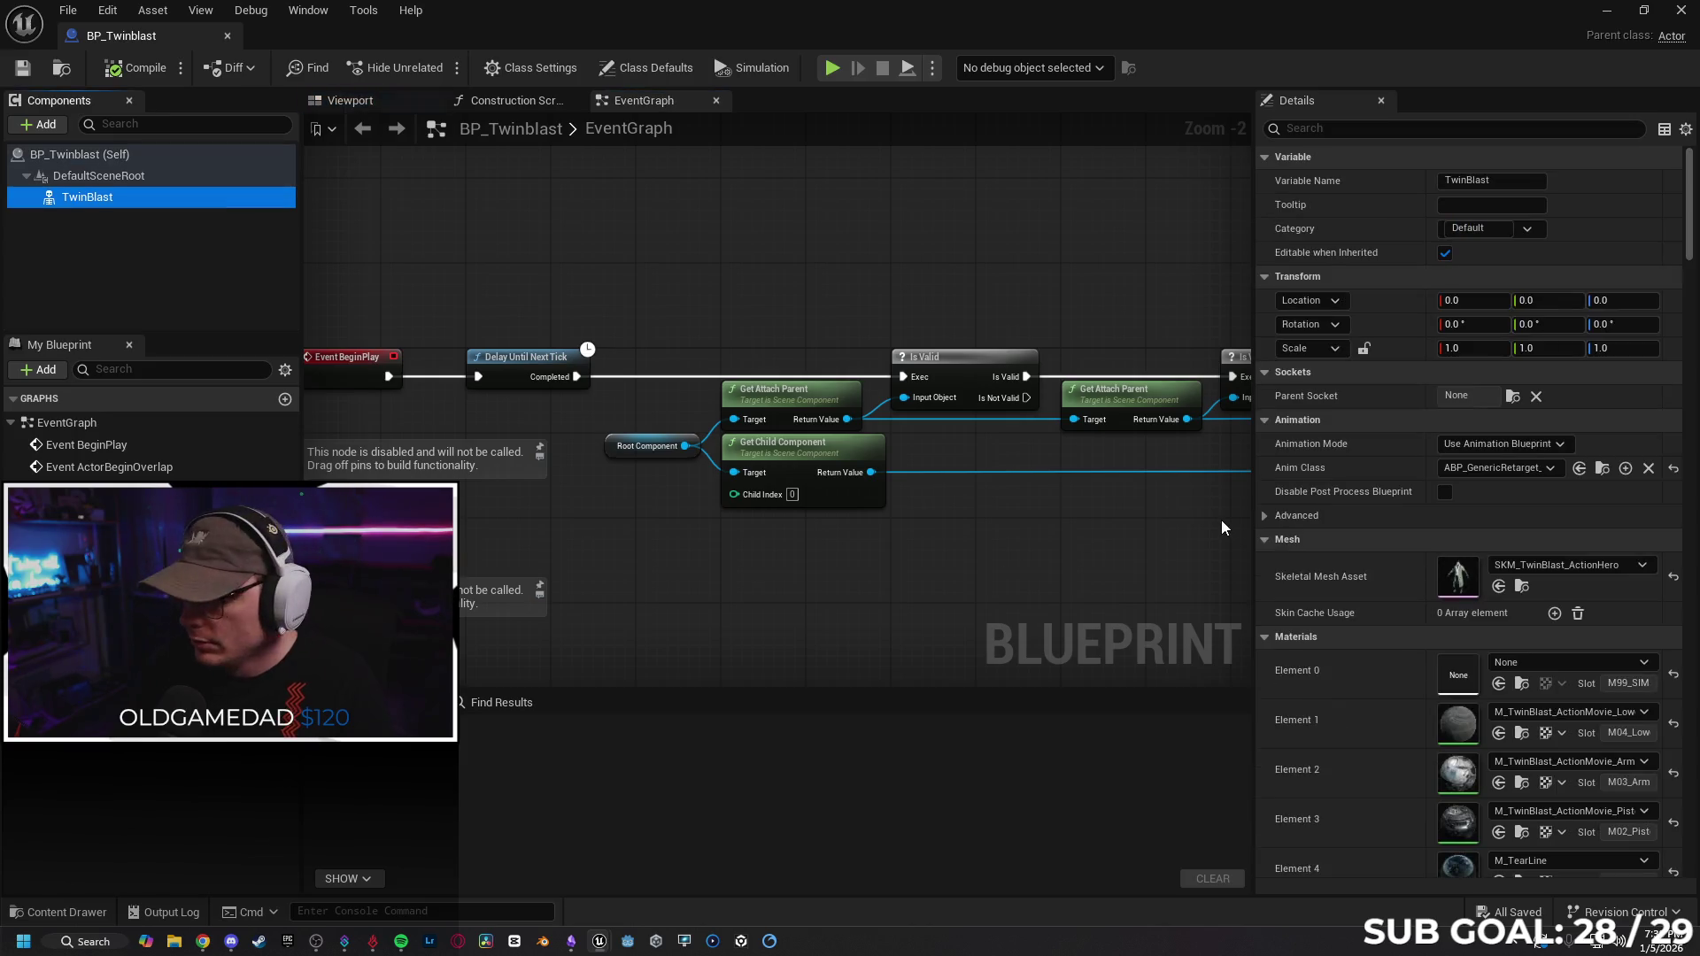
click(1542, 567)
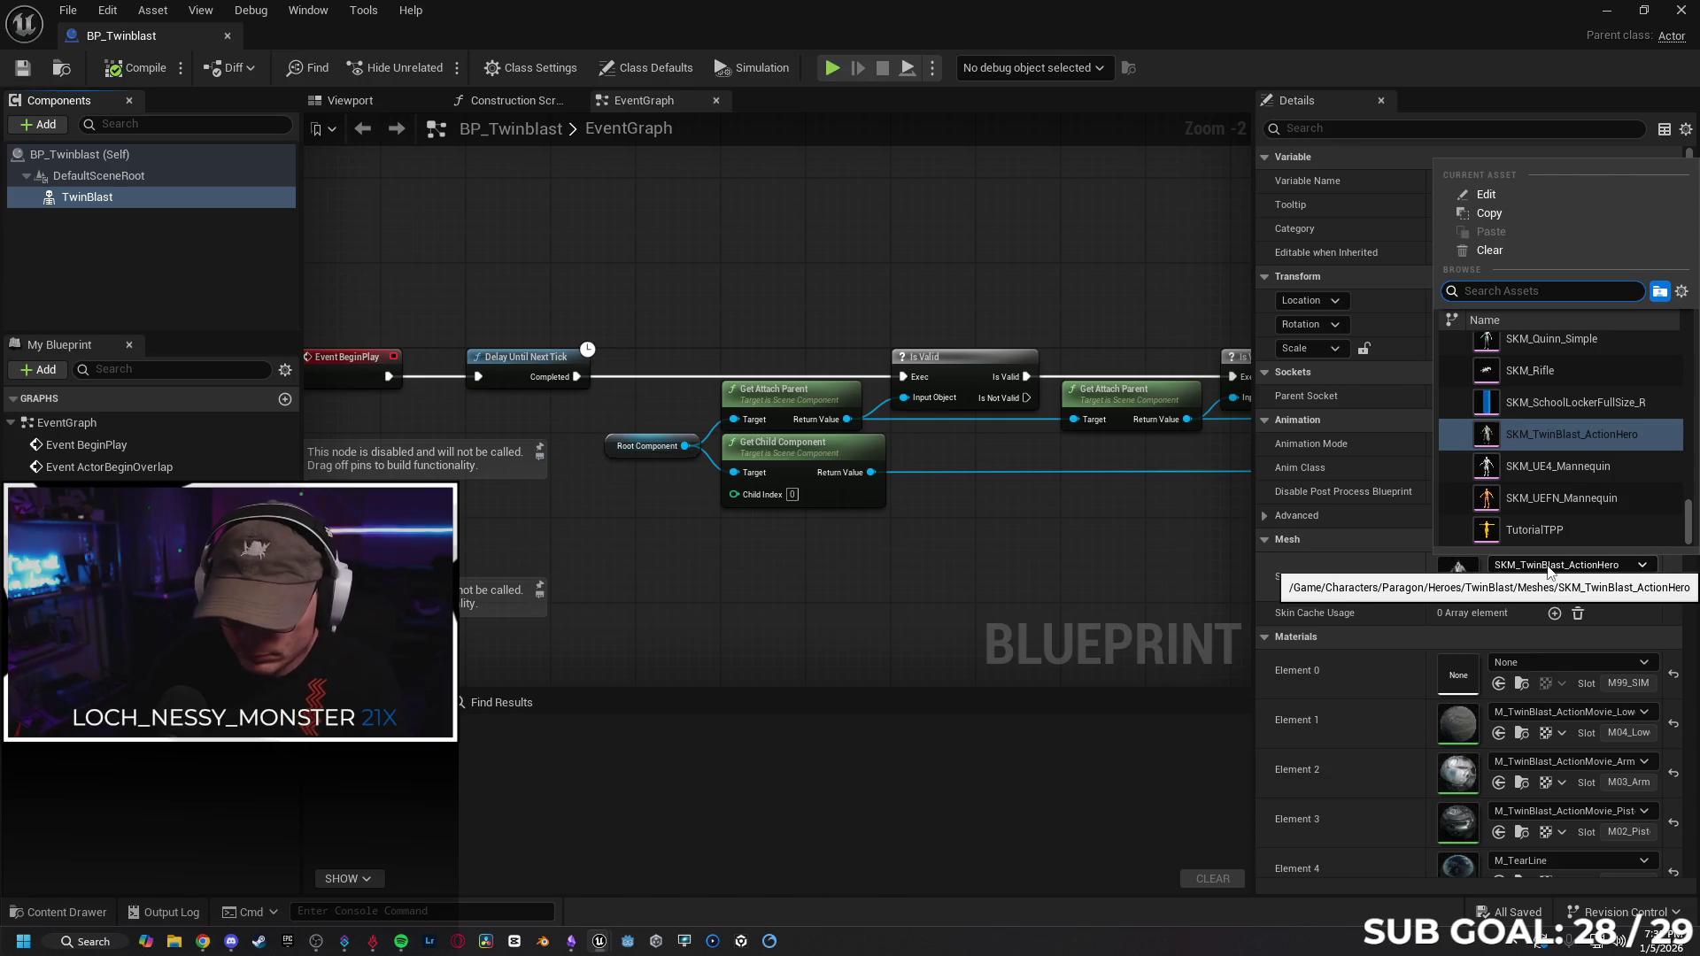
text(002)
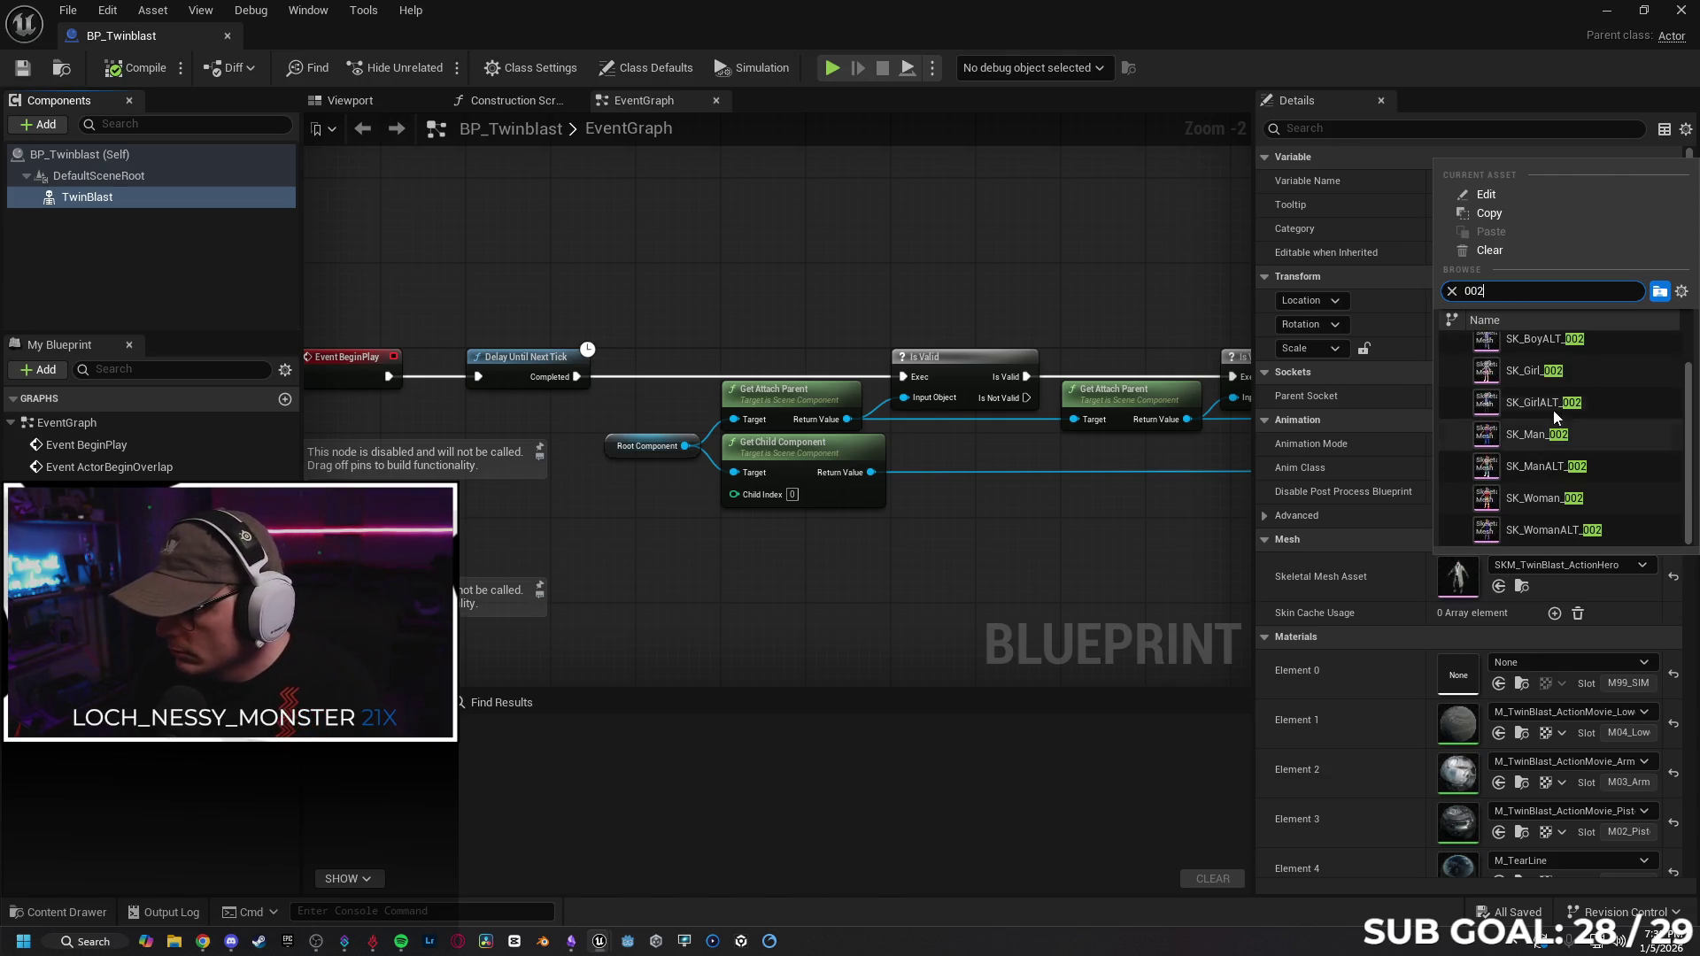
click(1618, 406)
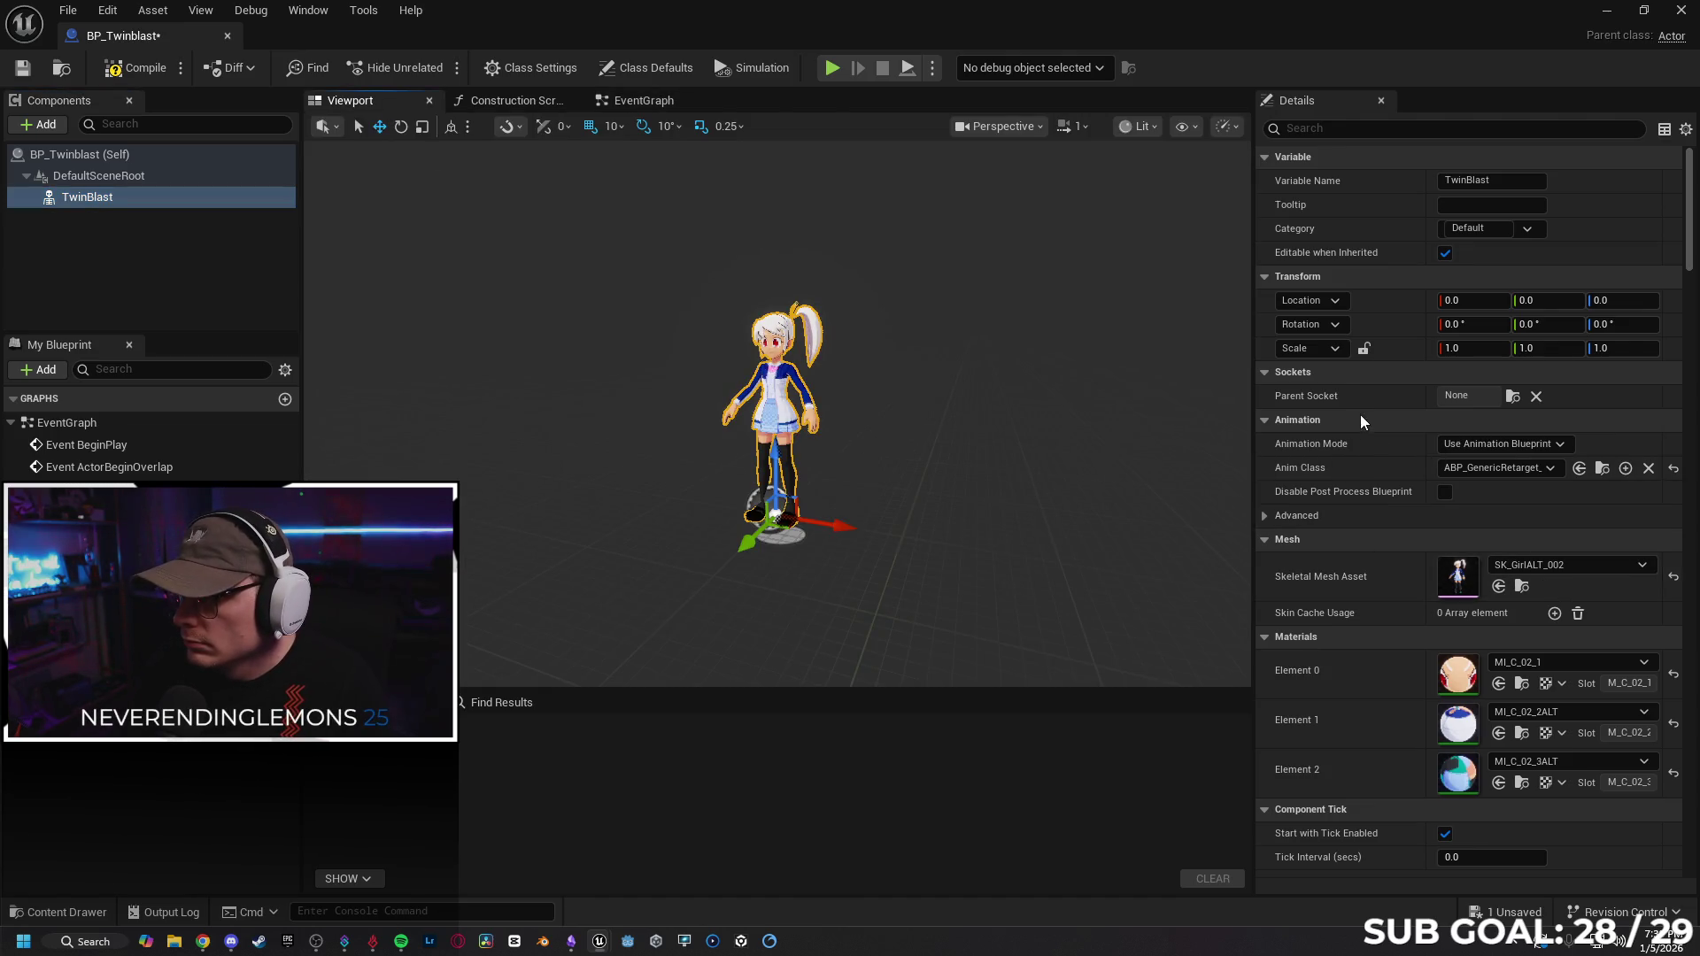
click(133, 68)
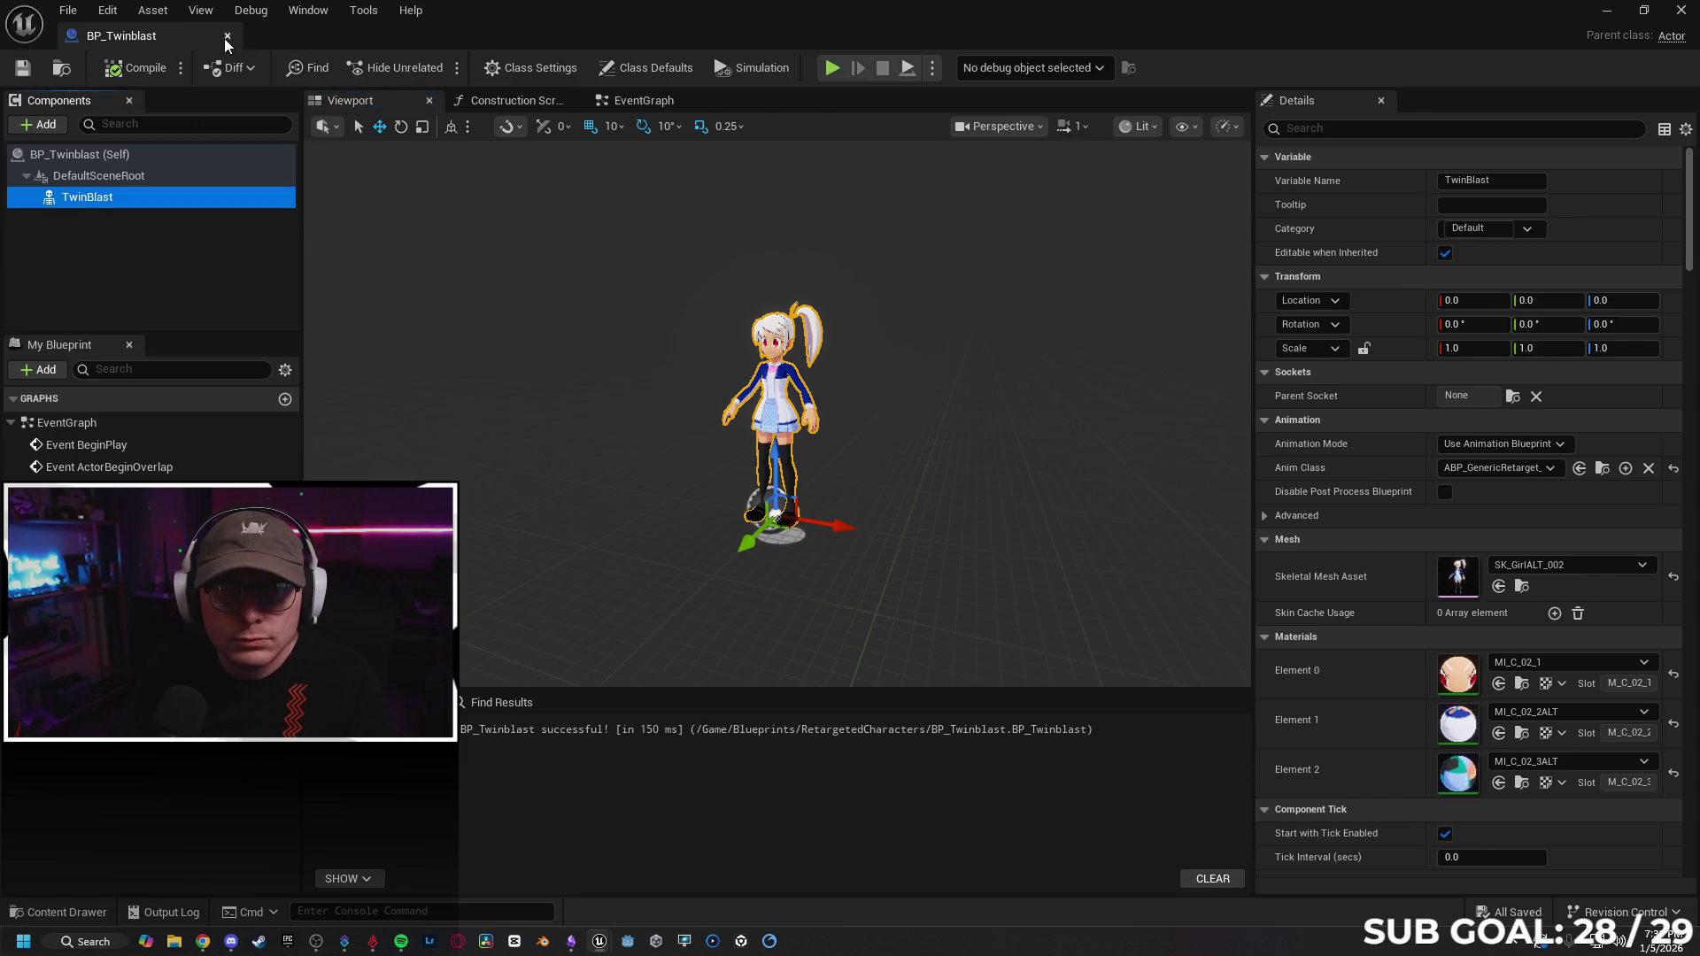
click(226, 35)
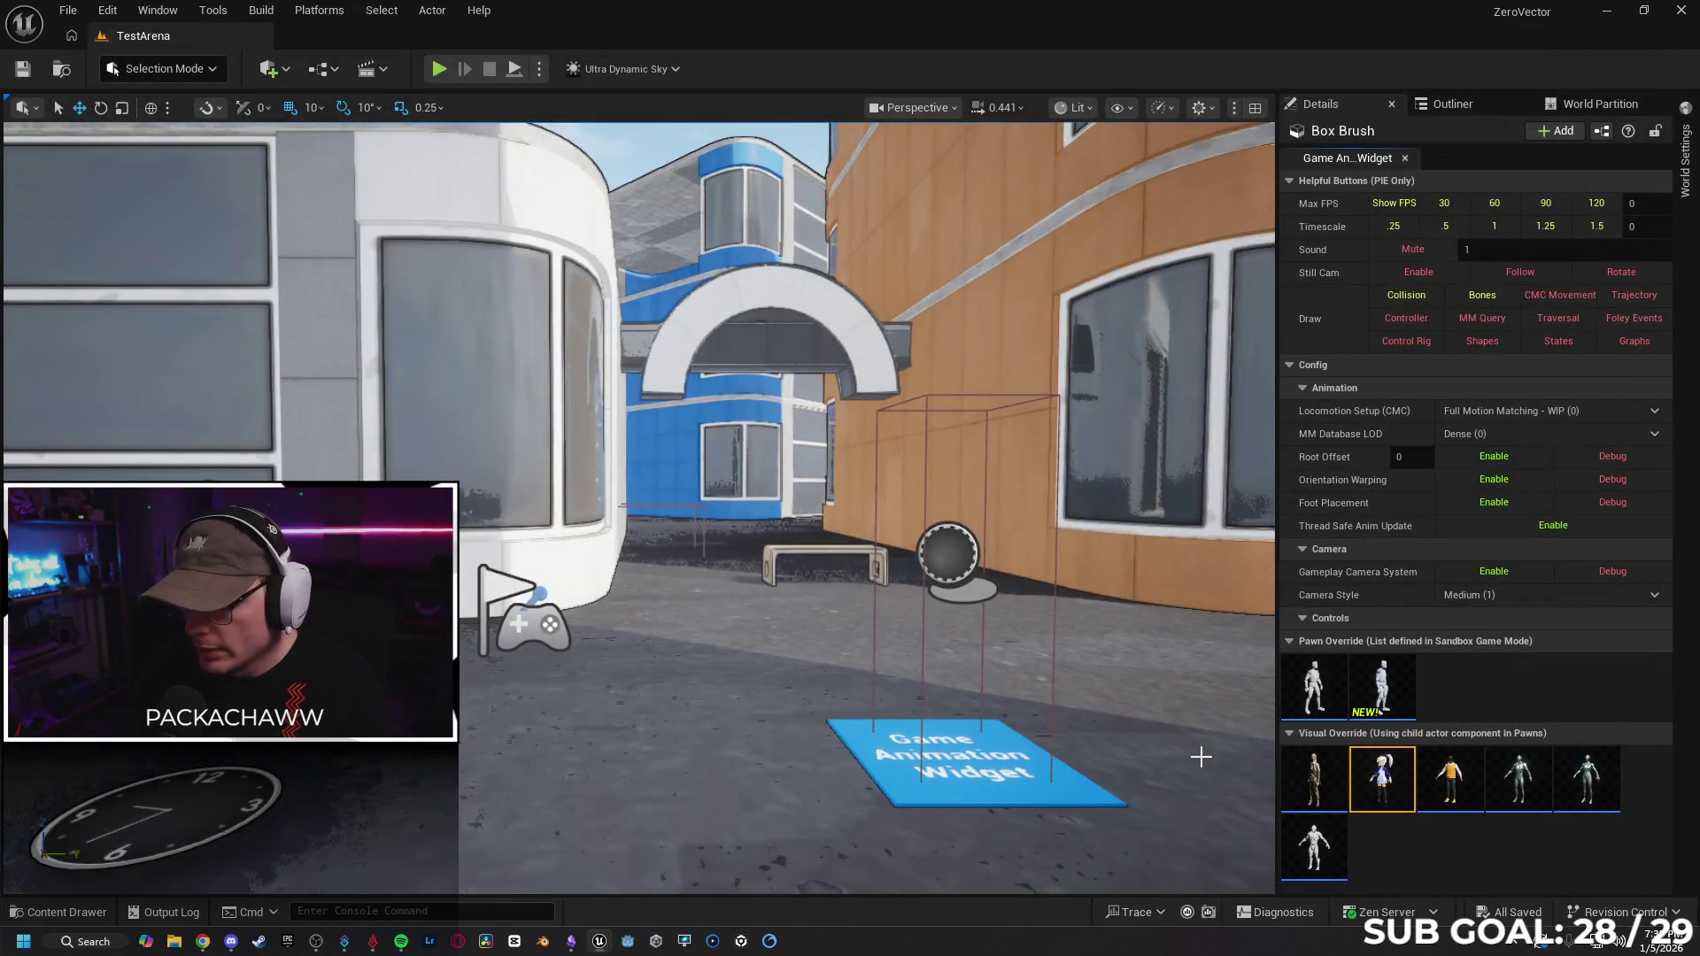
Start play and run the anime girl across the rooftops, vaulting and leaping toward the green building.
click(439, 68)
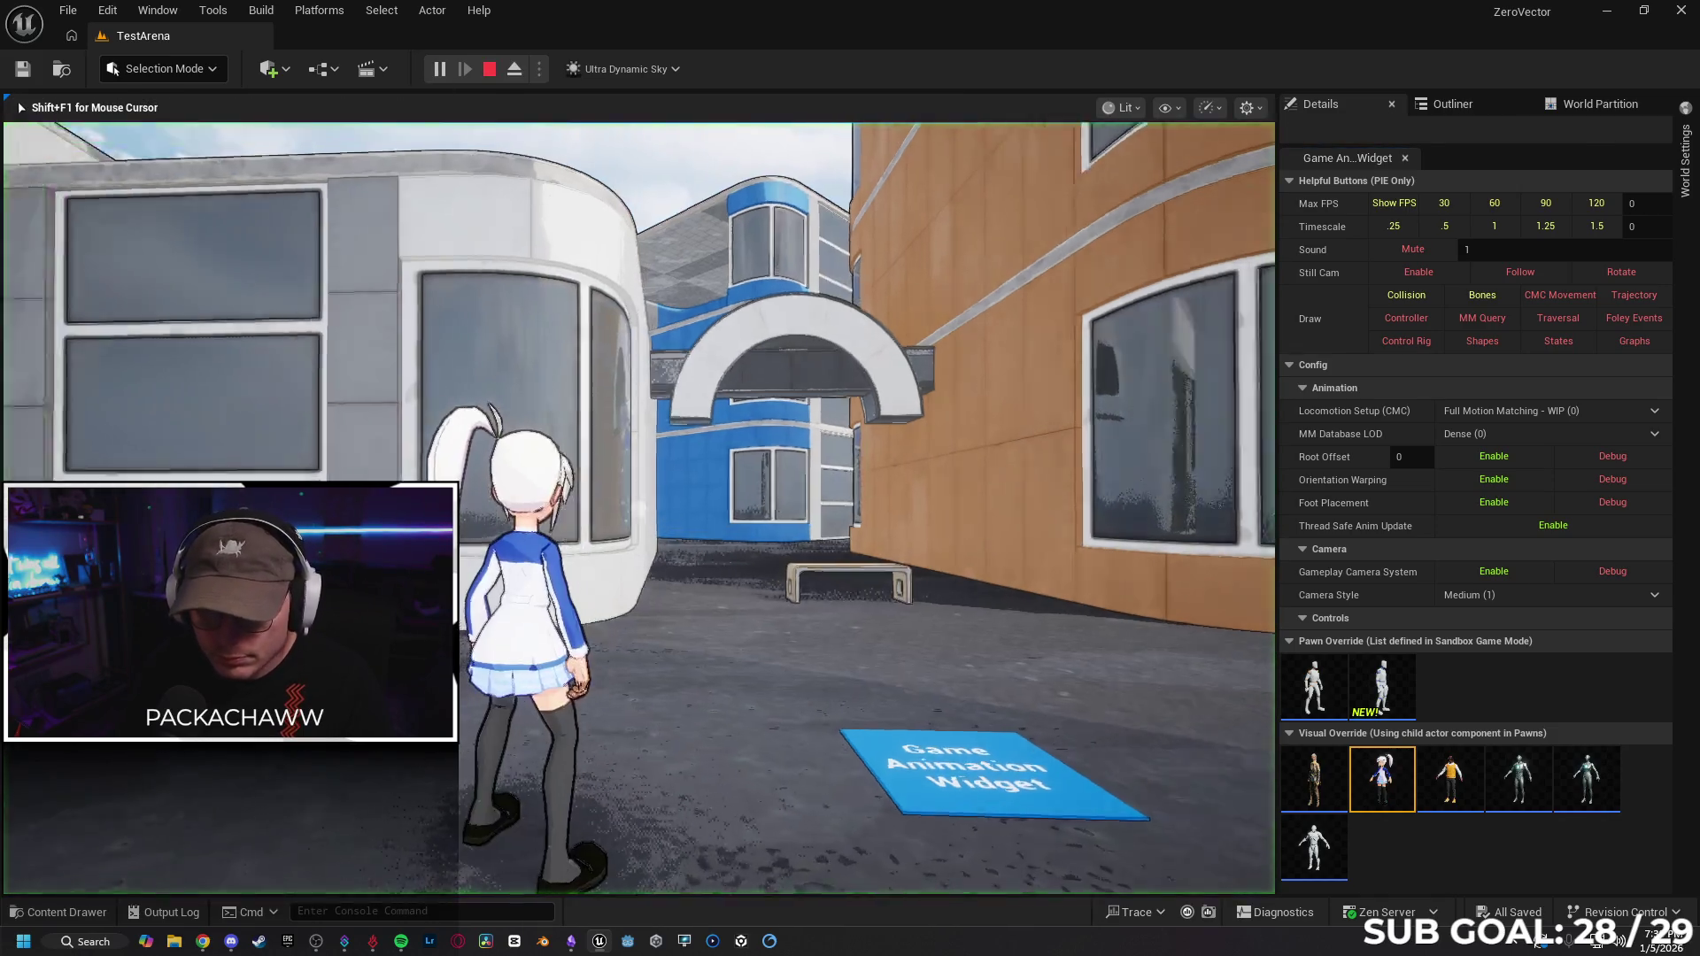
key(w)
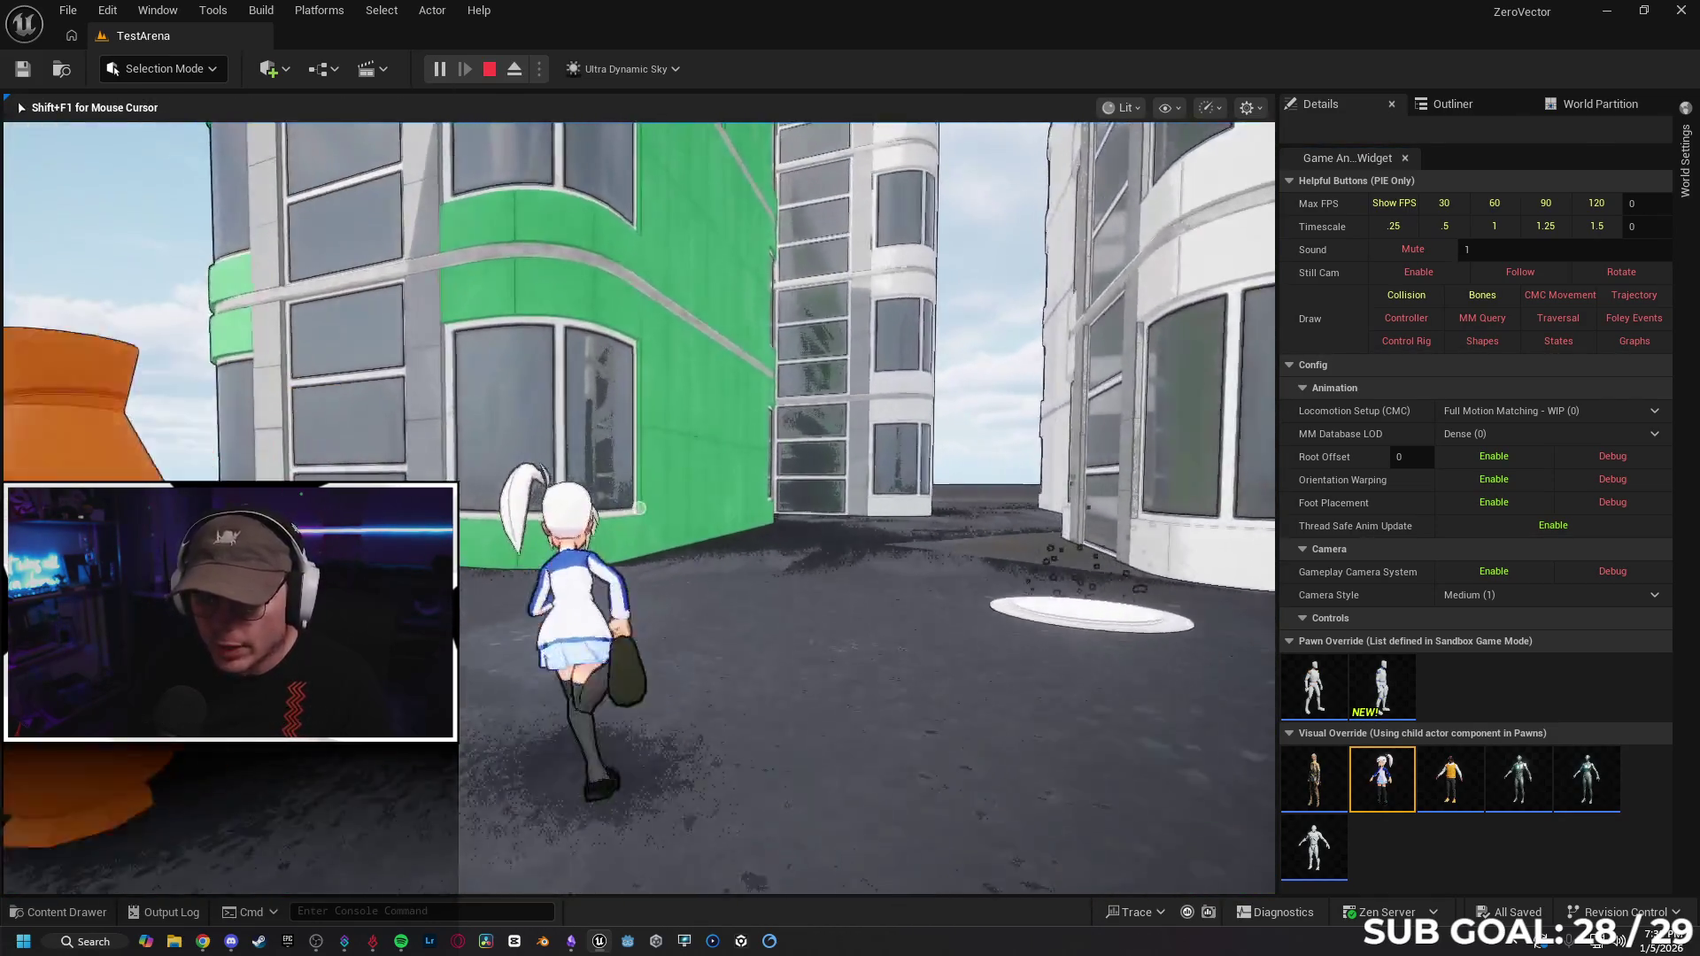
key(space)
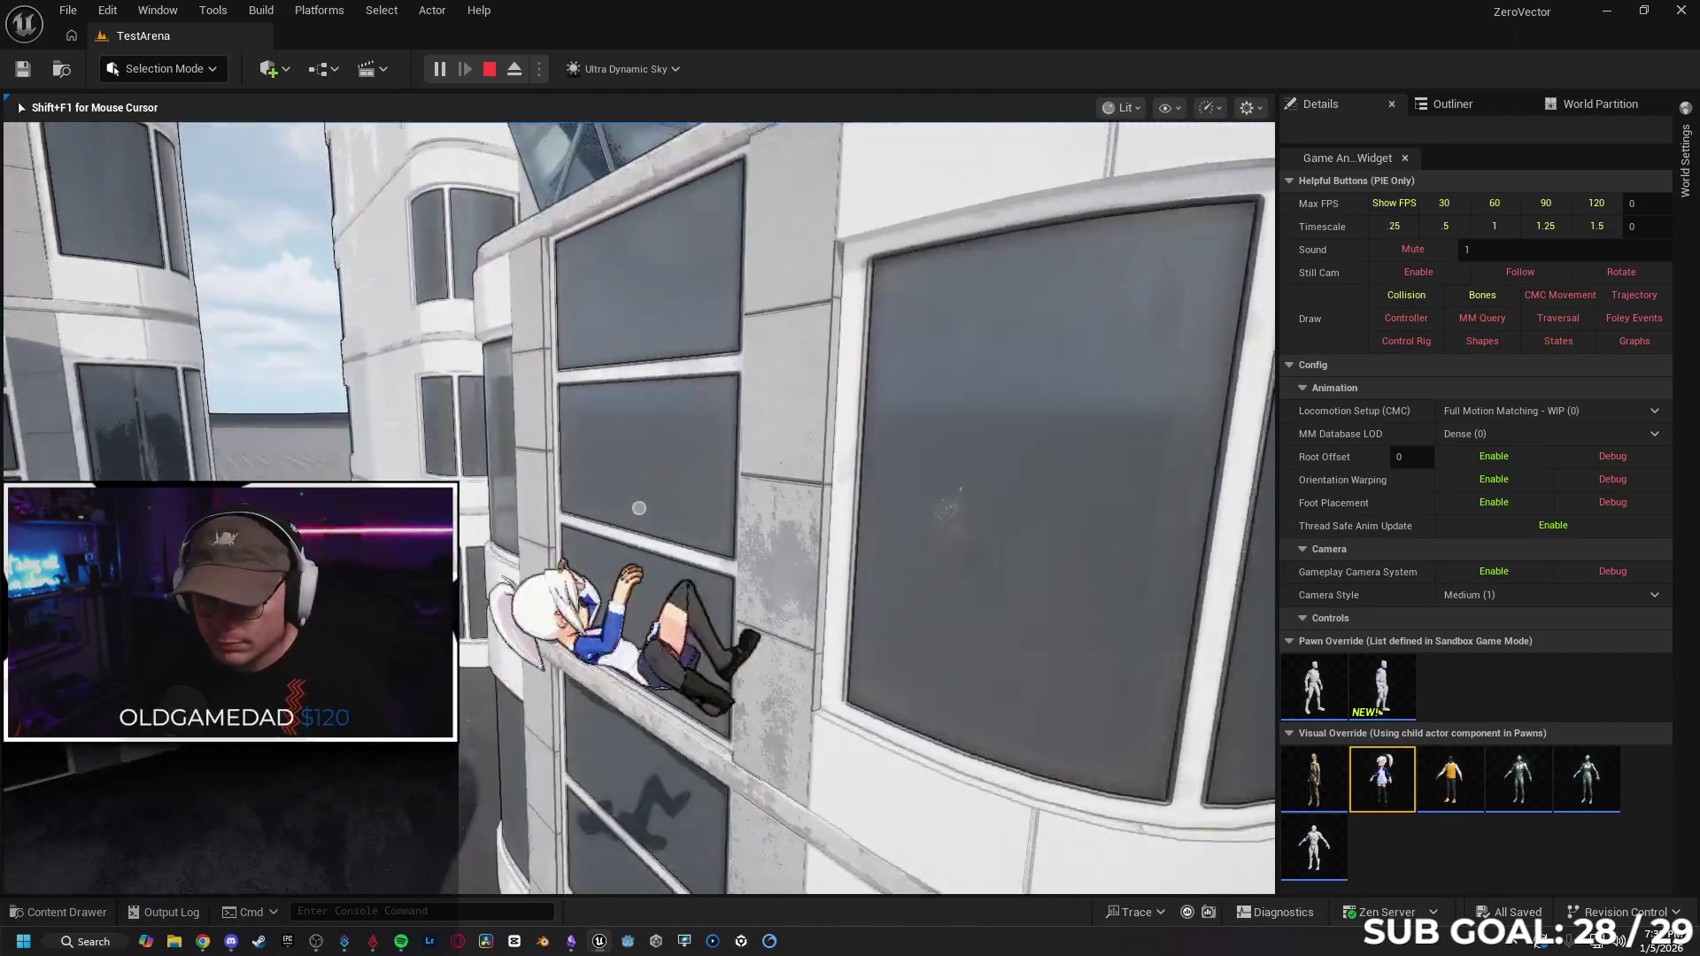
key(w)
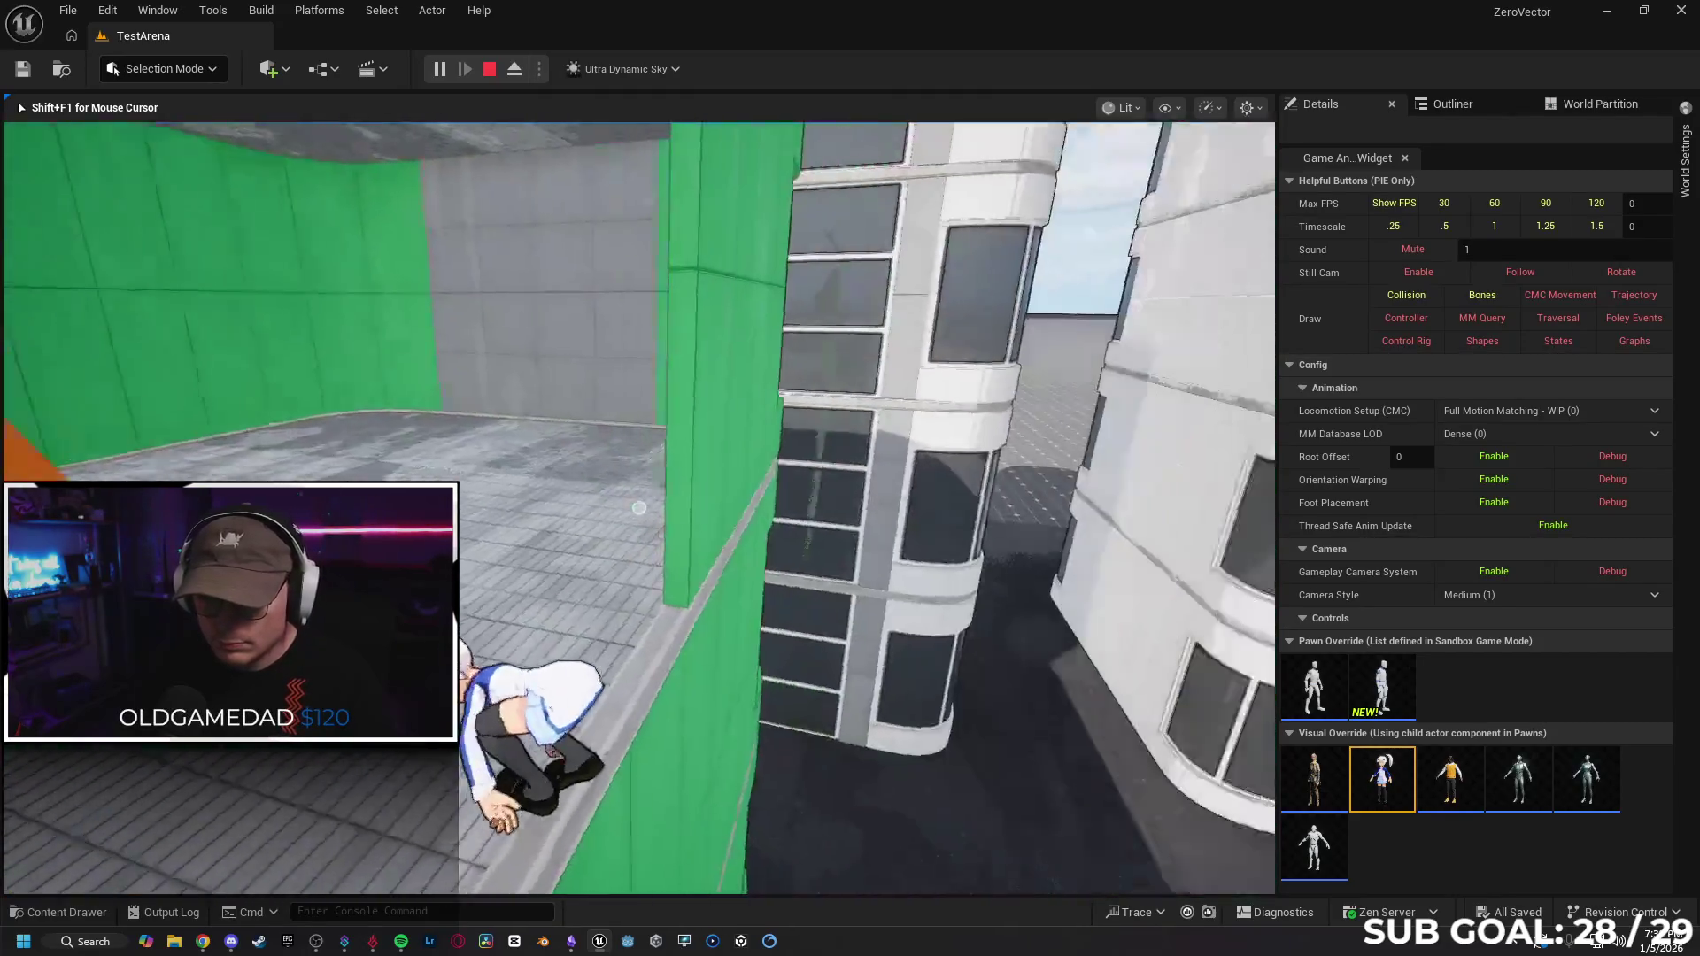
key(w)
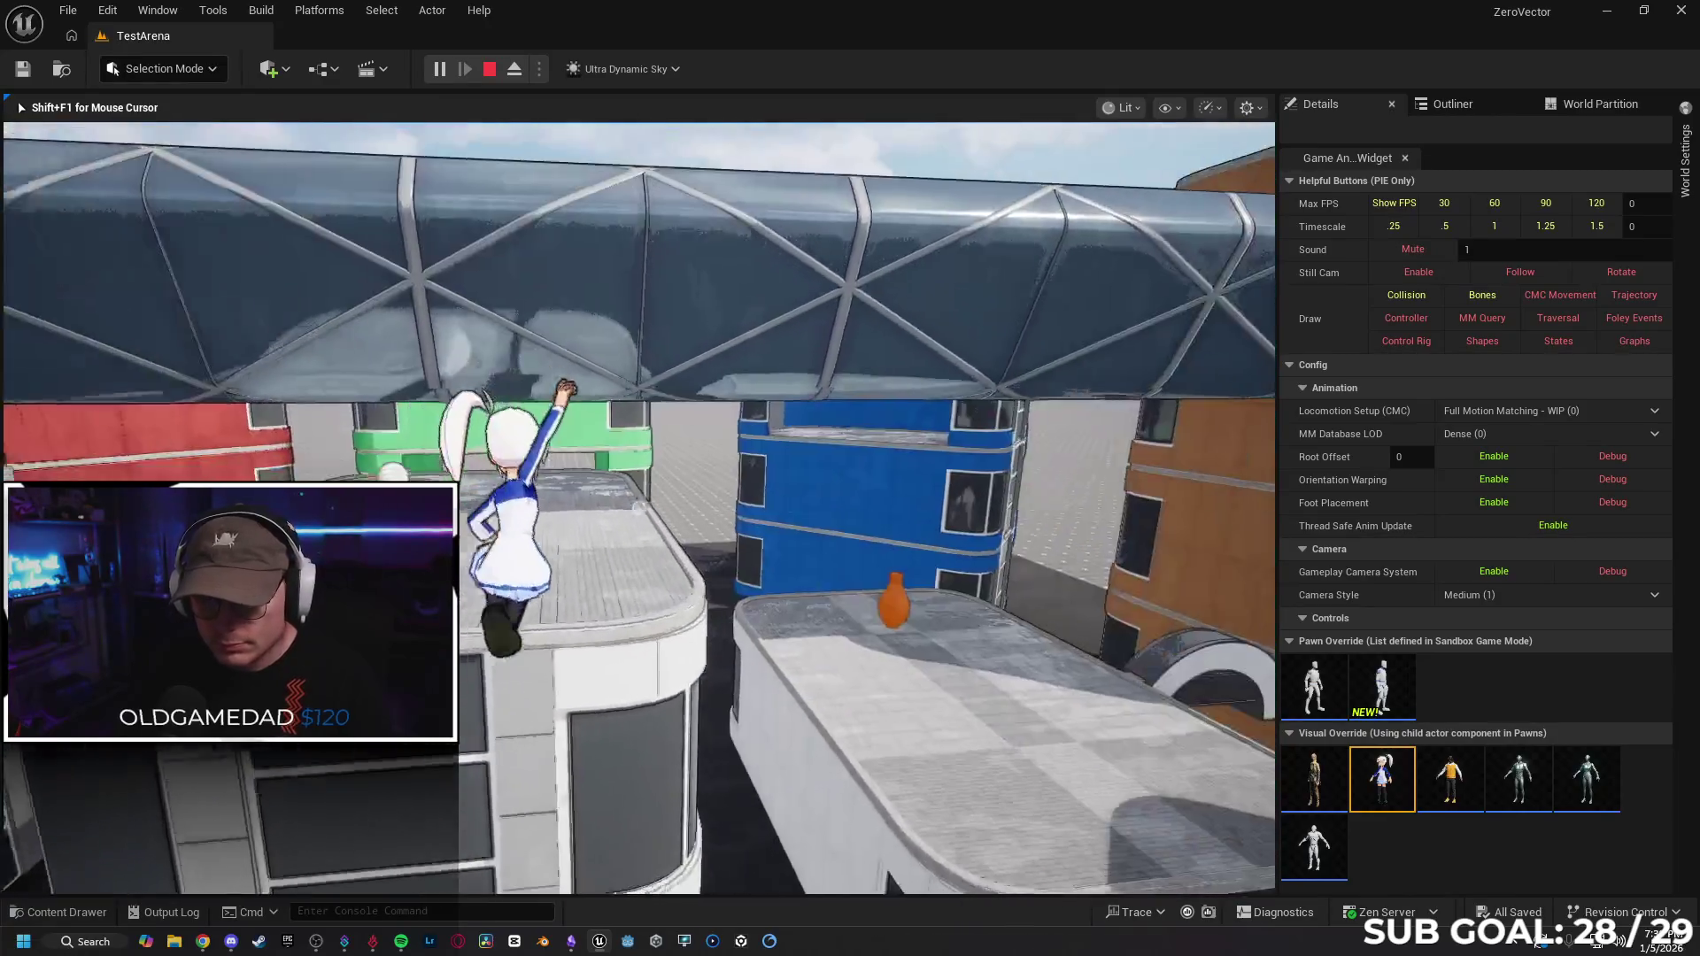
key(w)
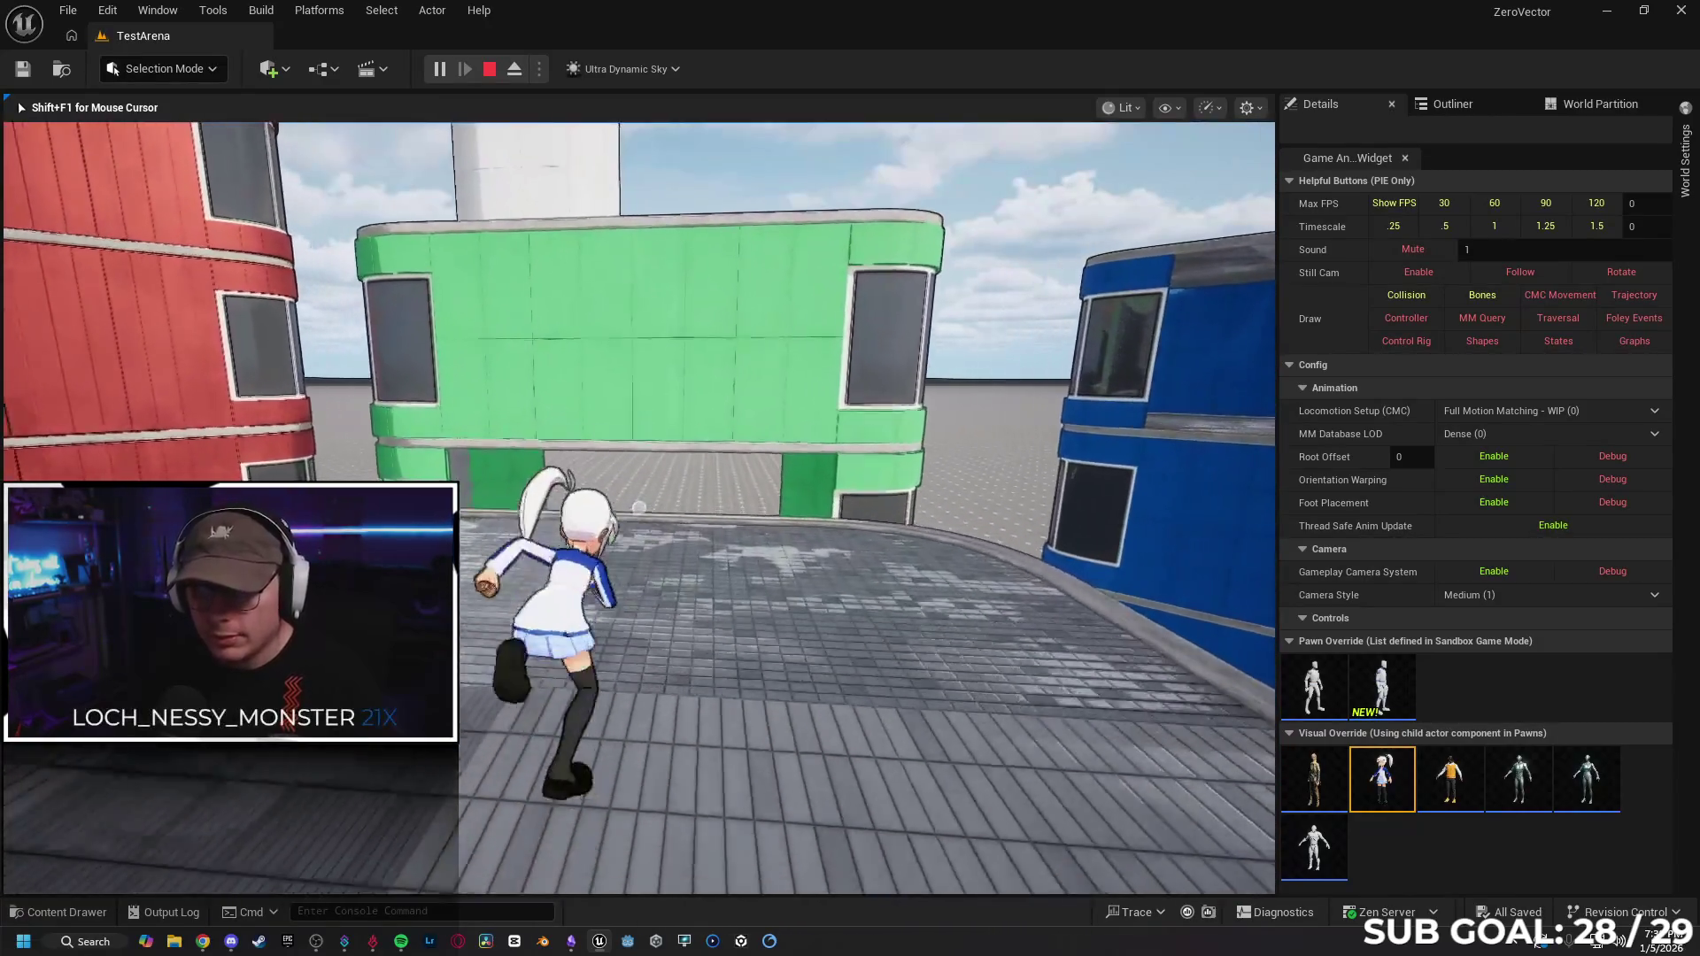
key(space)
key(w)
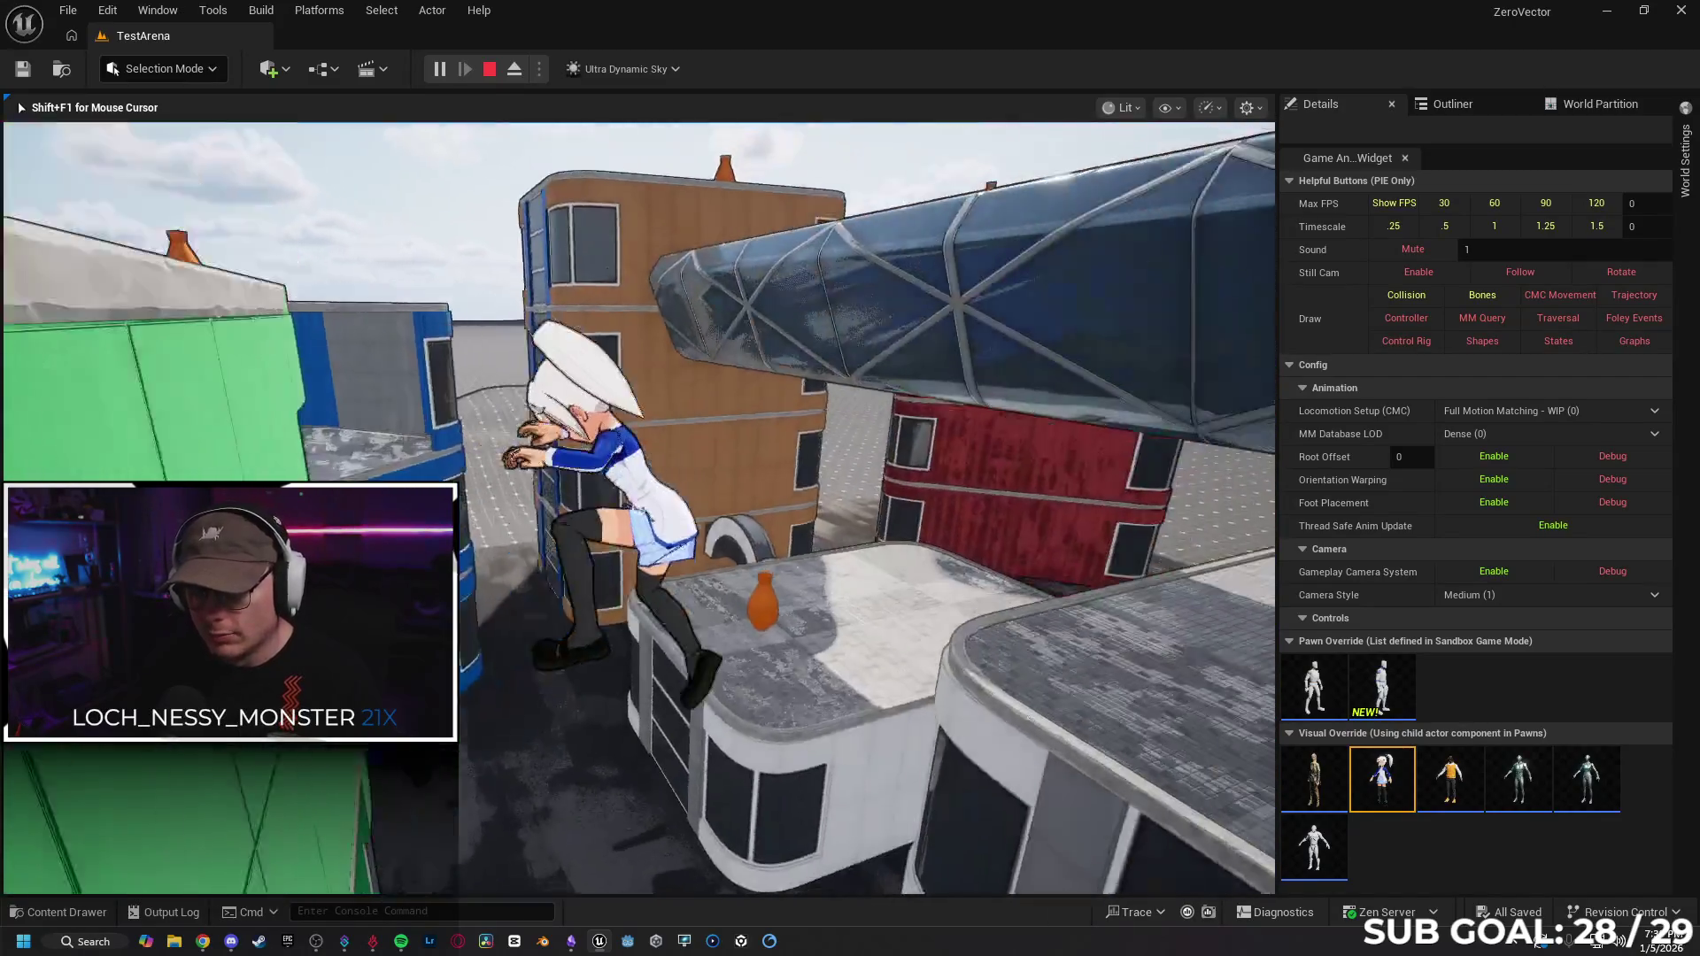
key(w)
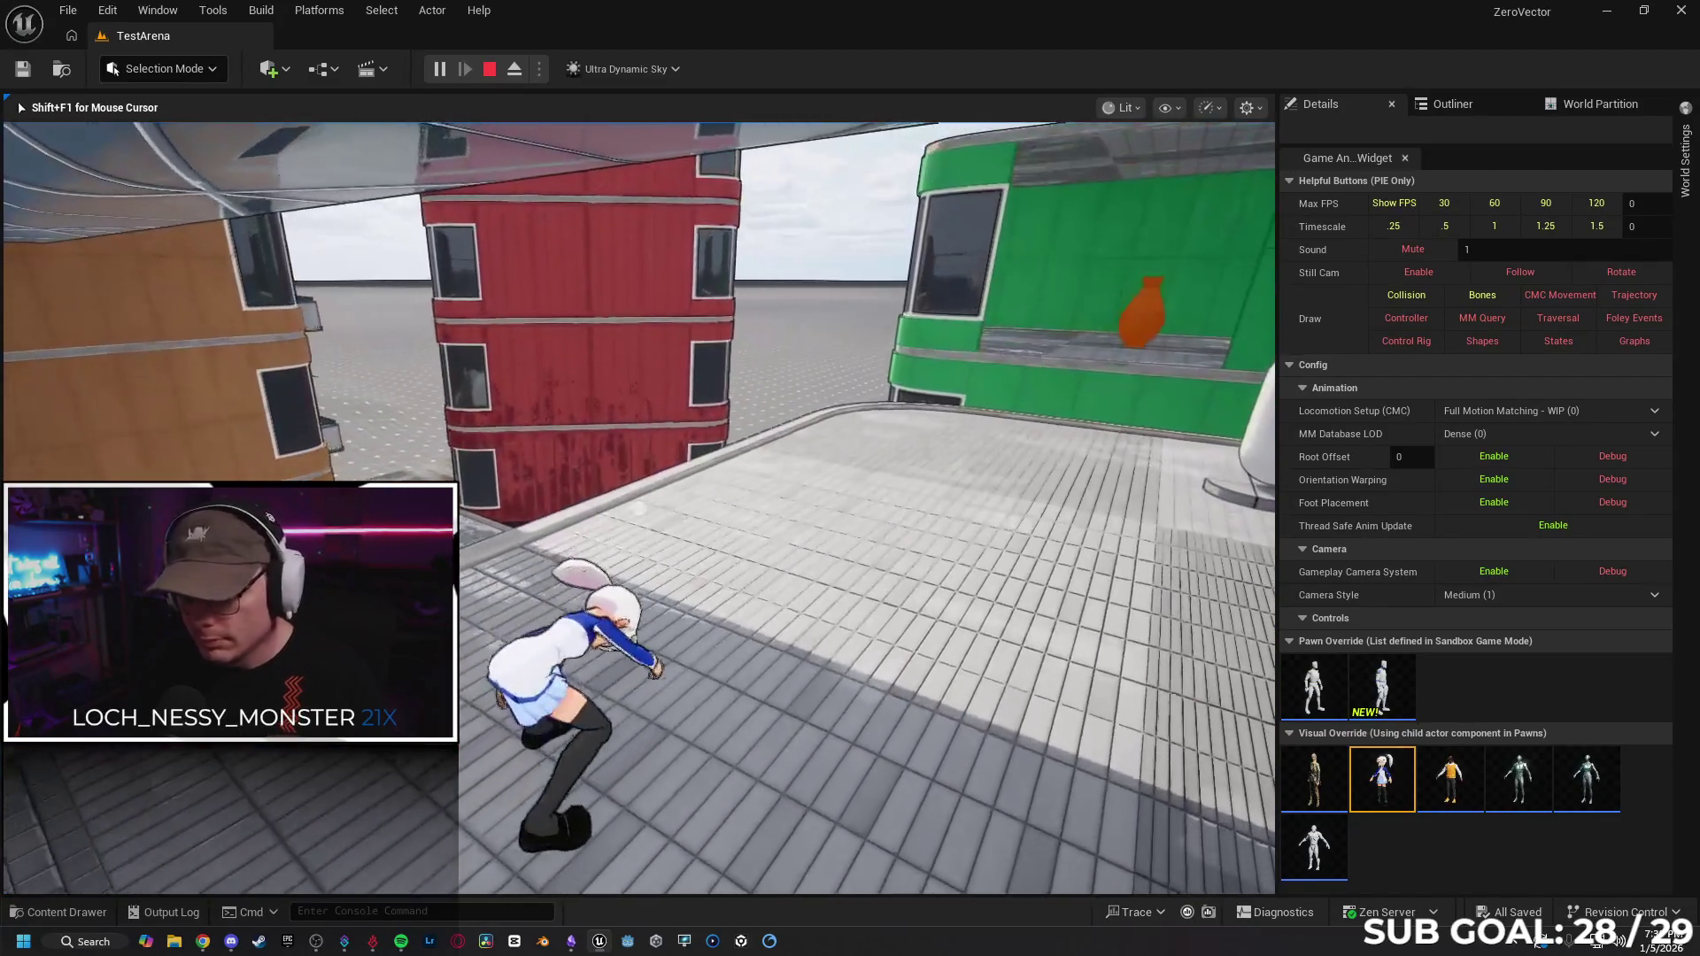
Go fullscreen with F11 and wall-run the anime girl beside the red building.
key(F11)
key(a)
key(w)
key(space)
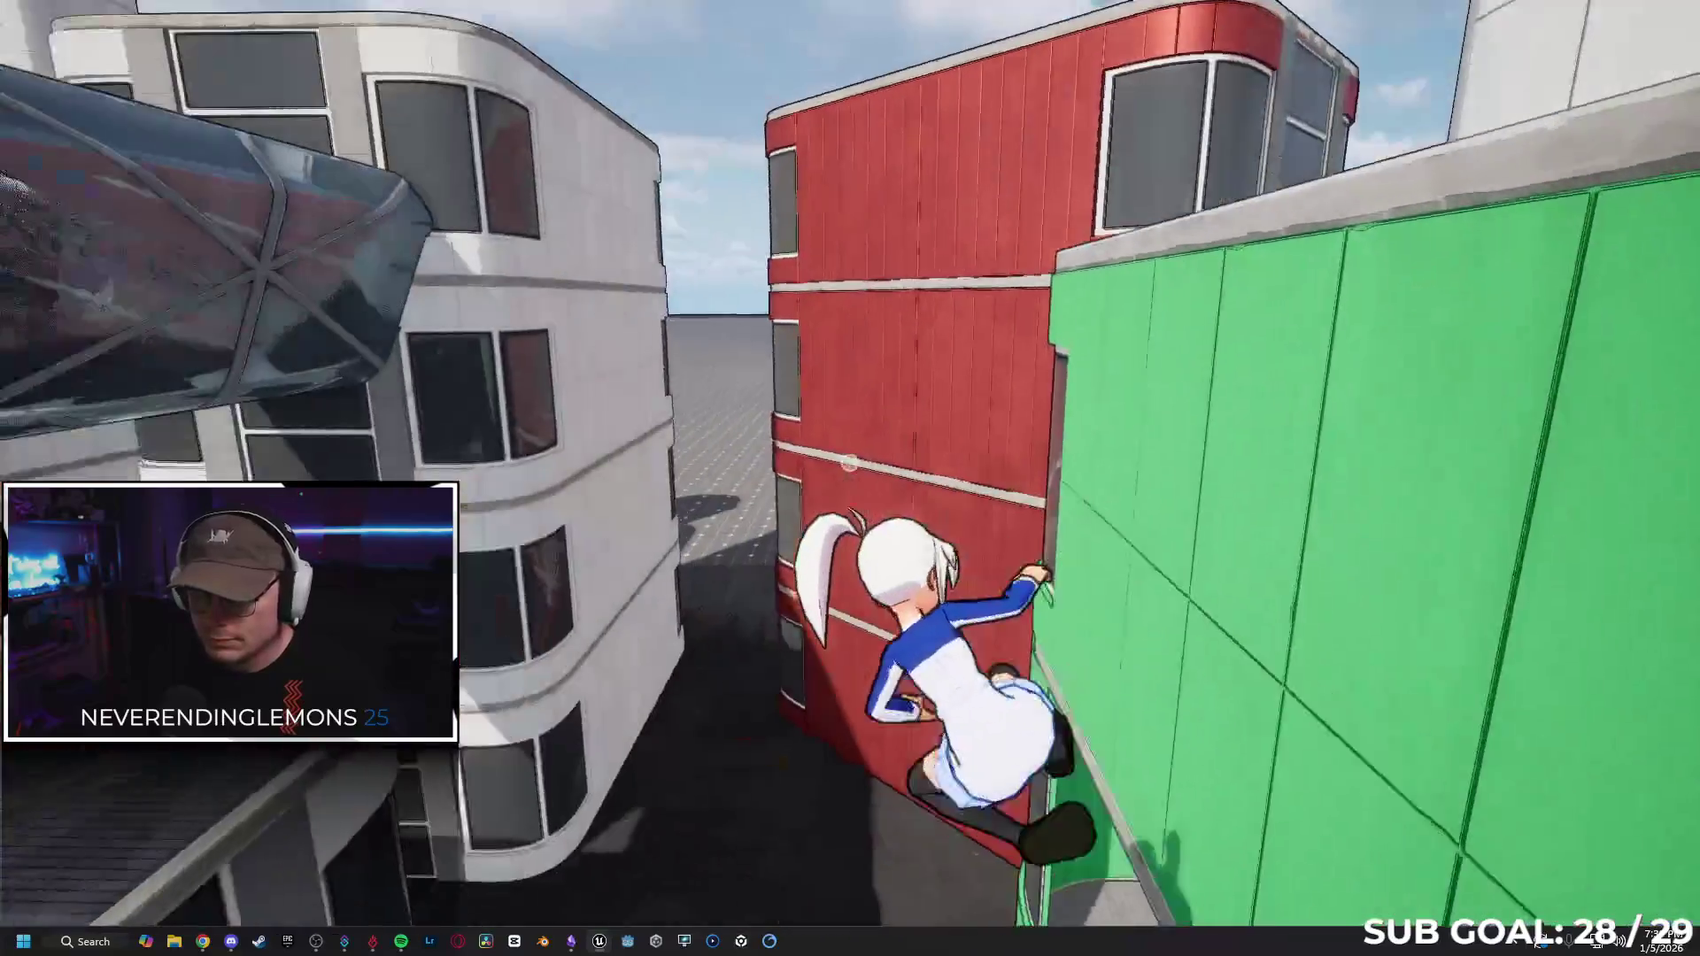
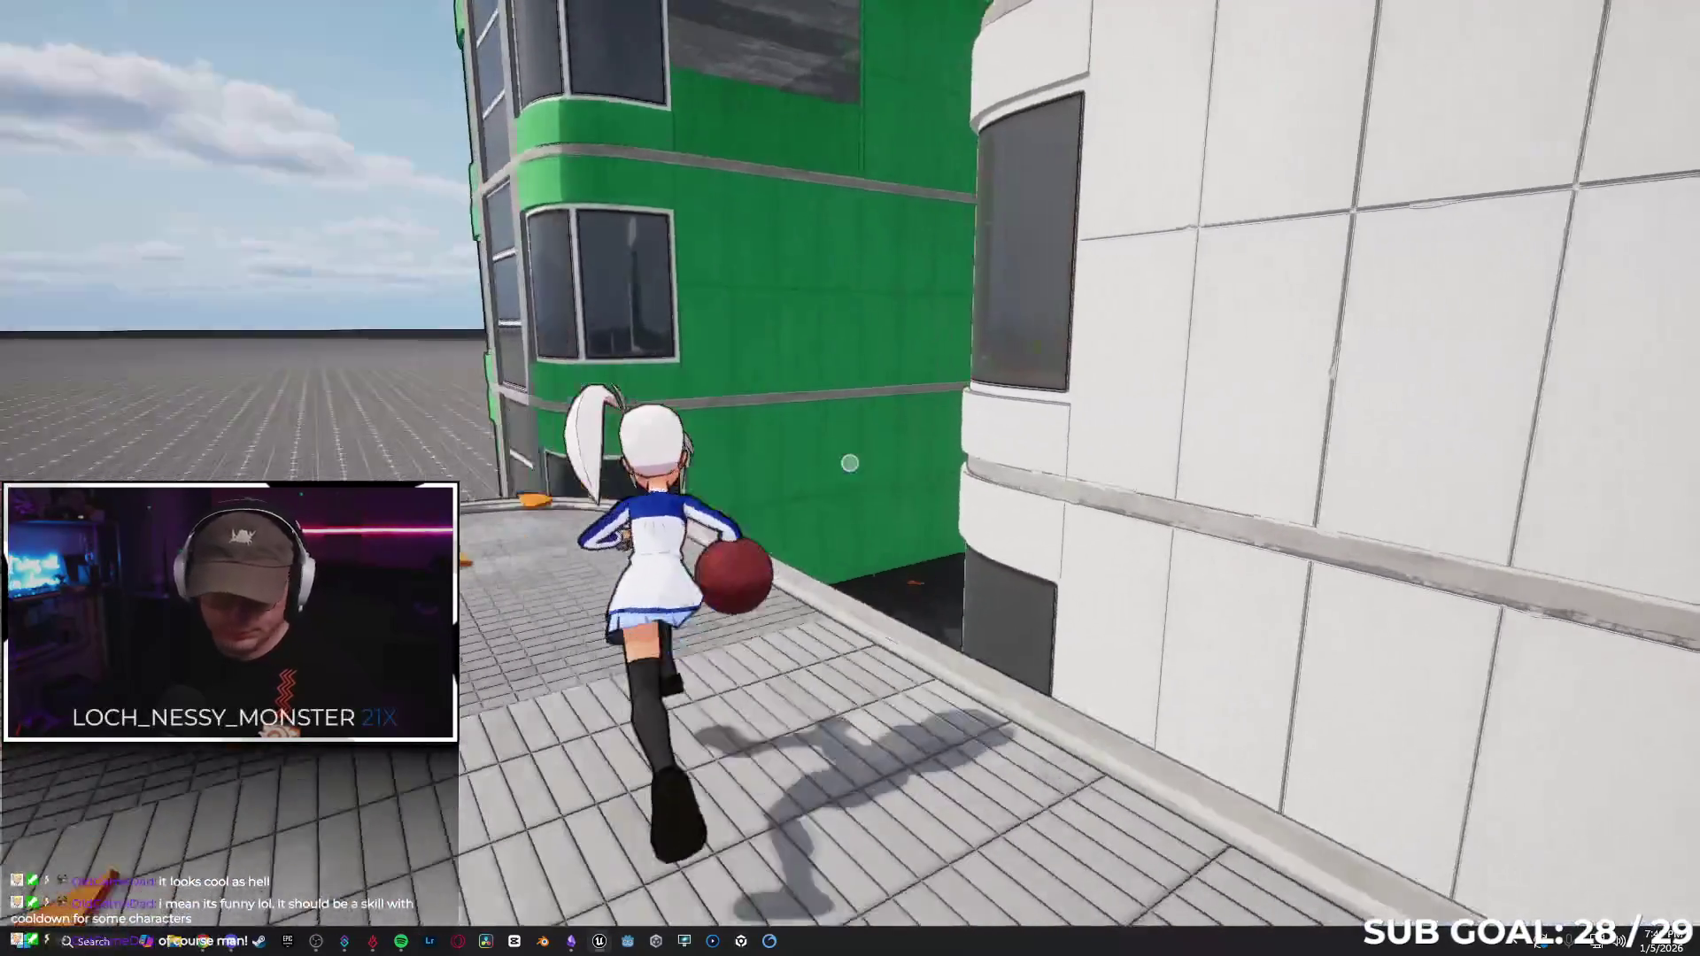
Run and climb the white building, cross the rooftop, wall-run up the blue building, then stop playing.
key(w)
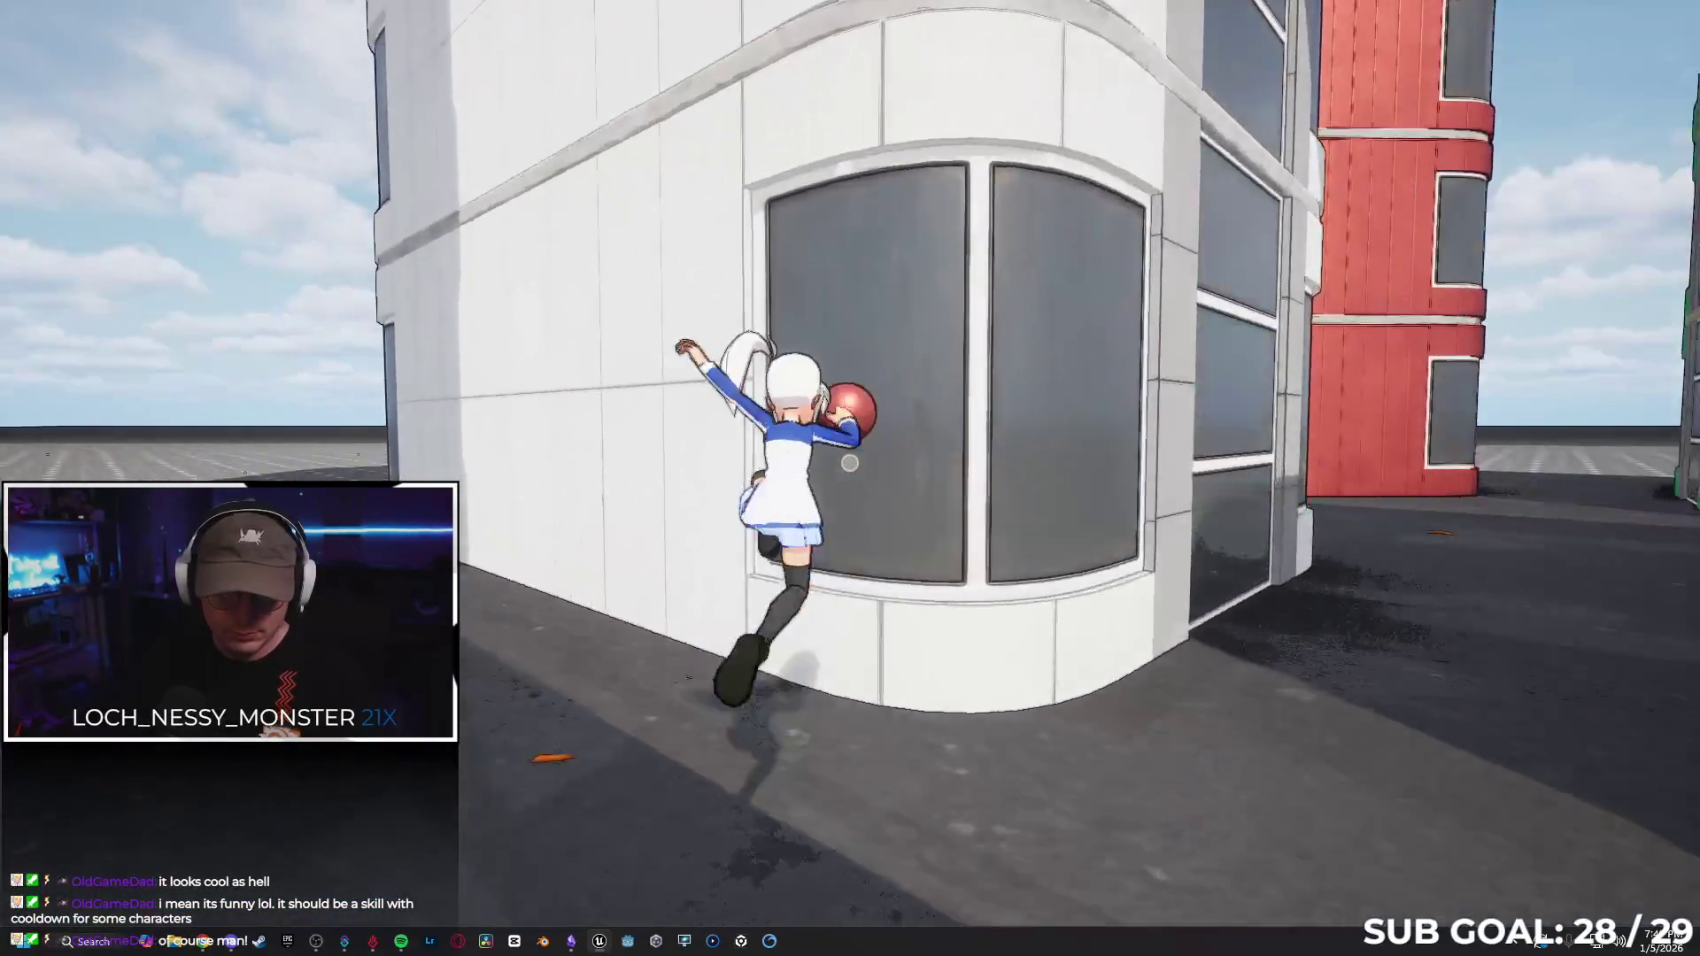
key(w)
key(w)
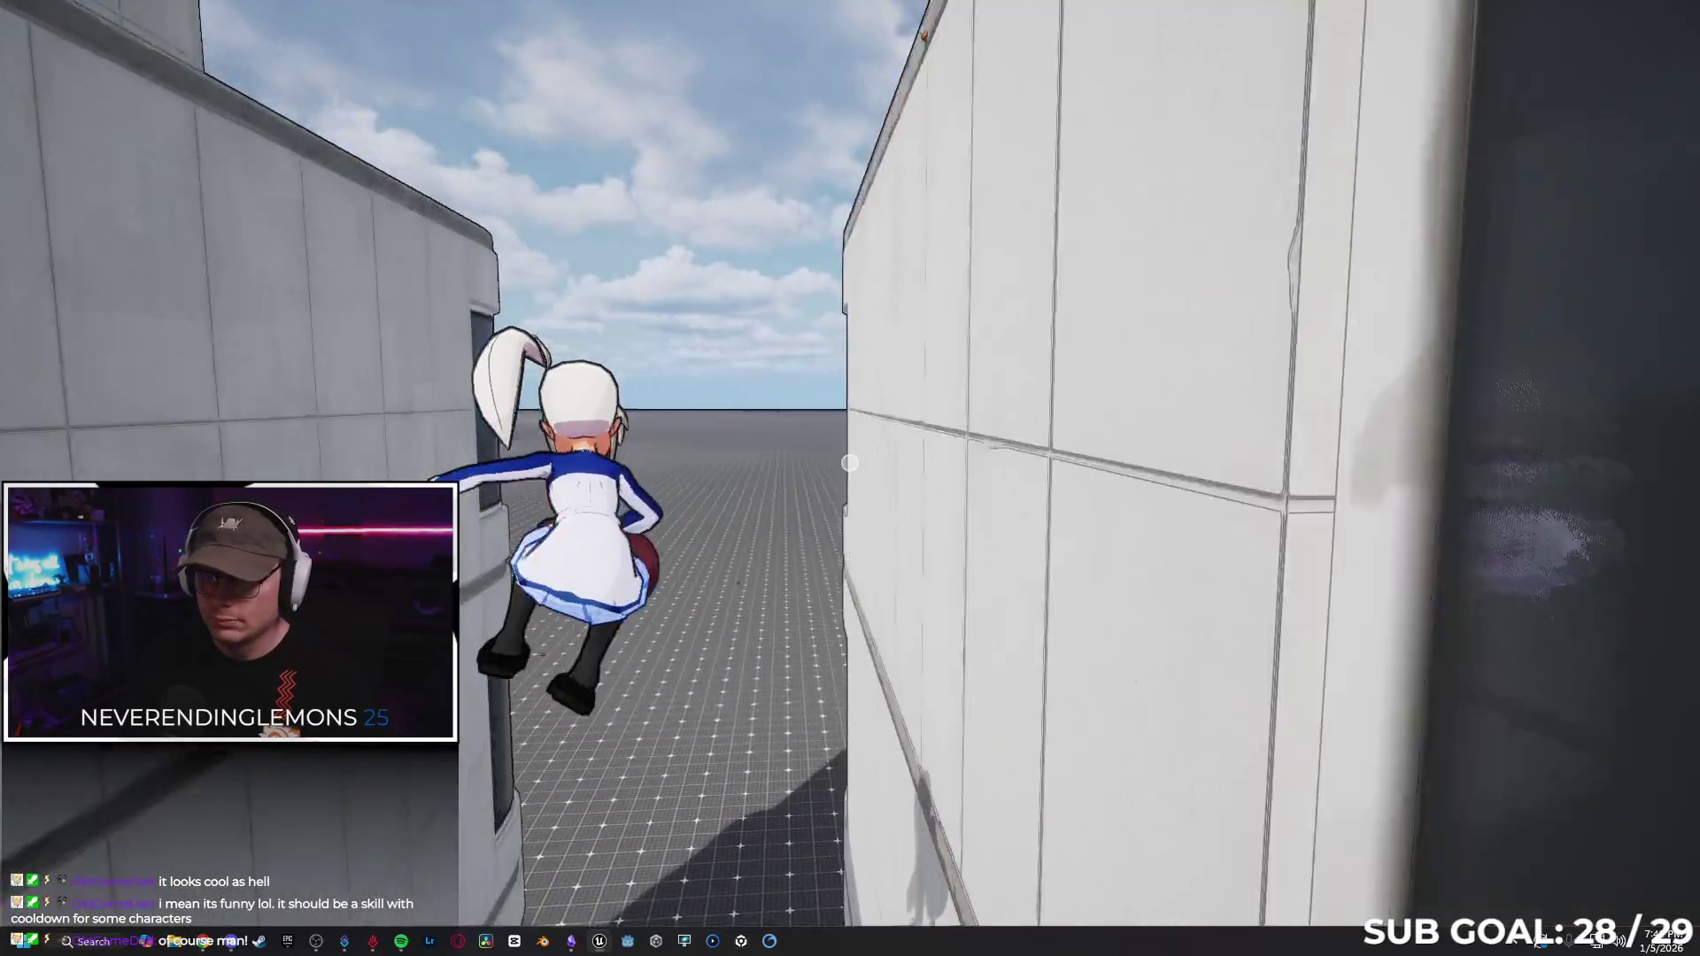
key(w)
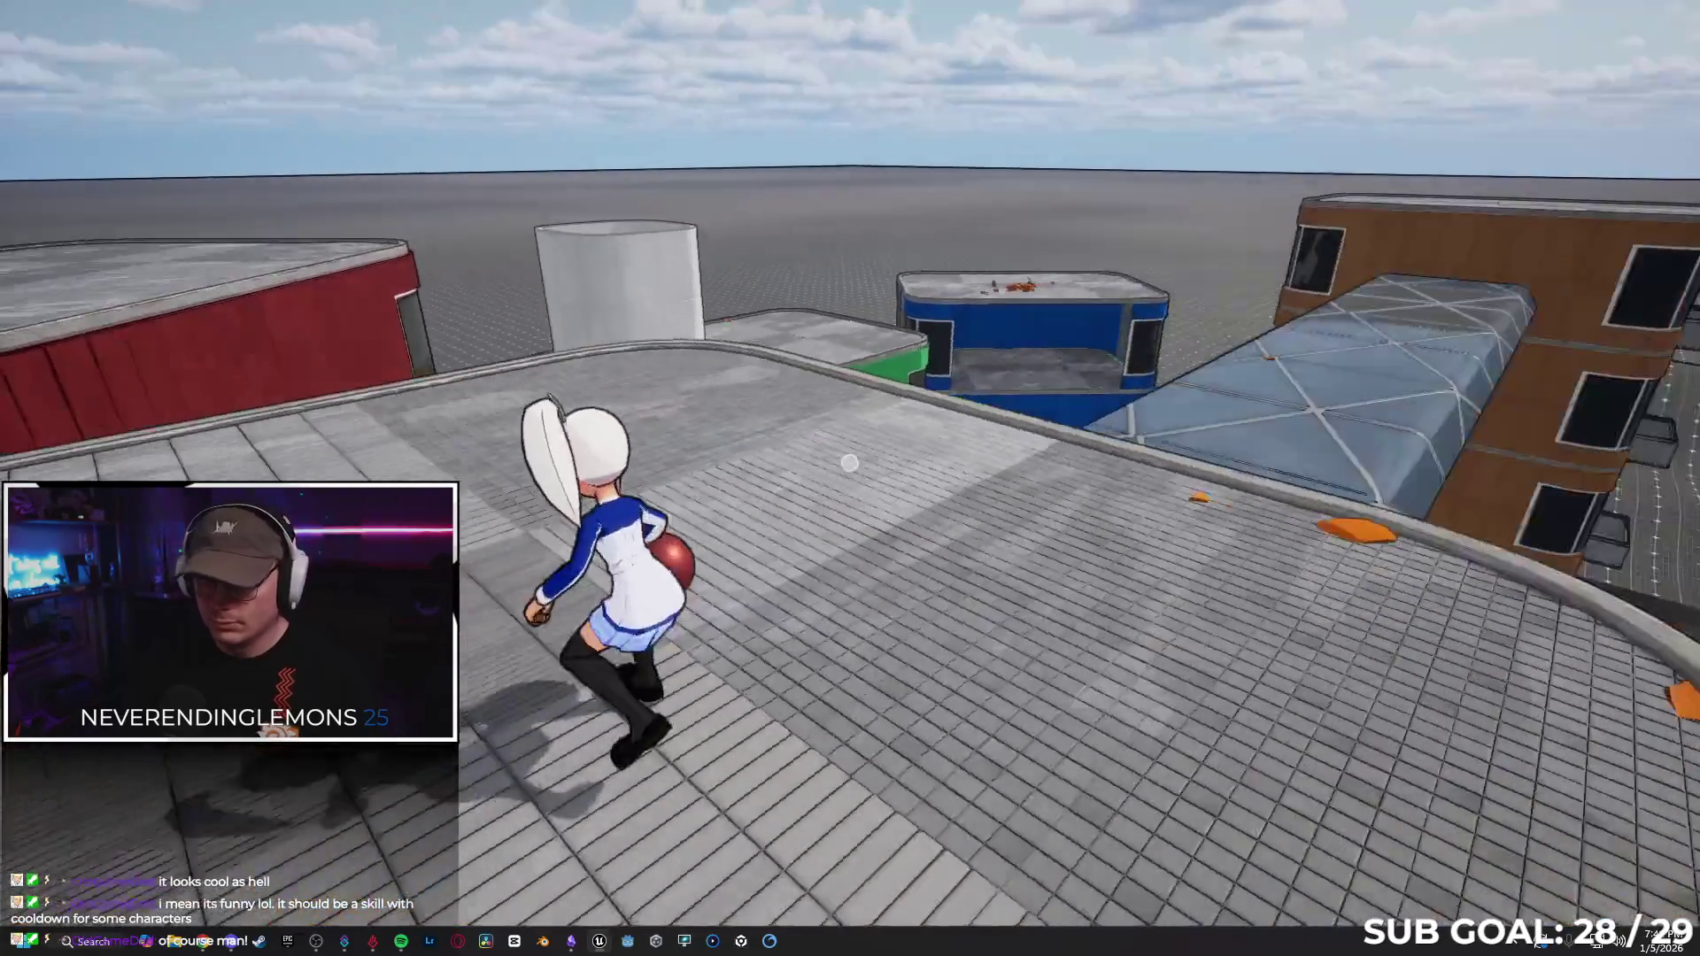
key(w)
key(w)
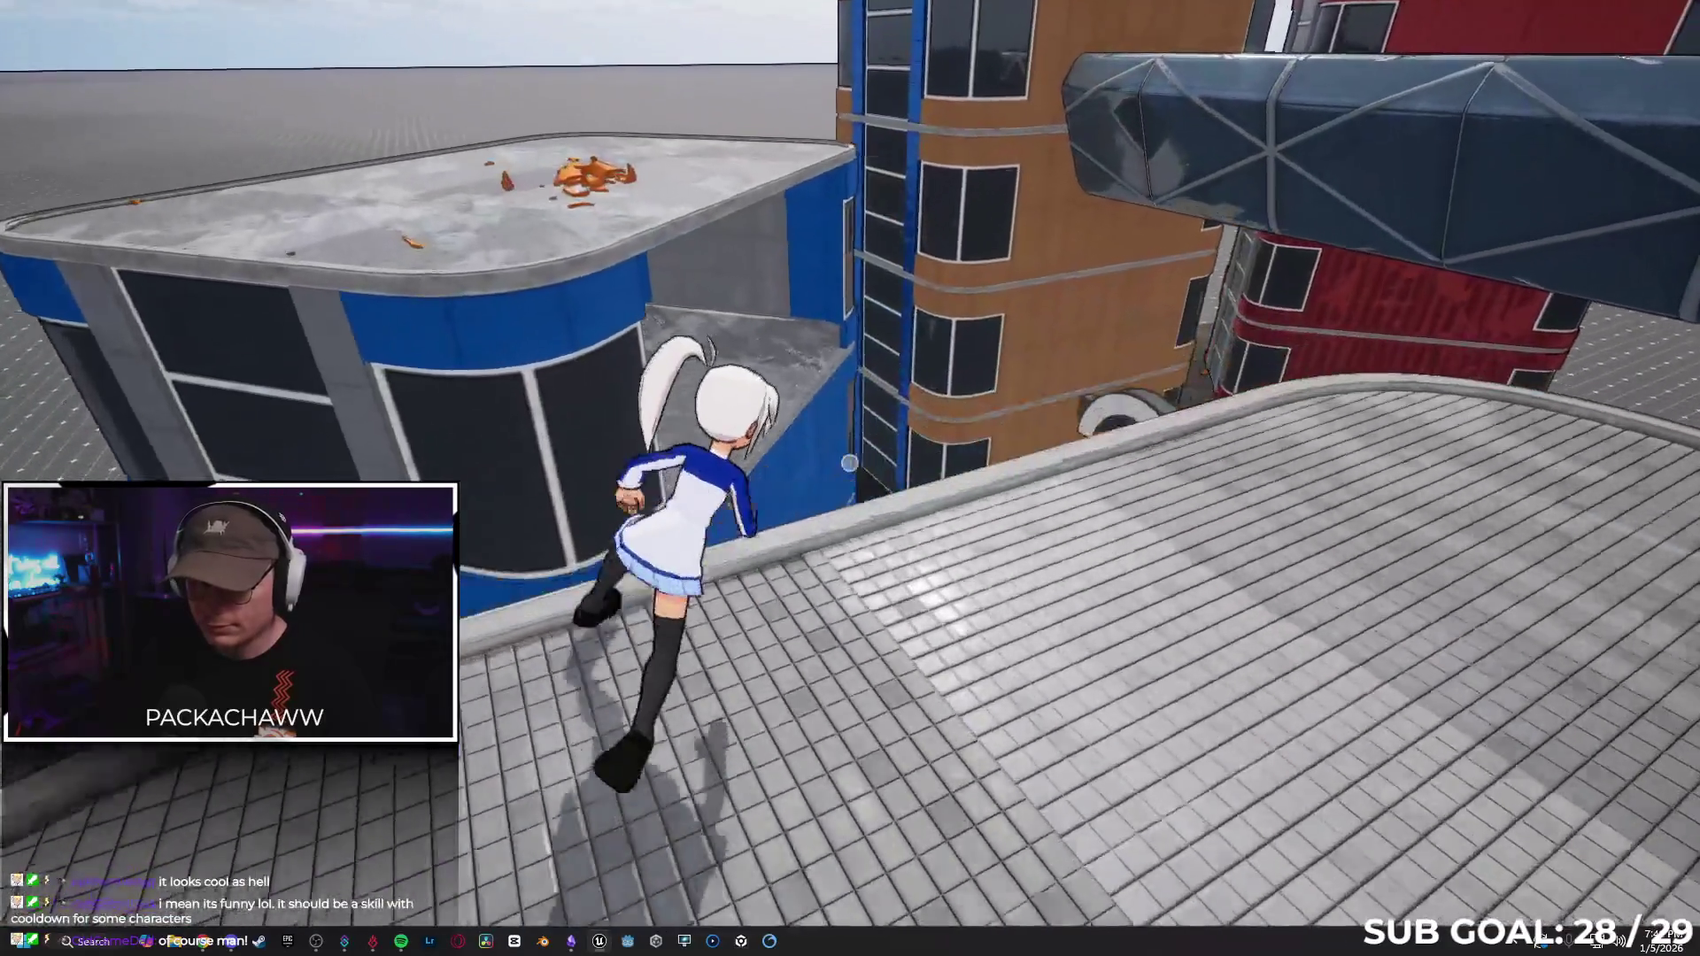
key(w)
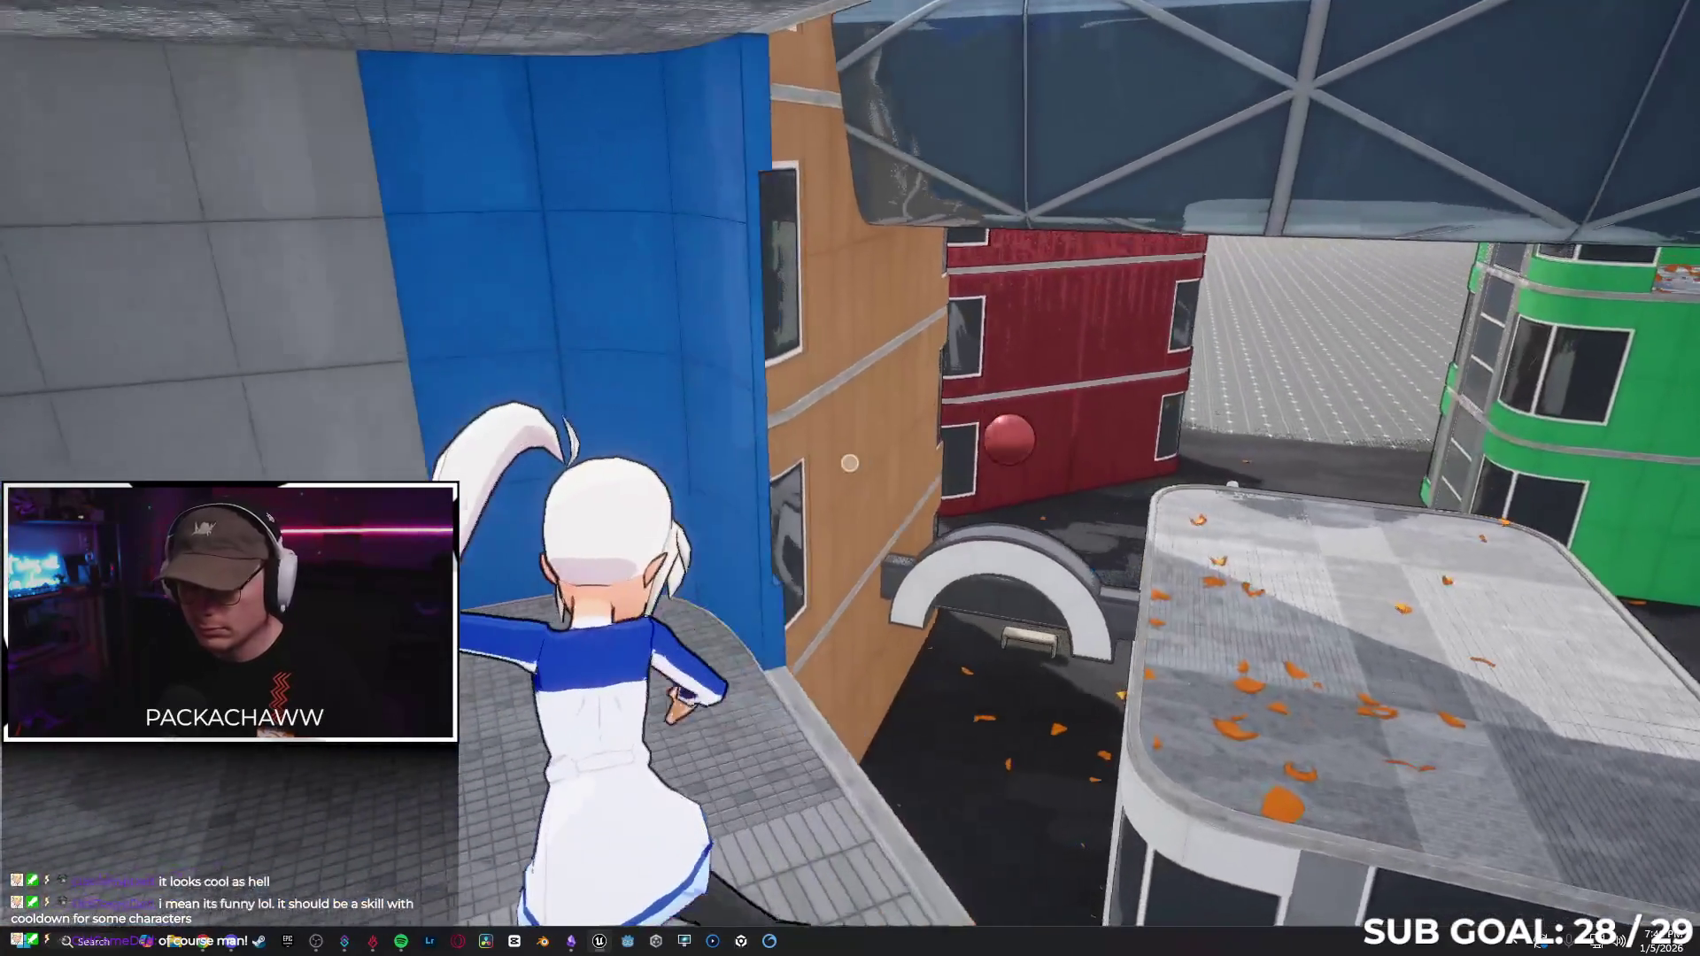
key(Escape)
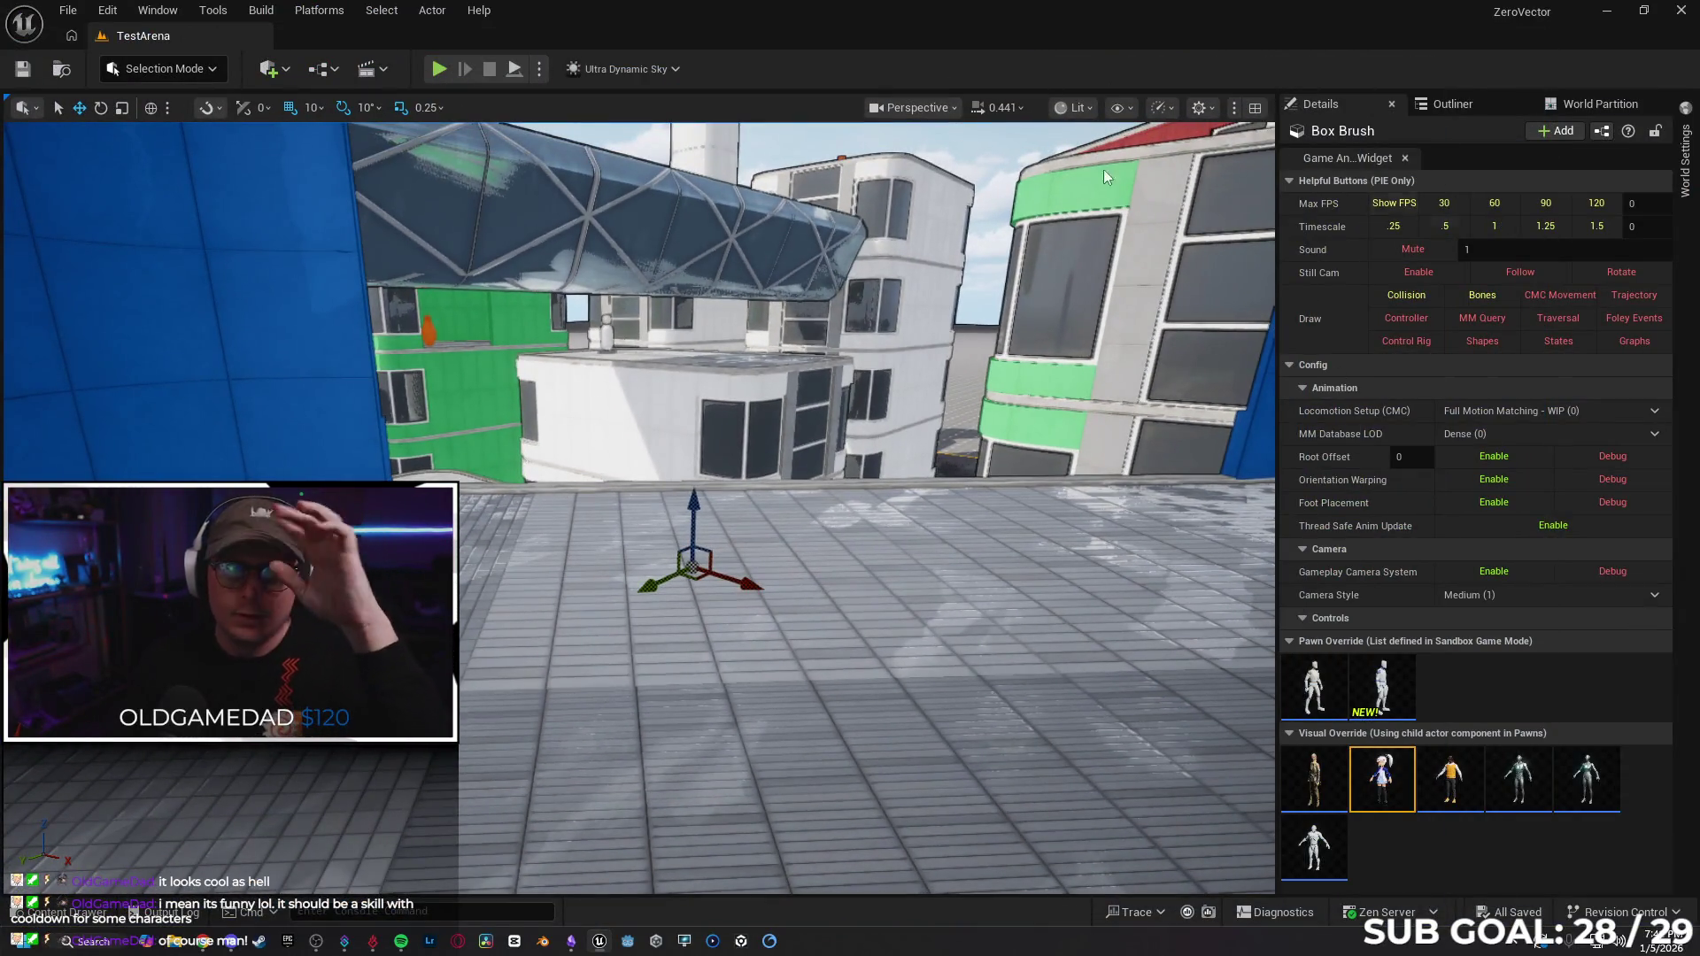
Look through the recently opened levels and dismiss the list without loading one.
click(68, 10)
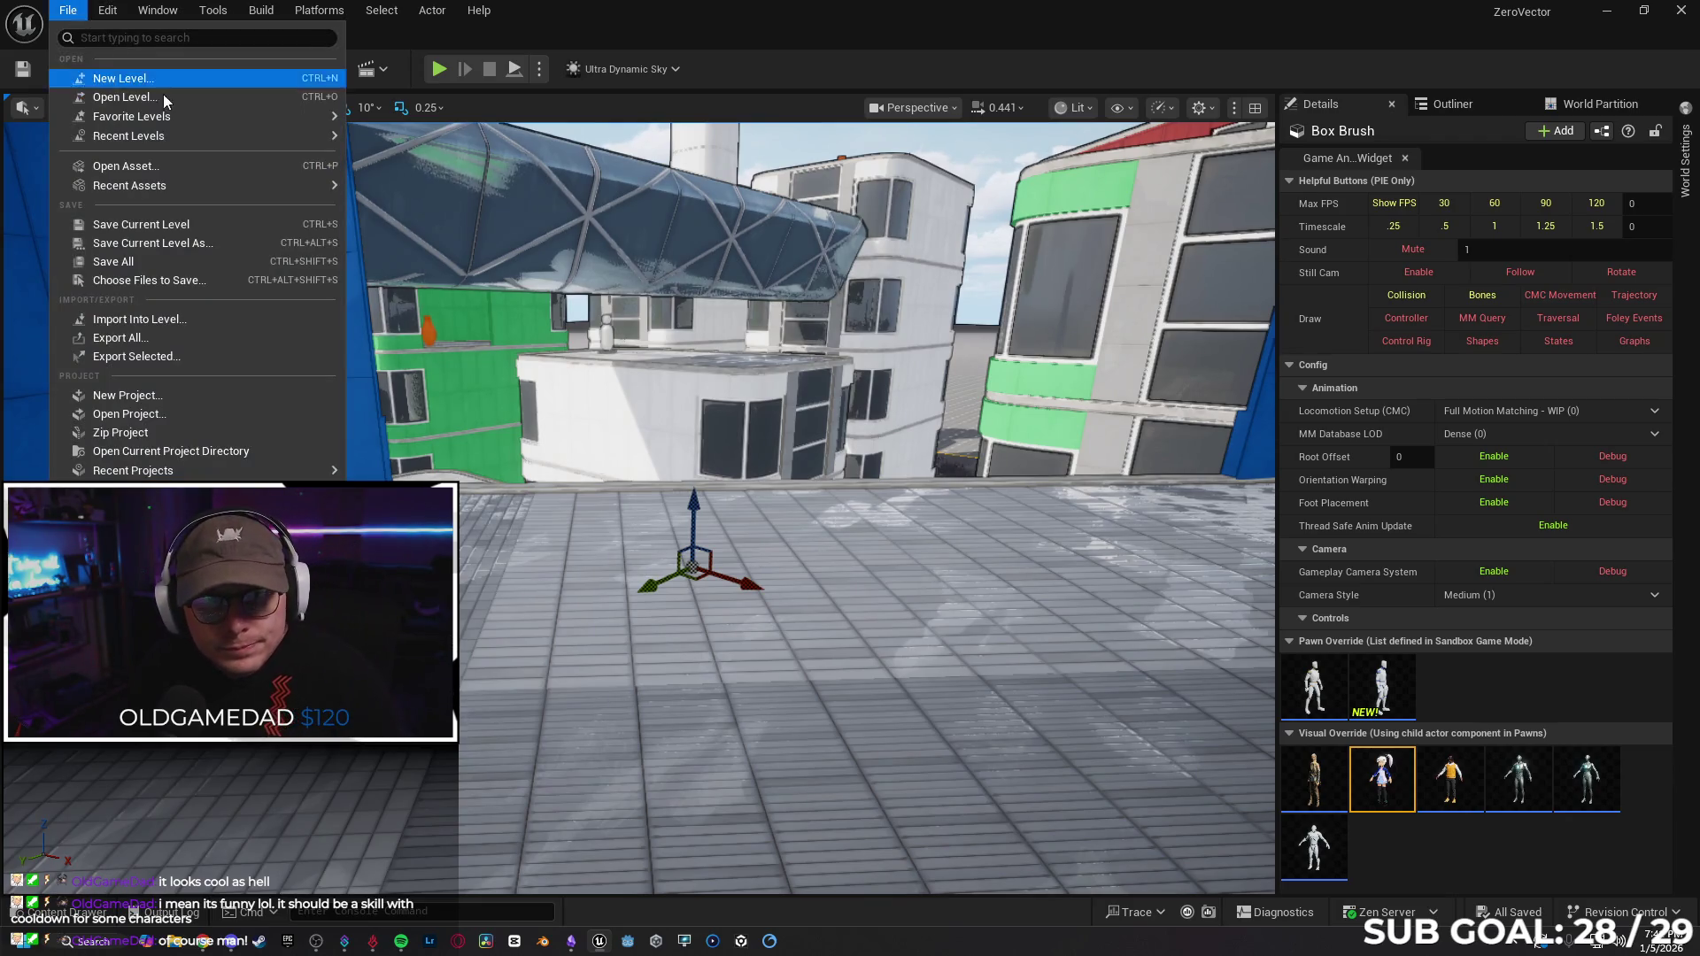
mouse_move(182, 142)
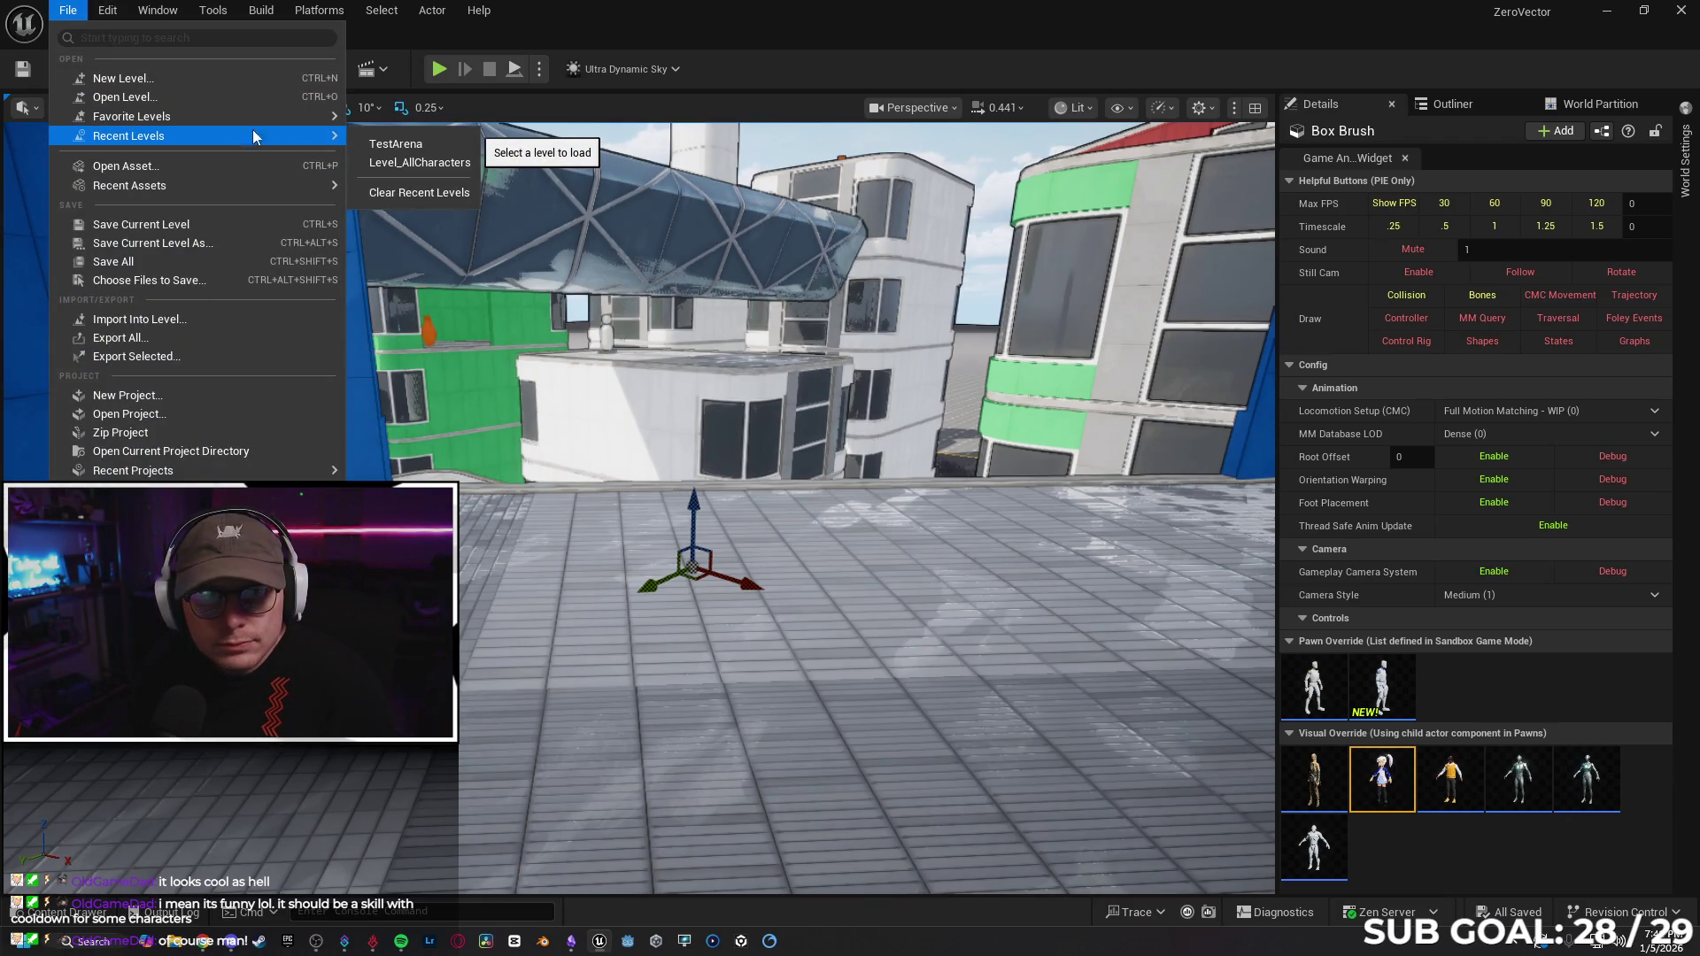
click(71, 12)
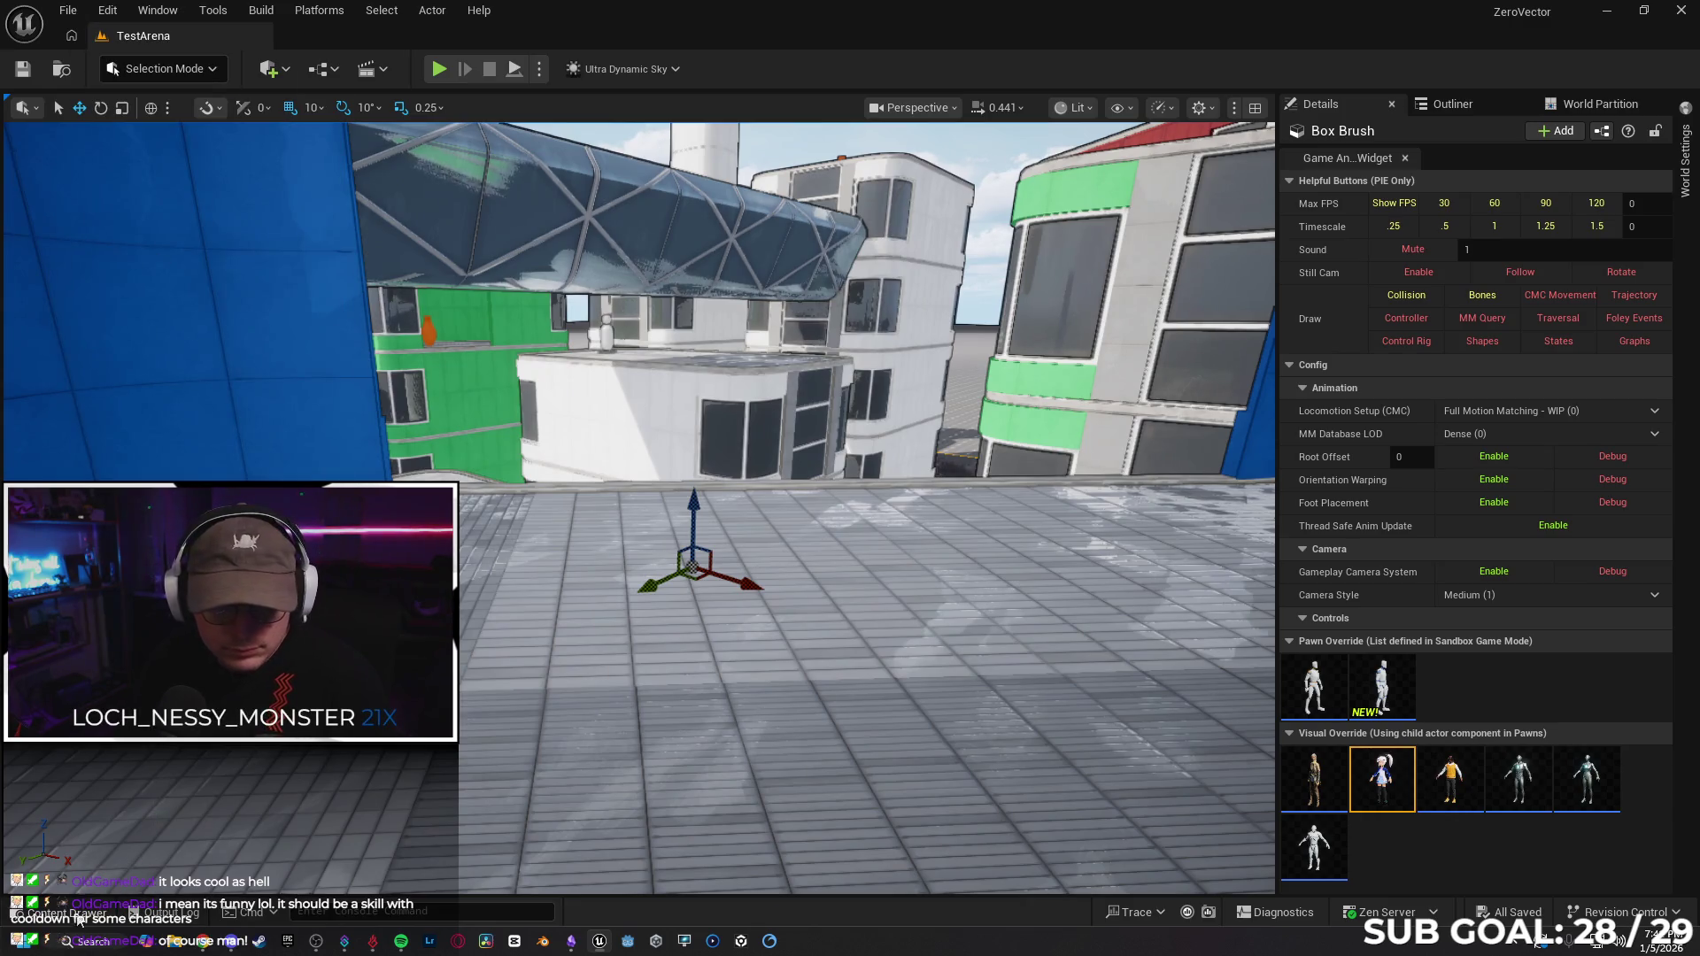
Open the Content Drawer at the Content root and inspect the Manny_clavicle_l_pose asset.
click(76, 917)
click(652, 526)
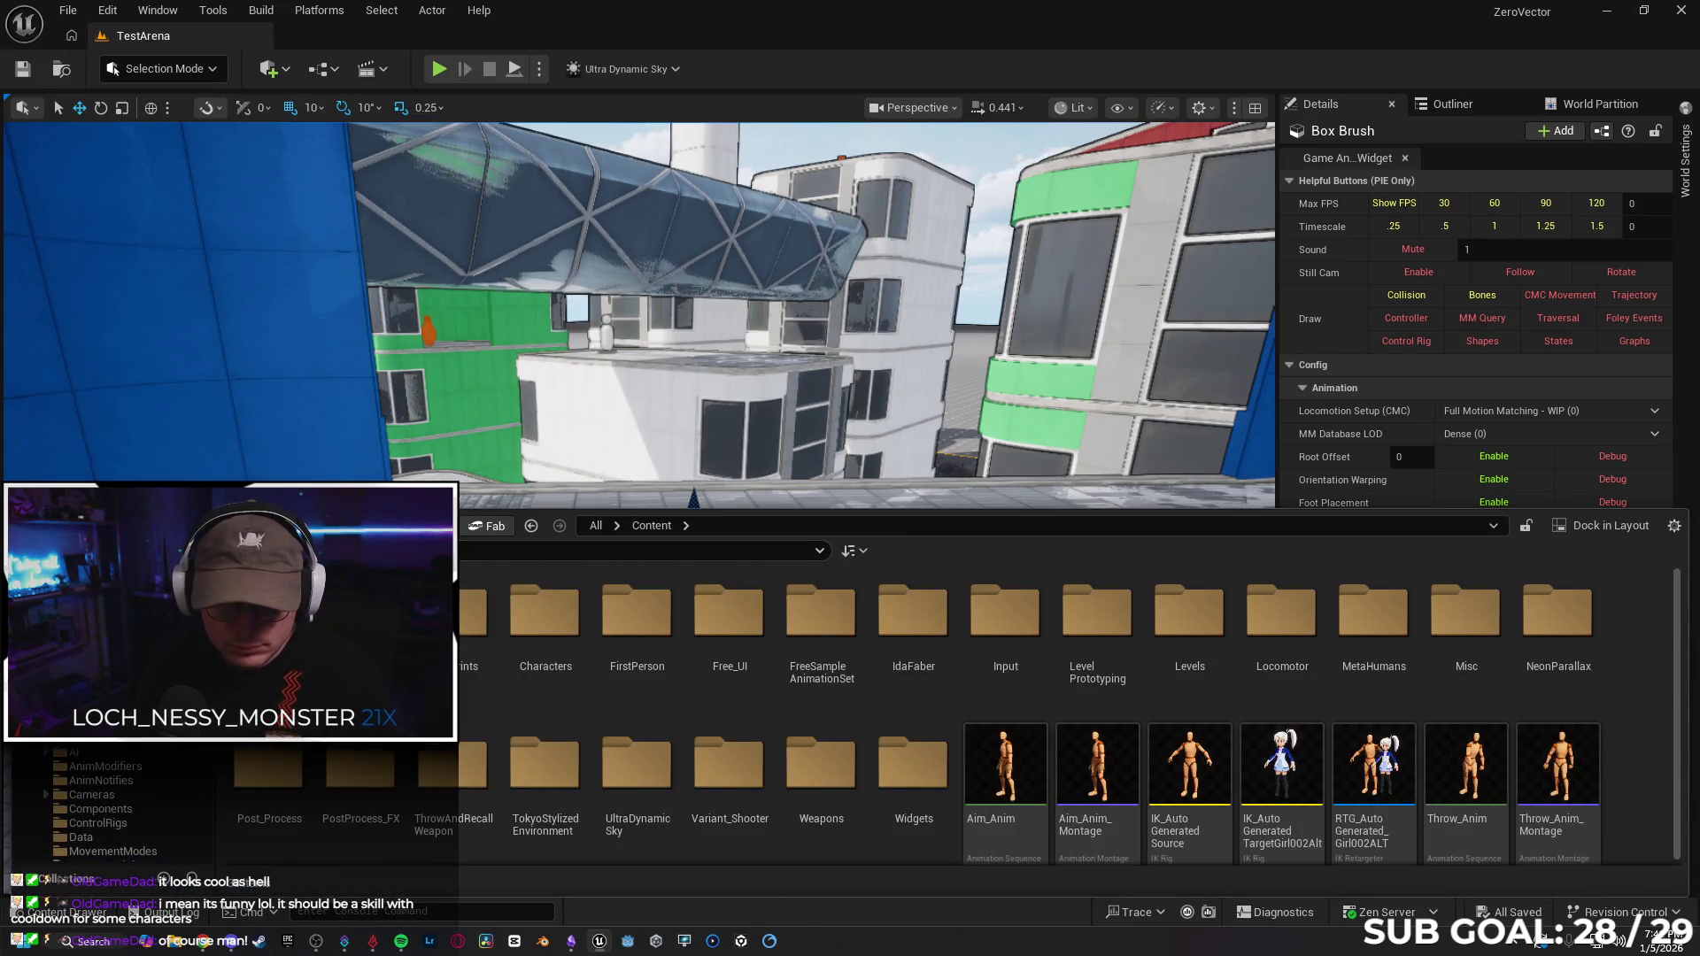
scroll(1045, 631, down, 10)
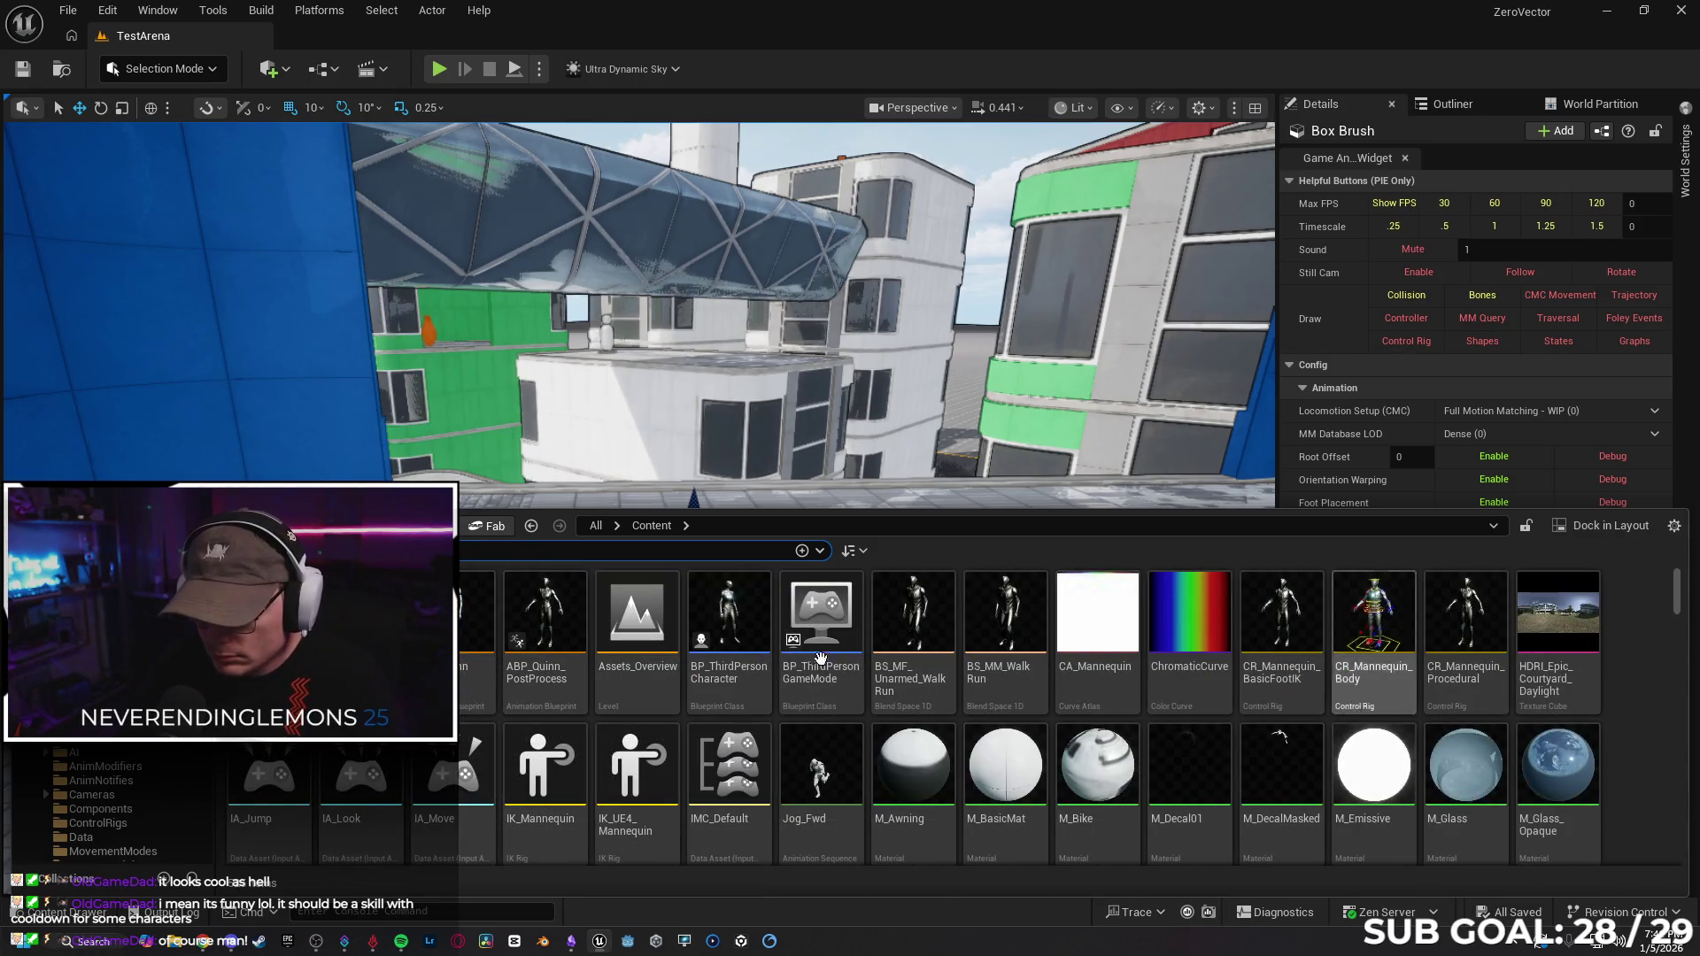
scroll(1542, 651, down, 5)
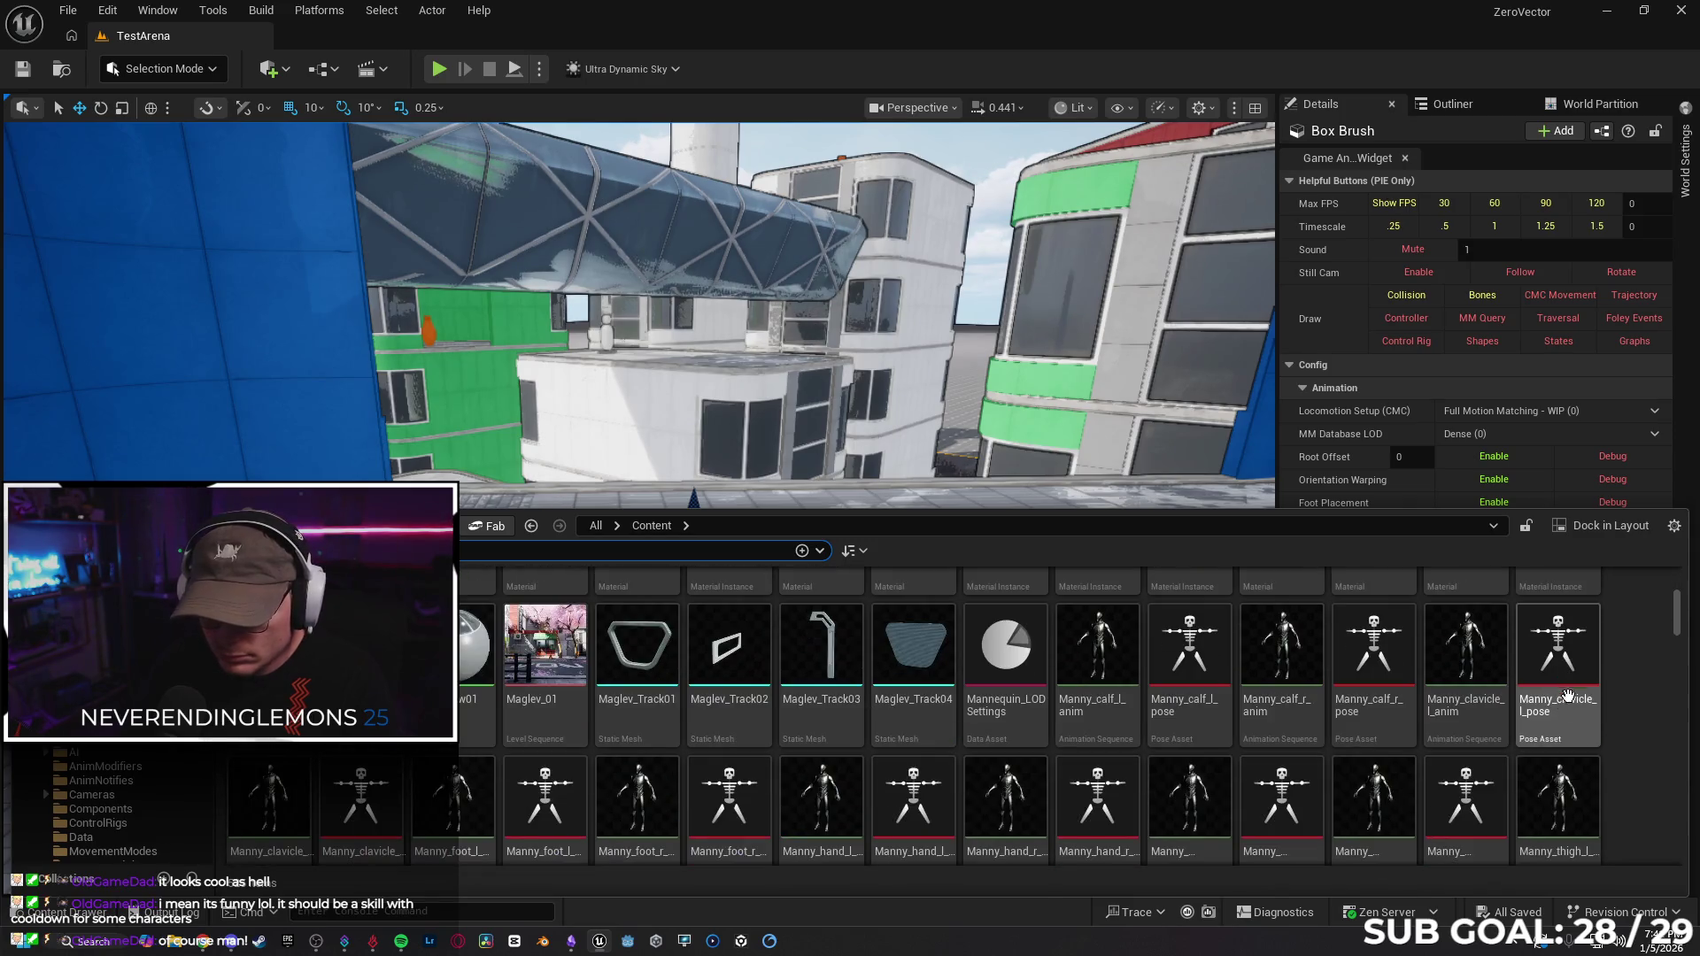
double_click(1531, 749)
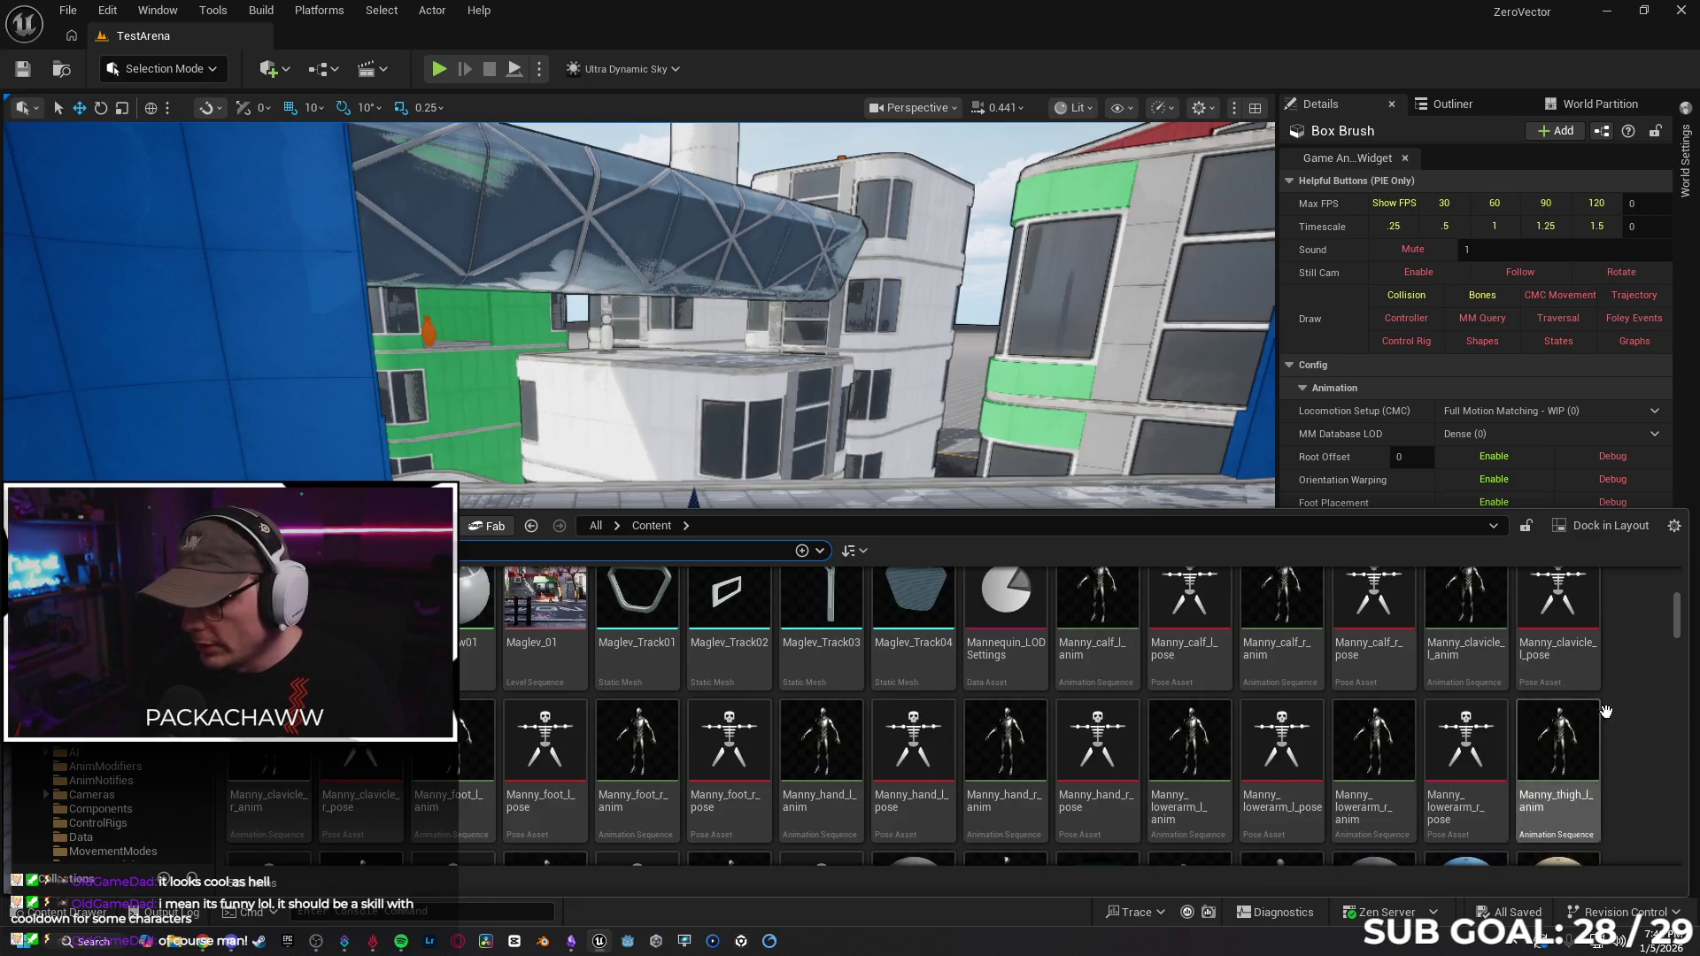
scroll(1617, 725, down, 5)
scroll(1608, 750, down, 2)
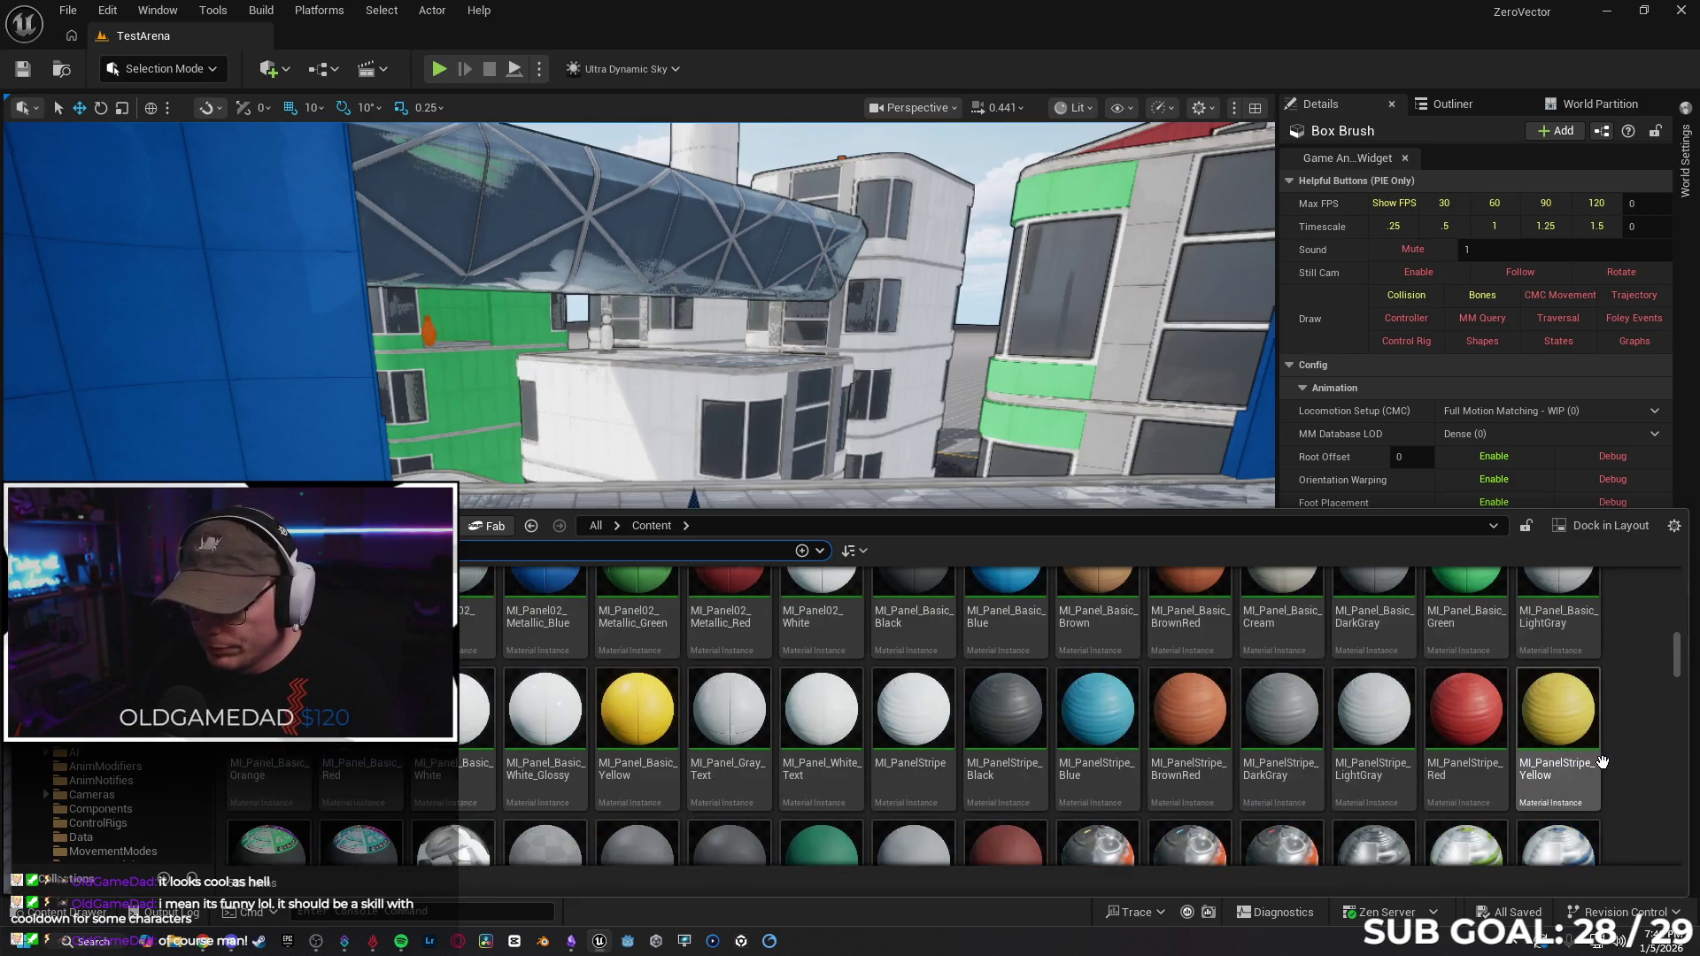
scroll(1680, 680, up, 8)
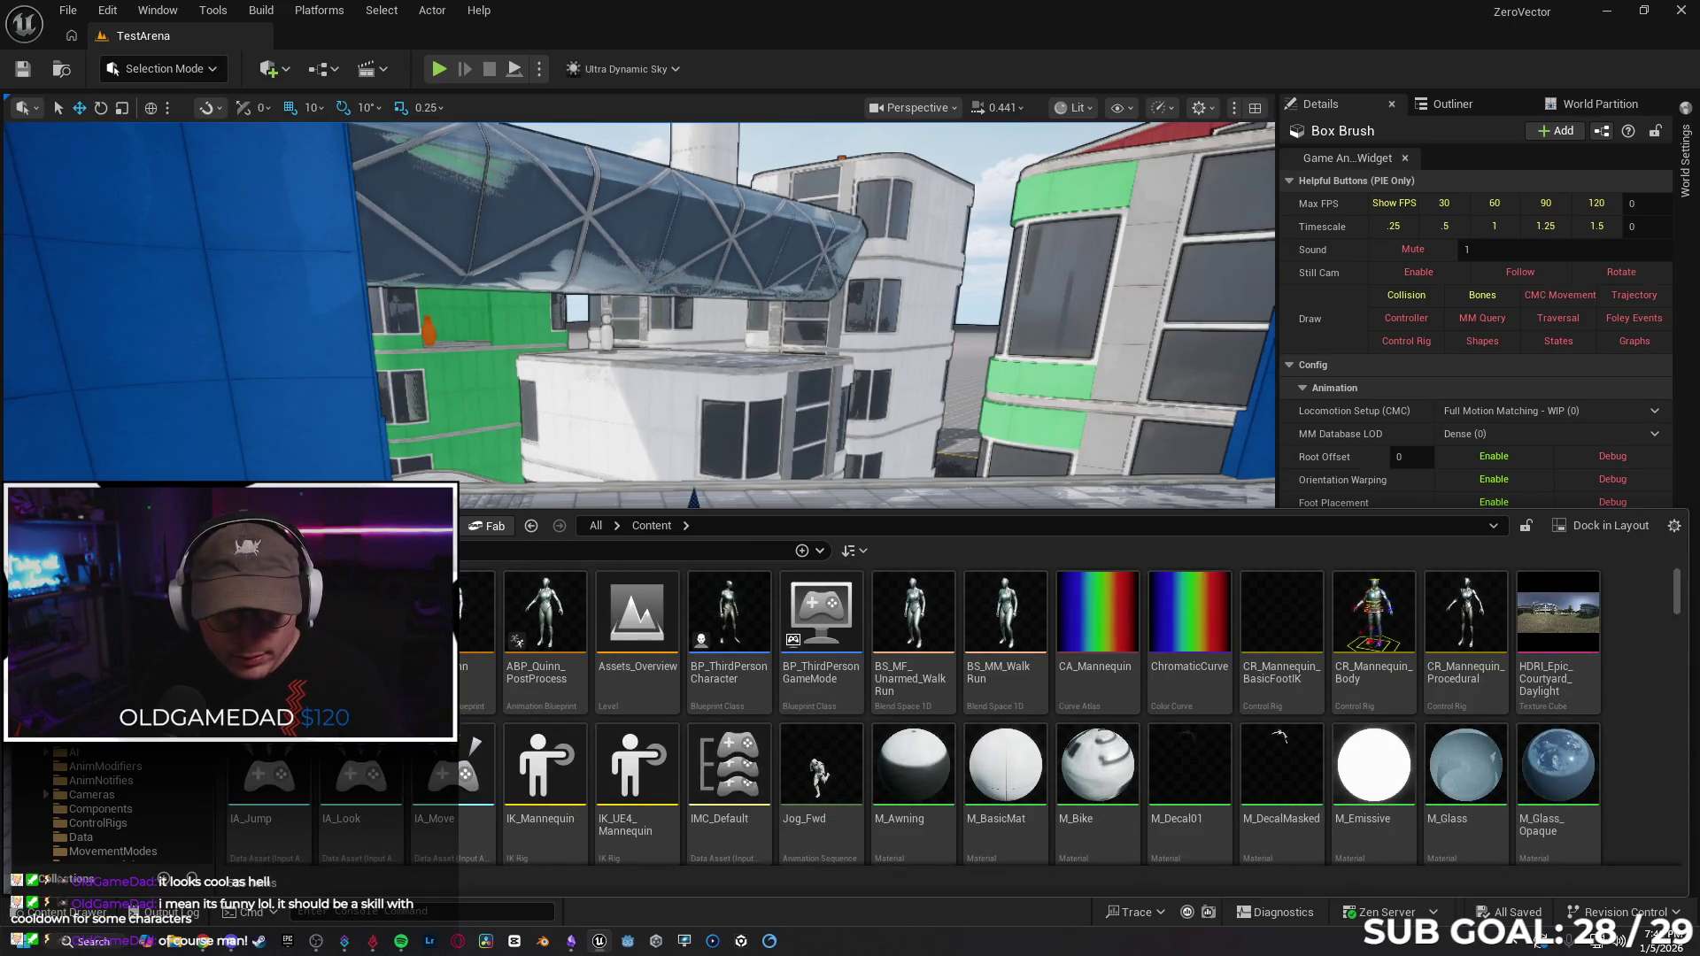
Return to the Content root and open the TokyoStylizedEnvironment folder from the tree.
key(BackSpace)
scroll(156, 748, down, 2)
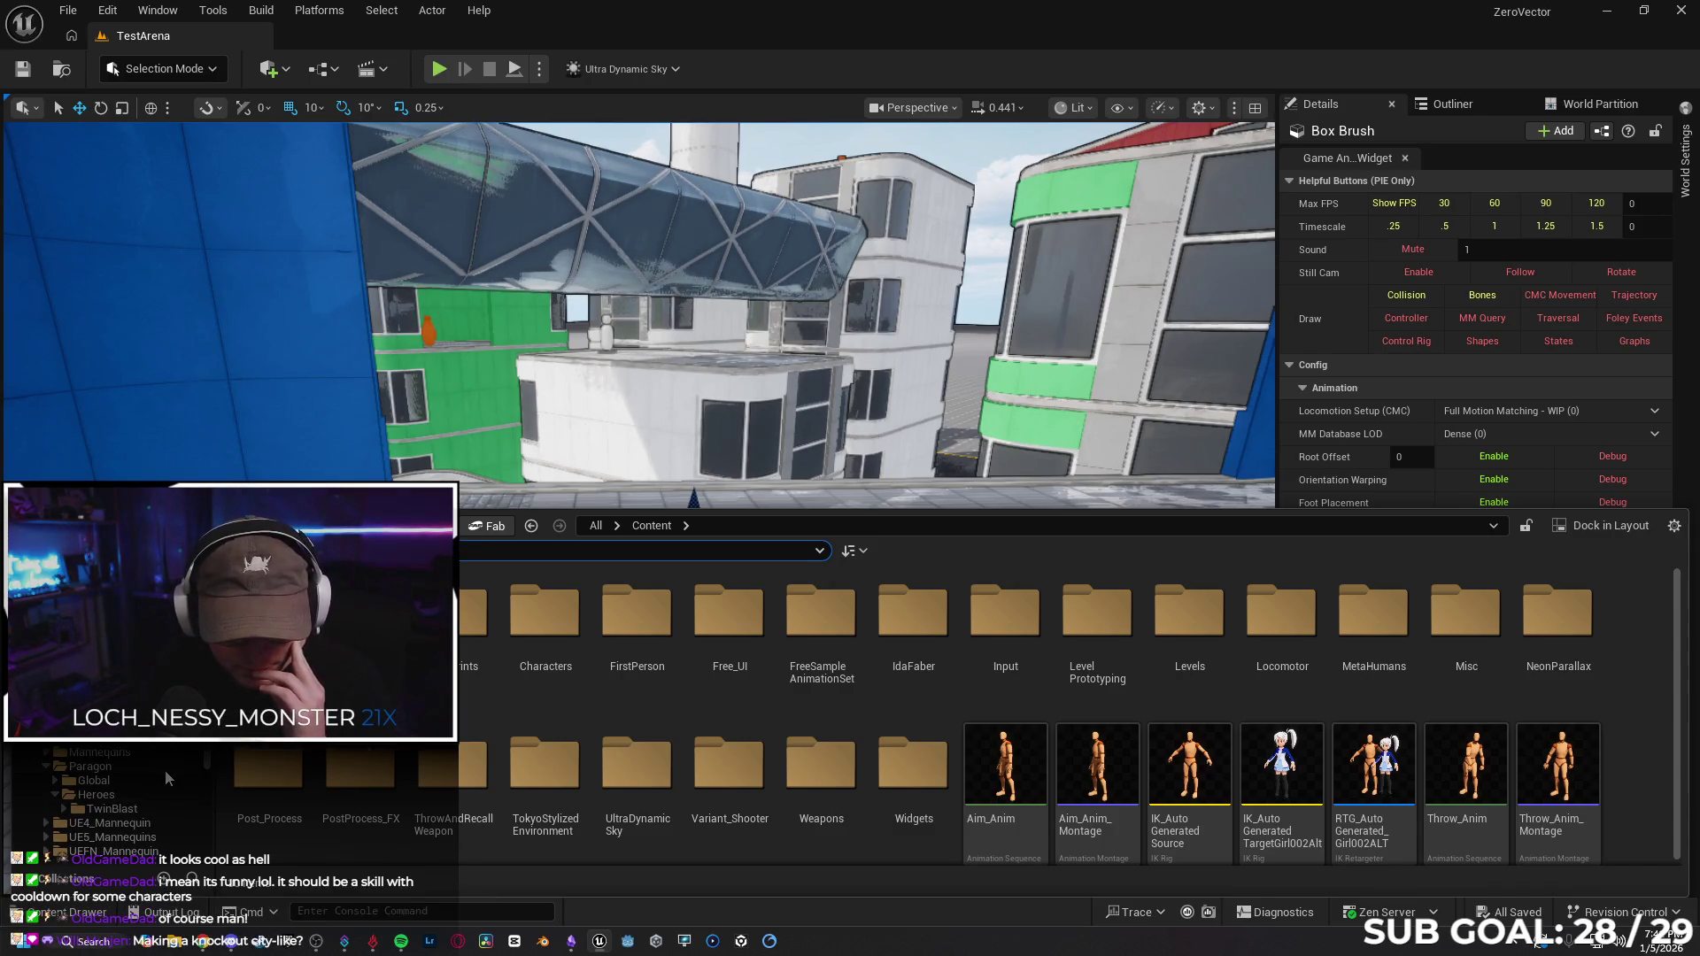
scroll(133, 797, down, 4)
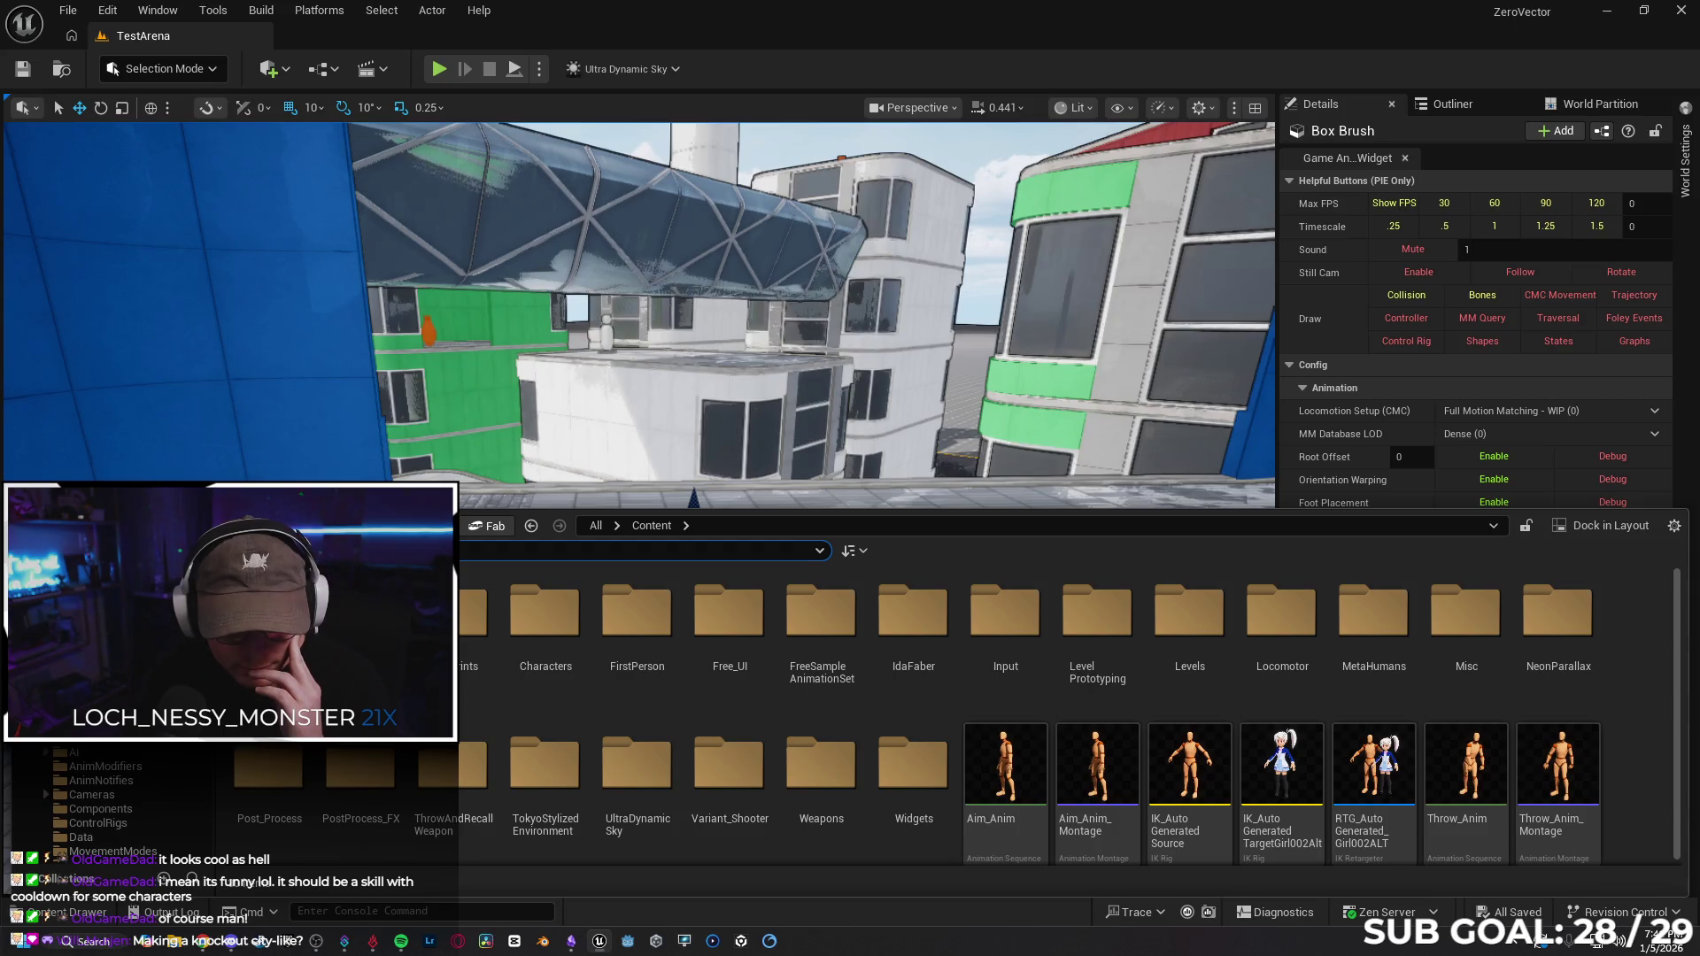
scroll(106, 798, down, 1)
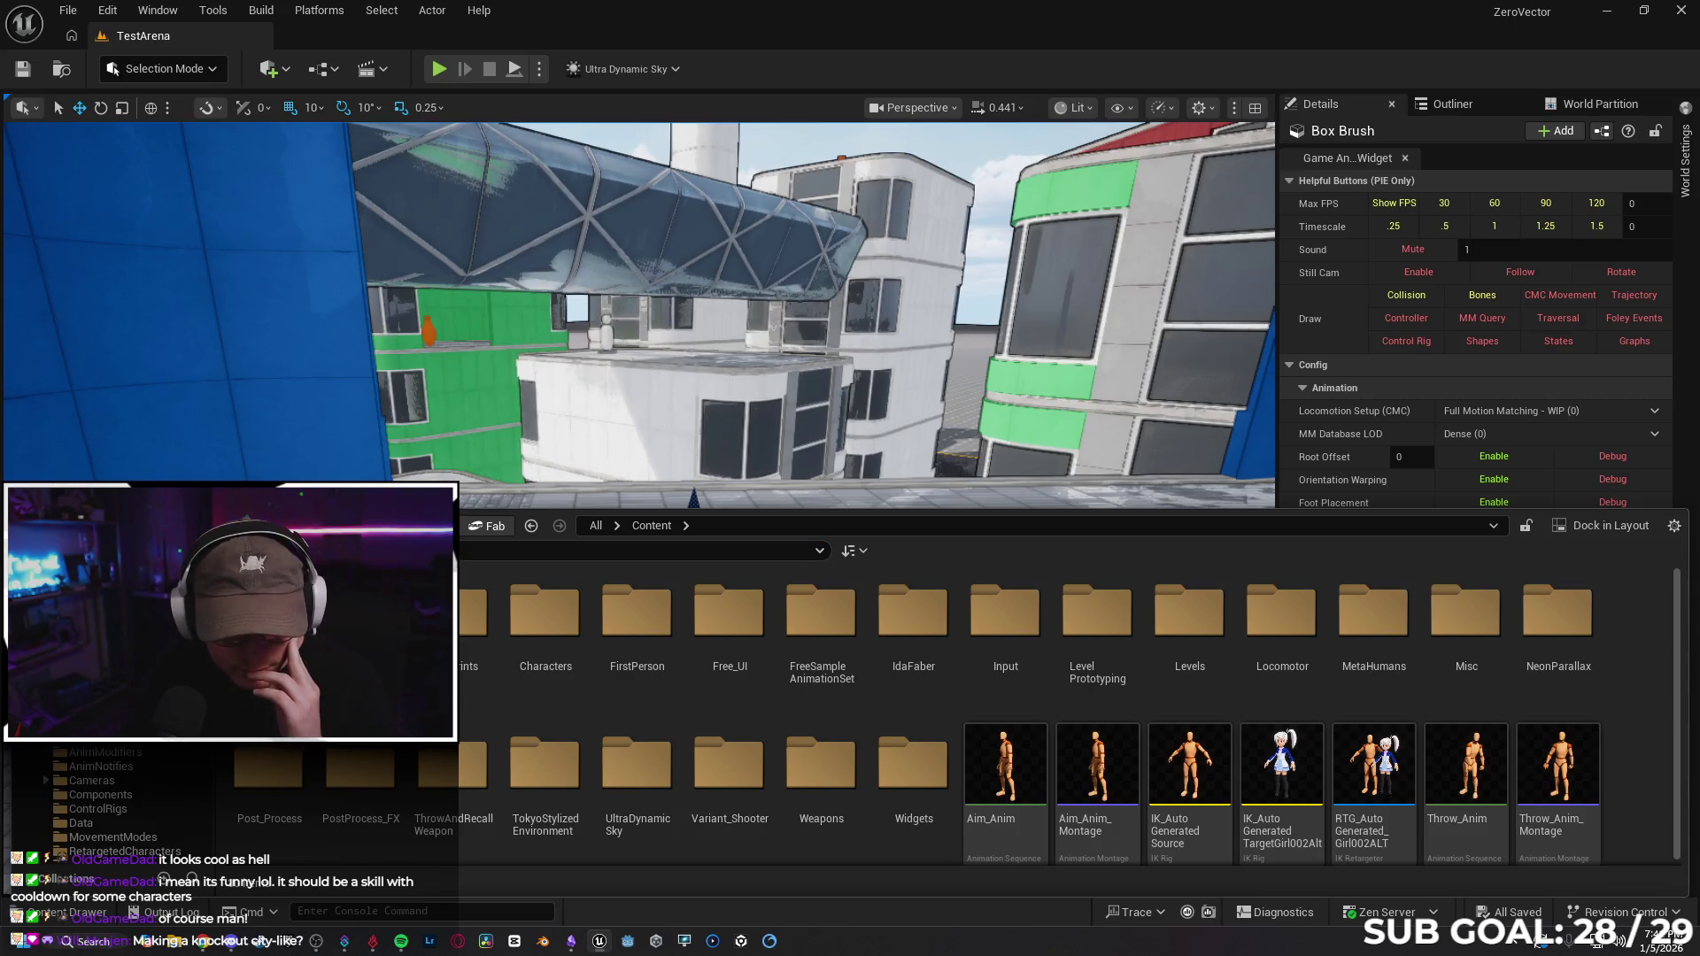
scroll(106, 797, down, 3)
scroll(106, 797, down, 4)
scroll(107, 797, down, 5)
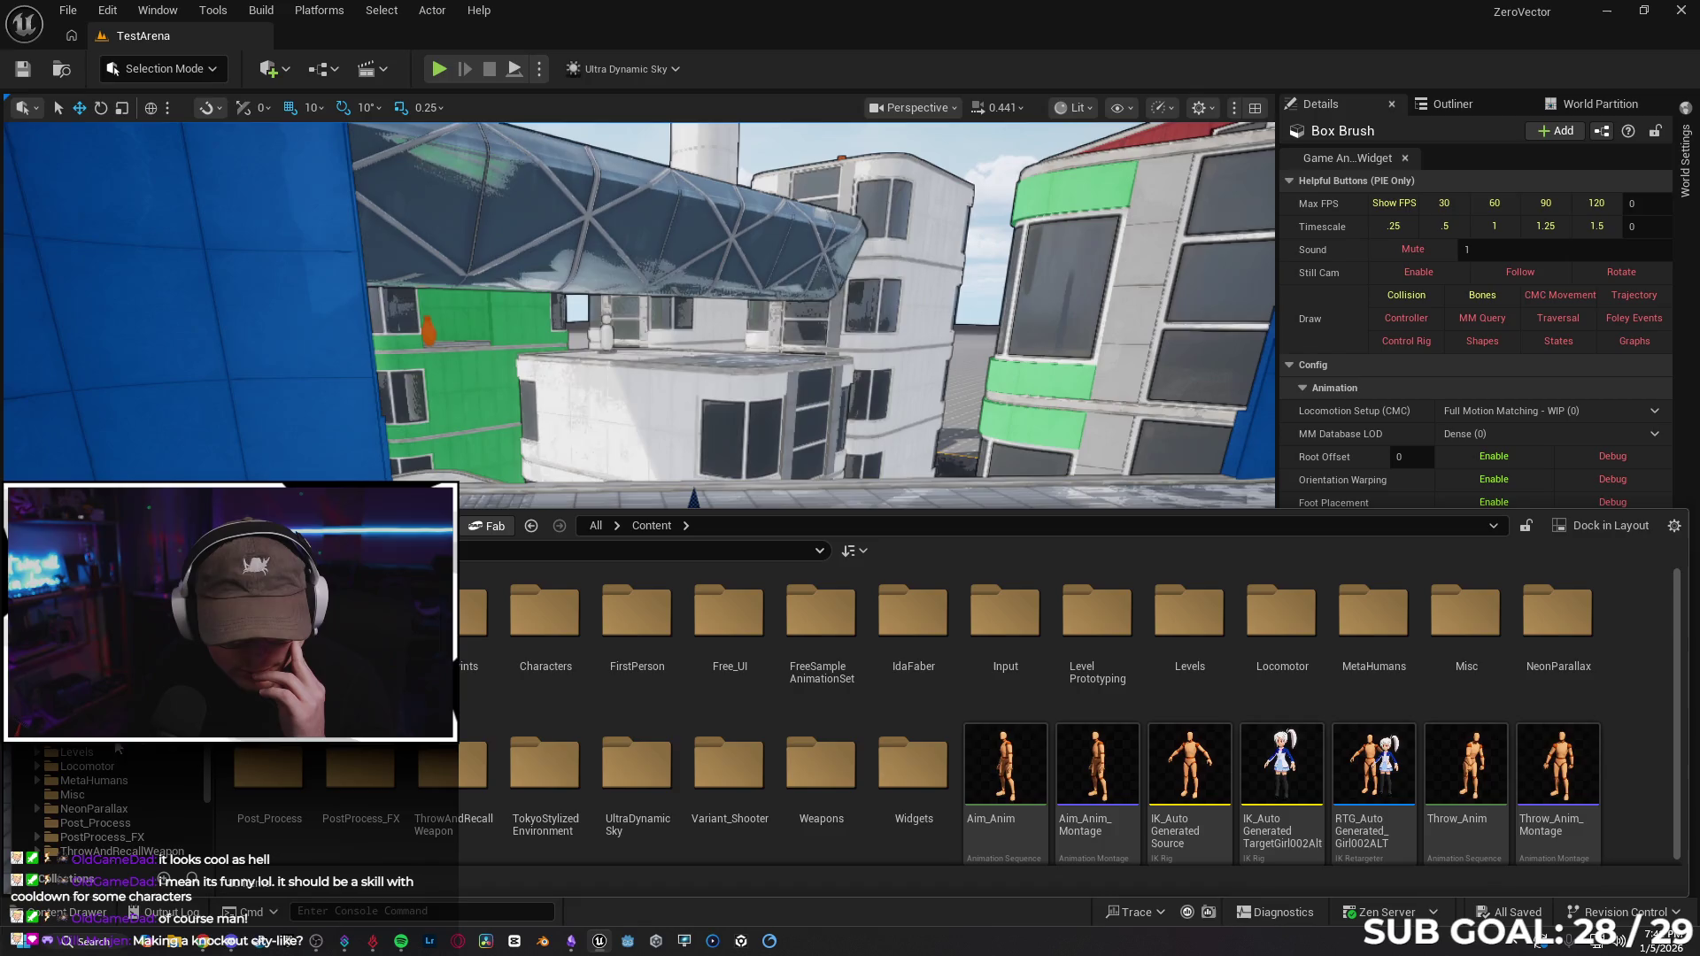
scroll(128, 749, down, 3)
click(132, 783)
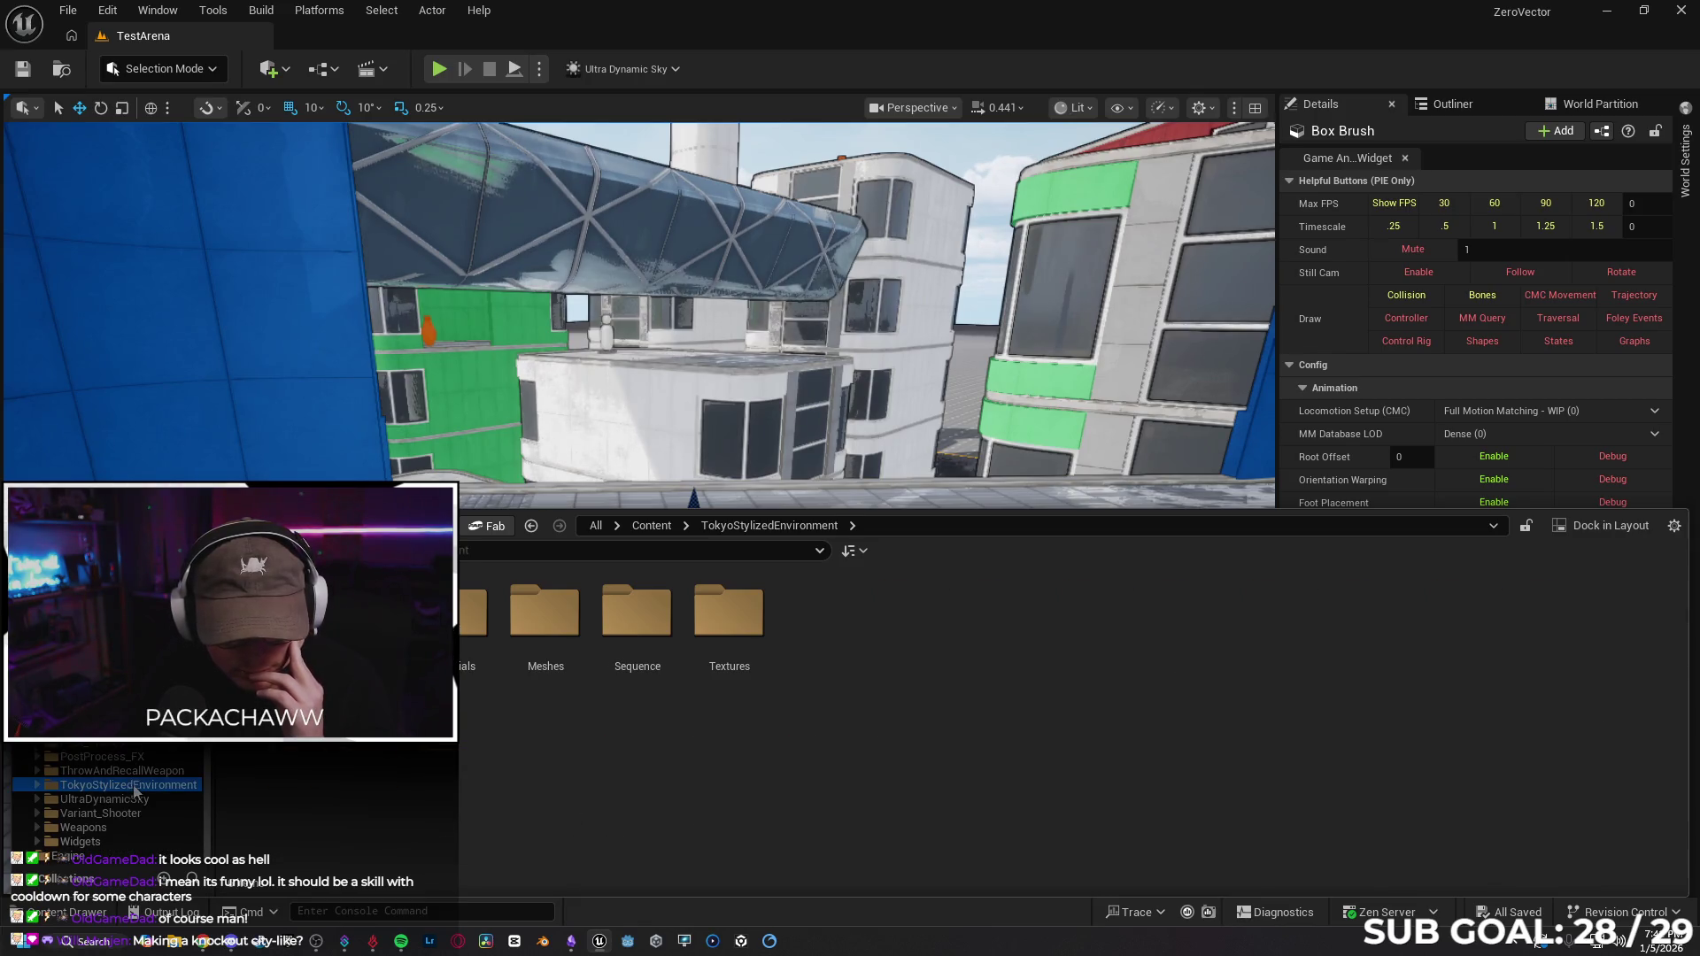
Open the Maps folder, load the Tokyo map, and look around its street scene.
double_click(361, 611)
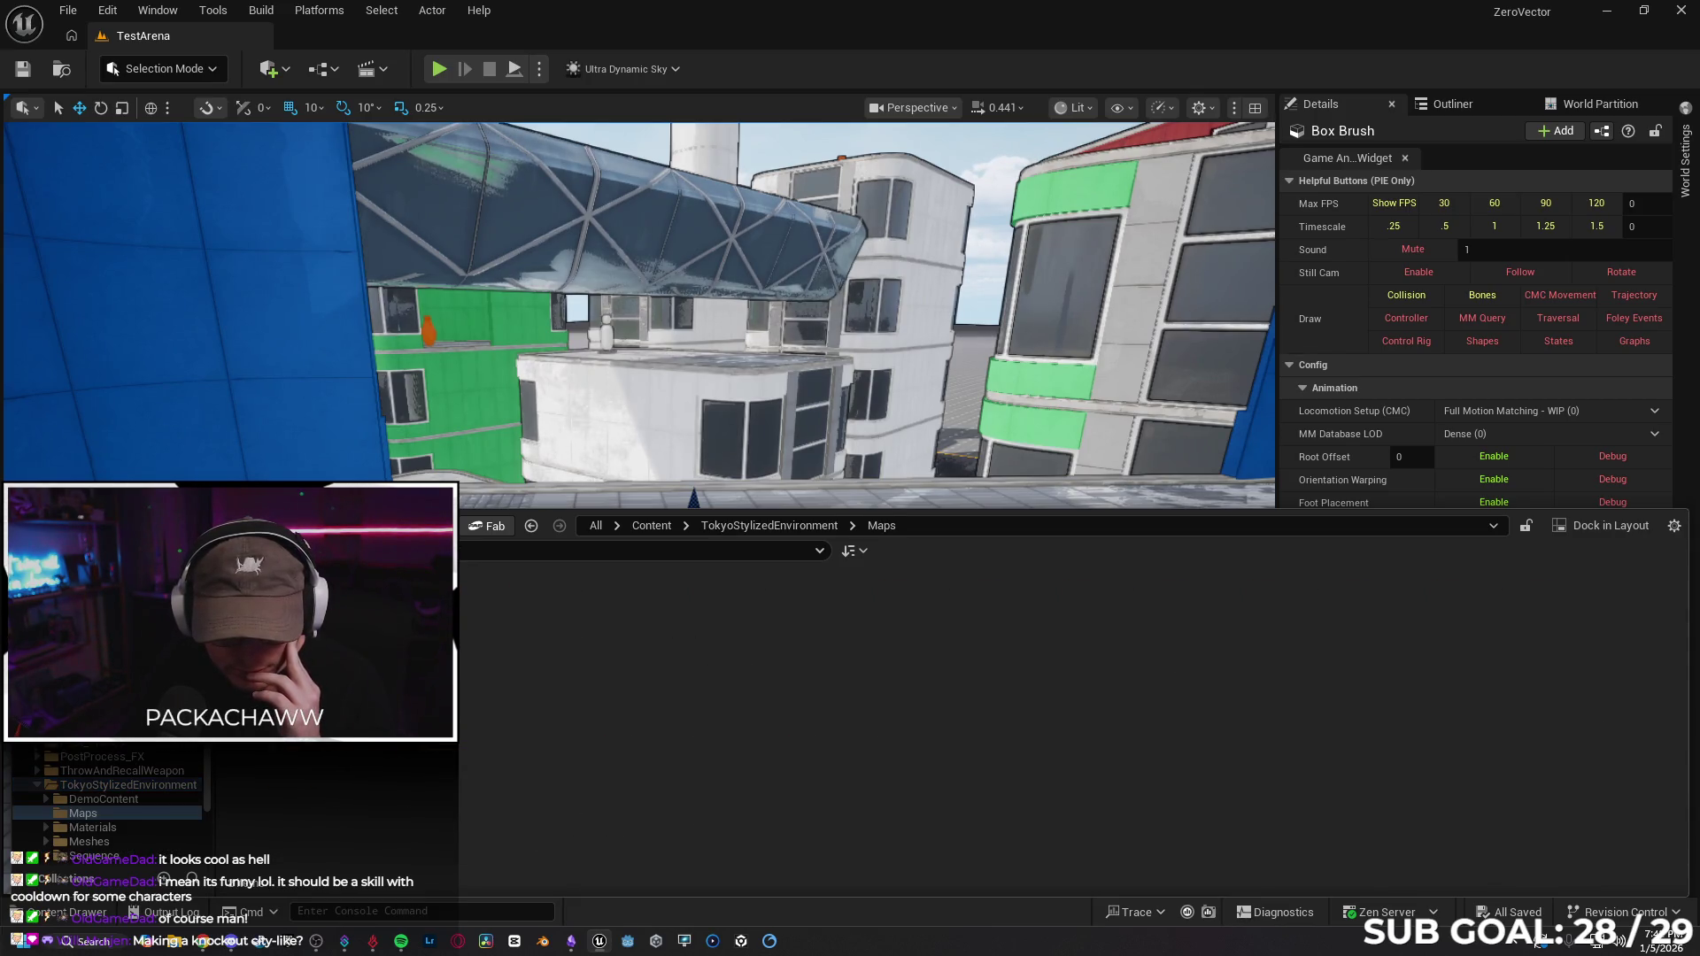
double_click(673, 708)
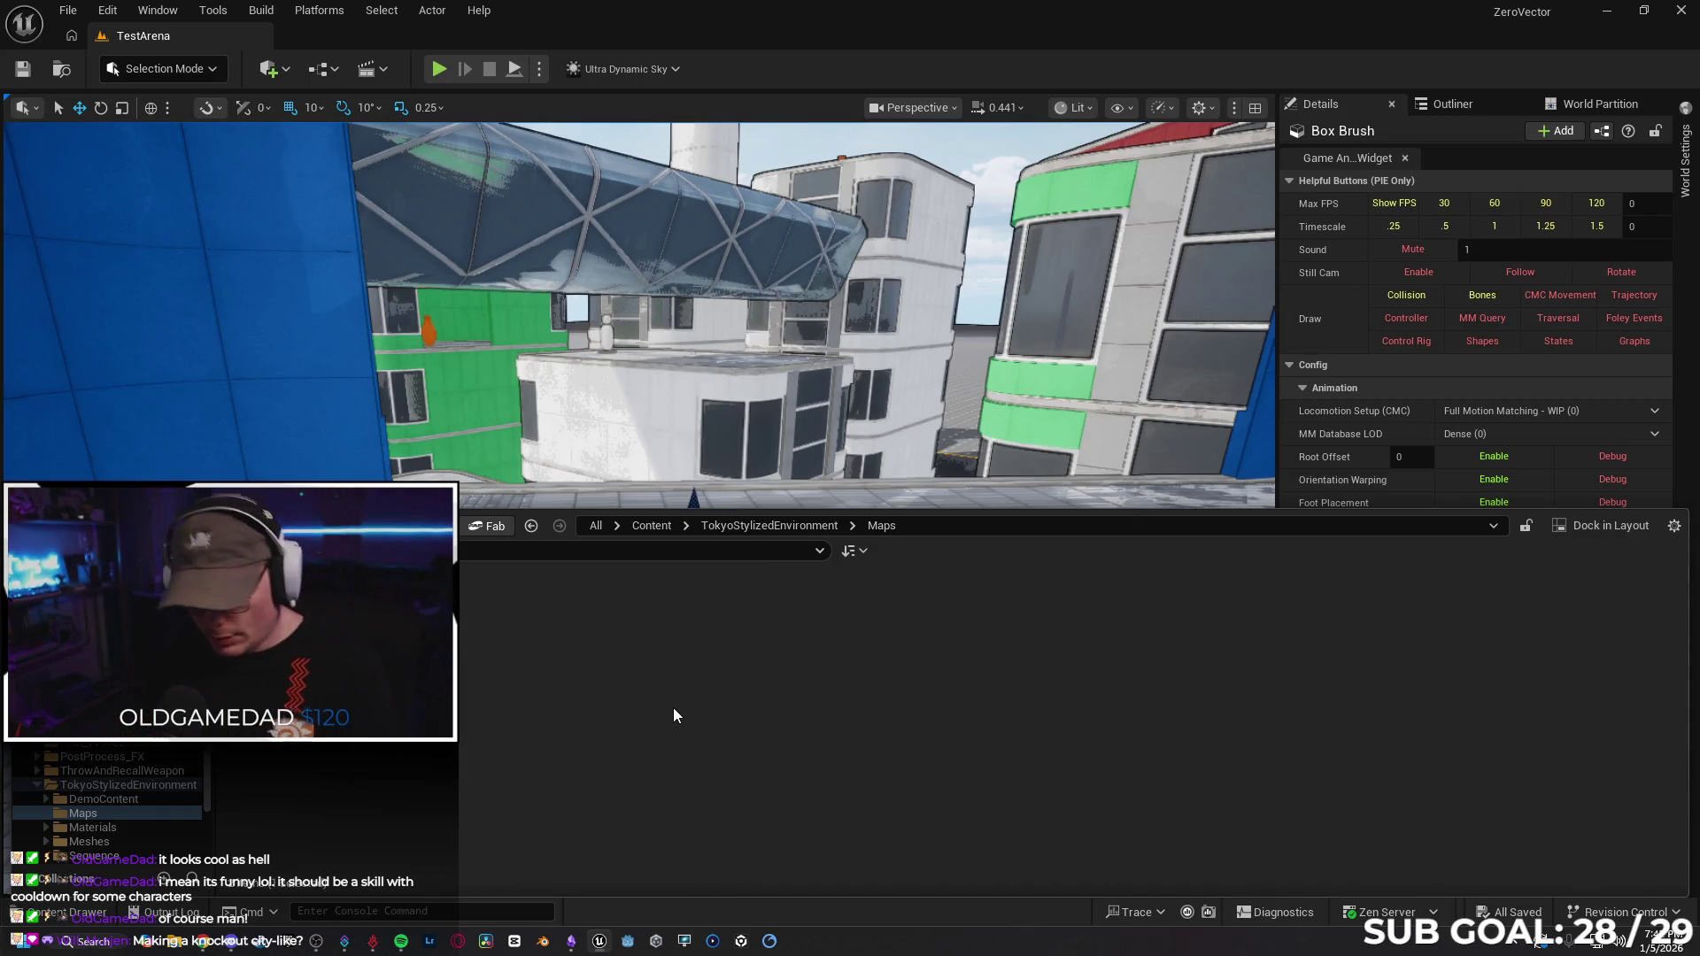
drag(964, 372, 780, 399)
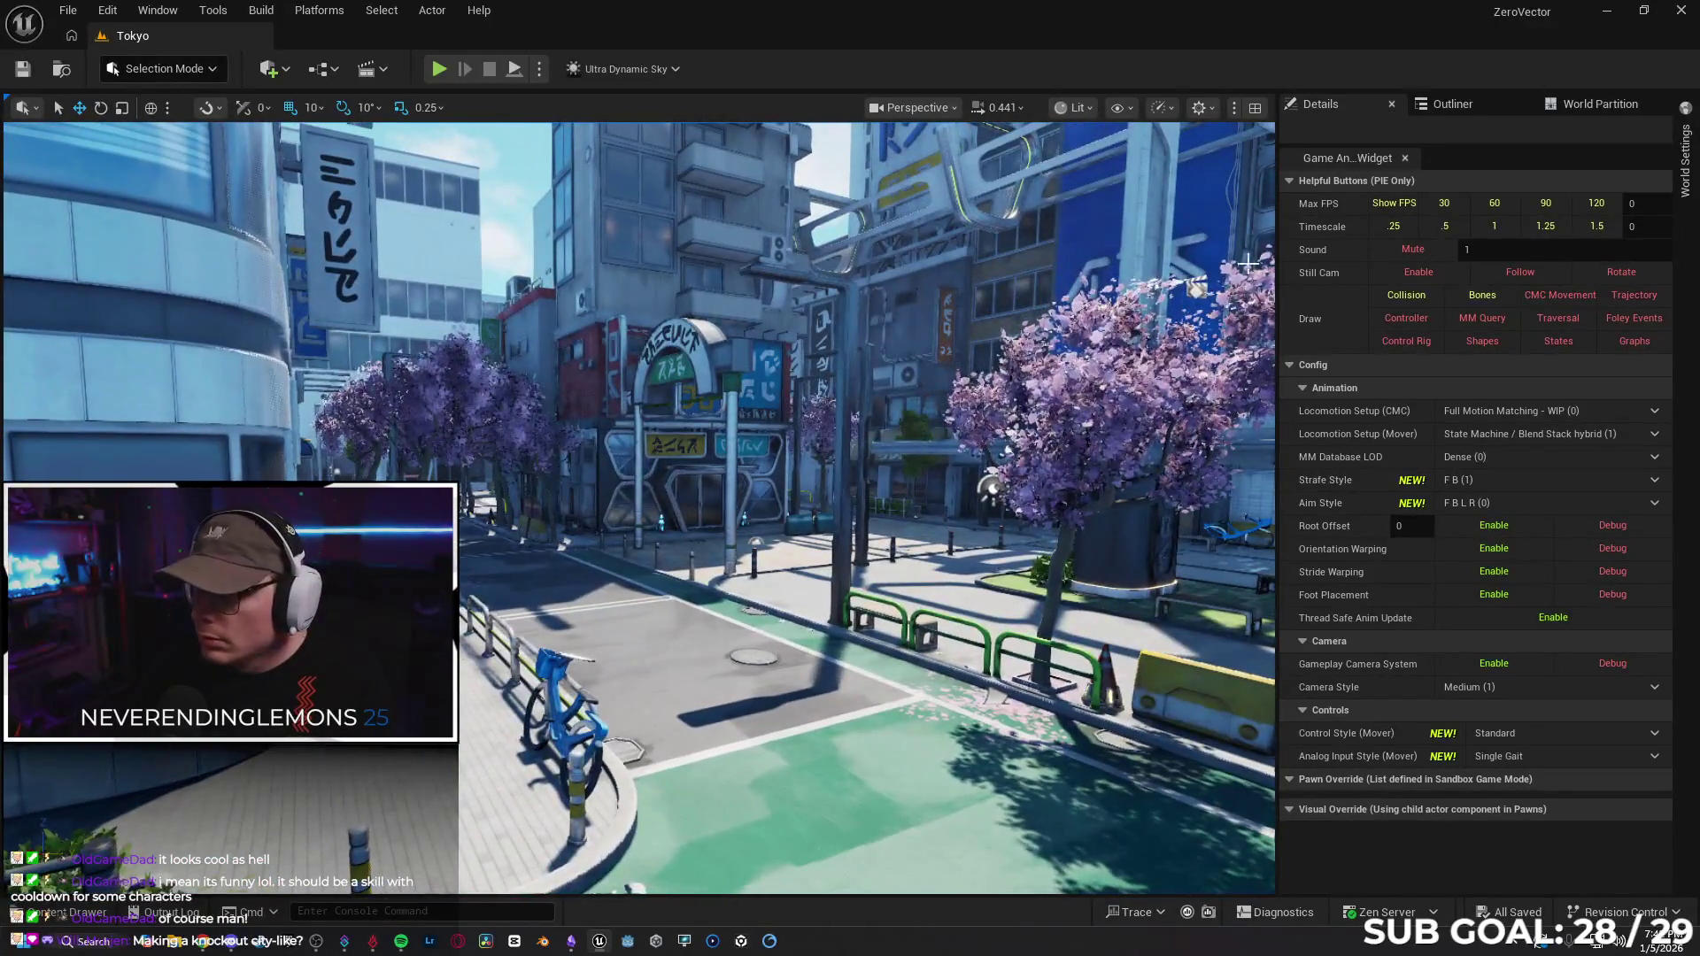
Filter the enlarged Outliner for POST and toggle the PostProcessVolume's visibility to compare the look.
click(1527, 107)
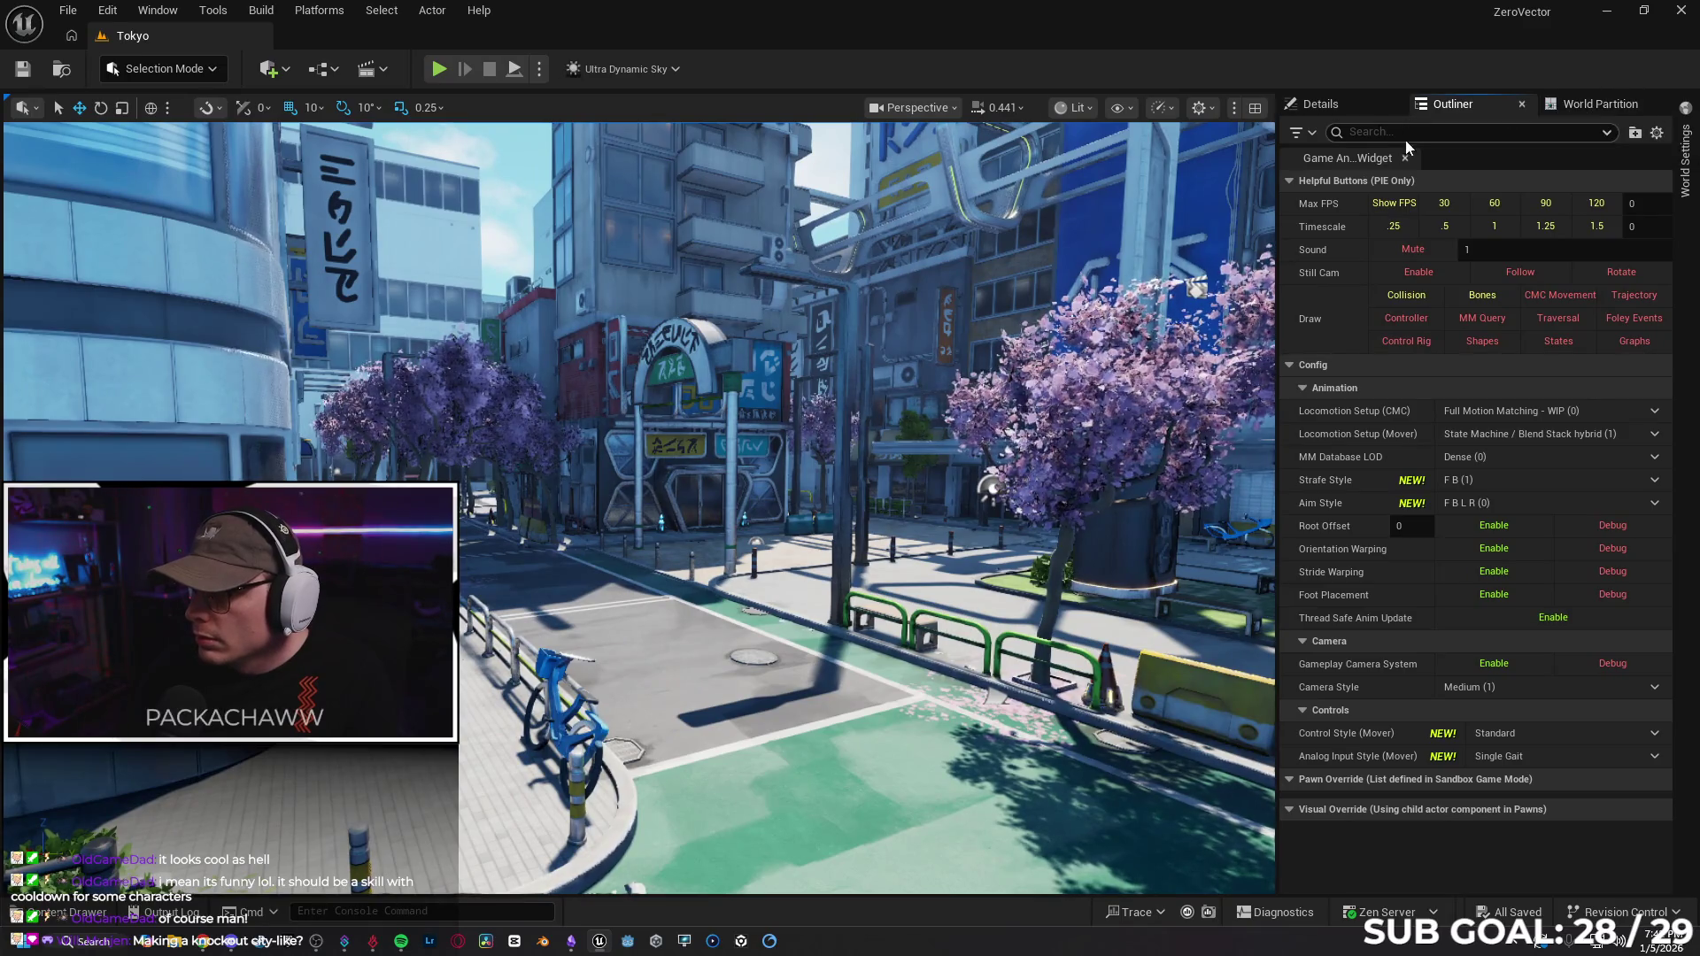
drag(1445, 145, 1444, 644)
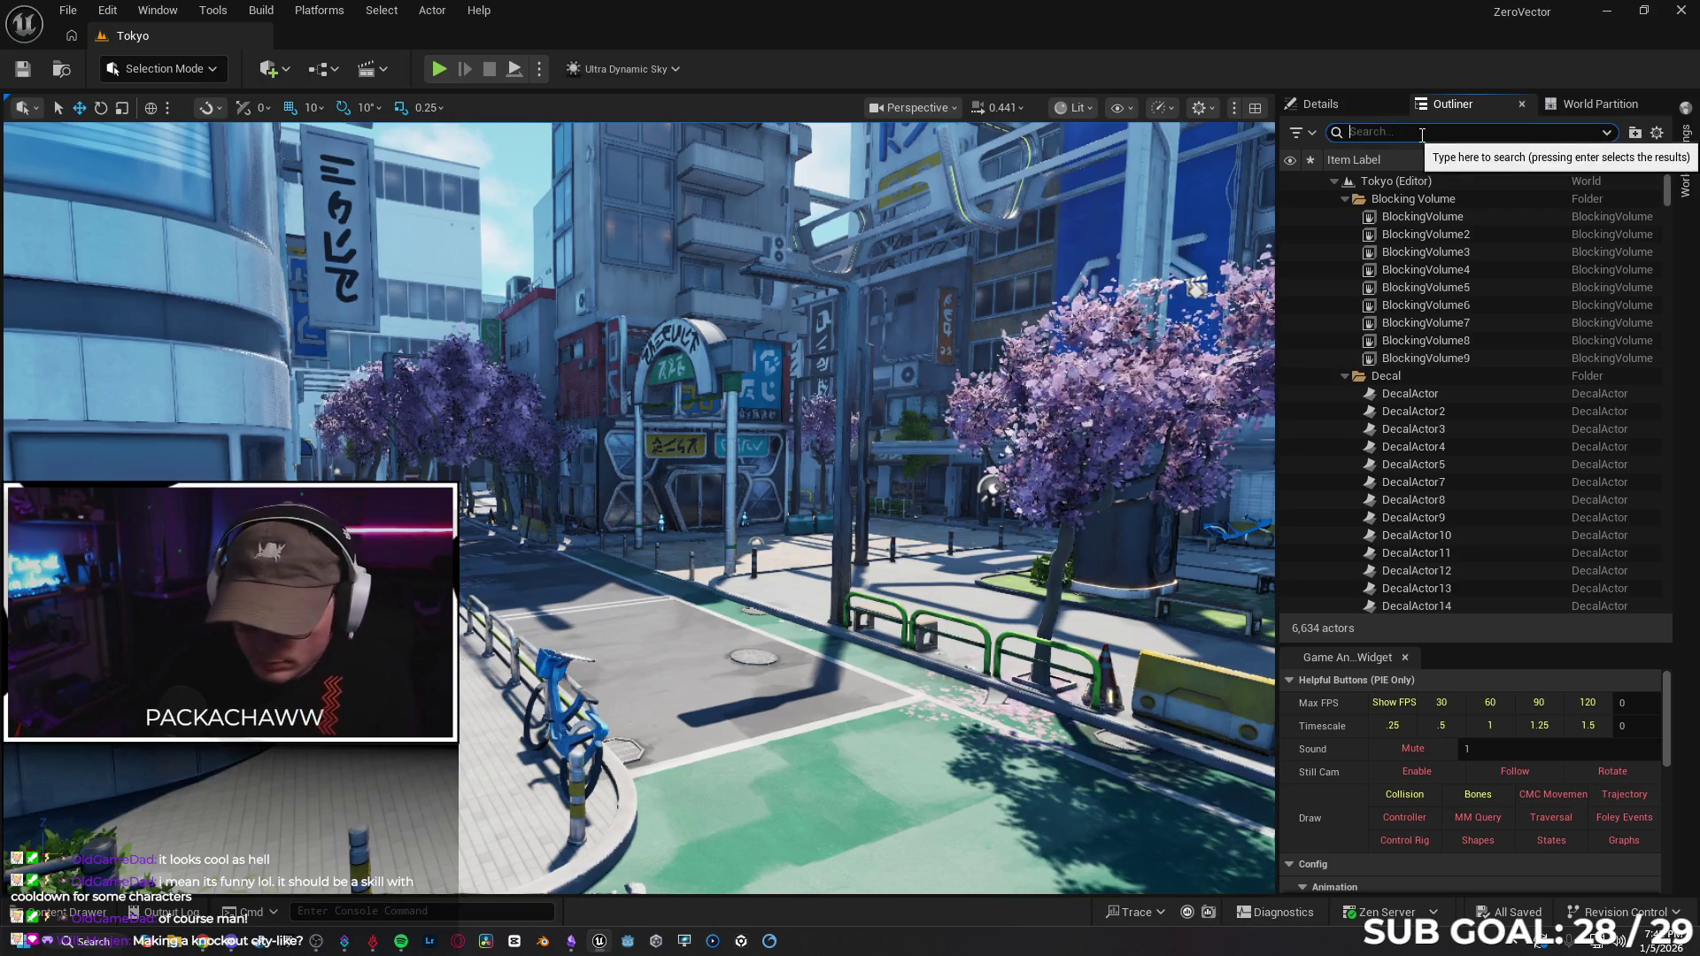
text(POST)
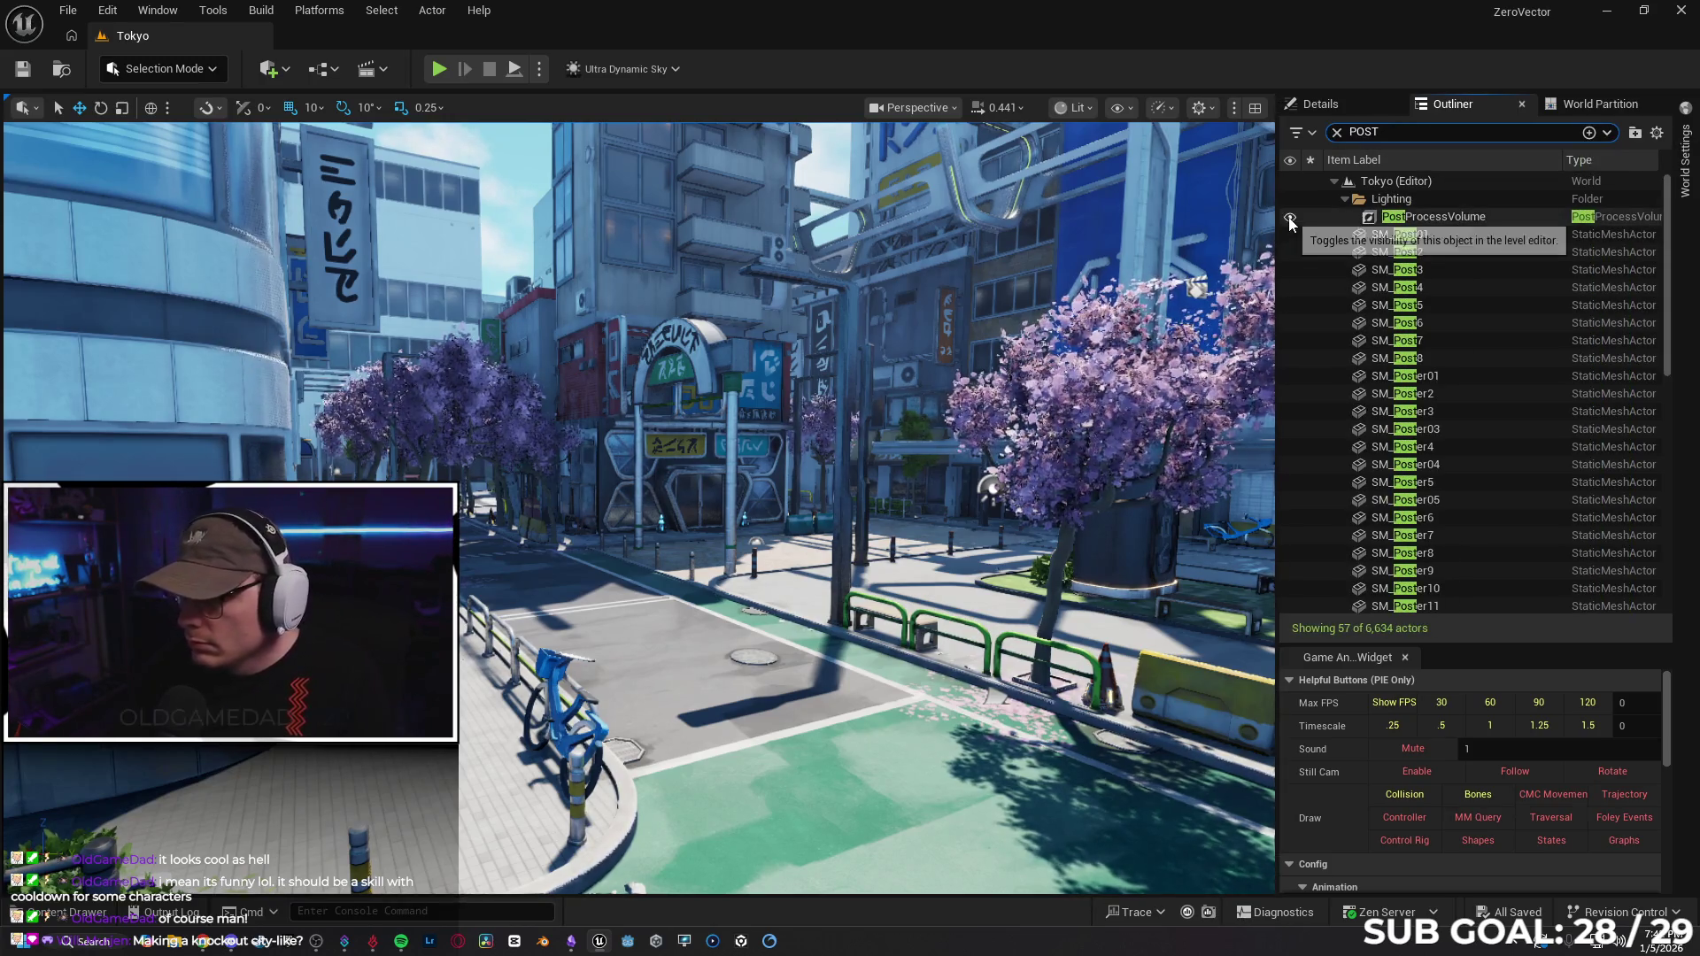
click(1290, 217)
click(1290, 218)
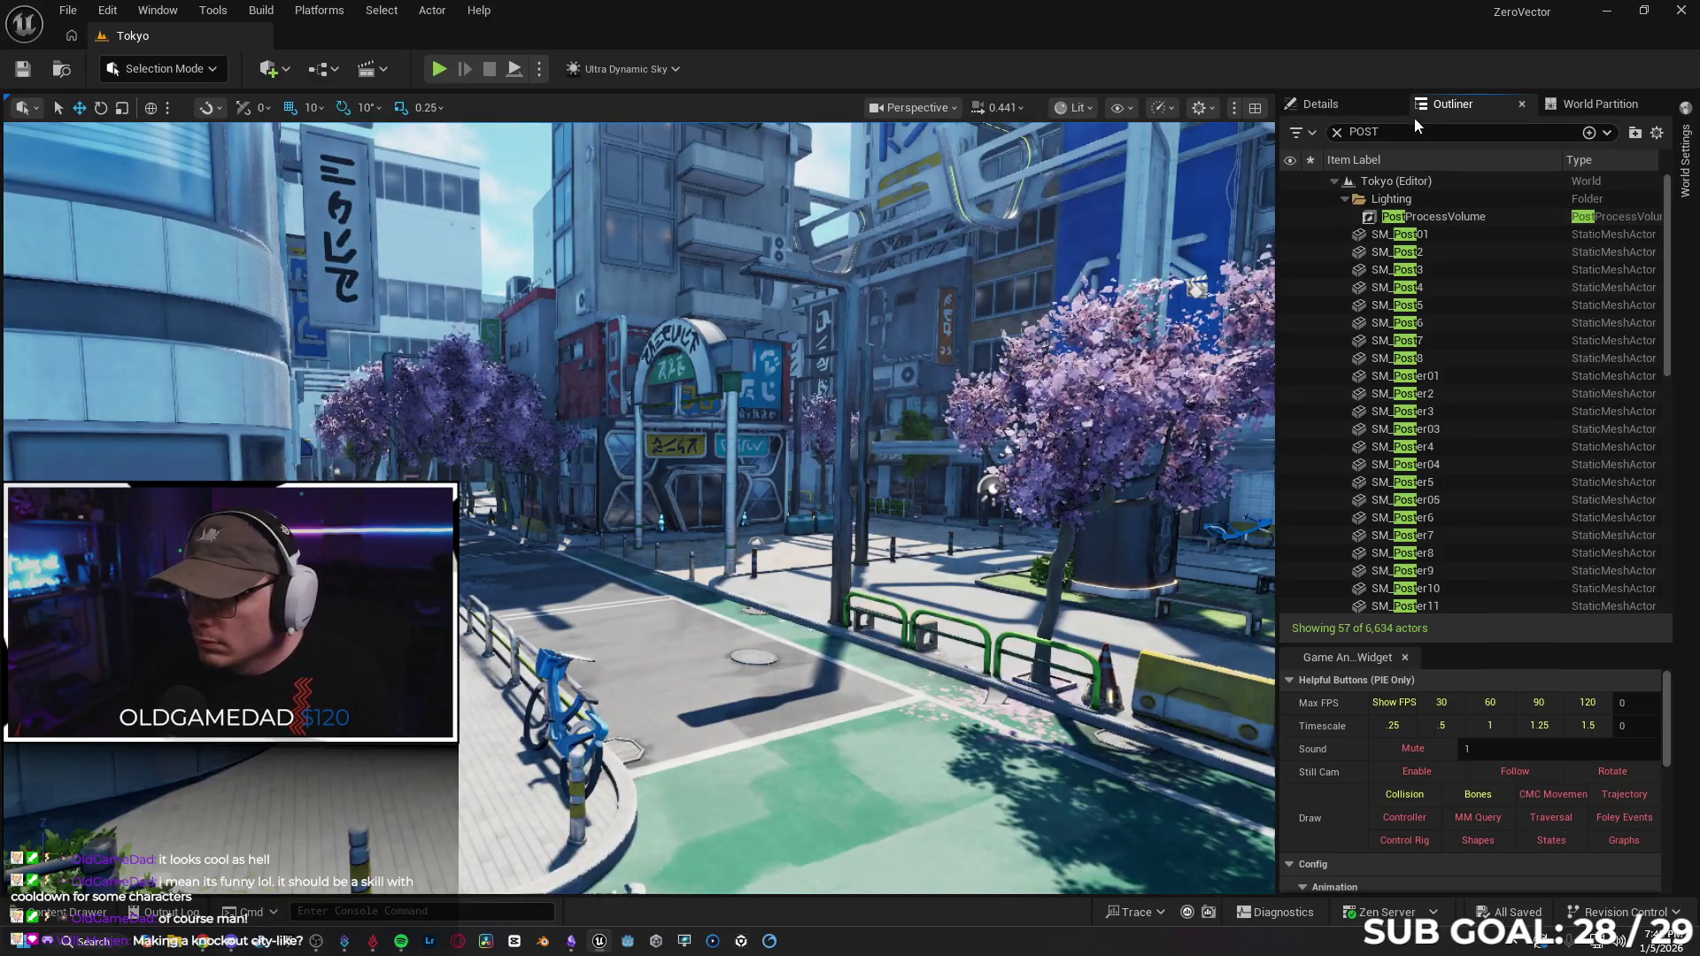
click(1476, 133)
text(PRO)
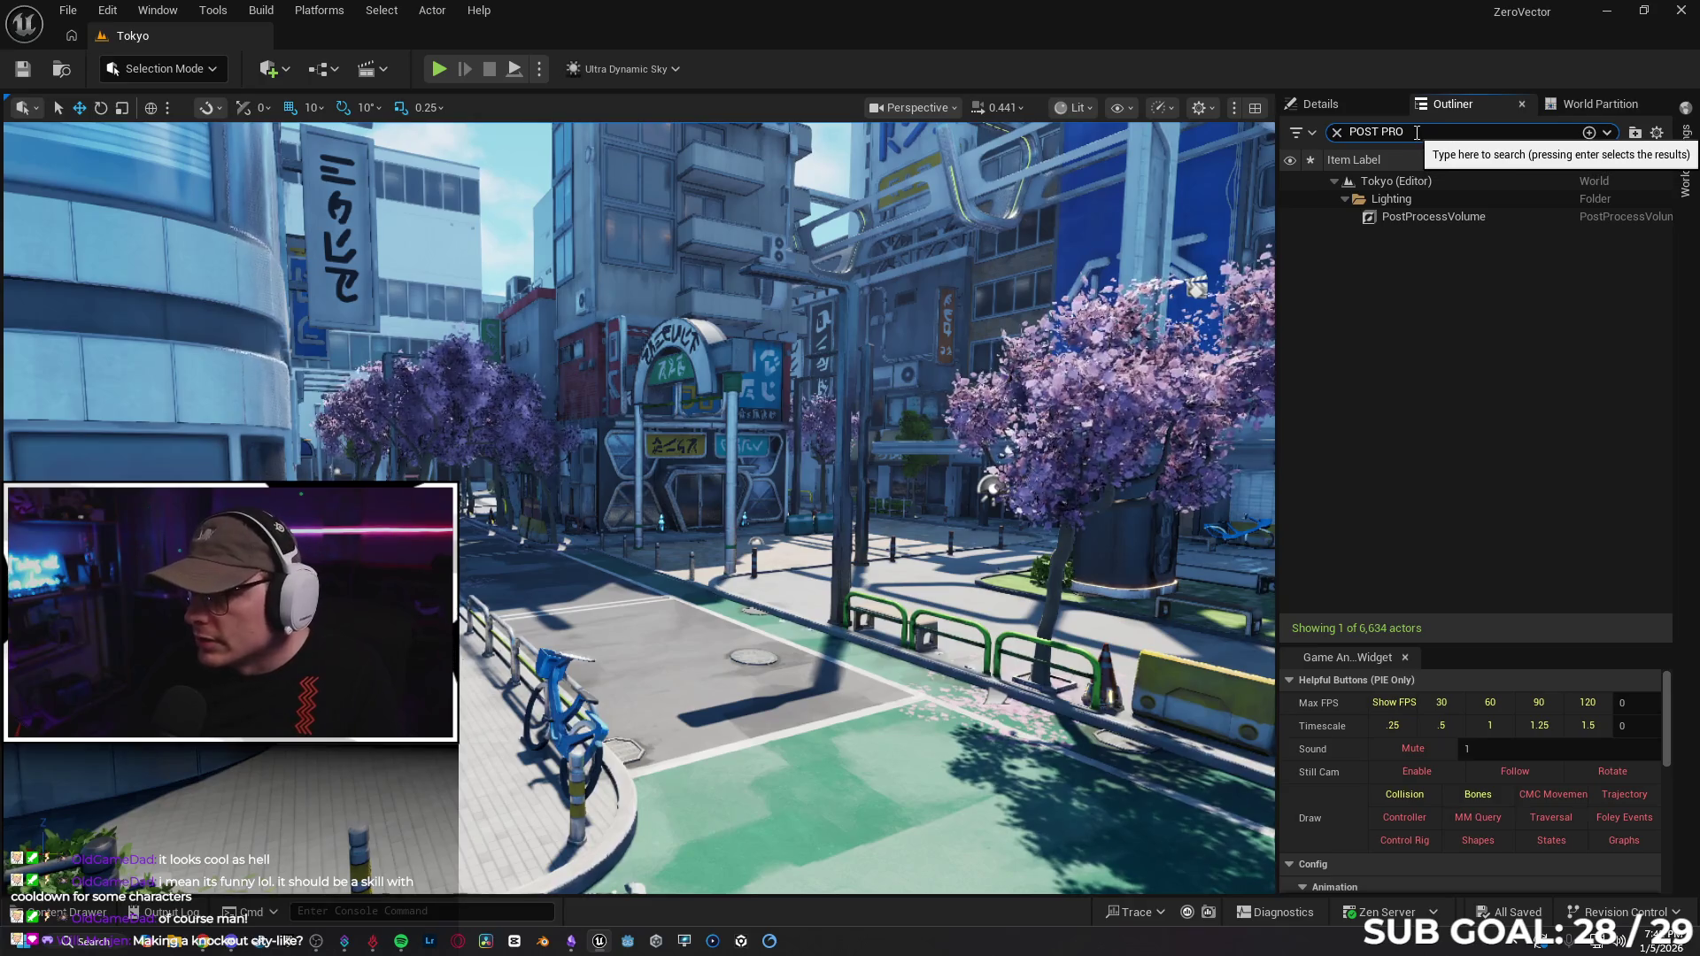
drag(1417, 133, 1338, 133)
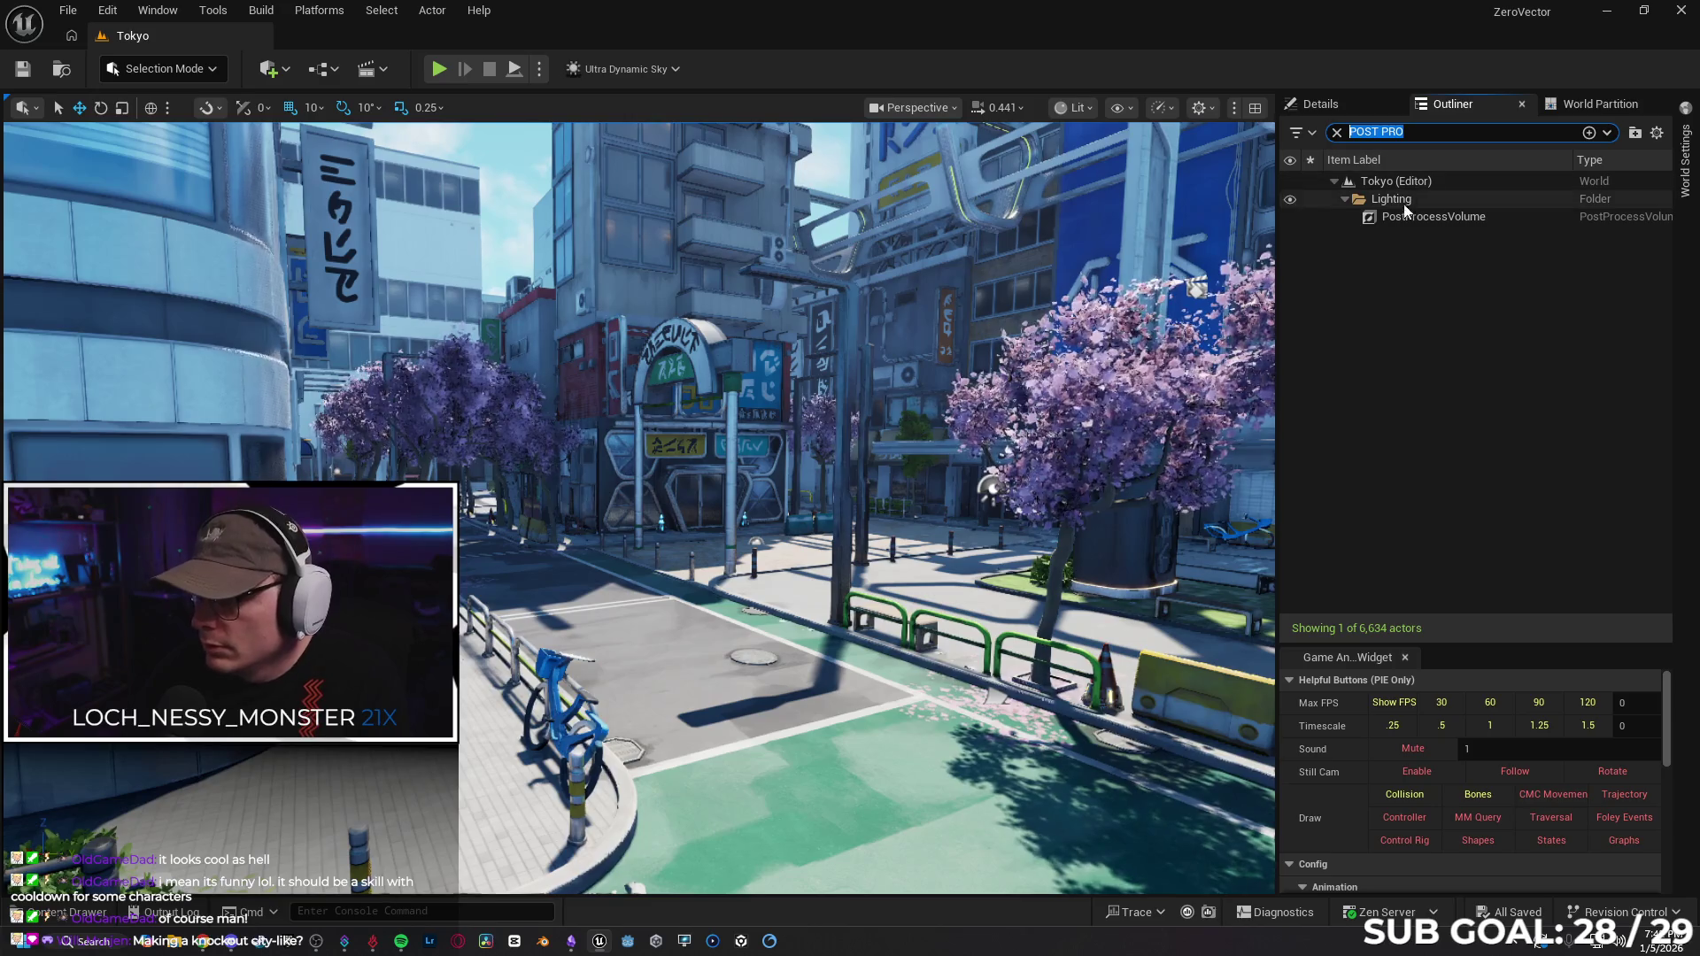
click(1292, 218)
click(1292, 219)
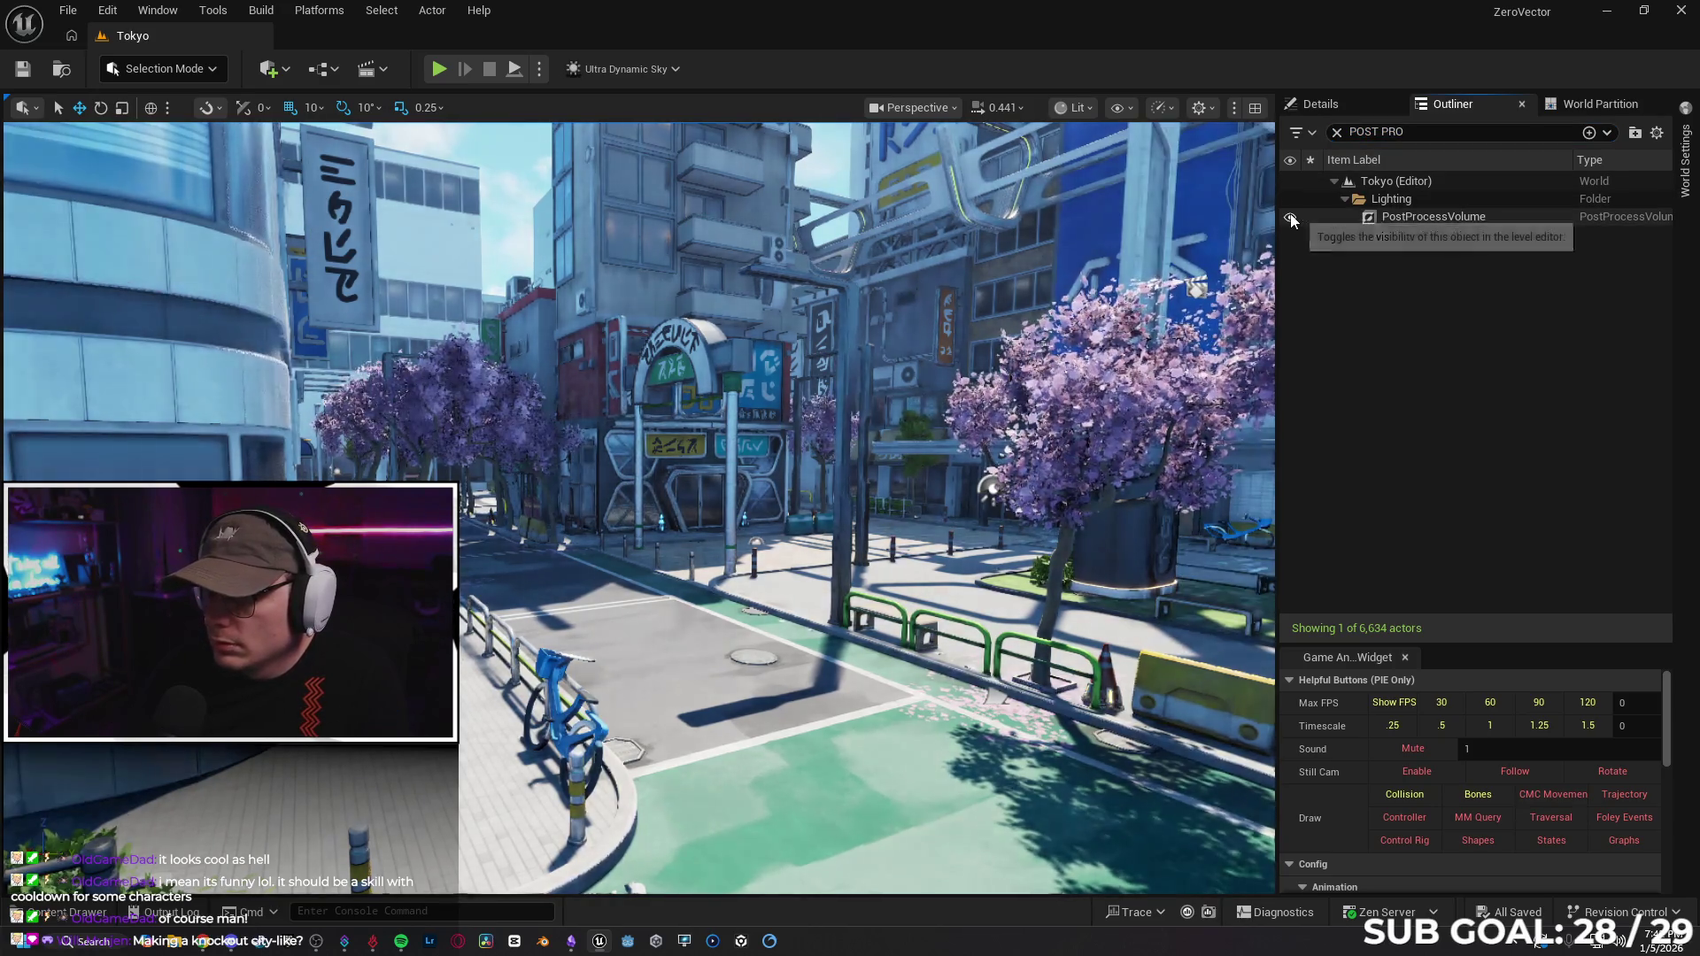
click(1290, 220)
click(1290, 221)
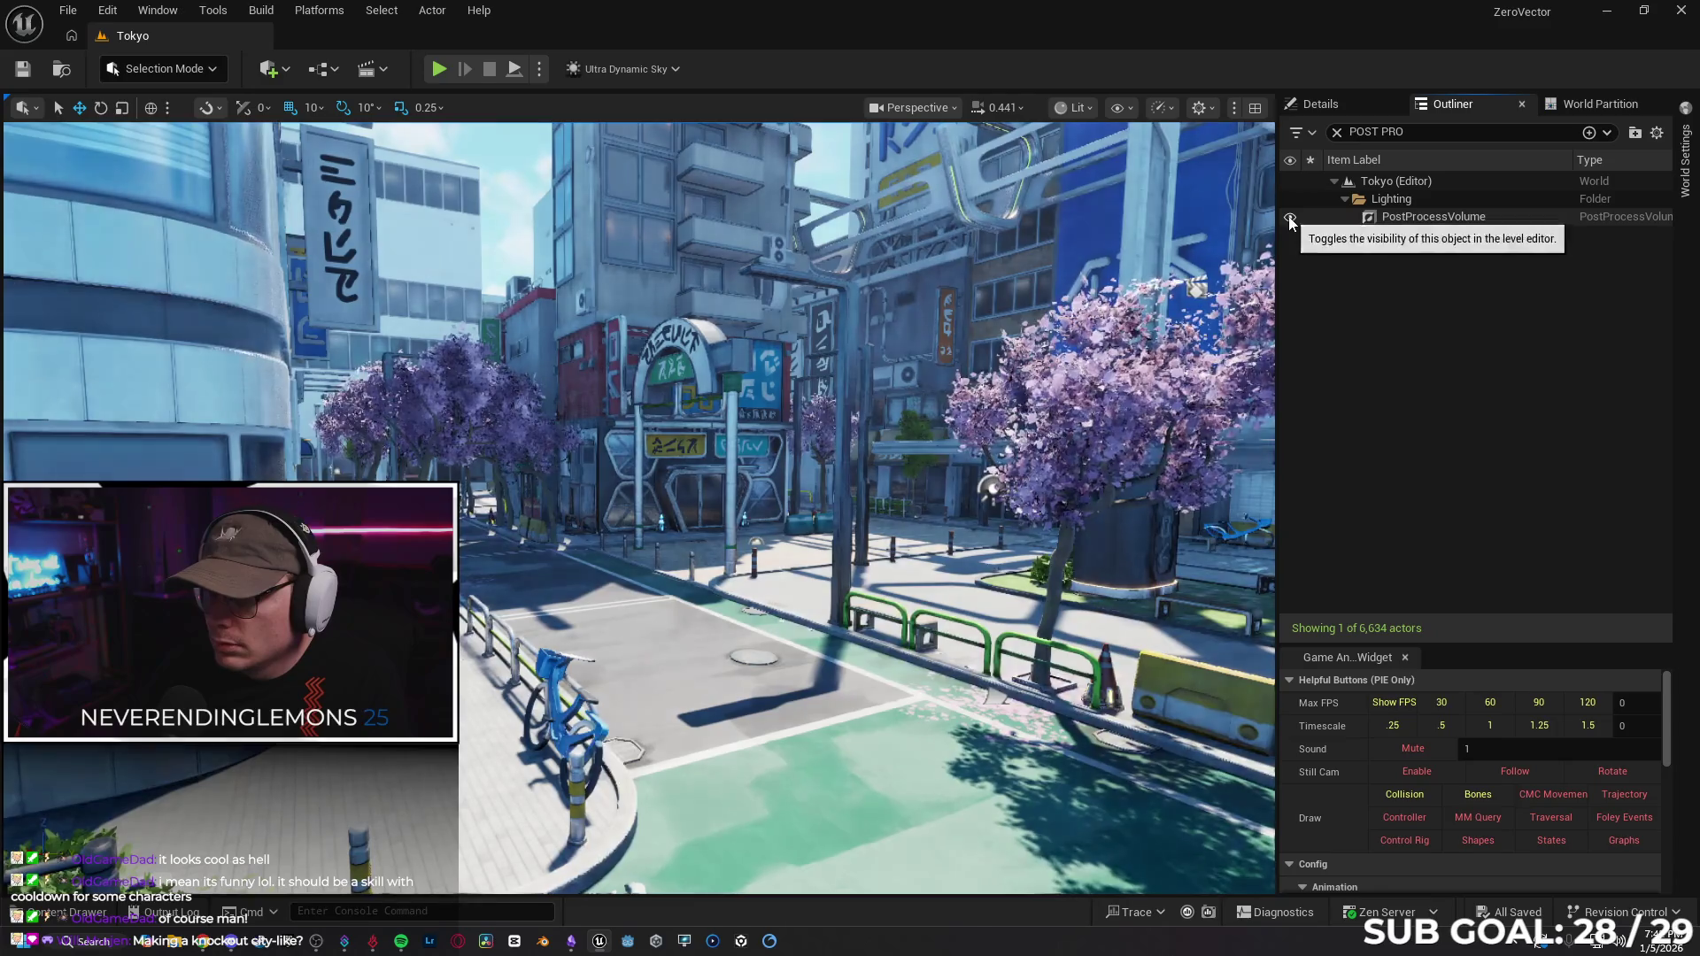
Re-filter the Outliner for 'POST PROCE', select PostProcessVolume and show its Details.
key(ctrl+a)
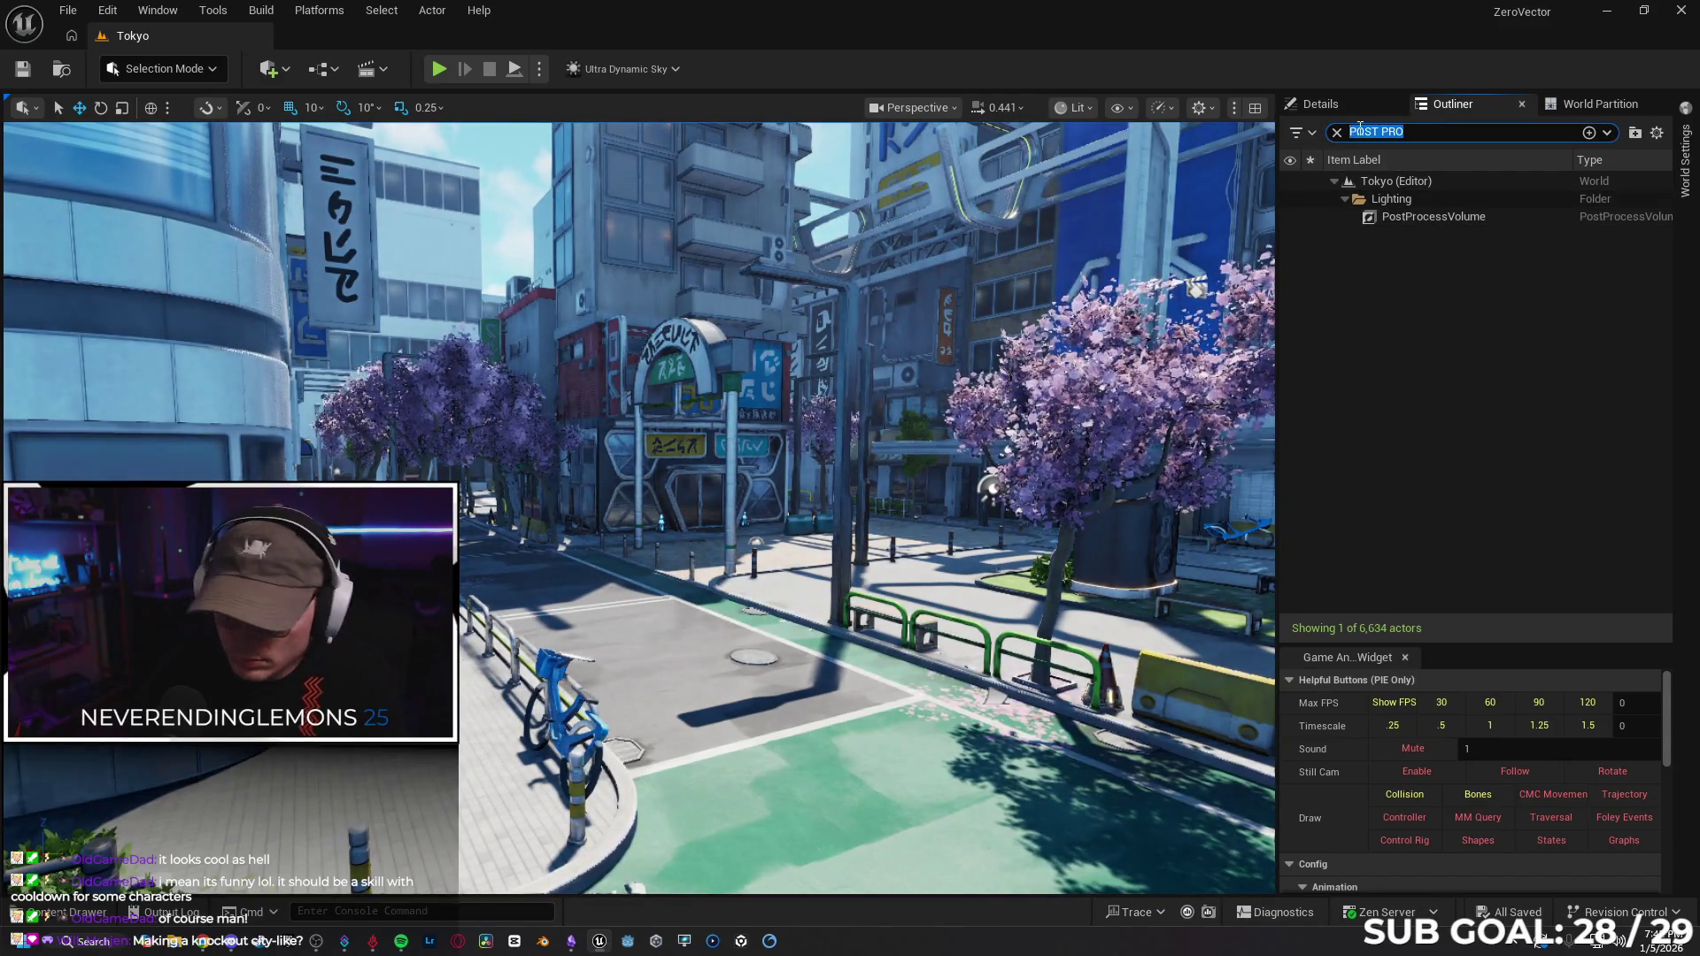
key(BackSpace)
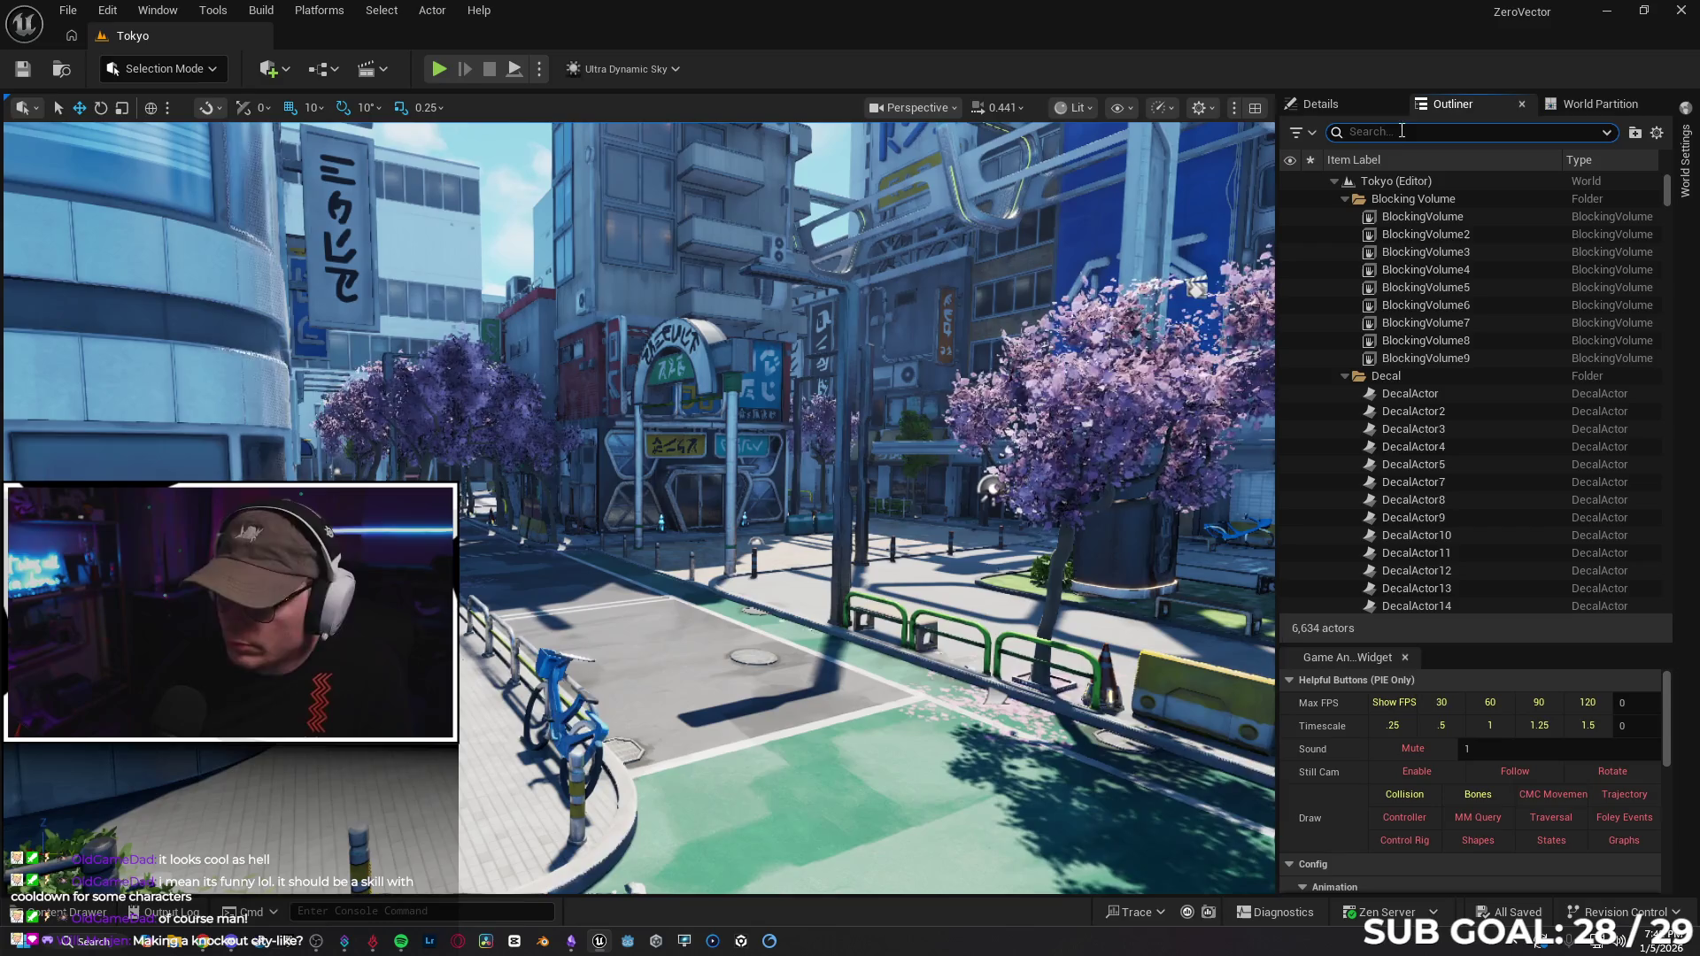
text(POST PROCE)
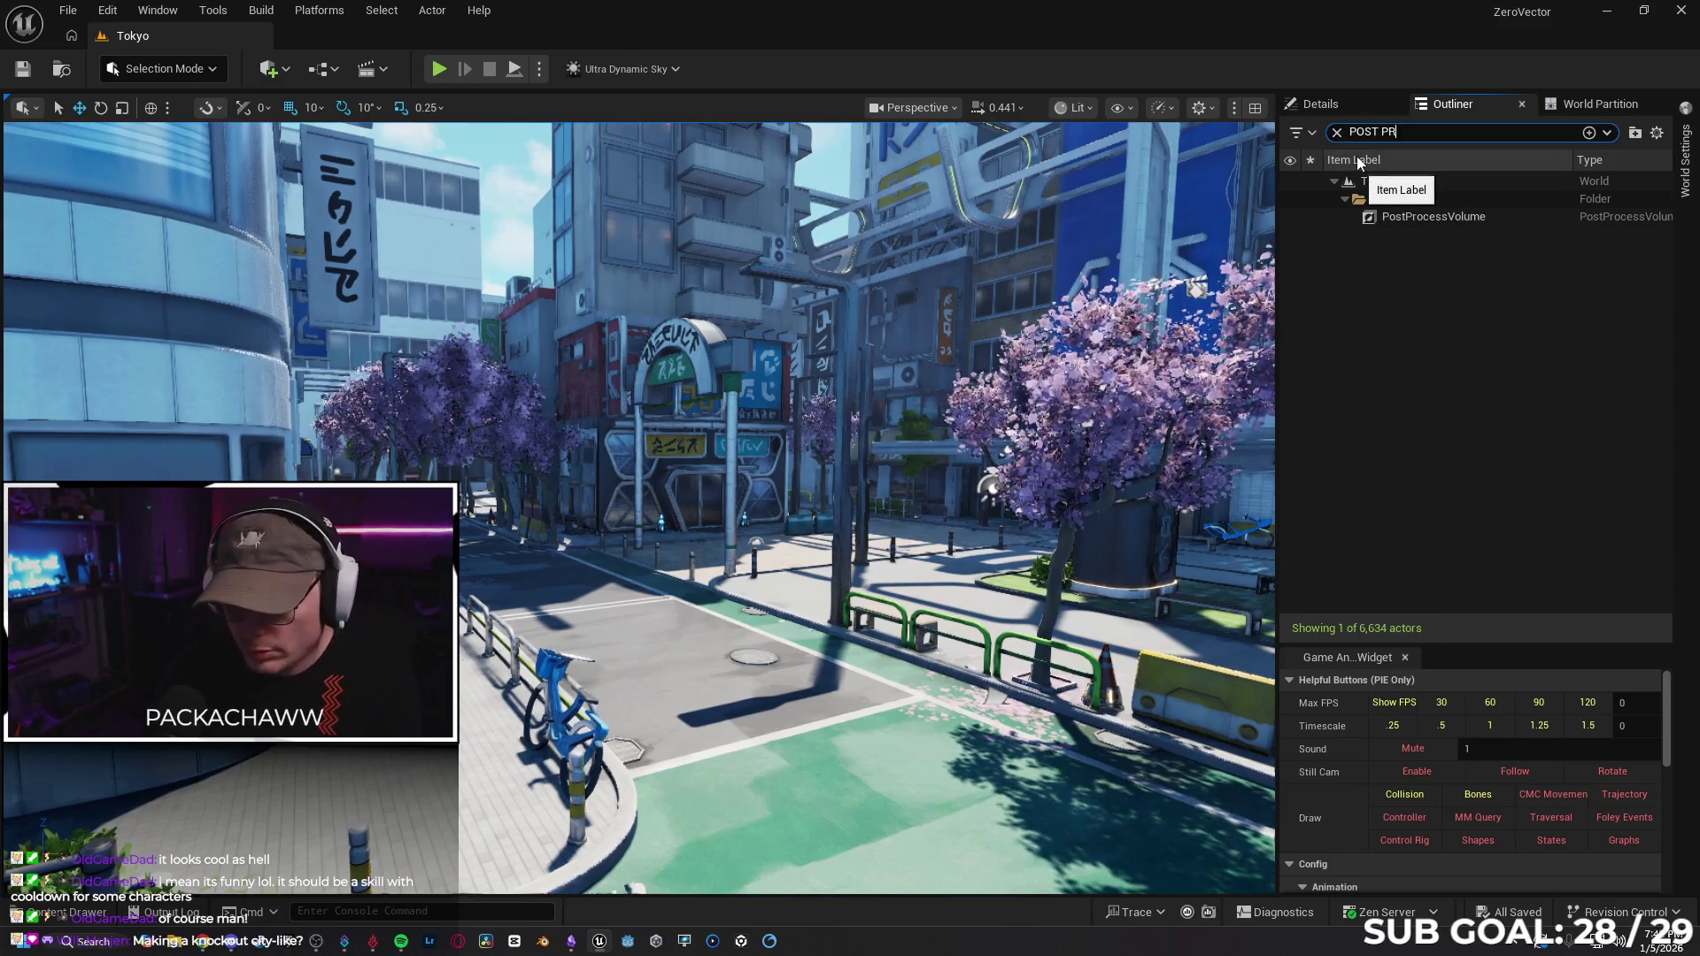
click(1479, 217)
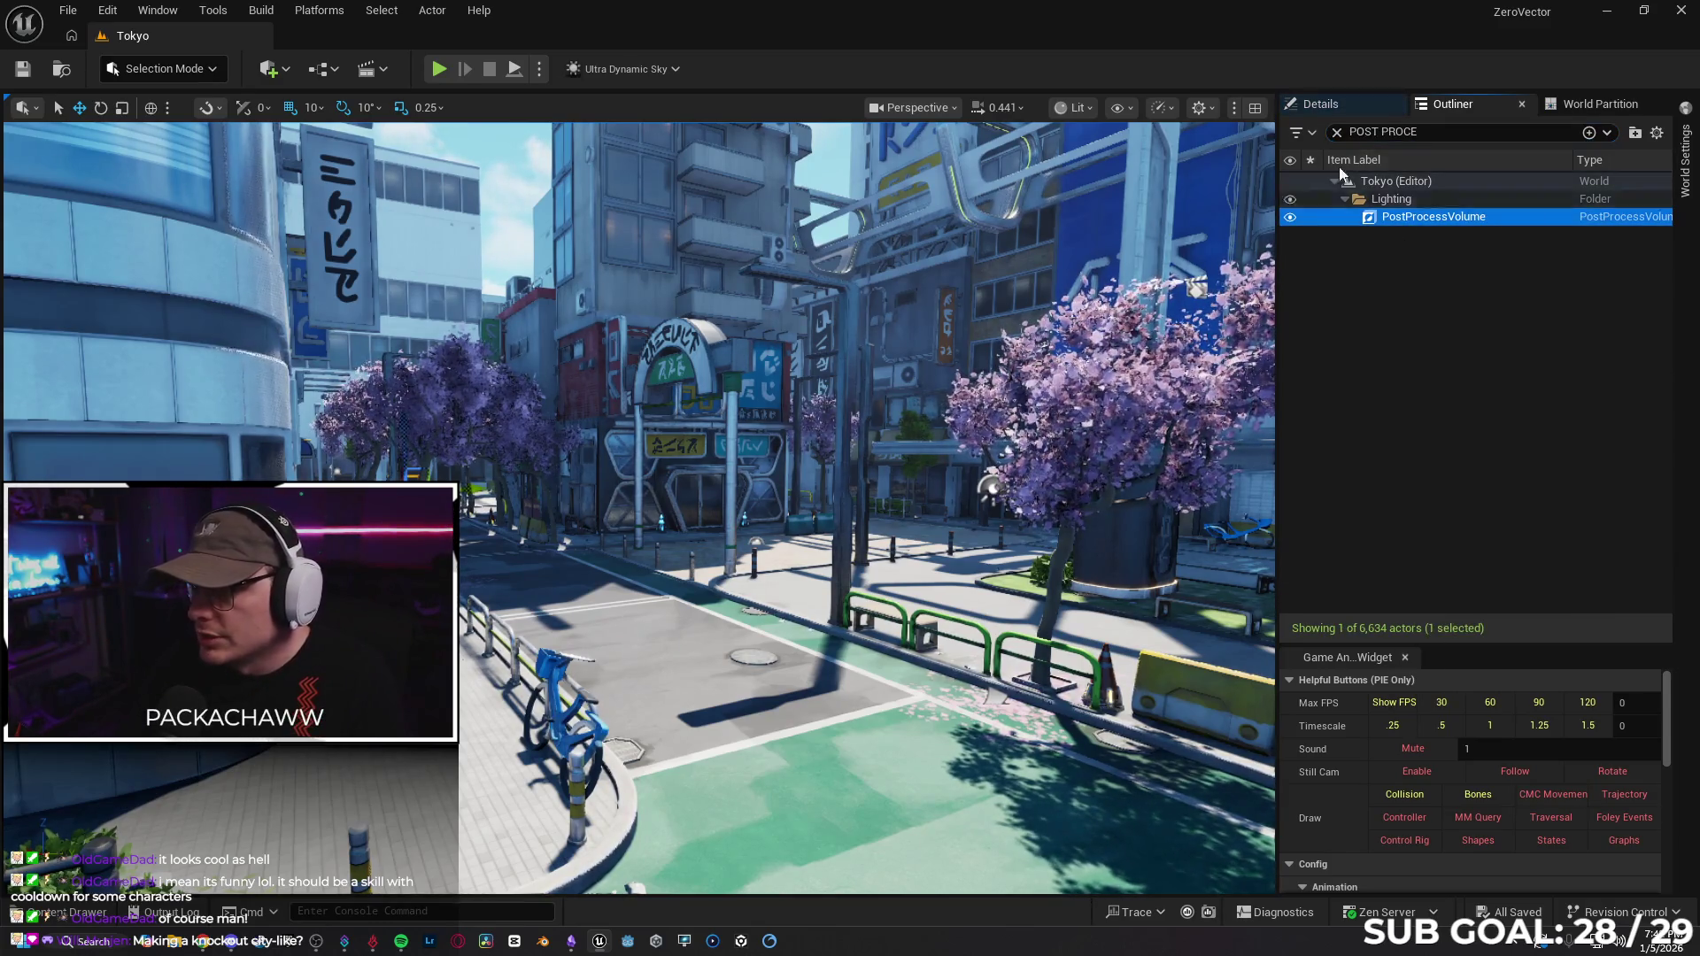
click(1321, 103)
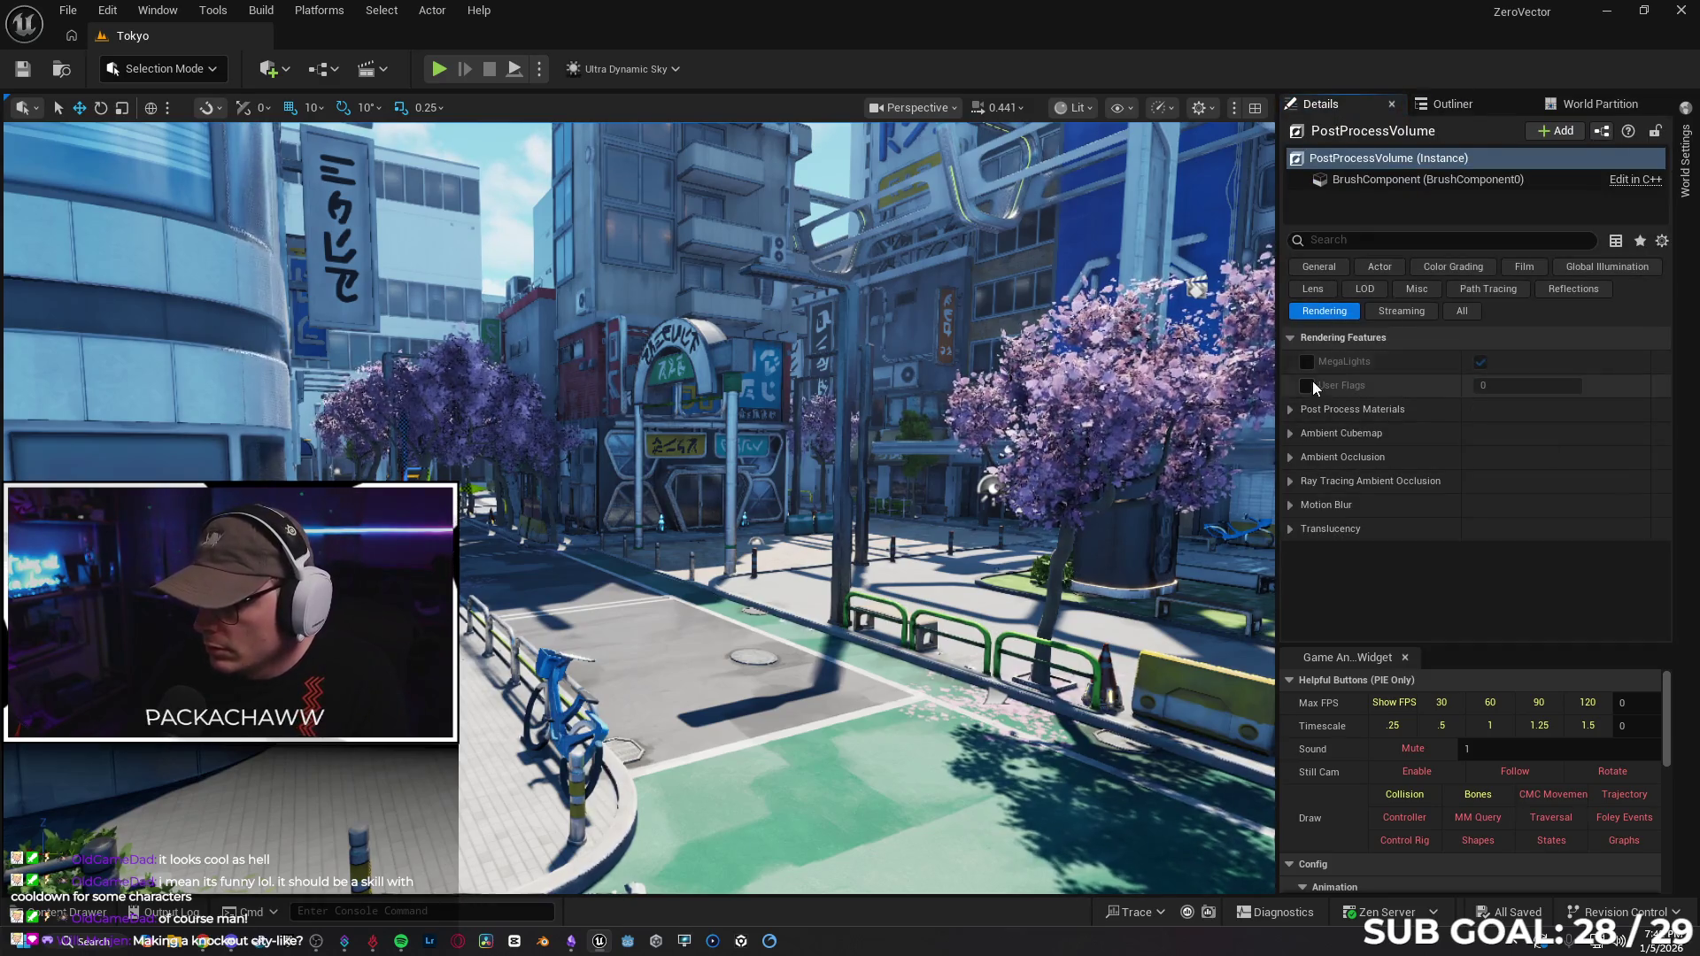
Add an Asset reference element to Post Process Materials and assign M_CelShader, found by searching CEL.
click(1289, 409)
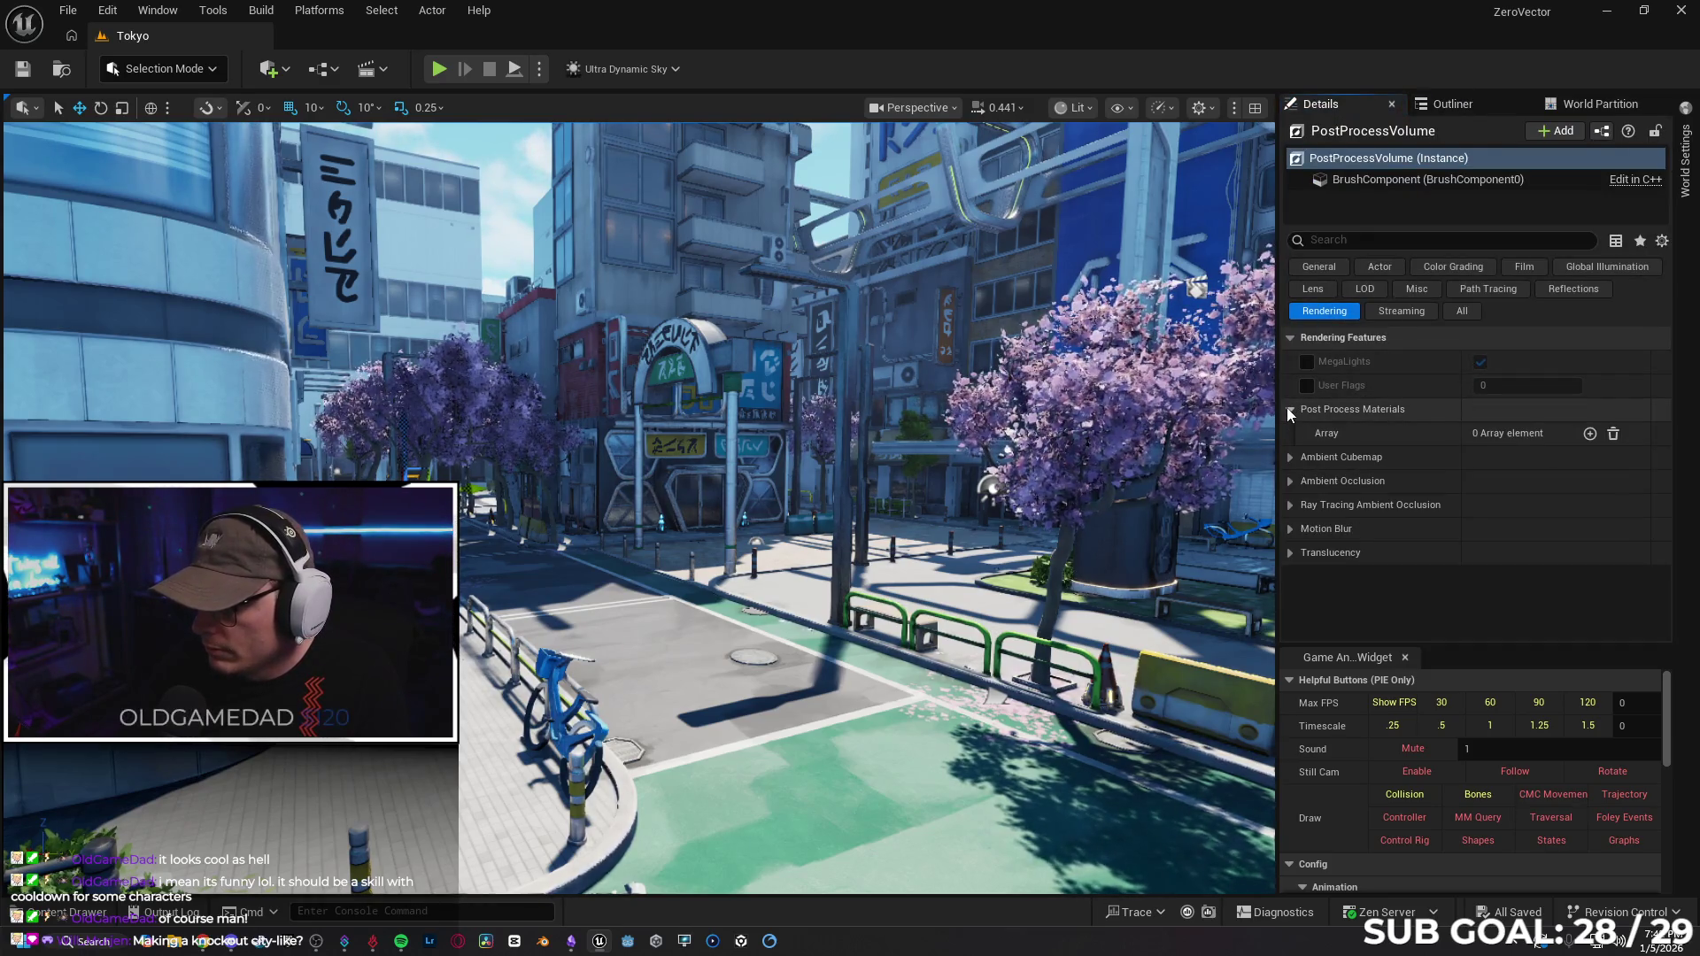
click(1590, 433)
click(1508, 458)
click(1521, 491)
click(1564, 459)
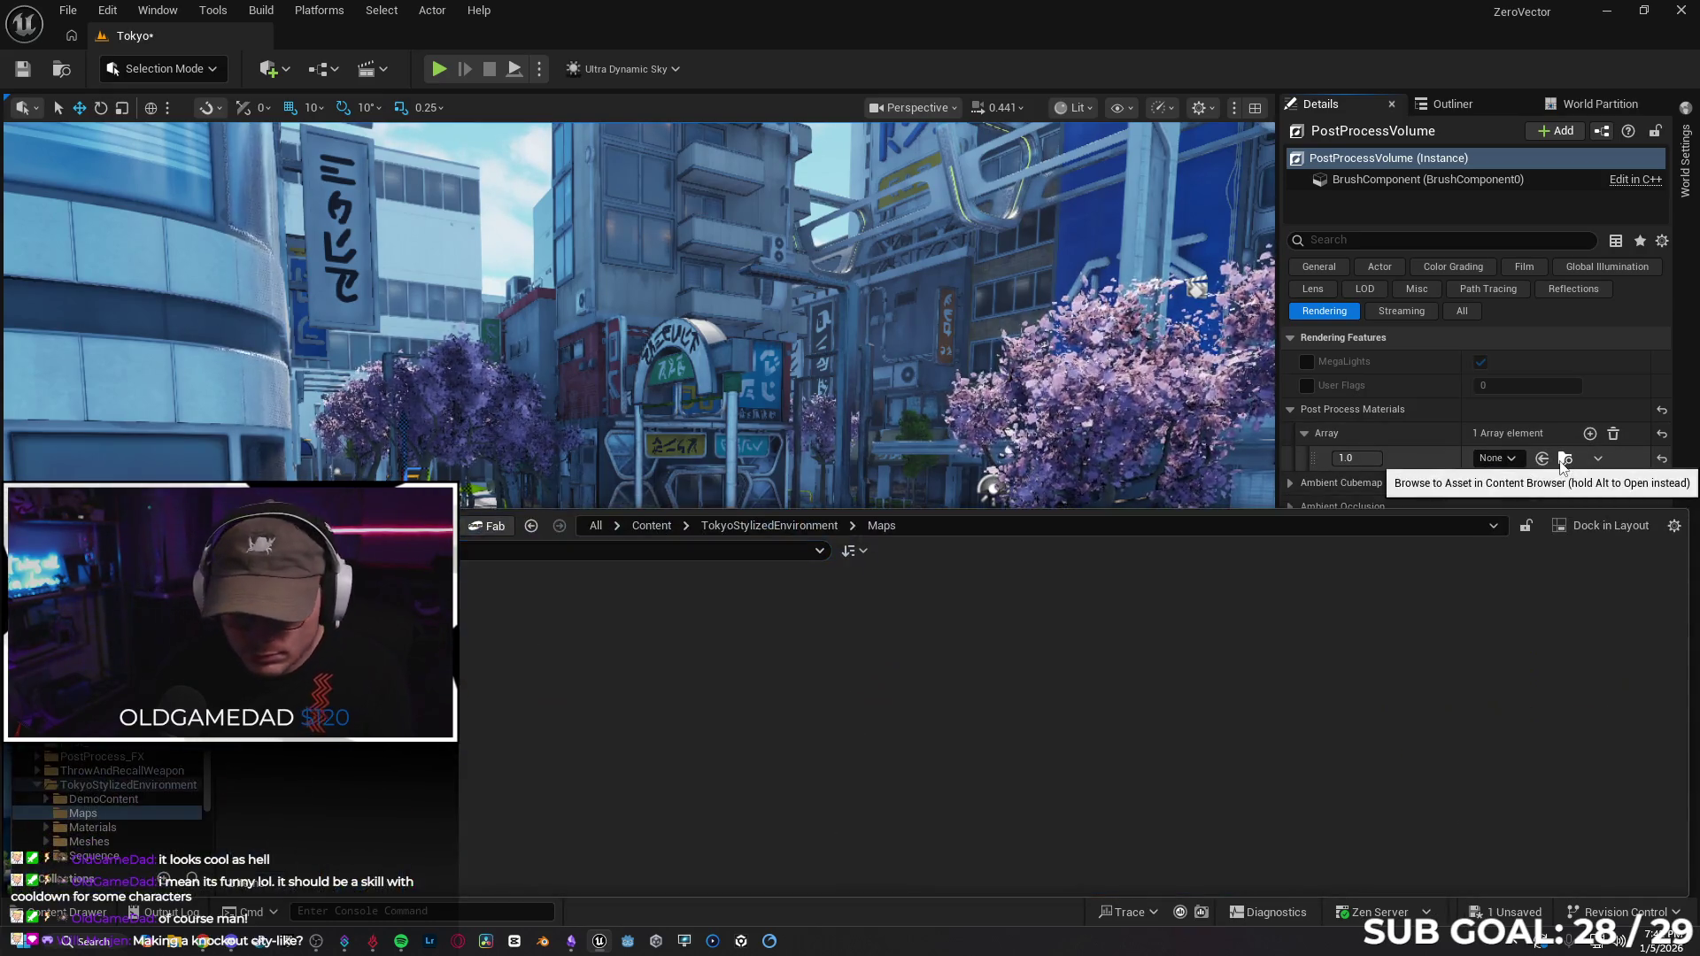
scroll(106, 797, up, 3)
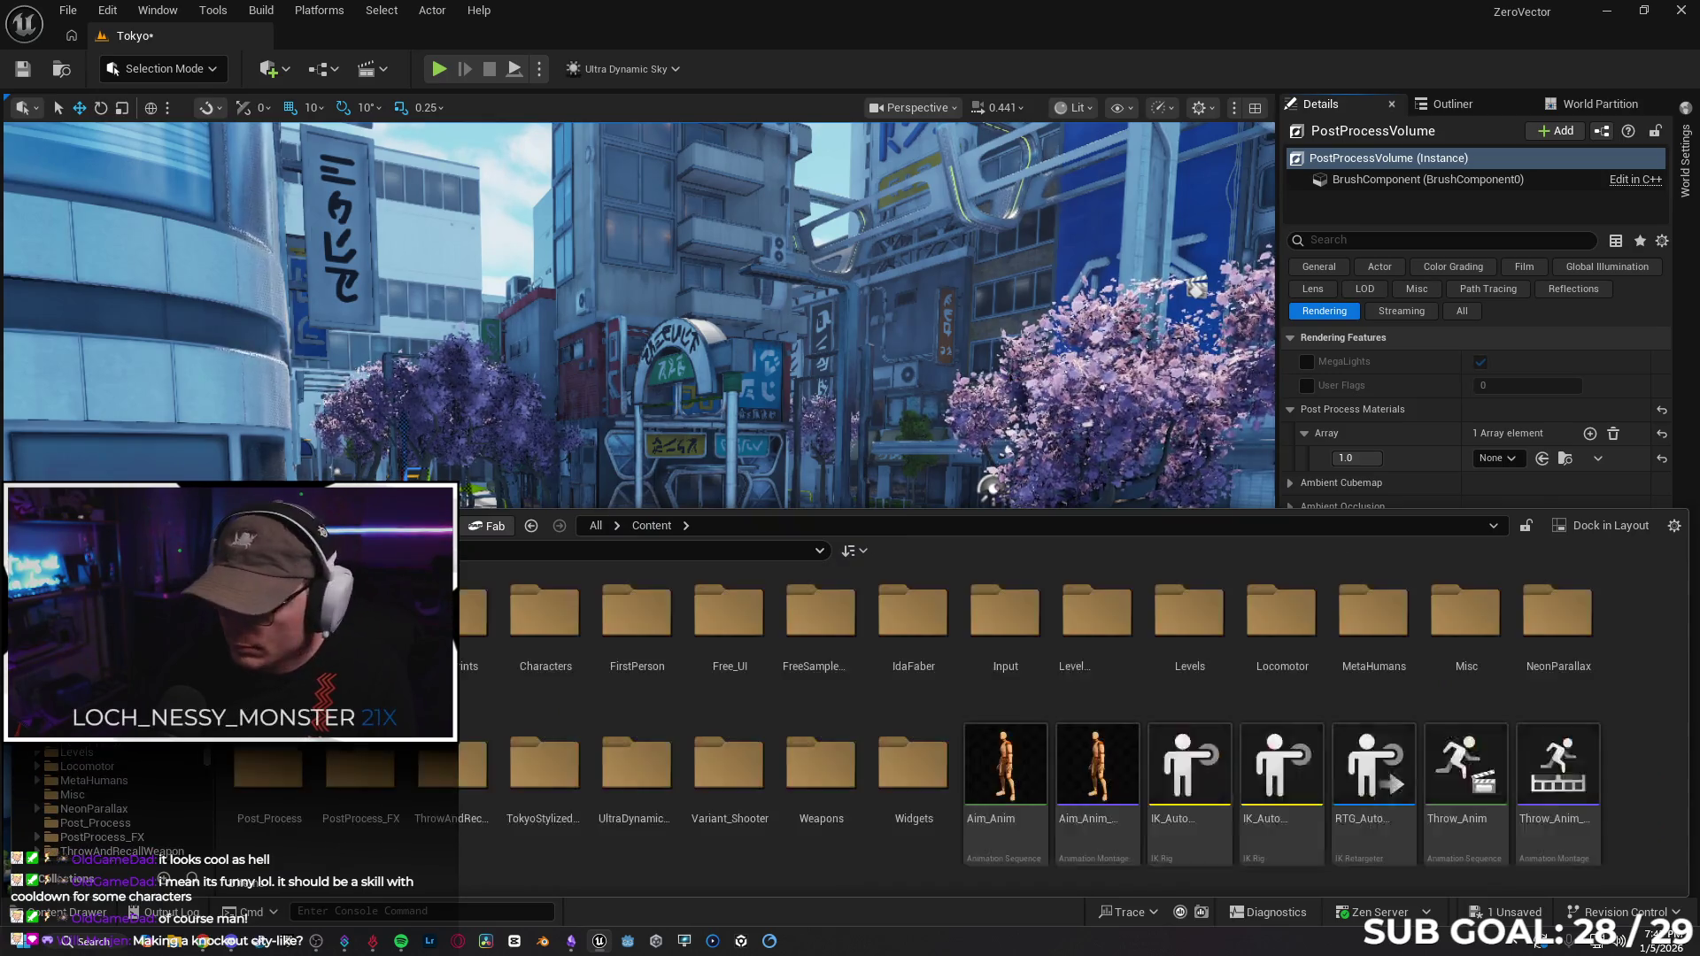
click(1496, 459)
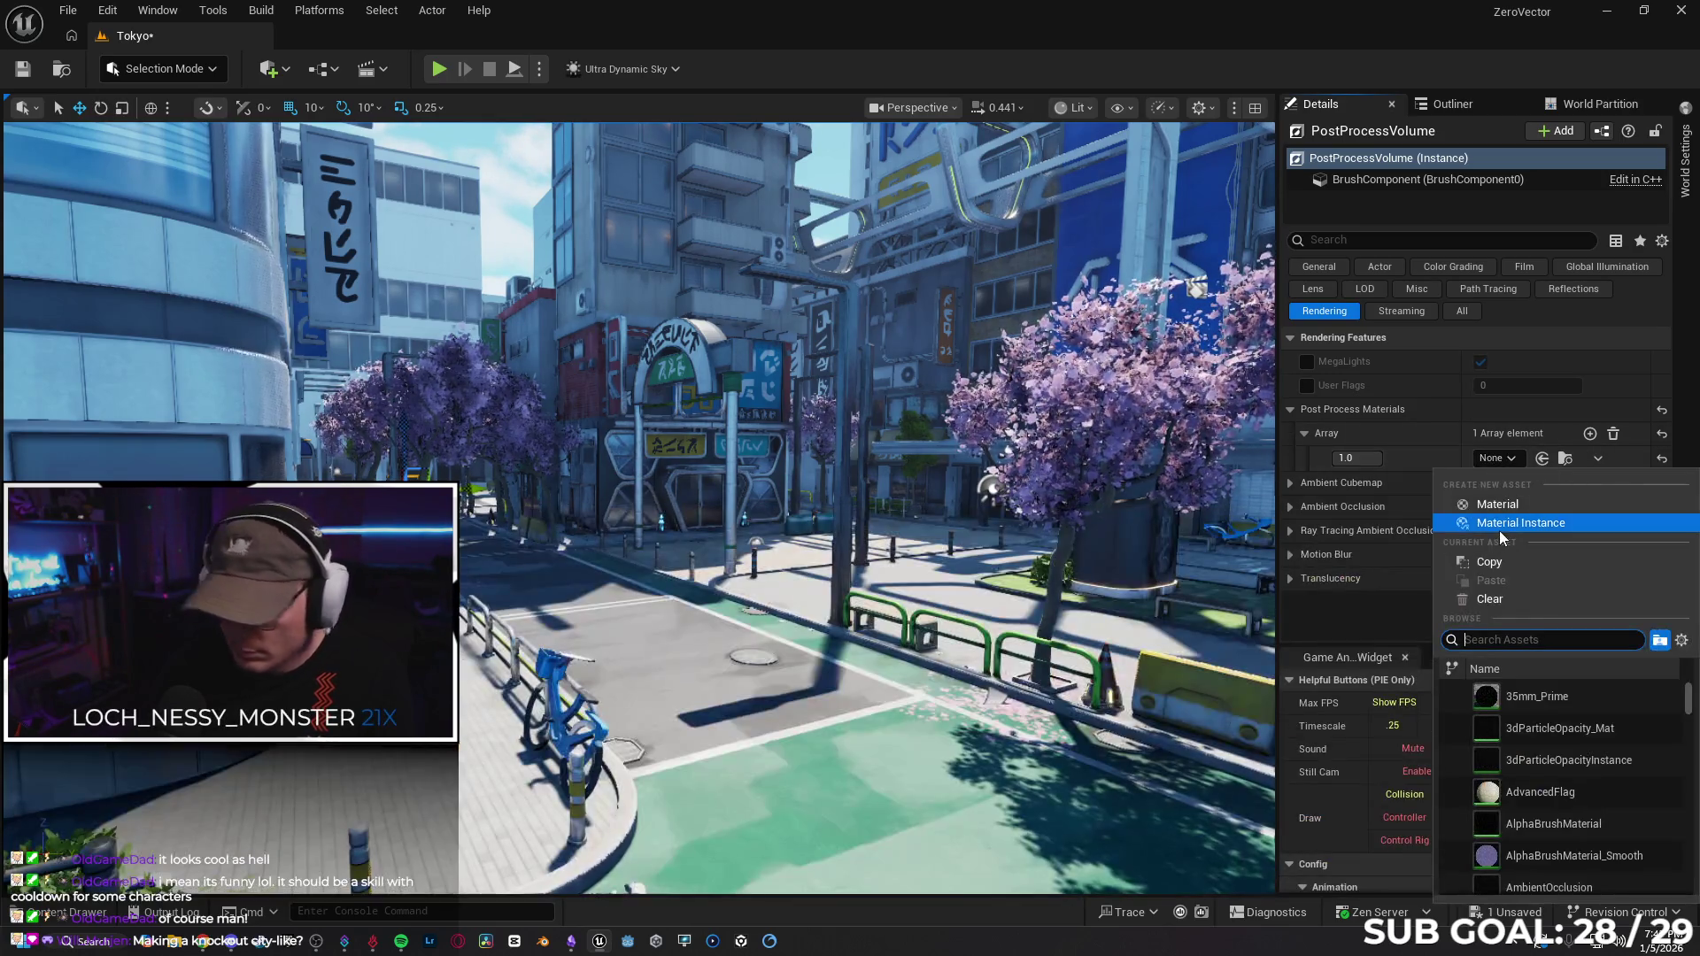
text(CEL)
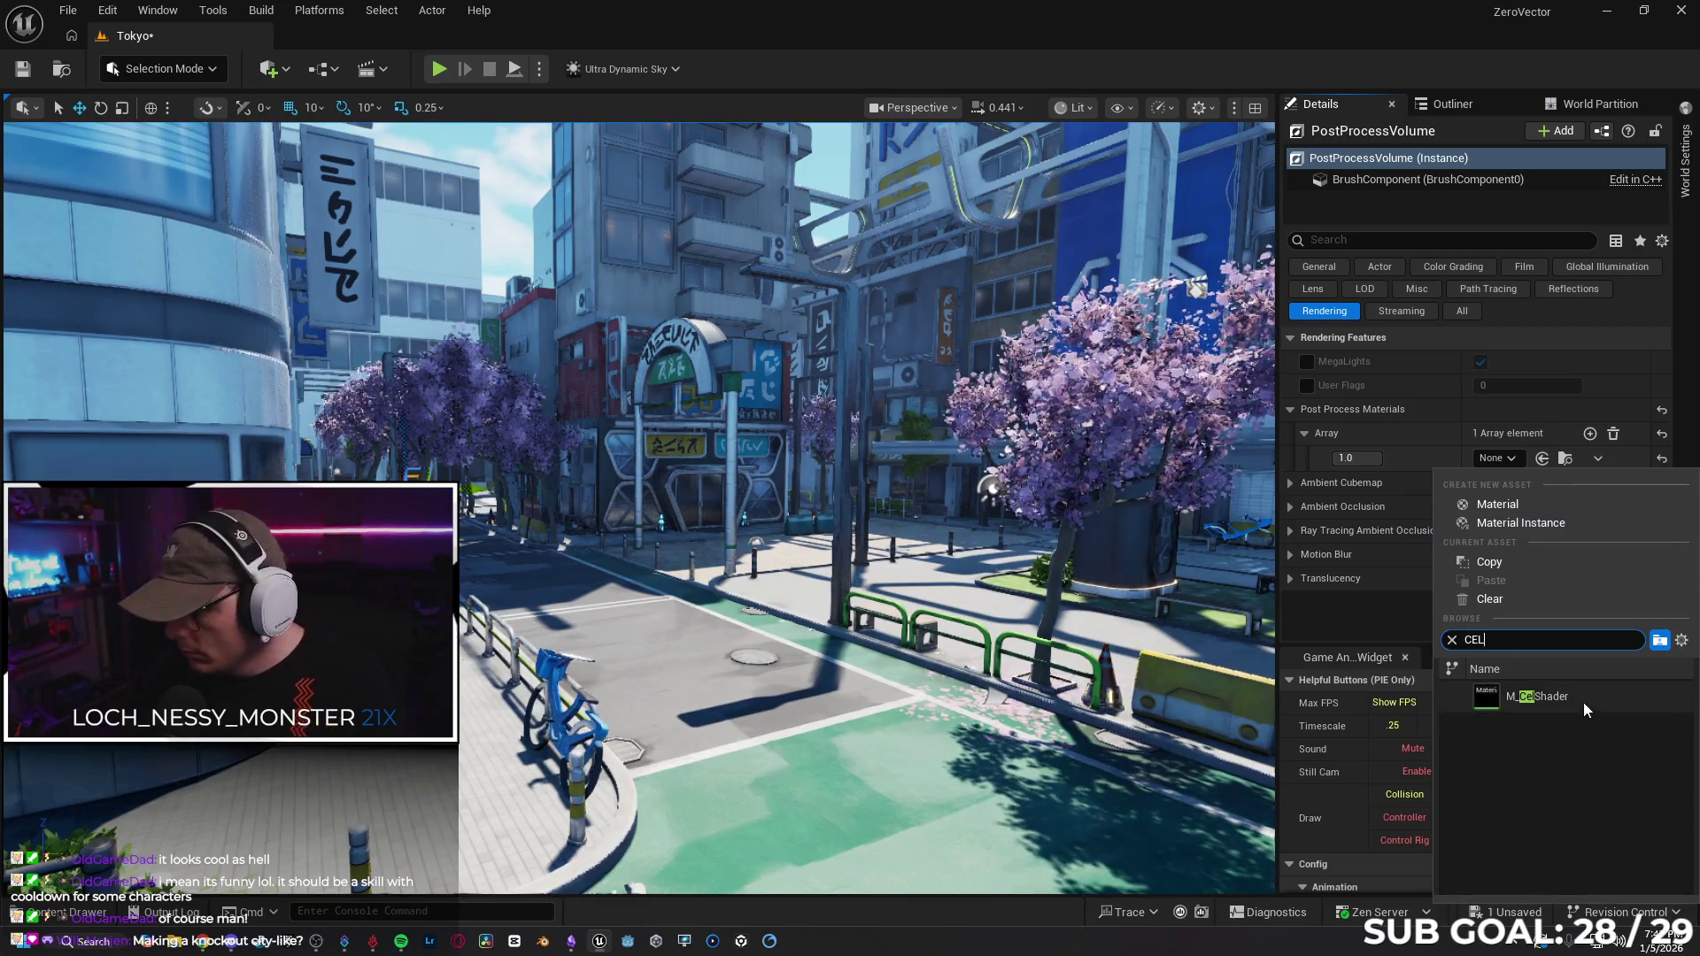
click(1583, 699)
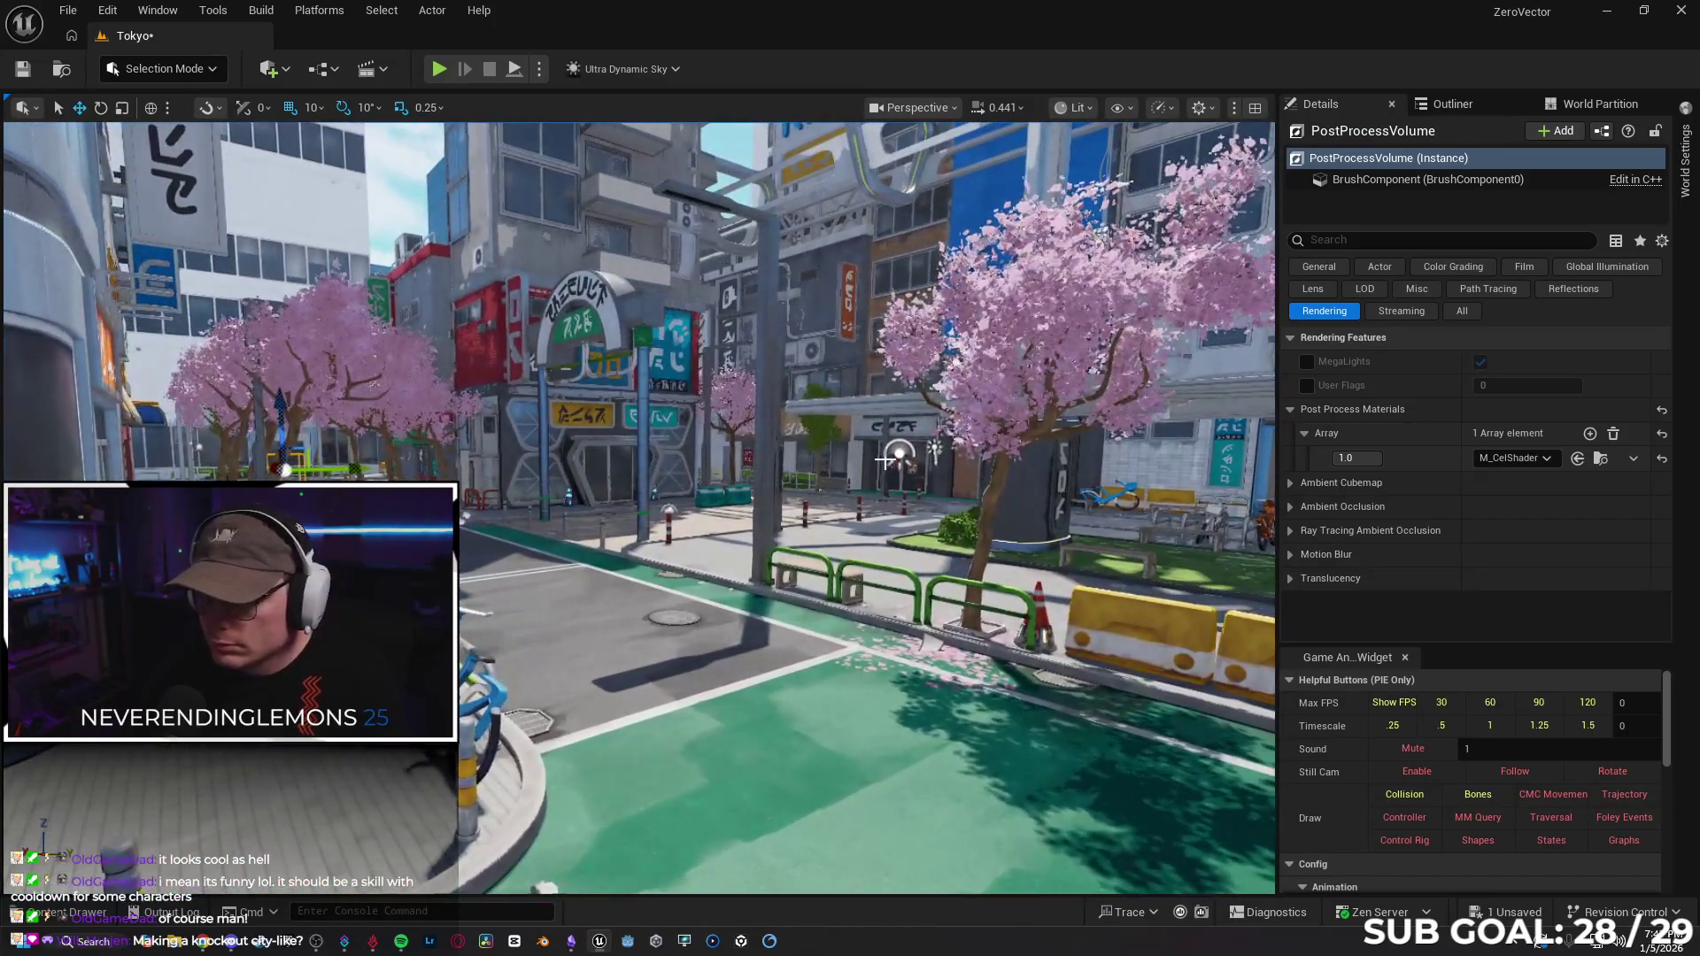
scroll(600, 379, up, 2)
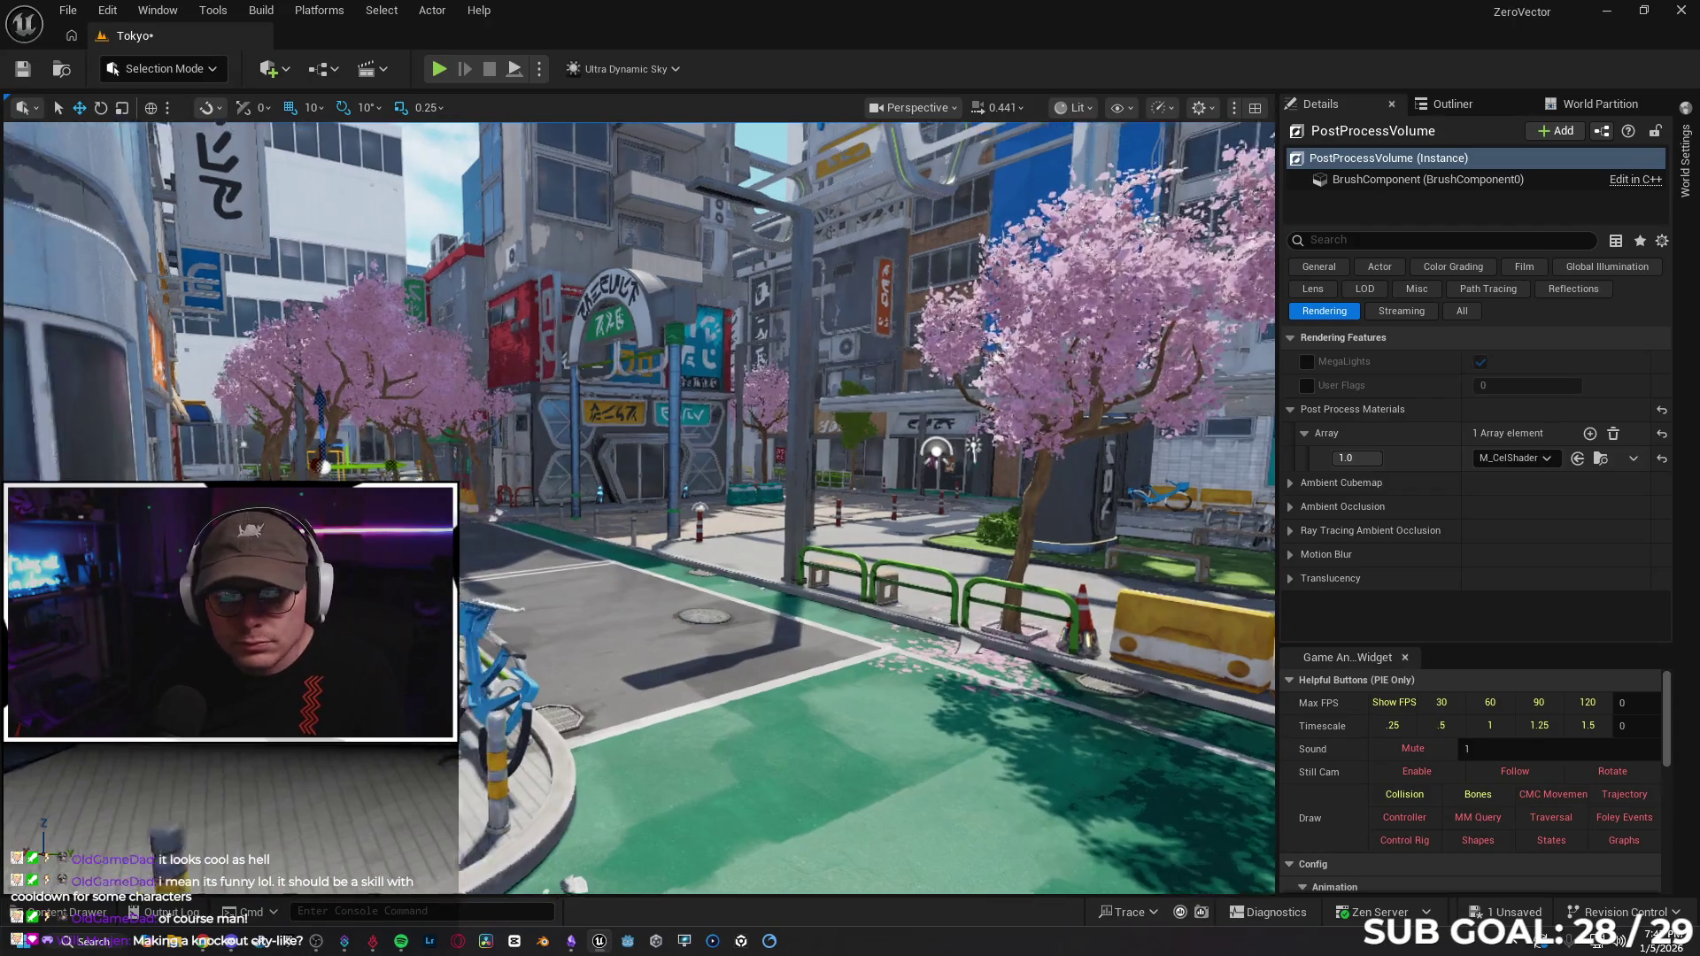
scroll(638, 504, up, 3)
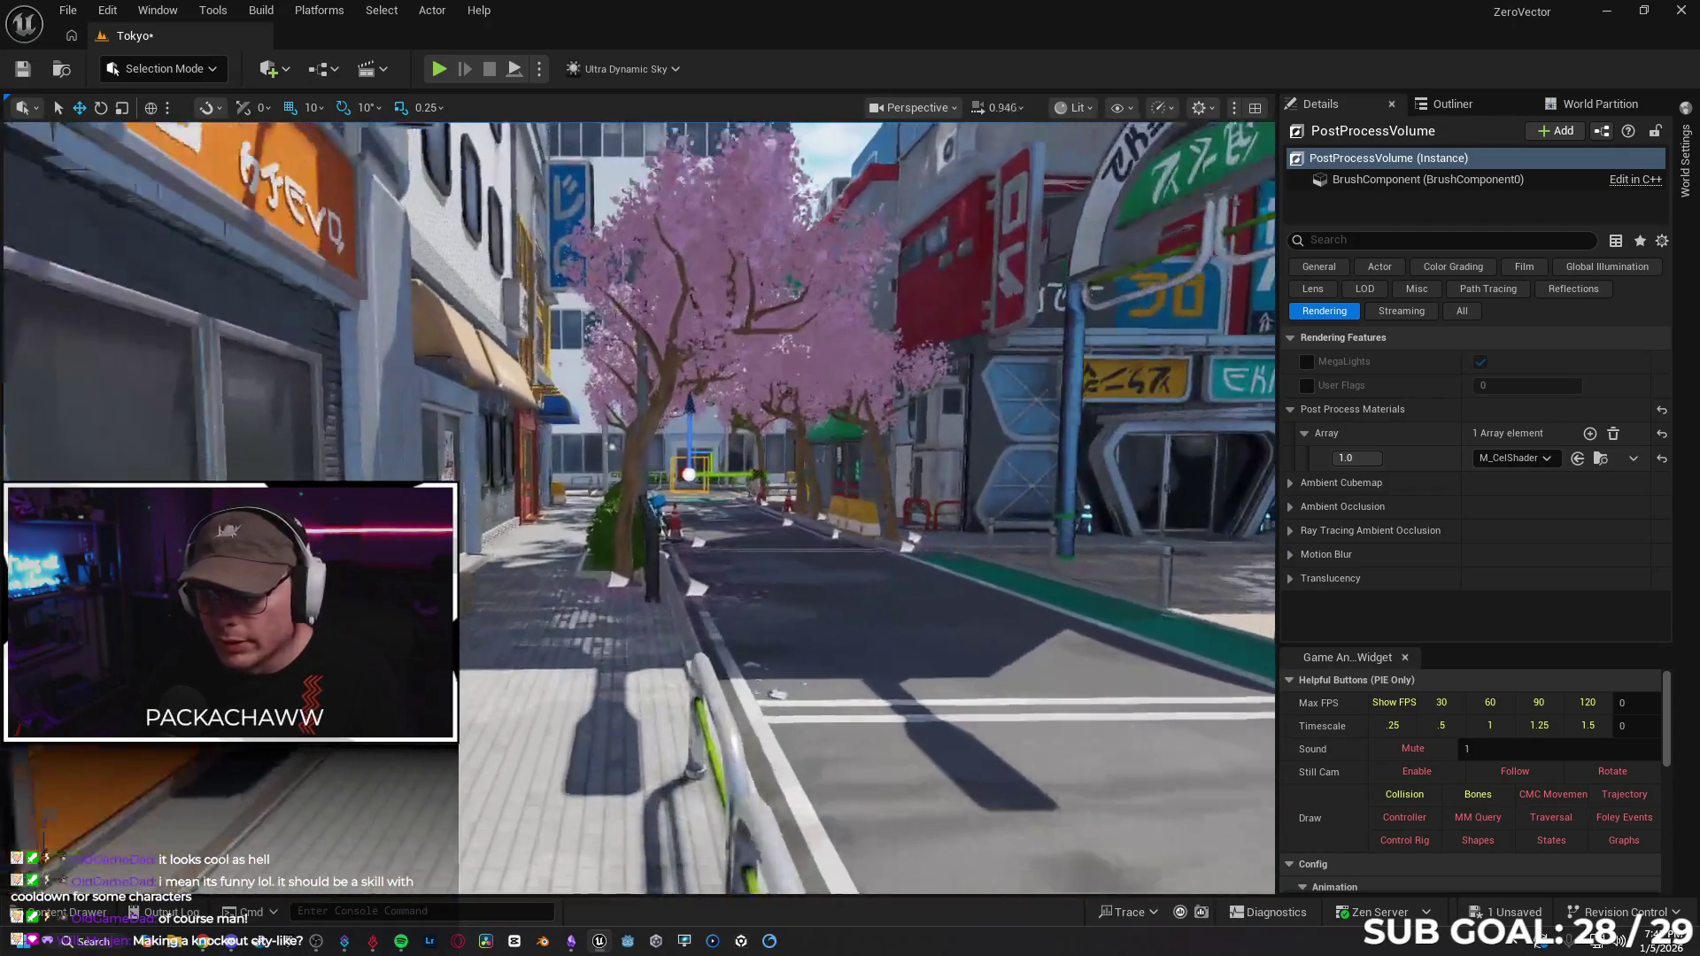
Fly the camera along the cel-shaded cherry-tree street and buildings, then return to the Outliner.
key(w)
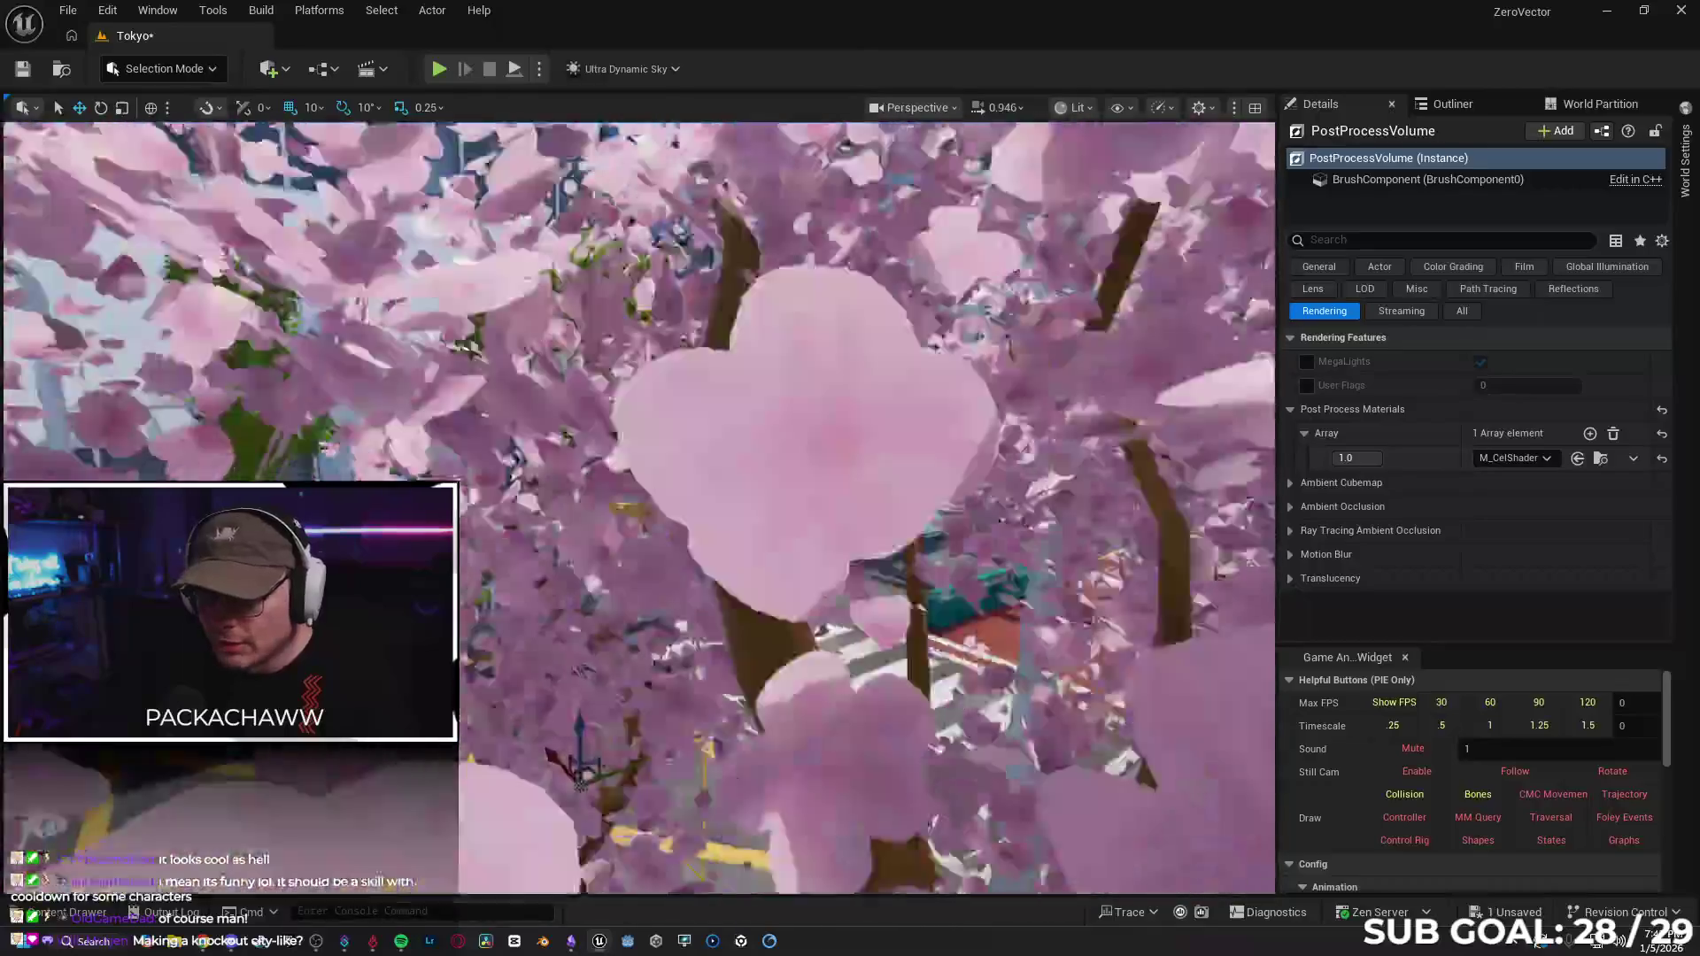
key(w)
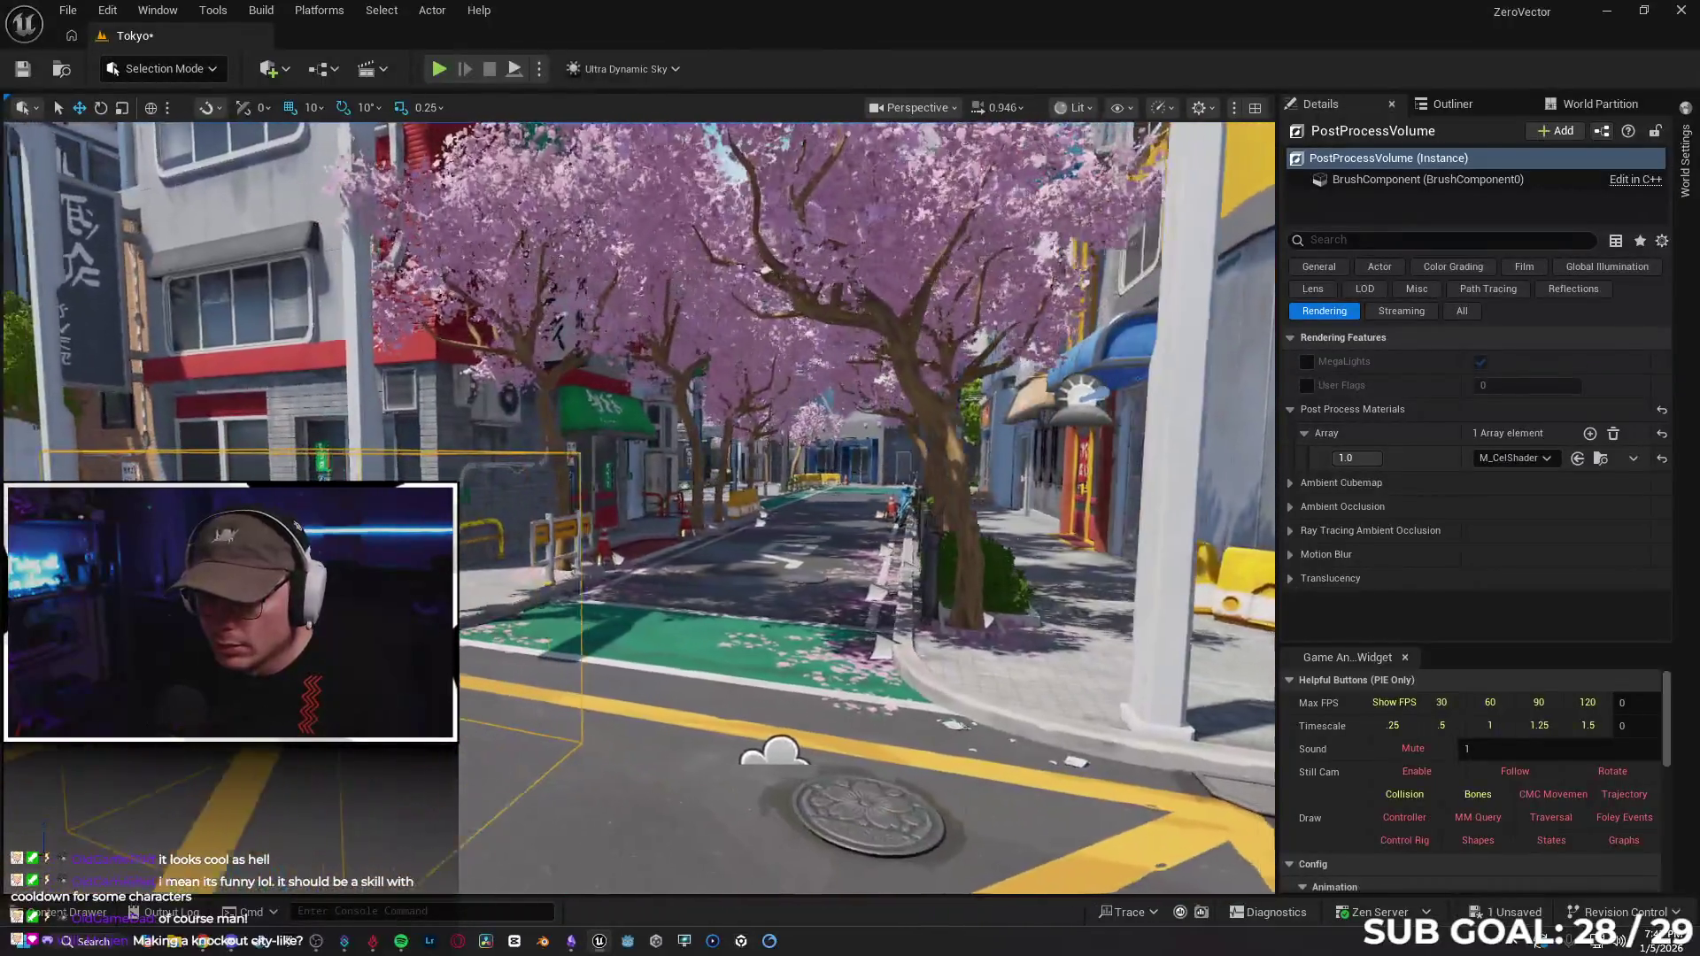
key(w)
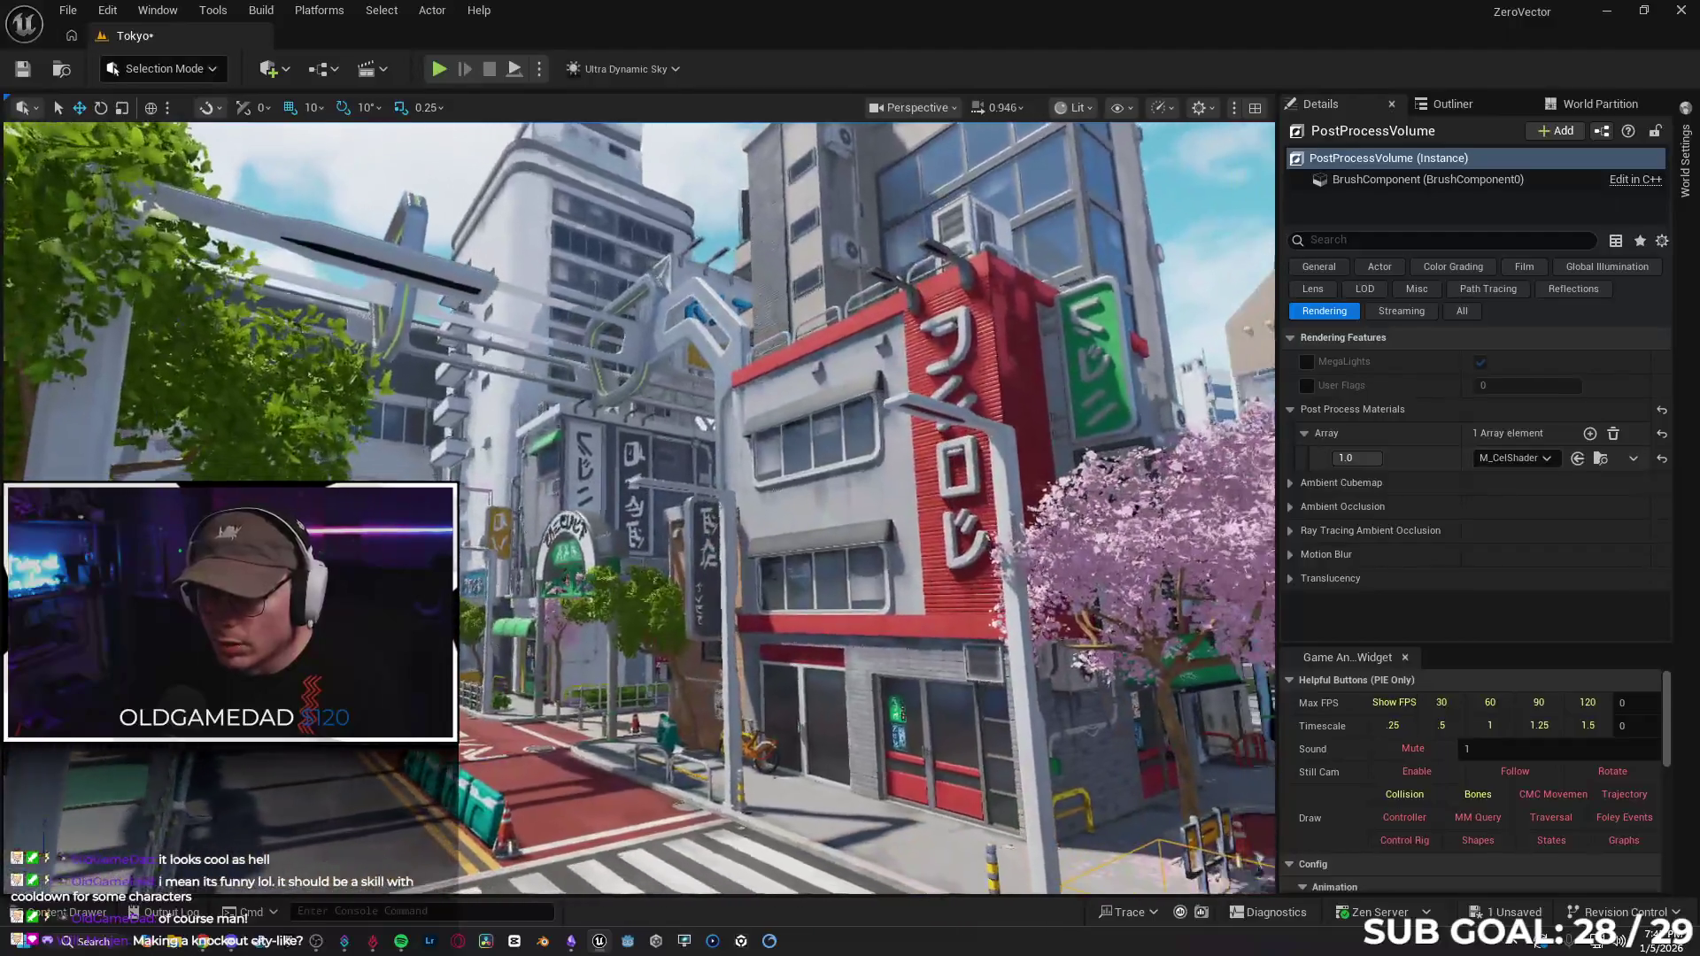
key(w)
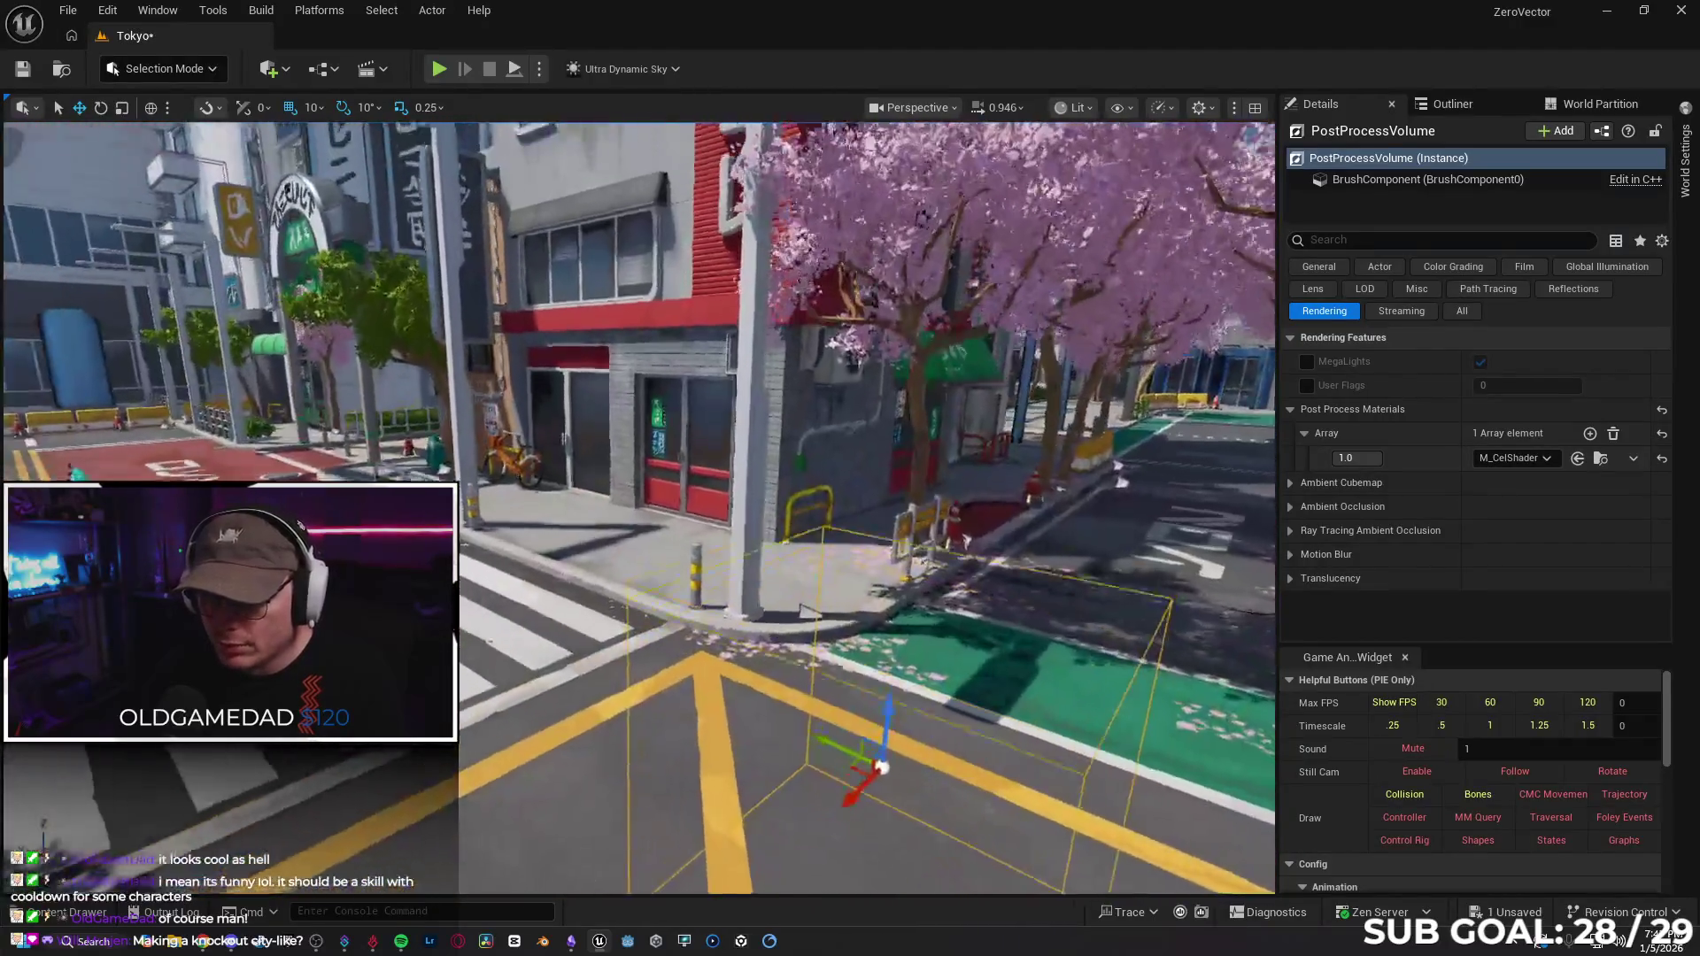
key(w)
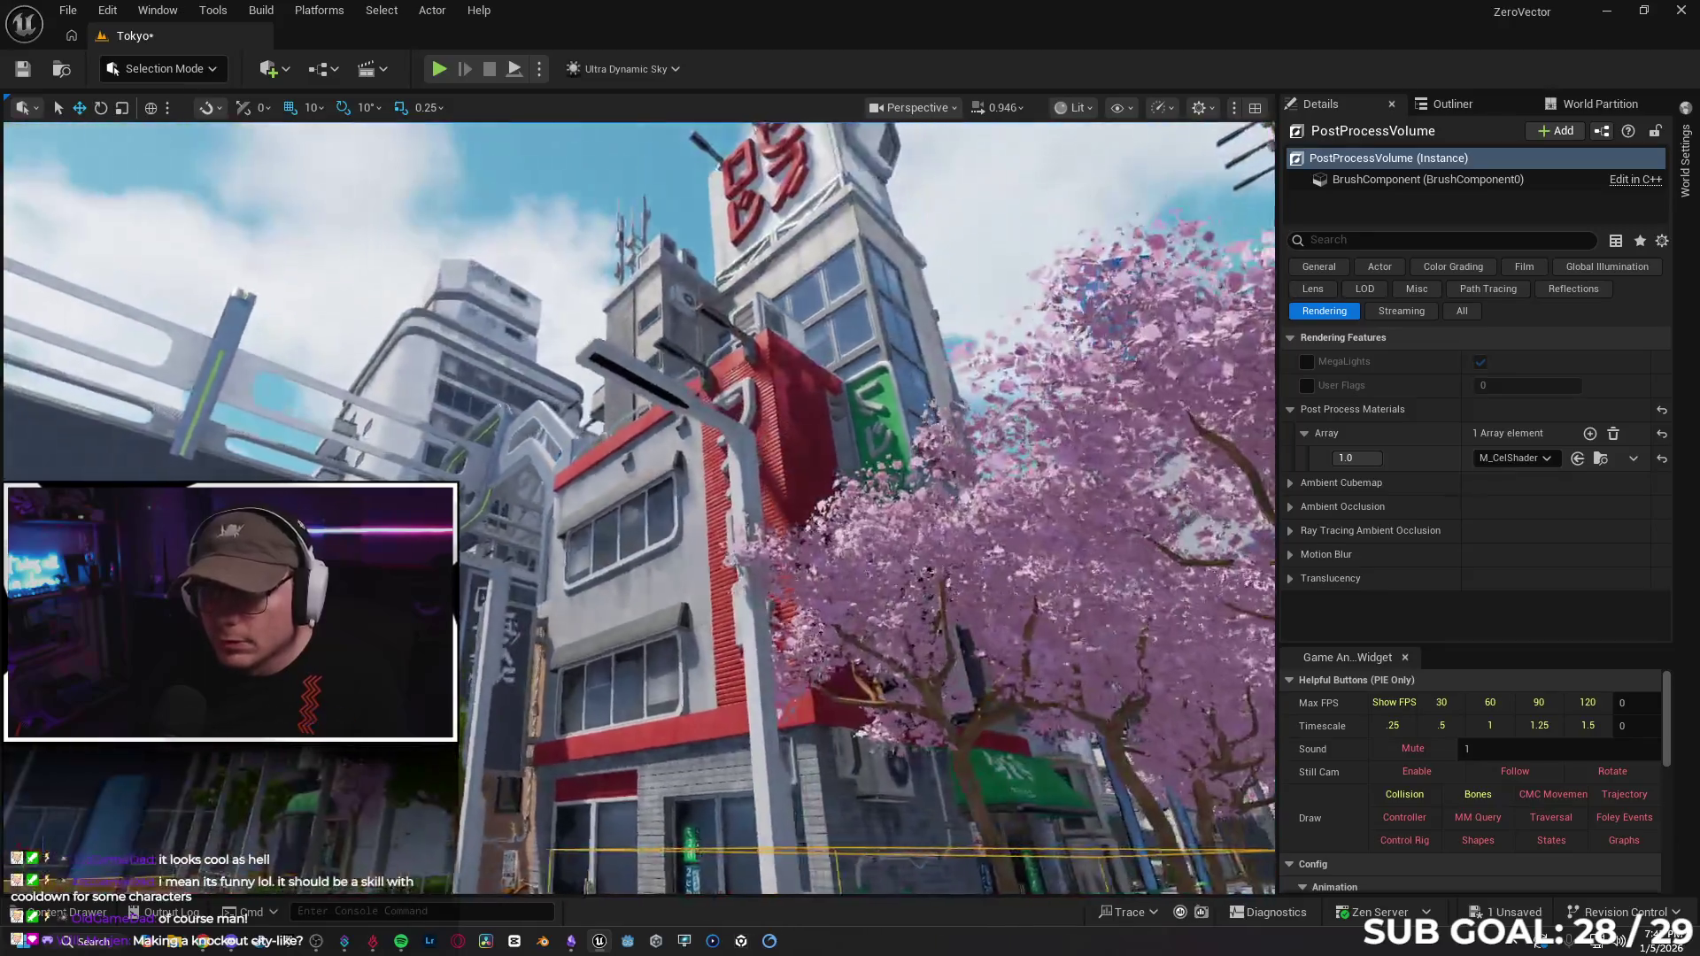
click(1465, 106)
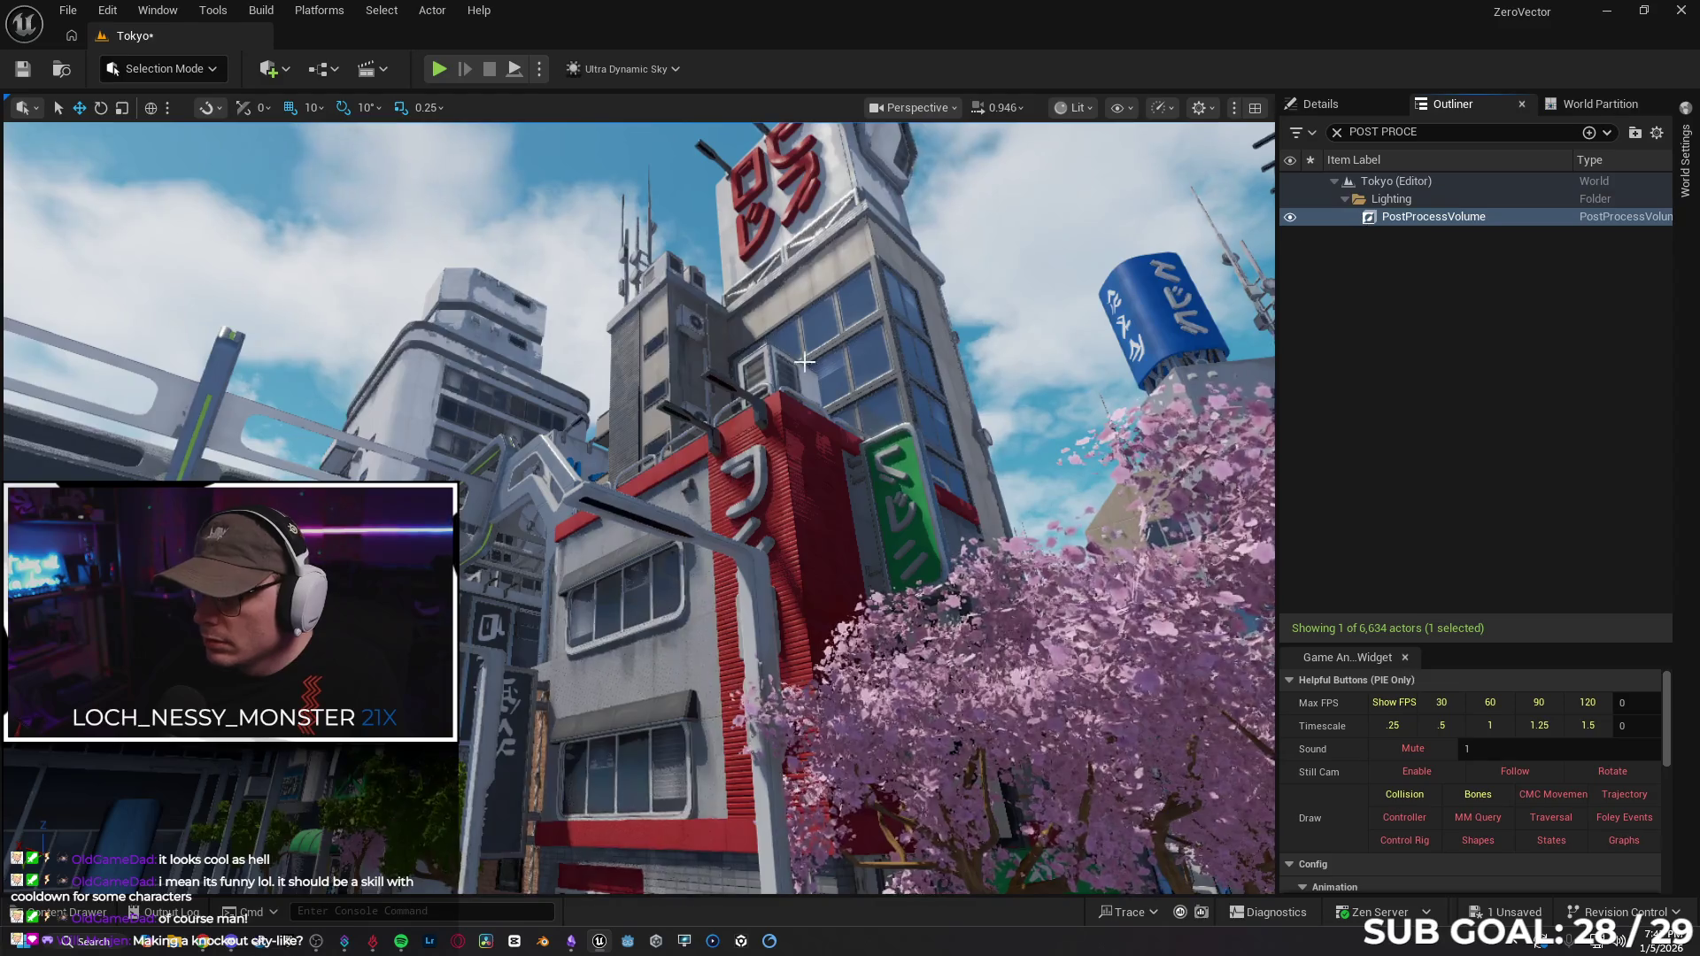
Frame the existing PostProcessVolume and place a new Post Process Volume from the Quick Add list.
double_click(1326, 217)
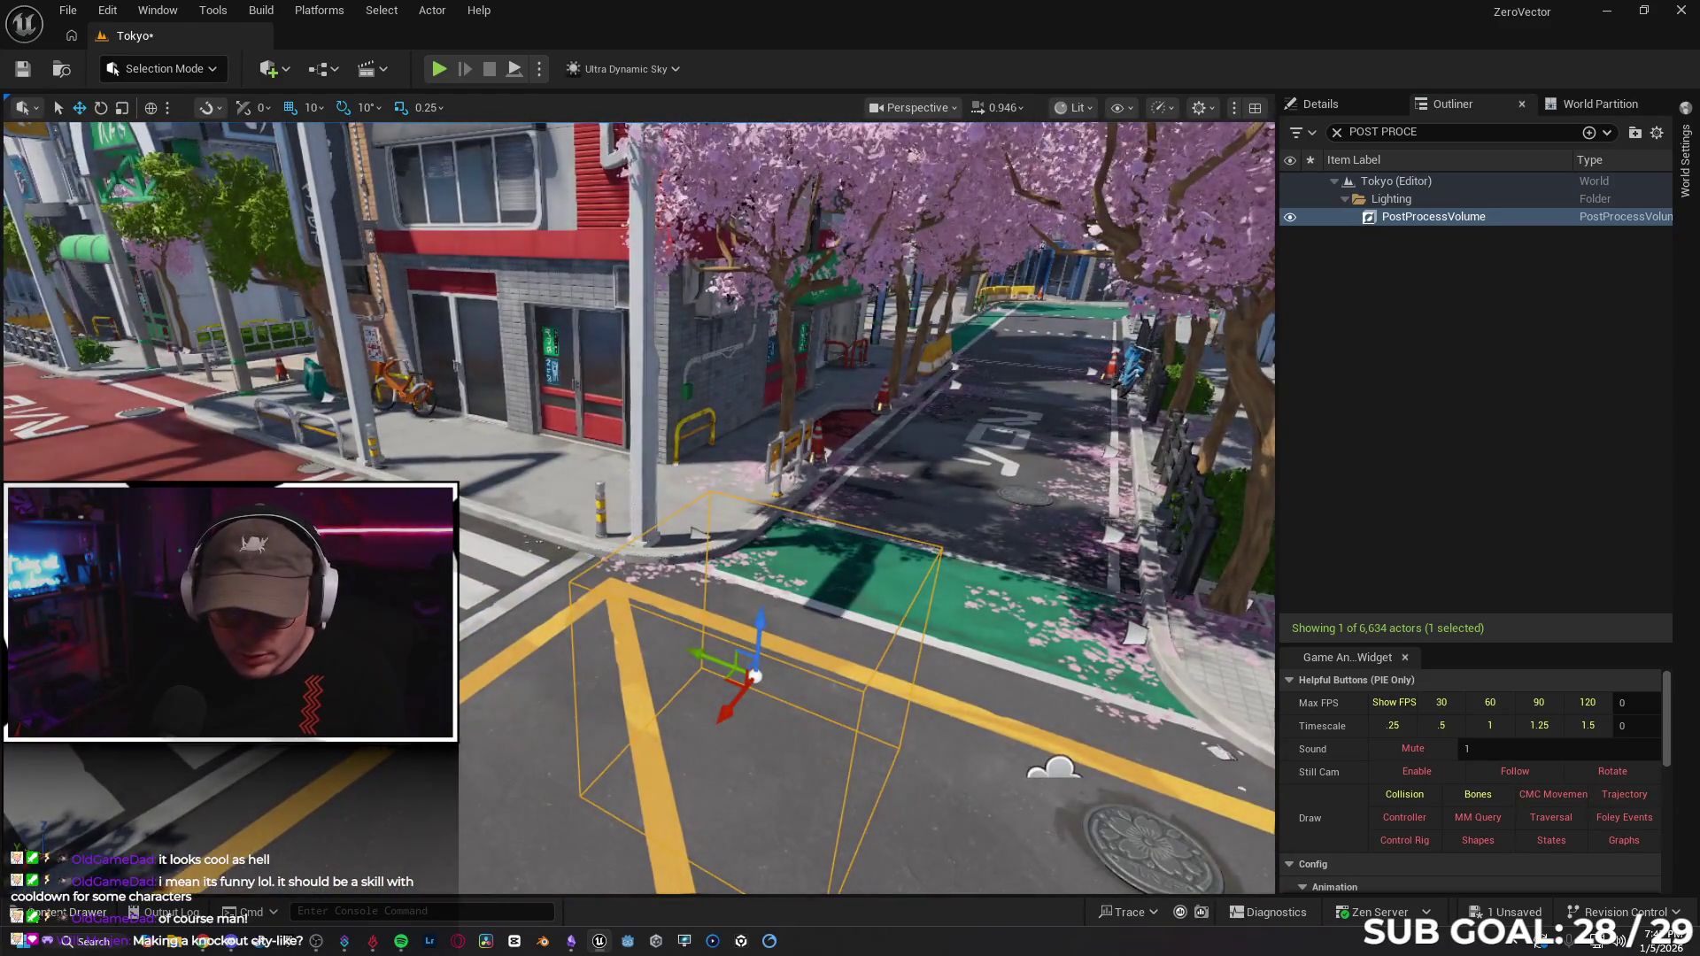
click(66, 912)
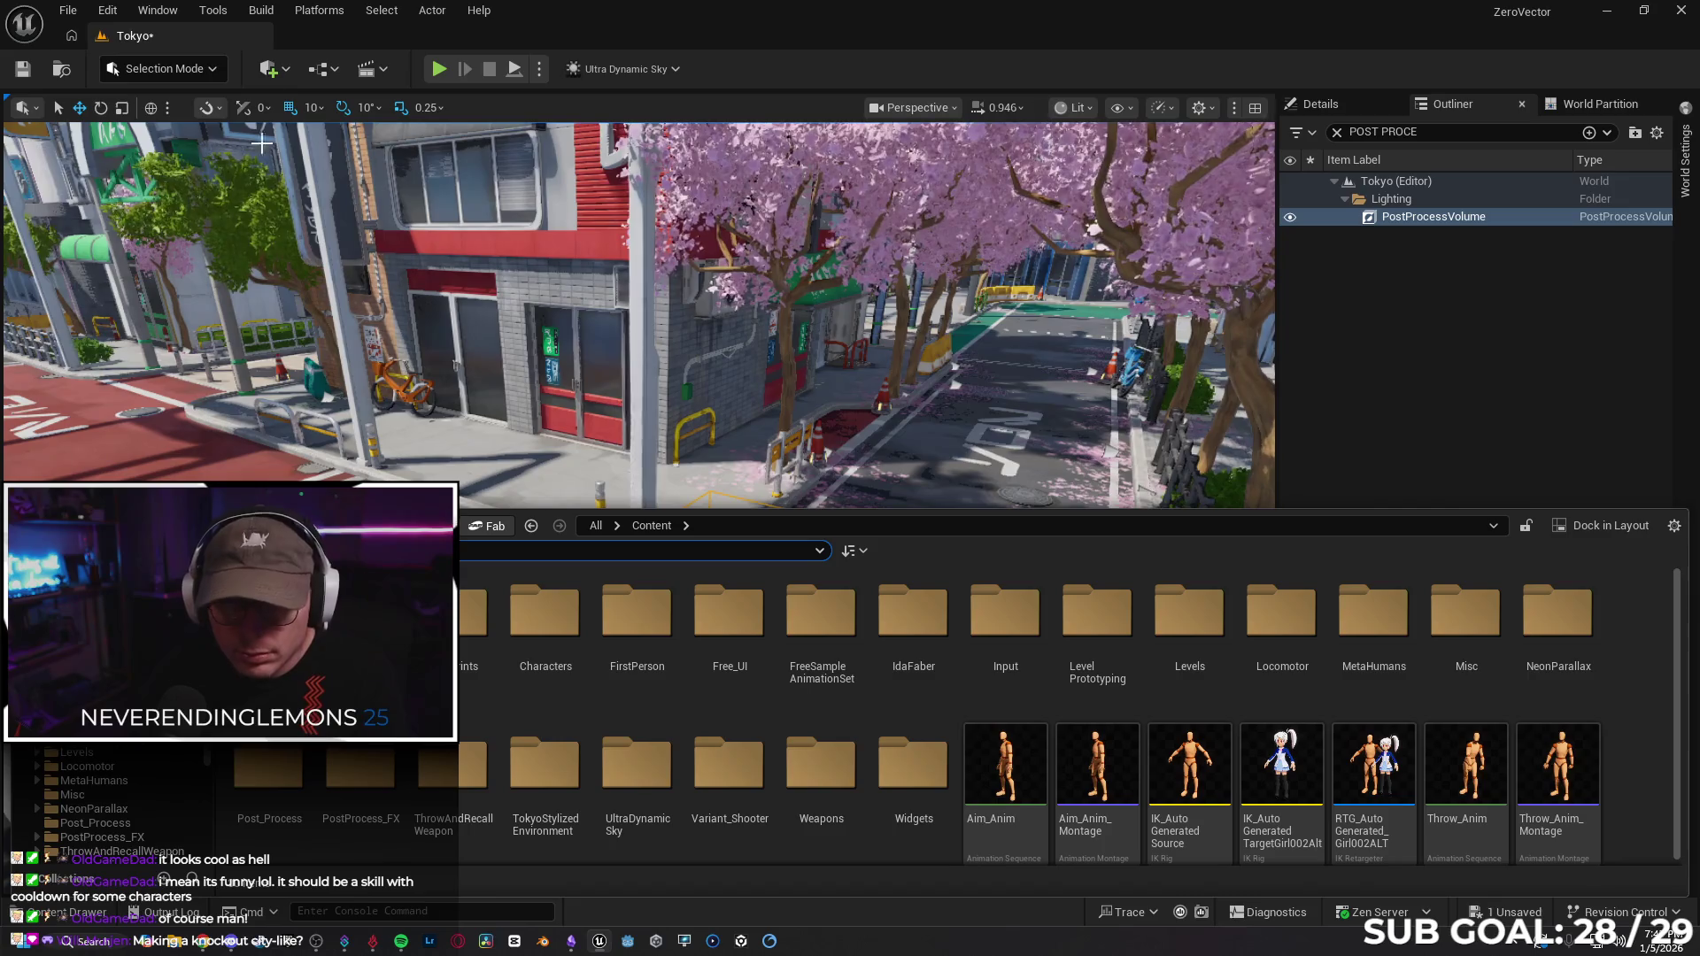
click(283, 69)
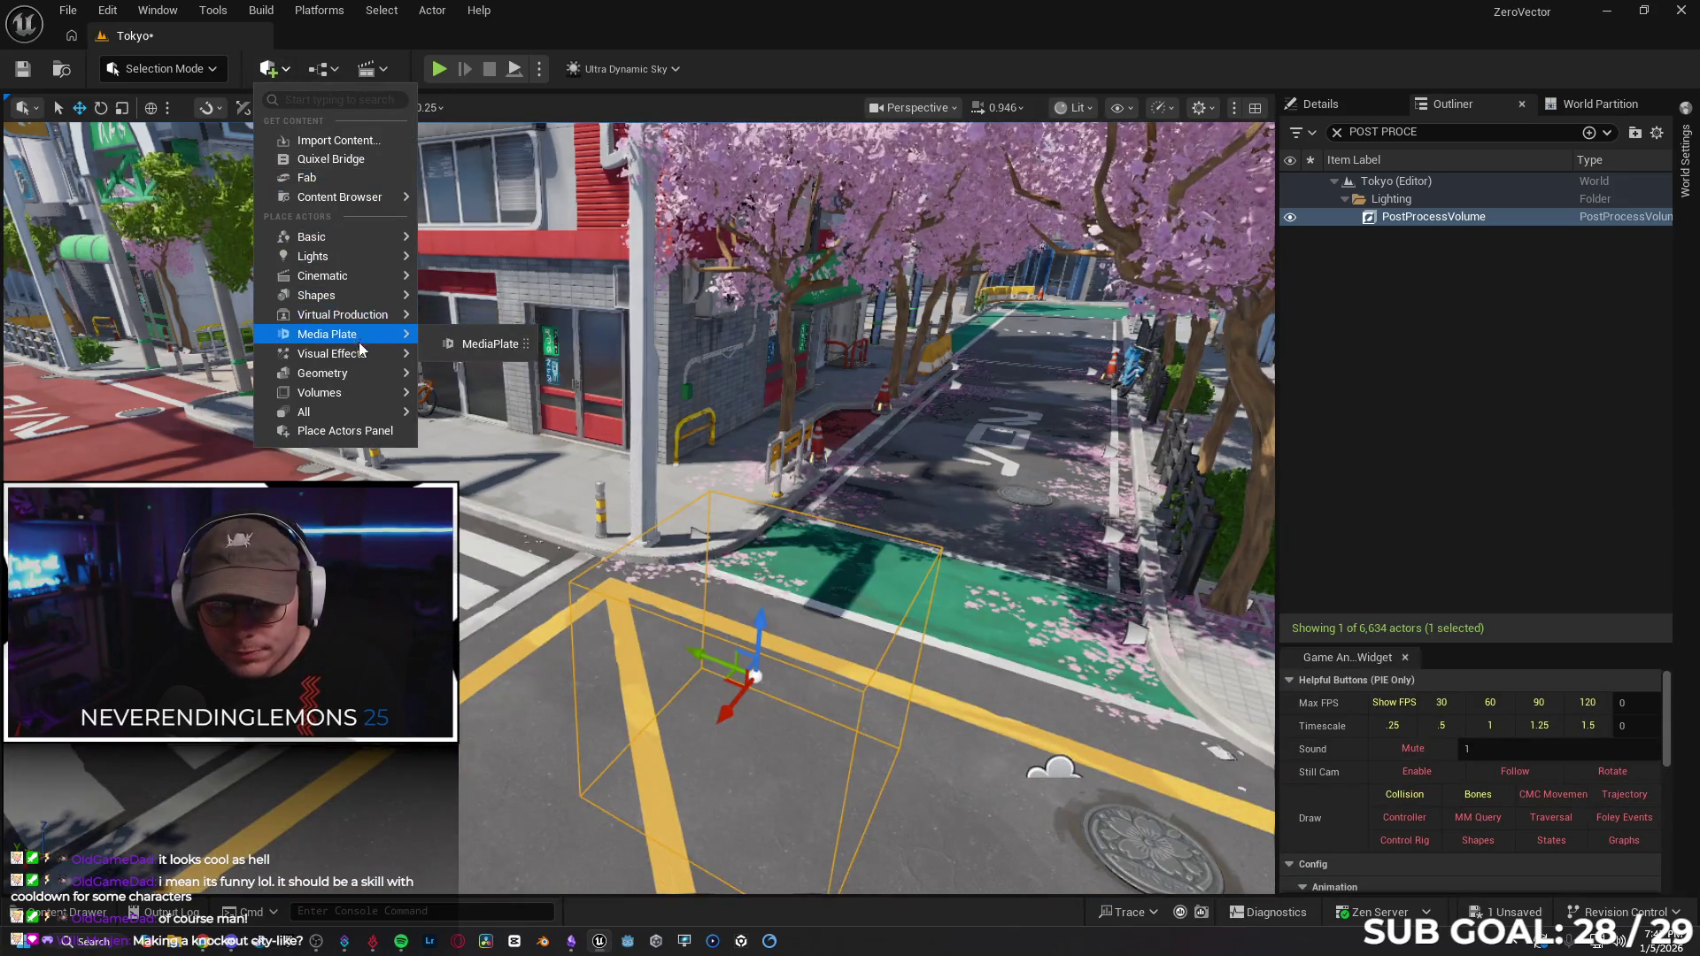
mouse_move(348, 396)
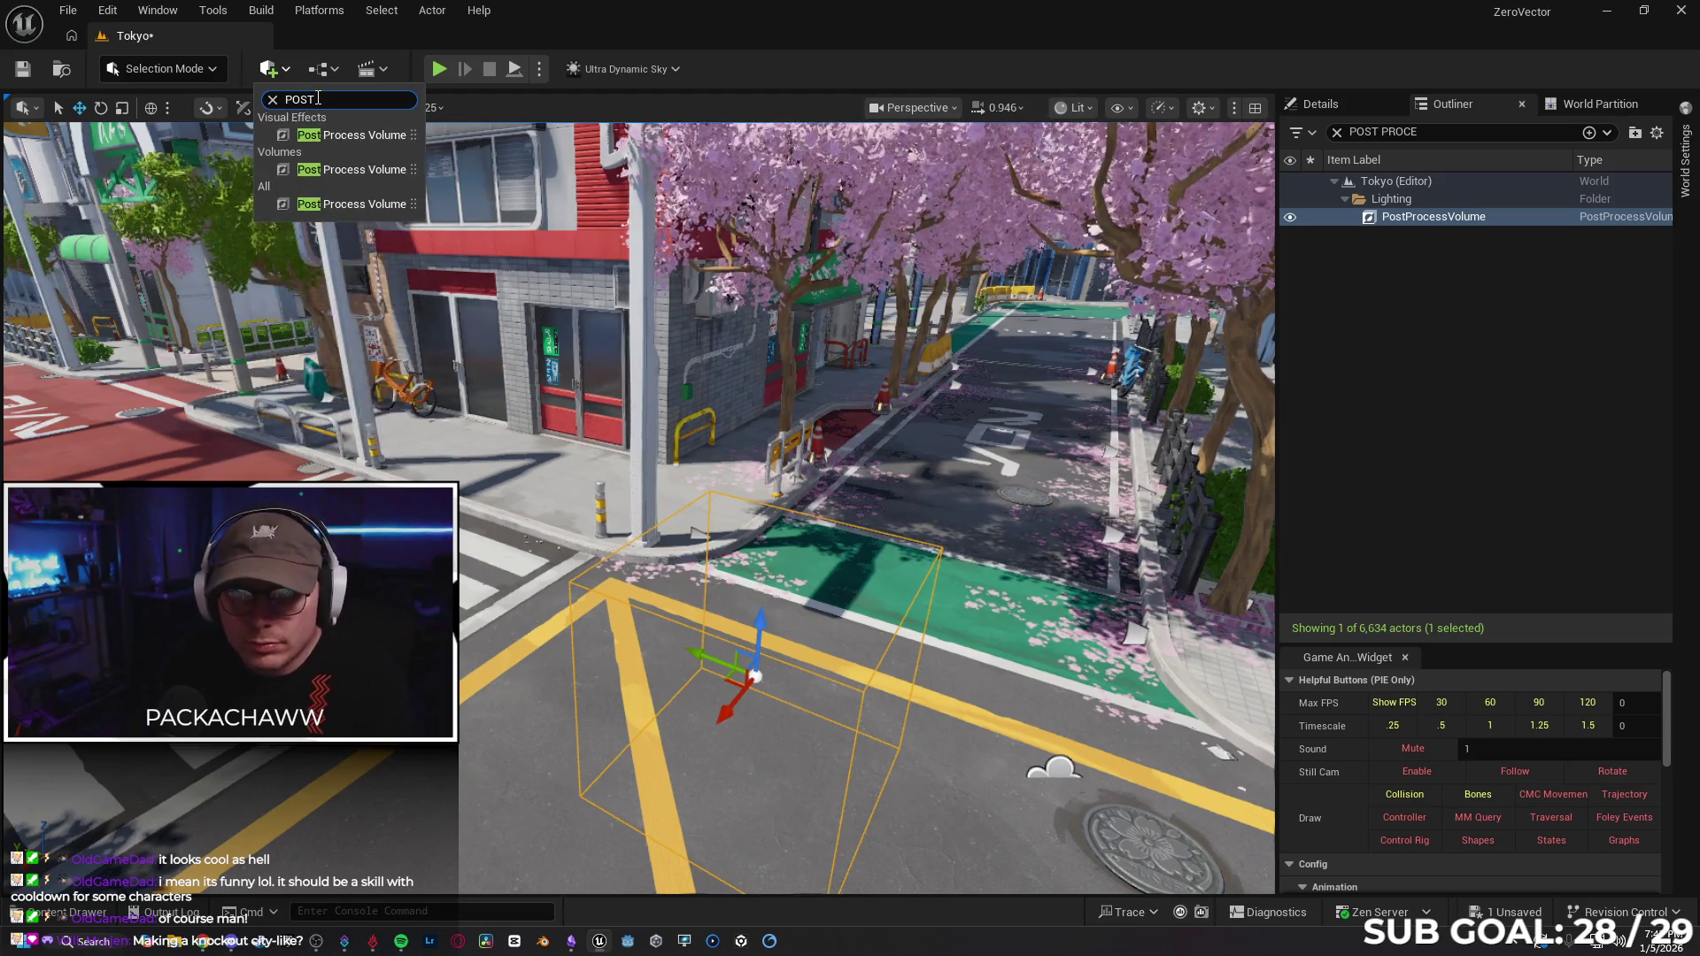
click(330, 132)
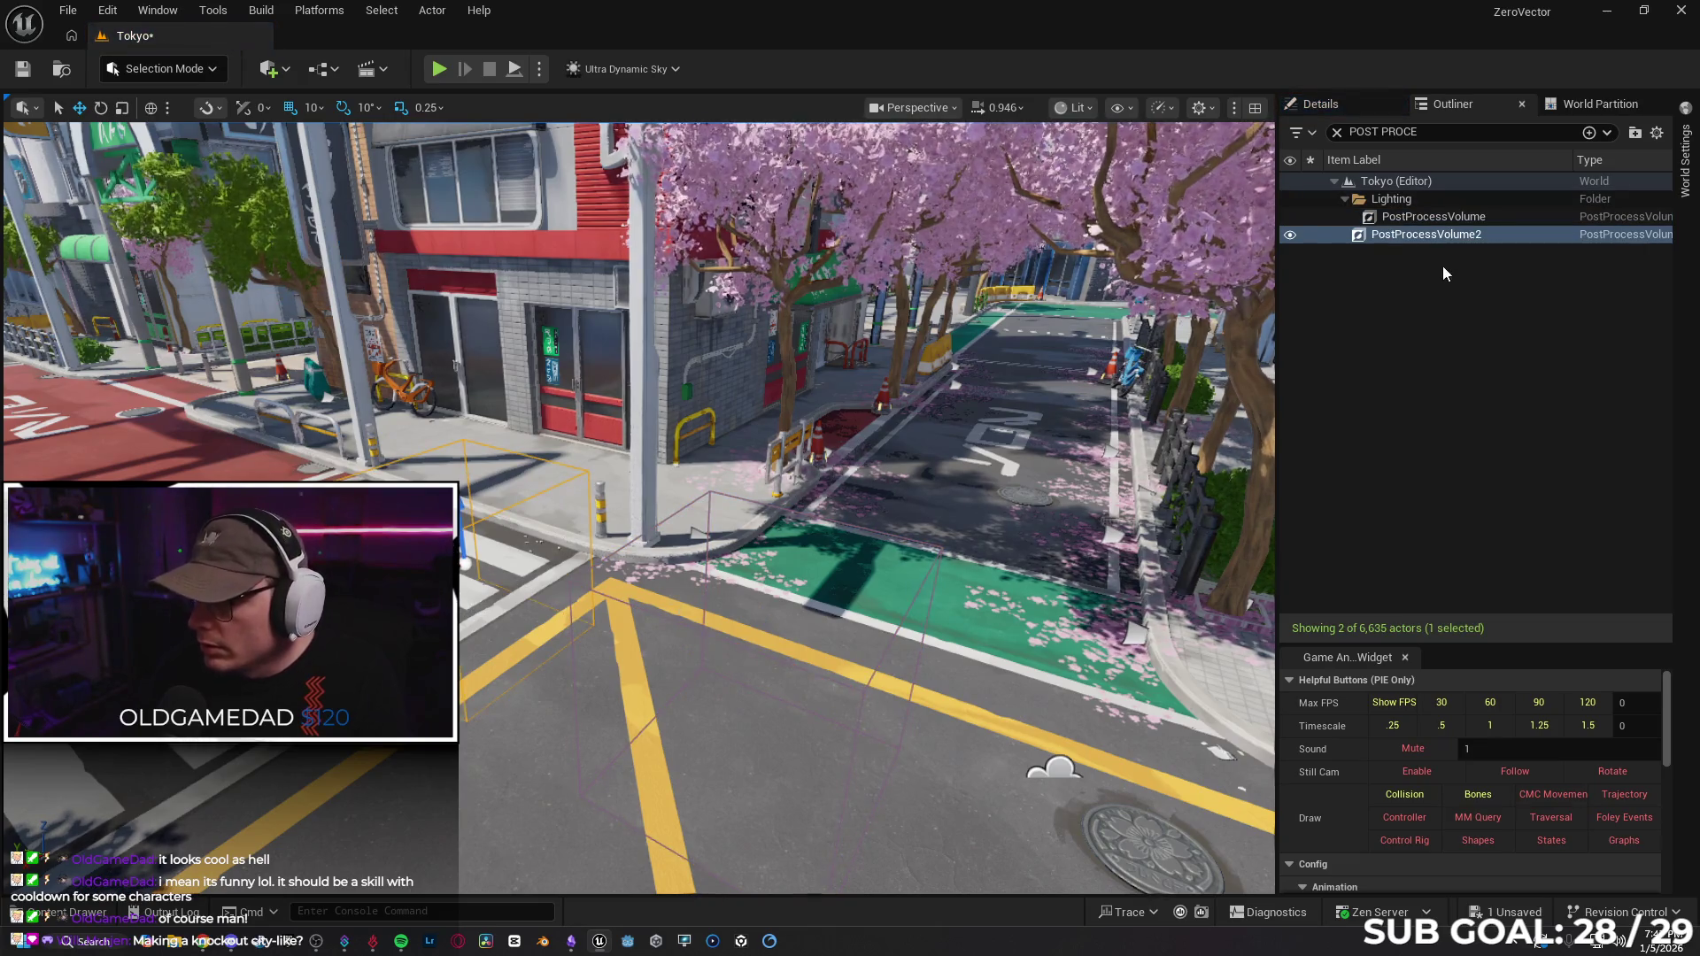
Give PostProcessVolume2 a post process material slot set to M_PP_Cartoon.
click(1321, 103)
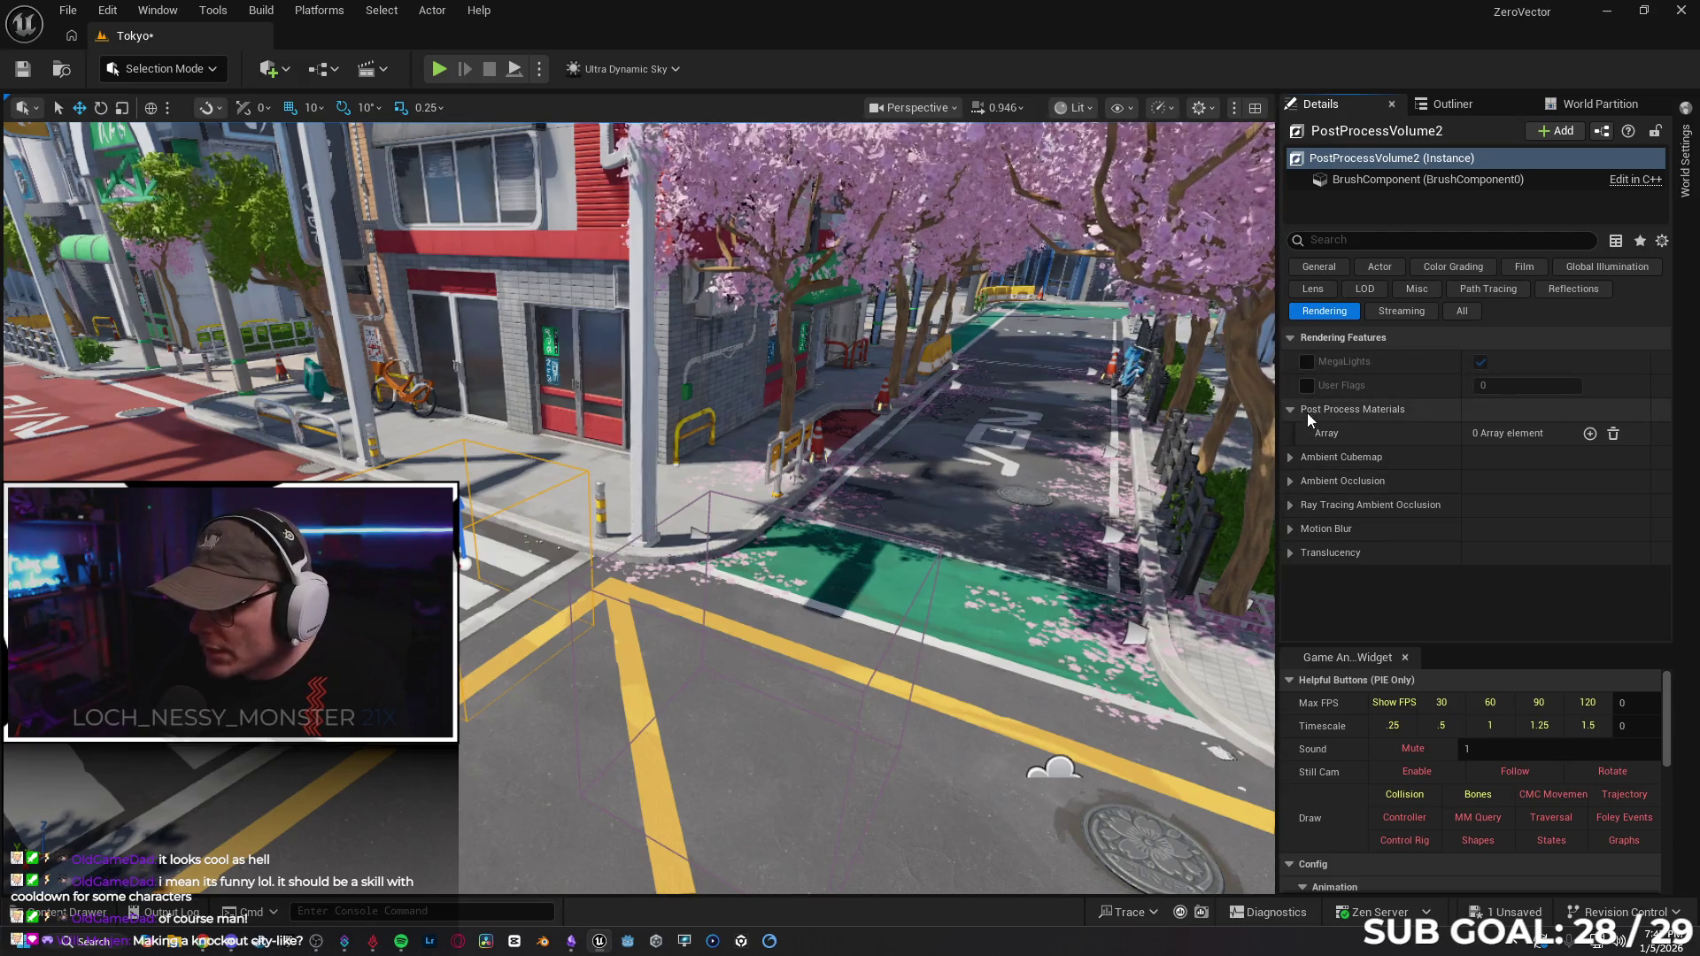
click(1591, 434)
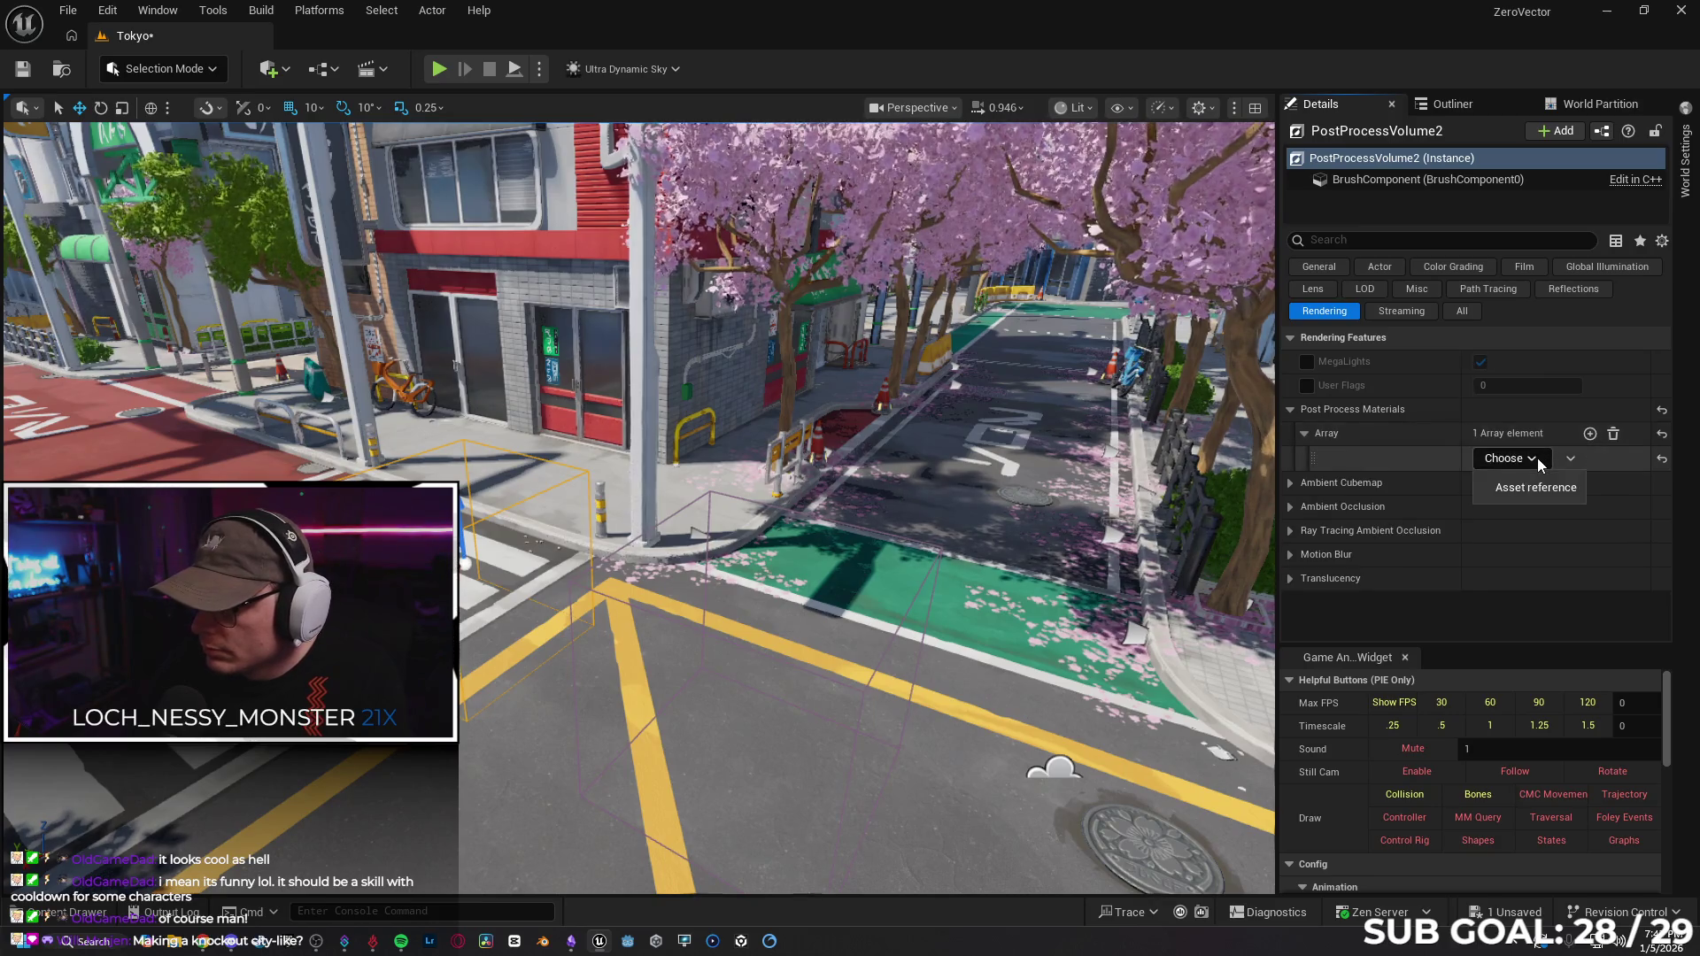
click(1512, 459)
text(CART)
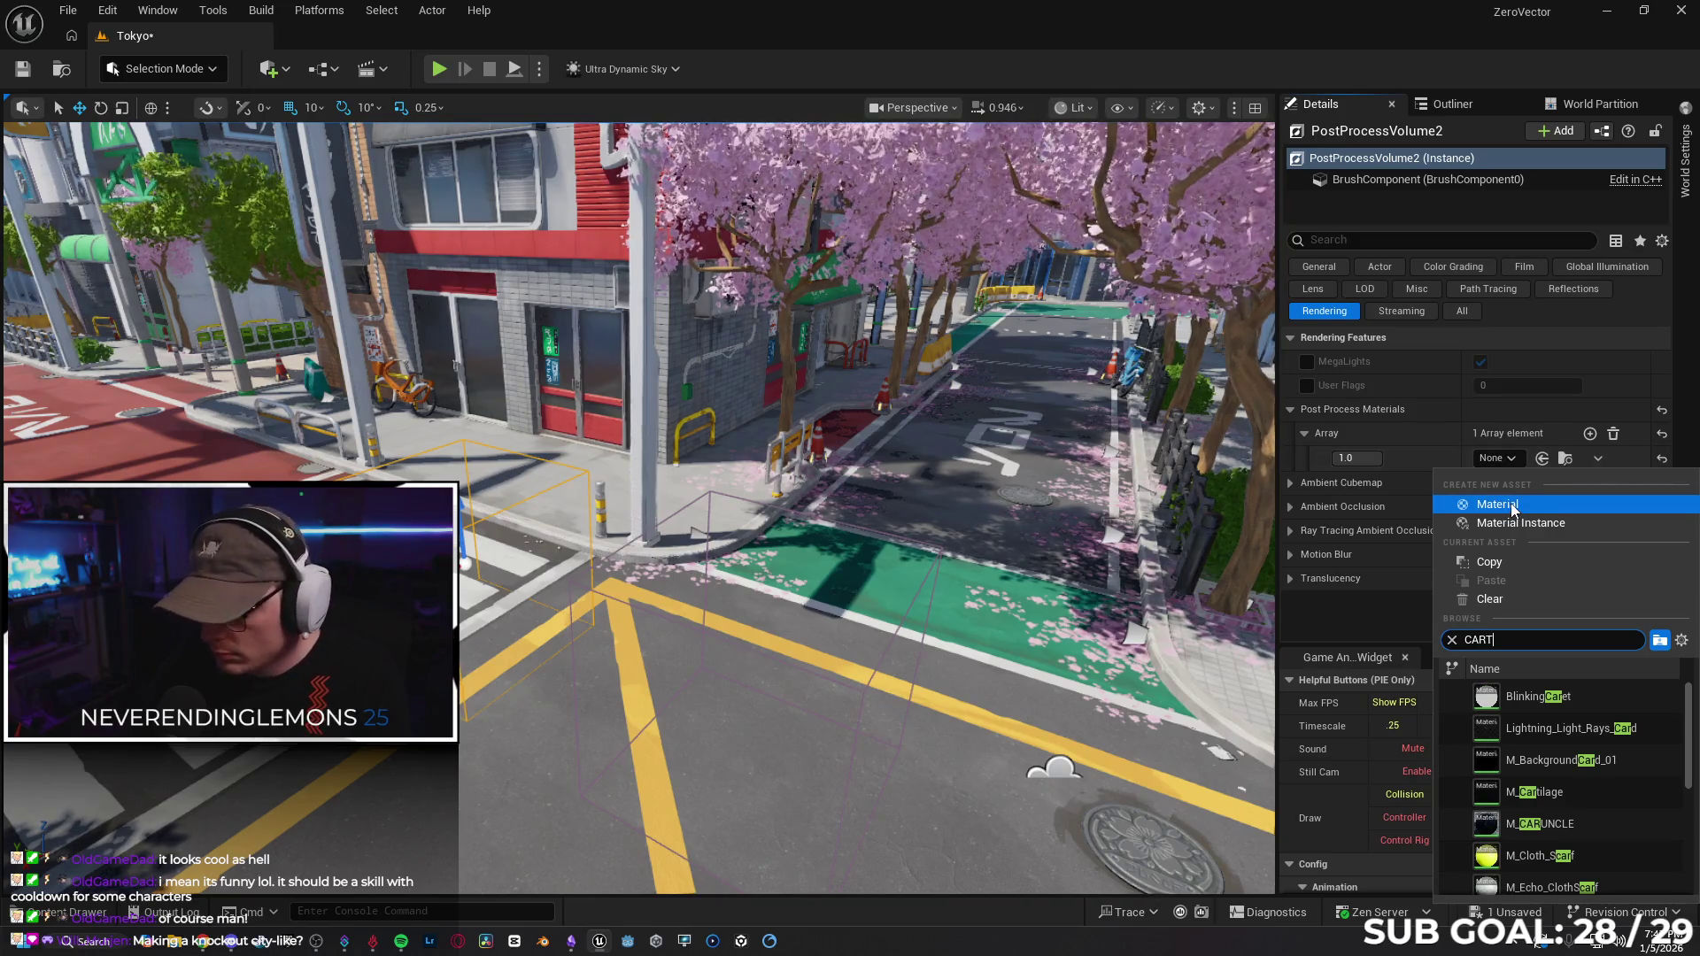
click(1606, 731)
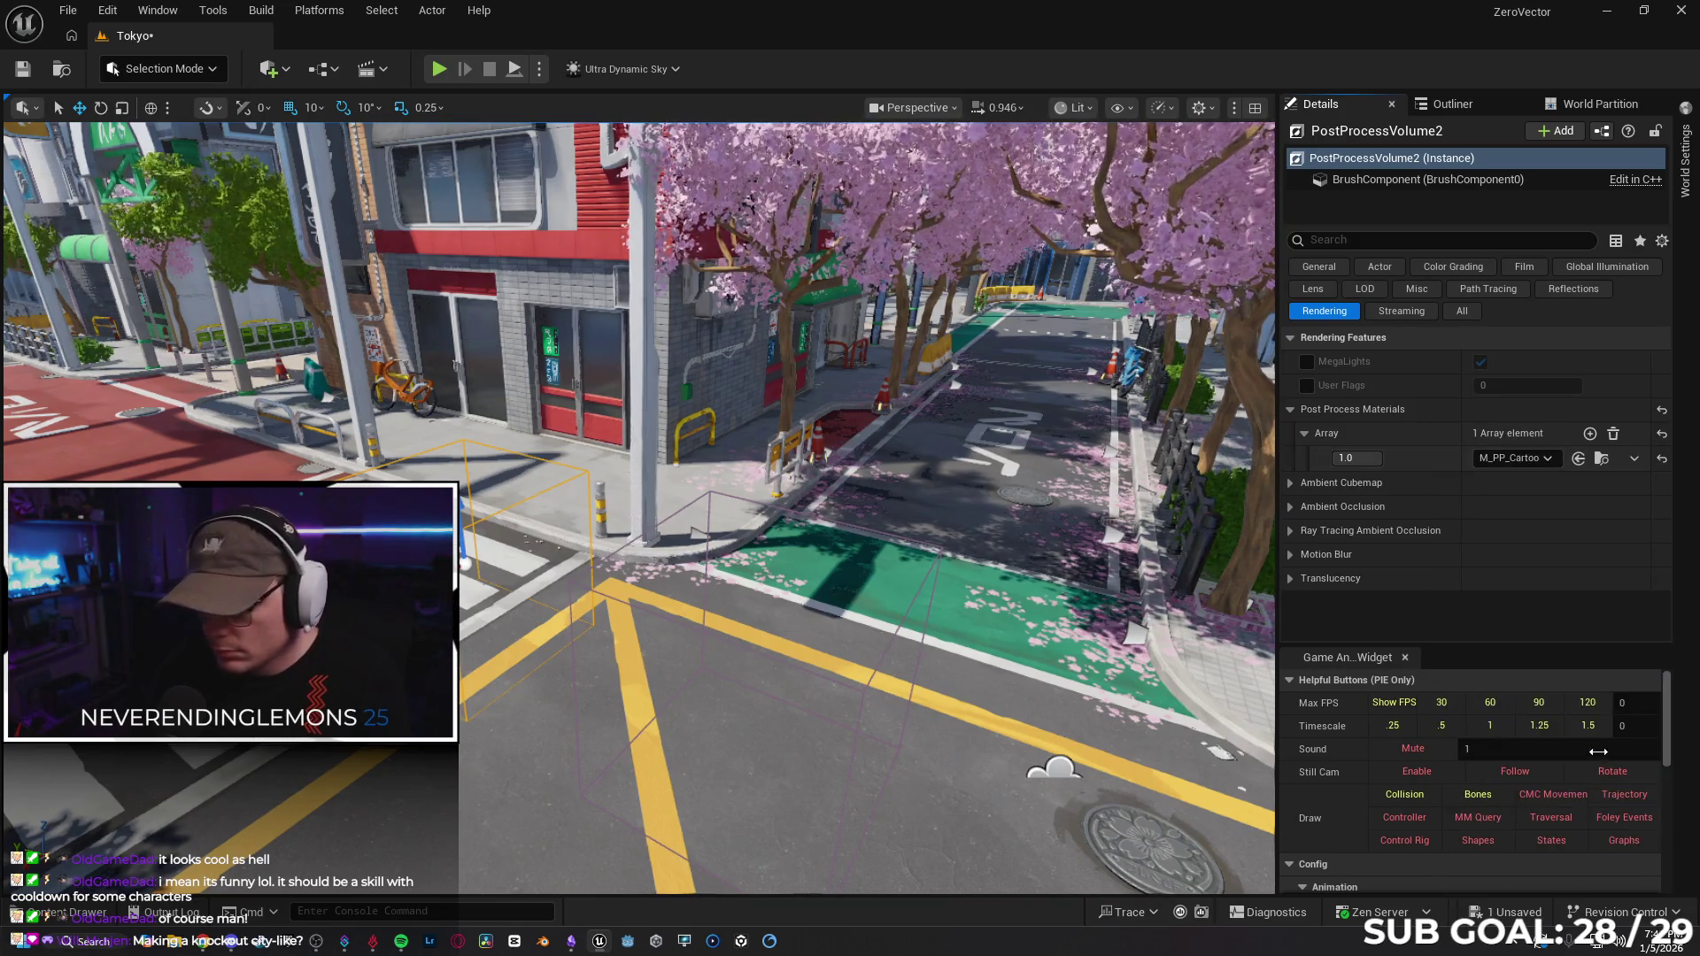
Frame the volume, enable Infinite Extent (Unbound) via an 'INF' property search, then clear the search.
key(f)
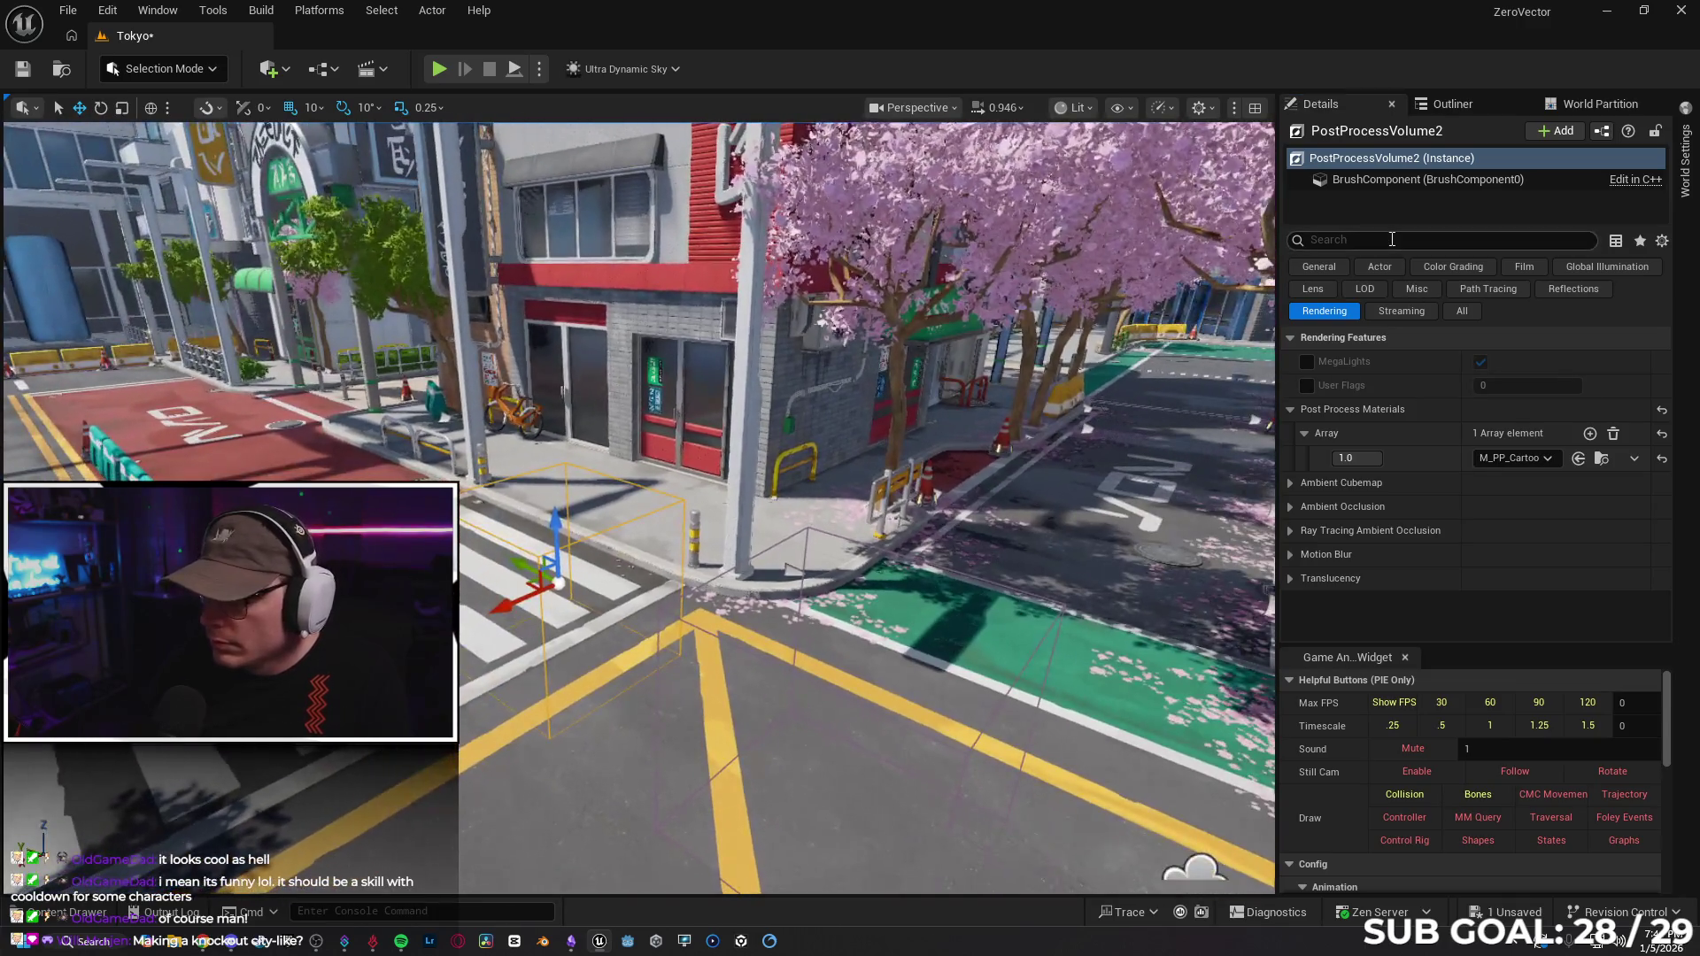
text(IN)
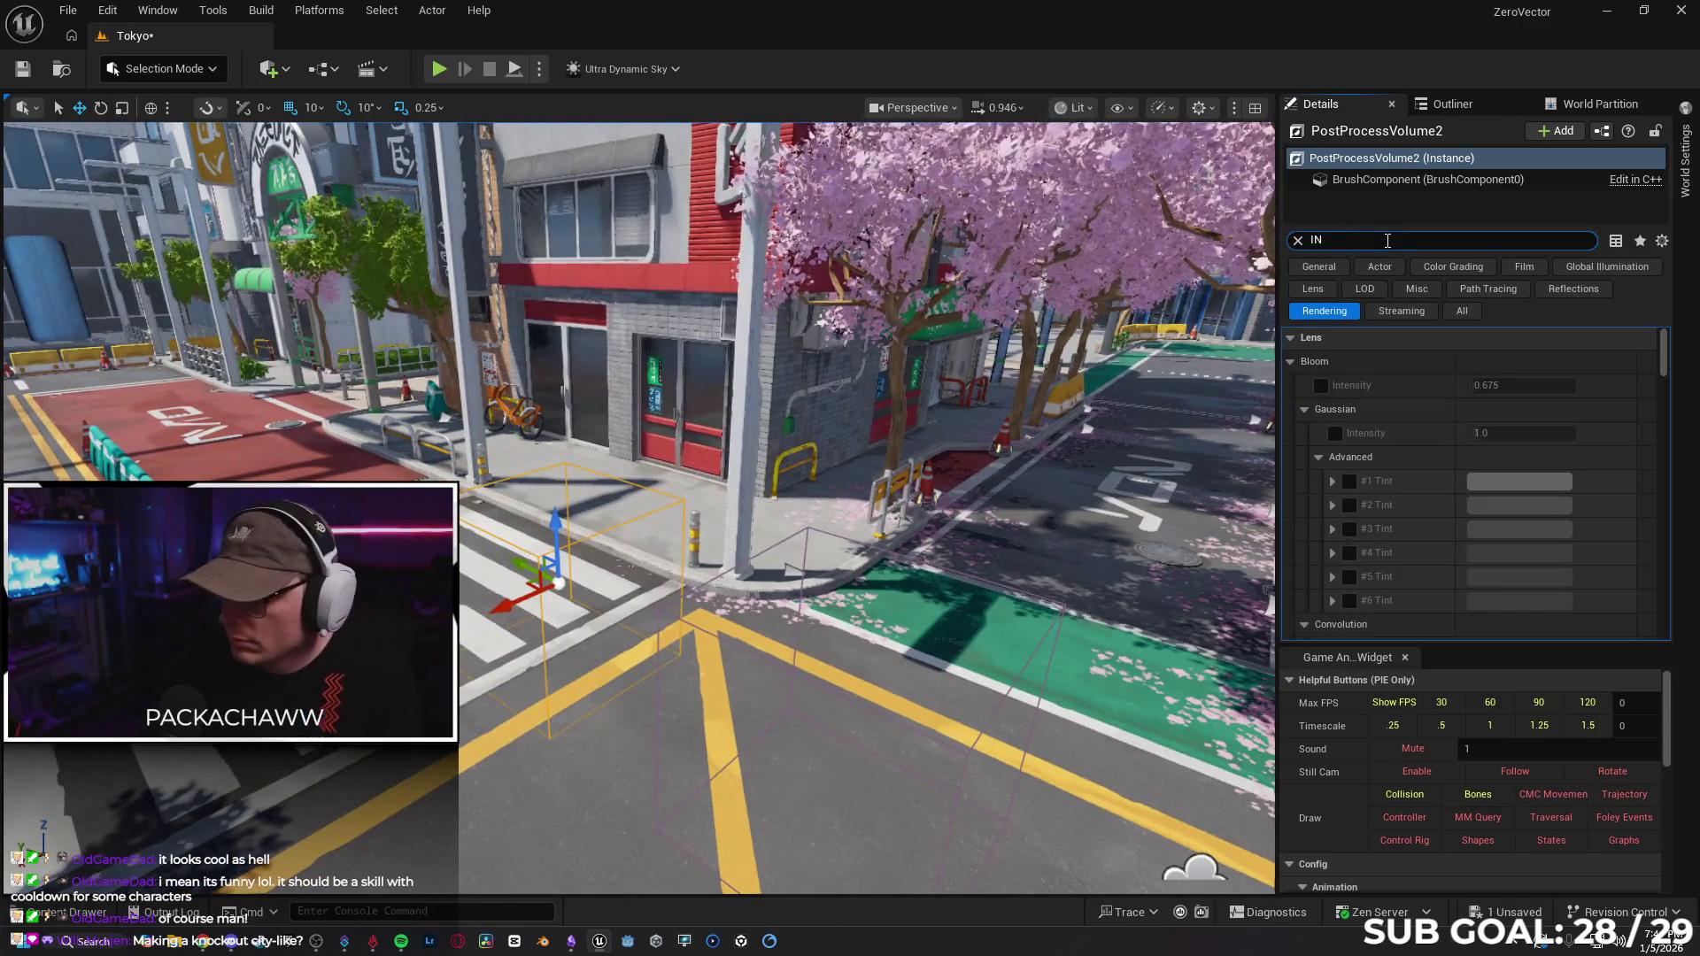
text(F)
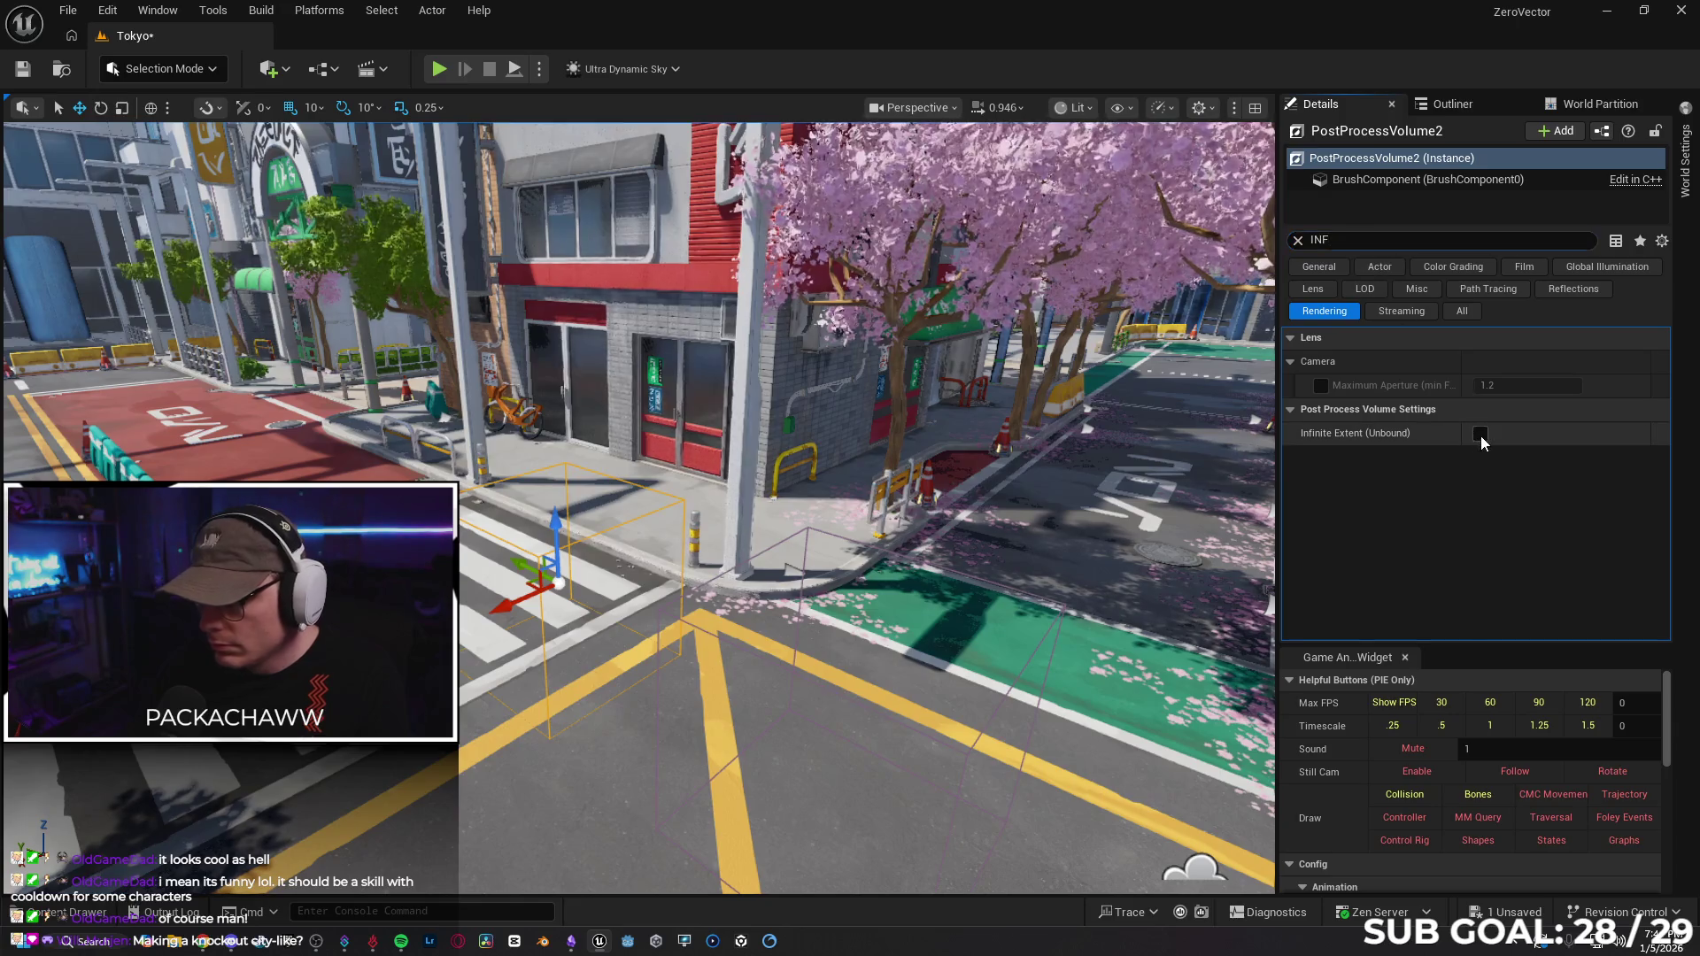
click(1480, 434)
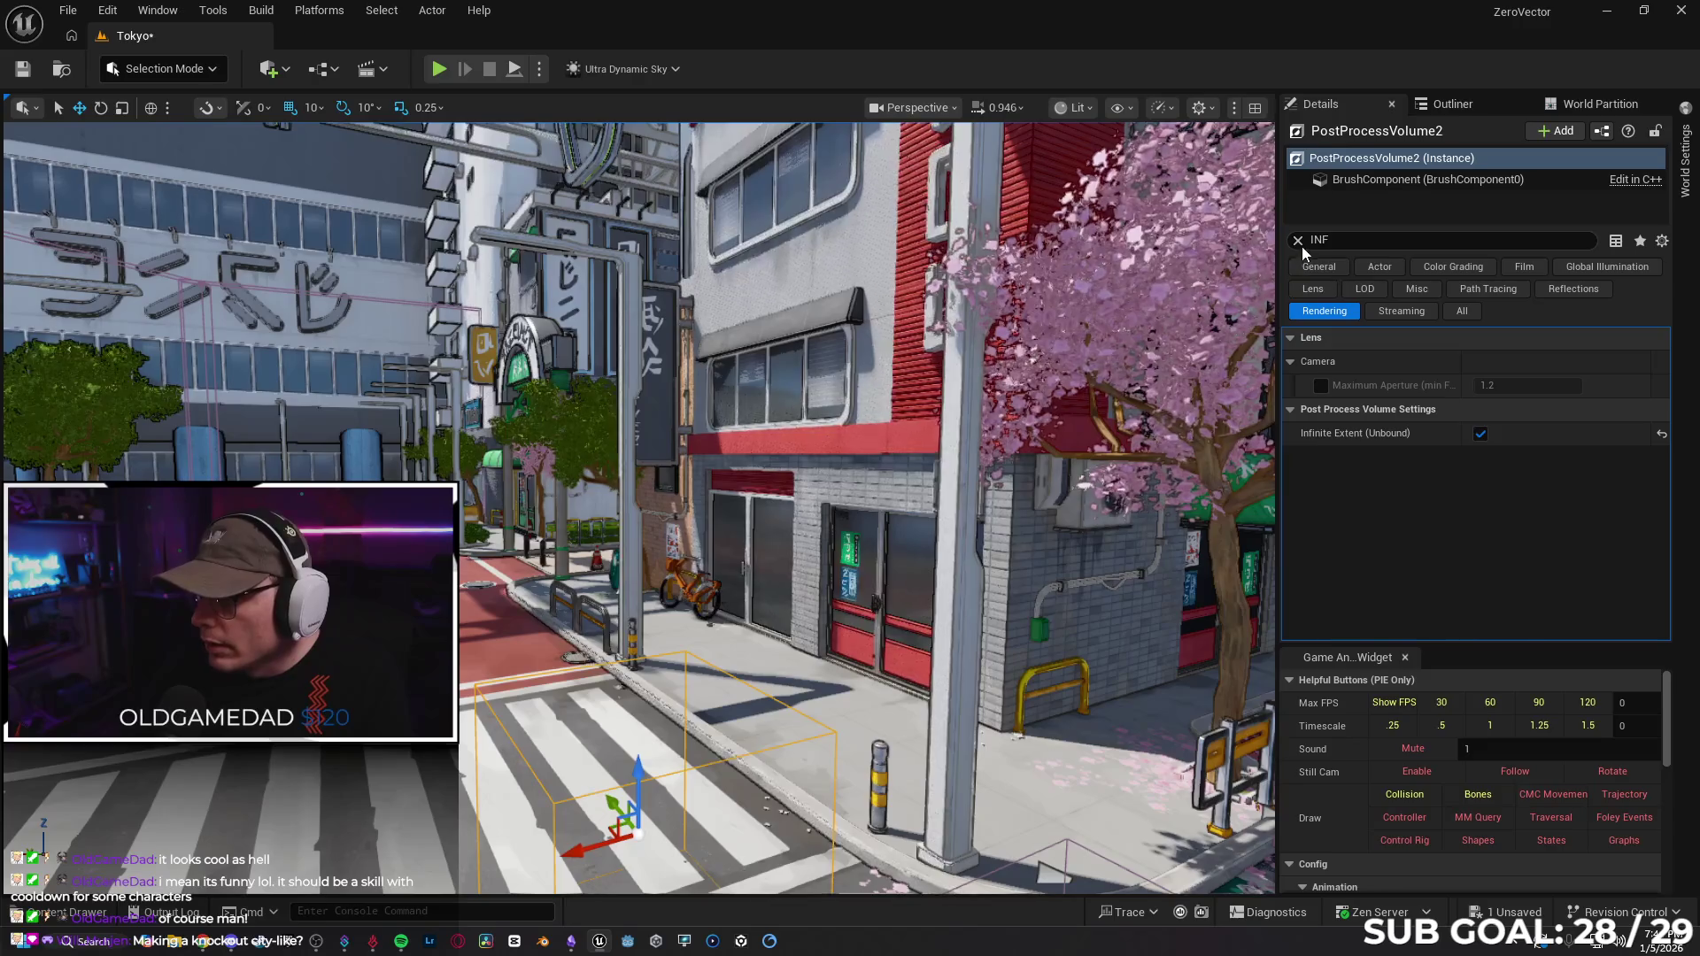
click(1299, 240)
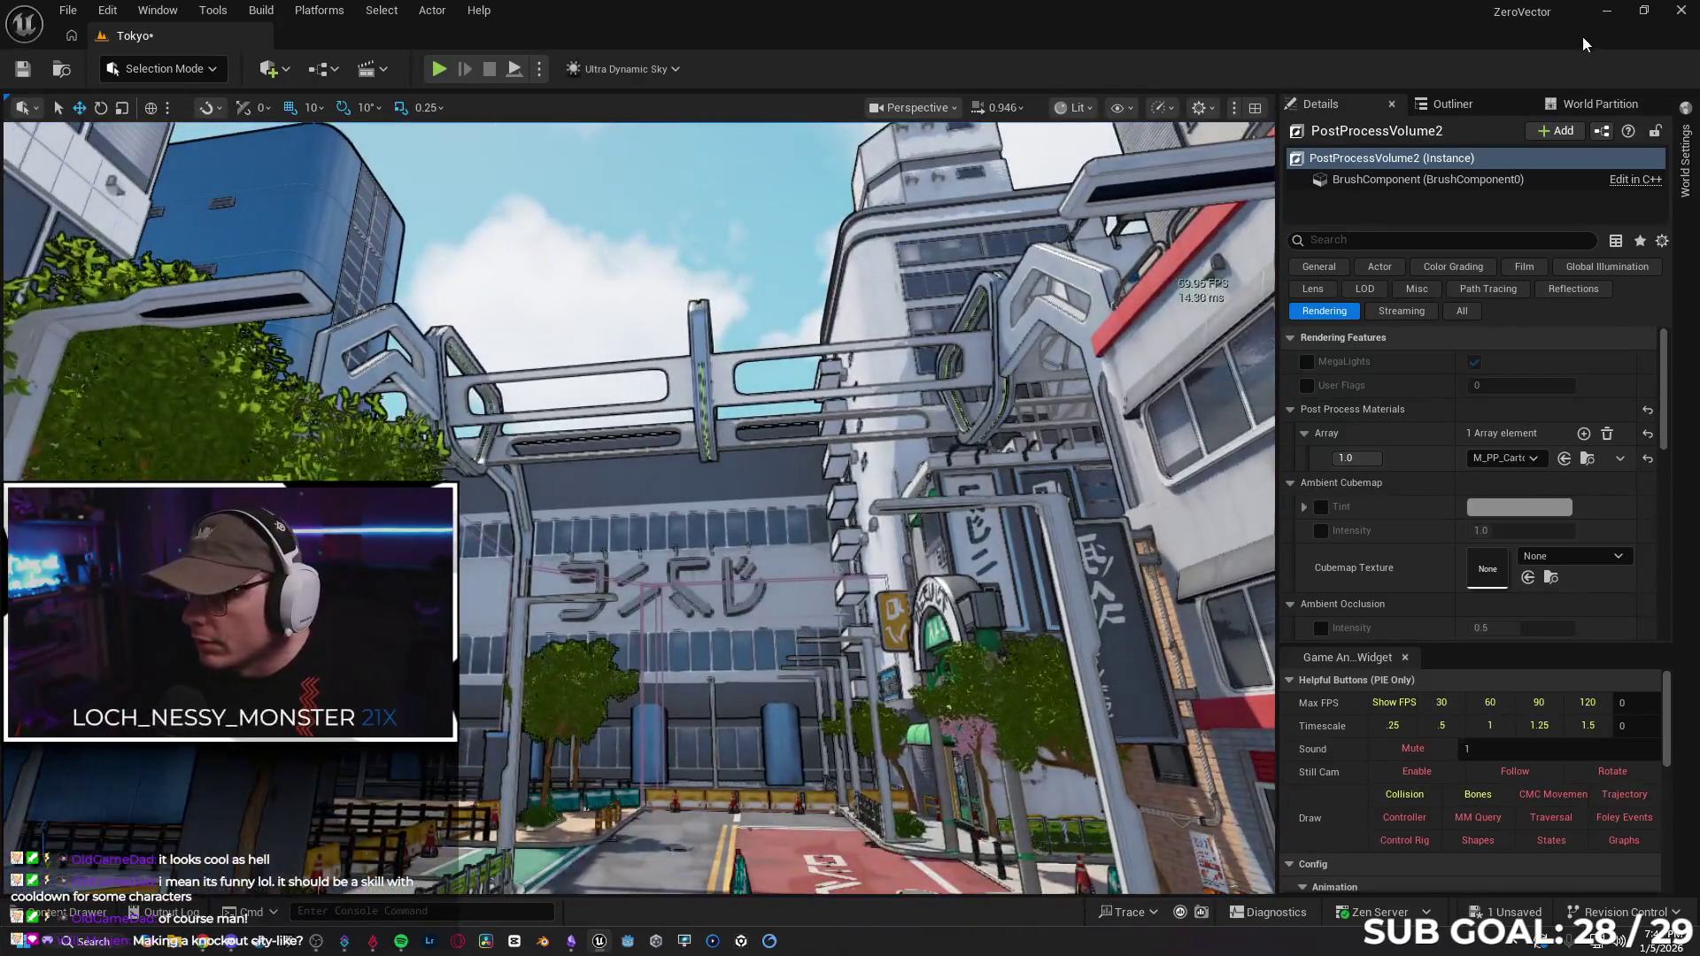
Clear the Outliner filter and delete the Blocking Volume folder with its nine BlockingVolumes.
click(1453, 103)
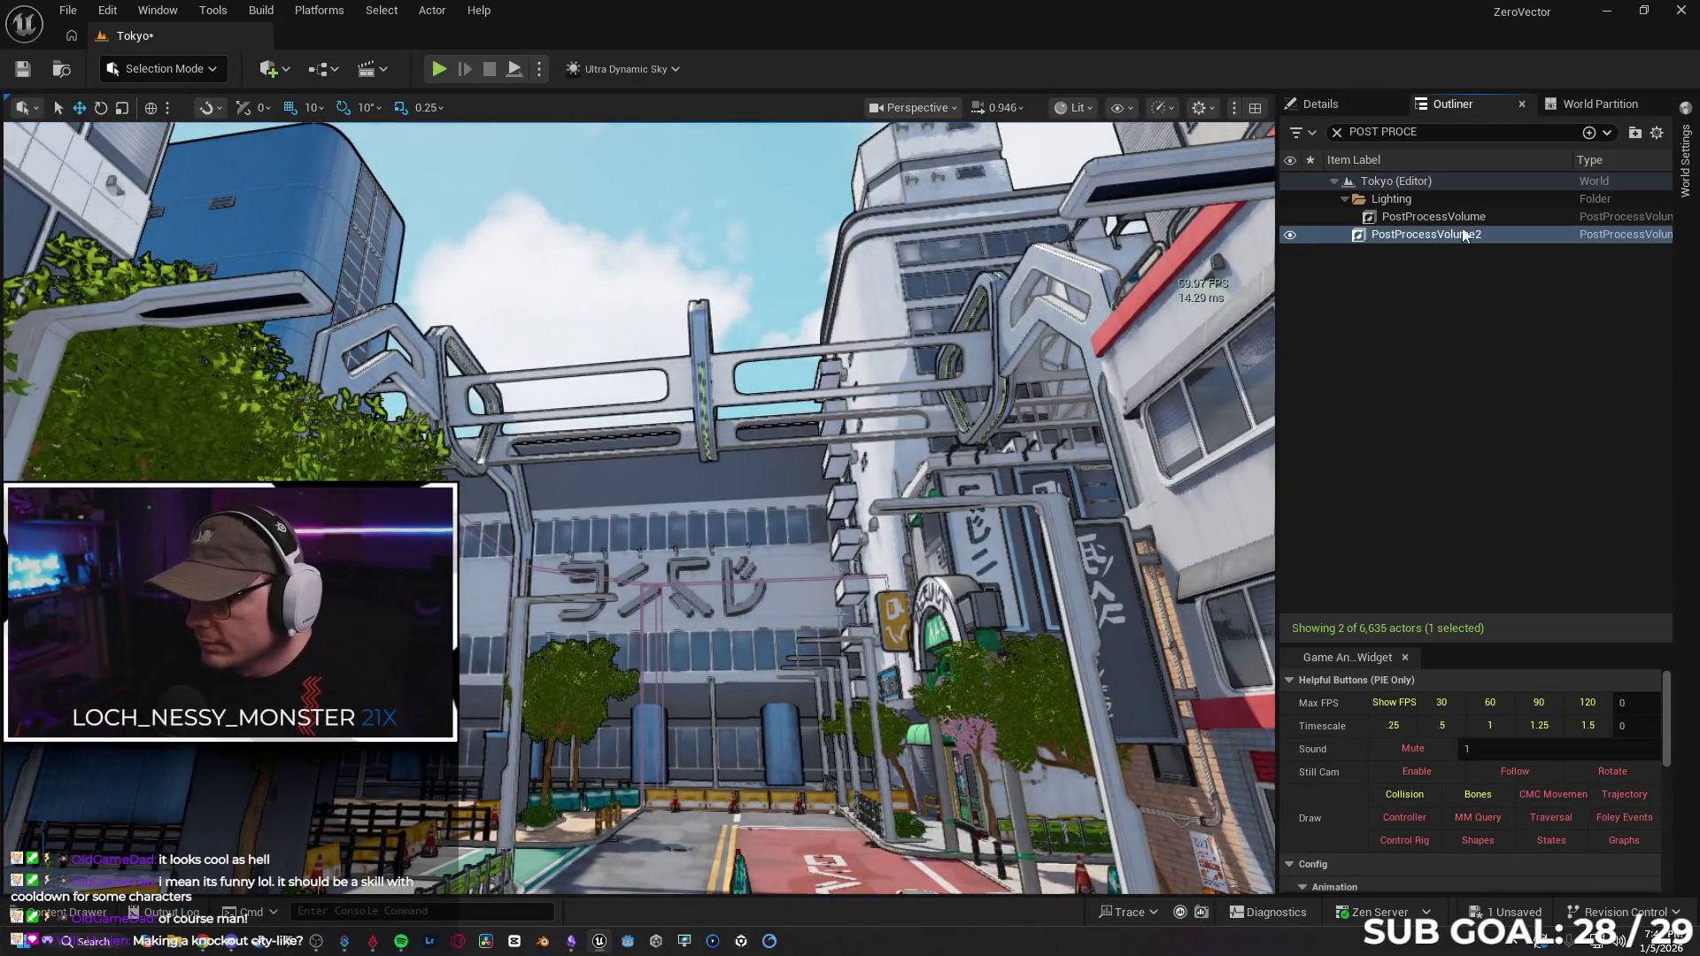
click(1337, 132)
drag(1670, 352, 1668, 191)
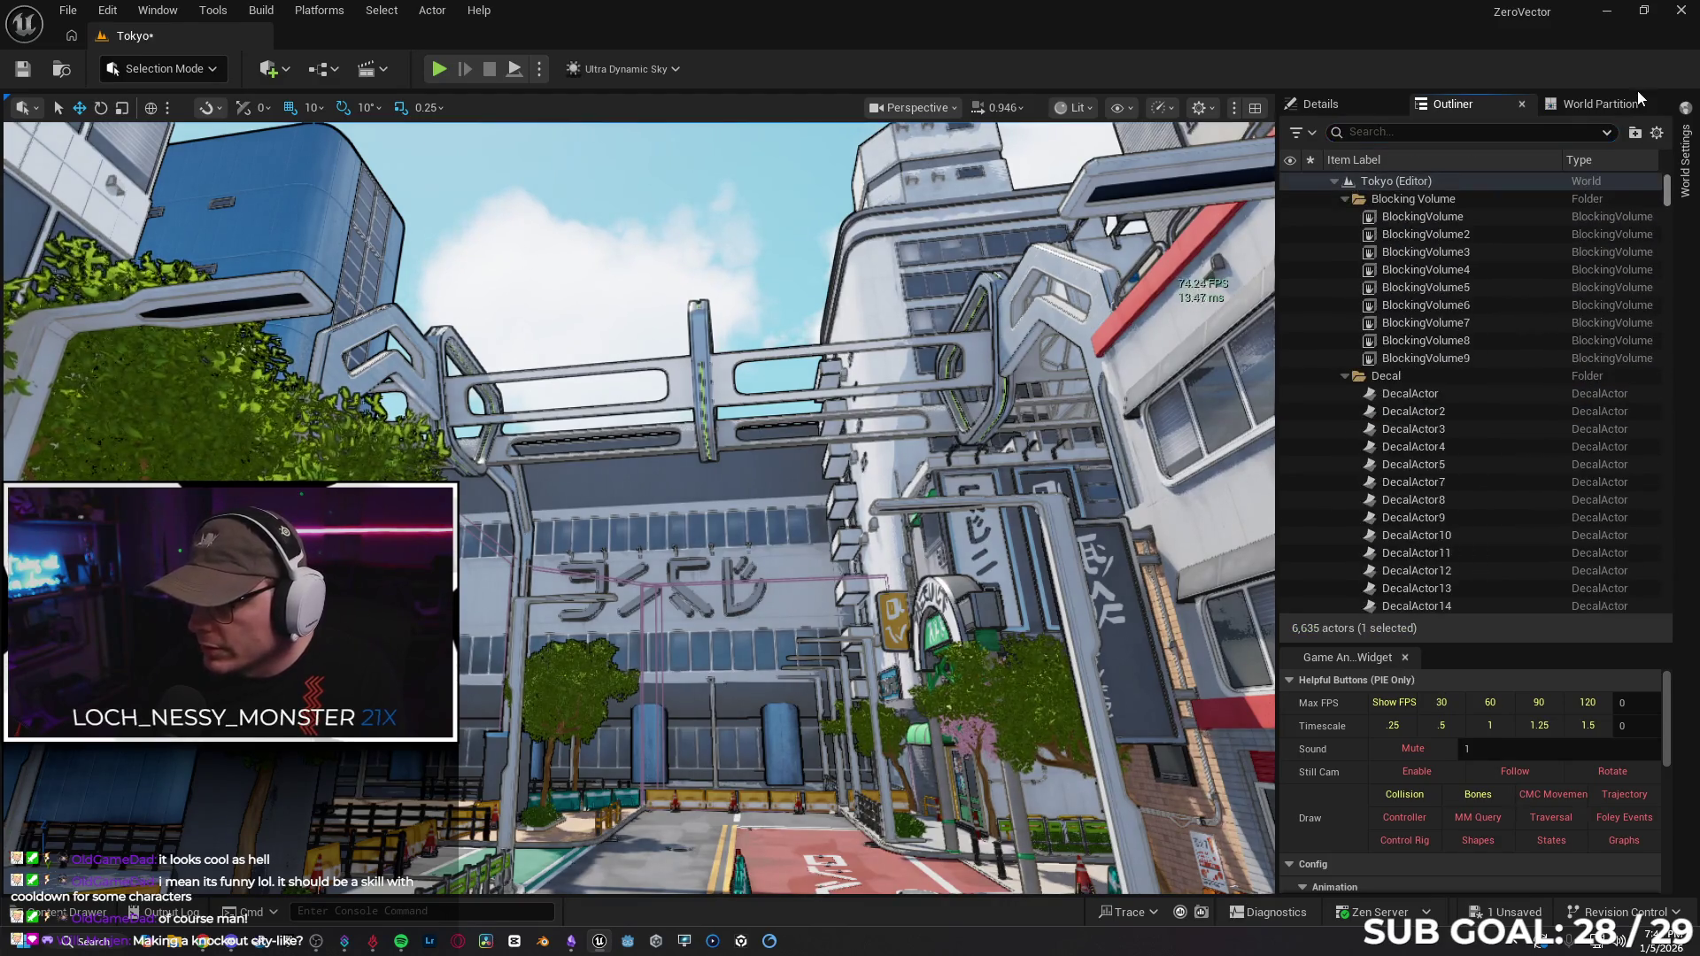
click(1395, 200)
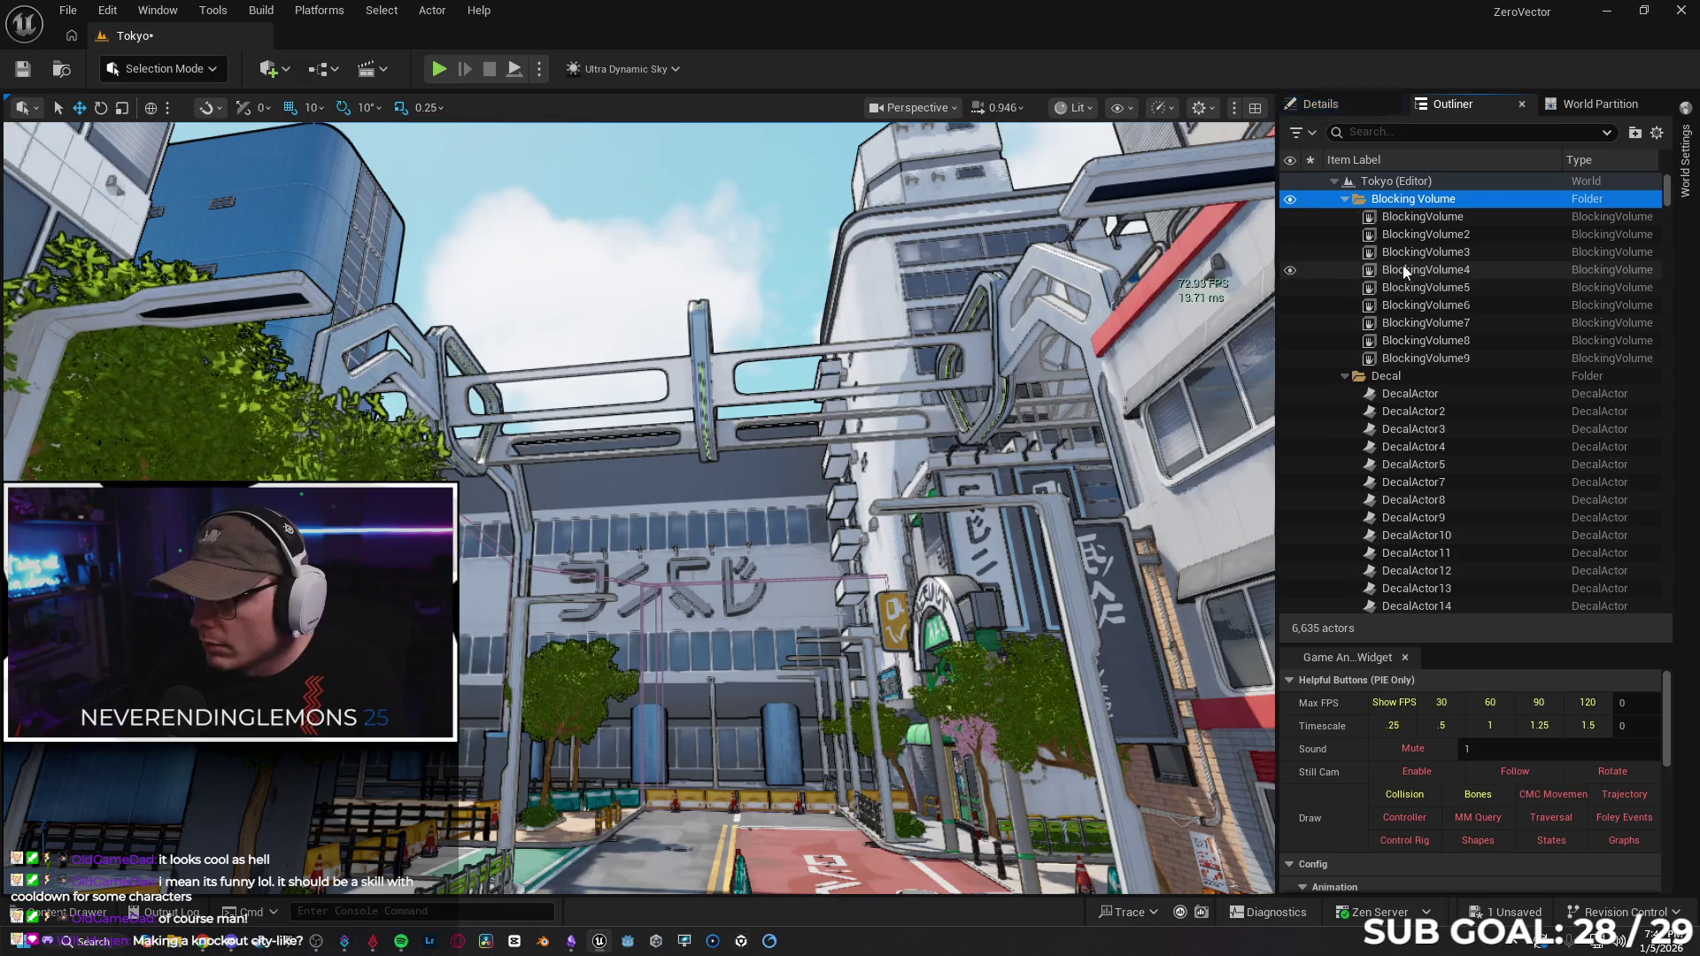
shift+click(1417, 355)
key(Delete)
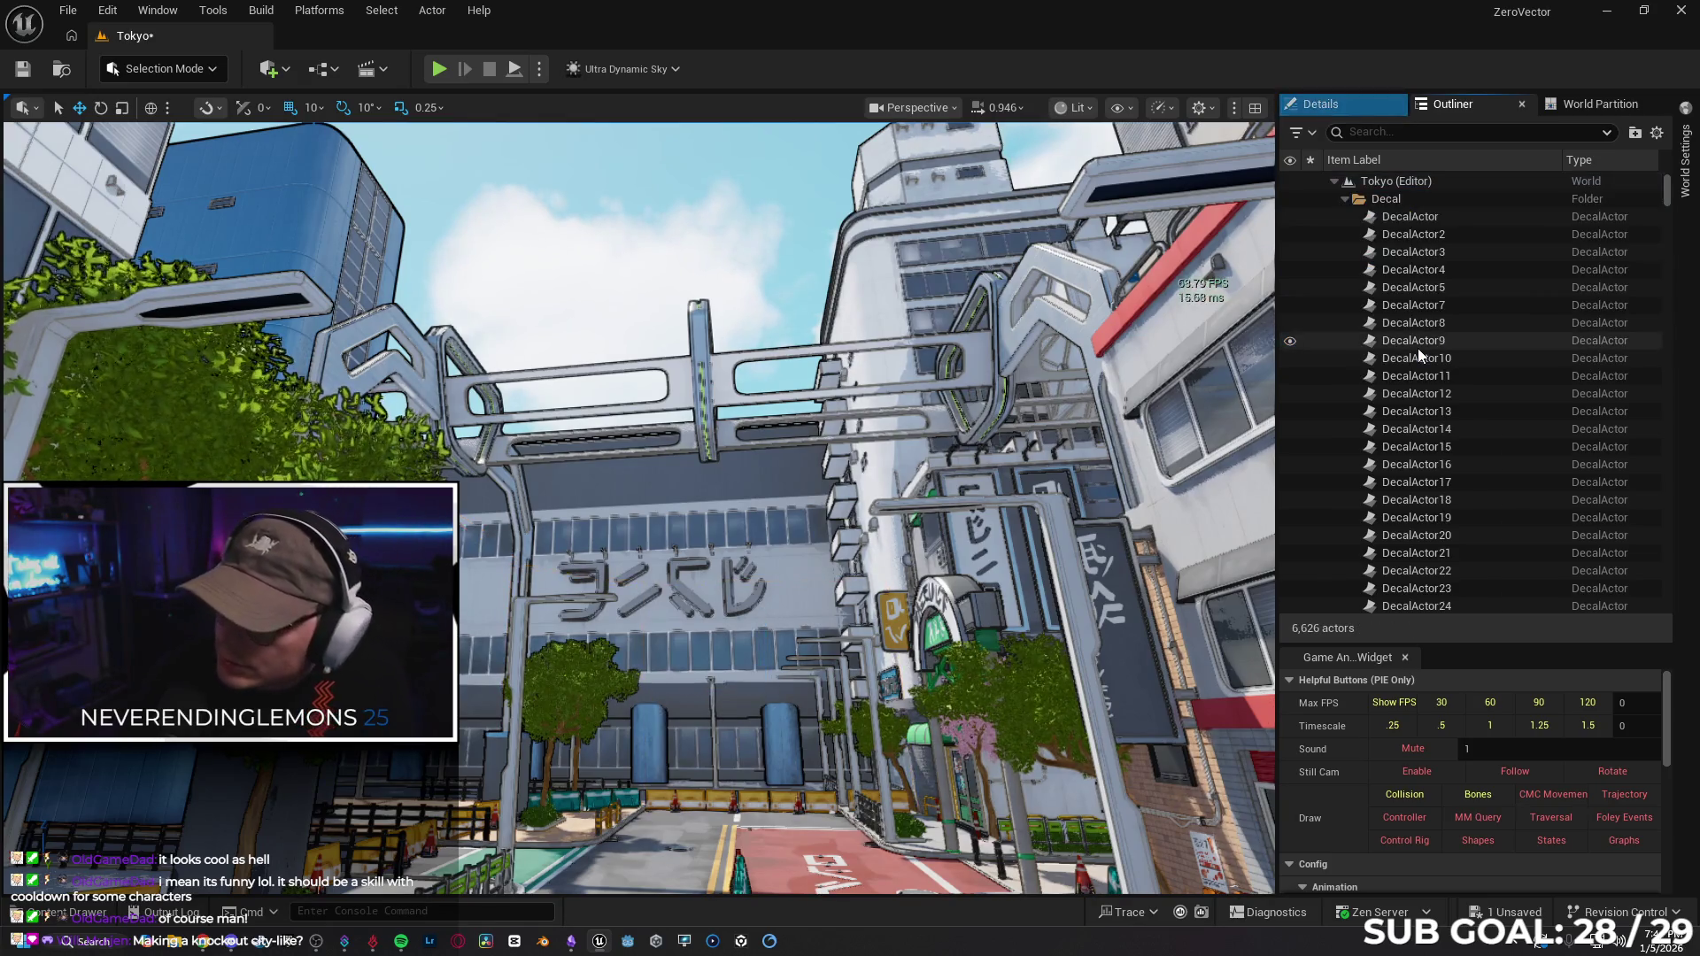
Delete DirectionalLight, ExponentialHeightFog, SkyAtmosphere, SkyDomeMesh and SkyLight, keeping PlayerStart and PostProcessVolume.
click(1346, 199)
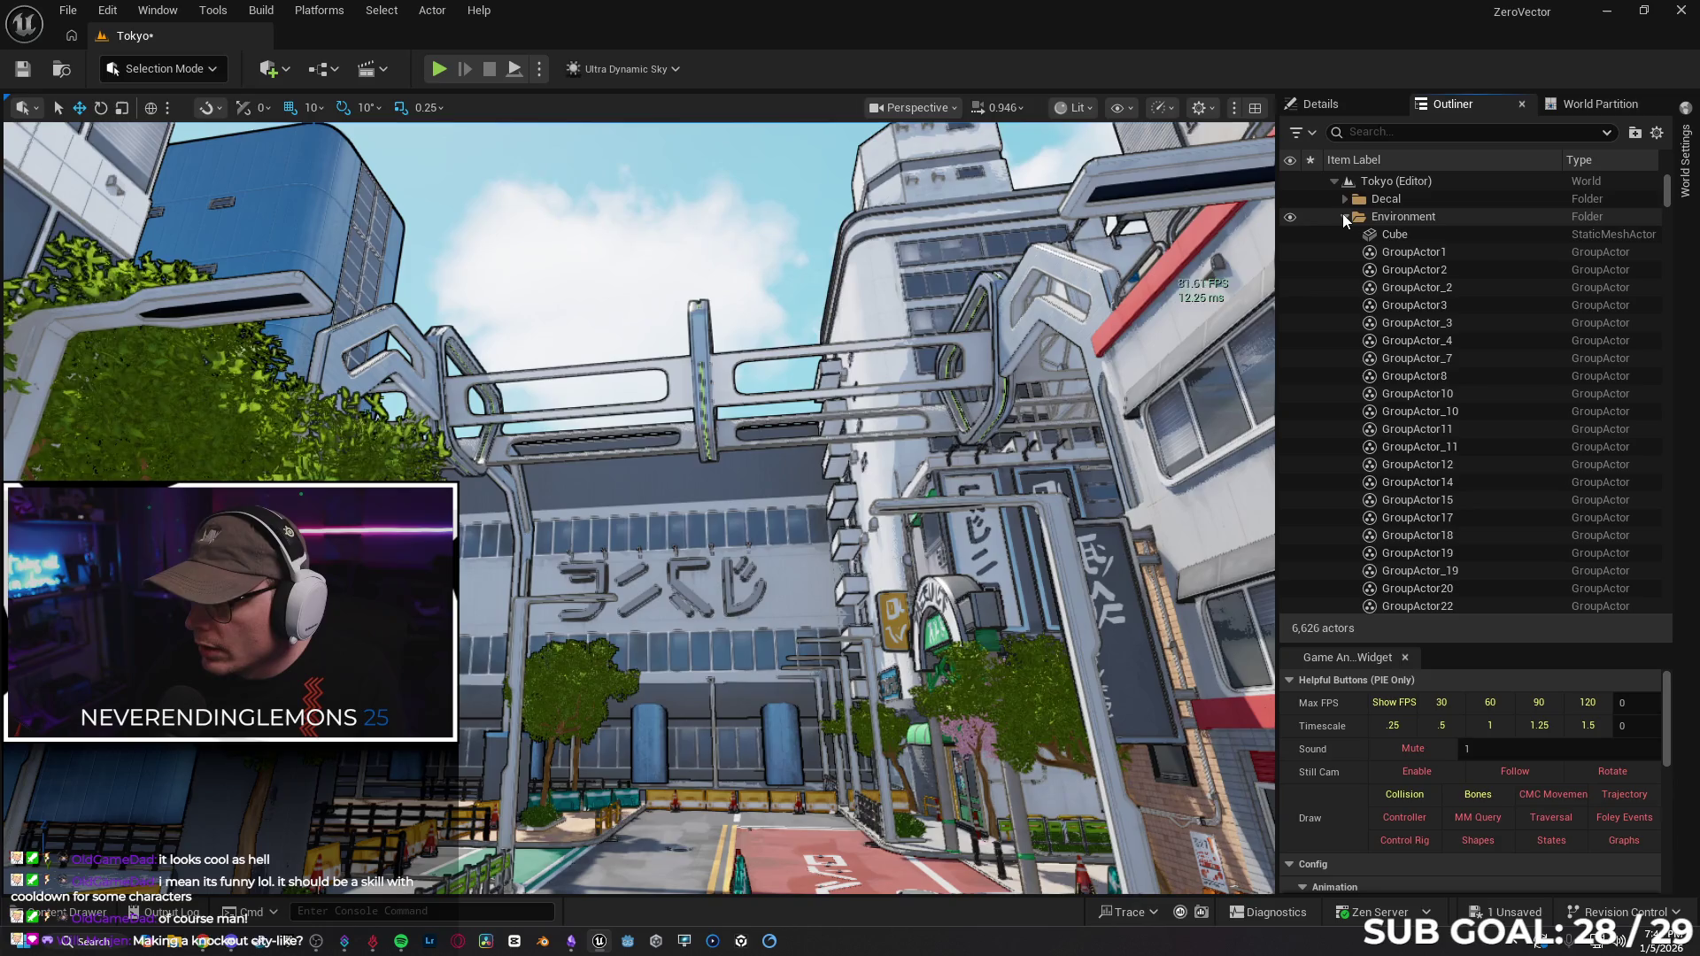
click(1346, 217)
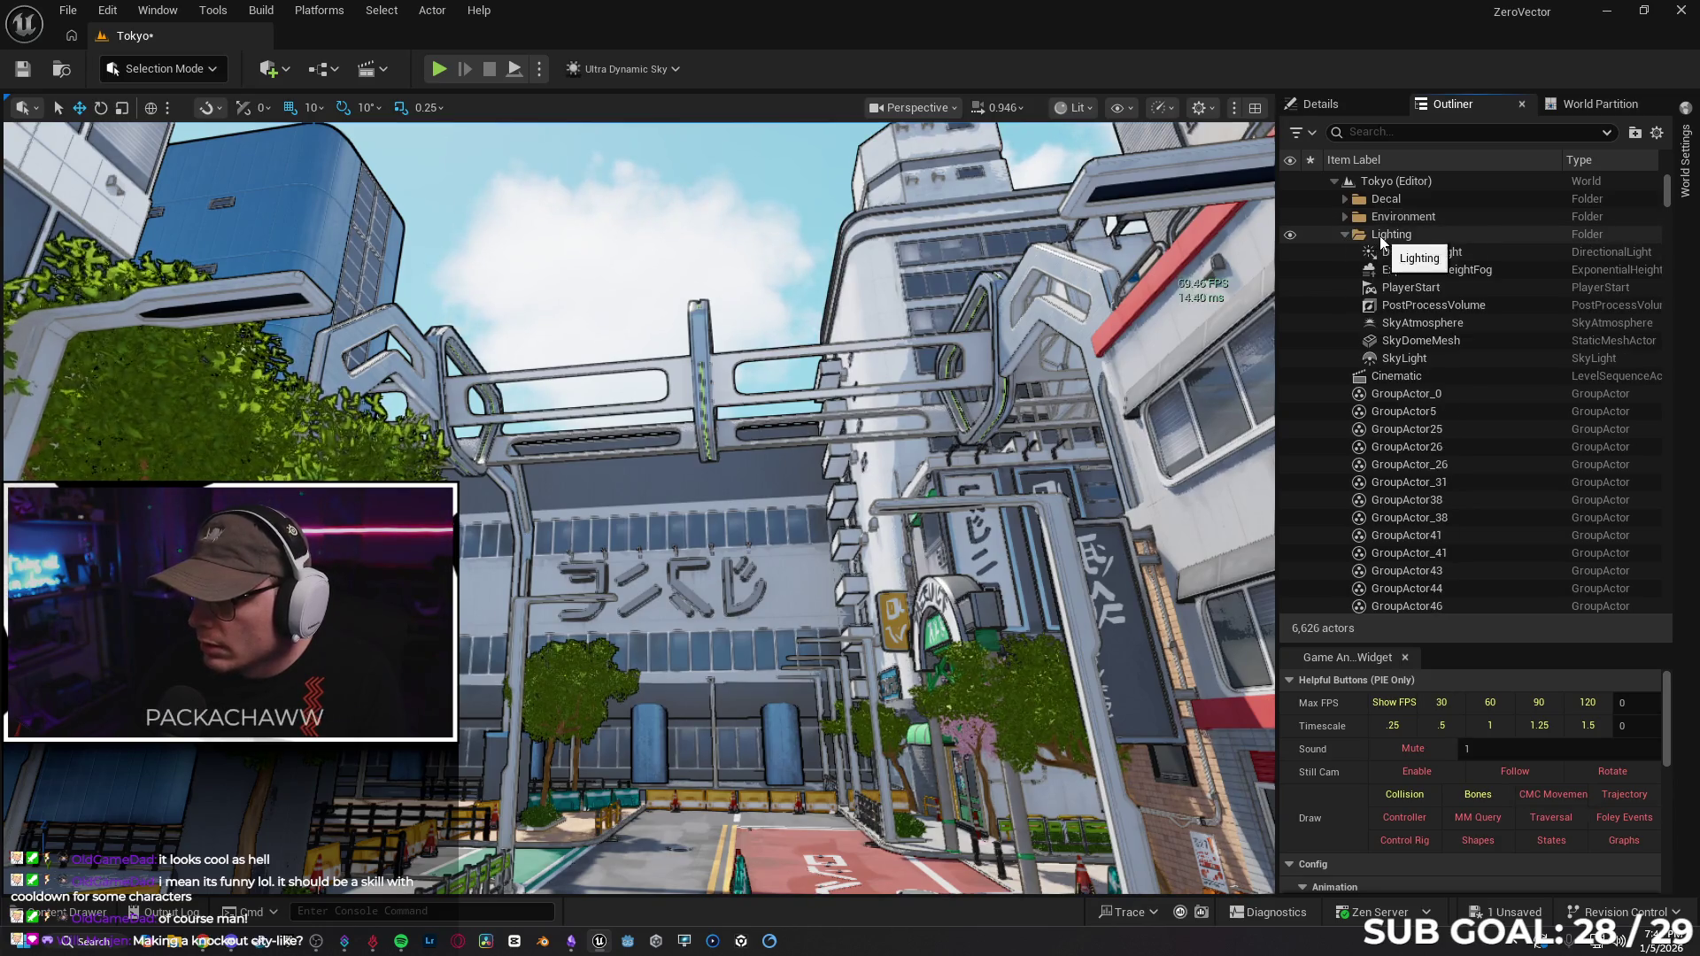
click(1386, 235)
shift+click(1422, 360)
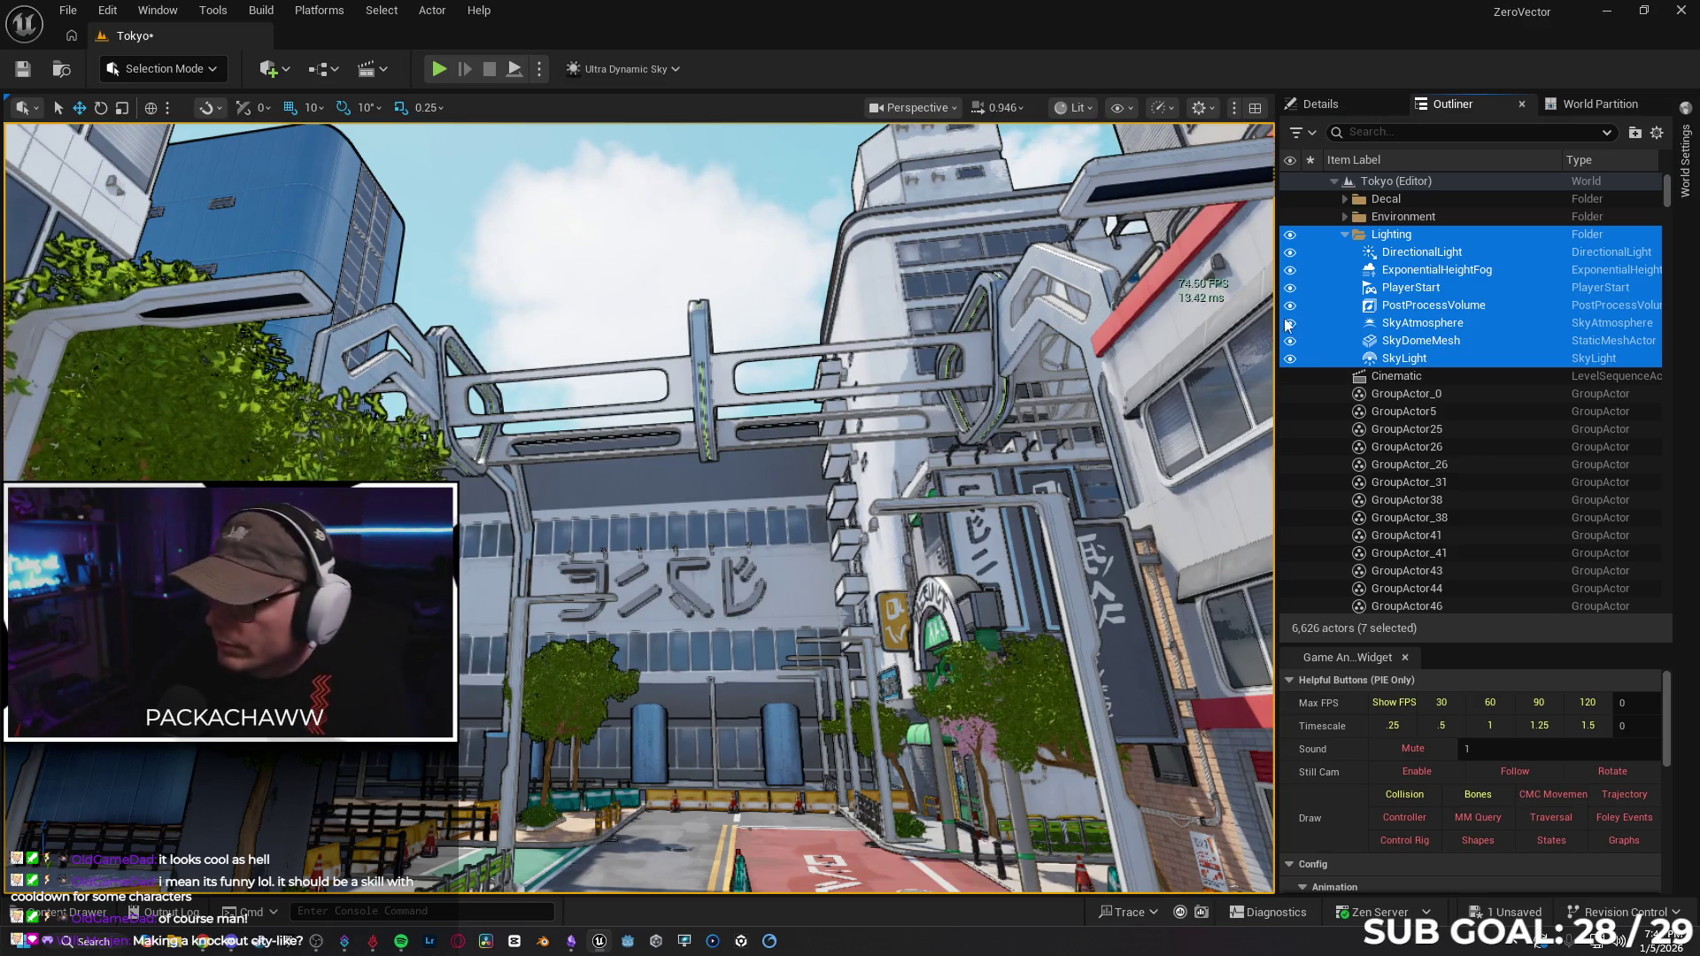
click(1413, 302)
key(Up)
key(Up)
key(Up)
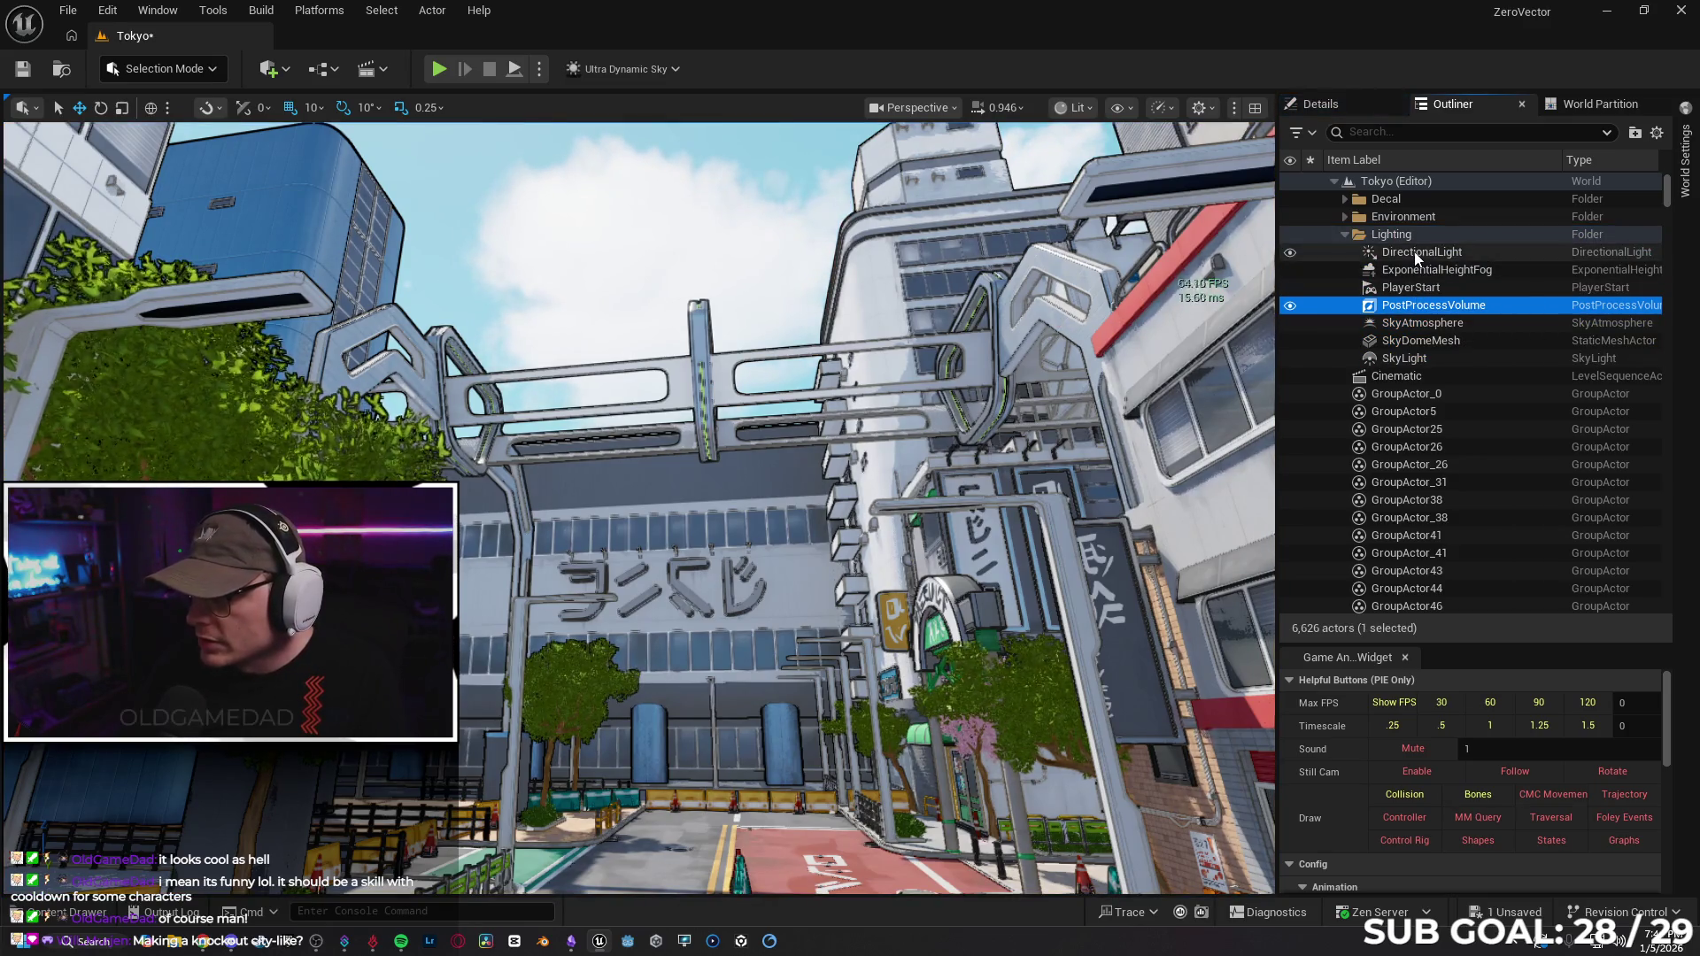
shift+click(1417, 285)
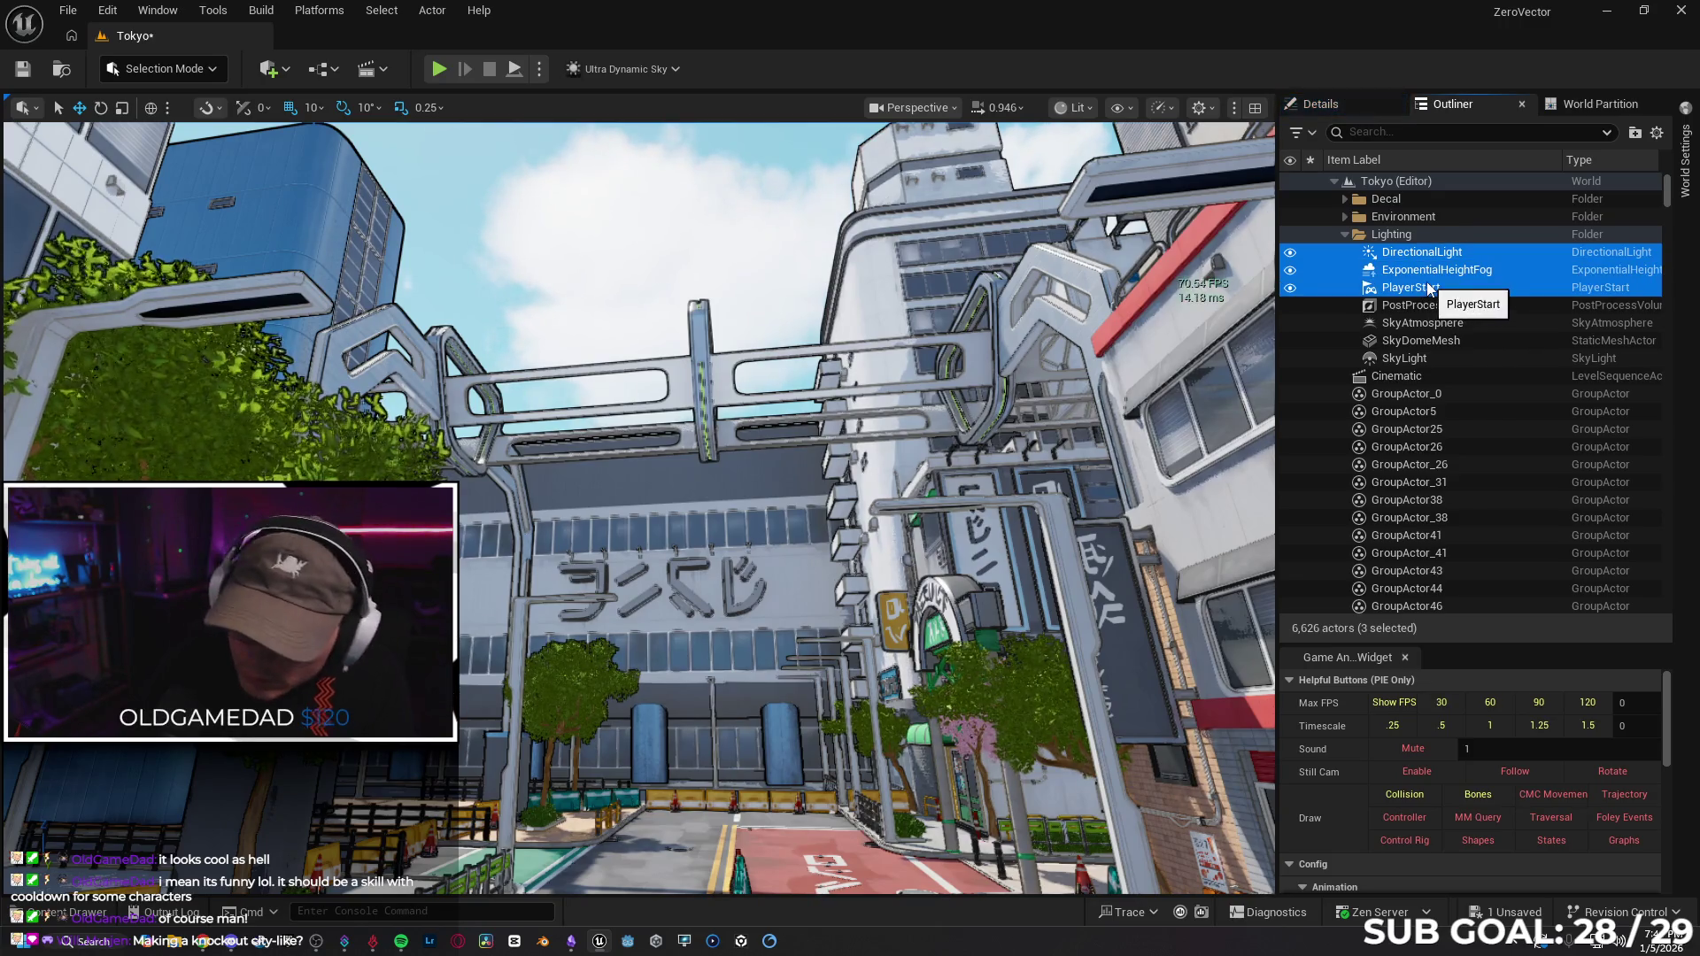
click(1441, 256)
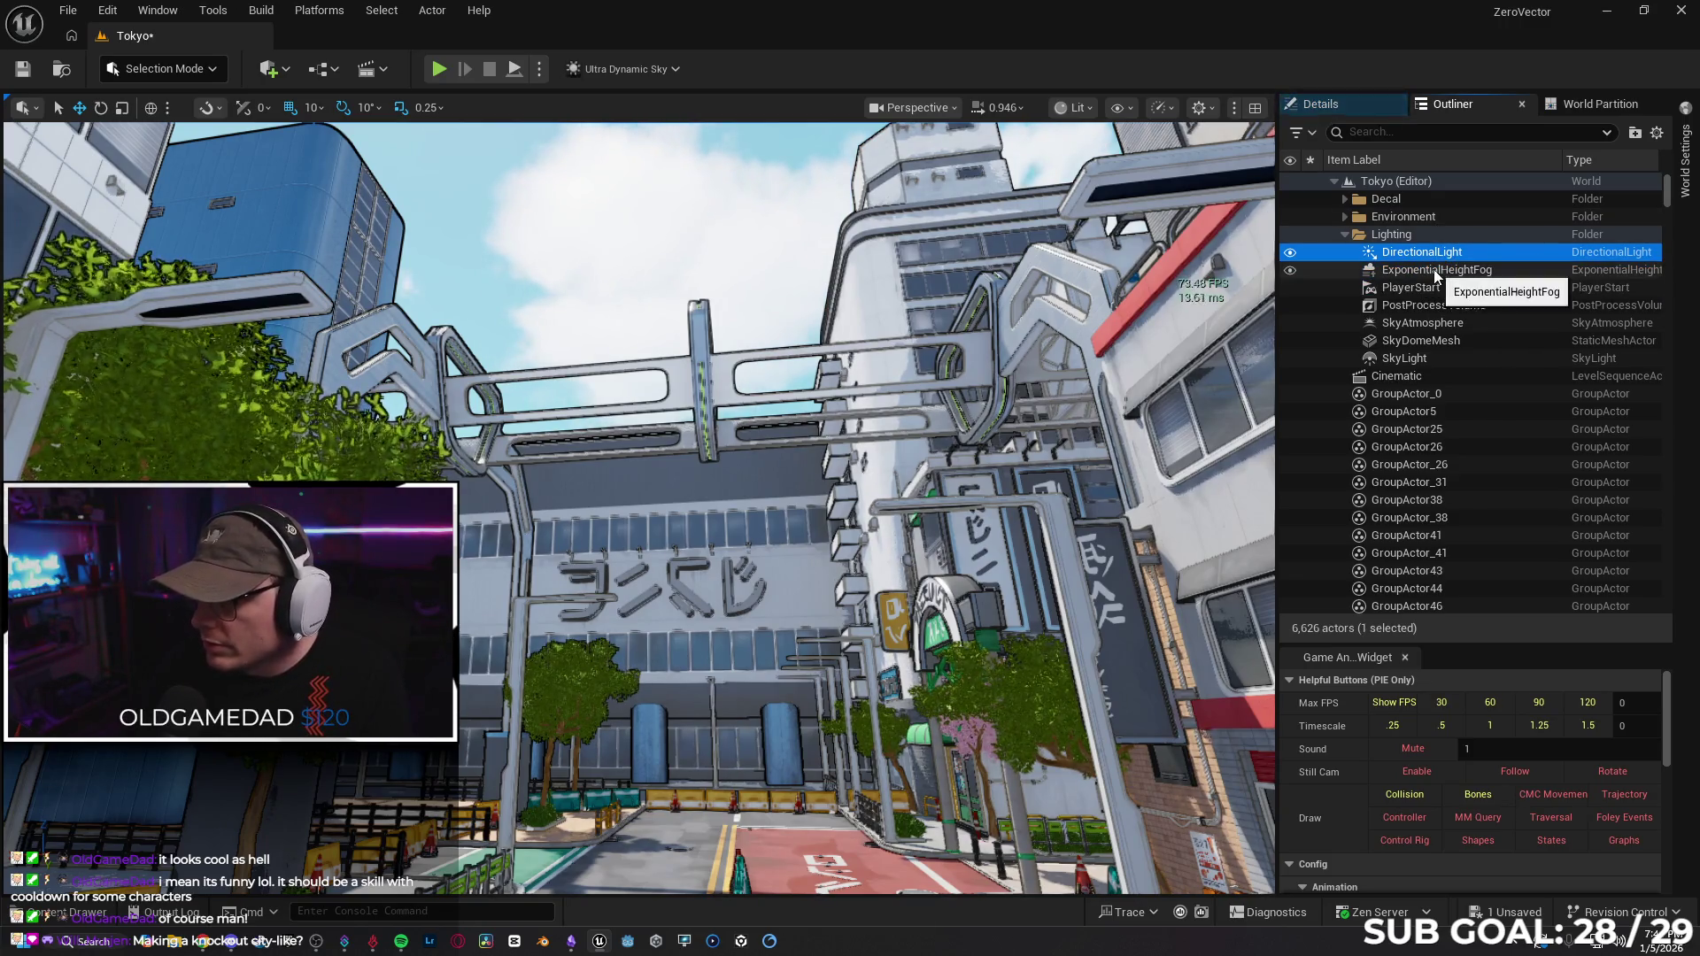
shift+click(1440, 270)
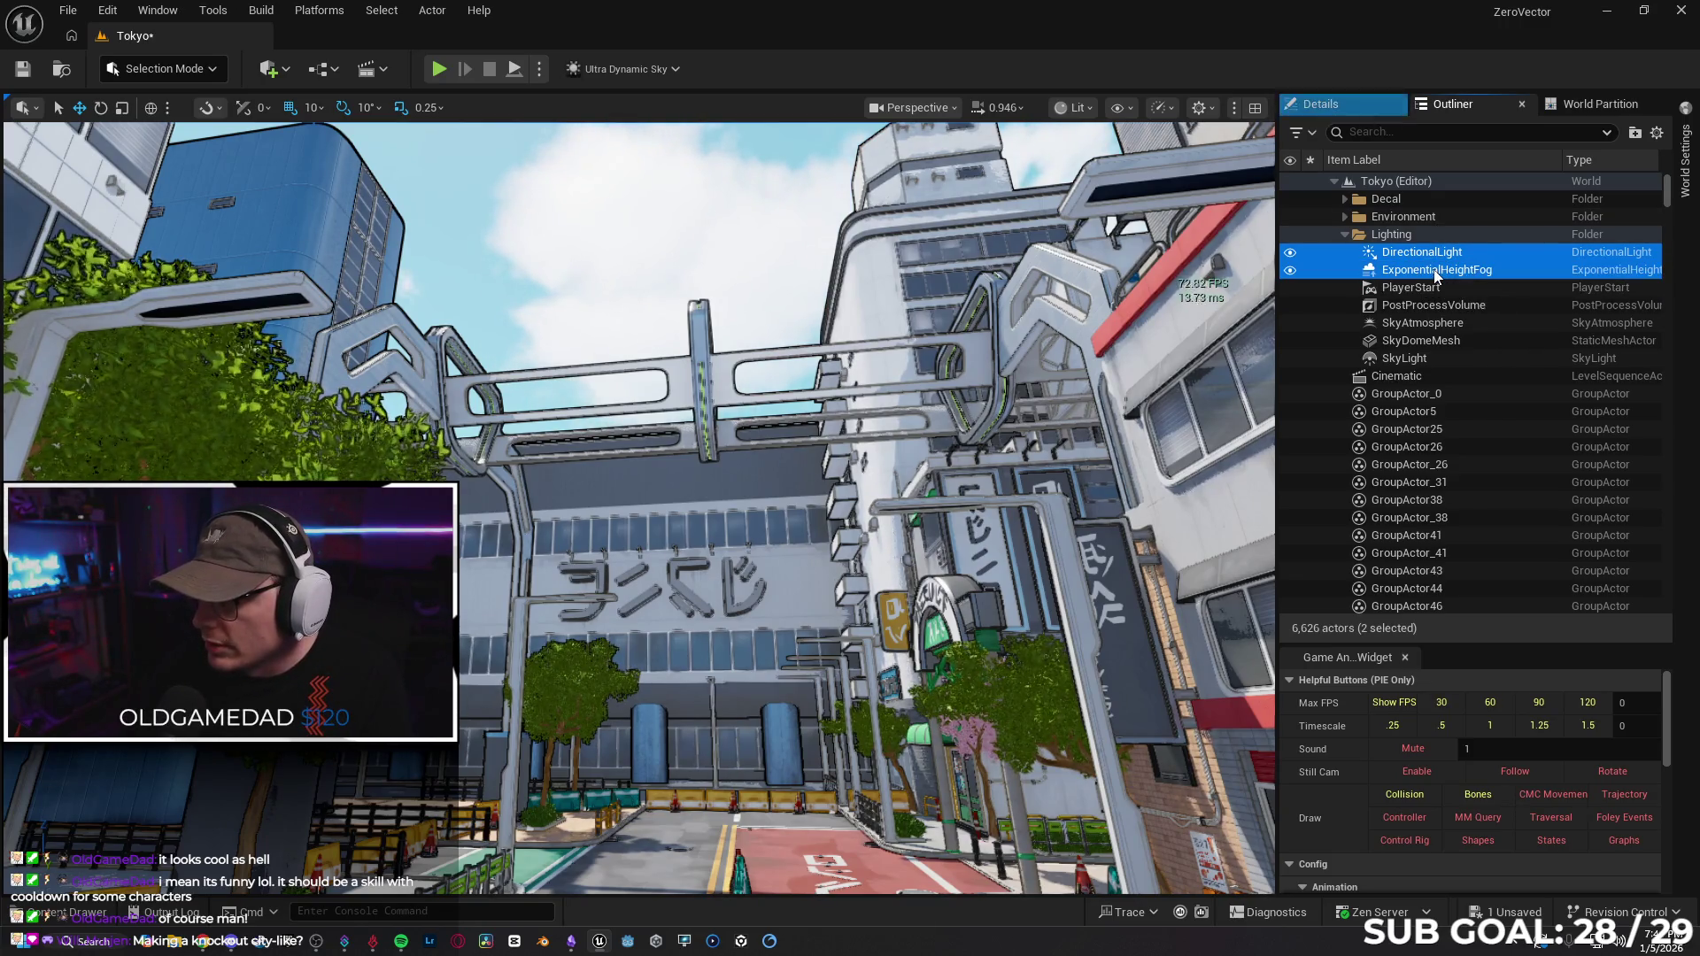
ctrl+click(1431, 326)
ctrl+click(1433, 342)
ctrl+click(1437, 356)
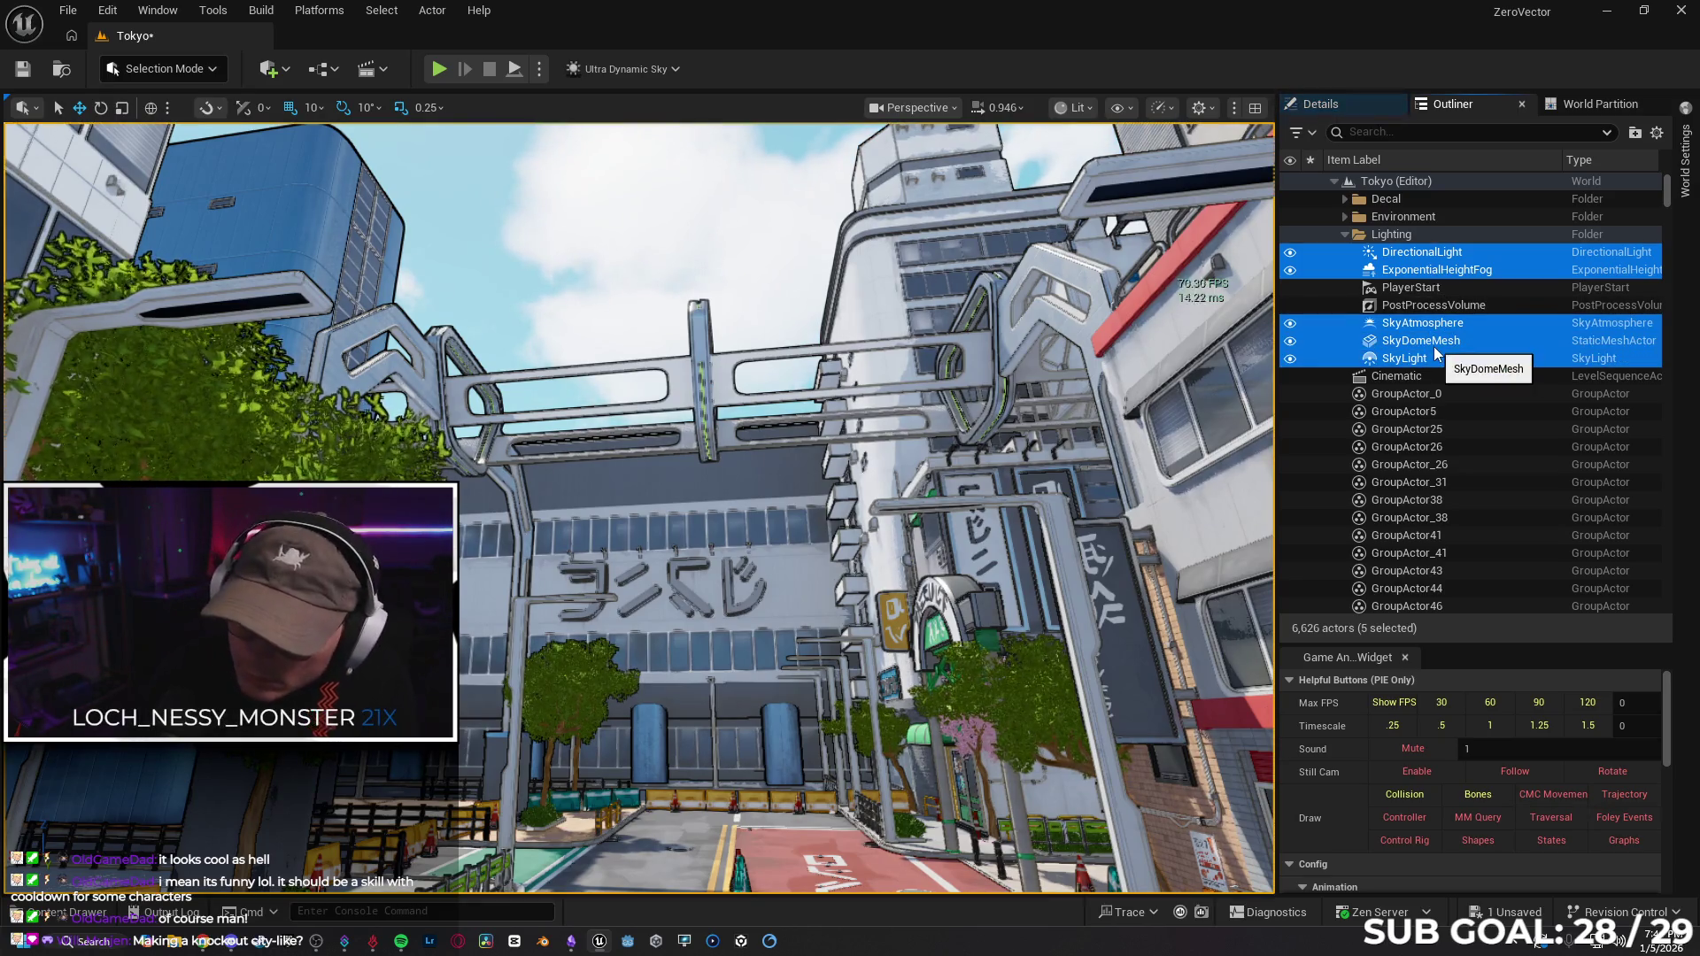
key(Delete)
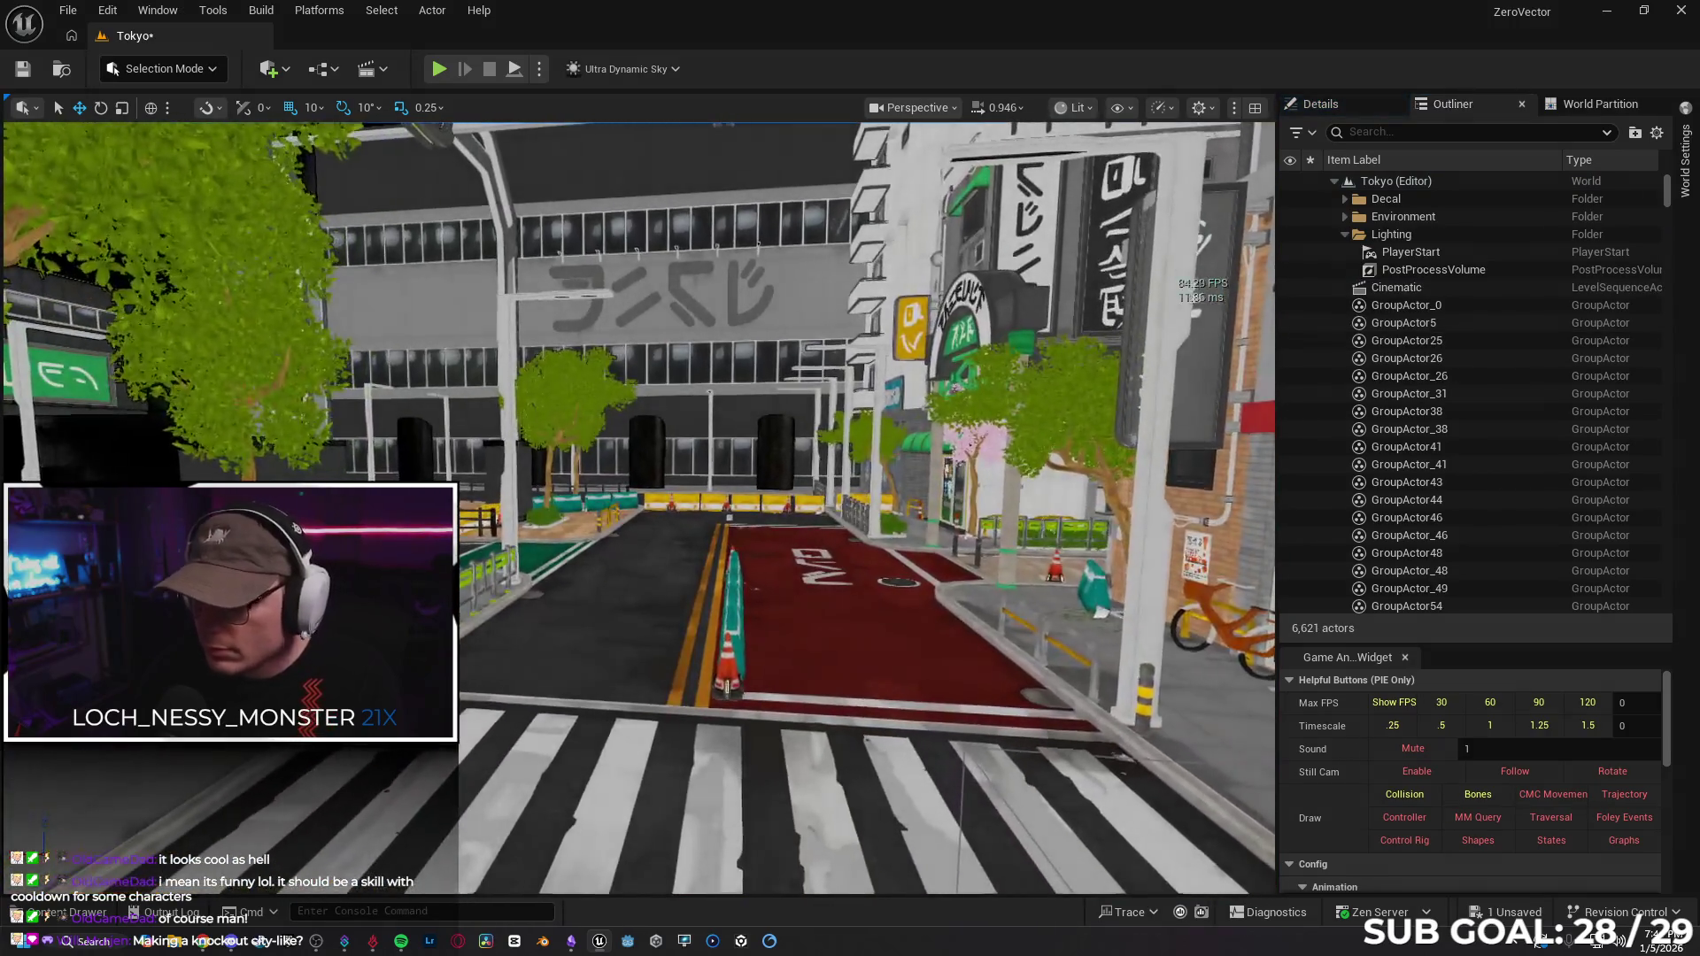
Delete the Cinematic actor and hide the post process volume to compare.
drag(875, 333, 875, 332)
drag(993, 393, 992, 393)
click(1422, 290)
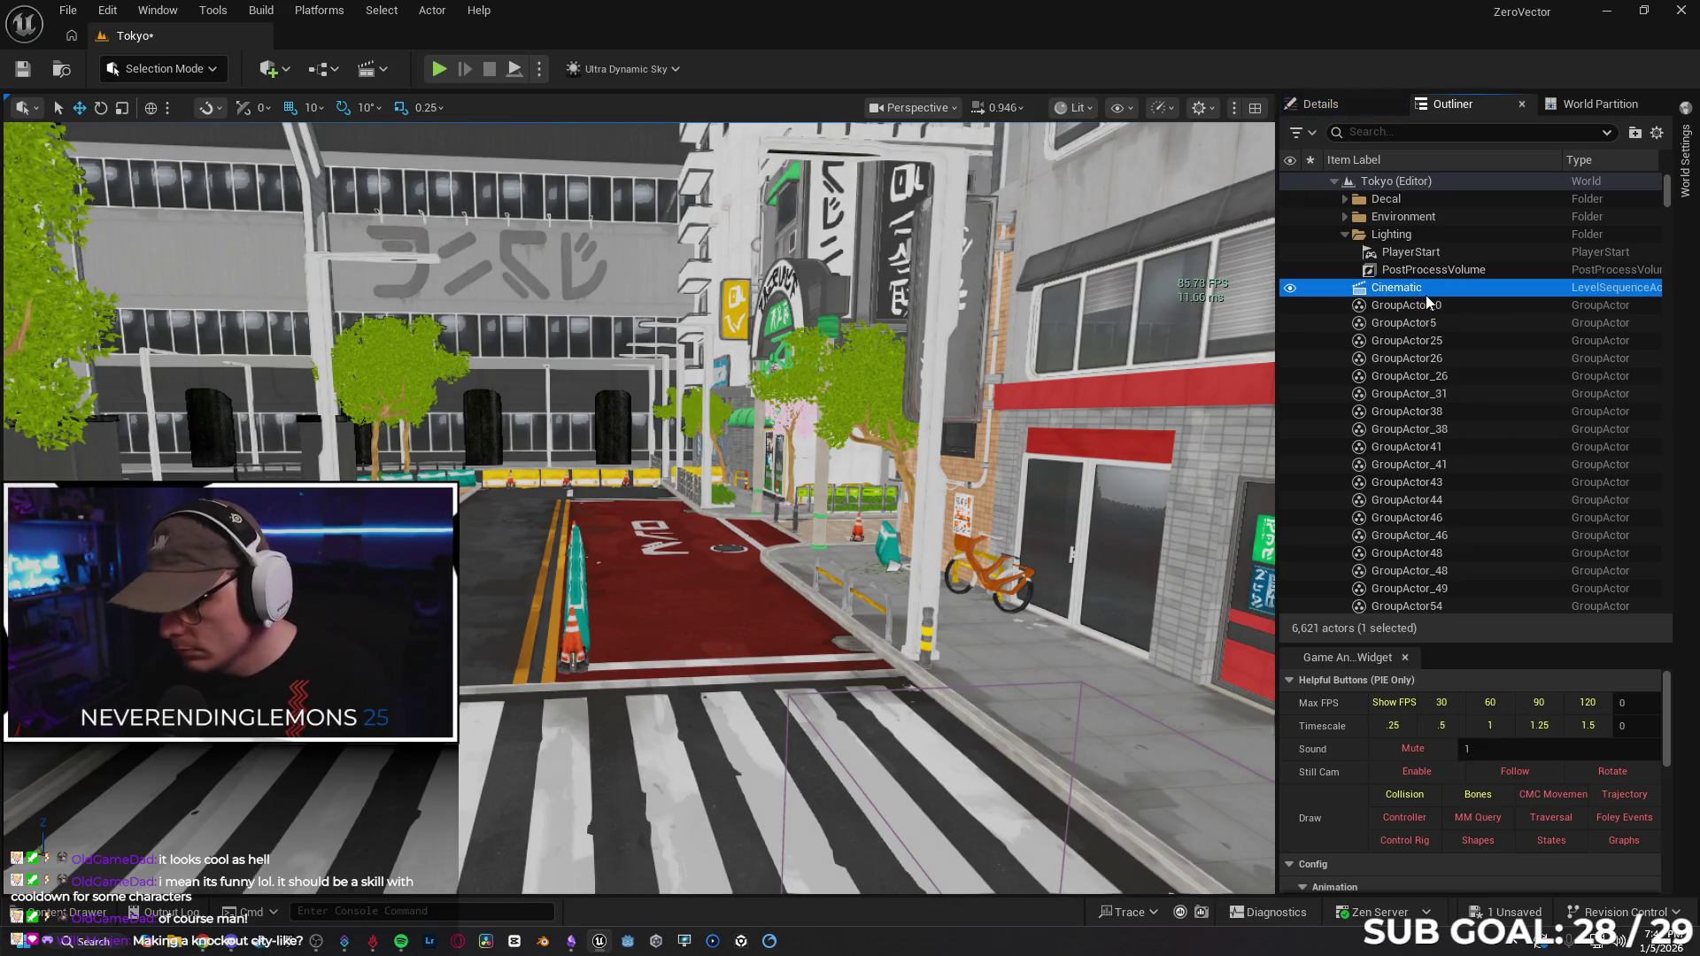
key(Delete)
click(1292, 271)
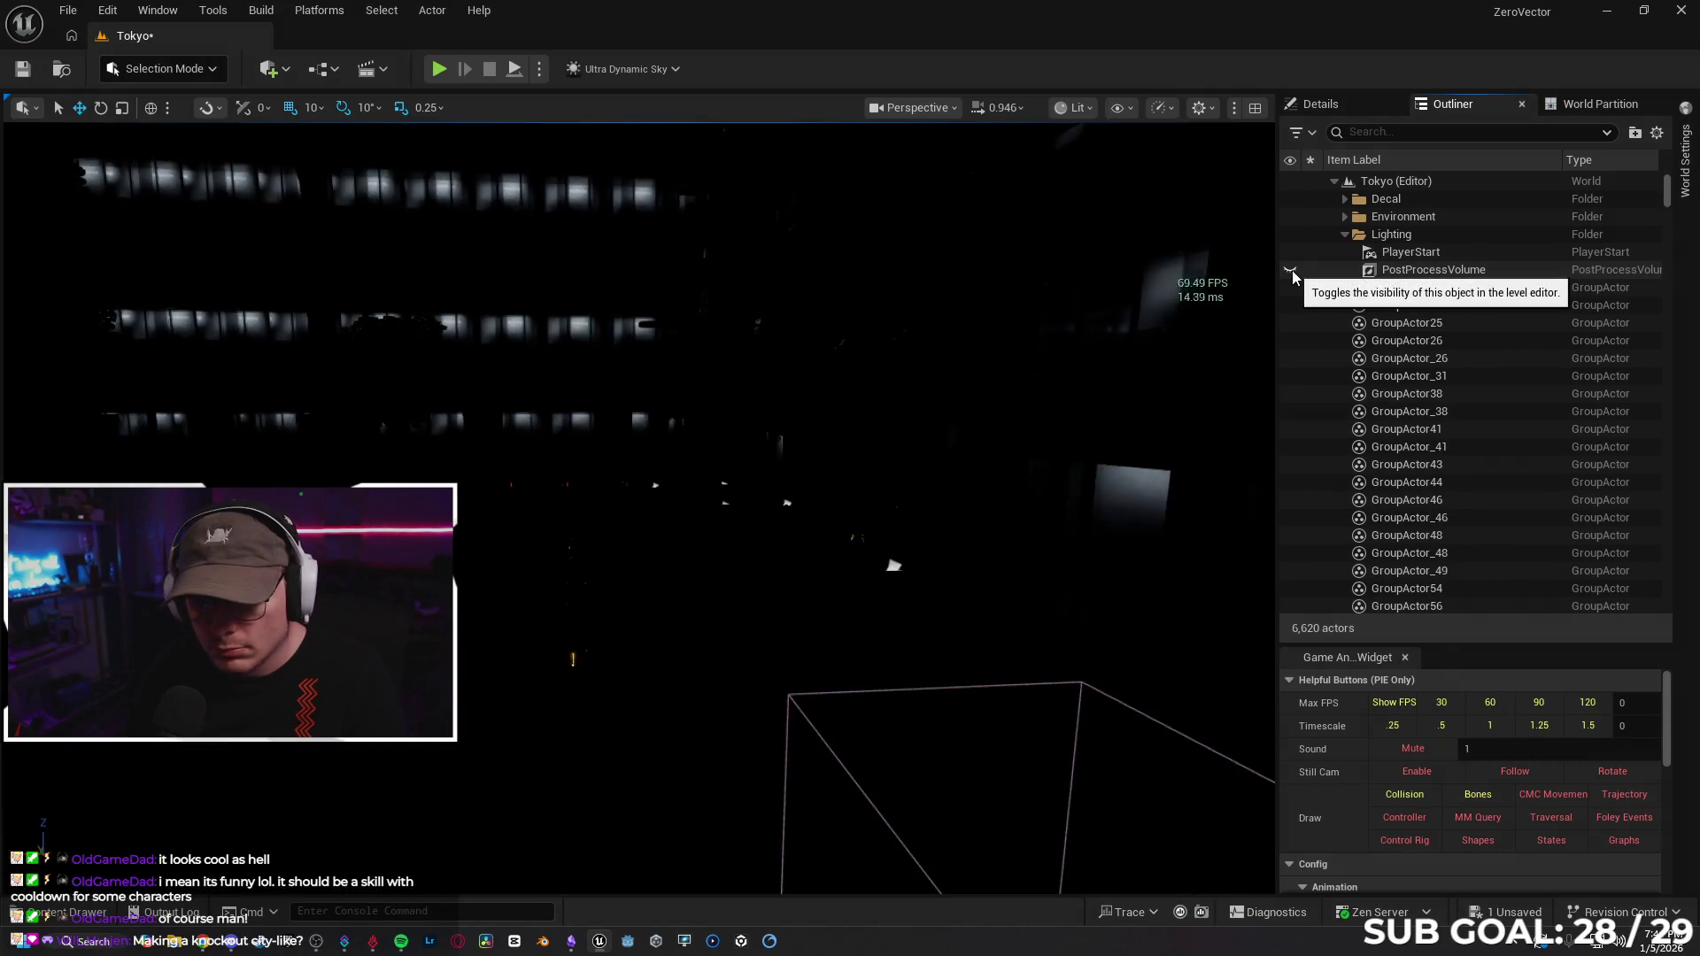
Toggle the post process volume's visibility repeatedly to compare, leaving it visible.
click(1291, 271)
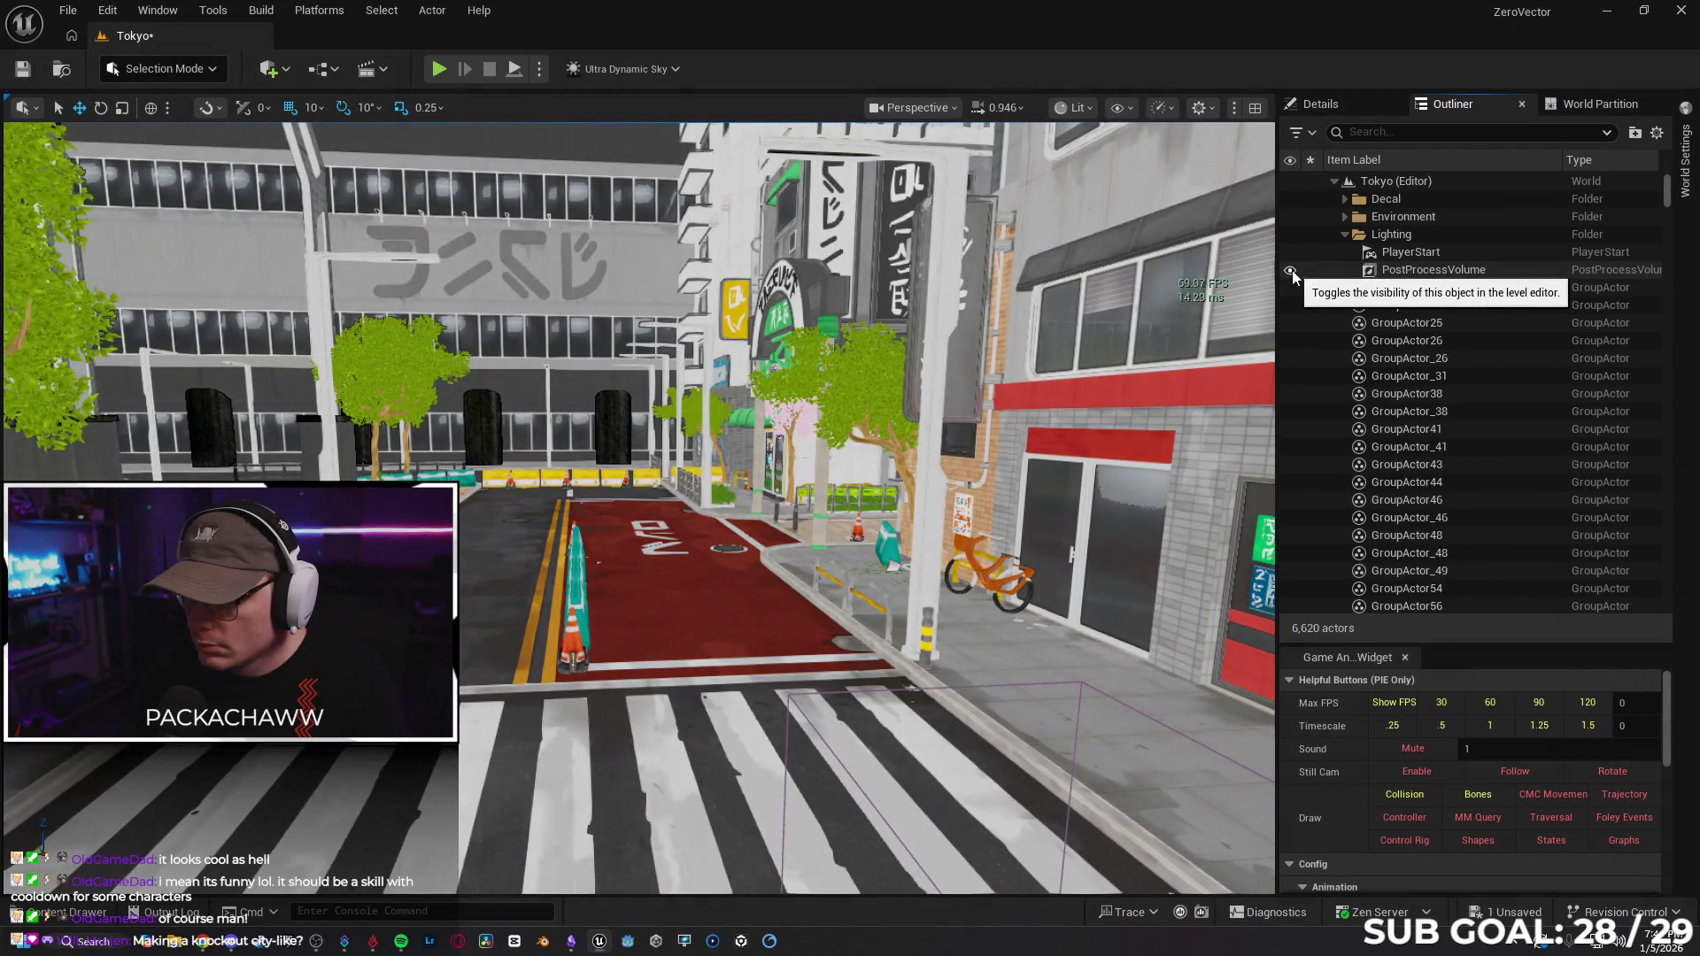
click(1291, 271)
click(1292, 271)
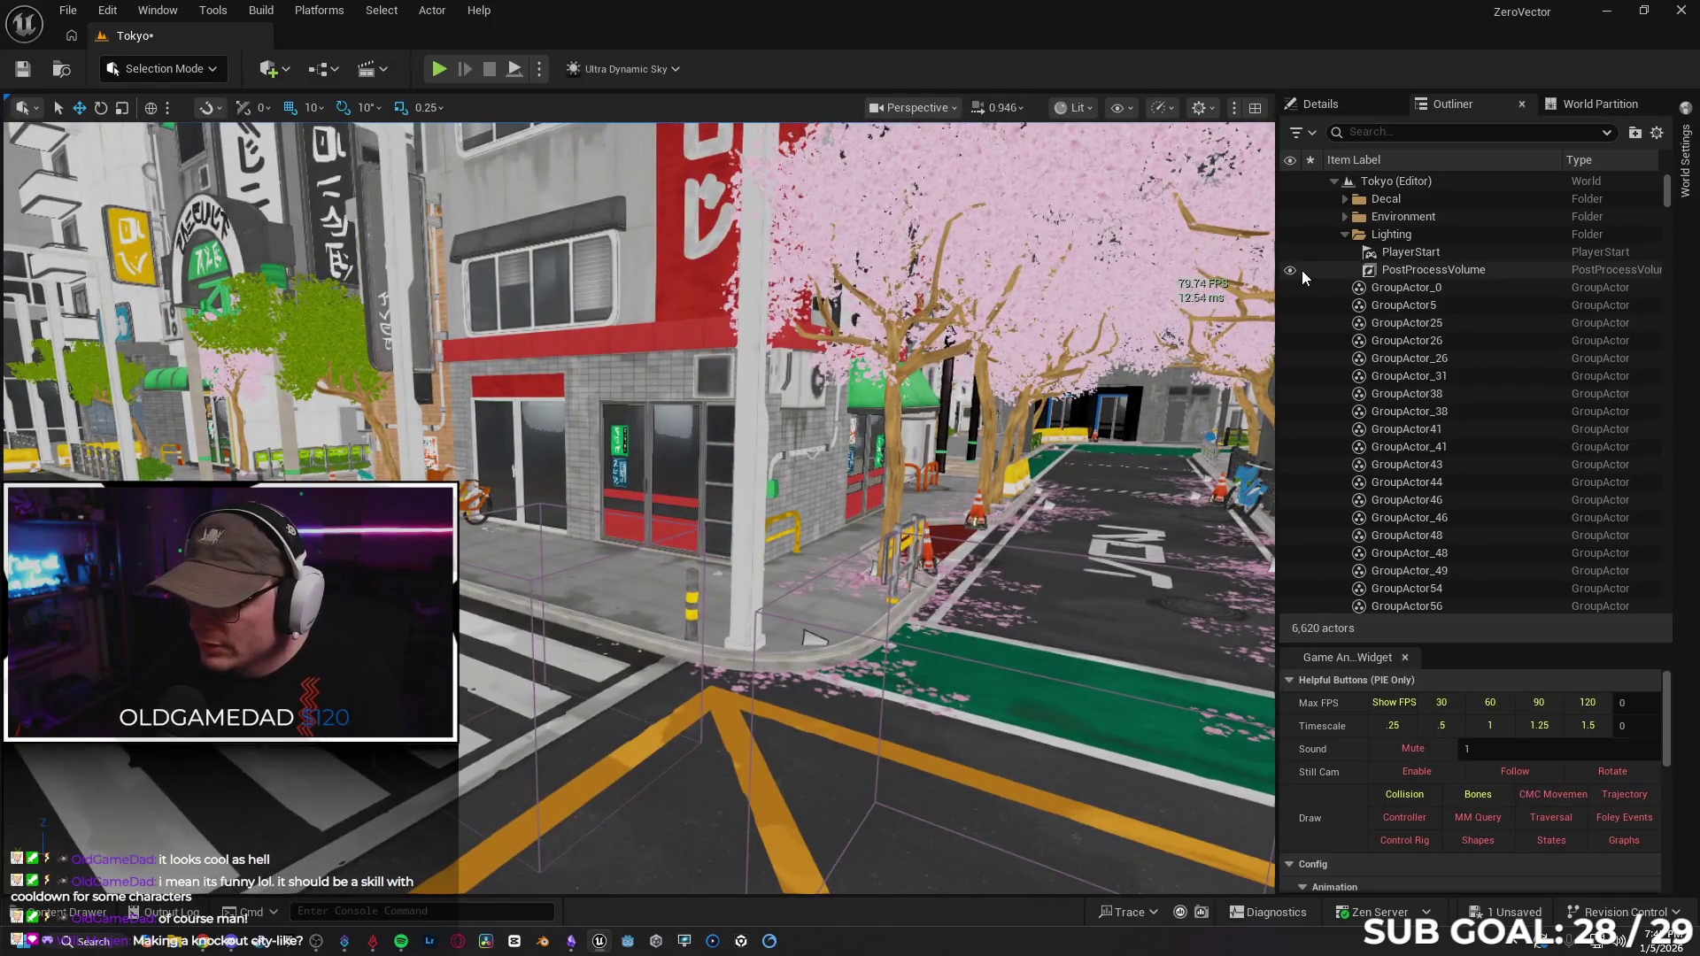
click(1290, 269)
click(1289, 269)
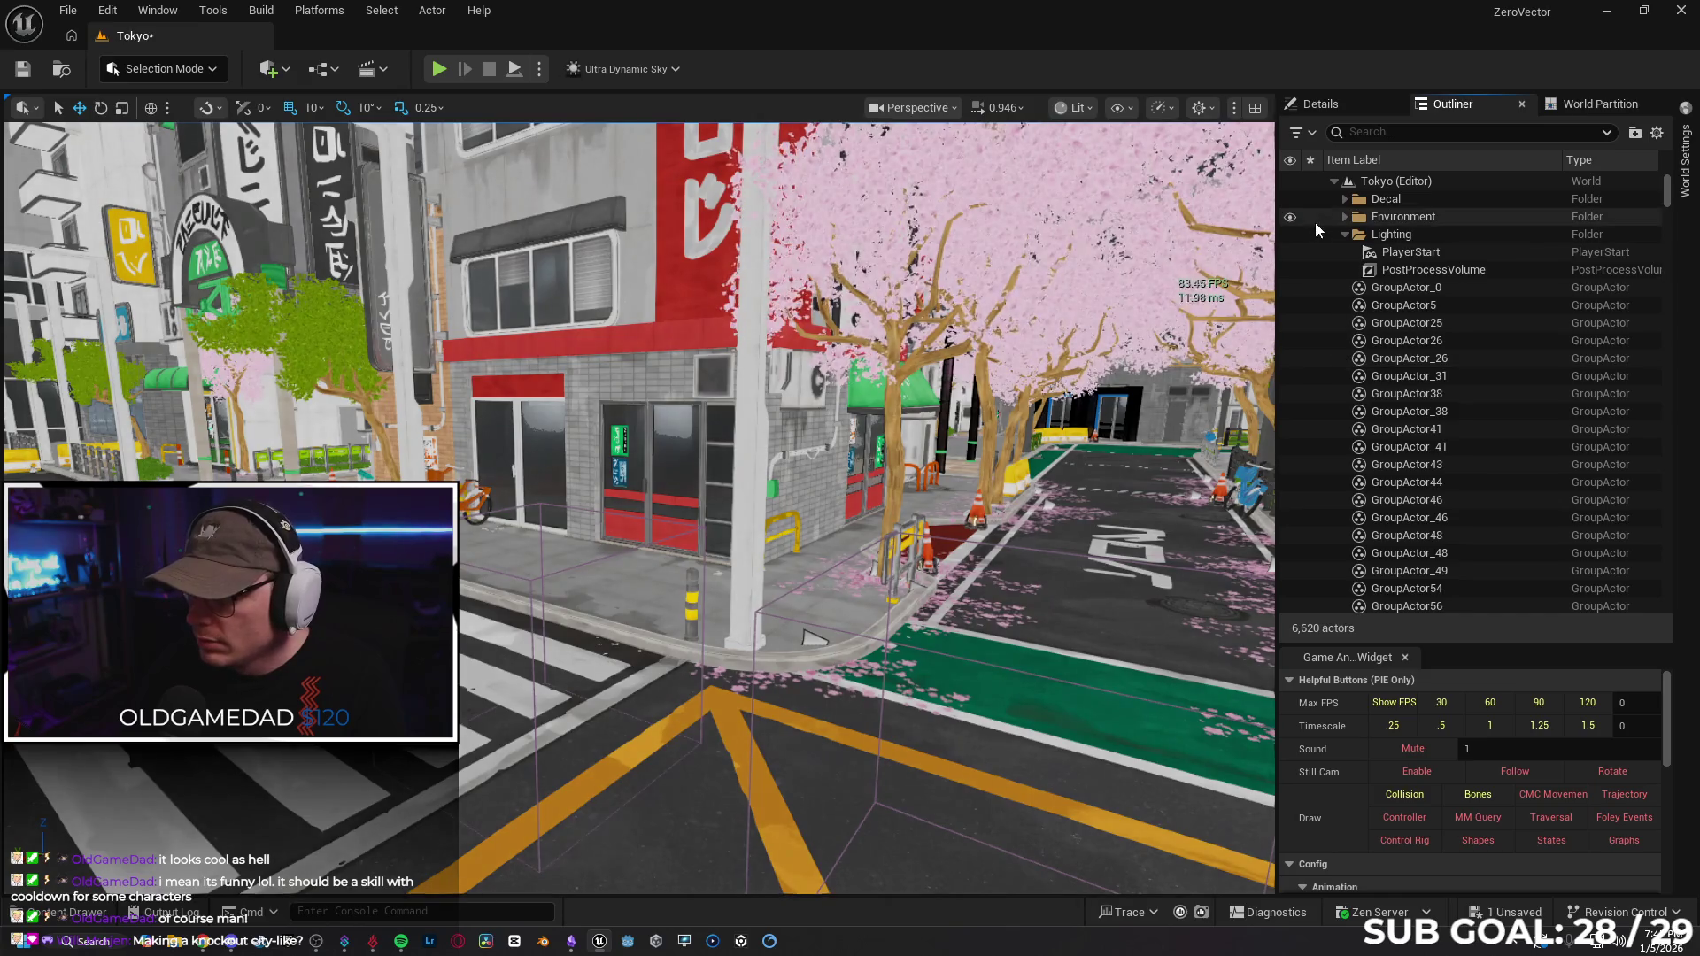
Delete the VolumetricCloud and SunRotation actors from the Outliner.
click(1346, 233)
scroll(1319, 331, down, 15)
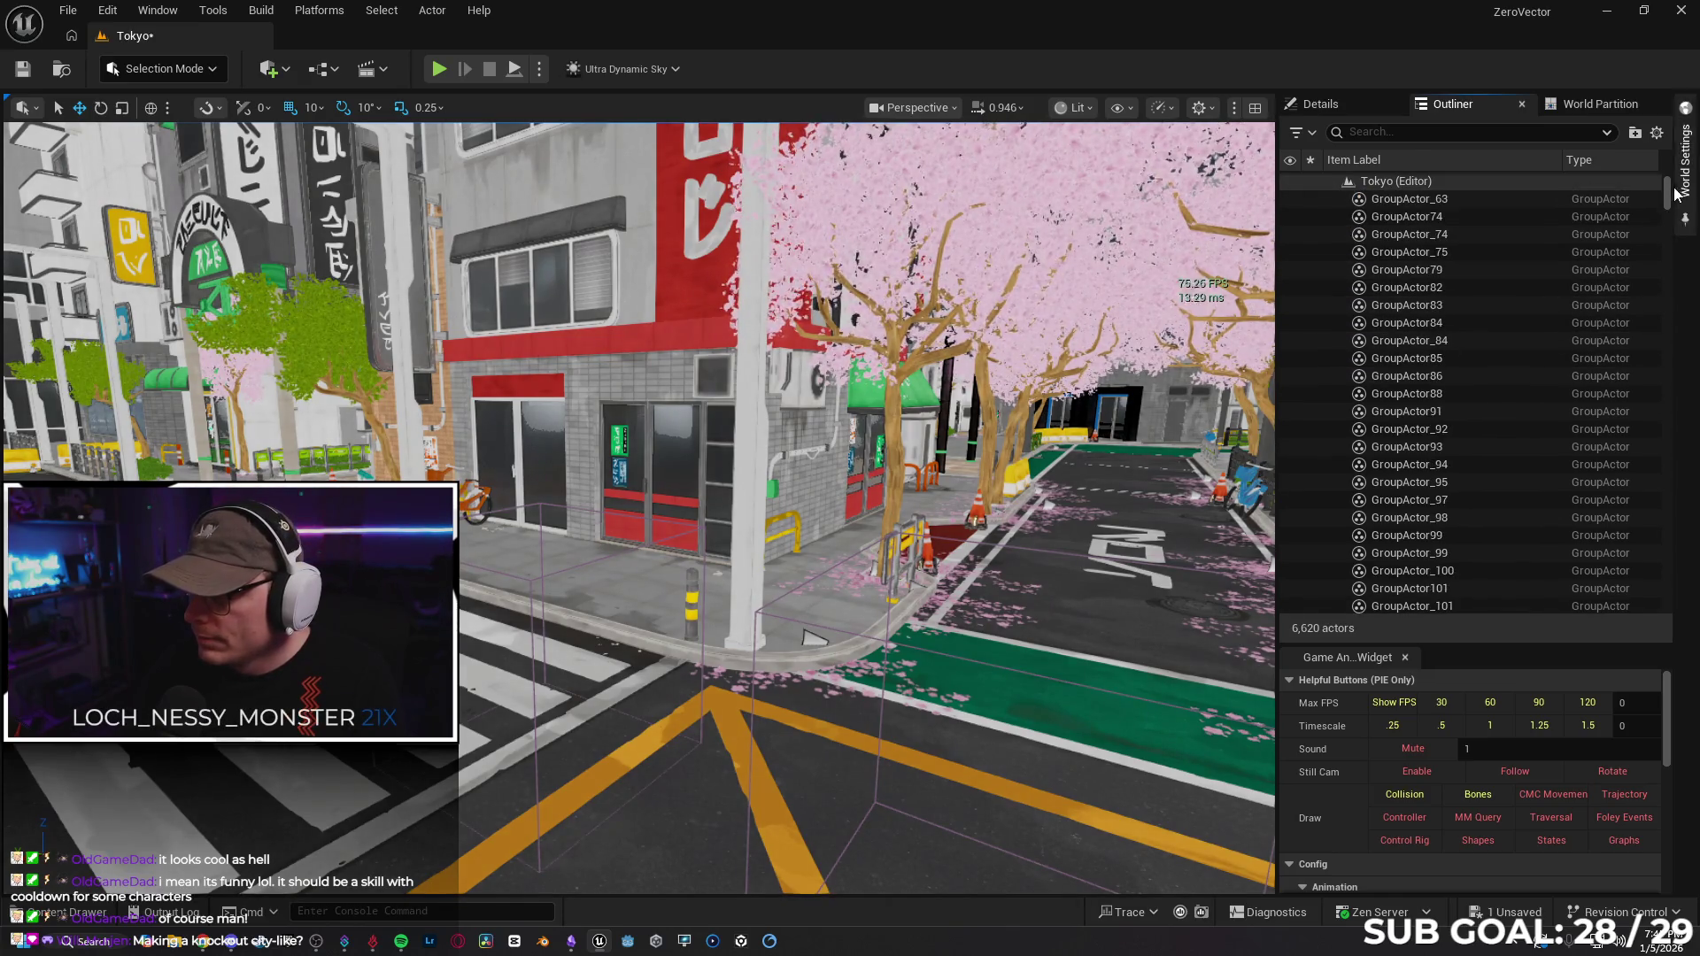
mouse_move(1667, 259)
mouse_down()
mouse_move(1665, 513)
mouse_move(1639, 614)
mouse_up()
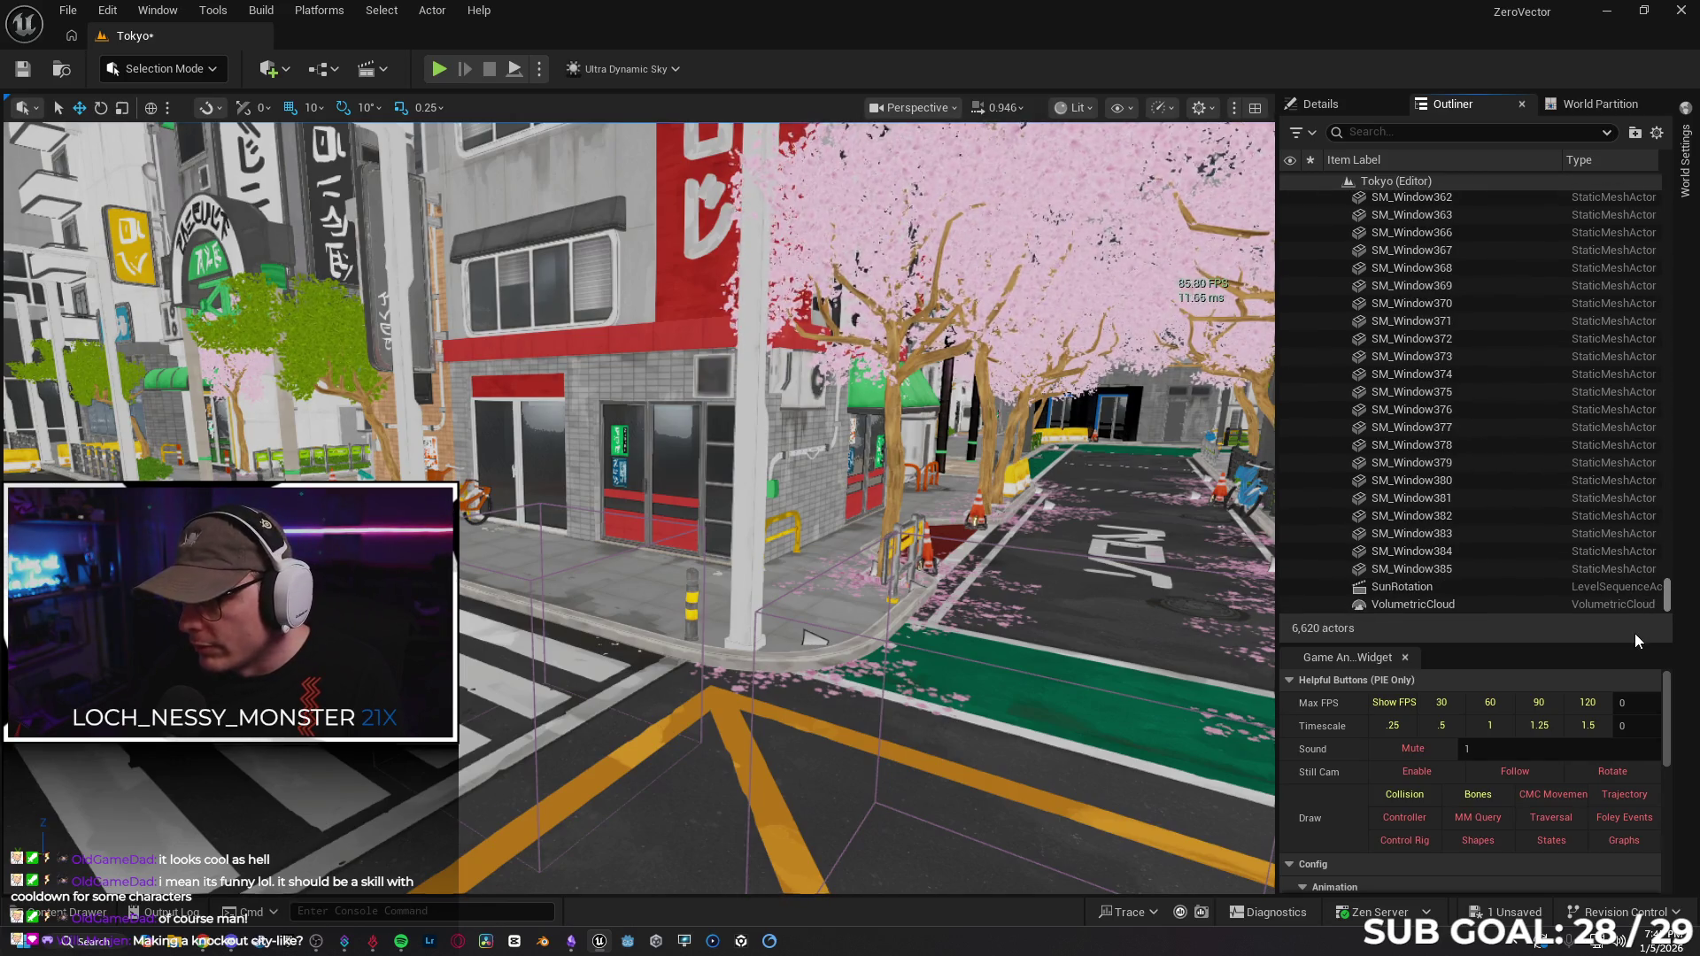
click(1485, 605)
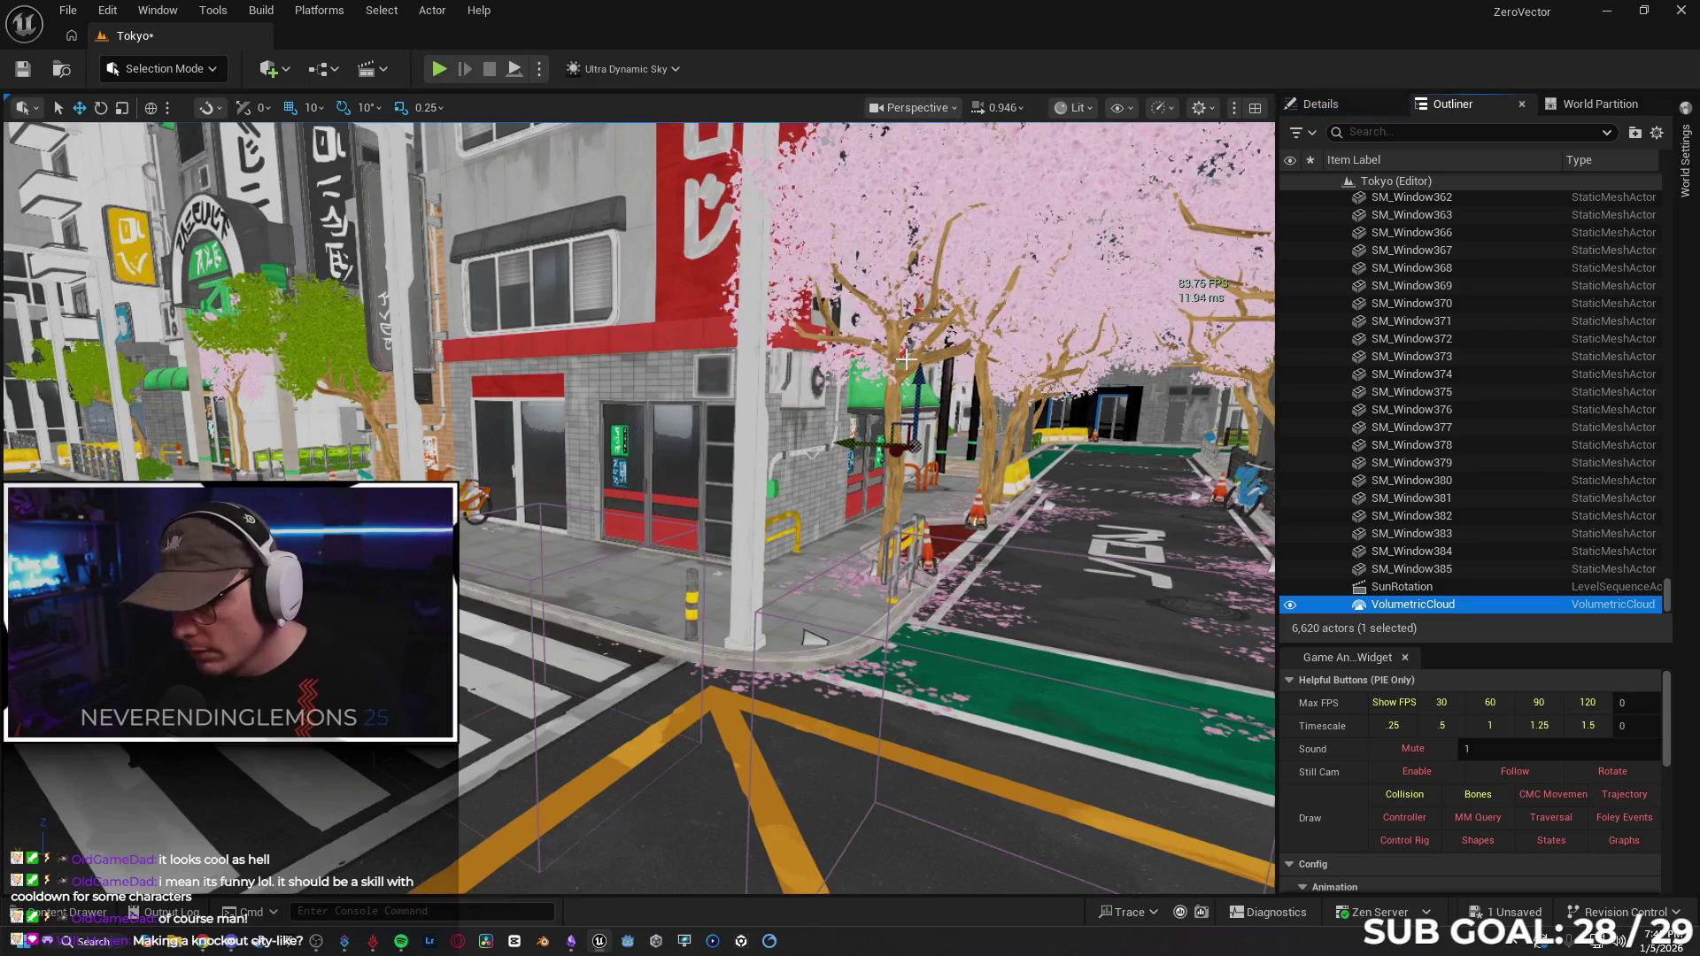
key(Delete)
click(1405, 606)
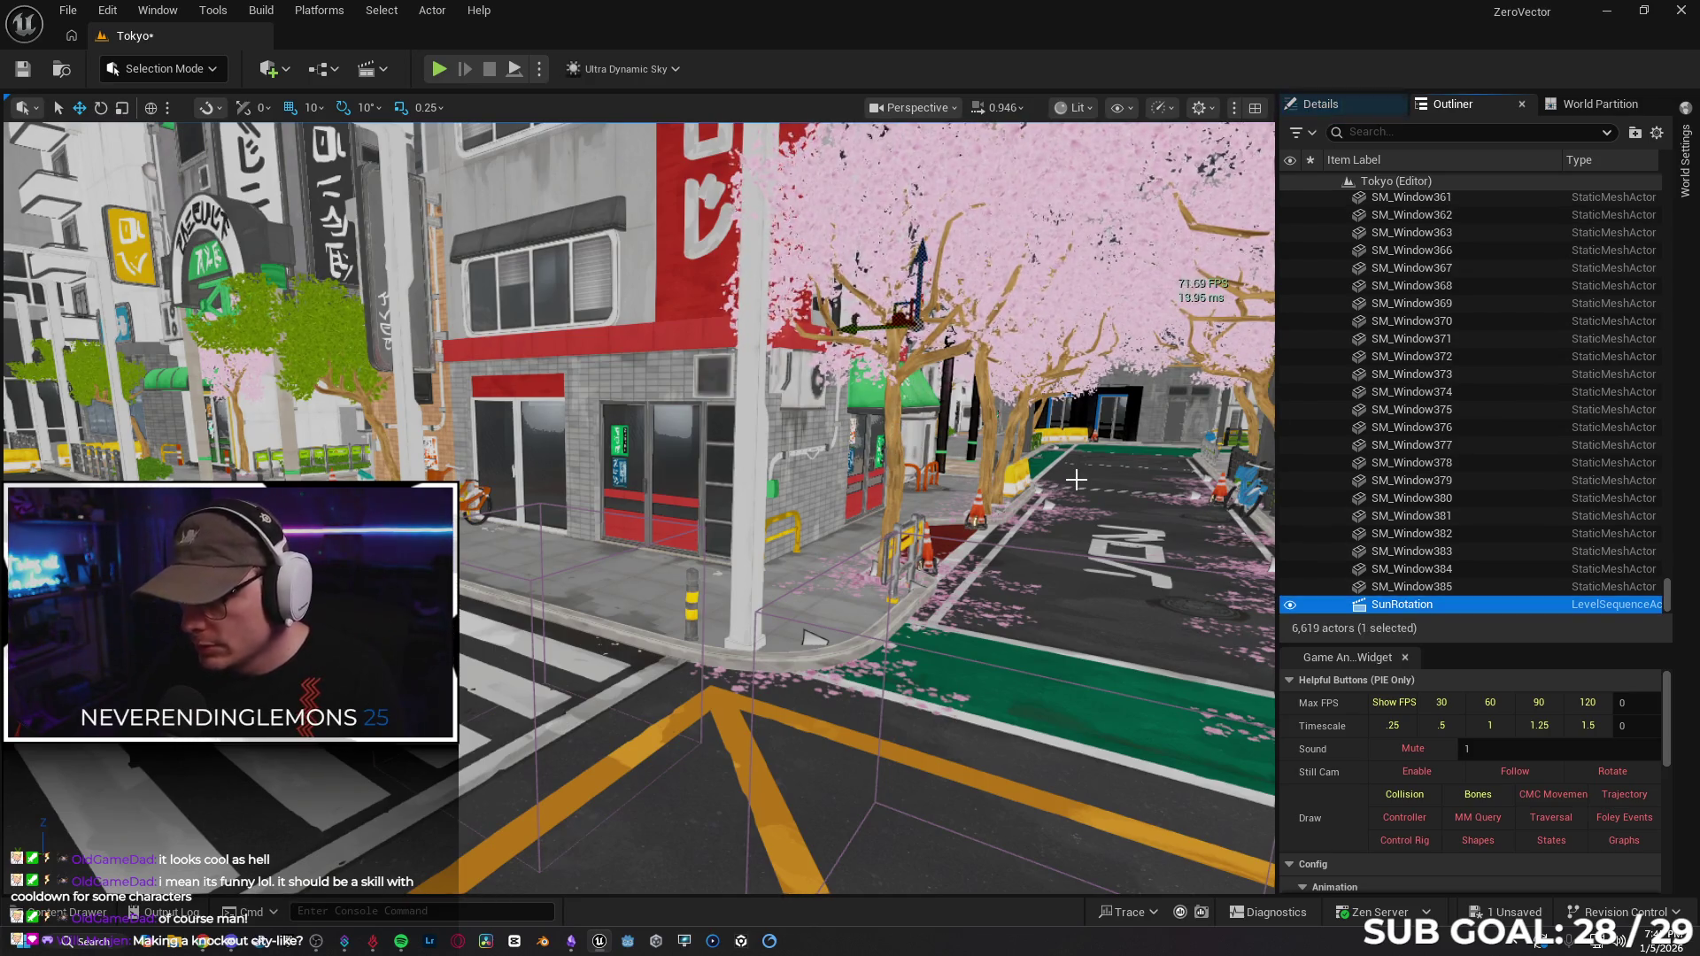
key(Delete)
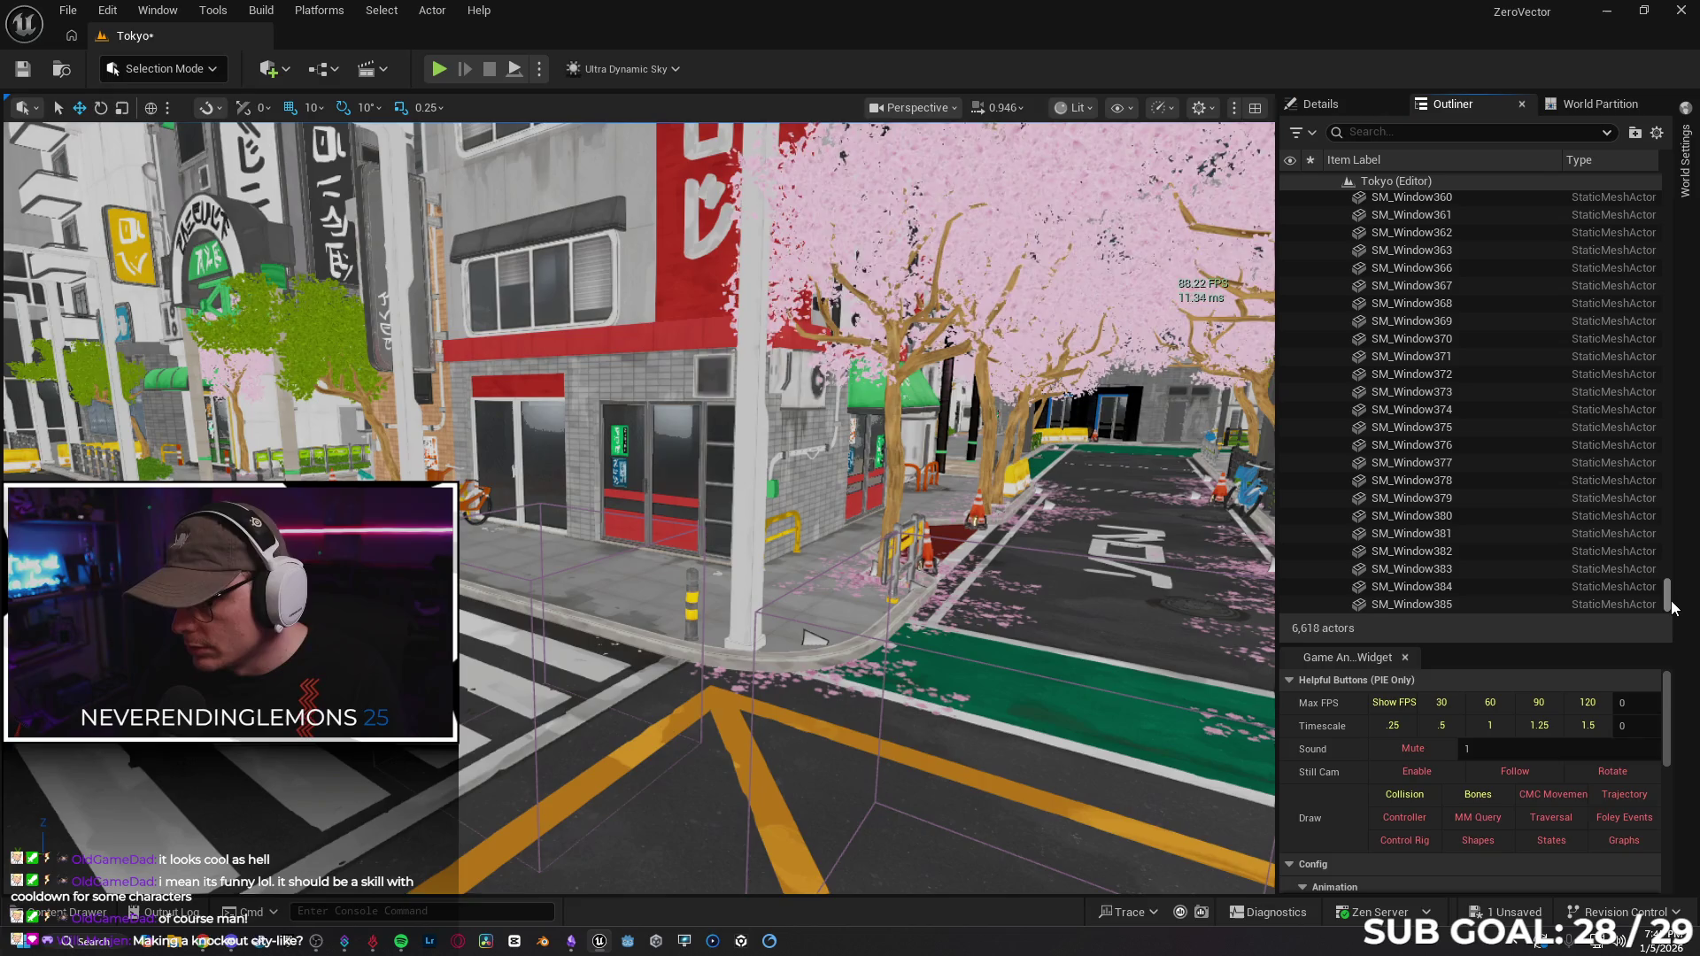
Open the Content Drawer and browse into UltraDynamicSky's Blueprints folder.
drag(1668, 607, 1669, 181)
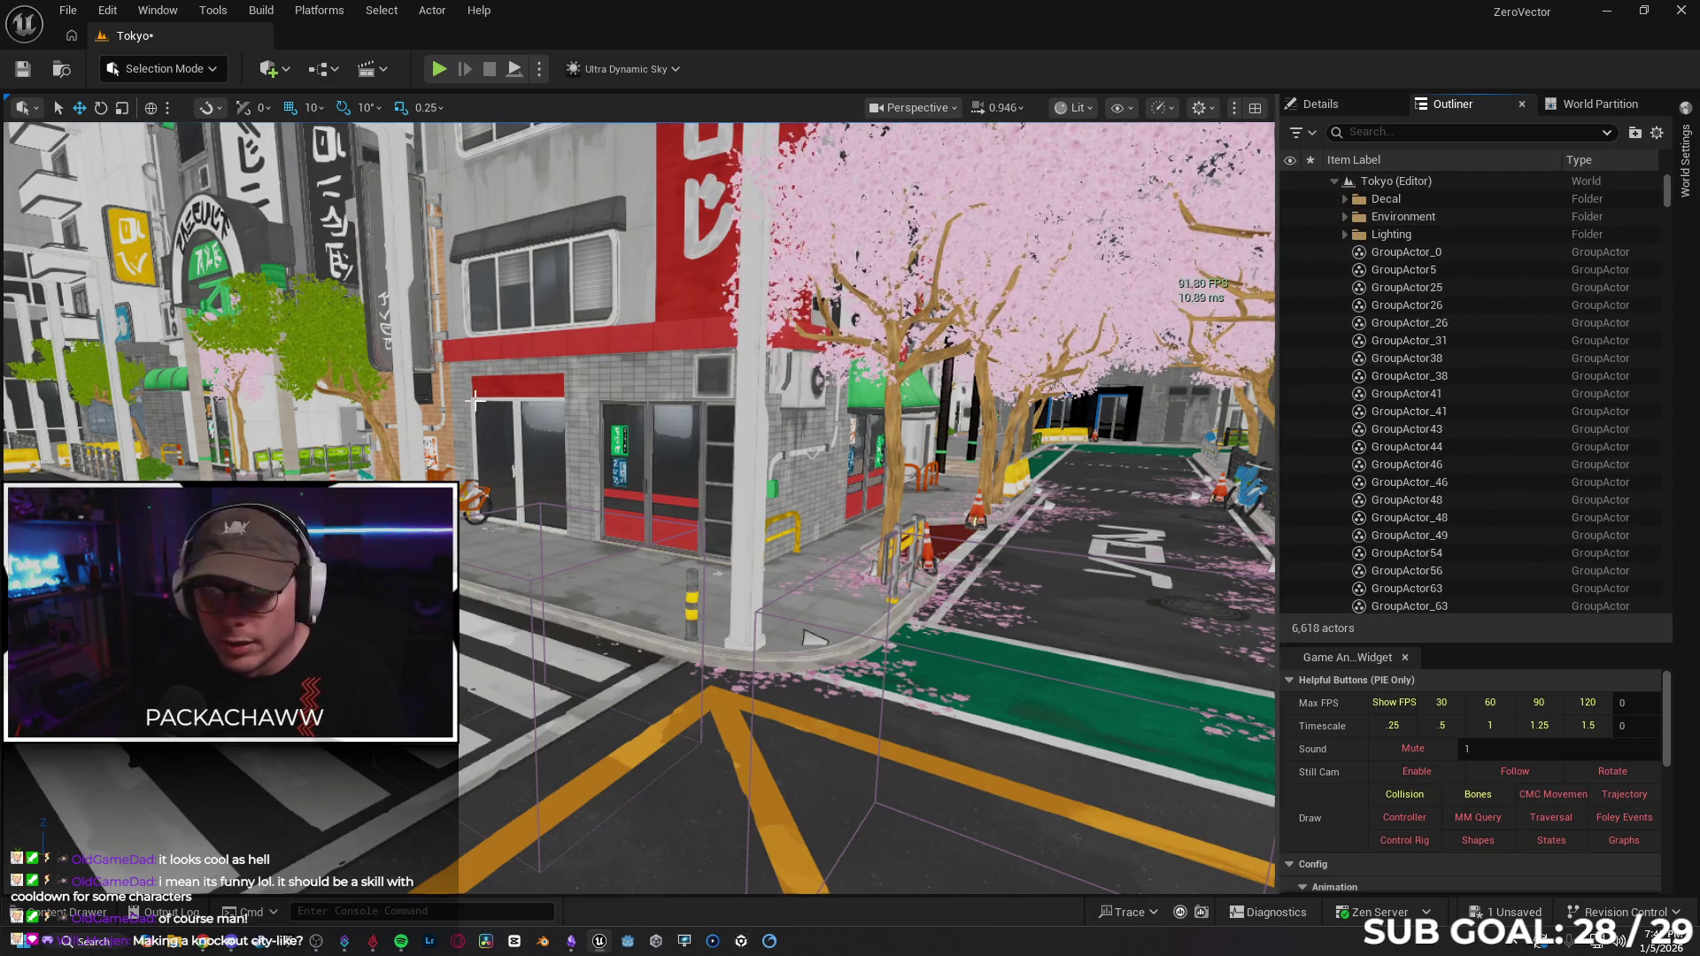
key(ctrl+space)
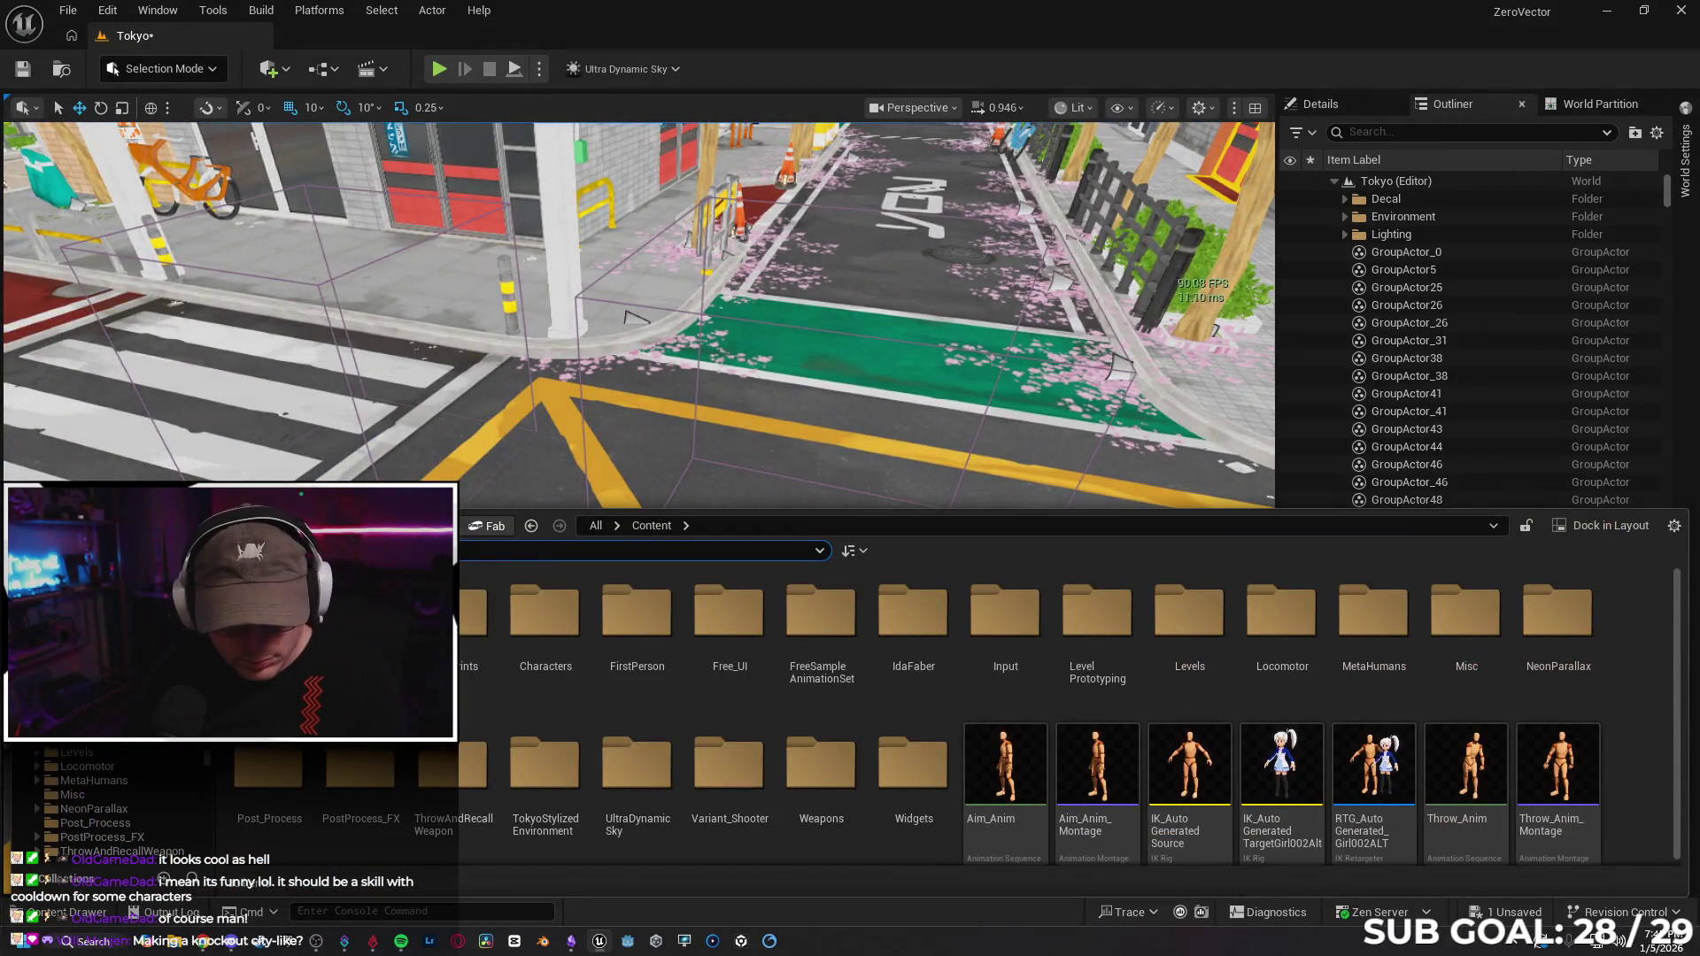
double_click(637, 763)
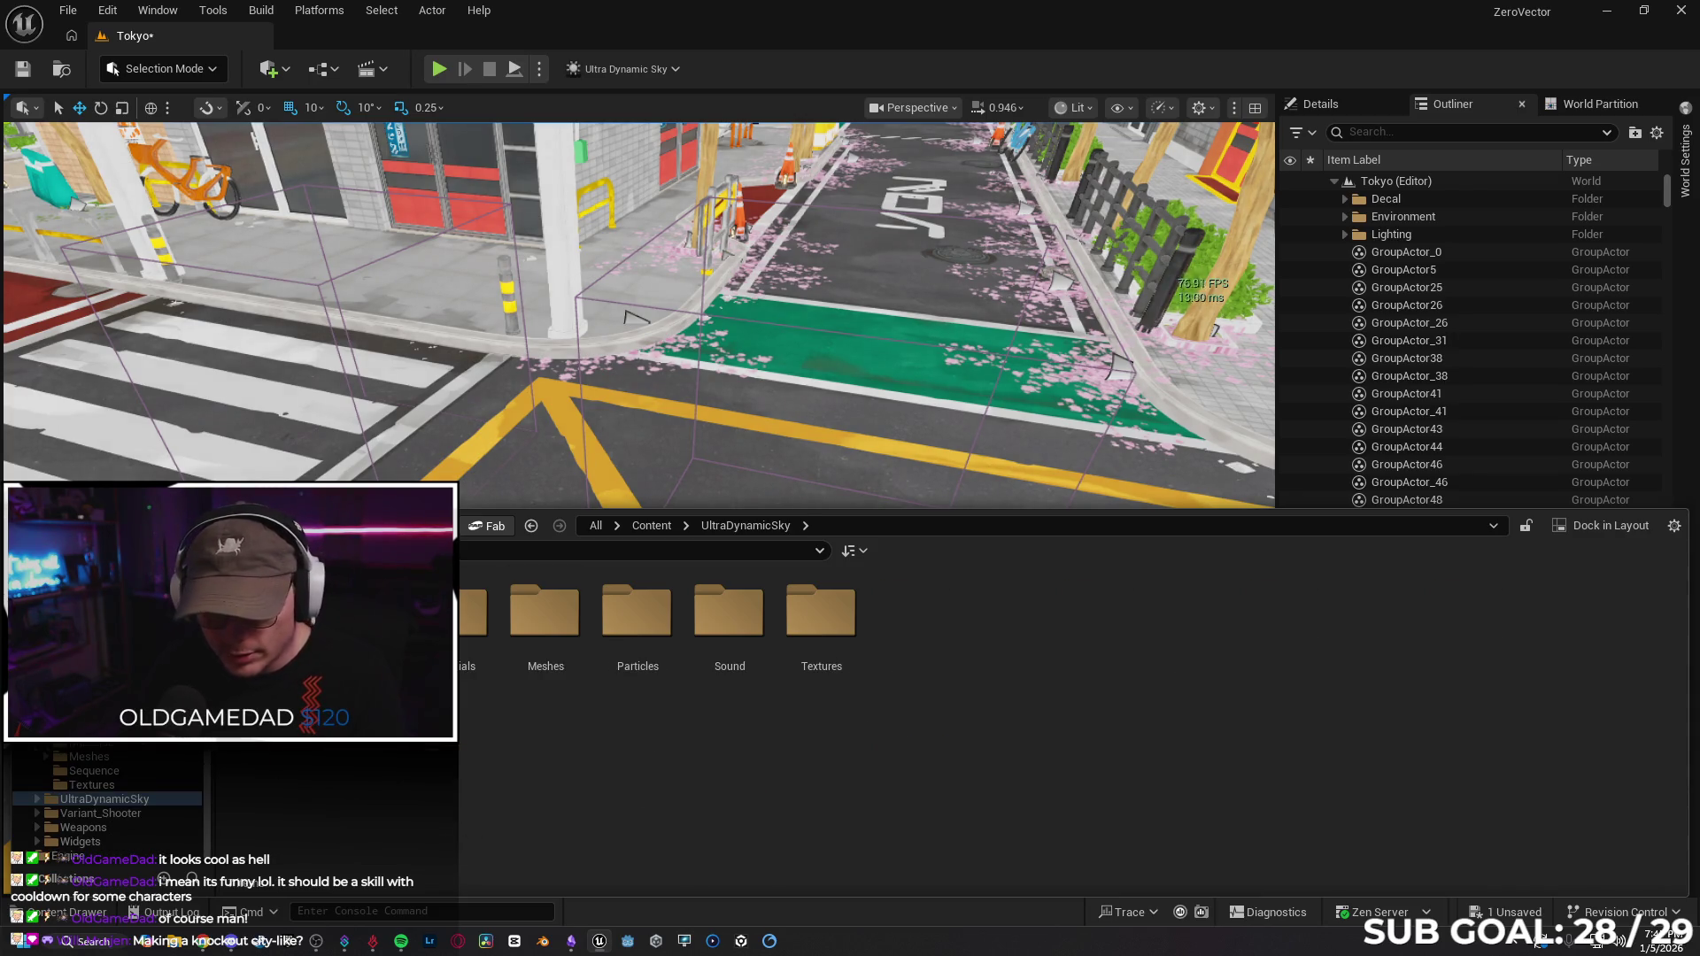
double_click(360, 611)
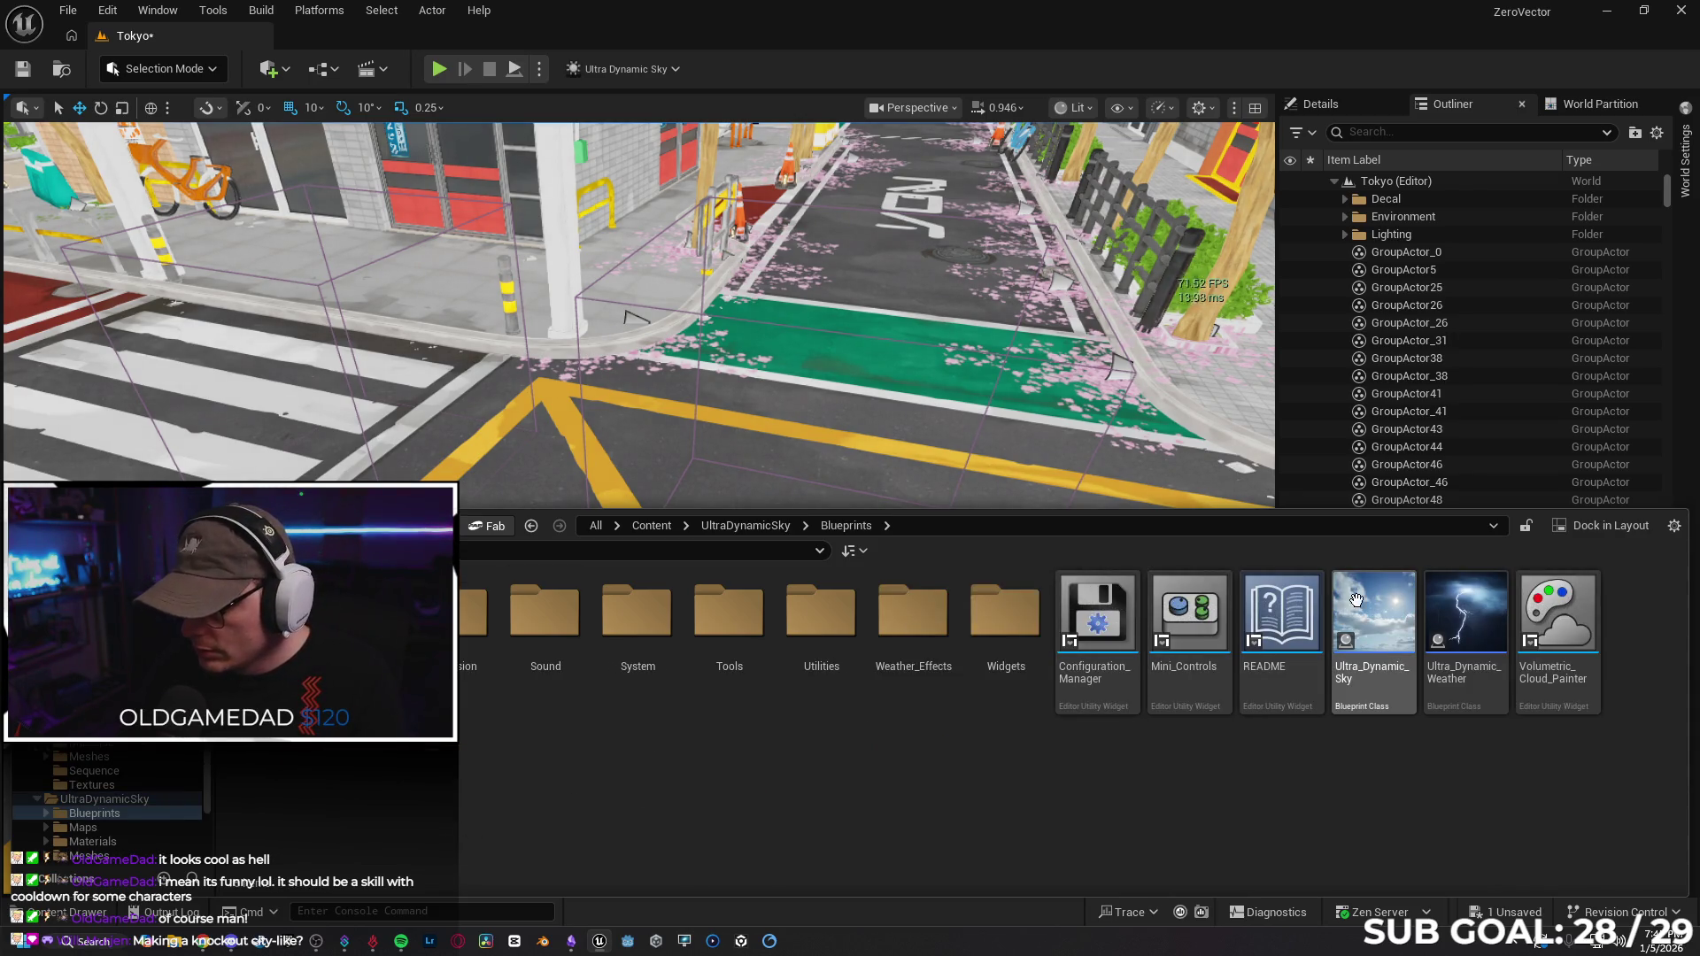
Place Ultra_Dynamic_Sky in the Tokyo level and set its Time Of Day to 1228.8.
mouse_move(1374, 621)
mouse_down()
mouse_move(522, 487)
mouse_move(567, 496)
mouse_up()
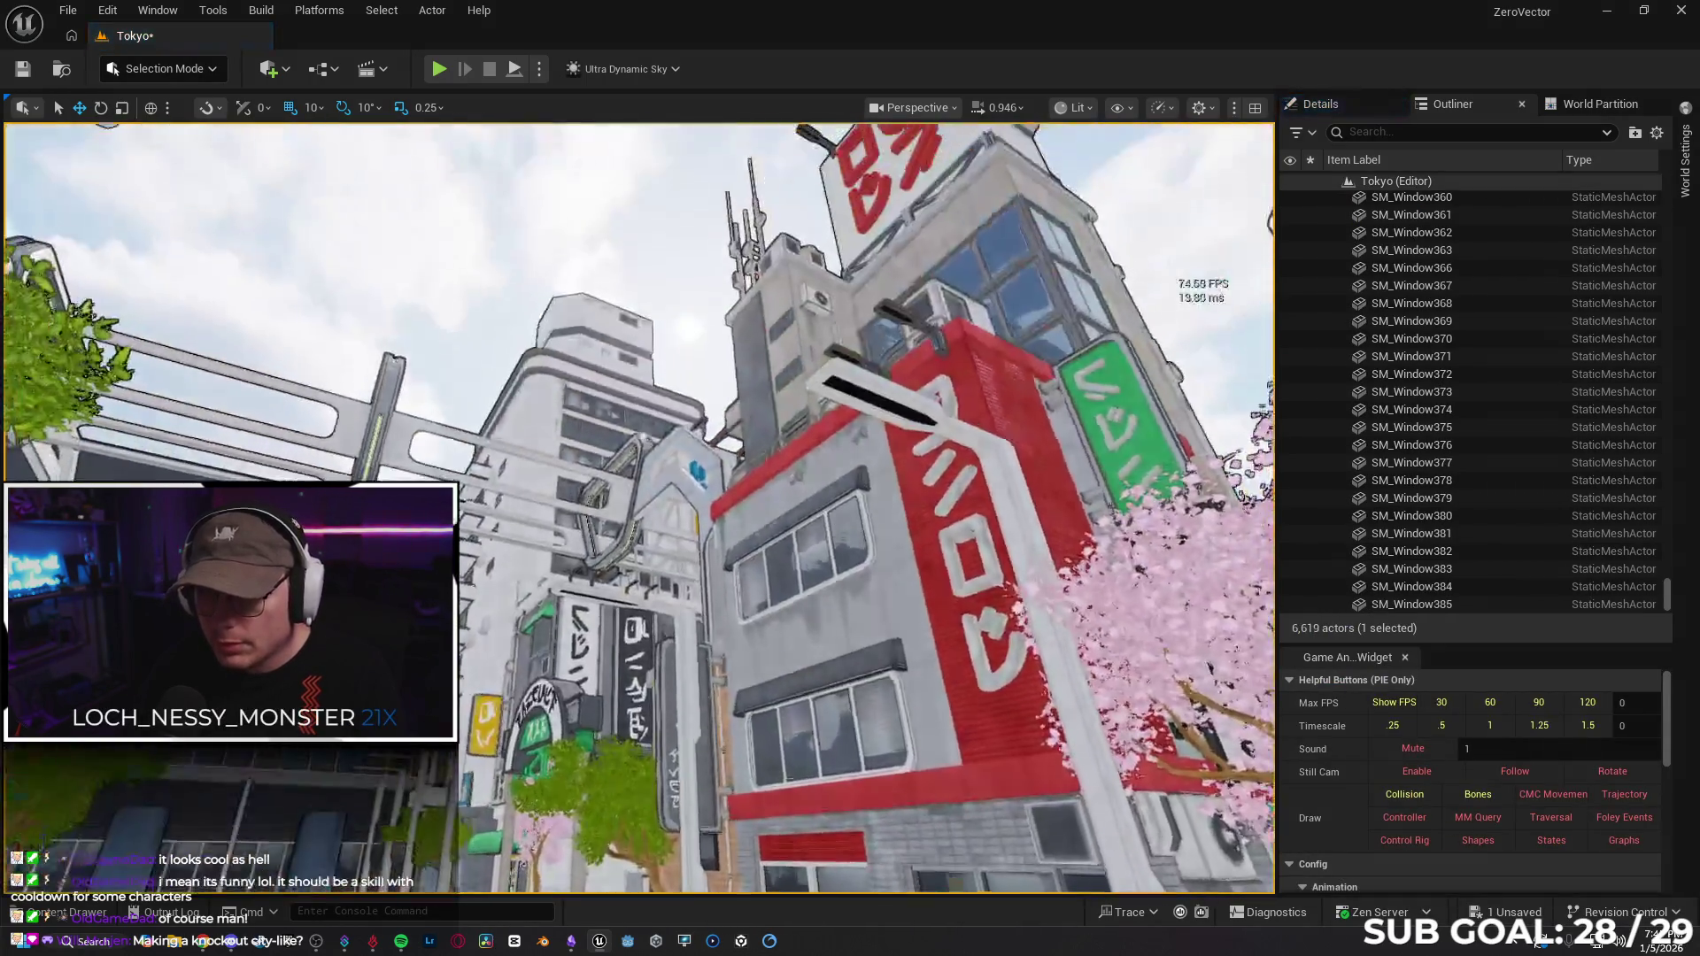
key(f)
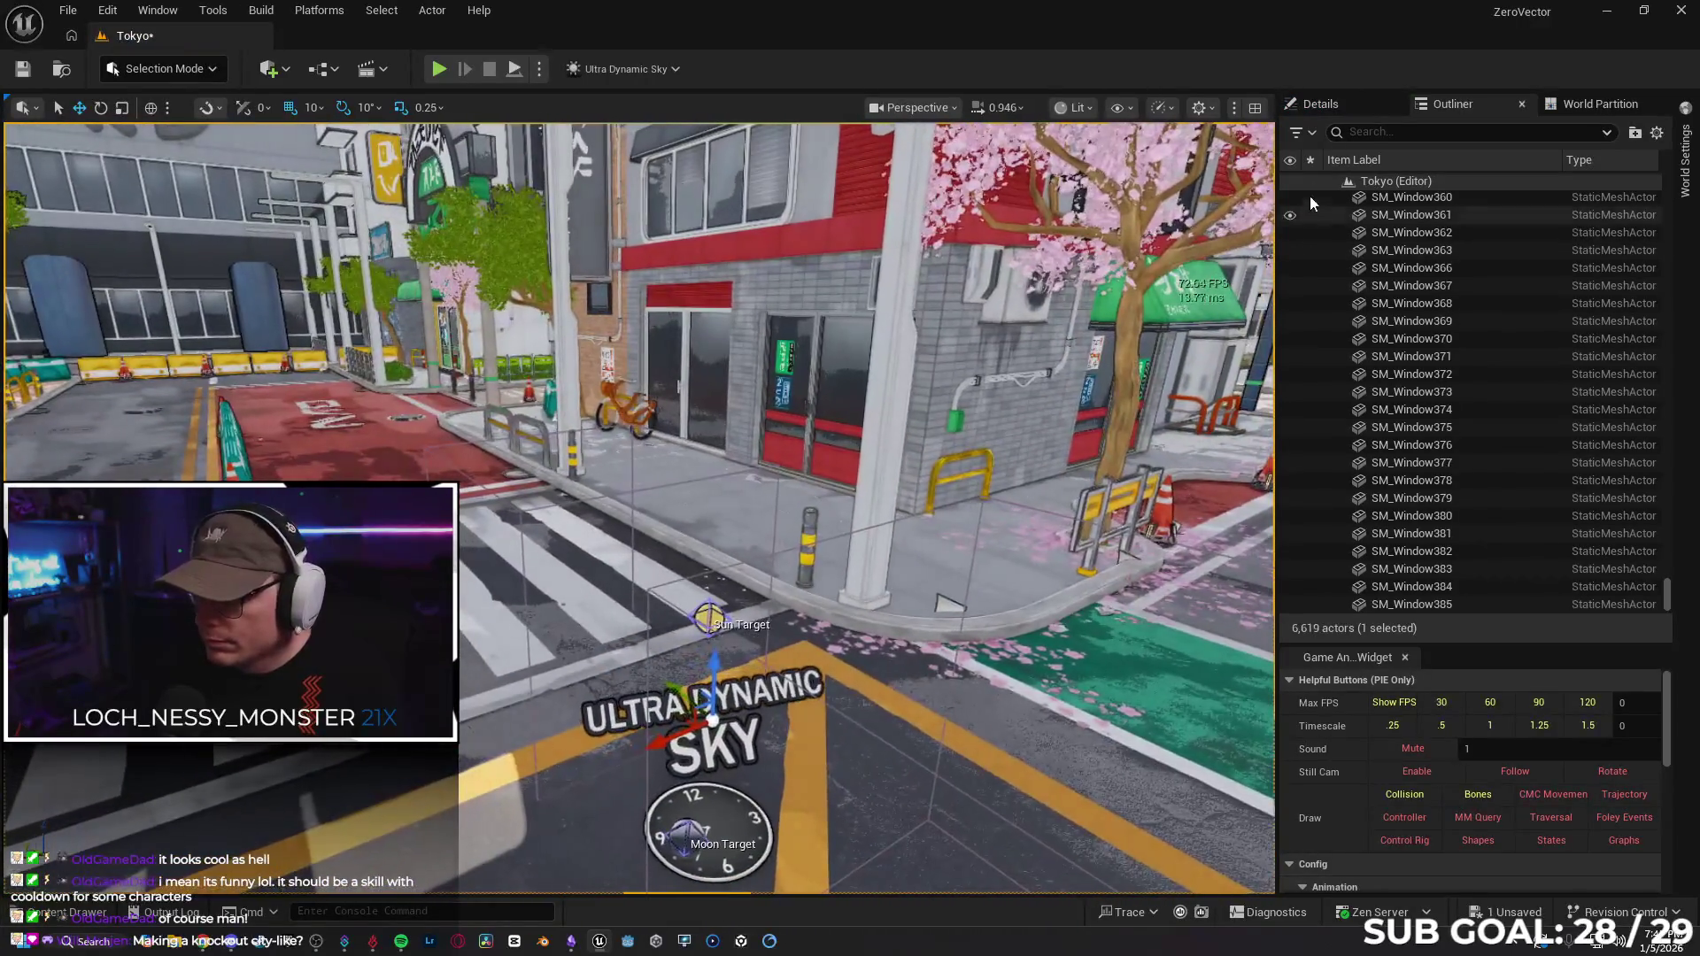
click(1321, 104)
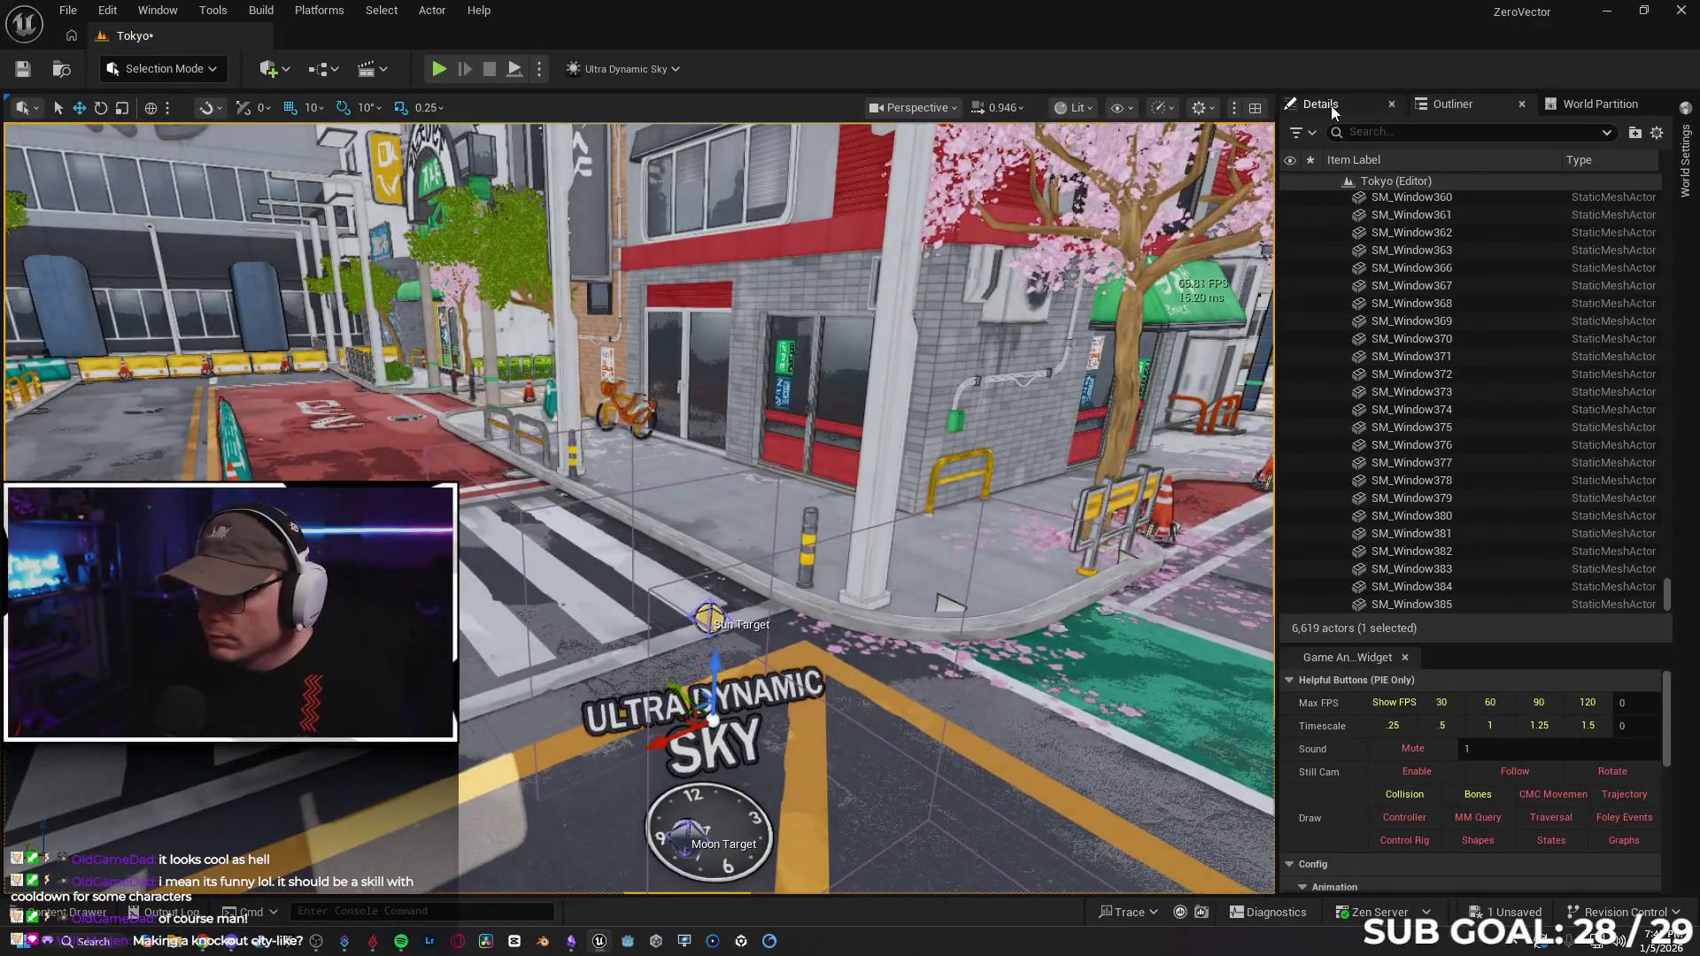
drag(1511, 464, 1576, 464)
mouse_move(1082, 470)
mouse_down()
mouse_move(1160, 386)
mouse_move(1036, 466)
mouse_up()
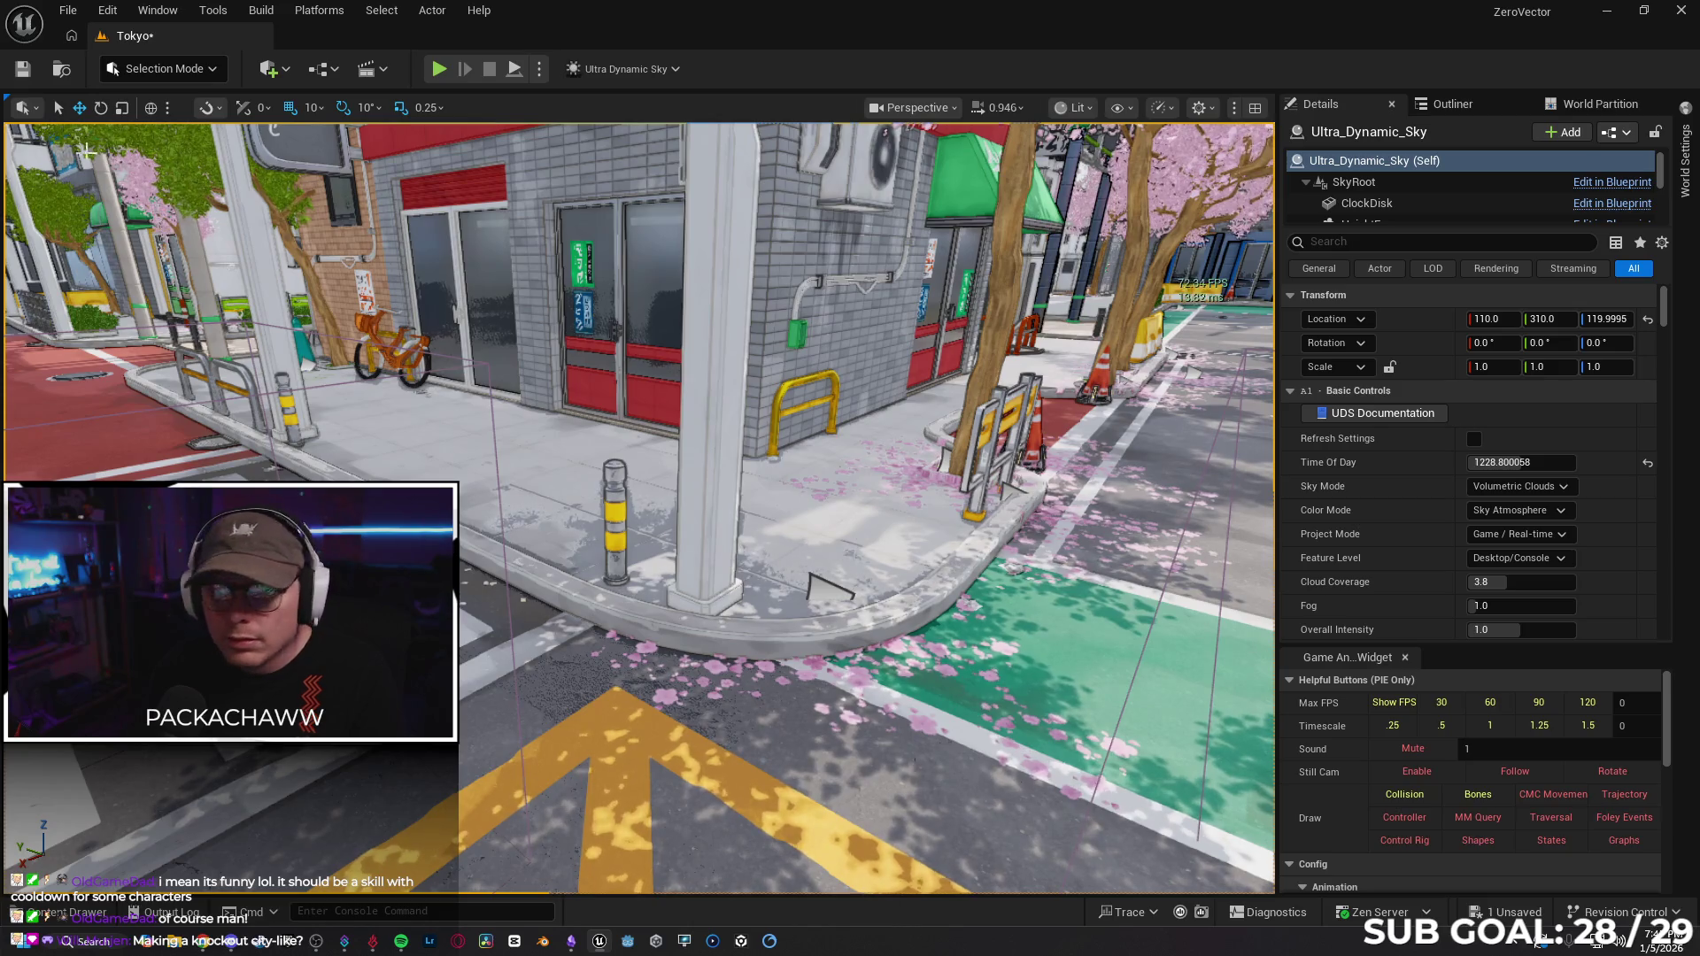
Save the Tokyo map, then browse the project's sky blueprint assets.
click(22, 69)
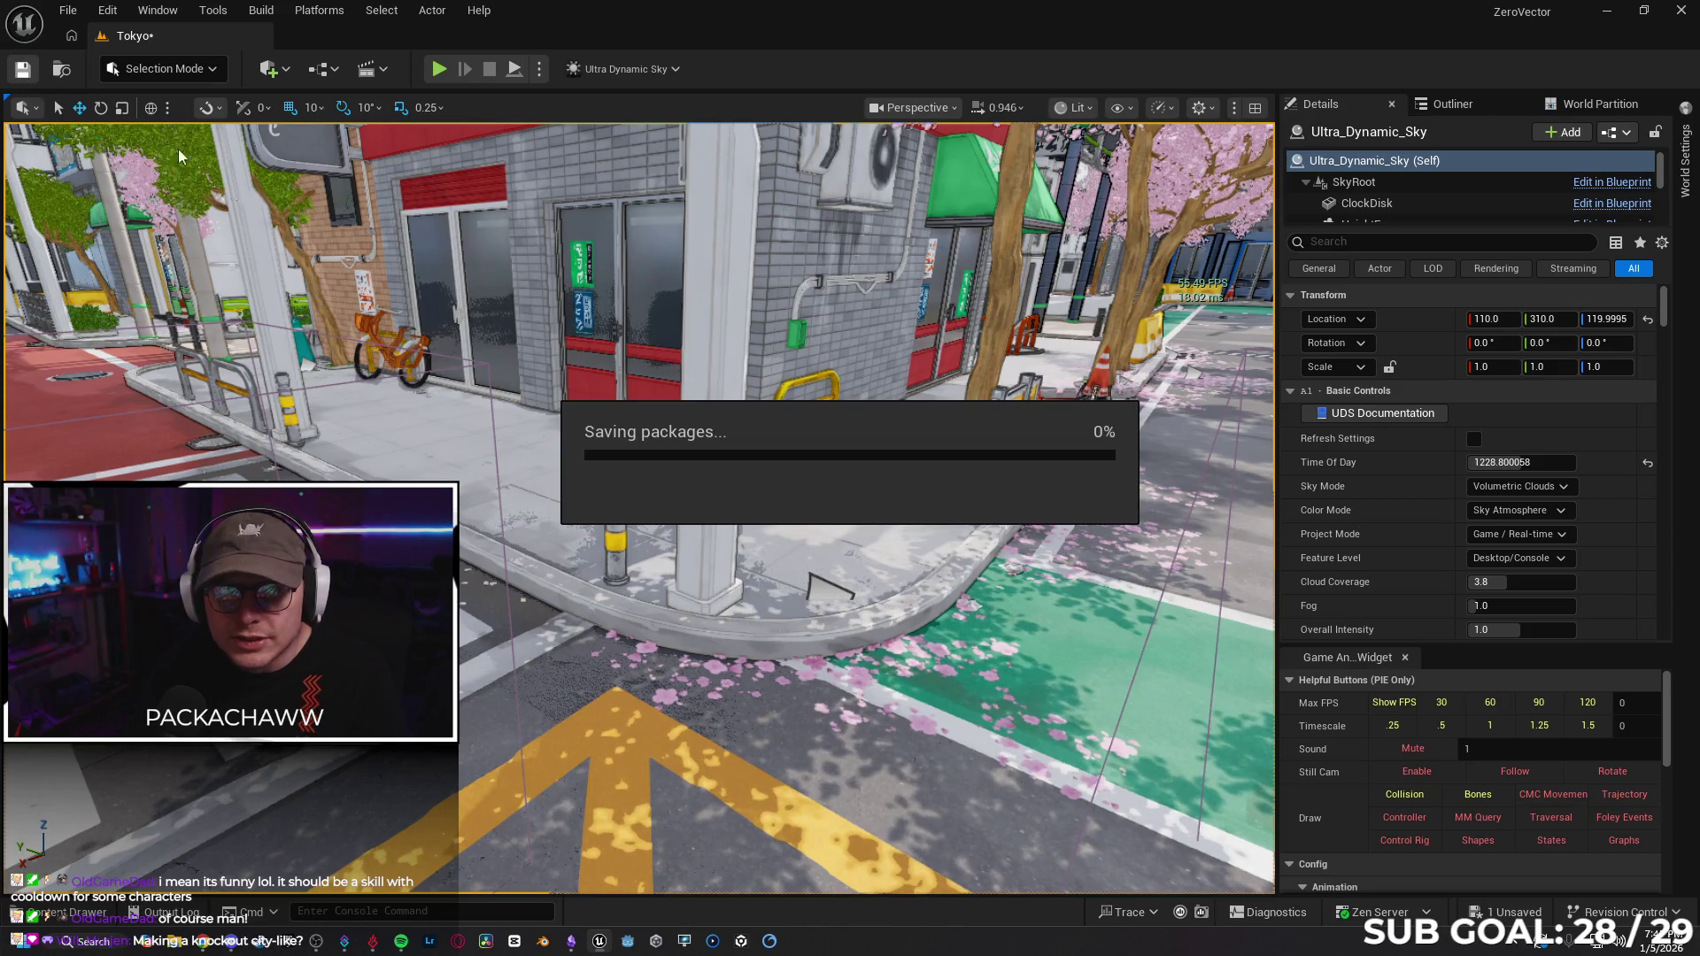
drag(934, 605, 371, 815)
click(89, 912)
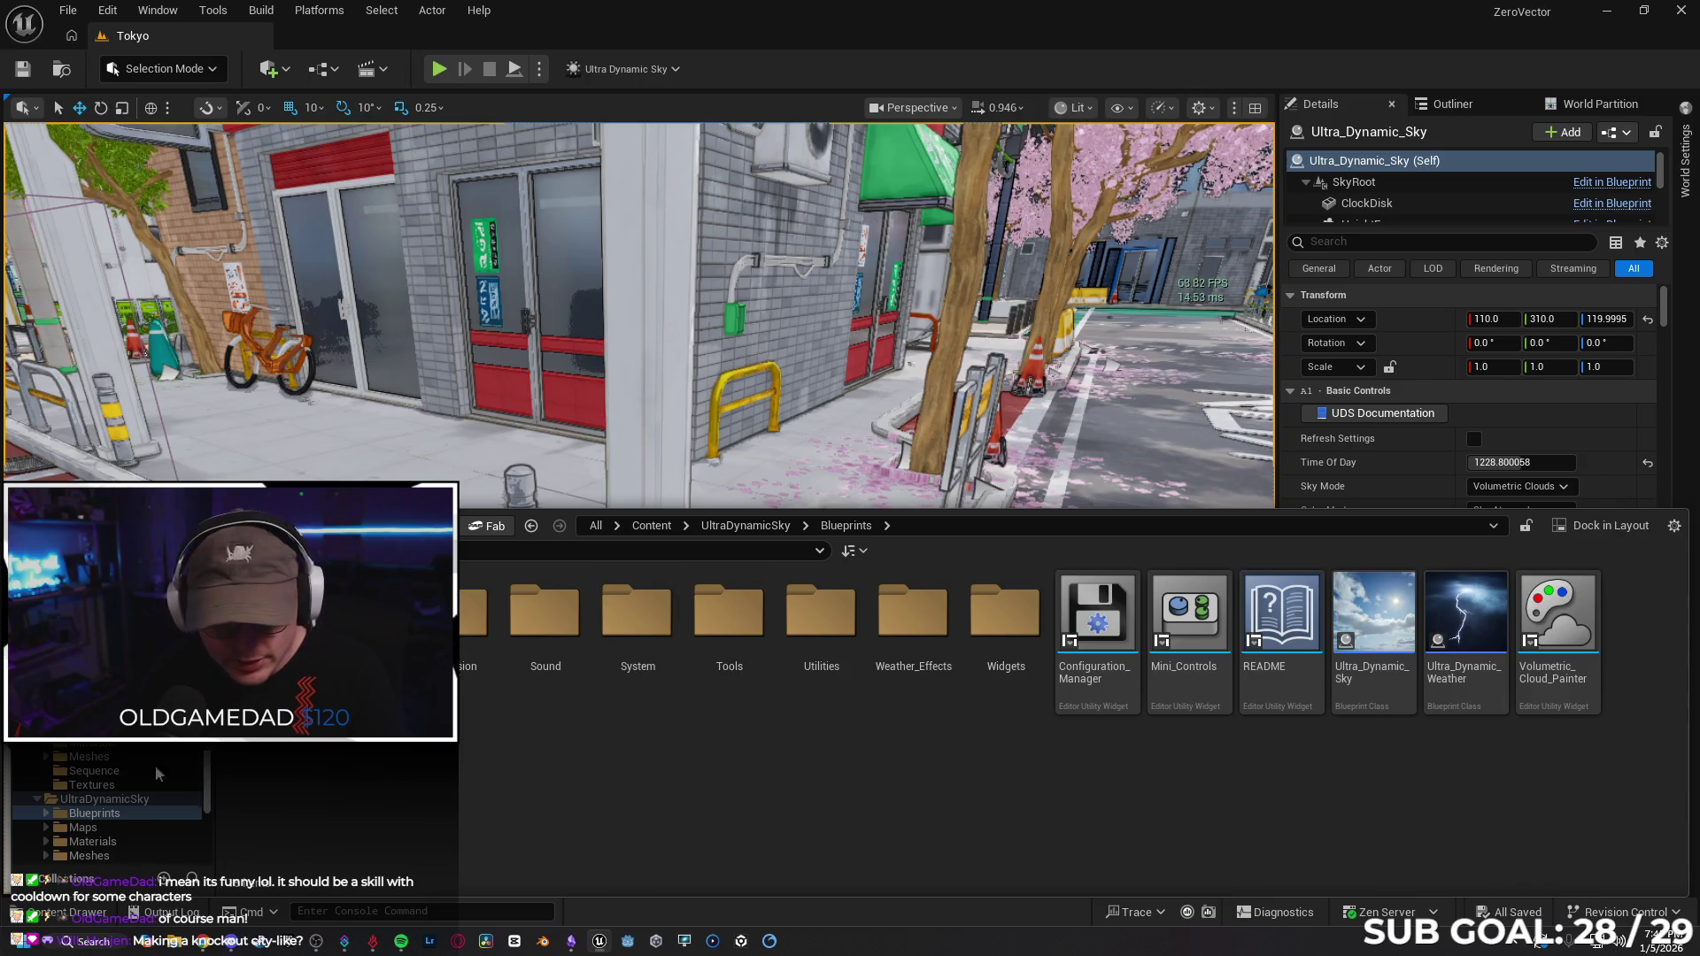
key(BackSpace)
key(BackSpace)
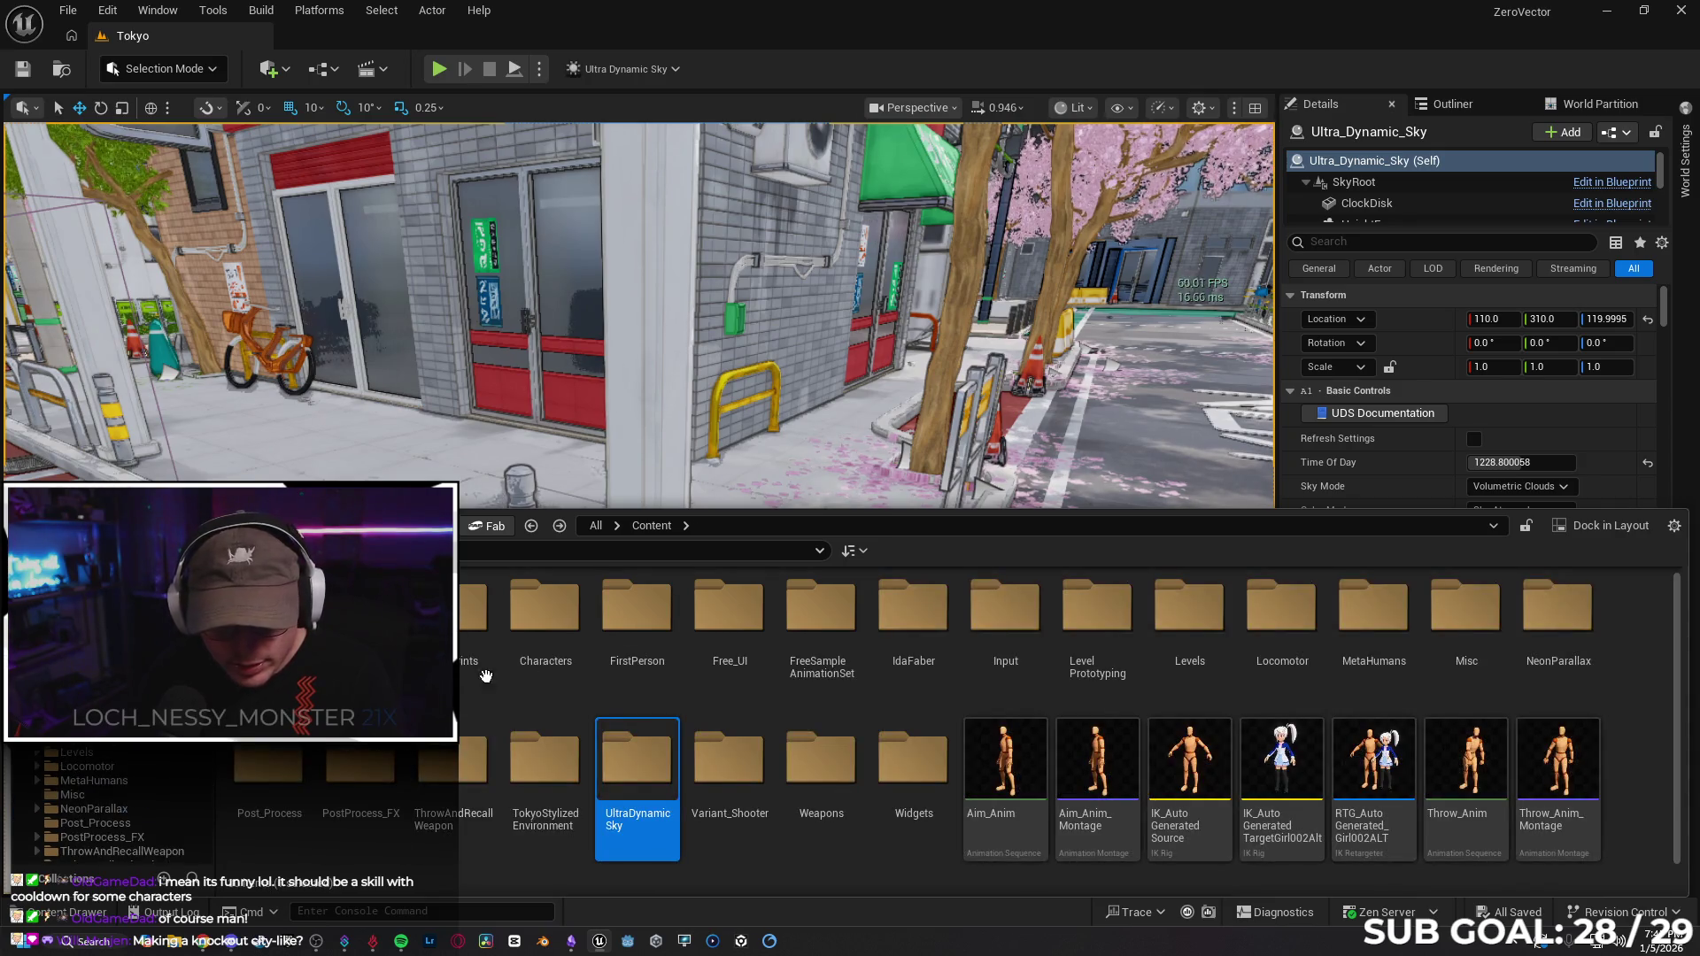
Select every texture in TokyoStylizedEnvironment/Textures and bulk edit them via the Property Matrix.
double_click(584, 735)
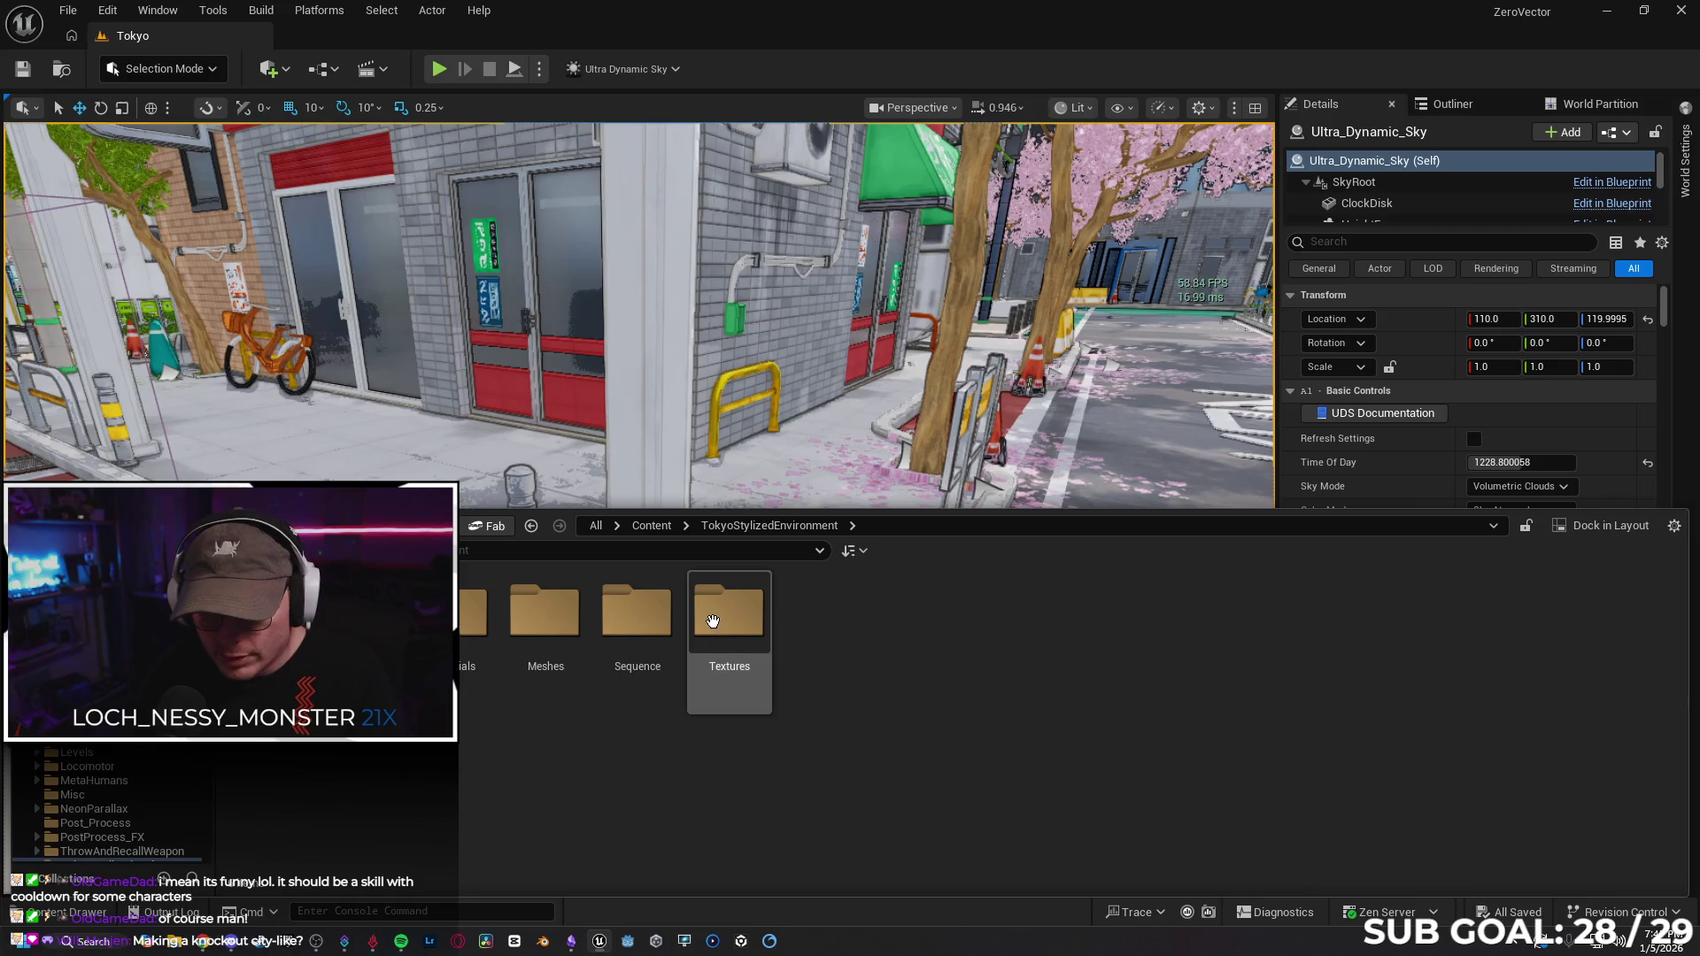
double_click(729, 620)
key(ctrl+a)
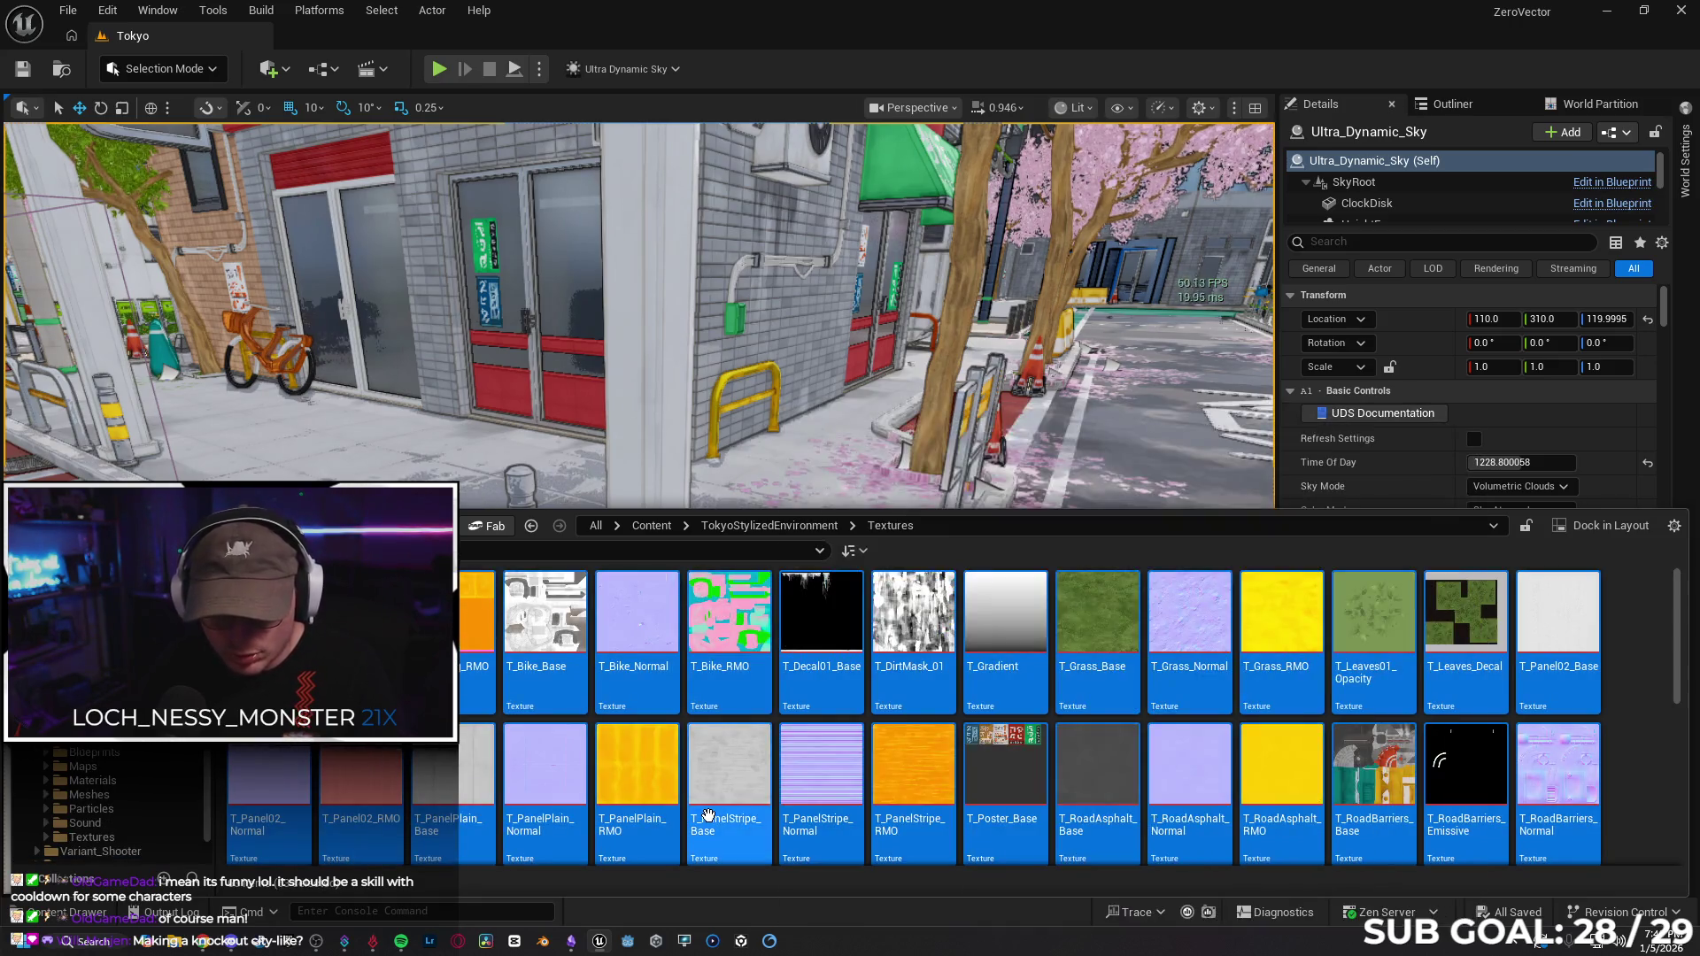
right_click(281, 638)
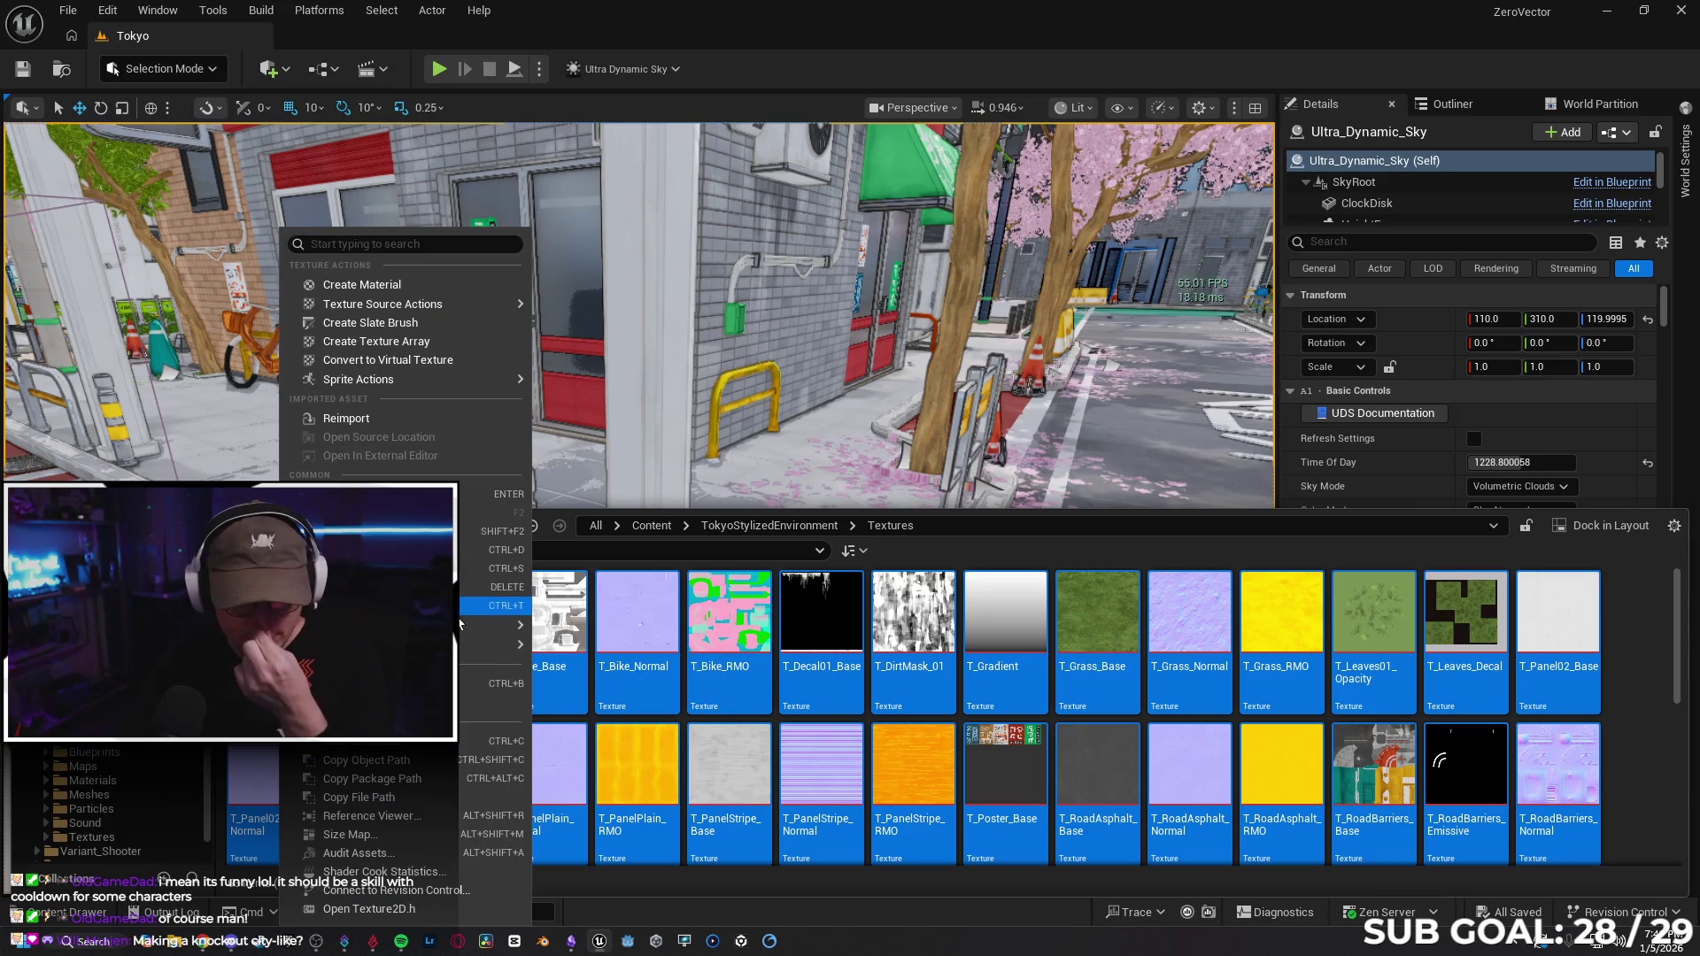
mouse_move(496, 624)
click(662, 835)
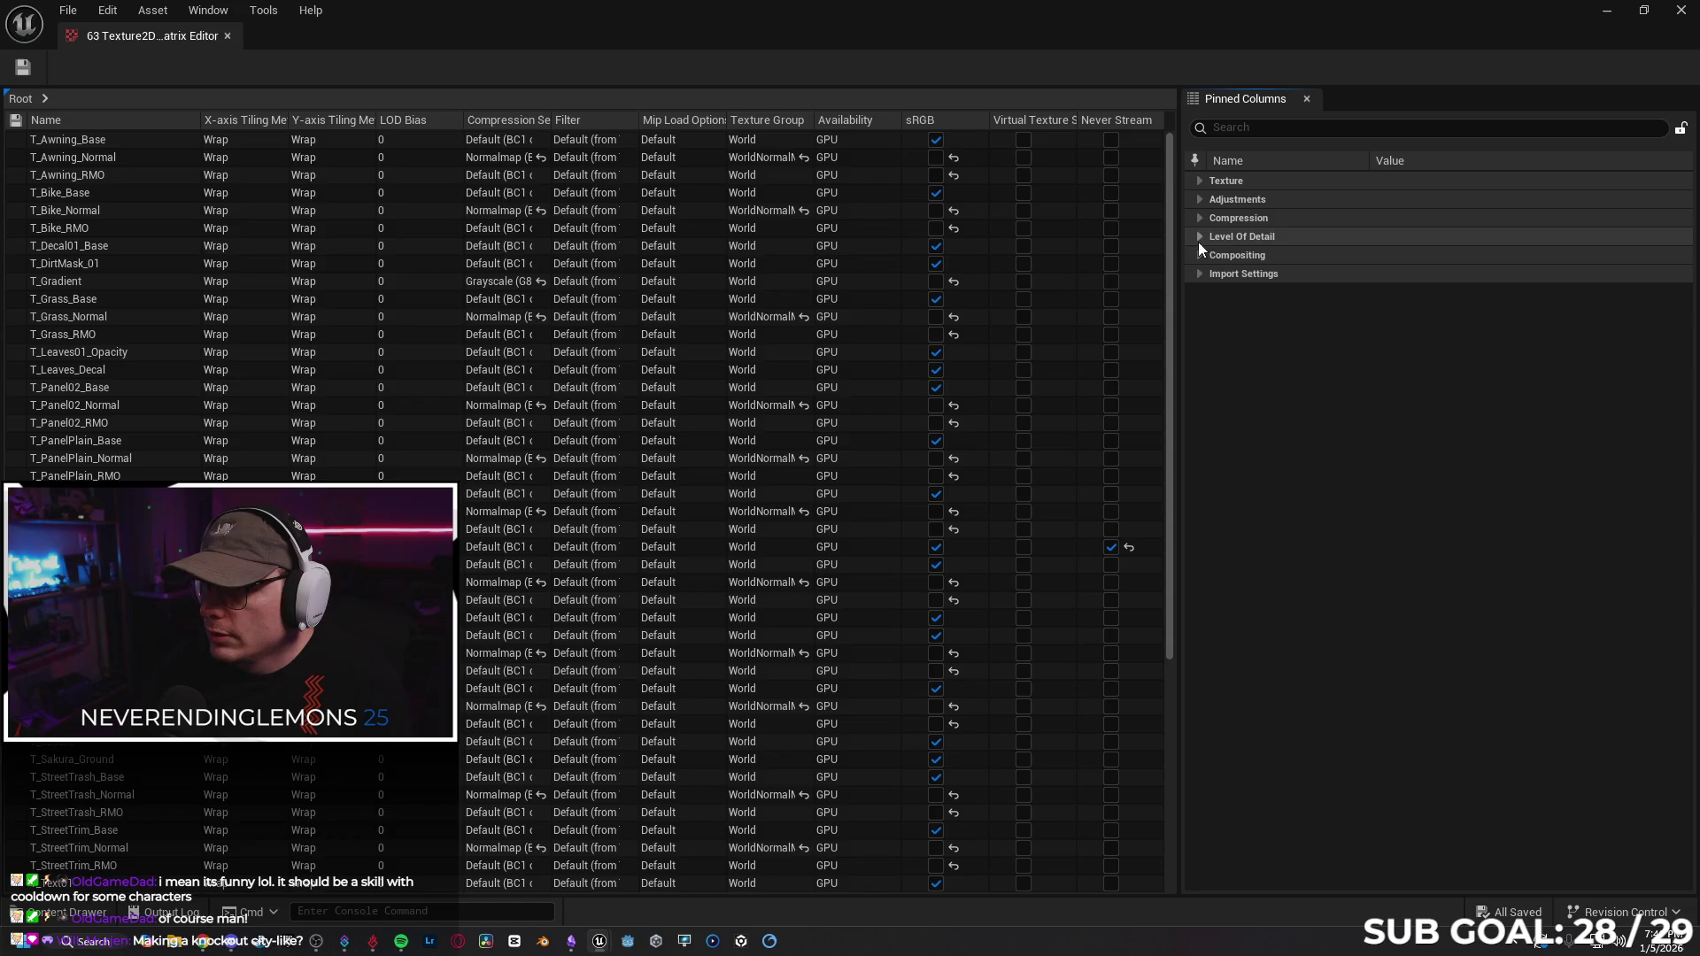
Set Maximum Texture Size to 256 for all textures and save them.
text(MAX)
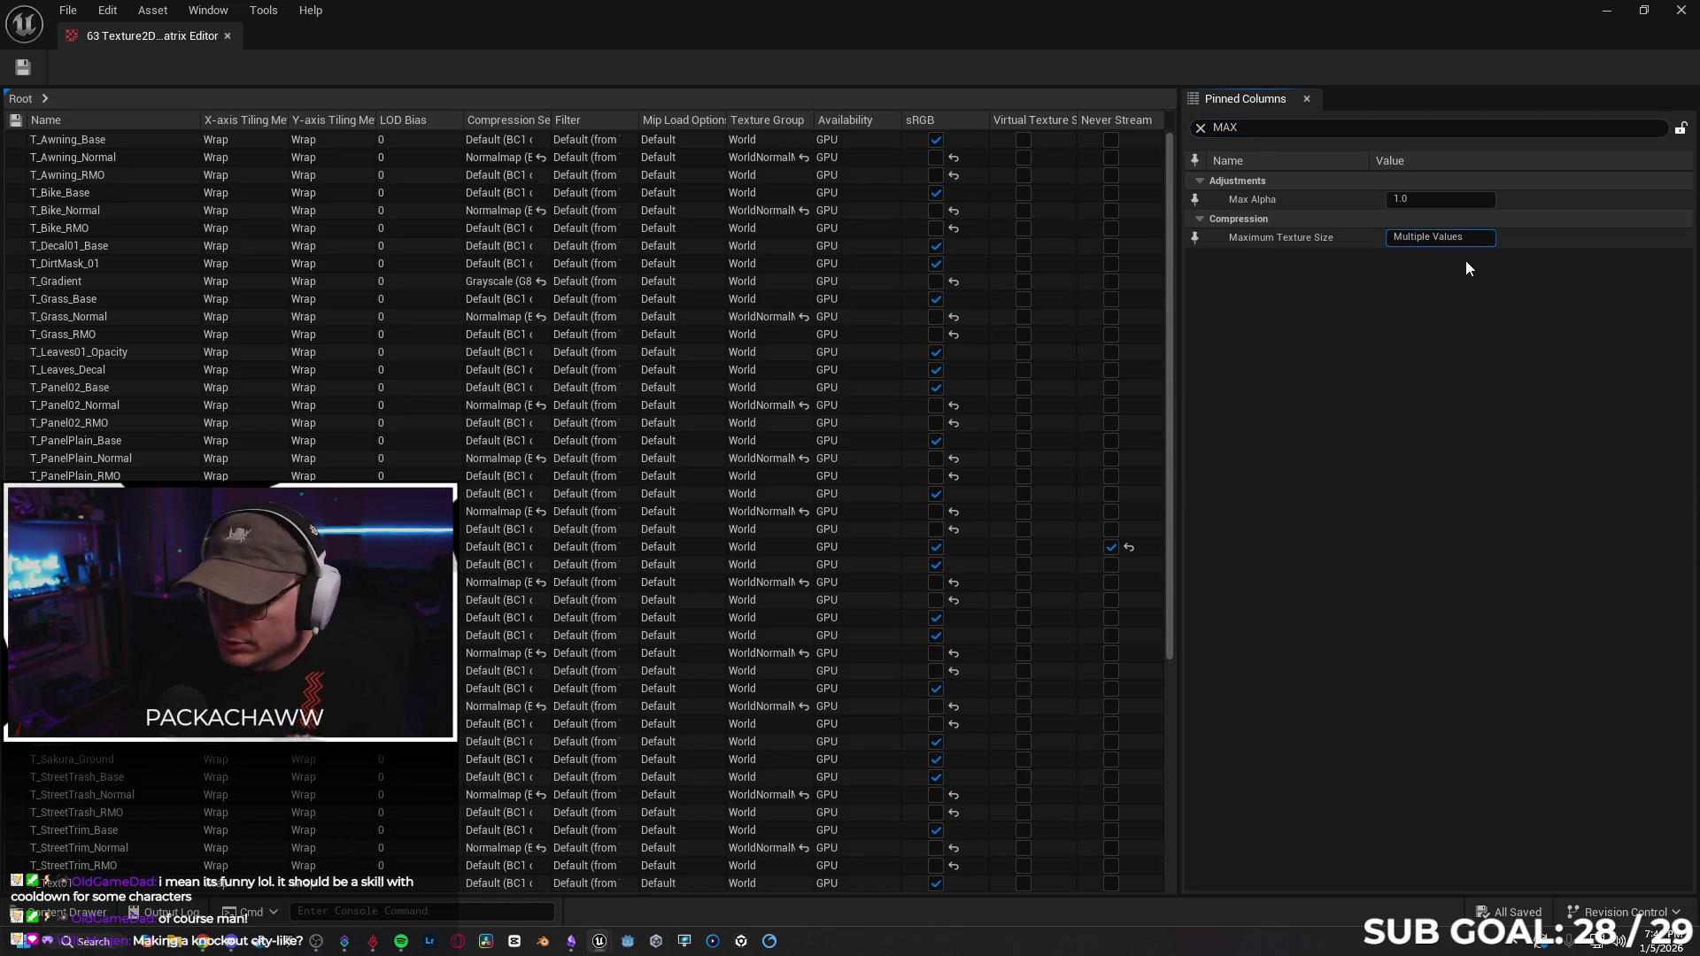
text(256)
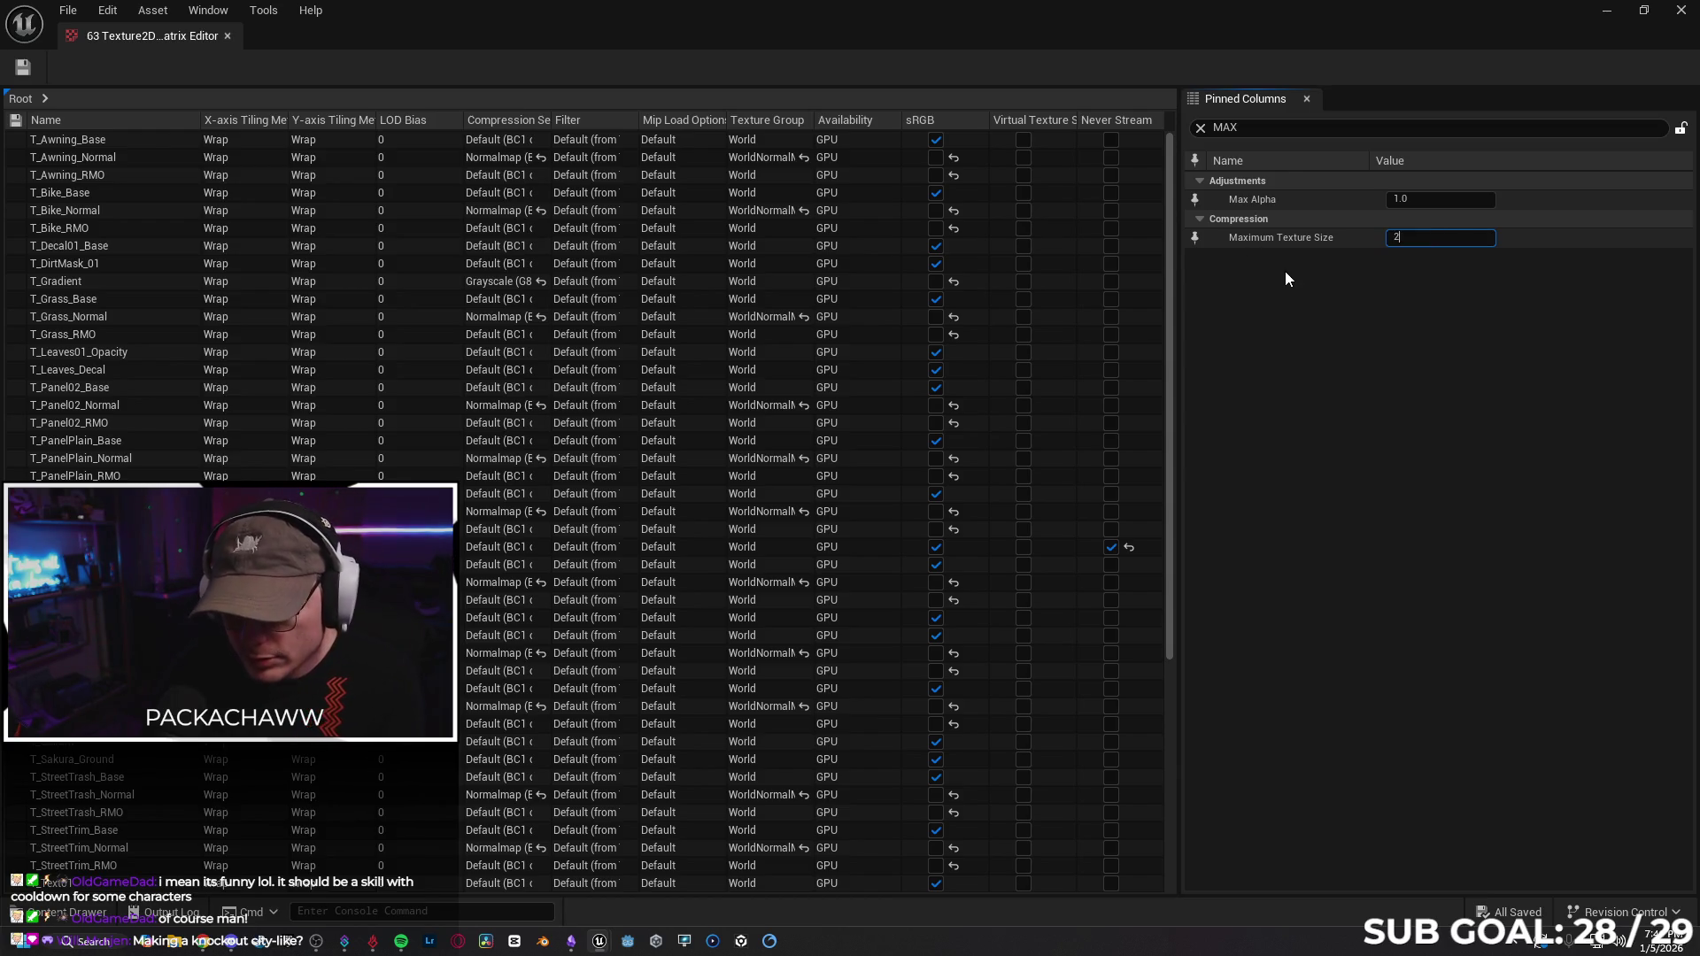
key(Return)
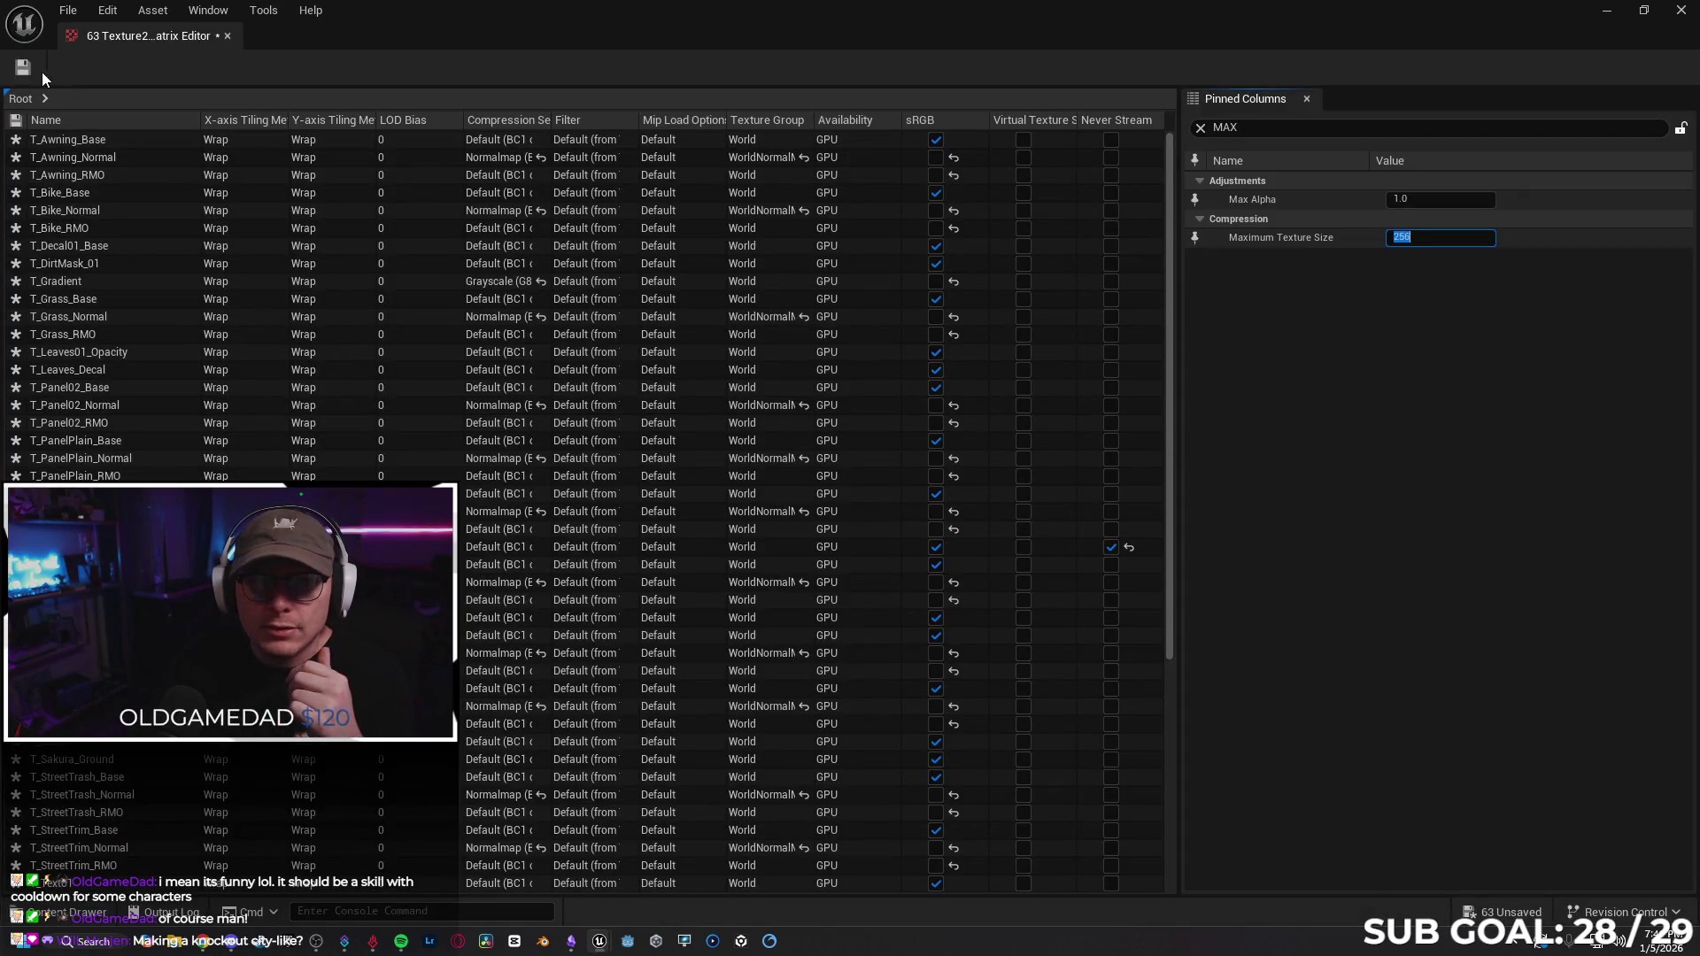
click(23, 68)
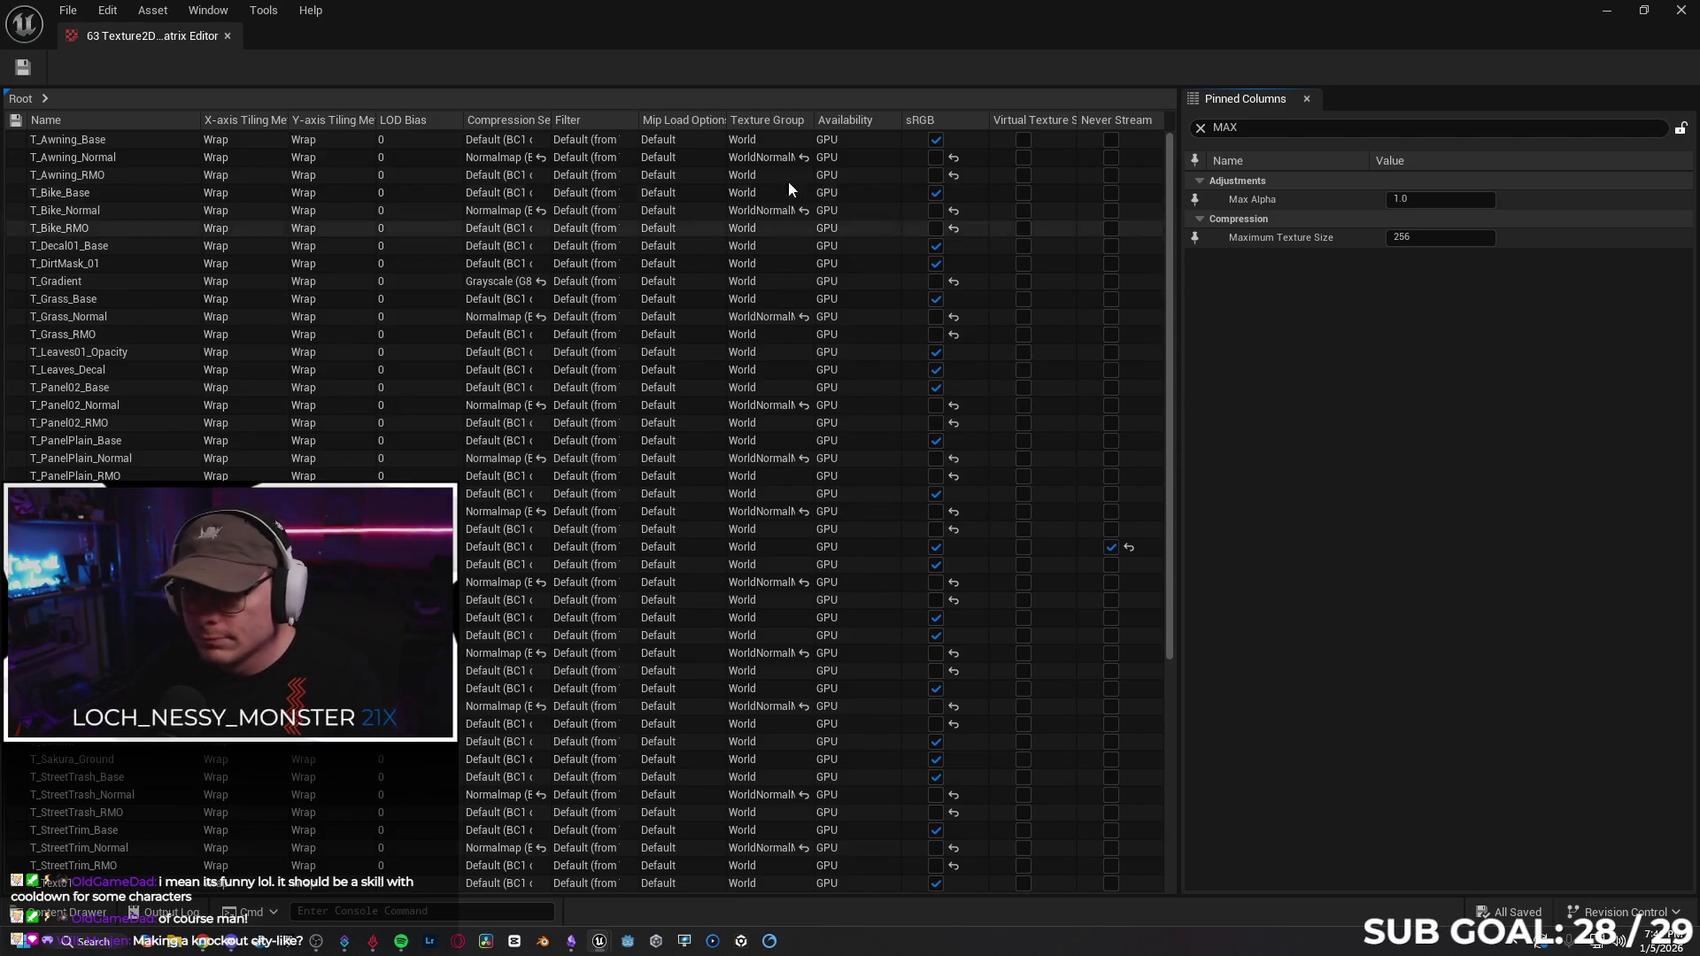
click(228, 37)
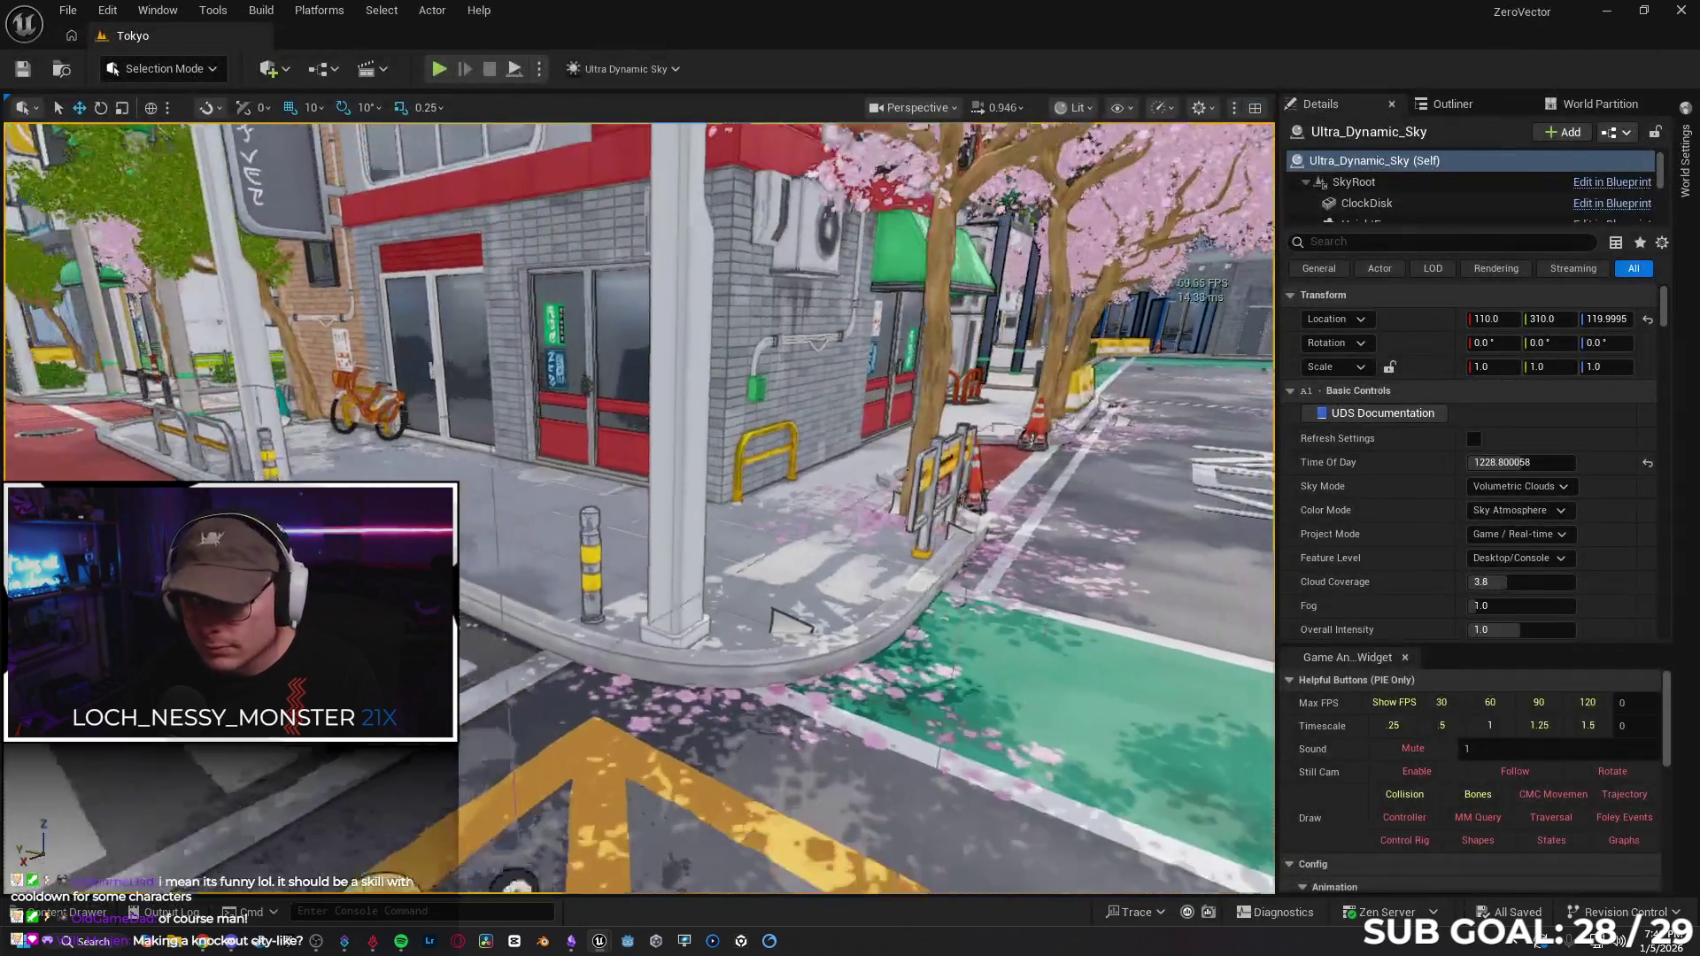
Fly through the Tokyo streets and filter the Outliner for 'POST PRO'.
key(w)
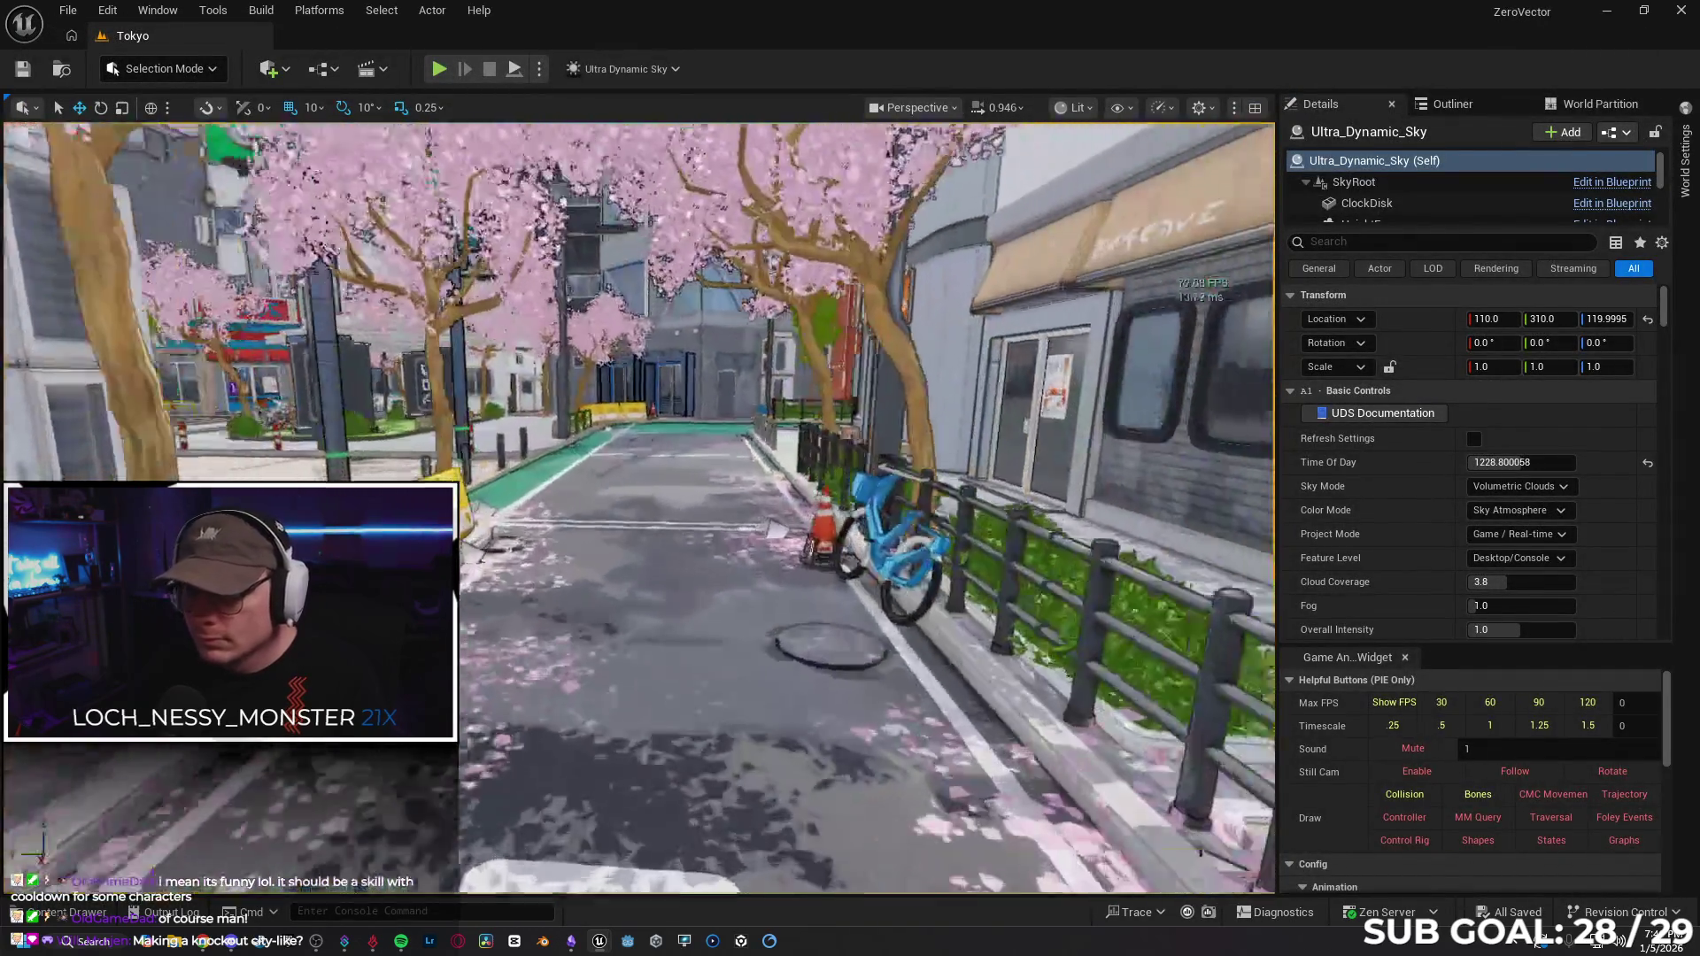
key(w)
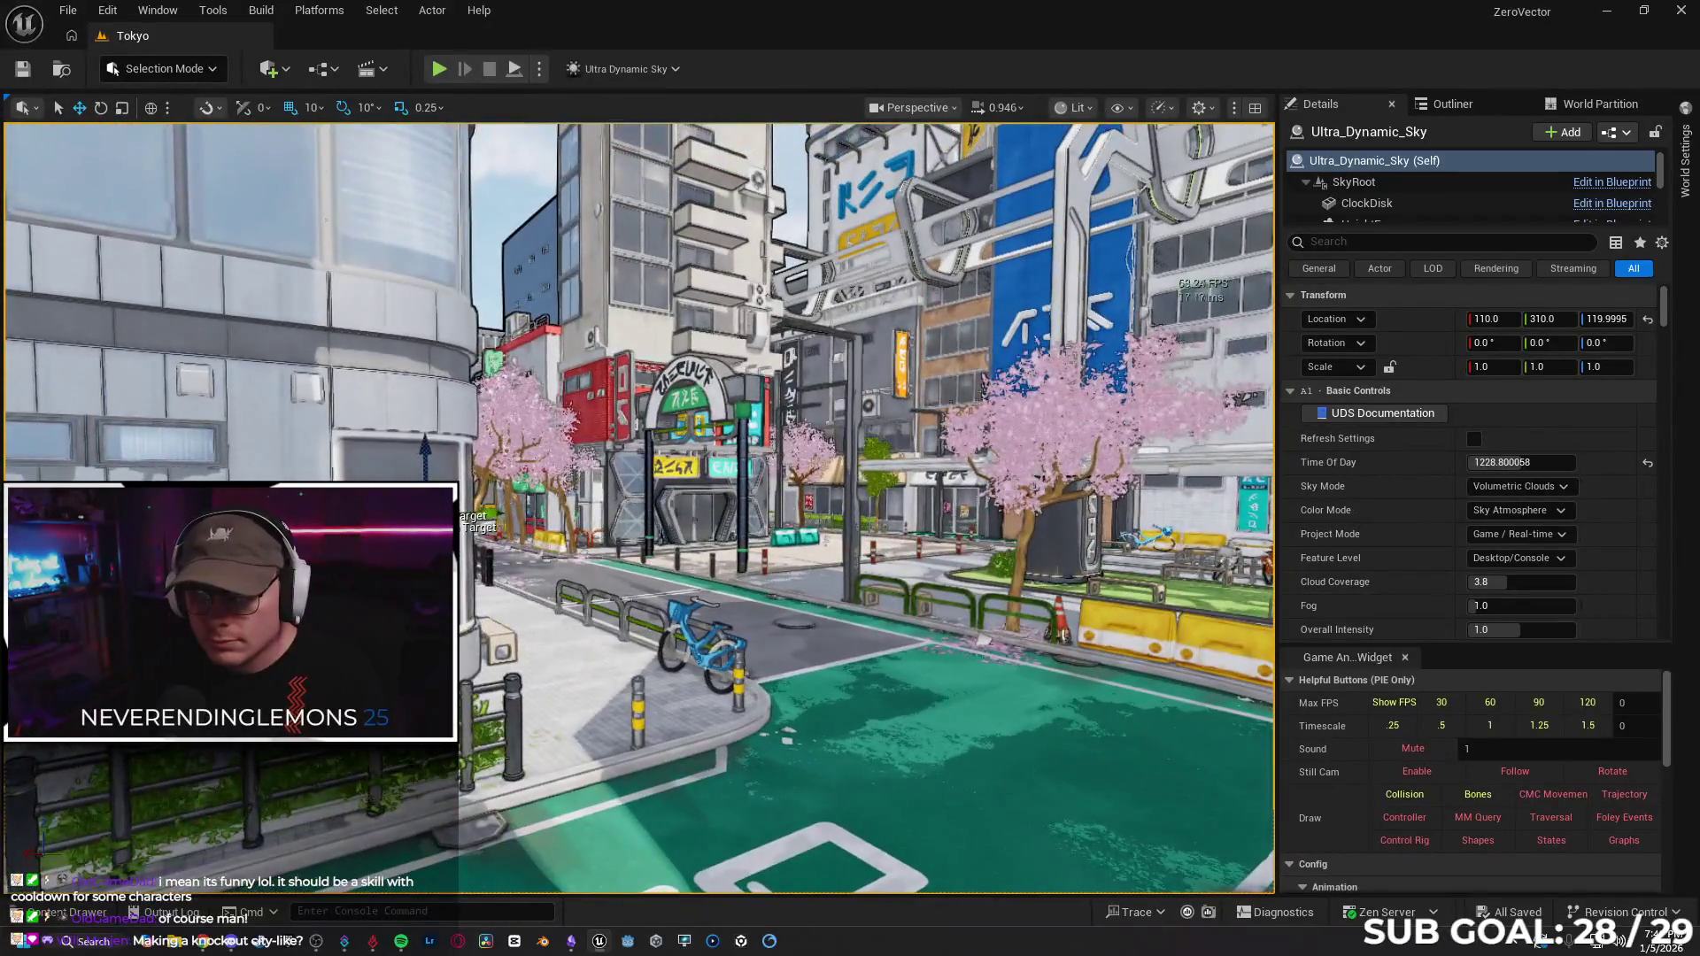
key(a)
click(1463, 113)
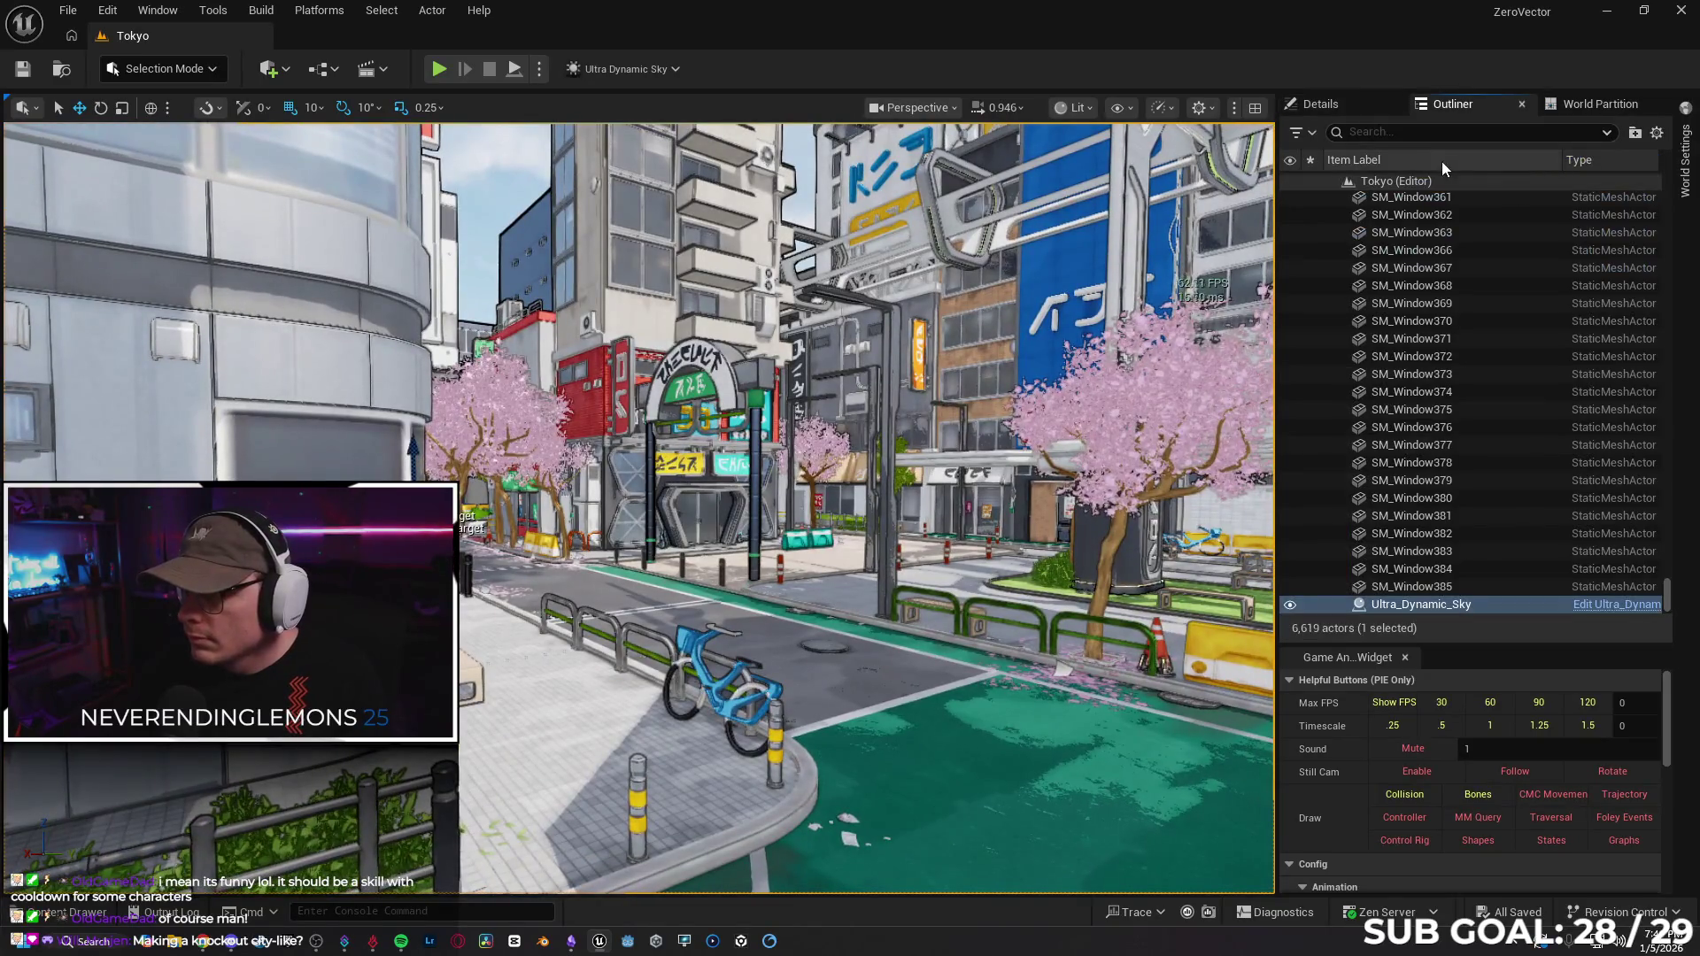
click(1432, 132)
text(PO)
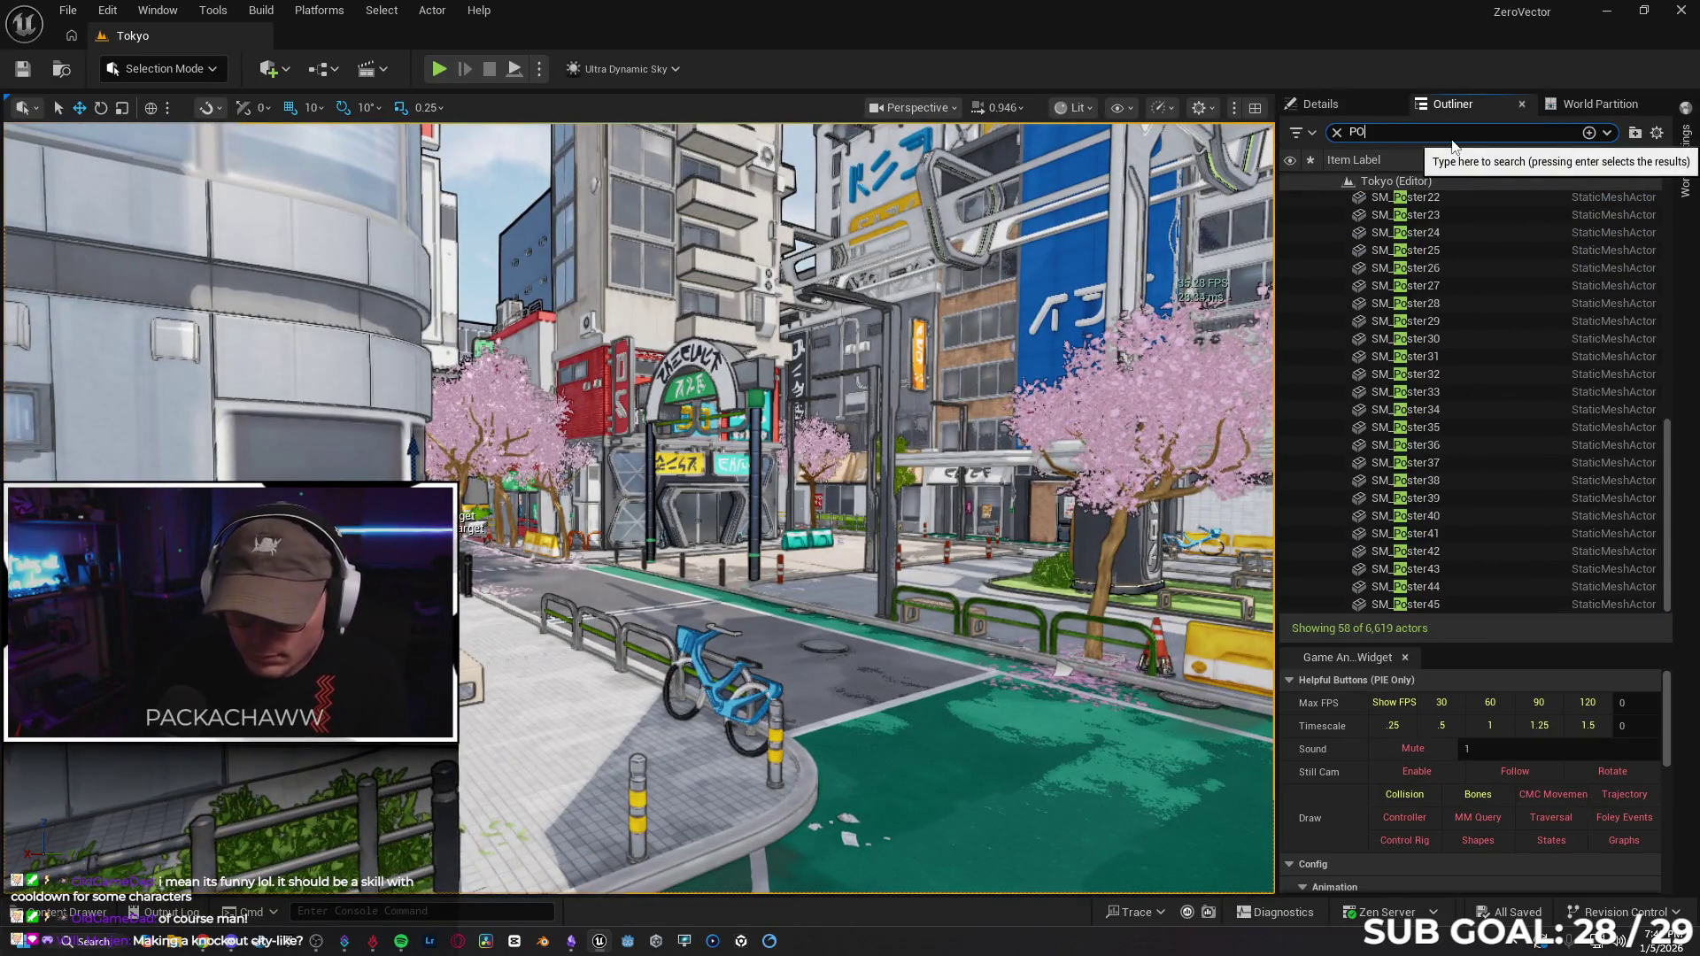
text(ST PRO)
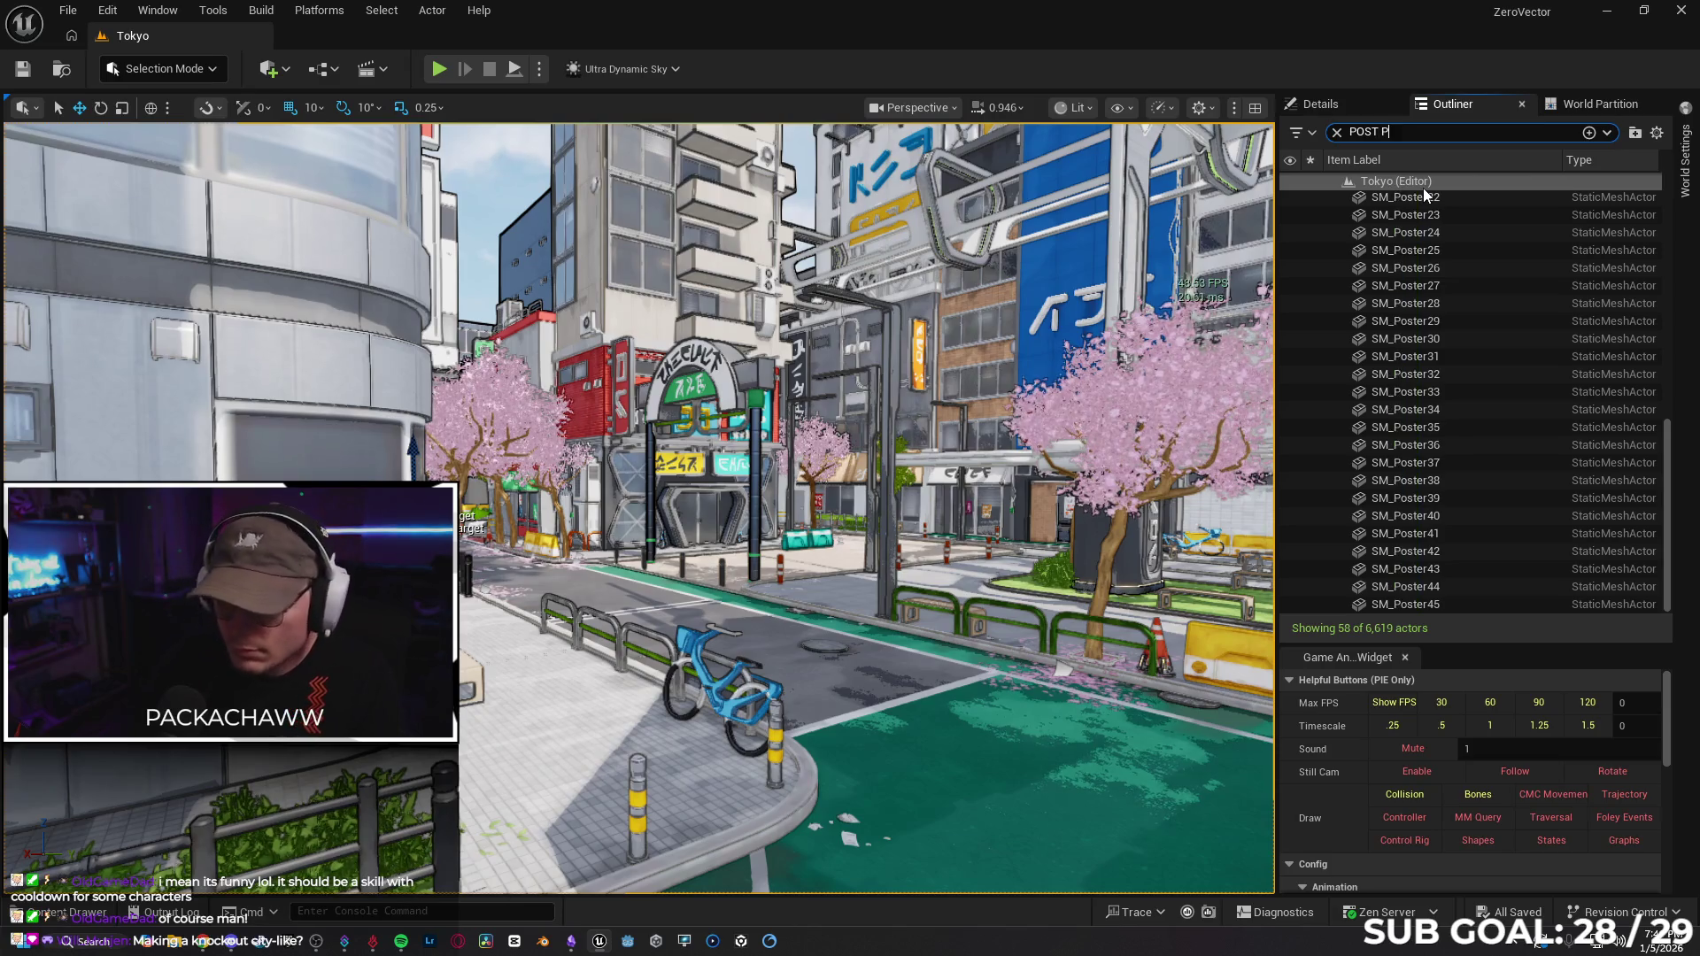
Compare both volumes' visibility, then delete the first PostProcessVolume.
click(1290, 217)
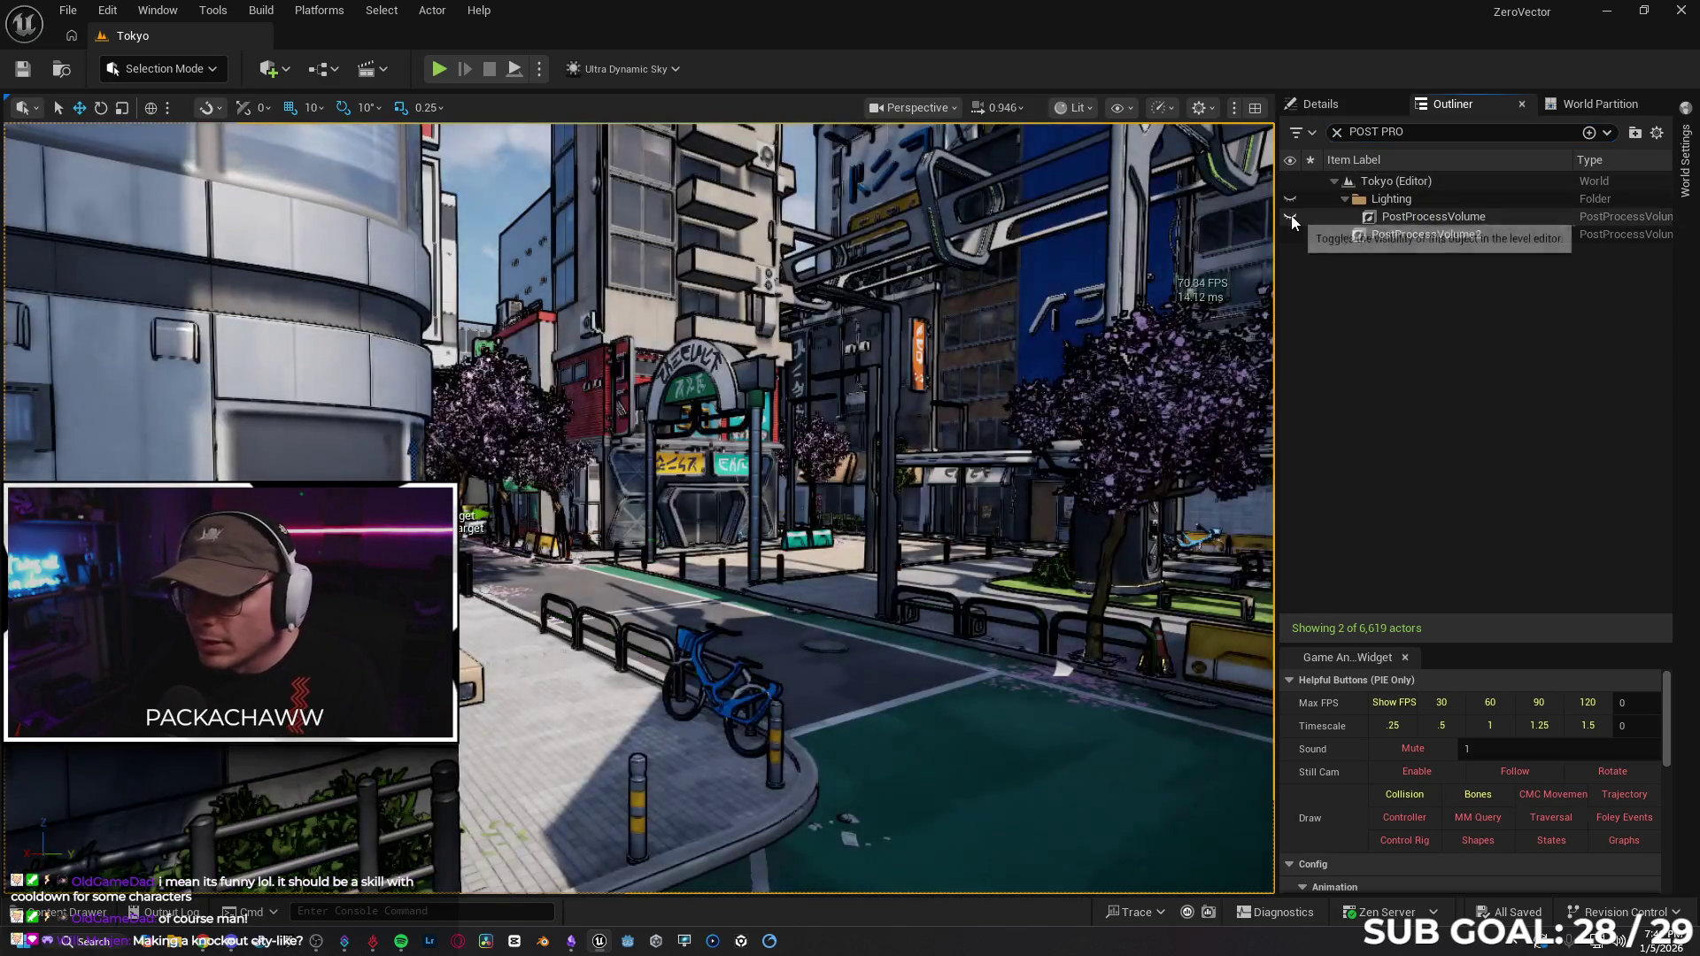
click(1290, 217)
click(1295, 232)
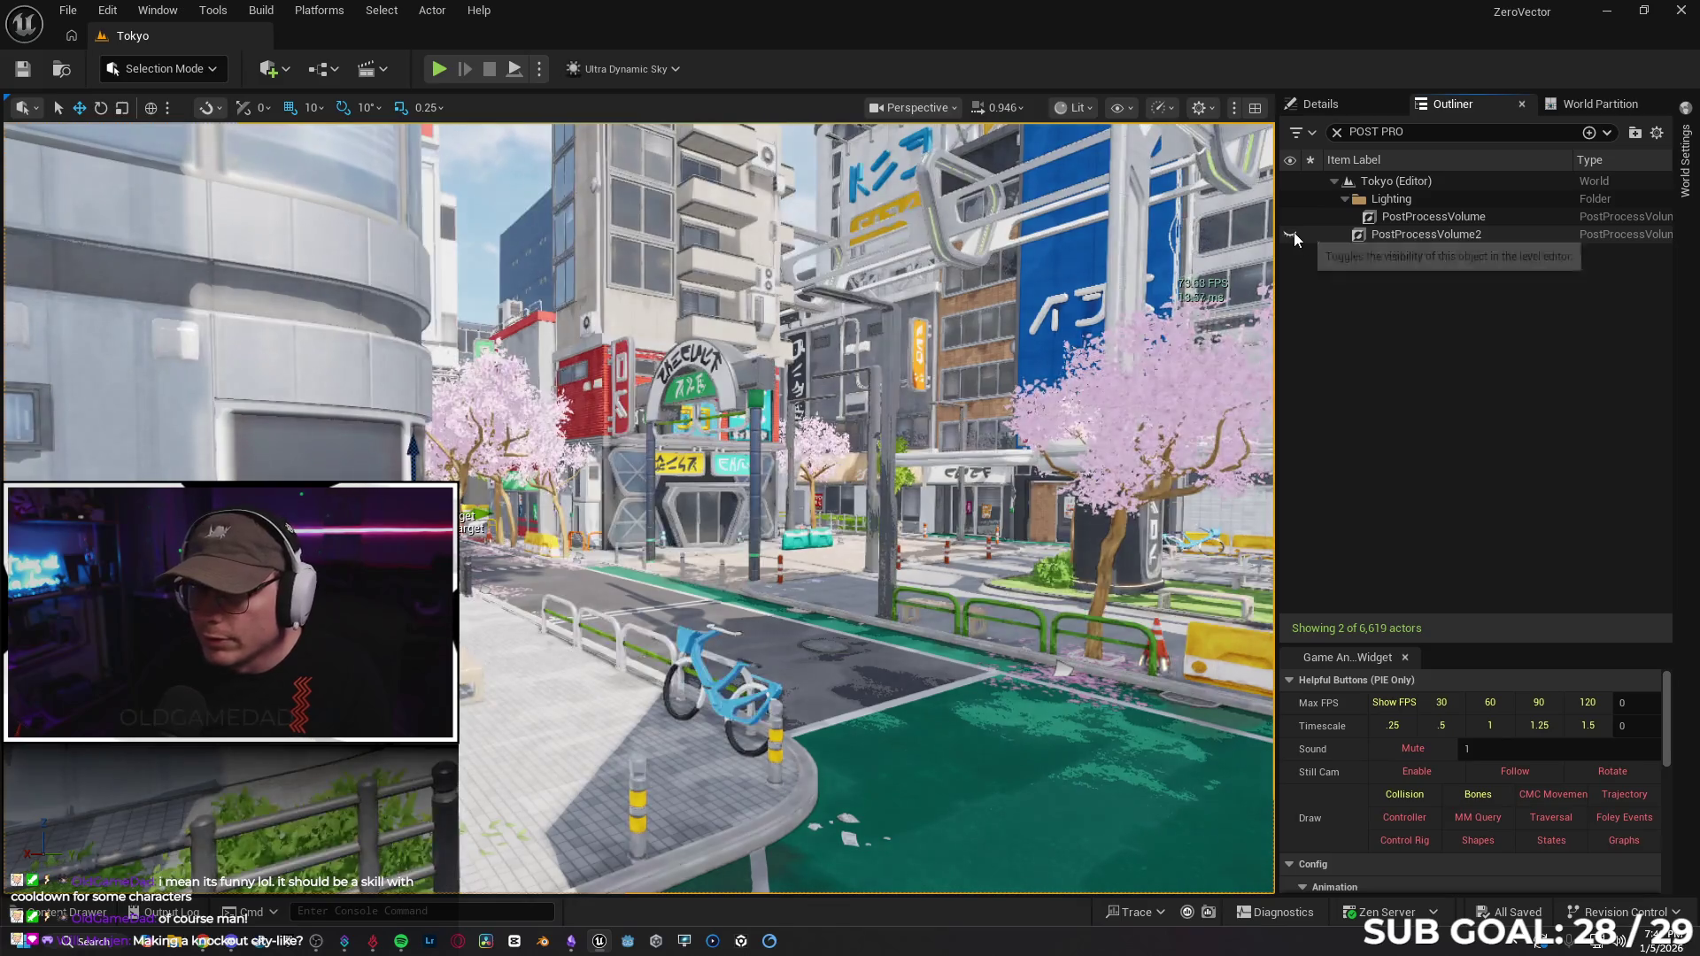
click(1294, 232)
click(1303, 220)
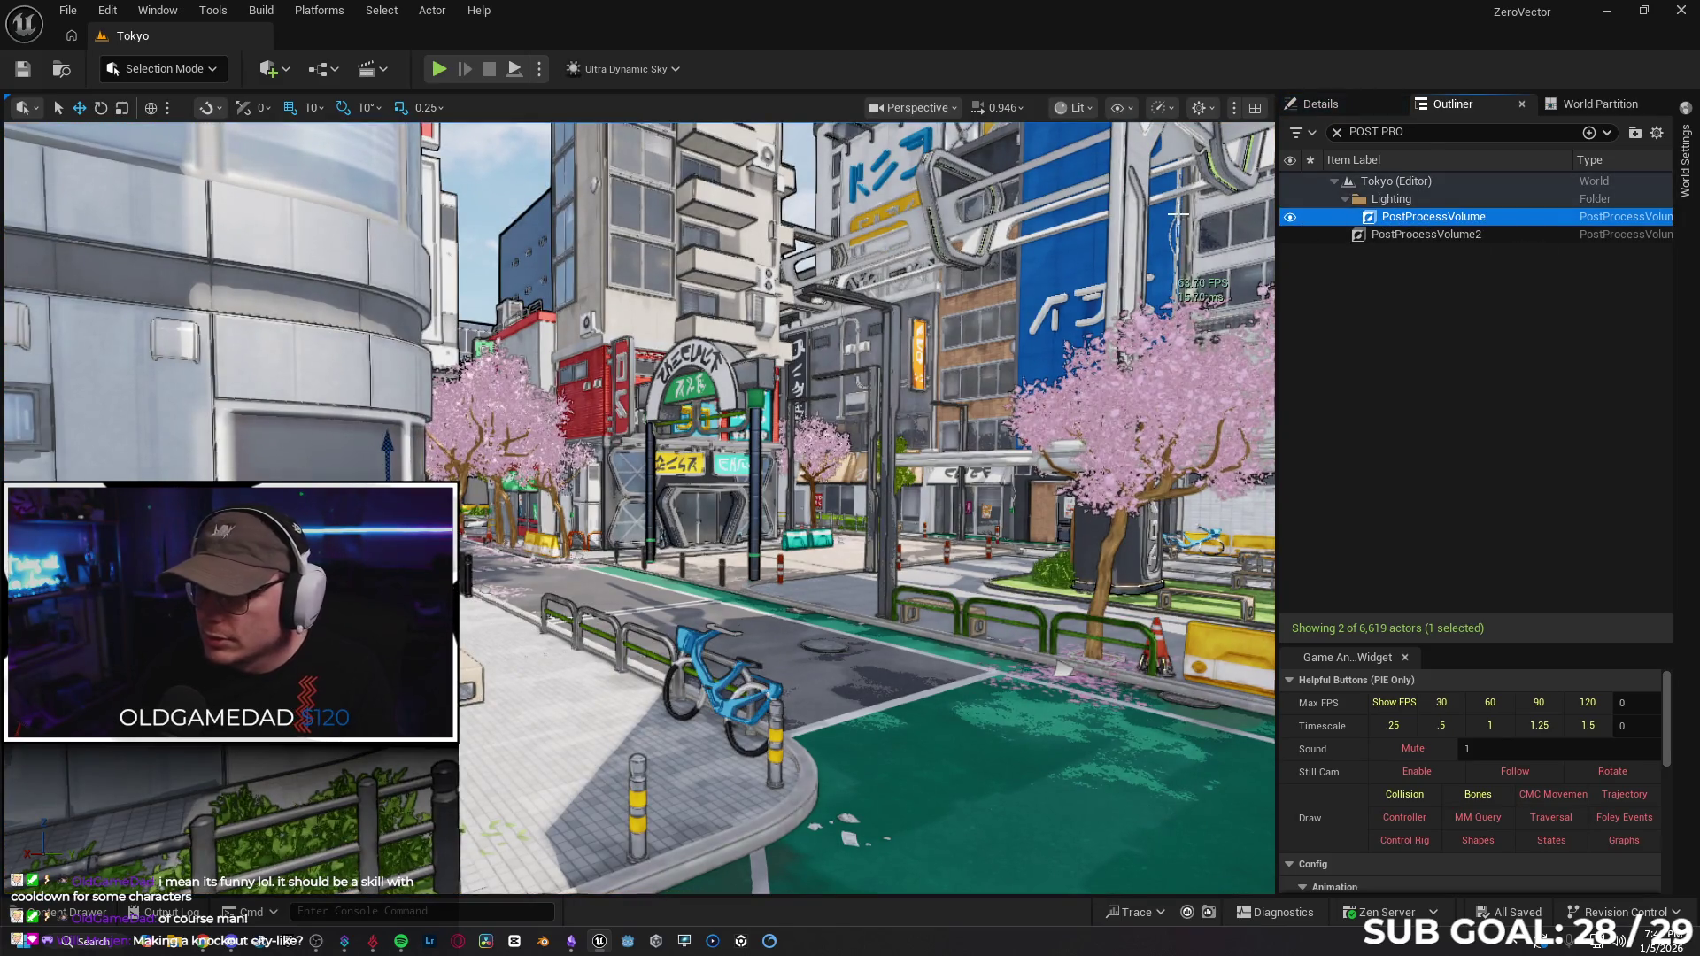
key(Delete)
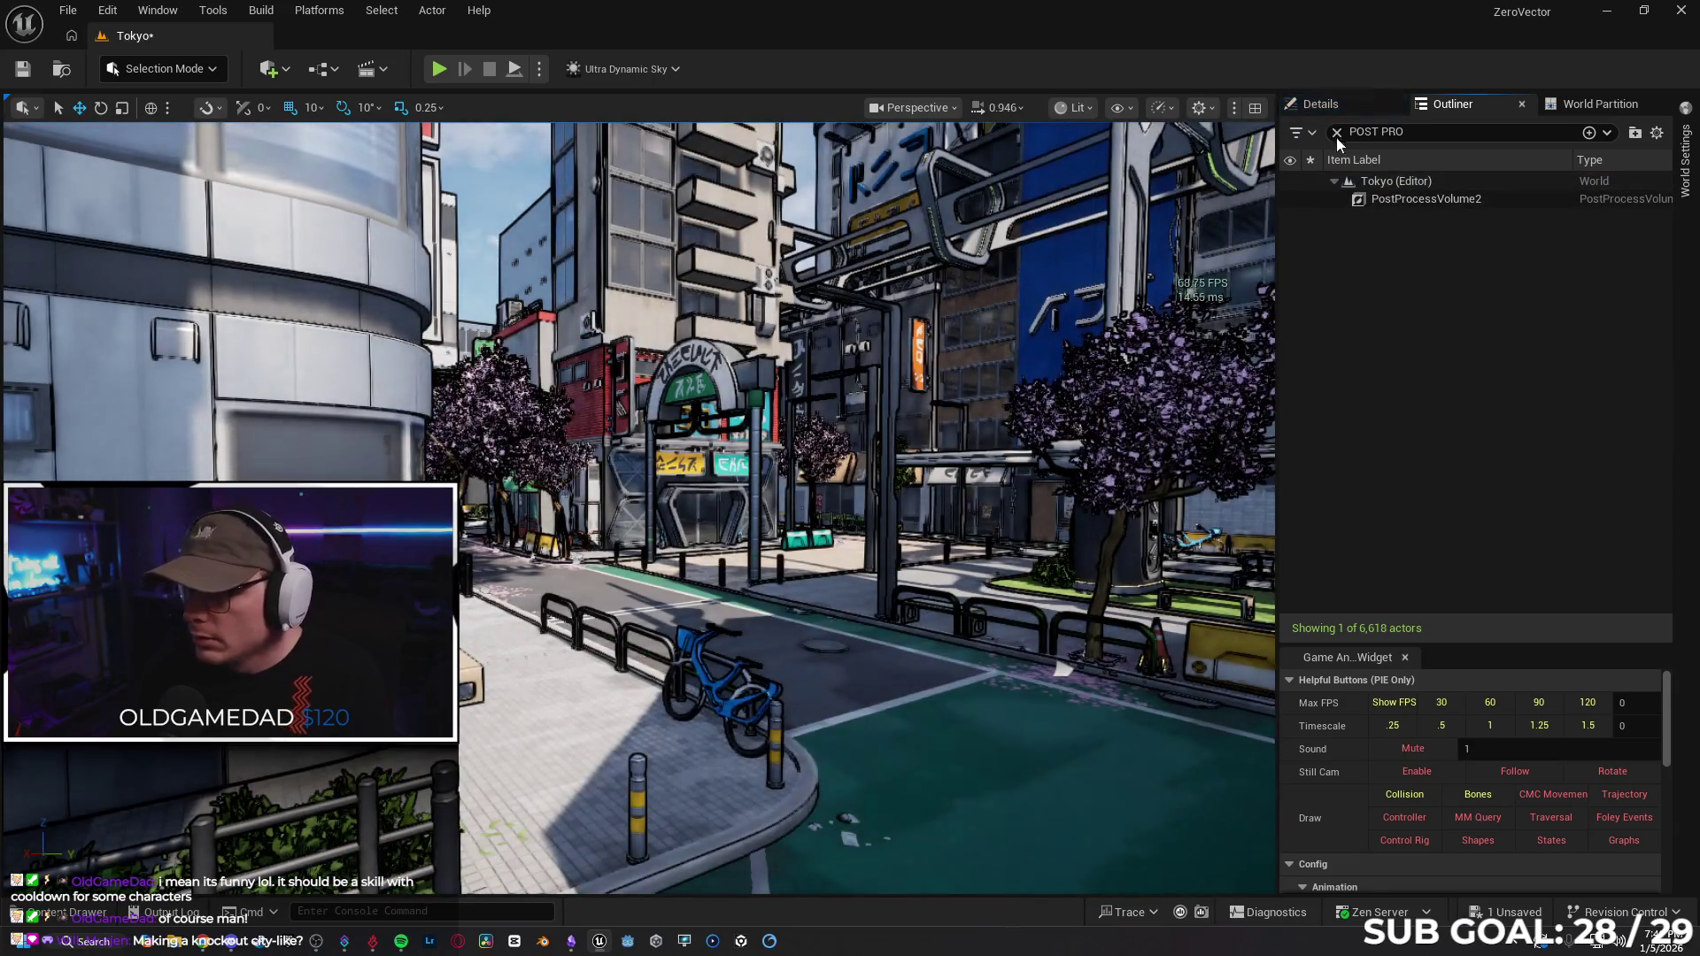
click(1347, 106)
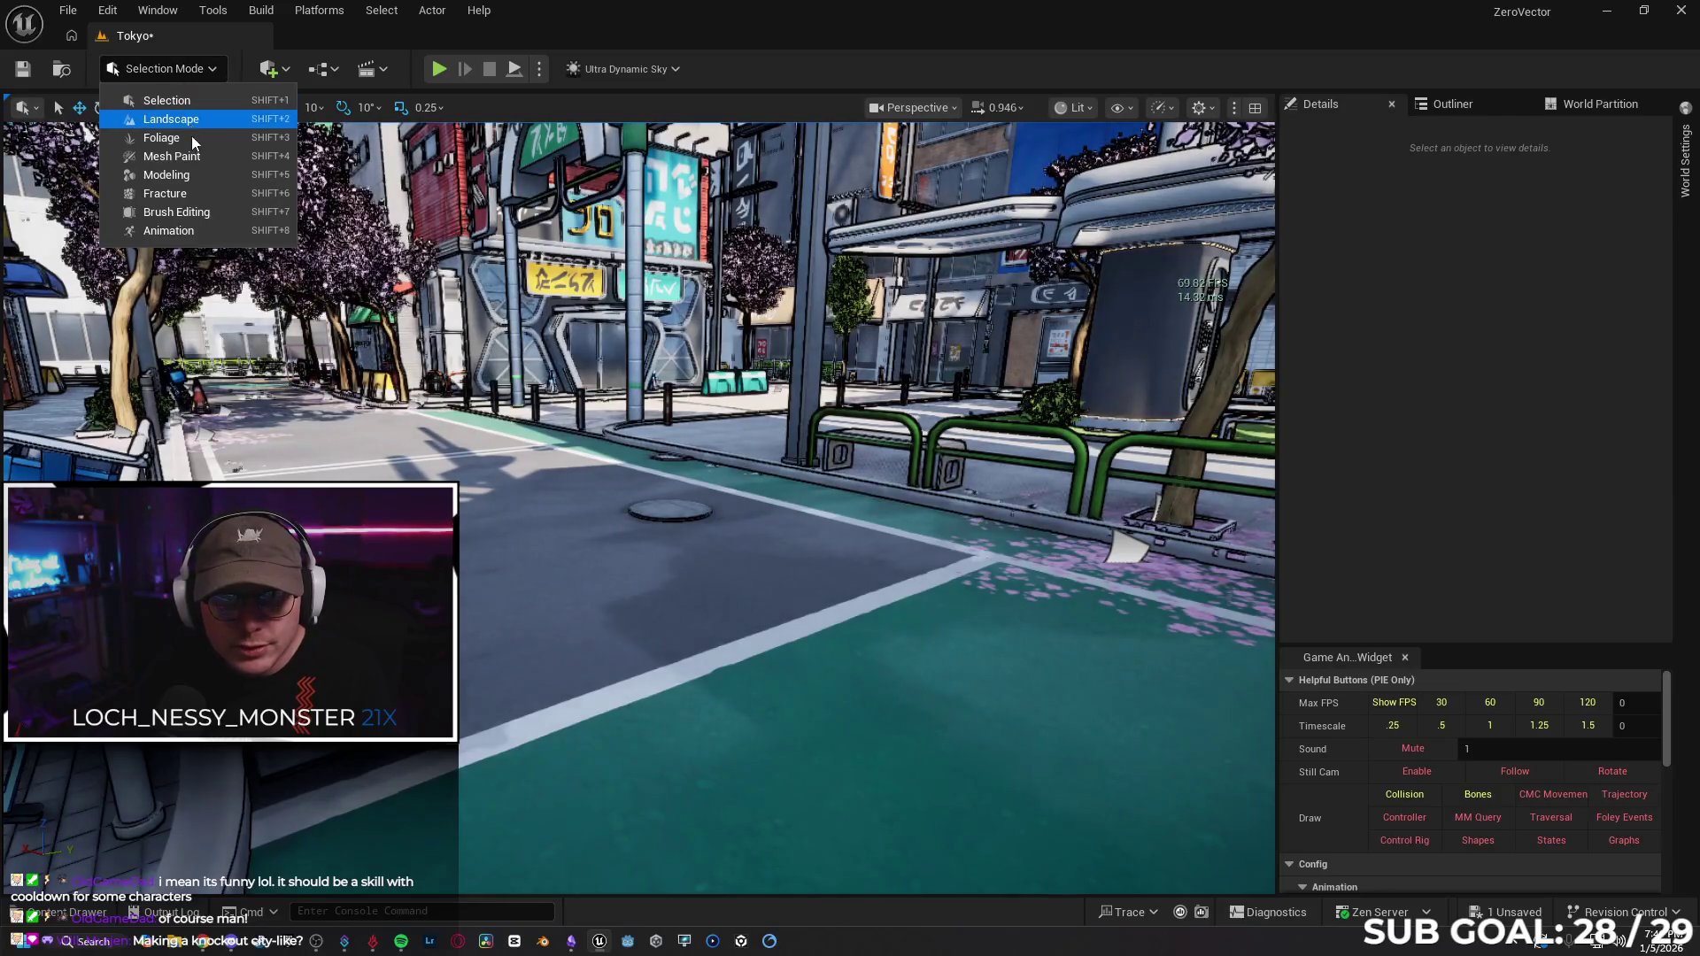
Add M_CelShader to the remaining PostProcessVolume's Post Process Materials array.
click(280, 71)
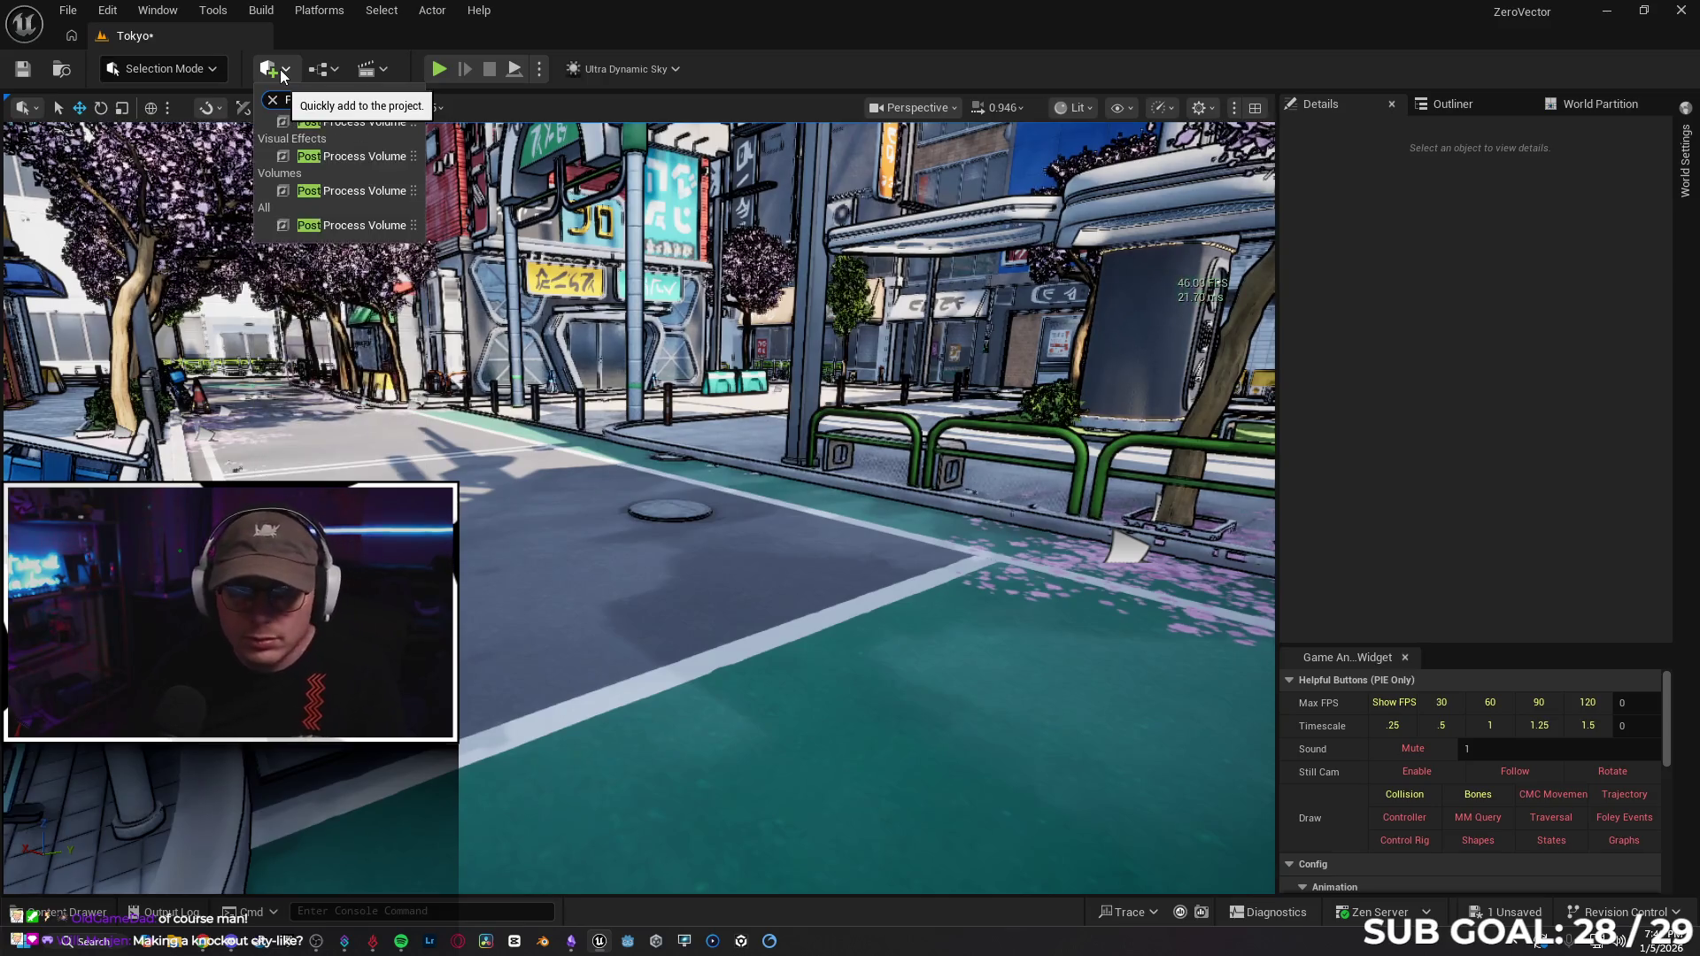
click(557, 490)
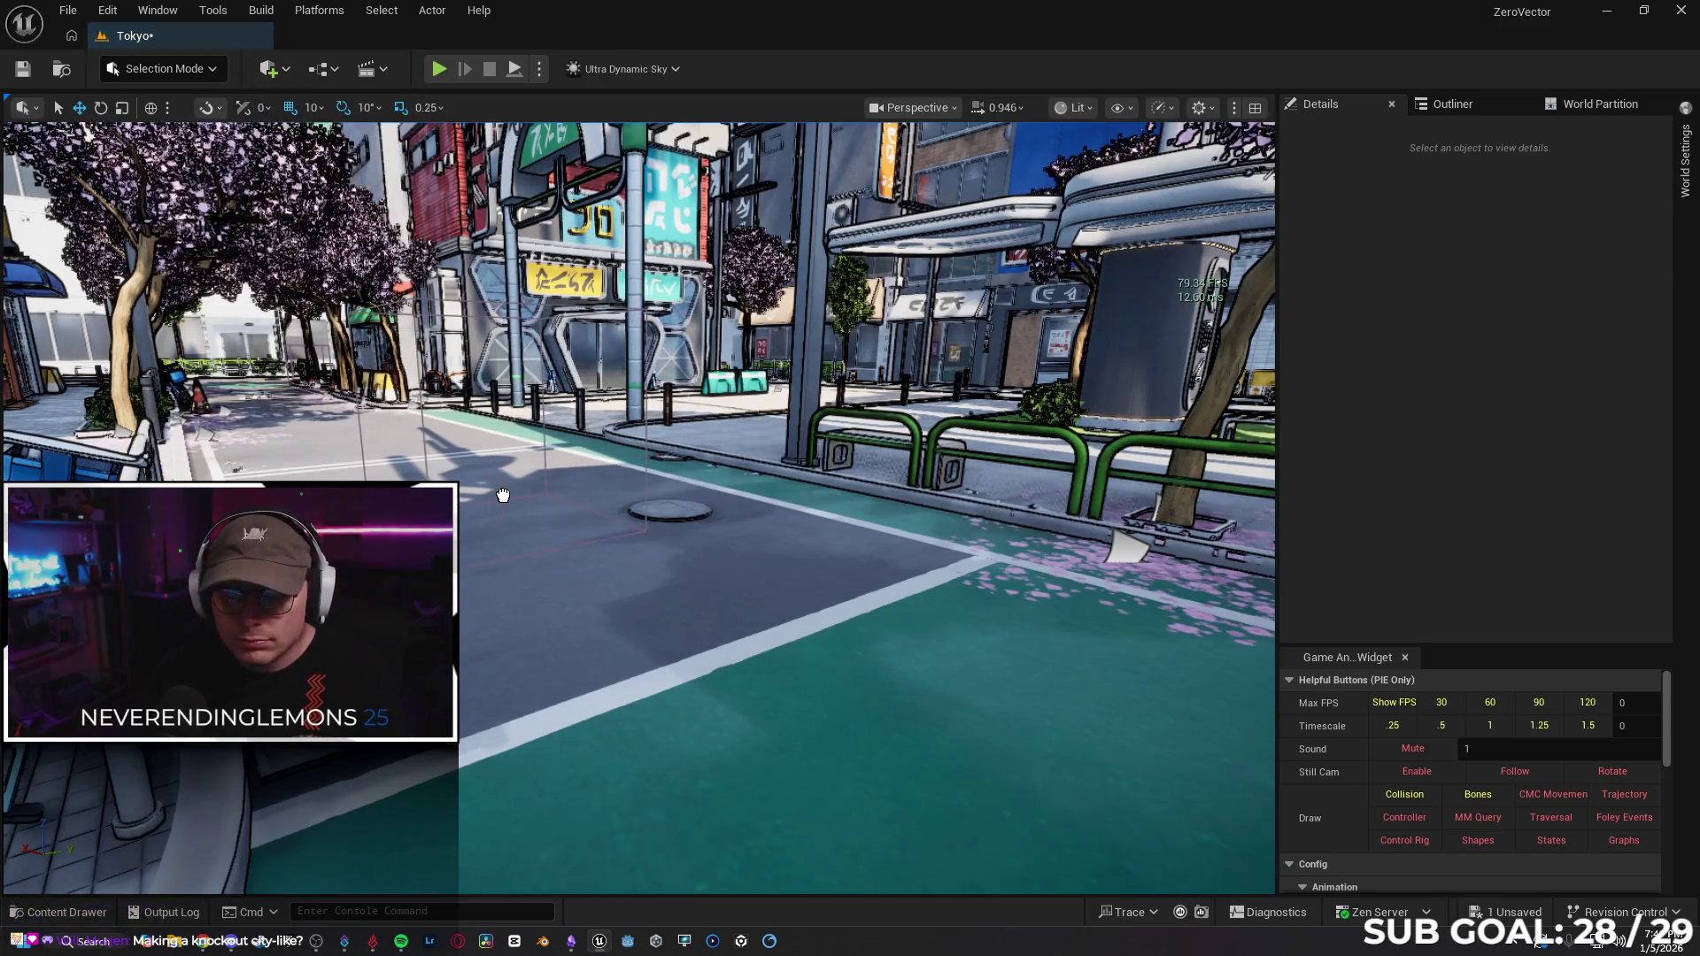
click(557, 491)
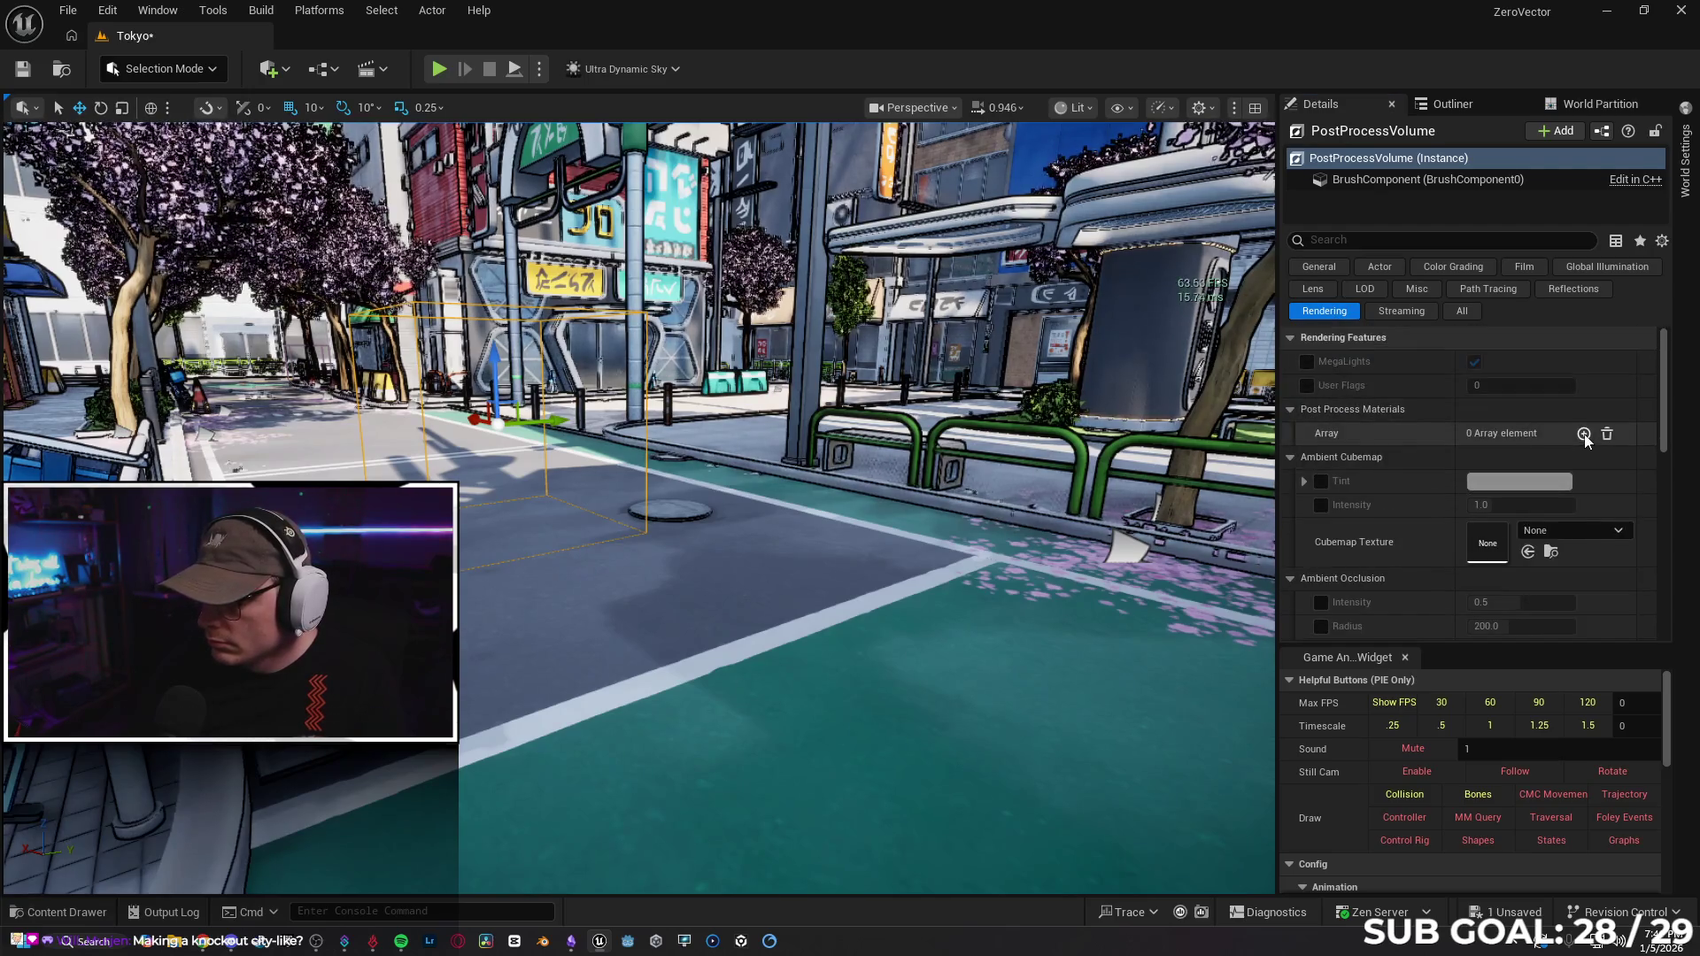
click(1585, 433)
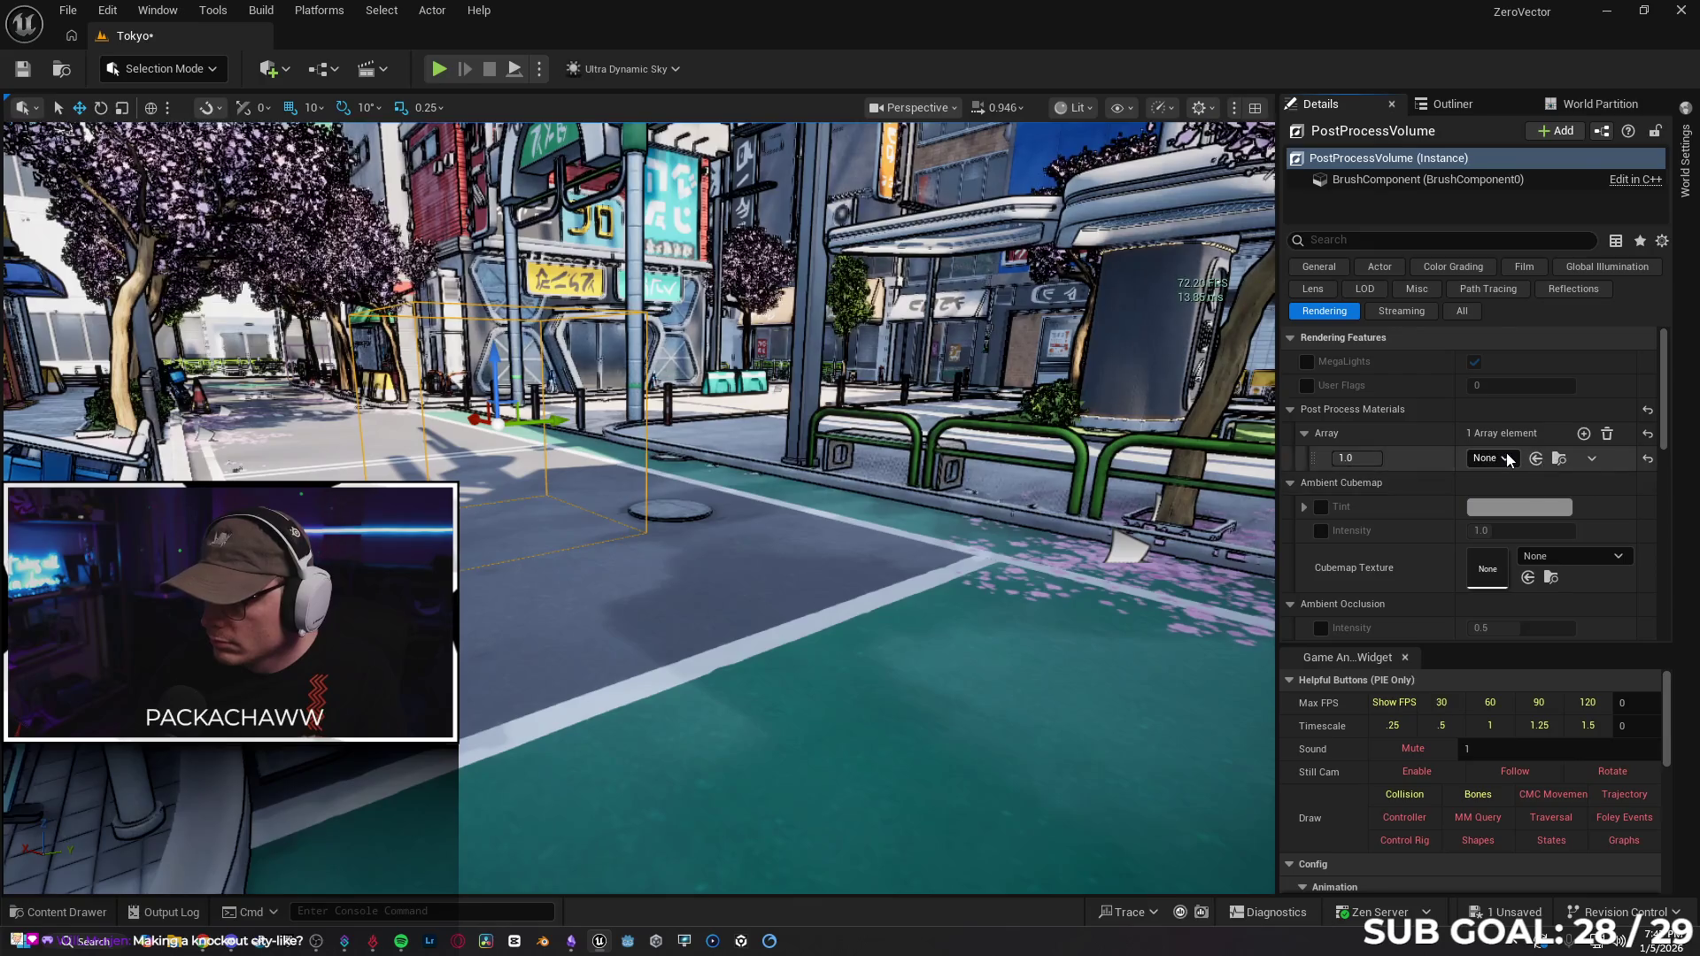
click(1506, 457)
text(CEL)
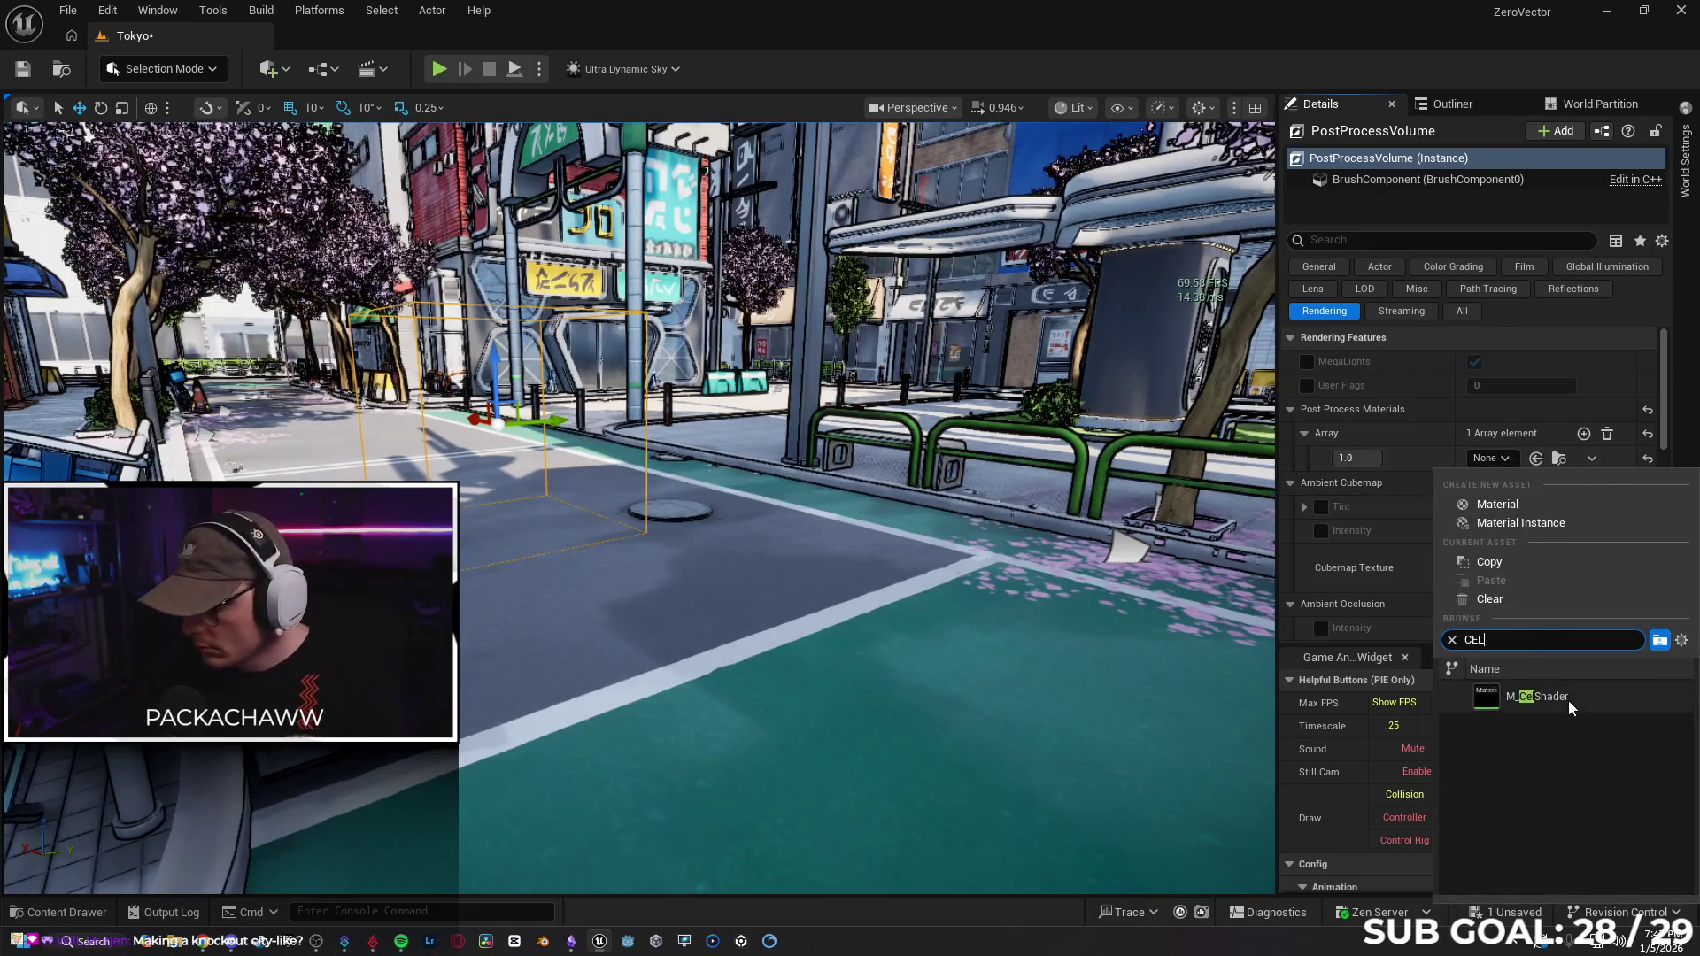
click(1569, 700)
Fly along the street and briefly play-test fullscreen to check the cel-shaded look.
drag(678, 453, 679, 453)
drag(782, 474, 781, 474)
key(F11)
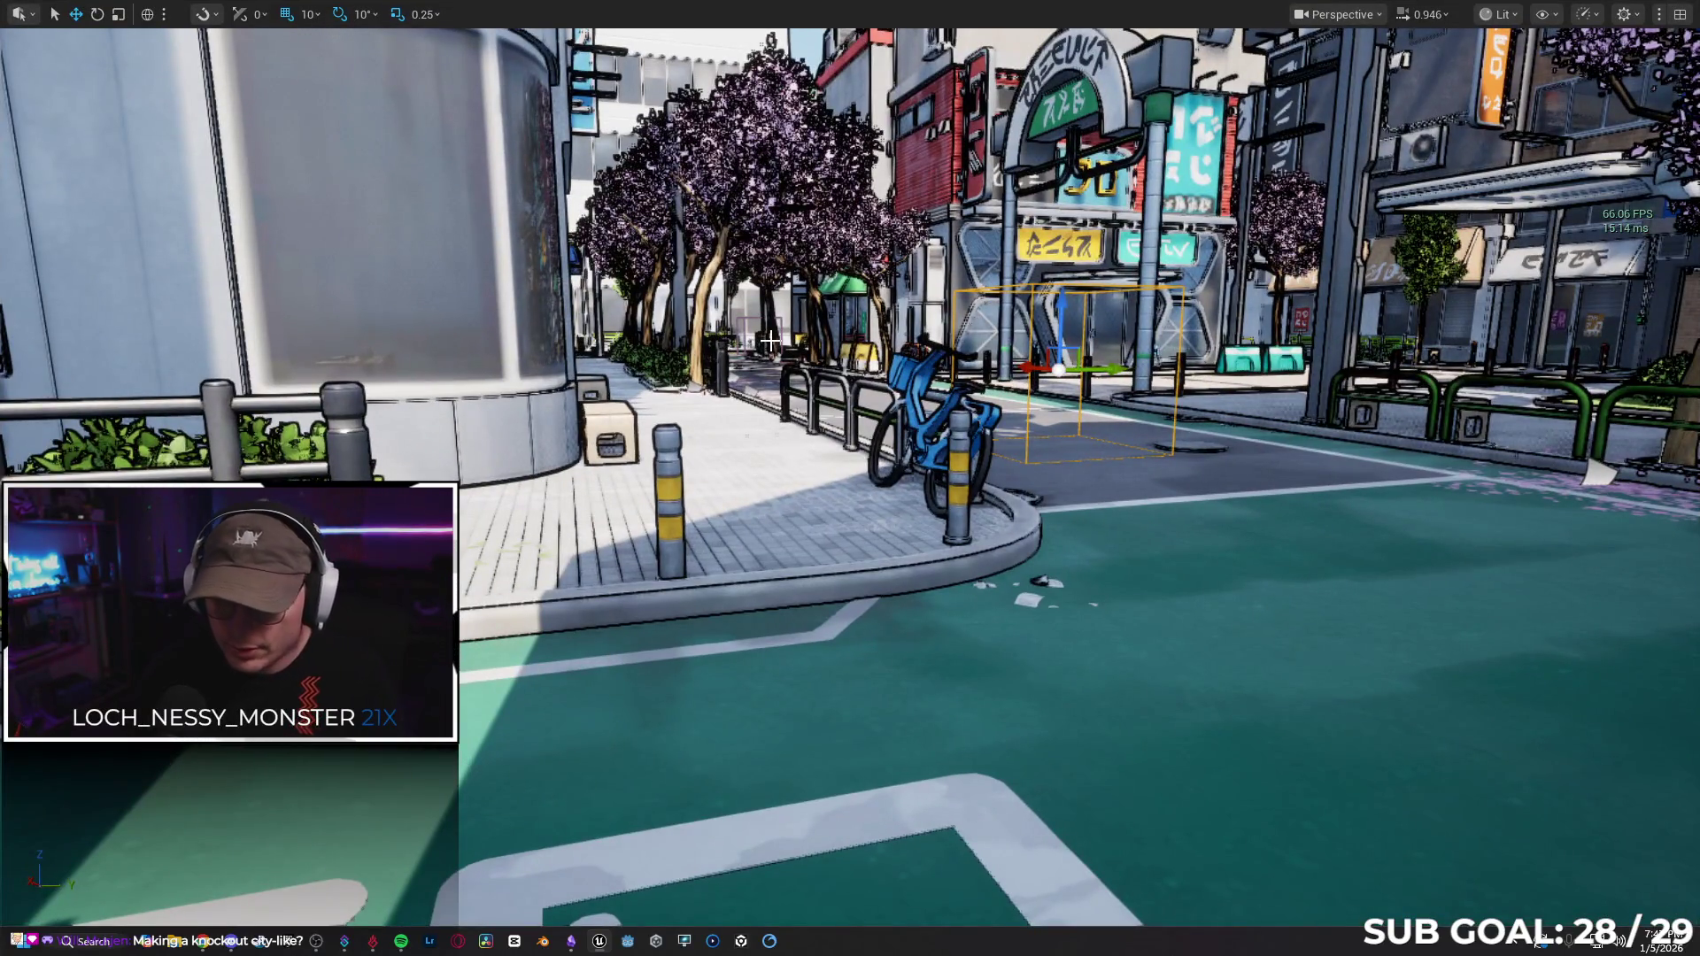
key(alt+p)
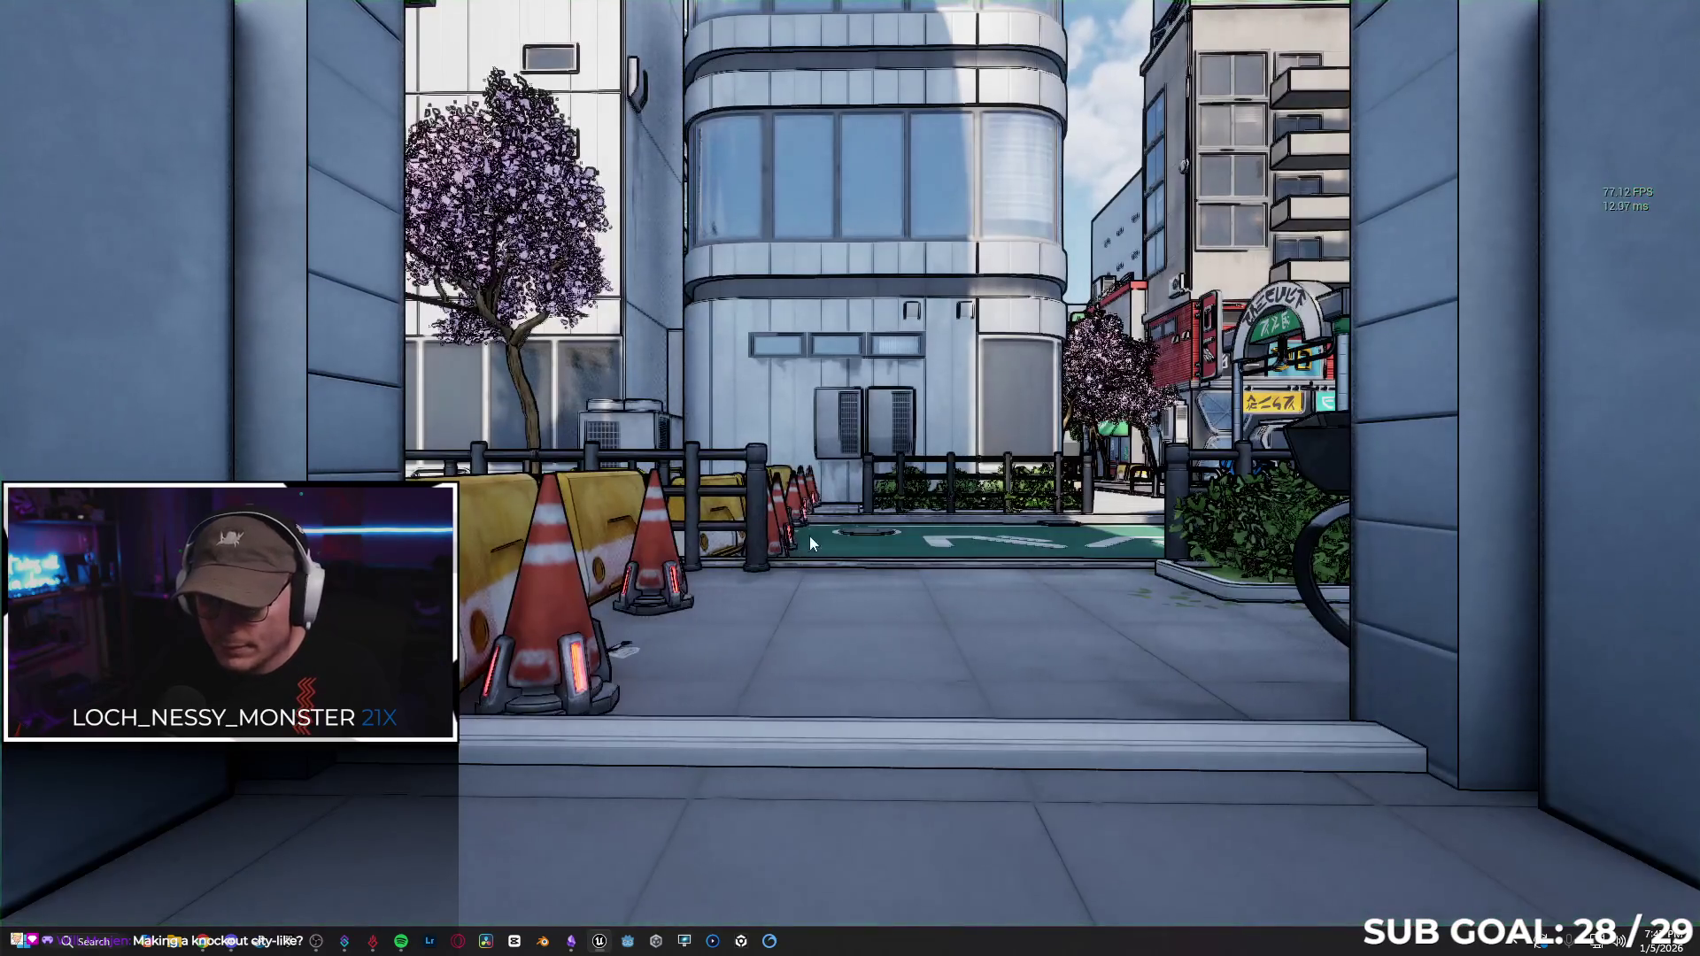
key(w)
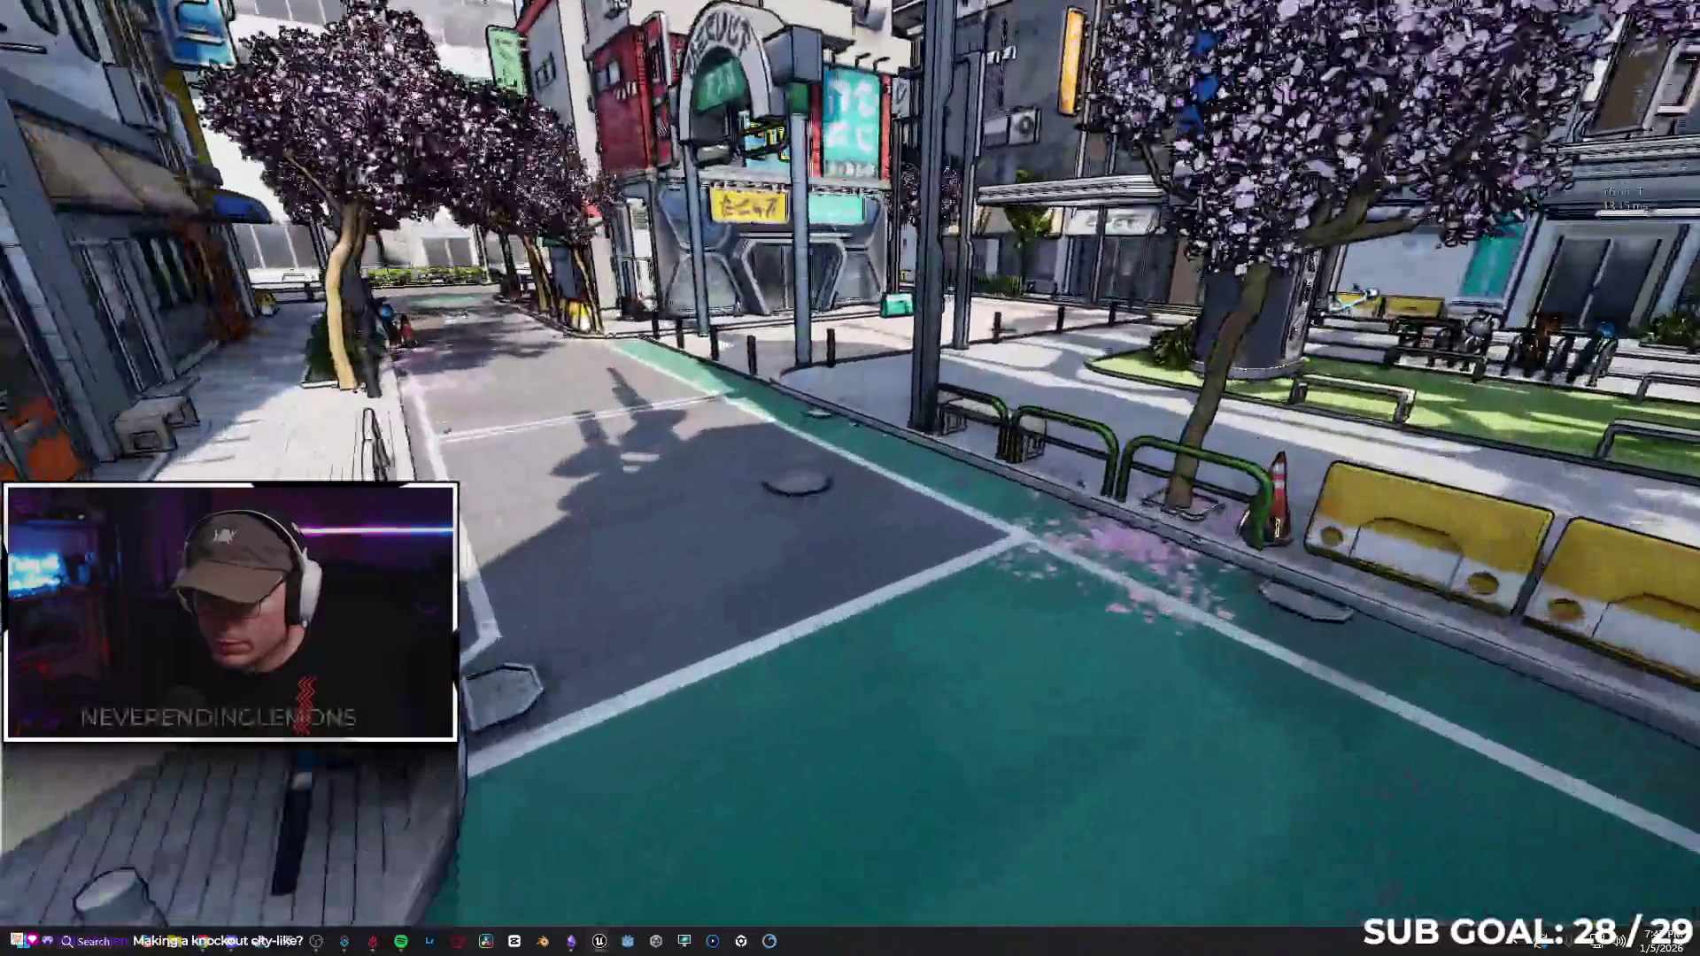
key(F8)
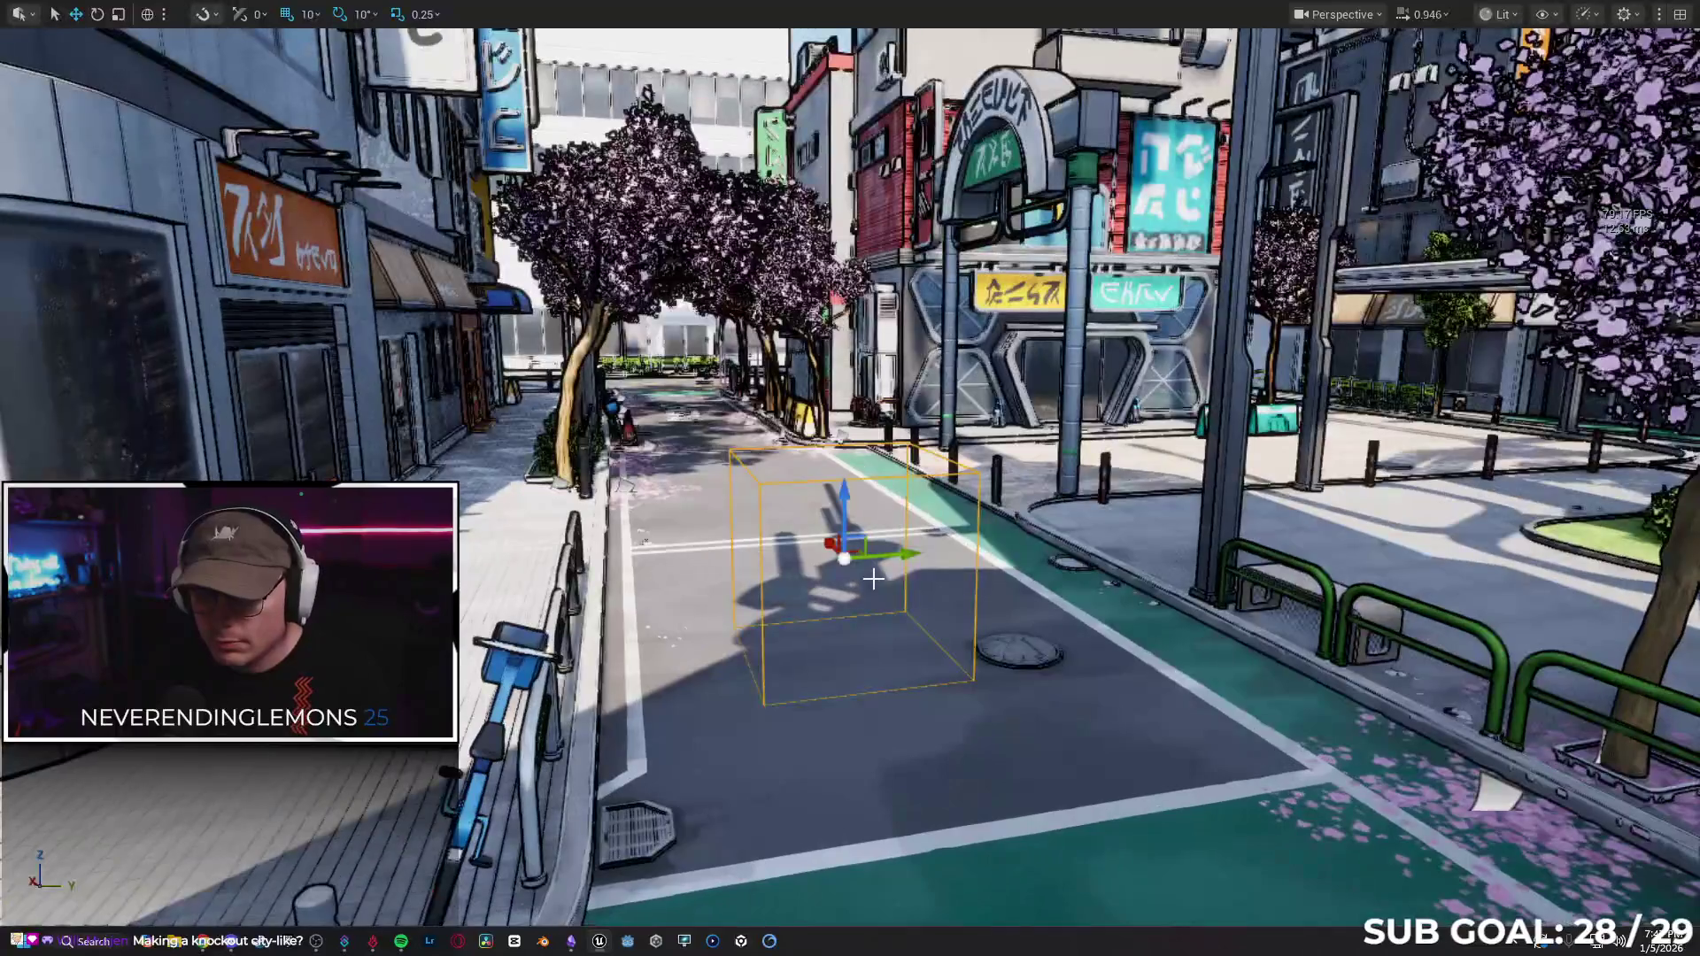
key(Escape)
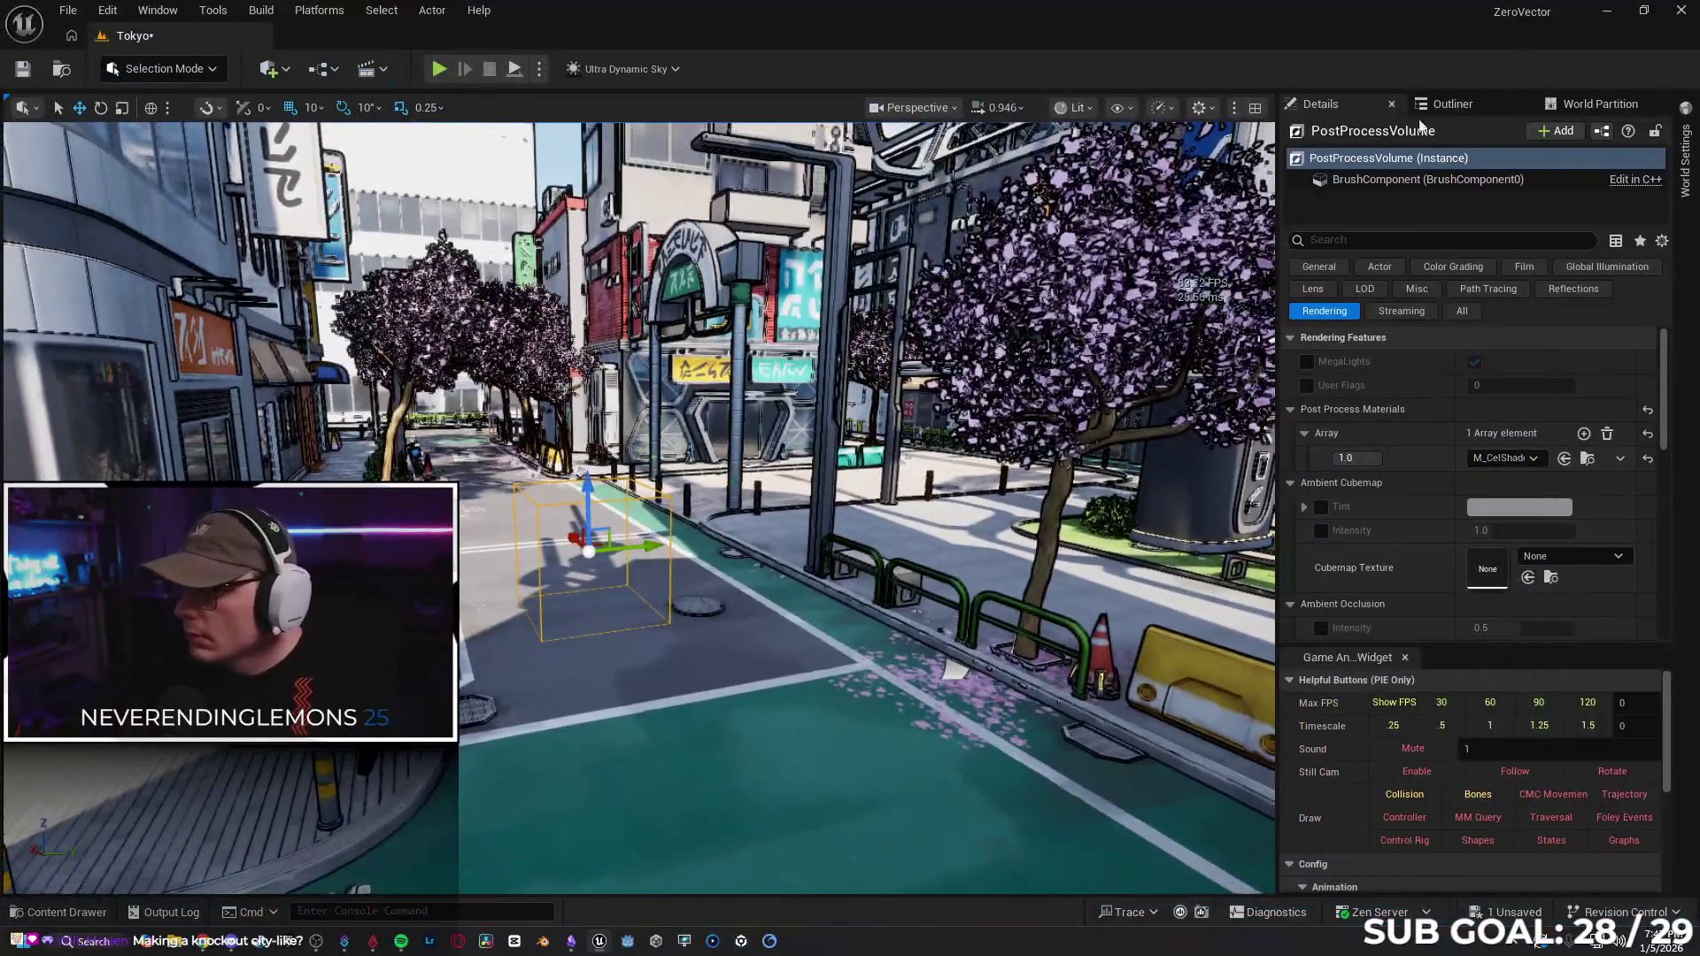
Set World Settings' GameMode Override to GM_Sandbox and save the Tokyo map with Ctrl+S.
click(1685, 159)
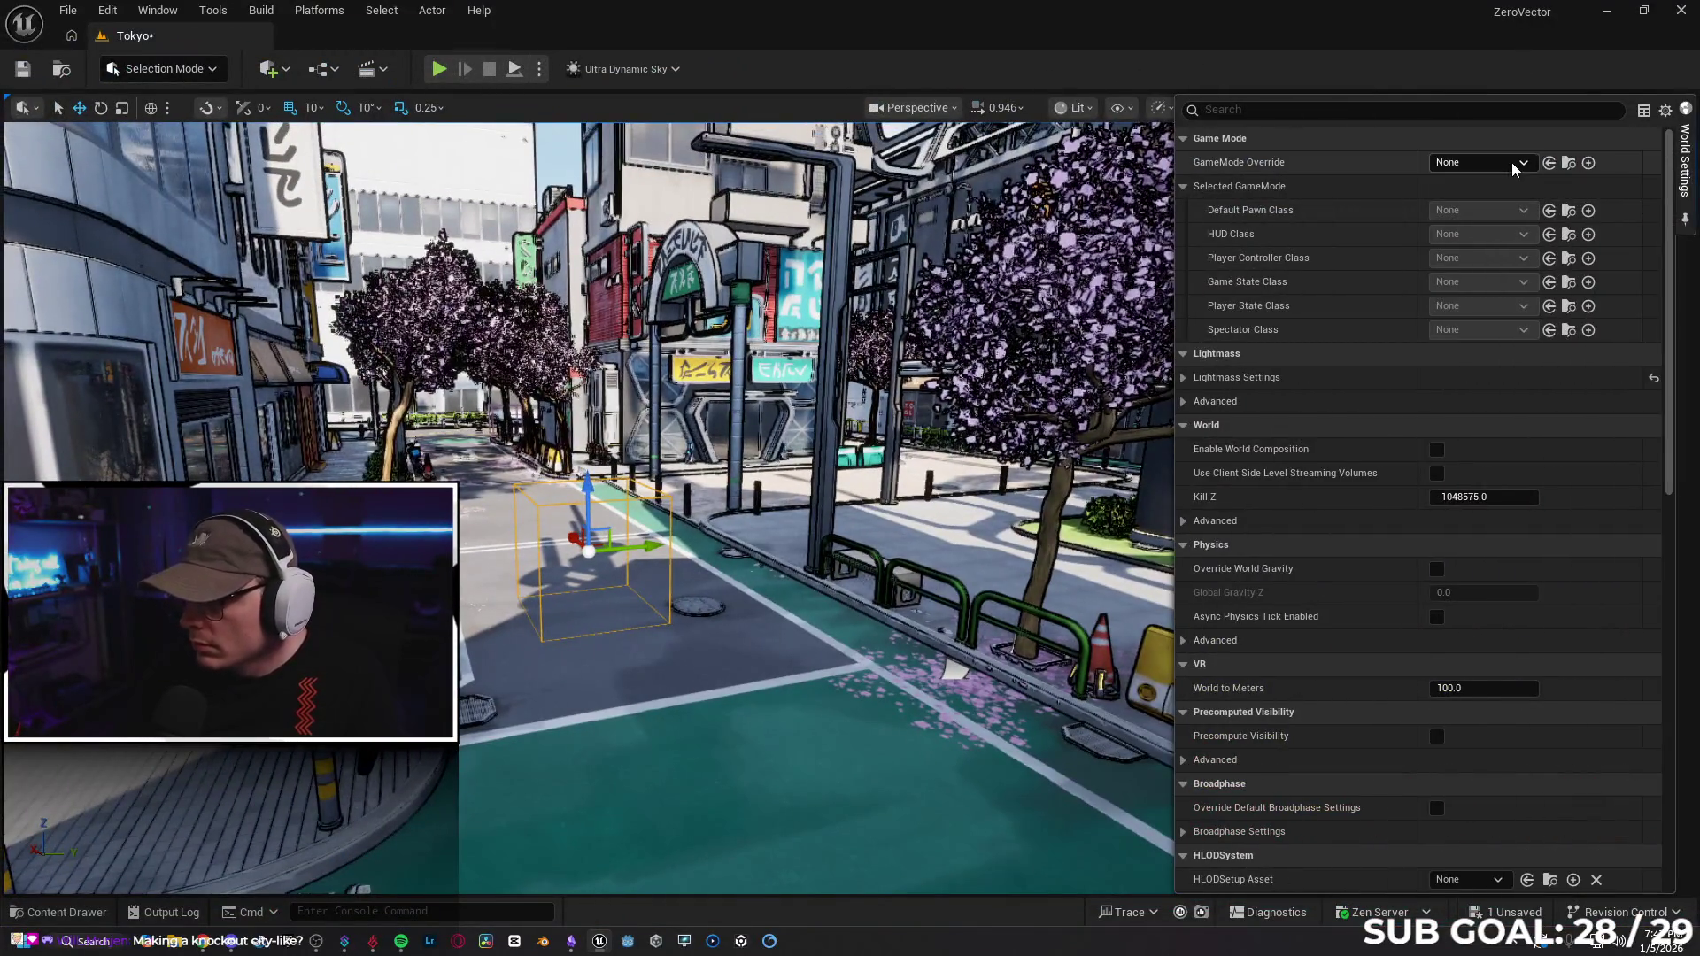
click(1513, 170)
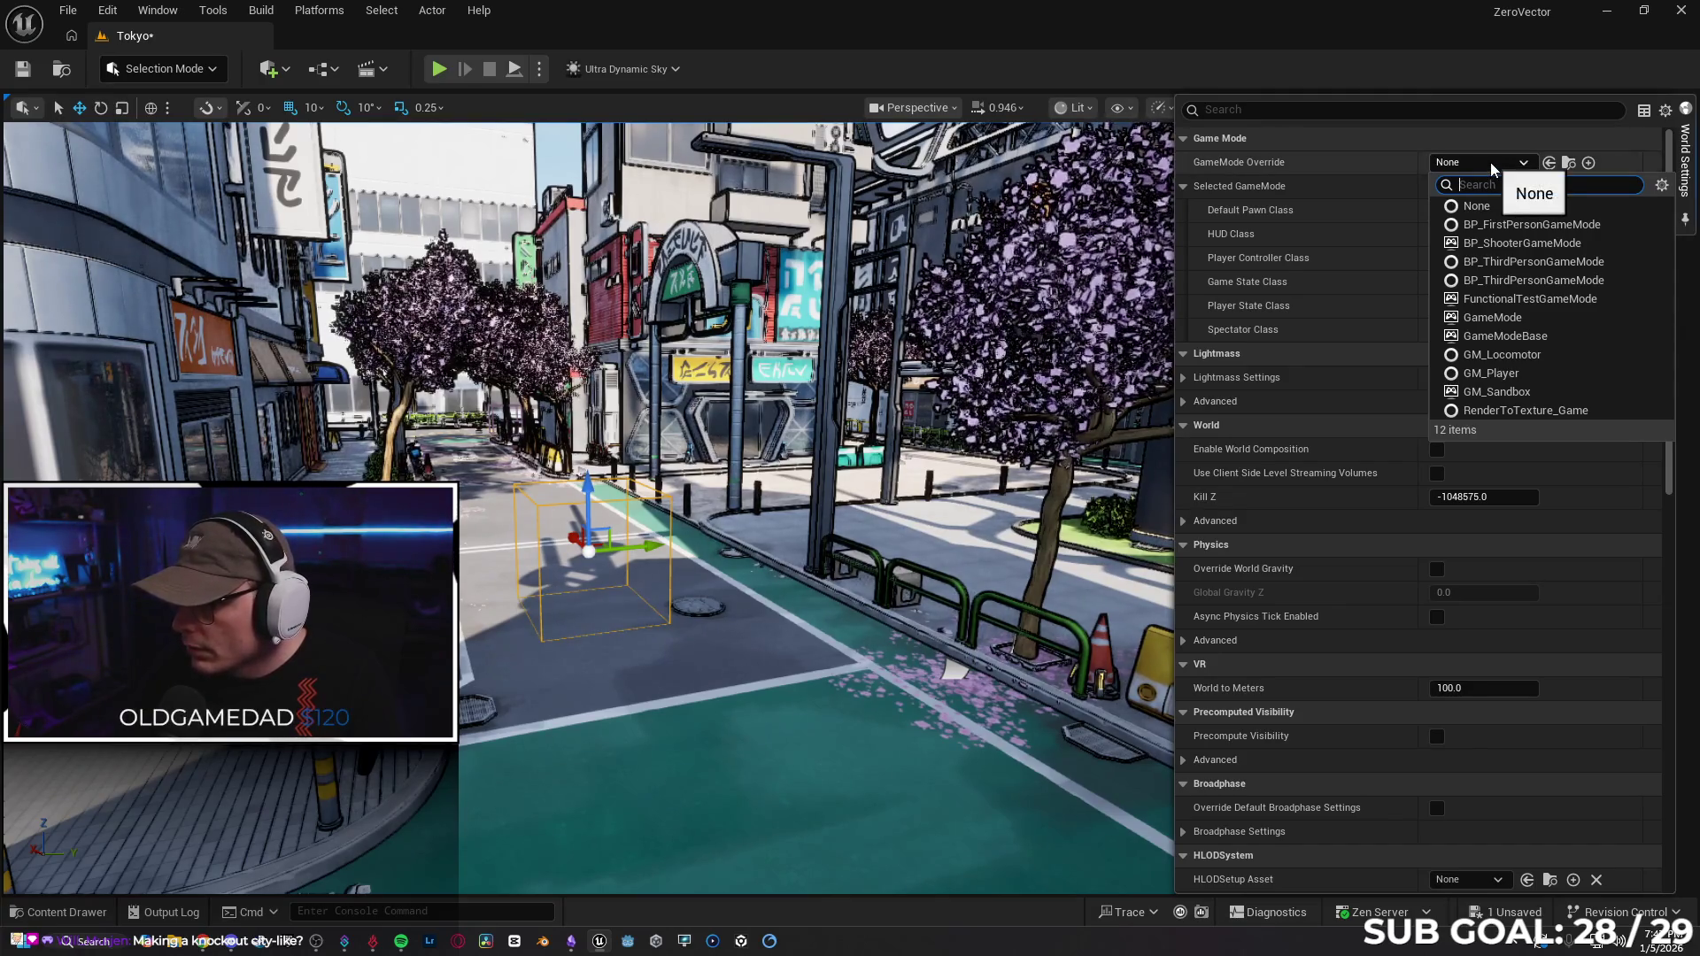
click(1542, 393)
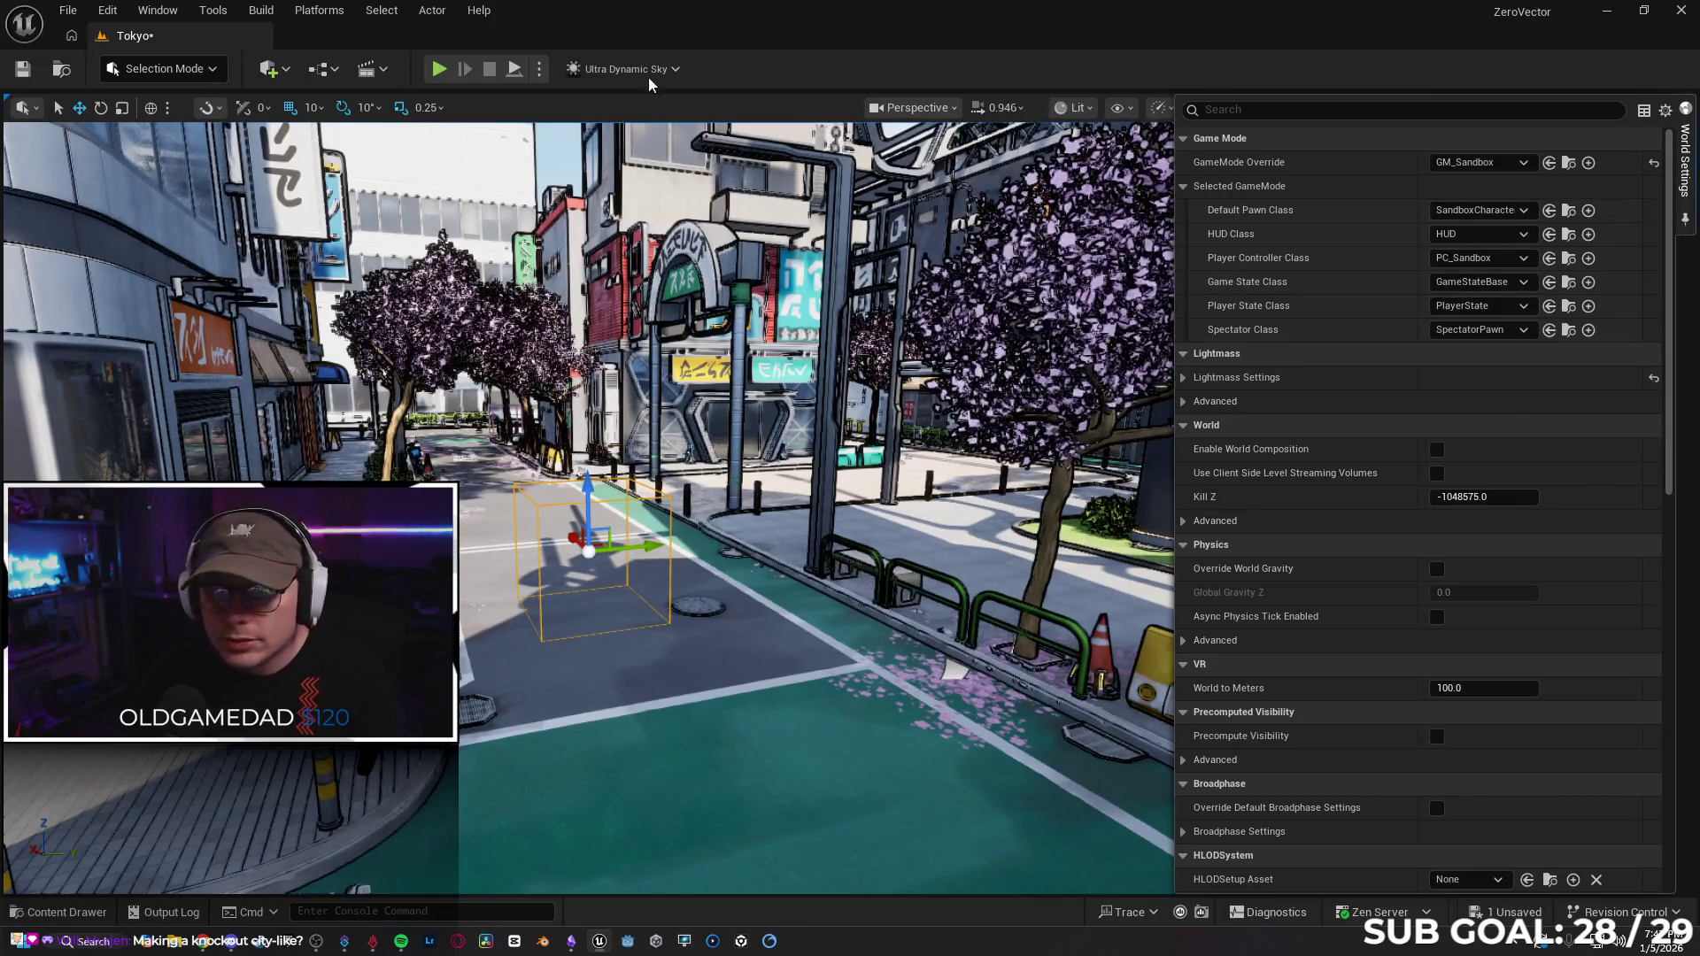
key(ctrl+s)
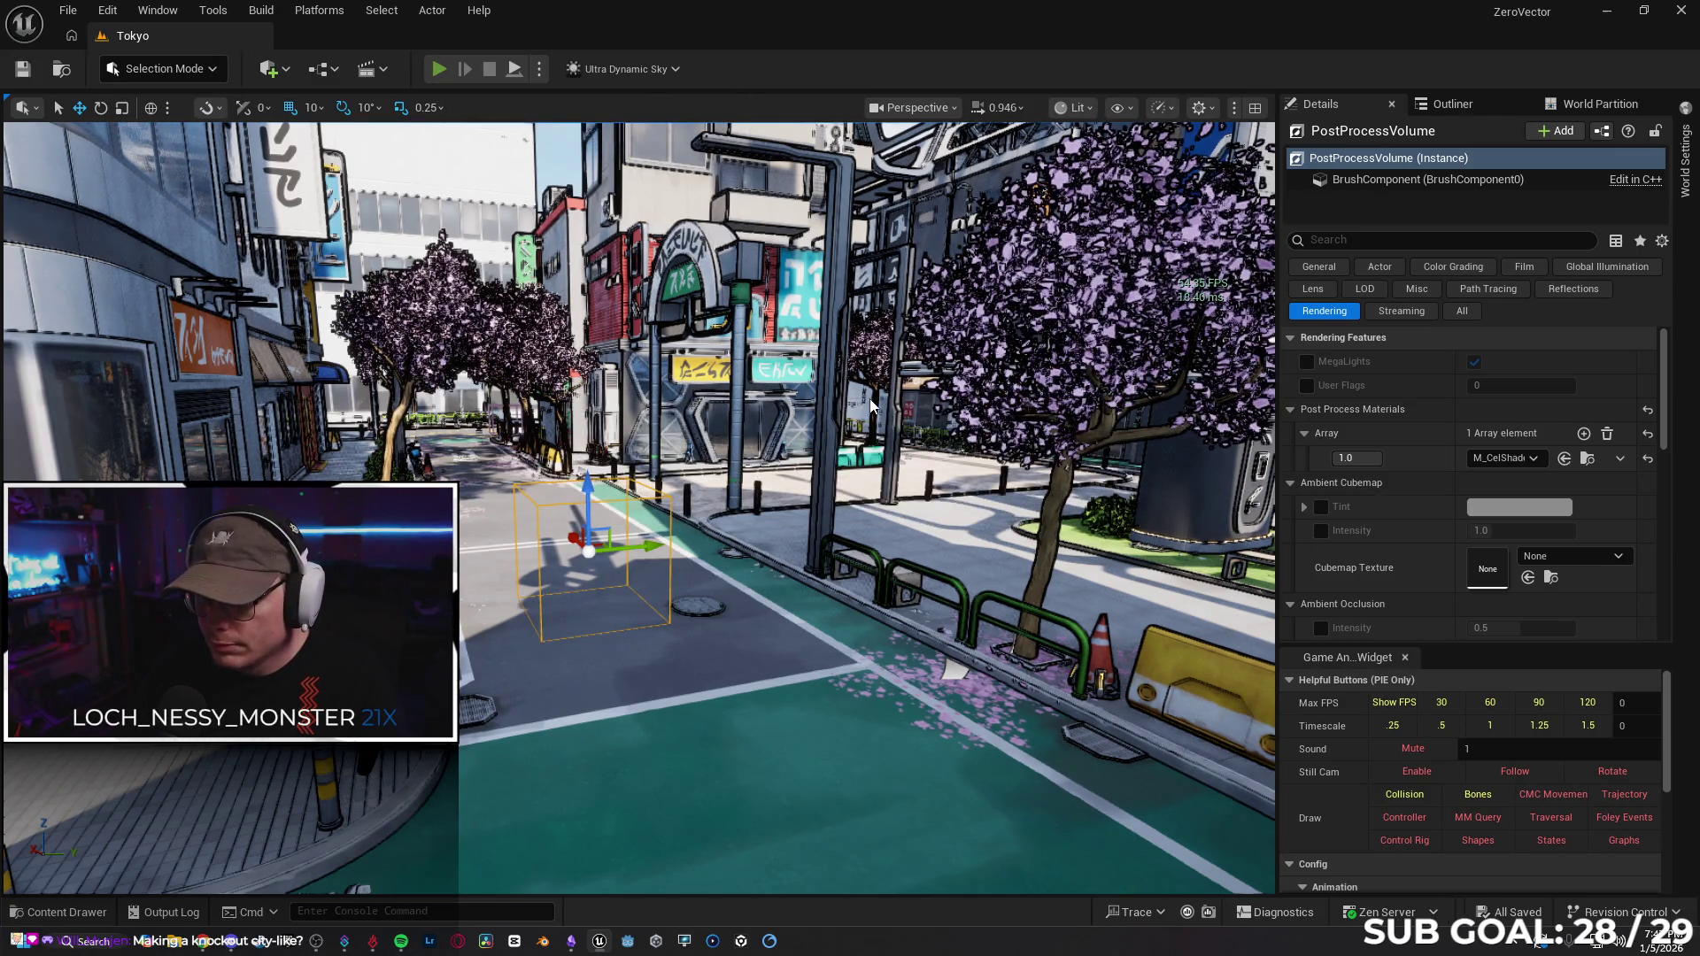
Play-test the level briefly and stop the session.
key(alt+p)
key(w)
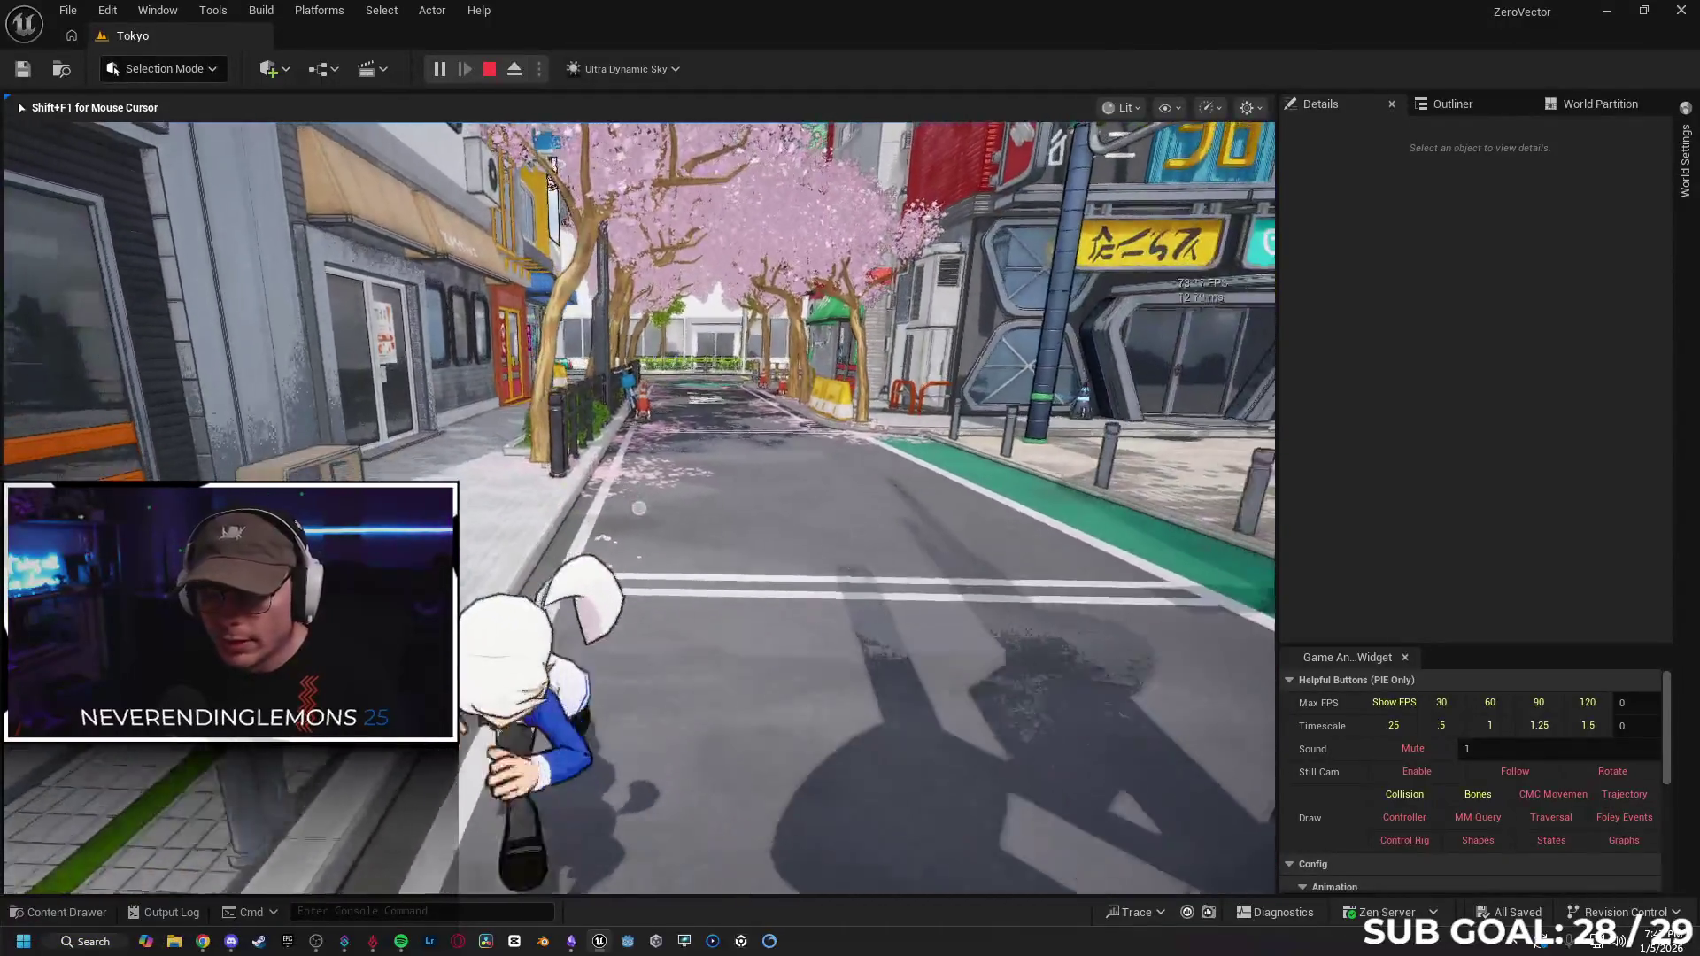
key(Escape)
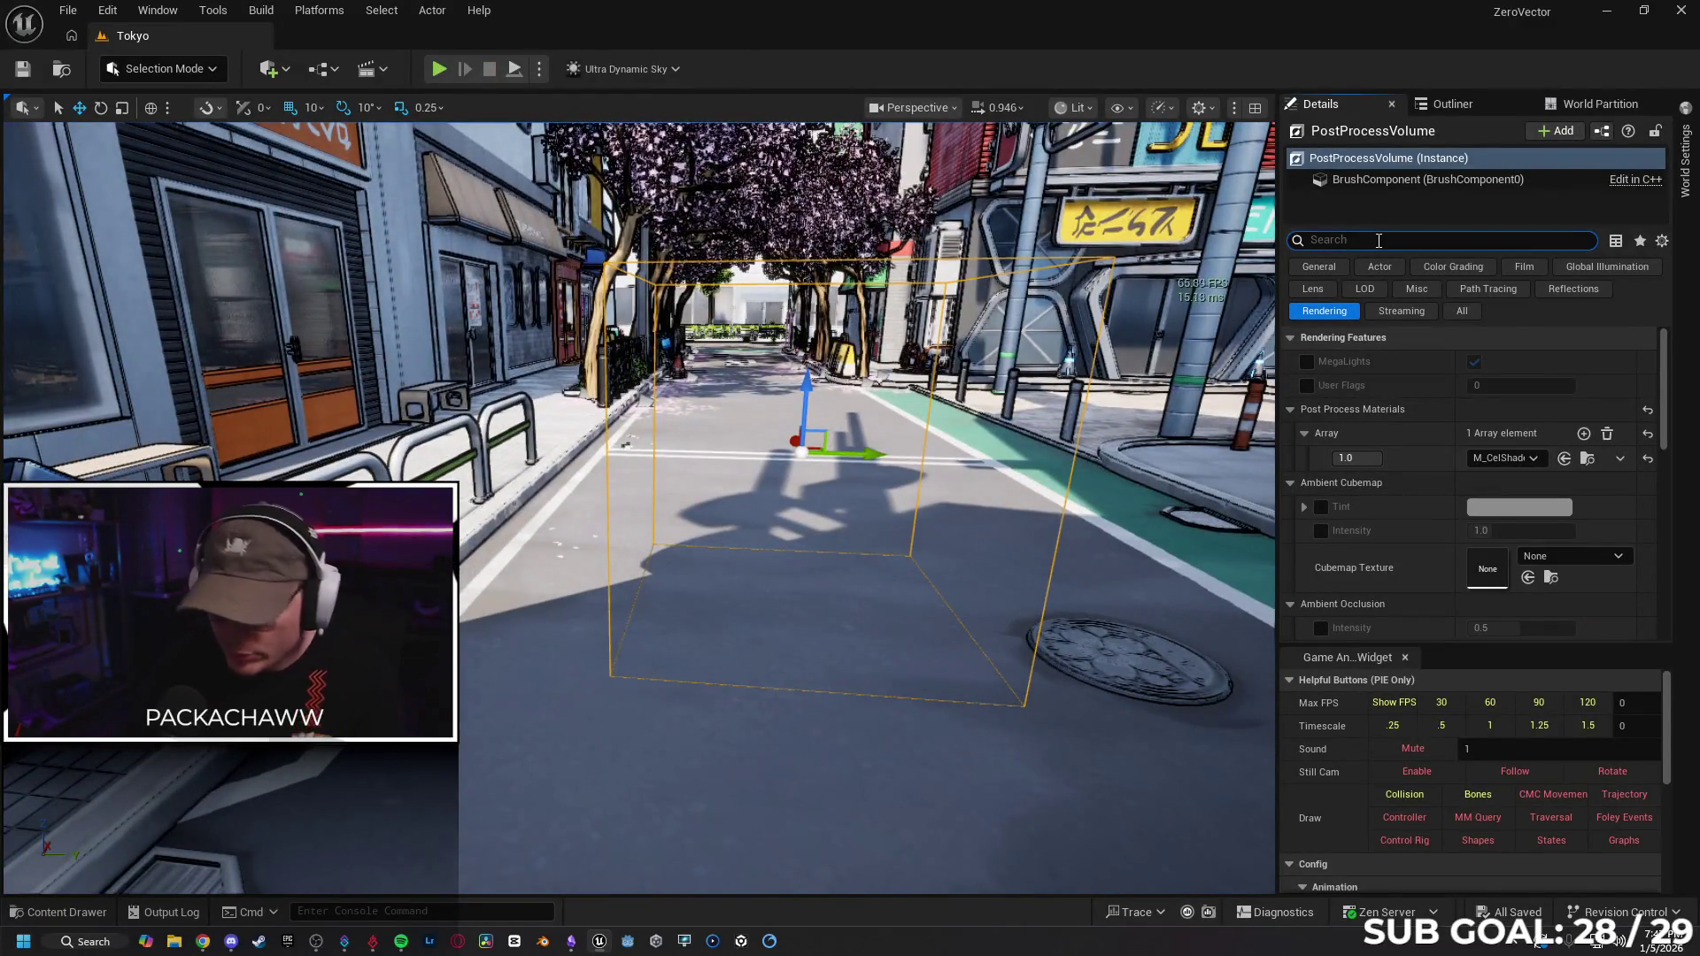
Enable Infinite Extent (Unbound) on the PostProcessVolume and save the level.
text(INF)
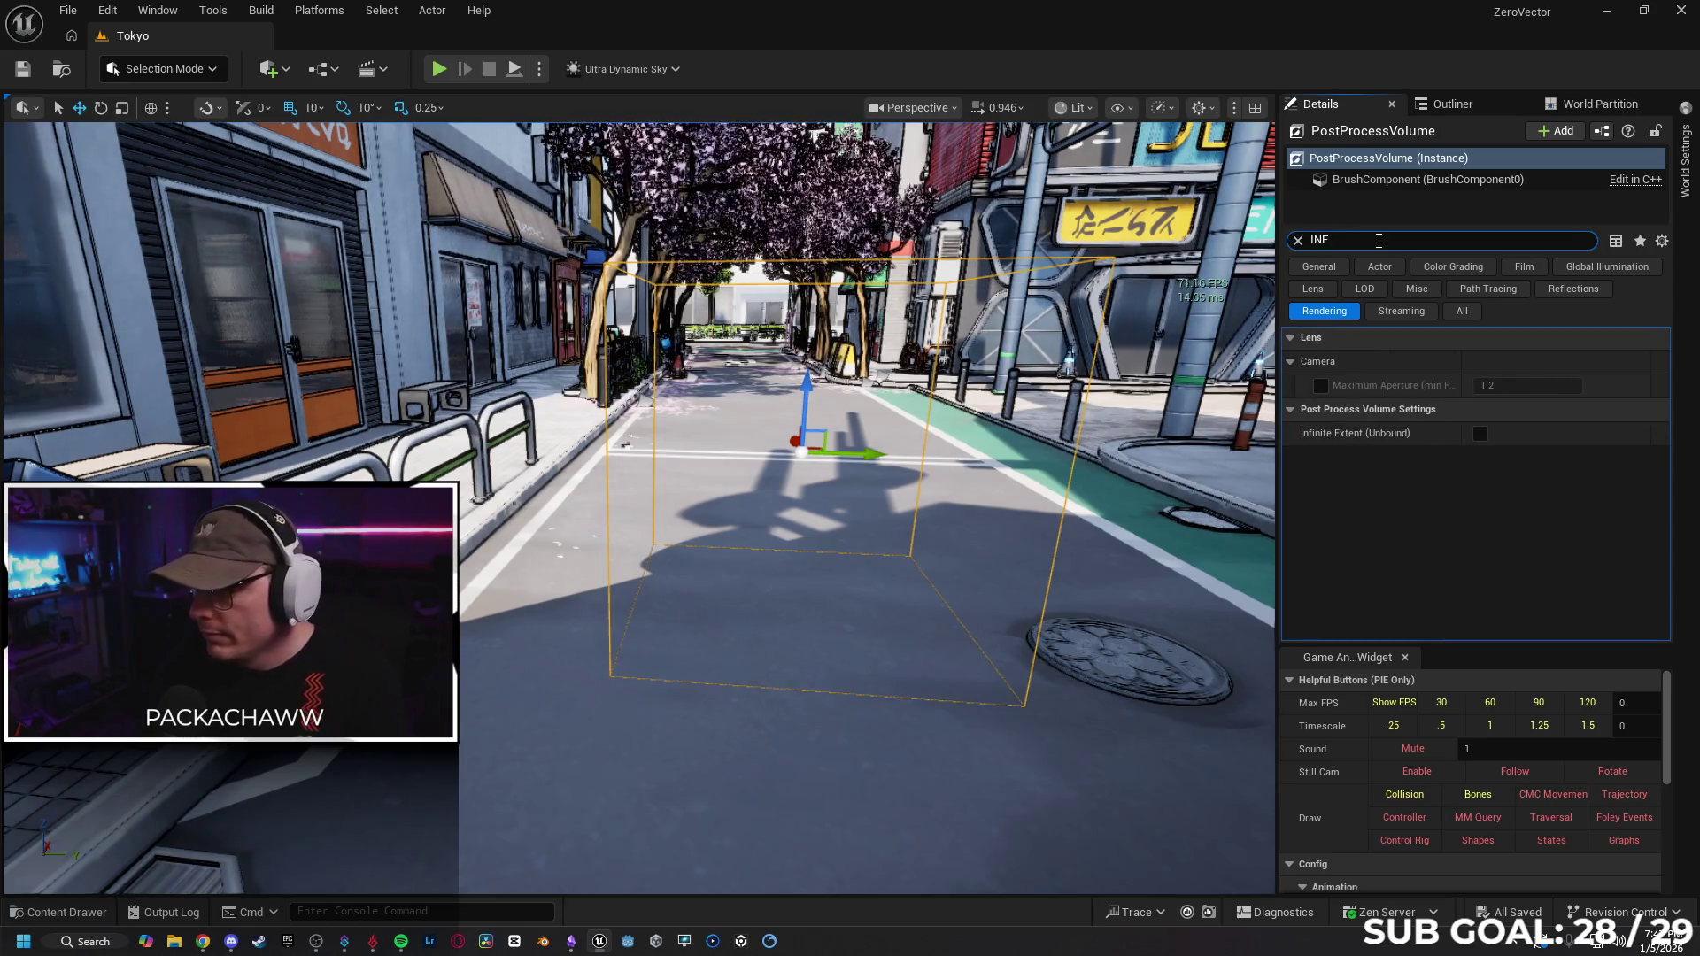
click(1481, 434)
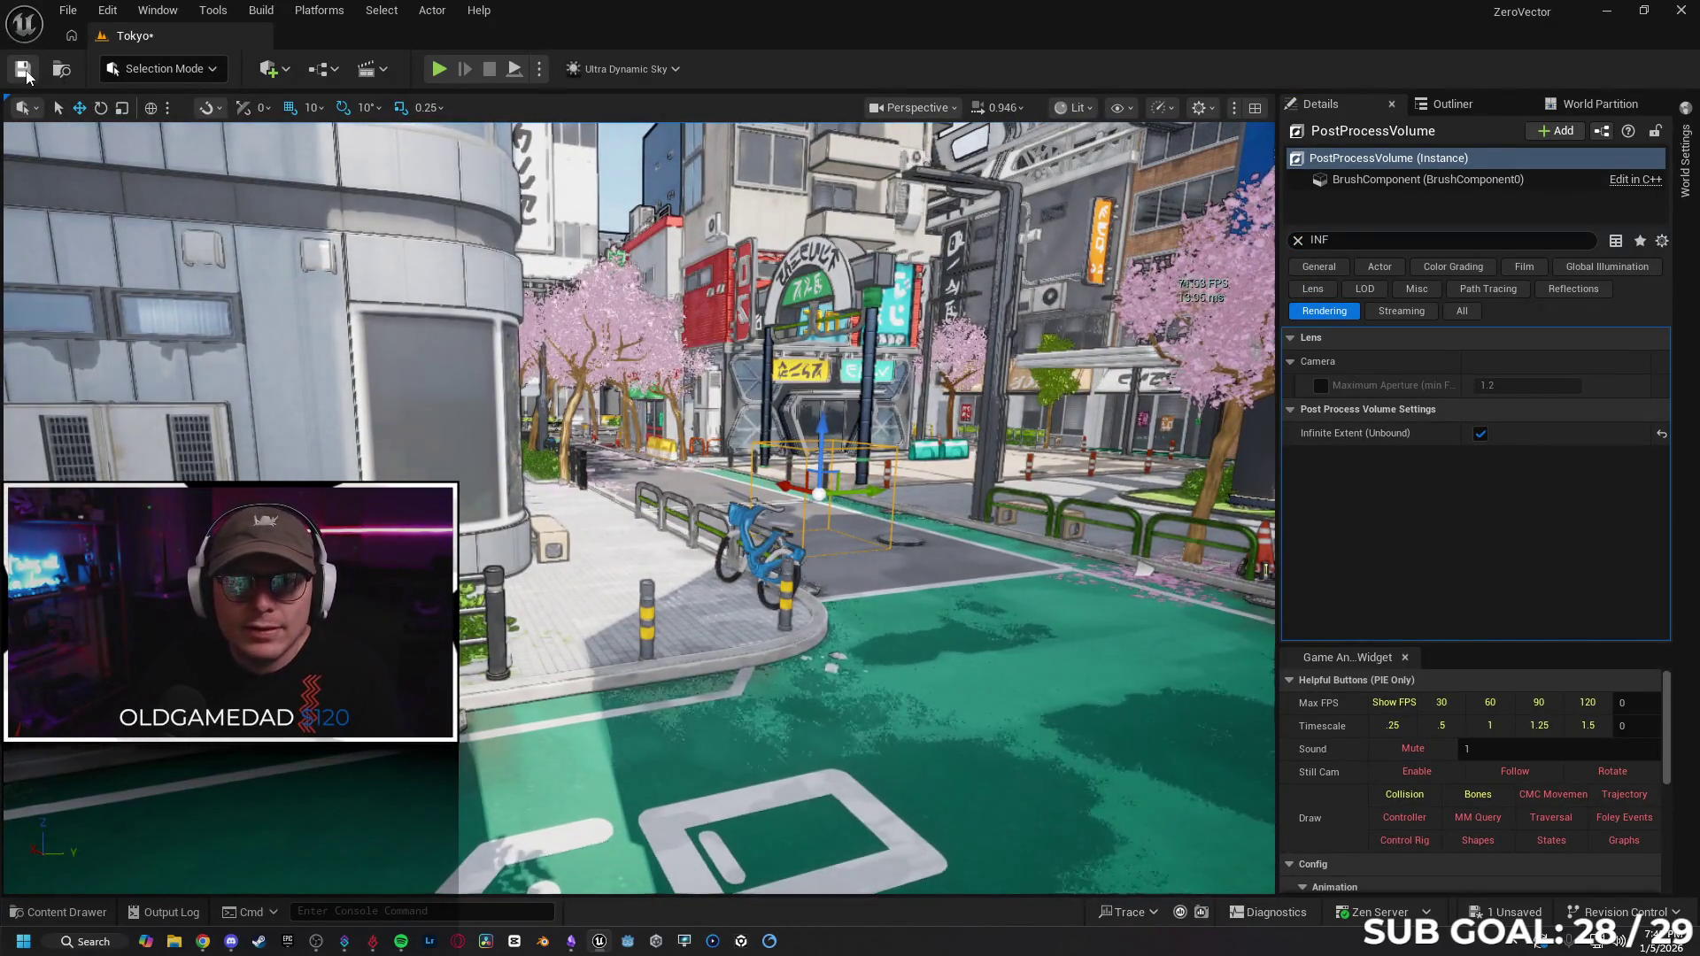
click(25, 71)
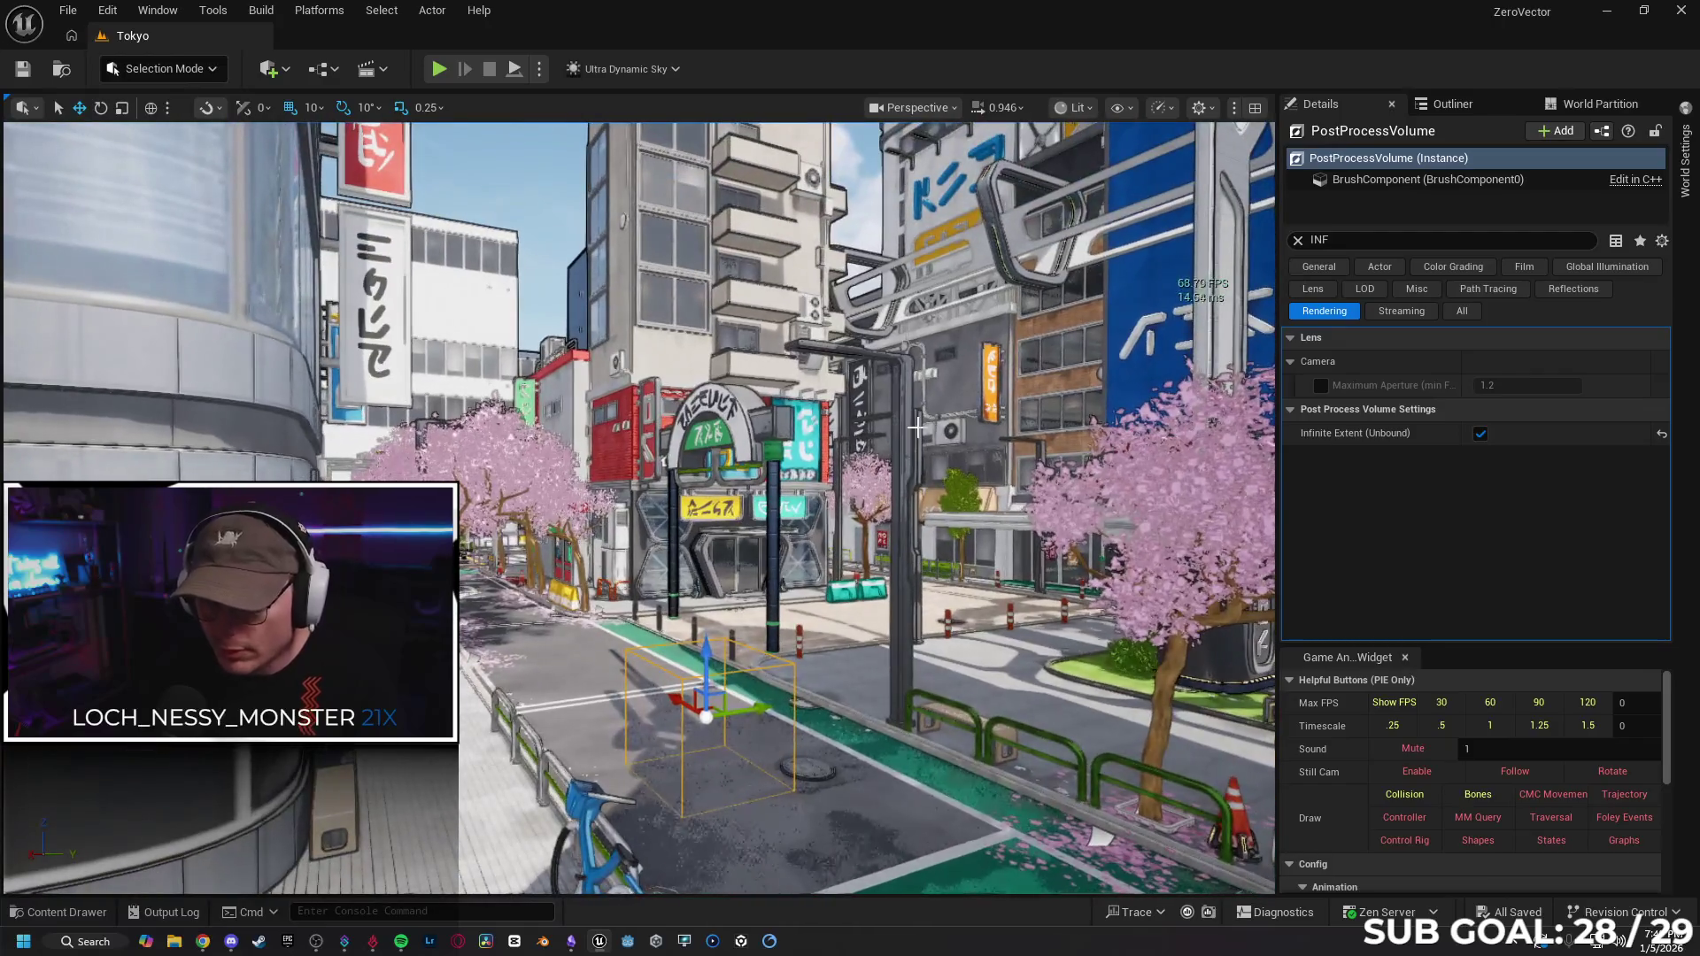
key(F11)
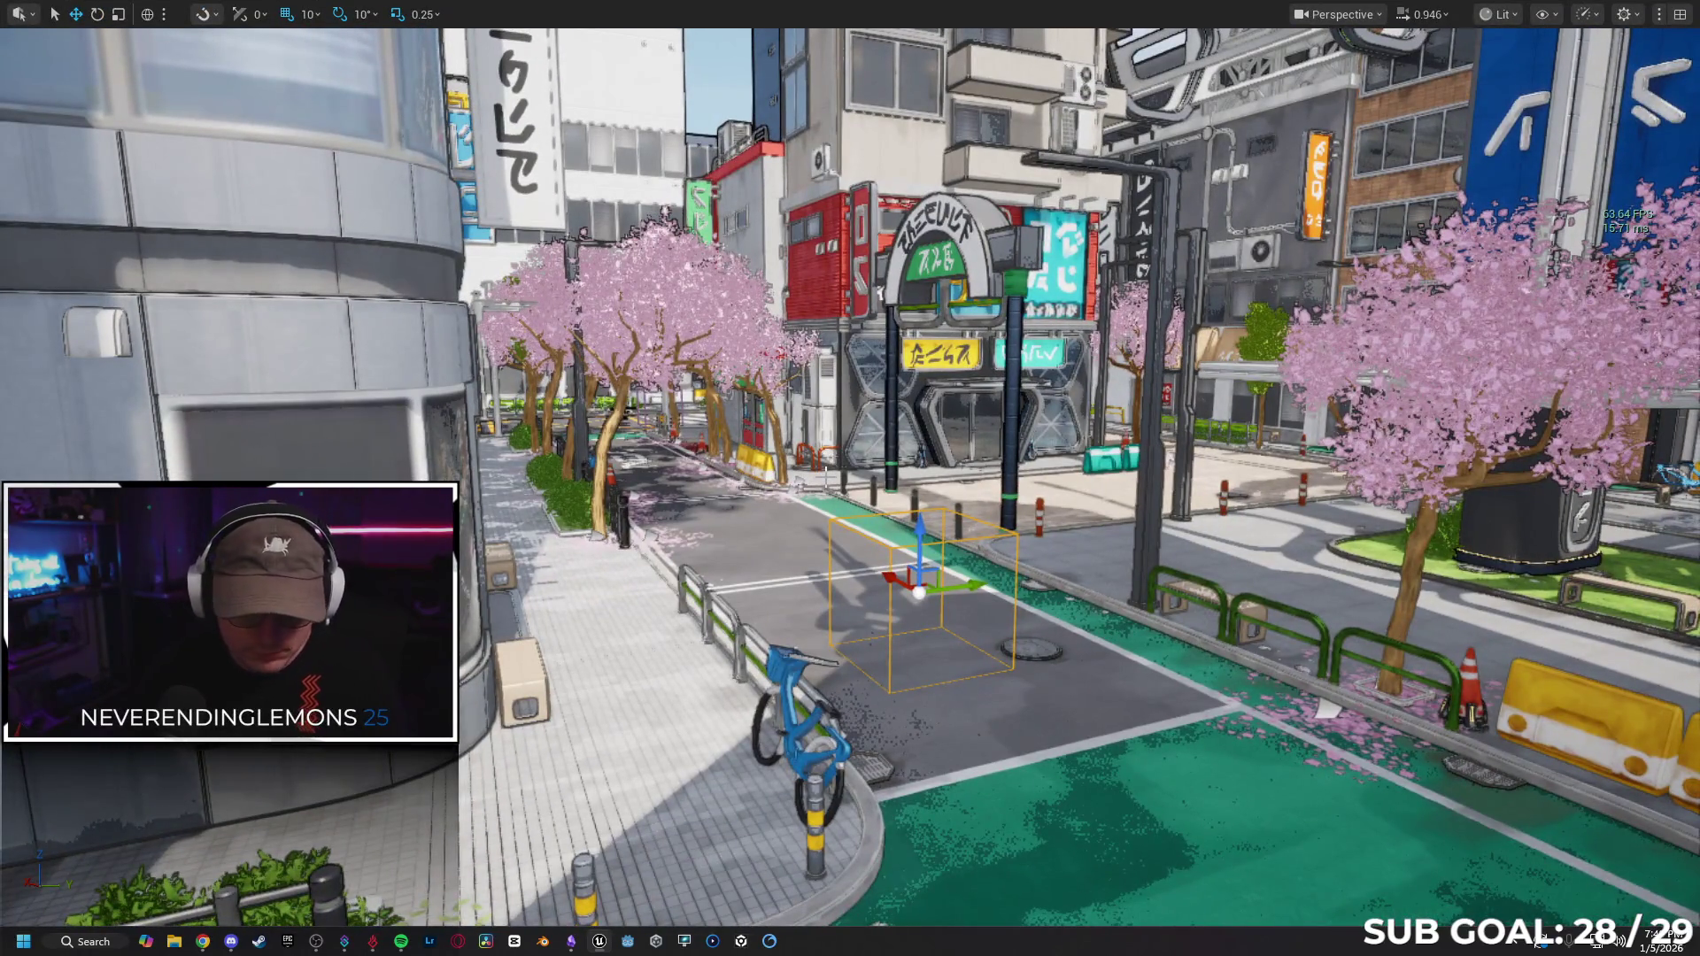
key(alt+p)
key(w)
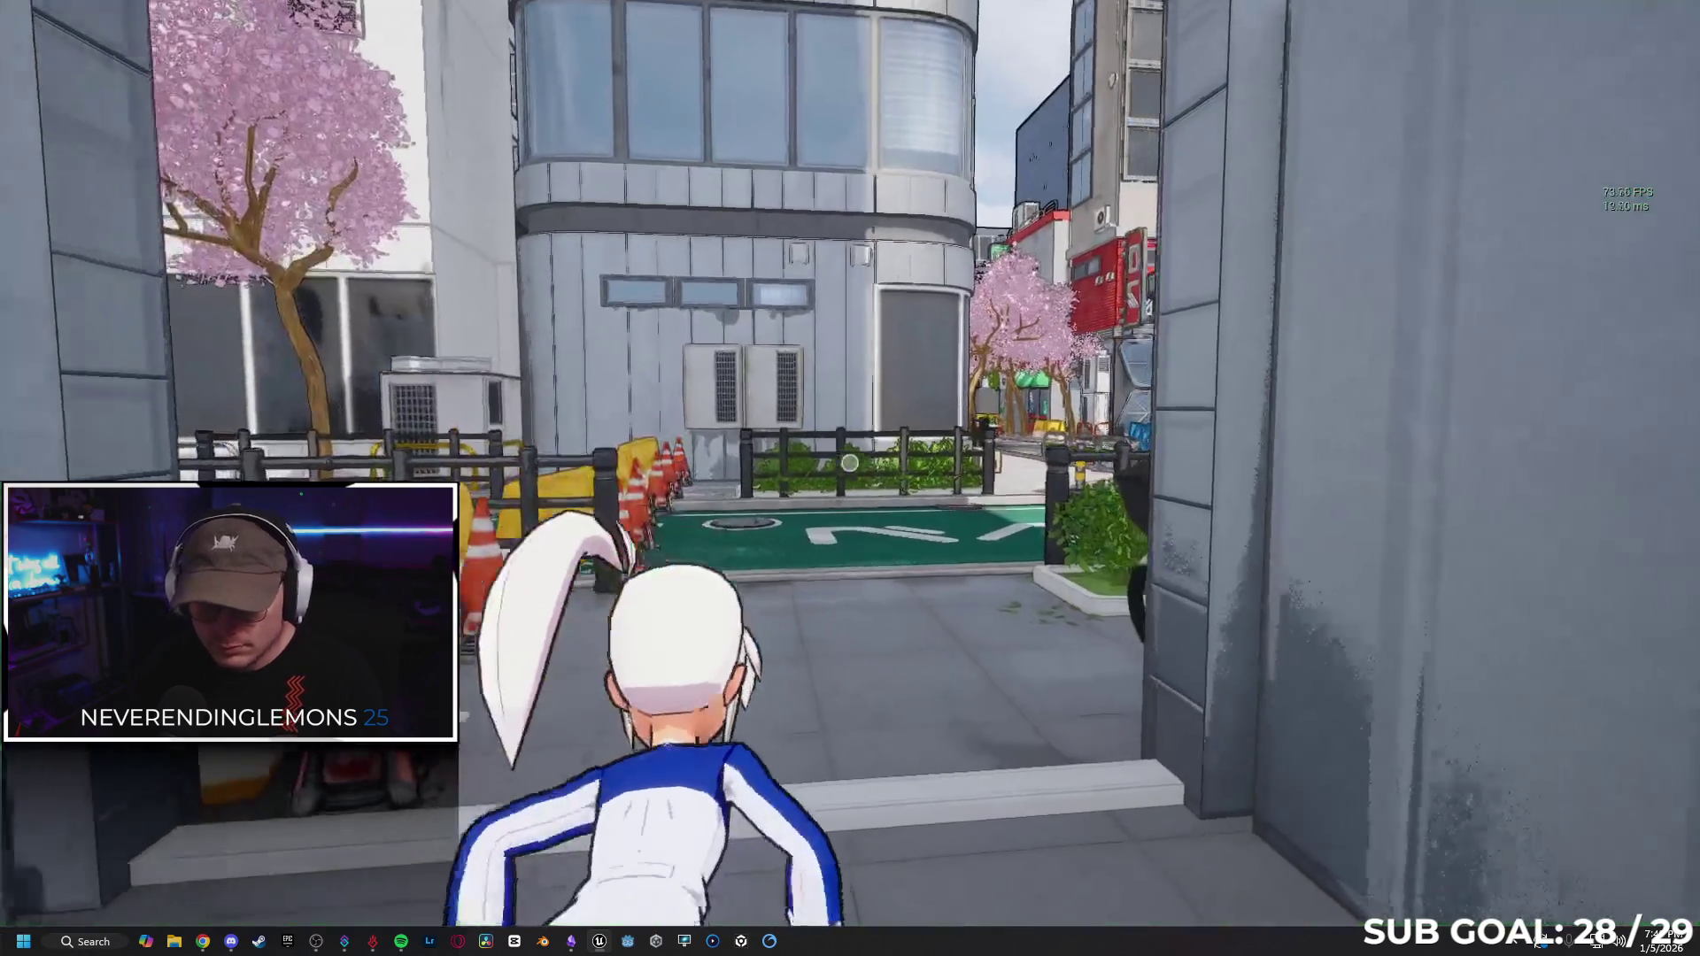
key(space)
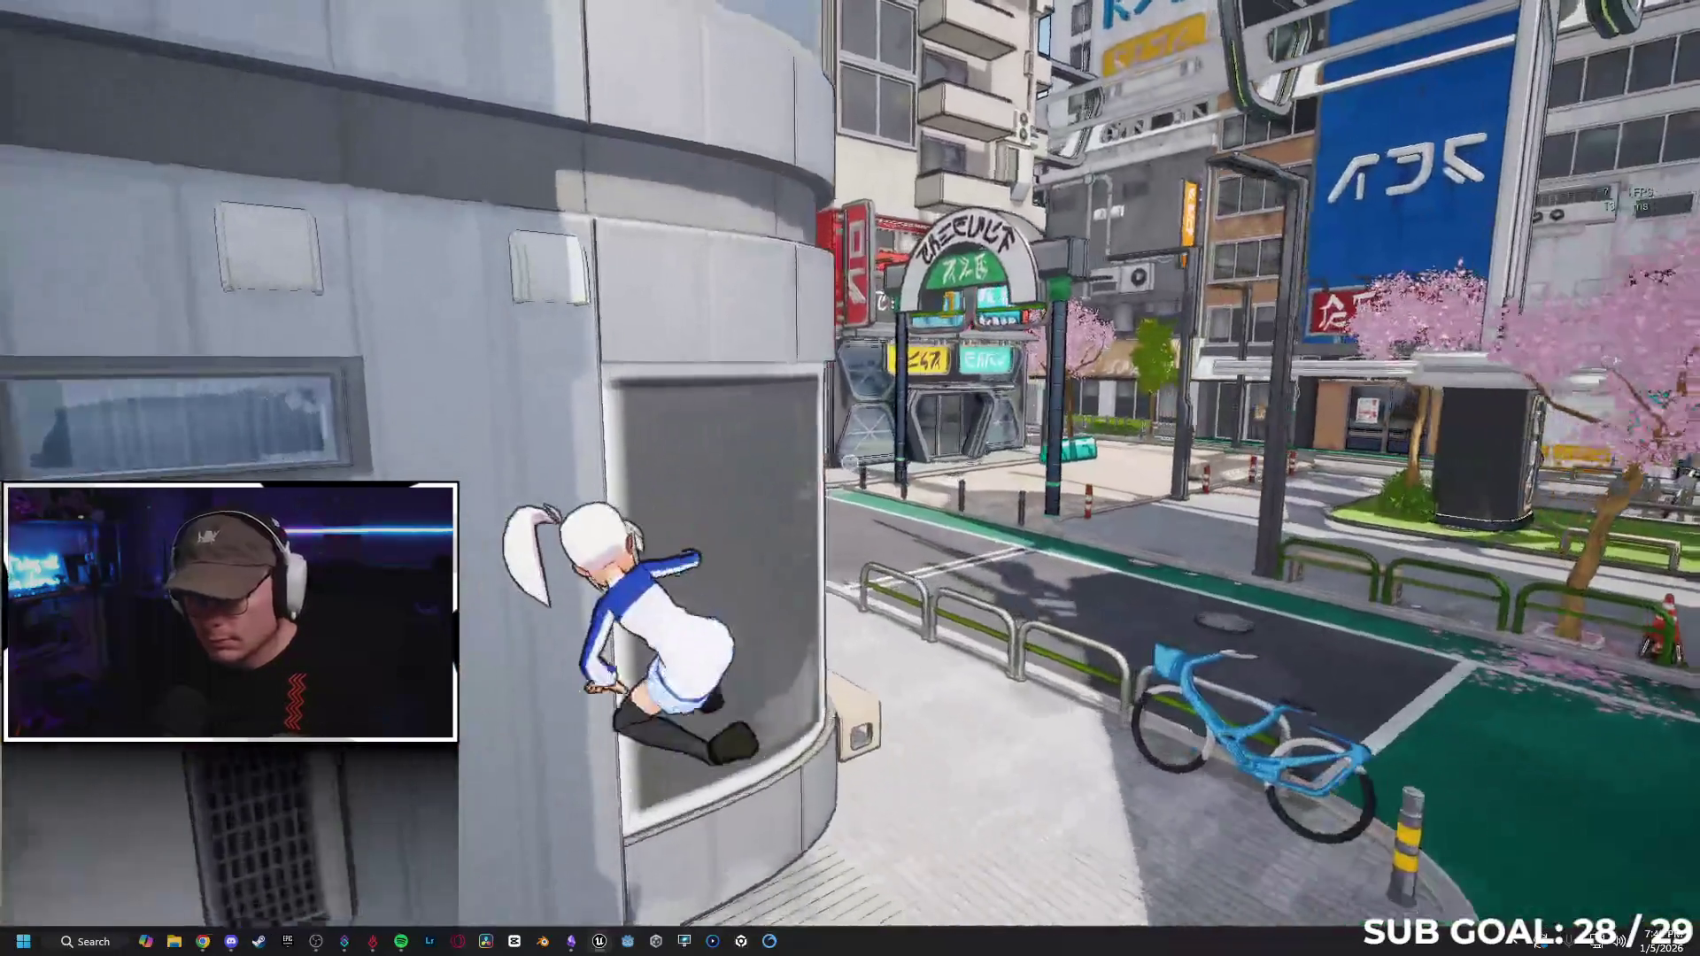
key(space)
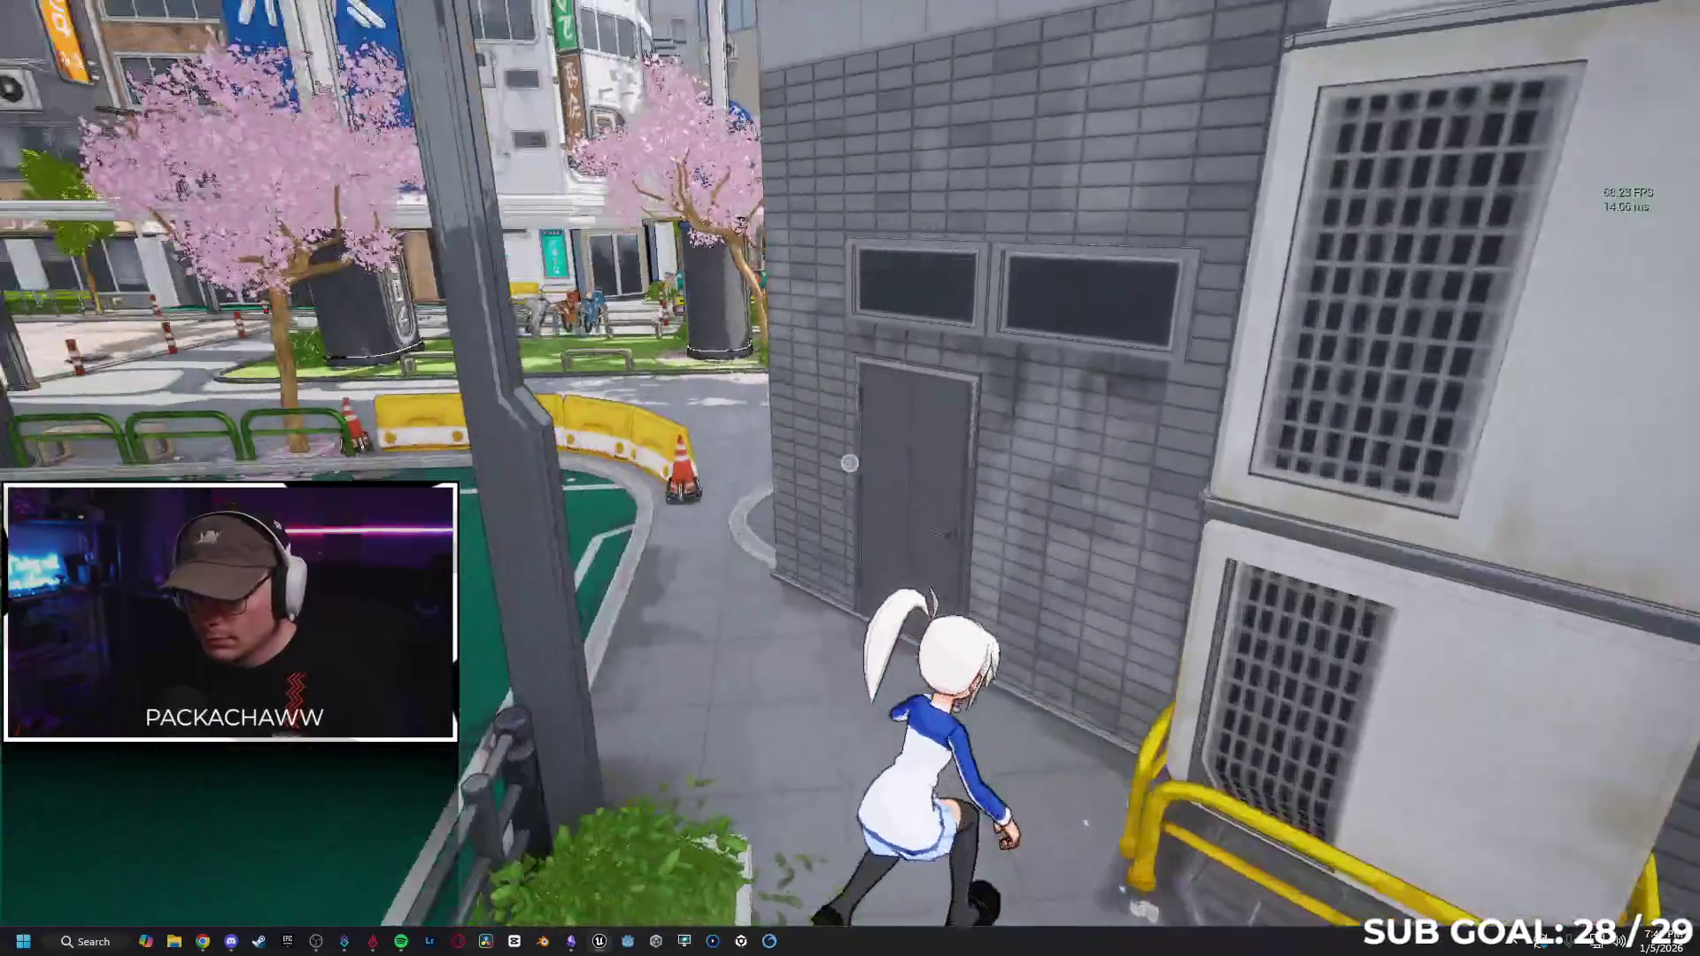
key(w)
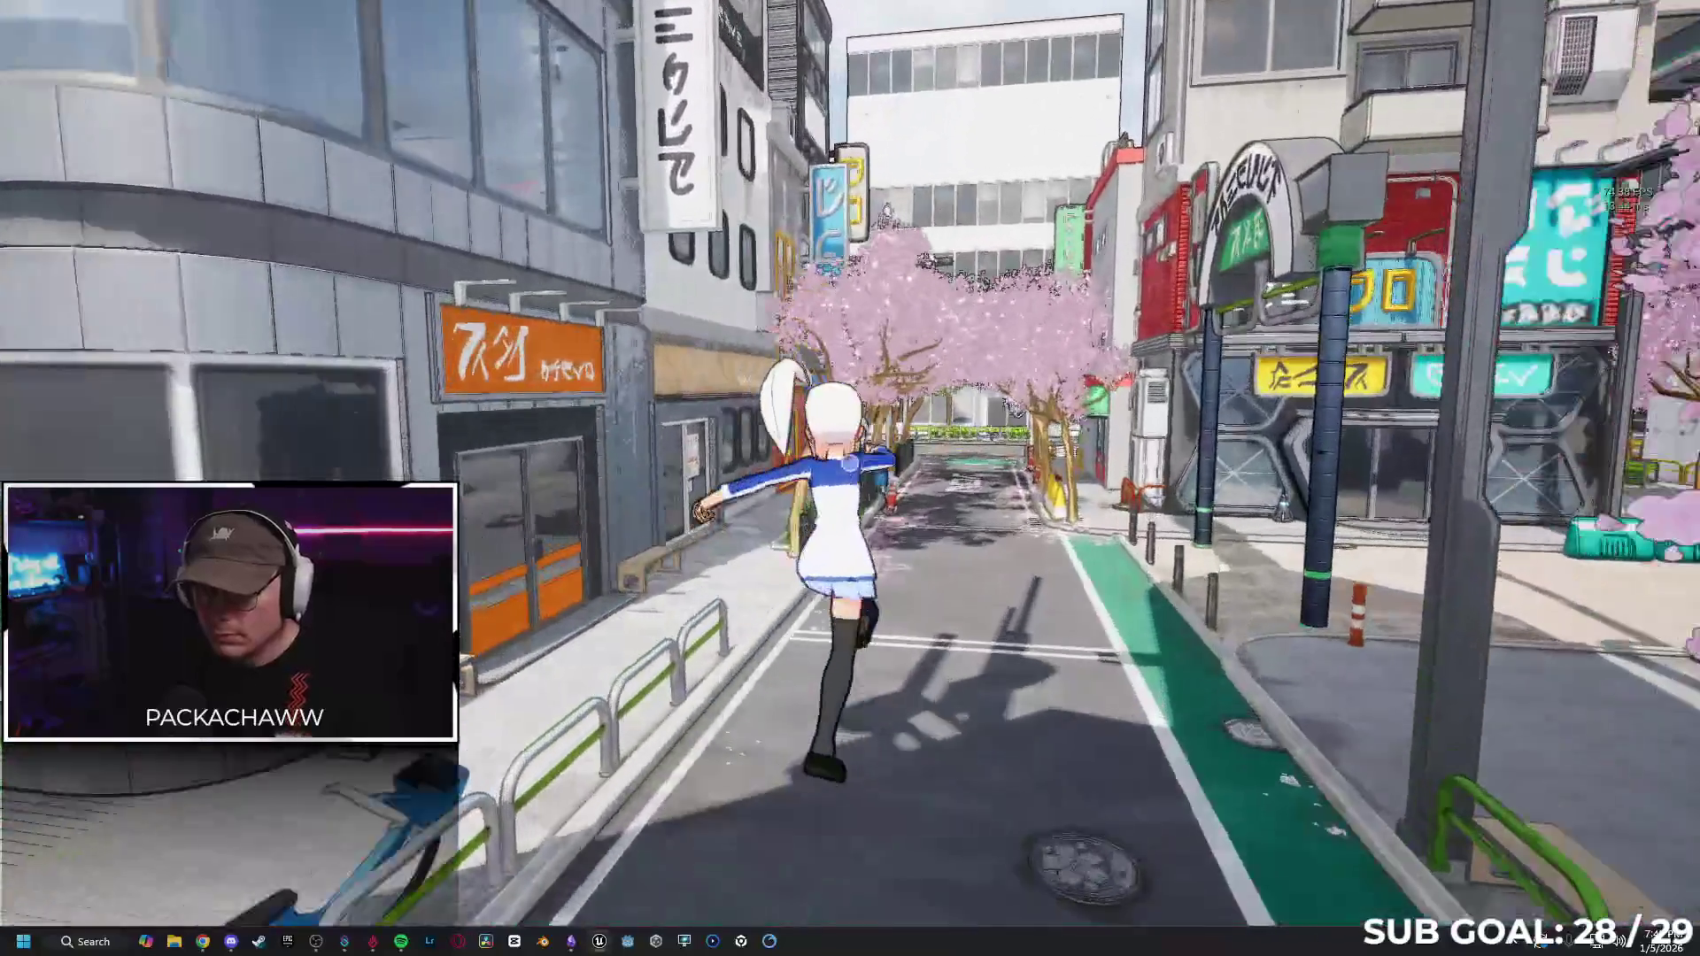
key(space)
key(w)
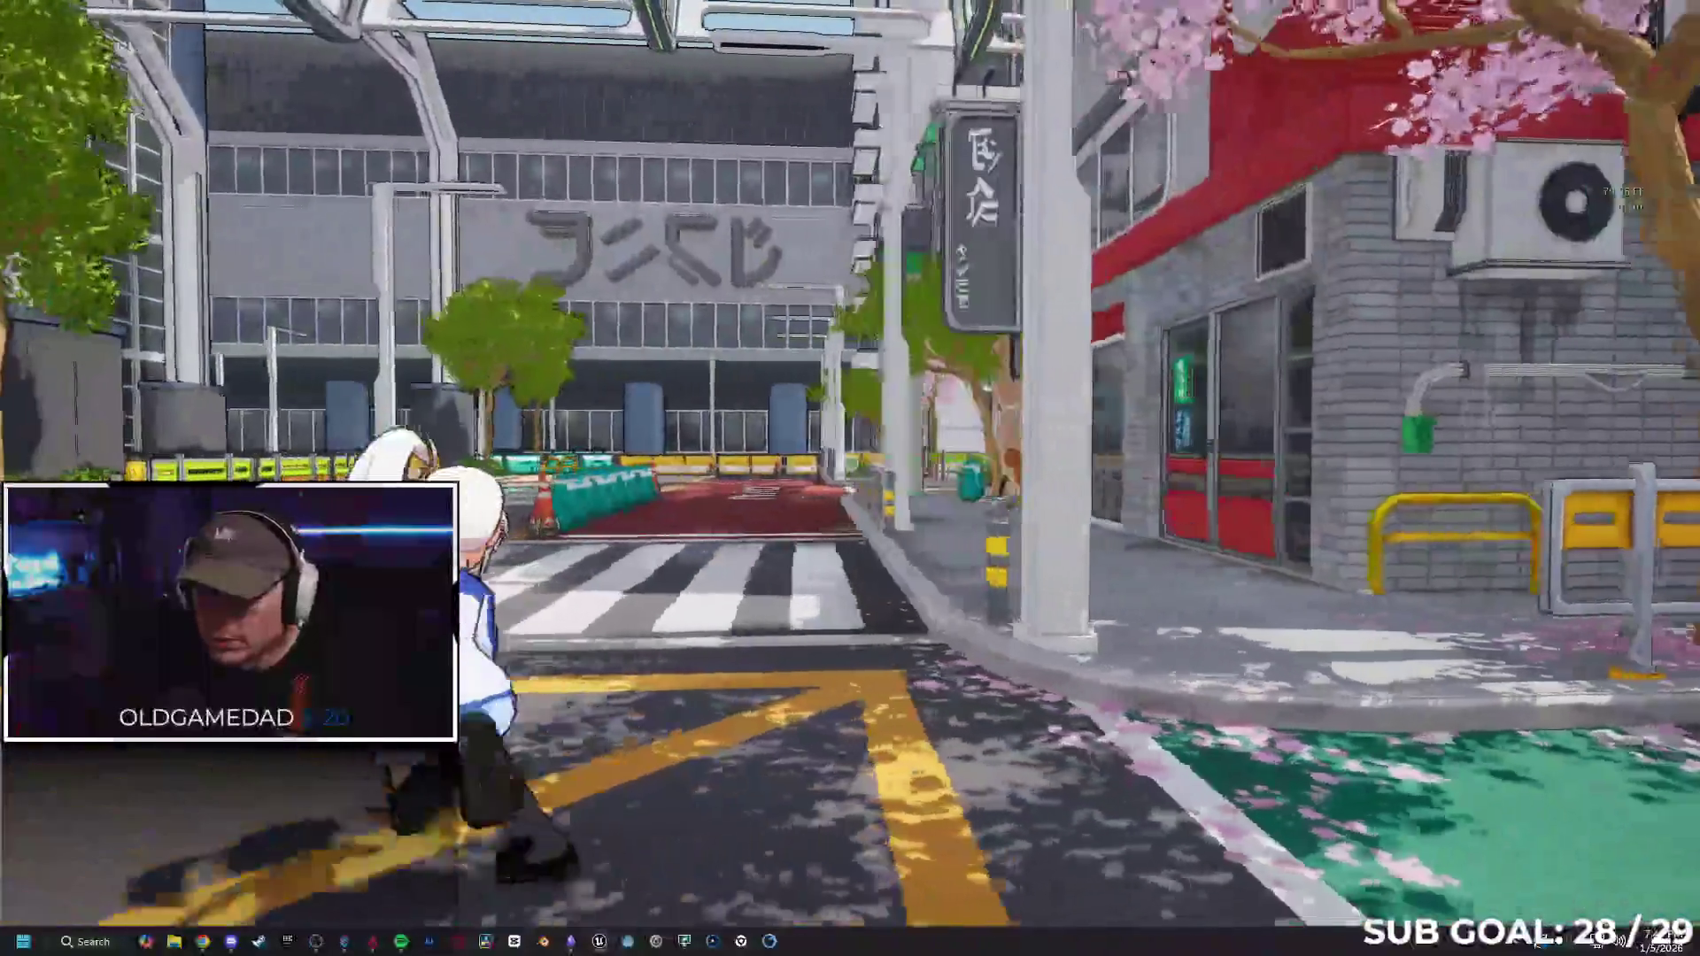
key(space)
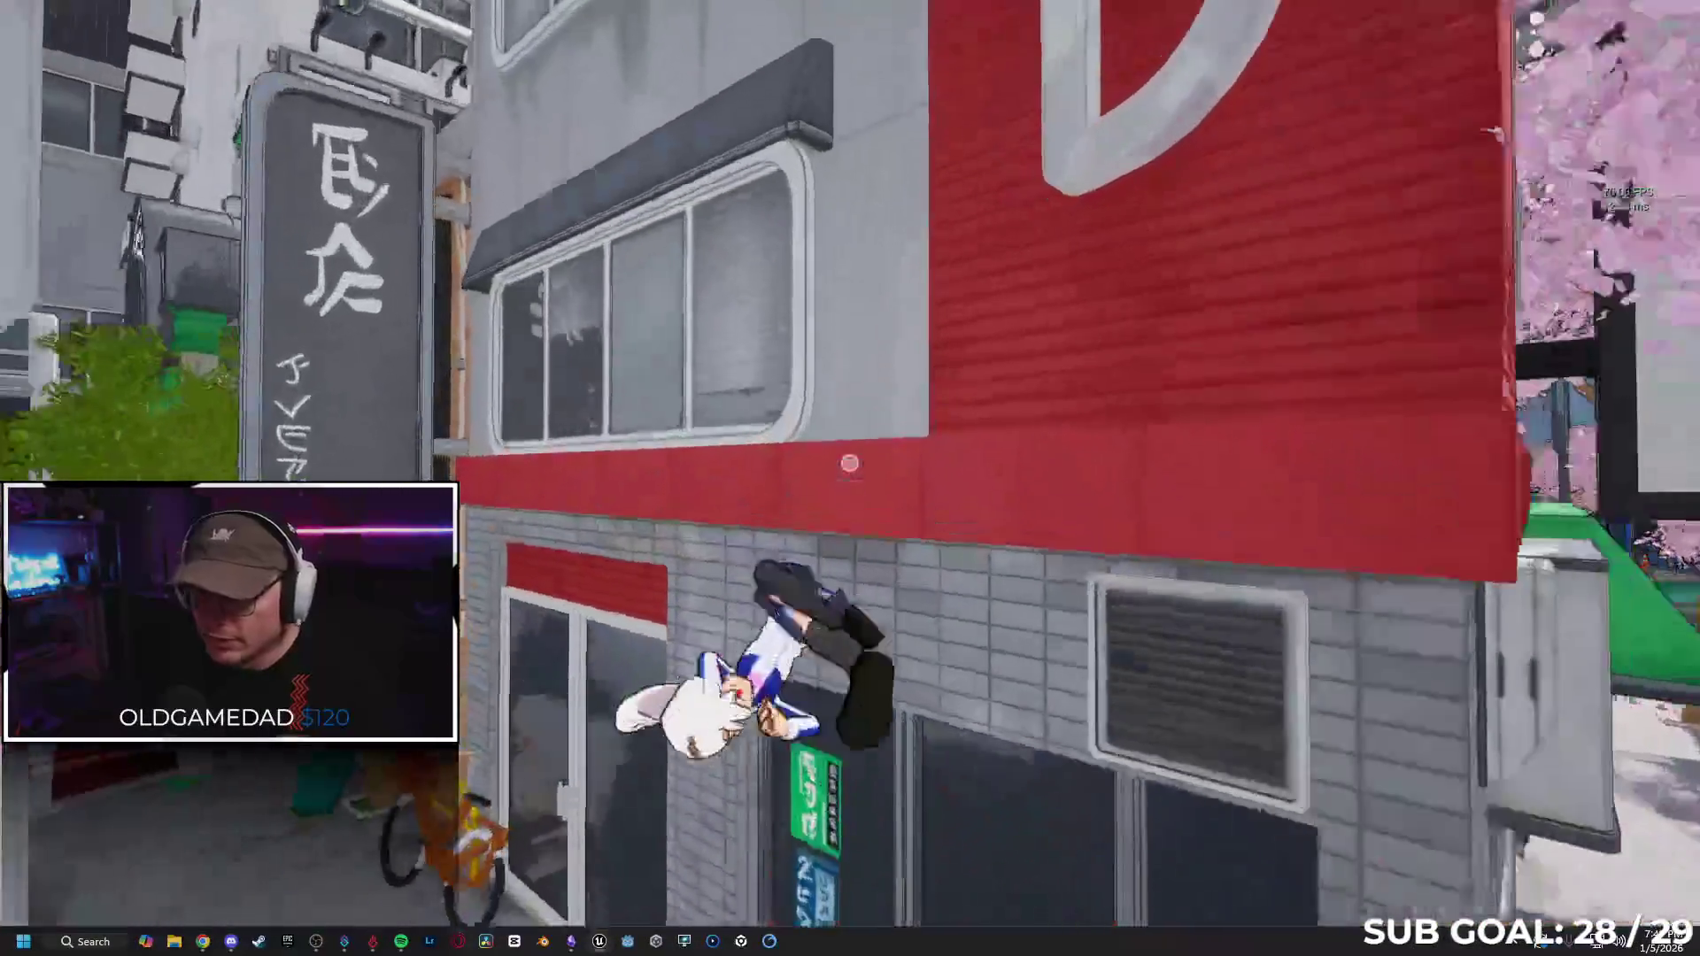
key(space)
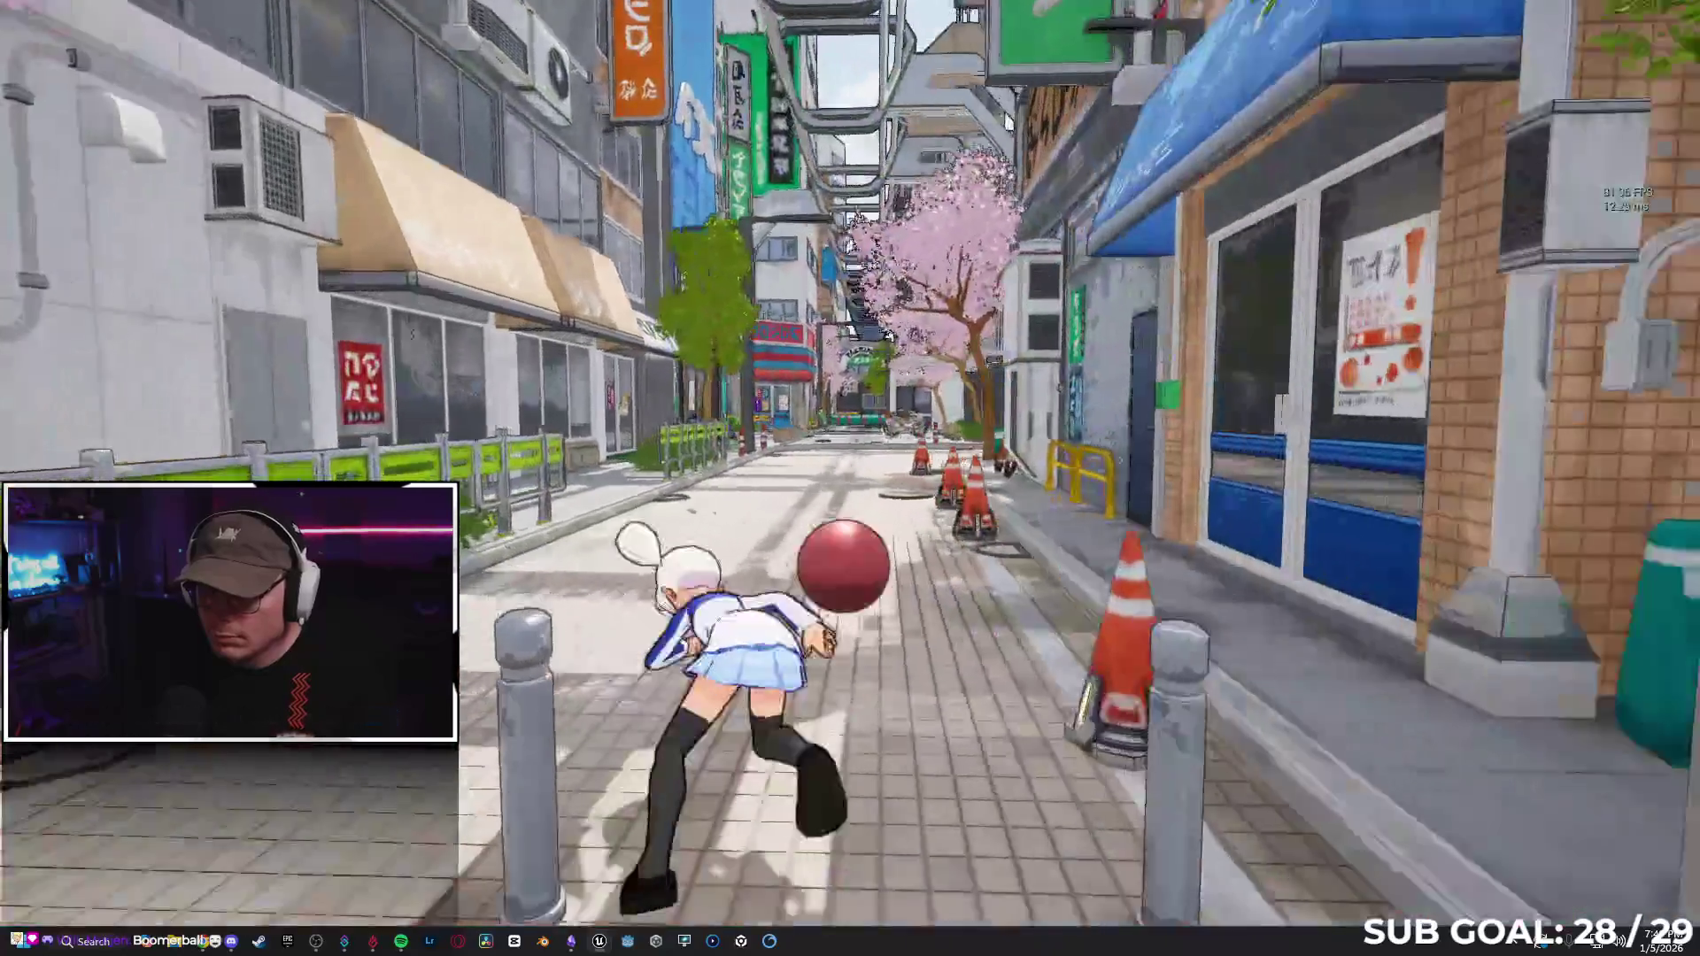
key(w)
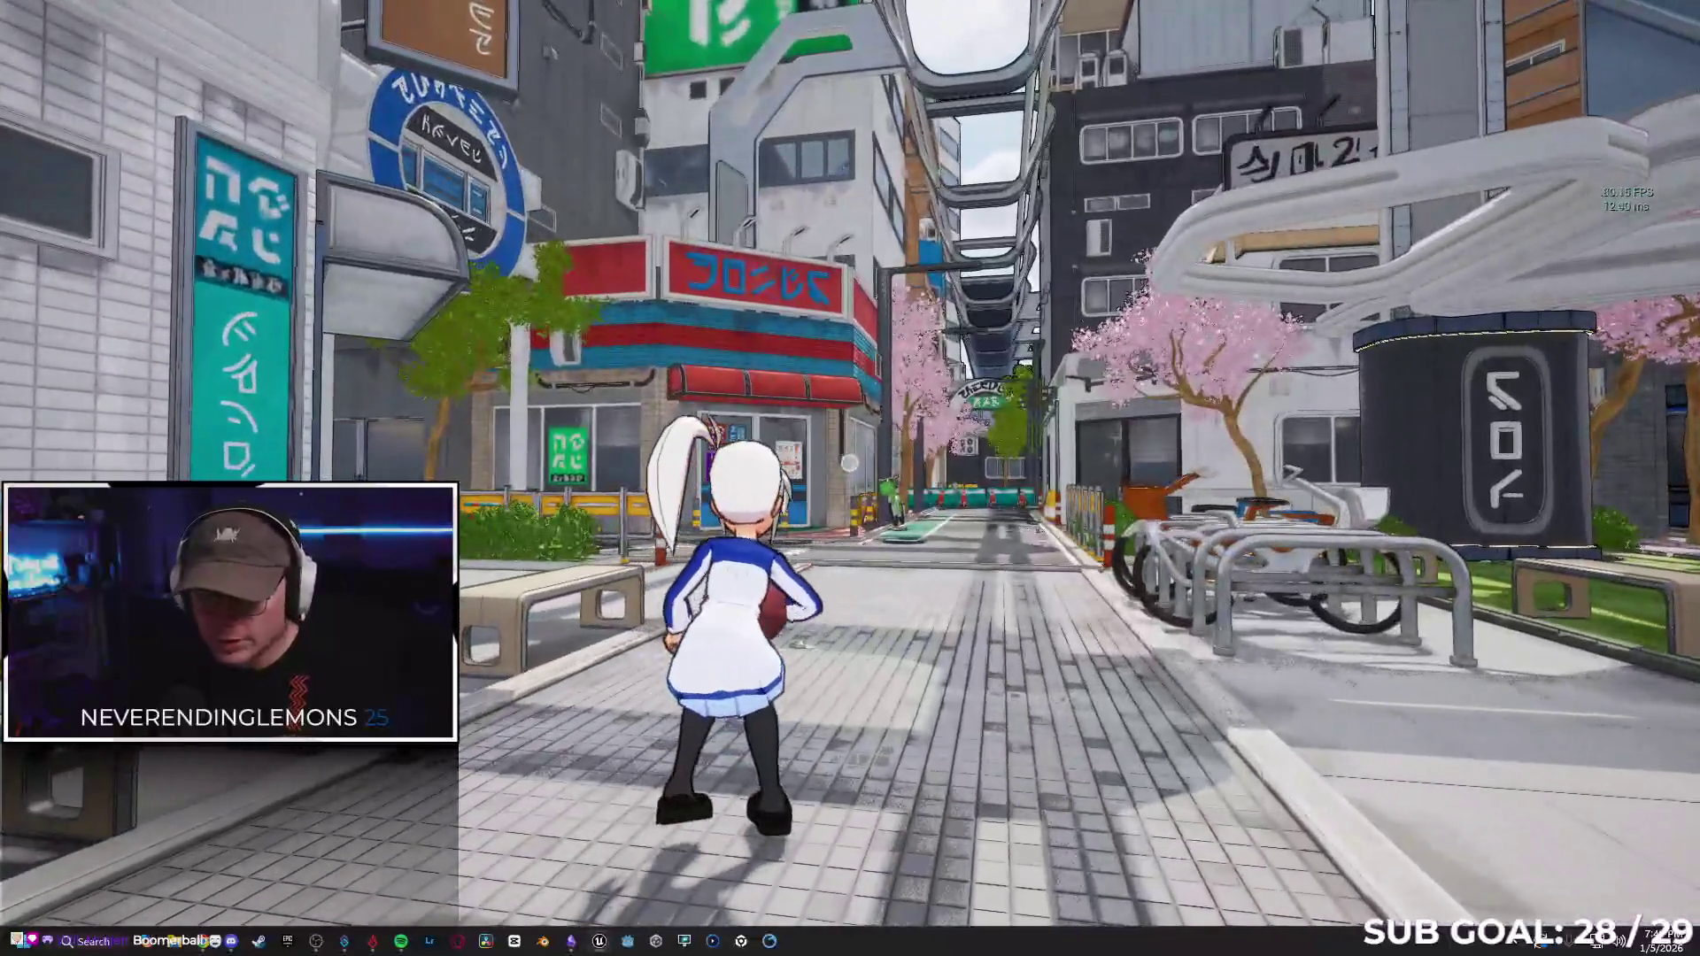
key(Escape)
key(F11)
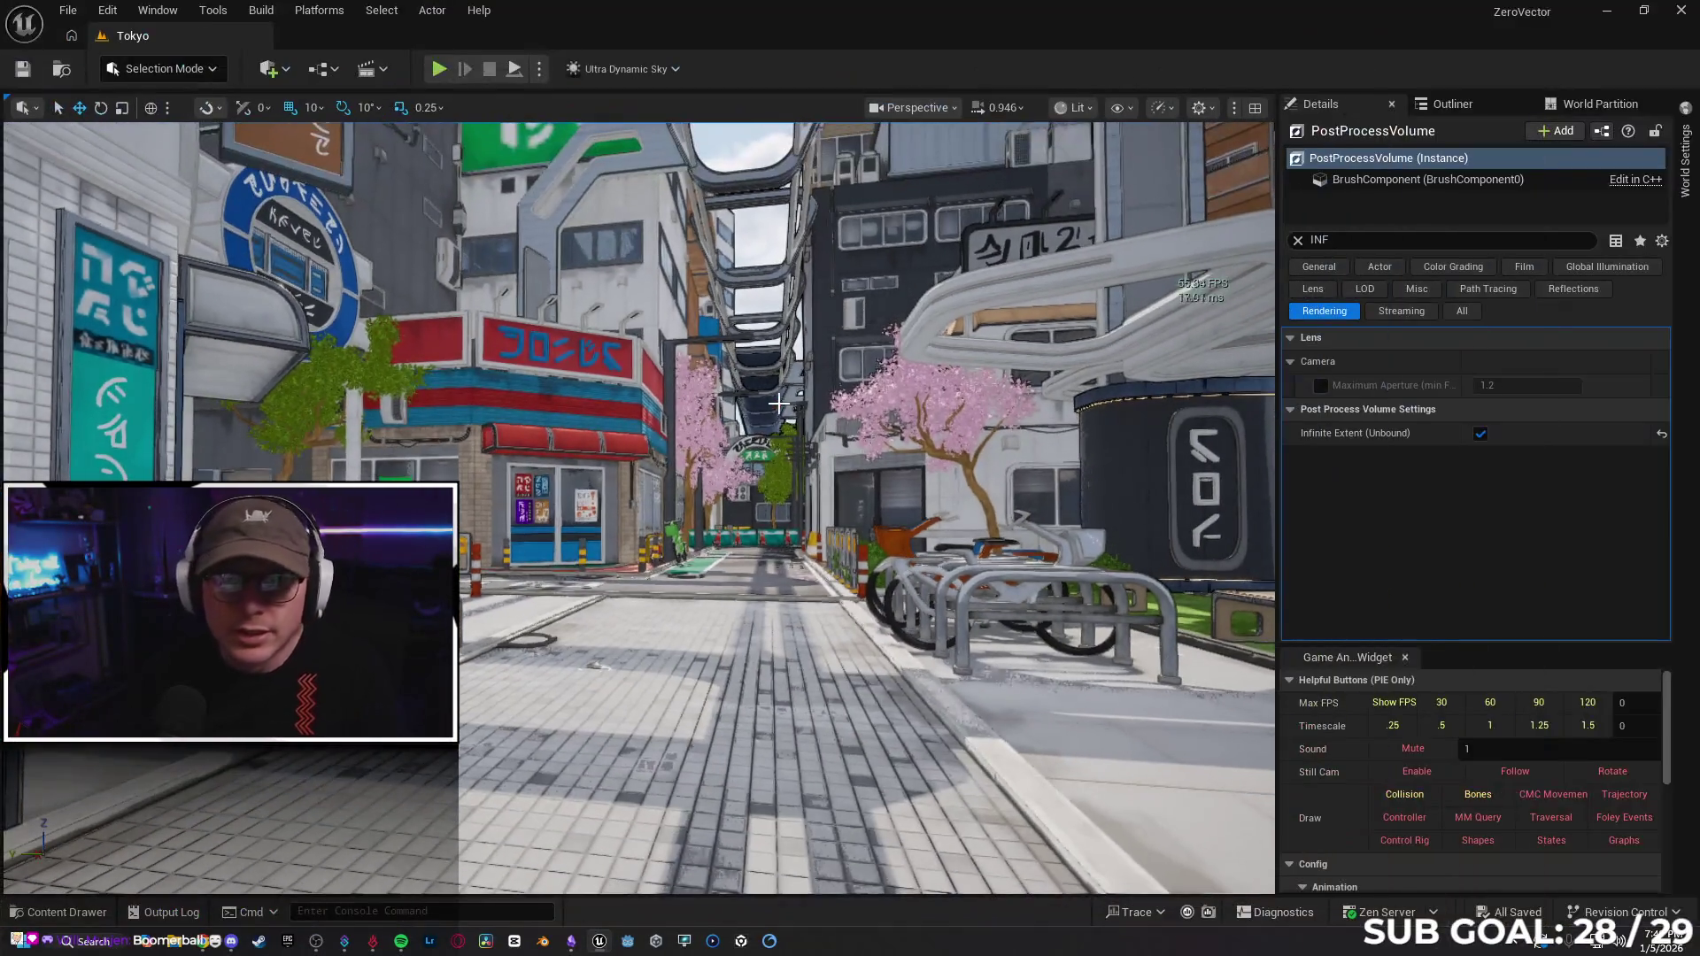
In Project Settings, turn off Nanite and keep Lumen Software Ray Tracing Mode on Detail Tracing.
click(101, 11)
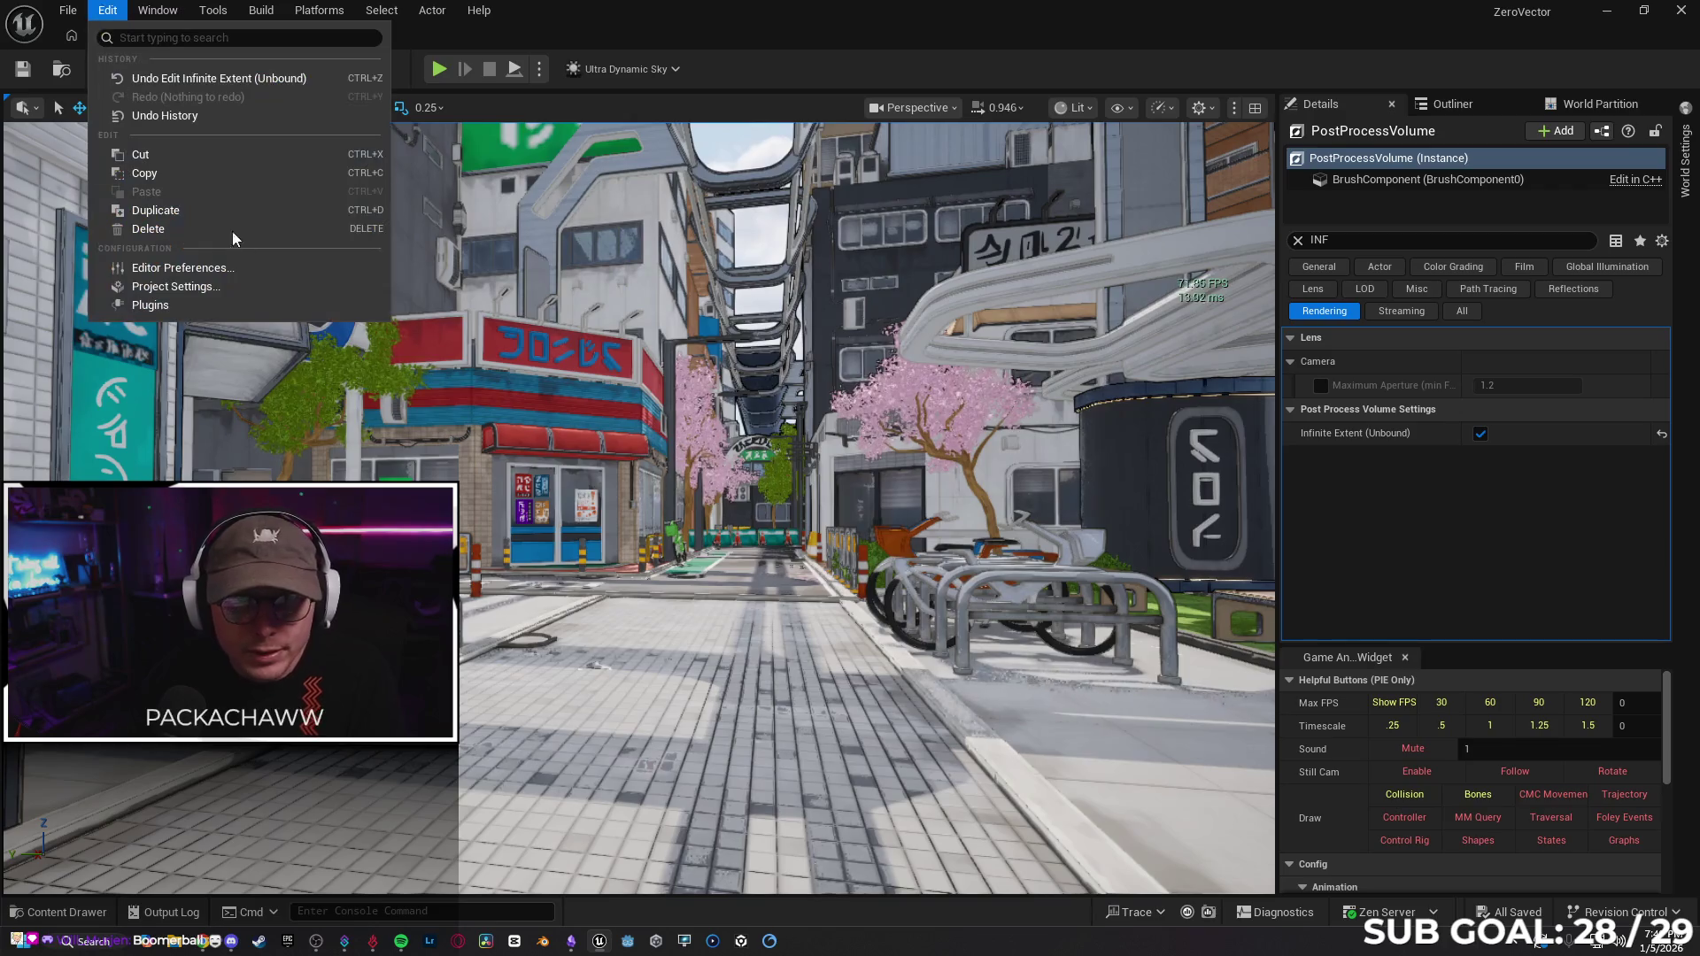
click(232, 288)
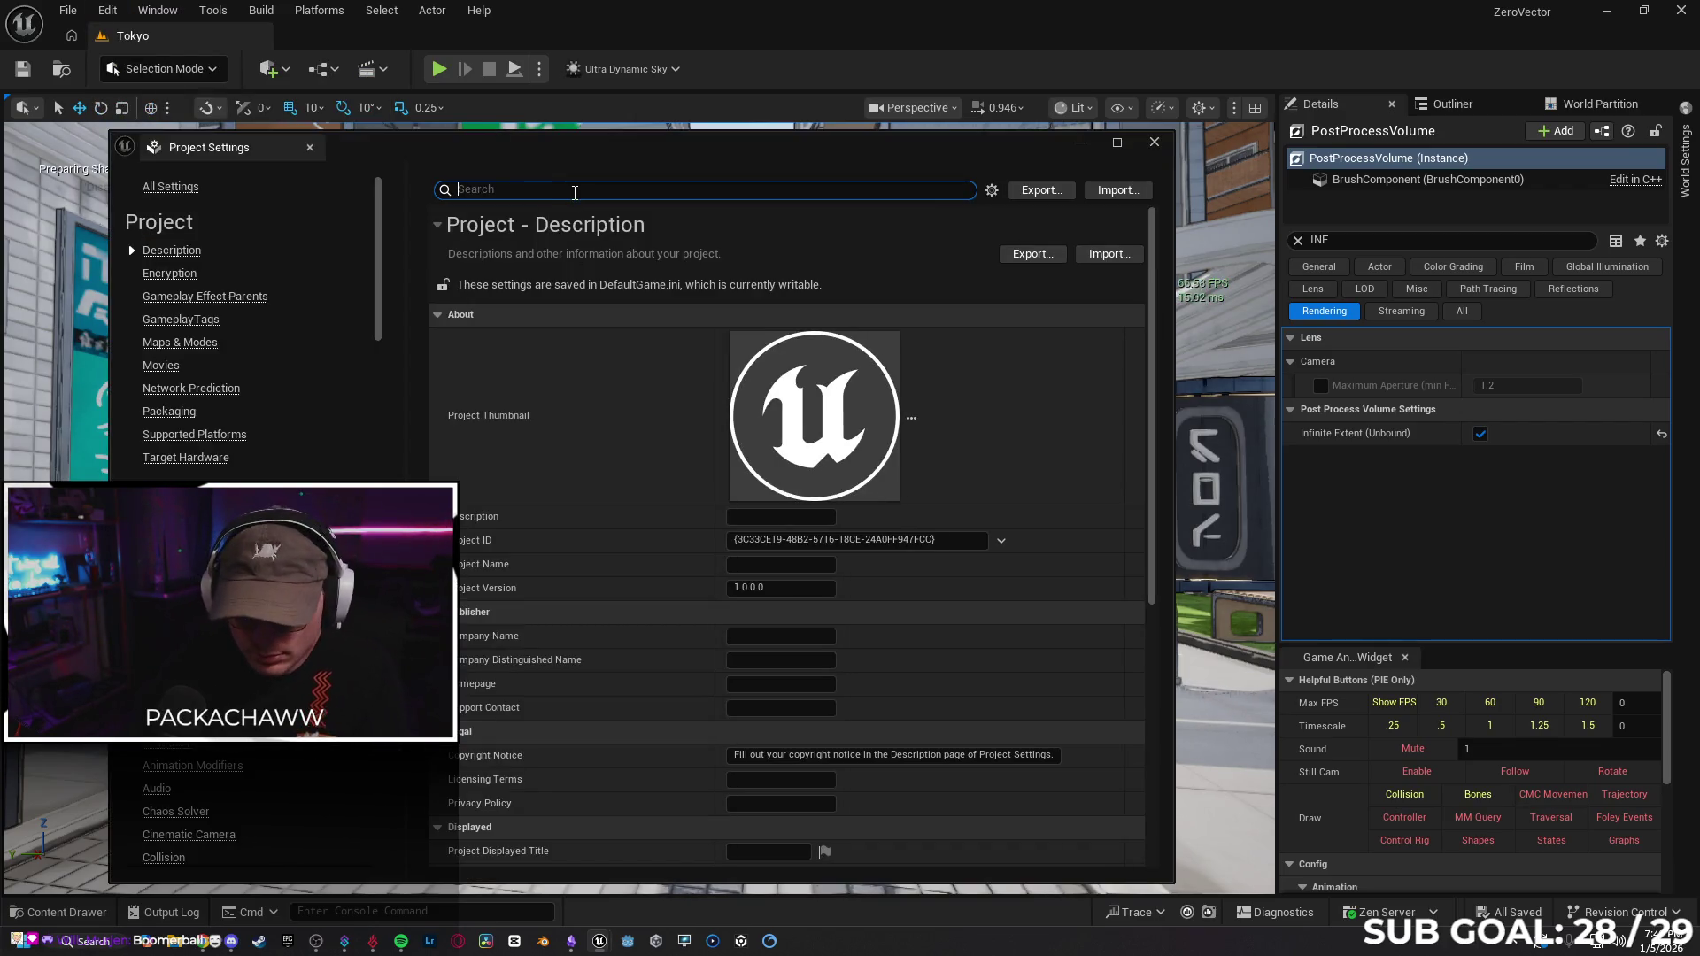
text(NANITE)
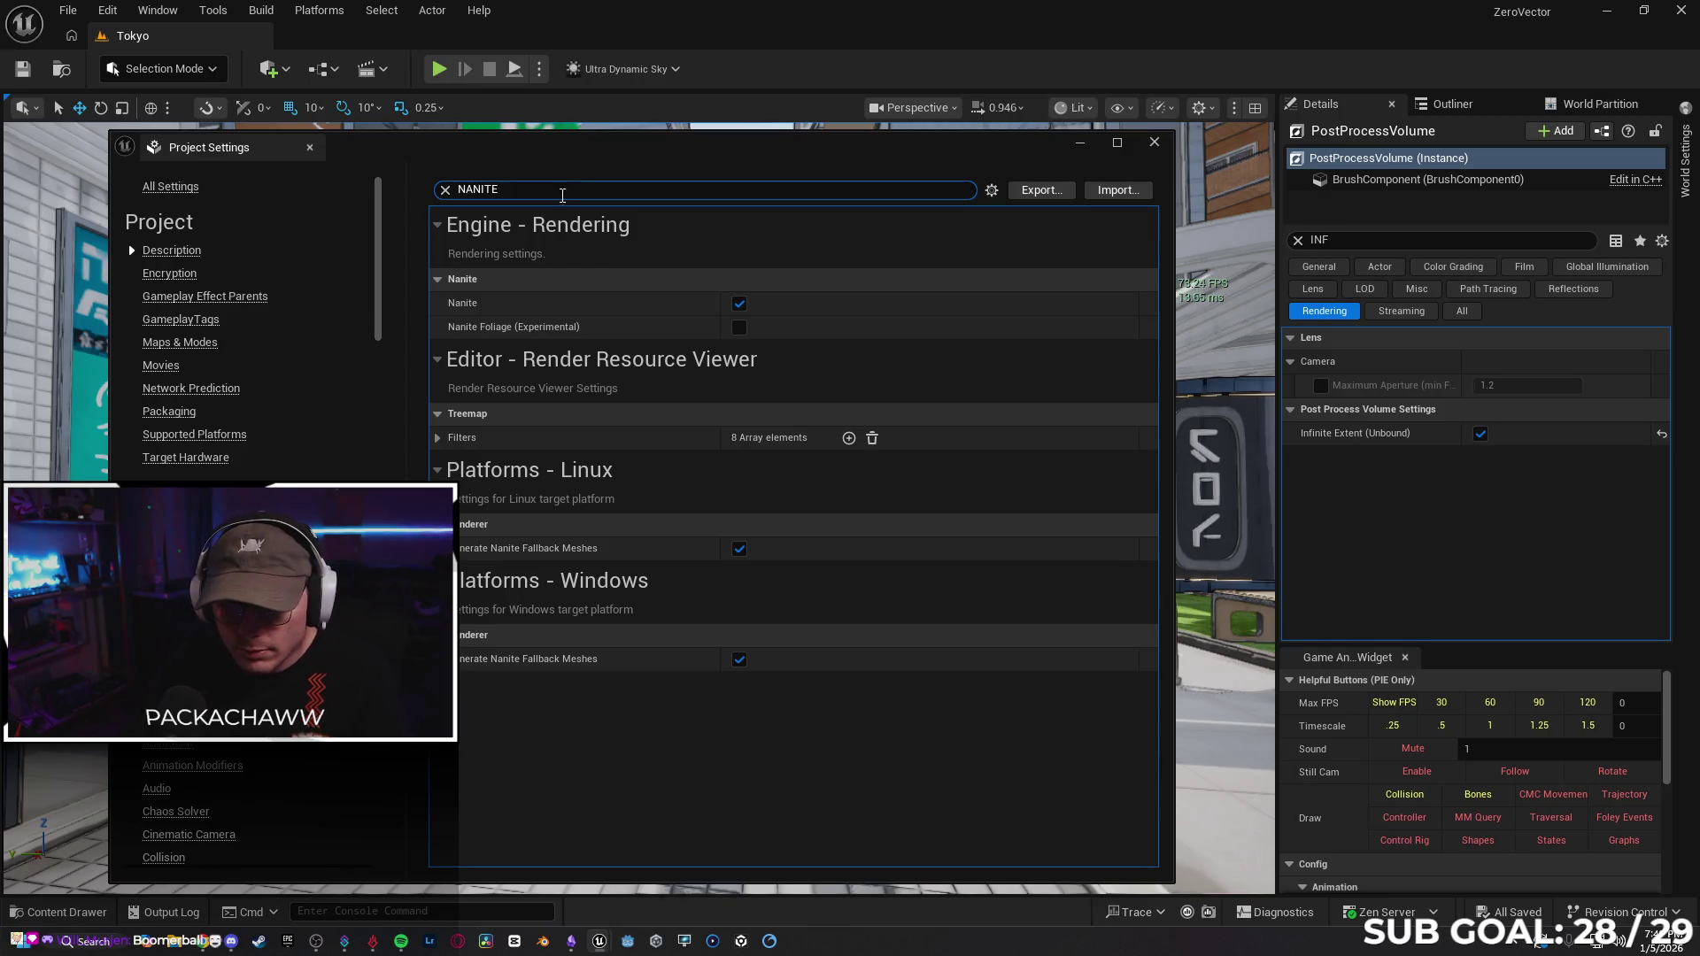
click(739, 305)
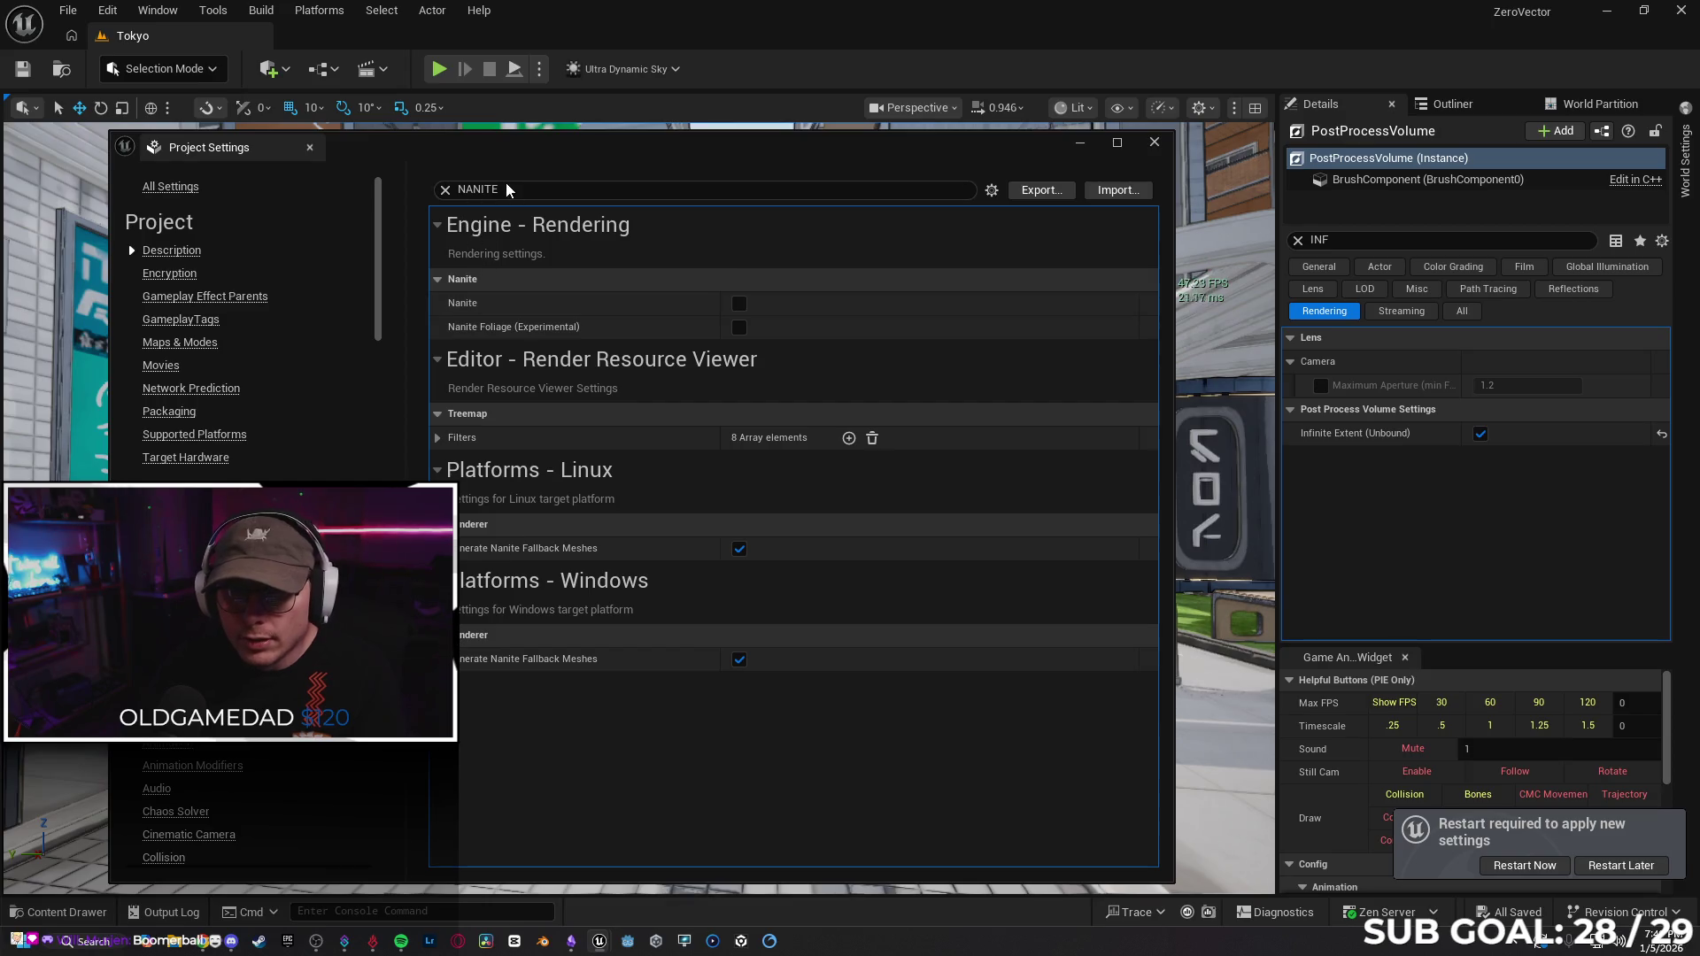
text(lumen)
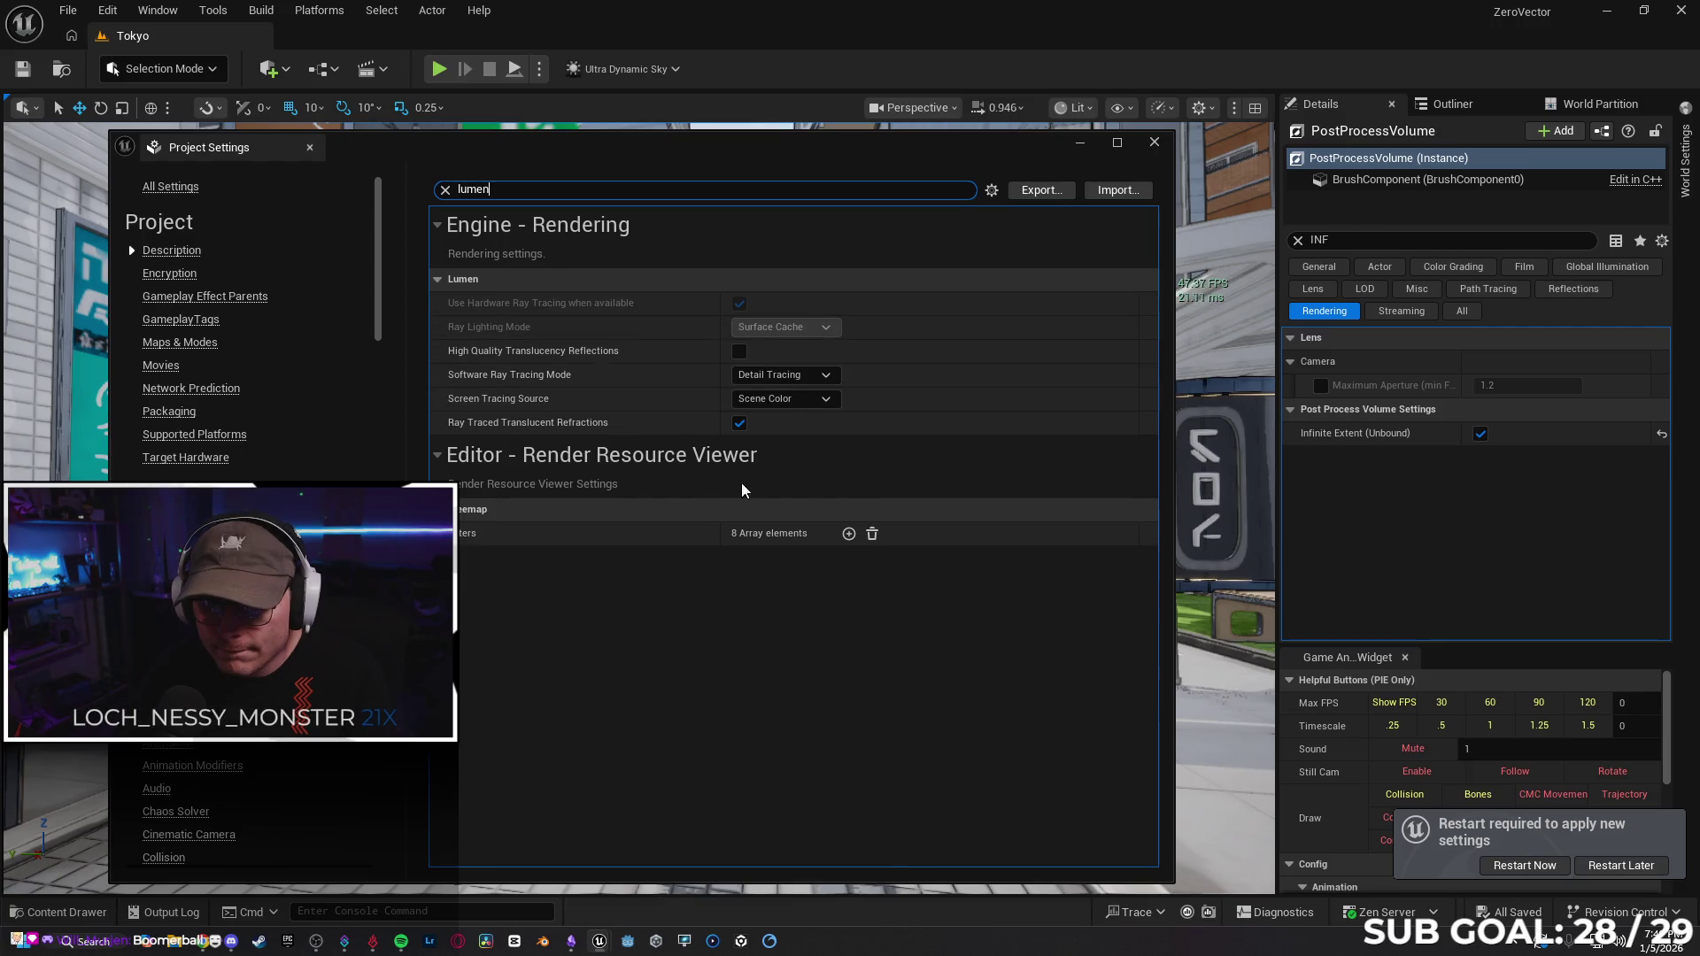
click(801, 381)
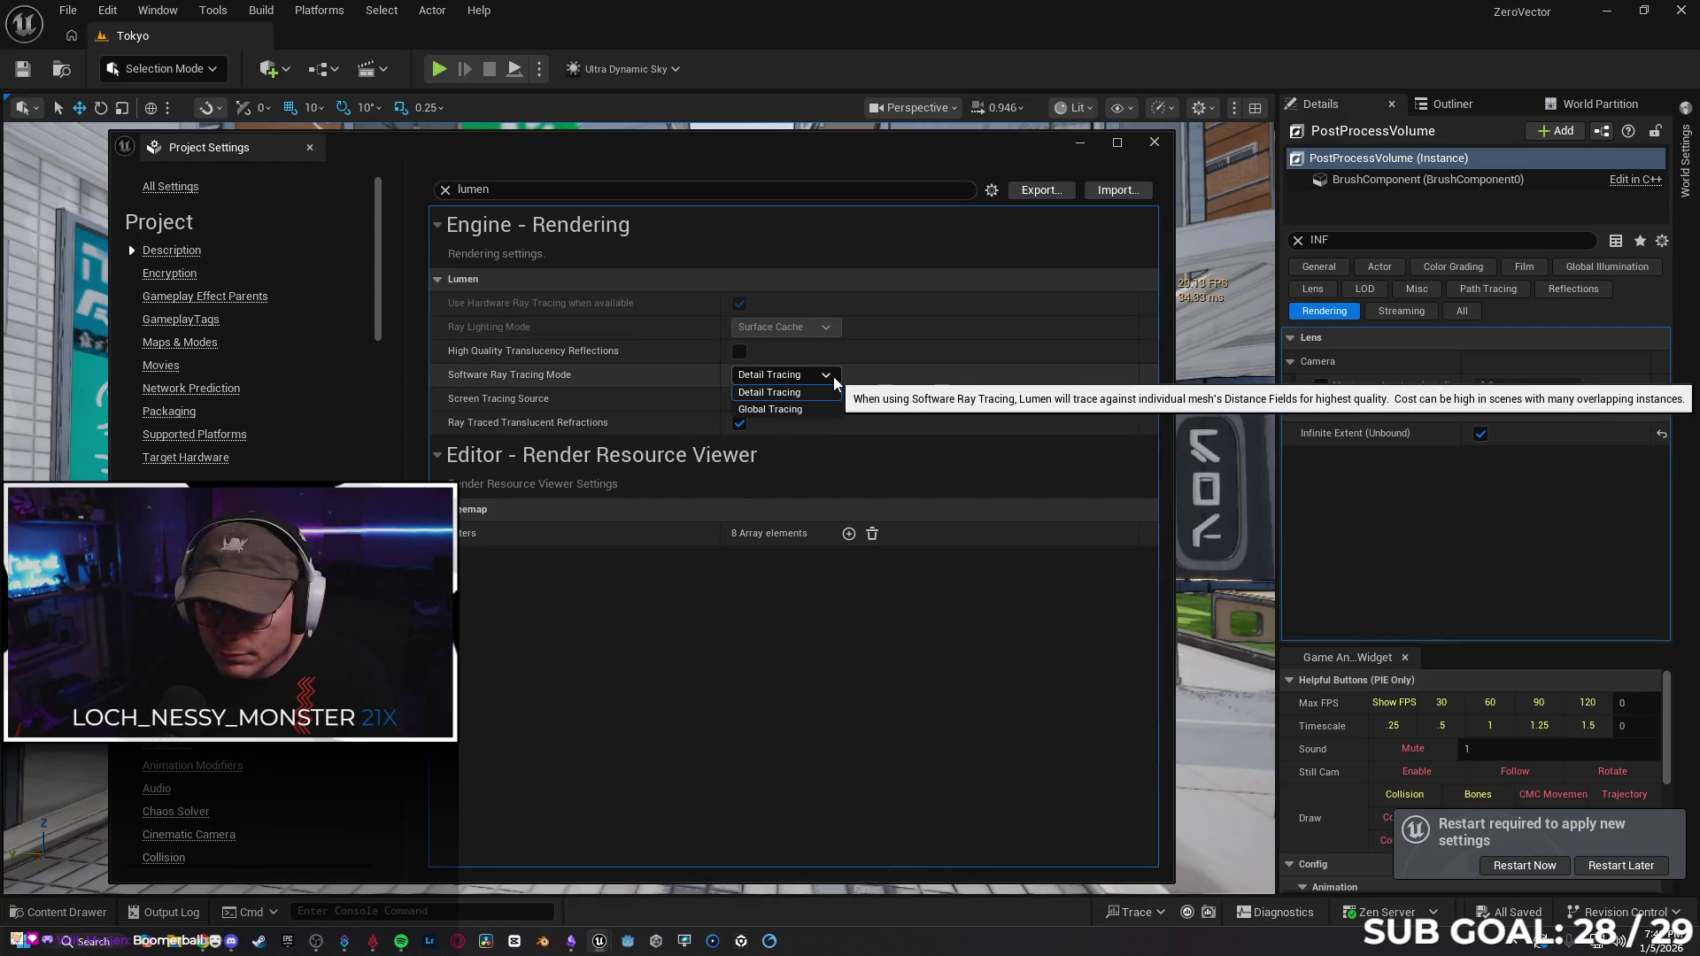
click(788, 391)
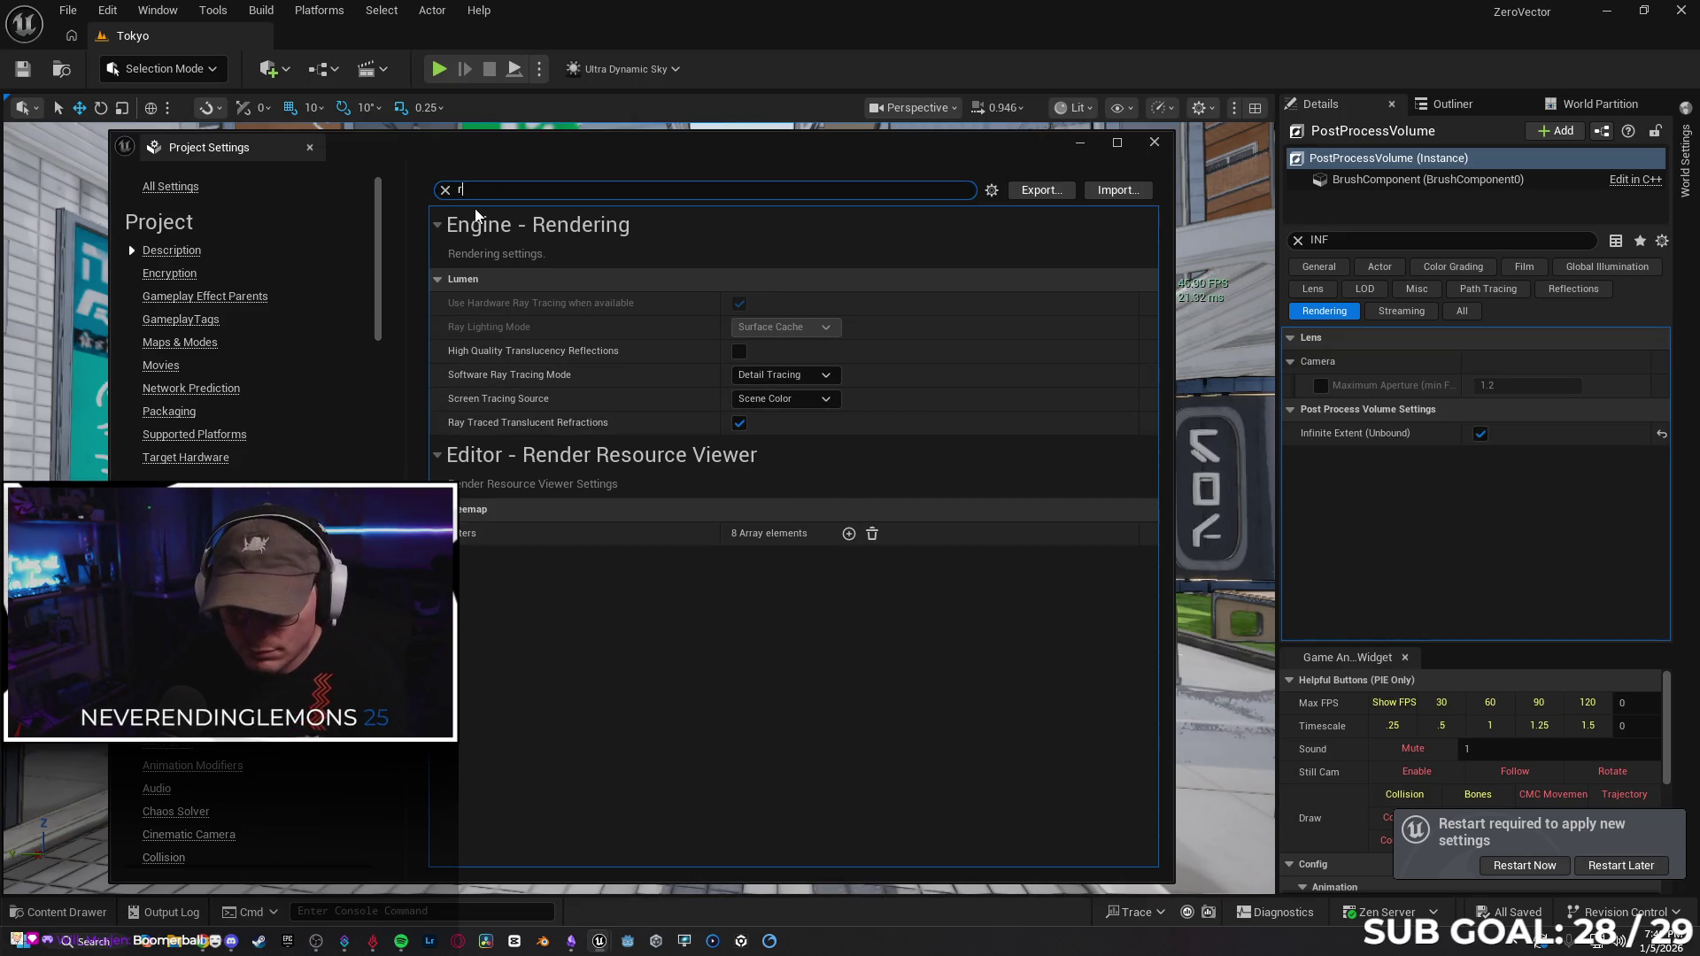
Search the settings for 'render' and review the rendering options.
text(rendi)
key(BackSpace)
text(er)
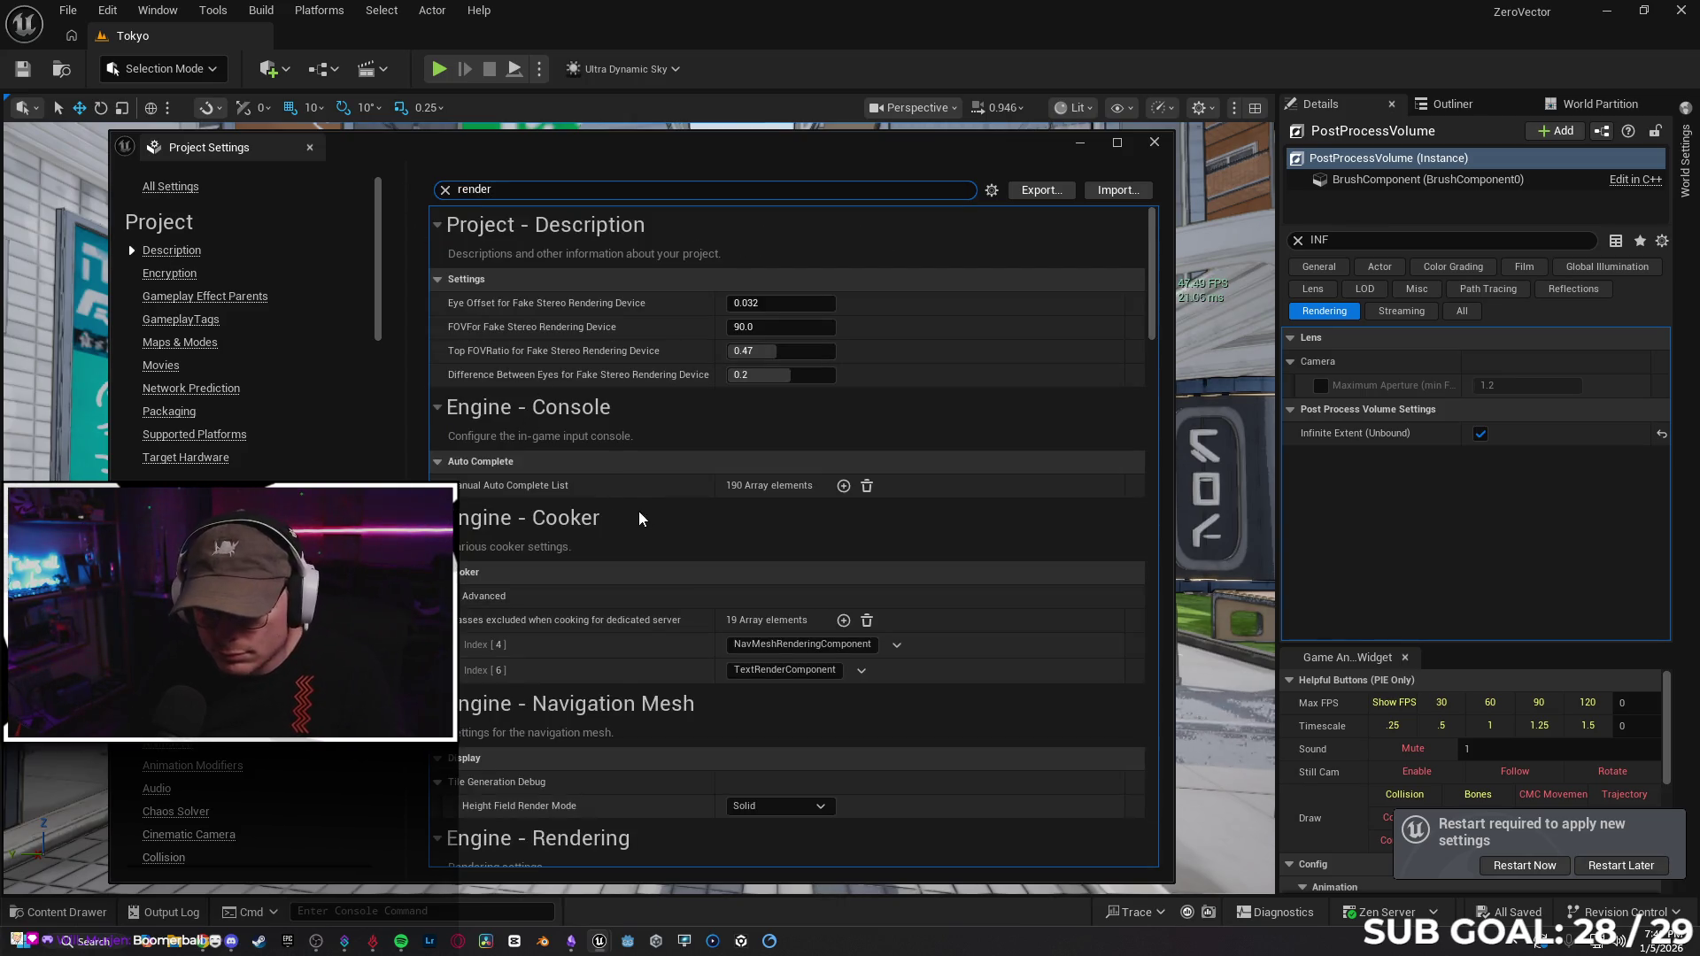
scroll(639, 514, down, 5)
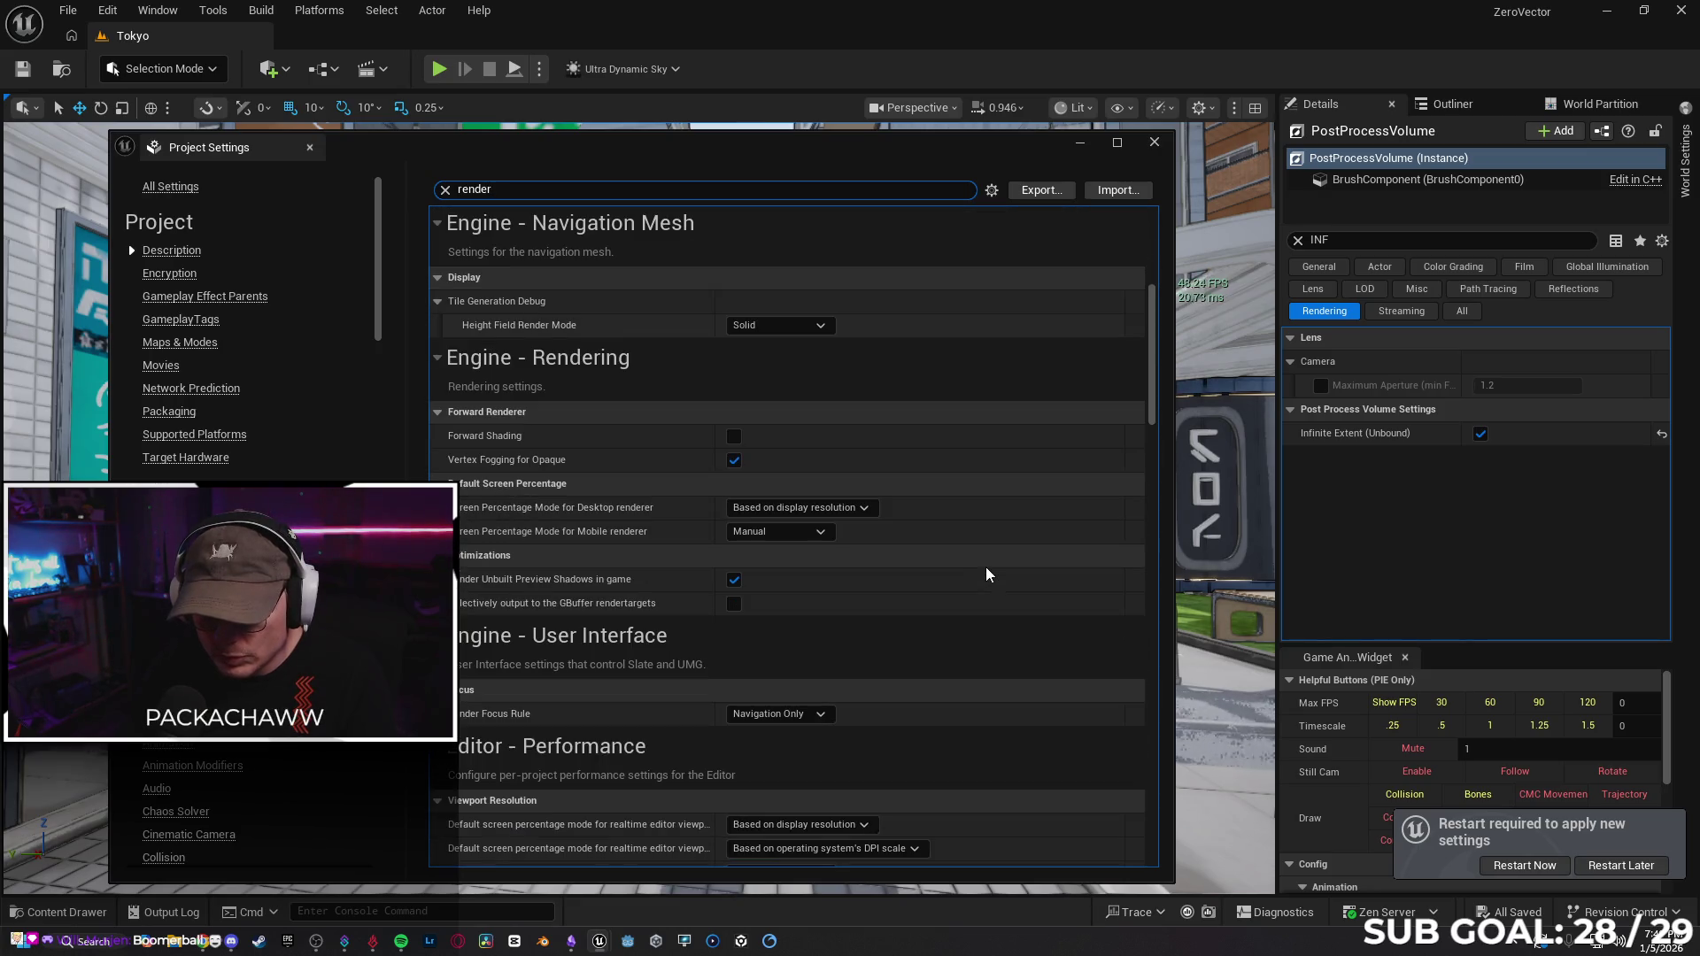
scroll(987, 568, down, 2)
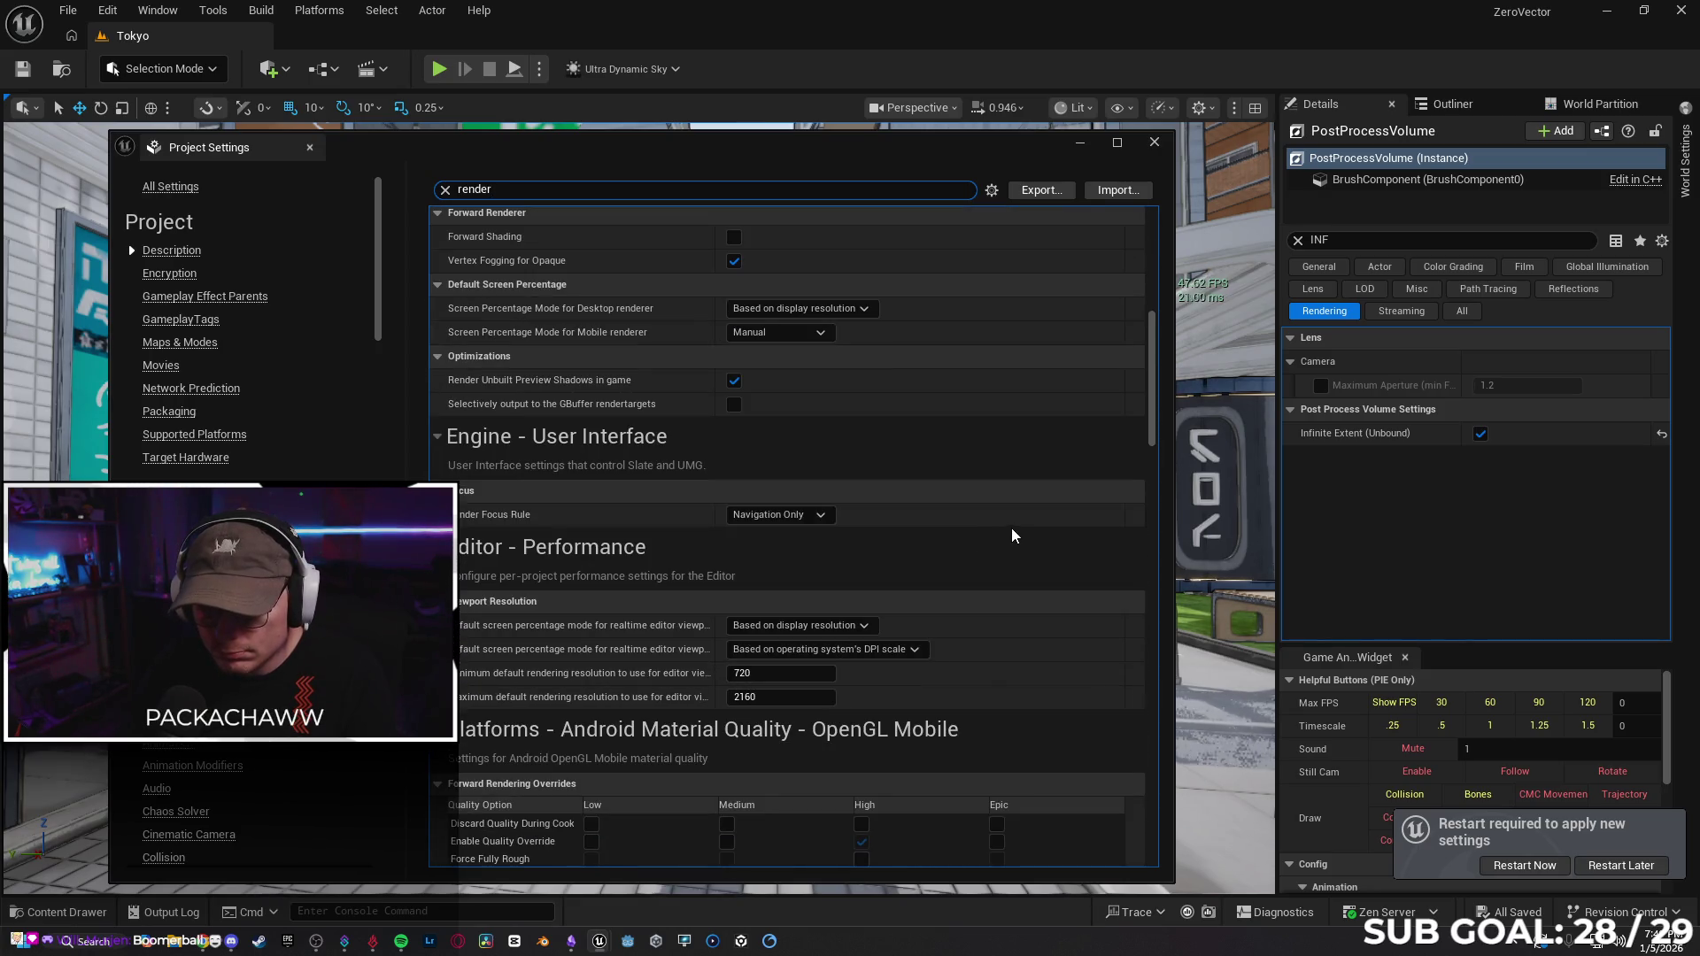
scroll(1011, 529, down, 3)
mouse_move(1155, 433)
mouse_down()
mouse_move(1165, 561)
mouse_move(1154, 532)
mouse_up()
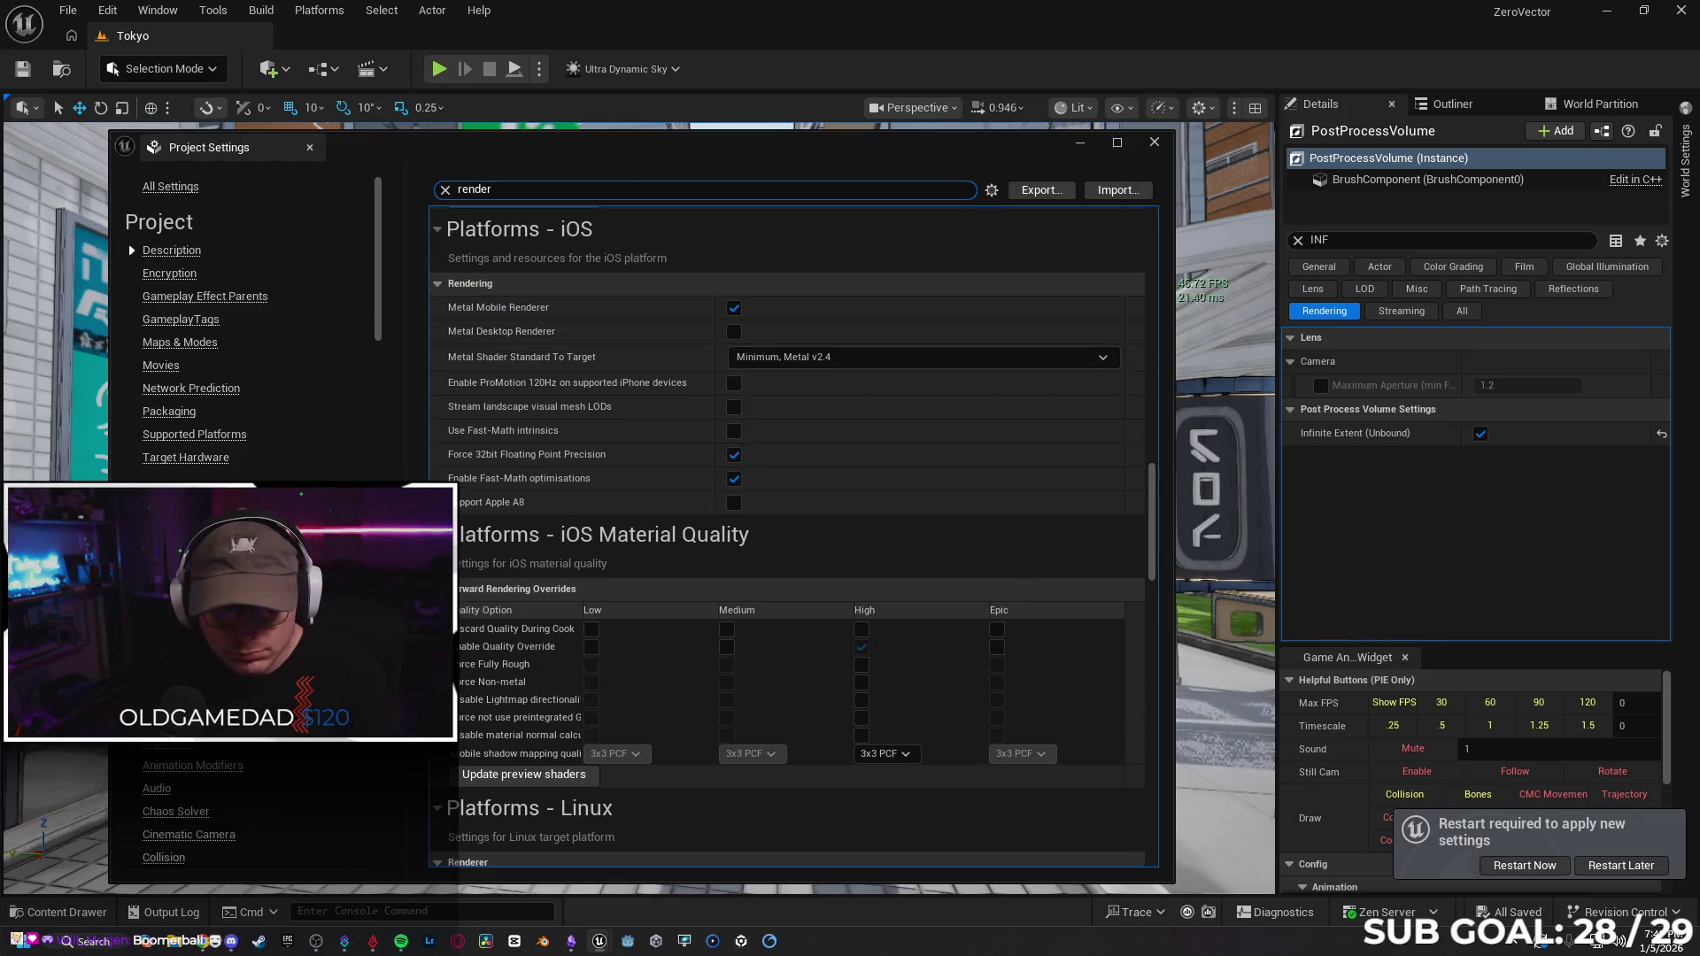
scroll(257, 328, down, 8)
scroll(257, 328, down, 2)
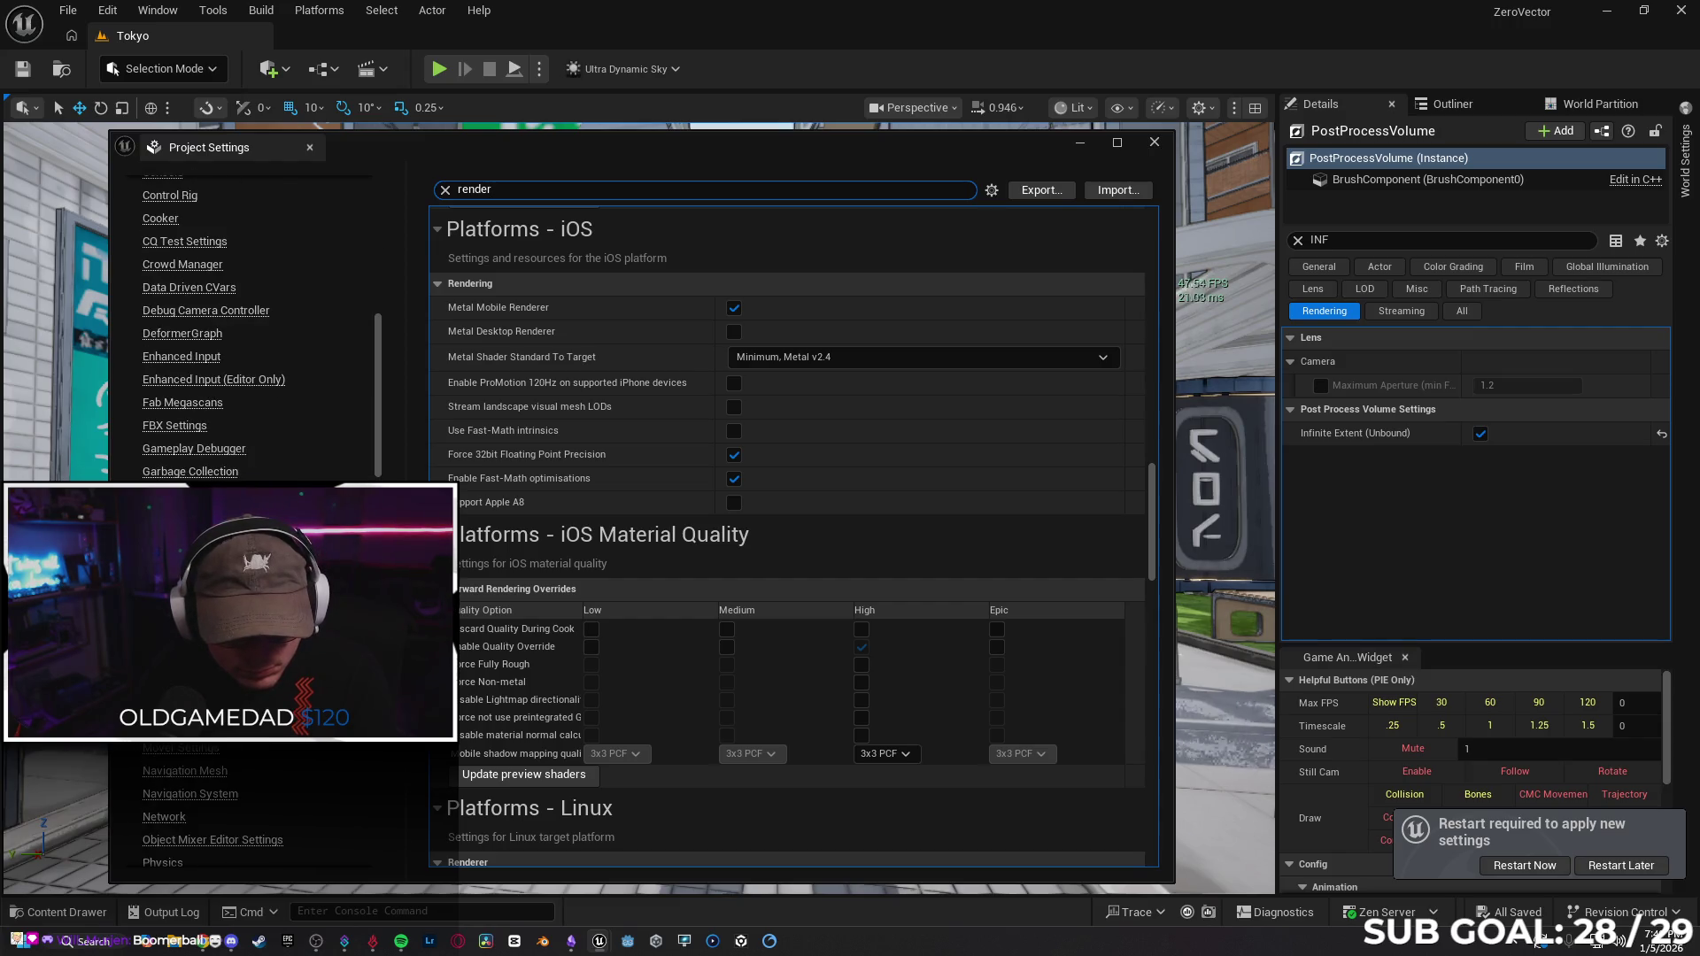
scroll(257, 327, down, 3)
click(193, 751)
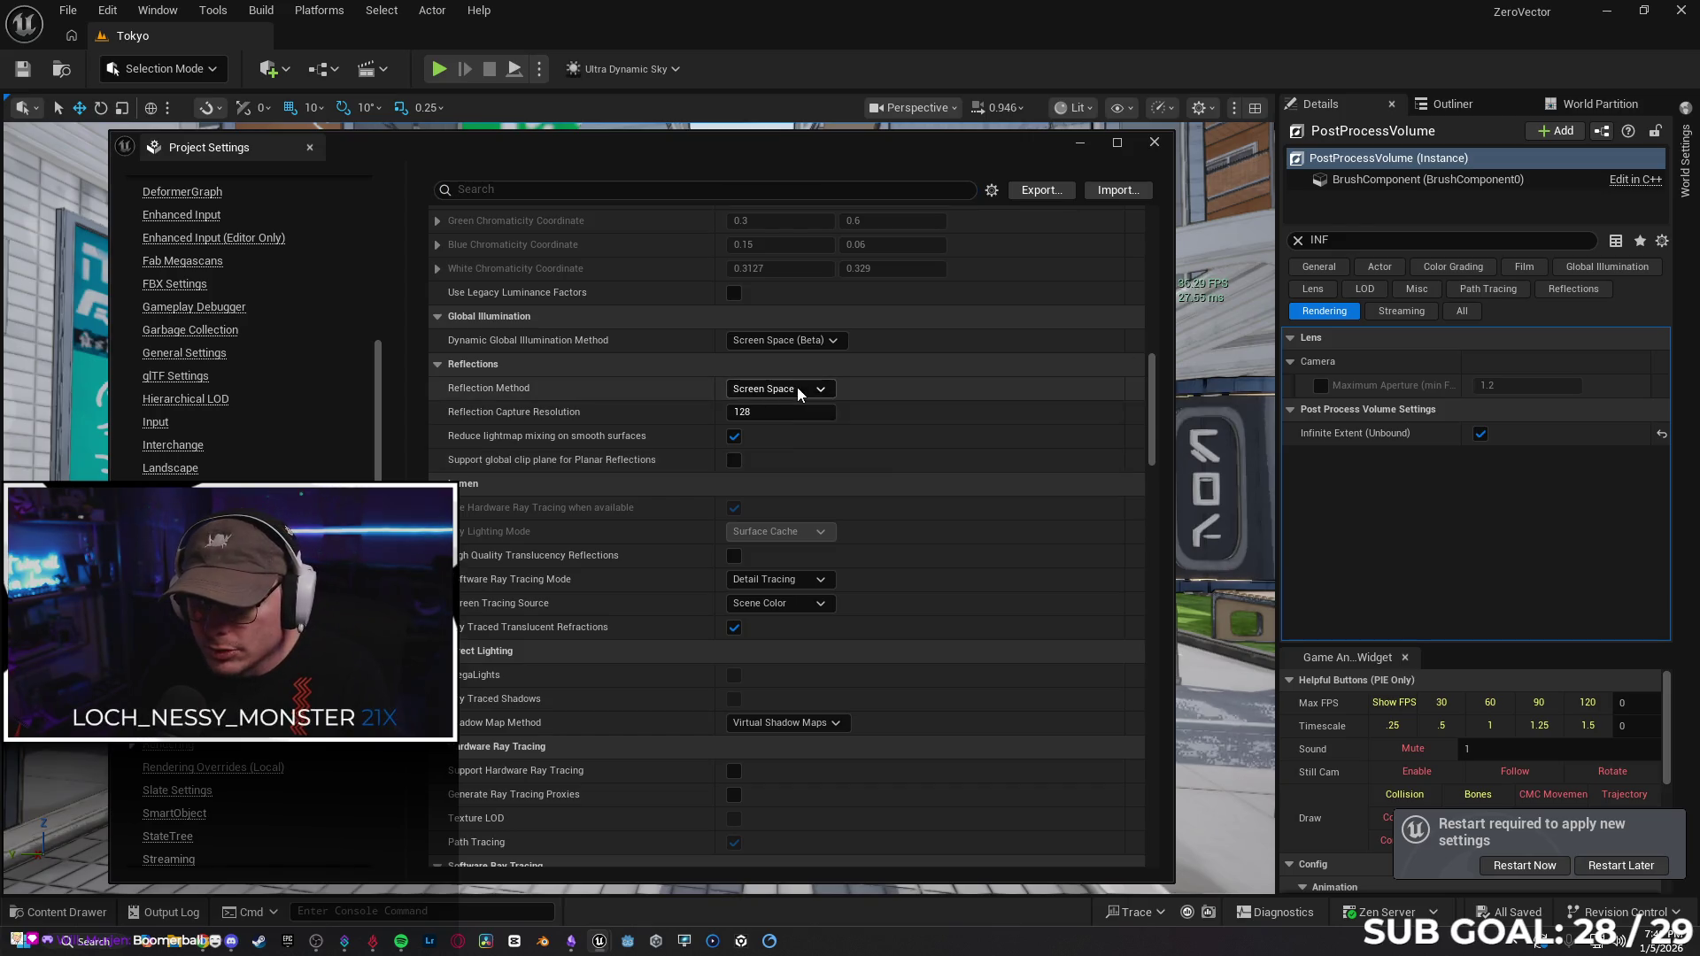
Review the 'direct x' settings, then restart the editor to apply the changes.
drag(1151, 400, 1166, 190)
text(direct)
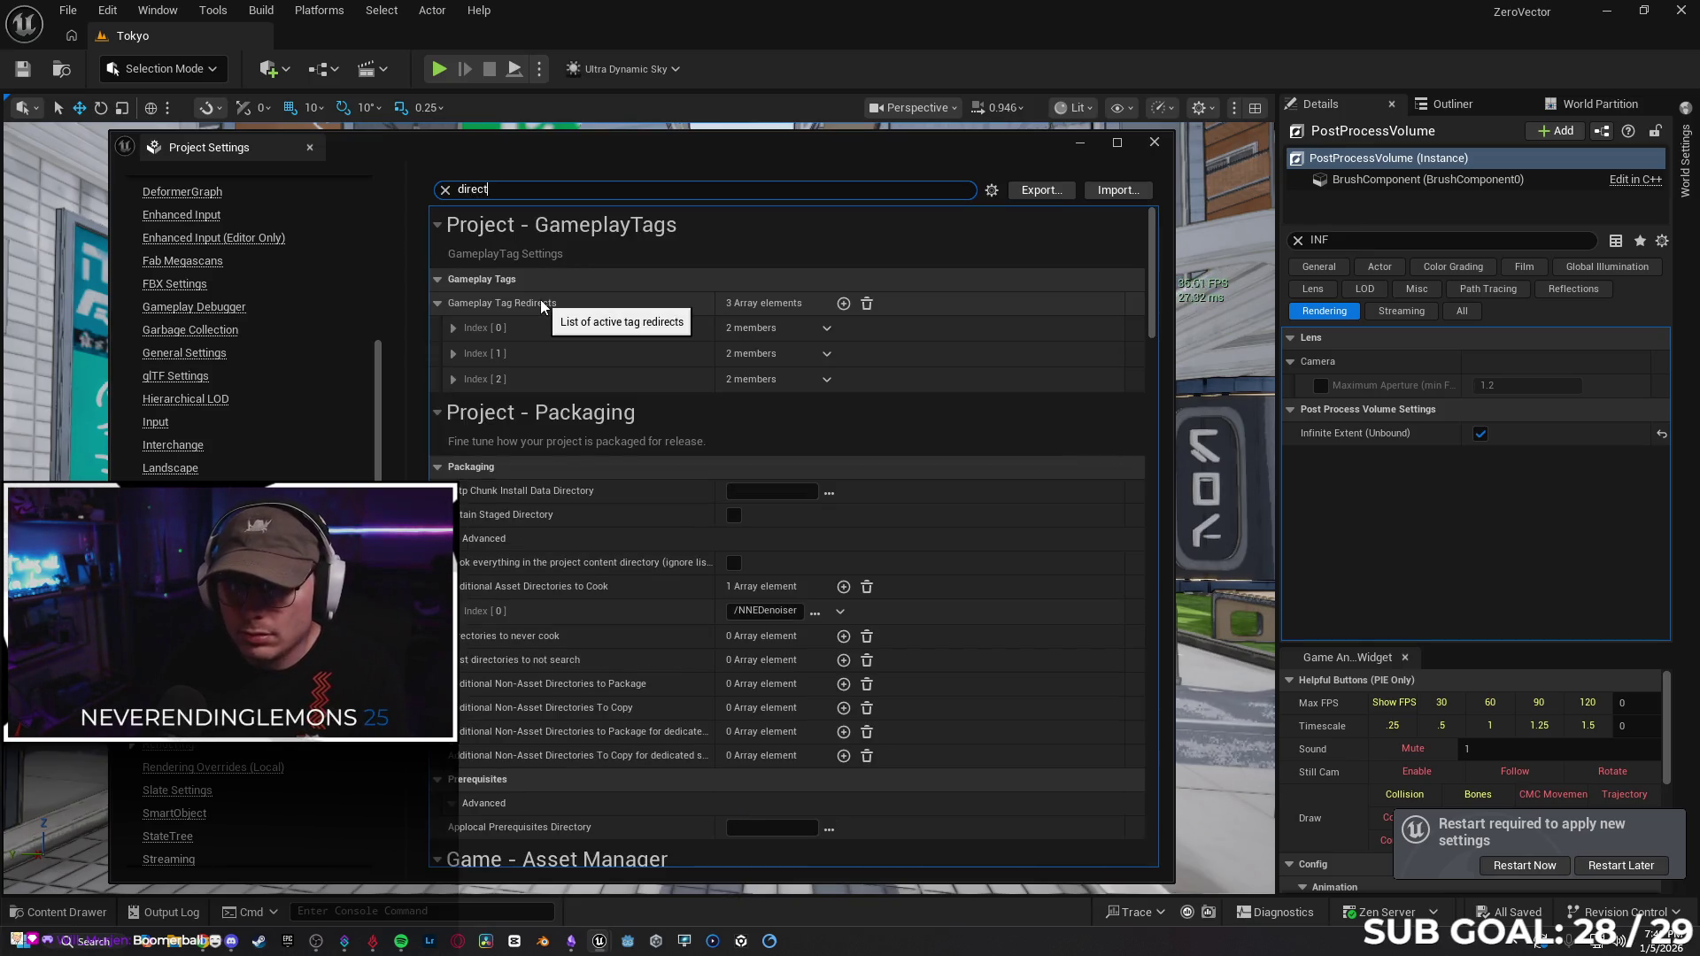
drag(1155, 332, 1166, 689)
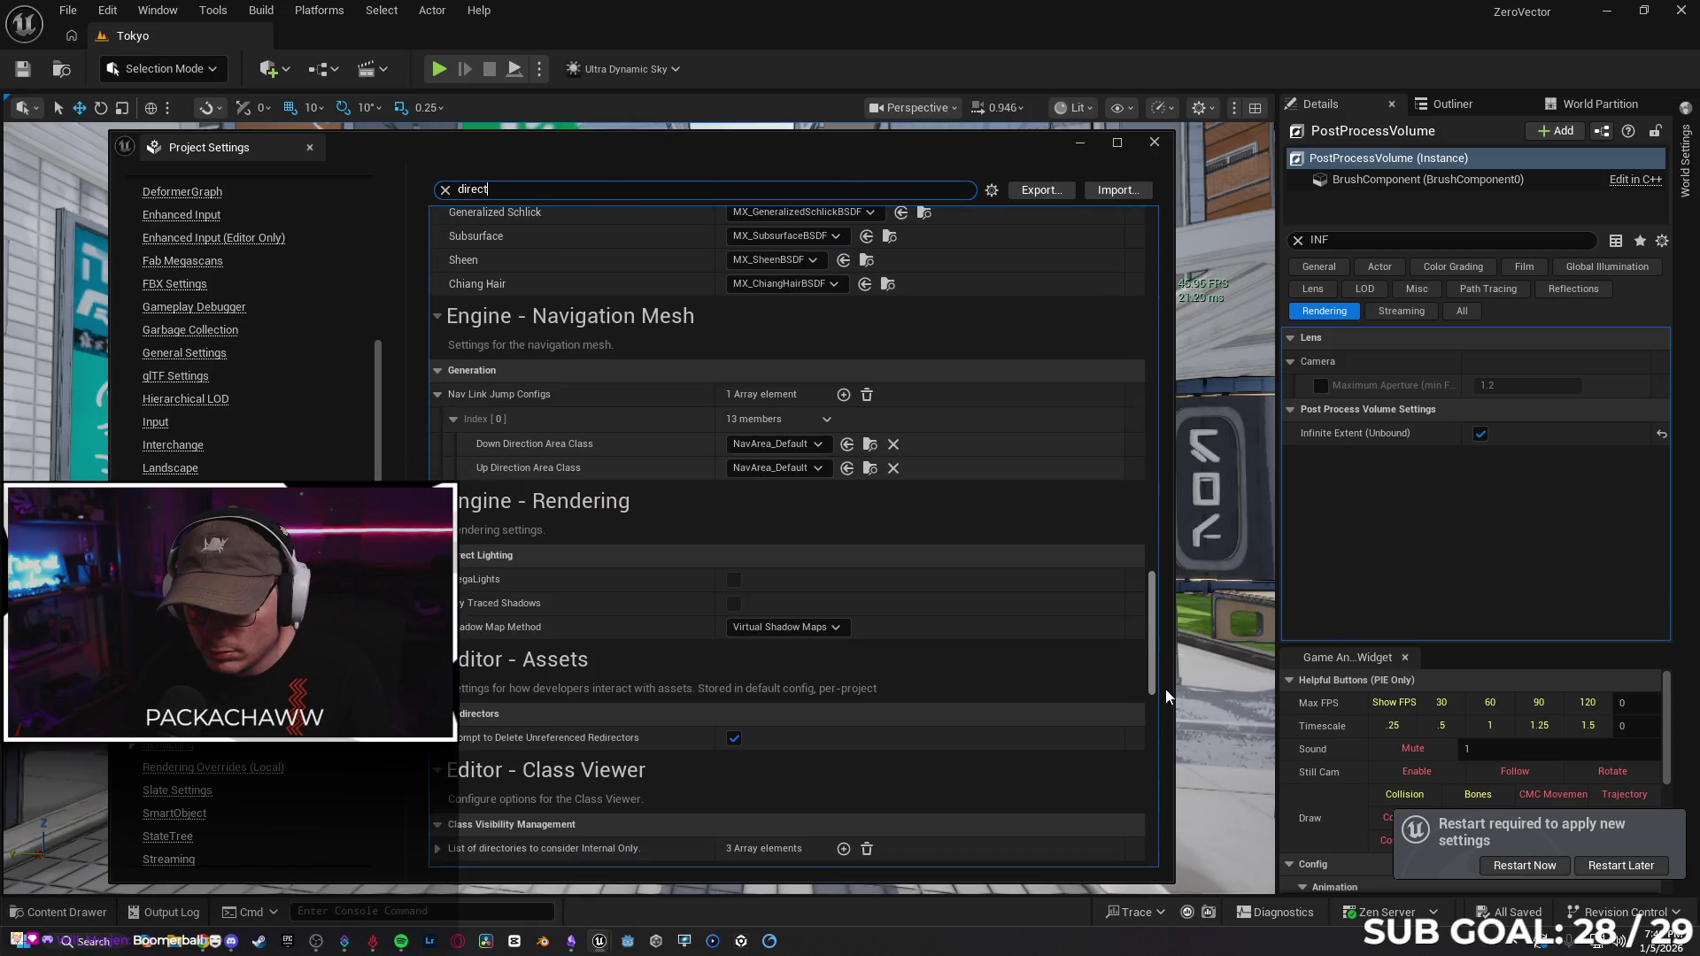
text(x)
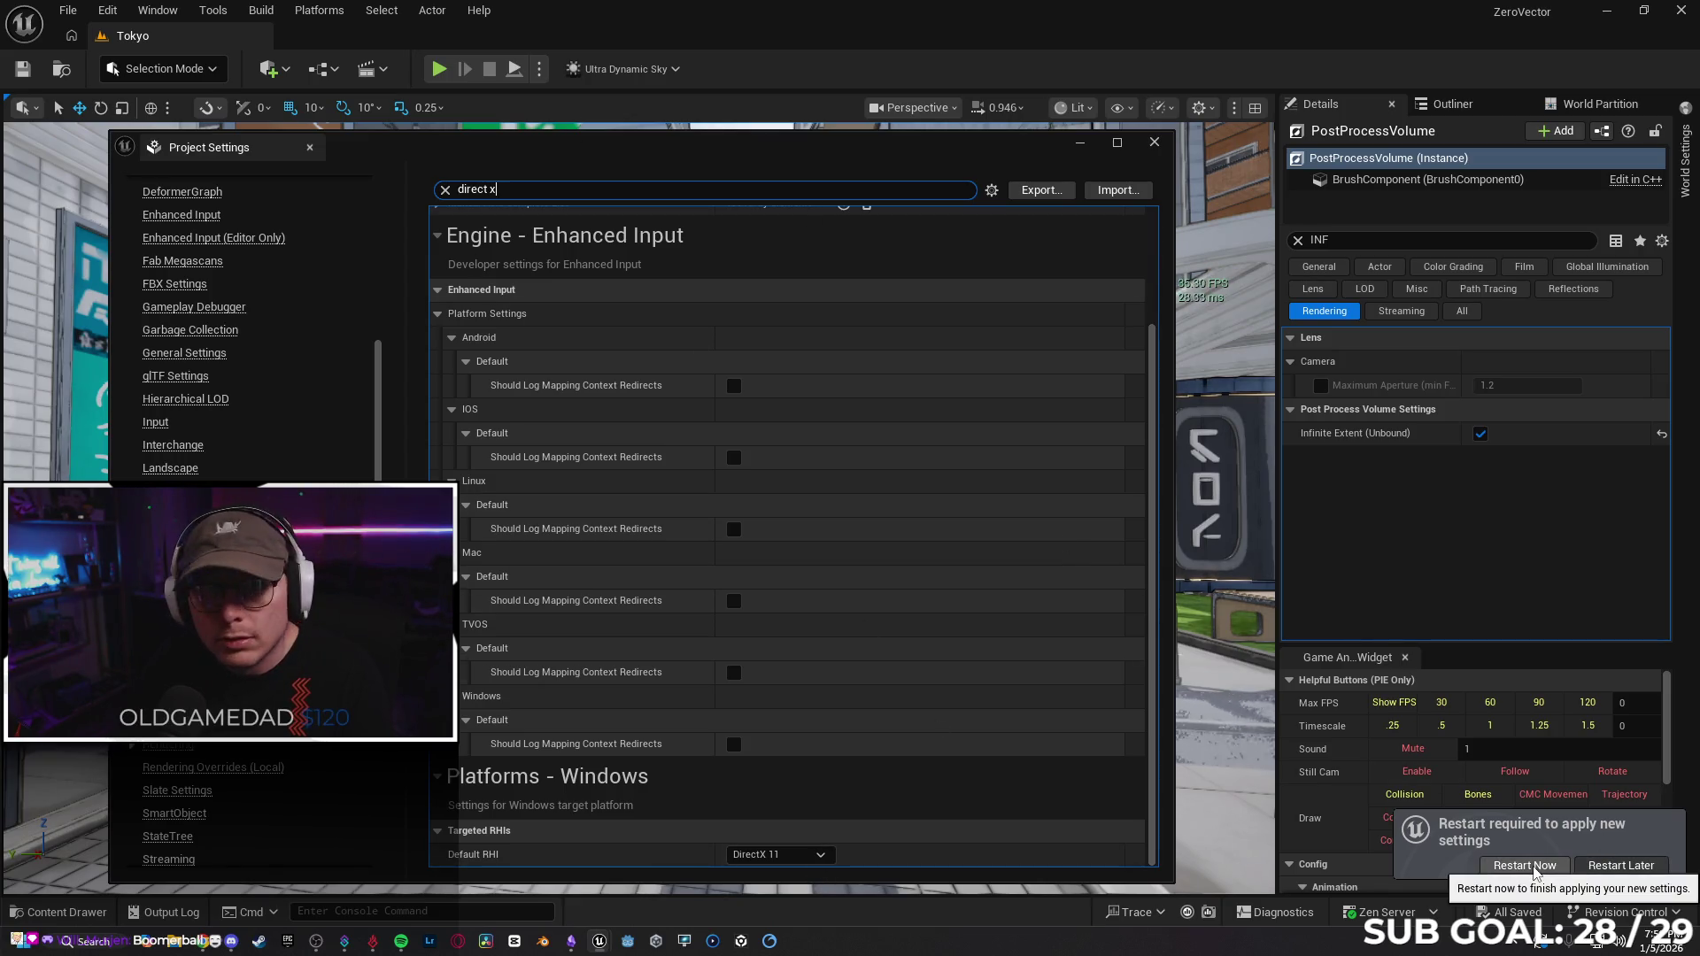
click(1534, 870)
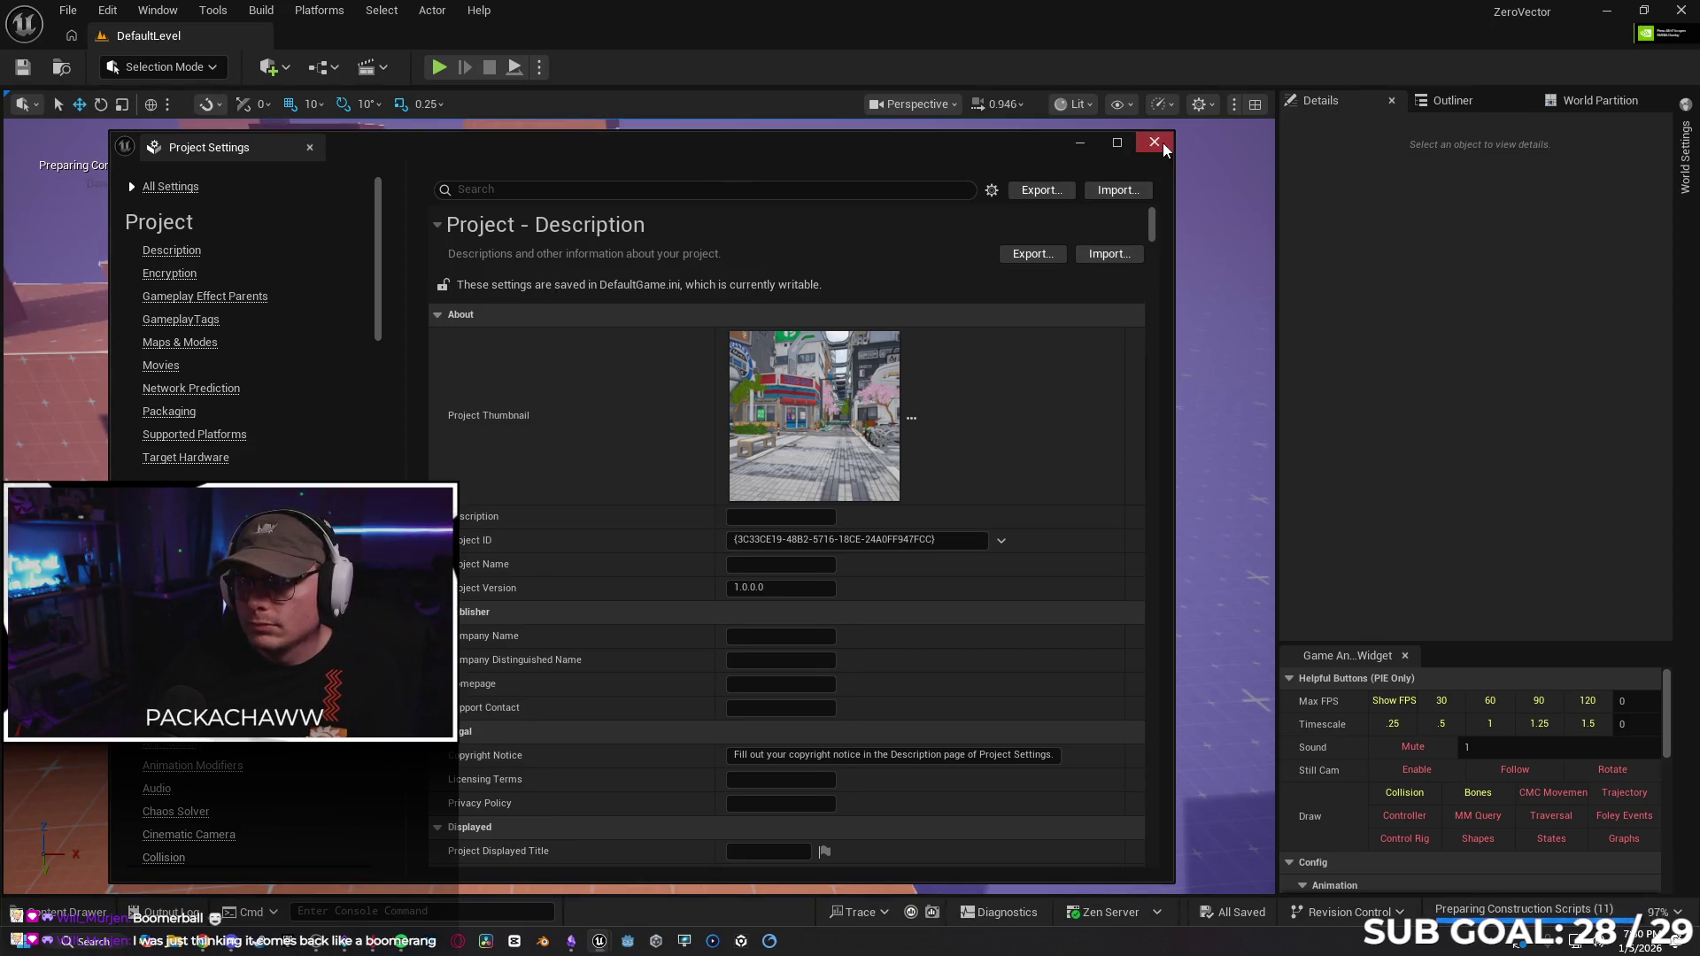
Close the reopened Project Settings window to reveal the DefaultLevel viewport.
click(1155, 143)
Show the viewport FPS counter with Ctrl+Shift+H and open the console.
key(ctrl+shift+h)
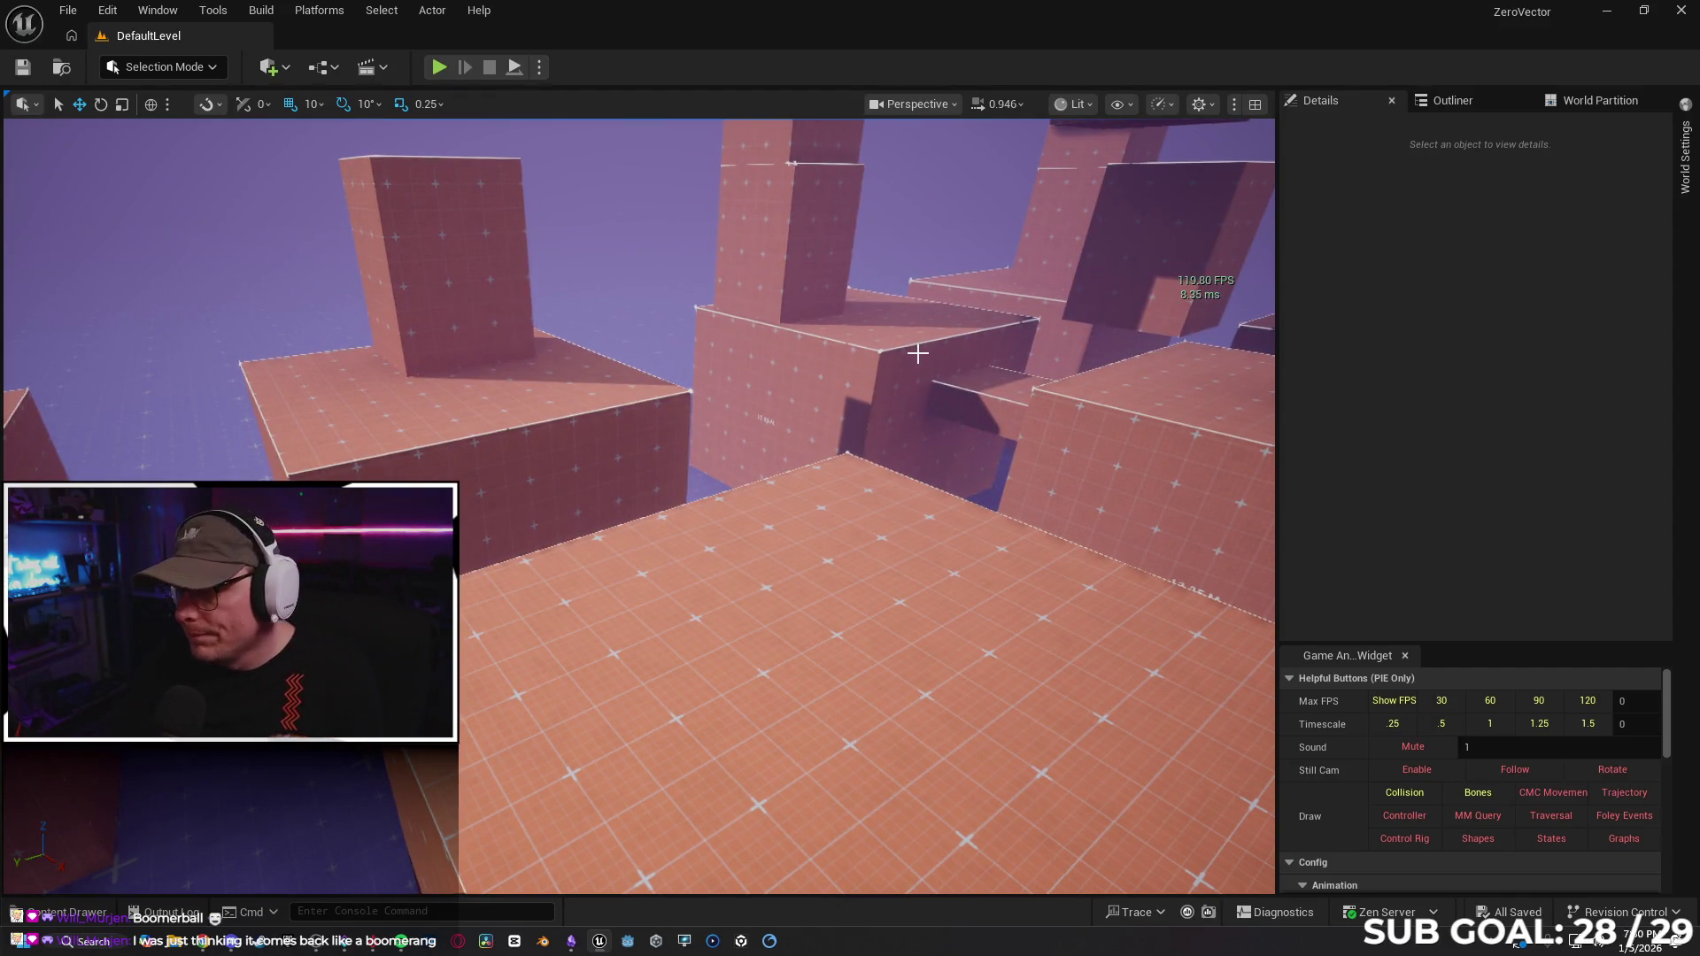
key(grave)
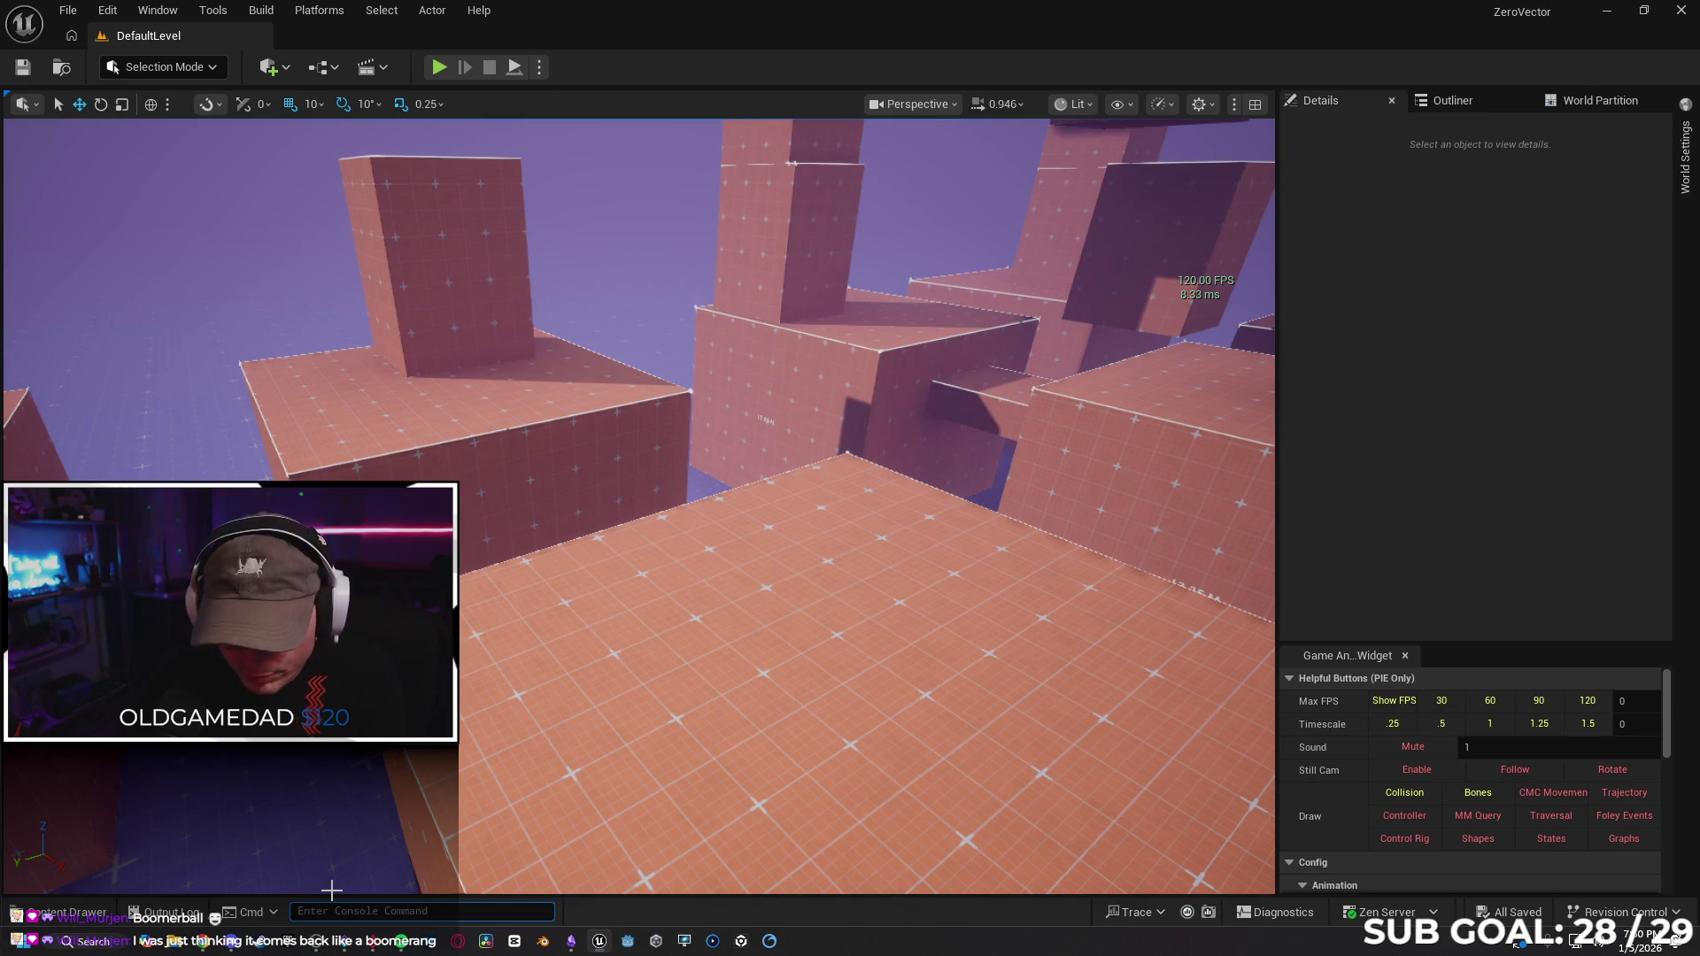
text(tm)
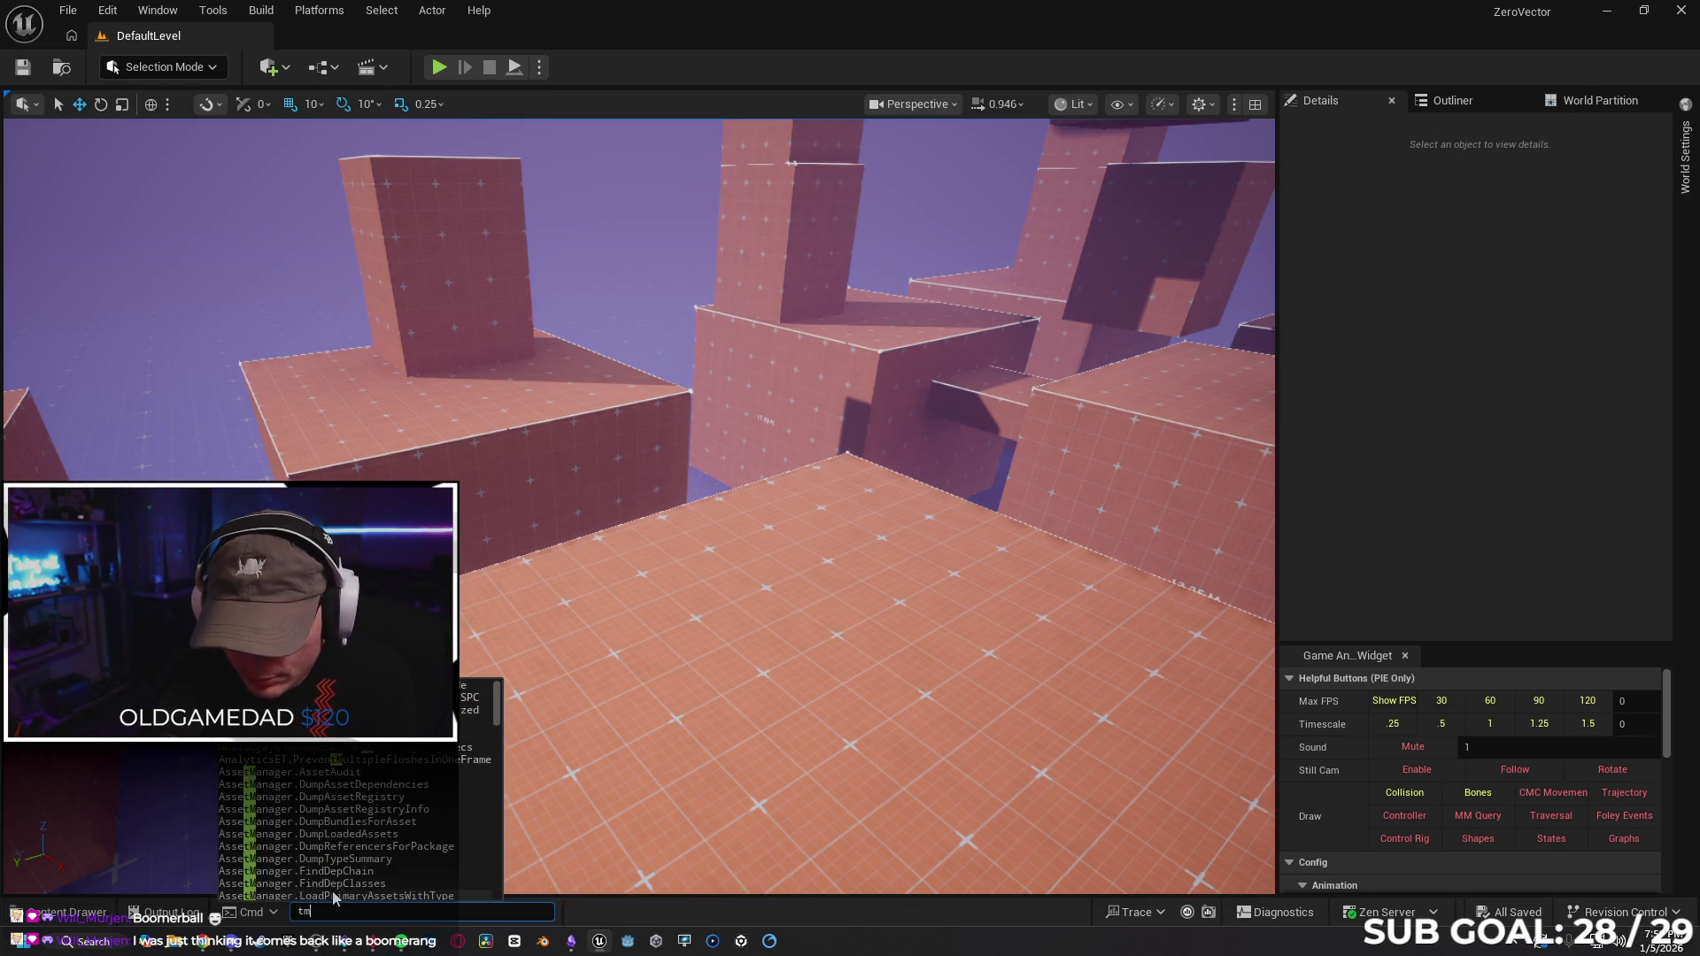
text(axfp)
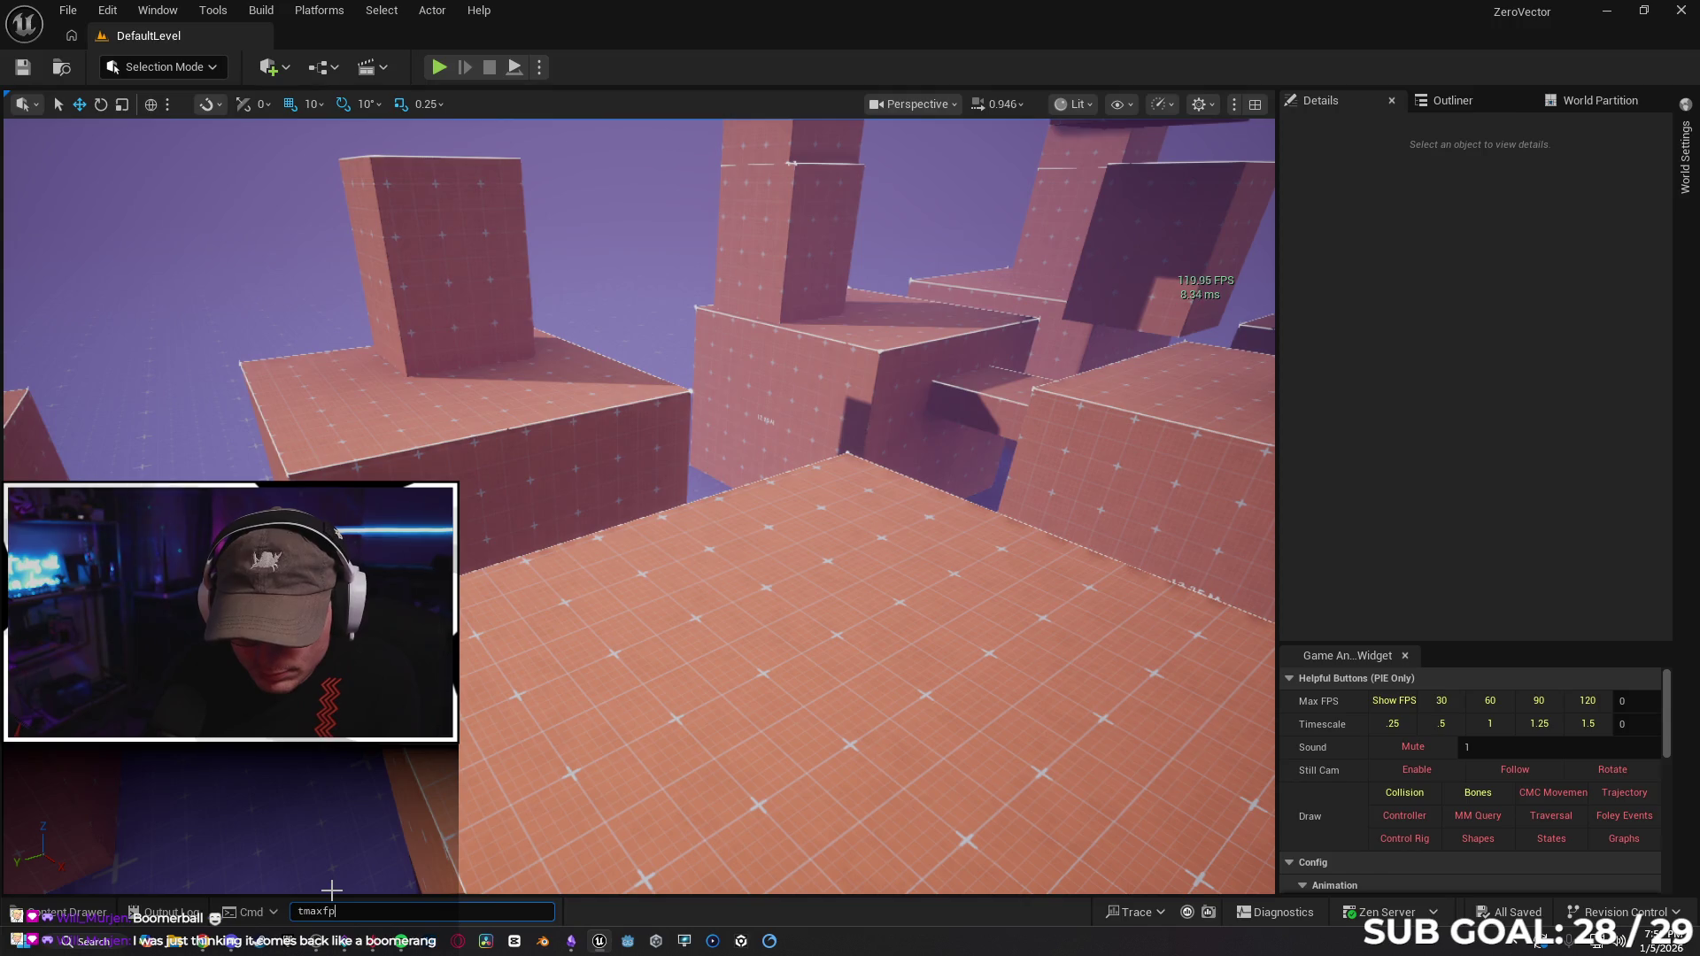
key(BackSpace)
key(BackSpace)
key(BackSpace)
text(.max)
key(BackSpace)
key(BackSpace)
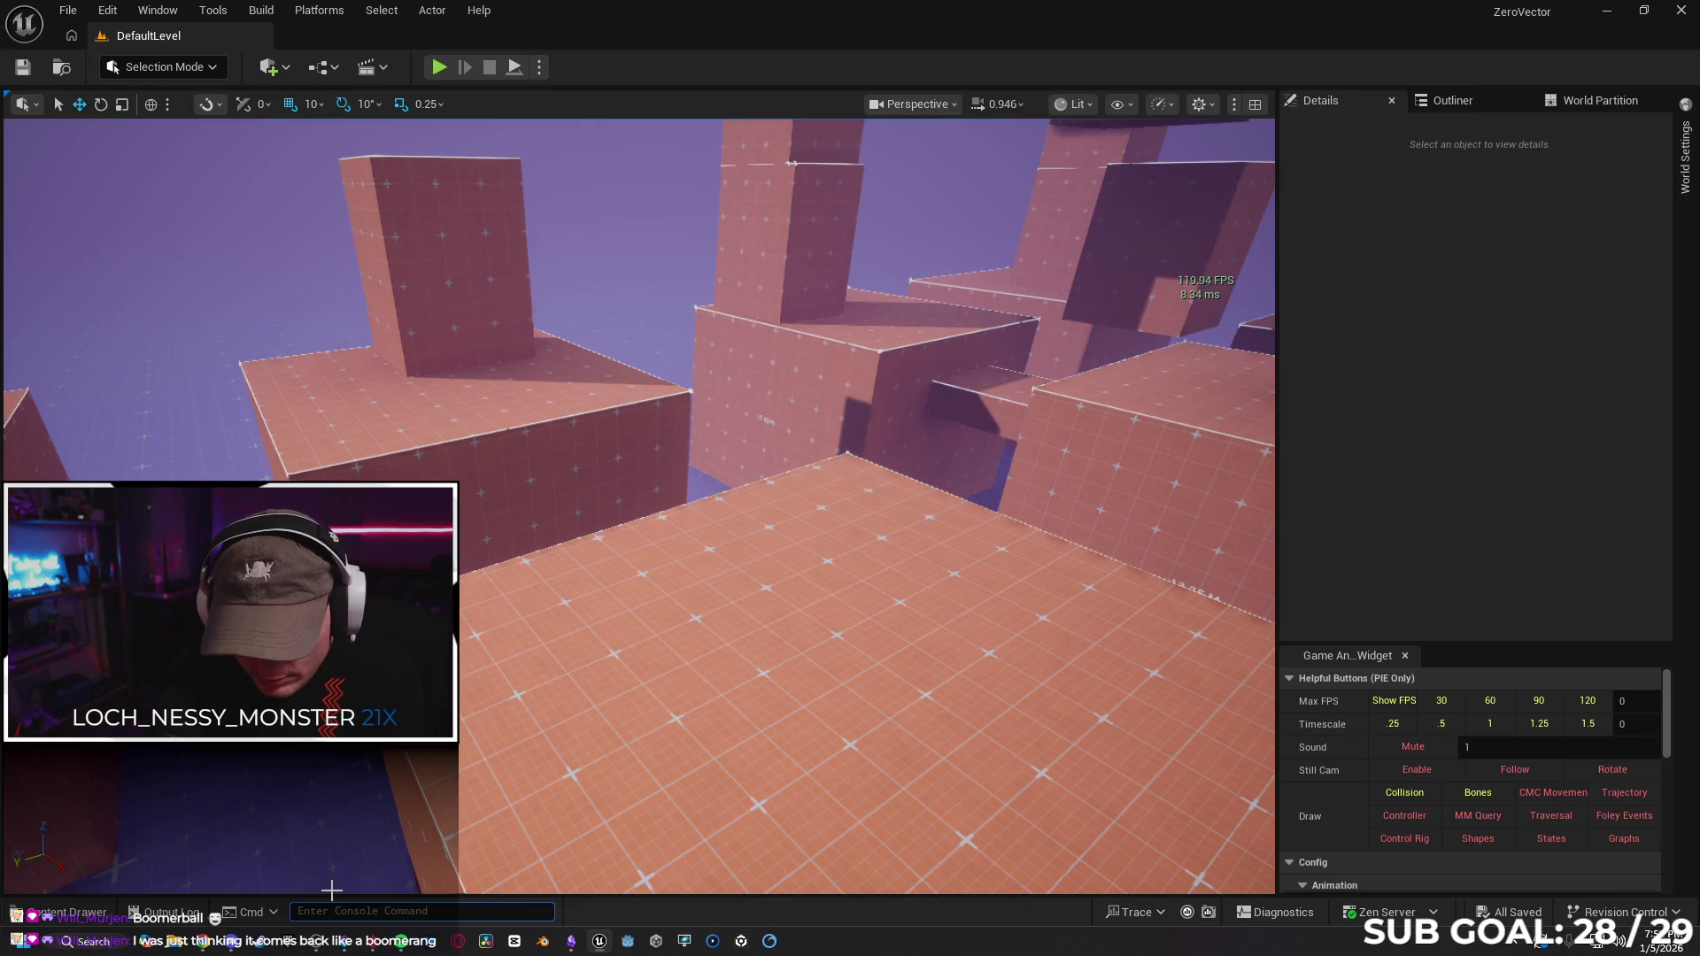
Run the console command t.MaxFPS 1000 to raise the frame-rate cap.
text(tmax)
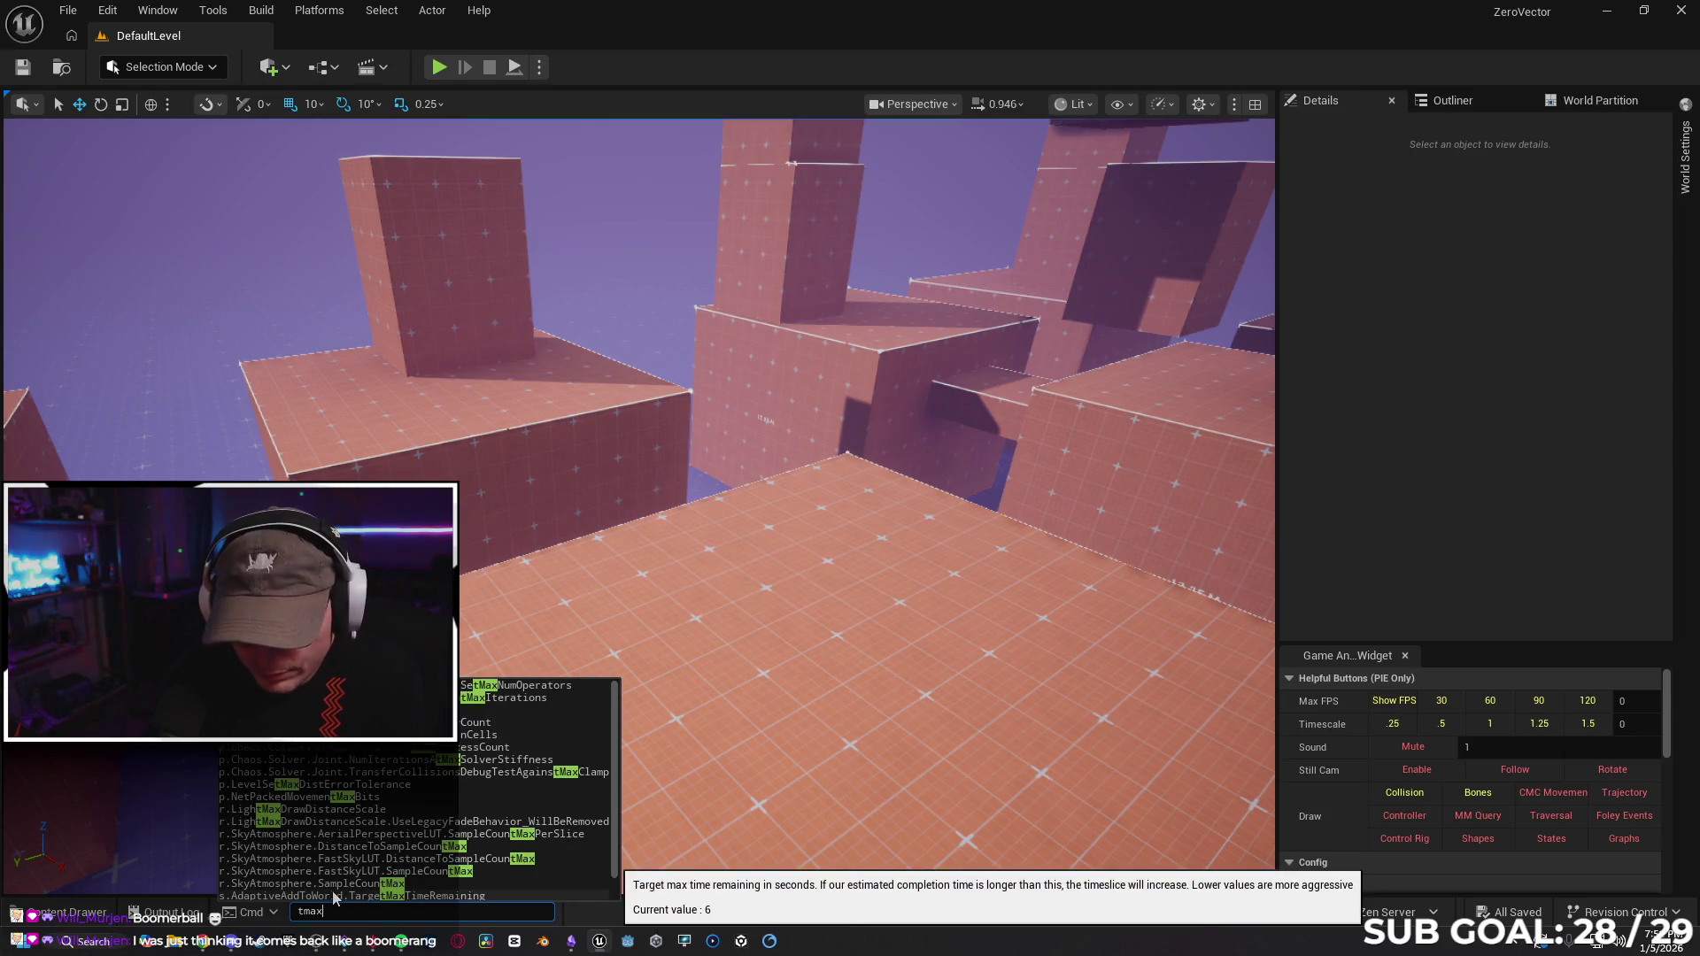
text(,fps)
key(BackSpace)
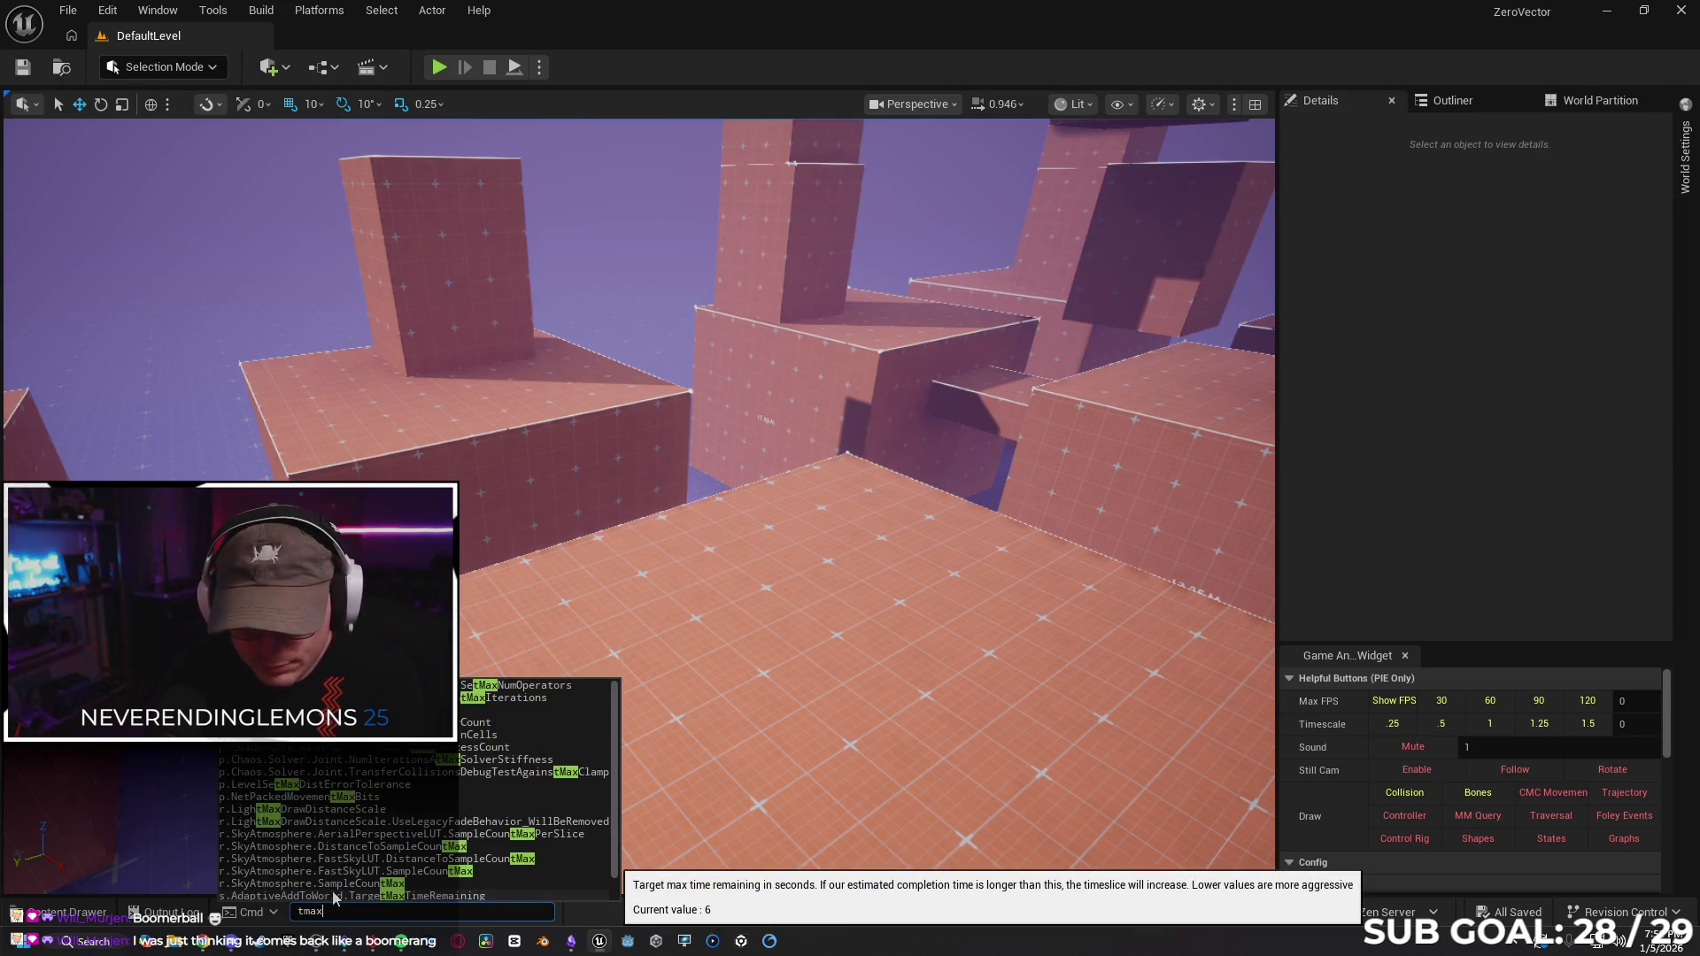
key(BackSpace)
key(BackSpace)
key(BackSpace)
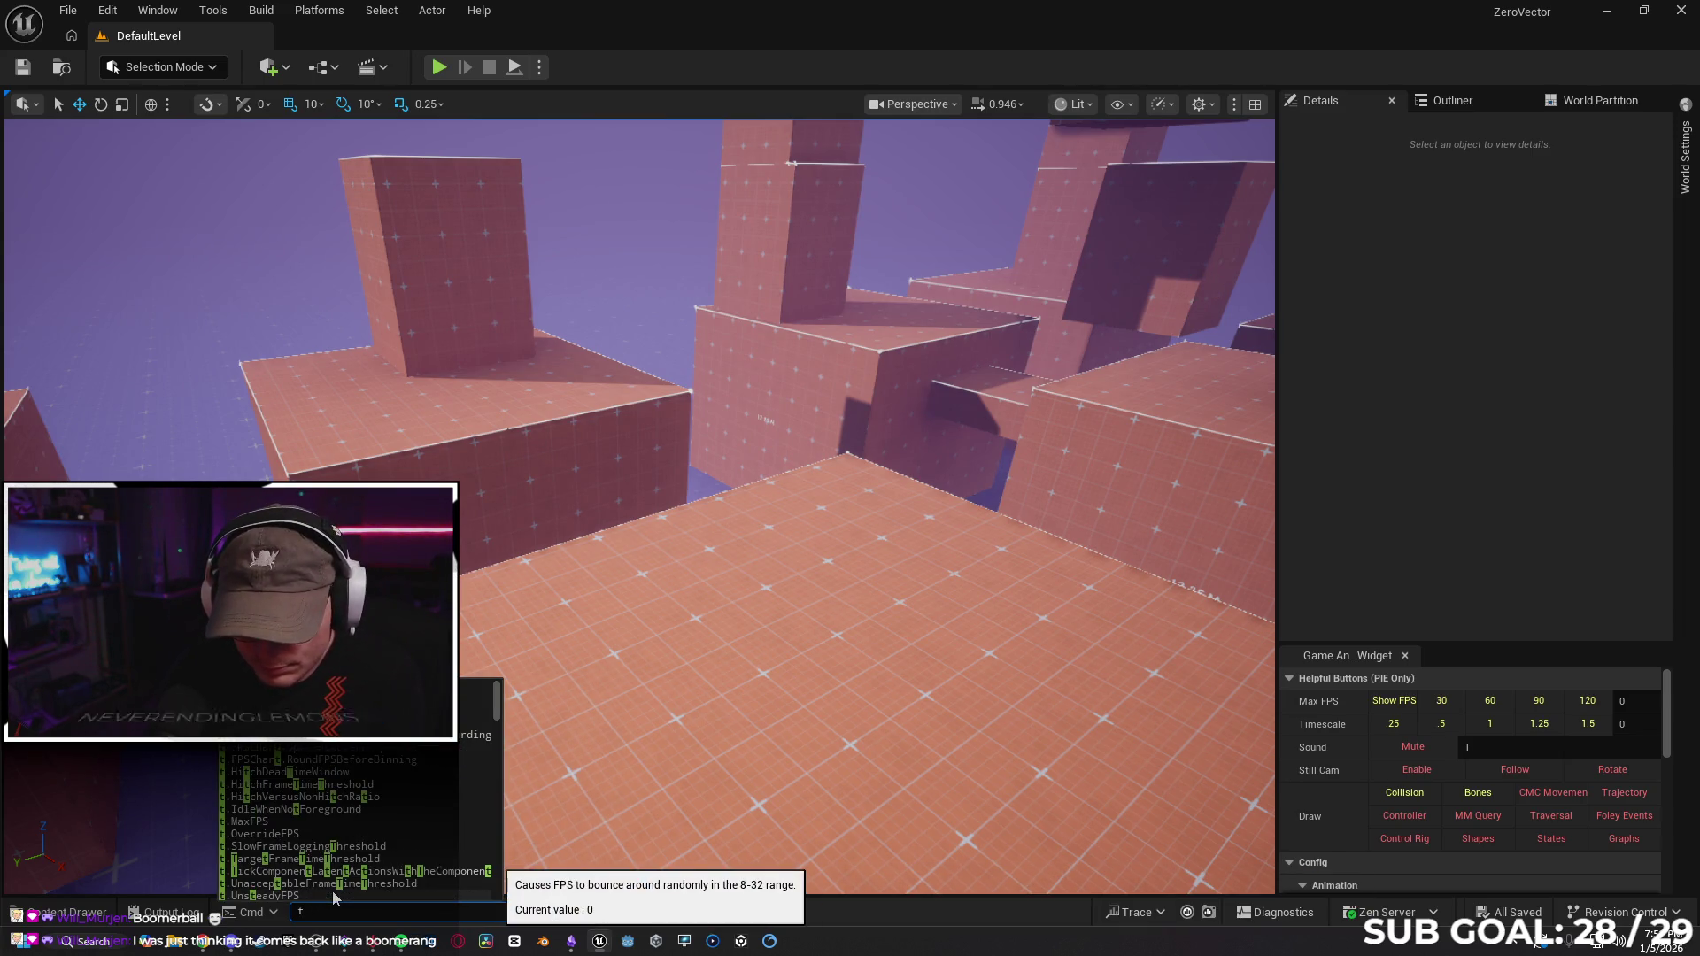
text(.max)
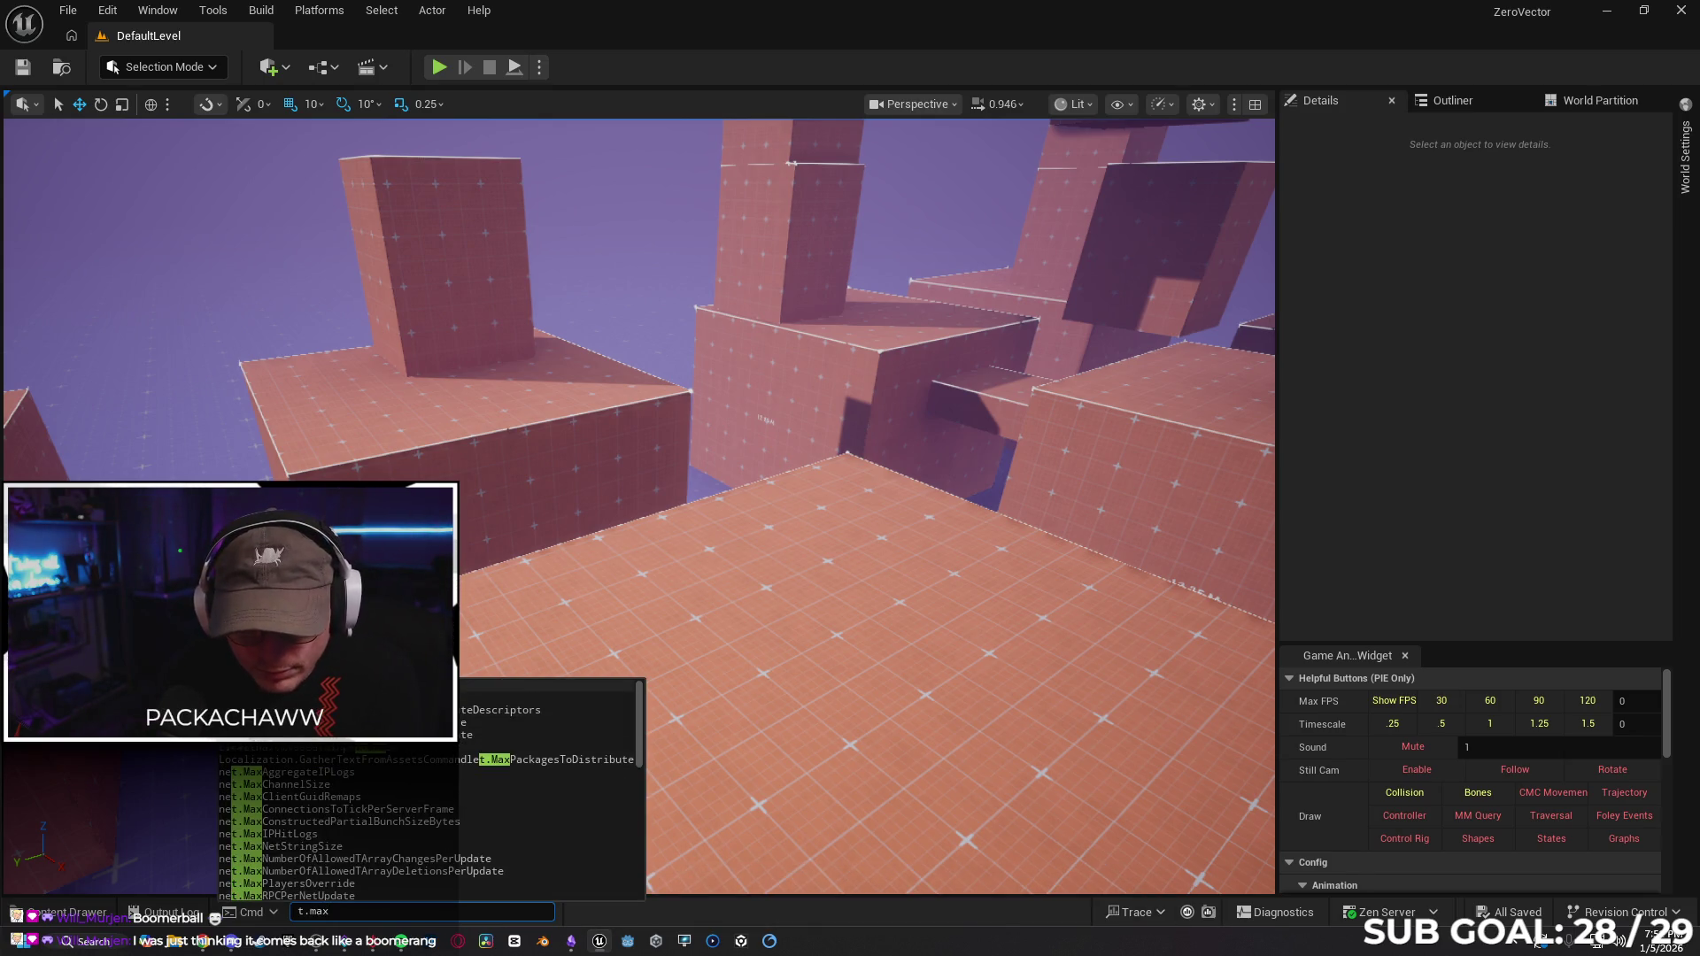
click(332, 686)
text(1000)
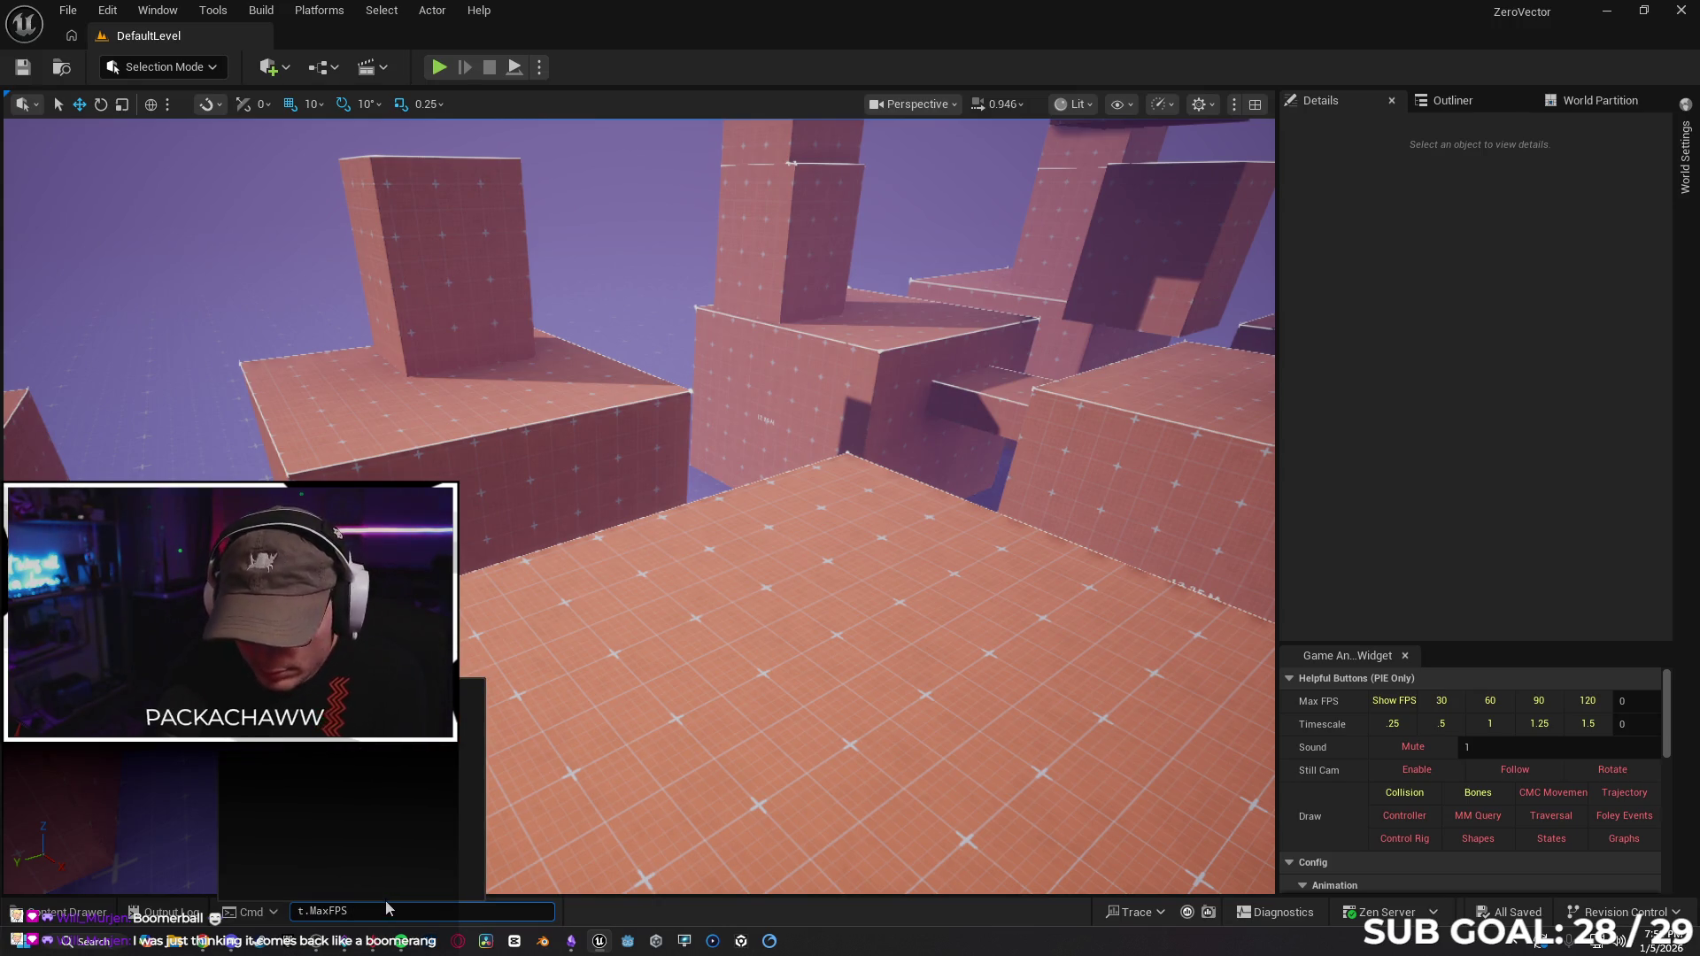
key(Return)
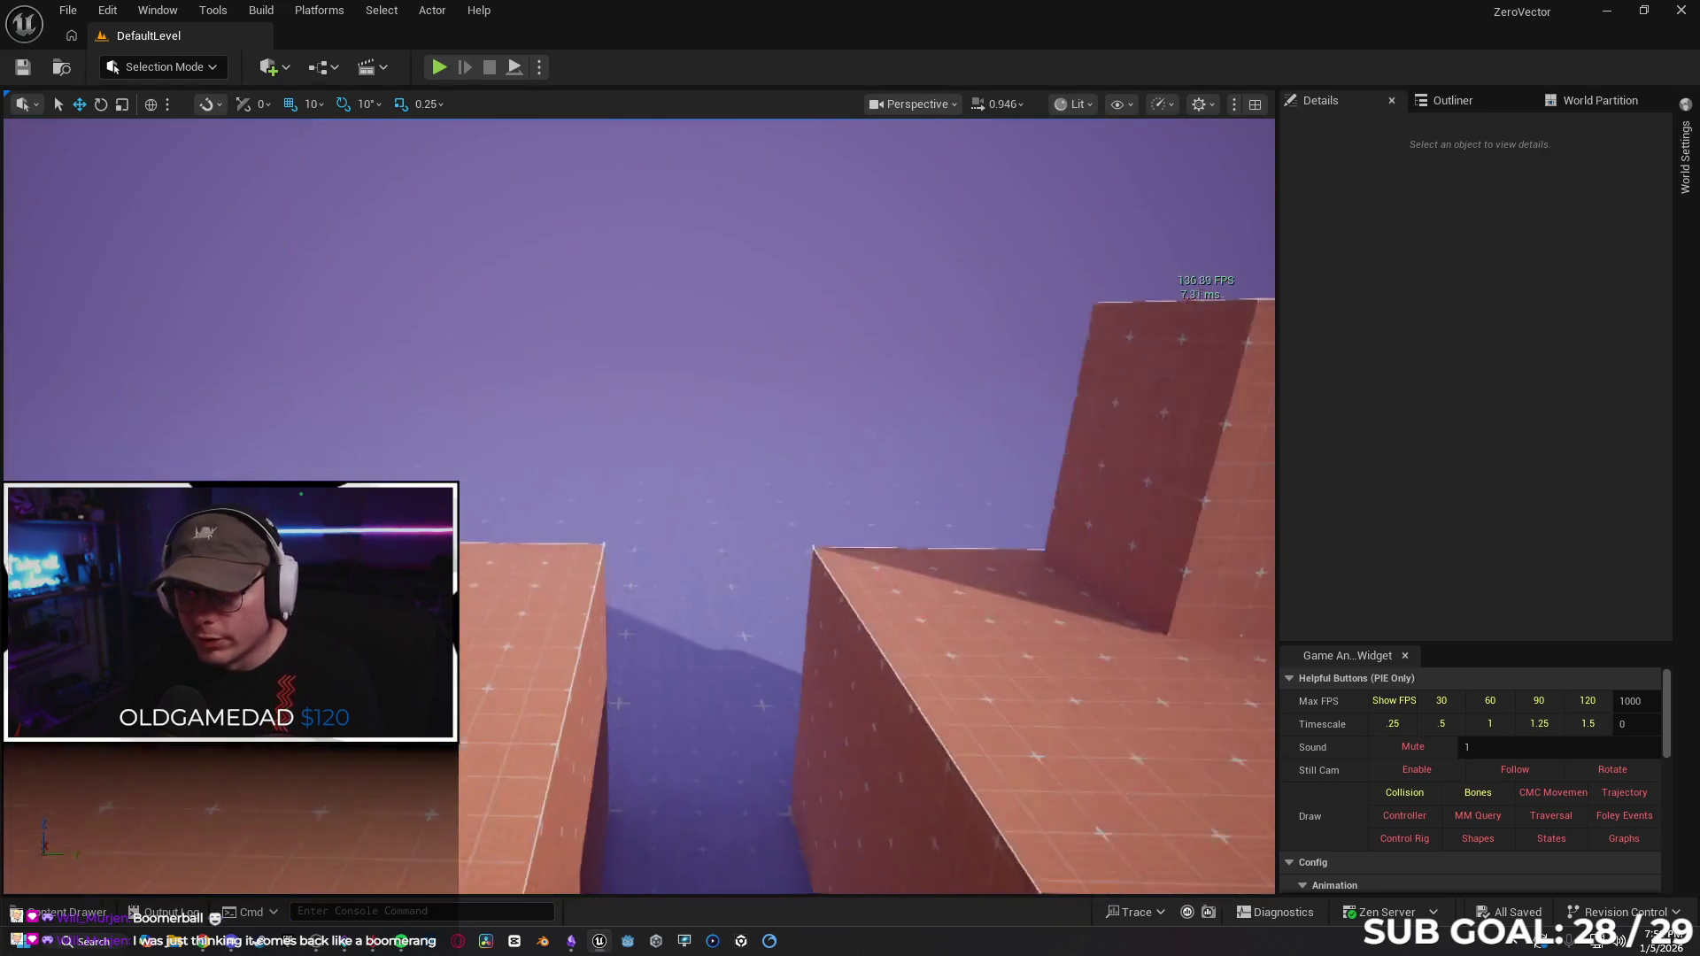
click(107, 13)
Reopen the recent Tokyo level and start a fullscreen Play-In-Editor session.
mouse_move(63, 11)
mouse_move(124, 138)
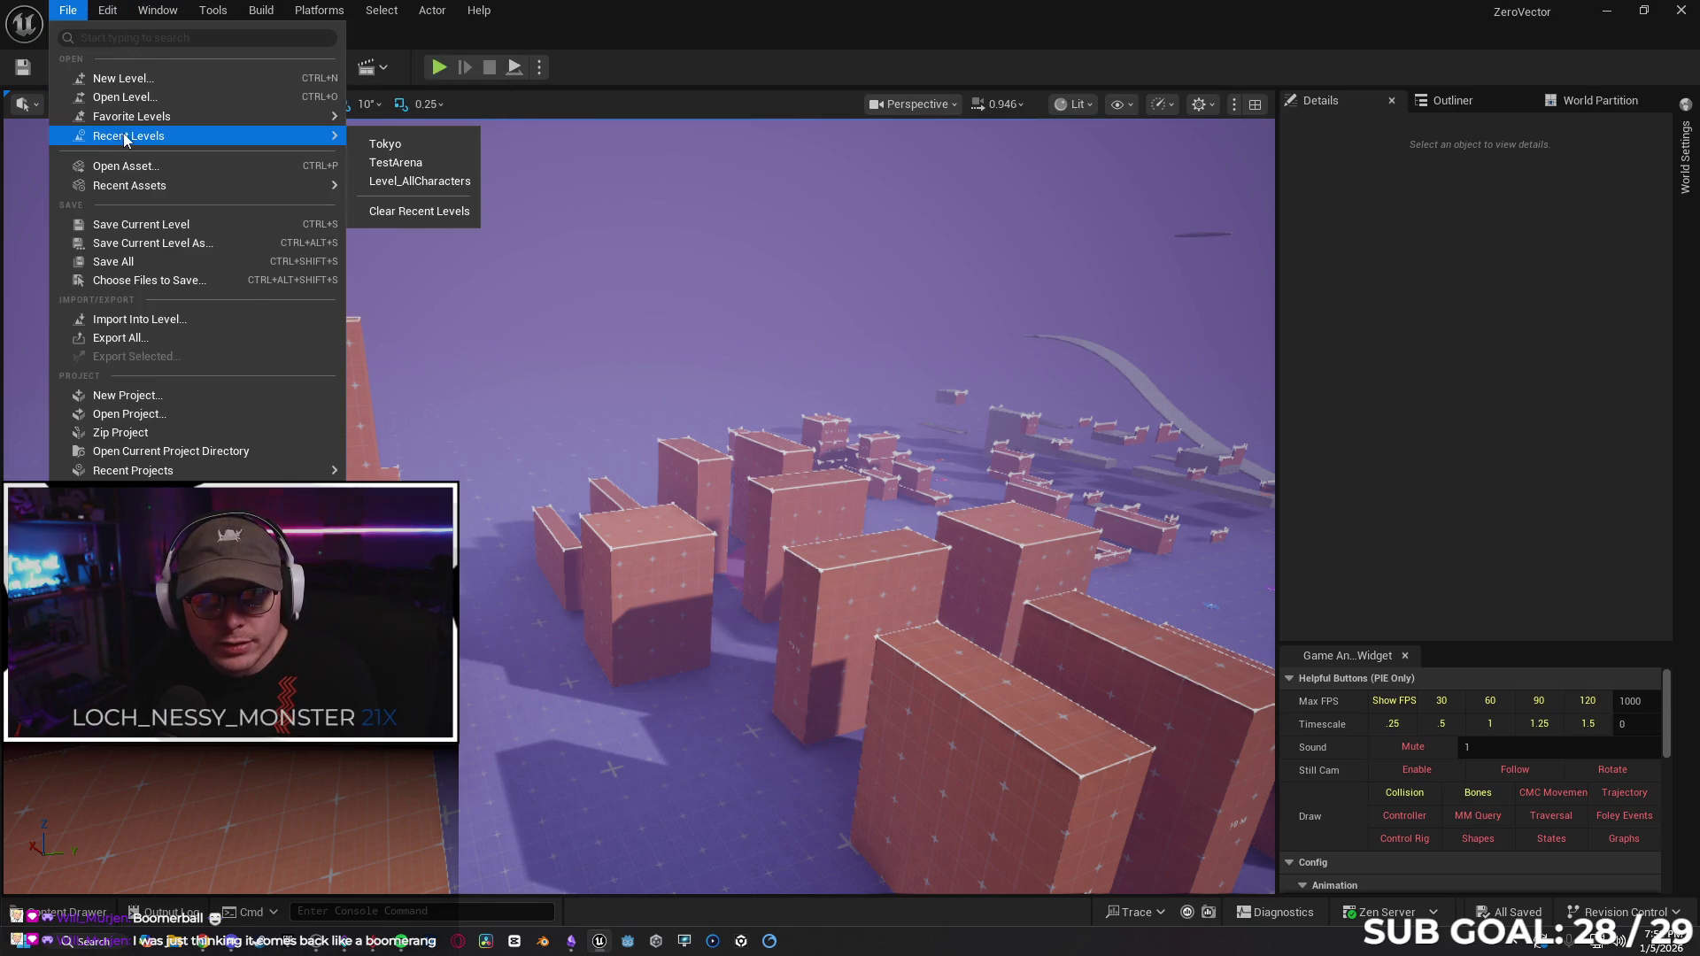
click(465, 243)
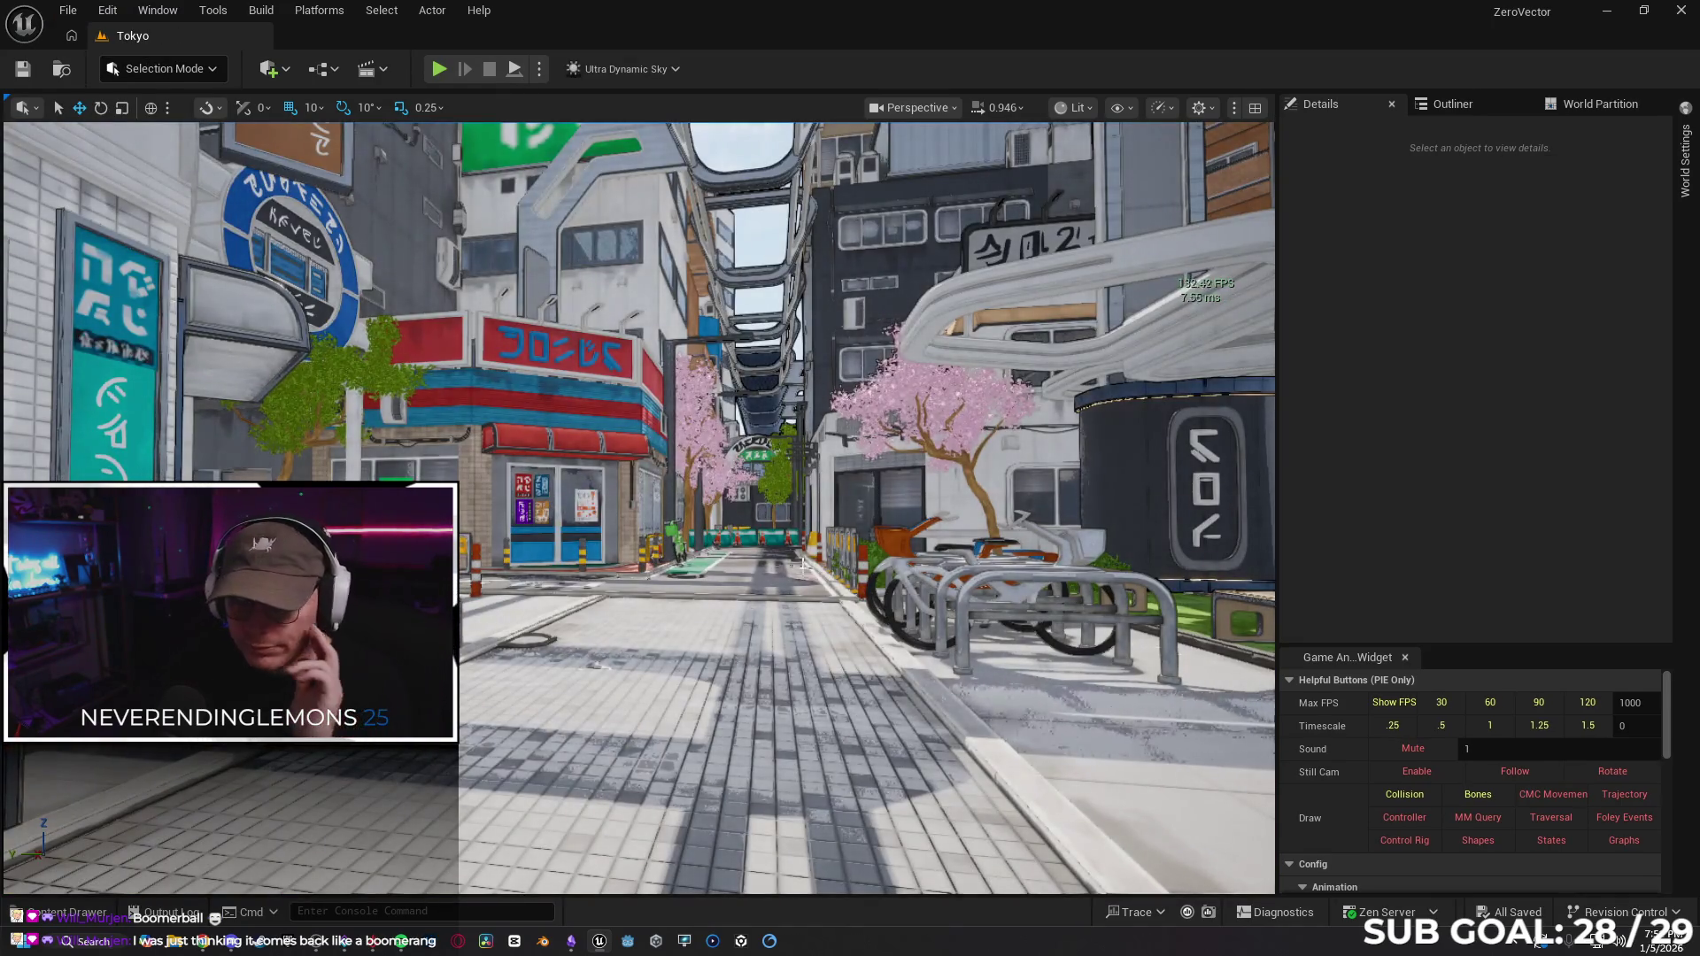
key(F11)
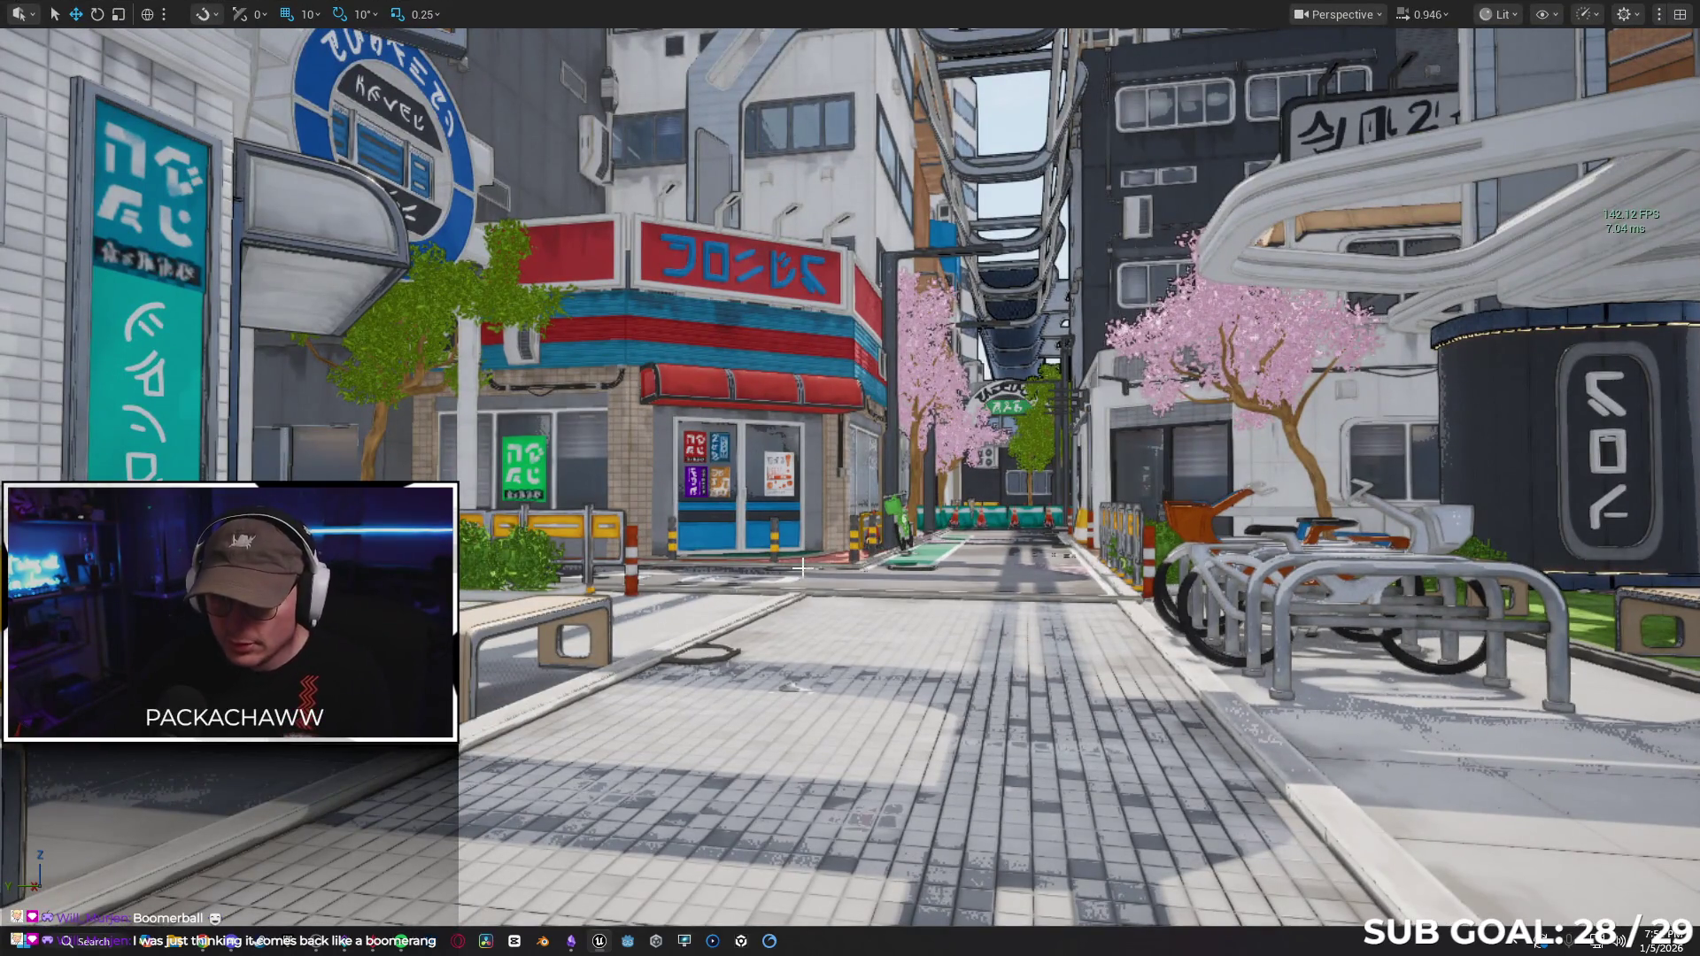
key(alt+p)
key(w)
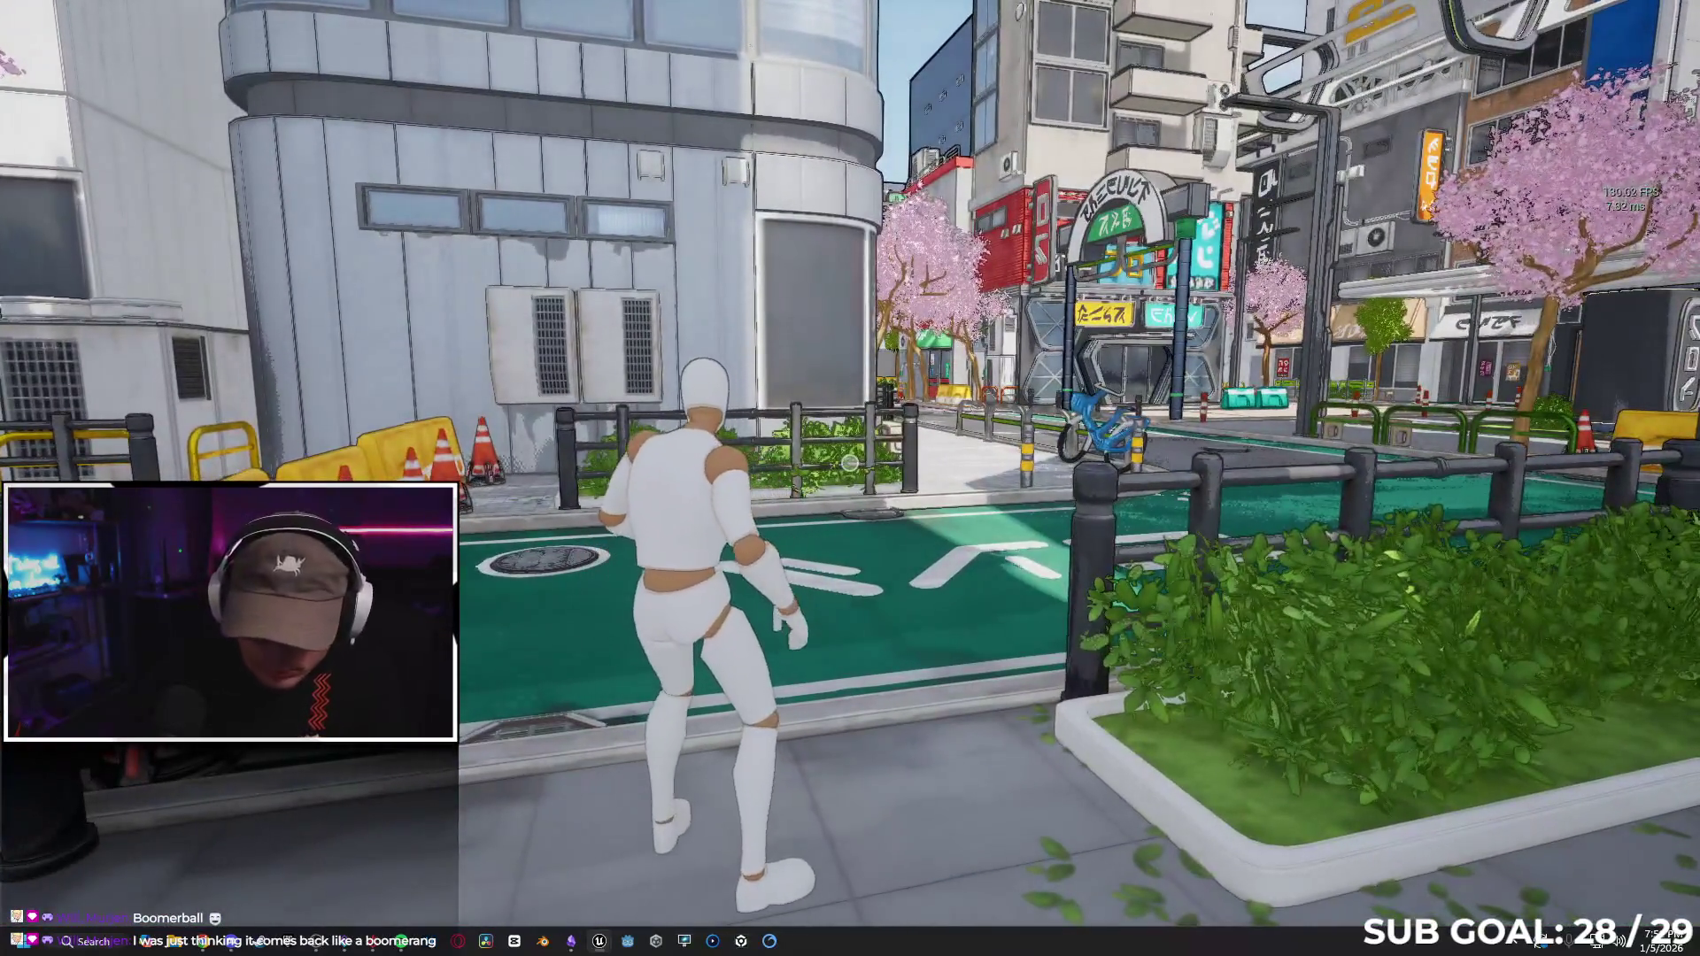
Swap the player character to the anime girl model.
key(F11)
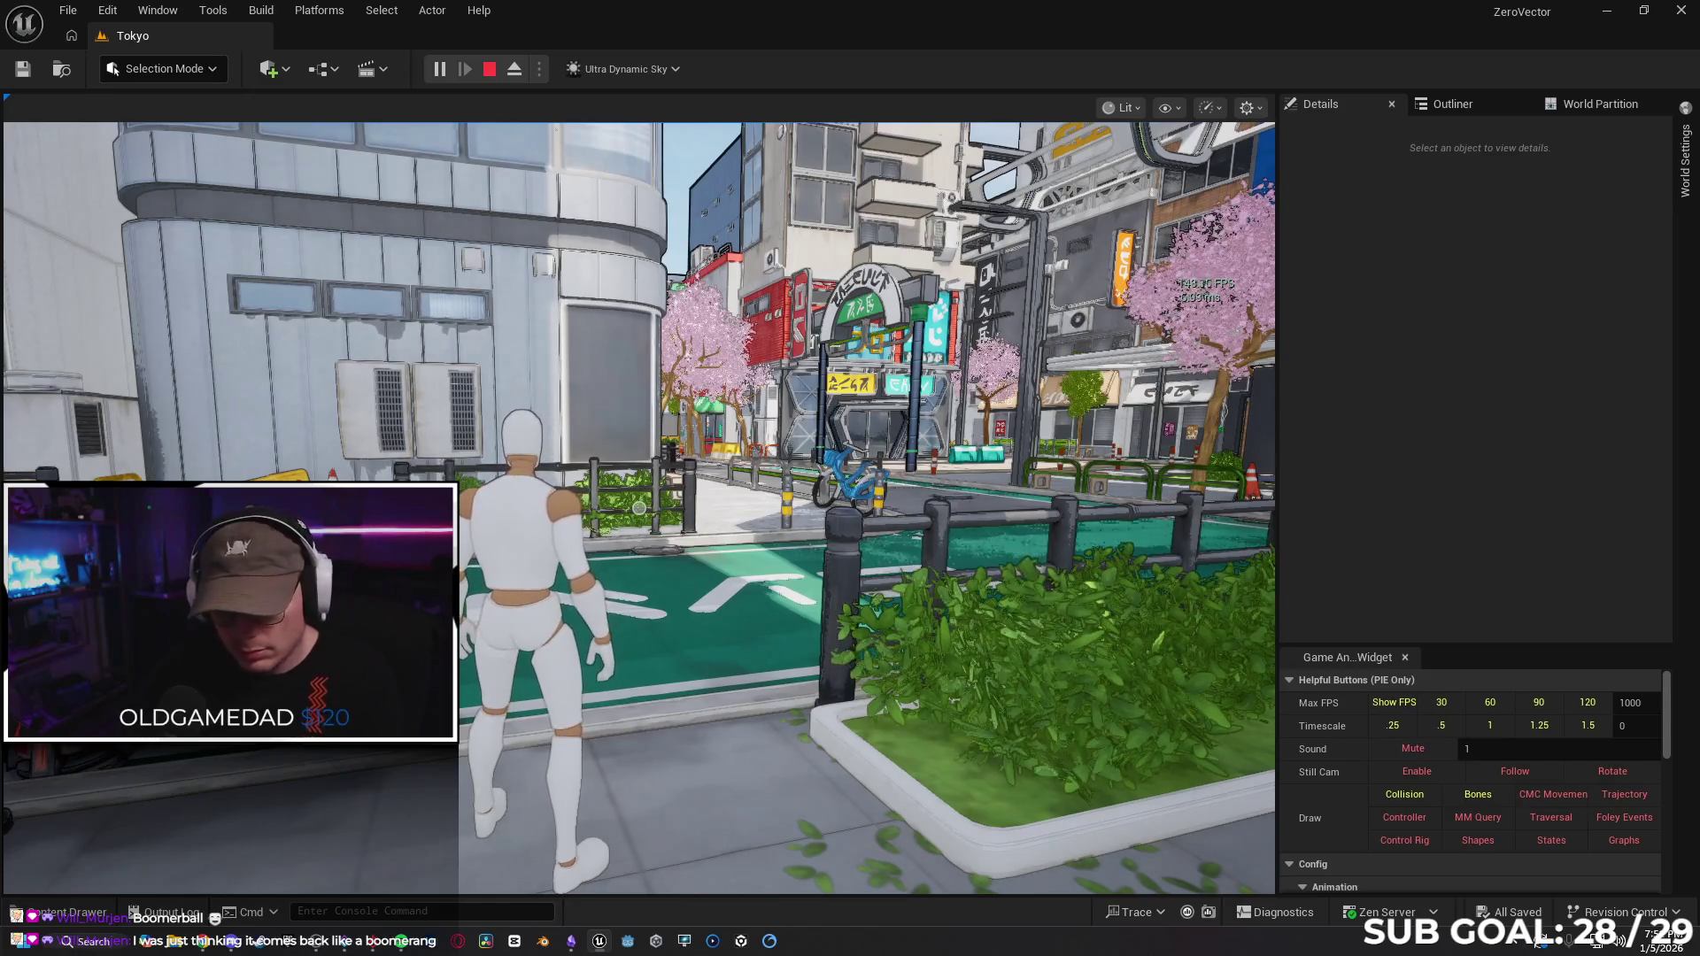
scroll(1457, 694, down, 1)
scroll(1417, 751, down, 8)
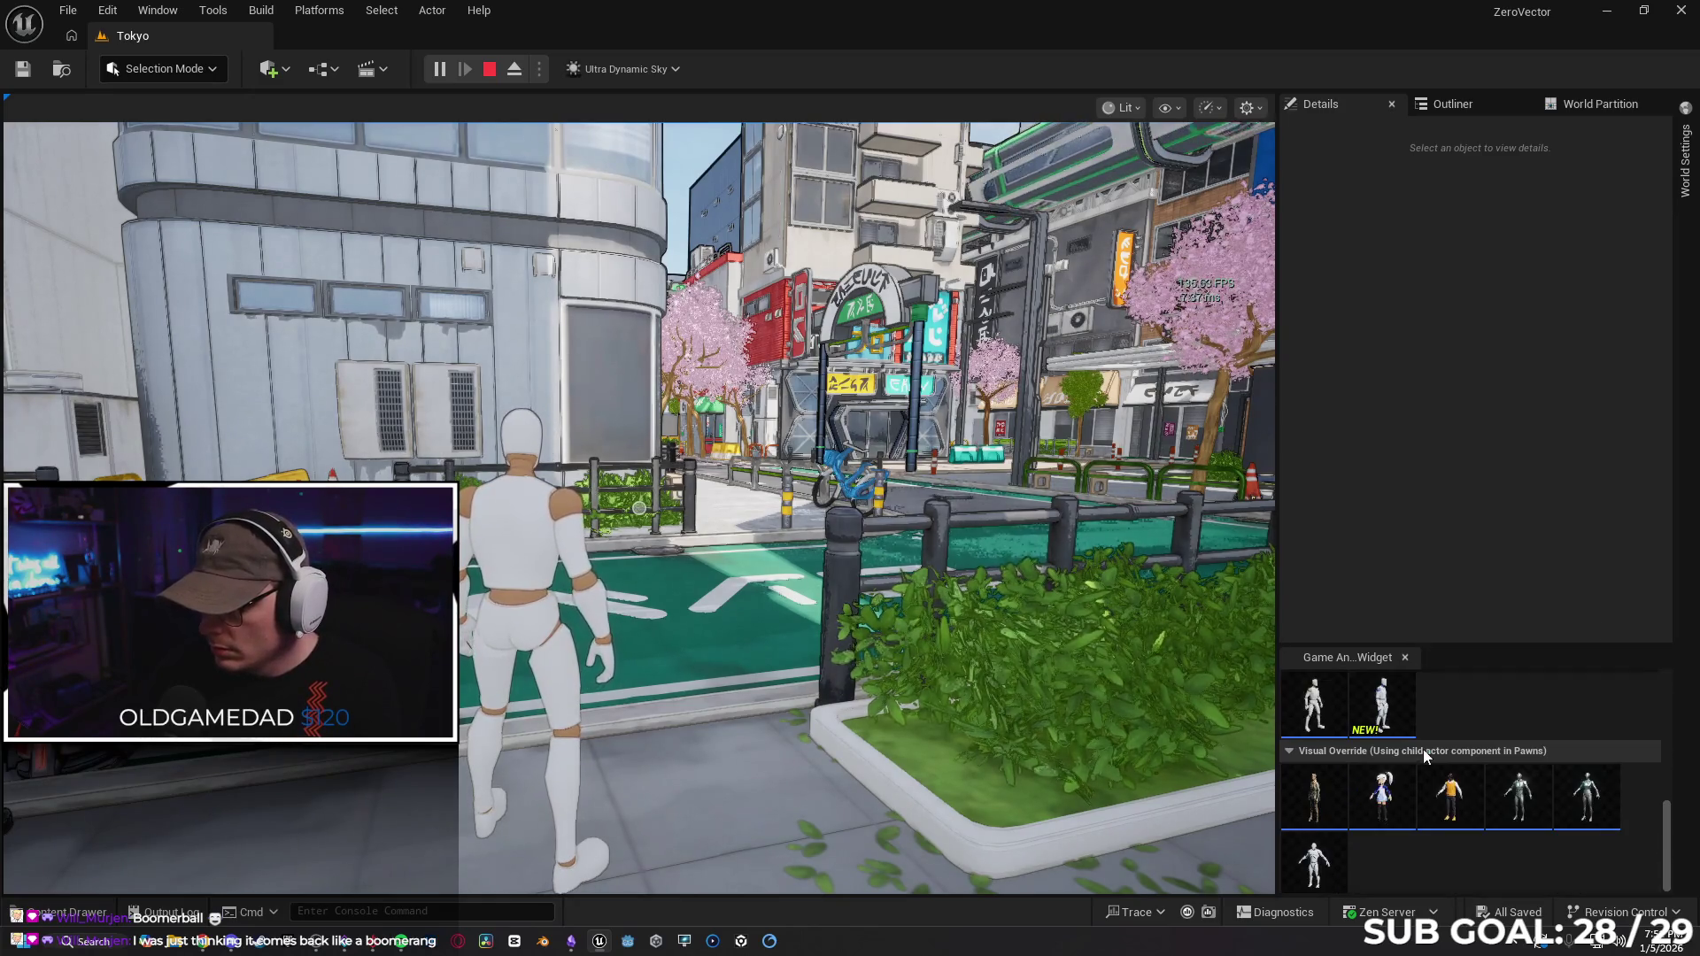
click(1400, 797)
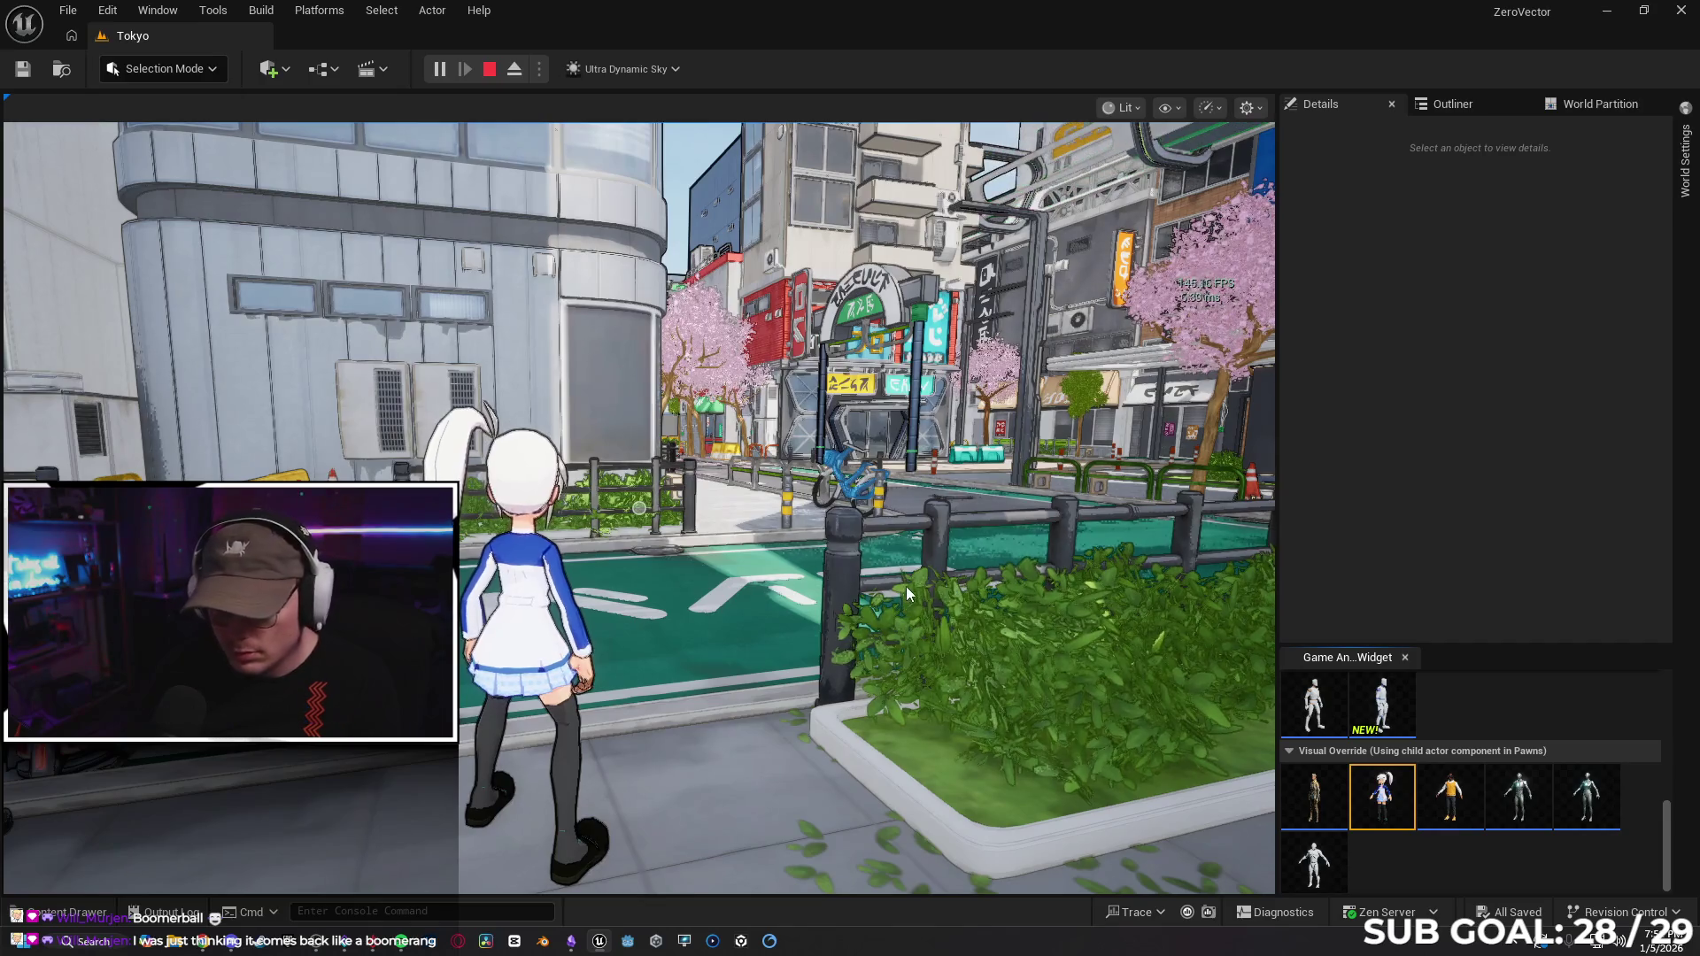
Run the character fullscreen along the green bike lane, up a pole and over the walkway.
click(846, 561)
key(F11)
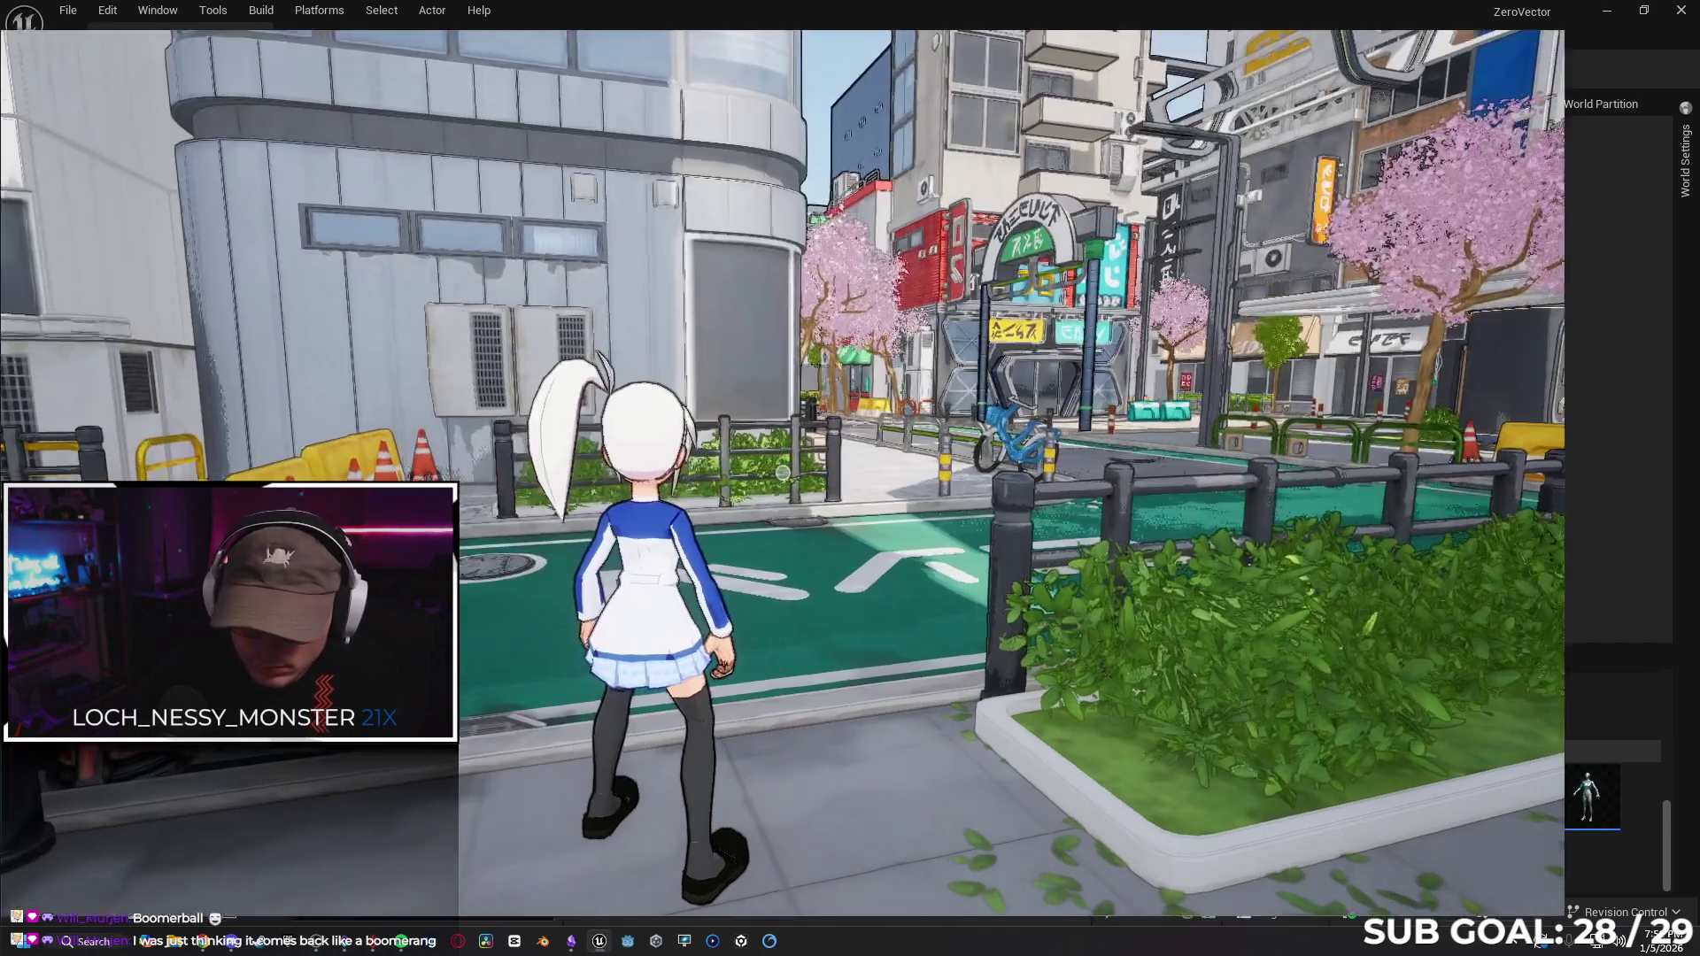
key(s)
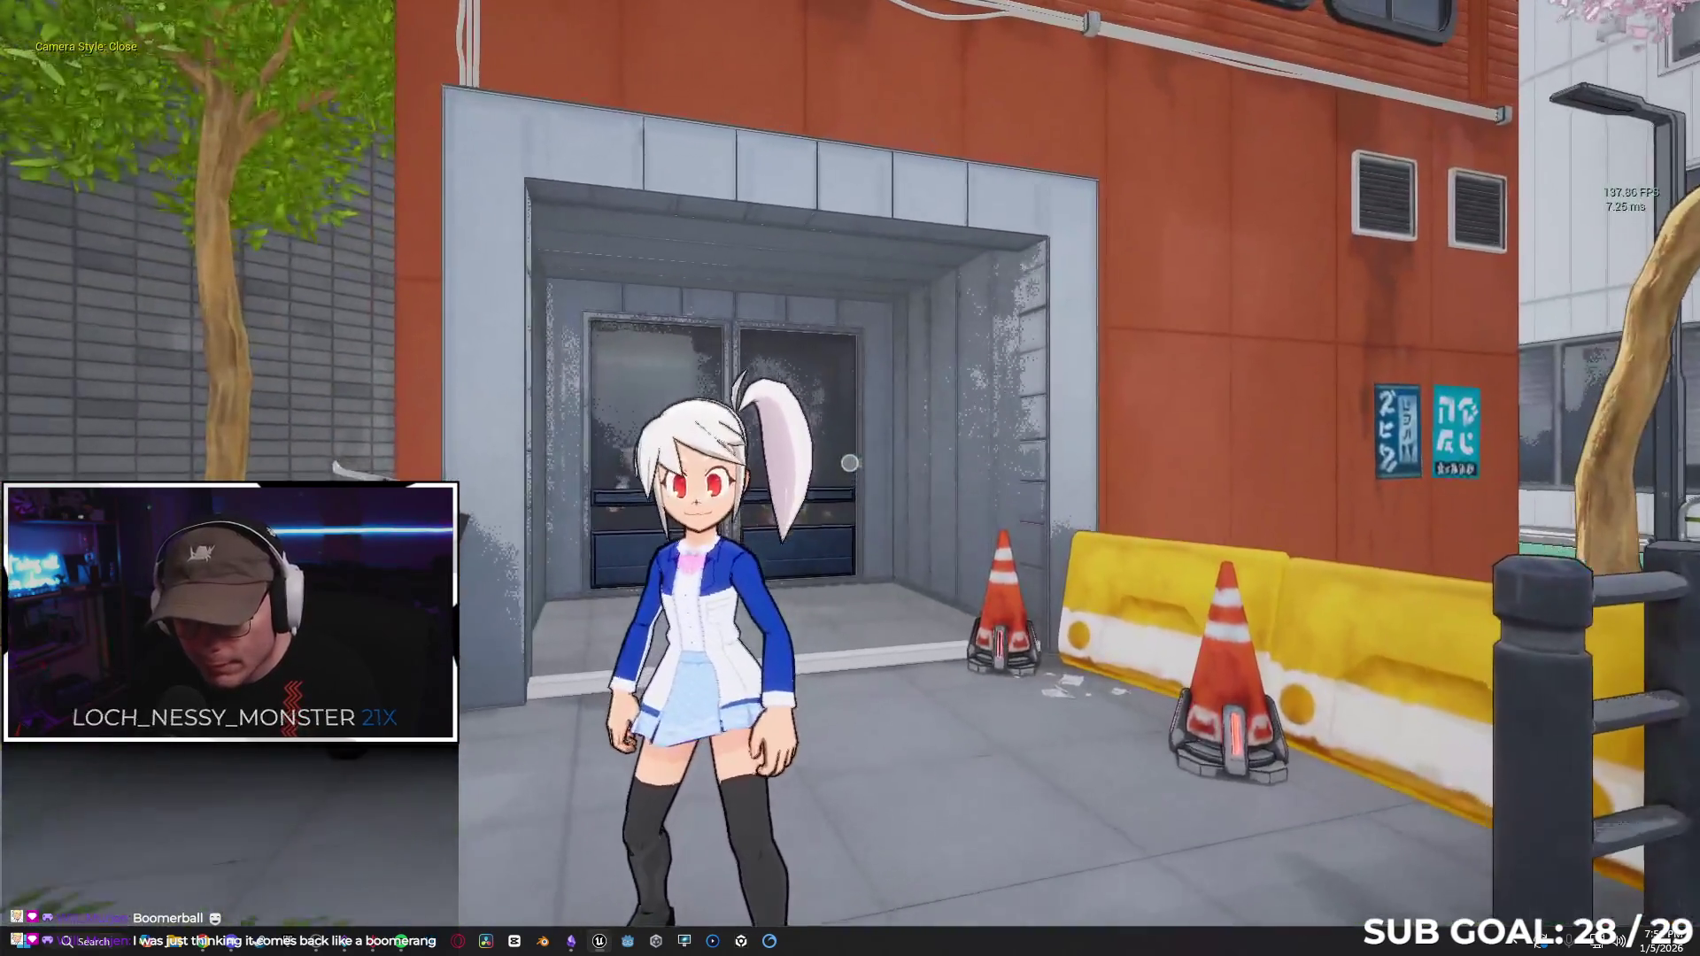
key(v)
key(w)
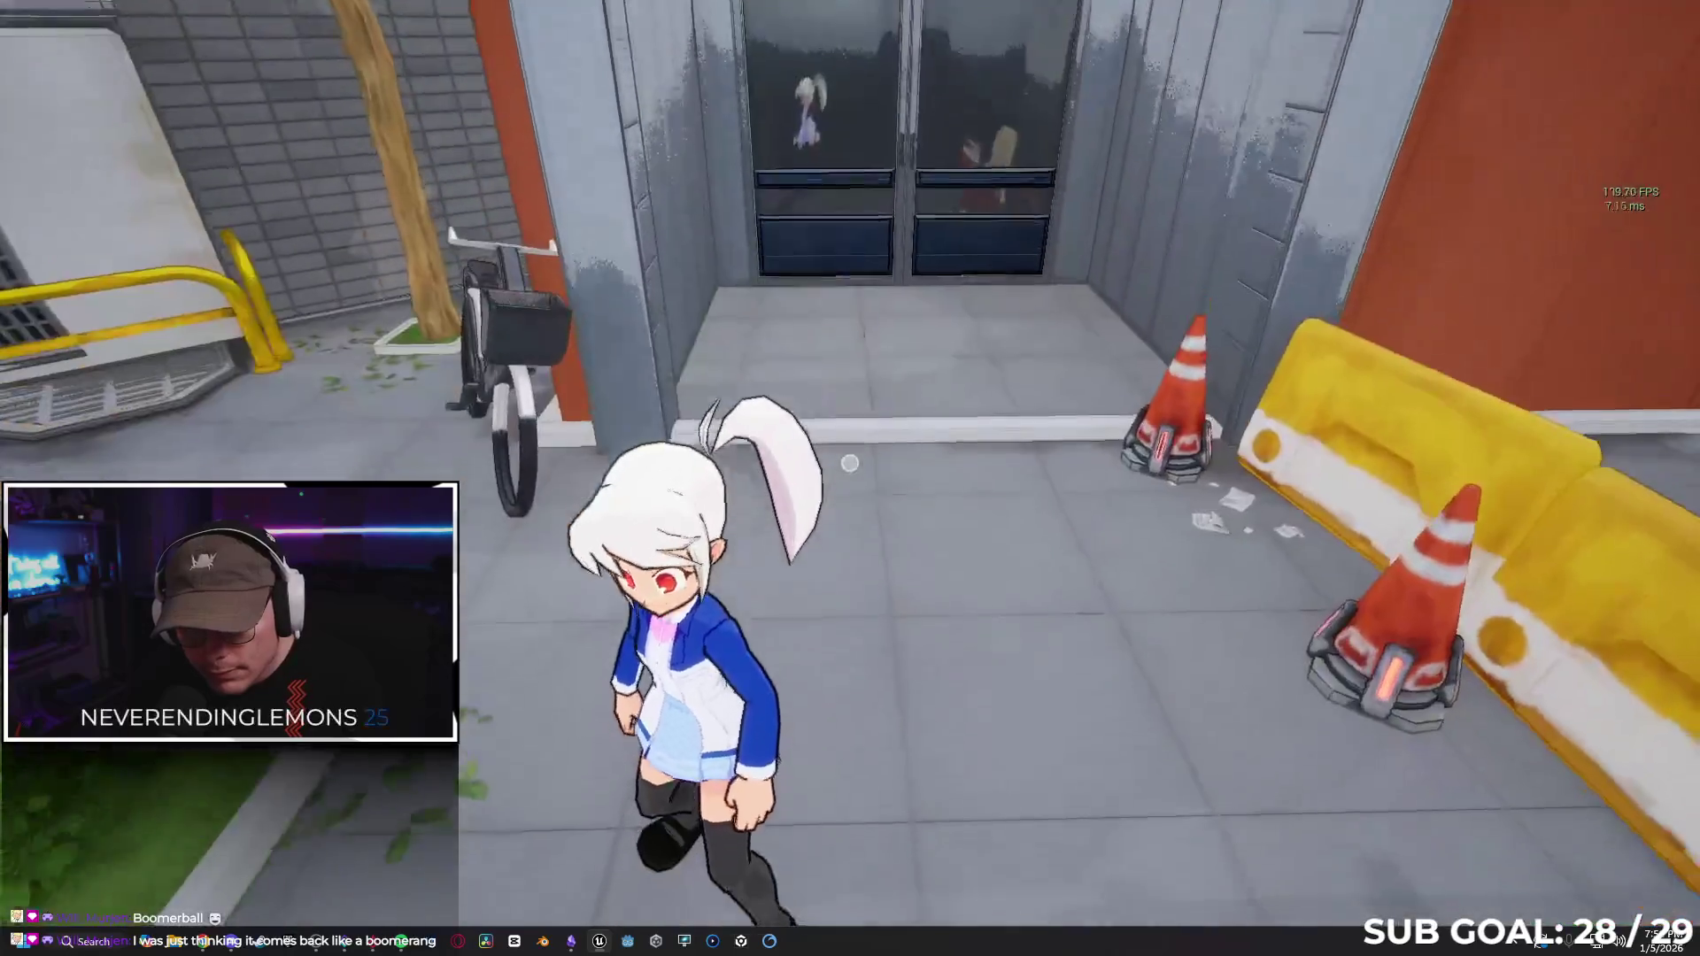
key(w)
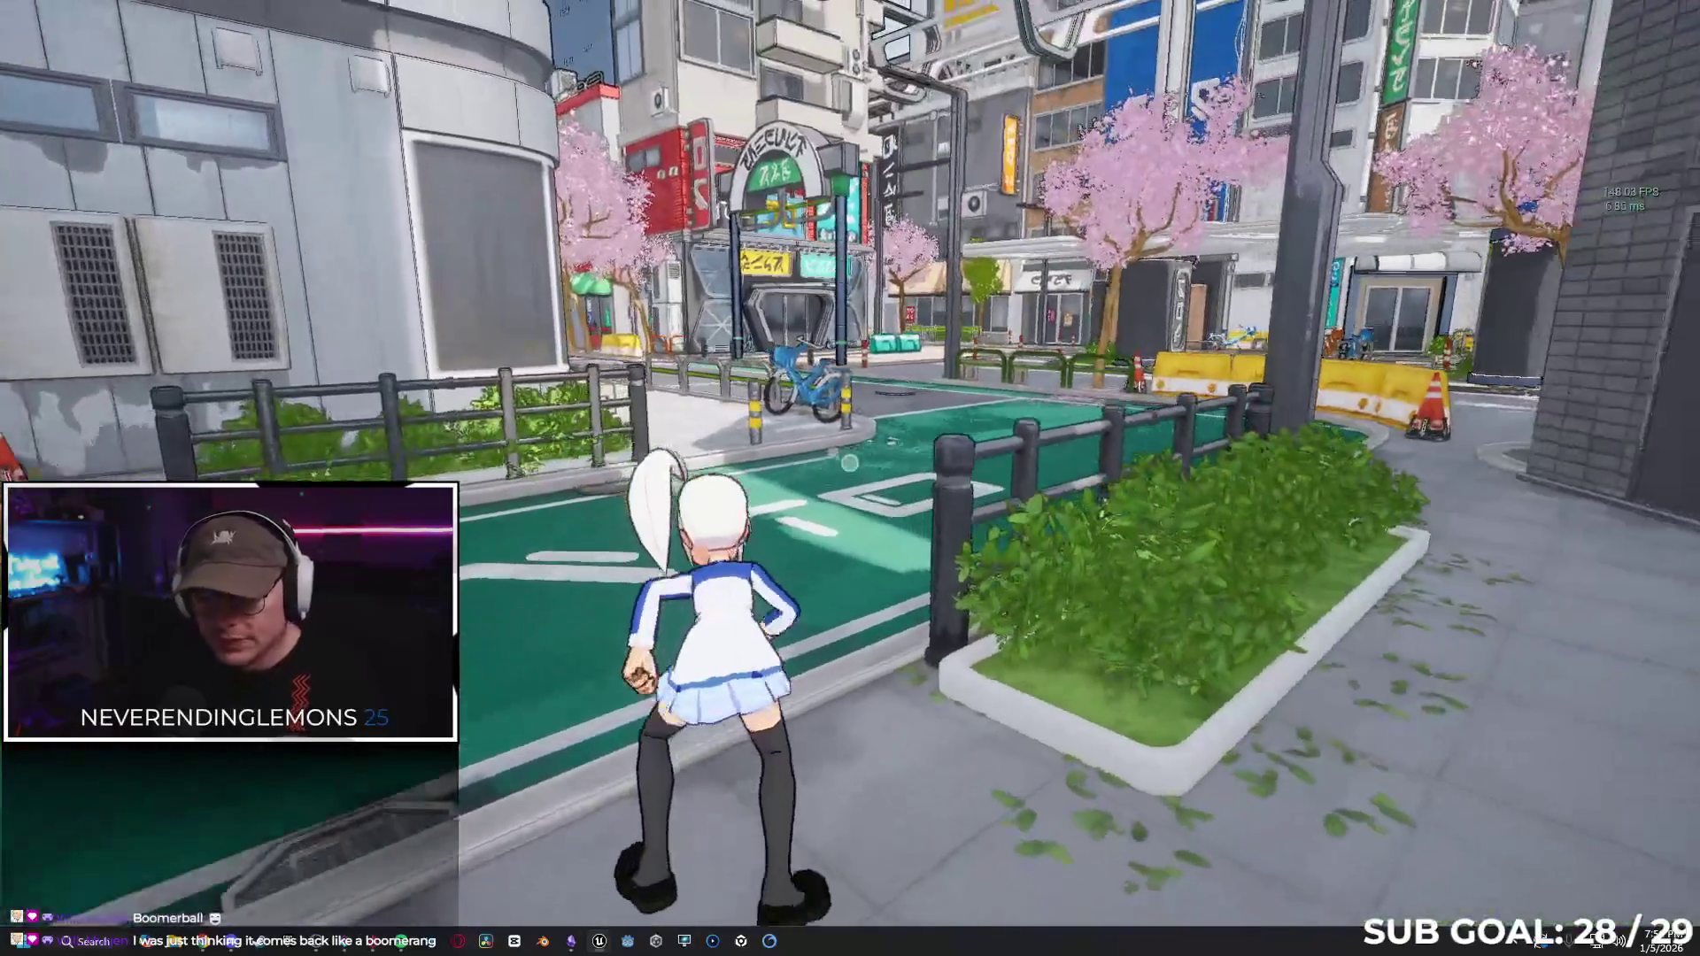
key(w)
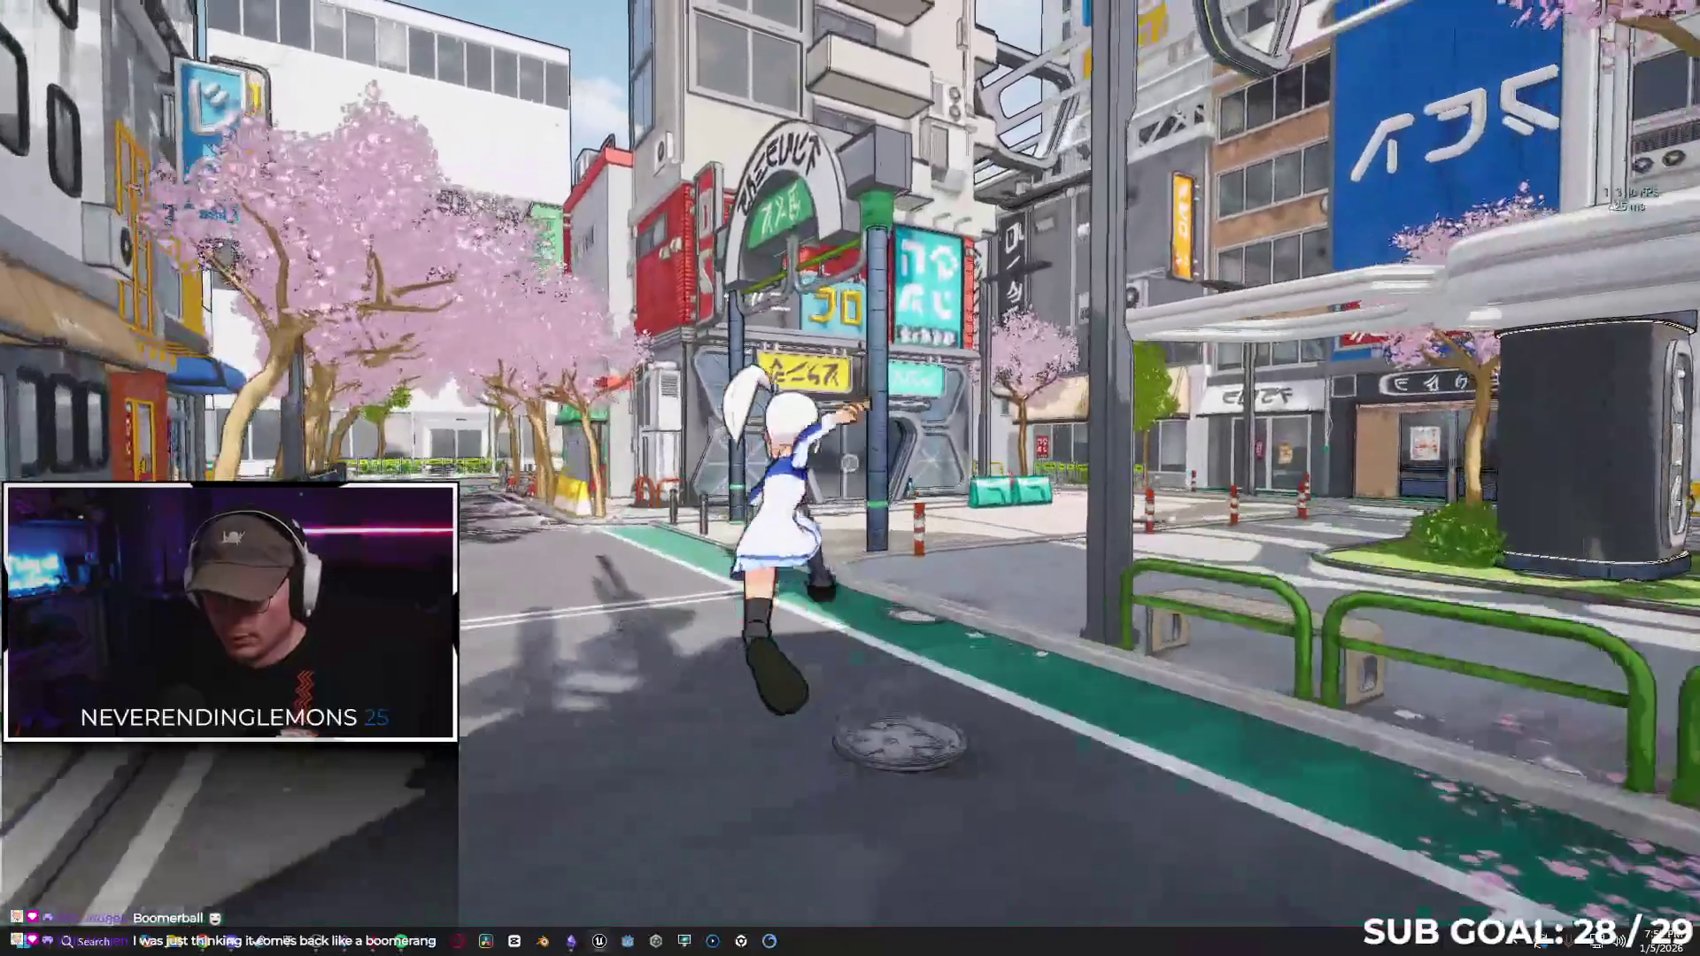
key(w)
key(space)
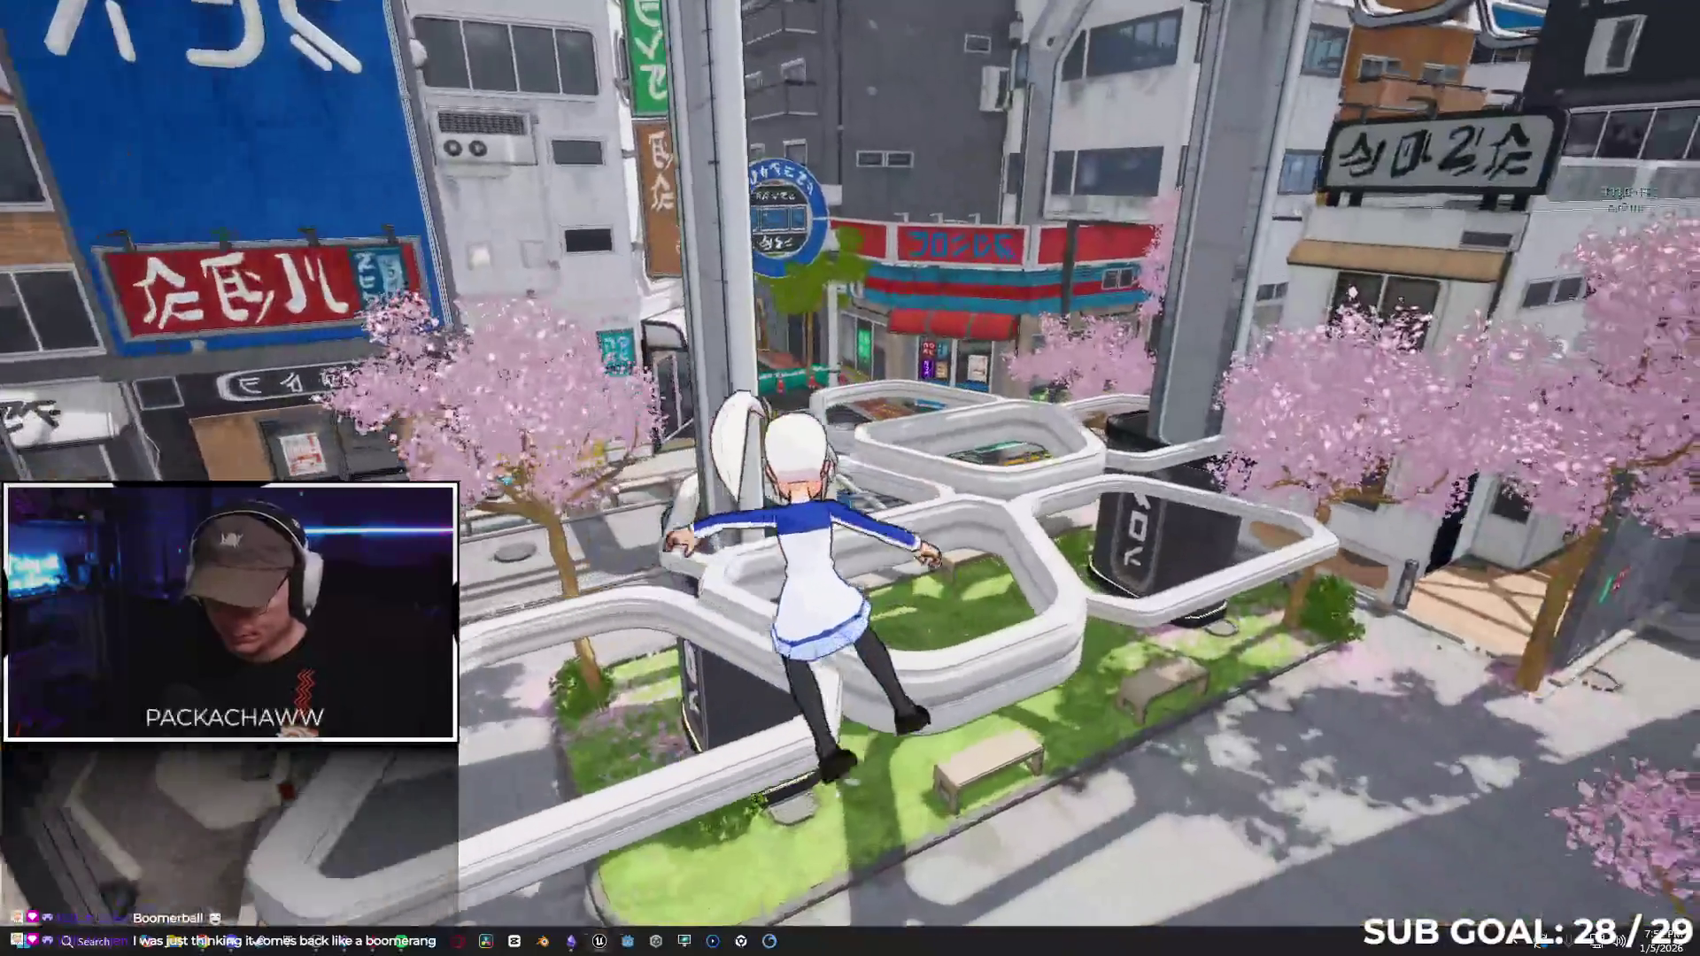
key(w)
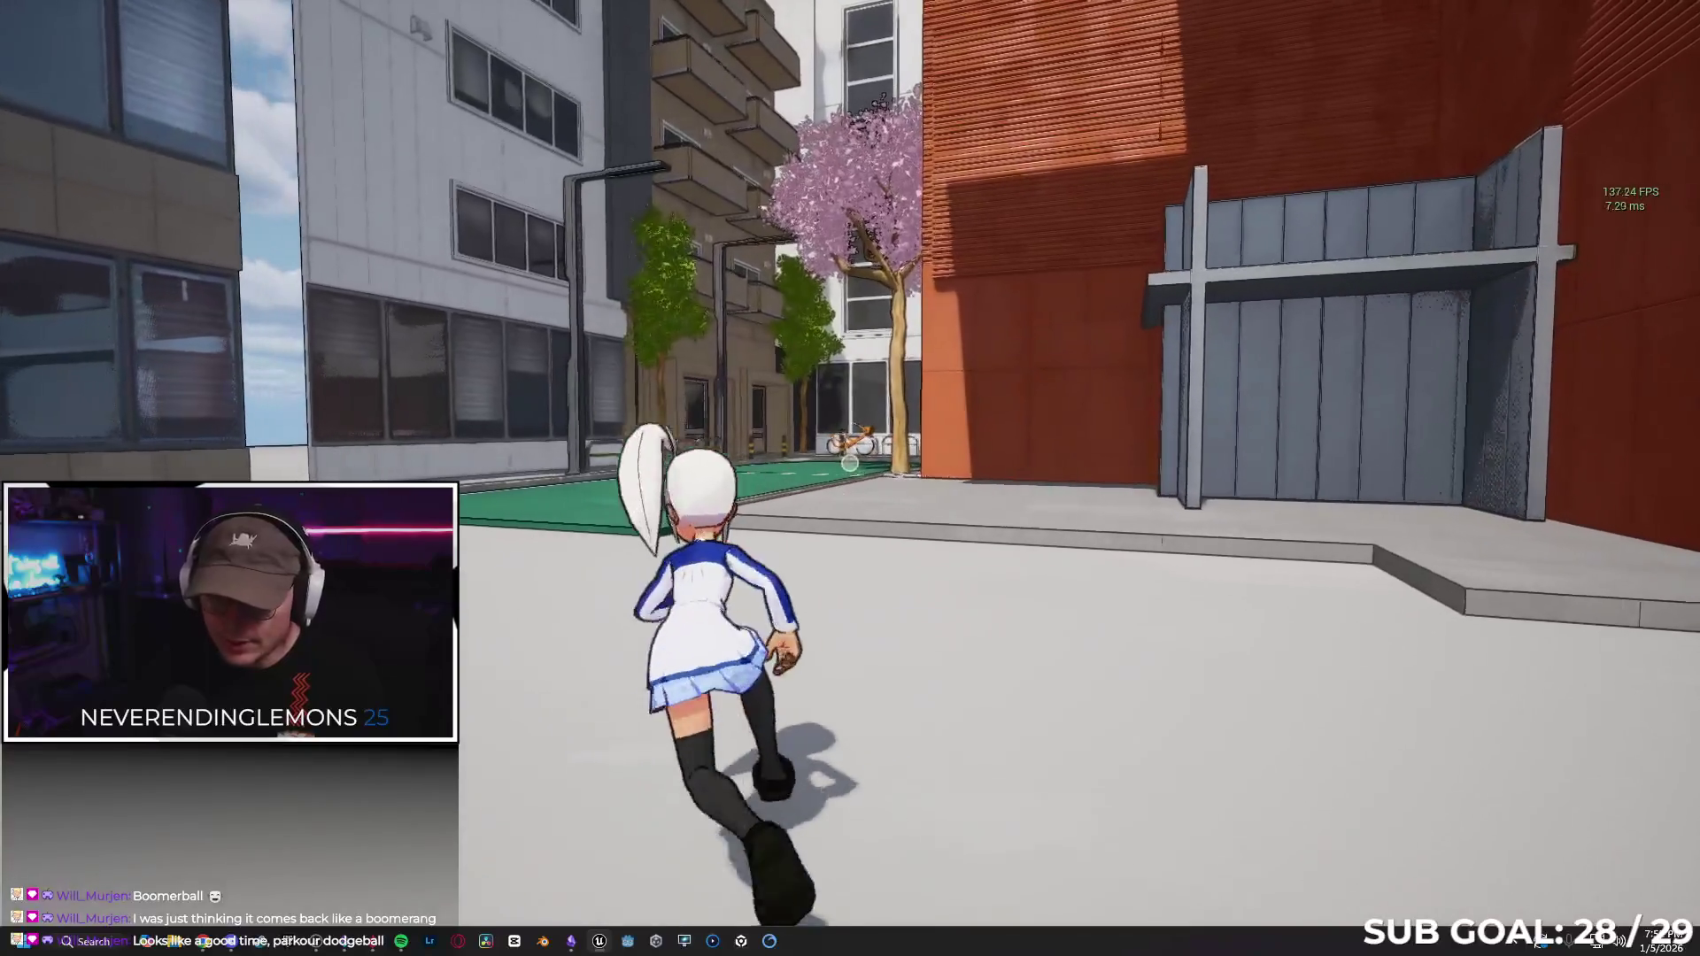
Run the character across the plaza and down the cherry-tree street, throwing and catching the red ball.
key(w)
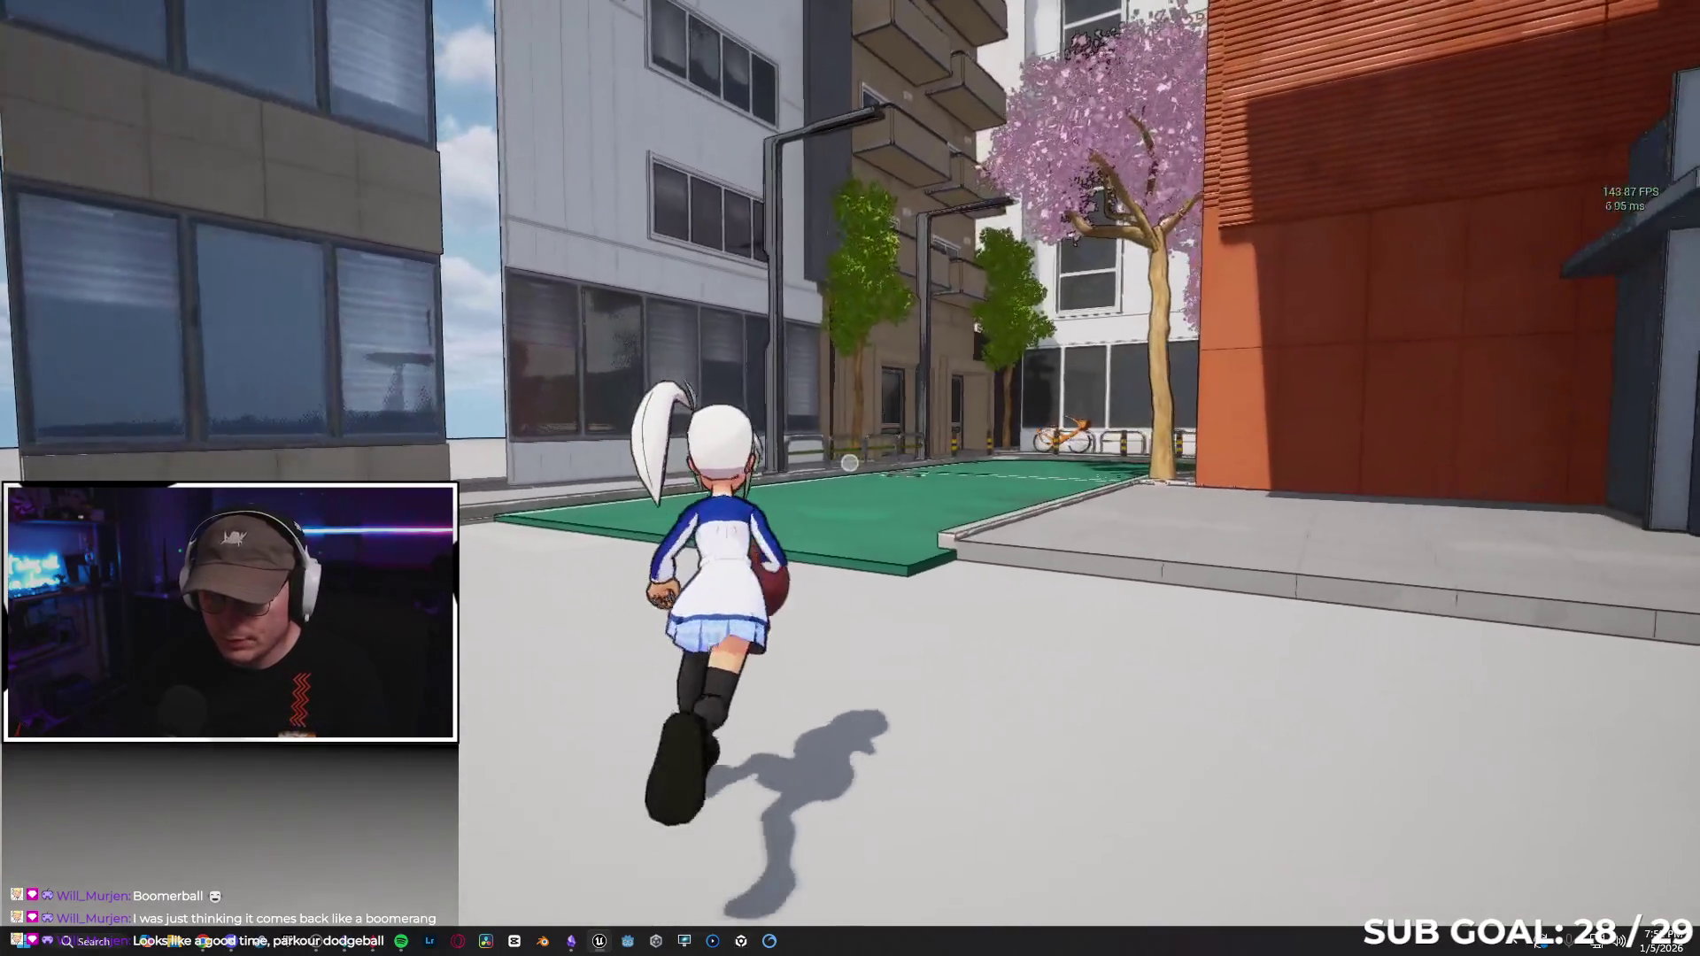
key(w)
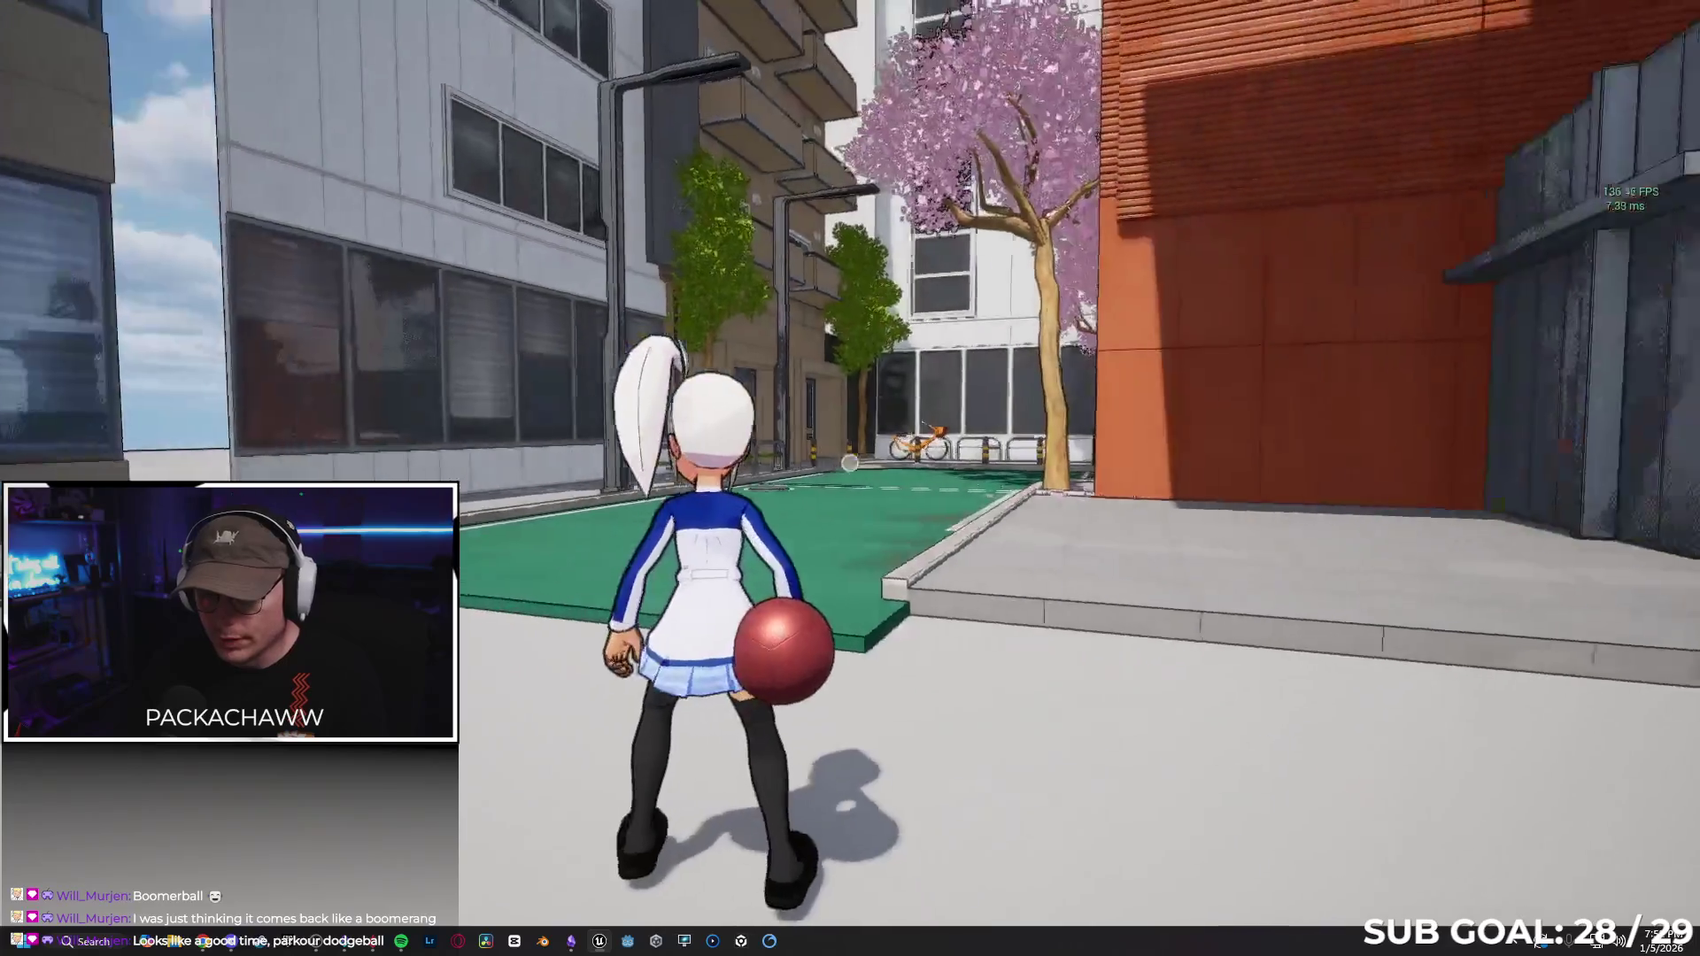
key(w)
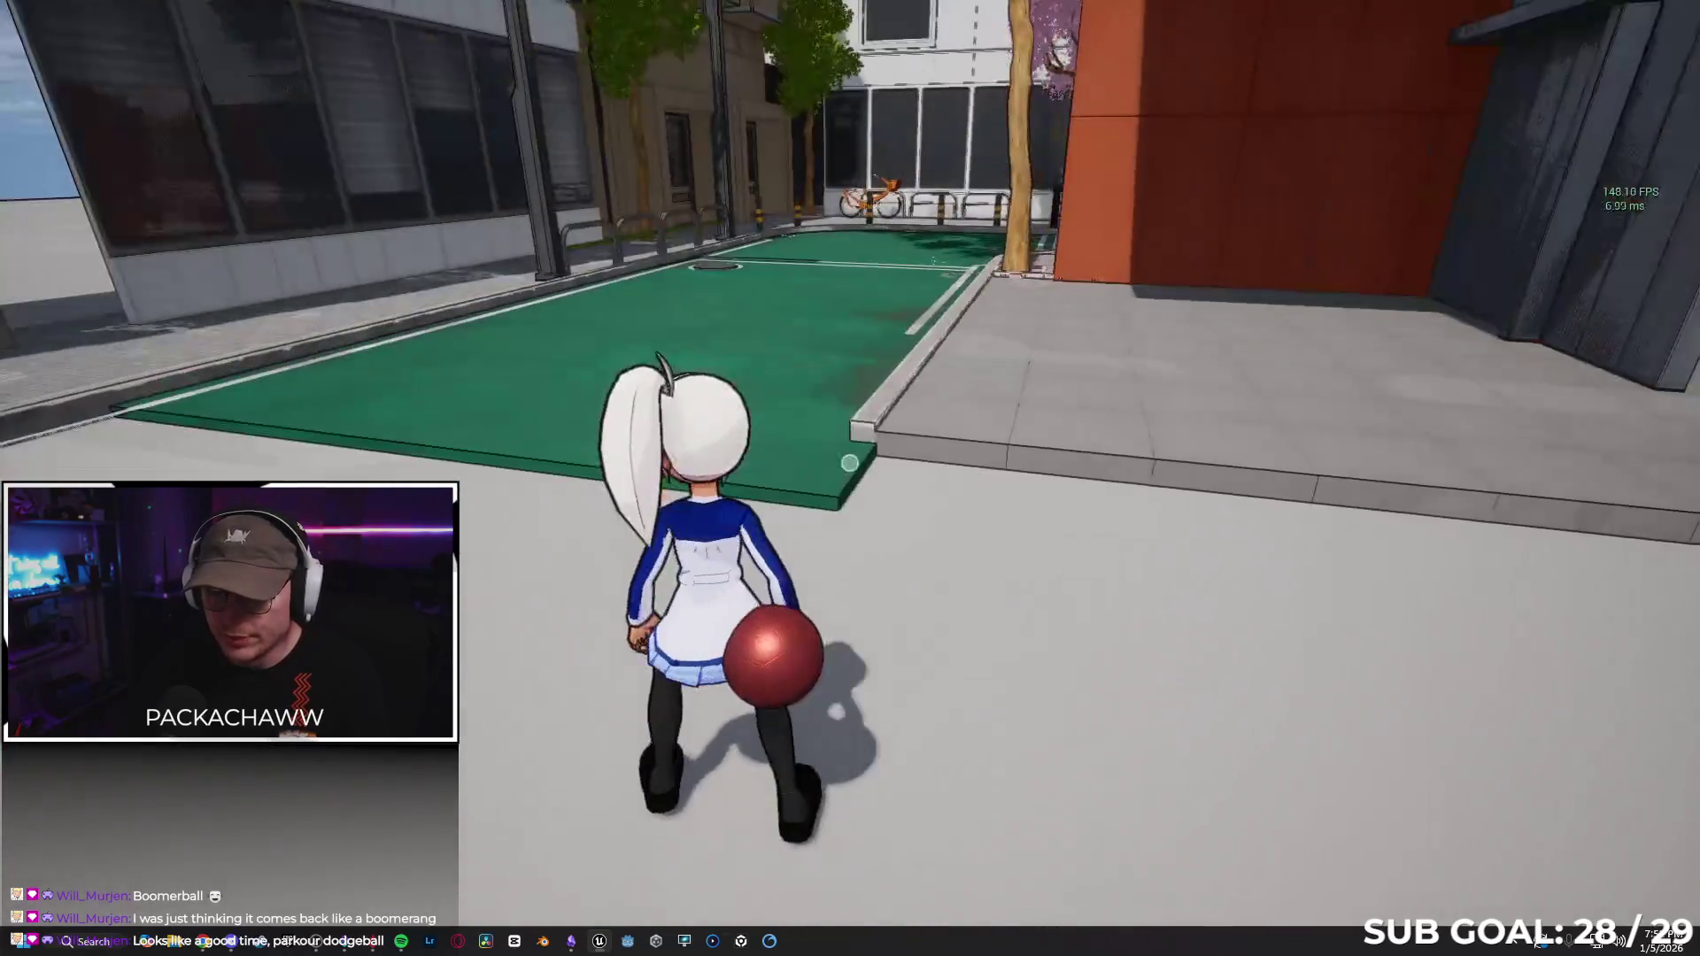
key(w)
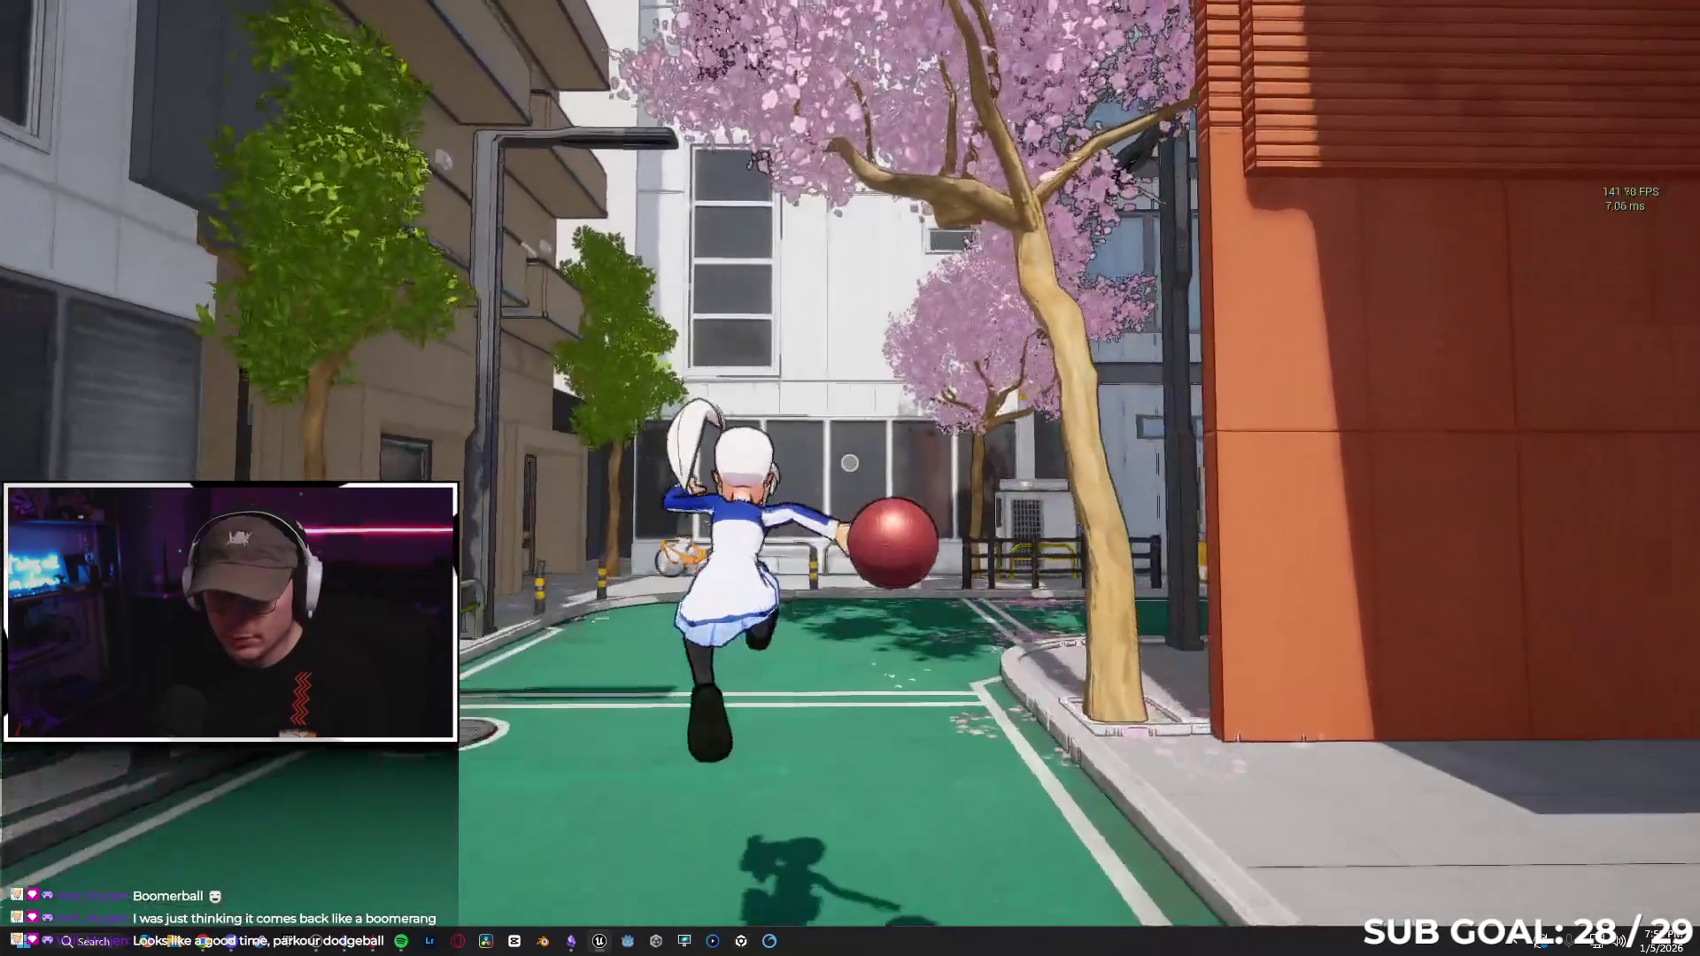
key(w)
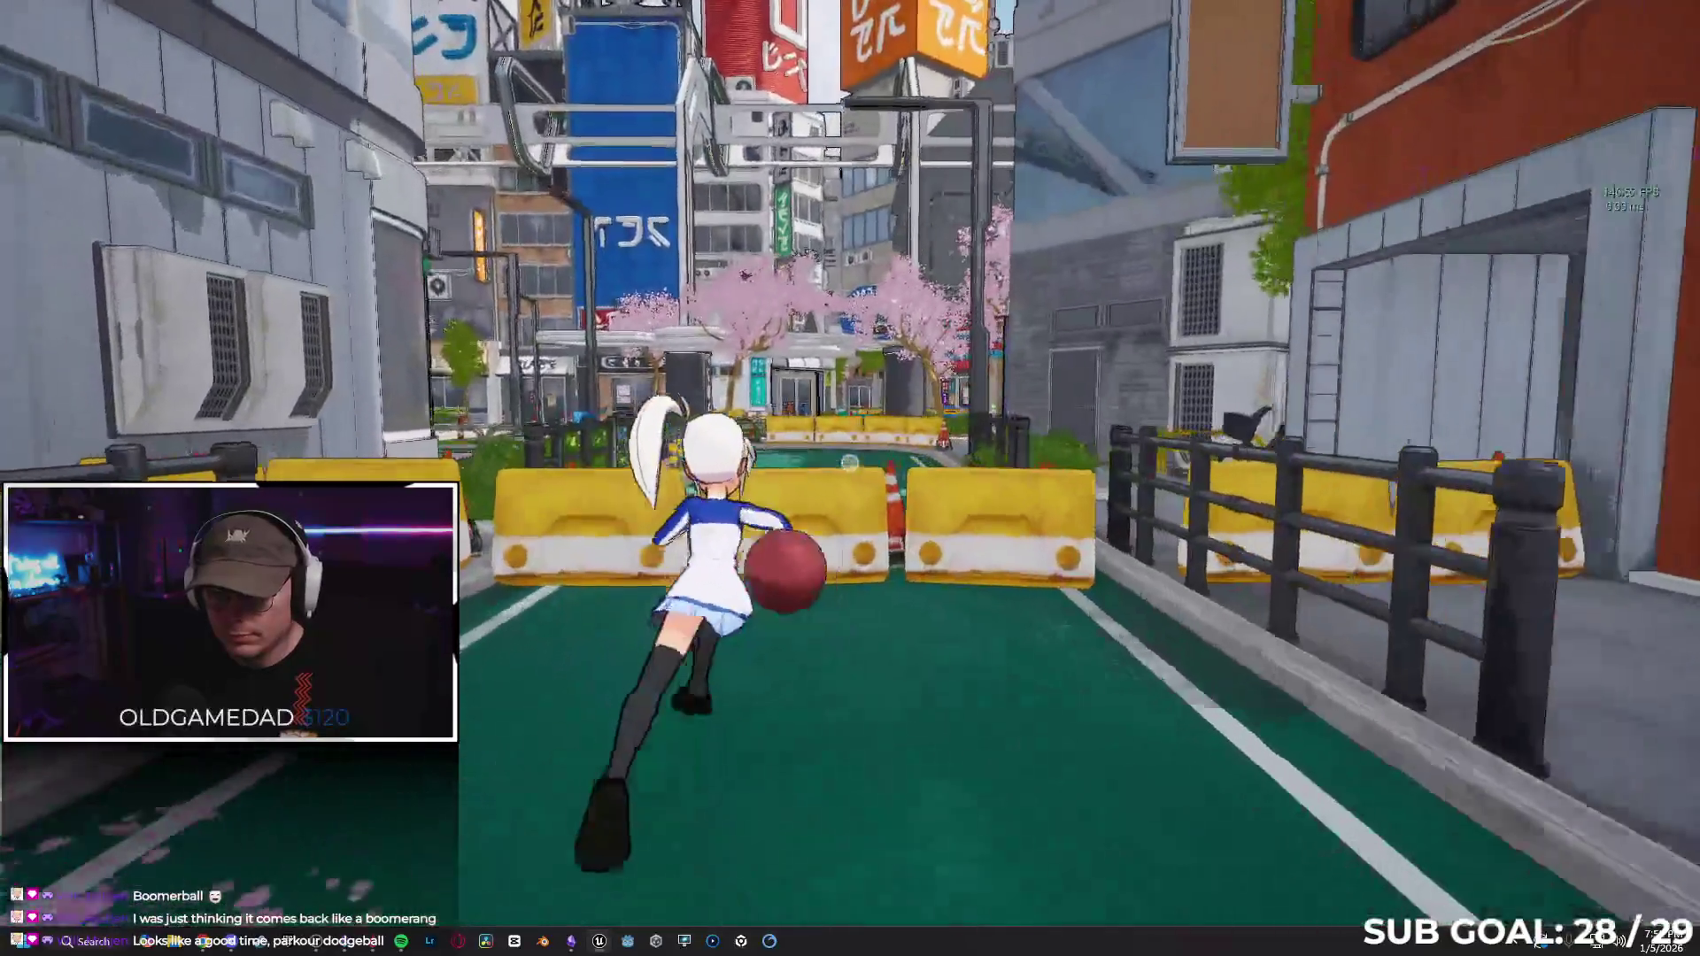
key(w)
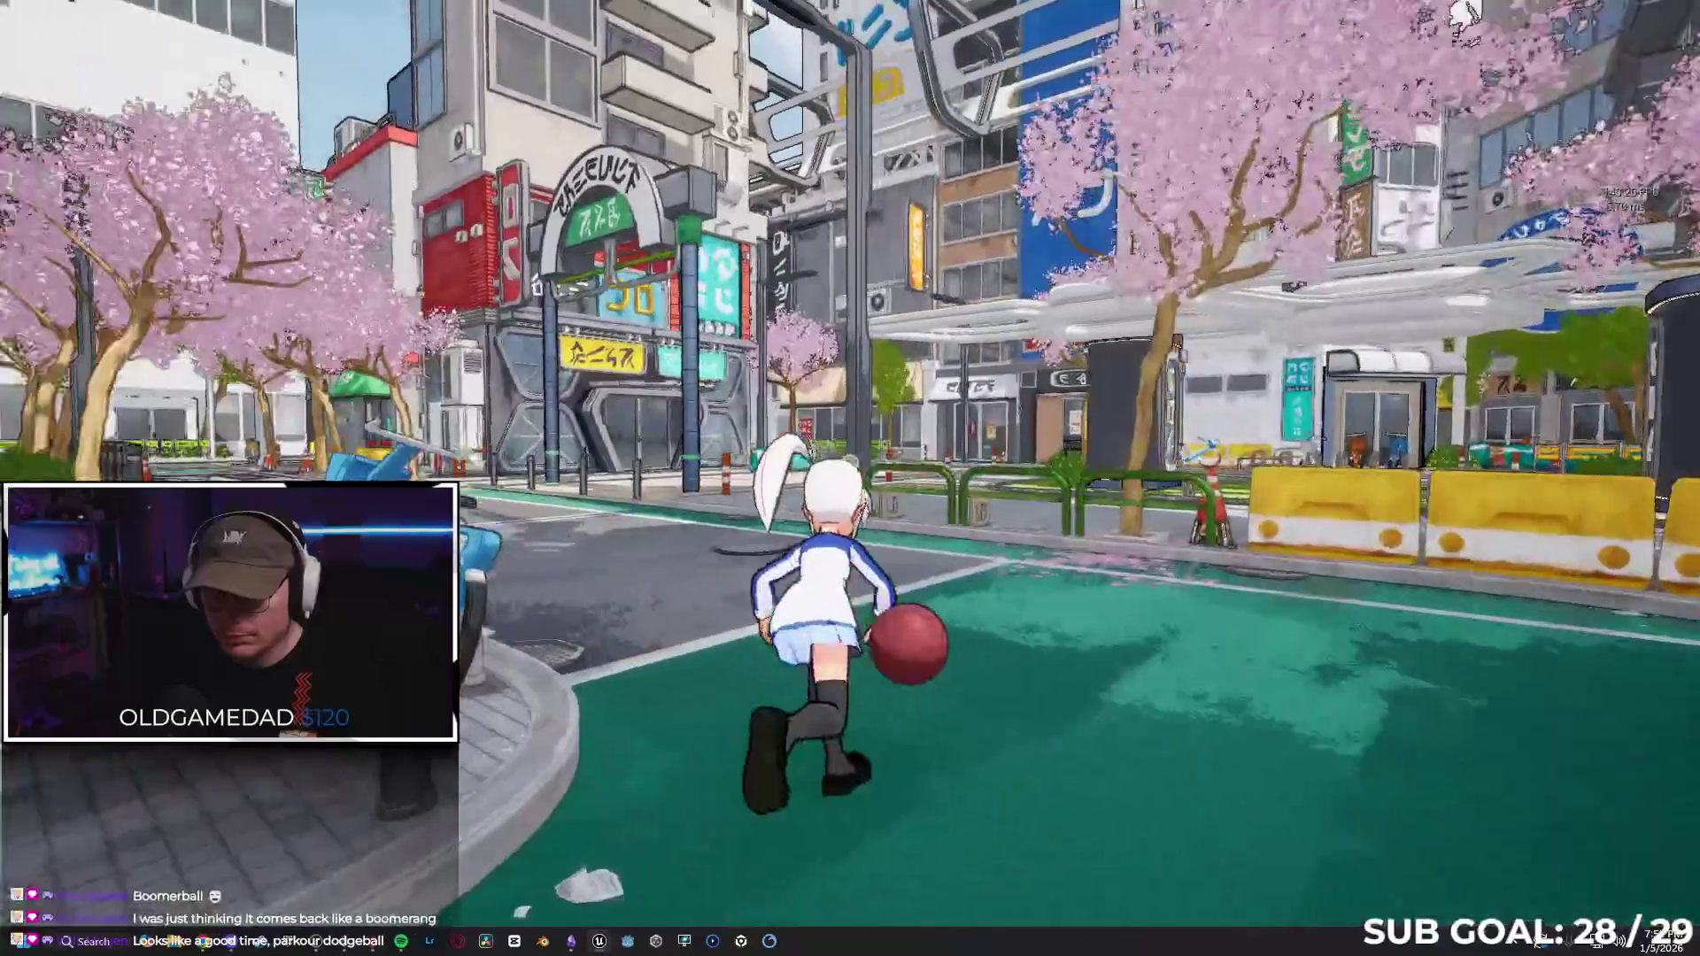
key(w)
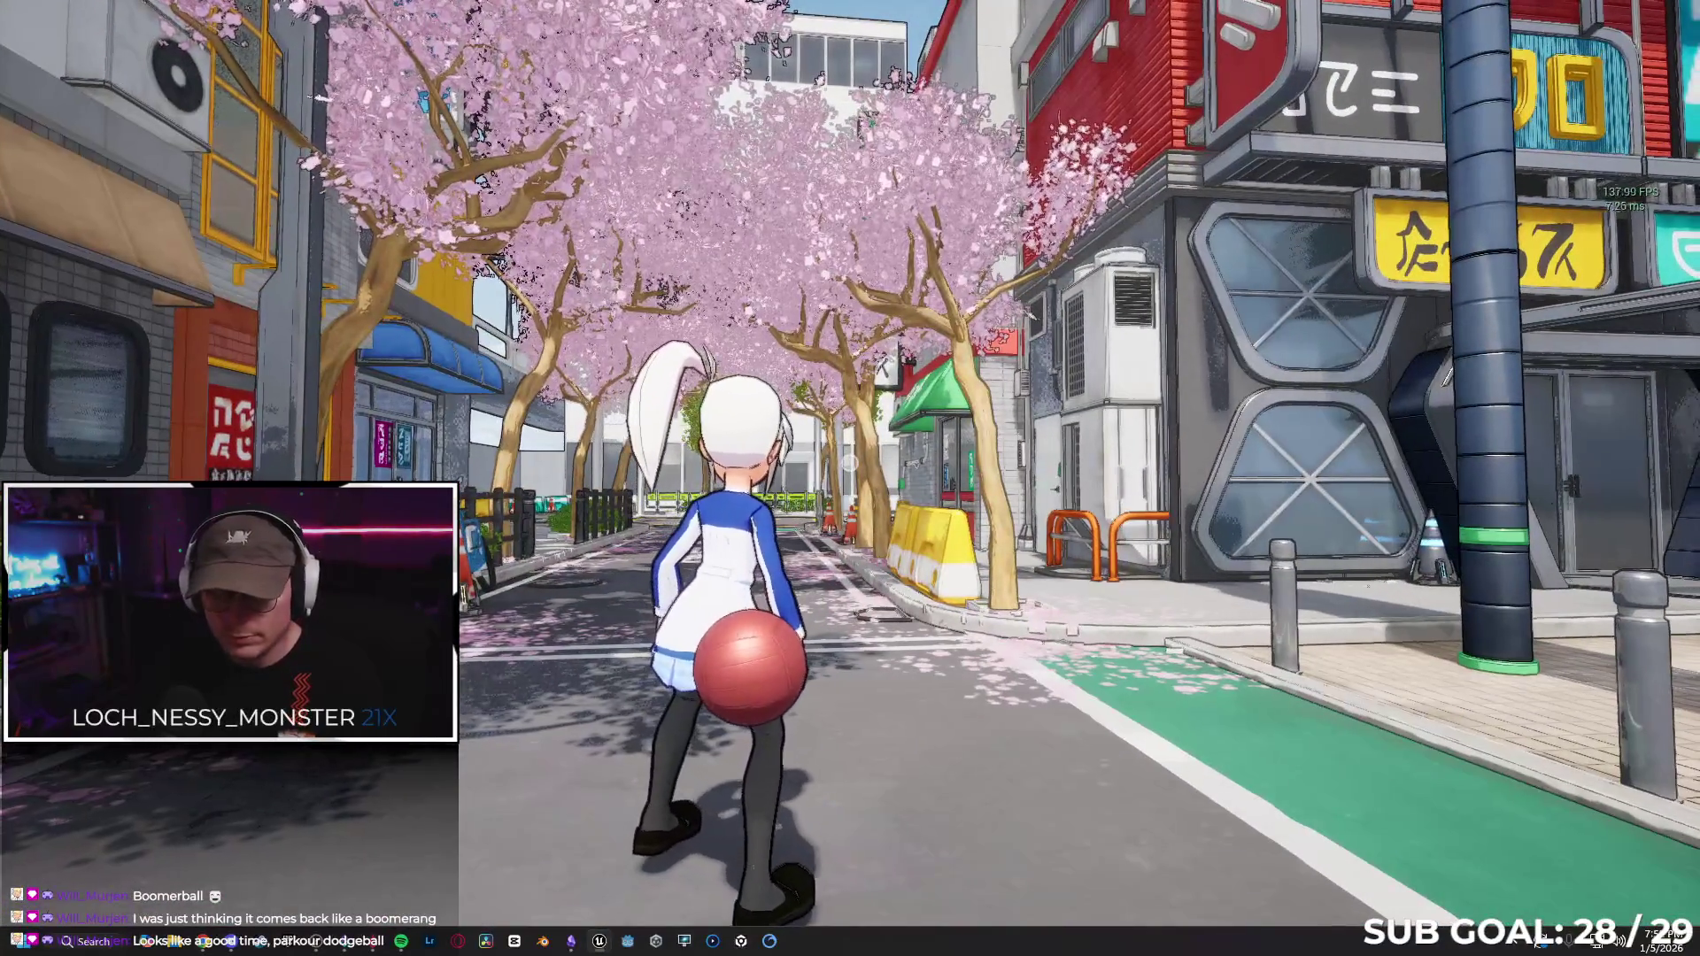
Restart the play session, throw the ball toward the crossing and chase it through the side streets.
key(Escape)
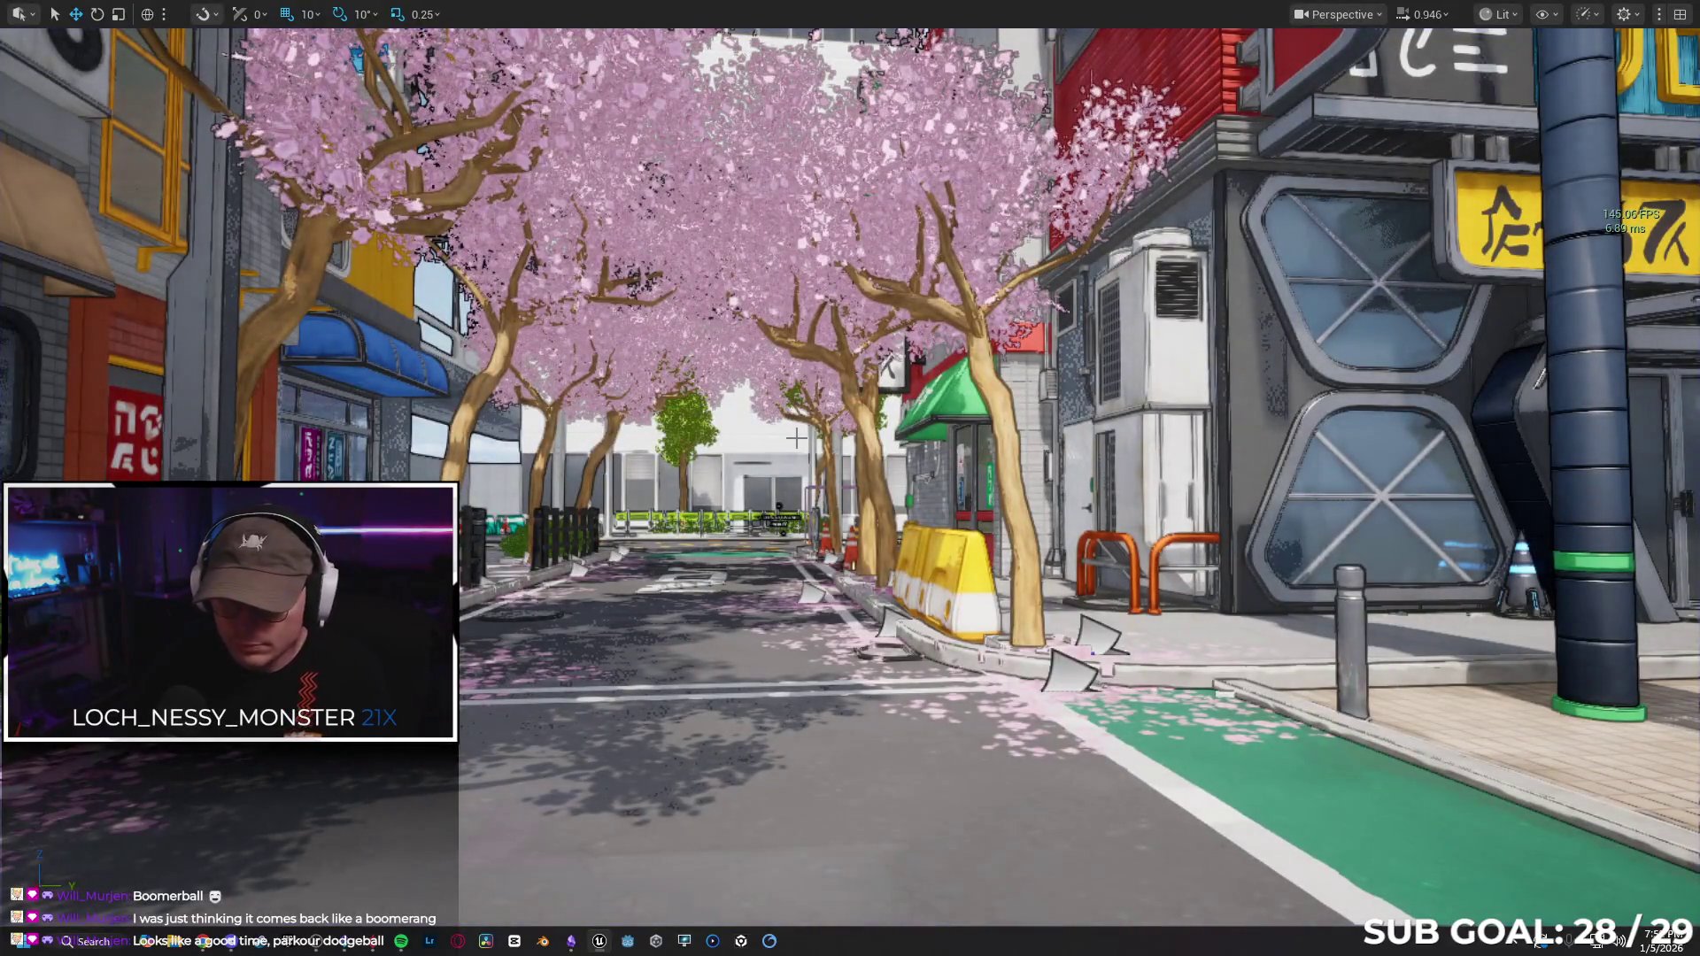
key(alt+p)
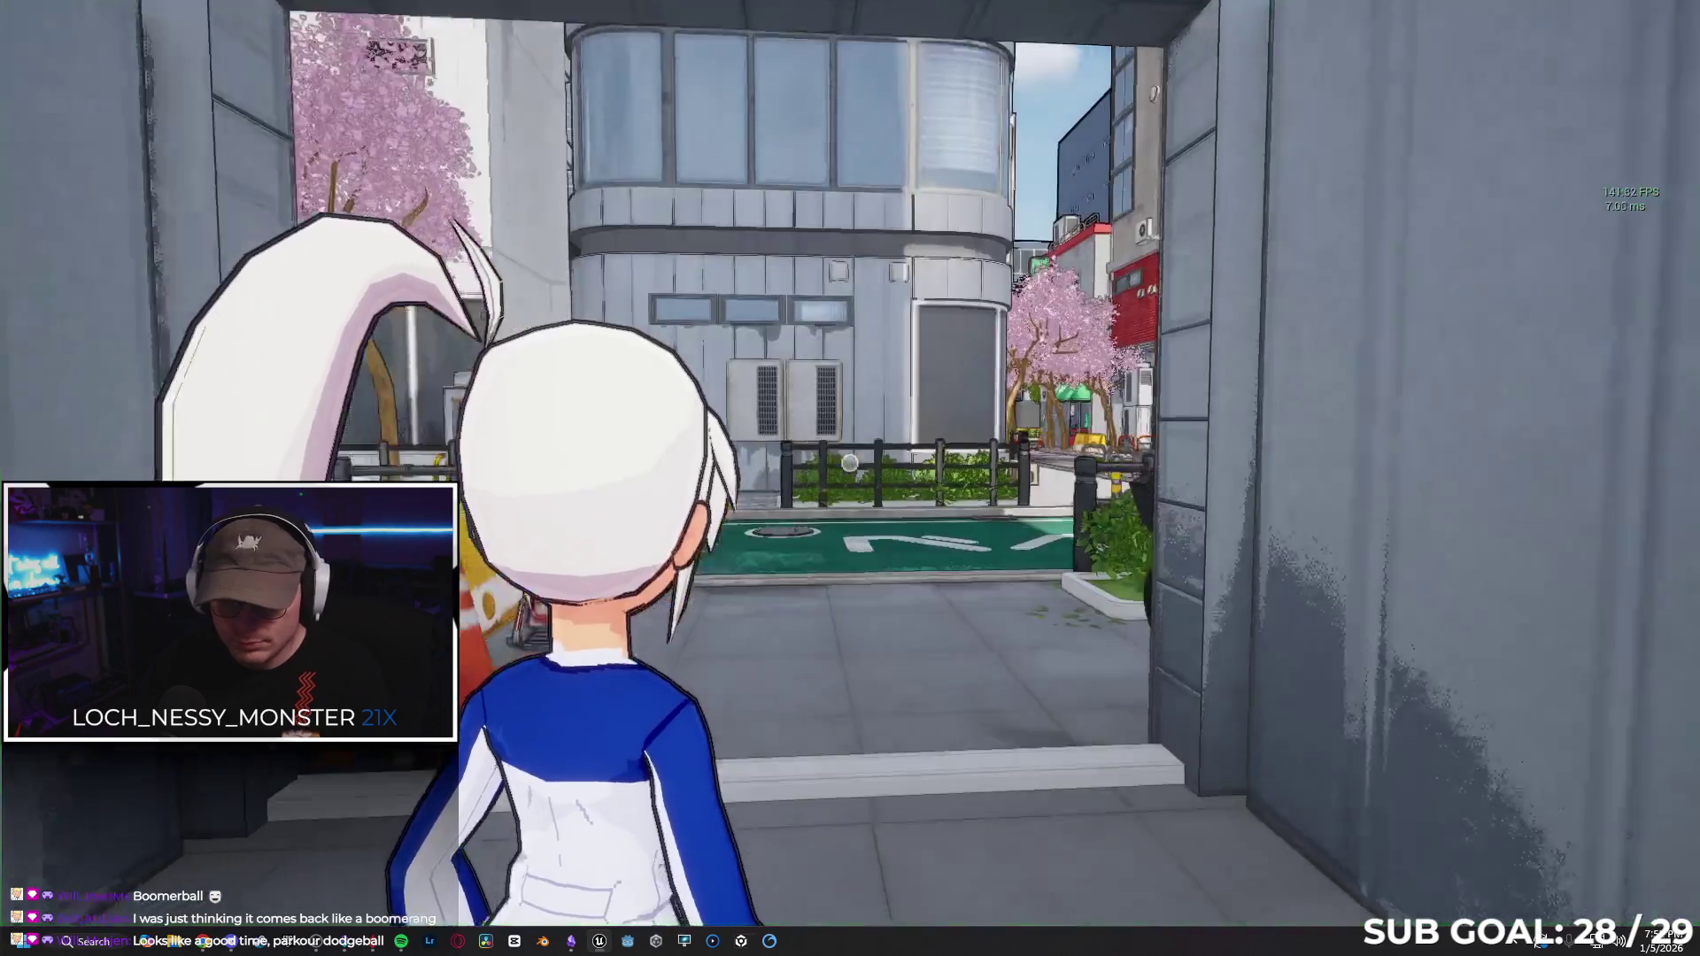
key(w)
click(848, 462)
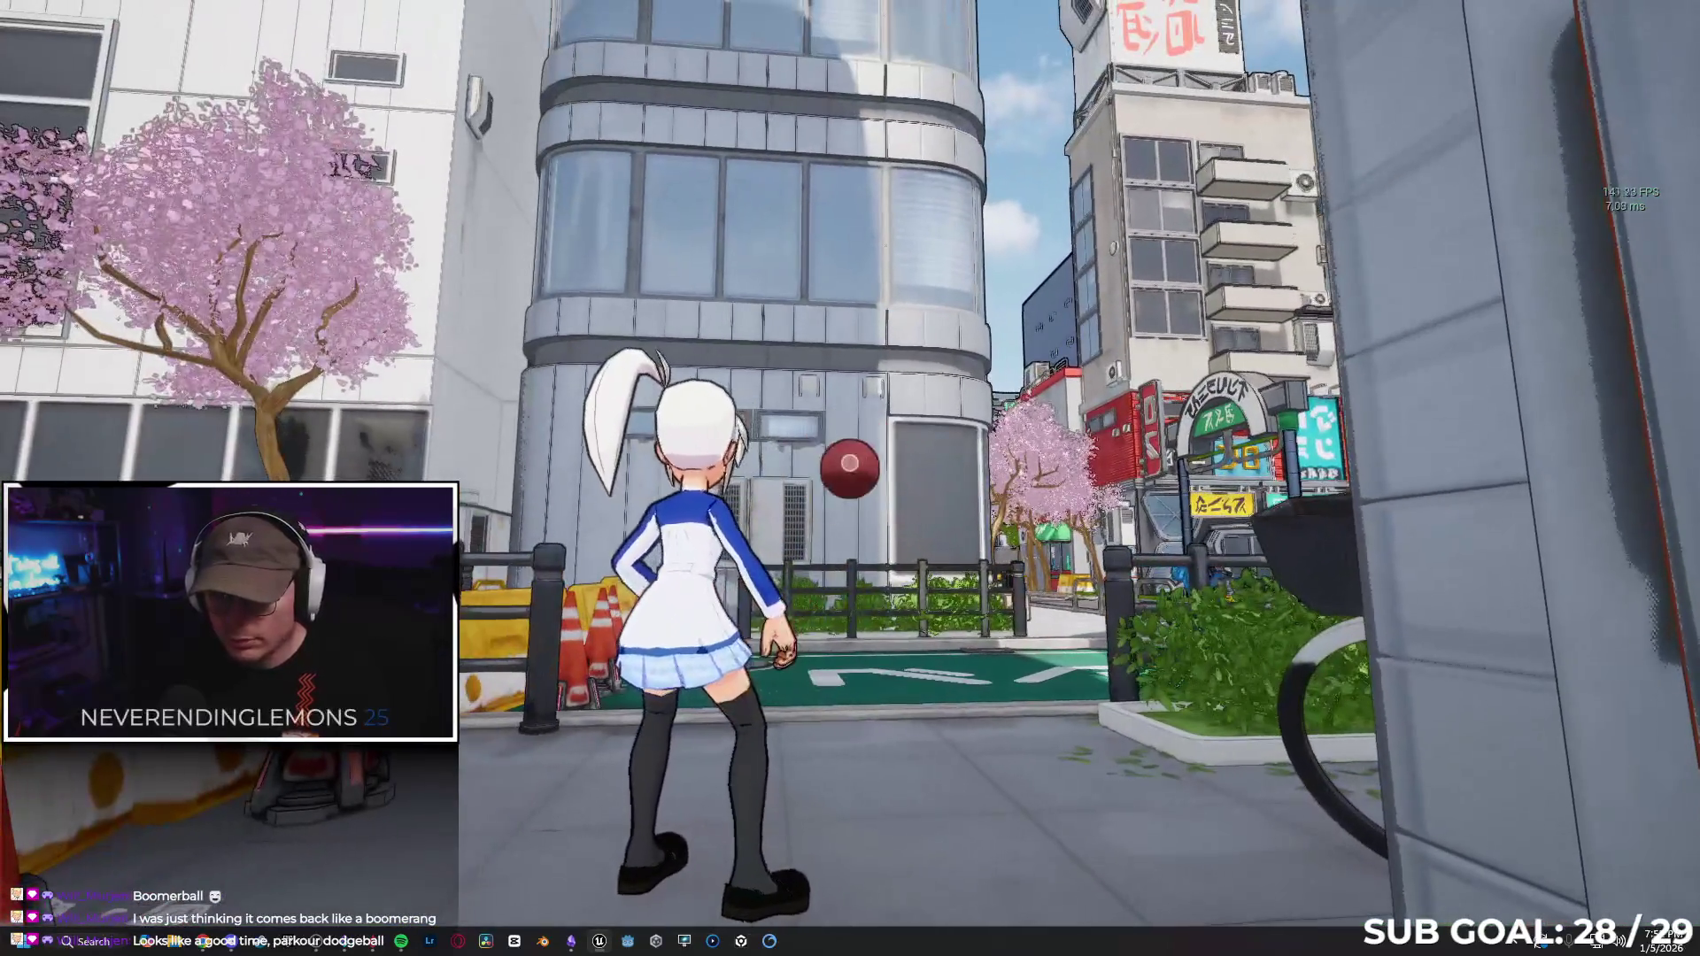
key(w)
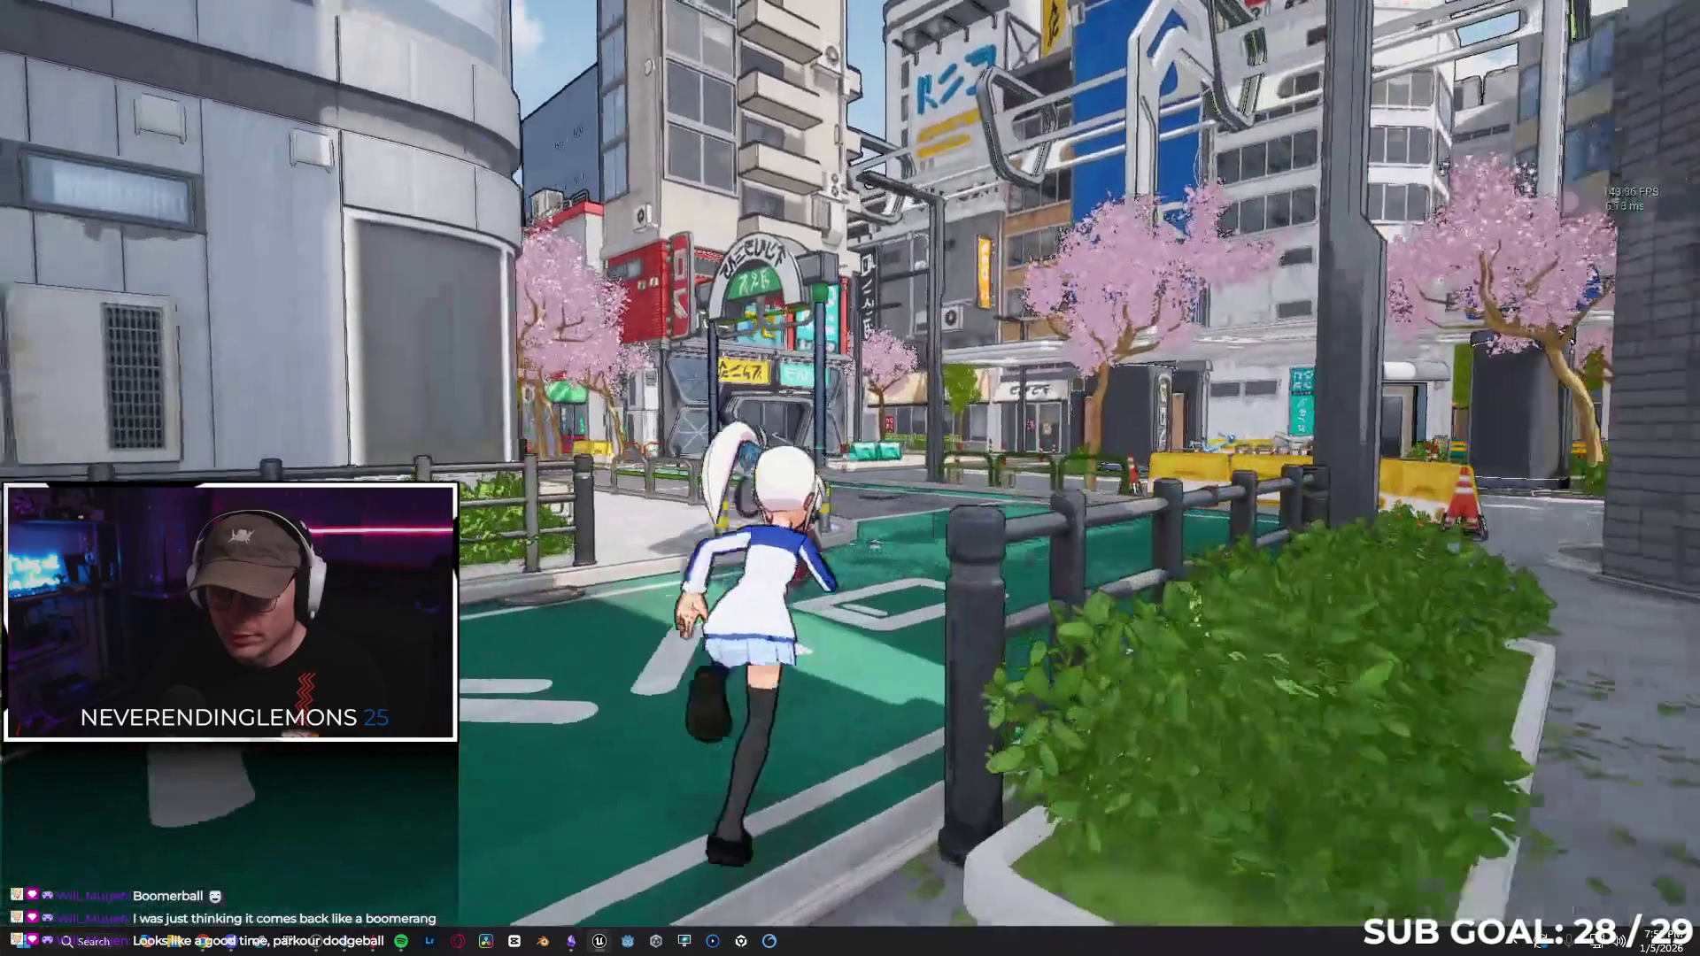
key(w)
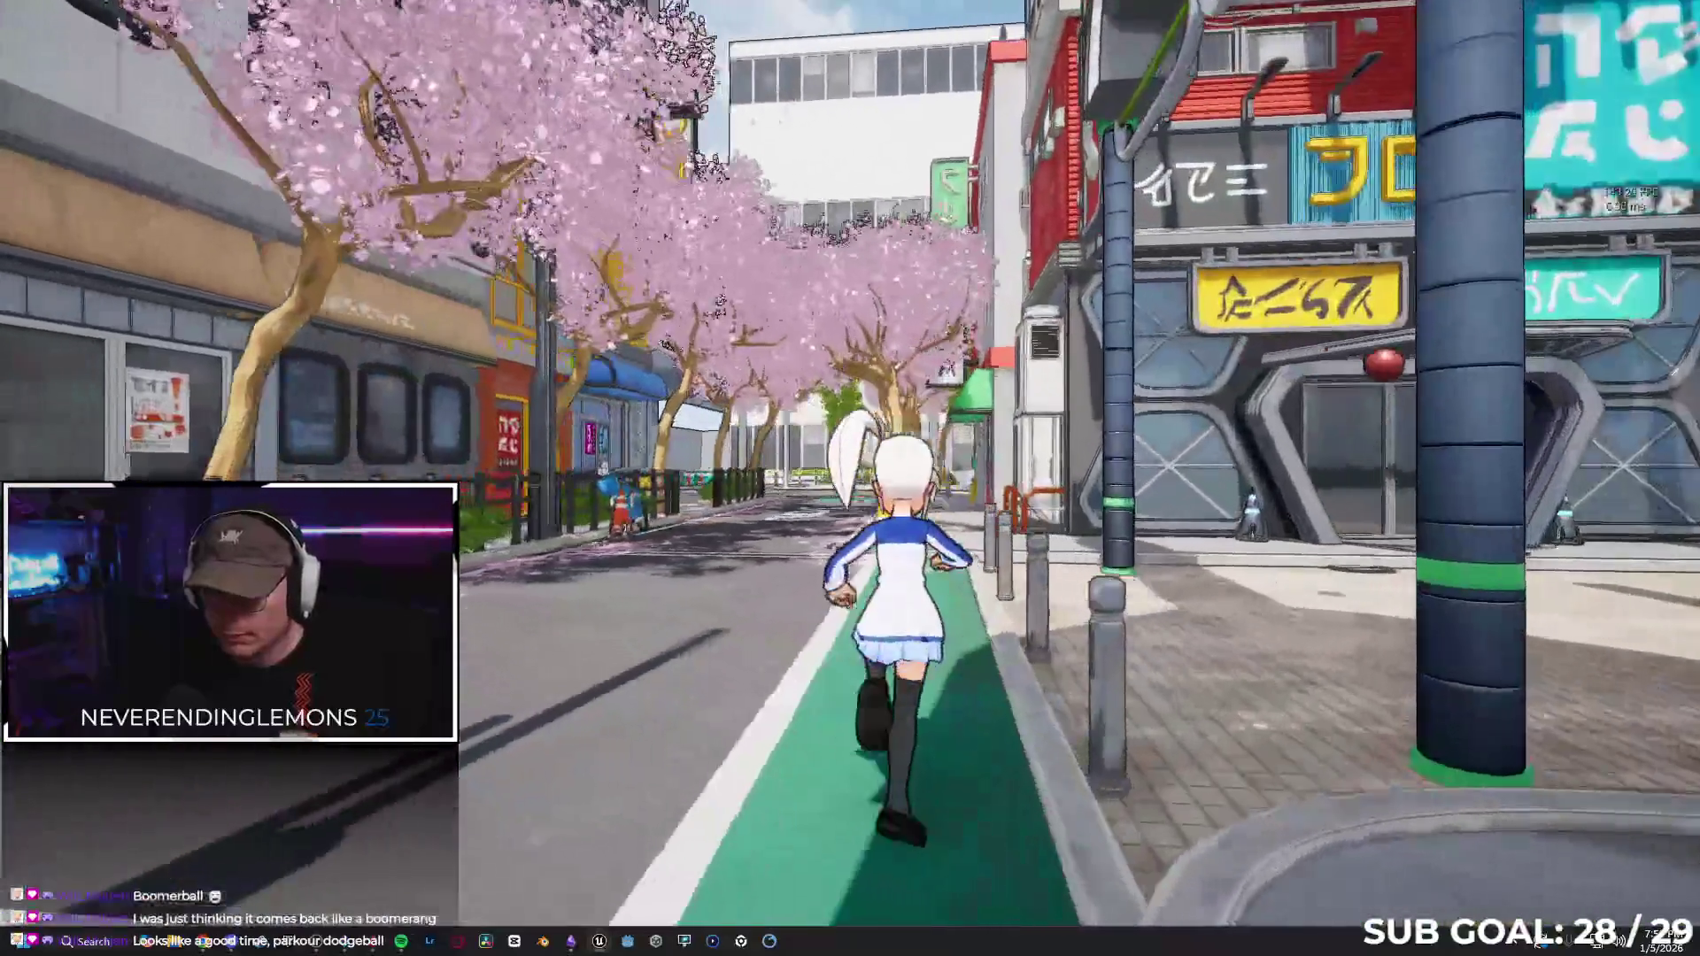
key(w)
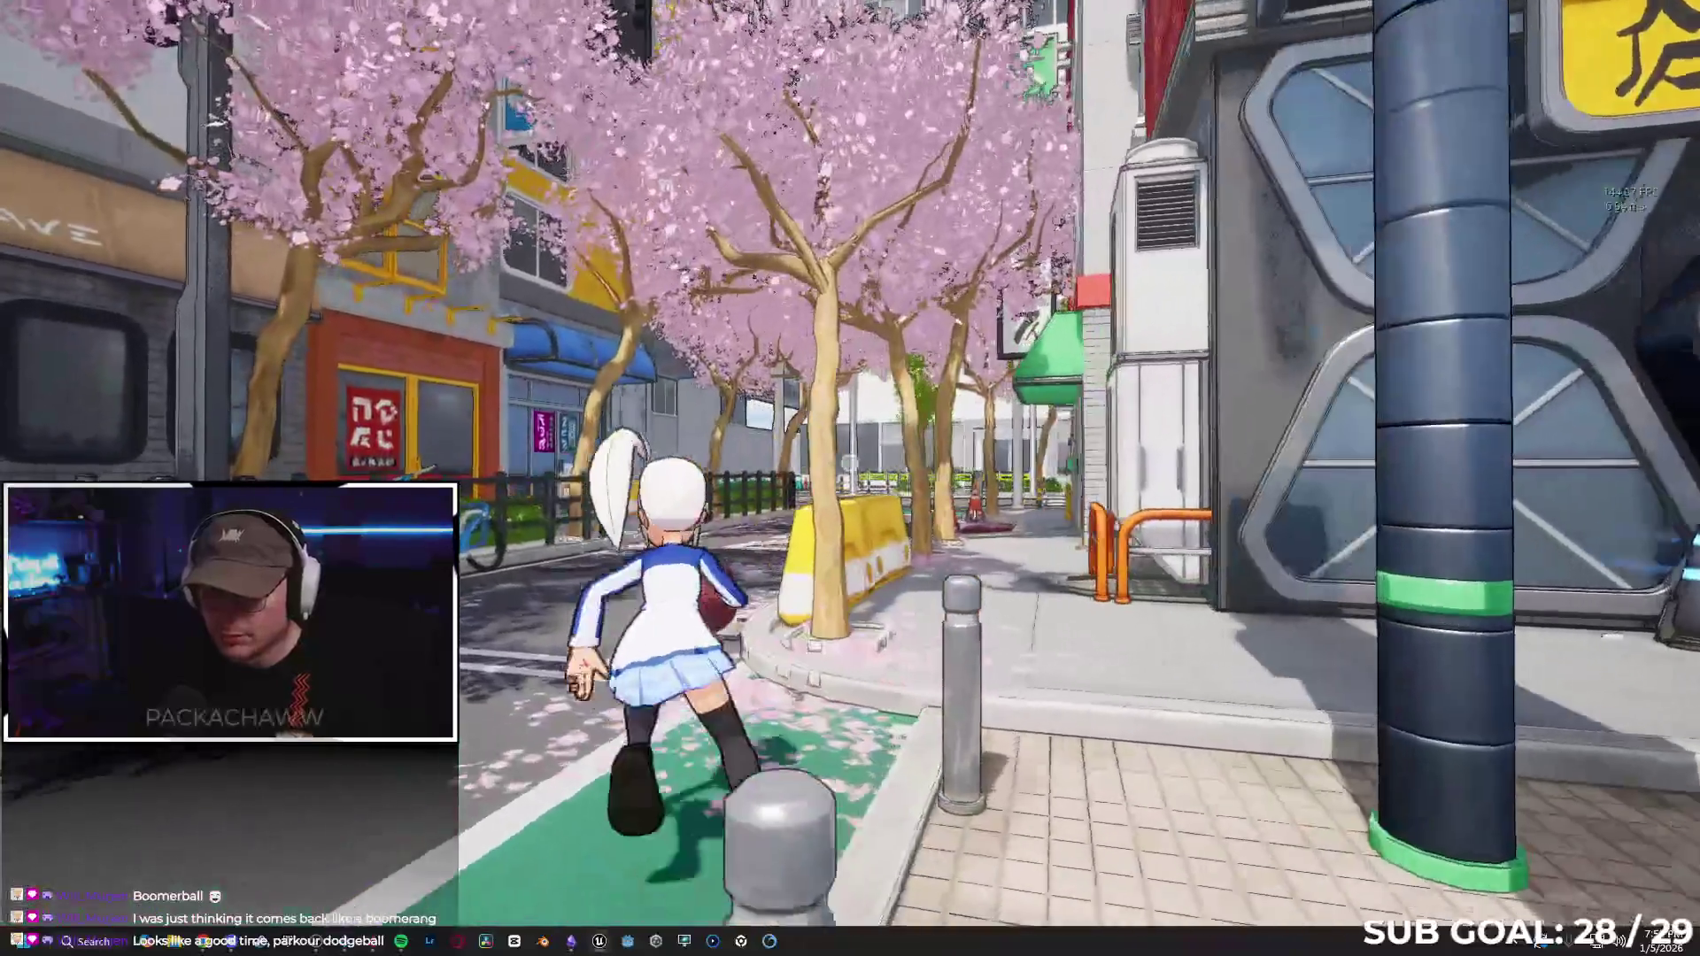
key(w)
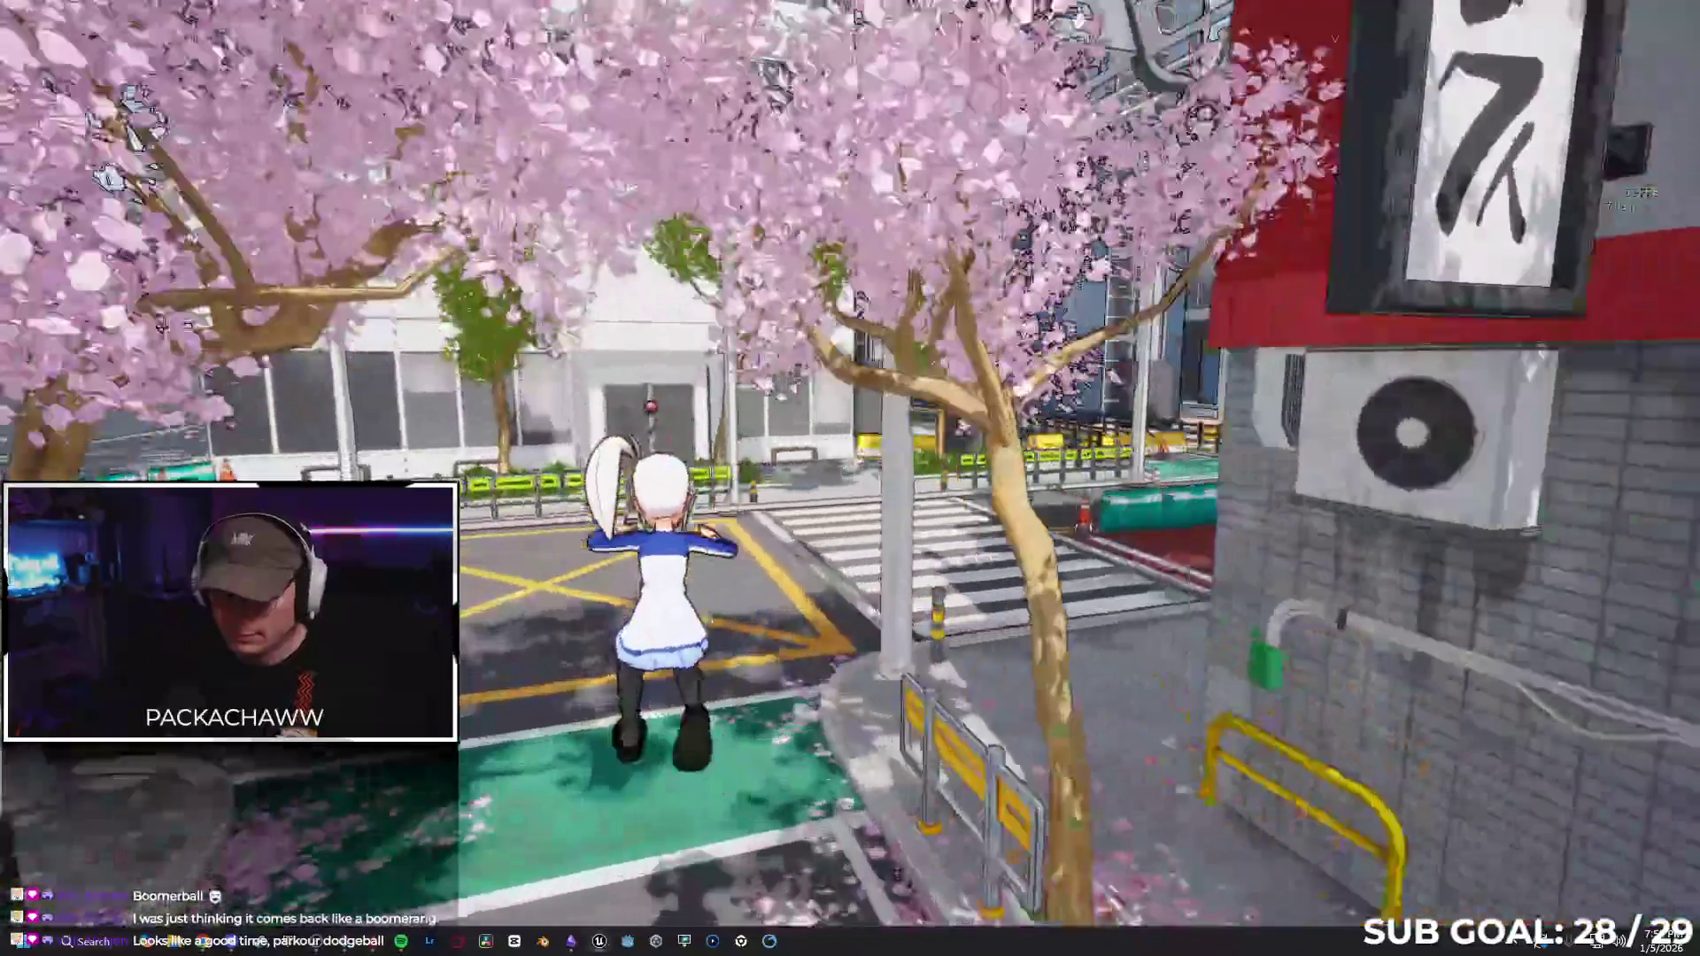
key(w)
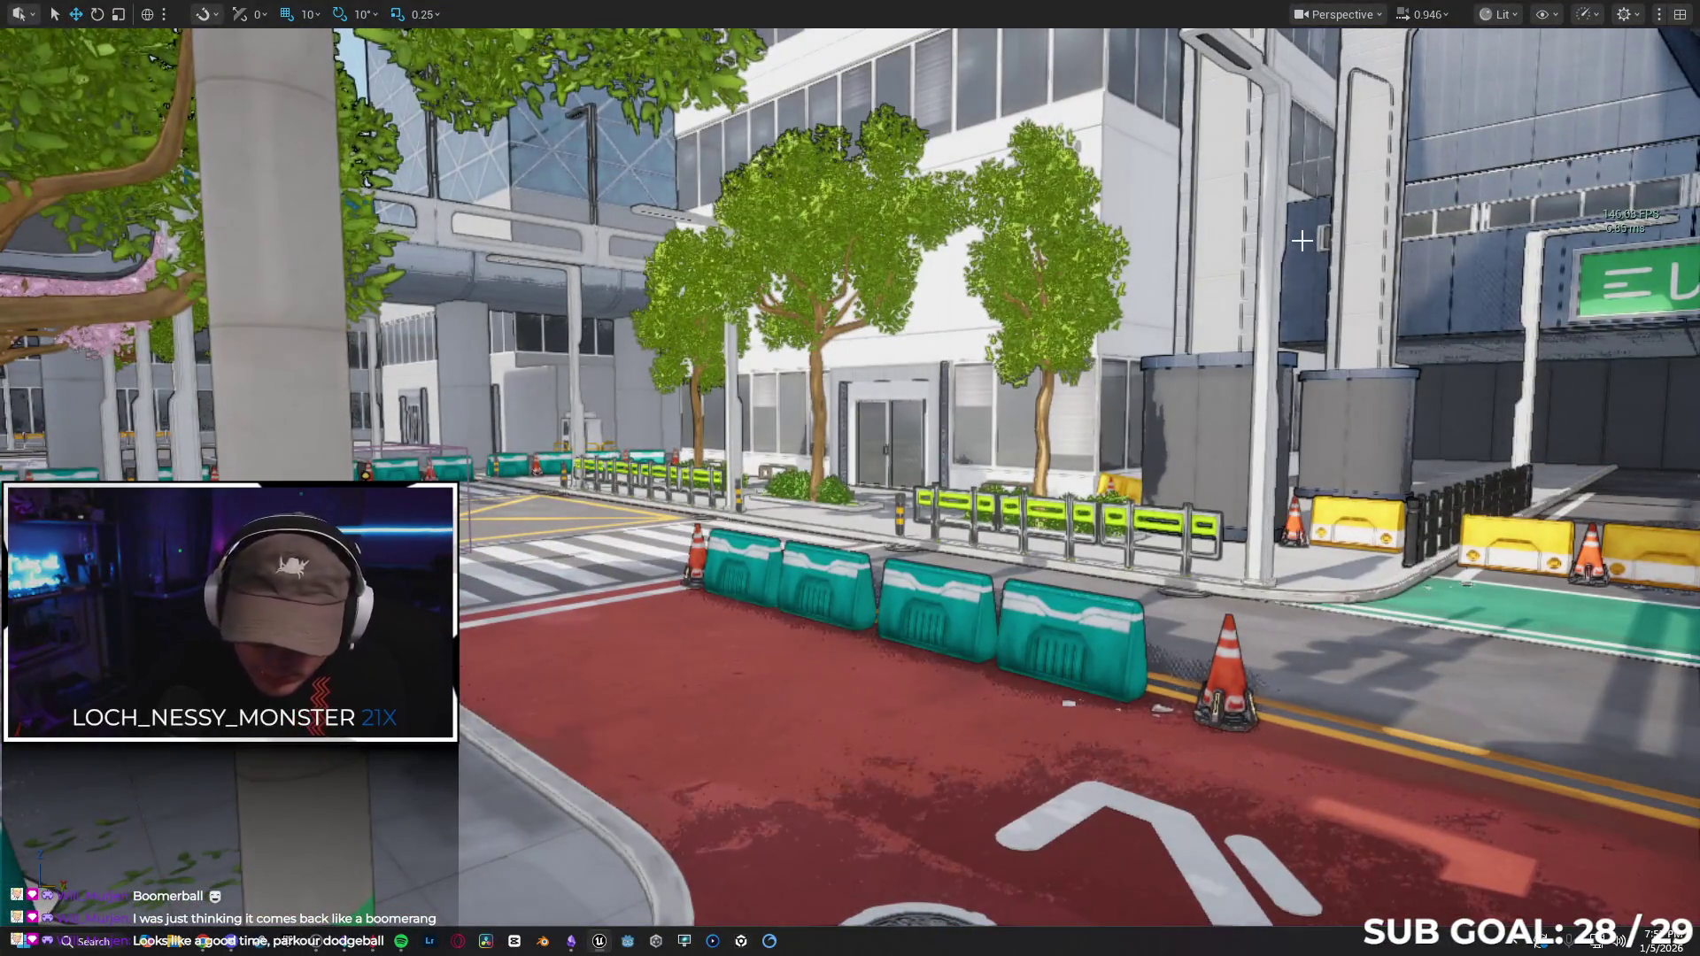
Leave fullscreen with F11 so the full editor layout returns around the viewport.
key(F11)
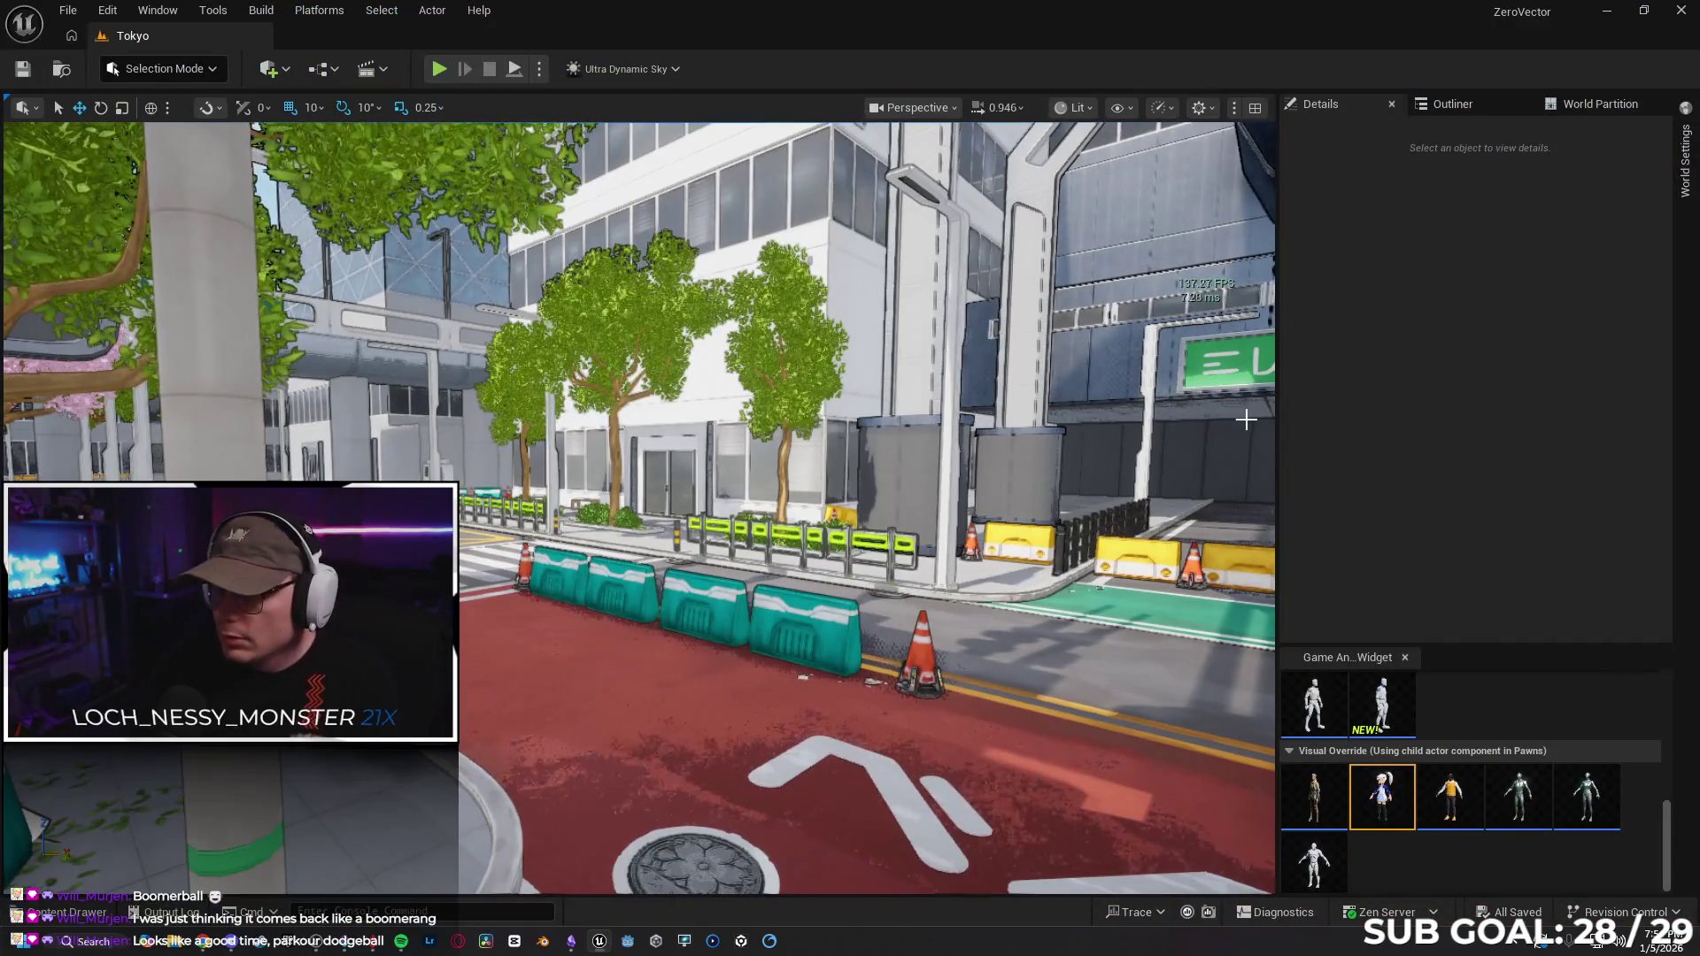
Place a wobble target dummy from Content > LevelPrototyping > Interactable > Target into the level.
drag(1278, 432, 1381, 430)
click(66, 912)
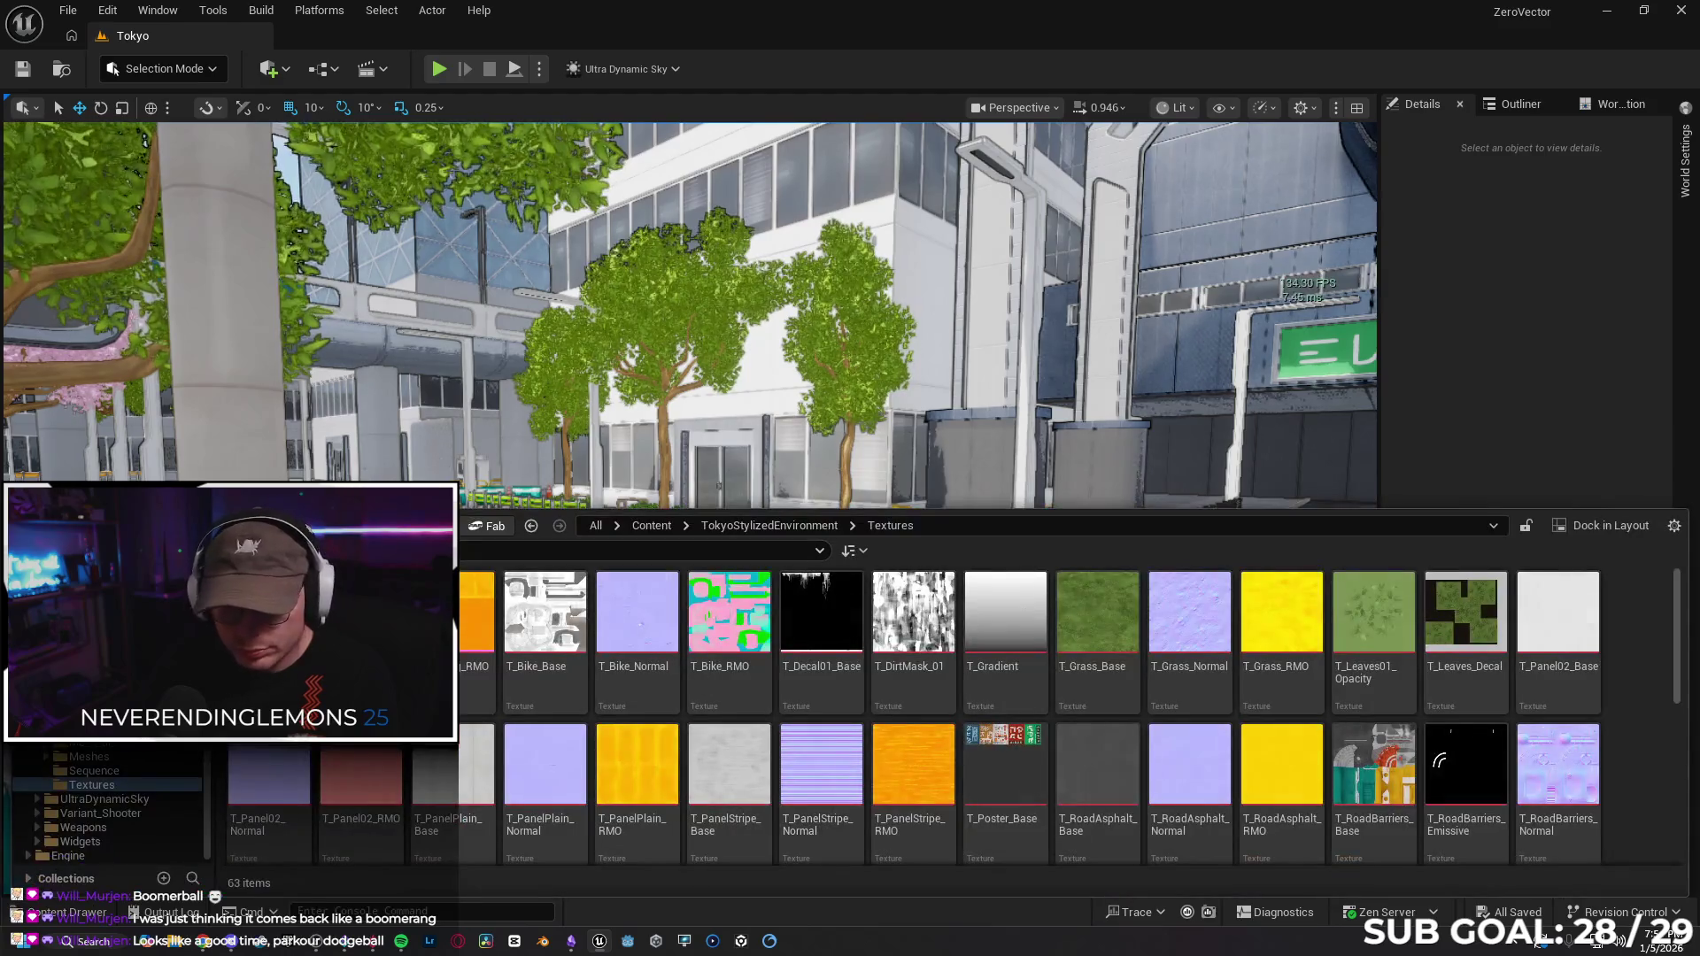
scroll(107, 806, up, 3)
scroll(106, 806, up, 3)
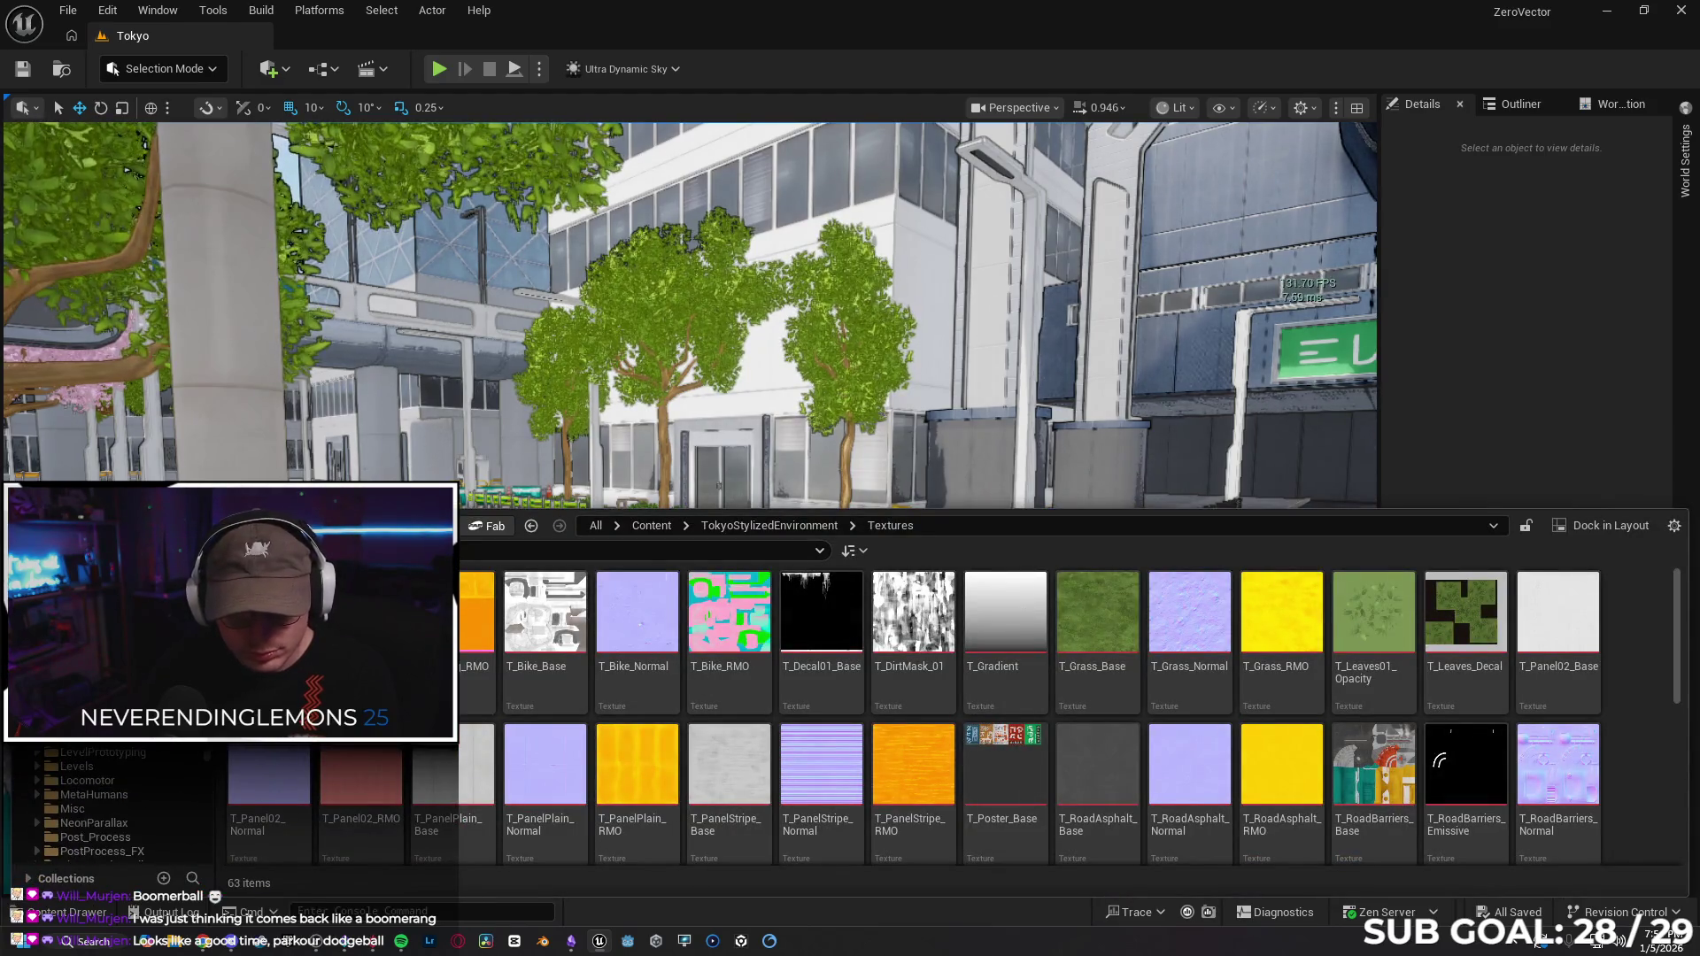
click(652, 525)
double_click(1176, 639)
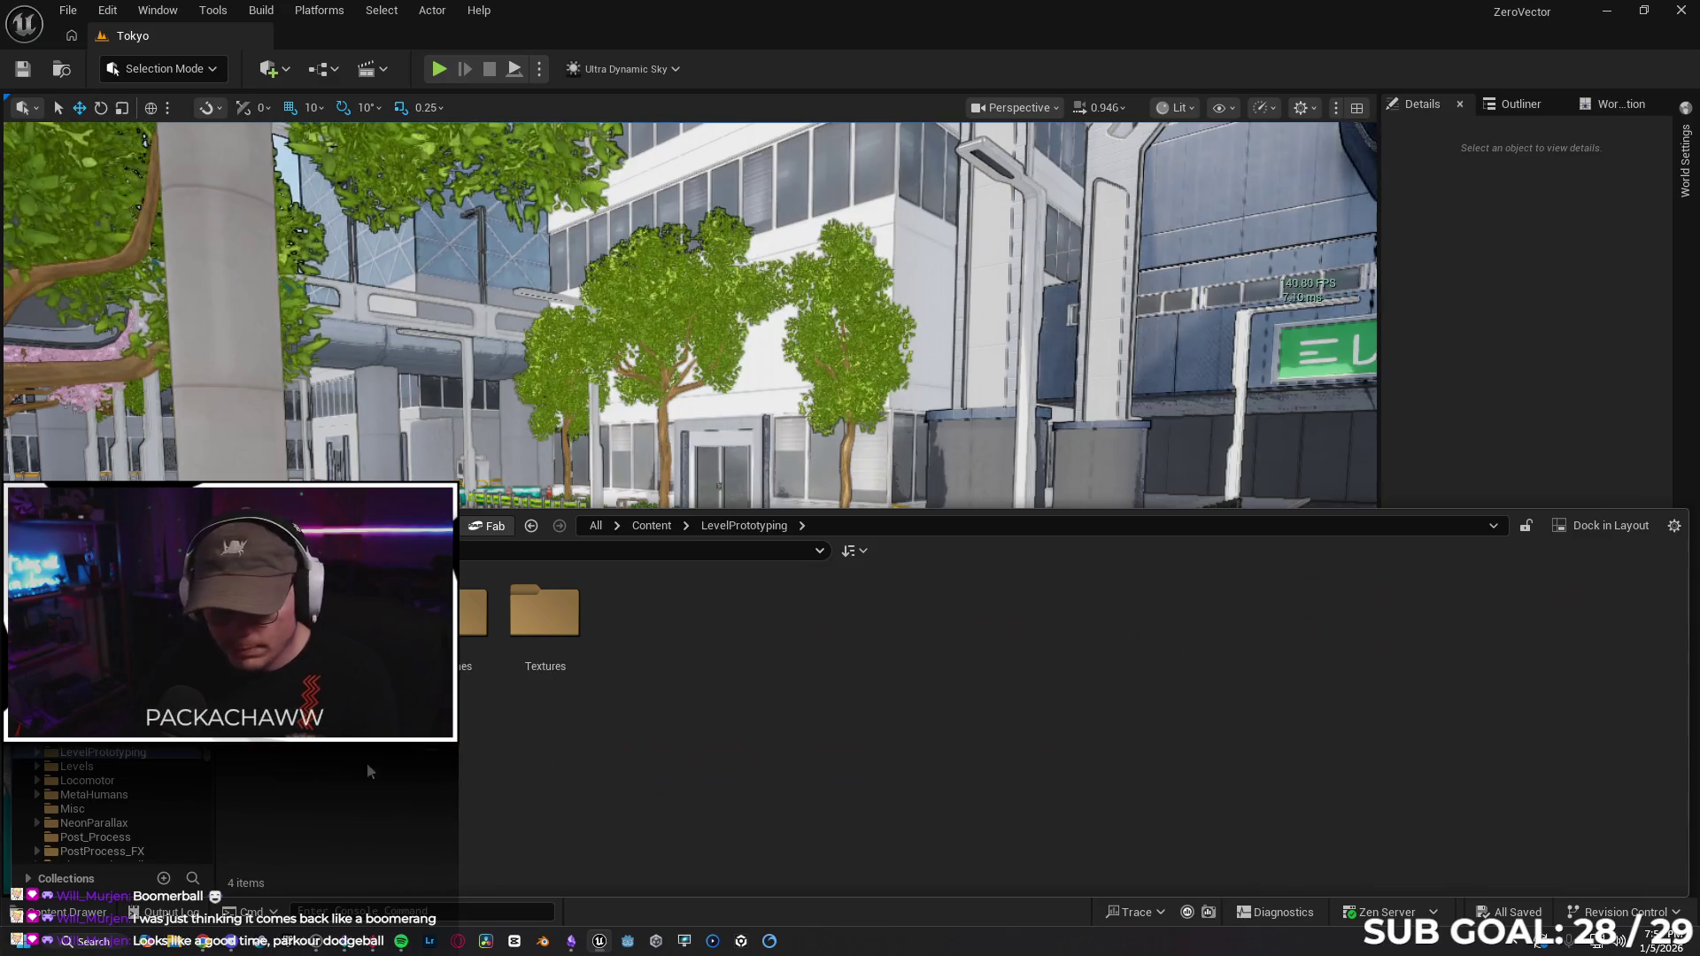
double_click(268, 620)
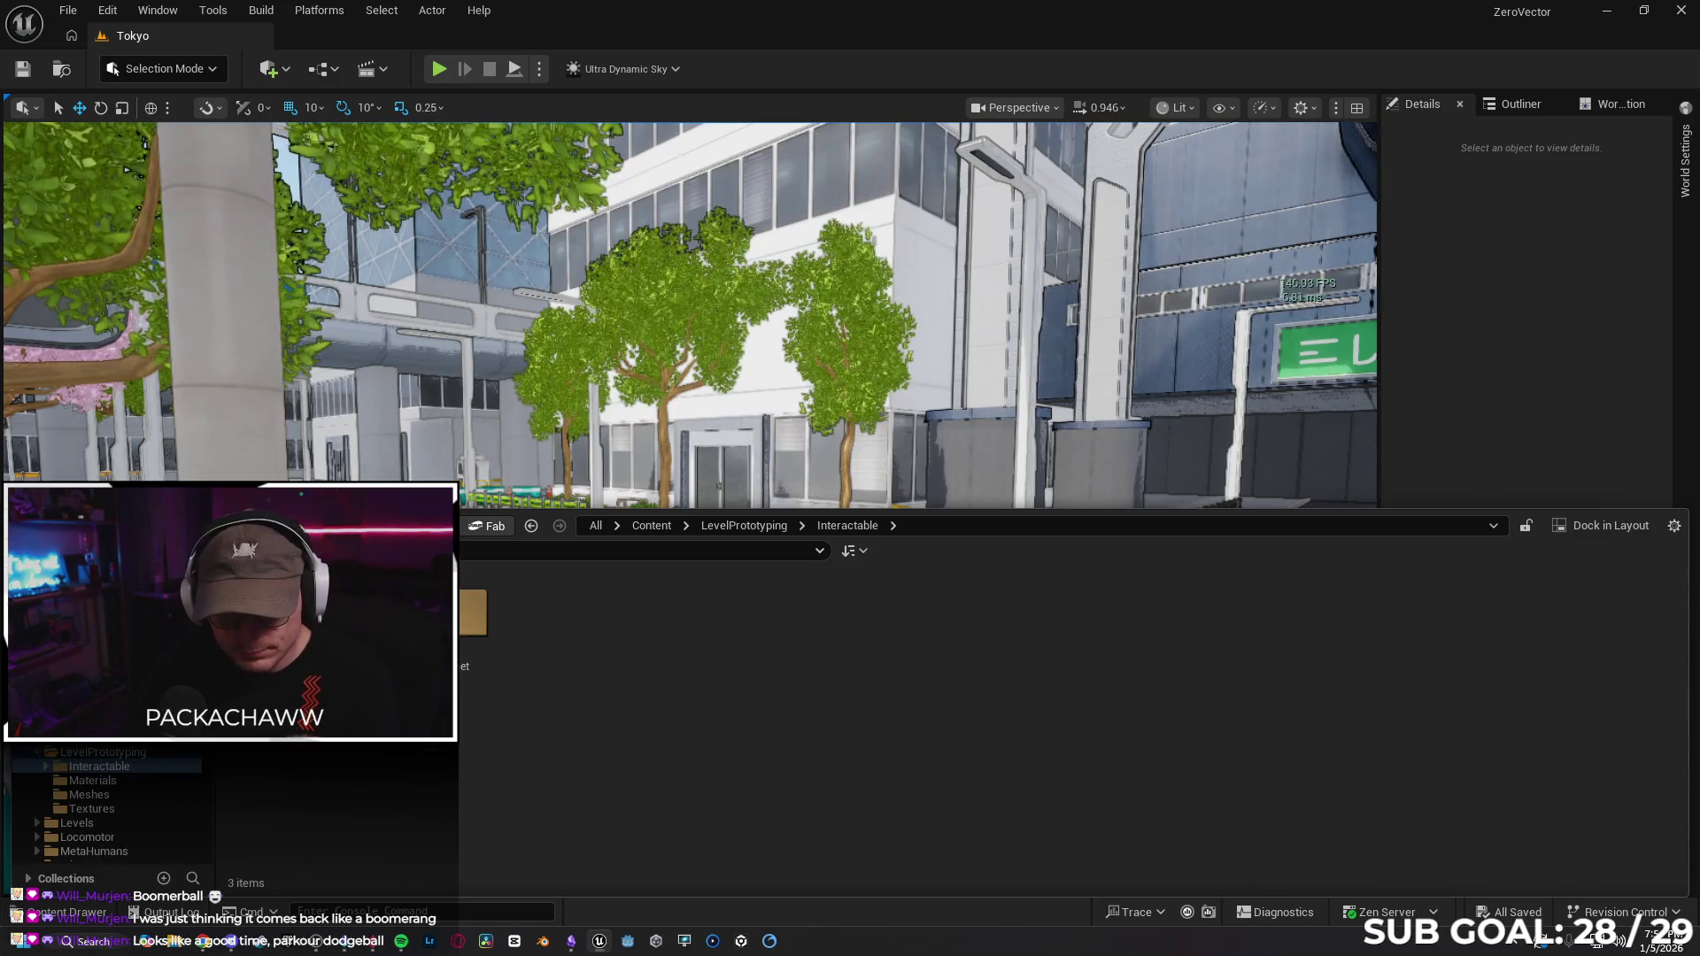
double_click(474, 664)
mouse_move(509, 611)
mouse_down()
mouse_move(588, 584)
mouse_move(576, 655)
mouse_move(531, 638)
mouse_move(606, 675)
mouse_up()
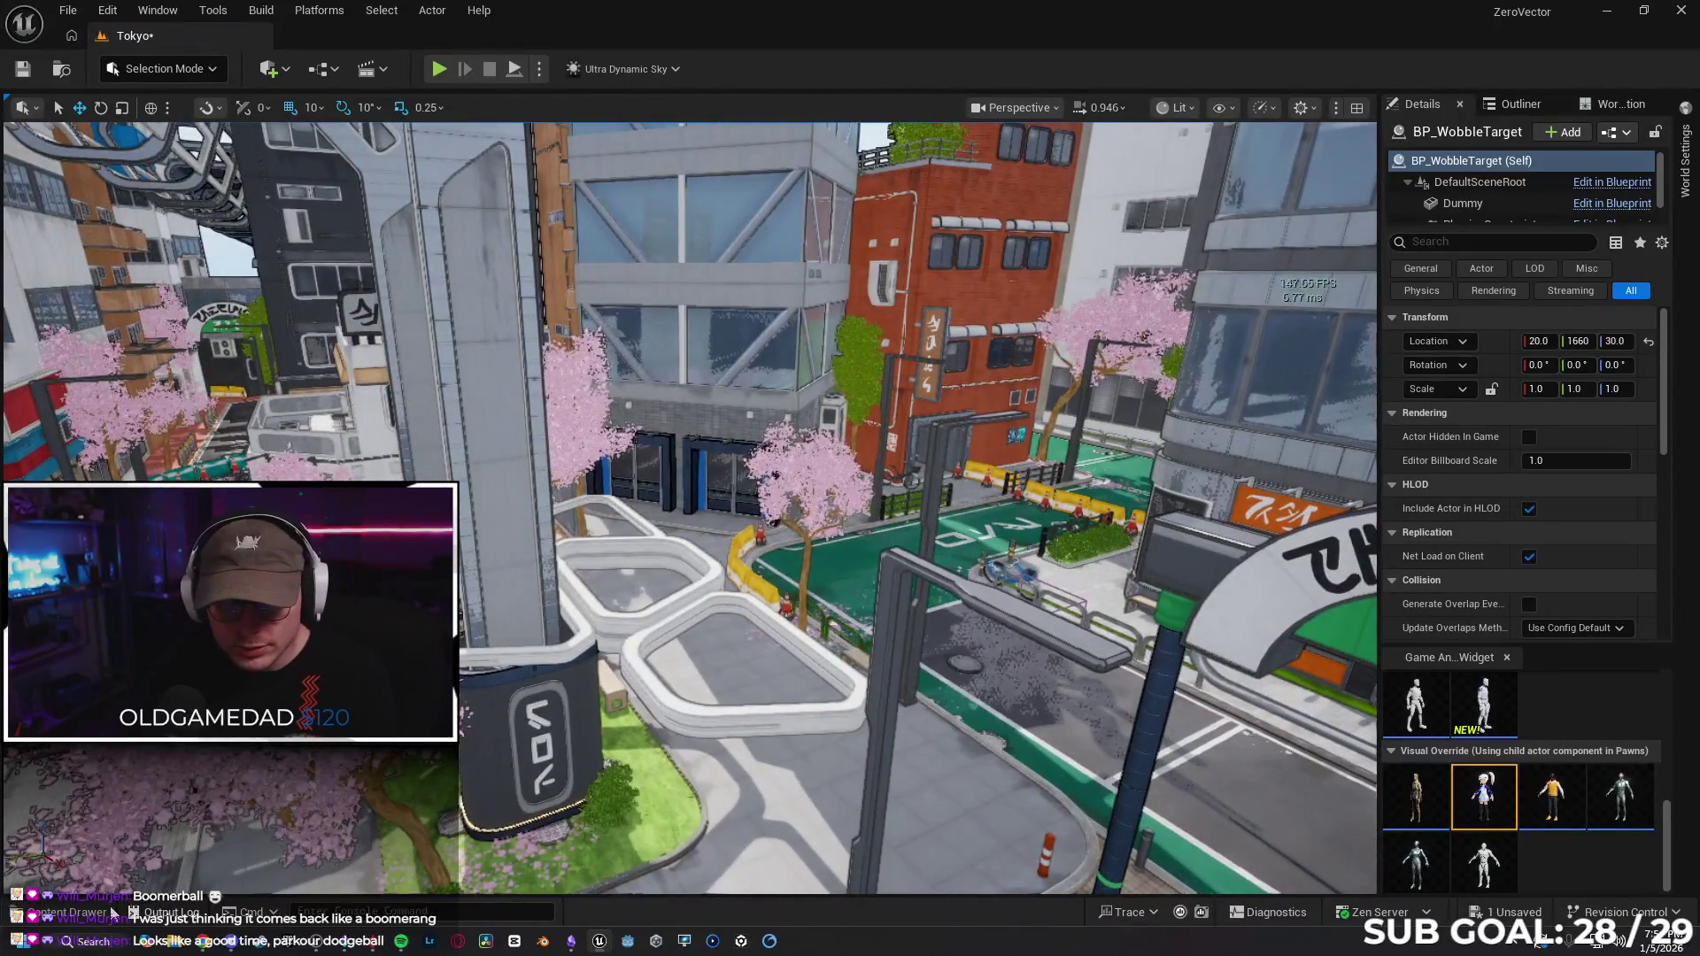
Drag another wobble target into the street and focus the view on it.
click(119, 913)
drag(178, 868, 730, 647)
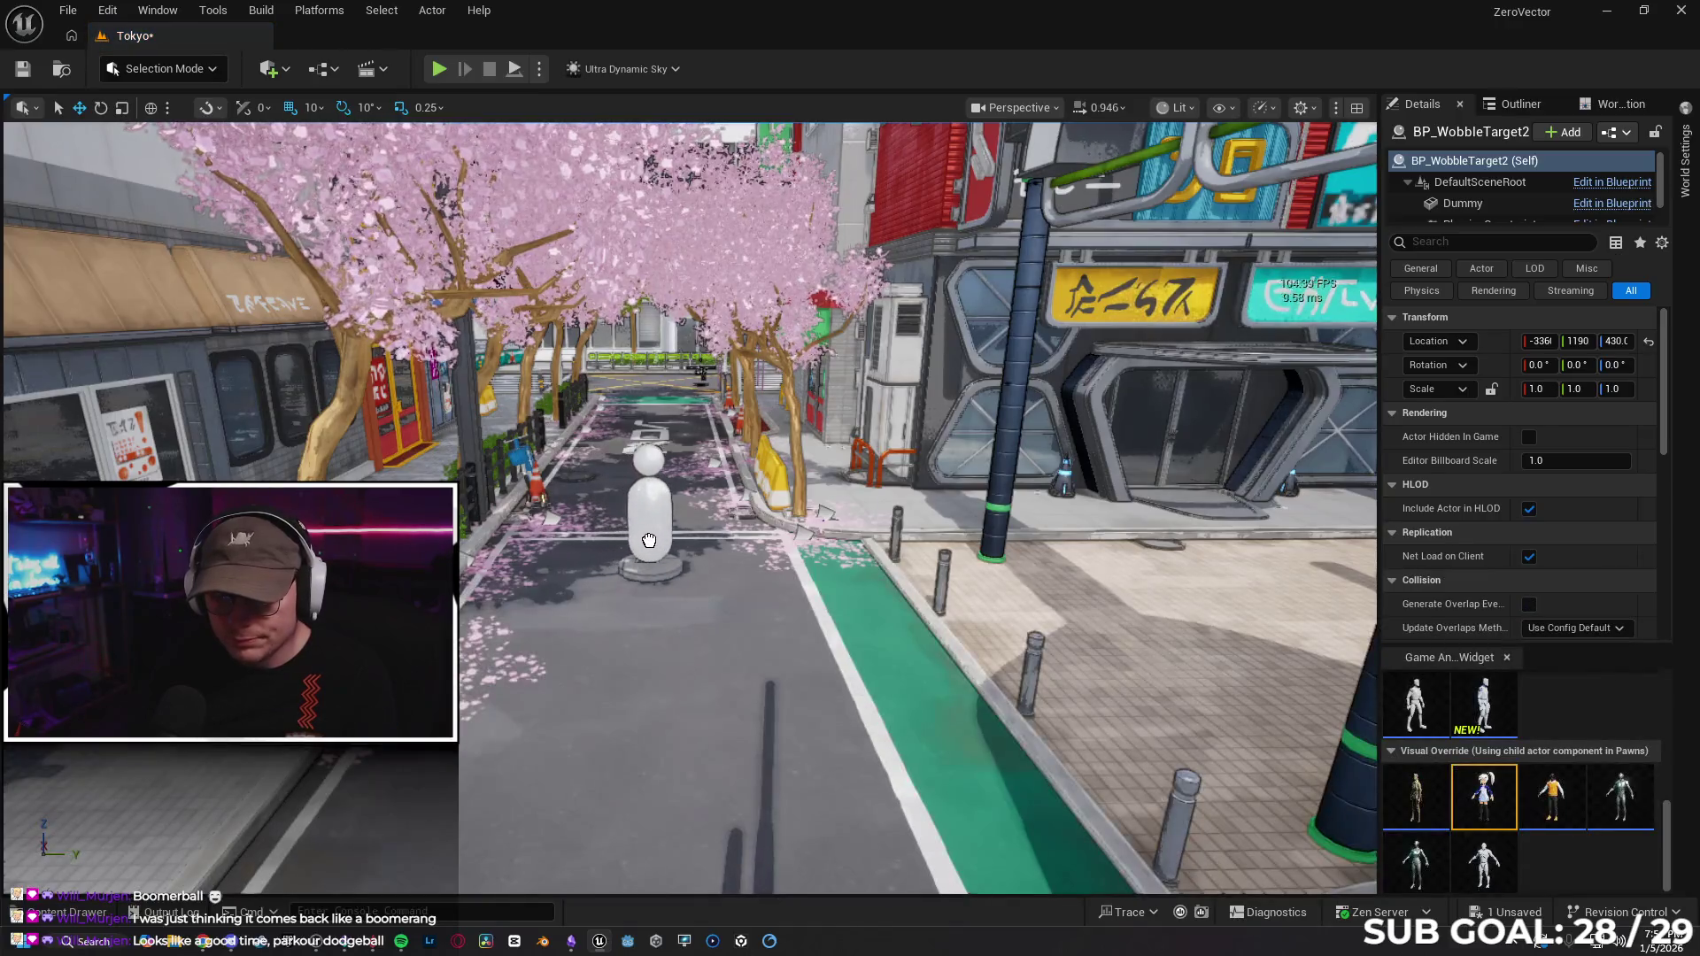
key(f)
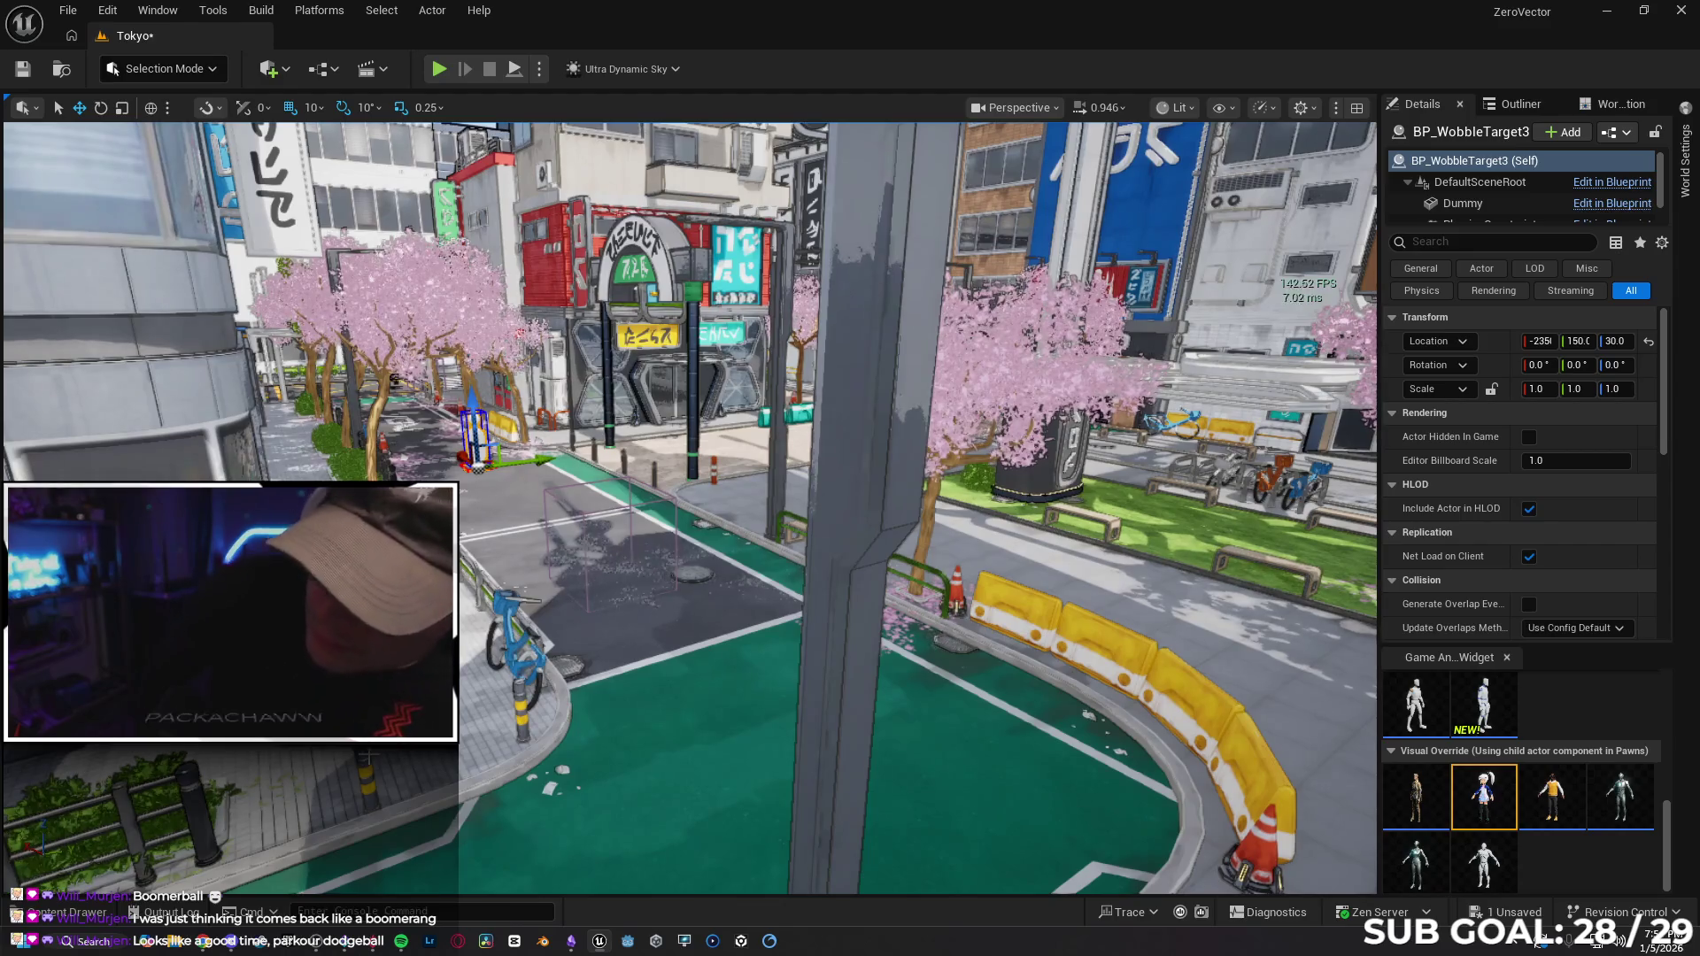
Select the BP_JumpPad actor from the JumpPad folder and frame the view on it.
key(ctrl+space)
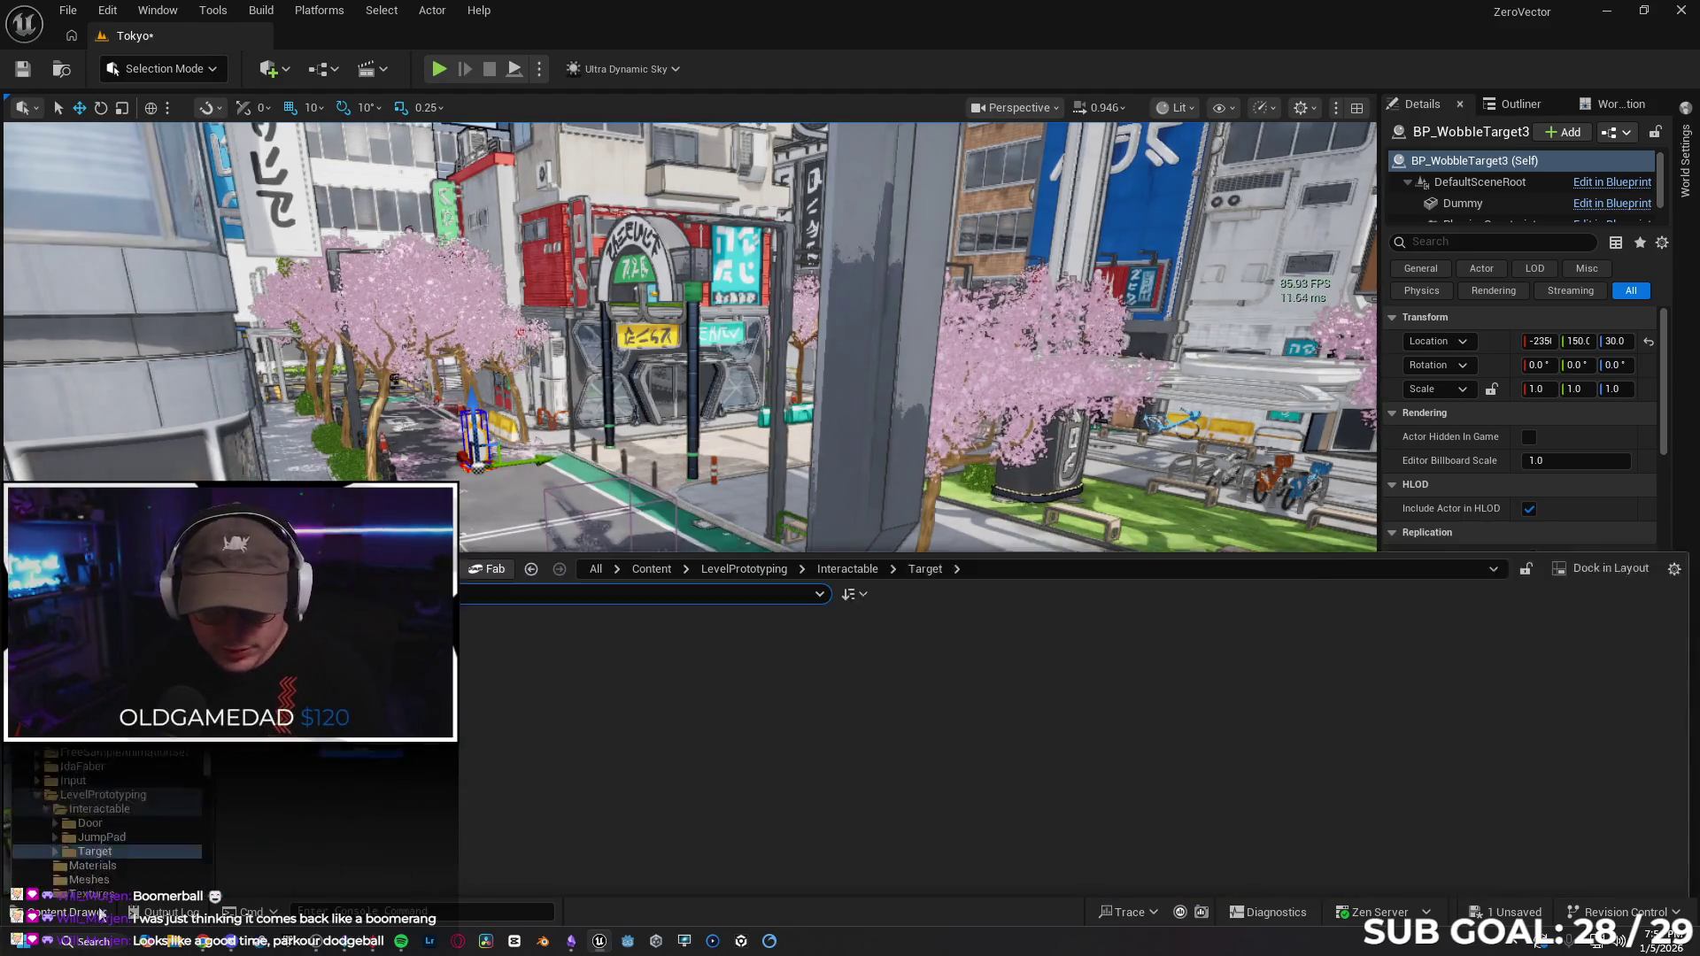
click(102, 794)
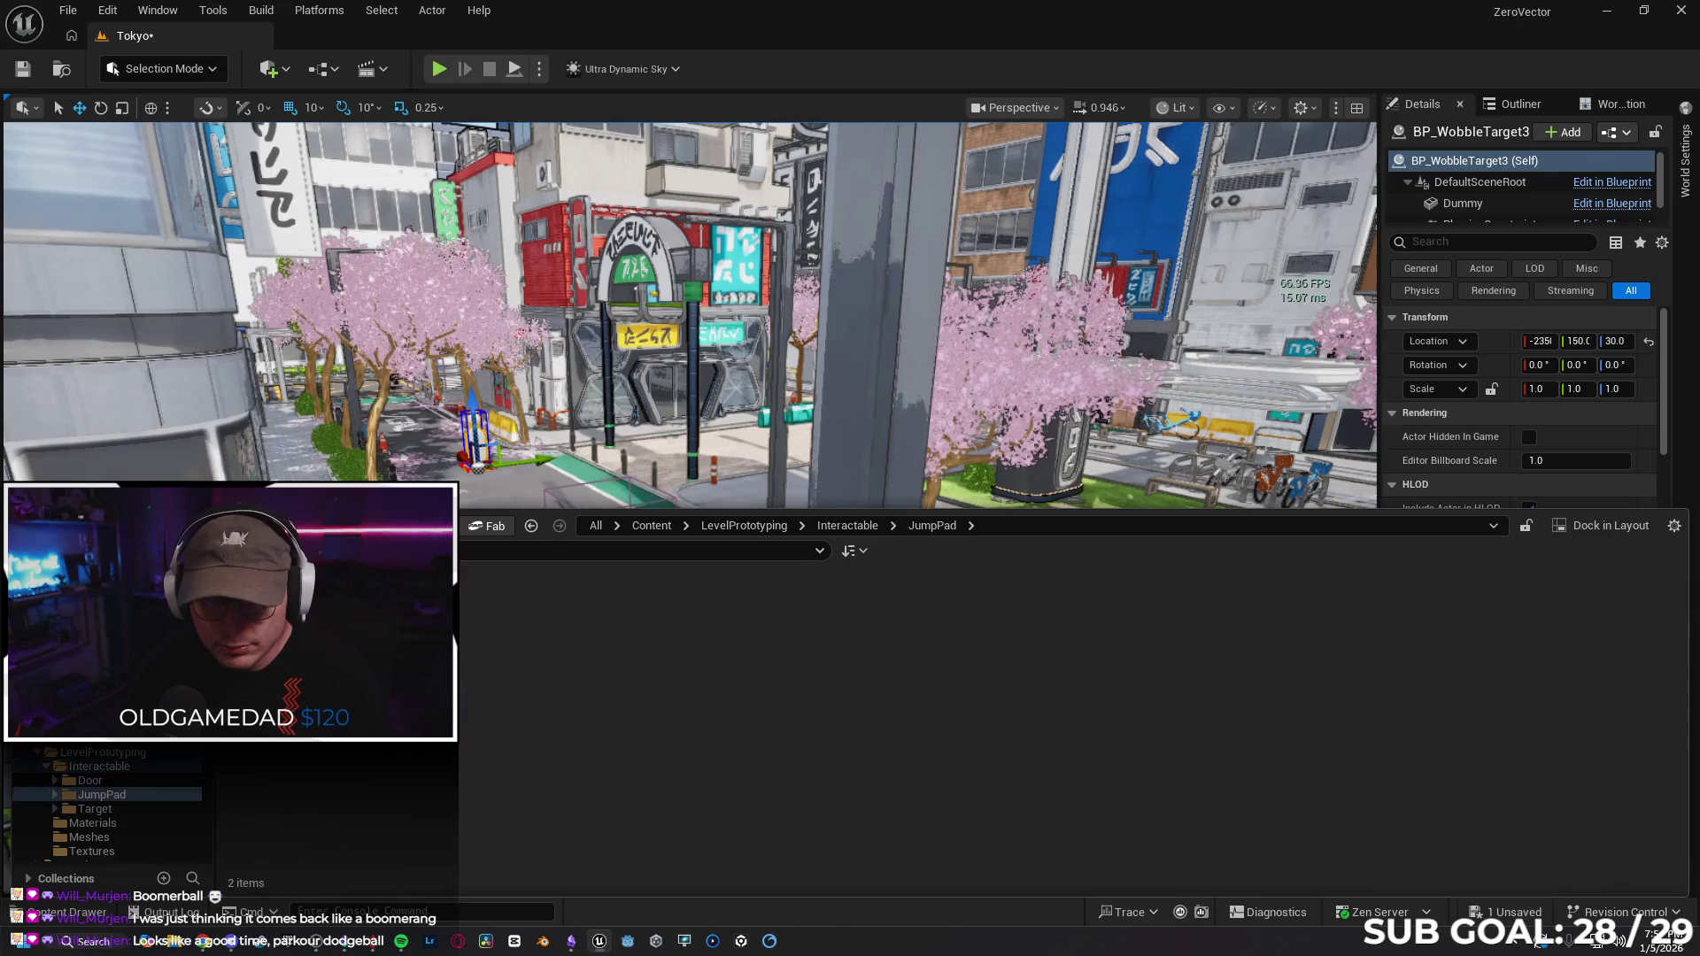
key(ctrl+space)
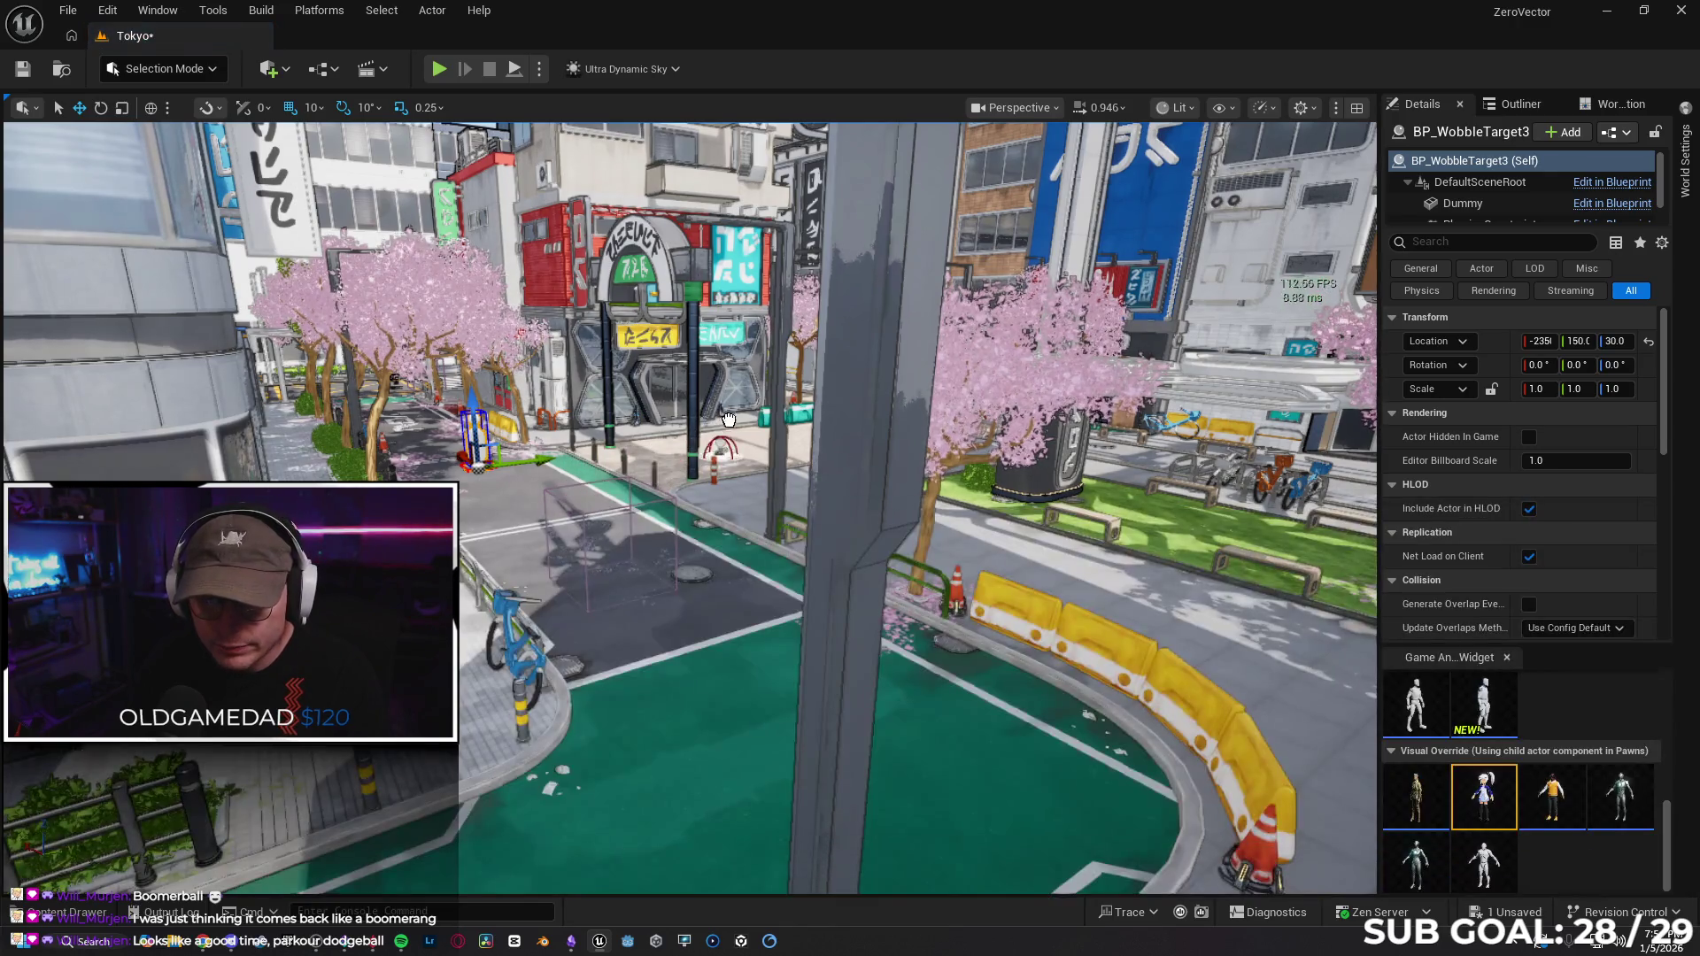
click(743, 413)
key(f)
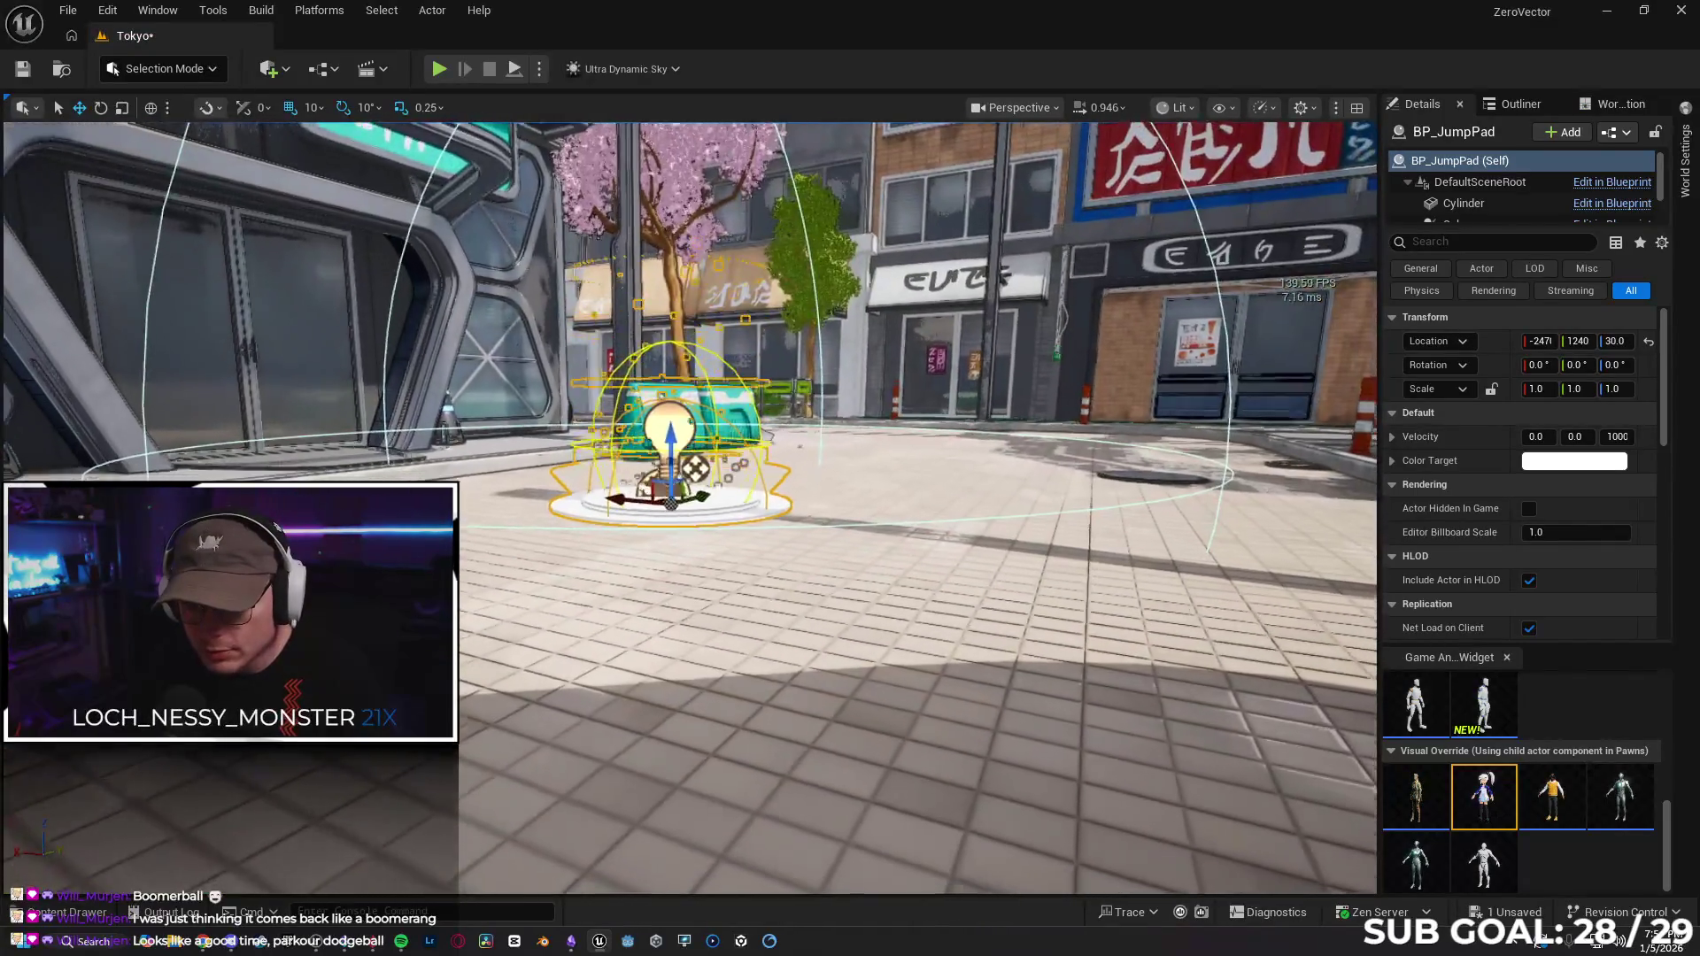
Fly the view along the street past the arch, then switch to the Gemini chat in the browser.
scroll(691, 509, down, 10)
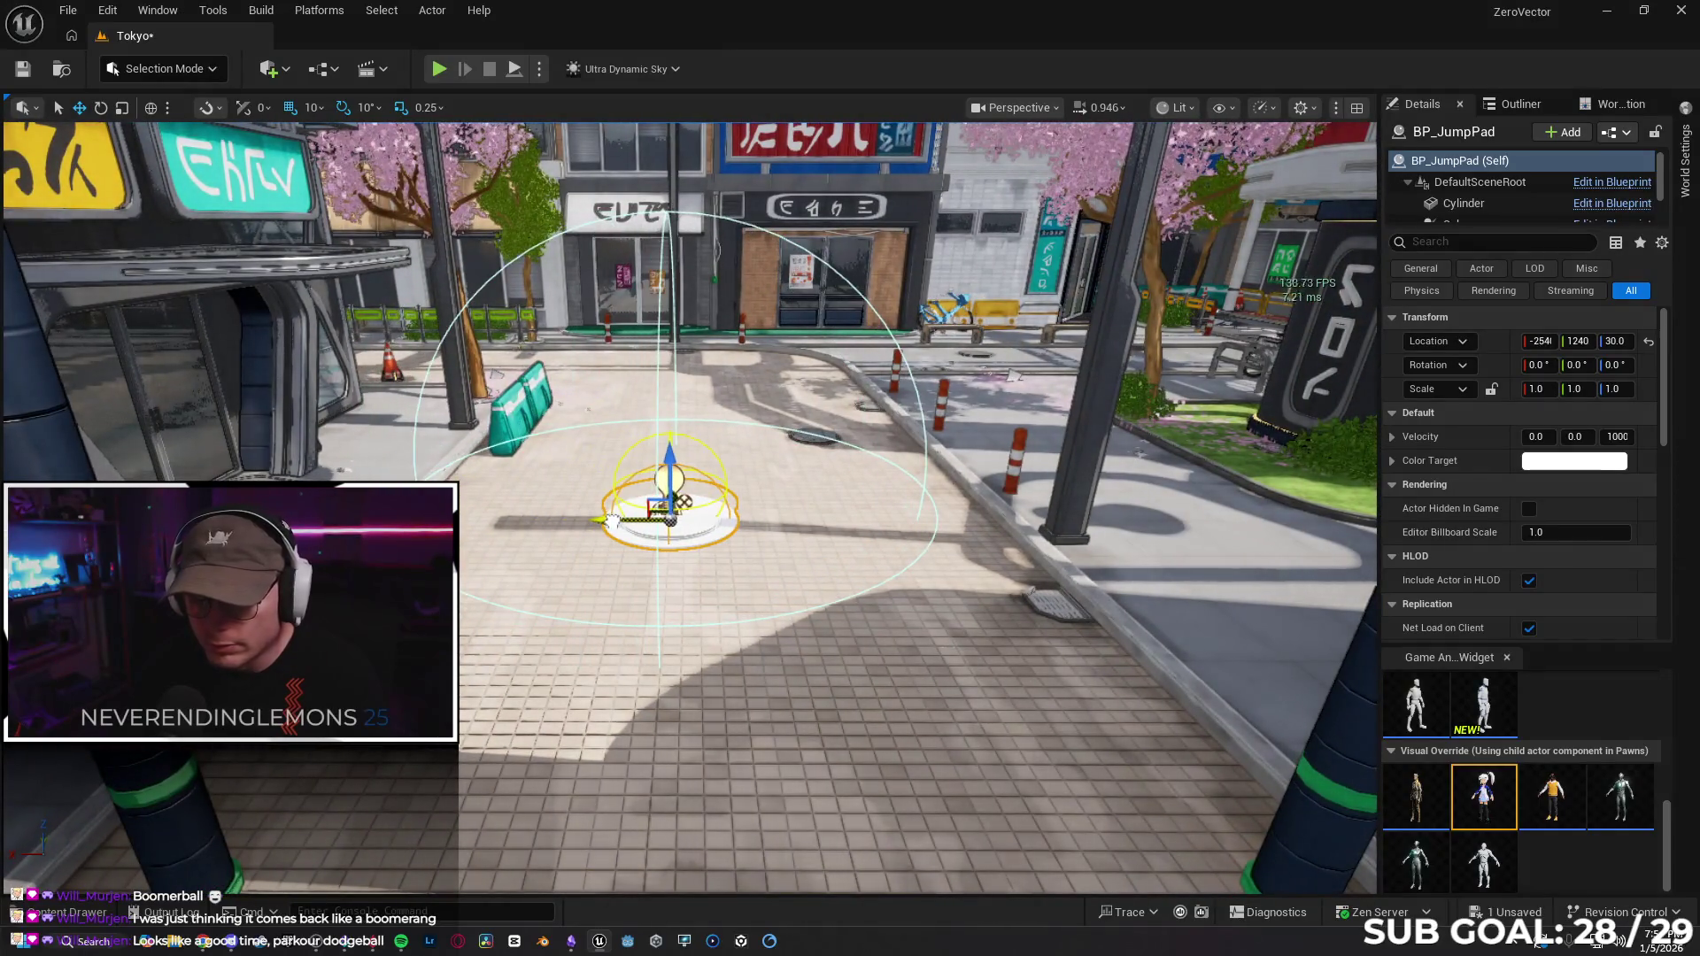
mouse_move(761, 587)
mouse_down()
mouse_move(793, 586)
mouse_move(793, 633)
mouse_move(768, 622)
mouse_move(784, 625)
mouse_up()
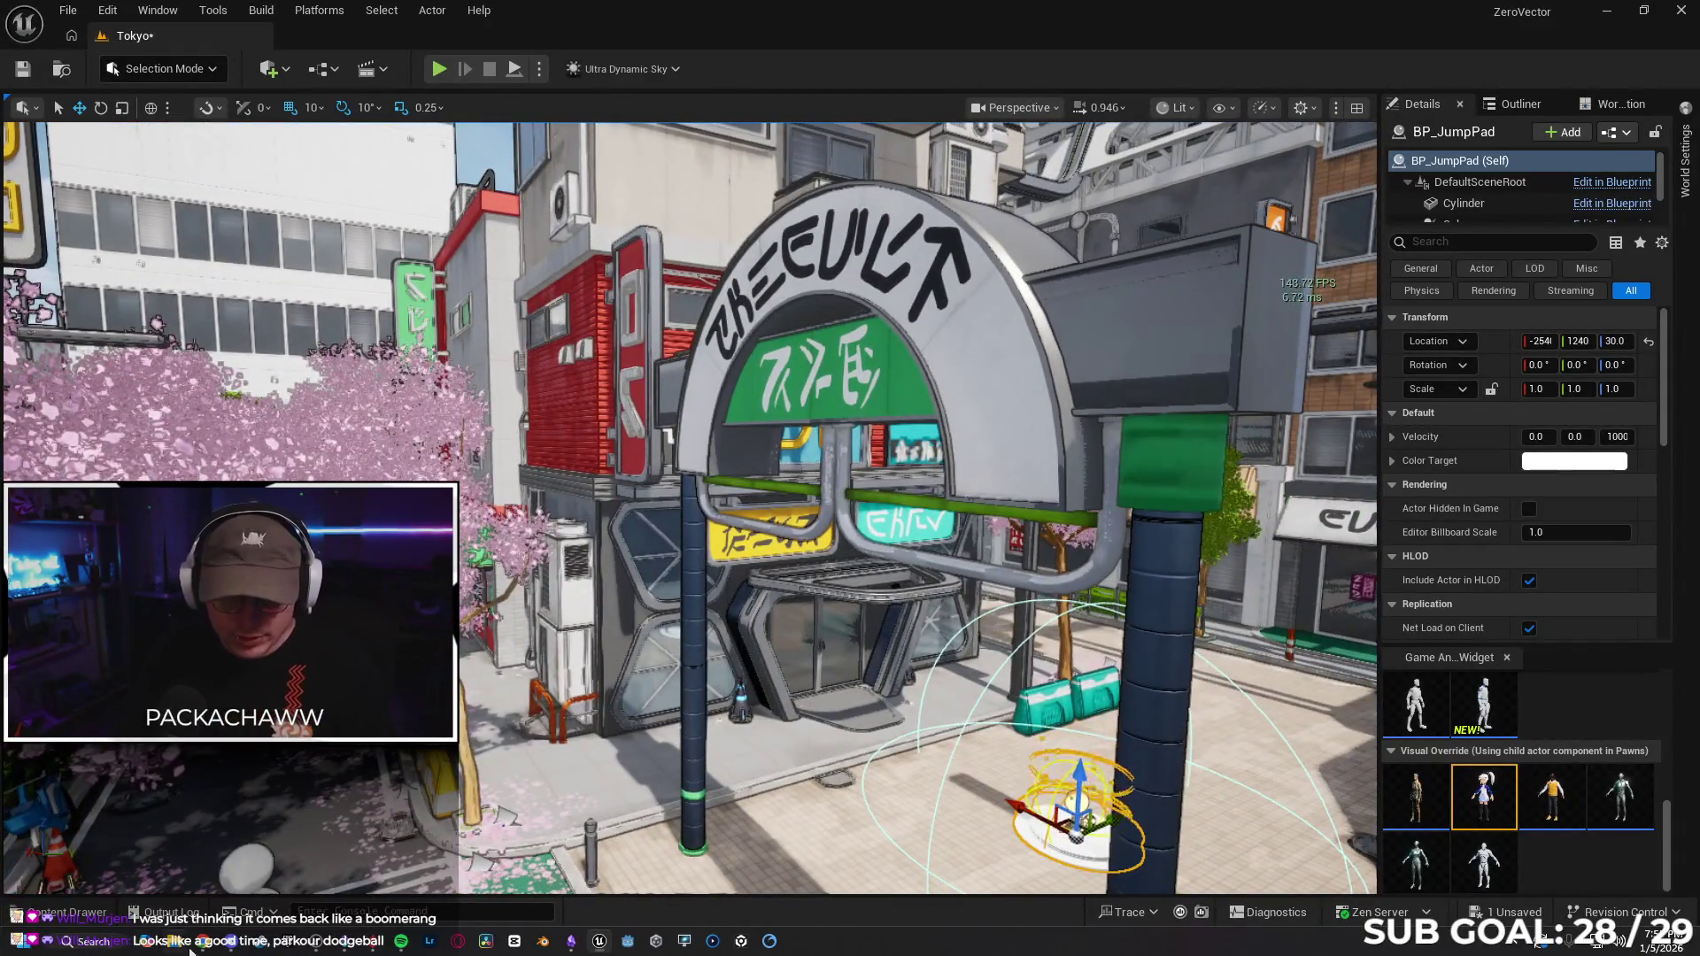
key(alt+Tab)
click(542, 18)
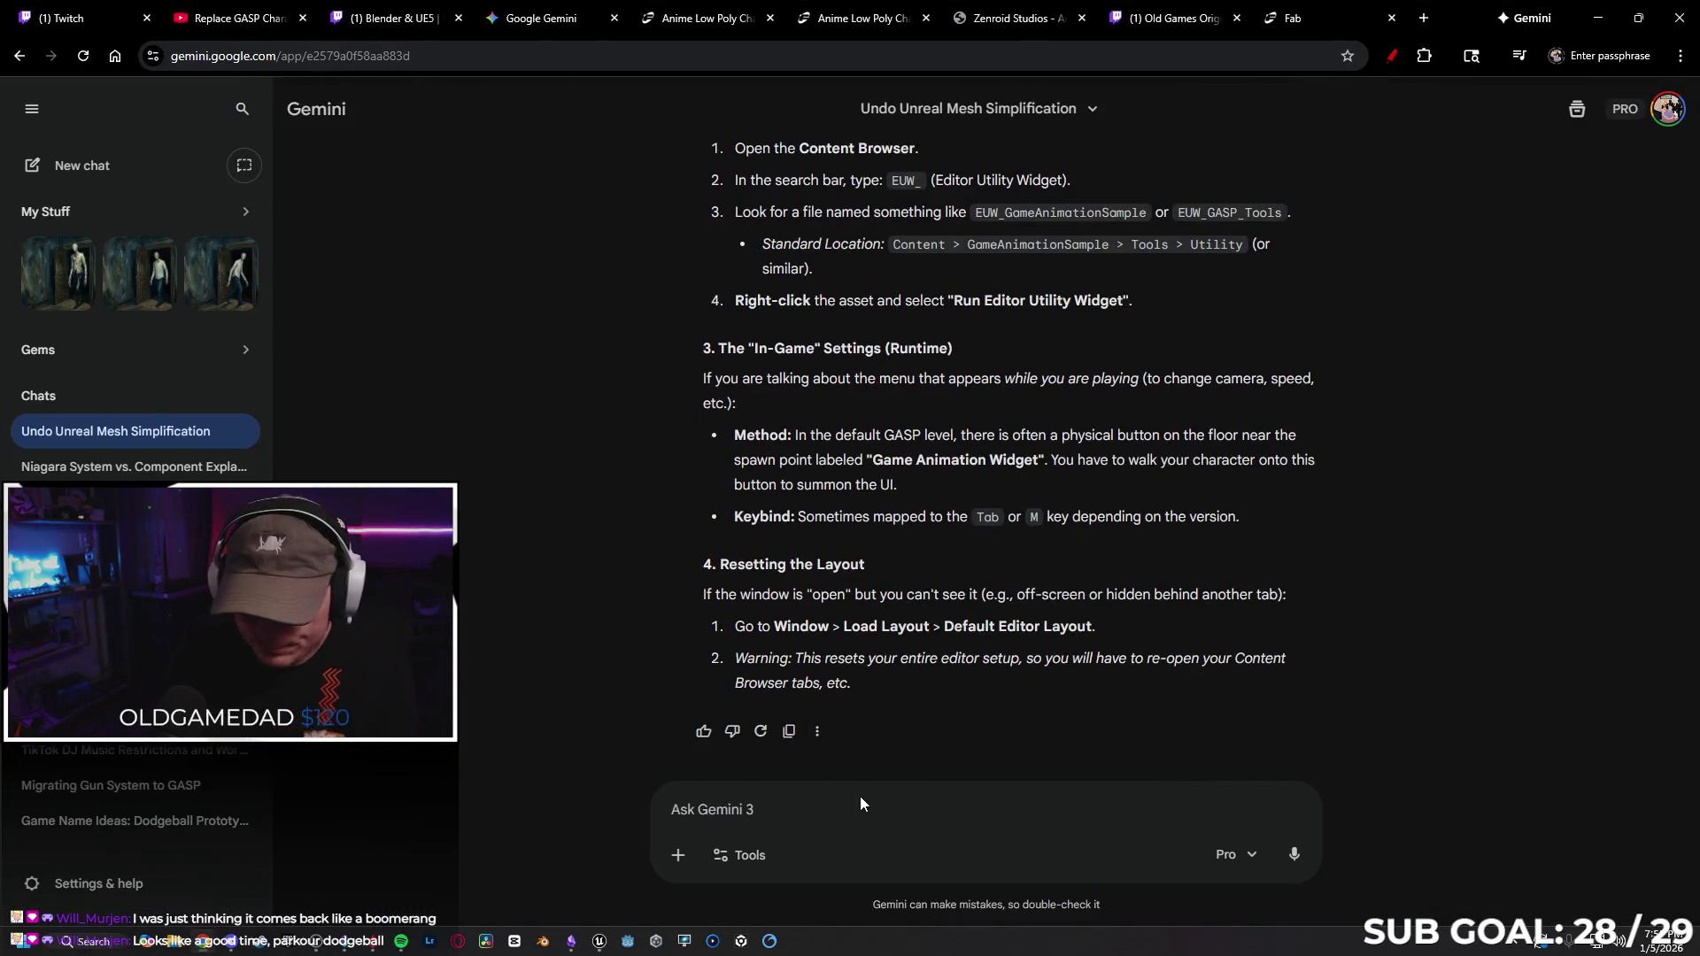
Ask Gemini 'I set lods for a mesh and it generated them, but its not adjusting with distance', then go to Twitch.
text(I)
text( sety)
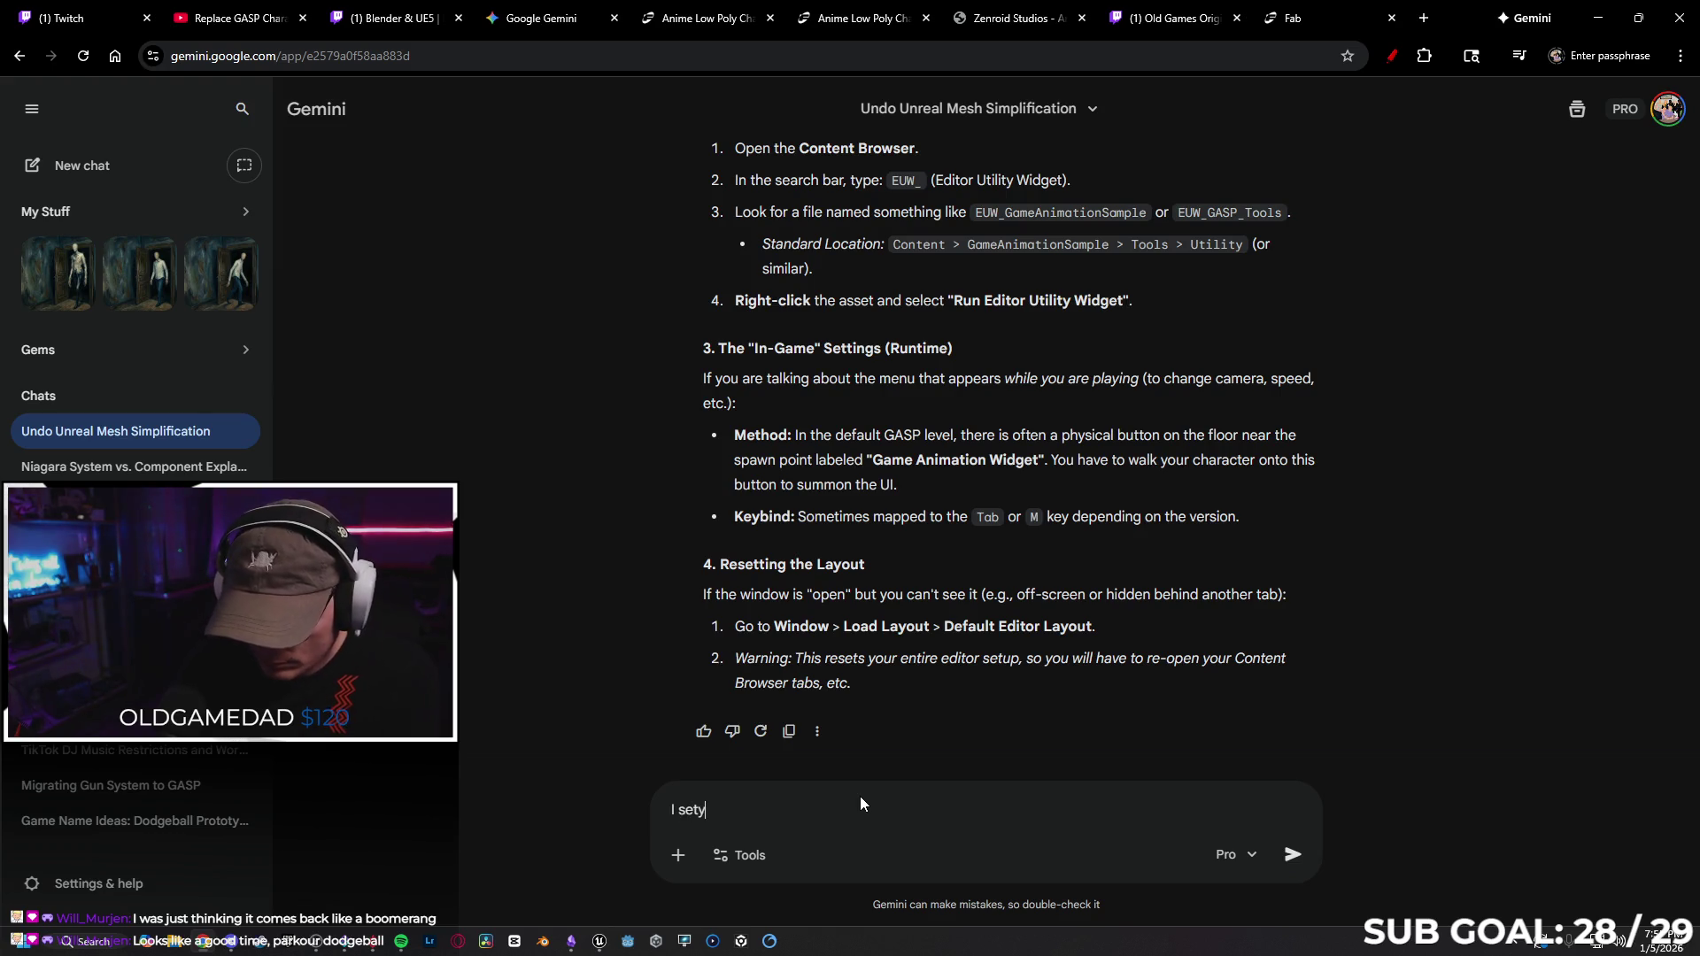
key(BackSpace)
text( lods)
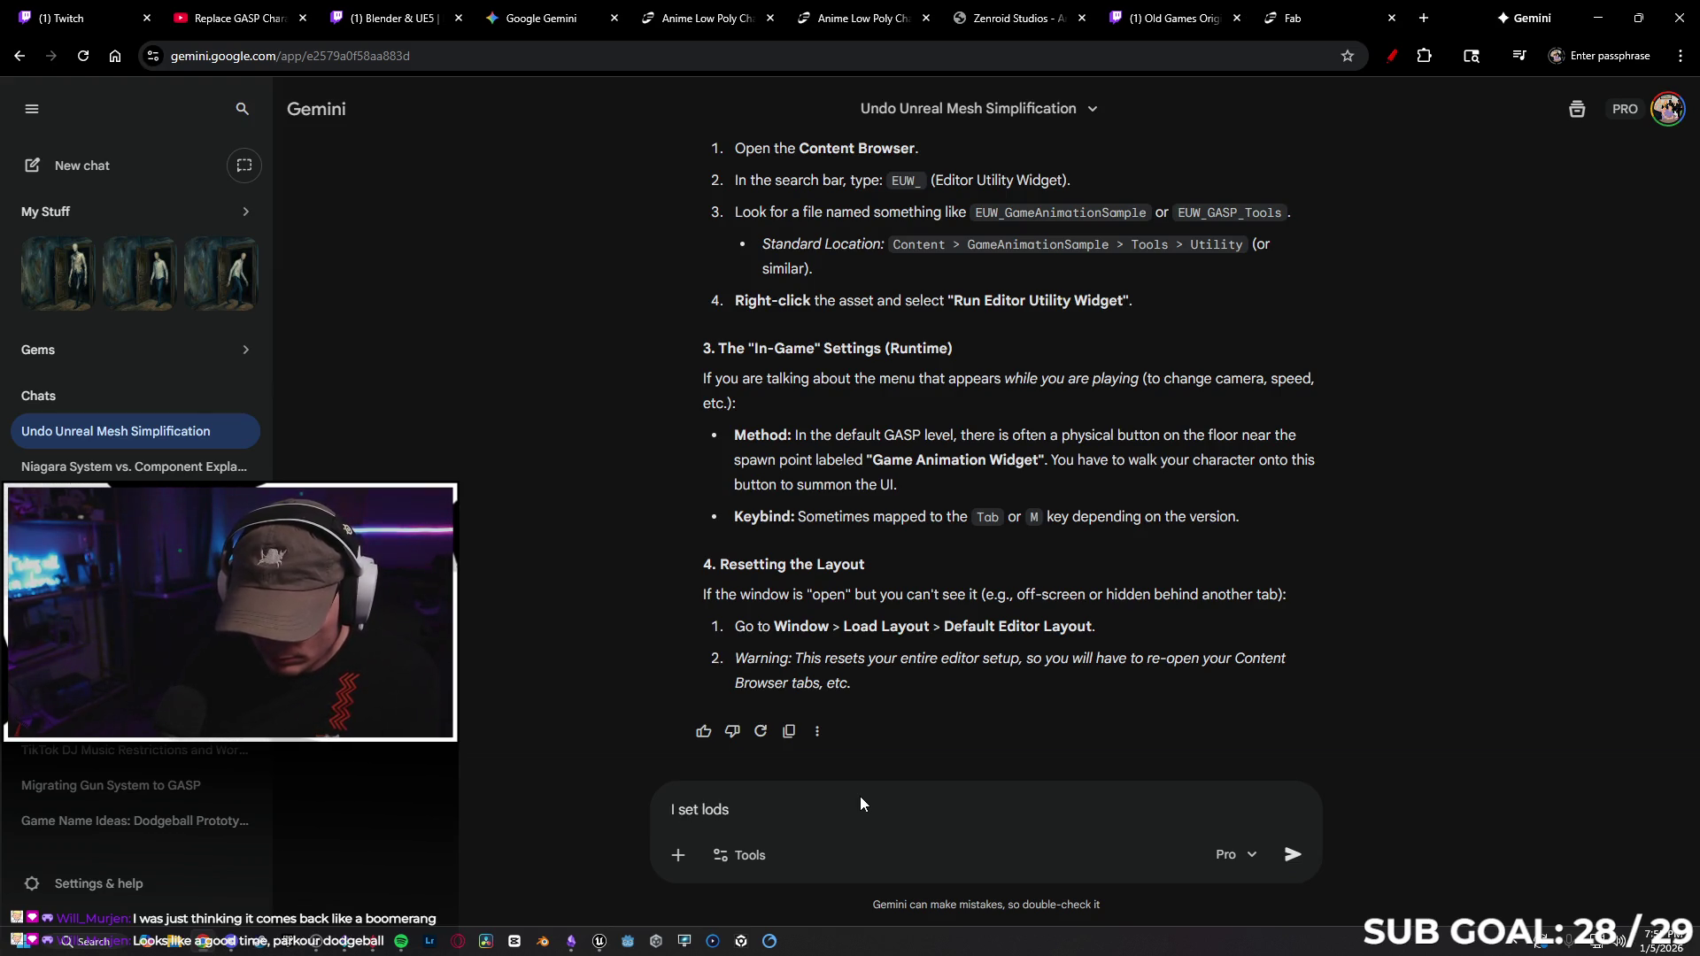
text( for a mesh a)
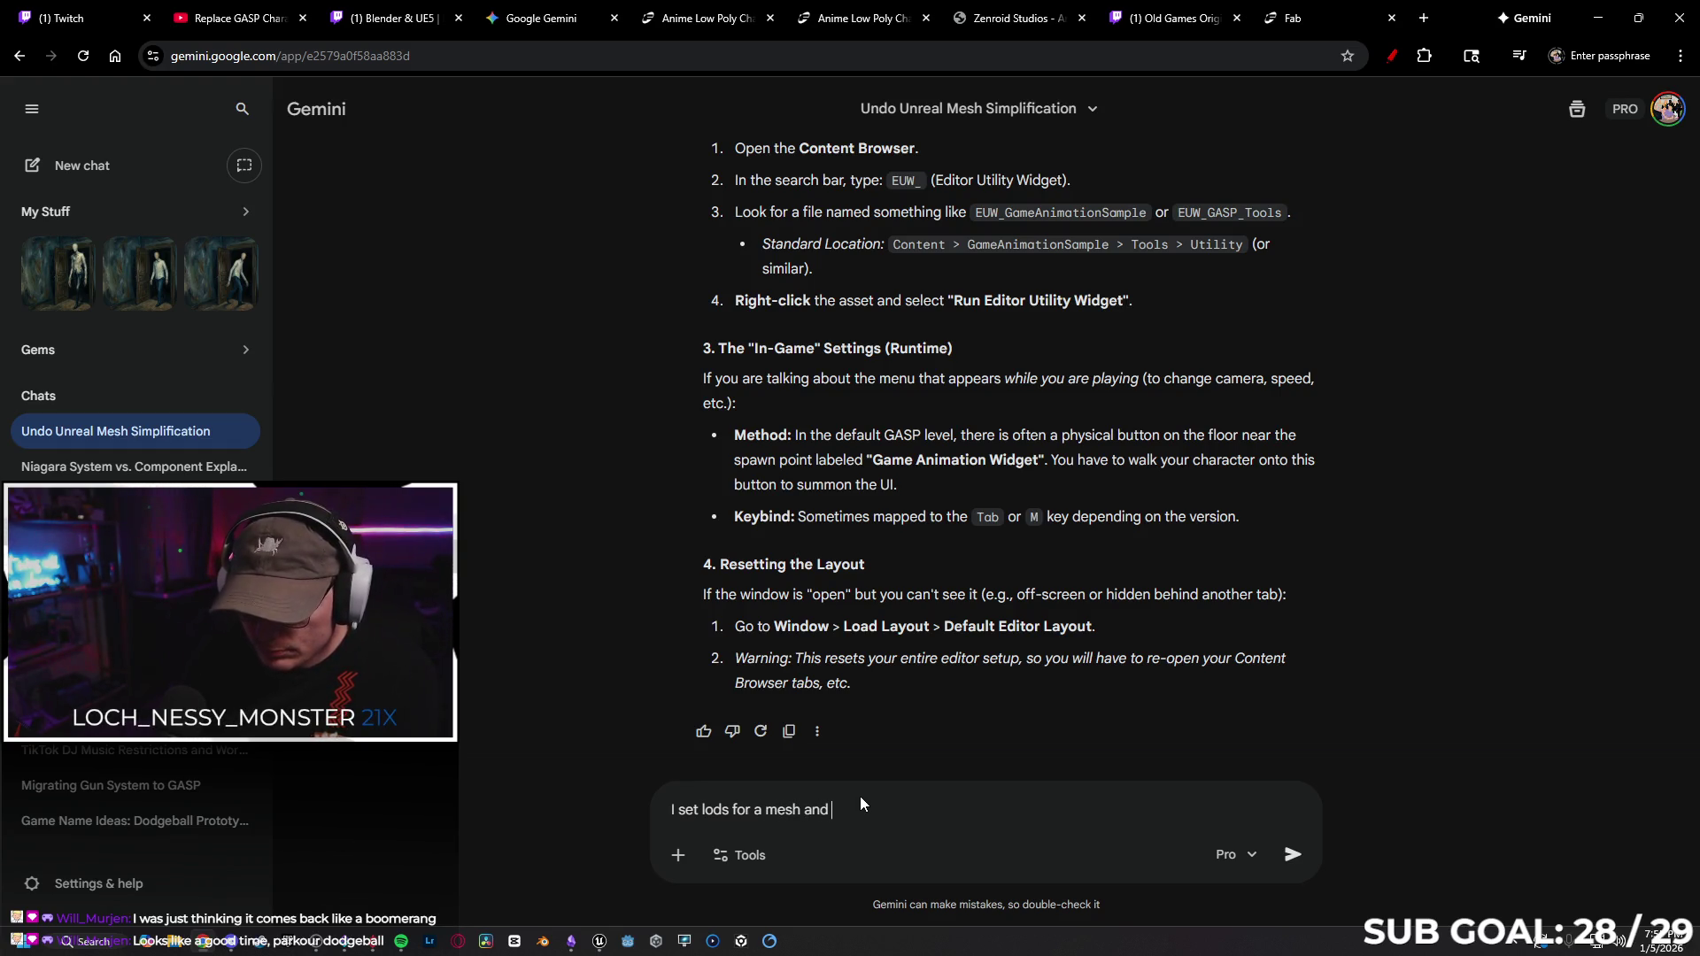
text(n)
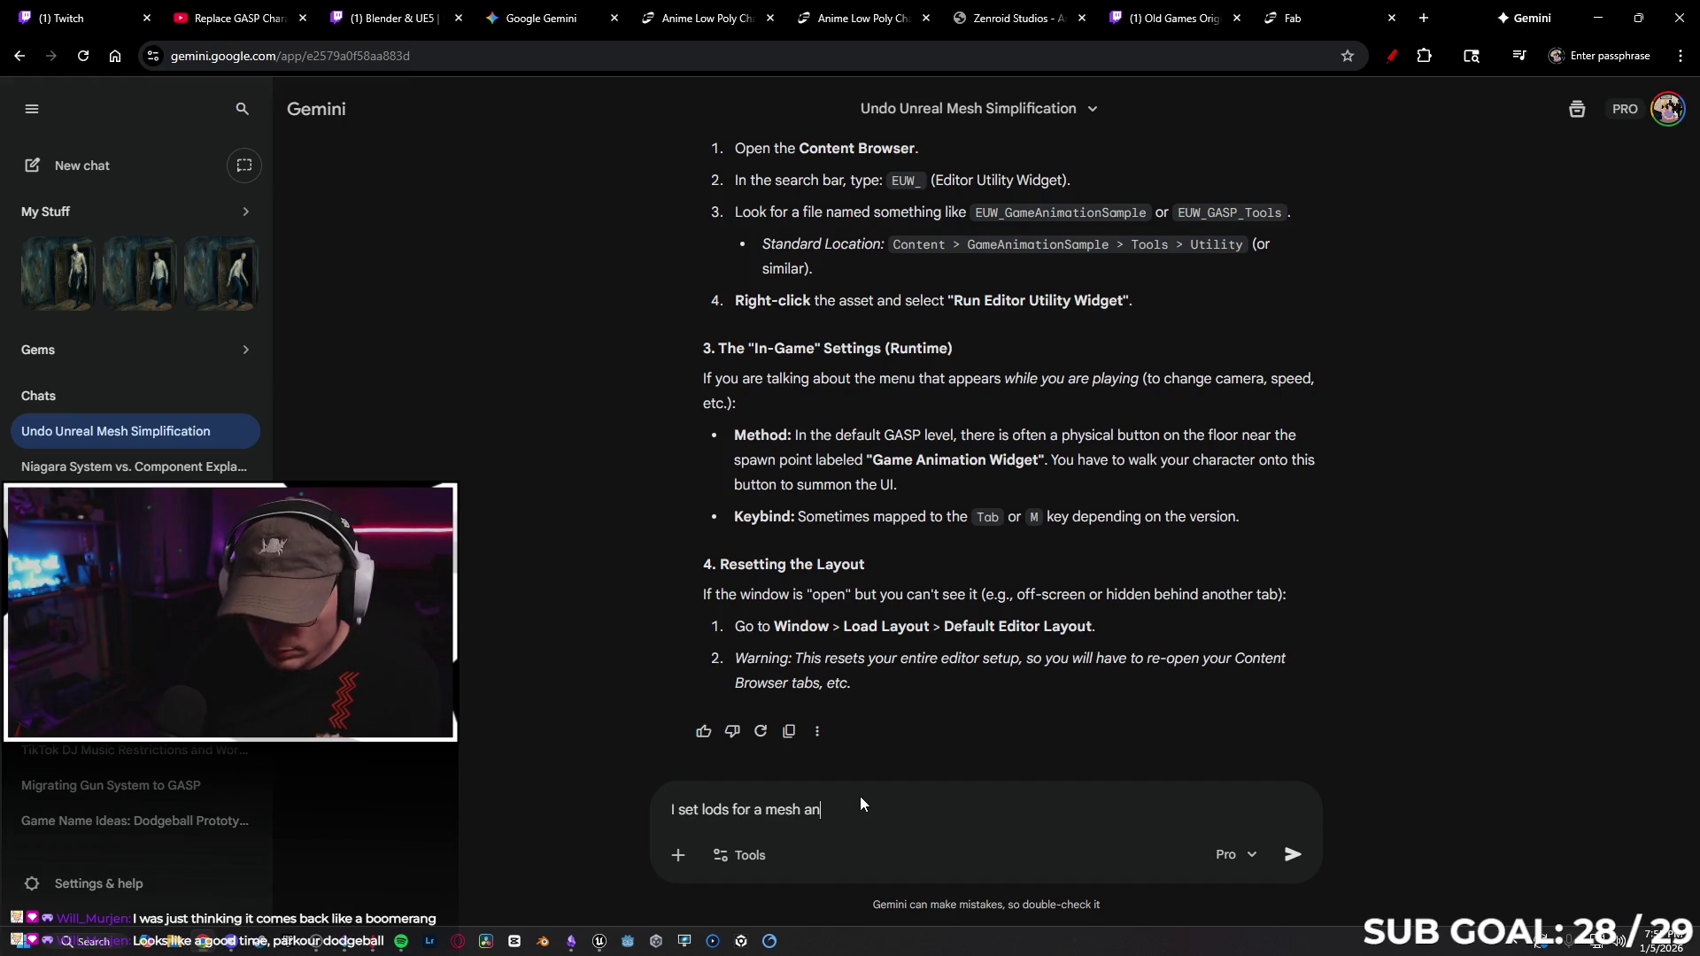
text(d it gener)
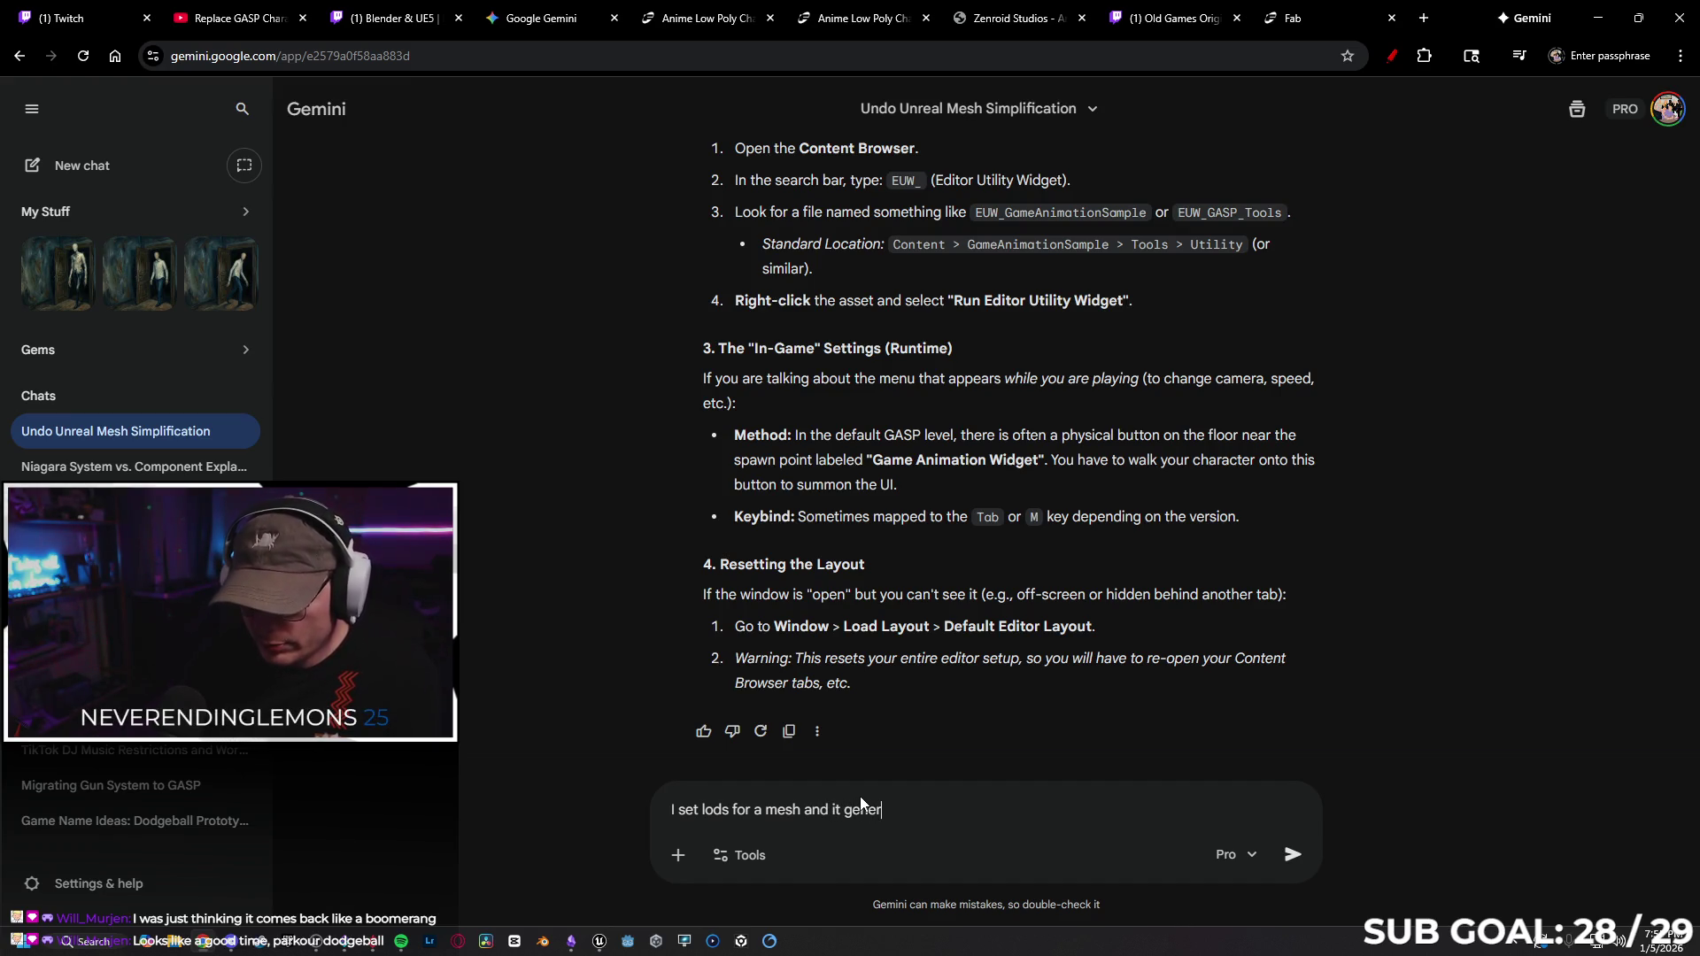
text(ated them, but its not )
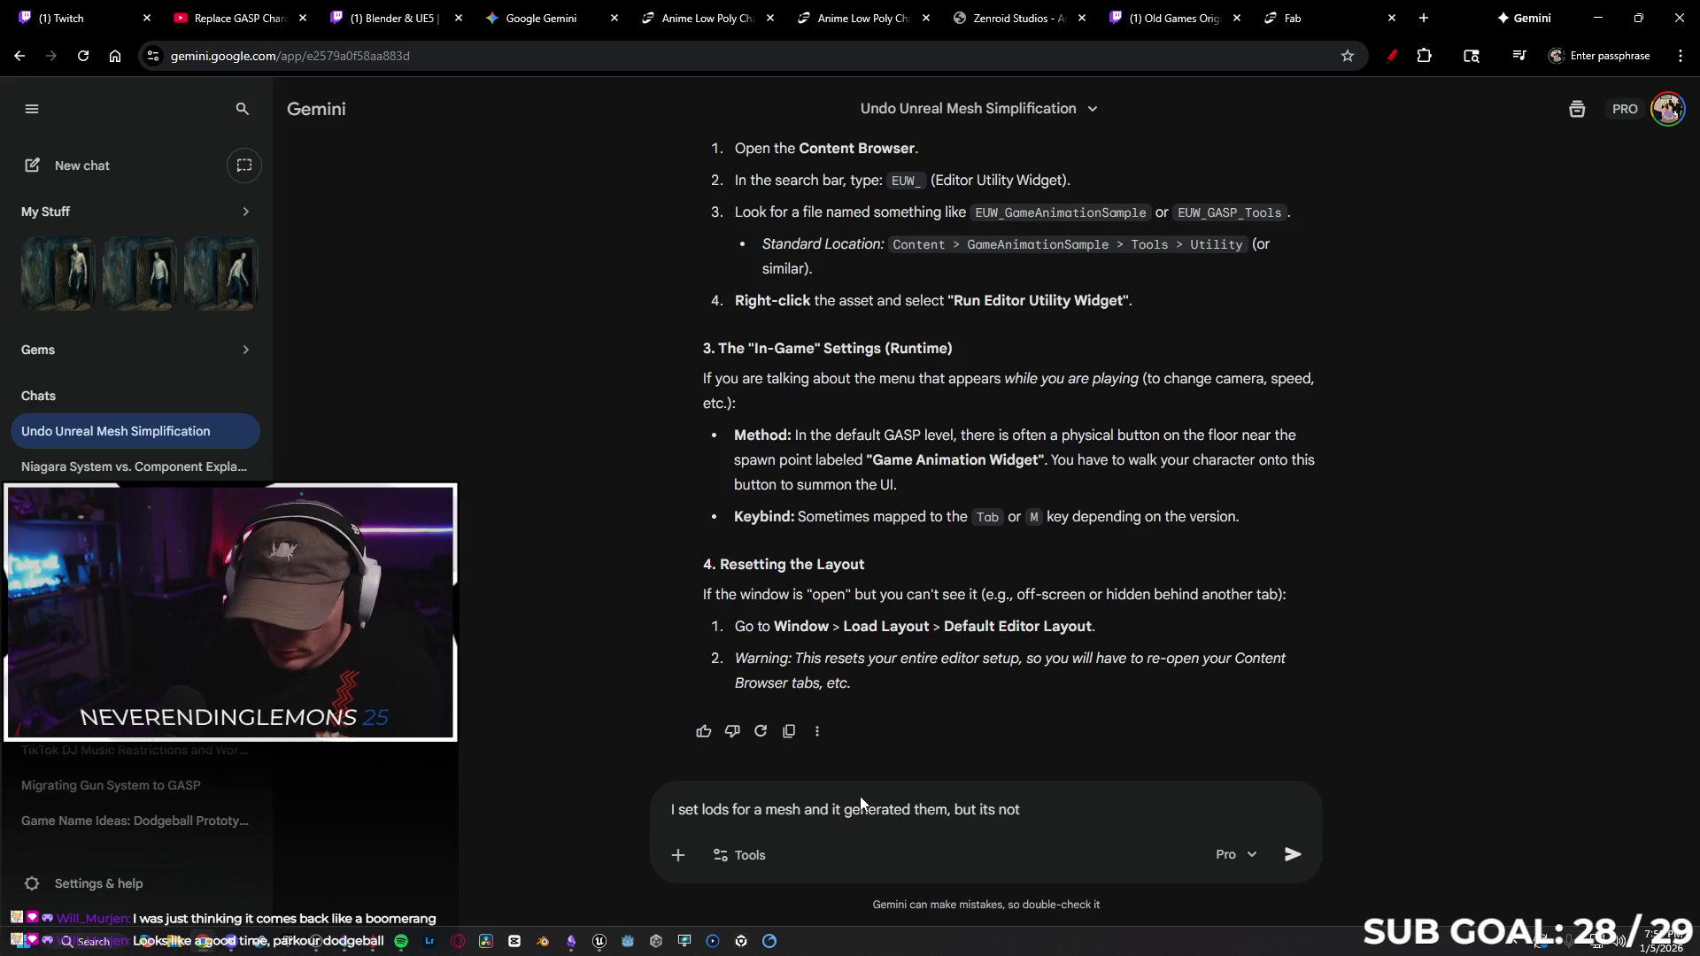
text(adjusting with distanc)
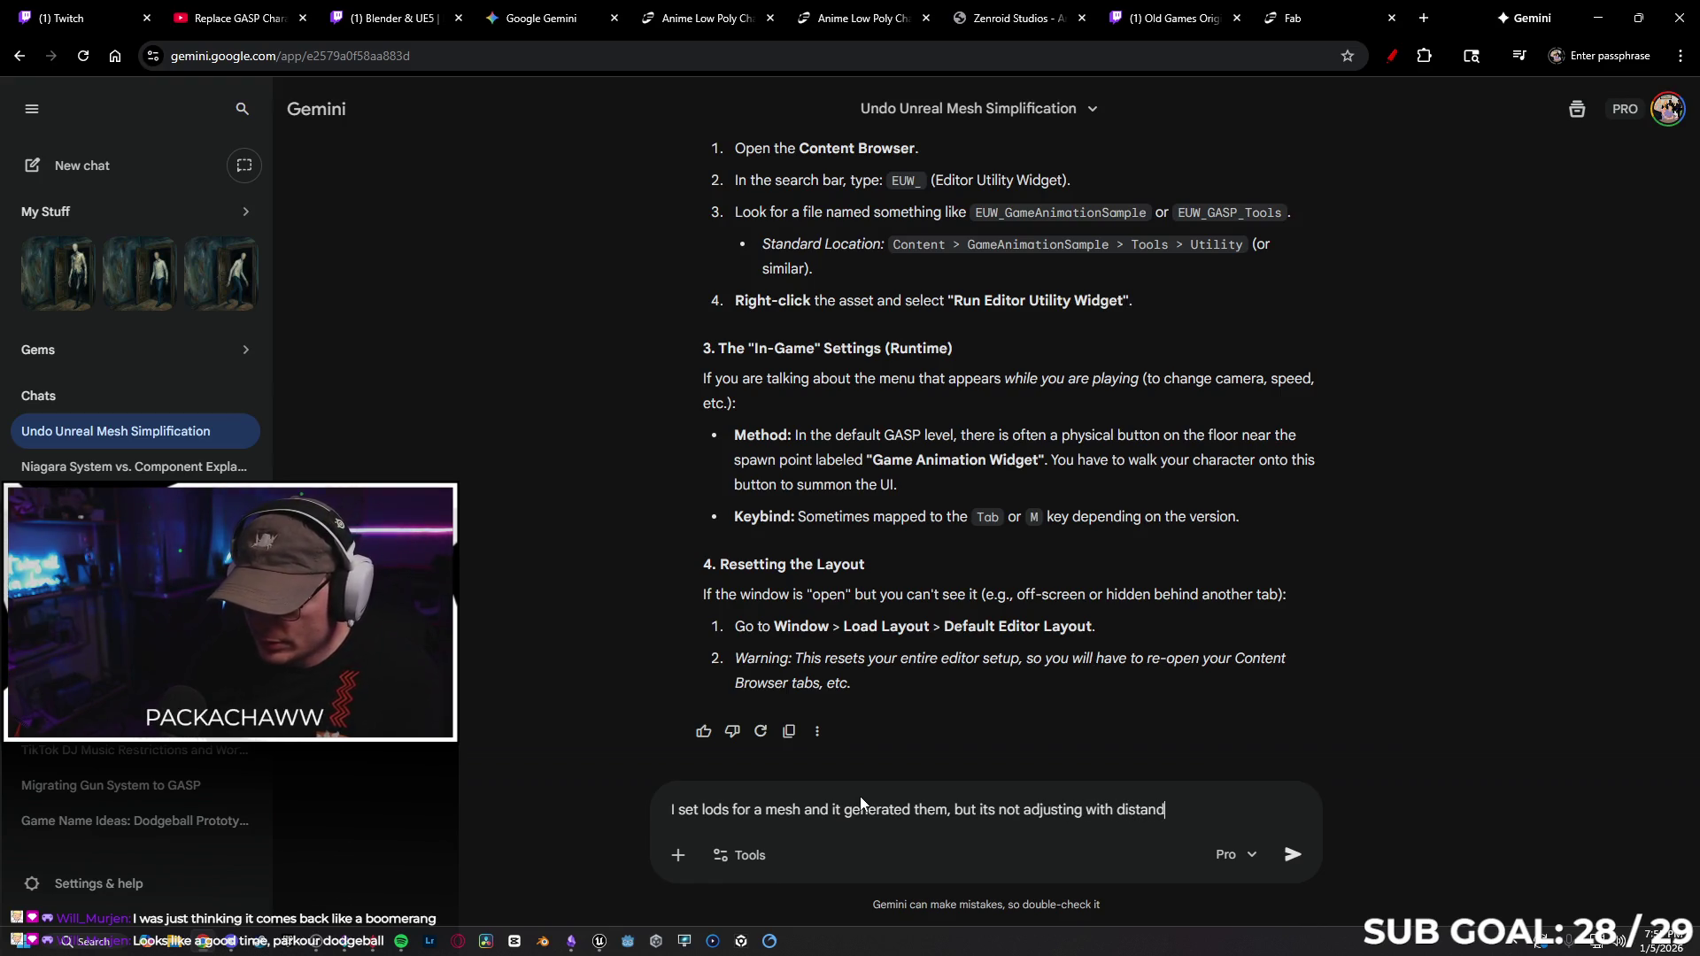
text(e)
key(Return)
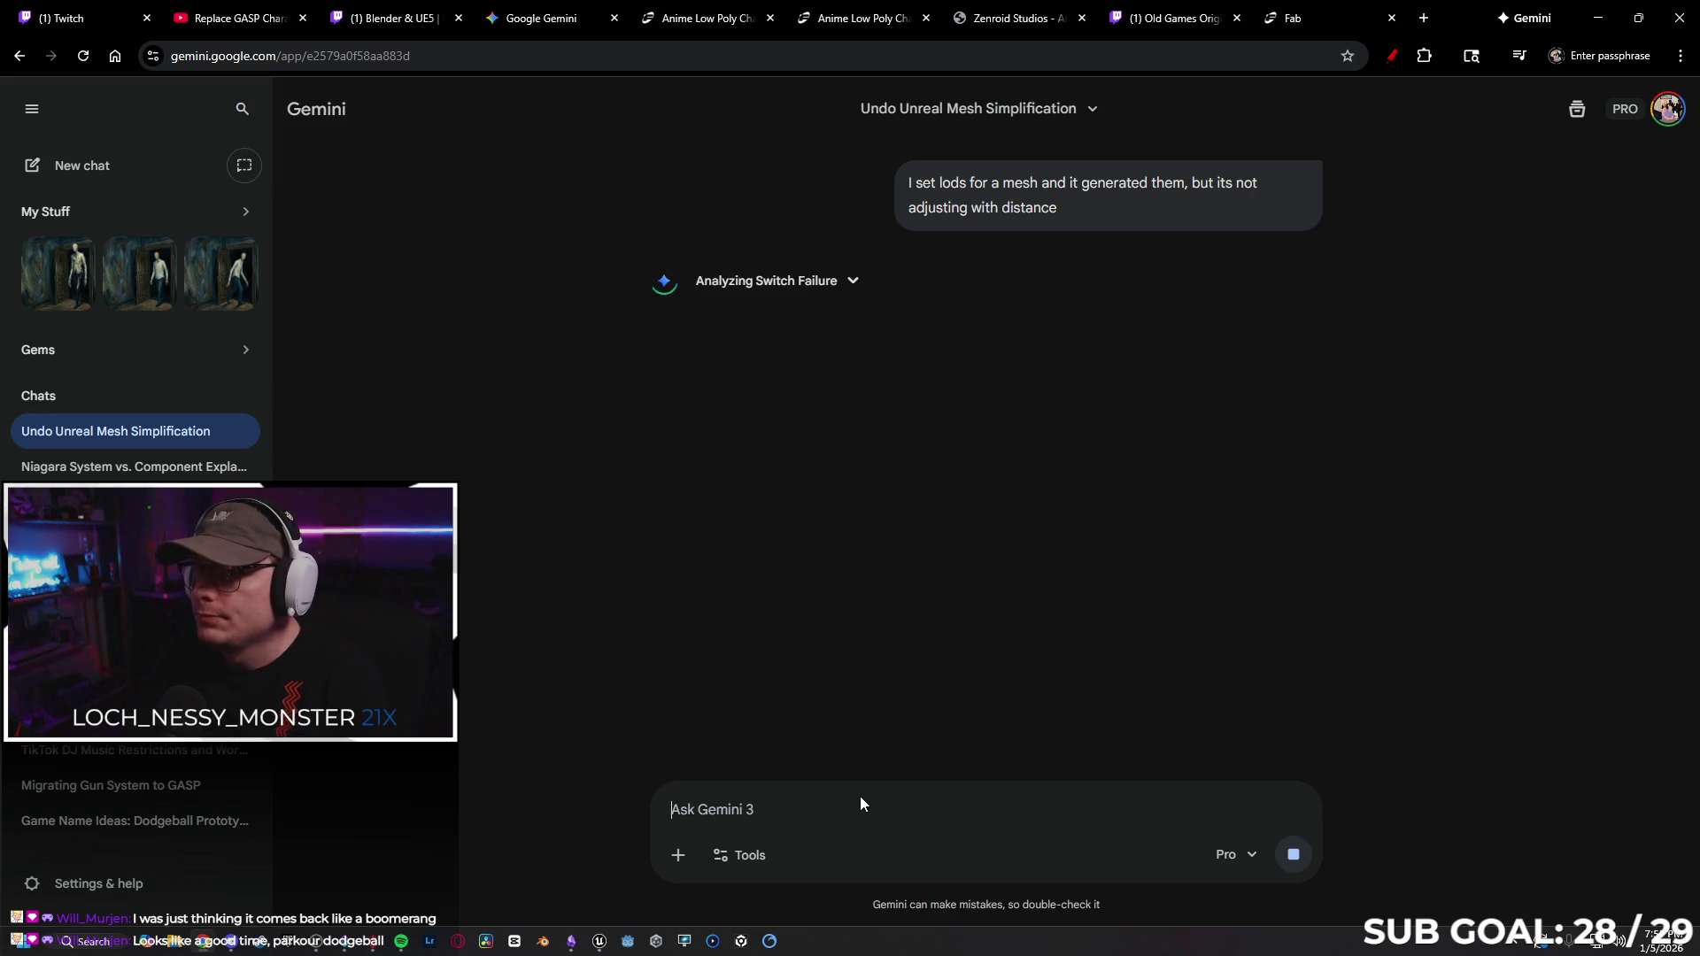
click(1174, 11)
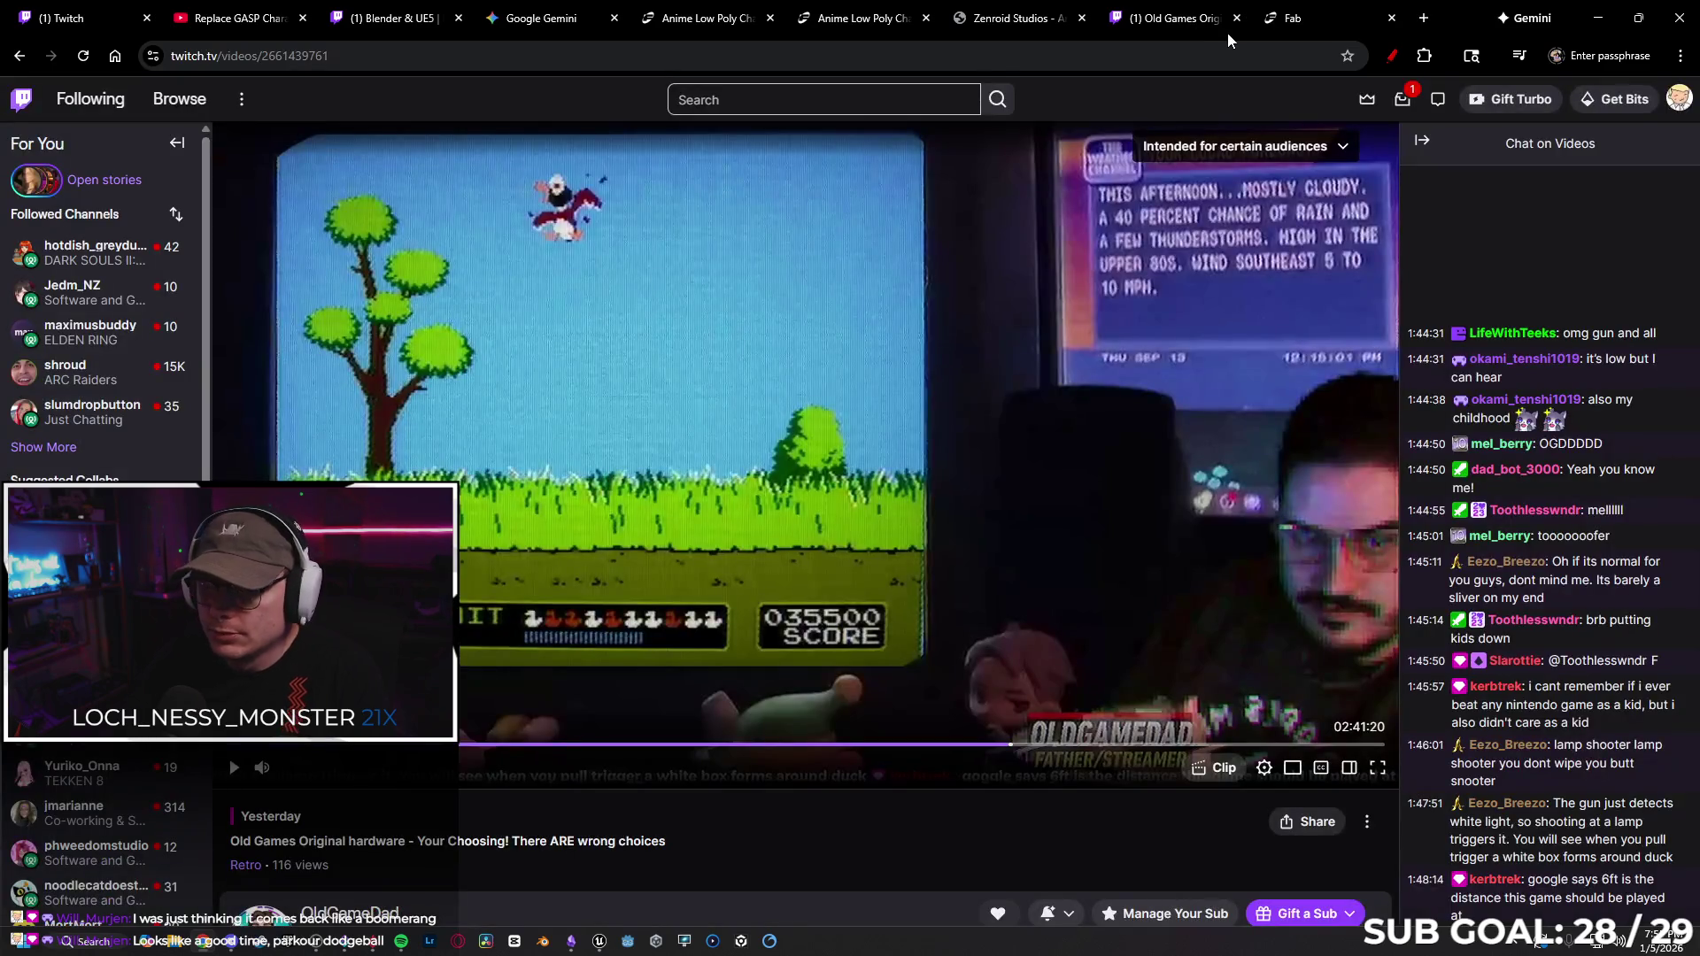
Check Twitch notifications, then close the Old Games video, Fab refund, Zenroid and both Anime Low Poly tabs.
click(1397, 103)
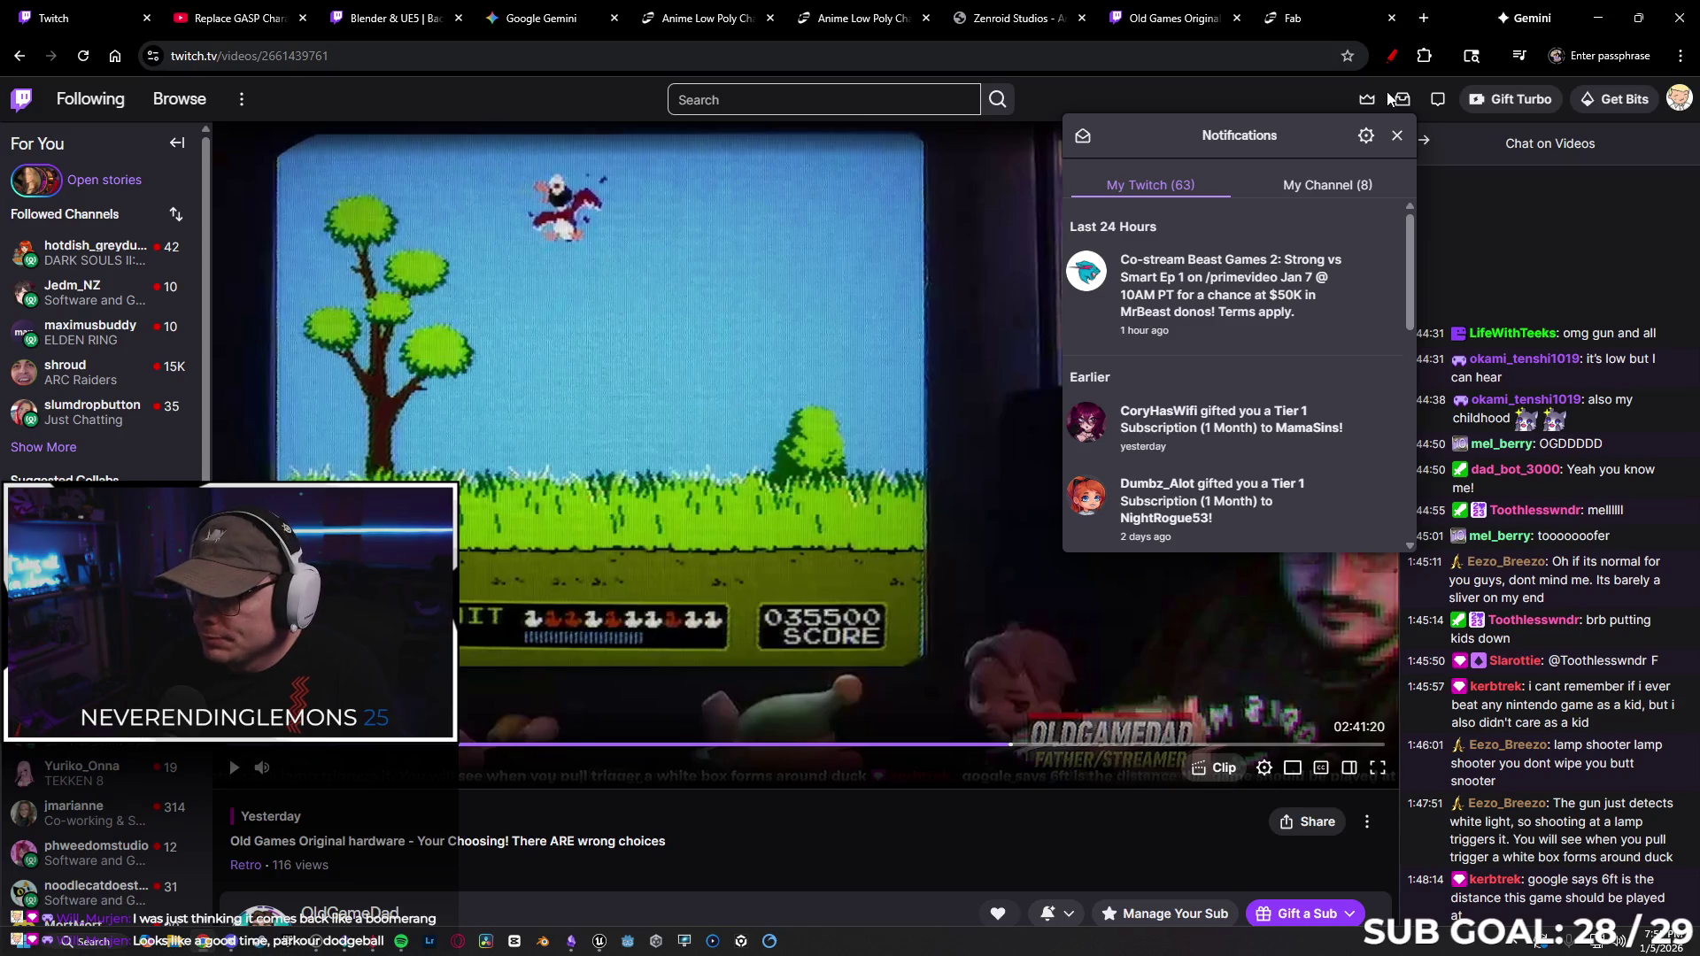
click(1236, 18)
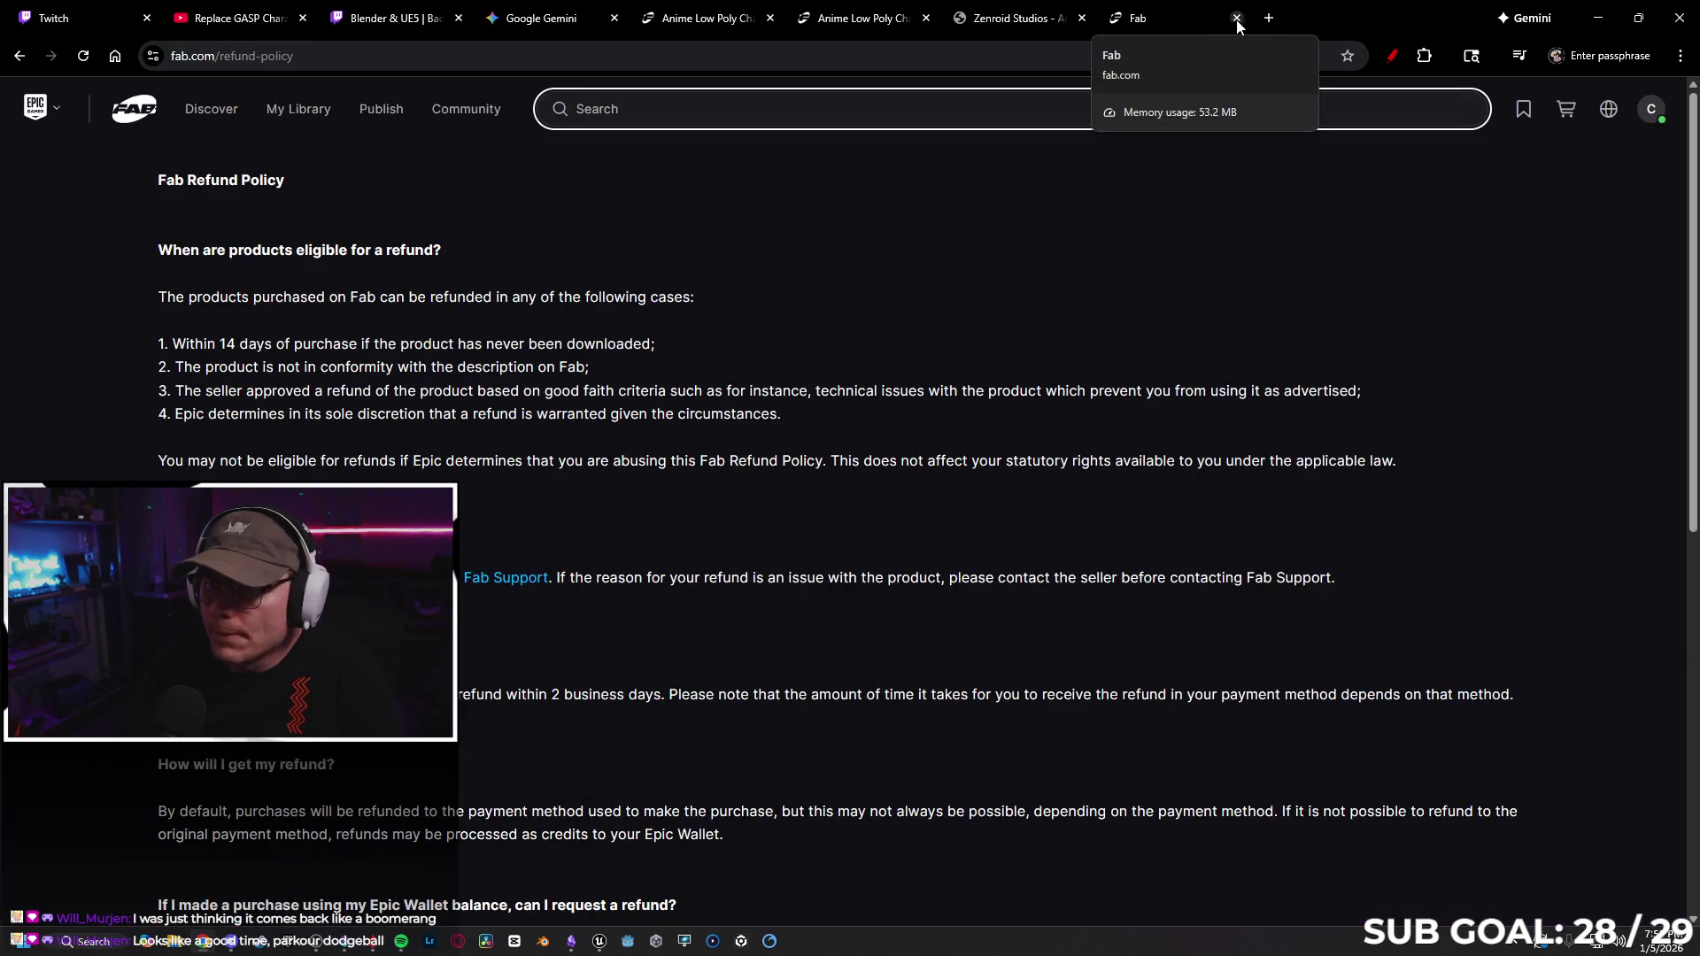
click(1237, 18)
click(1237, 18)
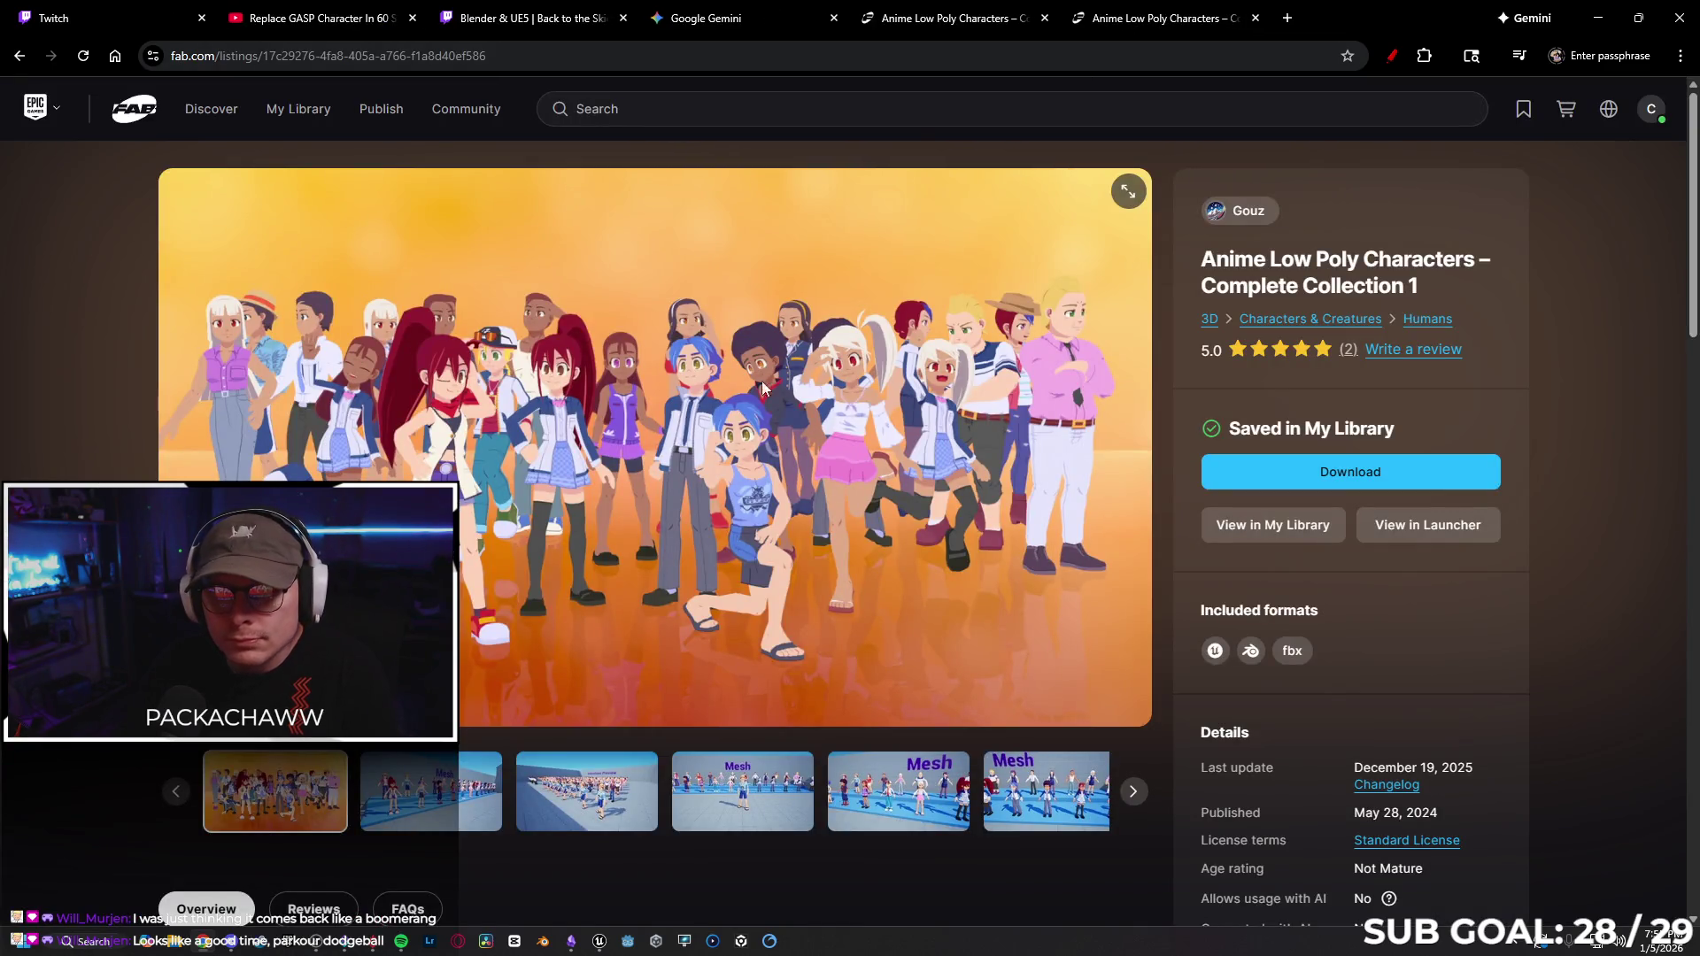
click(1254, 18)
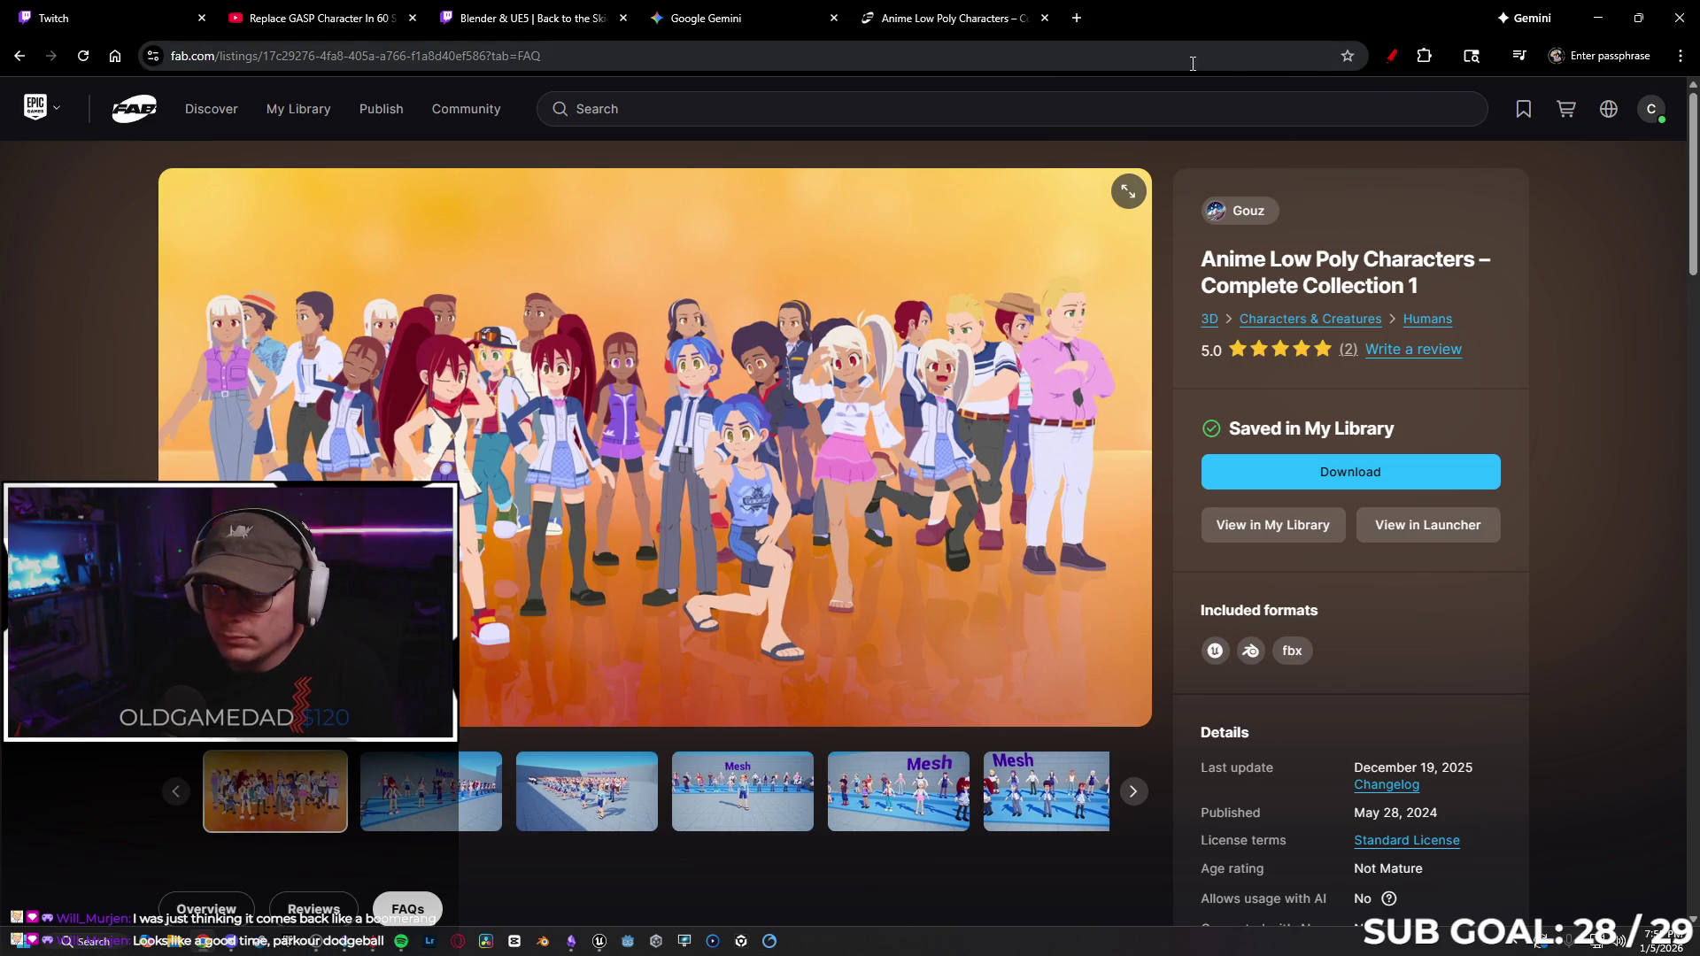
click(1045, 17)
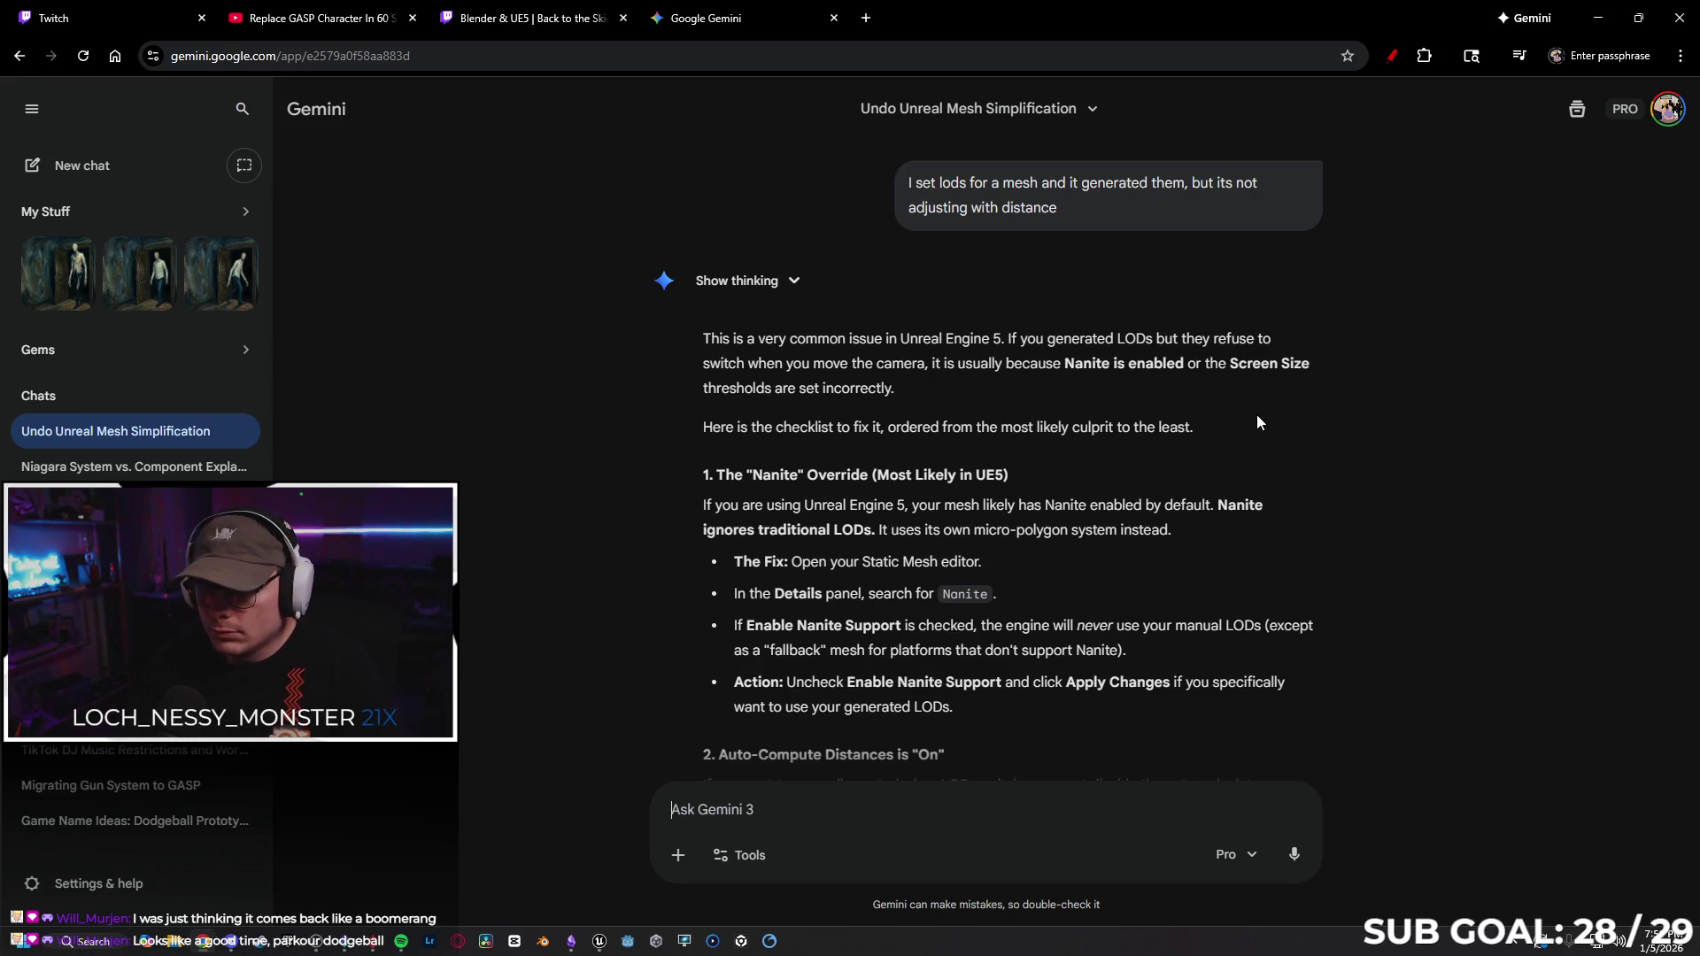
Read through Gemini's advice on Nanite, auto-computed LOD distances and forced LOD, then minimize Chrome.
scroll(1240, 425, down, 2)
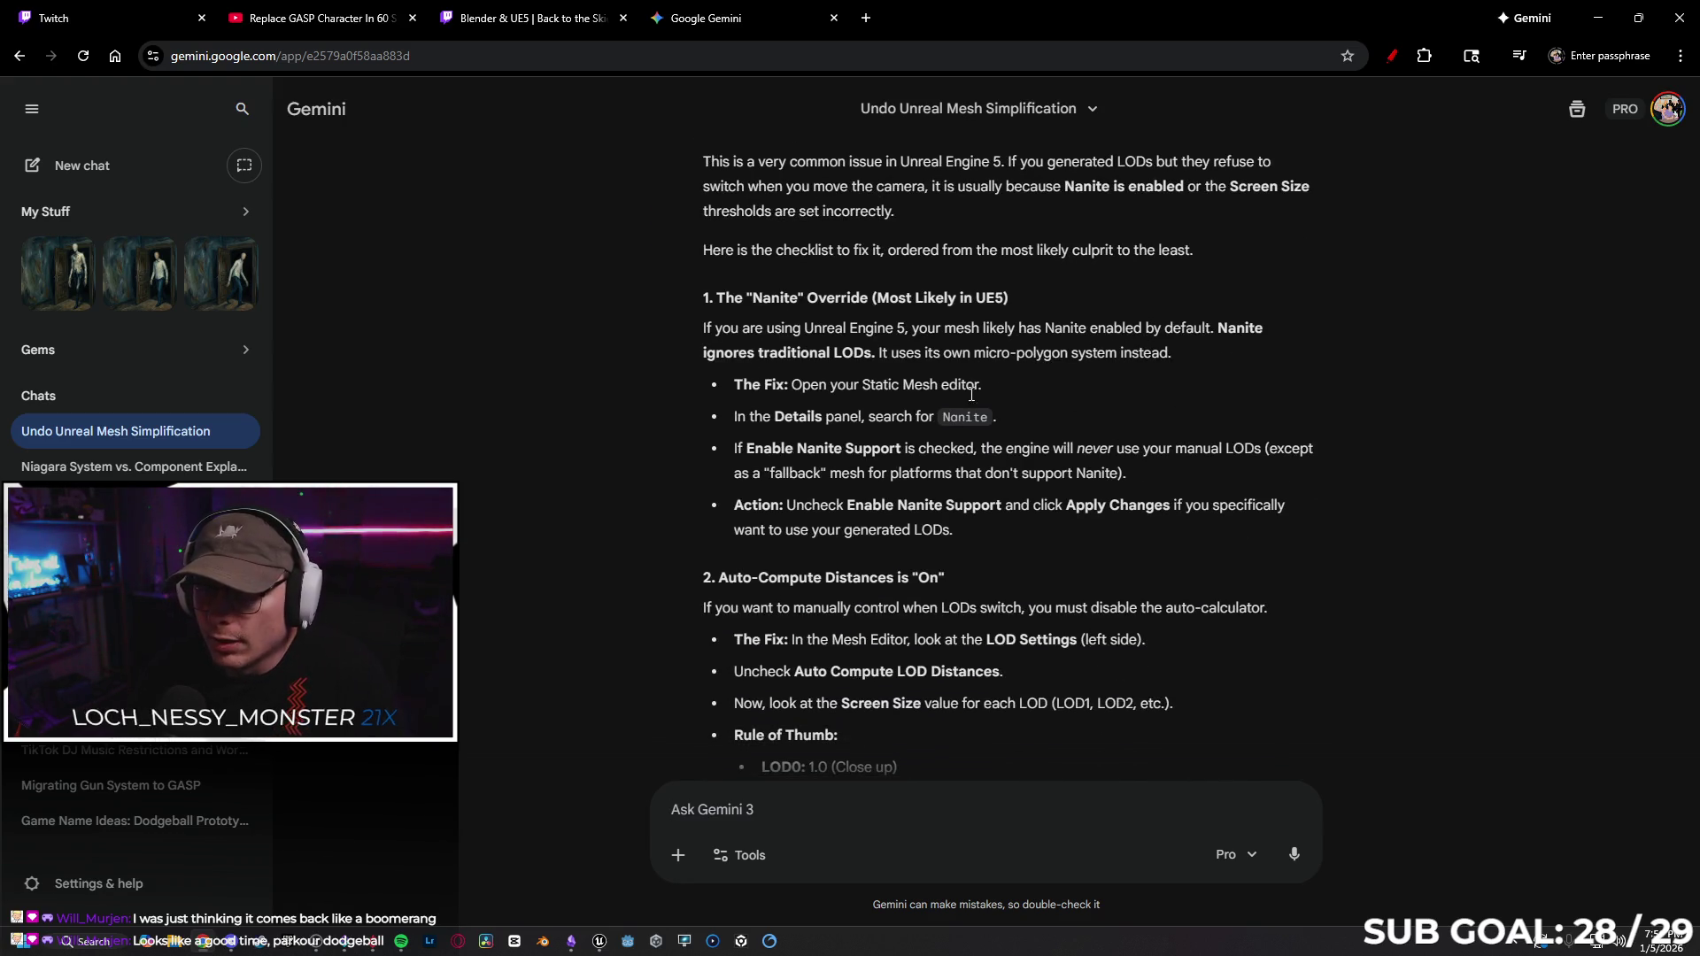
scroll(1015, 382, down, 1)
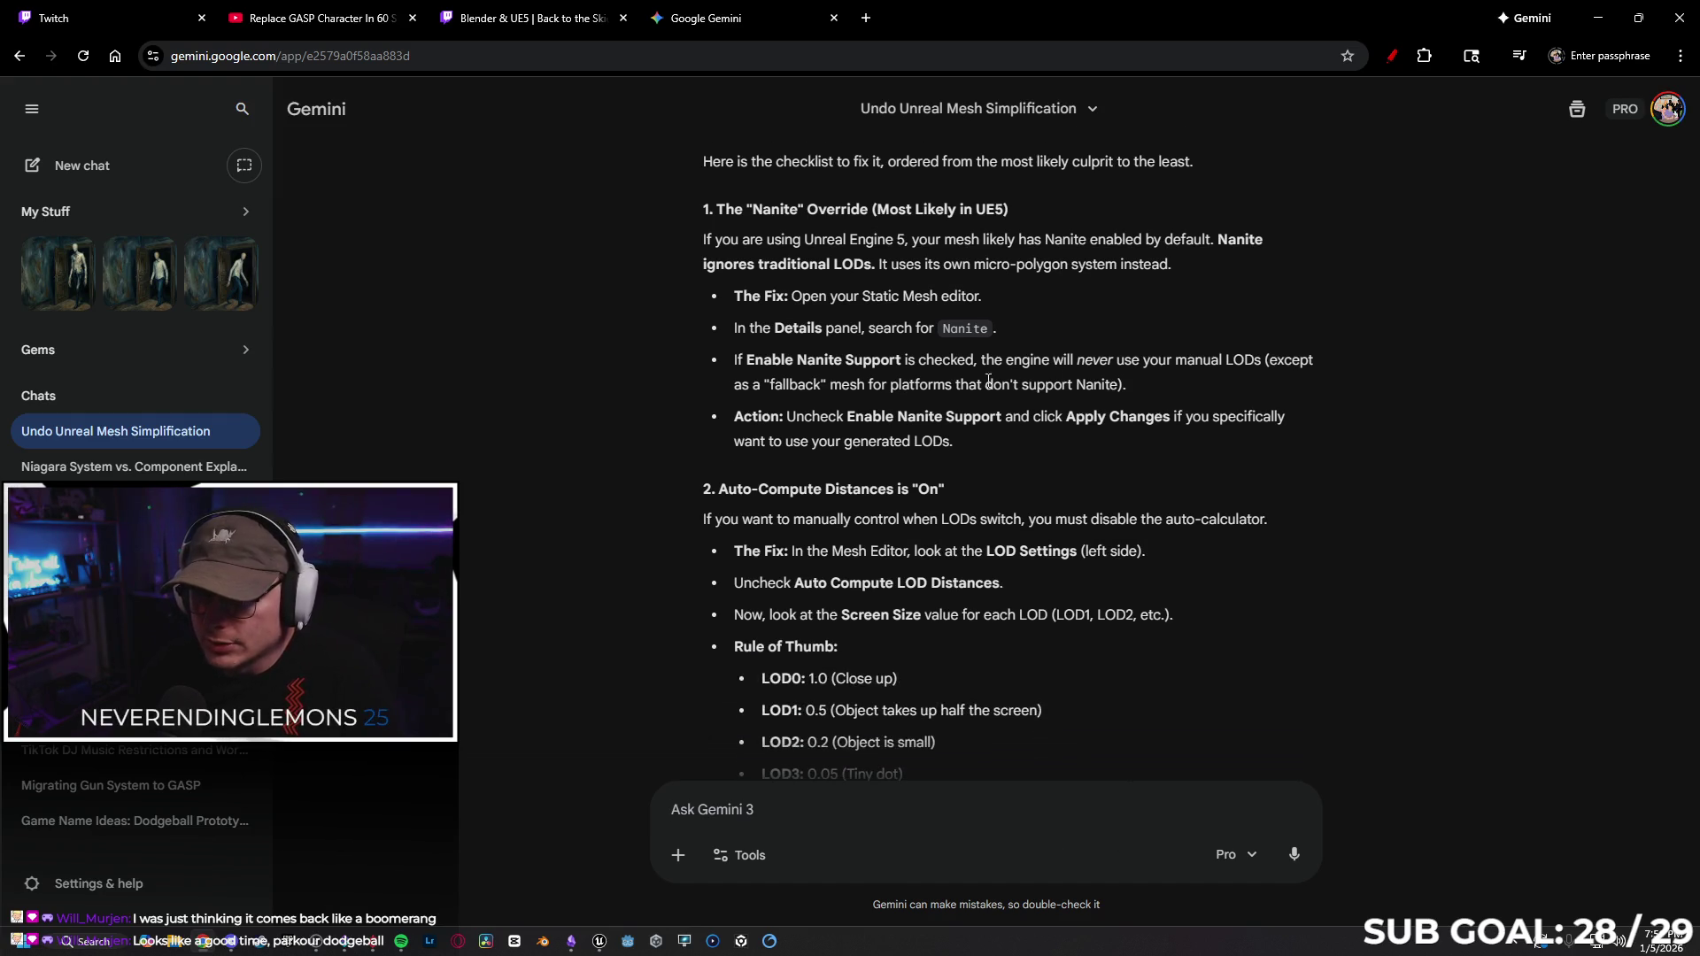
scroll(960, 365, down, 1)
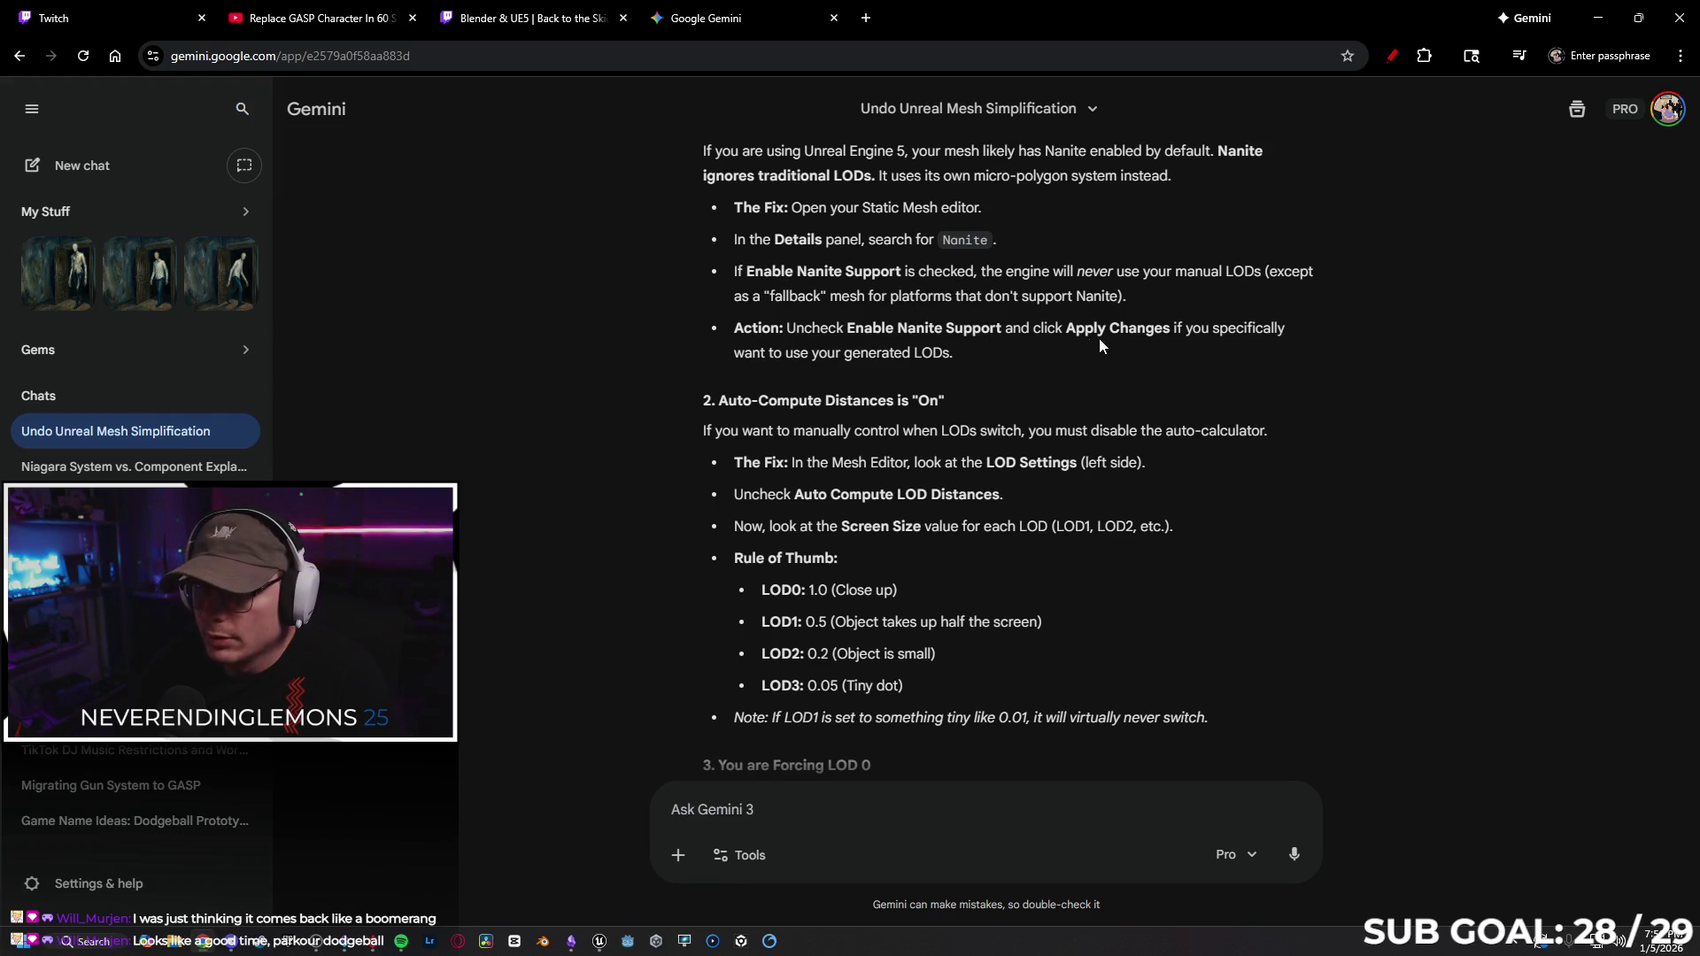
scroll(1090, 344, down, 1)
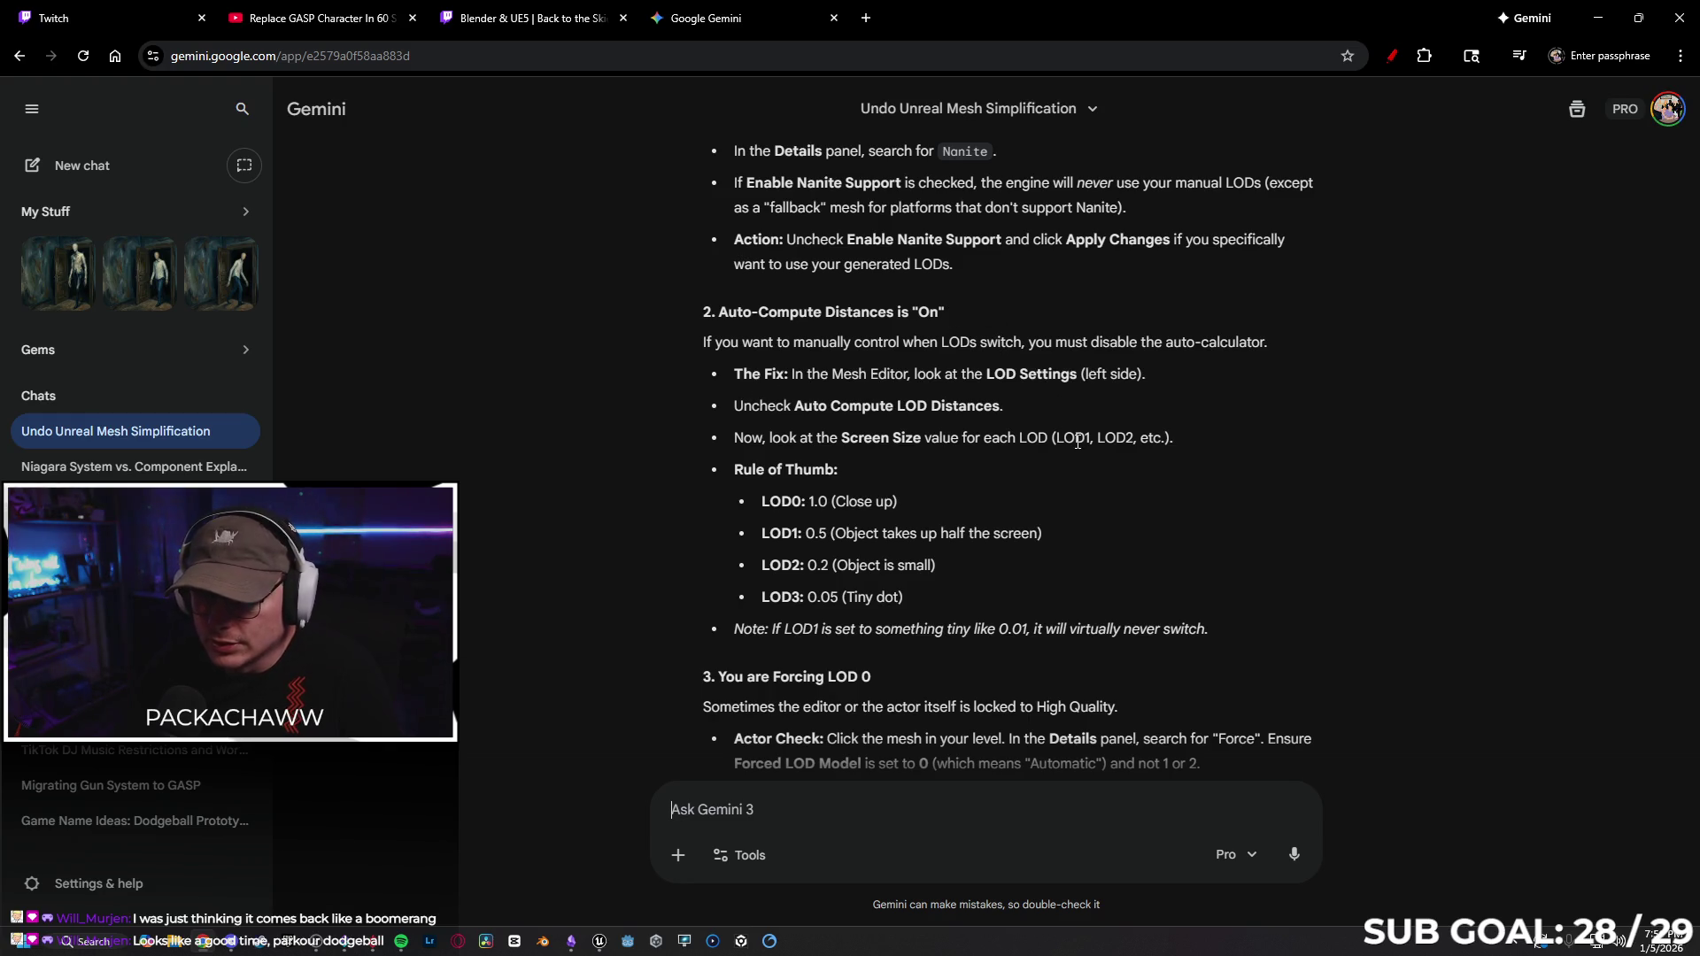
scroll(1067, 447, down, 1)
click(1599, 18)
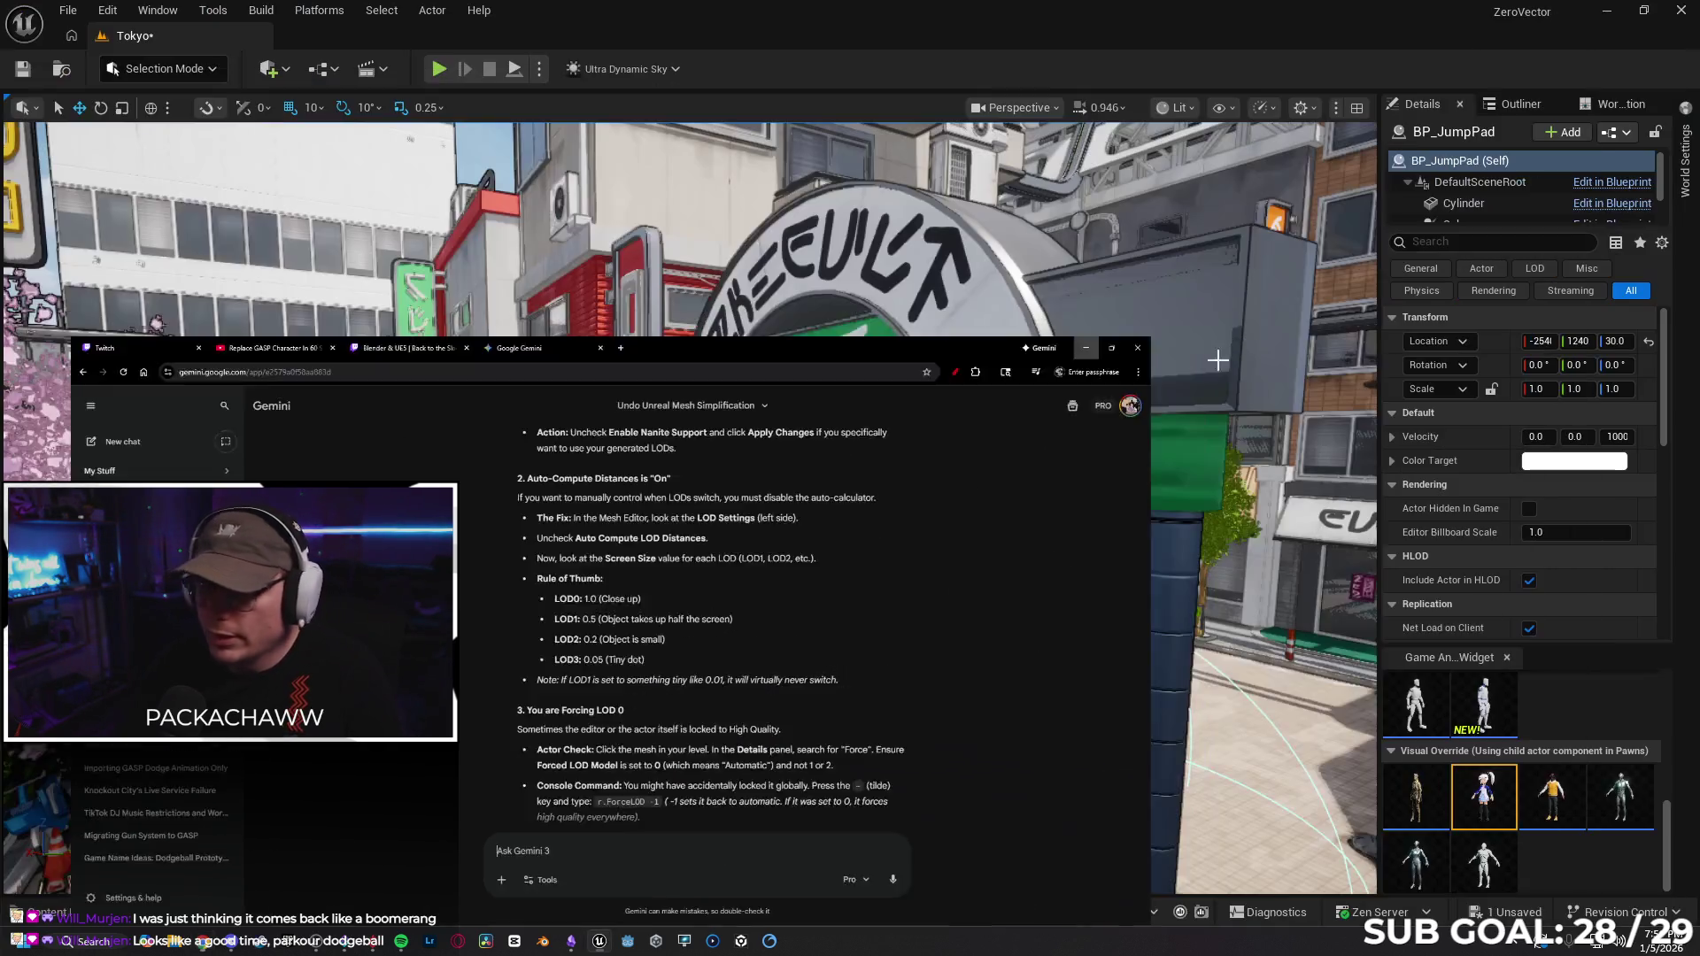
Open SM_AC03 from TokyoStylizedEnvironment > Meshes > Building_Decor and zoom in on the AC unit.
click(96, 913)
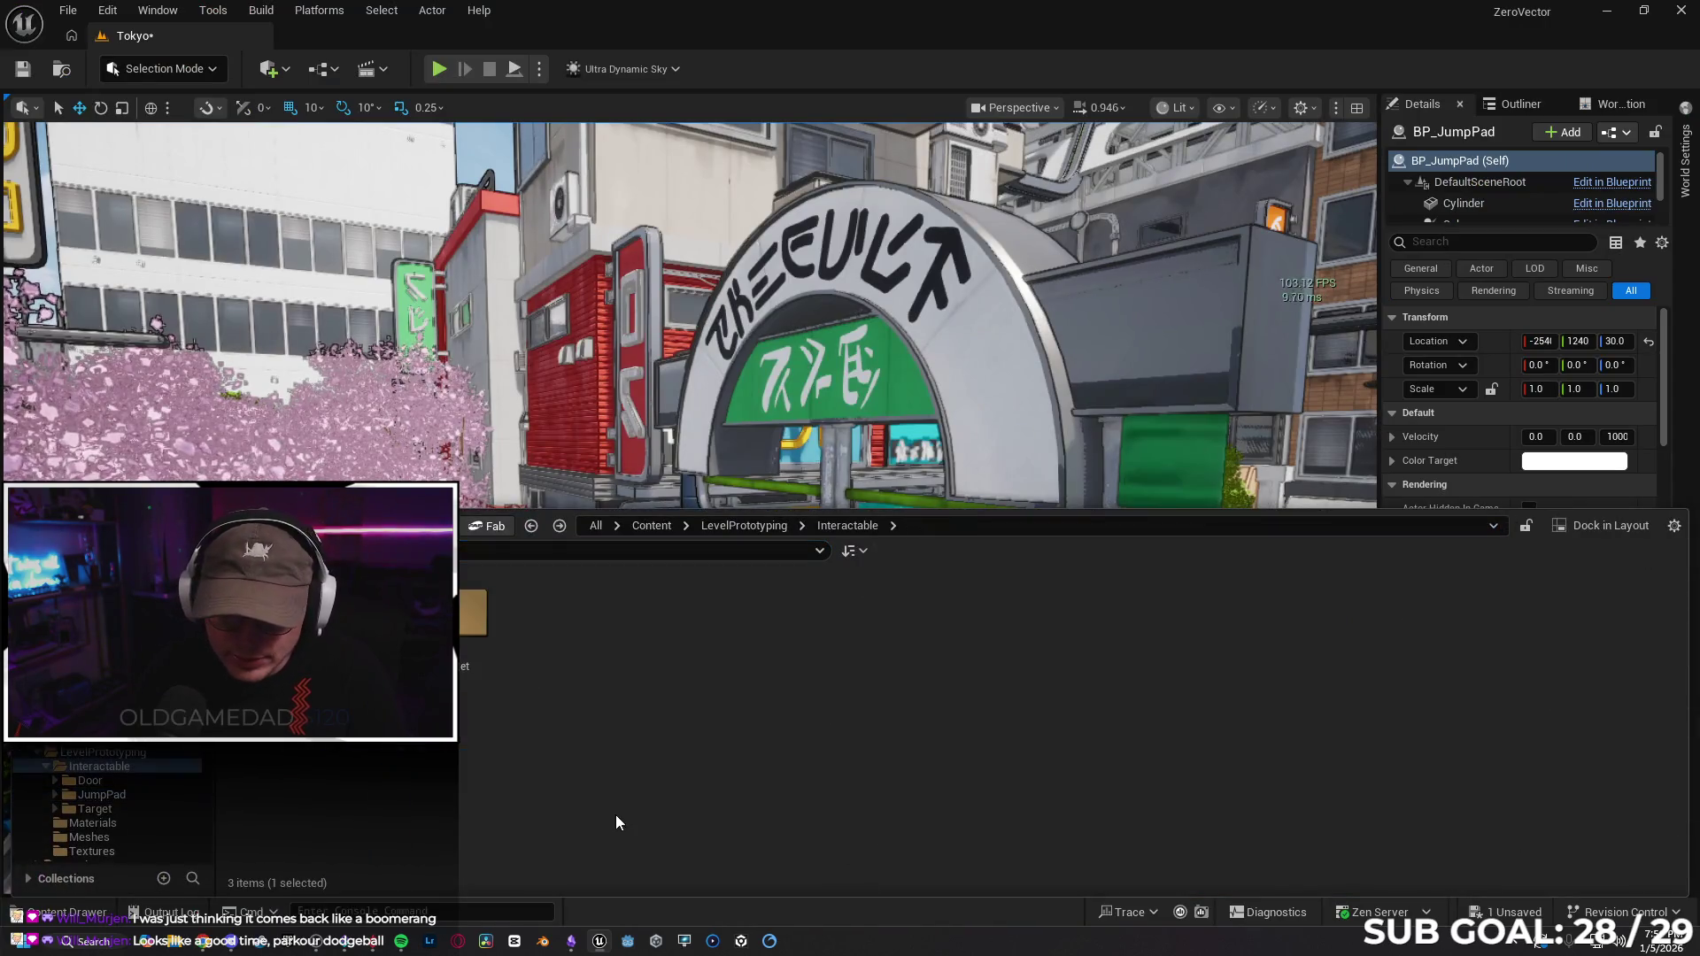
key(BackSpace)
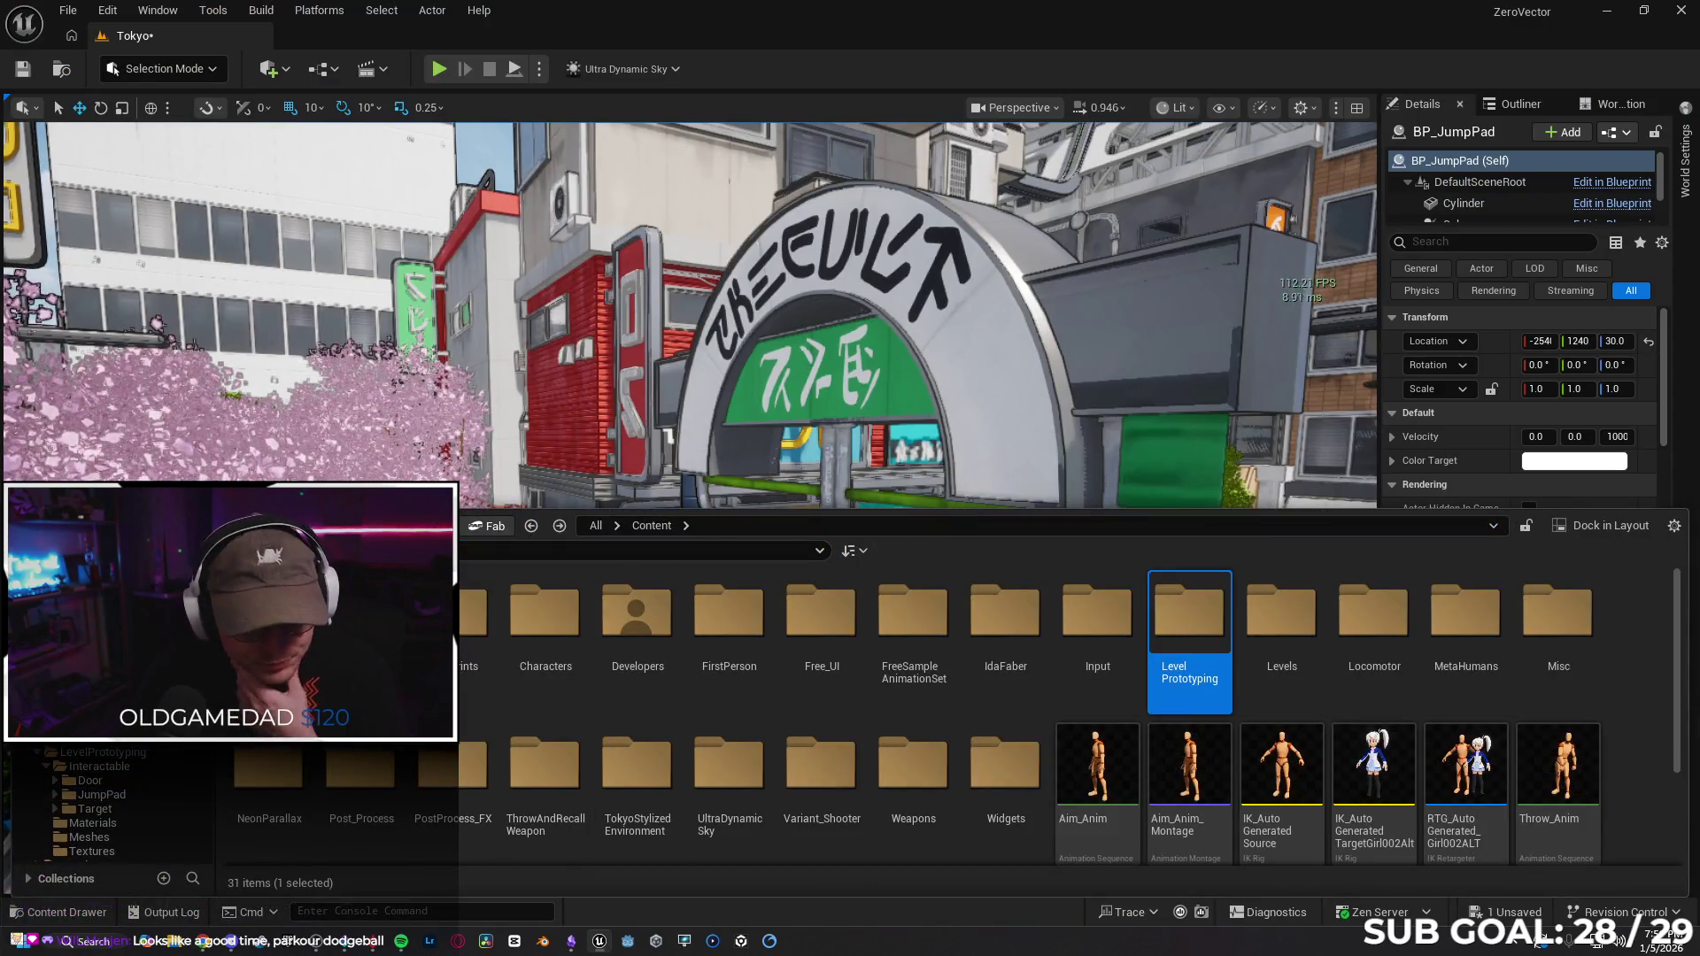
click(40, 753)
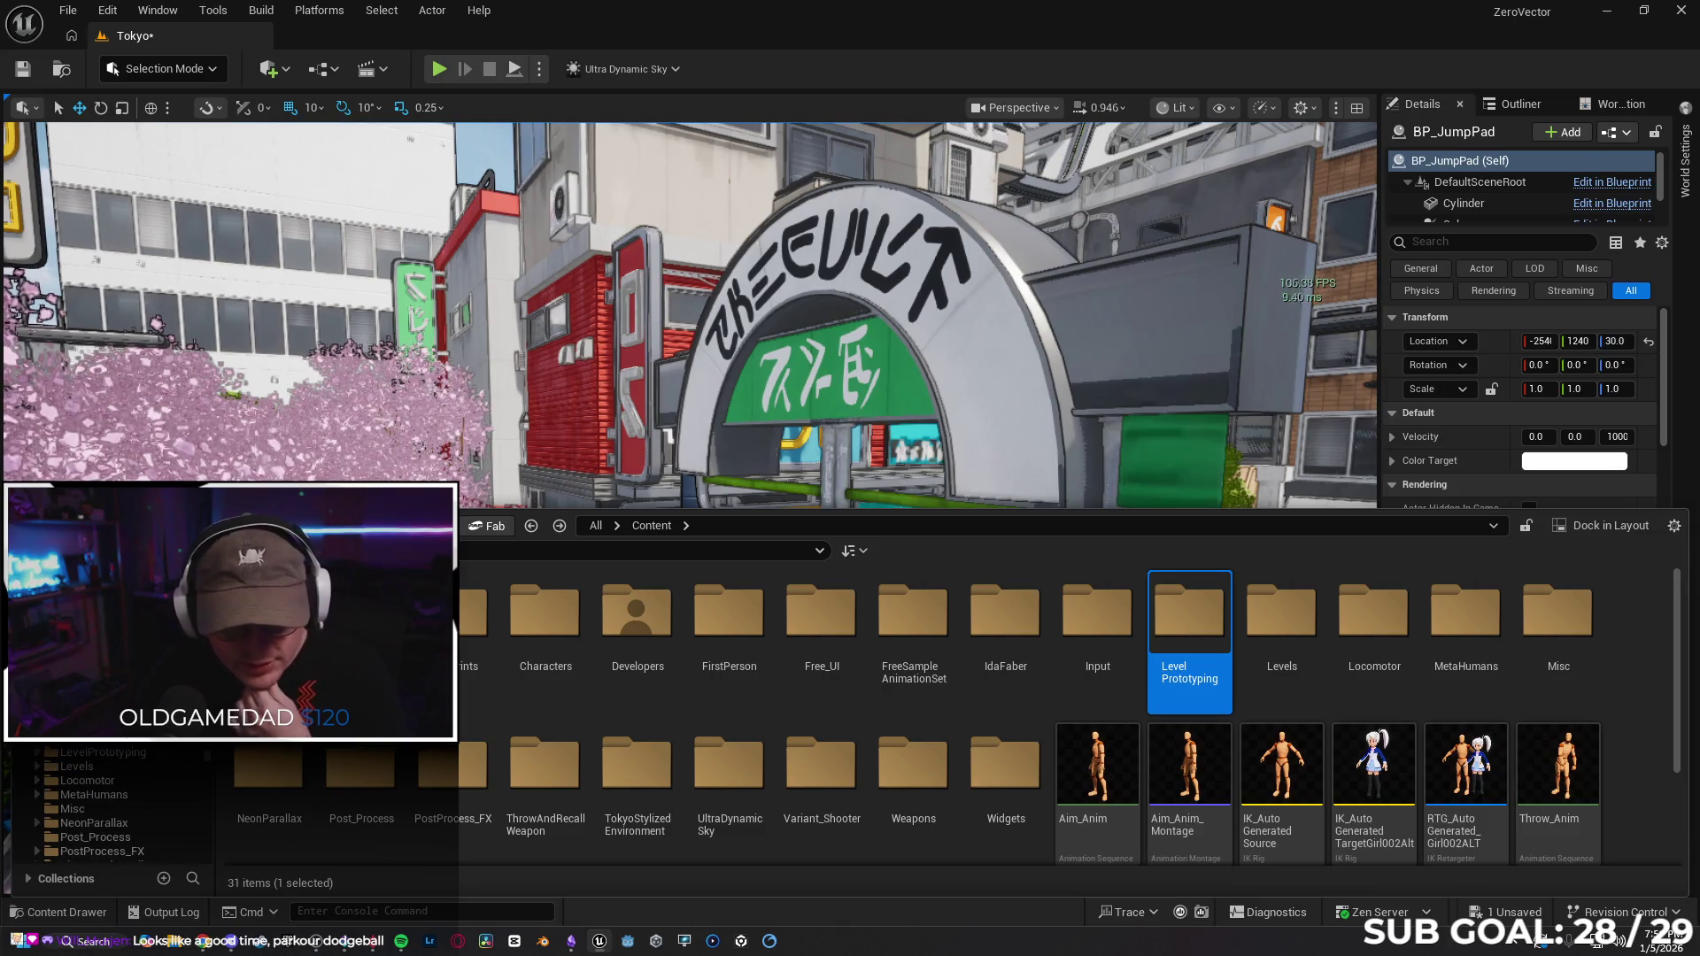
scroll(106, 797, down, 1)
scroll(158, 813, down, 2)
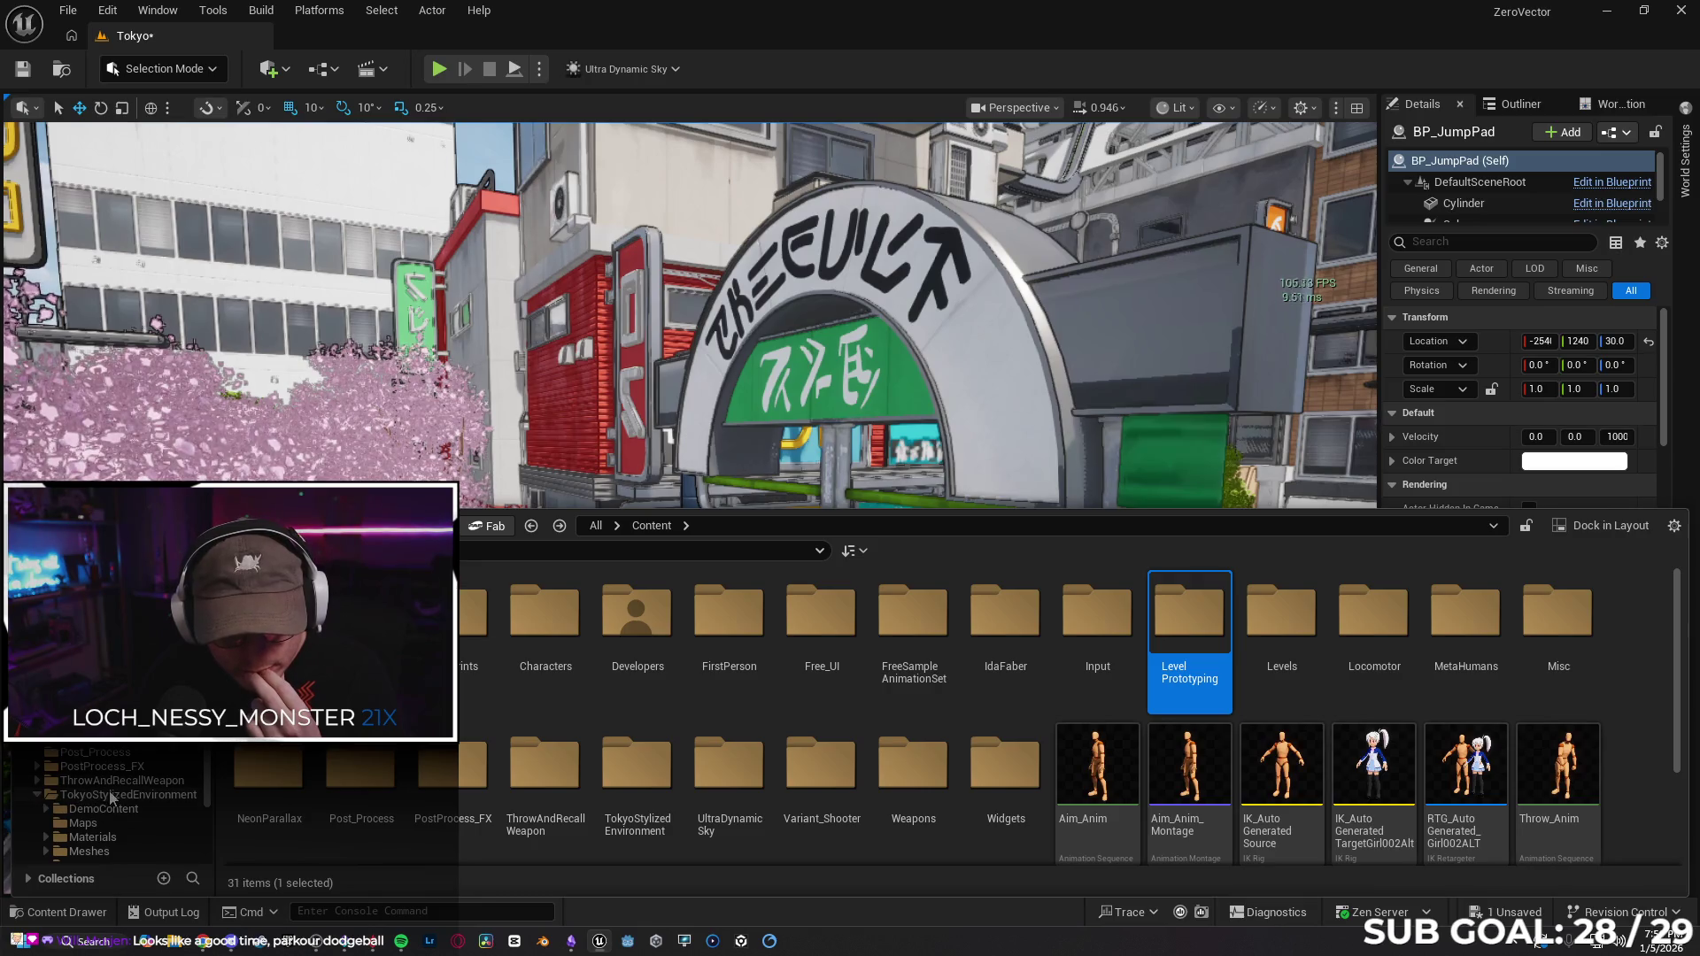
click(111, 795)
double_click(544, 611)
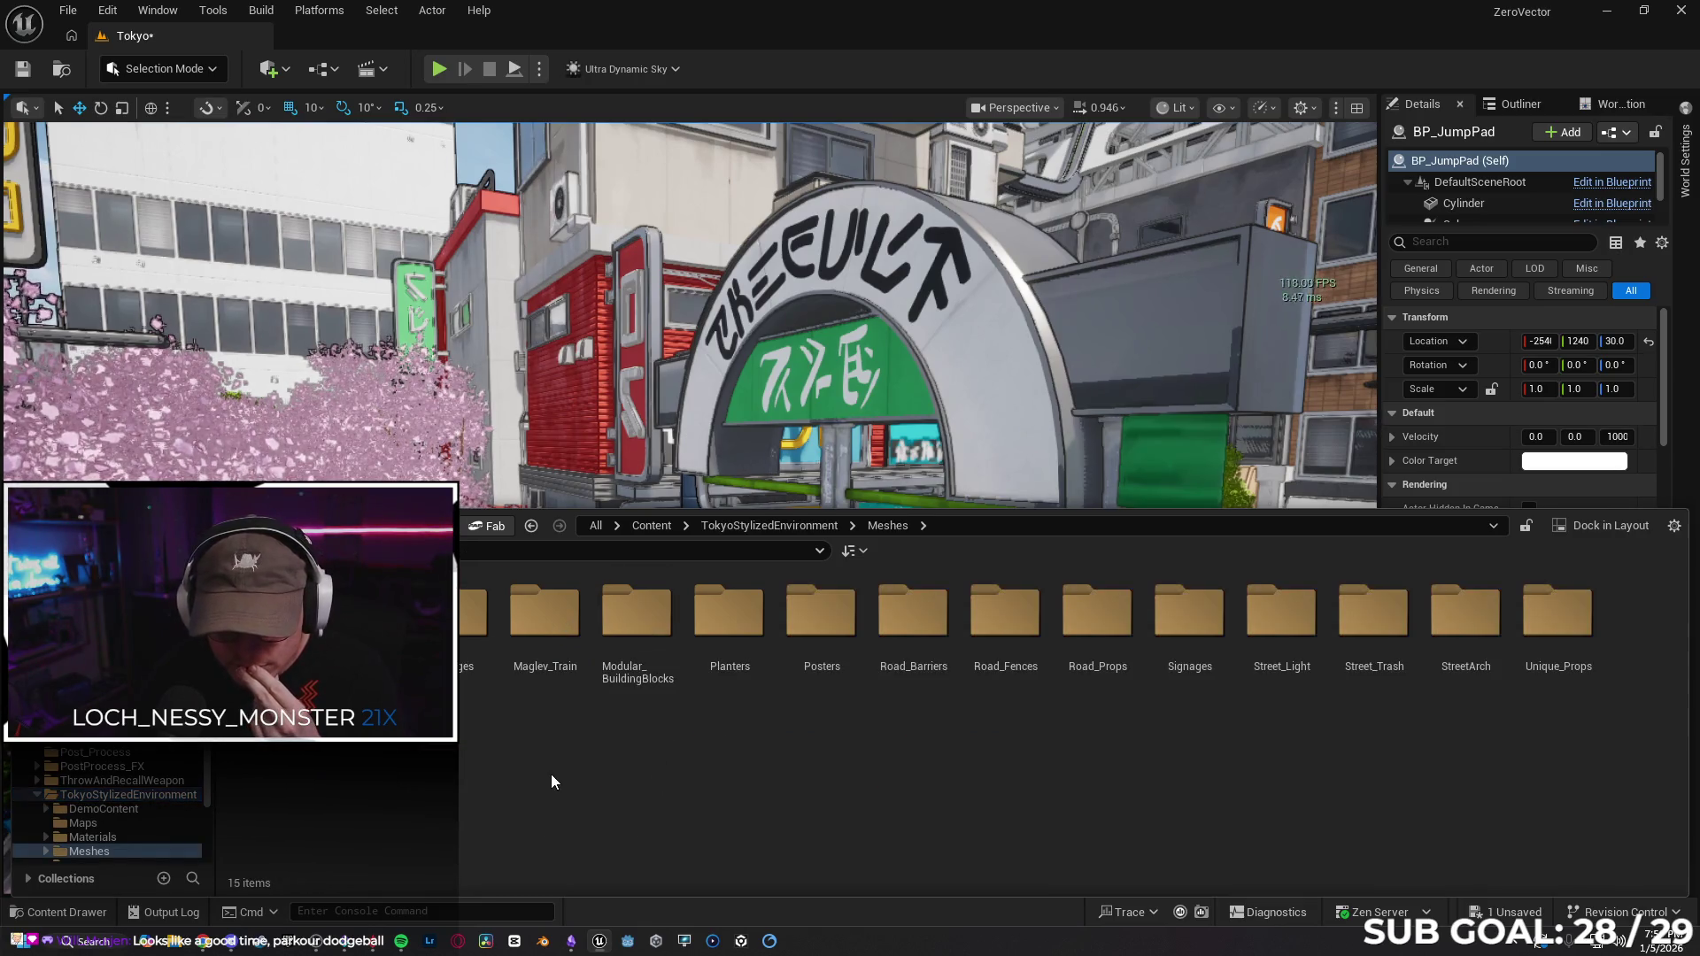
double_click(360, 611)
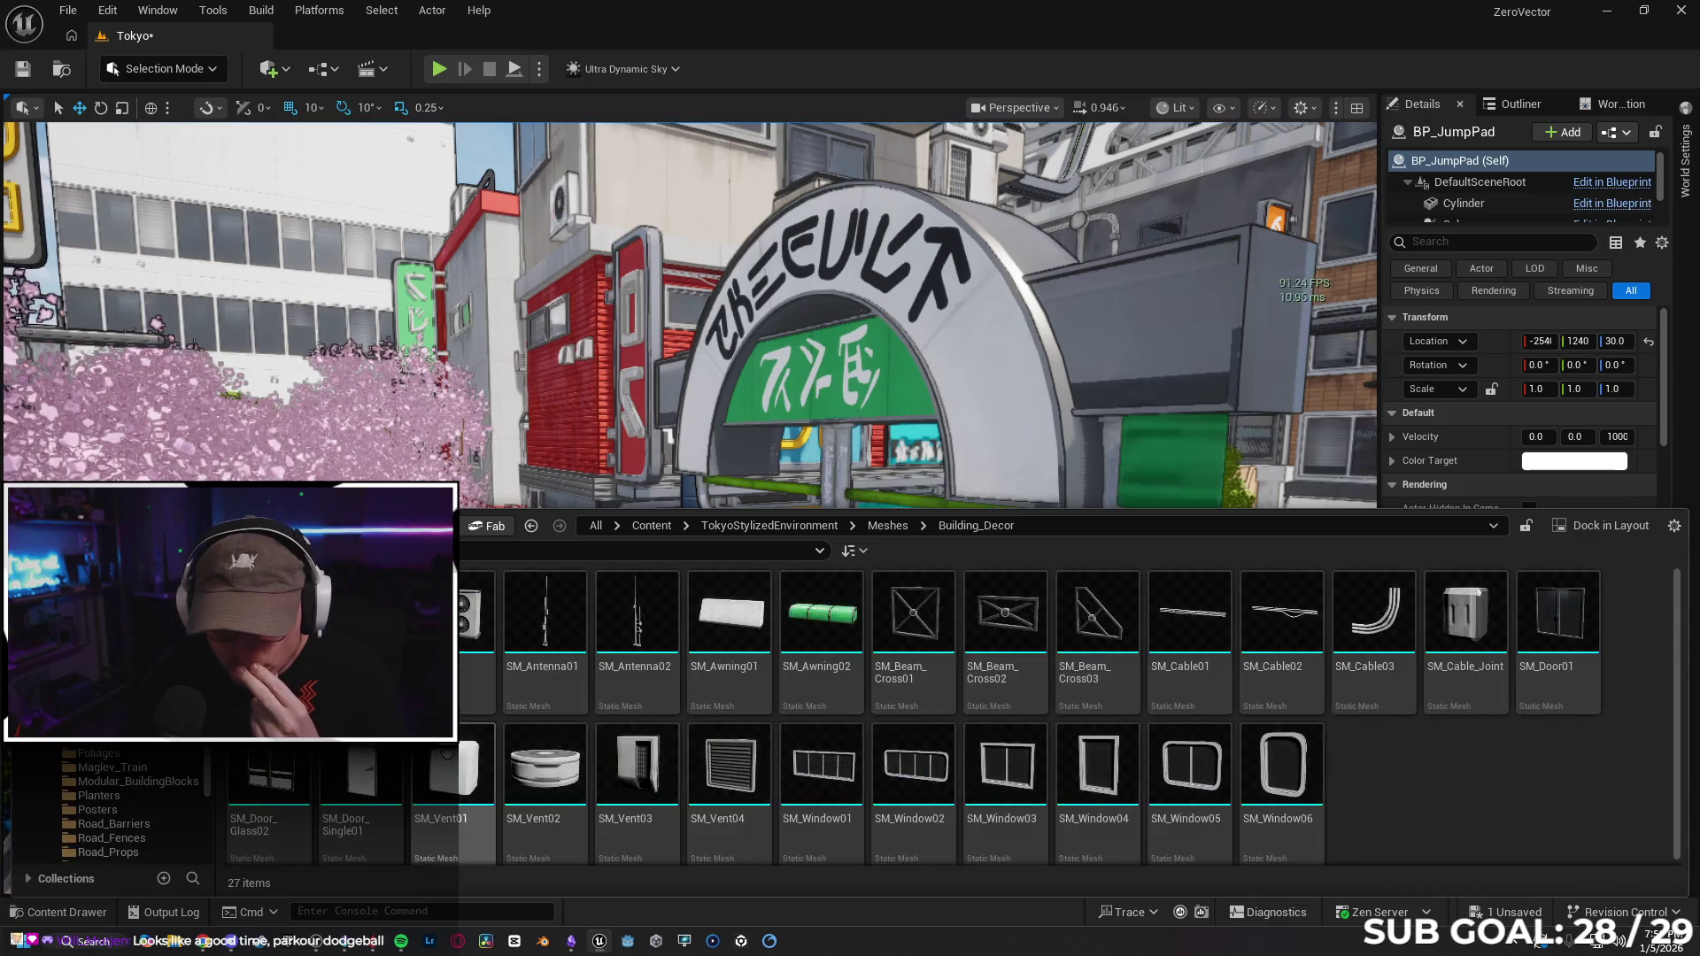
double_click(560, 760)
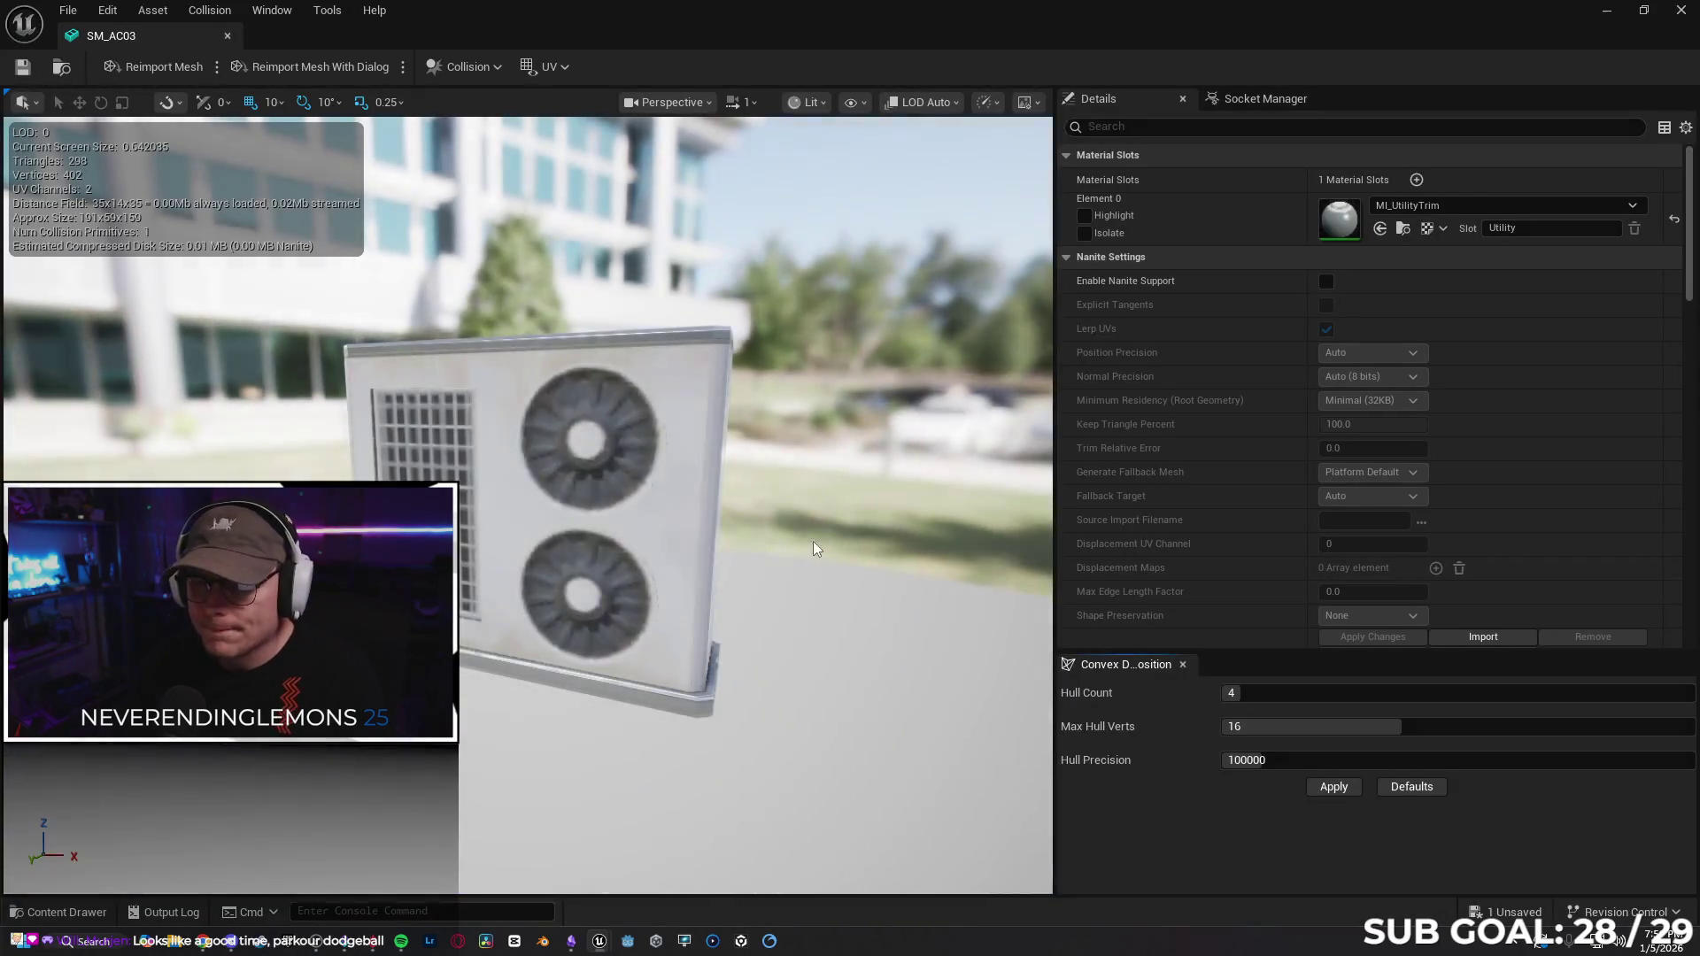
mouse_move(813, 541)
mouse_down()
mouse_move(727, 566)
mouse_move(562, 575)
mouse_up()
Set SM_AC03's LOD Group to LargeProp and confirm the change, generating 4 LODs.
click(1066, 257)
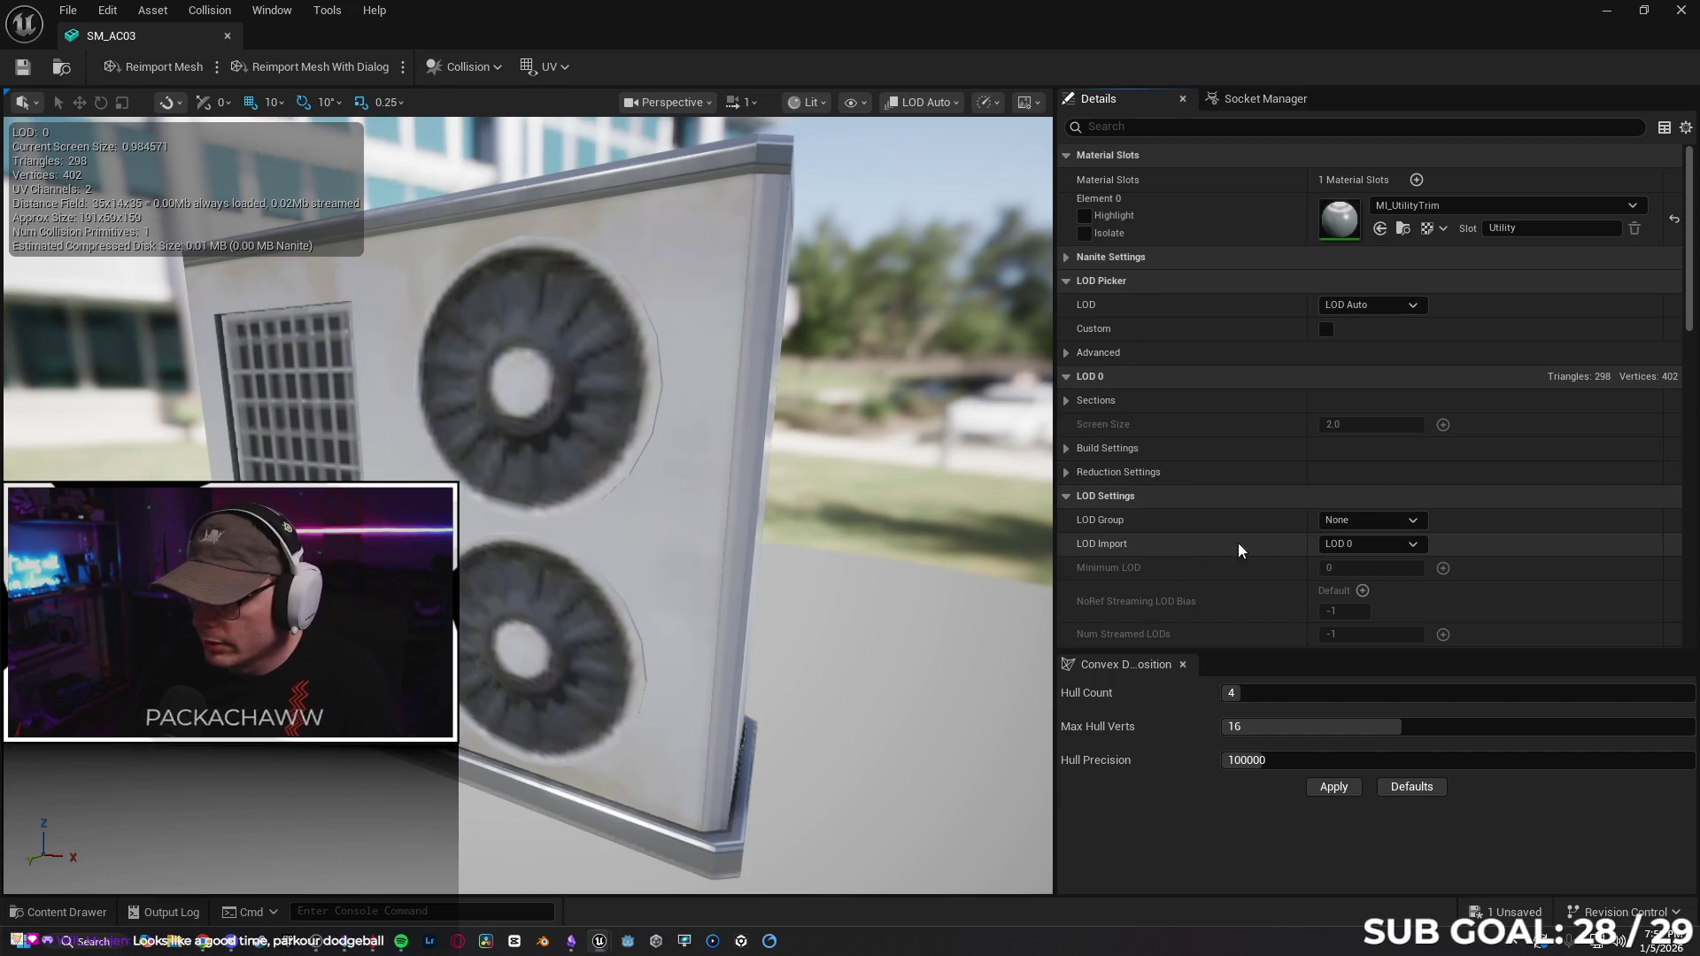
scroll(1295, 511, down, 1)
click(1371, 491)
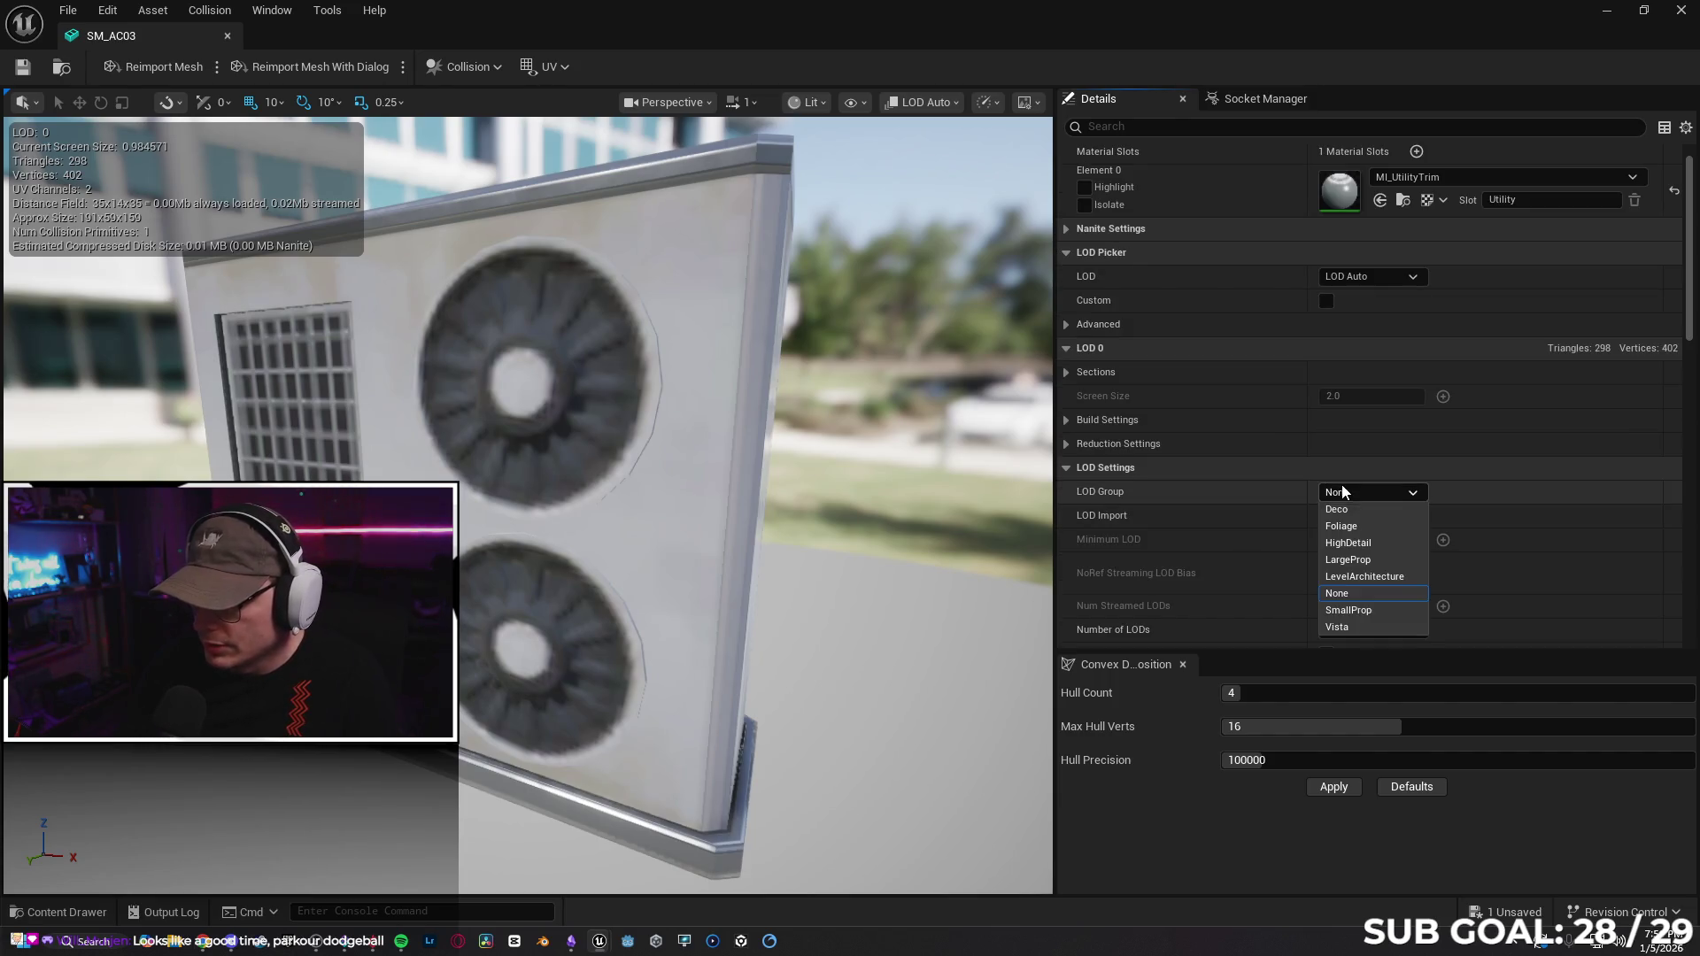
click(1363, 557)
click(981, 507)
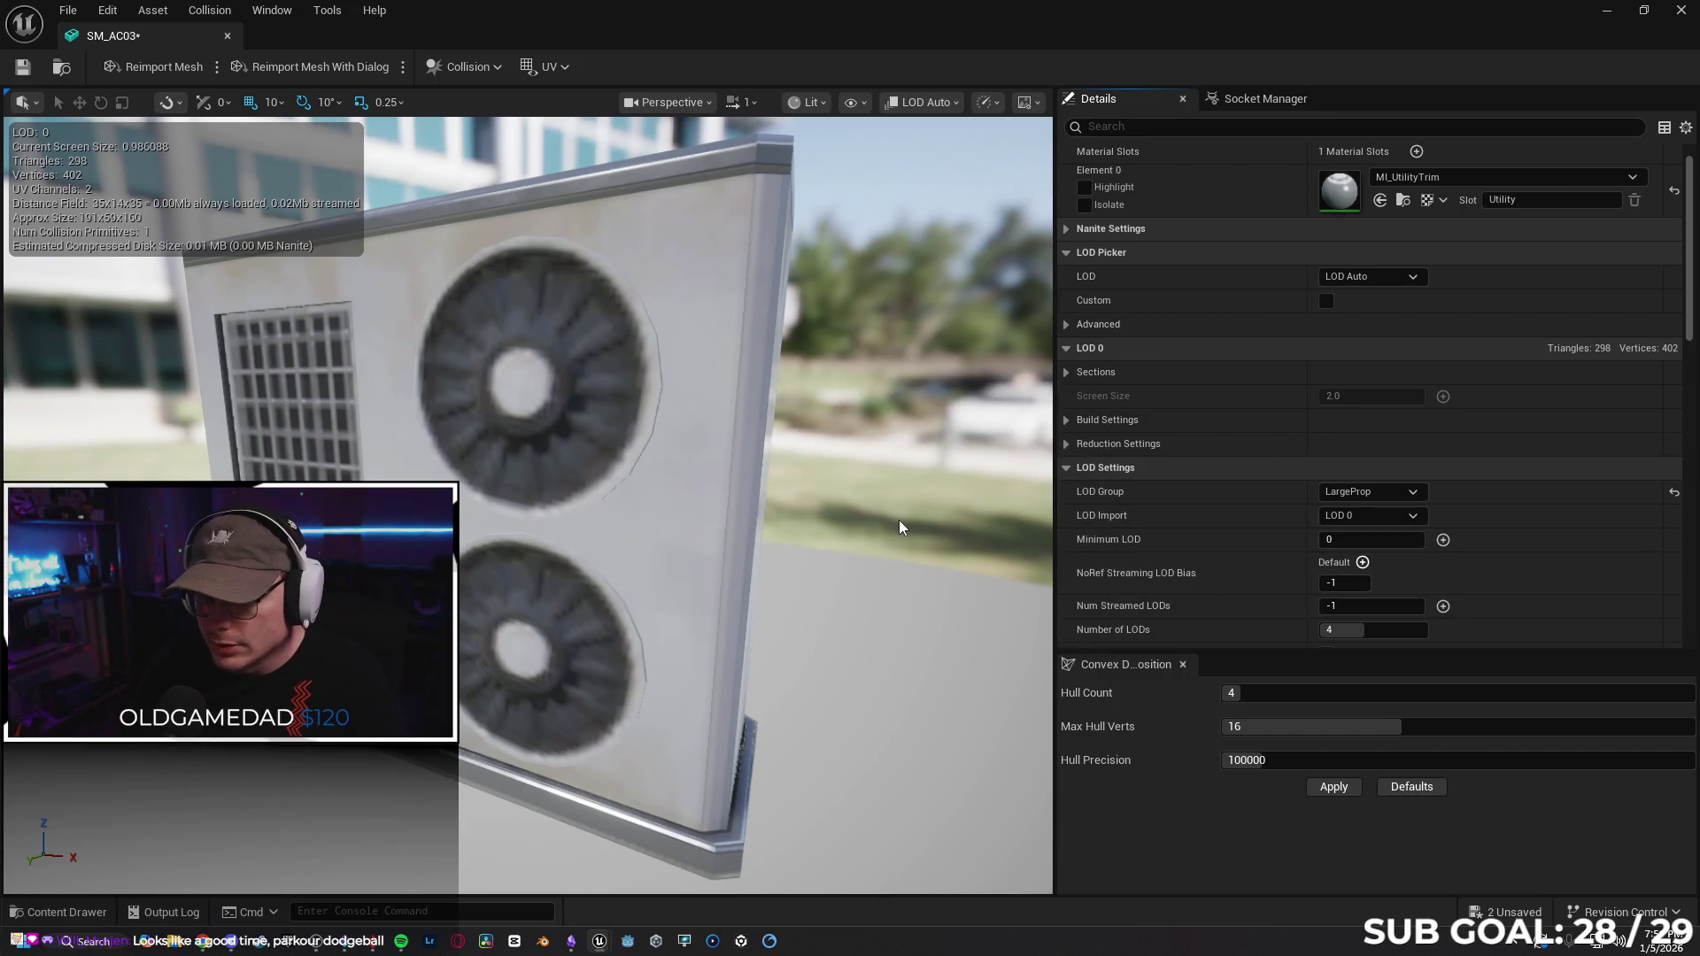
scroll(1160, 584, down, 1)
scroll(1138, 593, down, 1)
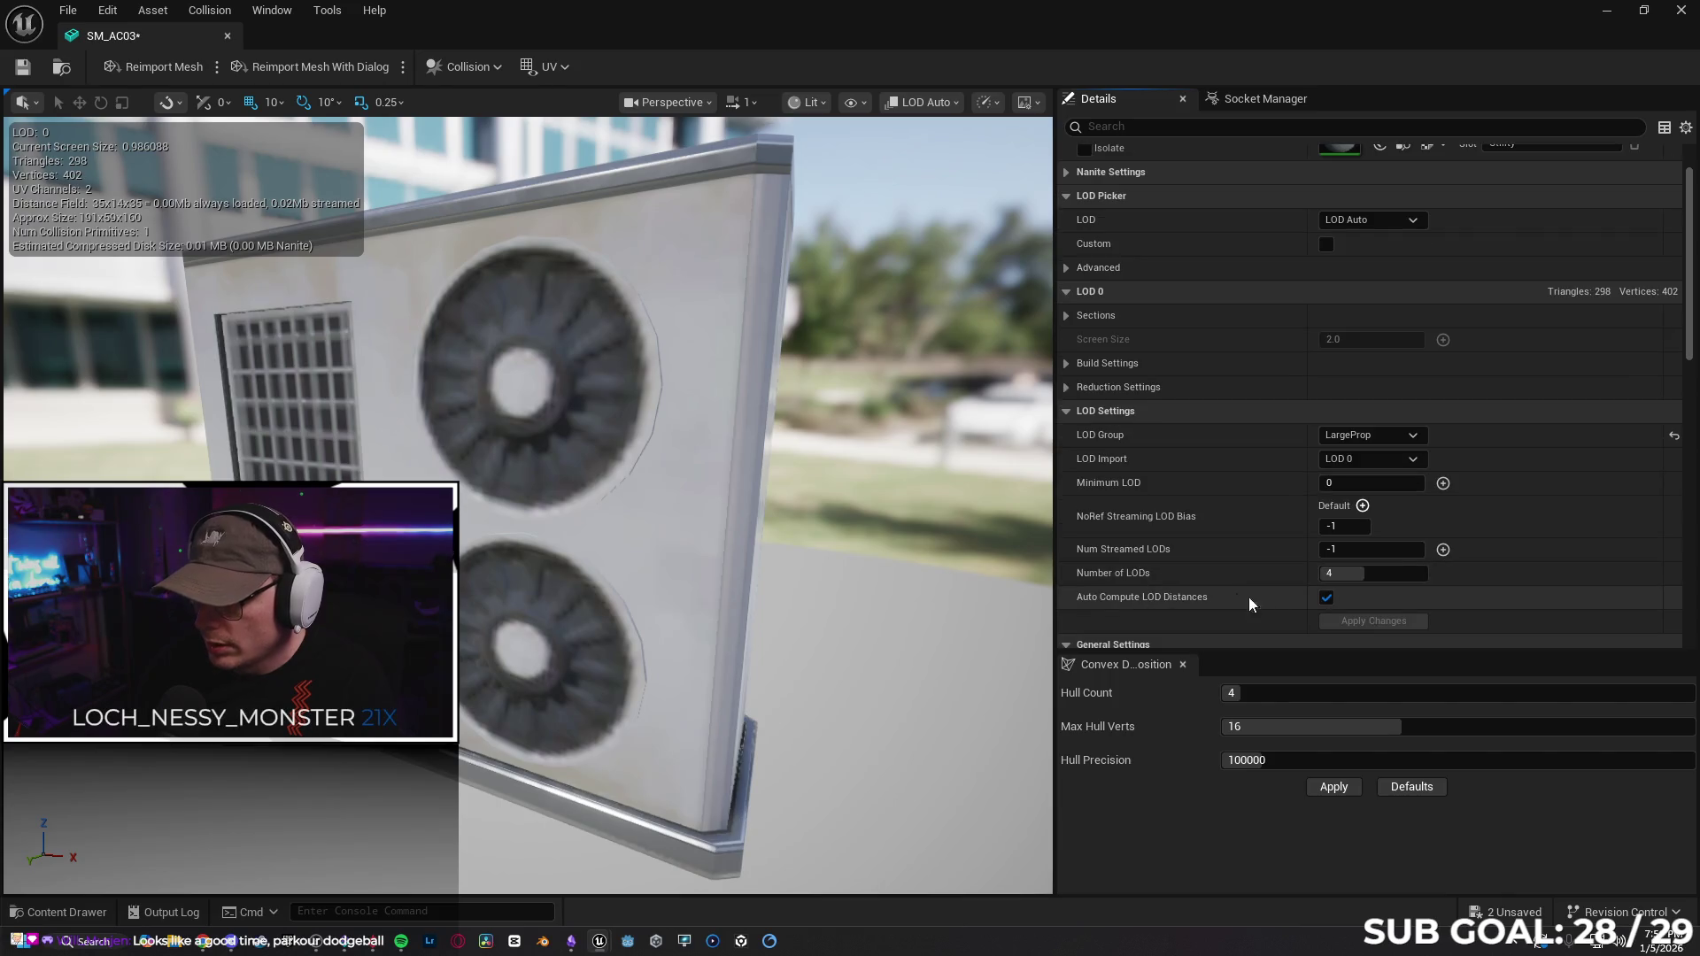
click(1377, 460)
click(1378, 461)
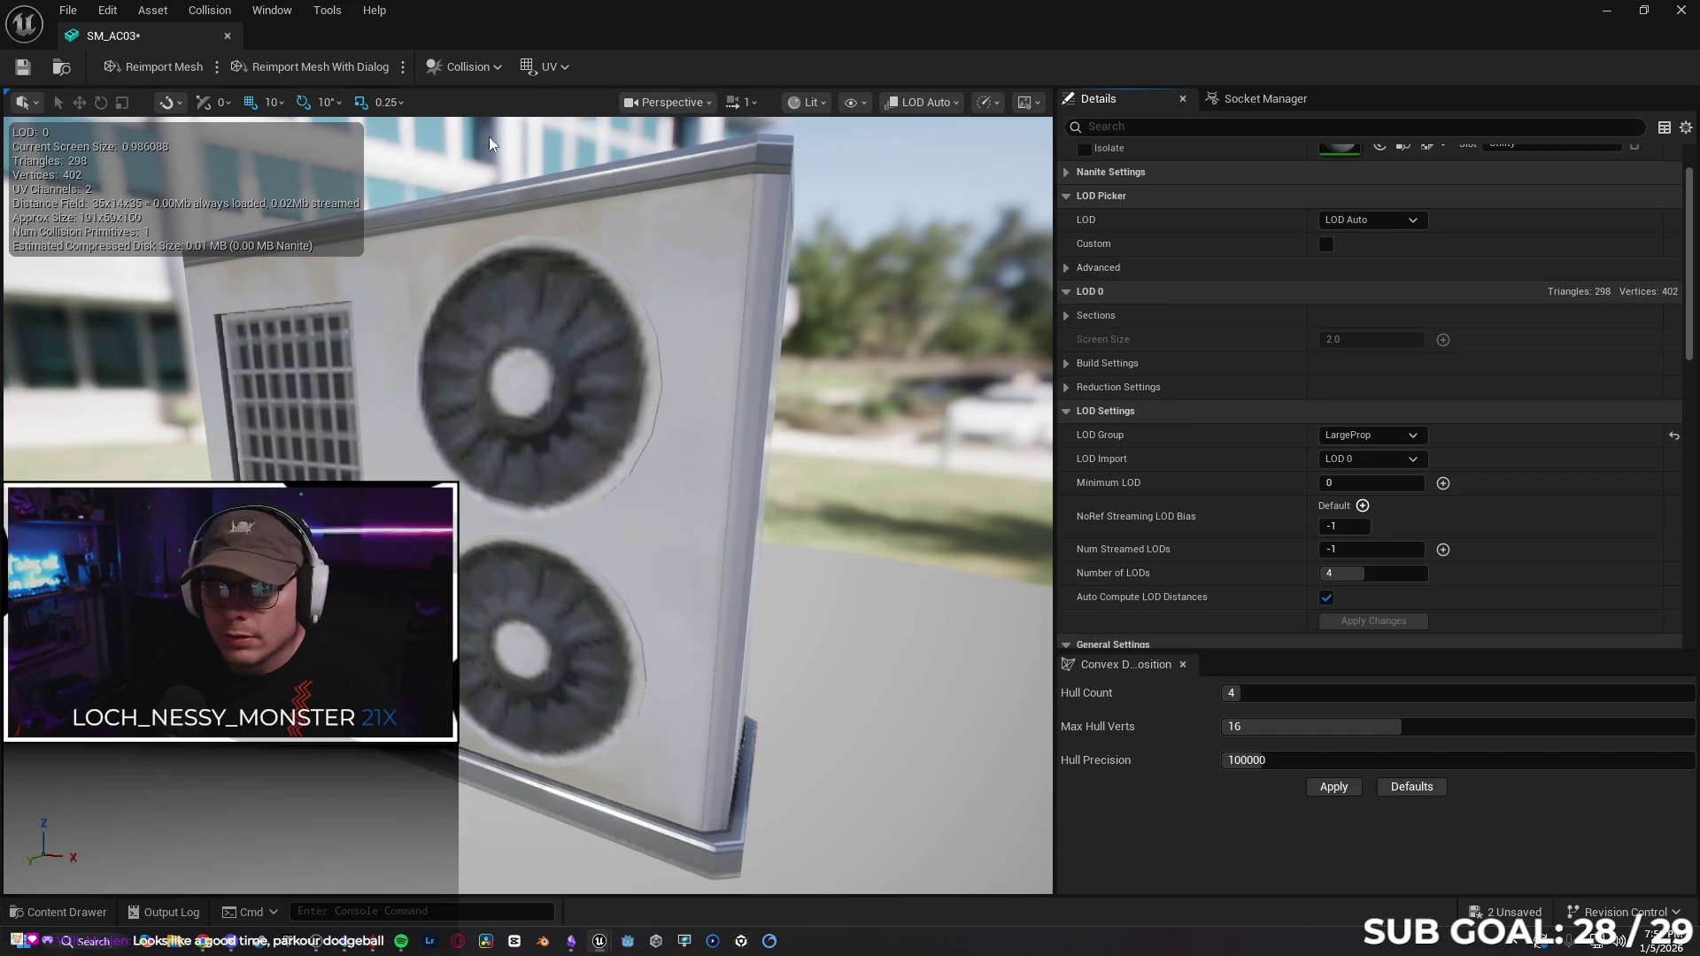
Preview the mesh at LOD 3 through the viewport LOD dropdown.
click(922, 103)
scroll(531, 398, down, 5)
scroll(529, 505, down, 6)
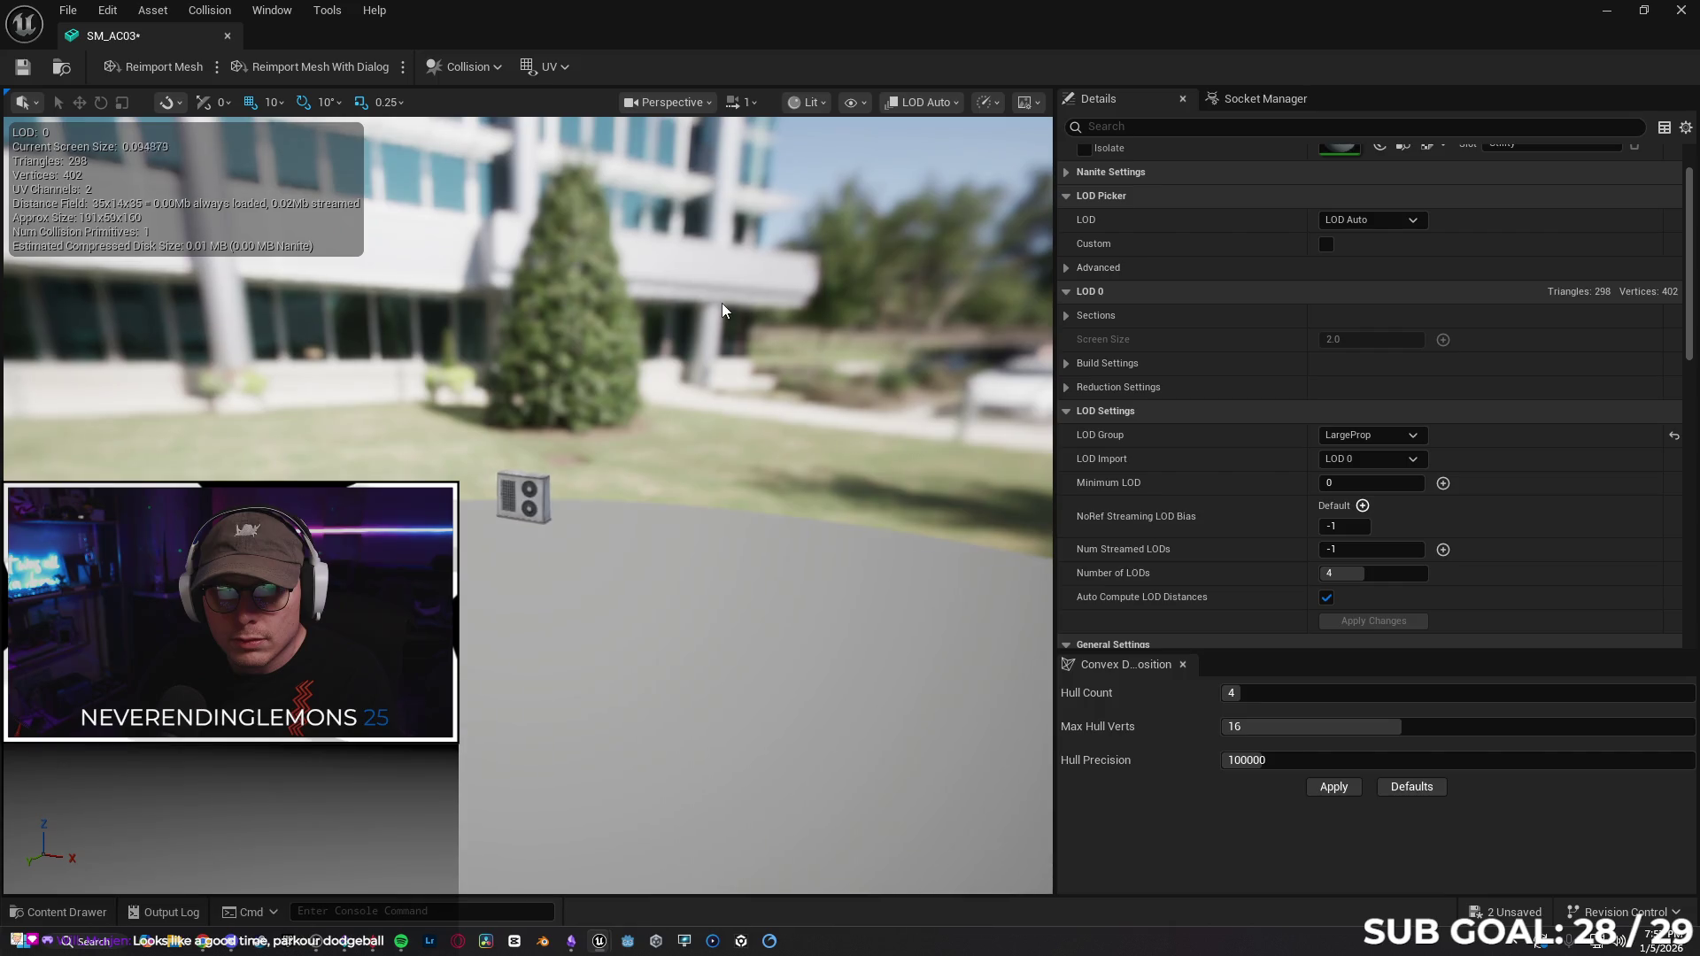
scroll(531, 443, up, 4)
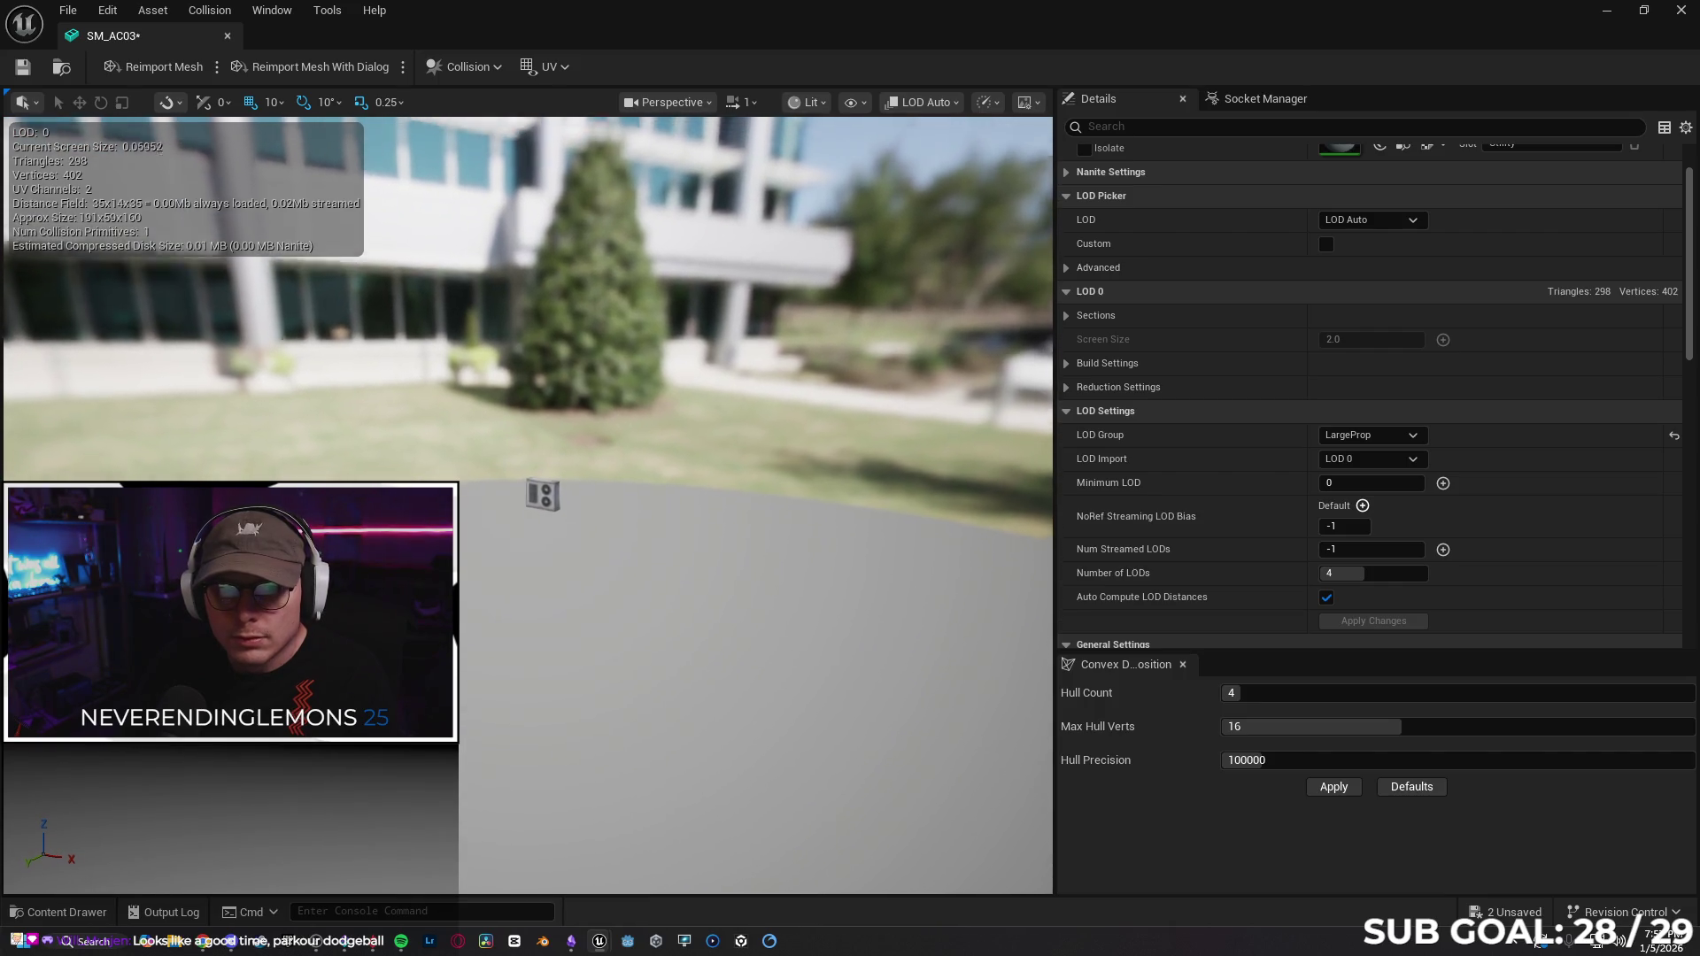
scroll(553, 528, up, 6)
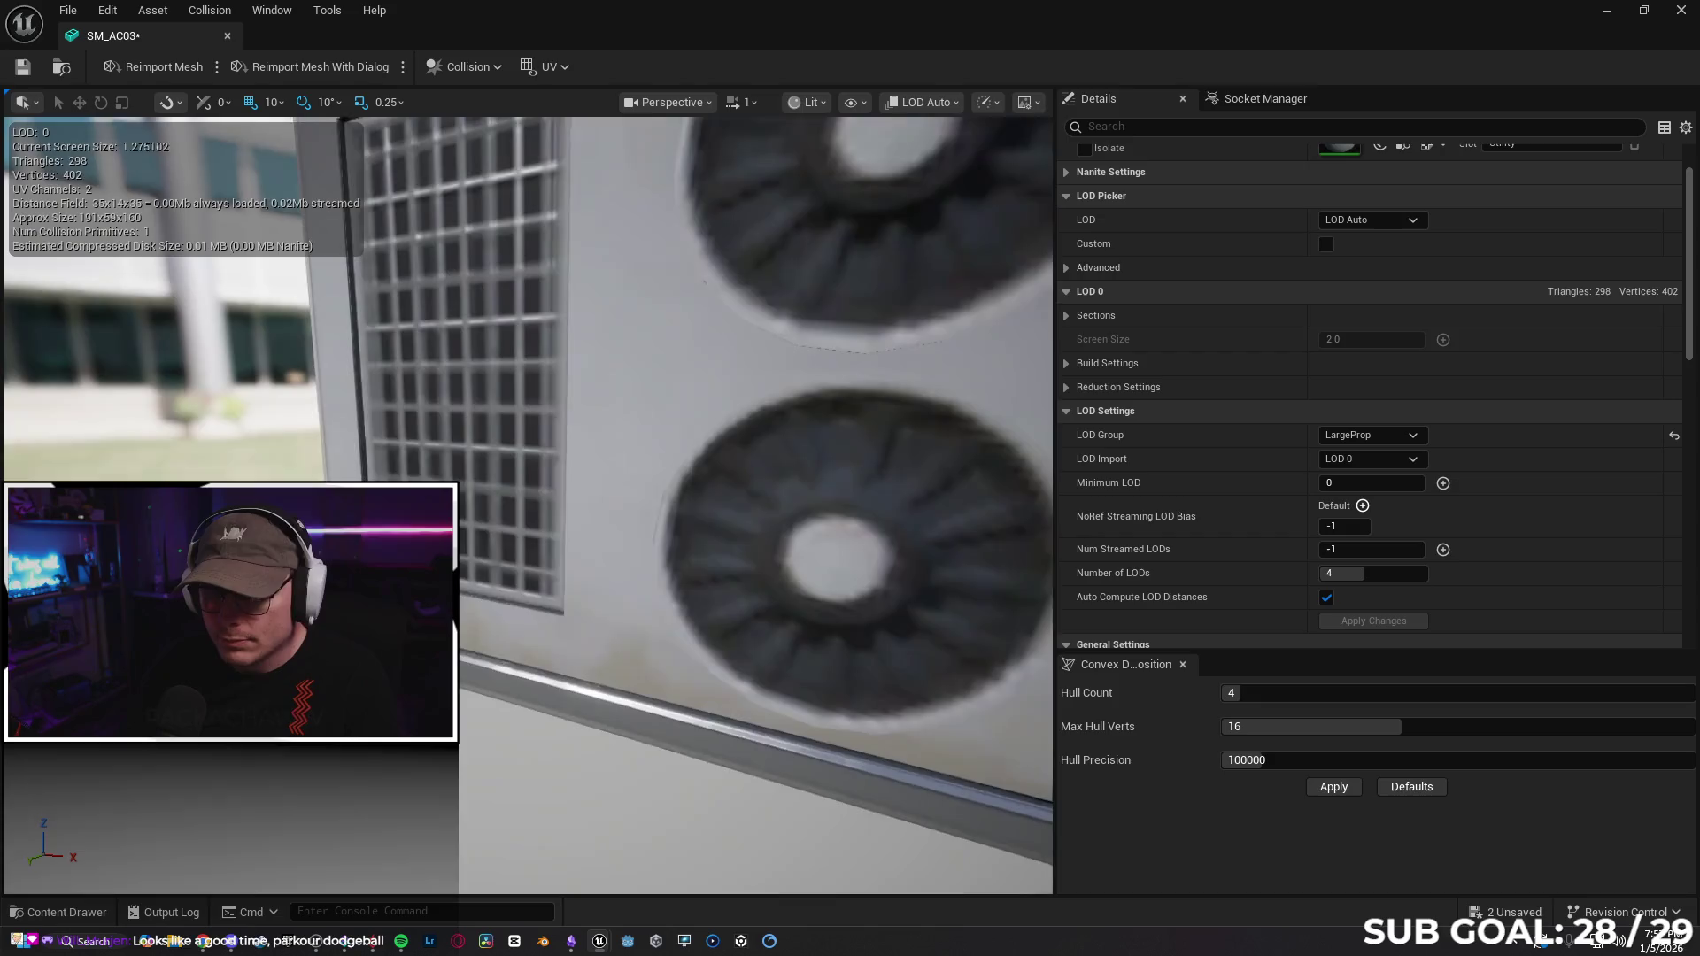
scroll(553, 529, down, 7)
scroll(830, 202, up, 8)
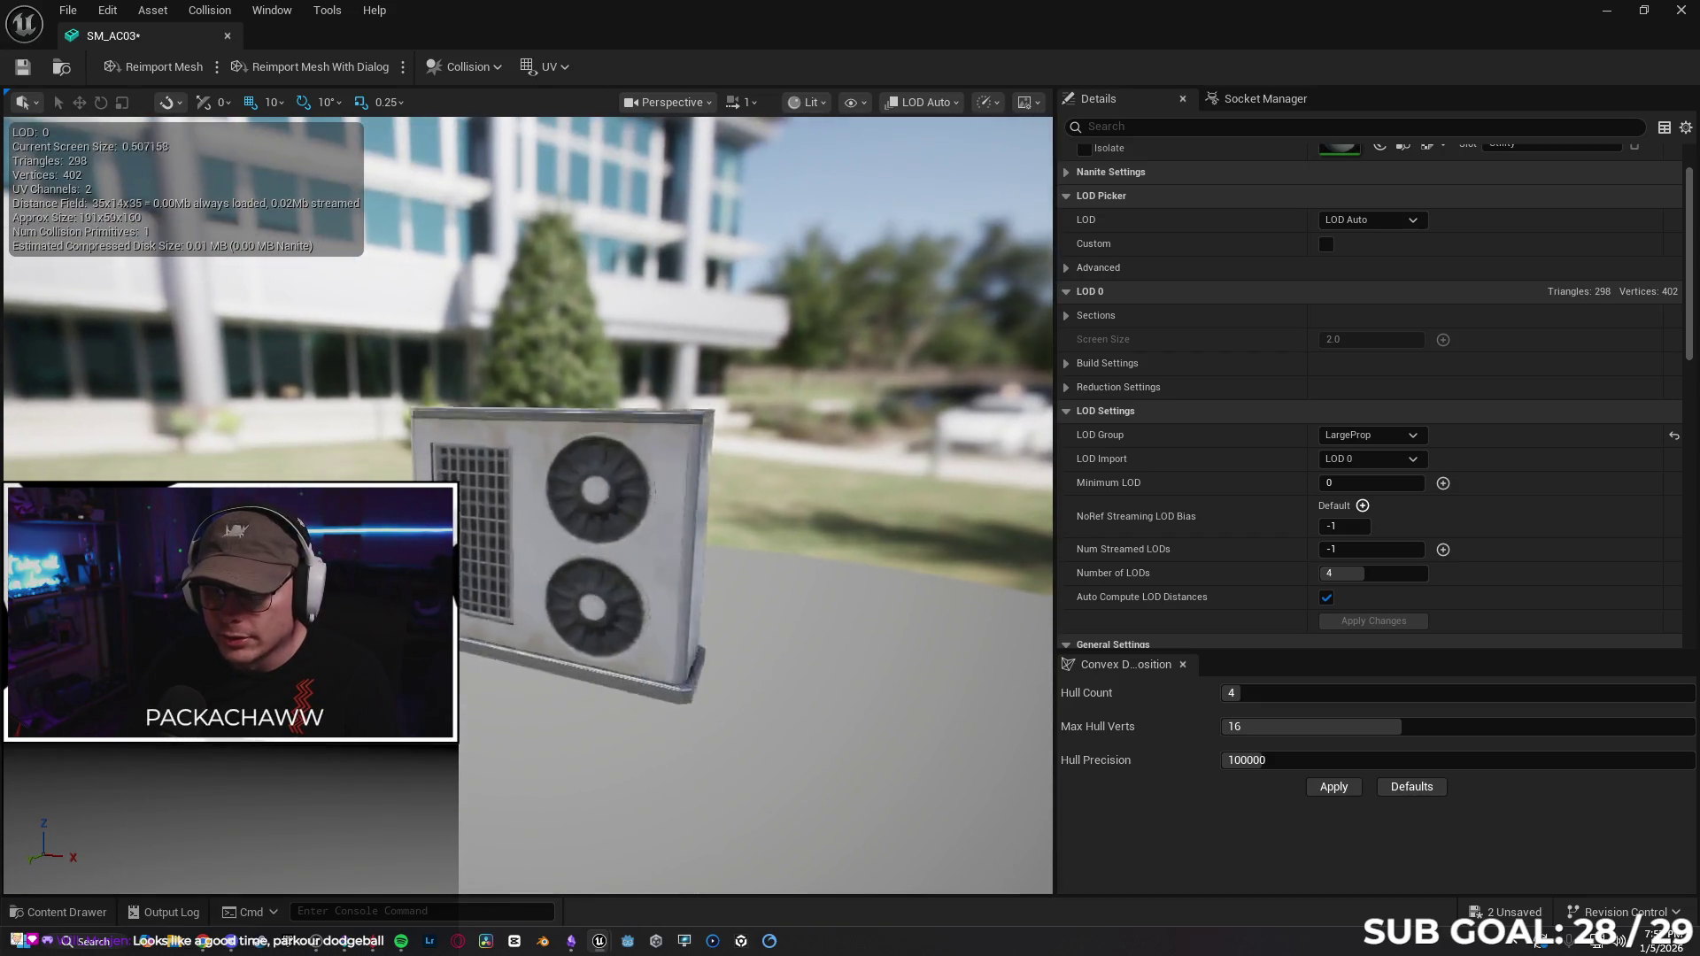
click(917, 103)
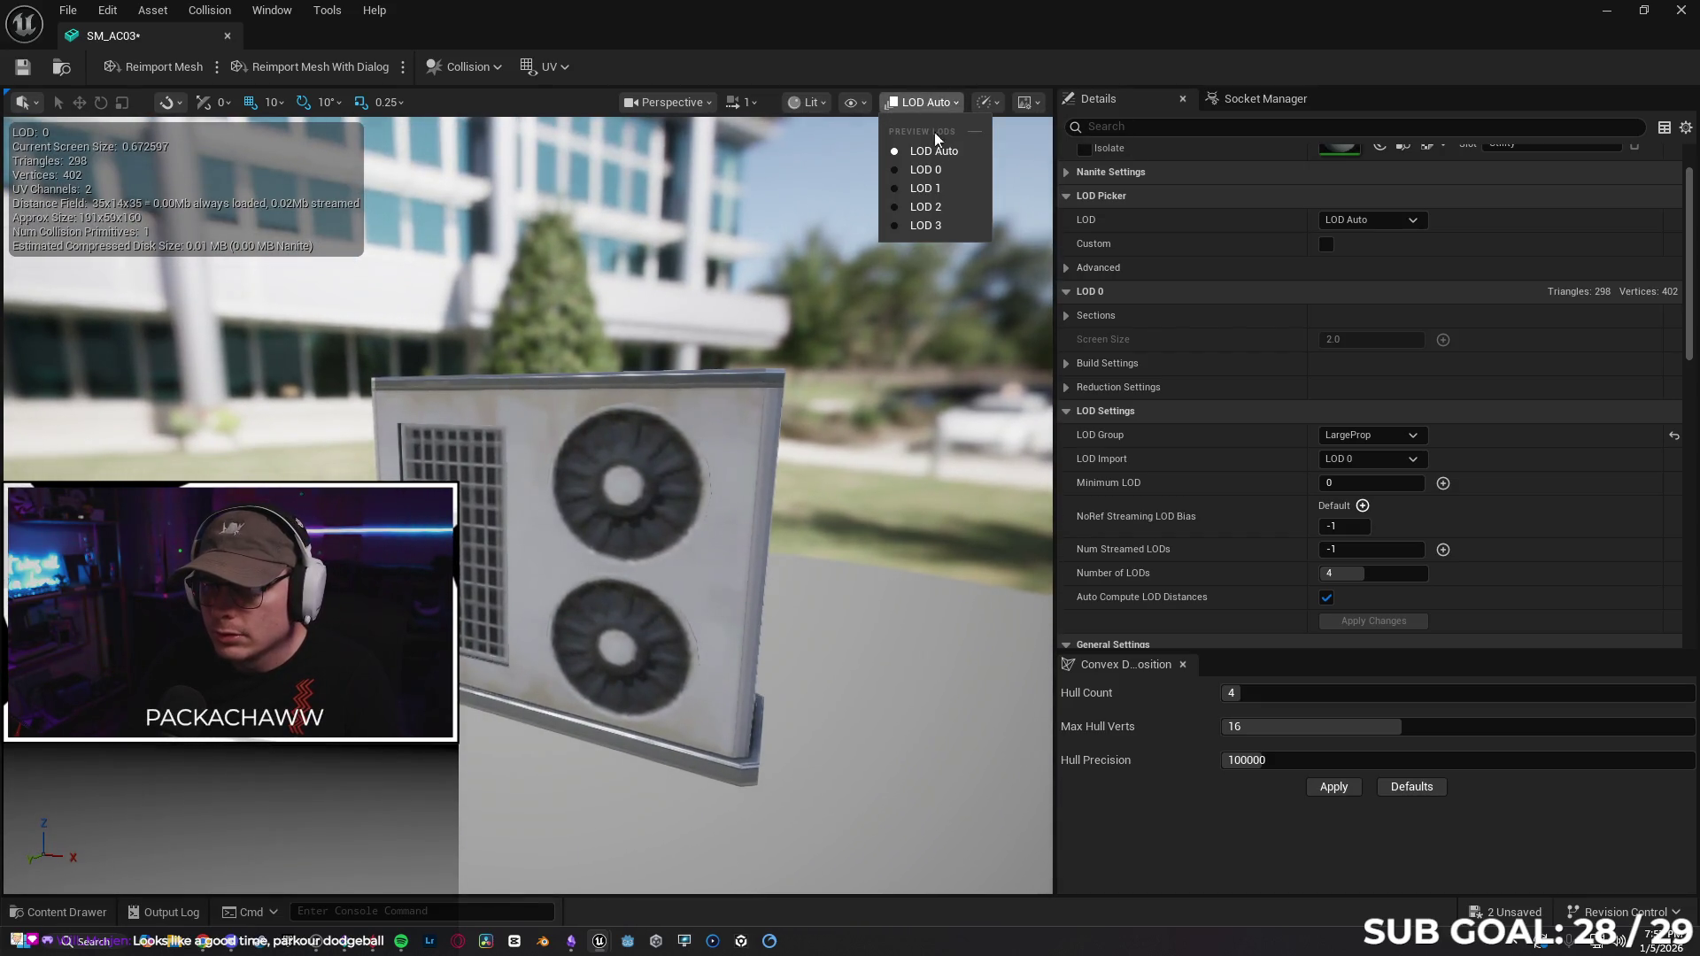
click(955, 227)
Switch the preview to LOD 0, then LOD 1 at 148 triangles, turning the unit's front into view.
scroll(954, 227, up, 3)
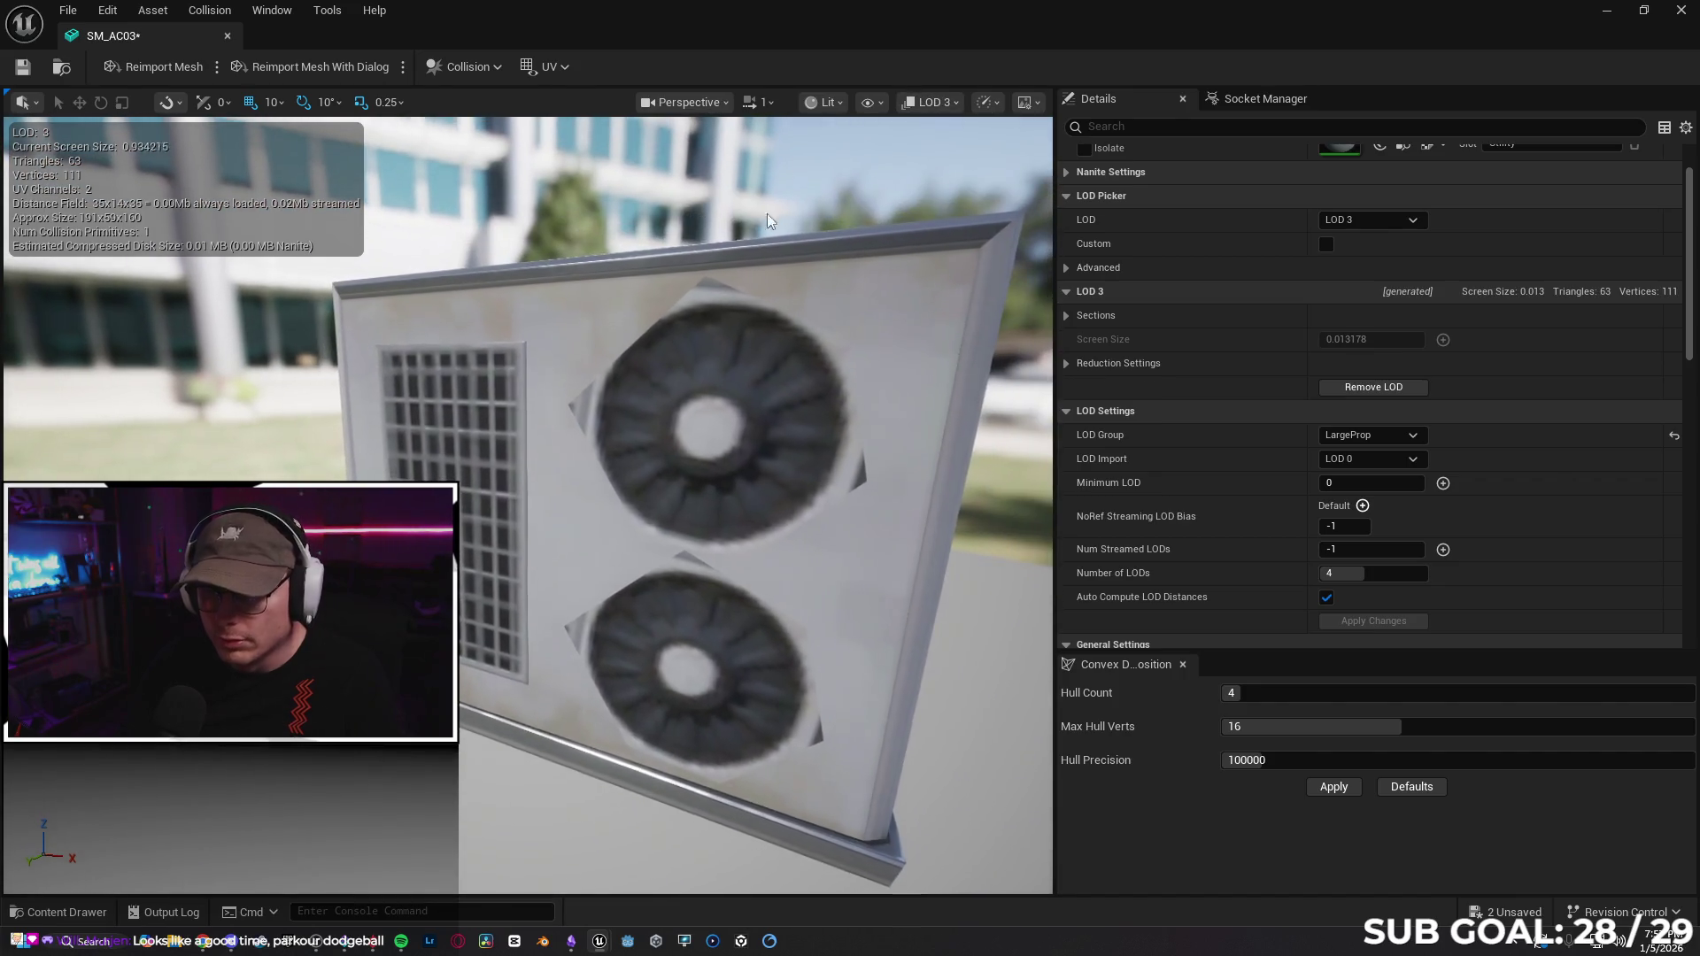
click(930, 102)
click(944, 169)
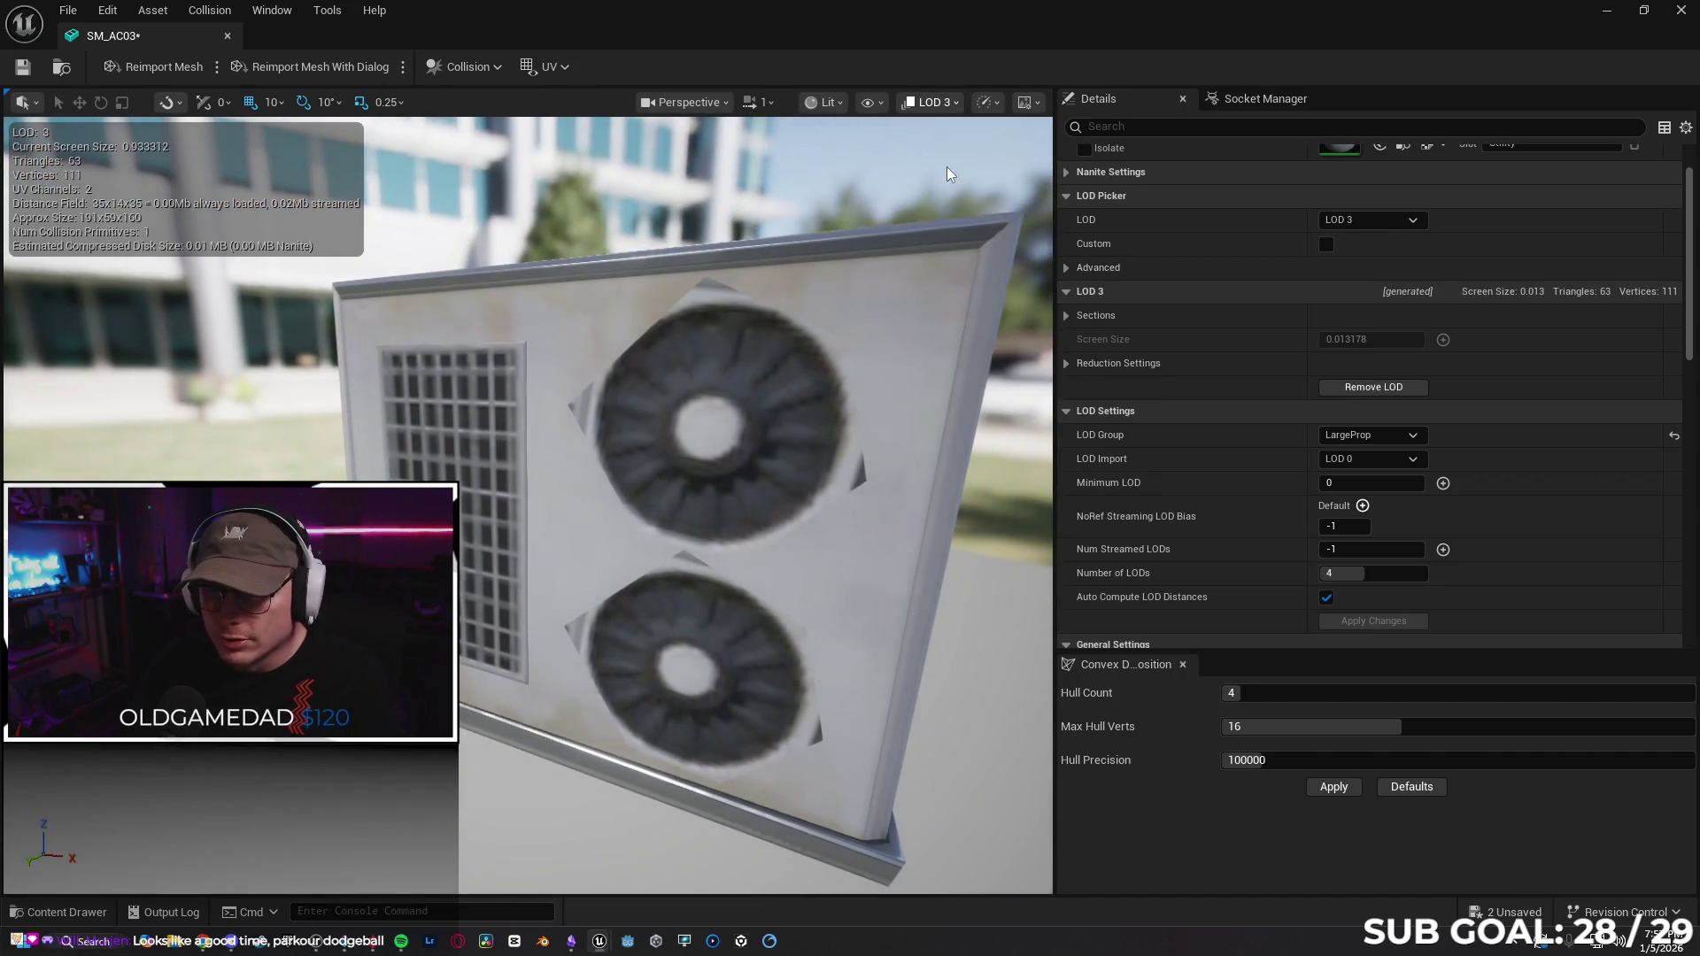
click(930, 101)
click(944, 187)
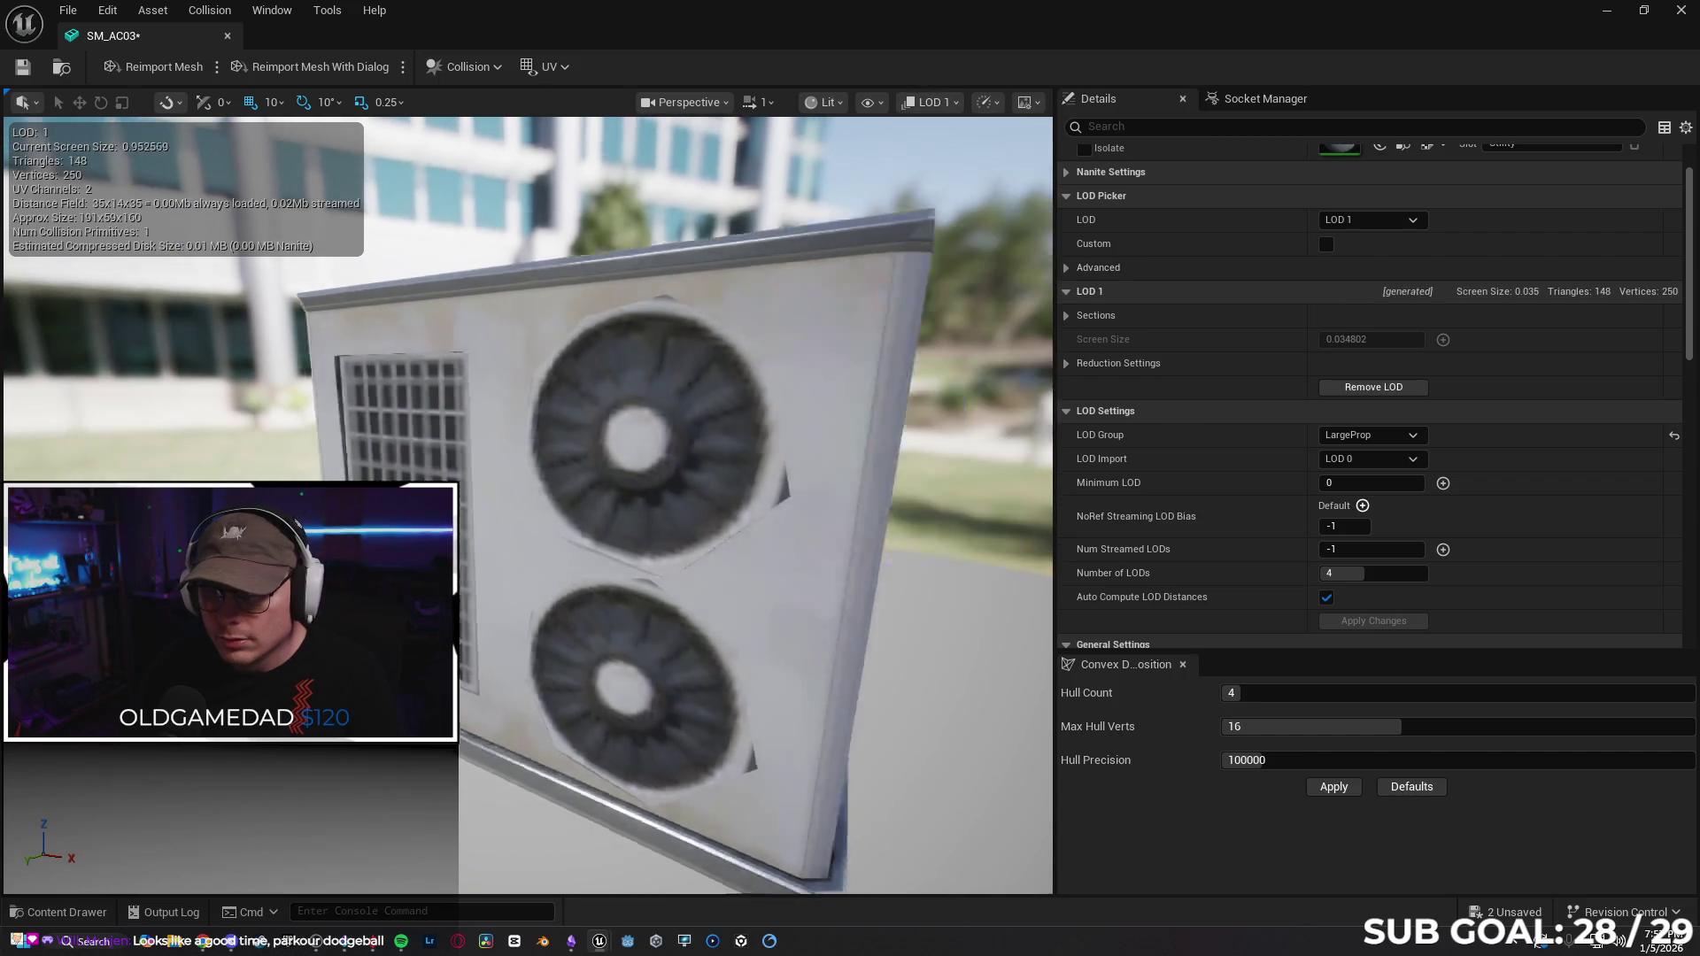
drag(845, 246, 797, 248)
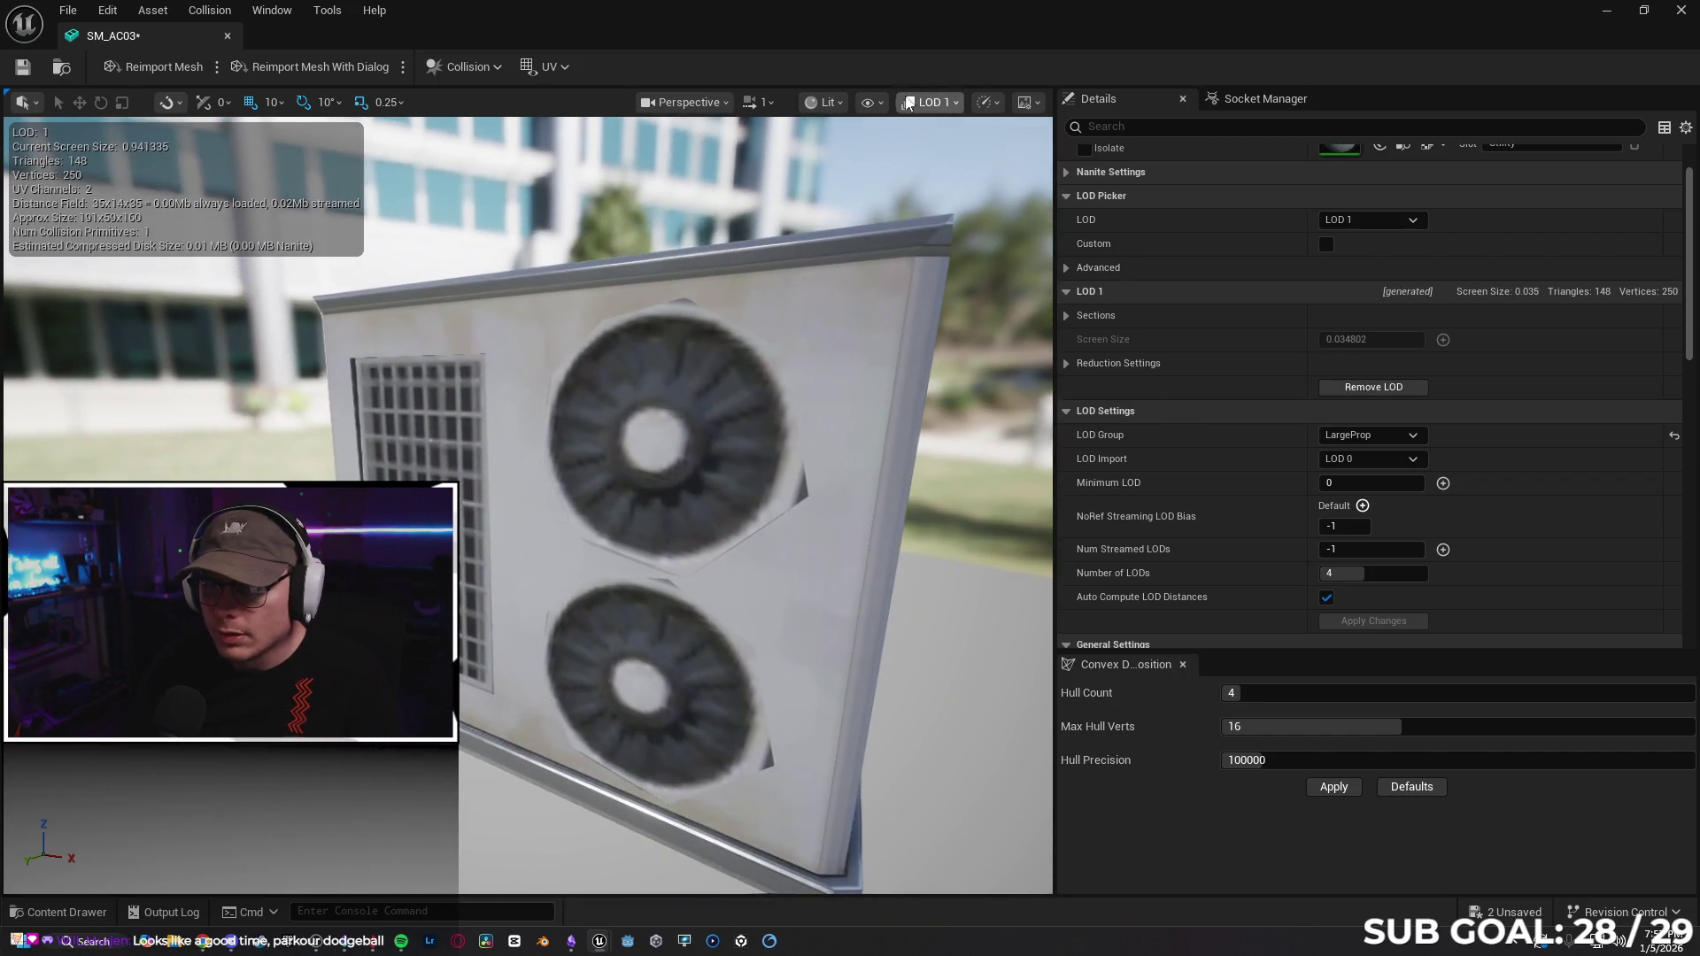
click(824, 102)
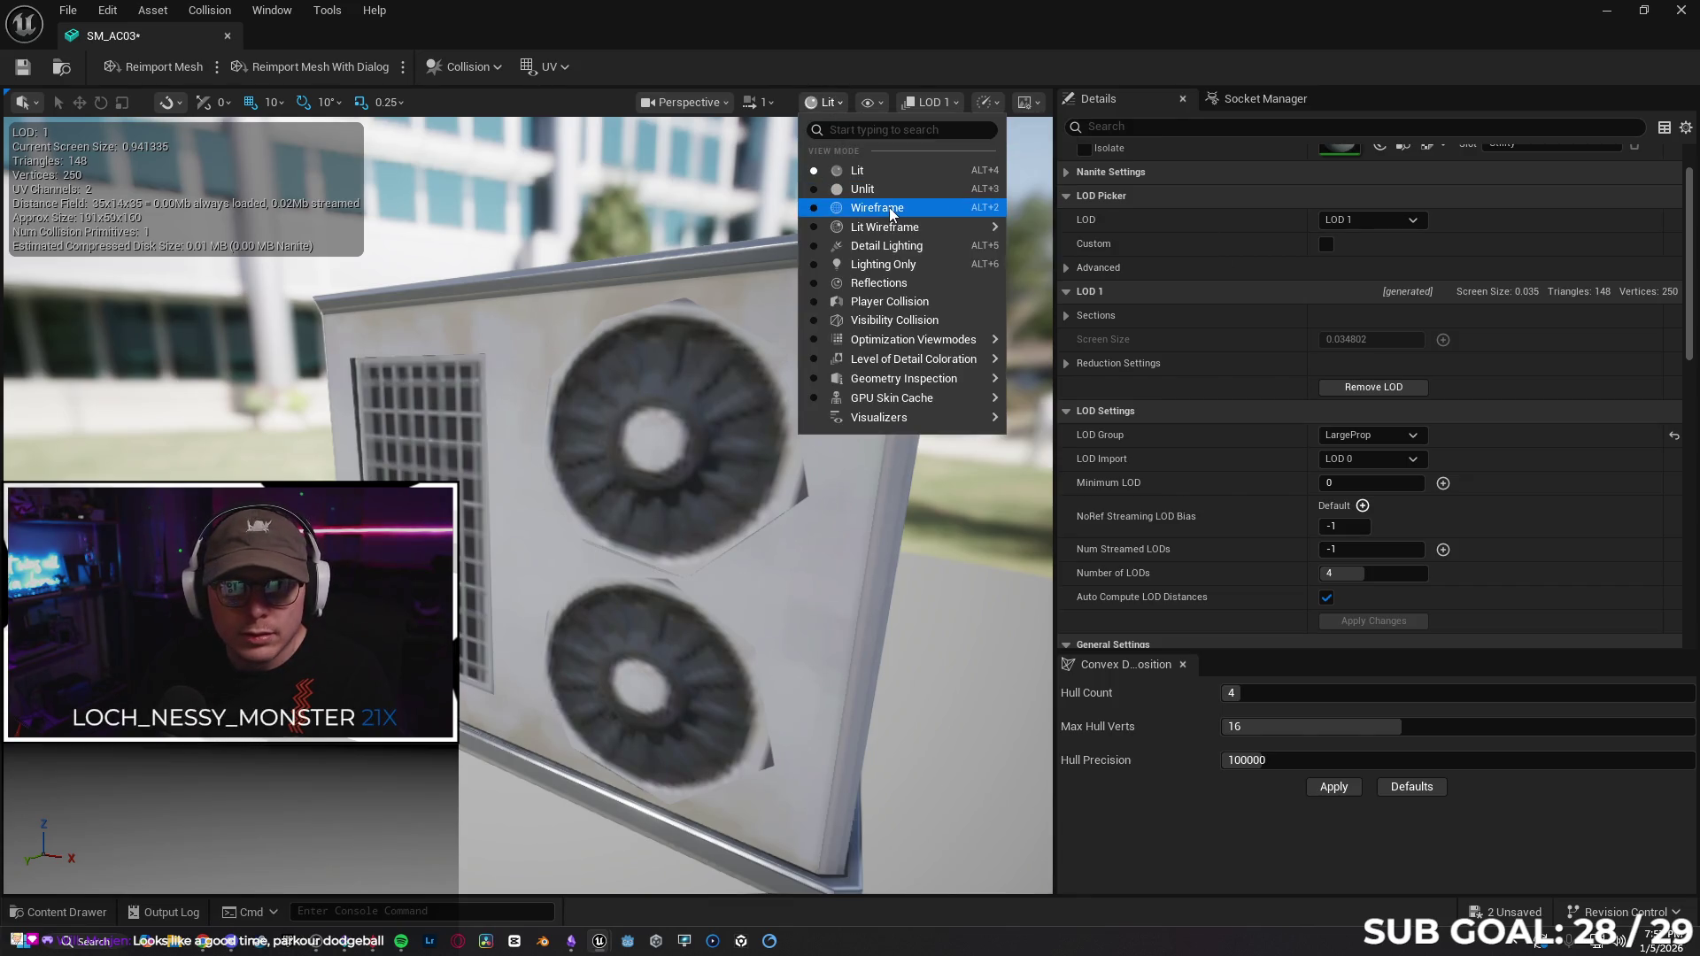
Set the viewport view mode to Lit Wireframe and orbit closer around the AC unit.
click(891, 211)
scroll(864, 177, down, 3)
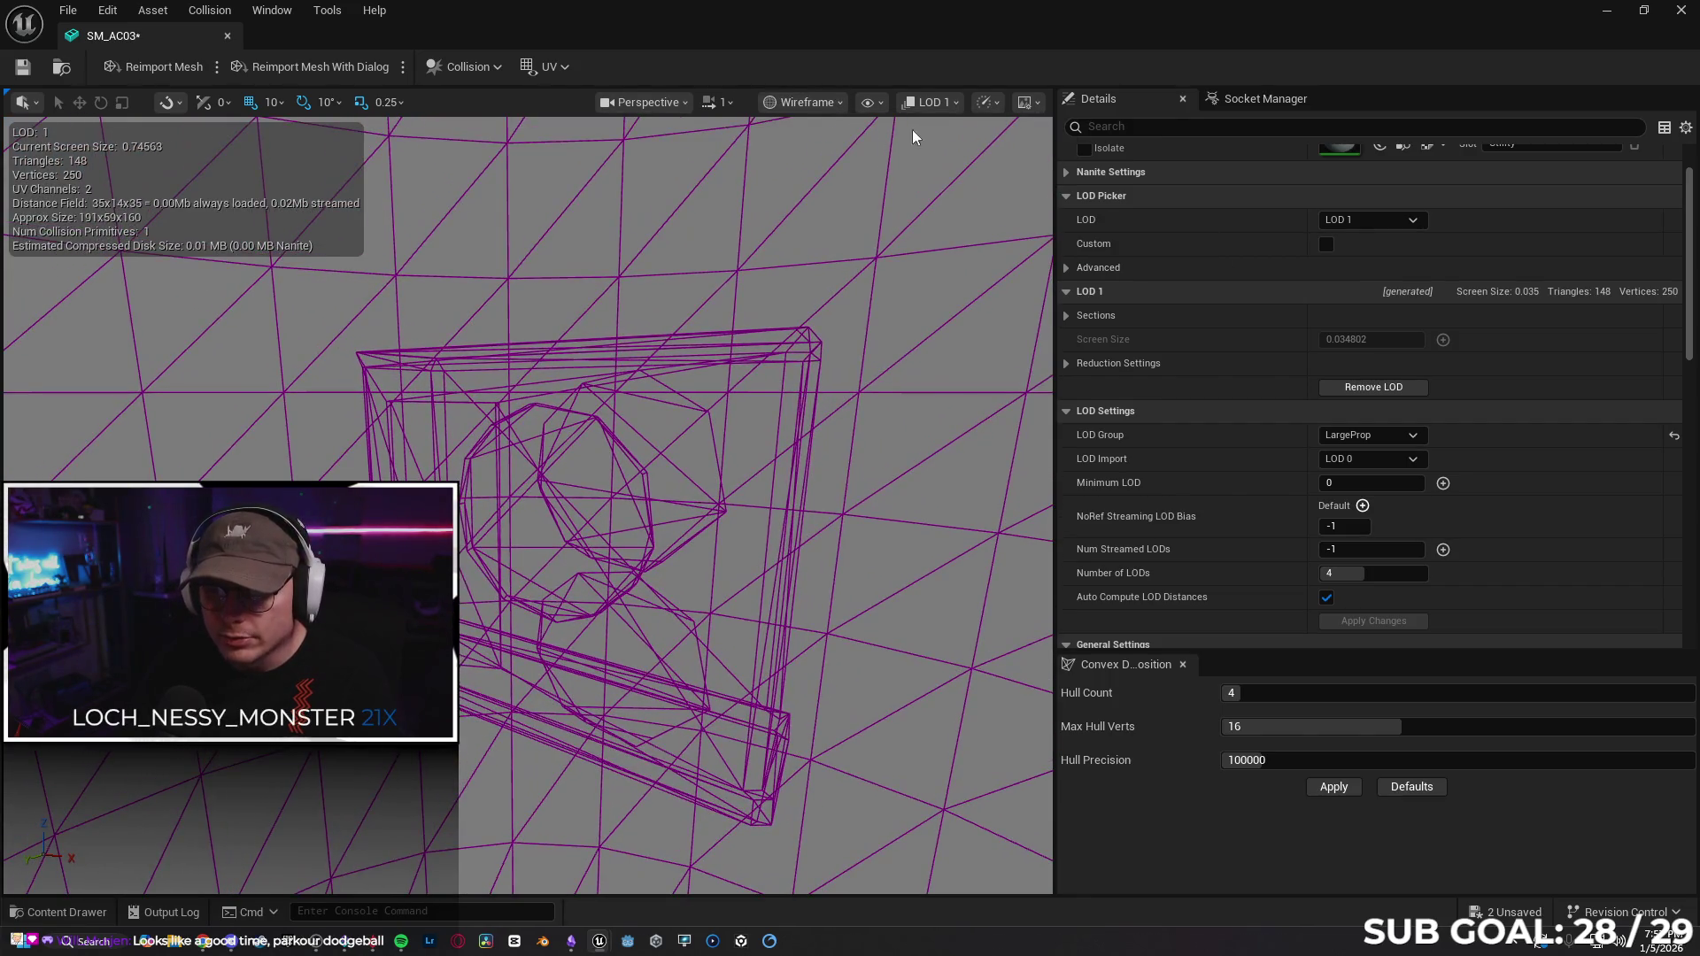
drag(914, 135, 840, 157)
click(827, 104)
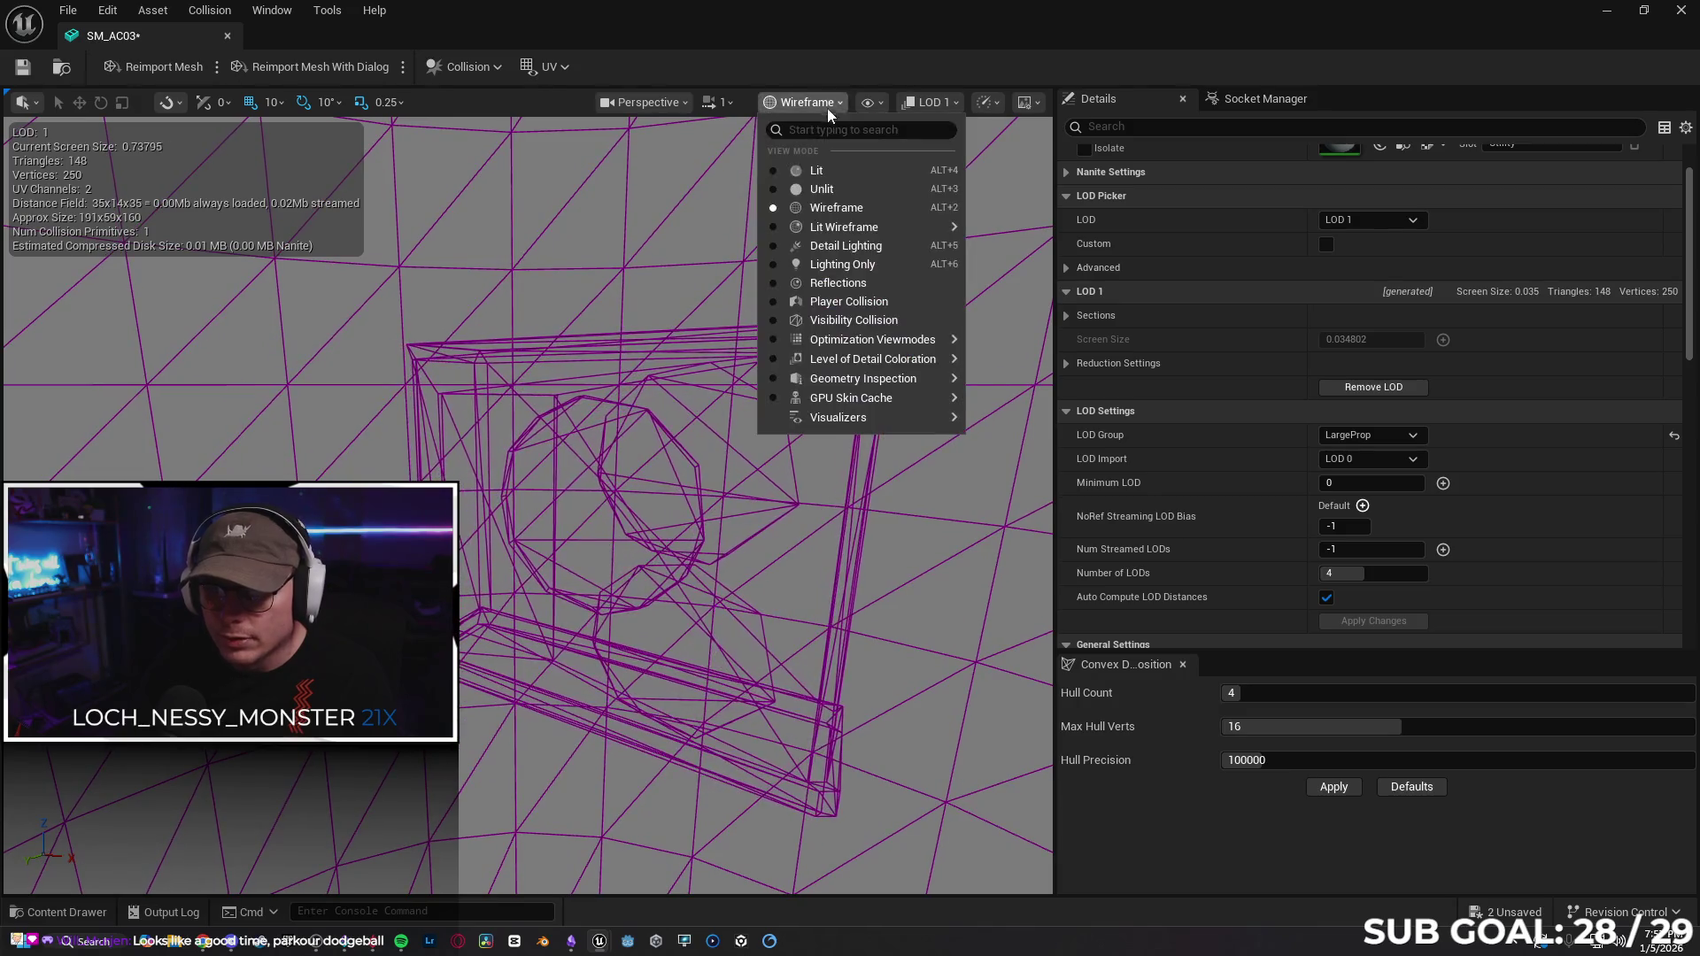
click(865, 228)
mouse_move(865, 228)
mouse_down()
mouse_move(929, 228)
mouse_move(922, 119)
mouse_up()
Cycle the preview through LOD Auto, LOD 1, LOD 2 (74 triangles), LOD 1 and Auto, then switch to Chrome.
click(928, 102)
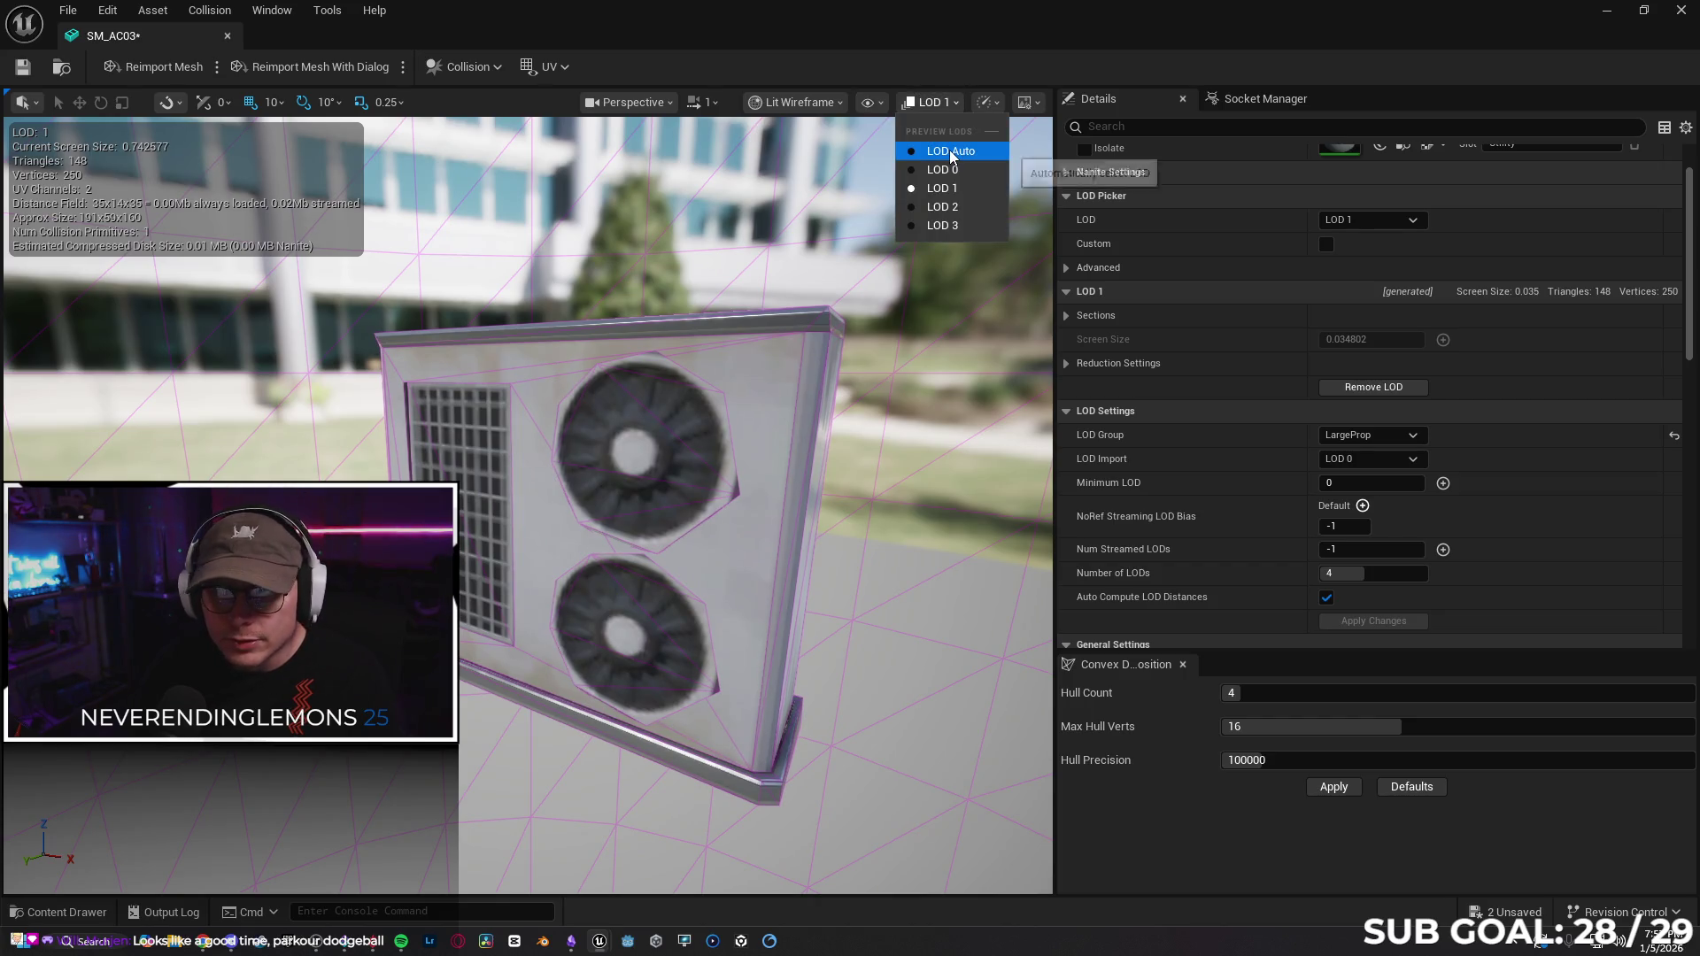
click(949, 151)
click(920, 104)
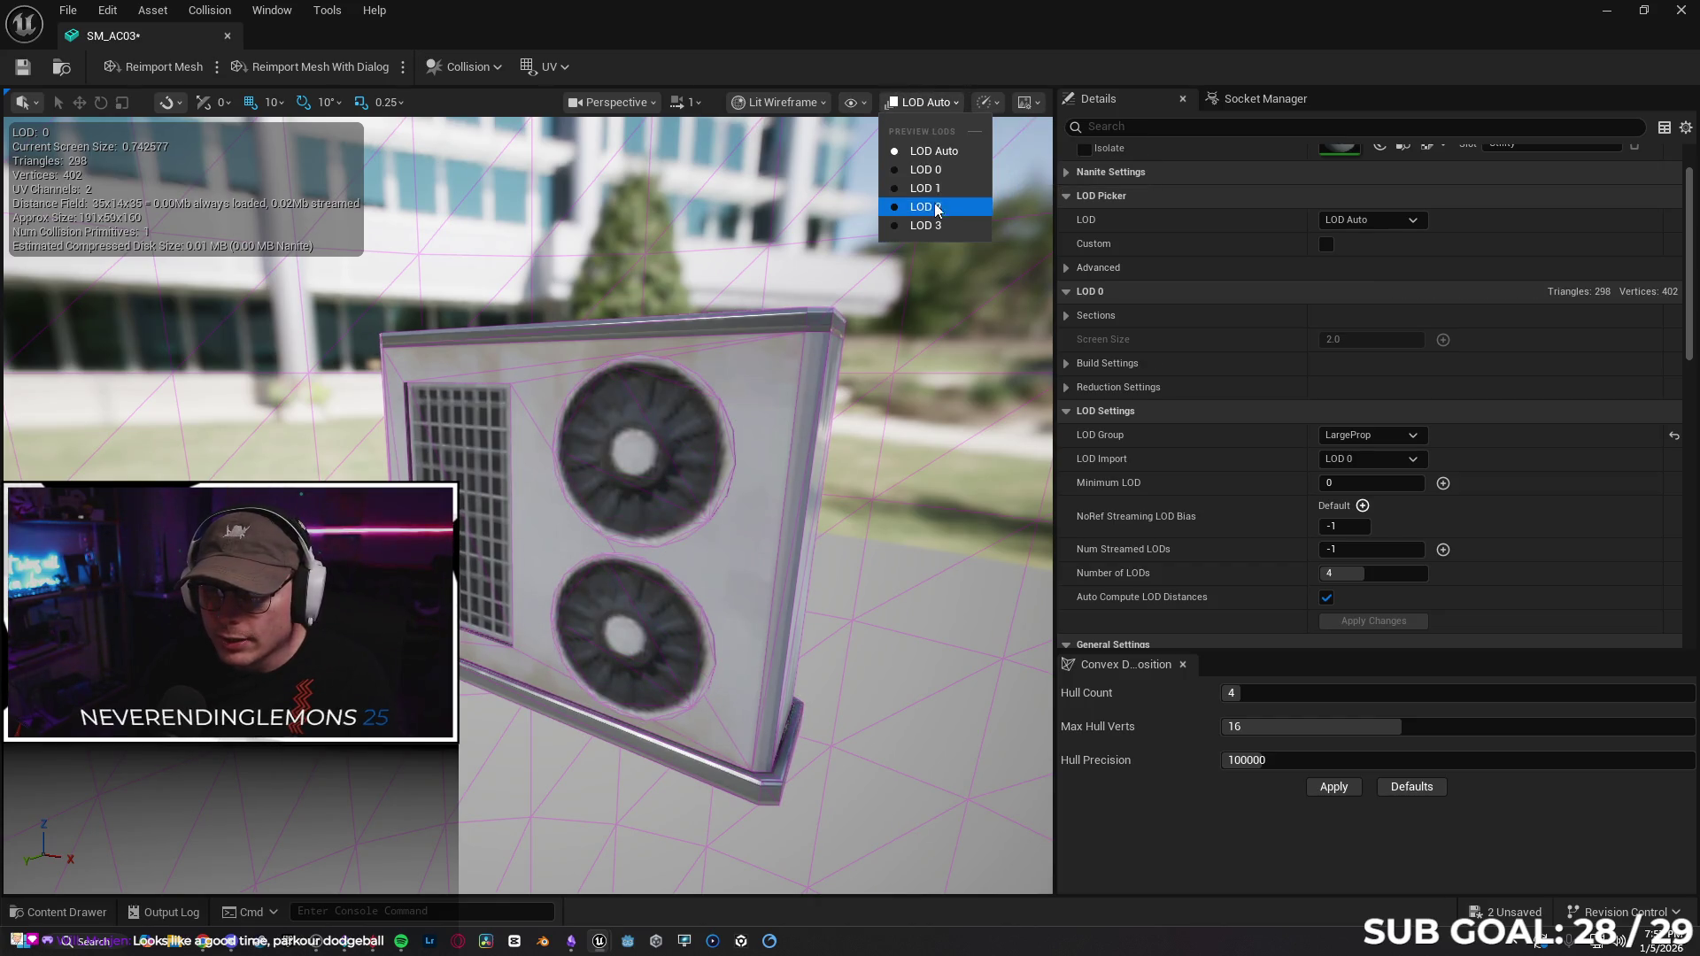
click(925, 183)
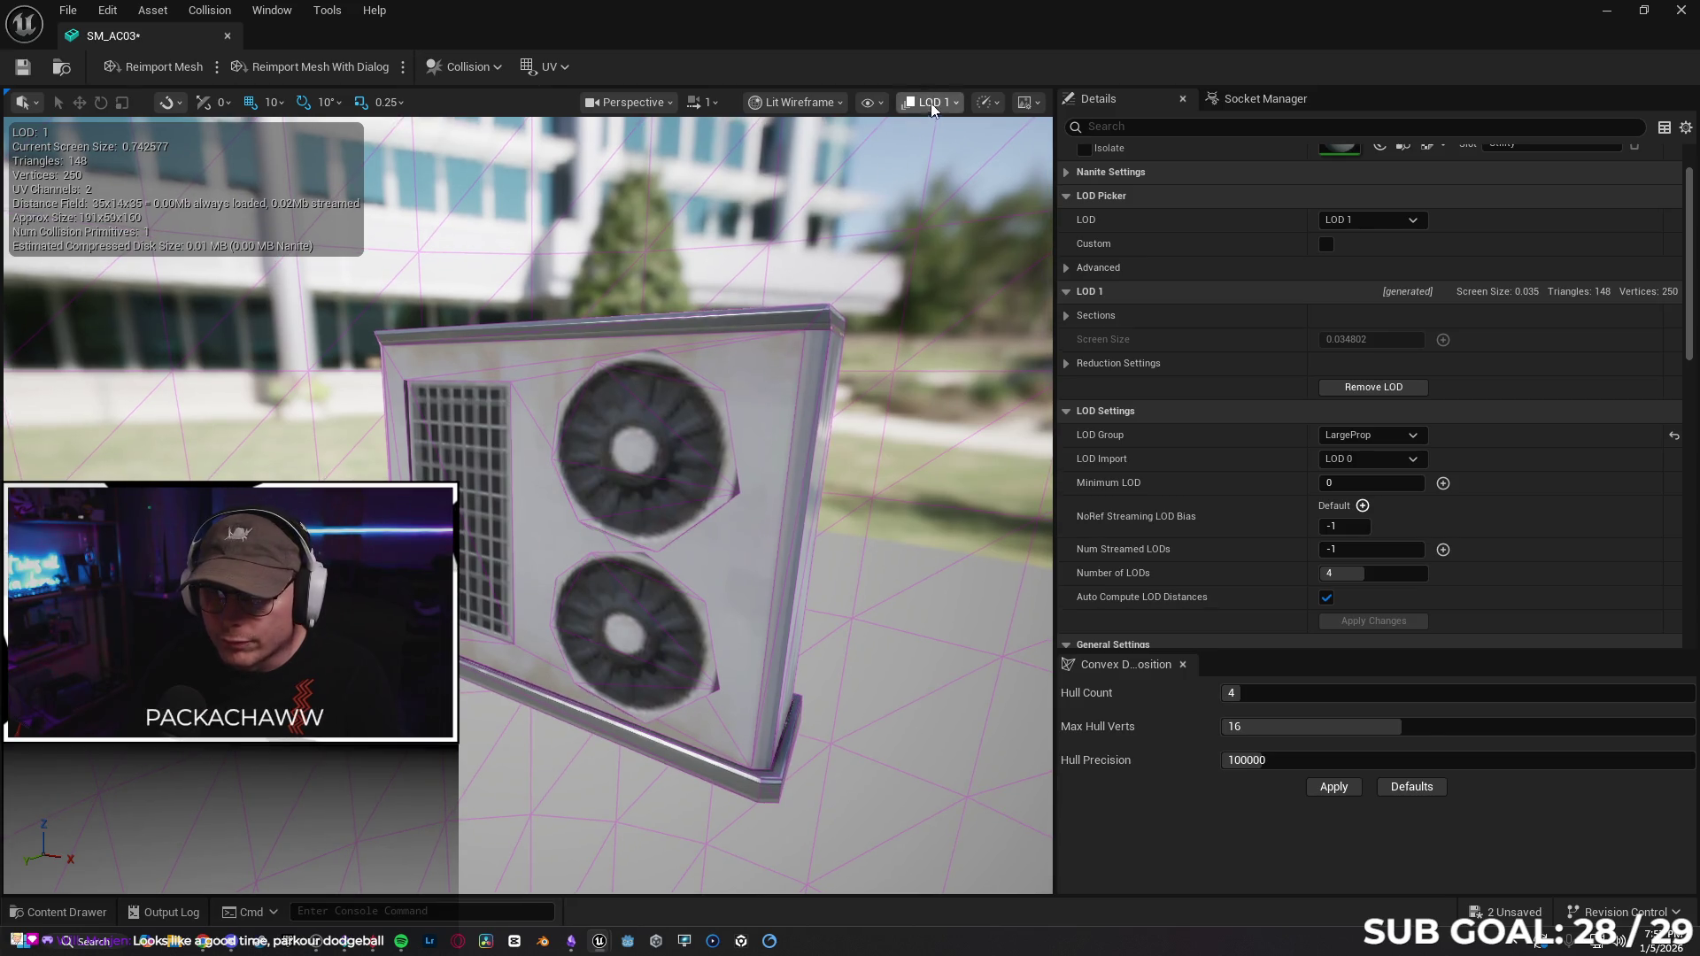
click(928, 102)
click(939, 207)
mouse_move(888, 161)
mouse_down()
mouse_move(779, 164)
mouse_move(888, 160)
mouse_up()
click(932, 103)
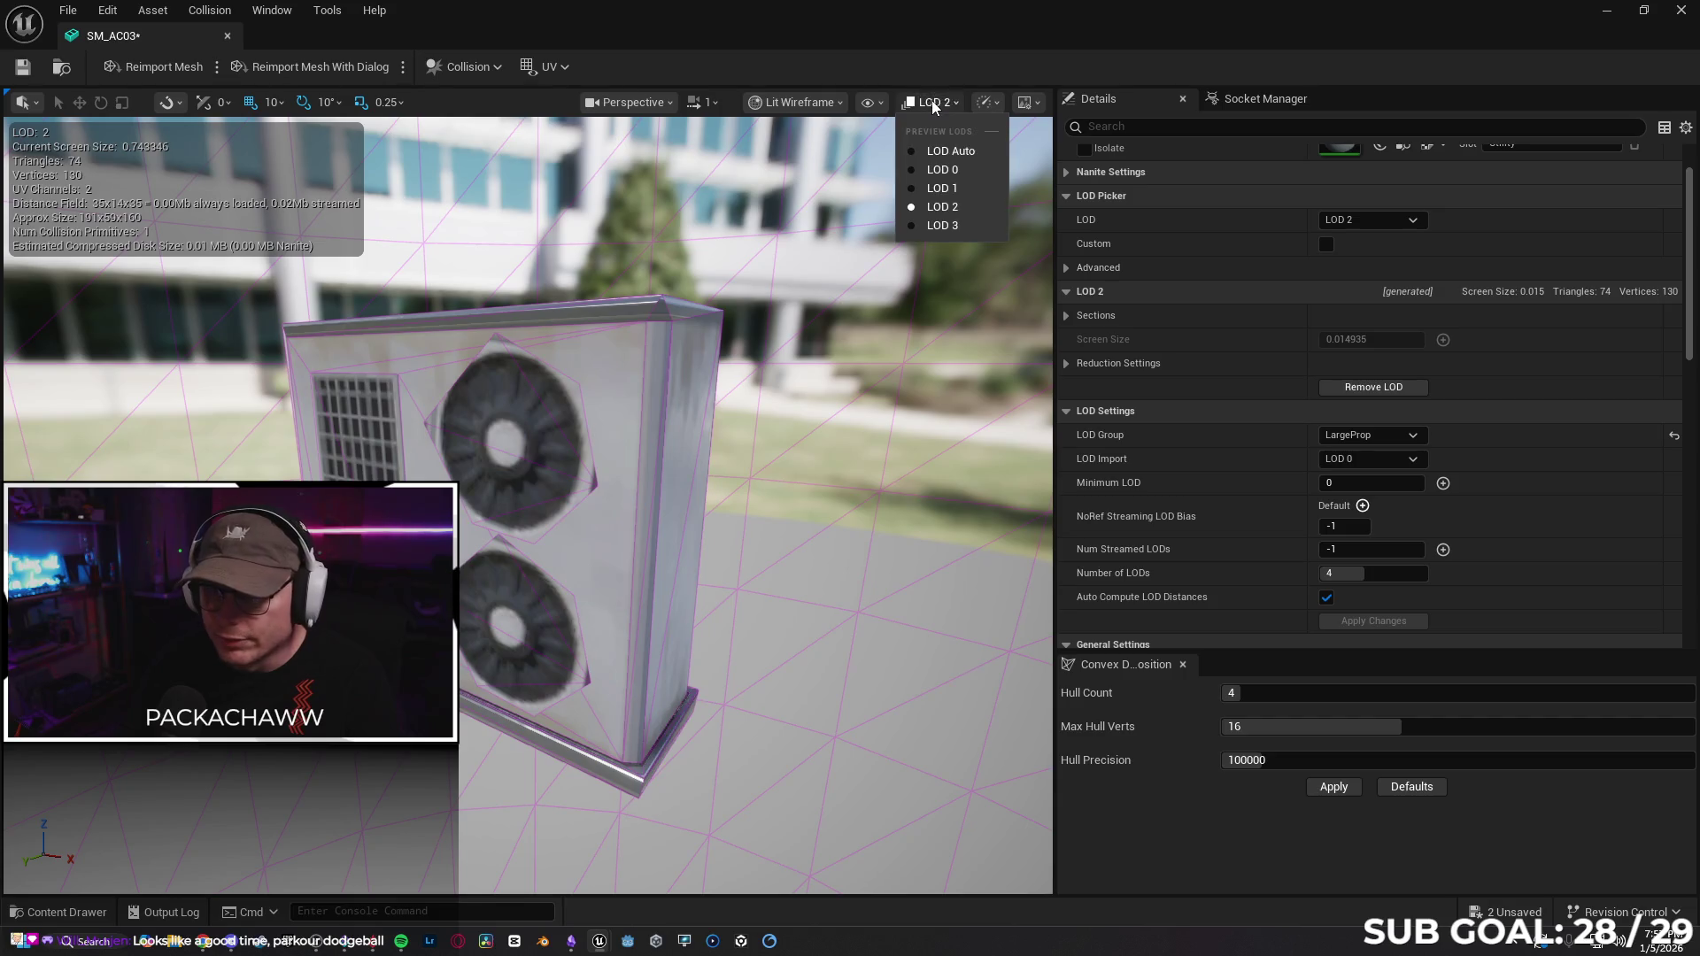
click(953, 189)
click(929, 105)
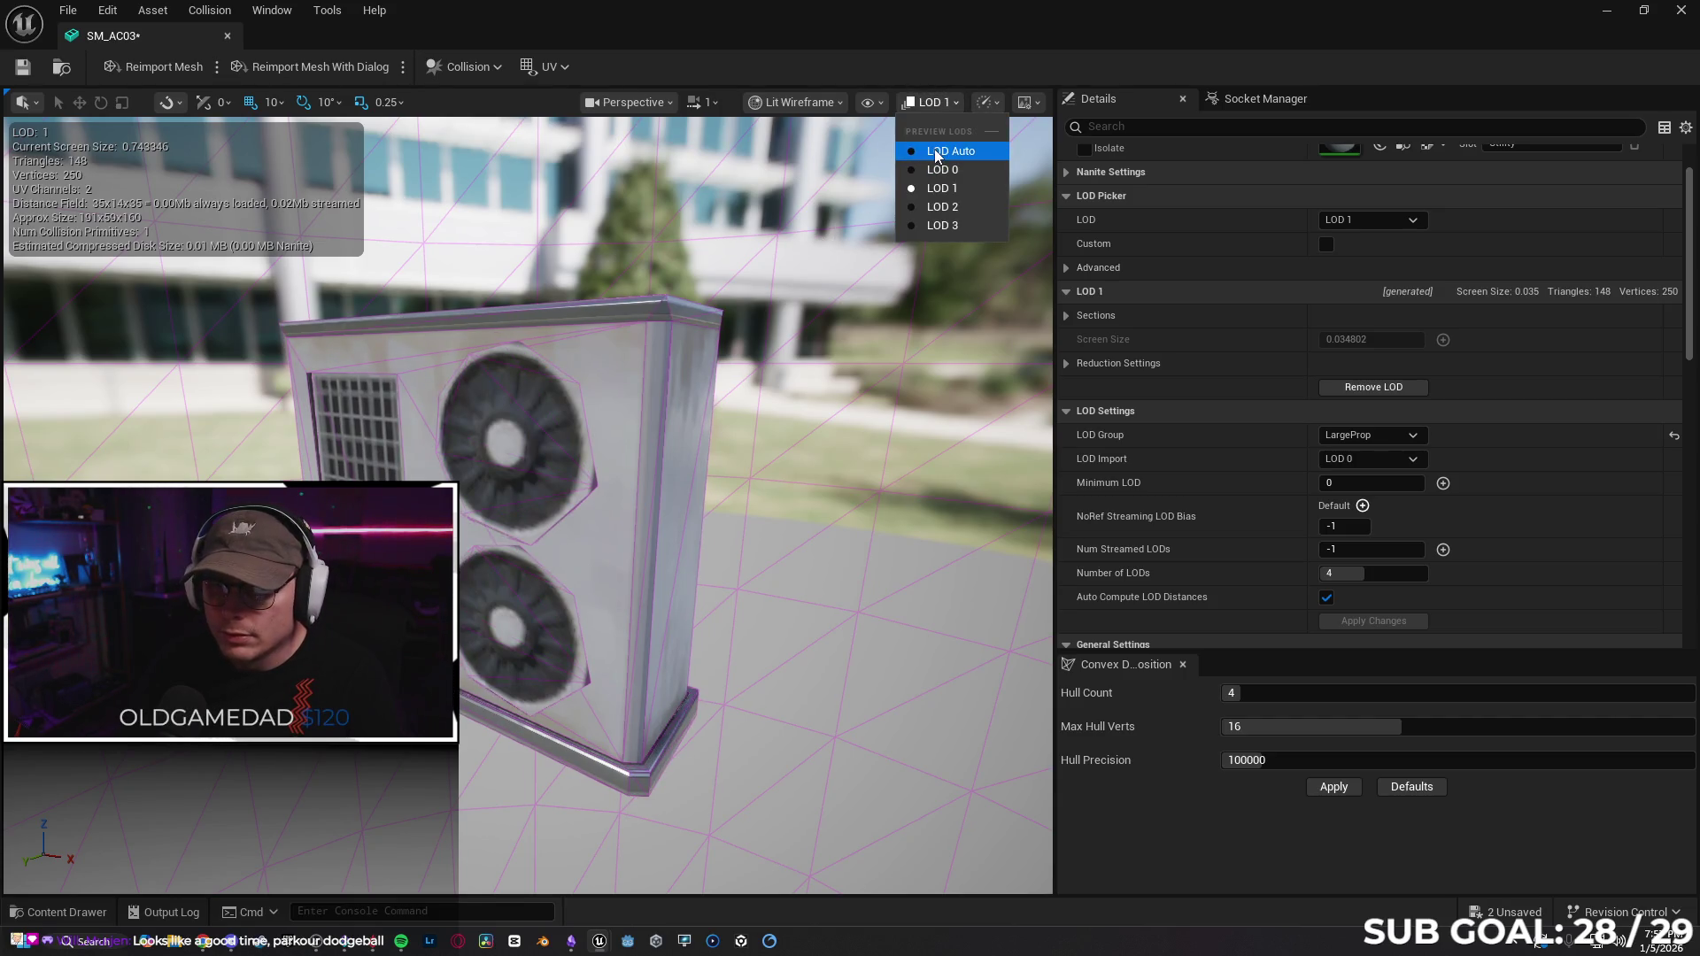
click(935, 152)
click(201, 942)
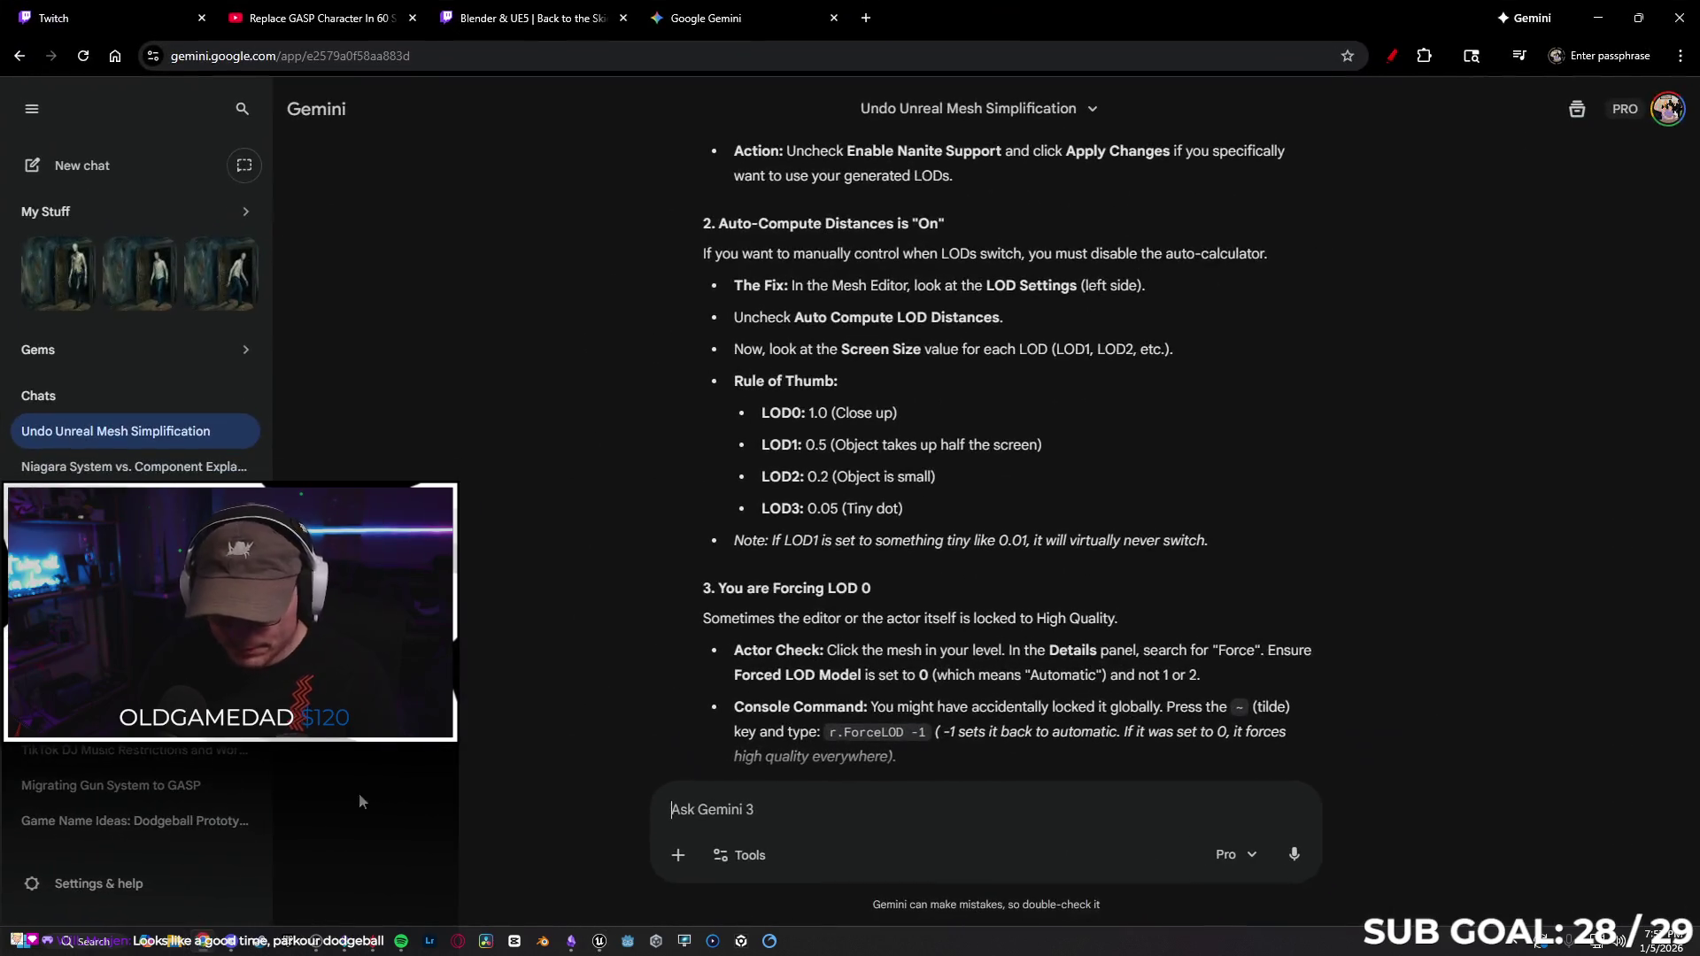
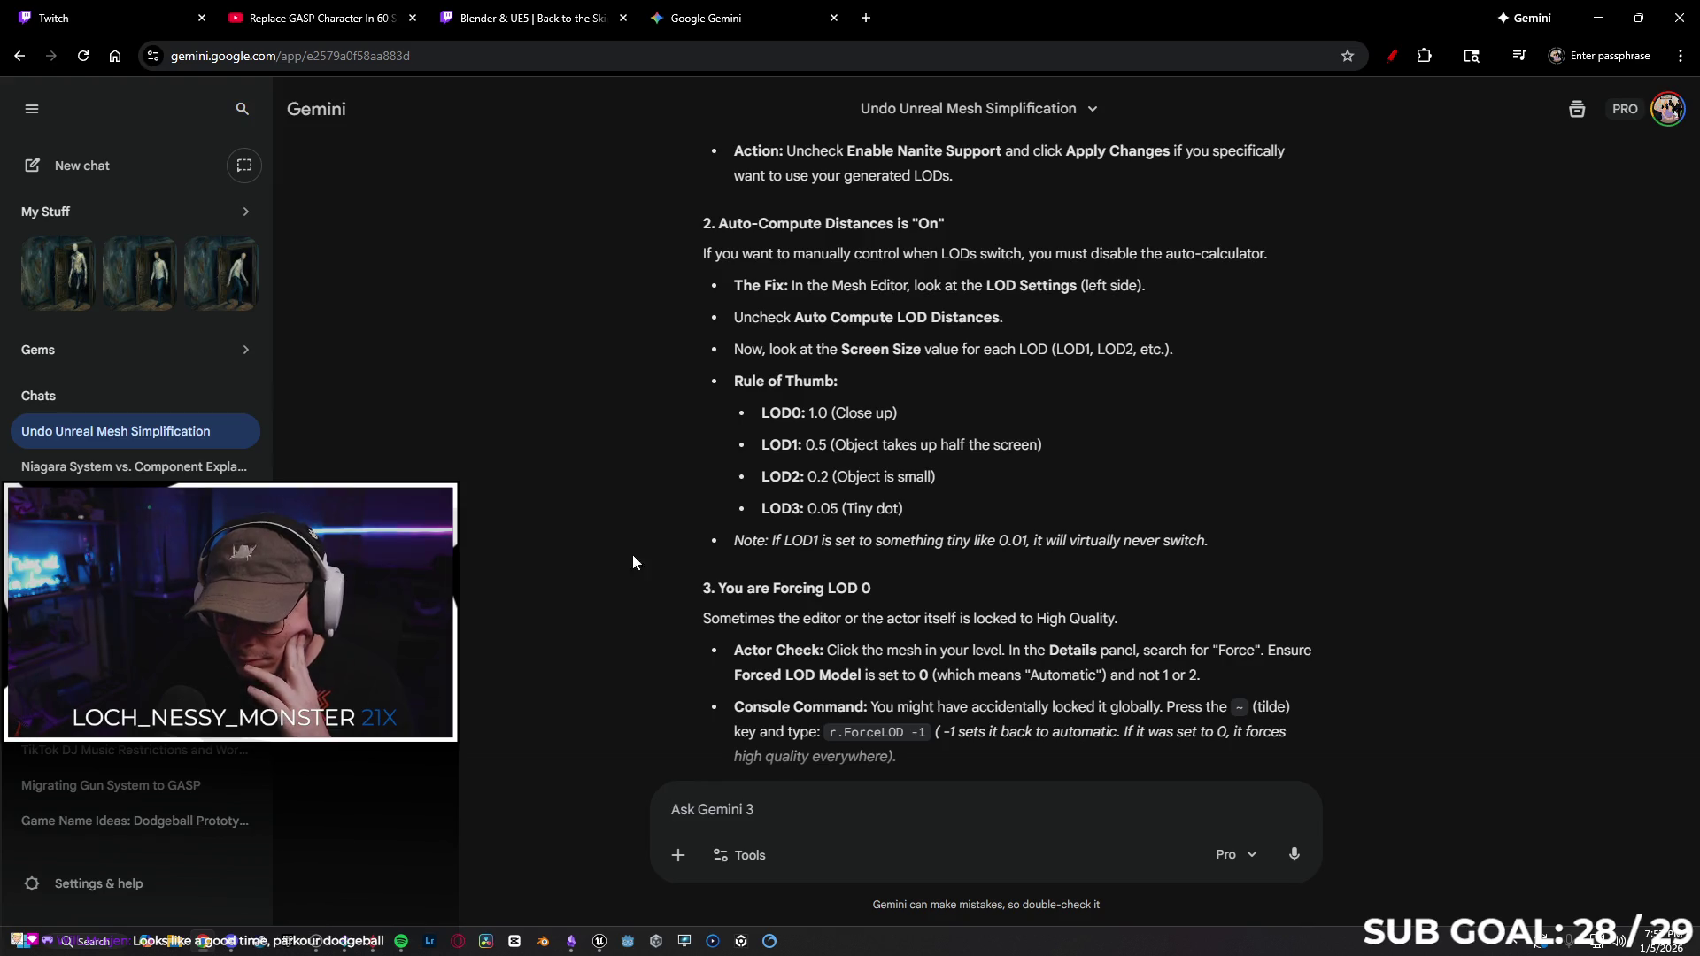
Bring the SM_AC03 mesh editor back and clear the 'force' search from Details.
scroll(655, 529, down, 2)
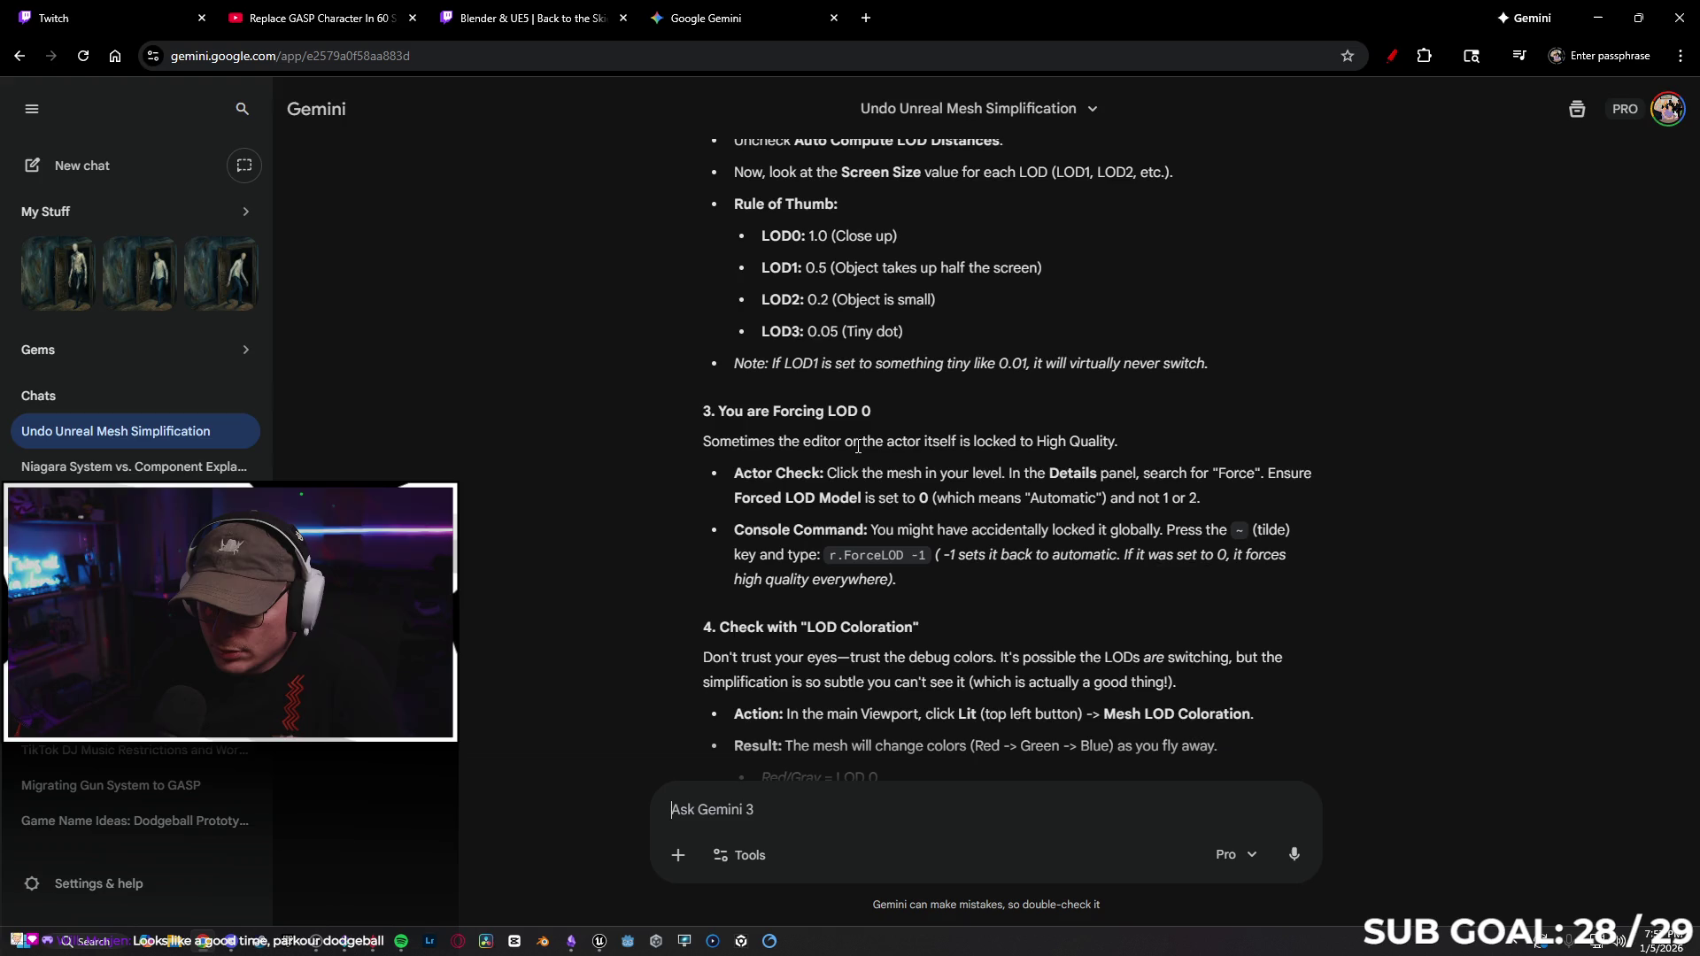
click(1594, 22)
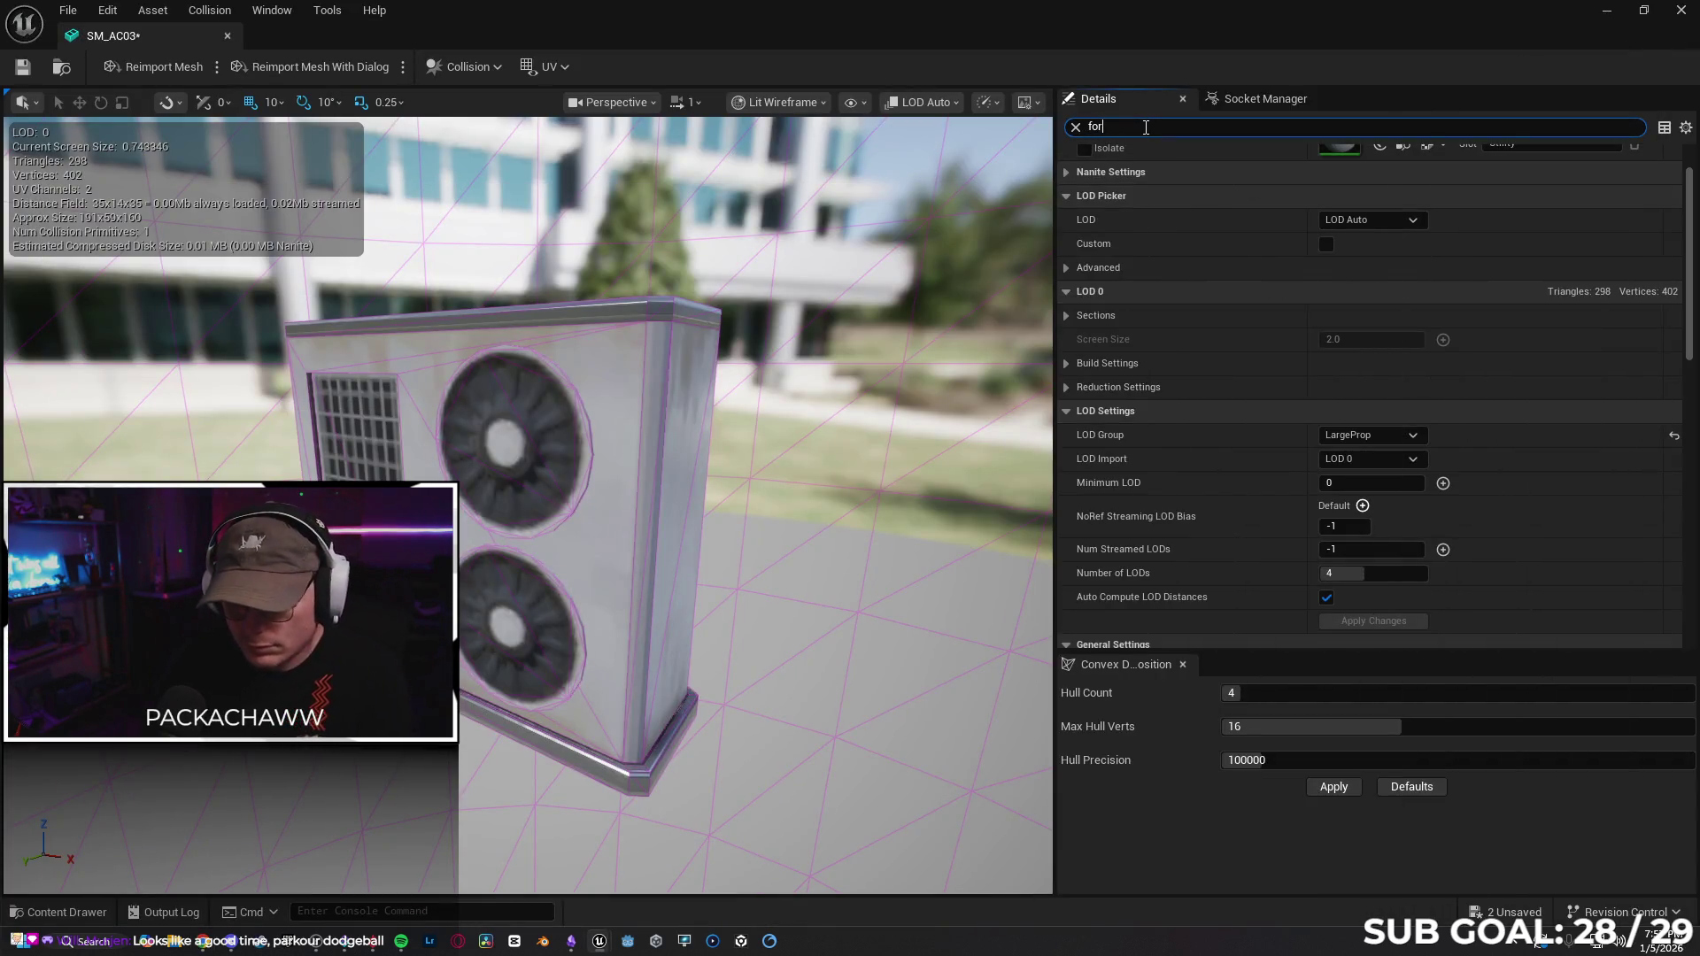
text(ce)
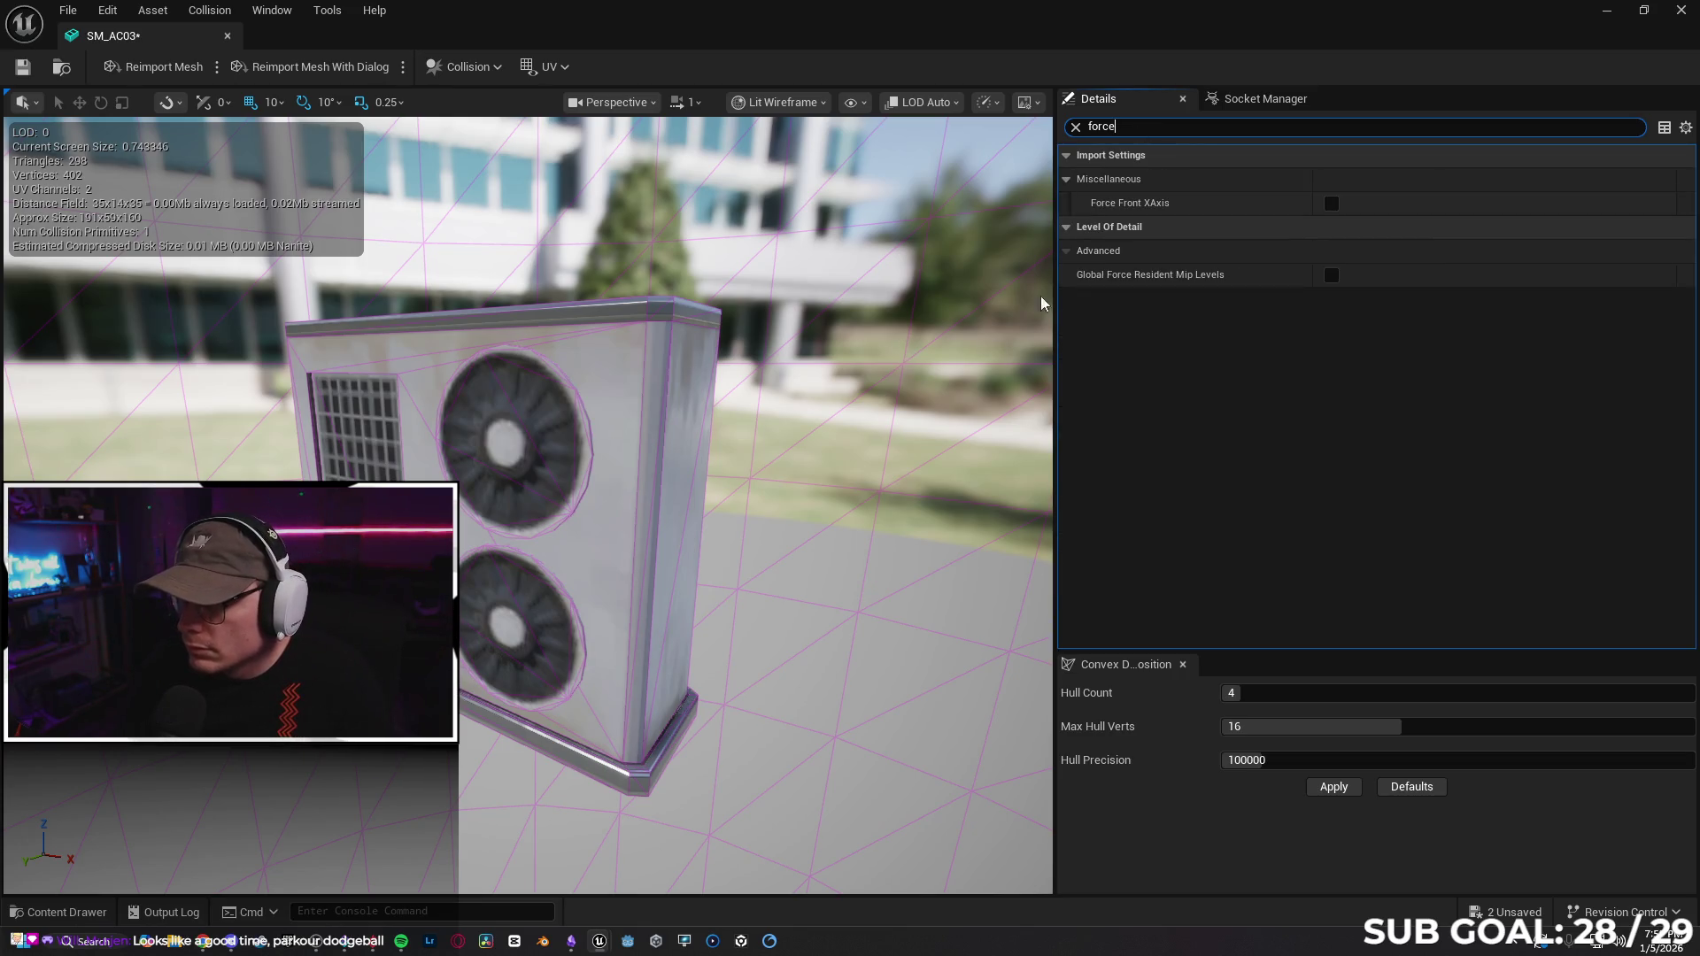
click(1076, 128)
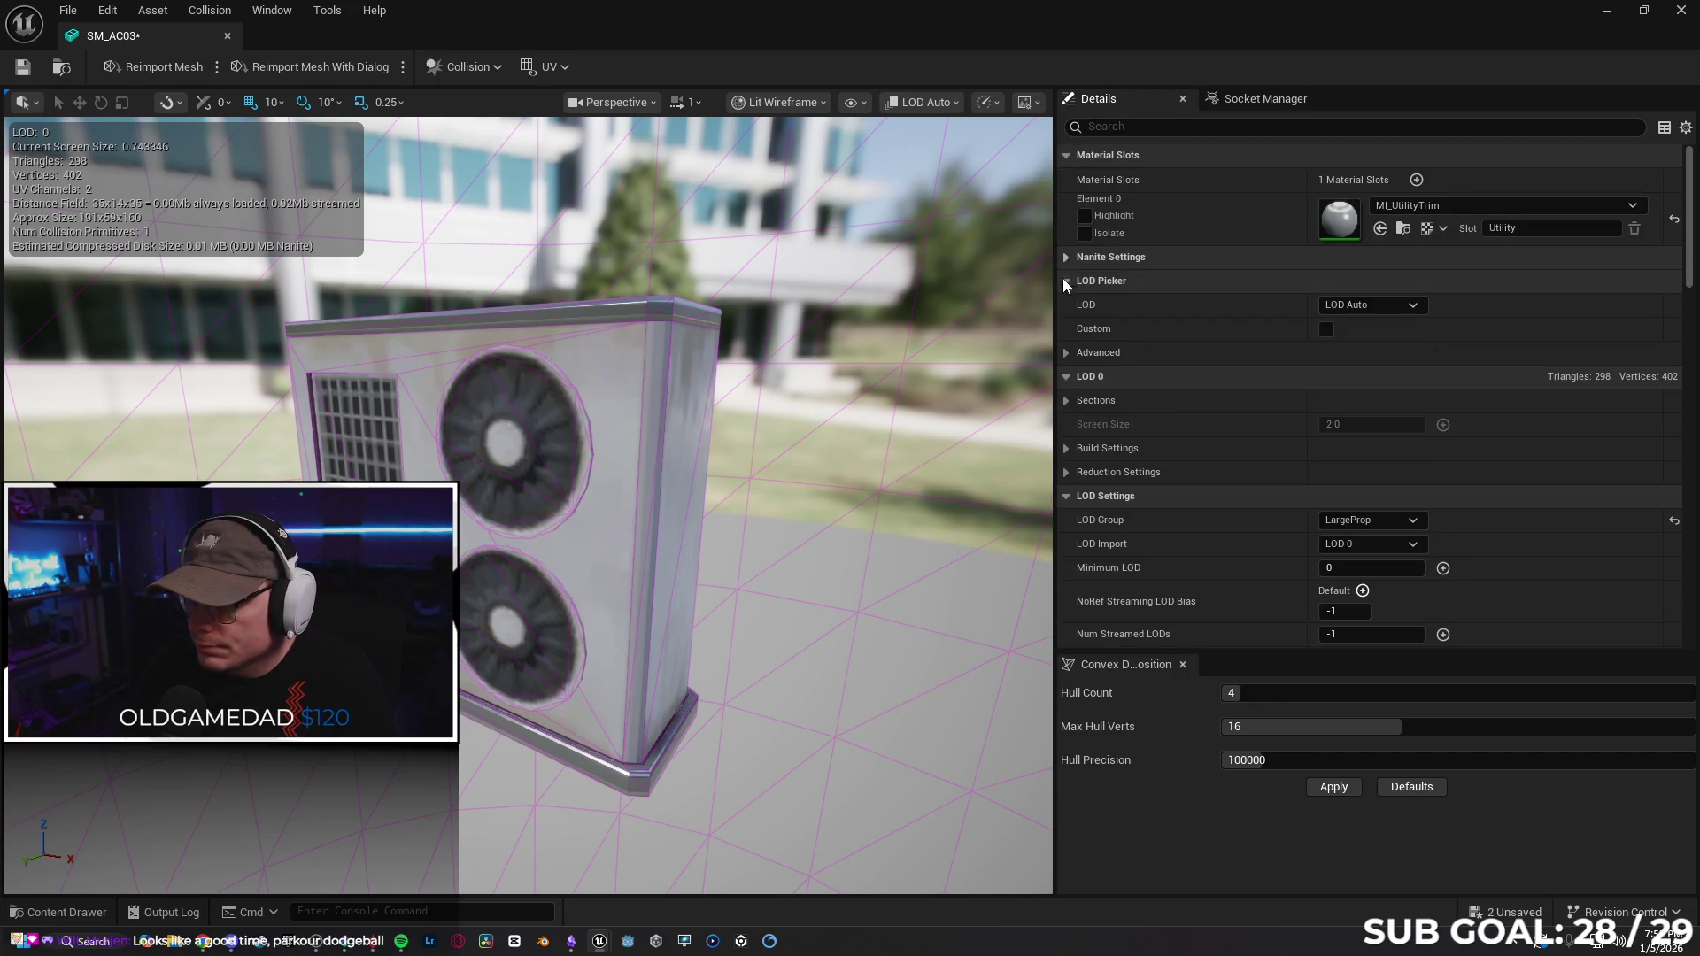
Keep the LOD preview on Auto, toggle Custom per-LOD options on and off, and expand LOD 0.
click(1340, 305)
click(1341, 332)
click(1327, 329)
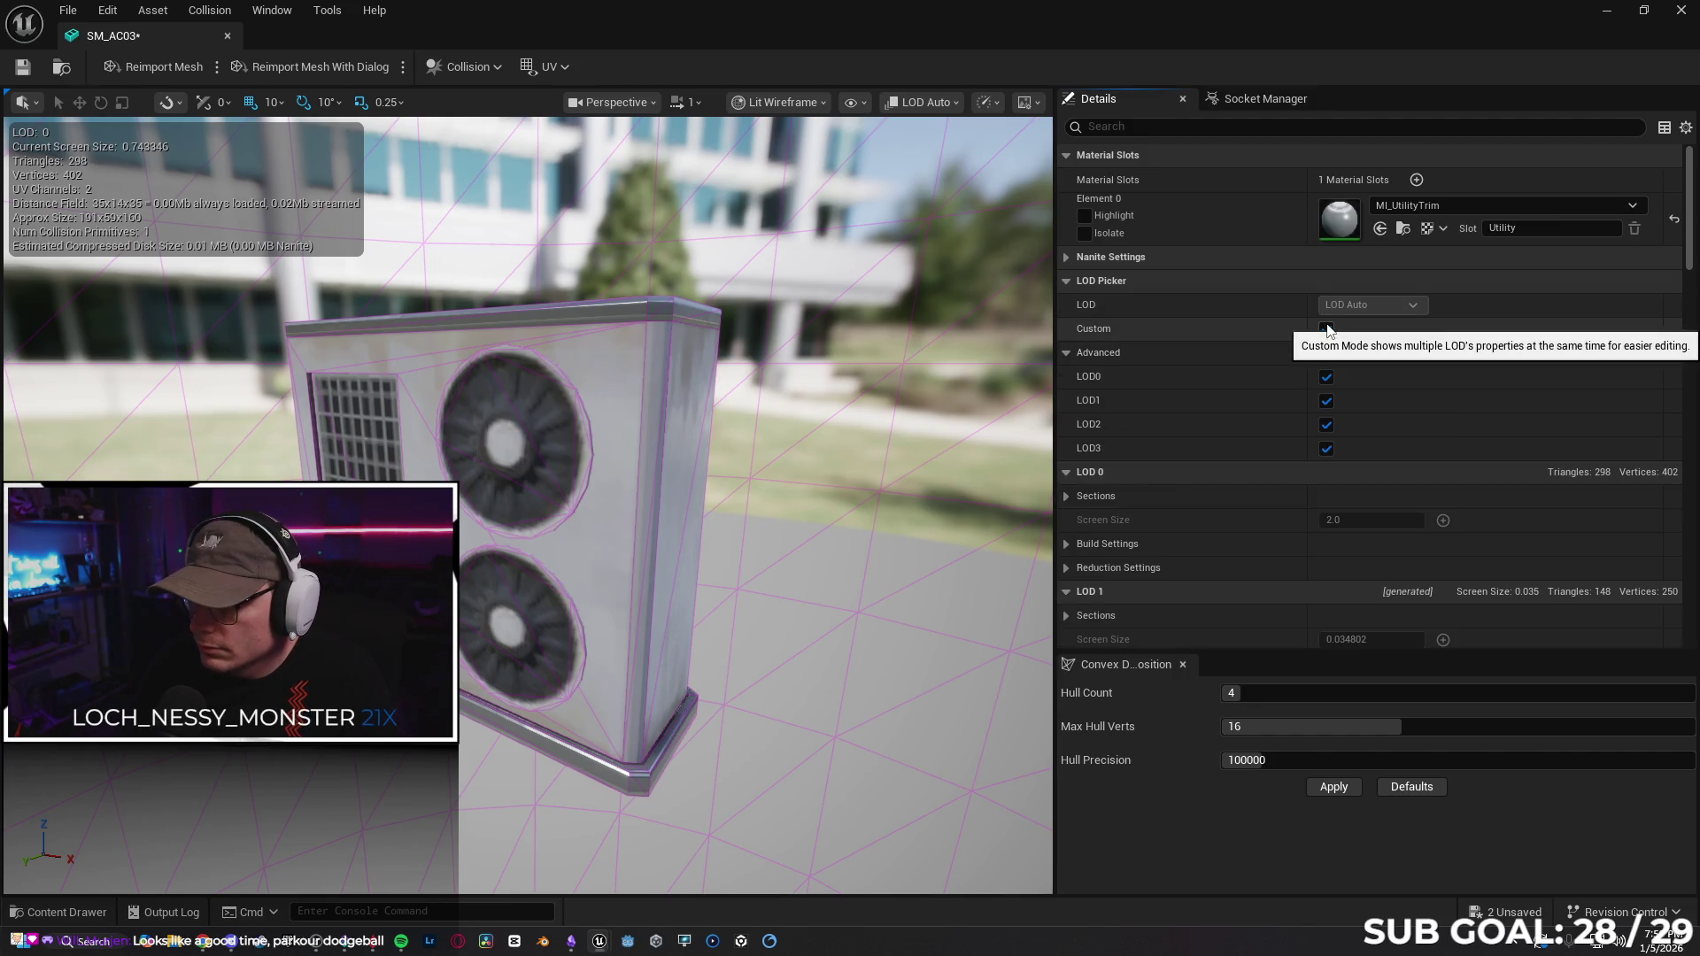
scroll(620, 442, down, 6)
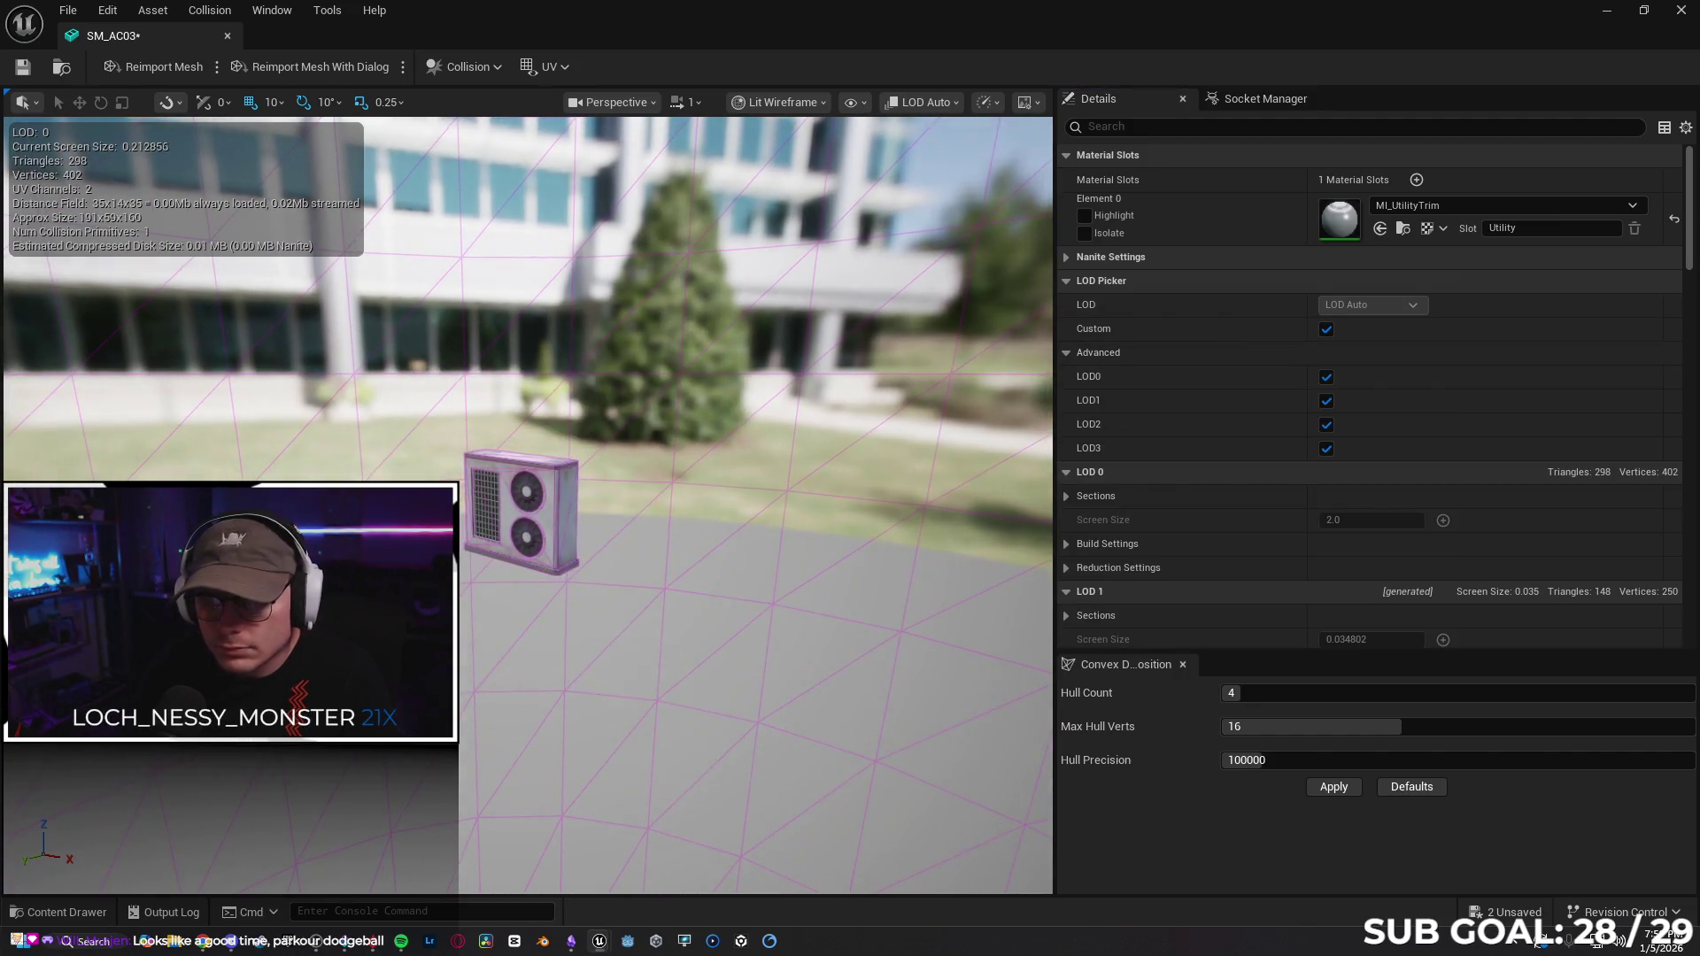
scroll(522, 509, up, 8)
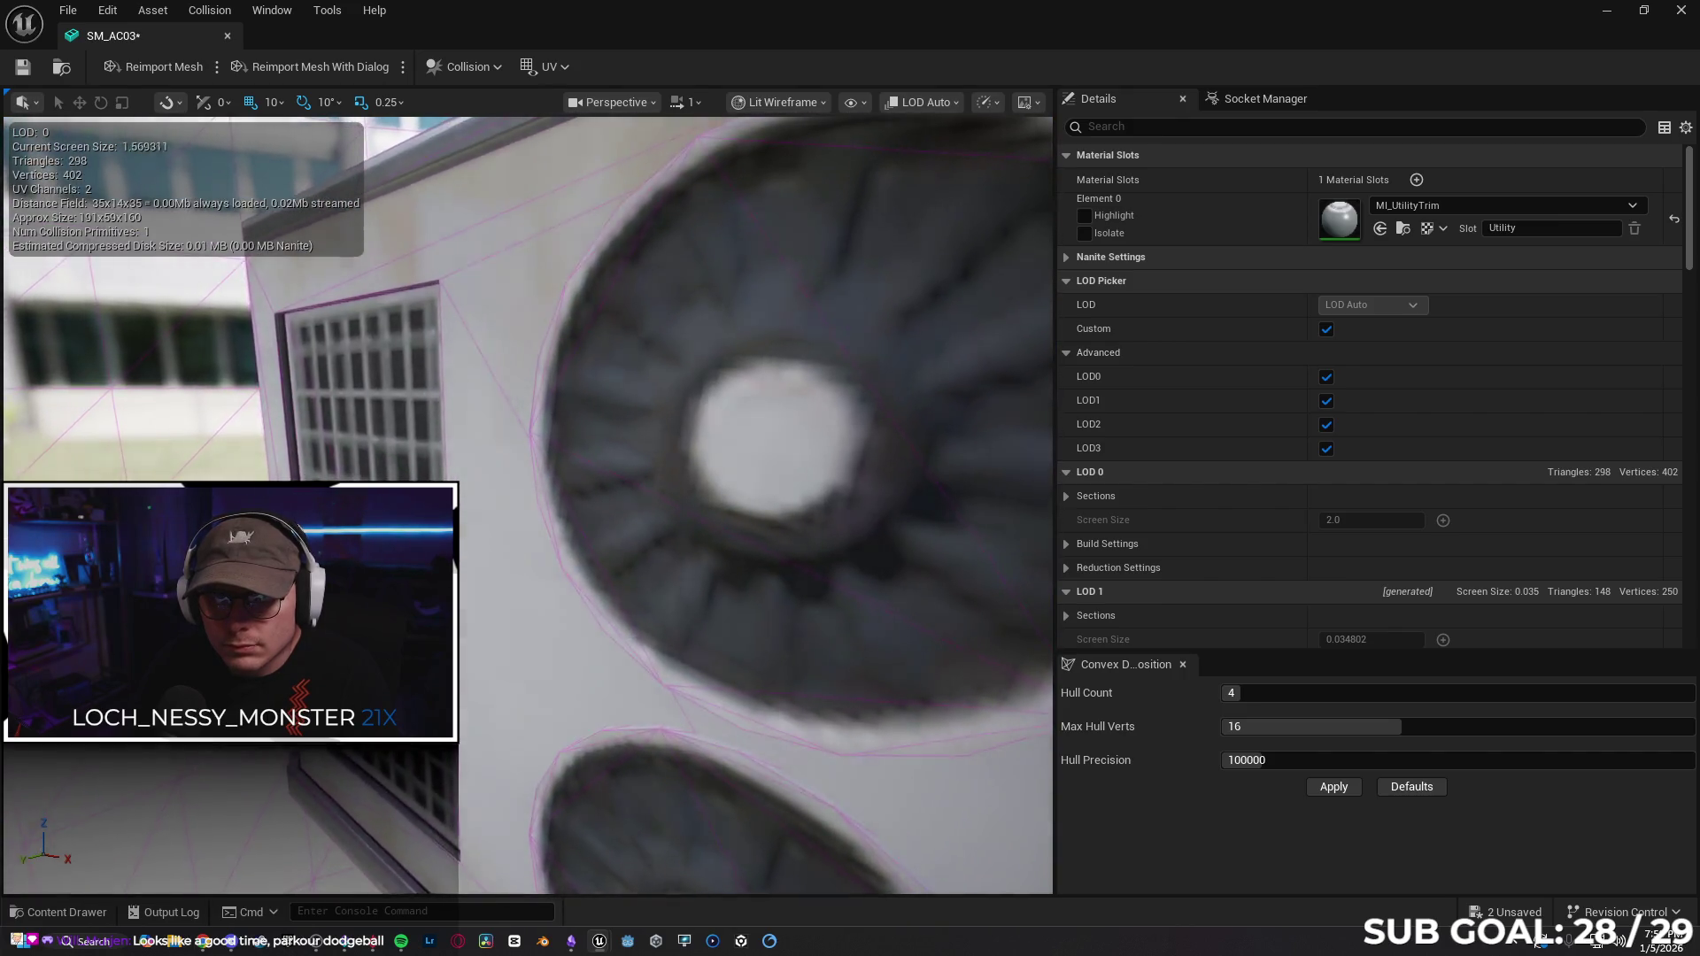
scroll(620, 488, down, 1)
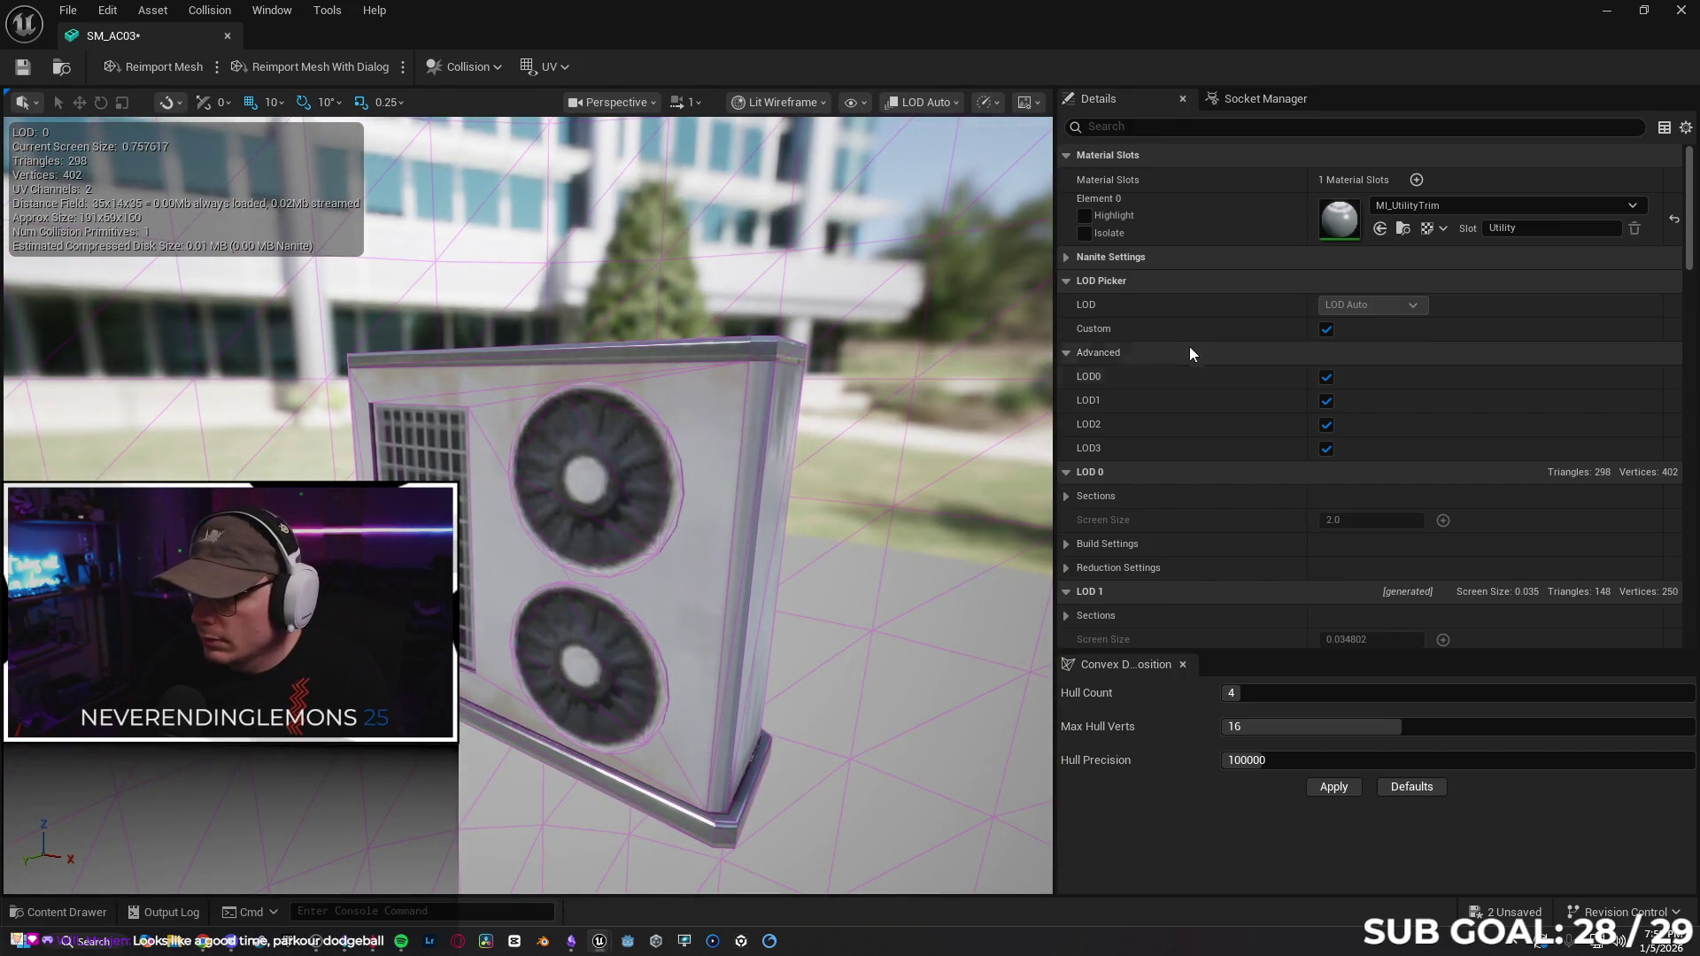
click(1327, 330)
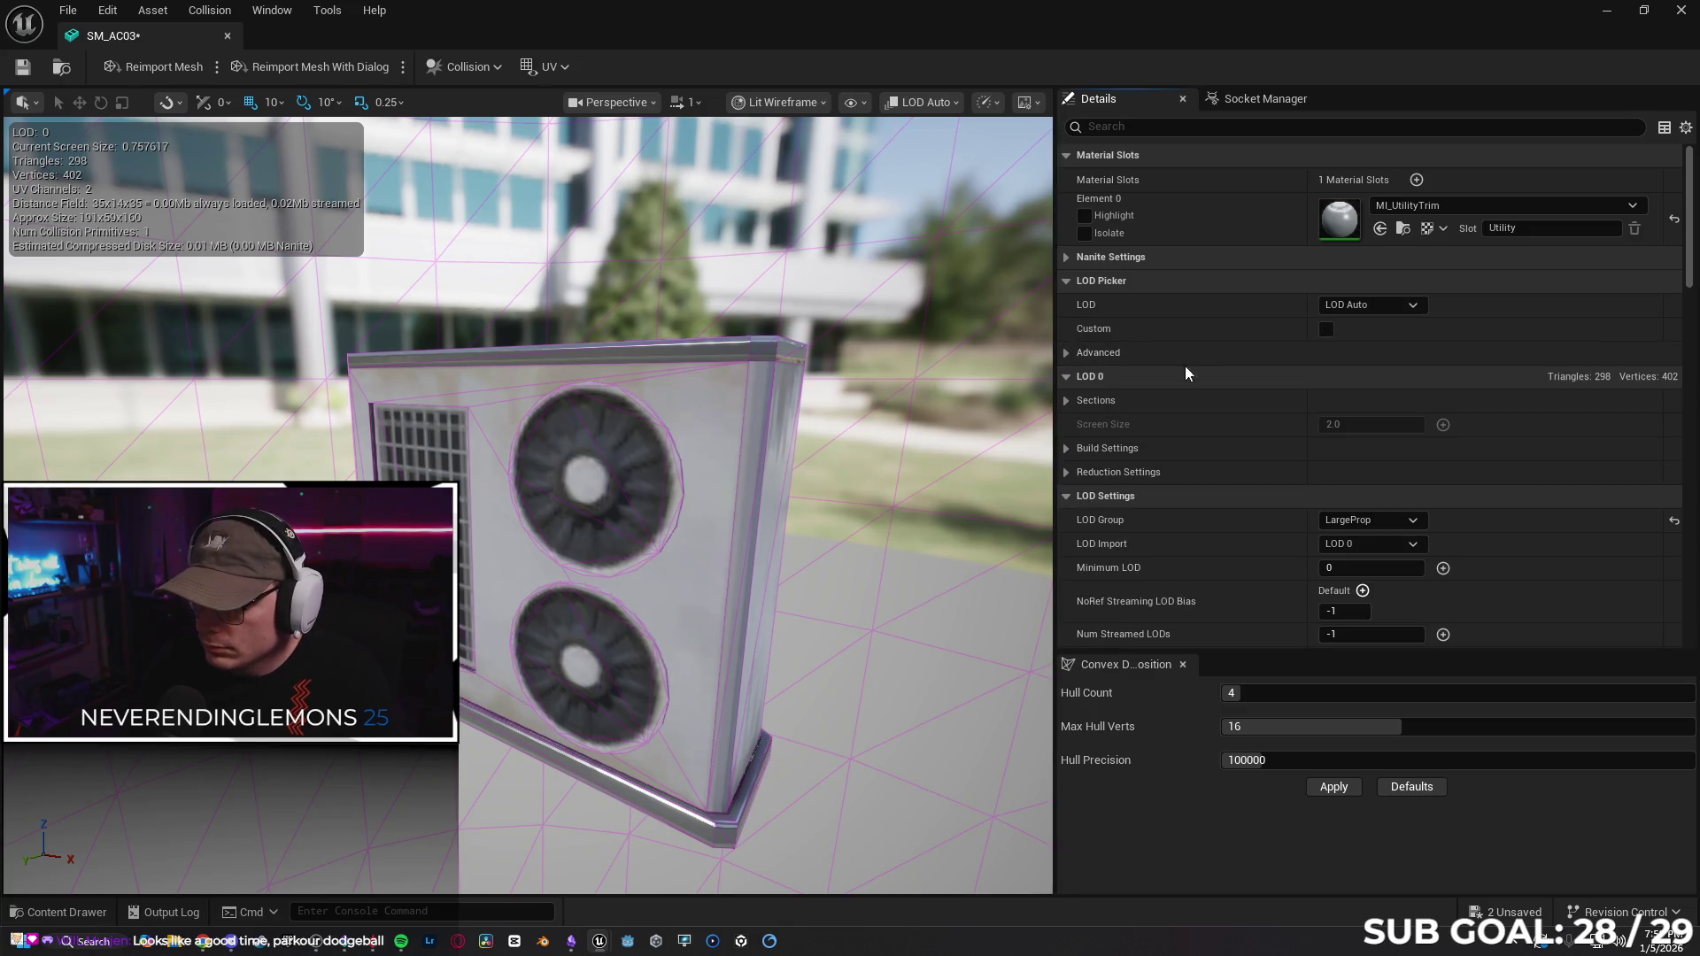
click(1065, 402)
click(1065, 402)
click(1066, 449)
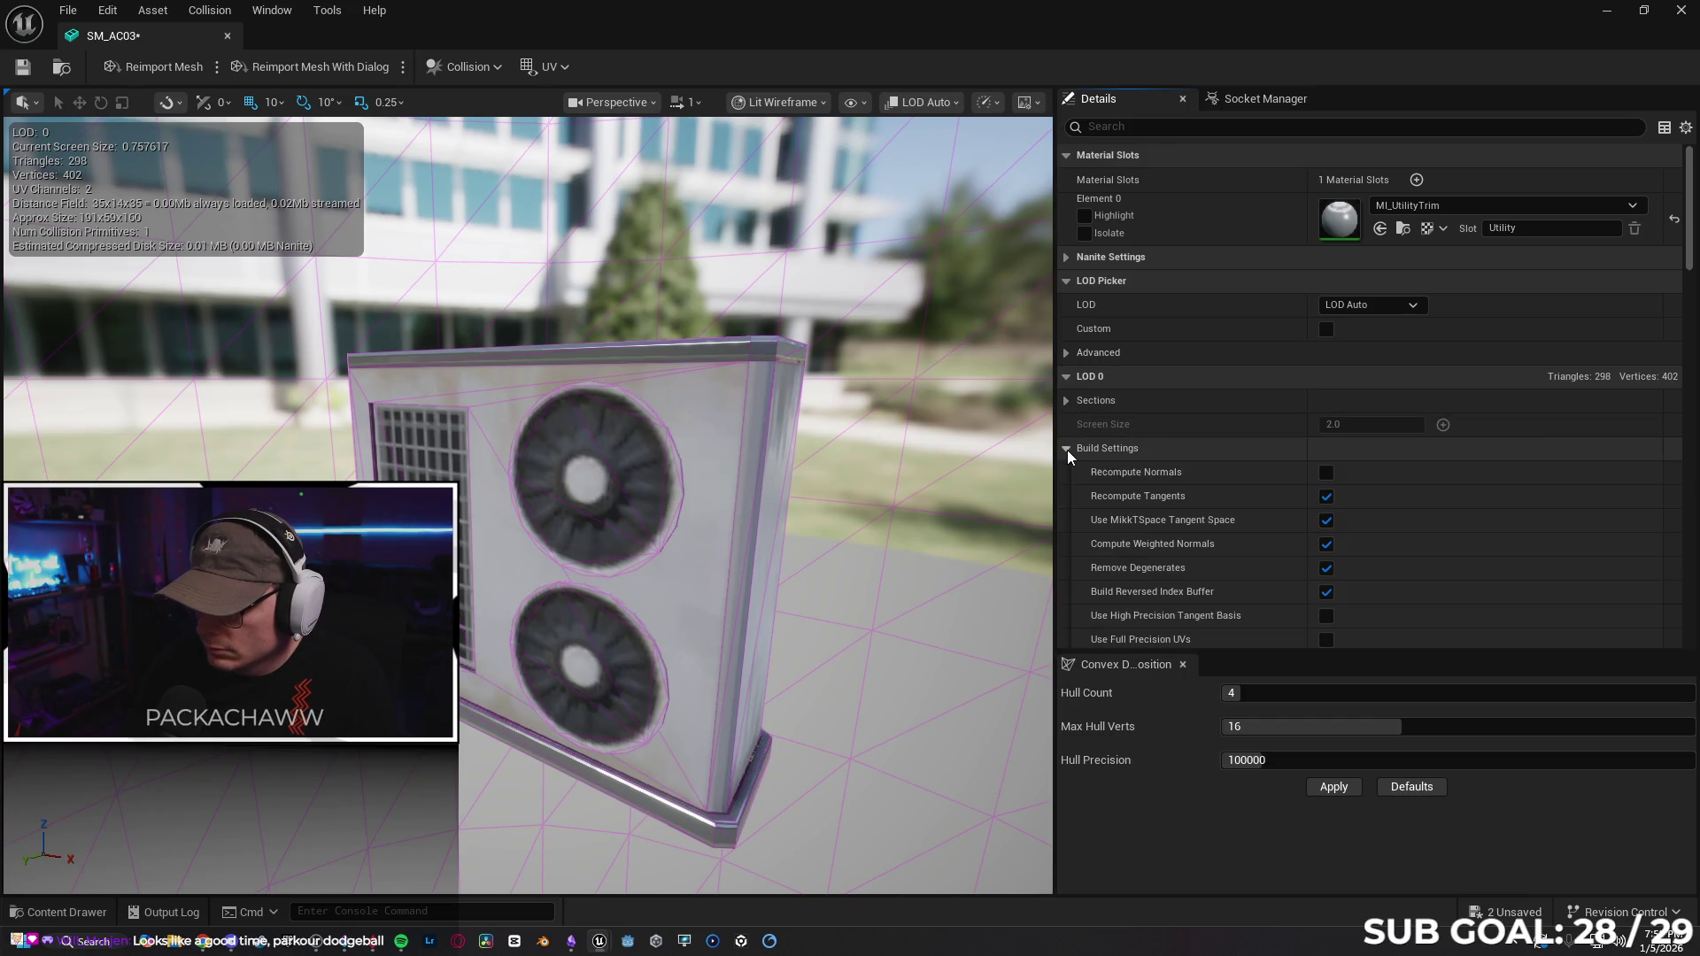
scroll(1092, 497, down, 2)
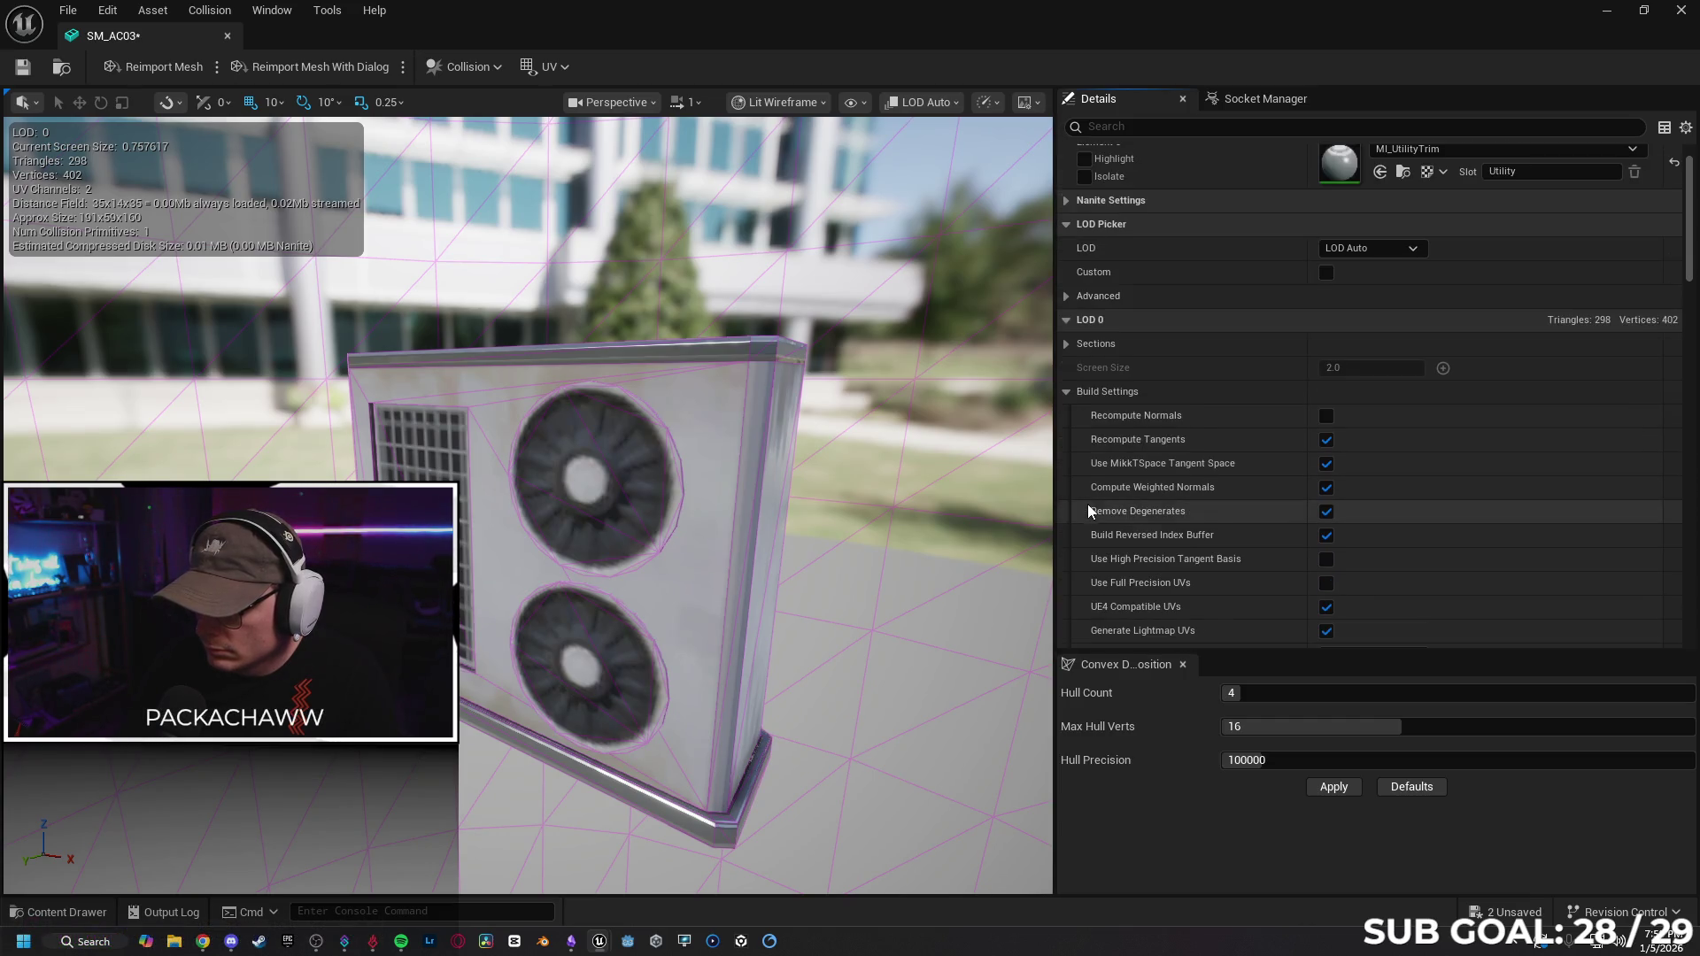
scroll(1088, 503, down, 3)
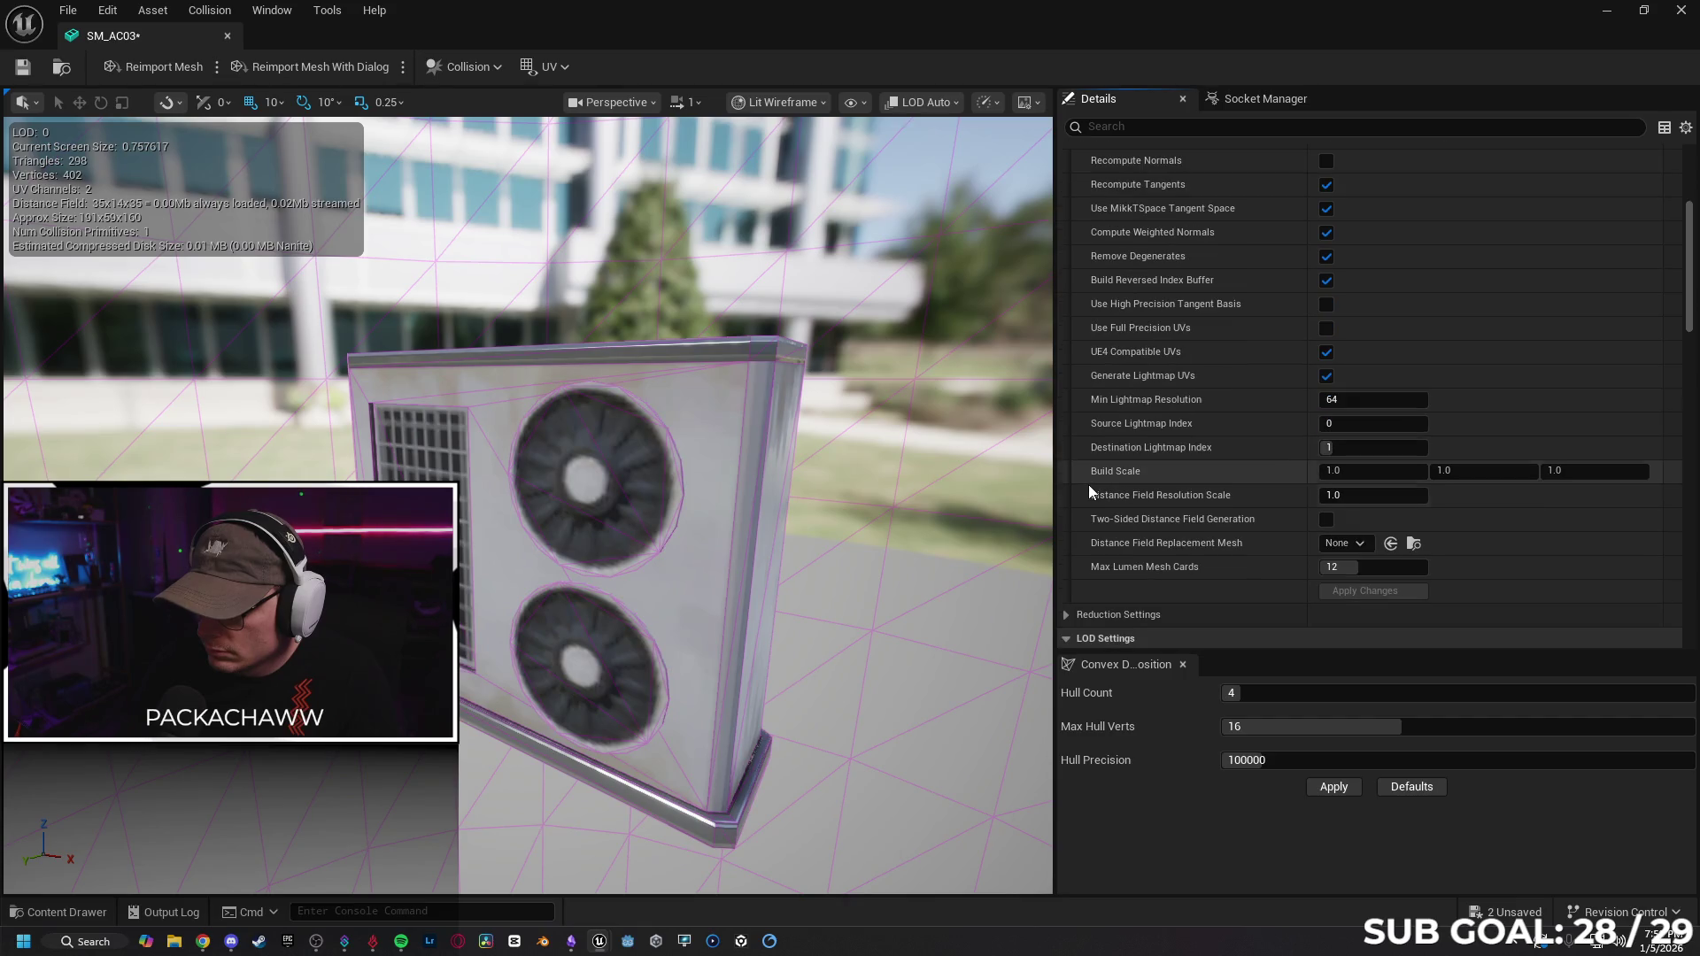
scroll(1076, 399, up, 3)
click(1067, 335)
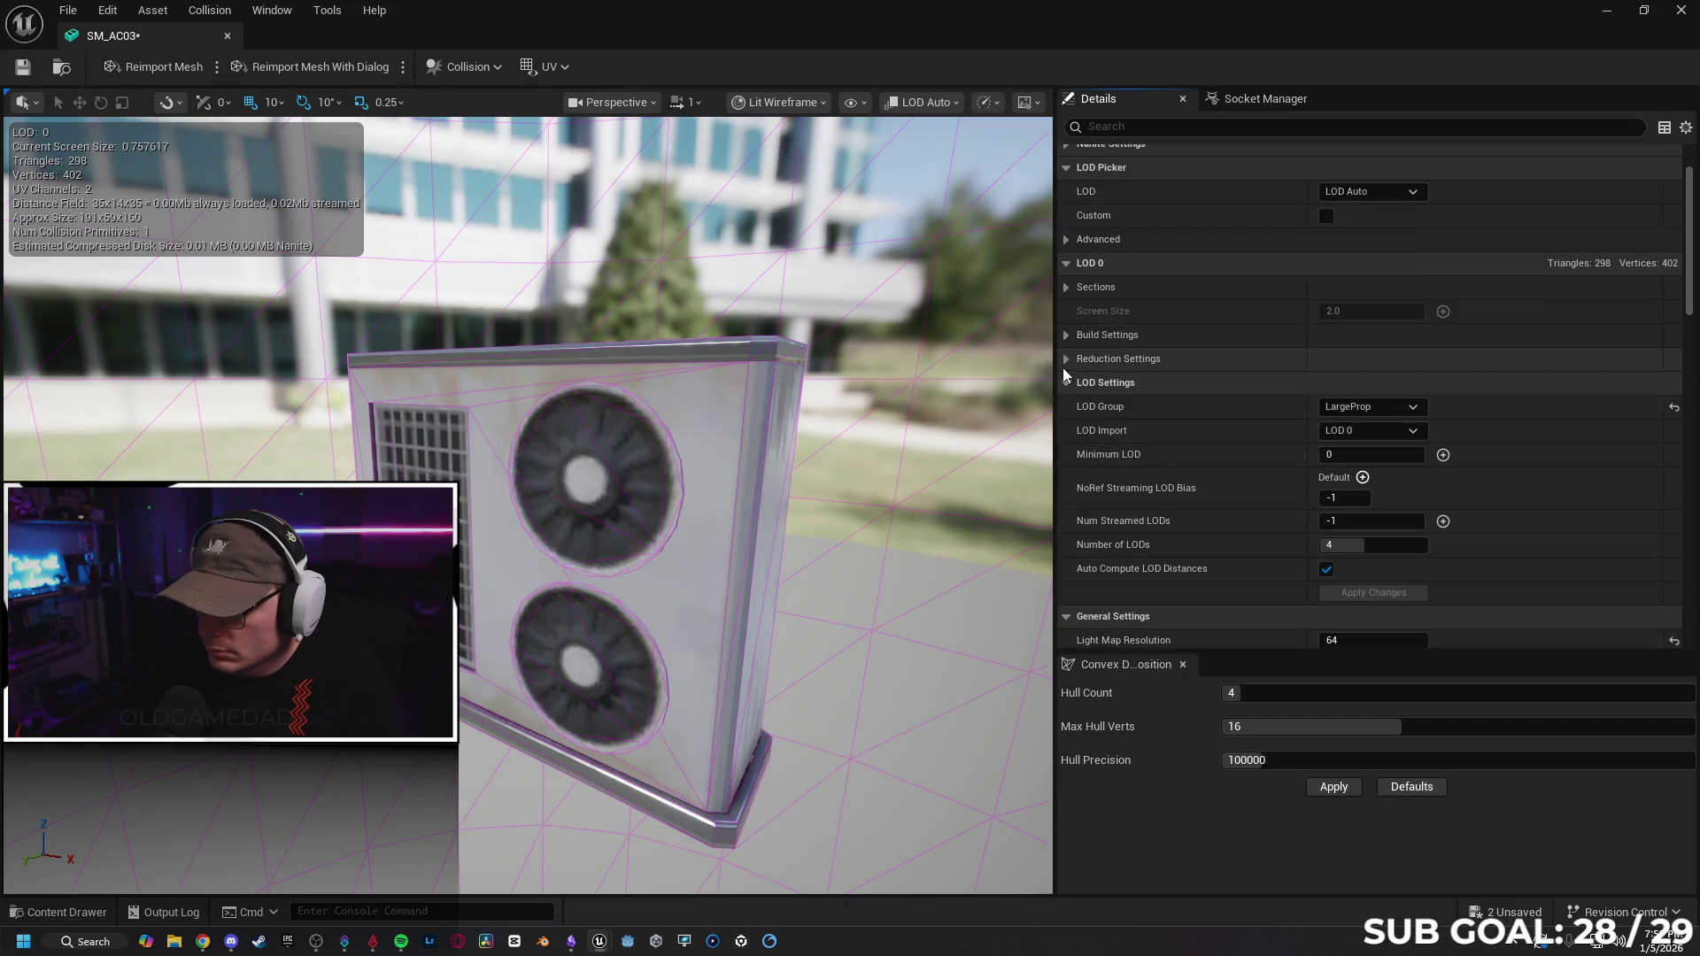
click(1066, 358)
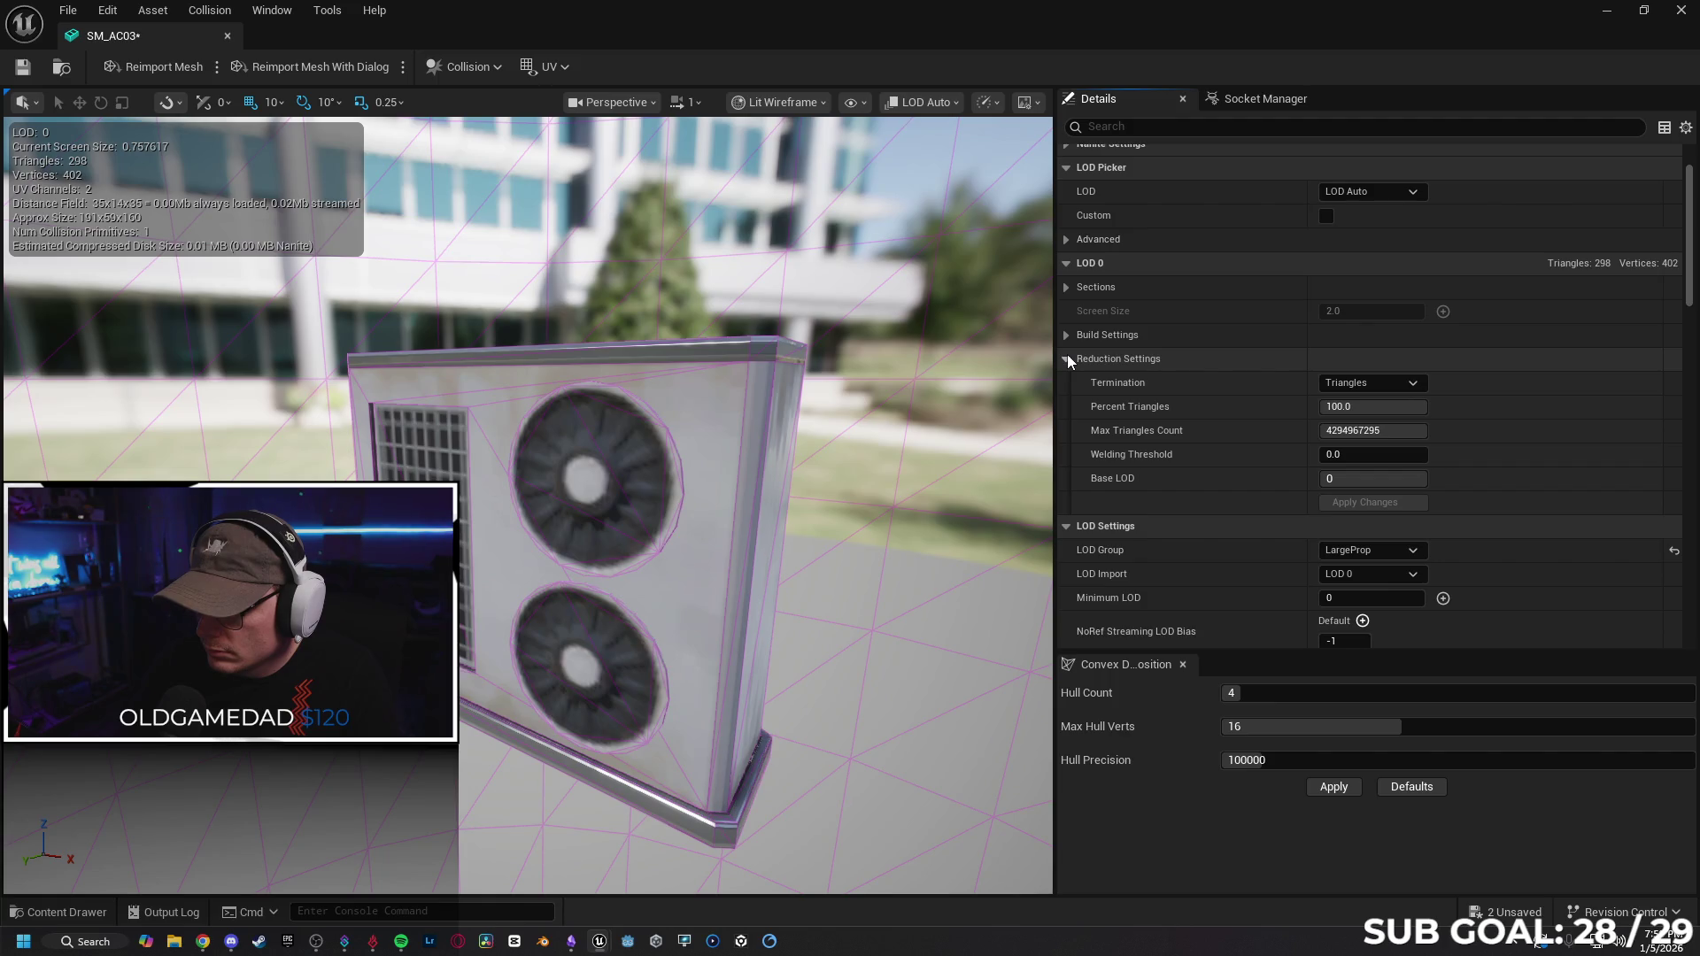
click(1068, 359)
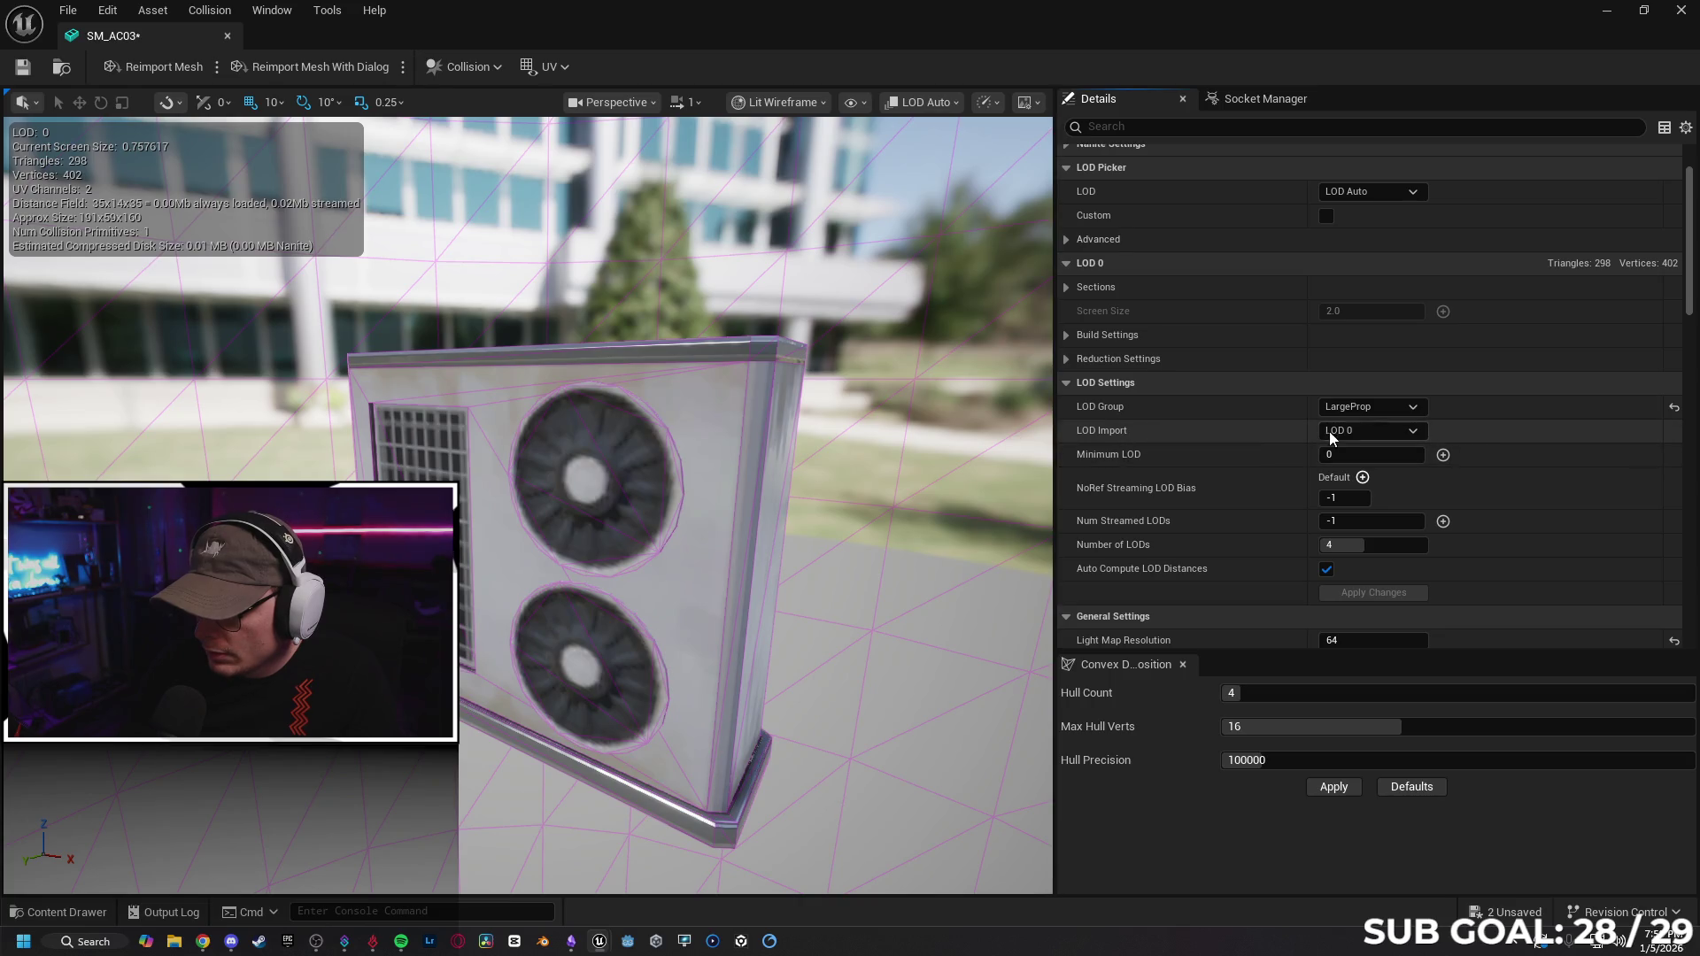
mouse_move(921, 444)
mouse_down()
mouse_move(851, 443)
mouse_move(850, 478)
mouse_move(850, 407)
mouse_move(850, 479)
mouse_up()
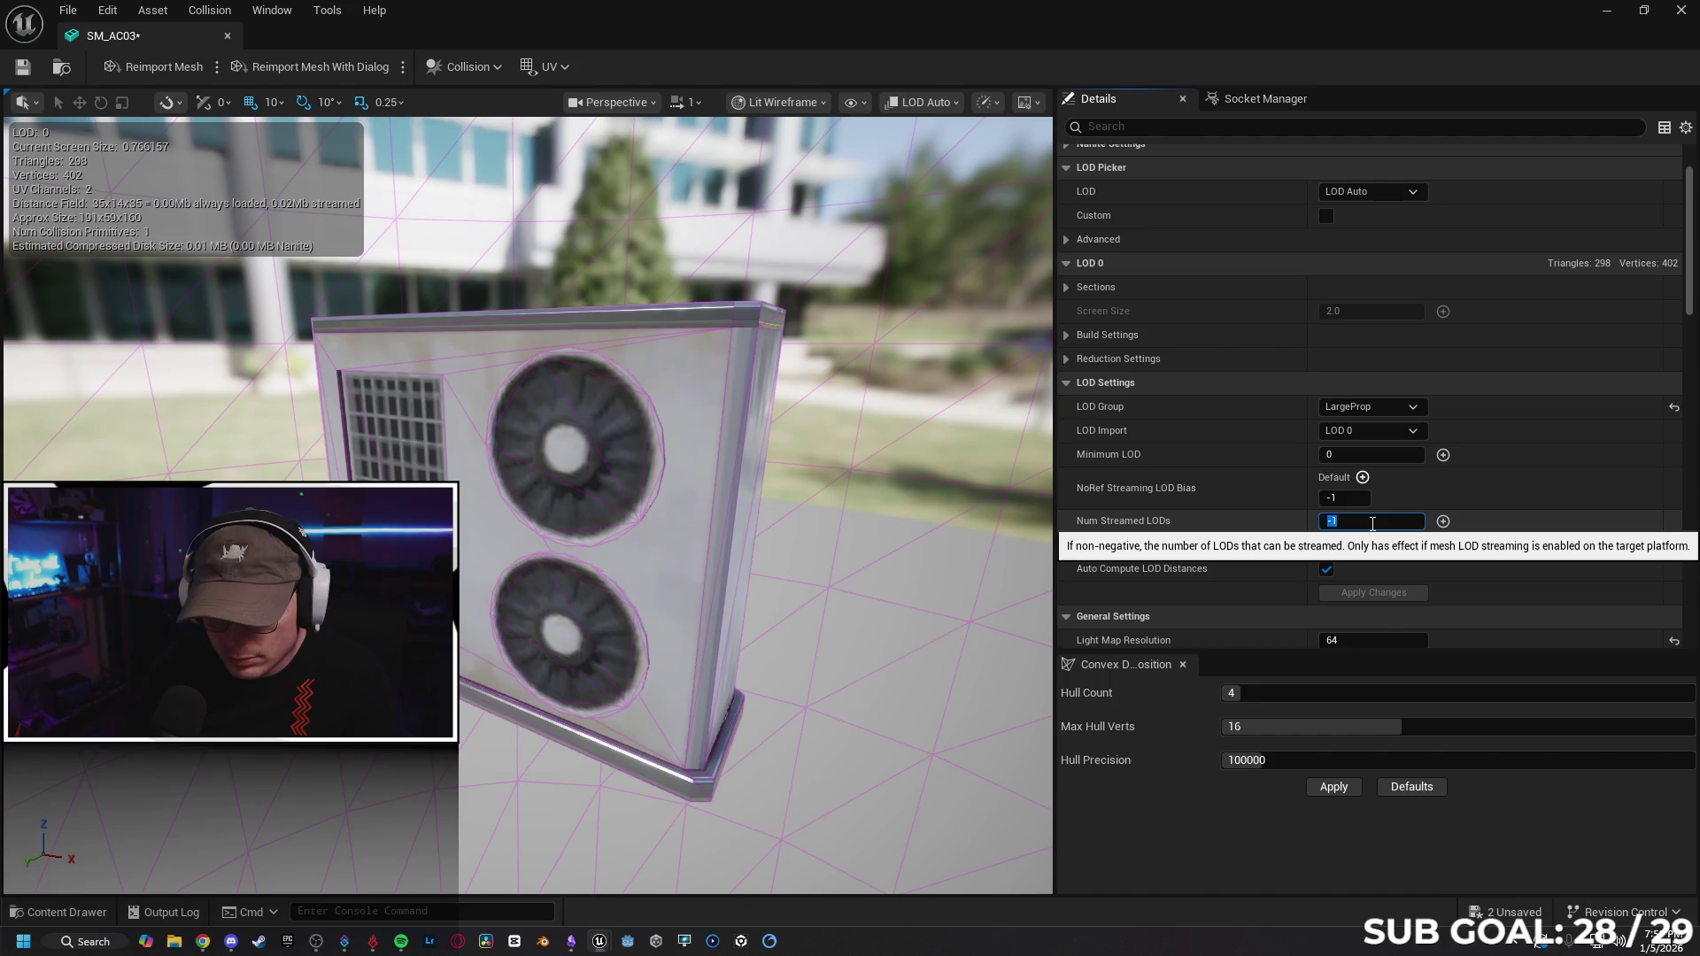
text(4)
Restore Num Streamed LODs to -1 by undoing the edited value.
key(Return)
scroll(531, 504, down, 5)
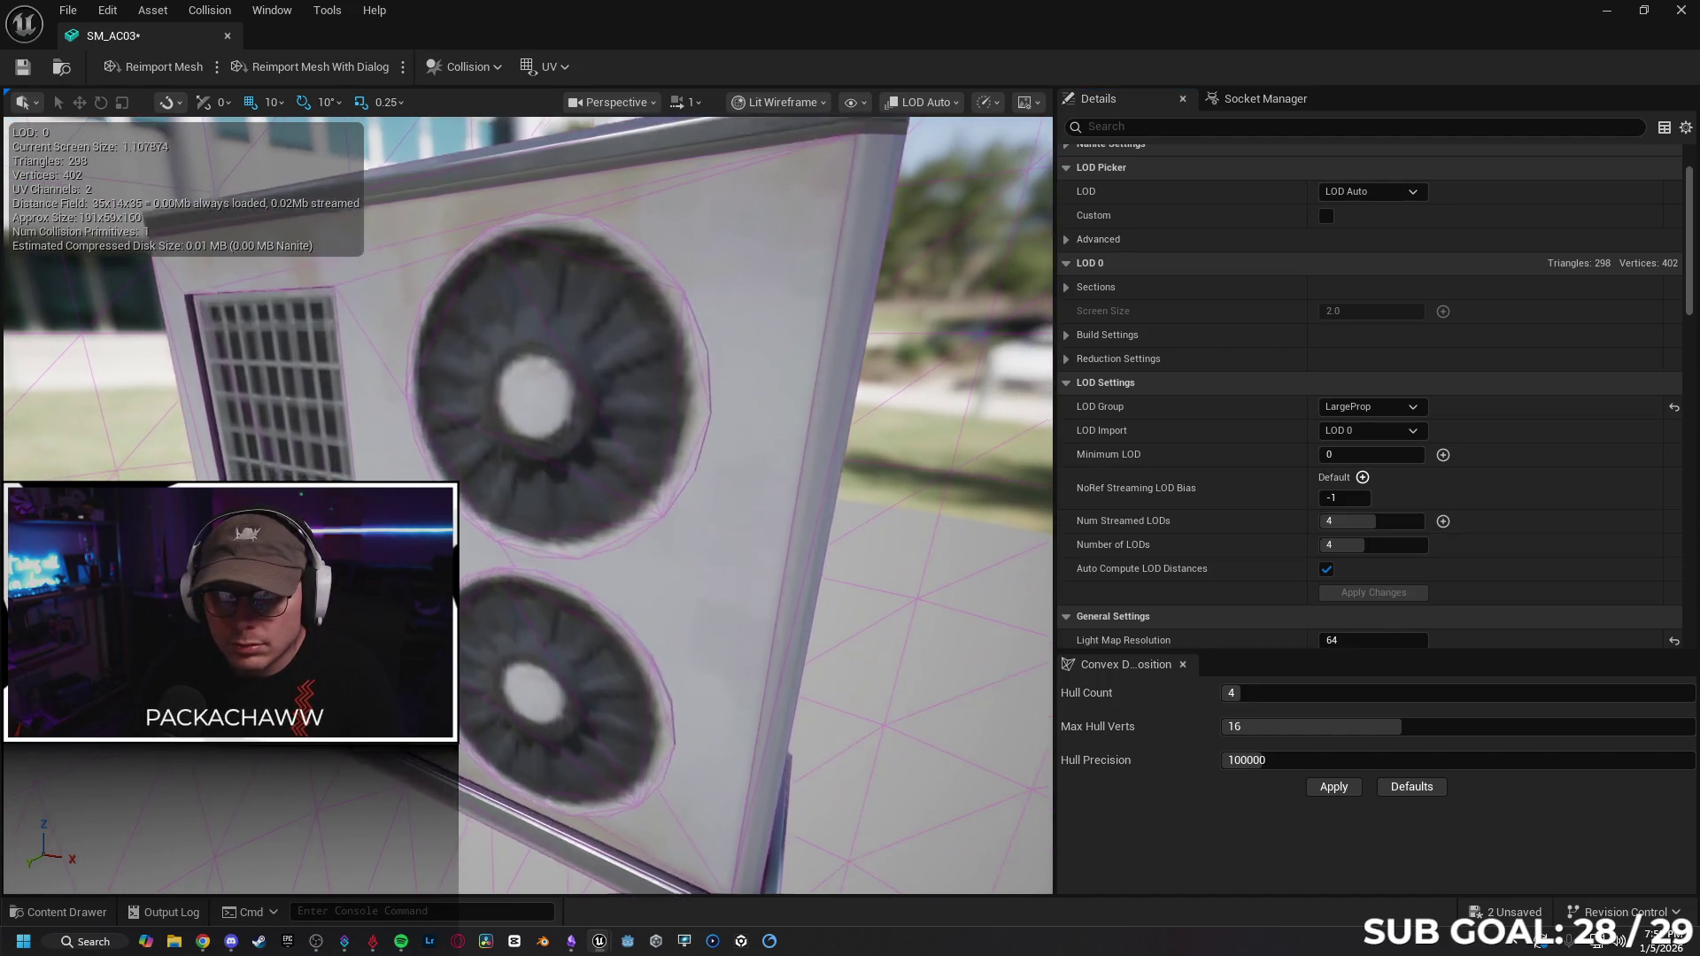
scroll(766, 454, up, 10)
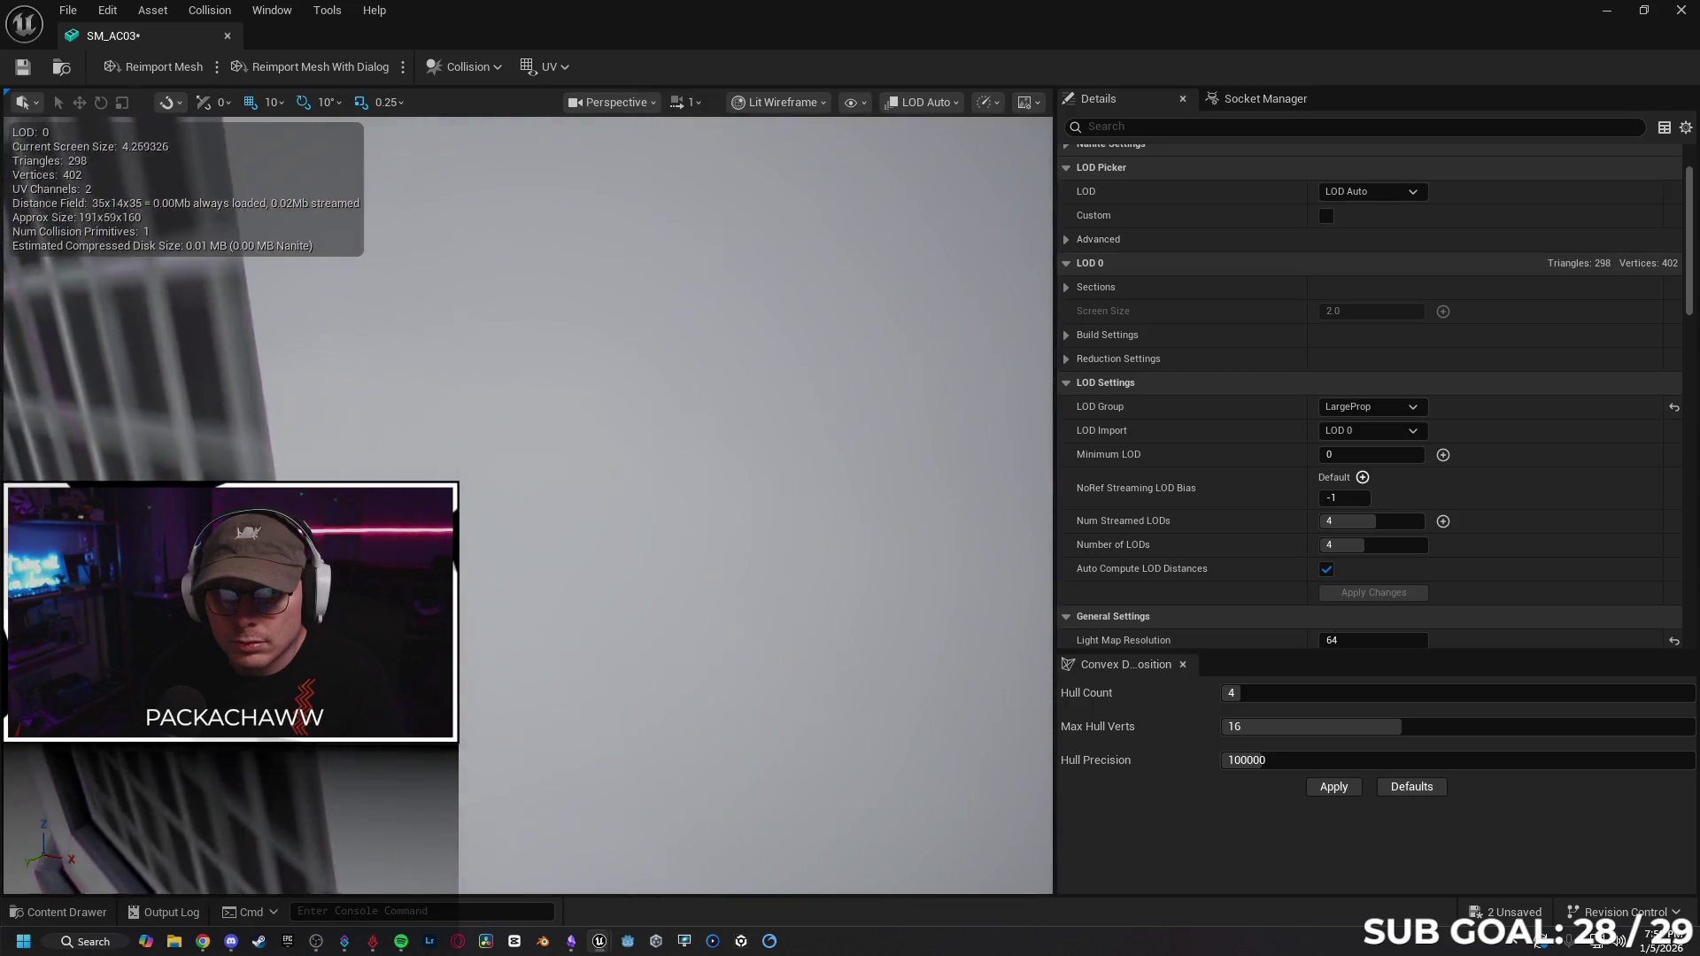
scroll(531, 505, down, 10)
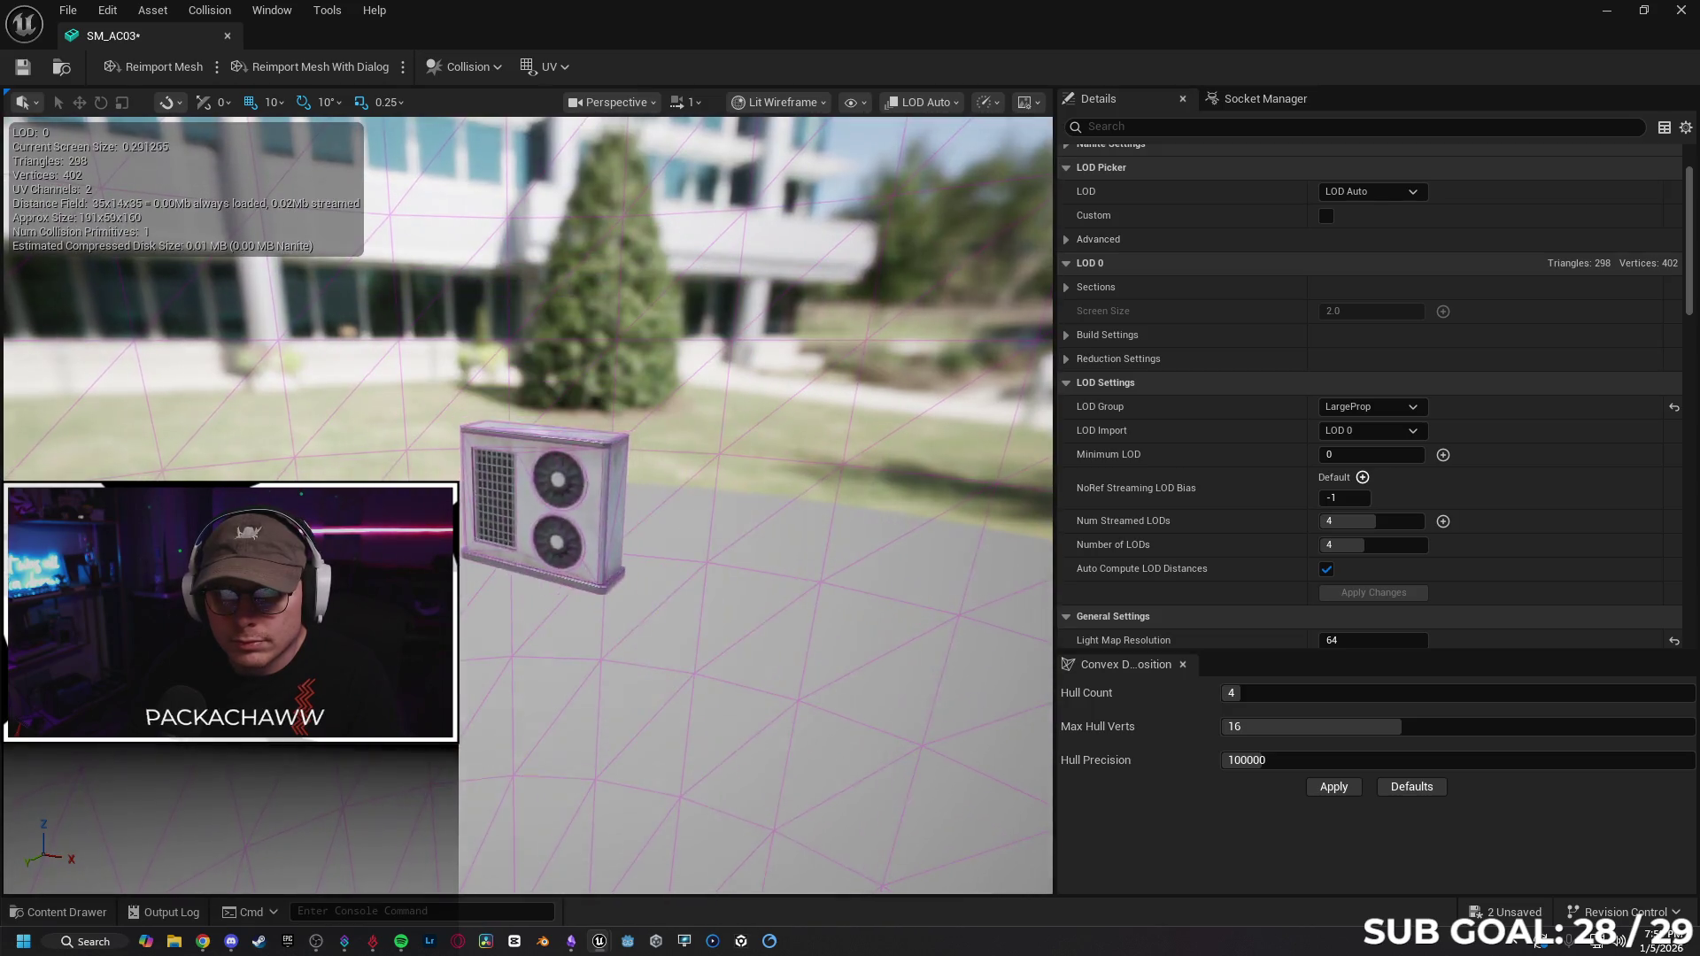
scroll(794, 448, up, 5)
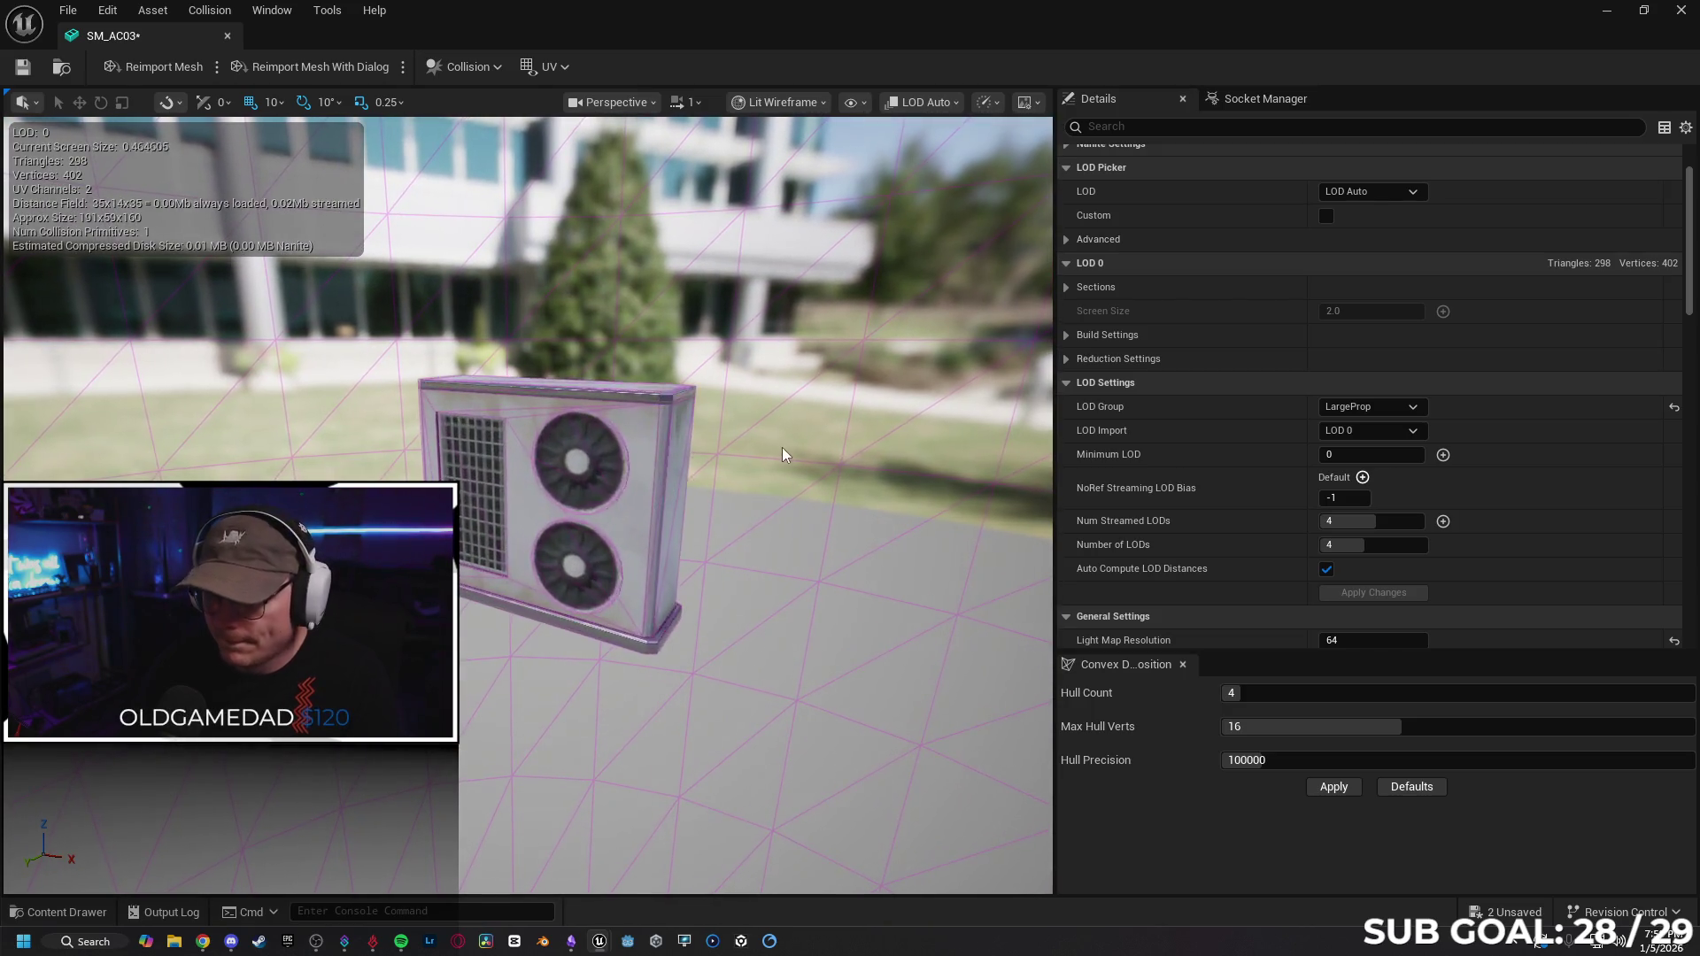
key(ctrl+z)
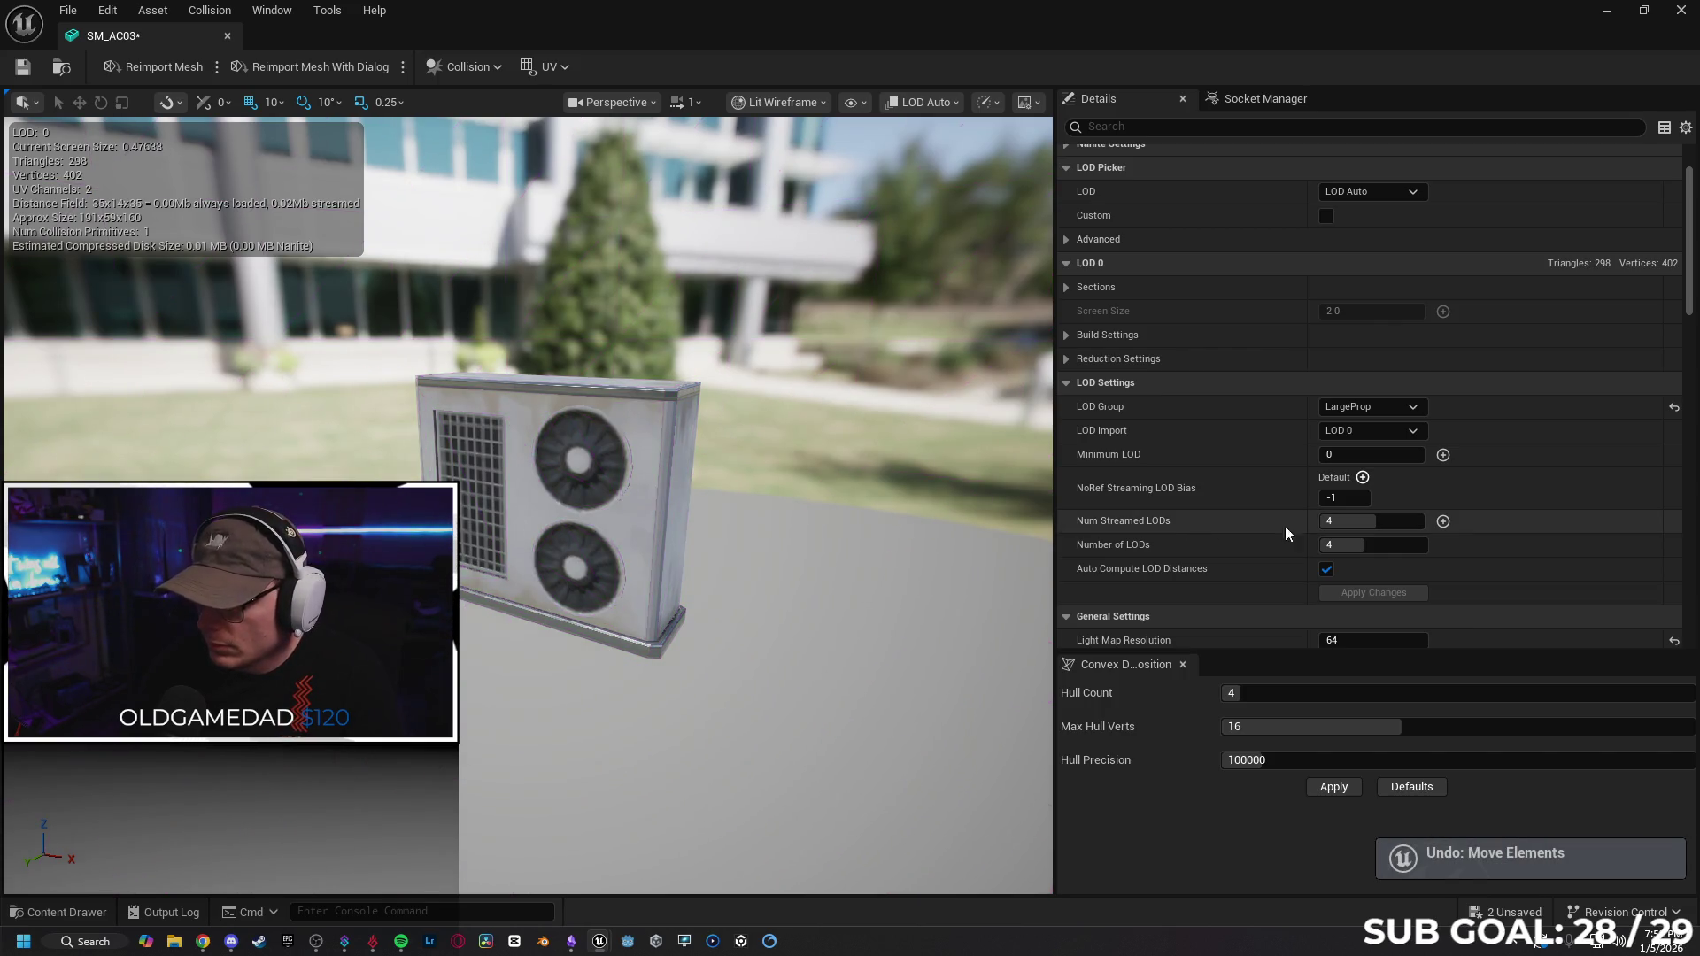
click(1353, 523)
text(-1)
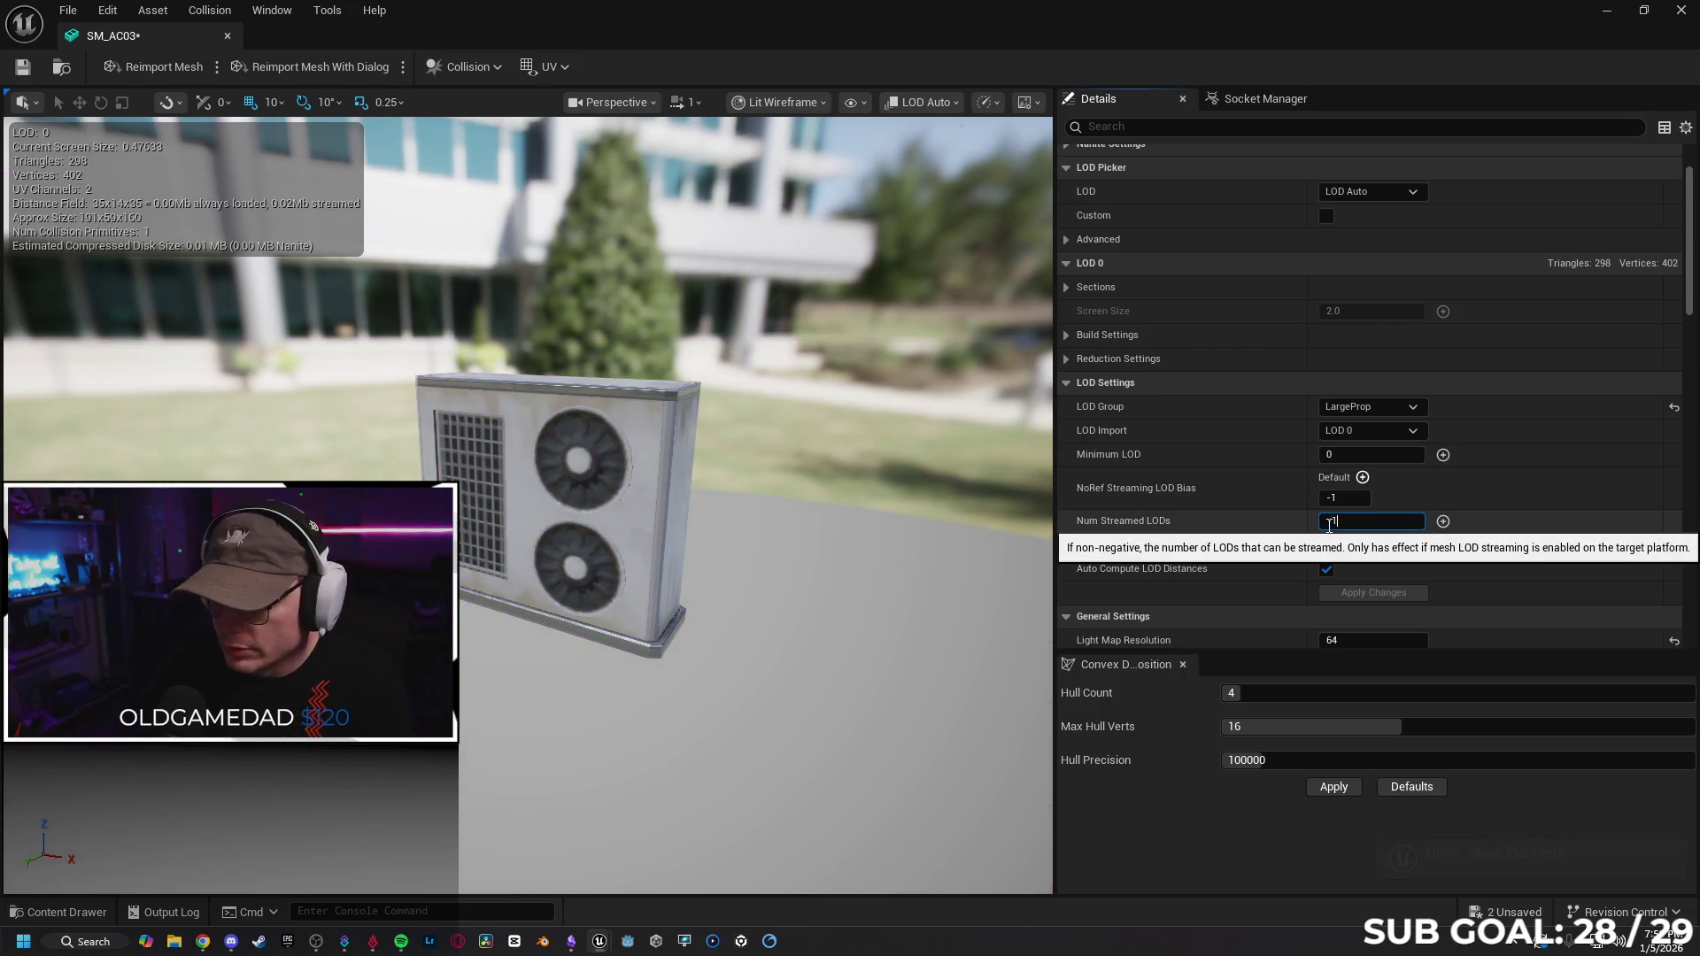
Turn Auto Compute LOD Distances off and back on.
scroll(776, 489, up, 3)
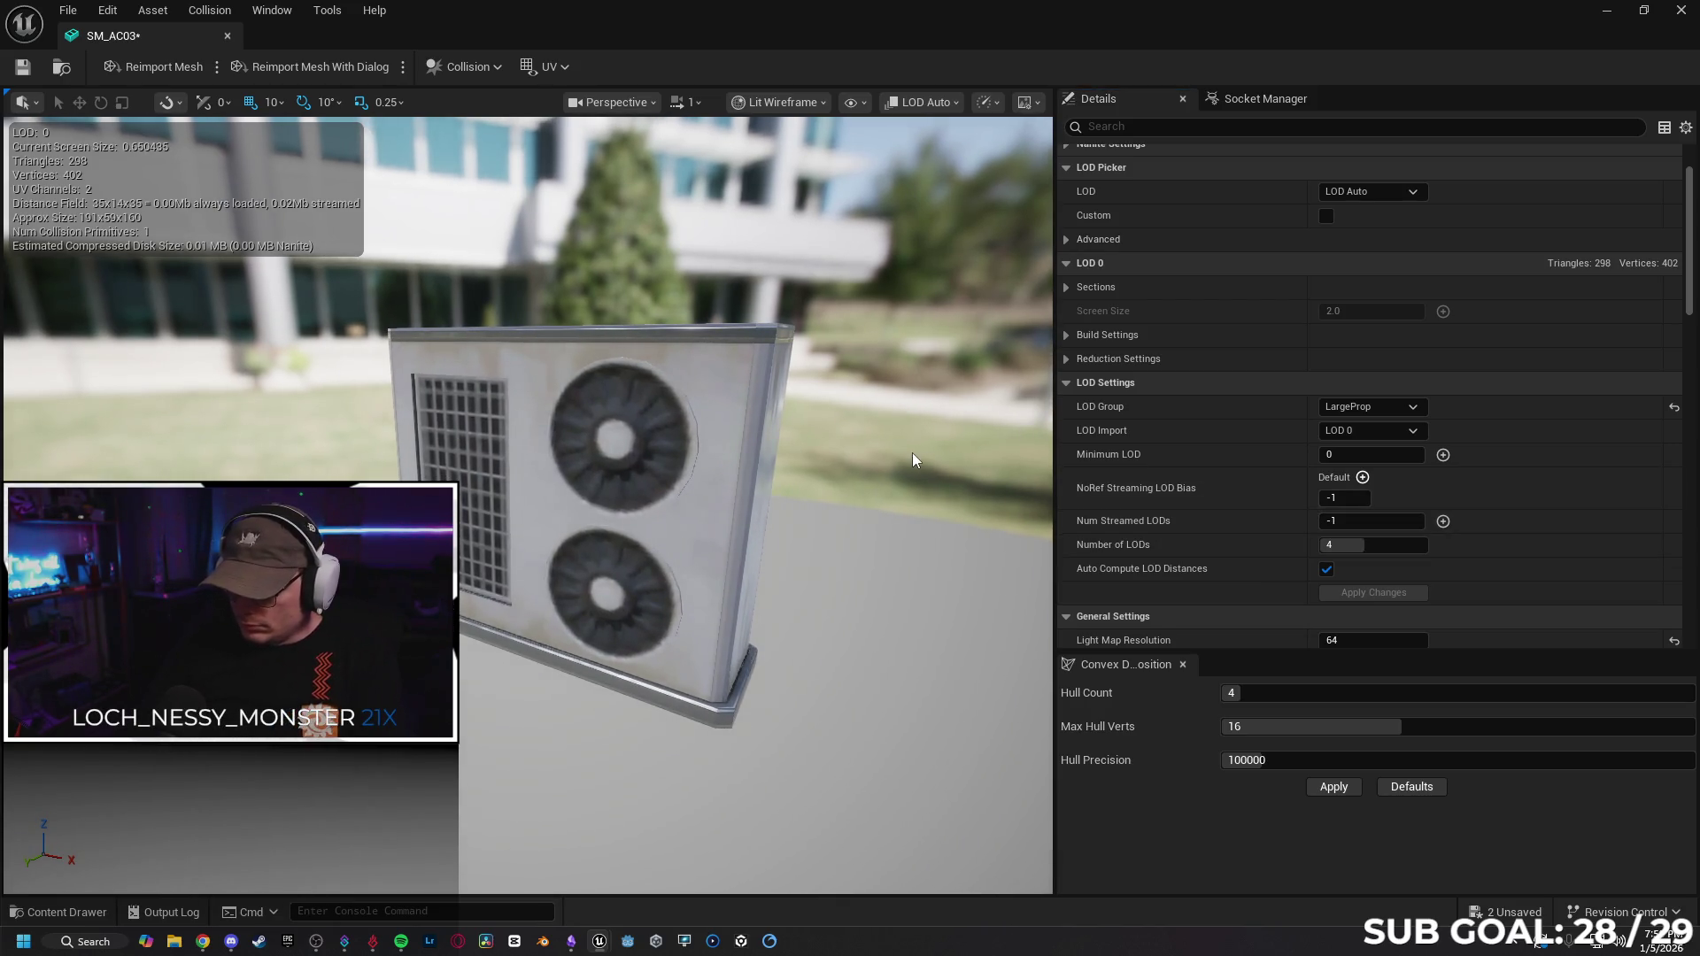
scroll(1182, 480, down, 1)
click(1326, 513)
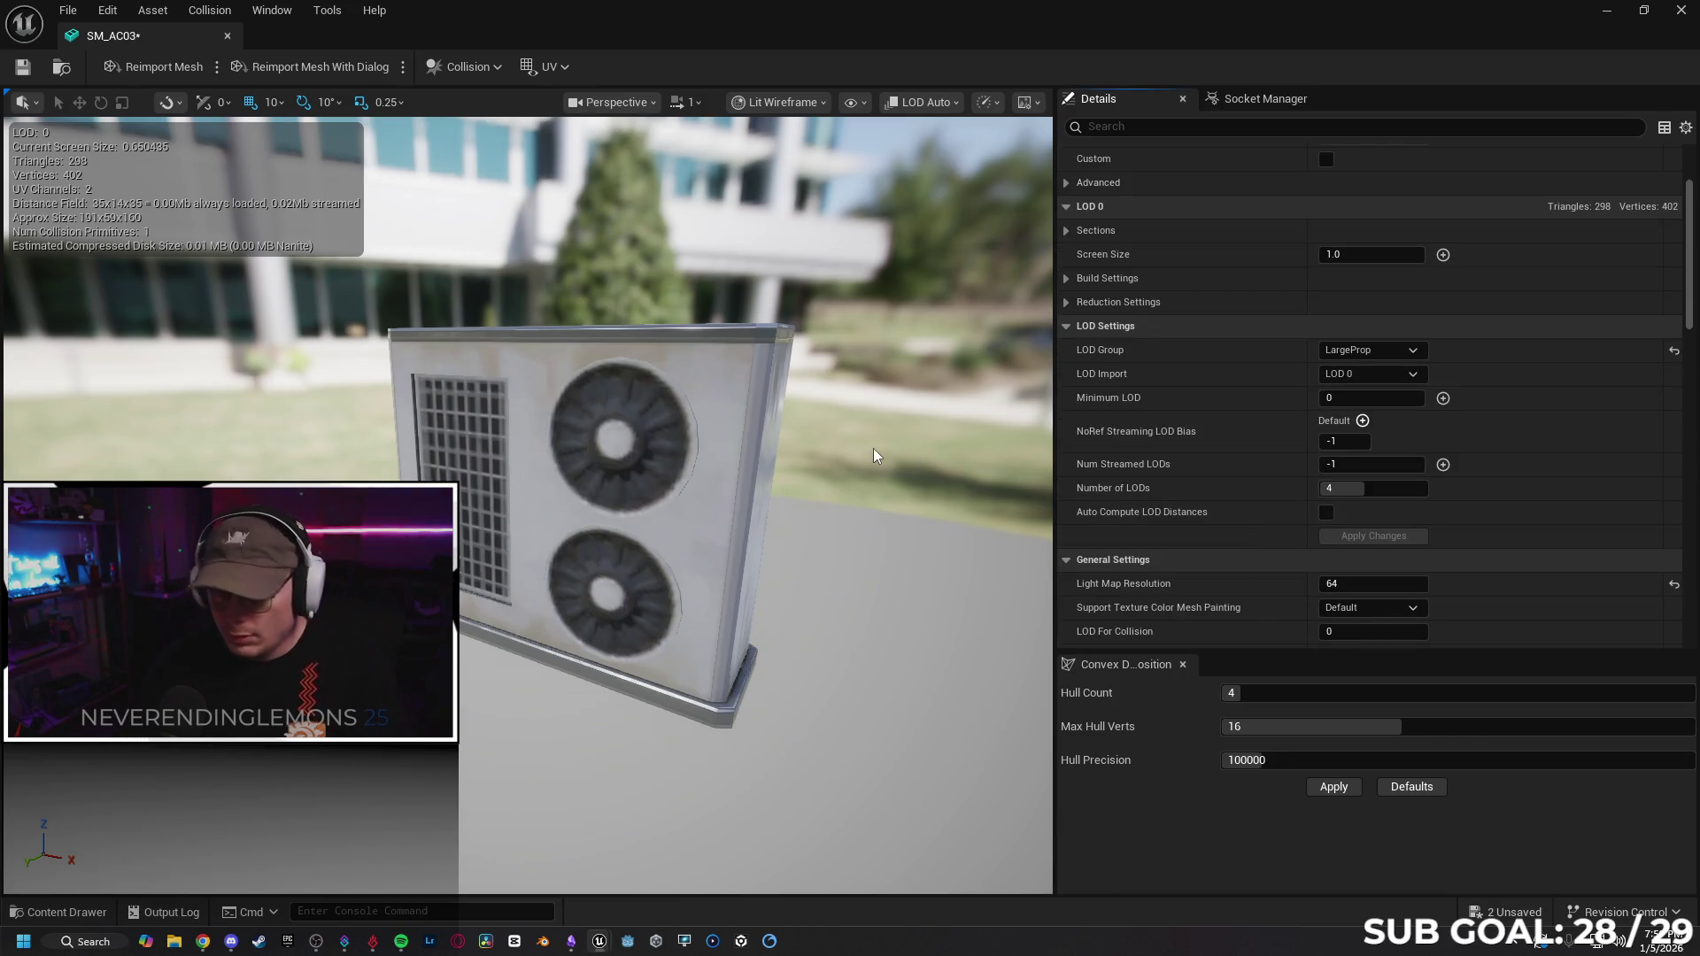
scroll(890, 459, down, 3)
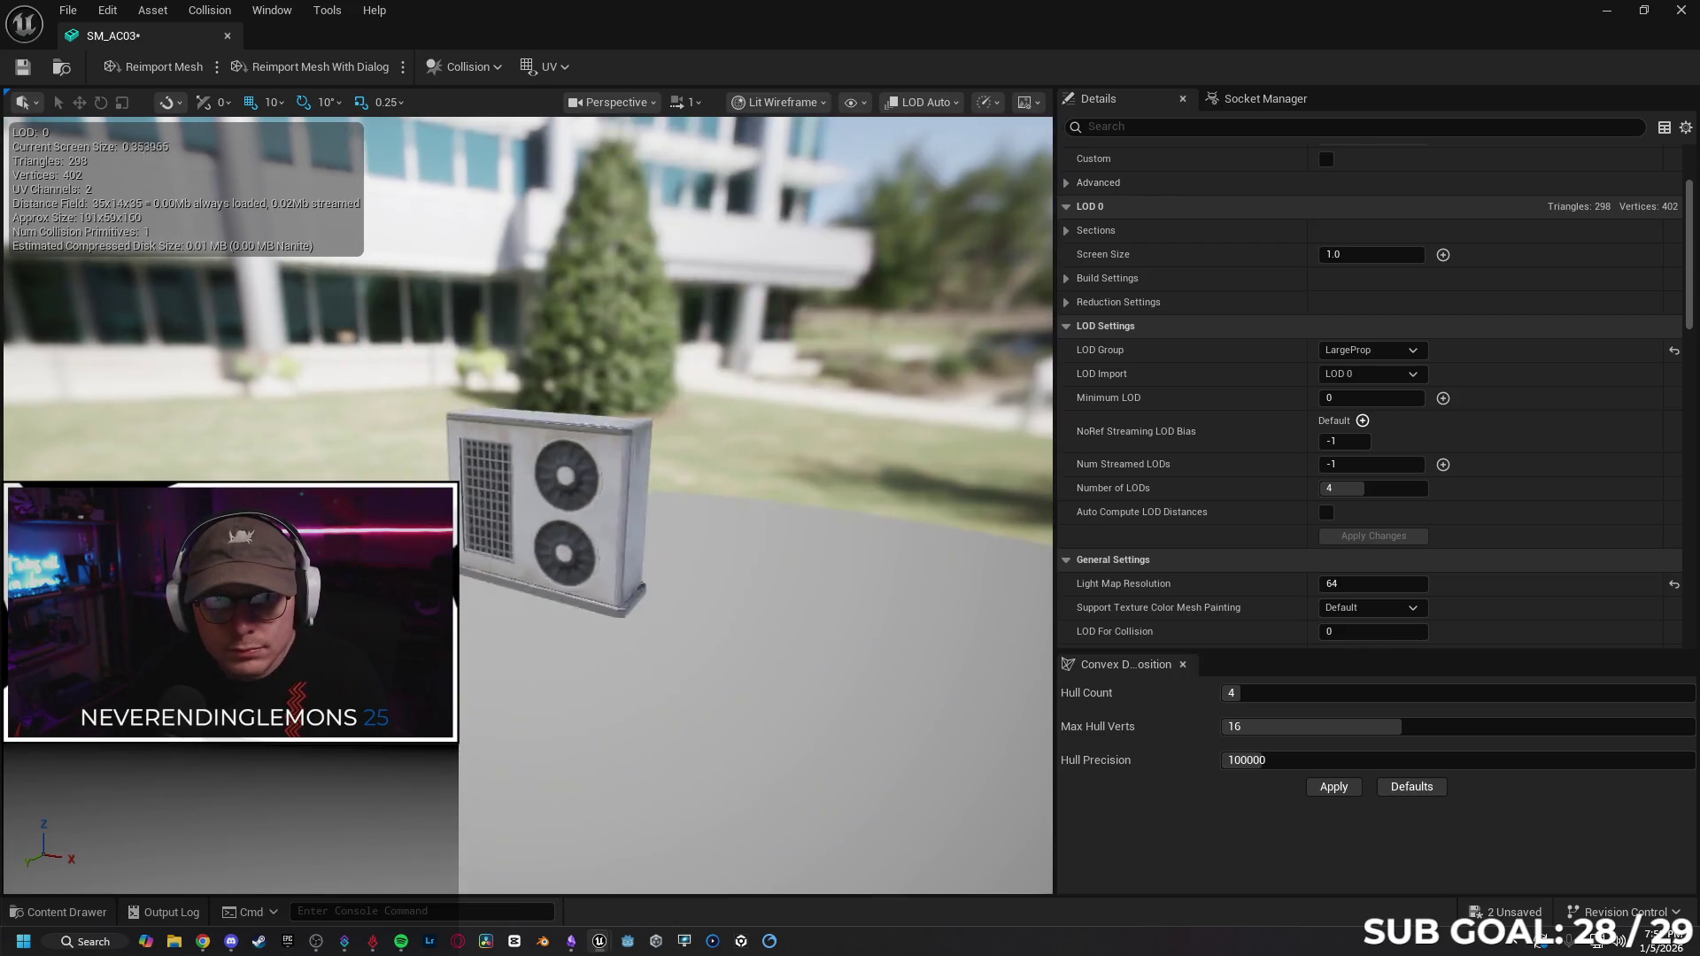
scroll(890, 459, up, 5)
scroll(890, 459, up, 1)
click(1325, 513)
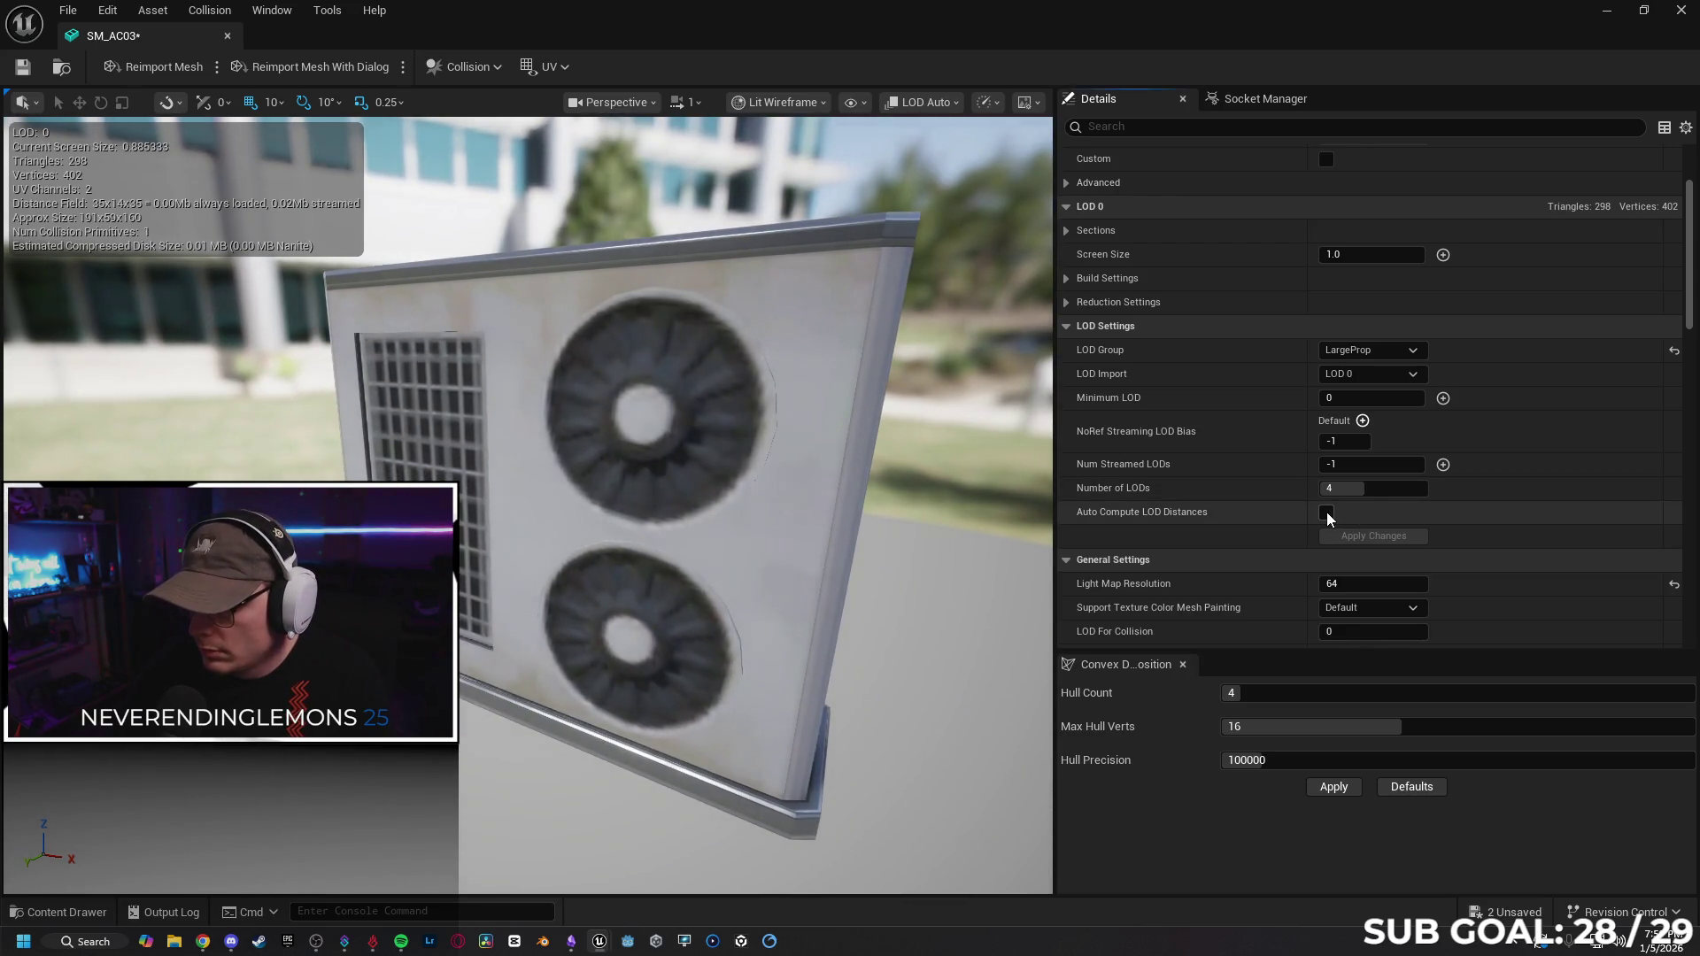
scroll(1194, 531, down, 2)
scroll(1181, 466, down, 2)
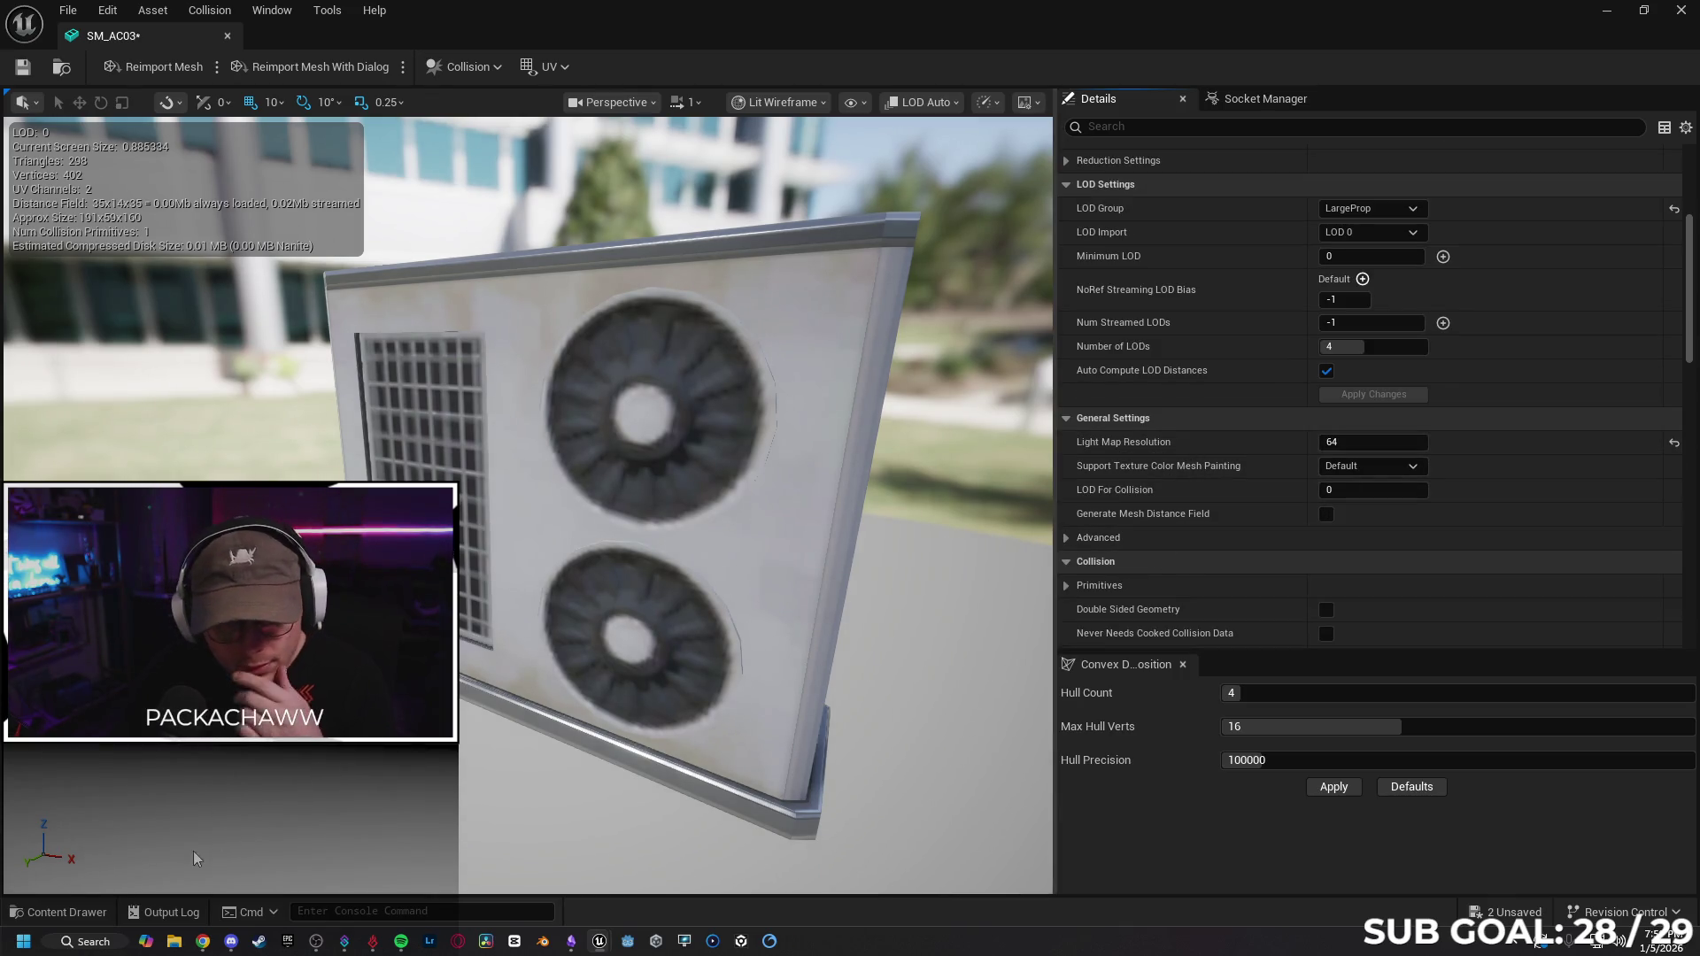
Glance at the content drawer, orbit the mesh, and check the Gemini chat before returning to Unreal.
click(77, 917)
click(77, 917)
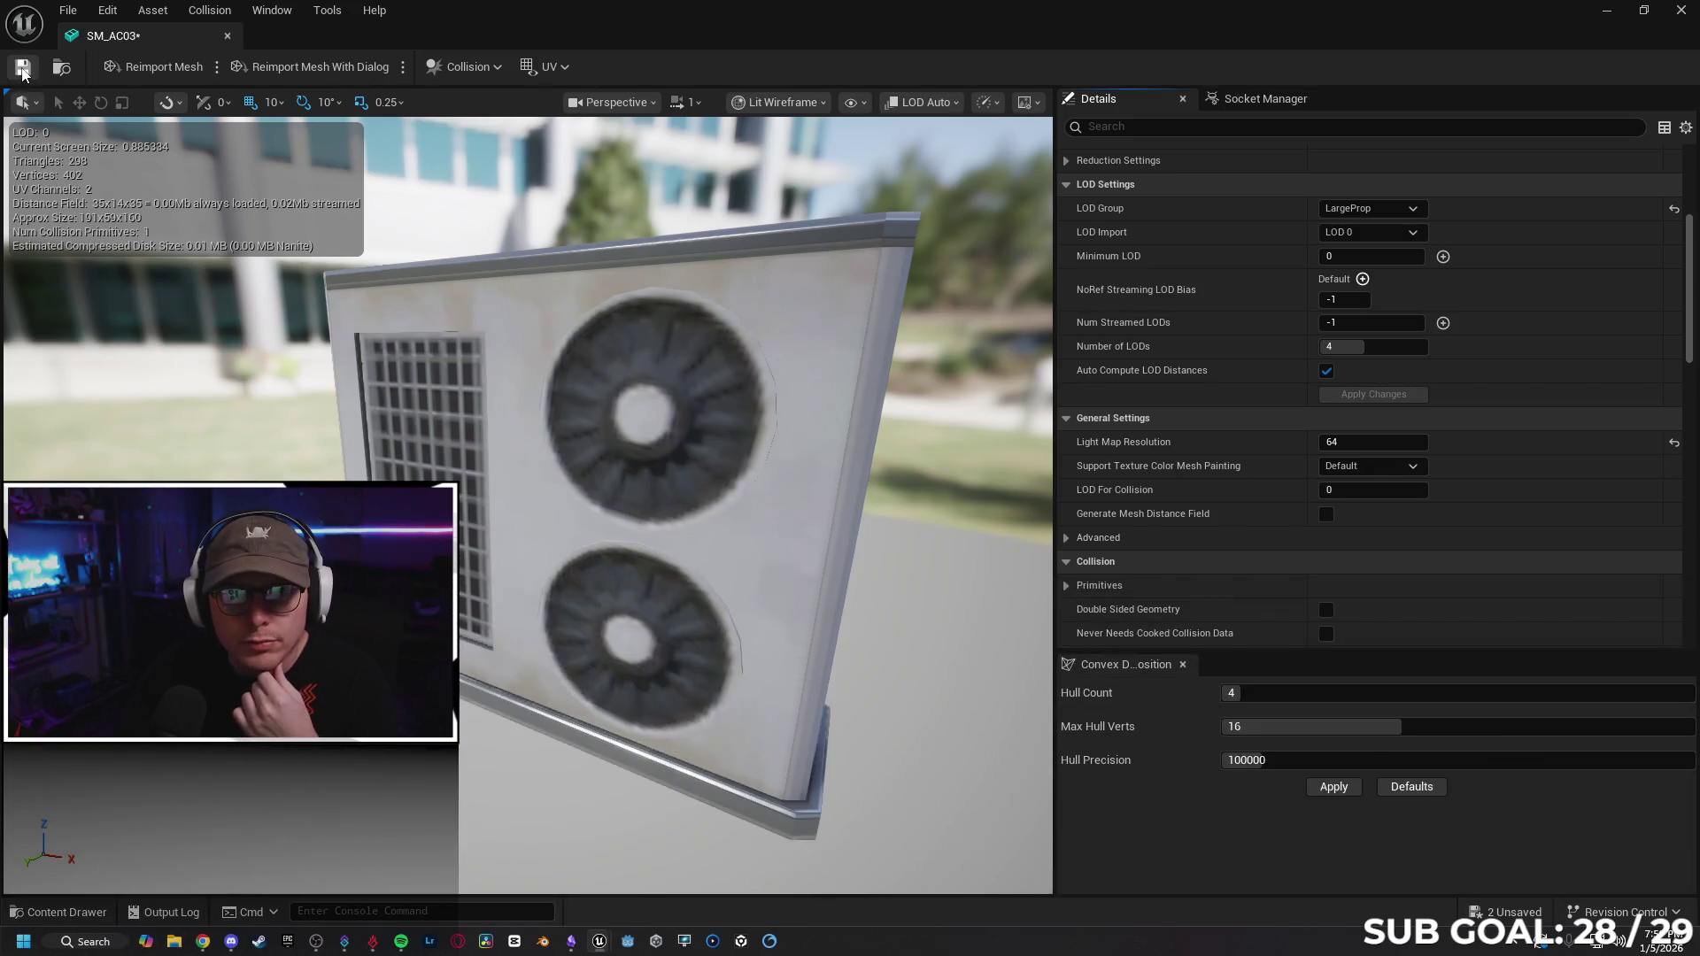
scroll(528, 505, down, 5)
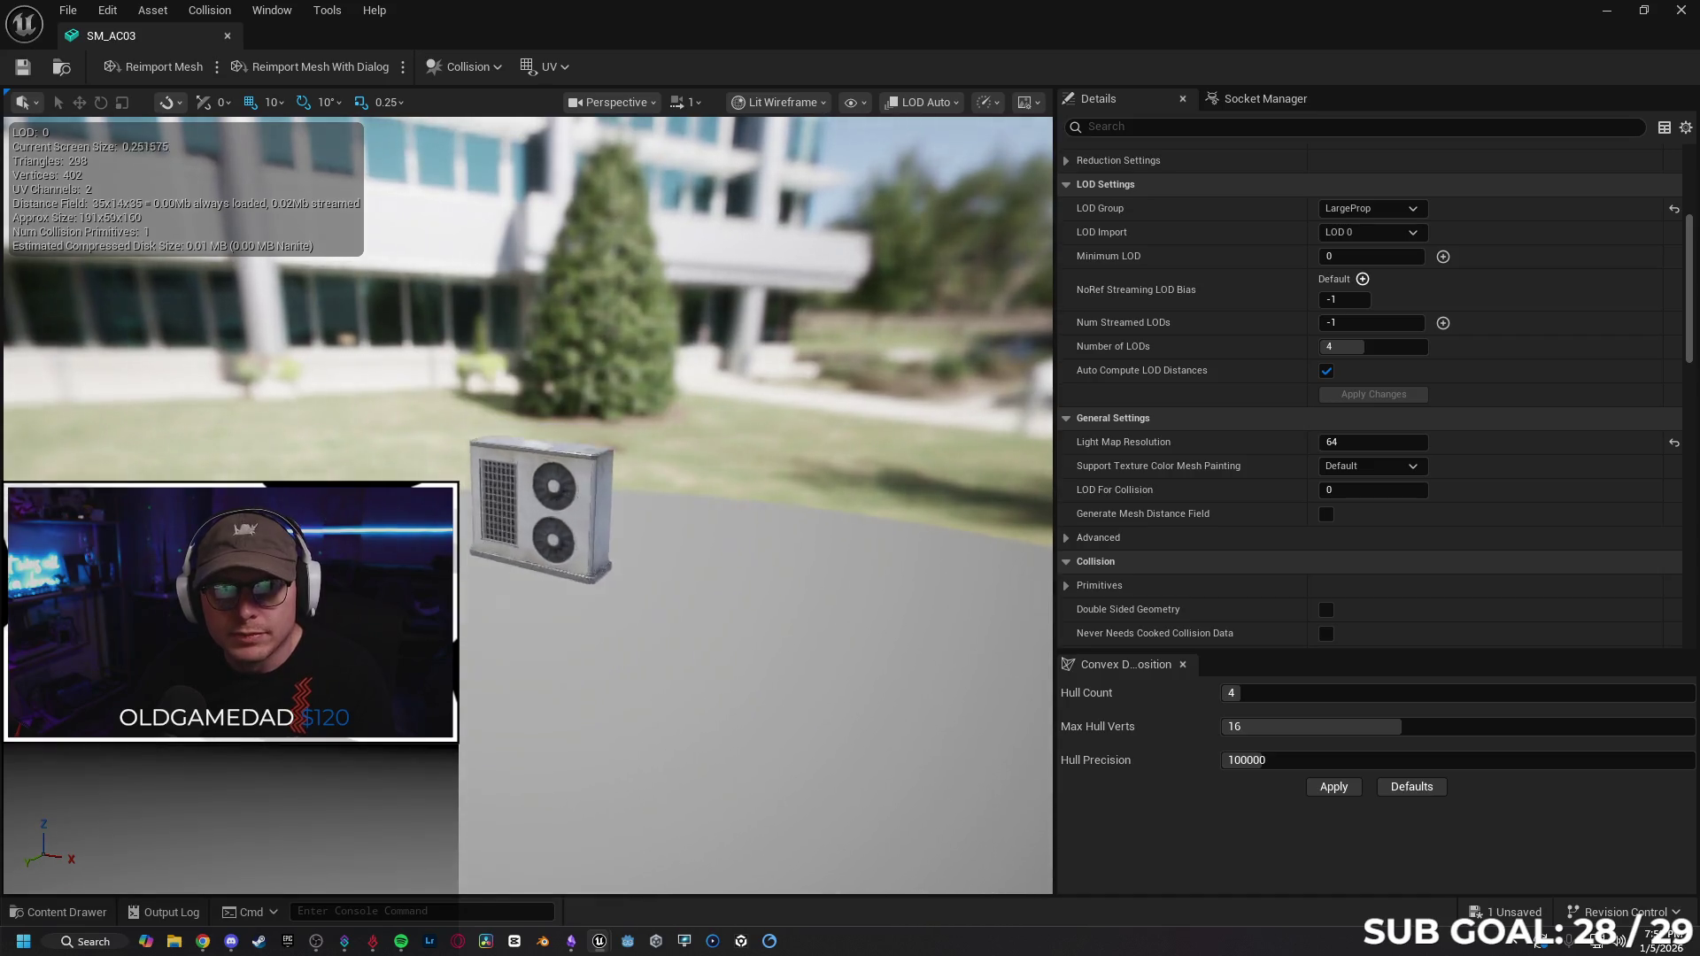
scroll(528, 504, up, 10)
scroll(598, 477, down, 5)
drag(598, 476, 597, 476)
scroll(598, 476, up, 3)
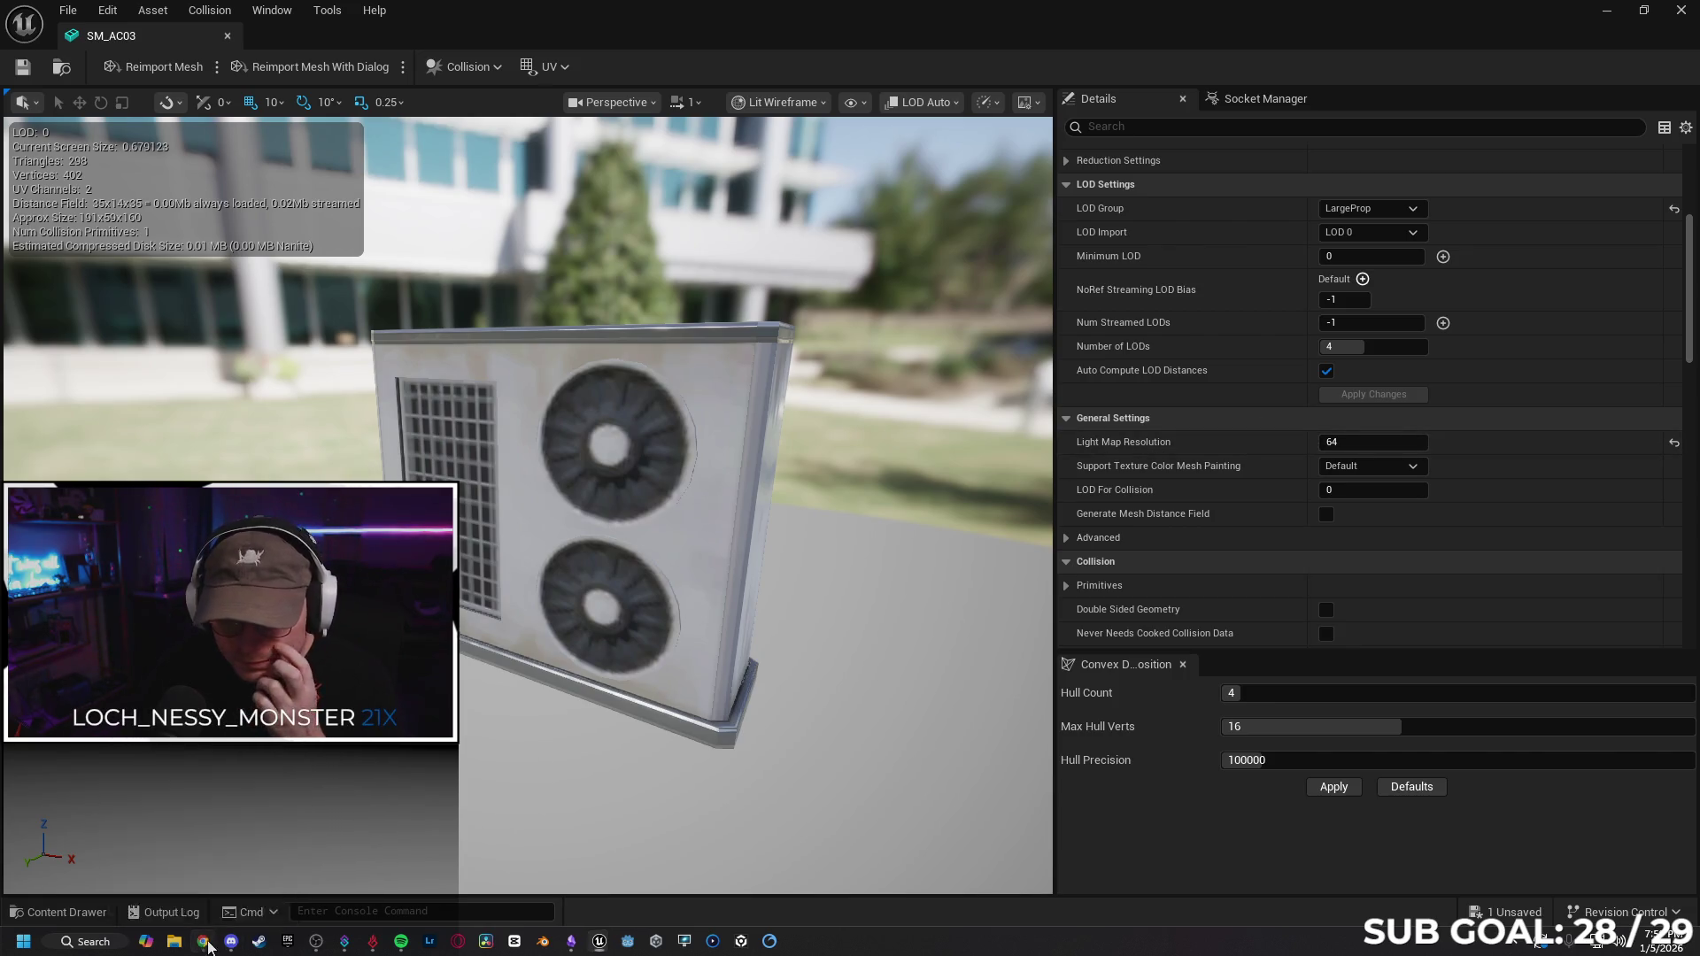
click(206, 944)
scroll(1336, 549, down, 2)
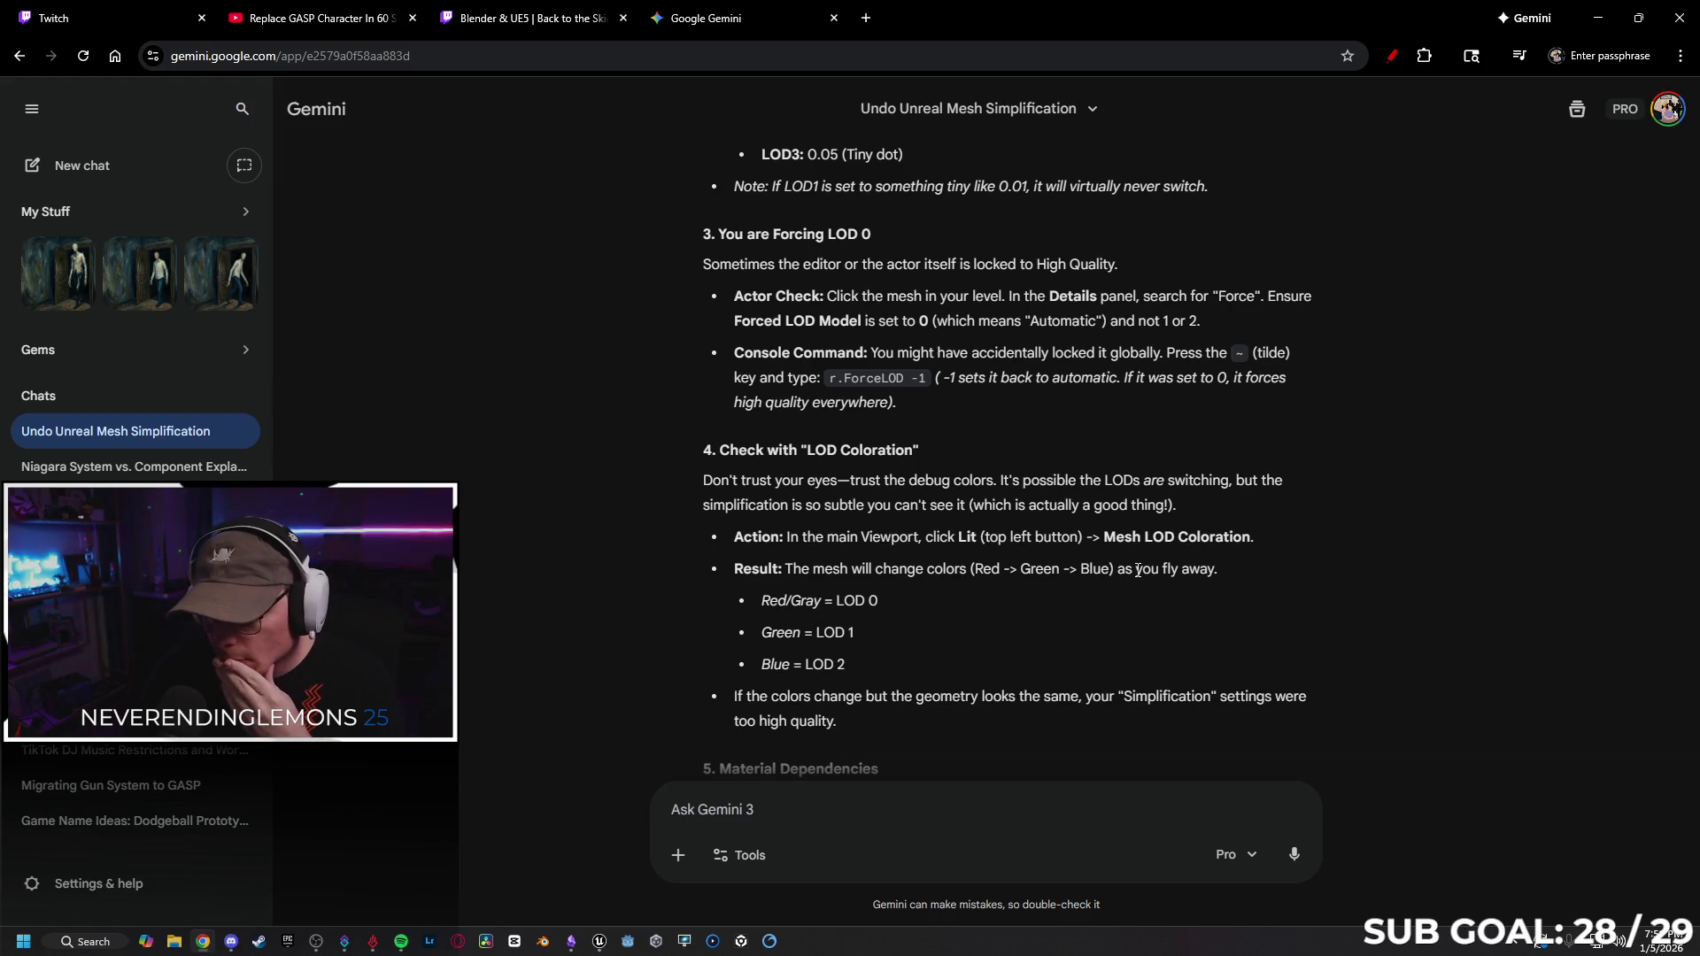
click(1599, 18)
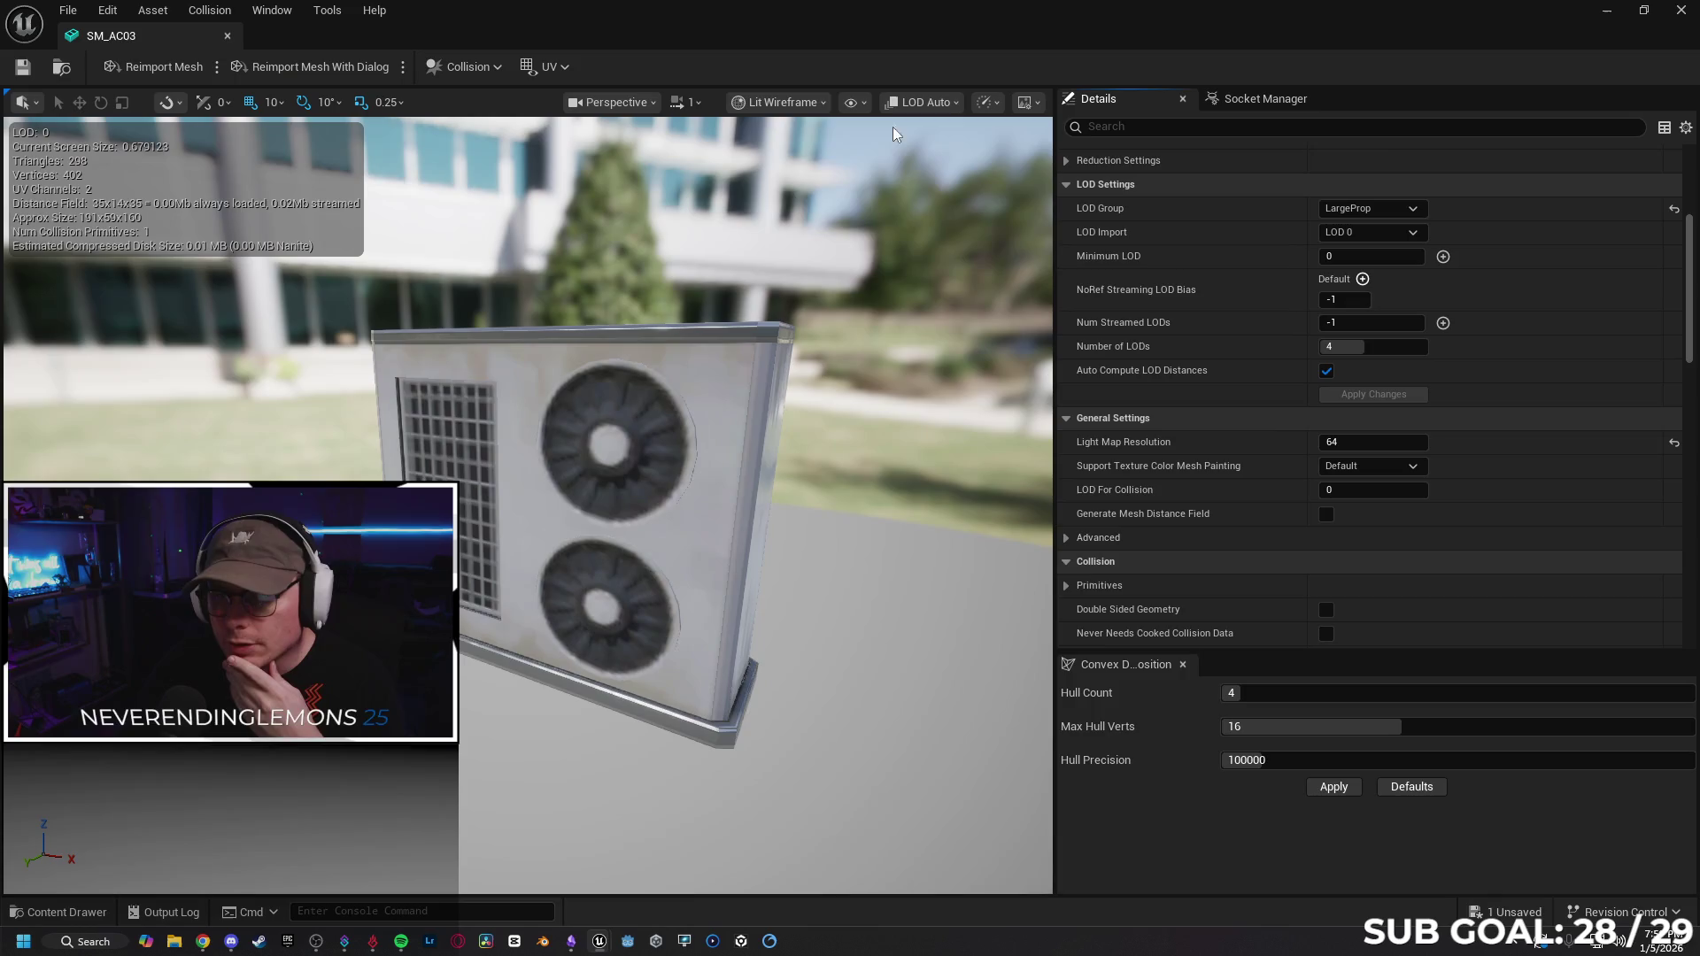
Switch the viewport view mode to Level of Detail Coloration > Mesh LOD Coloration.
click(774, 108)
mouse_move(877, 370)
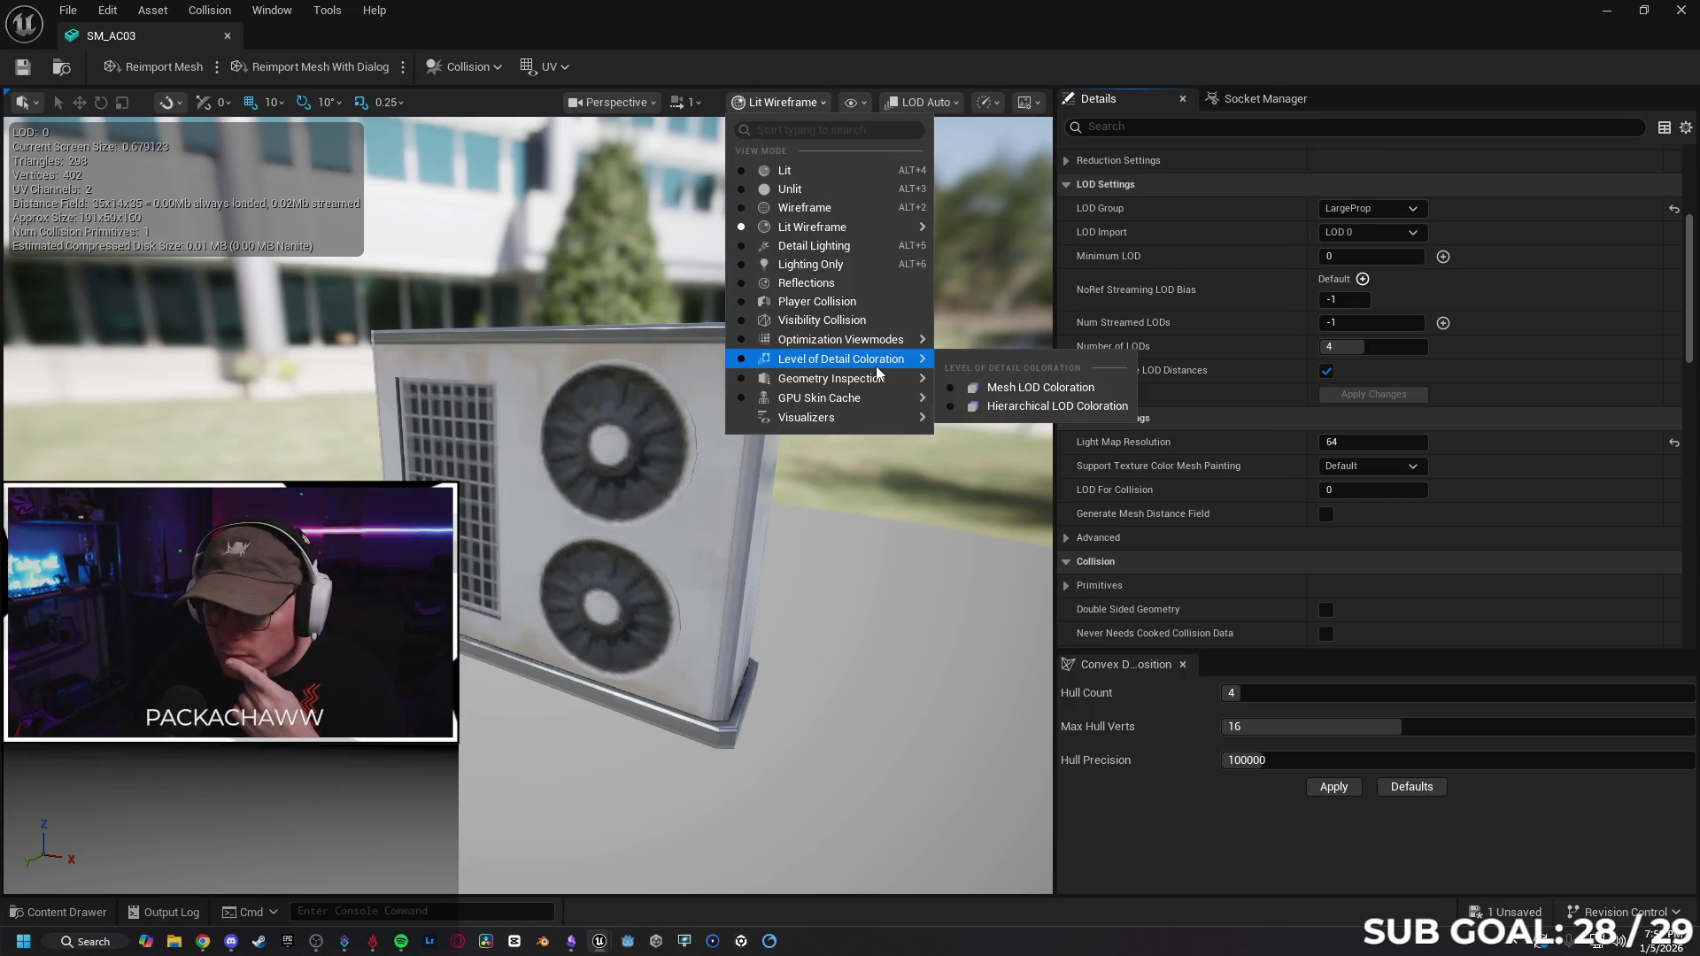
click(1017, 390)
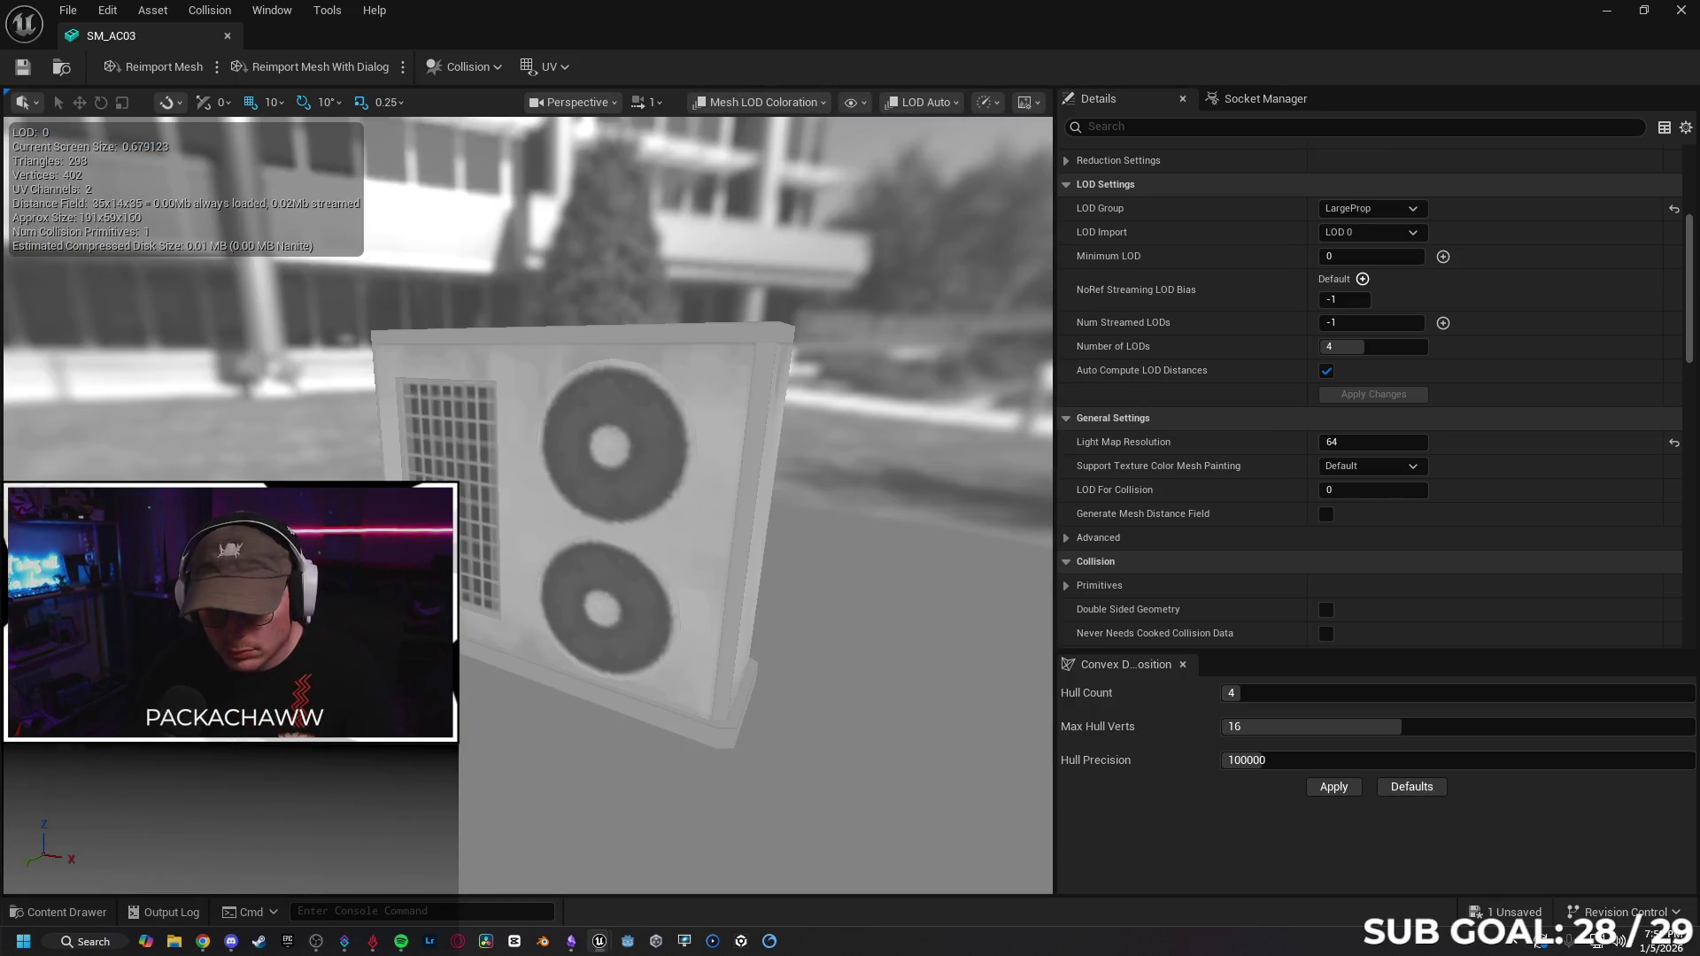
scroll(528, 505, down, 10)
scroll(541, 549, up, 10)
scroll(541, 548, down, 5)
Preview the mesh at LOD 0, LOD 1 and LOD 3, then return to LOD Auto and the Gemini chat.
click(921, 108)
click(933, 170)
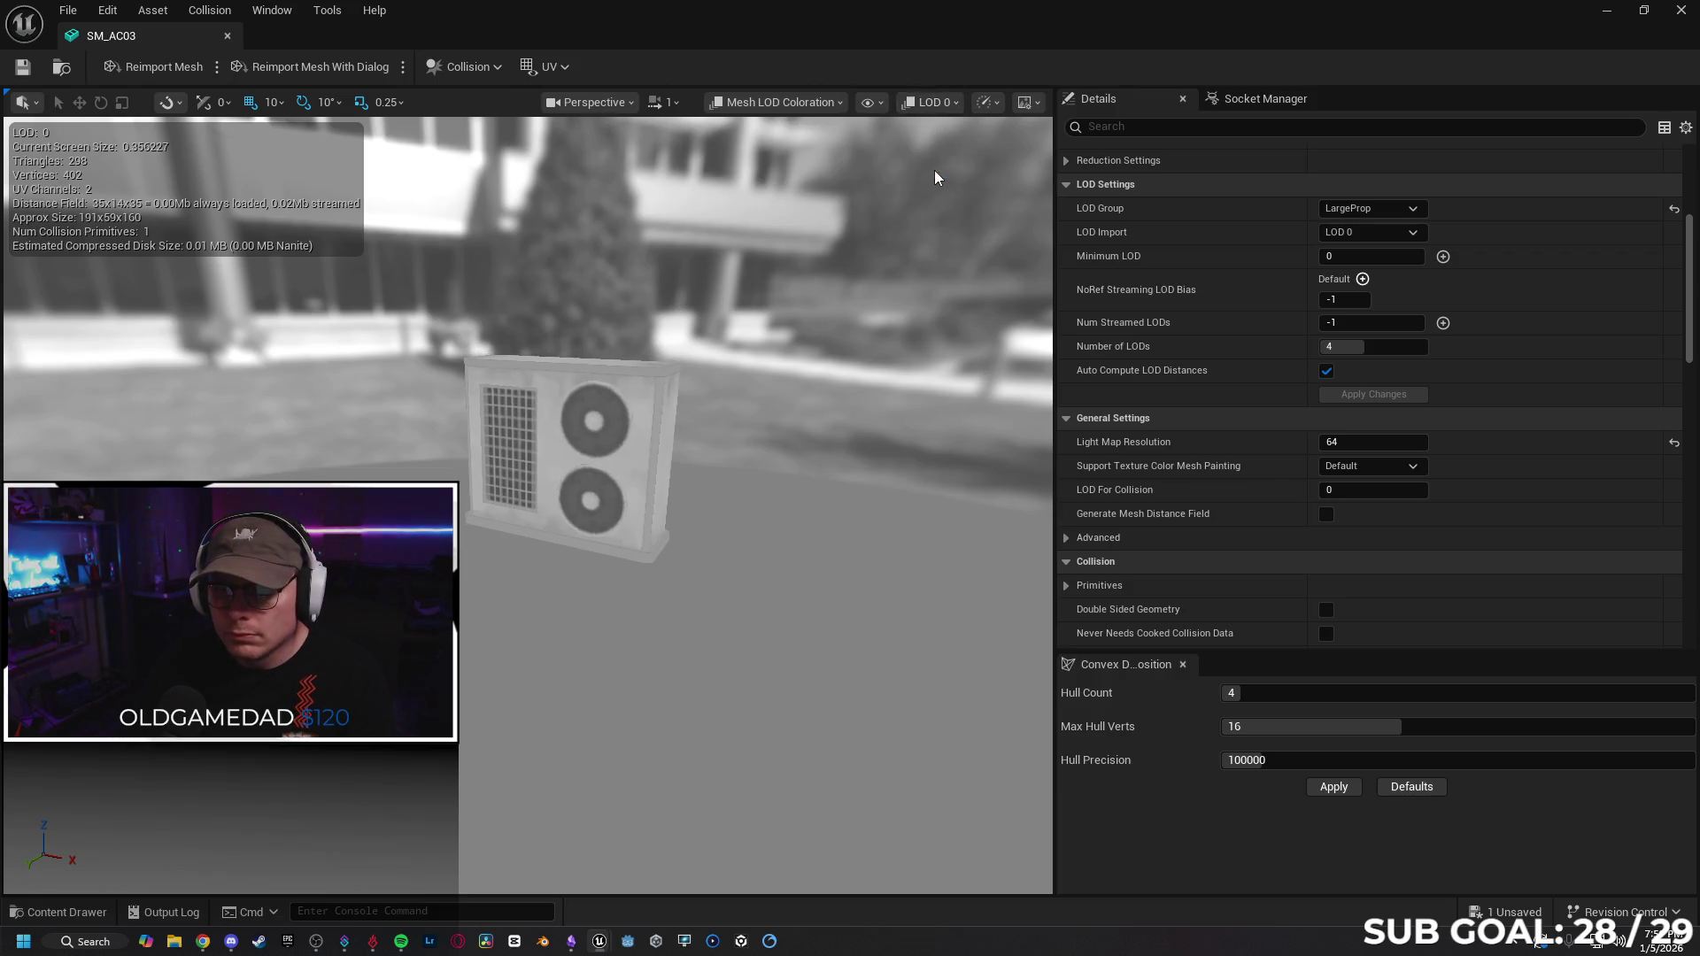
click(922, 104)
click(940, 188)
click(927, 104)
click(943, 226)
click(939, 106)
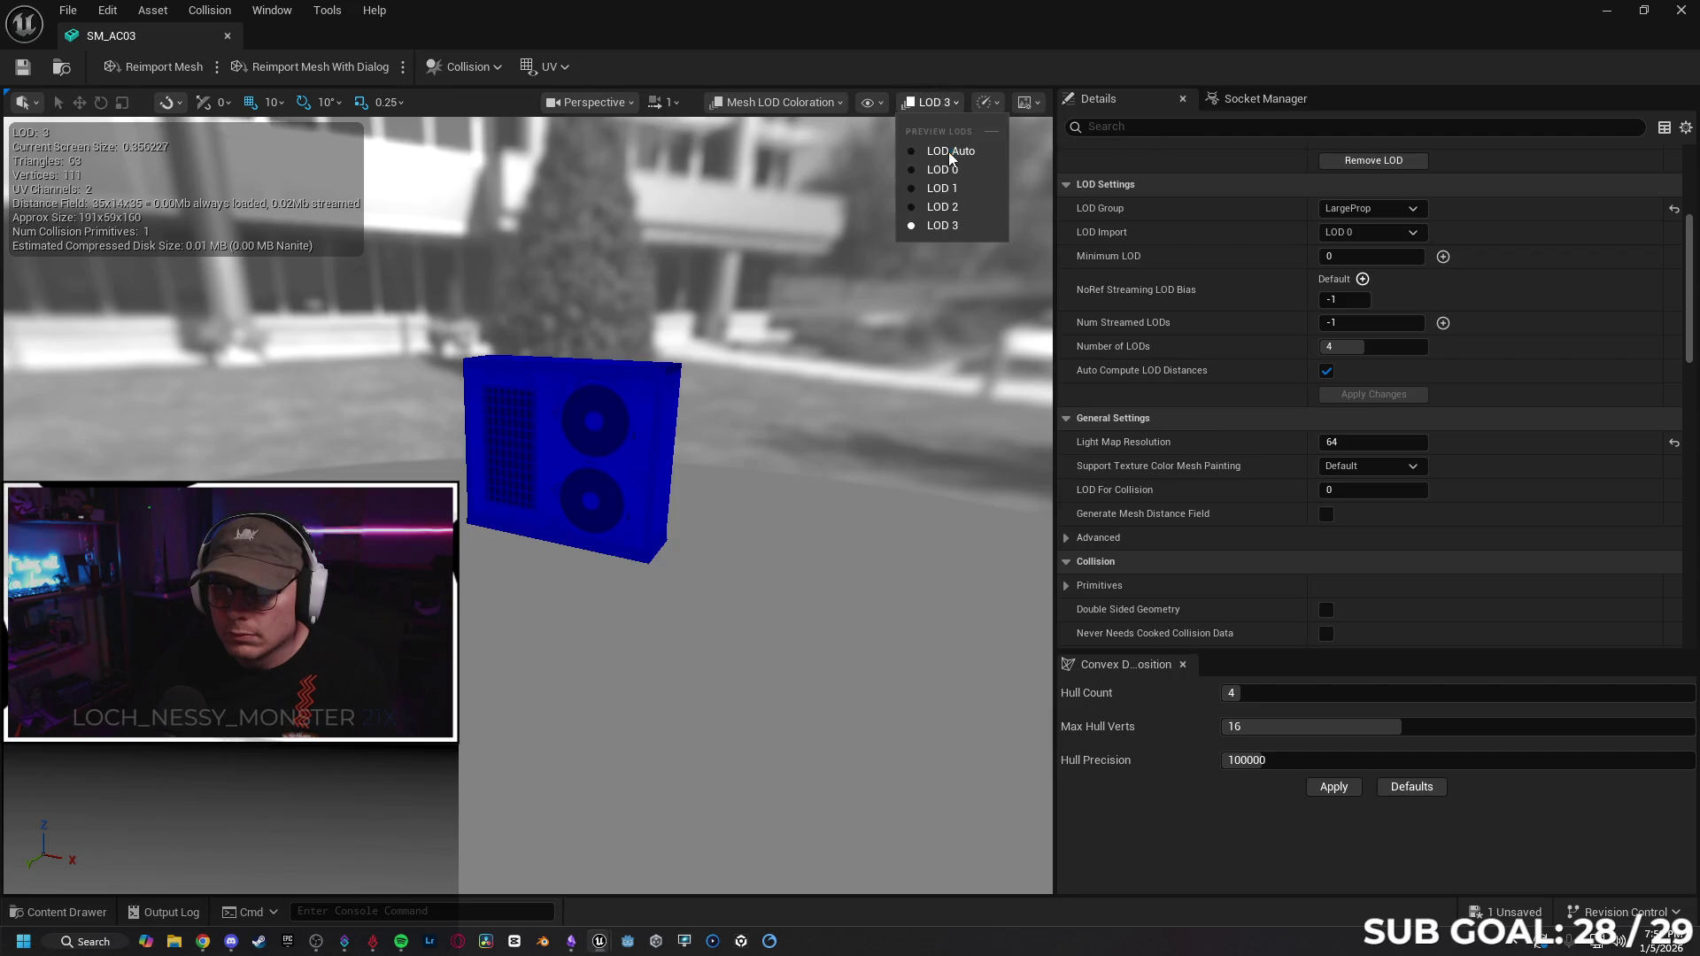
click(934, 149)
scroll(717, 369, up, 5)
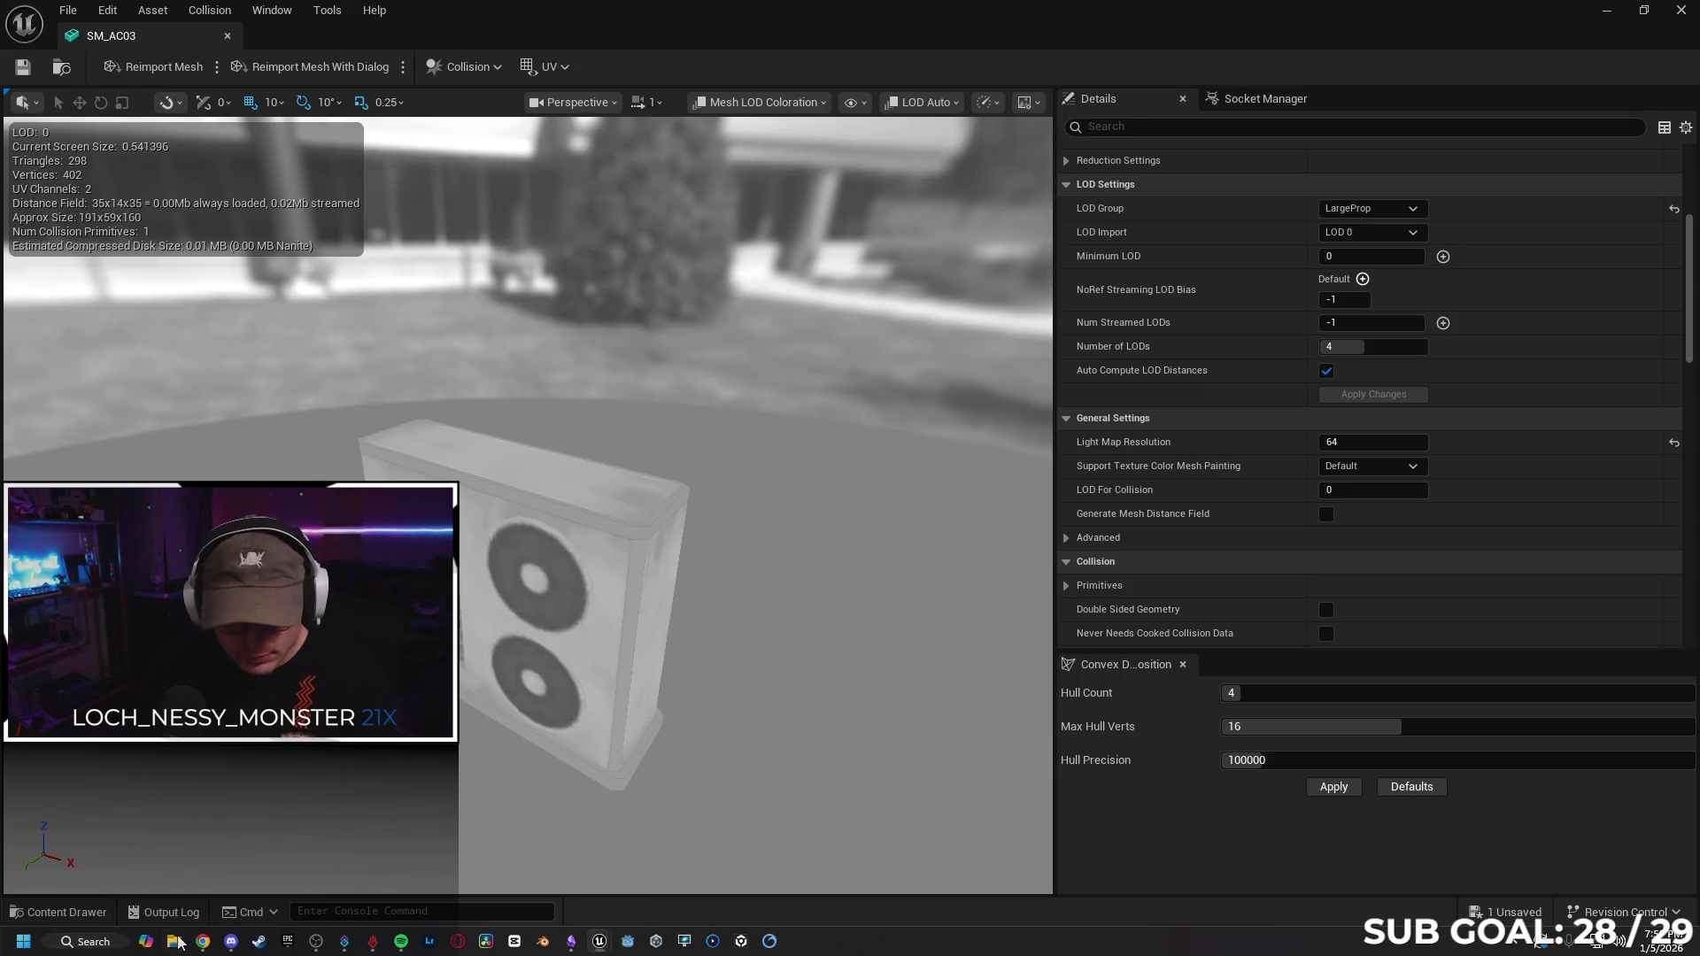
click(203, 942)
scroll(1045, 560, down, 3)
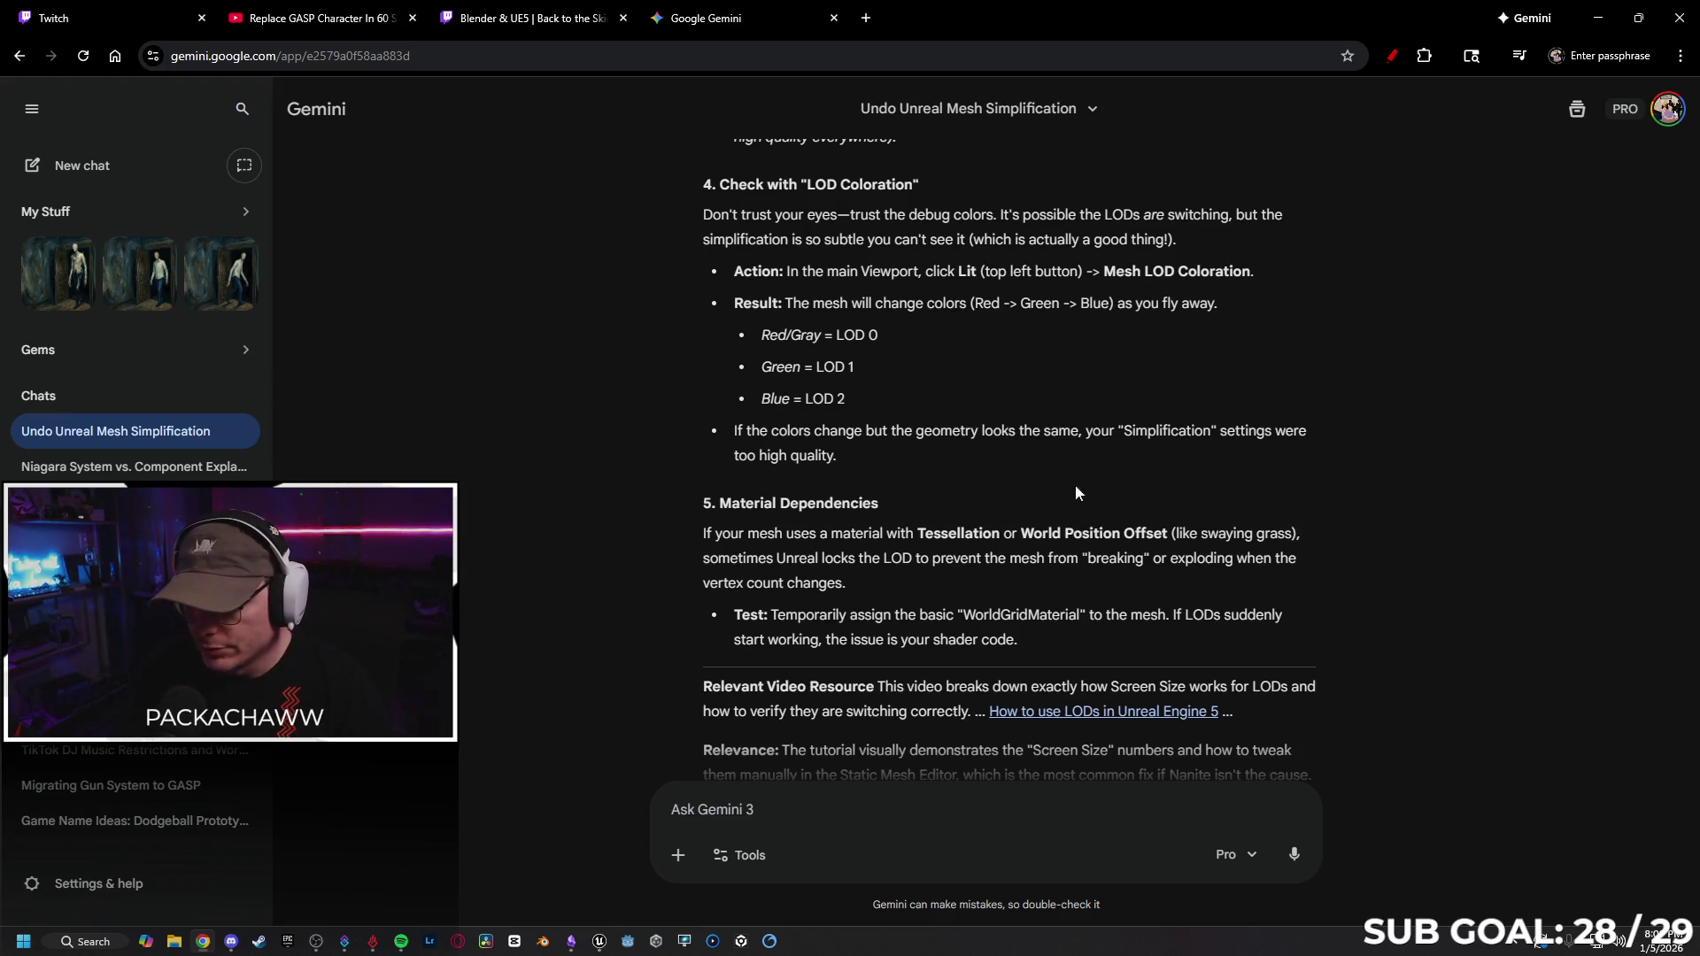
Read through Gemini's sections 4 and 5 on LOD coloration and material dependency.
scroll(909, 503, down, 1)
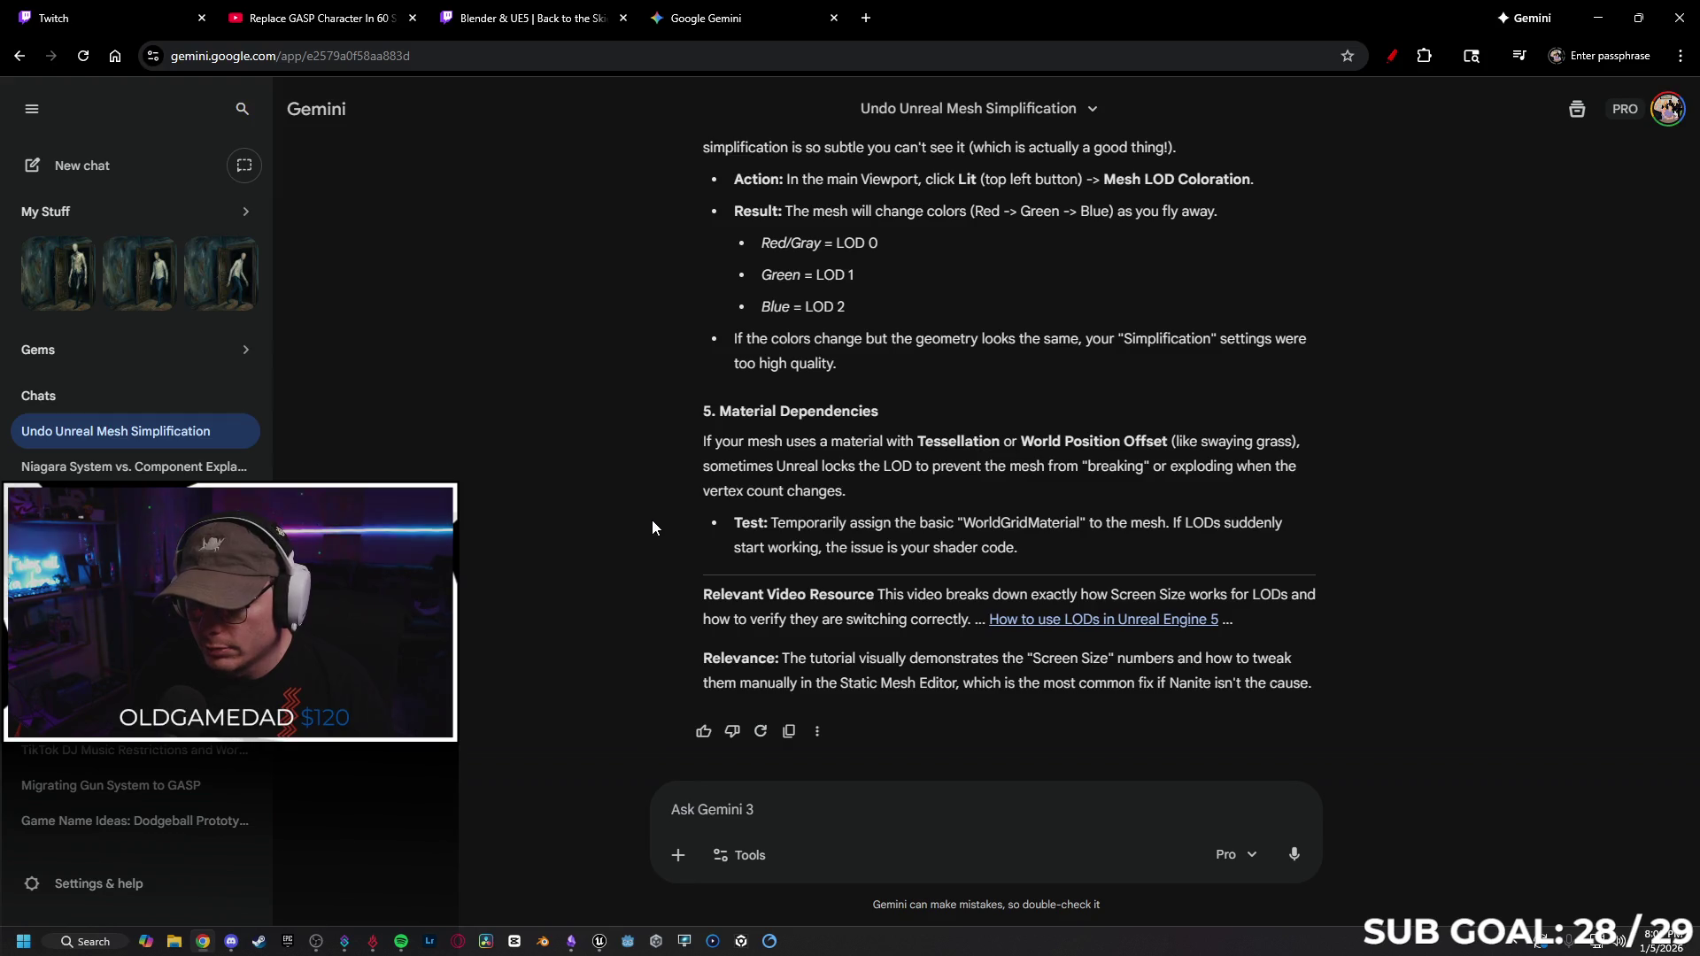
scroll(969, 496, up, 4)
scroll(1004, 481, down, 3)
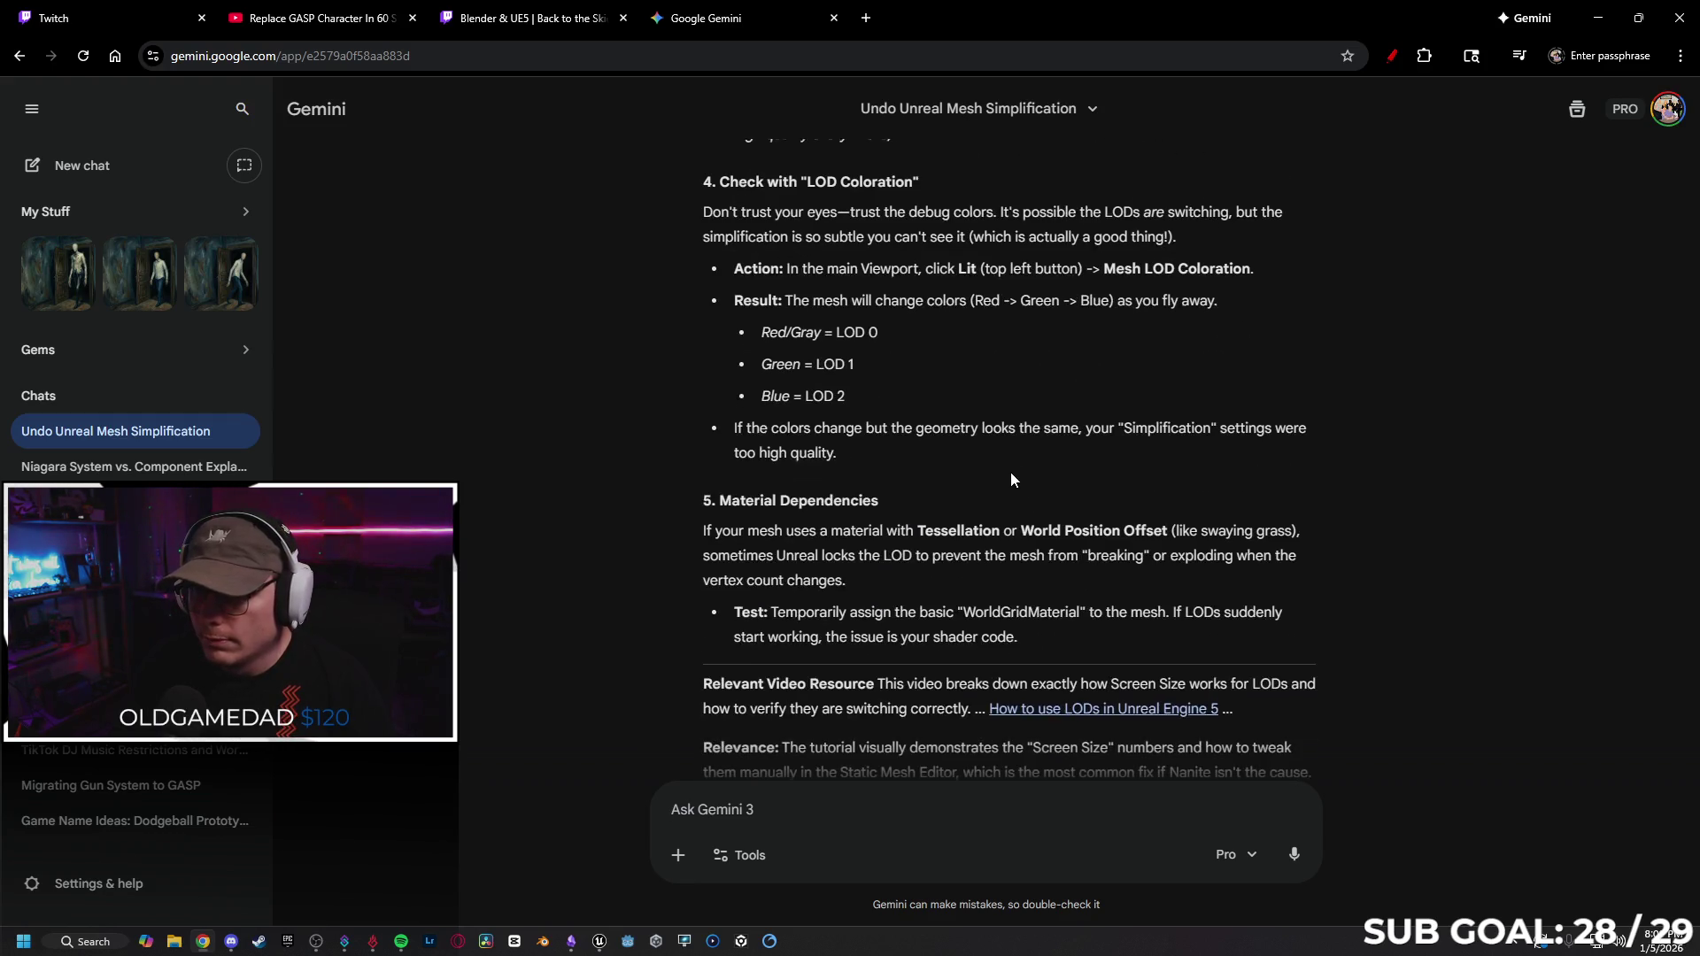
scroll(1006, 481, up, 10)
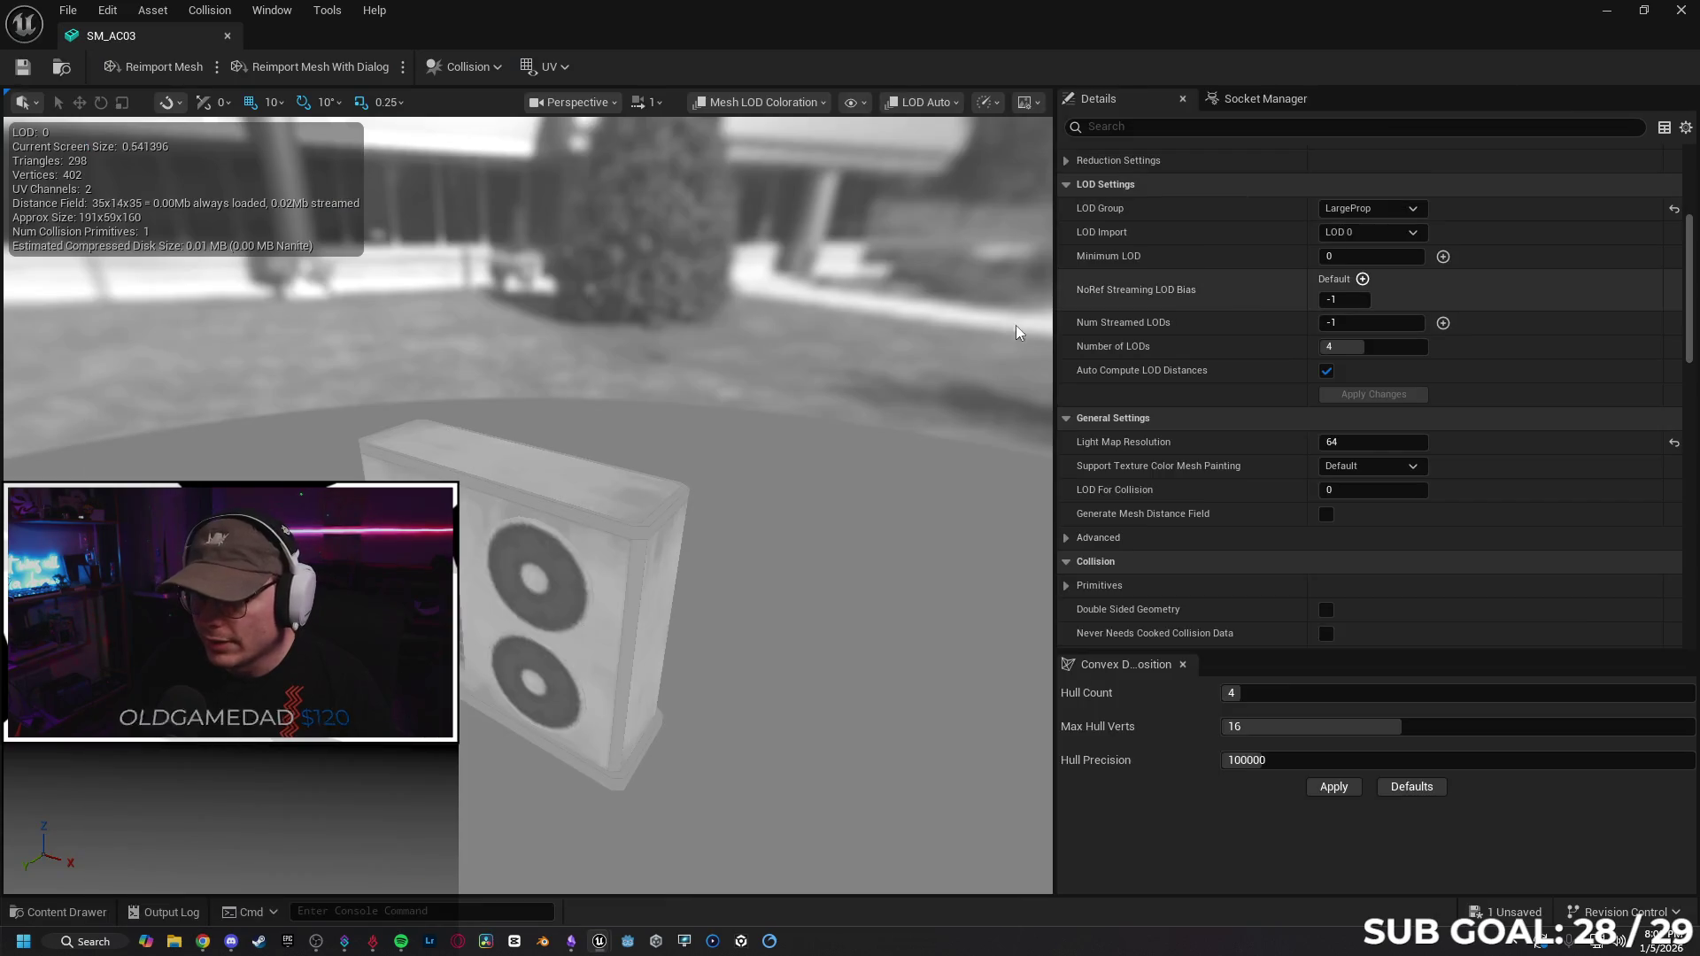
scroll(1151, 212, up, 3)
scroll(1223, 248, up, 3)
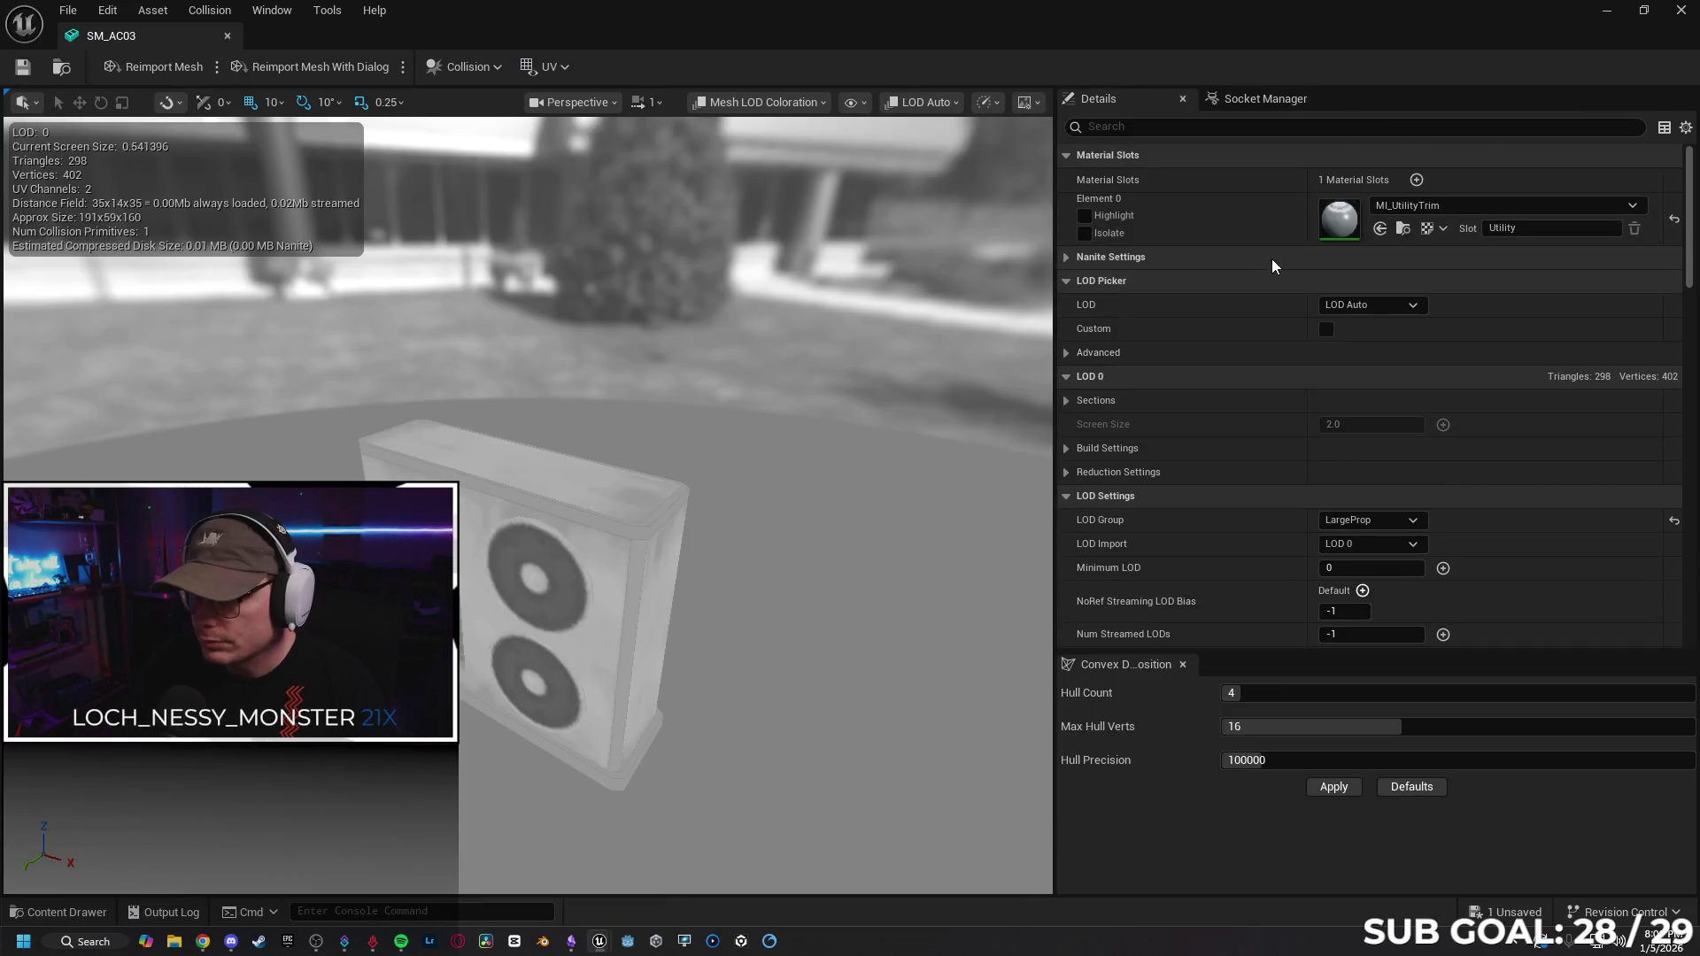
Assign WorldGridMaterial to Element 0, inspect the mesh, then undo back to MI_UtilityTrim.
click(1452, 205)
text(world)
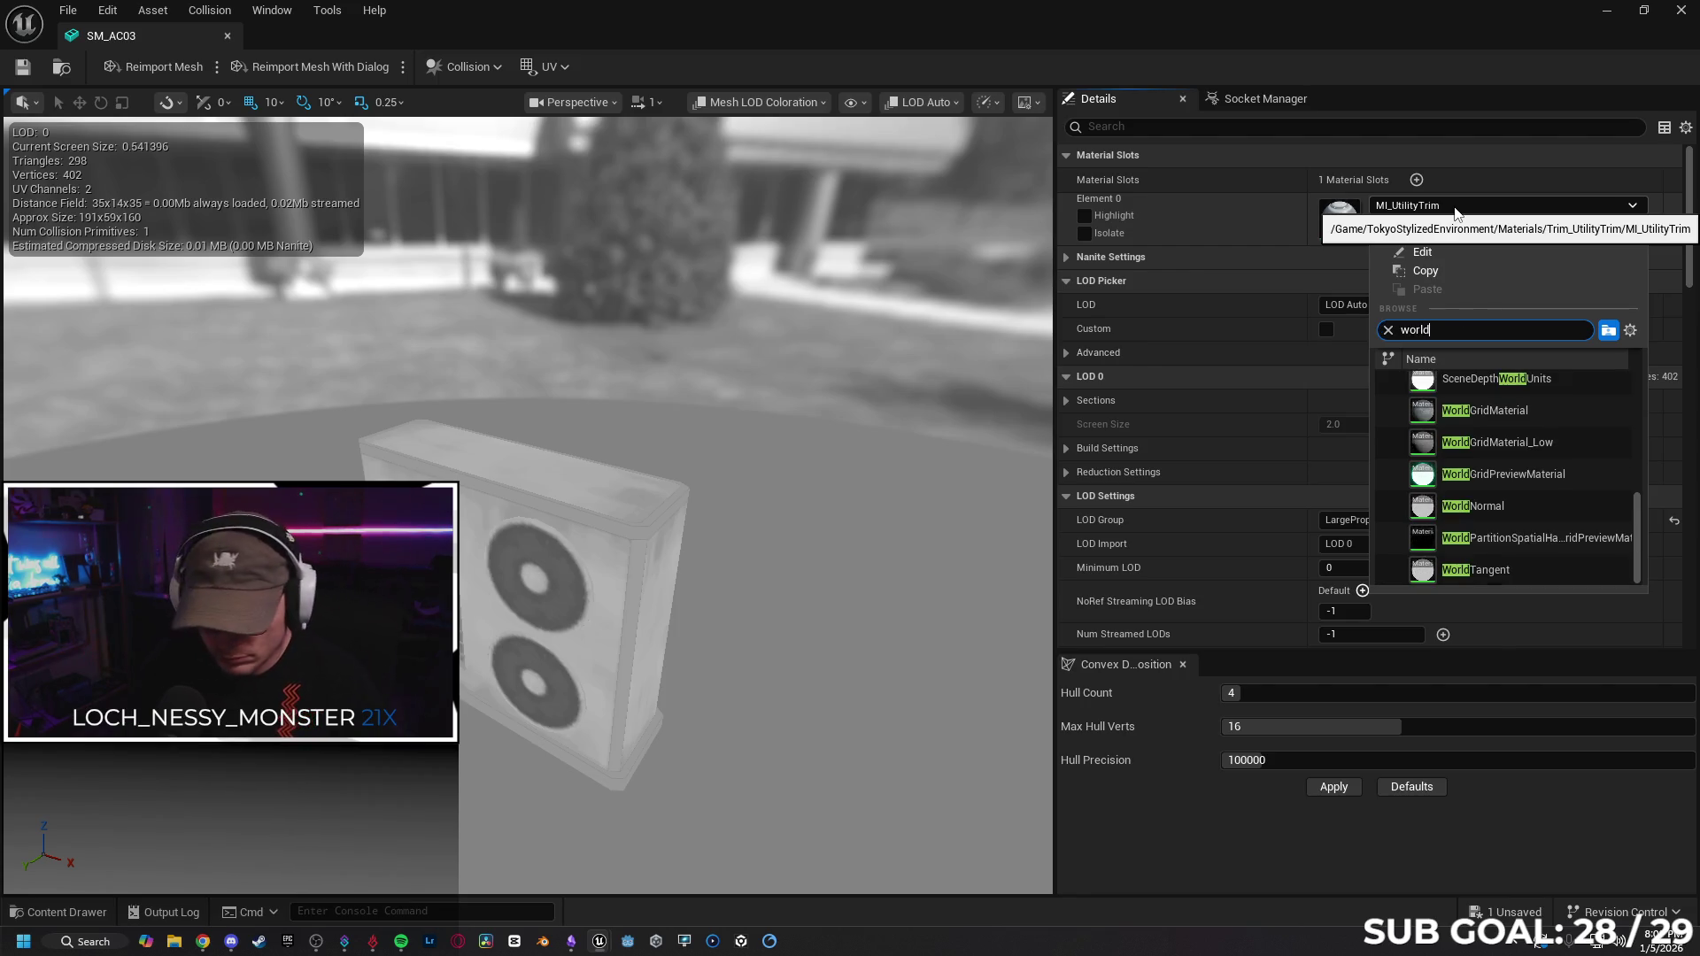
text(grid)
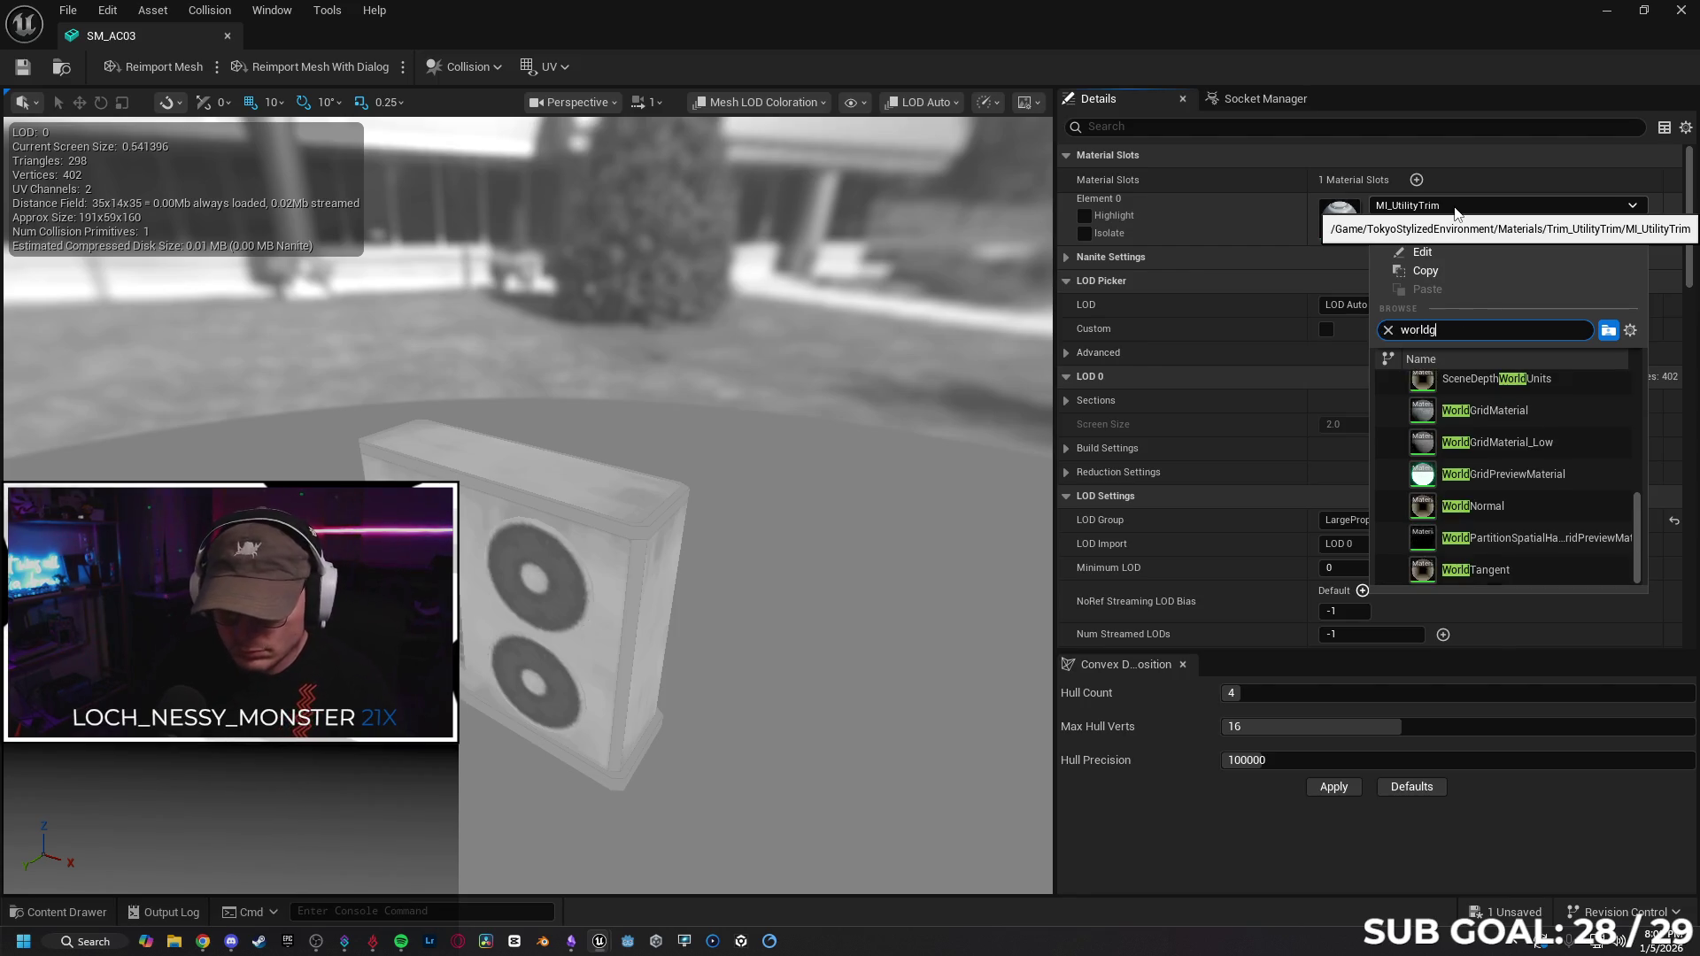
click(1538, 395)
drag(613, 421, 613, 422)
drag(763, 433, 764, 433)
key(ctrl+z)
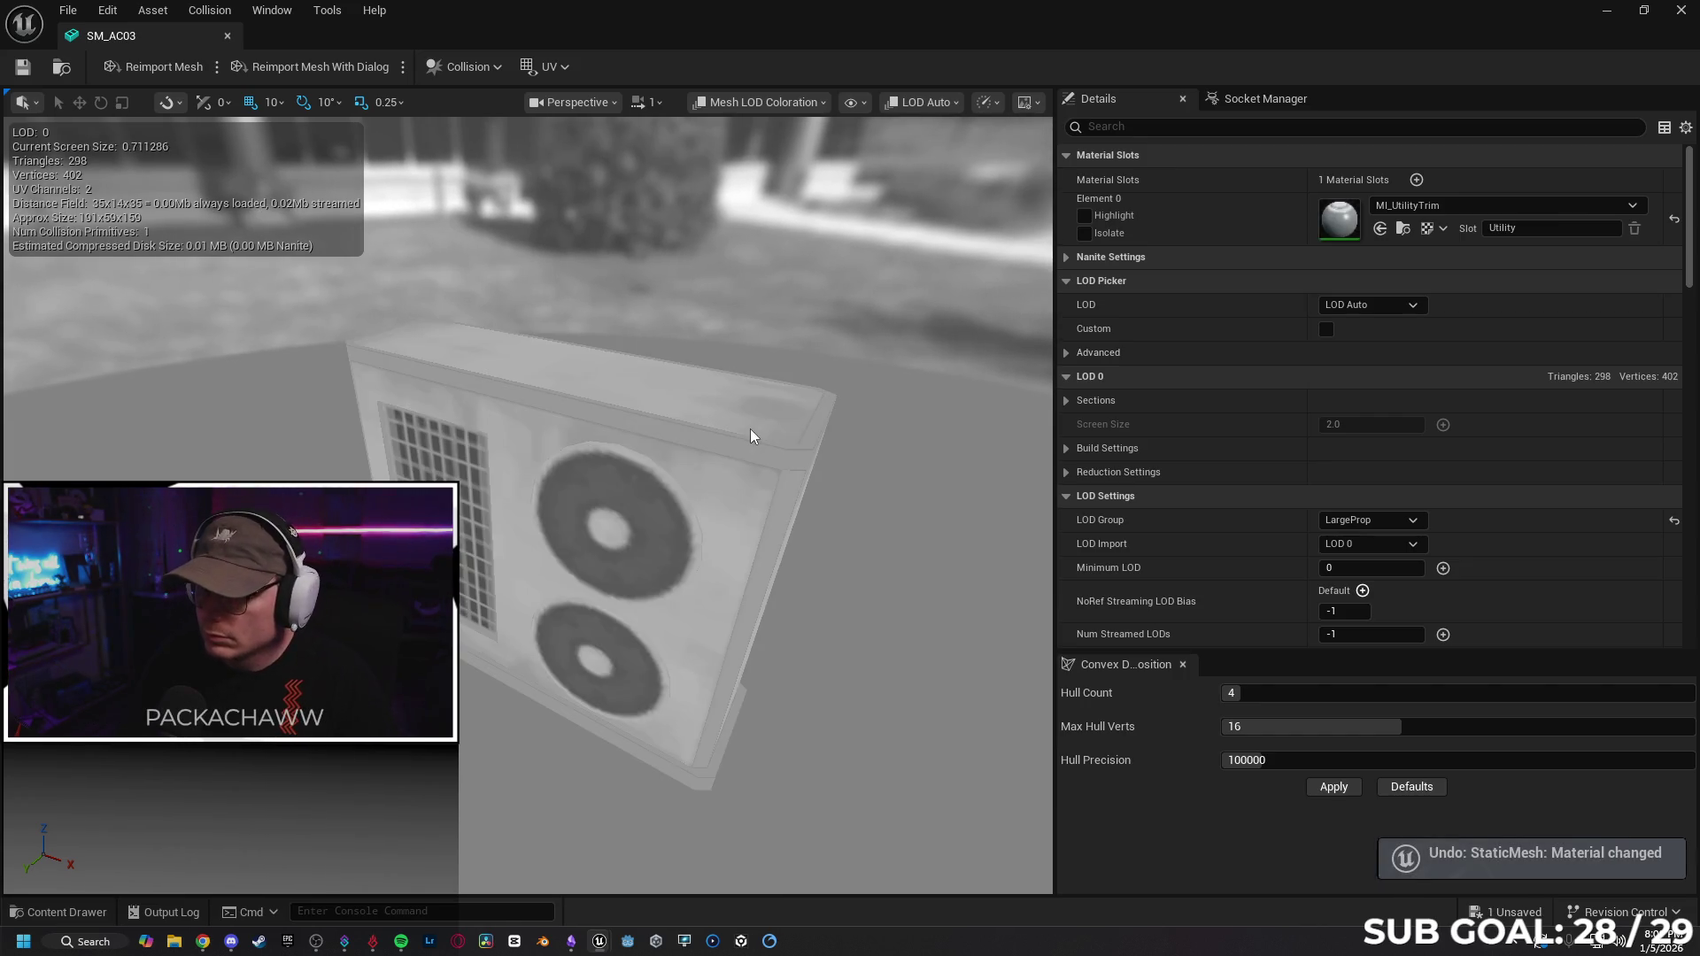
drag(830, 477, 831, 477)
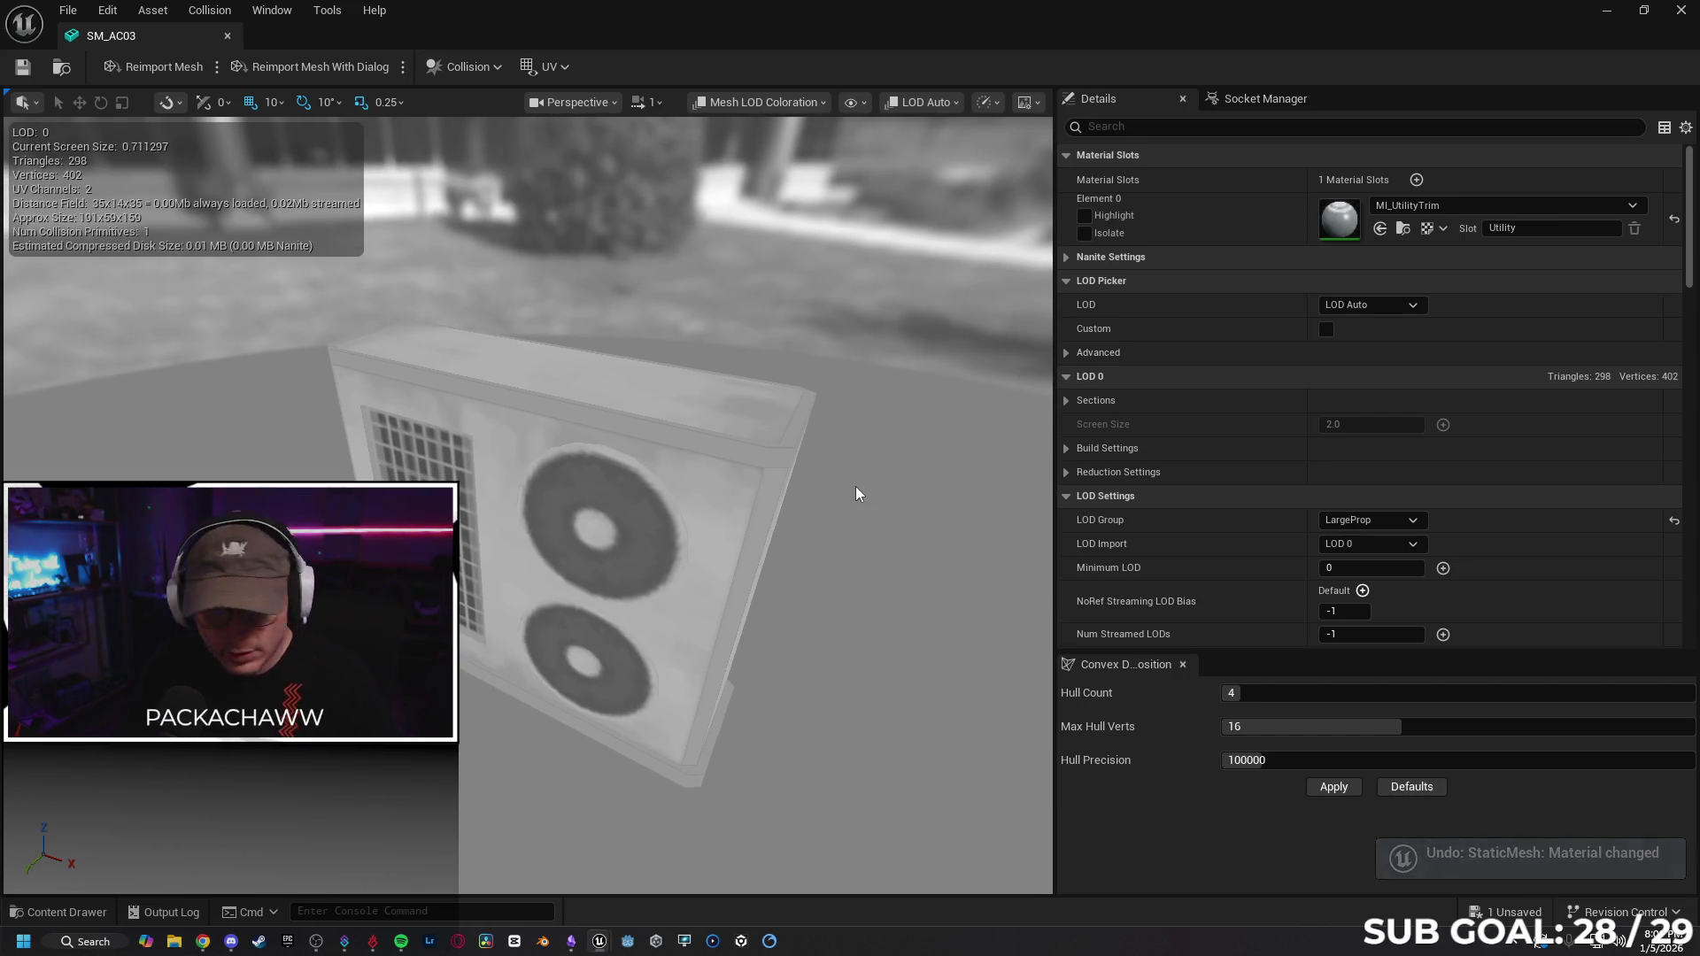
click(203, 944)
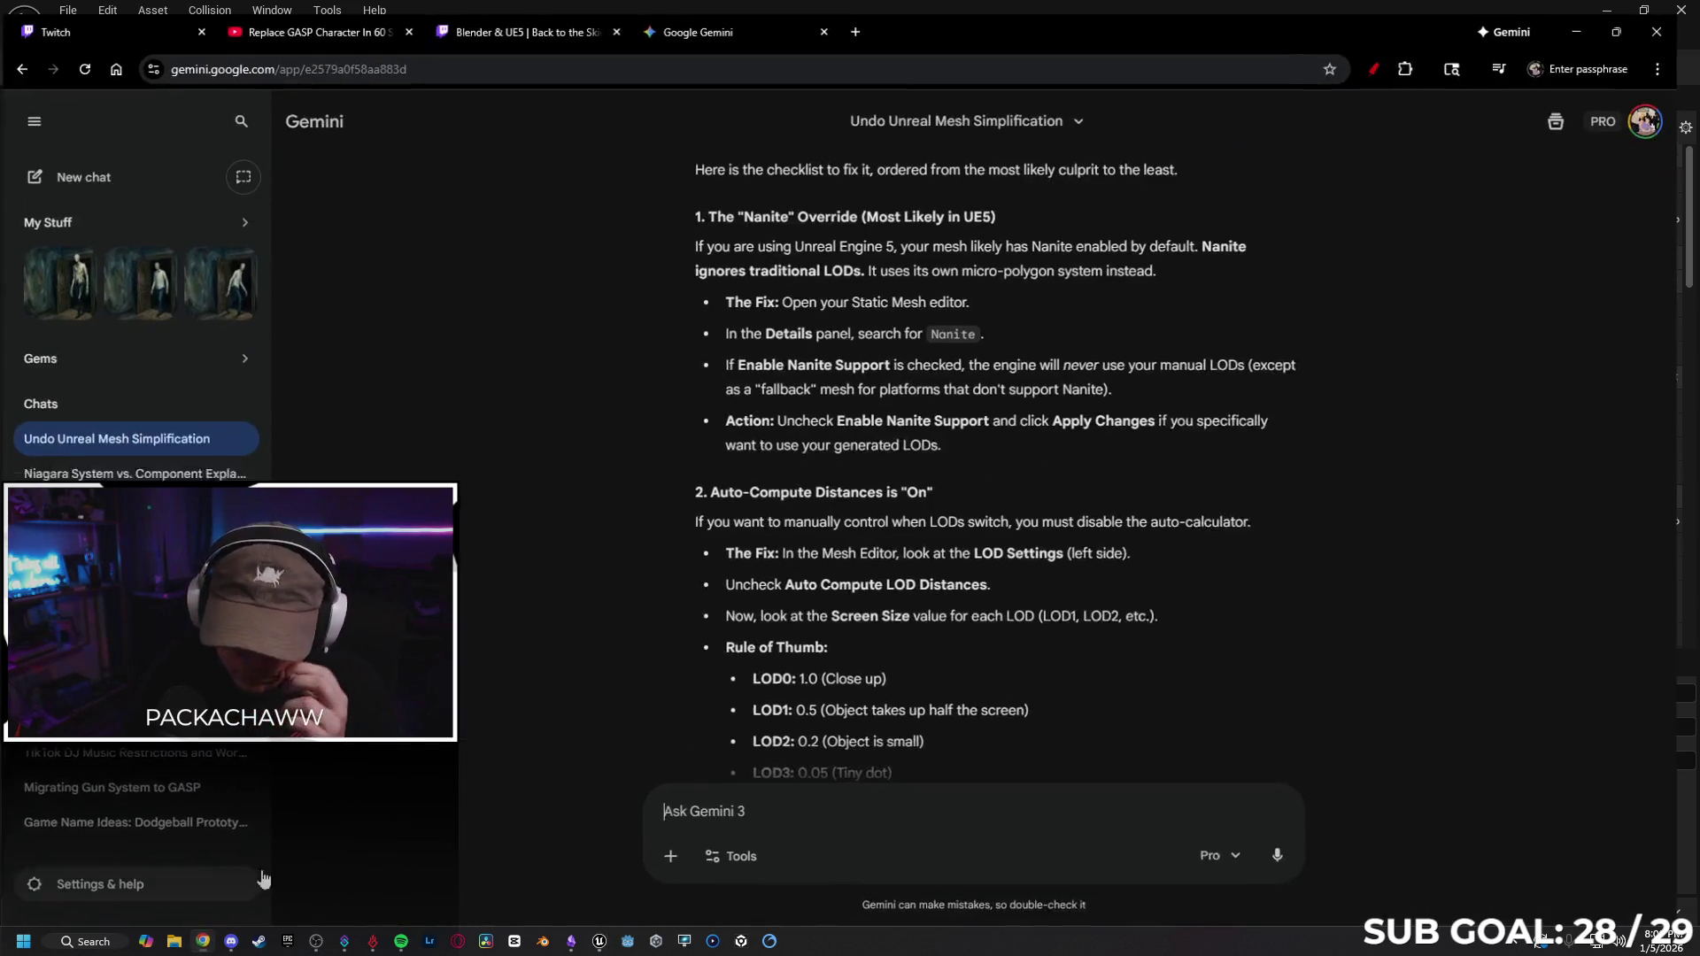
scroll(597, 586, down, 2)
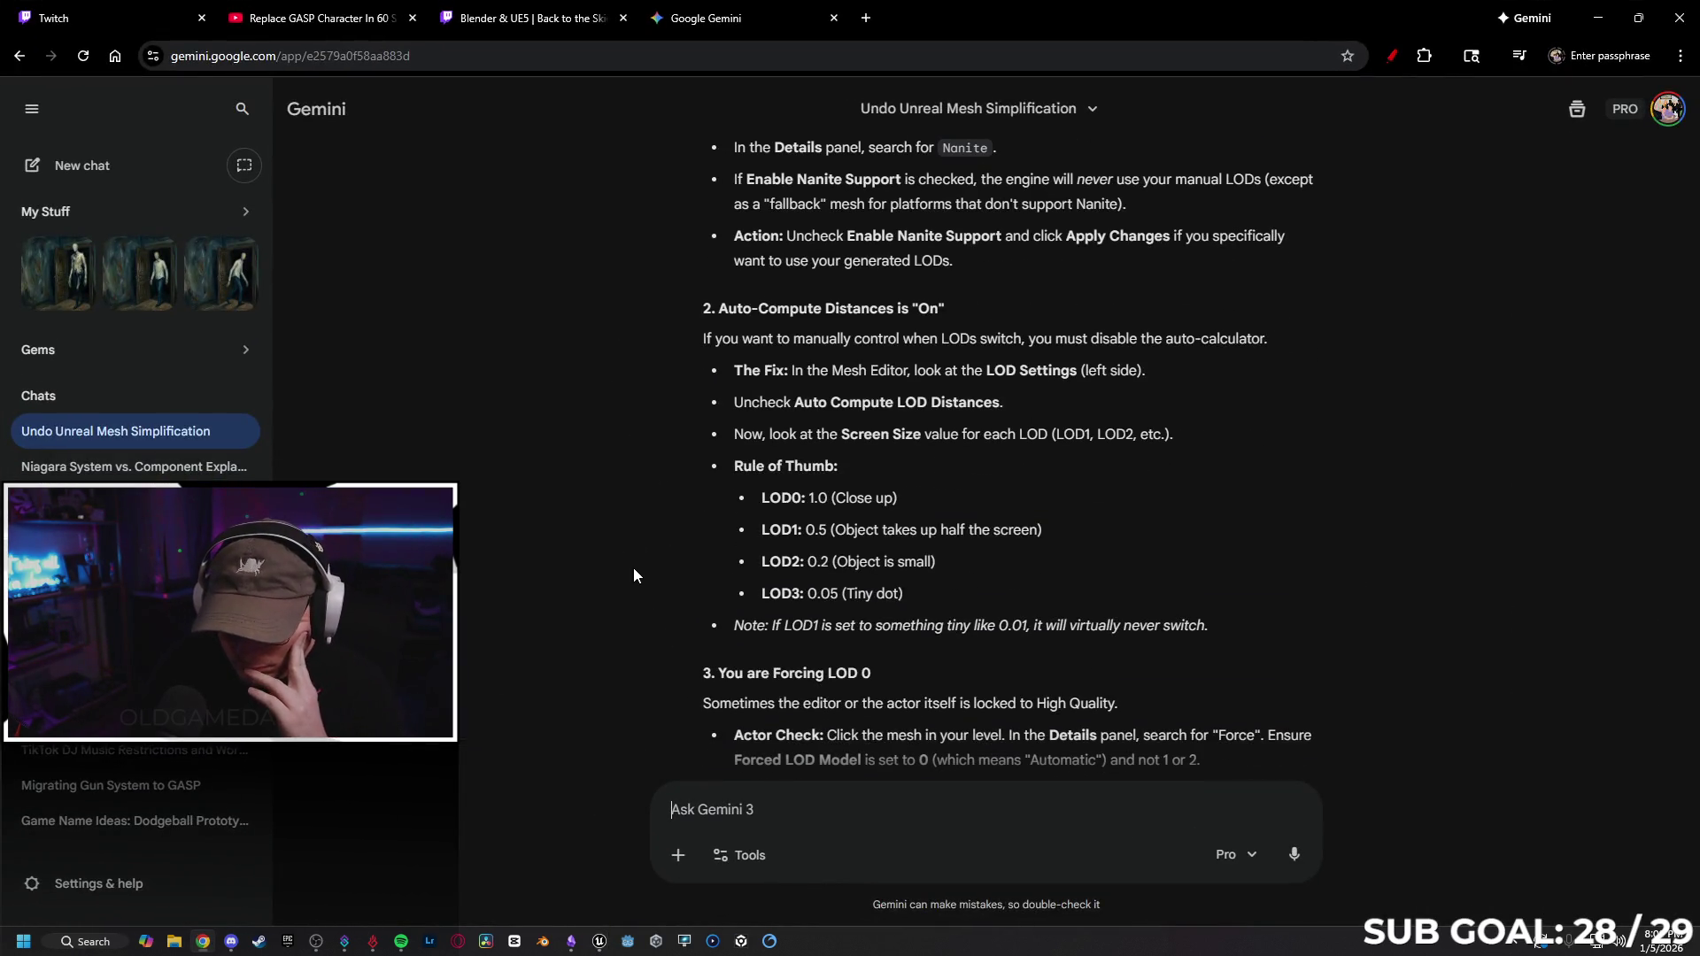
scroll(633, 578, up, 1)
scroll(633, 586, up, 1)
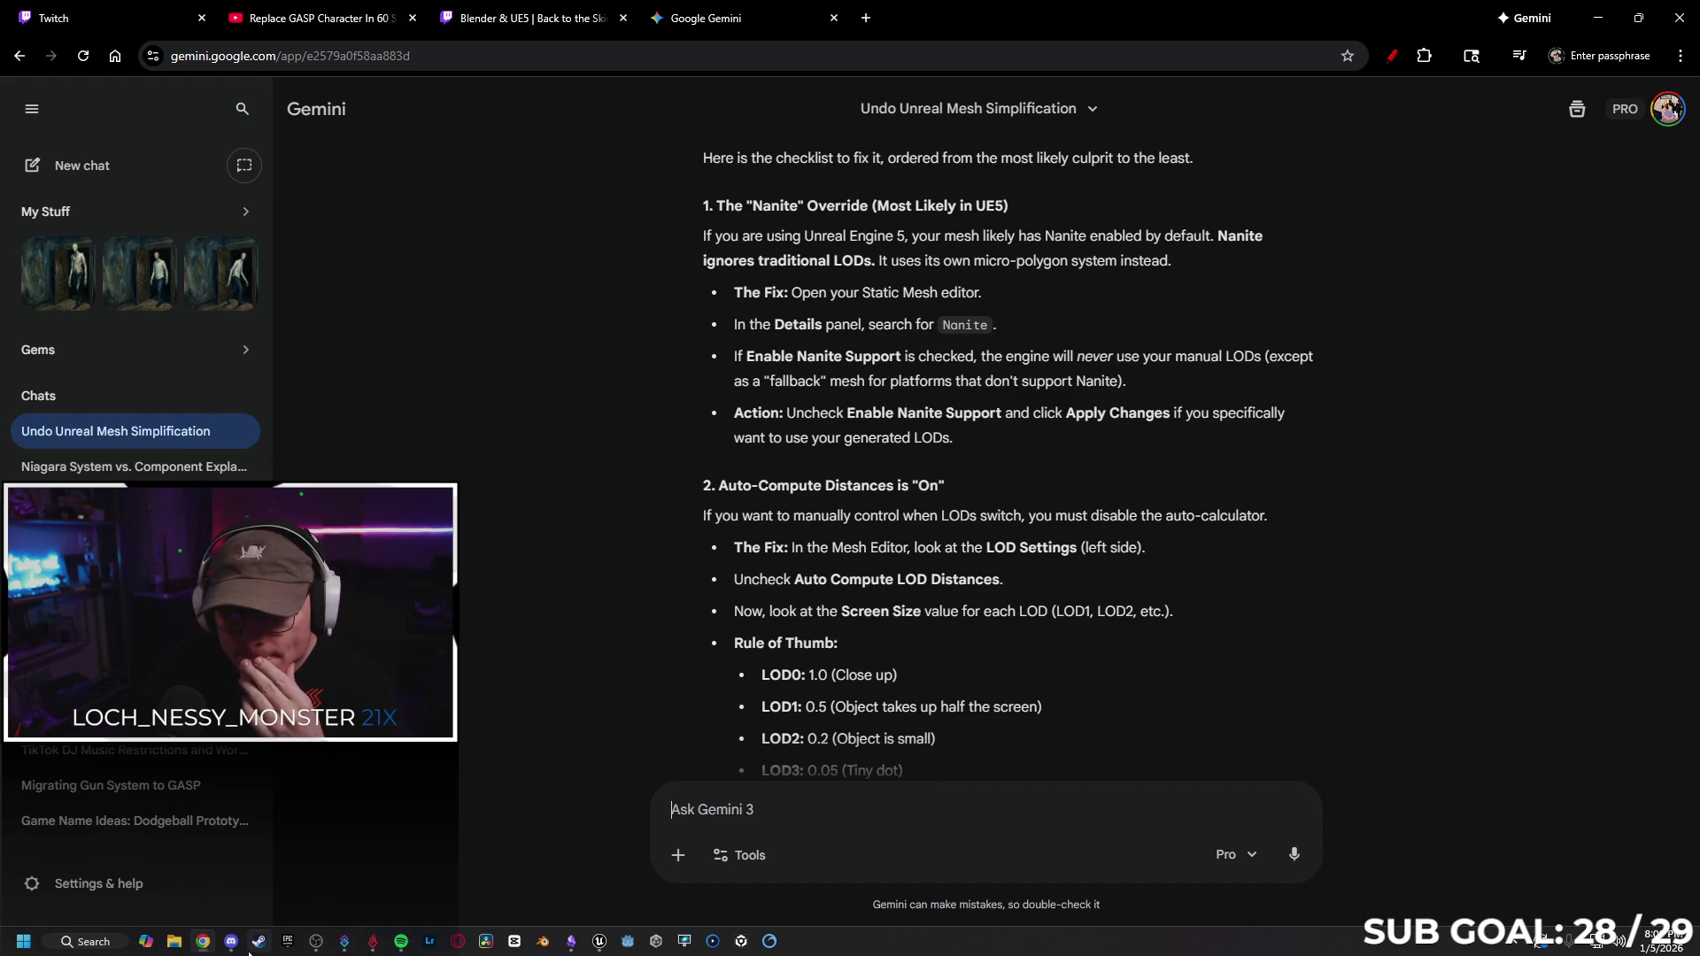
click(598, 941)
click(682, 855)
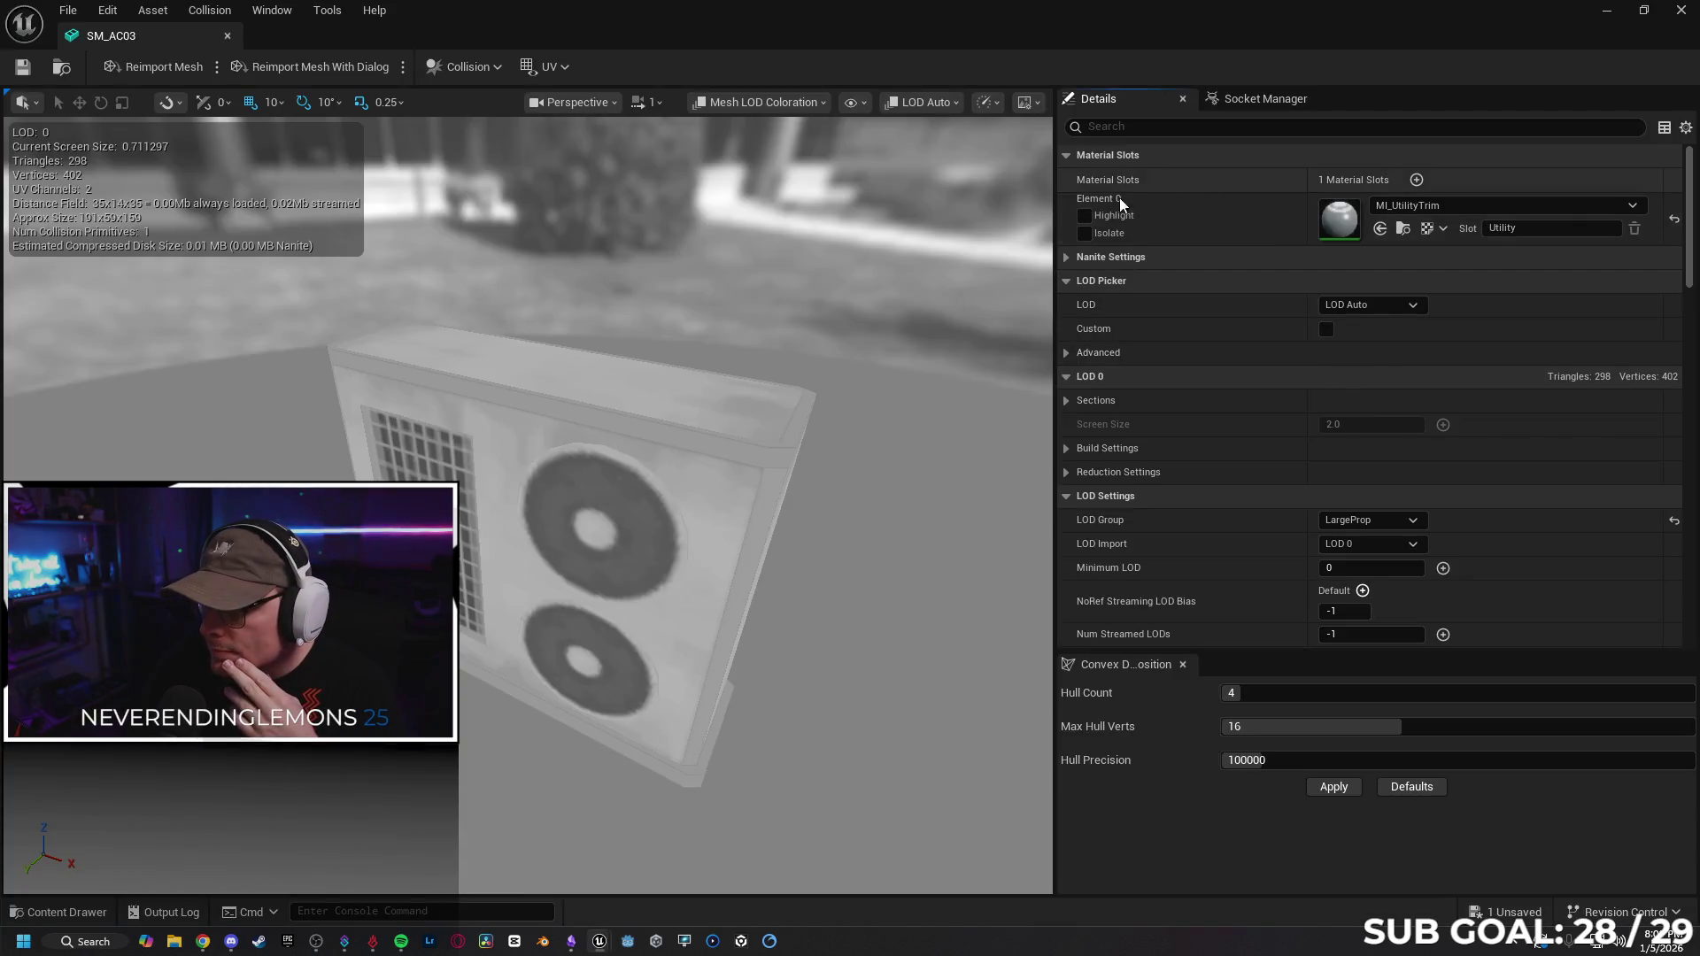
Expand Nanite Settings to confirm Enable Nanite Support is off, then collapse it.
click(1068, 258)
scroll(1062, 310, down, 2)
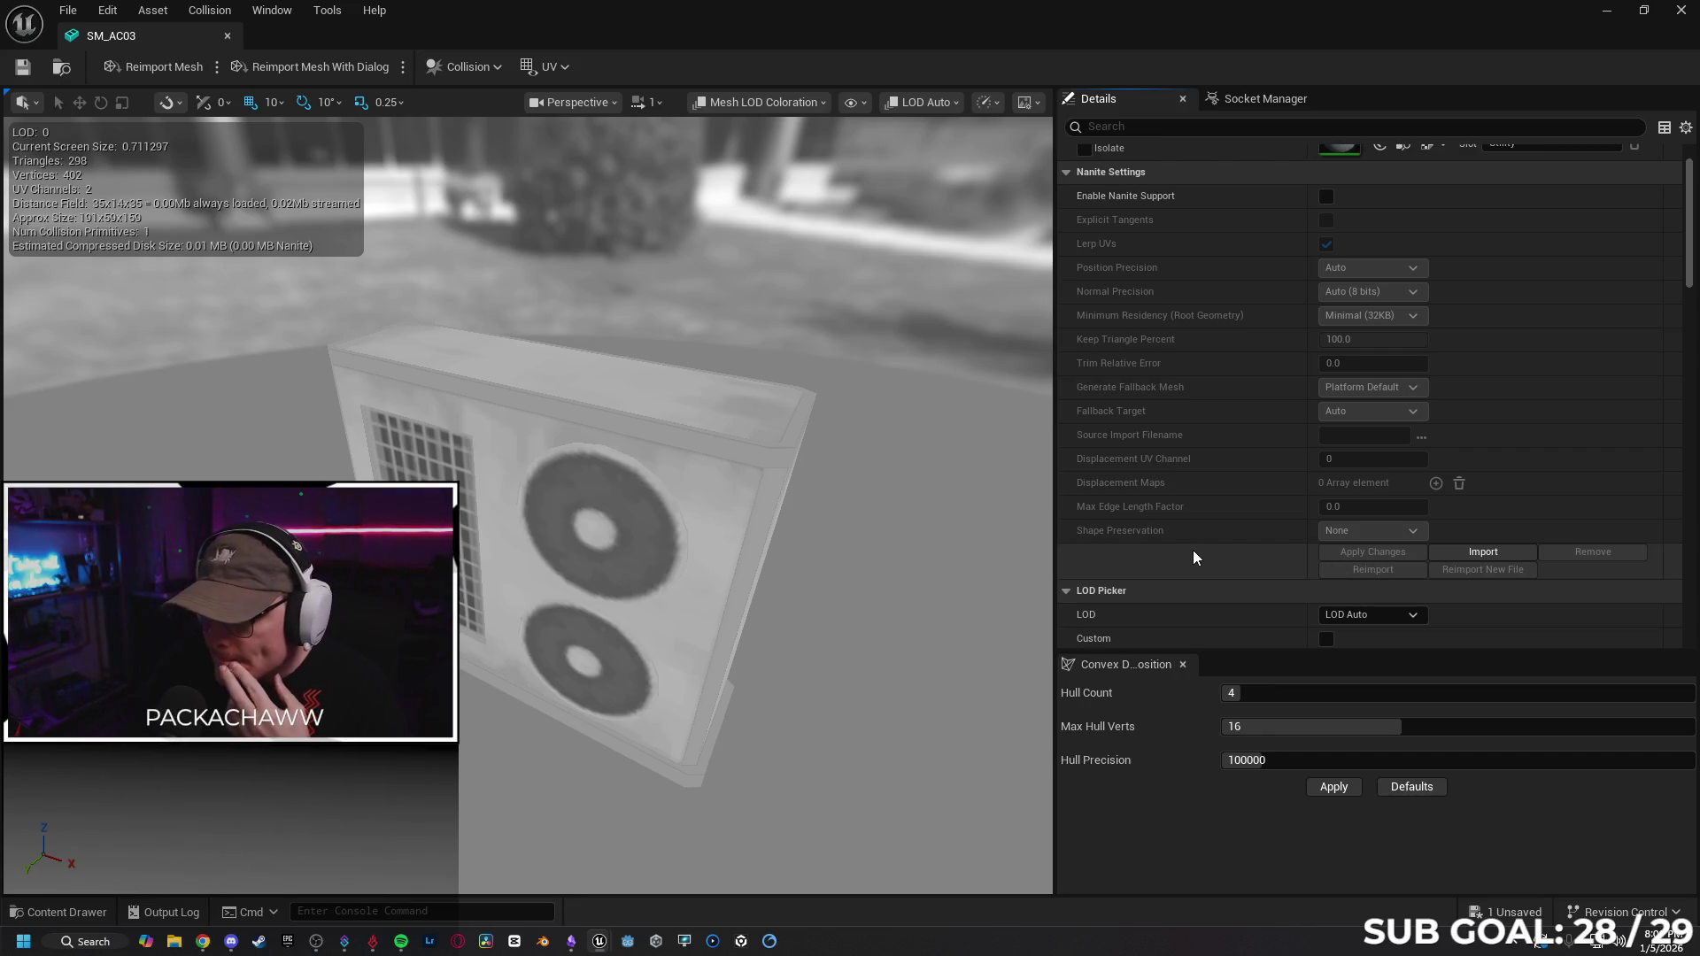
click(1088, 177)
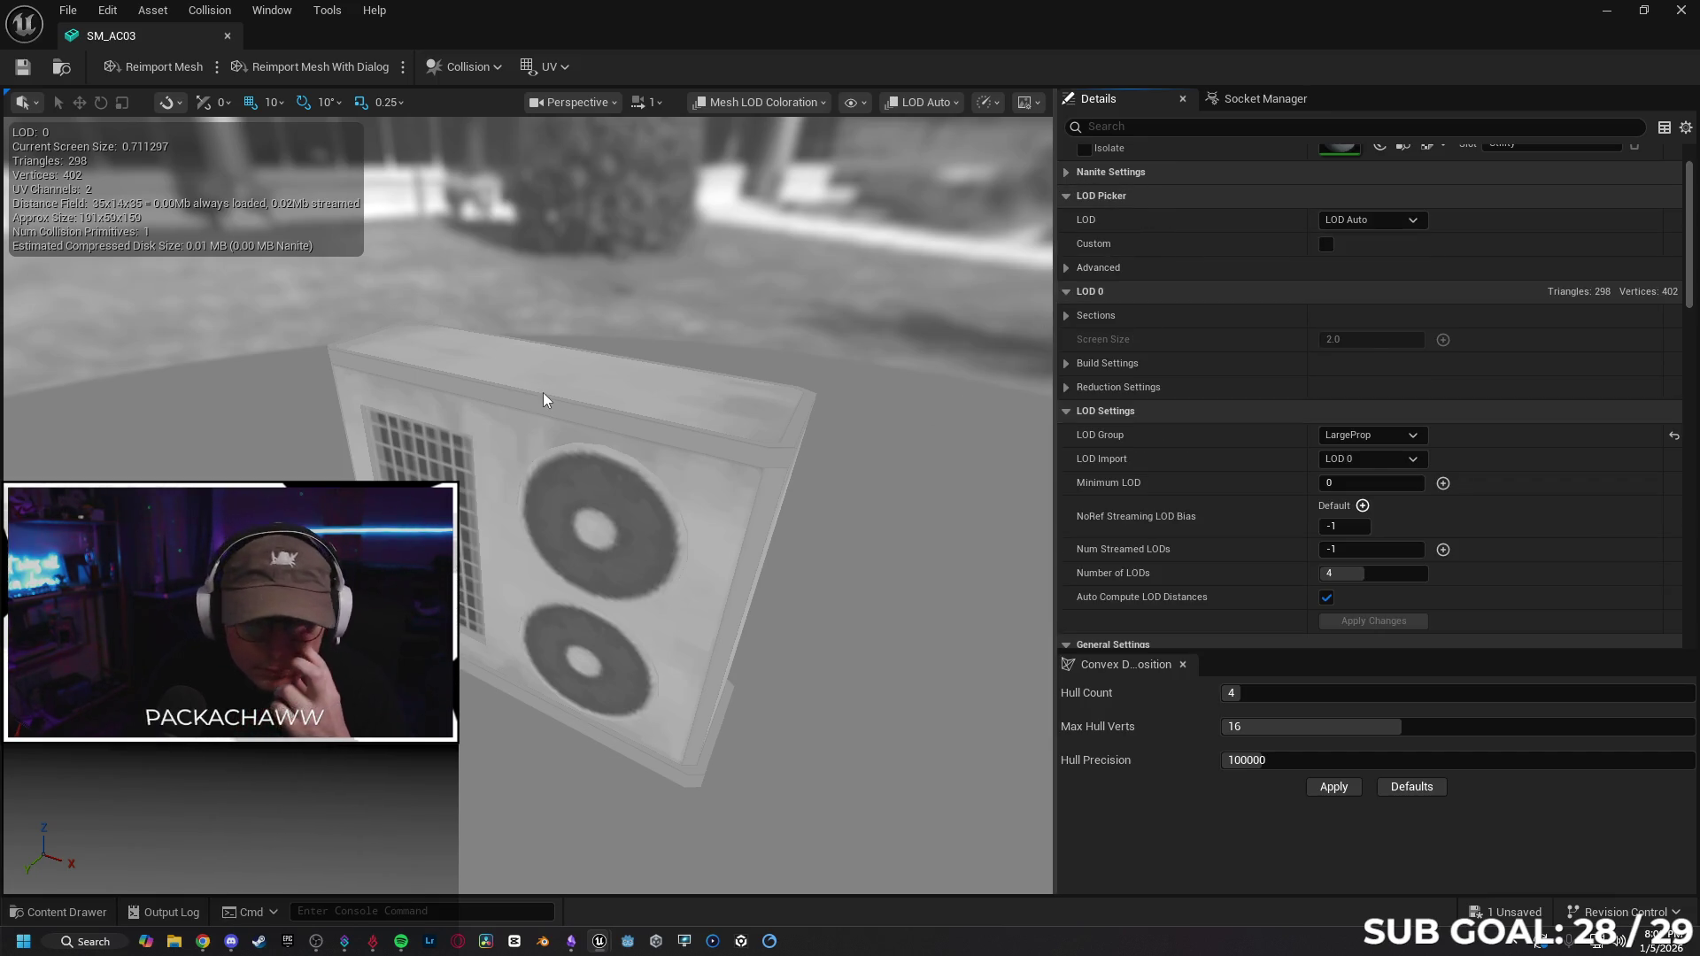
click(203, 941)
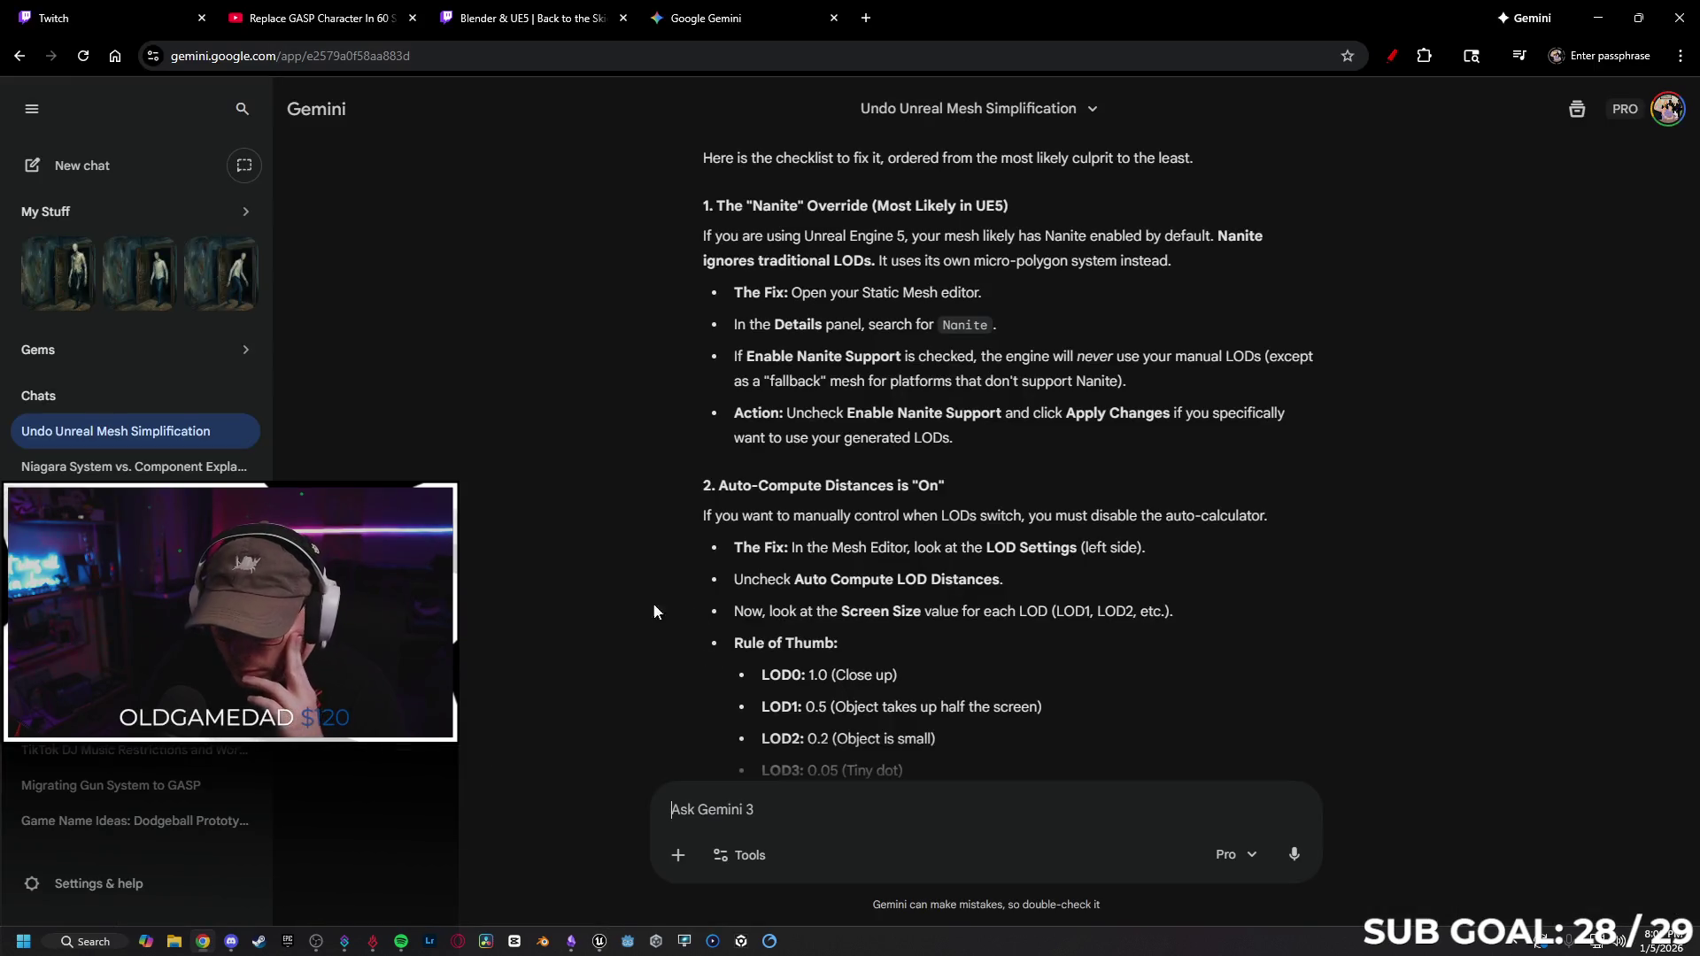
Read Gemini's '3. You are Forcing LOD 0' section, then minimize Chrome.
scroll(657, 589, down, 5)
scroll(659, 579, down, 3)
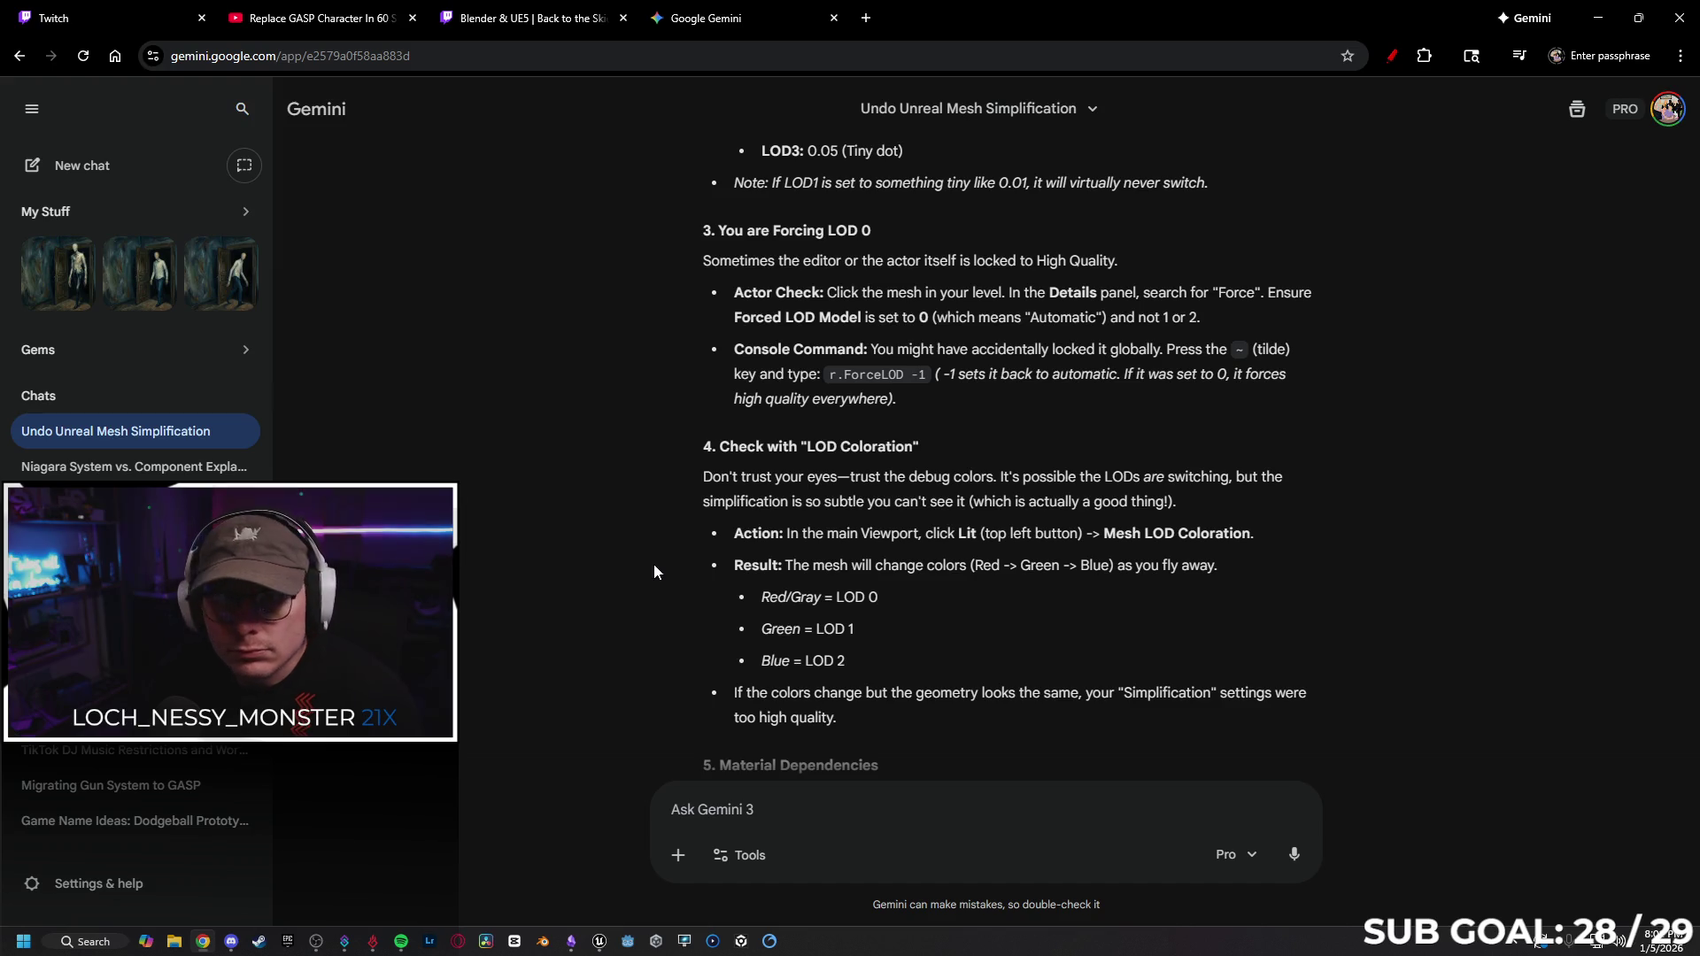
click(1599, 18)
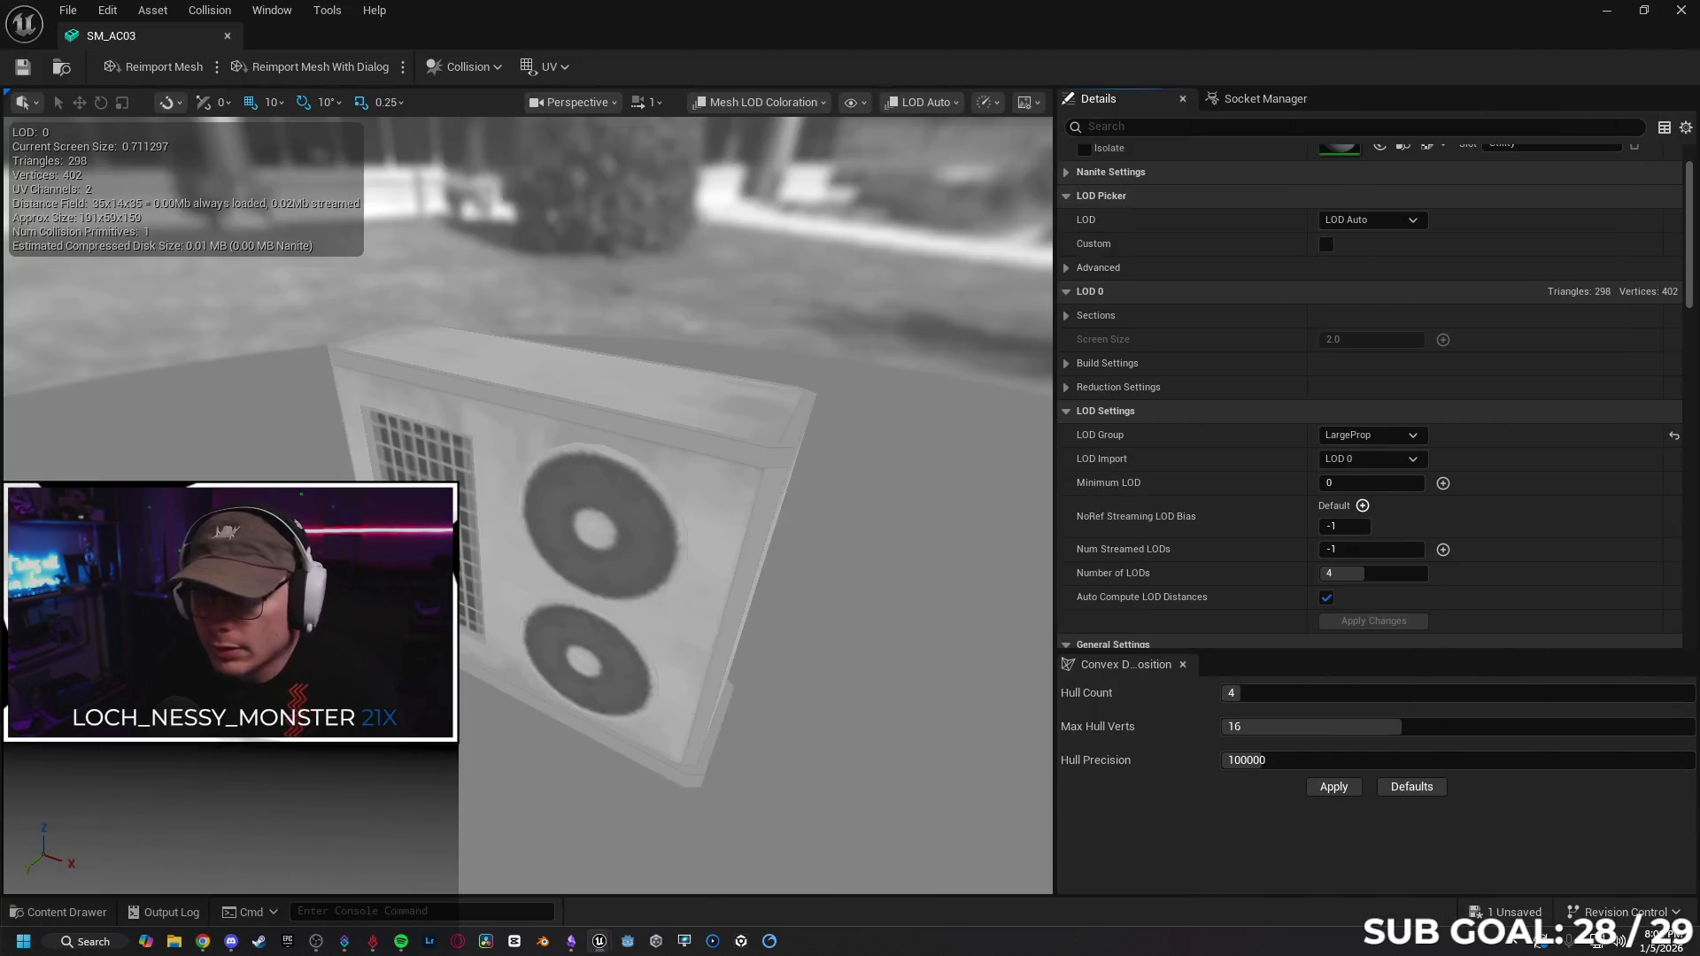
Close the SM_AC03 editor, fly to the shop-wall air-conditioner and filter Details for 'force'.
click(228, 35)
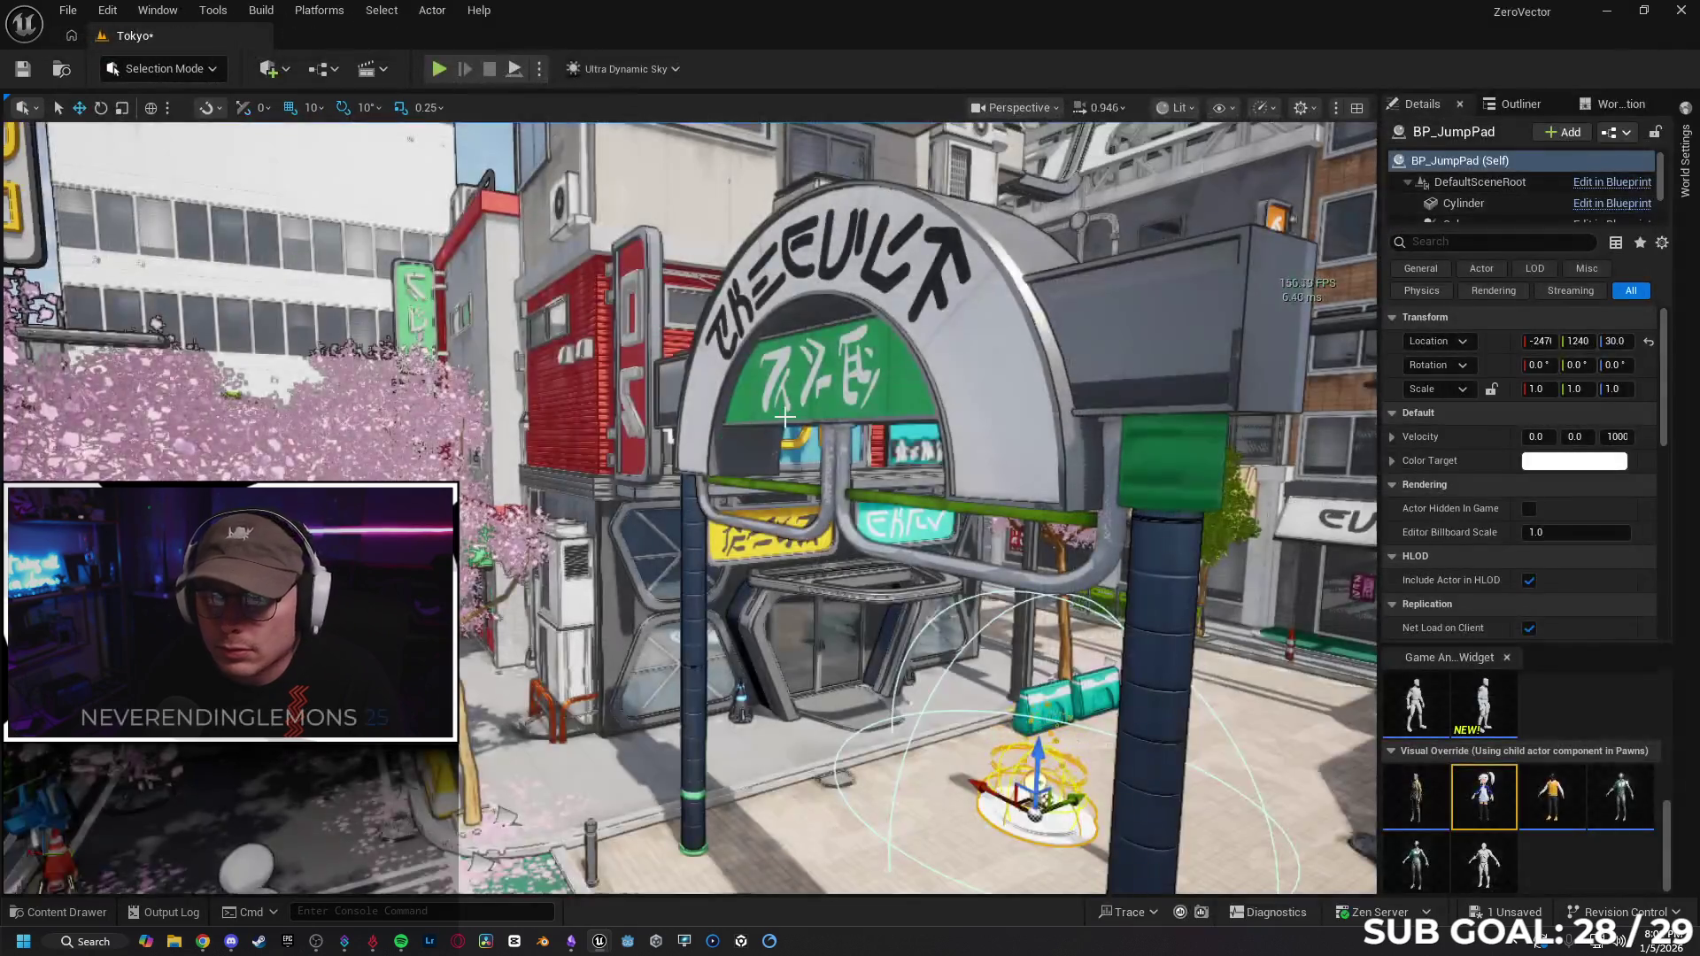
key(w)
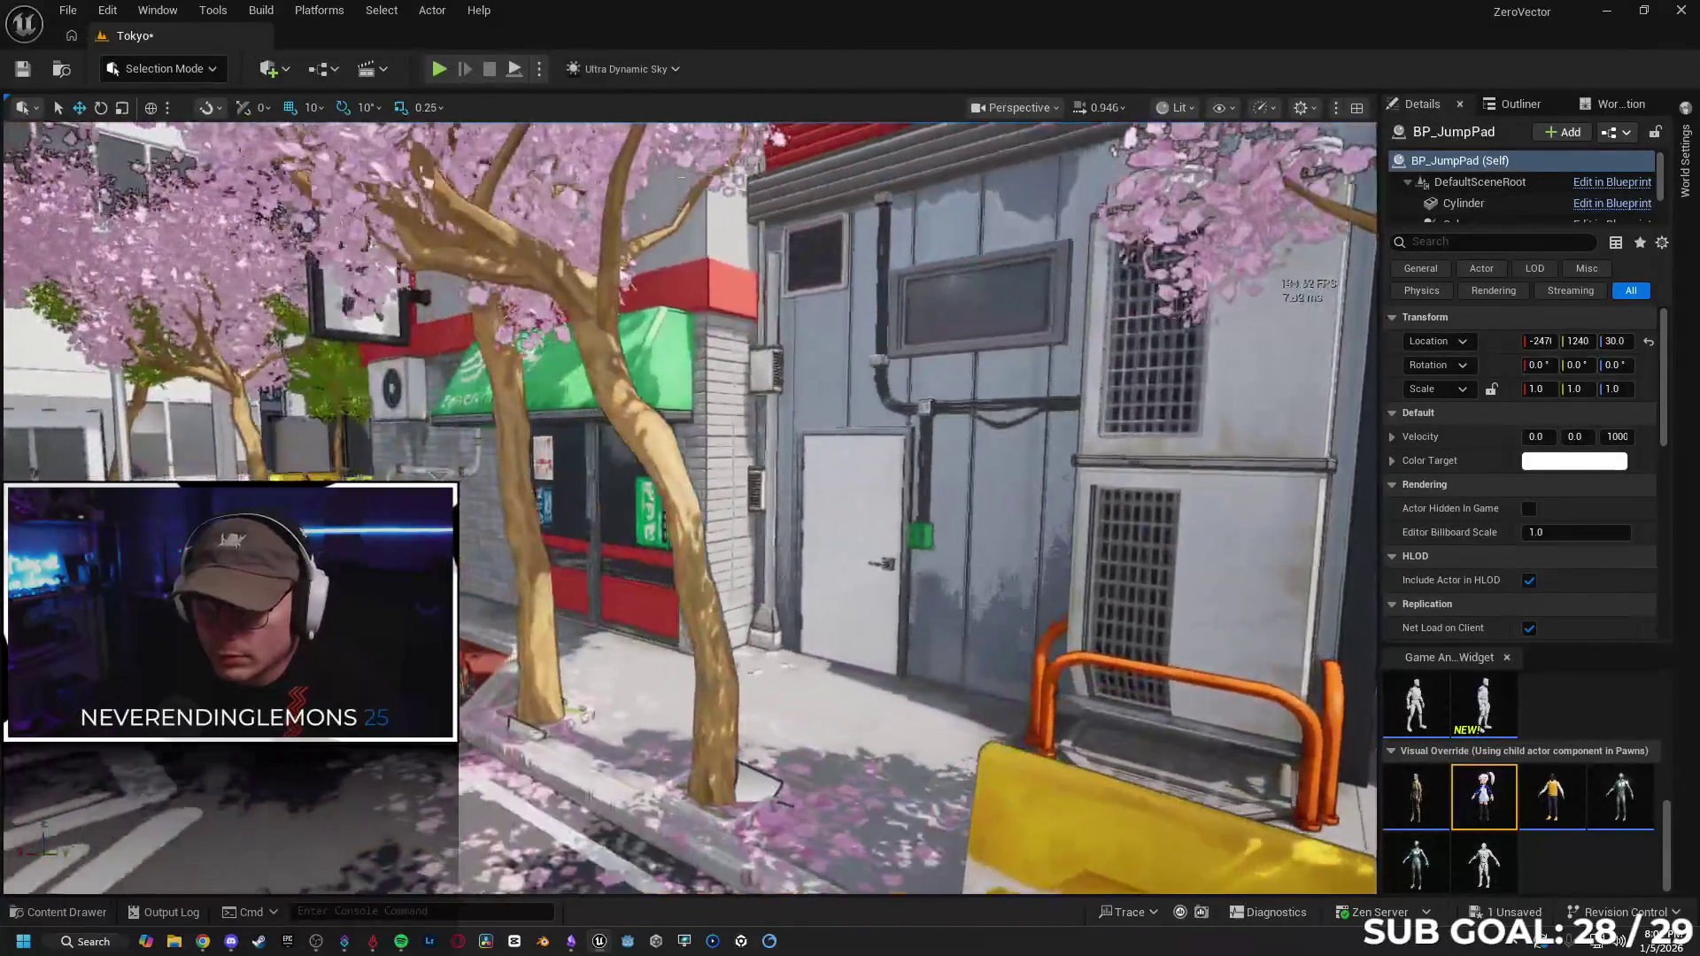
key(a)
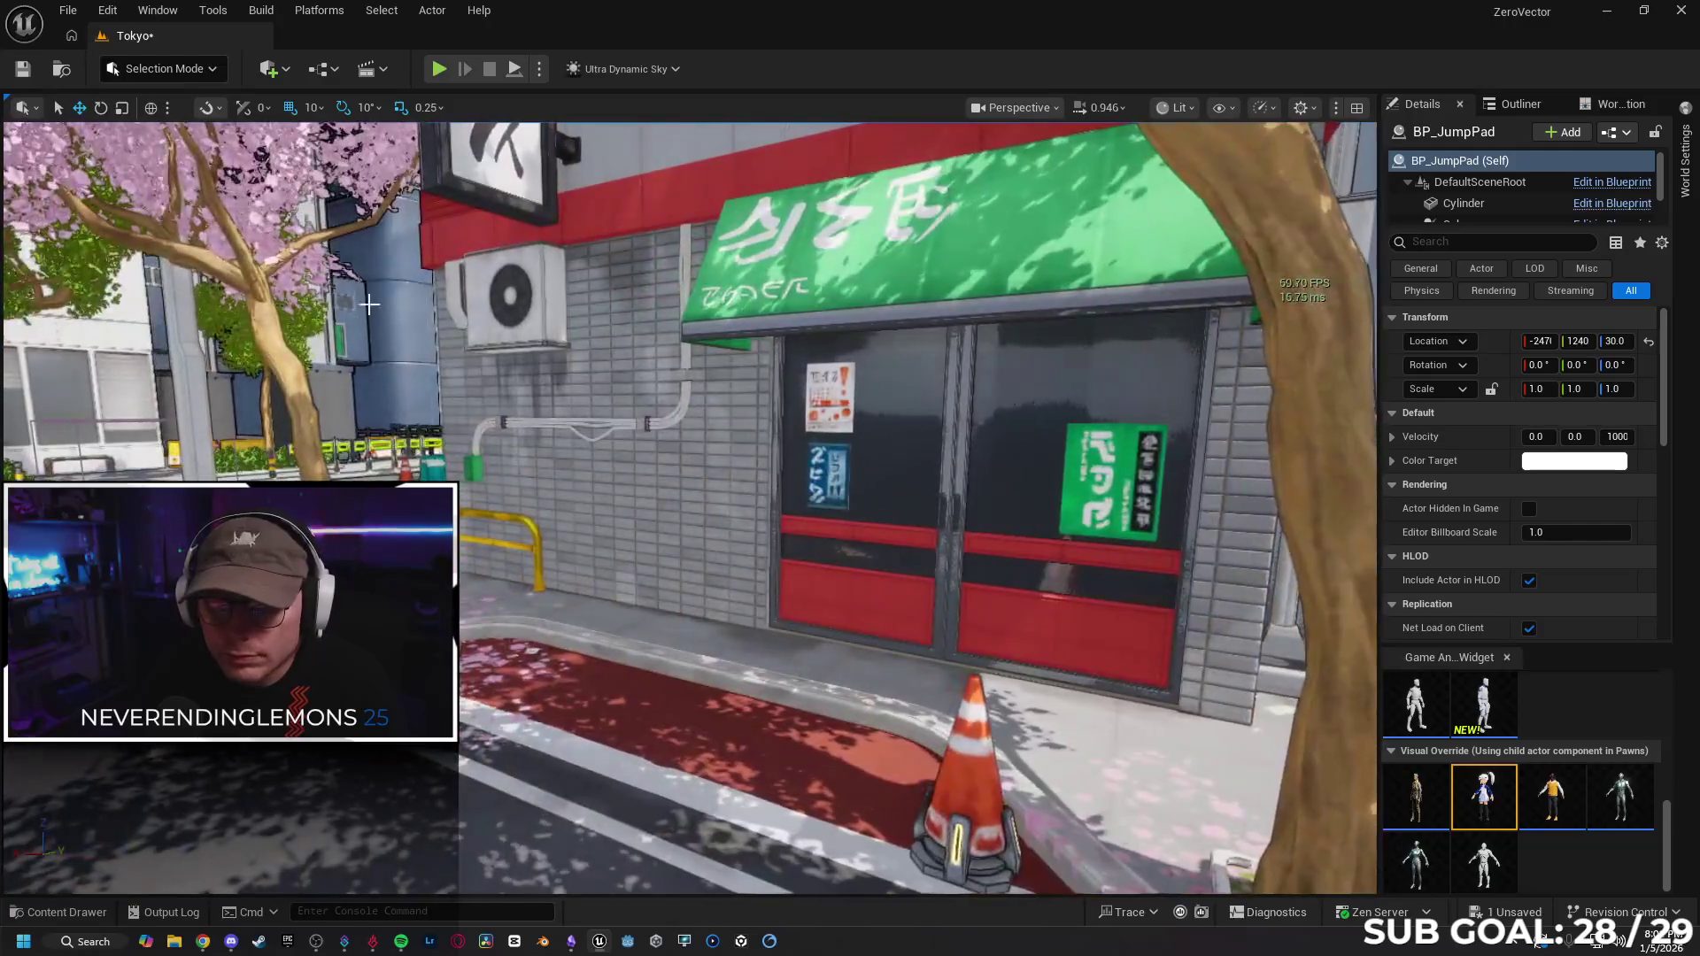
click(513, 301)
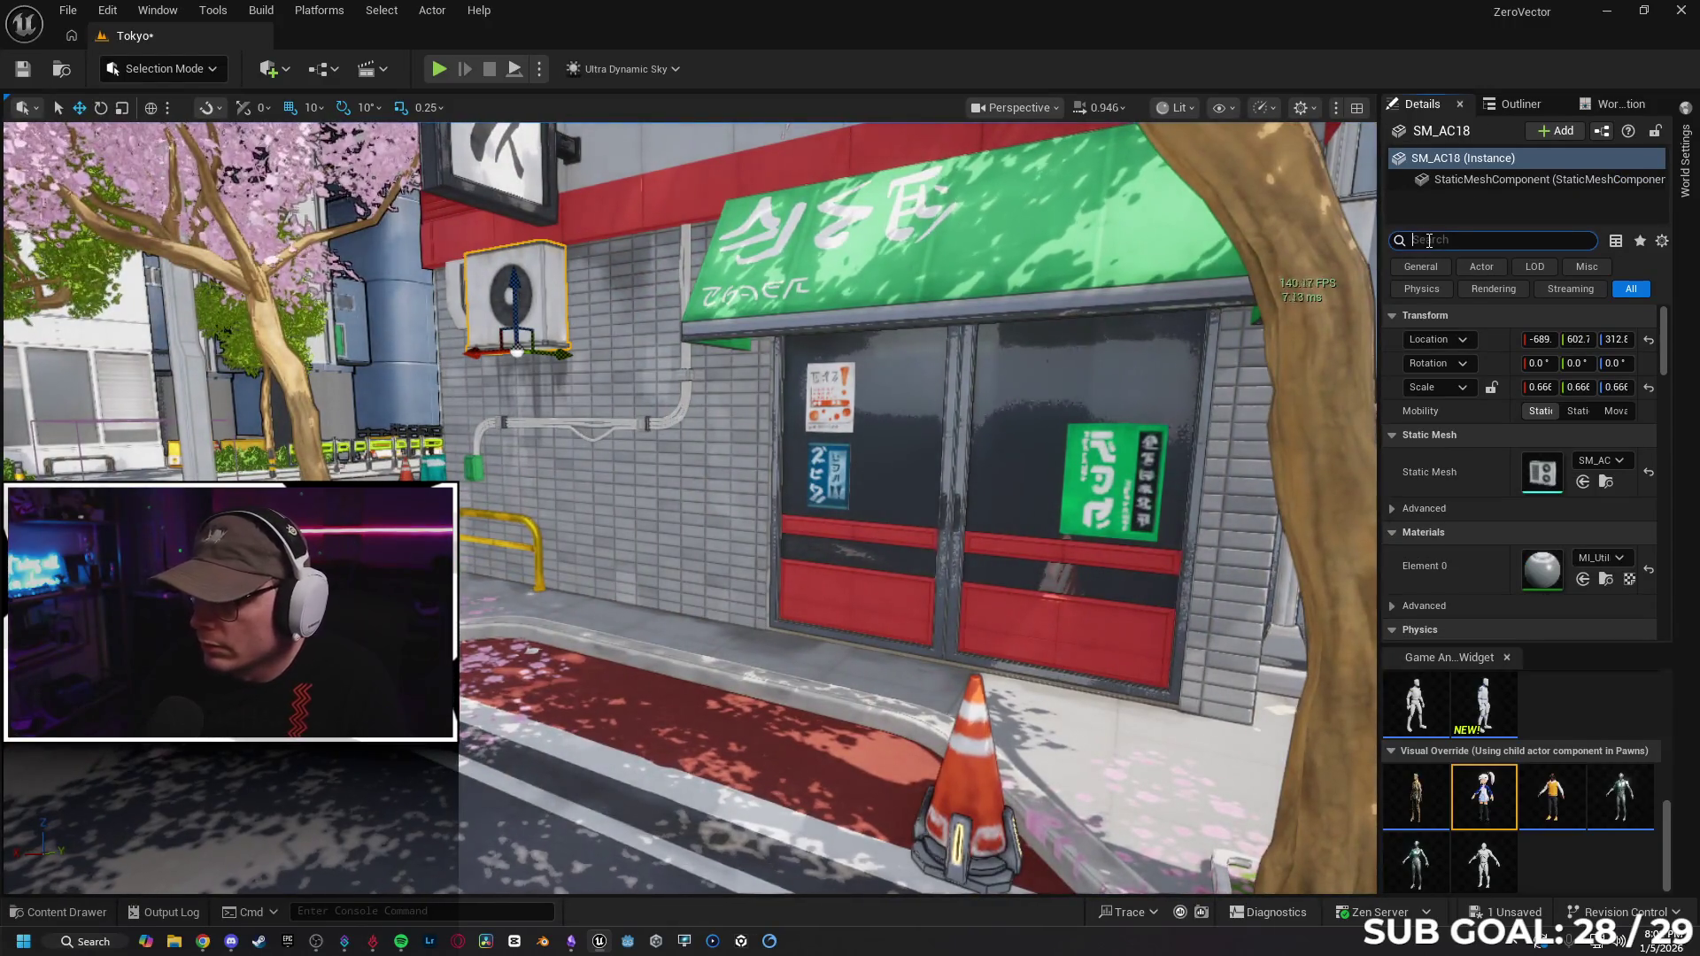
text(force)
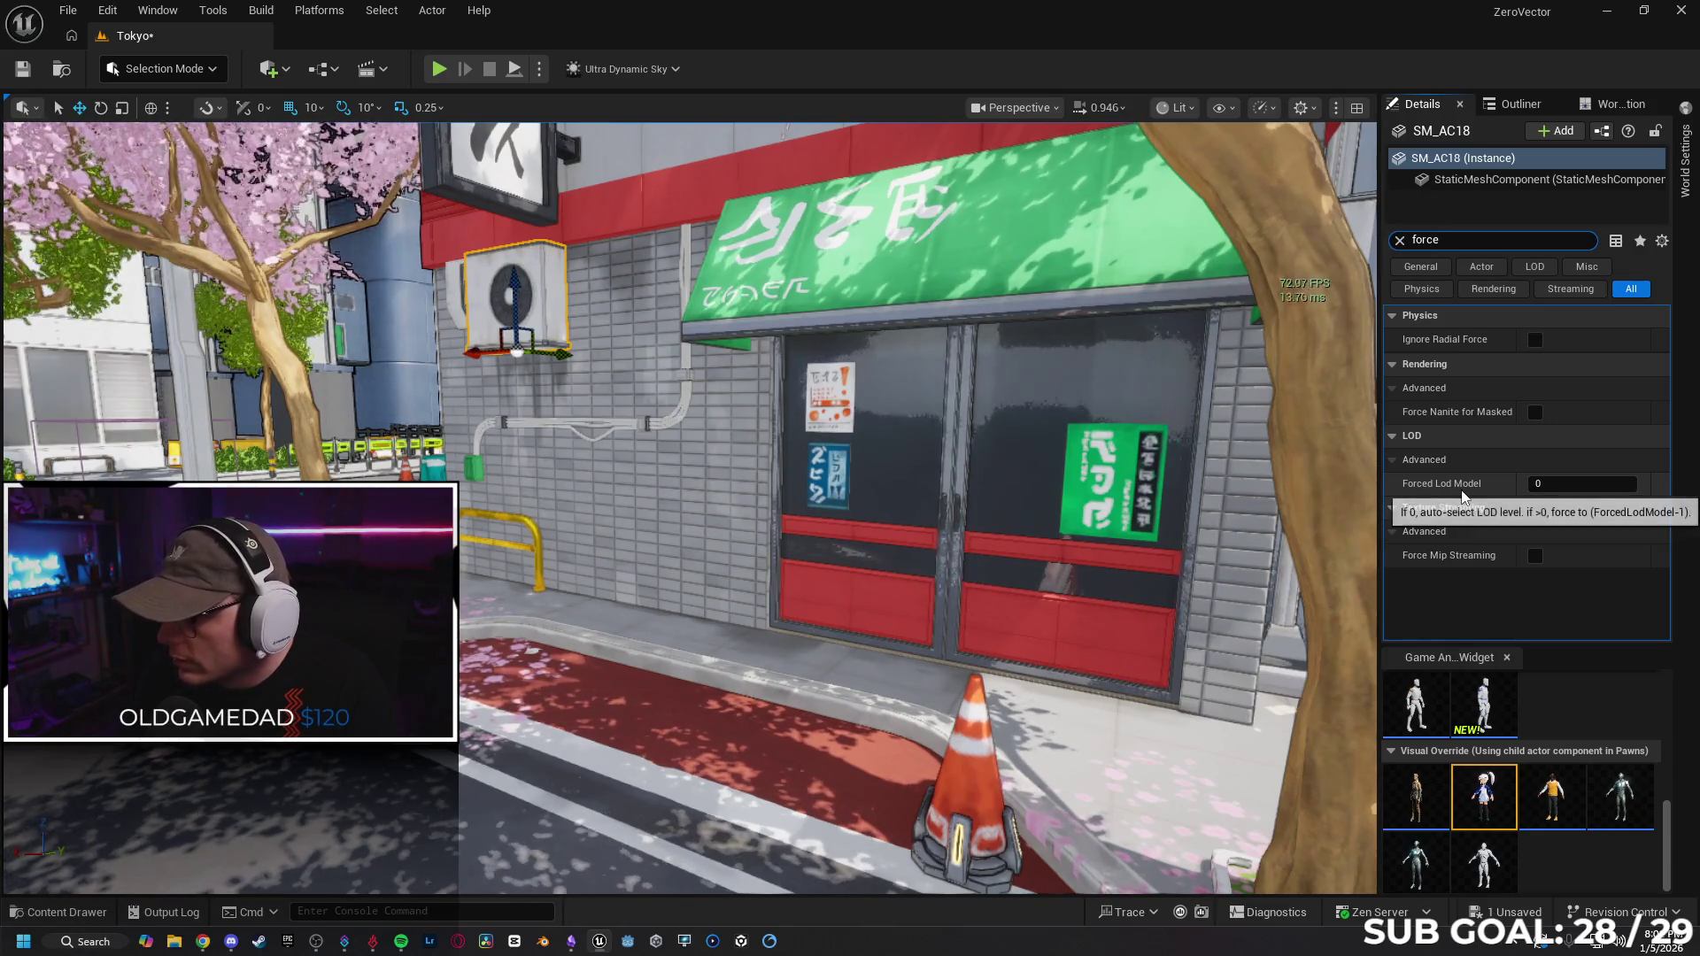
key(f)
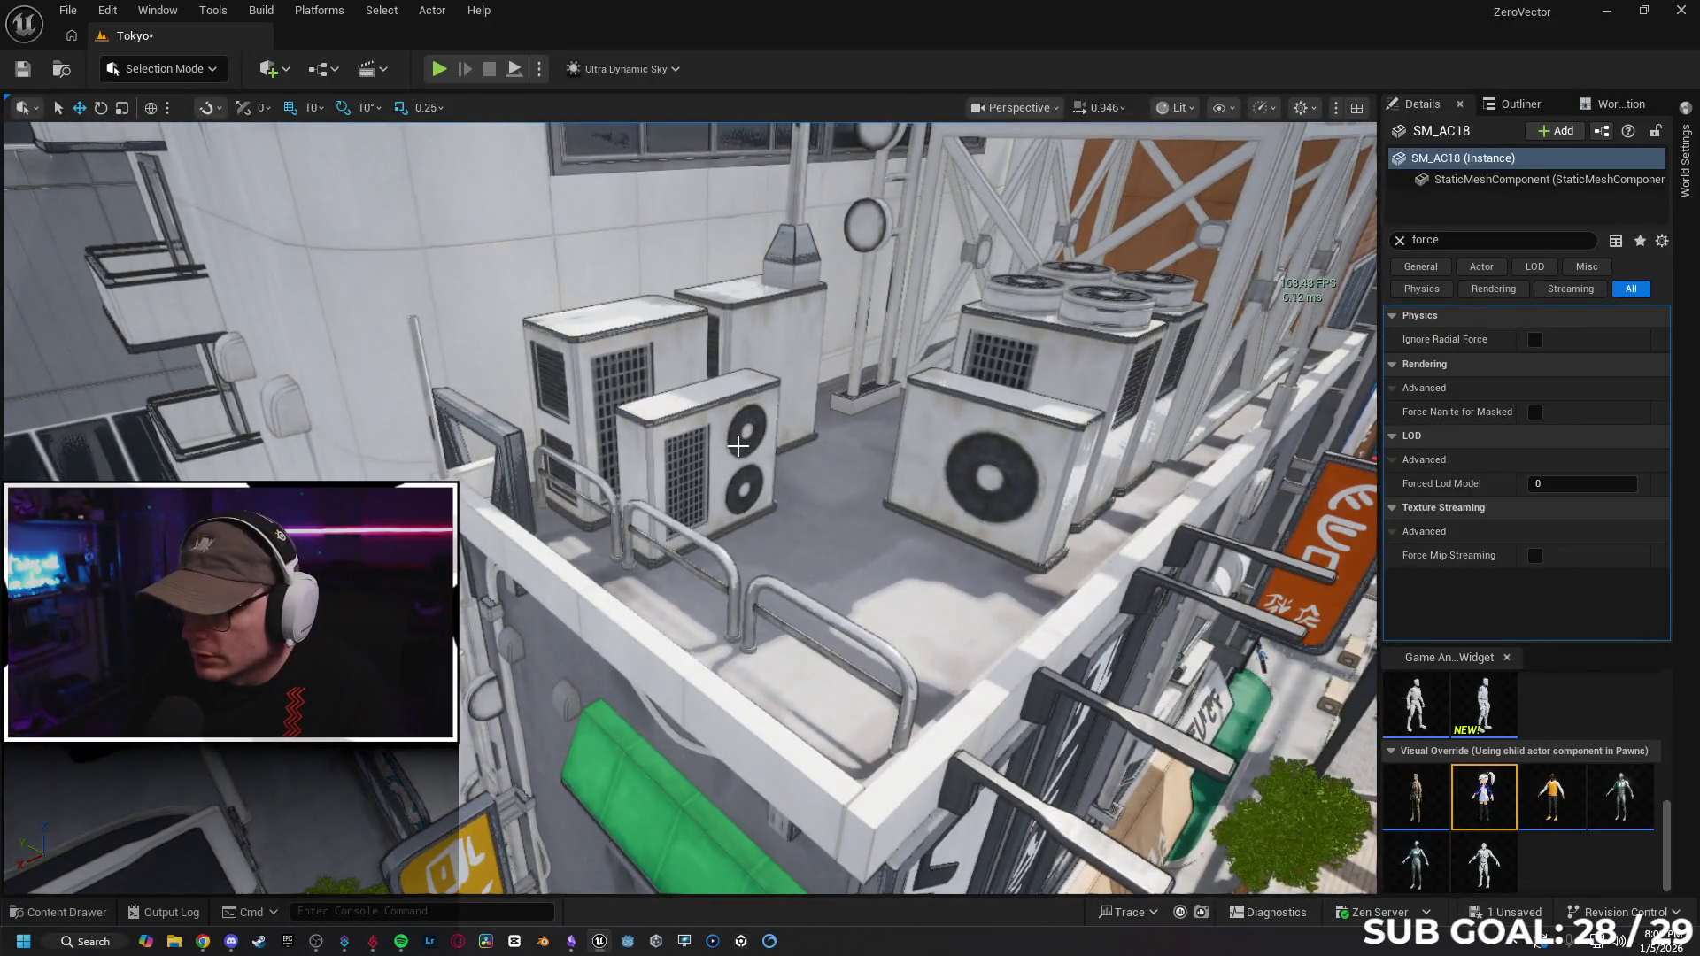
Select rooftop SM_Utility16 with Forced Lod Model at -1, clear the filter, and open SM_AC03.
click(699, 443)
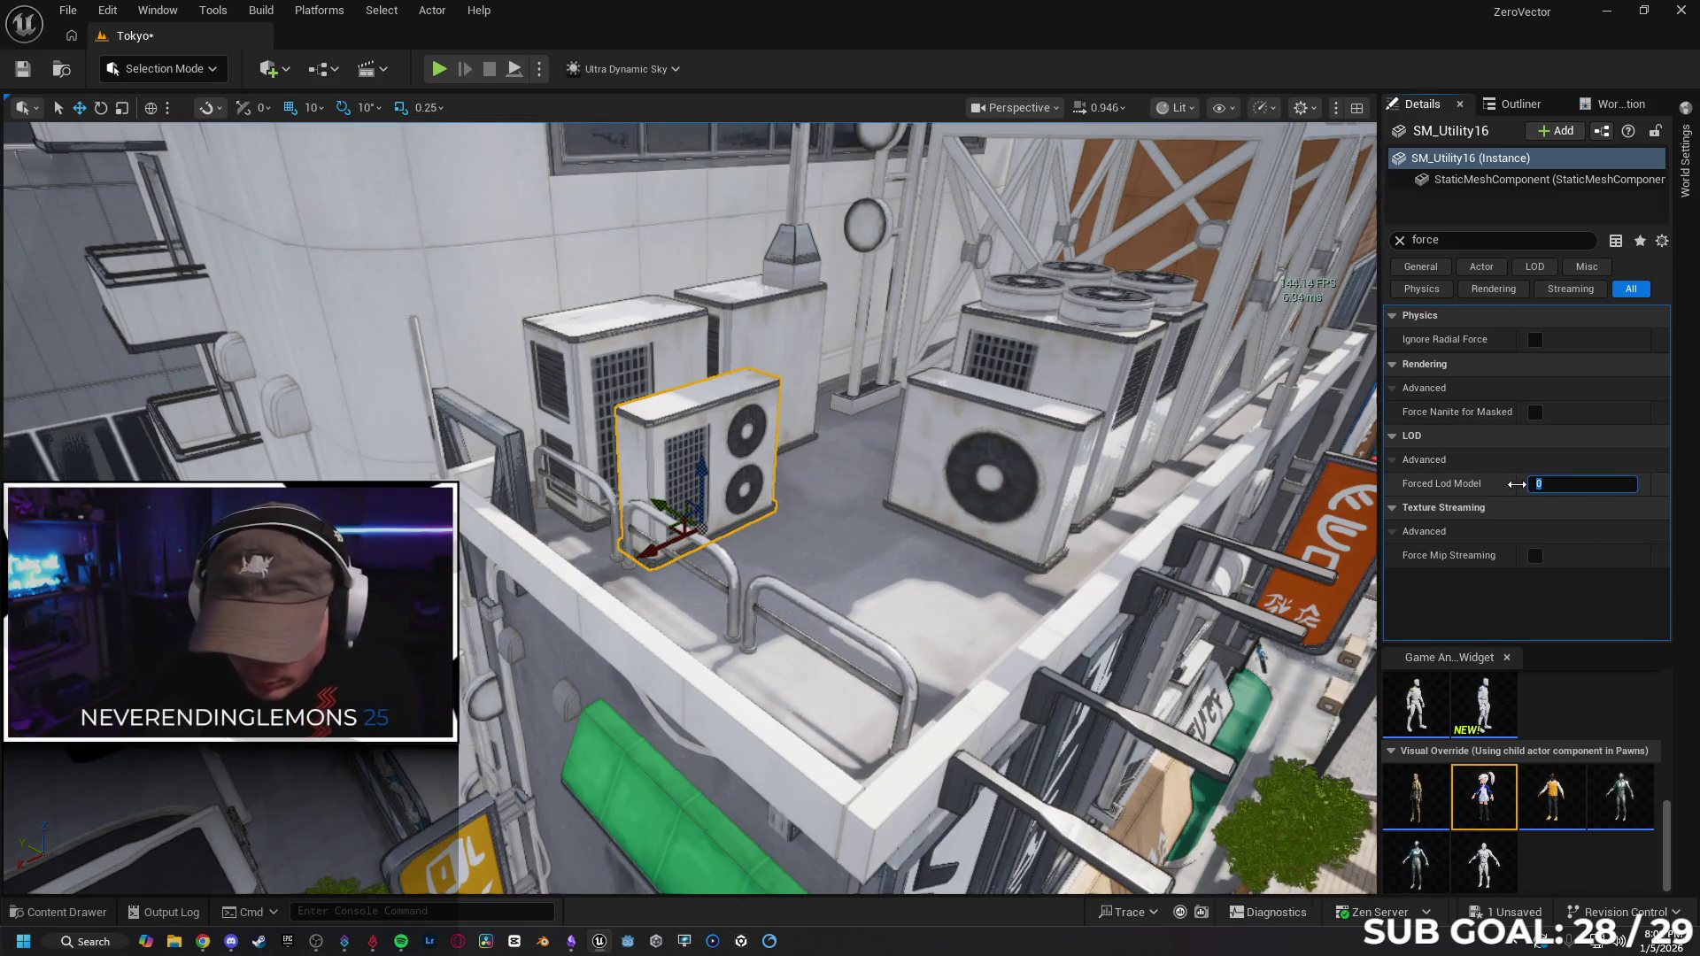
scroll(851, 512, up, 5)
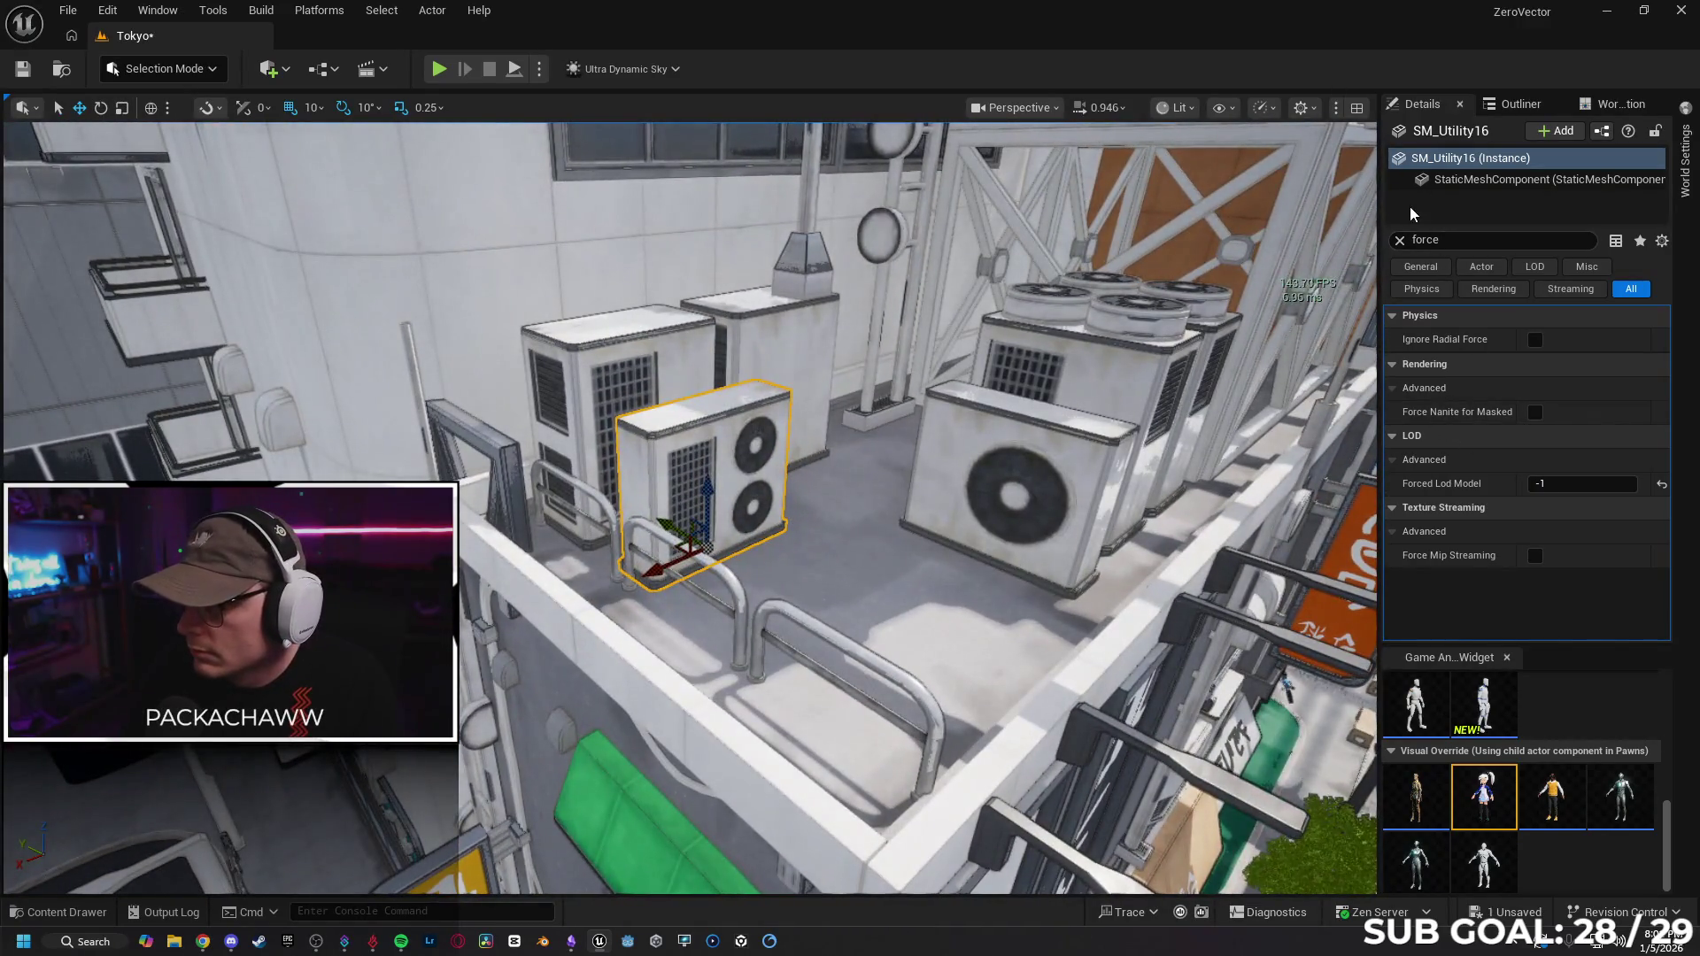
click(1400, 240)
double_click(1554, 478)
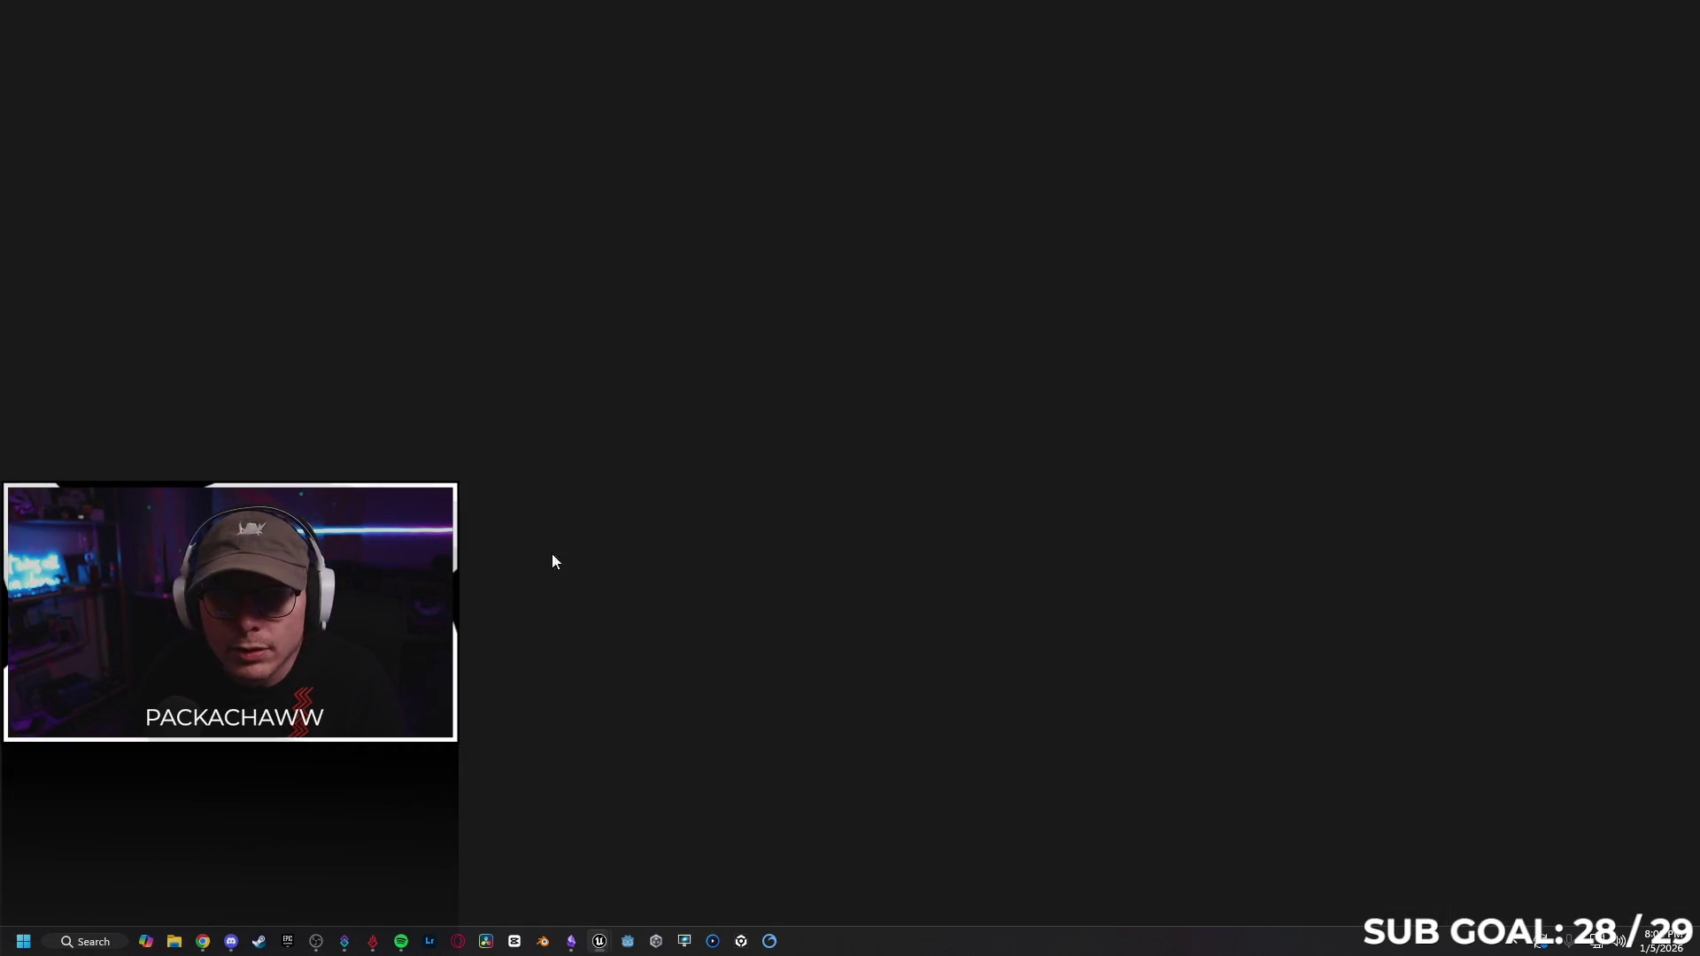
Look over the SM_AC03 editor, then close it to return to the Tokyo level.
scroll(549, 492, down, 8)
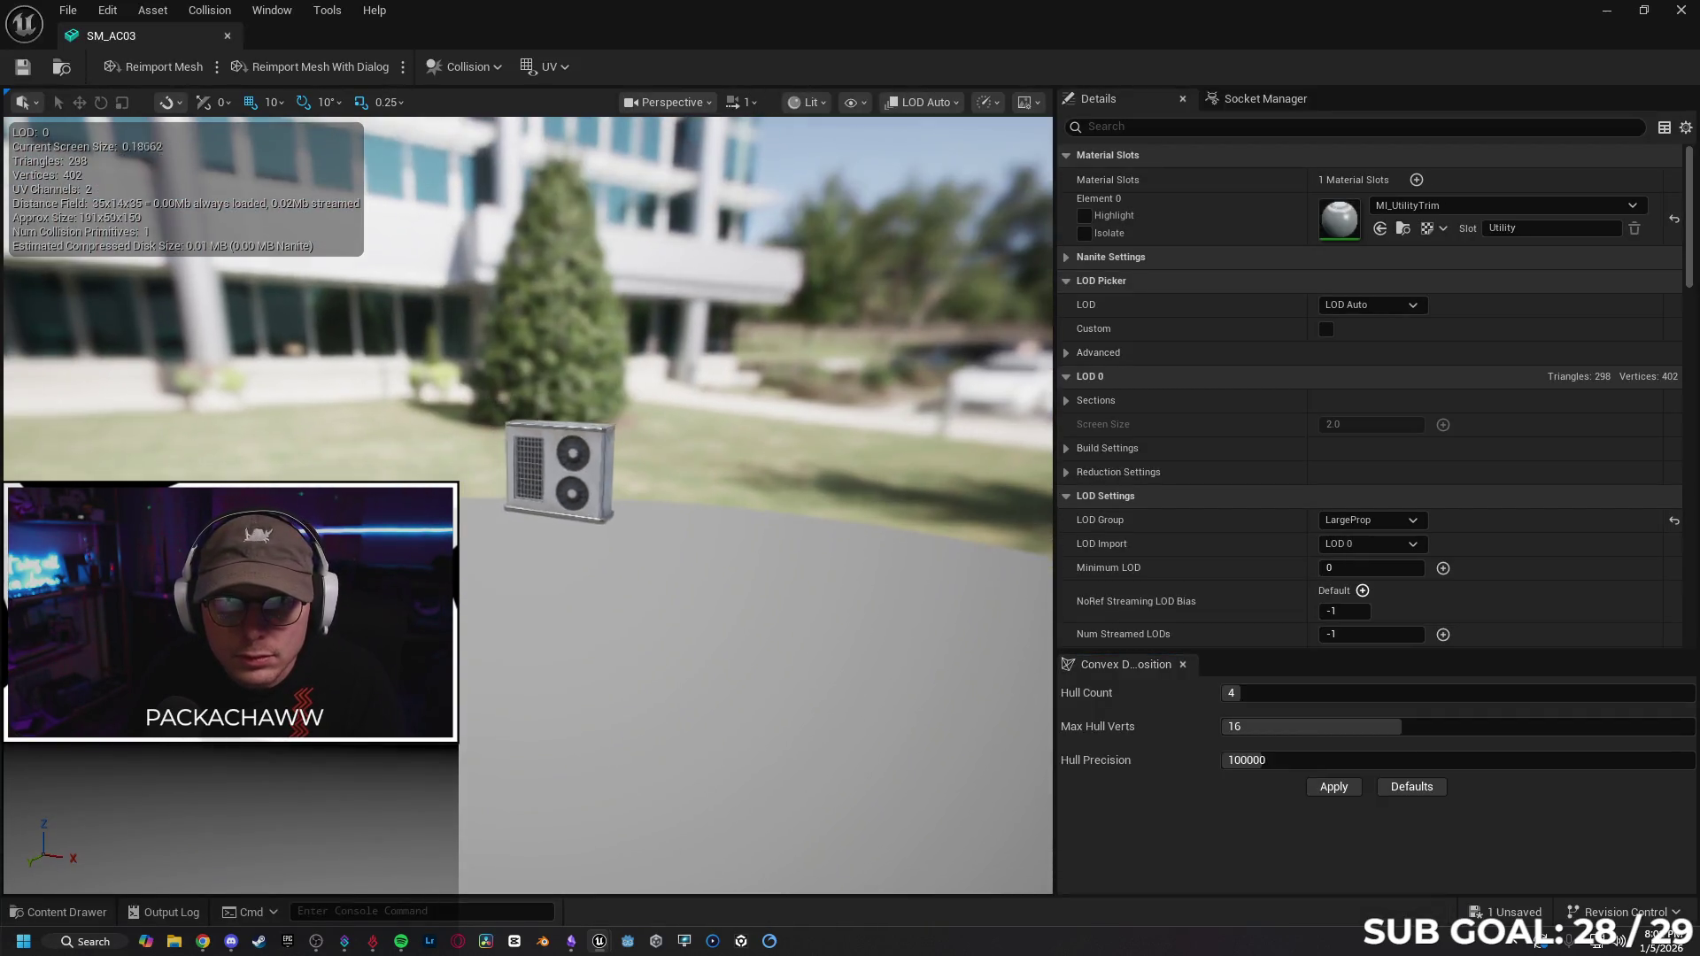
scroll(928, 476, up, 10)
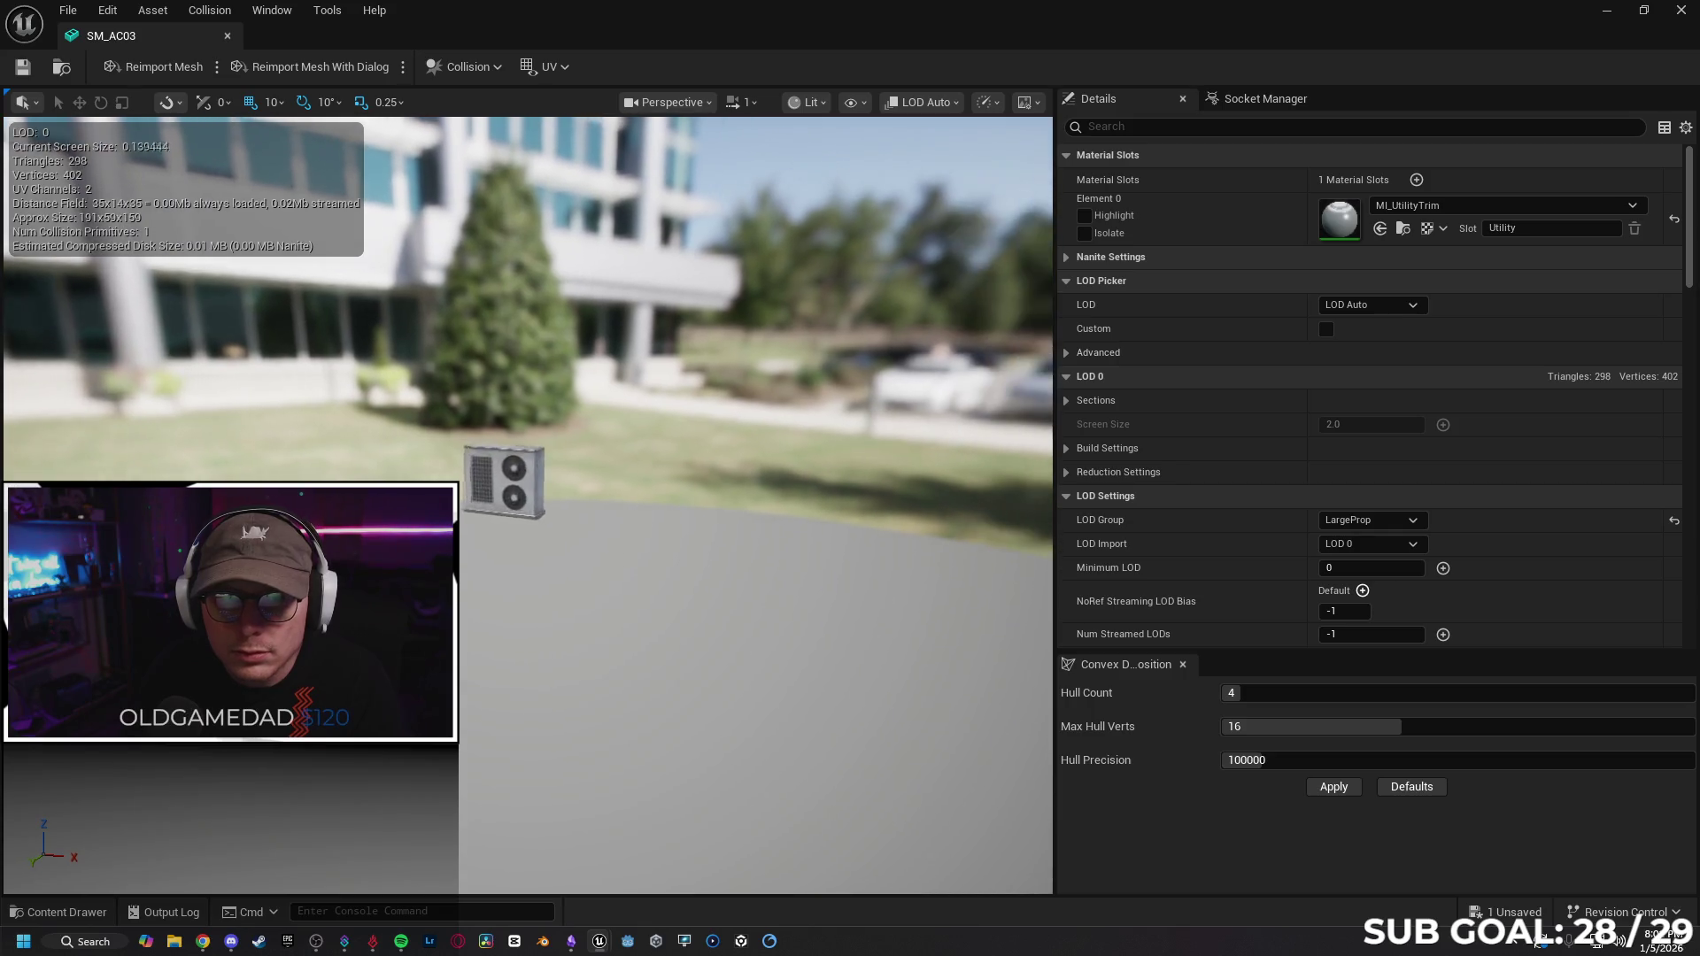
scroll(1199, 512, down, 3)
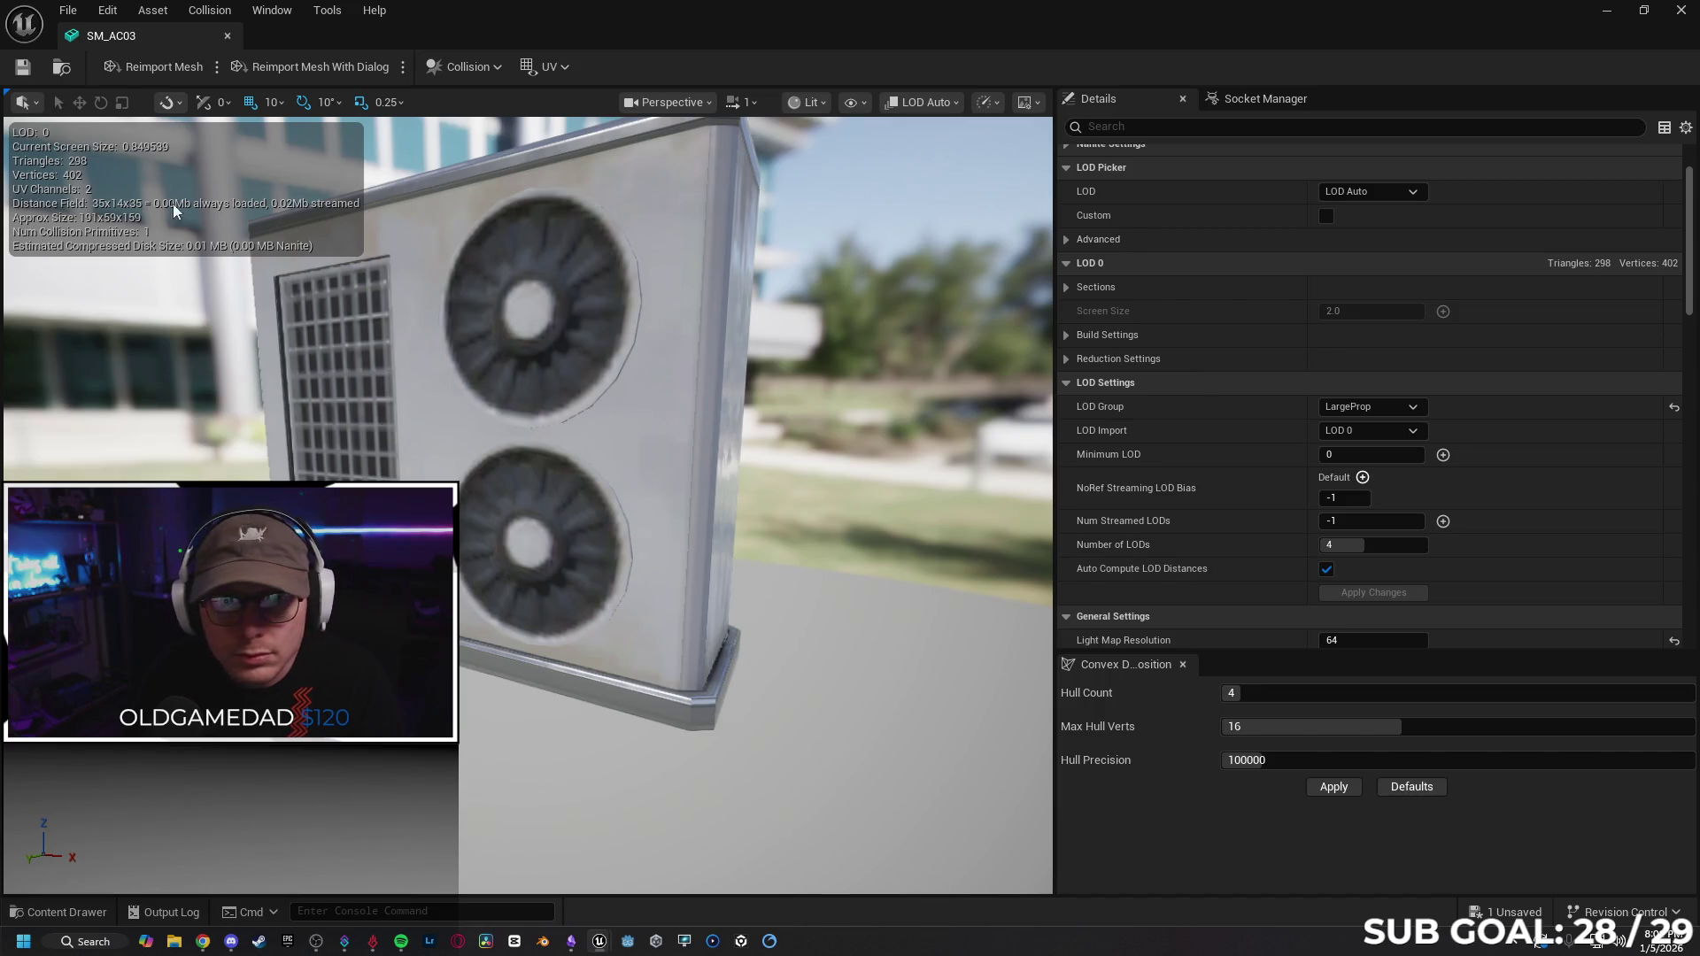
scroll(529, 371, down, 5)
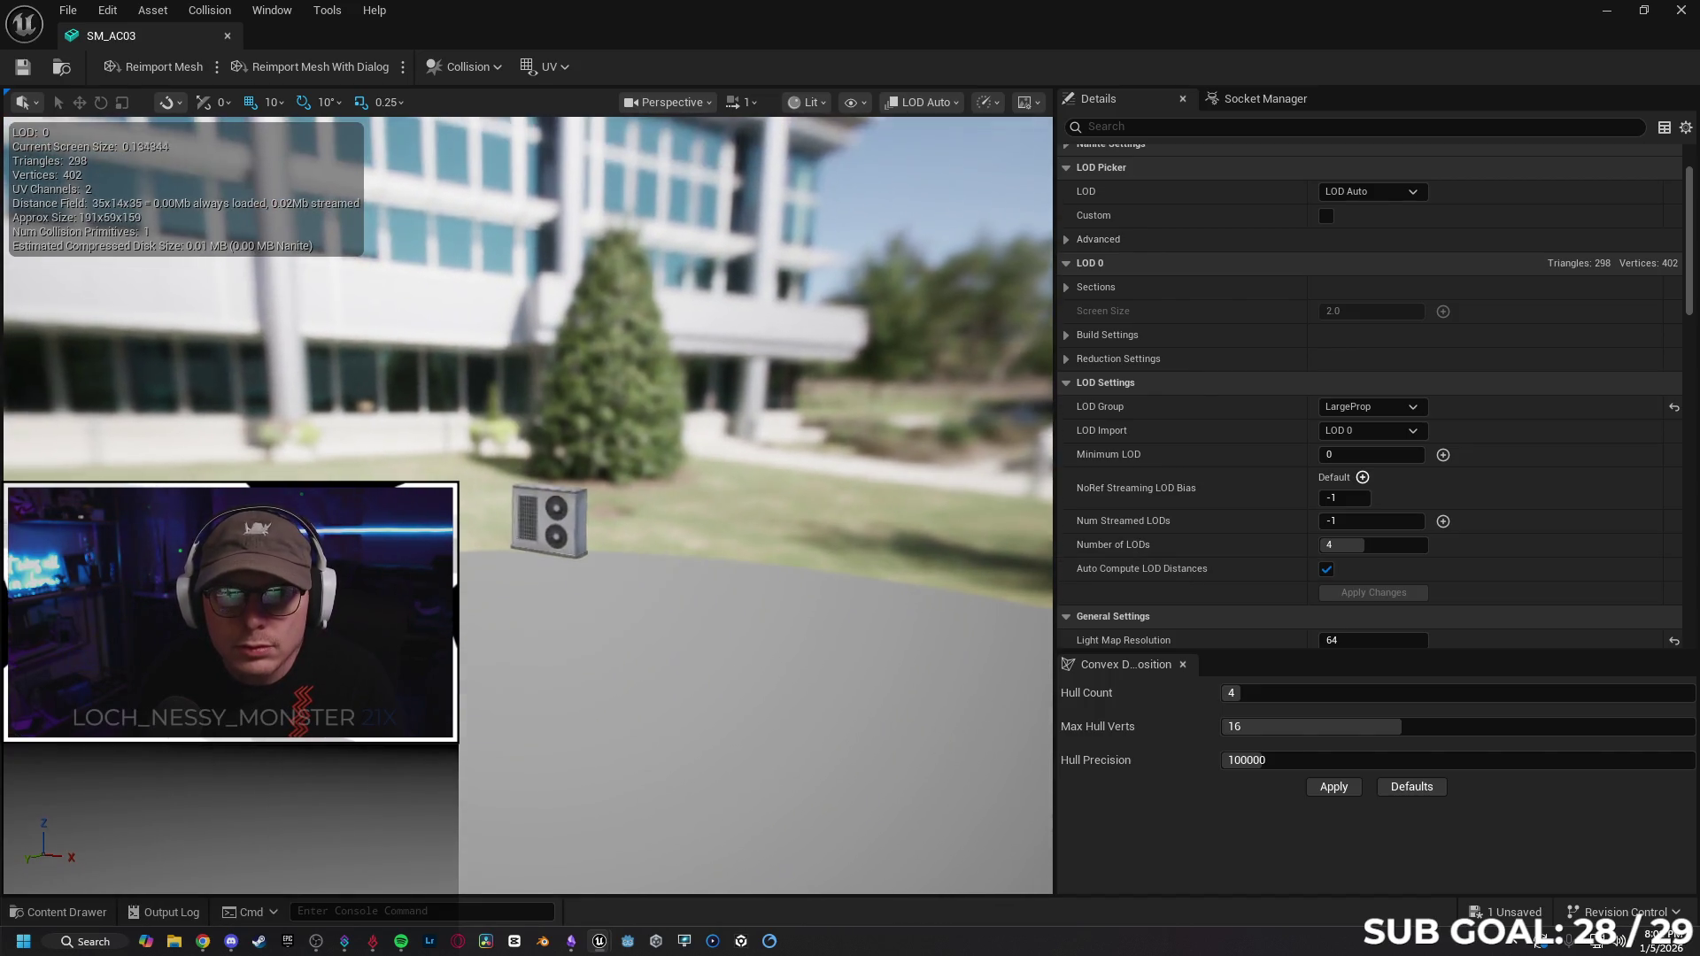
scroll(529, 372, up, 5)
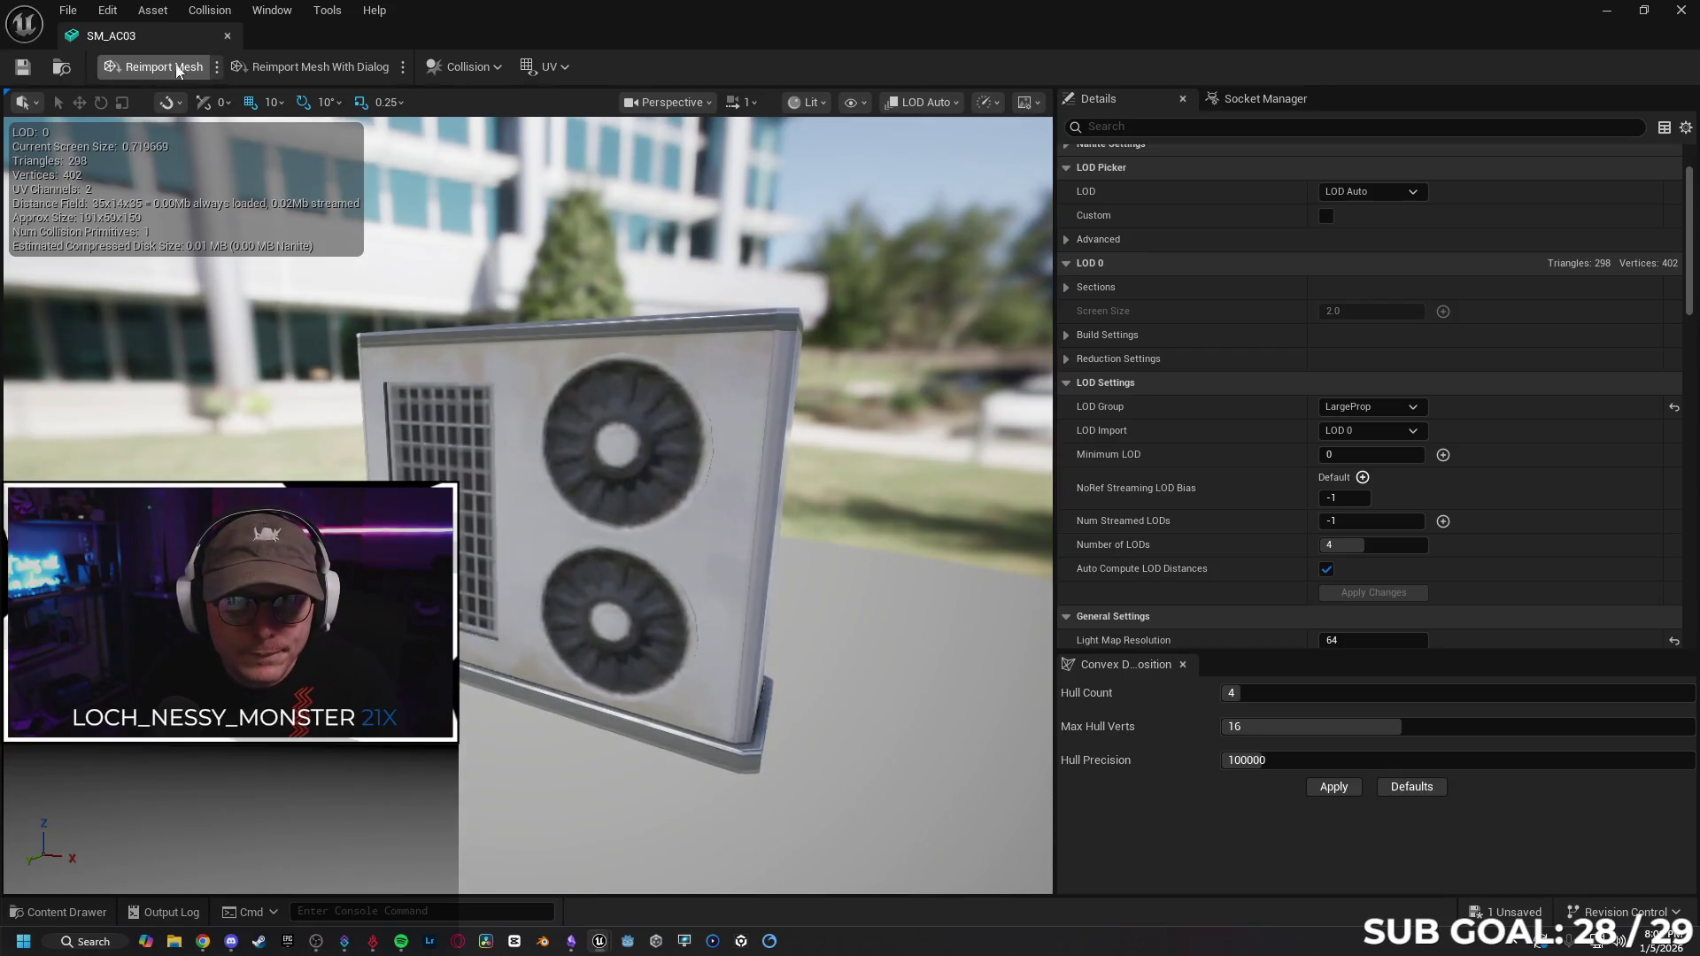
click(229, 38)
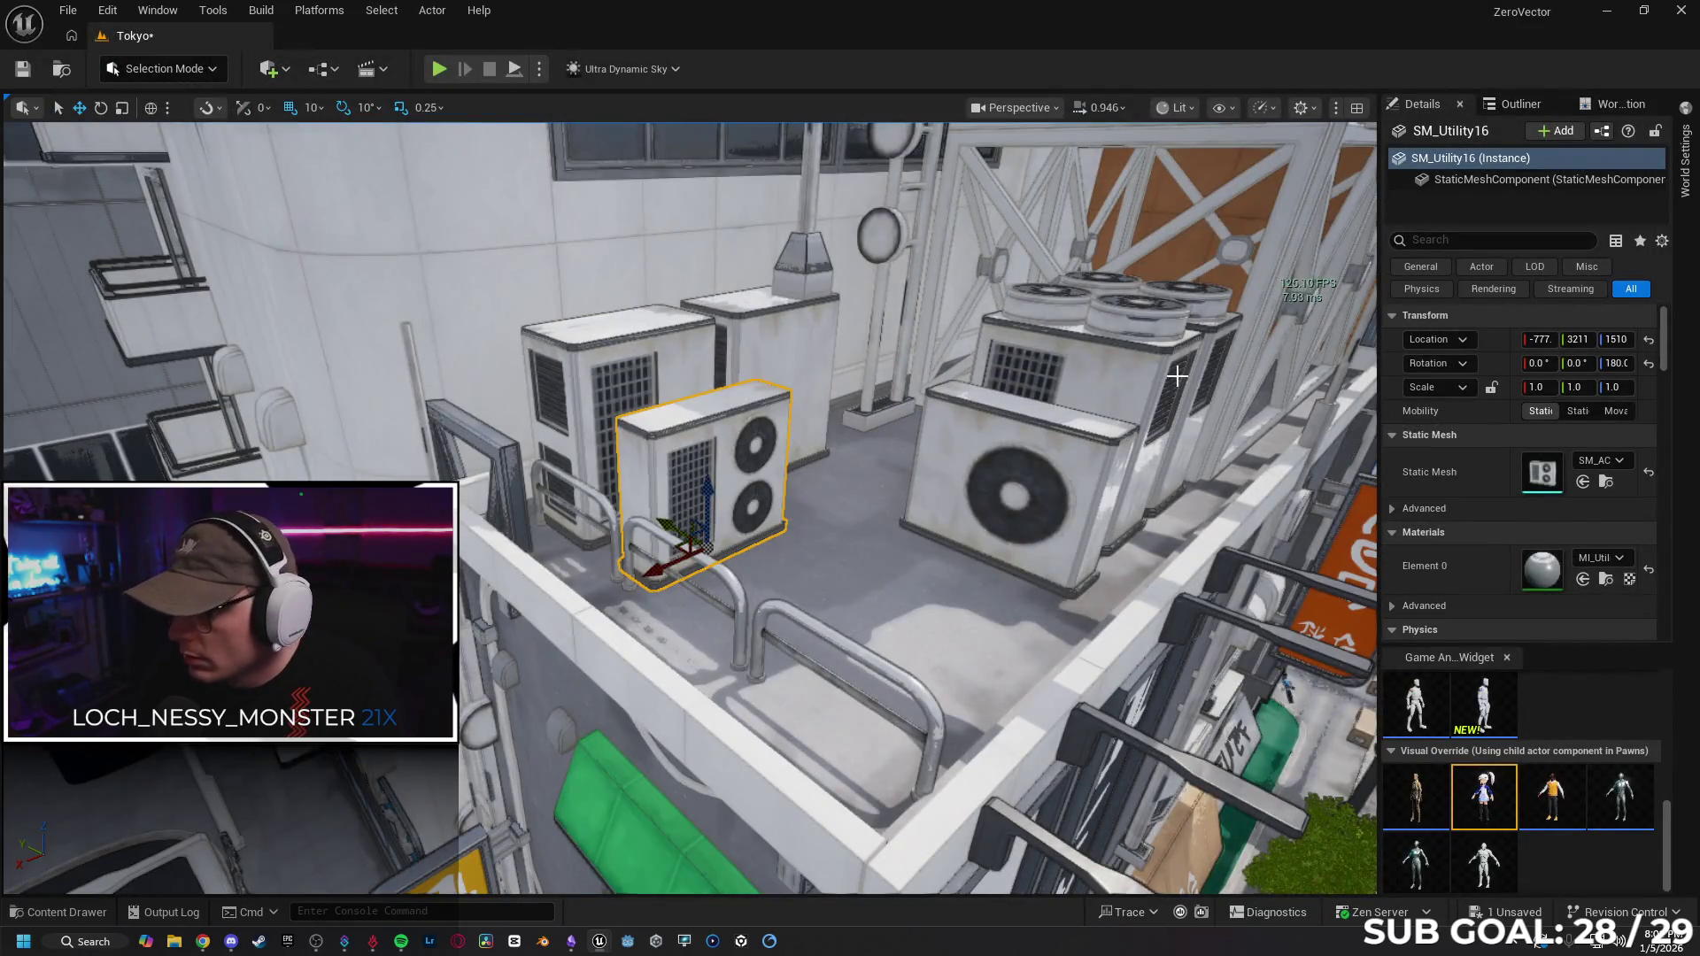
Set SM_Utility16's Forced Lod Model to 0 via a 'force' Details search, then clear the search.
click(1447, 241)
text(for)
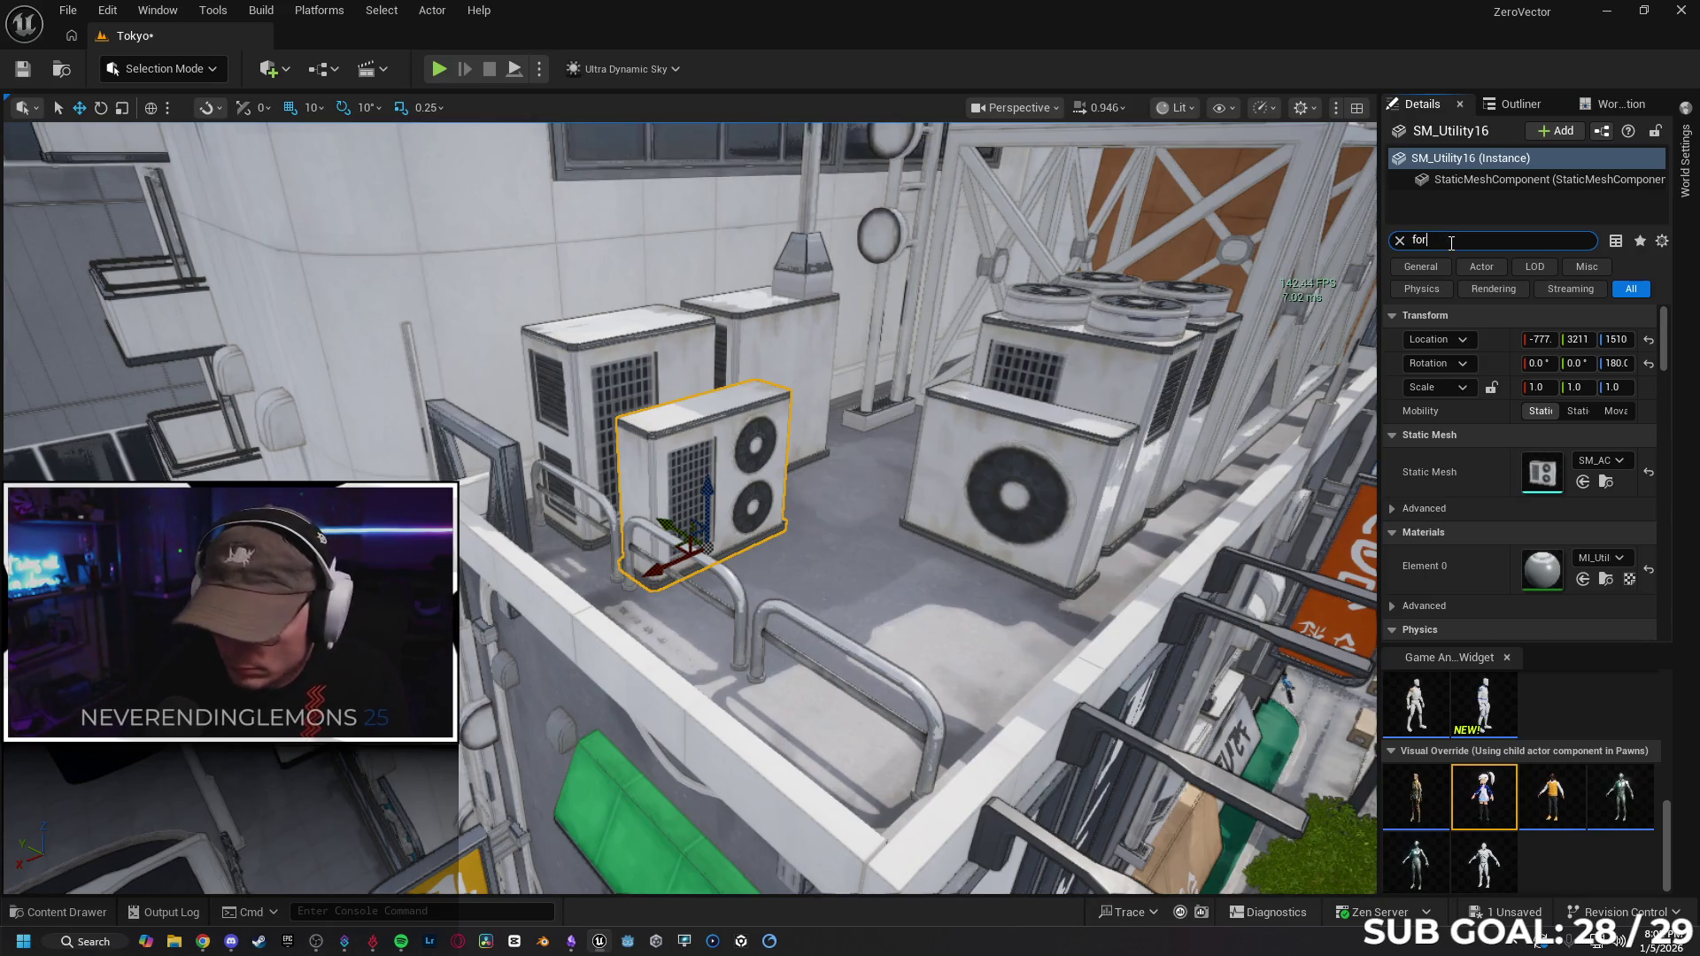
text(ce)
click(1572, 485)
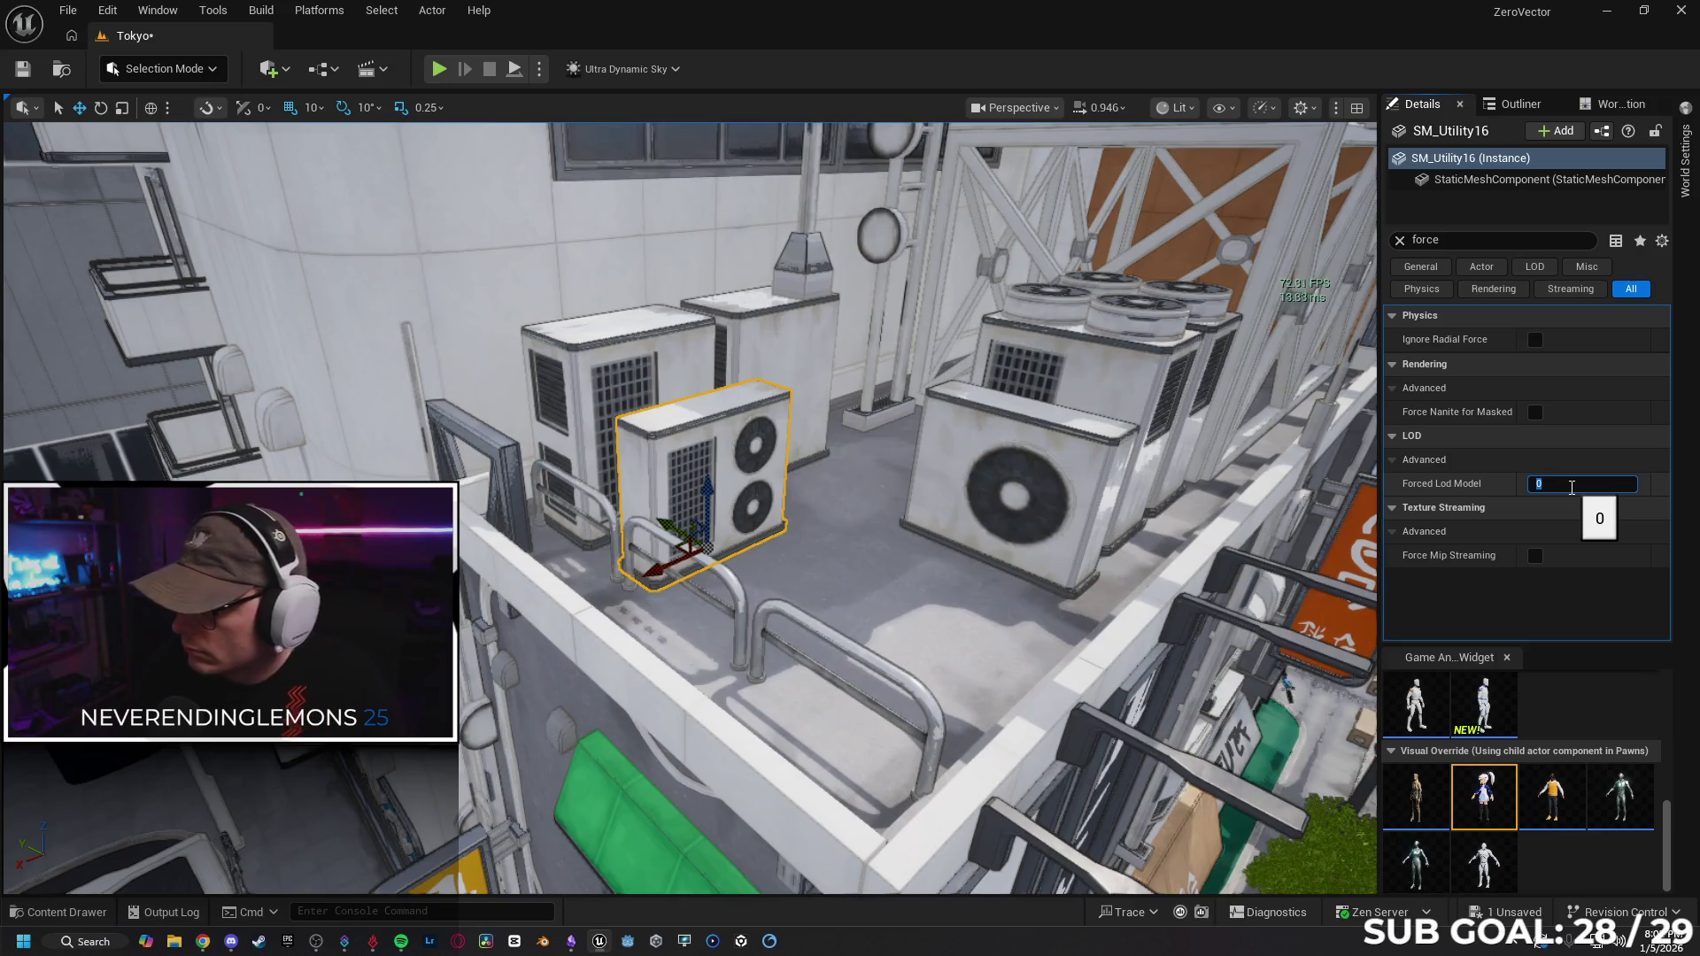
key(Return)
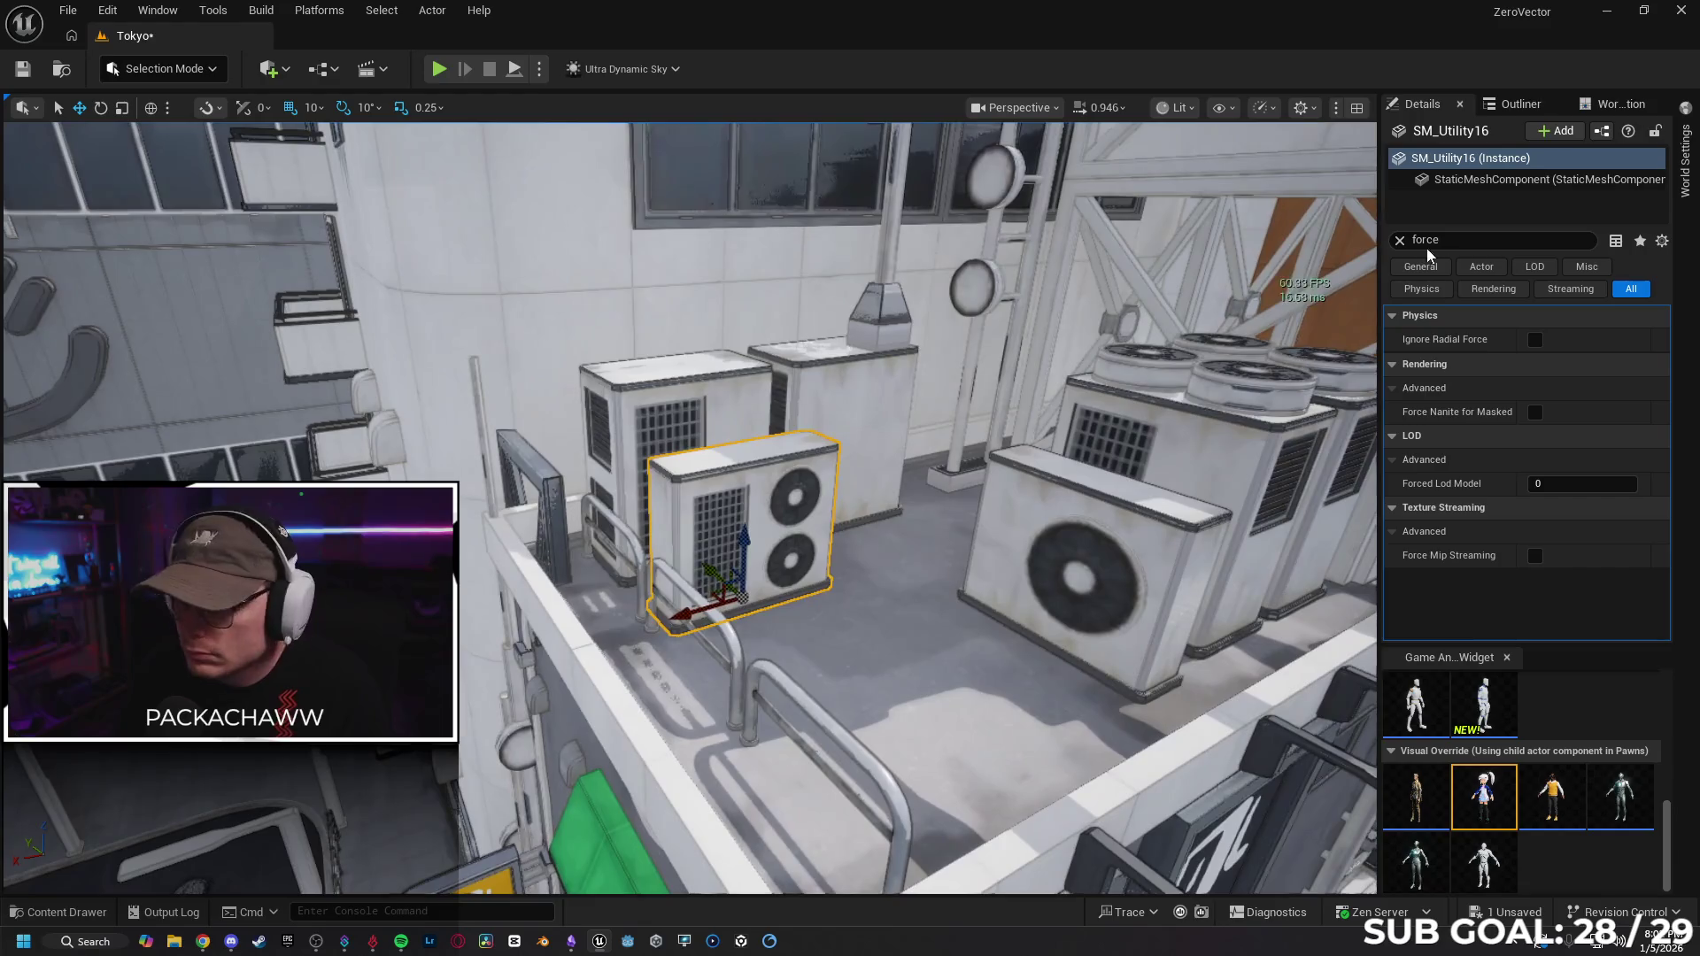
click(1400, 241)
click(1608, 14)
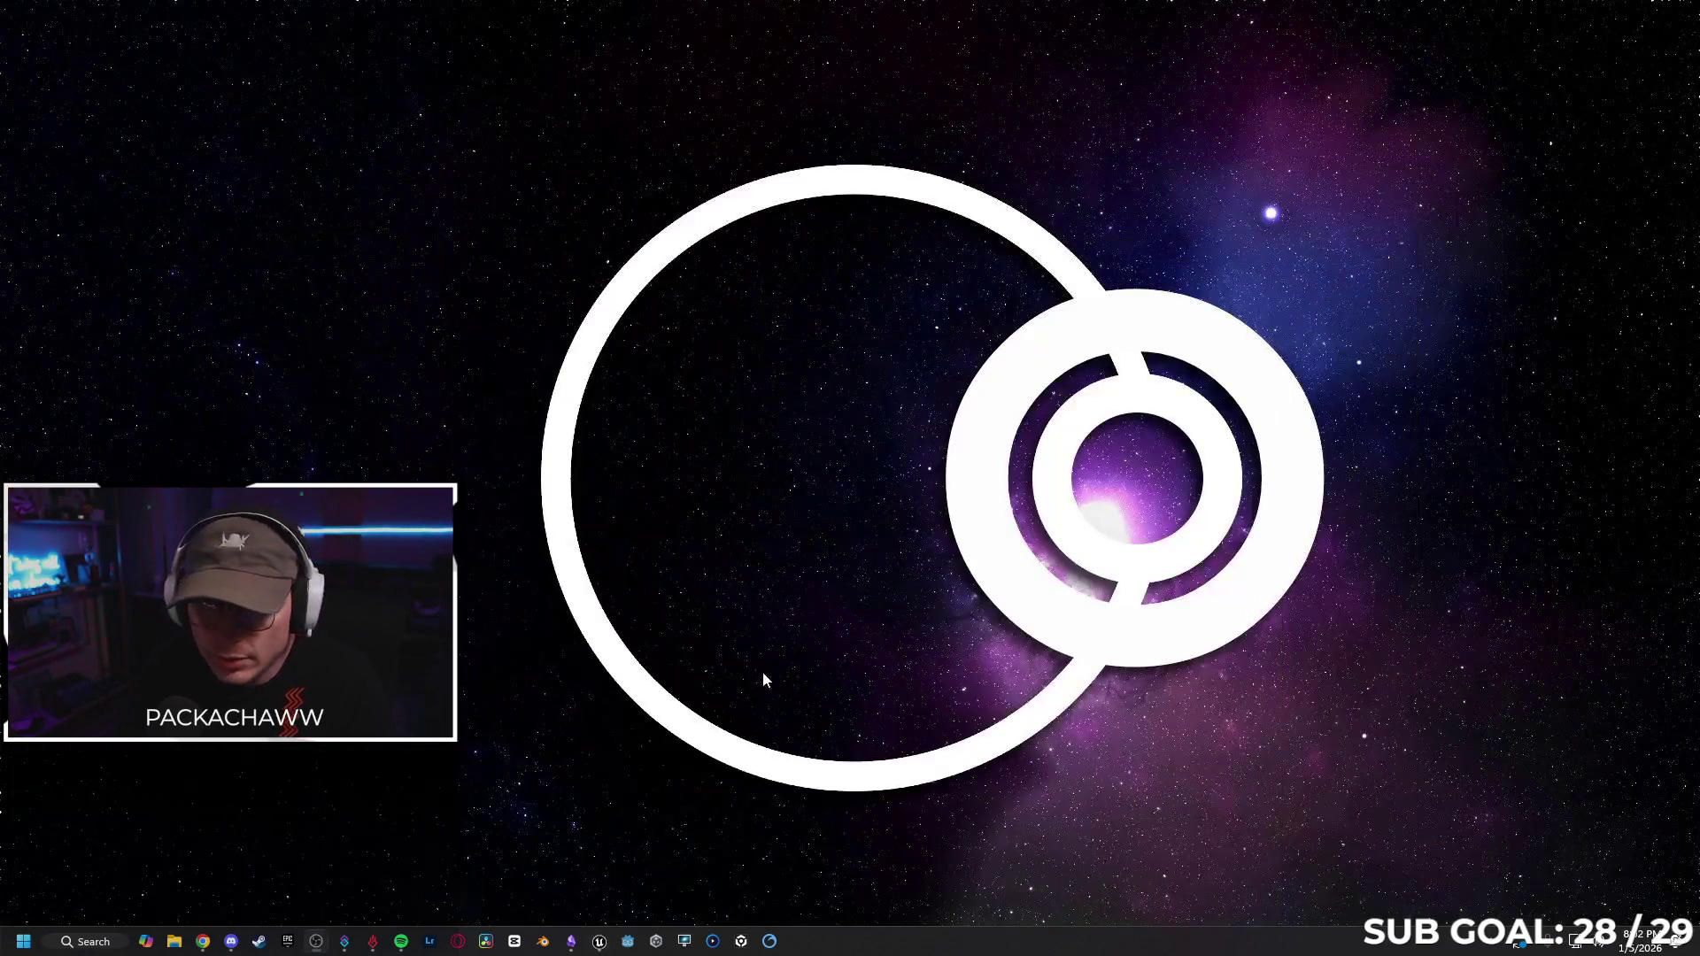
Scroll to the end of Gemini's answer and follow the 'How to use LODs in Unreal Engine 5' link.
click(203, 942)
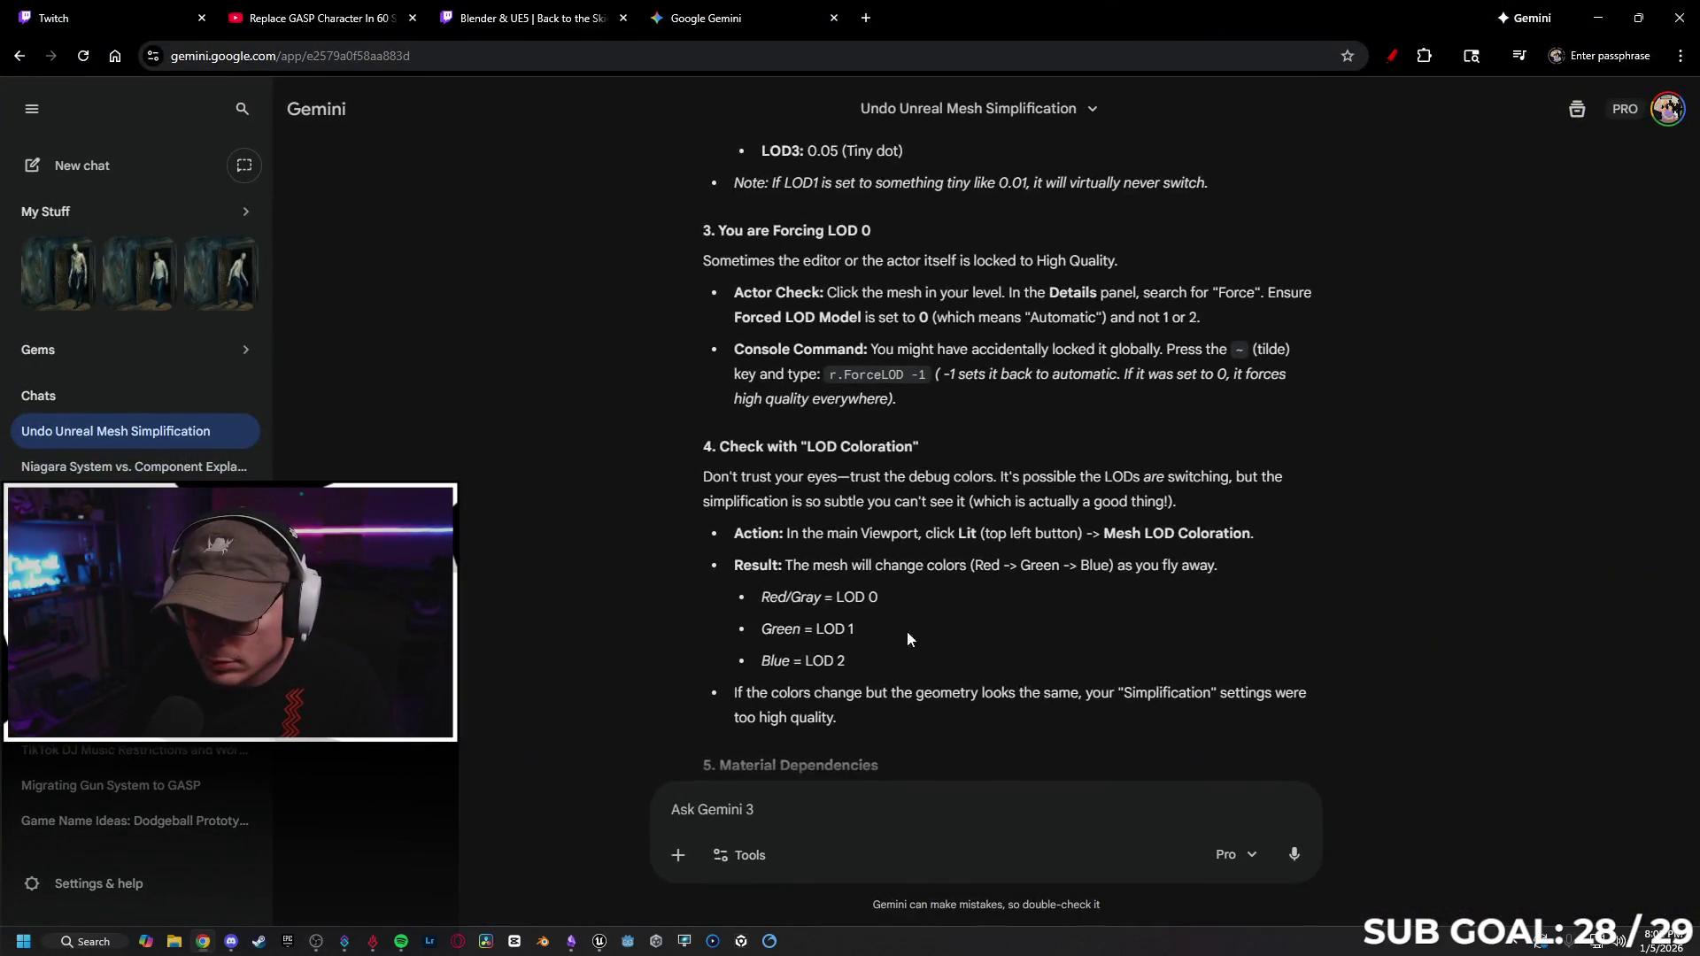
scroll(986, 557, down, 4)
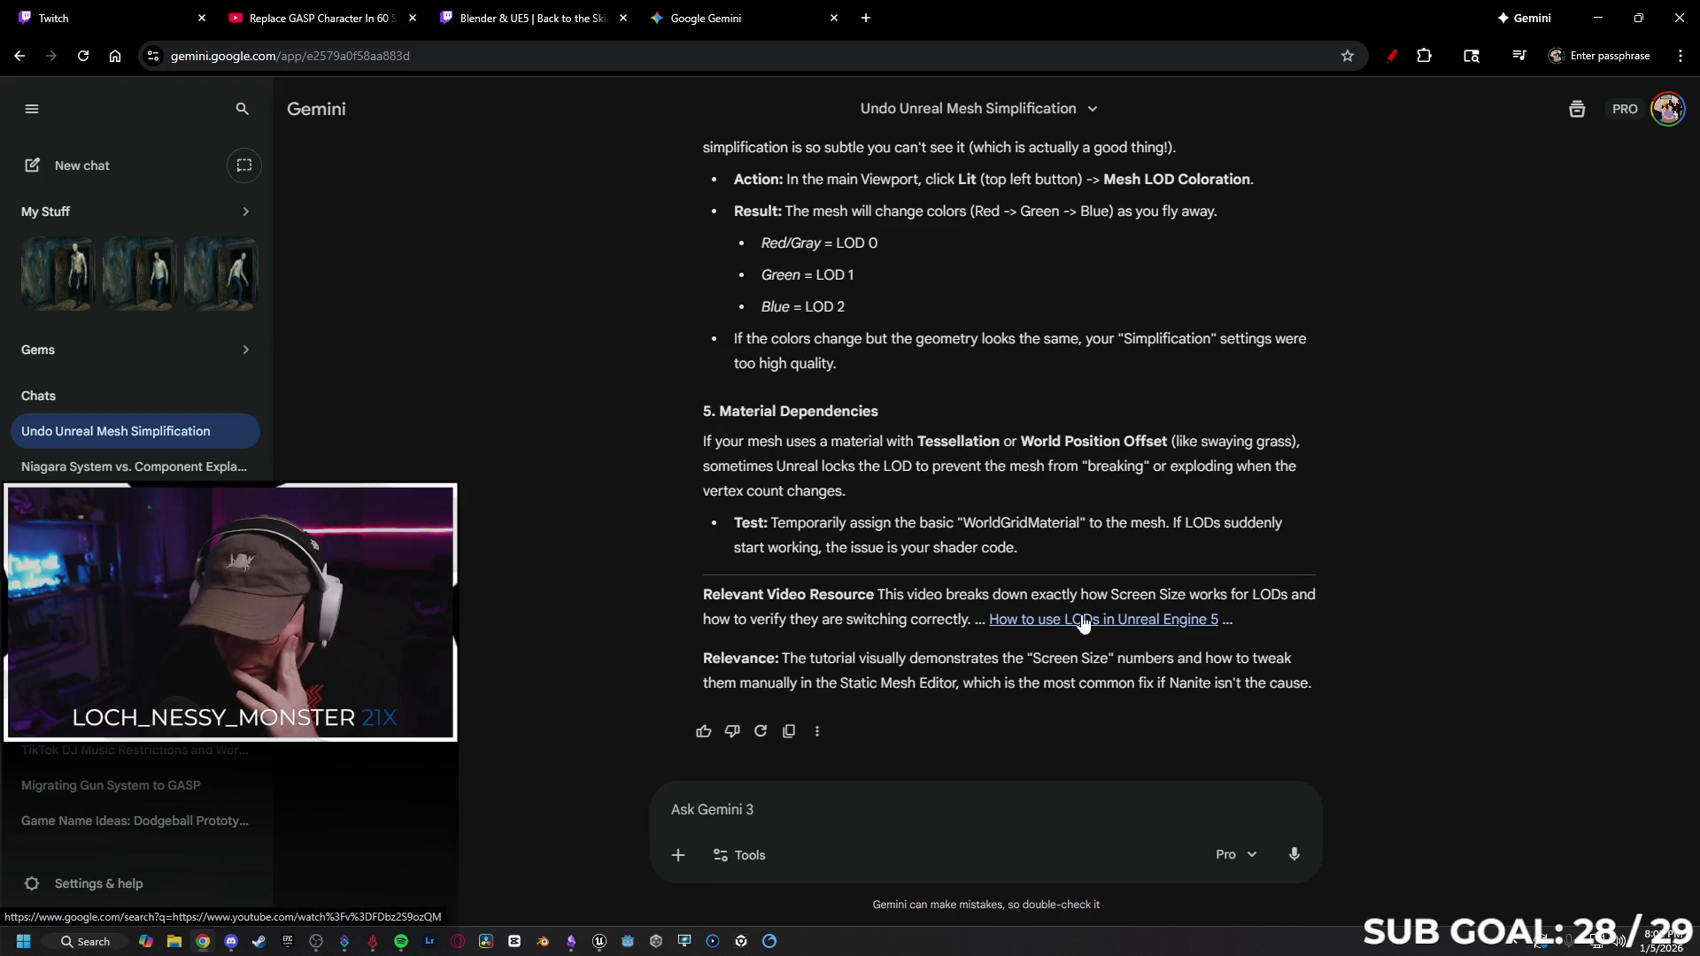
click(1085, 625)
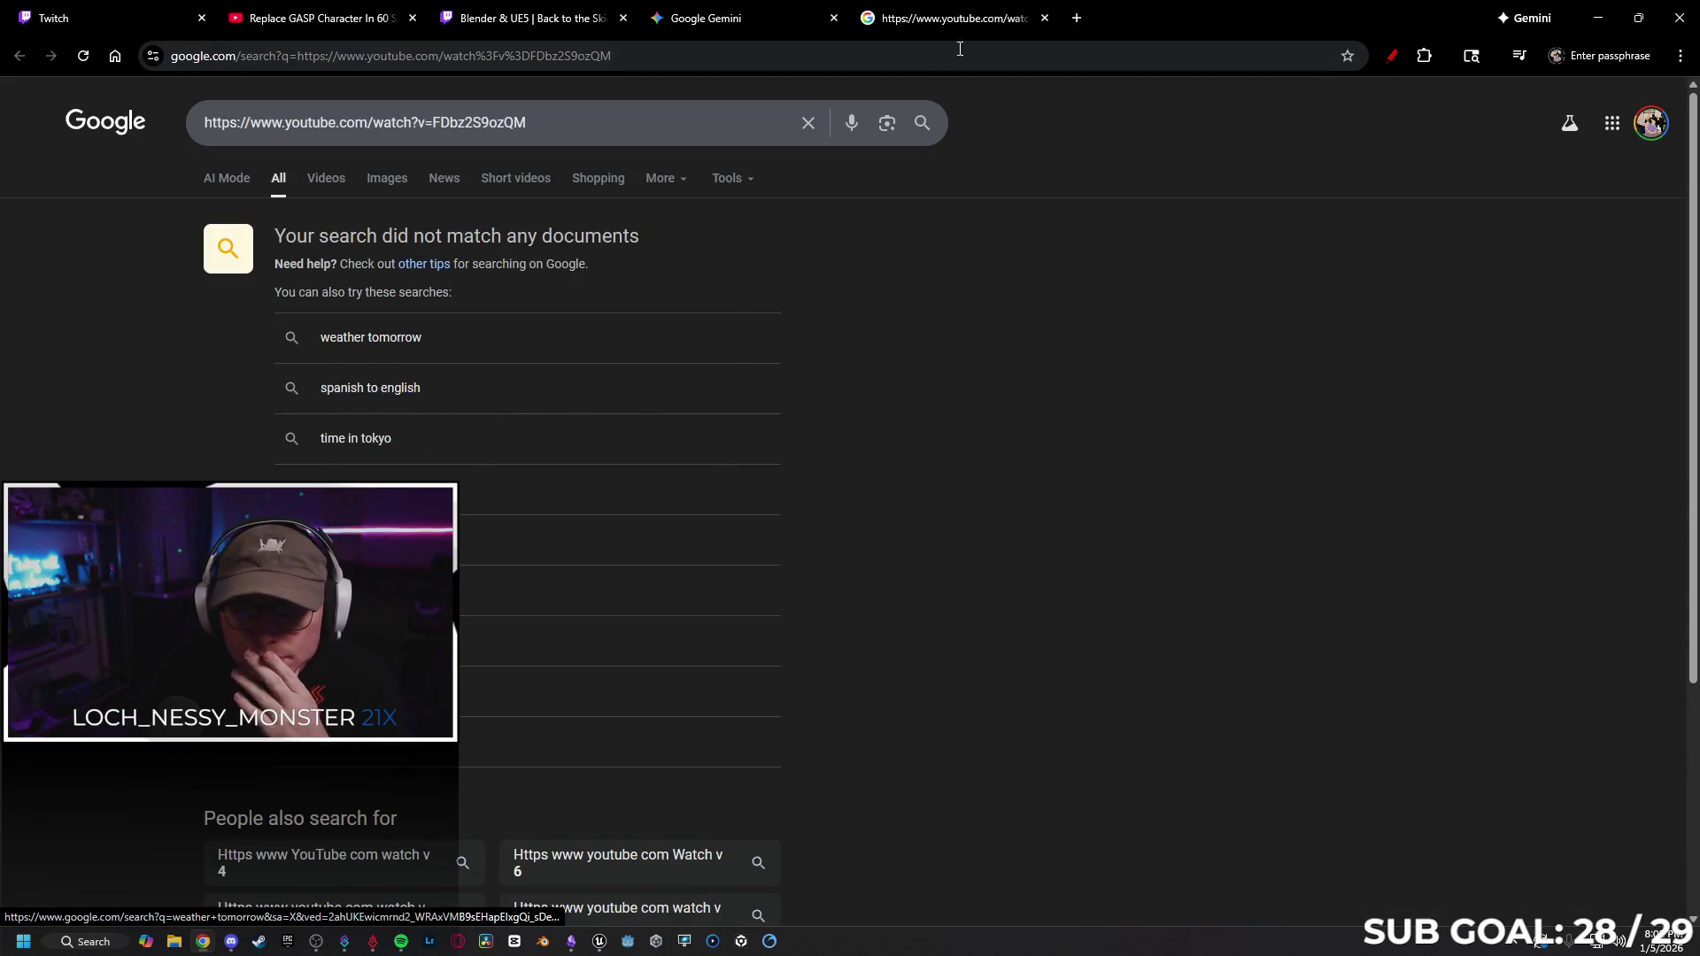
Load the suggested YouTube LOD tutorial URL, which turns out to be unavailable.
key(ctrl+a)
key(ctrl+c)
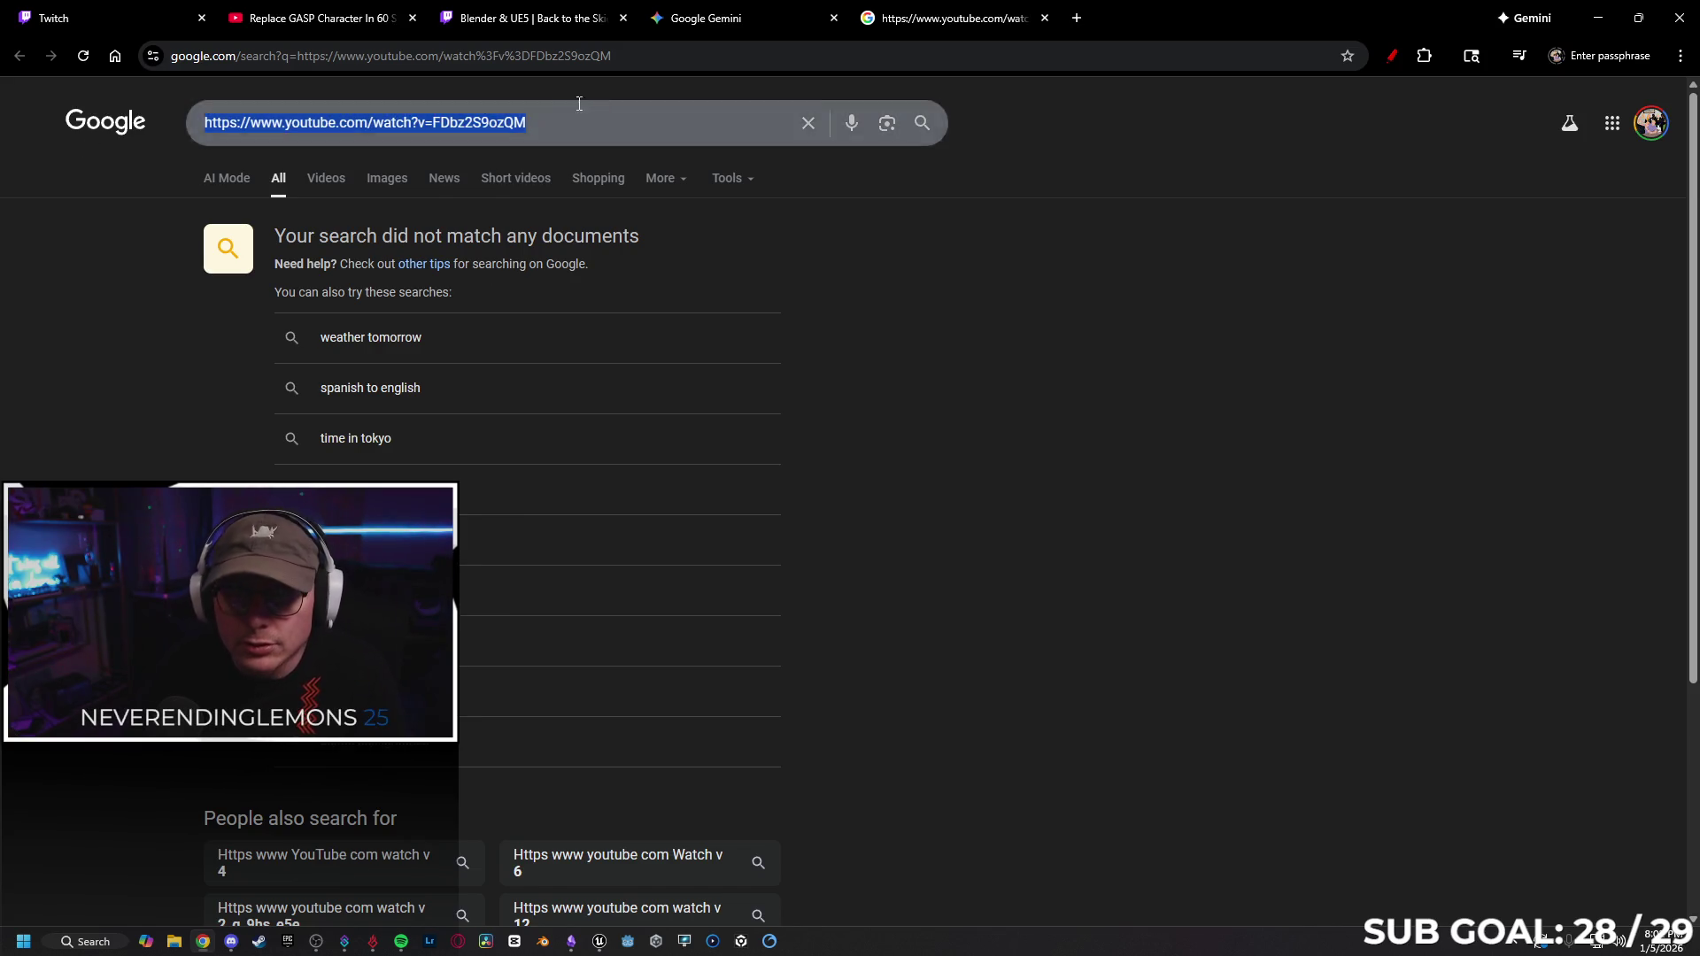
key(ctrl+l)
key(ctrl+v)
key(Return)
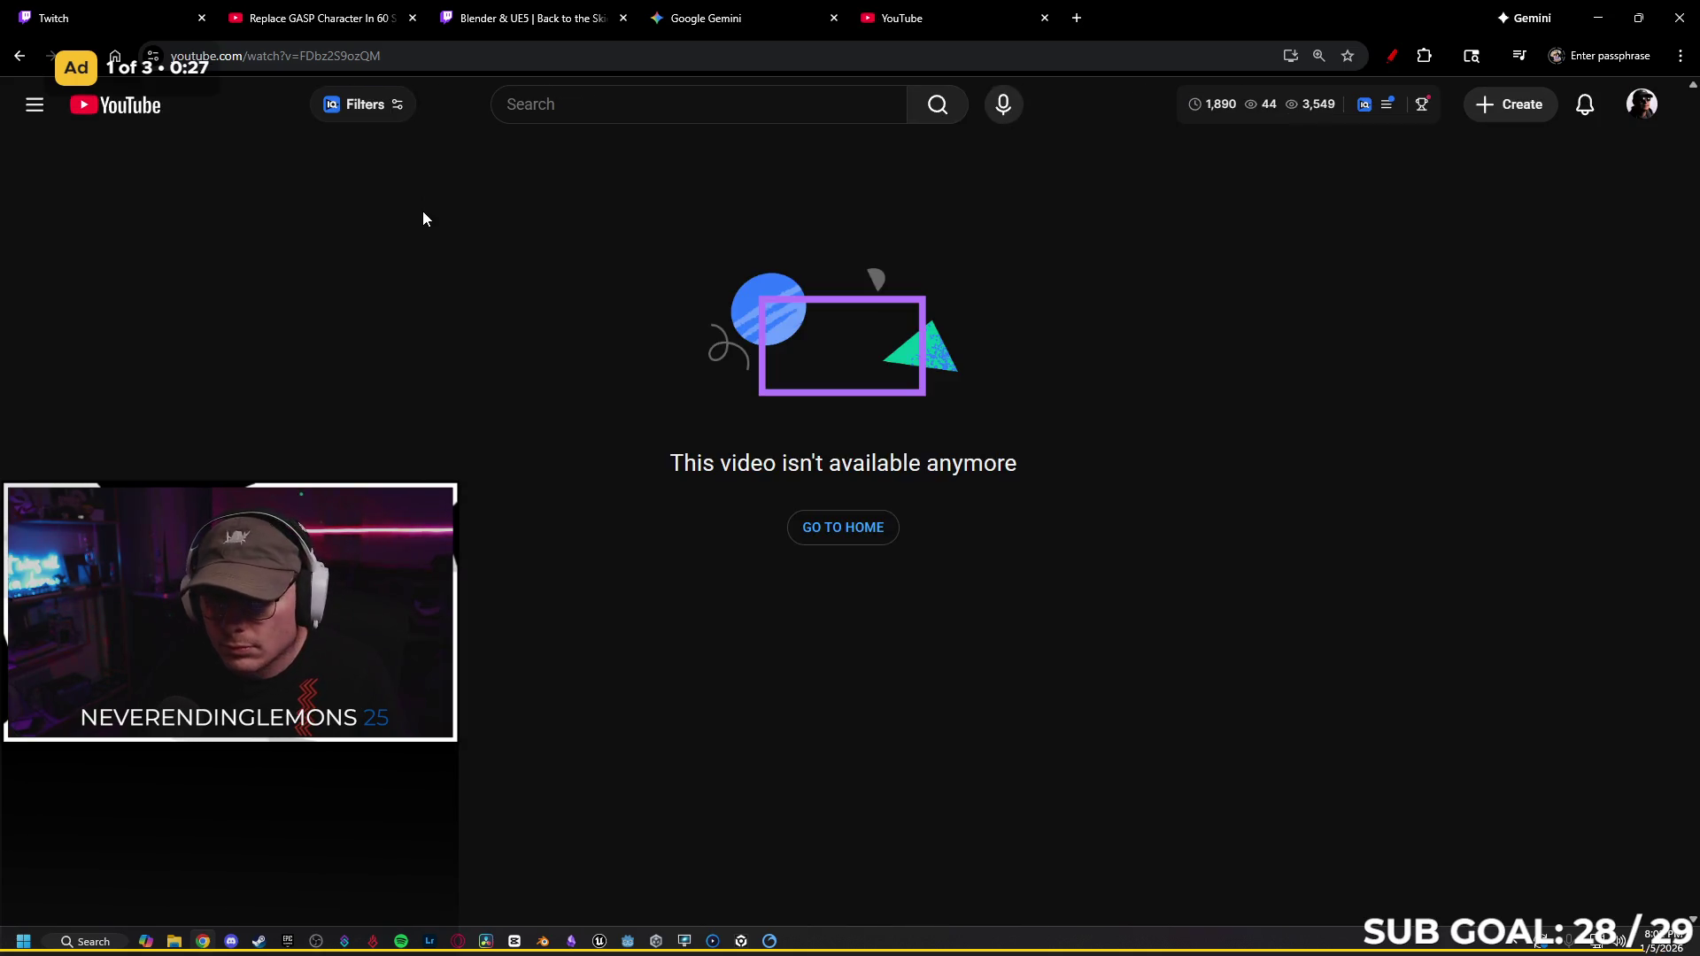
Start a YouTube search for 'LODs not ch', then return to the Unreal mesh editor.
click(605, 100)
text(L)
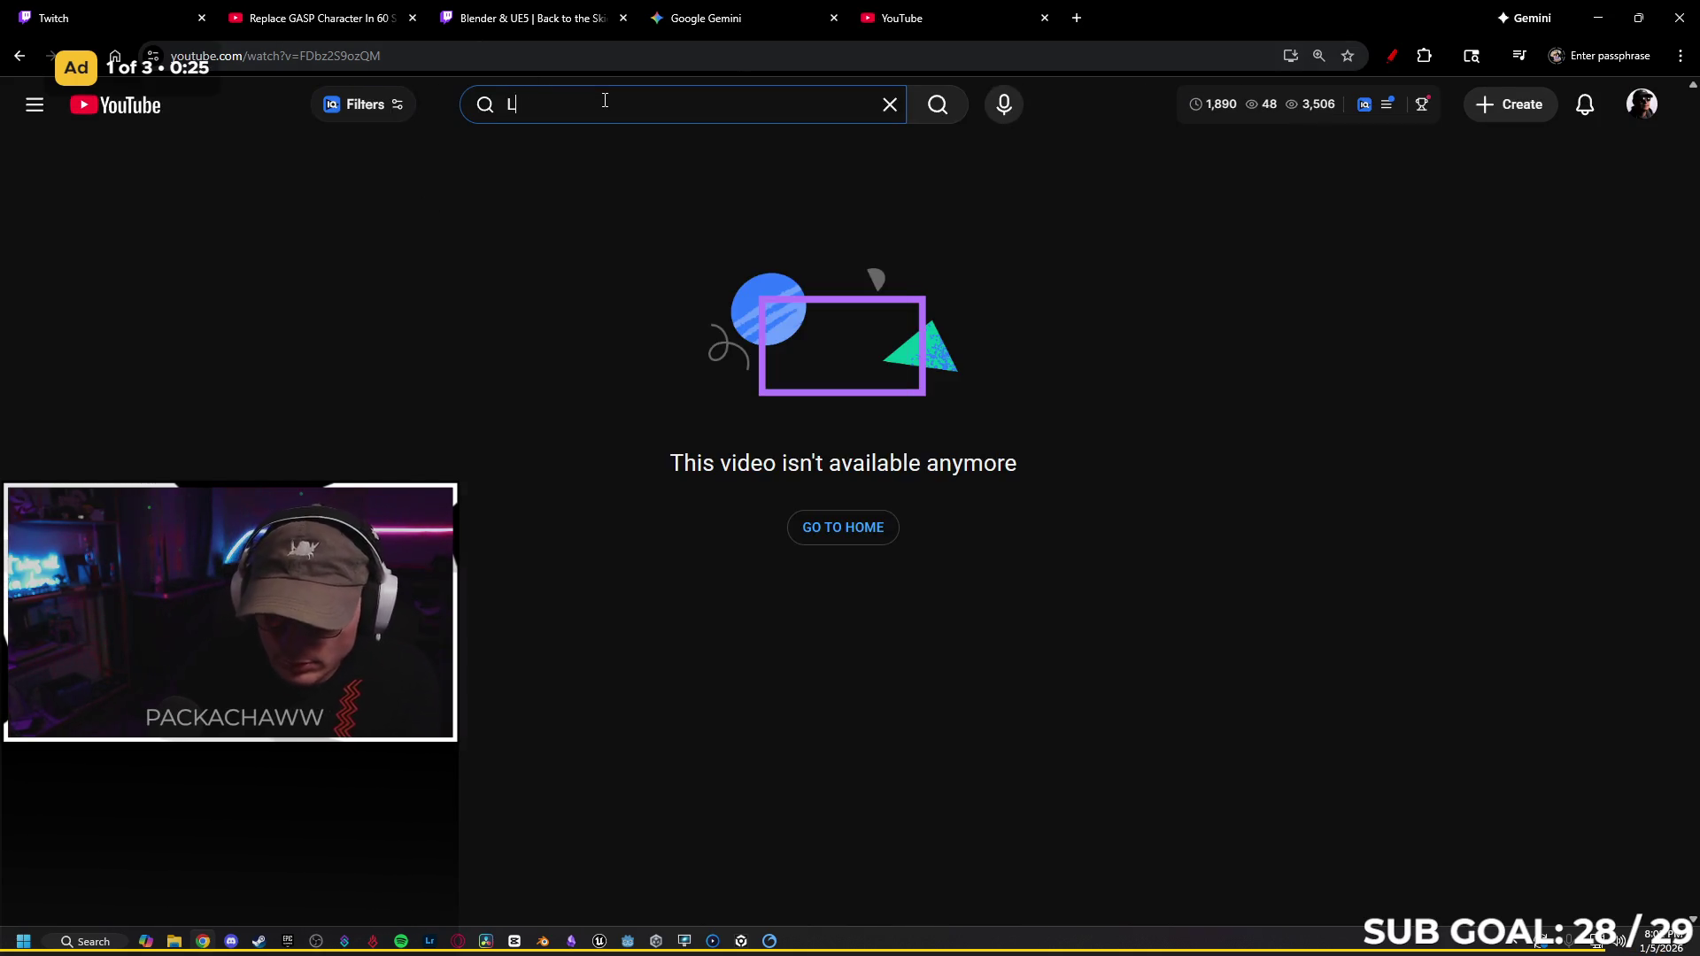
text(ODs not char)
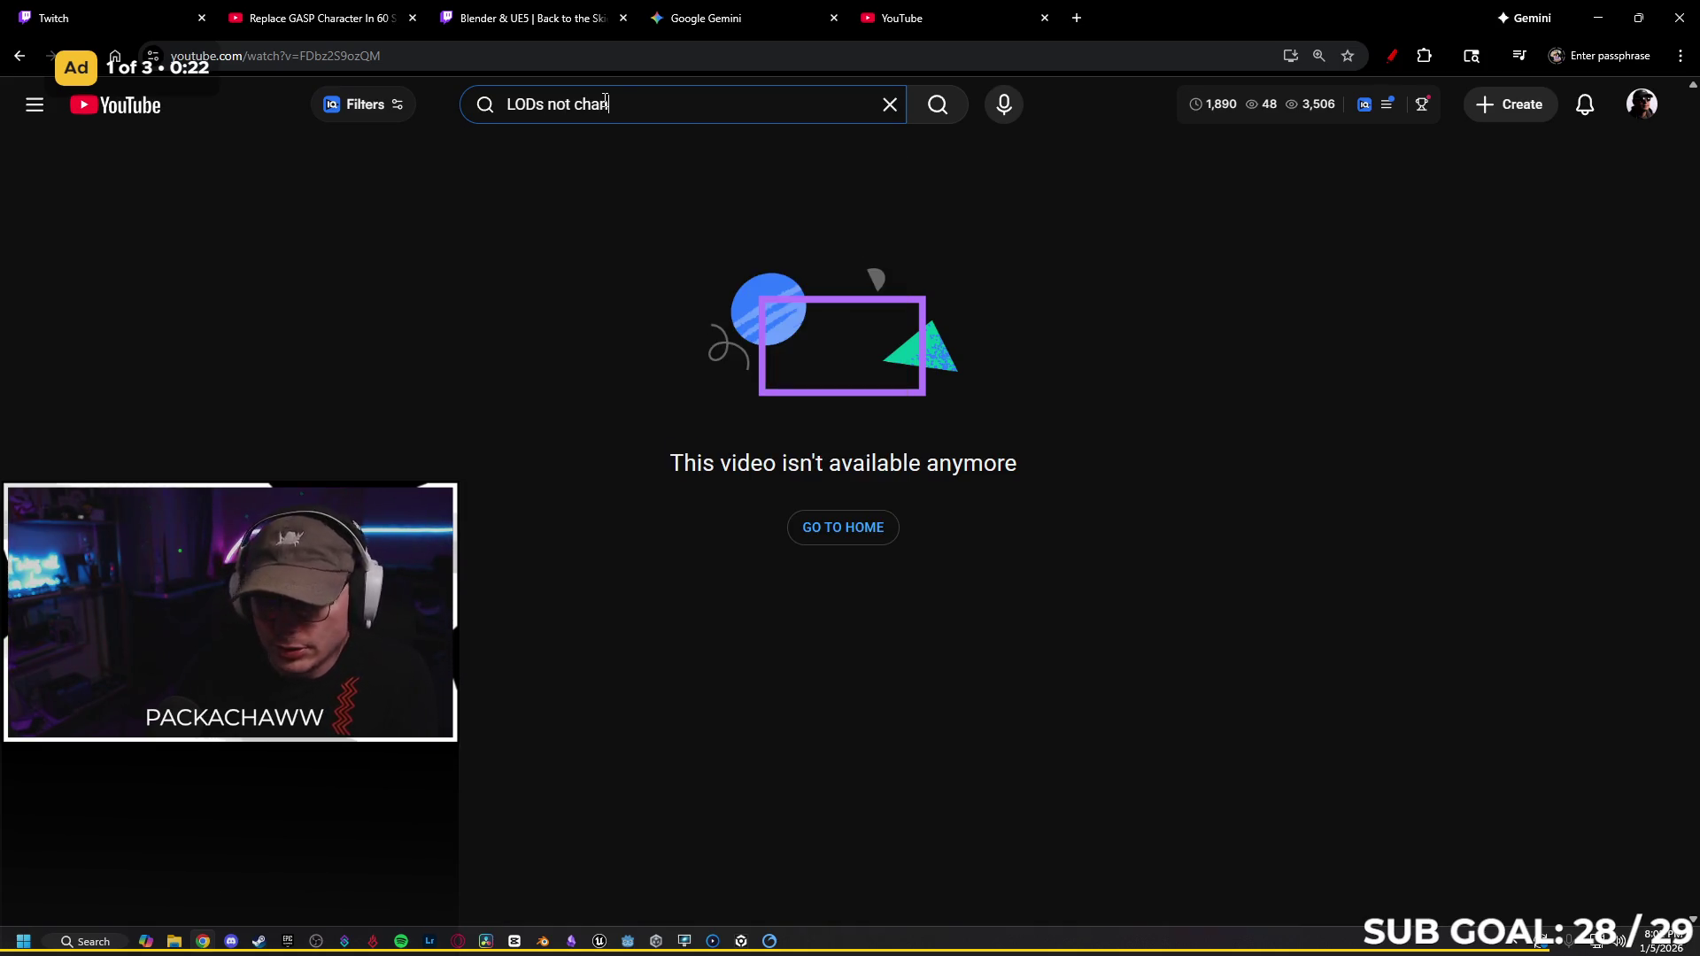
key(alt+Tab)
click(994, 97)
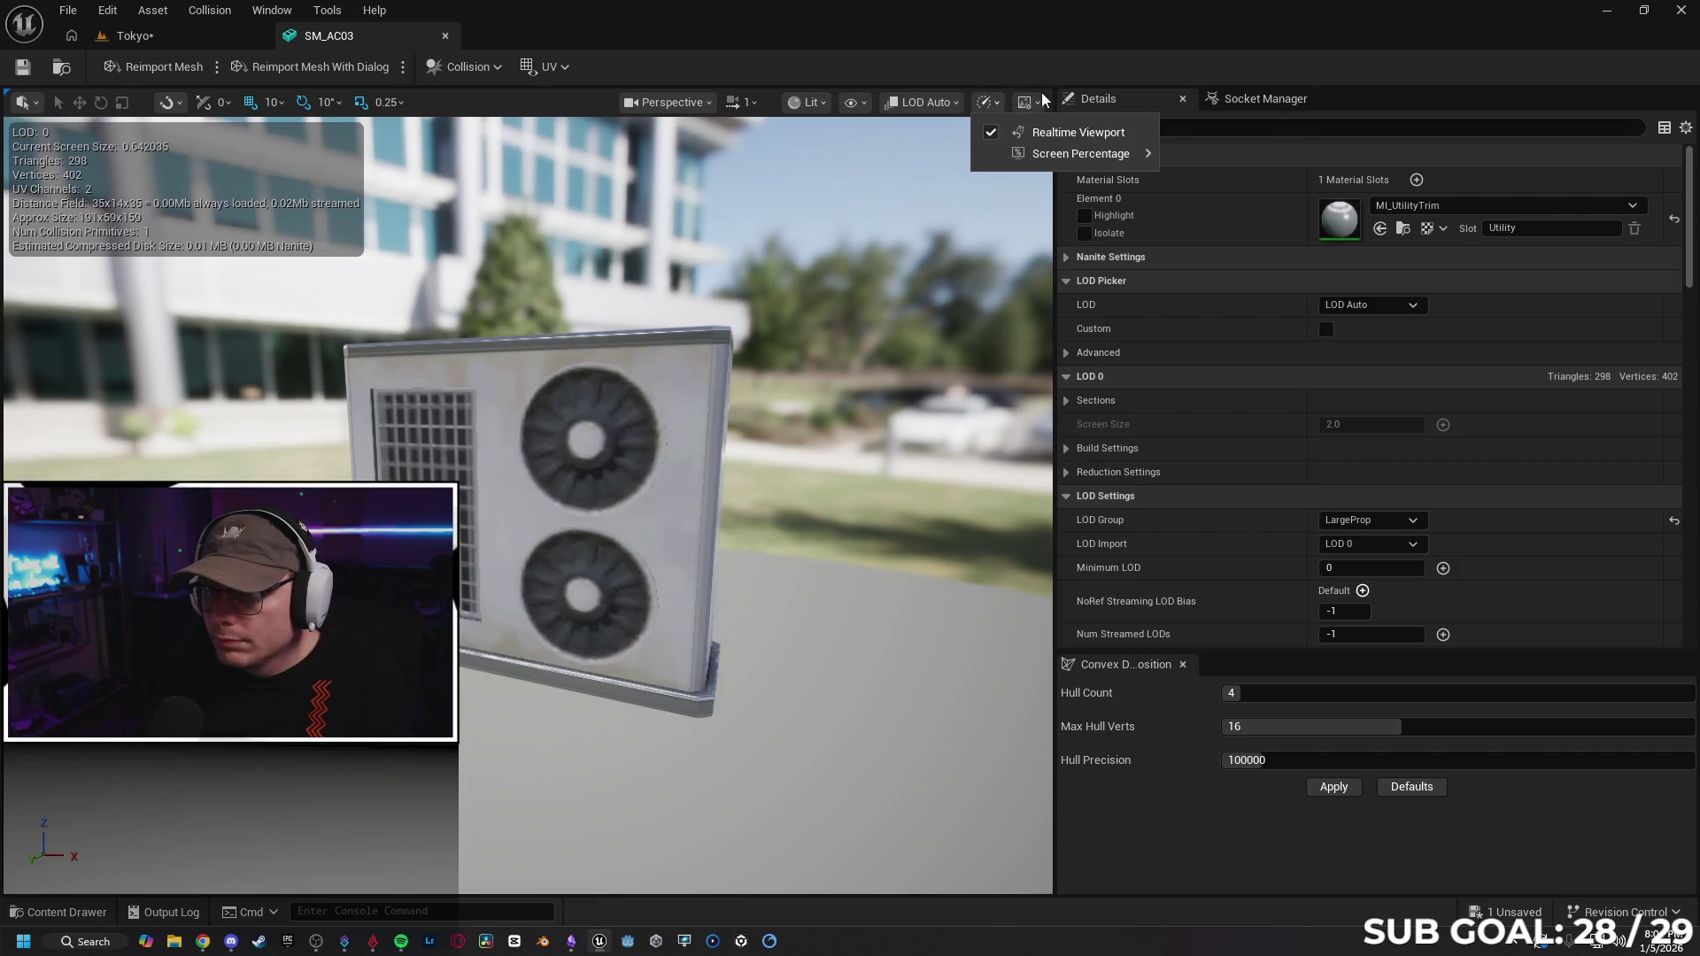
Try the Grey Wireframe preview scene, then settle on Grey Ambient and orbit the unit.
click(1035, 102)
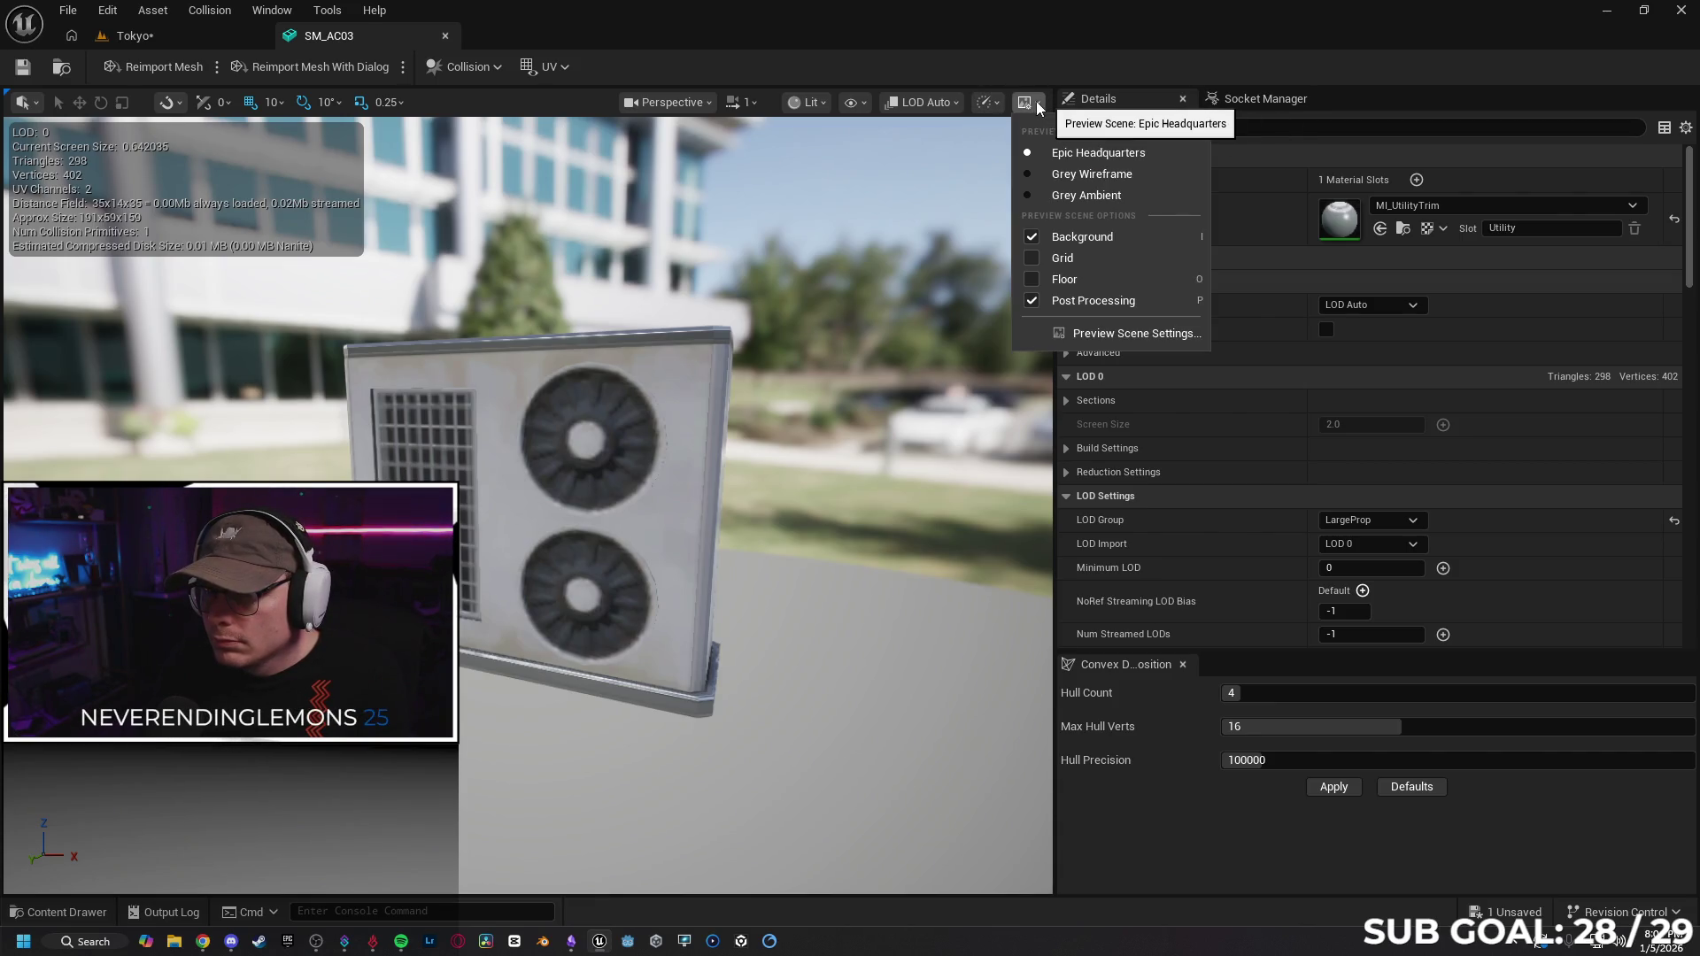
click(1091, 174)
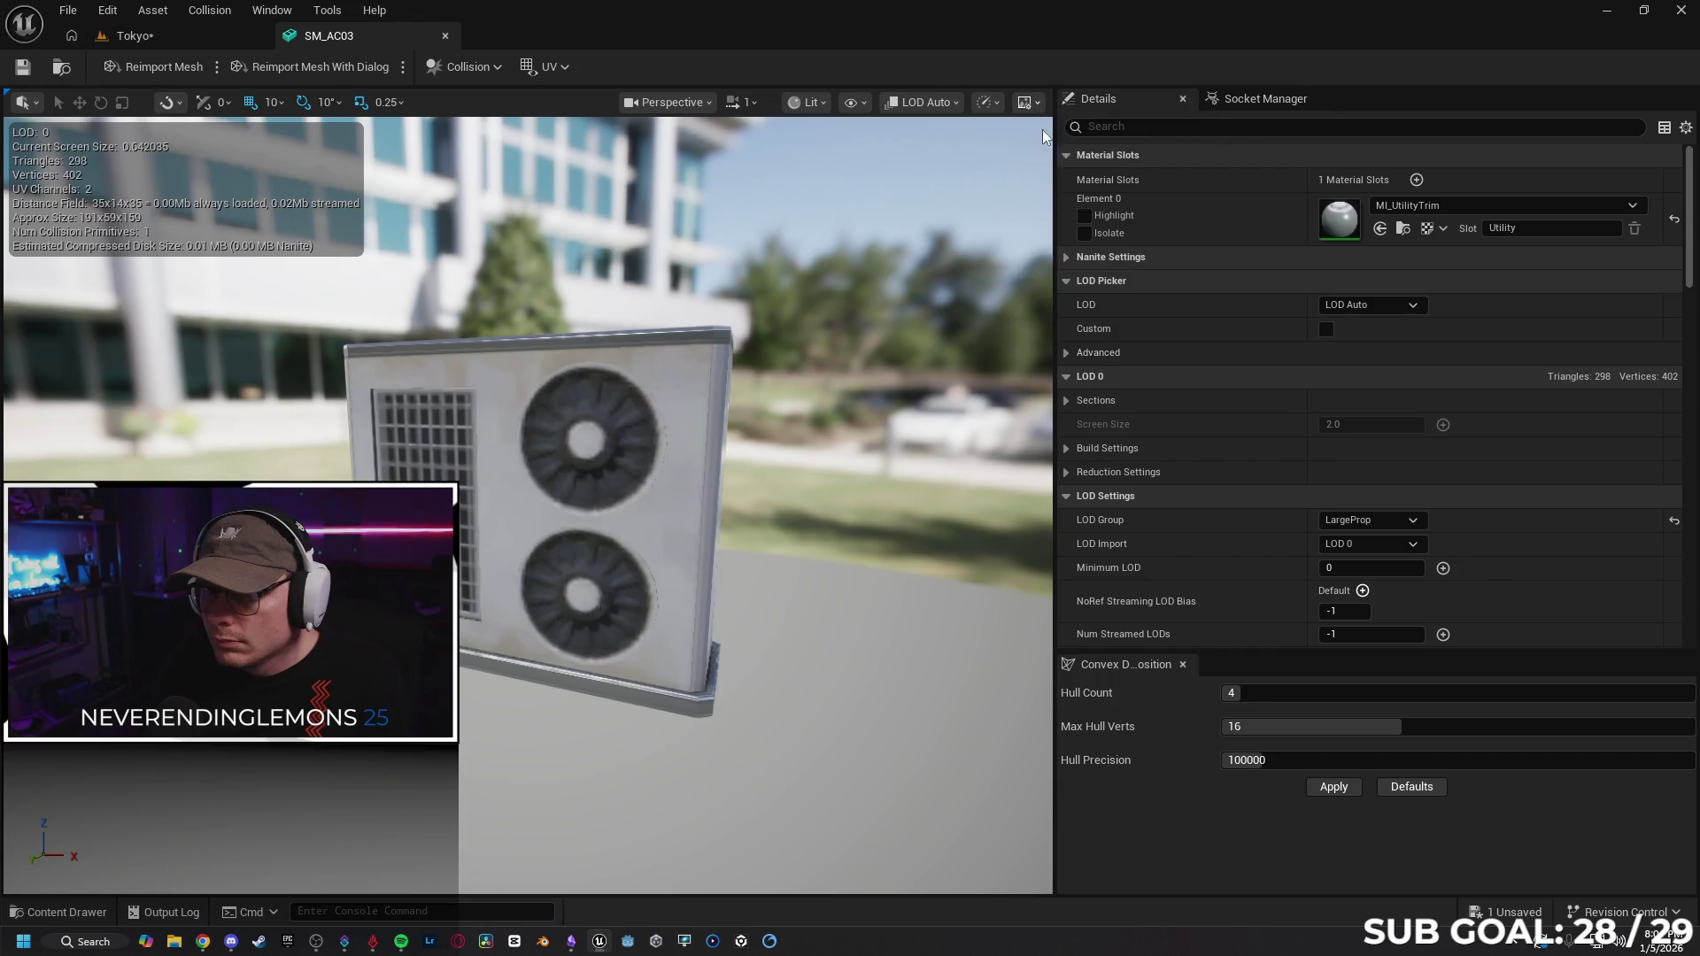
click(1038, 108)
click(1067, 193)
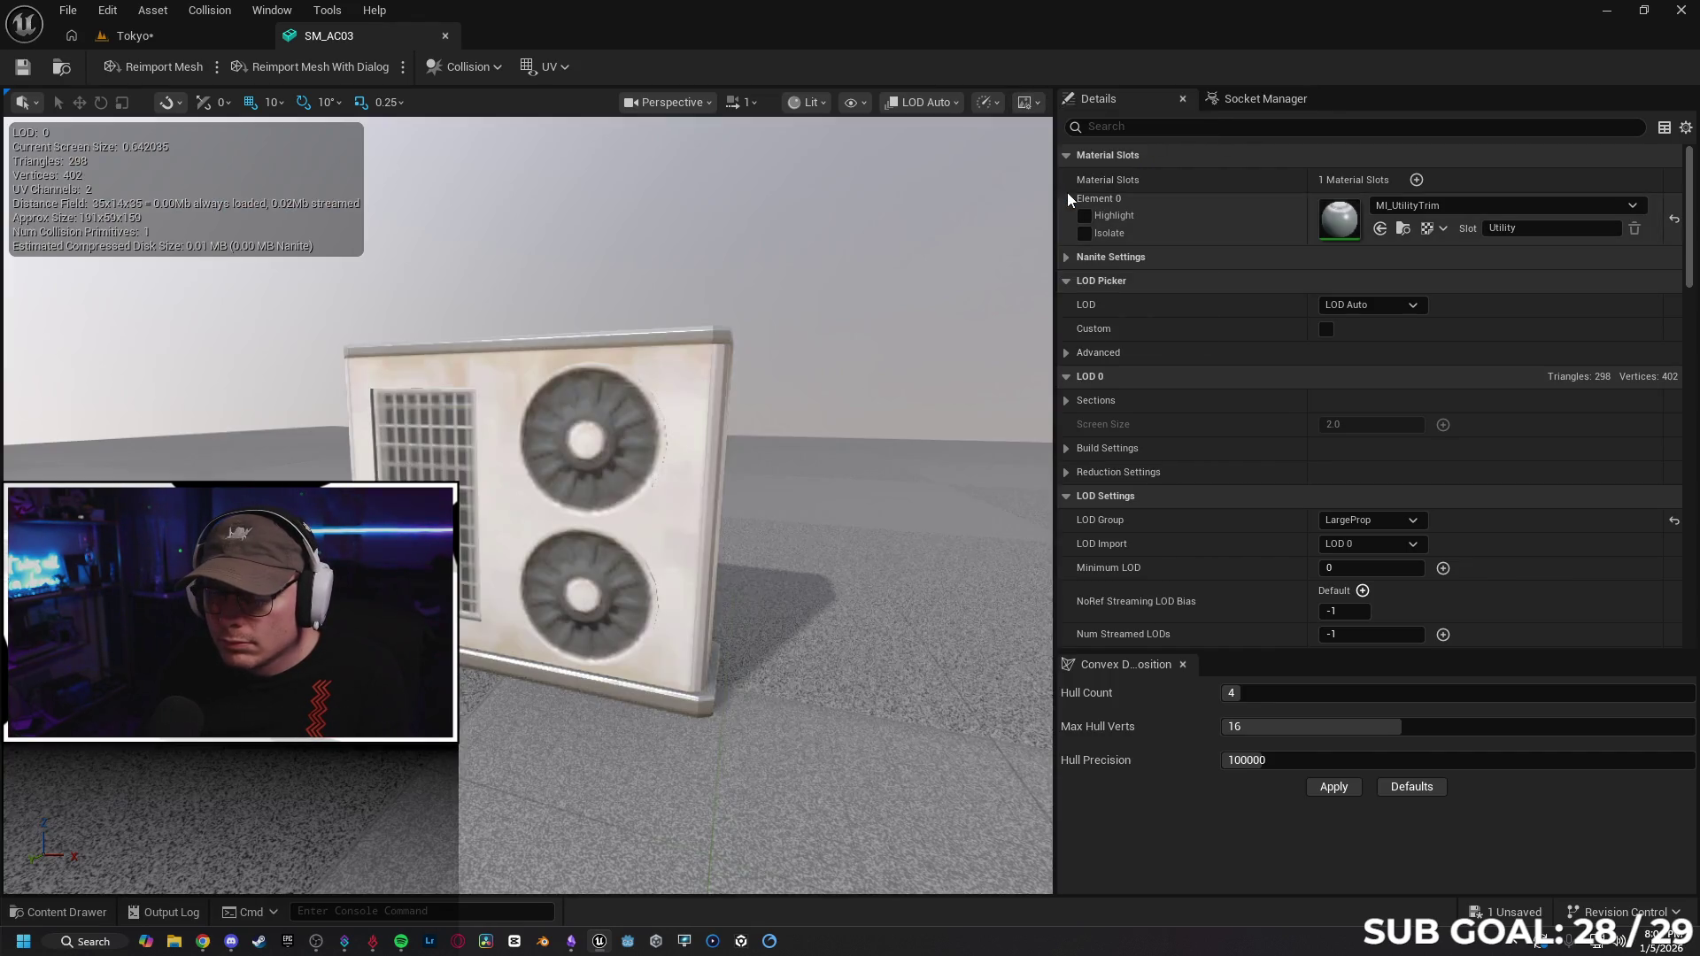
mouse_move(927, 185)
mouse_down()
mouse_move(877, 257)
mouse_move(768, 296)
mouse_up()
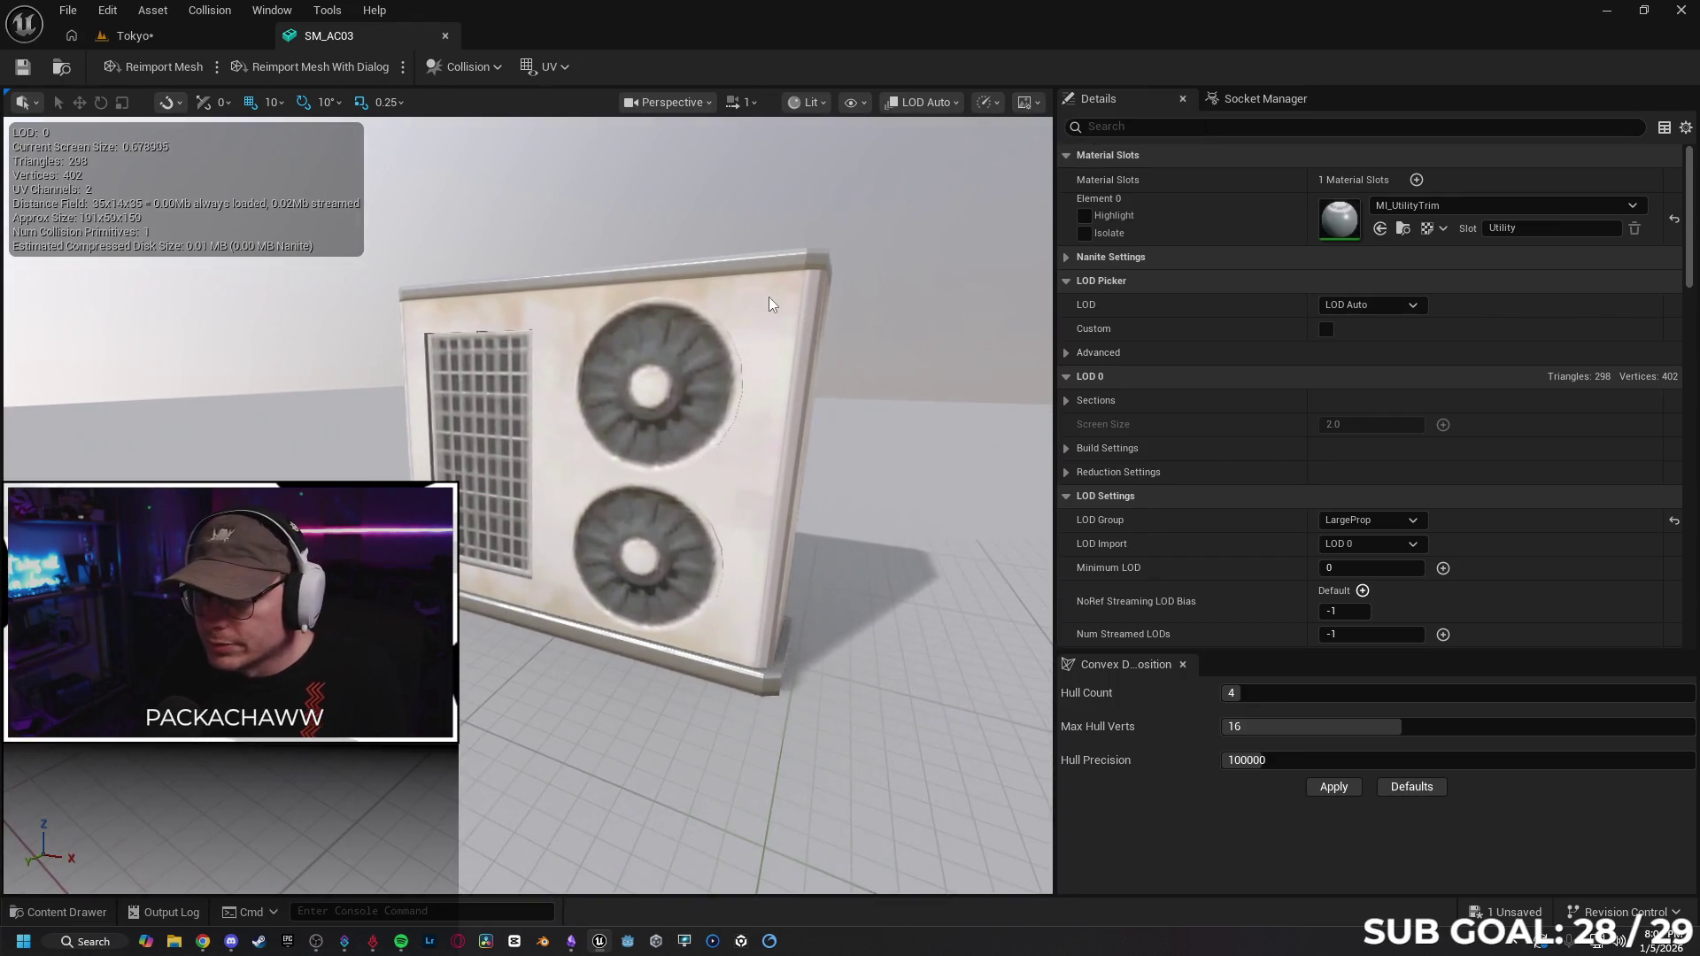
Toggle Post Processing in the preview scene and orbit to the unit's left side.
click(1027, 110)
click(1036, 301)
click(1034, 300)
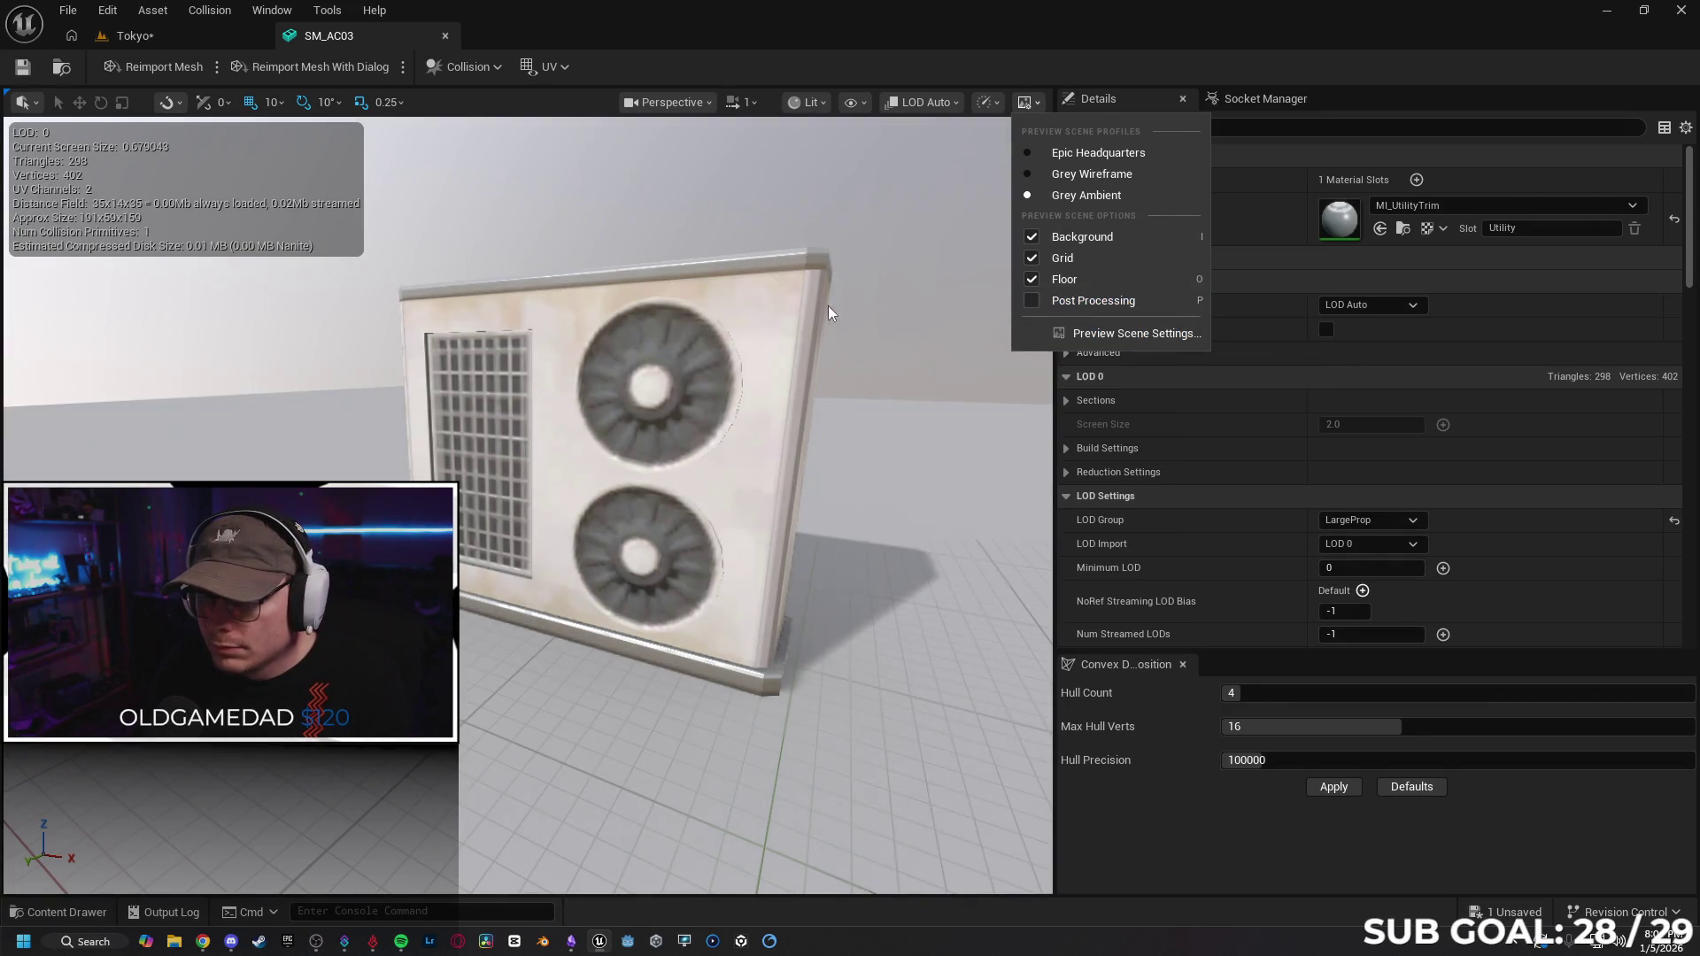
drag(828, 305, 889, 191)
Preview the mesh at LOD 3 (63 triangles), then return to LOD Auto.
click(1002, 100)
mouse_move(1026, 152)
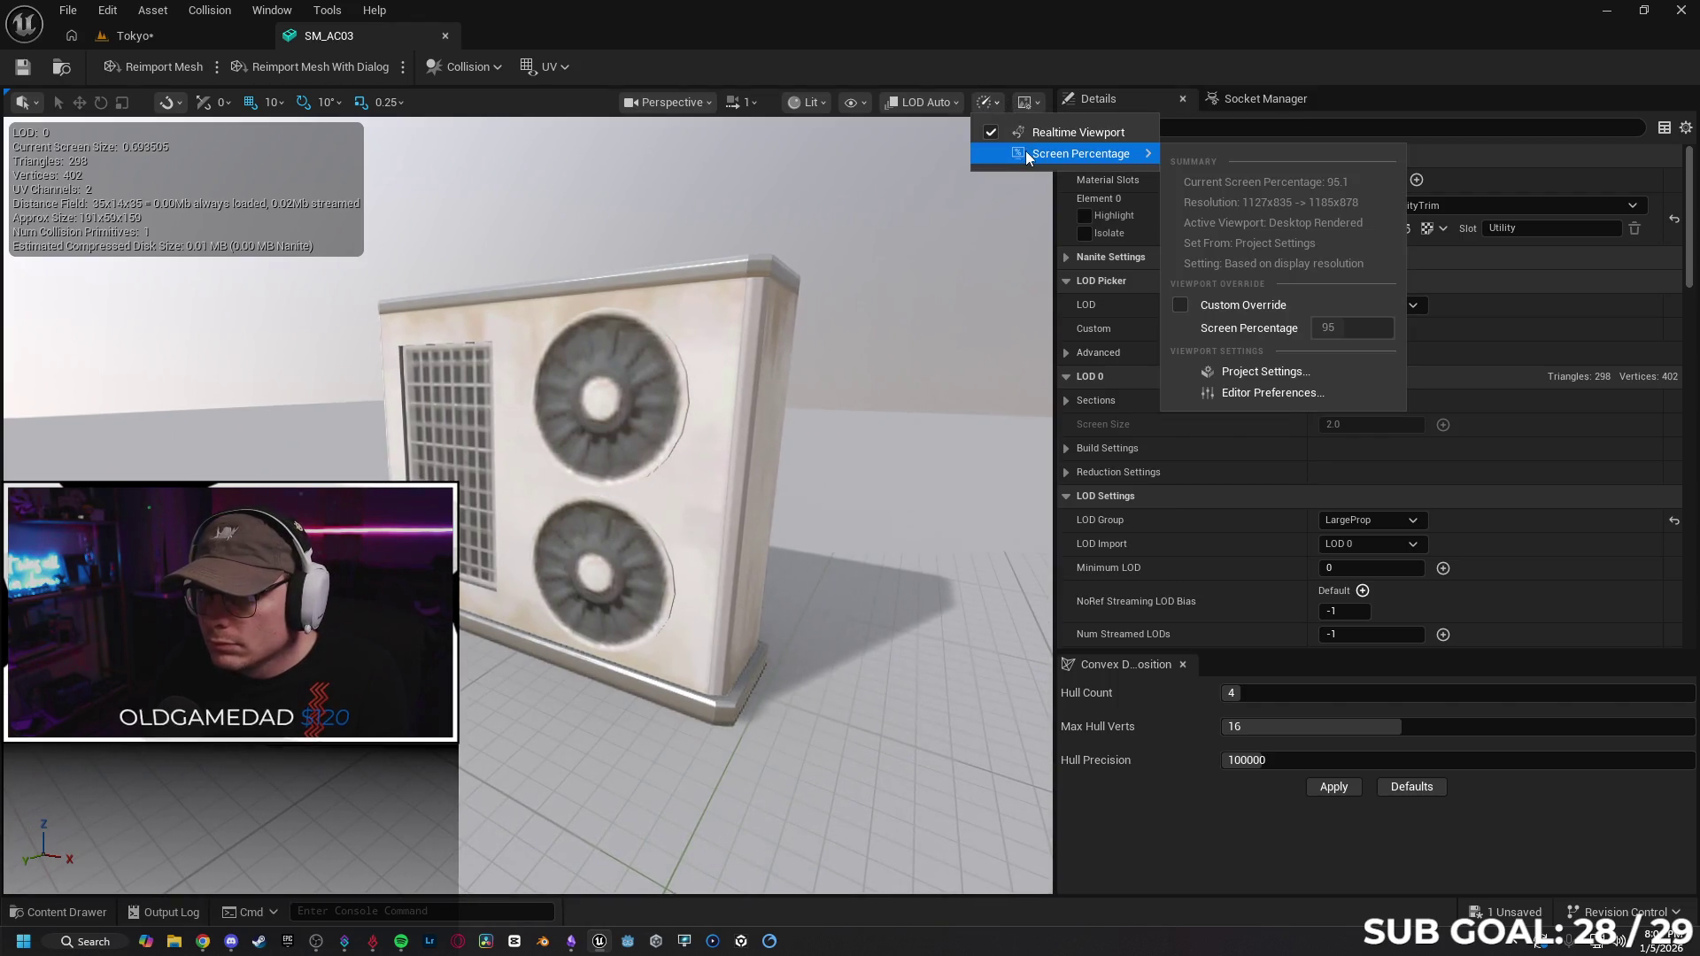
click(960, 103)
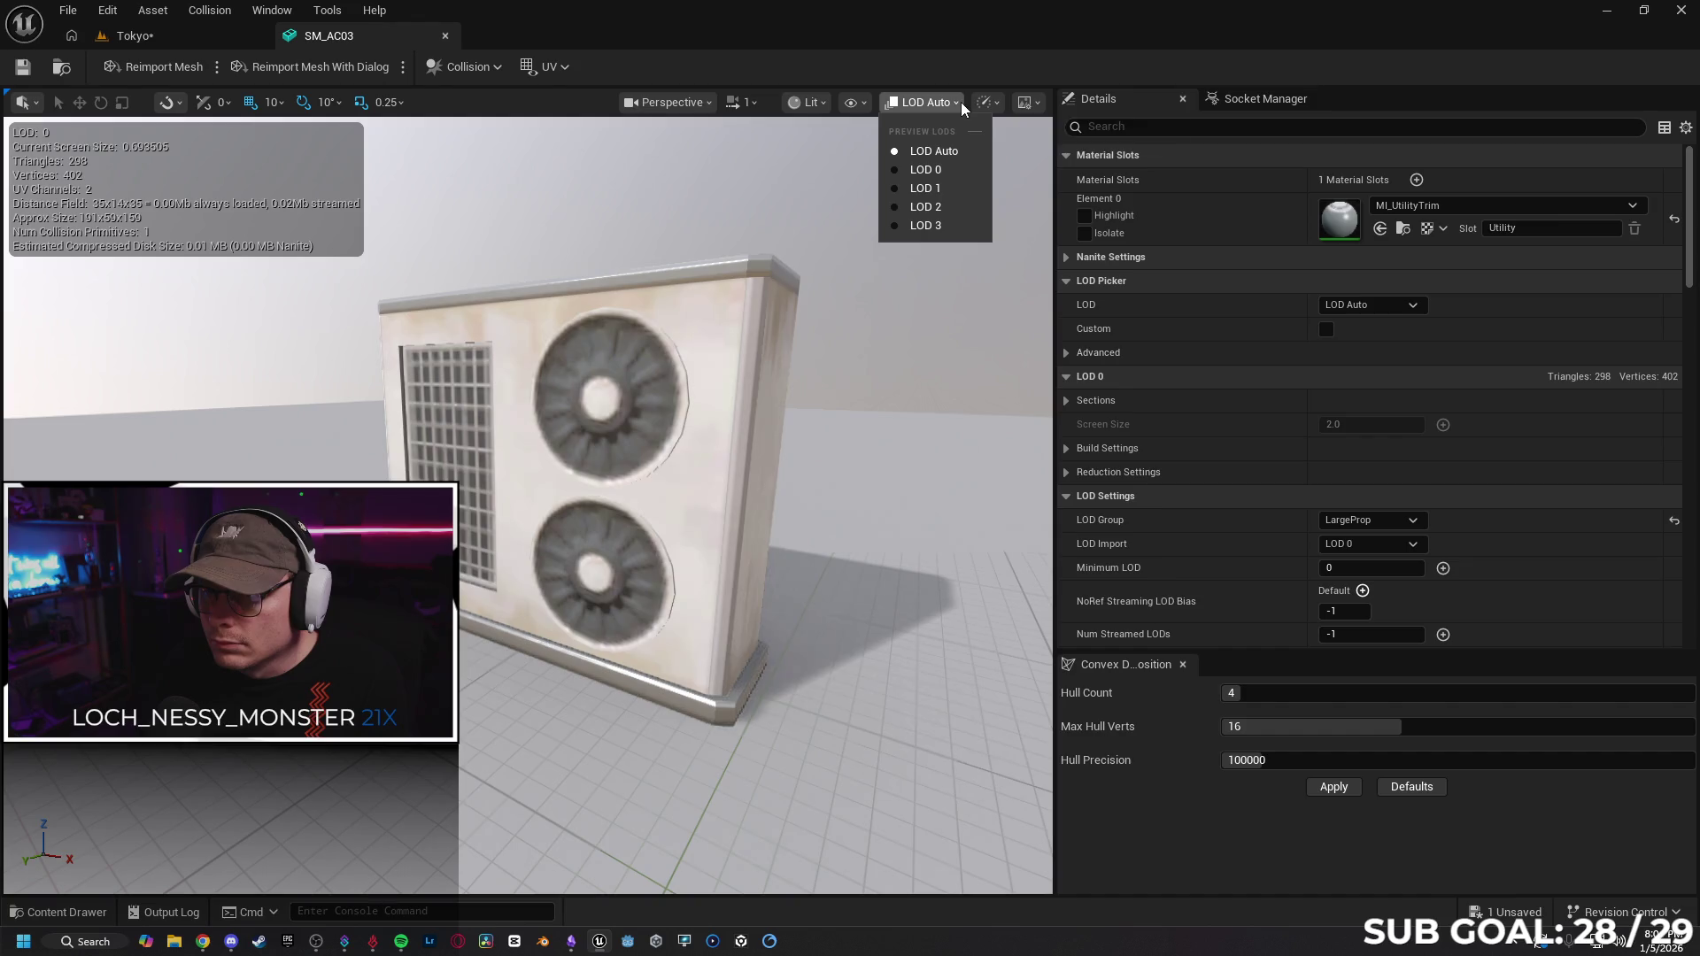
click(934, 230)
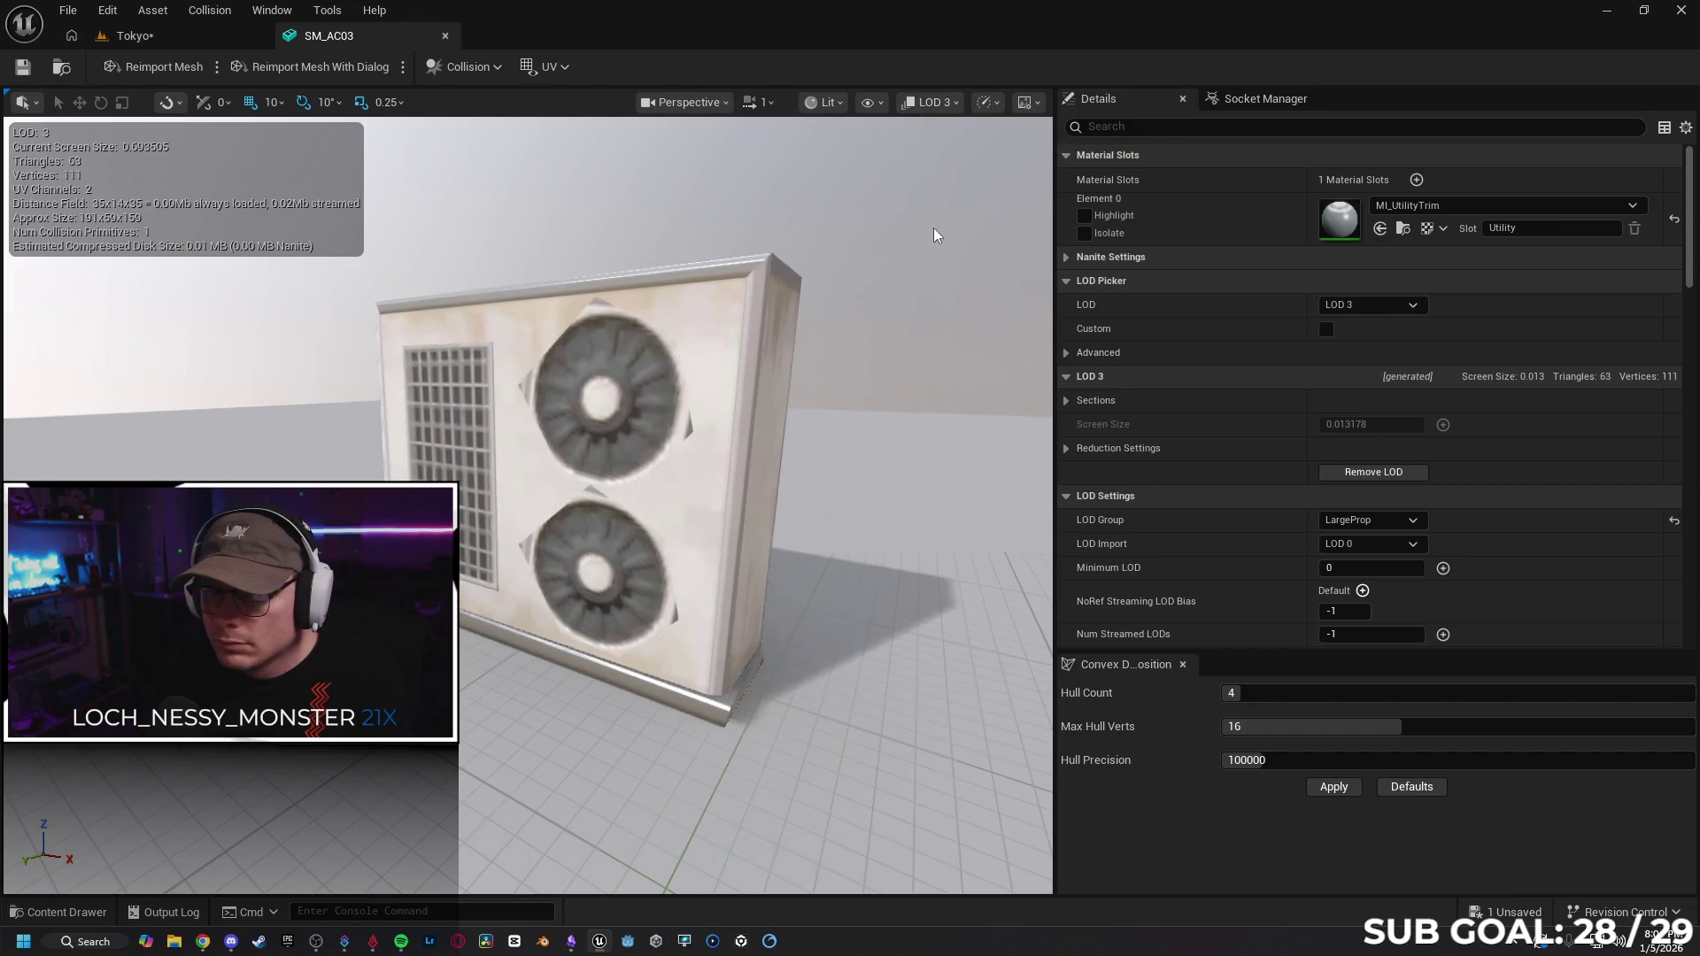
click(952, 102)
click(959, 149)
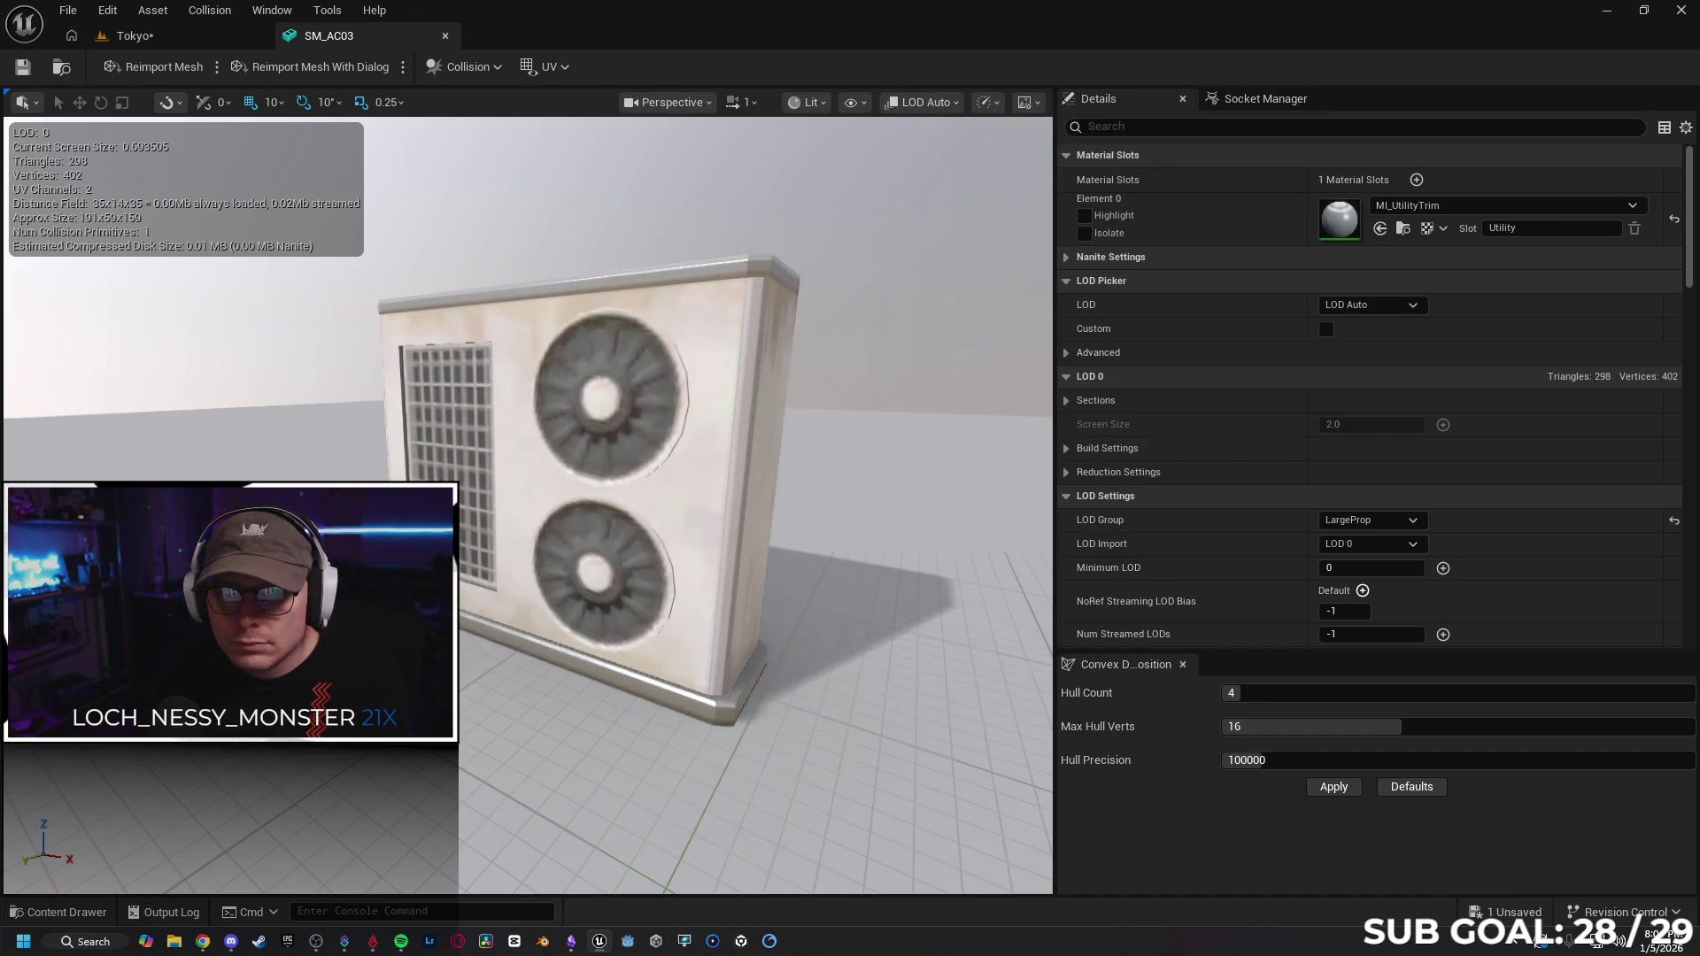
scroll(528, 505, up, 3)
scroll(527, 505, down, 10)
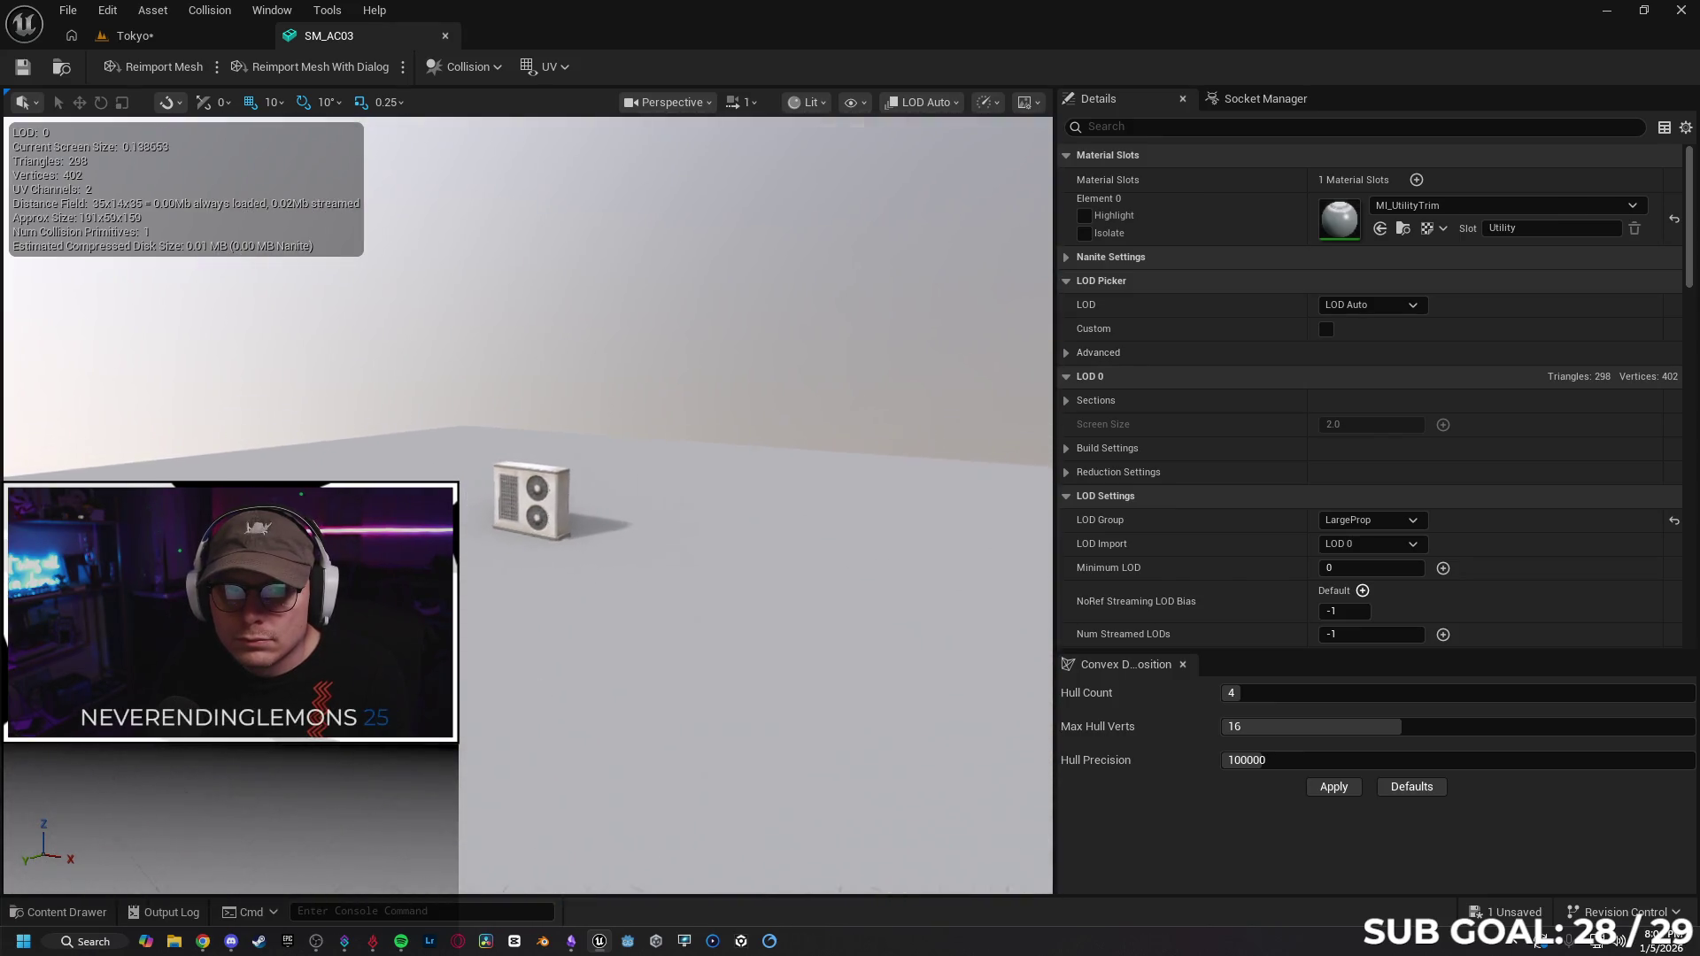
scroll(531, 501, up, 10)
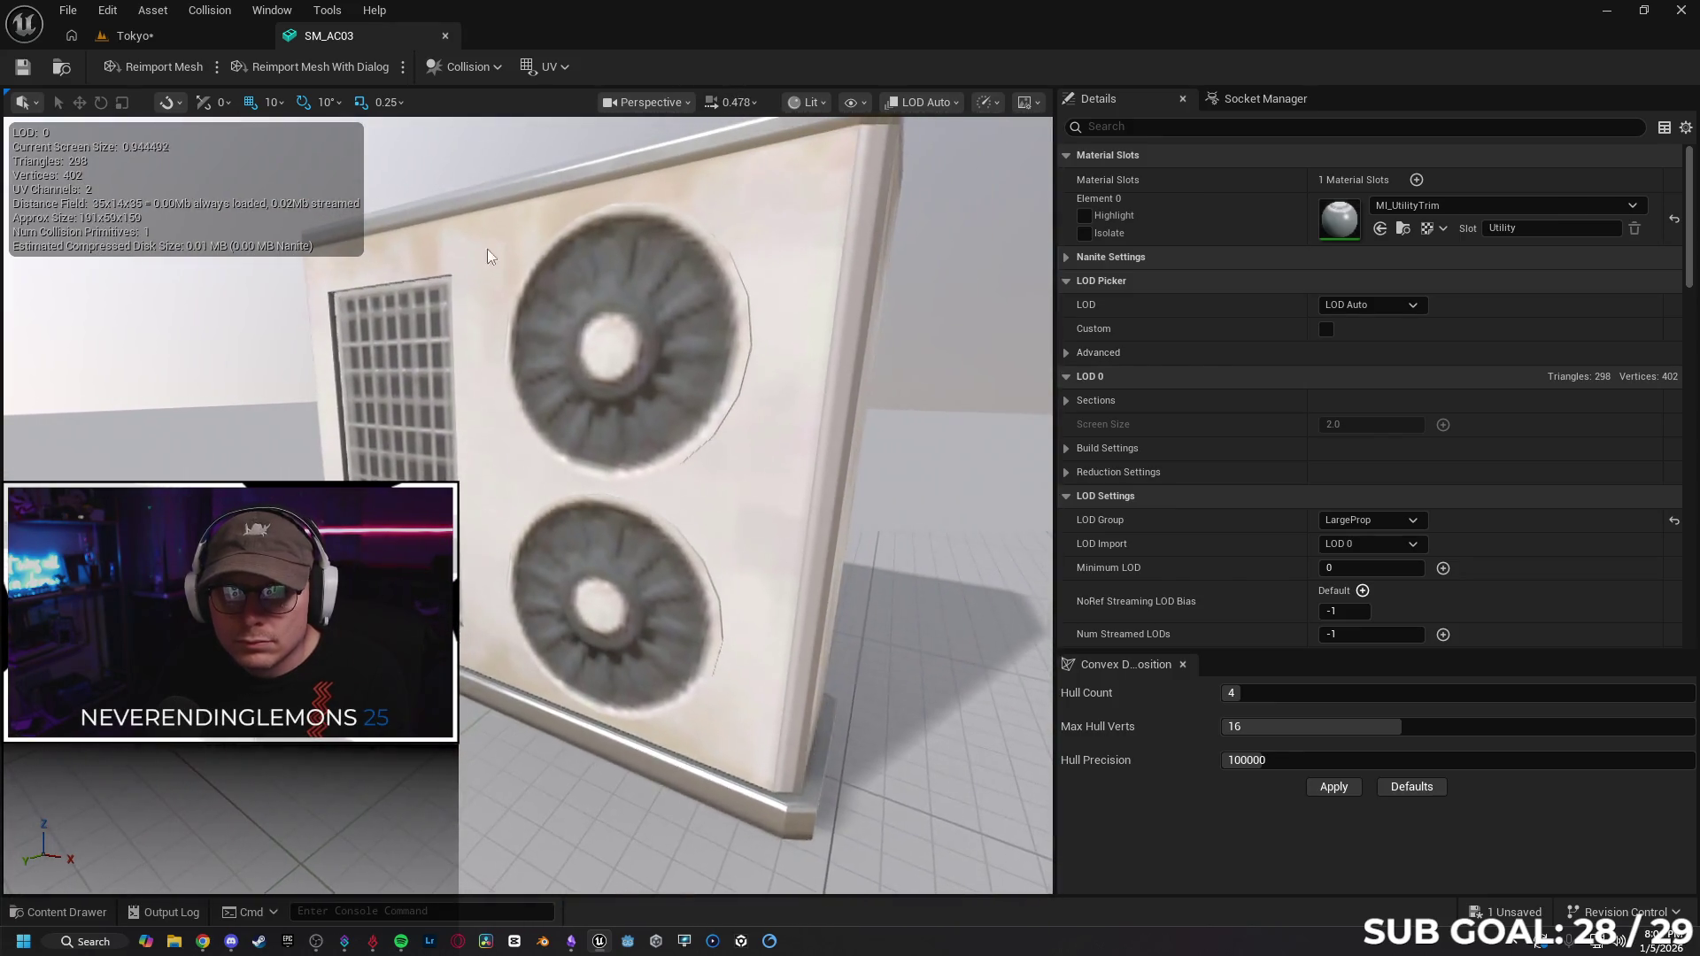
click(26, 102)
click(106, 111)
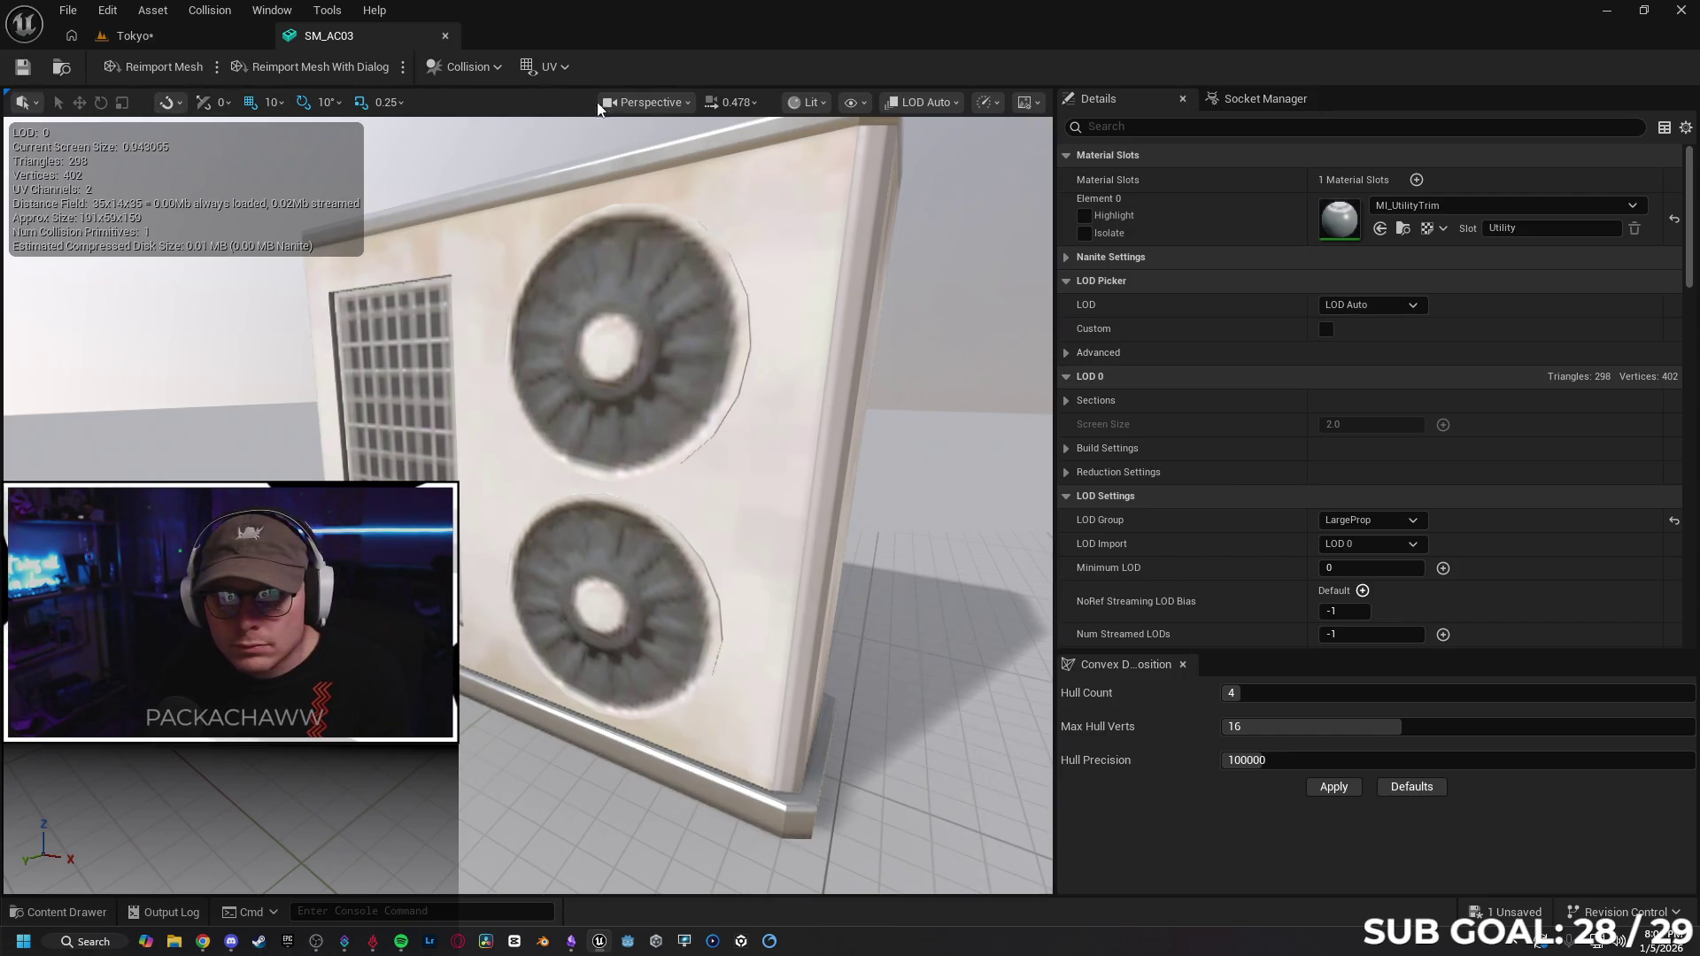
click(754, 103)
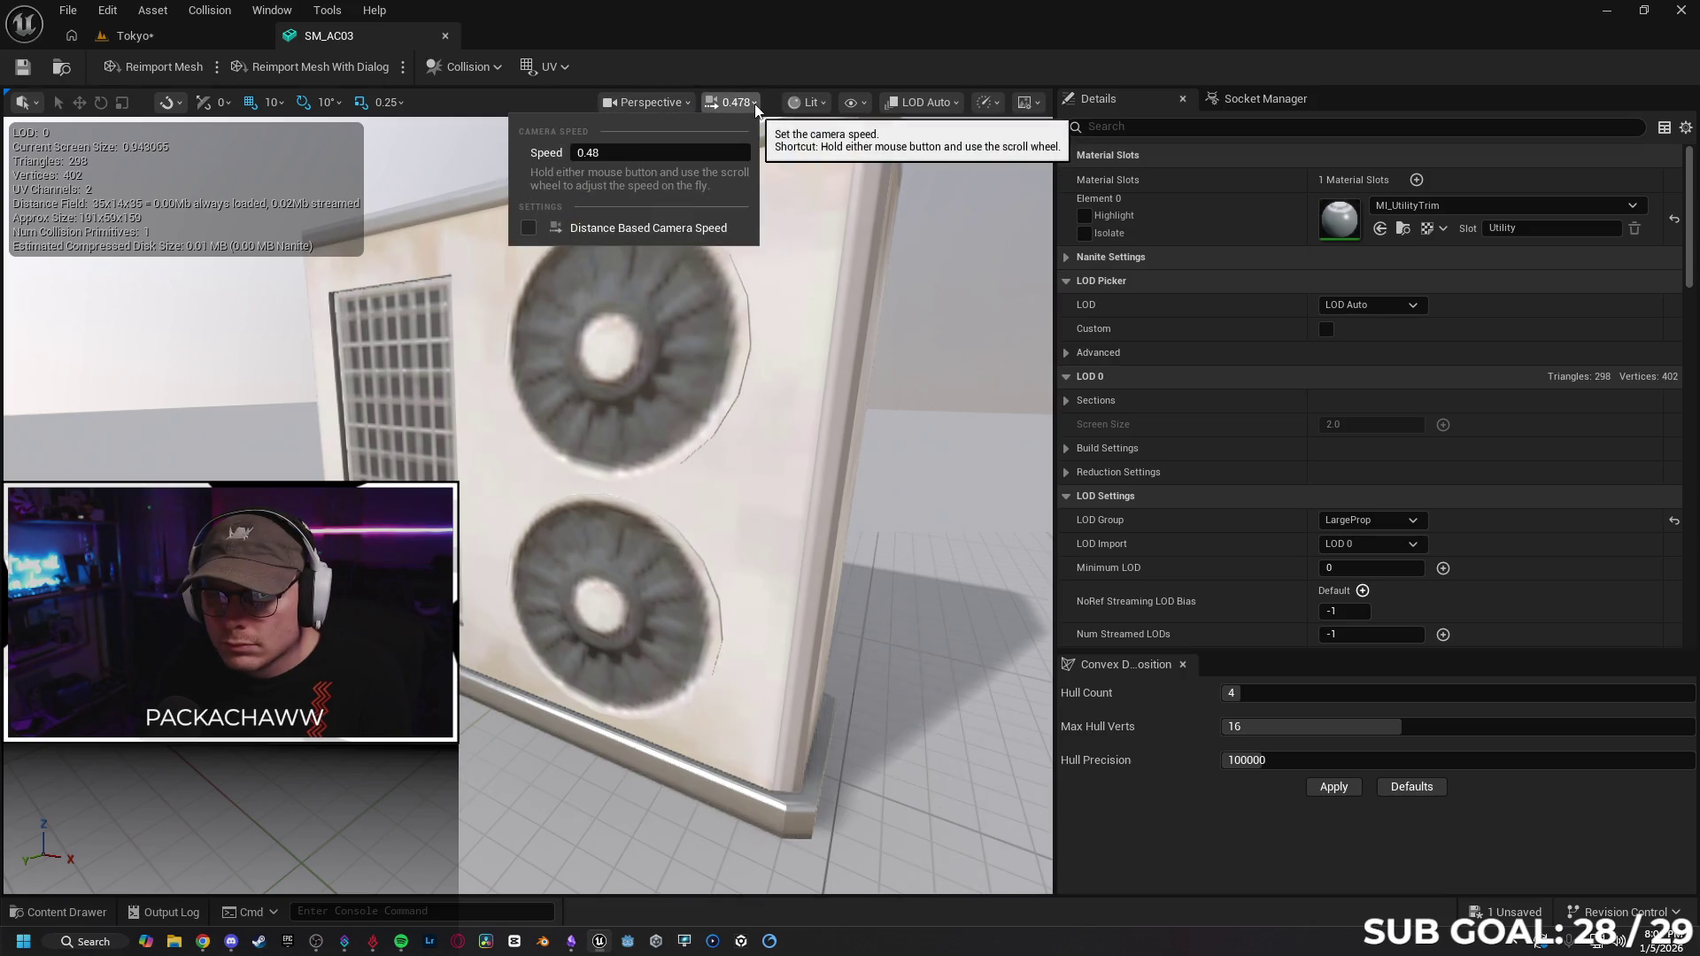
click(822, 104)
click(859, 104)
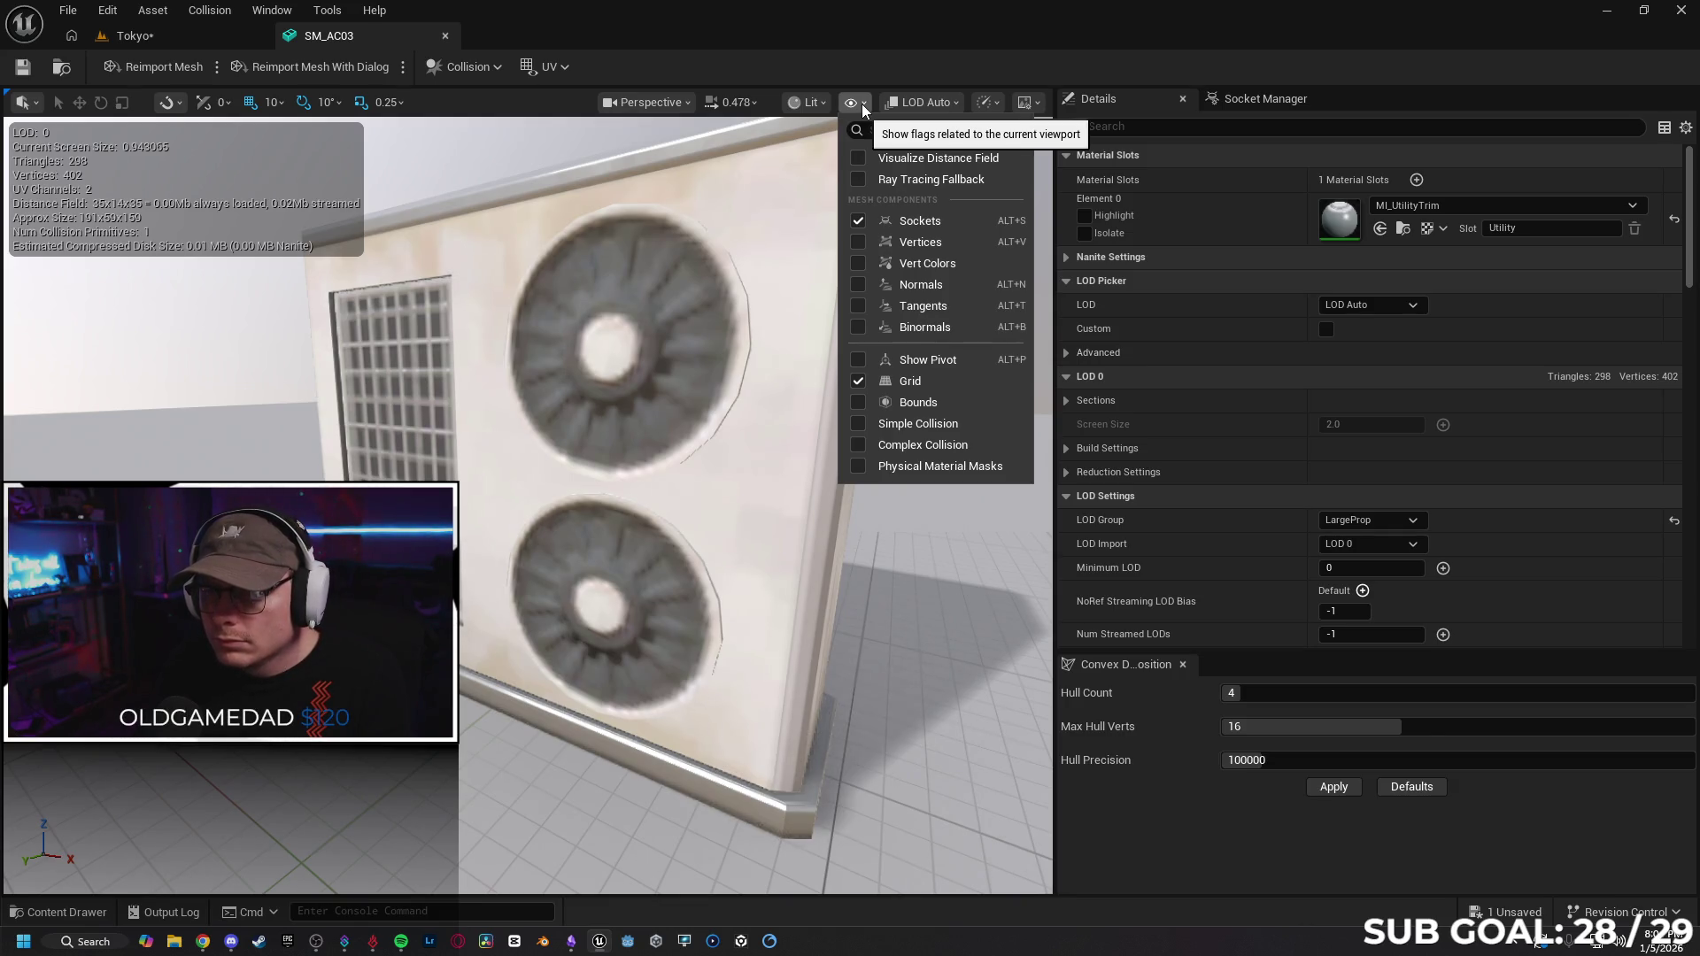
click(863, 104)
click(919, 105)
click(920, 105)
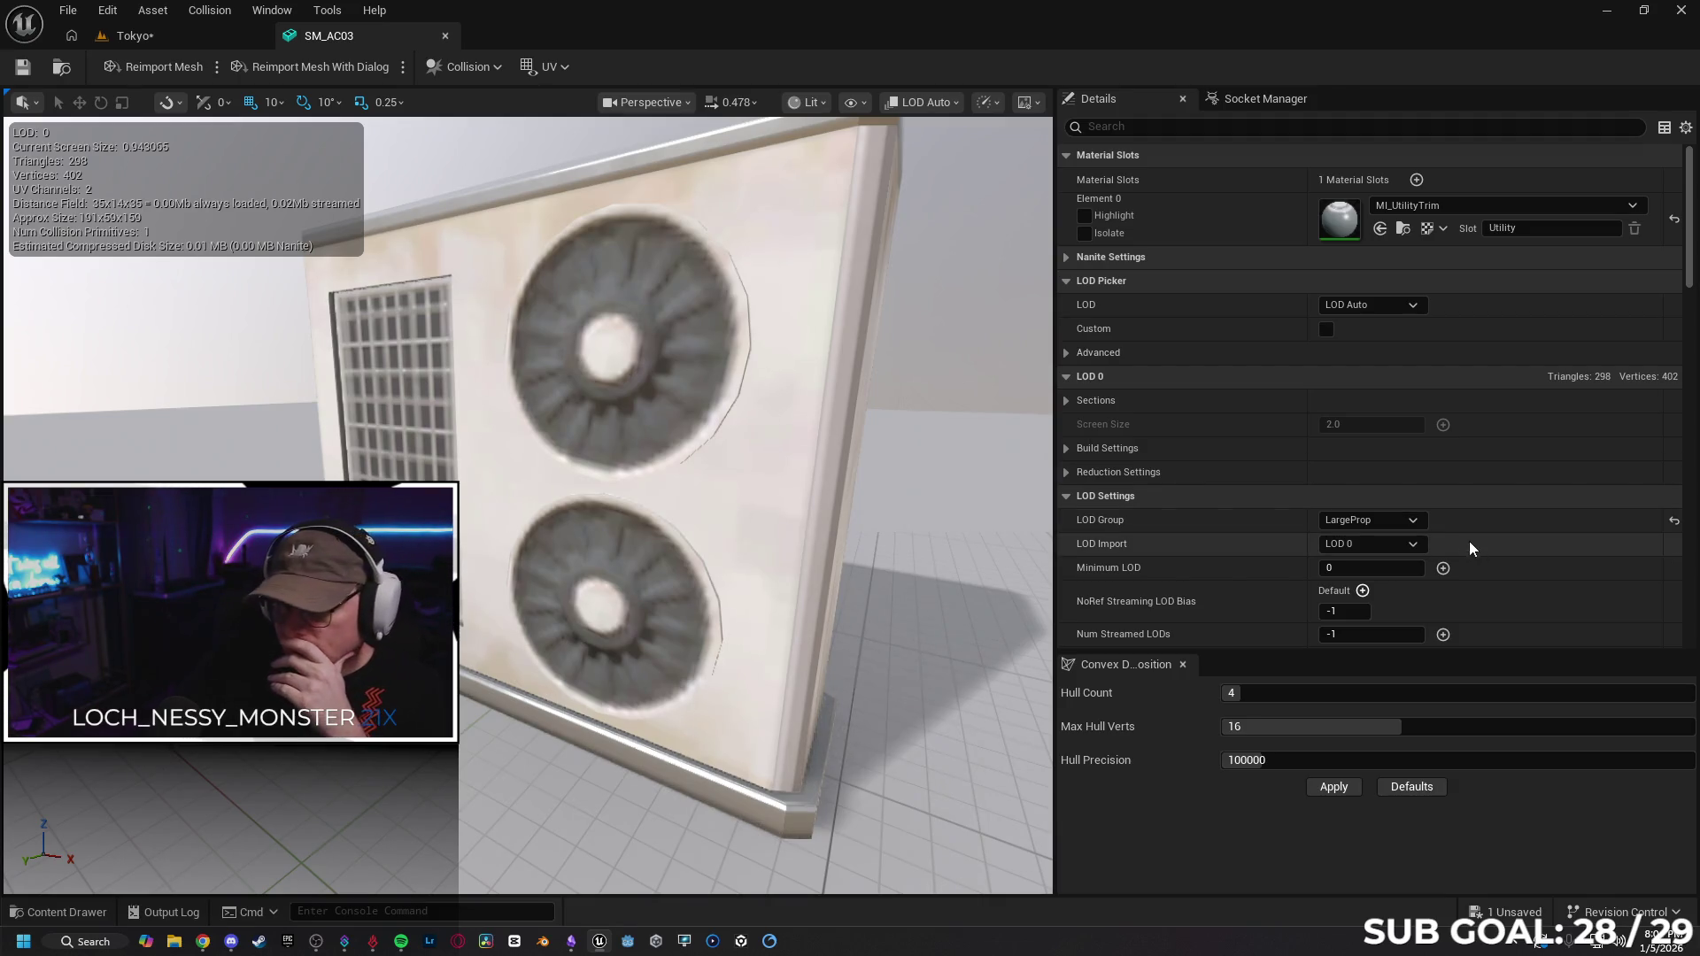
Change the mesh's LOD Group to SmallProp and confirm overwriting the settings.
click(1401, 521)
click(1355, 638)
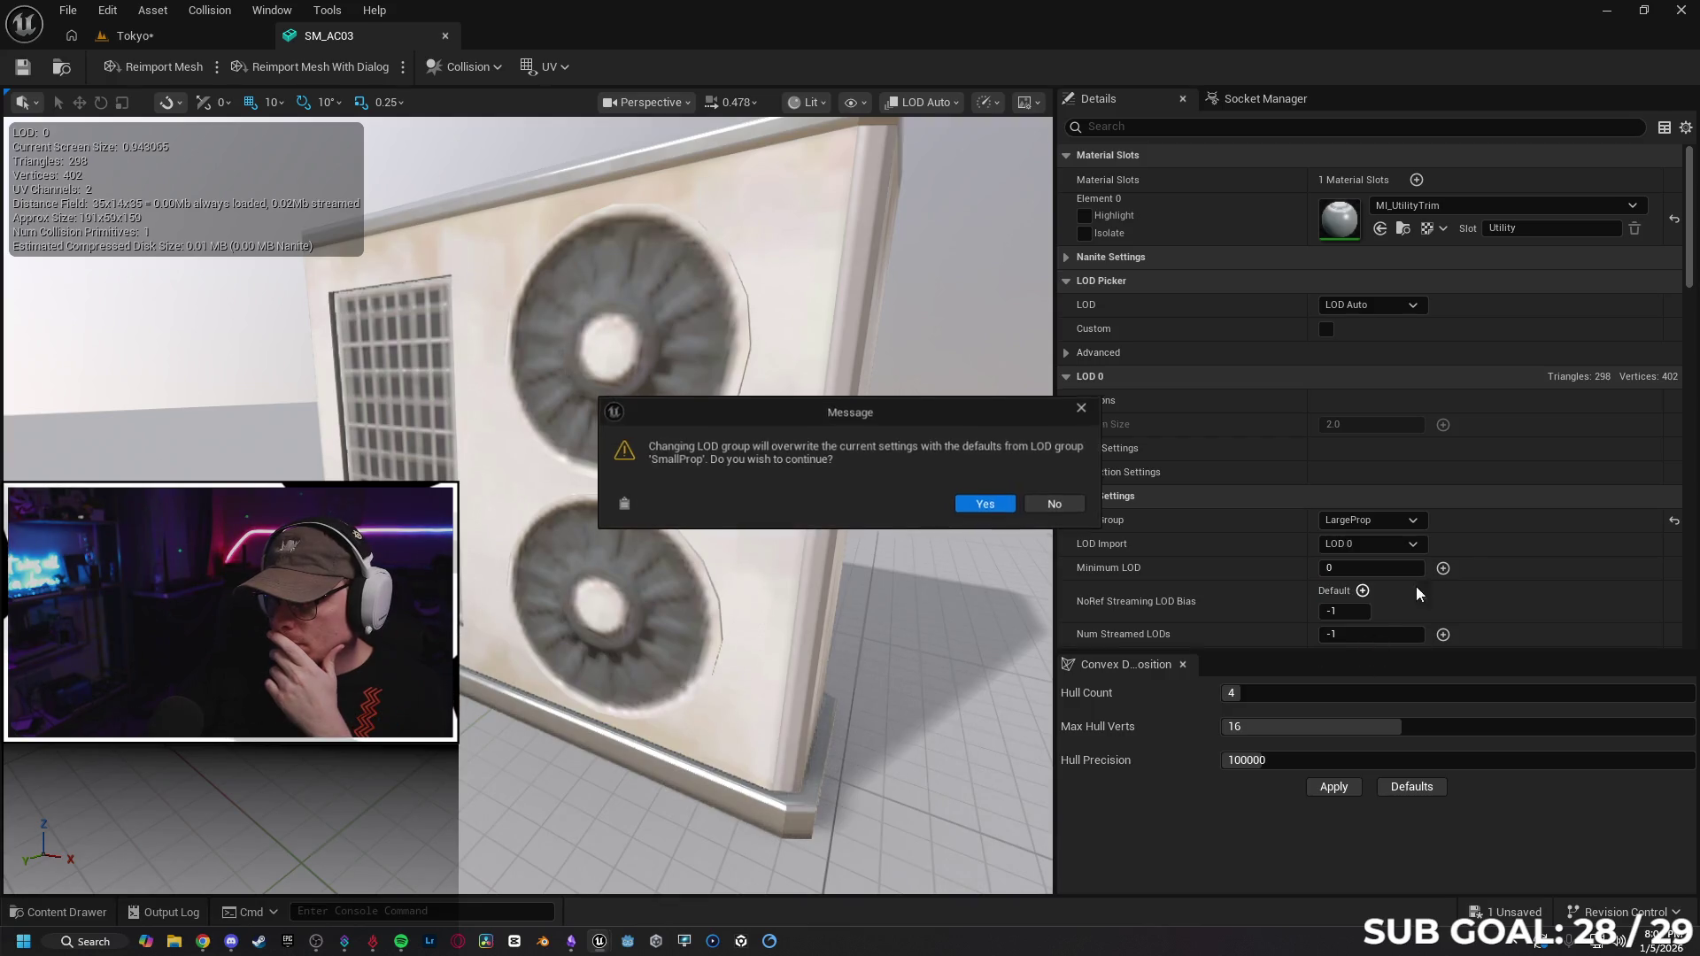
click(978, 504)
scroll(1249, 549, down, 2)
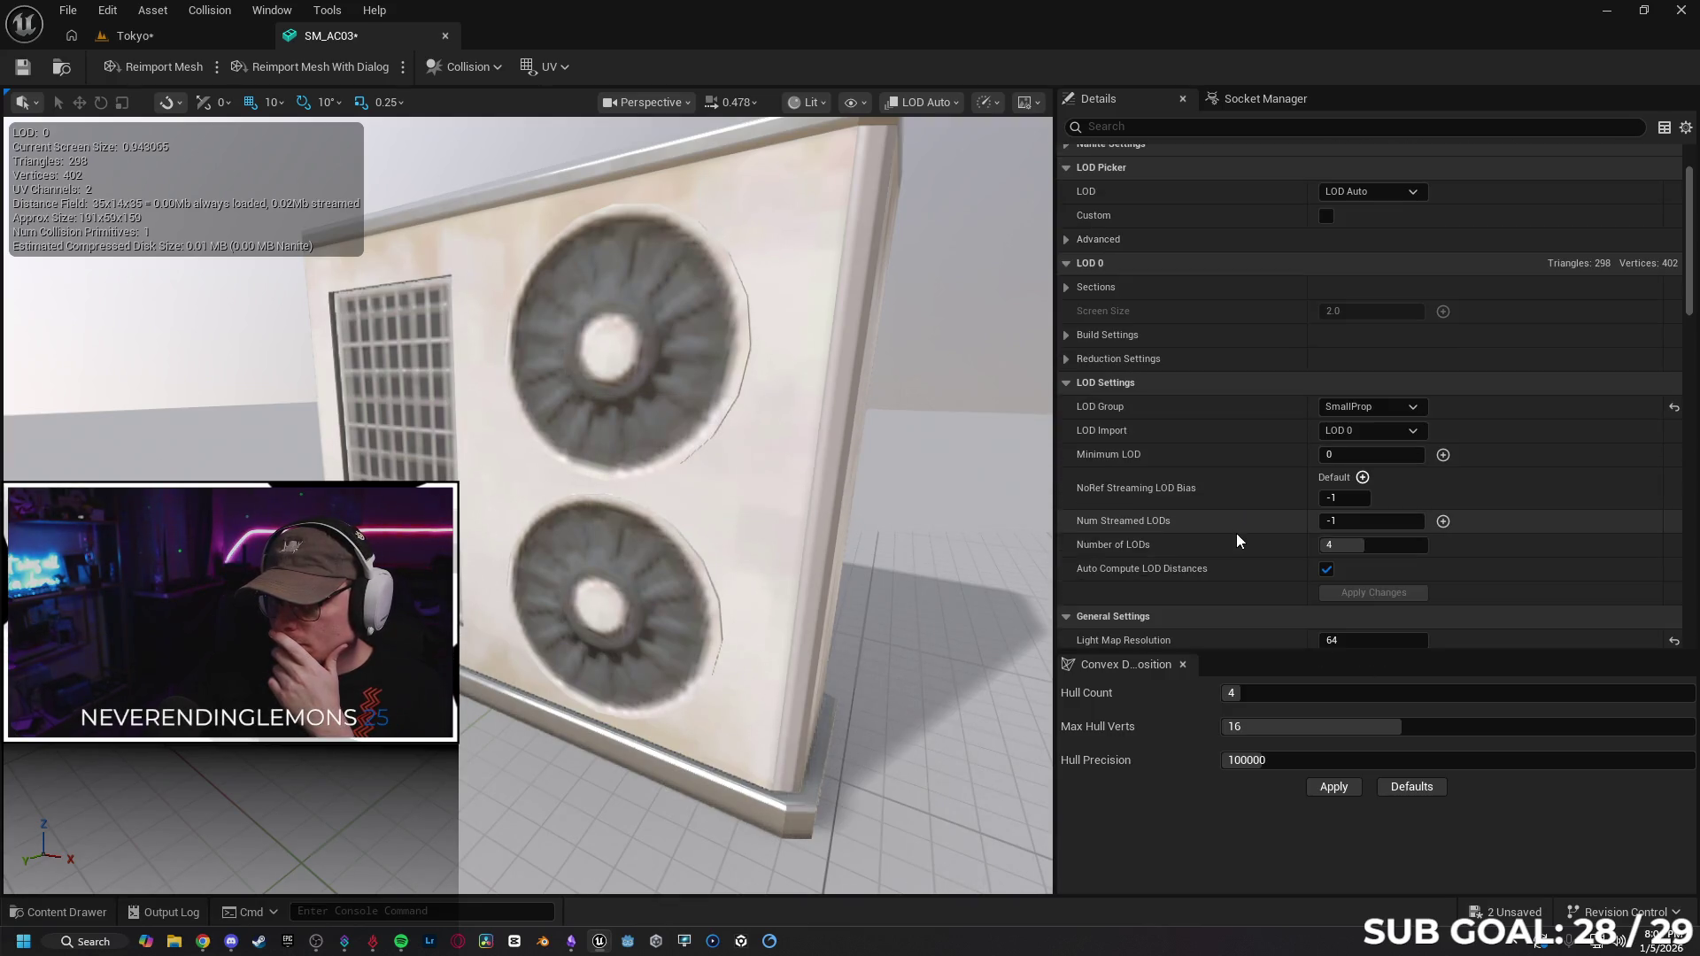
Preview the lowest-detail LOD 3, then switch back to LOD Auto.
click(938, 105)
click(936, 229)
click(939, 99)
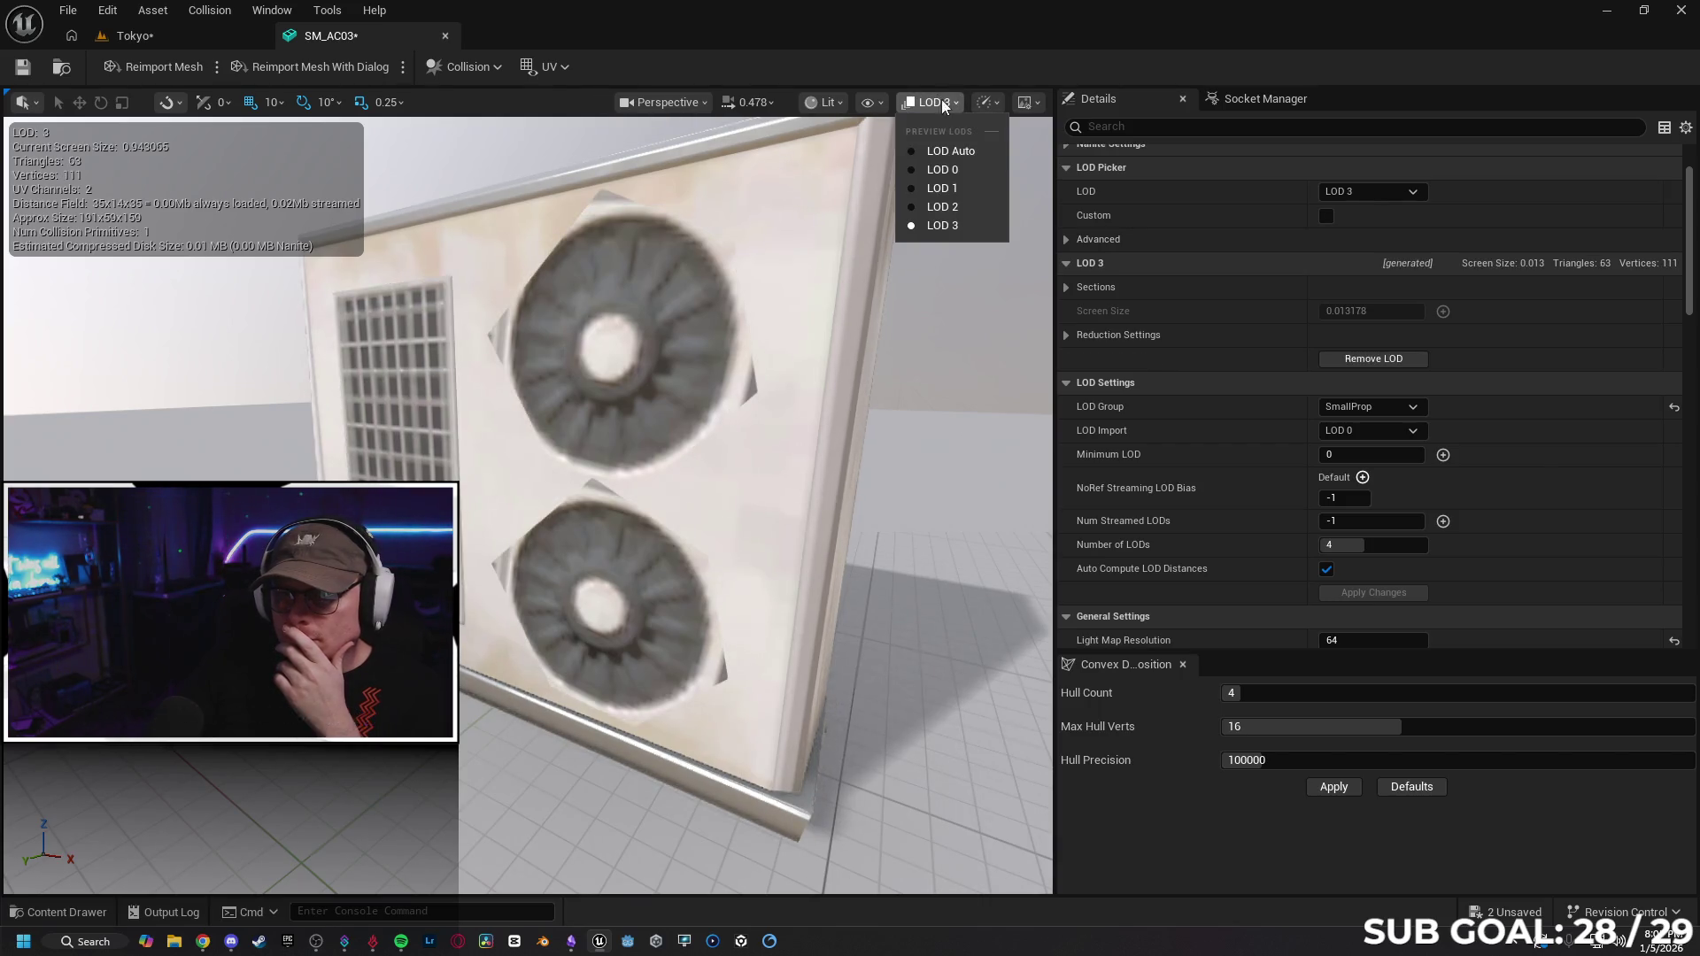
click(958, 157)
Zoom the viewport out and back in to check LOD transitions, then save SM_AC03.
scroll(528, 505, down, 5)
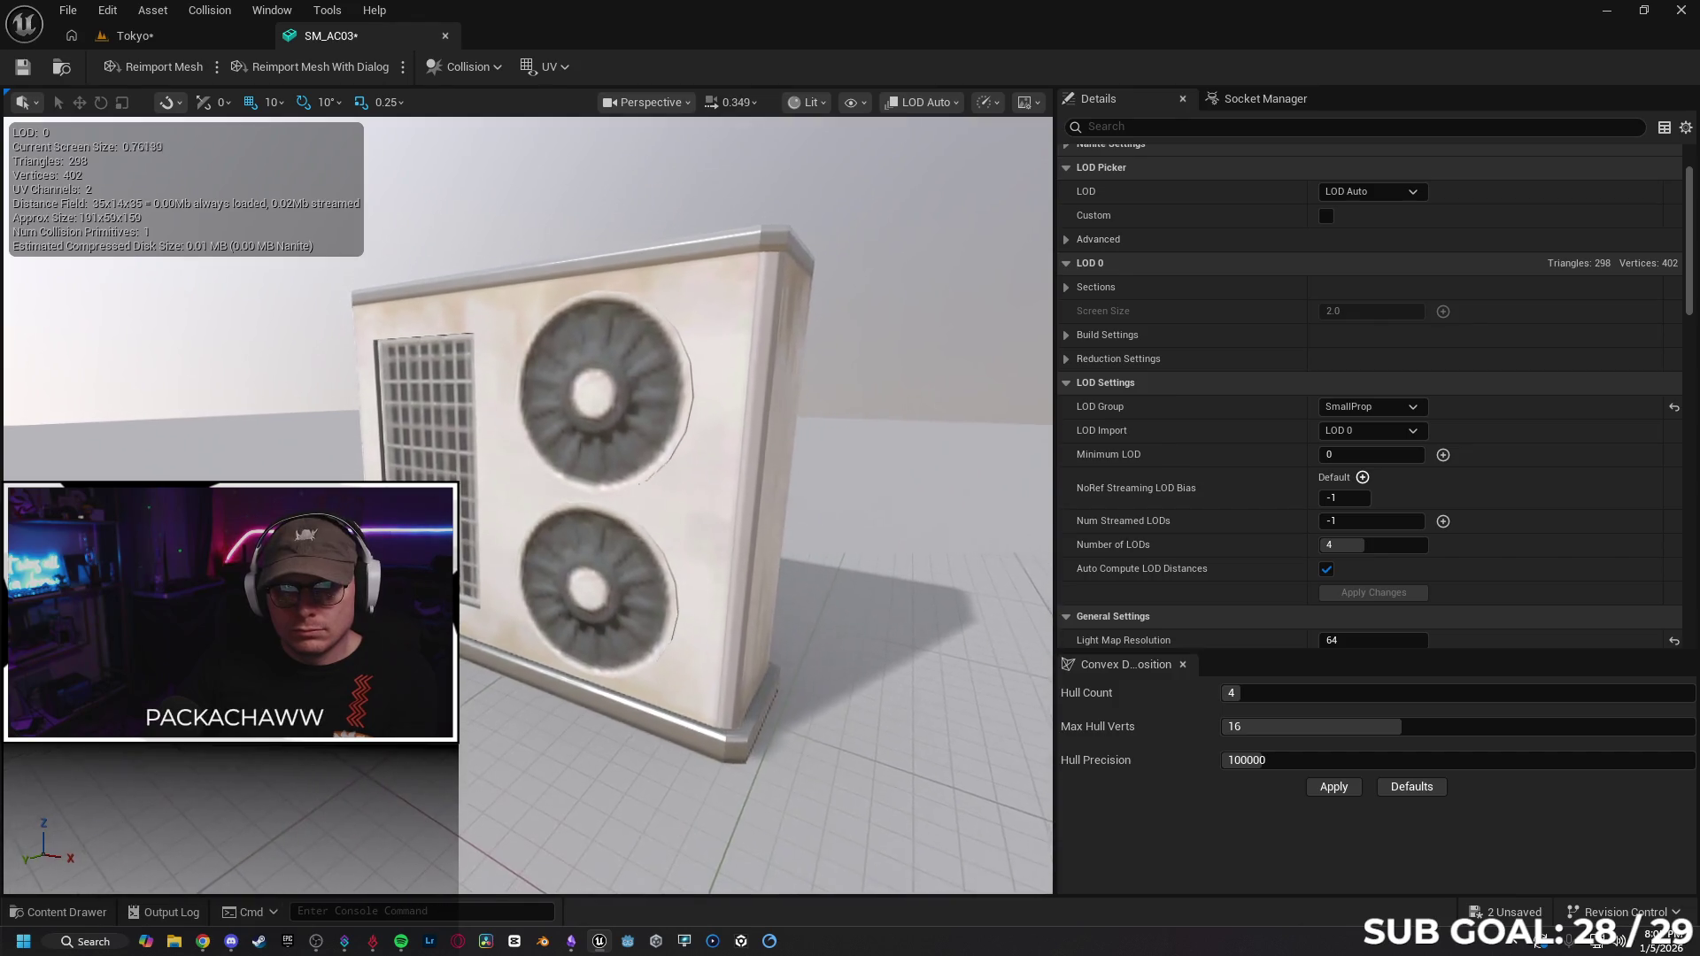
scroll(529, 506, down, 5)
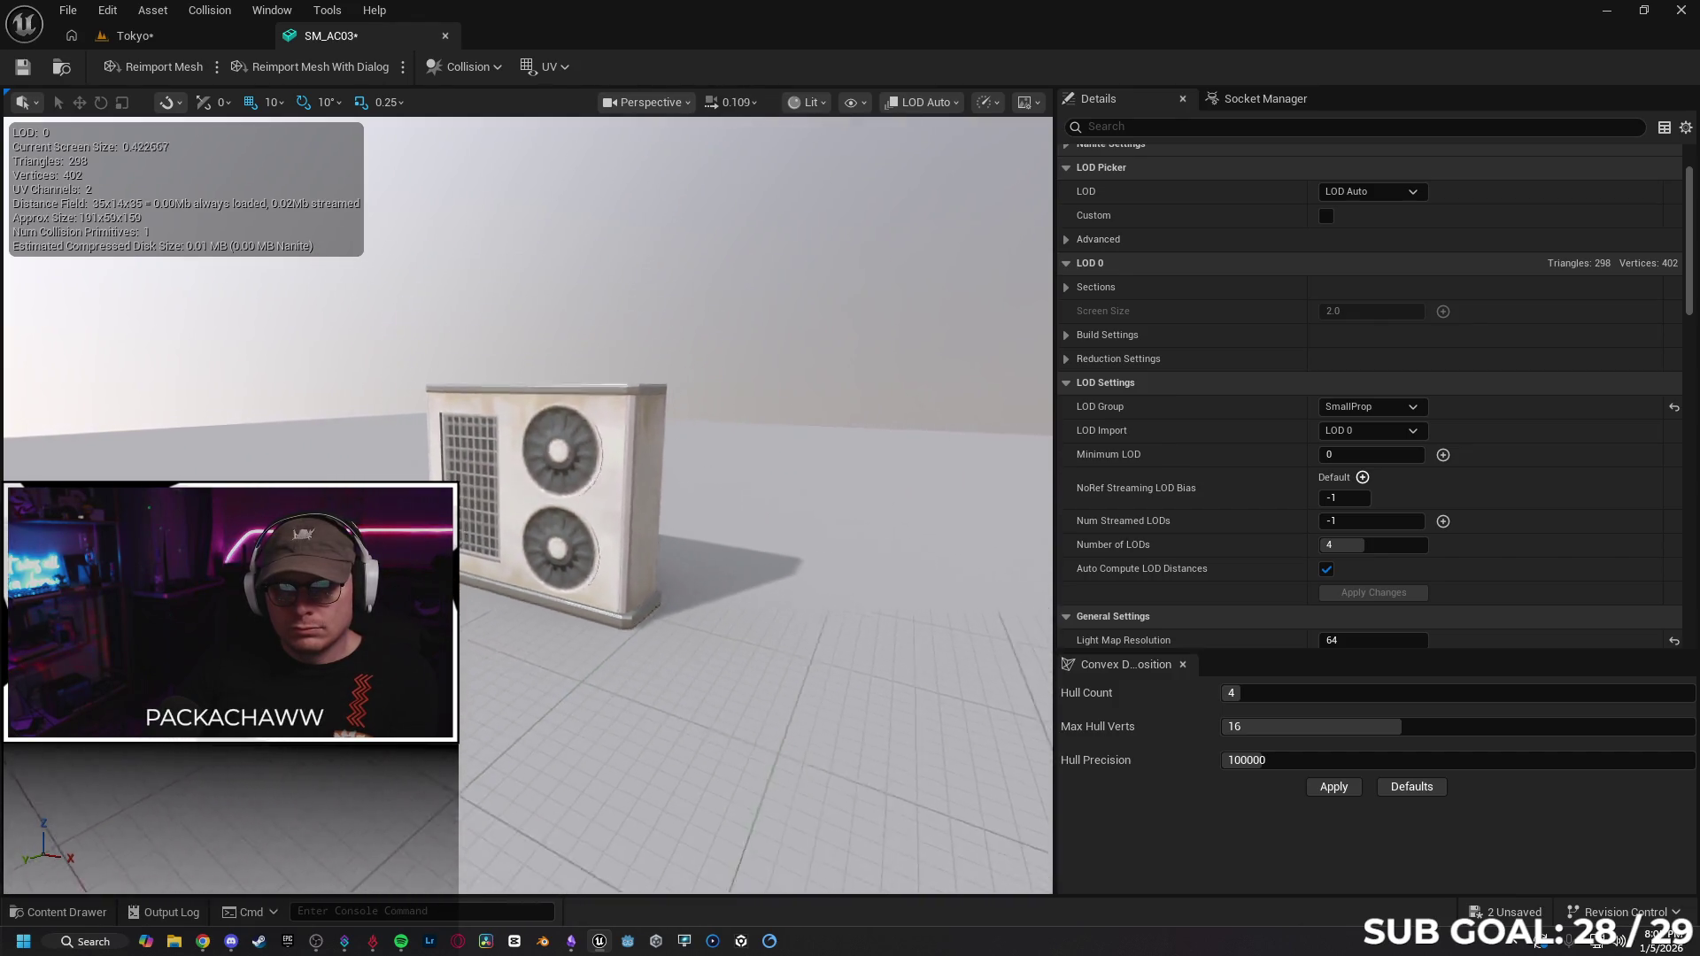
scroll(529, 506, down, 5)
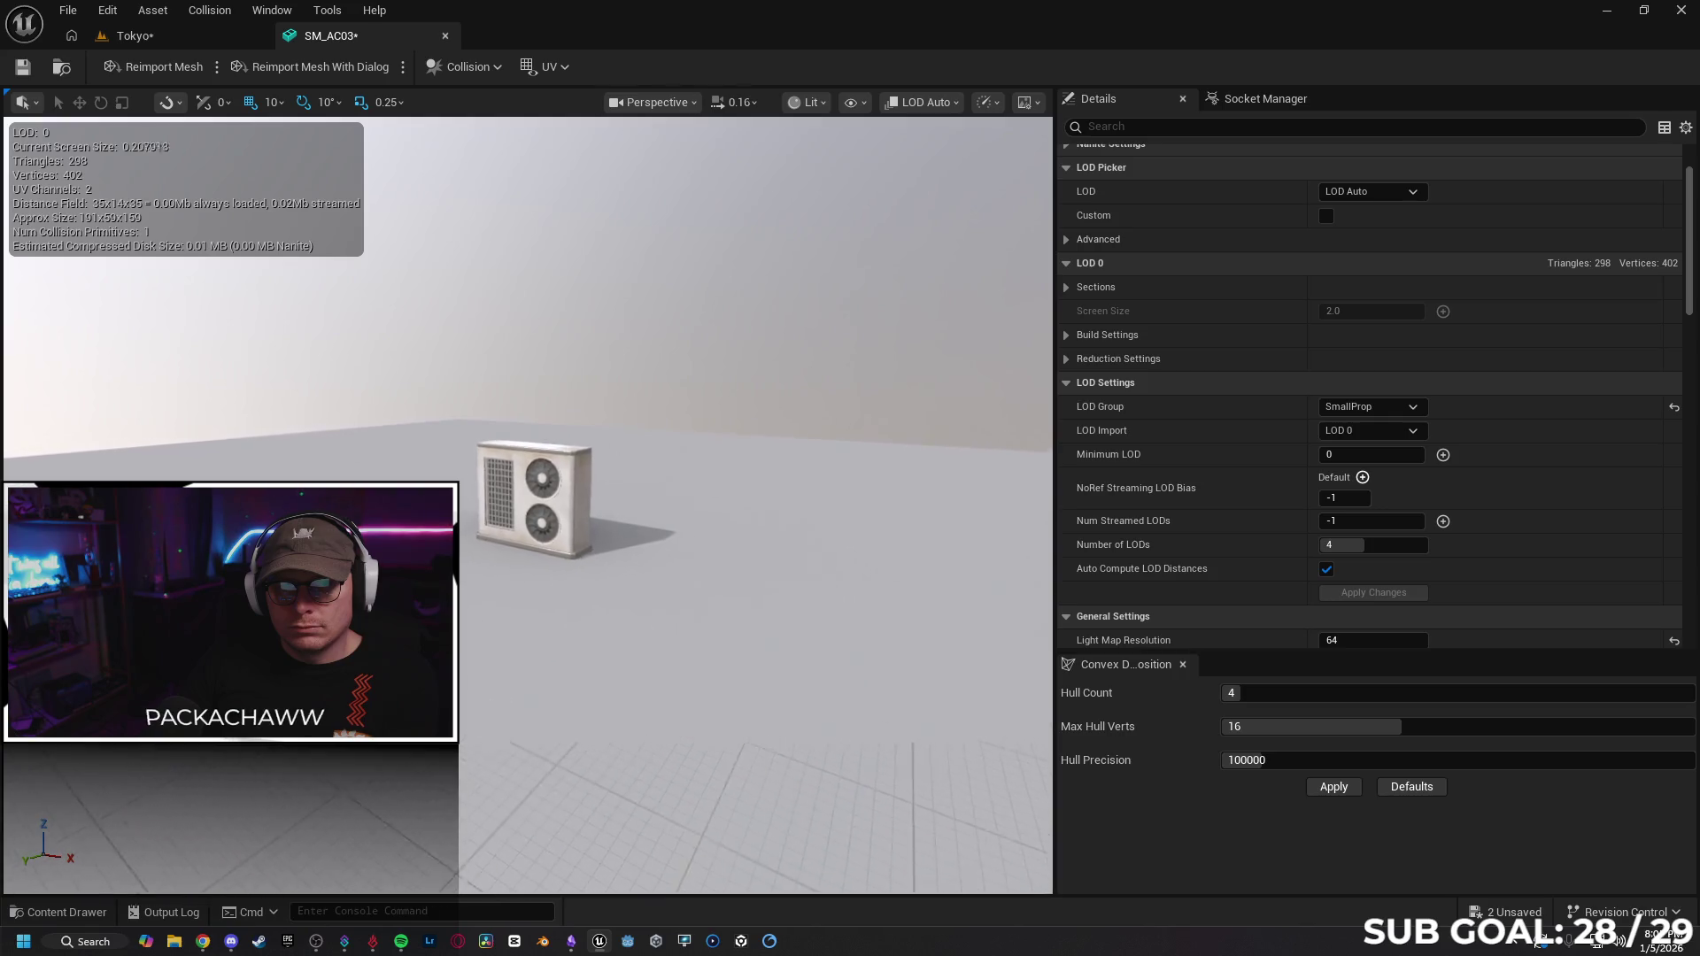
scroll(529, 506, down, 5)
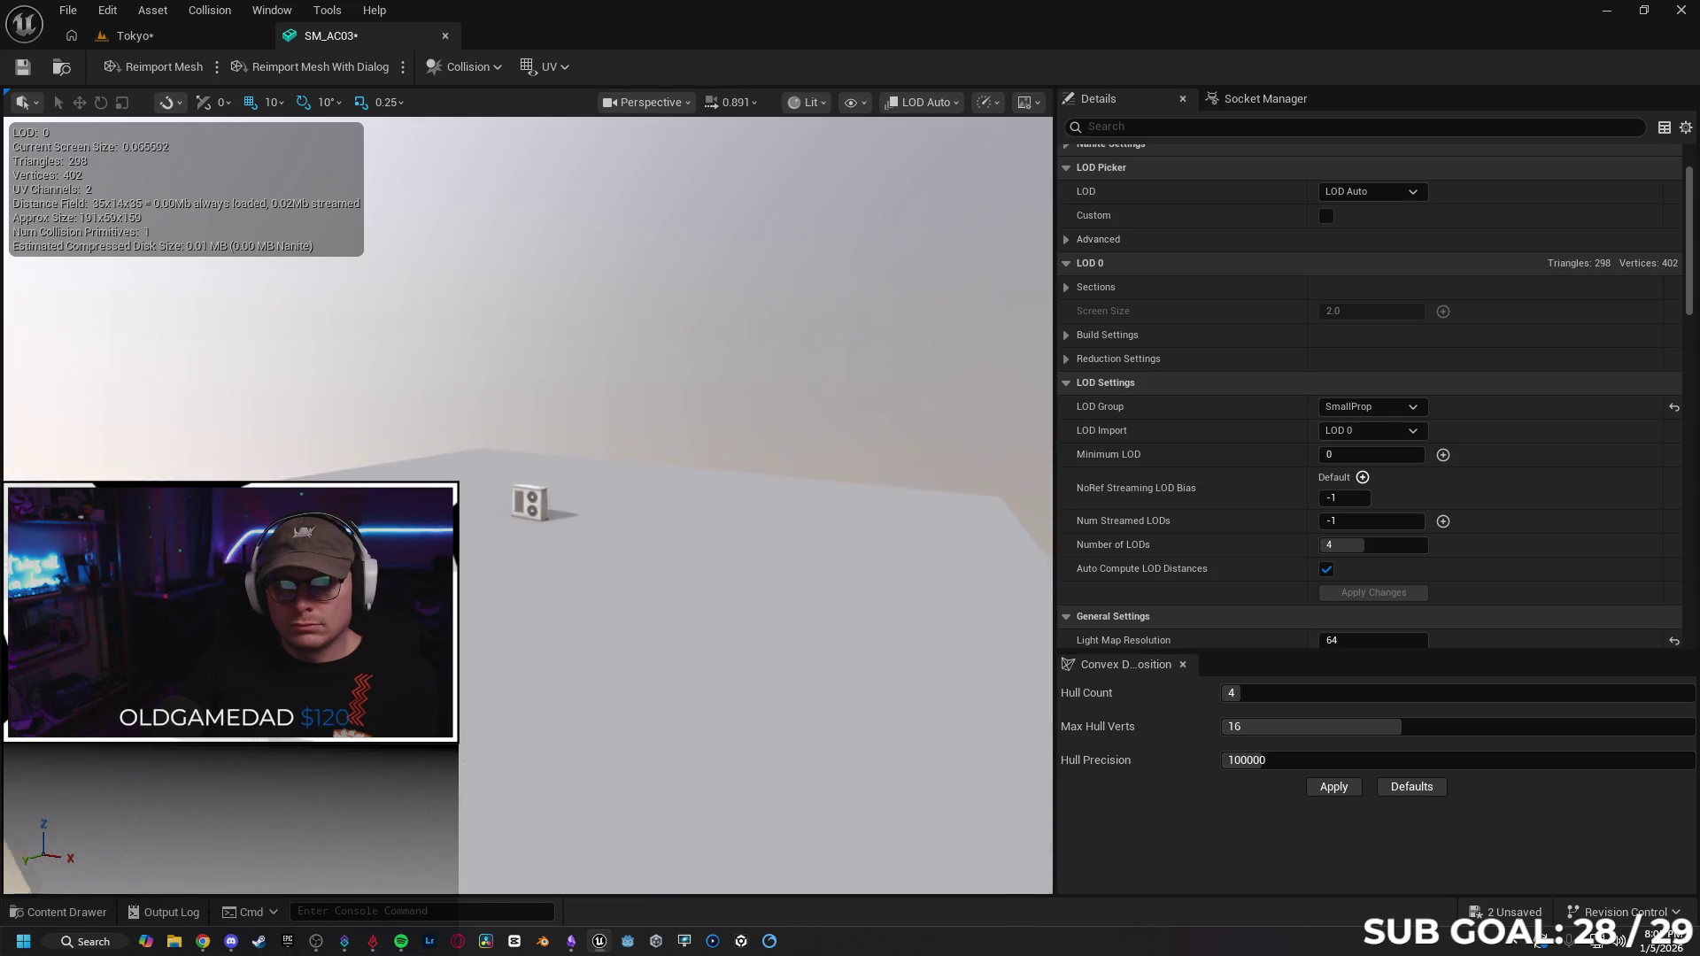
scroll(529, 506, down, 2)
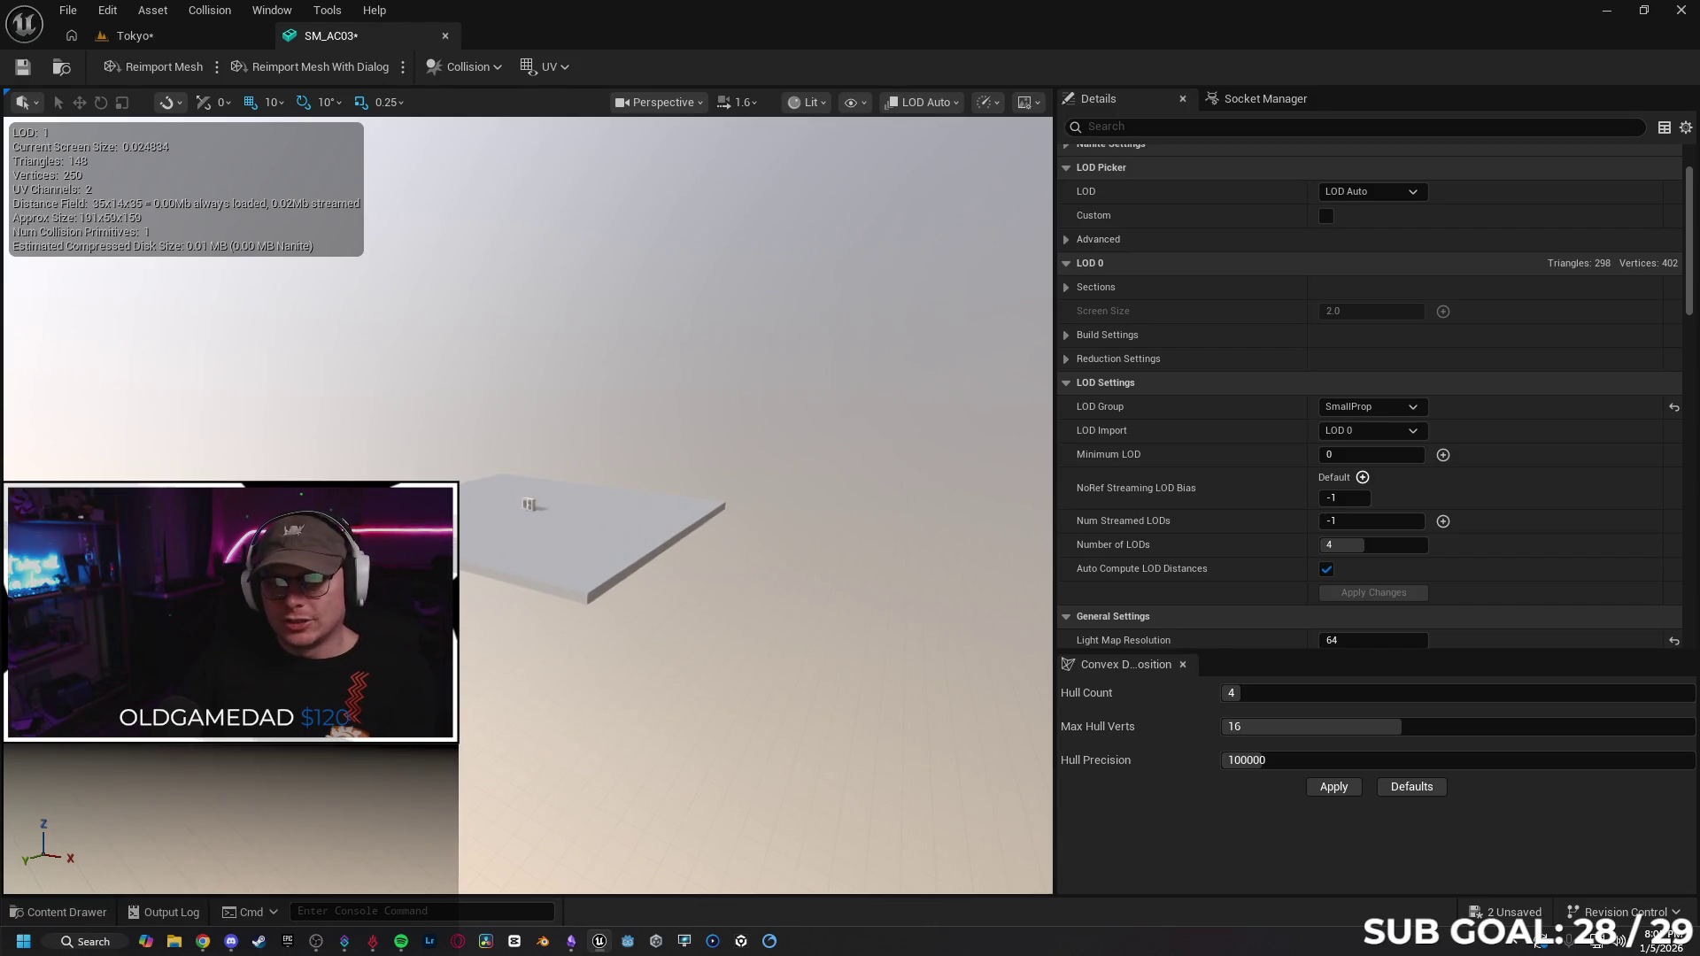
scroll(529, 505, down, 2)
scroll(529, 505, down, 2)
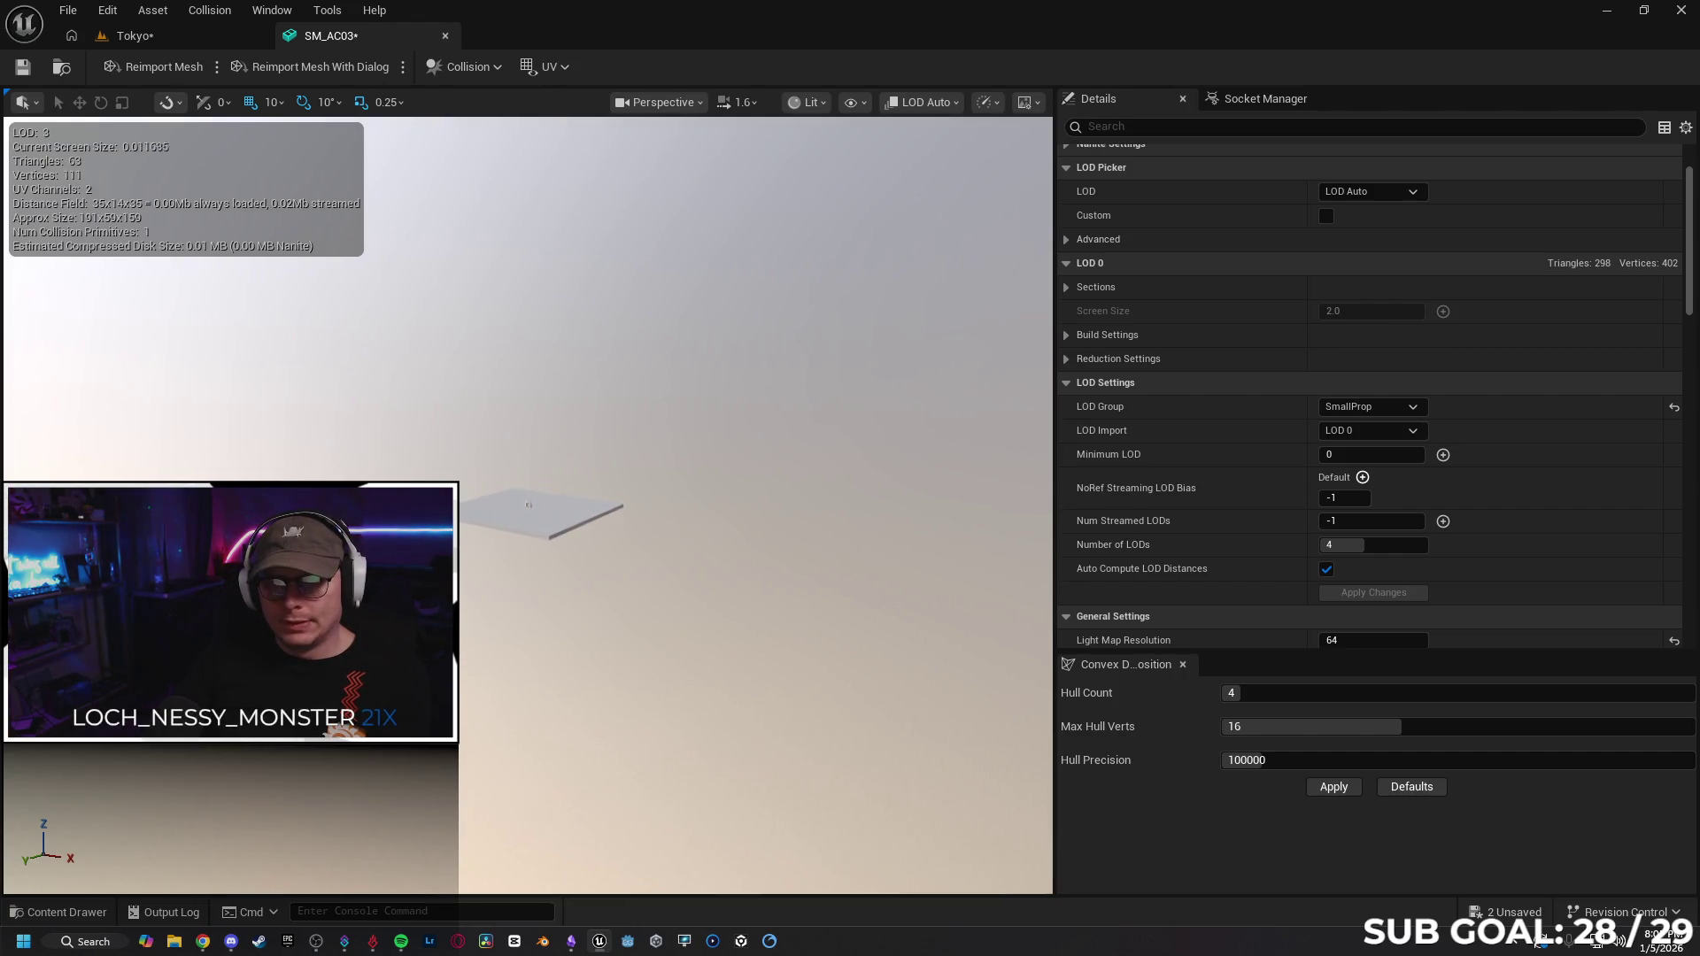
scroll(530, 505, up, 4)
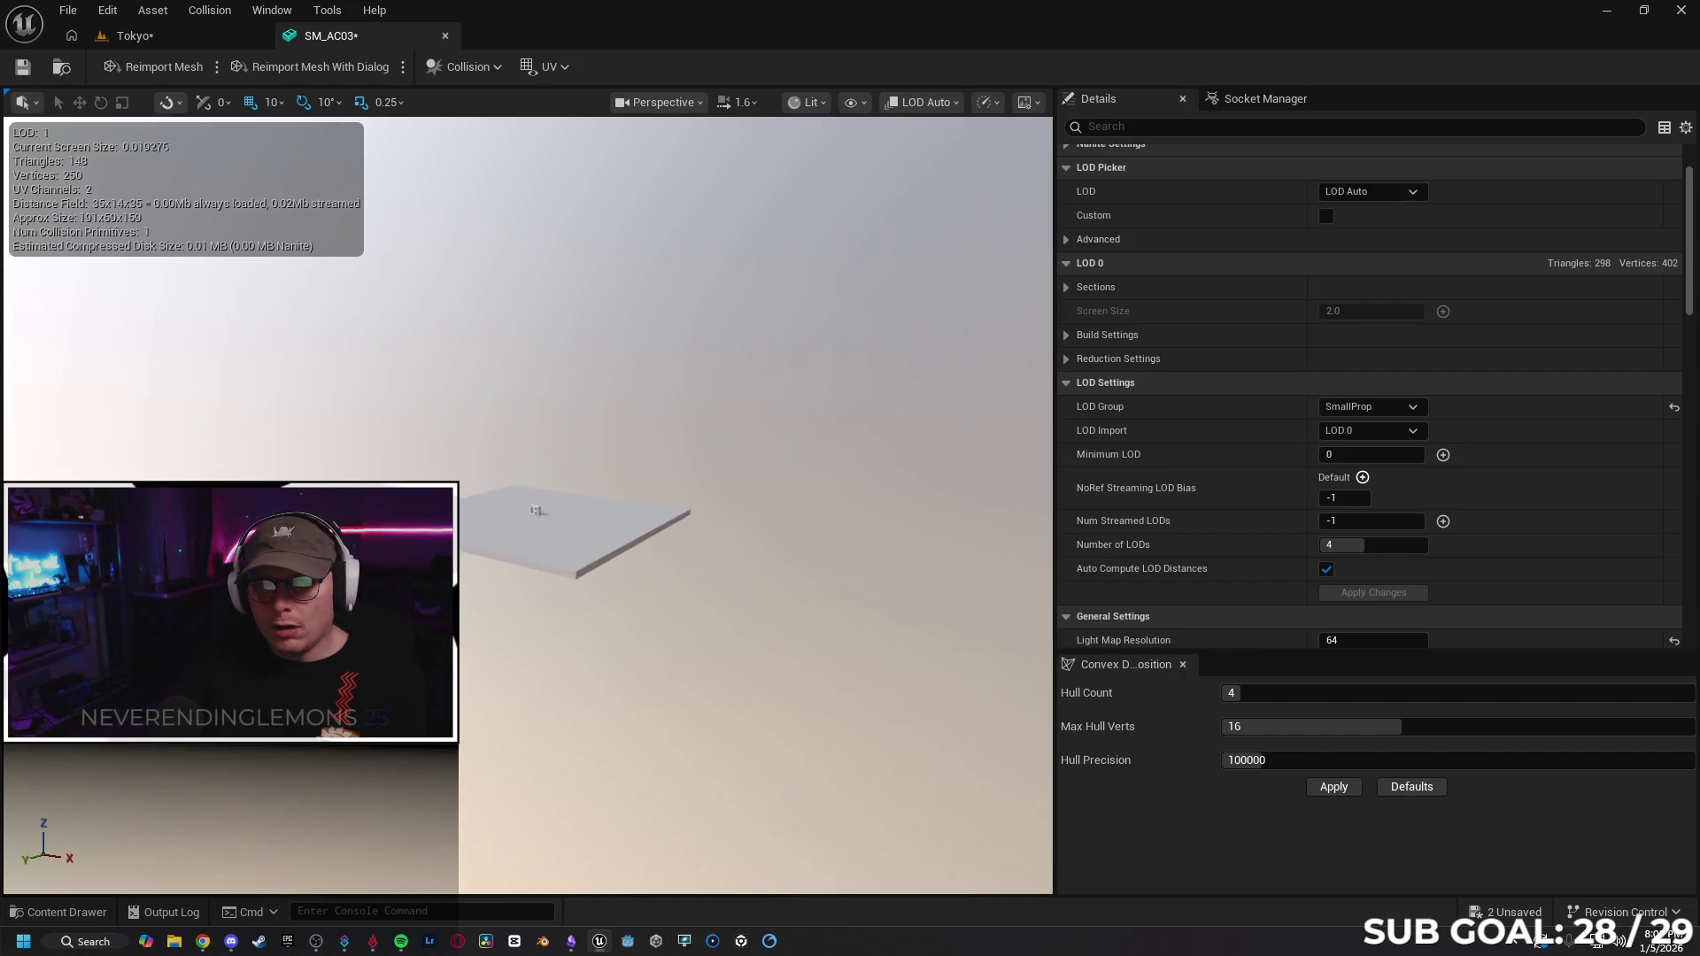
scroll(531, 504, up, 10)
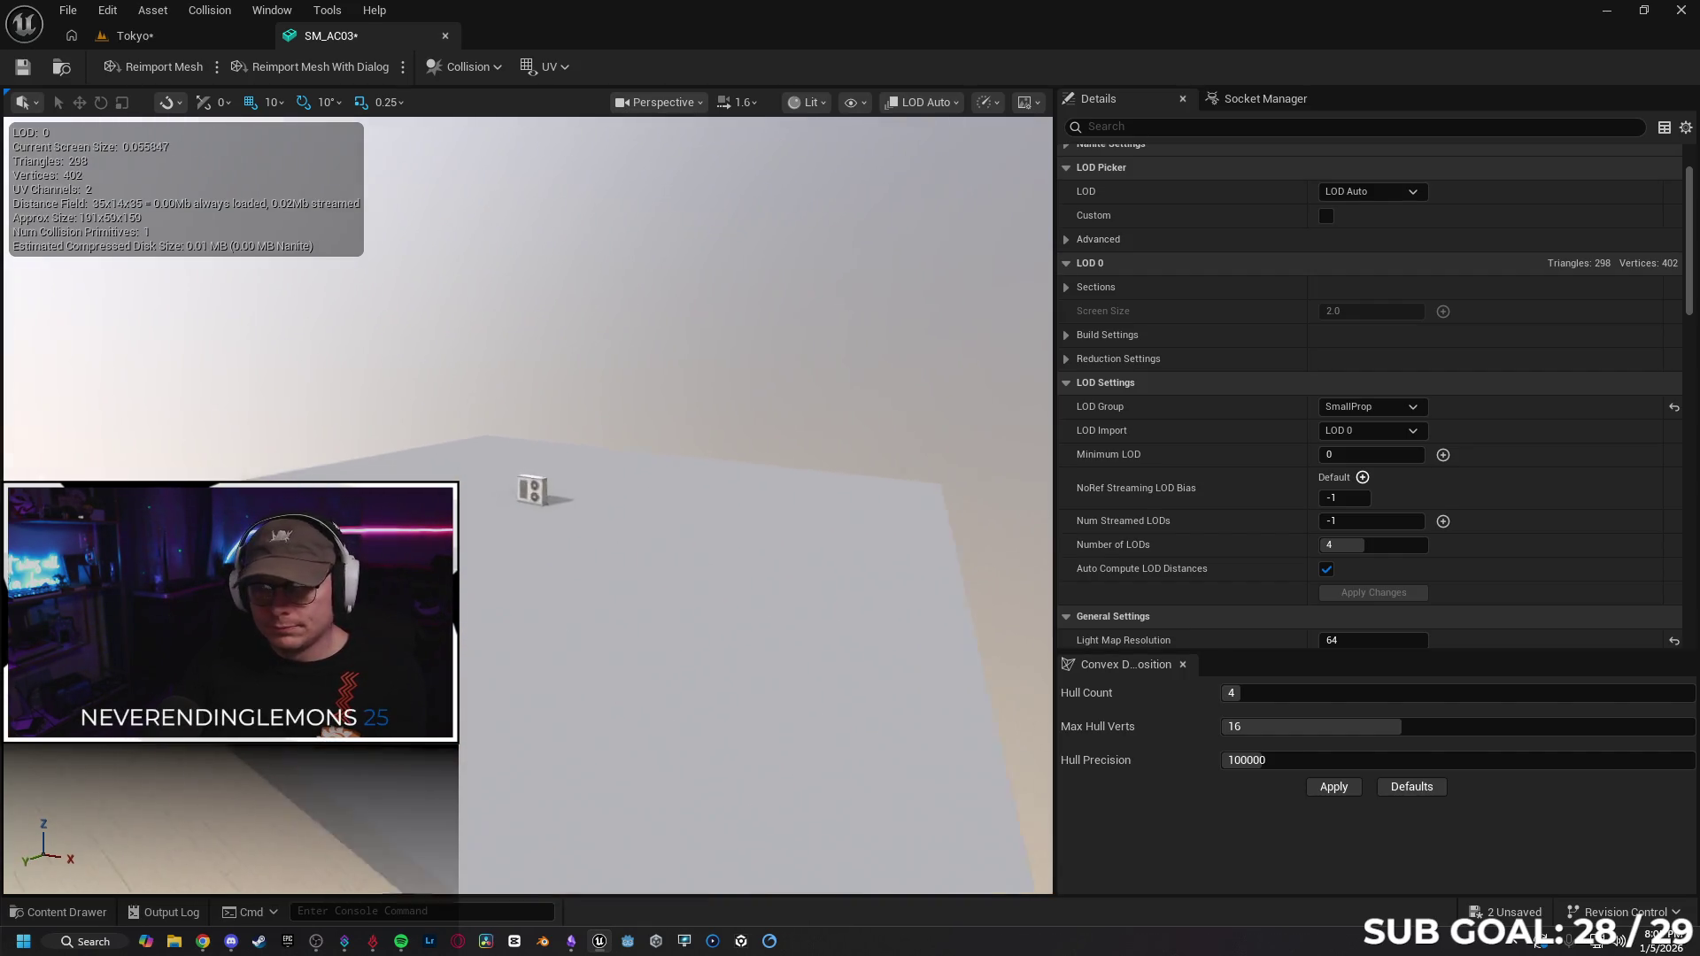
scroll(531, 505, up, 8)
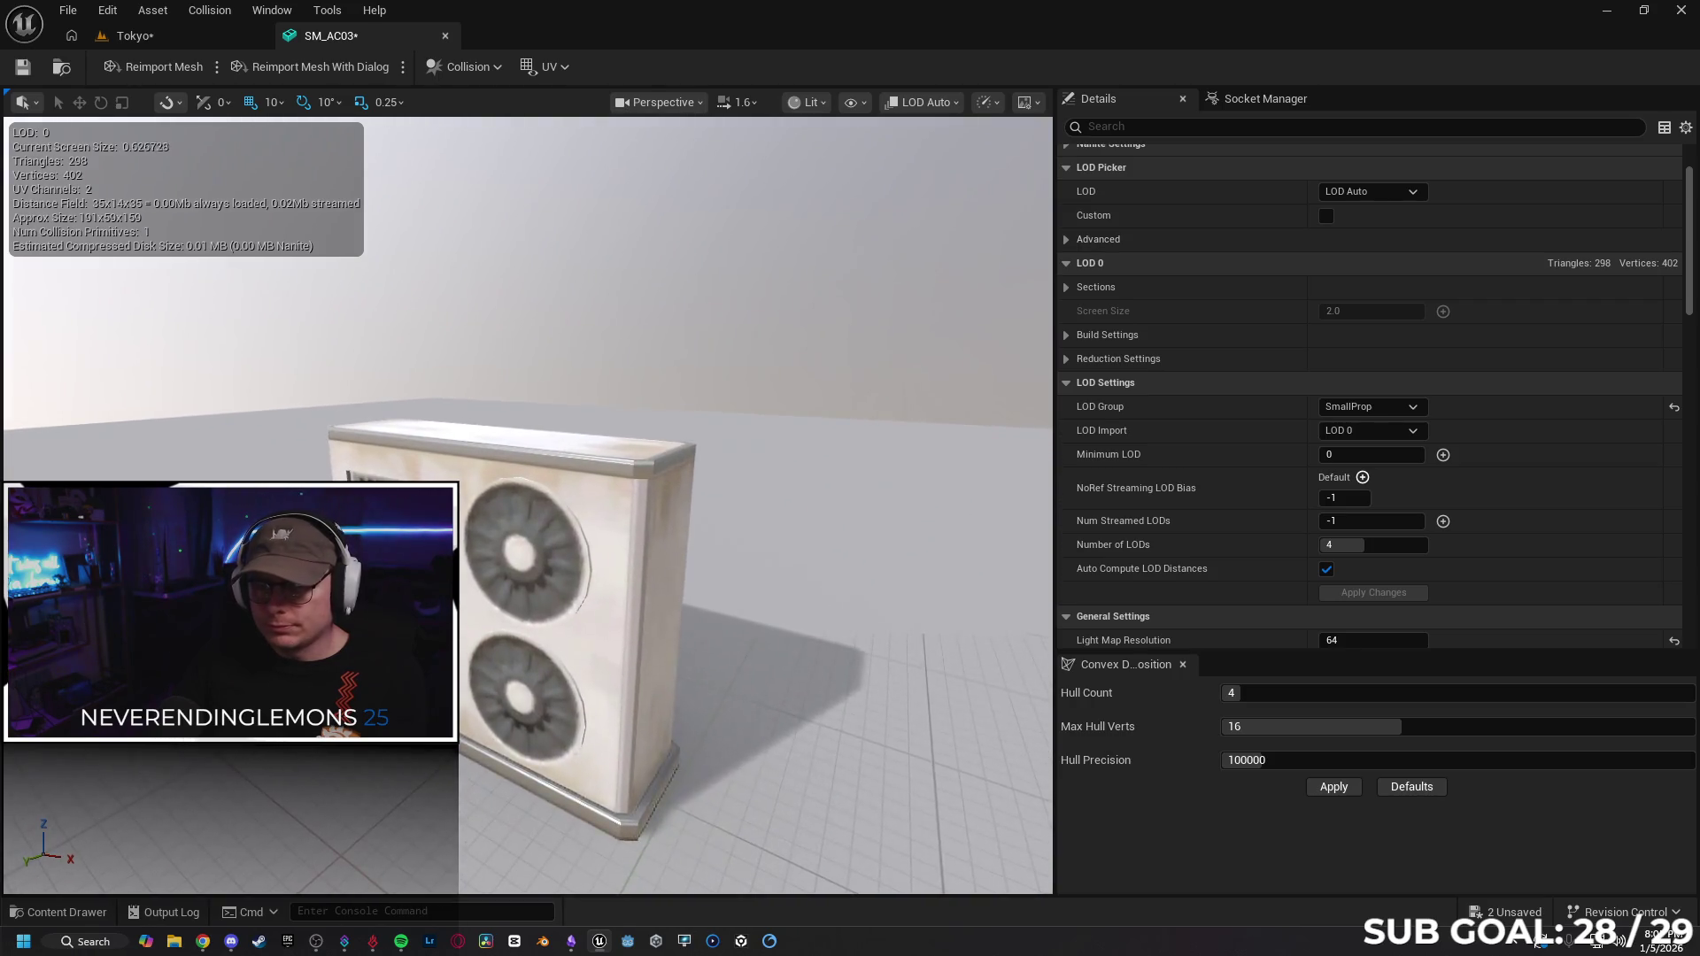
scroll(778, 375, up, 2)
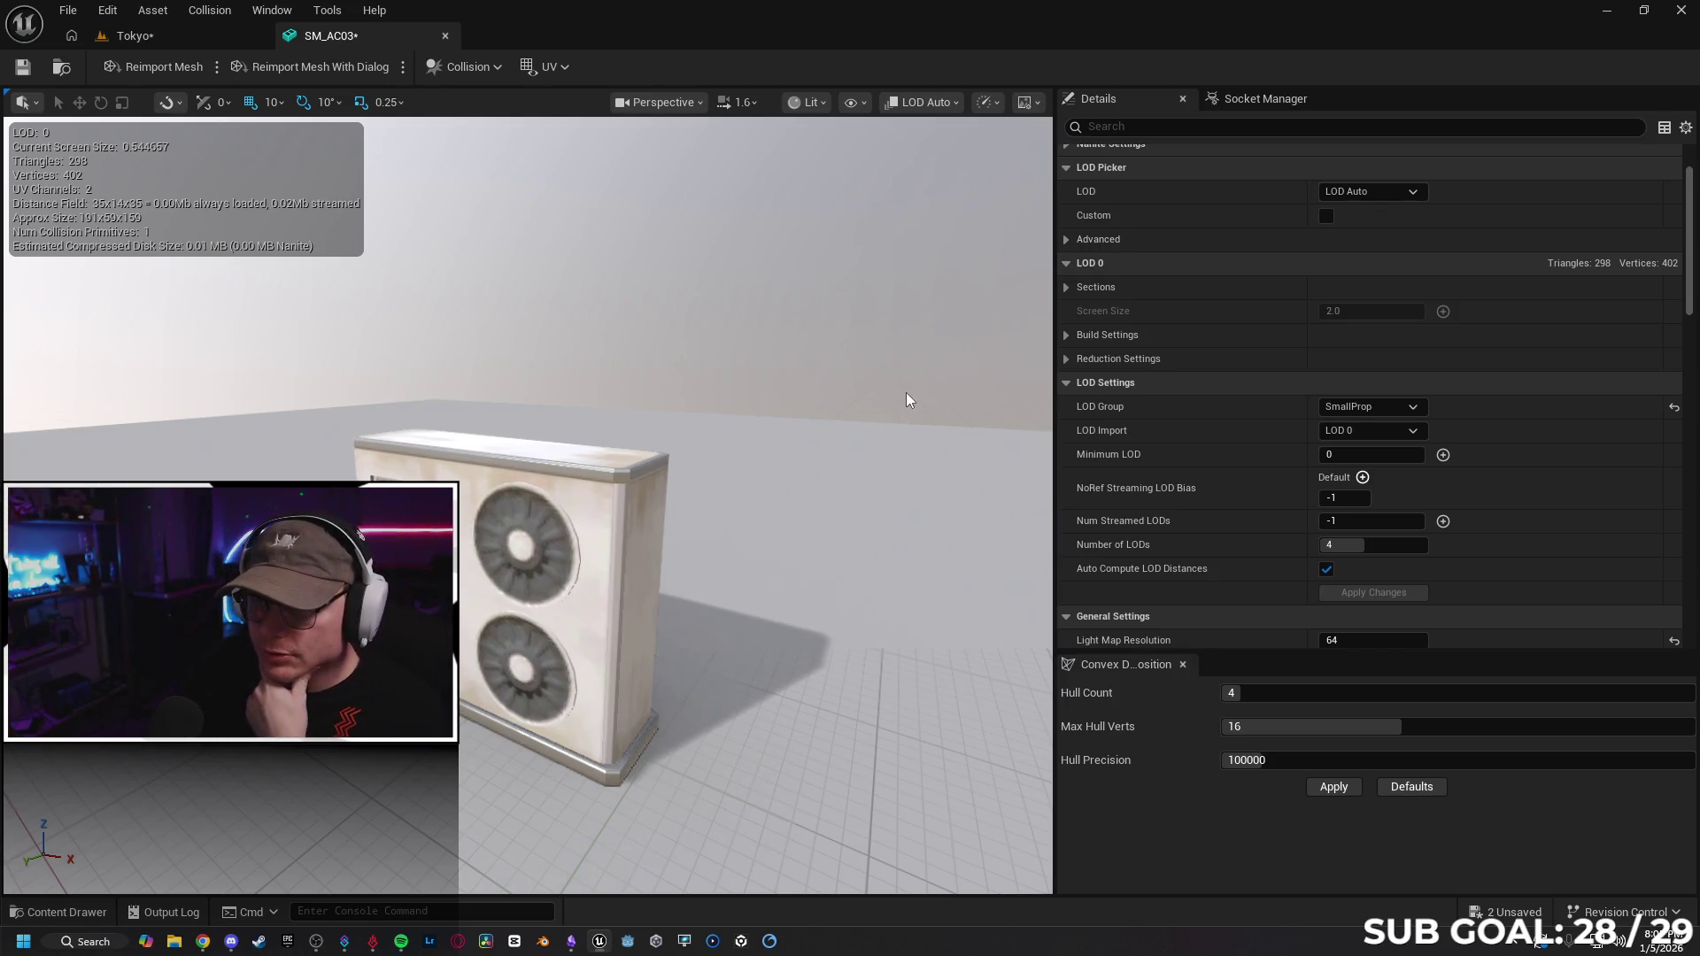
click(22, 67)
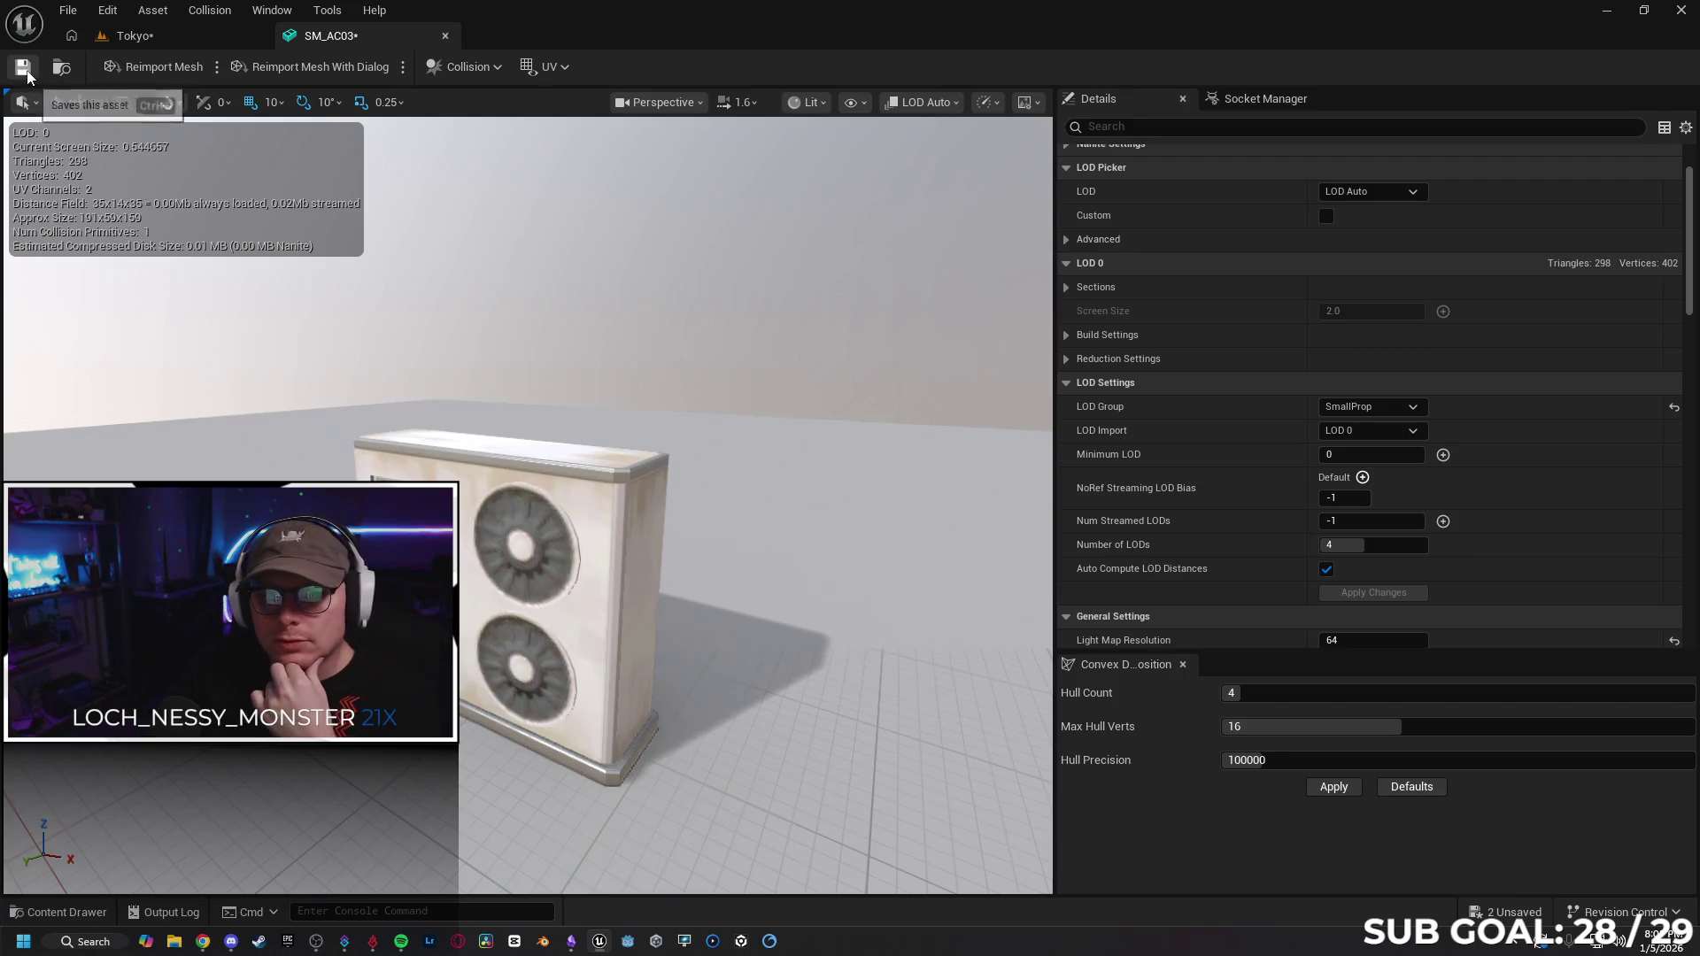
Close SM_AC03, briefly inspect SM_AC01 in its mesh editor, then return to Chrome.
click(446, 35)
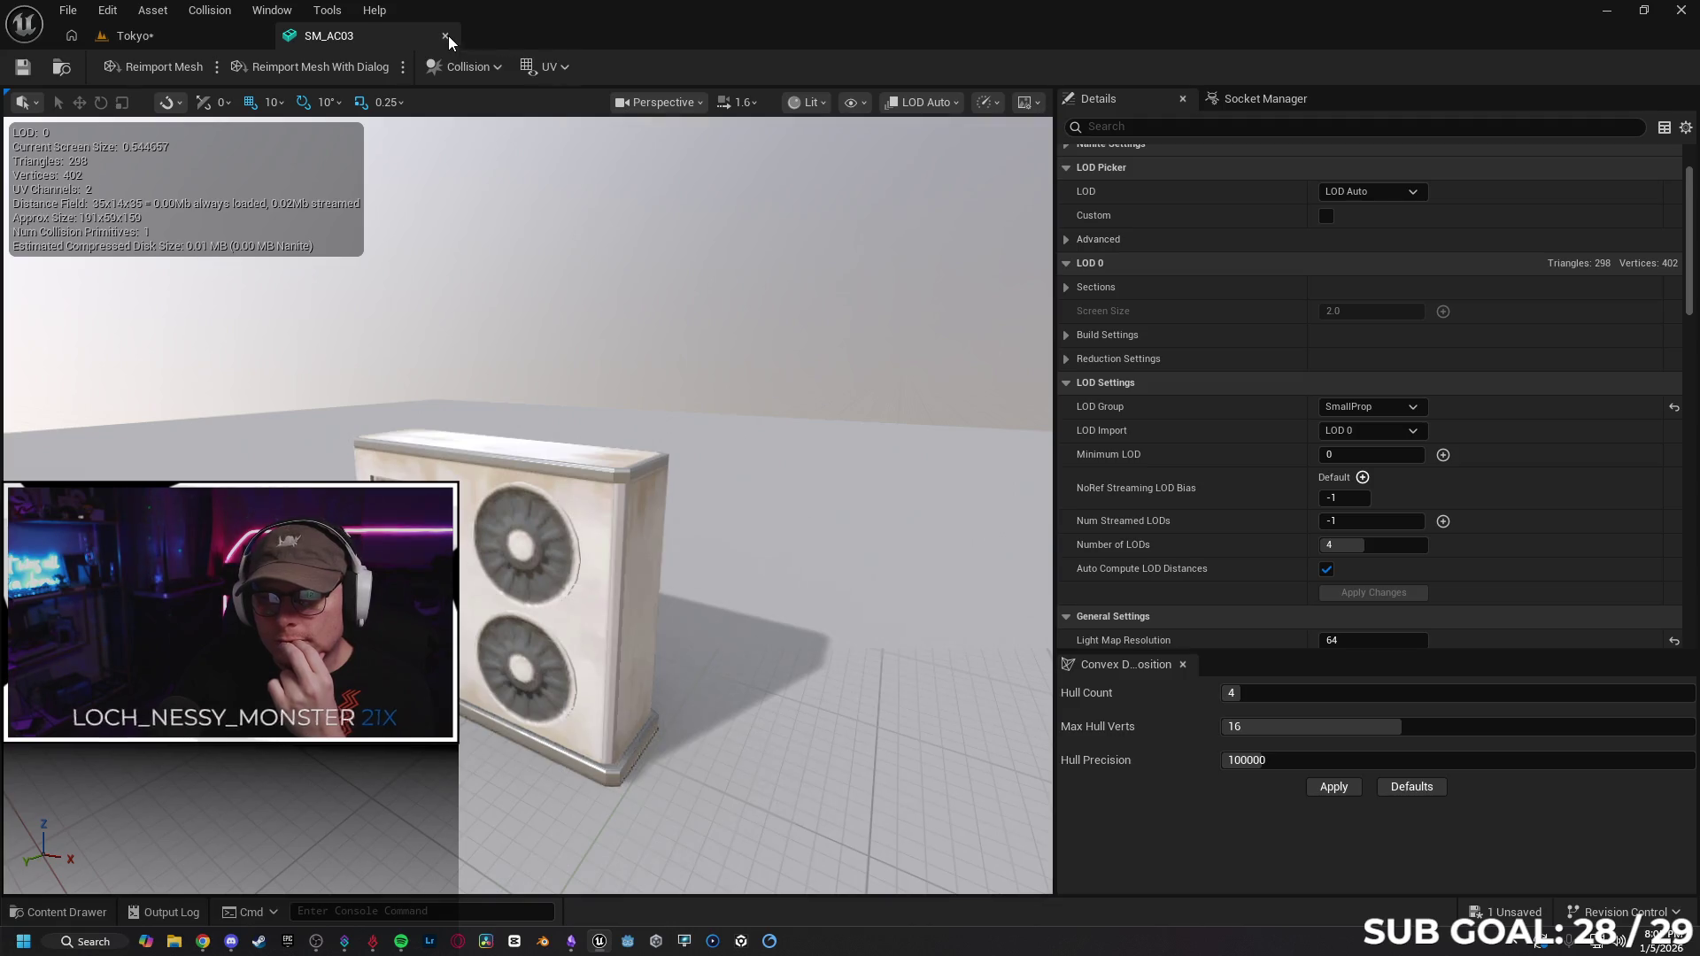
click(682, 398)
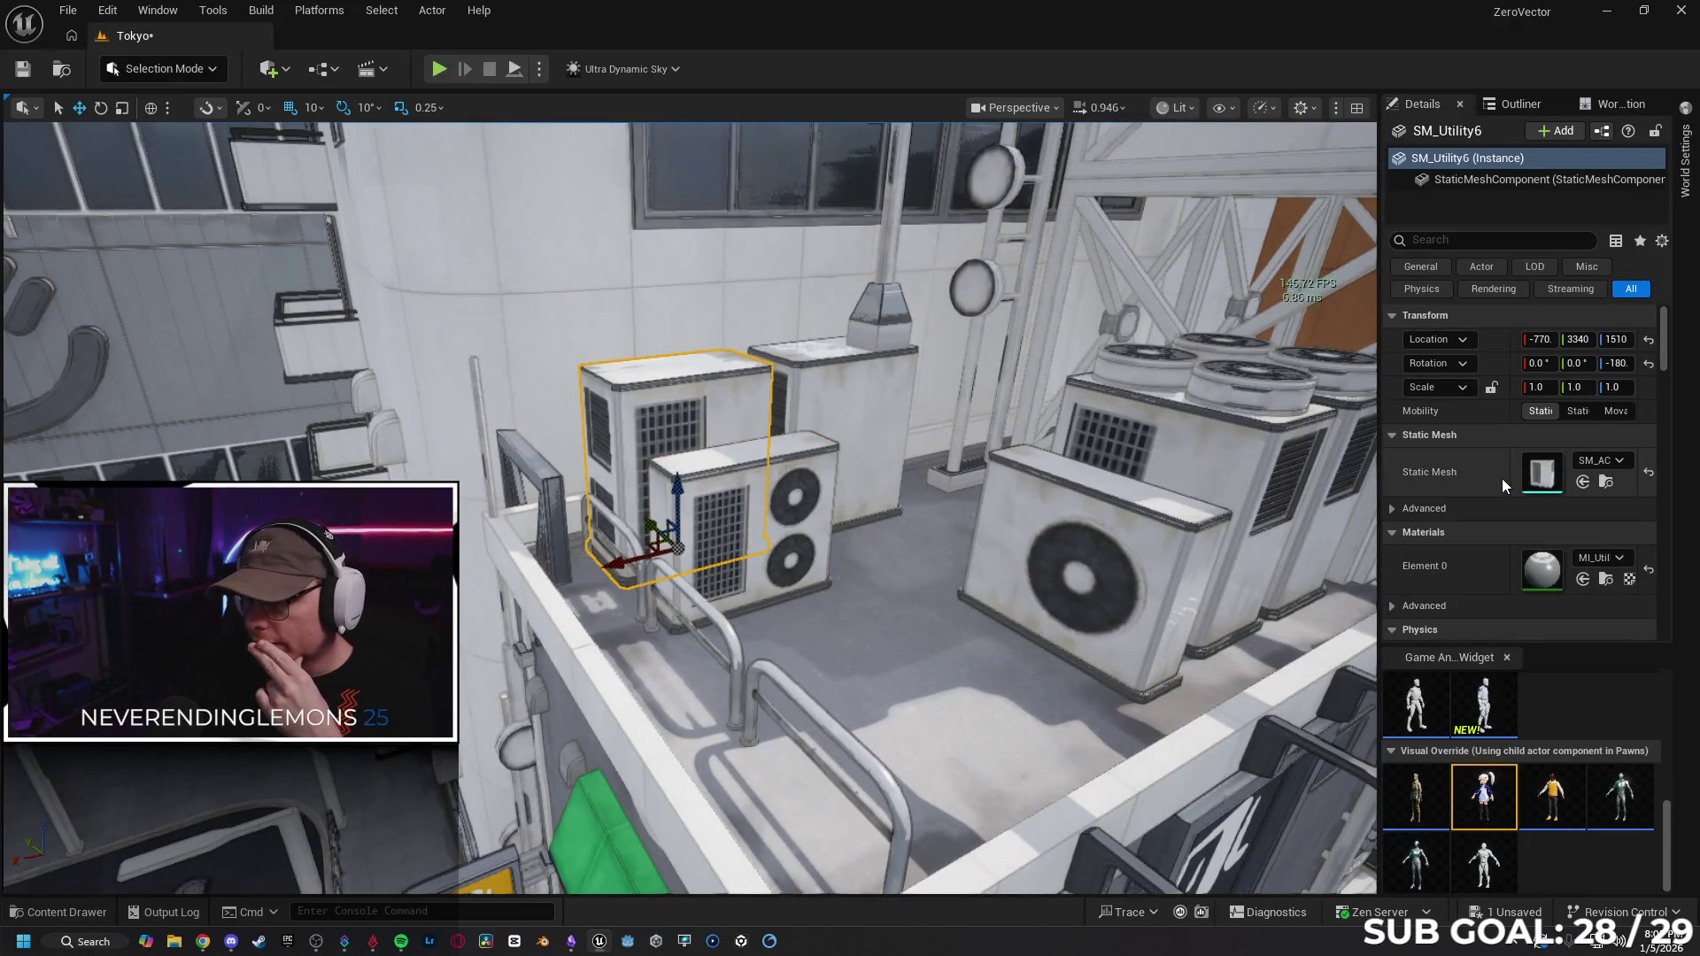
key(ctrl+e)
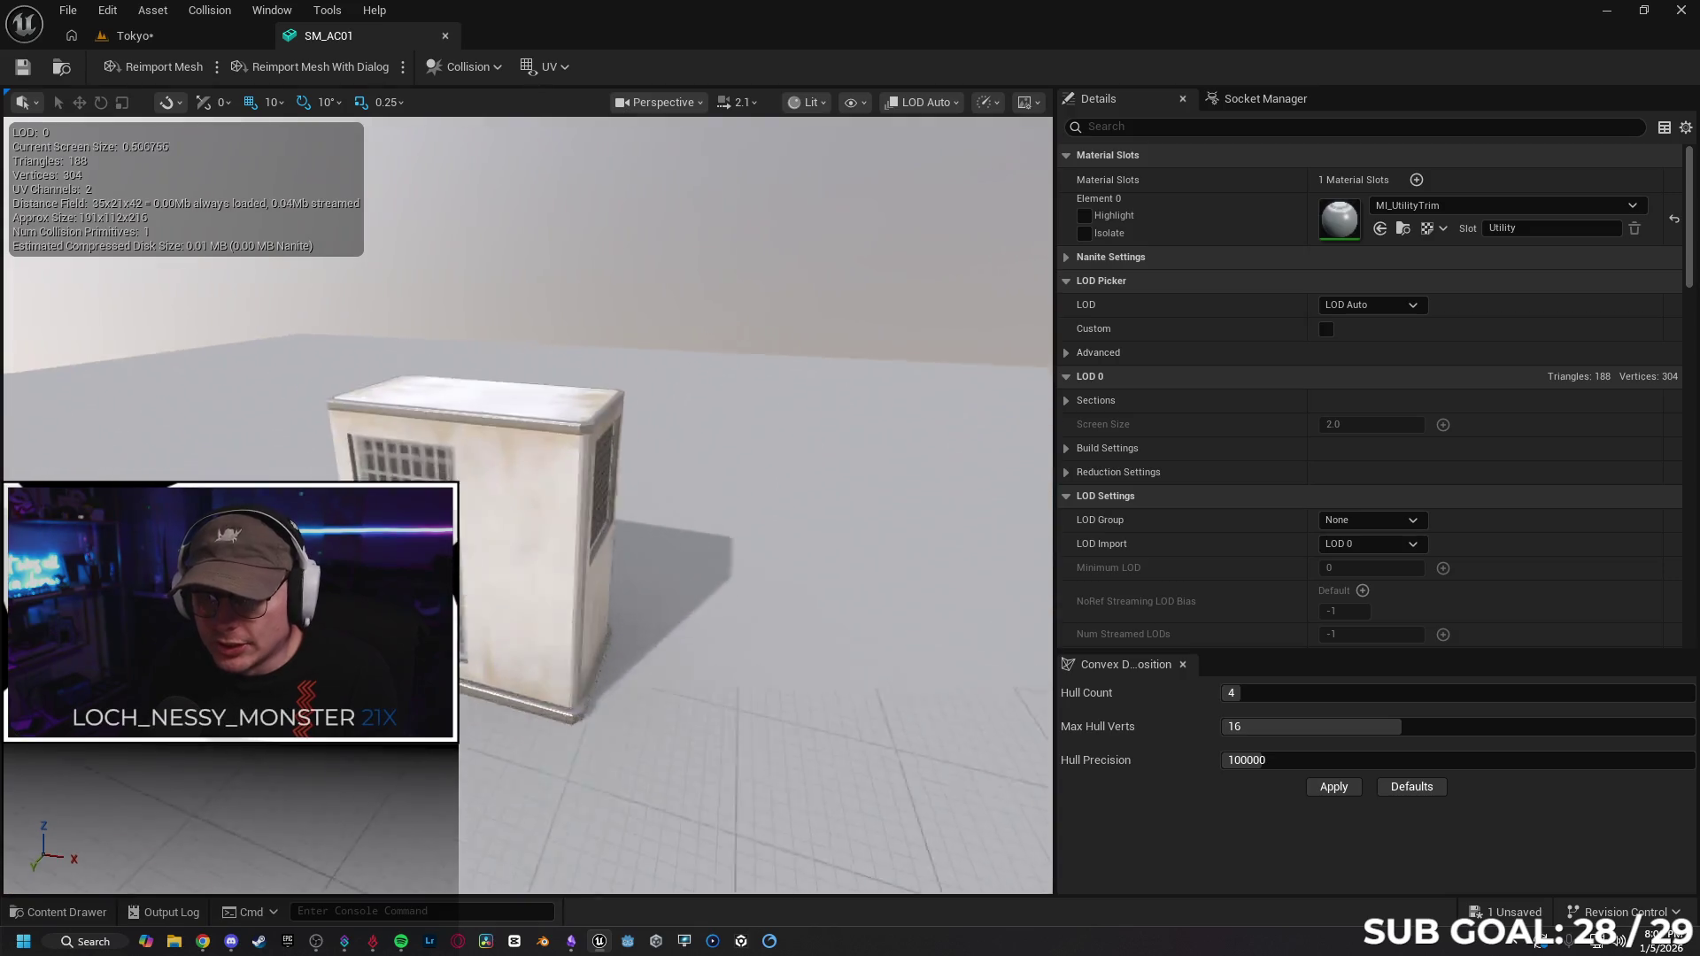
drag(678, 426, 677, 426)
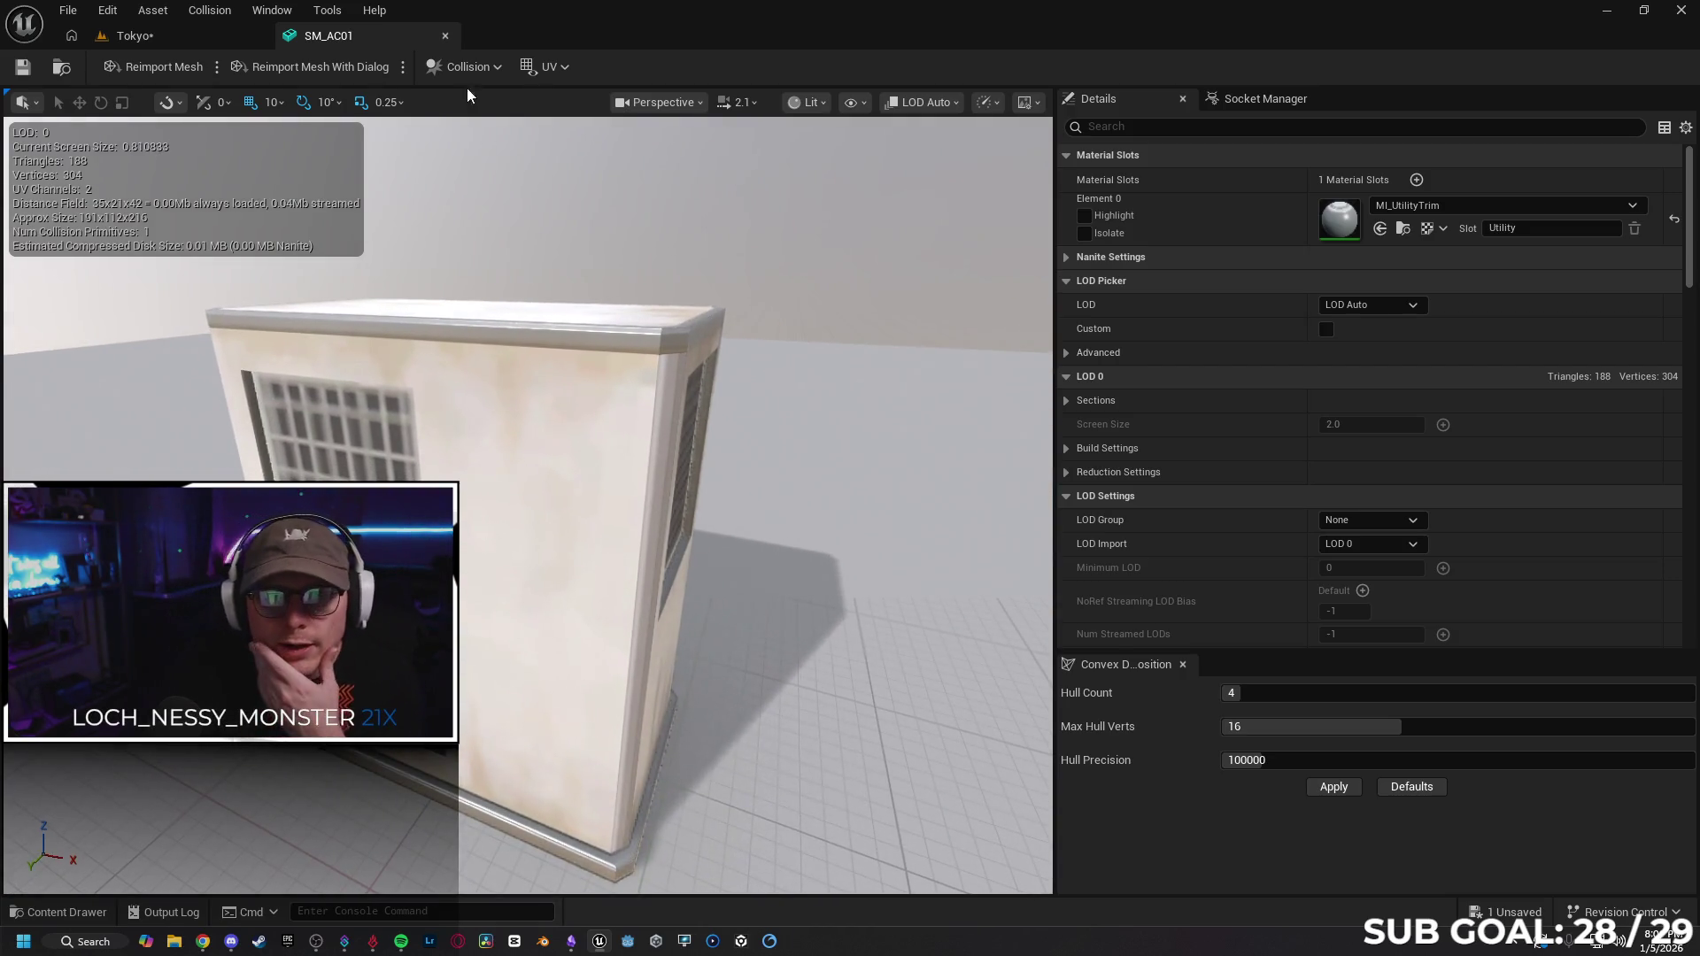
click(445, 36)
click(195, 944)
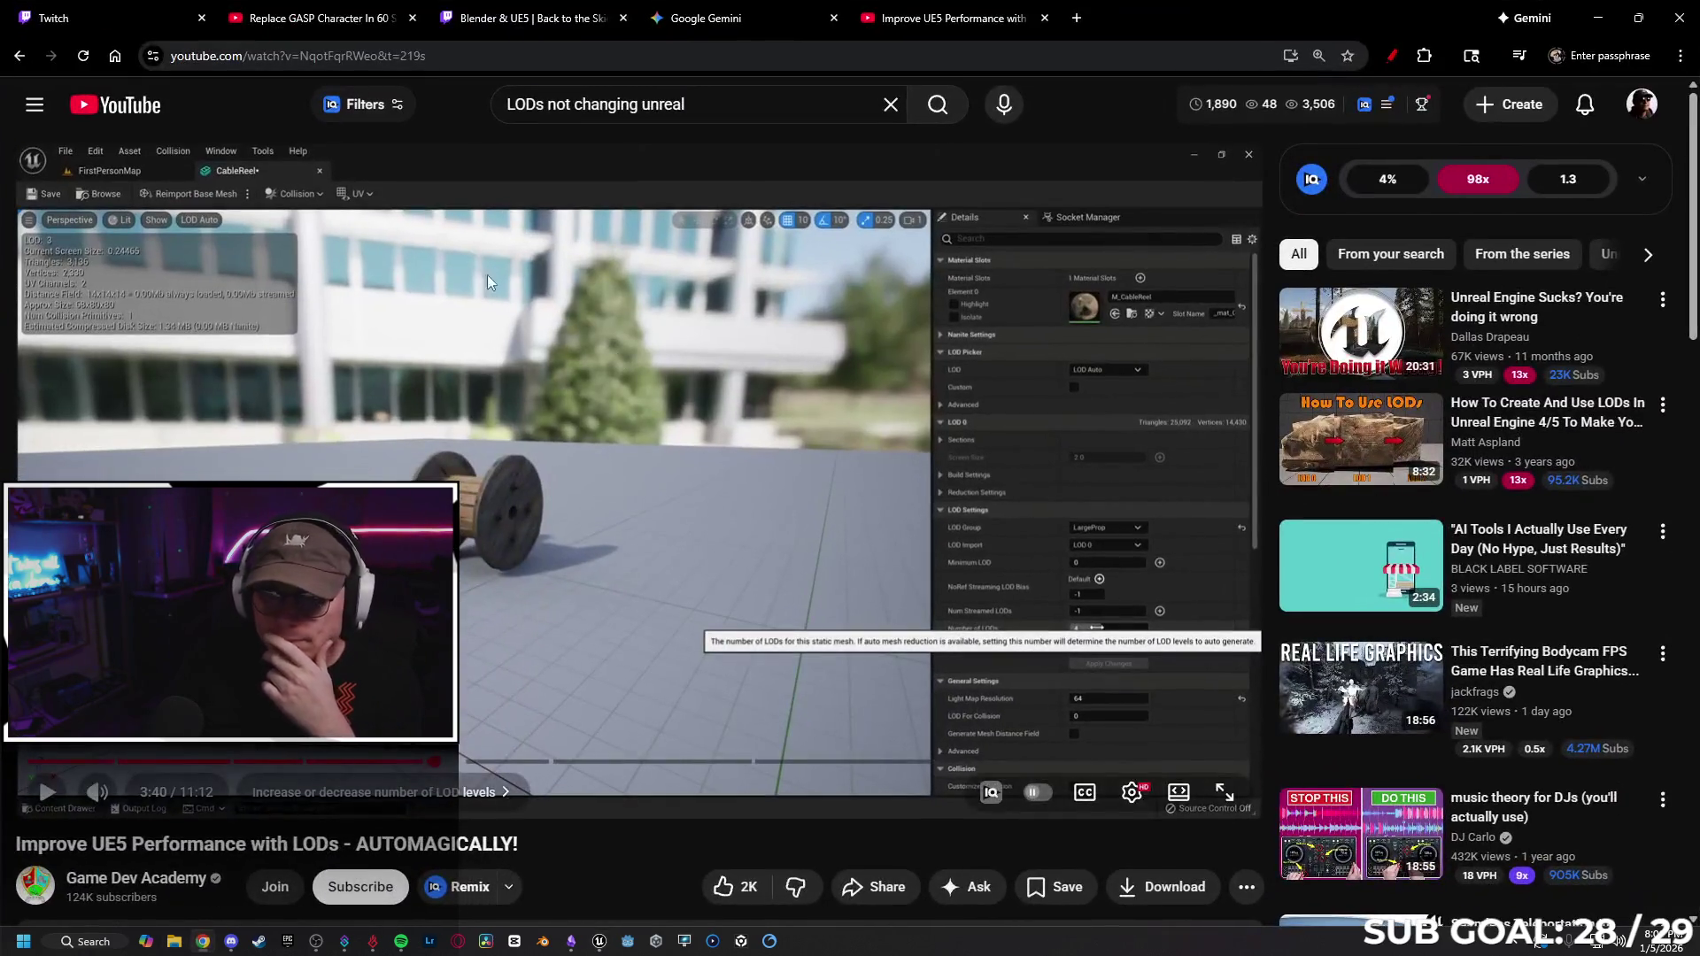
Play the LOD tutorial and skip ahead to LOD 5's Reduction Settings and Percent Triangles.
click(54, 800)
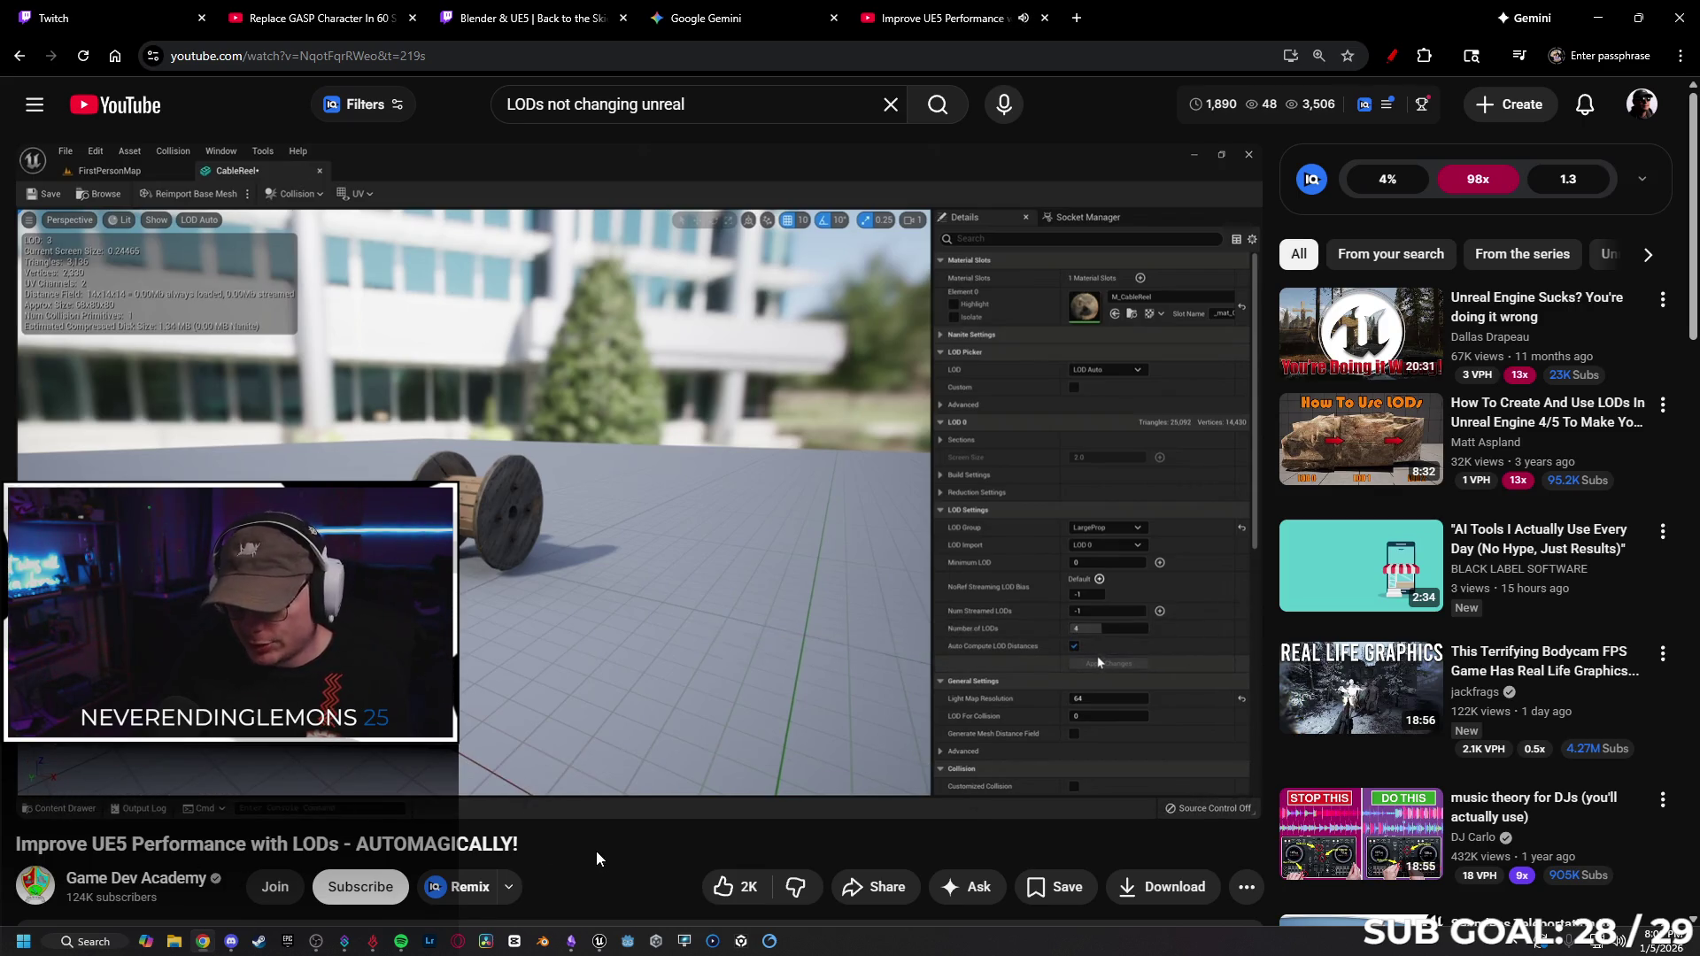
key(Right)
key(Right)
key(Right)
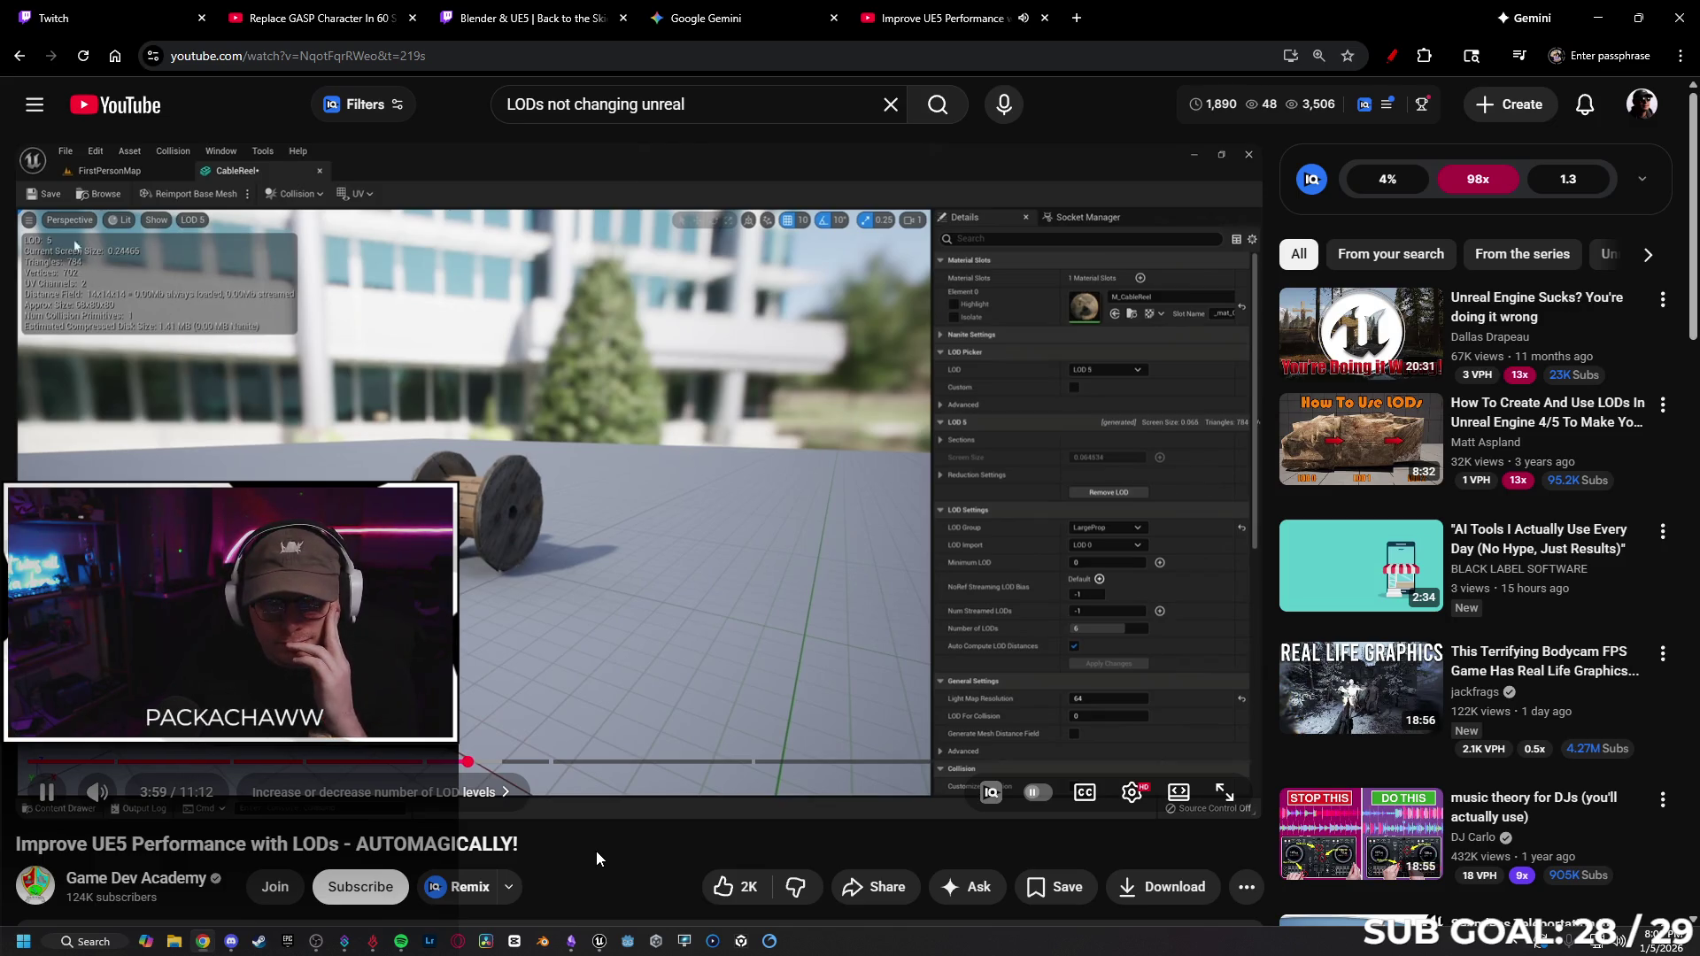
key(Right)
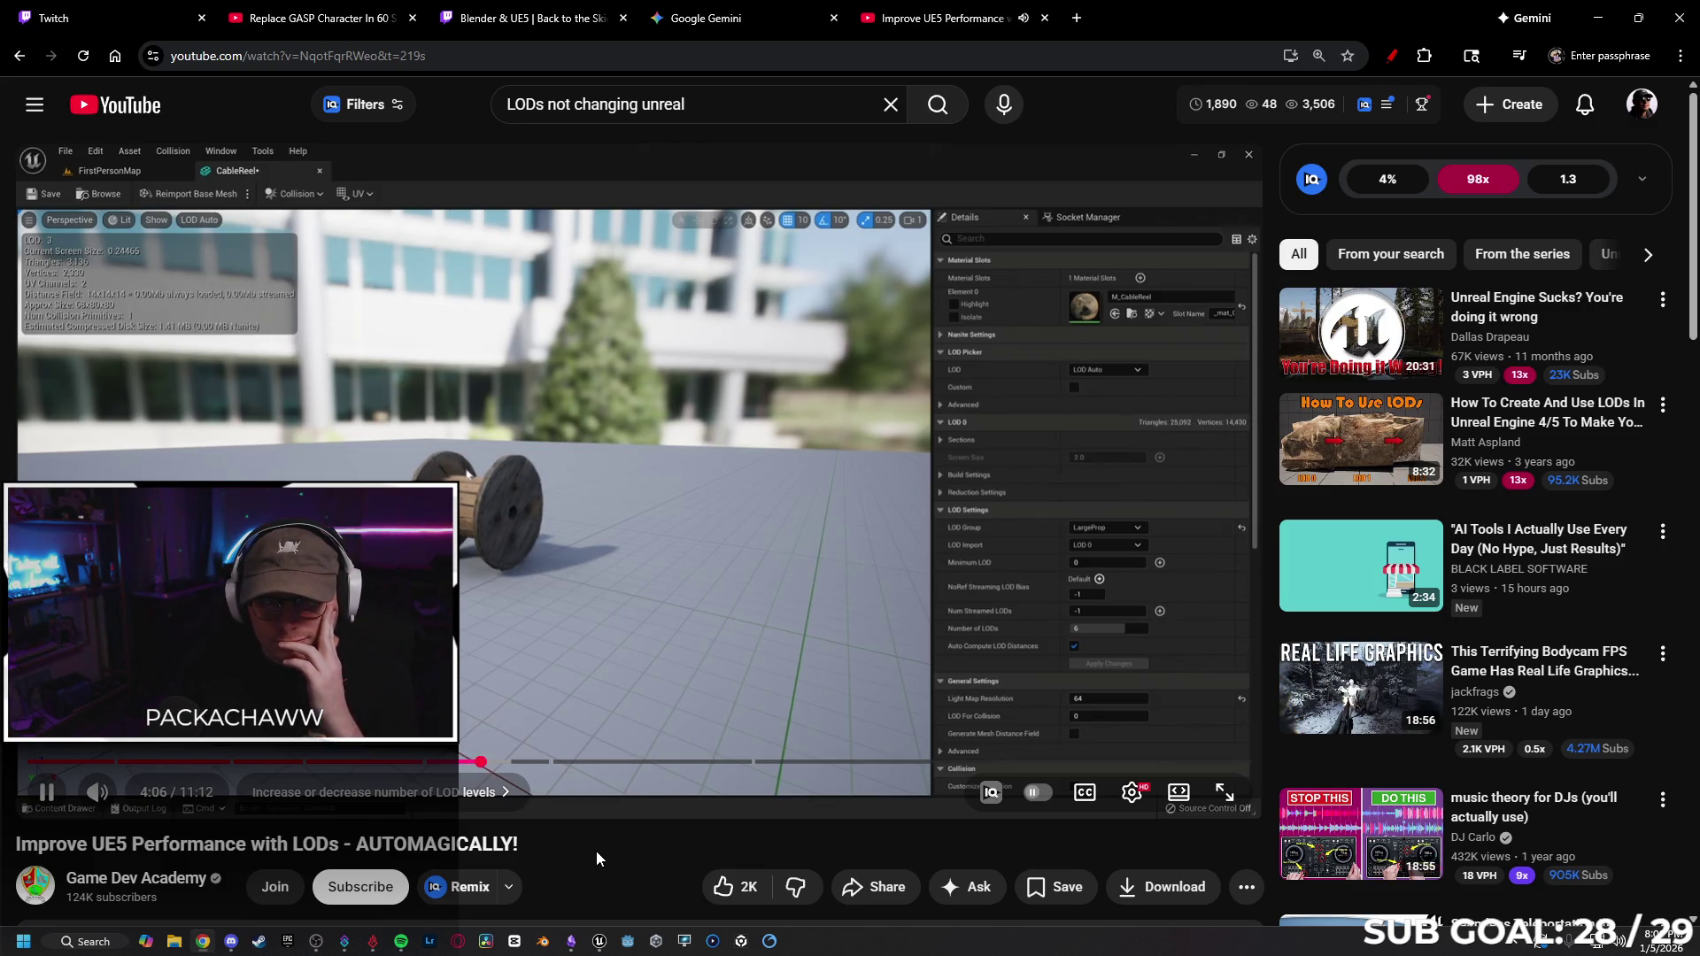
key(Right)
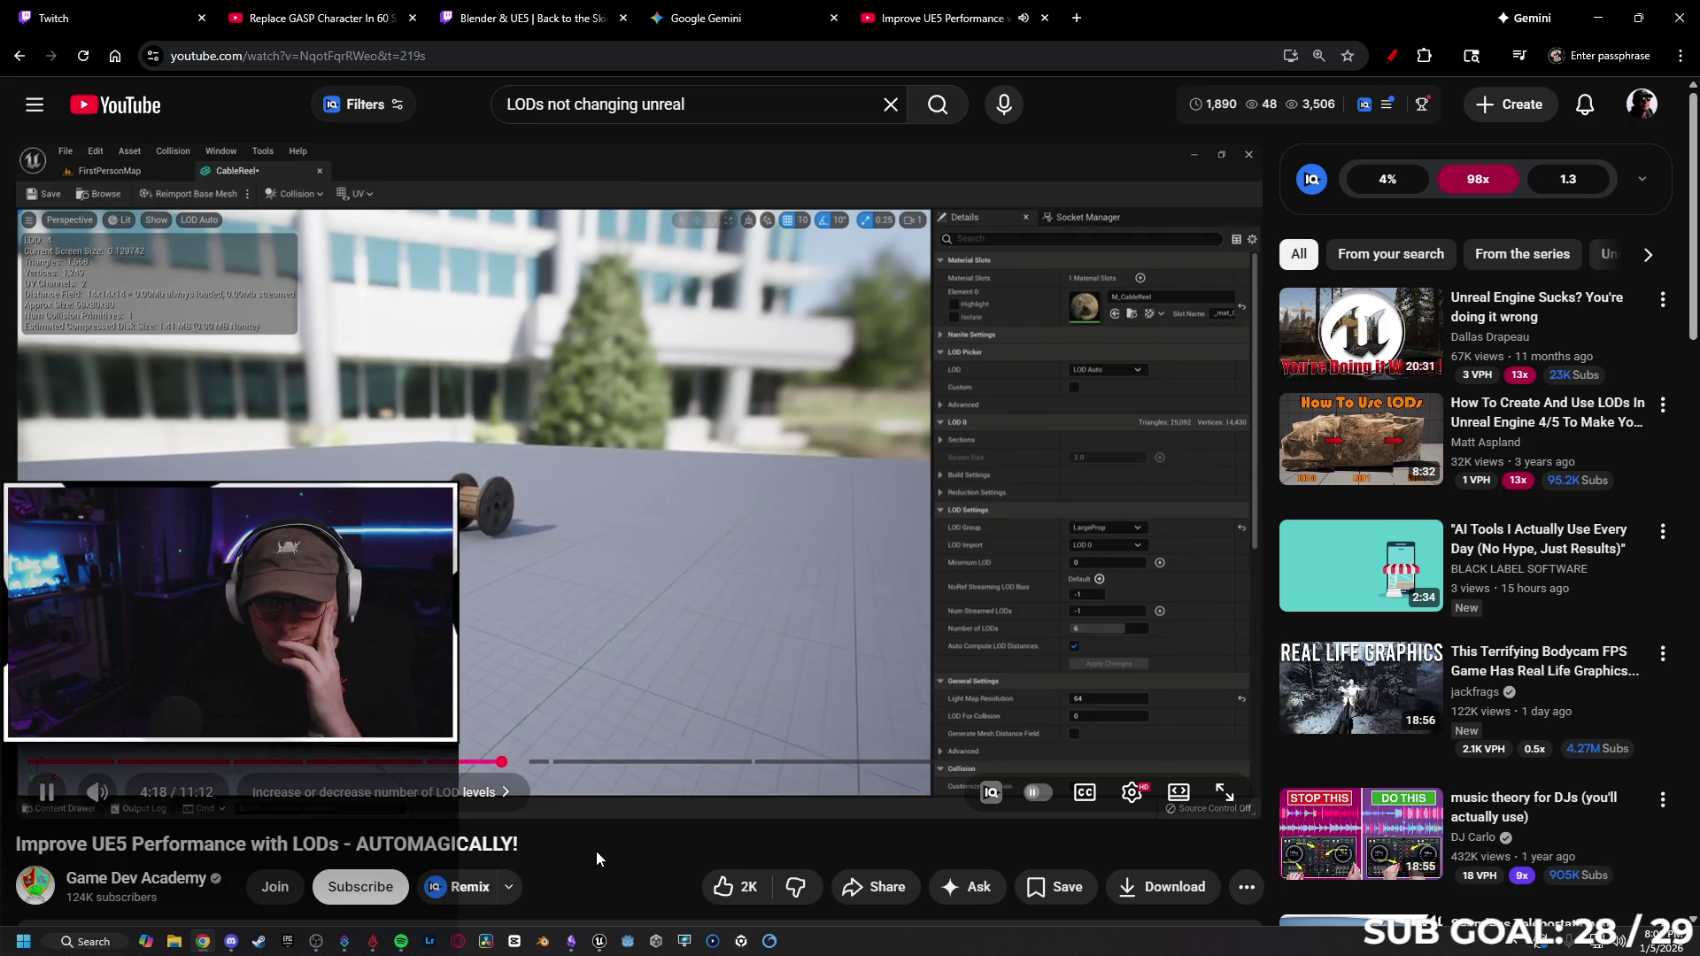
key(Right)
key(Right)
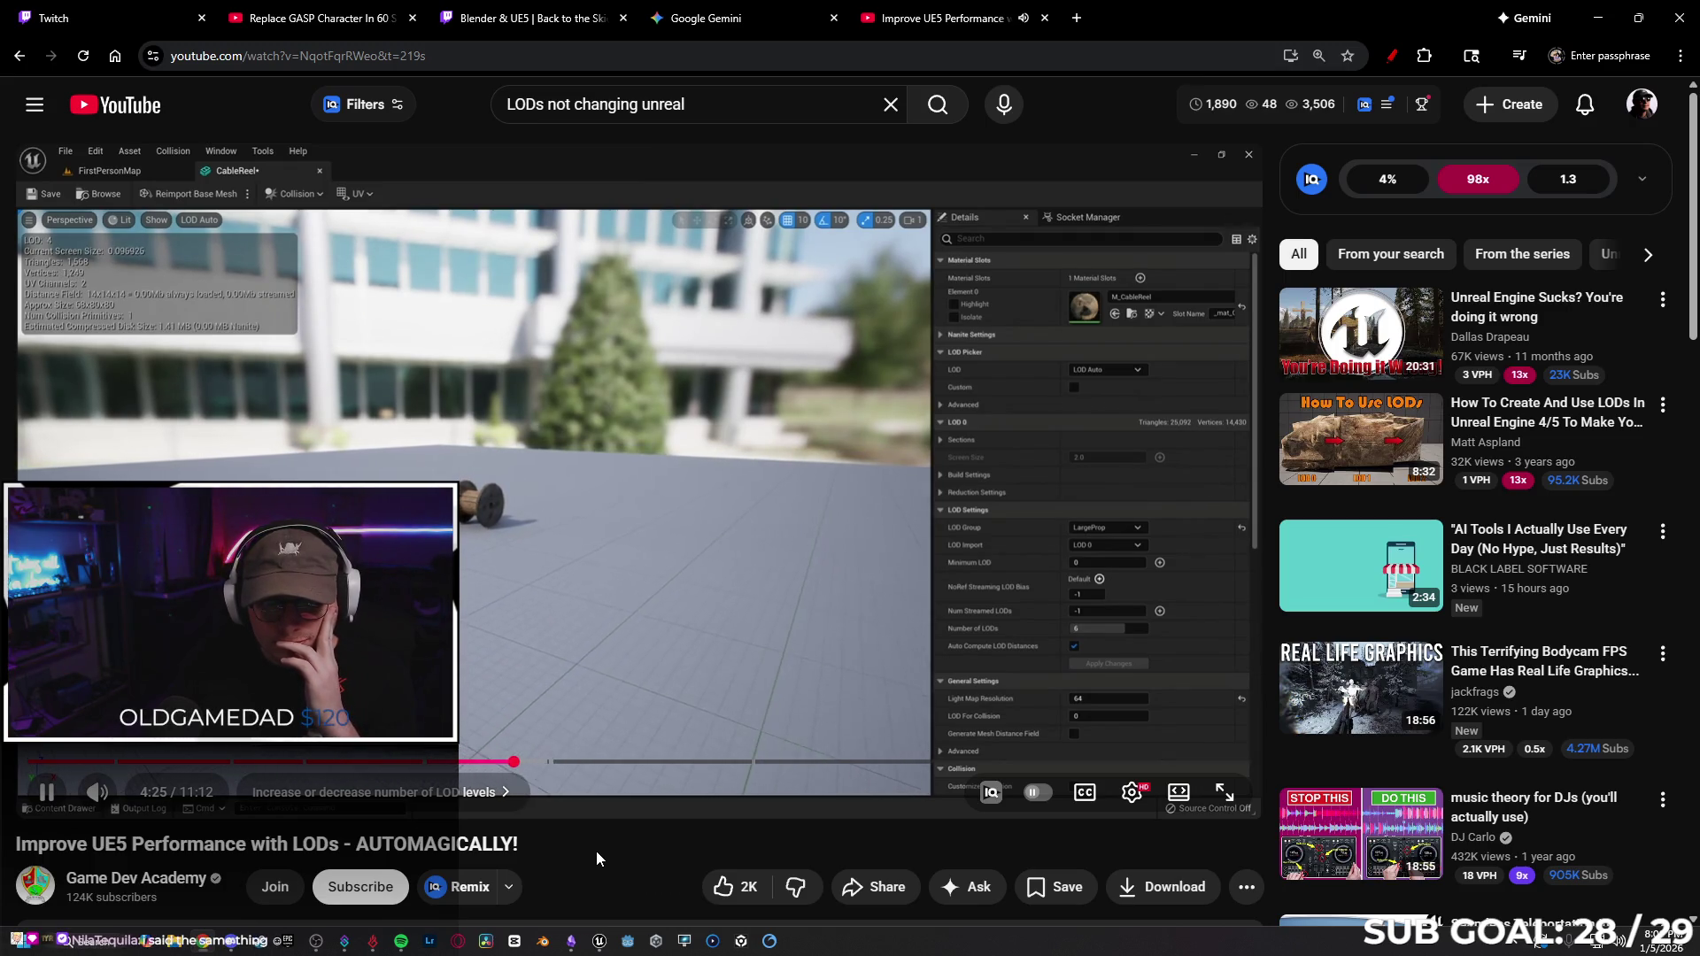
key(Right)
key(Right)
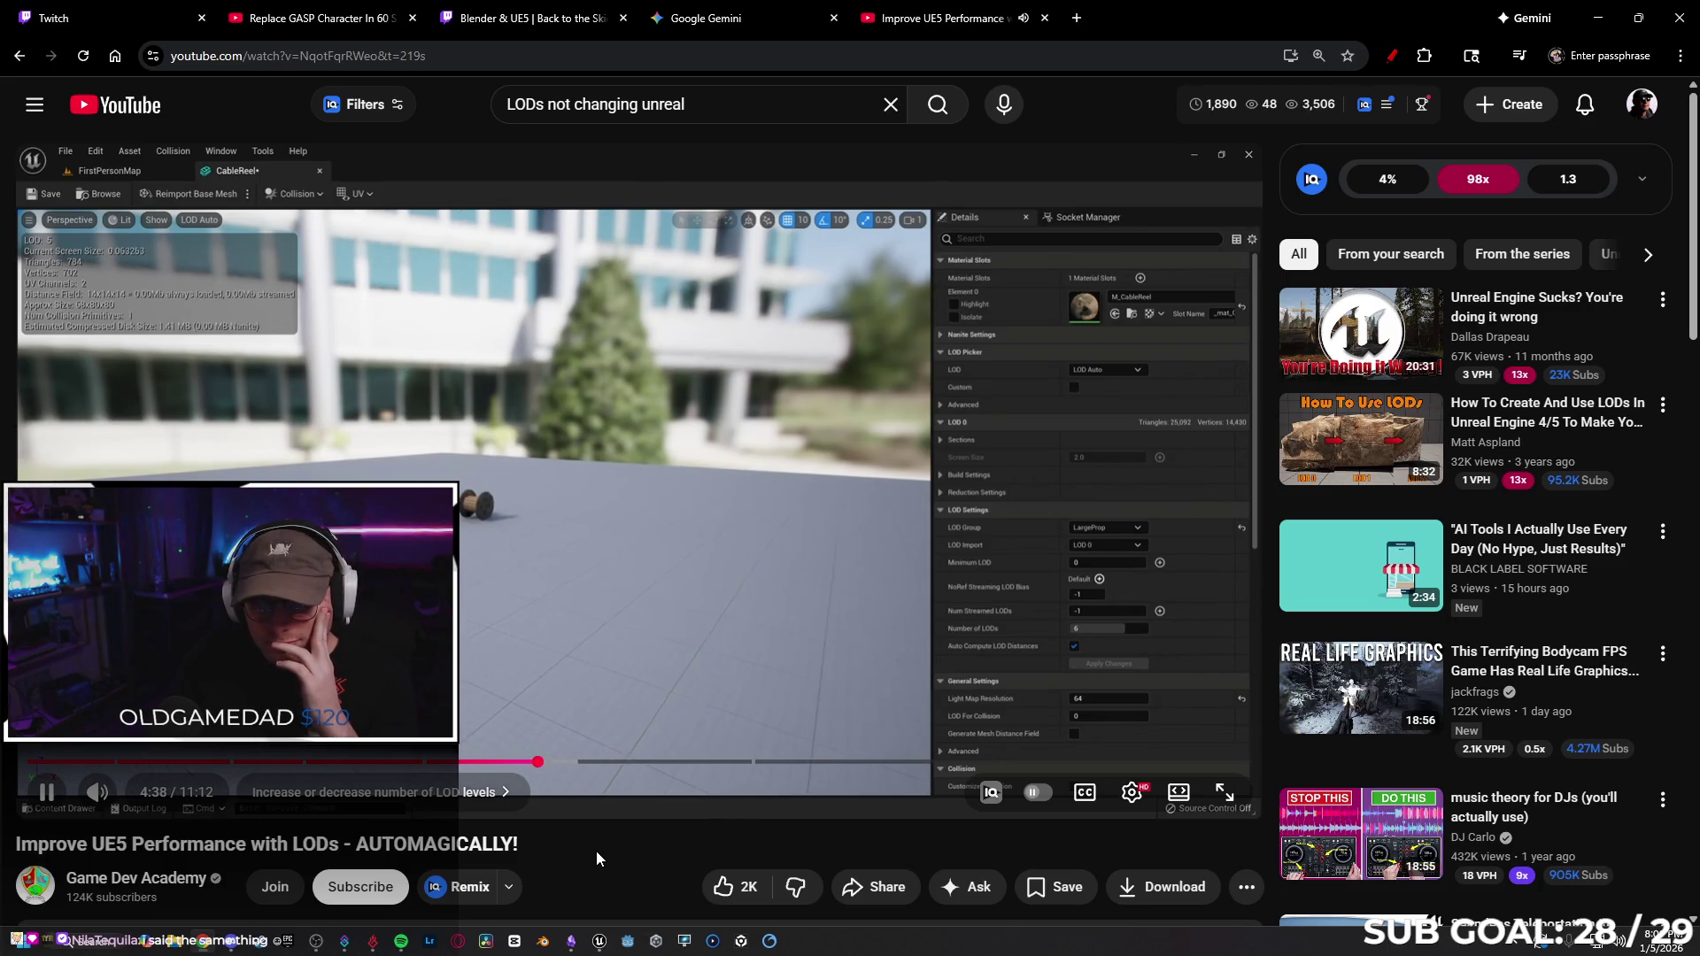
key(Right)
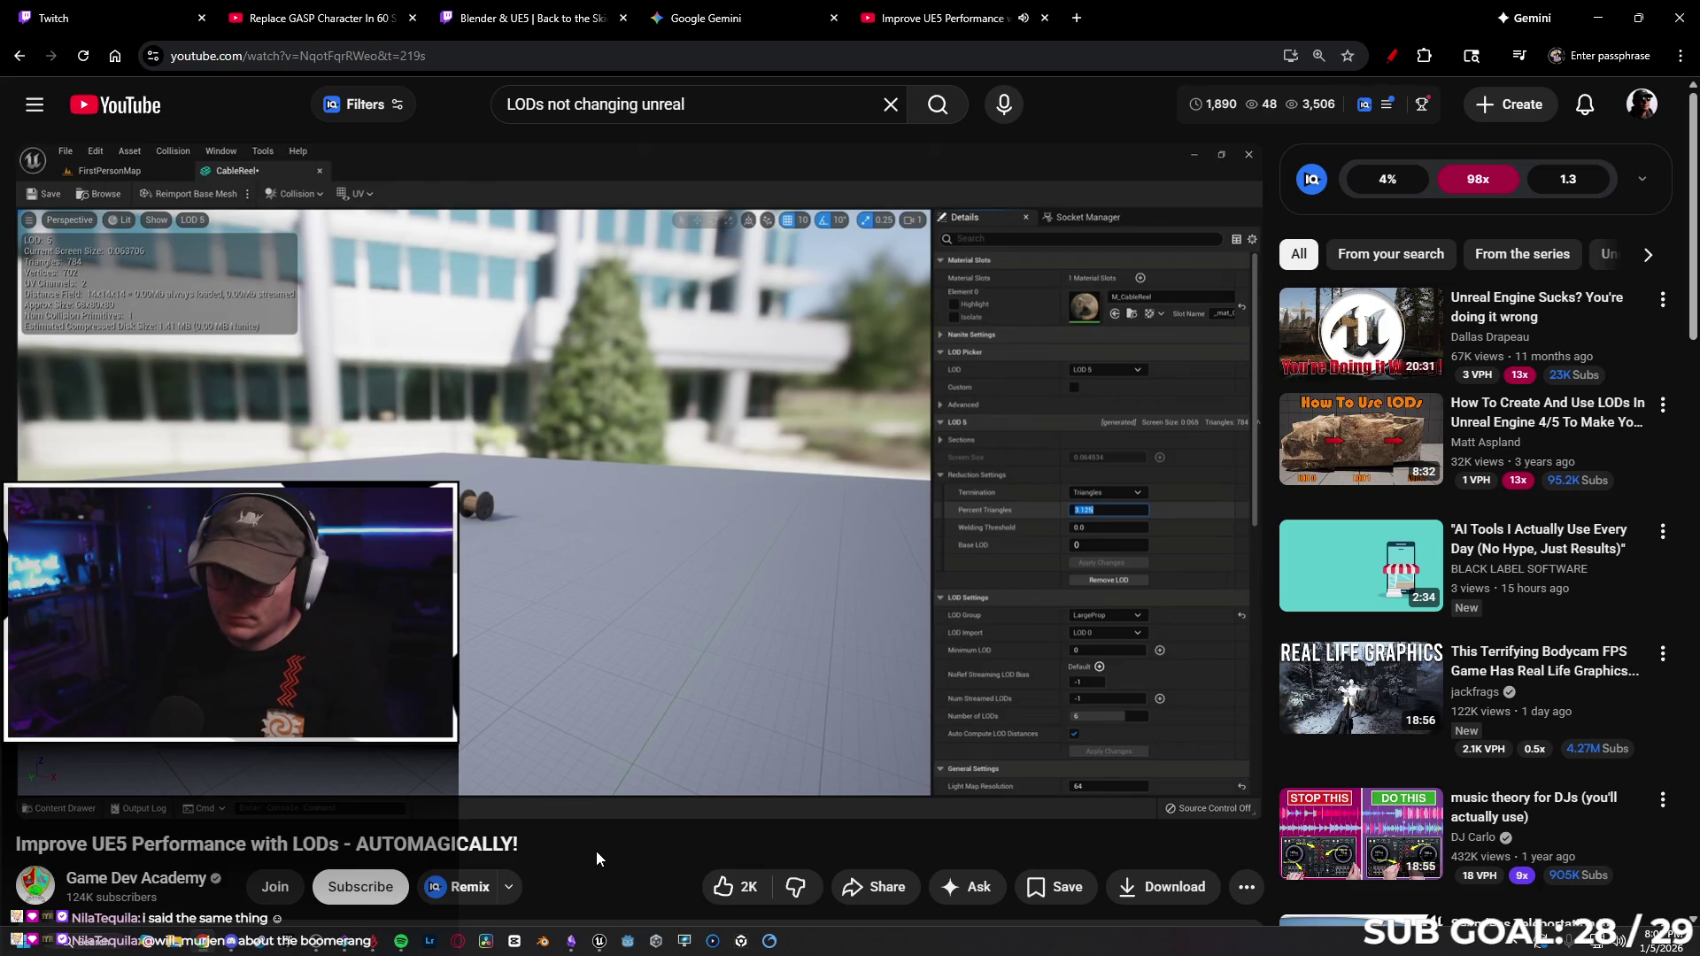
Skip the tutorial ahead to the CableReel mesh's LOD Settings using the LargeProp group.
key(Right)
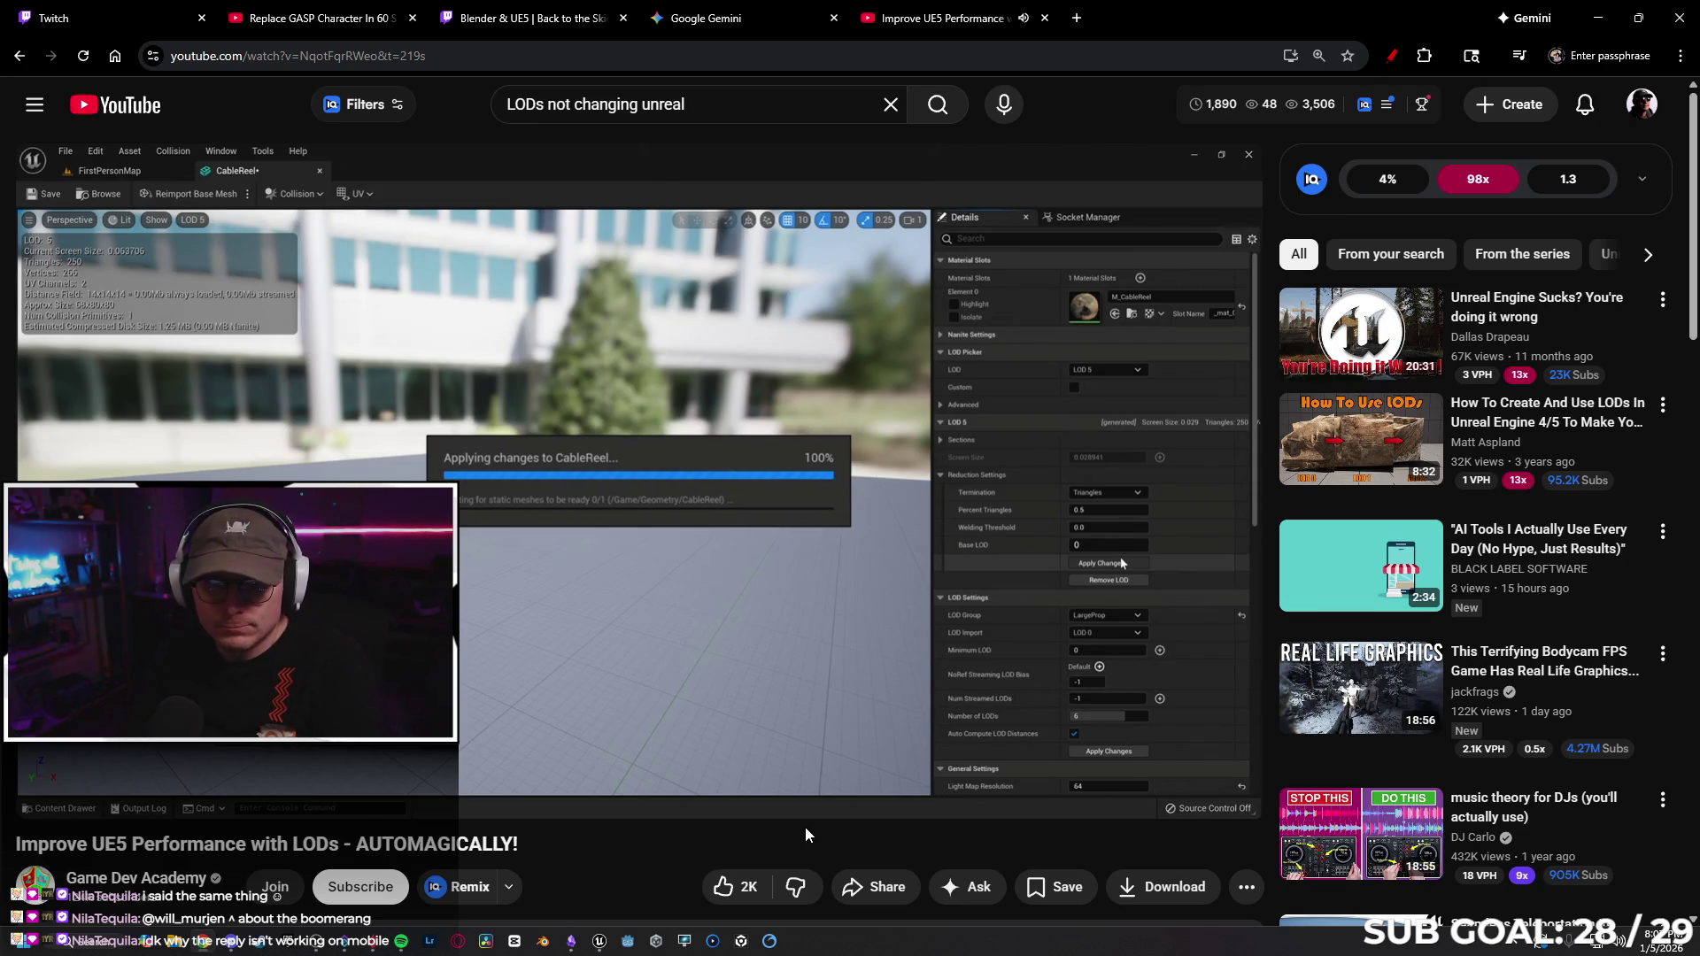
key(Right)
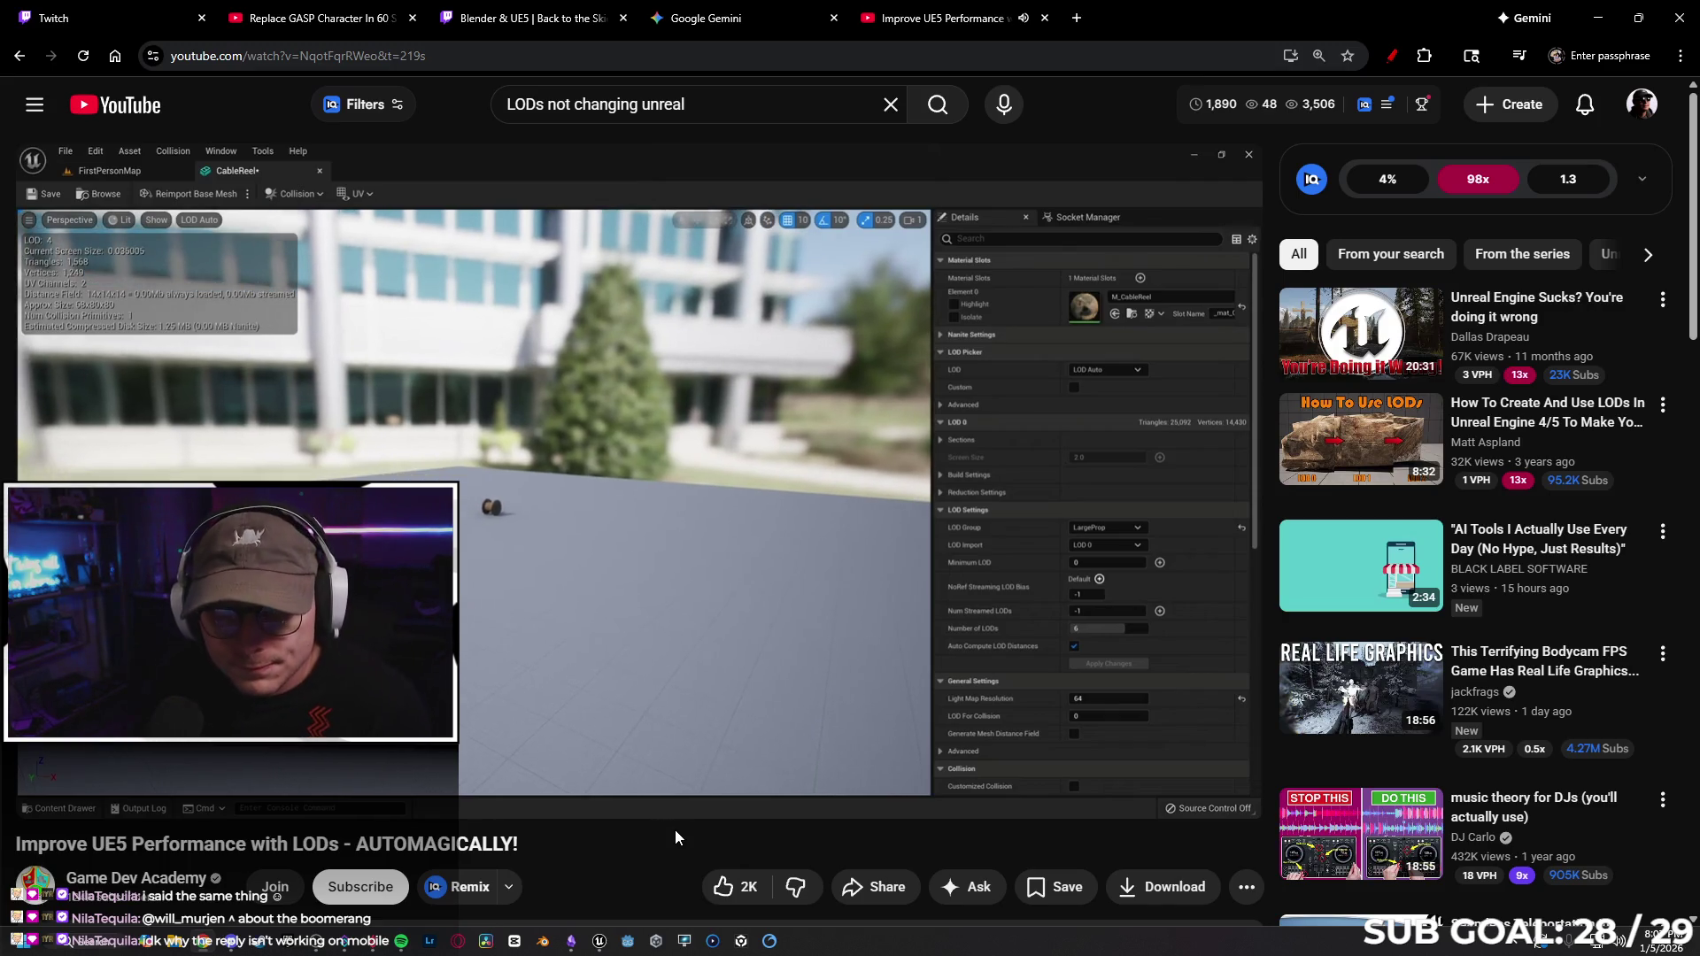
mouse_move(104, 764)
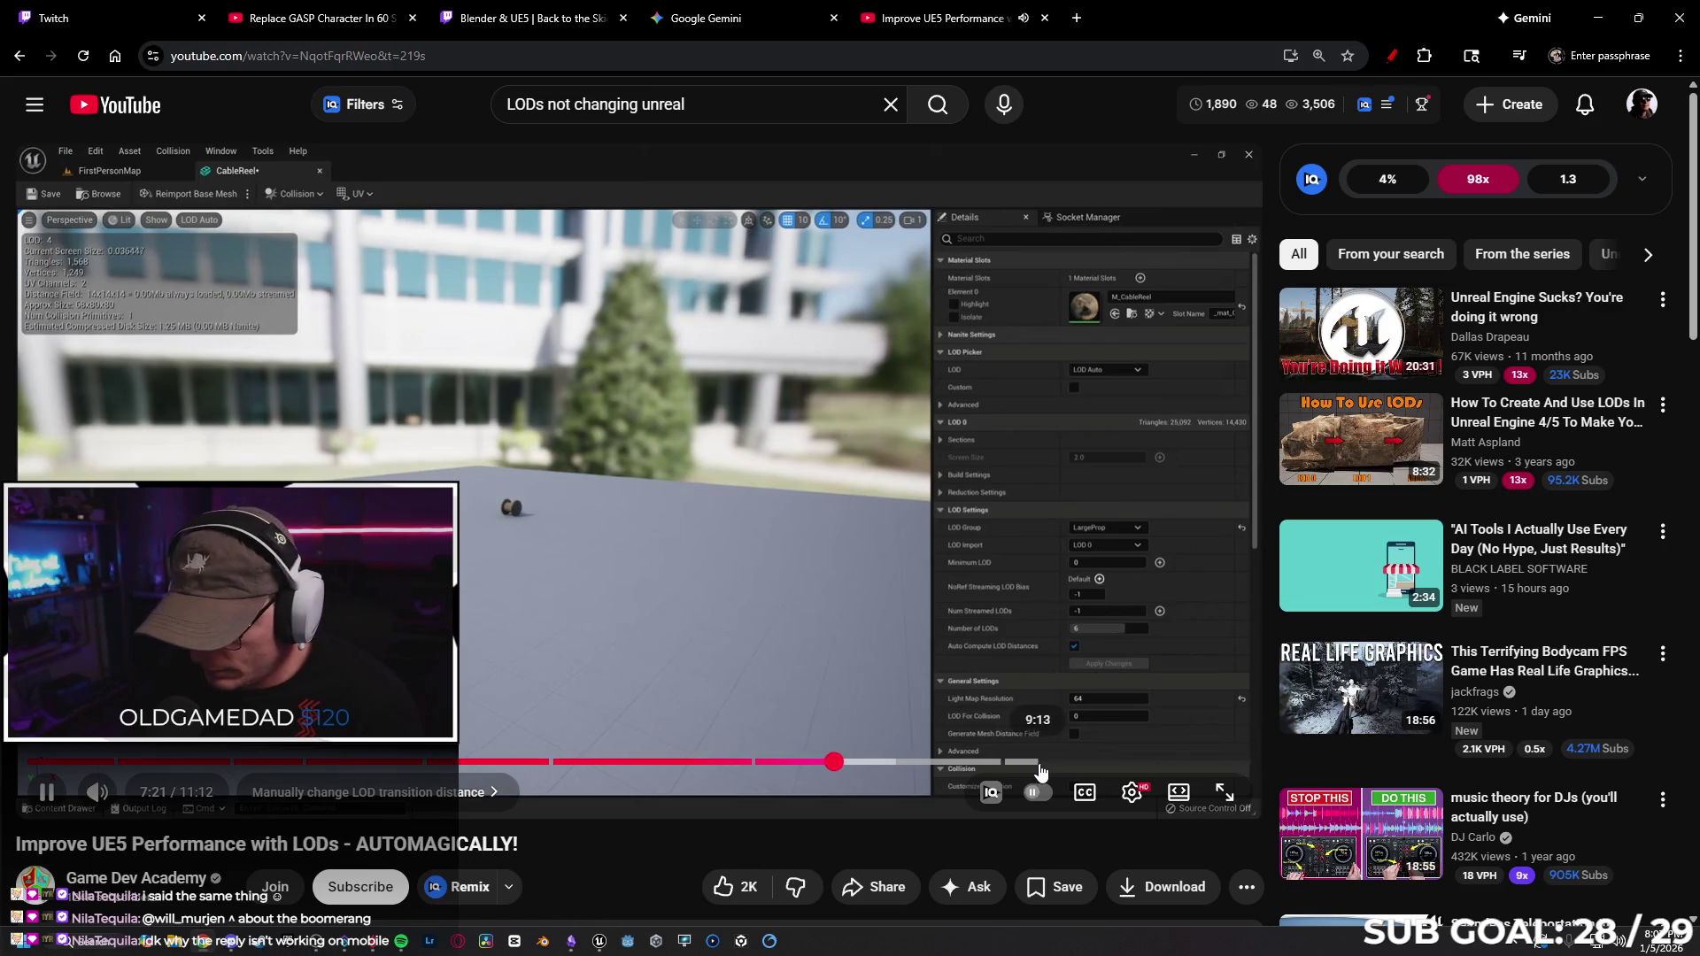